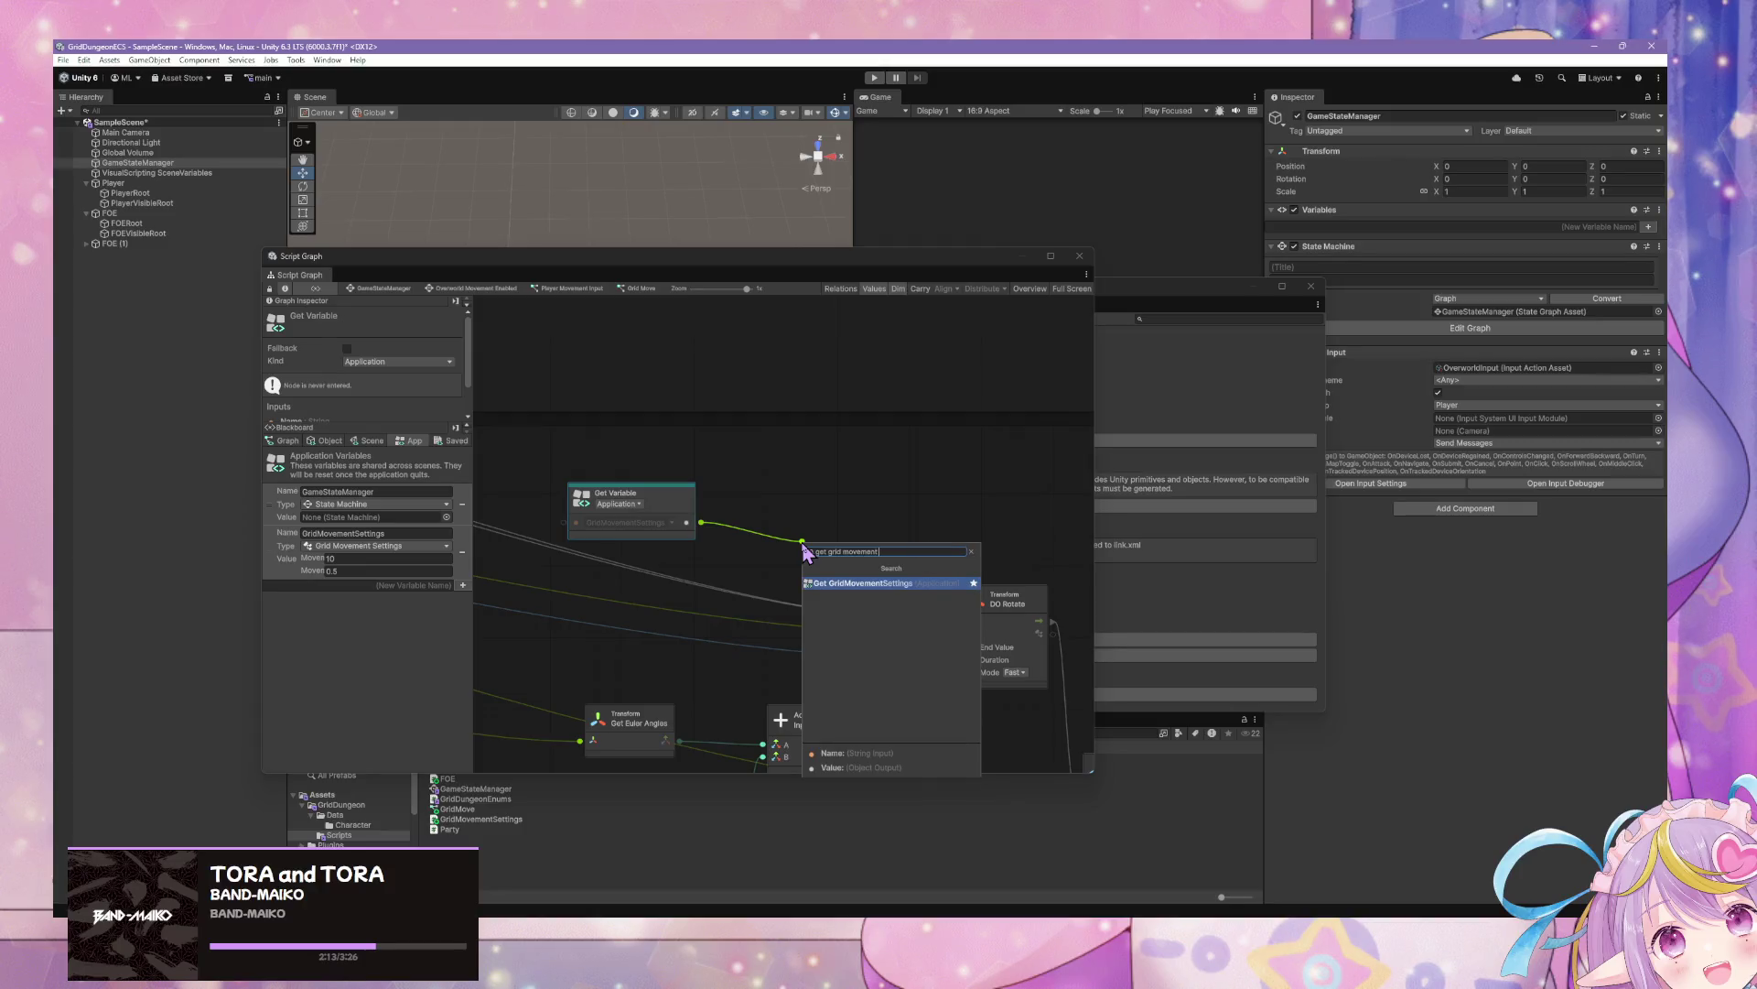
Add a Get Movement Step Duration node from the Grid Dungeon Grid Movement Settings members
key("BackSpace")
key("BackSpace")
key("BackSpace")
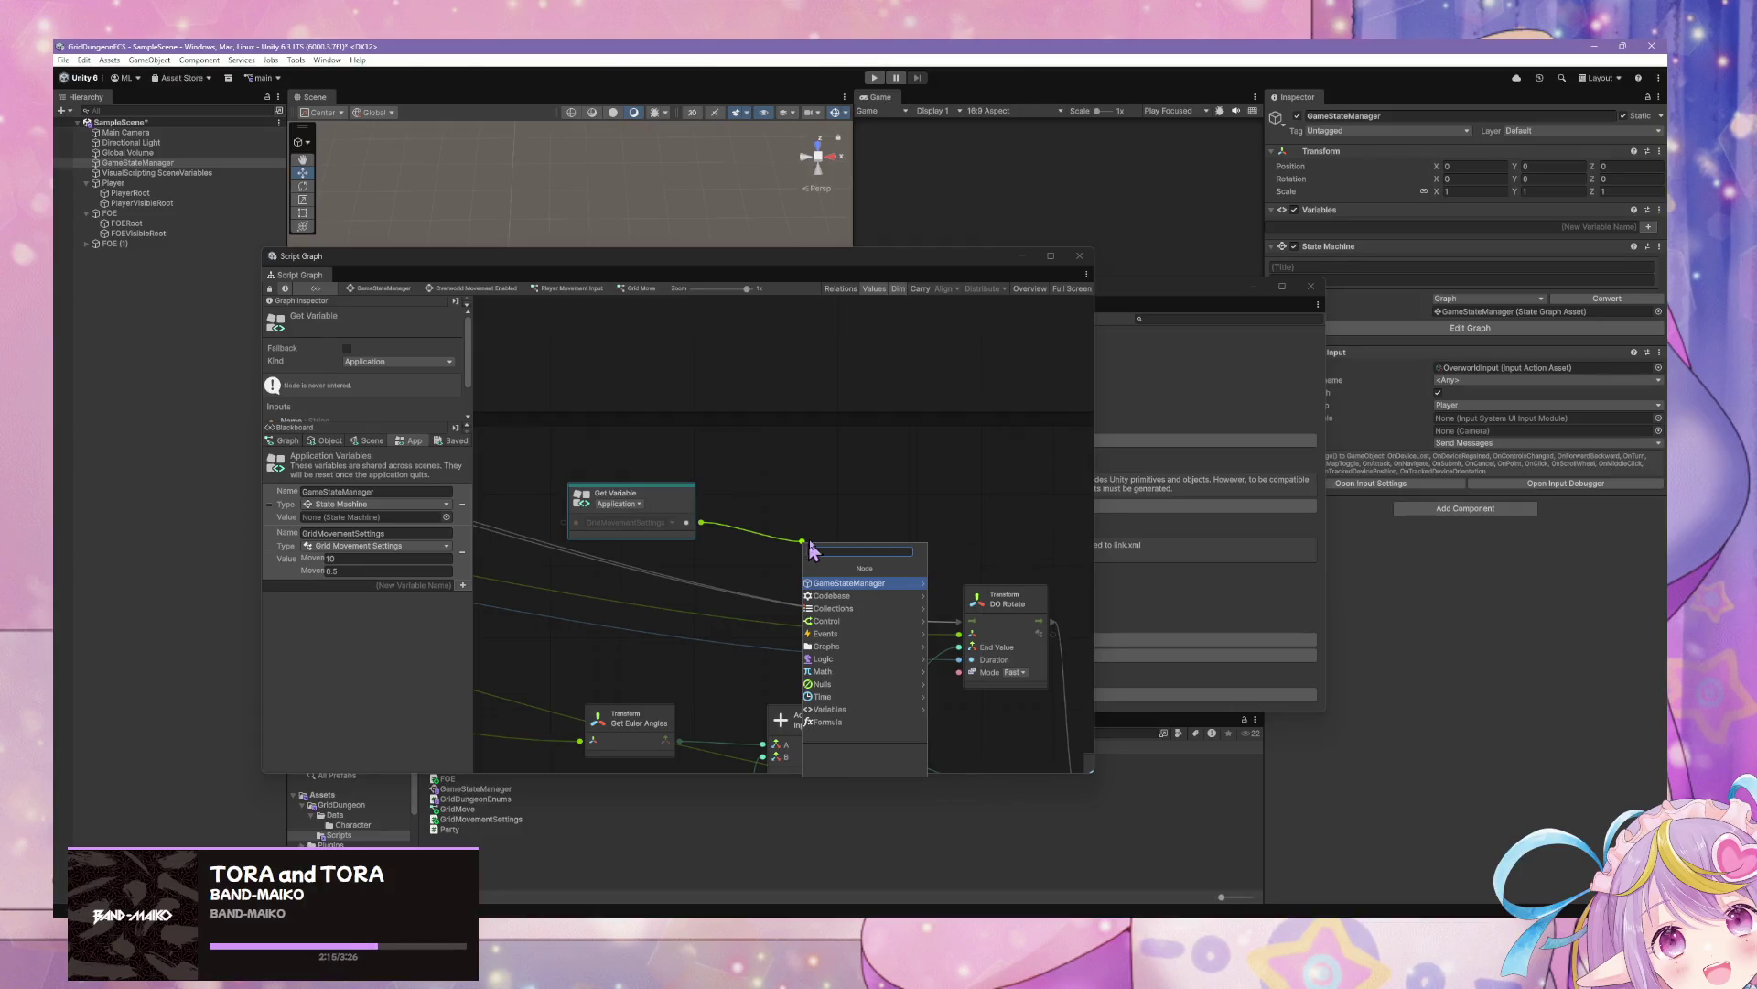
left_click(838, 595)
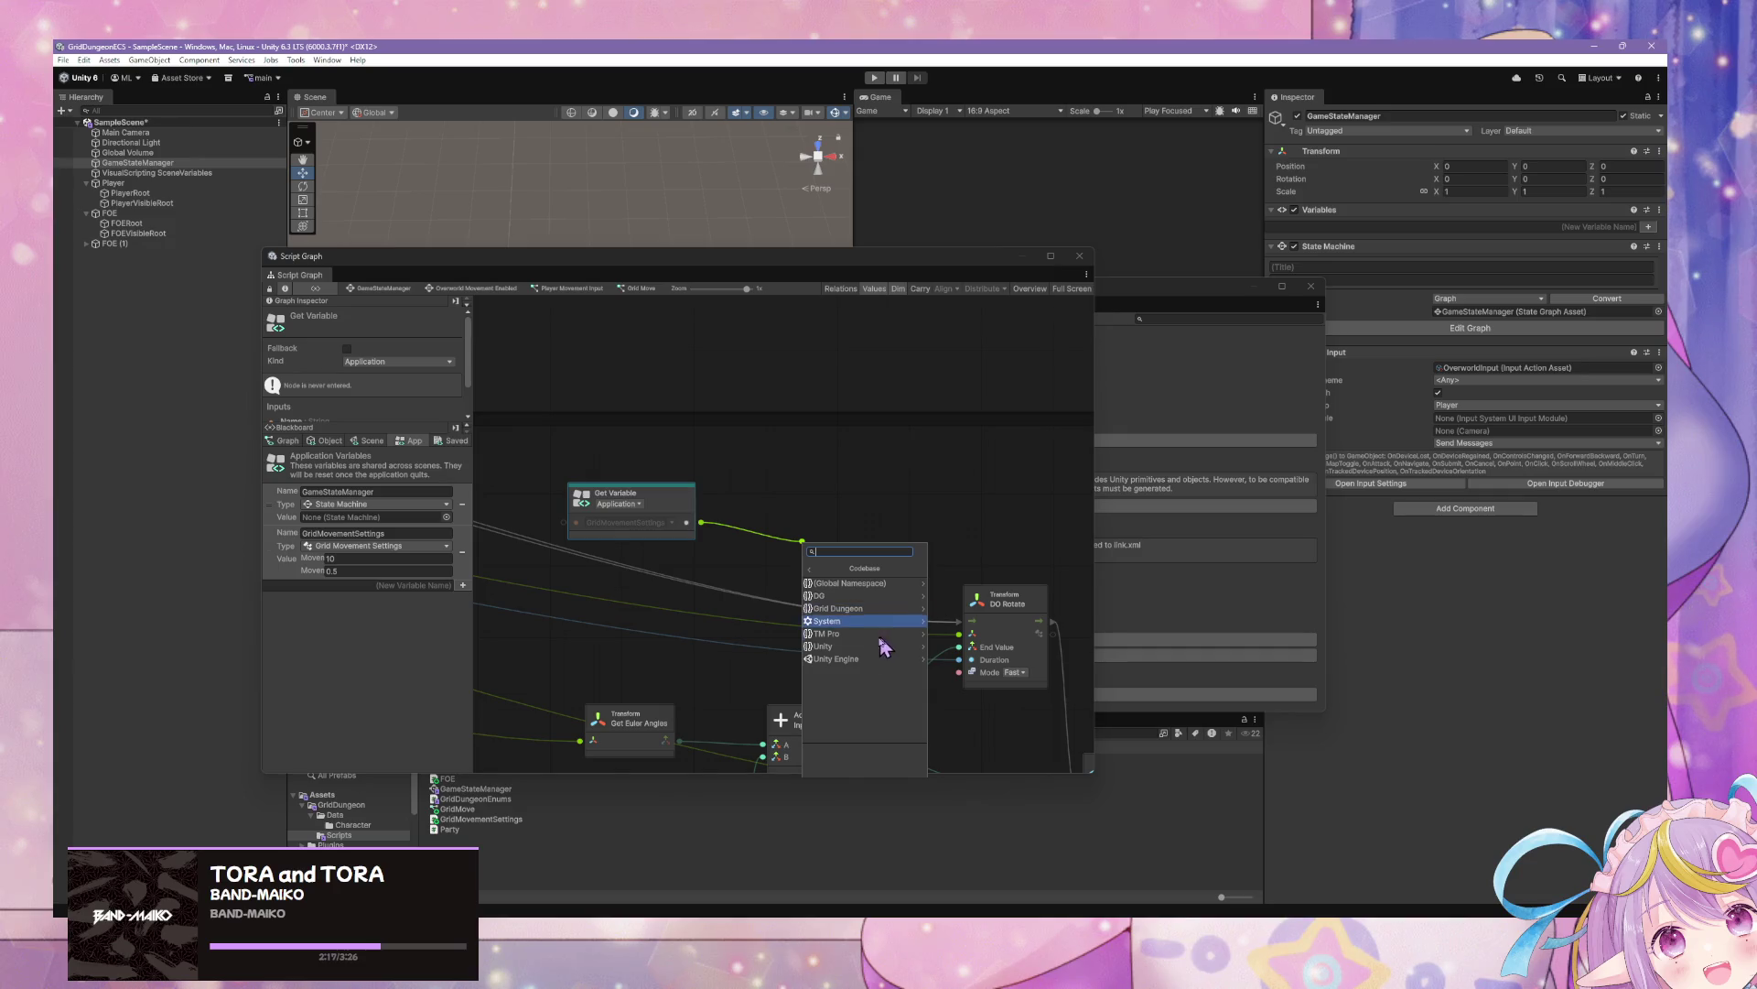
left_click(874, 608)
left_click(872, 597)
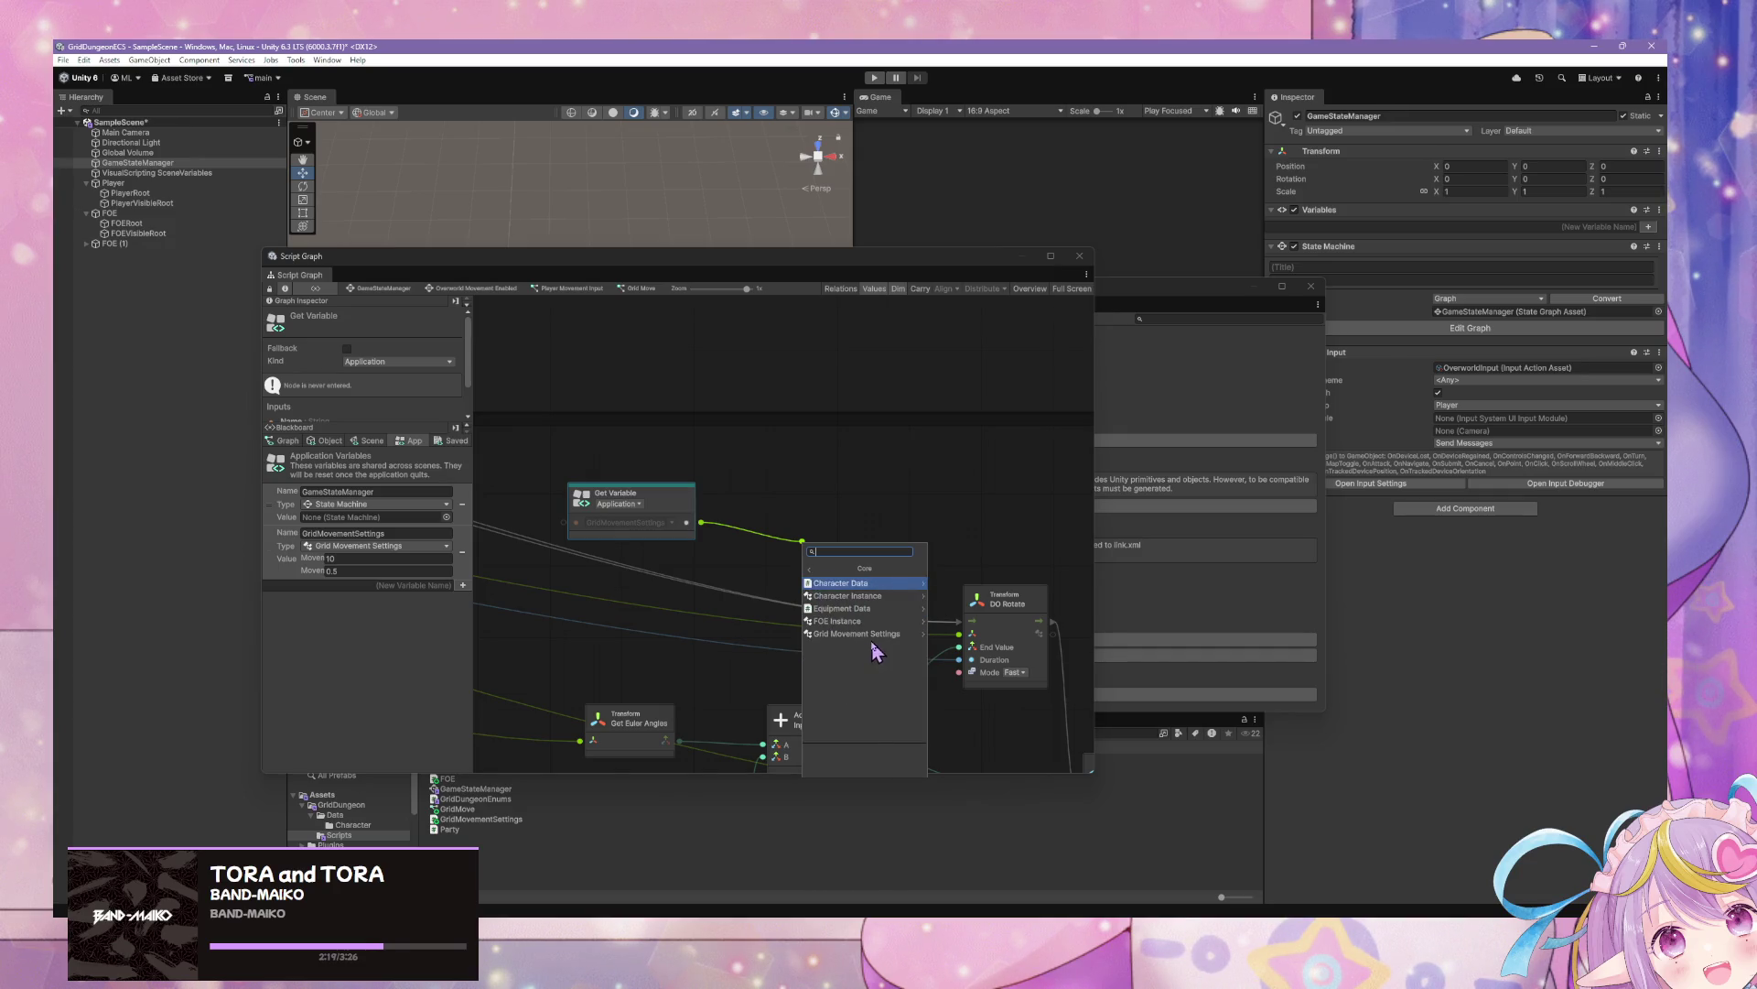
left_click(883, 634)
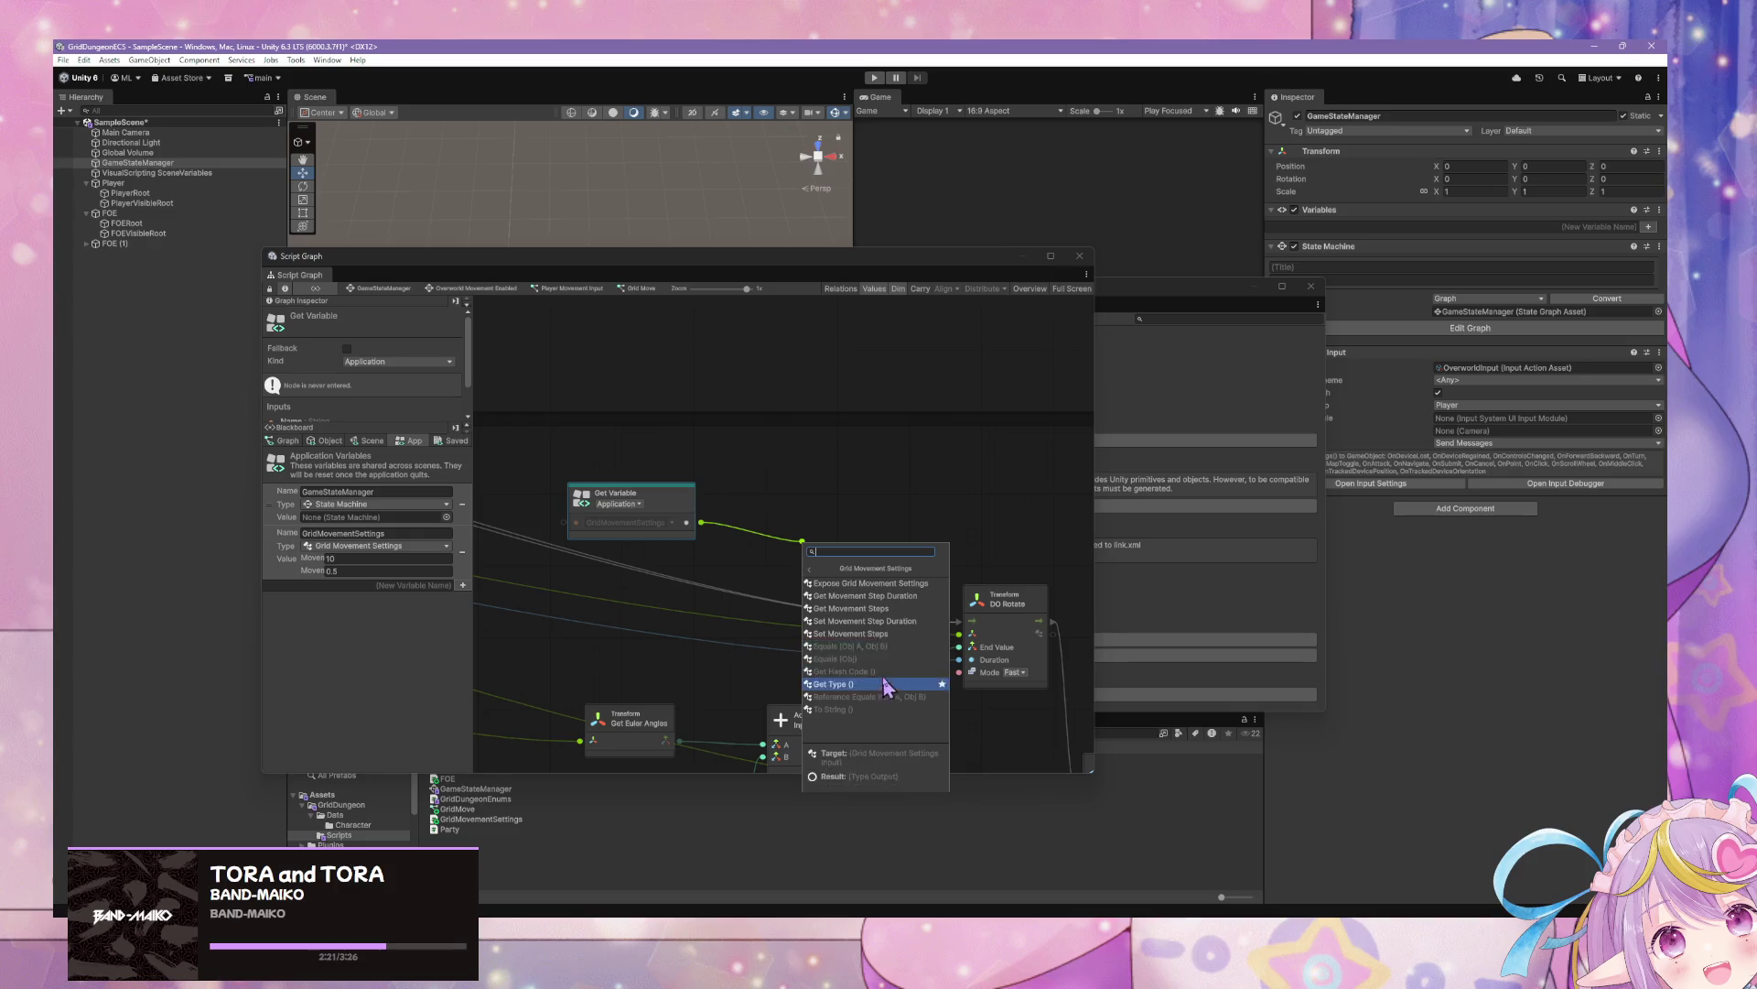
left_click(905, 596)
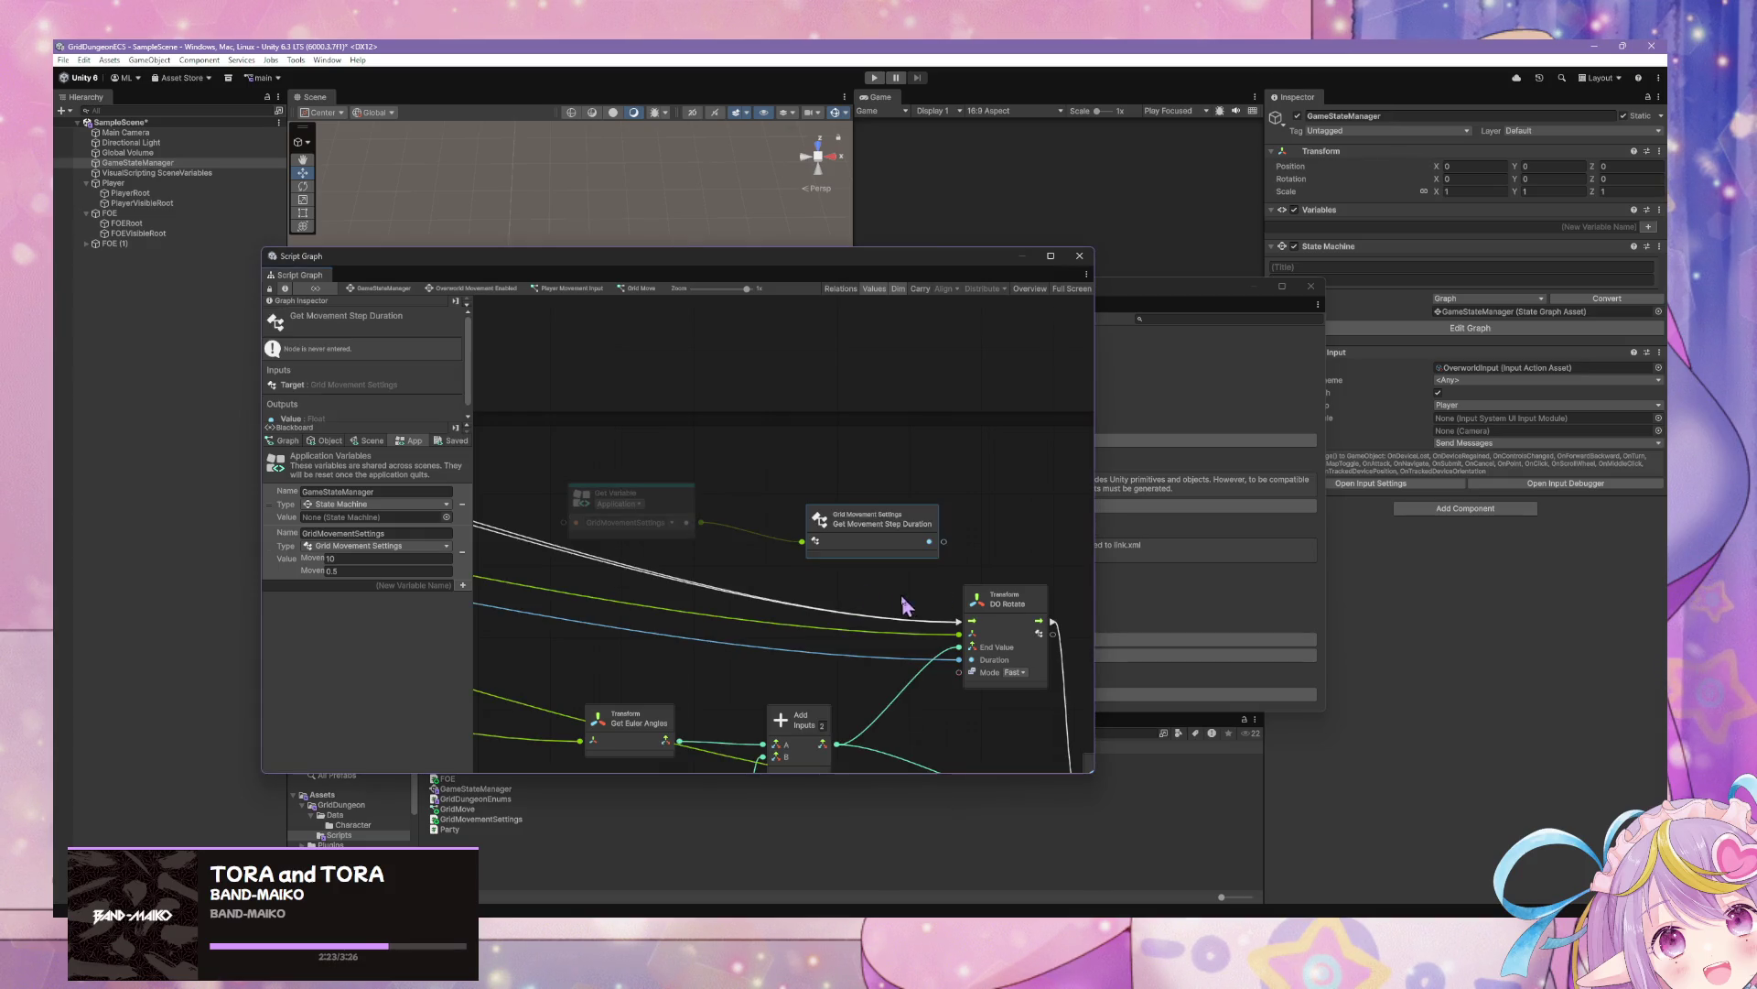
Wire the movement step duration into DO Rotate's Duration and tidy the GridMovementSettings node
left_click_drag(945, 546, 961, 660)
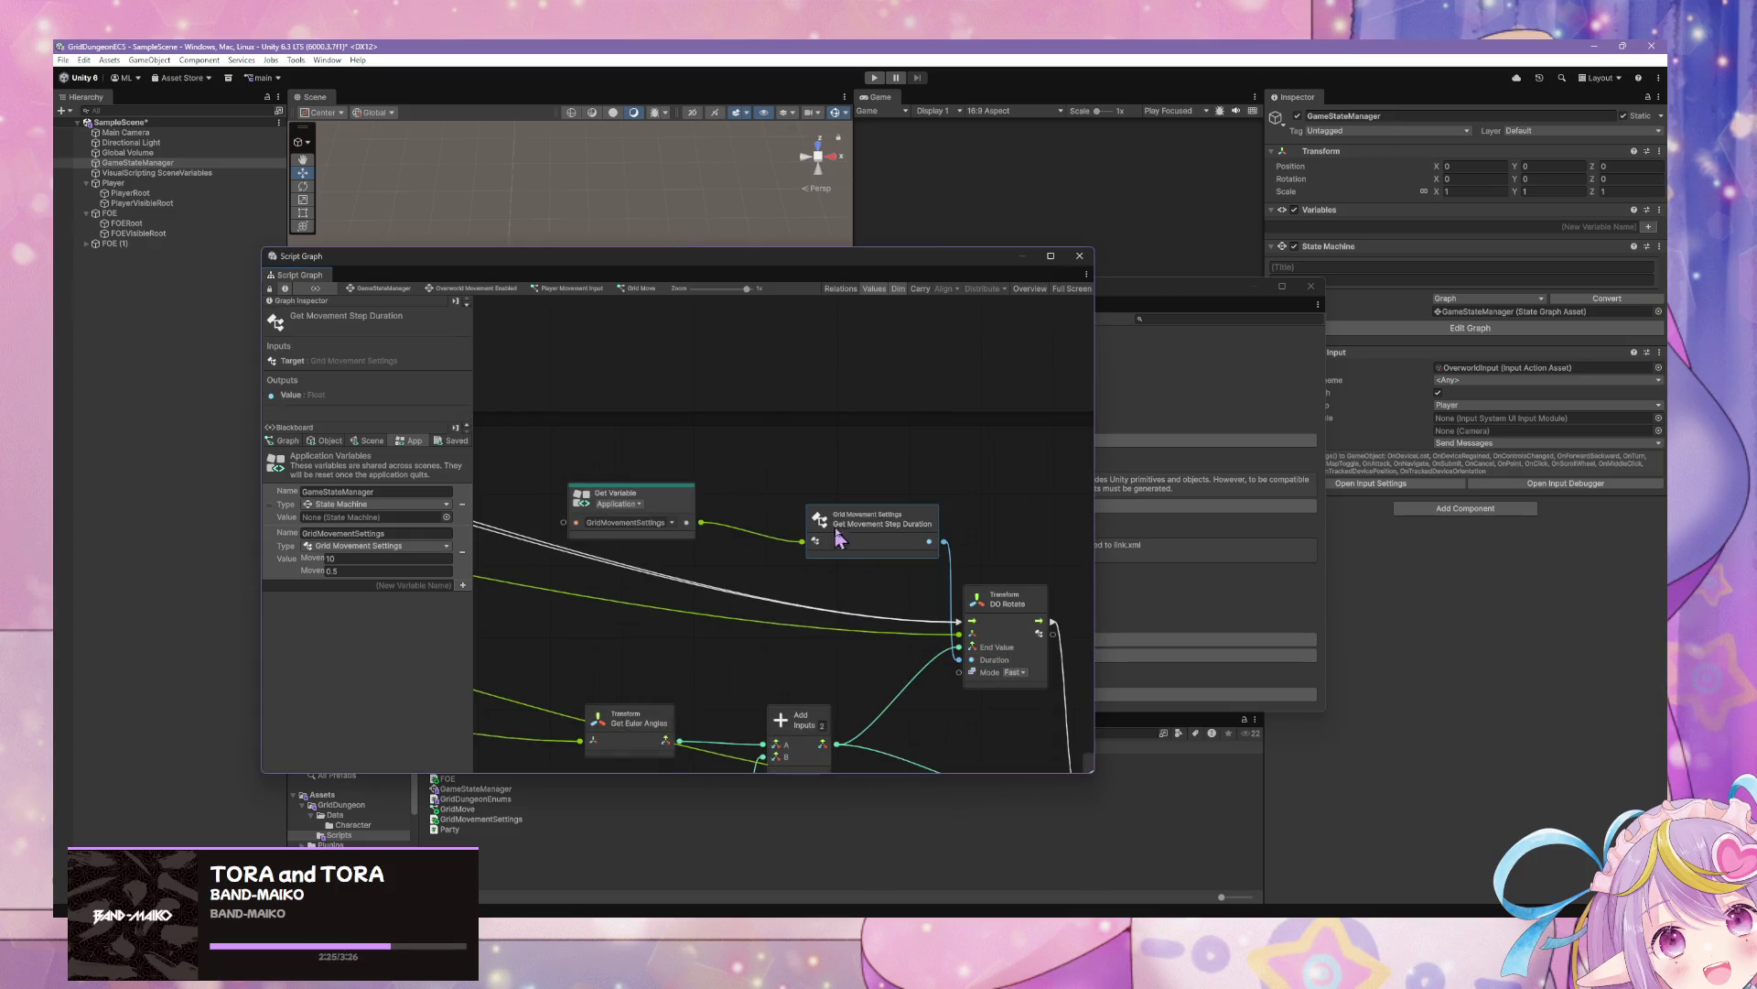
left_click_drag(879, 518, 840, 574)
mouse_move(675, 515)
left_mouse_down()
mouse_move(638, 607)
mouse_move(681, 572)
mouse_move(810, 572)
left_mouse_up()
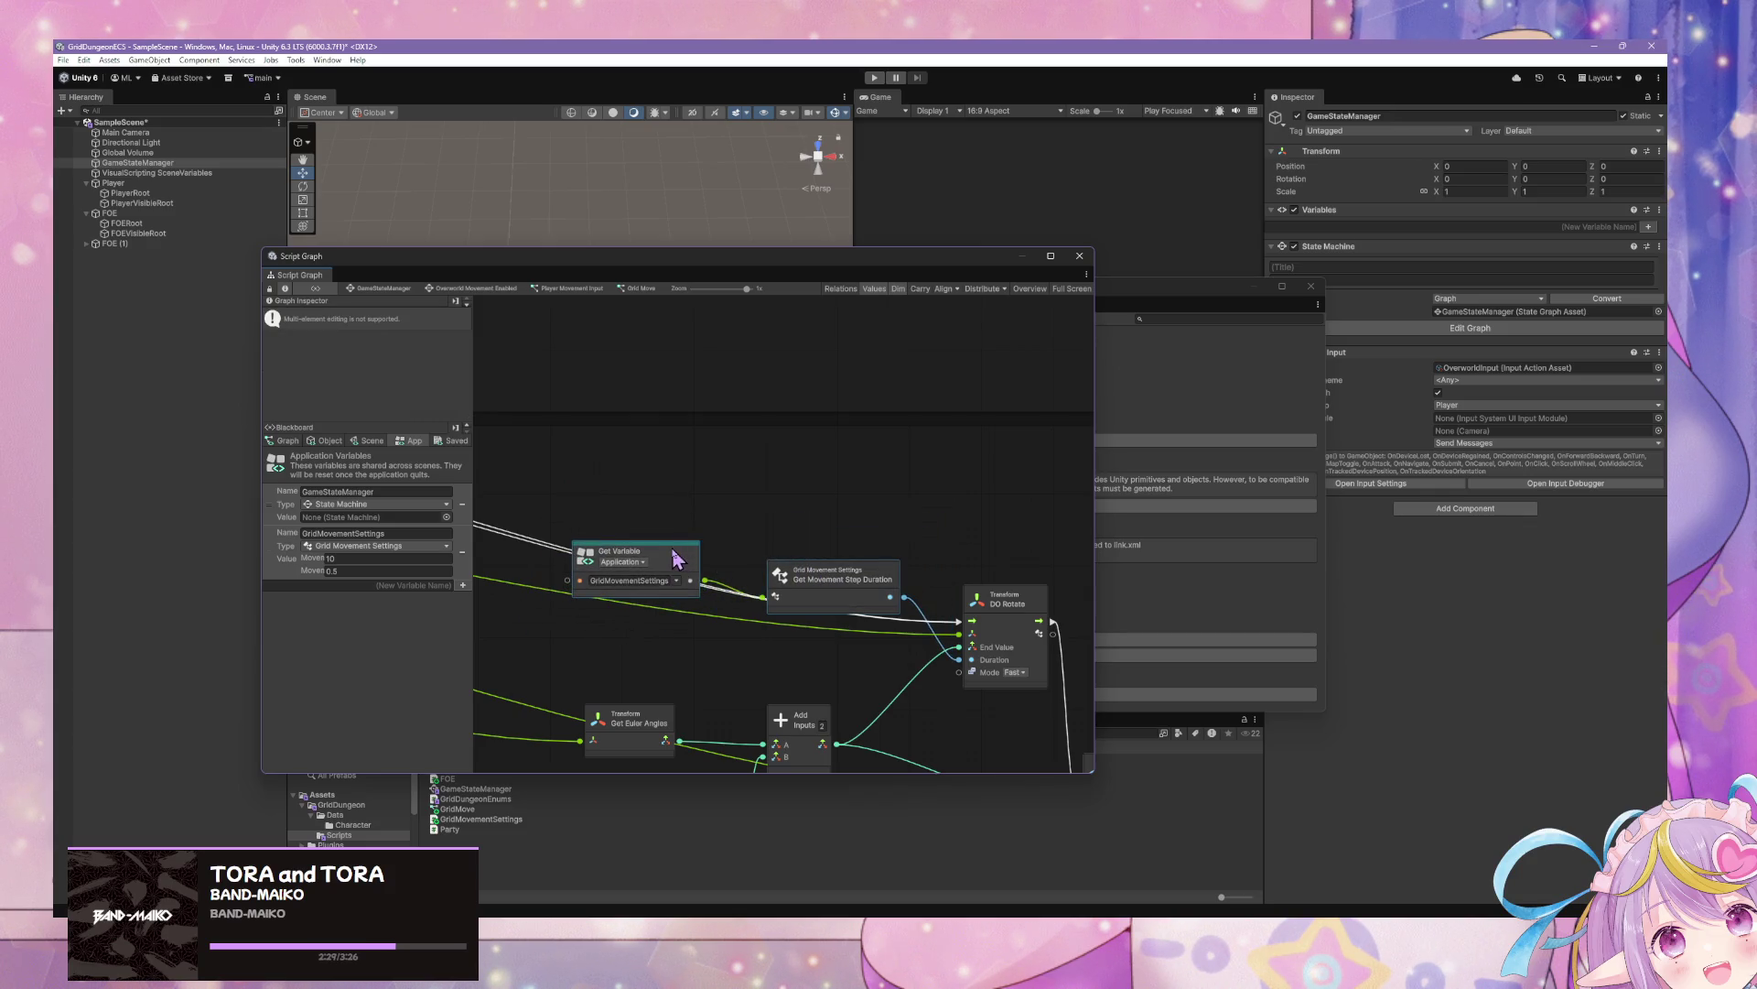
scroll(821, 430, "down", 5)
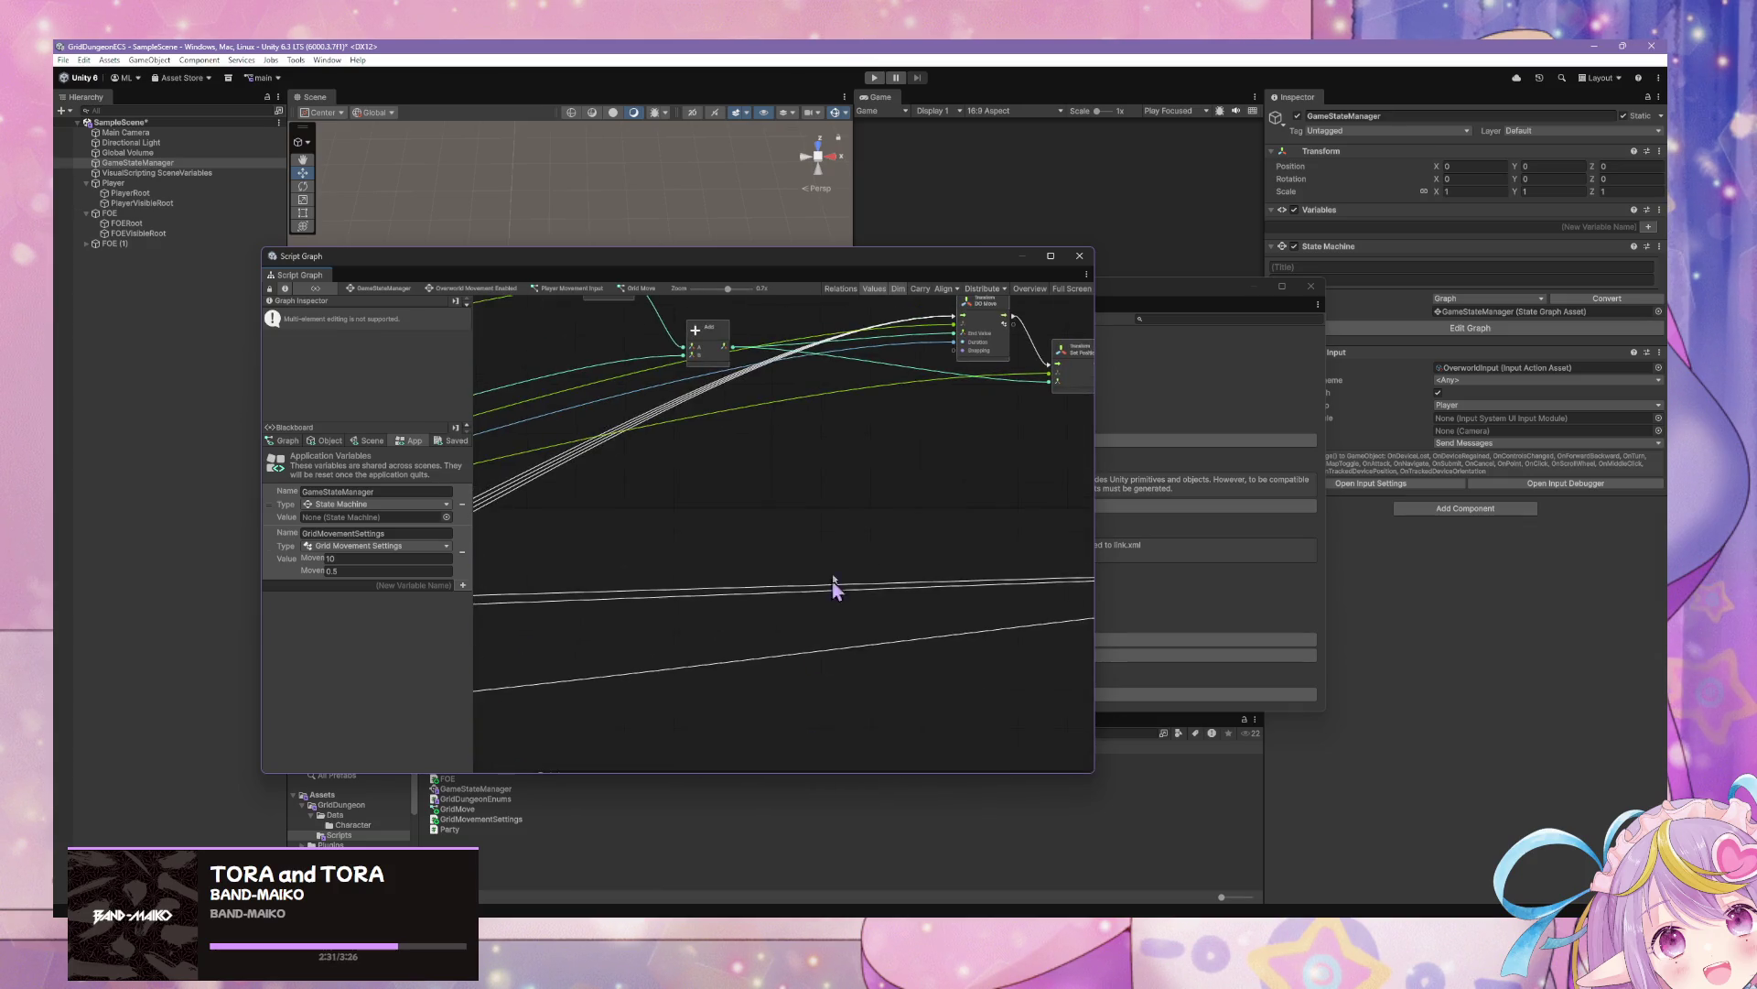
Place the GridMovementSettings variable node below the Add node, then pan toward the Input node
scroll(878, 502, "up", 4)
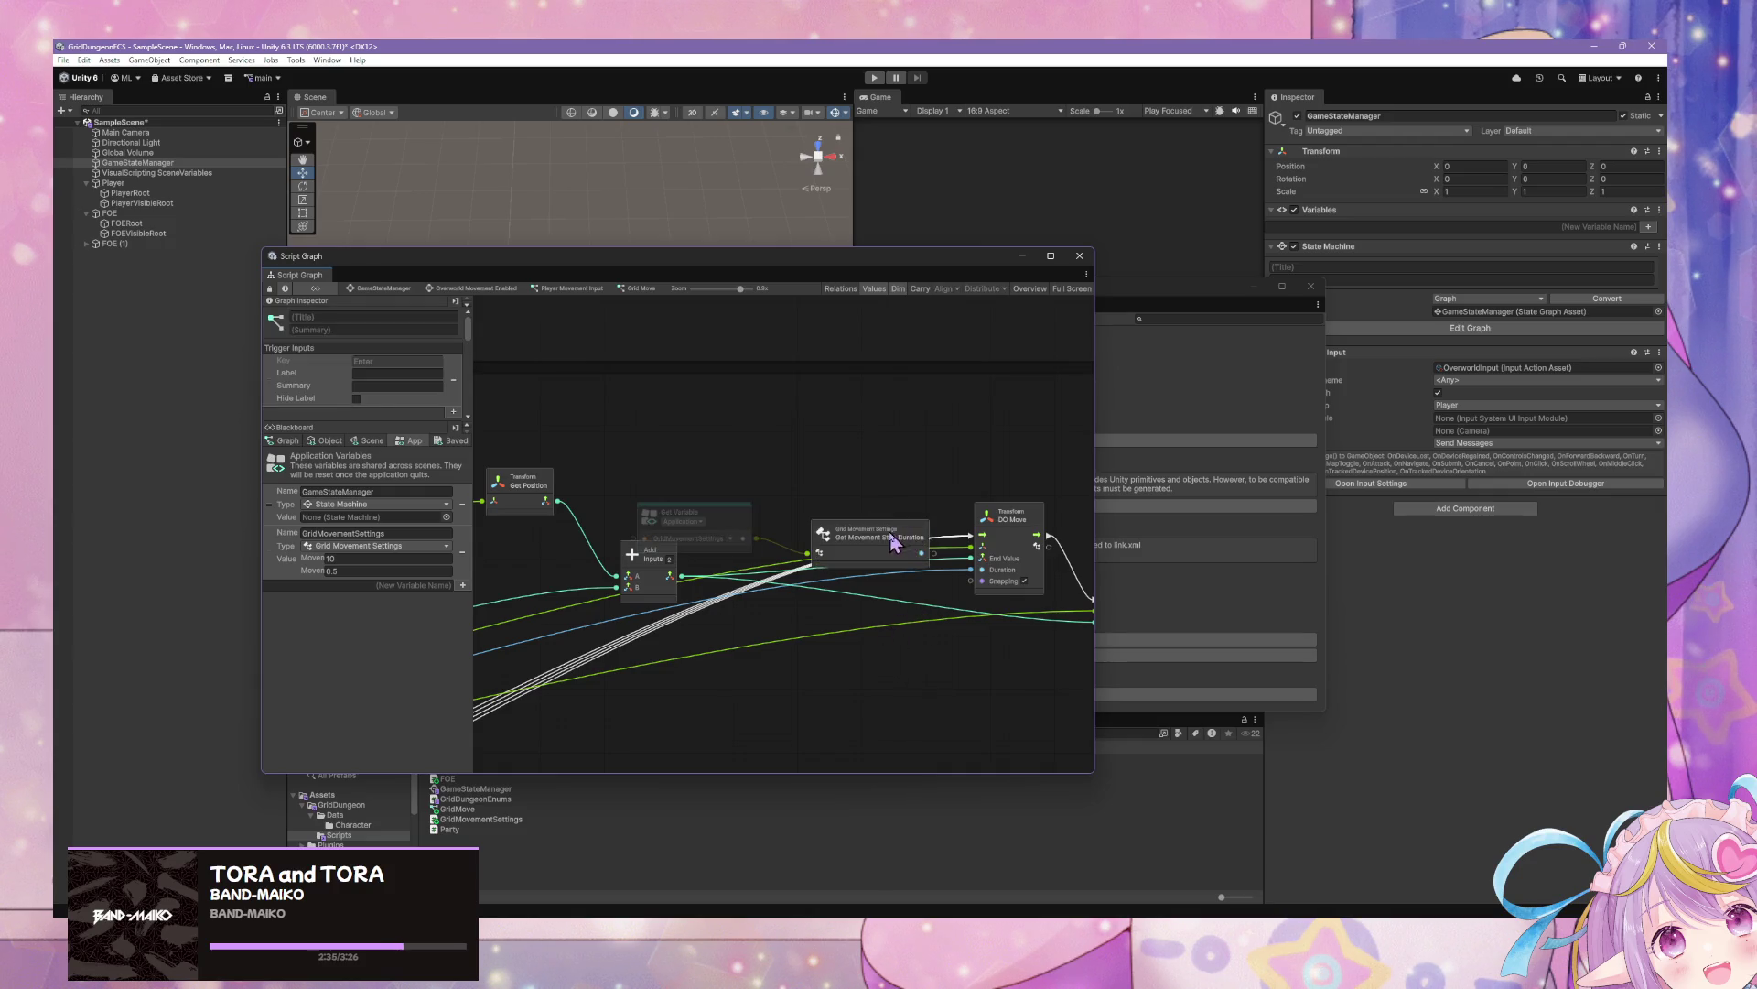
mouse_move(910, 540)
left_mouse_down()
mouse_move(721, 556)
mouse_move(709, 678)
left_mouse_up()
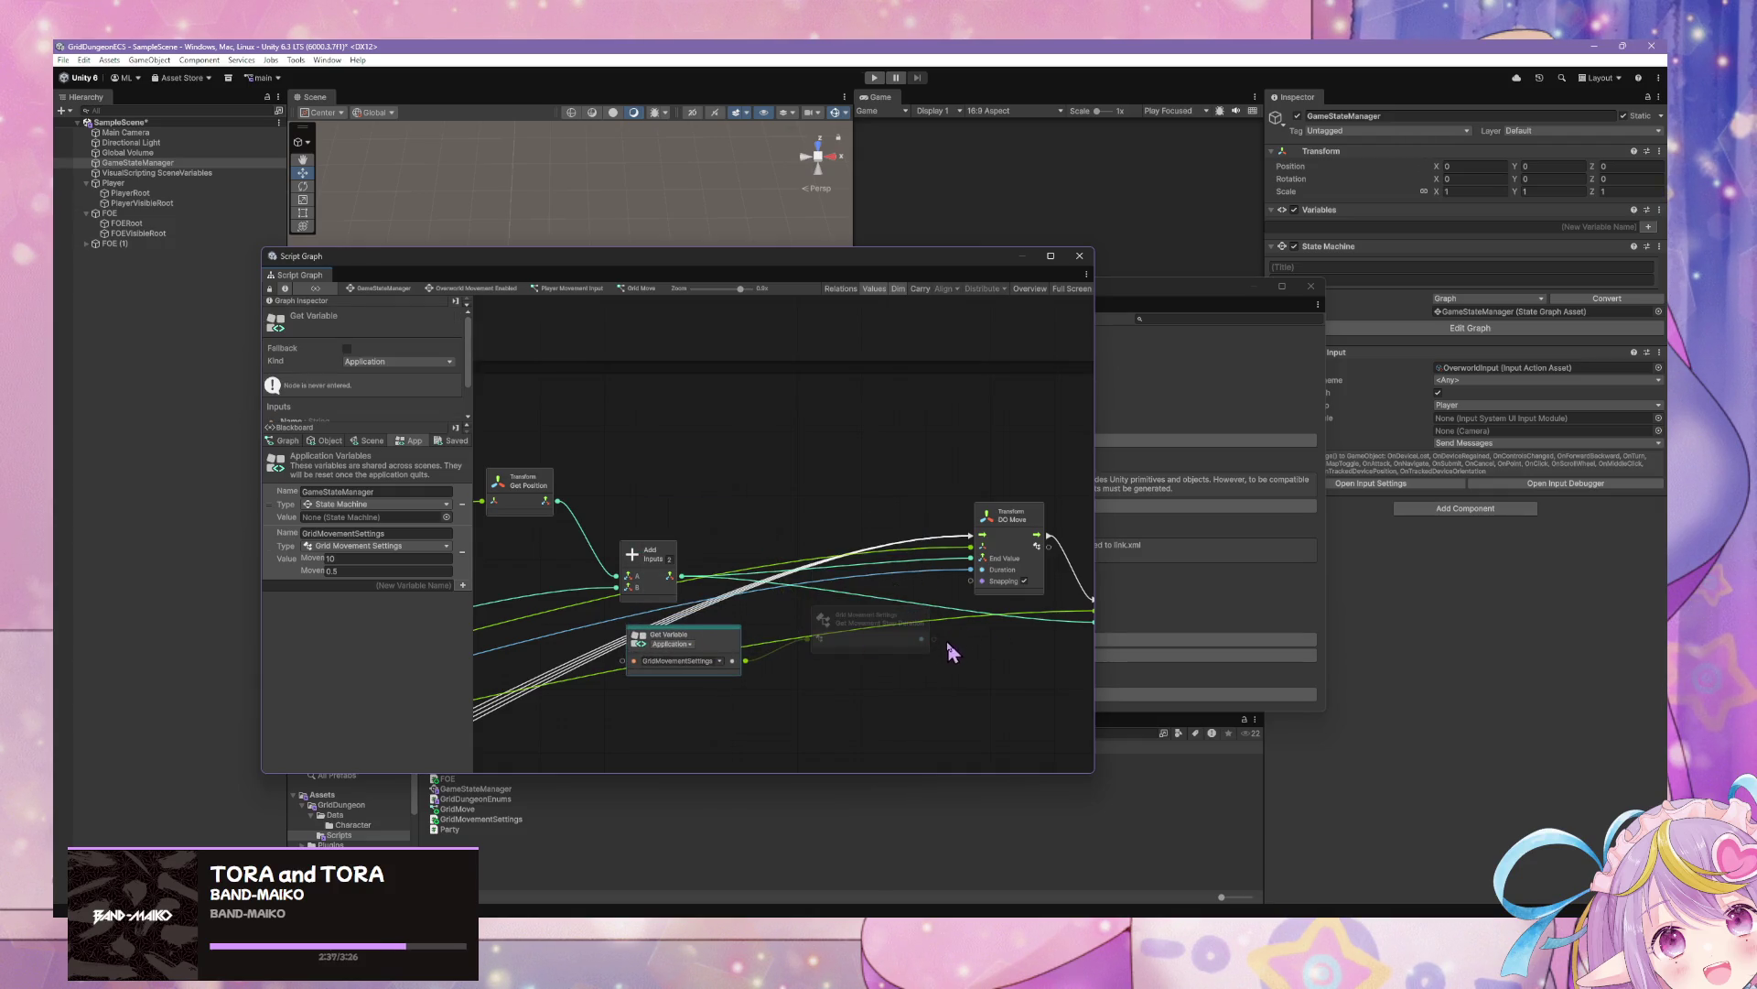
left_click_drag(859, 656, 1058, 578)
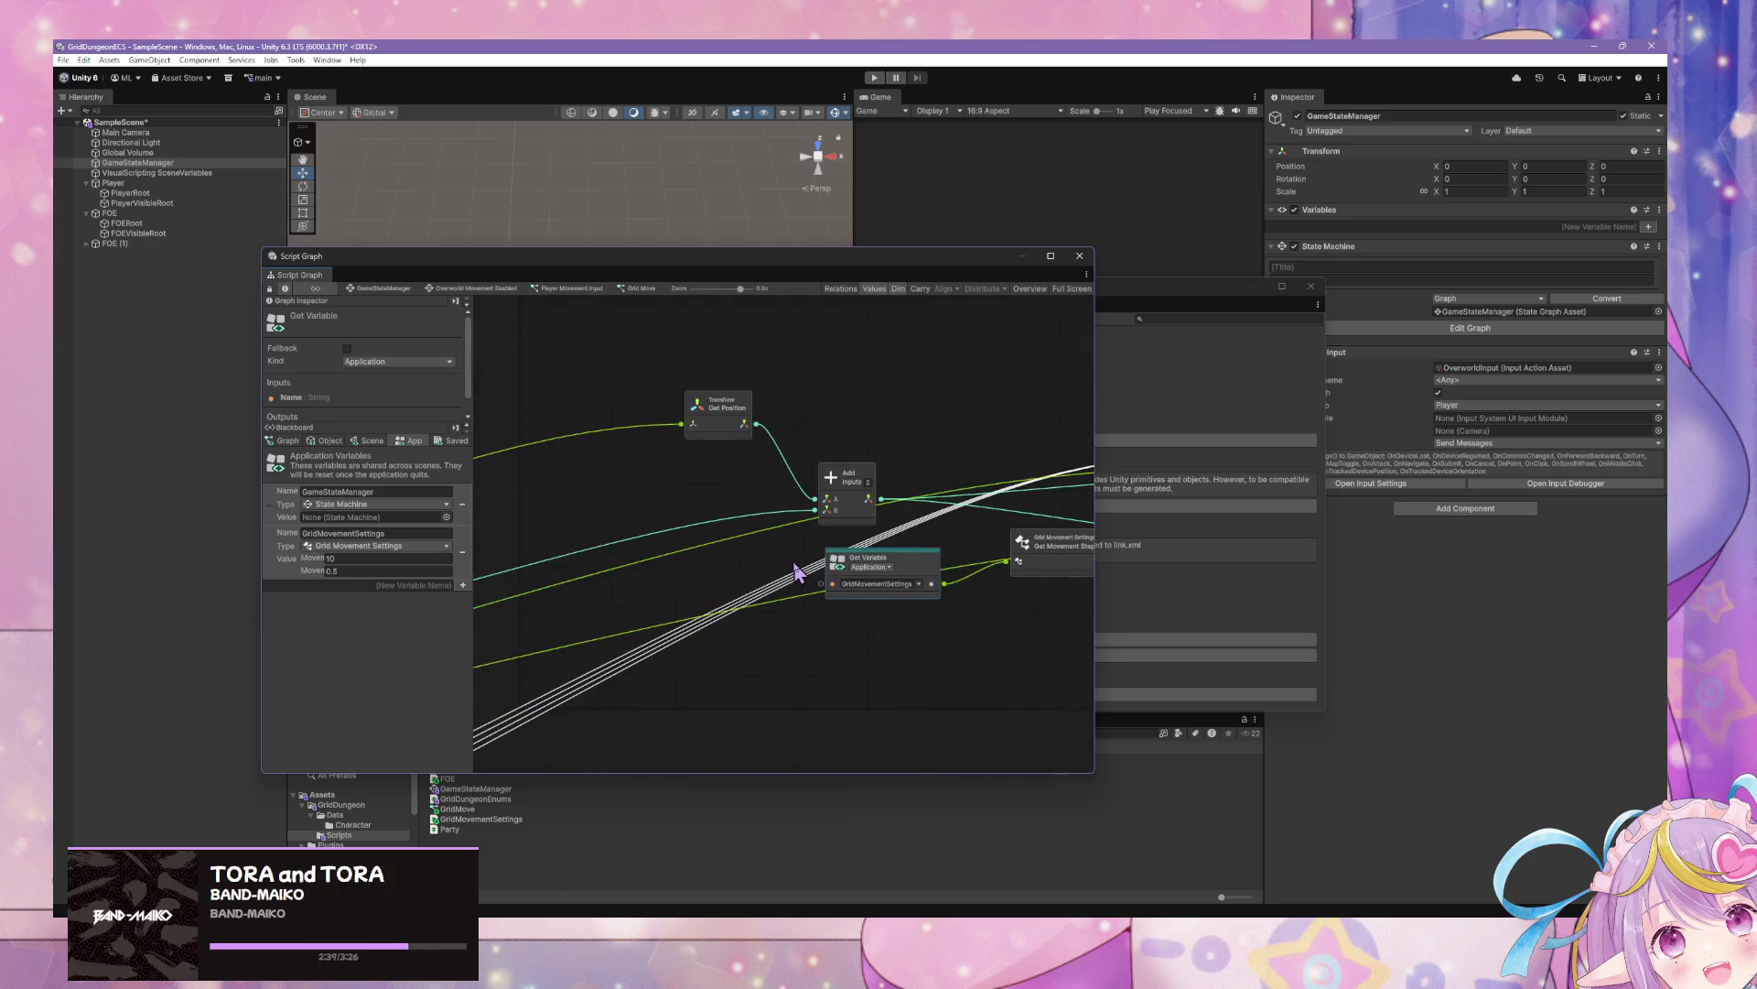
scroll(796, 572, "down", 5)
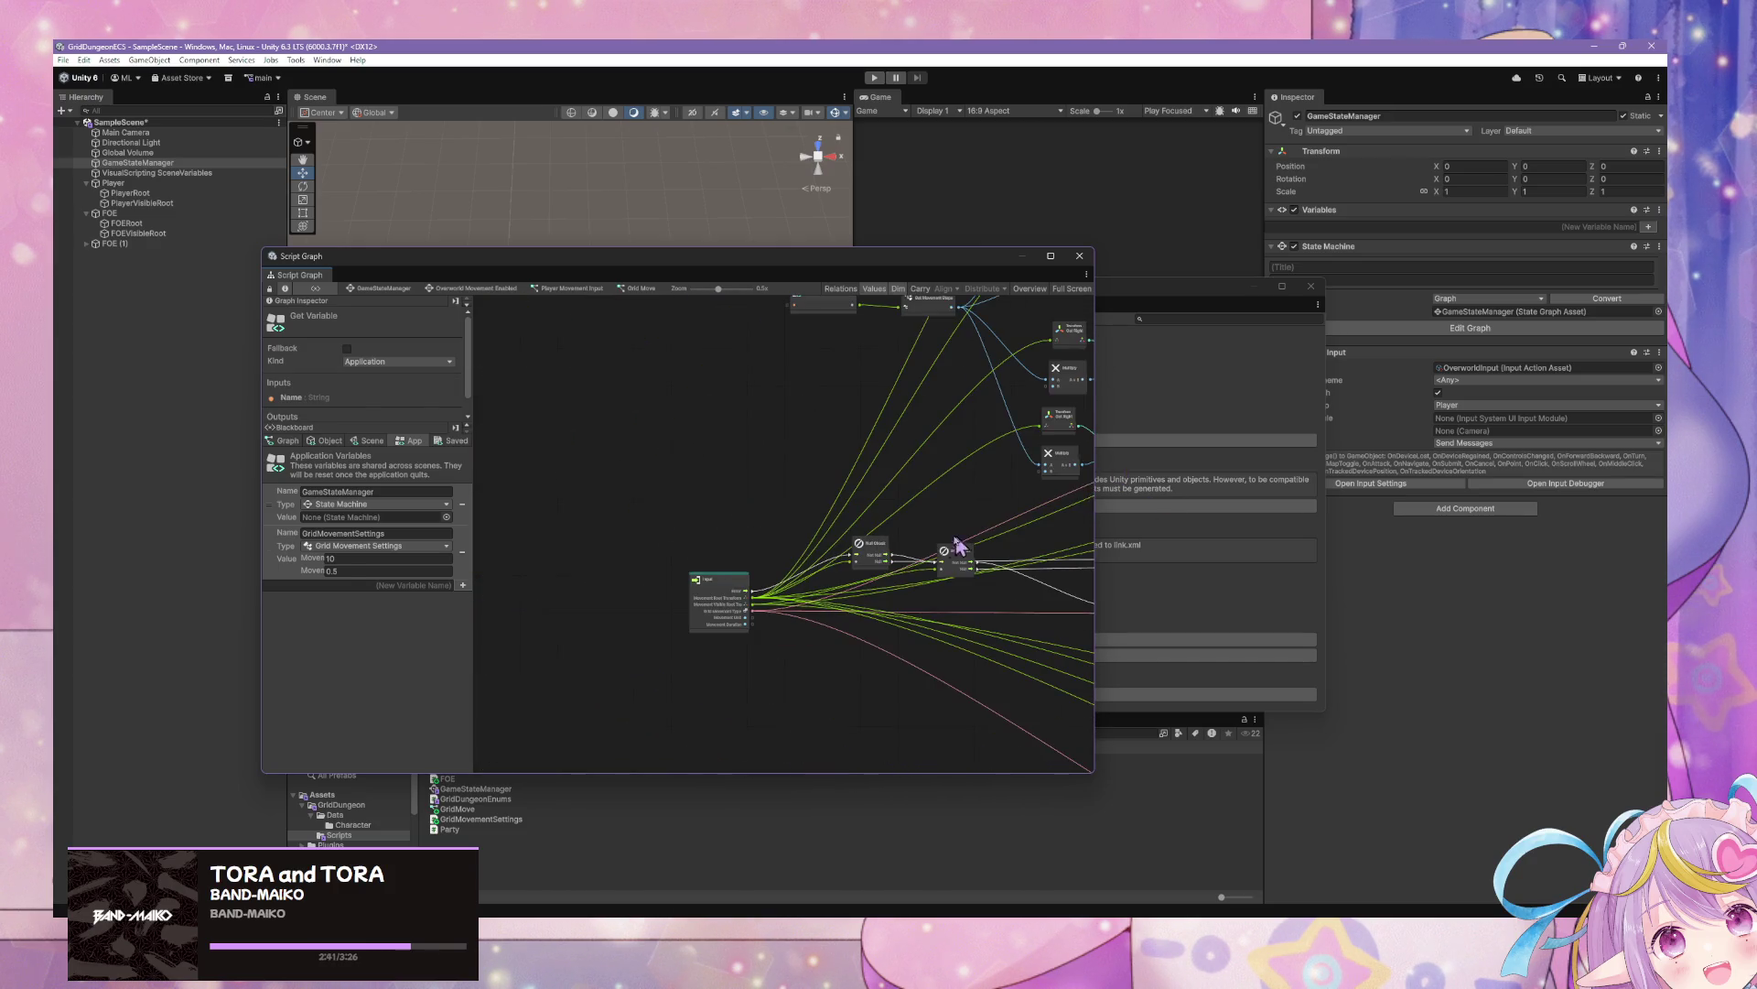
Select the Grid Move Input node and remove its Movement Duration port definition
scroll(865, 595, "up", 4)
scroll(463, 406, "down", 1)
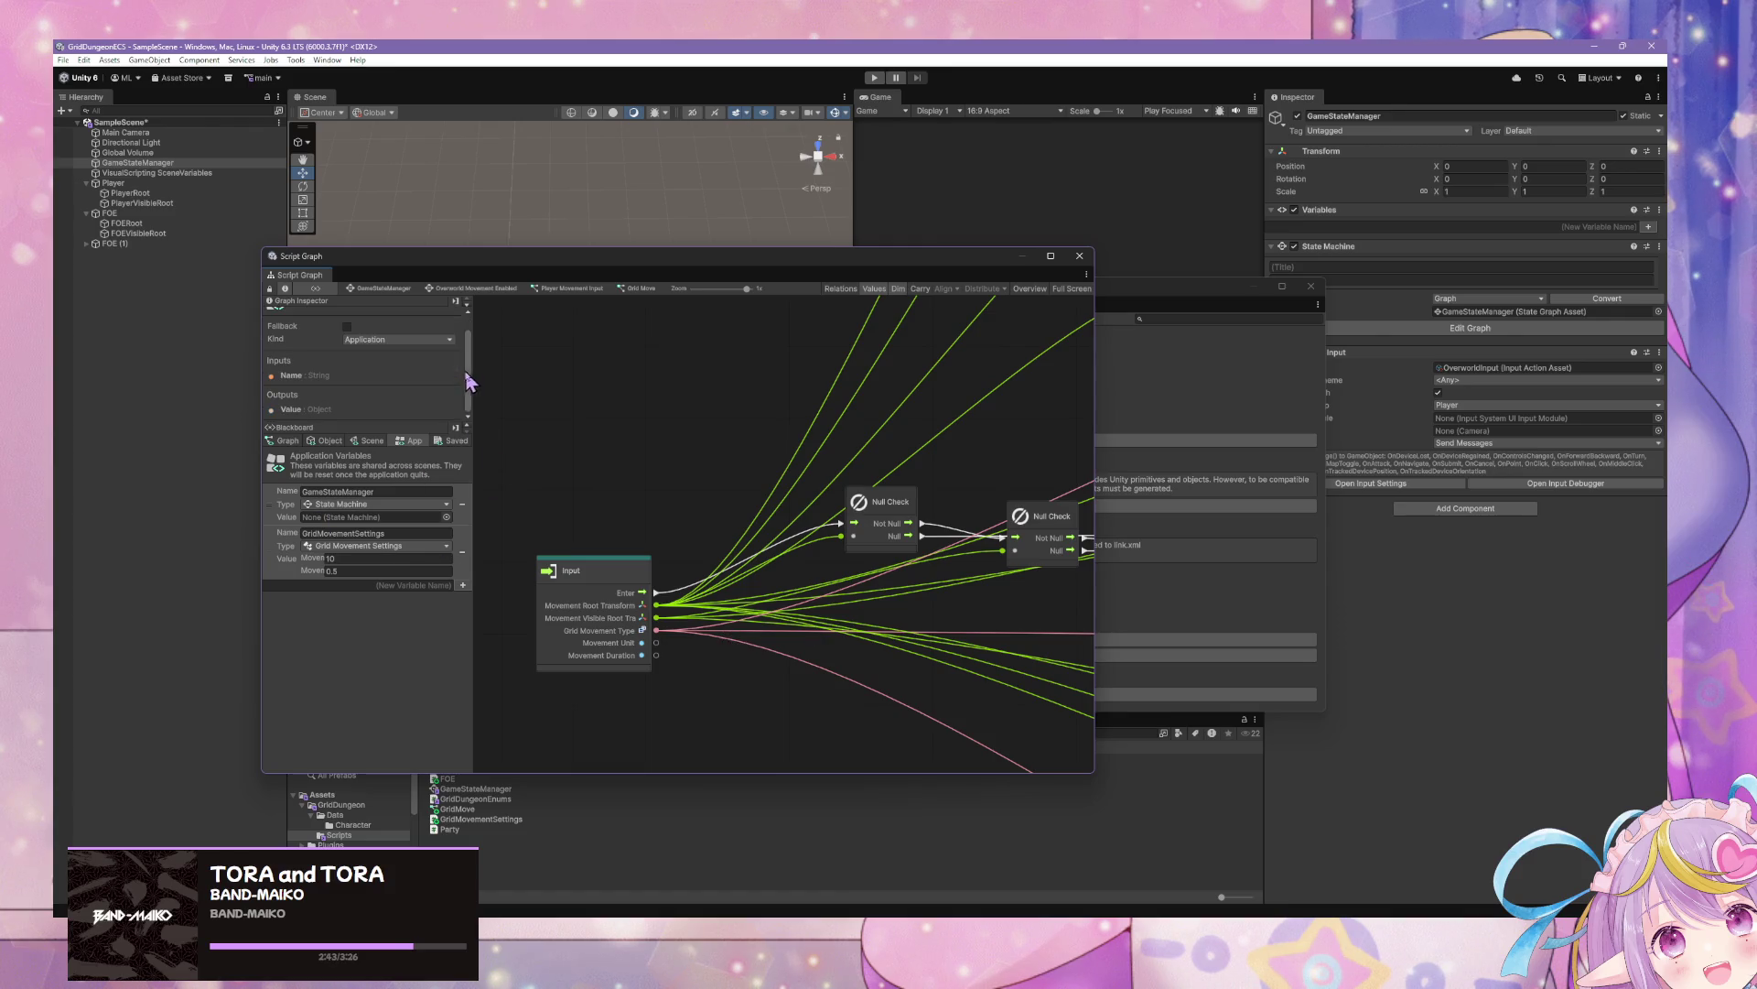
left_click(601, 569)
scroll(412, 384, "down", 5)
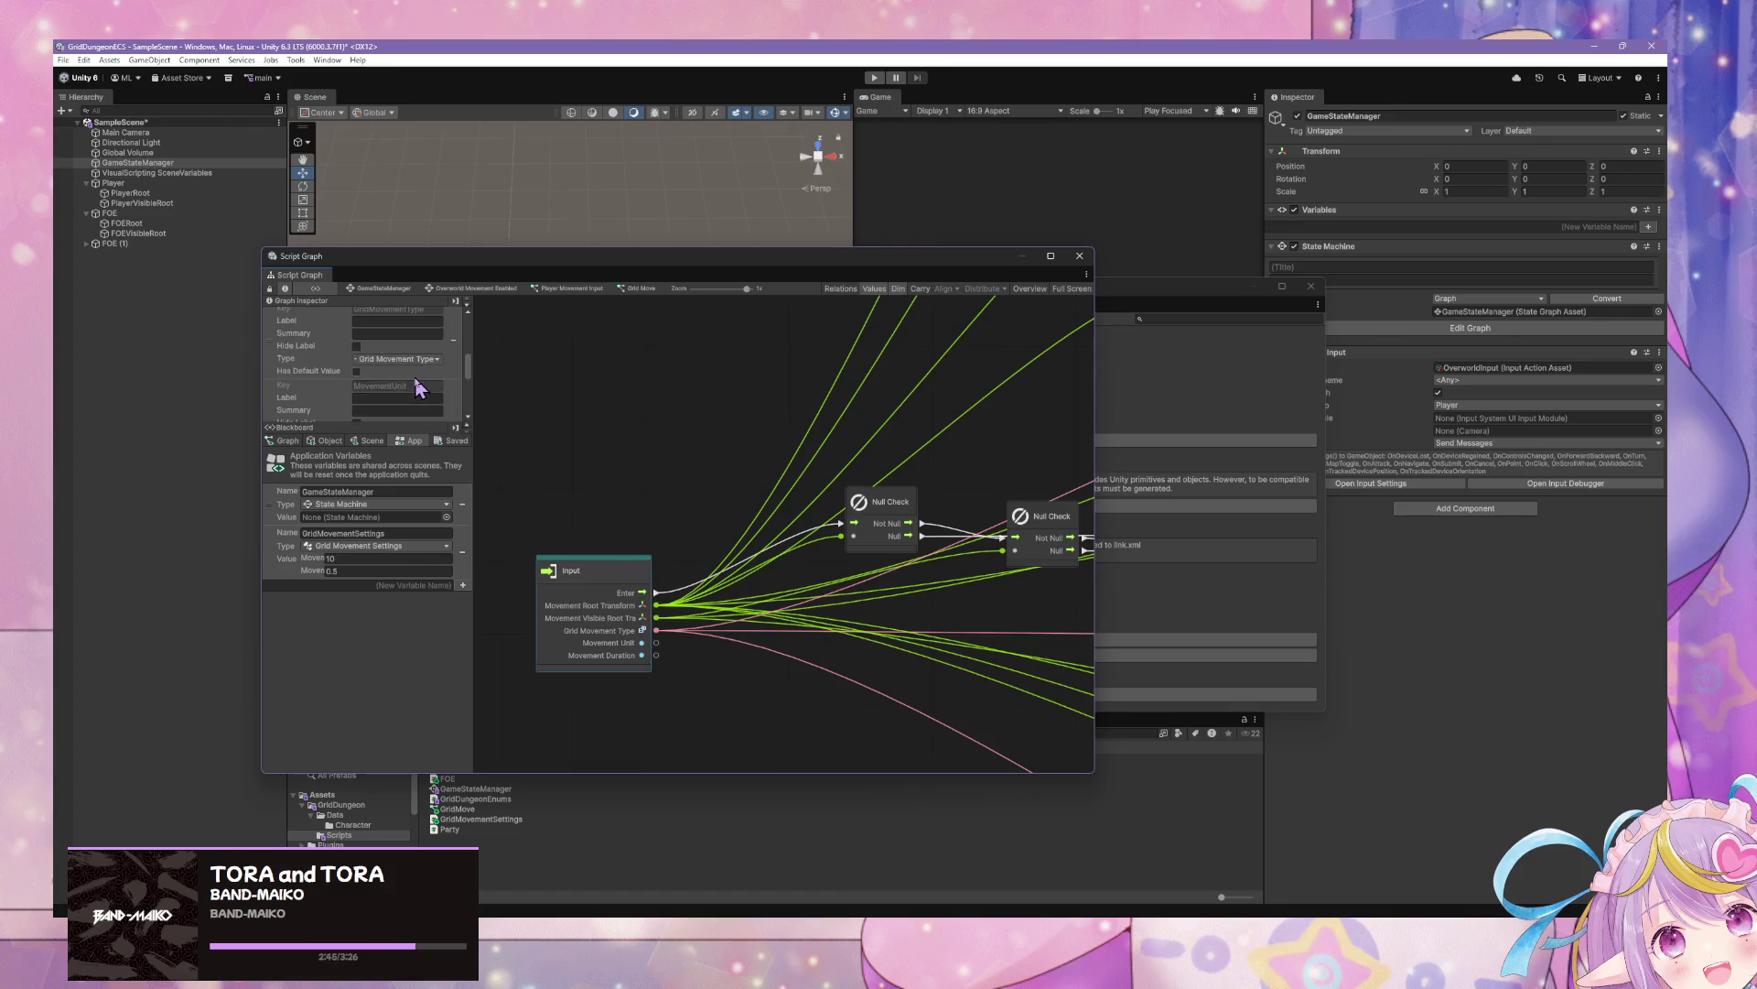
left_click_drag(473, 427, 526, 423)
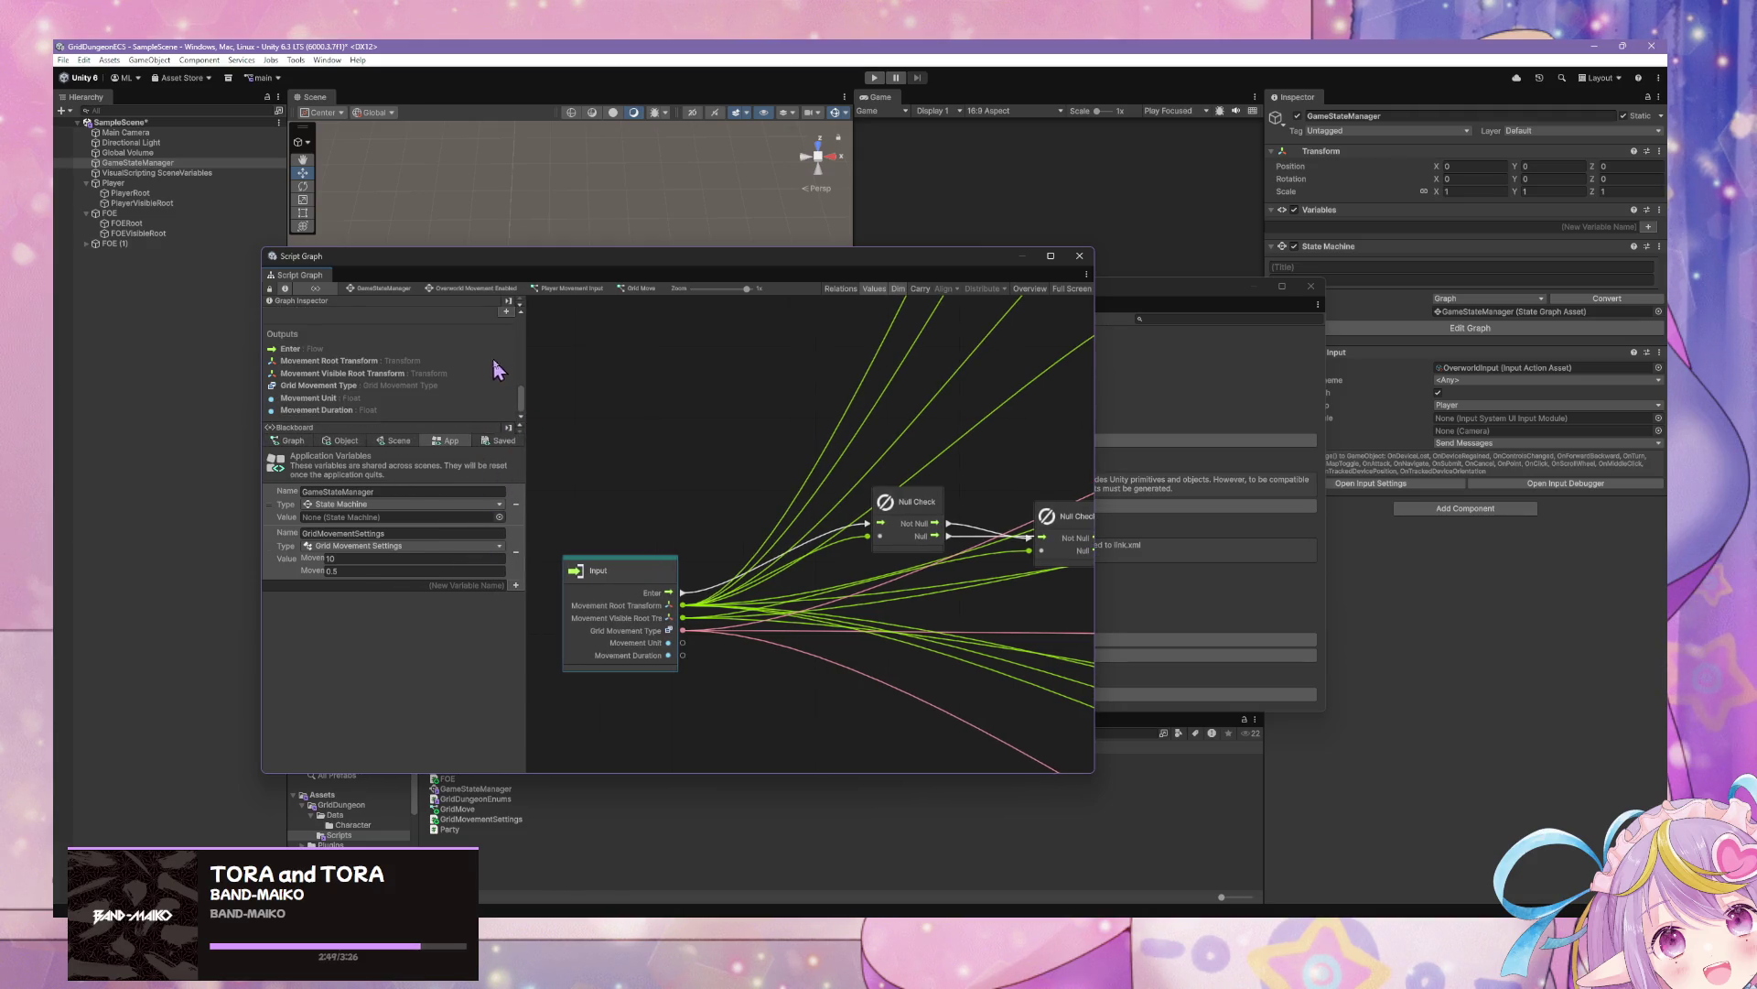
scroll(521, 394, "up", 3)
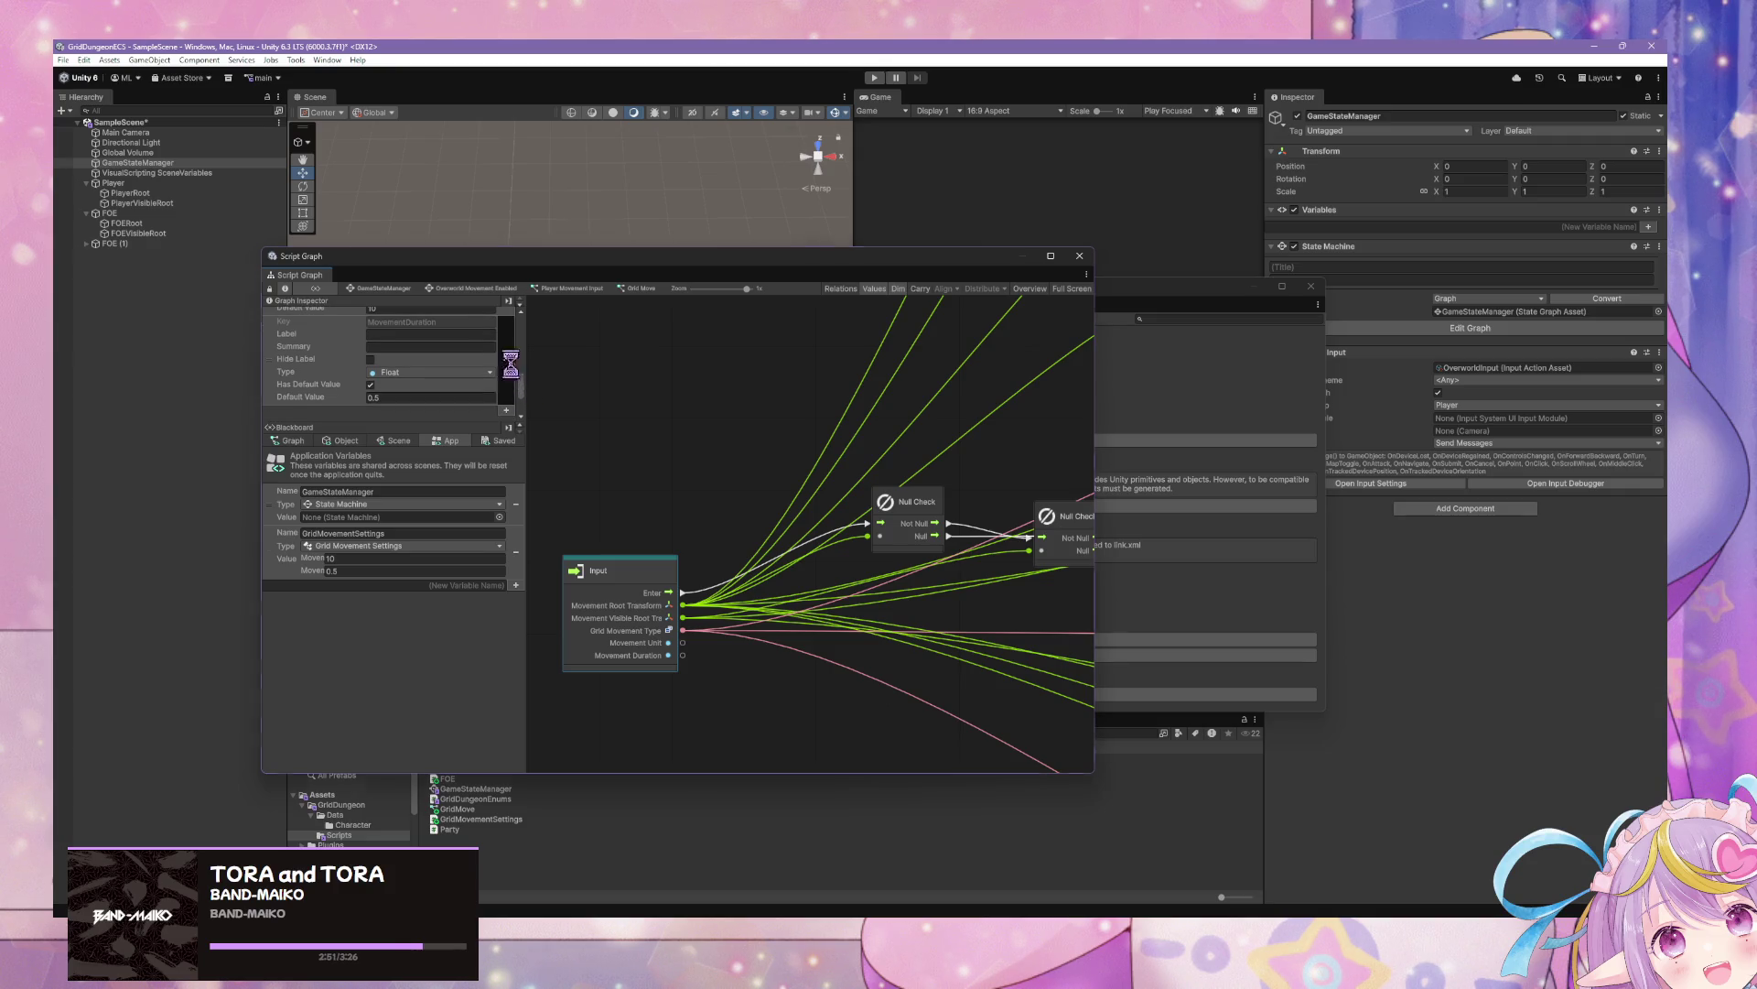
left_click(507, 359)
left_click(880, 503)
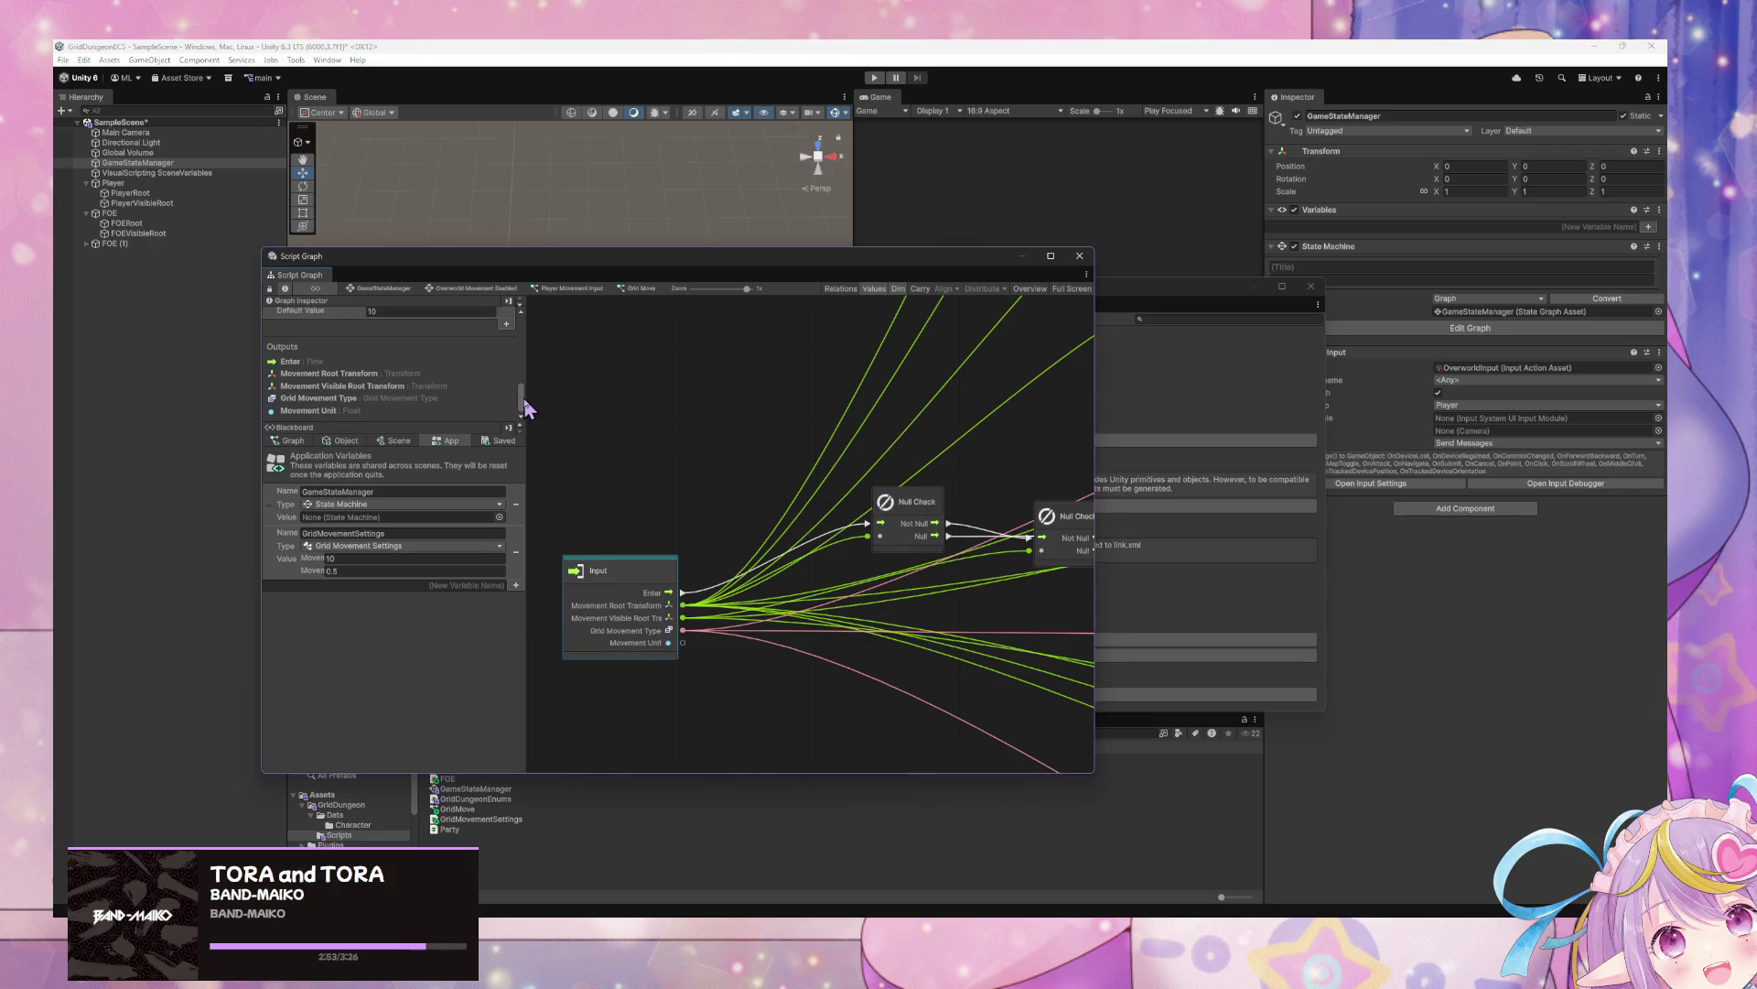
Remove the Movement Unit port, then return to the Player Movement Input graph
left_click_drag(525, 399, 526, 383)
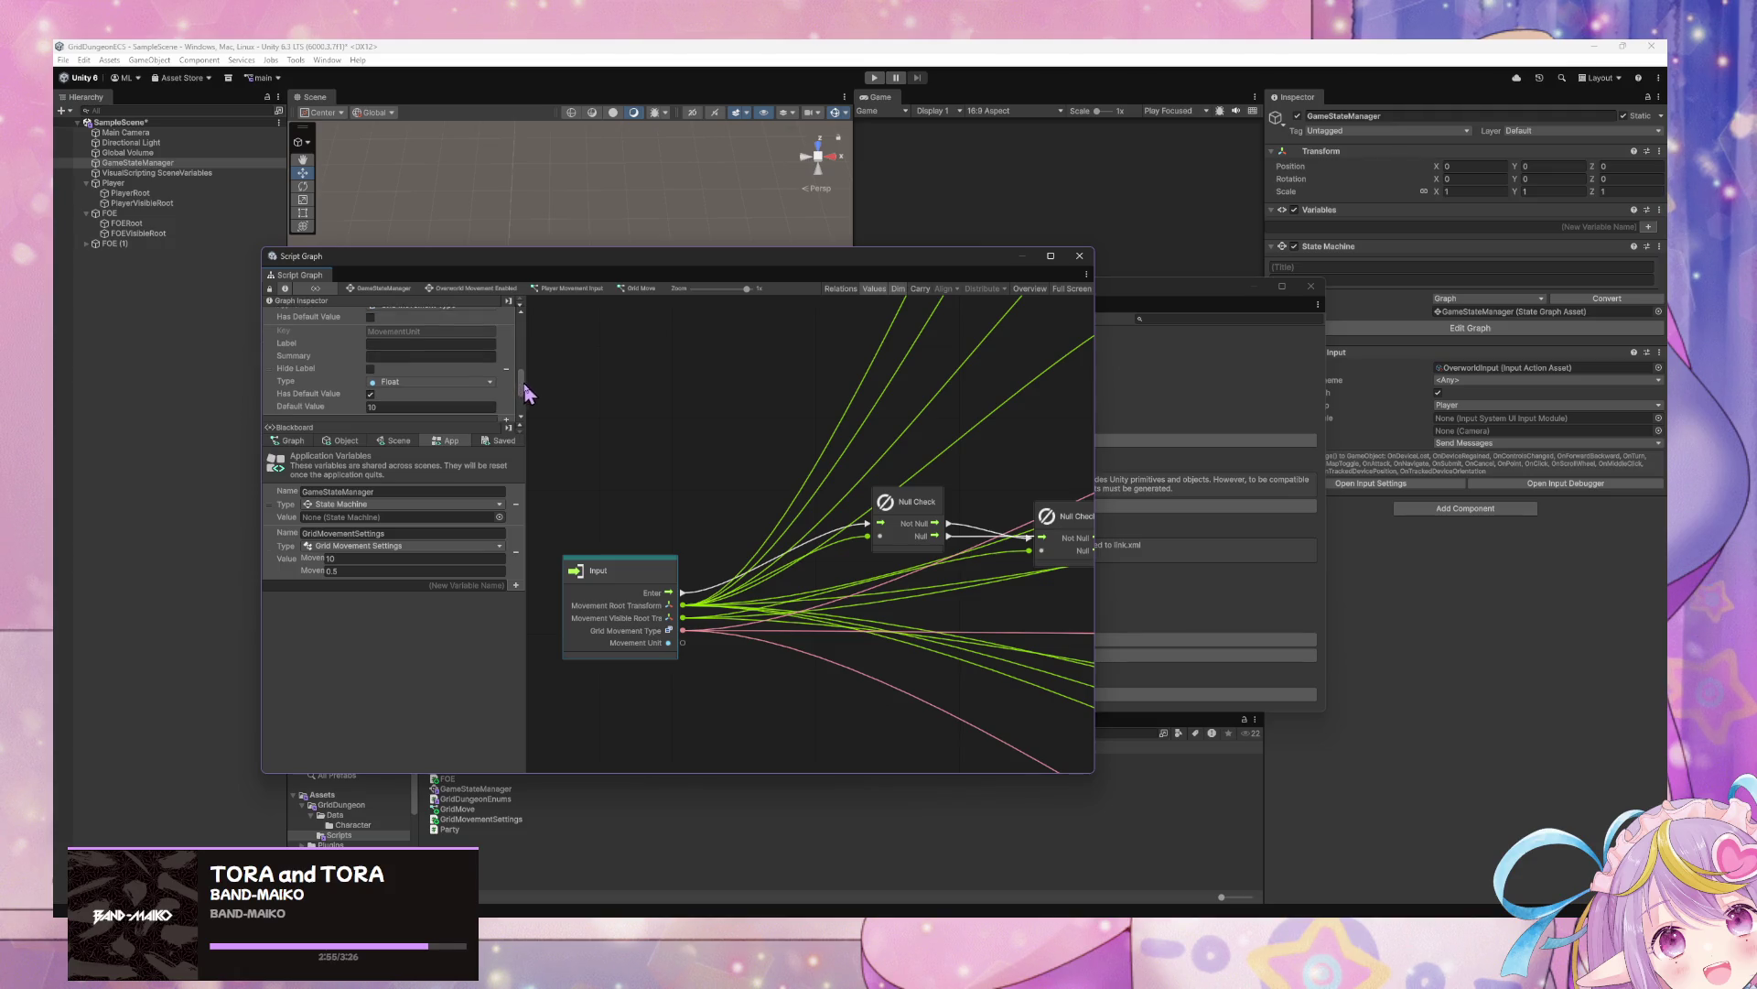
left_click(506, 385)
left_click(813, 494)
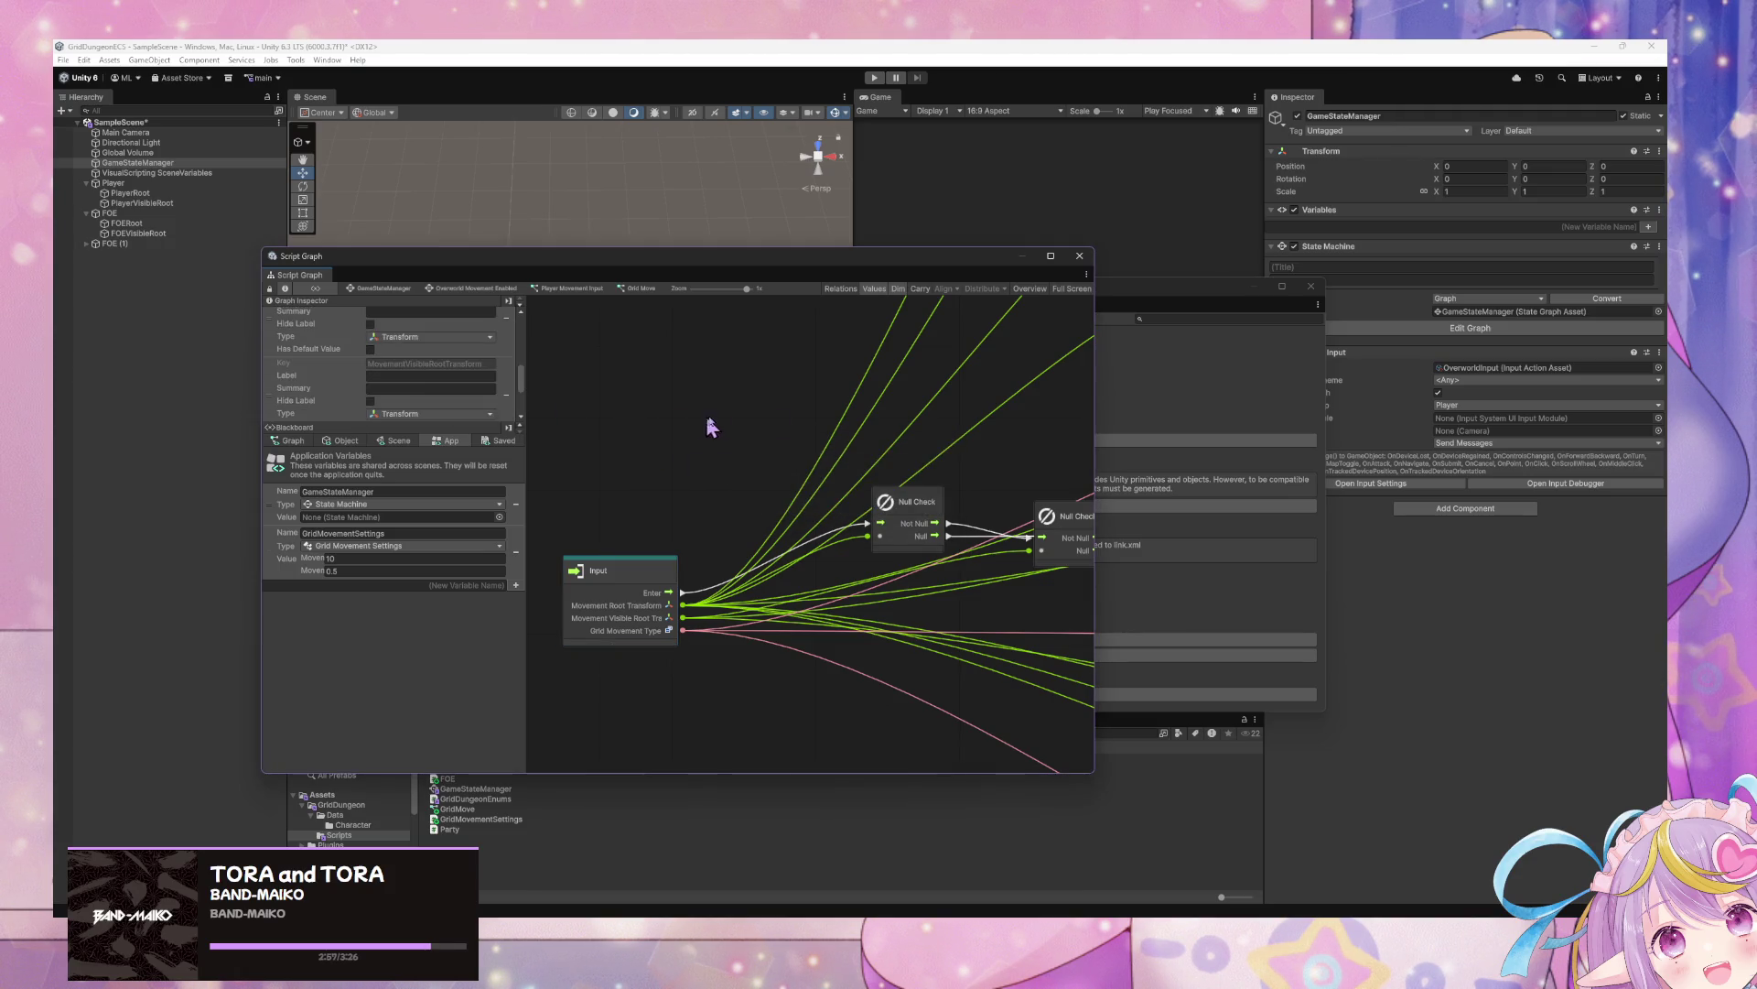
left_click_drag(937, 430, 580, 412)
left_click(569, 288)
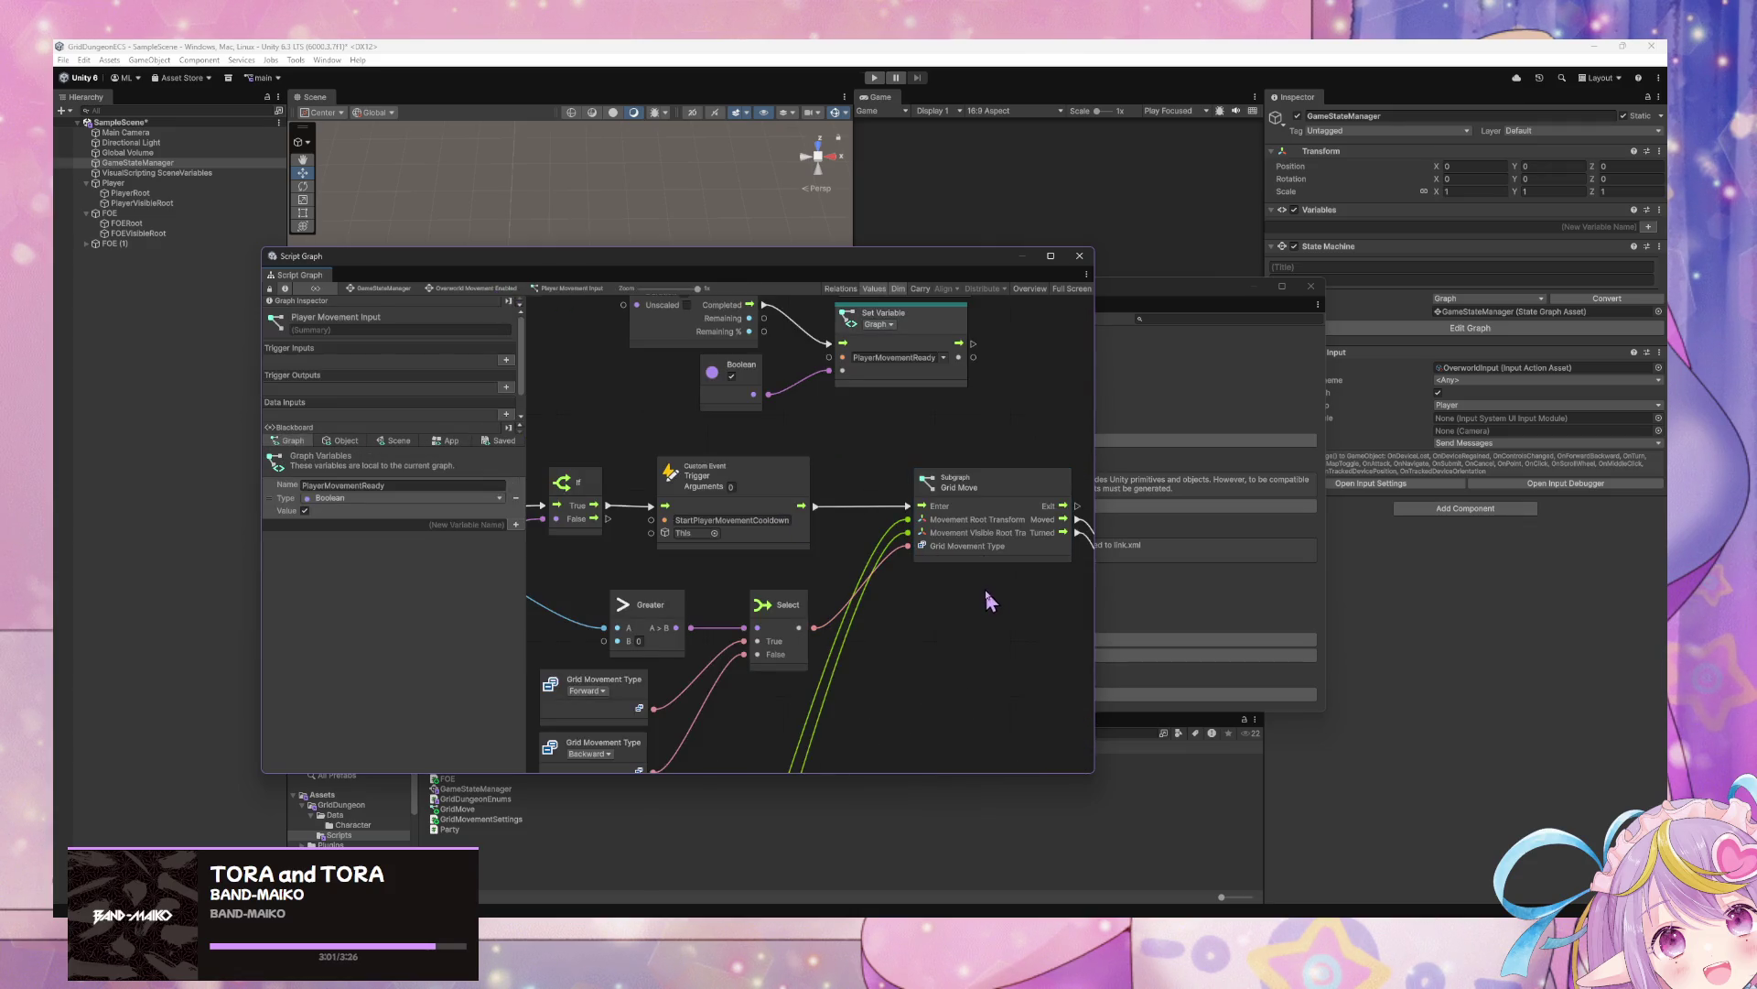
Navigate from GameStateManager through FOE Movement Enabled into the Move FOE script graph
scroll(863, 404, "down", 2)
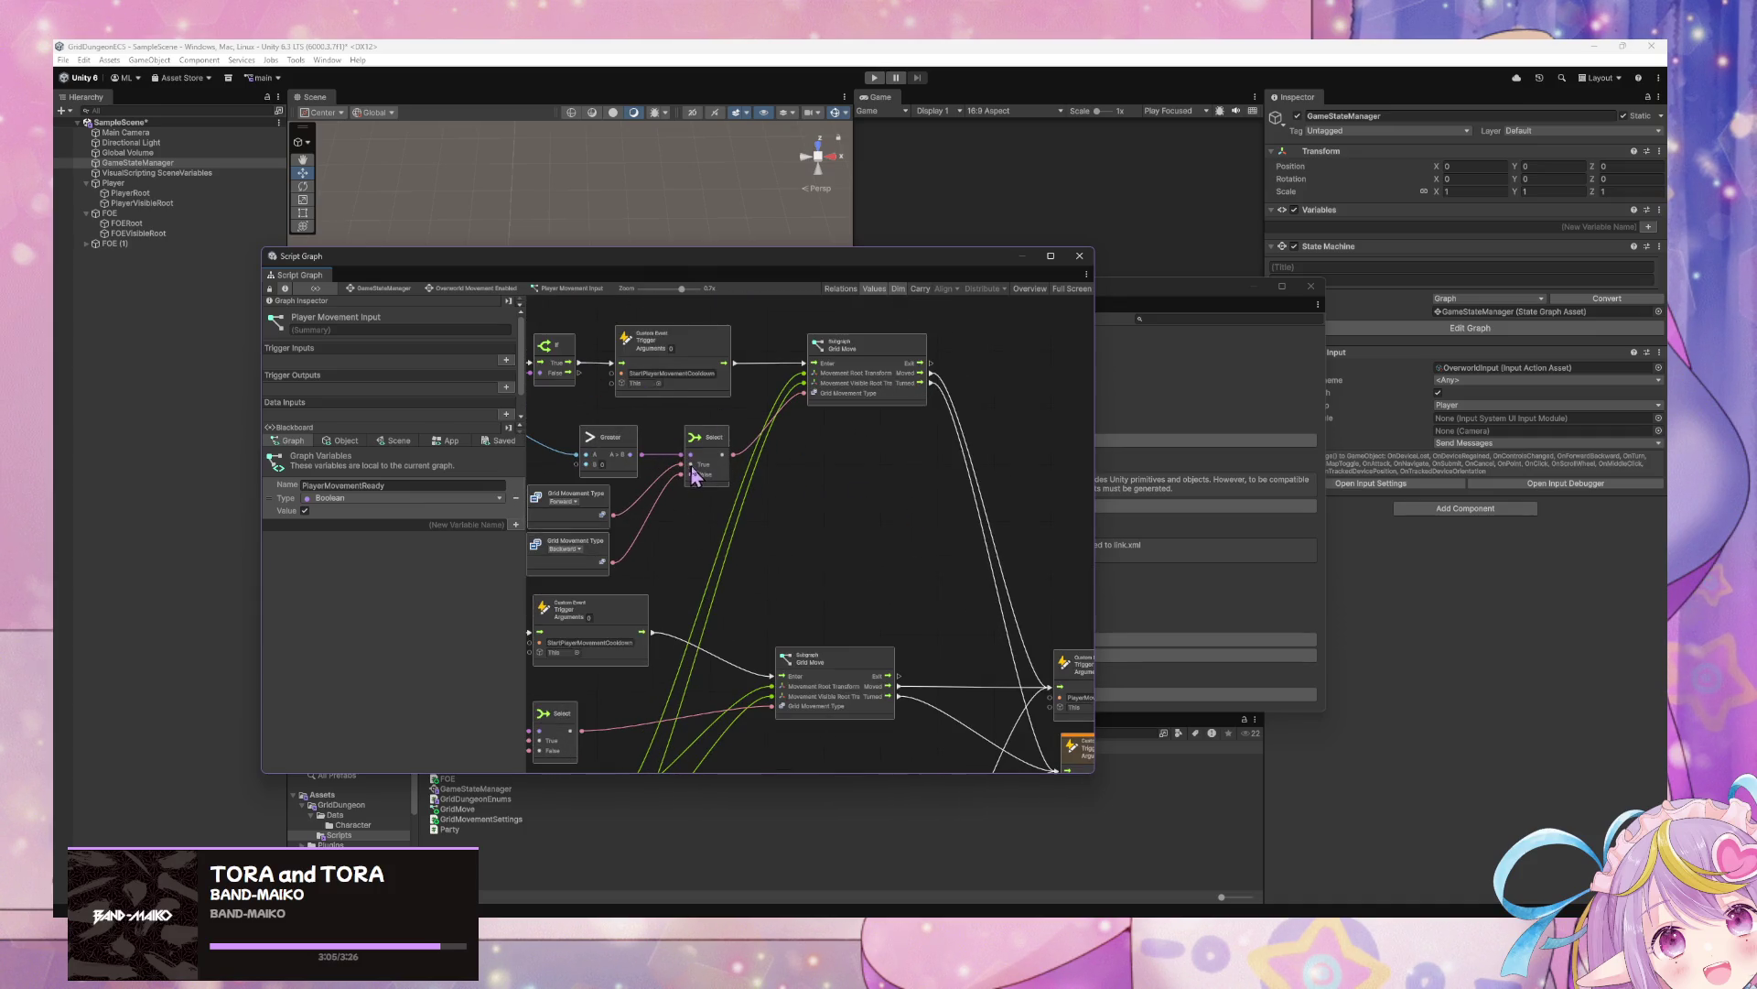
left_click(400, 288)
double_click(1004, 395)
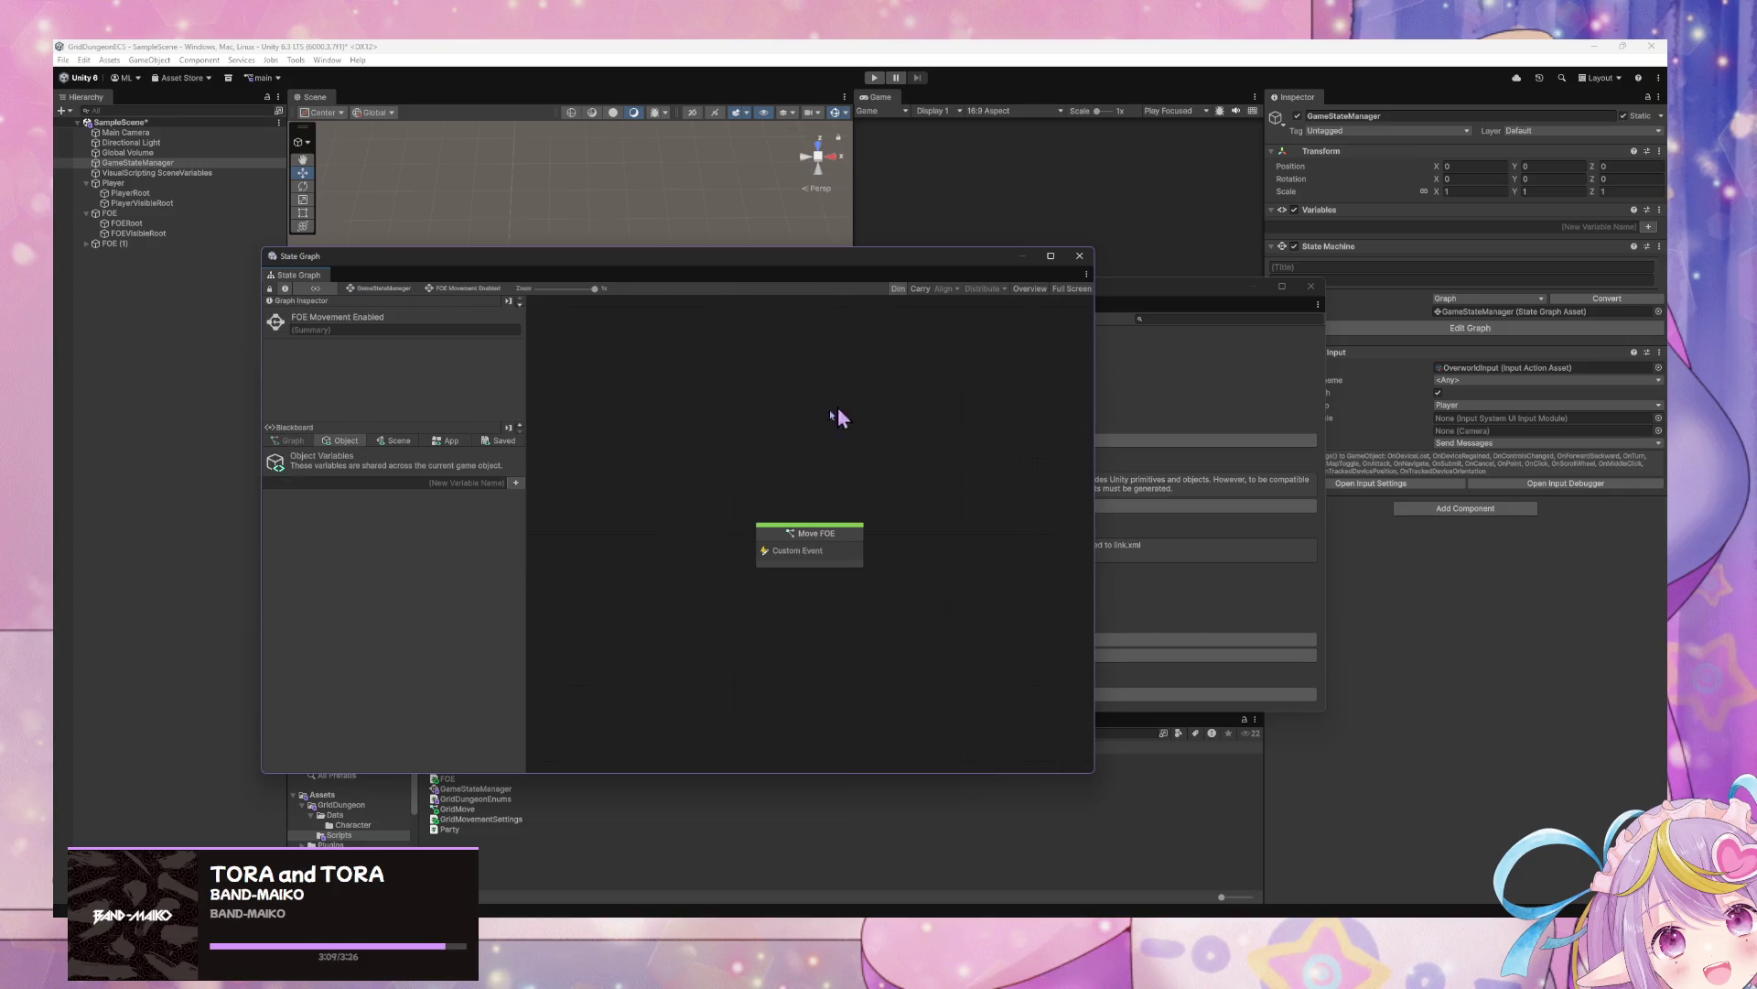
double_click(824, 546)
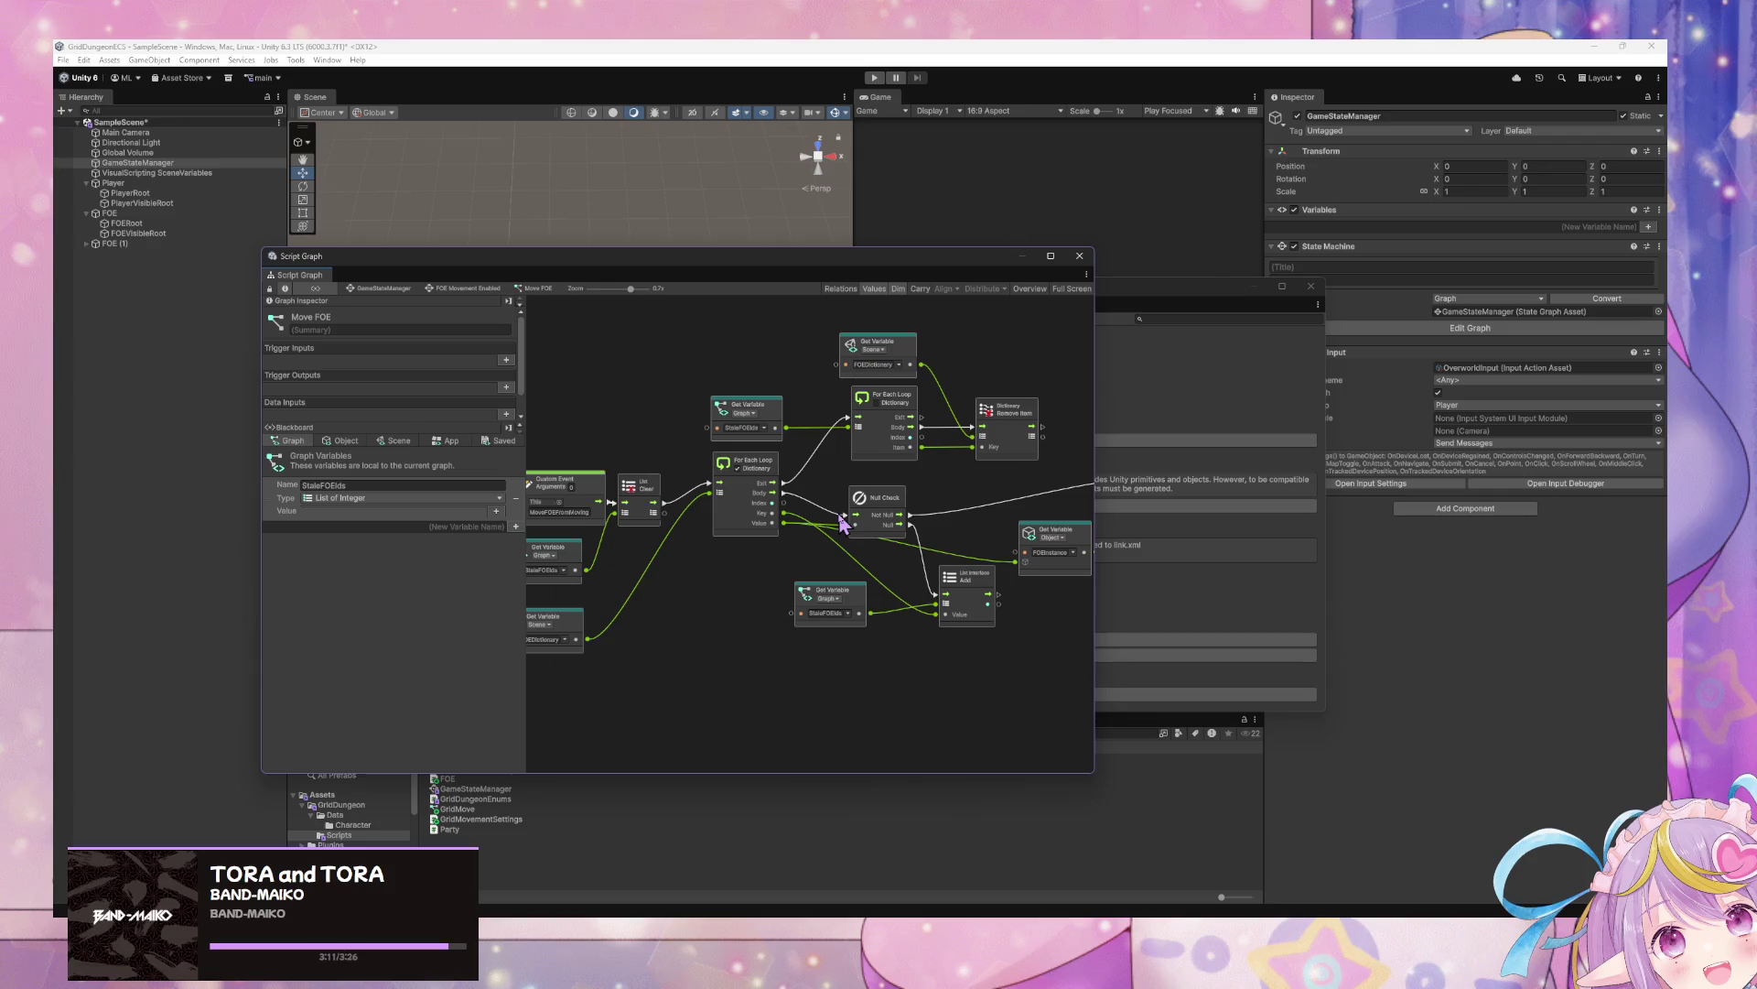
Look over the Move FOE nodes and drag a new connection from the FOEInstance variable output
scroll(860, 555, "up", 3)
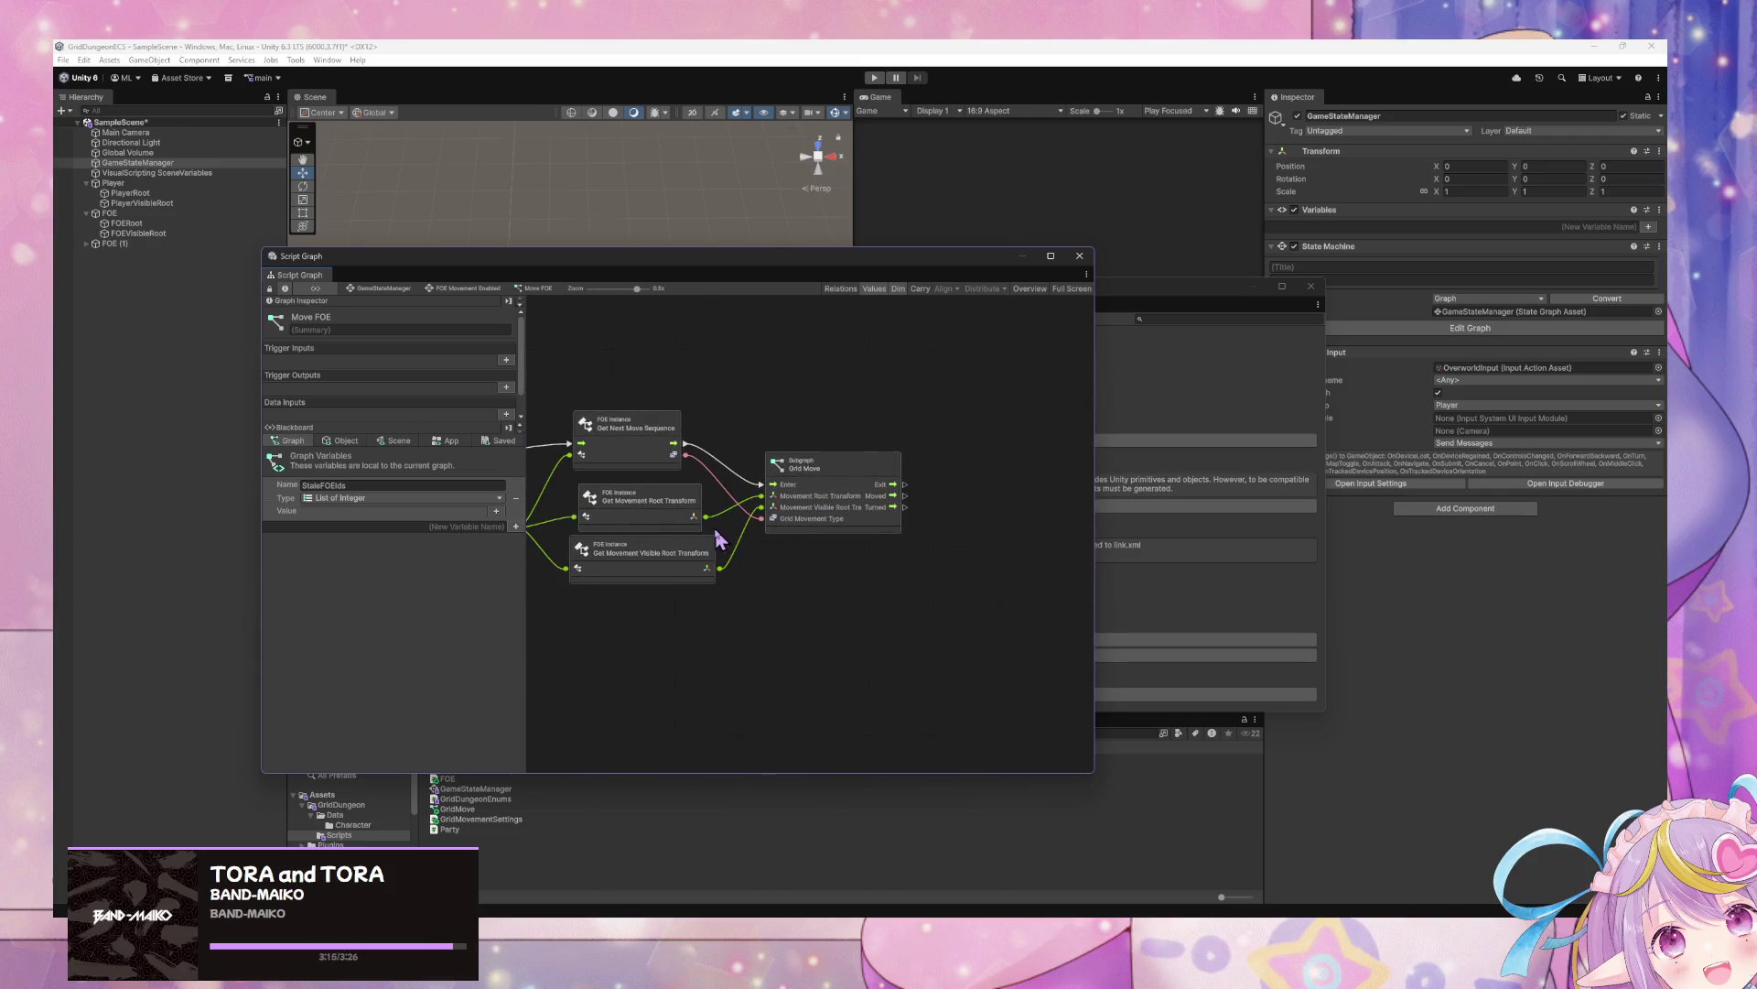
scroll(700, 535, "down", 6)
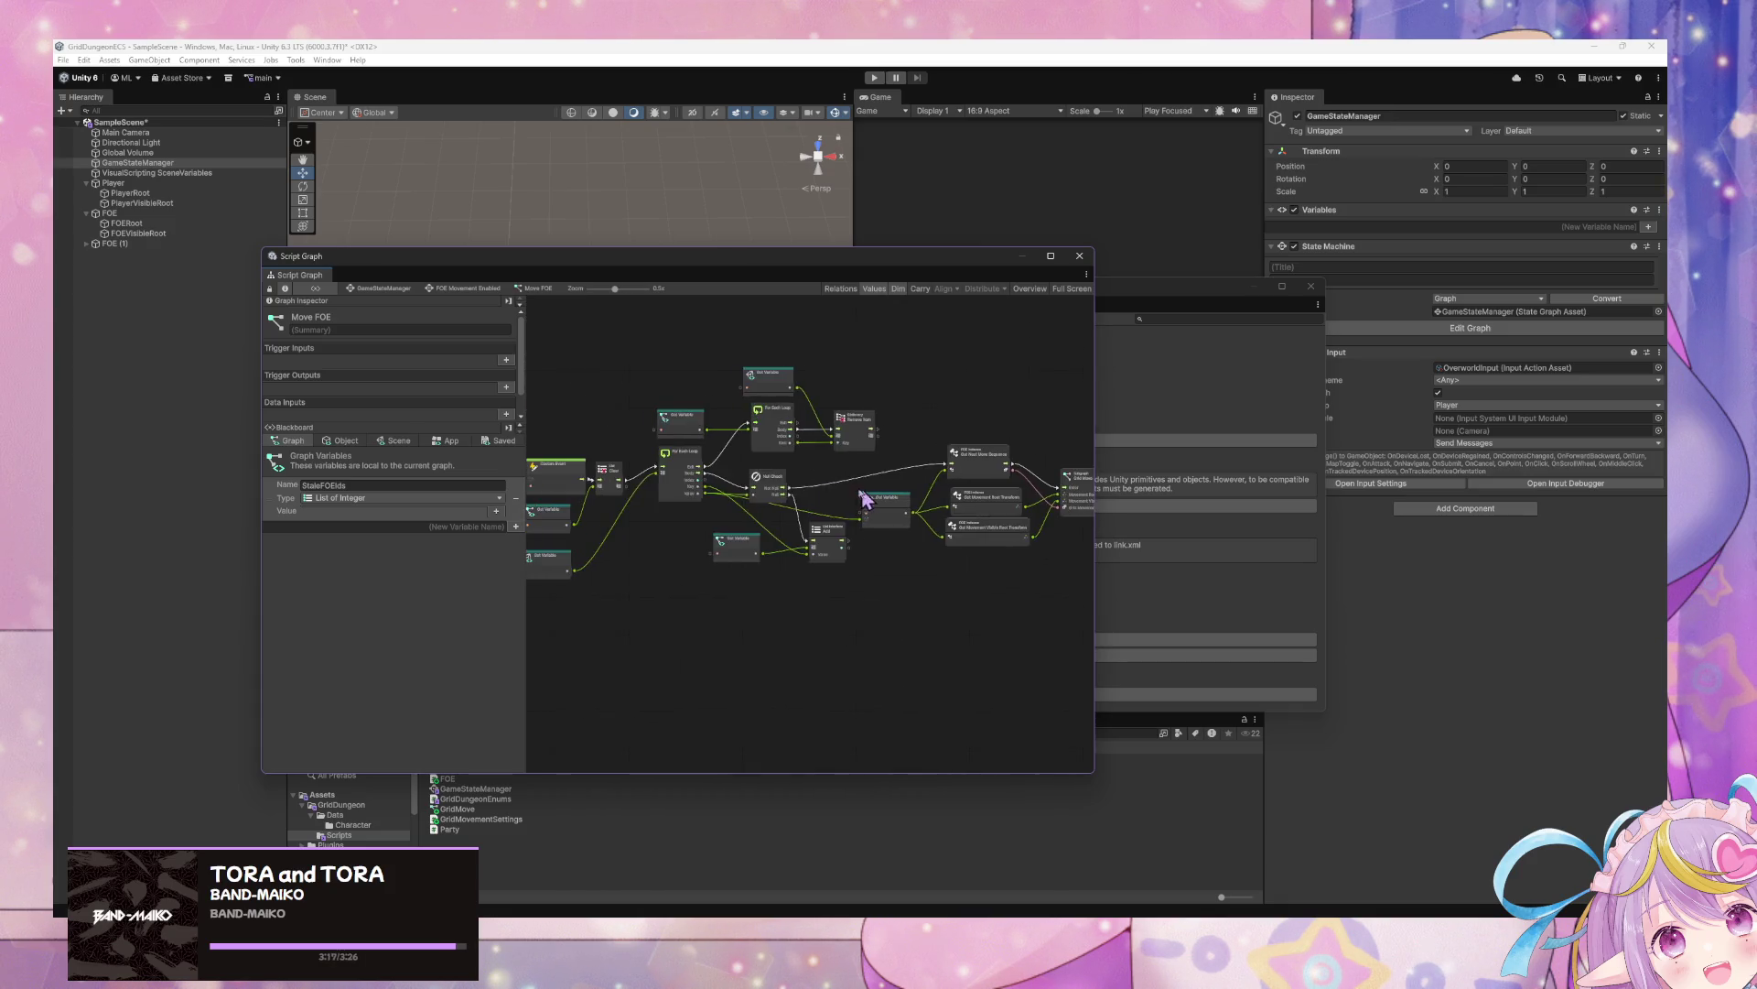
scroll(792, 490, "up", 3)
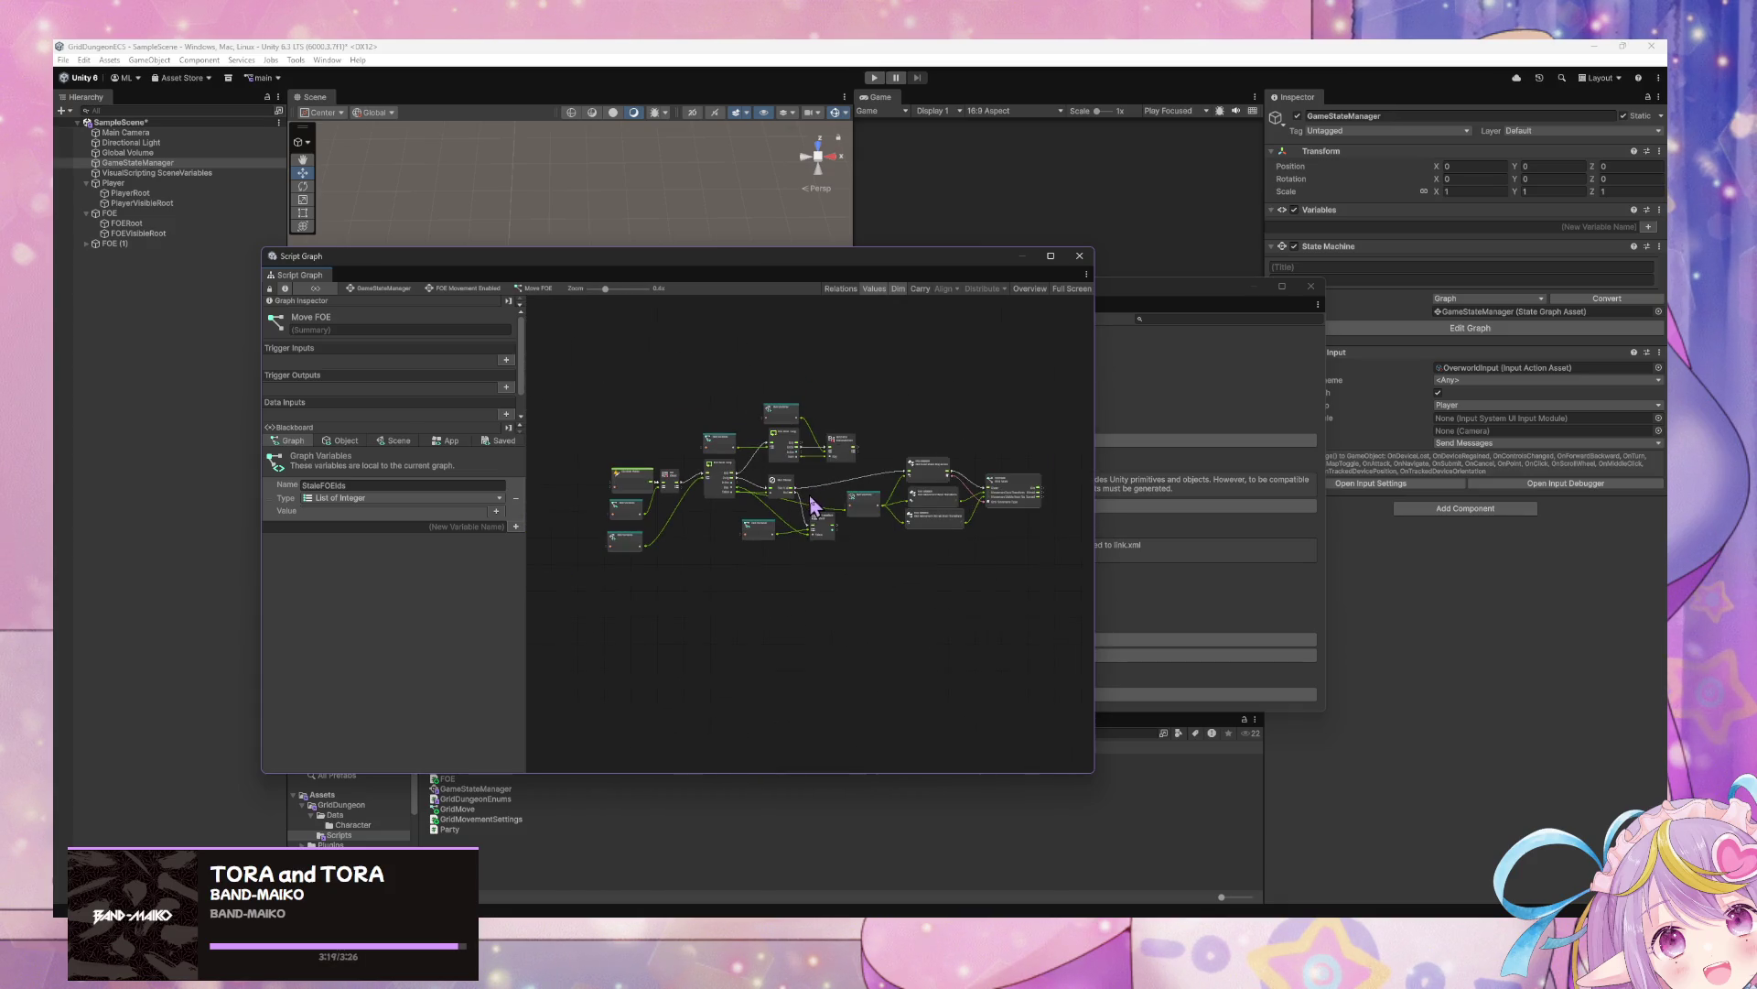
scroll(813, 504, "up", 1)
left_click_drag(1076, 595, 730, 530)
mouse_move(549, 365)
left_mouse_down()
mouse_move(705, 404)
mouse_move(797, 577)
left_mouse_up()
scroll(719, 524, "up", 3)
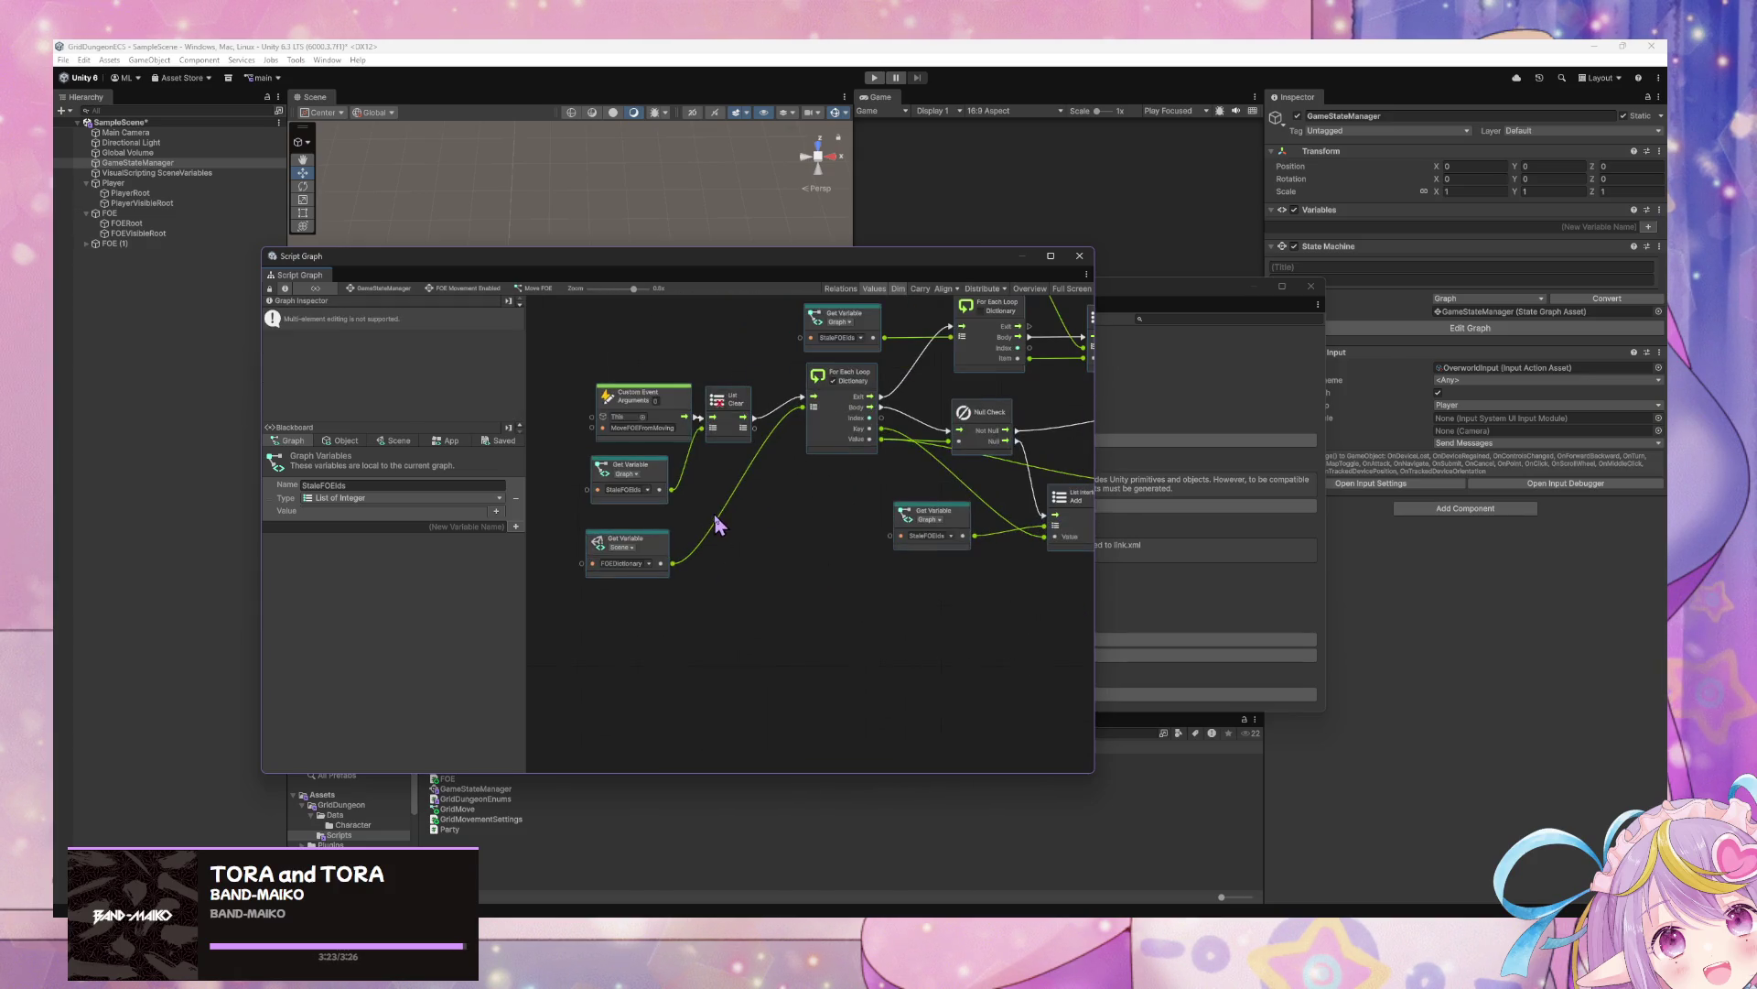
left_click(791, 581)
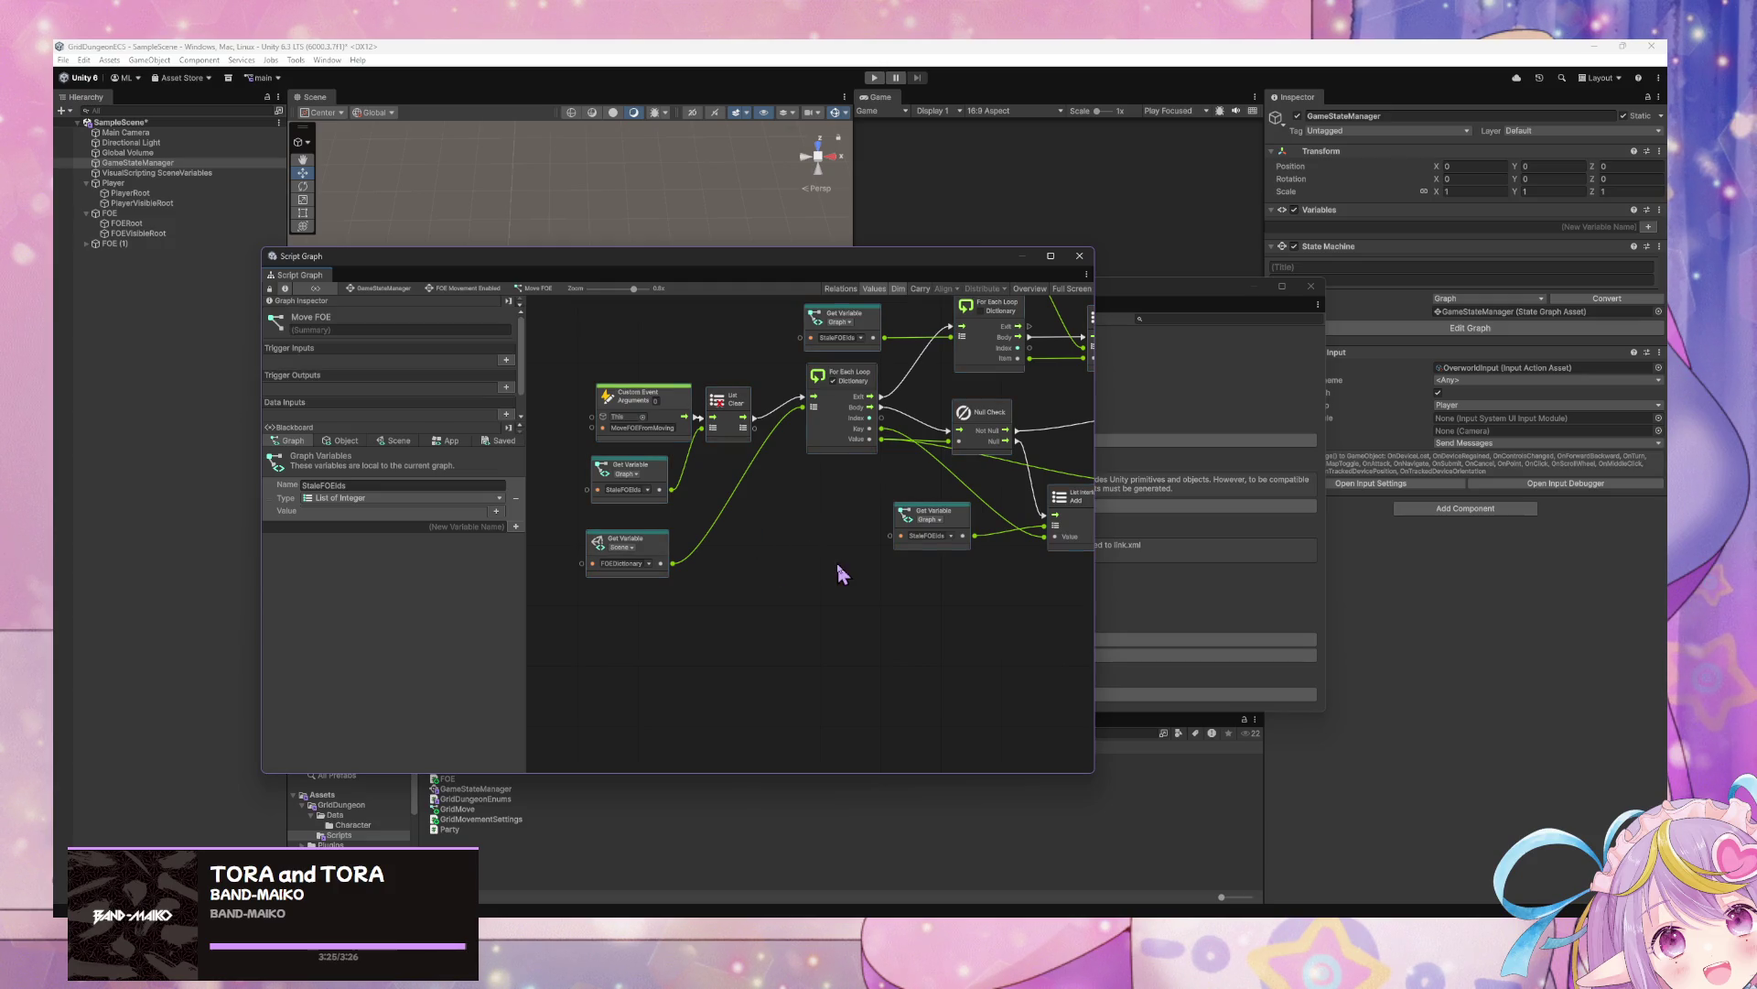
left_click_drag(837, 574, 783, 564)
mouse_move(934, 588)
left_mouse_down()
mouse_move(793, 618)
mouse_move(678, 611)
left_mouse_up()
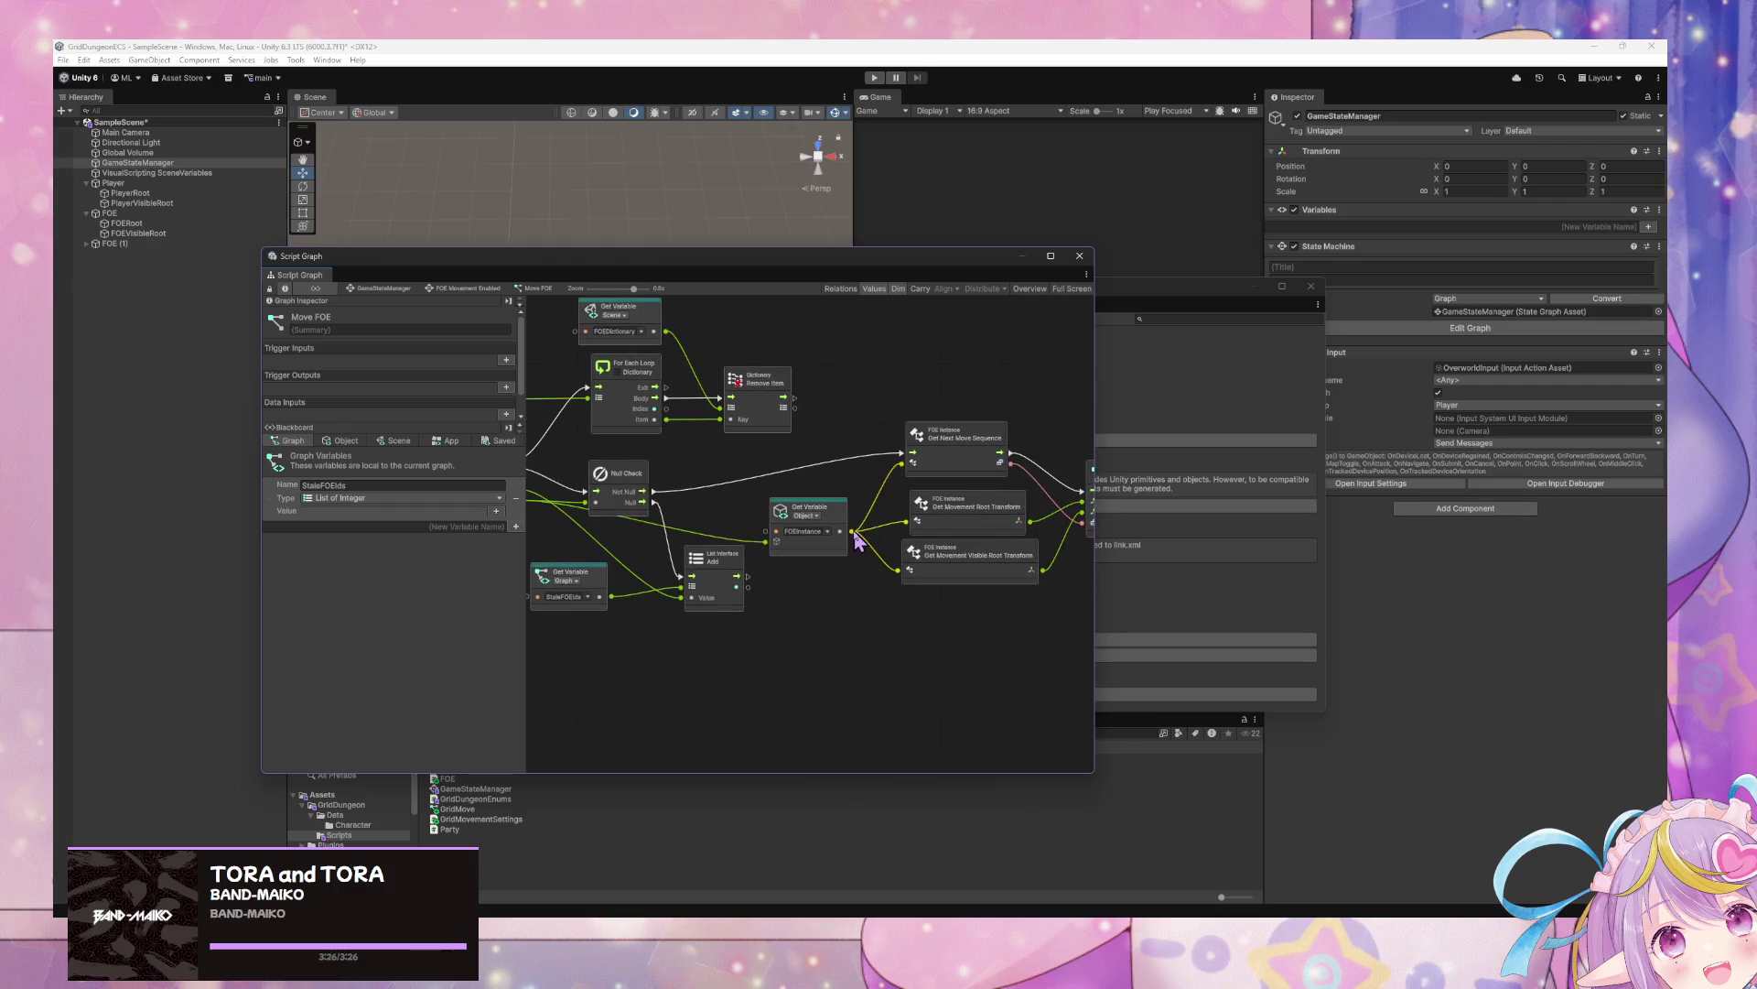
left_click_drag(855, 533, 893, 630)
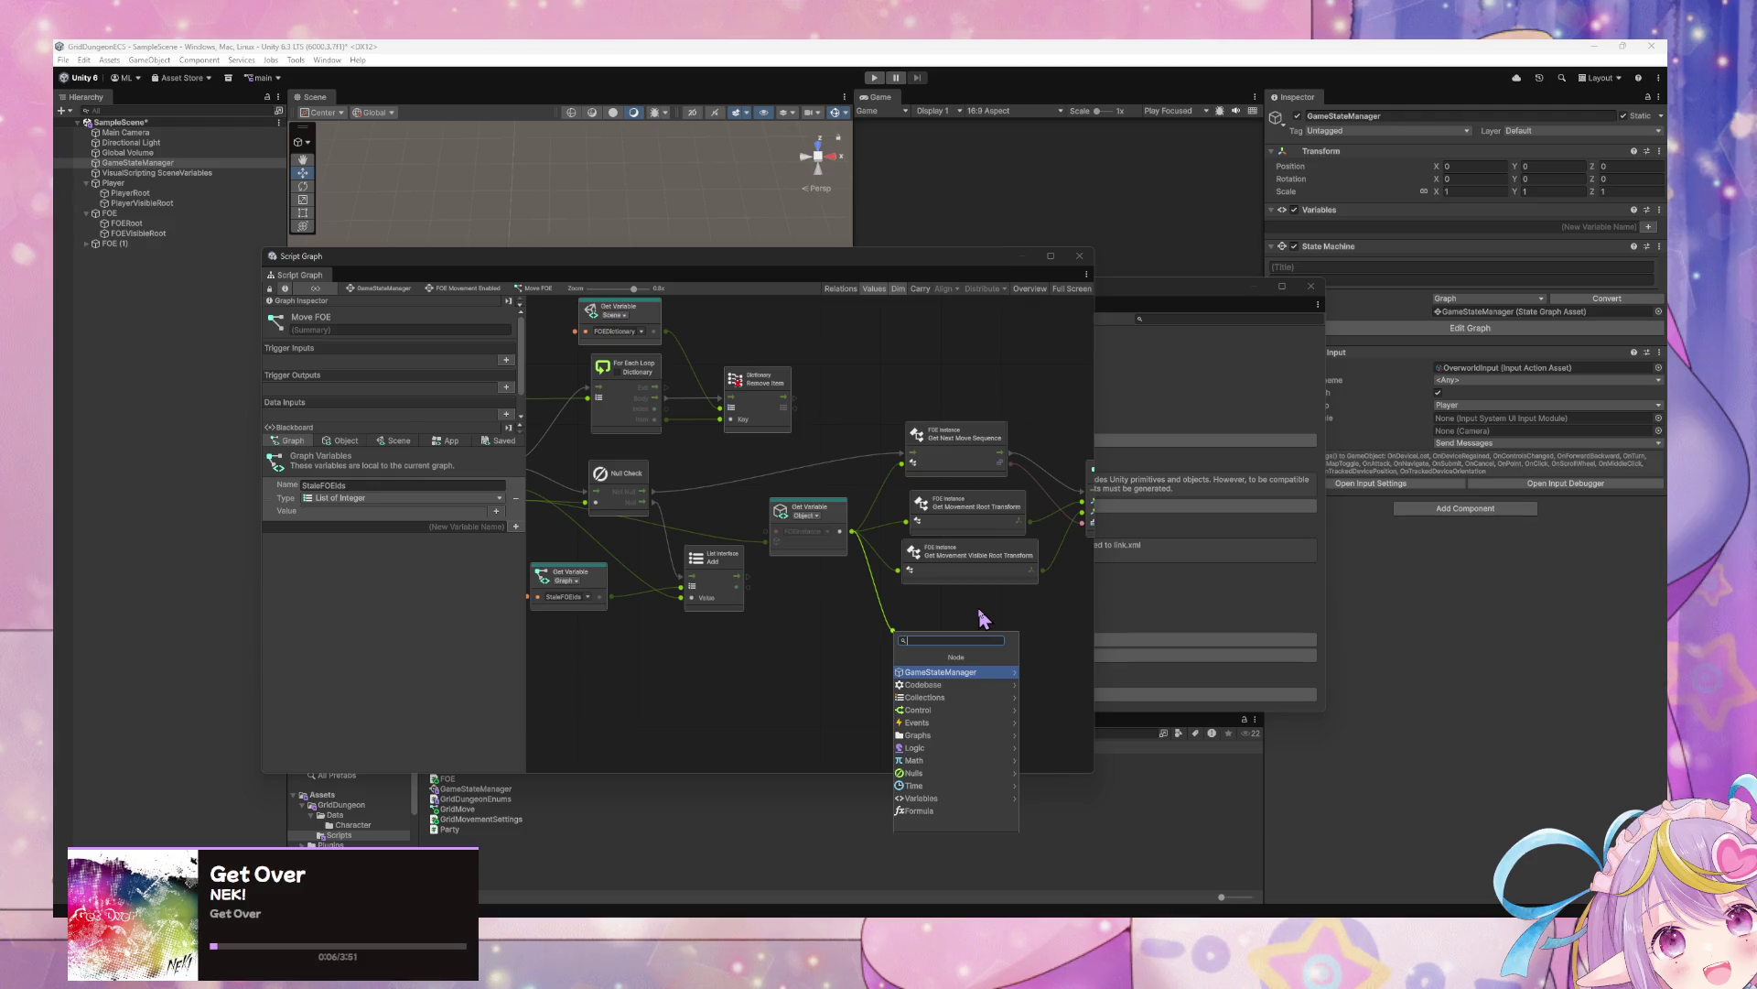
Add a Get Move When Player Moves node from the FOE Instance category via a 'foe instance' search
type("get")
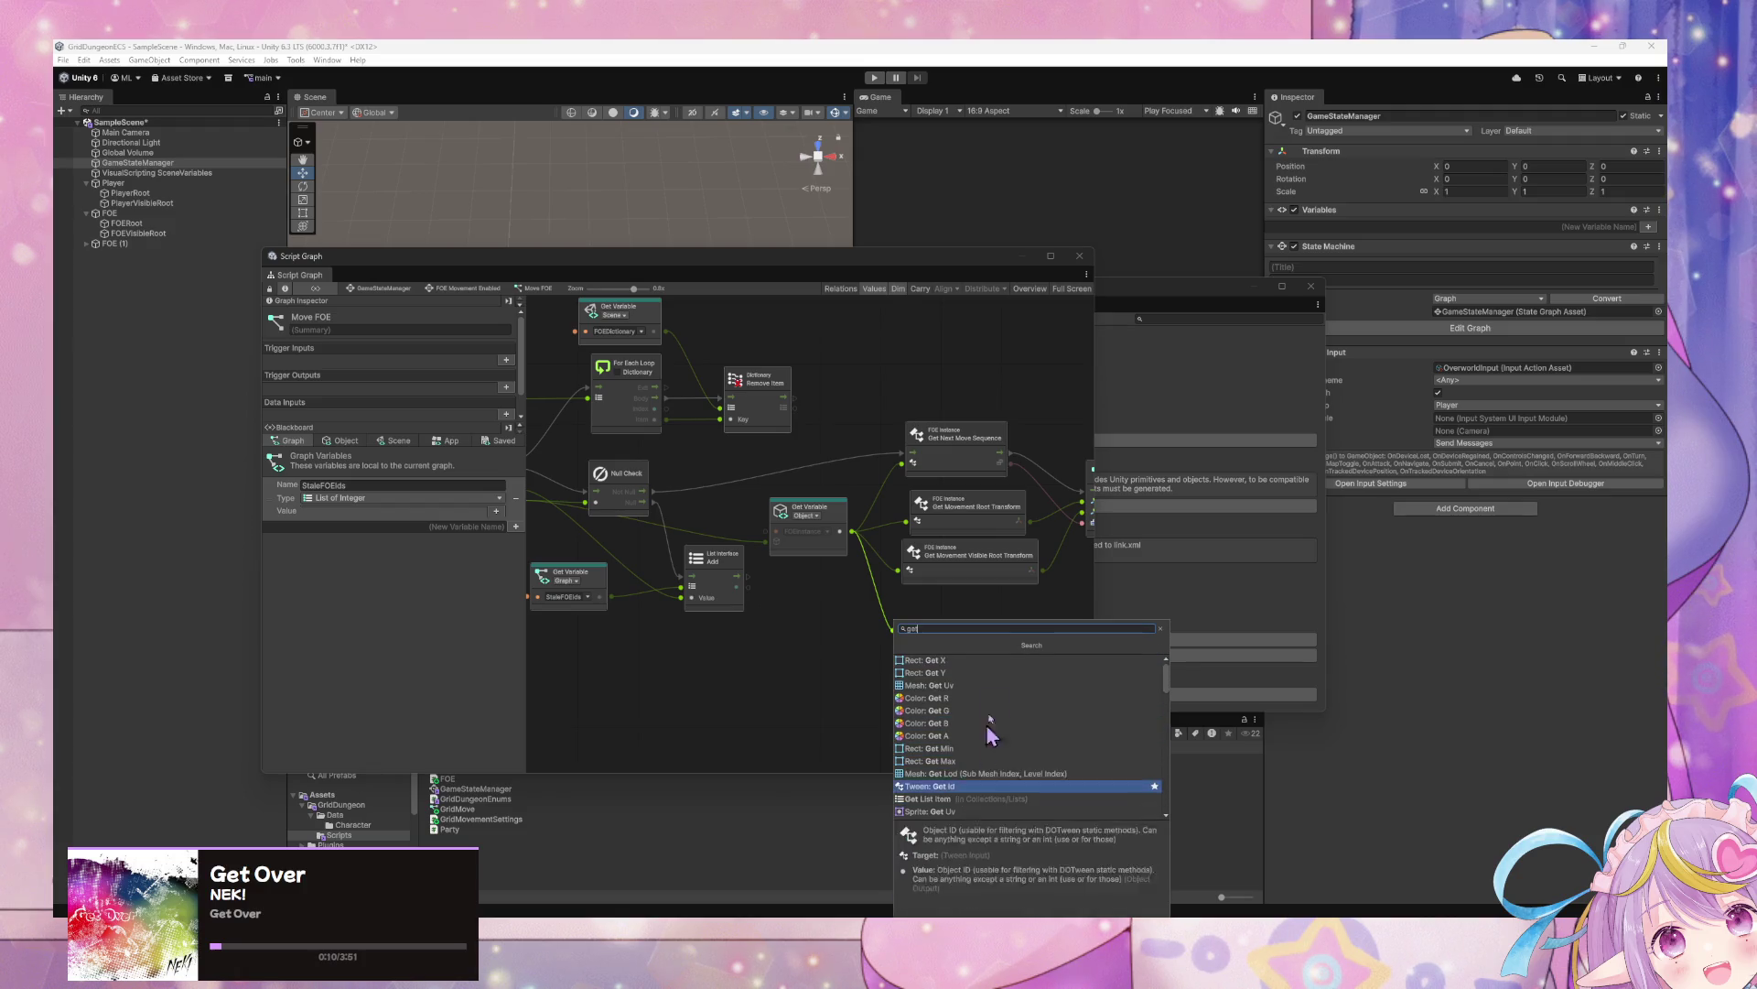
key("Escape")
right_click(850, 652)
left_click(906, 653)
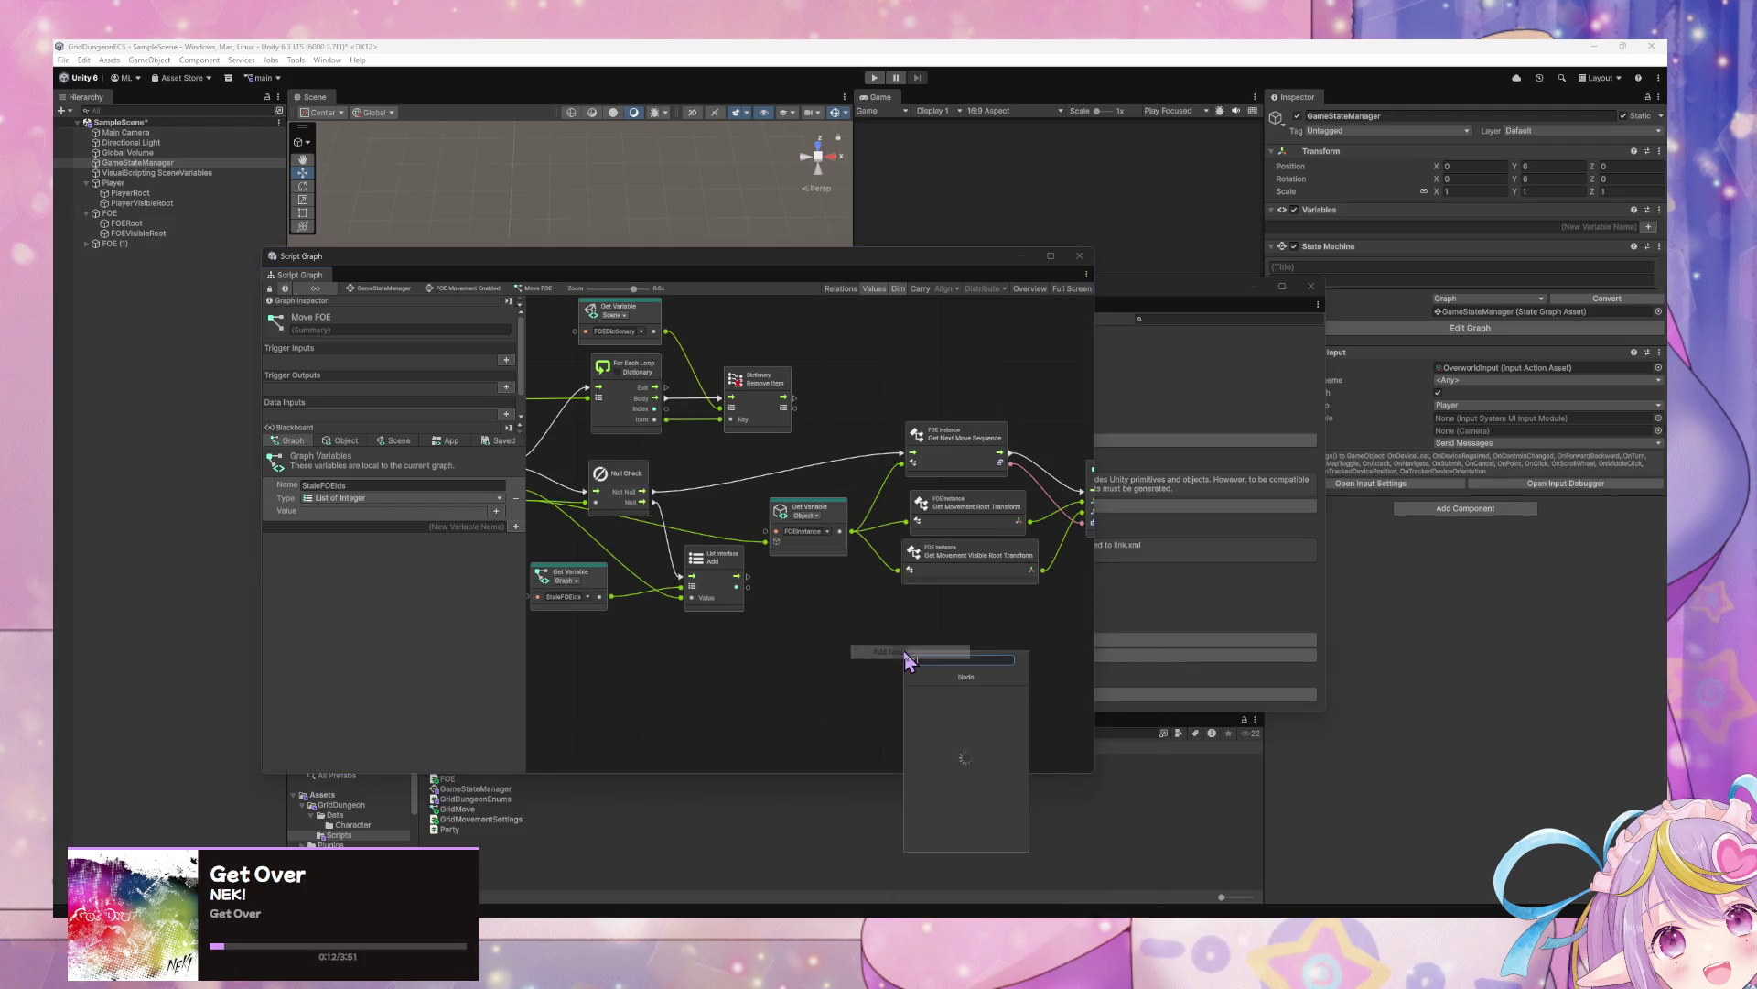
type("foe instance")
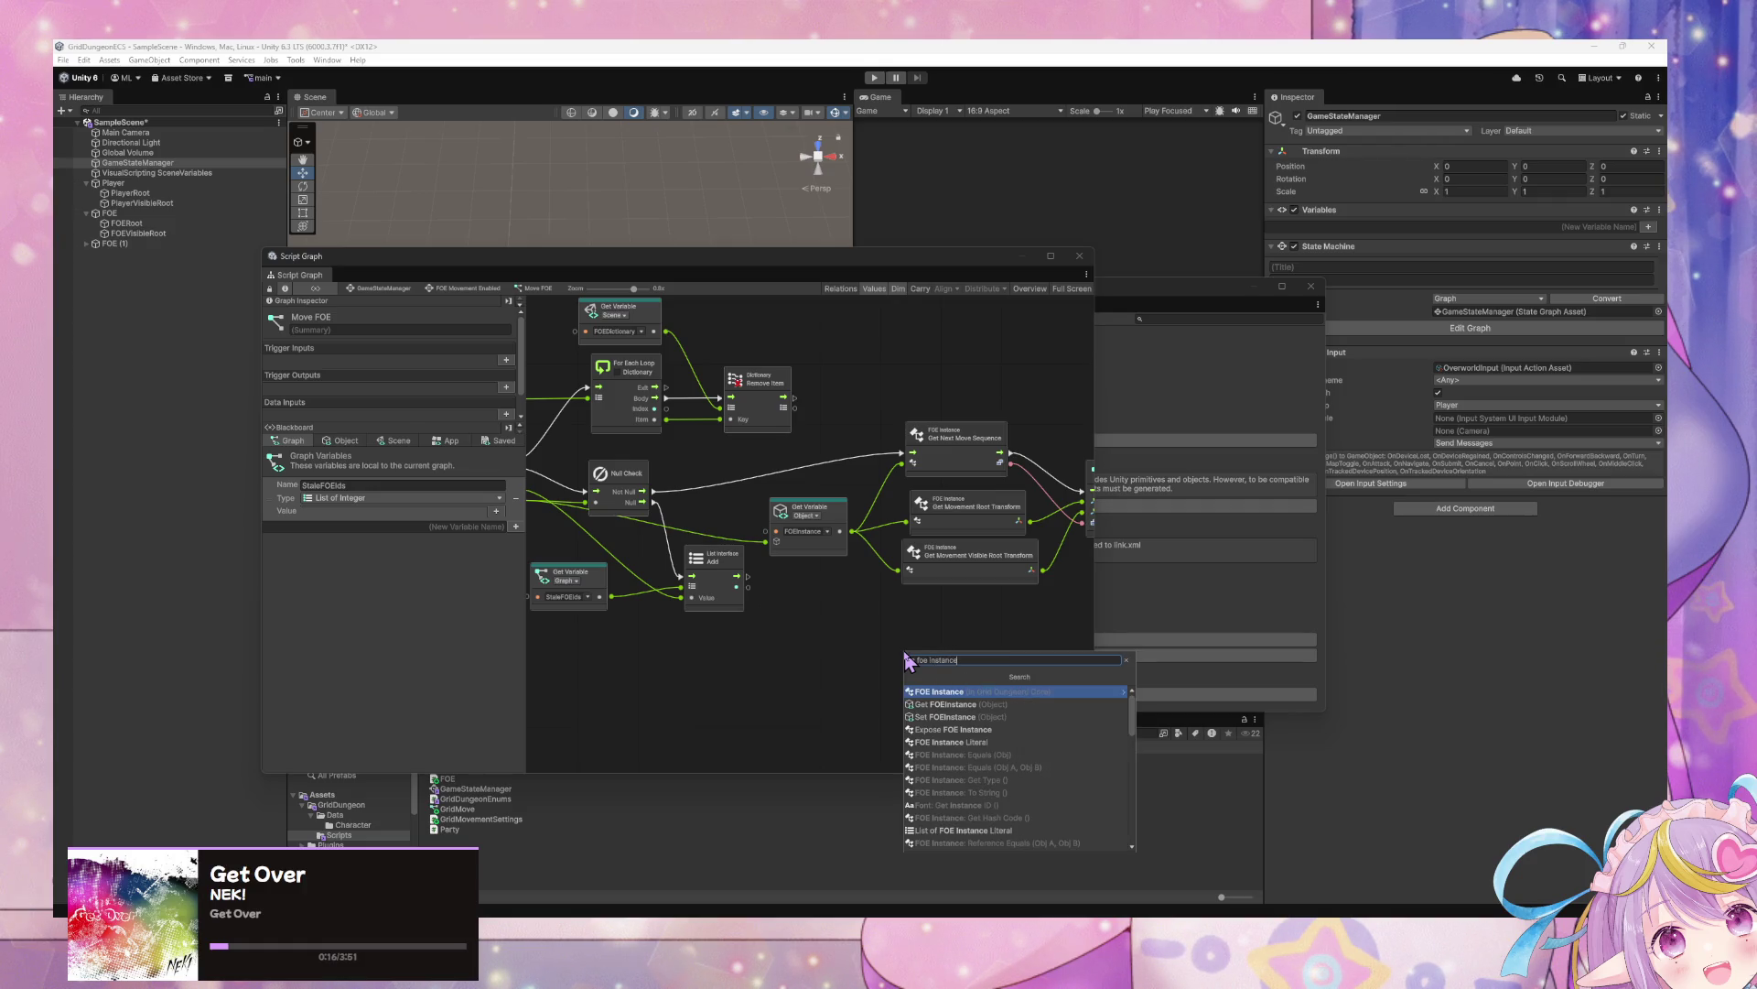
key("Right")
key("Down")
key("Down")
key("Down")
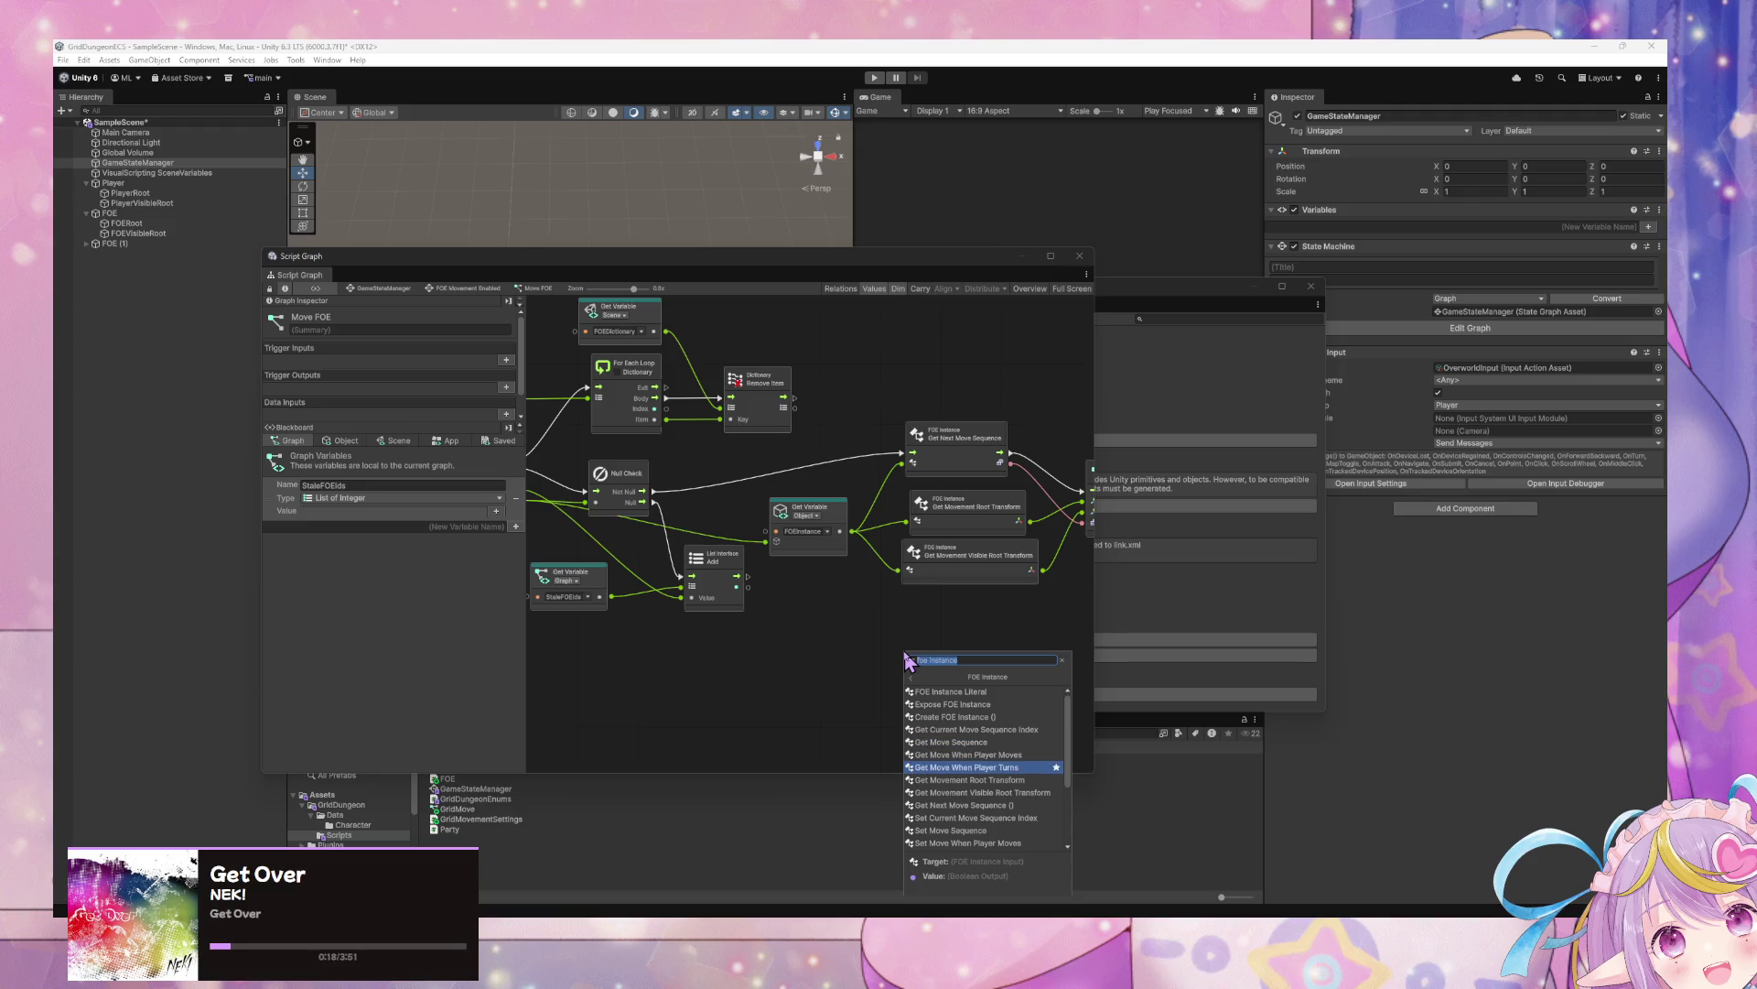
key("Up")
key("Return")
Move the new node left and nudge the Null Check node slightly upward
left_click_drag(897, 665, 773, 678)
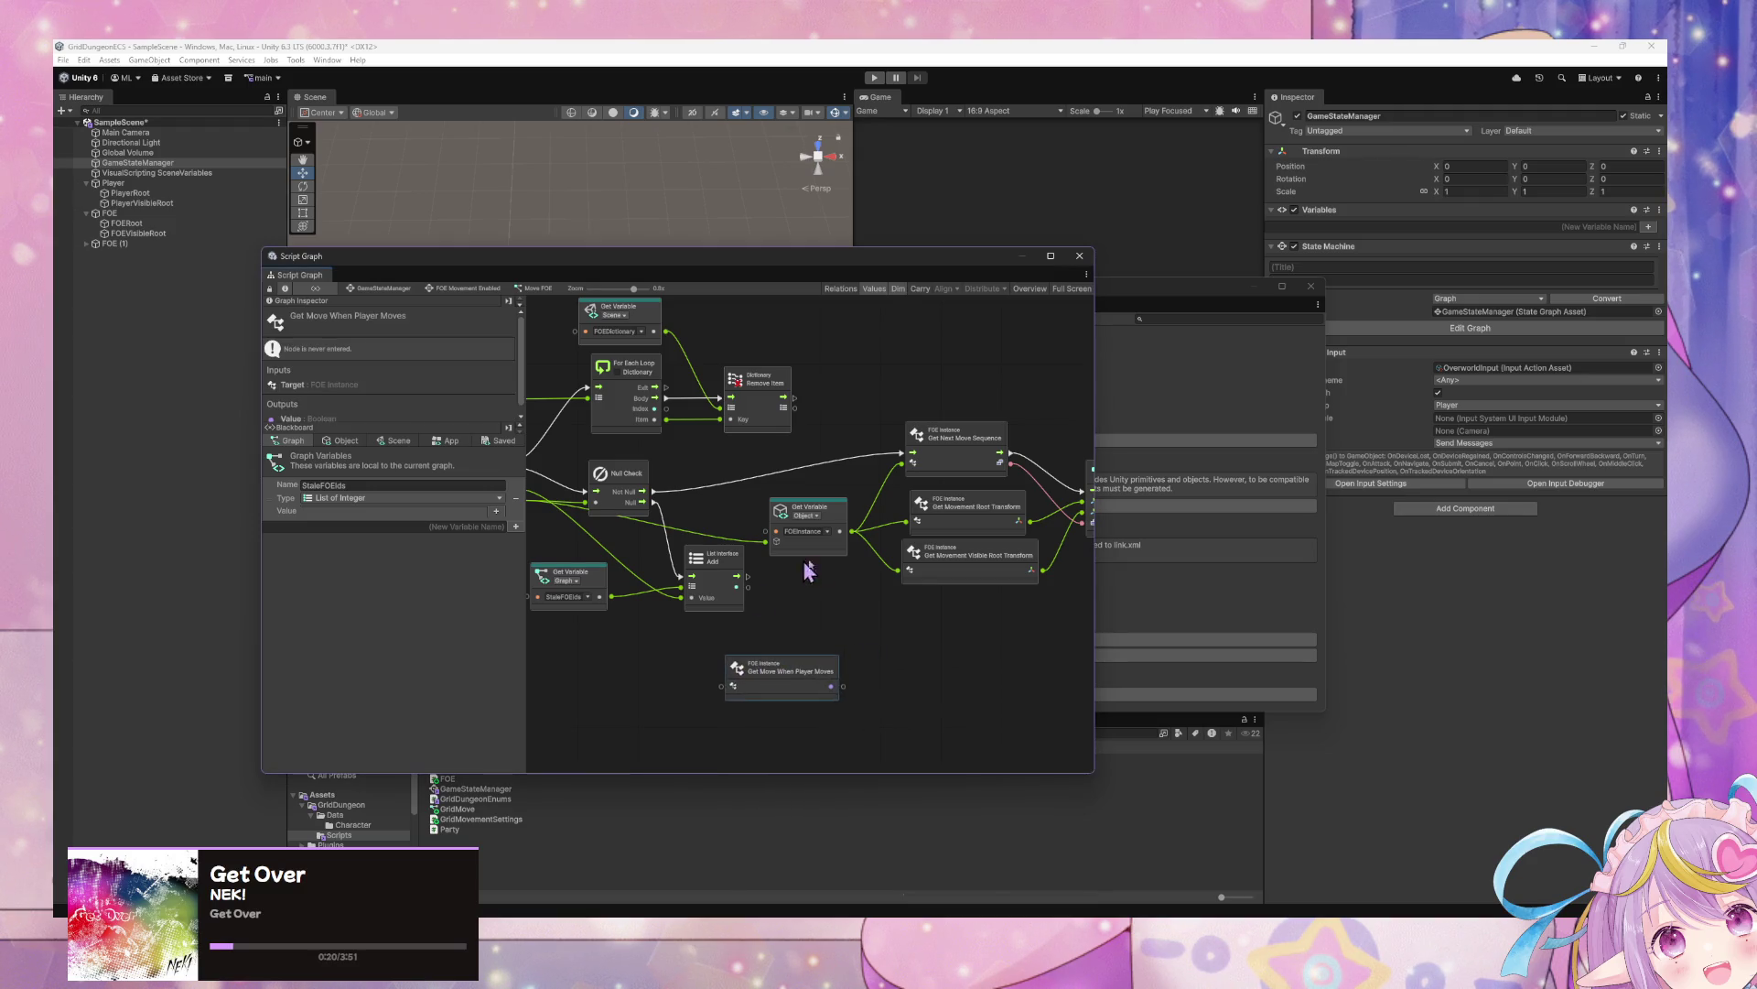
left_click_drag(810, 572, 1047, 586)
left_click_drag(843, 499, 843, 488)
right_click(1048, 626)
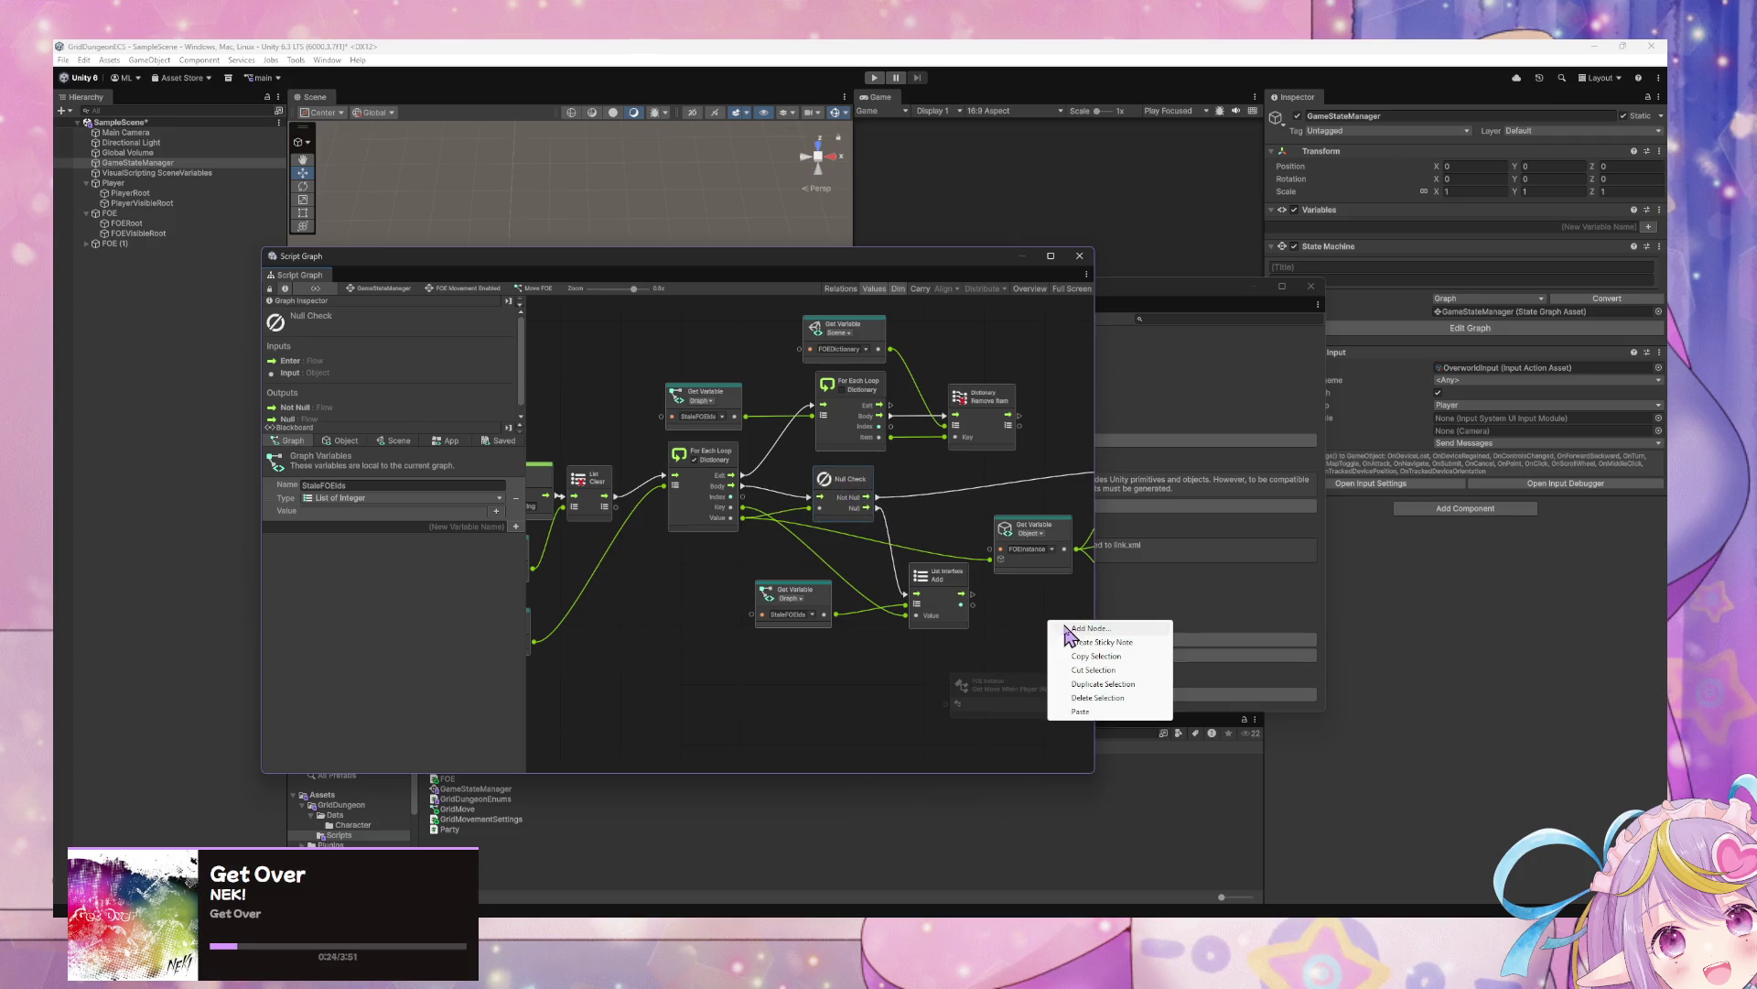
Add an If node beside the Null Check and wire Not Null into it
left_click(1071, 634)
type("if")
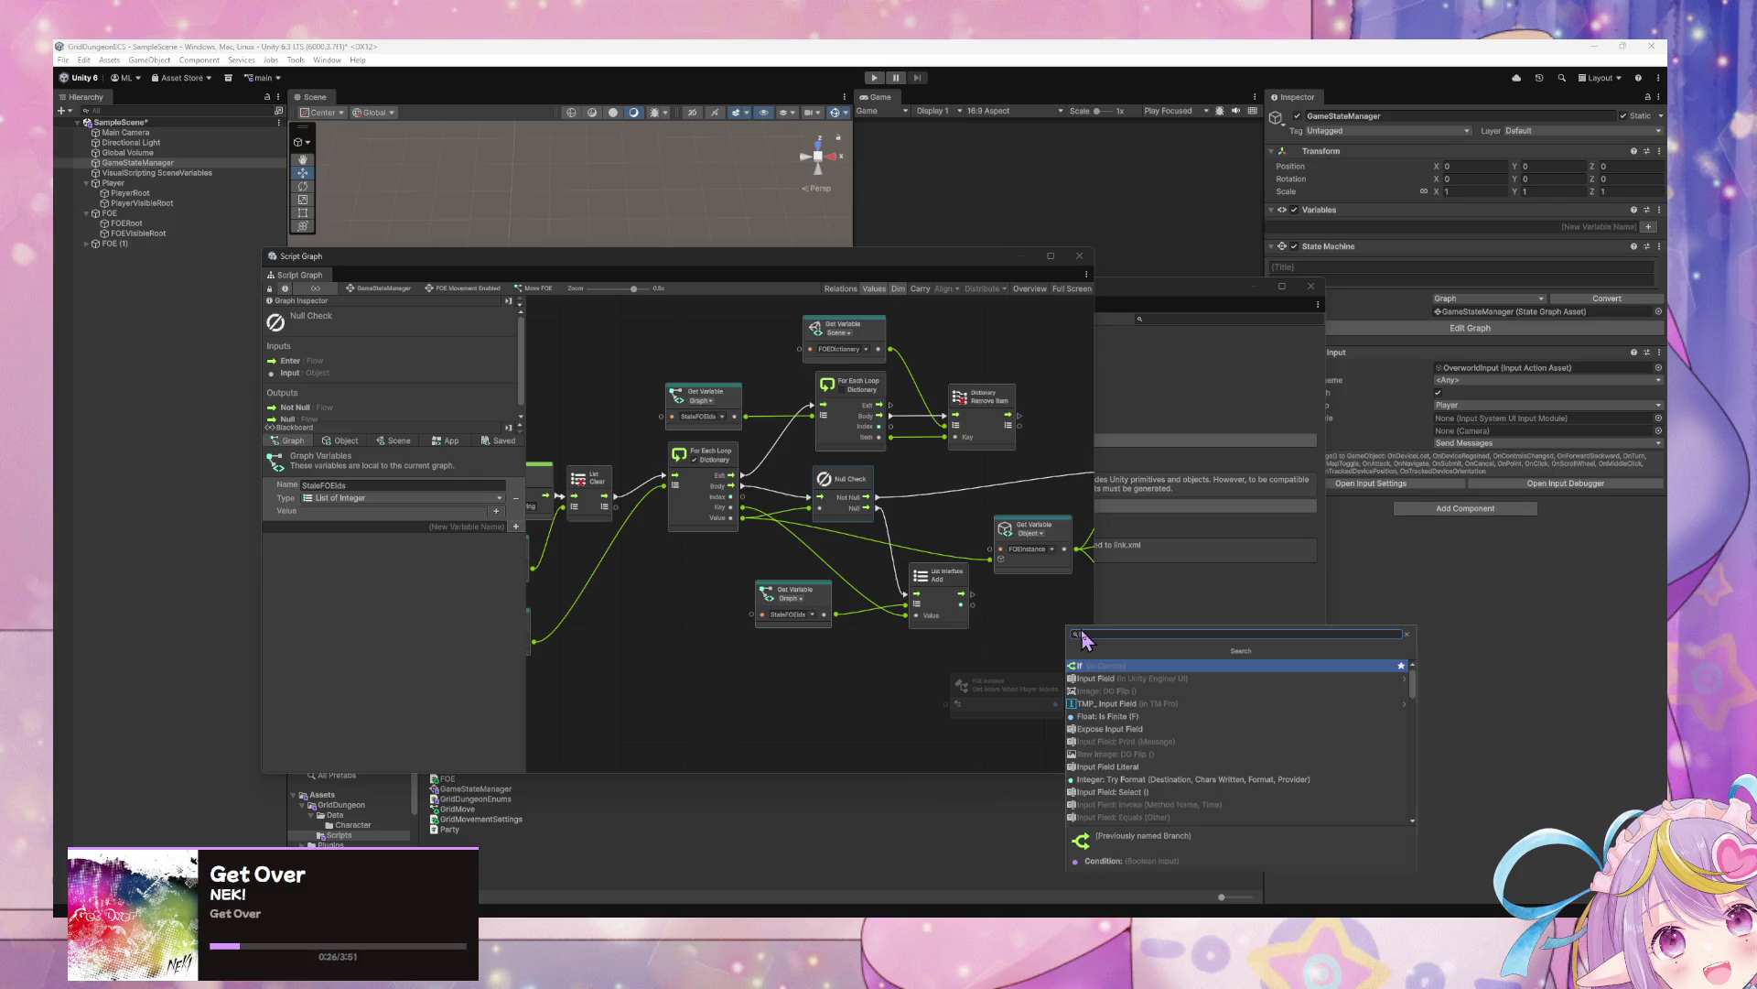
key("Return")
left_click_drag(1062, 630, 934, 475)
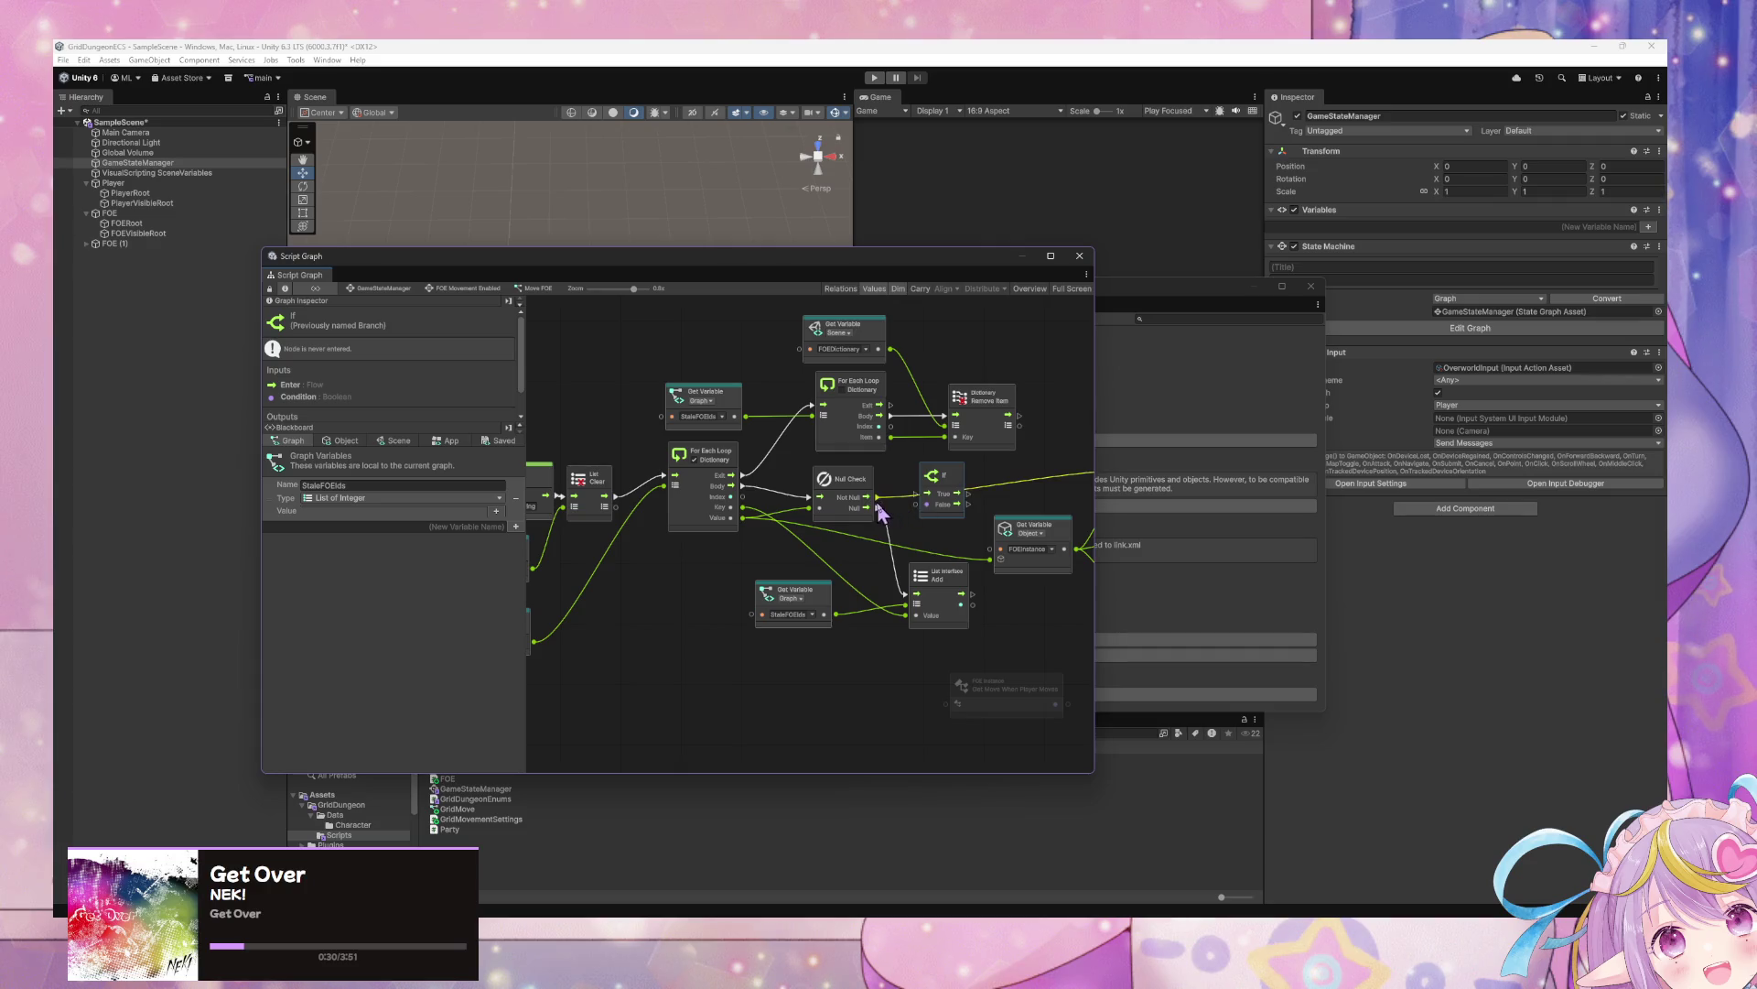
left_click_drag(1013, 518, 920, 559)
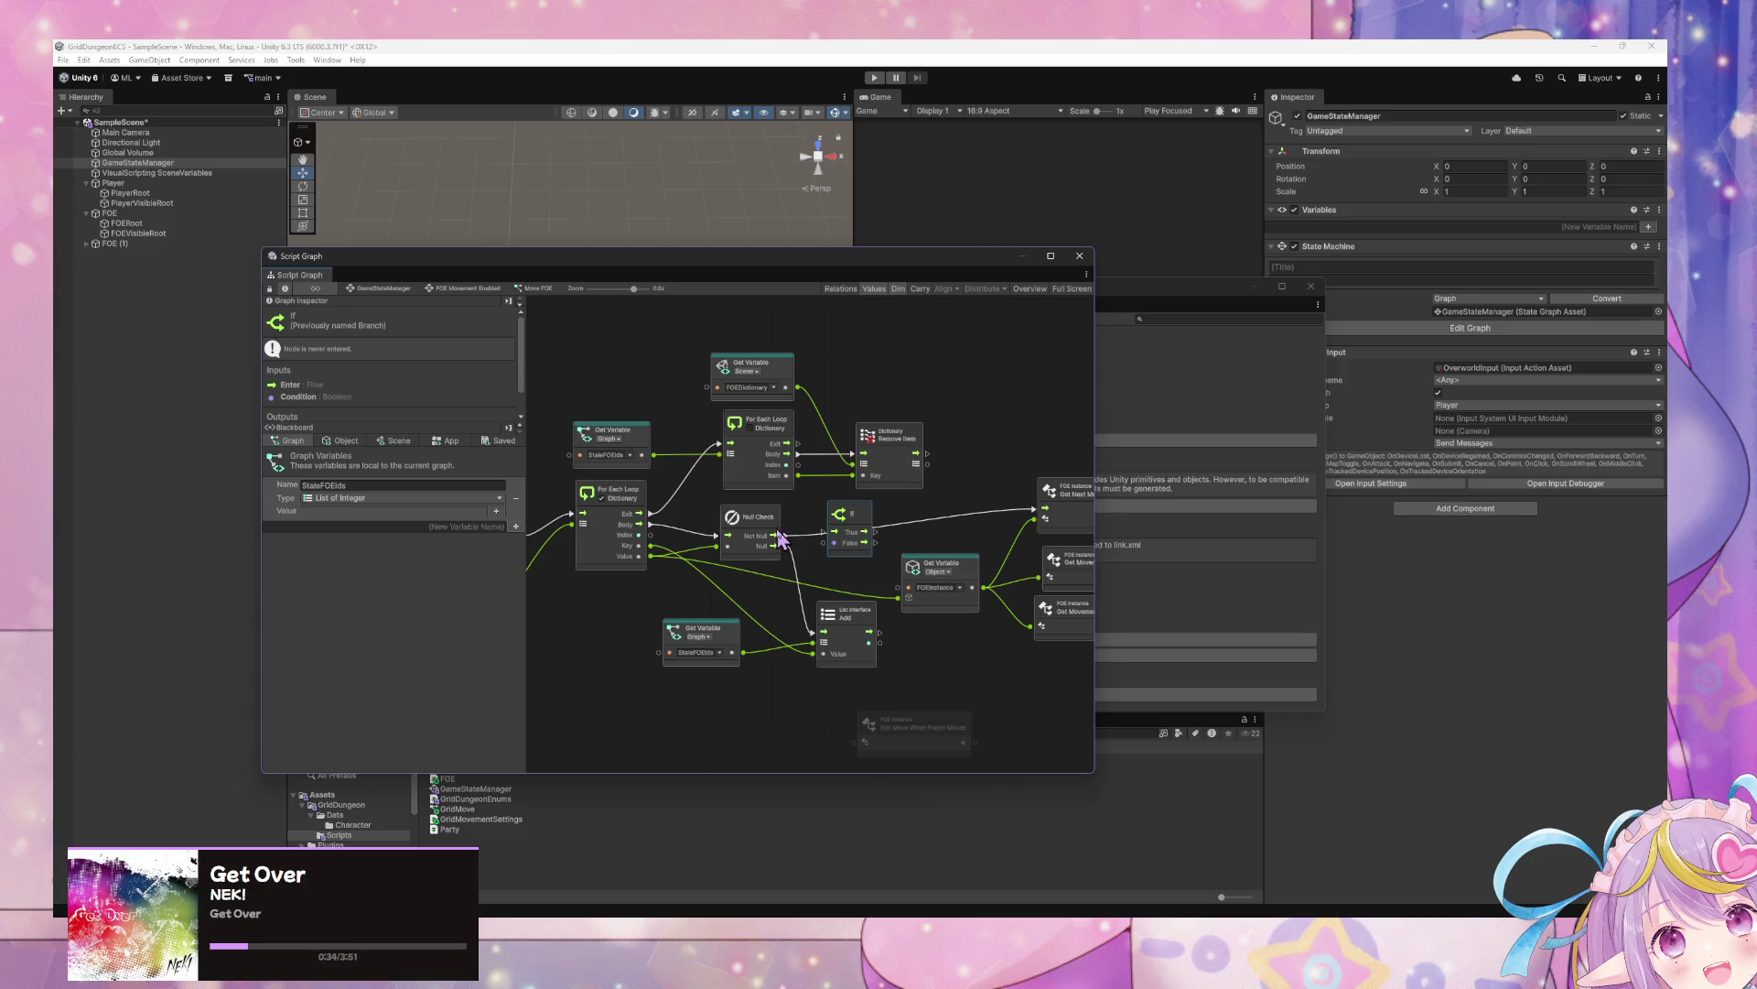
left_click_drag(781, 539, 834, 531)
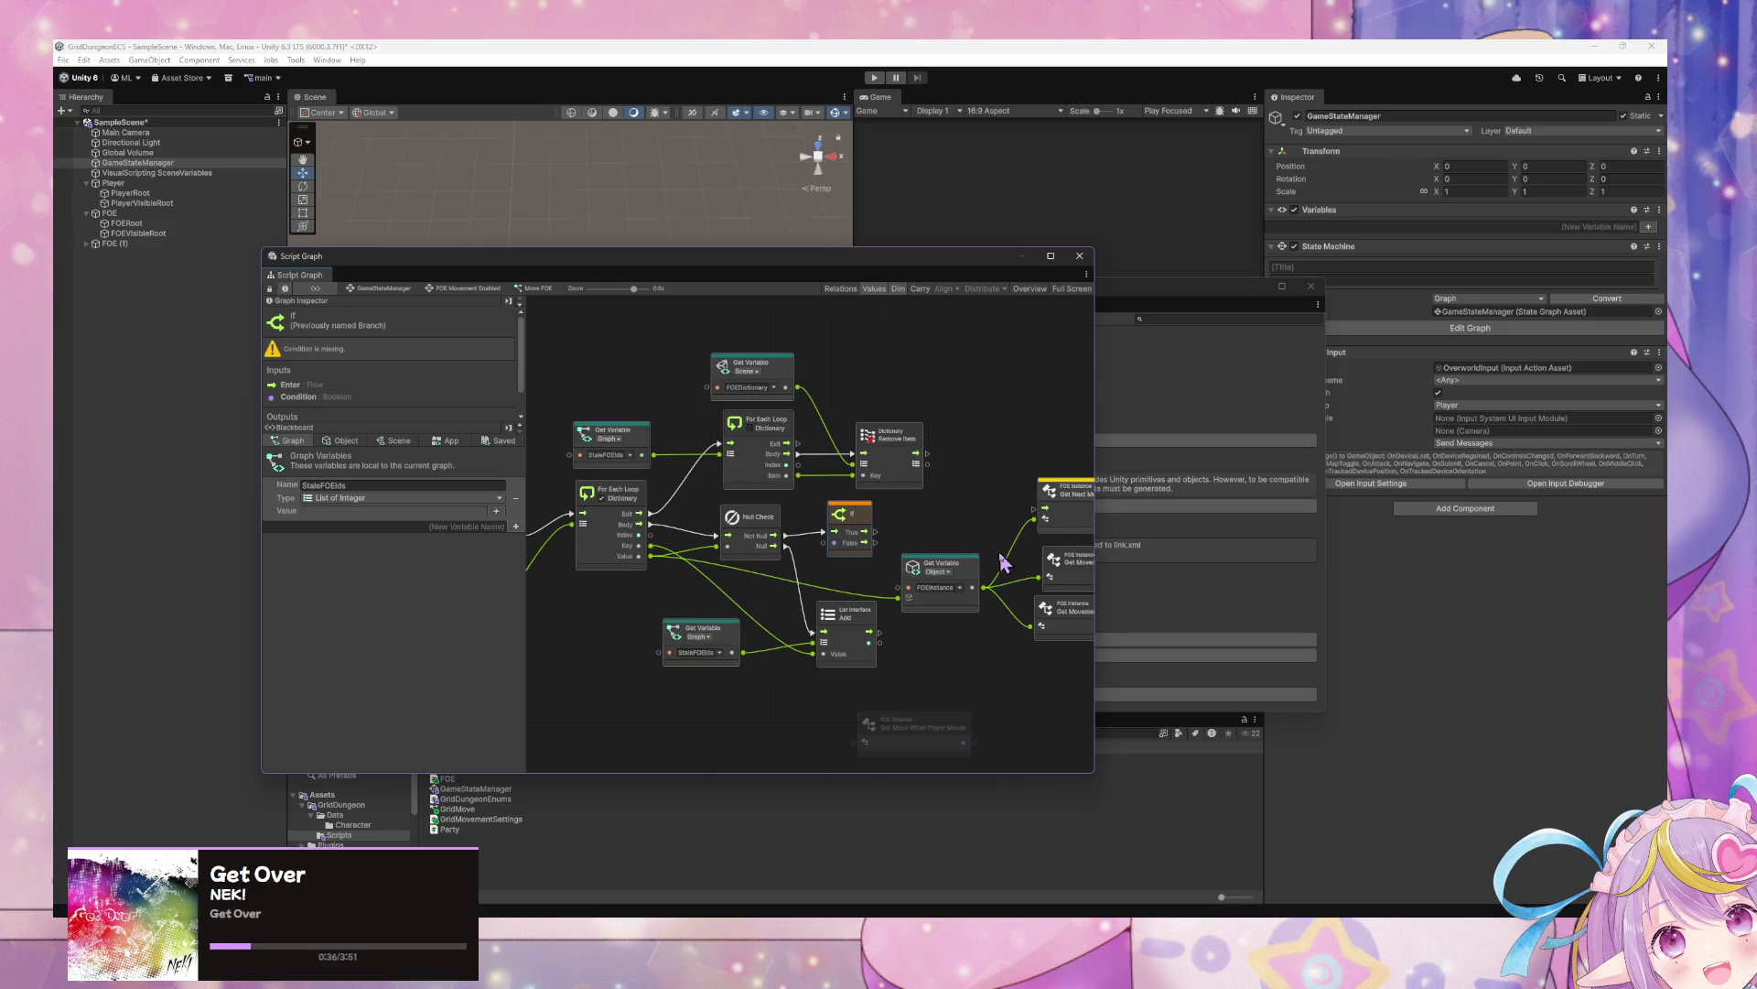
Feed the For Each loop's Value into Get Move When Player Moves and rearrange the nodes
left_click_drag(1004, 562, 968, 586)
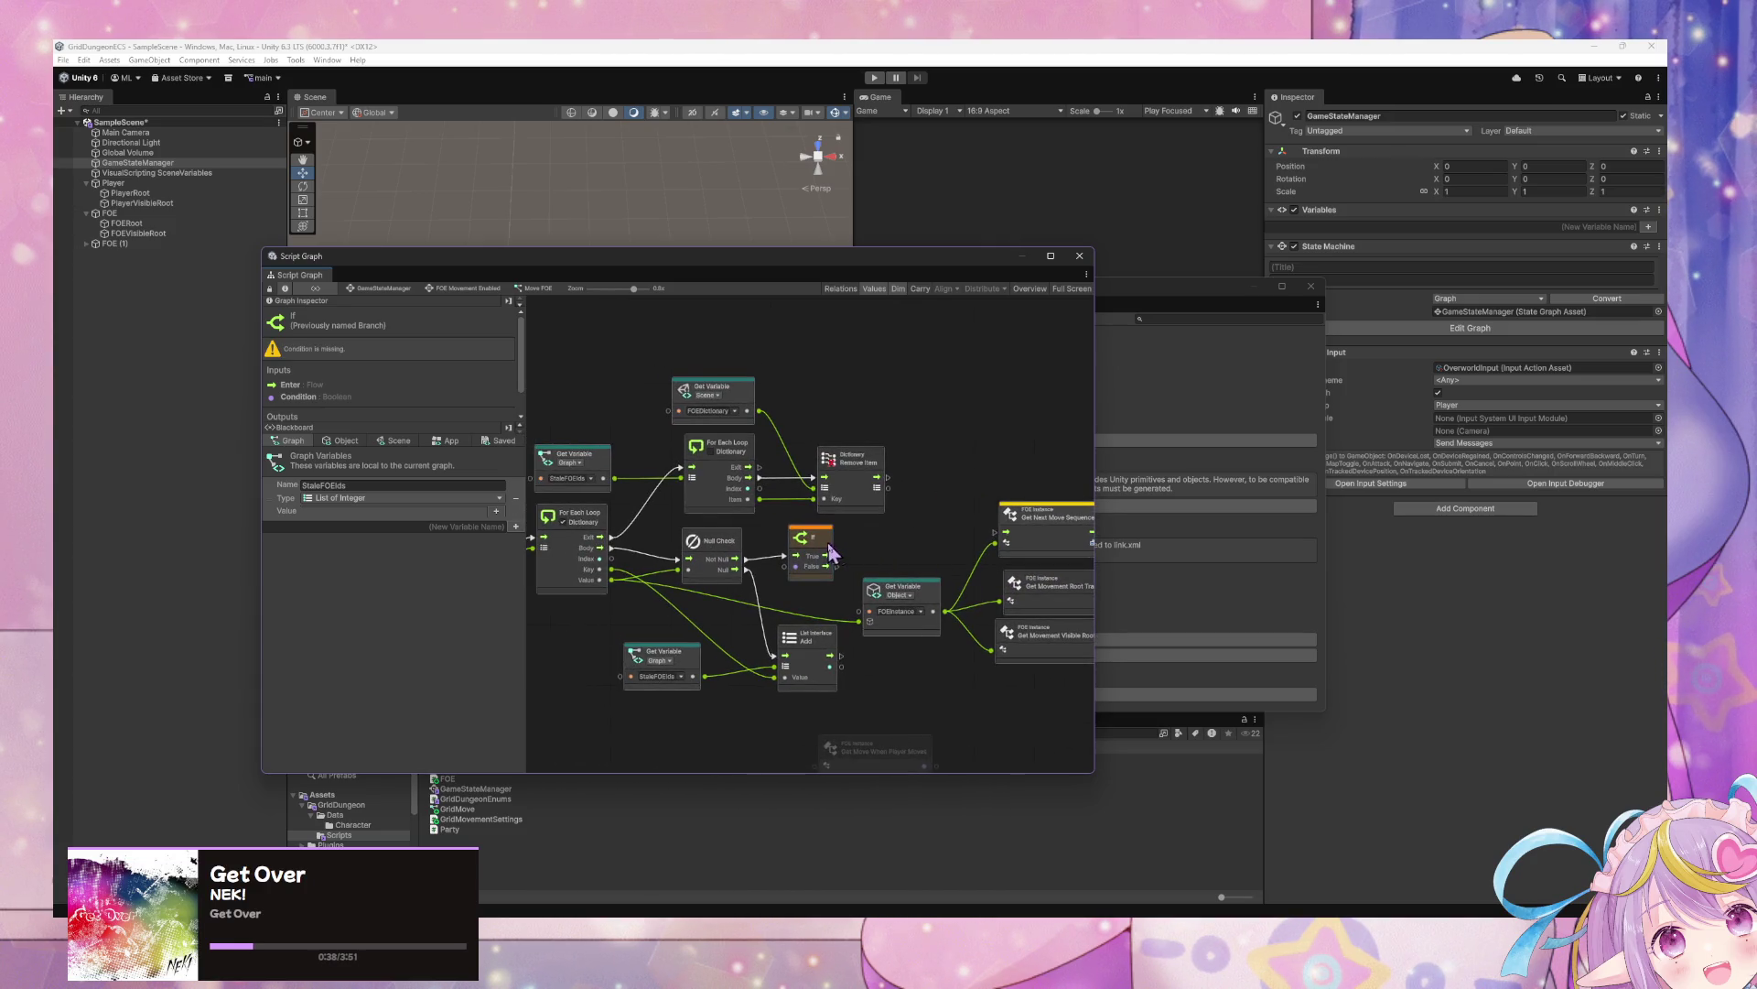
mouse_move(831, 551)
left_mouse_down()
mouse_move(873, 553)
mouse_move(907, 601)
left_mouse_up()
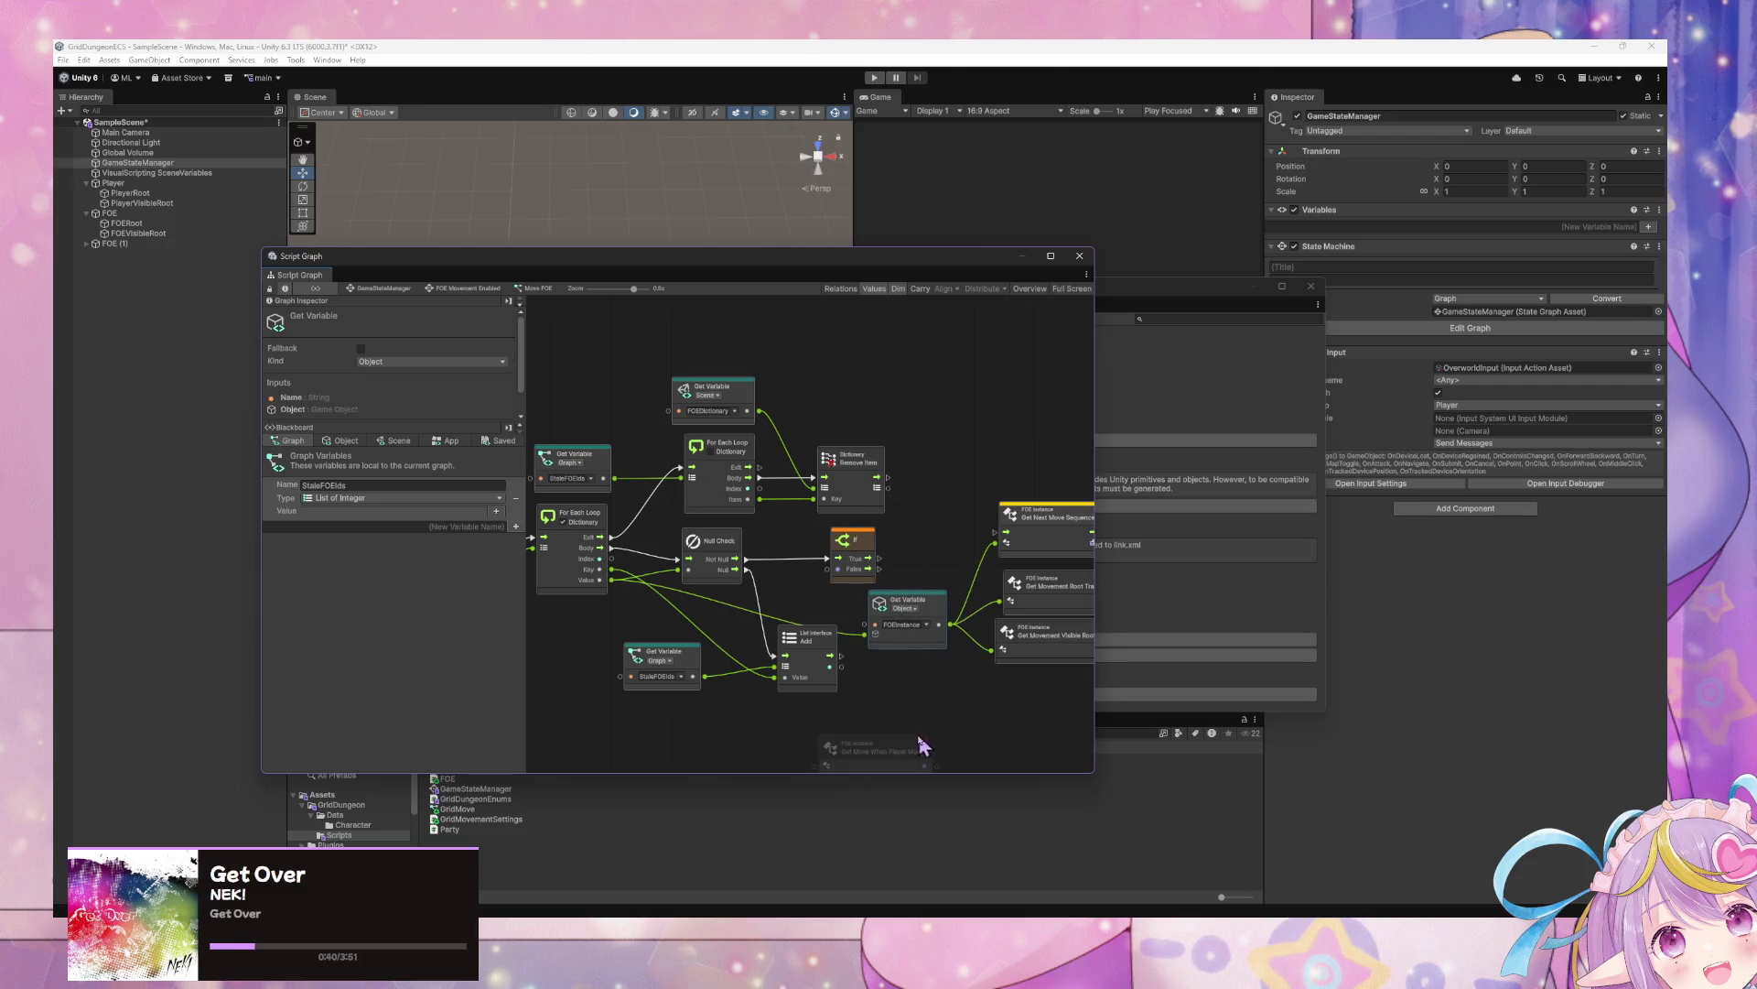
mouse_move(921, 746)
left_mouse_down()
mouse_move(921, 677)
mouse_move(819, 595)
mouse_move(803, 604)
left_mouse_up()
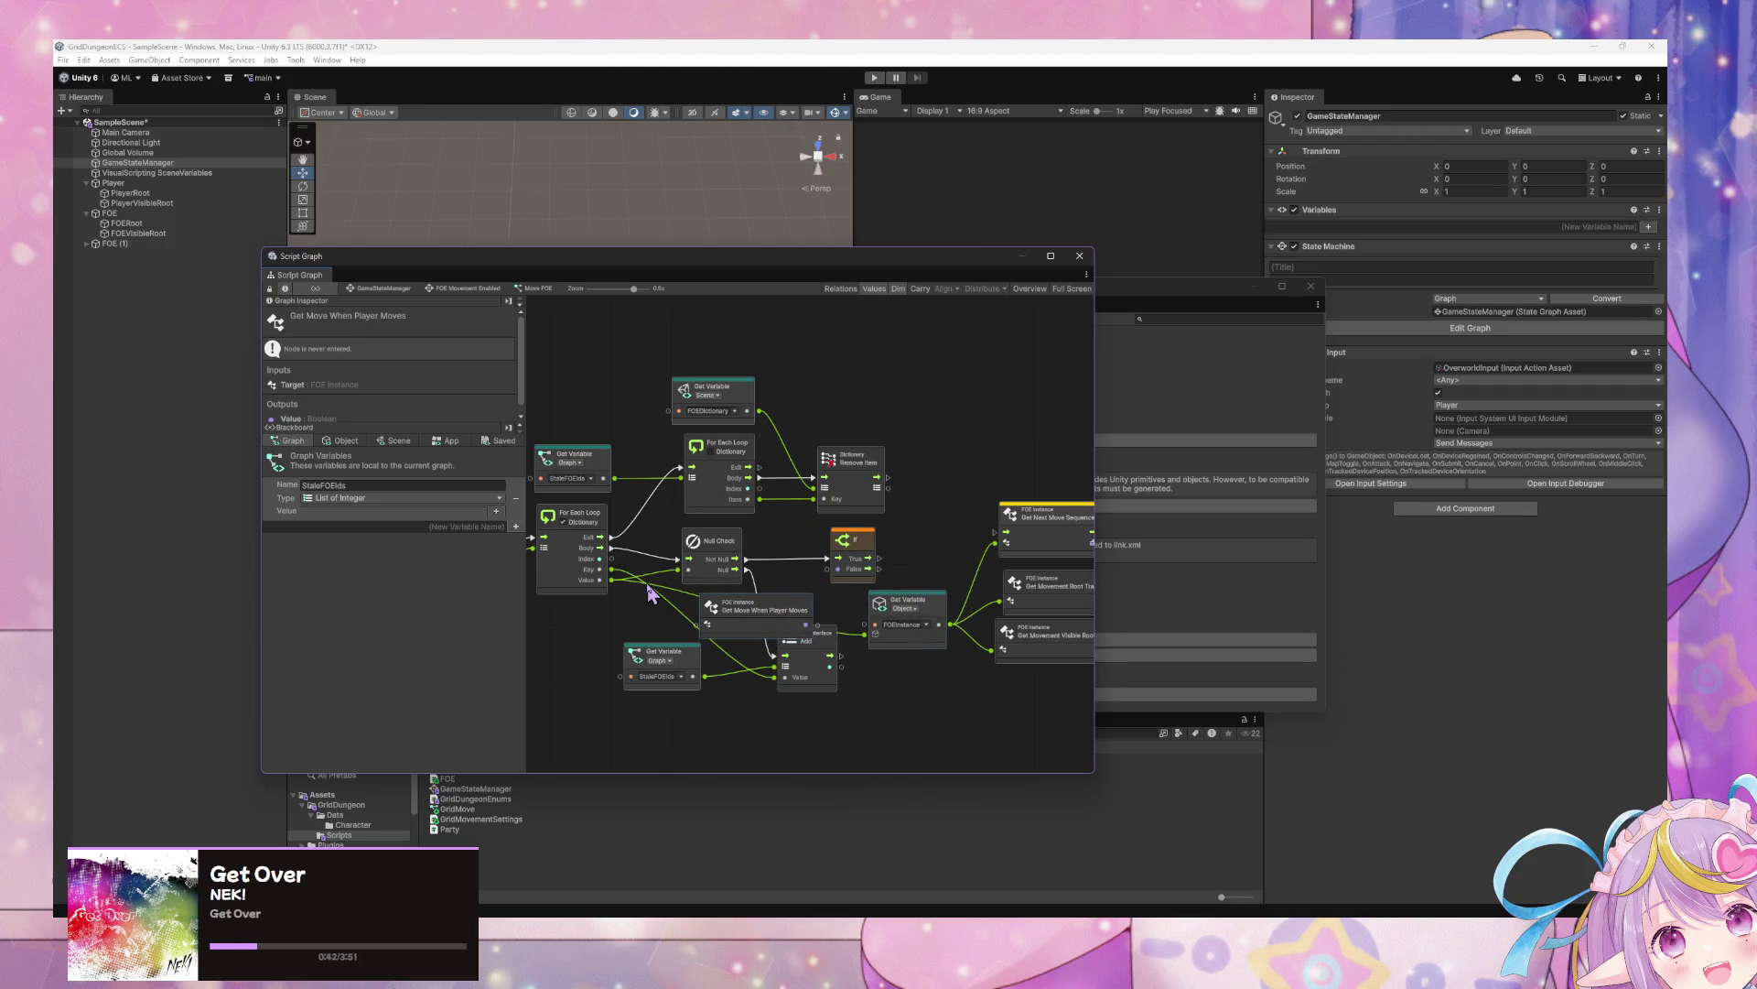
left_click_drag(611, 580, 710, 626)
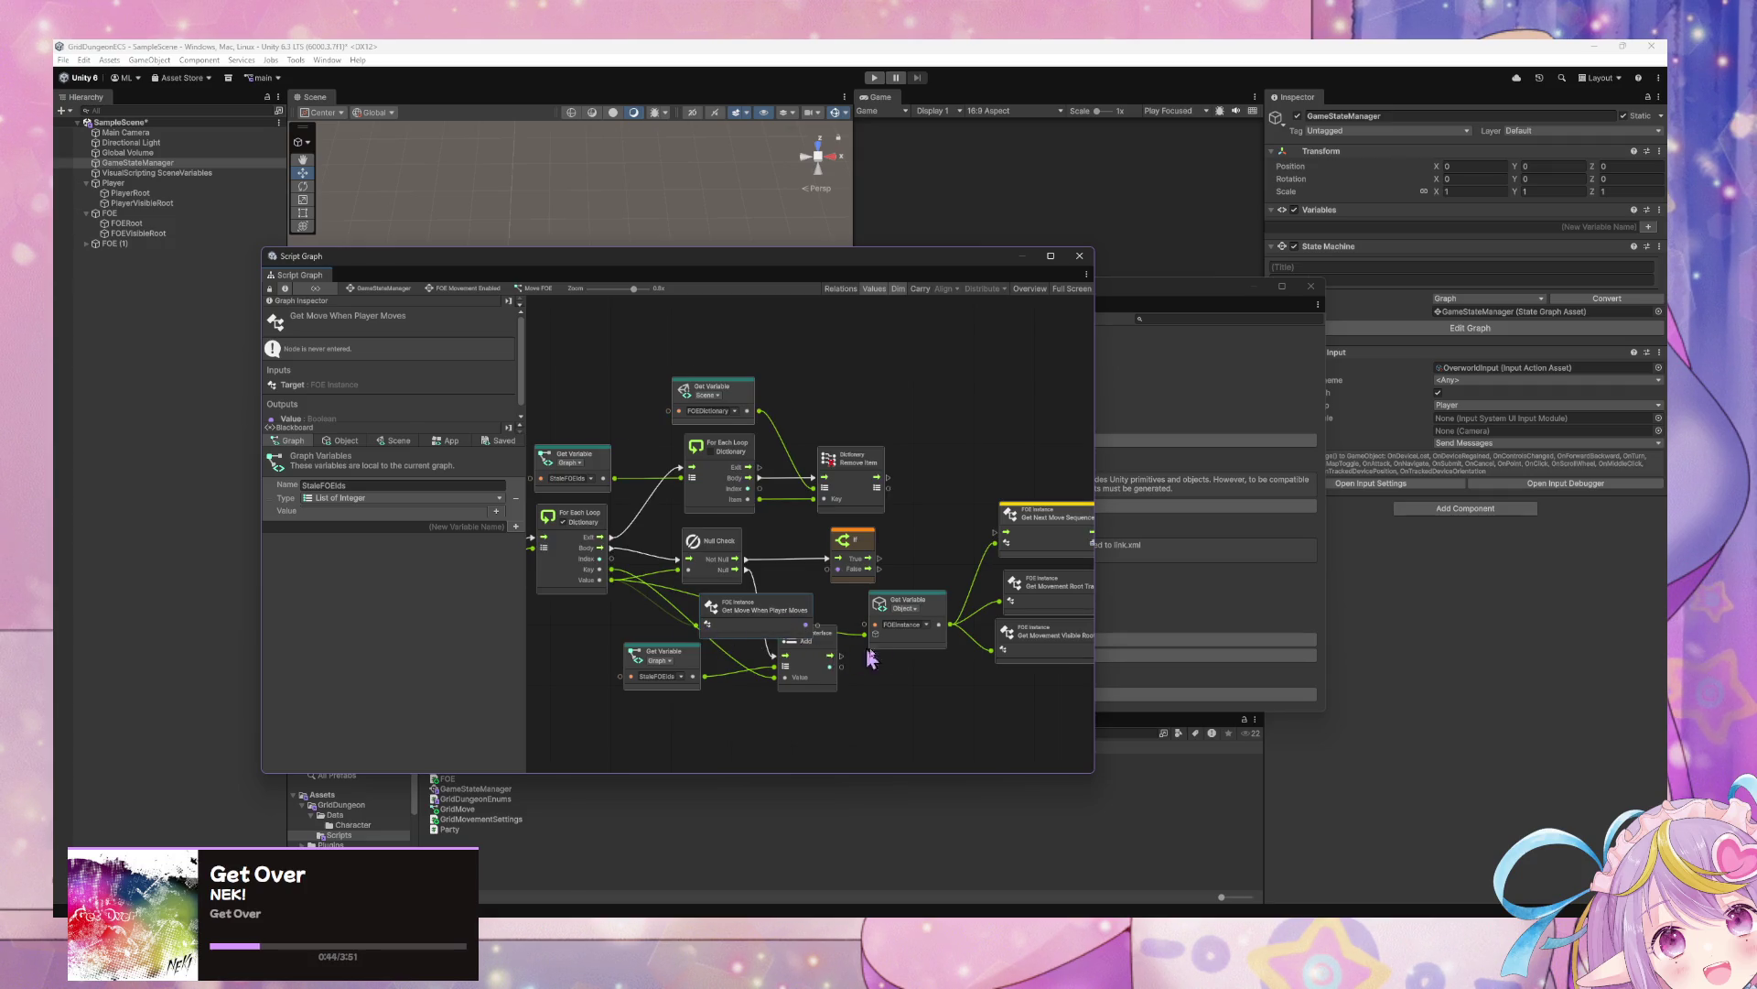
mouse_move(998, 623)
left_mouse_down()
mouse_move(970, 694)
mouse_move(982, 735)
left_mouse_up()
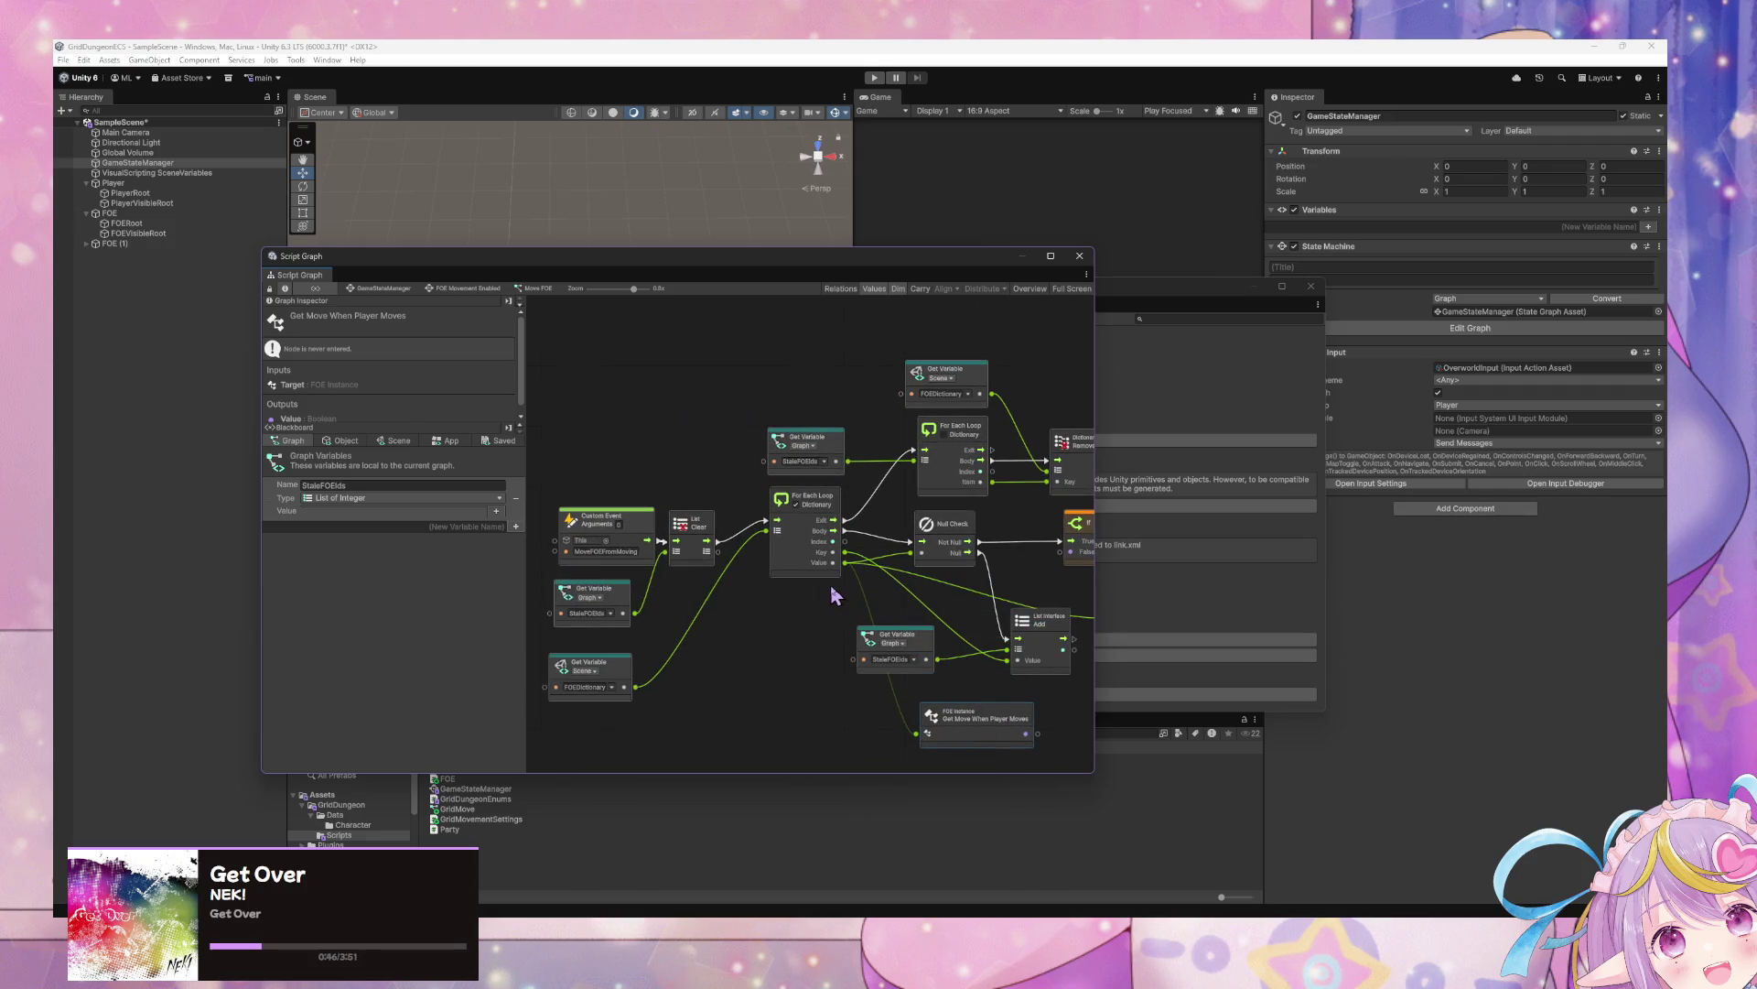
left_click_drag(834, 595, 691, 584)
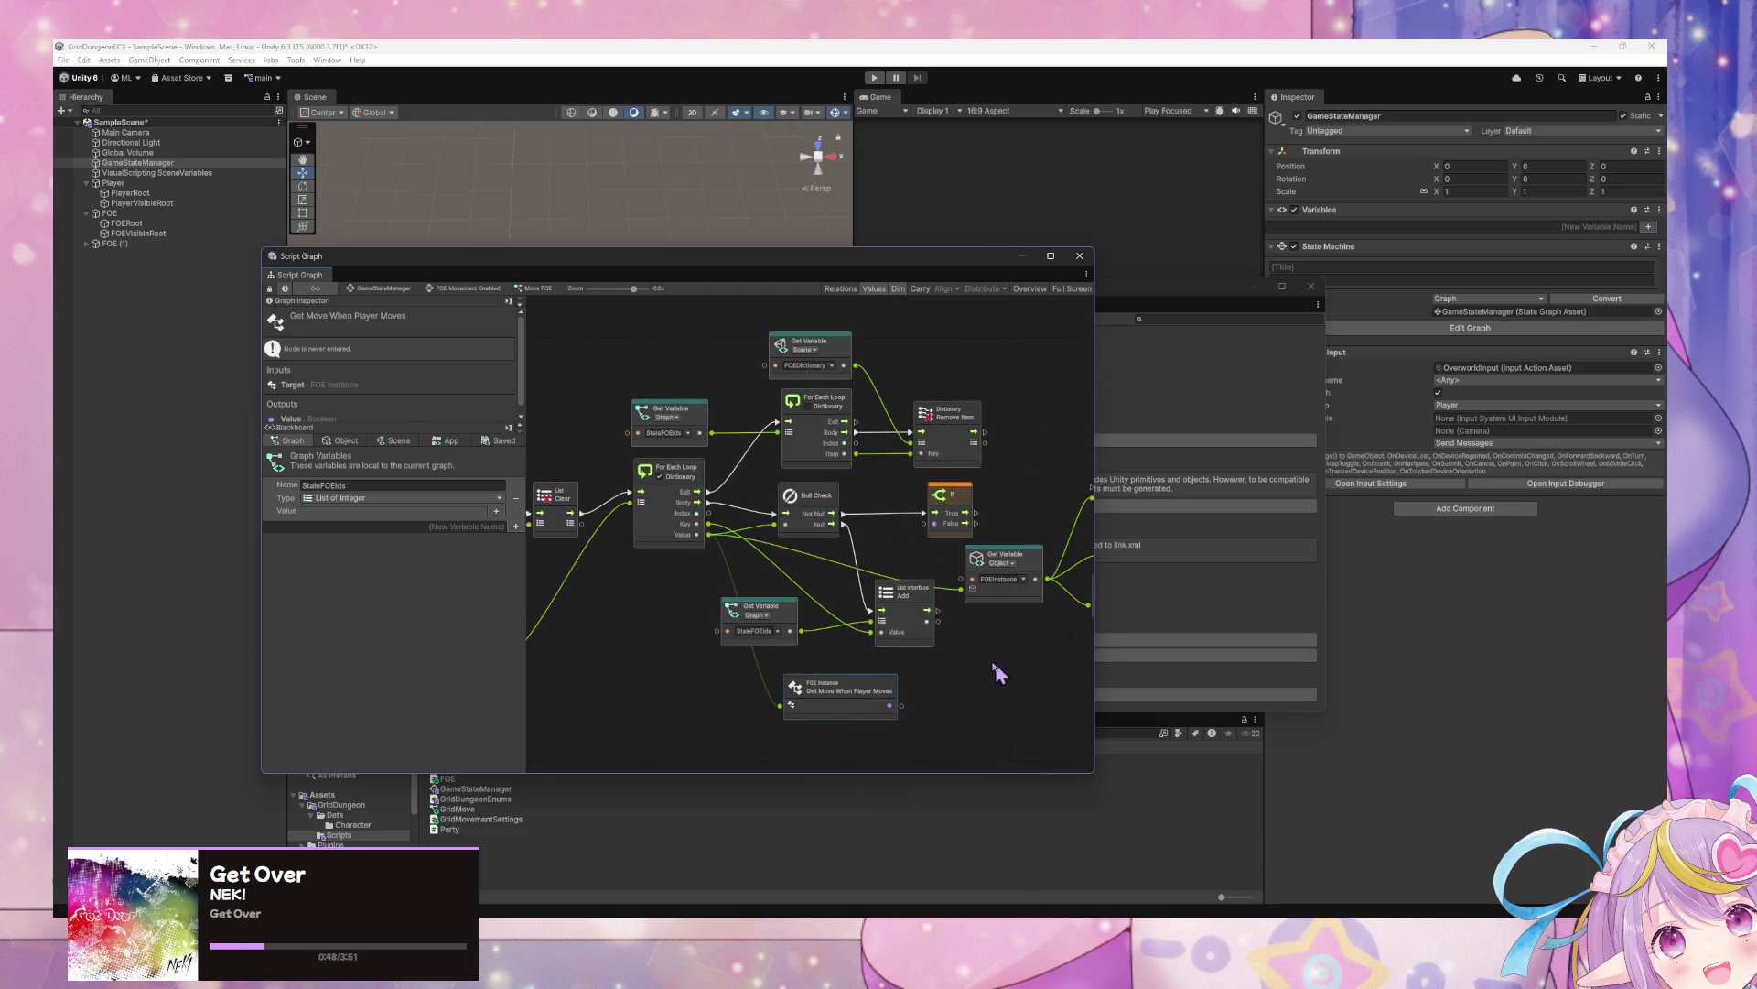
mouse_move(998, 675)
left_mouse_down()
mouse_move(1013, 655)
mouse_move(871, 655)
mouse_move(984, 647)
left_mouse_up()
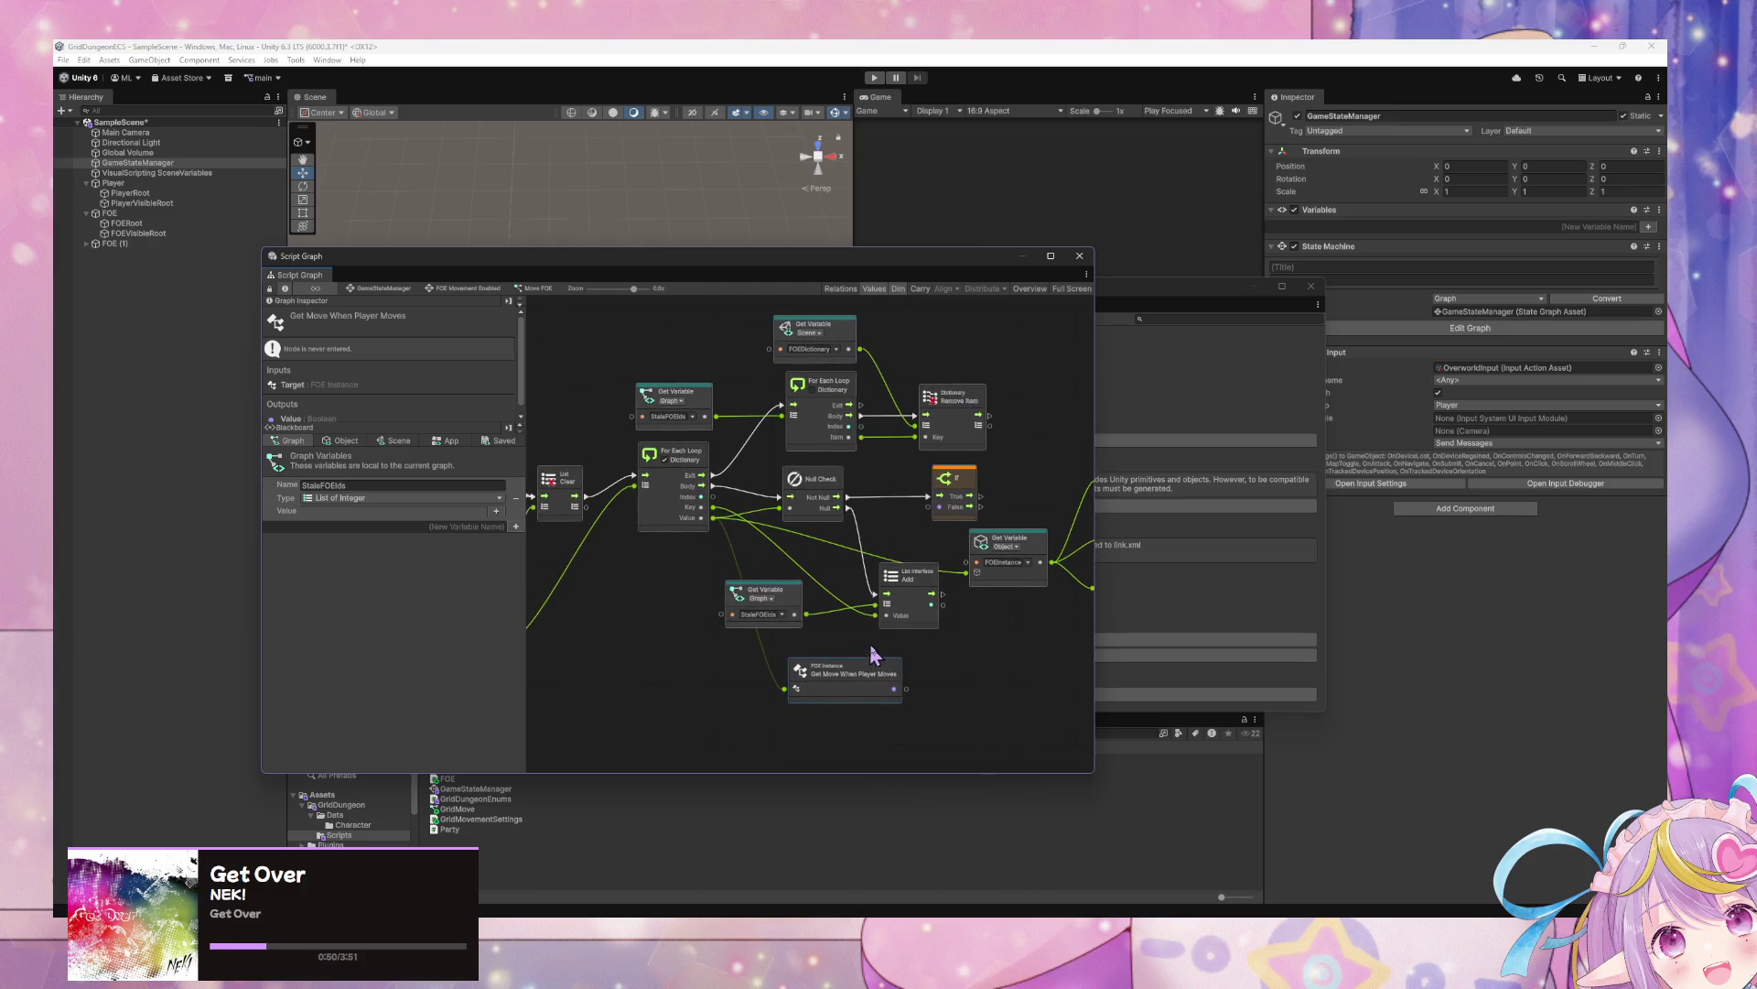
left_click_drag(870, 655, 1028, 645)
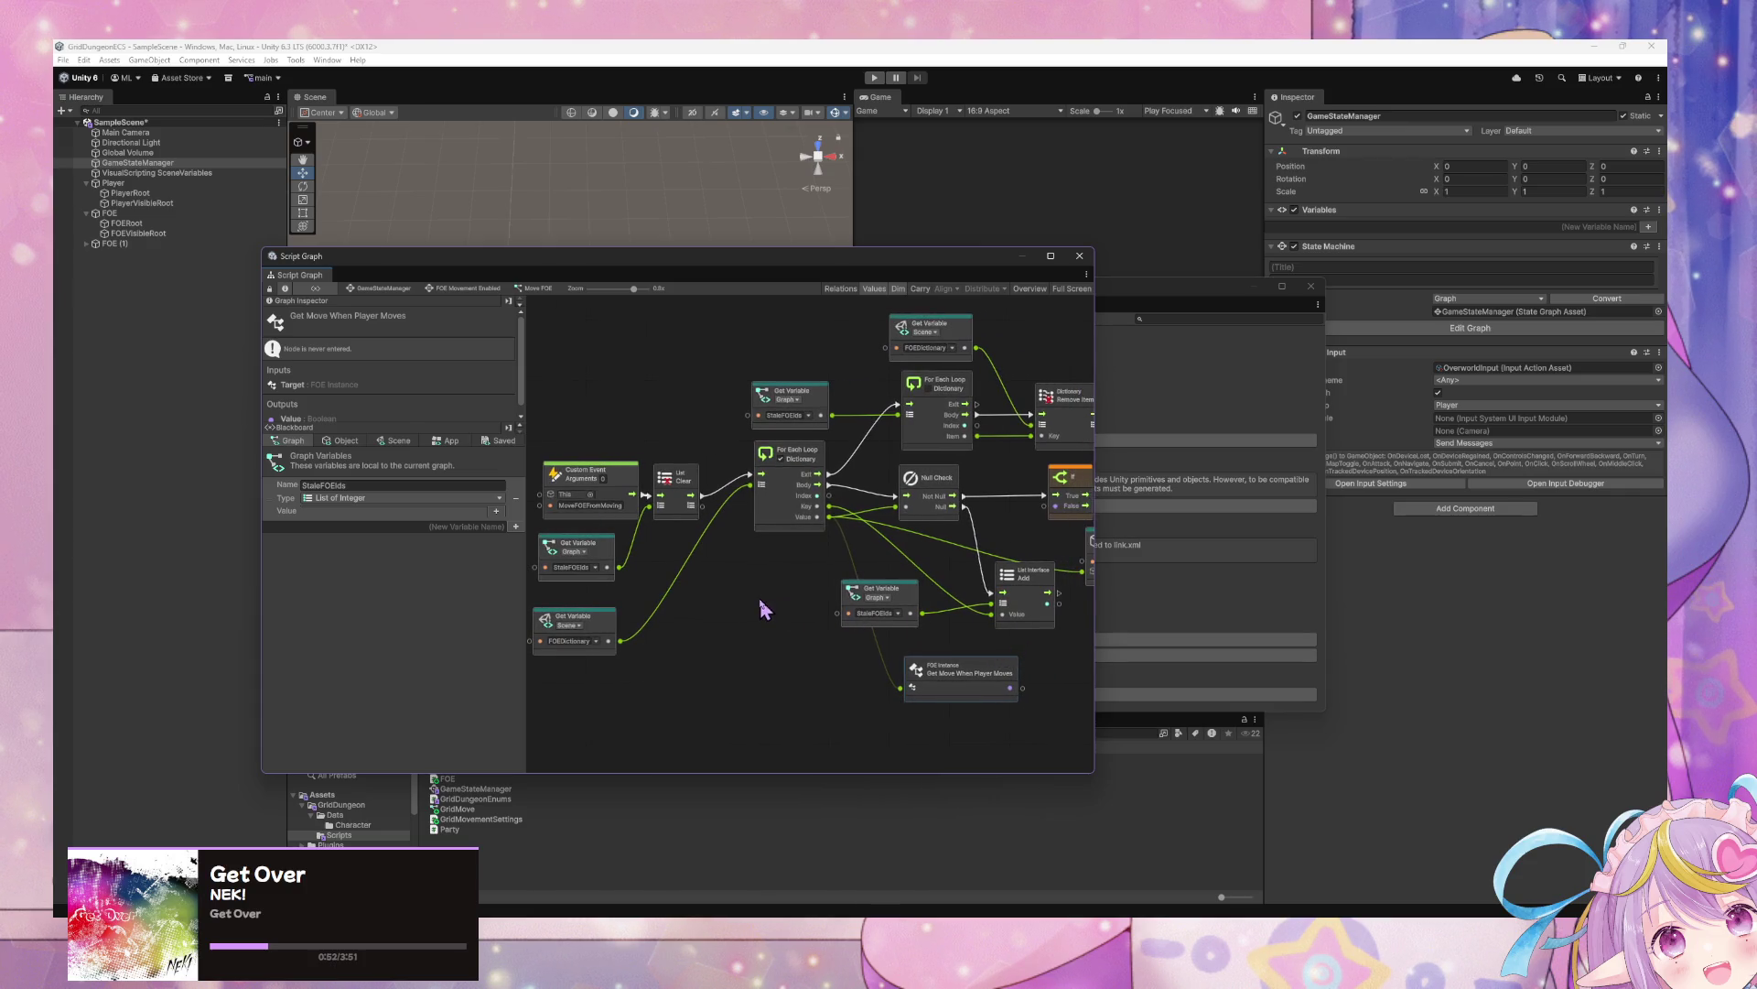
Add an object-scope FOEInstance Get Variable node via a 'get ob' search
mouse_move(902, 696)
left_mouse_down()
mouse_move(785, 667)
mouse_move(788, 706)
mouse_move(782, 666)
left_mouse_up()
right_click(750, 675)
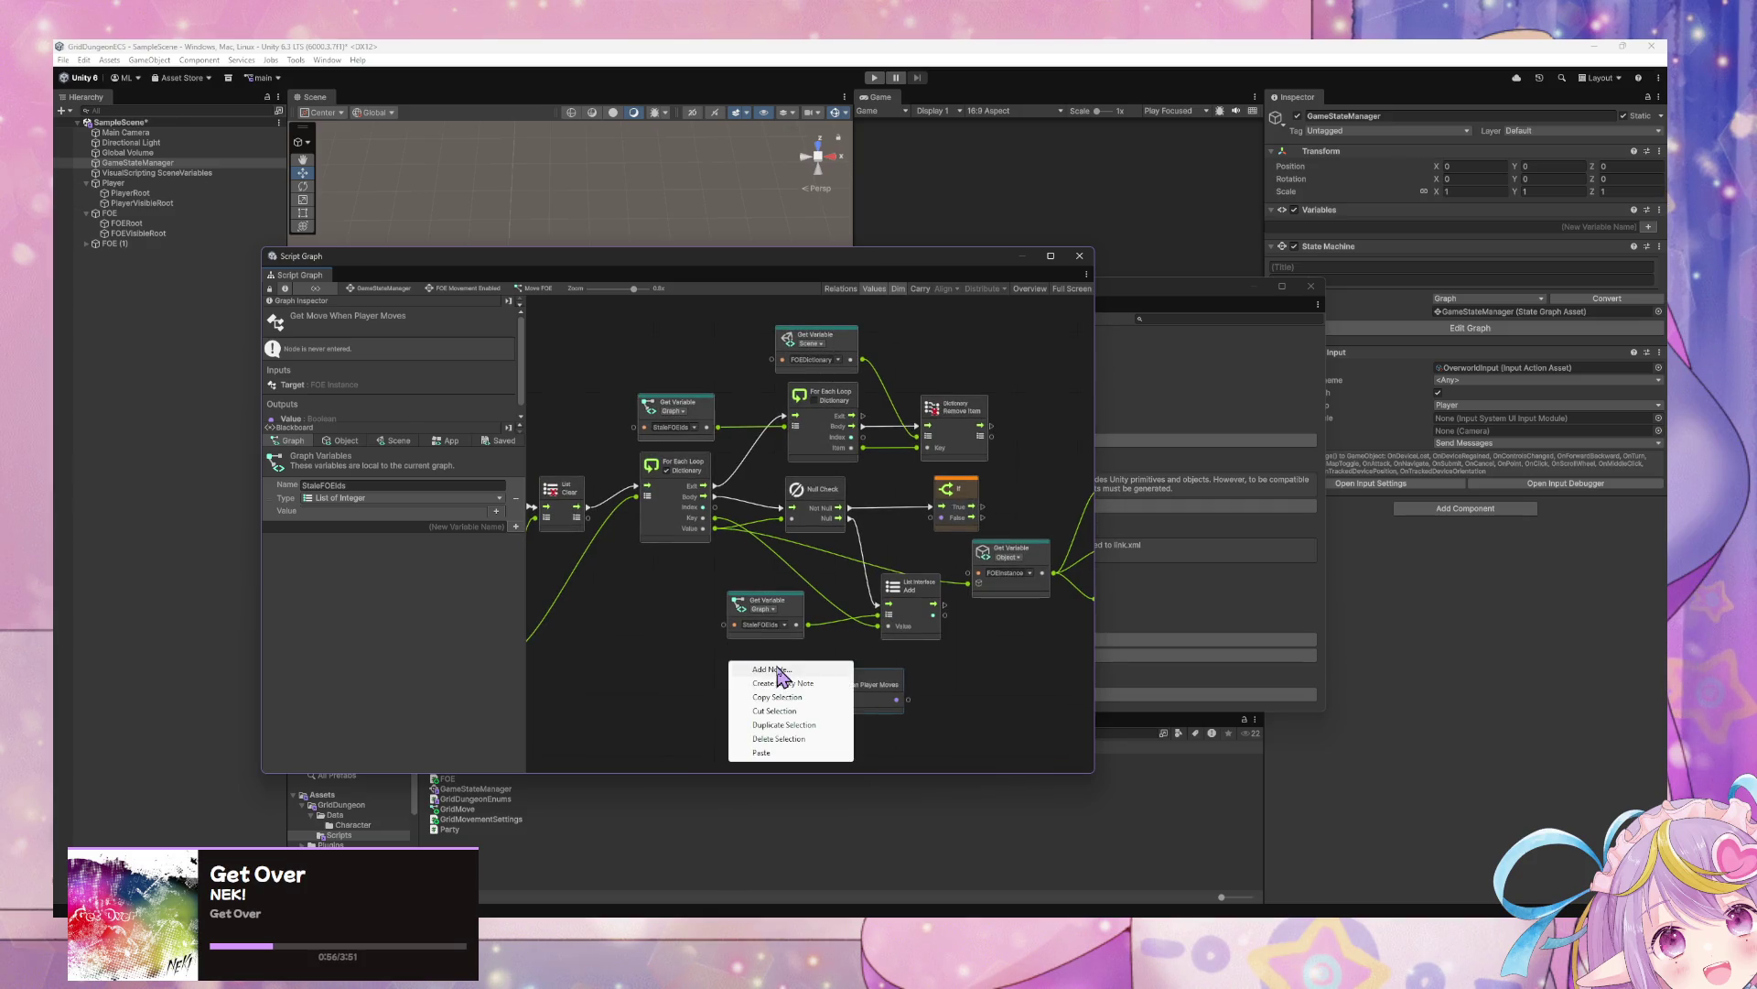
left_click(784, 677)
type("get")
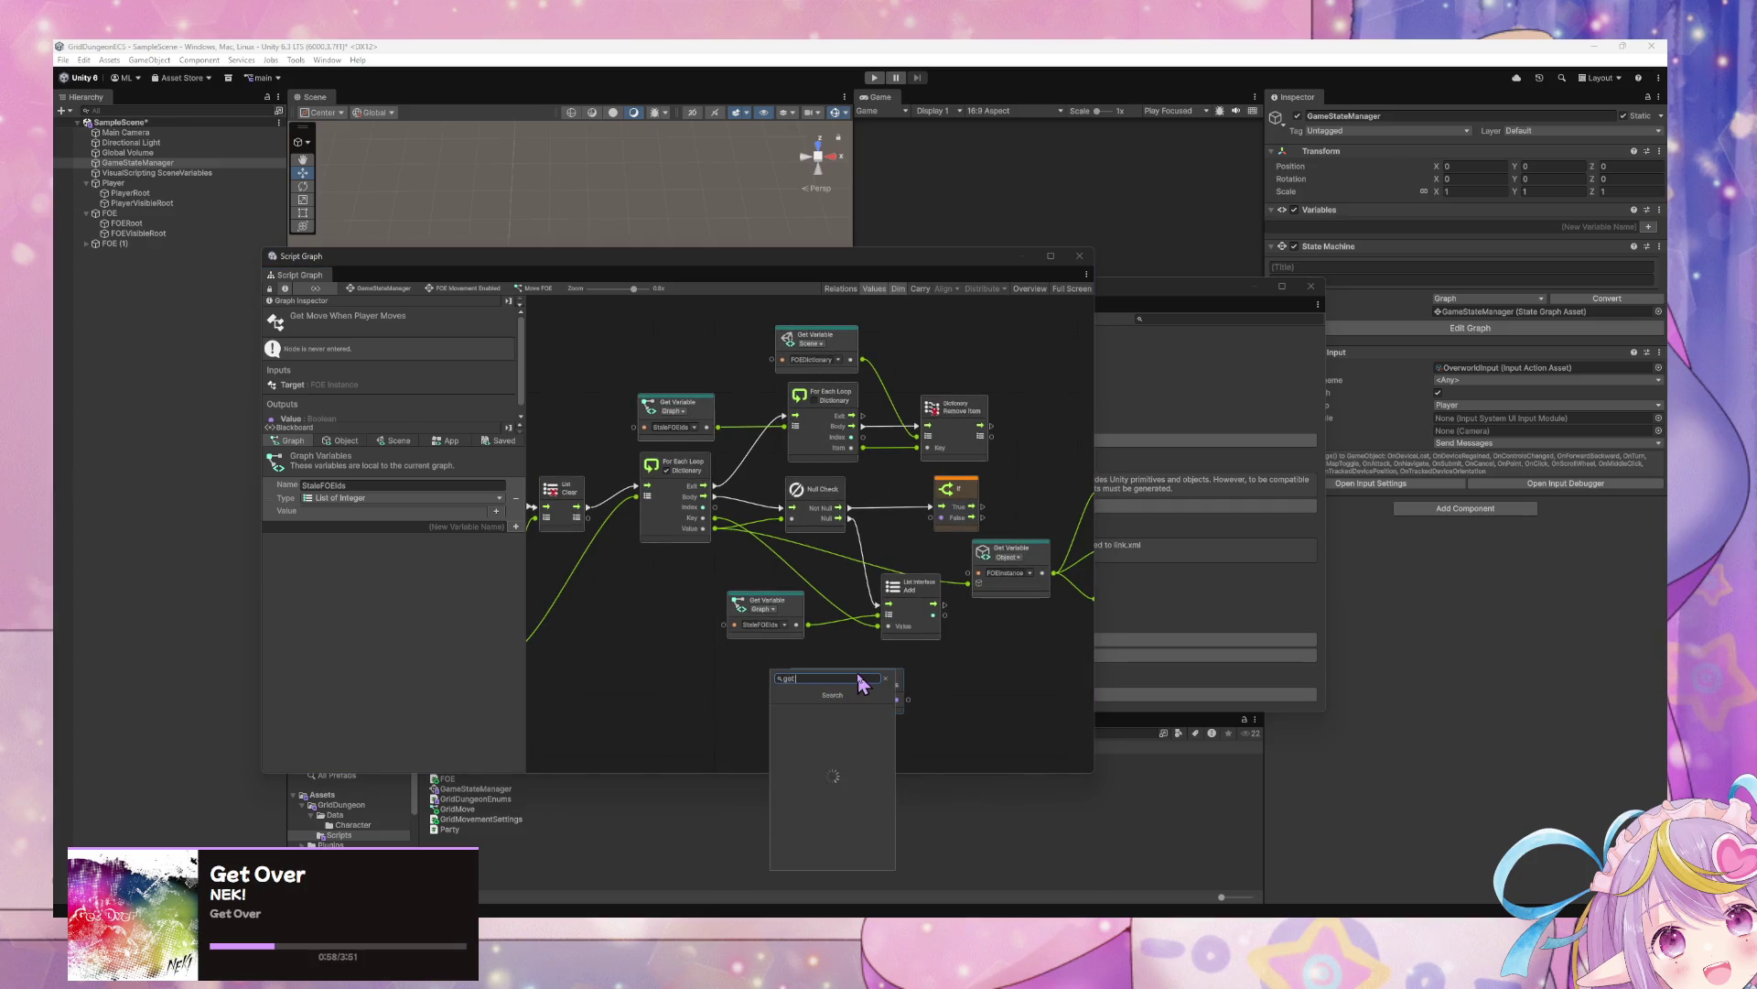
type(" object var")
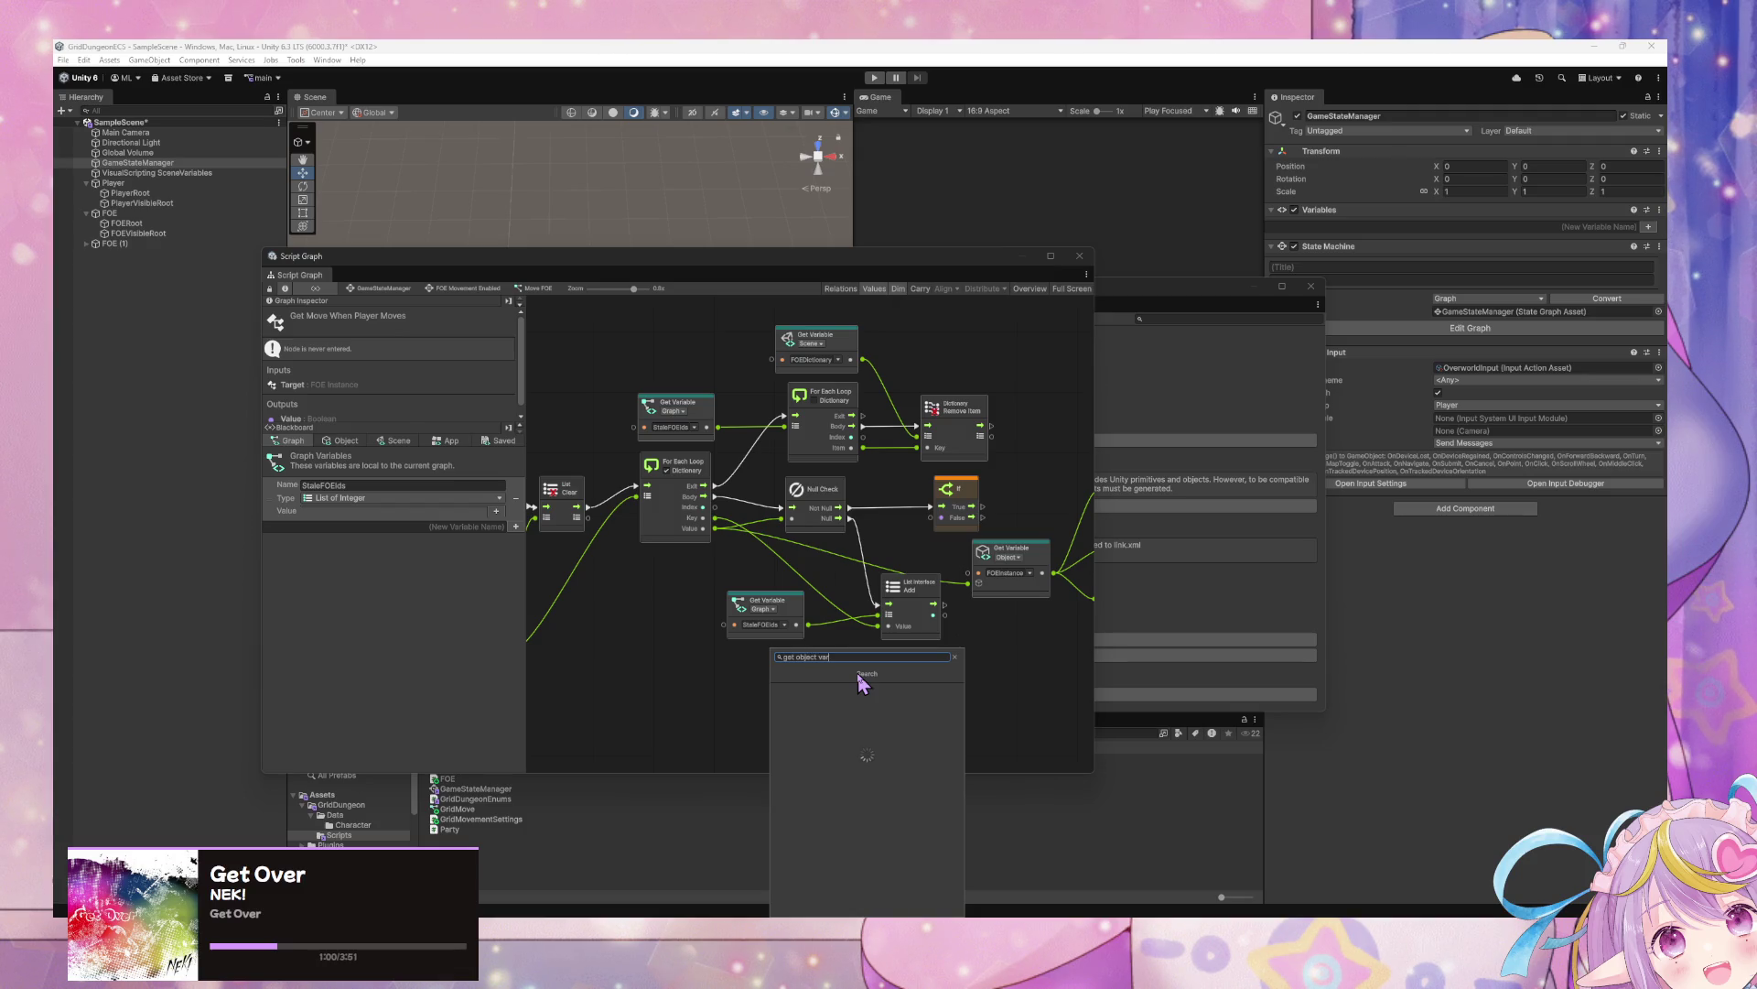
left_click(860, 684)
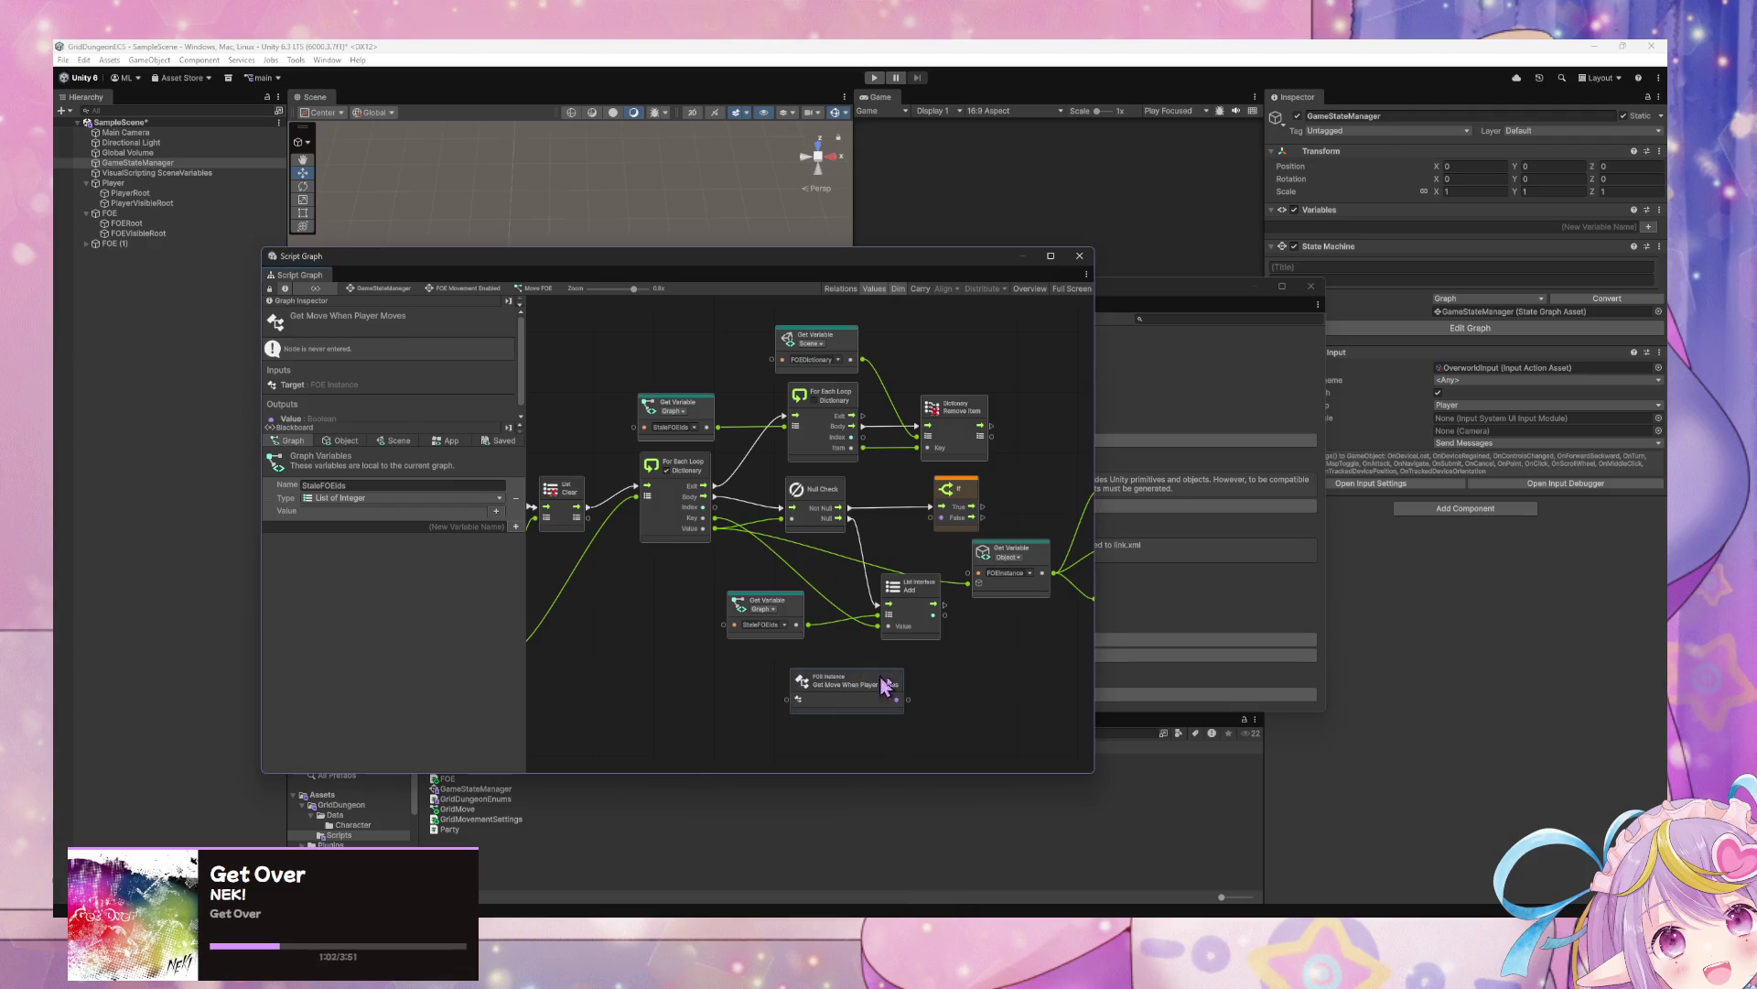
mouse_move(985, 560)
left_mouse_down()
mouse_move(752, 561)
mouse_move(771, 660)
left_mouse_up()
Connect FOEInstance into Get Move When Player Moves' Target and rearrange nearby nodes
left_click_drag(930, 599, 950, 638)
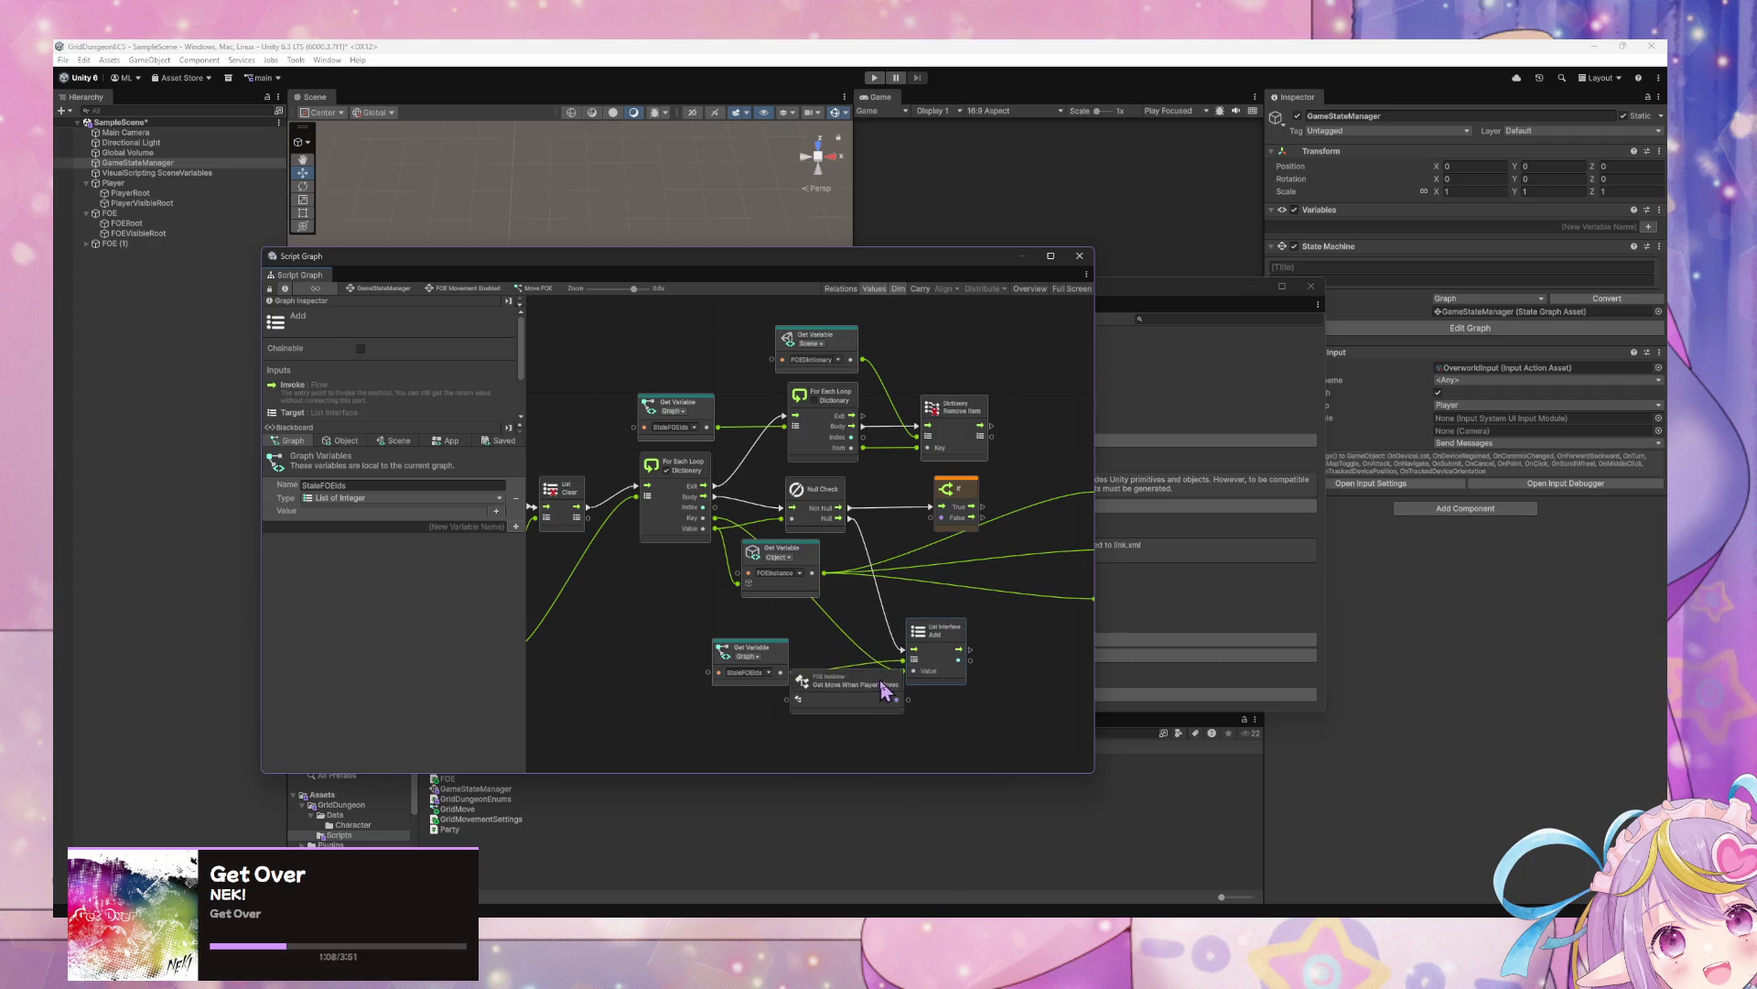
left_click_drag(842, 682, 923, 557)
mouse_move(812, 573)
left_mouse_down()
mouse_move(874, 585)
mouse_move(930, 517)
mouse_move(912, 501)
mouse_move(866, 512)
mouse_move(939, 525)
left_mouse_up()
left_click_drag(1077, 511, 927, 503)
left_click(924, 503)
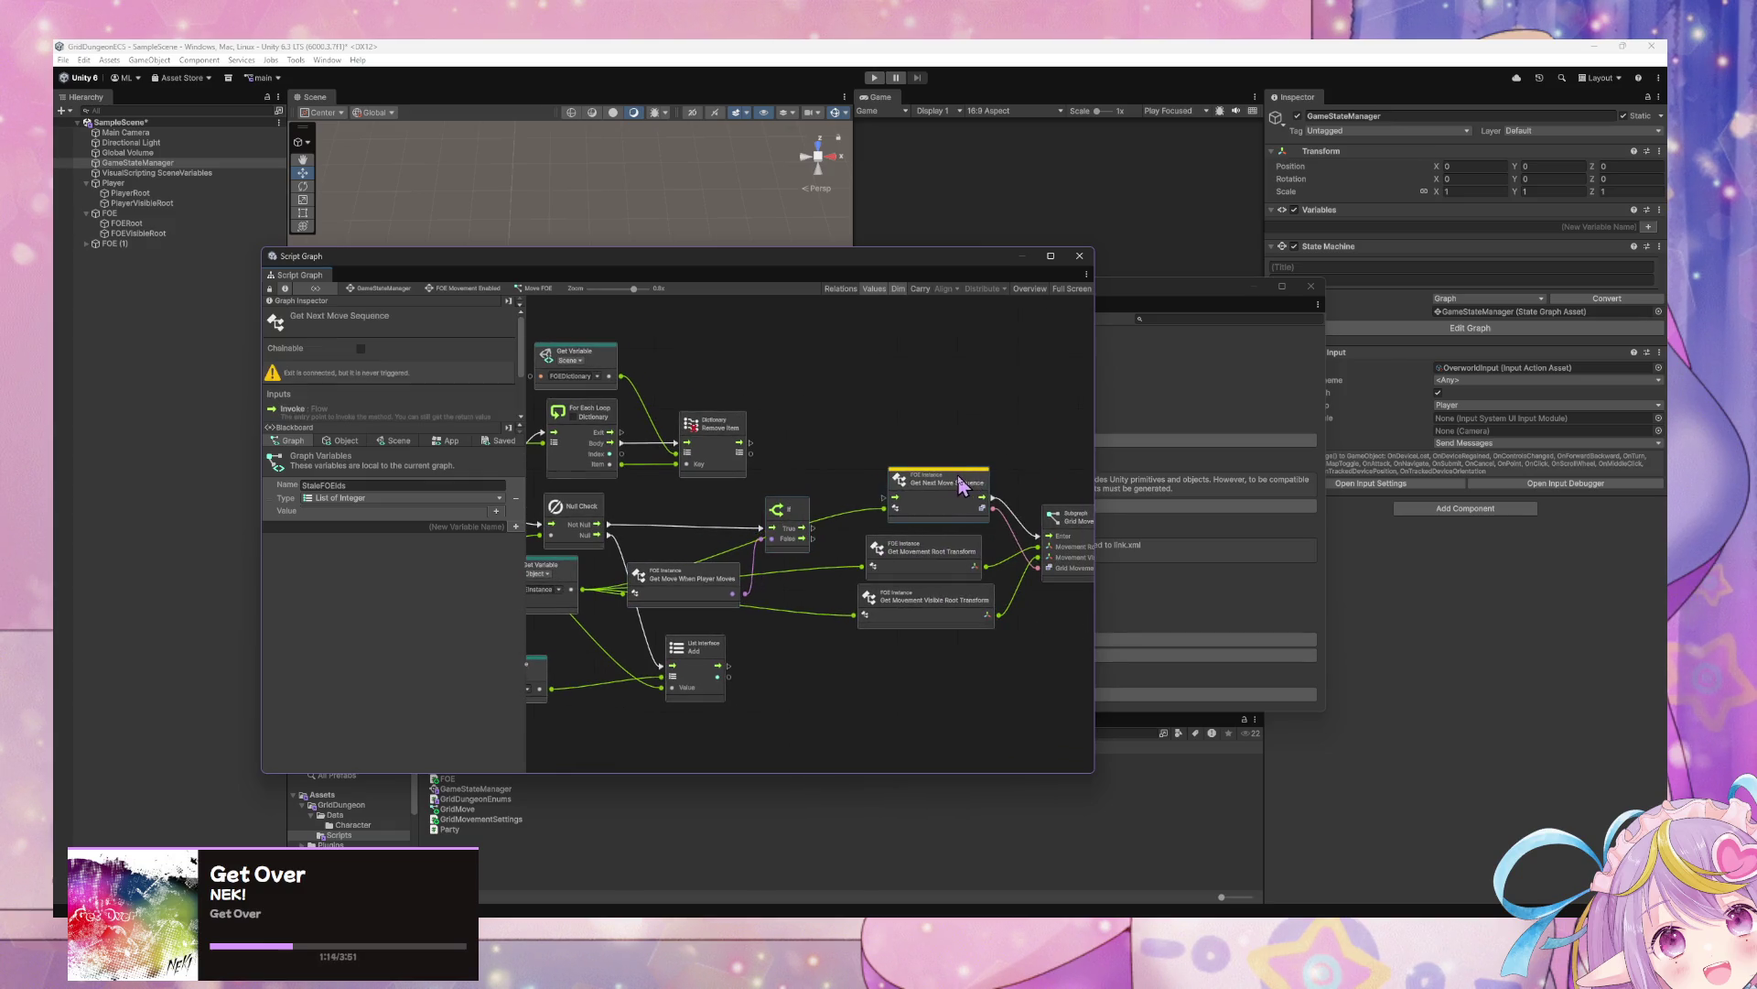
Box-select the entire Move FOE node chain, duplicate it with Ctrl+D, and position the copy below
scroll(767, 531, "left", 5)
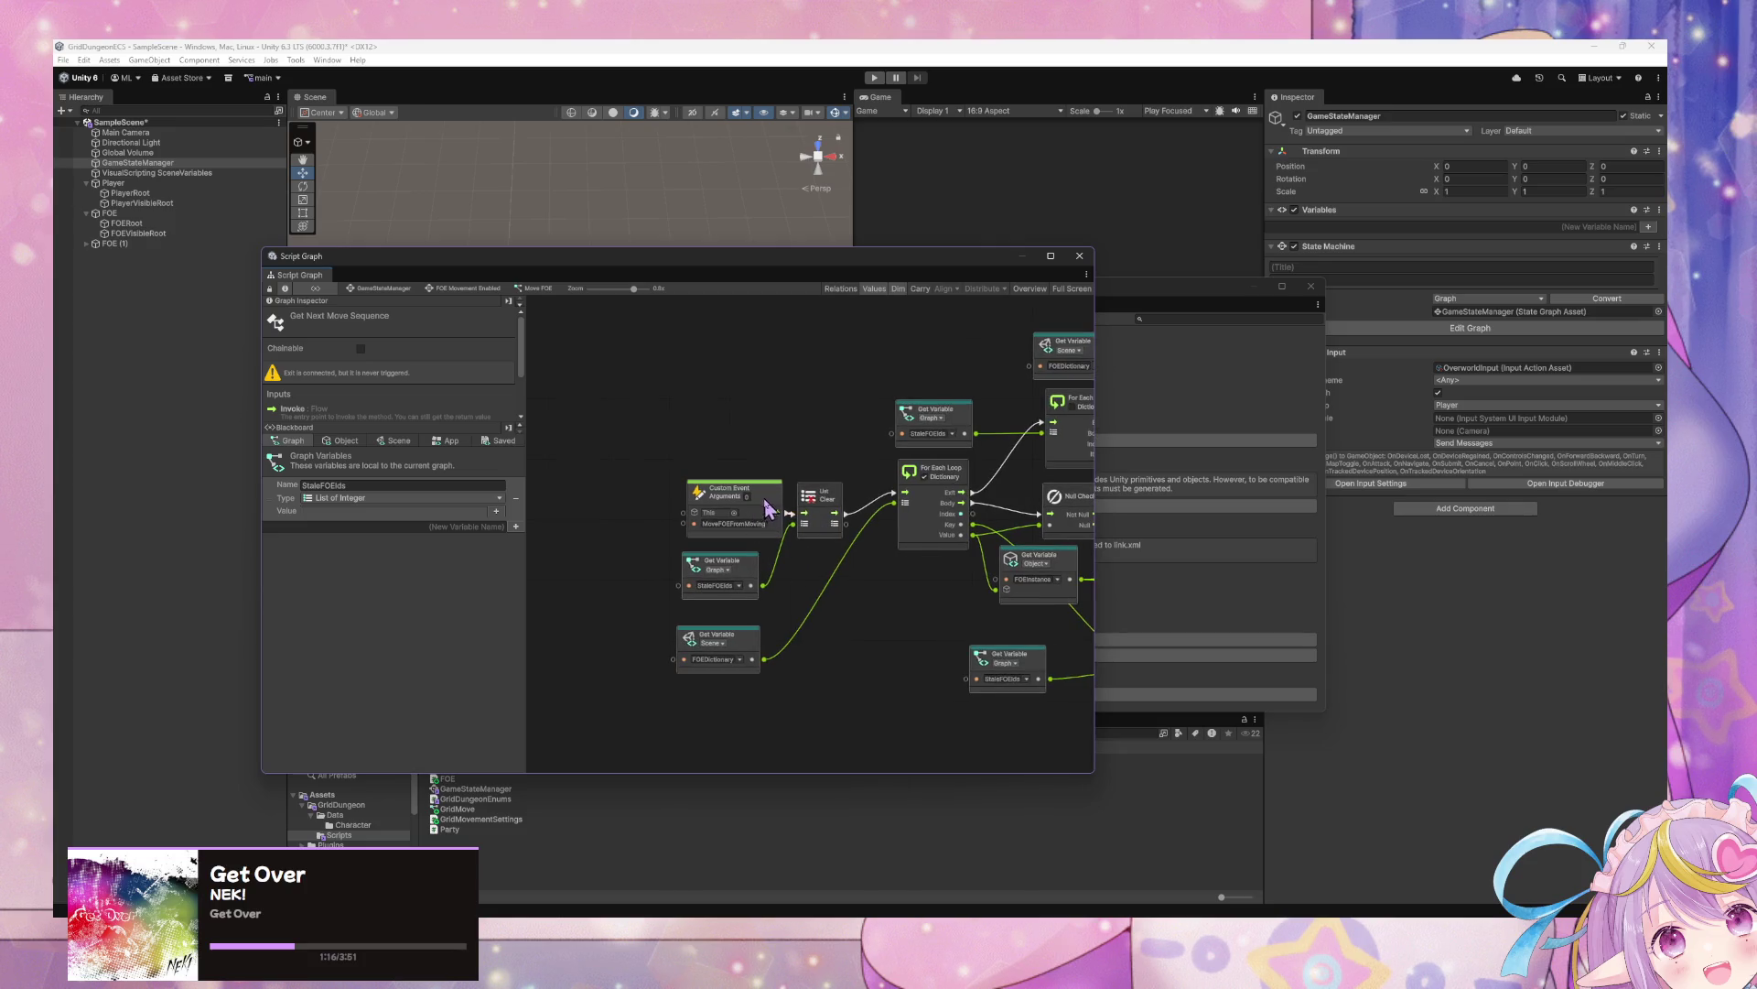
mouse_move(774, 502)
left_mouse_down()
mouse_move(774, 453)
mouse_move(734, 445)
mouse_move(743, 501)
left_mouse_up()
scroll(787, 550, "right", 5)
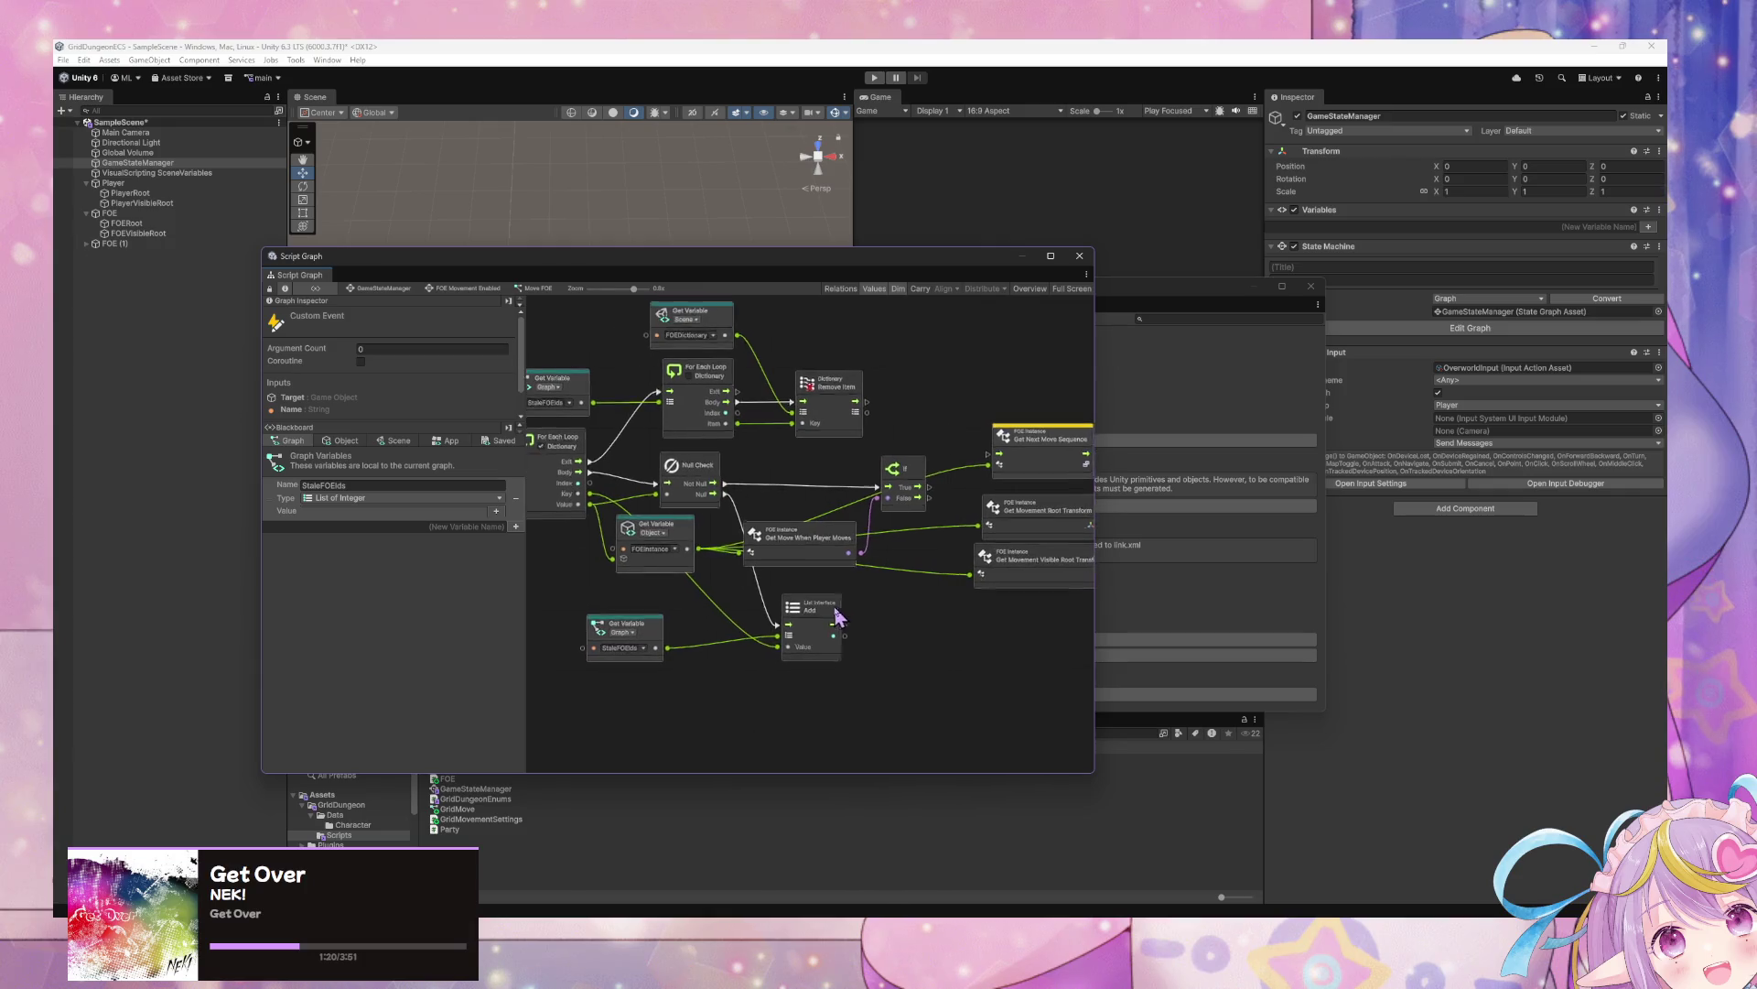
scroll(787, 512, "right", 4)
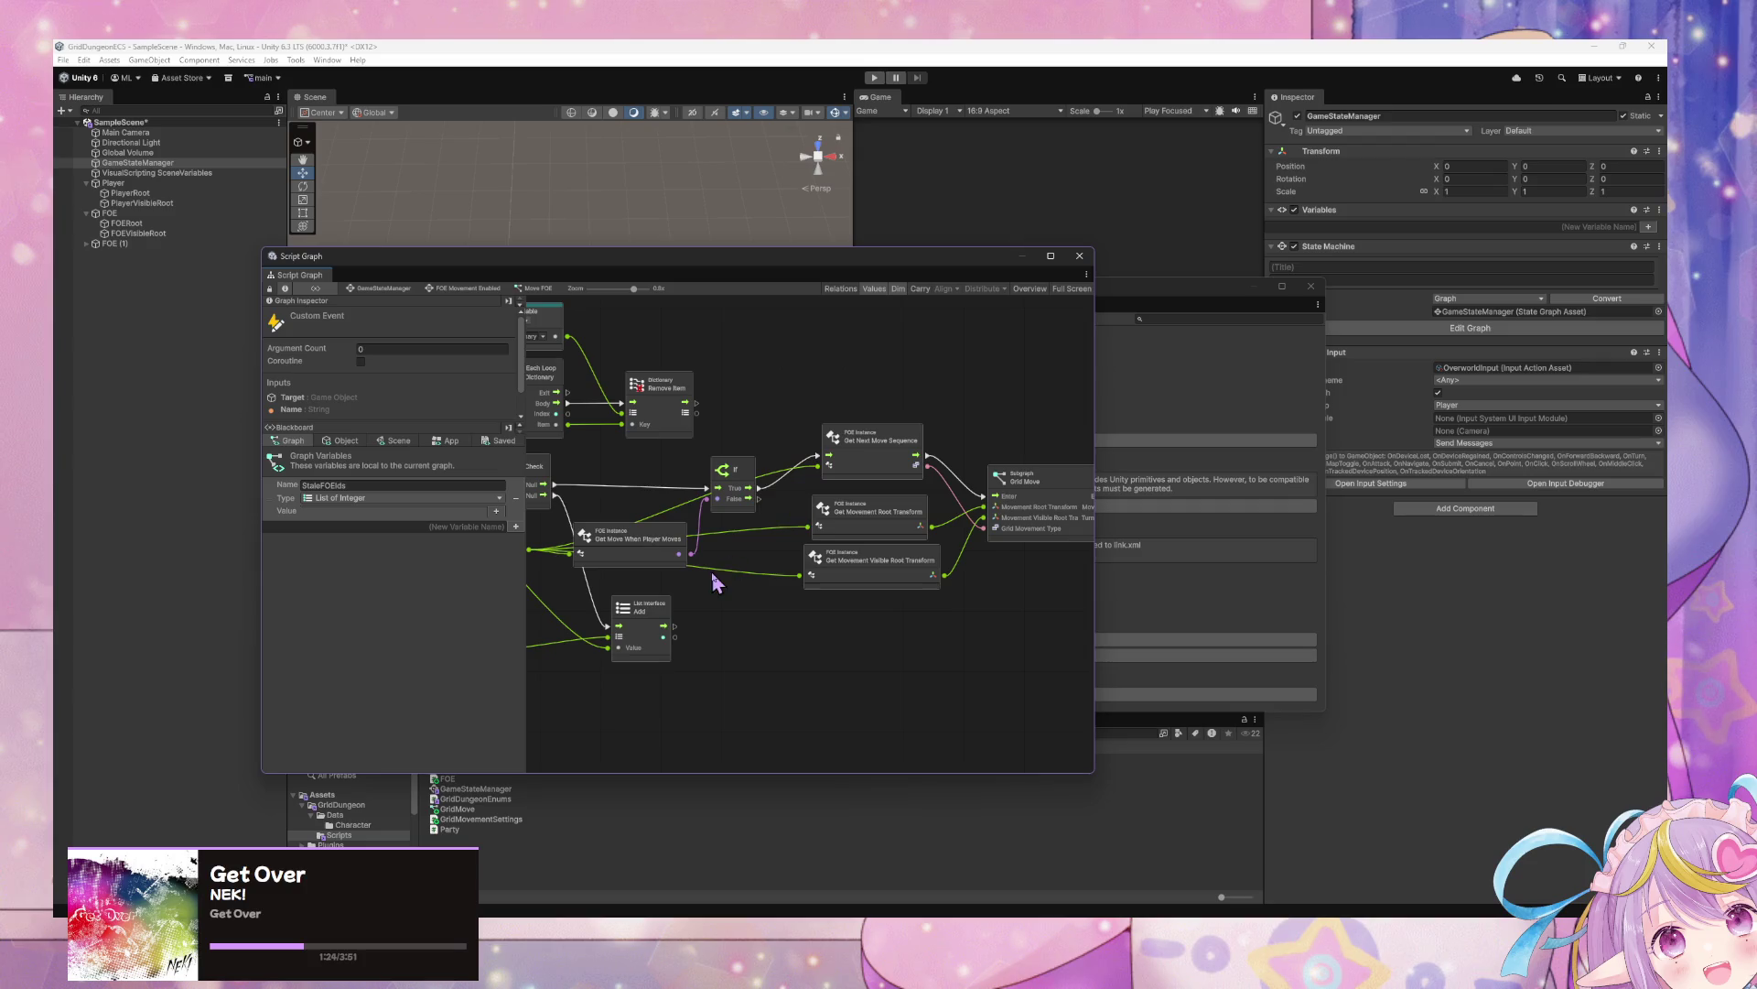
scroll(890, 575, "down", 5)
left_click_drag(1066, 627, 580, 443)
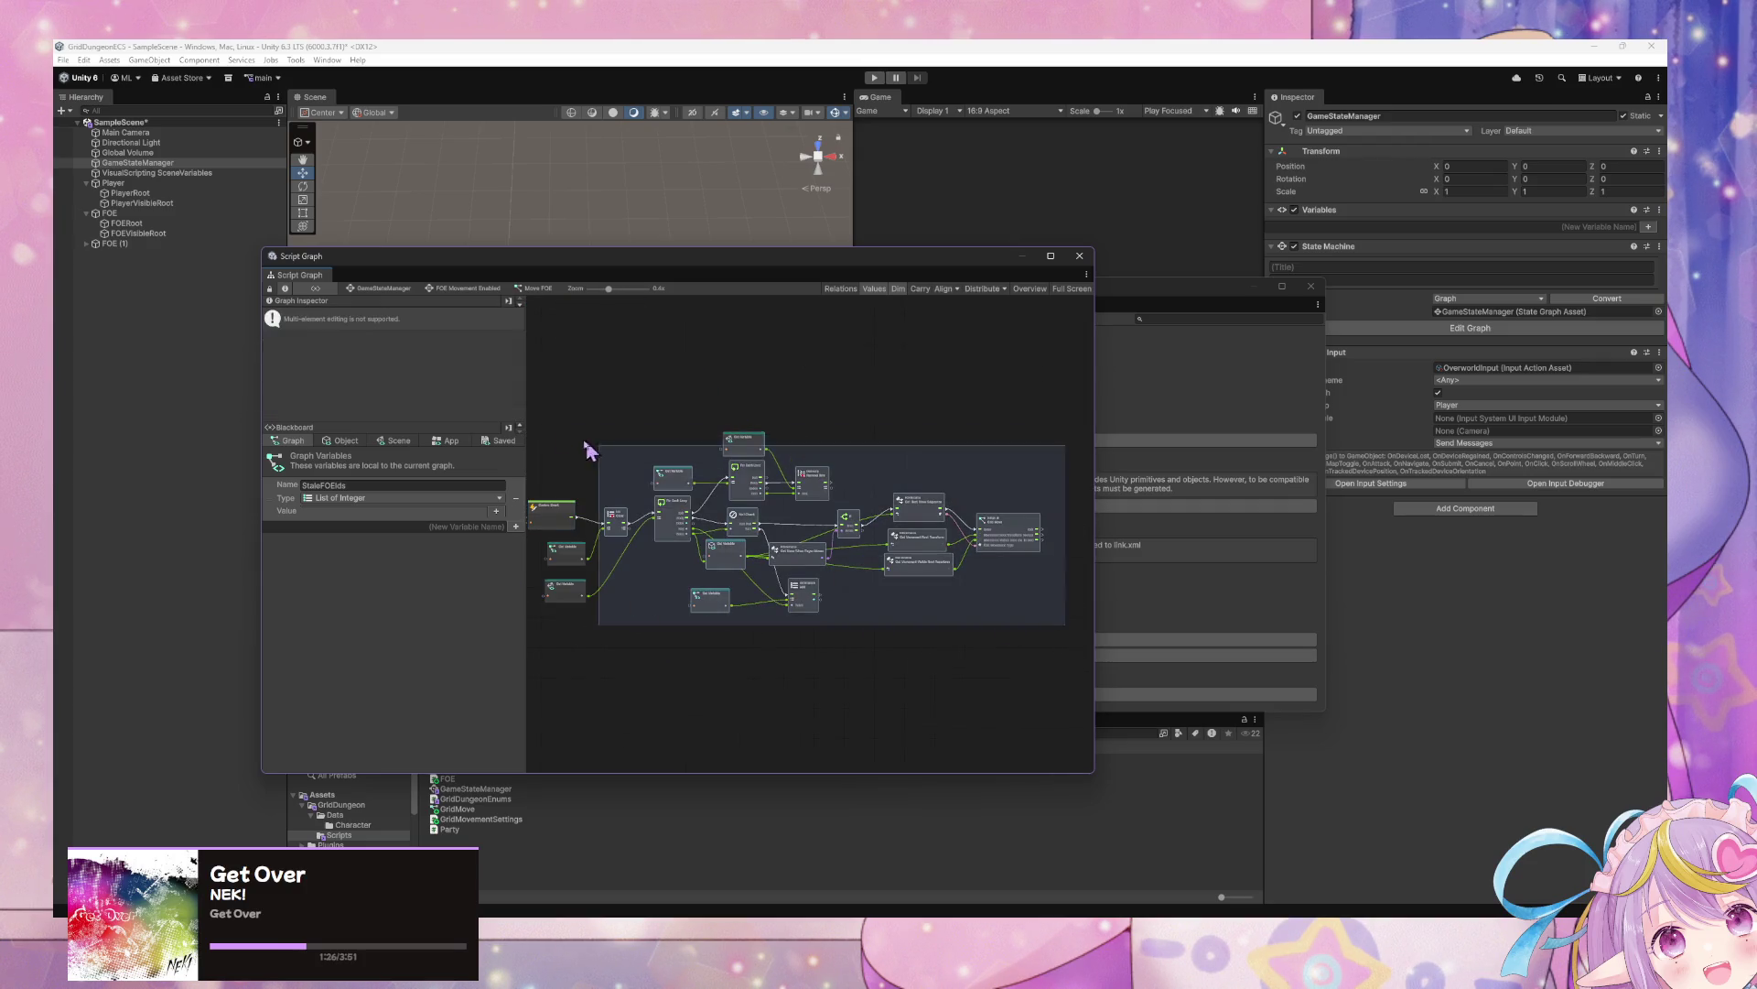
mouse_move(595, 602)
left_mouse_down()
mouse_move(739, 436)
mouse_move(871, 463)
mouse_move(878, 484)
left_mouse_up()
key("ctrl+d")
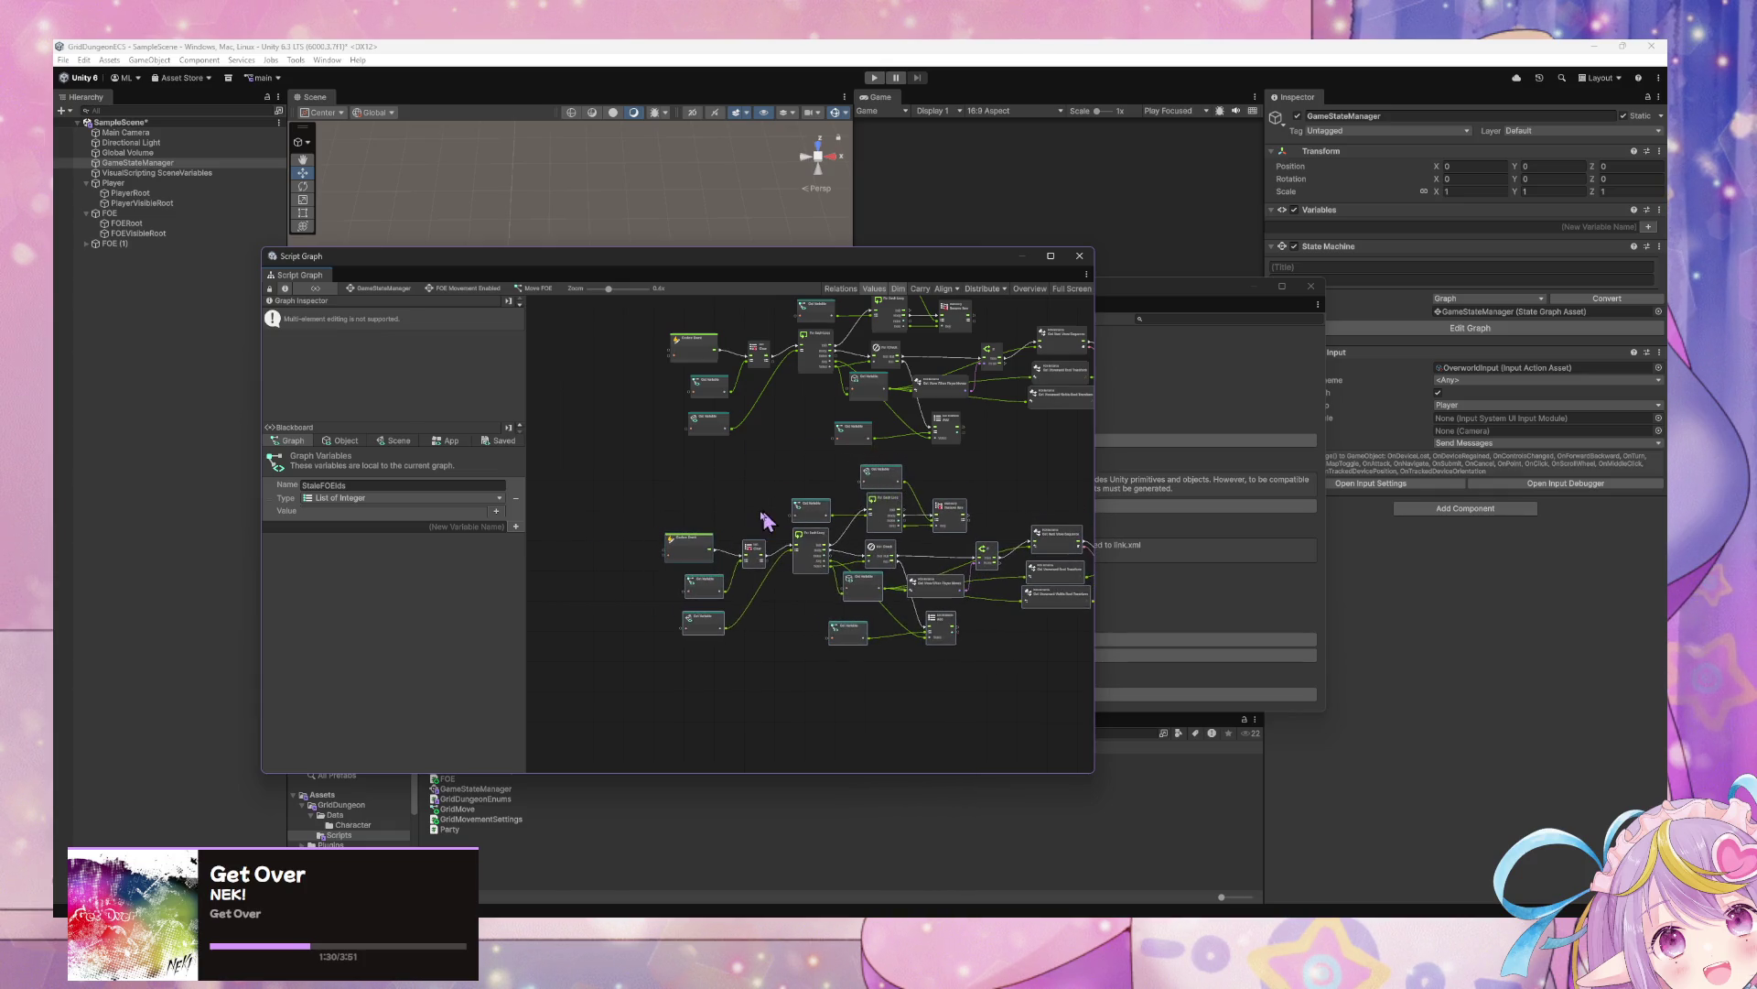
scroll(763, 518, "up", 4)
scroll(760, 519, "up", 1)
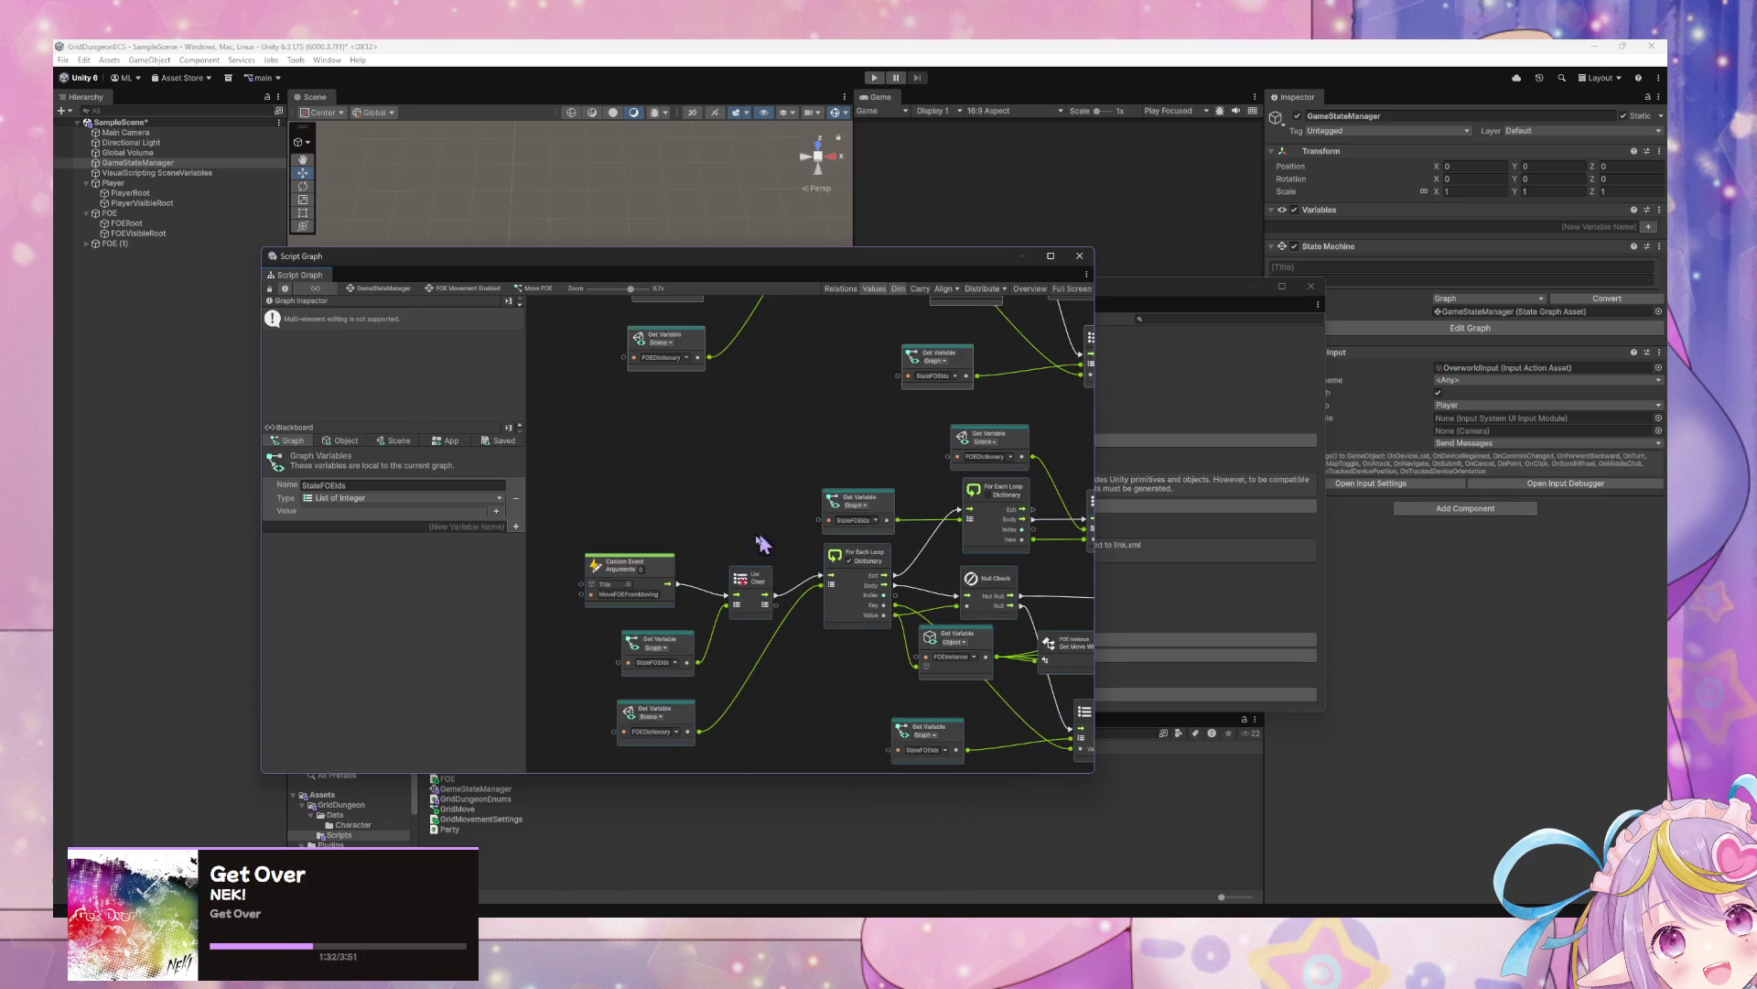
Rename the duplicated custom event, editing MoveFOEFrom and appending 'ing'
double_click(655, 597)
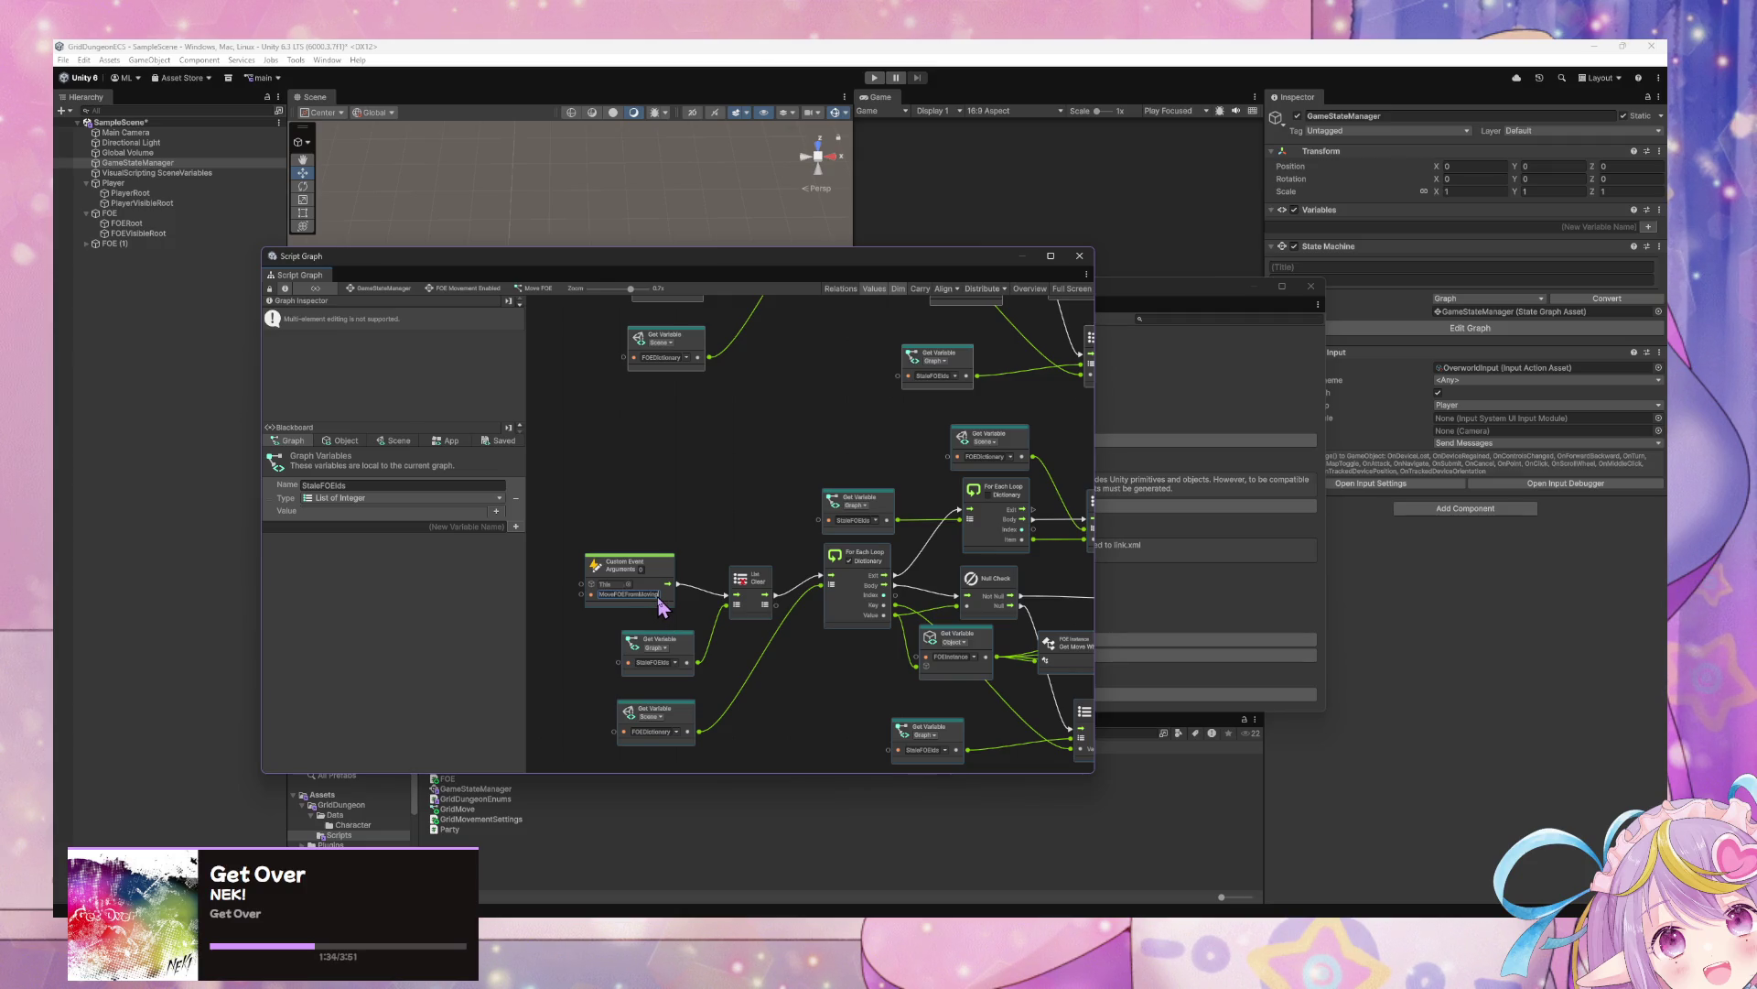
key("BackSpace")
key("BackSpace")
key("BackSpace")
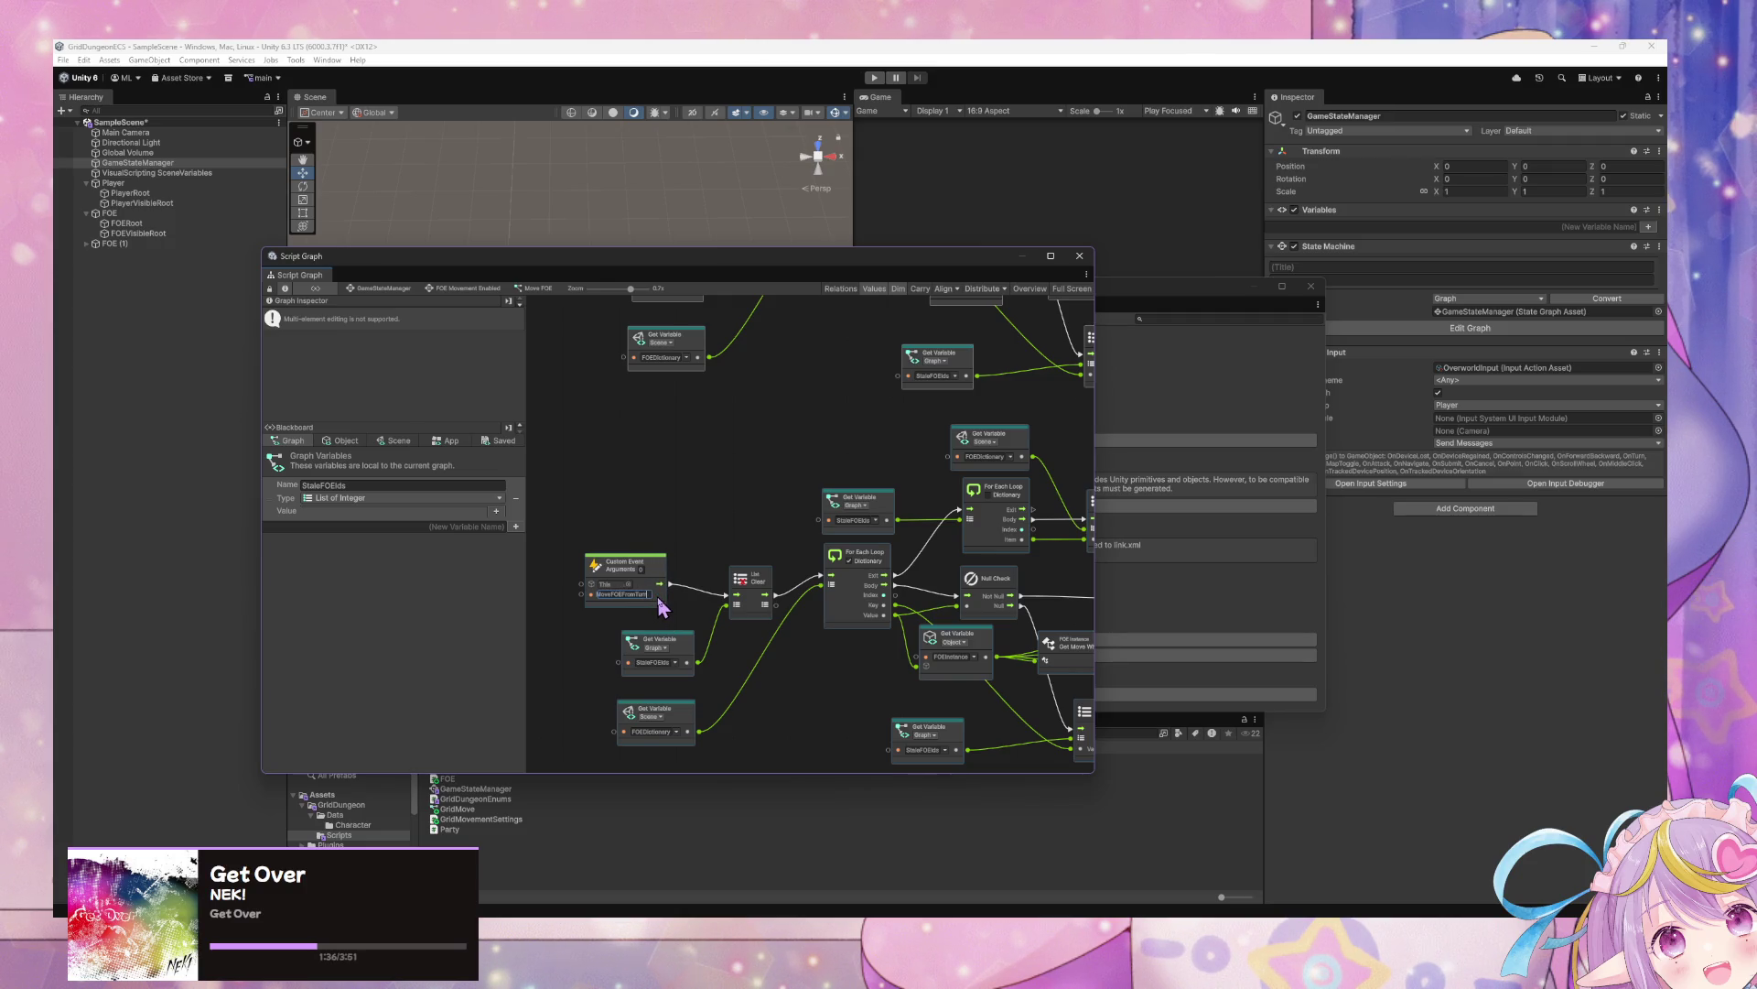
type("ing")
scroll(828, 540, "right", 5)
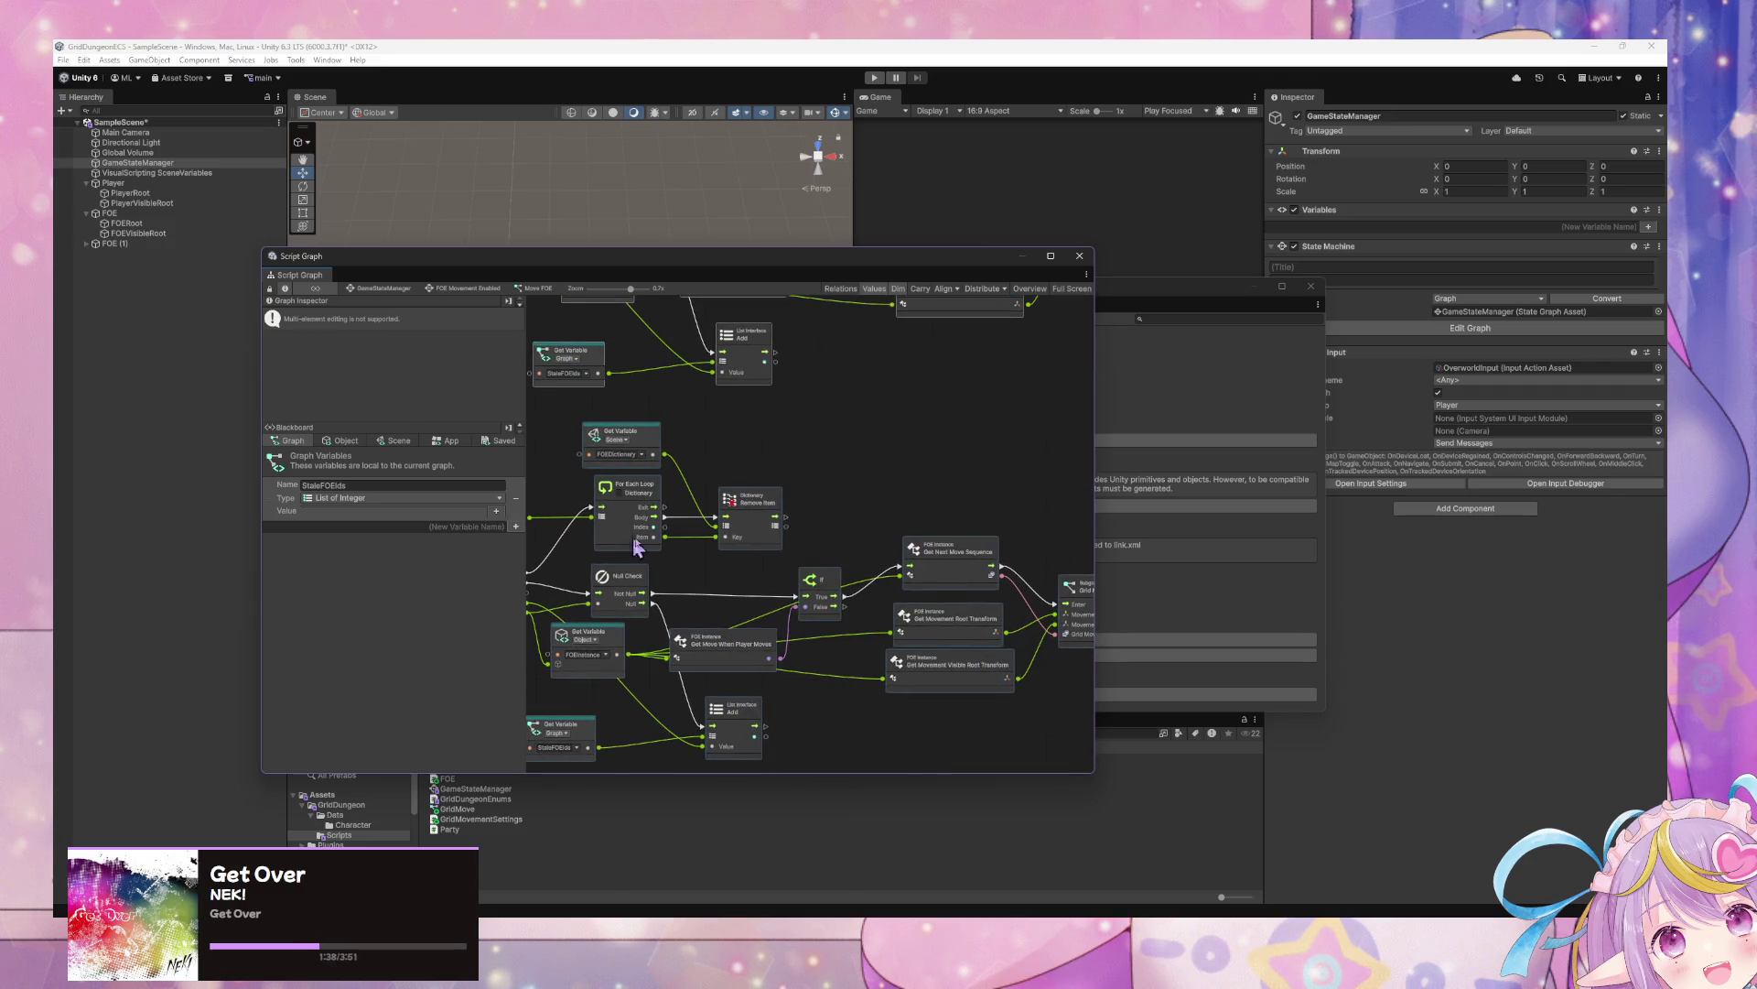
Add a Get Move When Player Turns node and place it near the Add node
left_click(725, 677)
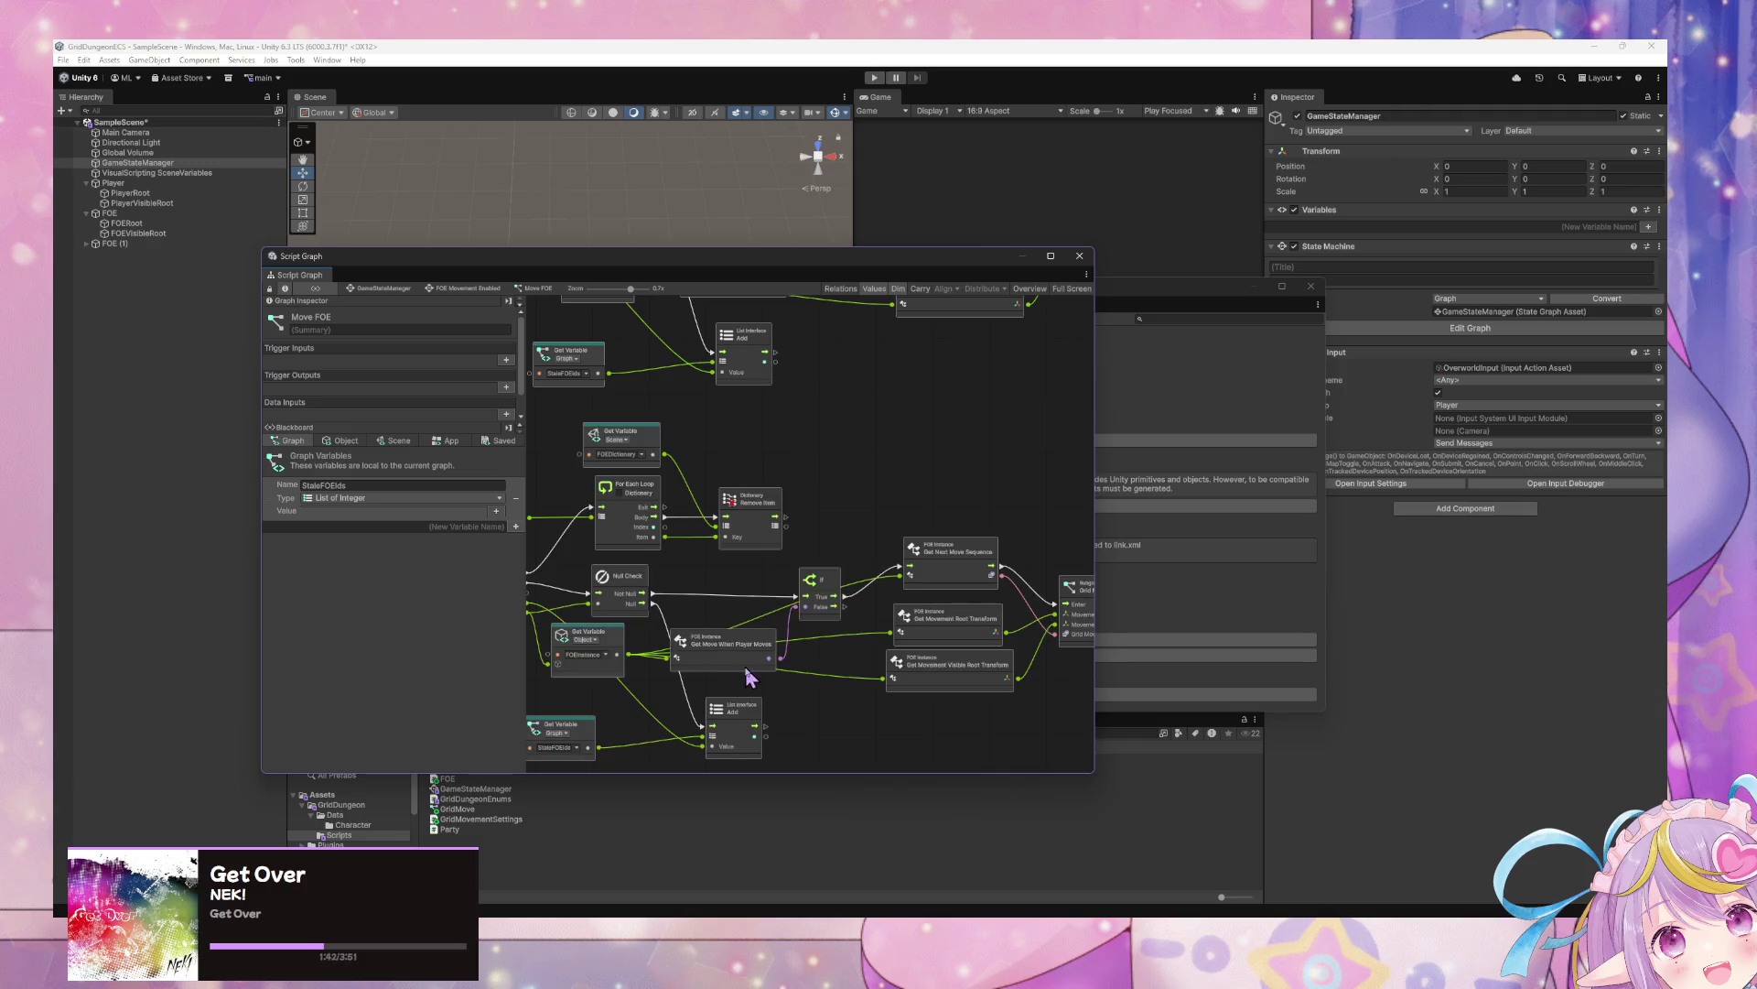
right_click(802, 696)
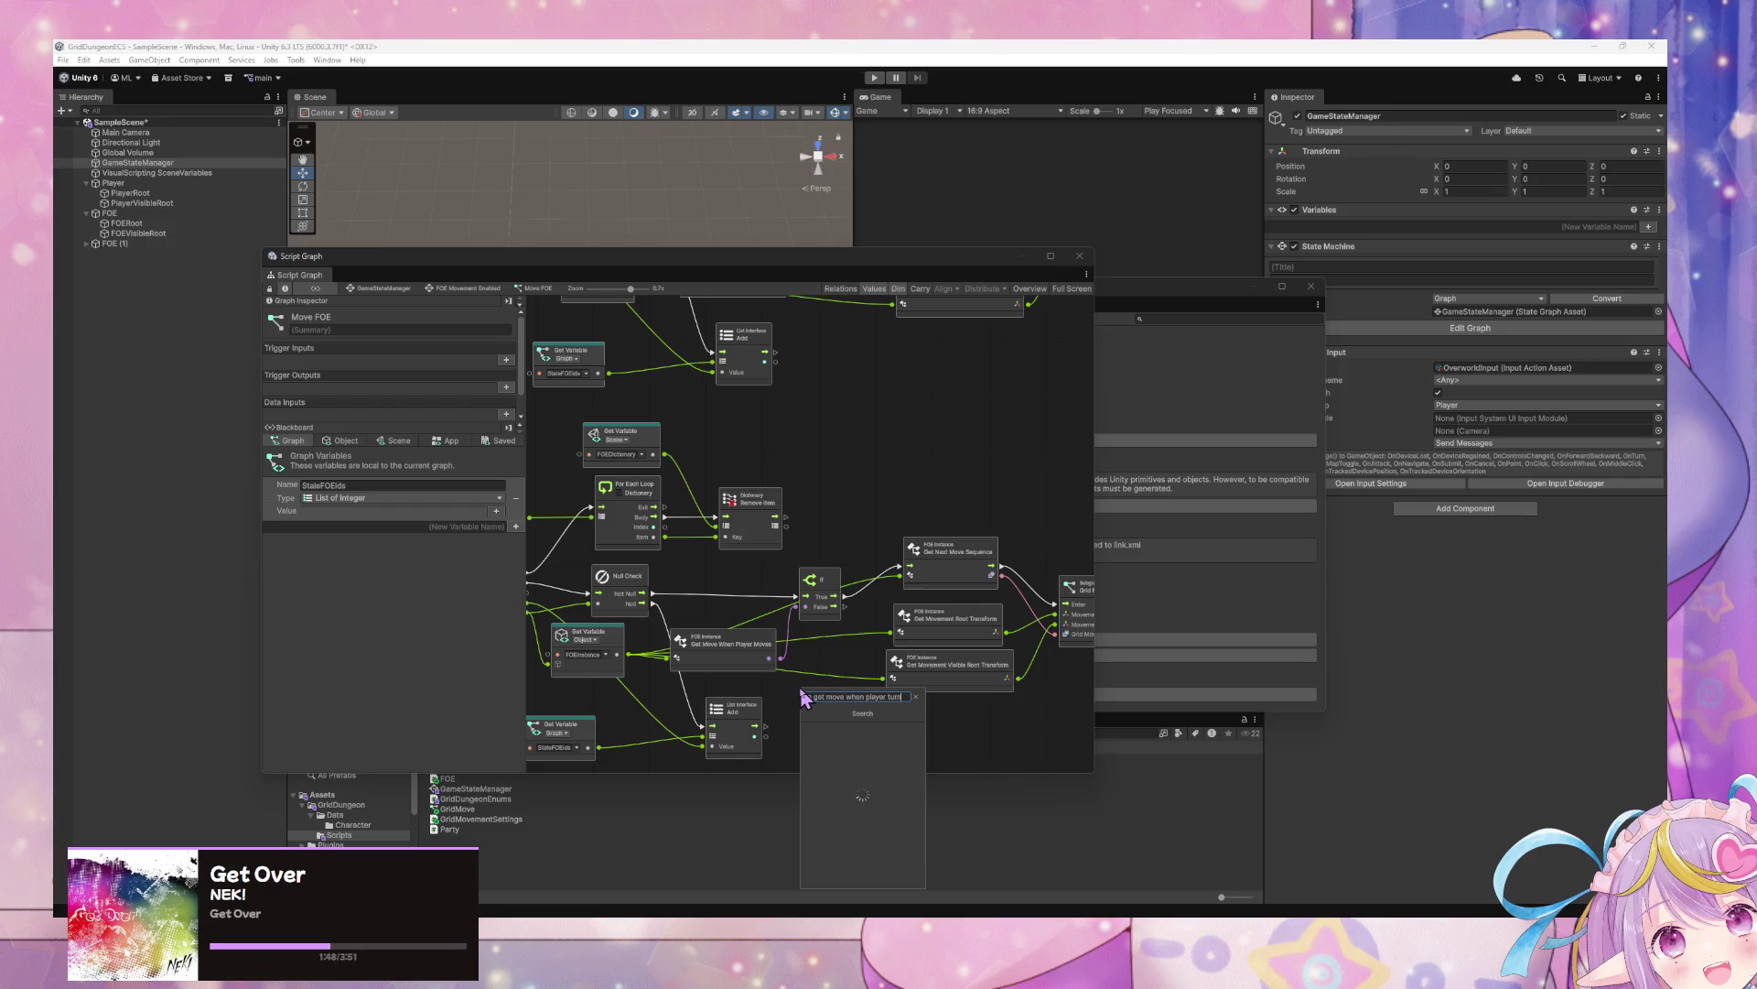
left_click(829, 723)
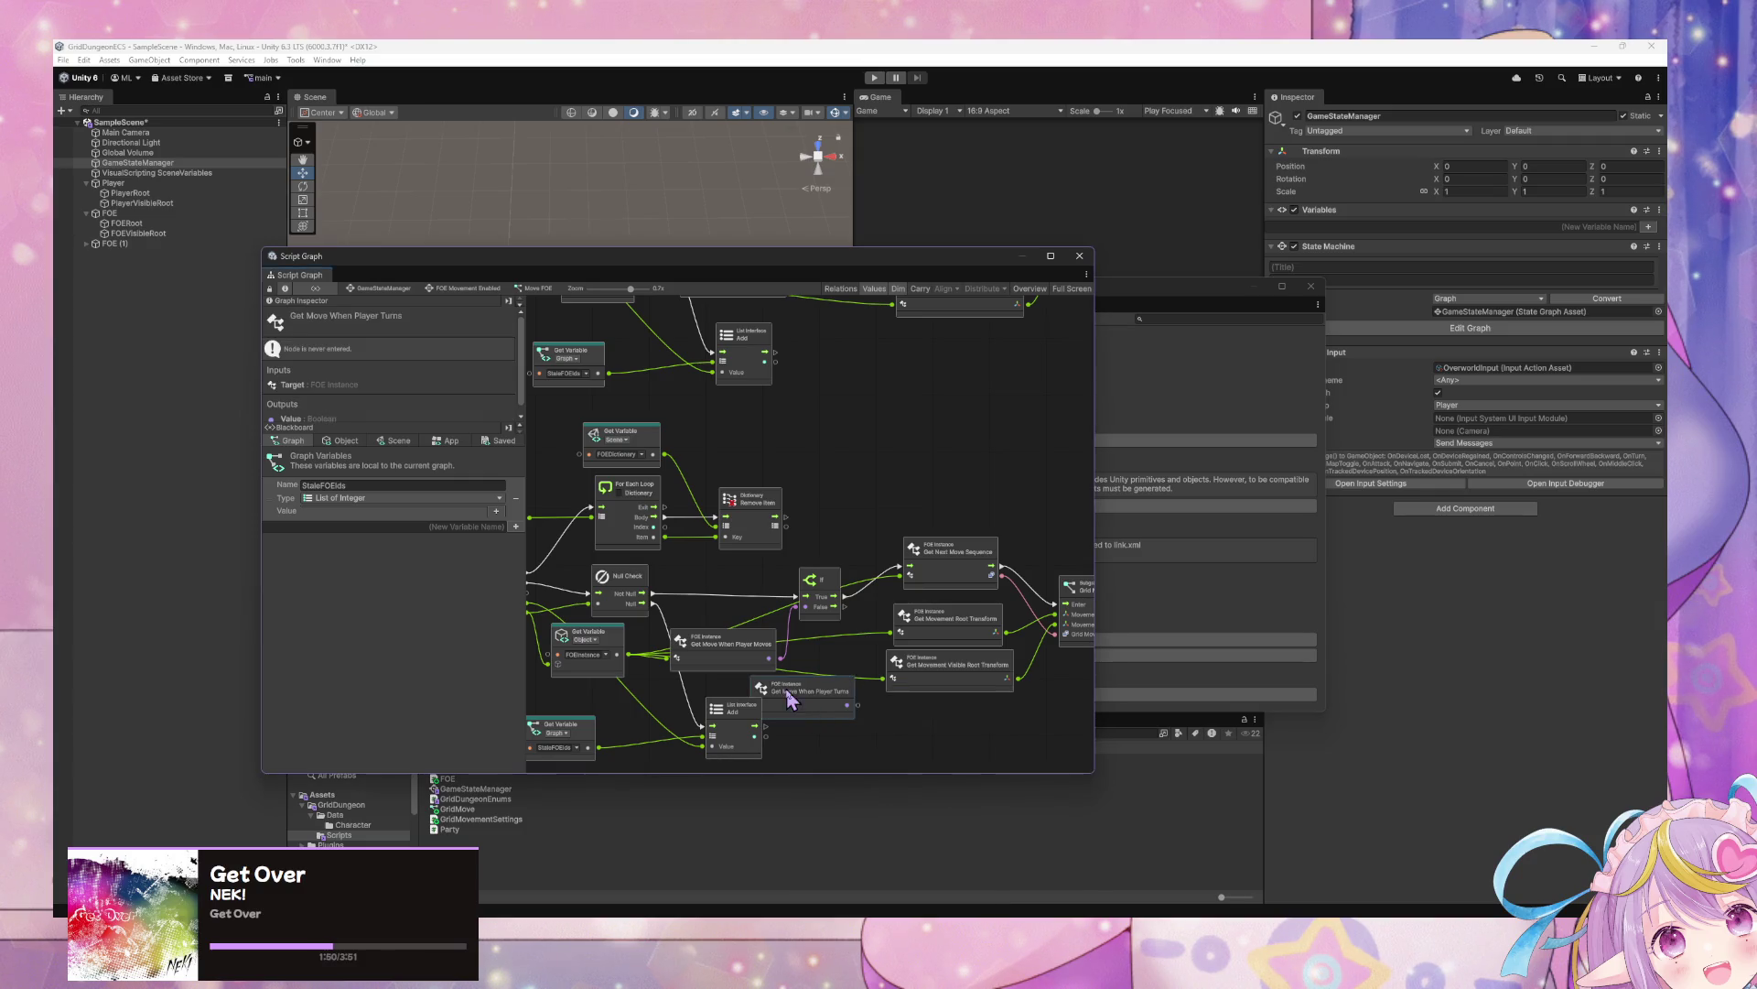
mouse_move(806, 701)
left_mouse_down()
mouse_move(737, 645)
mouse_move(717, 680)
mouse_move(797, 675)
mouse_move(805, 606)
left_mouse_up()
left_click_drag(771, 689, 758, 666)
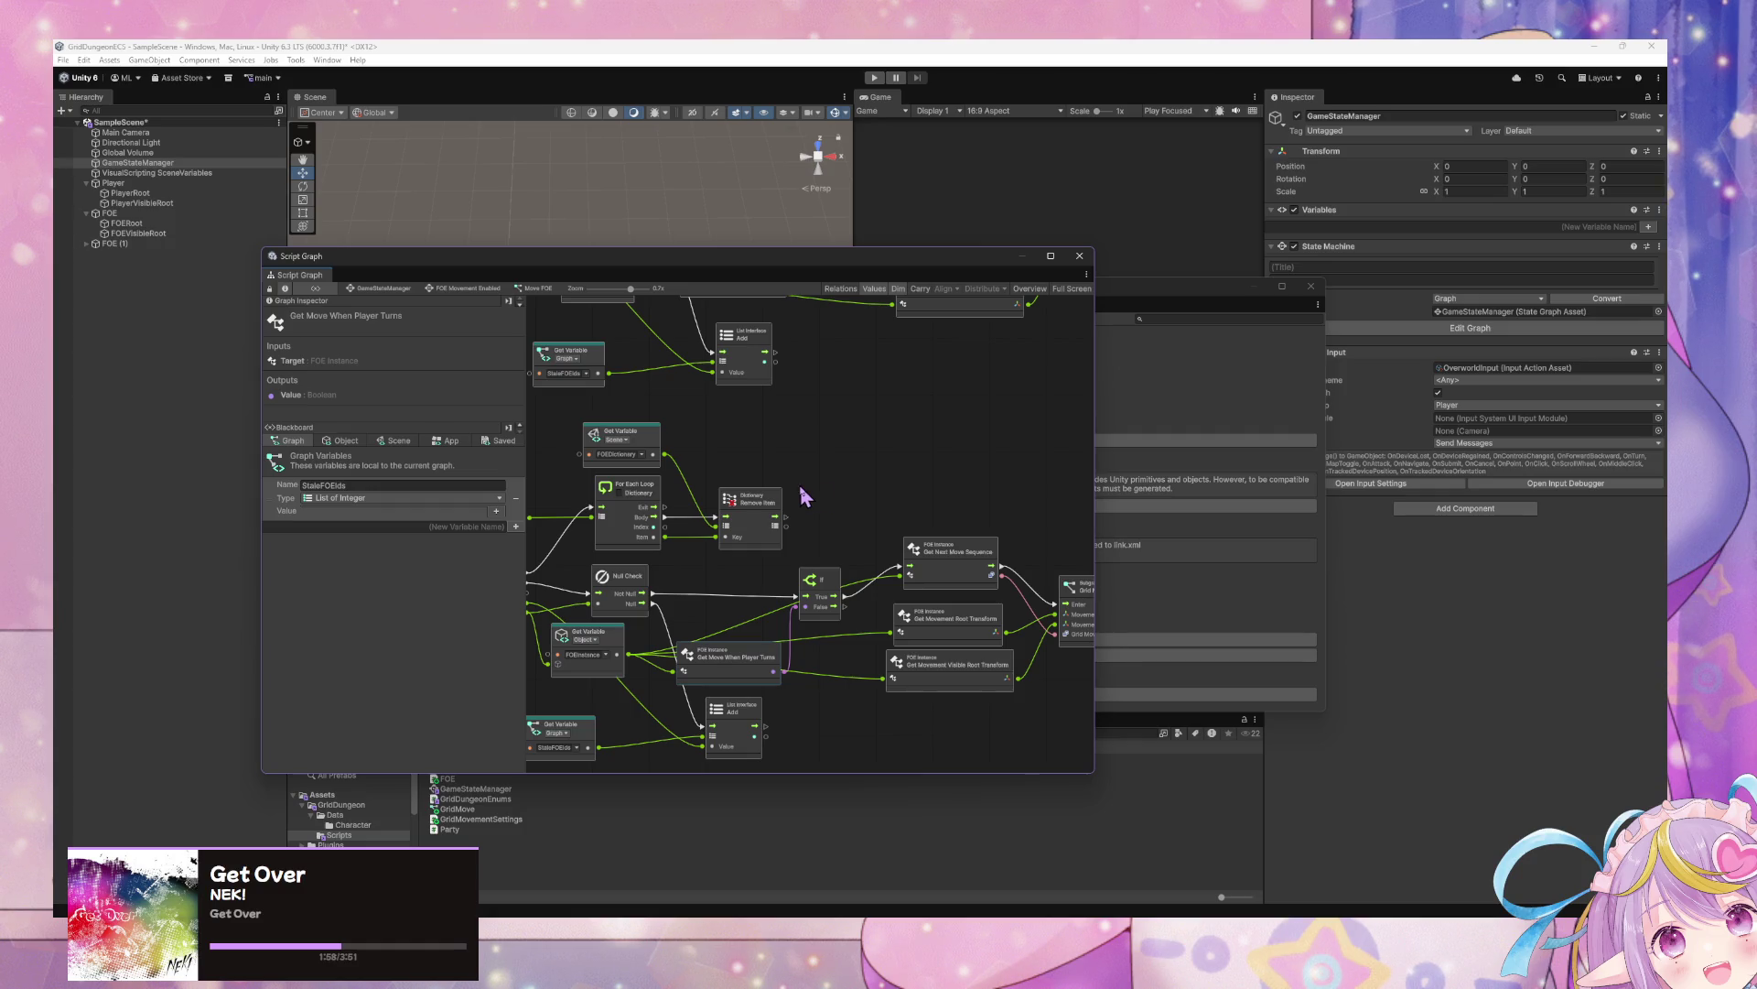
mouse_move(804, 497)
left_mouse_down()
mouse_move(991, 485)
mouse_move(977, 438)
mouse_move(915, 475)
mouse_move(970, 549)
mouse_move(946, 522)
mouse_move(1007, 384)
mouse_move(870, 457)
mouse_move(810, 529)
left_mouse_up()
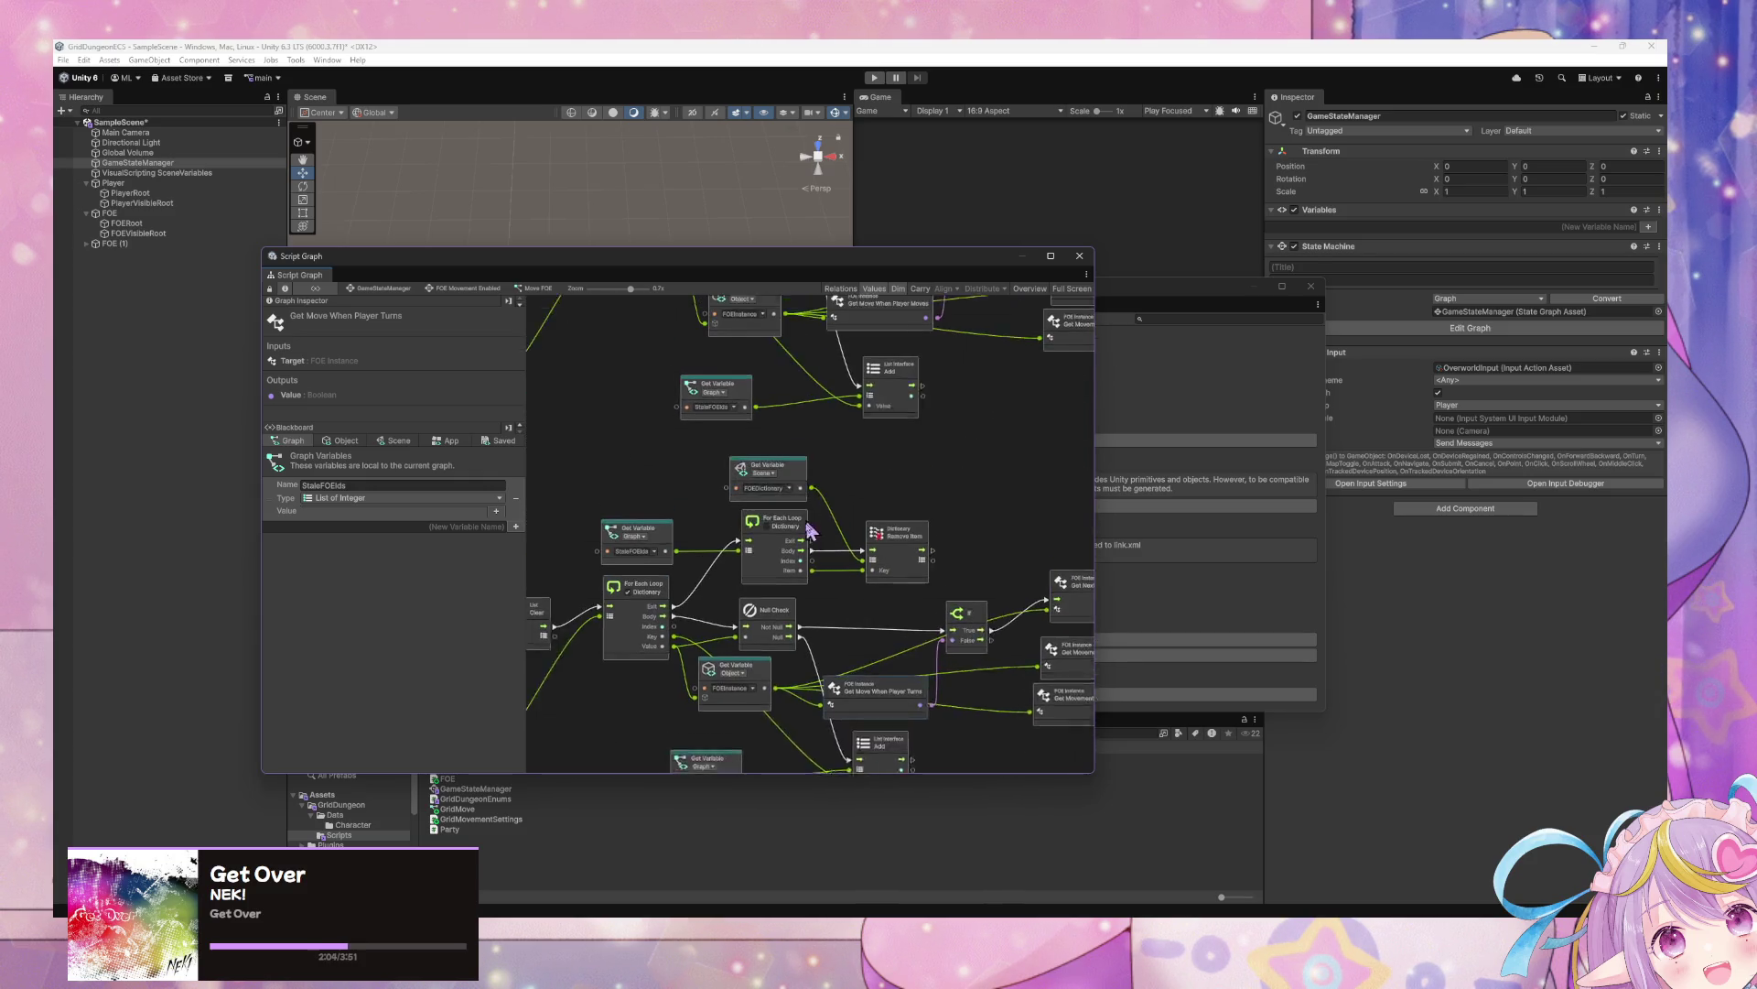
scroll(810, 529, "up", 2)
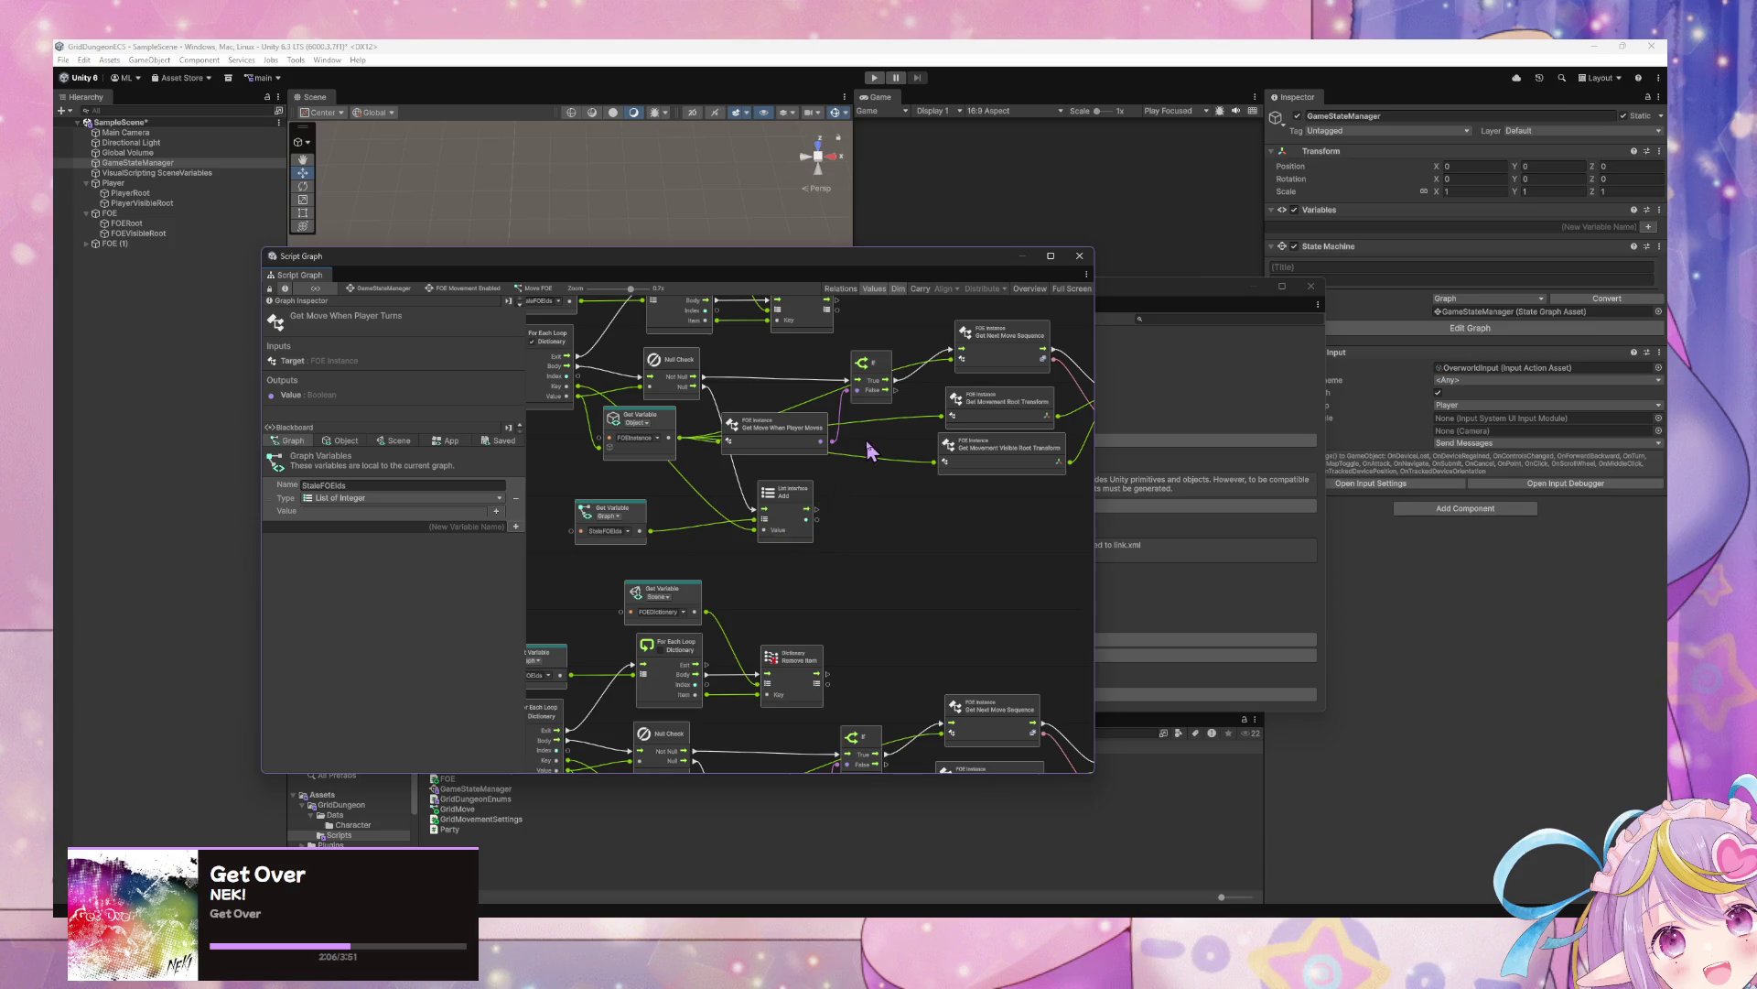
Return to GameStateManager, move windows aside, enter Play Mode and show the scene variables
scroll(867, 448, "down", 3)
left_click(397, 290)
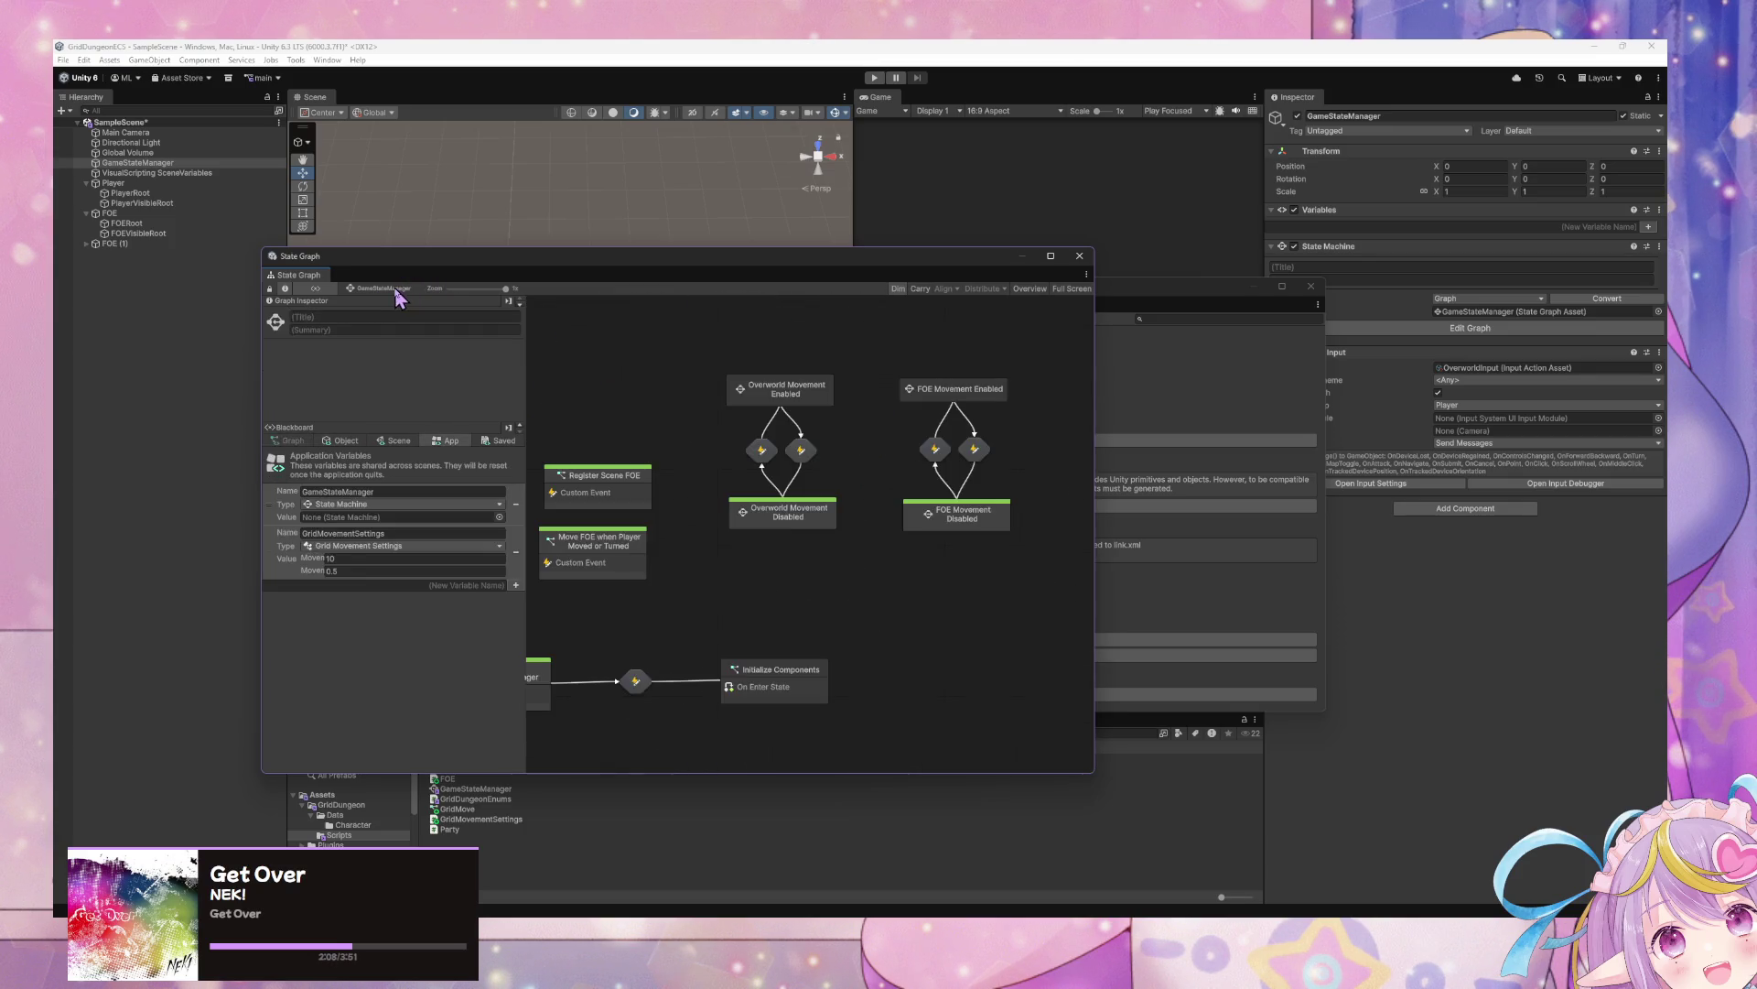
left_click_drag(815, 267, 1538, 334)
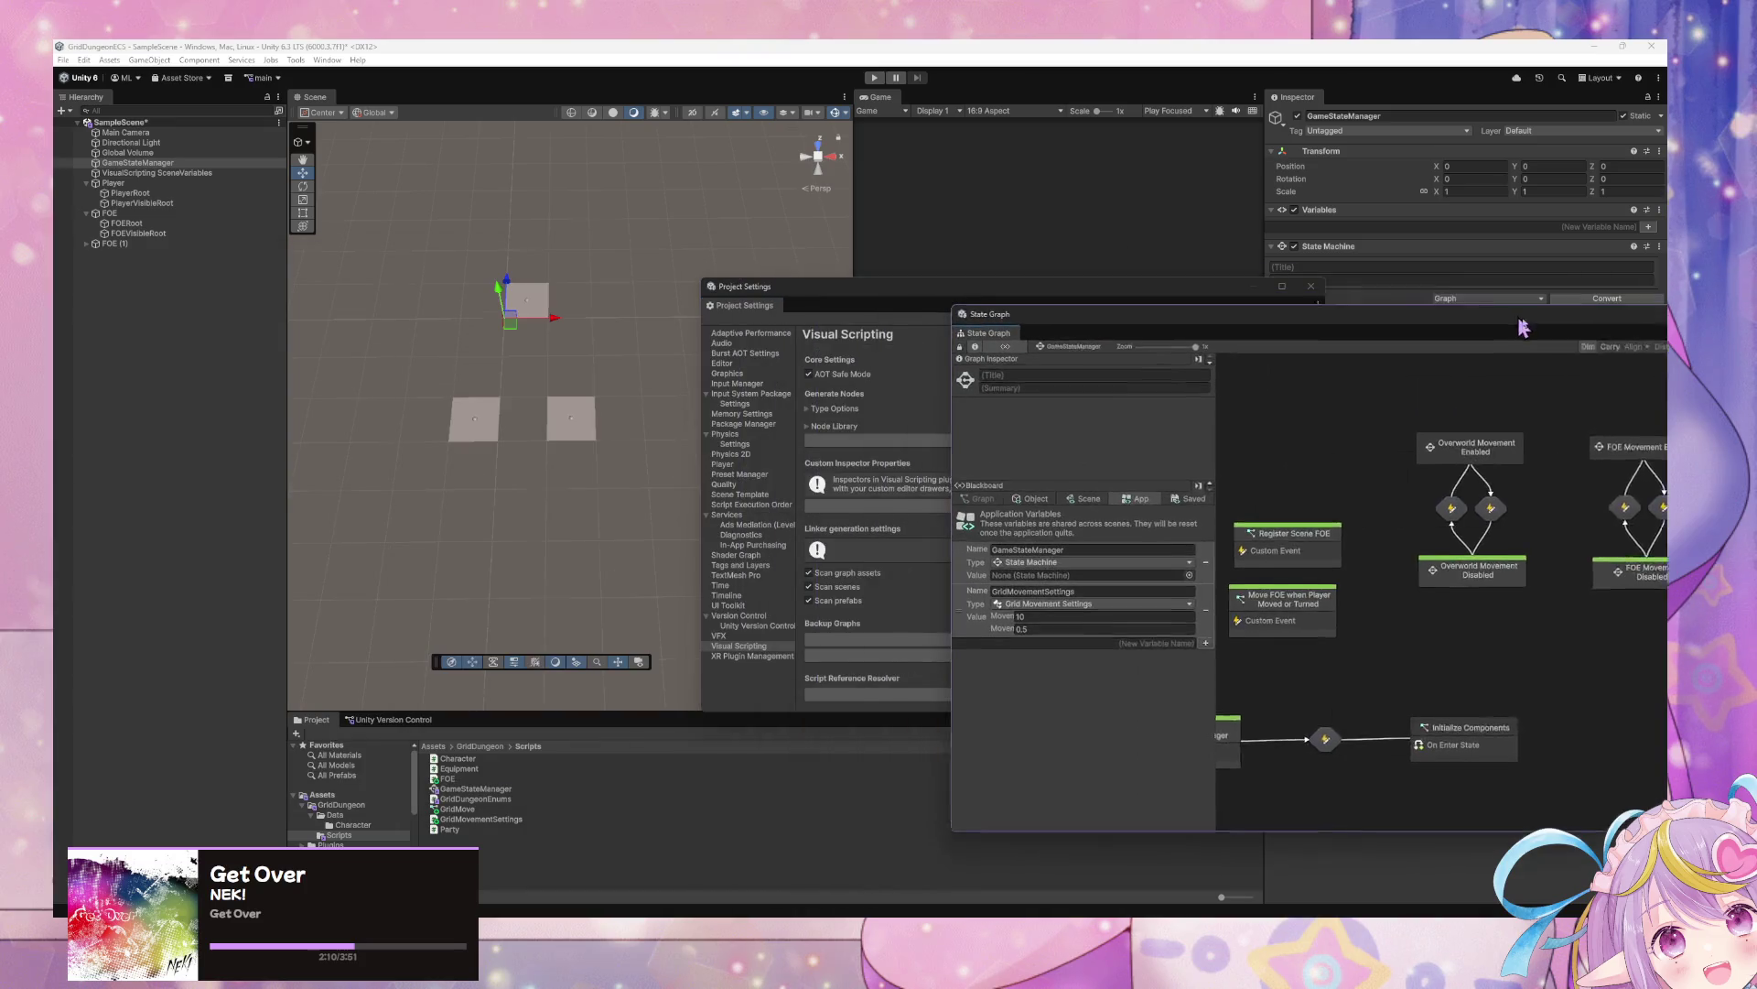
left_click_drag(895, 322, 1327, 431)
left_click(874, 78)
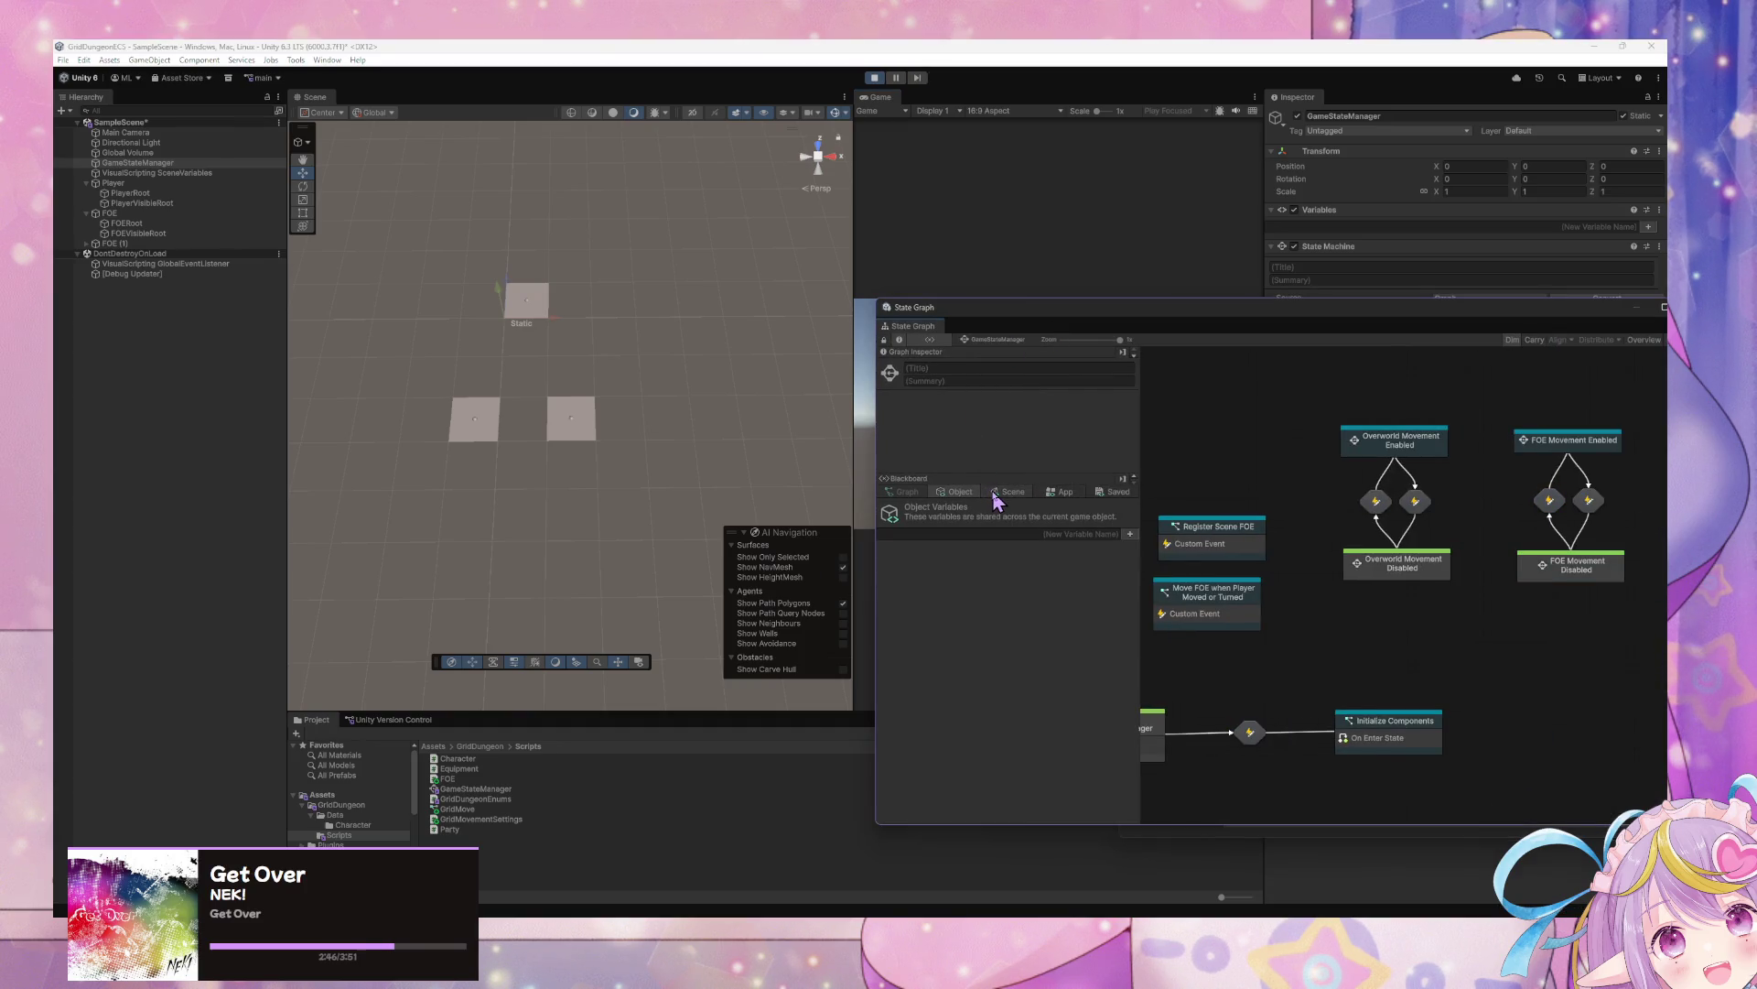
left_click(996, 492)
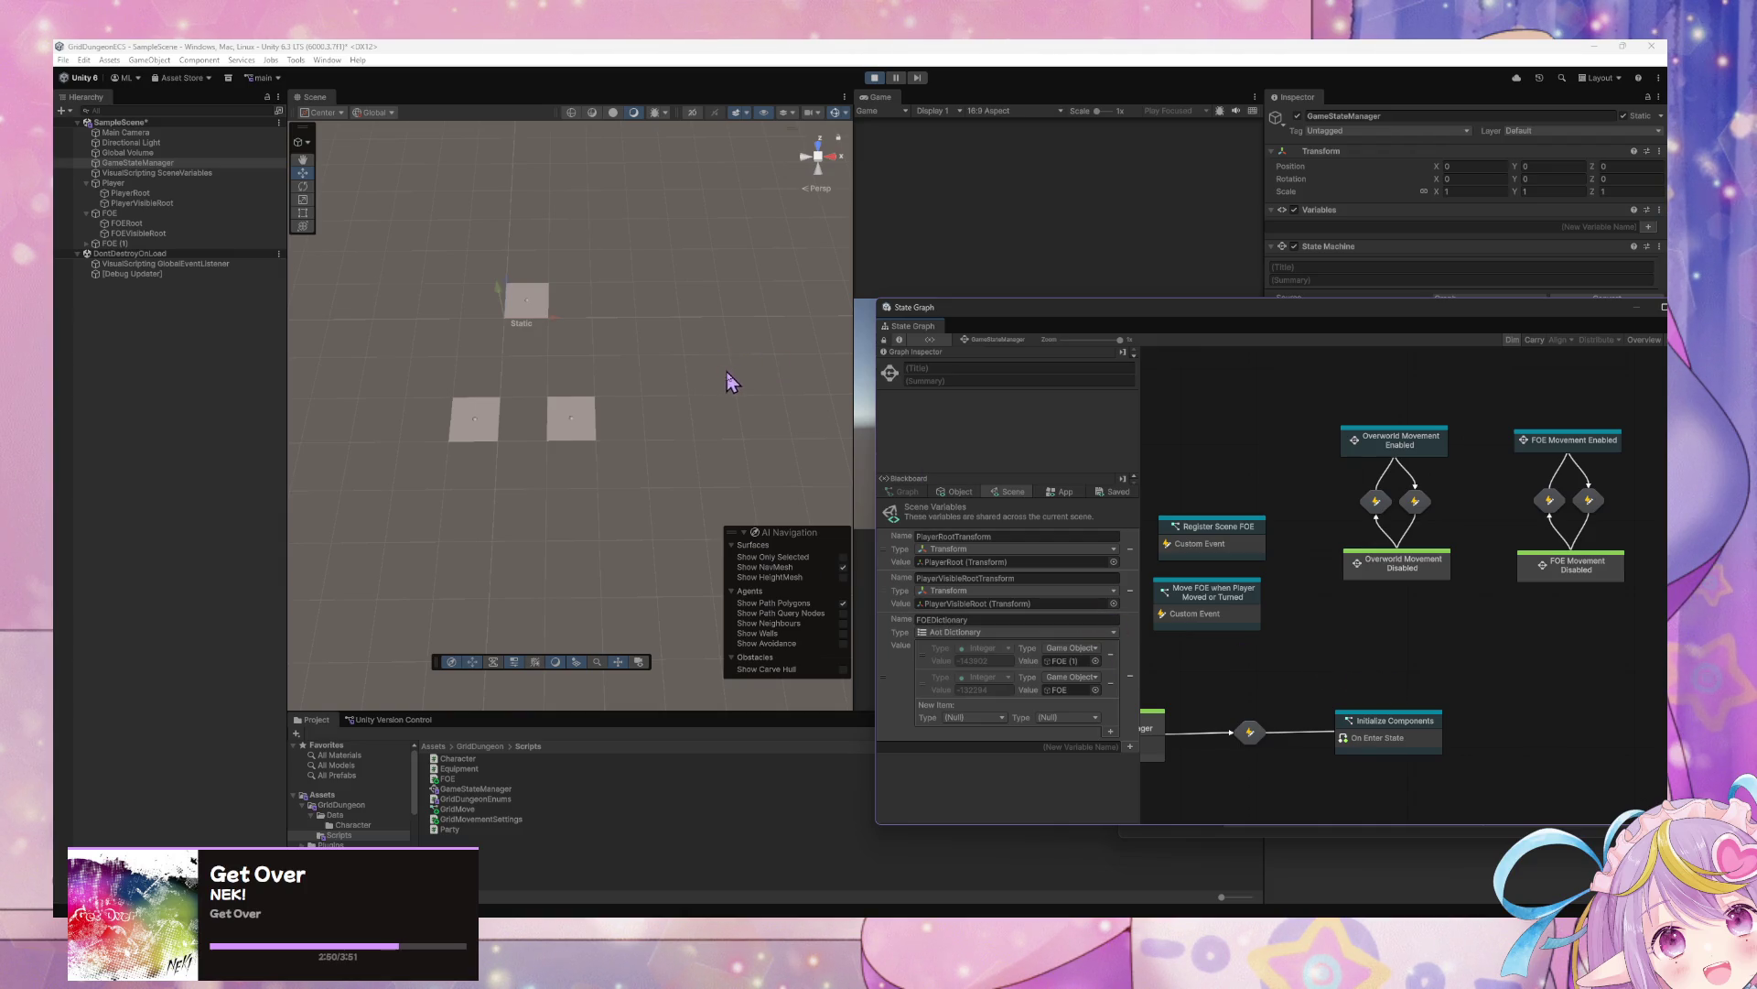
Inspect the Trigger Custom Event node in Overworld Movement Enabled's Player Movement Input graph
mouse_move(724, 369)
left_mouse_down()
mouse_move(769, 365)
mouse_move(723, 367)
left_mouse_up()
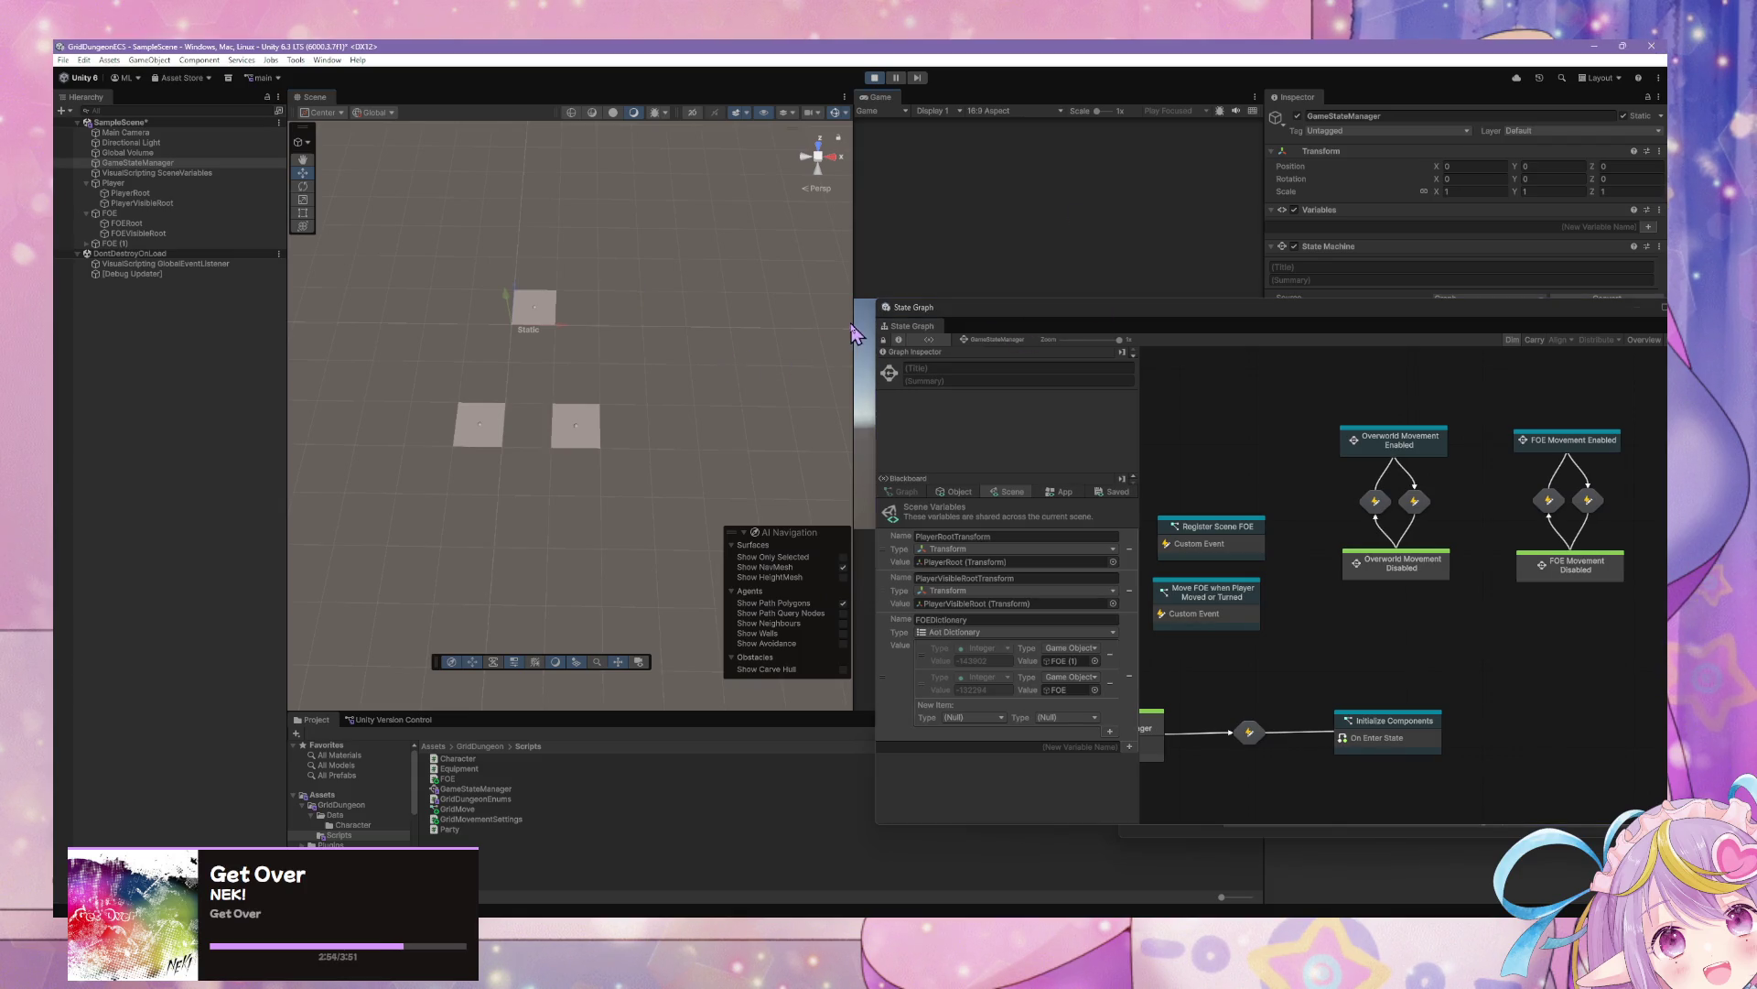
double_click(1400, 442)
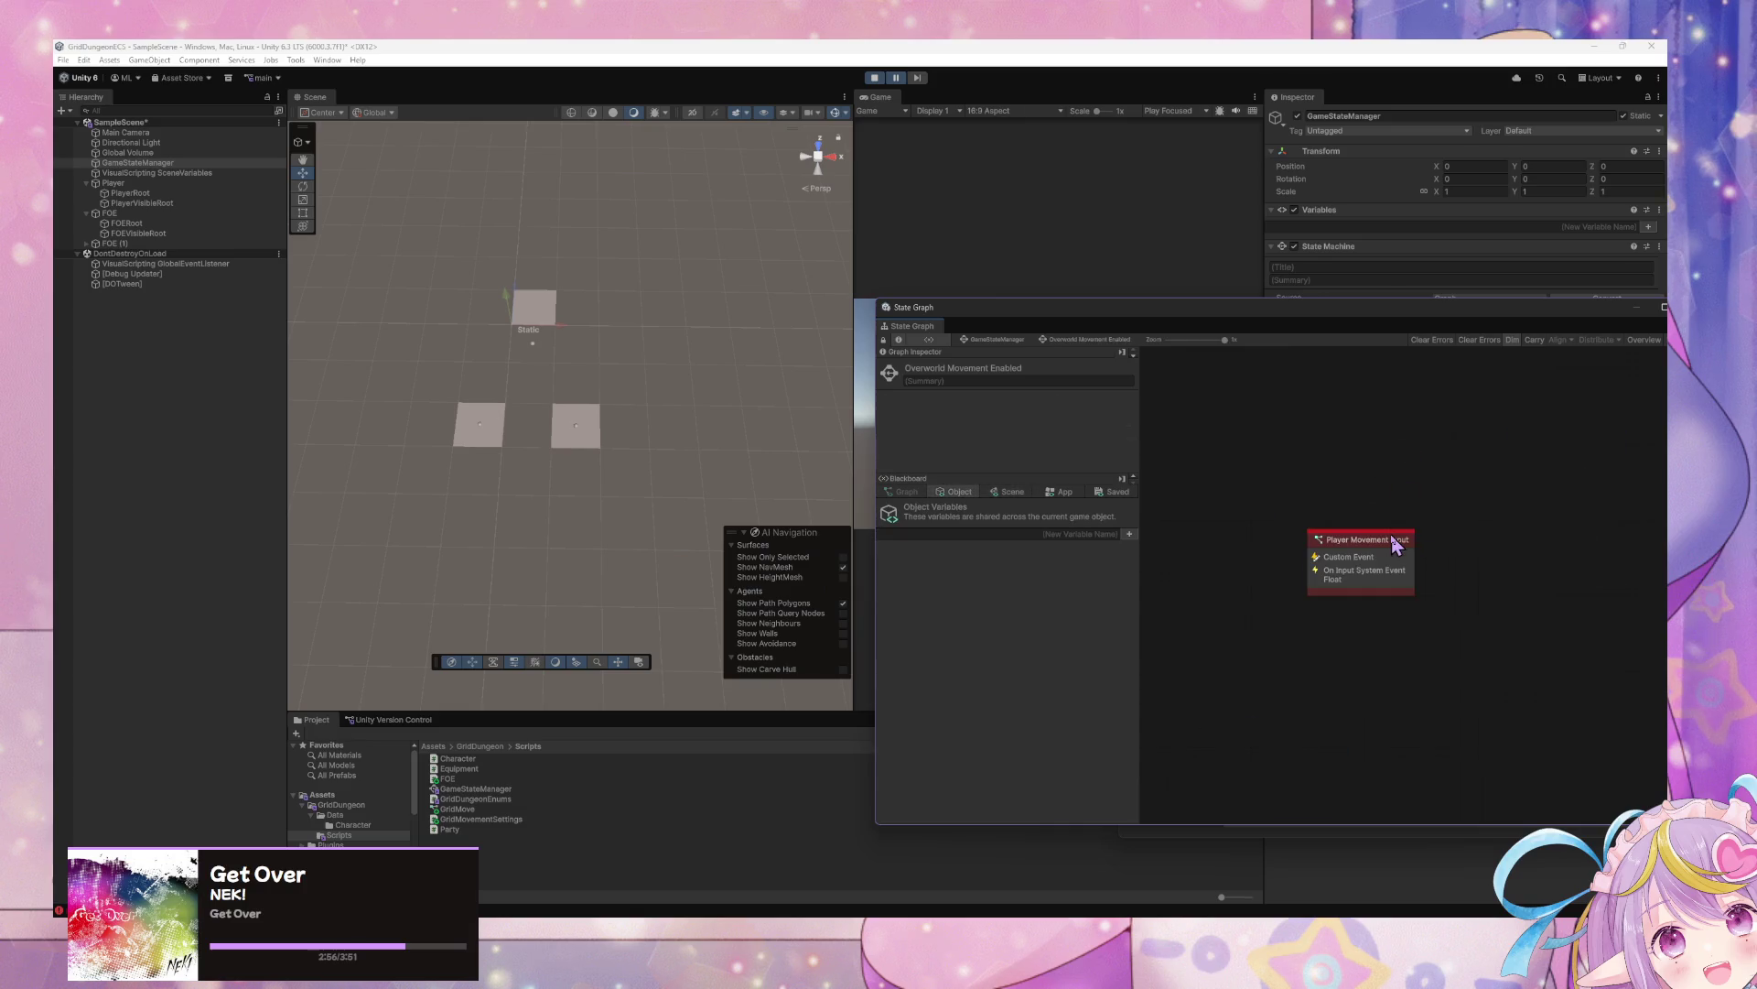
double_click(1395, 544)
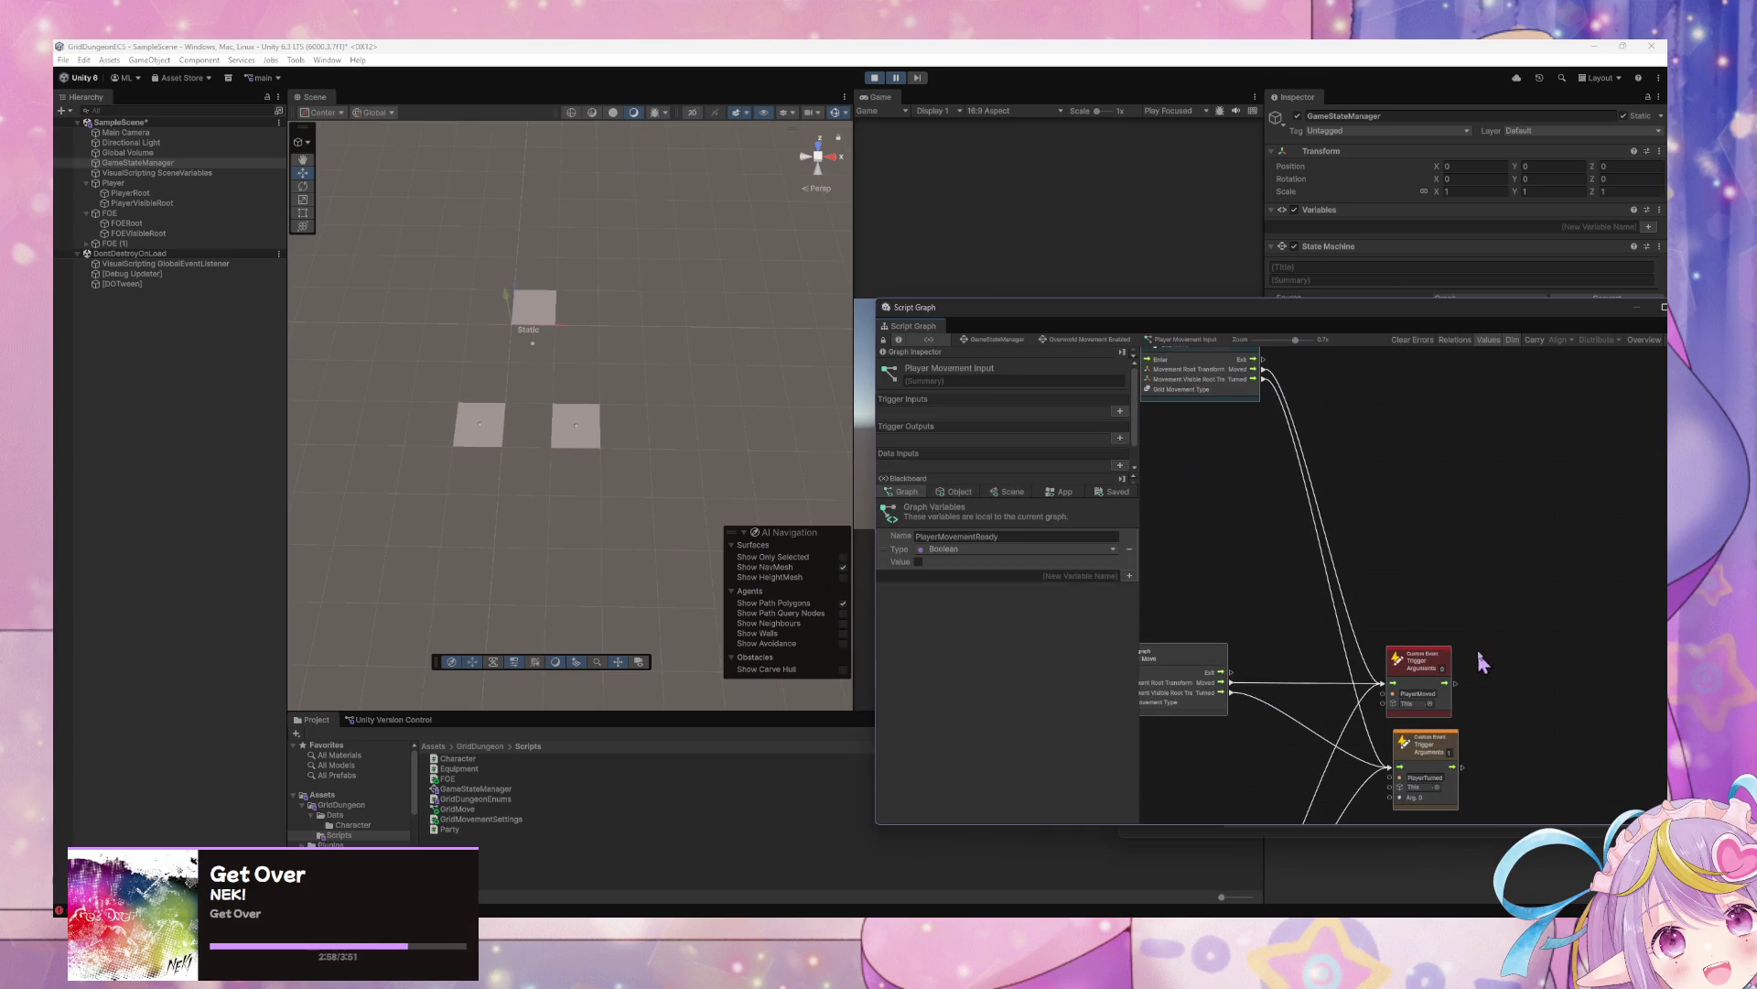
left_click(1465, 573)
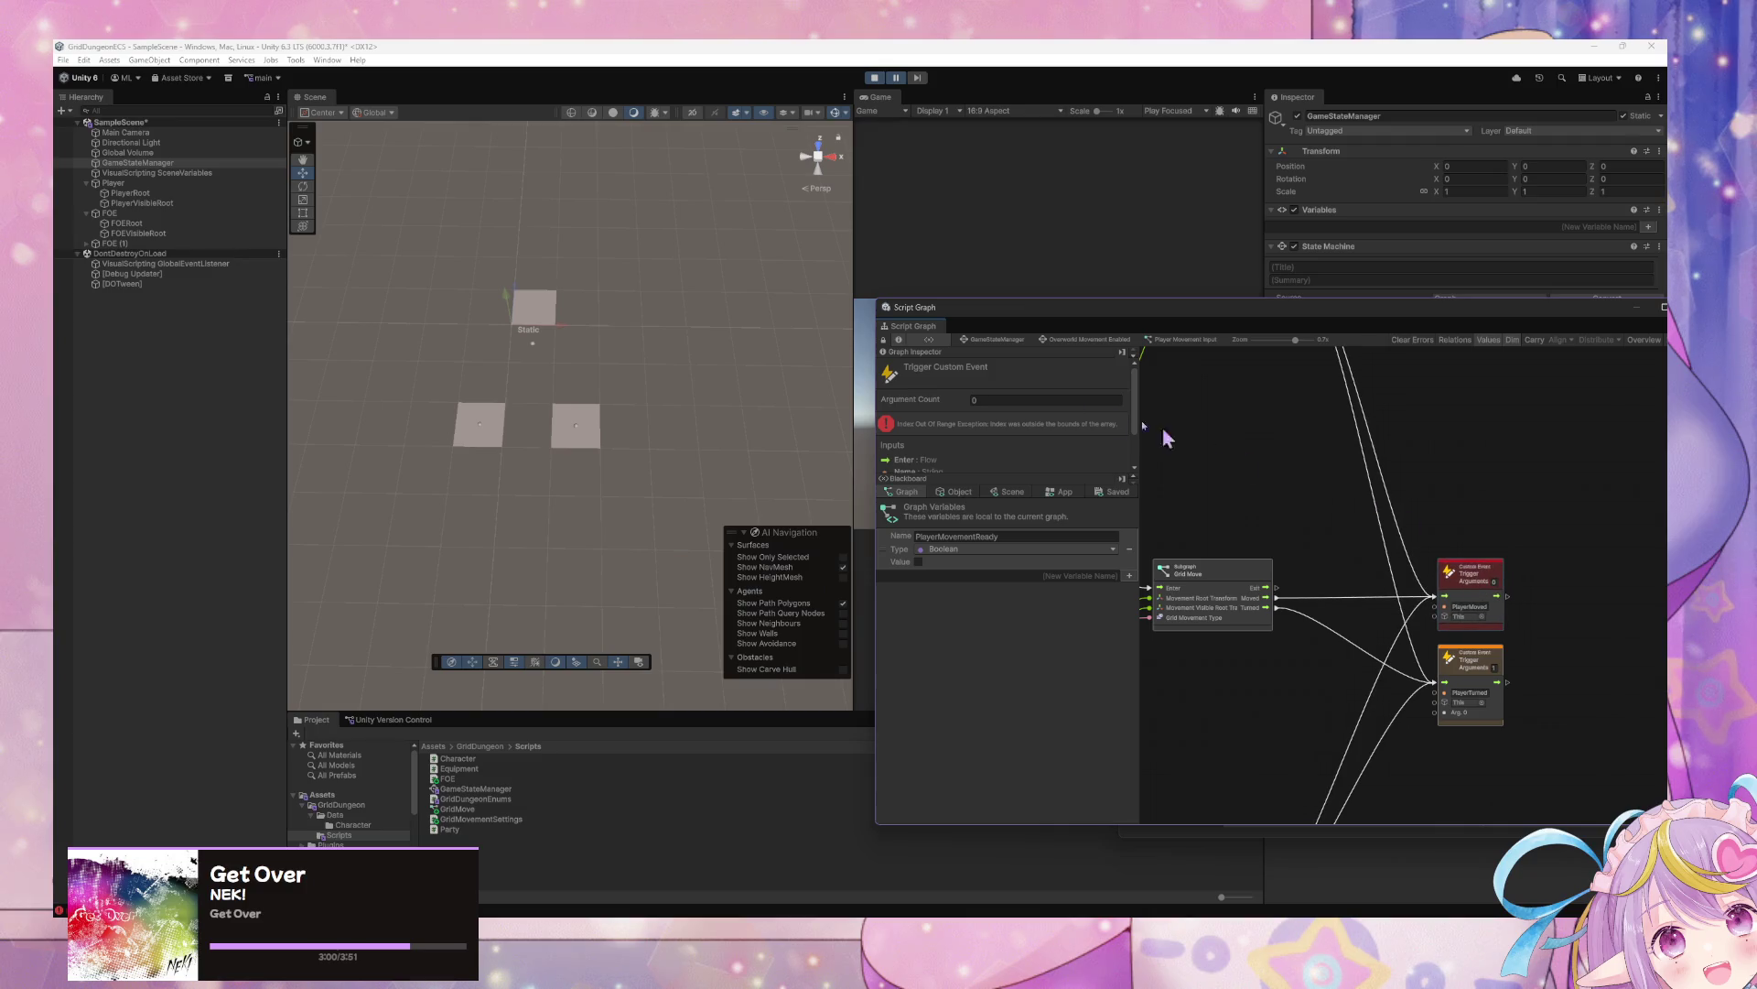
left_click(984, 348)
Check the Move FOE when Player Moved or Turned graph, then the Move FOE graph in FOE Movement Enabled
double_click(1248, 641)
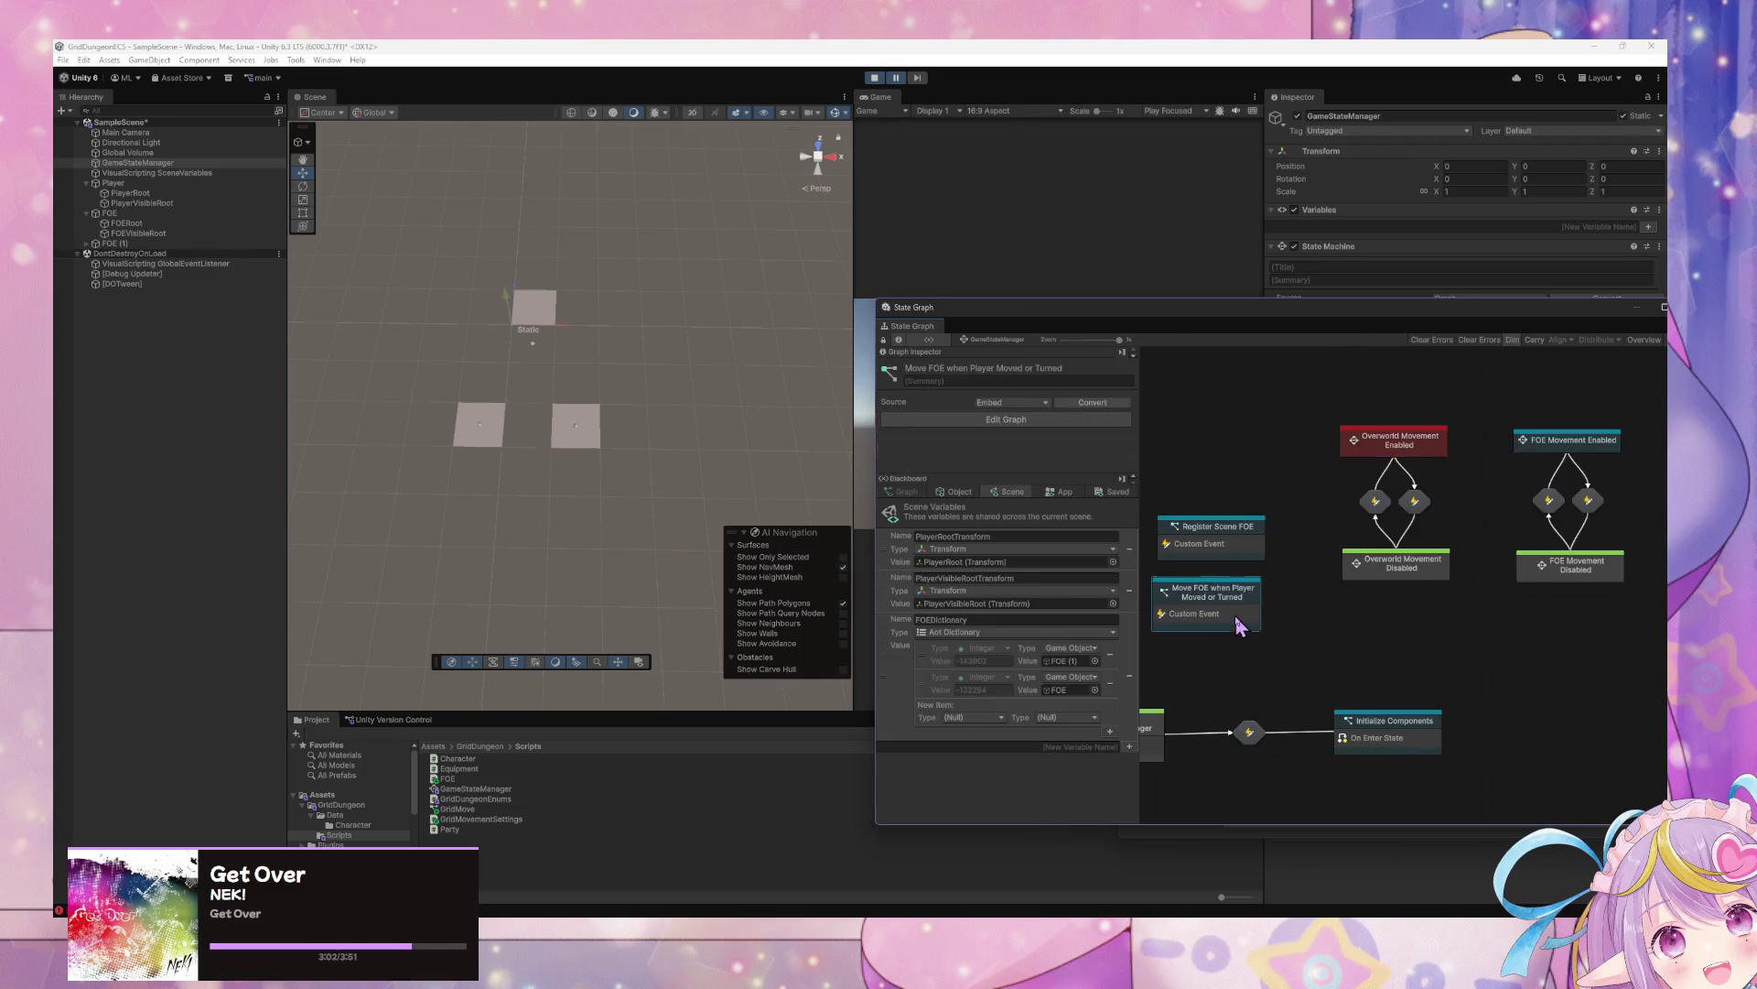
left_click(982, 340)
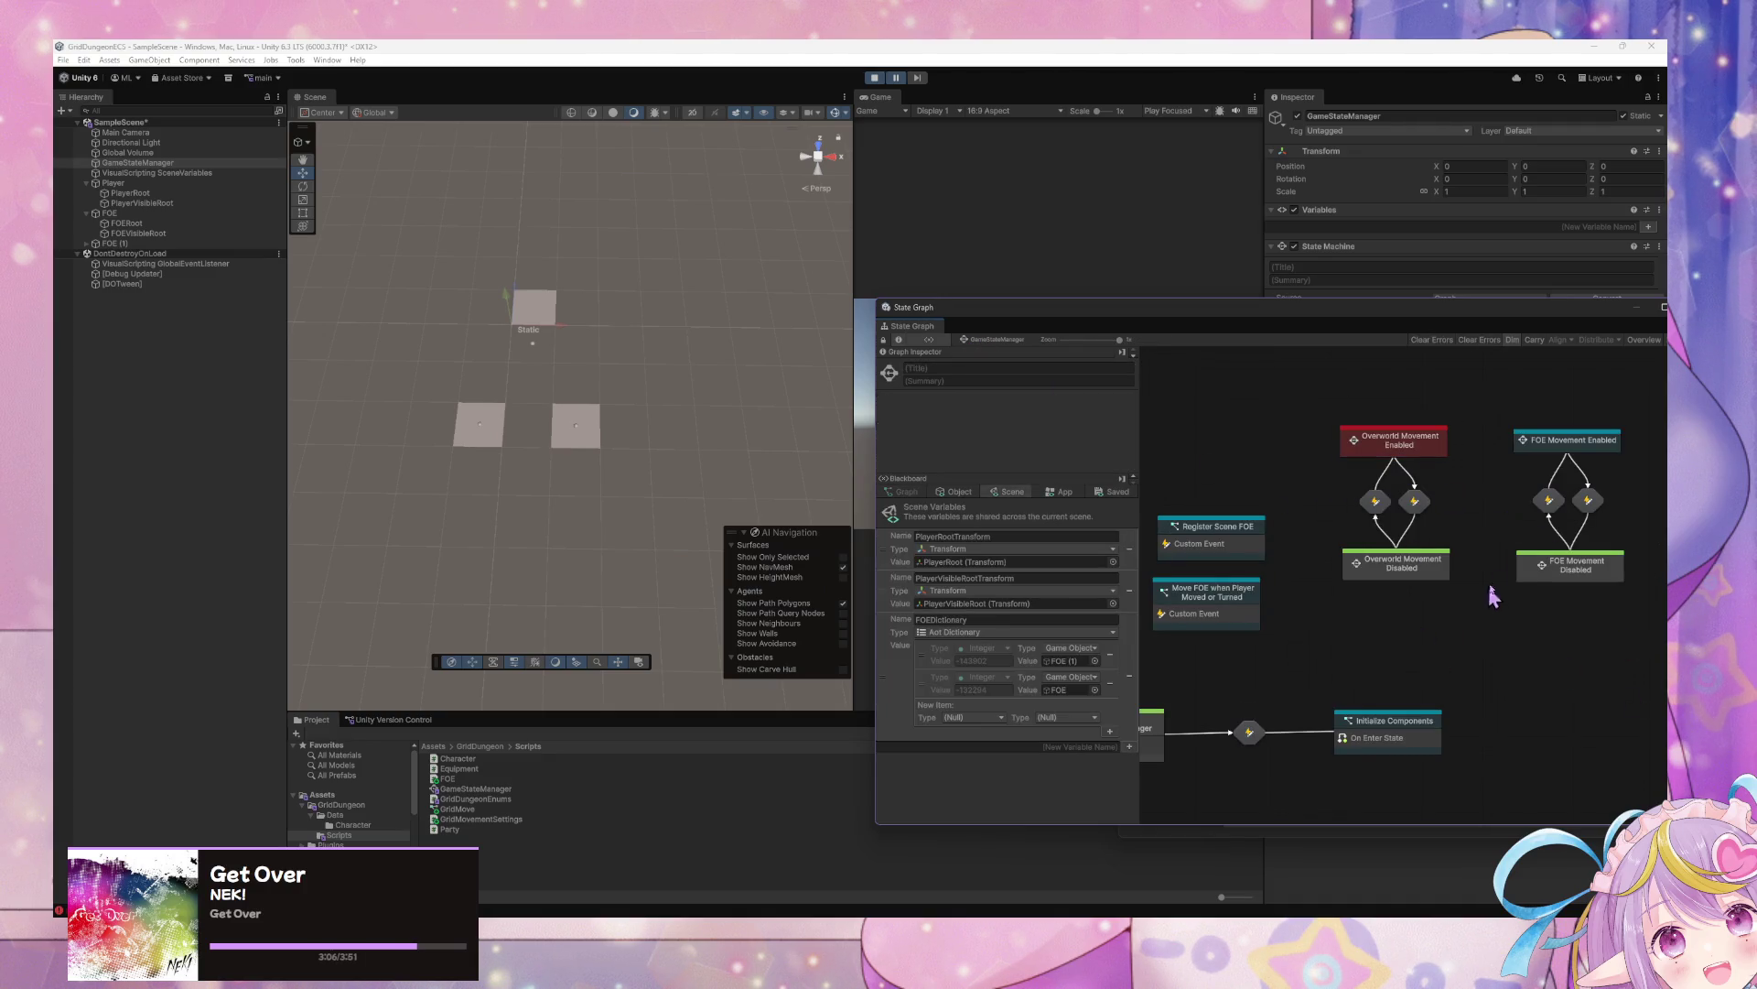
double_click(1574, 443)
double_click(1437, 592)
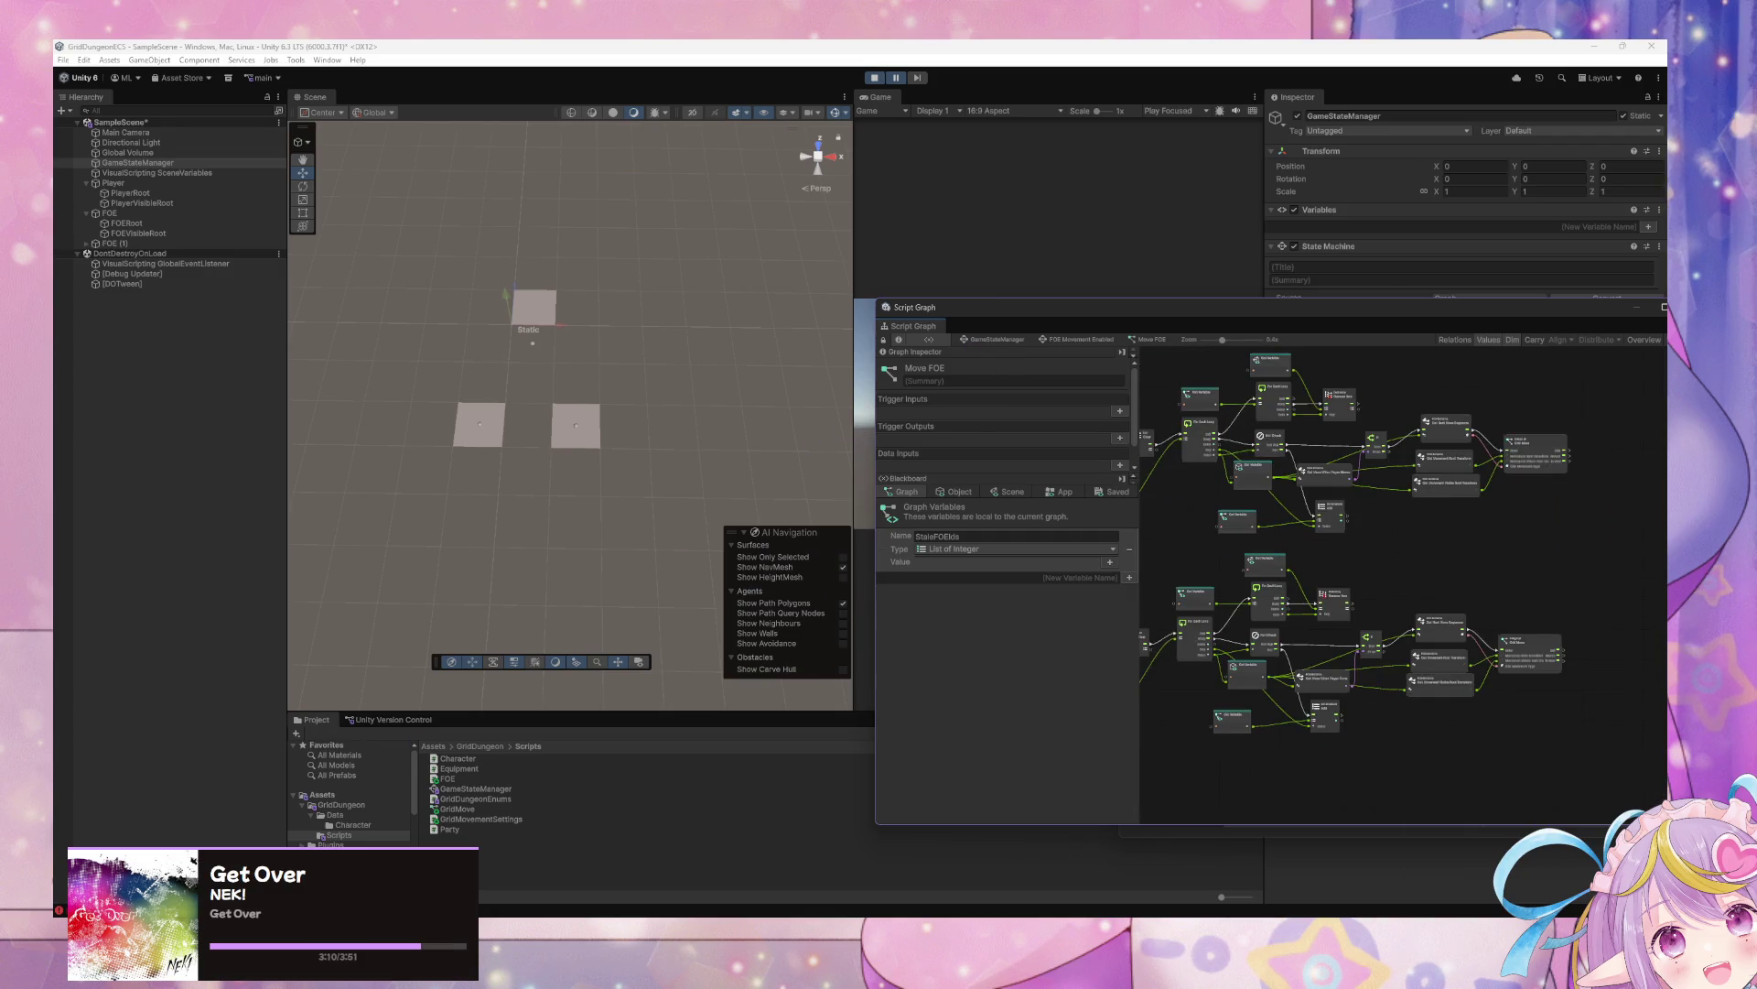
left_click(1070, 340)
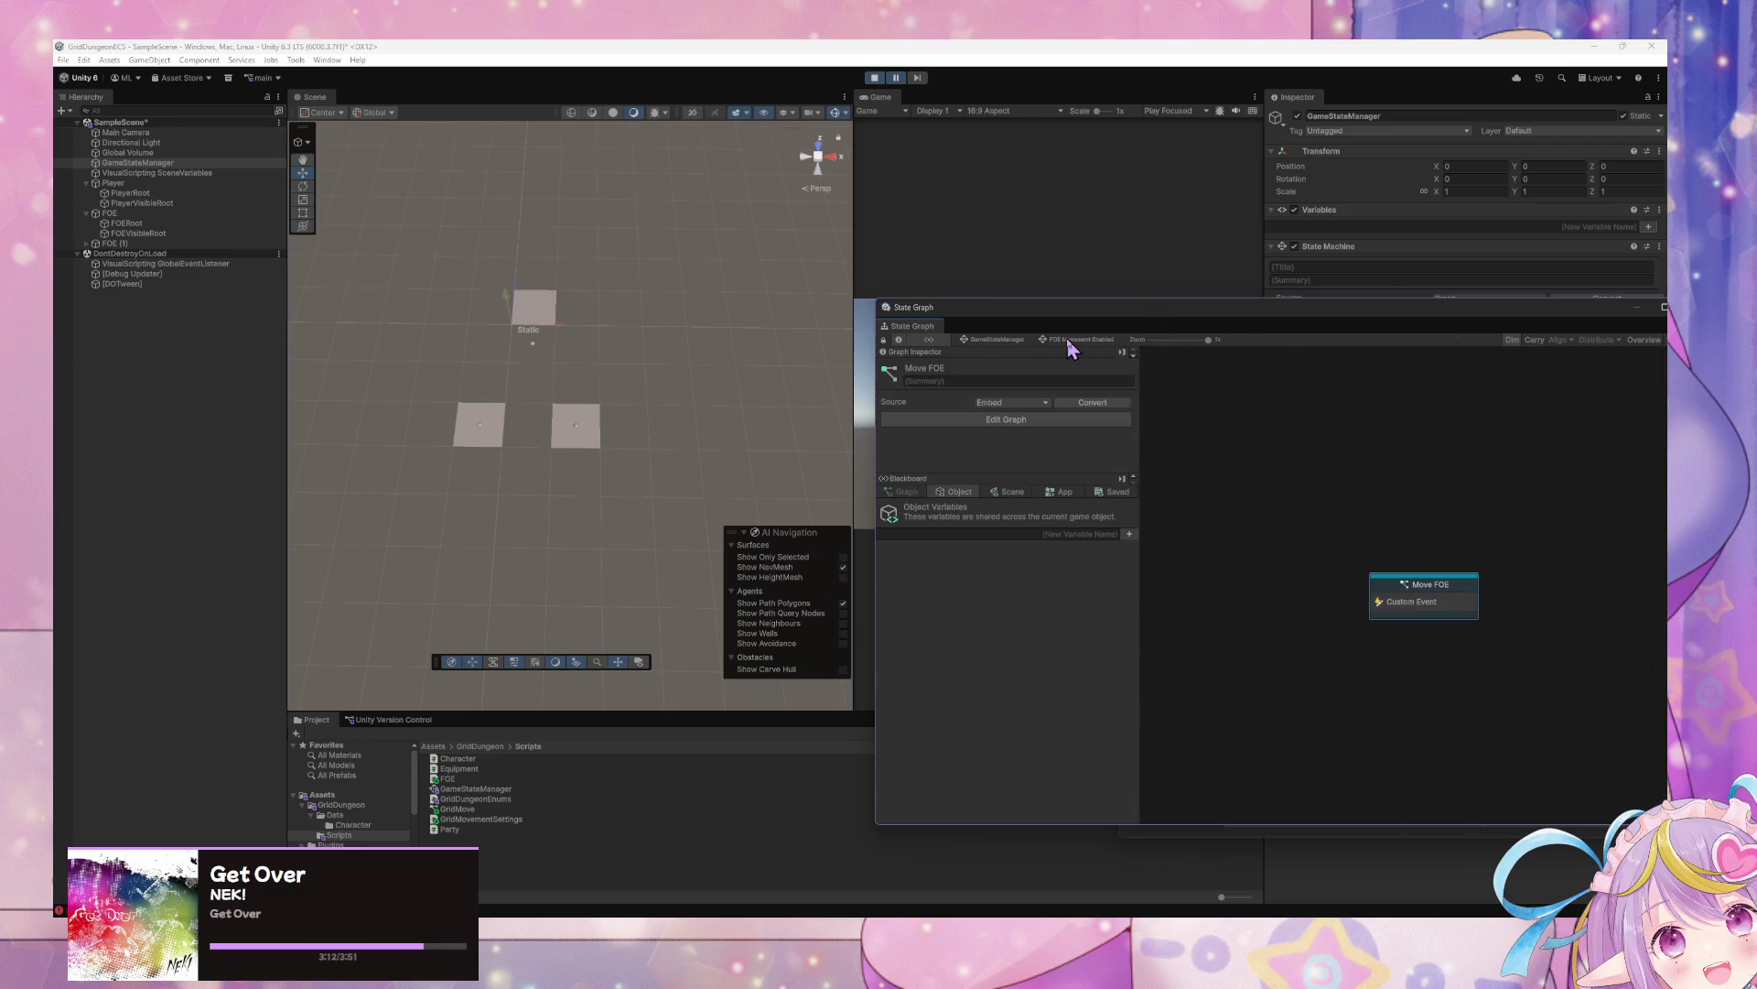
Set the PlayerTurned Trigger Custom Event's Arguments to 0 in Player Movement Input
double_click(1451, 612)
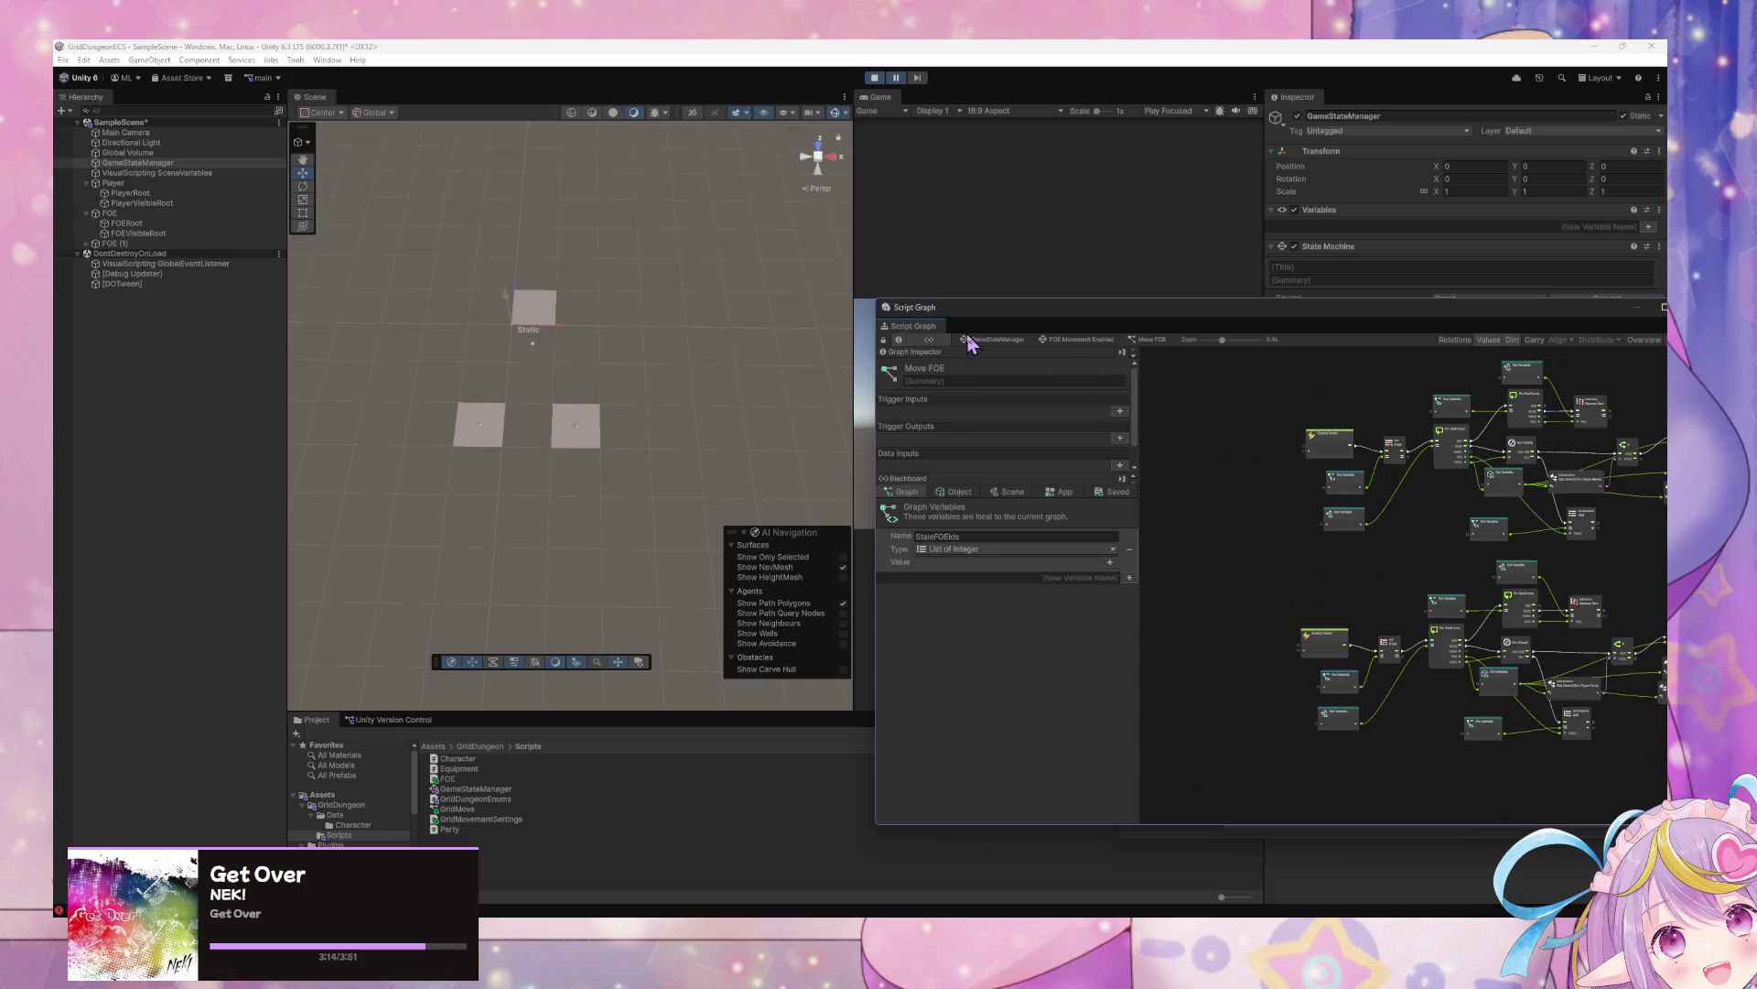
left_click(972, 341)
double_click(1399, 446)
double_click(1361, 573)
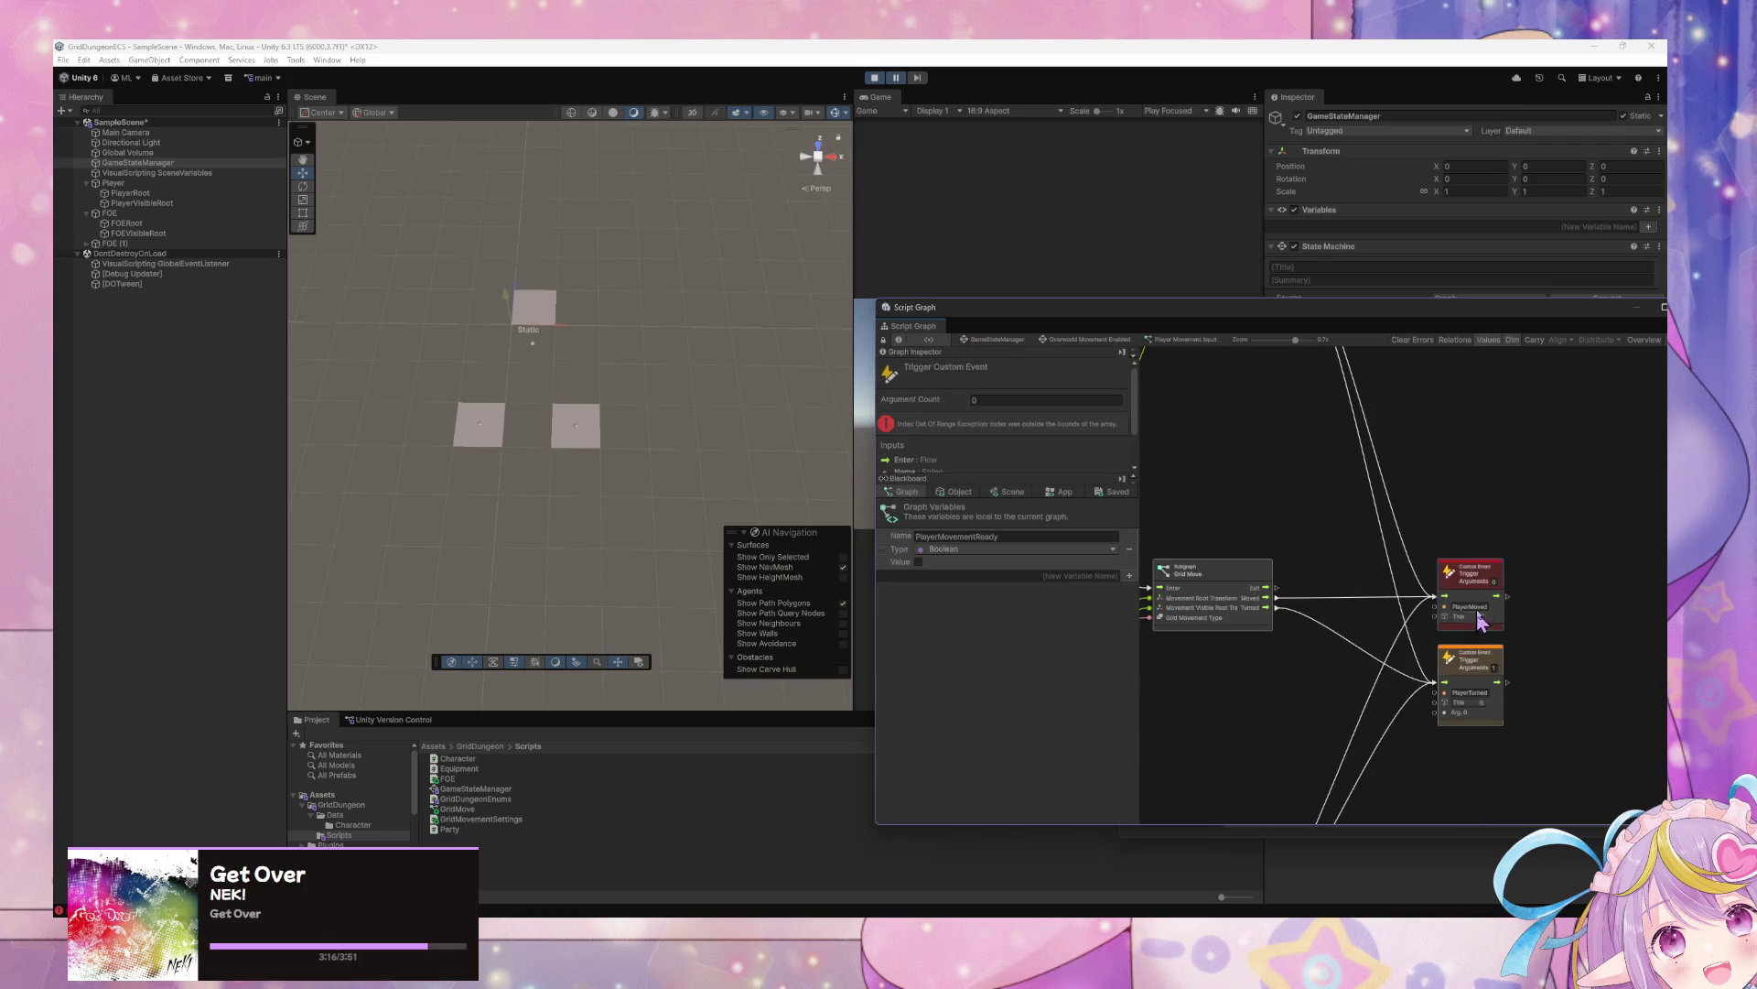
left_click(1480, 660)
type("0")
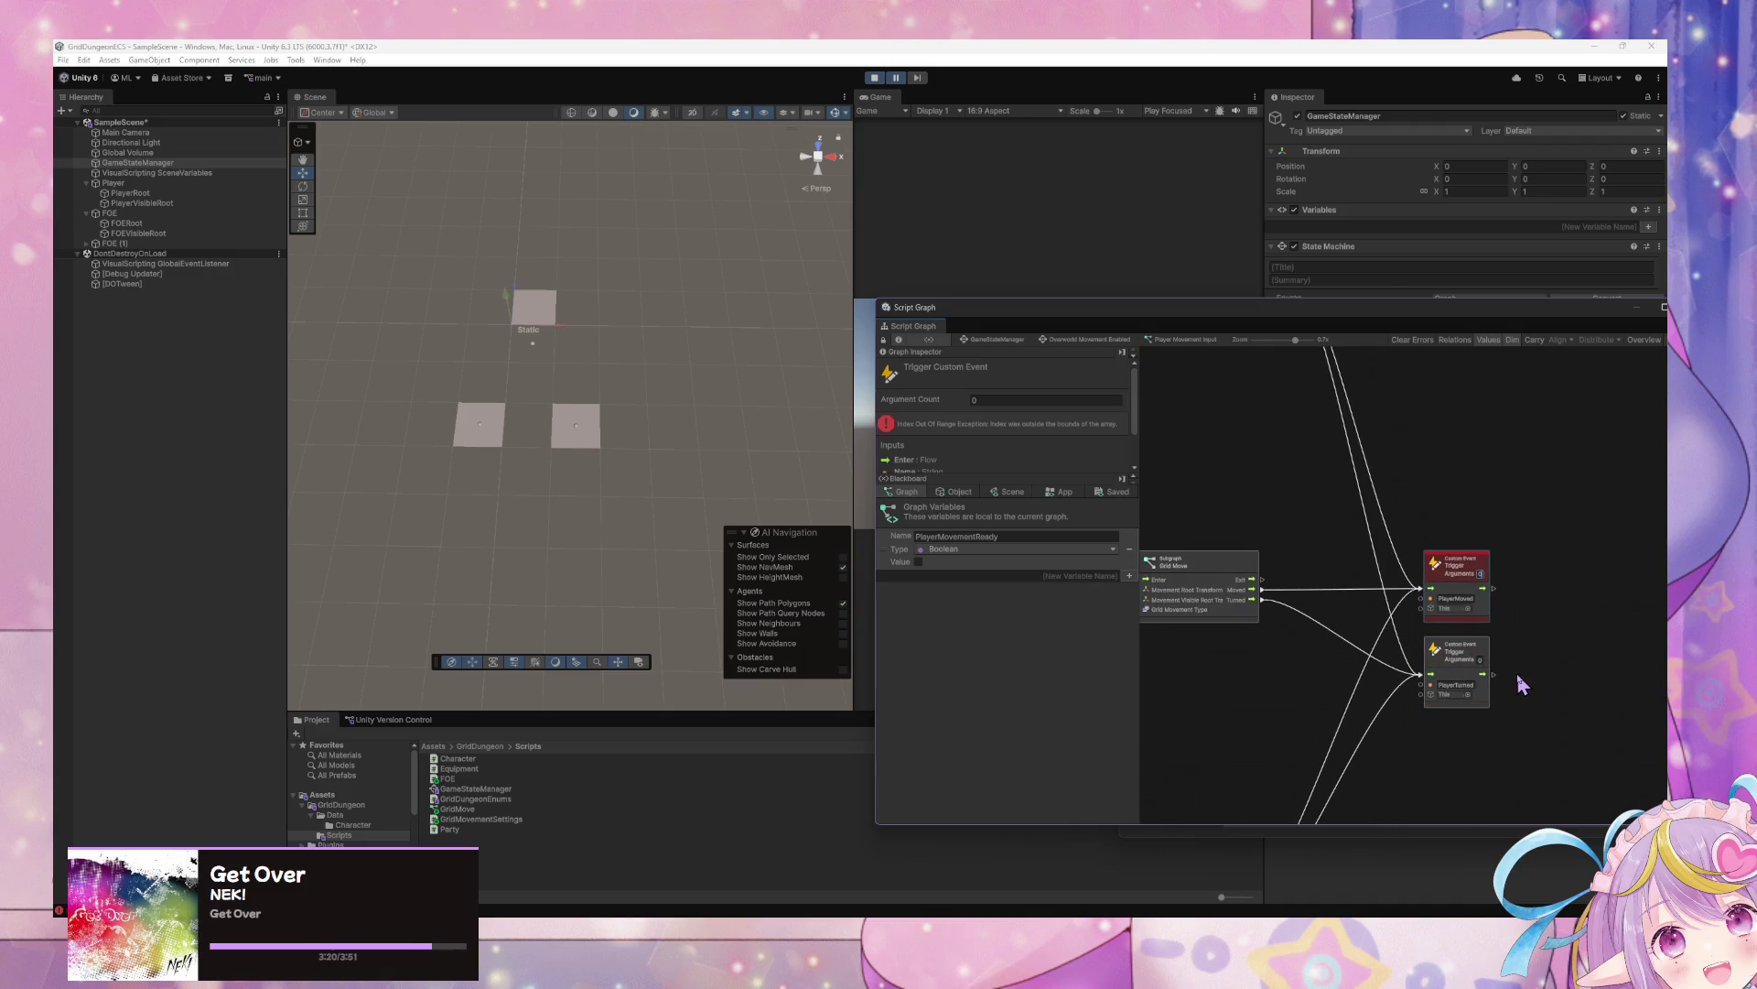
left_click(1244, 443)
Go back through Move FOE when Player Moved or Turned to the Move FOE script graph
scroll(1528, 595, "down", 1)
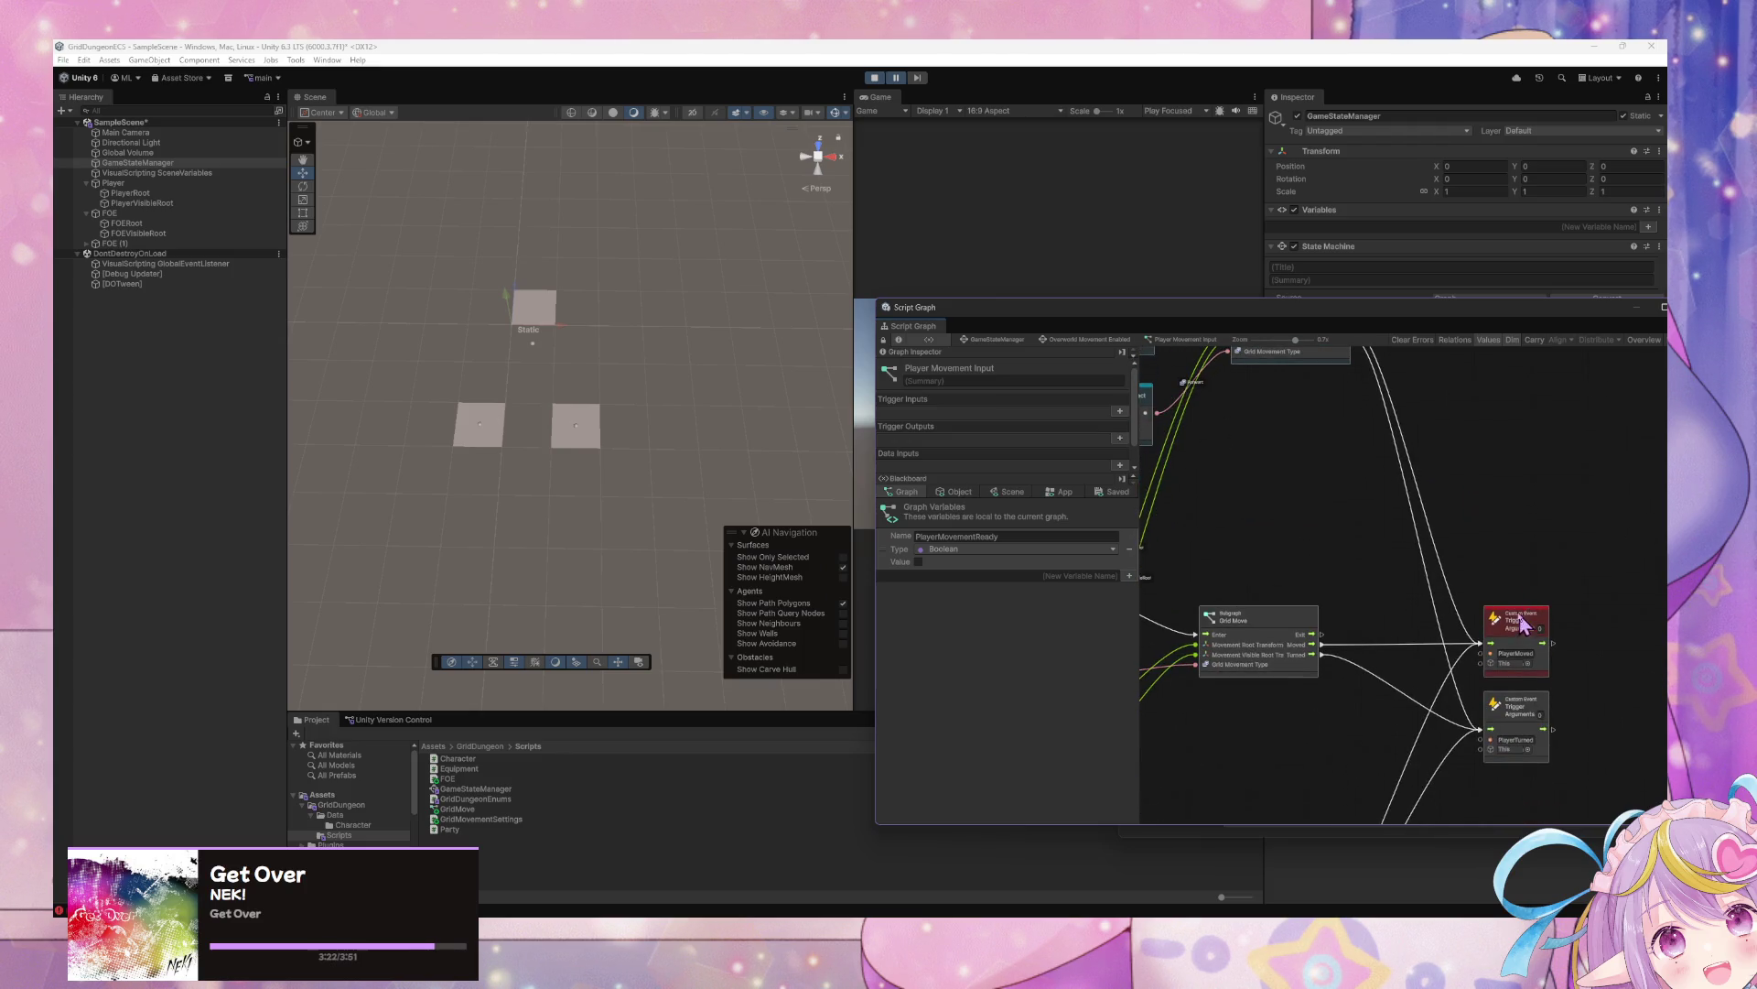
left_click(997, 338)
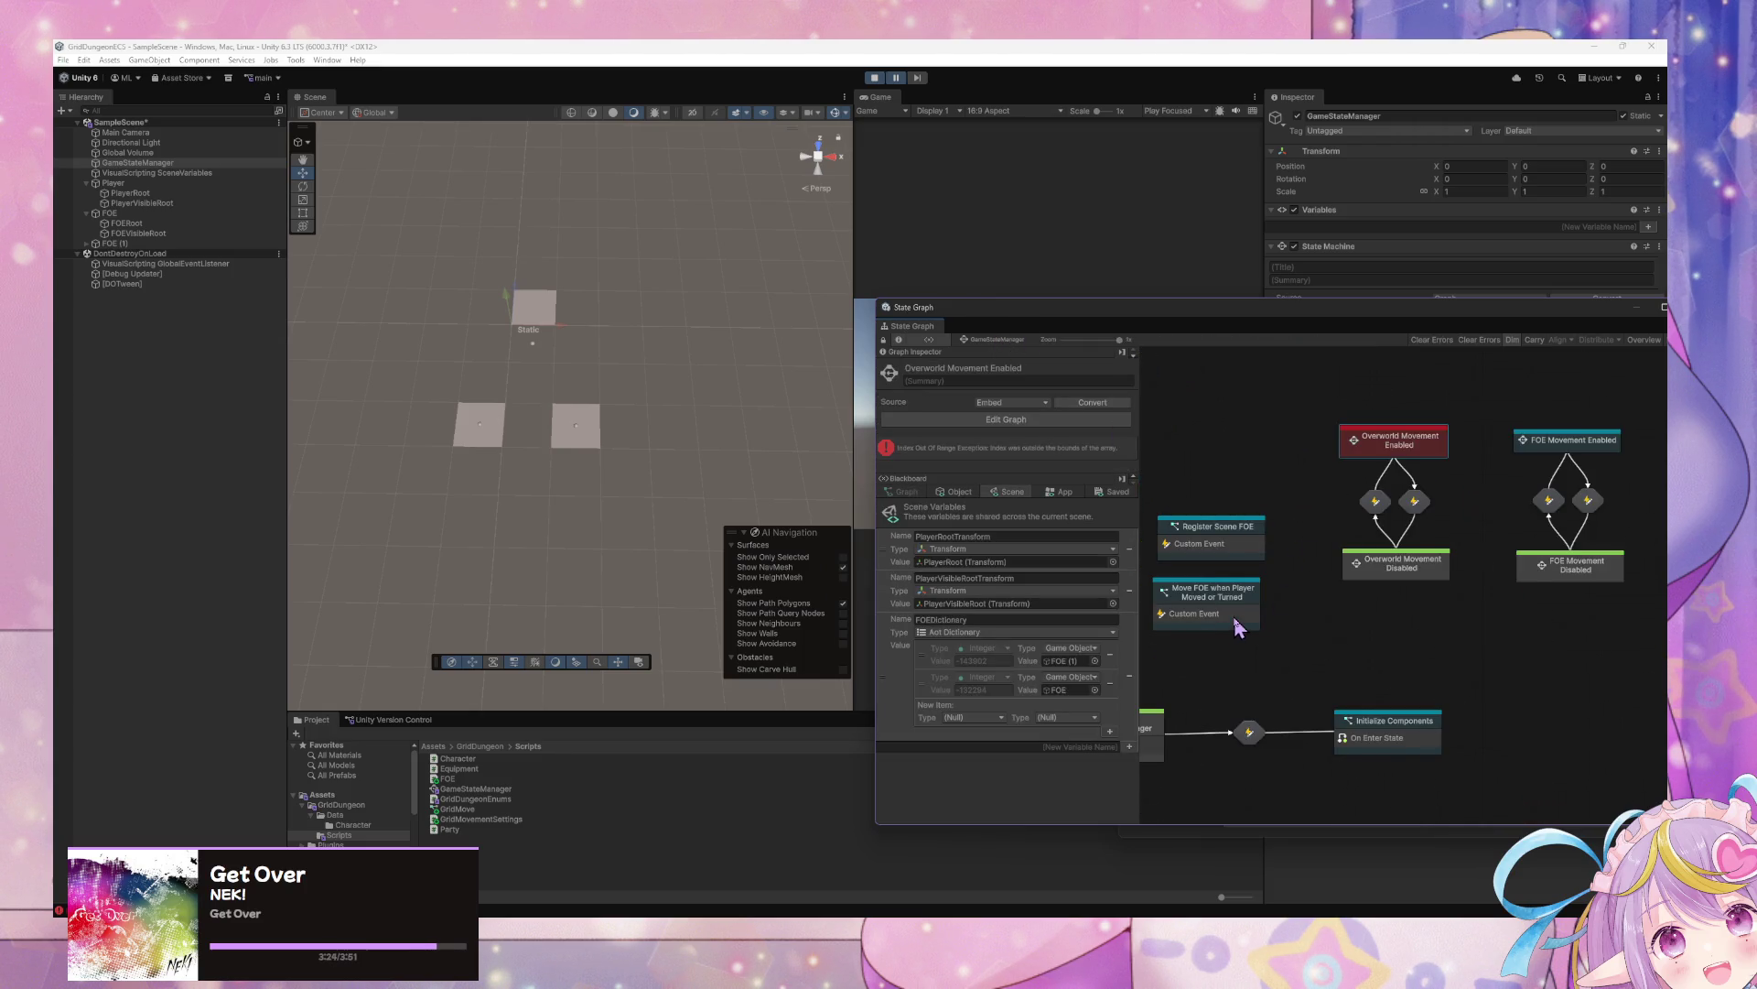
double_click(1237, 626)
left_click(972, 340)
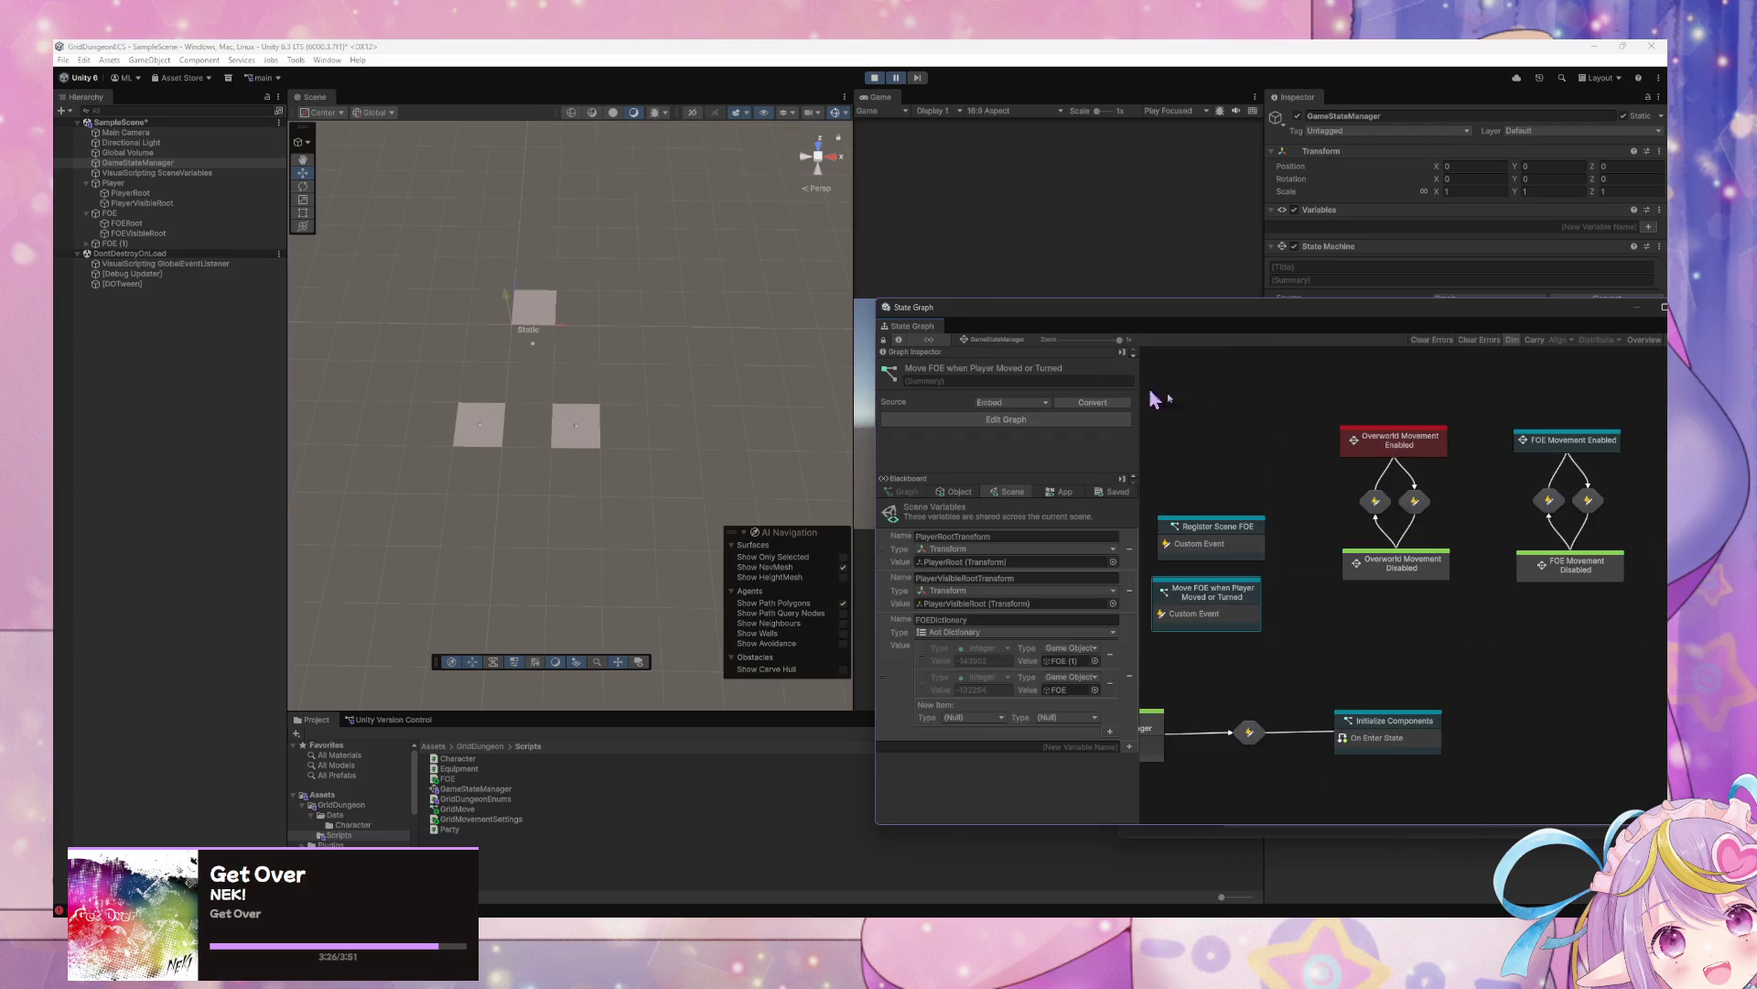
double_click(1575, 441)
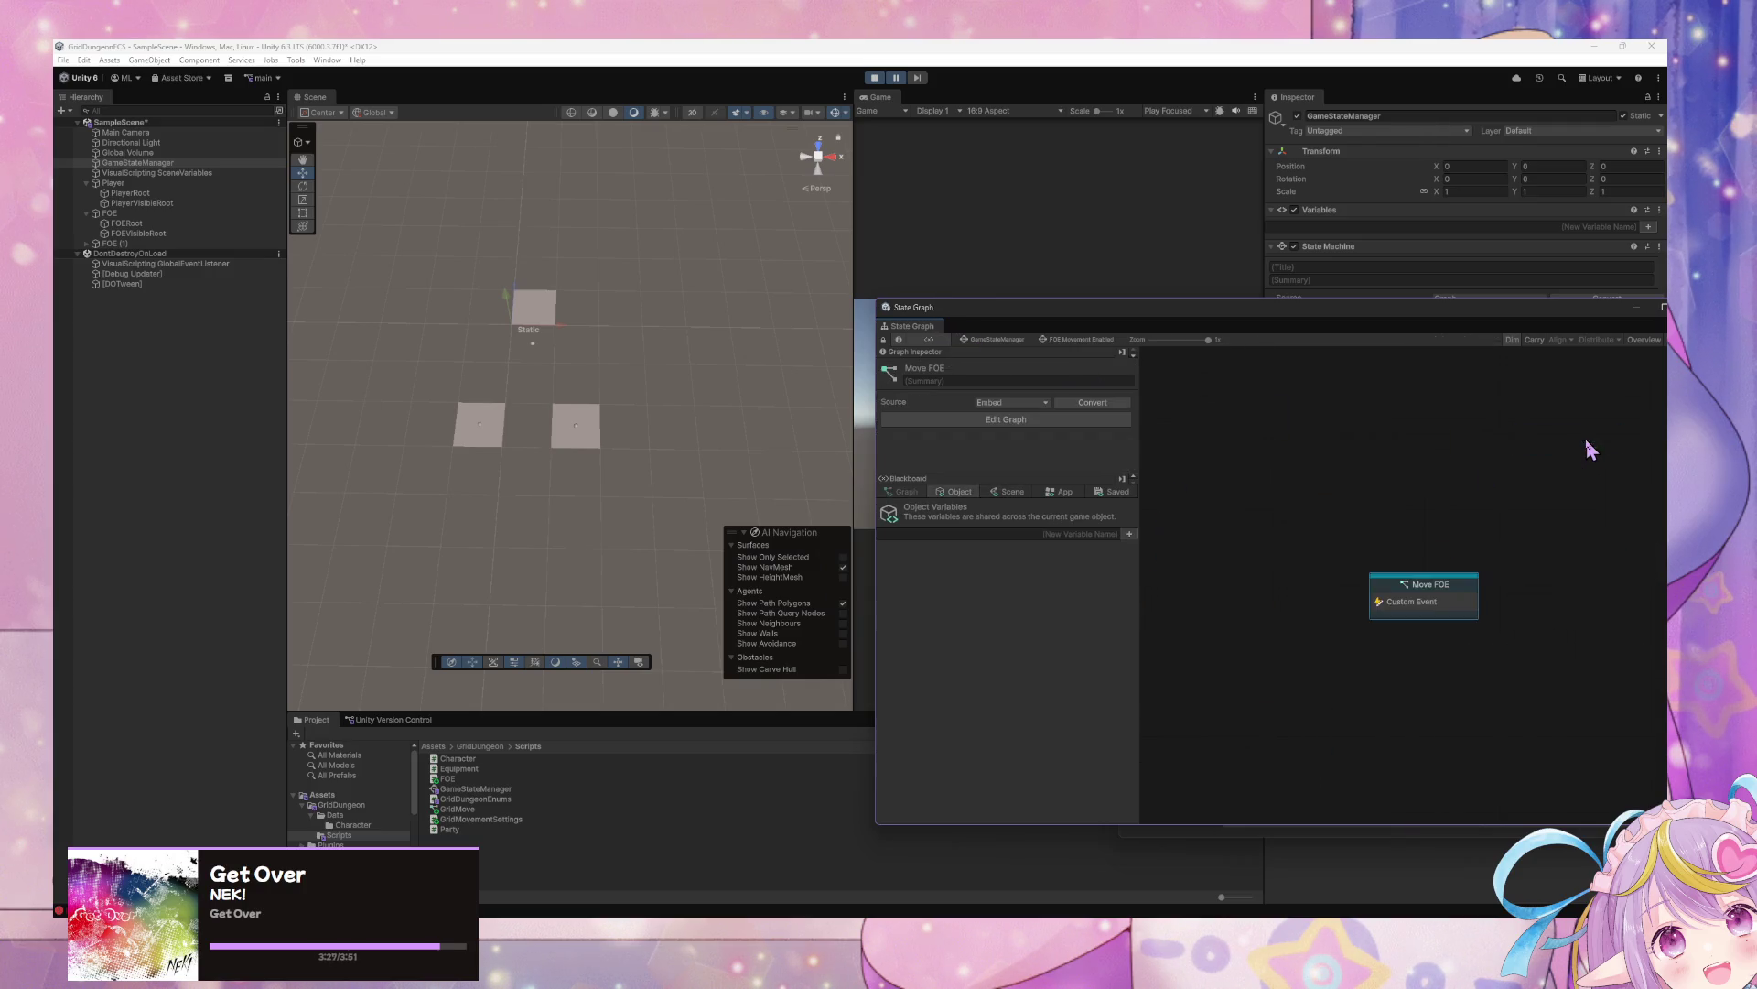
double_click(1391, 597)
scroll(1382, 482, "up", 3)
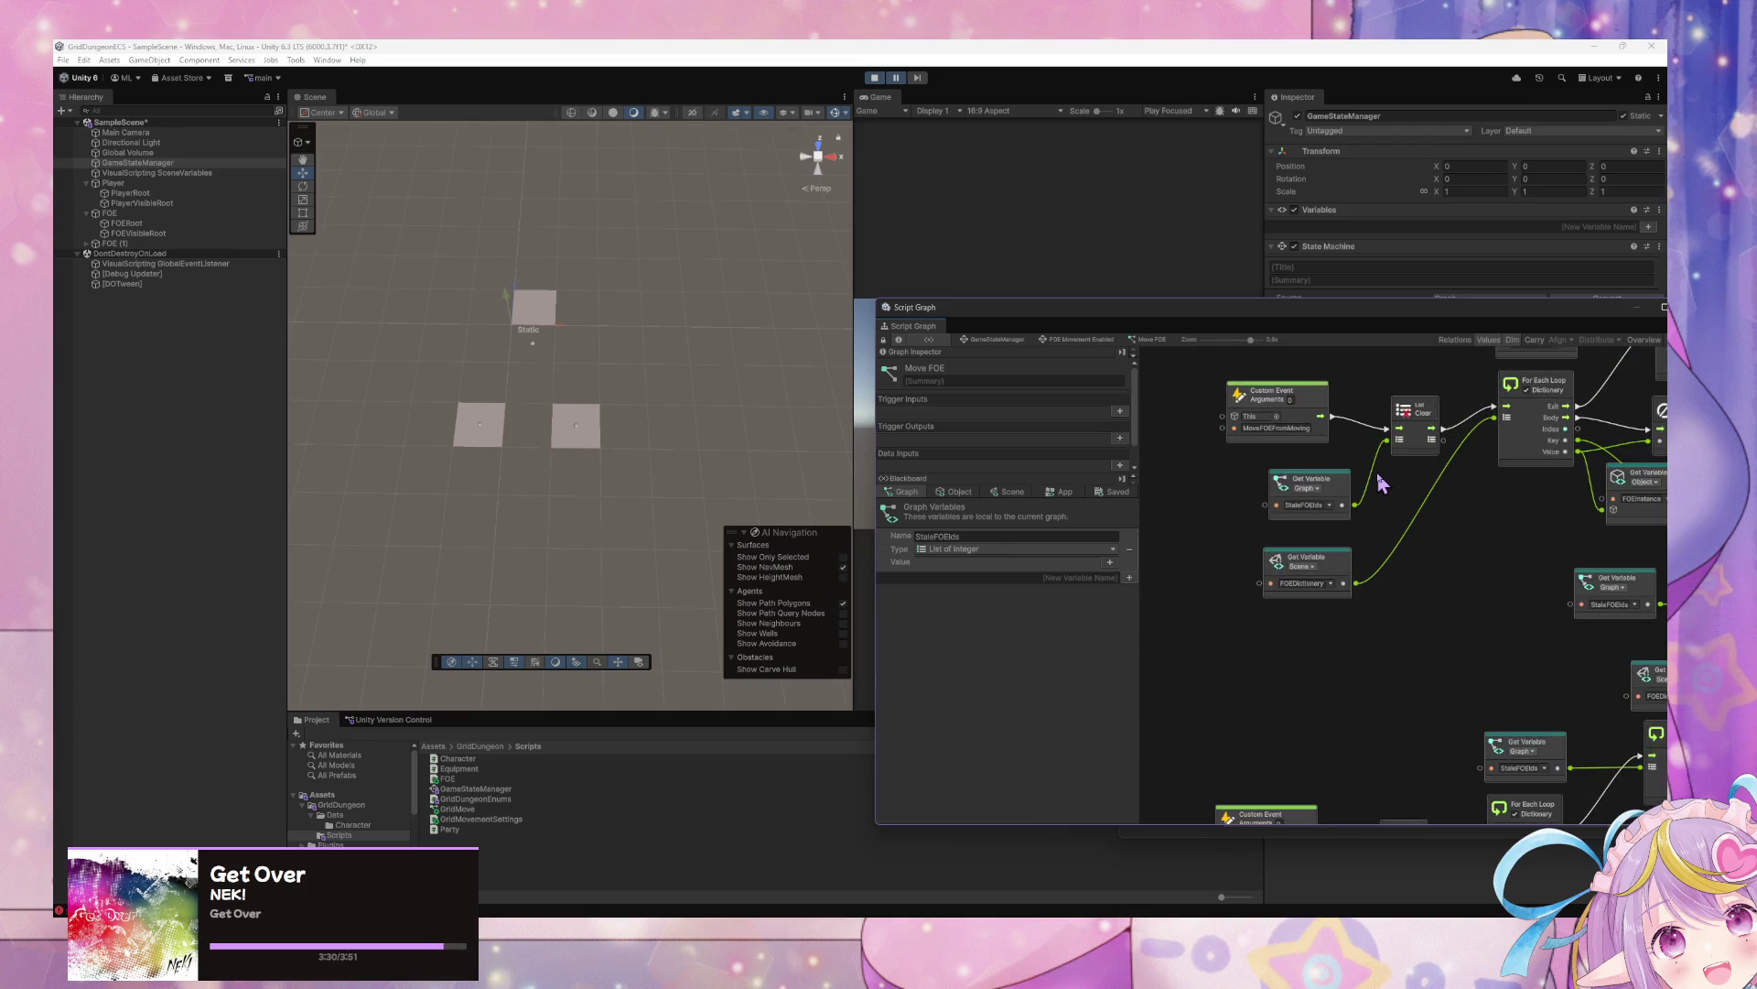
scroll(1370, 645, "down", 5)
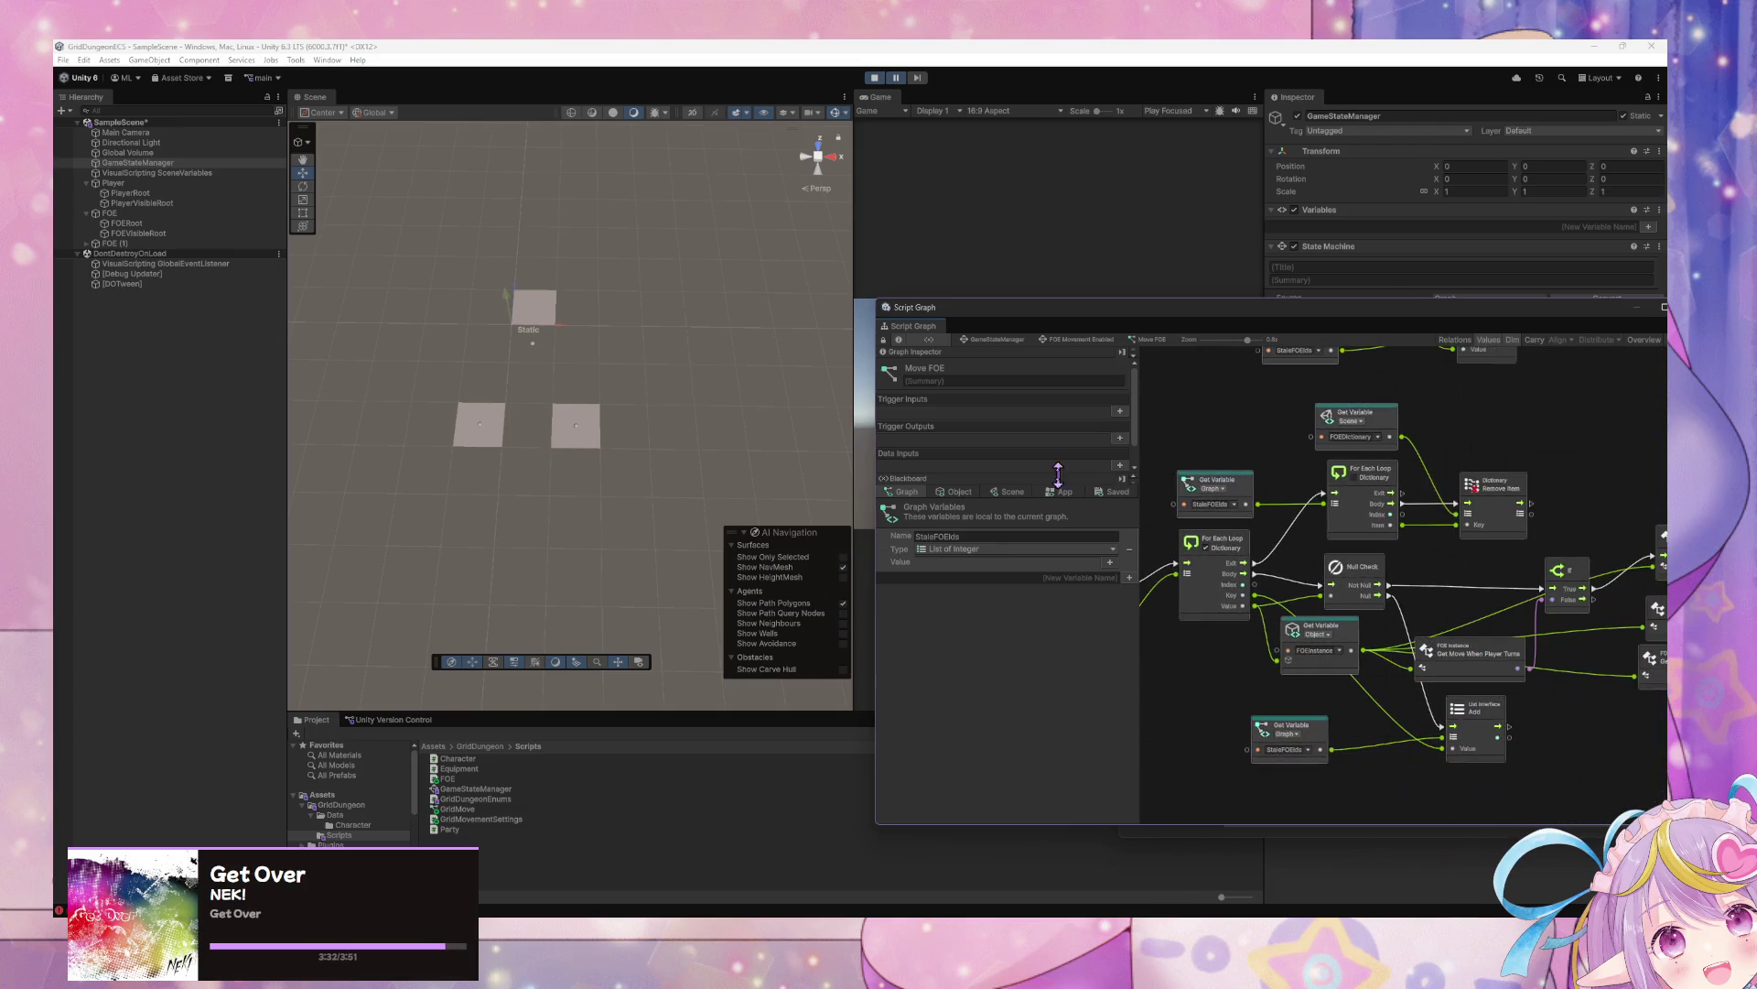
scroll(1373, 552, "down", 5)
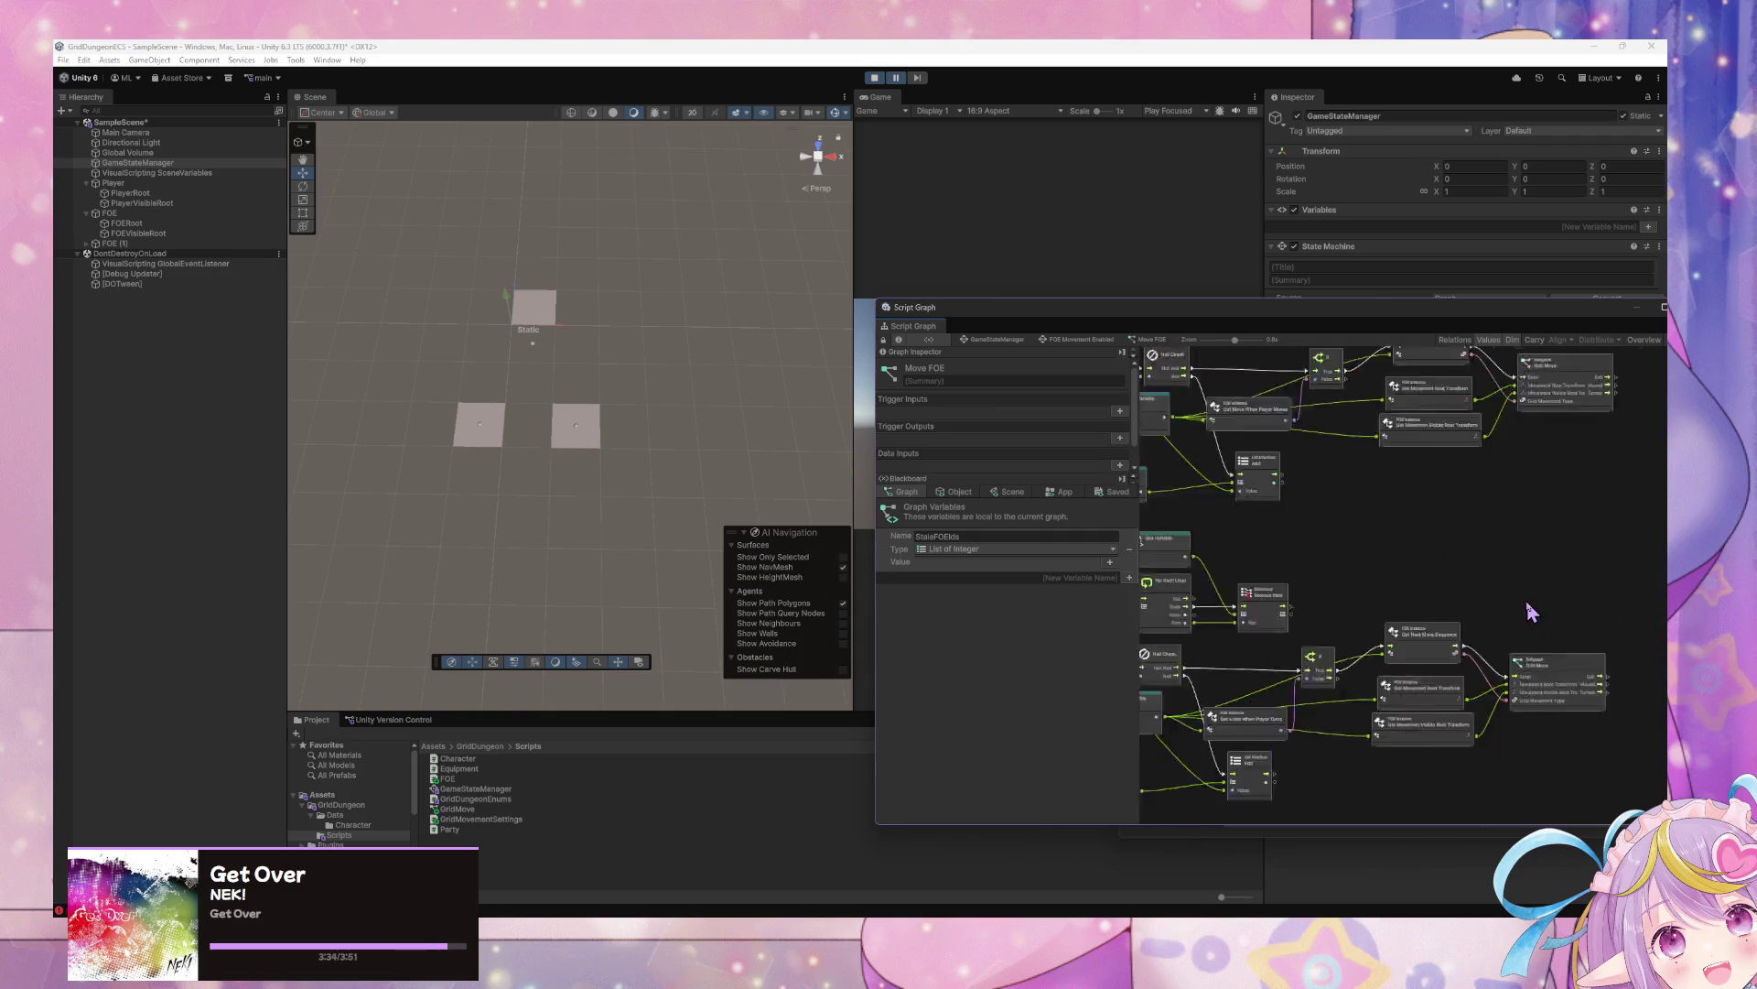
Exit Play Mode and shift the Script Graph window slightly right
left_click(872, 79)
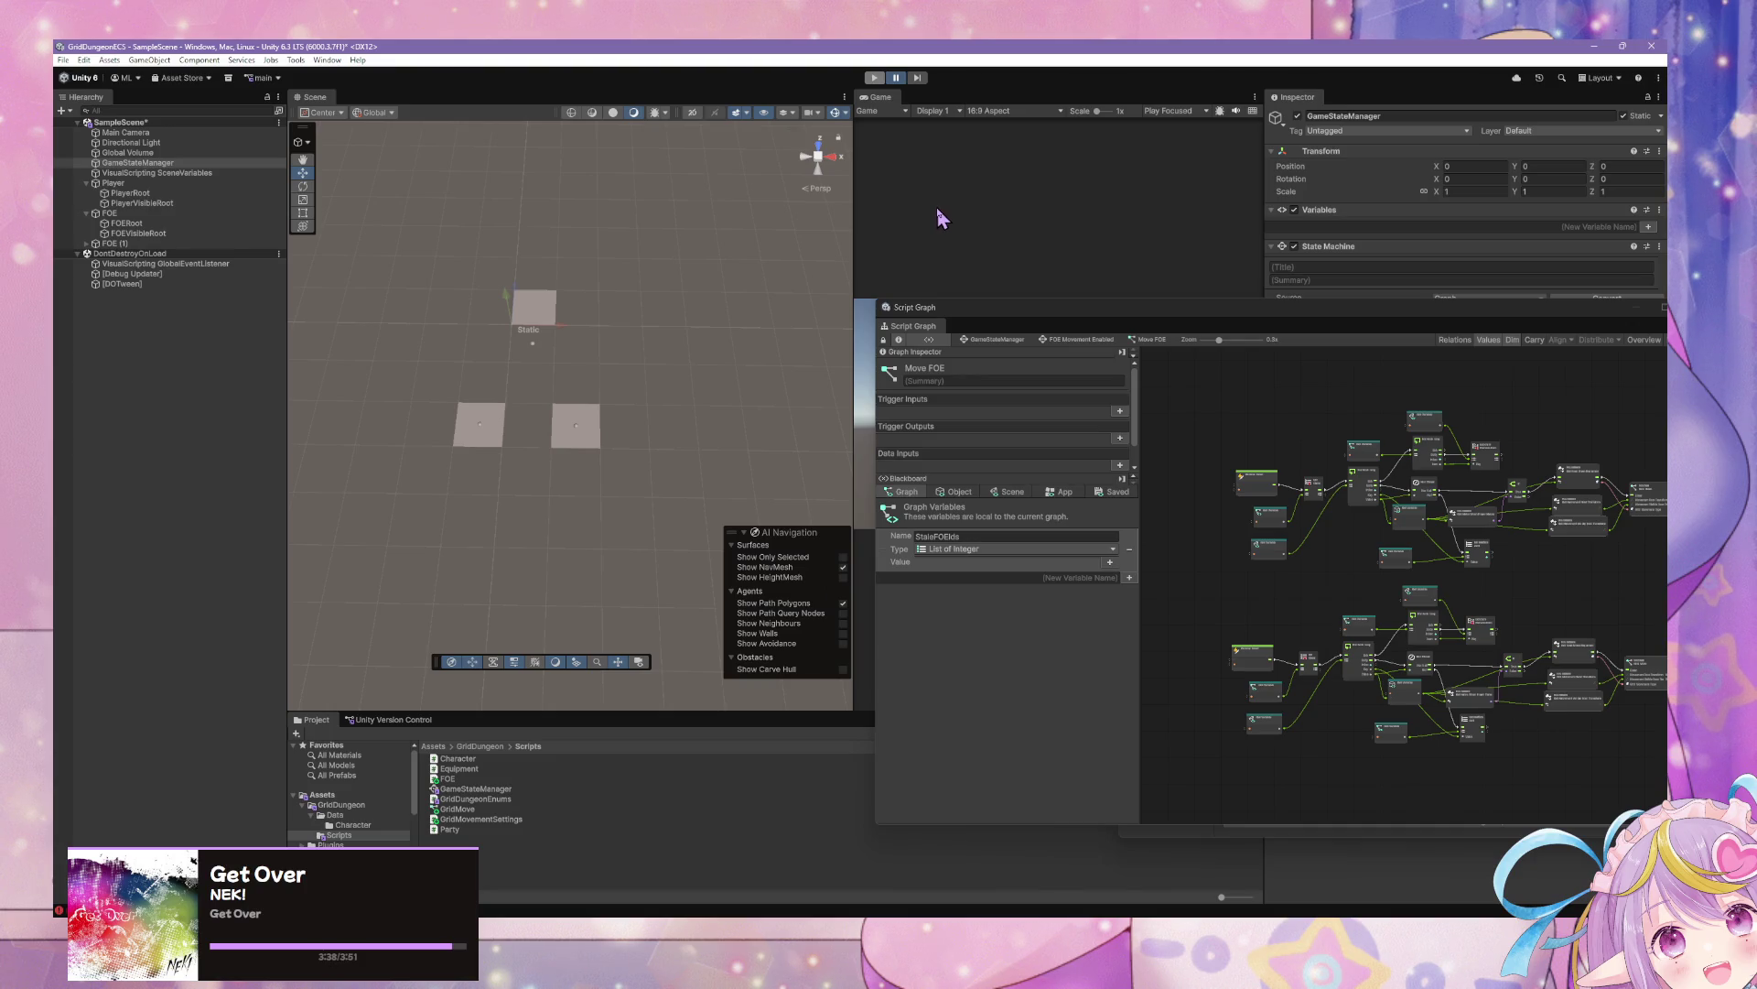
scroll(1384, 560, "up", 5)
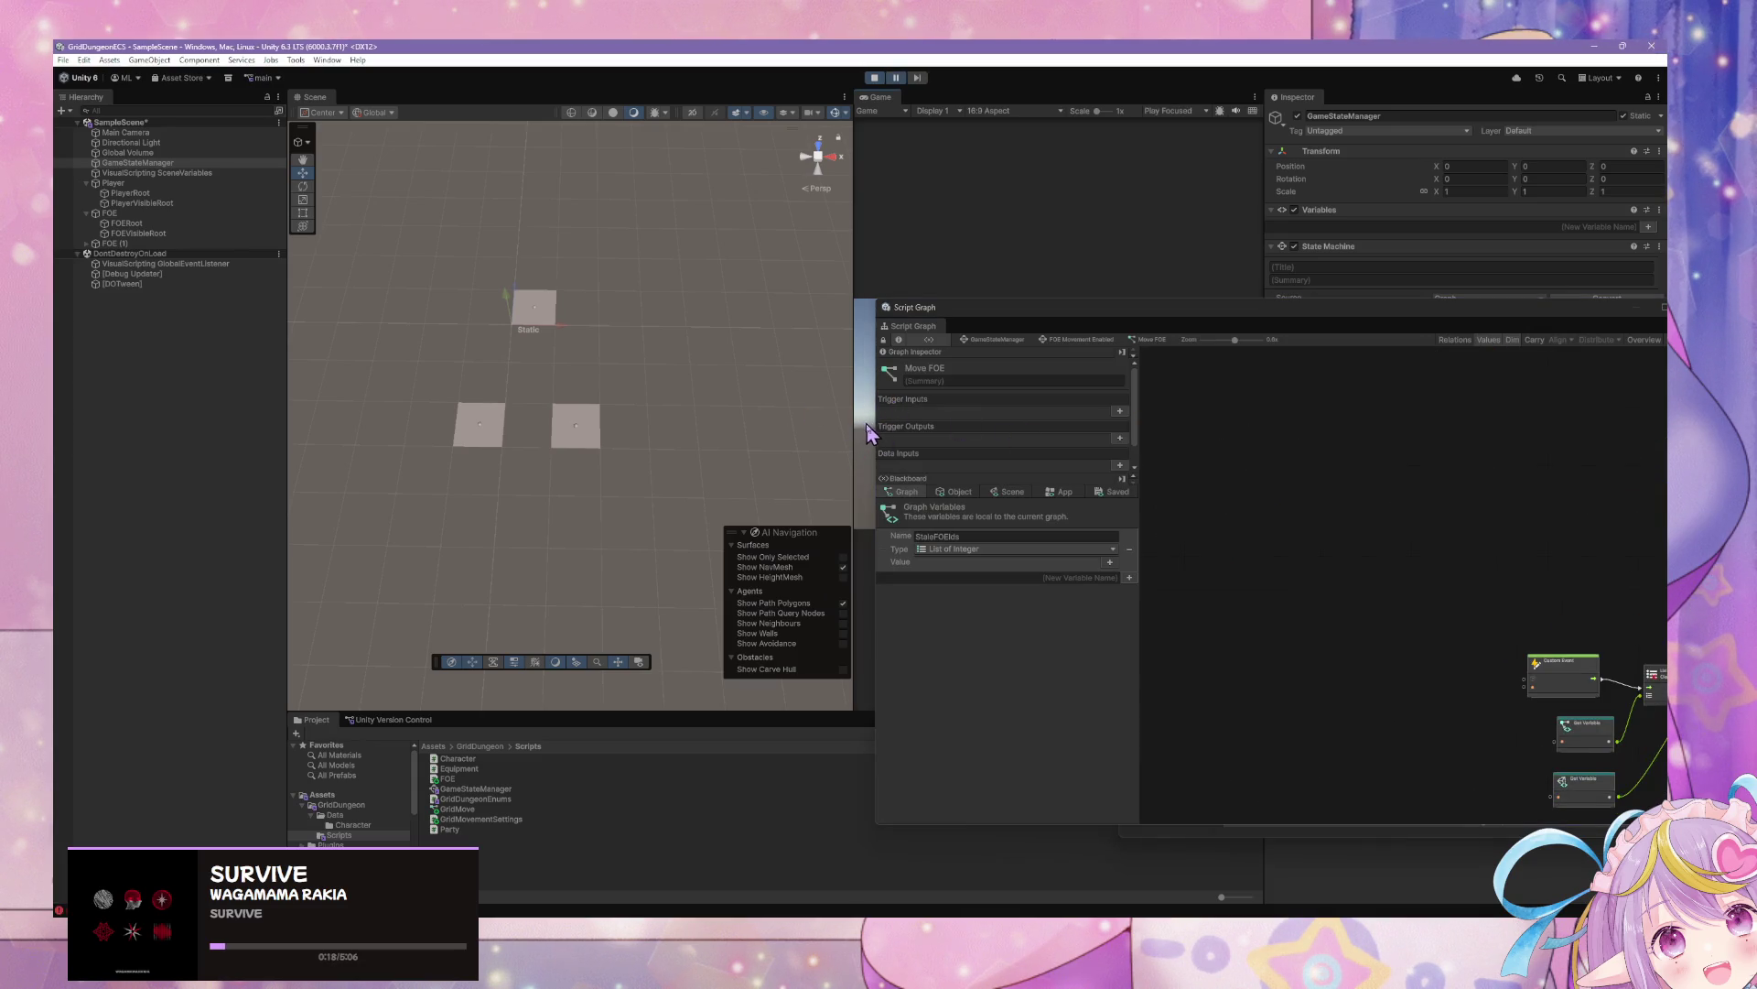
left_click_drag(983, 305, 1073, 316)
Open the Console with Ctrl+Shift+C and view the IndexOutOfRange error's stack trace
key("ctrl+shift+c")
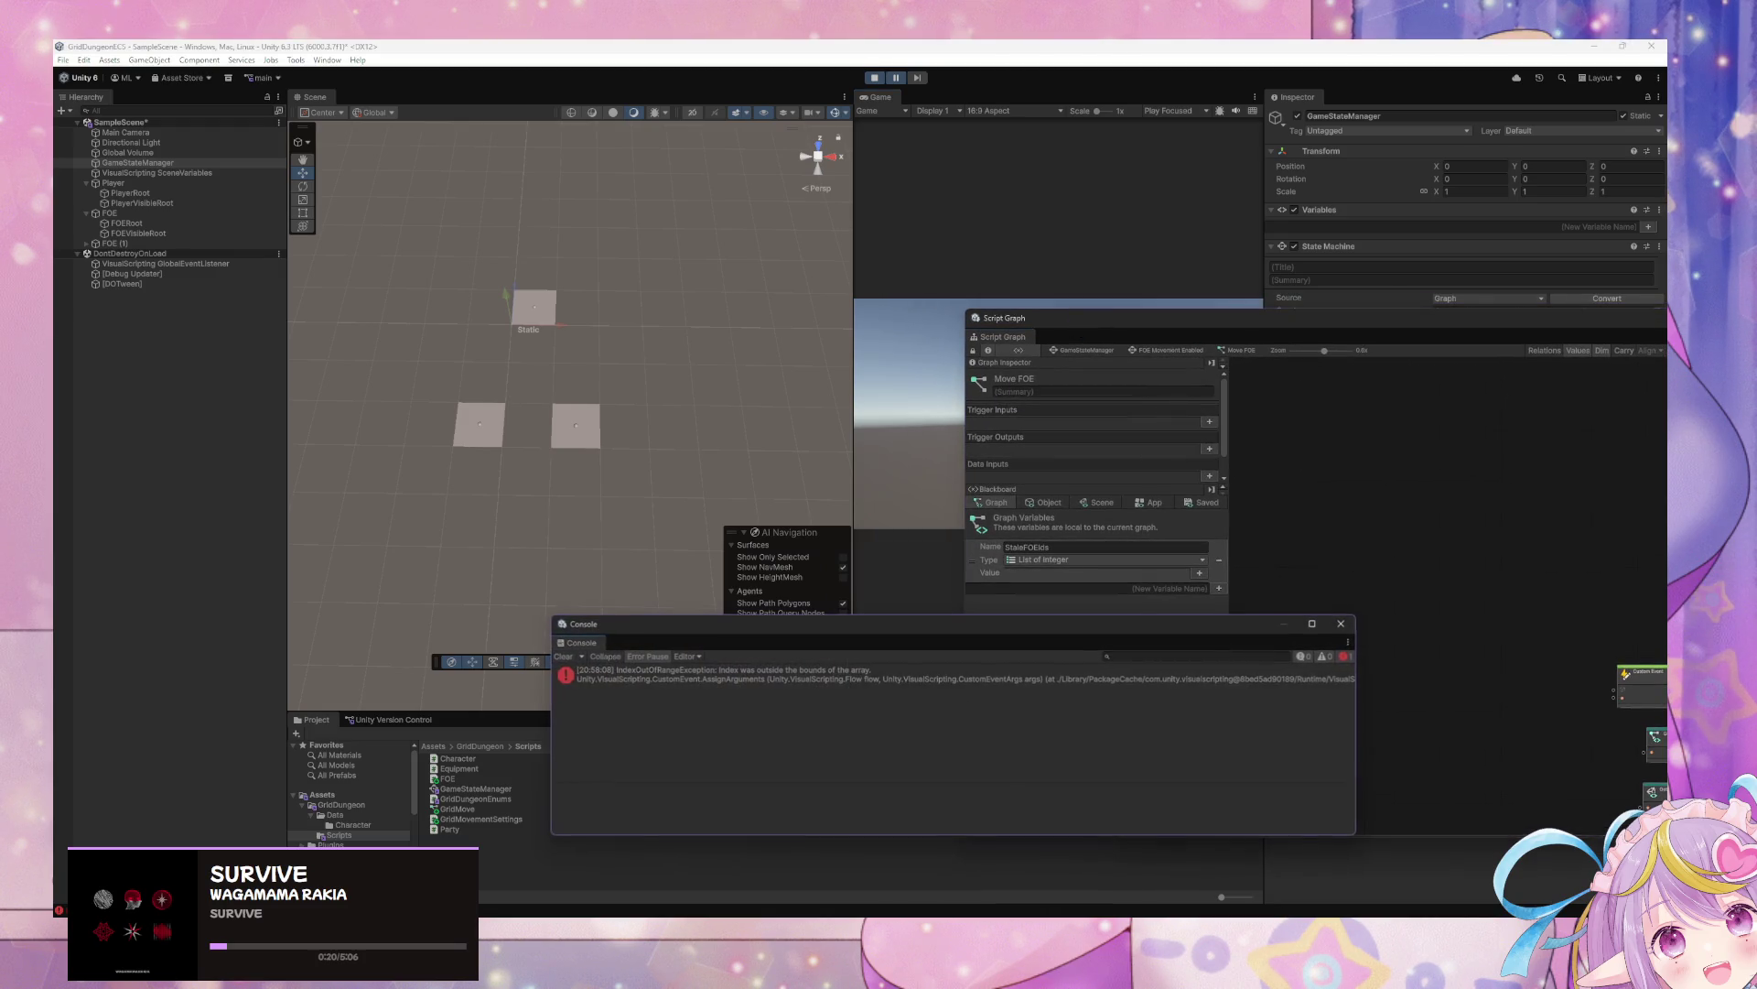
left_click(796, 678)
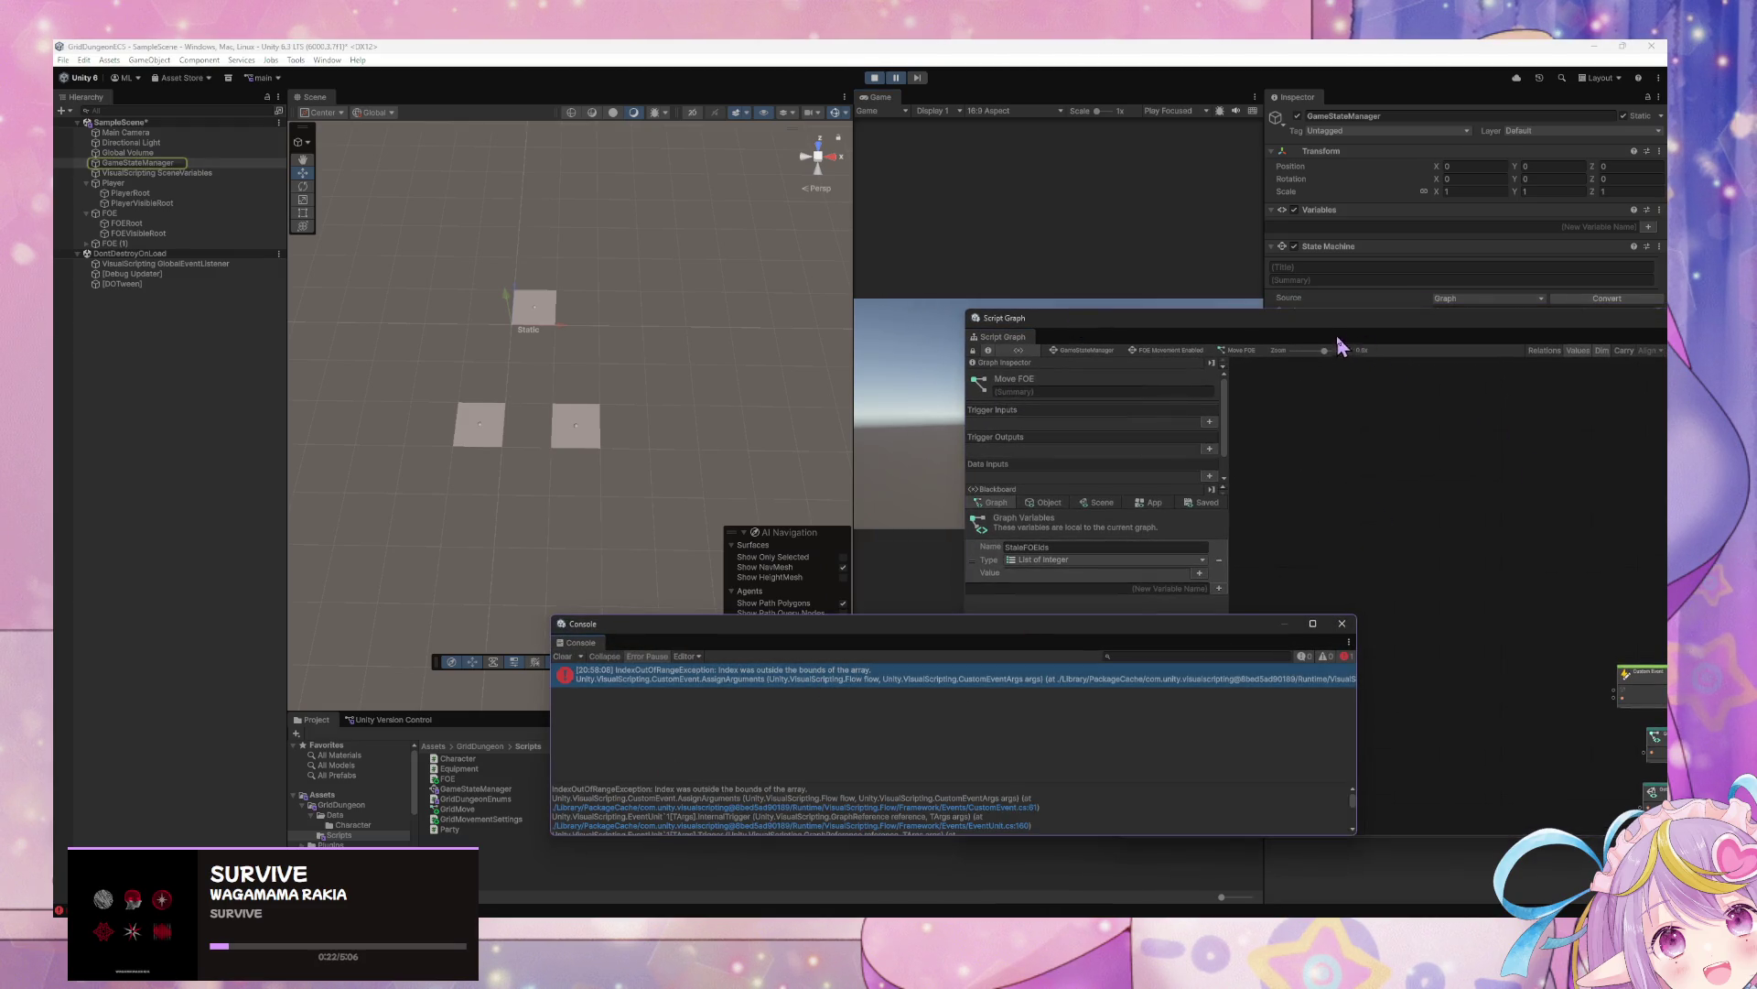
left_click_drag(1343, 320, 821, 167)
left_click(528, 167)
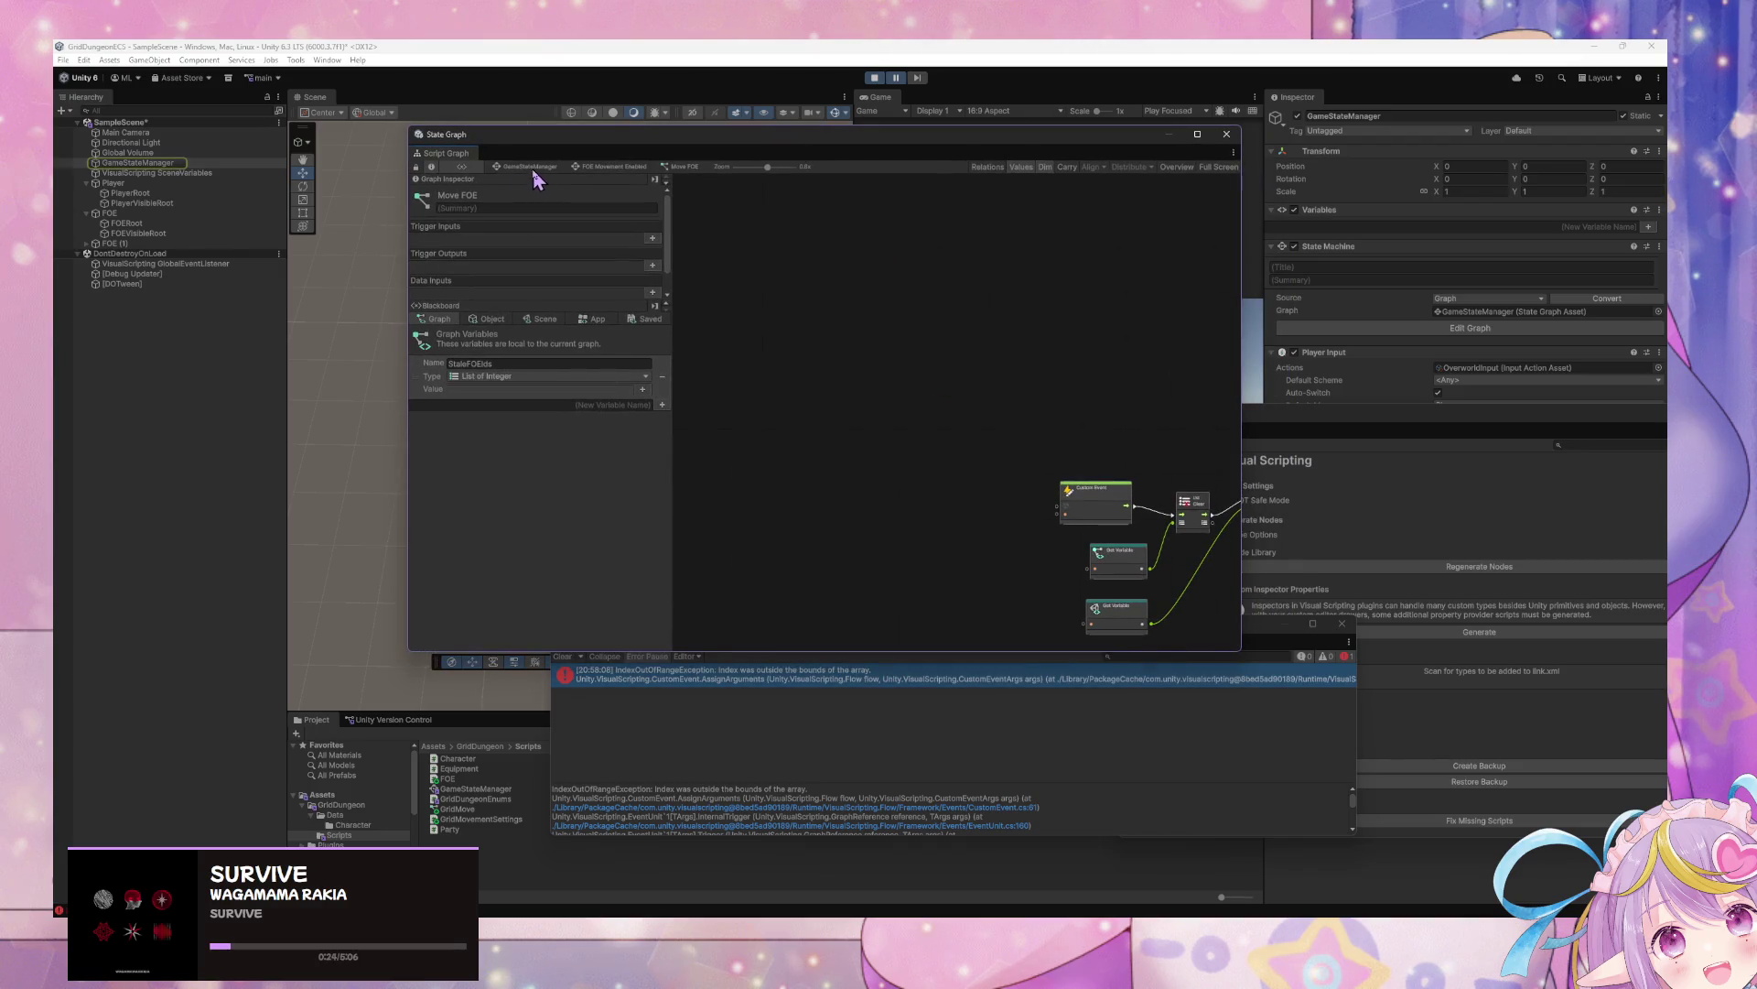
Examine the PlayerTurned trigger node in Player Movement Input, then return to GameStateManager
double_click(956, 274)
double_click(921, 391)
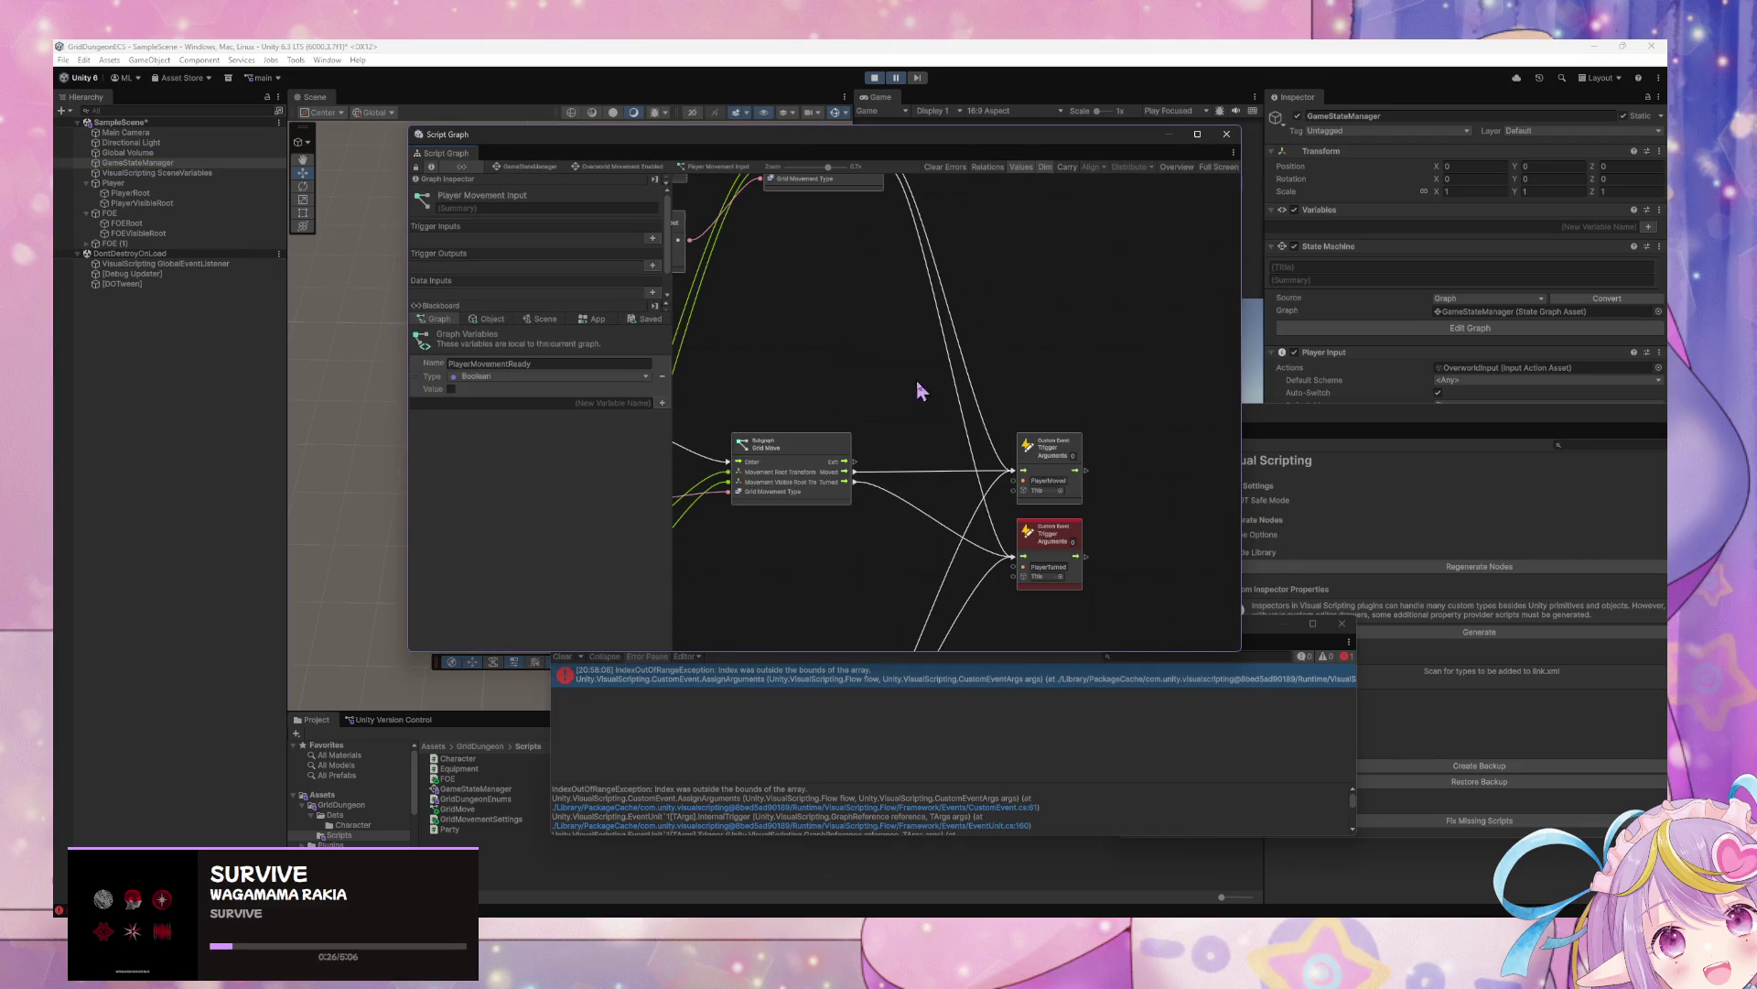
scroll(1044, 631, "up", 3)
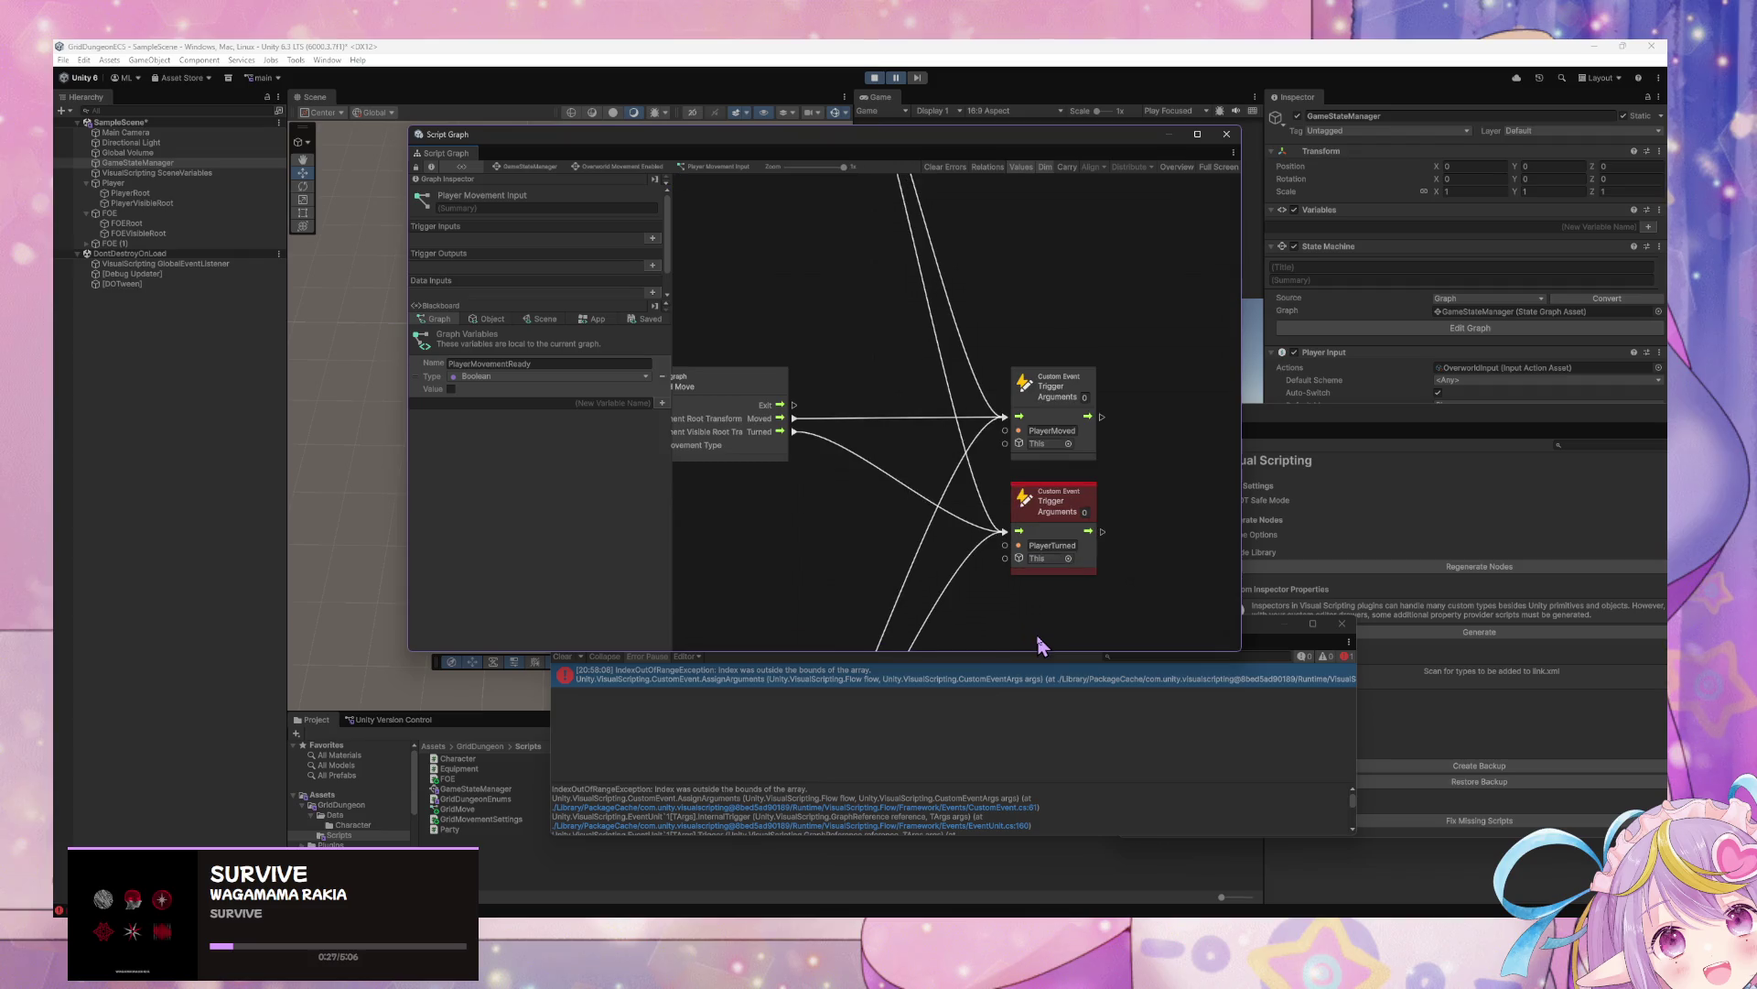
left_click(1059, 498)
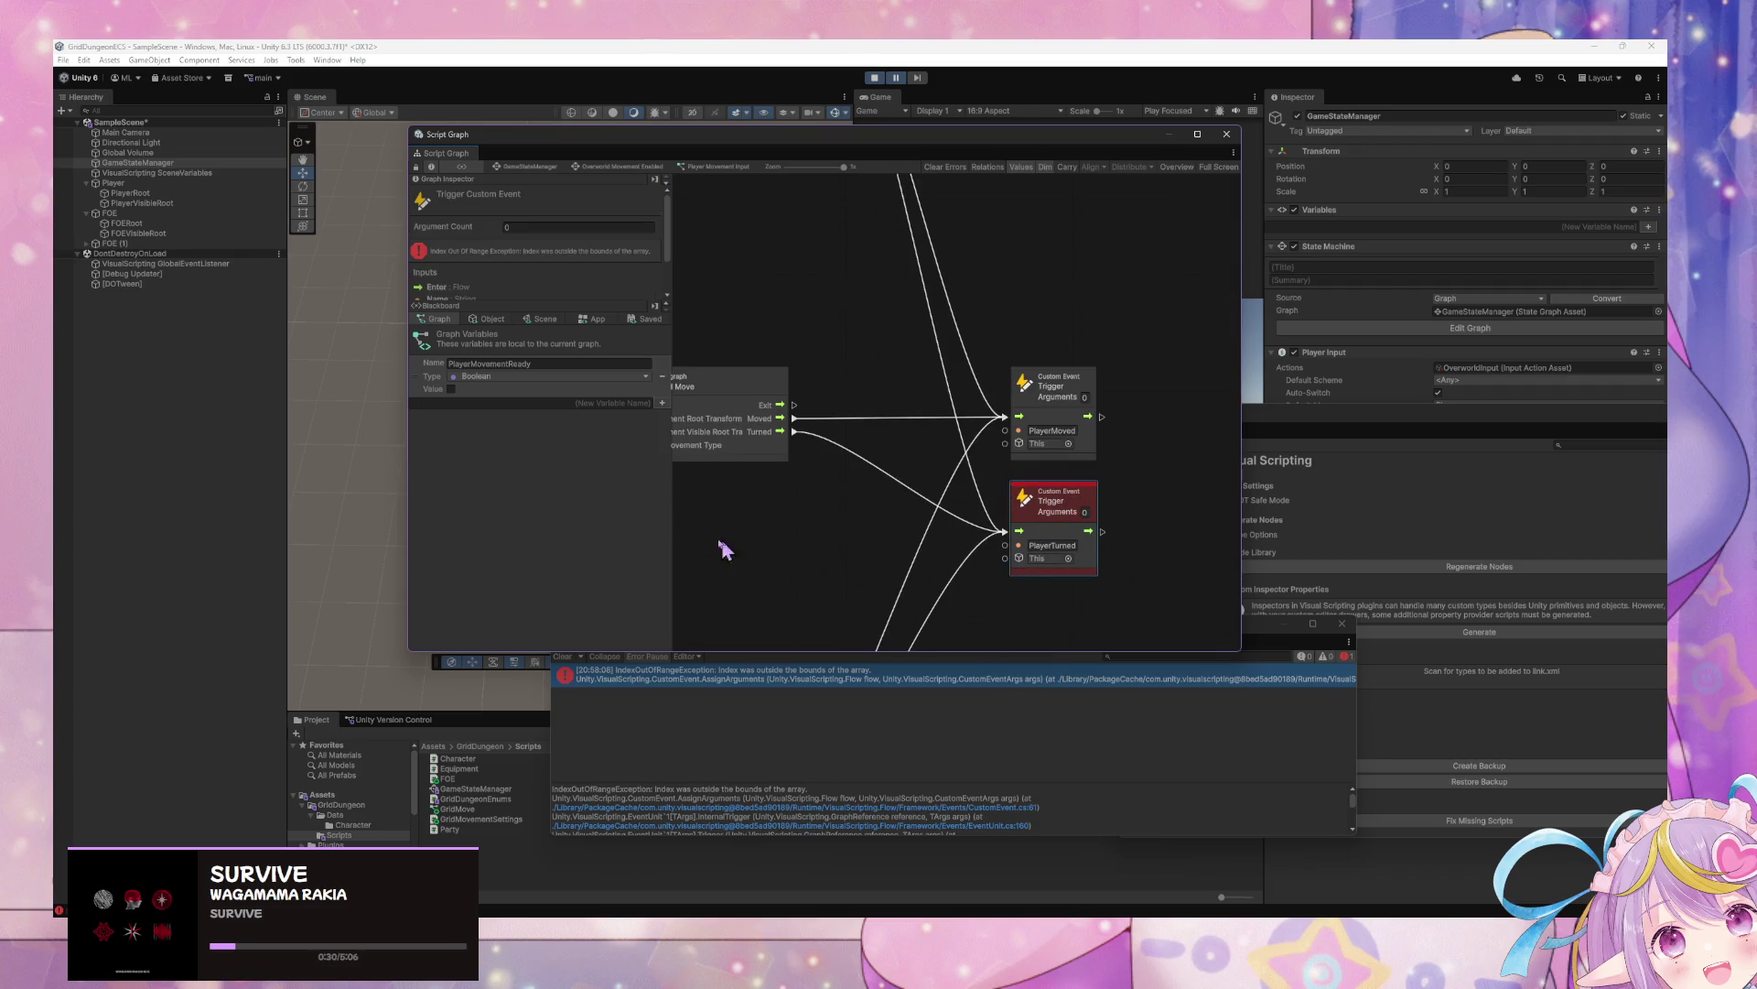
left_click_drag(992, 584, 1004, 508)
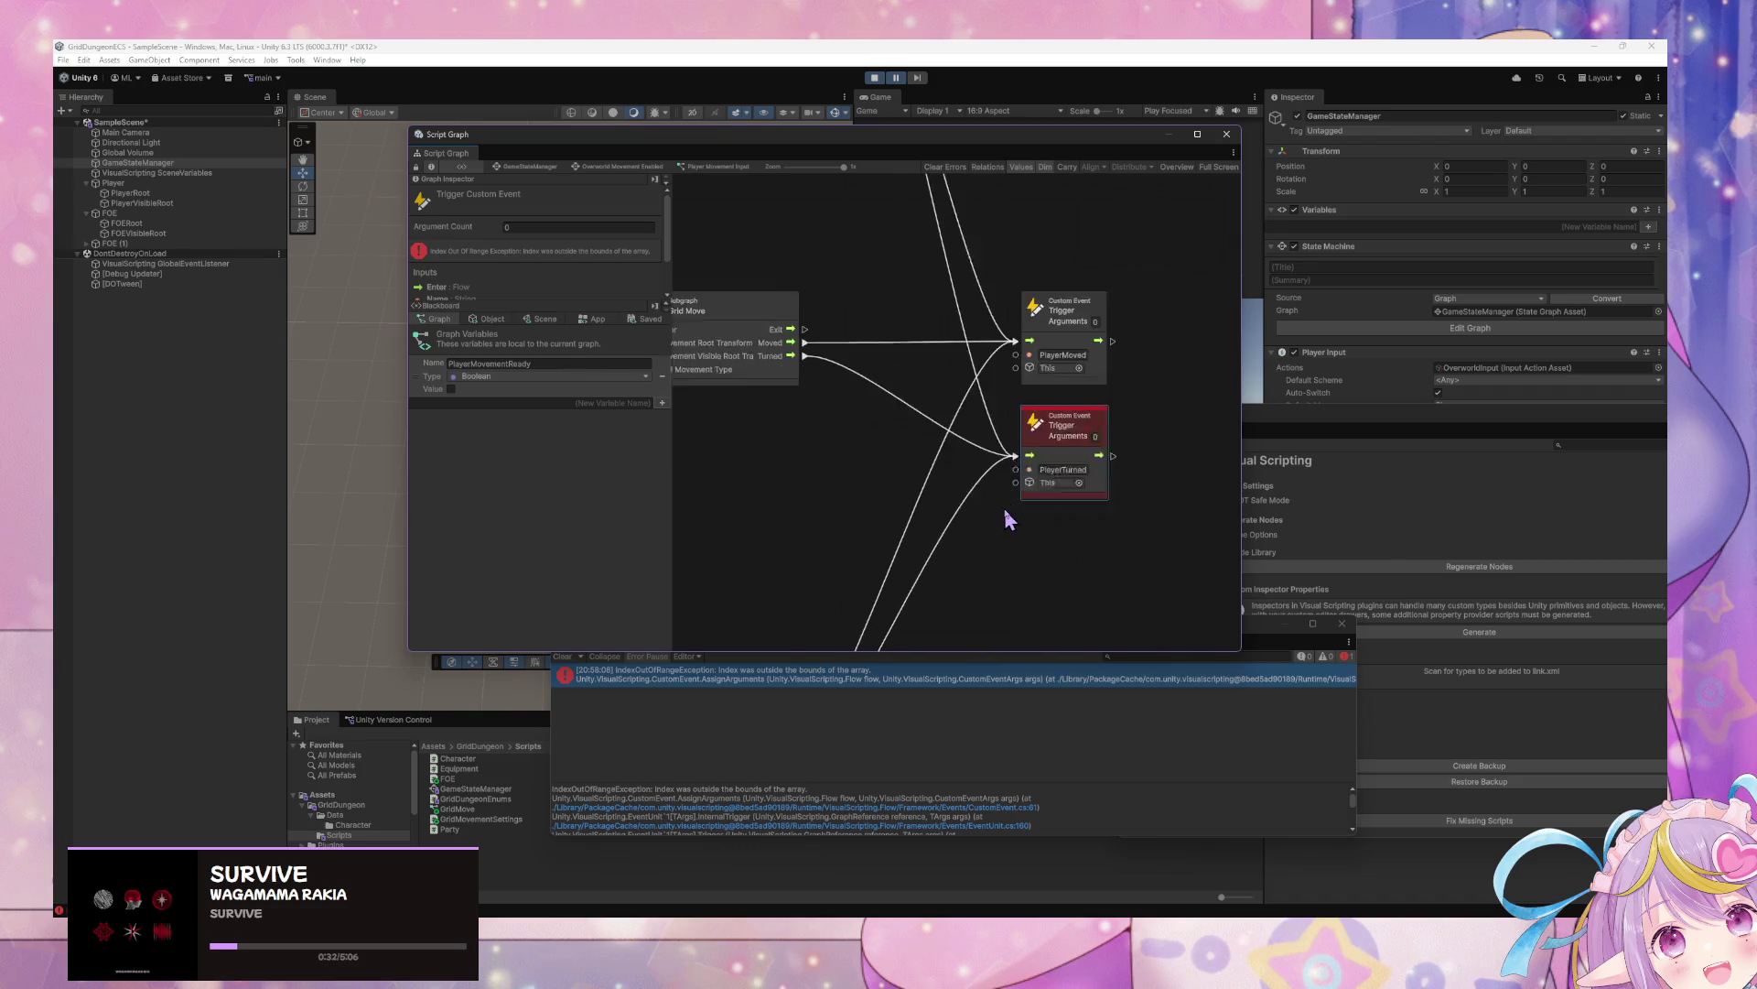
scroll(1013, 502, "down", 5)
scroll(1036, 499, "up", 4)
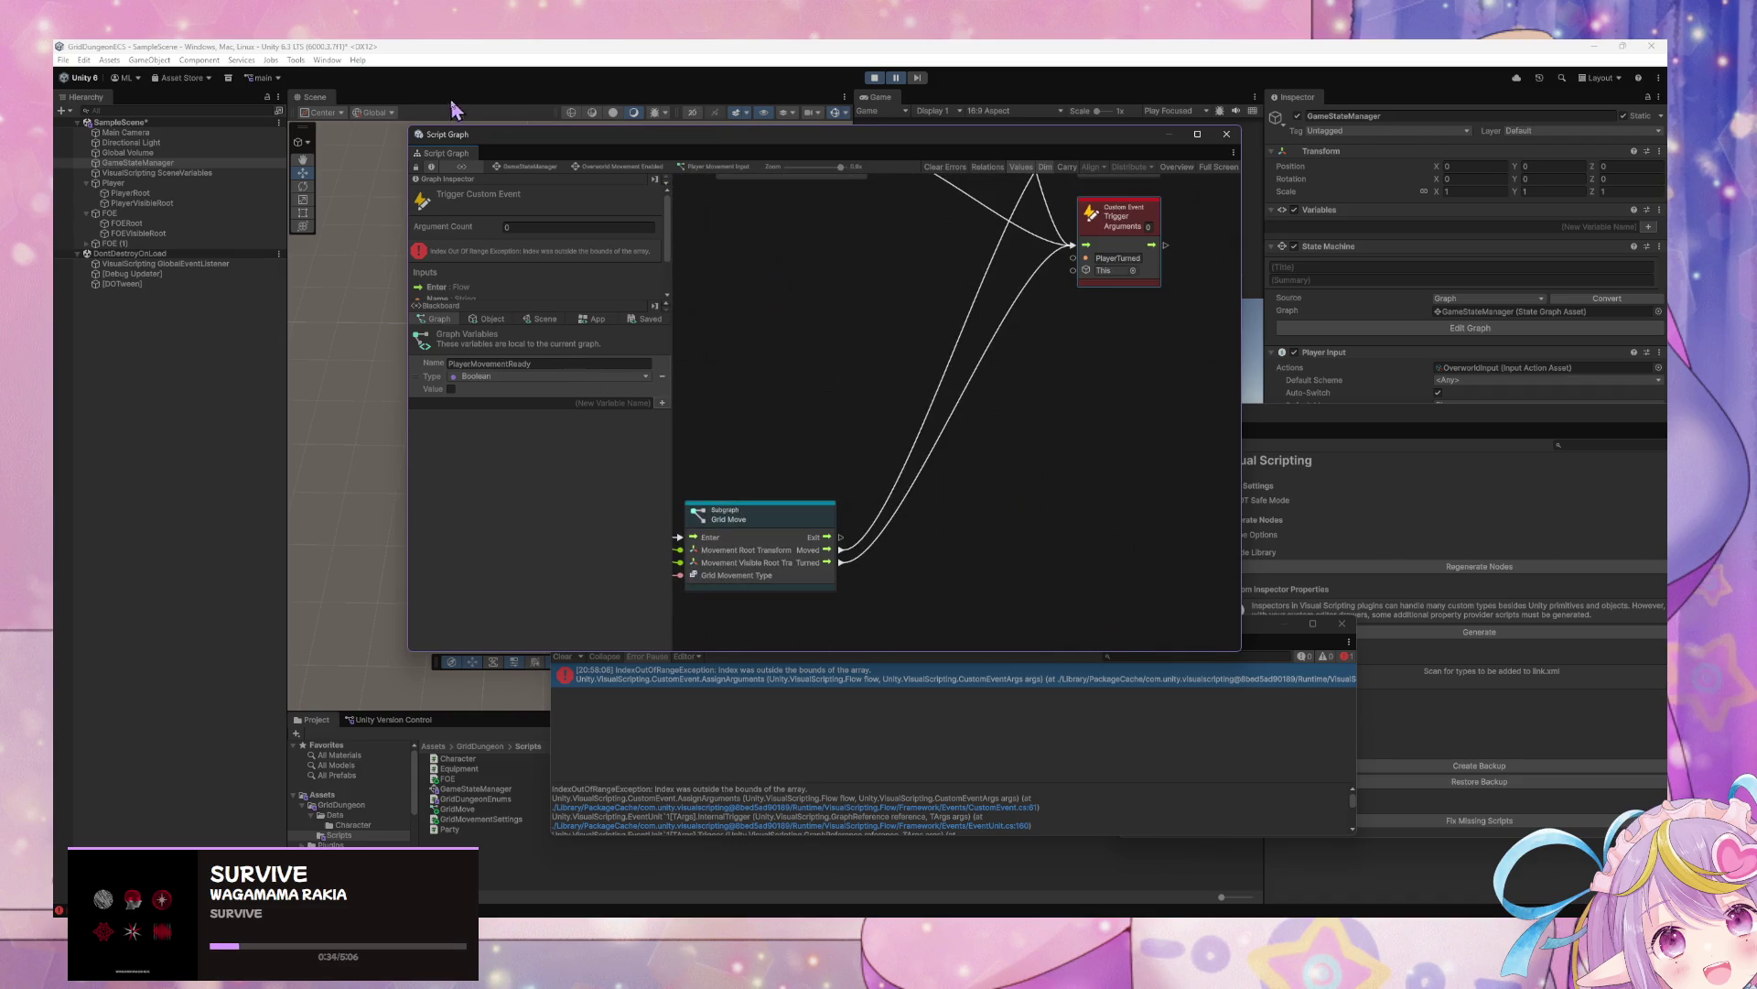
left_click(533, 169)
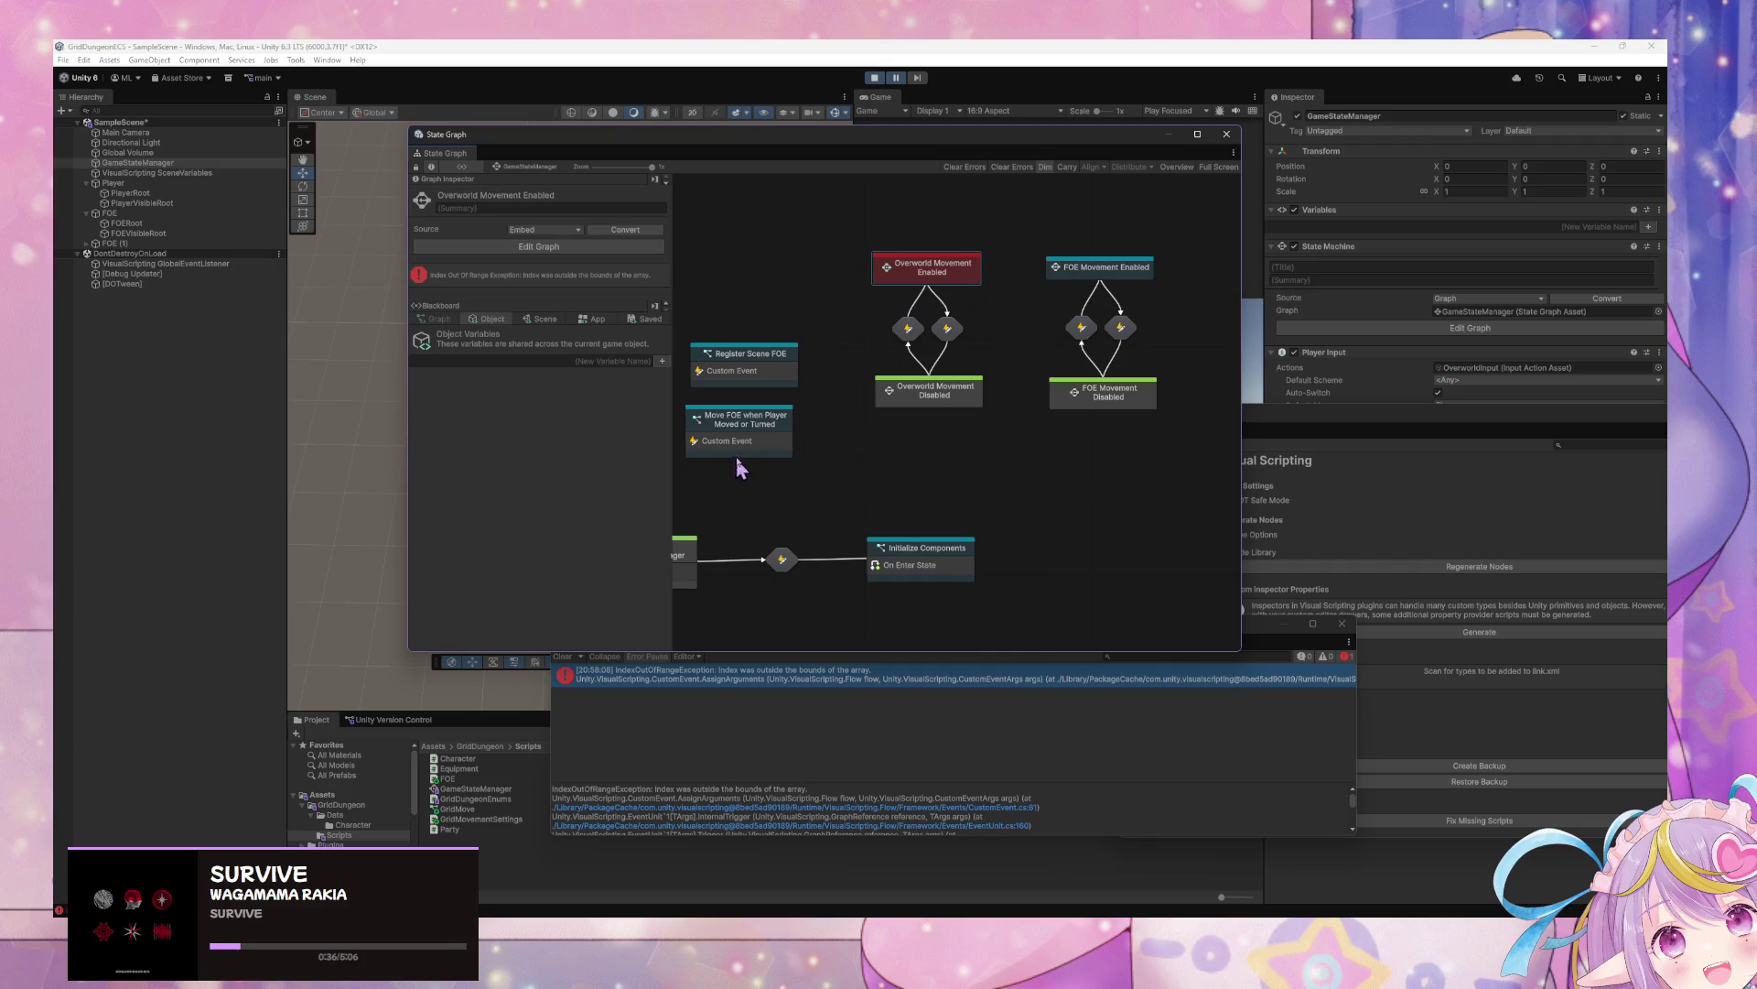
Check the PlayerMoved event name in the Move FOE when Player Moved or Turned graph
double_click(763, 426)
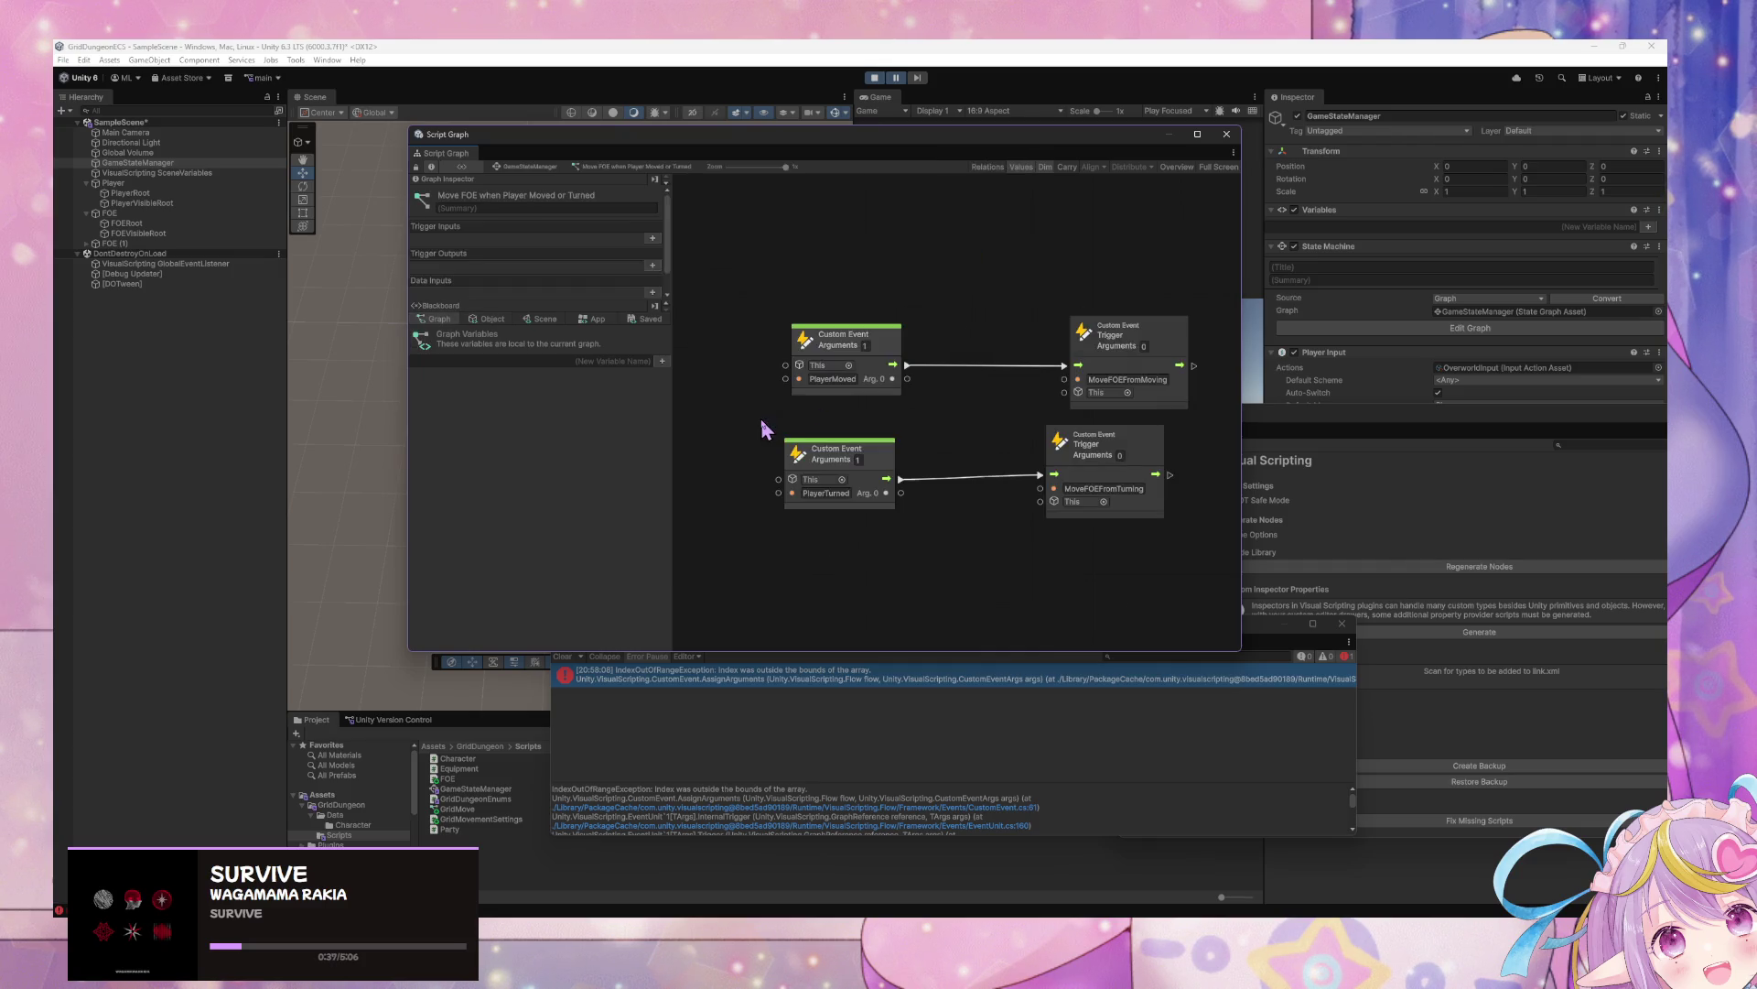
left_click(838, 379)
left_click(843, 379)
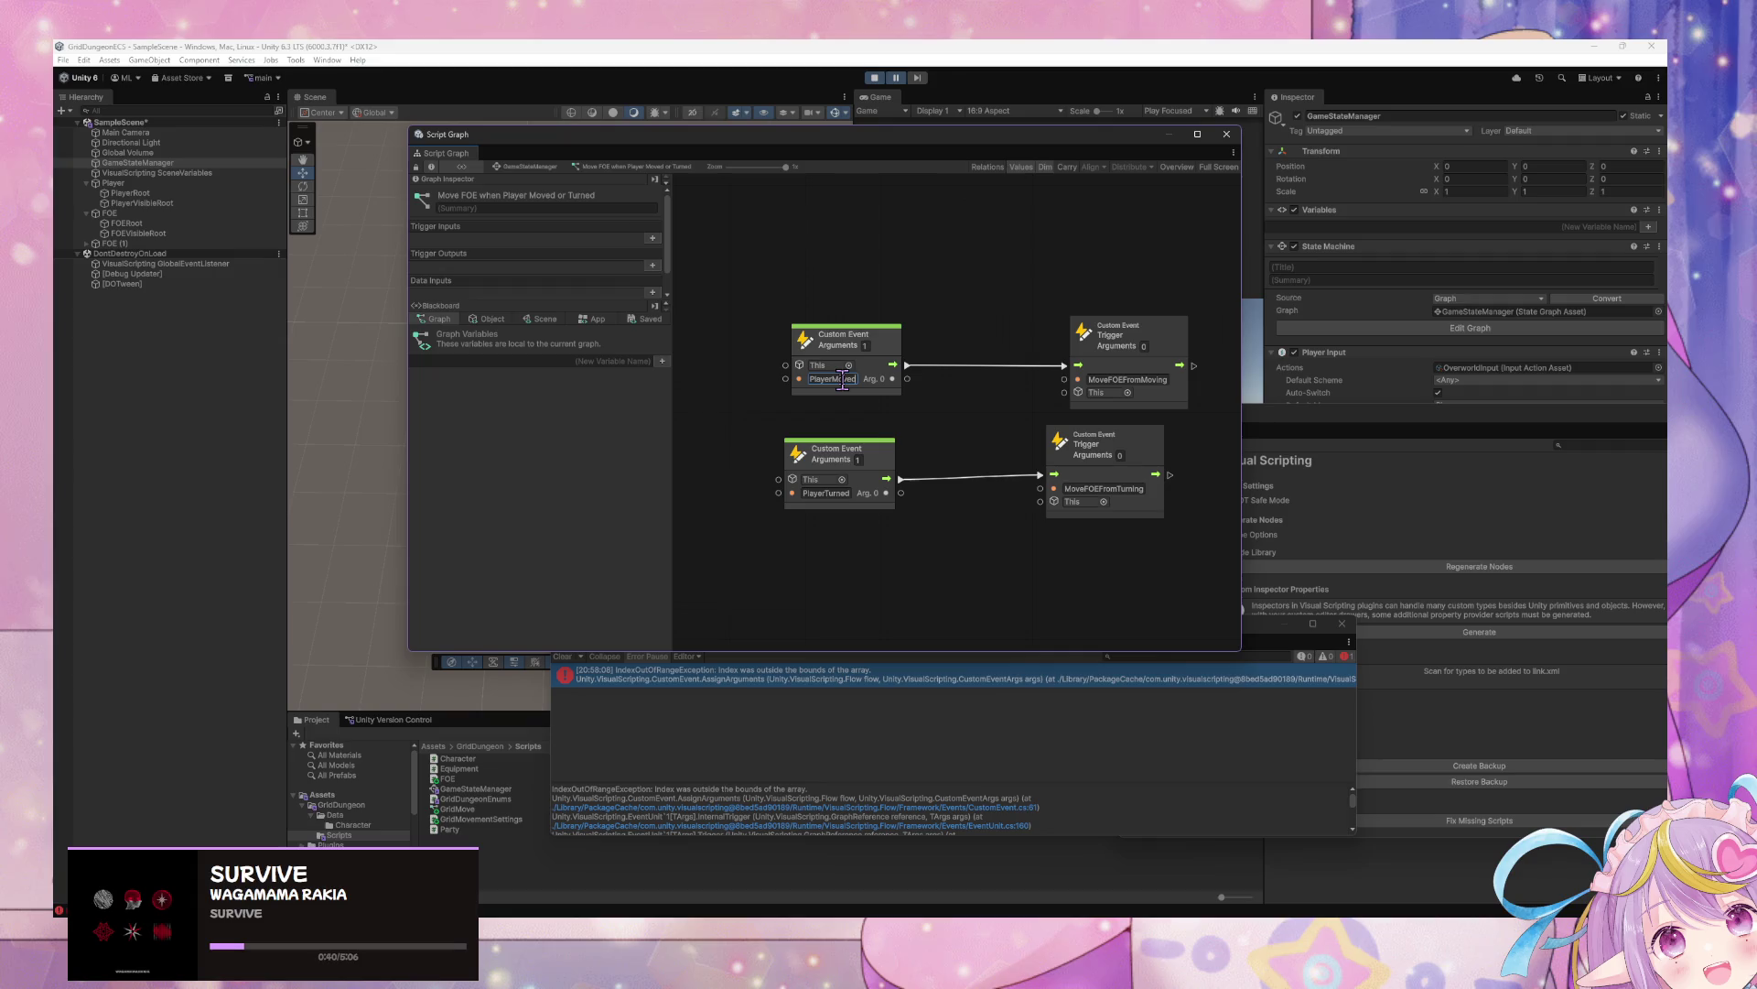
left_click(534, 174)
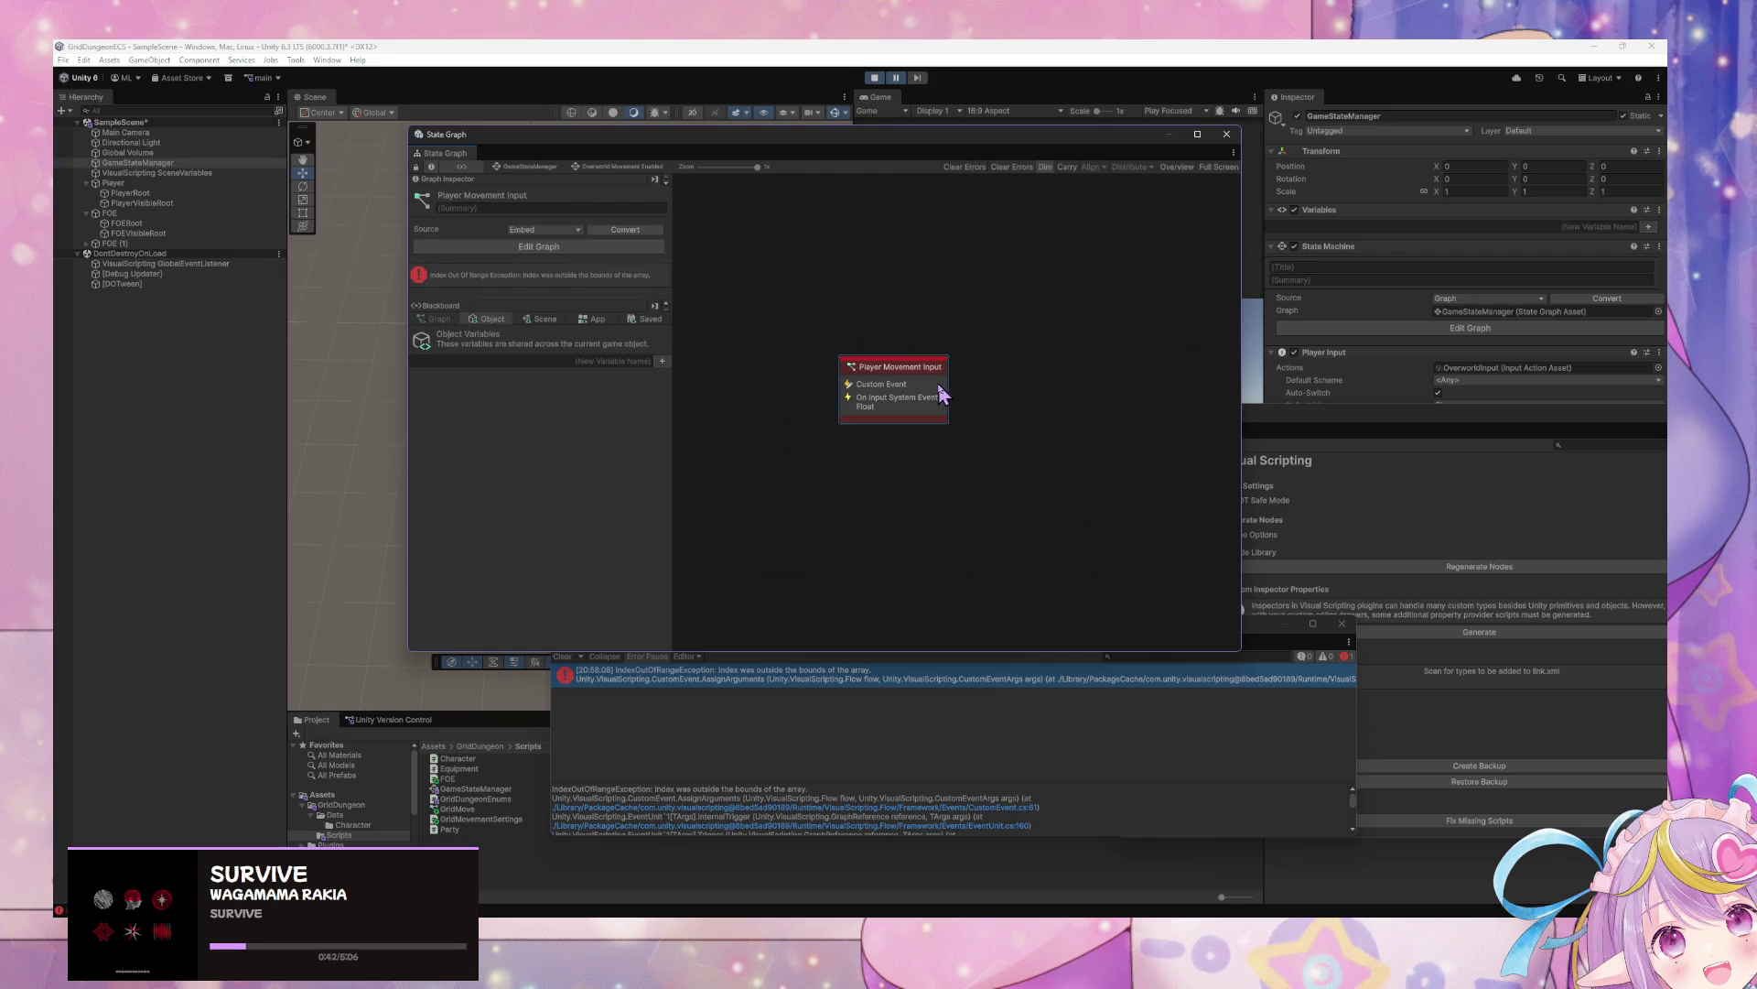
Nudge the lower Grid Move node up and right in the Player Movement Input graph
double_click(941, 394)
scroll(1133, 342, "up", 5)
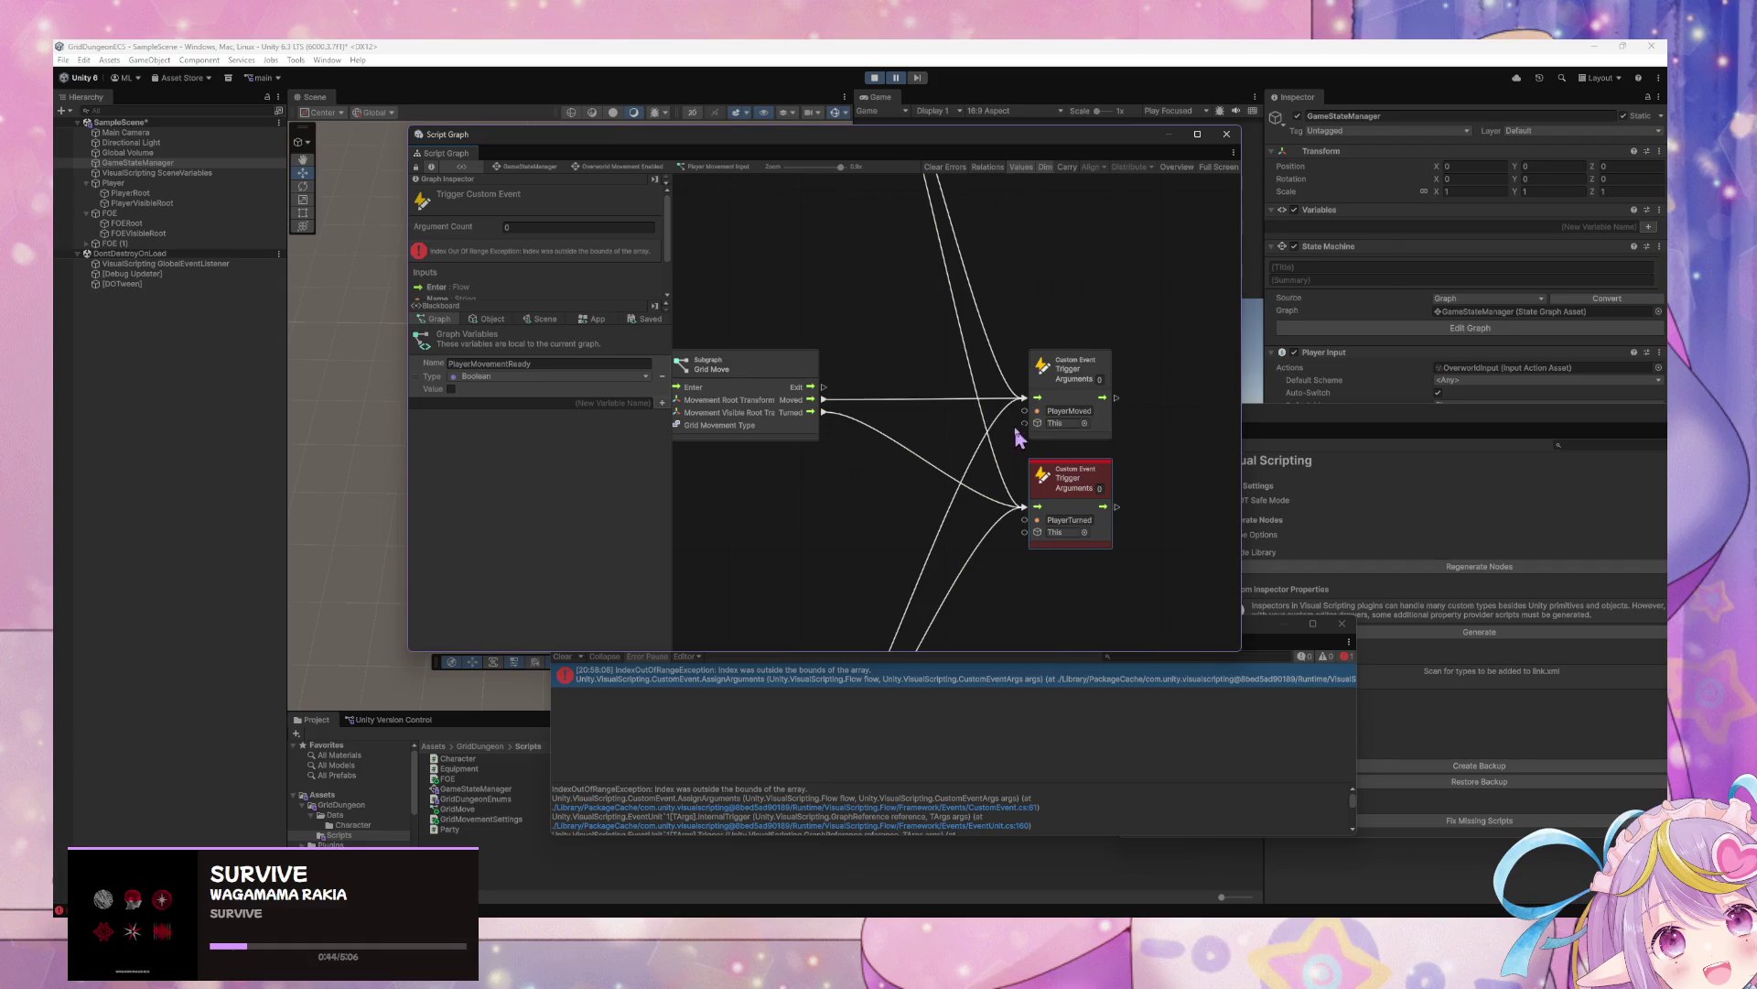
scroll(1103, 380, "down", 5)
scroll(1067, 435, "up", 5)
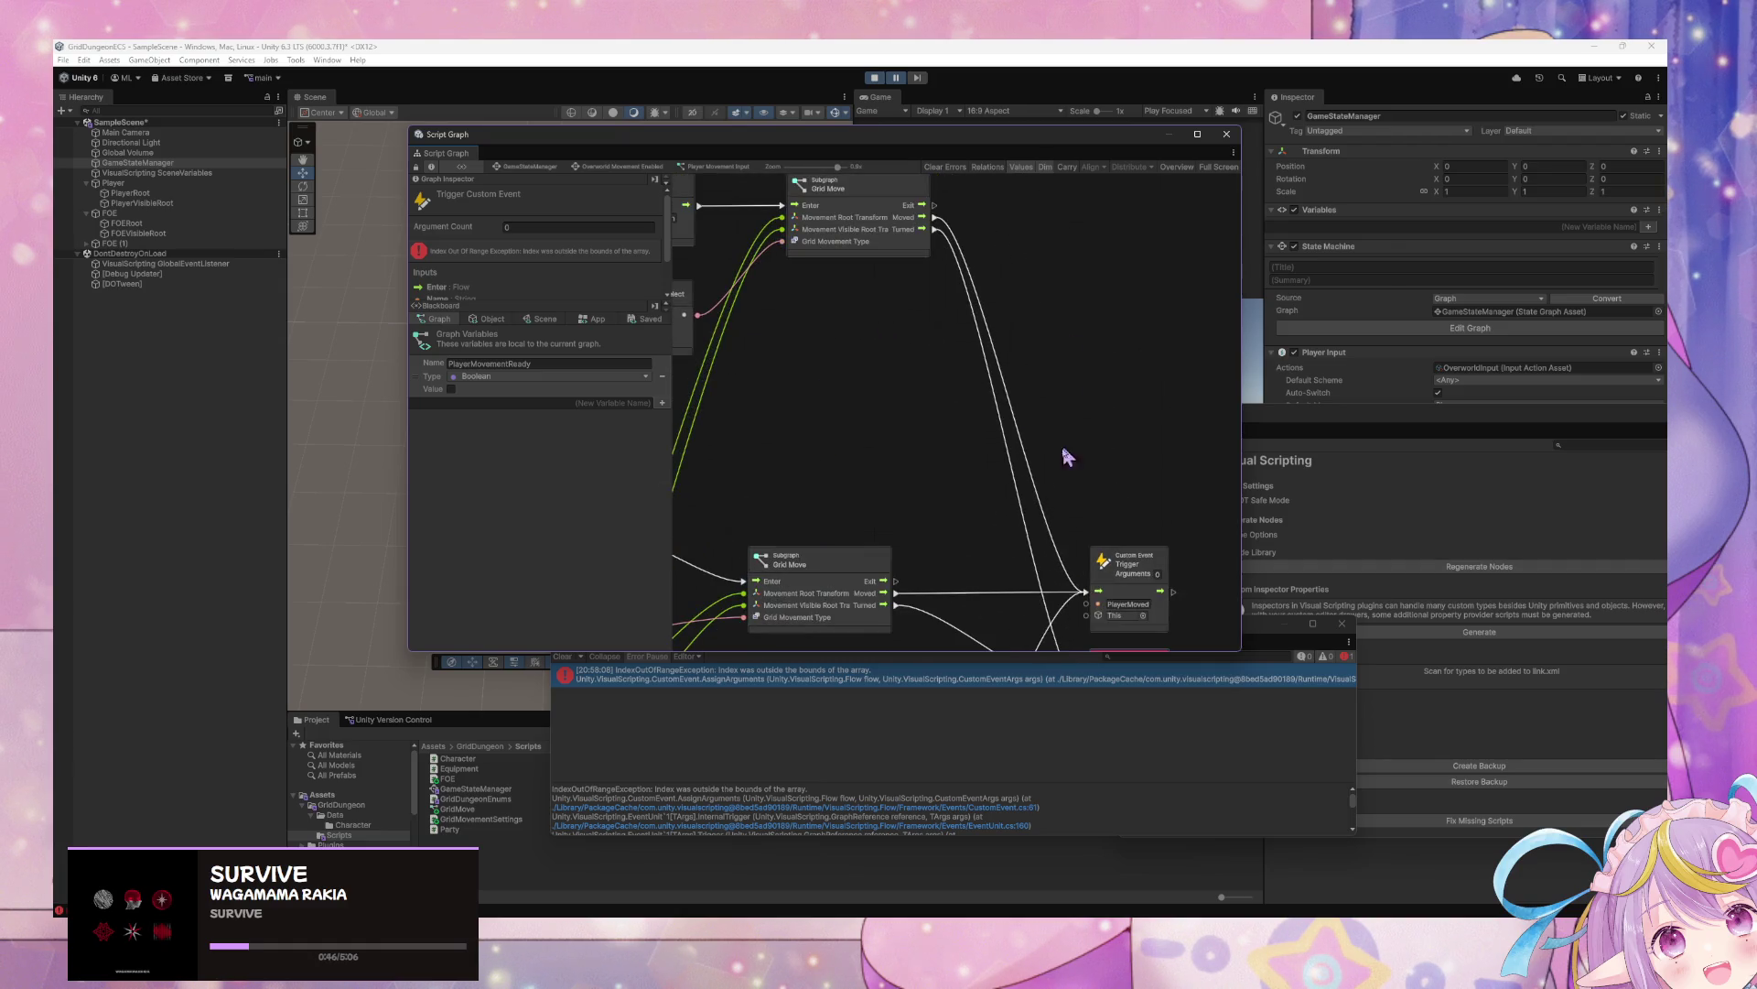
scroll(1052, 377, "down", 5)
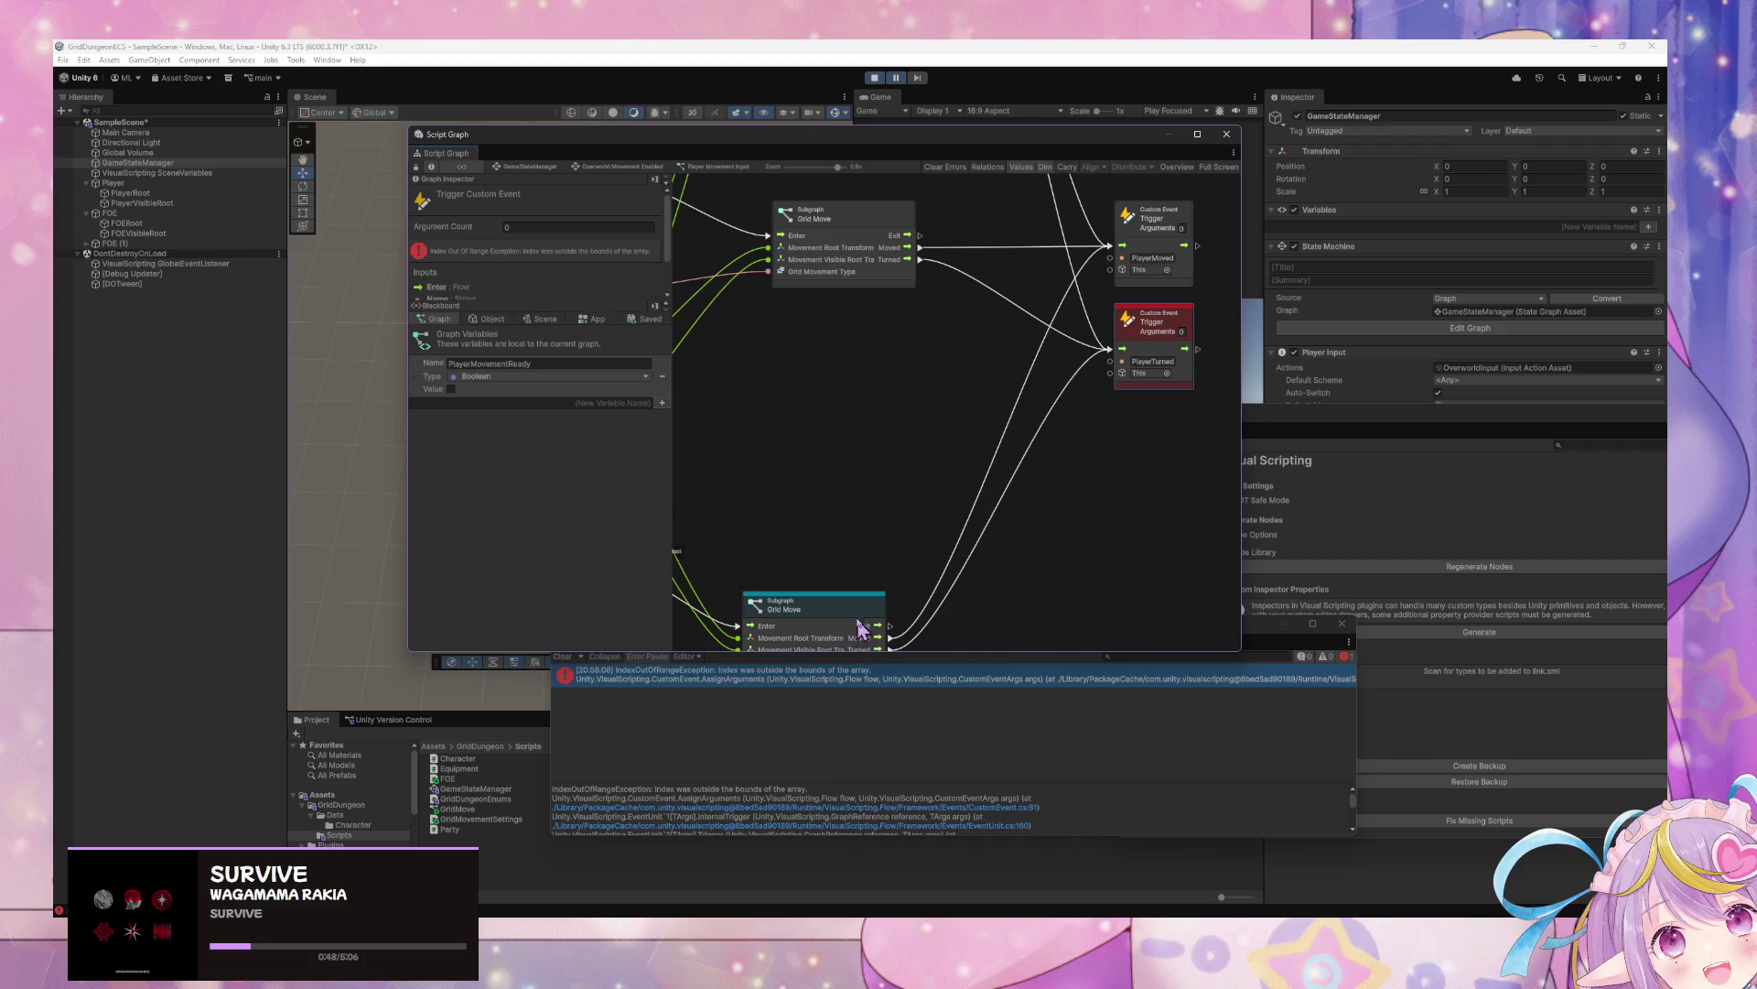
left_click_drag(861, 630, 883, 587)
scroll(1007, 556, "down", 5)
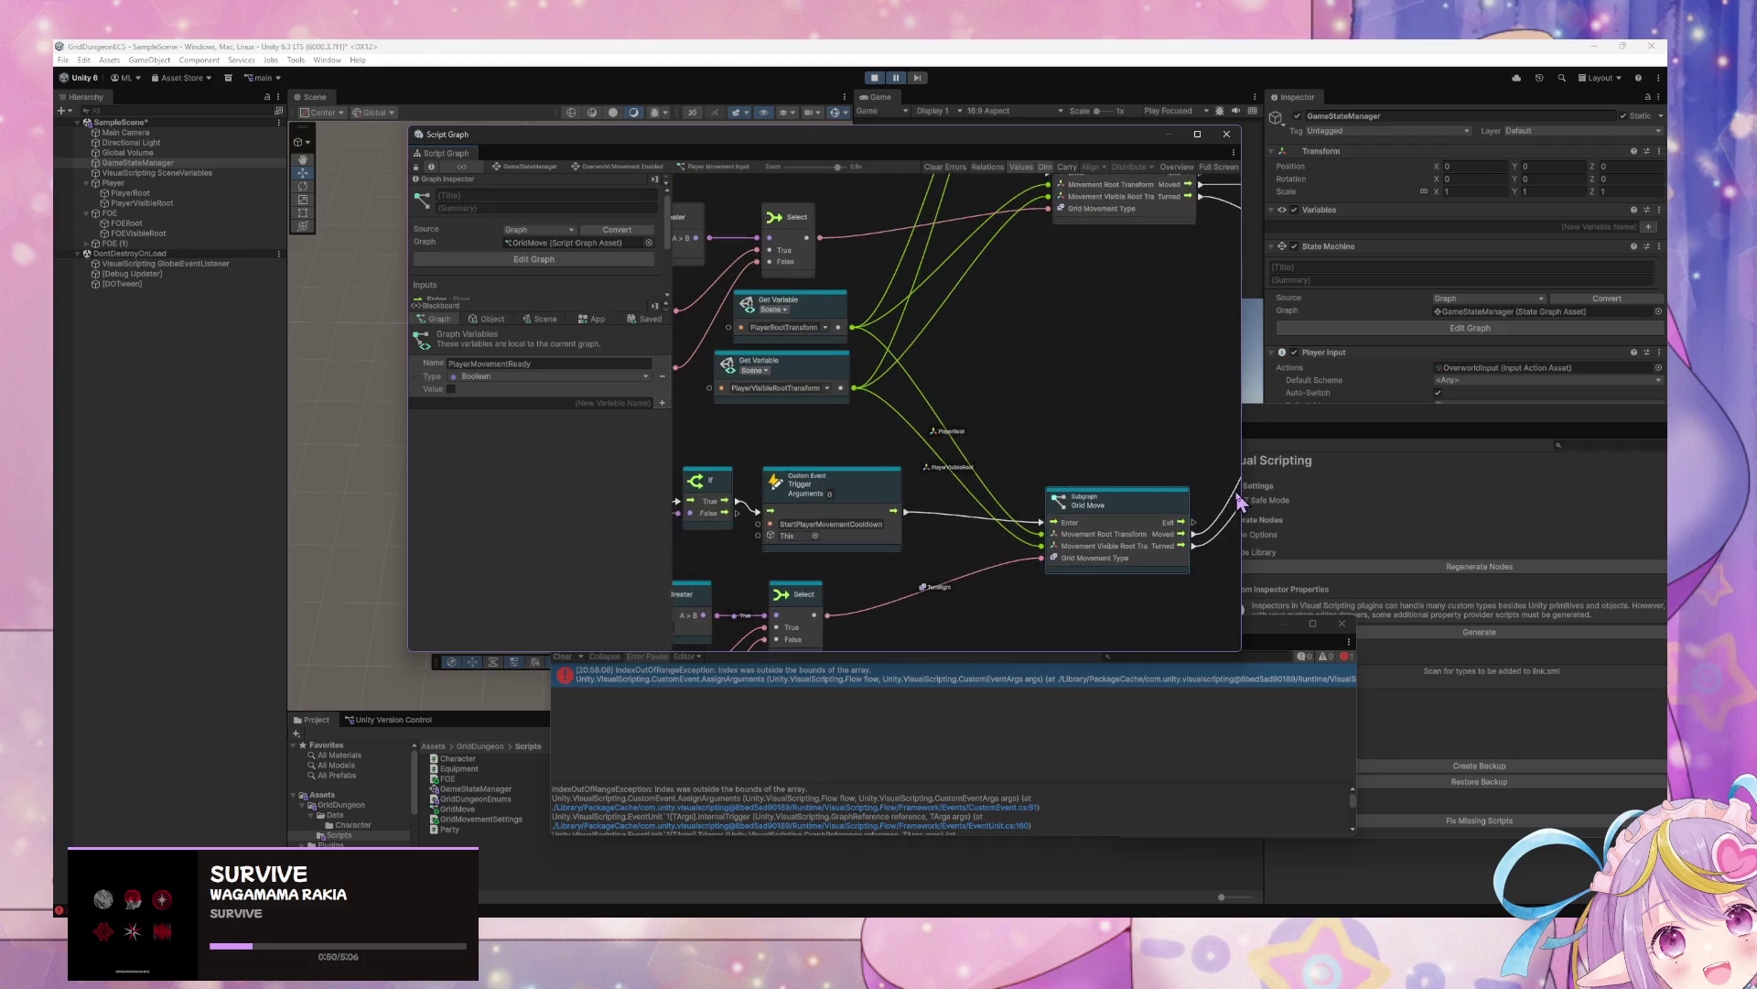
scroll(1051, 514, "up", 5)
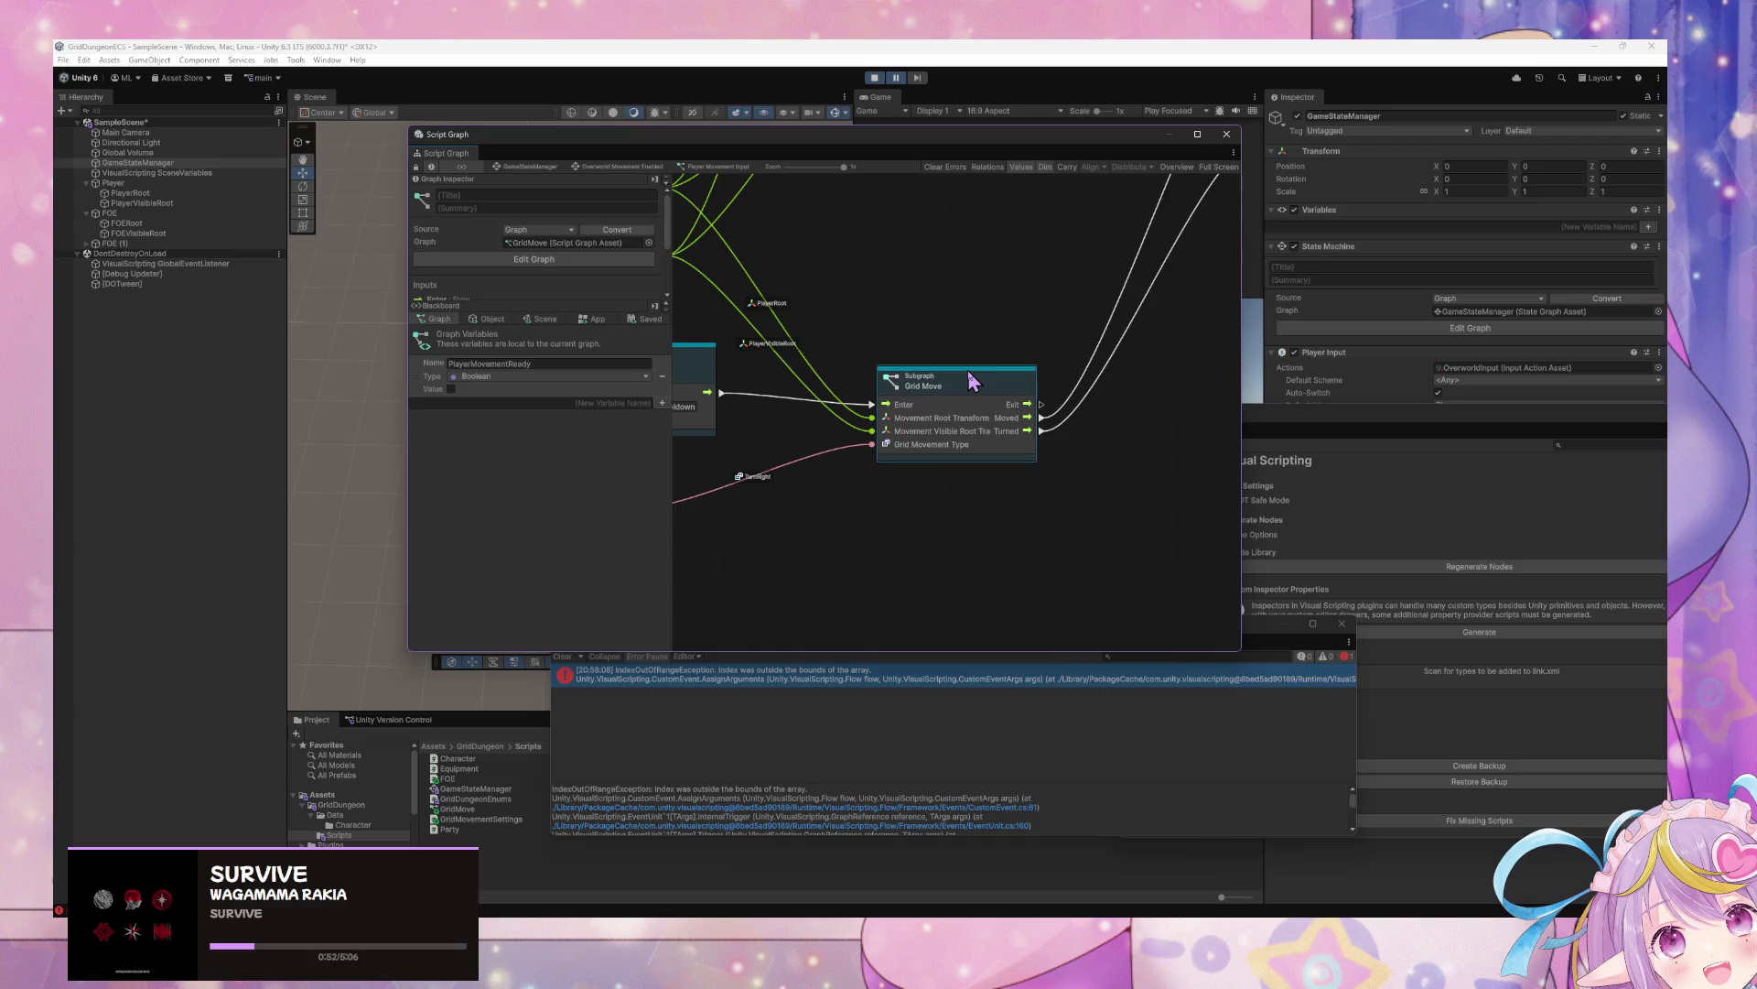
Look over the Grid Move subgraph's Move and Rotate groups, then return to Overworld Movement Enabled
double_click(972, 379)
scroll(979, 421, "down", 3)
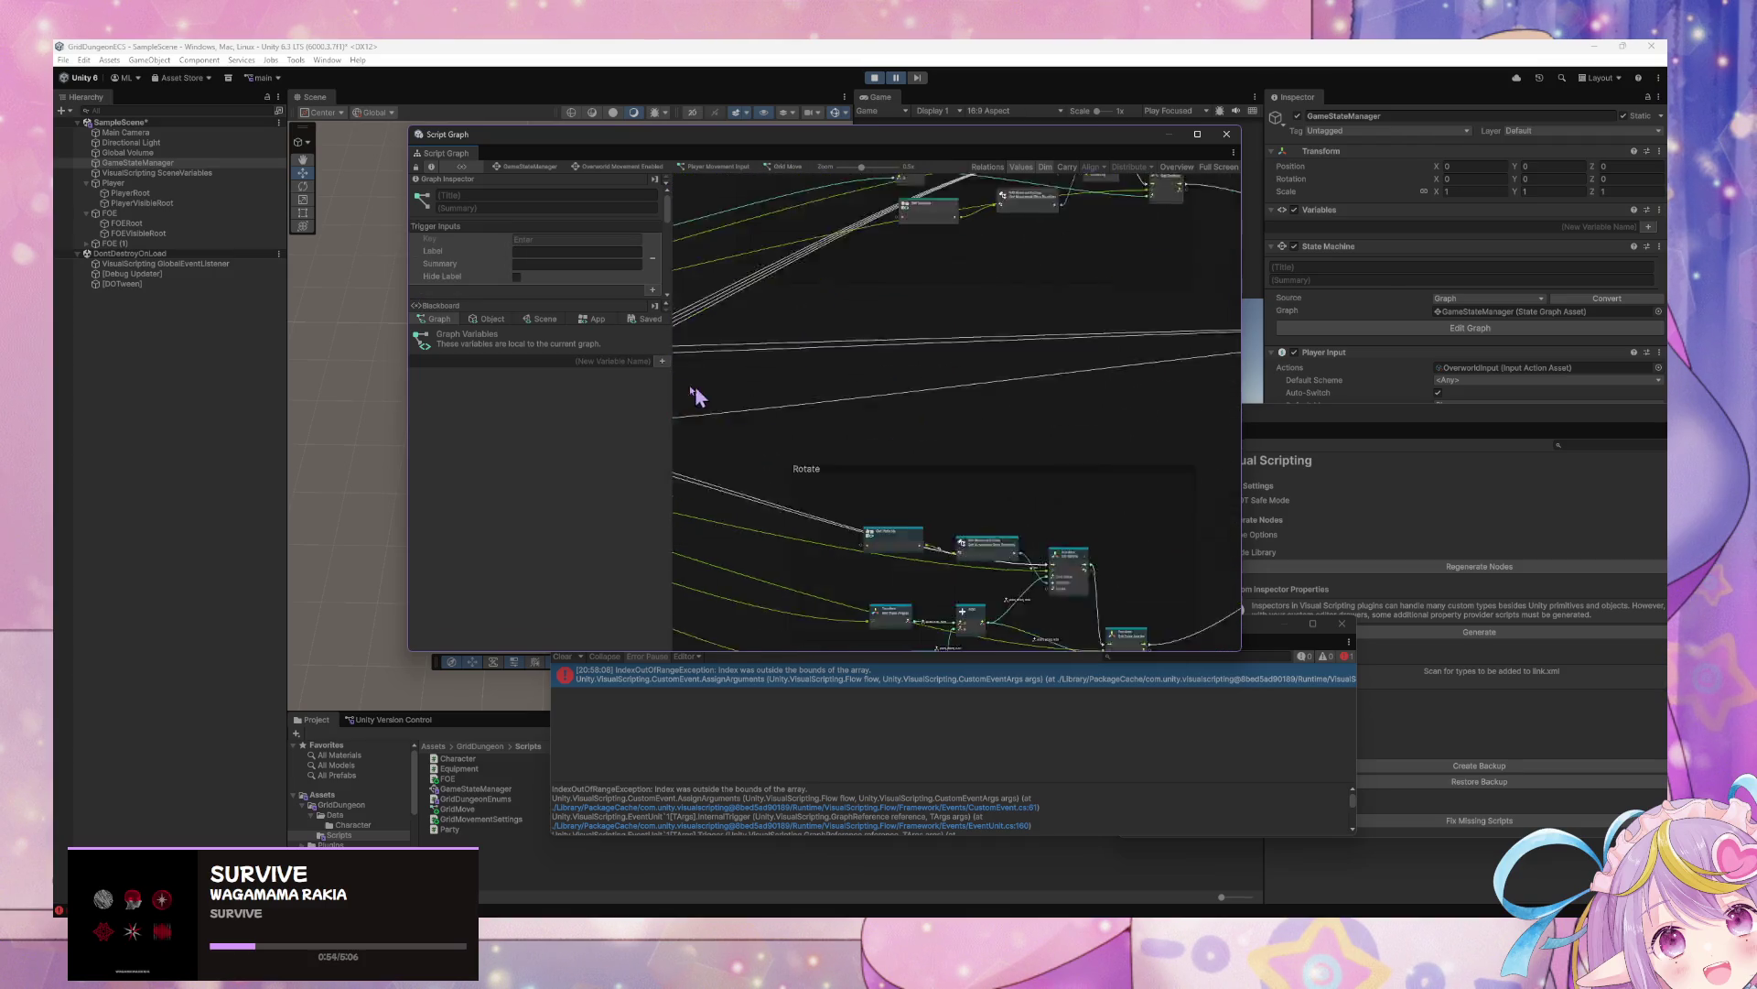
scroll(695, 396, "down", 5)
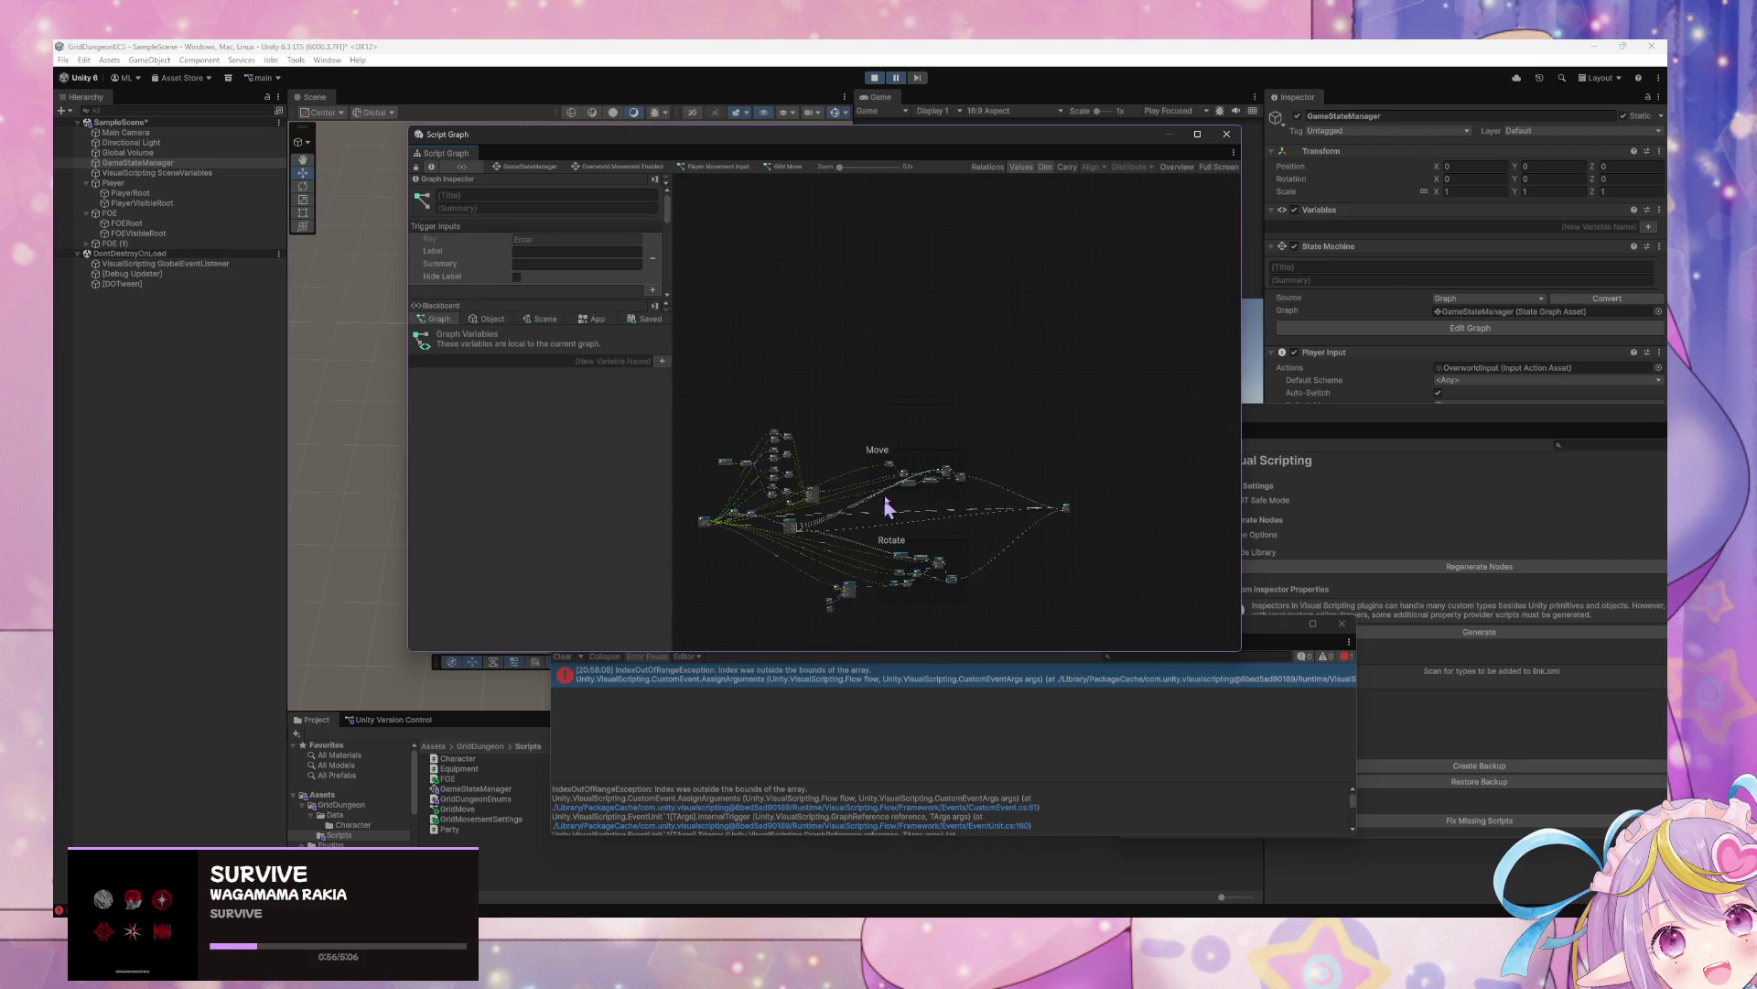
scroll(886, 506, "up", 5)
scroll(879, 396, "up", 2)
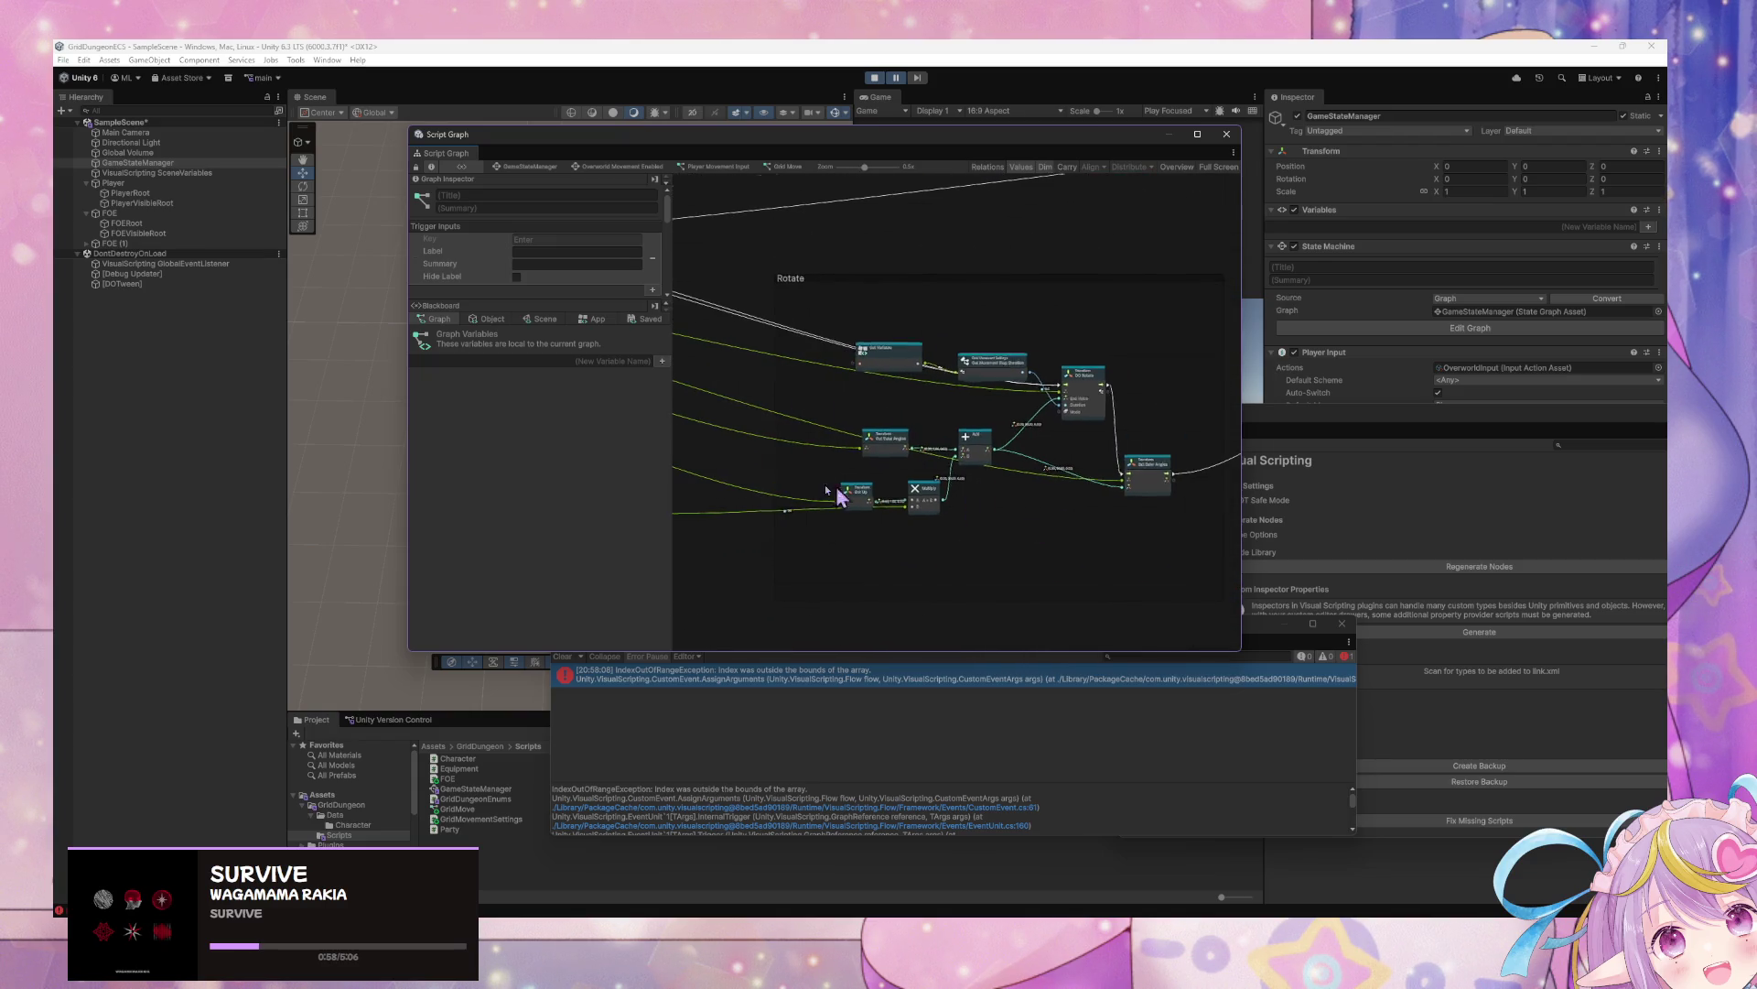
scroll(835, 494, "right", 10)
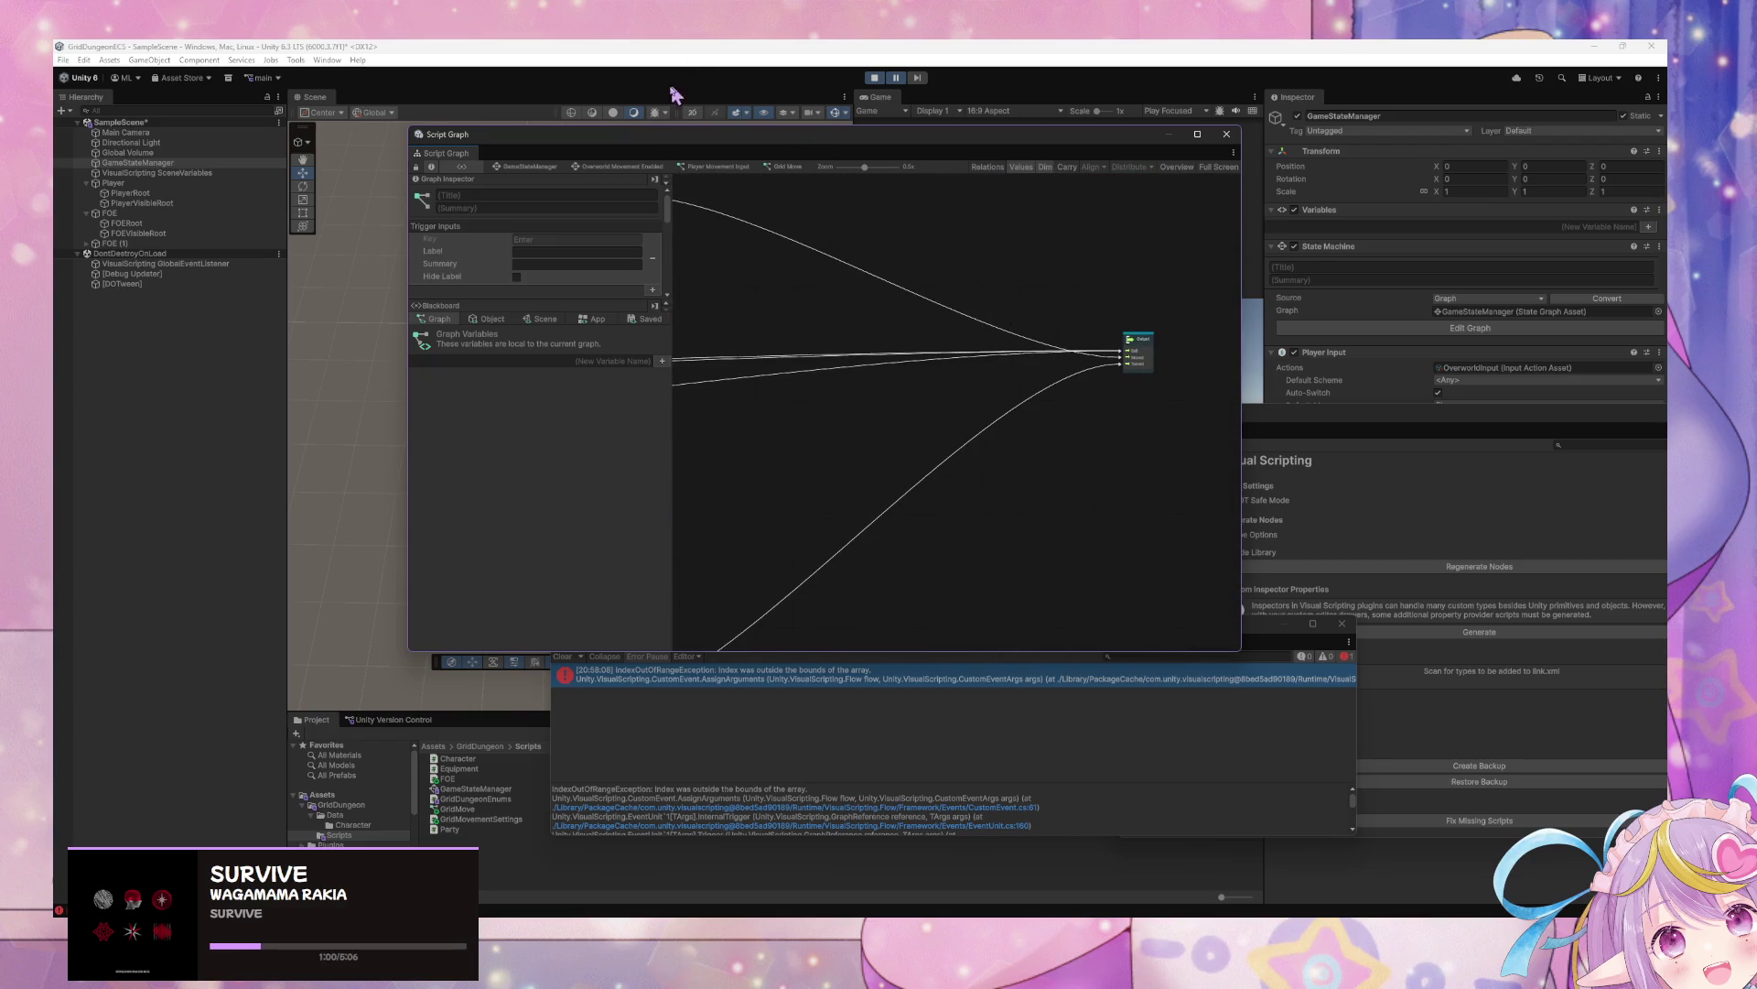
left_click(621, 167)
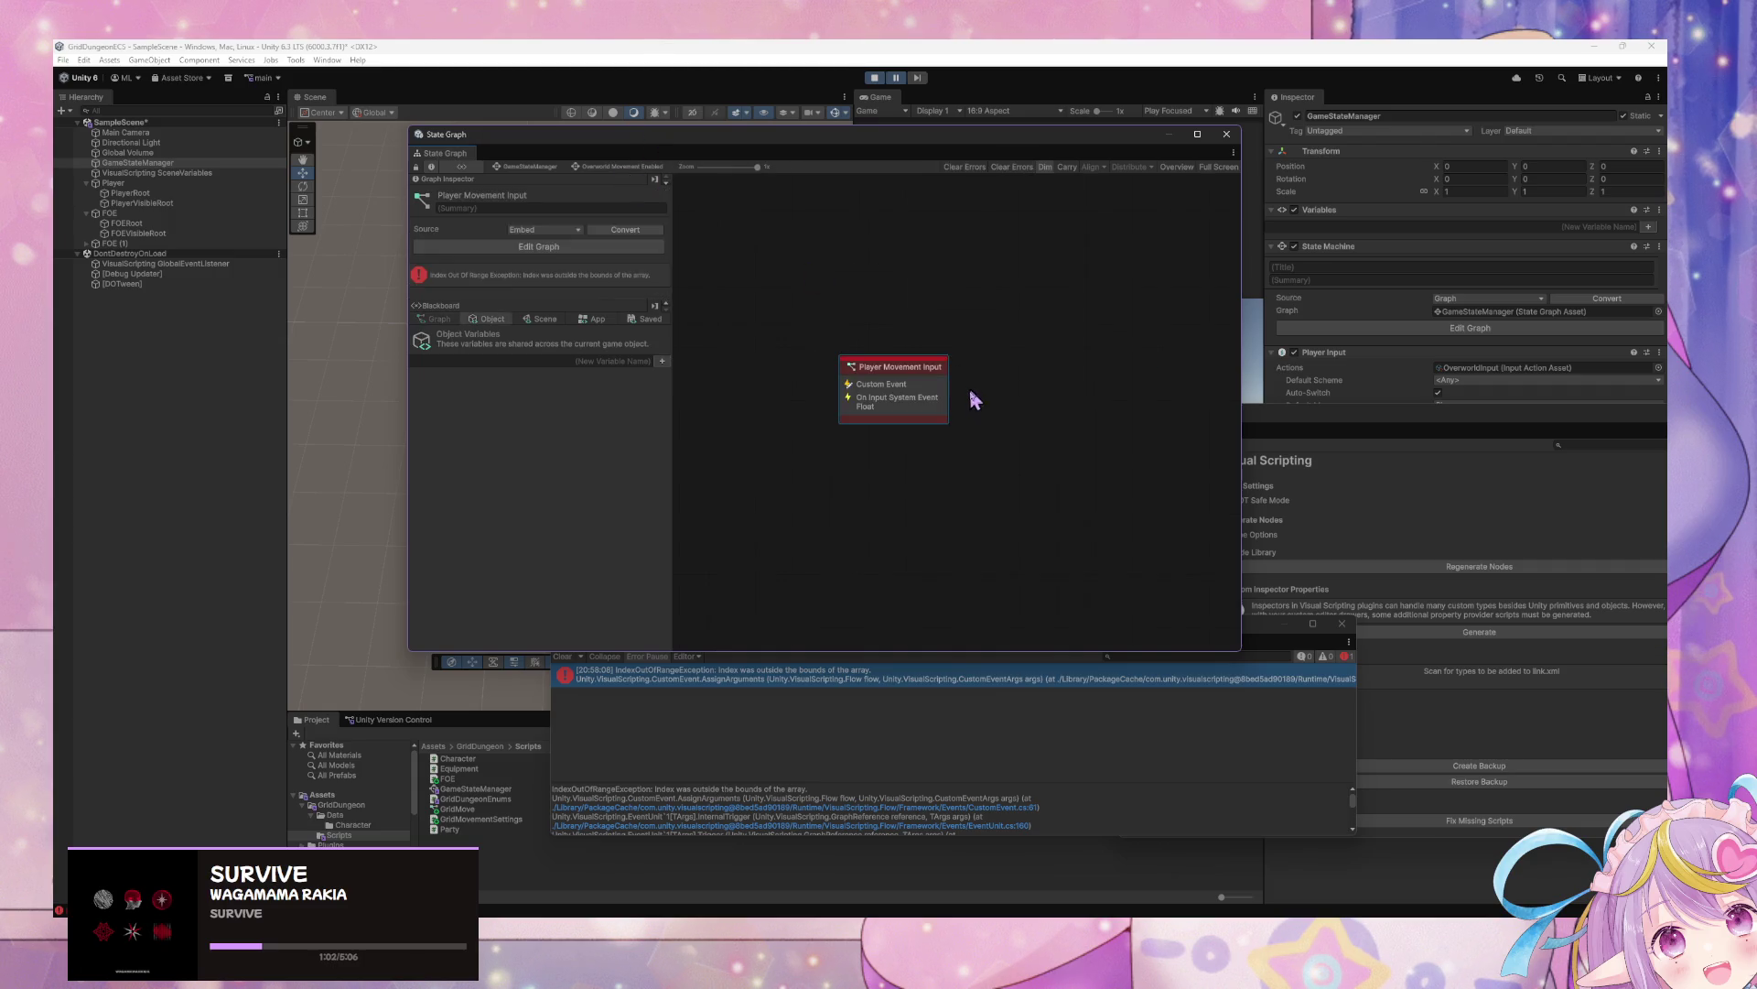
Scan Player Movement Input, then open Move FOE when Player Moved or Turned from GameStateManager
double_click(922, 383)
scroll(1064, 383, "down", 3)
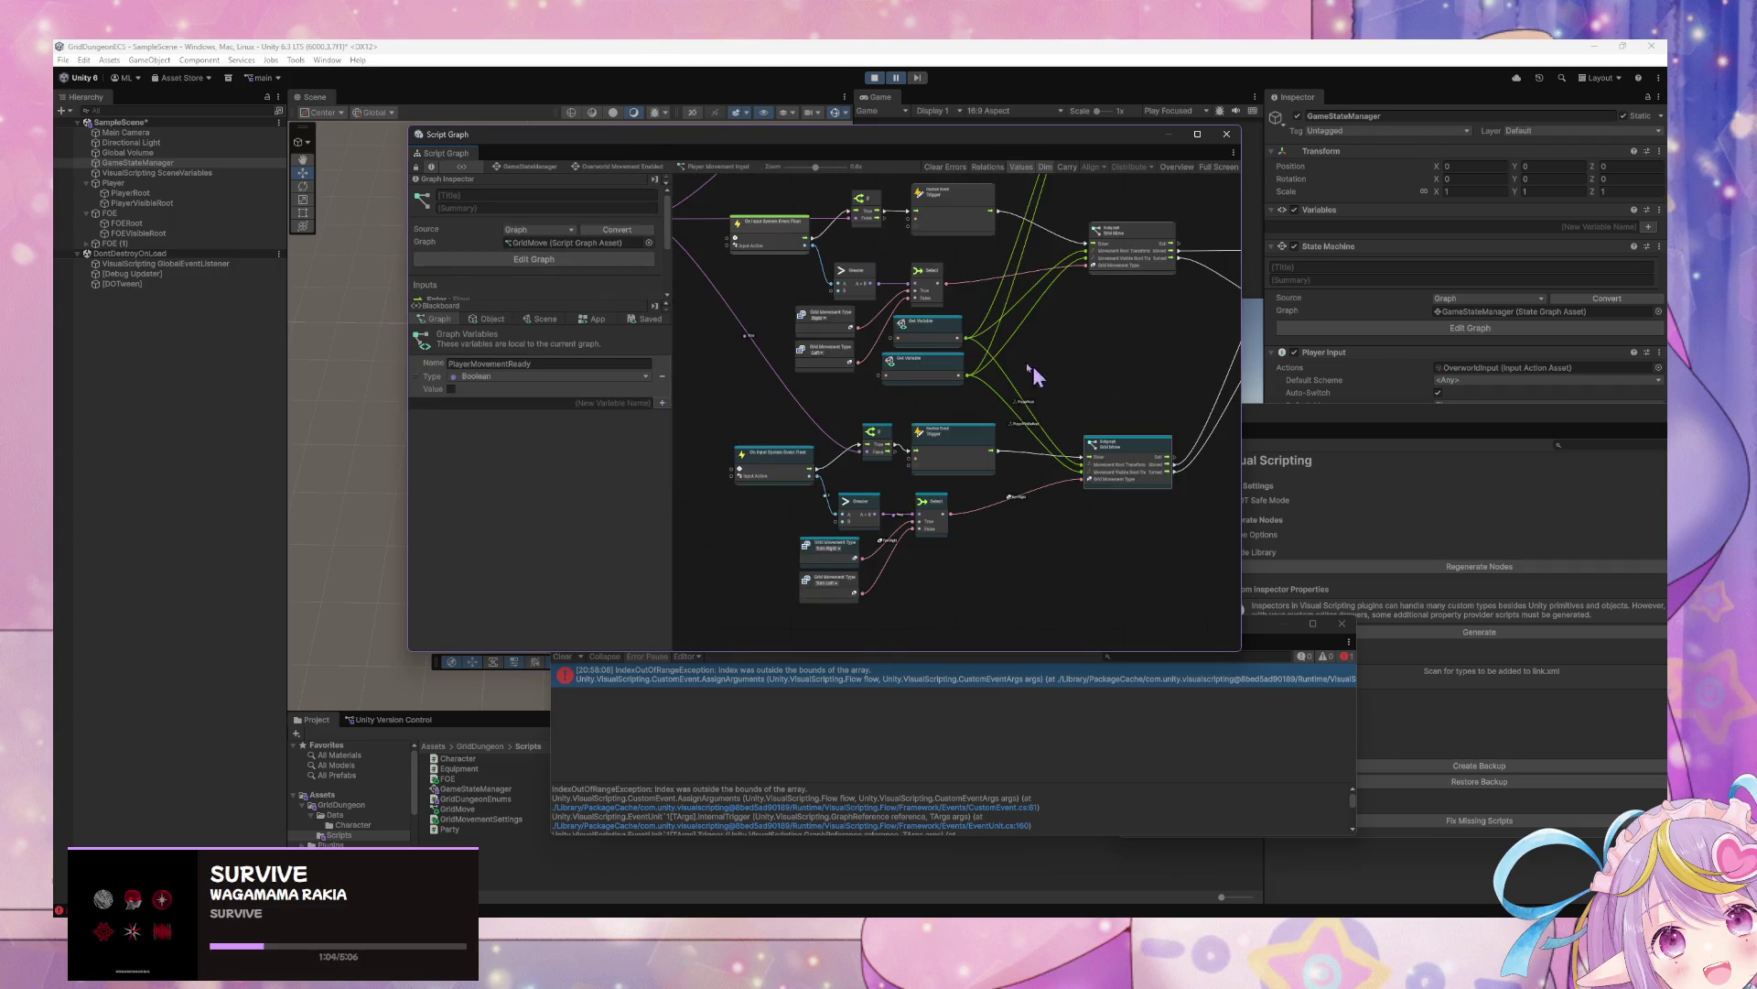
scroll(1032, 365, "down", 3)
scroll(1045, 427, "up", 3)
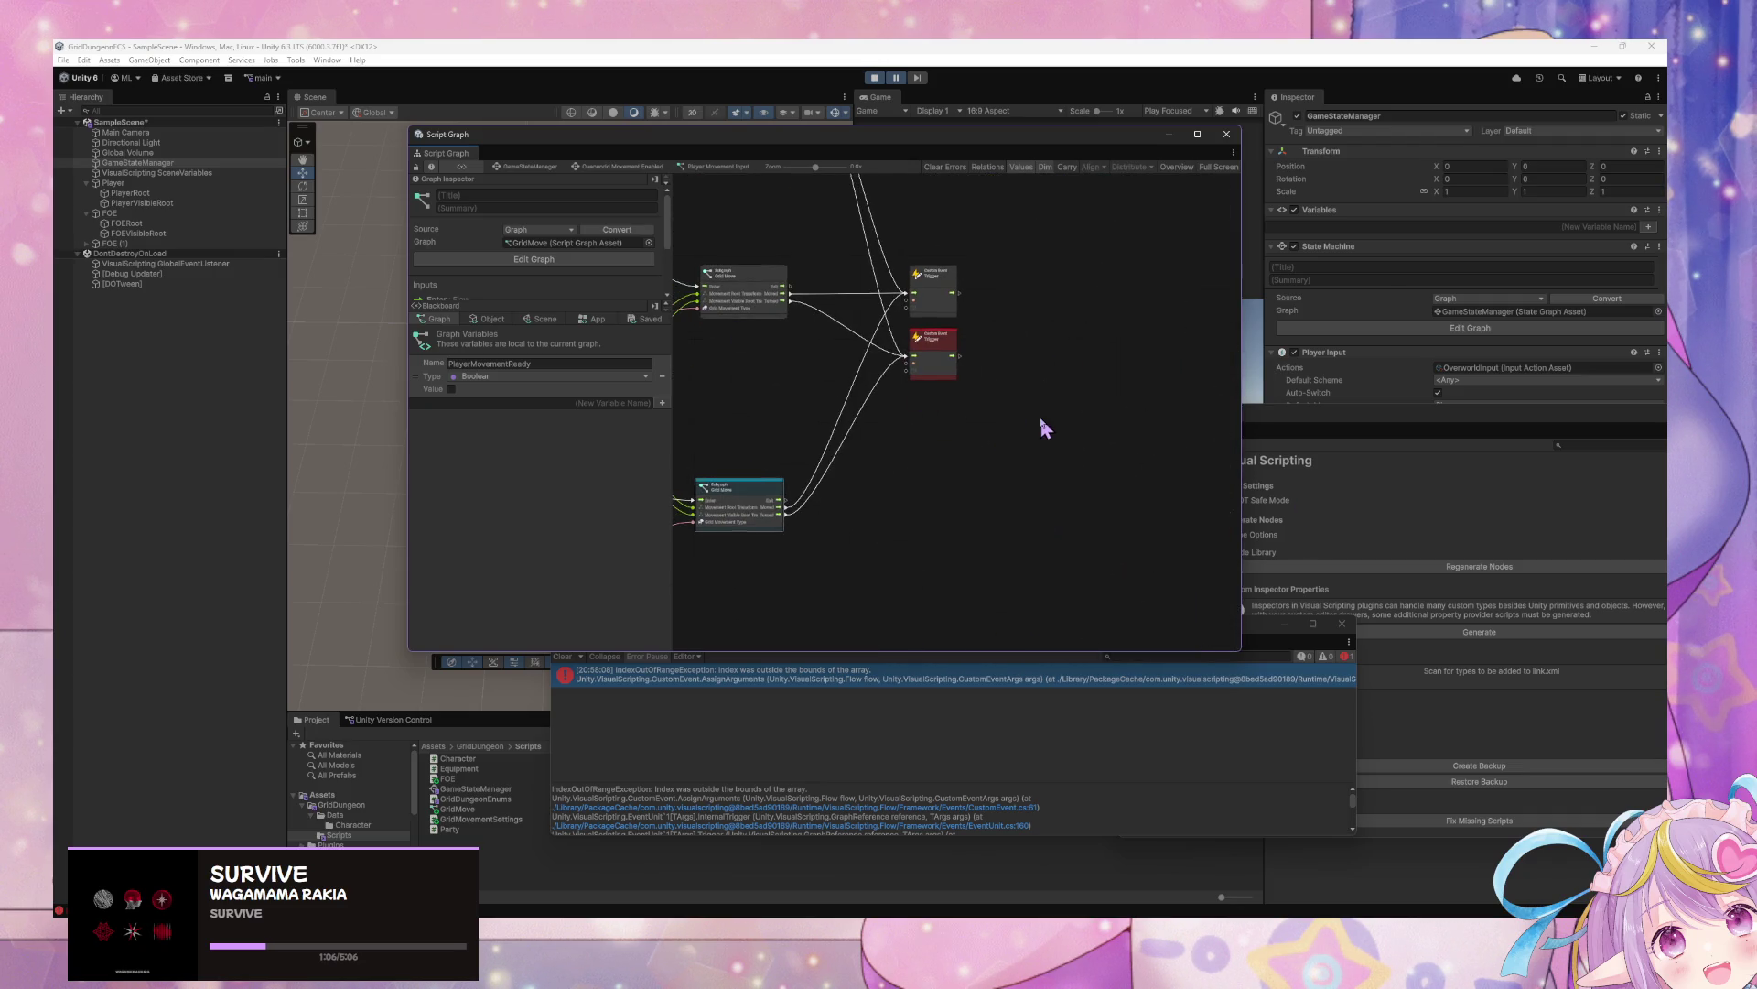
scroll(1045, 428, "up", 5)
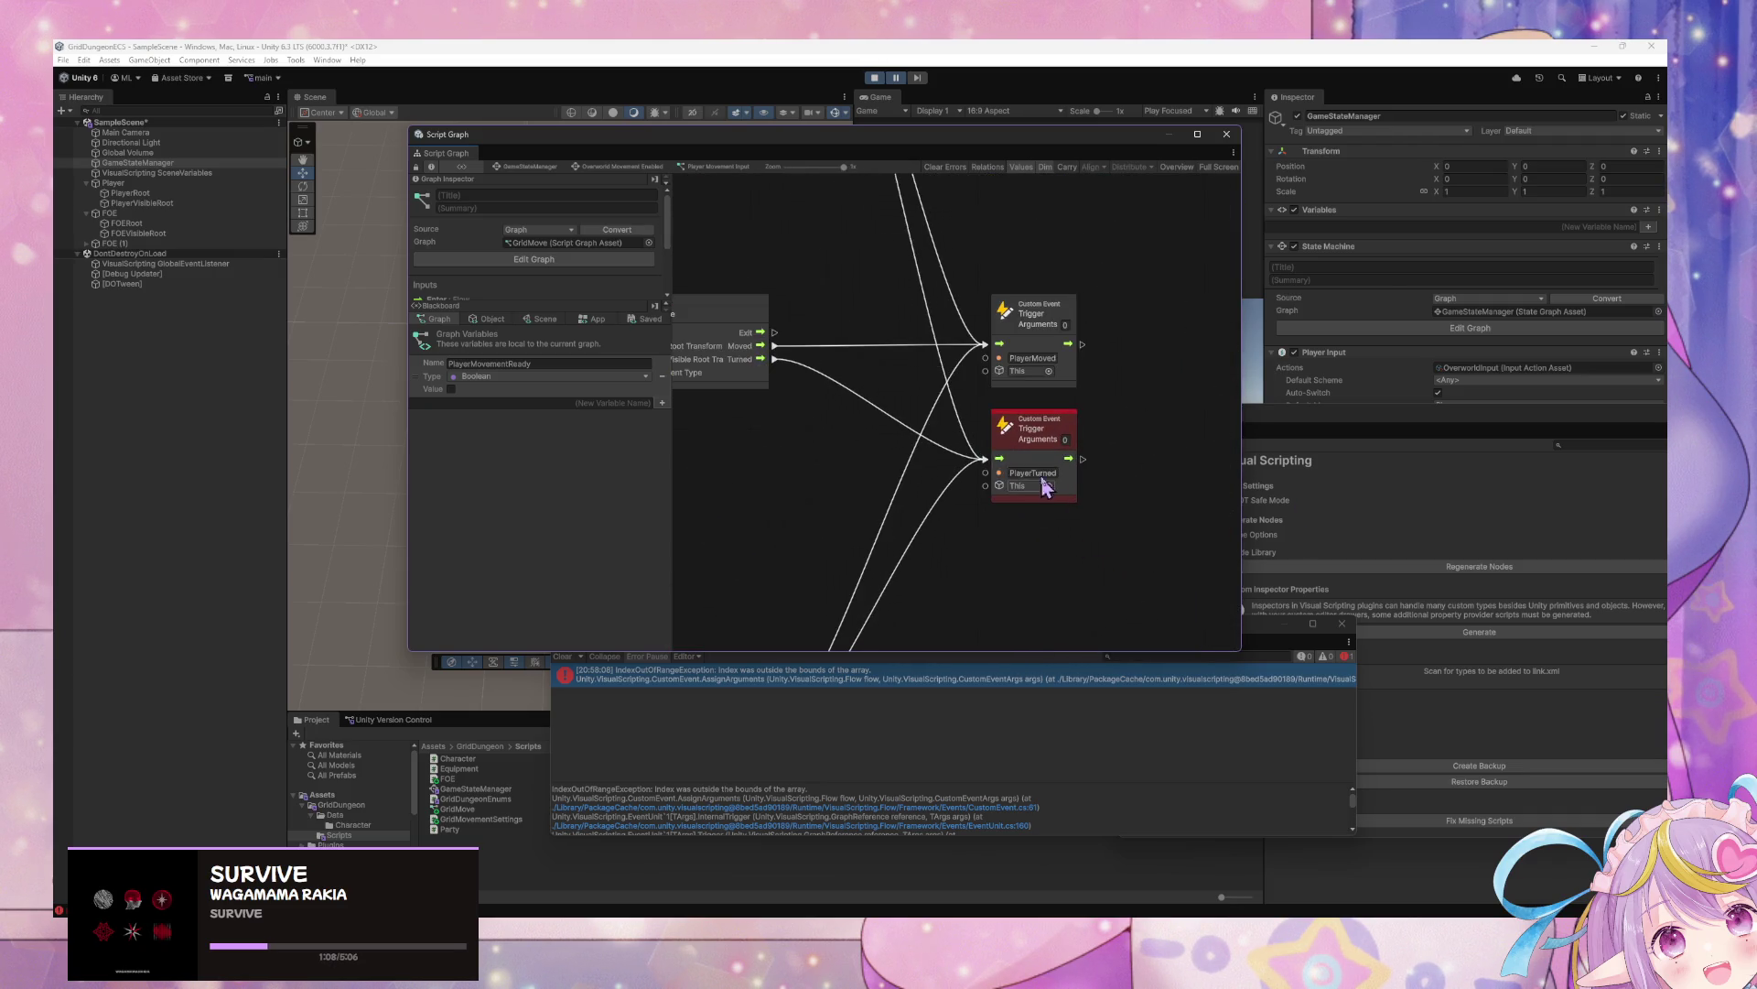
left_click(609, 167)
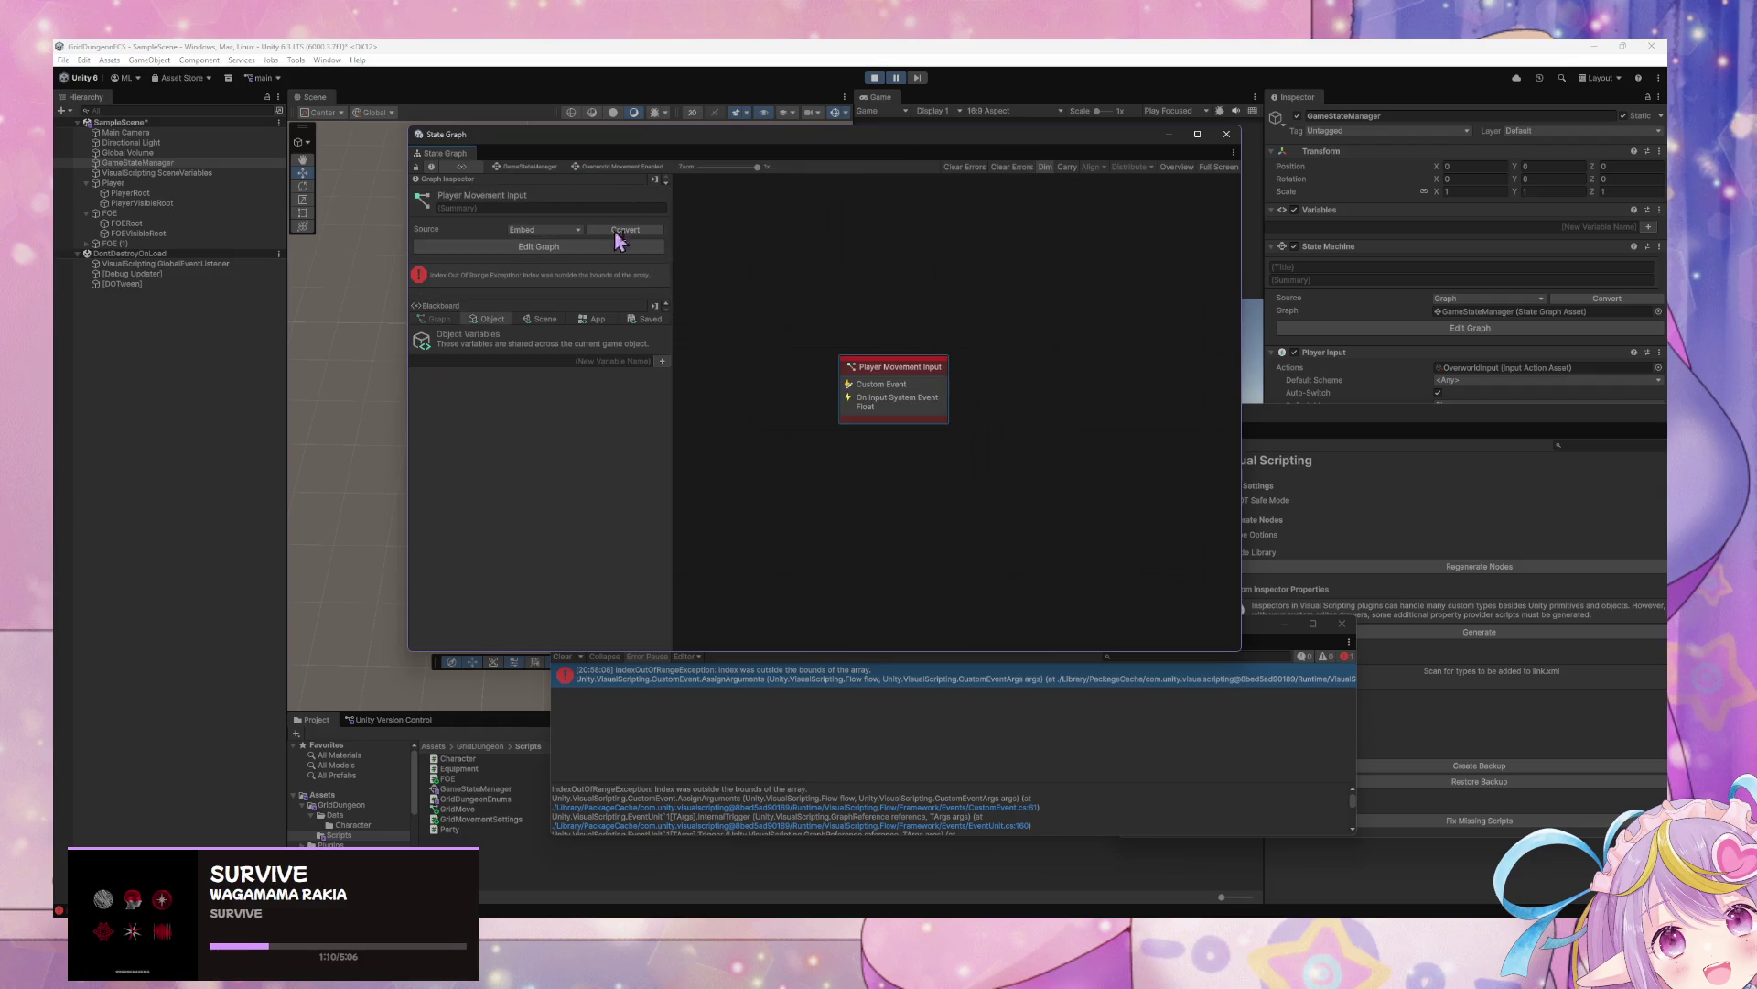
left_click(524, 166)
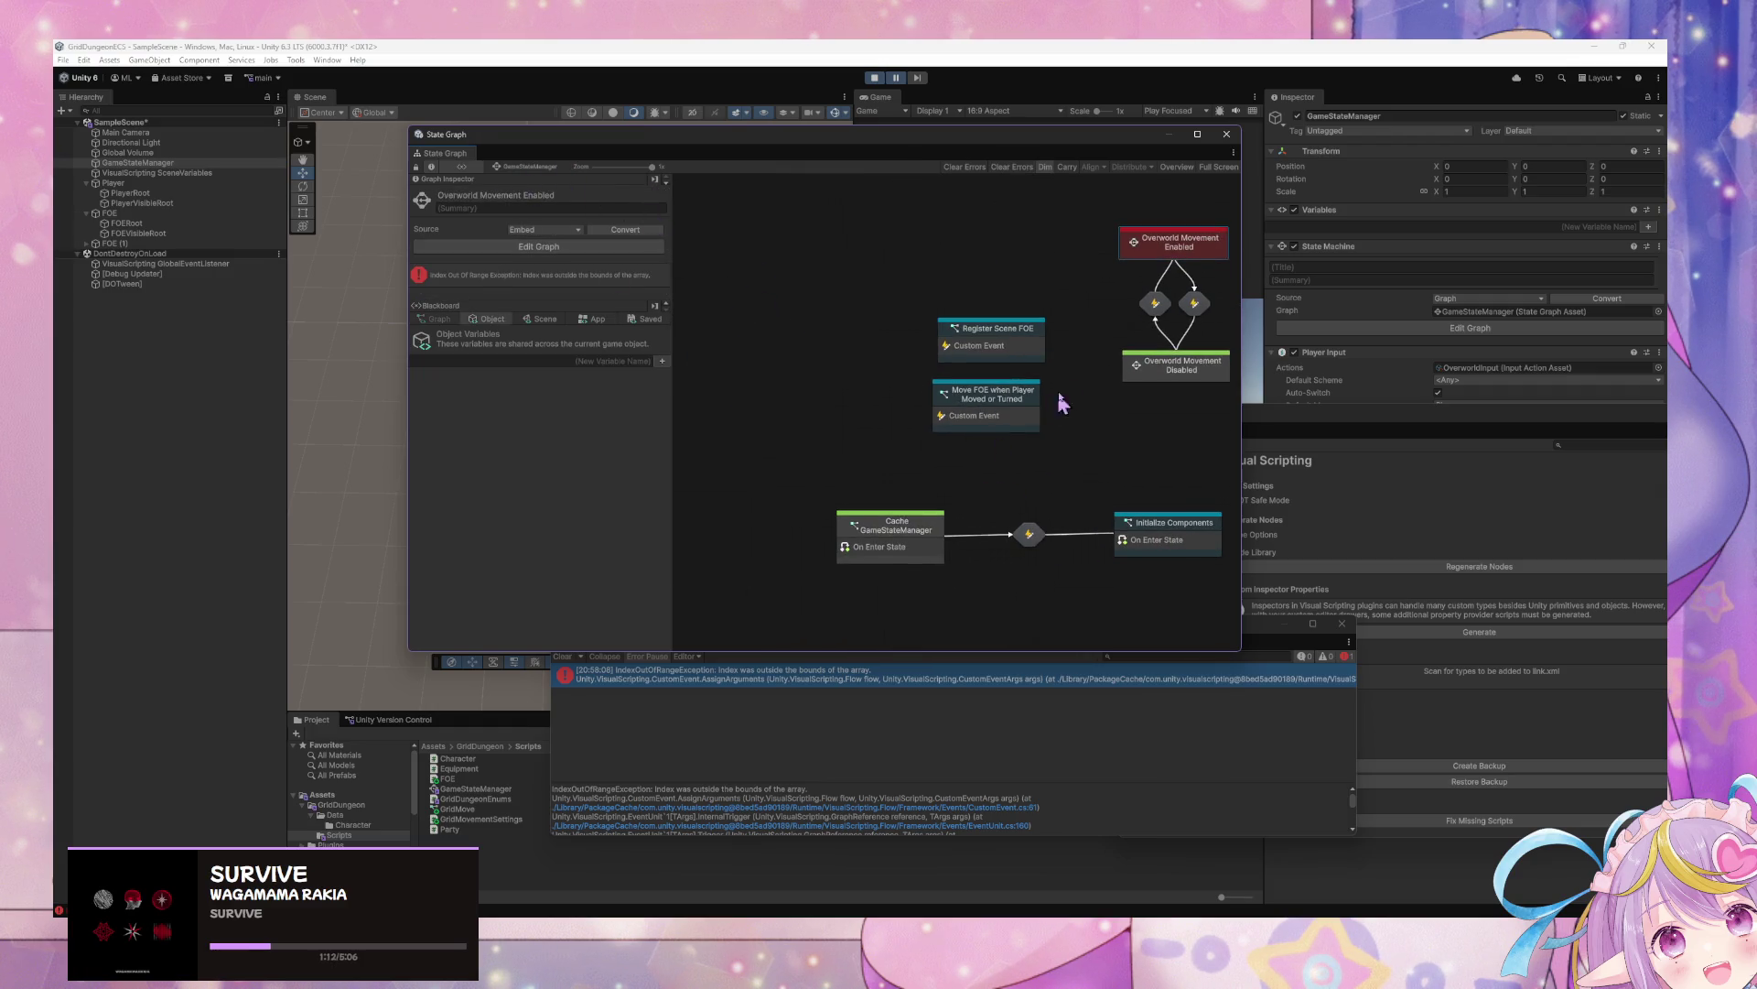
double_click(998, 401)
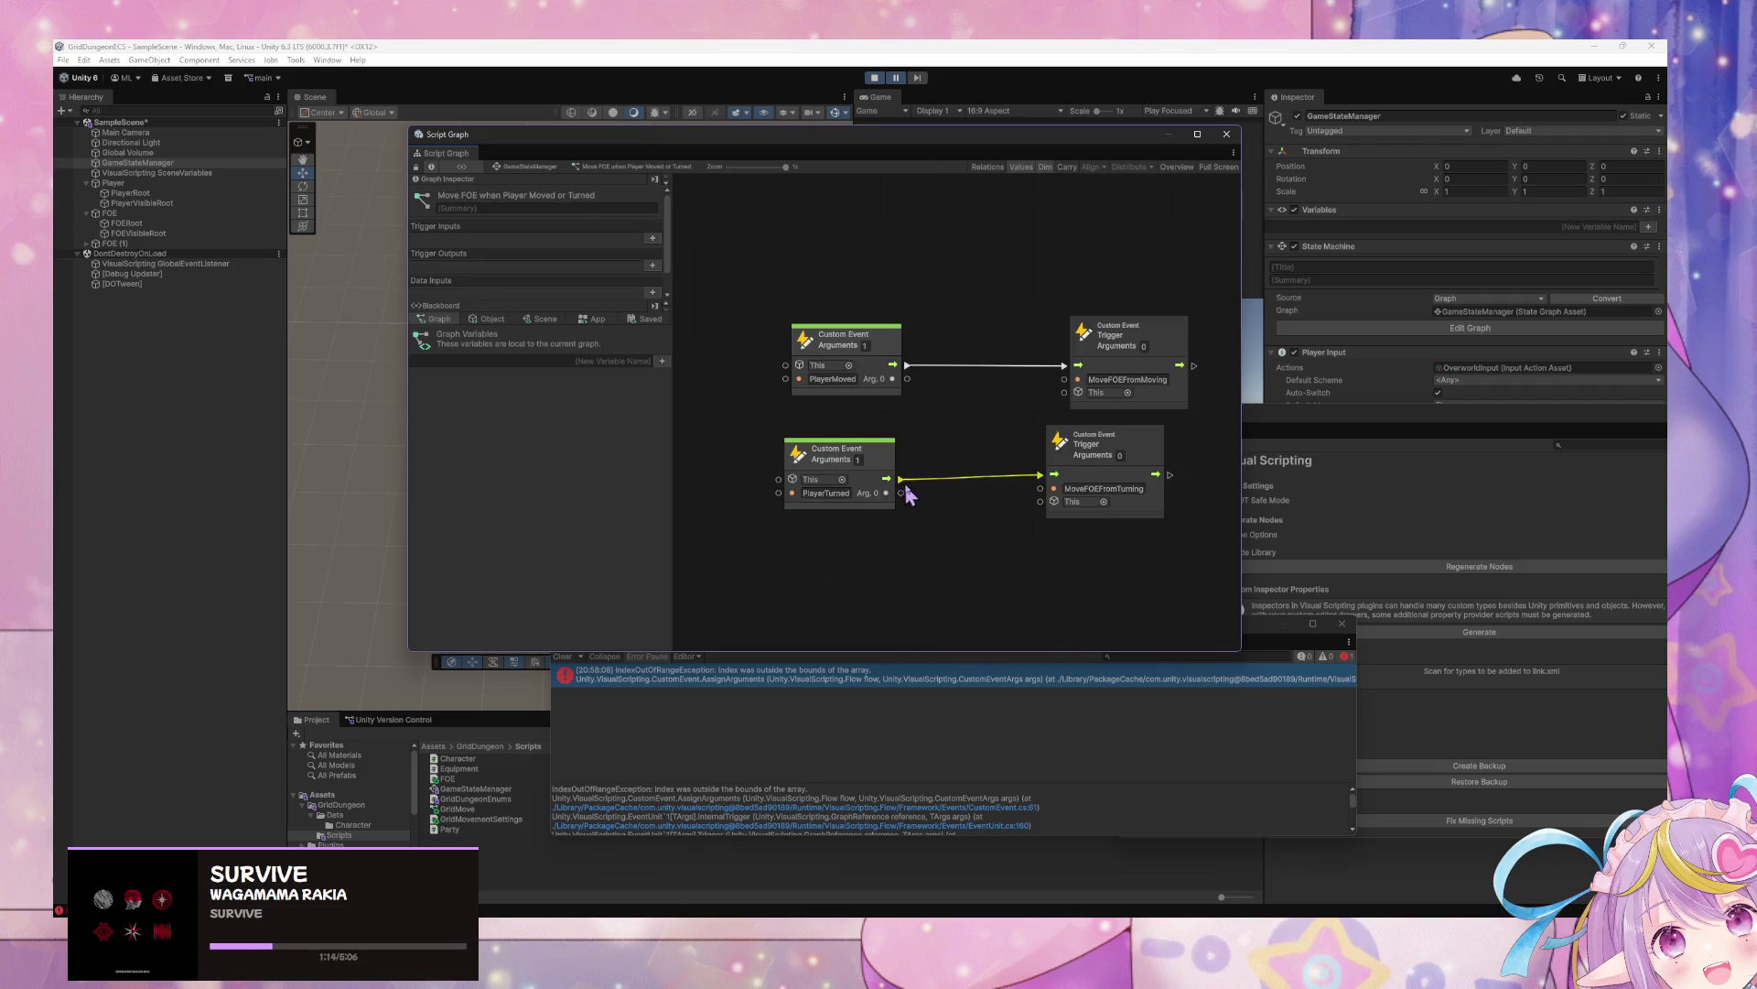
Cut PlayerTurned and PlayerMoved from the MoveFOEFromTurning and MoveFOEFromMoving triggers; reposition the graph window
right_click(903, 481)
right_click(907, 369)
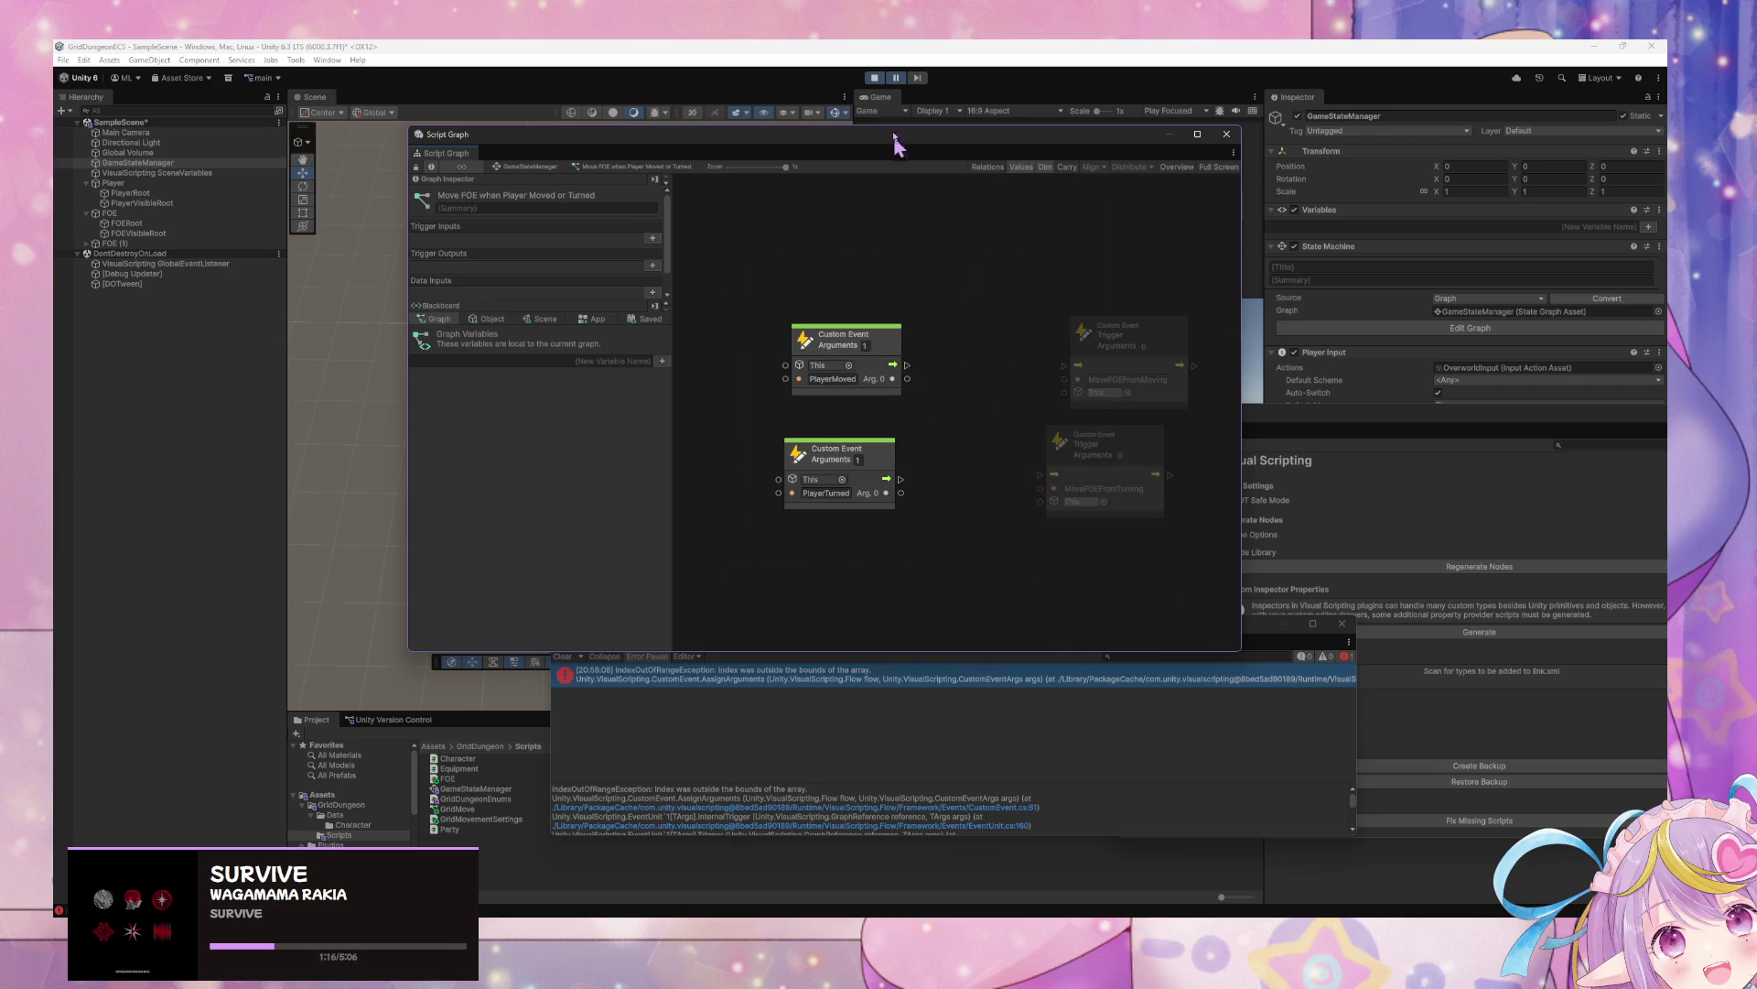
left_click_drag(881, 147, 993, 371)
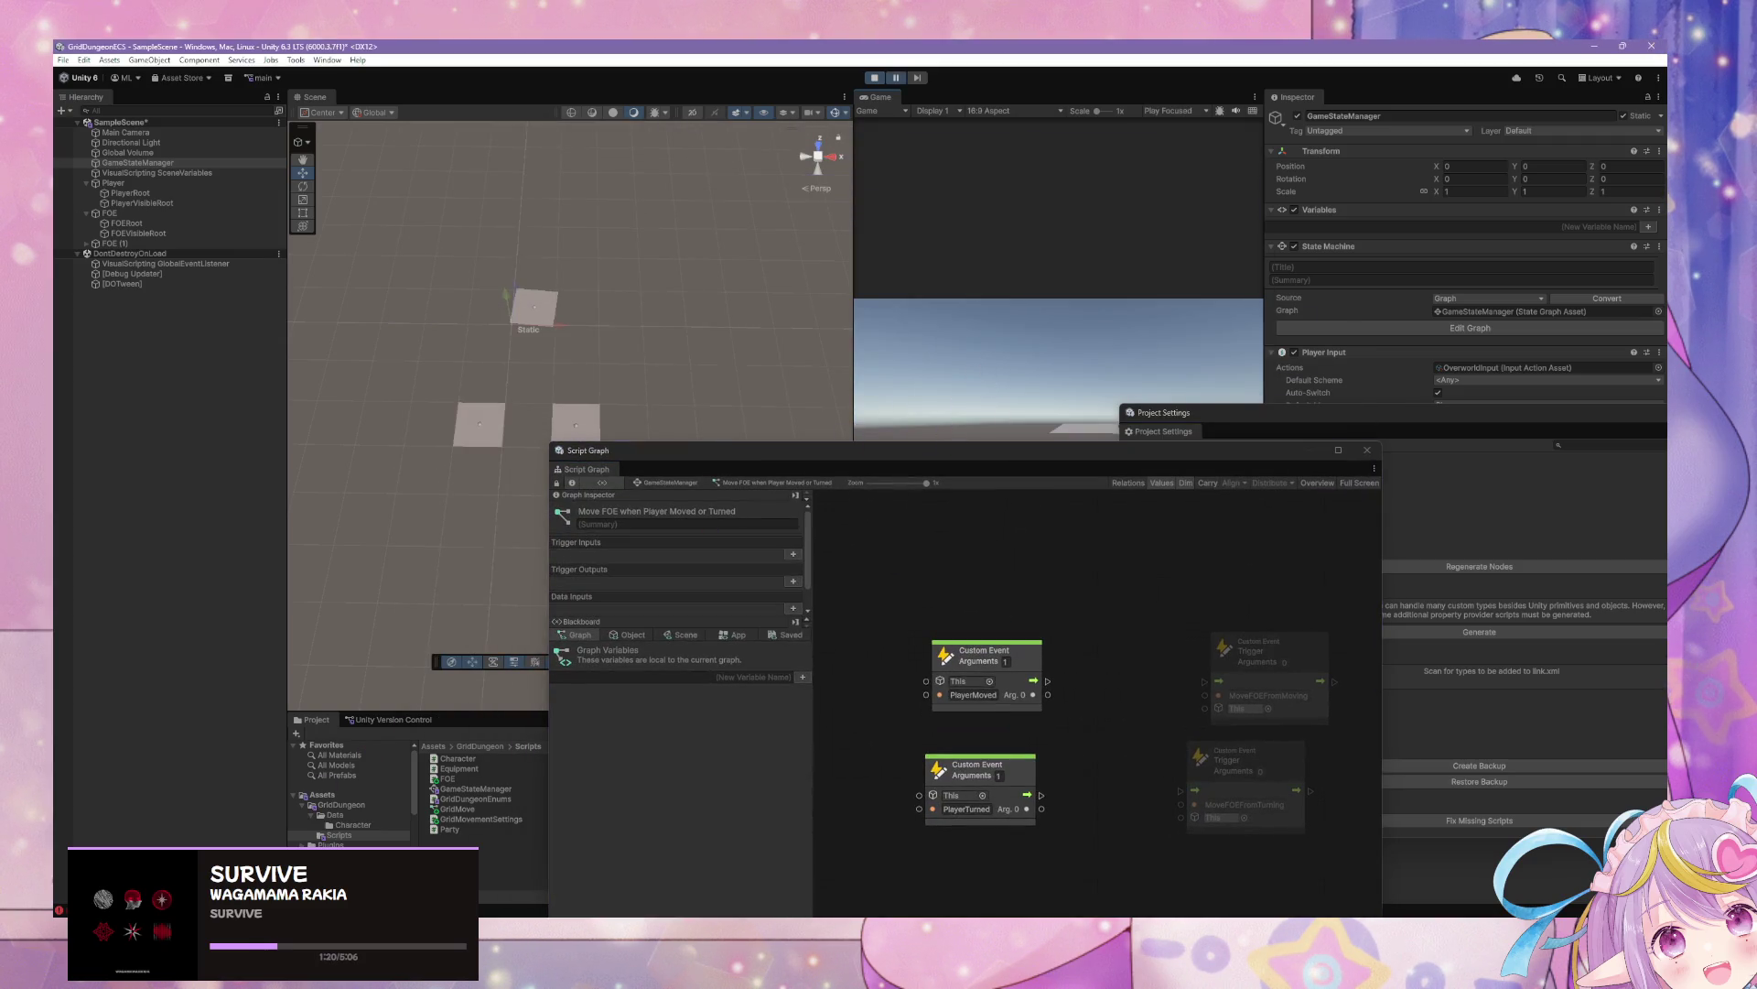
mouse_move(1050, 466)
left_mouse_down()
mouse_move(894, 321)
mouse_move(961, 397)
mouse_move(984, 609)
mouse_move(941, 514)
mouse_move(683, 392)
left_mouse_up()
key("e")
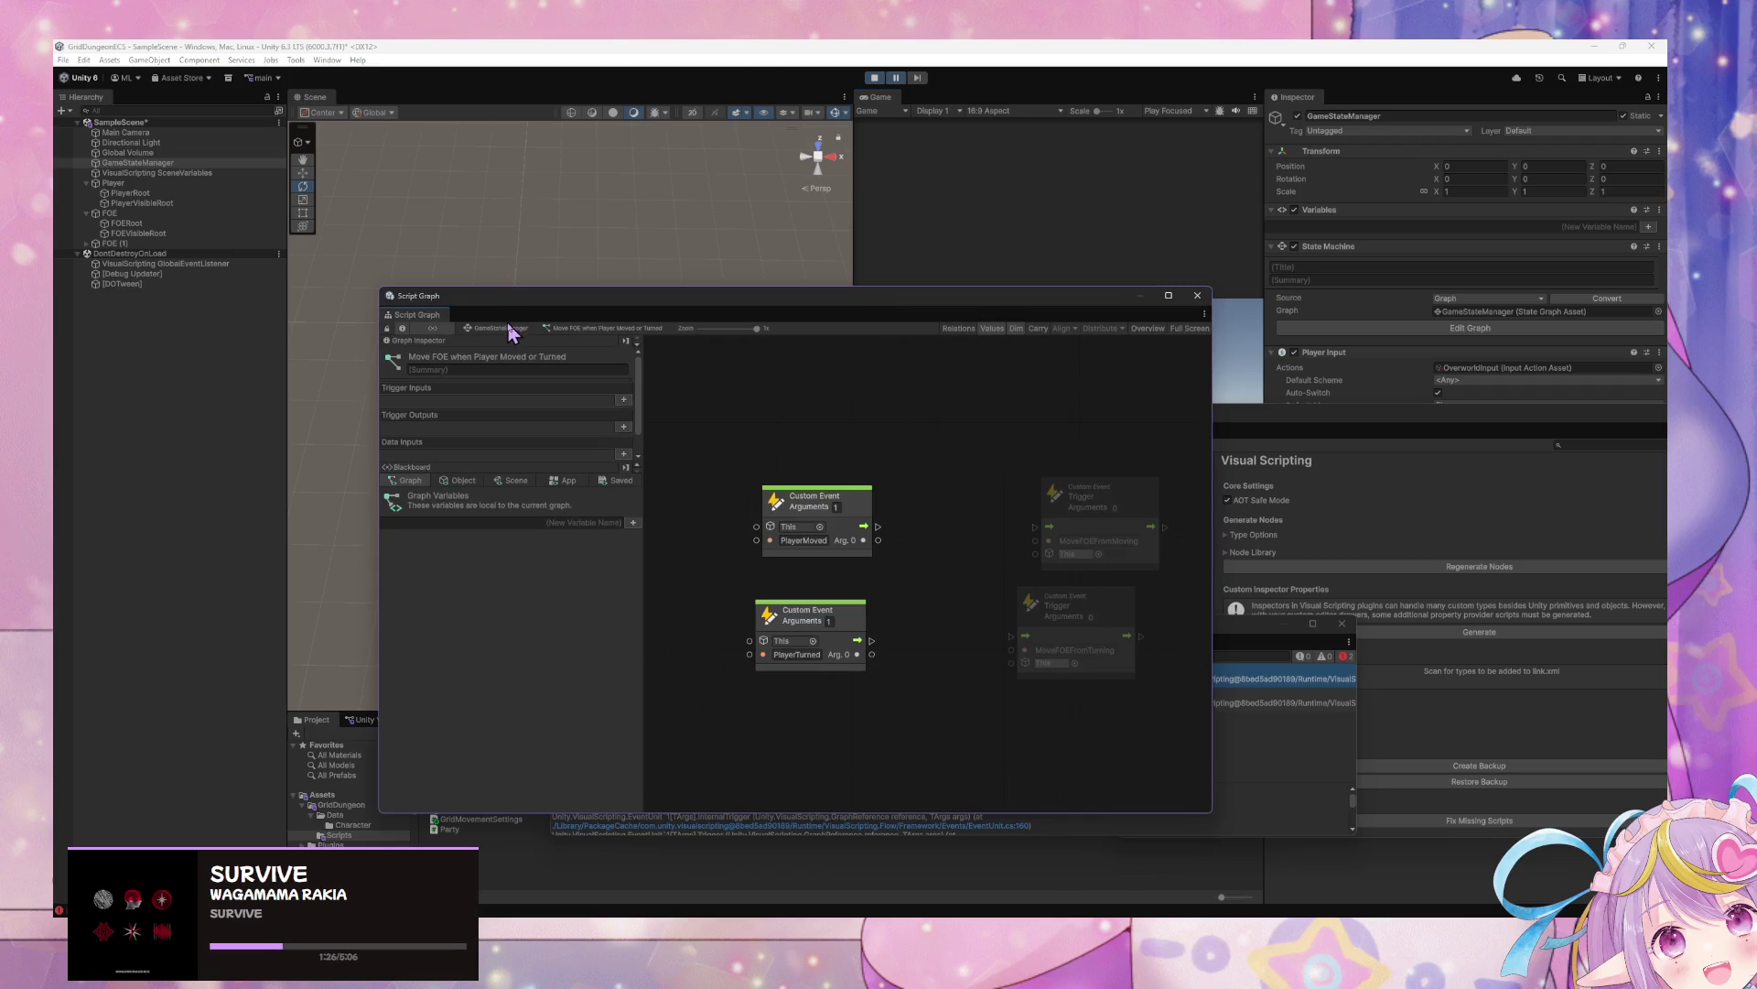
Inspect the red PlayerTurned trigger node in the Player Movement Input graph
left_click(509, 327)
double_click(1101, 429)
double_click(874, 548)
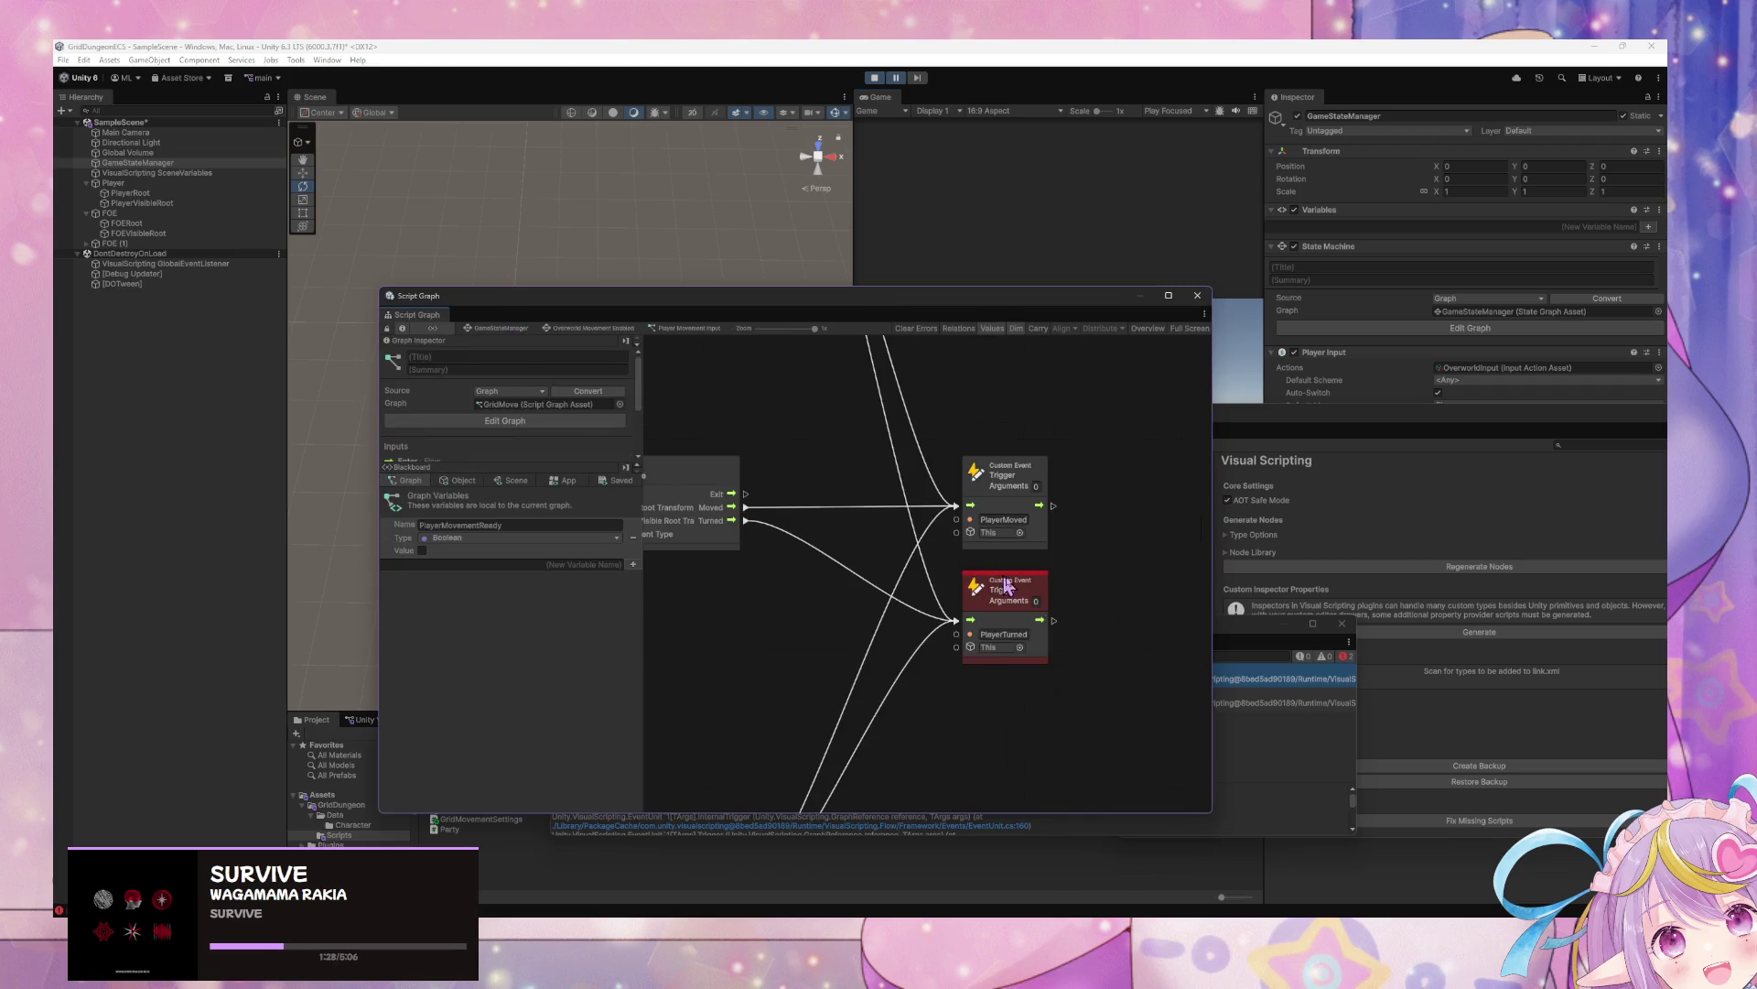
left_click(1007, 584)
scroll(820, 602, "down", 3)
scroll(970, 477, "up", 3)
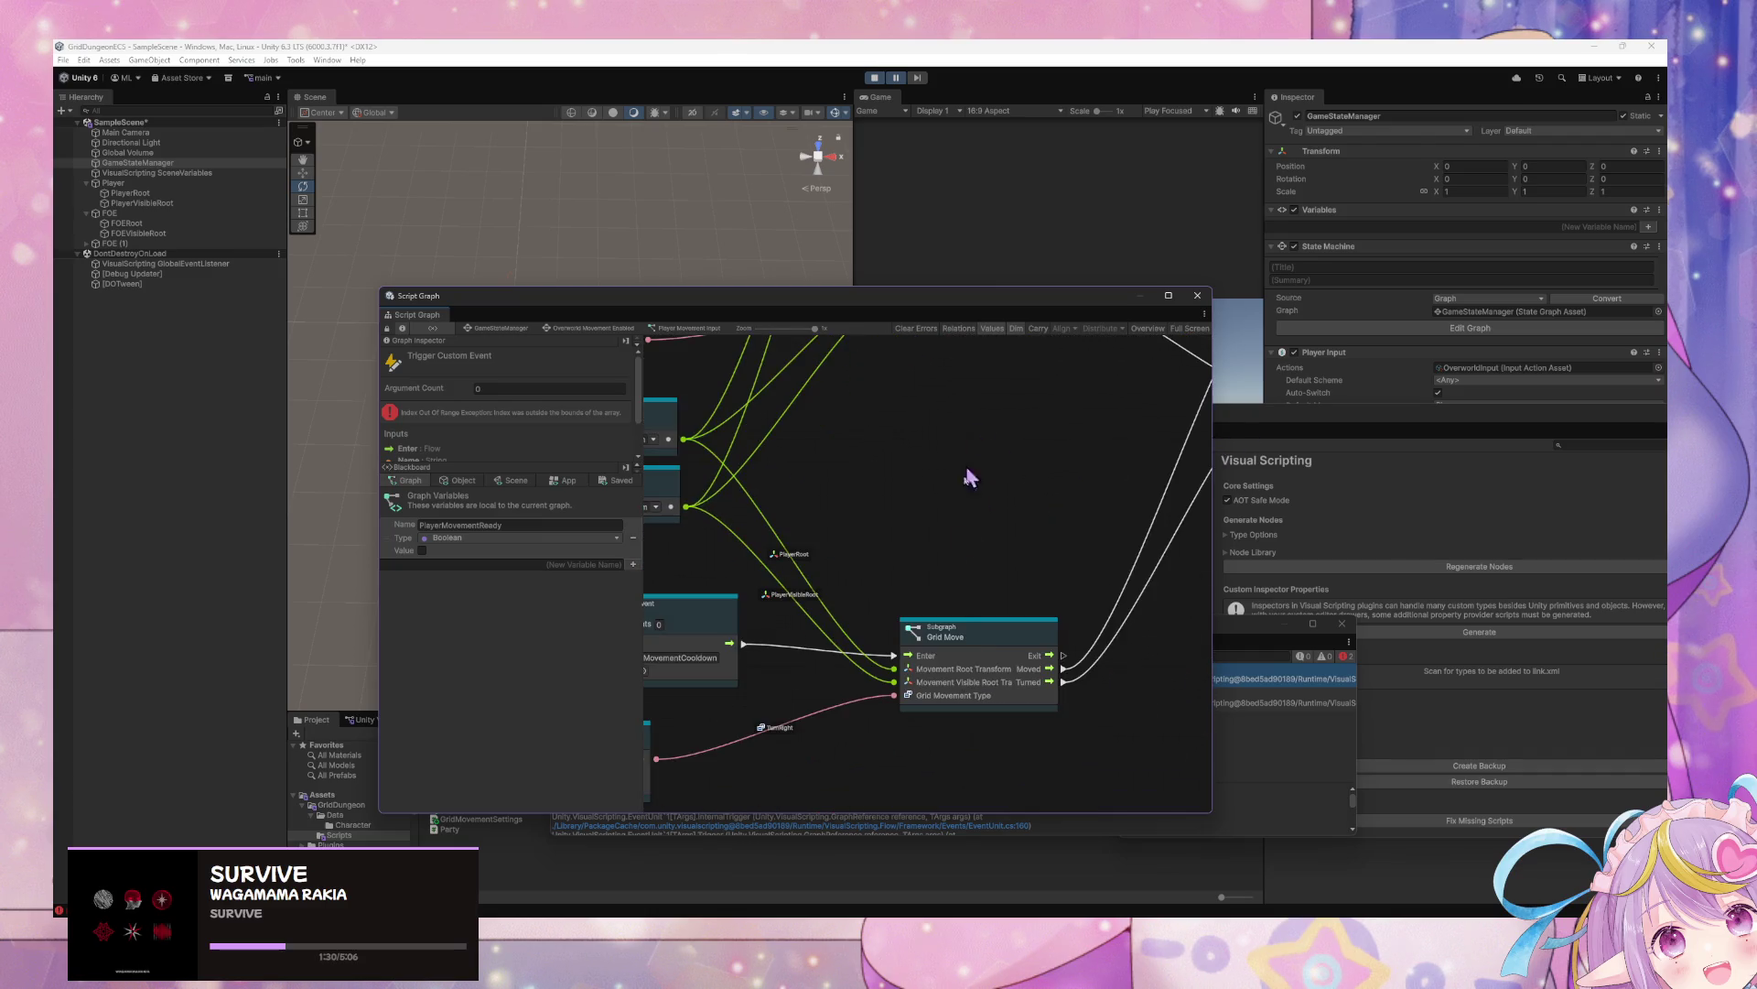
Examine the Grid Move subgraph's Move and Rotate groups, then stop the game
double_click(976, 652)
scroll(999, 553, "down", 3)
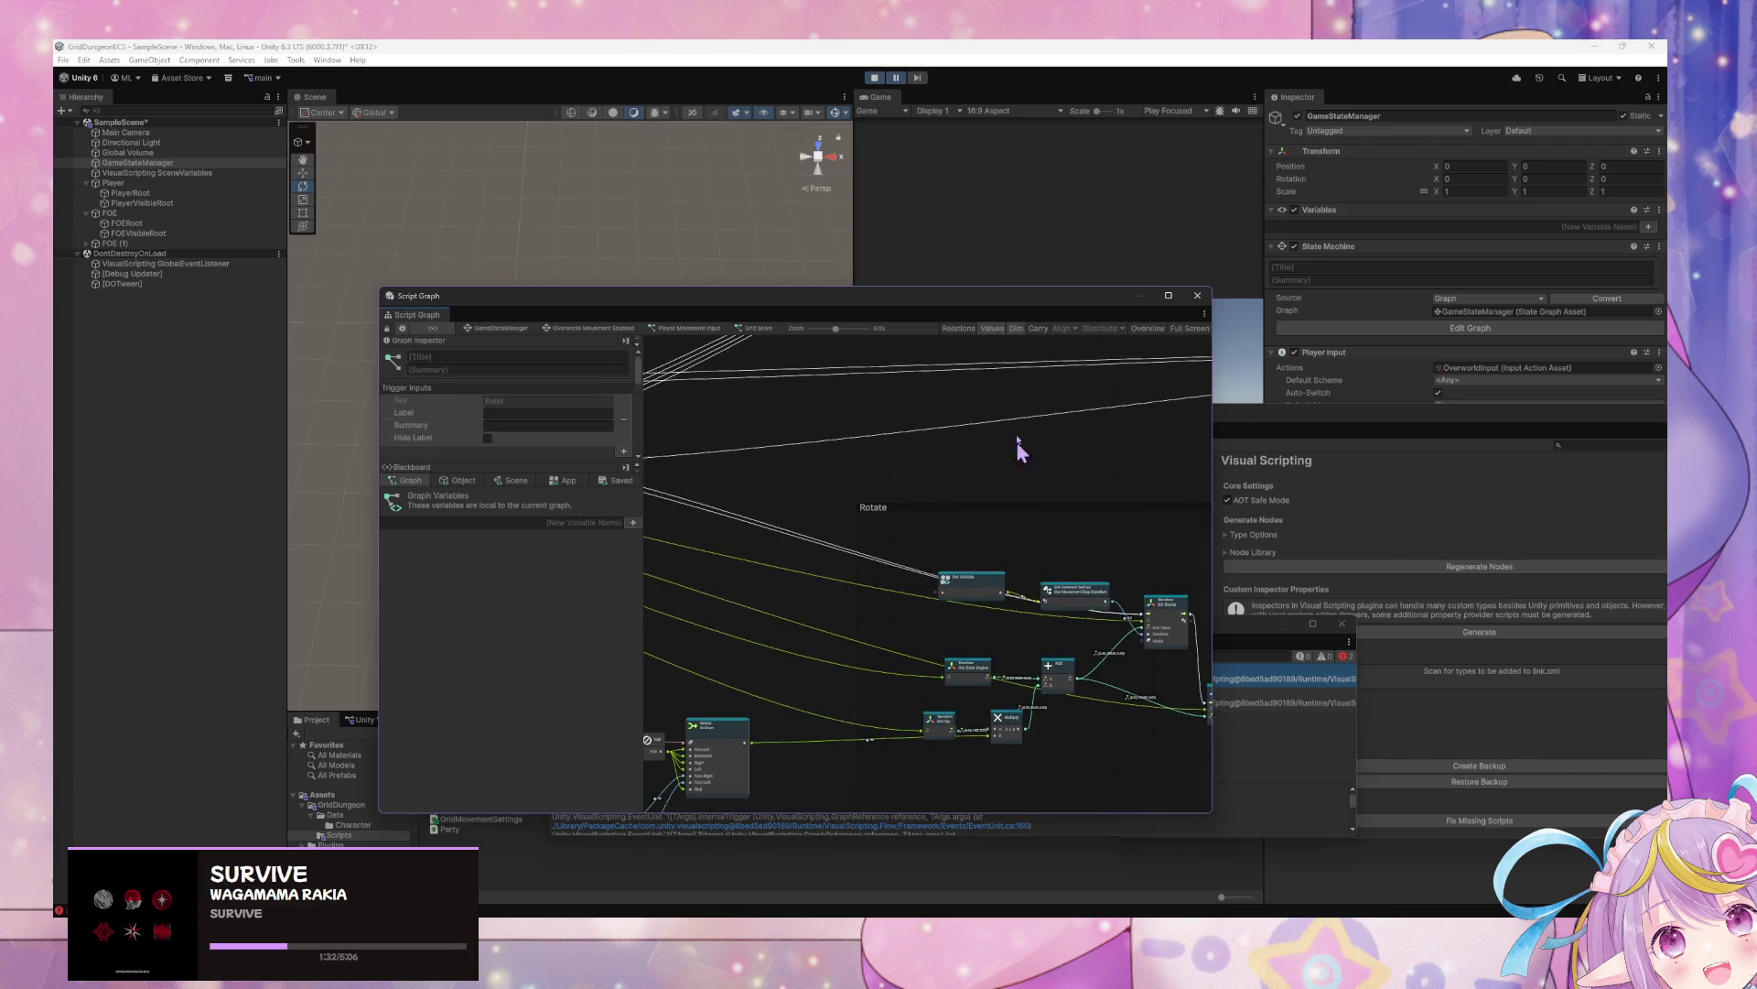
scroll(1018, 449, "up", 3)
mouse_move(785, 376)
left_mouse_down()
mouse_move(886, 451)
mouse_move(899, 620)
mouse_move(1099, 549)
mouse_move(1012, 529)
left_mouse_up()
scroll(855, 579, "down", 3)
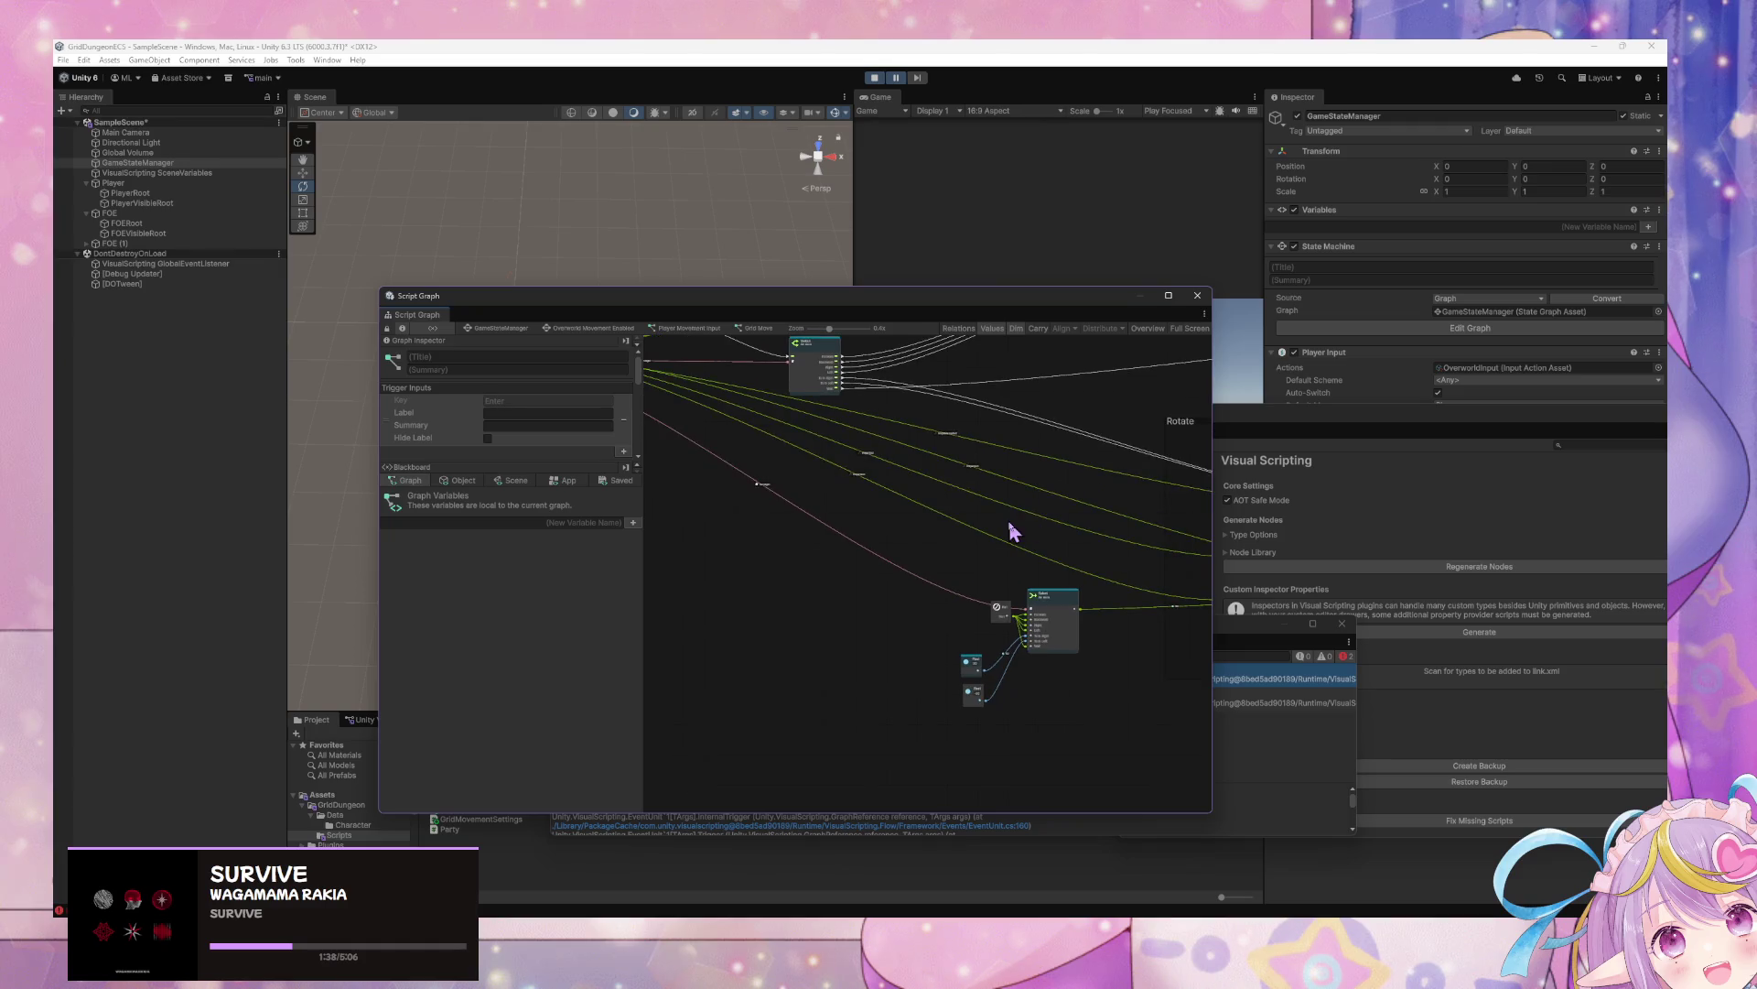
scroll(956, 585, "up", 5)
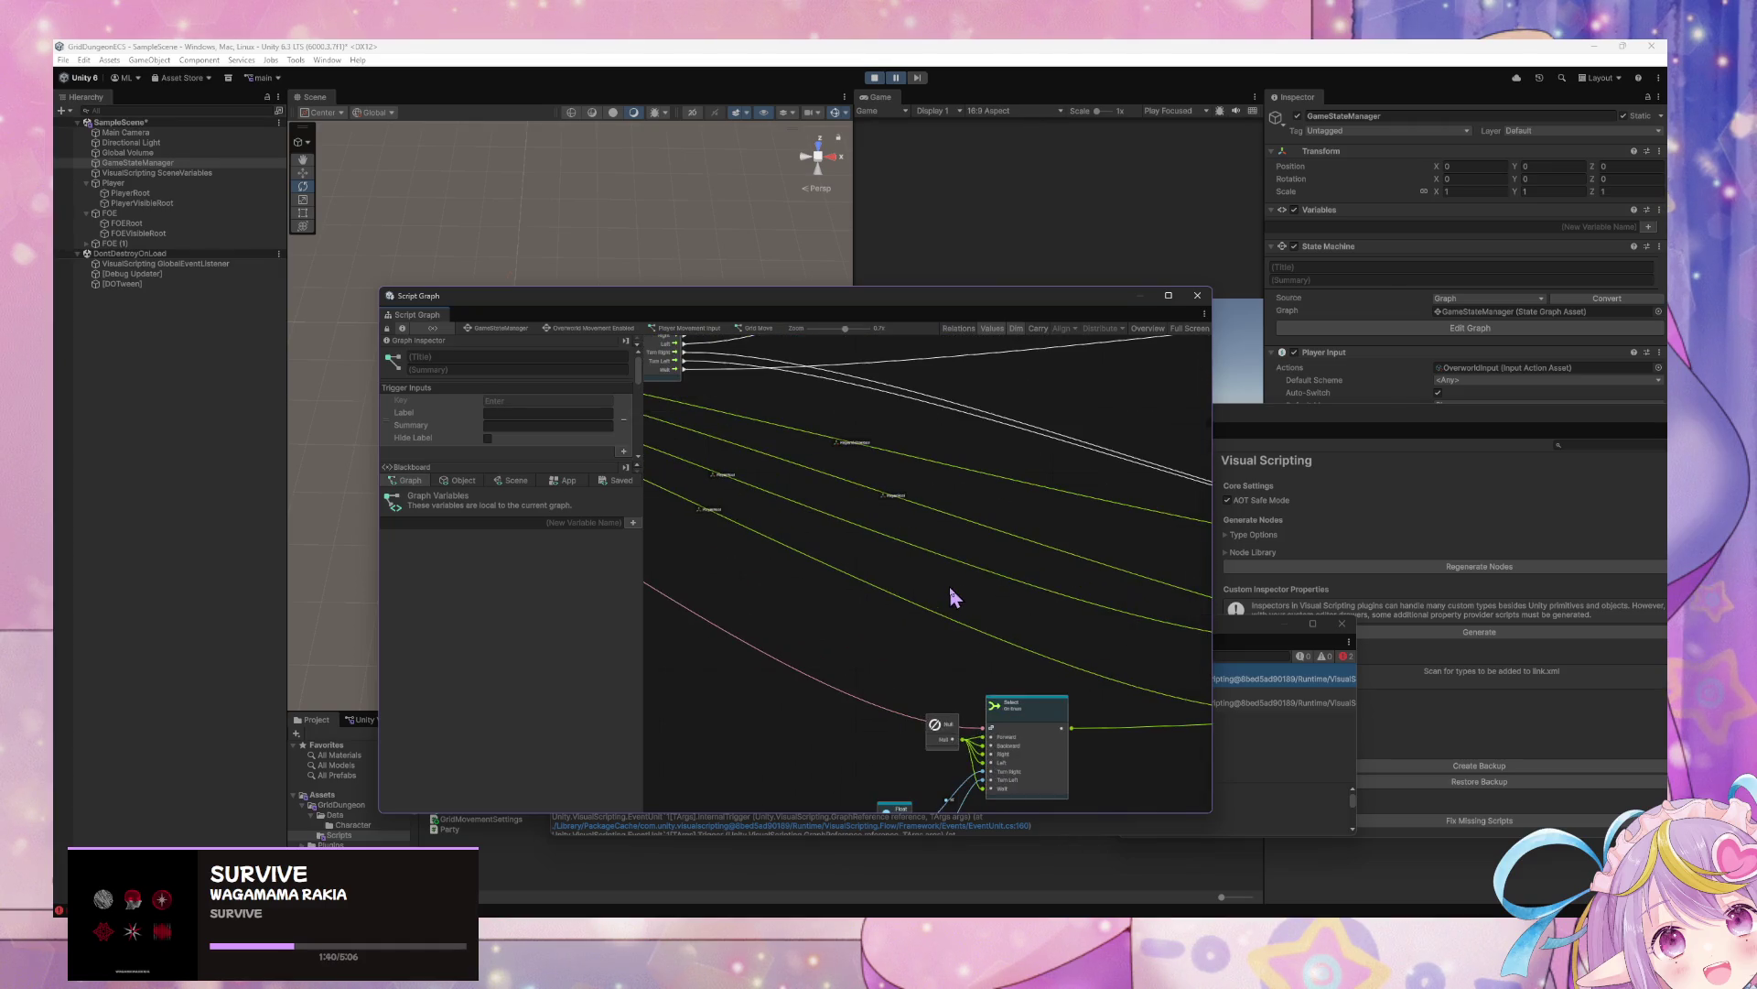
mouse_move(952, 597)
left_mouse_down()
mouse_move(769, 510)
mouse_move(903, 549)
mouse_move(1052, 541)
mouse_move(988, 458)
left_mouse_up()
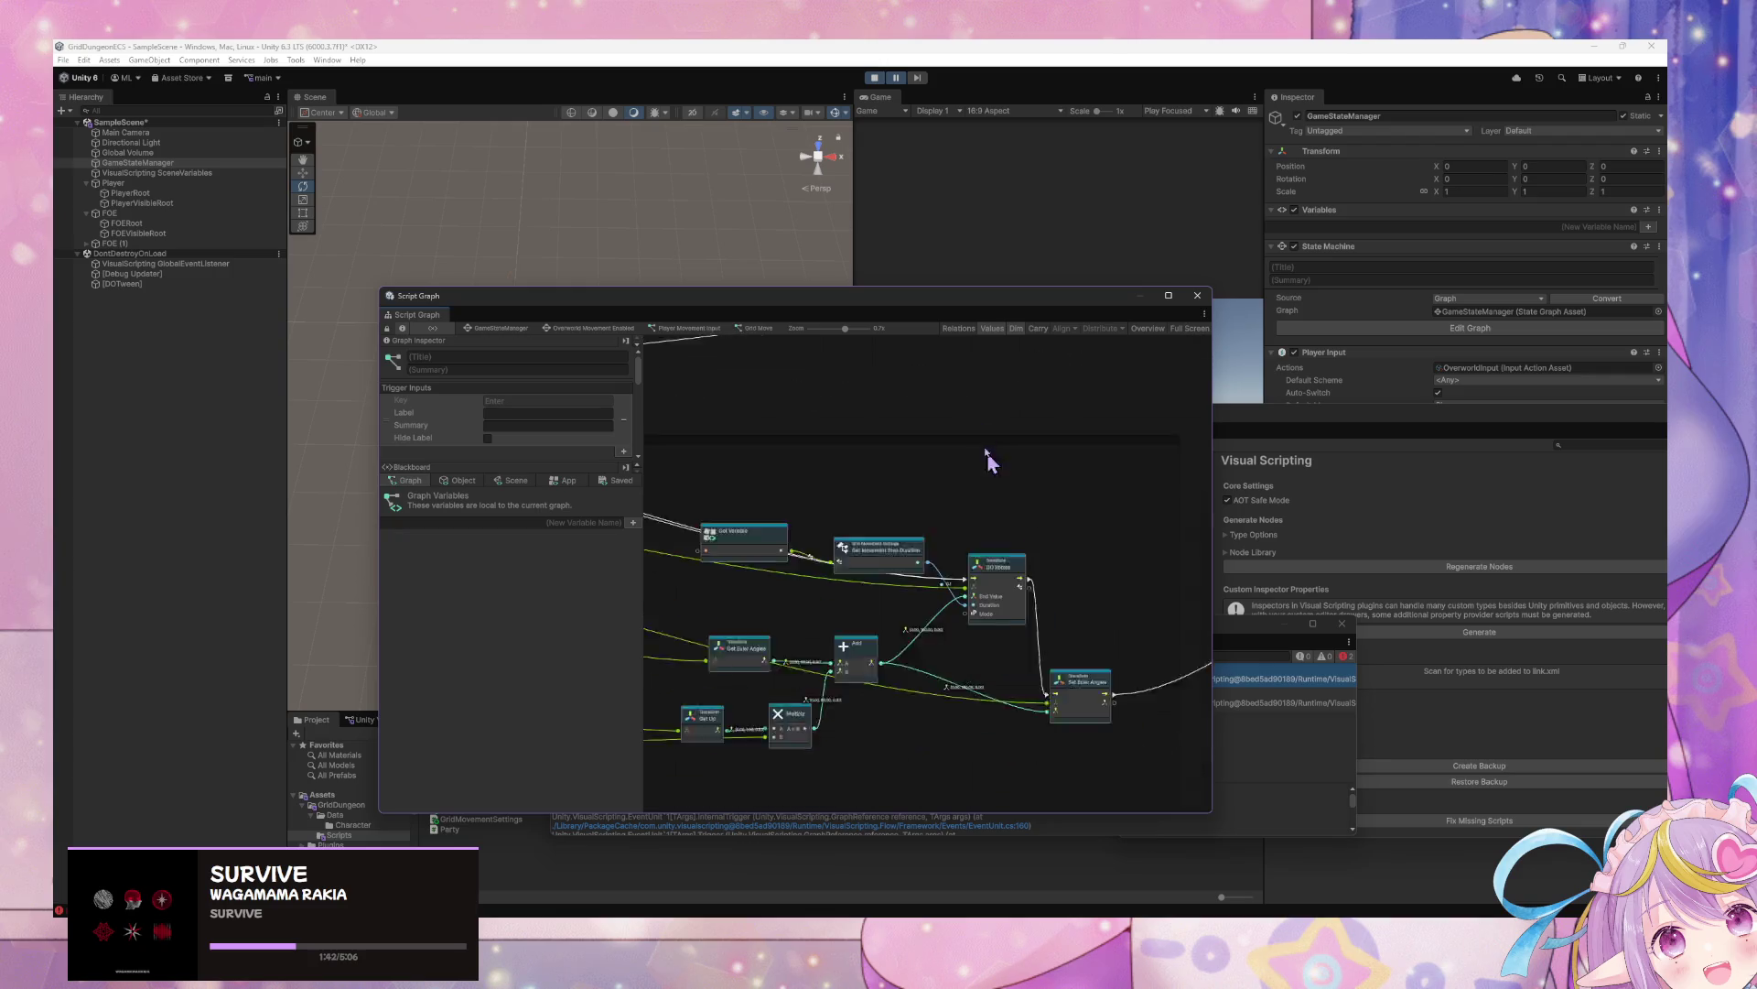
scroll(989, 458, "up", 1)
scroll(972, 448, "down", 6)
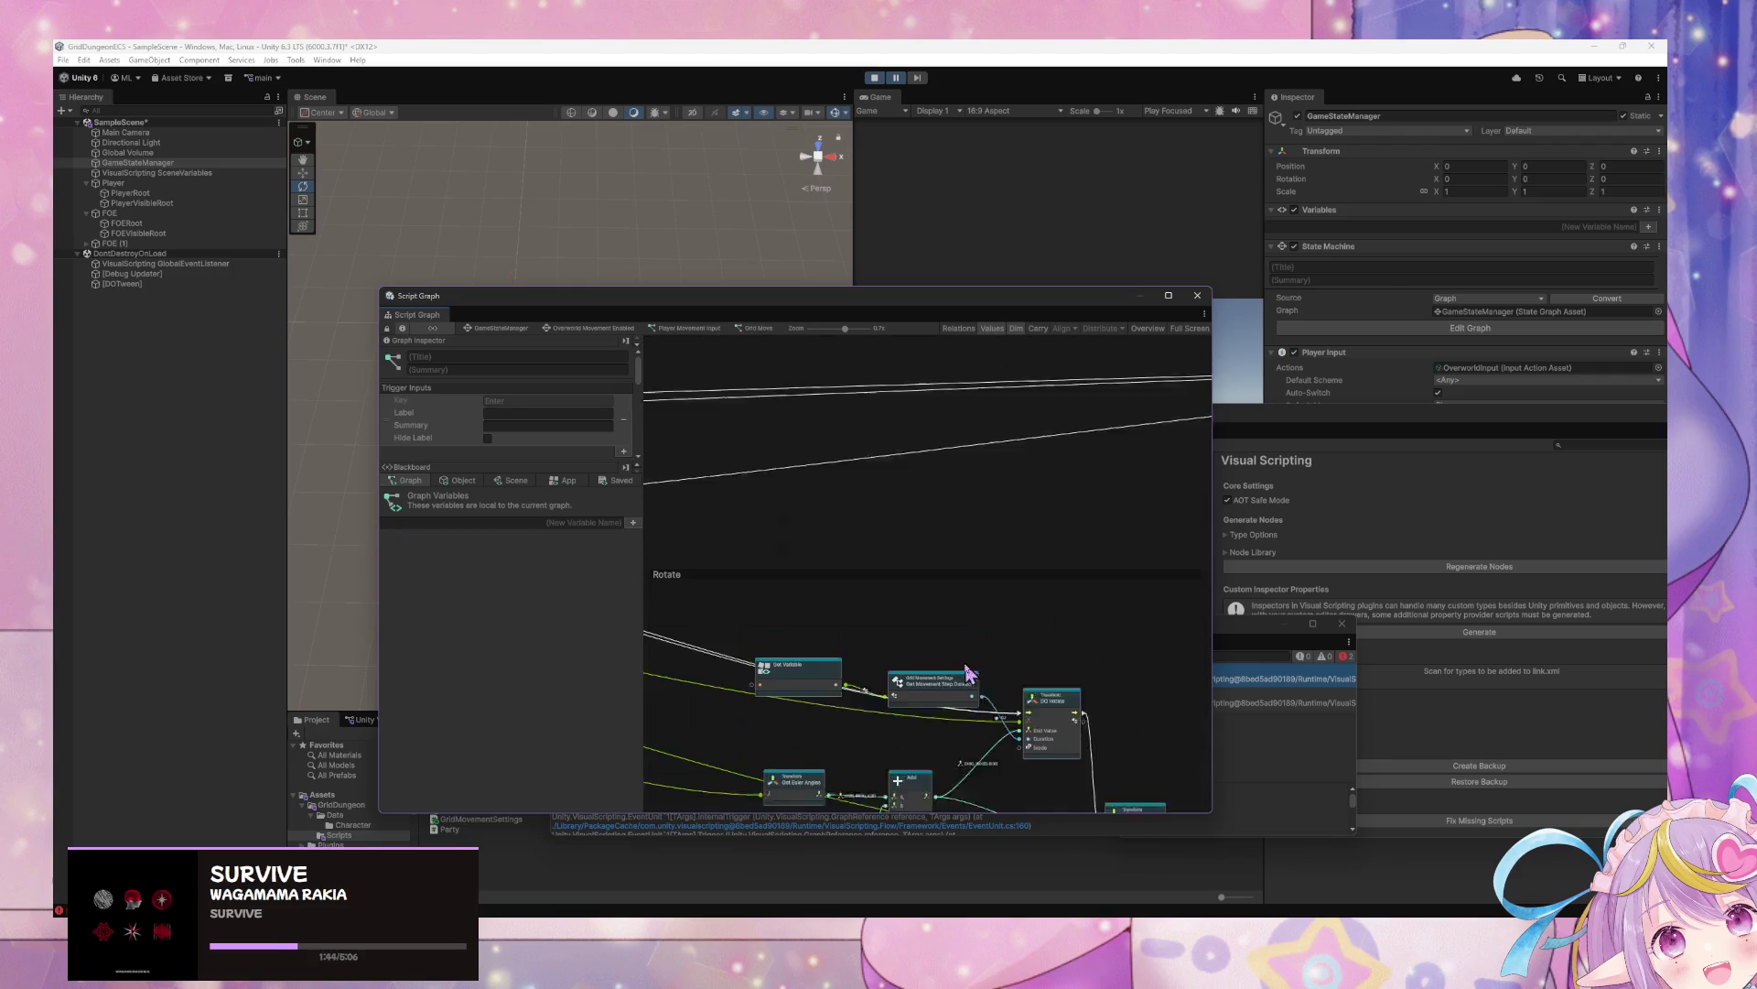
left_click(871, 78)
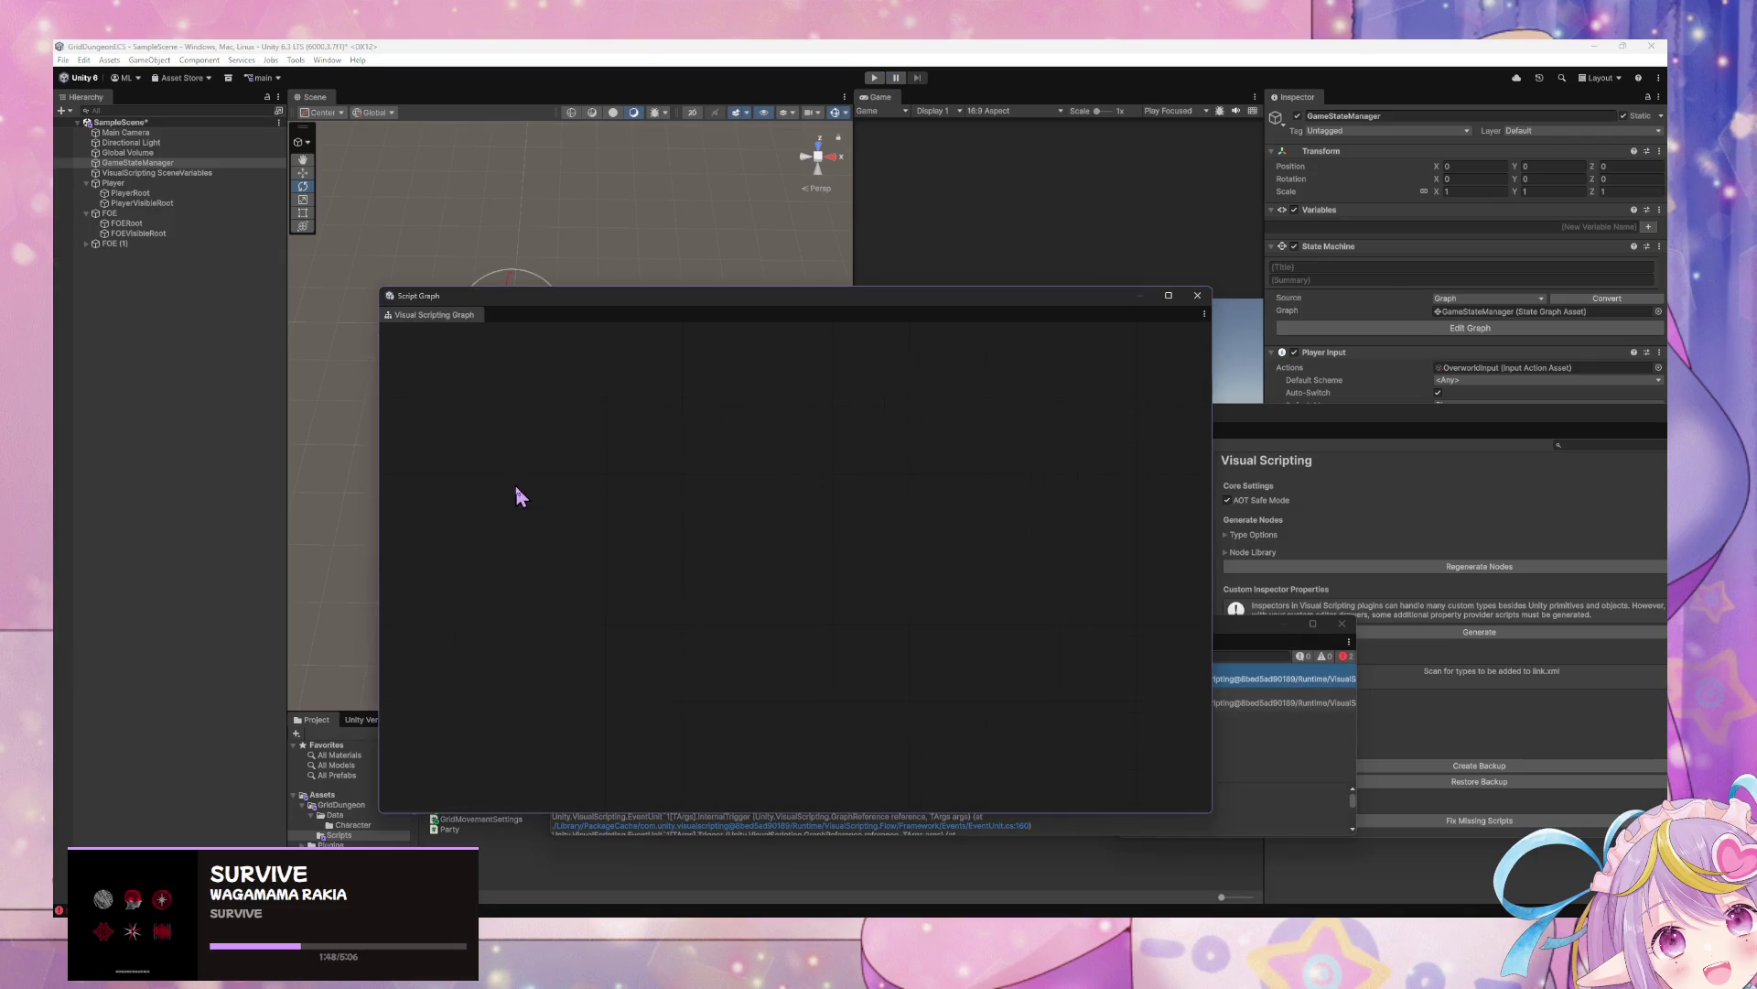
Show the Scene, then the App variables in the Blackboard
left_click(517, 480)
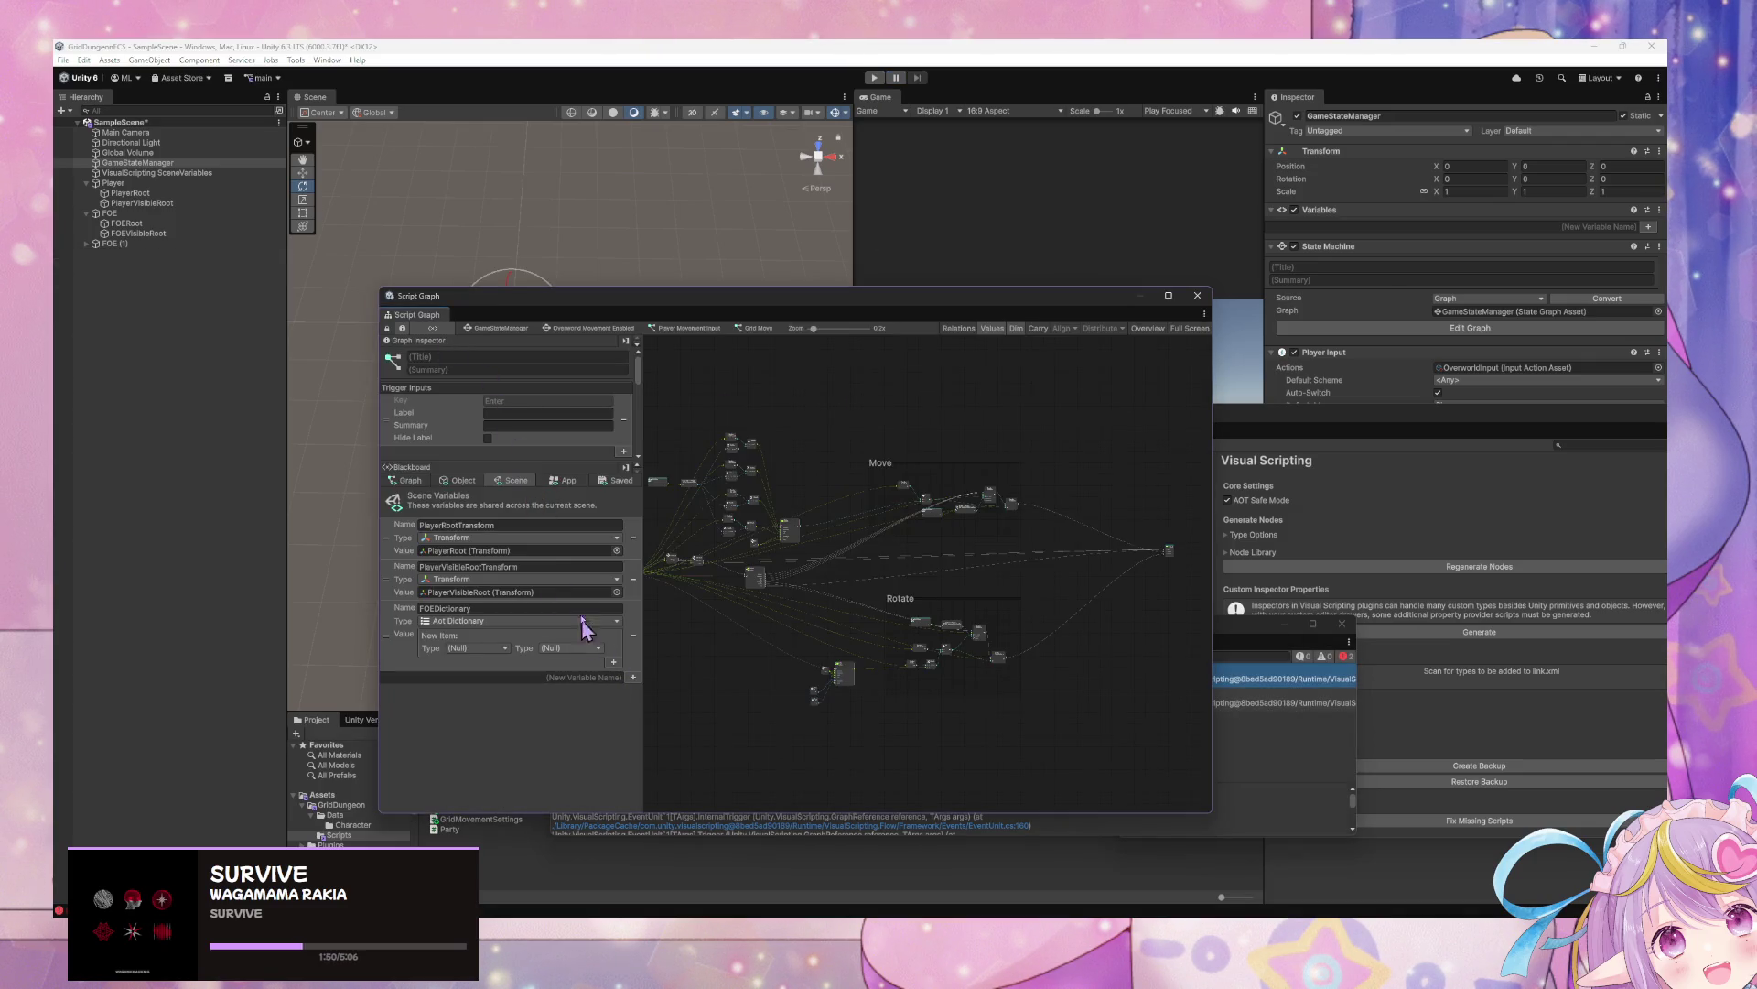
left_click(561, 480)
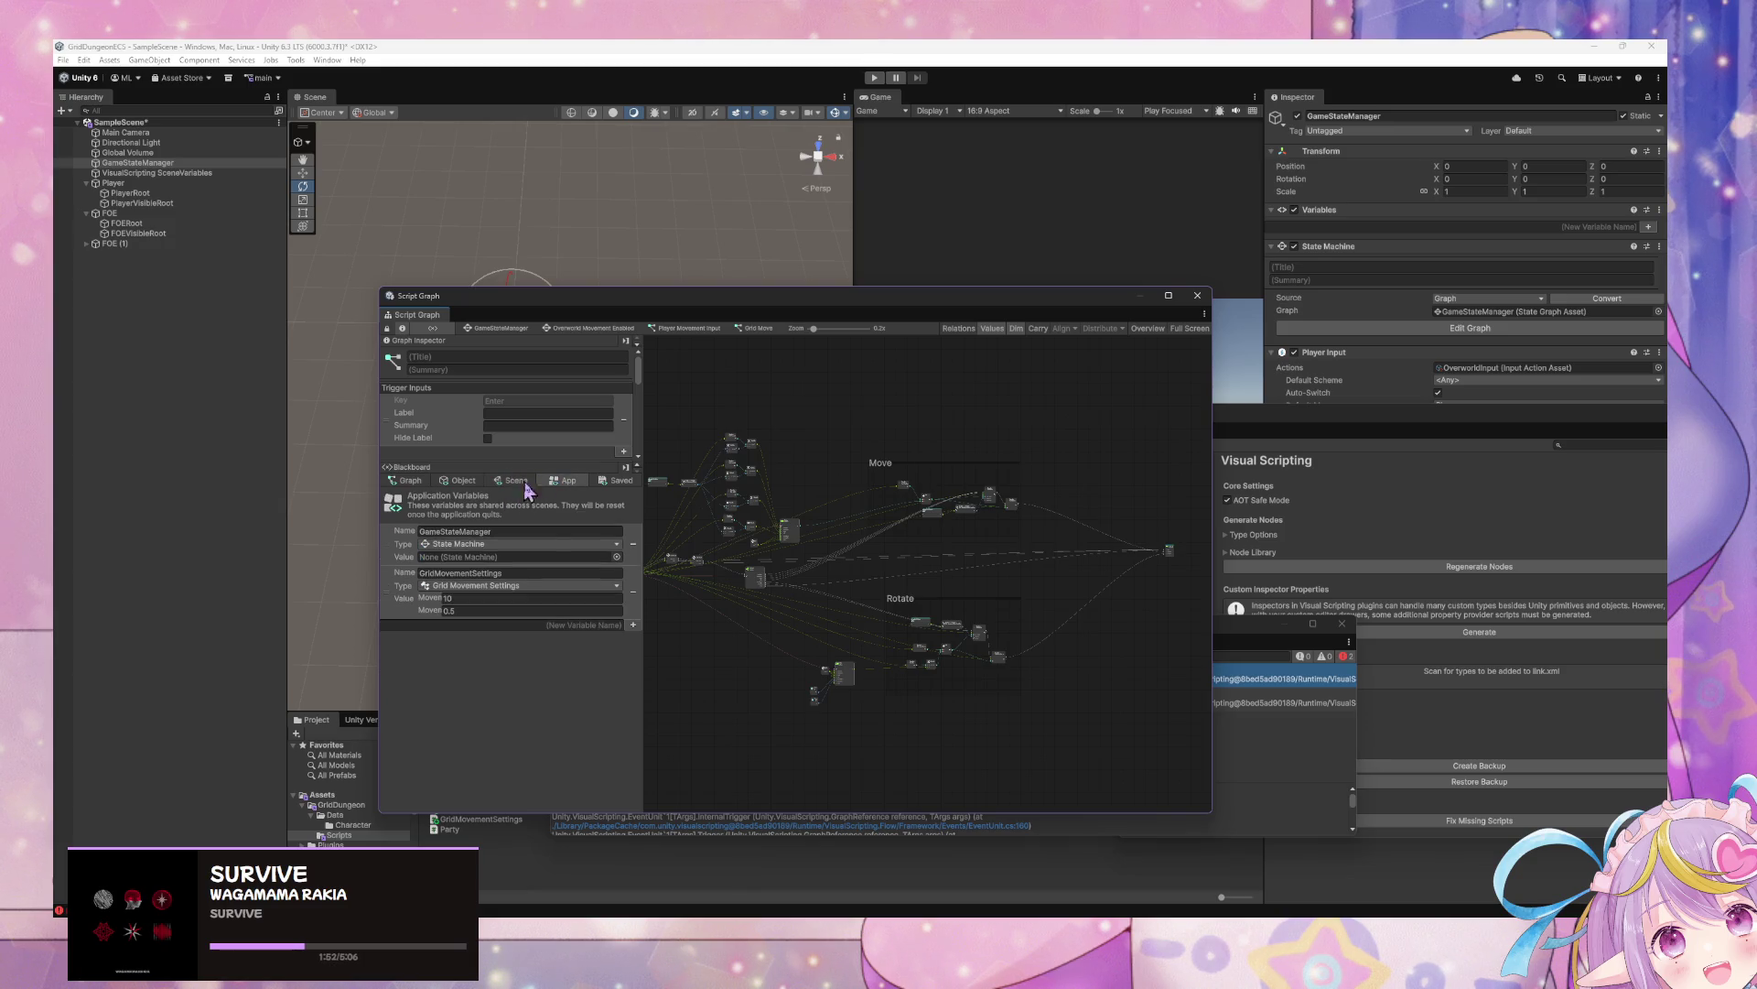
scroll(898, 573, "up", 3)
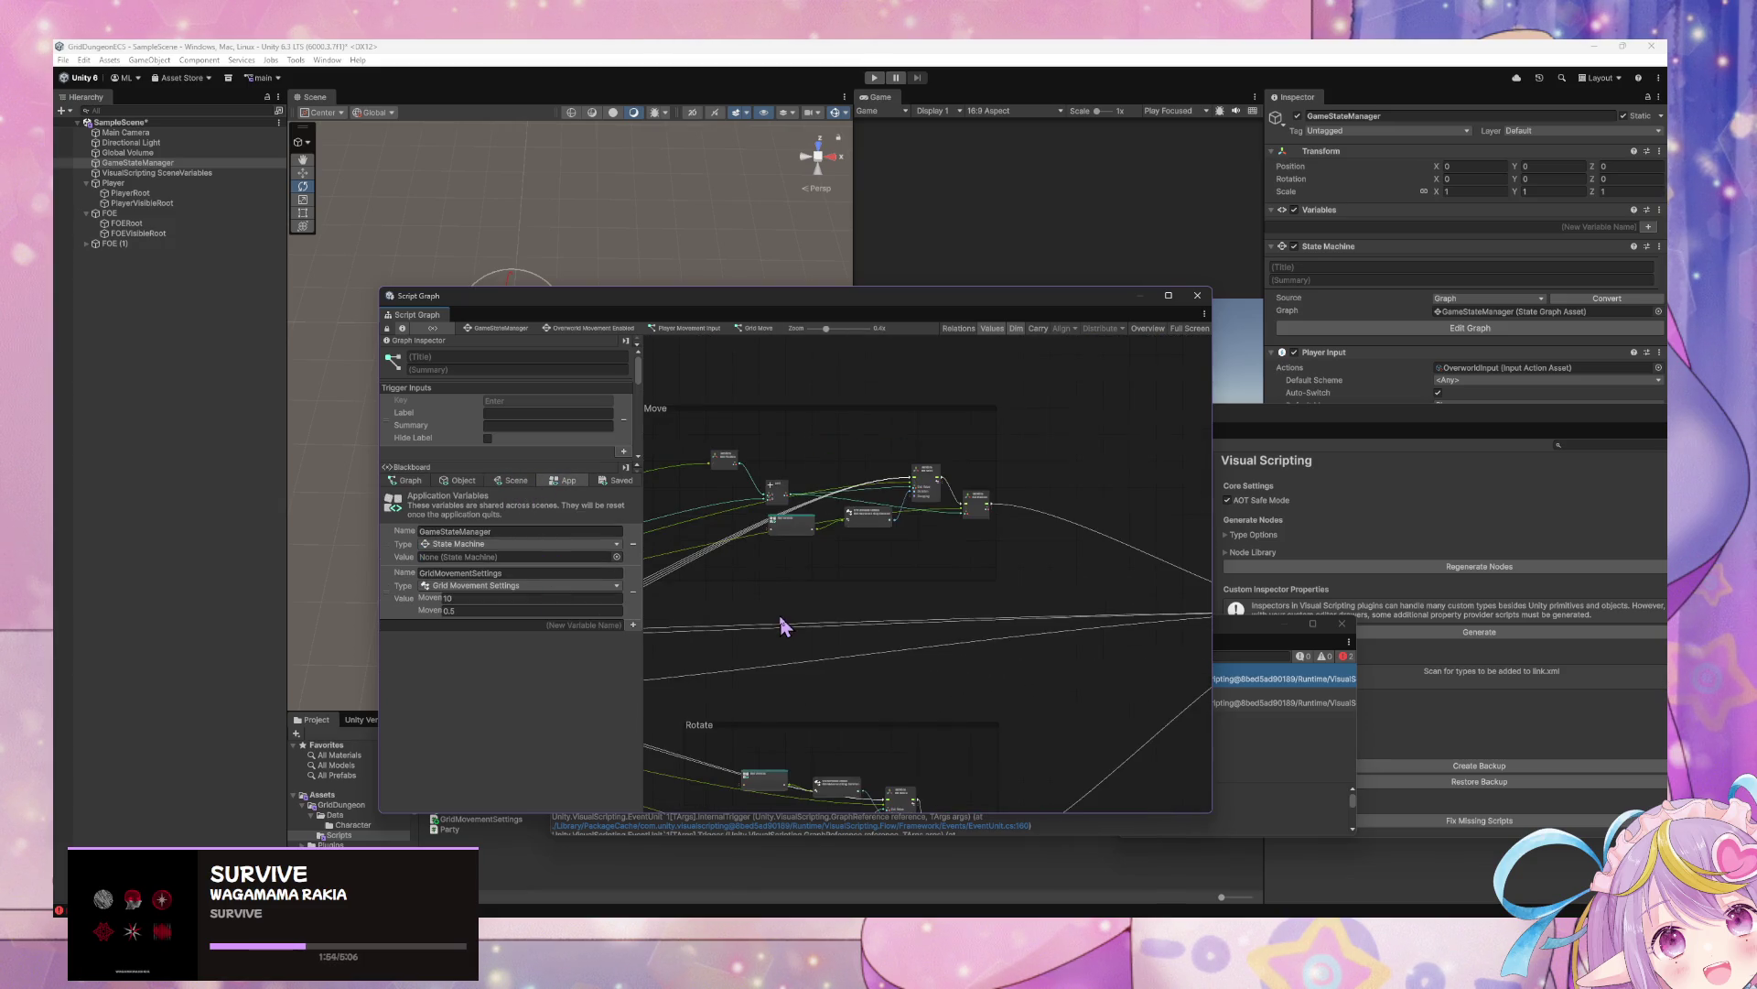
scroll(826, 598, "up", 4)
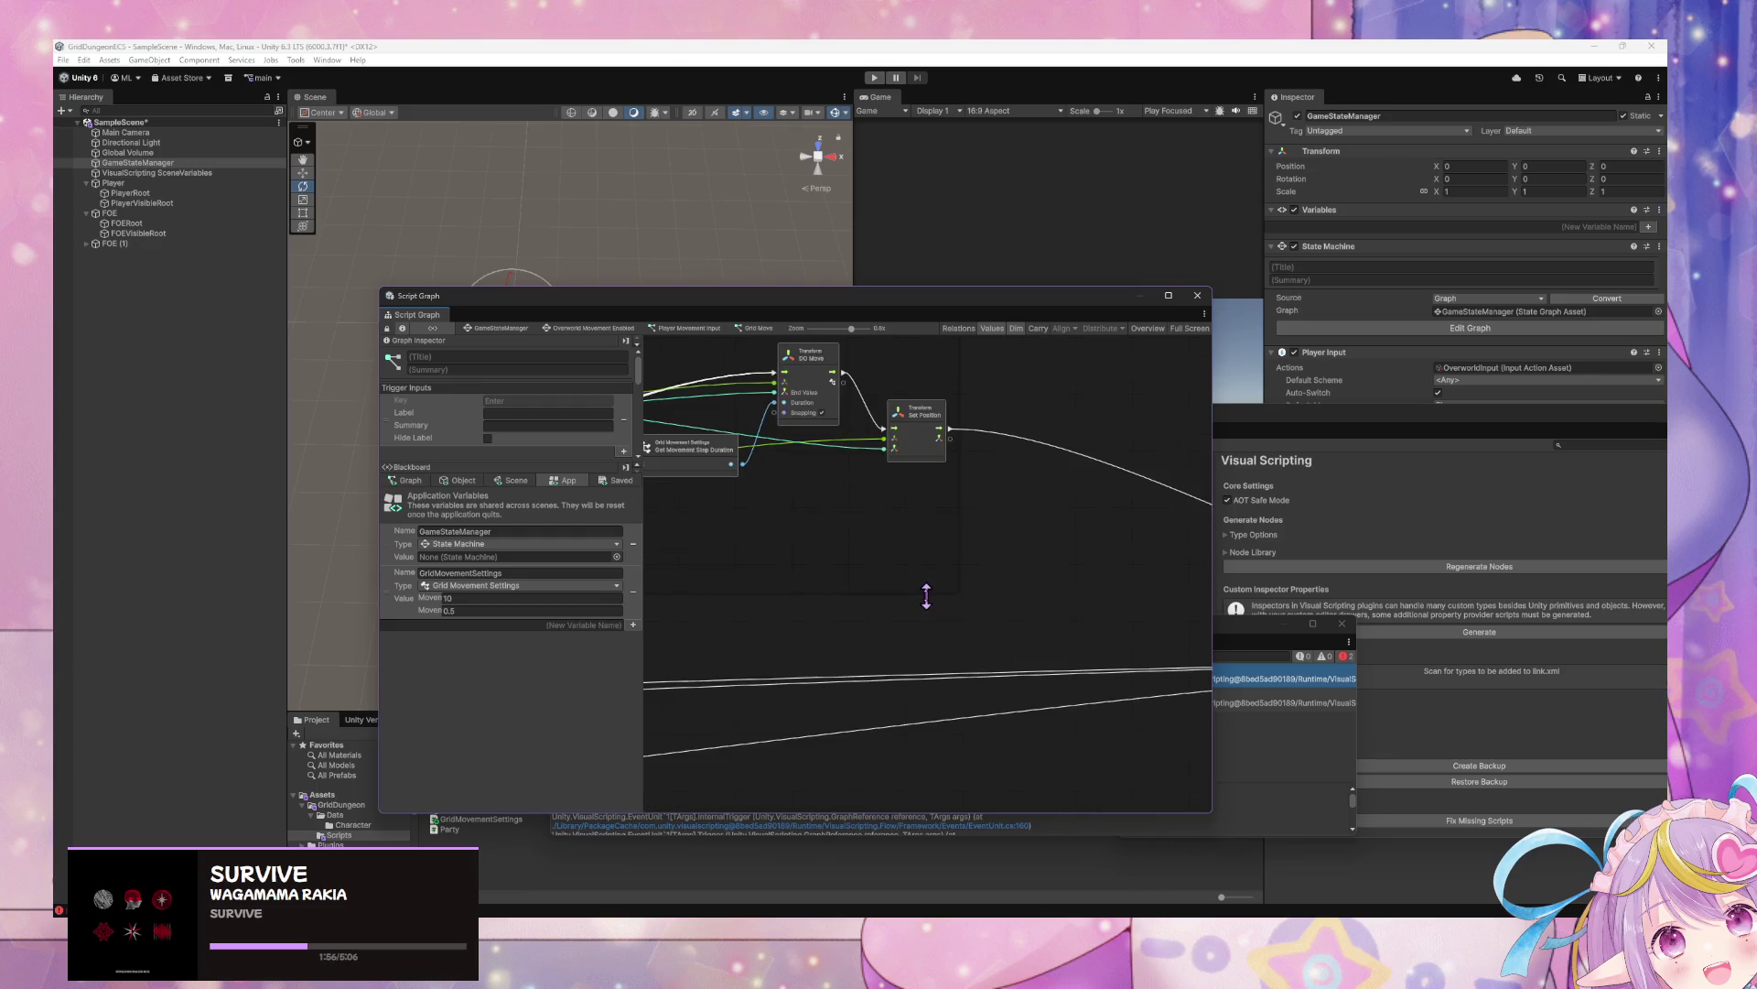
scroll(932, 599, "down", 5)
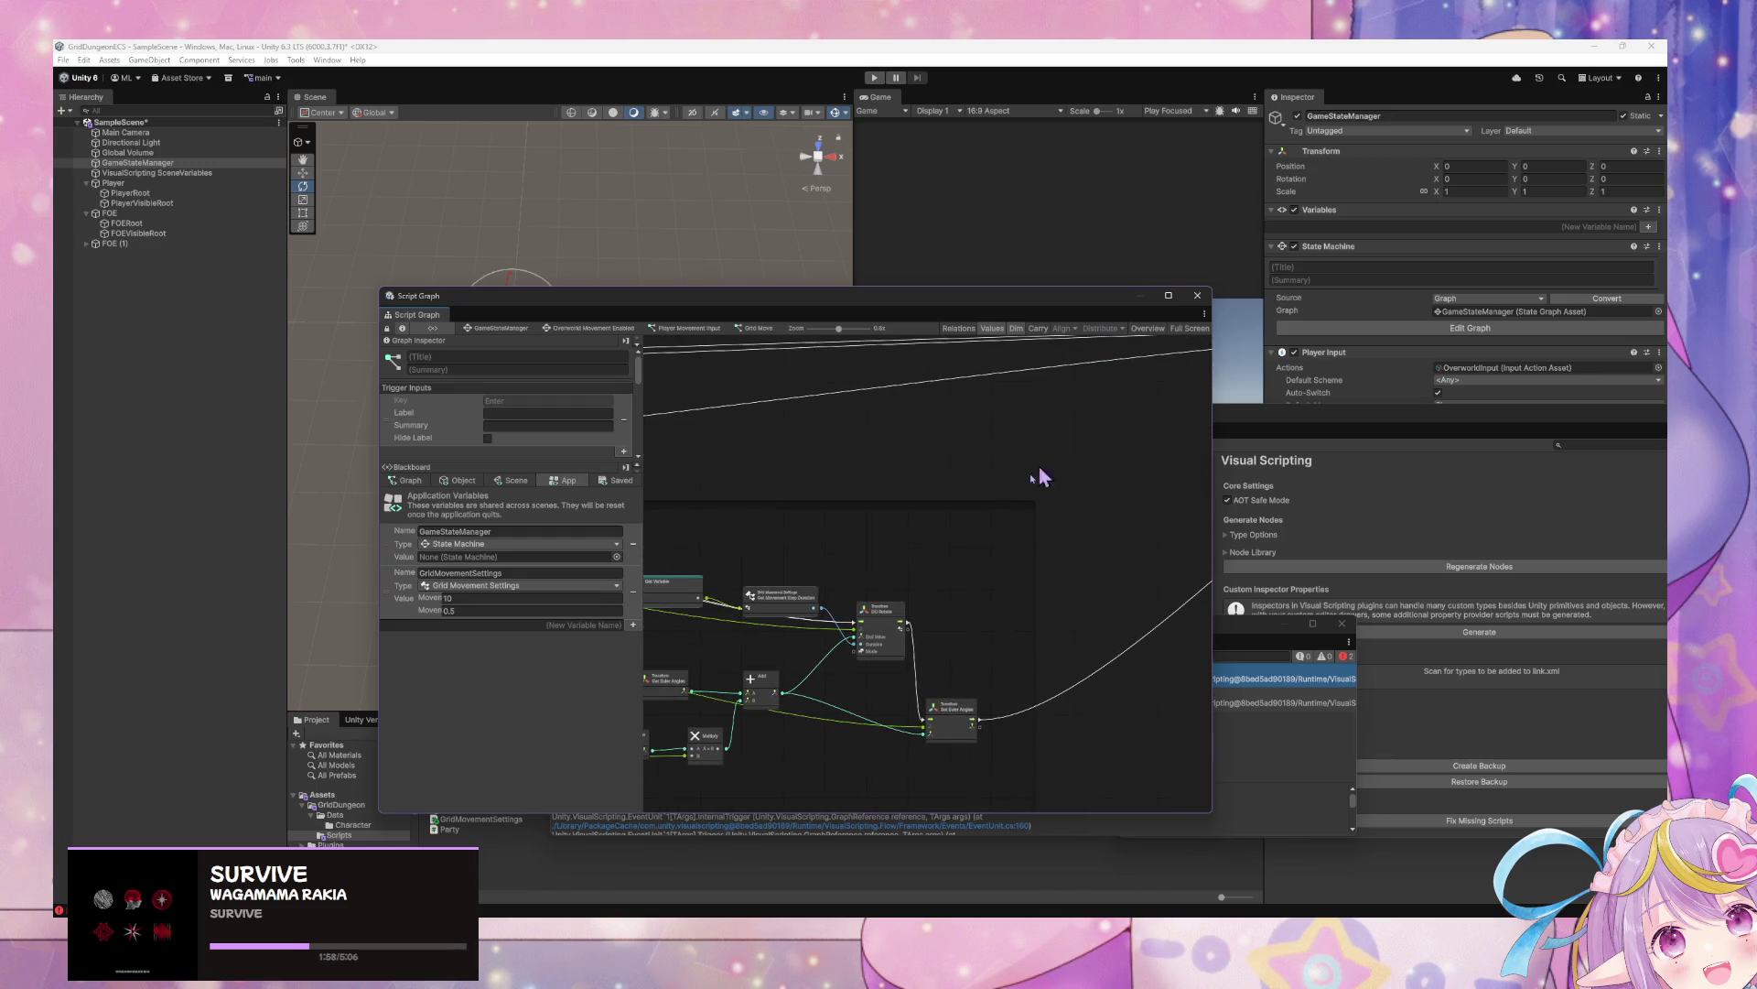
scroll(894, 537, "up", 2)
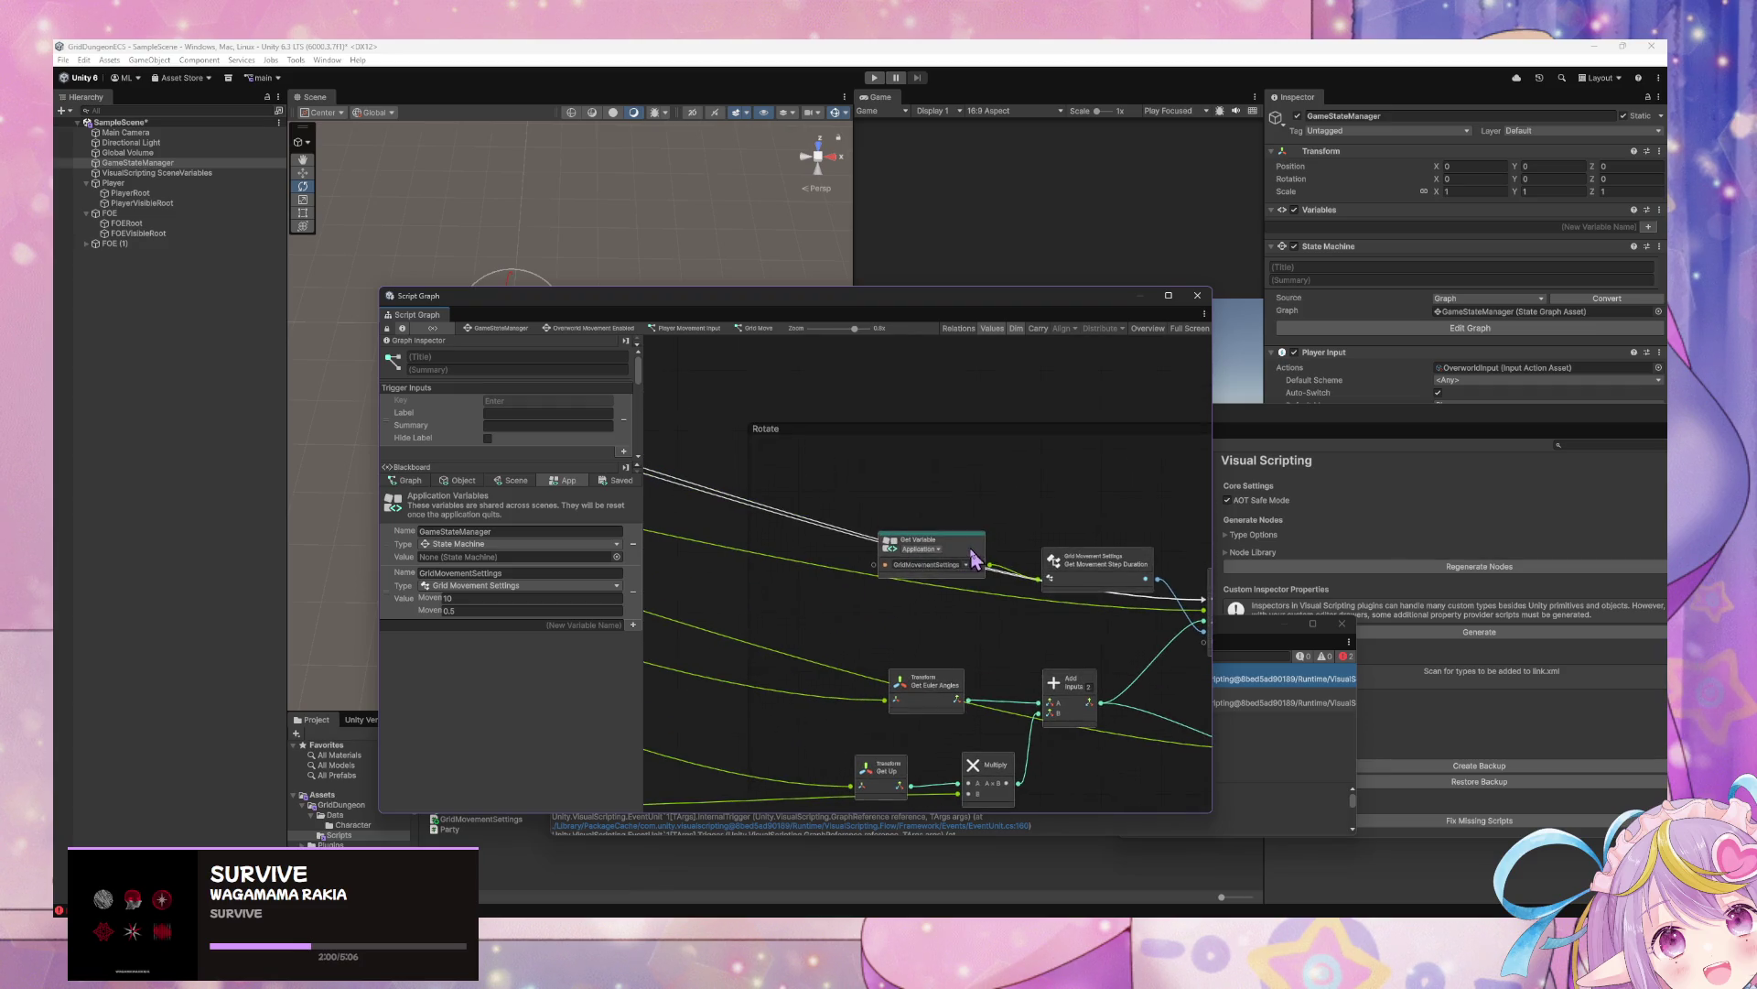
Move the GridMovementSettings Get Variable node down-left in the Rotate group and review the graph
left_click_drag(915, 545, 875, 580)
left_click_drag(1043, 486, 897, 551)
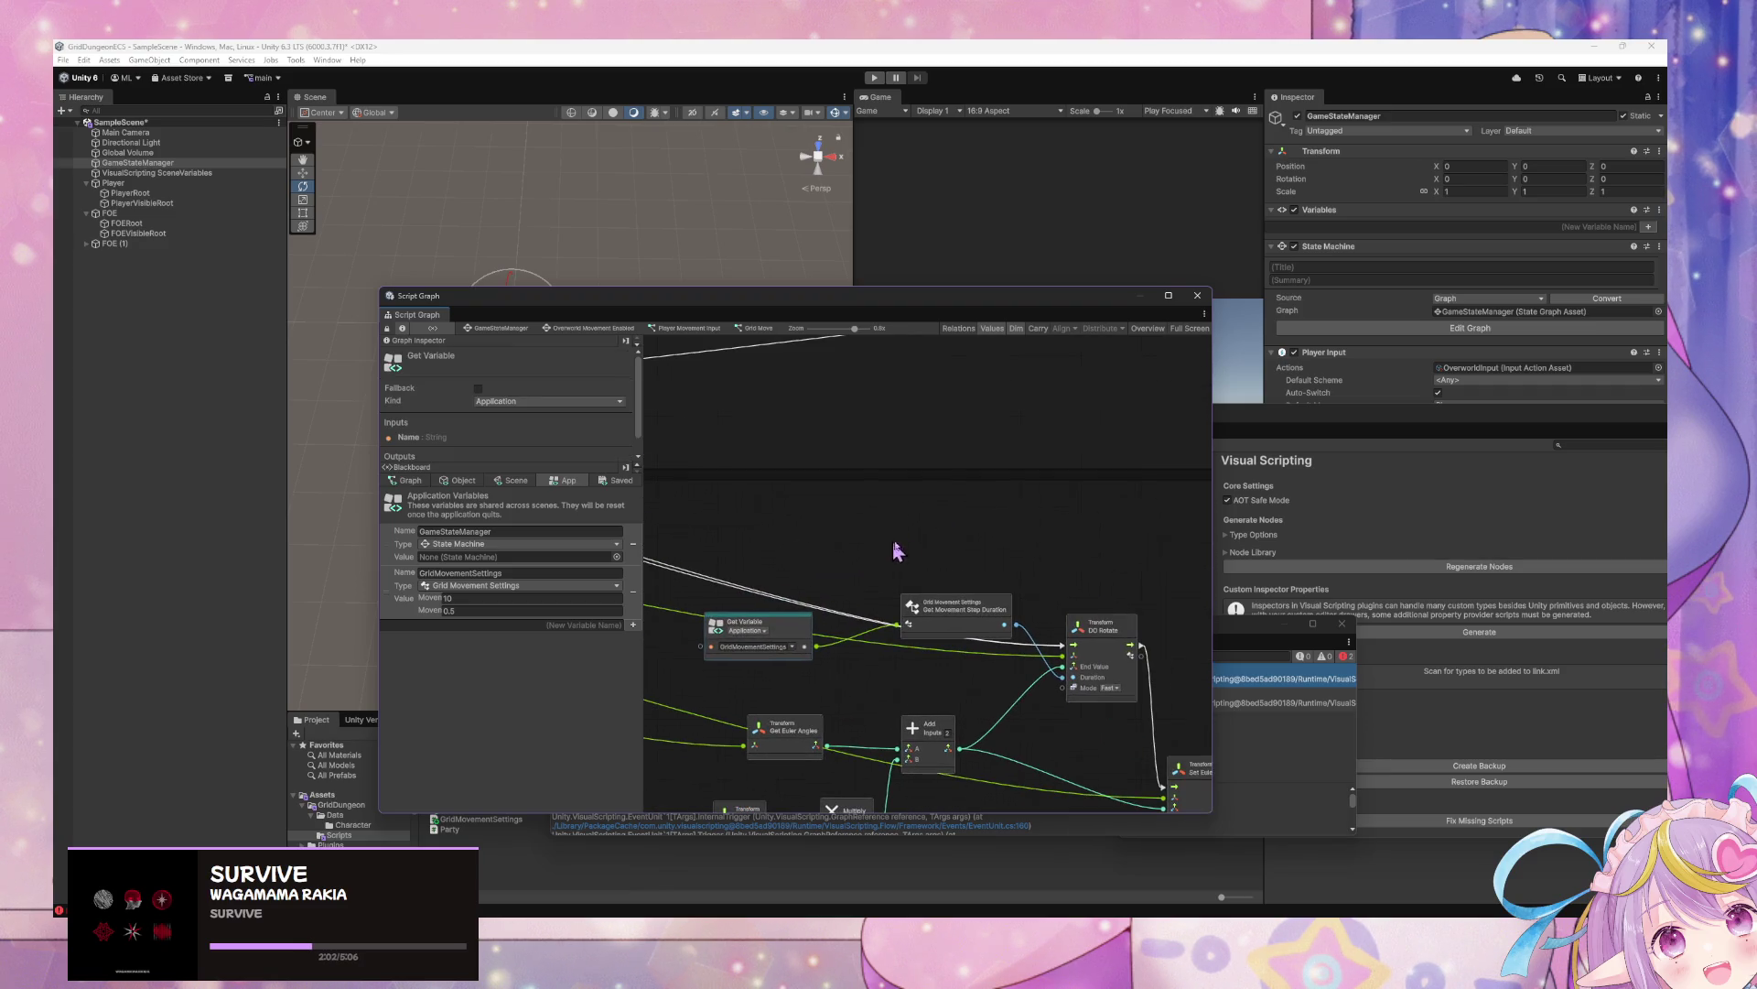
left_click(987, 616)
scroll(941, 470, "down", 3)
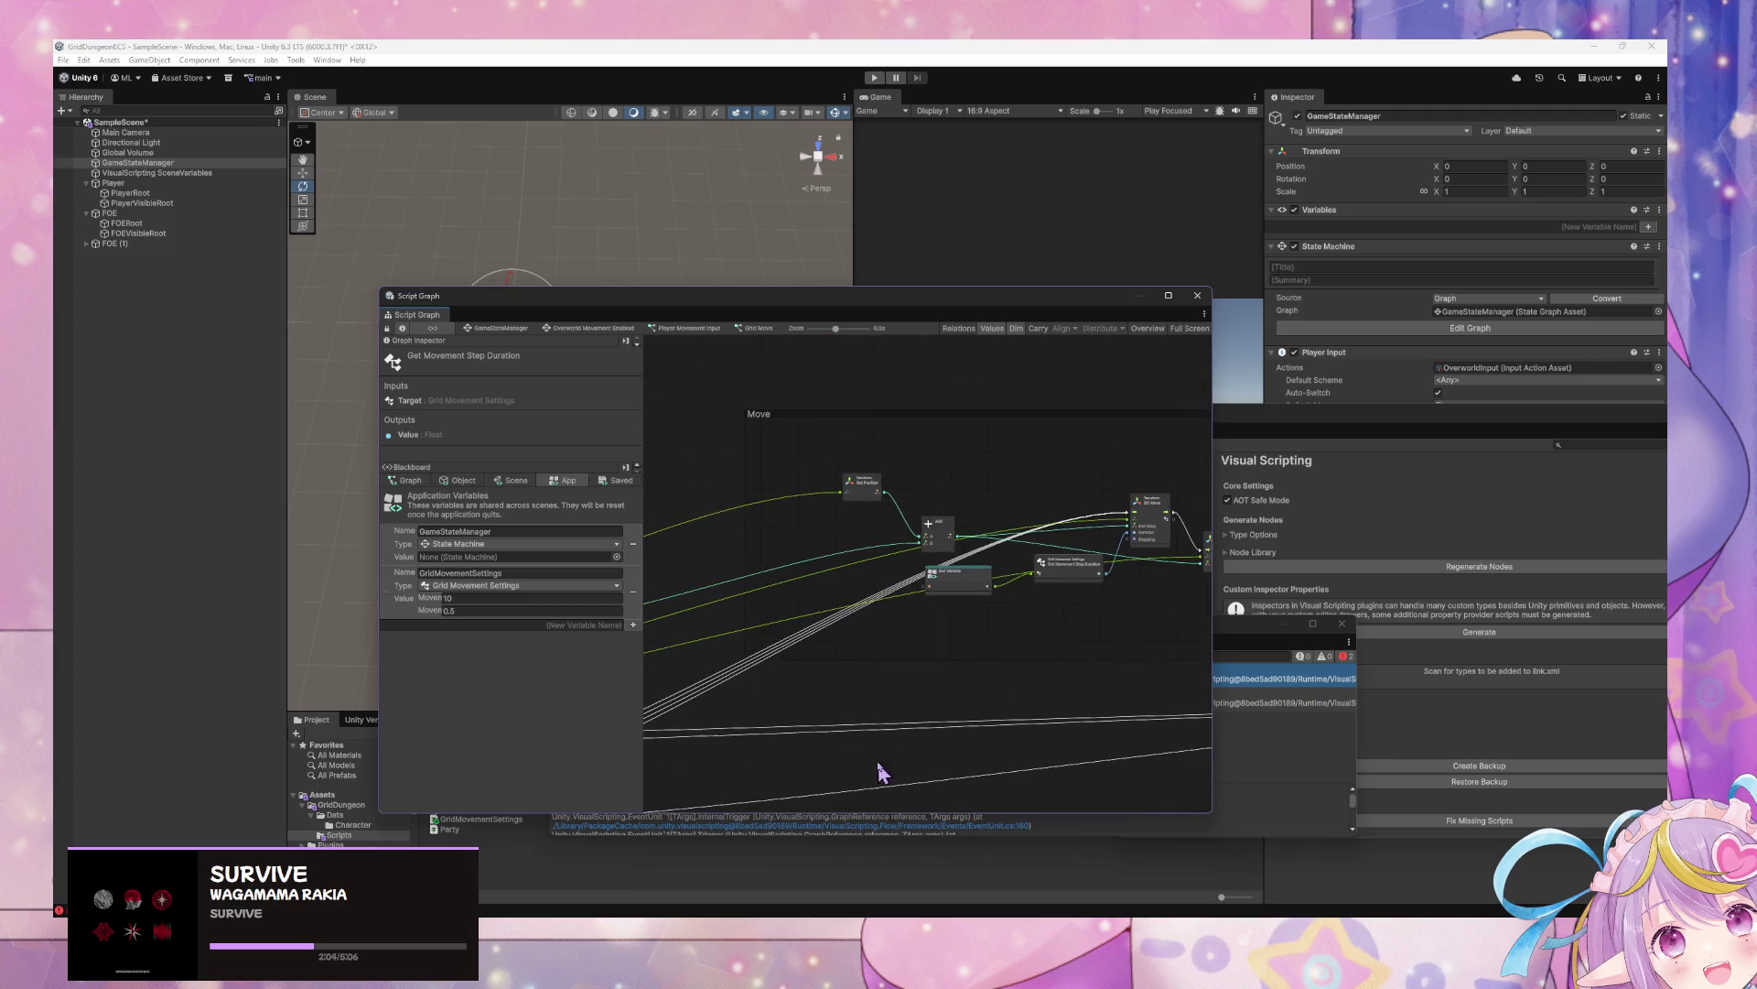
scroll(1040, 645, "up", 1)
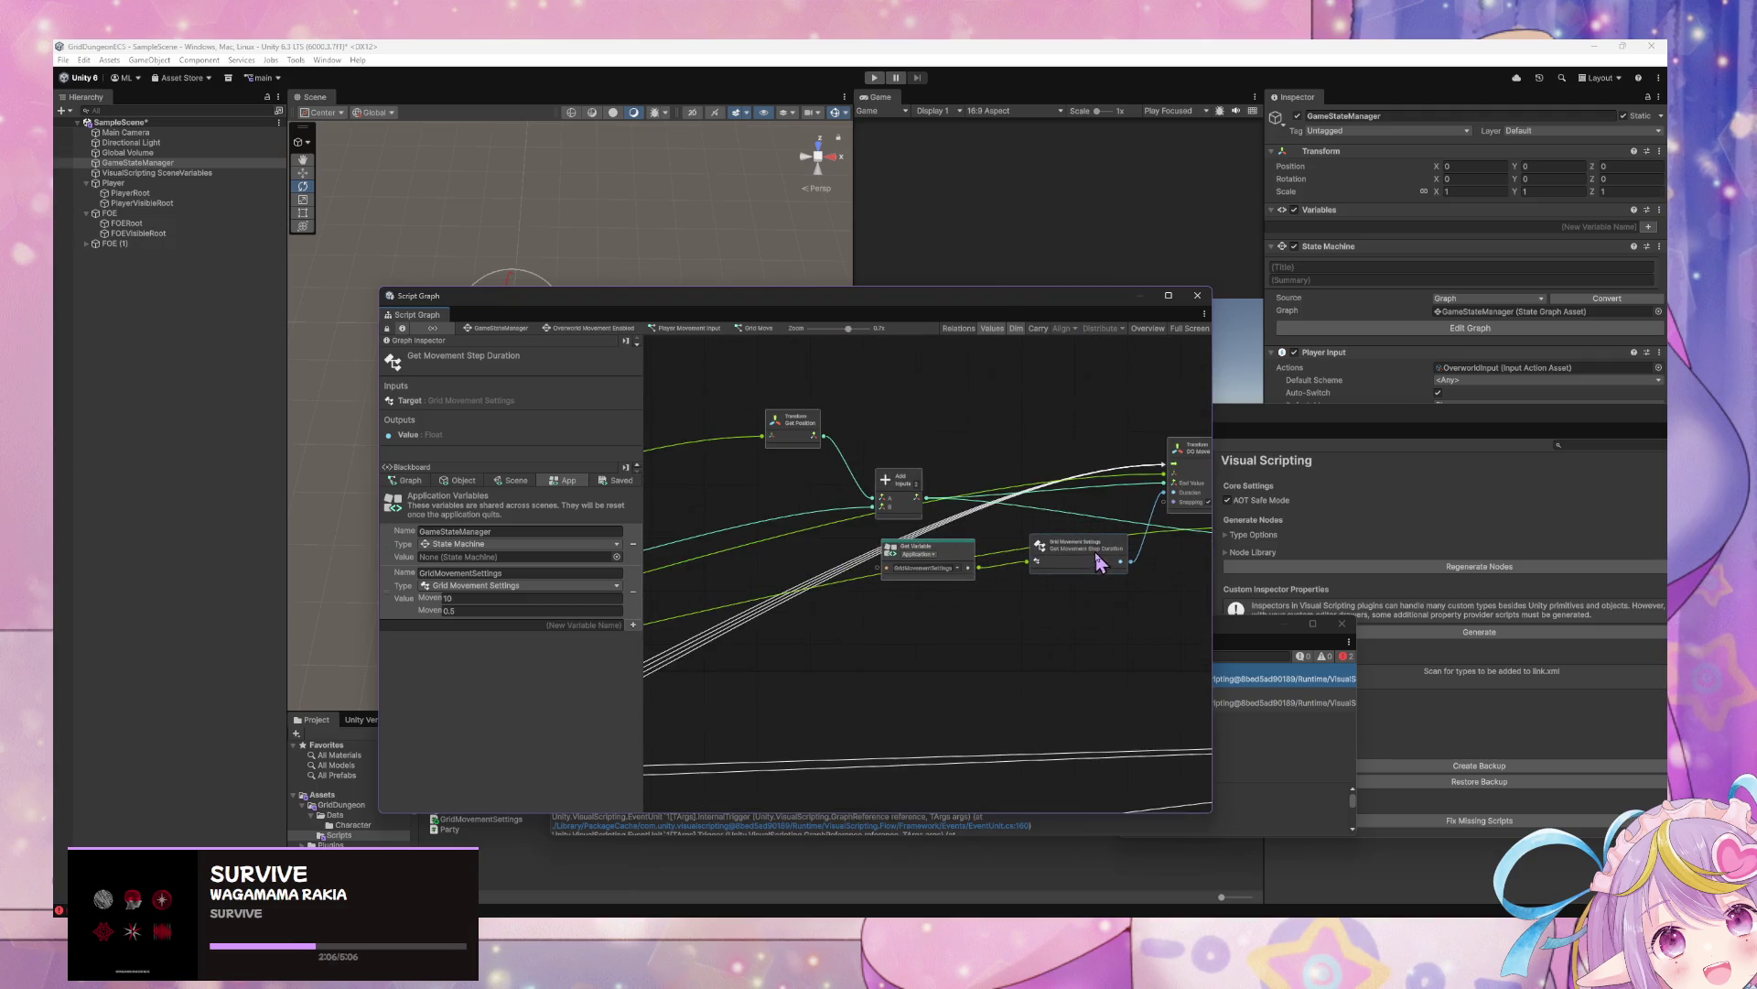
scroll(828, 666, "down", 6)
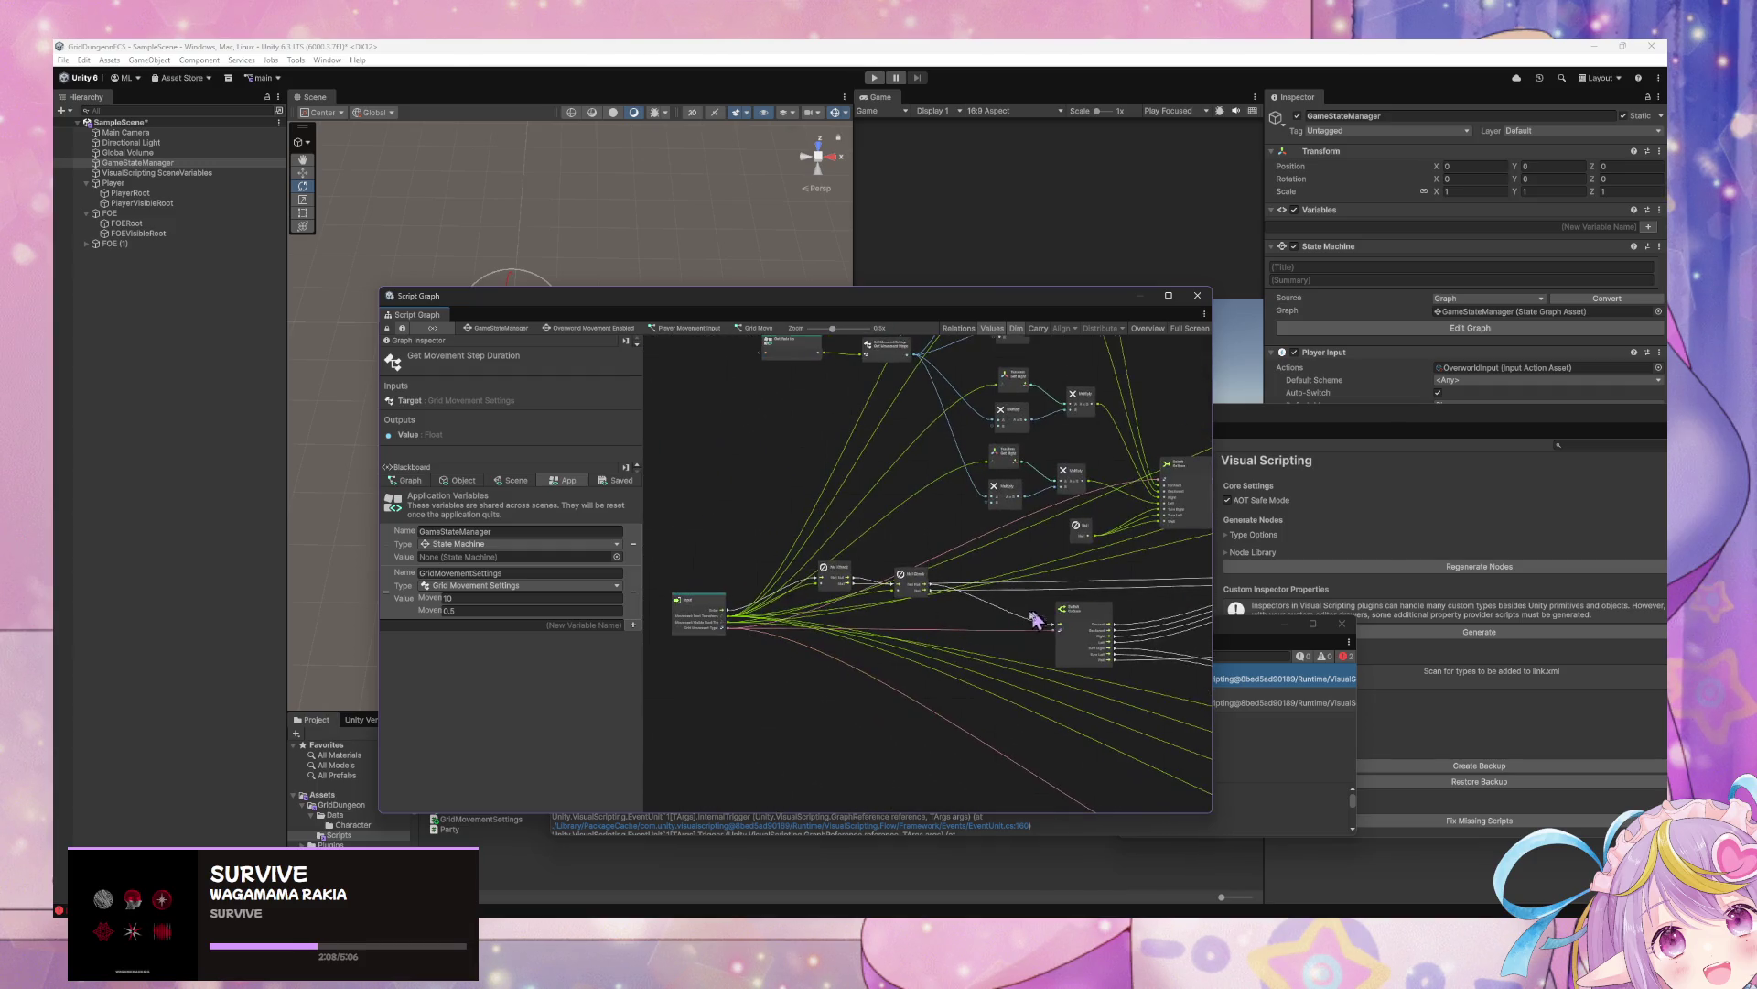
scroll(867, 558, "up", 7)
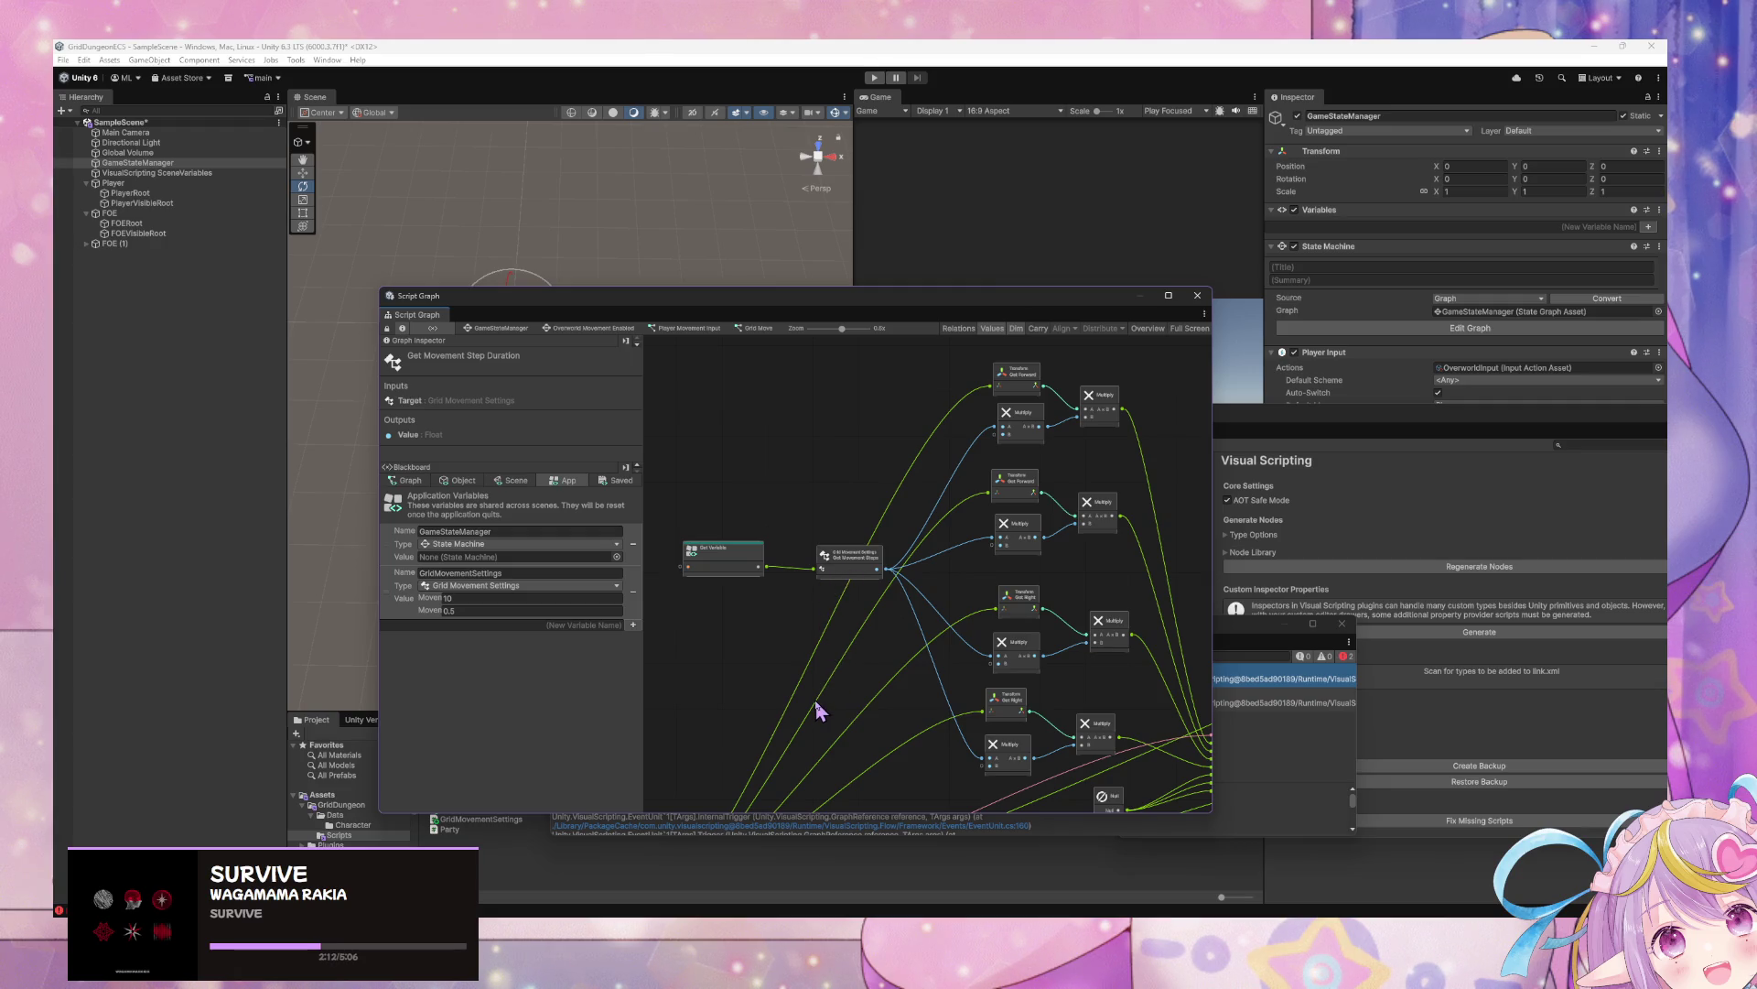
scroll(942, 668, "down", 5)
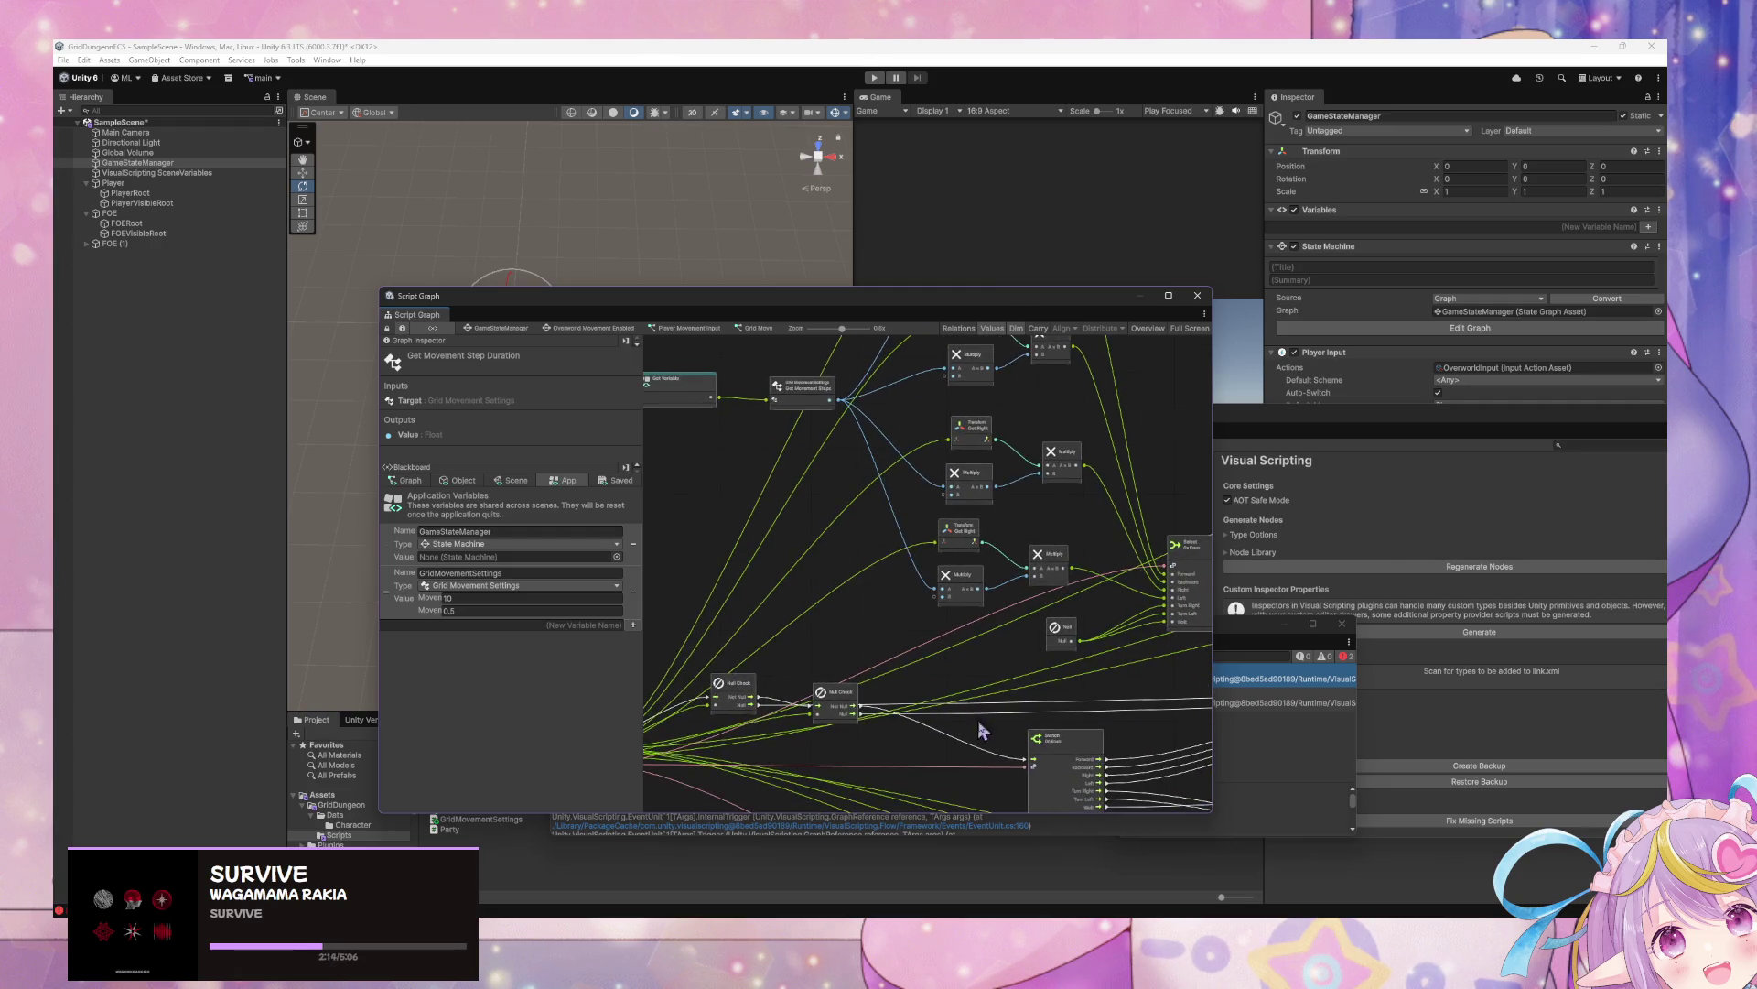
scroll(942, 609, "up", 5)
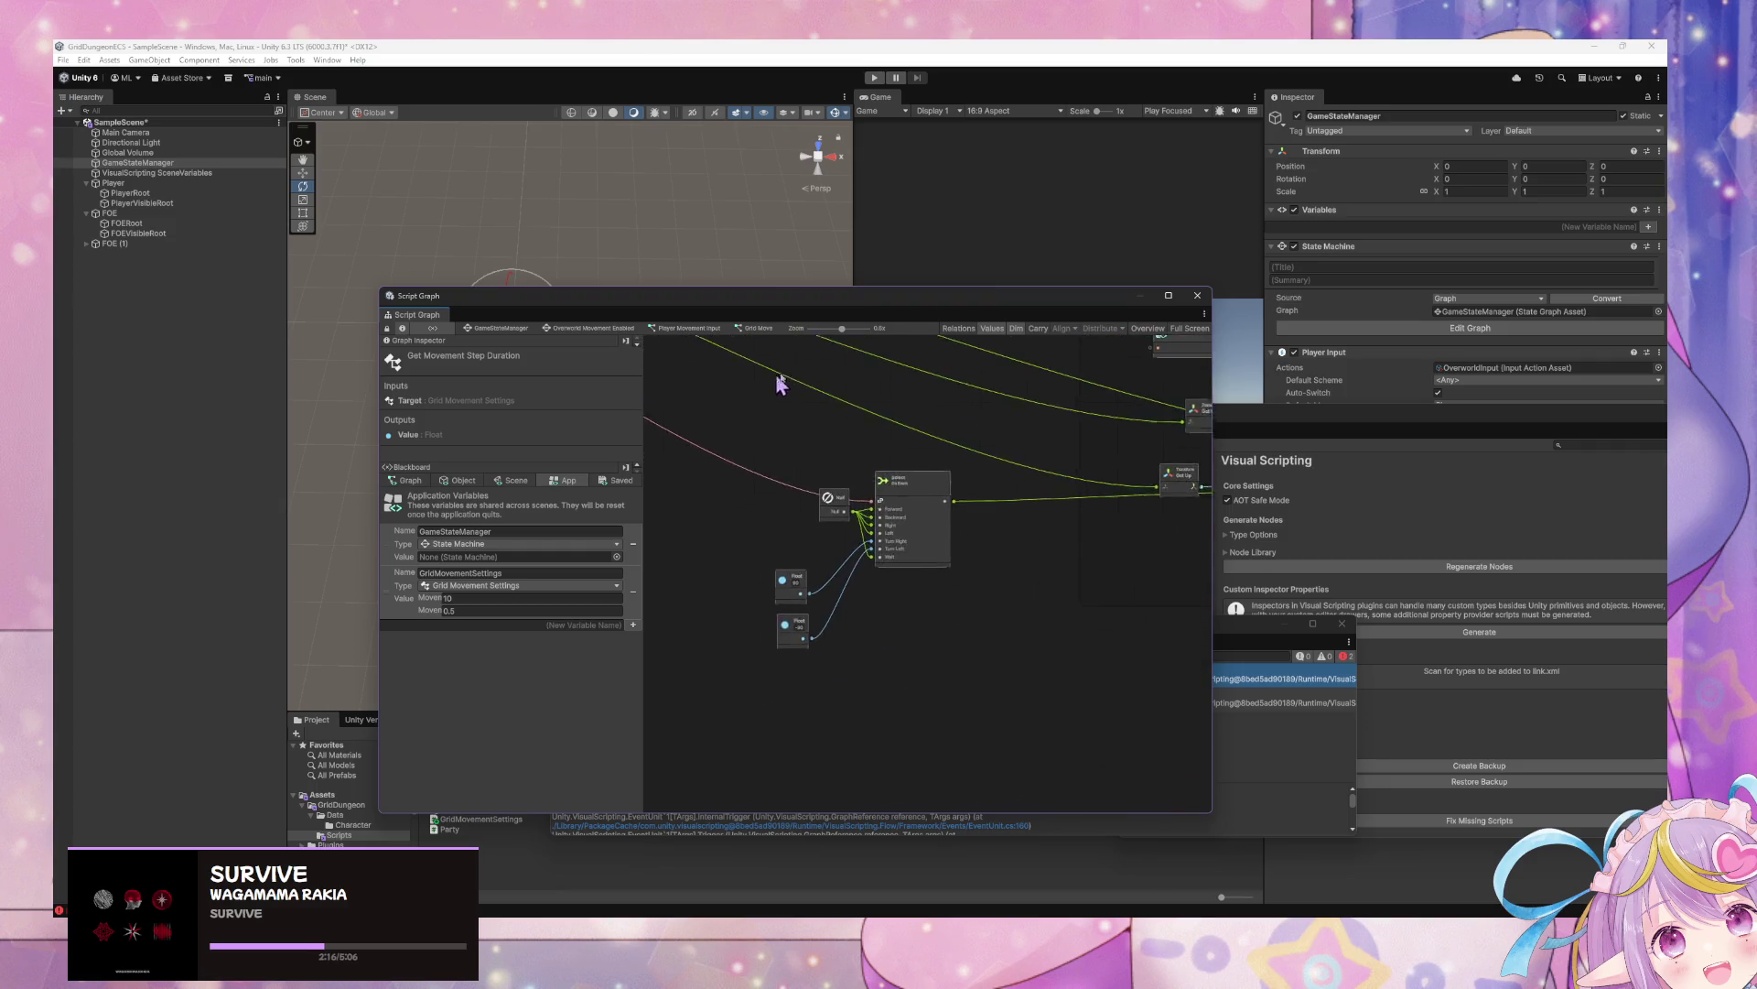
scroll(717, 678, "down", 5)
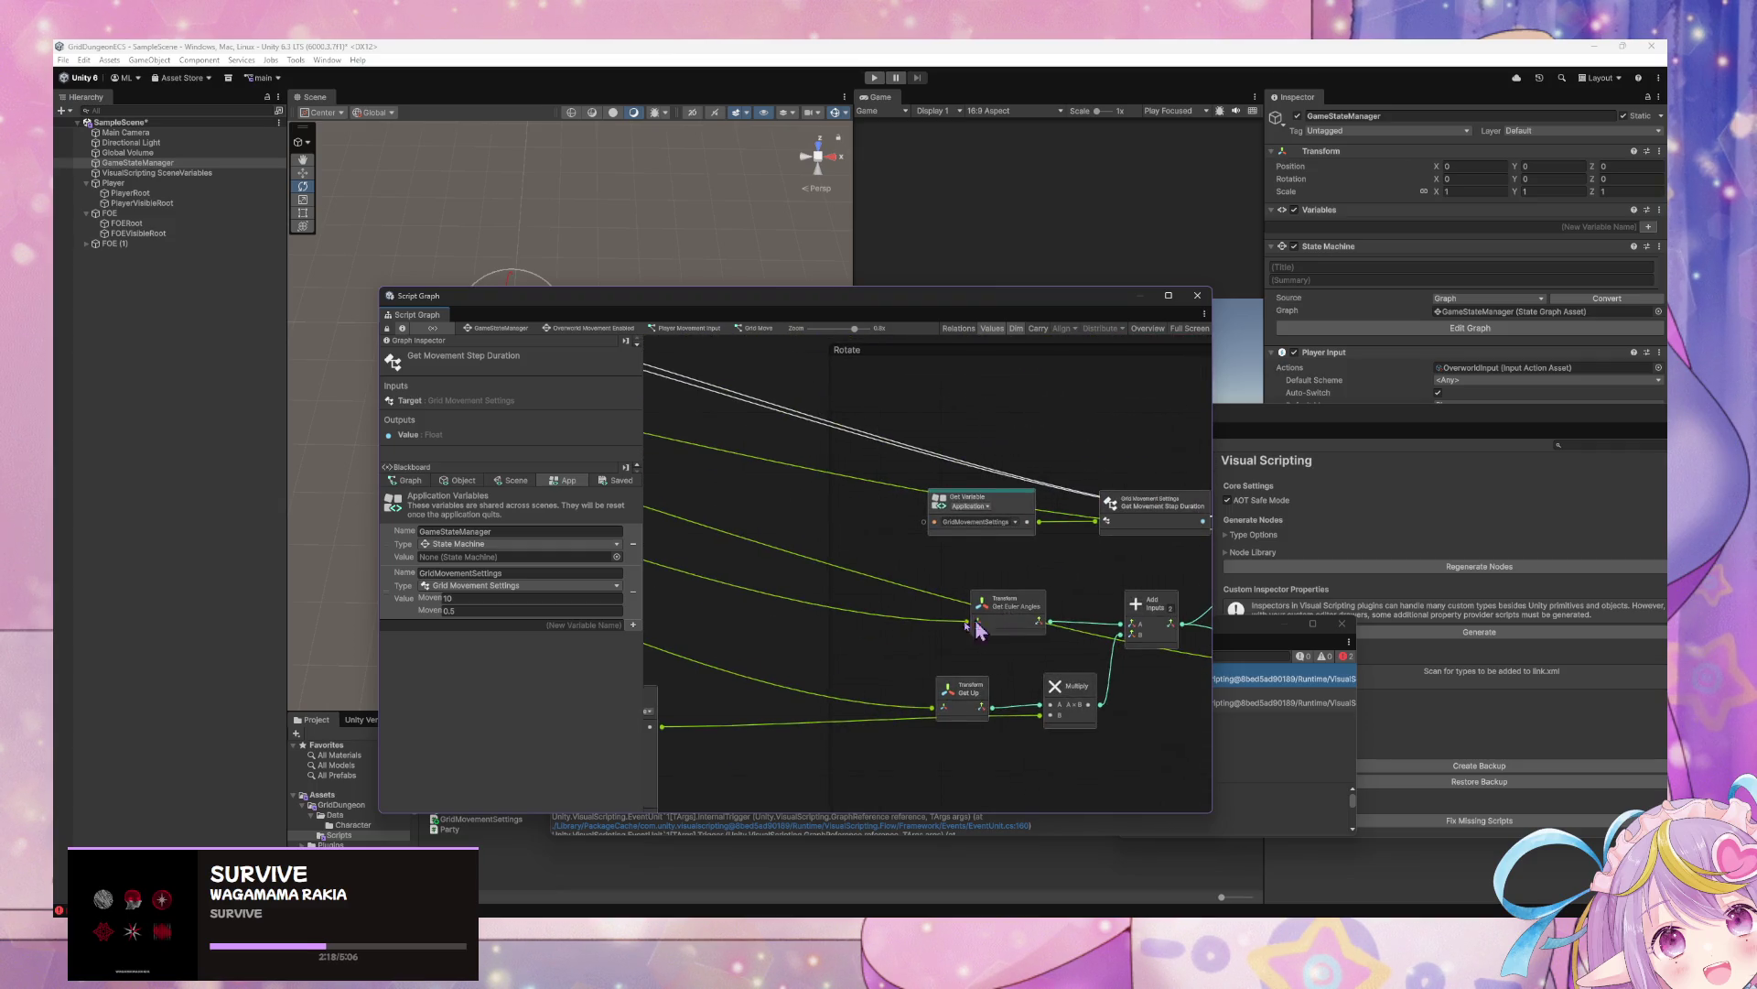
scroll(972, 681, "down", 8)
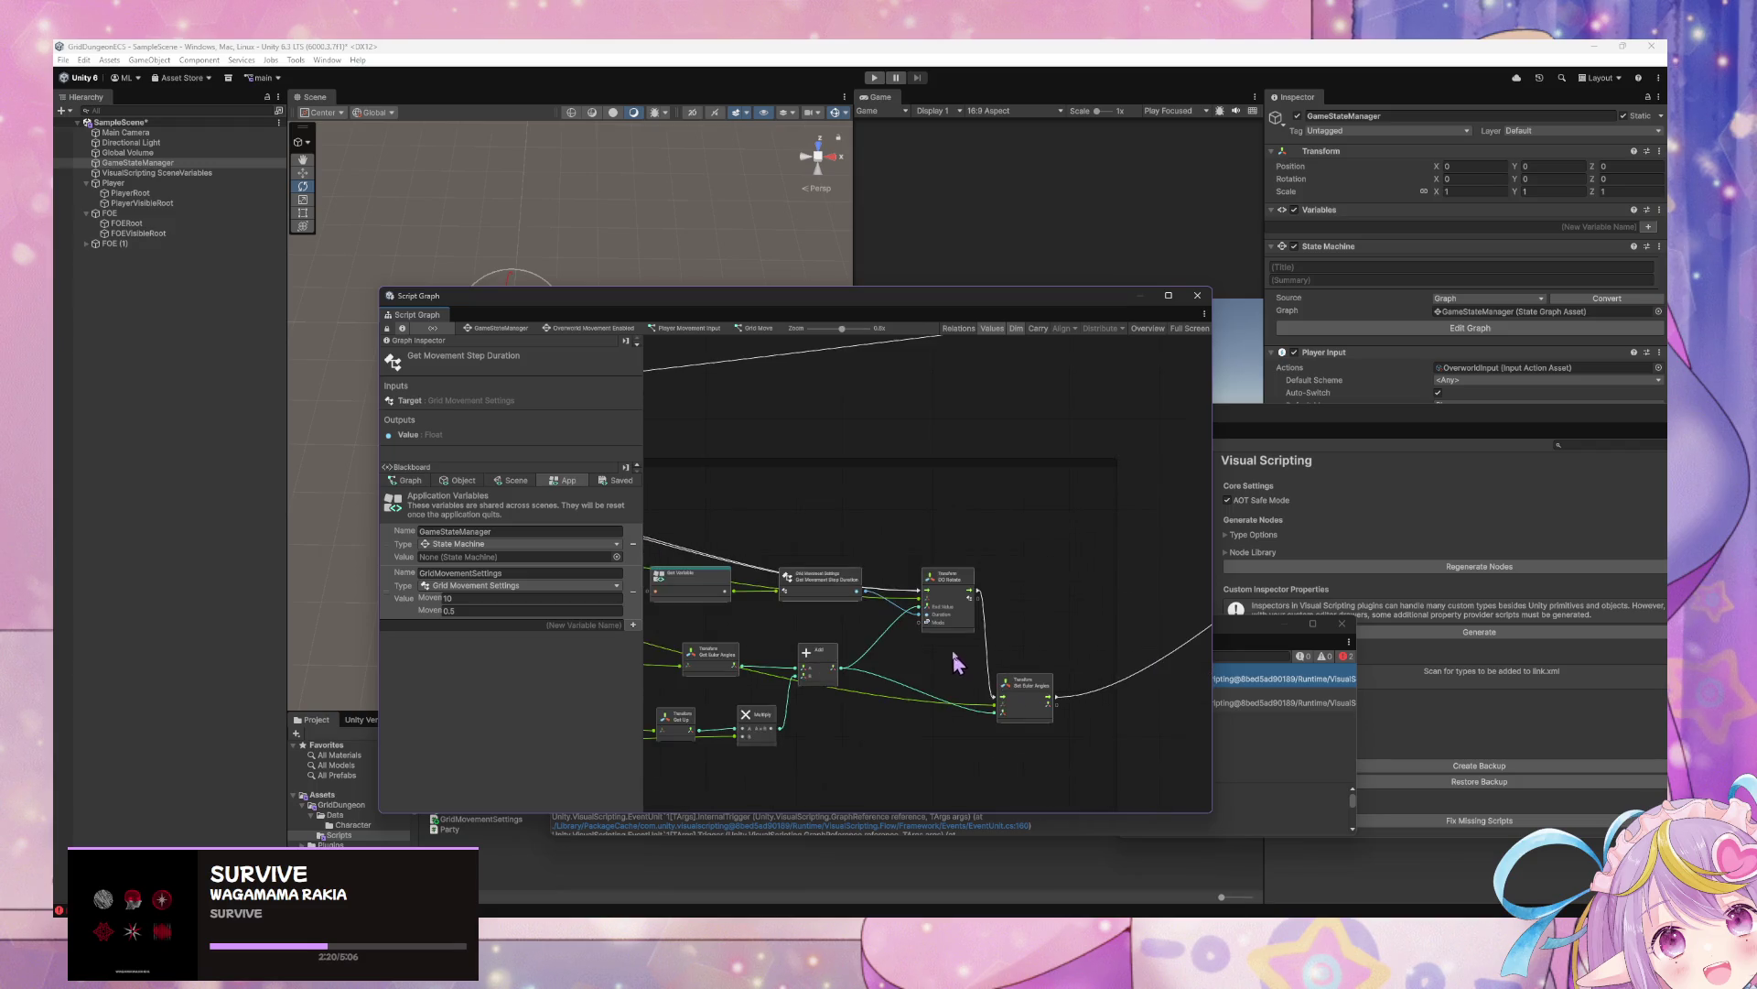
scroll(877, 531, "up", 8)
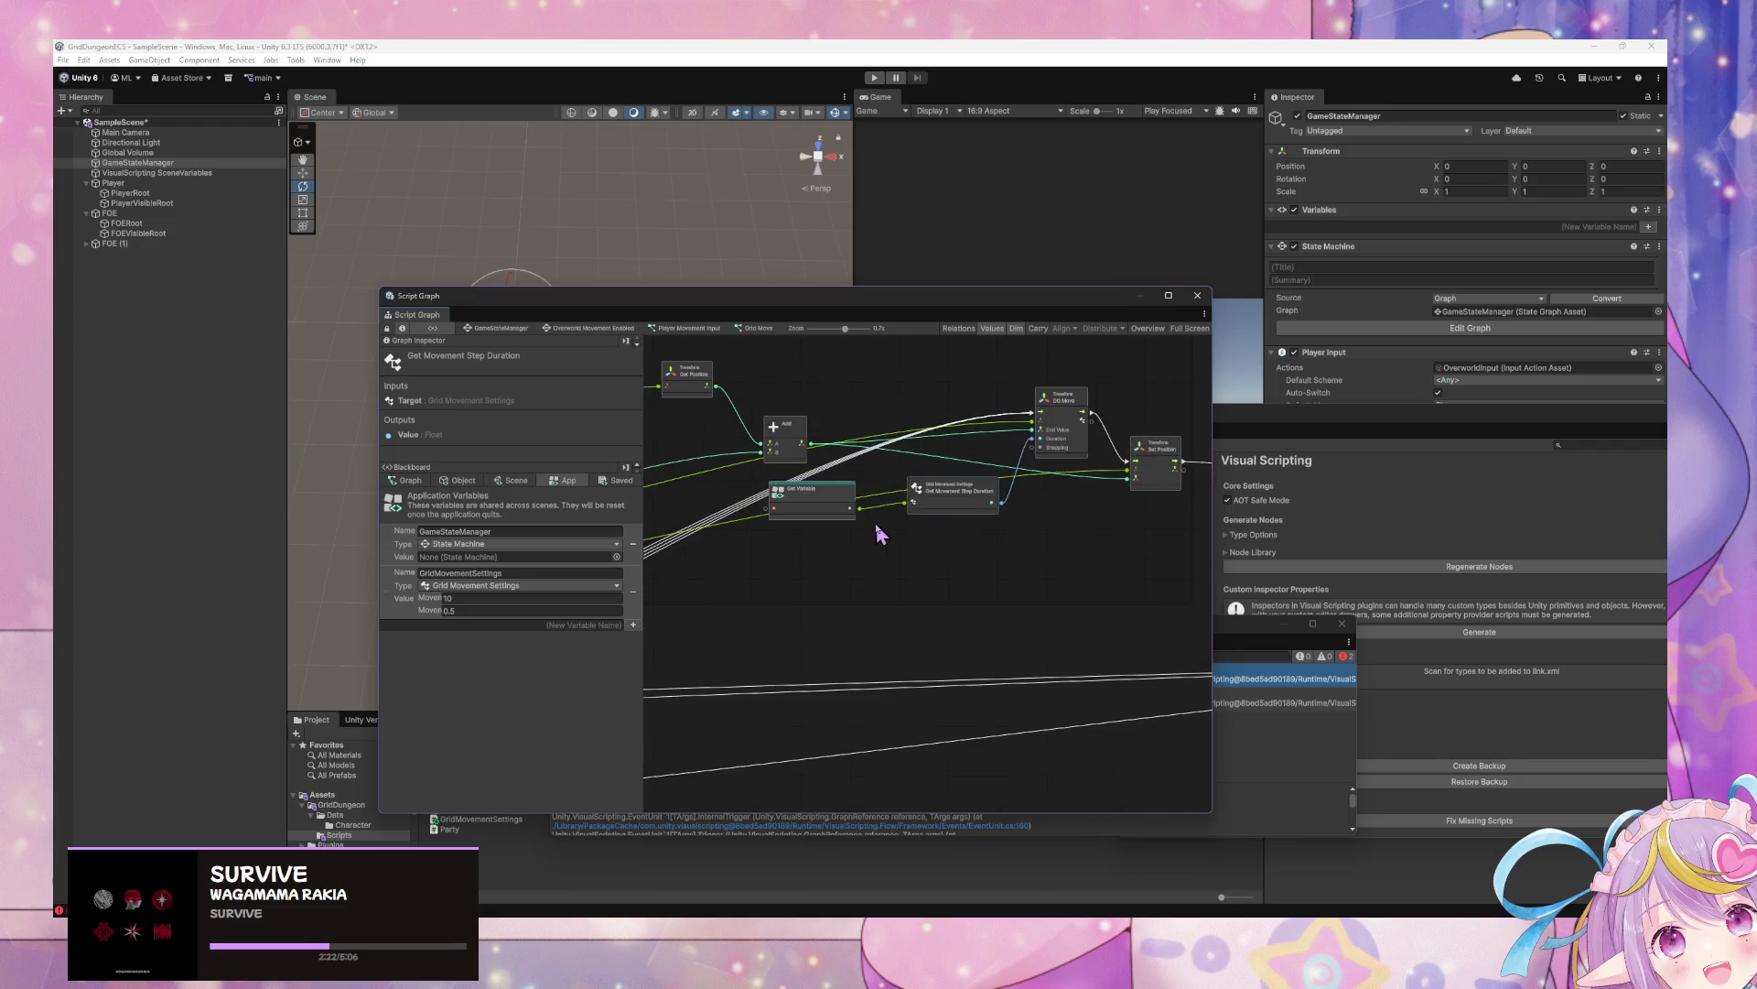
scroll(969, 616, "down", 5)
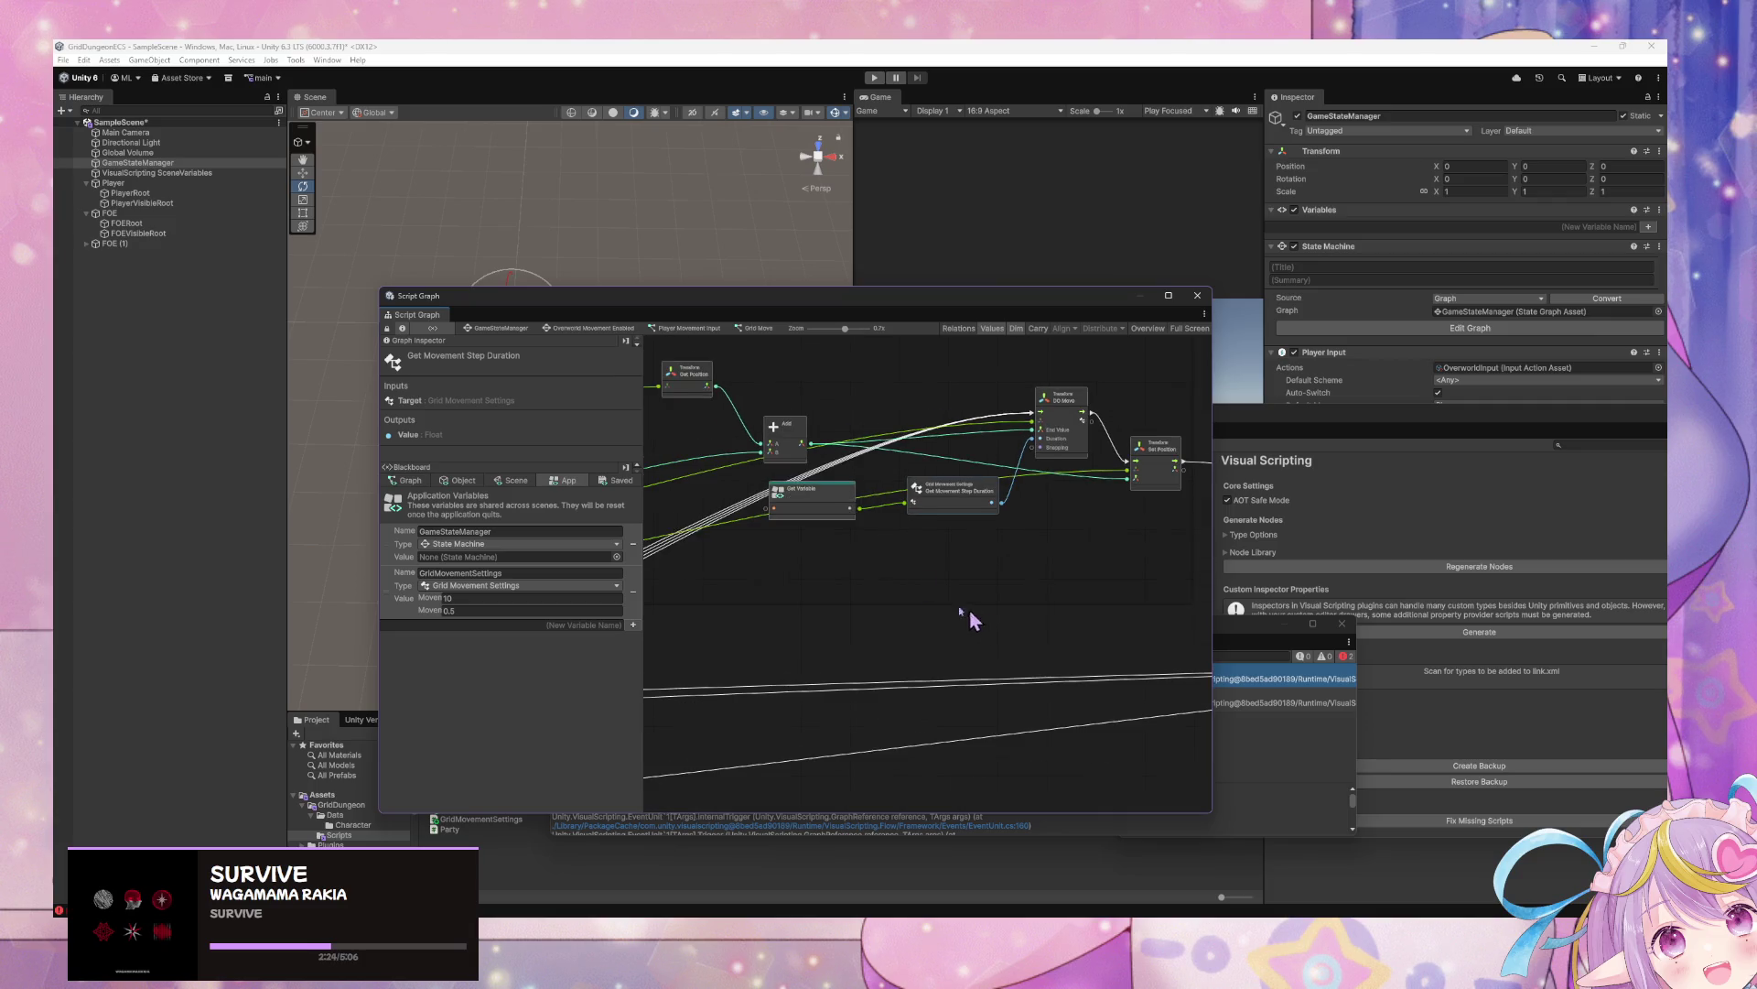
scroll(1050, 646, "up", 4)
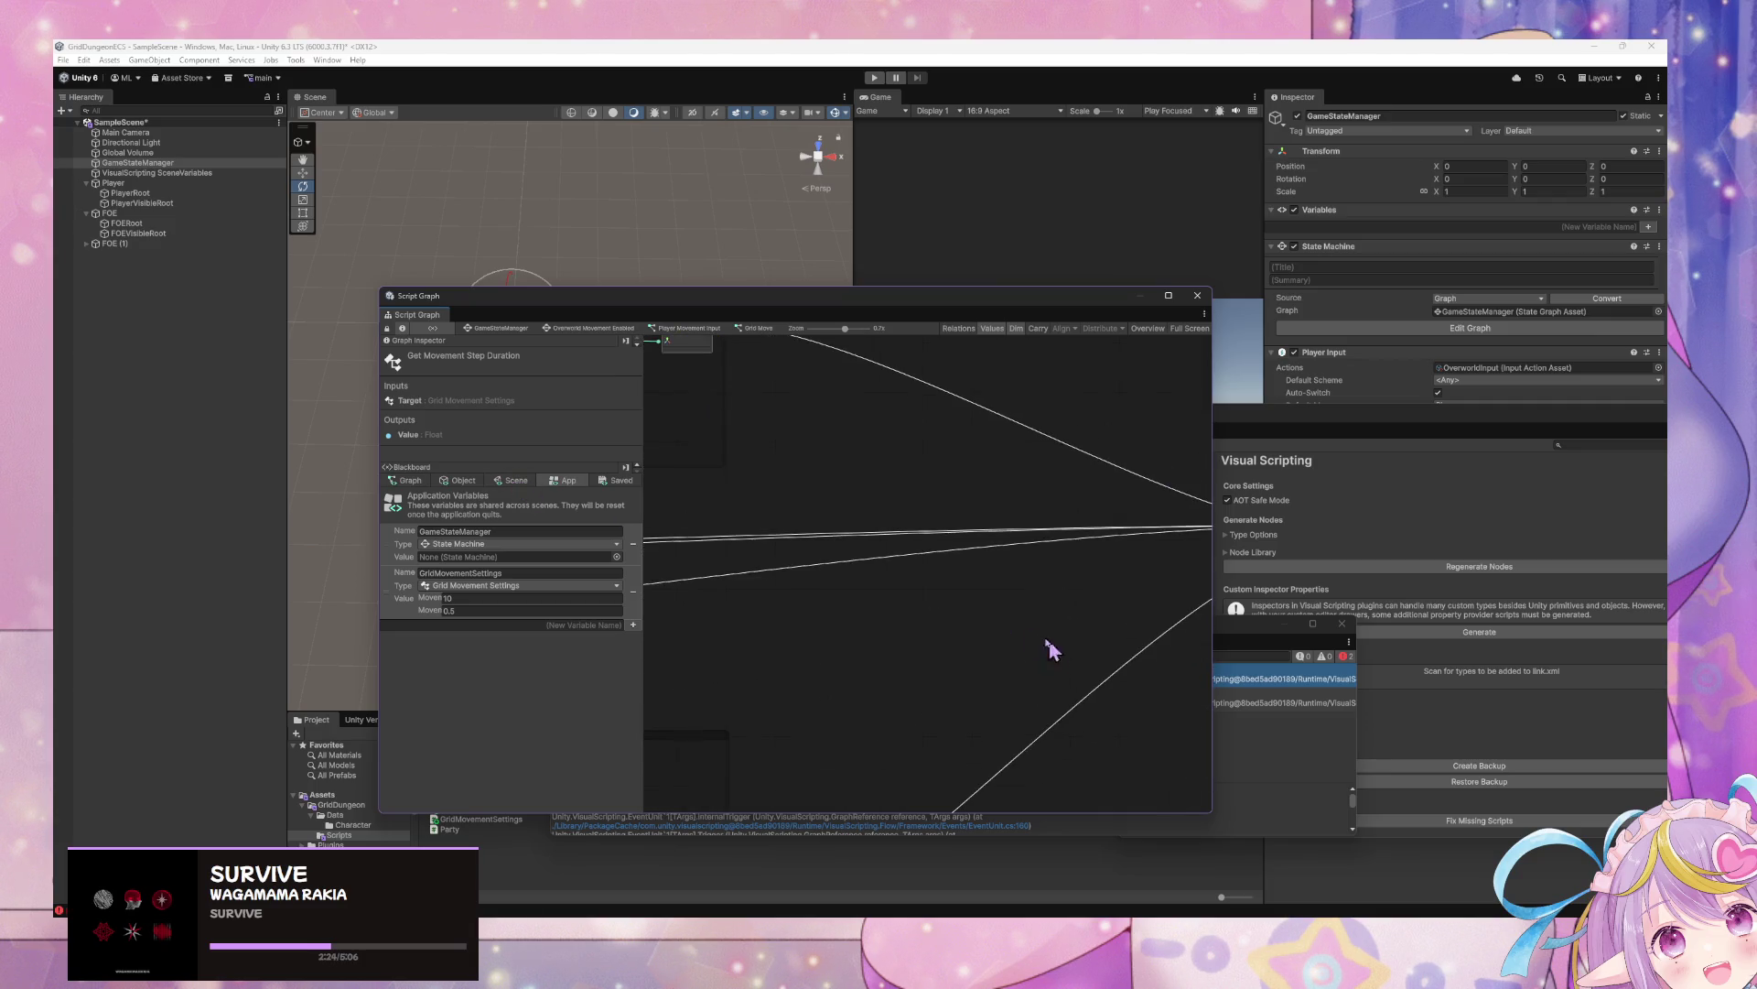
Navigate from GameStateManager via Overworld Movement Enabled into the Player Movement Input graph
left_click(512, 330)
left_click_drag(1007, 622, 835, 616)
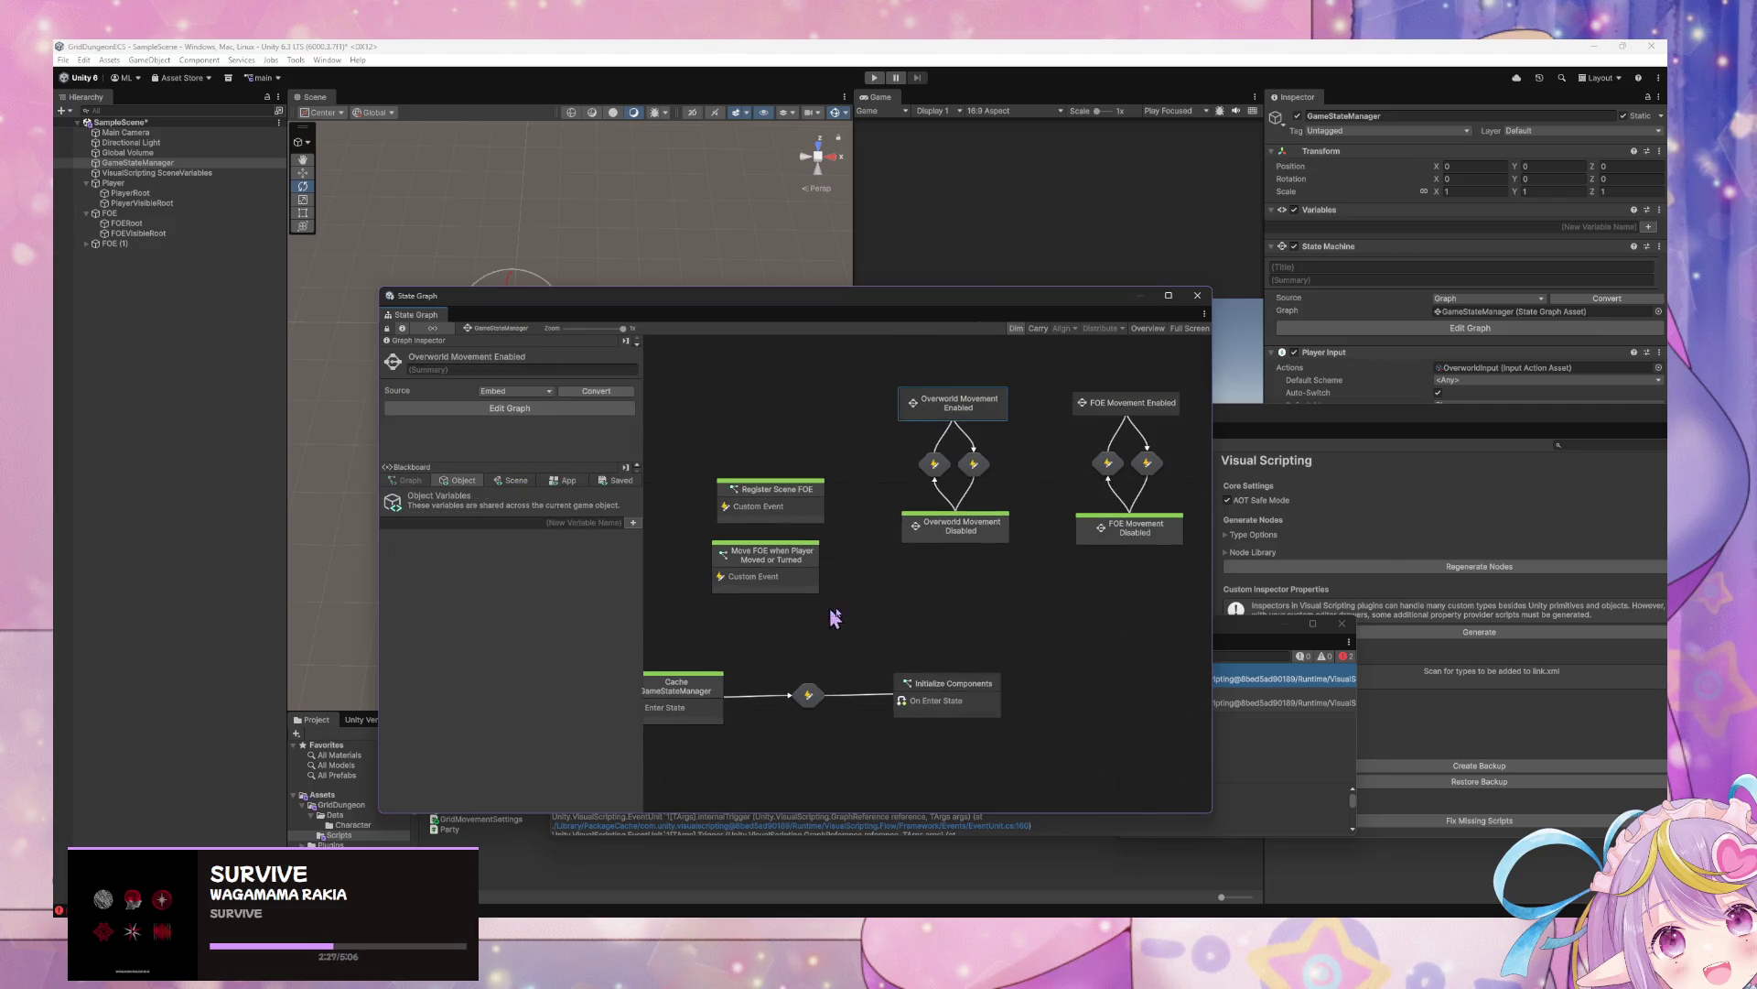
double_click(956, 410)
left_click(893, 533)
double_click(892, 531)
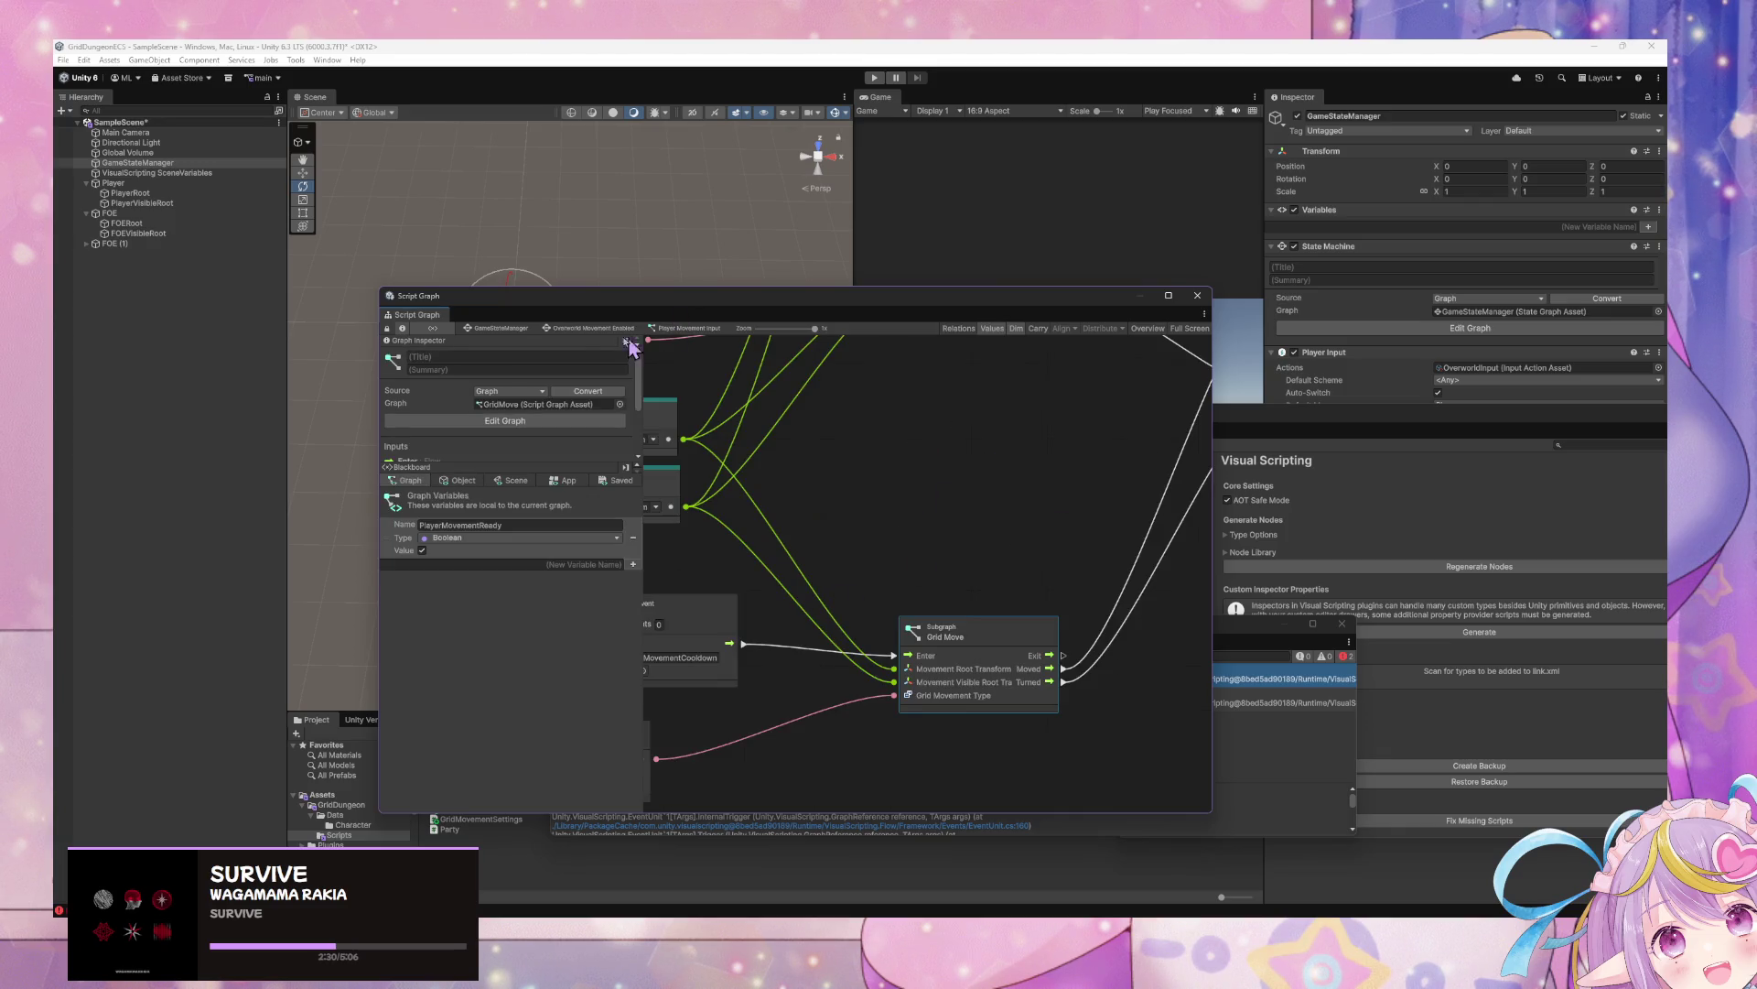
left_click(551, 330)
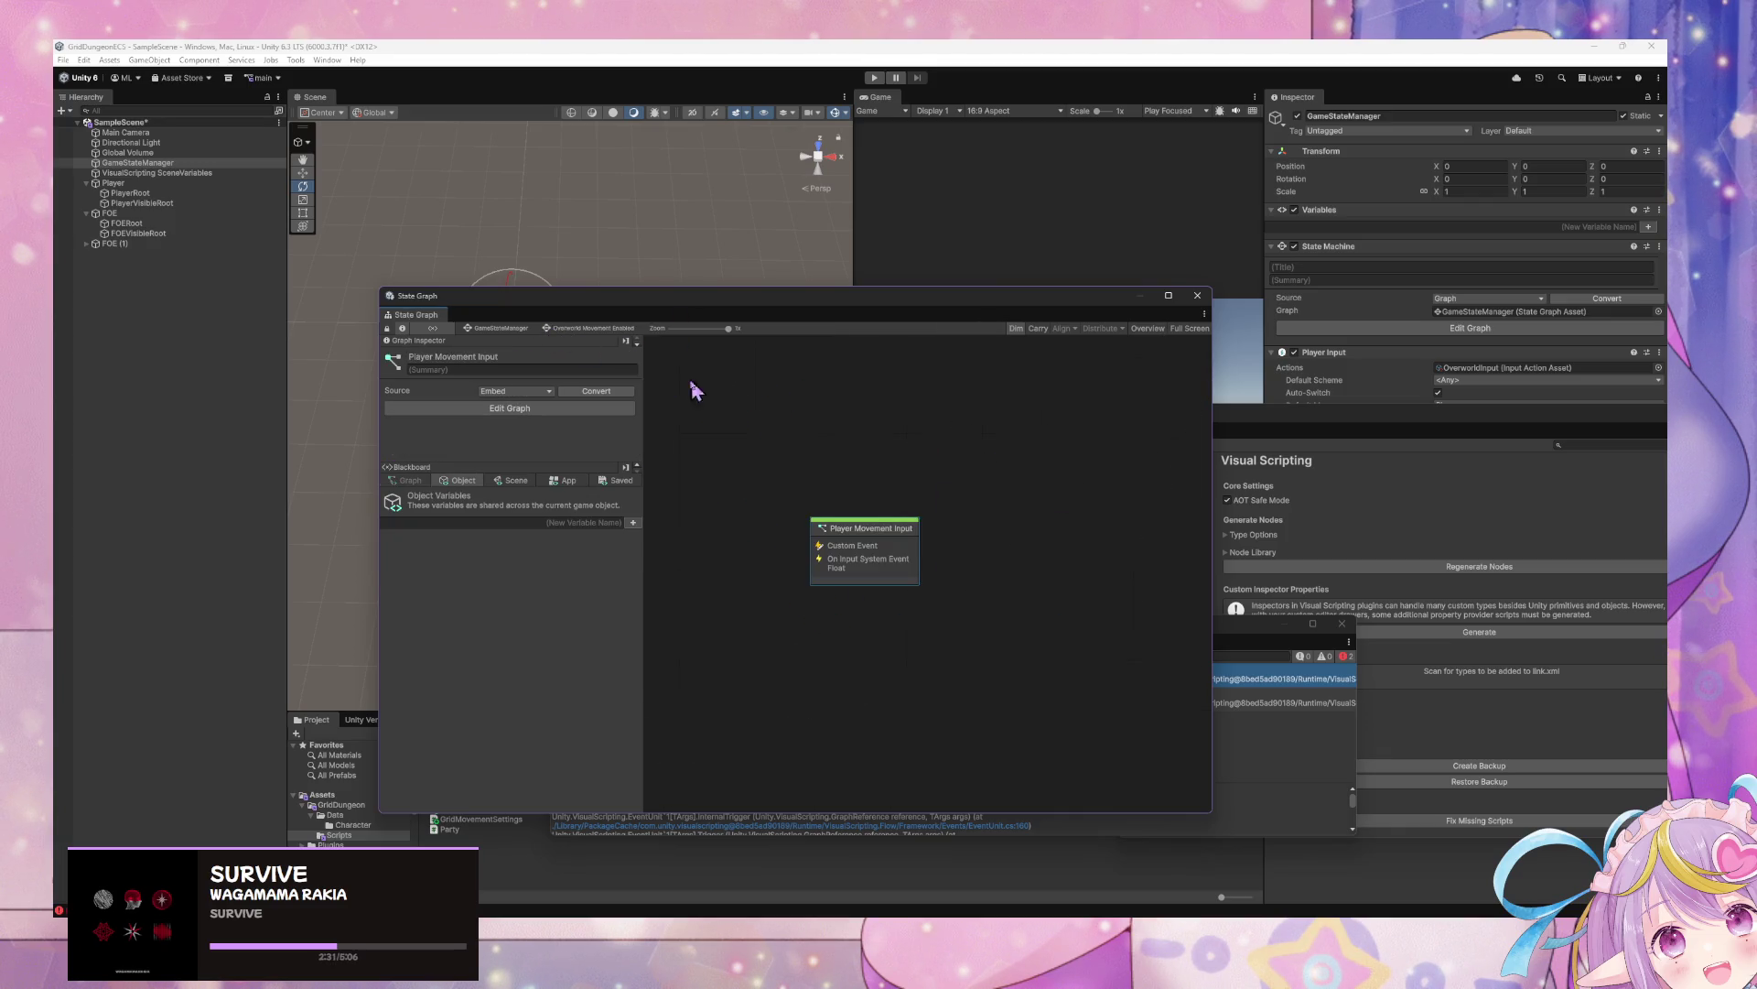
double_click(860, 563)
Disconnect the PlayerTurned and PlayerMoved event inputs and start Play Mode to test
scroll(915, 568, "up", 3)
right_click(955, 626)
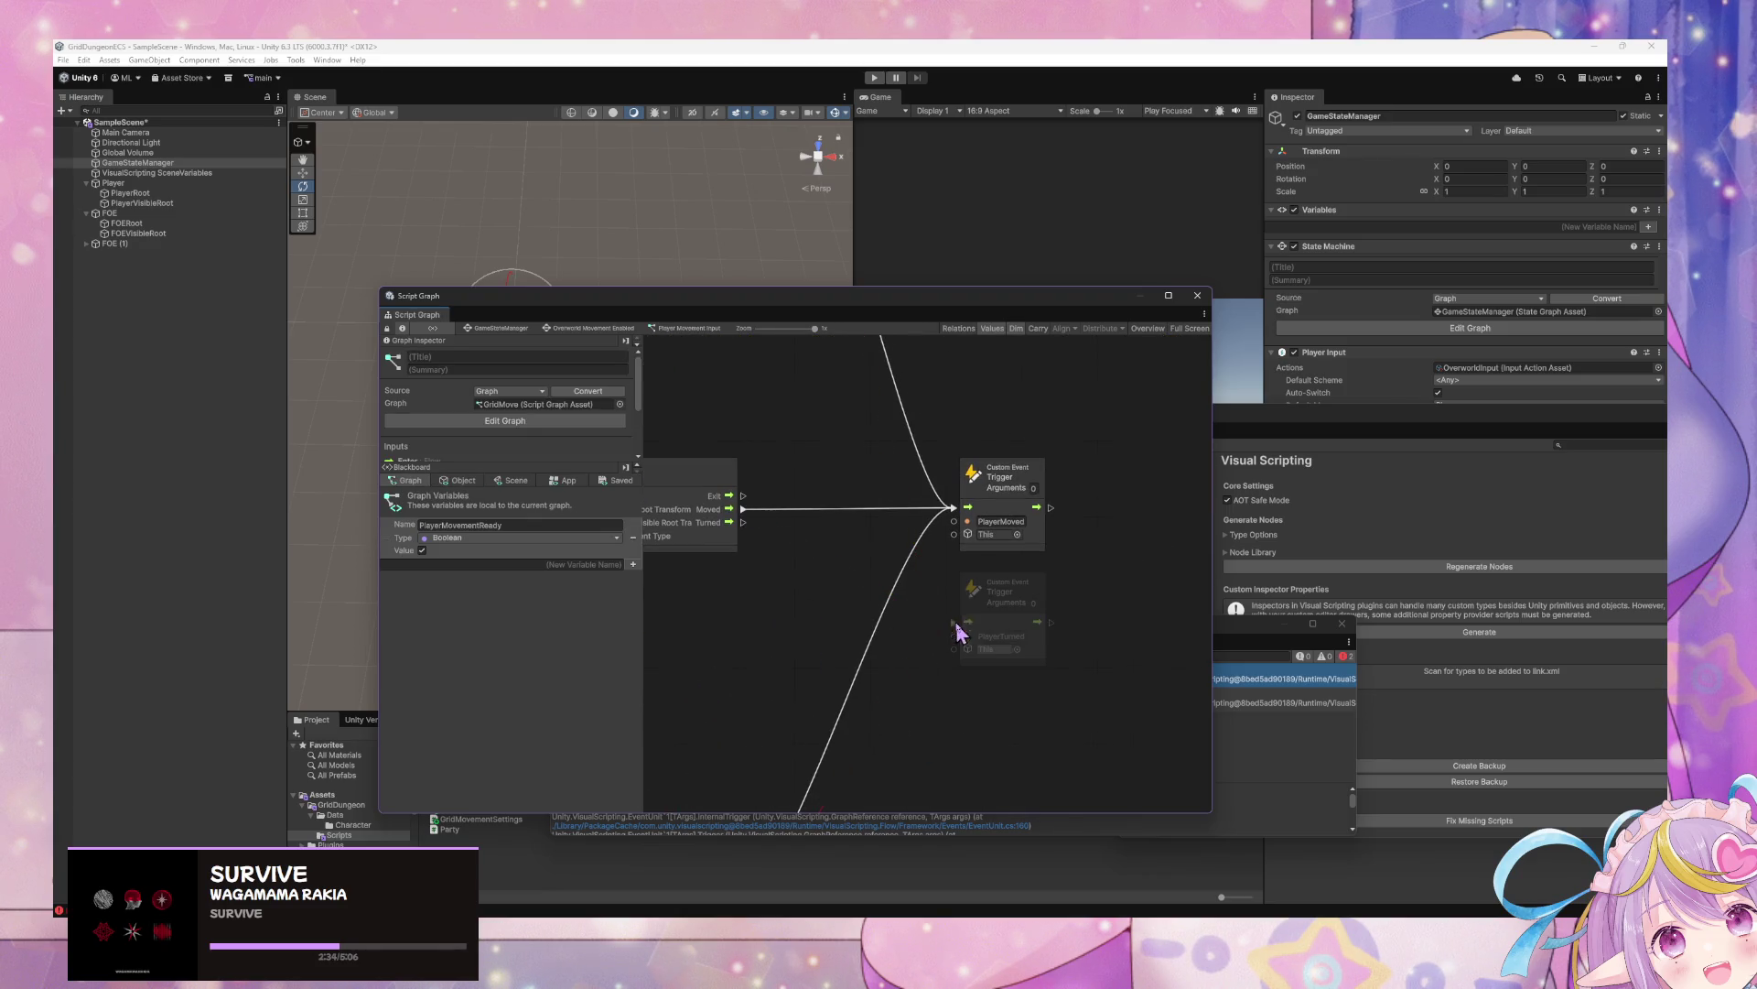
right_click(952, 517)
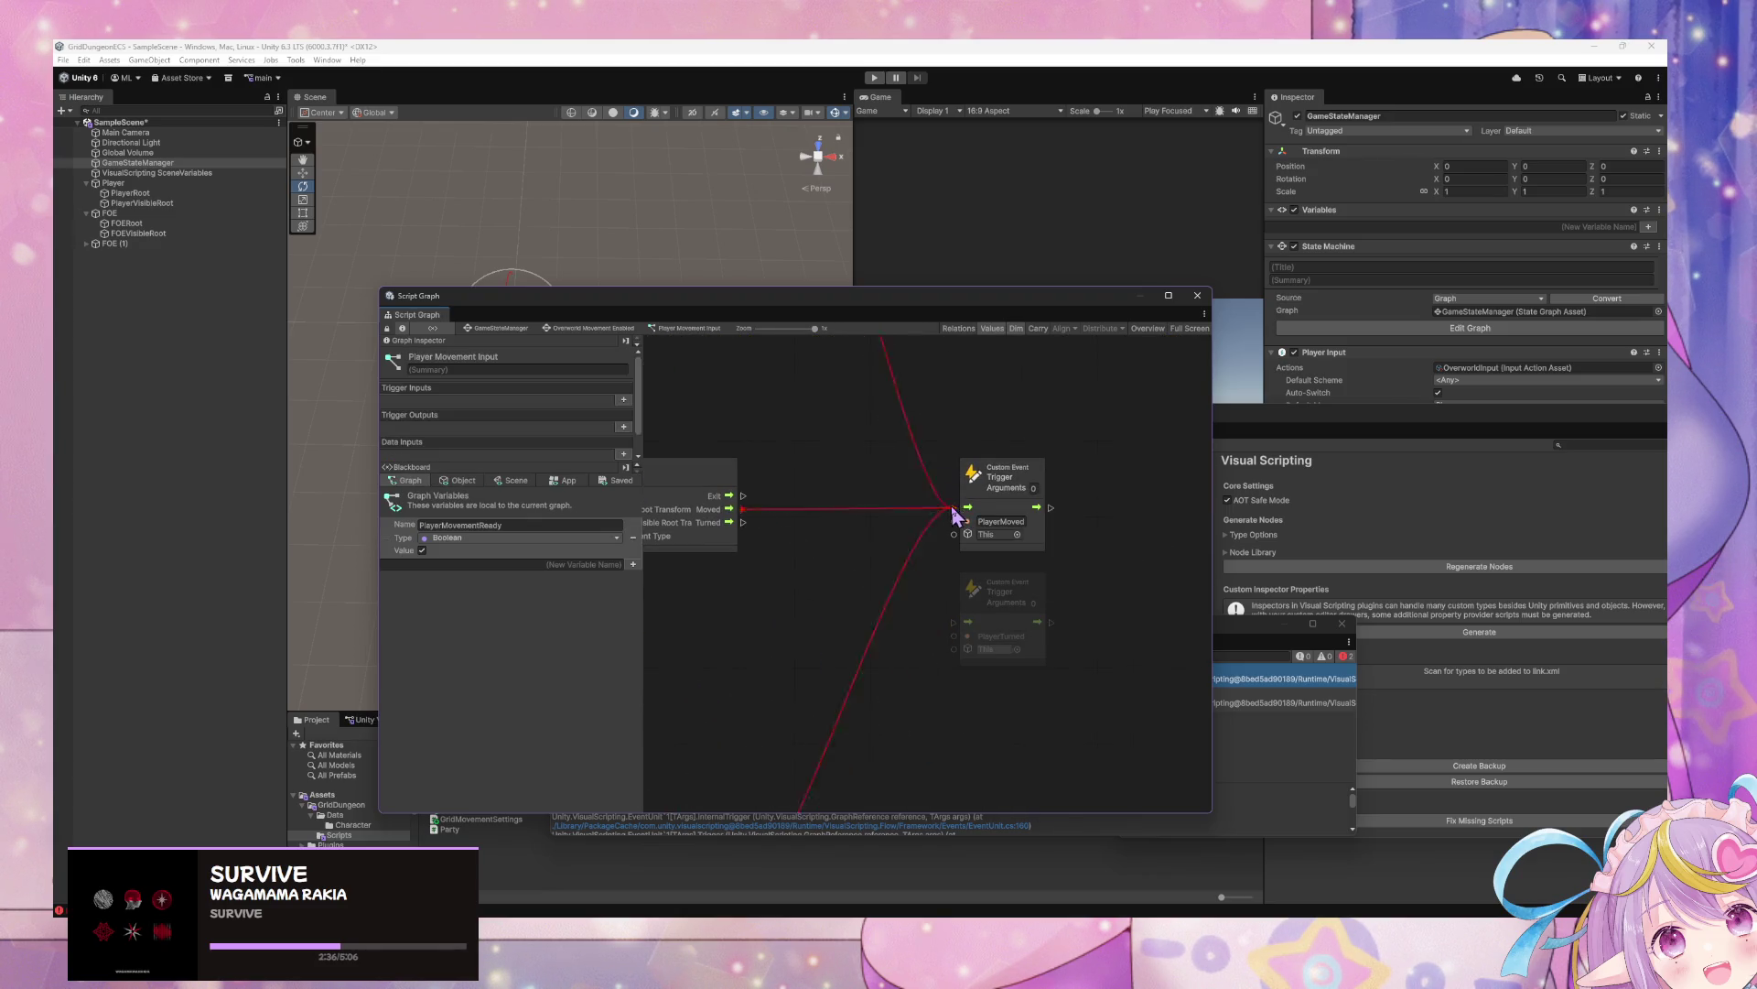
left_click(874, 77)
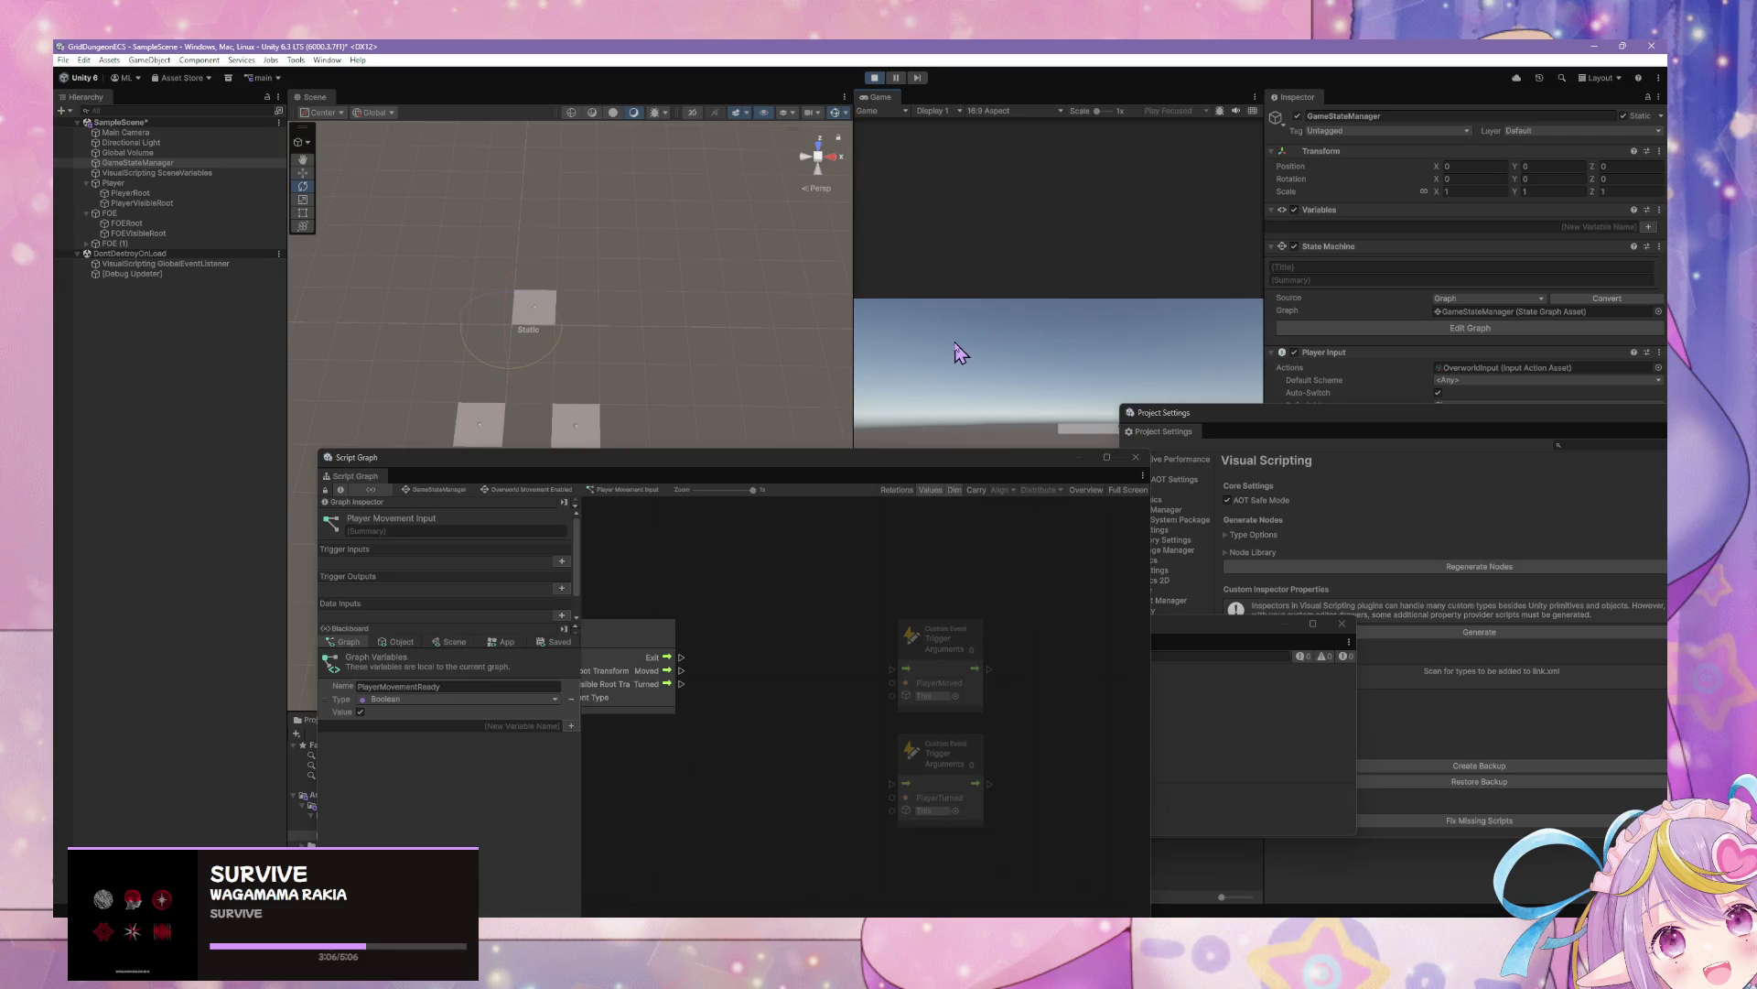
Turn and move the player in game, then open the Move FOE graph under FOE Movement Enabled
key("e")
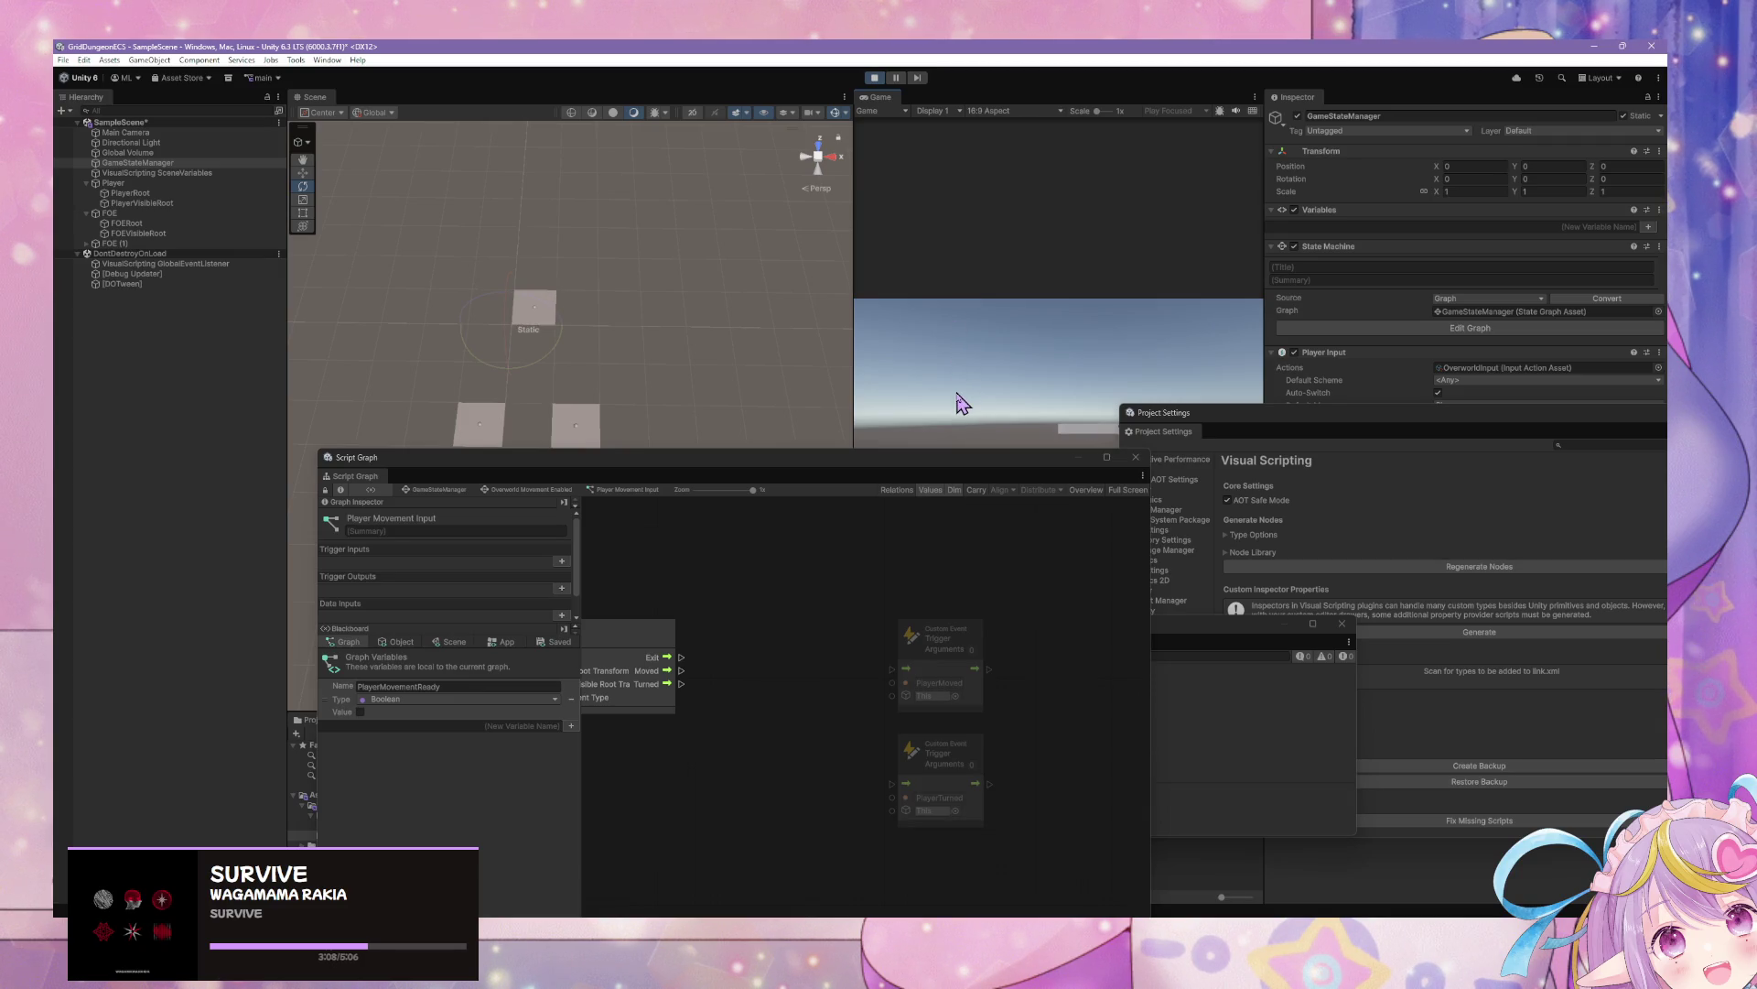
key("w")
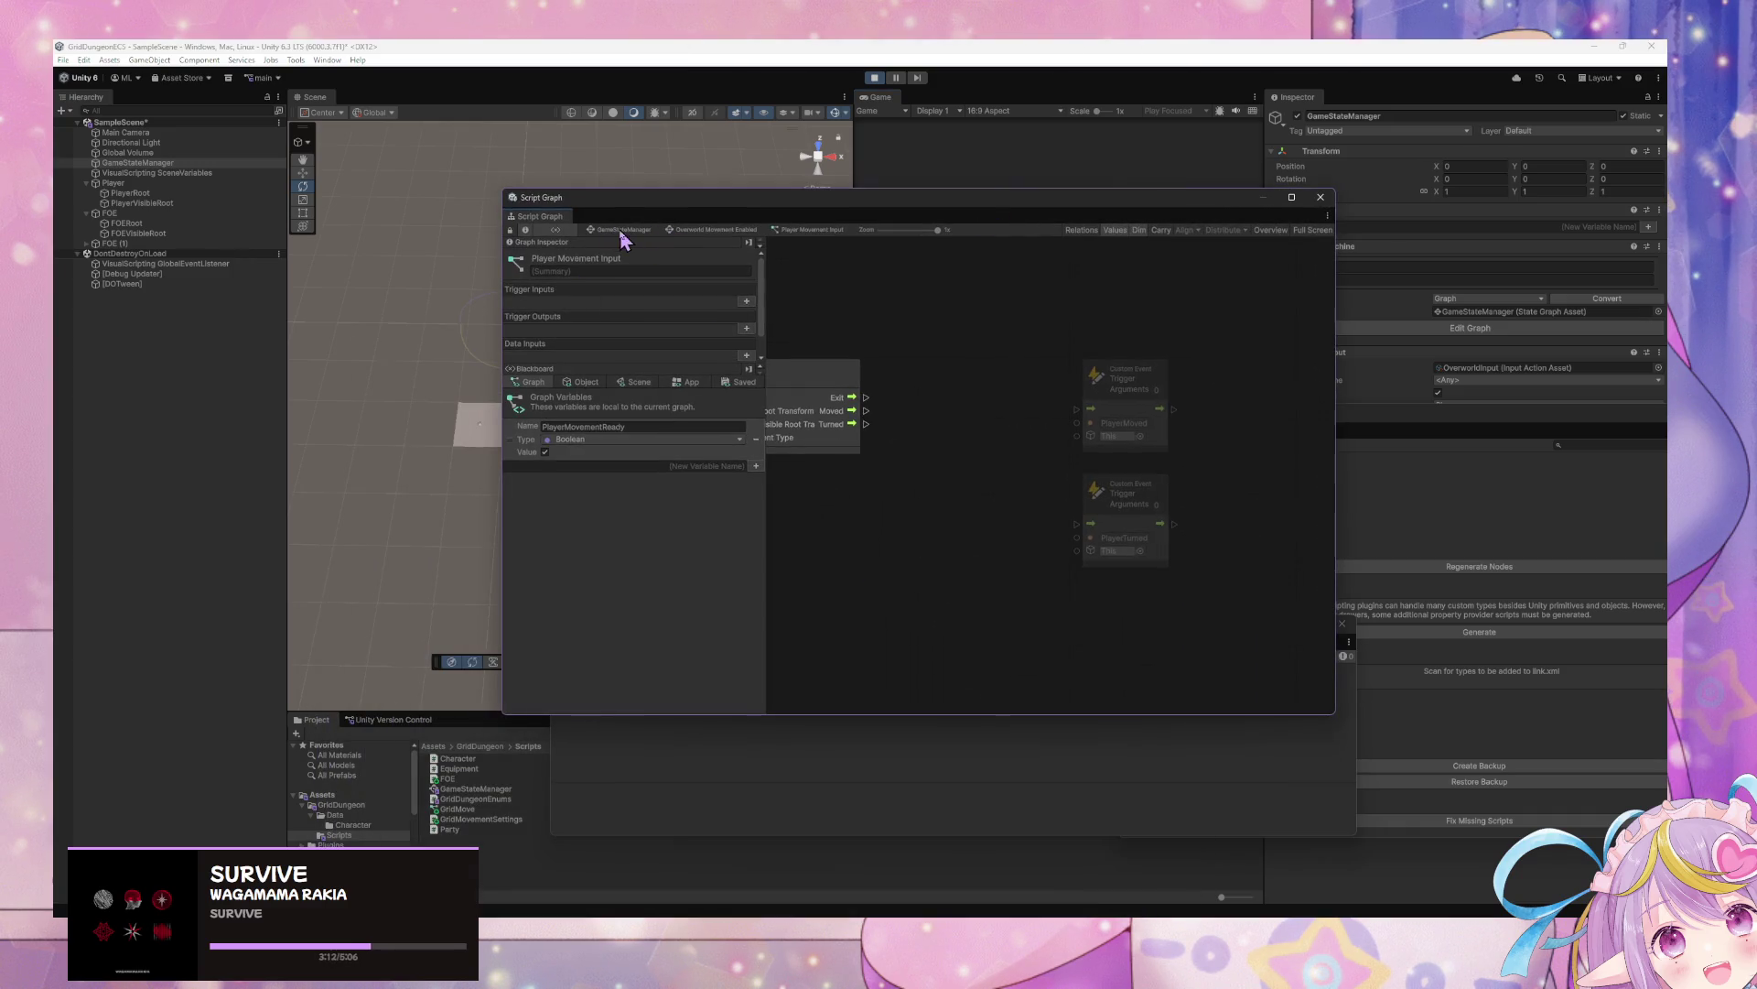
left_click(621, 232)
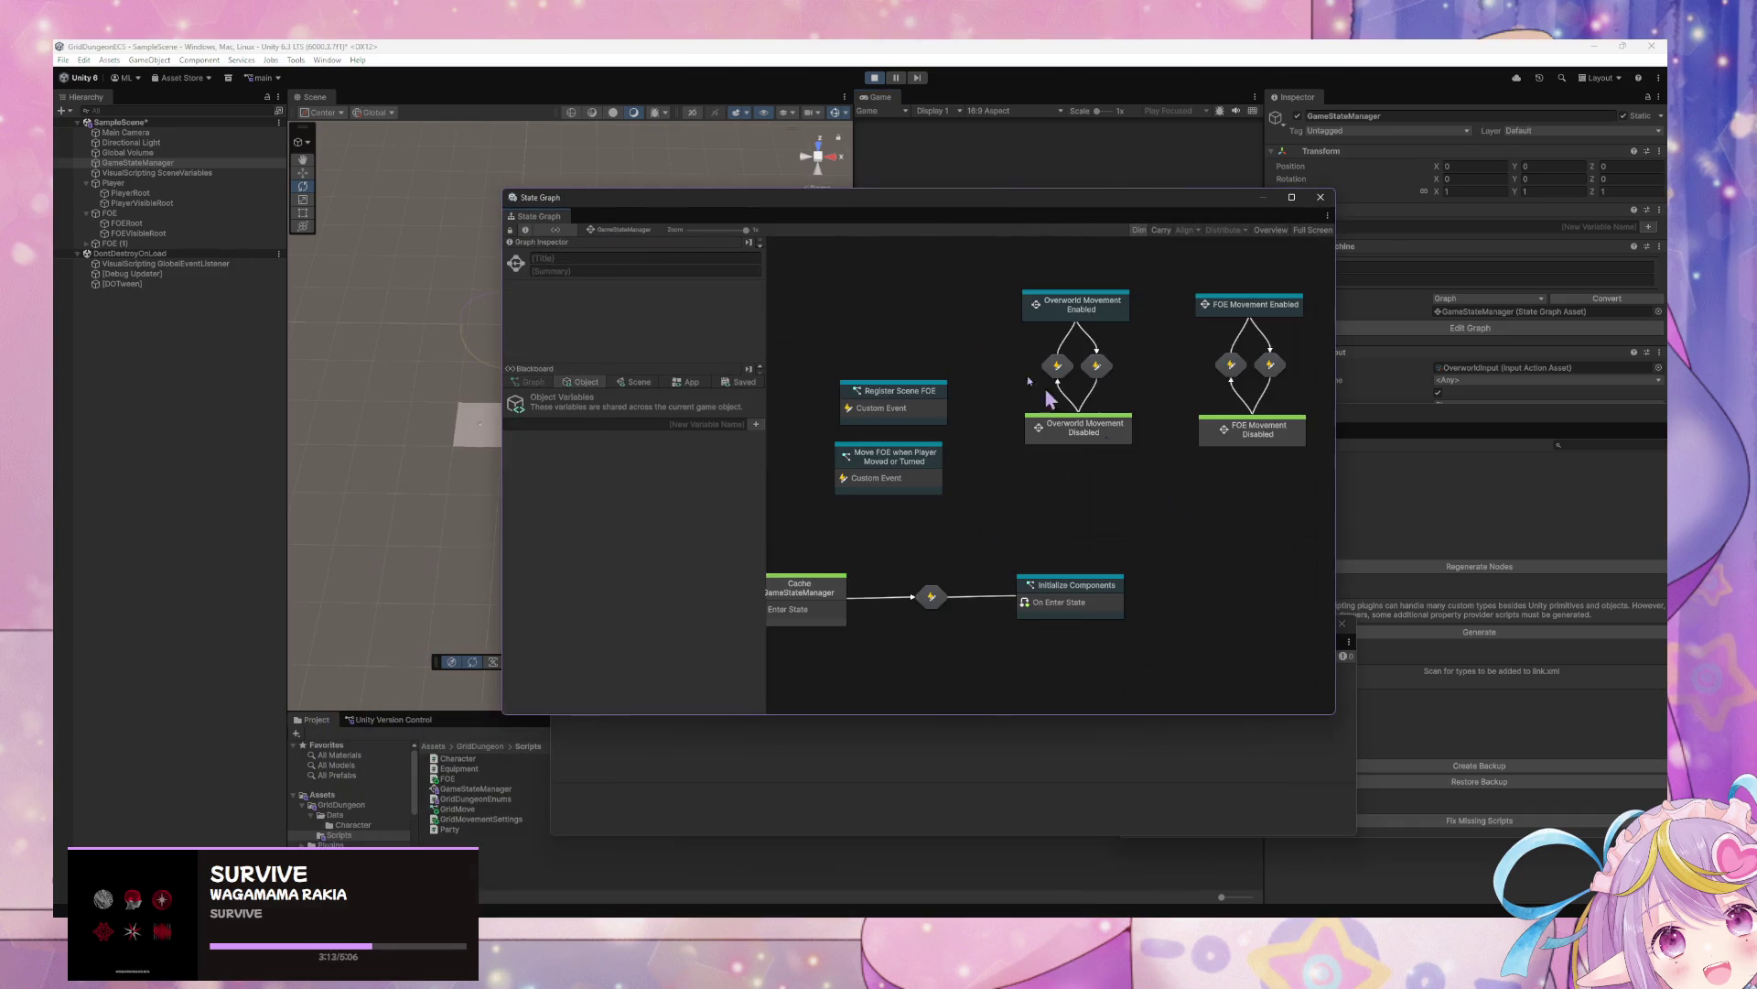
left_click(1099, 600)
left_click(1262, 311)
double_click(1263, 312)
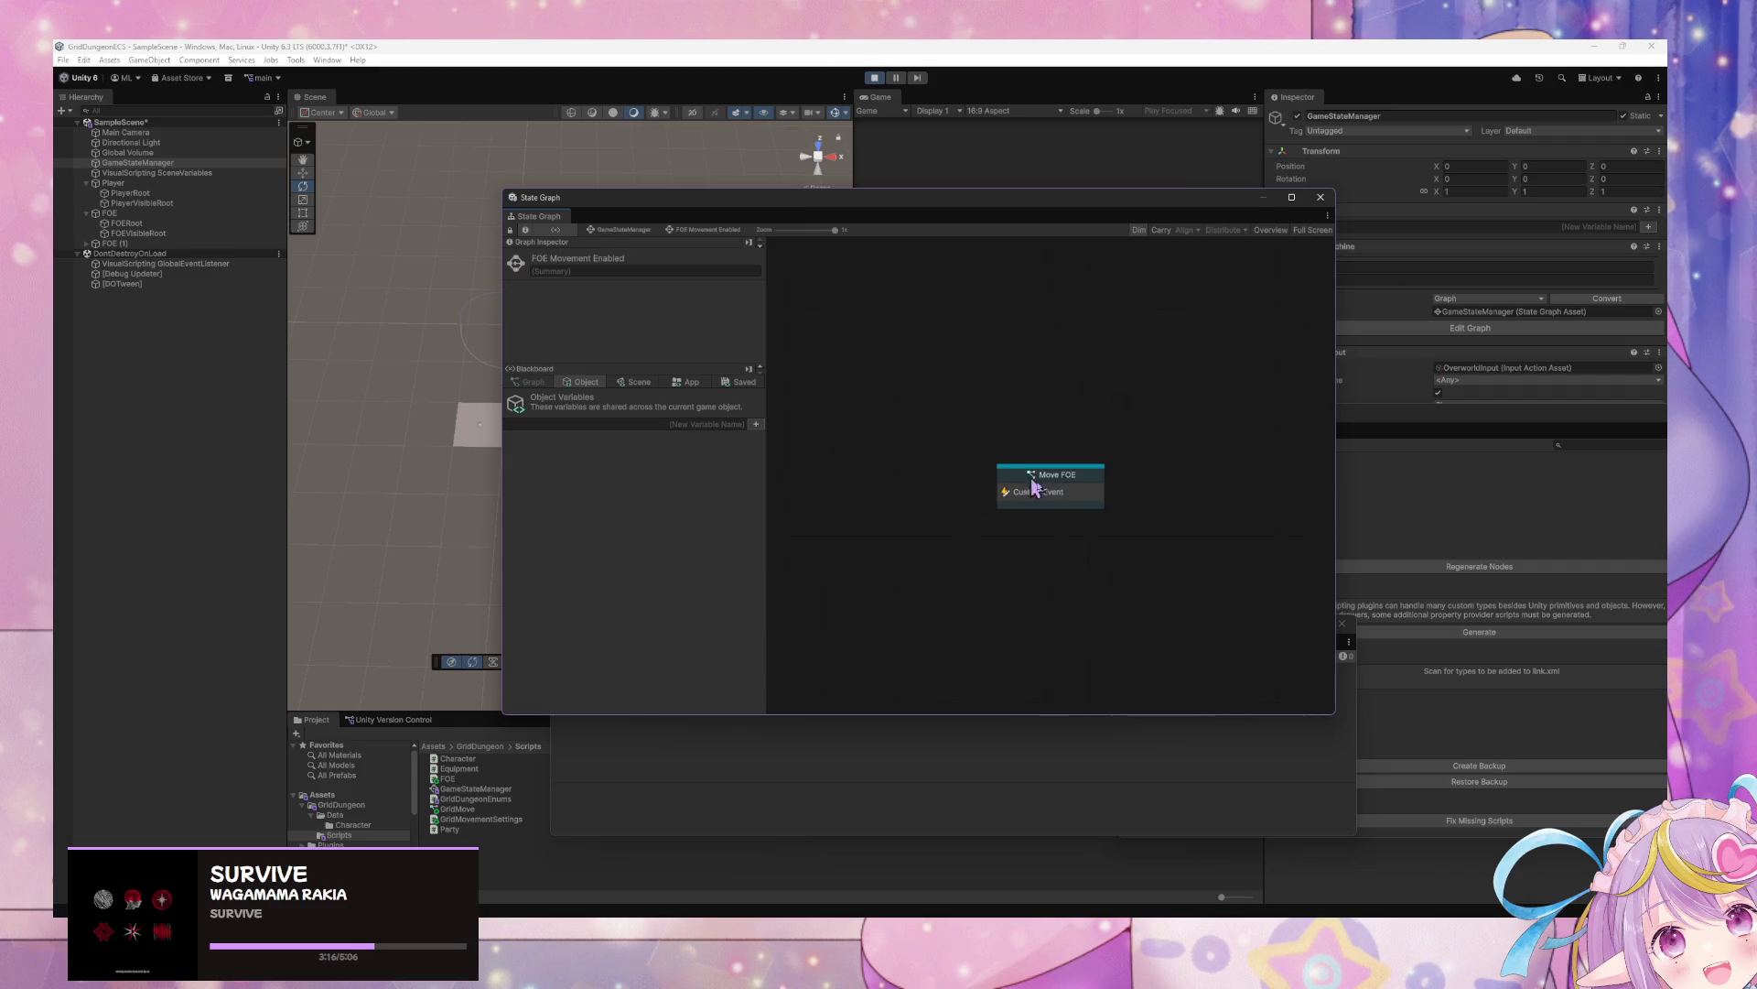
double_click(1035, 493)
Append 1 to the custom event name, then open the Move FOE when Player Moved or Turned graph
scroll(1145, 535, "up", 3)
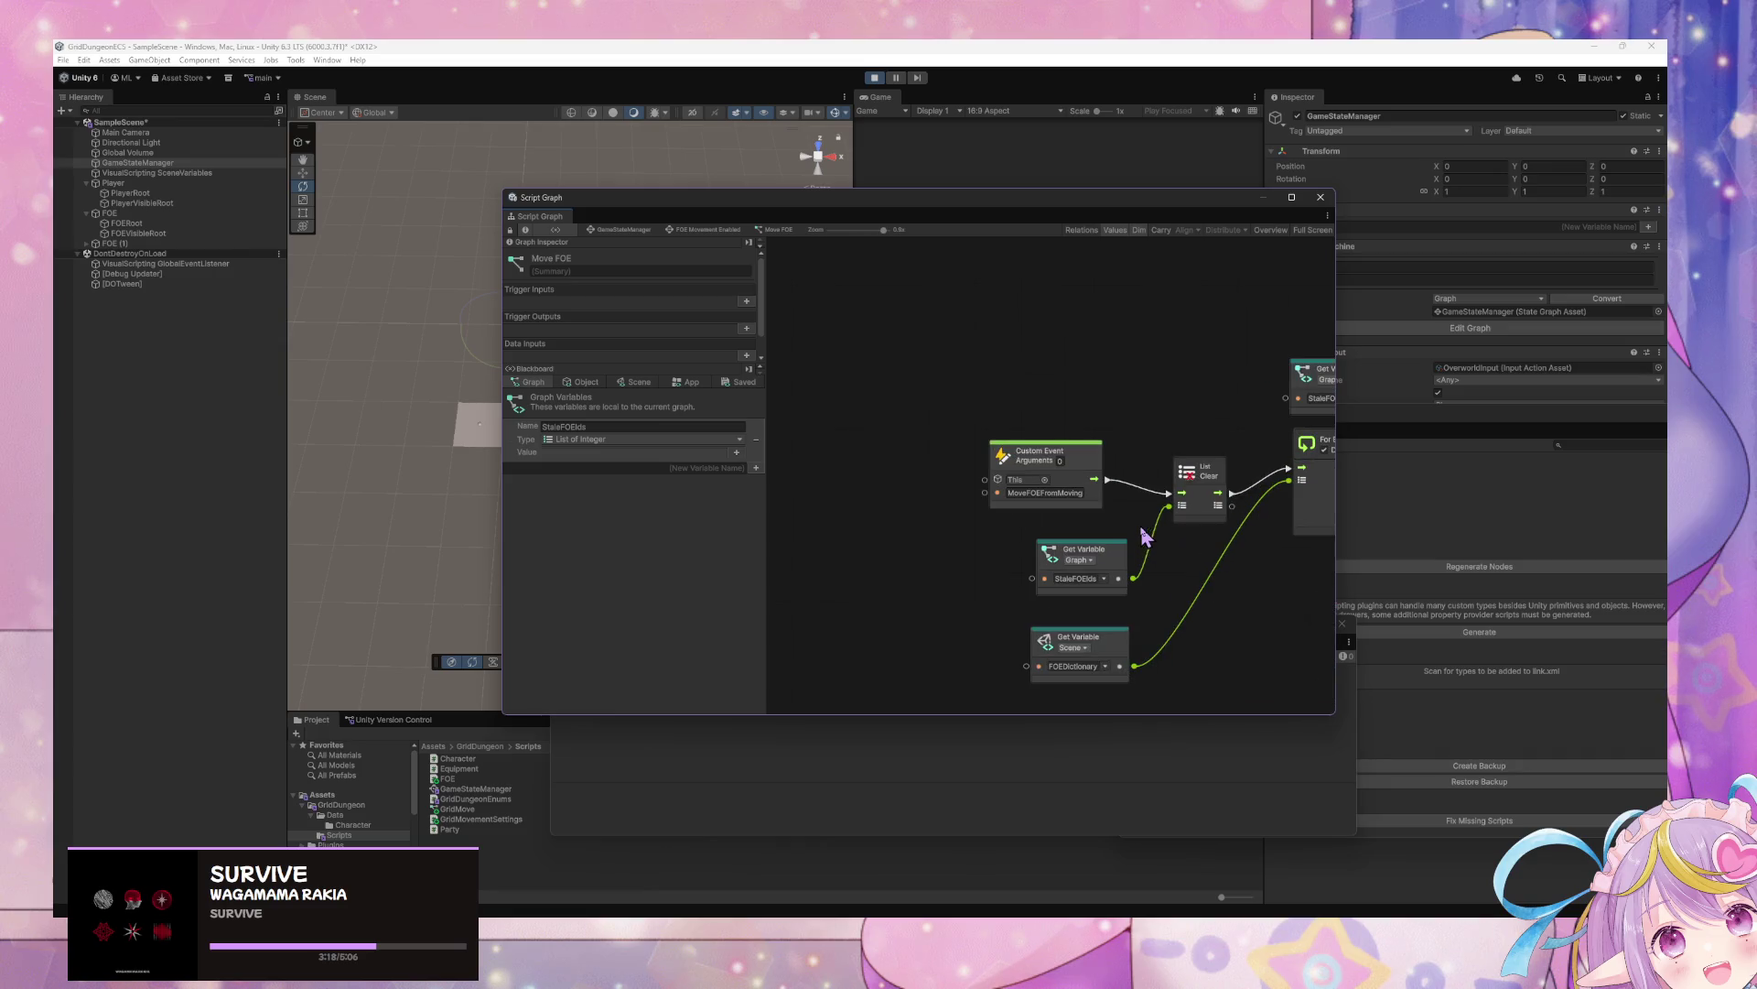
scroll(1103, 525, "down", 6)
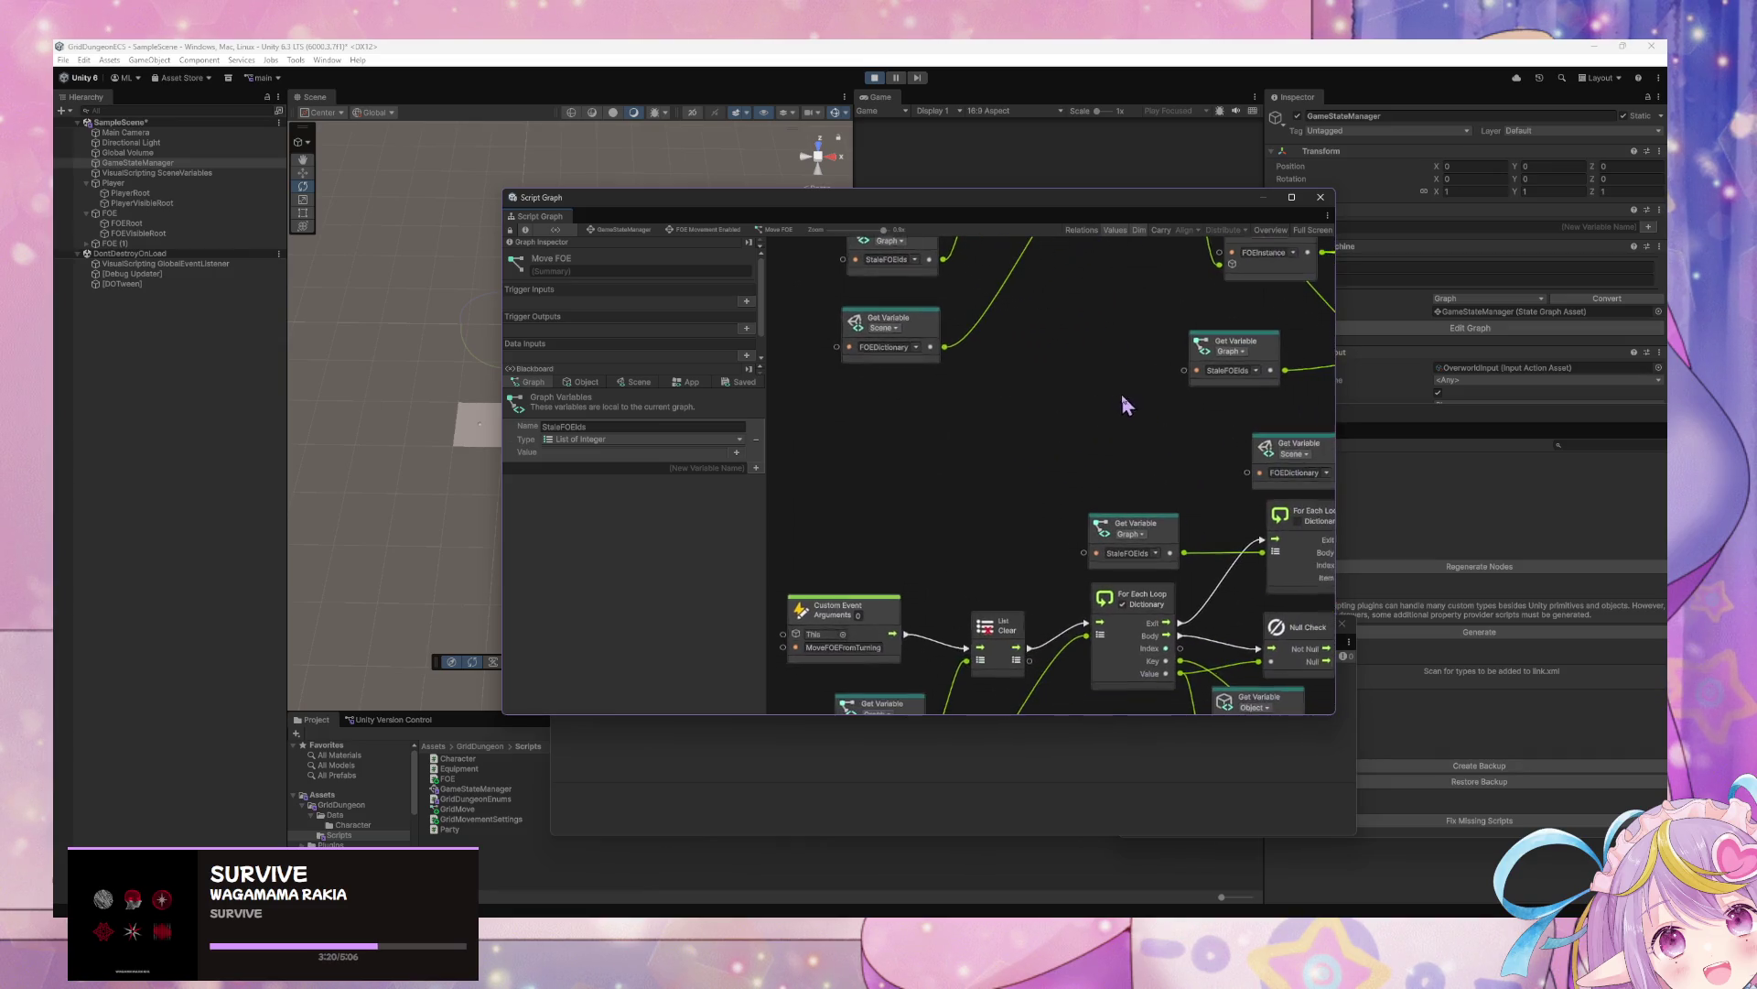
scroll(1108, 421, "down", 6)
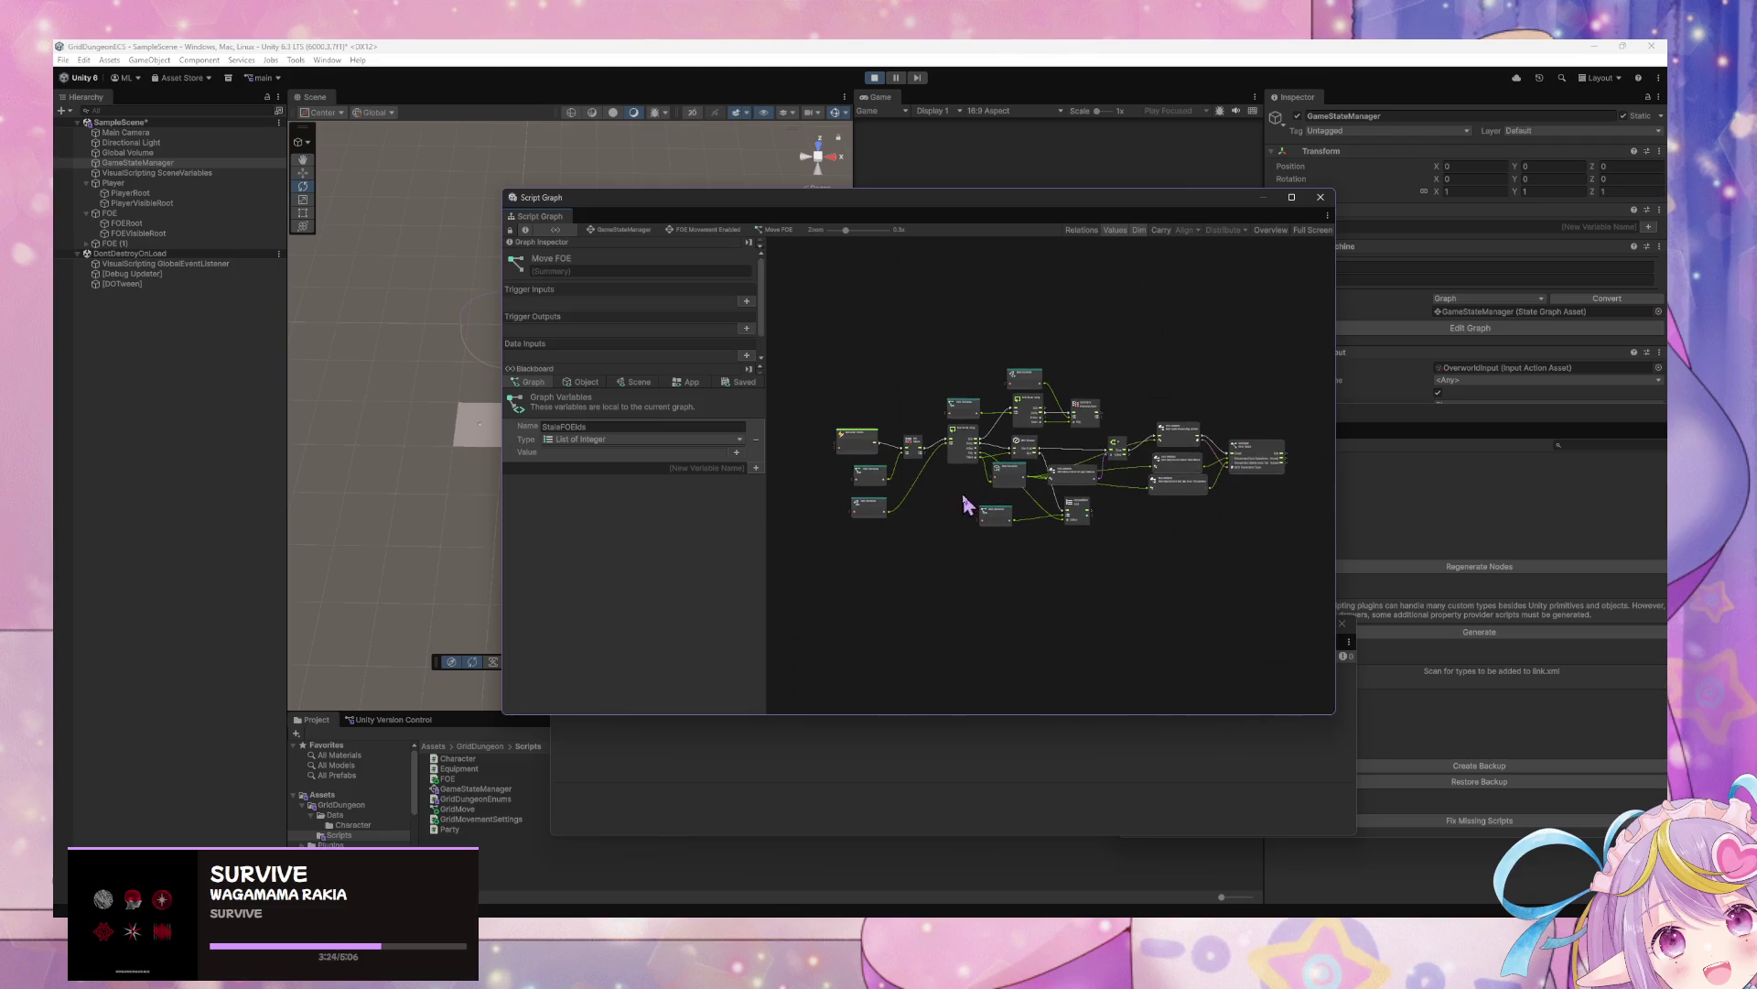
scroll(1095, 419, "up", 5)
scroll(1098, 430, "left", 10)
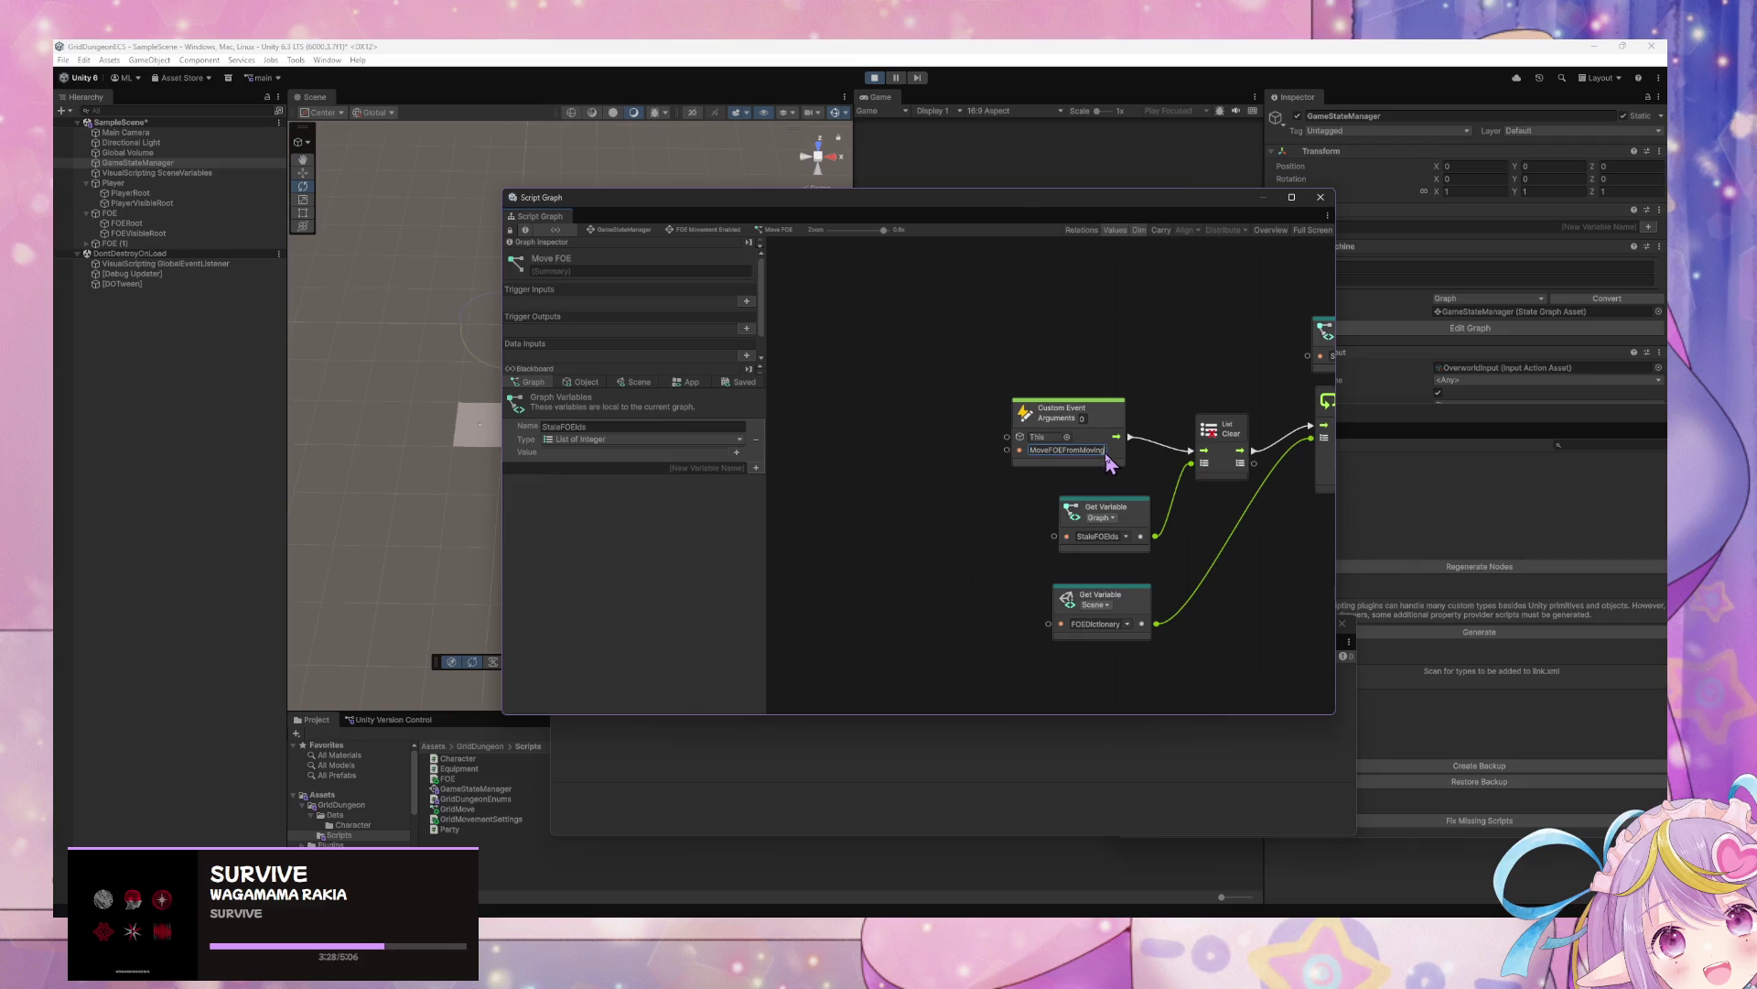
type("1")
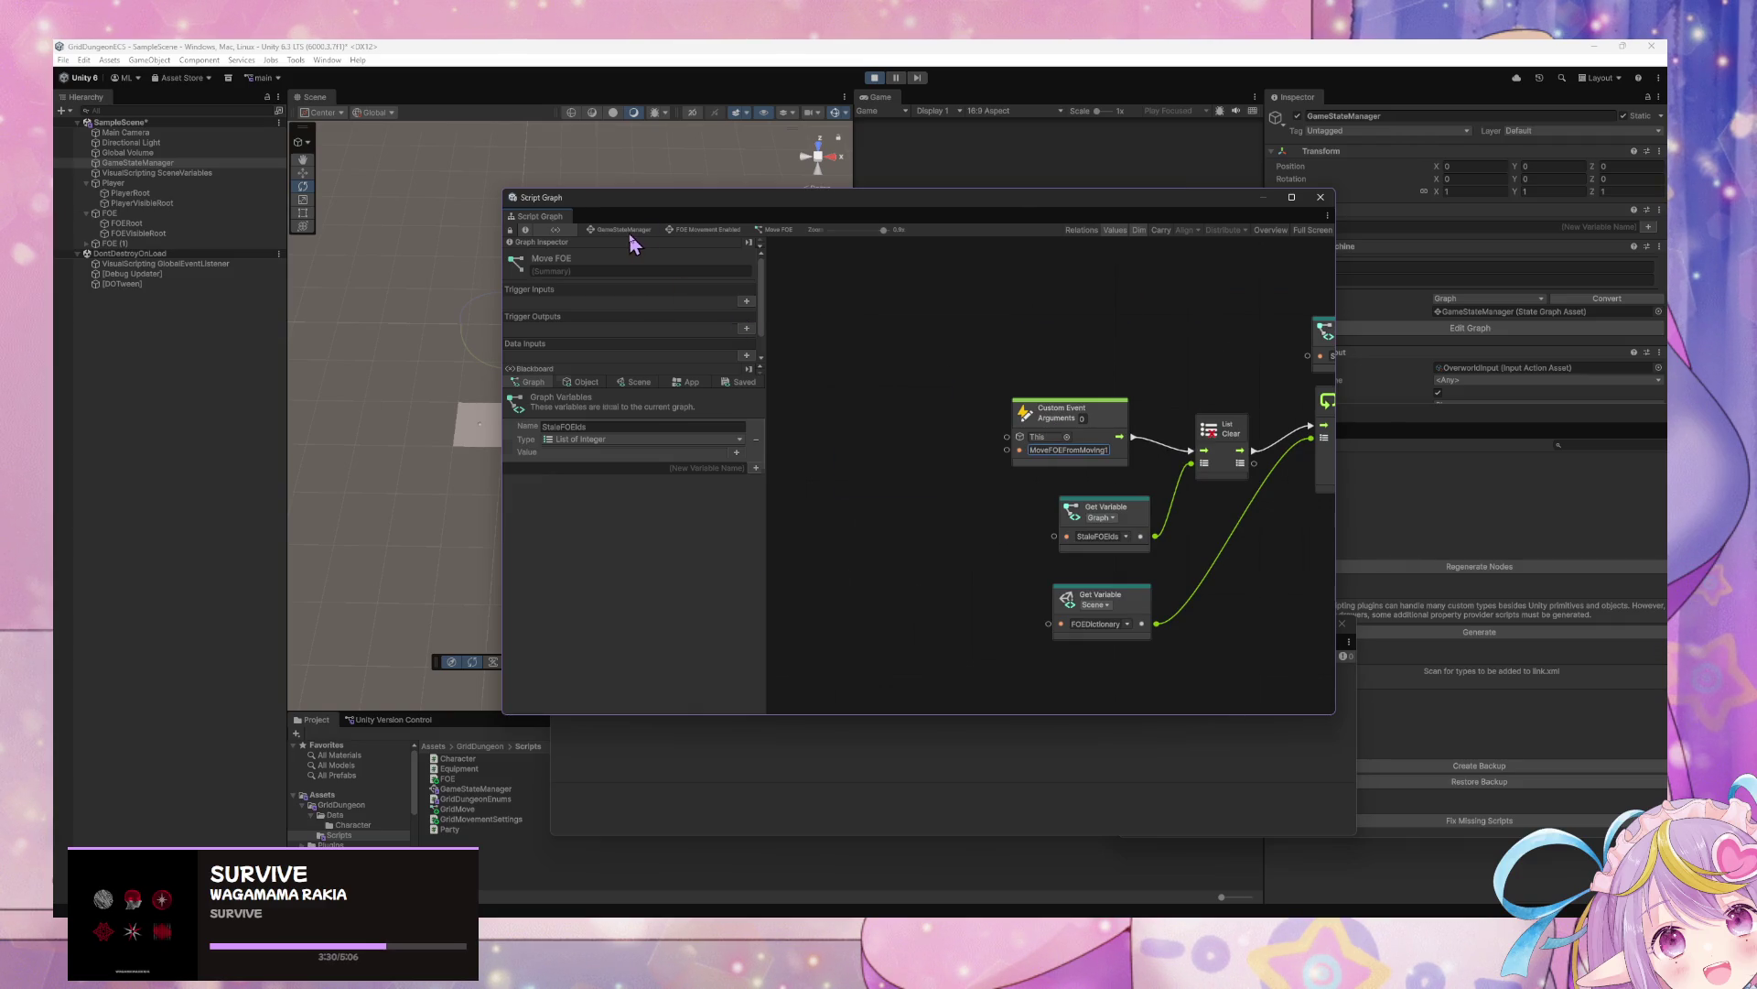
left_click(629, 234)
double_click(915, 478)
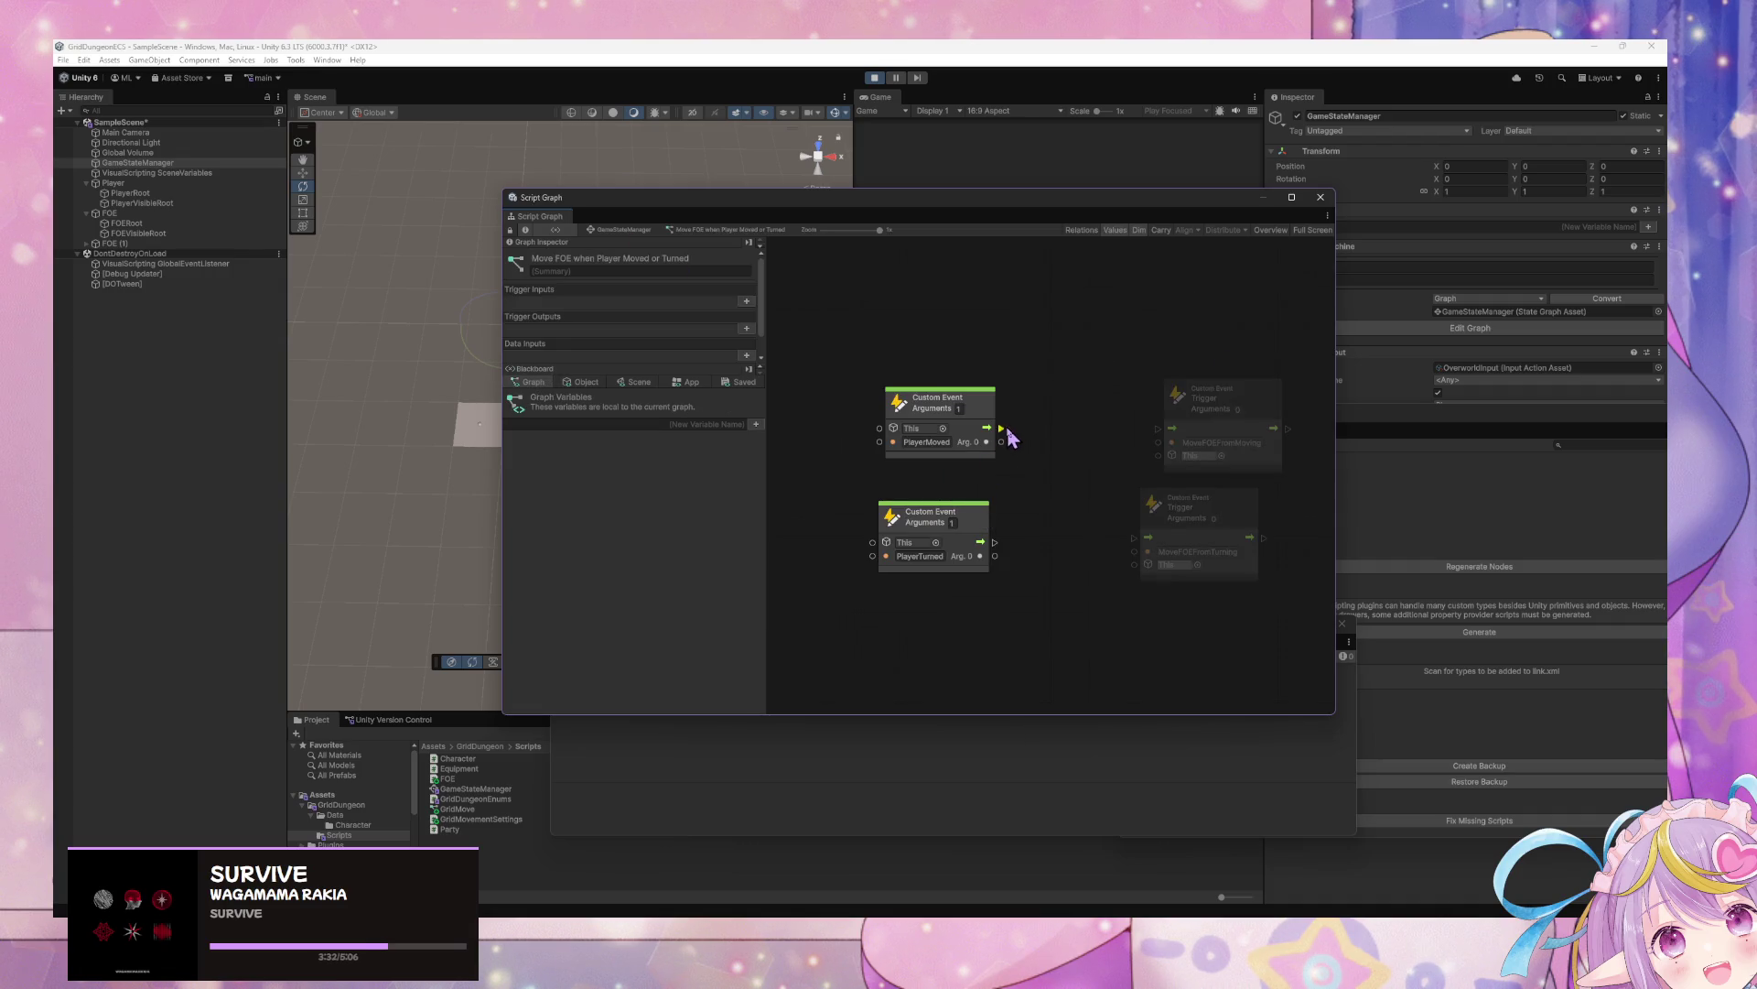
Wire PlayerMoved into the MoveFOEFromMoving trigger, then go back into the Move FOE graph
left_click_drag(998, 428, 1158, 427)
left_click_drag(1027, 215, 991, 492)
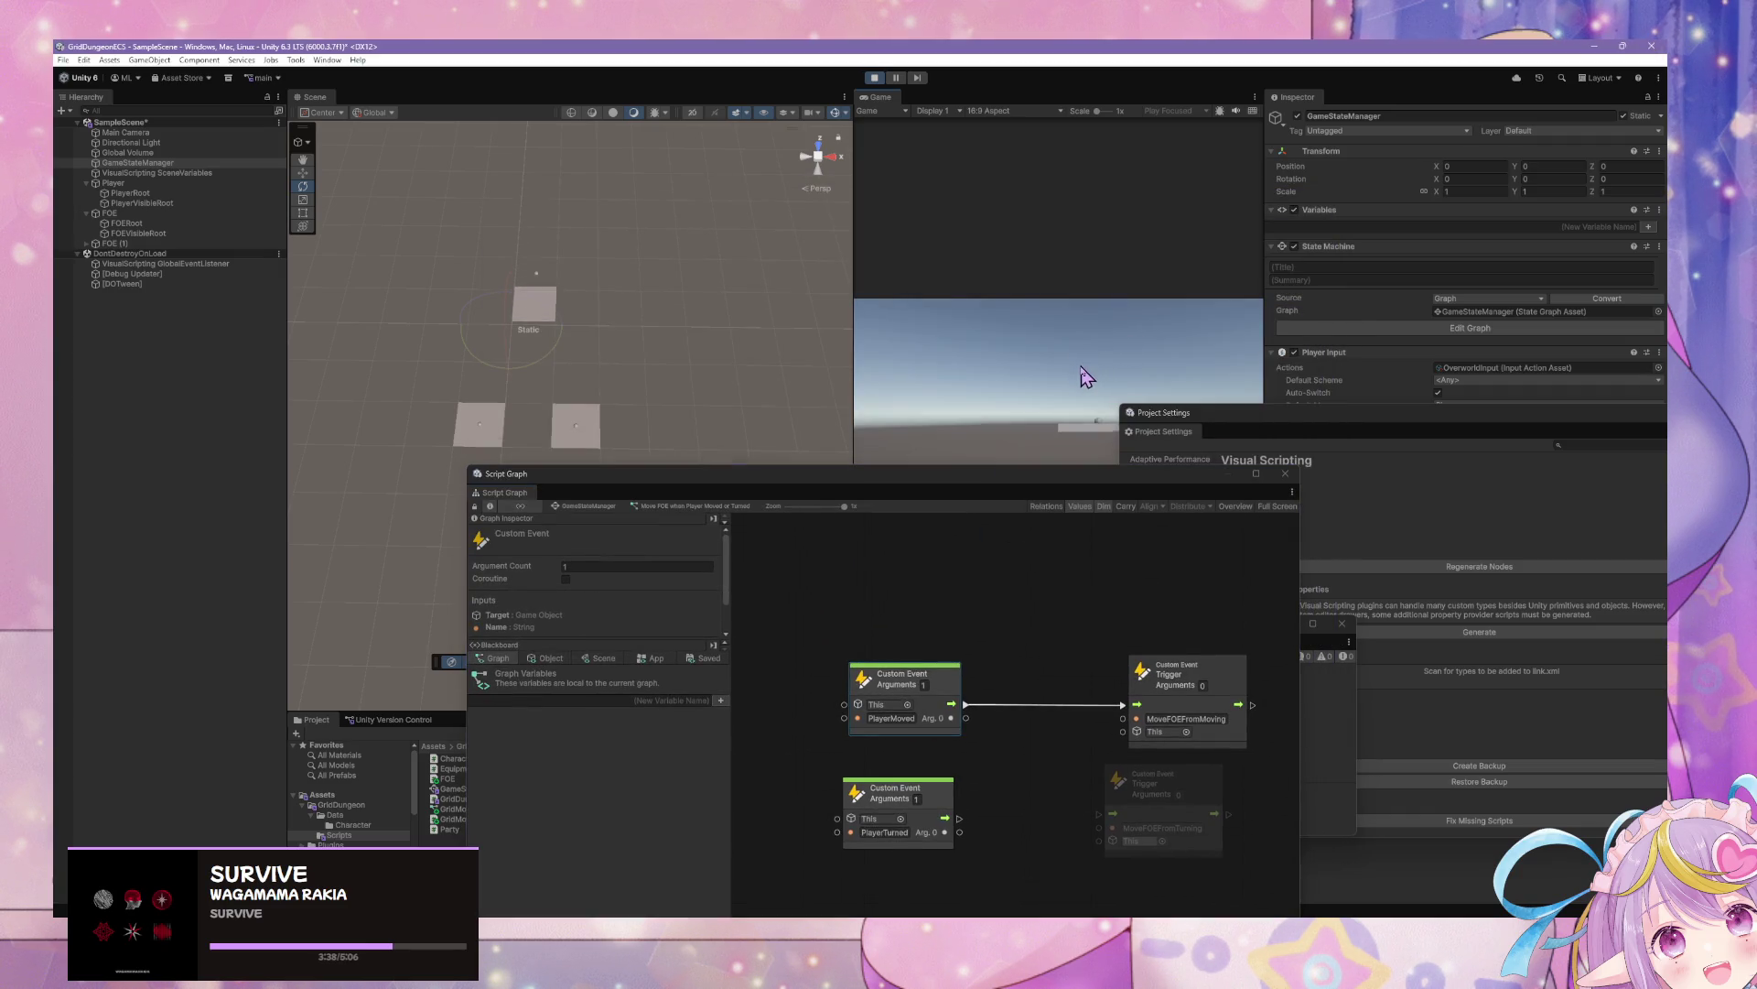
left_click(576, 505)
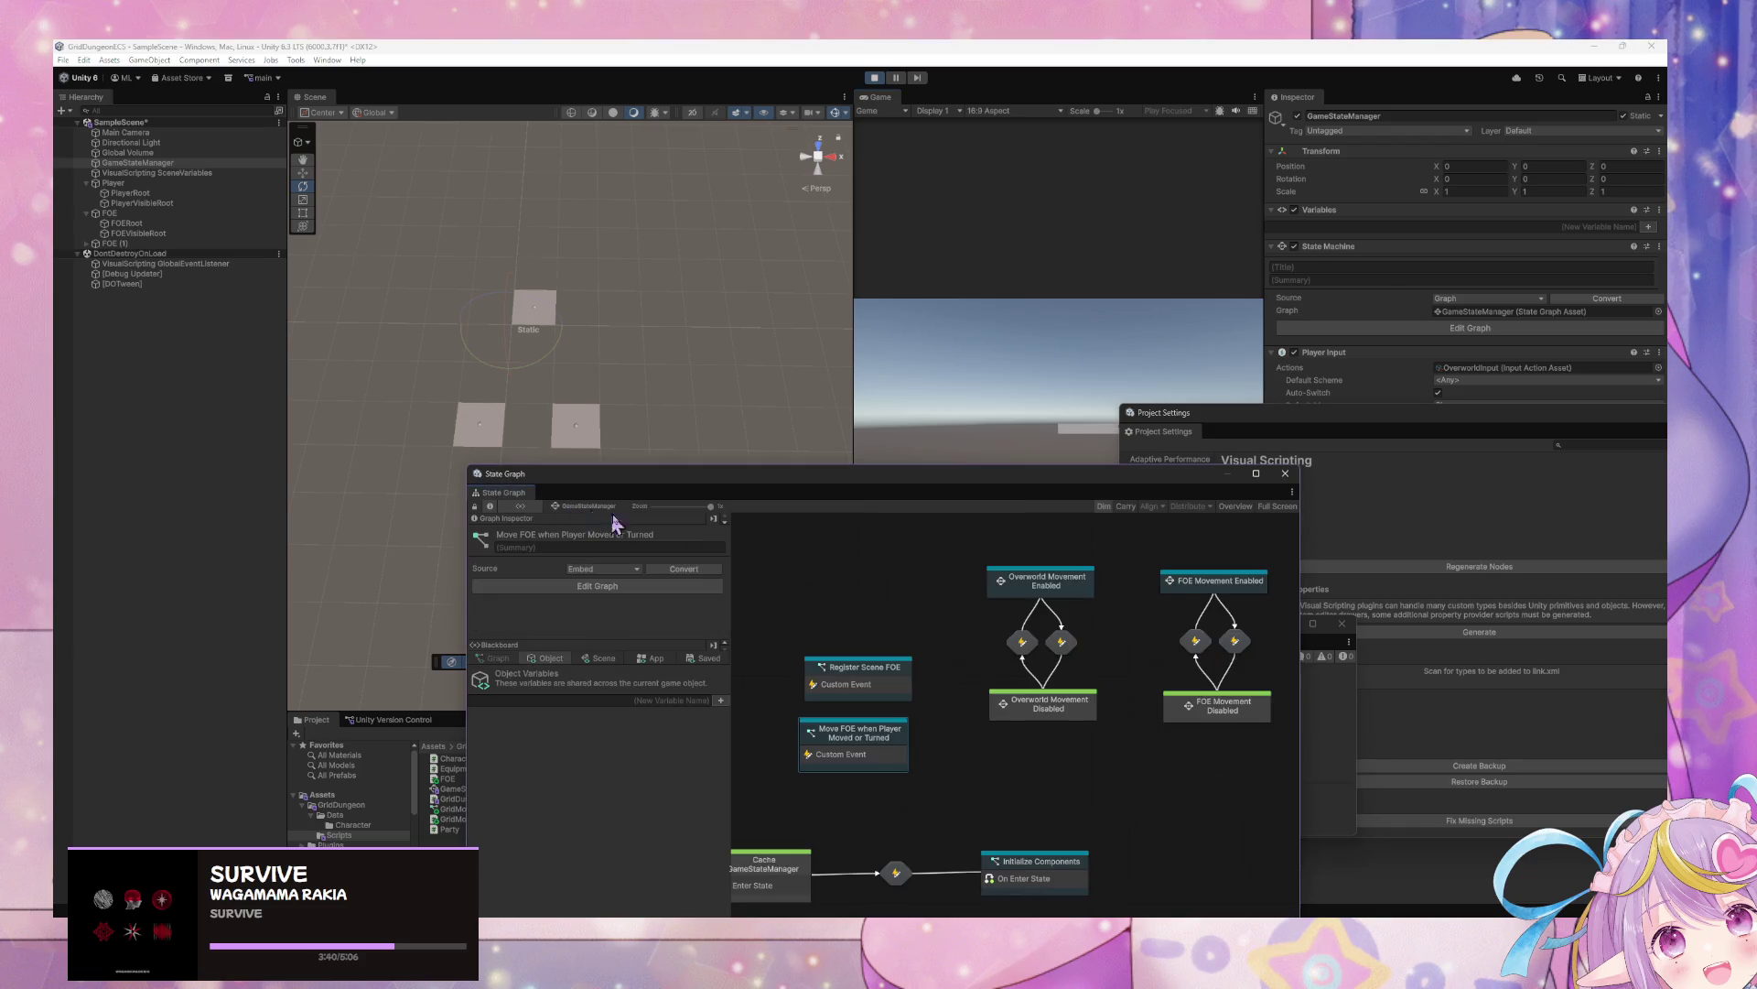
double_click(1179, 574)
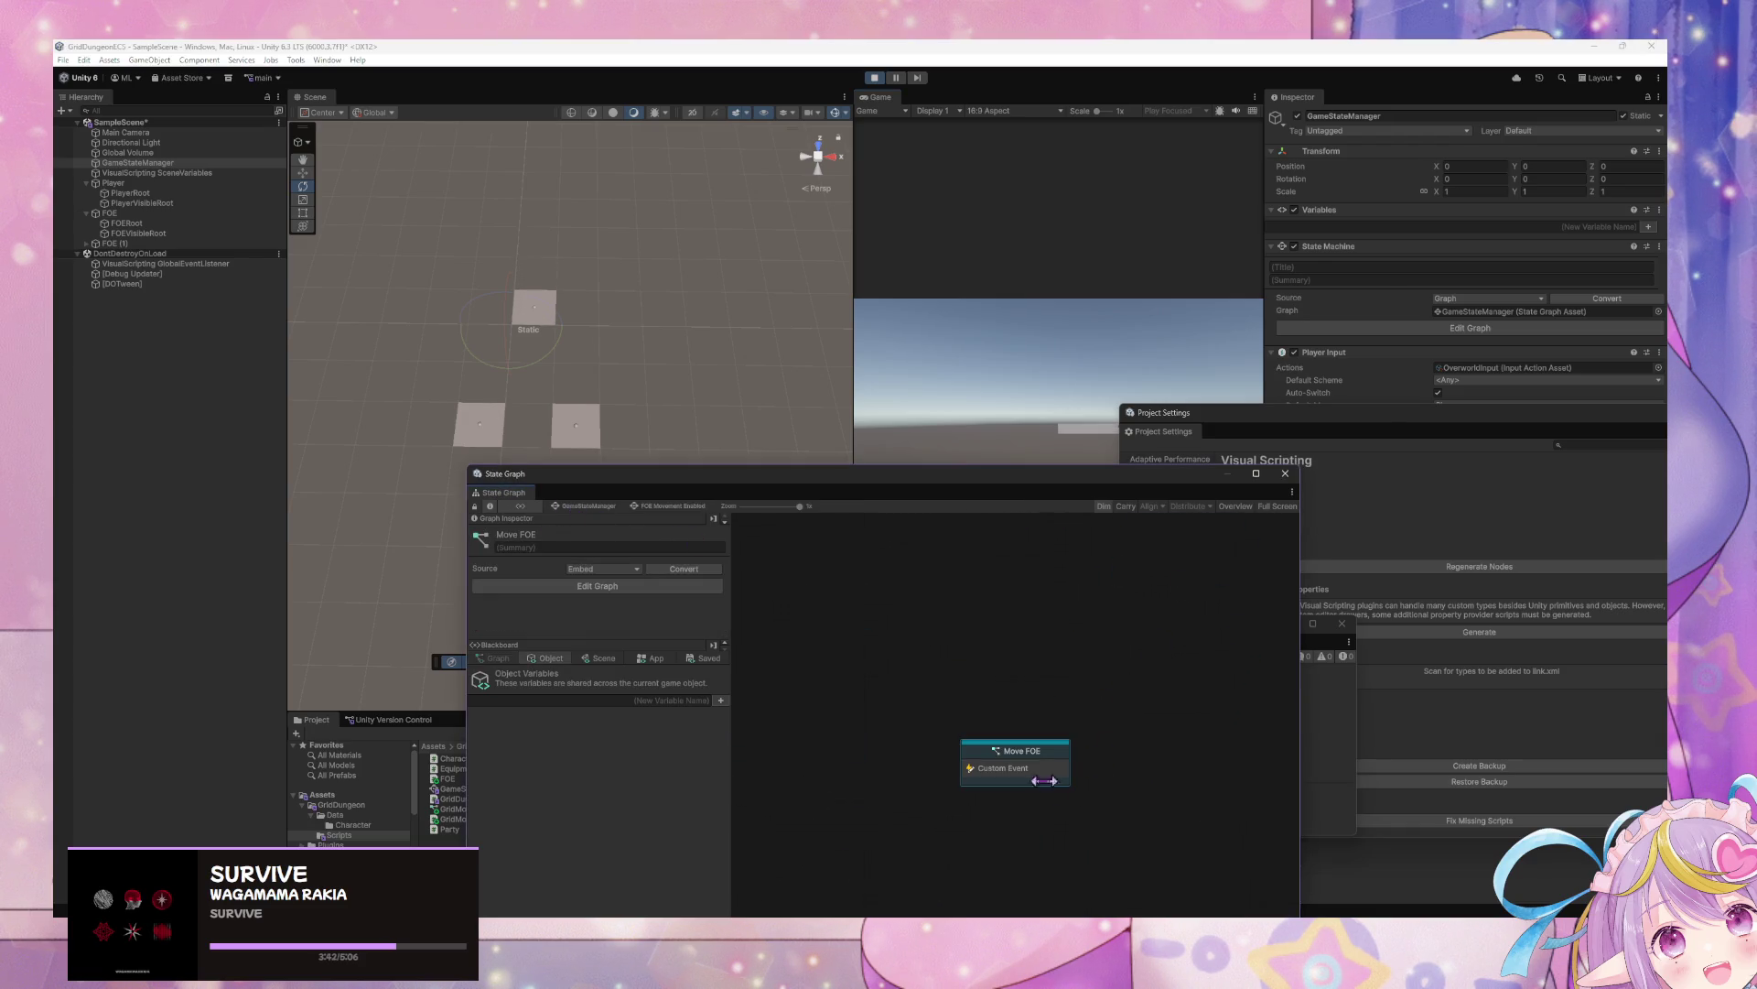
double_click(1034, 768)
Delete the trailing 1 so the event name is MoveFOEFromMoving again
key("BackSpace")
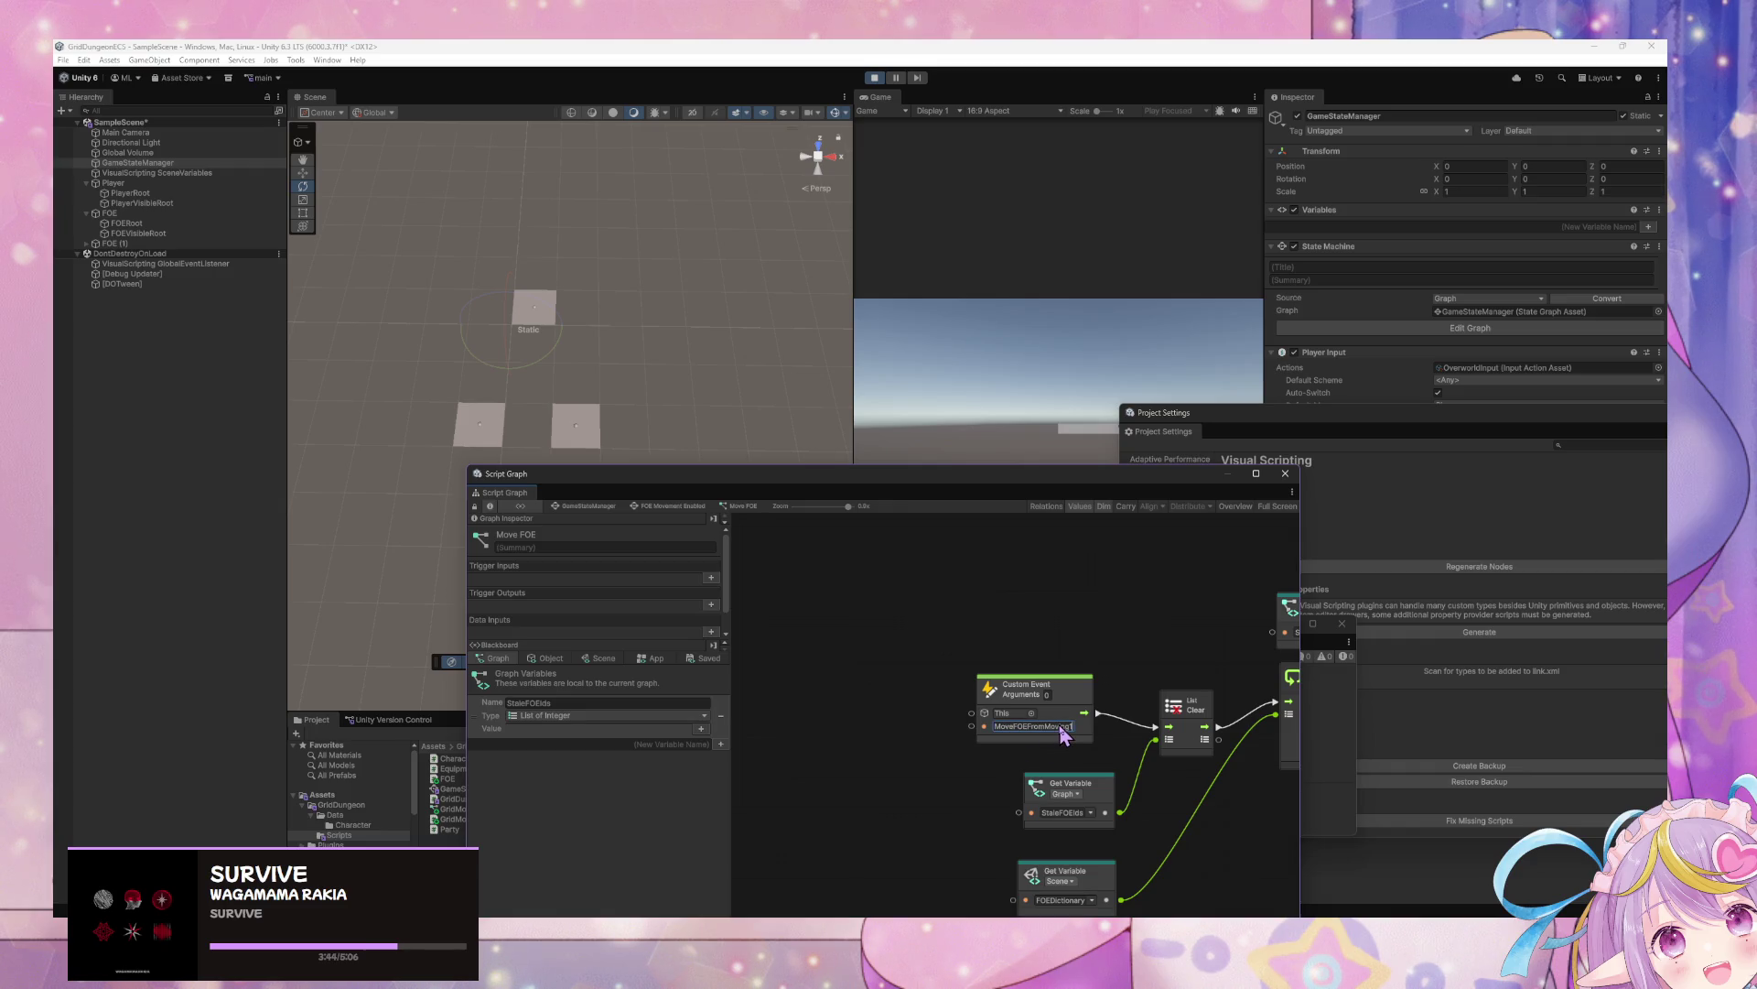
left_click(1073, 399)
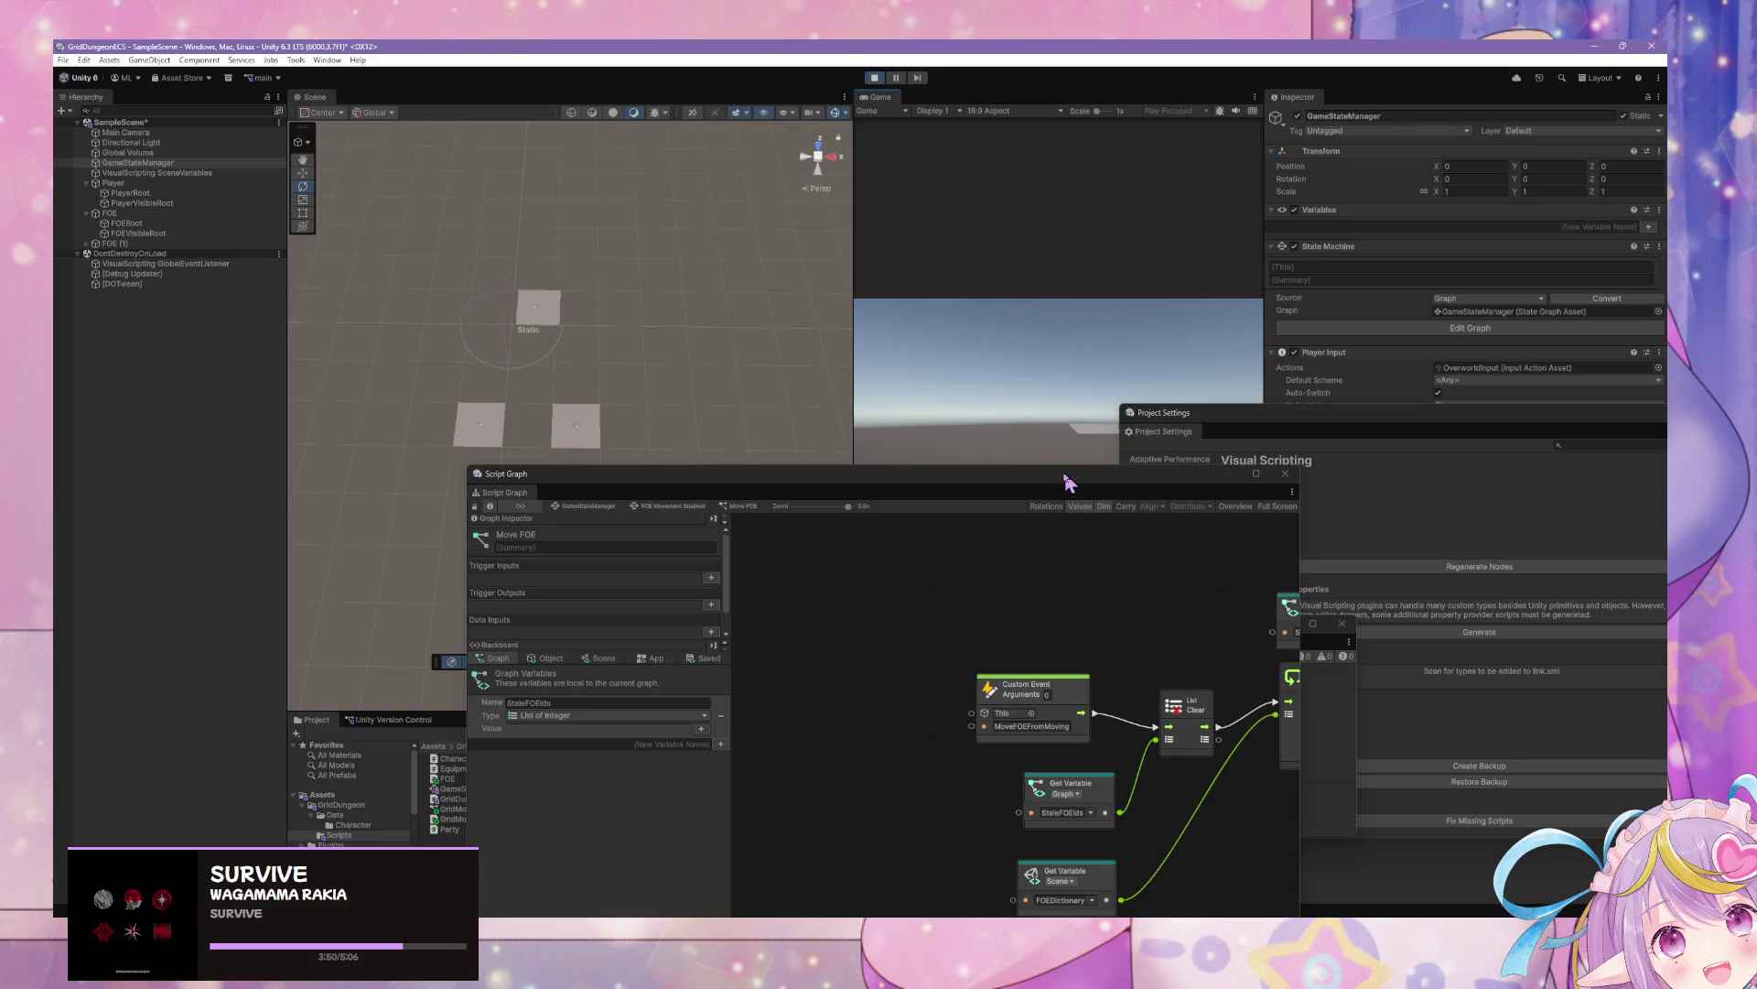
left_click_drag(1067, 476, 910, 329)
left_click(877, 580)
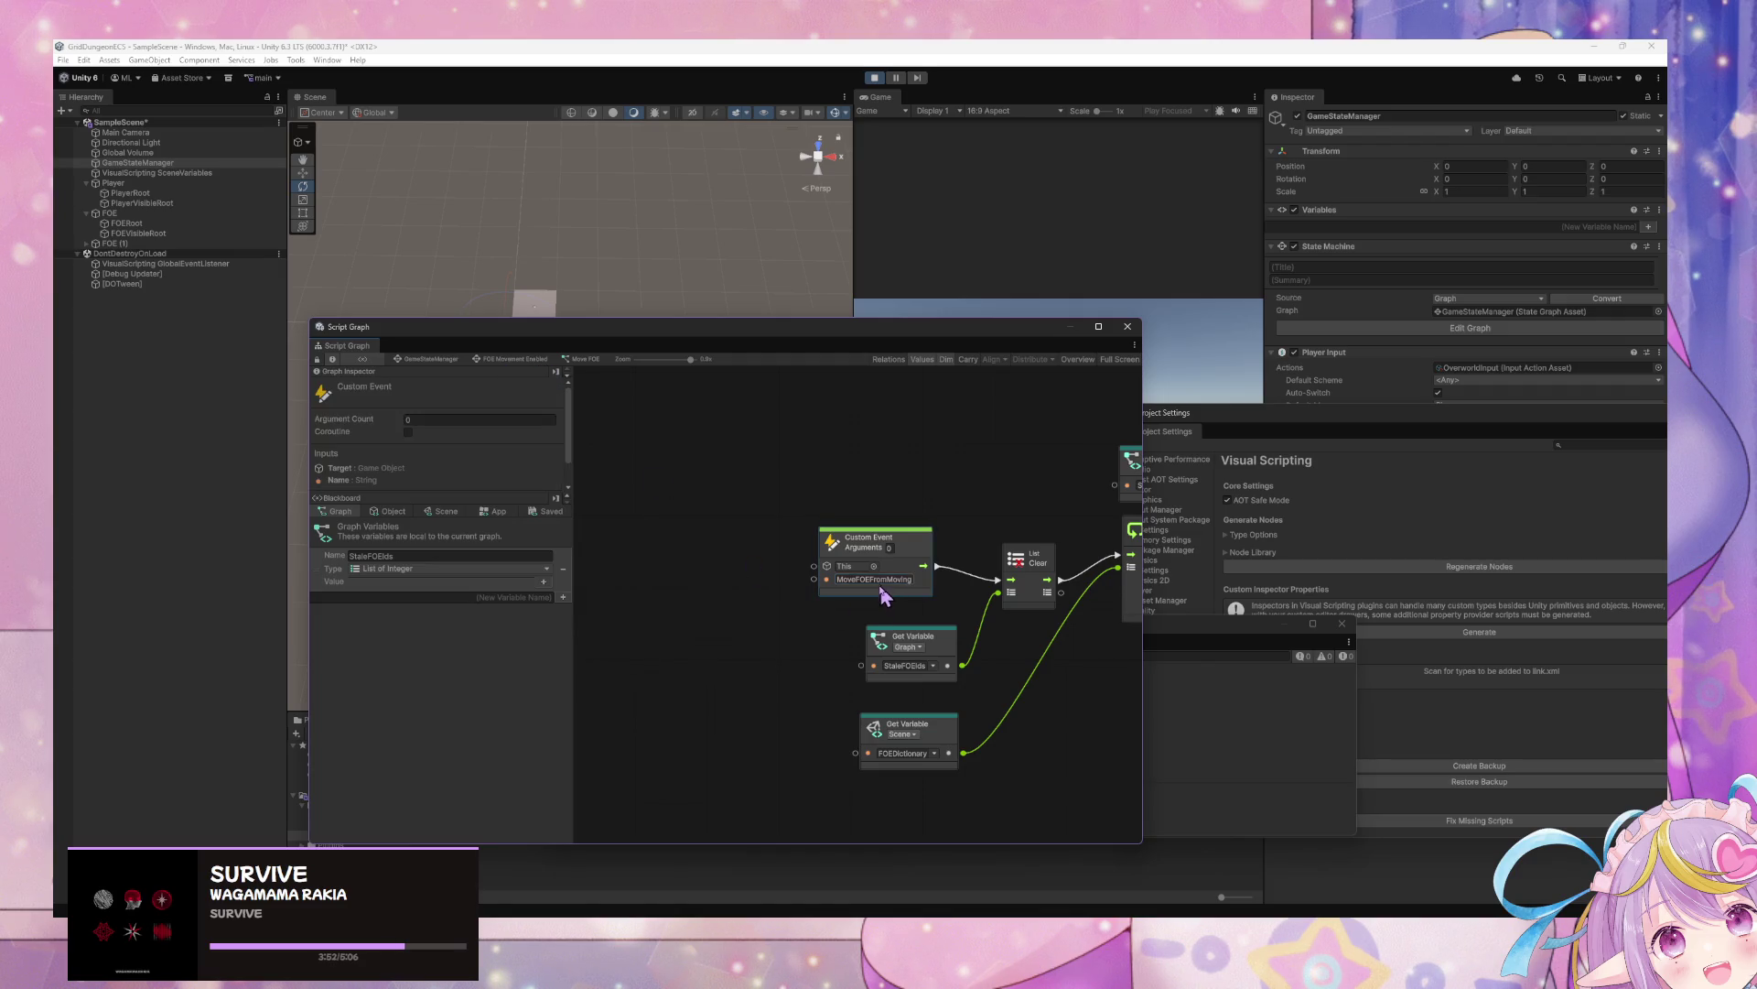
Recheck the Move FOE when Player Moved or Turned graph, then open Overworld Movement Enabled
left_click(428, 365)
double_click(677, 544)
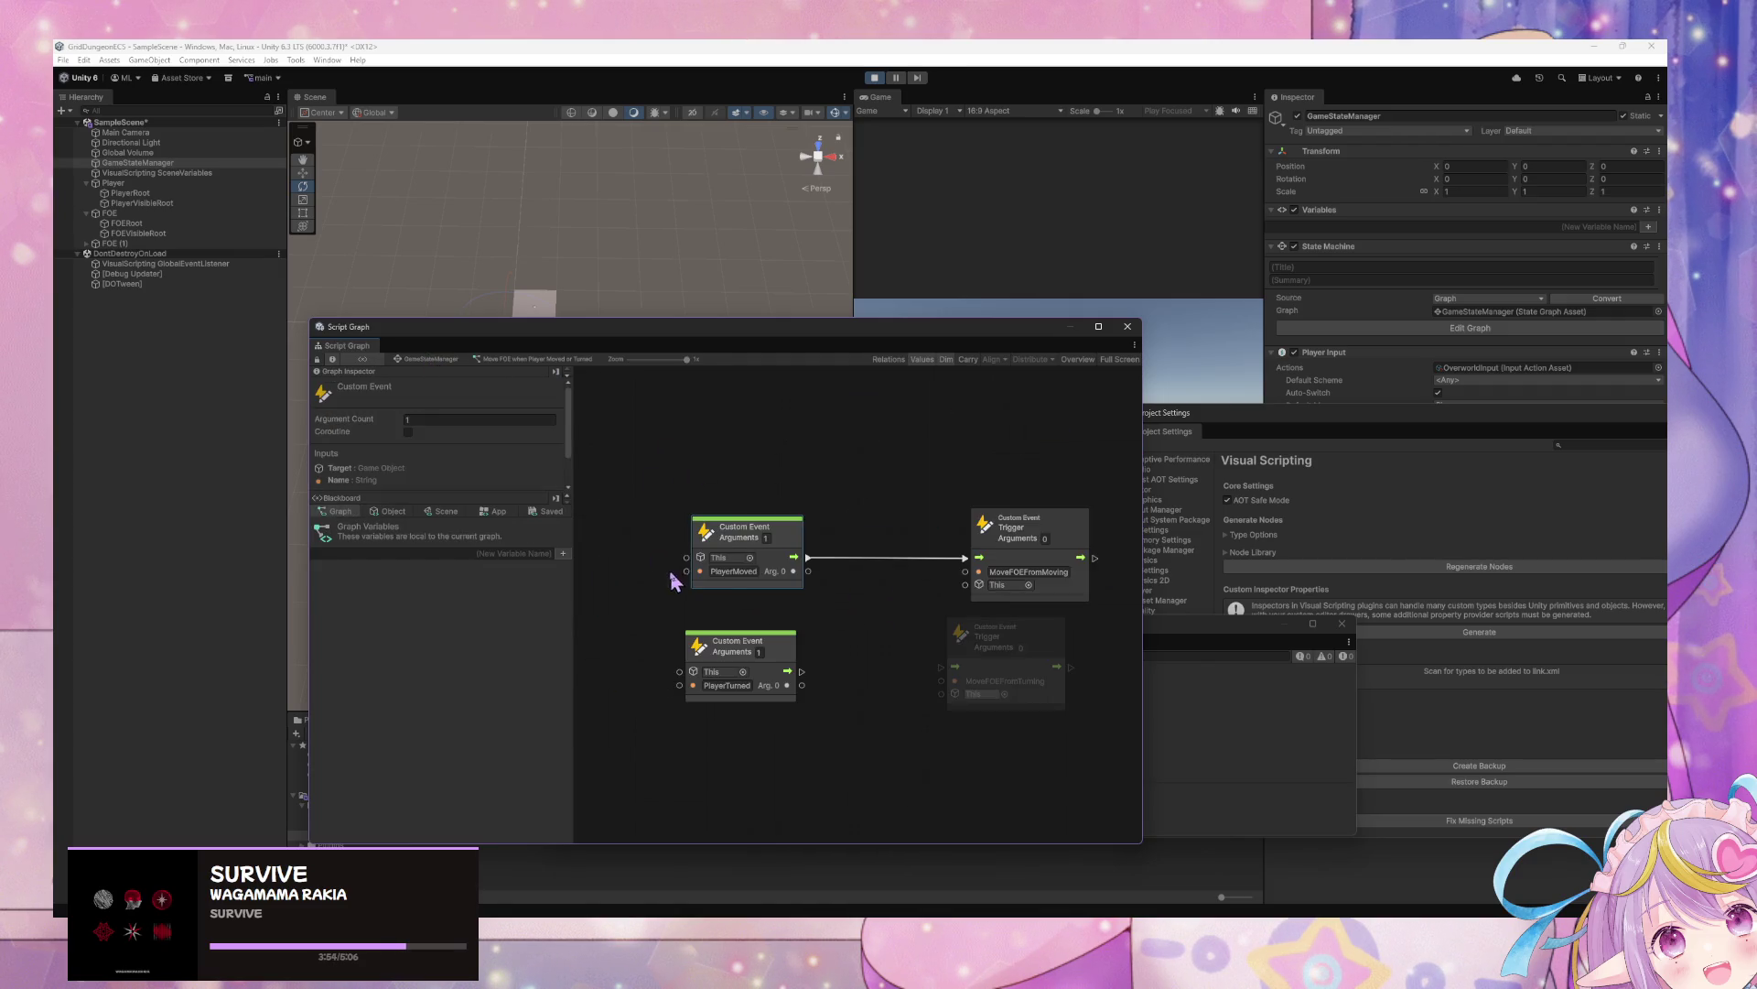
left_click(453, 360)
double_click(813, 464)
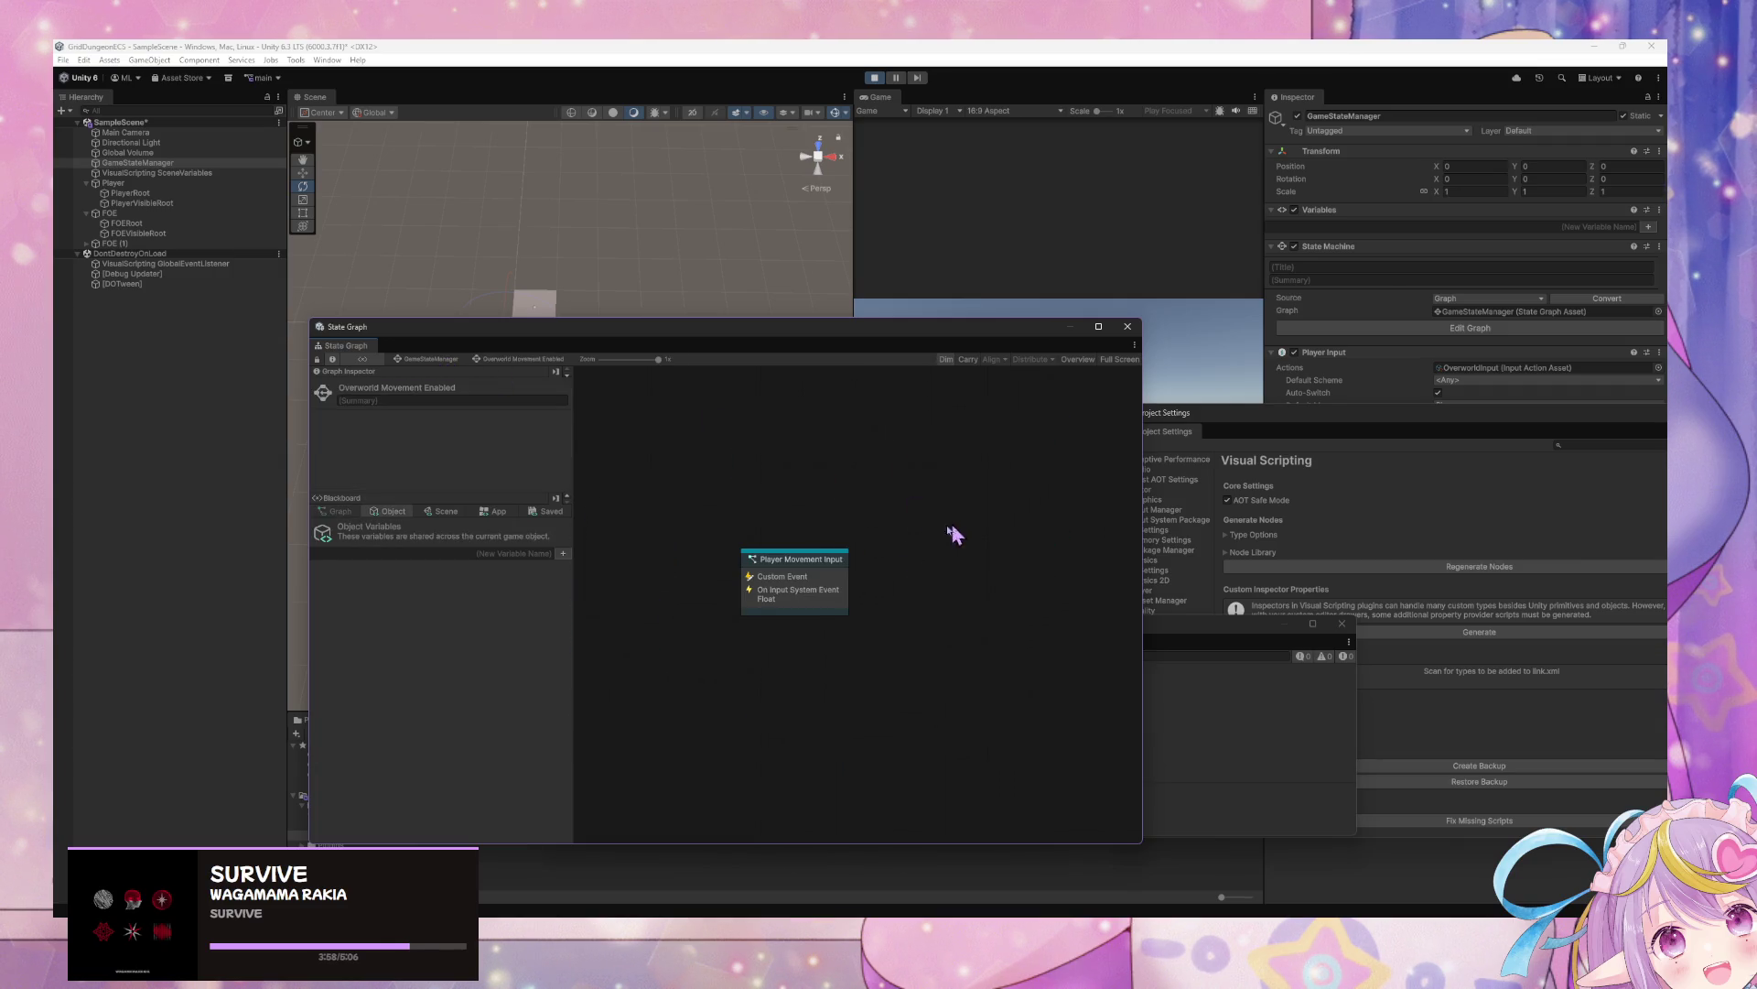
In Player Movement Input, wire Grid Move's Moved output to the PlayerMoved trigger, verifying with undo/redo
double_click(827, 561)
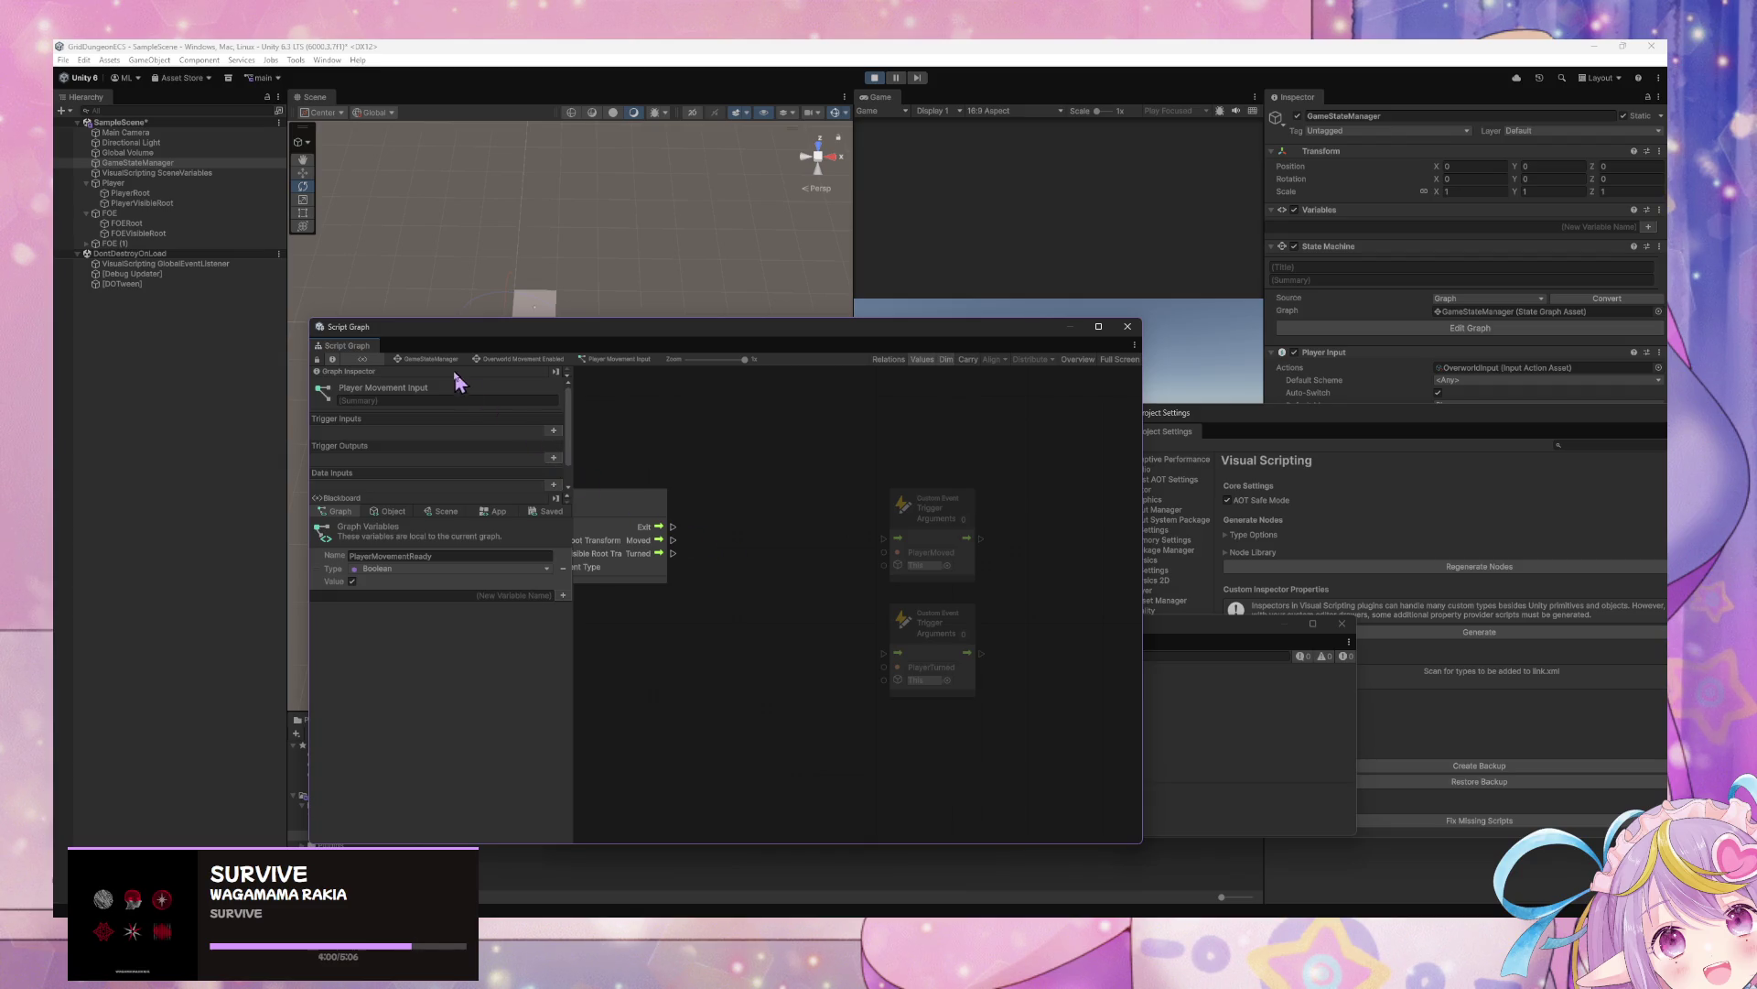
scroll(988, 549, "down", 1)
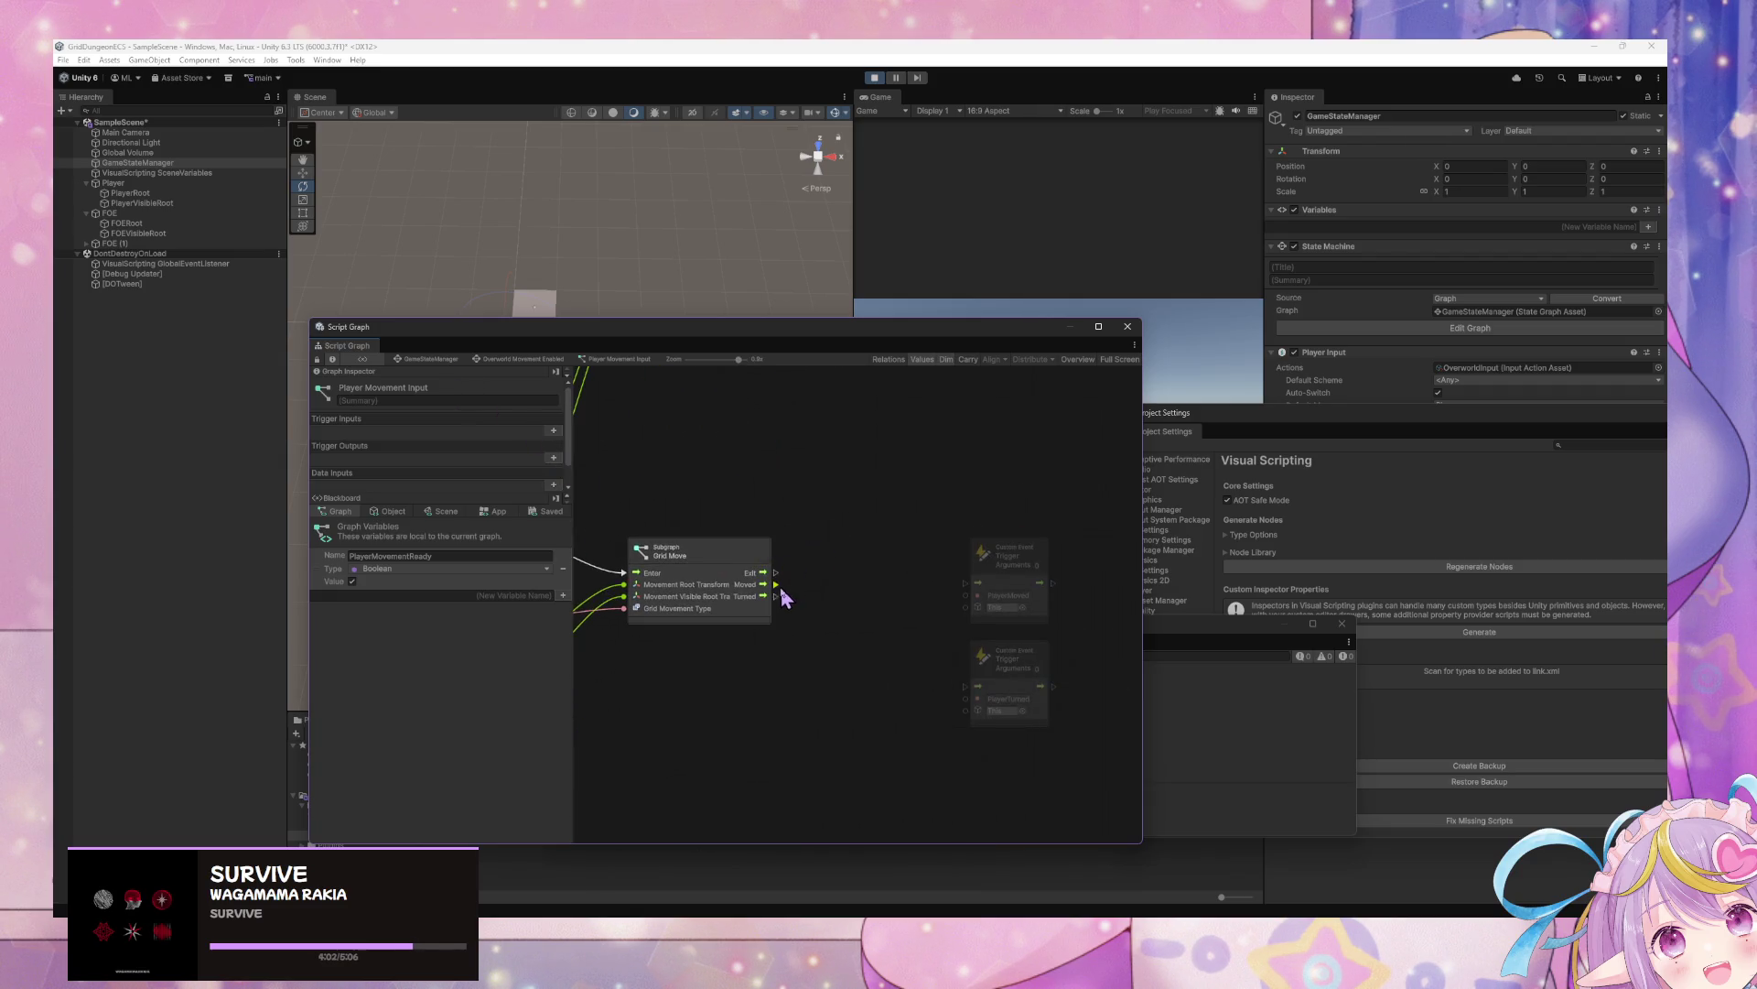
left_click_drag(776, 584, 978, 596)
key("ctrl+z")
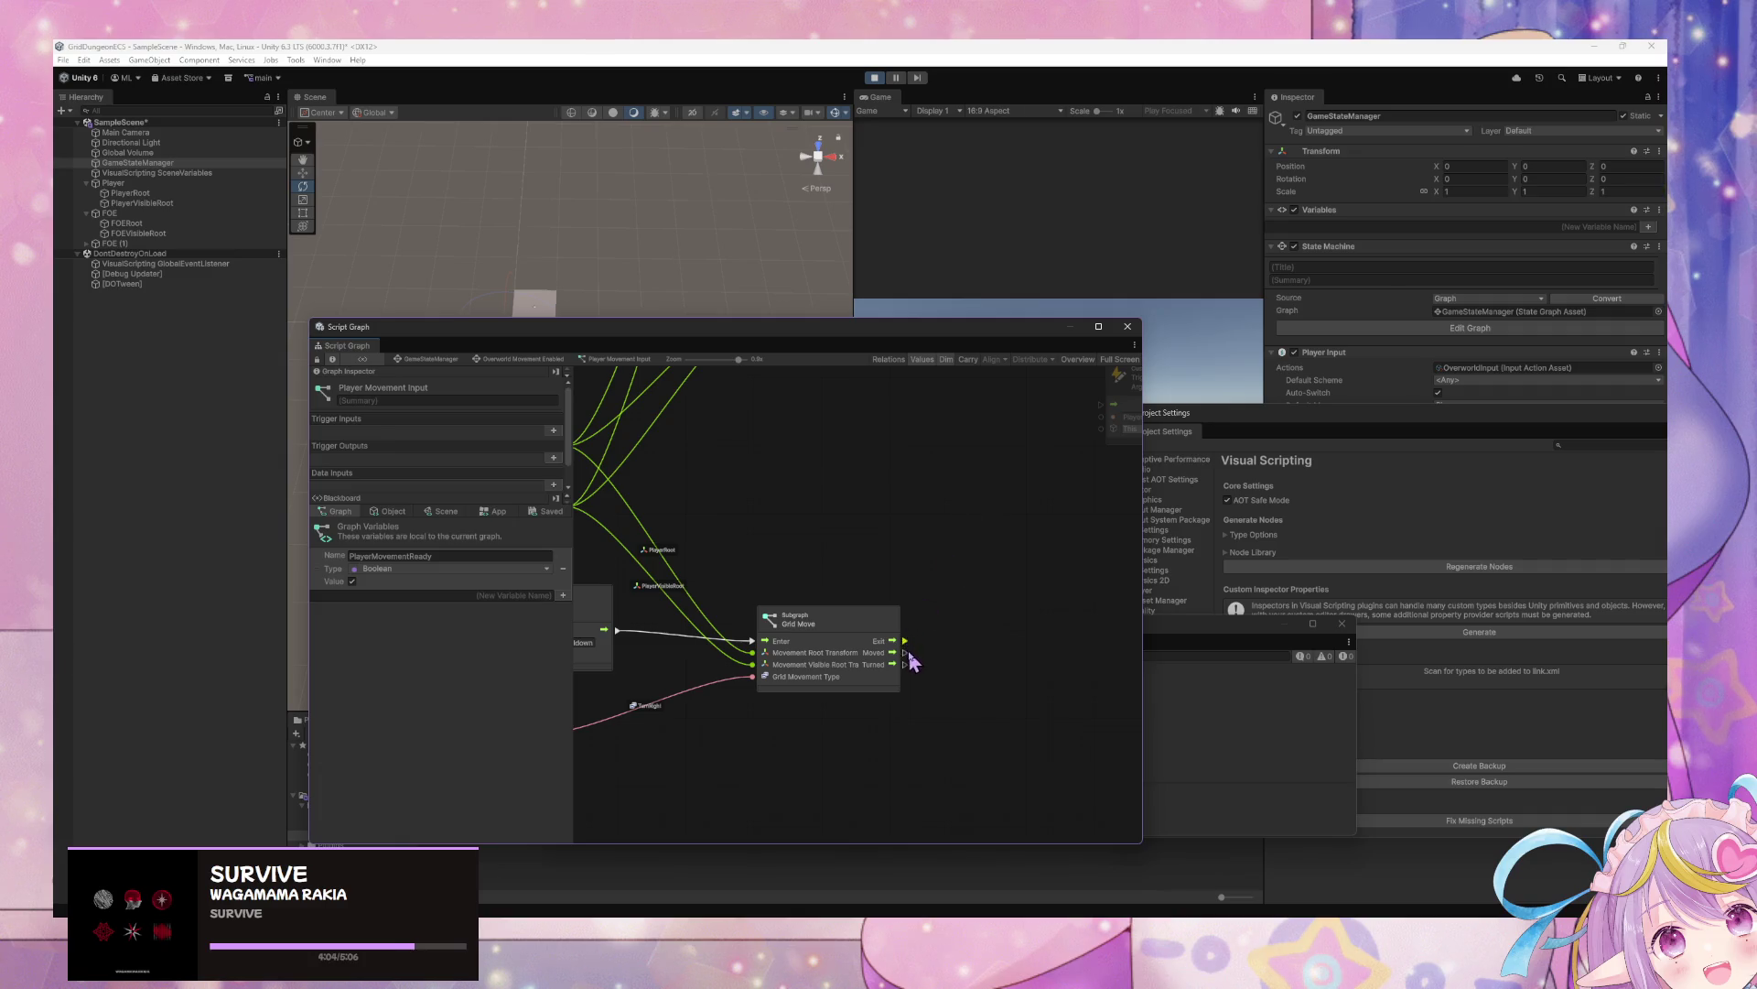
key("ctrl+z")
key("ctrl+z")
key("ctrl+z")
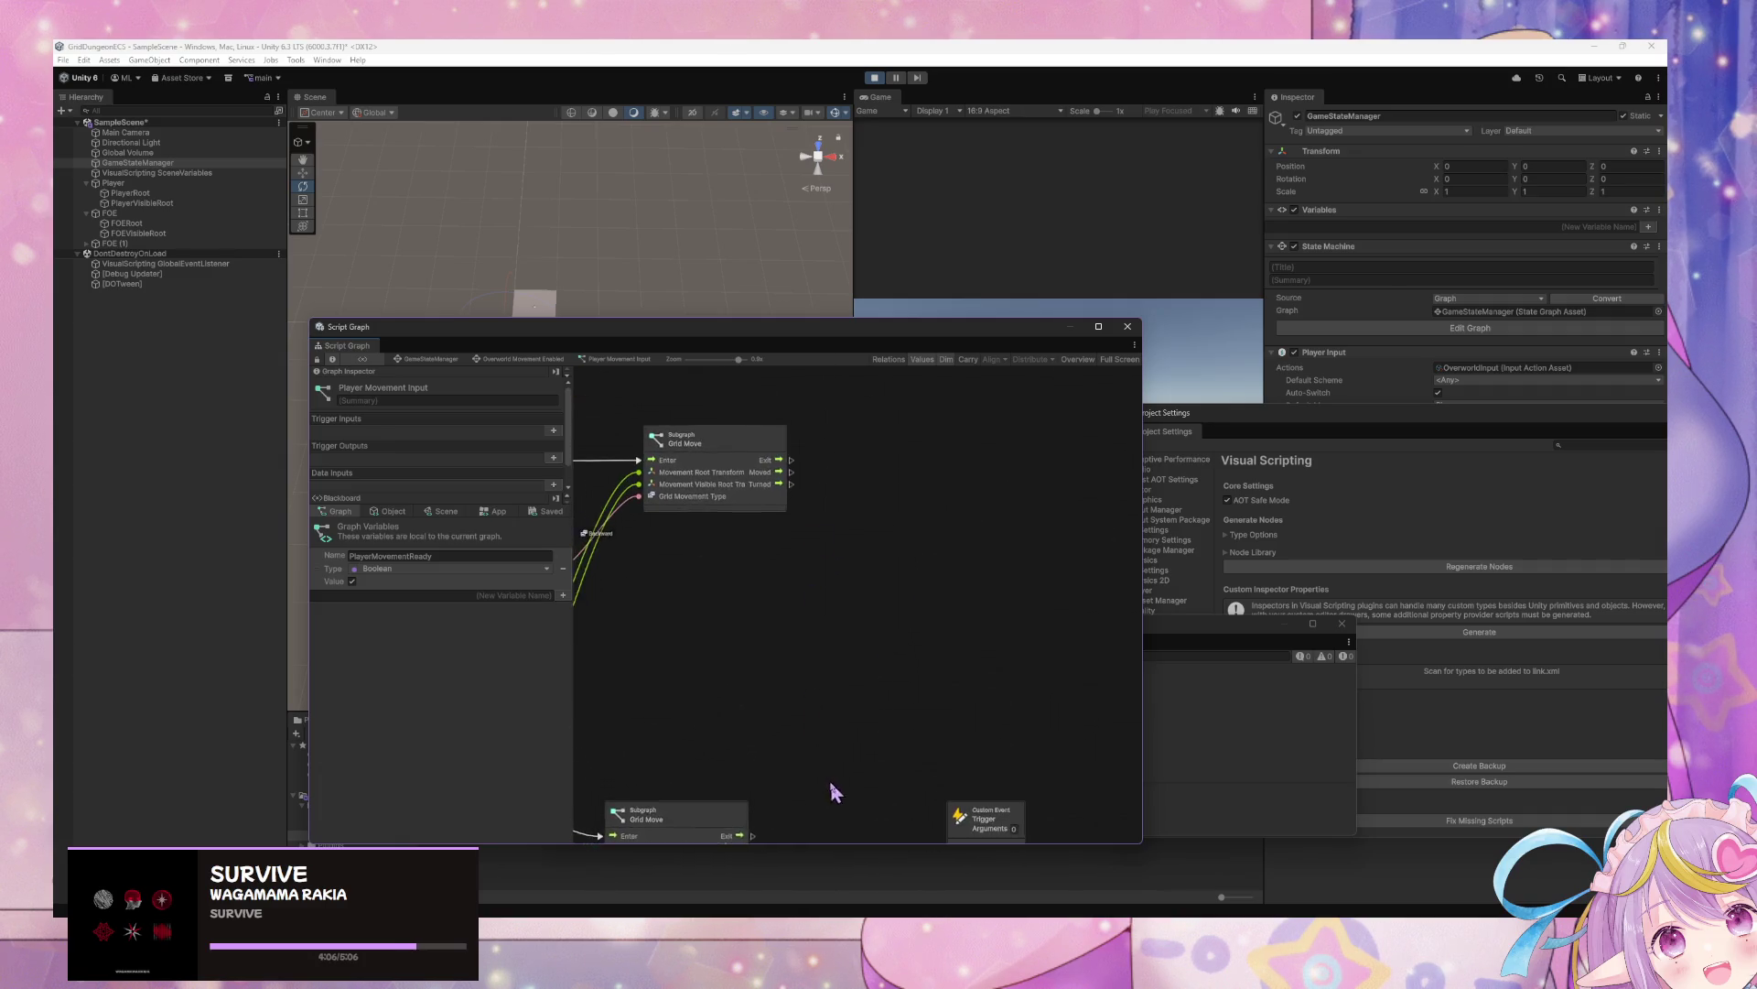
key("ctrl+y")
key("ctrl+y")
key("ctrl+y")
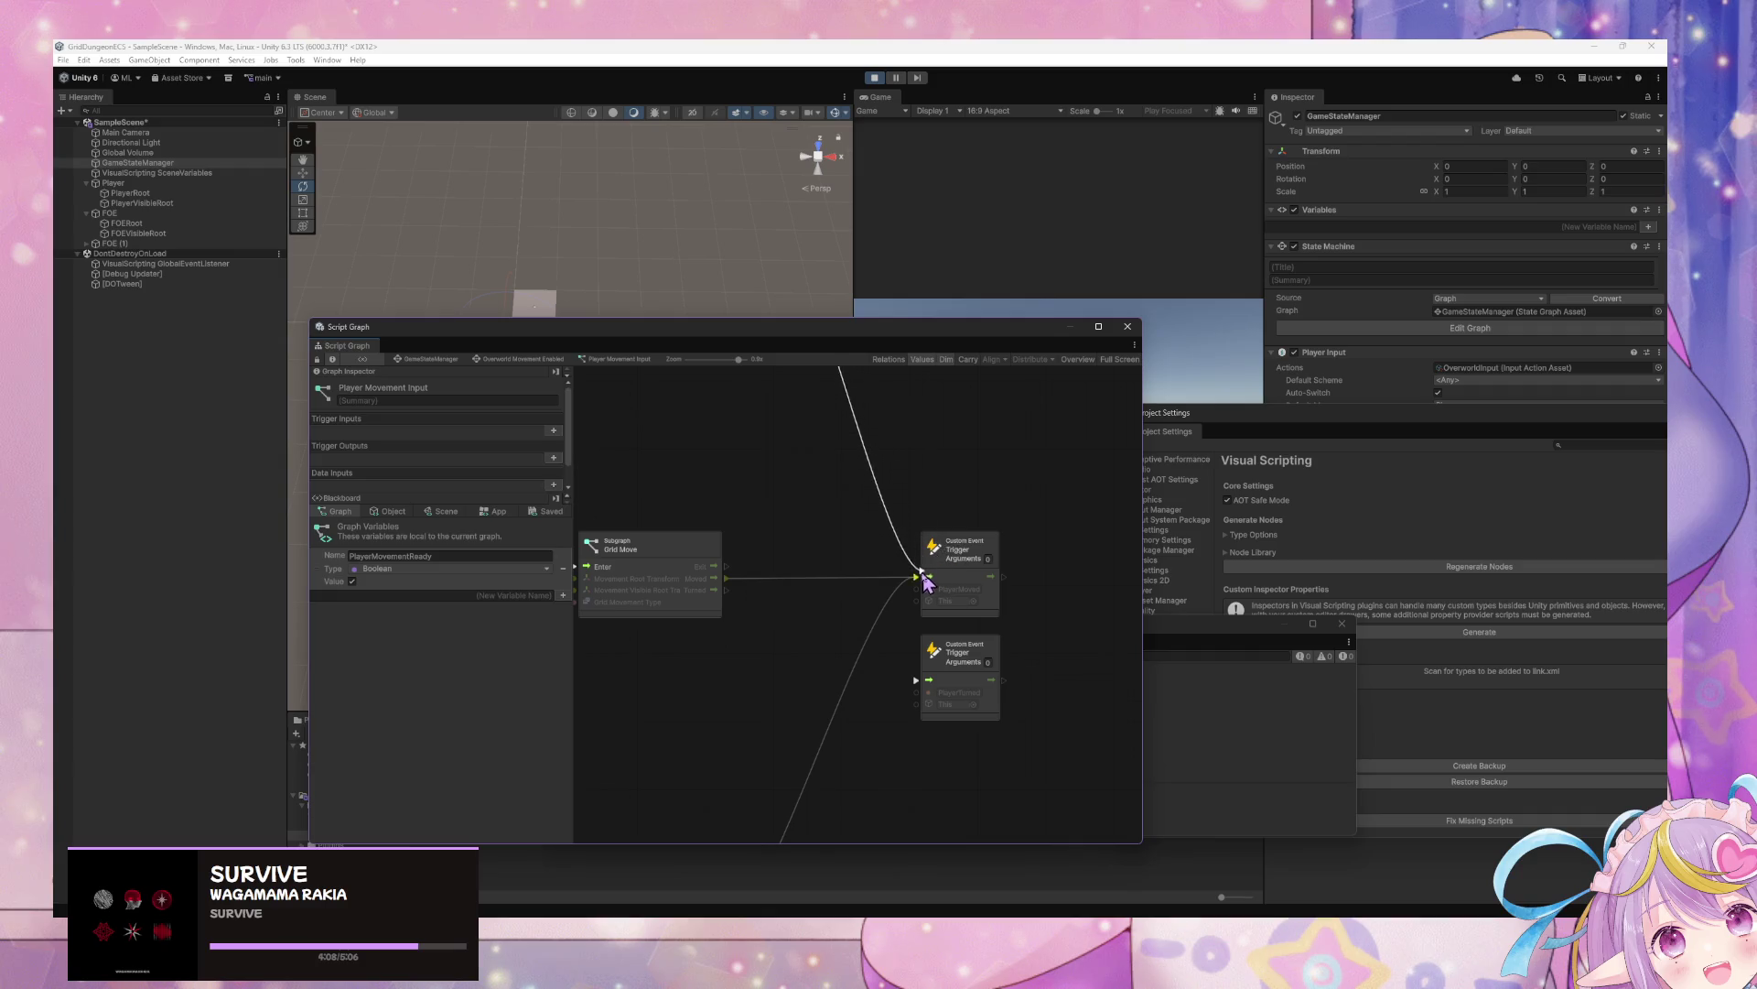
key("ctrl+y")
key("ctrl+y")
key("ctrl+y")
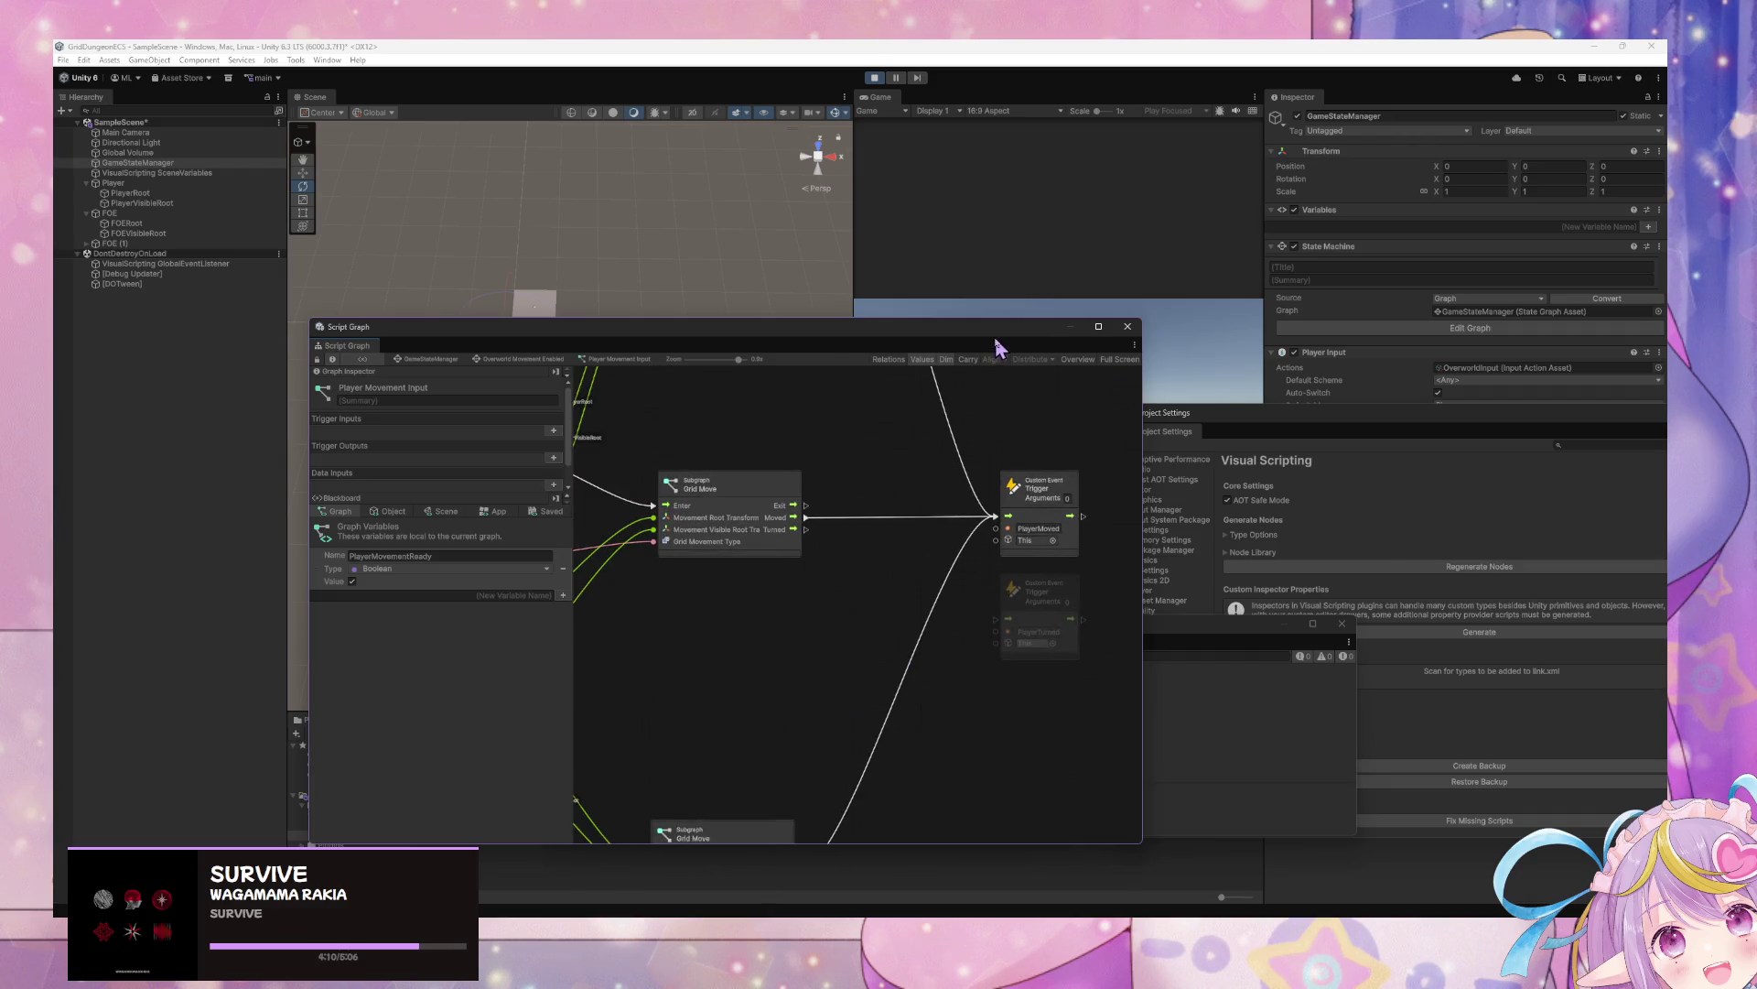
left_click_drag(997, 346, 1006, 623)
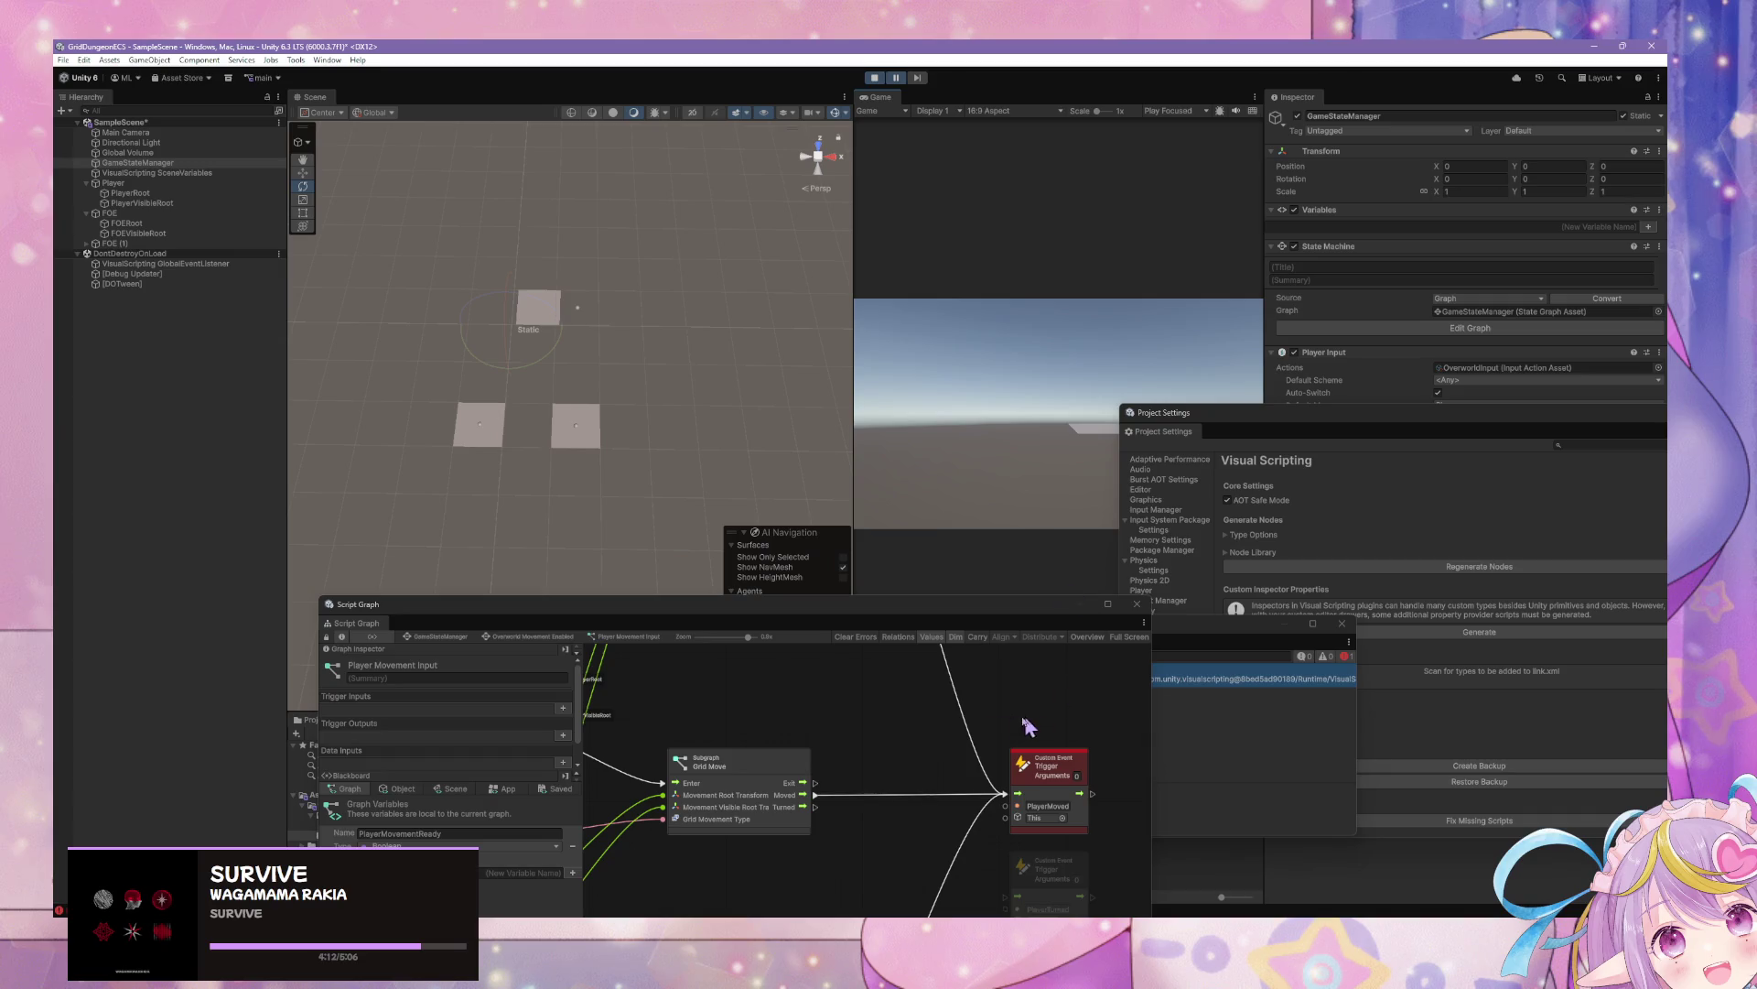
Read the Console error, then browse back to the Move FOE when Player Moved or Turned graph
left_click(1191, 739)
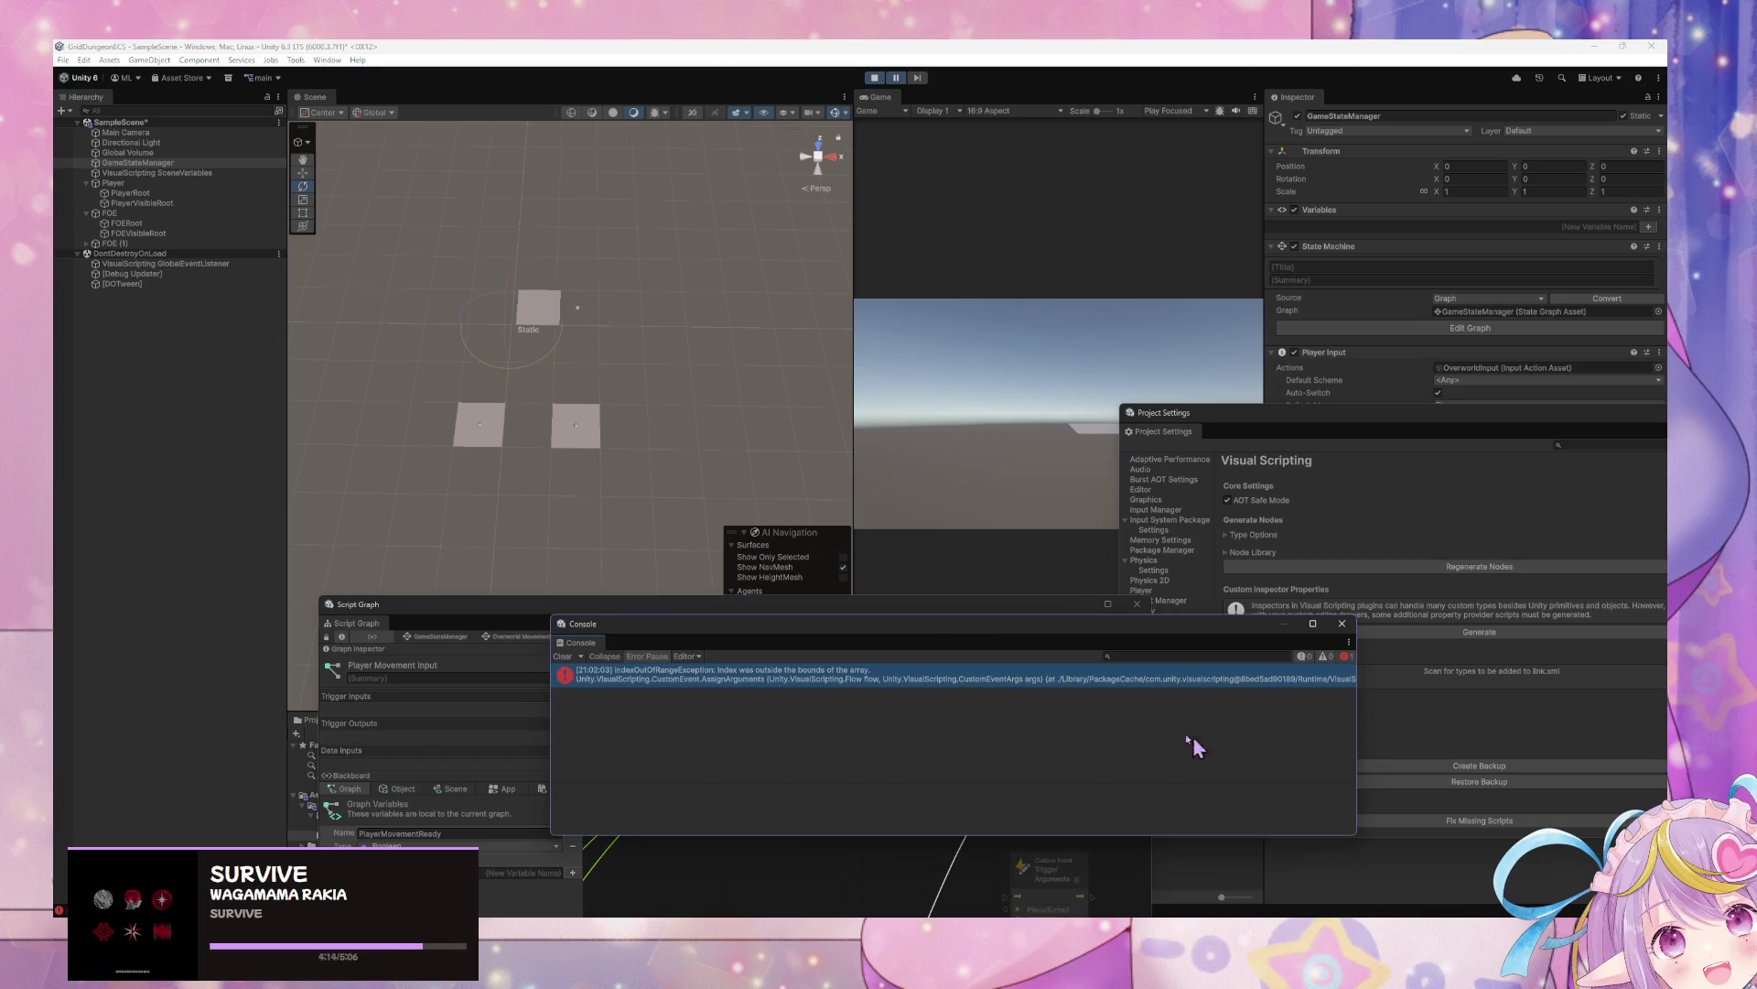
left_click_drag(929, 615, 929, 372)
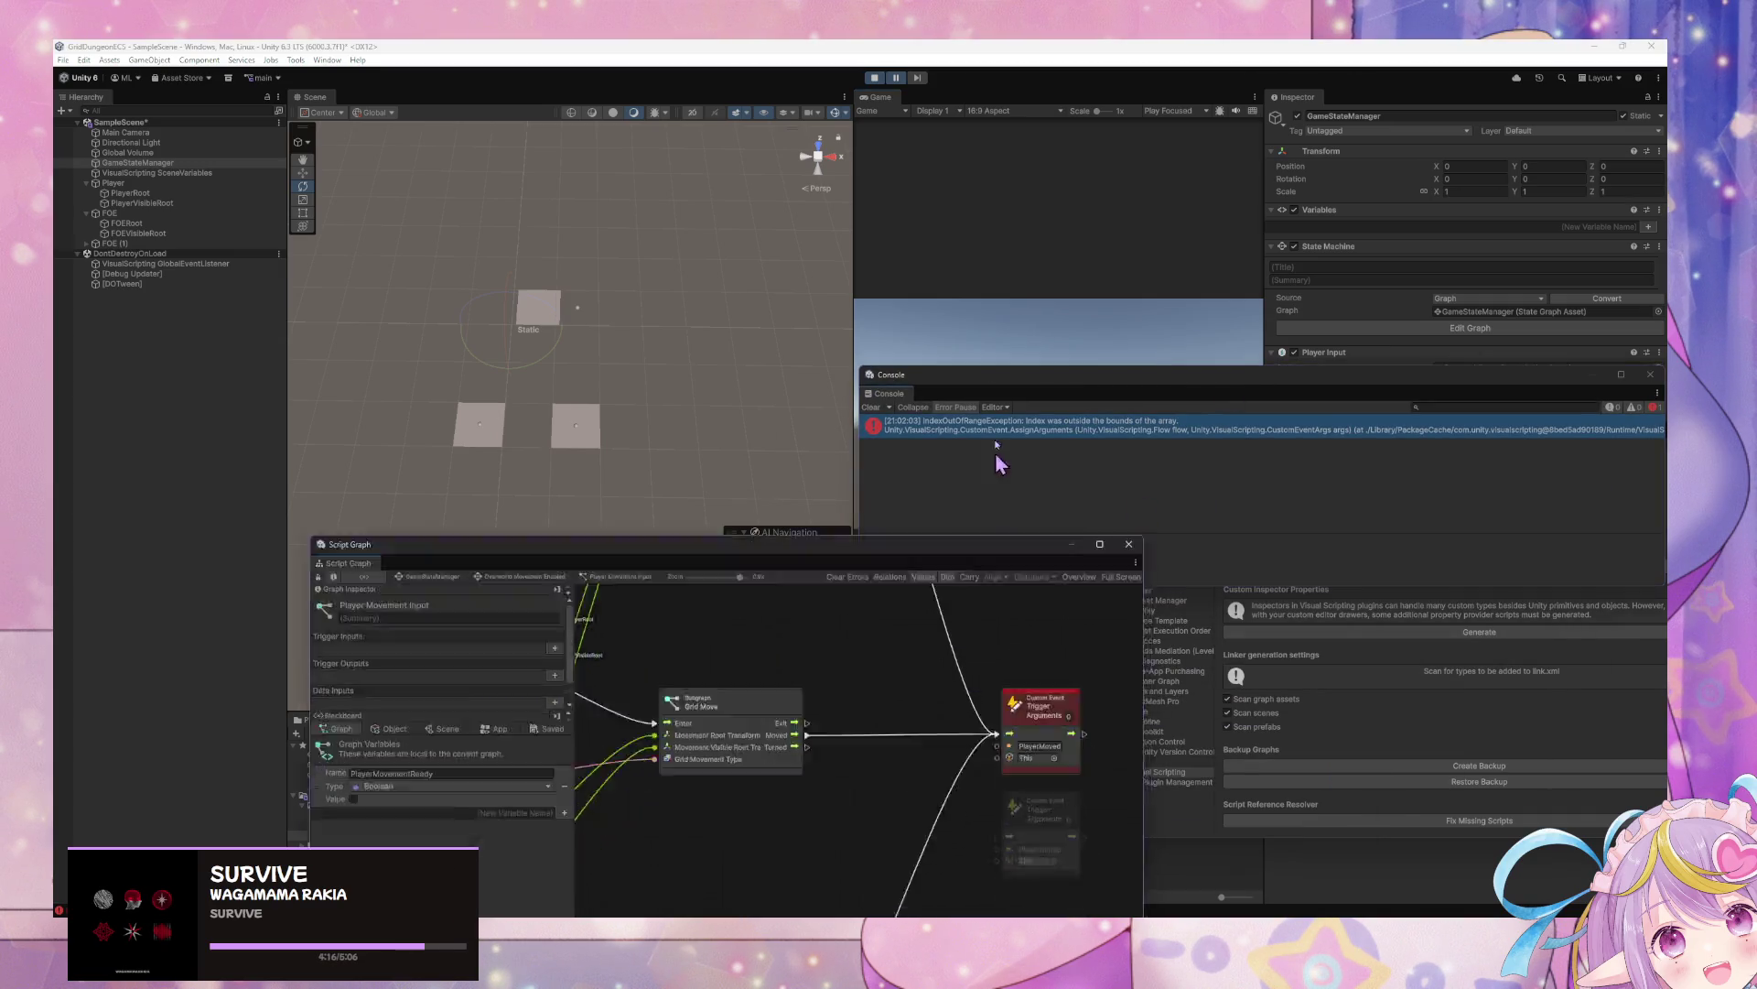
left_click(753, 544)
left_click(510, 385)
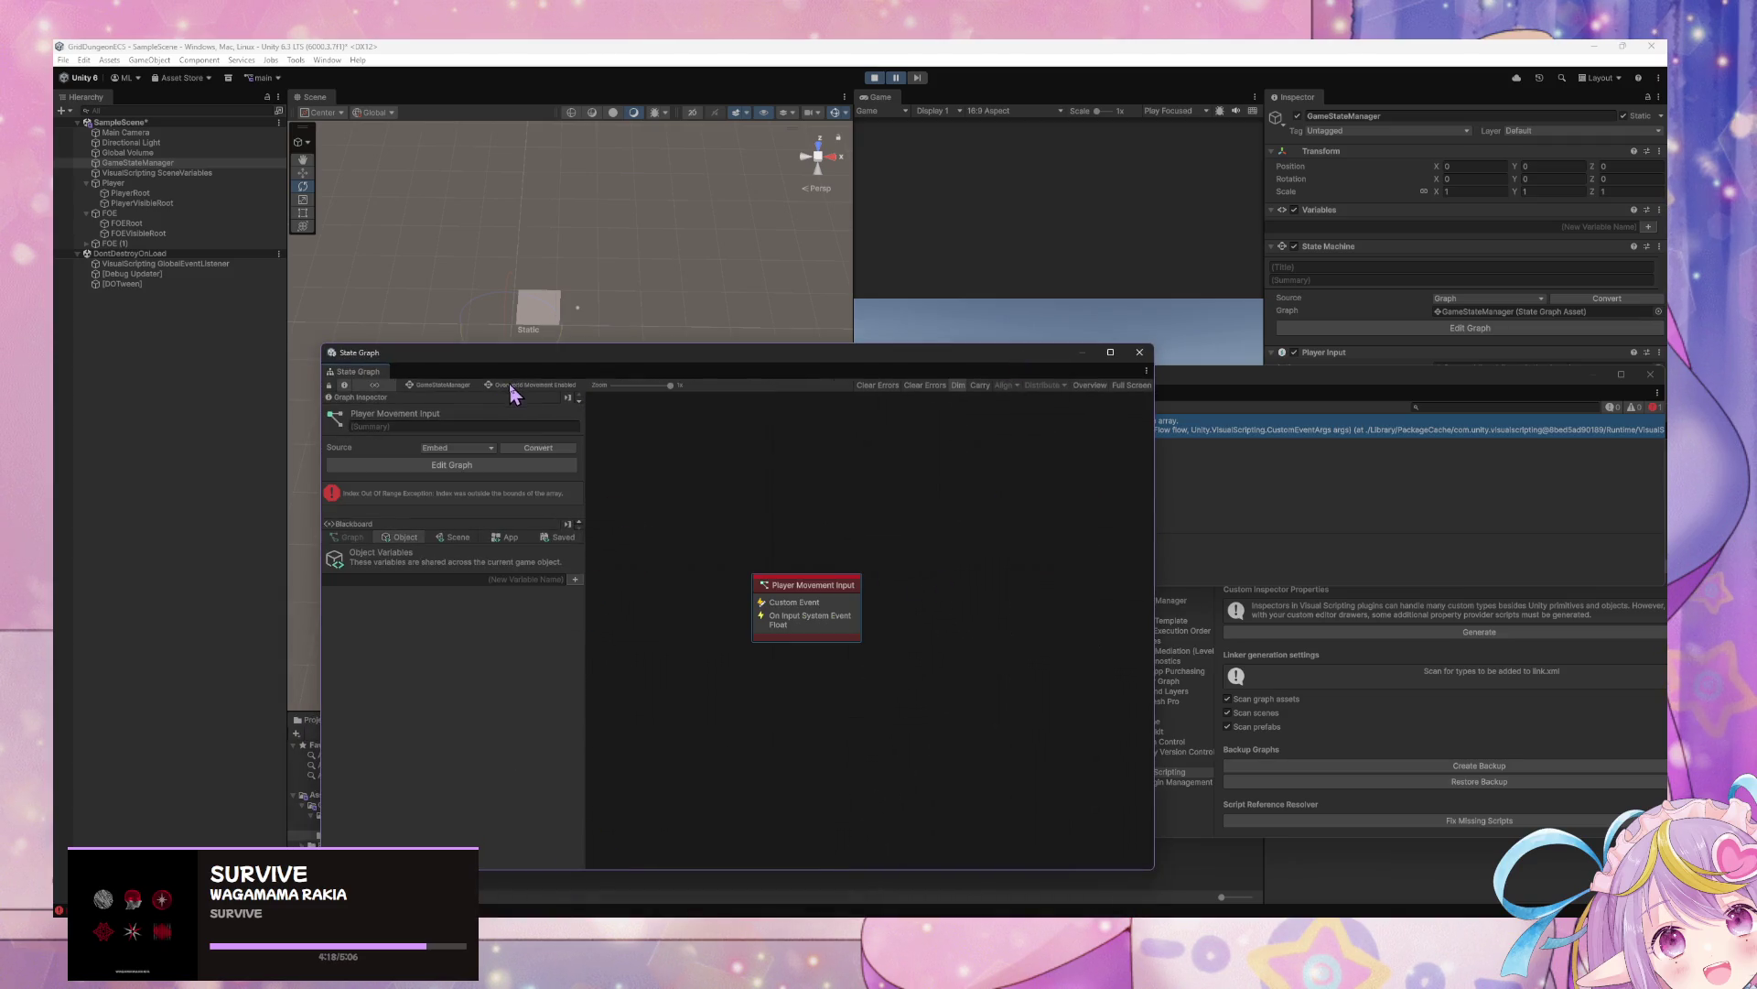
double_click(809, 596)
left_click(434, 384)
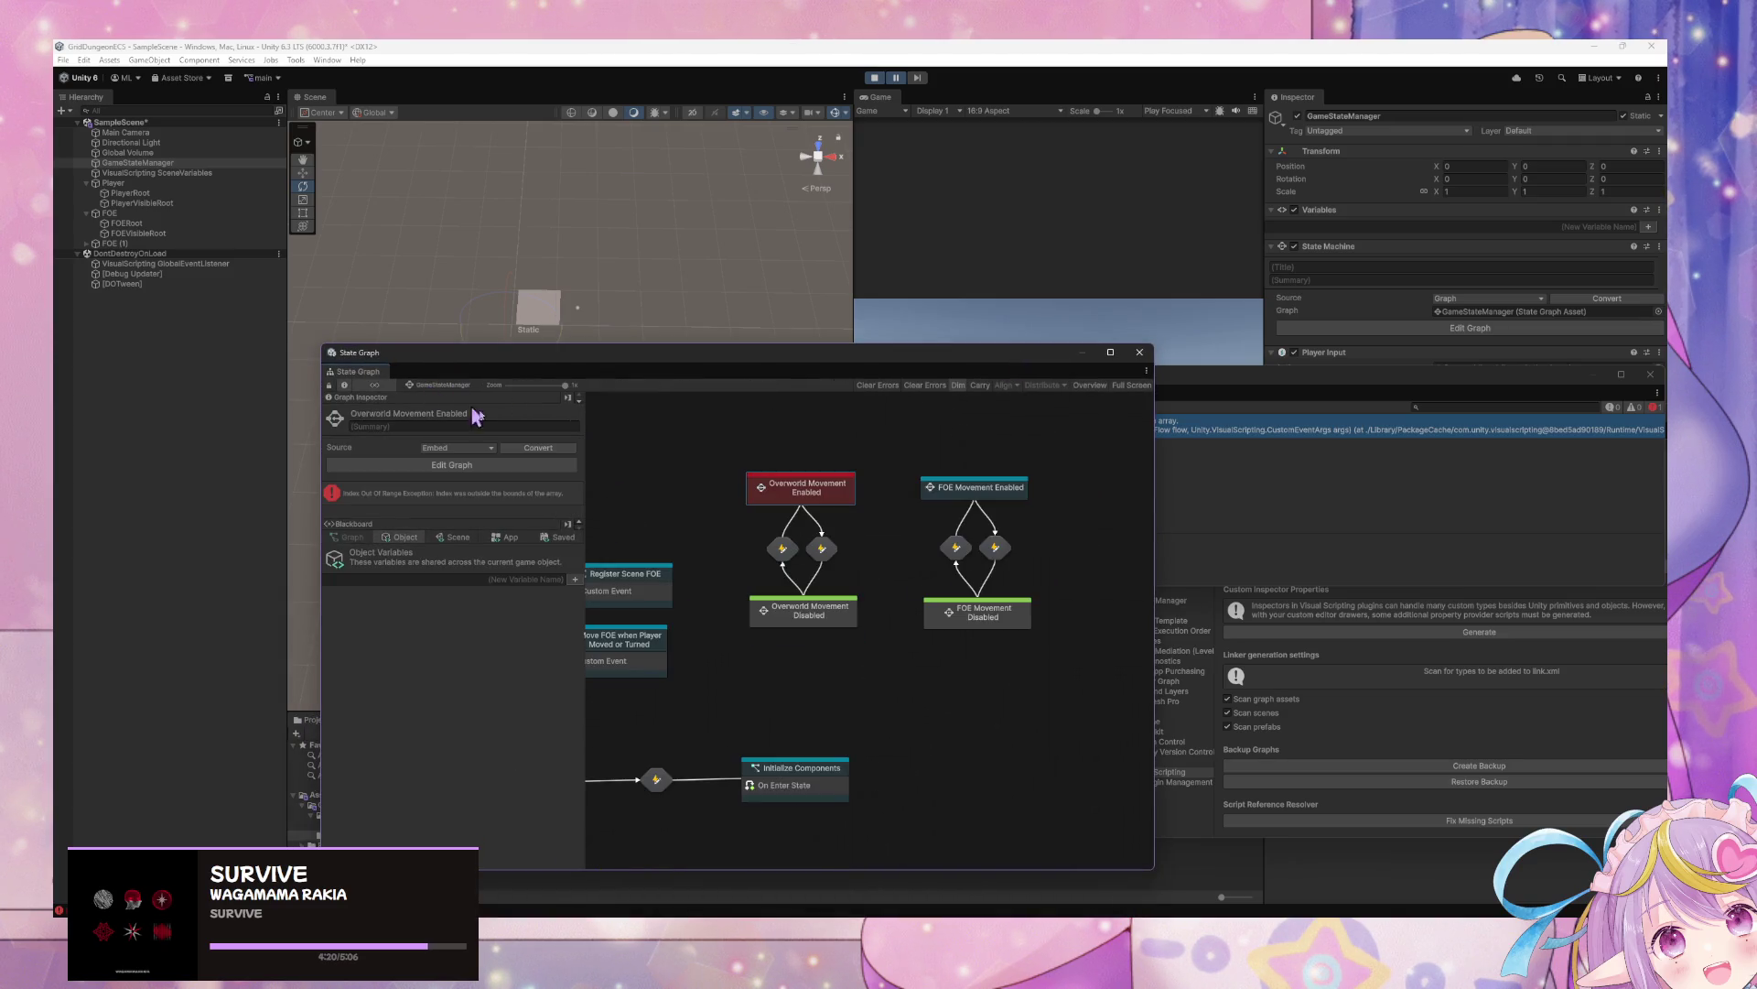
double_click(1016, 492)
double_click(838, 632)
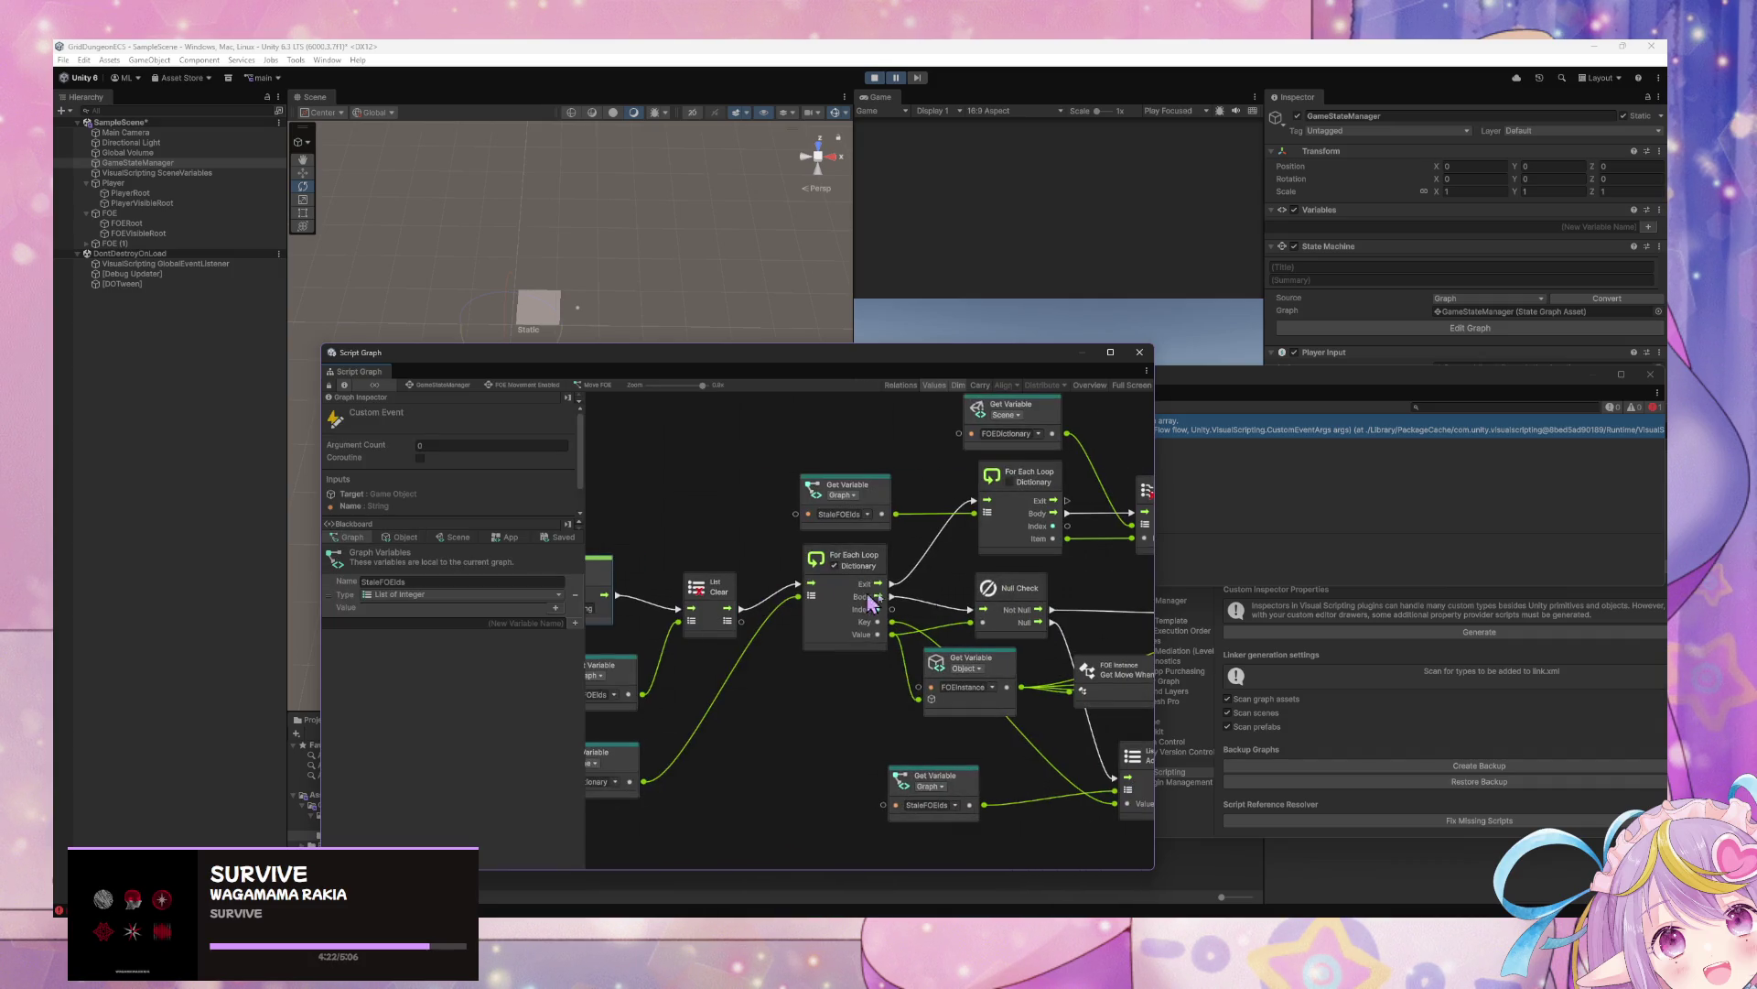
left_click(522, 385)
left_click(443, 384)
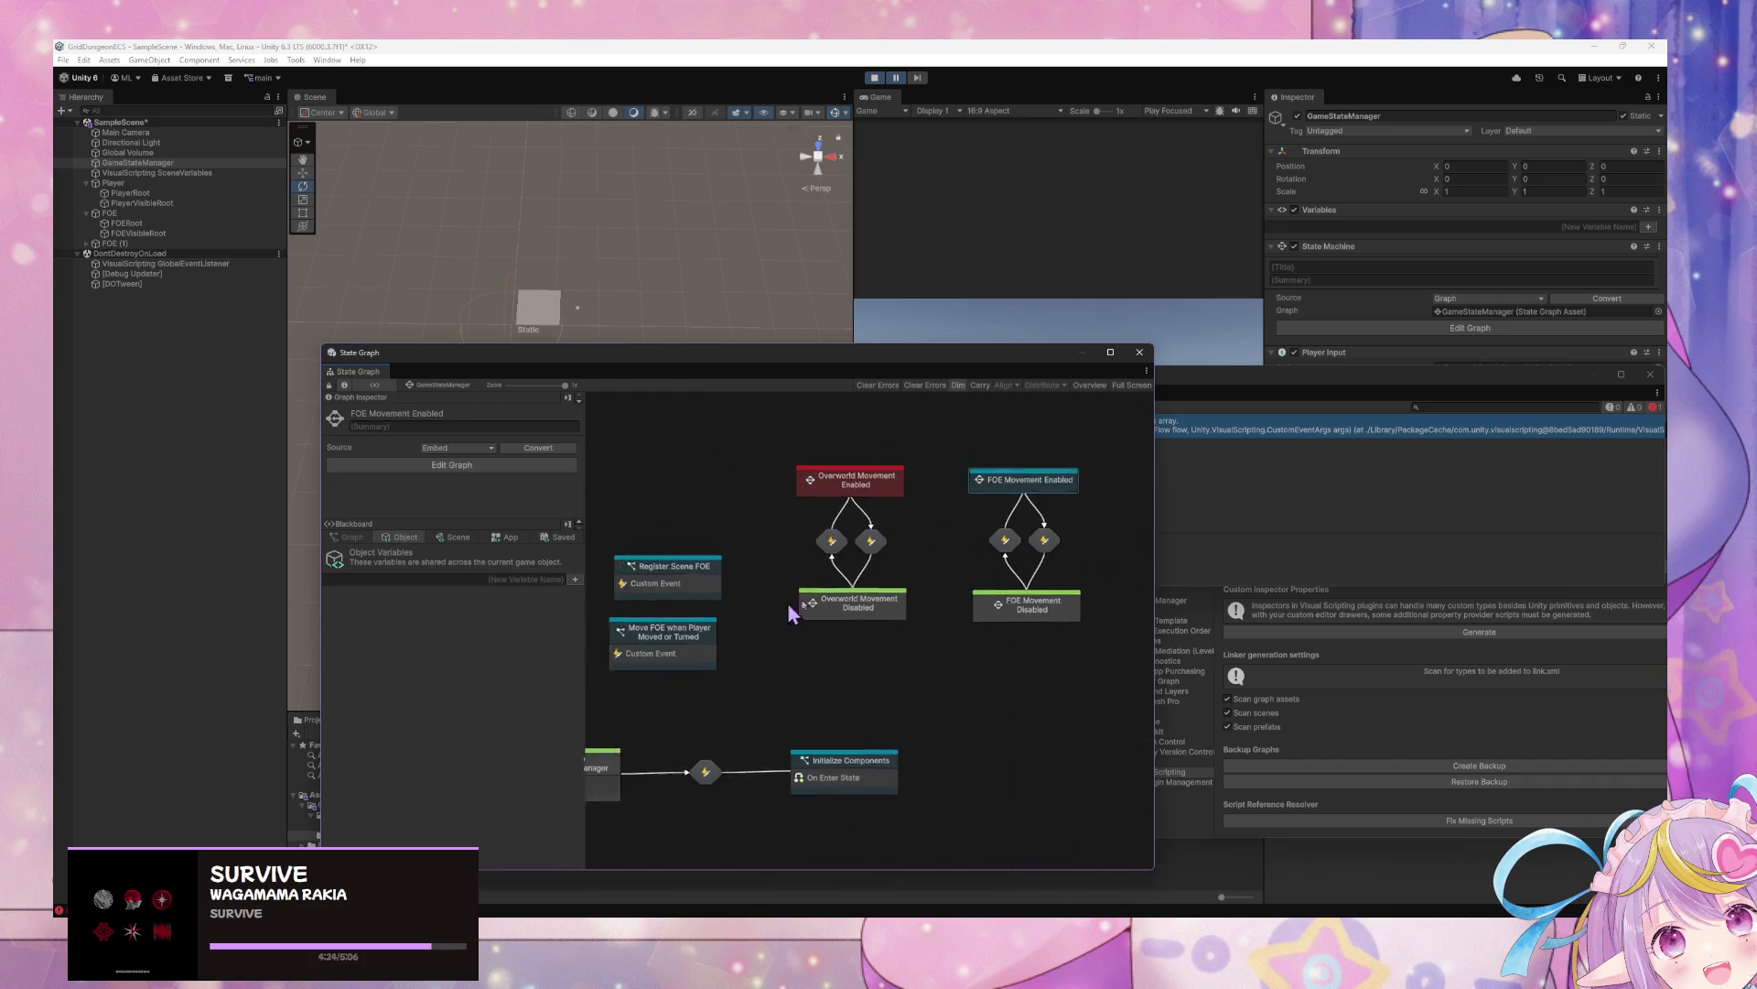
double_click(820, 629)
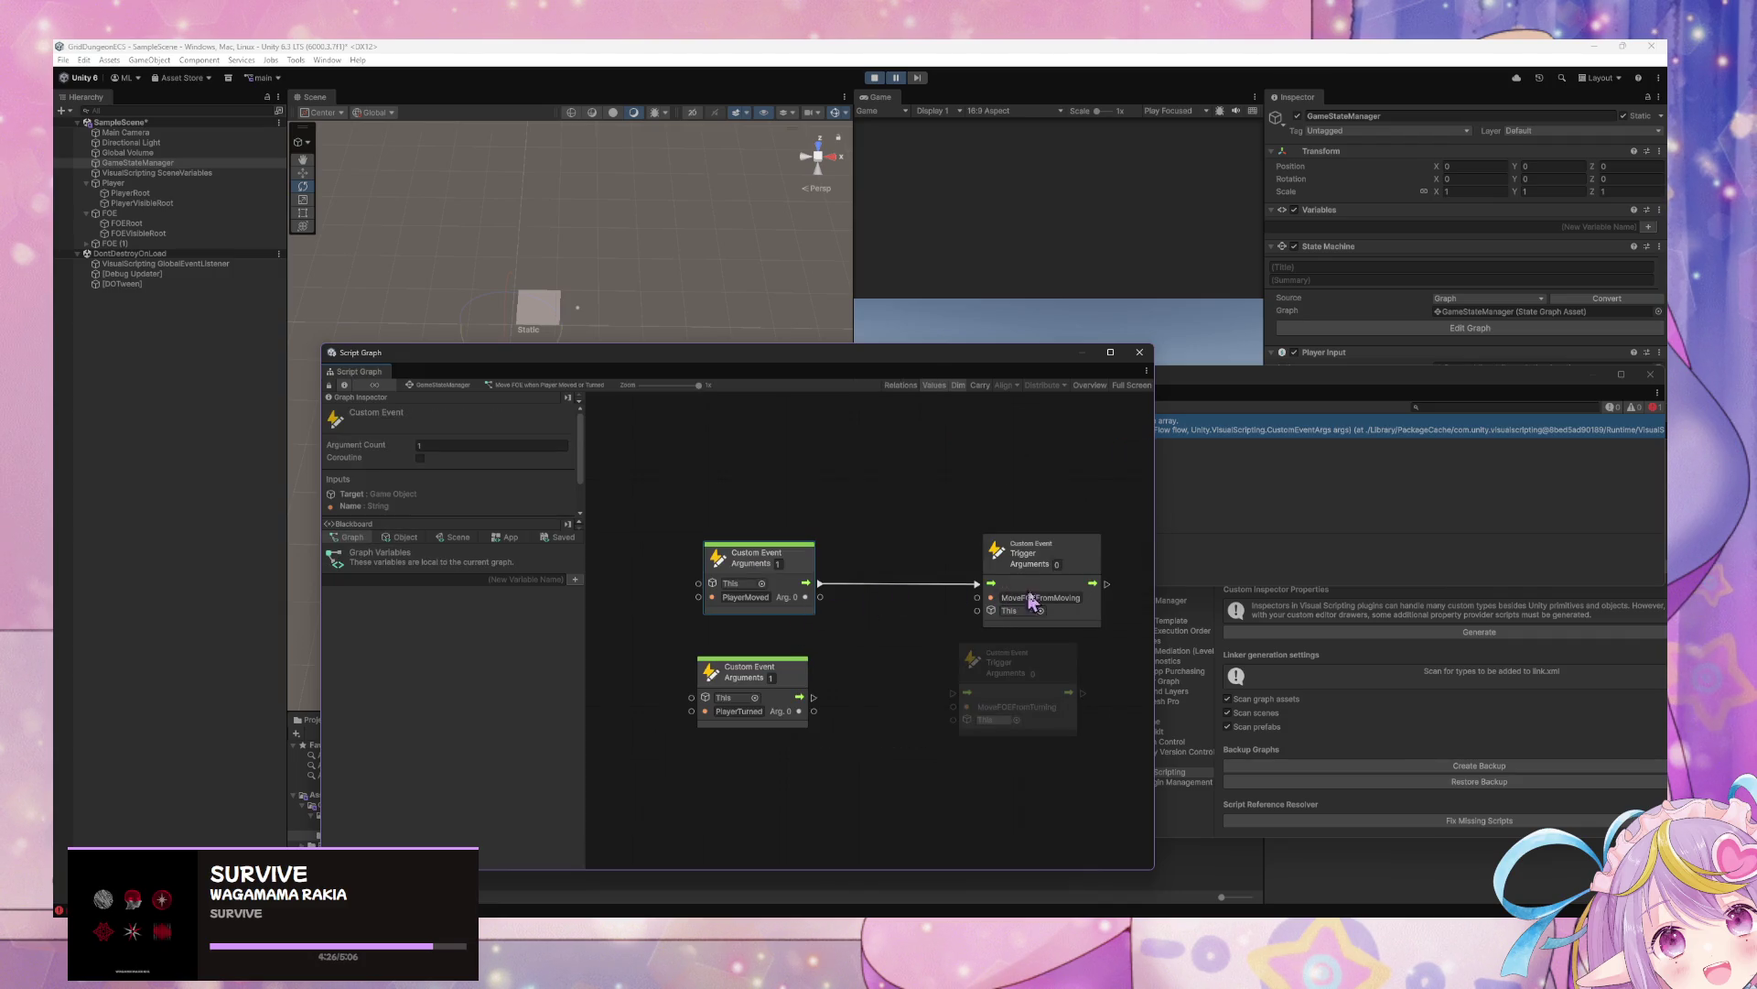
Set the PlayerMoved event's argument count to 0
left_click(1064, 598)
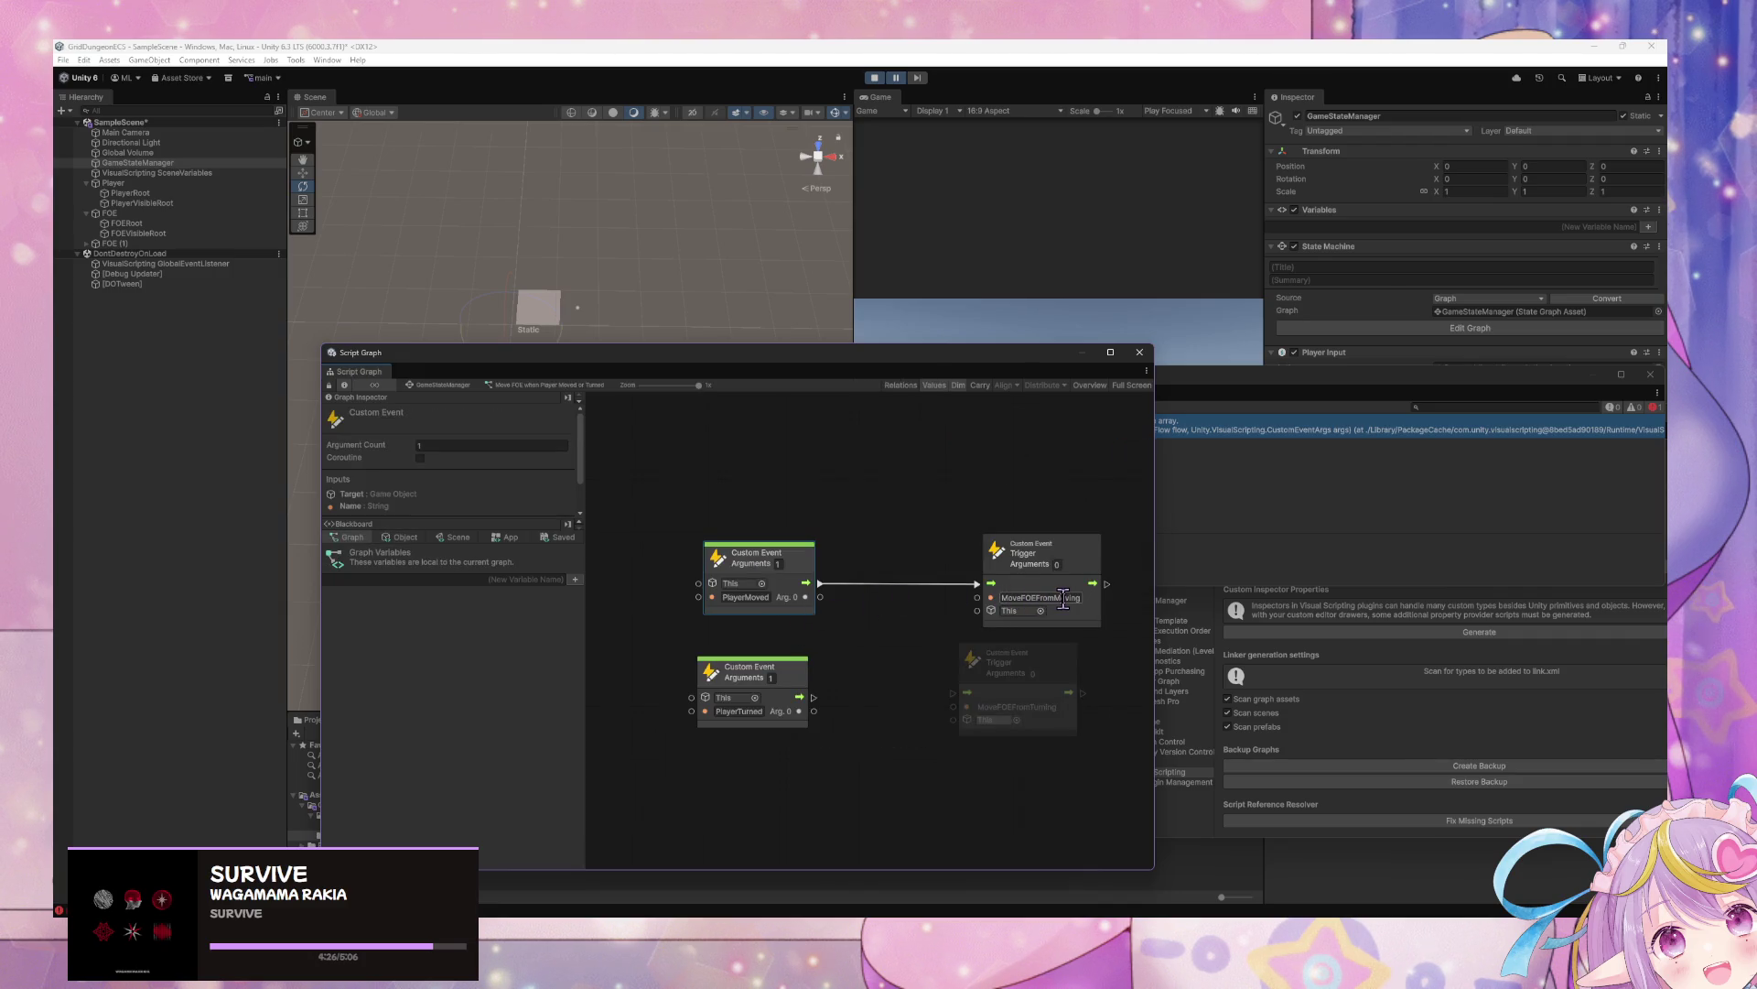
left_click(778, 563)
type("0")
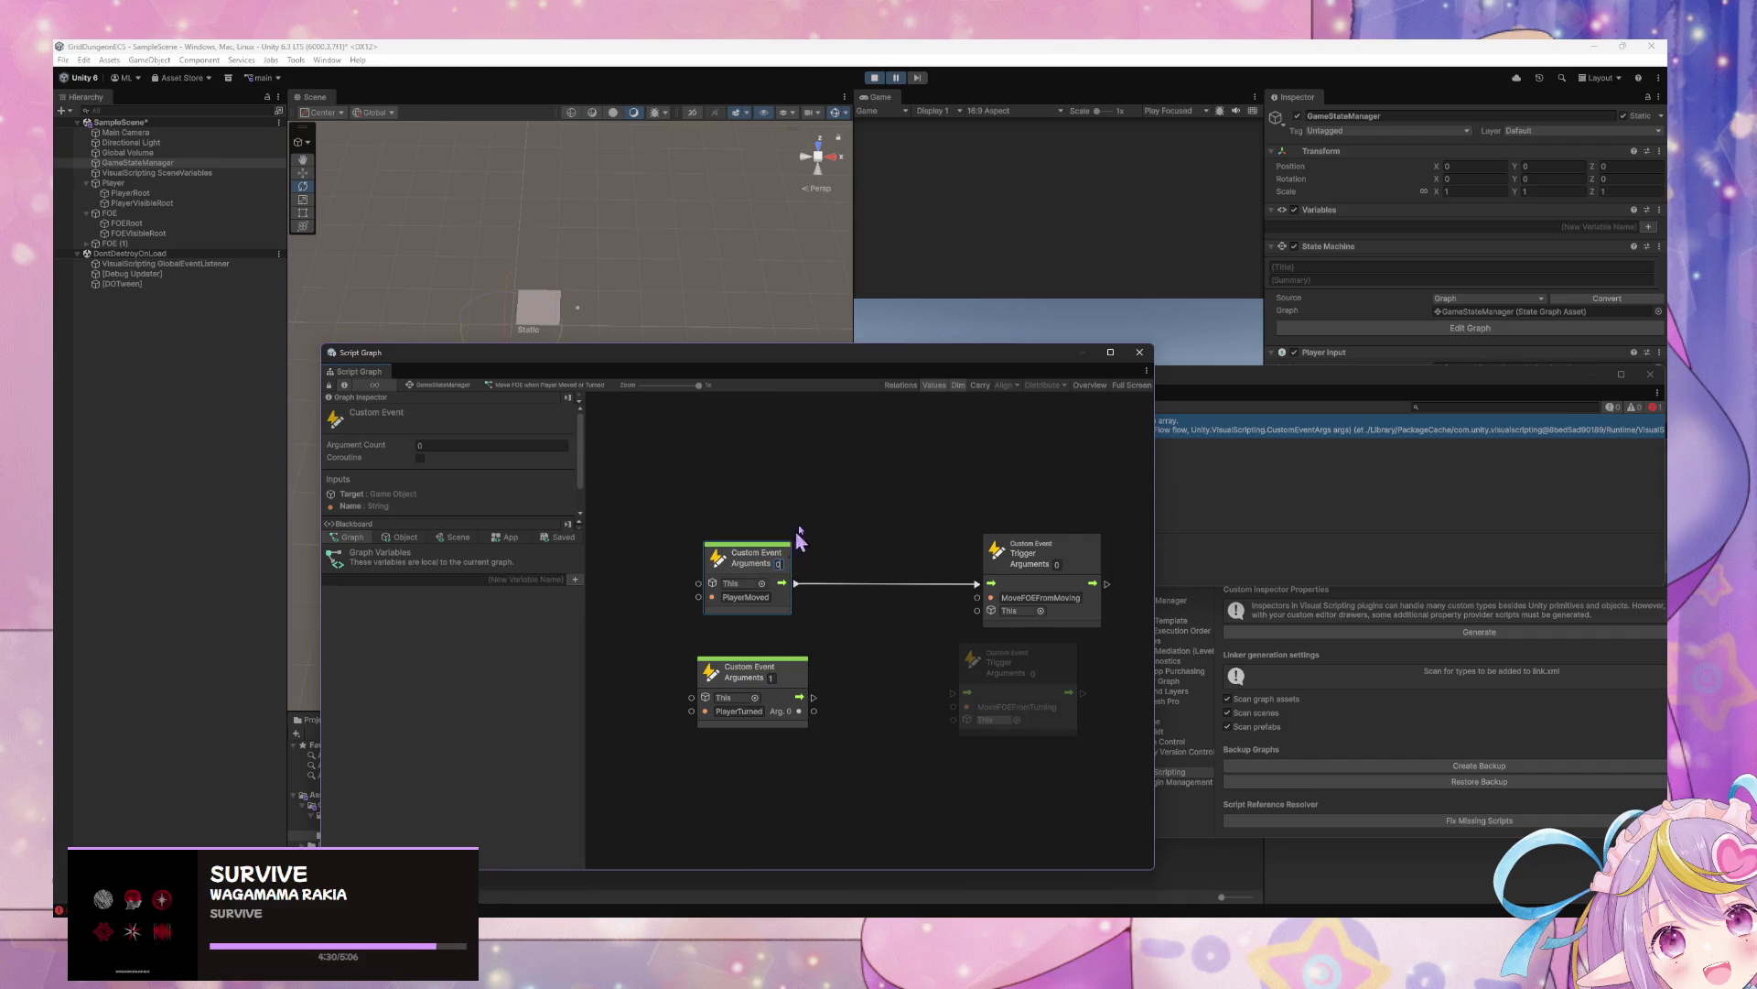
left_click(956, 334)
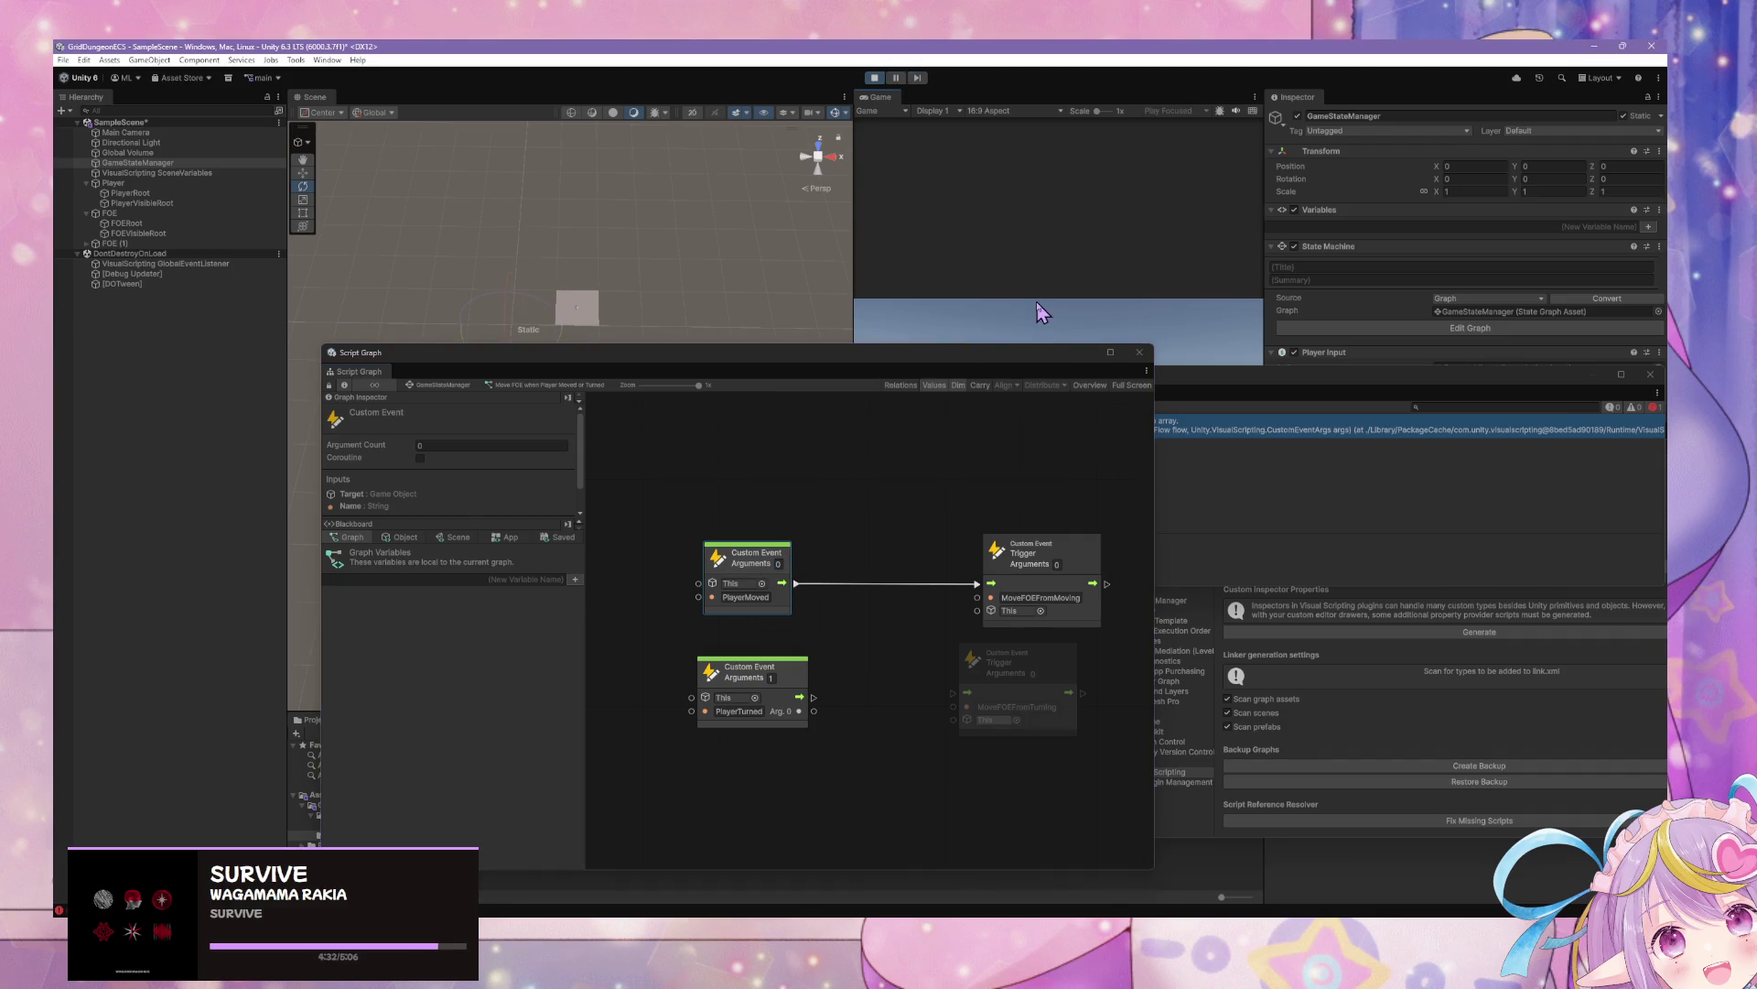
Move the player in game and inspect the index-out-of-range error in the Console
key("a")
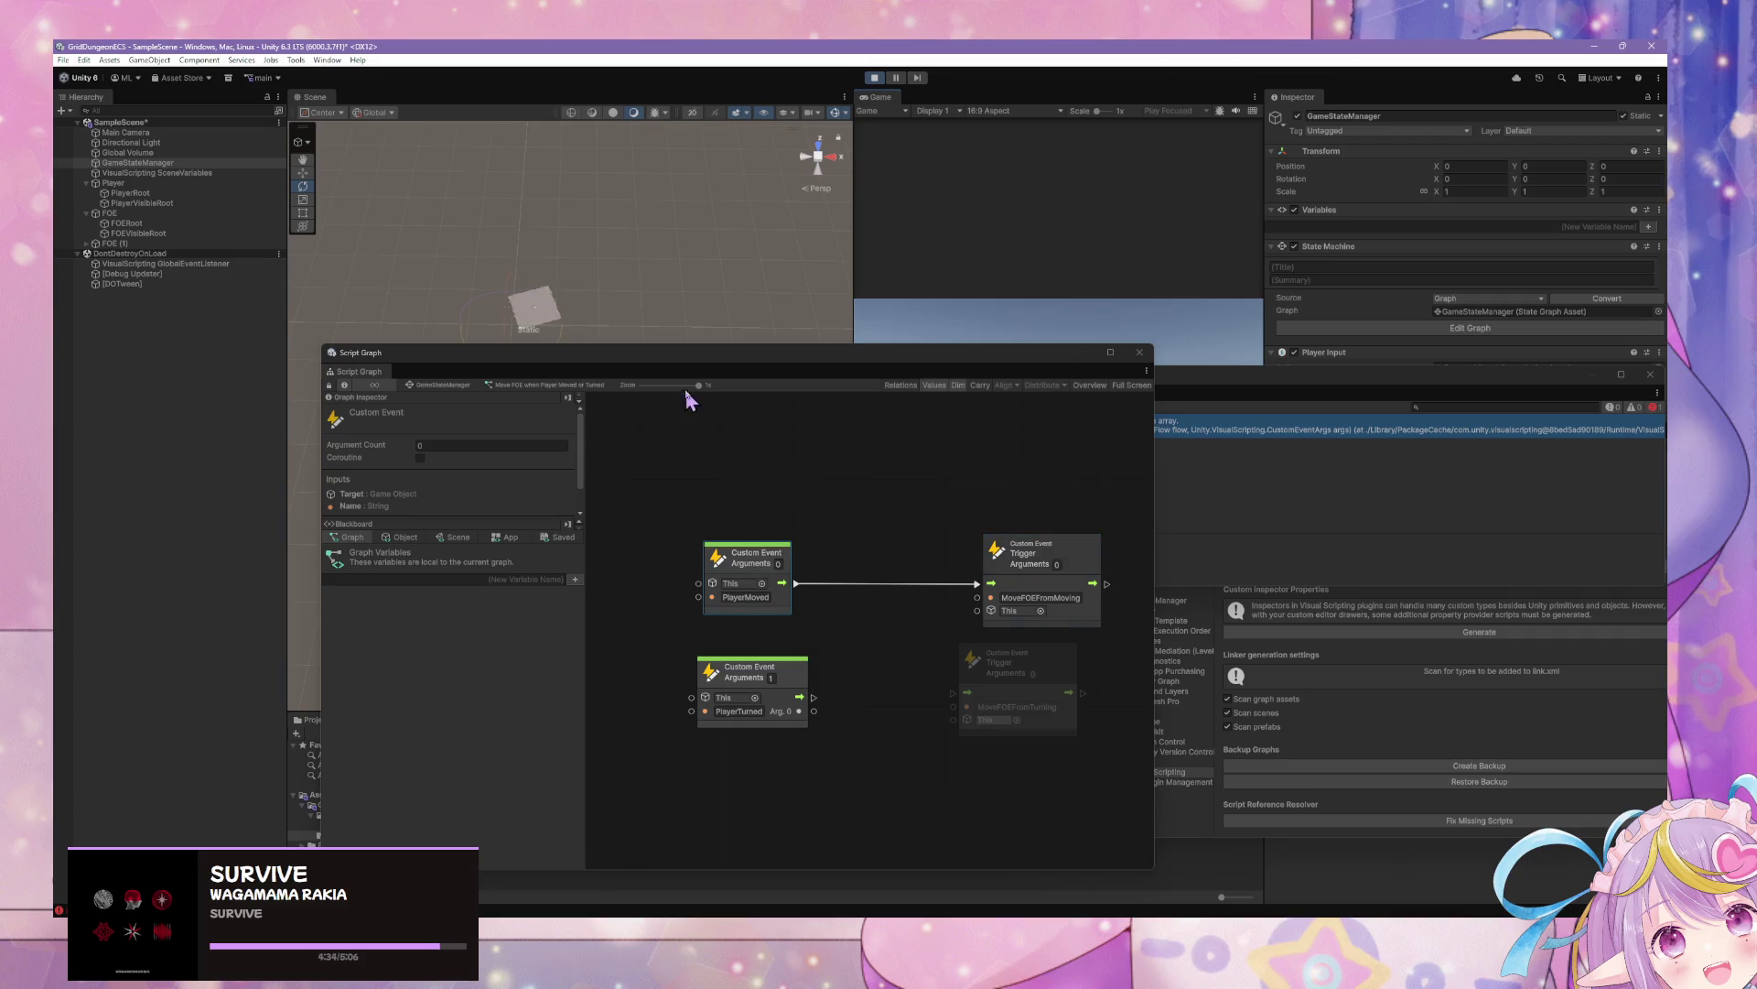
left_click_drag(696, 352, 721, 528)
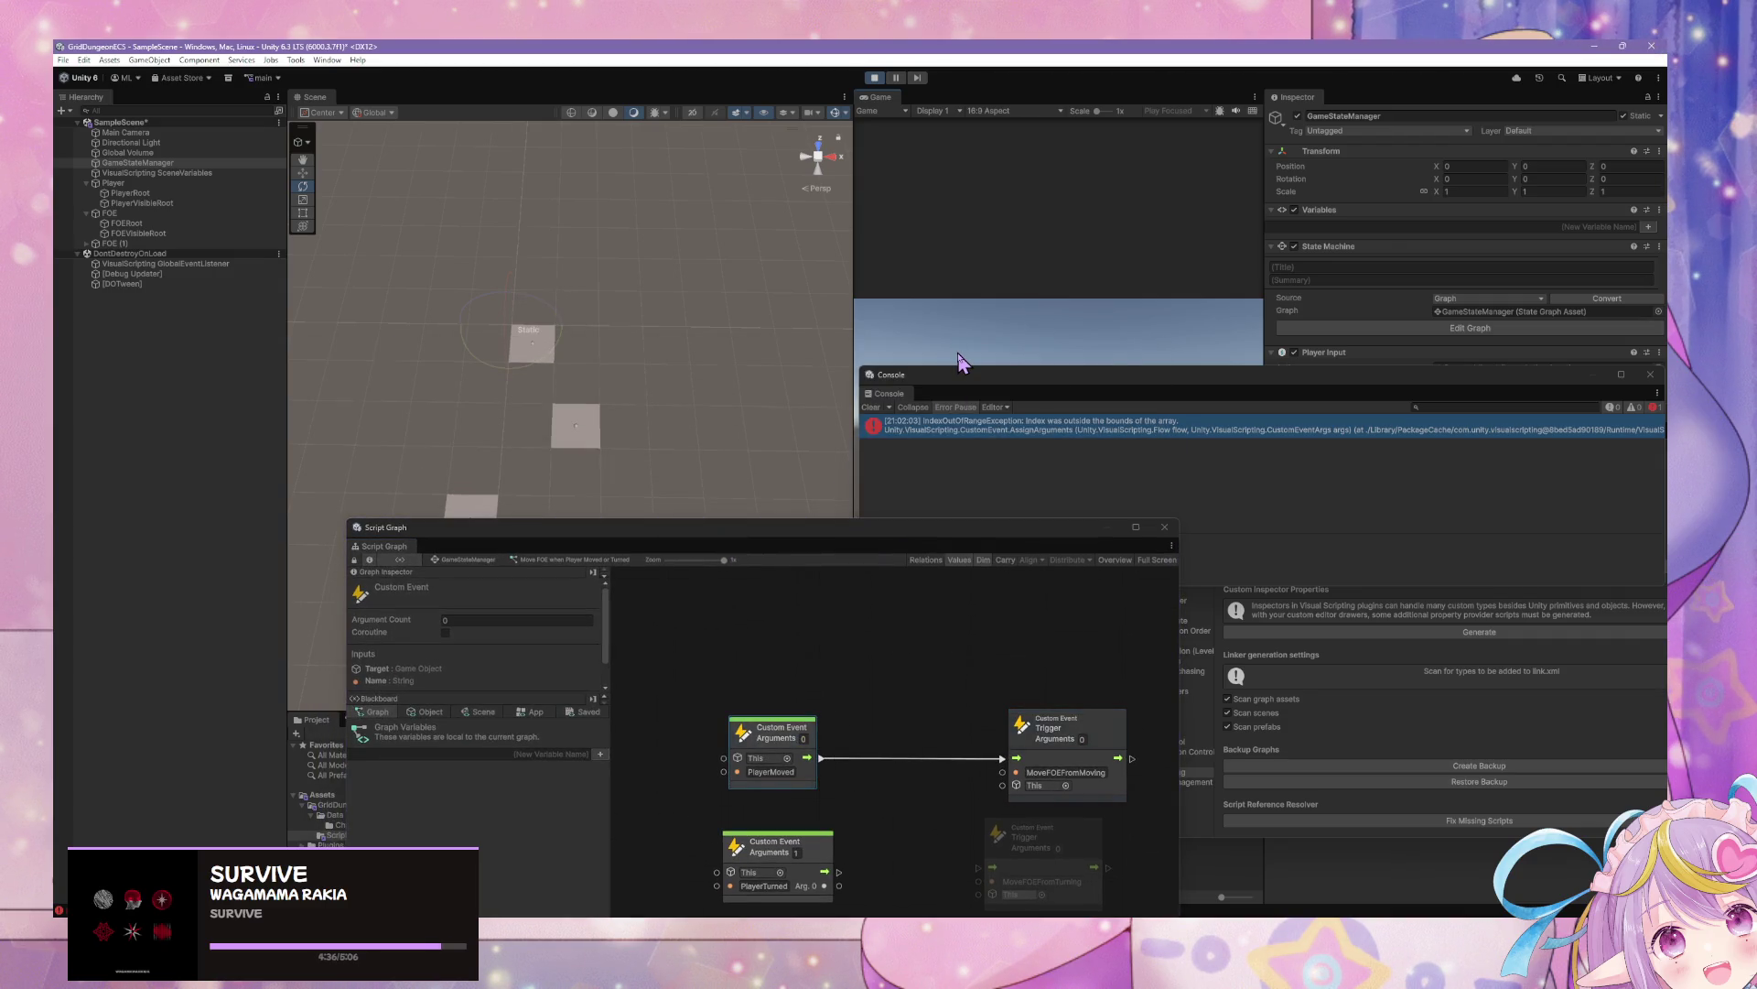
left_click(918, 420)
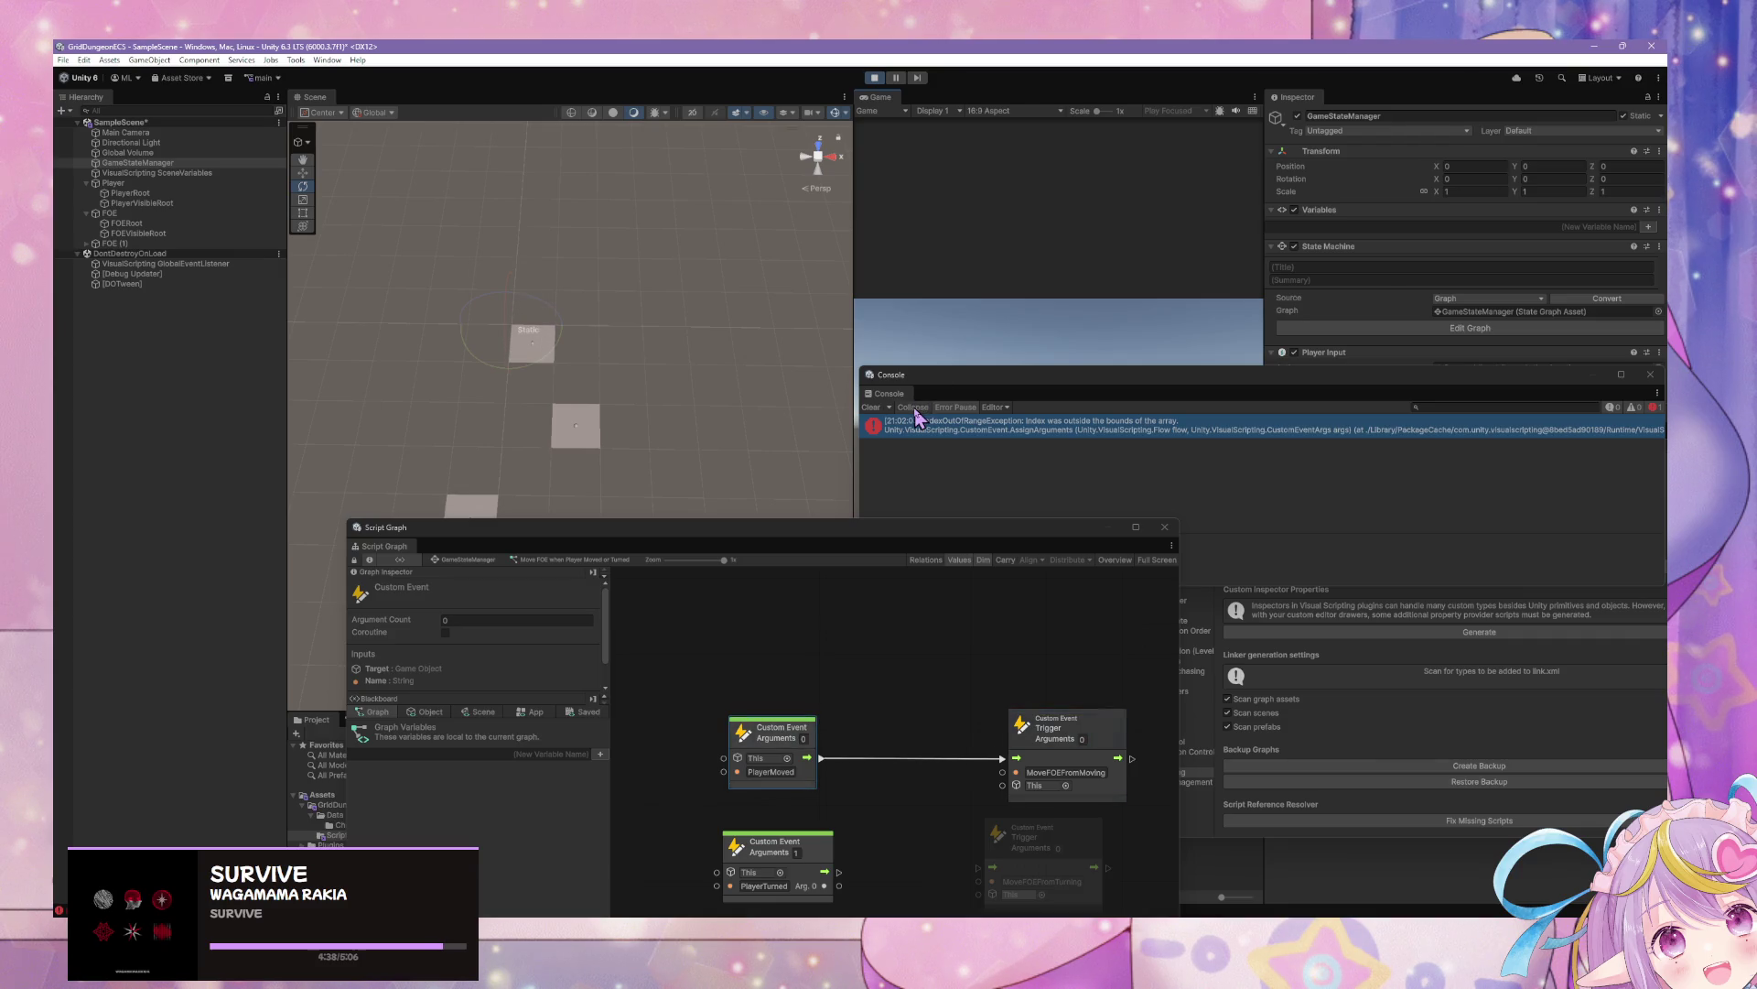
key("a")
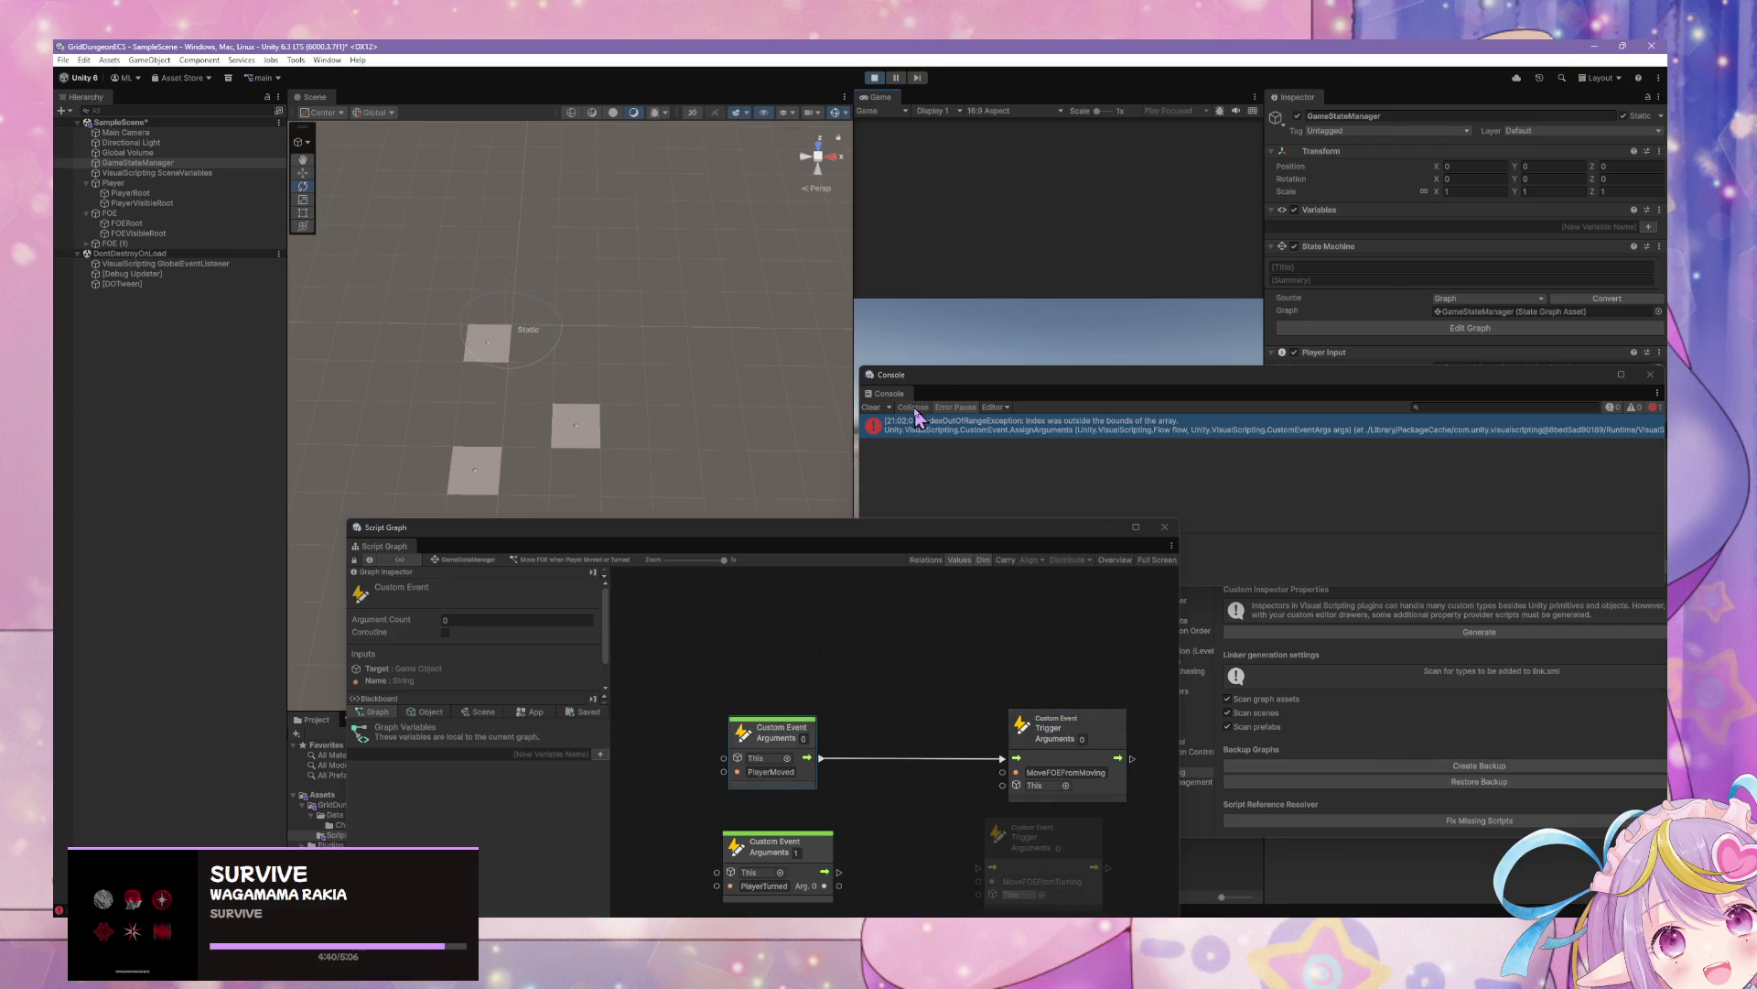
key("d")
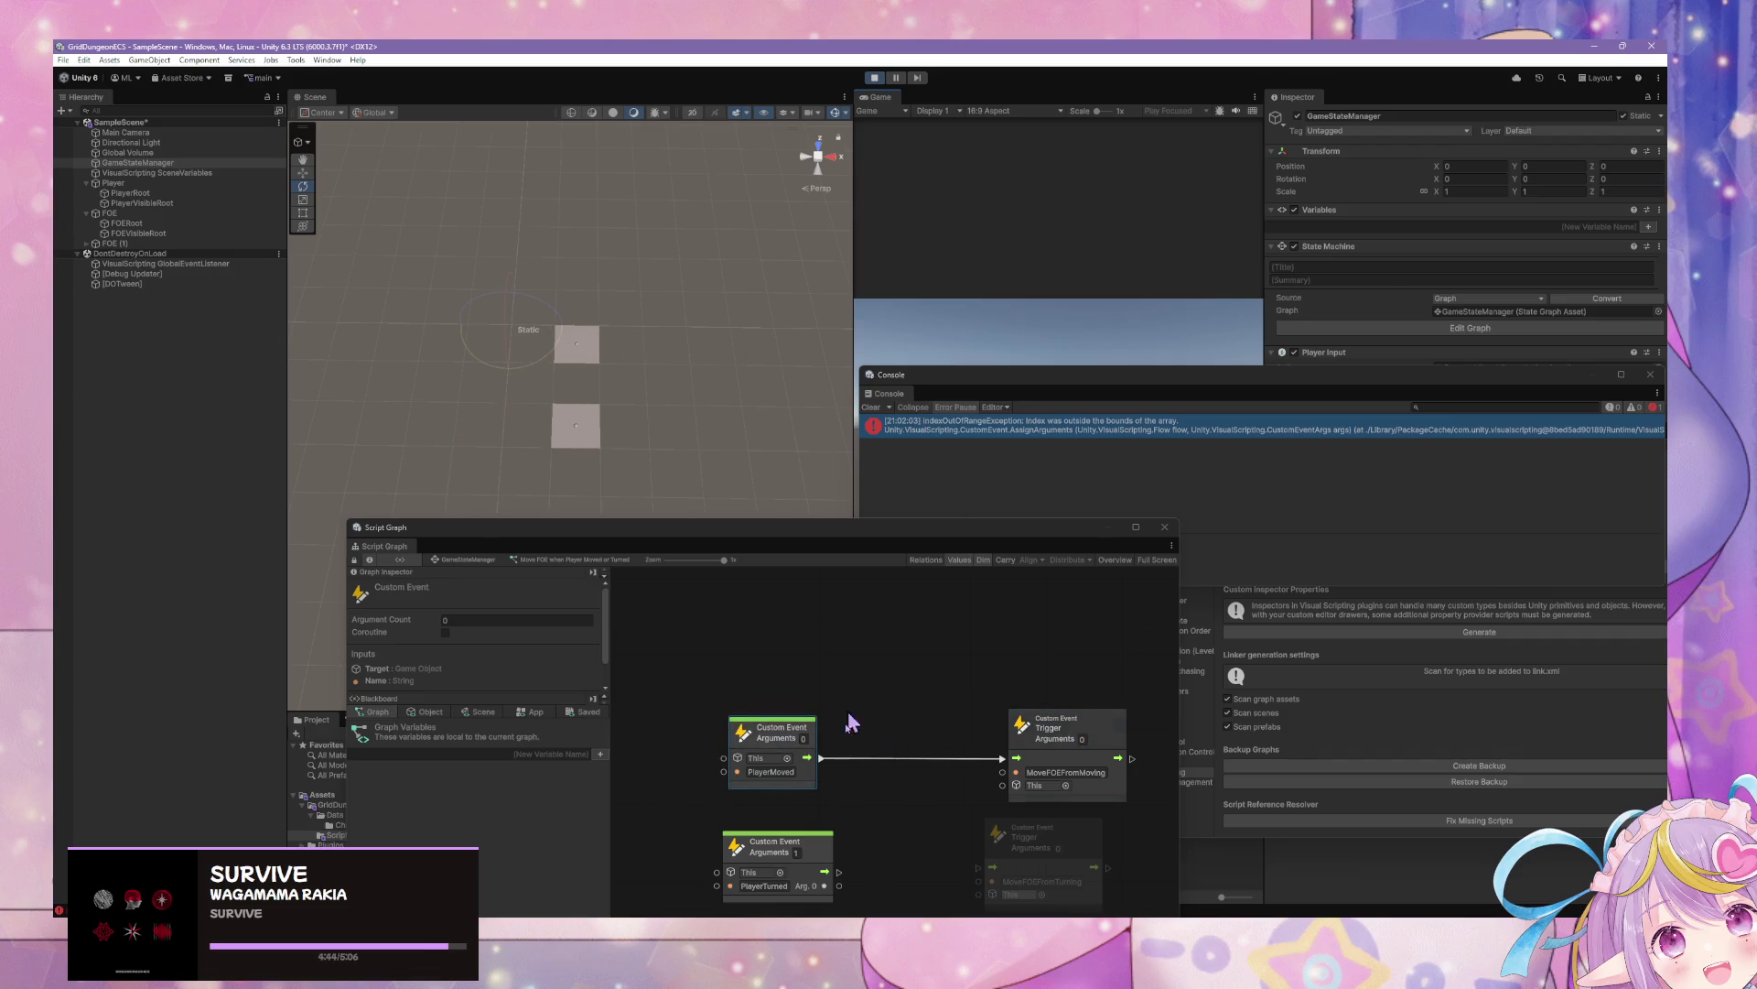
Set PlayerTurned's argument count to 0 and connect it to the MoveFOEFromTurning trigger
left_click(798, 853)
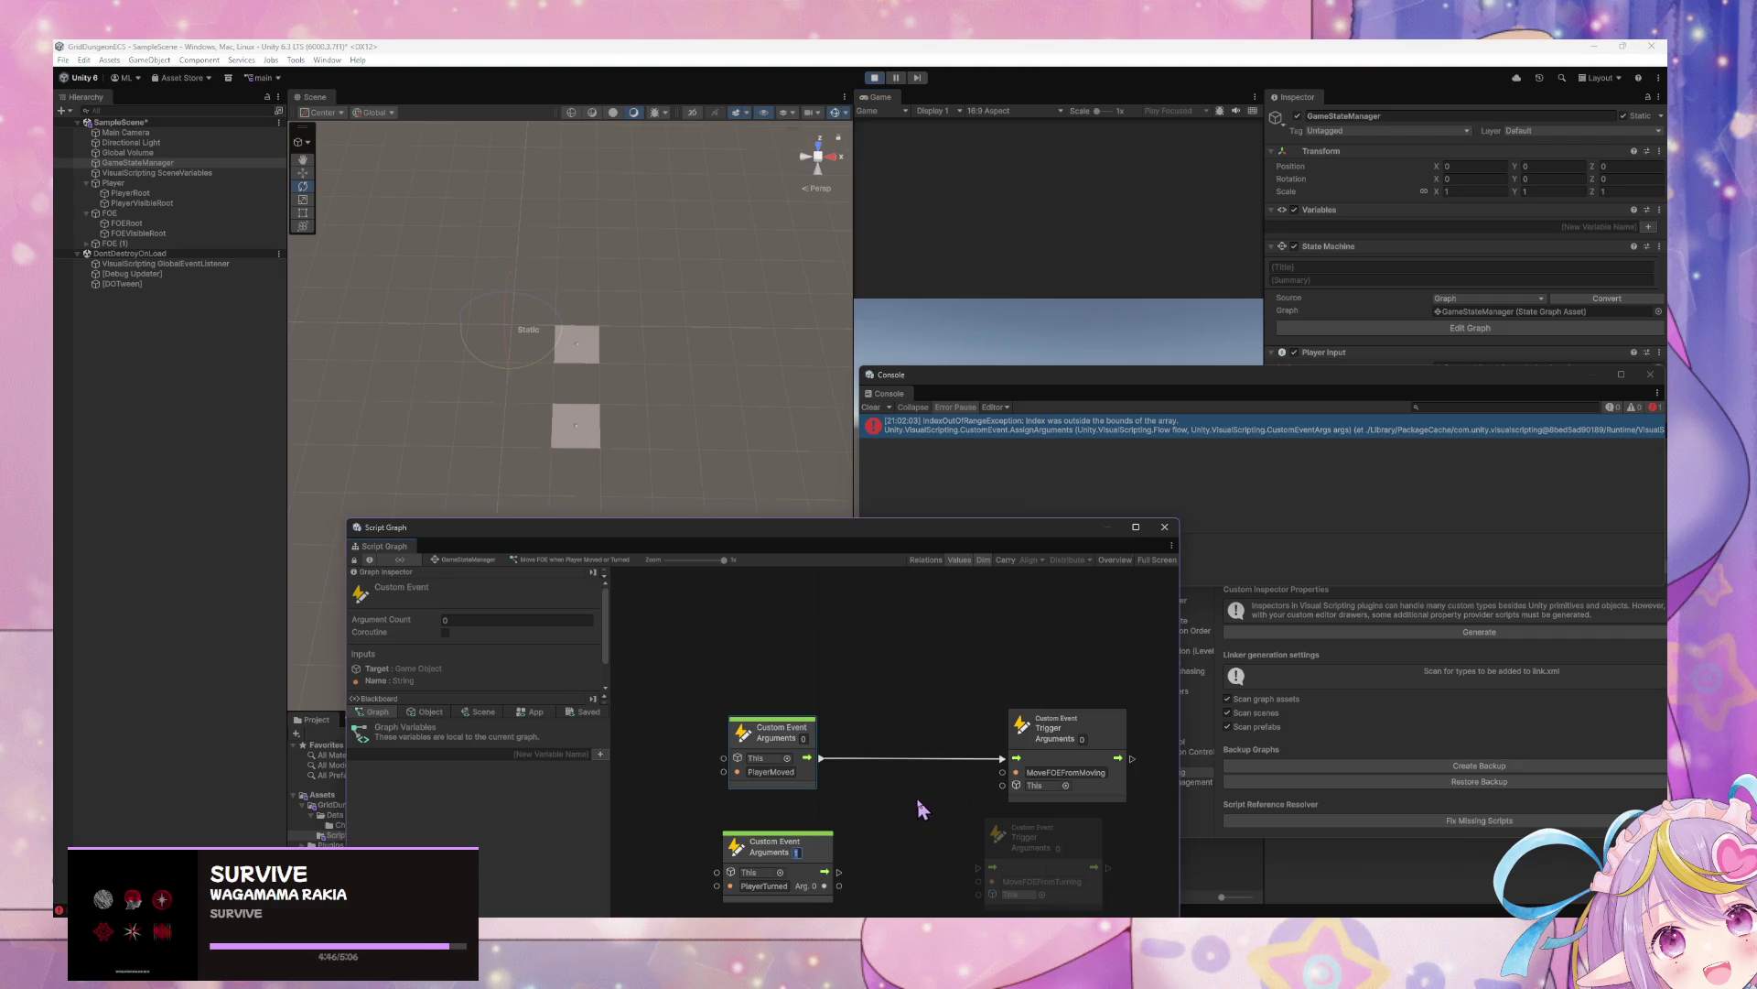
type("0")
left_click_drag(908, 533, 918, 368)
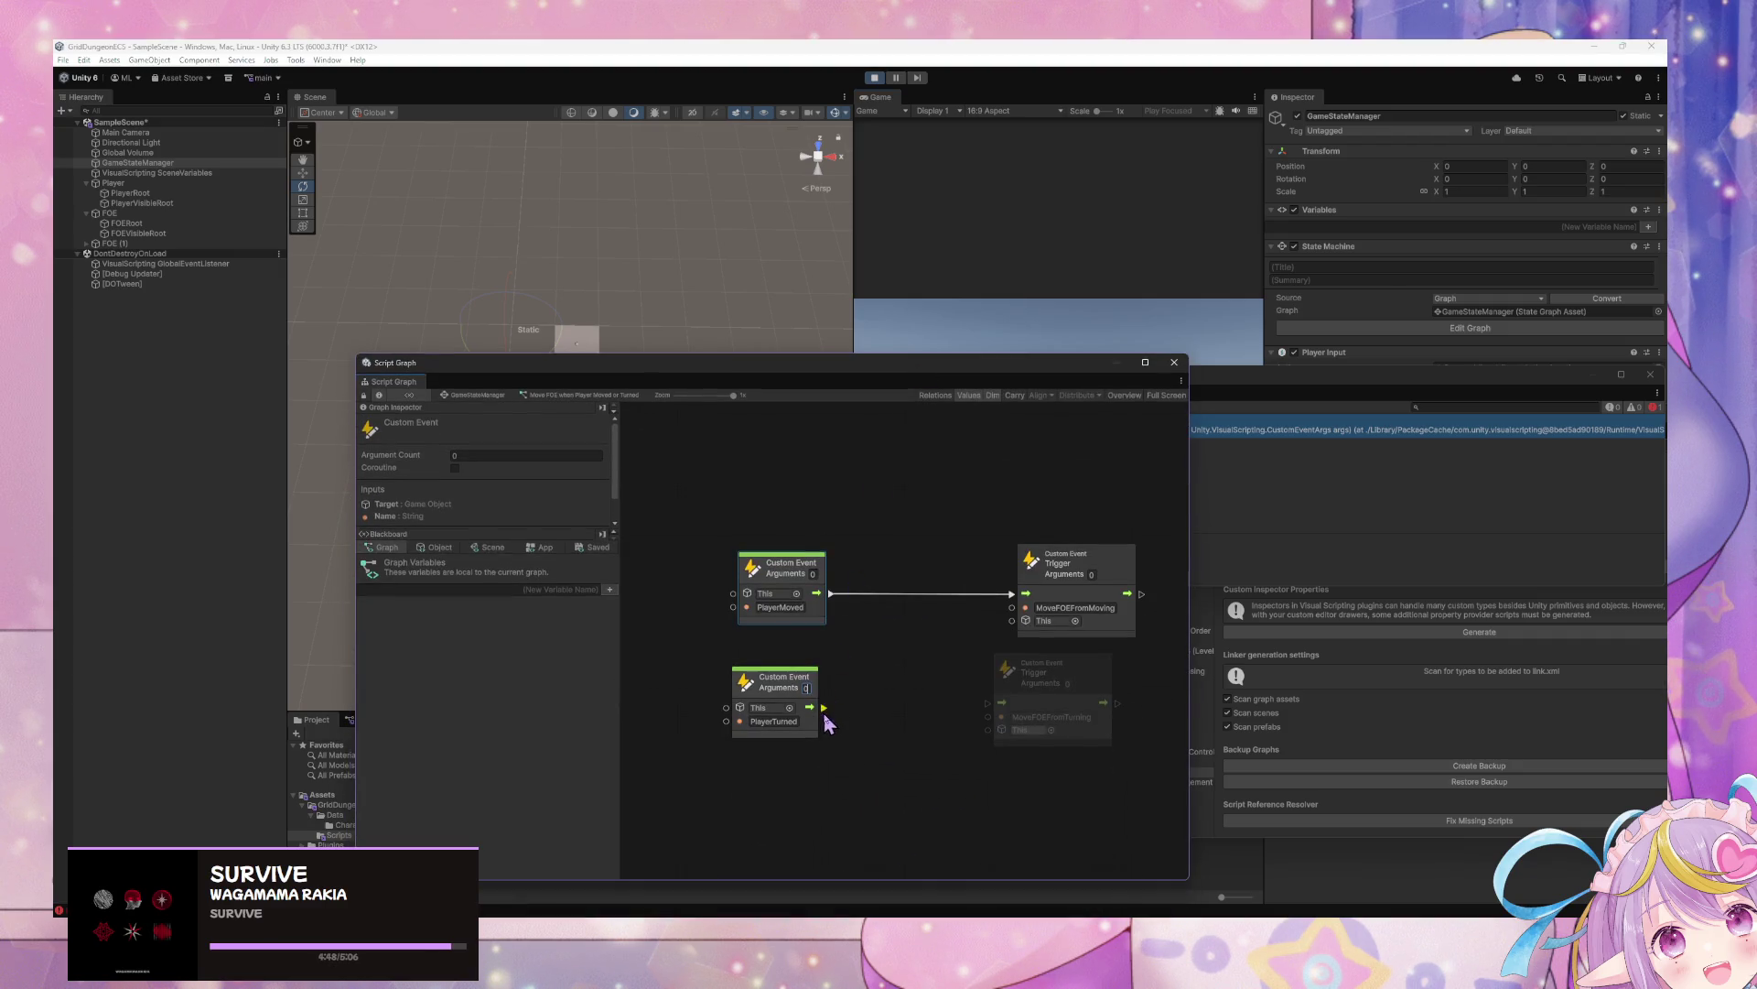
left_click_drag(824, 709, 989, 703)
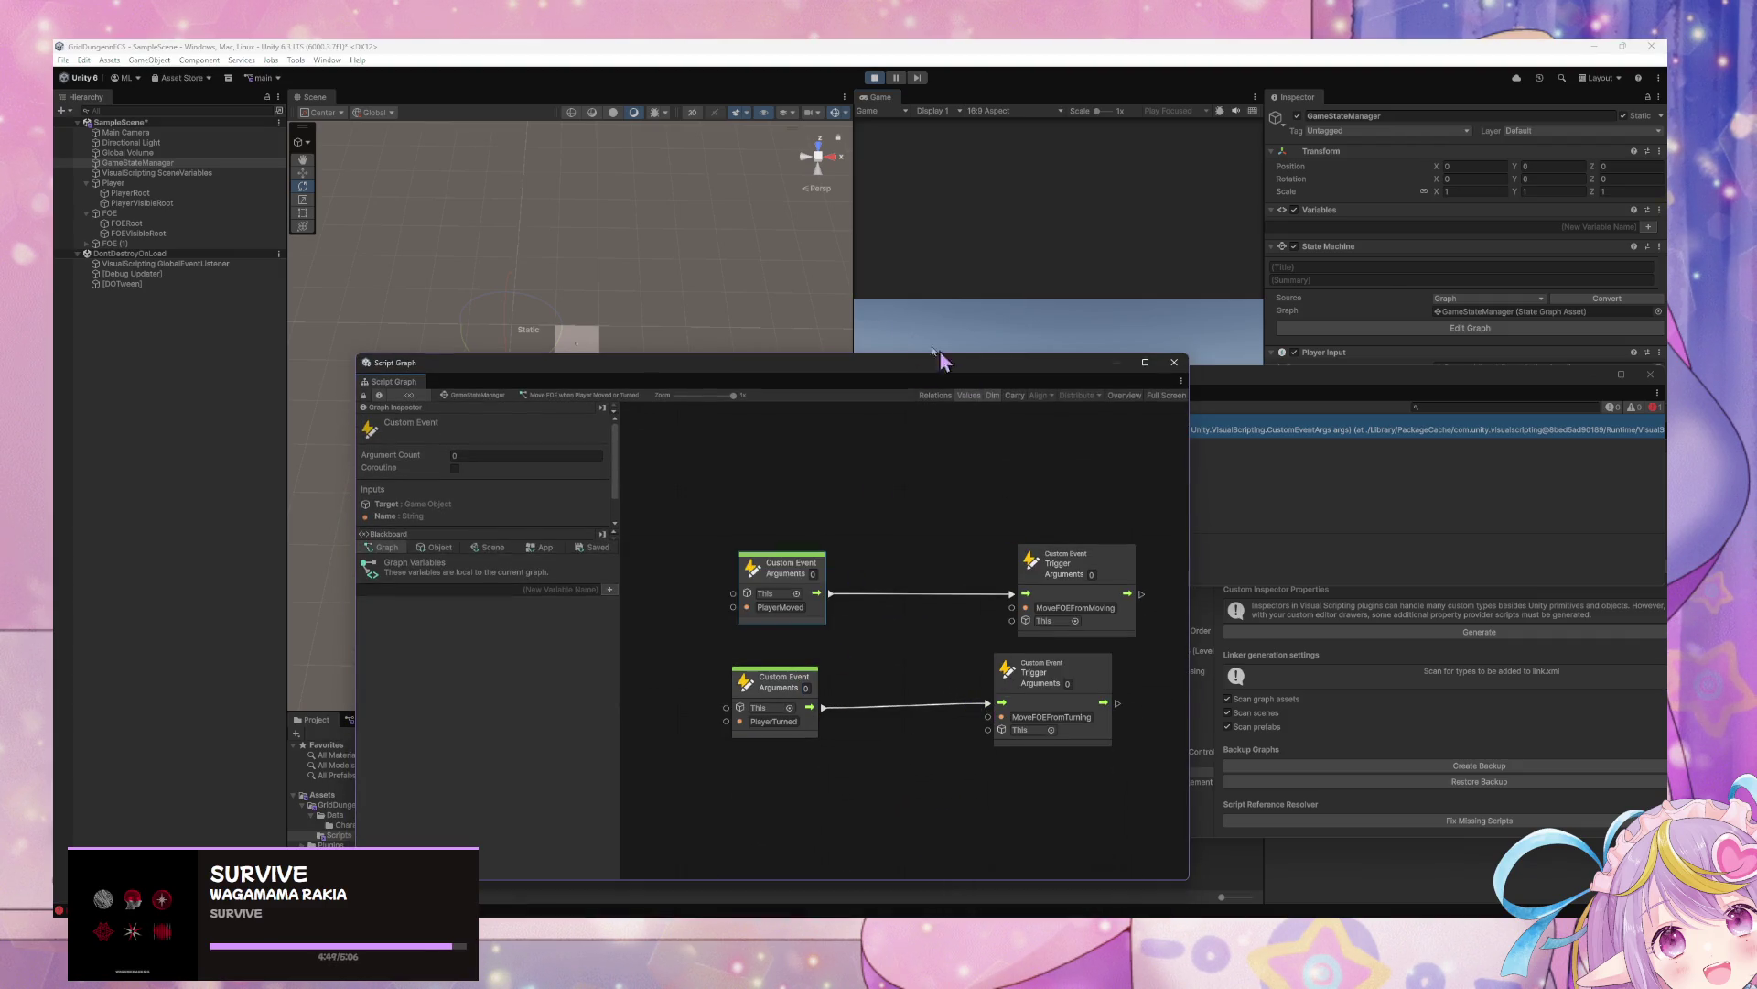
left_click(485, 396)
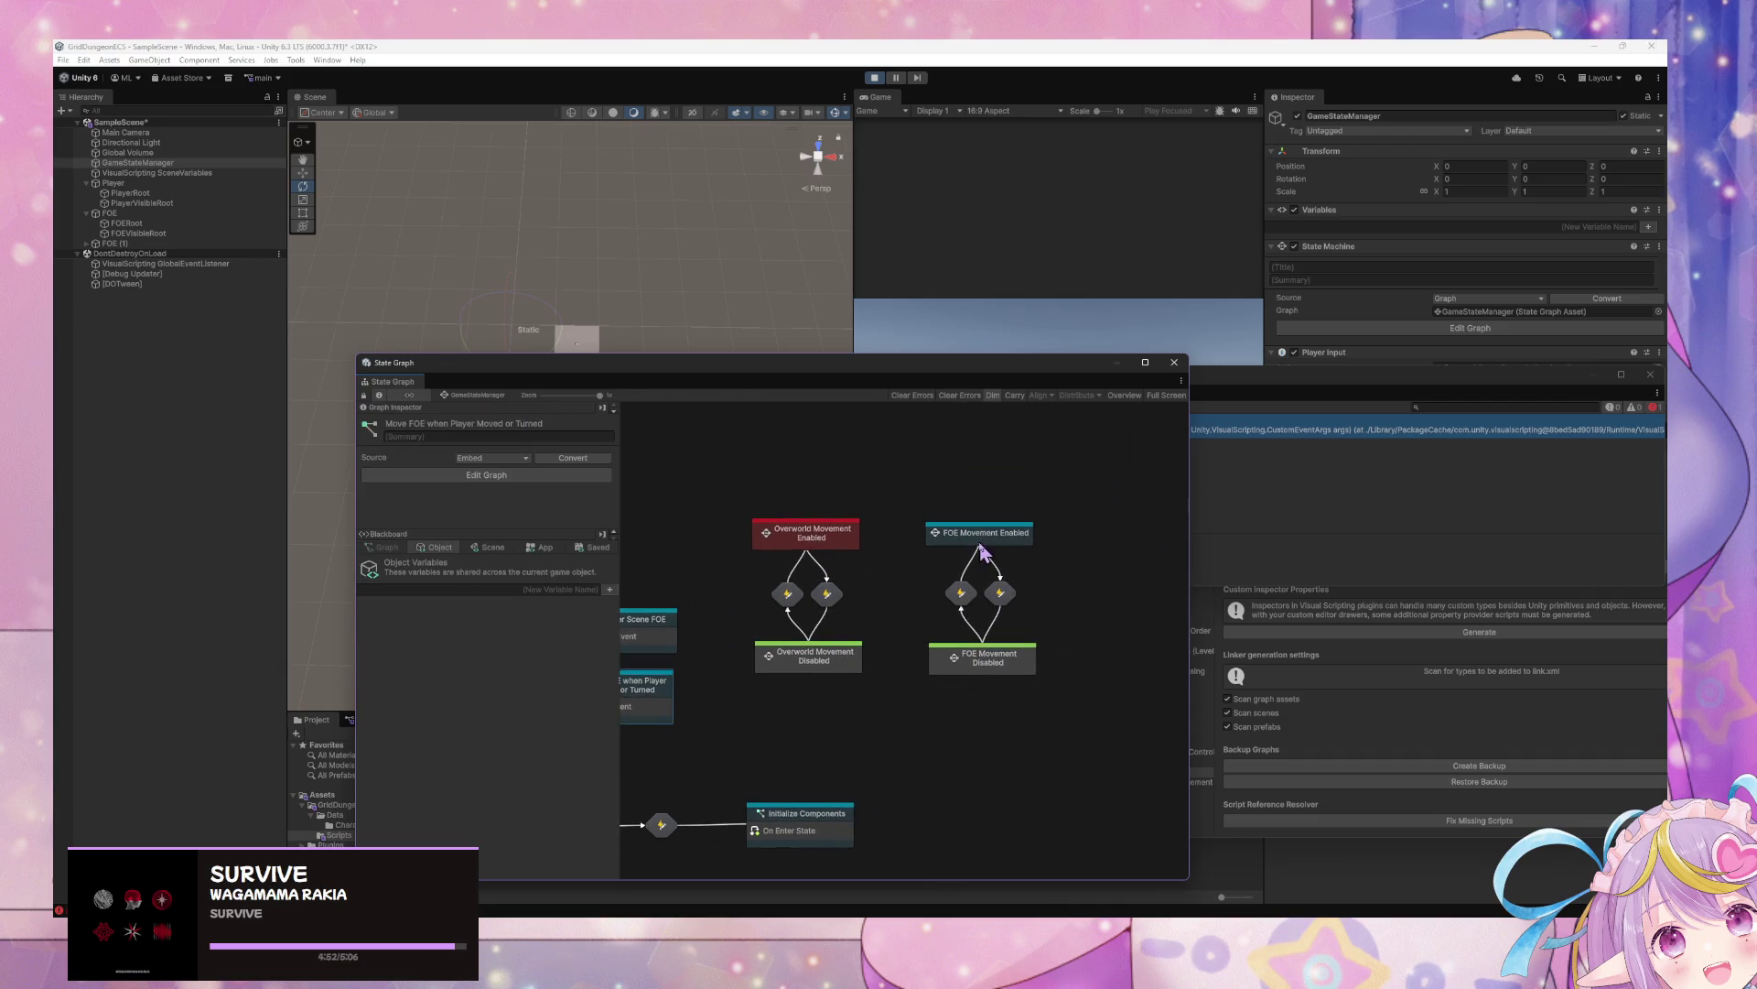
In Move FOE, duplicate the MoveFOEFromMoving event with Ctrl+D and rename the copy MoveFOEFromTurning
double_click(988, 530)
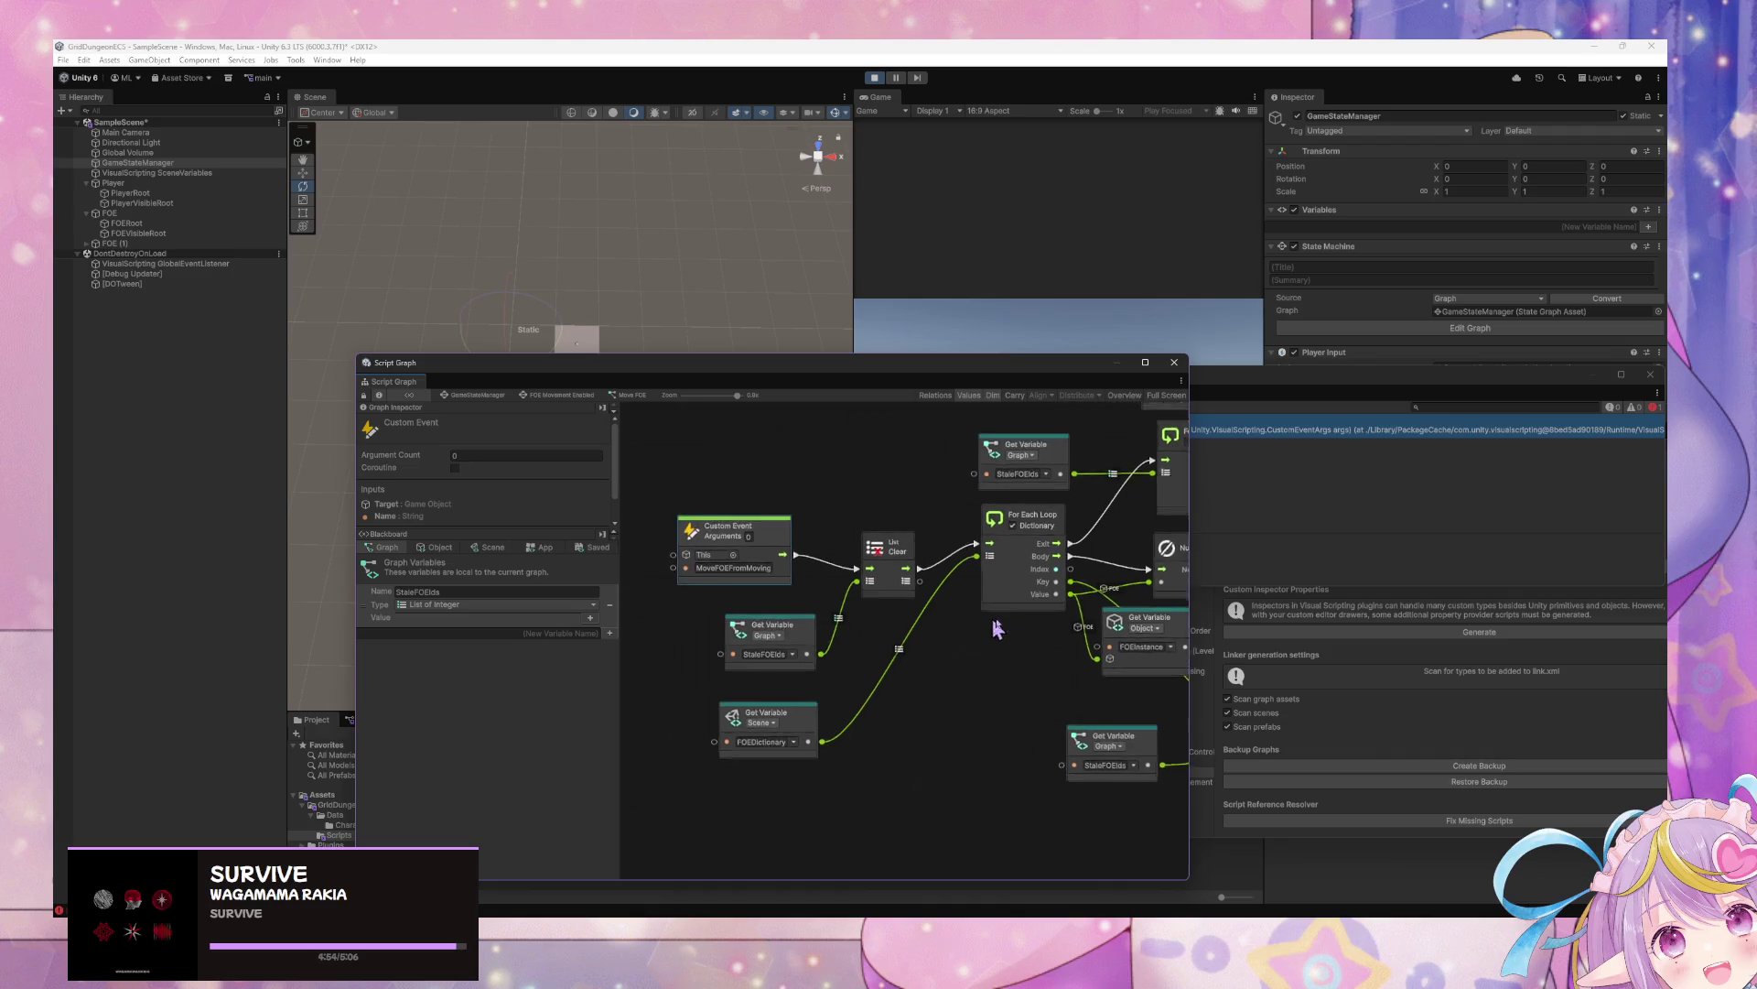
scroll(980, 644, "down", 2)
scroll(833, 640, "up", 2)
left_click_drag(844, 547, 924, 629)
left_click(933, 620)
key("ctrl+d")
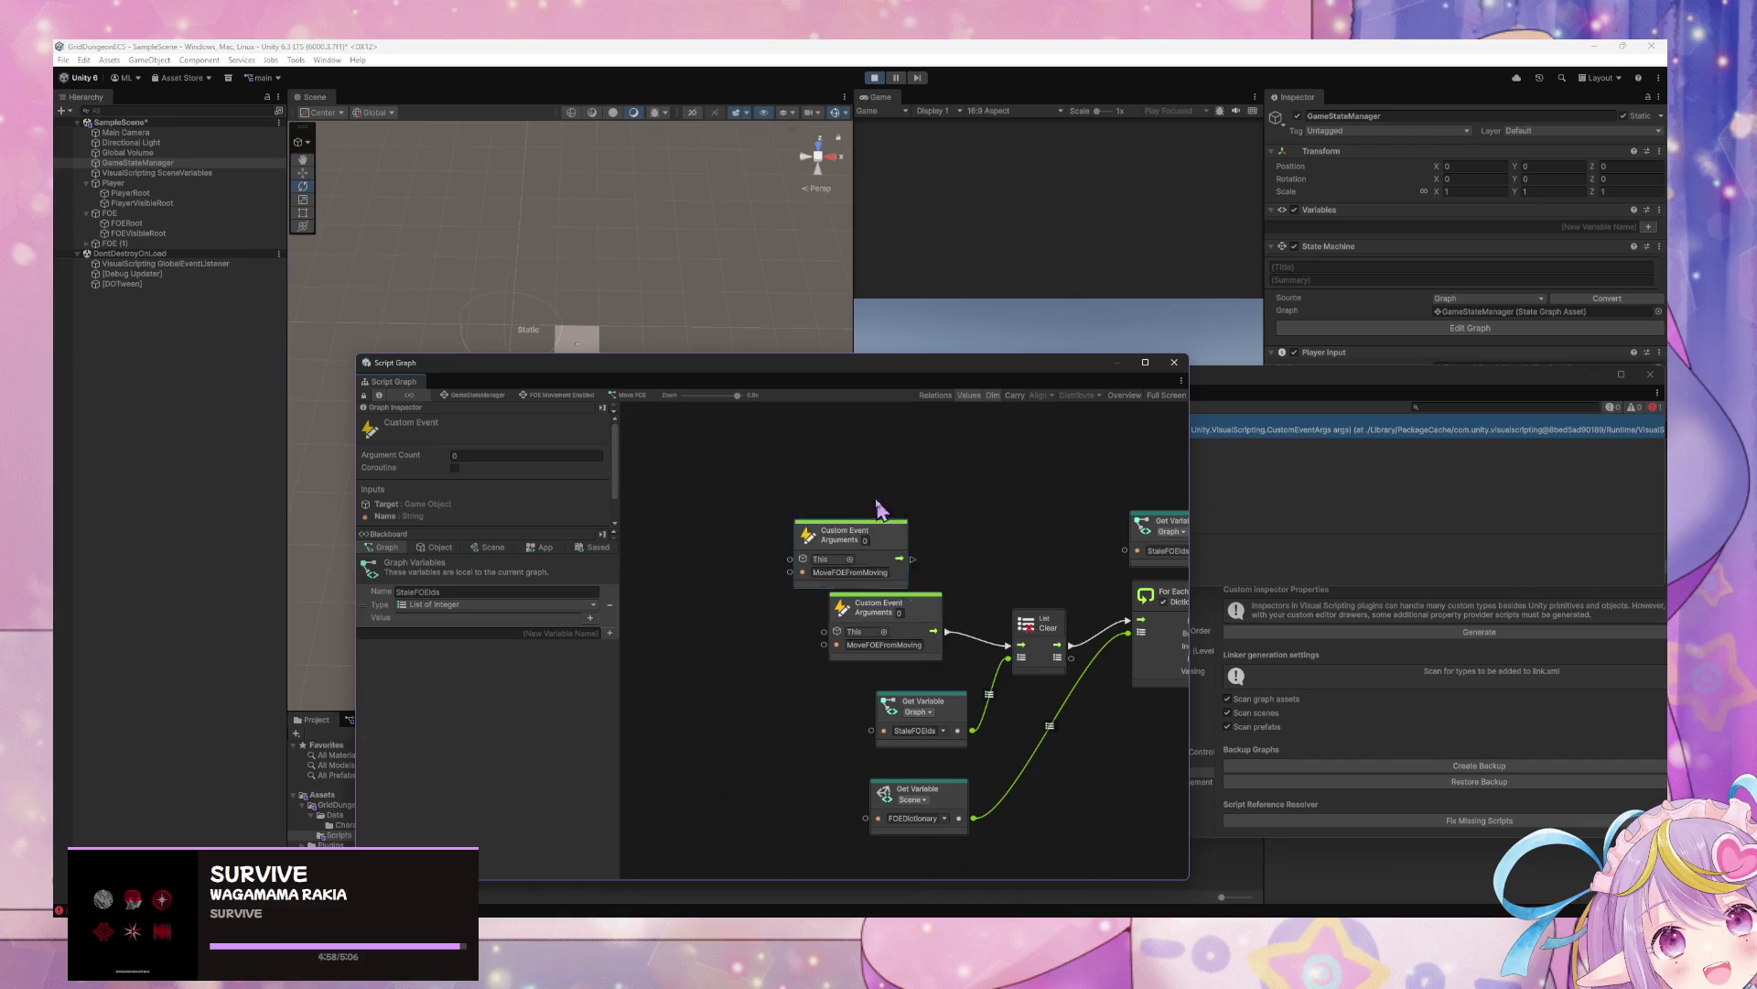
left_click(885, 530)
key("Right")
key("BackSpace")
key("BackSpace")
key("BackSpace")
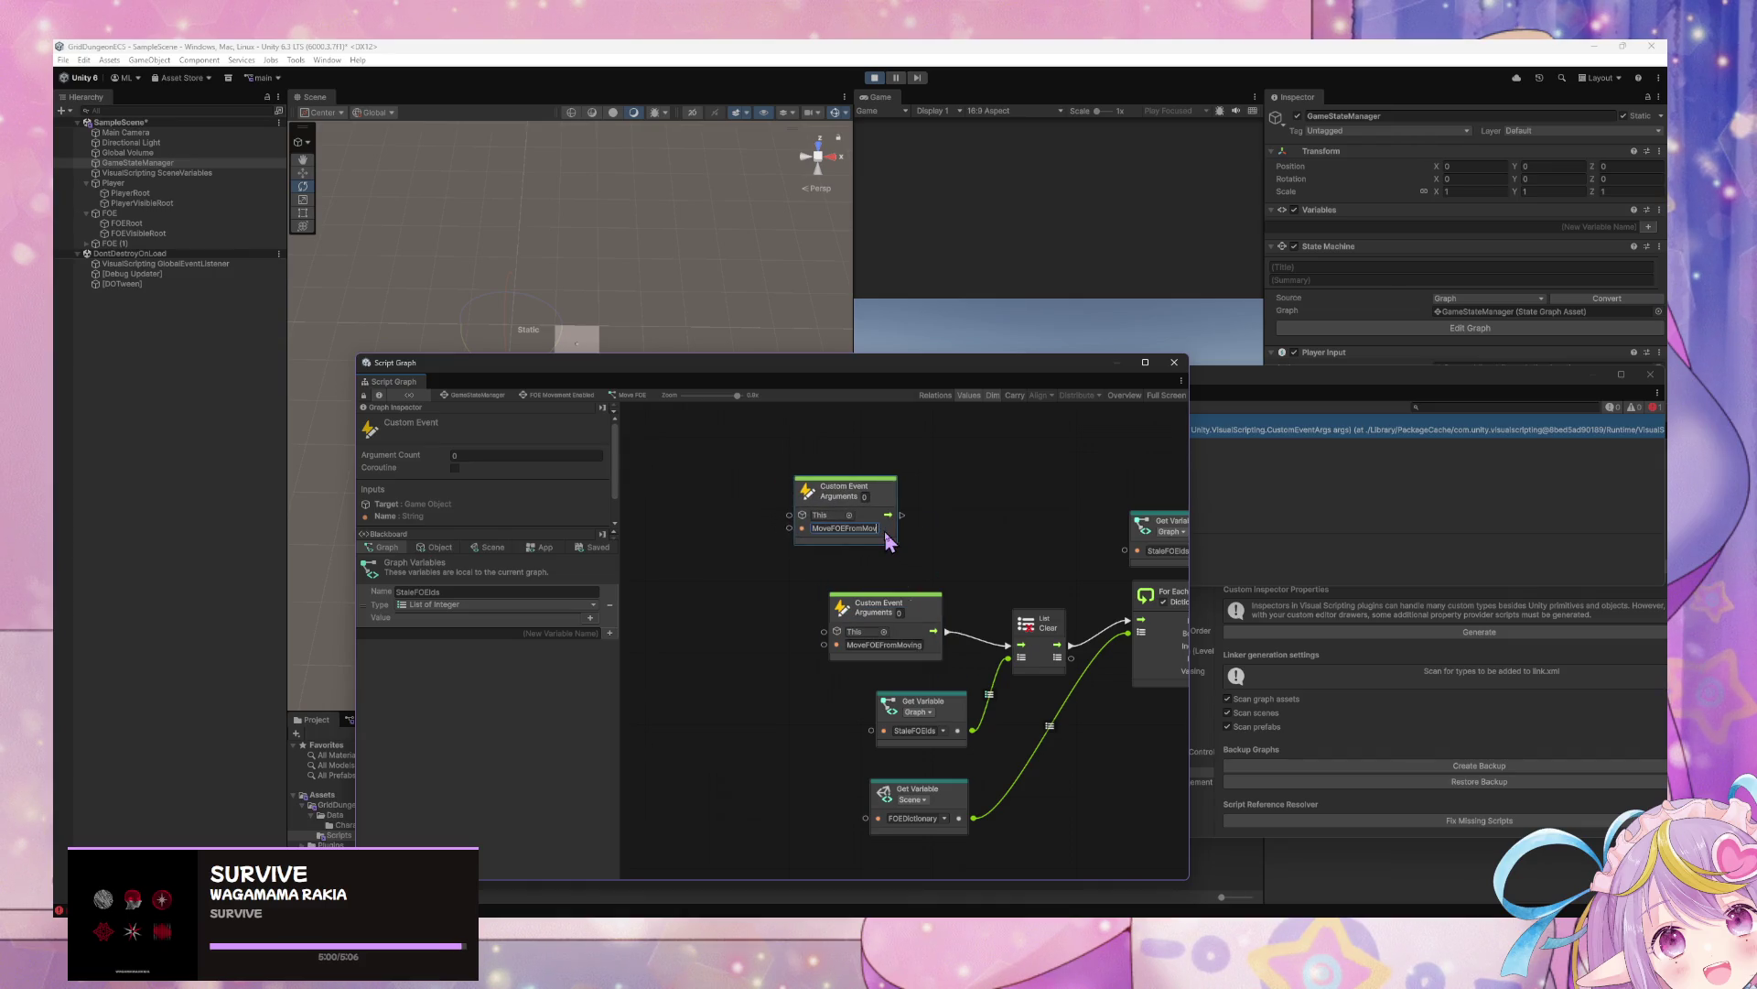
type("Turning")
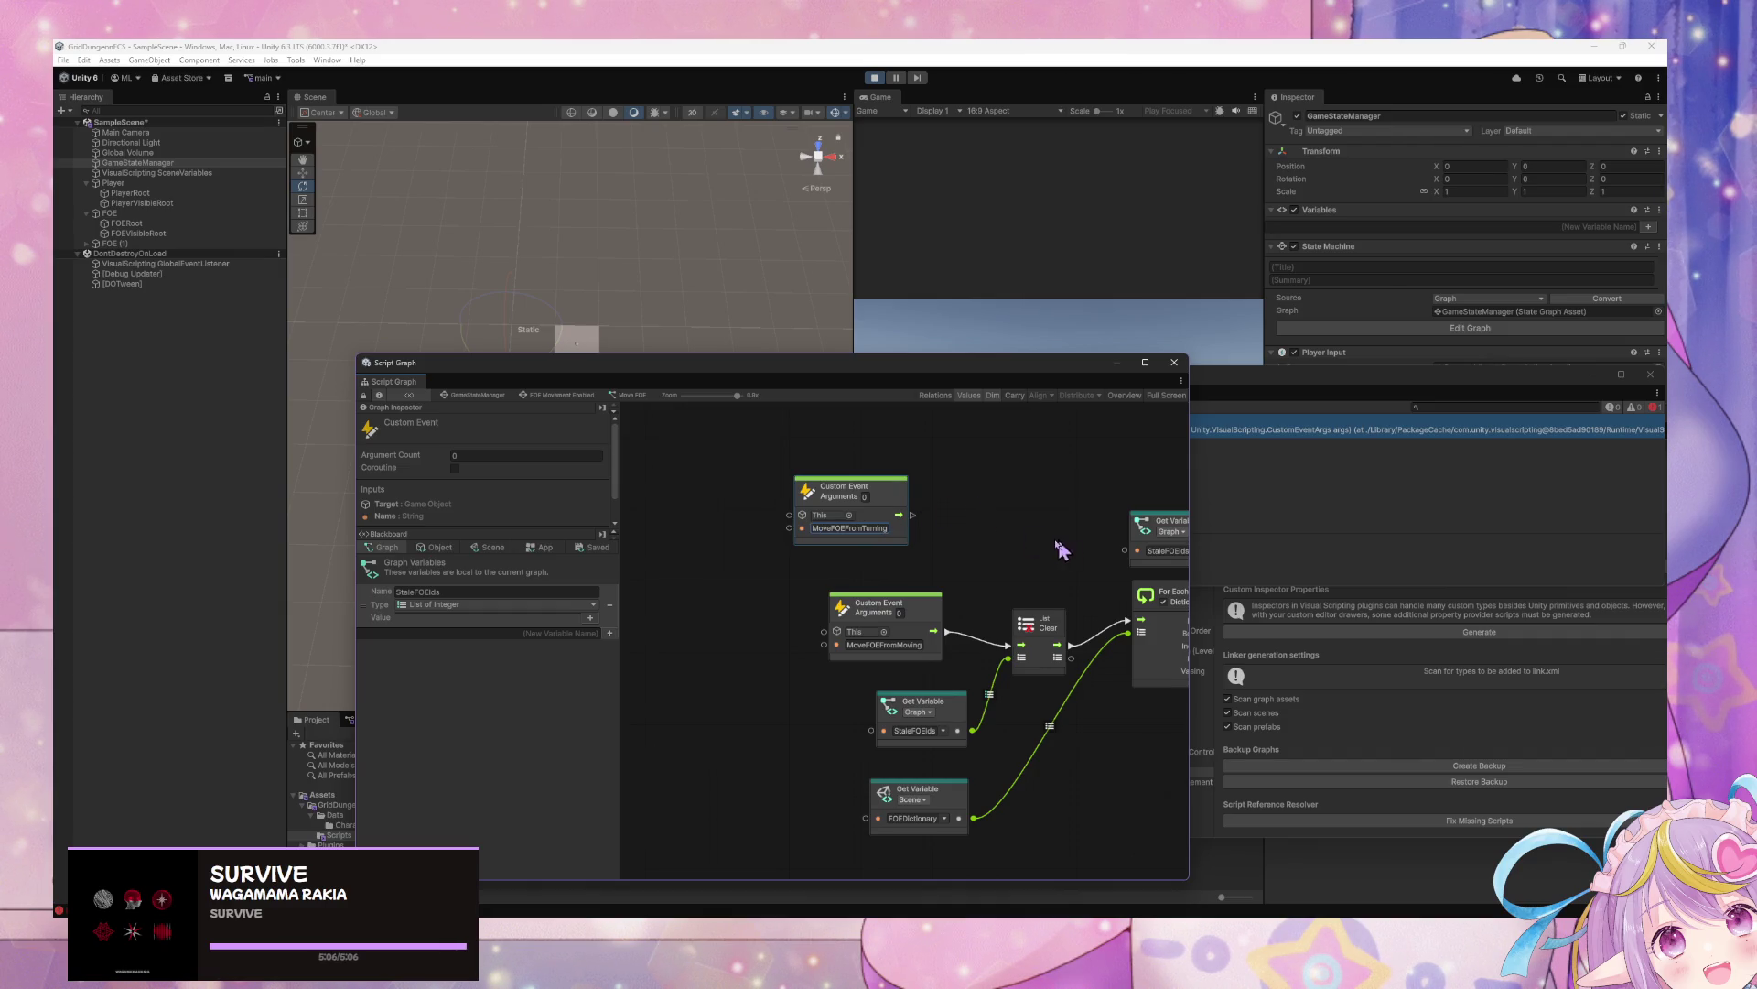
left_click_drag(1061, 549, 751, 527)
left_click_drag(897, 508, 1053, 527)
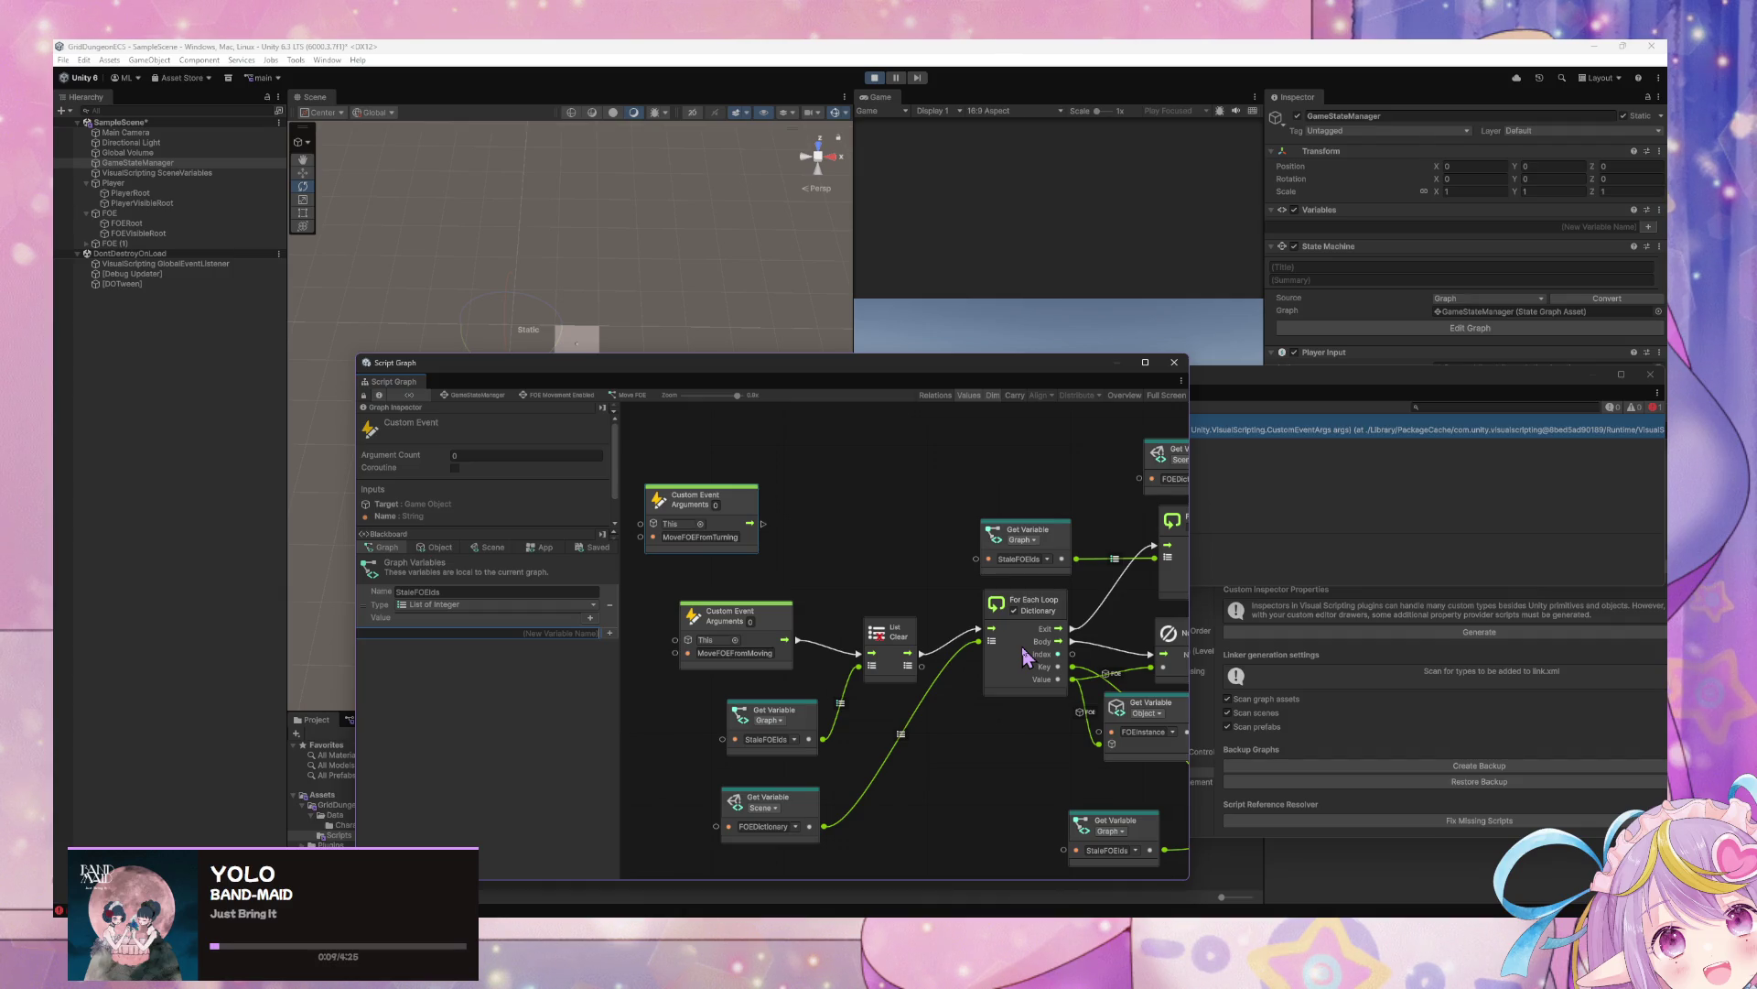
In the Blackboard, create the FOEInstancesToMove variable and set its type to List of FOE Instance
type("FOEtoMove")
key("Return")
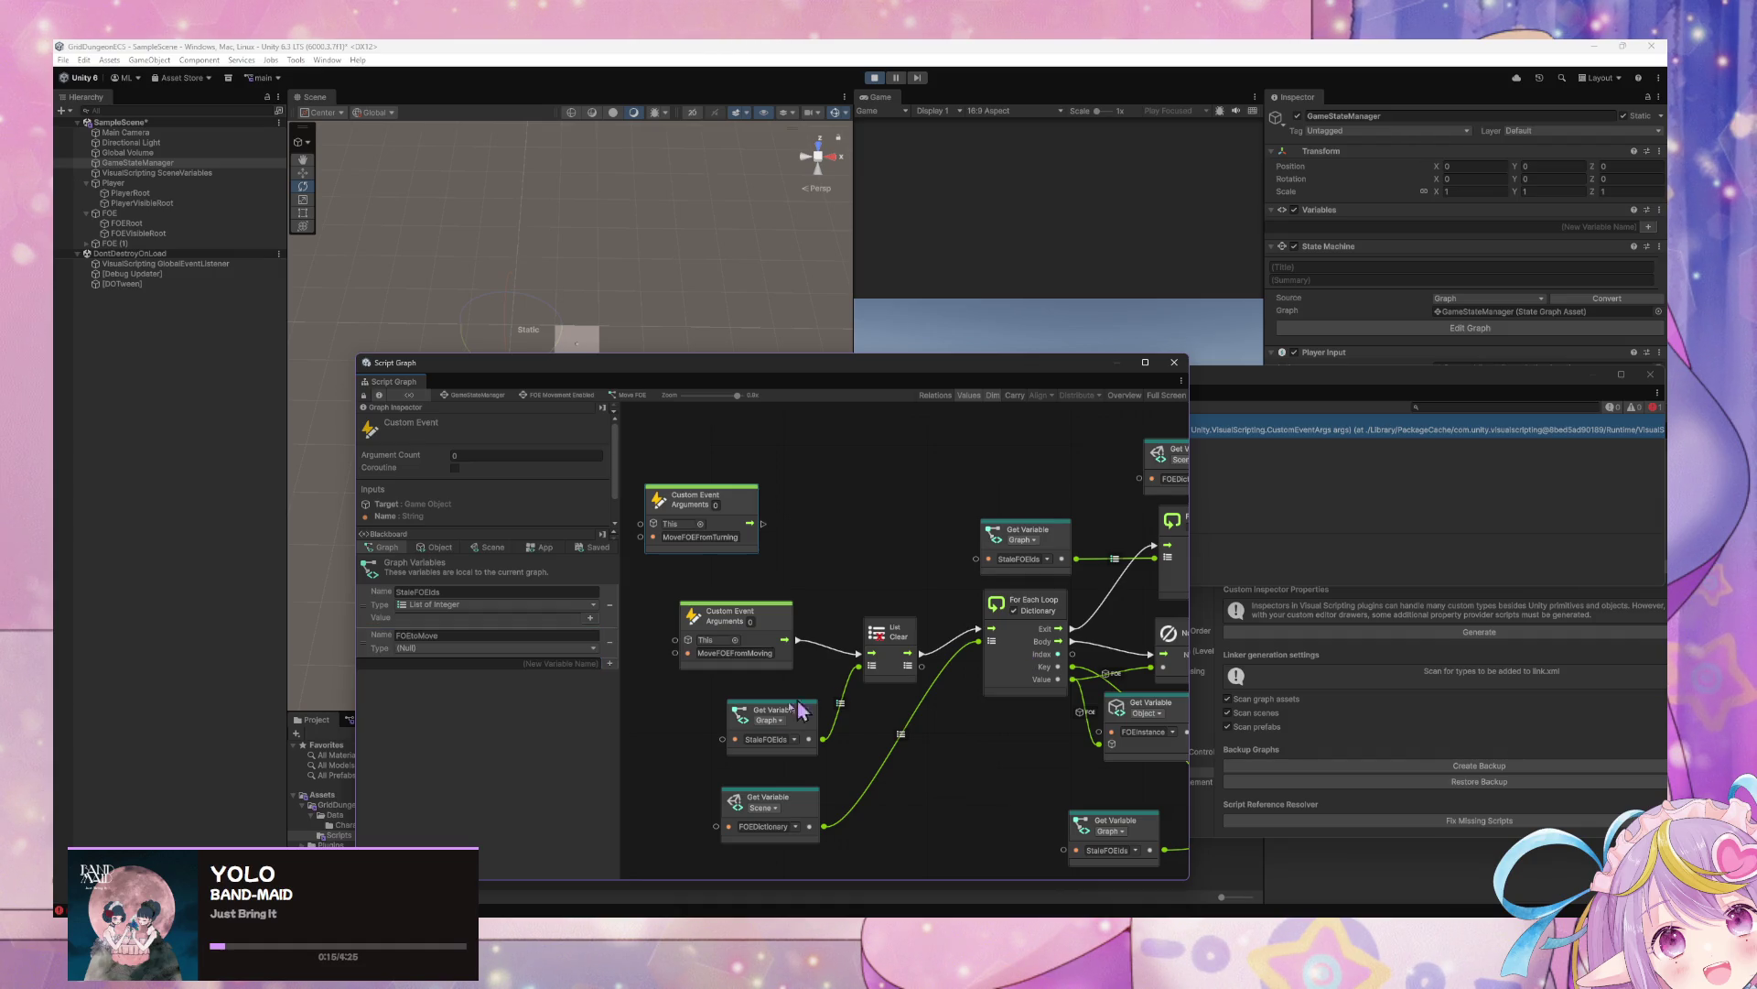
left_click(441, 648)
type("list of ga")
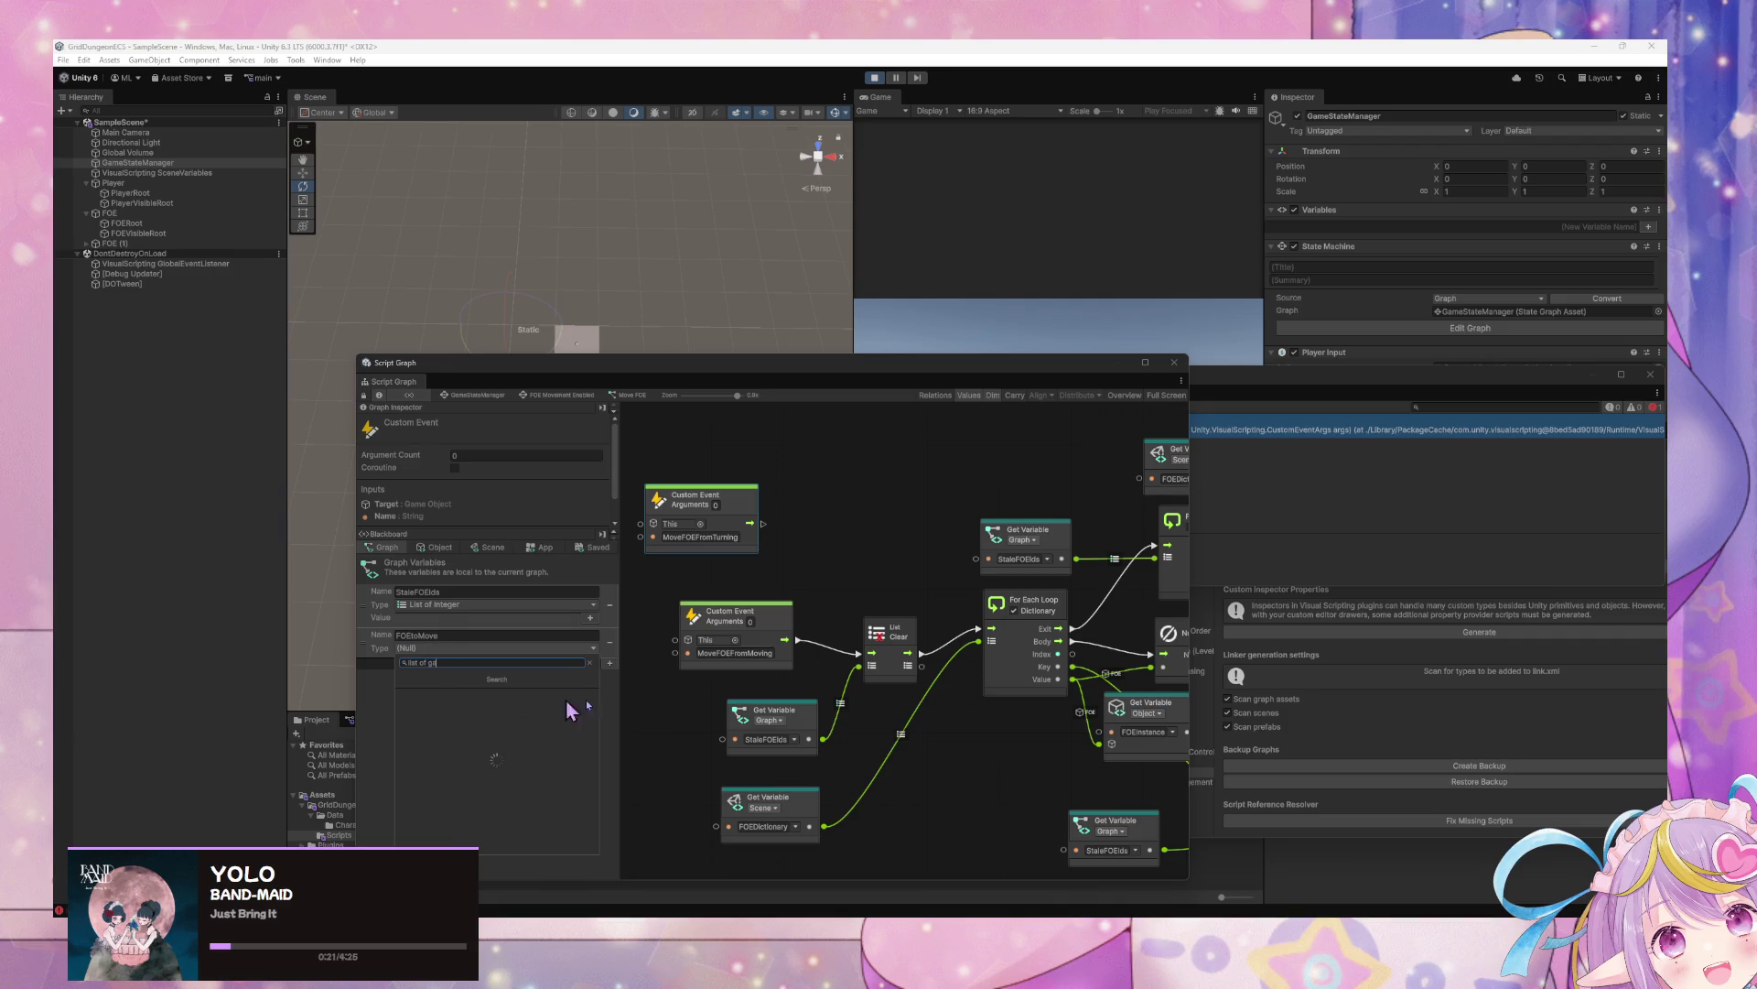
left_click(769, 709)
left_click(464, 635)
type("InstanceT")
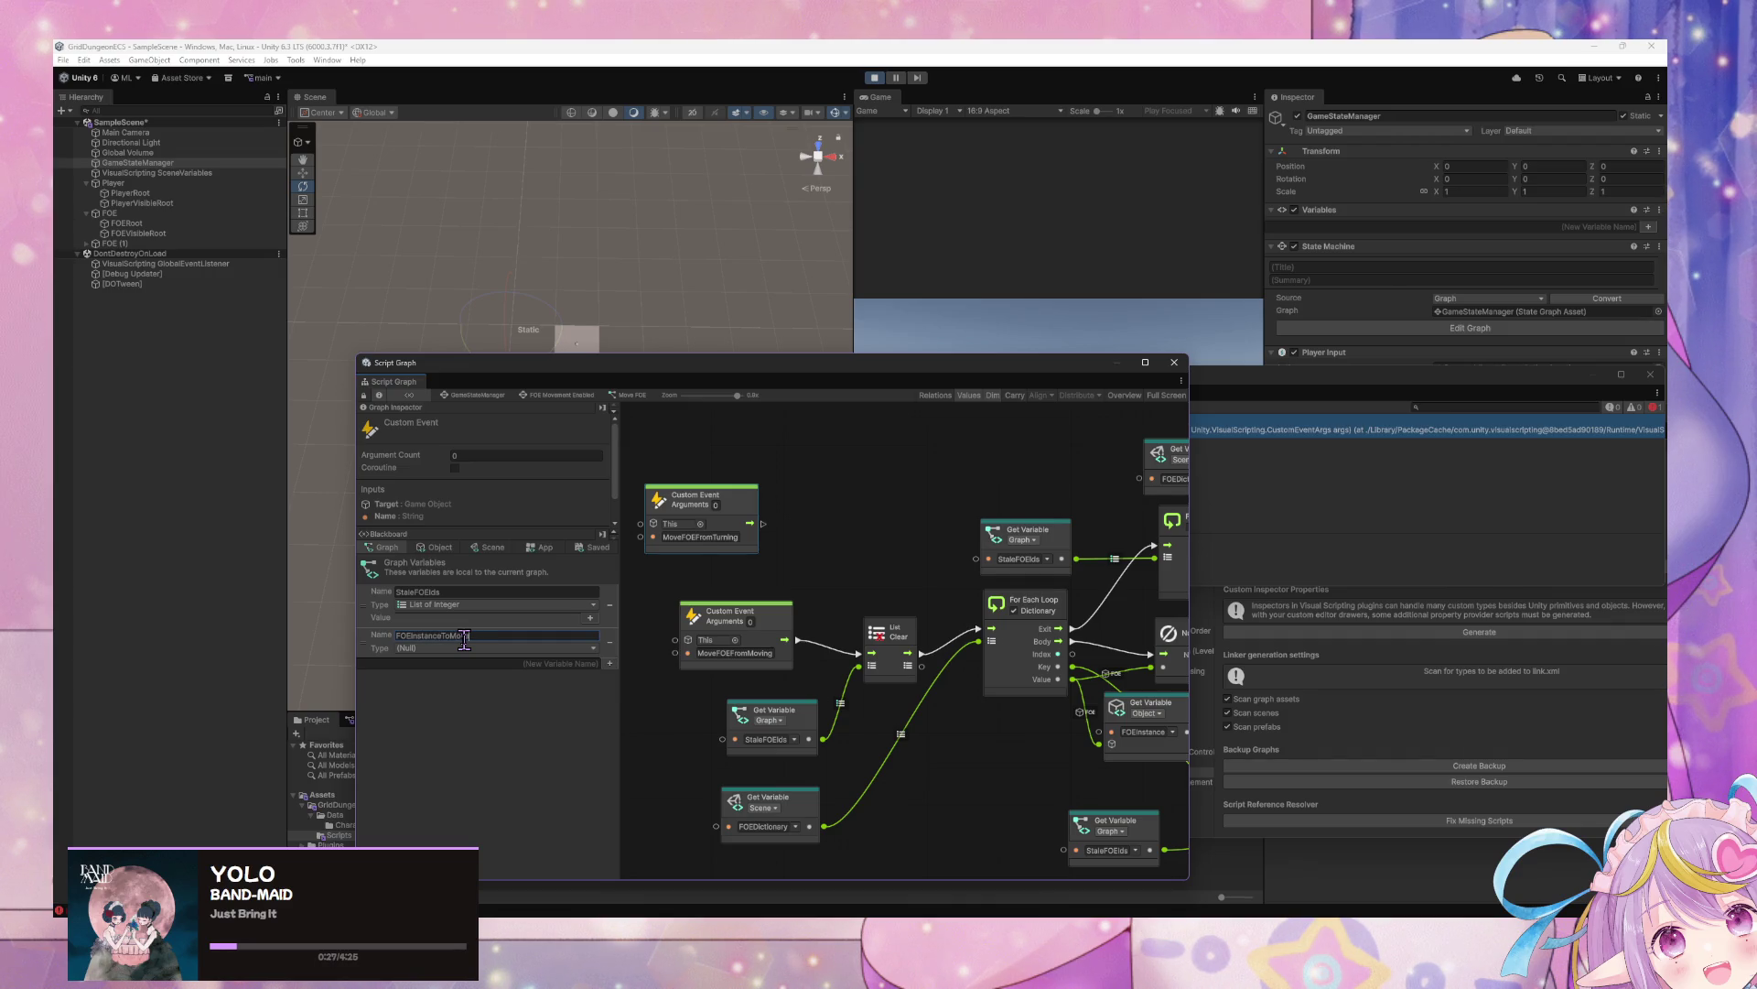
left_click_drag(468, 635, 447, 635)
left_click(455, 648)
type("list o")
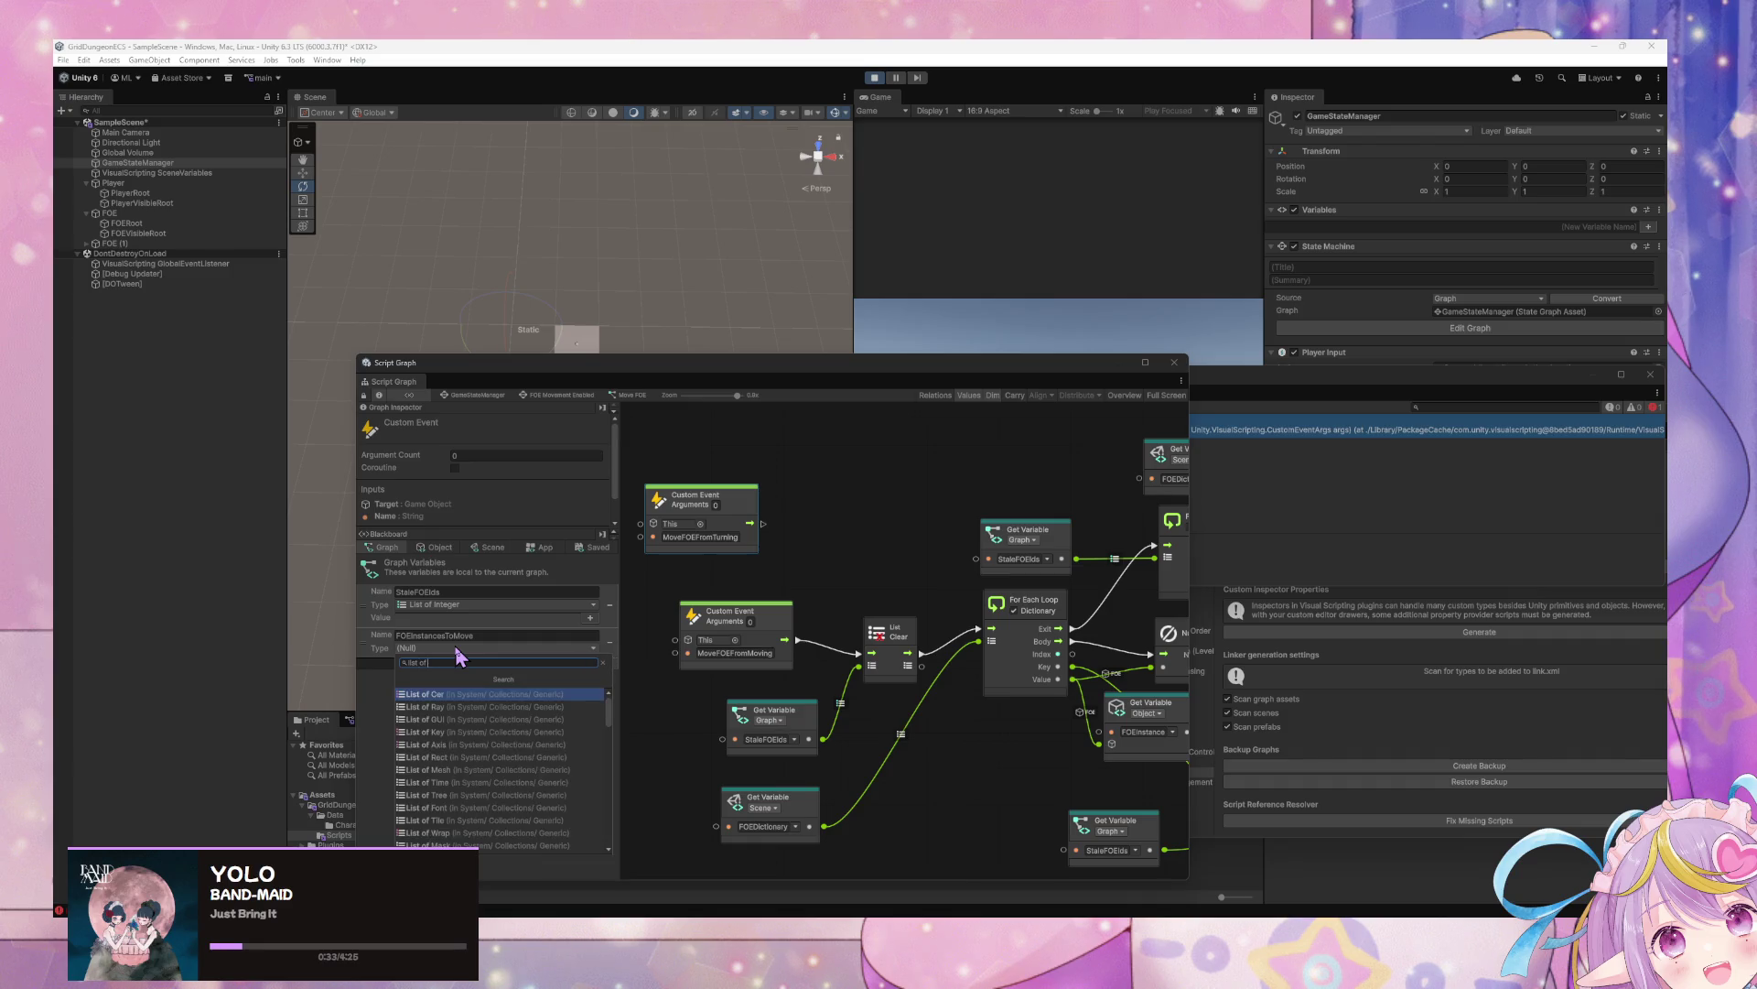
type("fo")
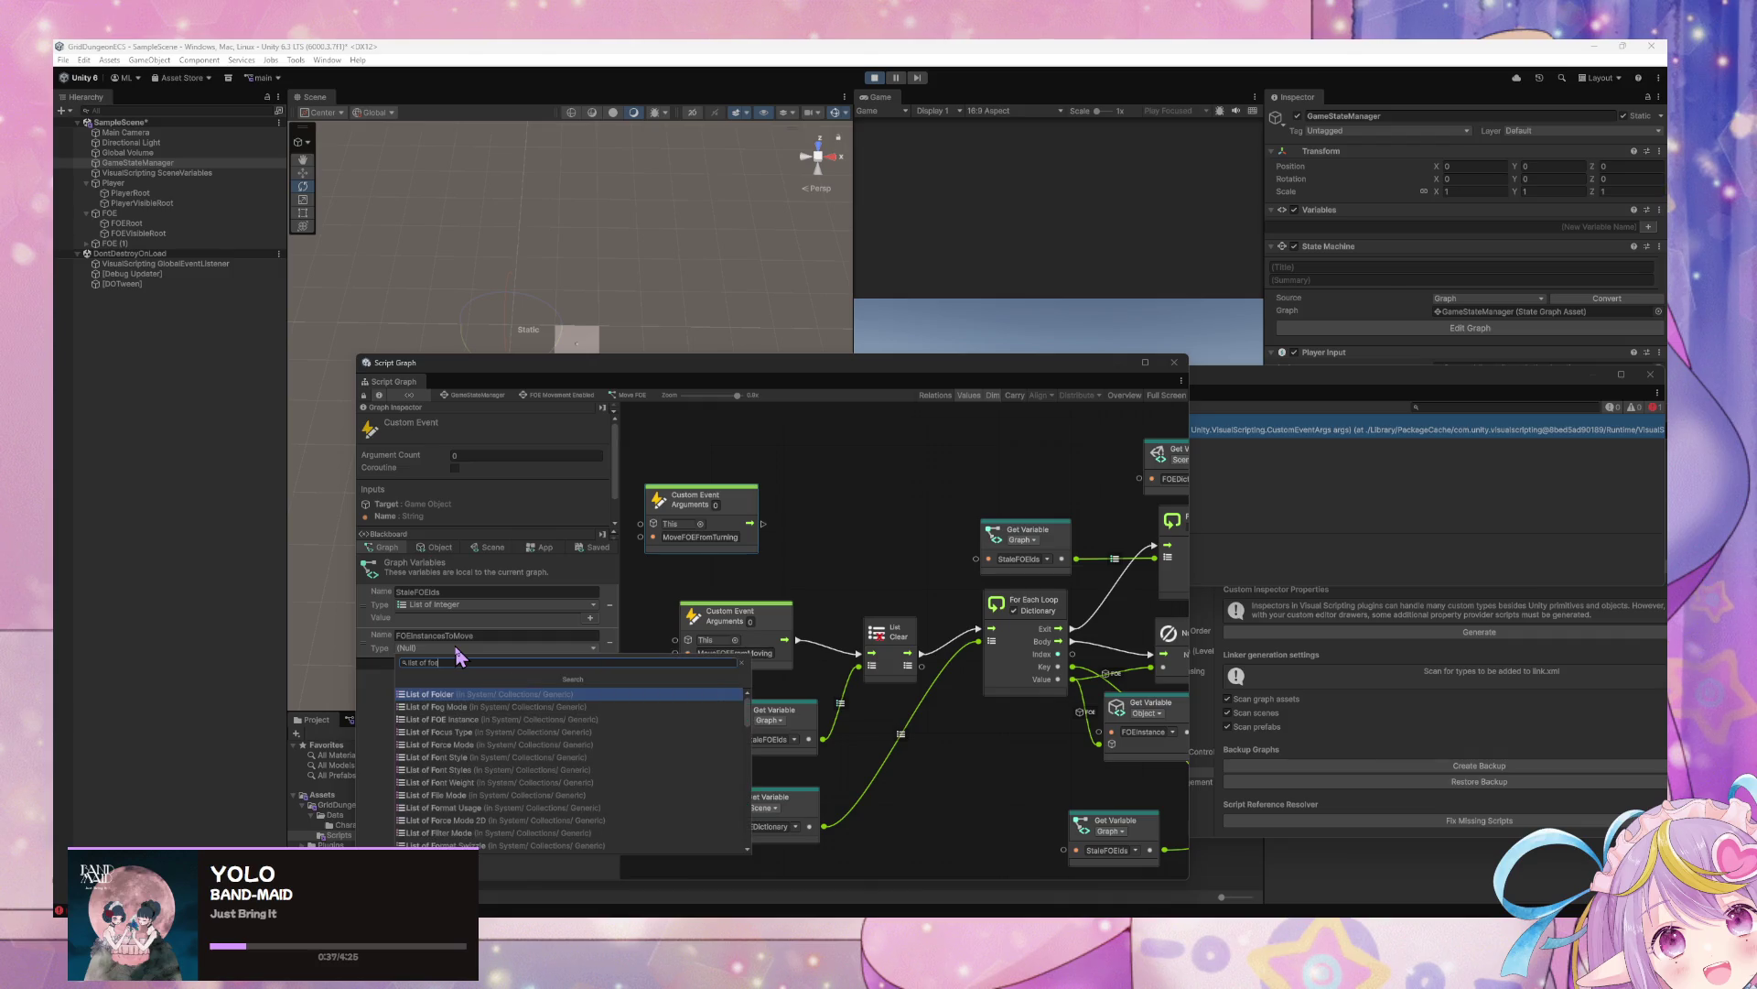
type("e inst")
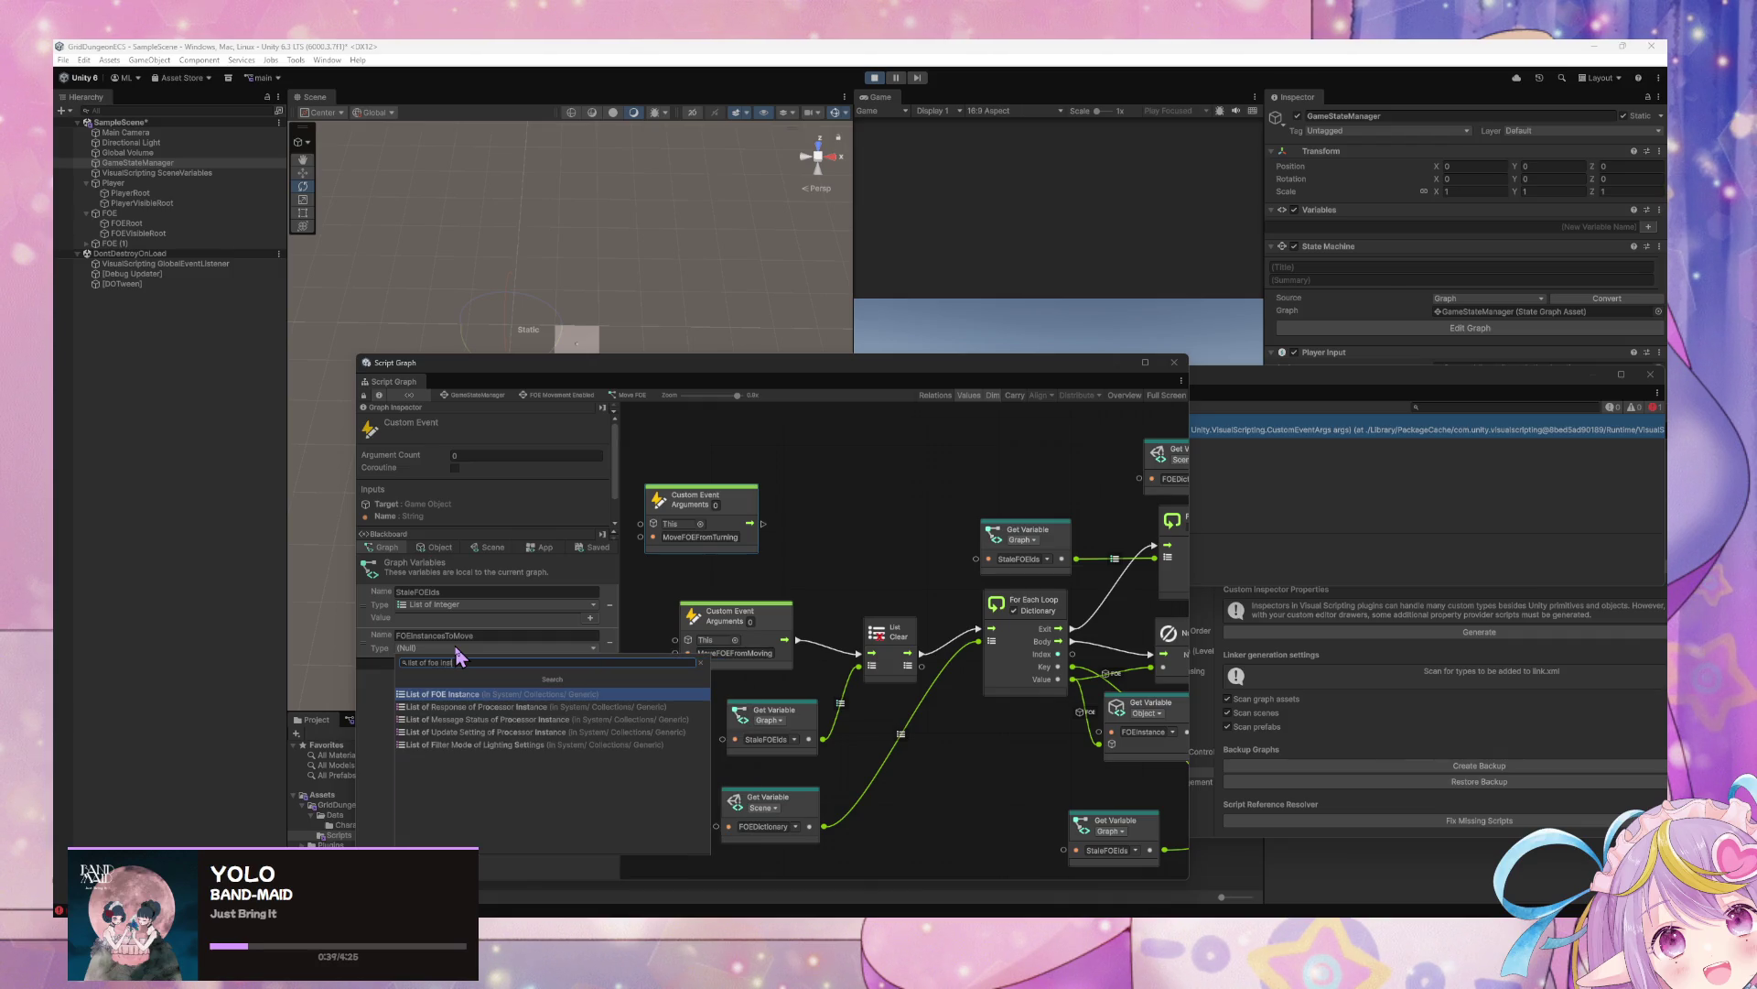
key("Return")
scroll(1029, 547, "down", 3)
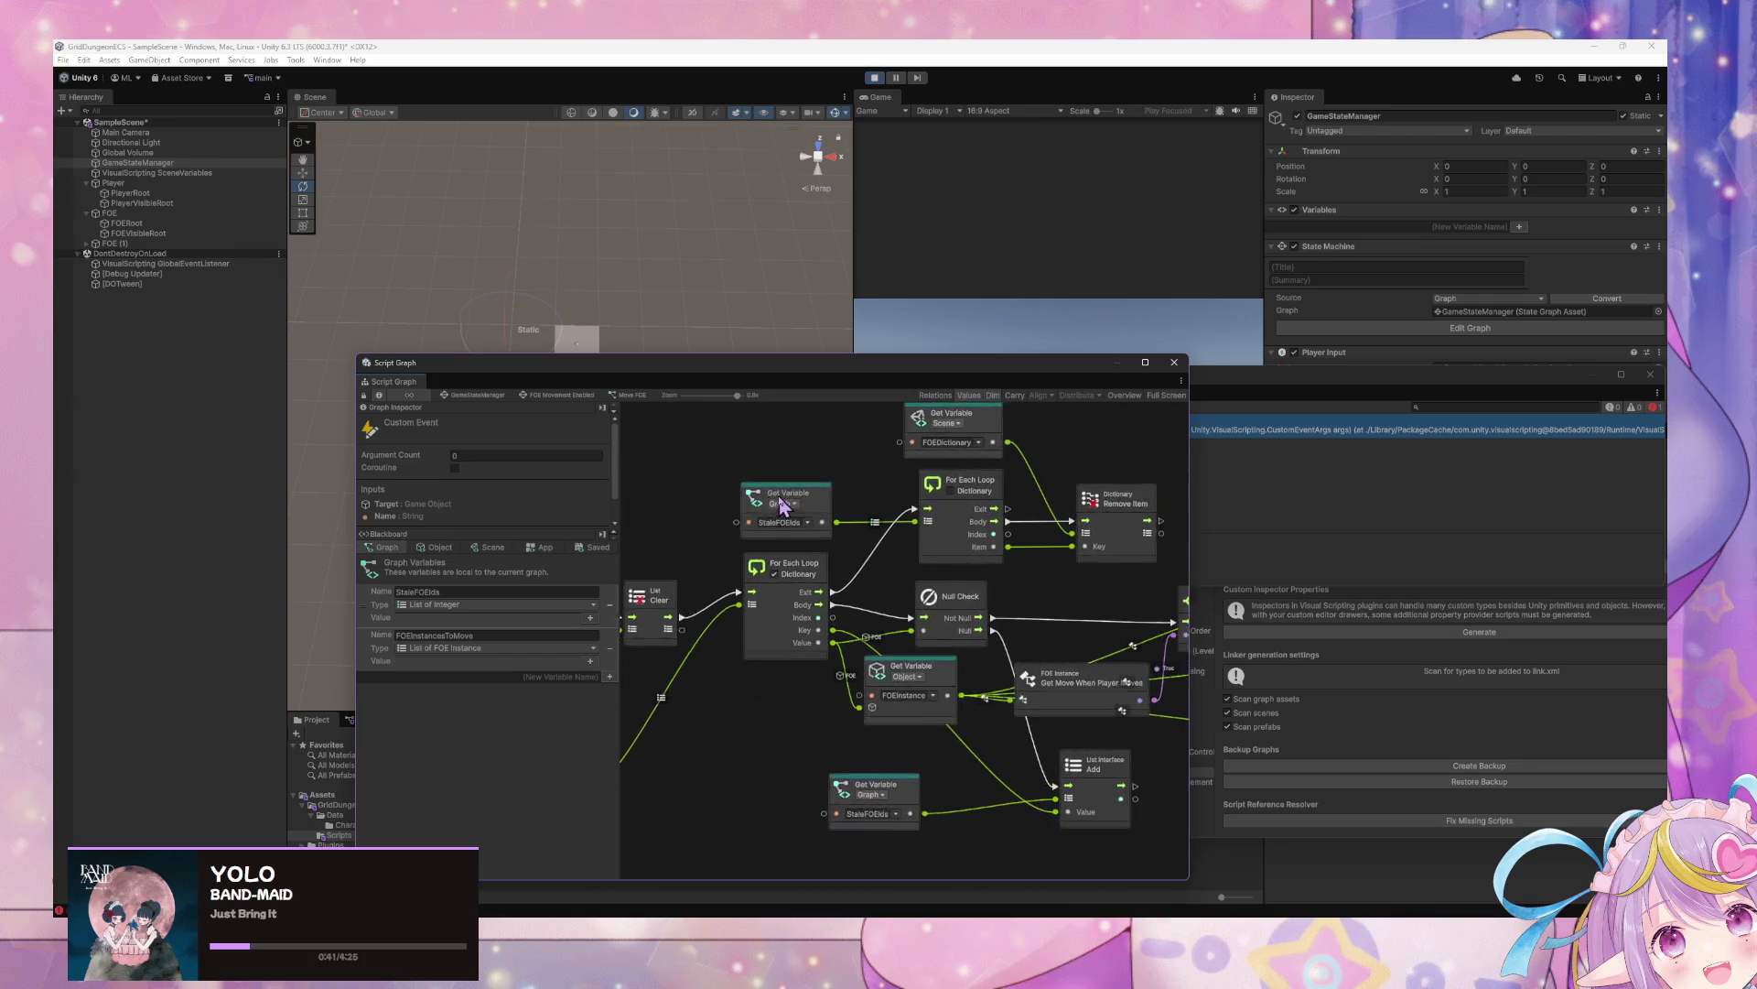
Position the MoveFOEFromTurning node above MoveFOEFromMoving, review the loop nodes, and return to GameStateManager
scroll(1101, 555, "up", 3)
scroll(1103, 557, "right", 5)
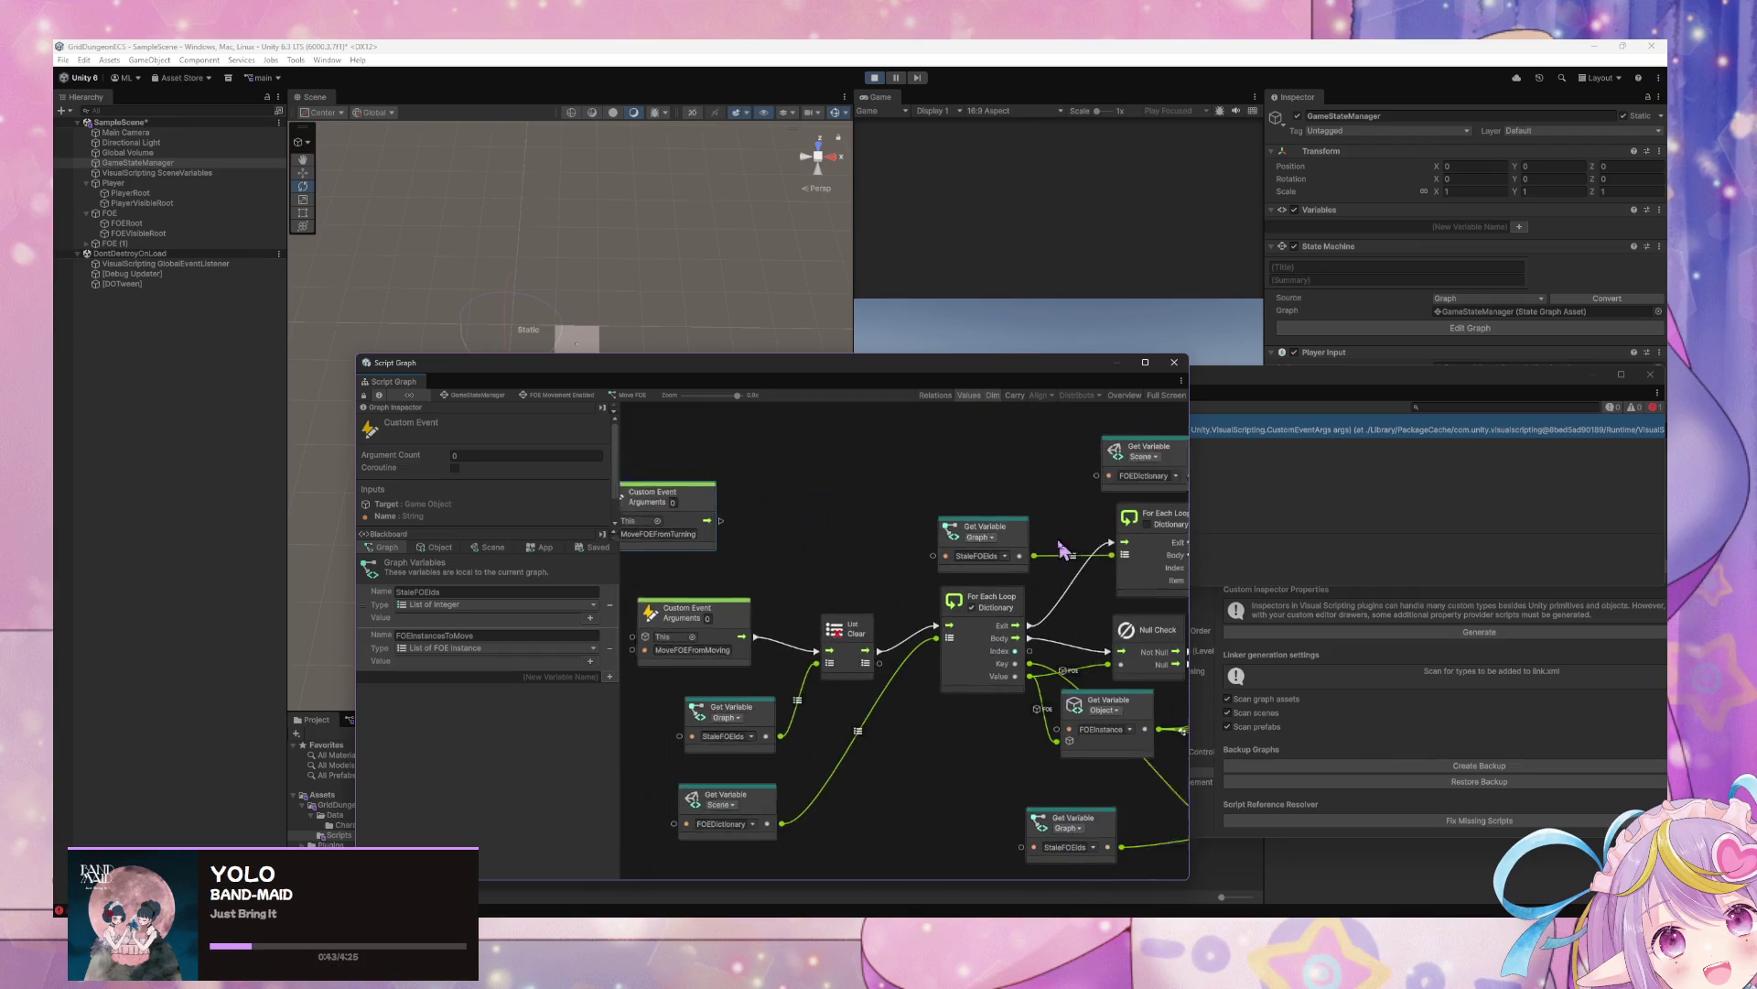
scroll(895, 522, "right", 4)
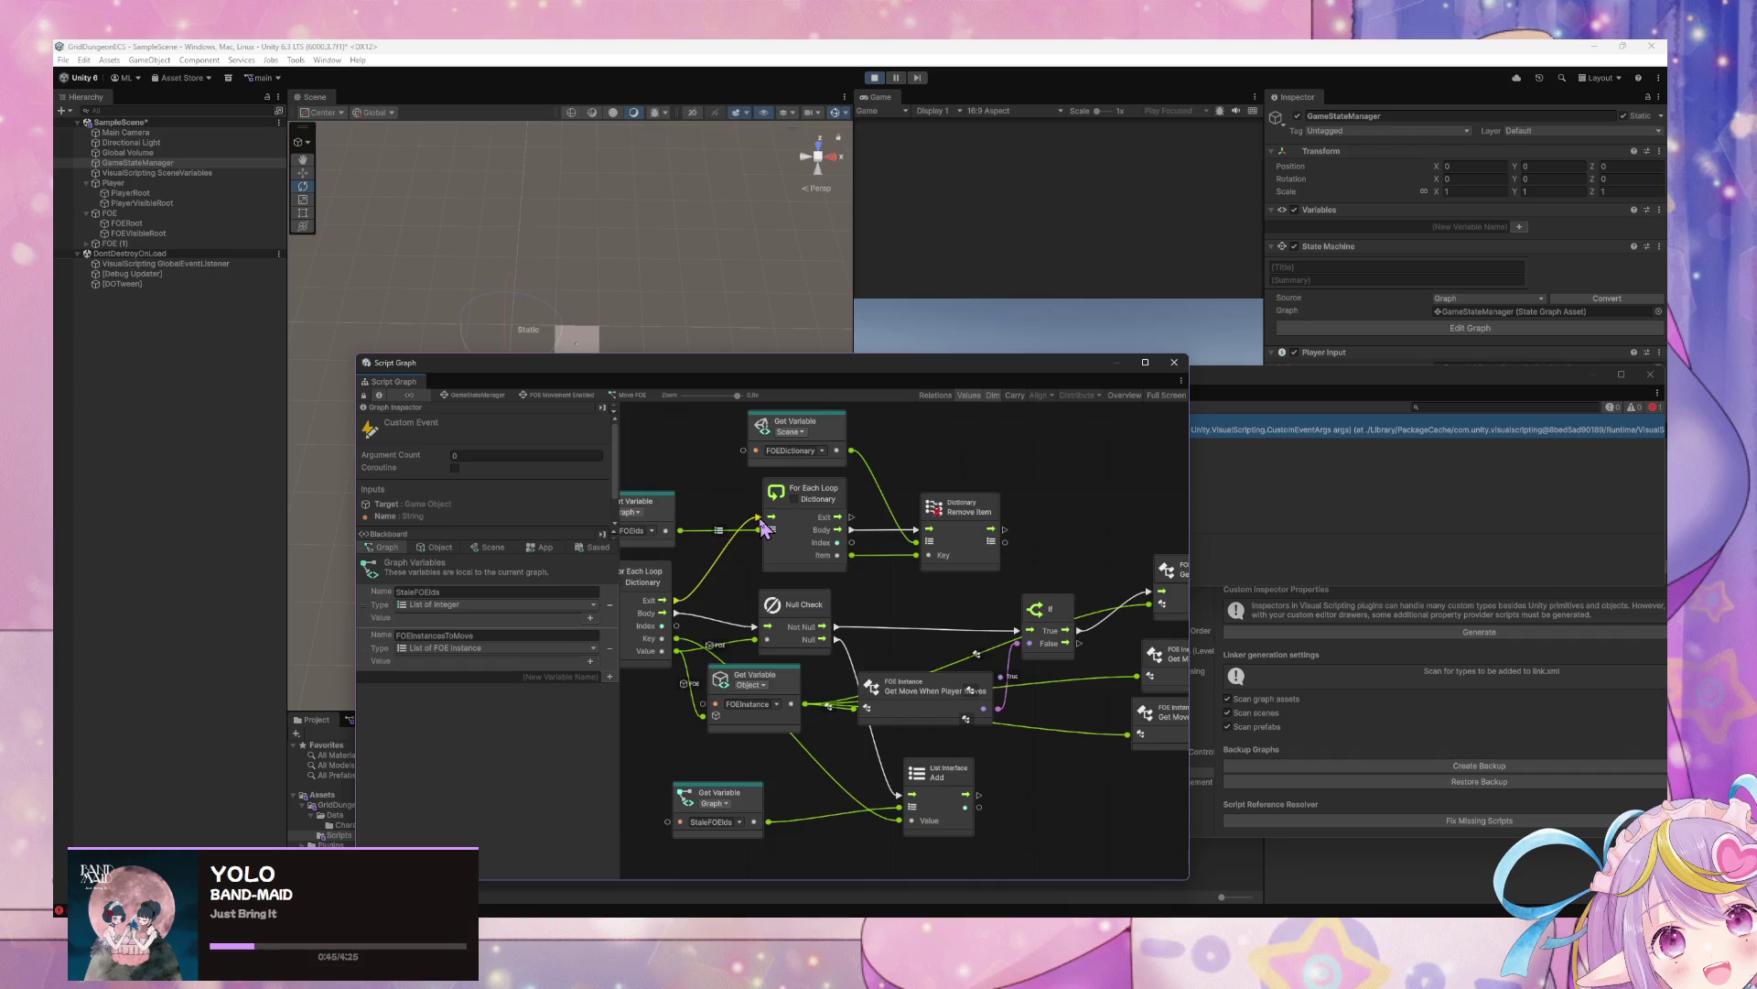
scroll(1098, 709, "left", 2)
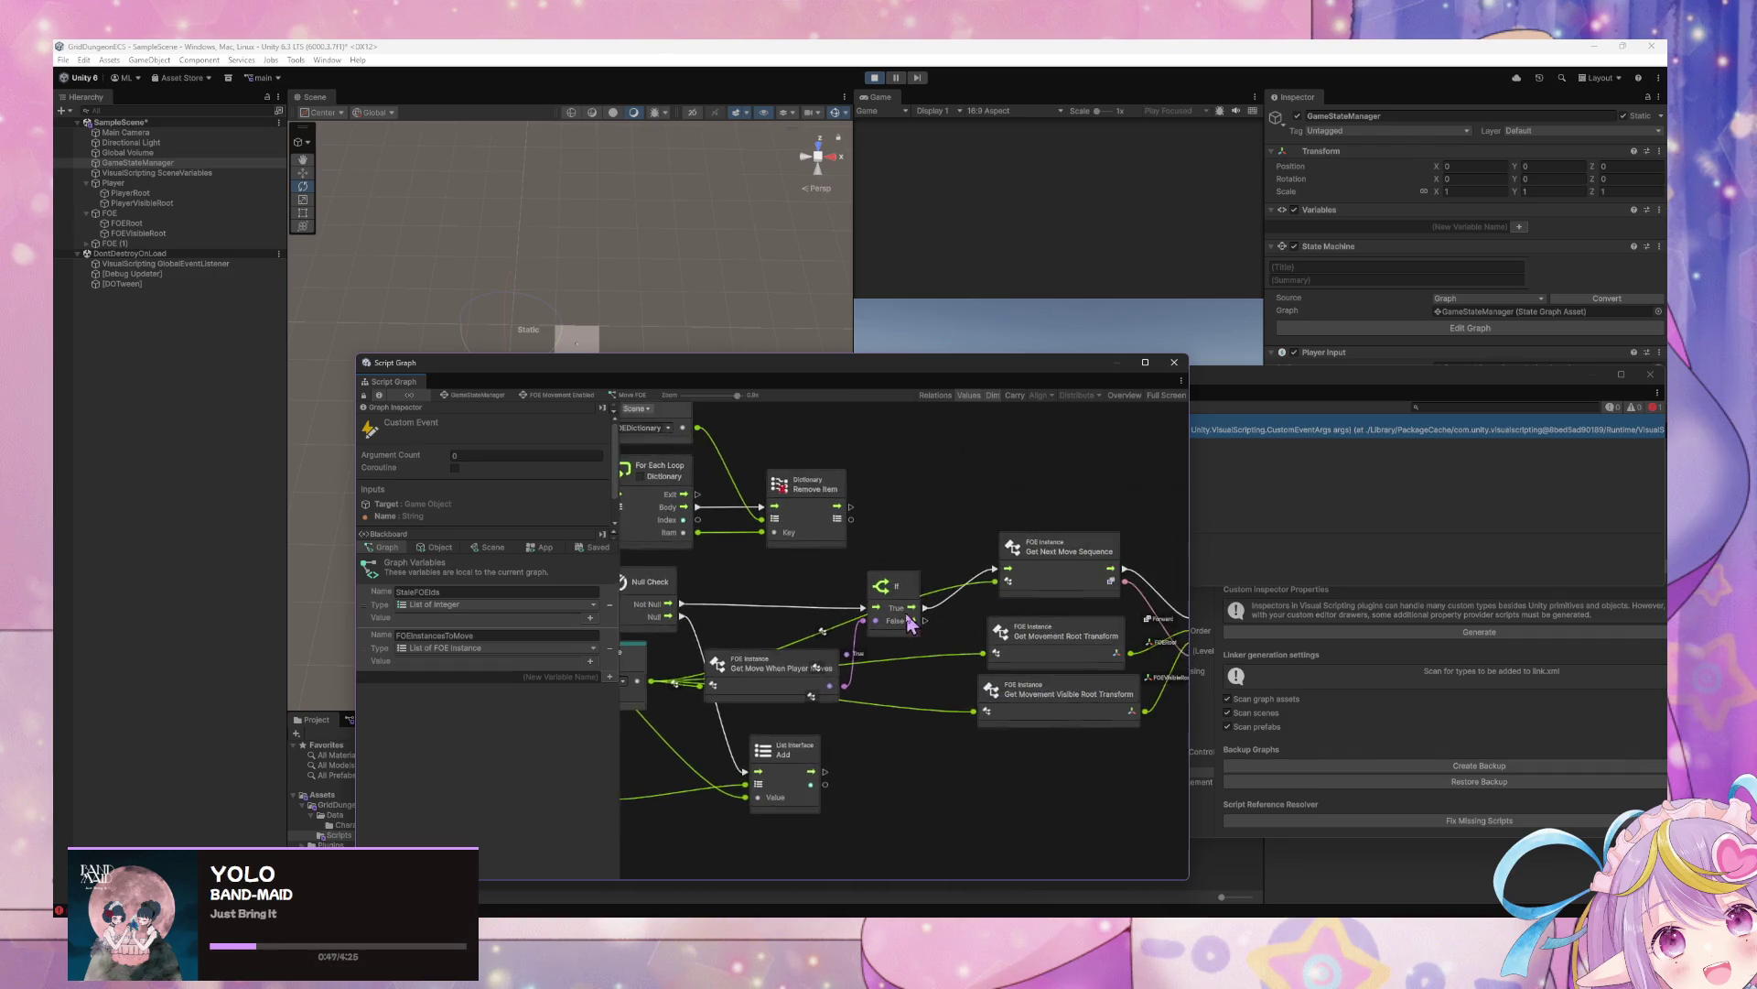
mouse_move(1127, 632)
left_mouse_down()
mouse_move(952, 578)
mouse_move(1108, 612)
mouse_move(1007, 578)
left_mouse_up()
left_click_drag(726, 554, 919, 574)
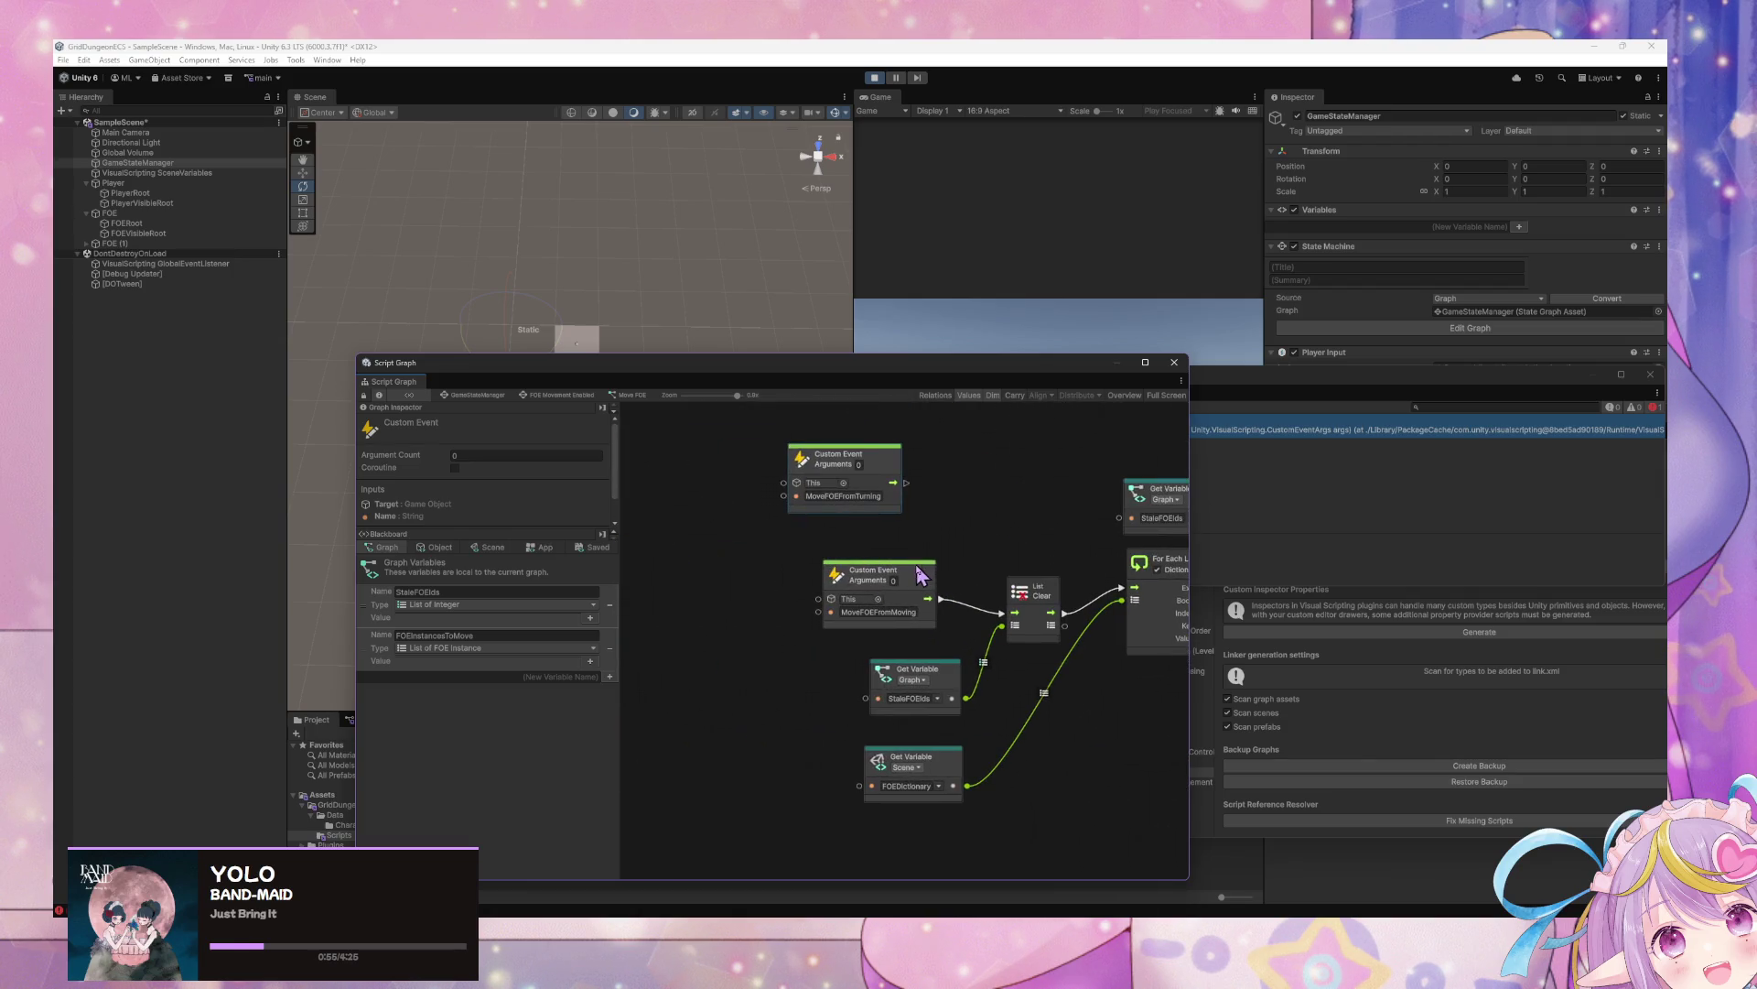
left_click_drag(894, 508, 928, 527)
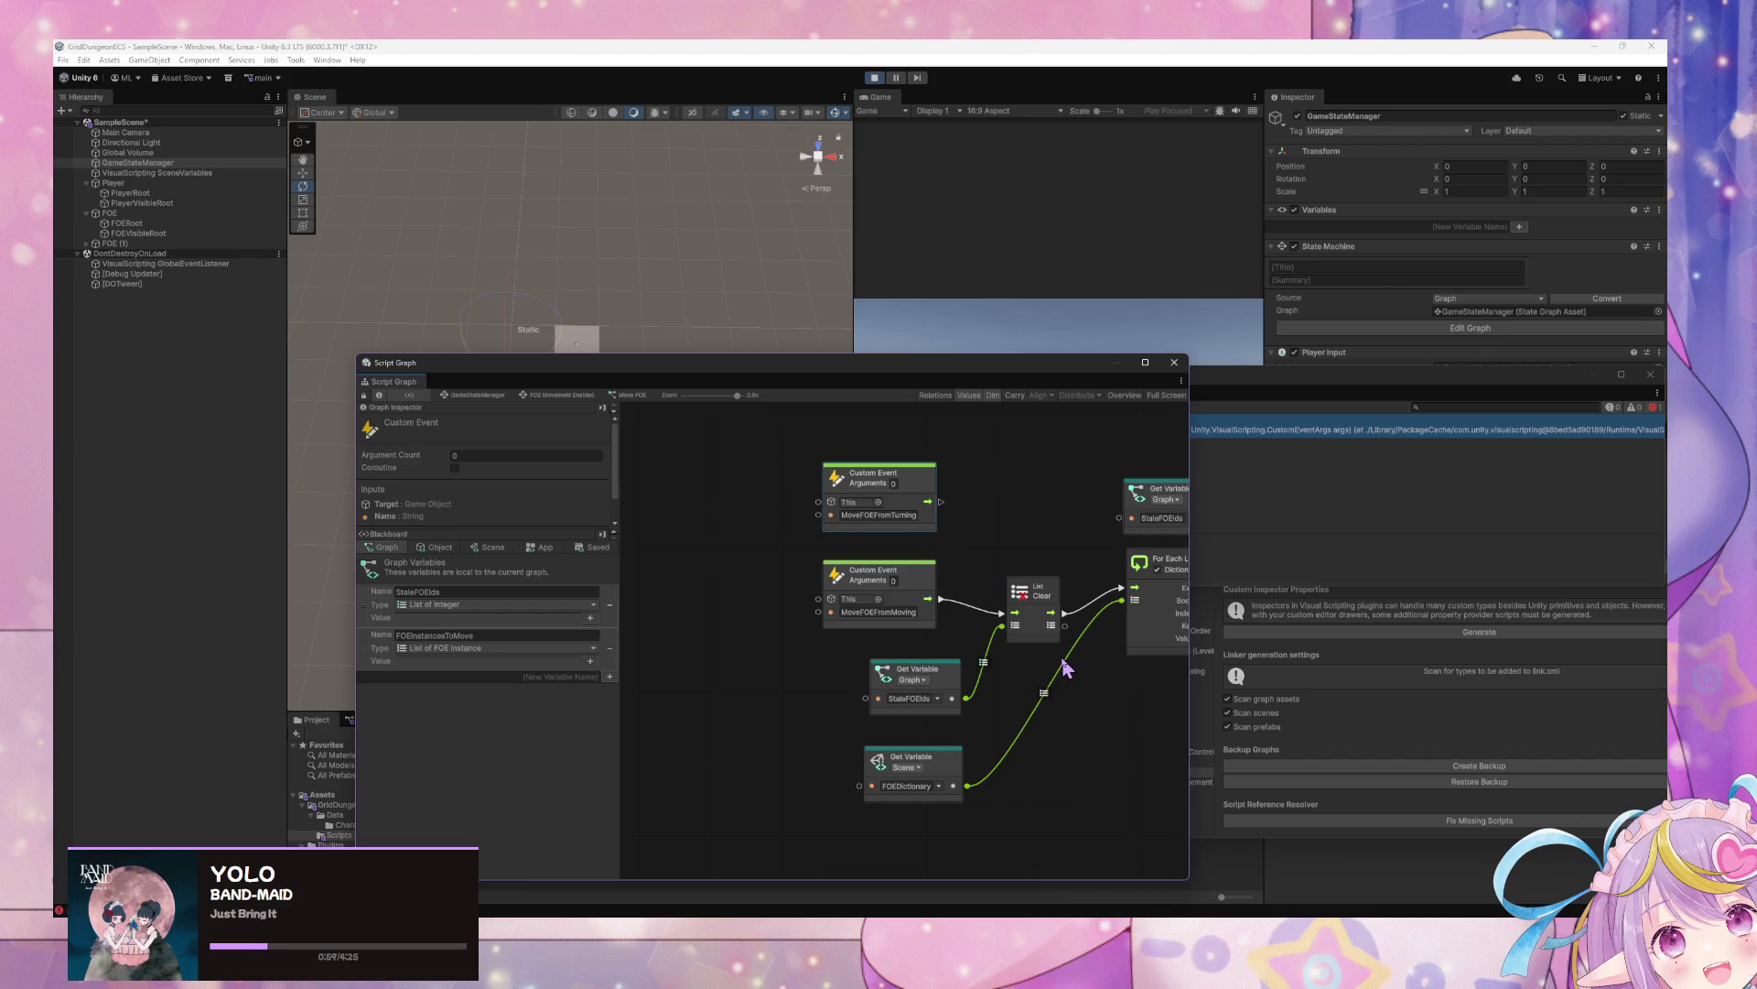
left_click_drag(1064, 668, 996, 619)
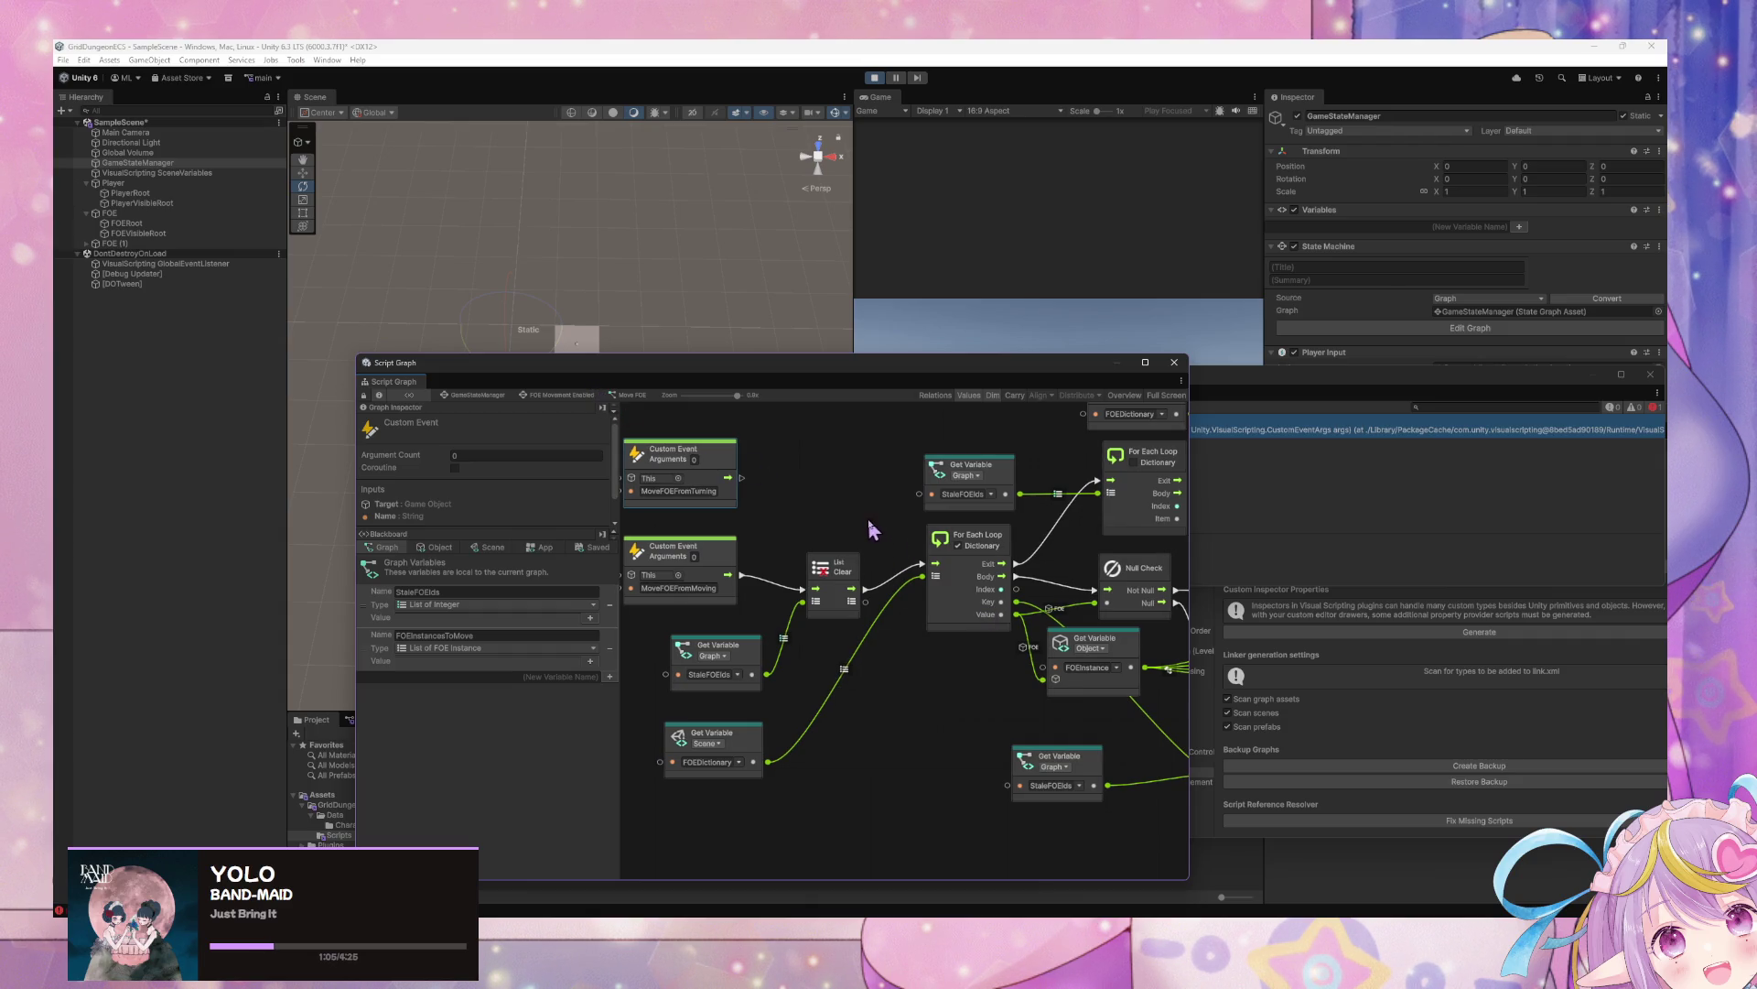
mouse_move(916, 561)
left_mouse_down()
mouse_move(785, 645)
mouse_move(674, 589)
mouse_move(735, 587)
mouse_move(677, 599)
mouse_move(691, 549)
mouse_move(677, 558)
mouse_move(927, 597)
left_mouse_up()
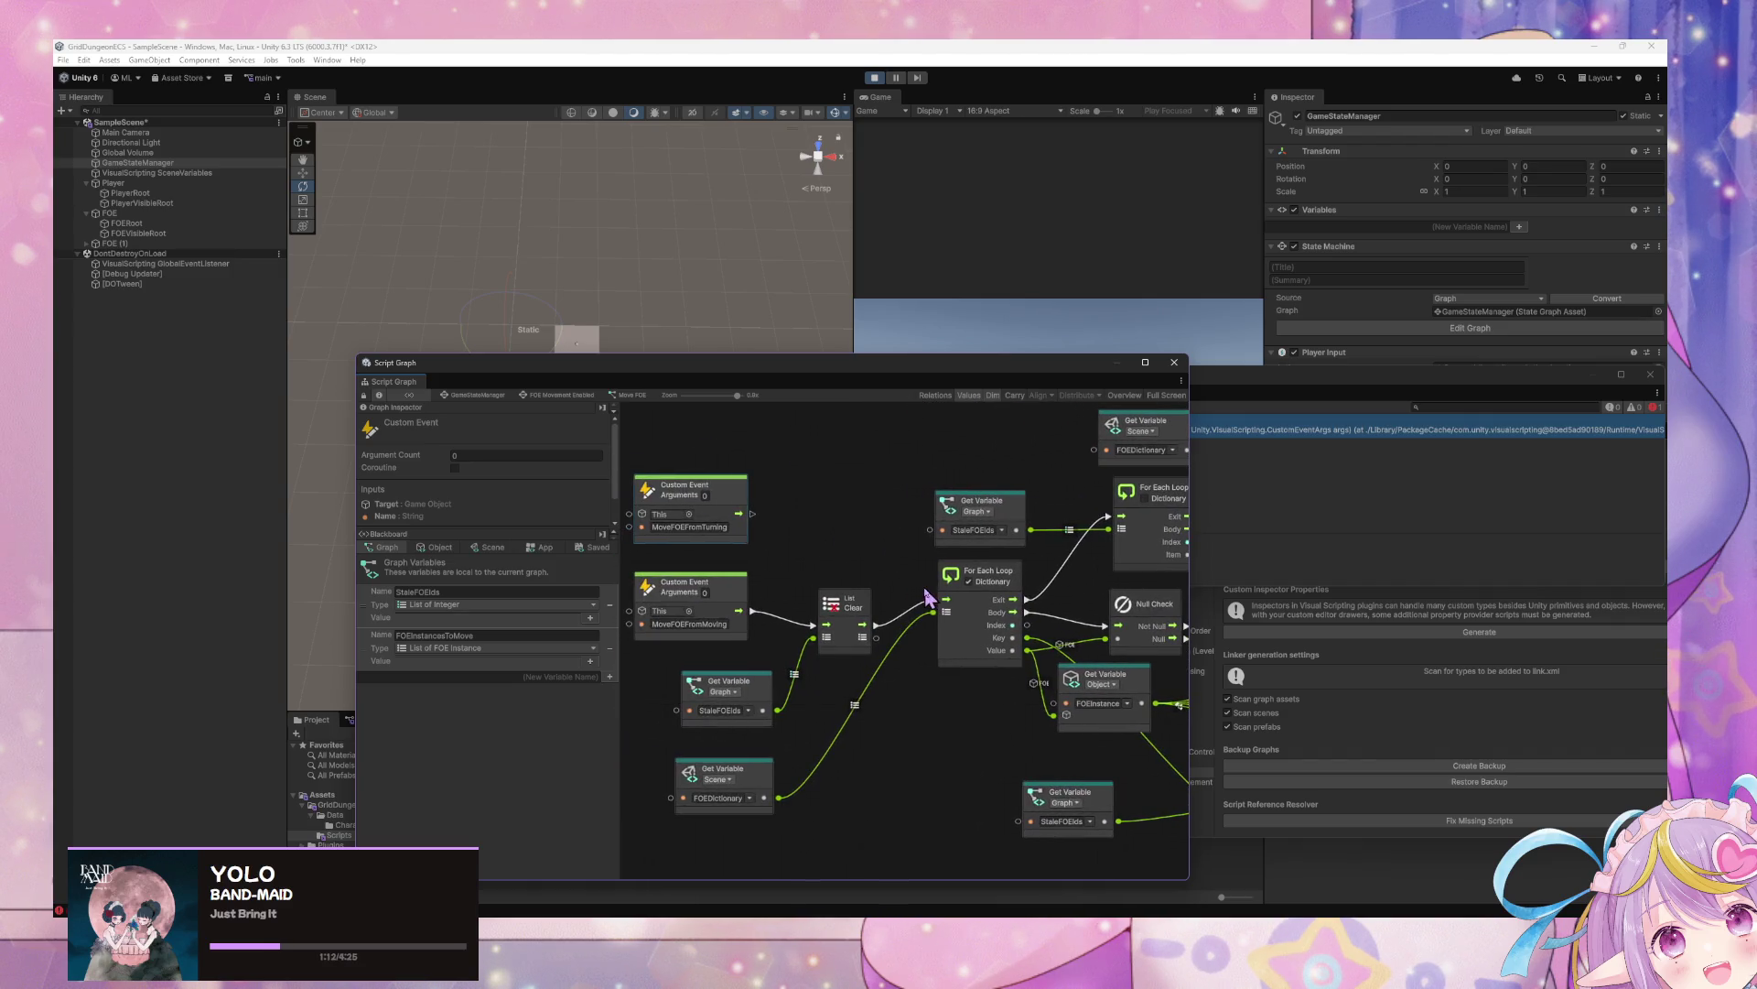
left_click(485, 397)
In Overworld Movement Enabled, wire Grid Move's Turned outputs into the PlayerMoved trigger
double_click(811, 551)
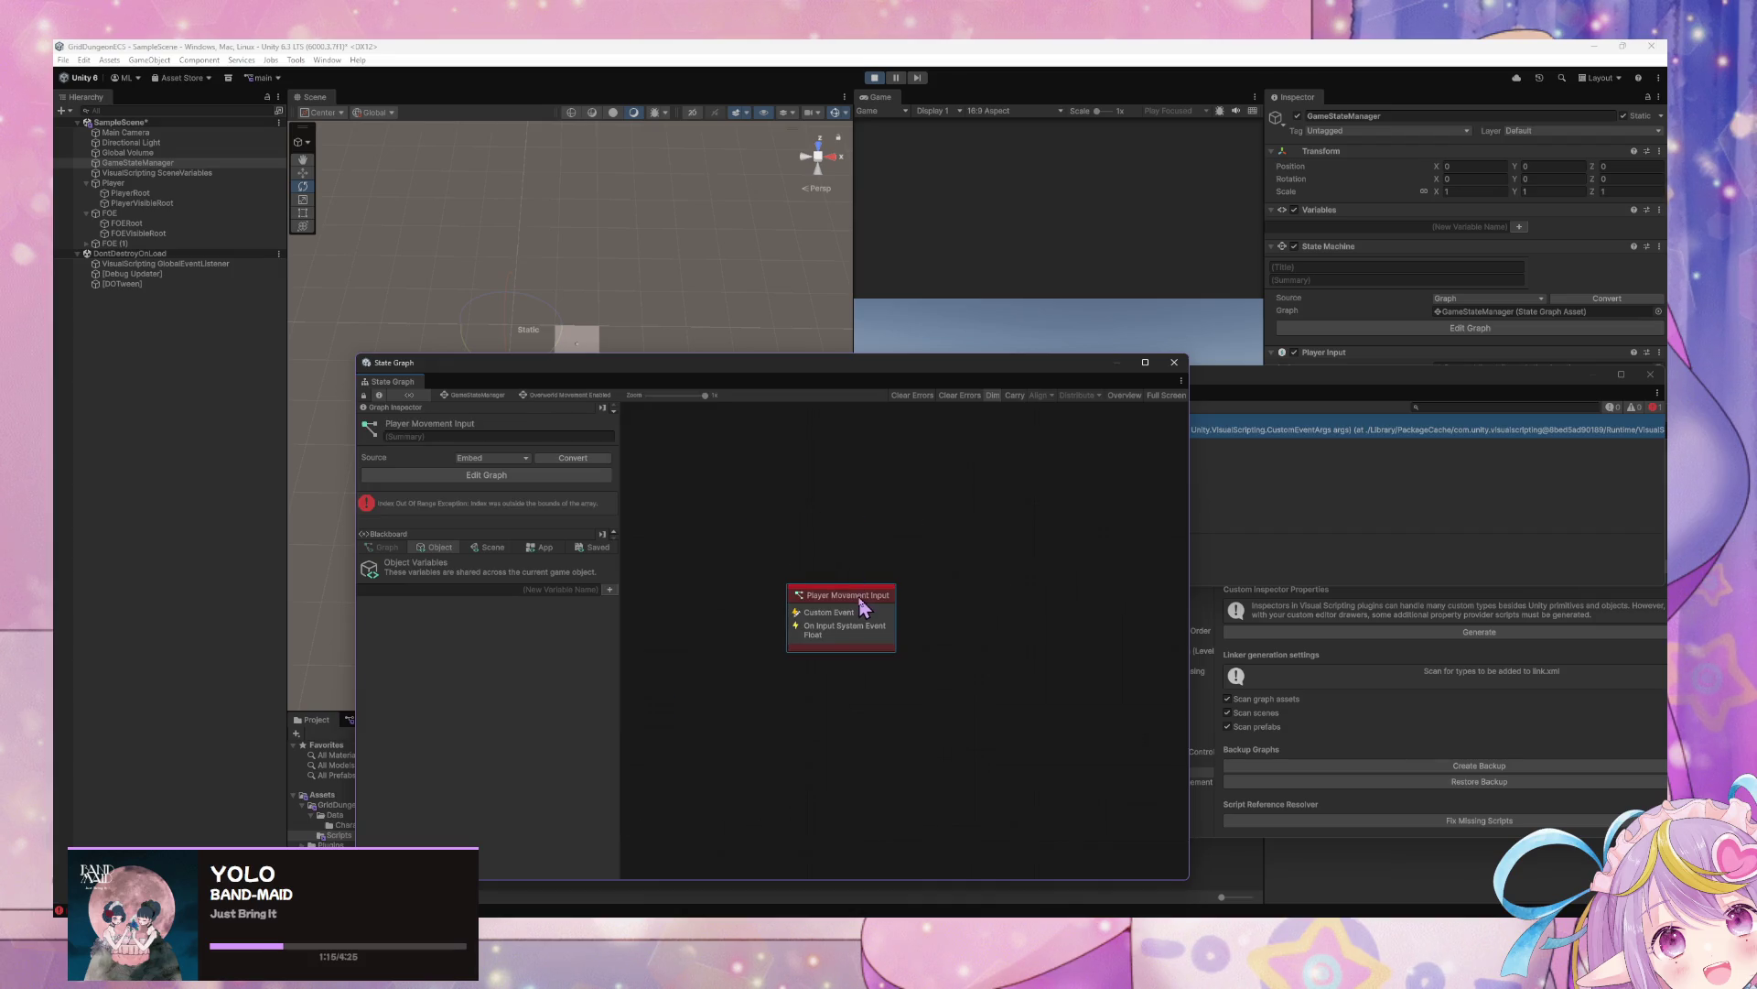
scroll(872, 645, "right", 5)
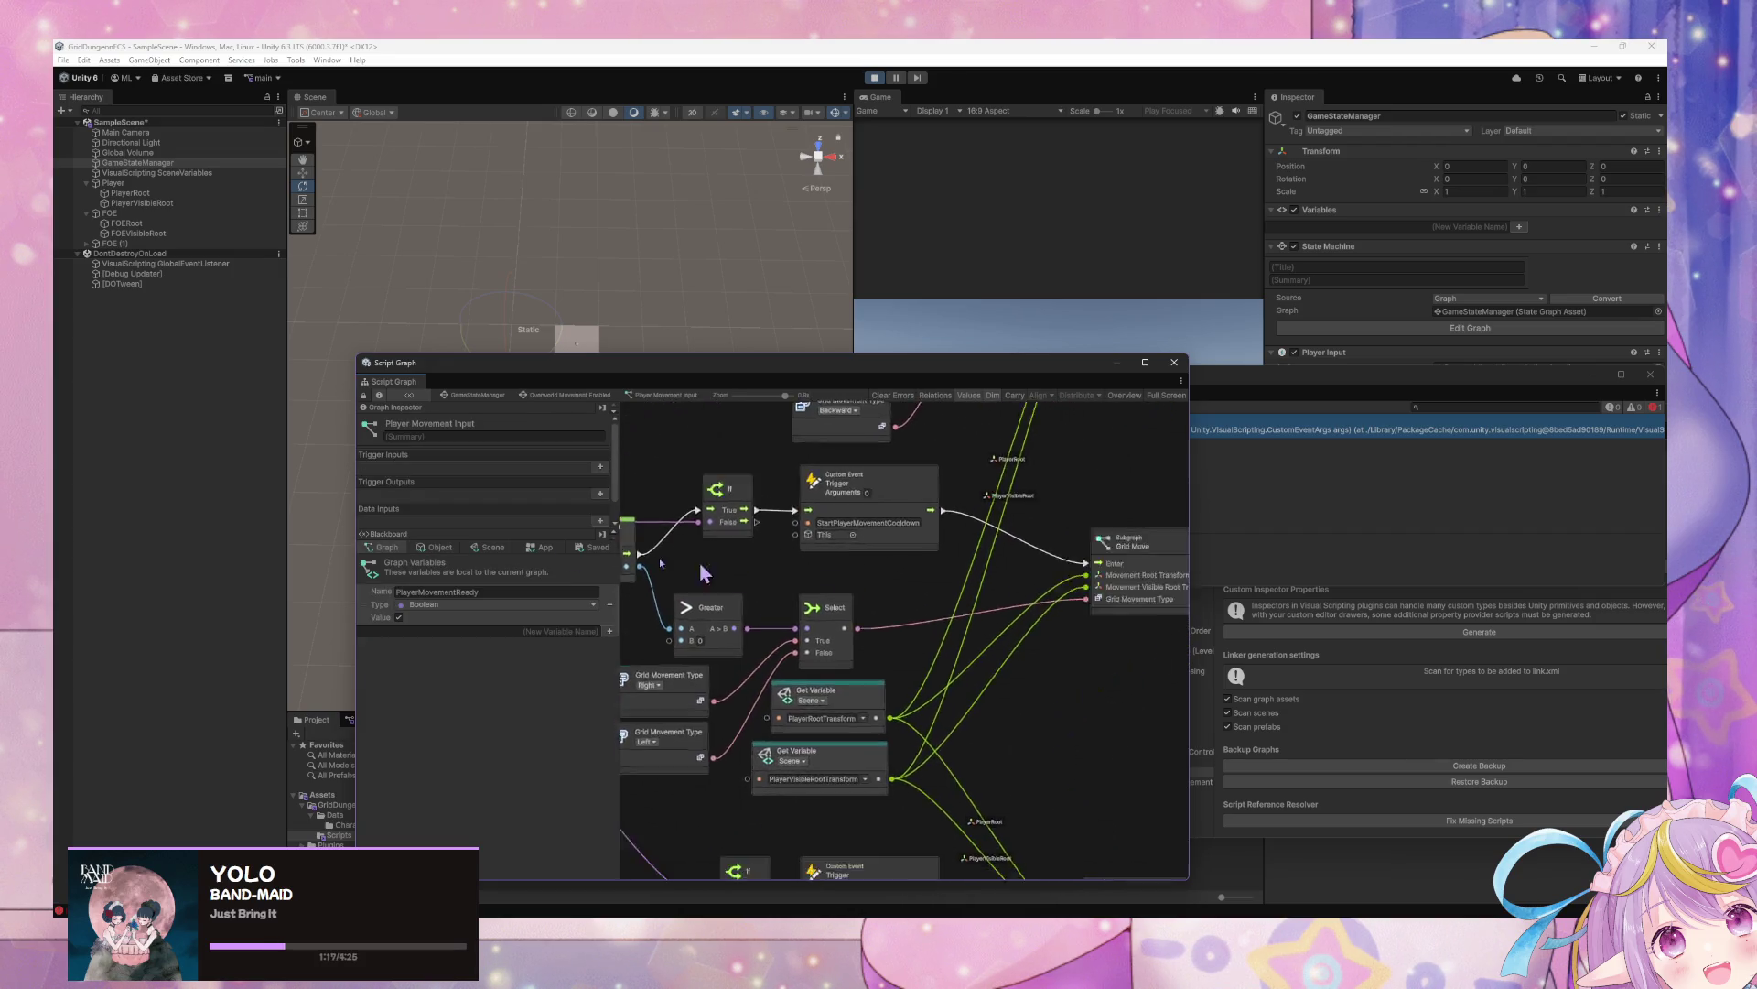
scroll(869, 622, "up", 2)
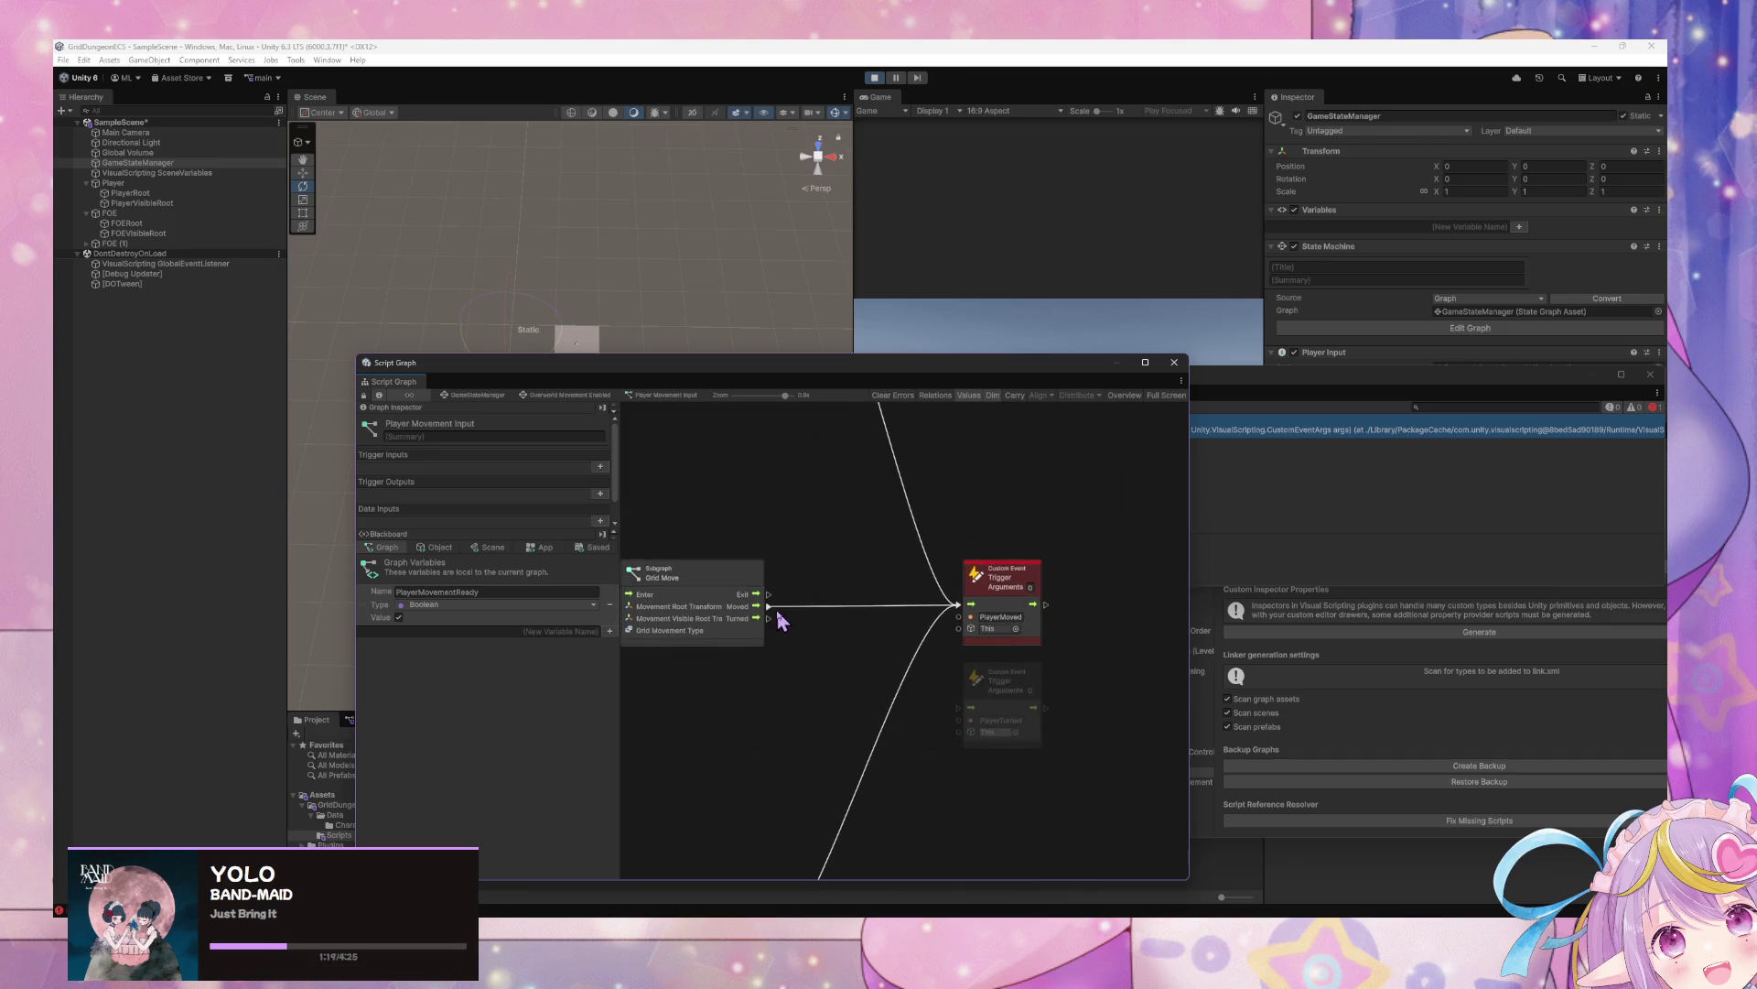
left_click_drag(769, 619, 960, 605)
scroll(915, 632, "down", 3)
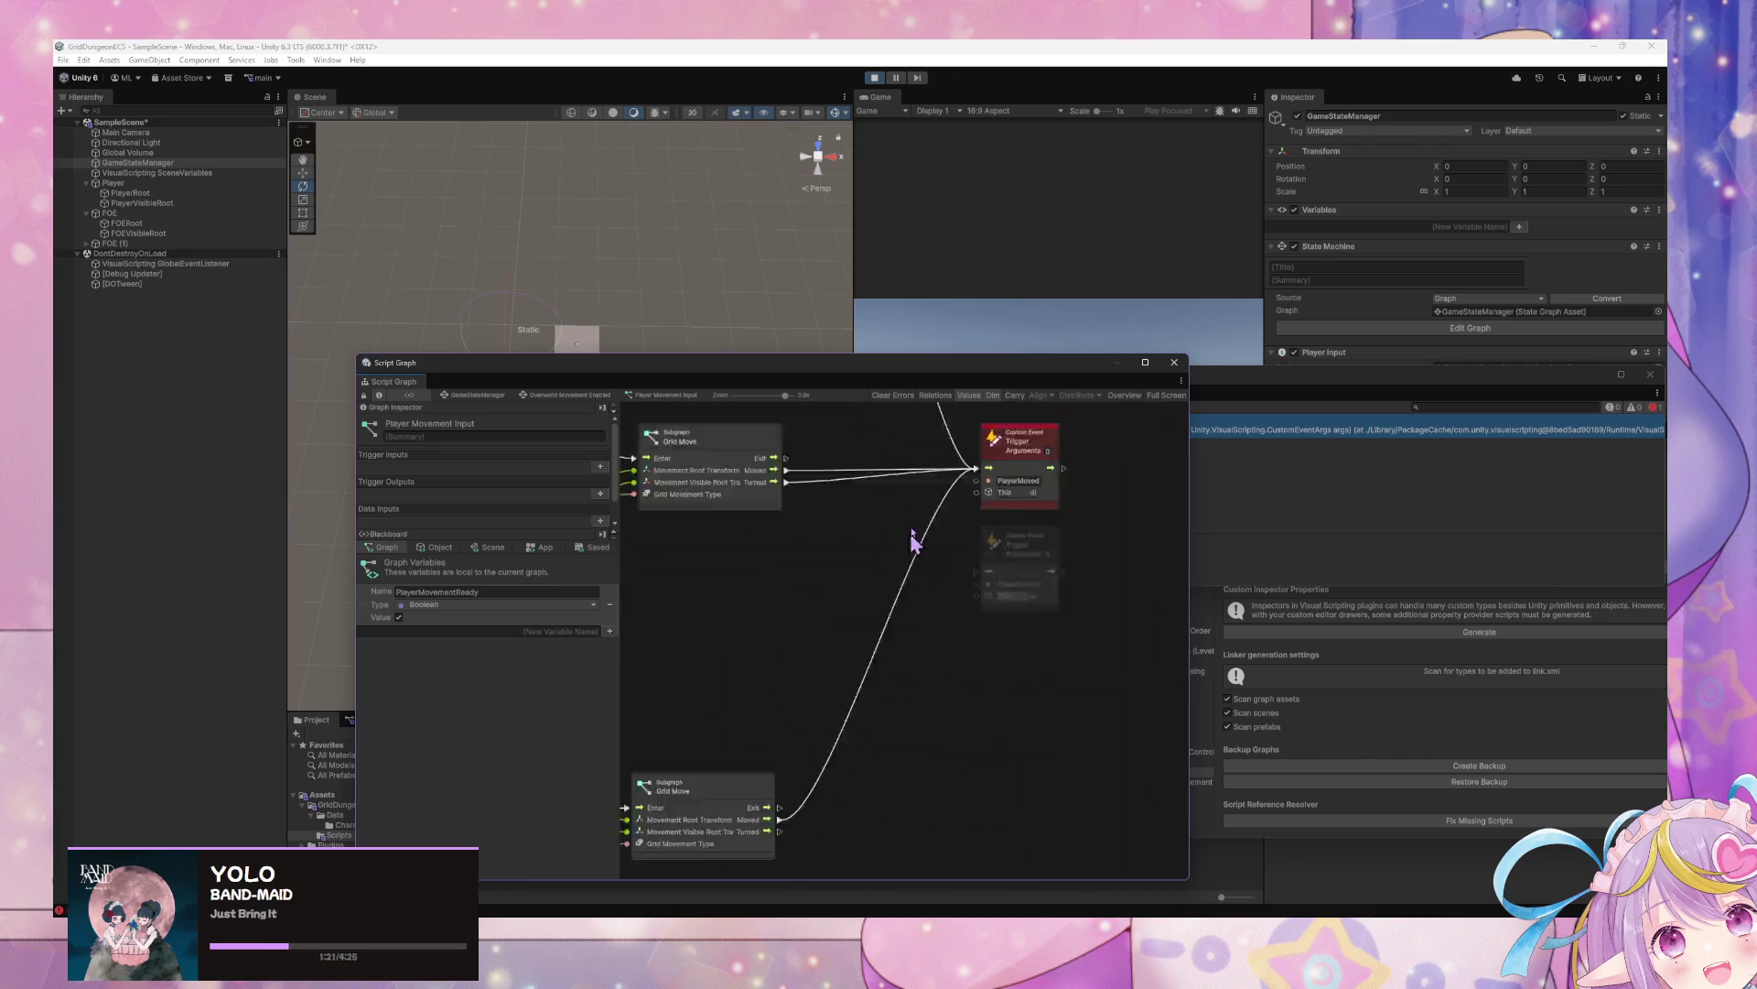
mouse_move(810, 717)
left_mouse_down()
mouse_move(831, 632)
mouse_move(891, 695)
mouse_move(961, 590)
left_mouse_up()
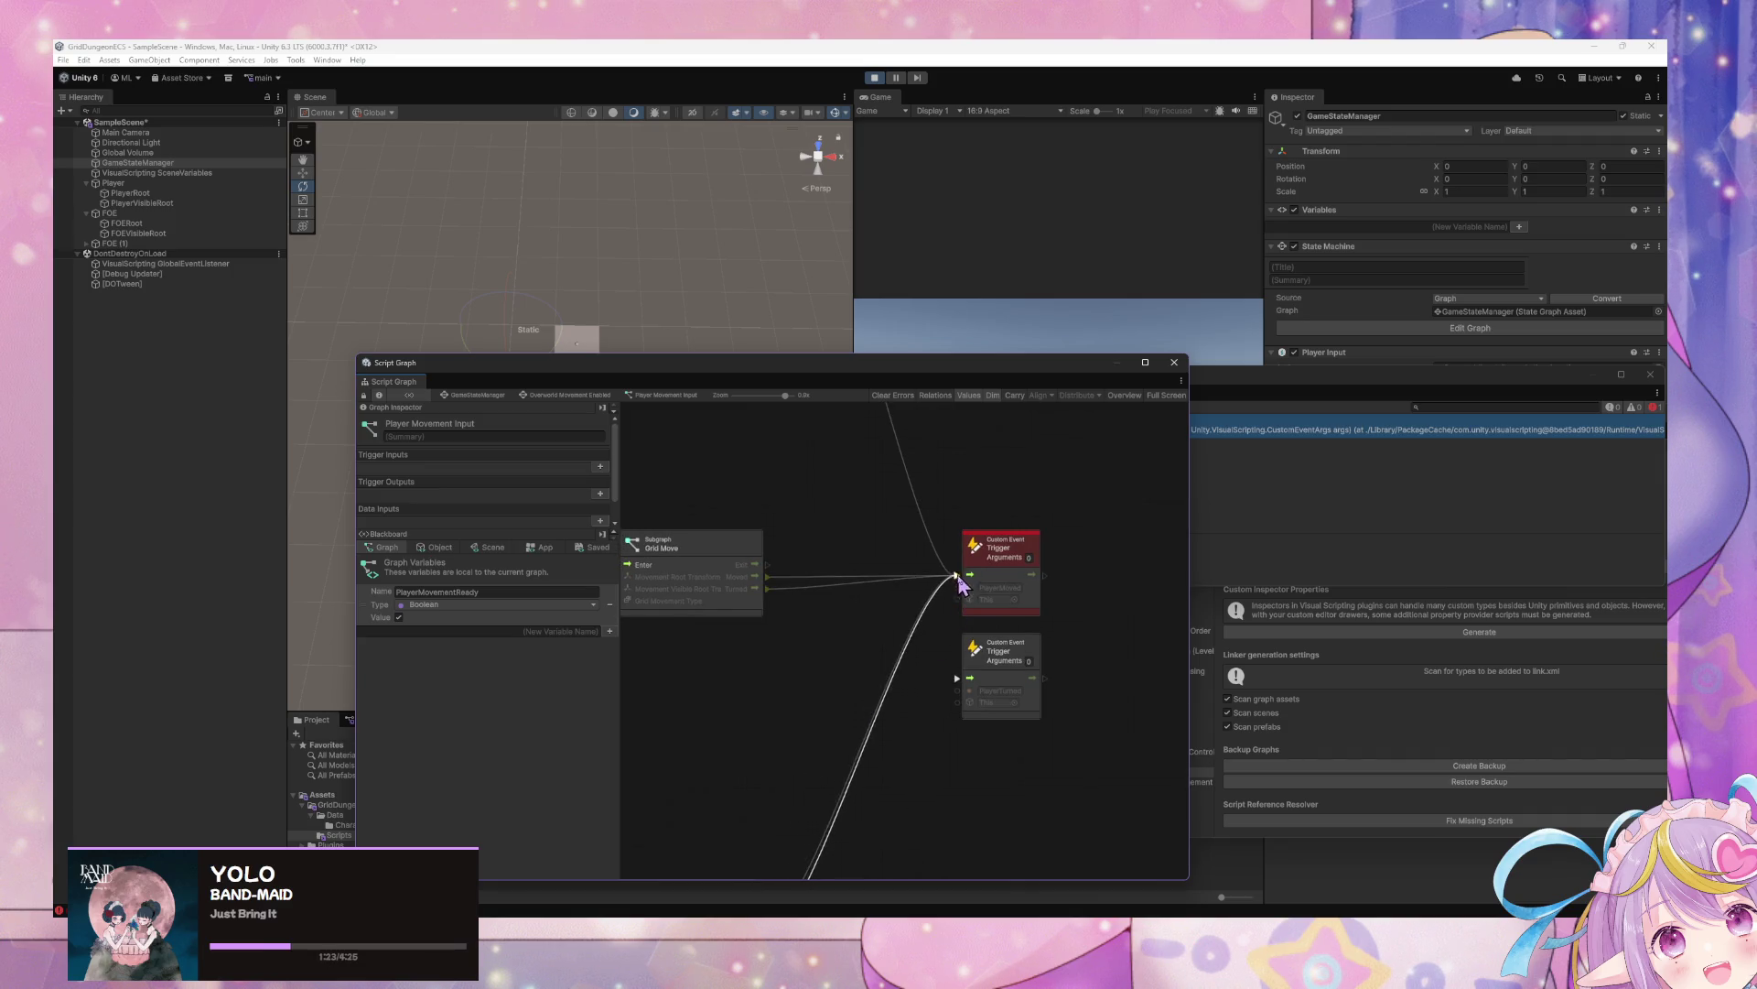
scroll(915, 641, "up", 3)
left_click_drag(831, 472, 987, 834)
Pan across the Grid Move subgraph nodes and the second If node to check the wiring
scroll(1105, 721, "up", 5)
scroll(1117, 718, "up", 5)
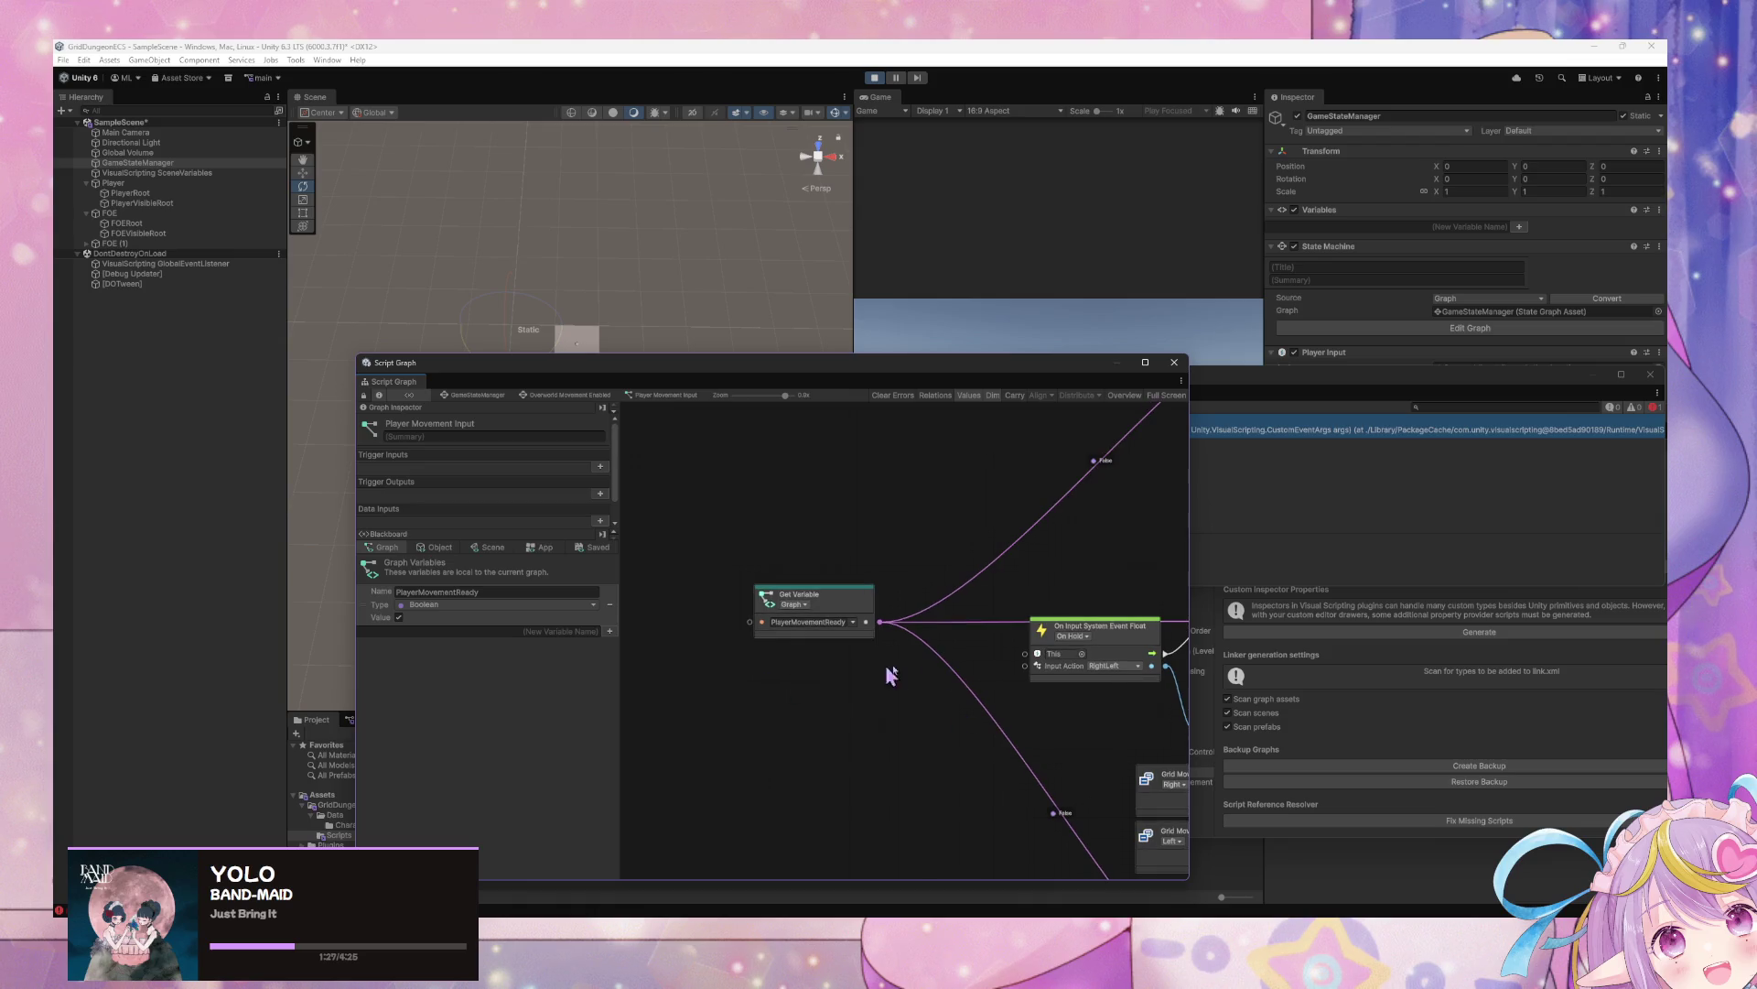
scroll(769, 686, "down", 4)
scroll(818, 635, "up", 4)
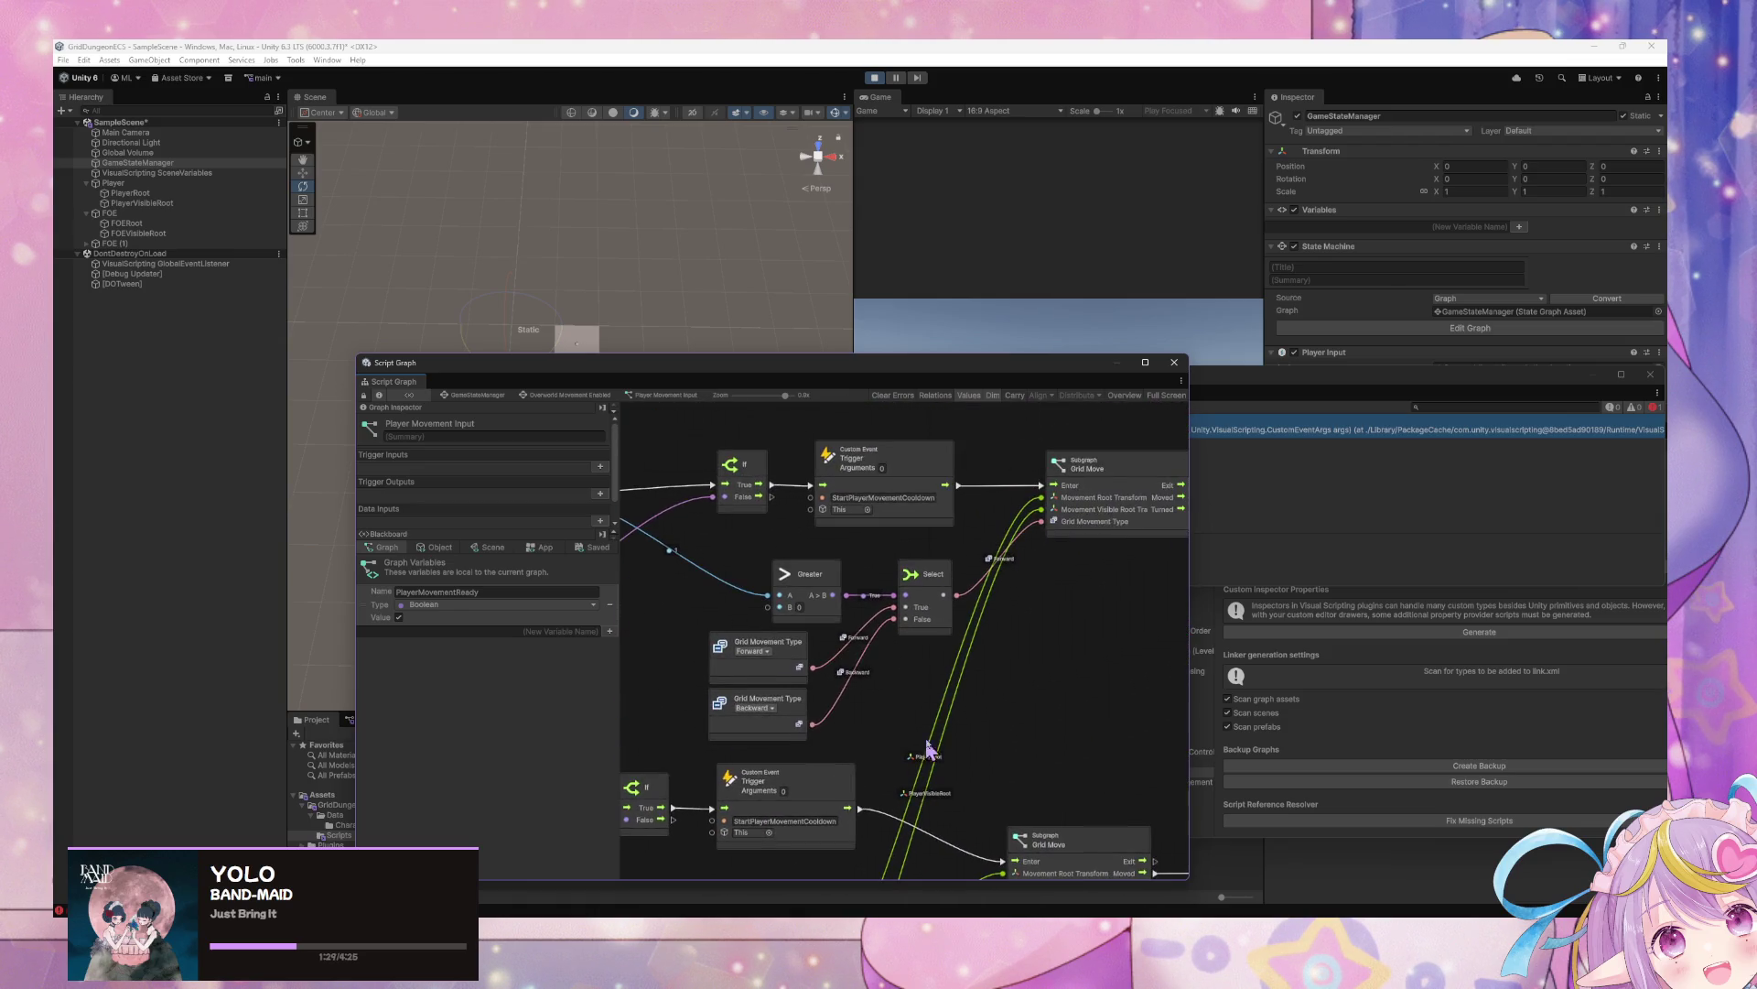
left_click_drag(1192, 720, 891, 730)
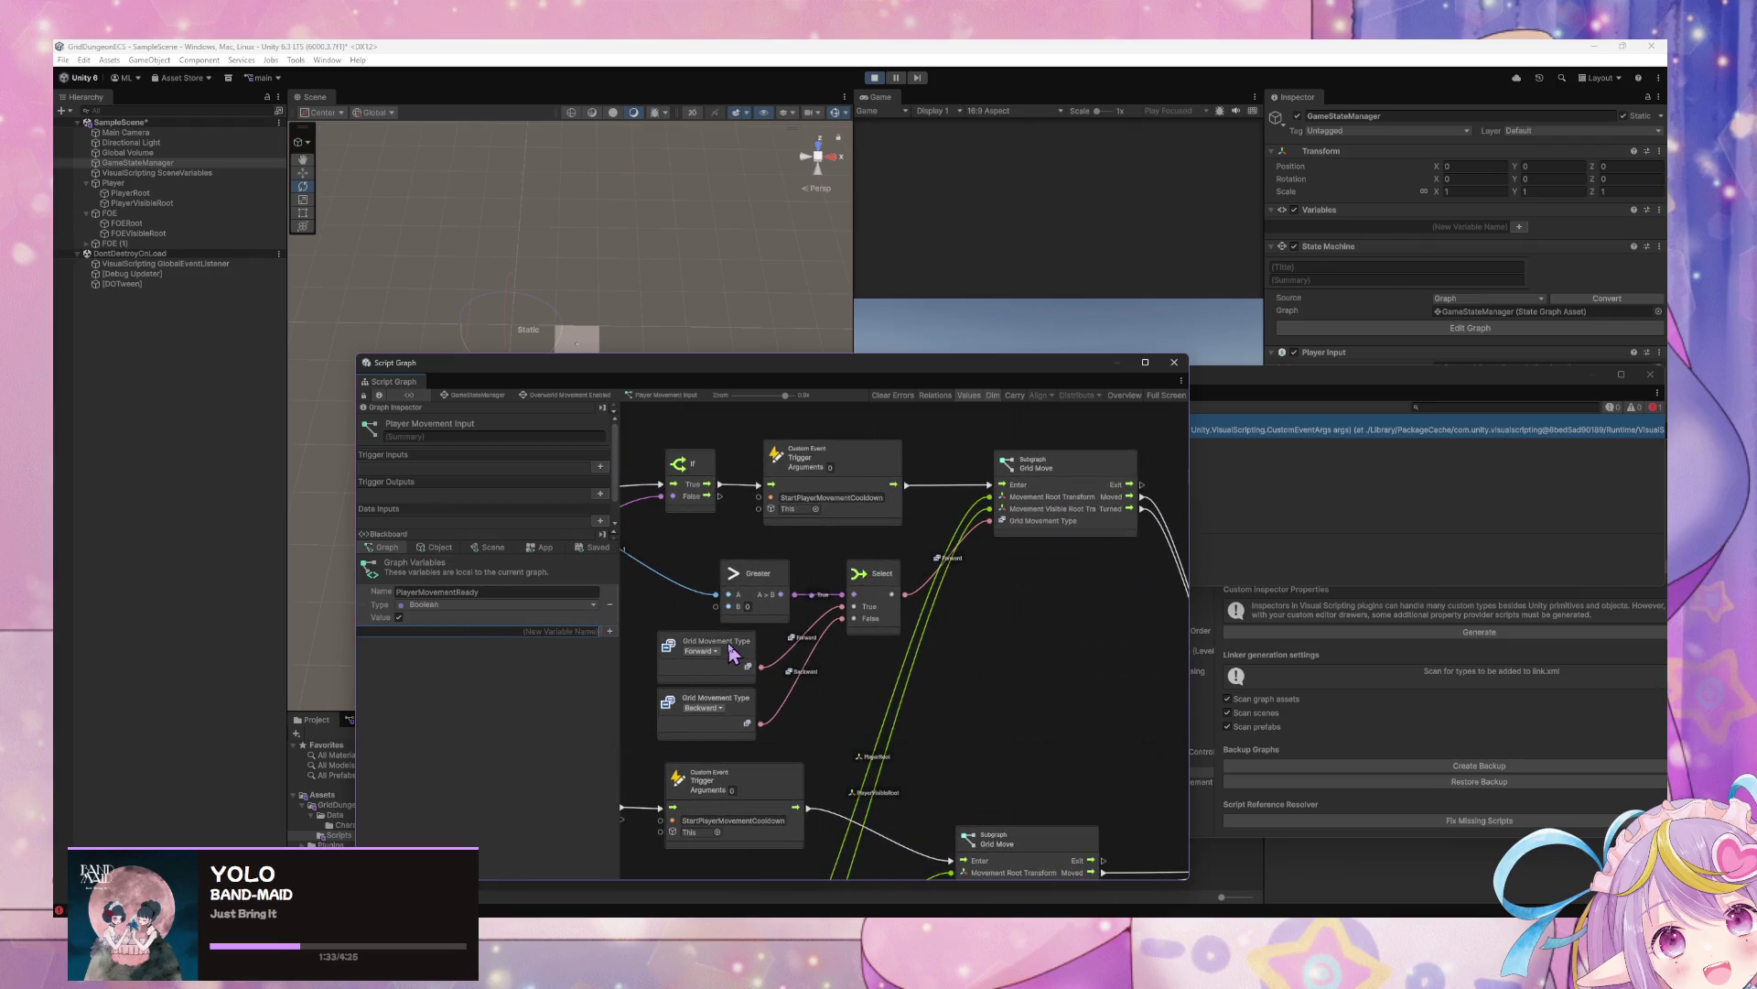
left_click_drag(968, 717, 1083, 696)
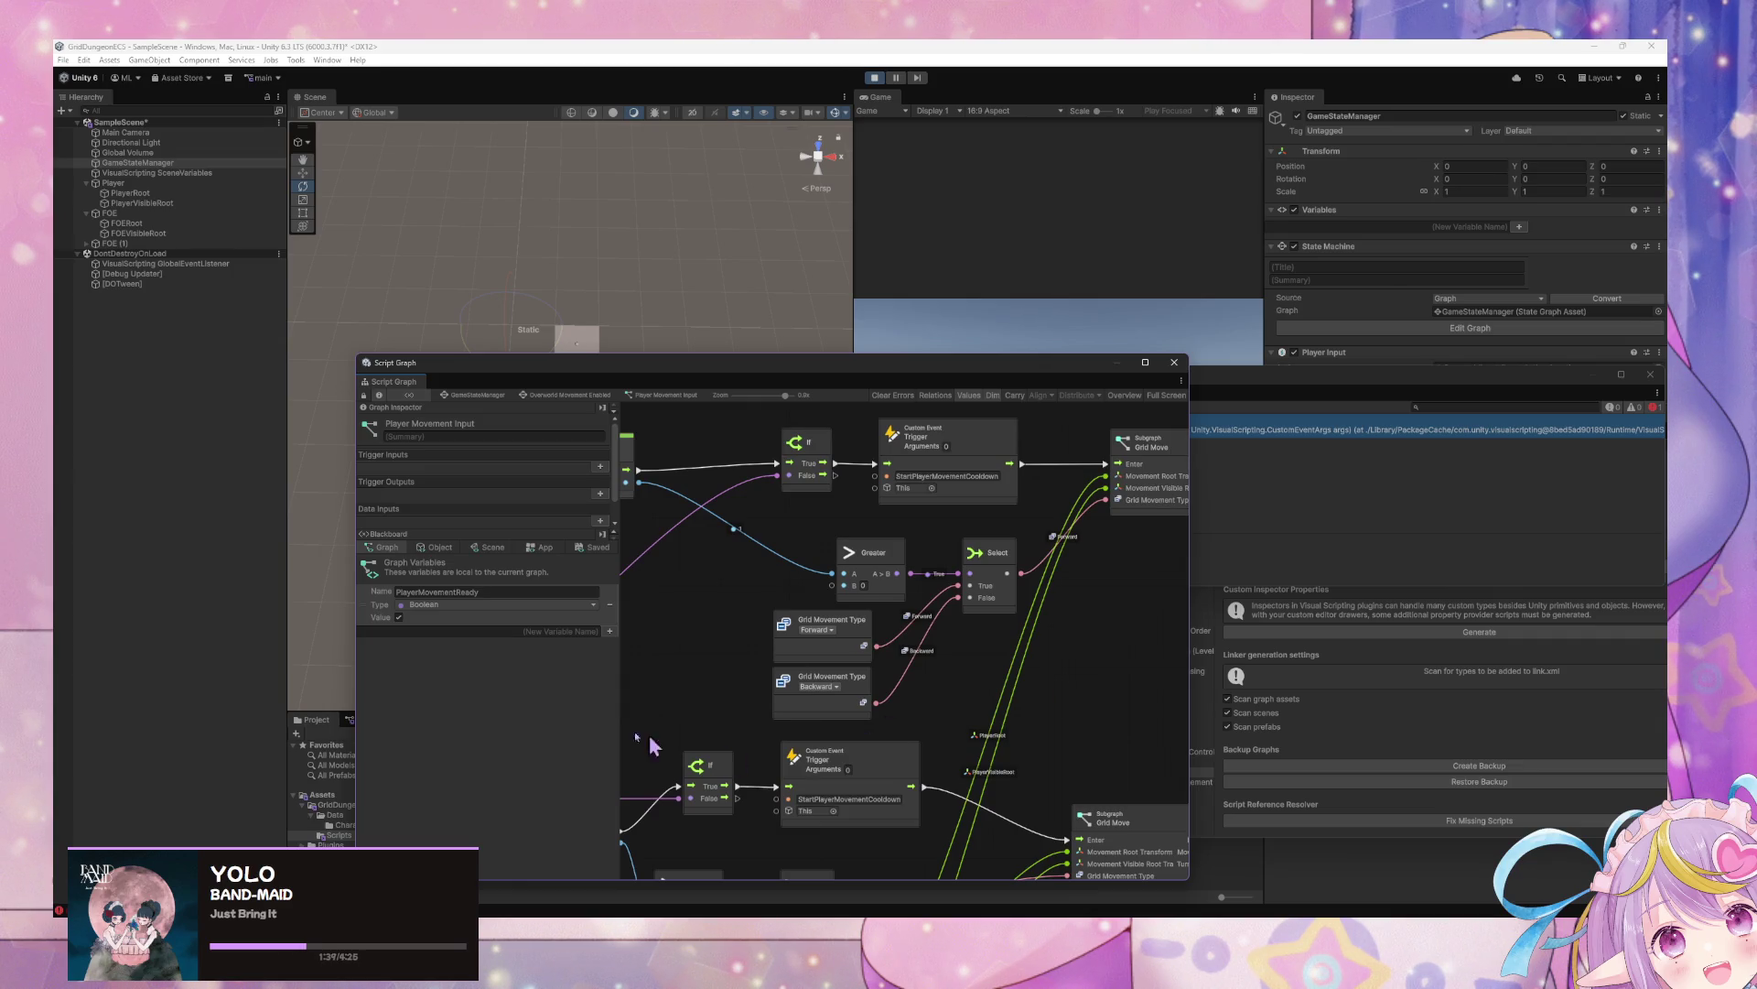
Start naming a new graph variable and inspect the red custom event trigger node
left_click(480, 631)
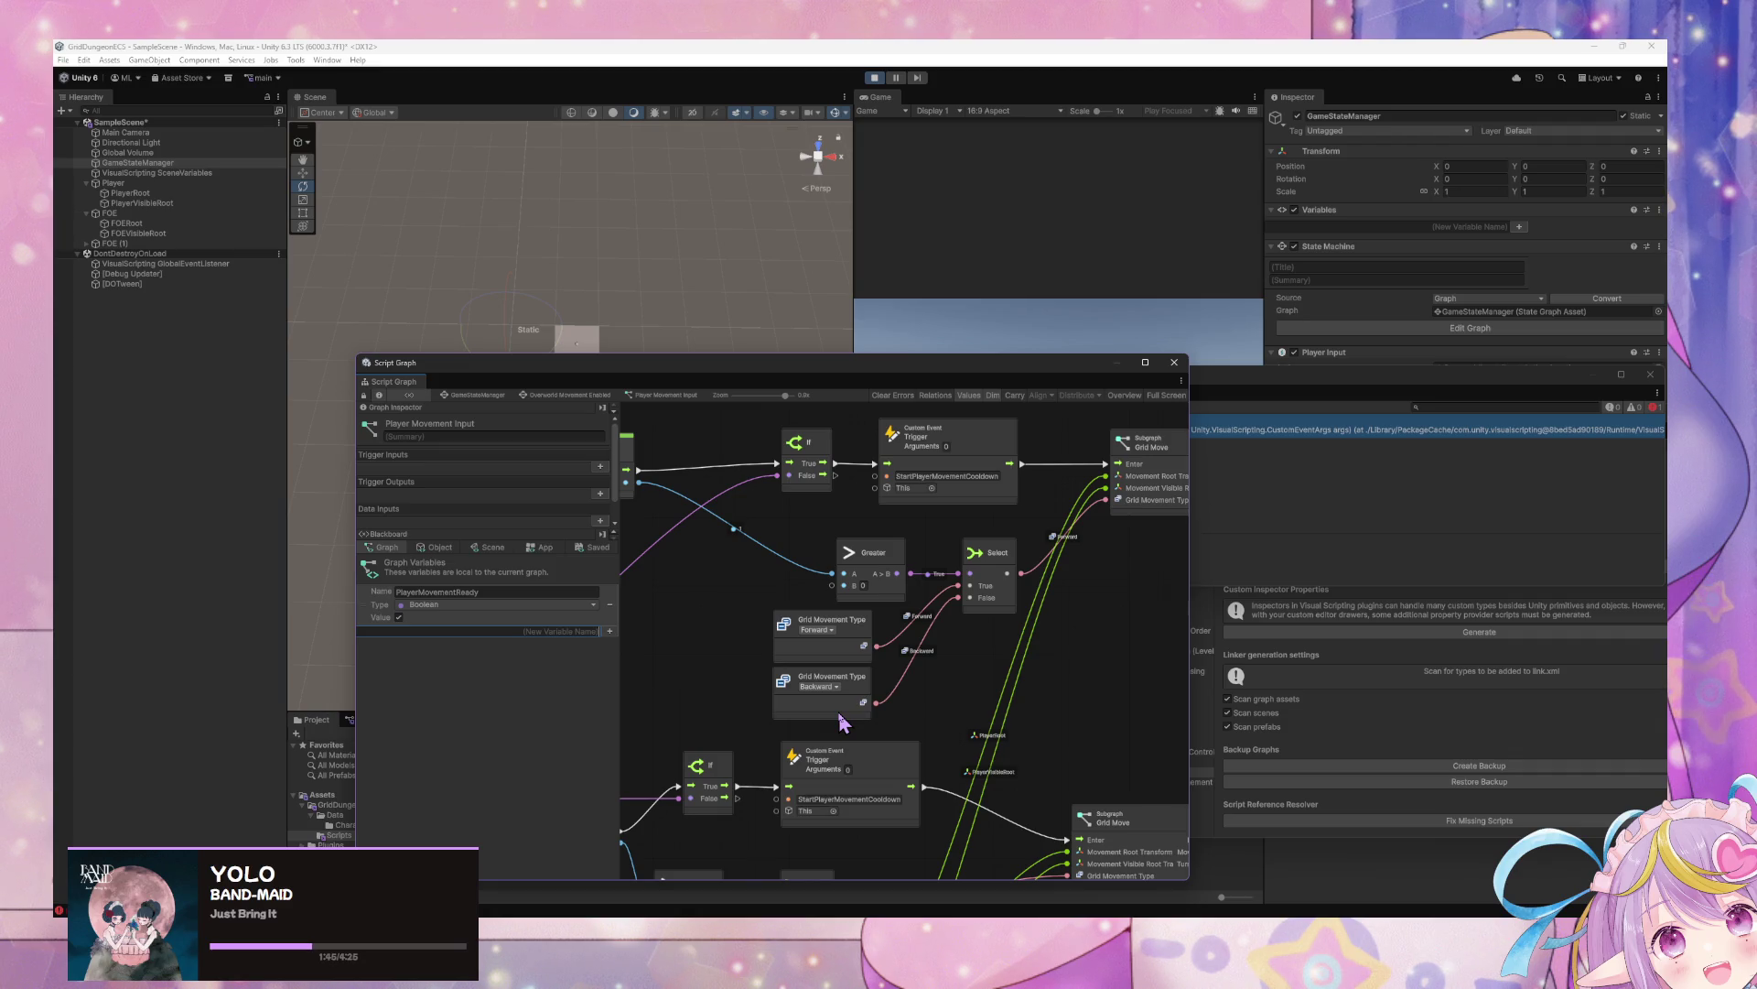
scroll(856, 699, "down", 2)
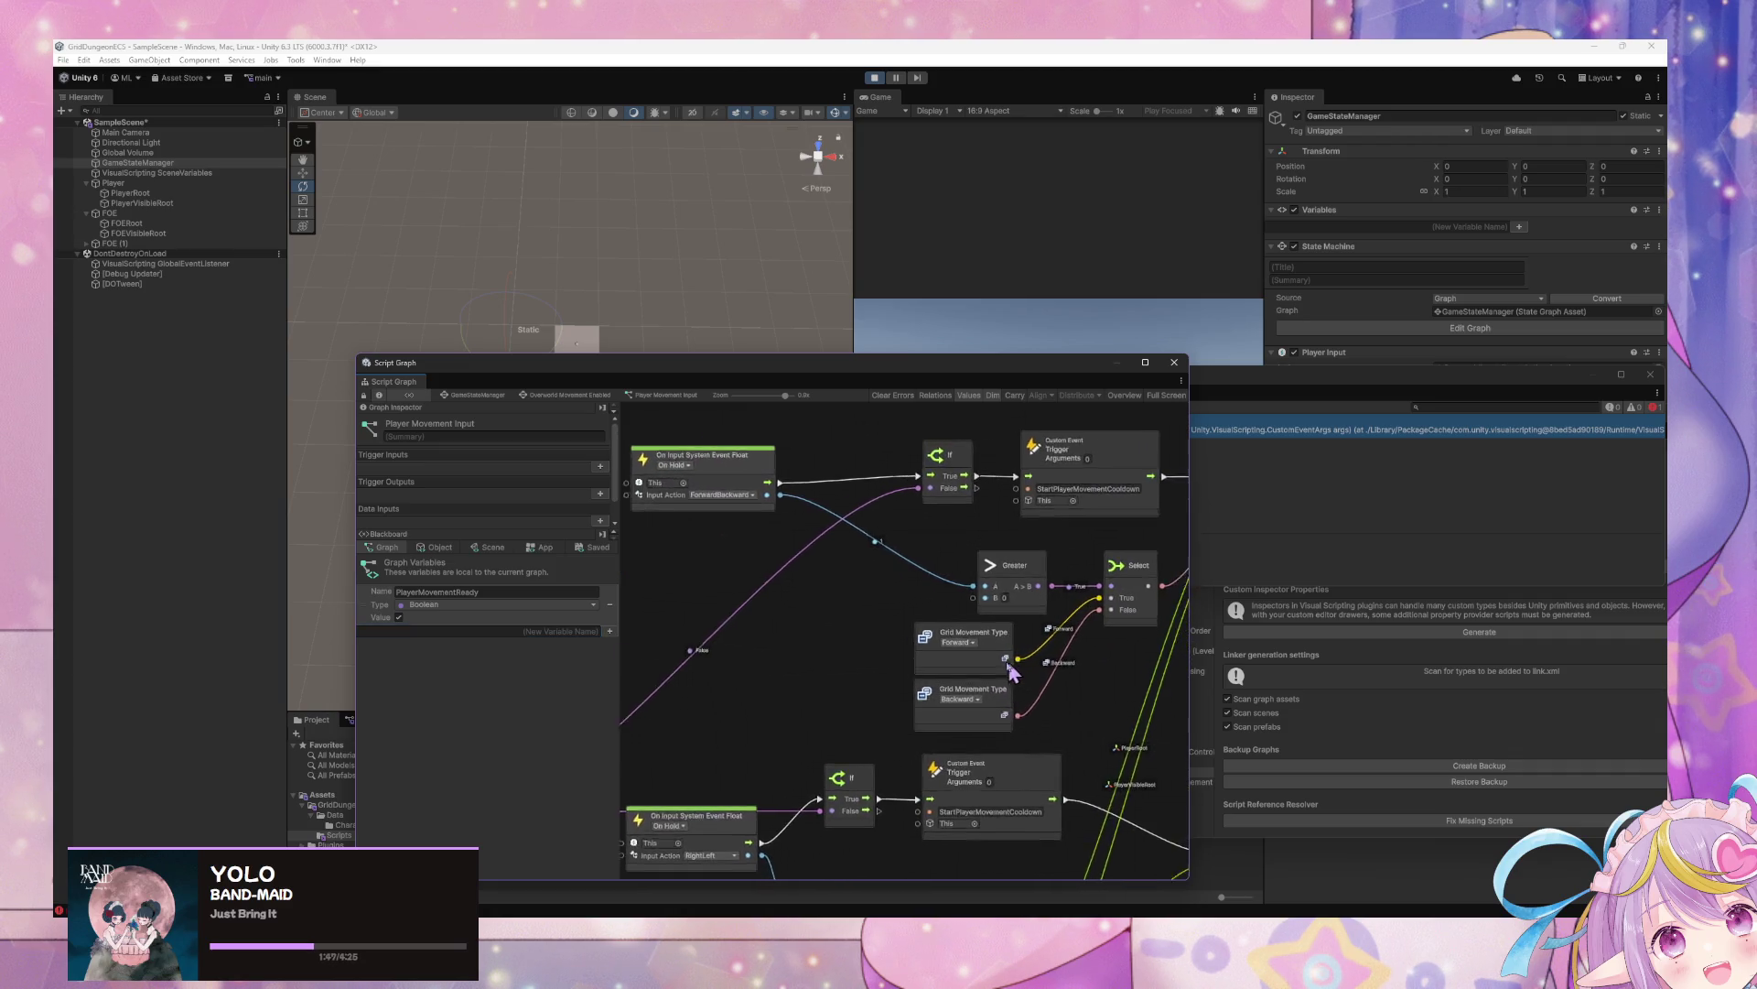
scroll(885, 703, "down", 6)
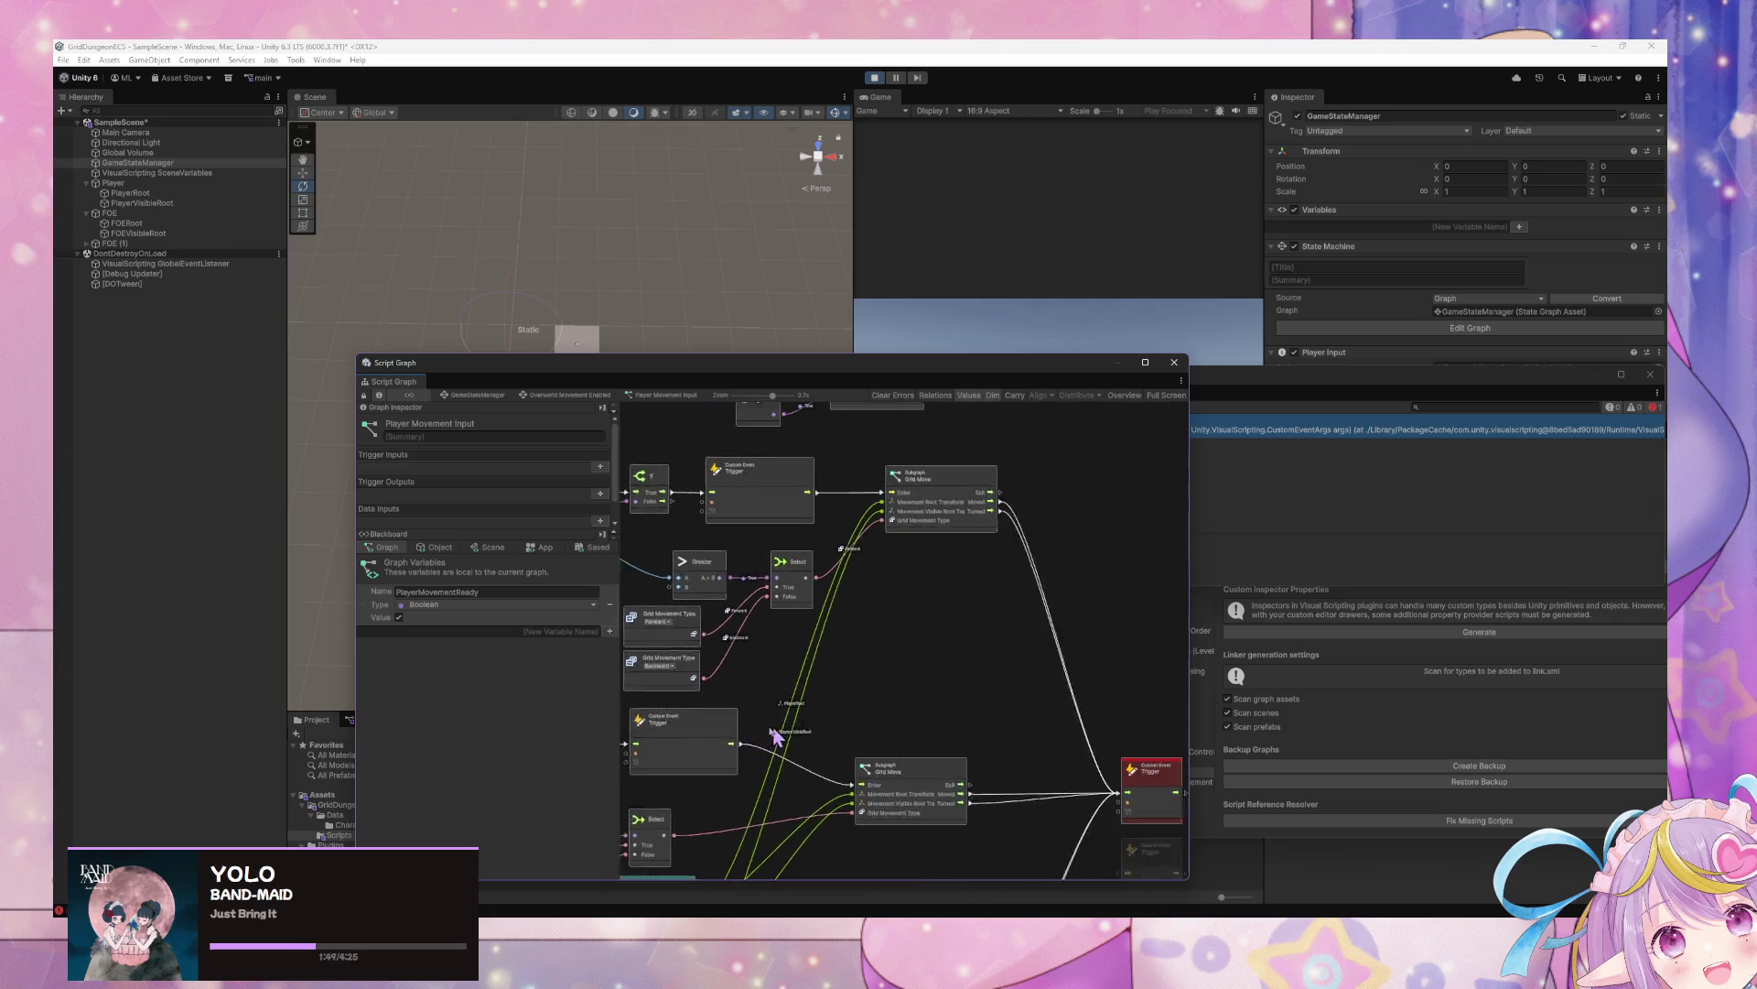
scroll(916, 677, "down", 3)
mouse_move(1103, 796)
left_mouse_down()
mouse_move(1003, 700)
mouse_move(1016, 710)
left_mouse_up()
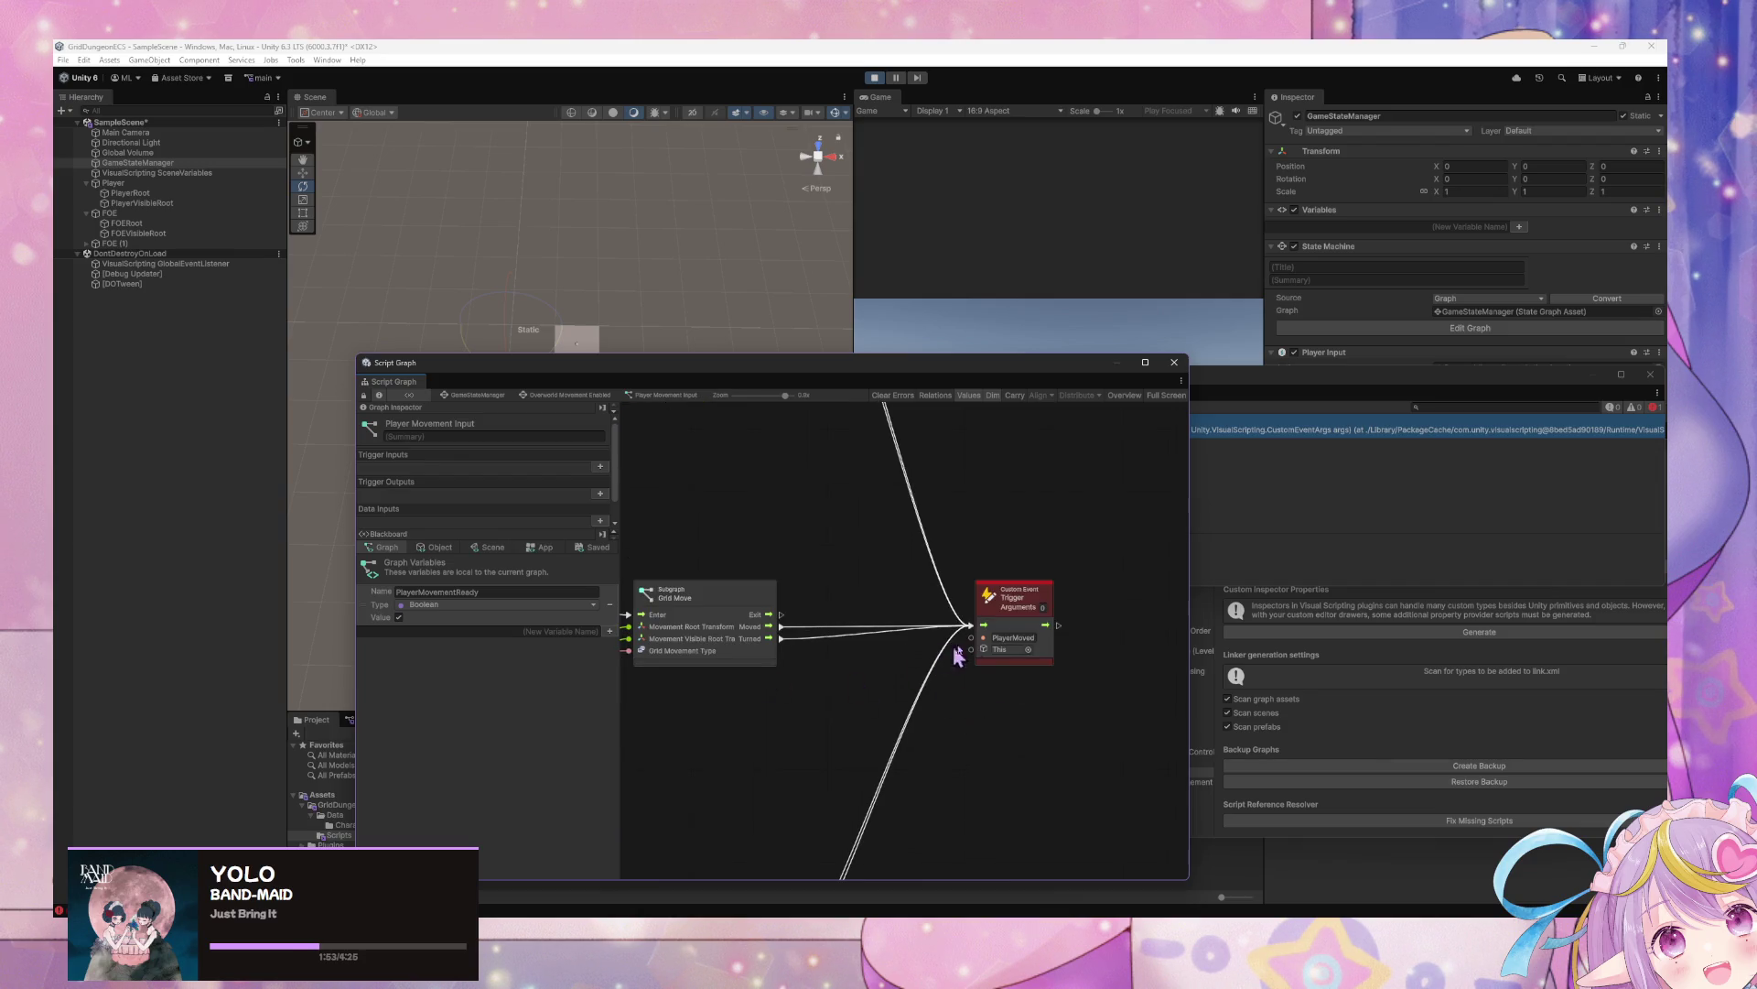
left_click(1016, 617)
scroll(861, 586, "up", 3)
scroll(864, 527, "down", 3)
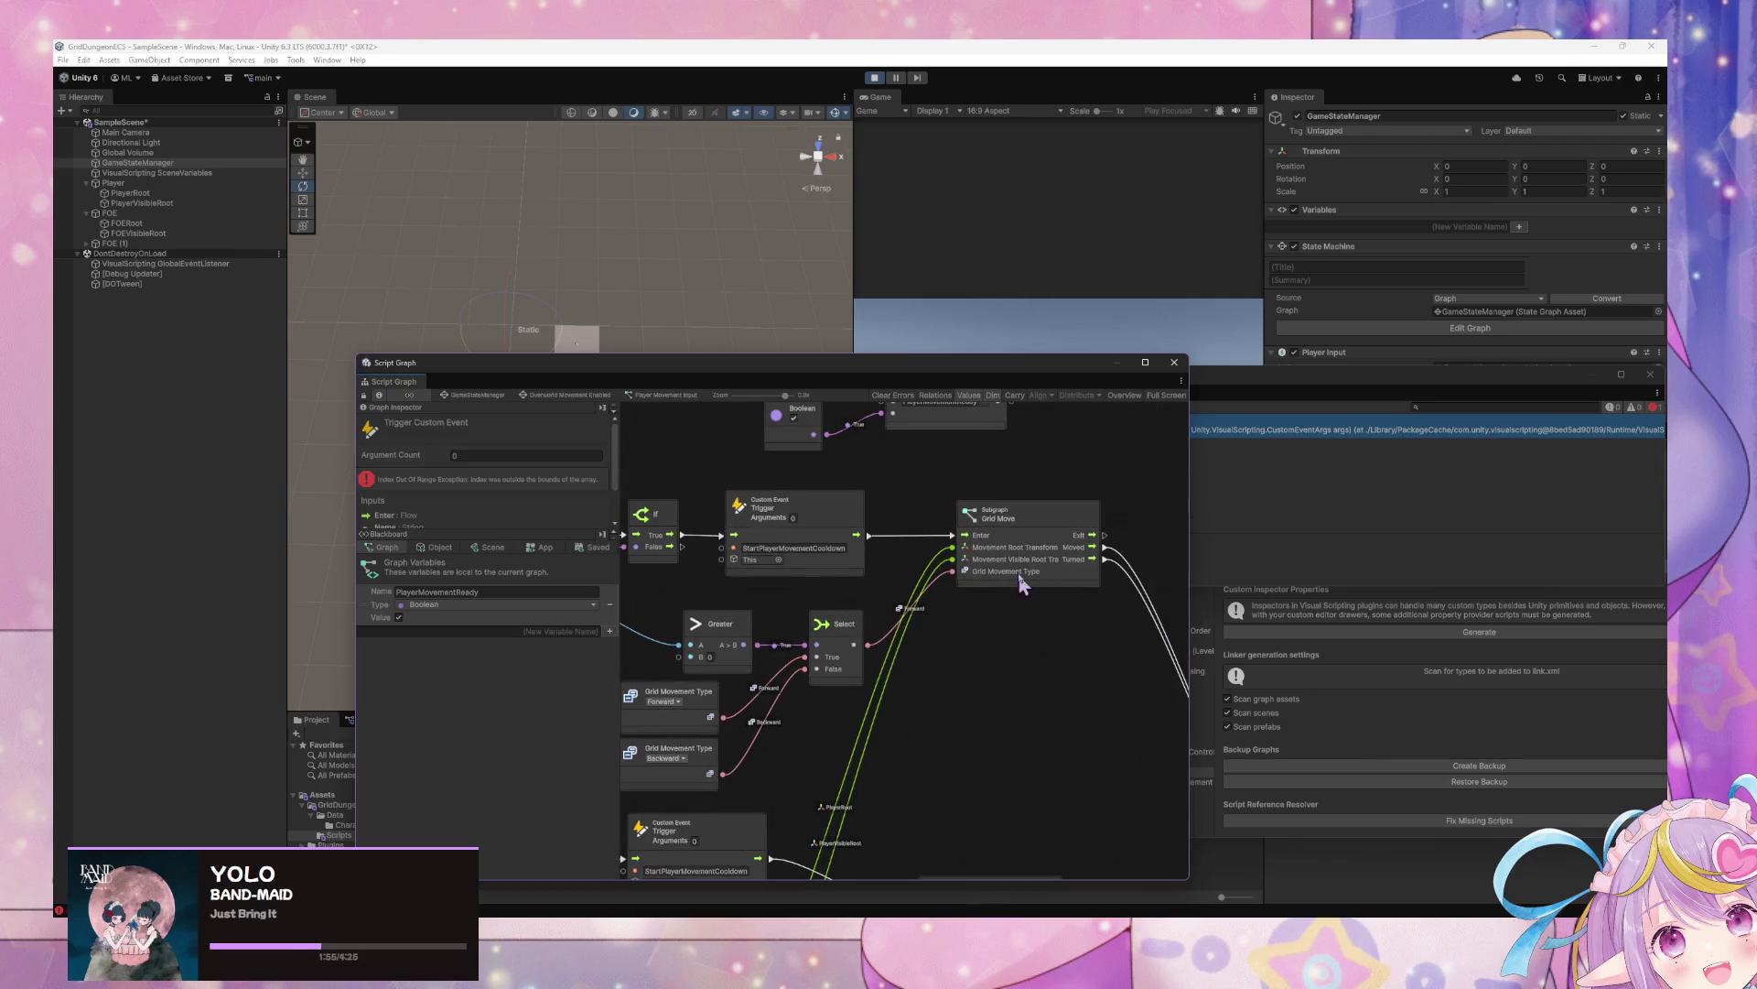
Inspect the Grid Move subgraph node and nudge the StartPlayerMovementCooldown event node up-left
left_click(1018, 560)
scroll(1007, 517, "up", 3)
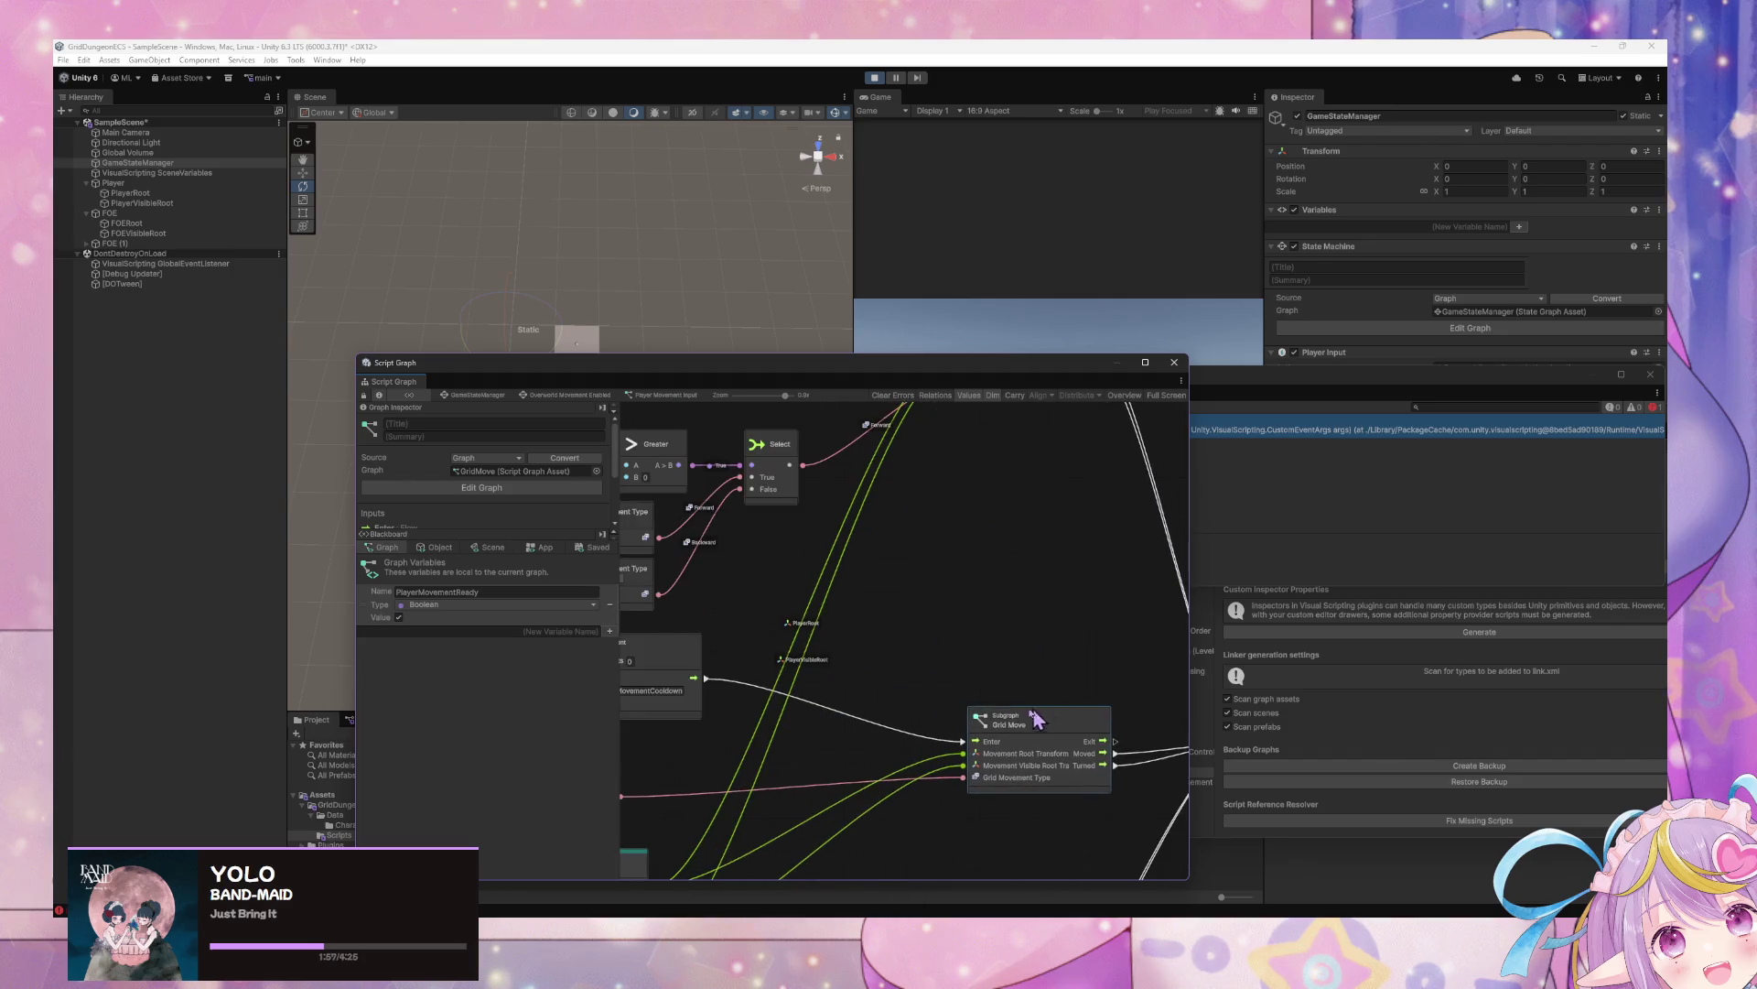
scroll(1007, 641, "down", 3)
scroll(1011, 733, "up", 3)
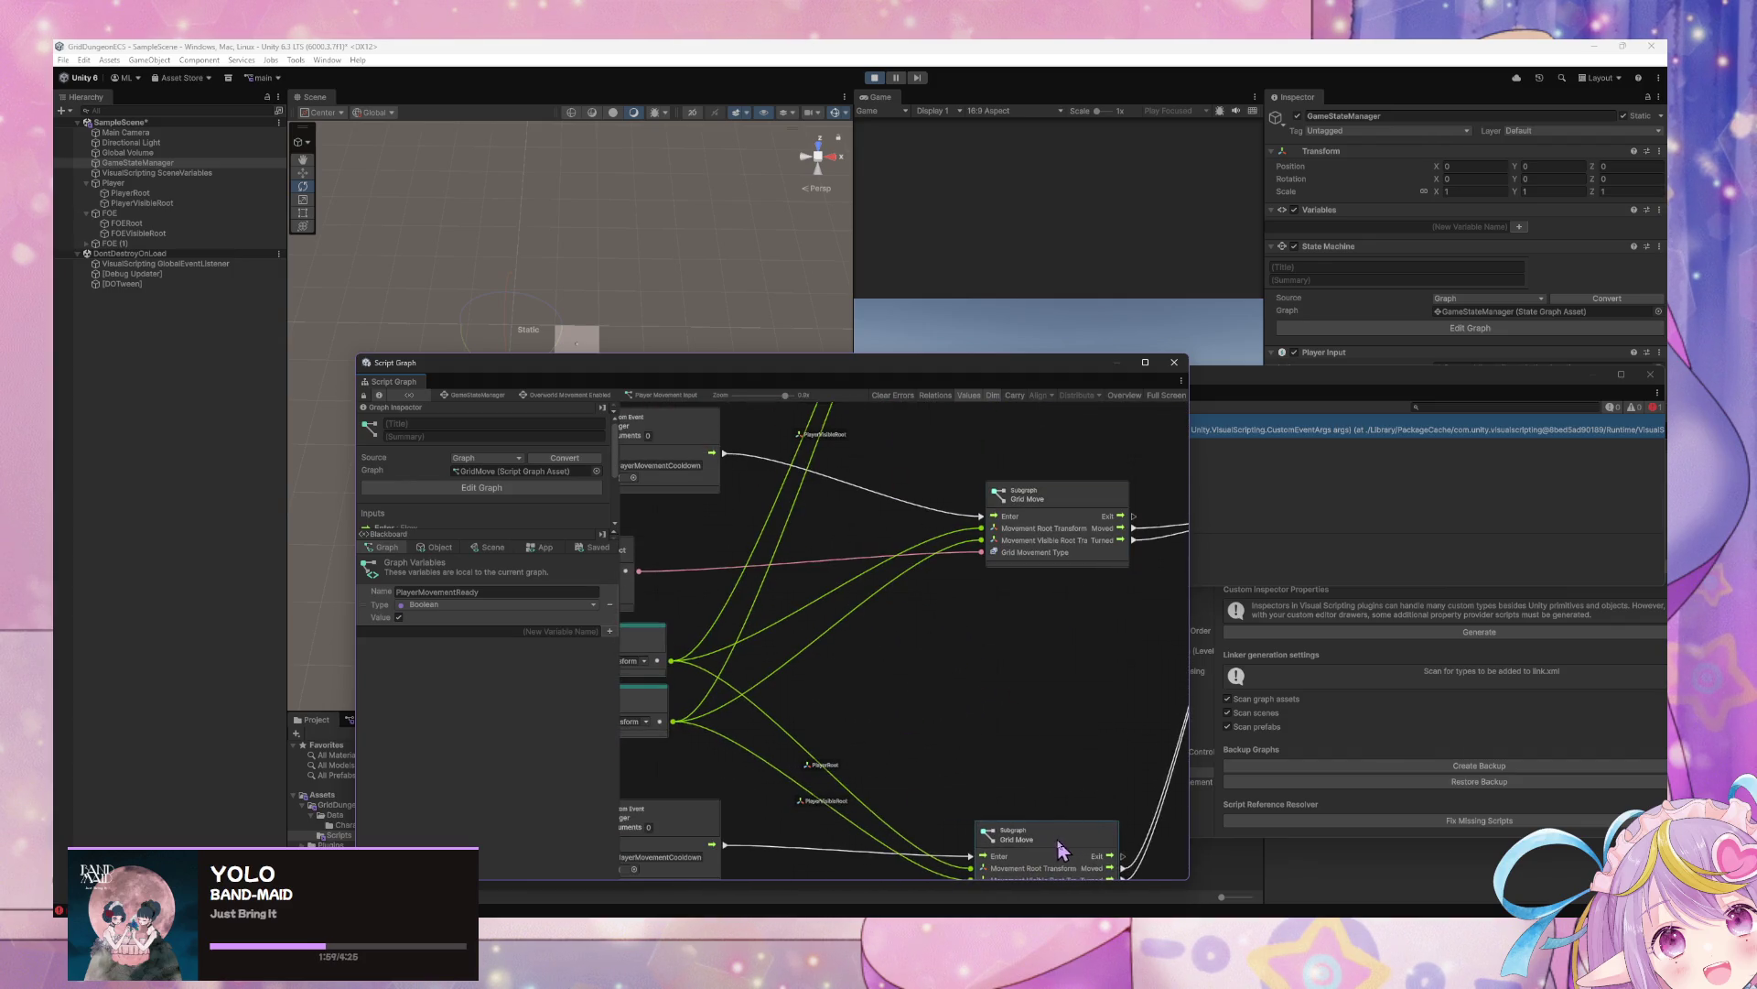
scroll(998, 833, "down", 3)
scroll(900, 679, "up", 3)
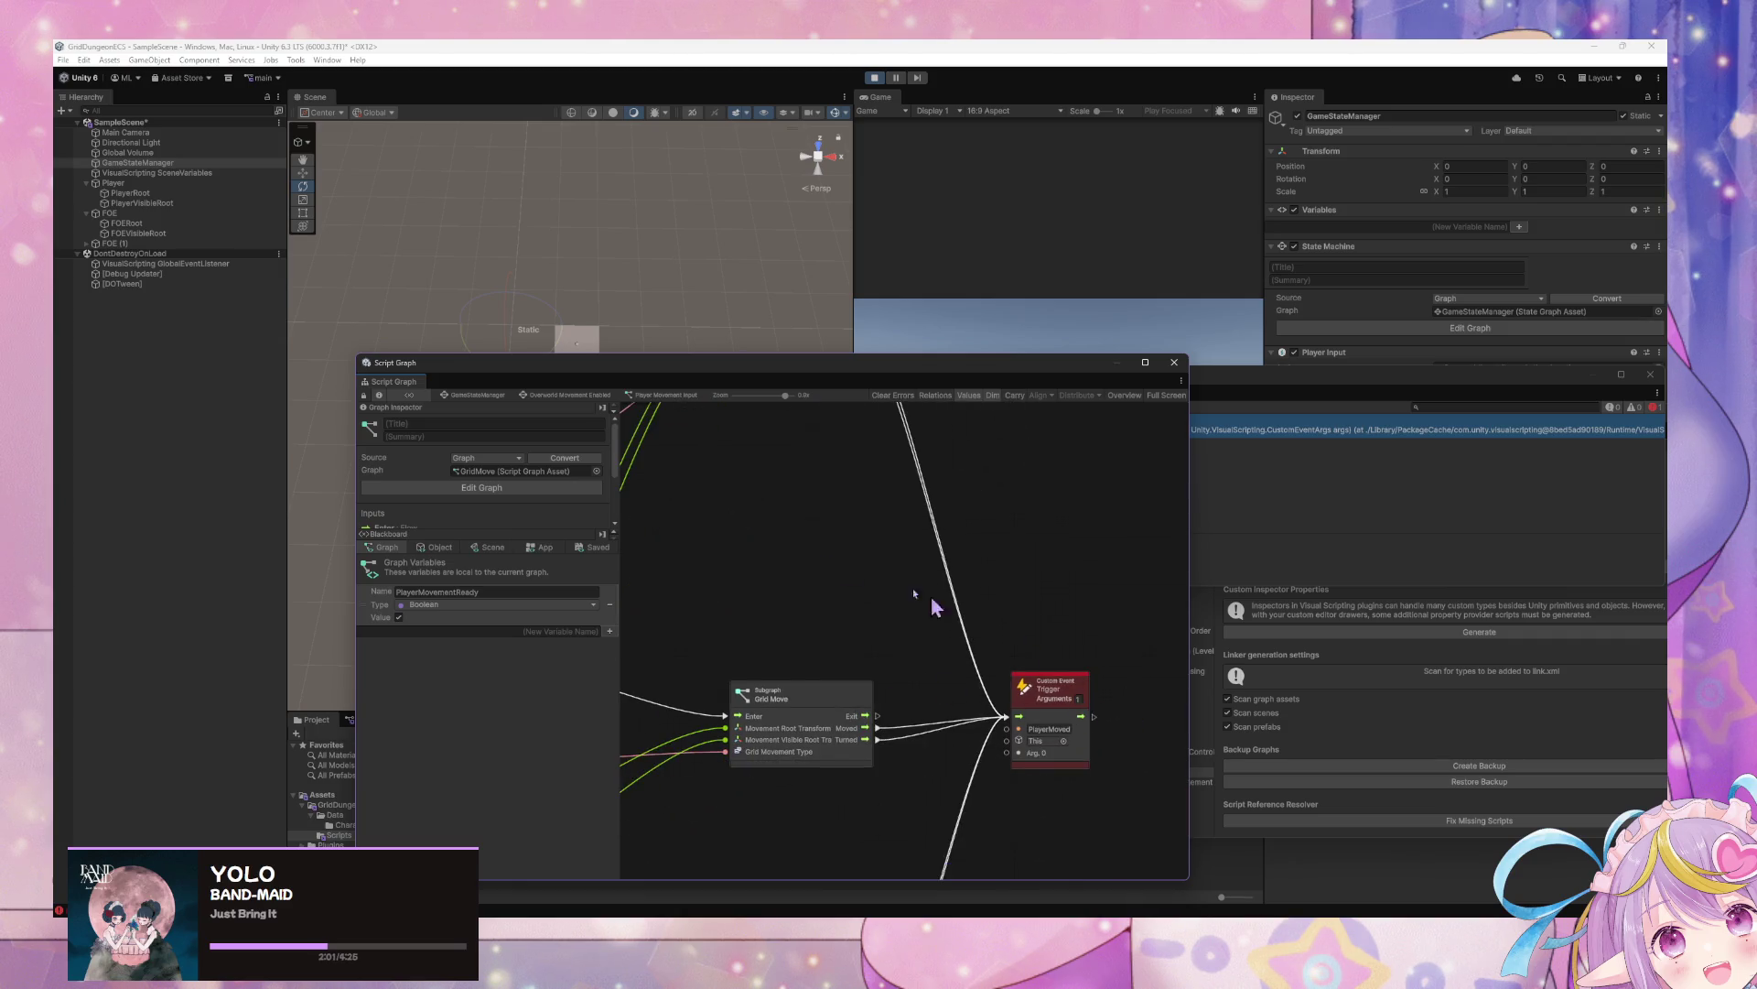
scroll(930, 596, "down", 3)
scroll(1052, 745, "up", 3)
left_click(813, 521)
left_click_drag(813, 522, 797, 511)
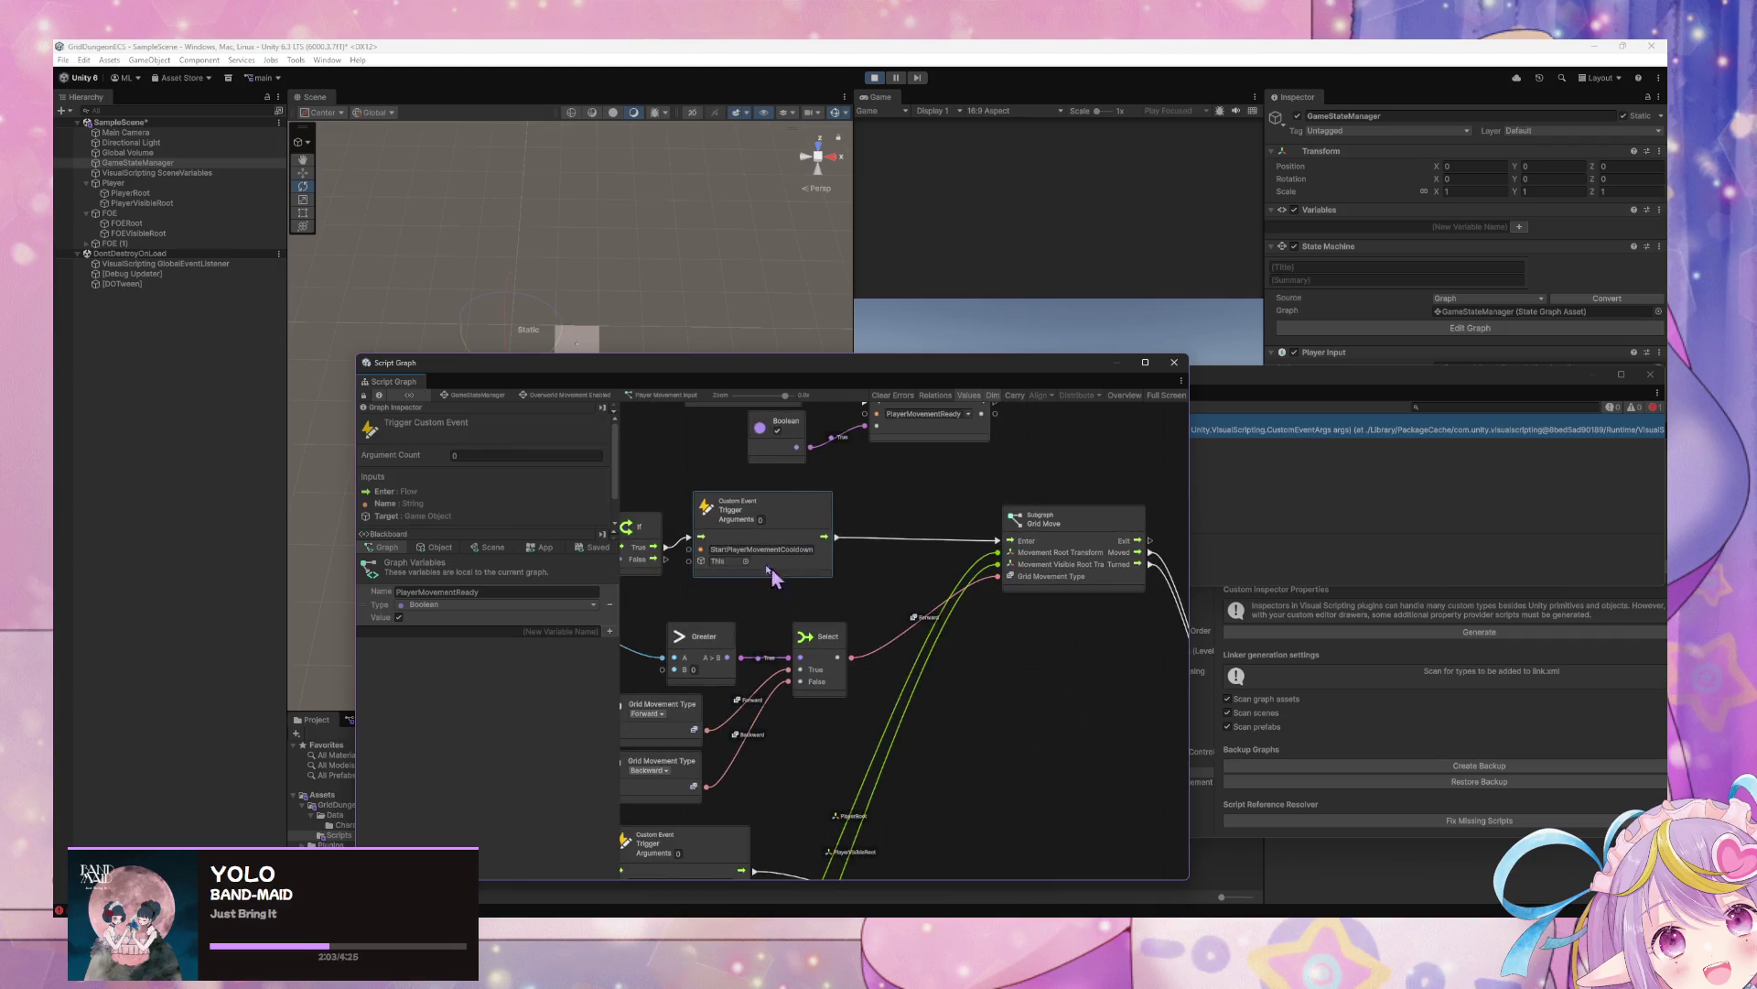
scroll(979, 631, "left", 2)
right_click(1102, 678)
type("PlayerLastMovementT")
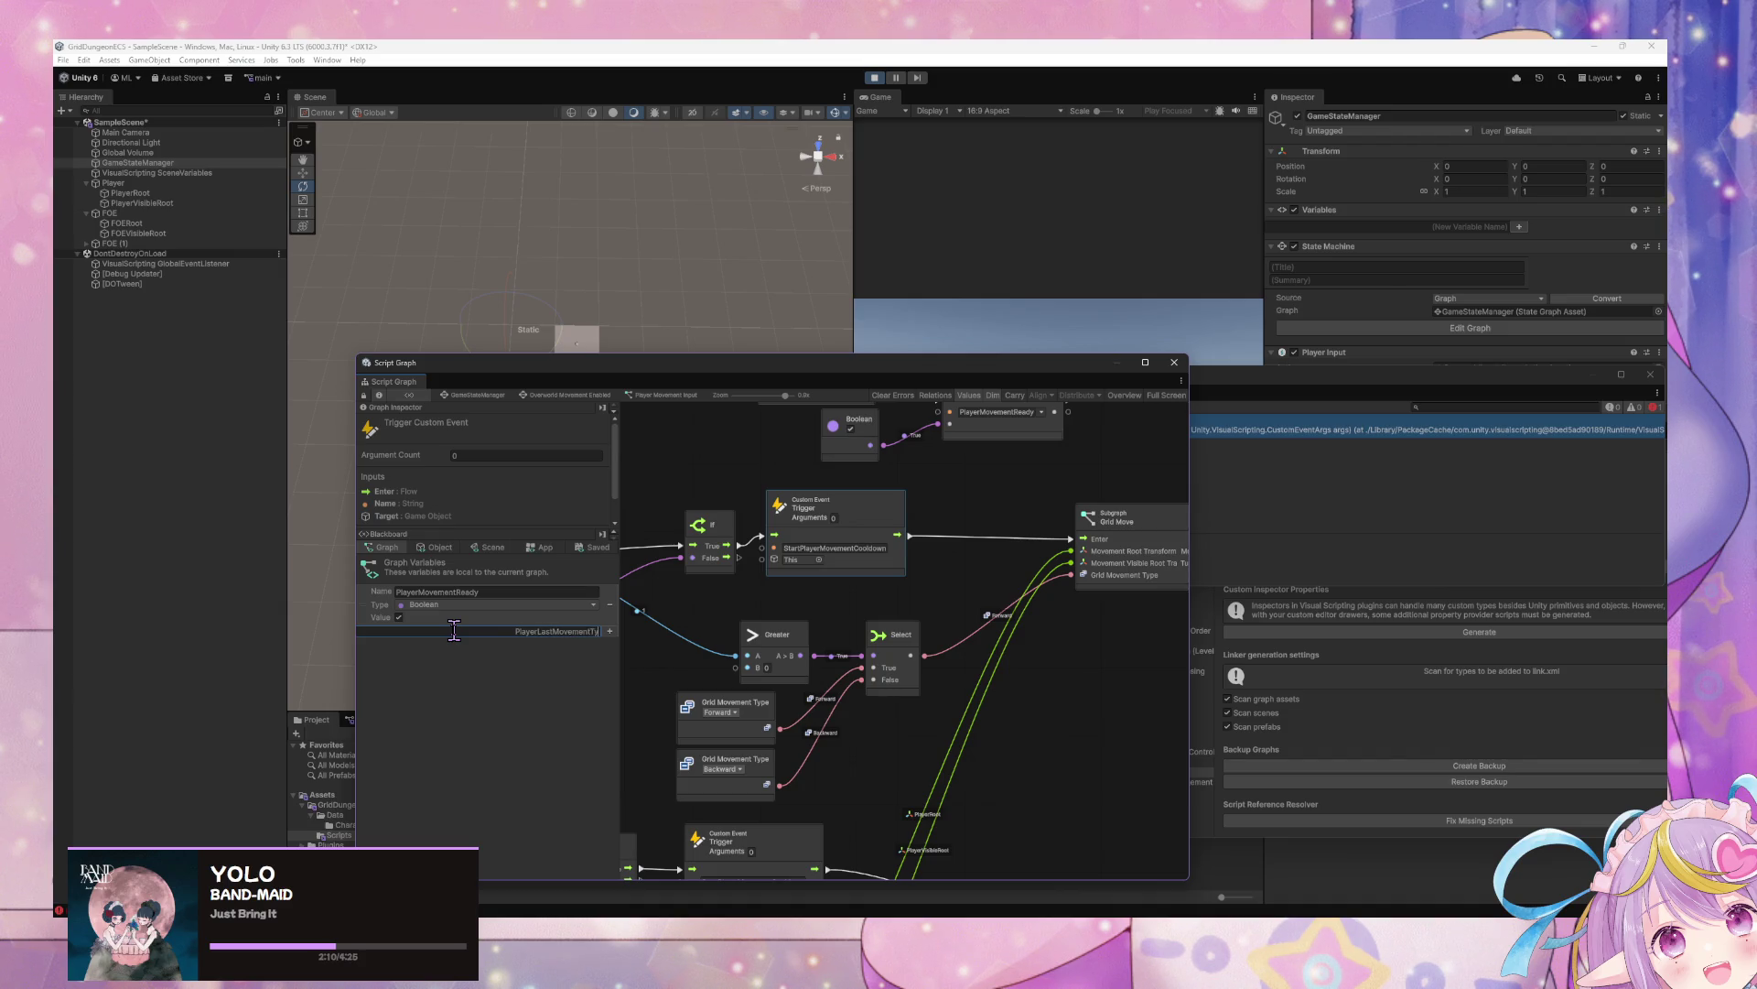
Exit Play mode and add a graph variable named PlayerLastGridMovementType
type("pe")
key("Return")
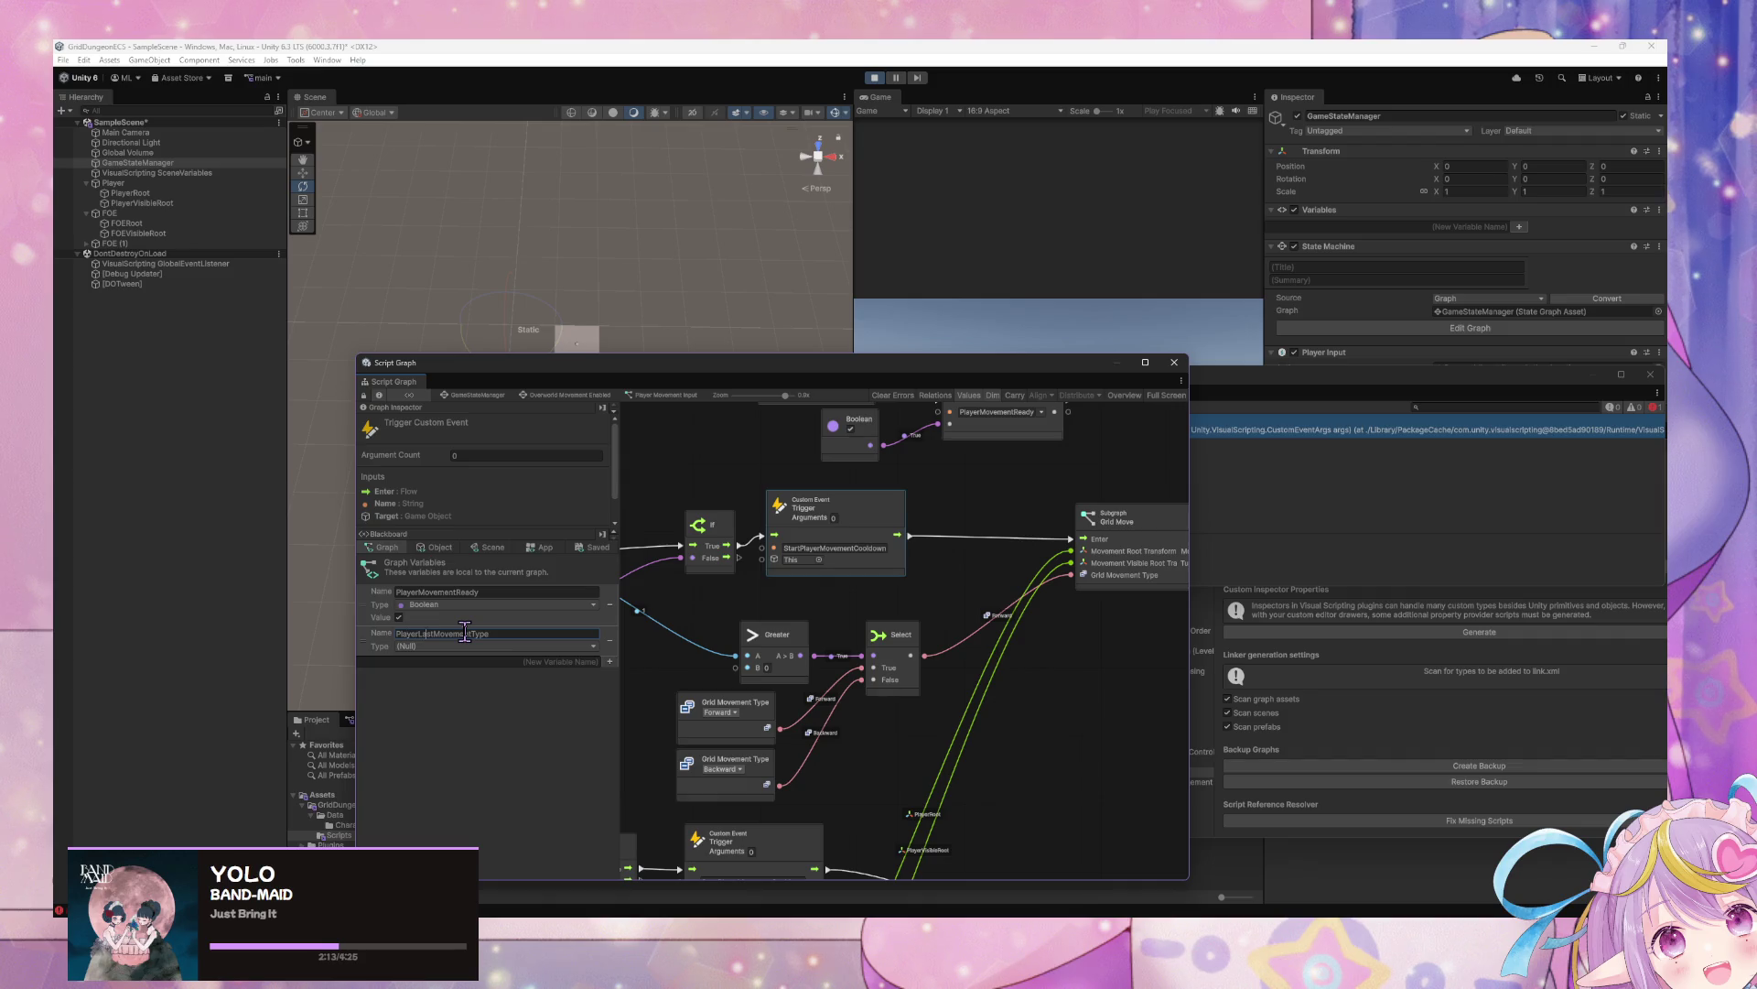
left_click(874, 78)
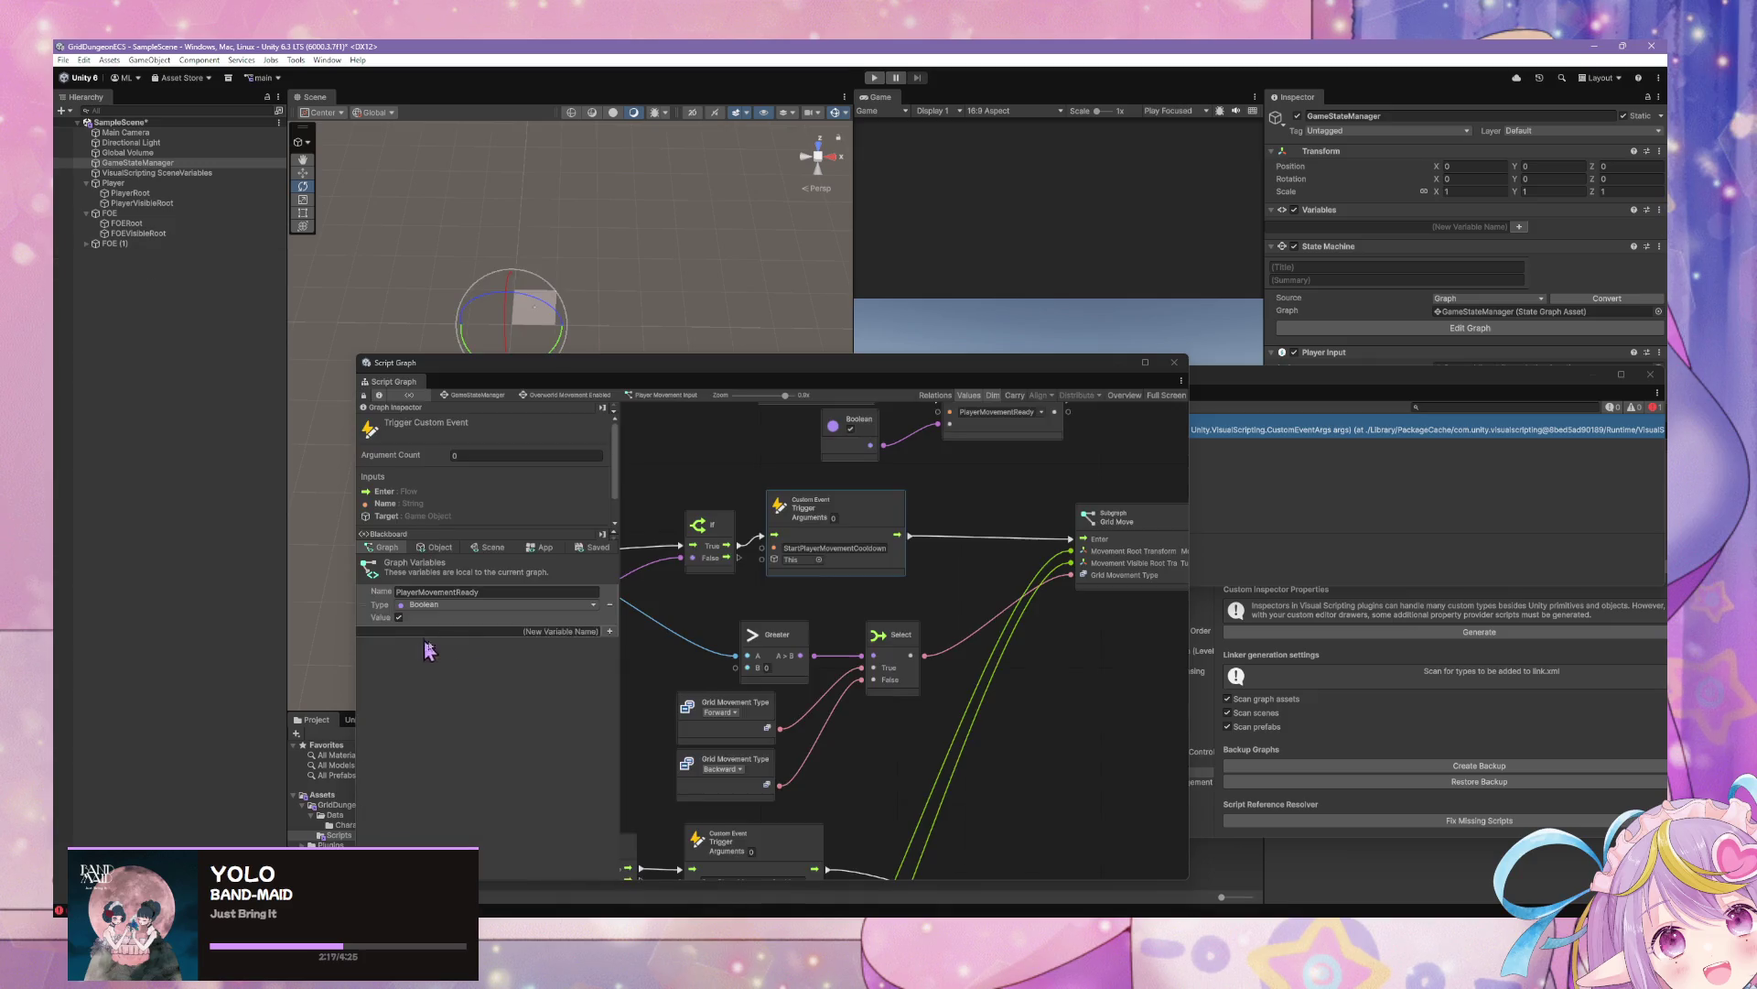
left_click(522, 631)
type("PlayerLastGridMovement")
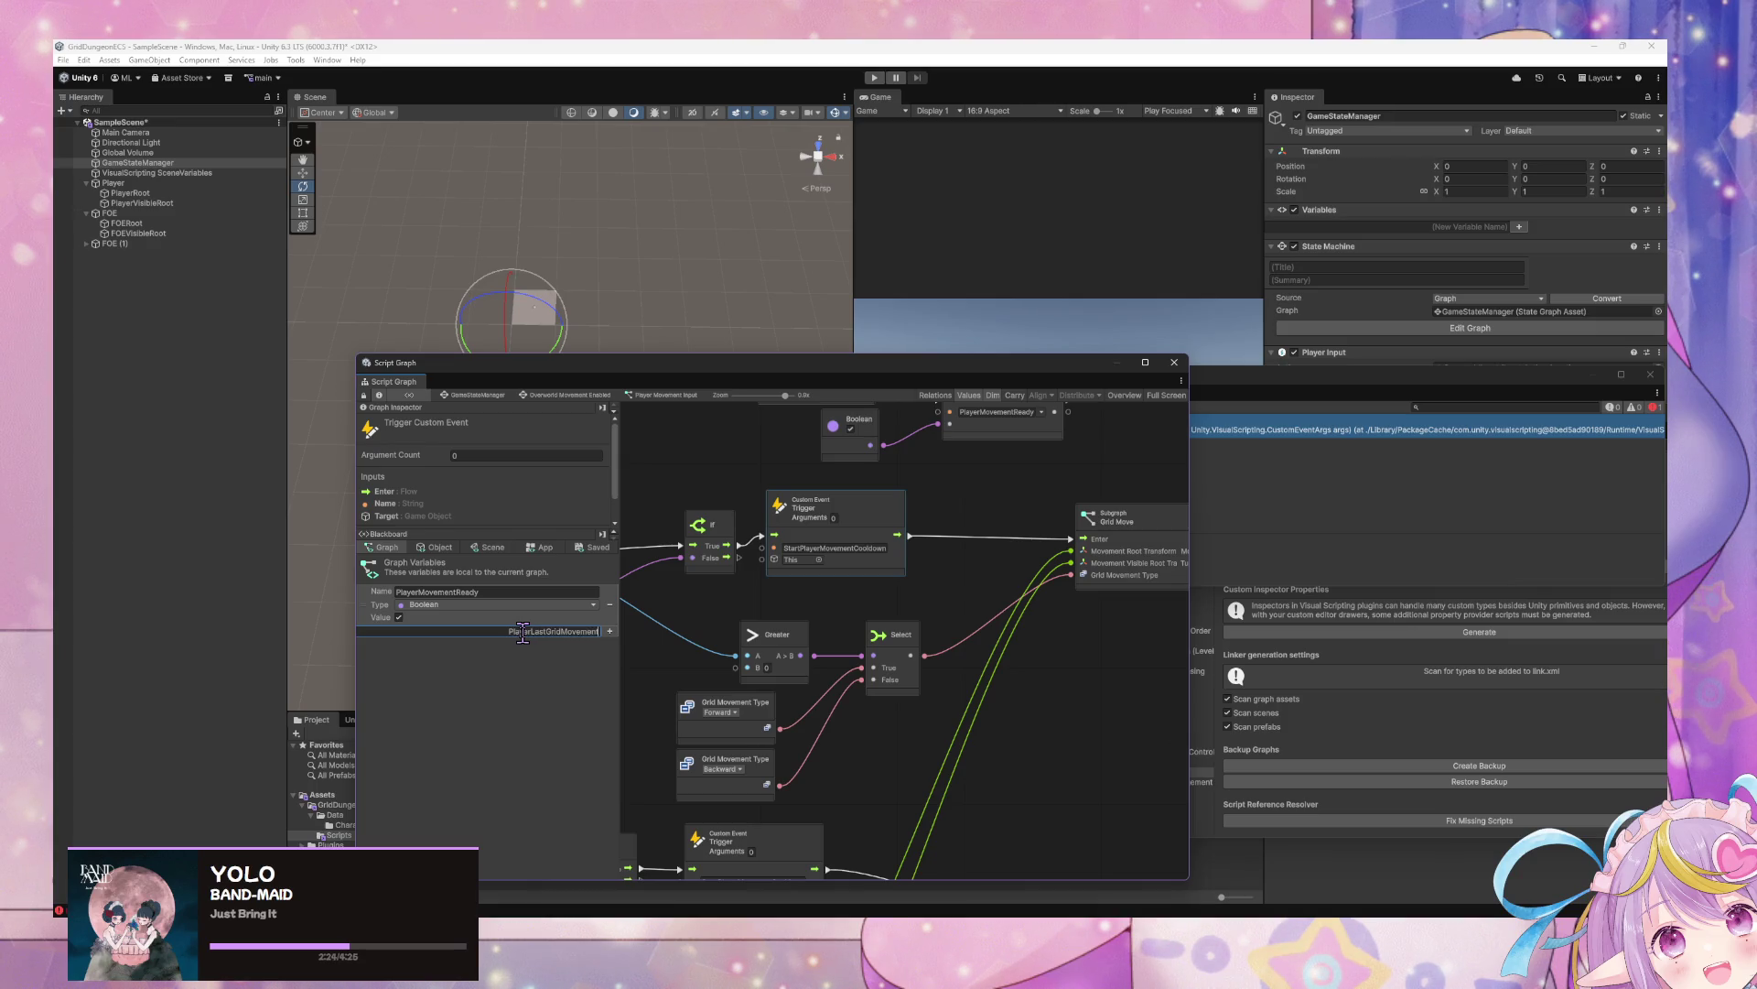
type("Type")
key("Return")
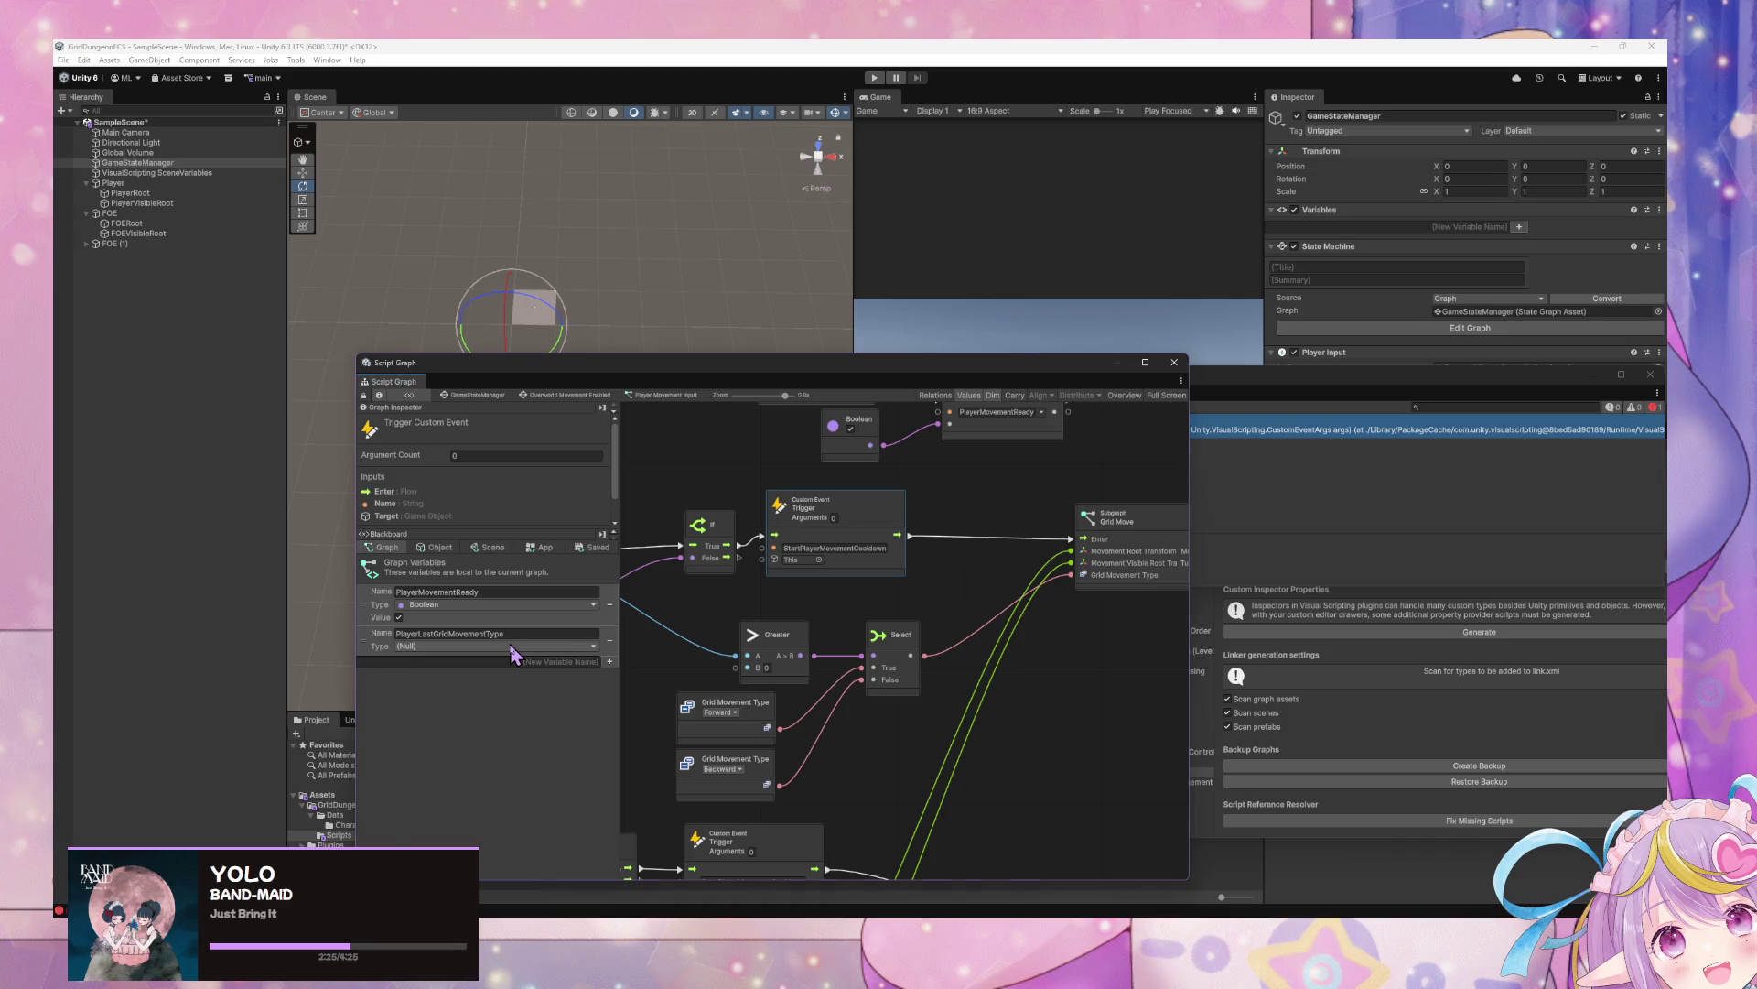
Set the variable's type to Grid Movement Type and its default value to Wait
left_click(512, 645)
type("grid move")
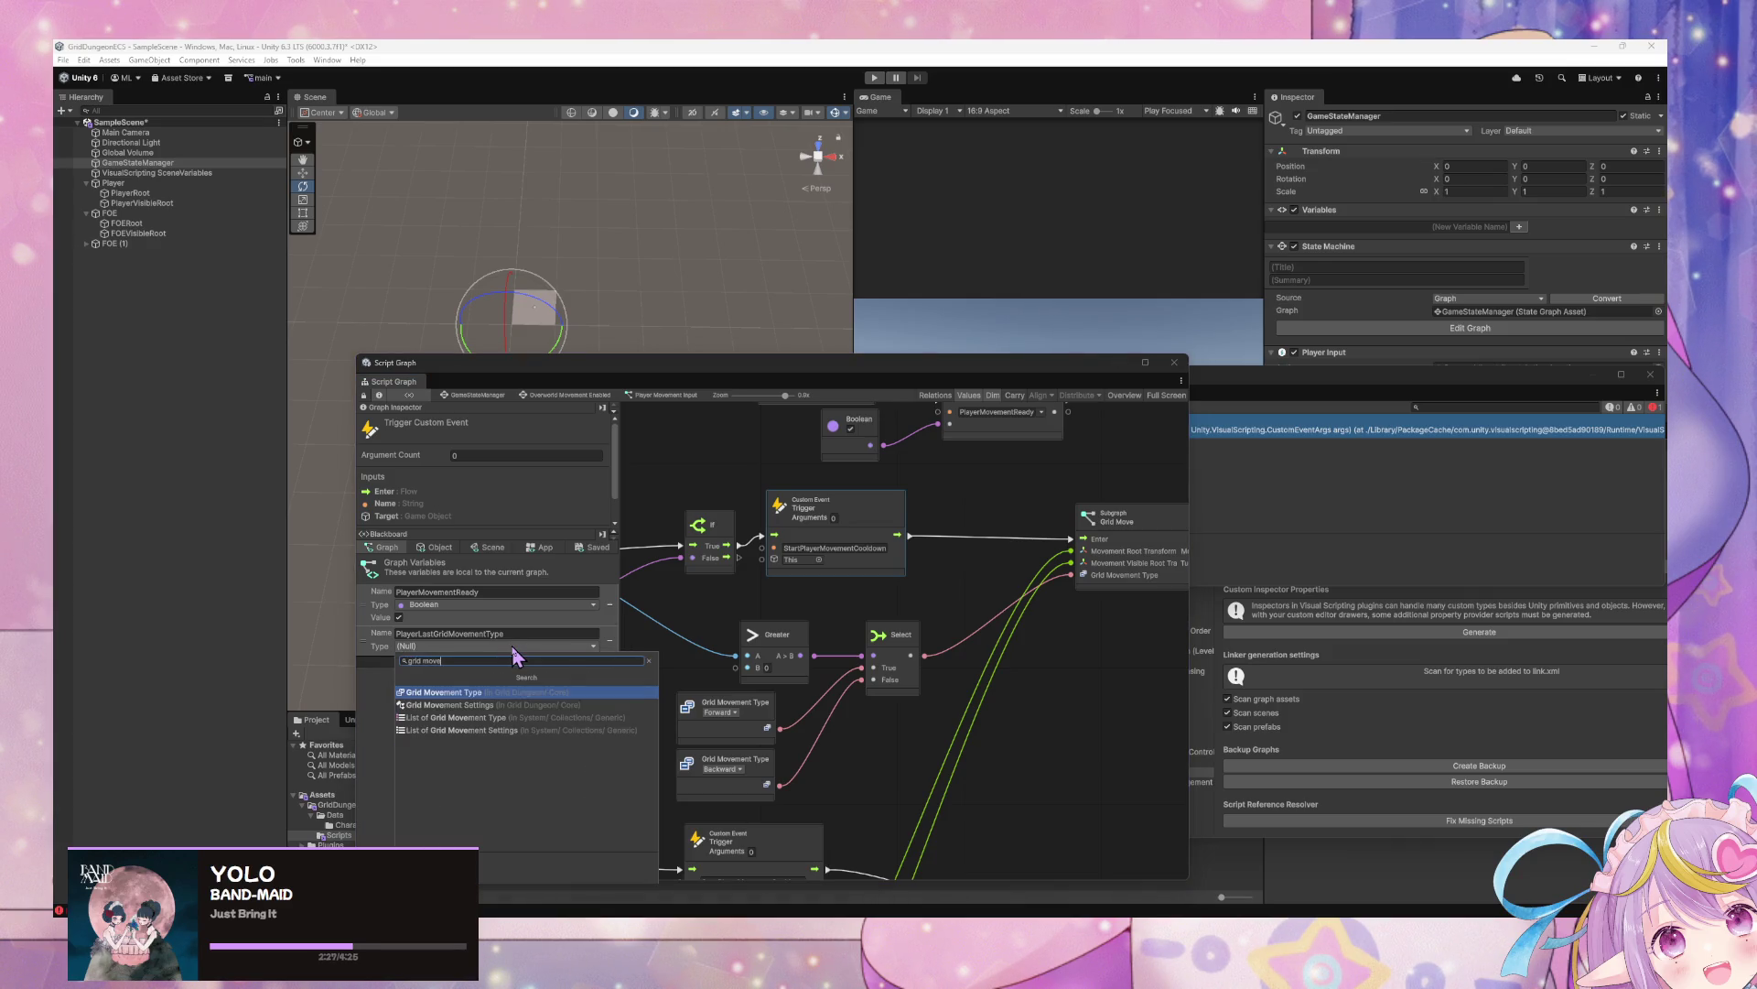
key("Return")
left_click(413, 659)
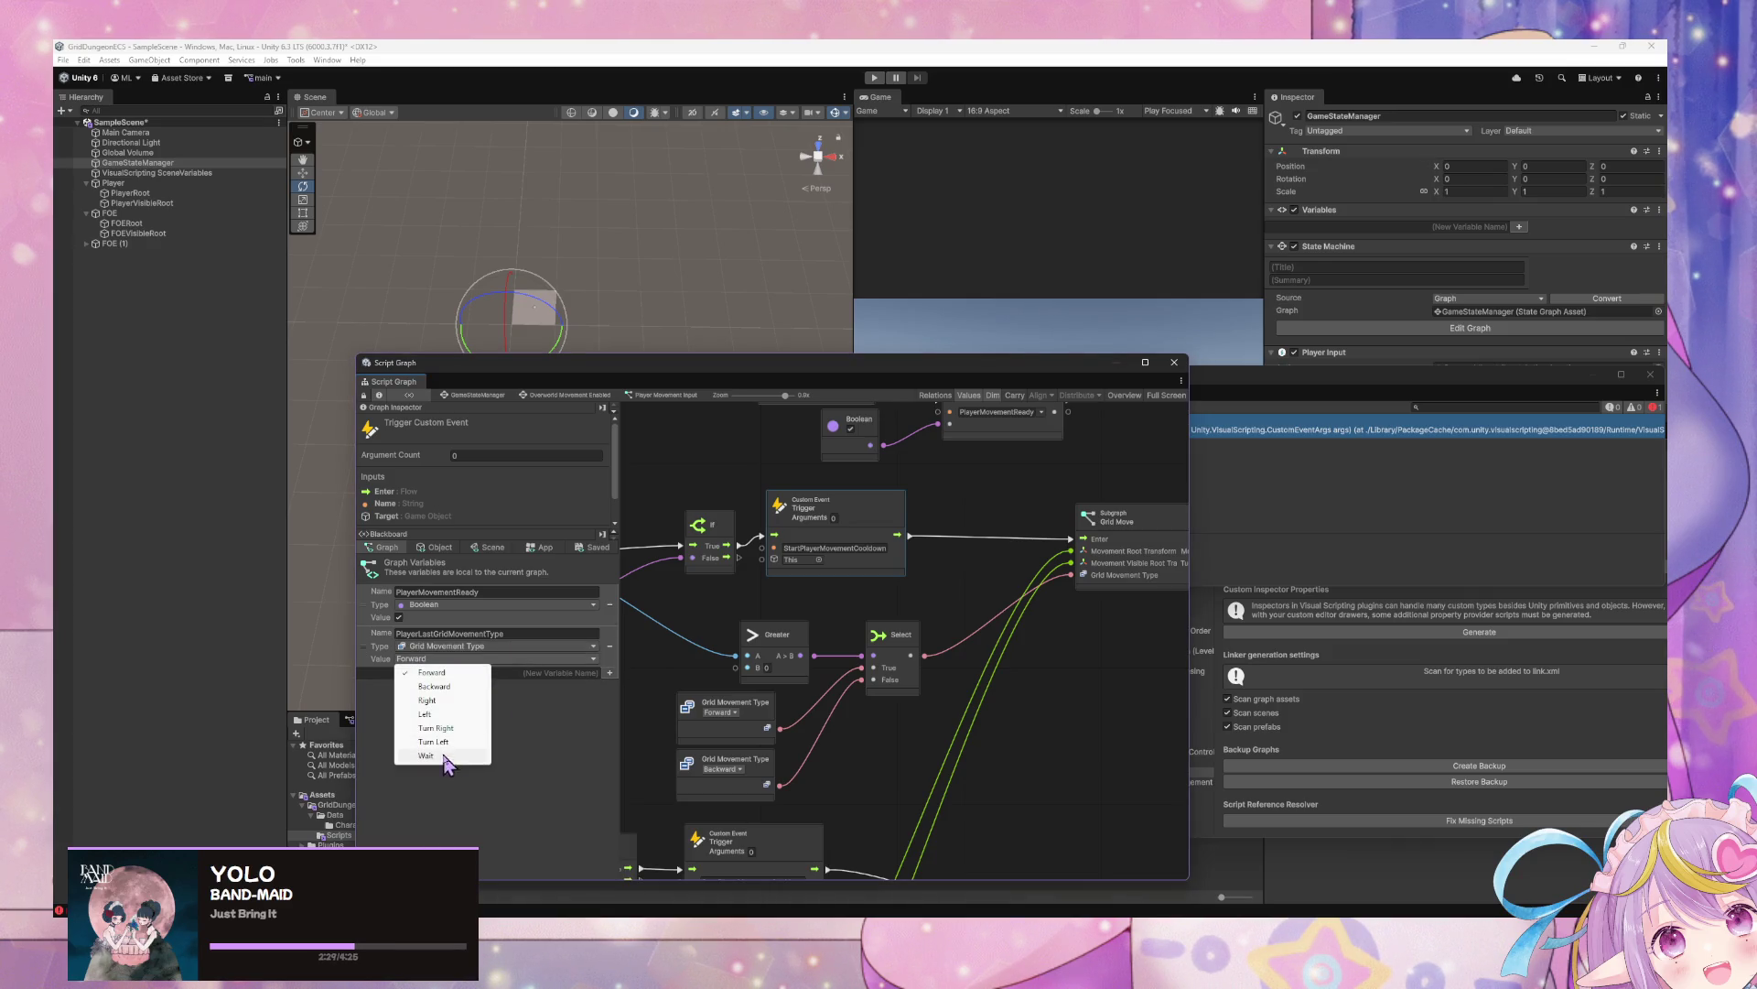
left_click(444, 758)
mouse_move(977, 691)
left_mouse_down()
mouse_move(956, 805)
mouse_move(1036, 780)
mouse_move(1043, 869)
mouse_move(1012, 785)
left_mouse_up()
left_click_drag(888, 787, 996, 718)
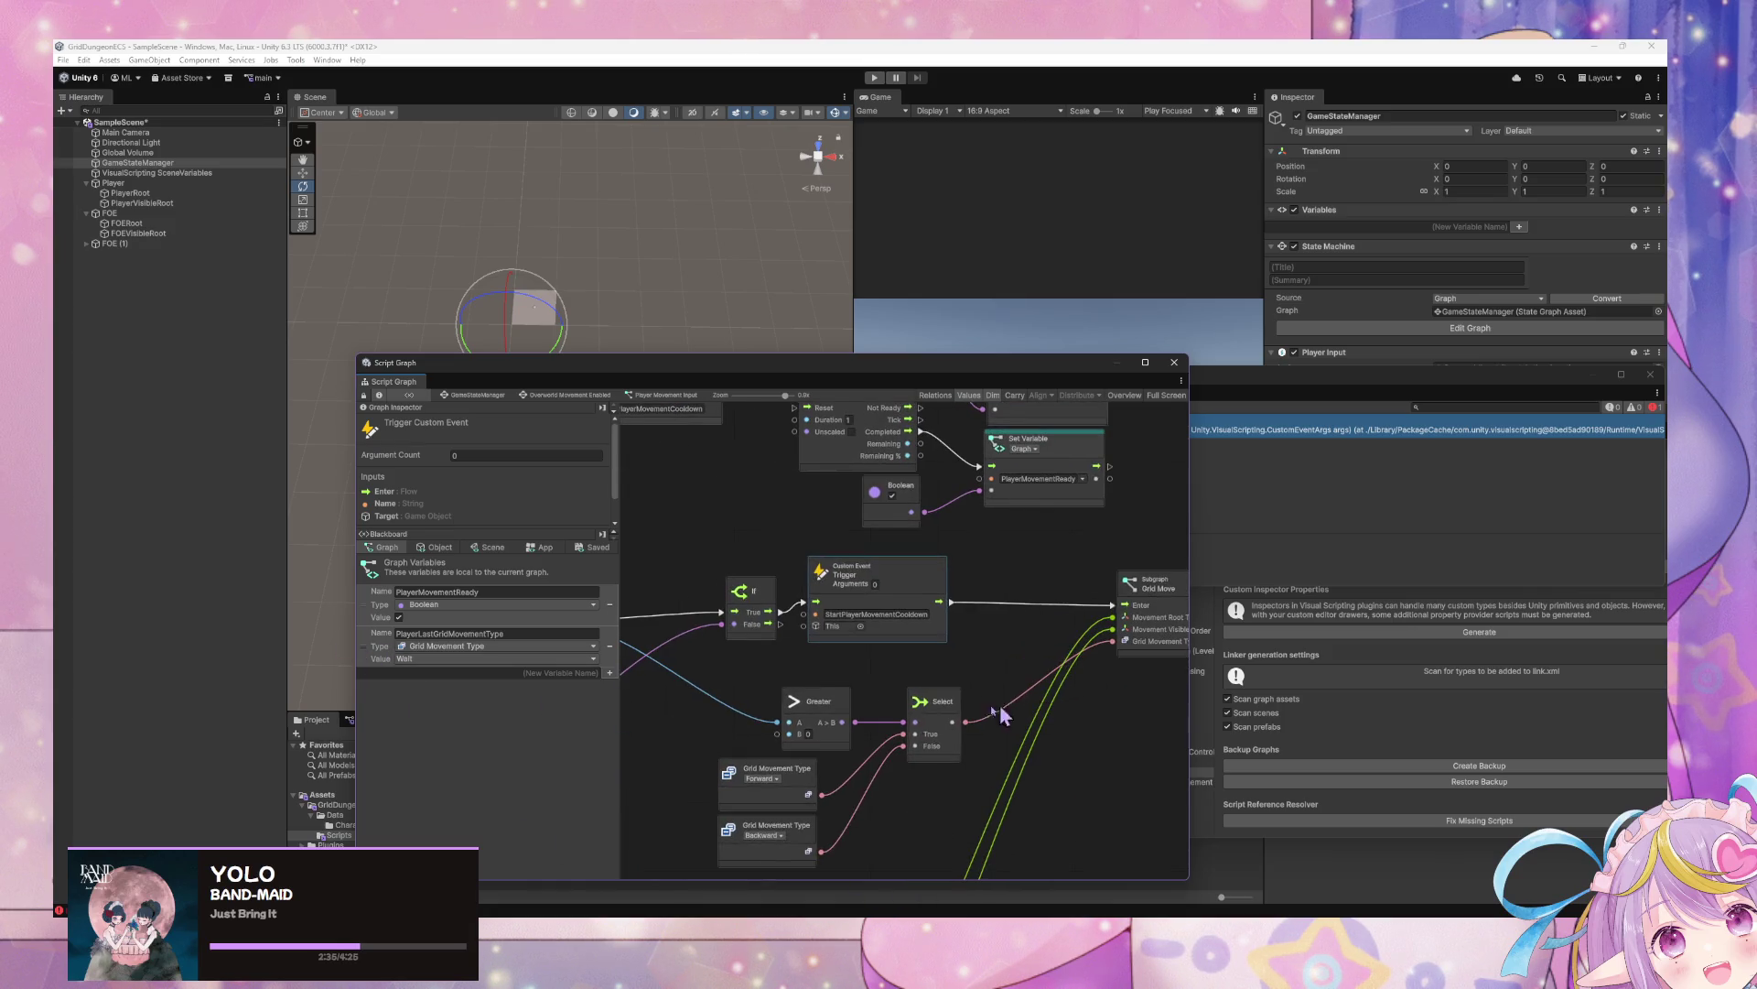
left_click_drag(961, 638, 935, 559)
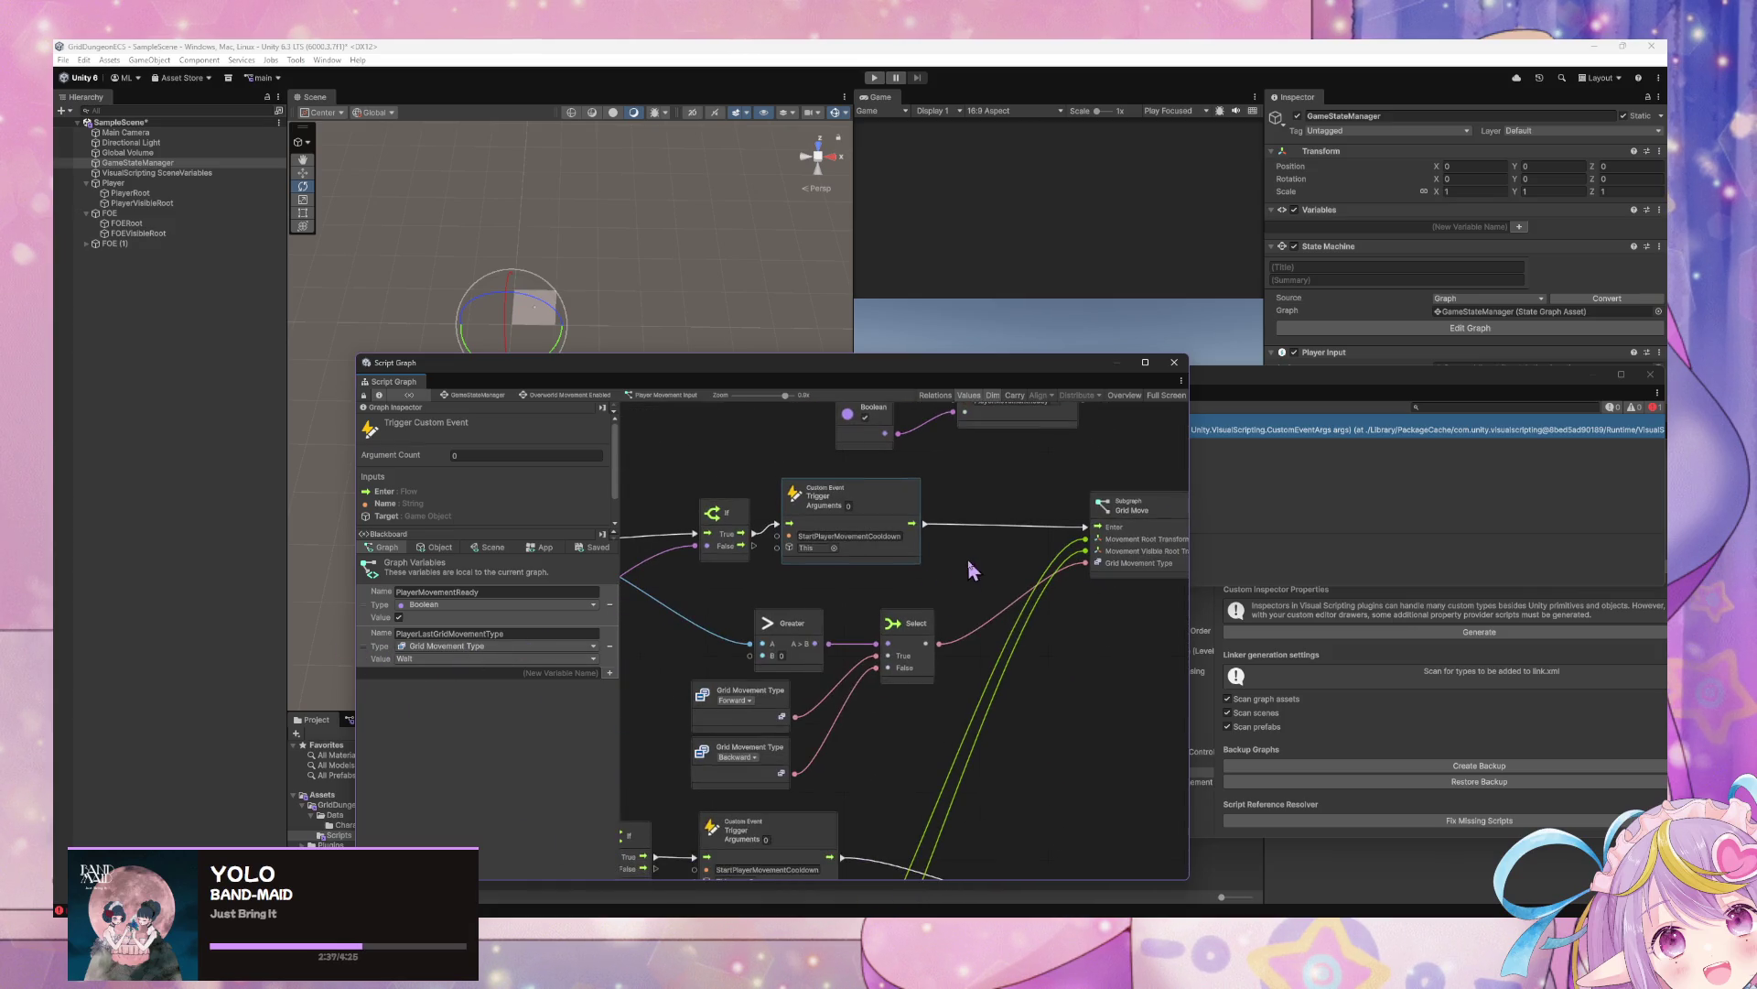
Add a Set Variable node for PlayerLastGridMovementType before the upper Grid Move, with Select feeding its value
right_click(968, 560)
left_click(1016, 569)
type("sa")
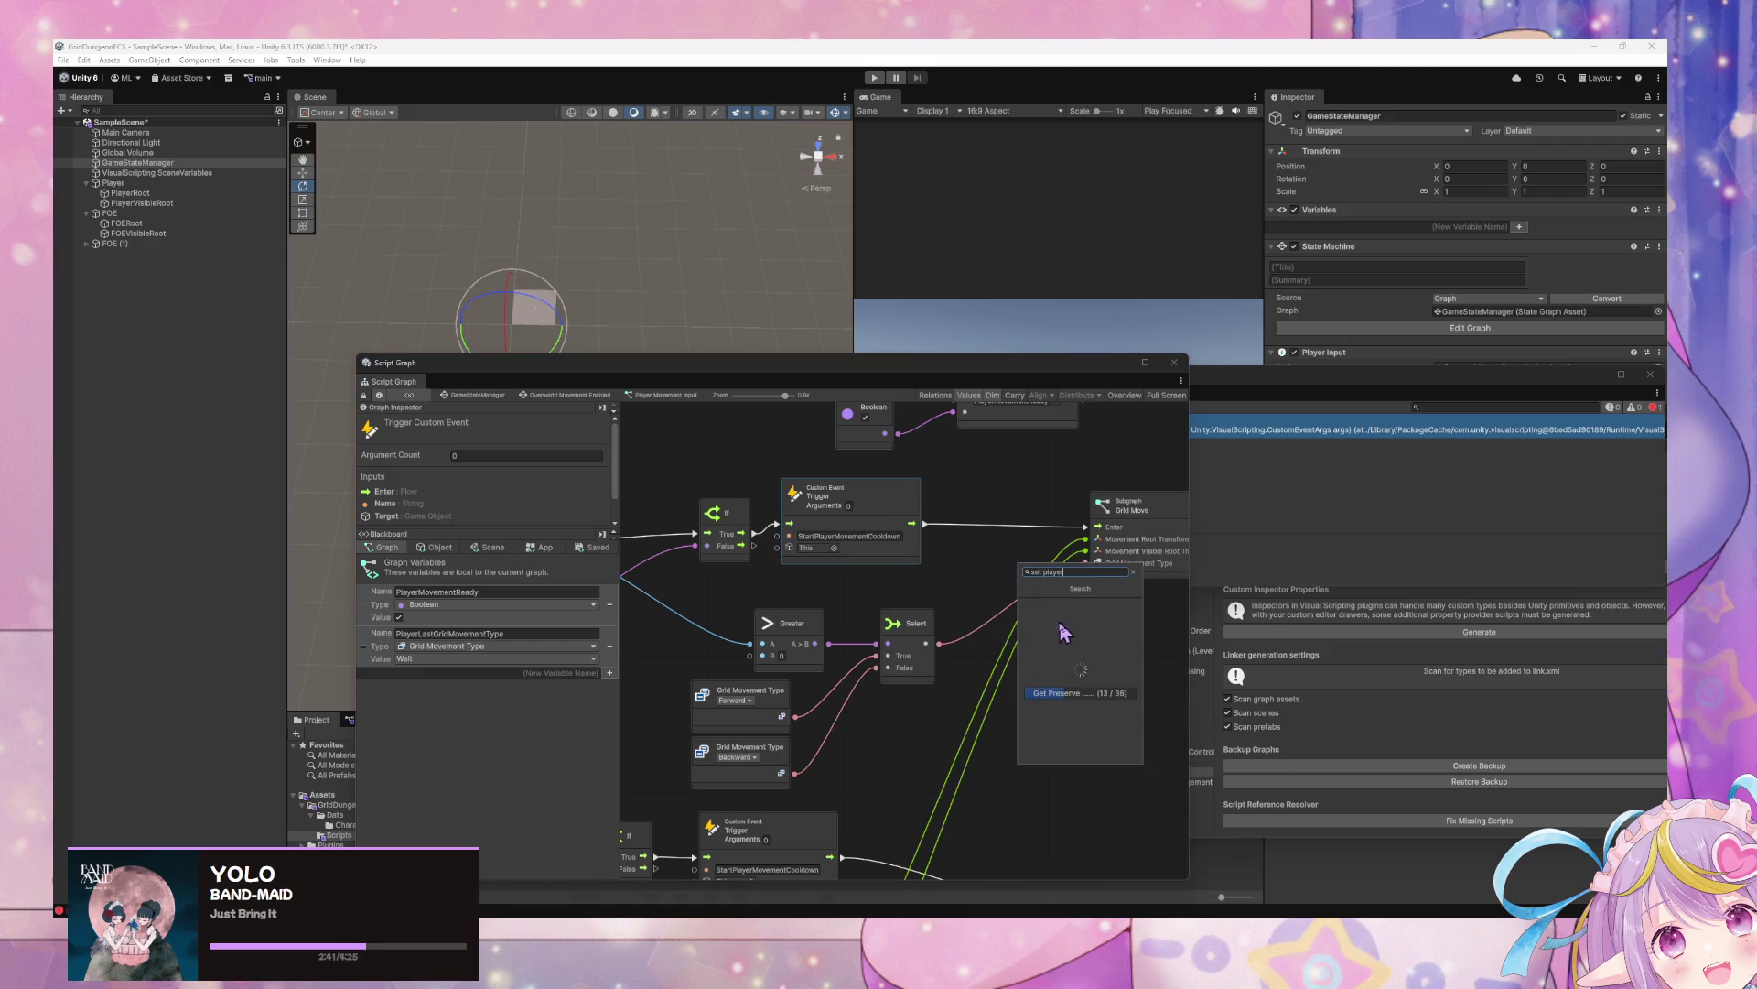
left_click(1115, 635)
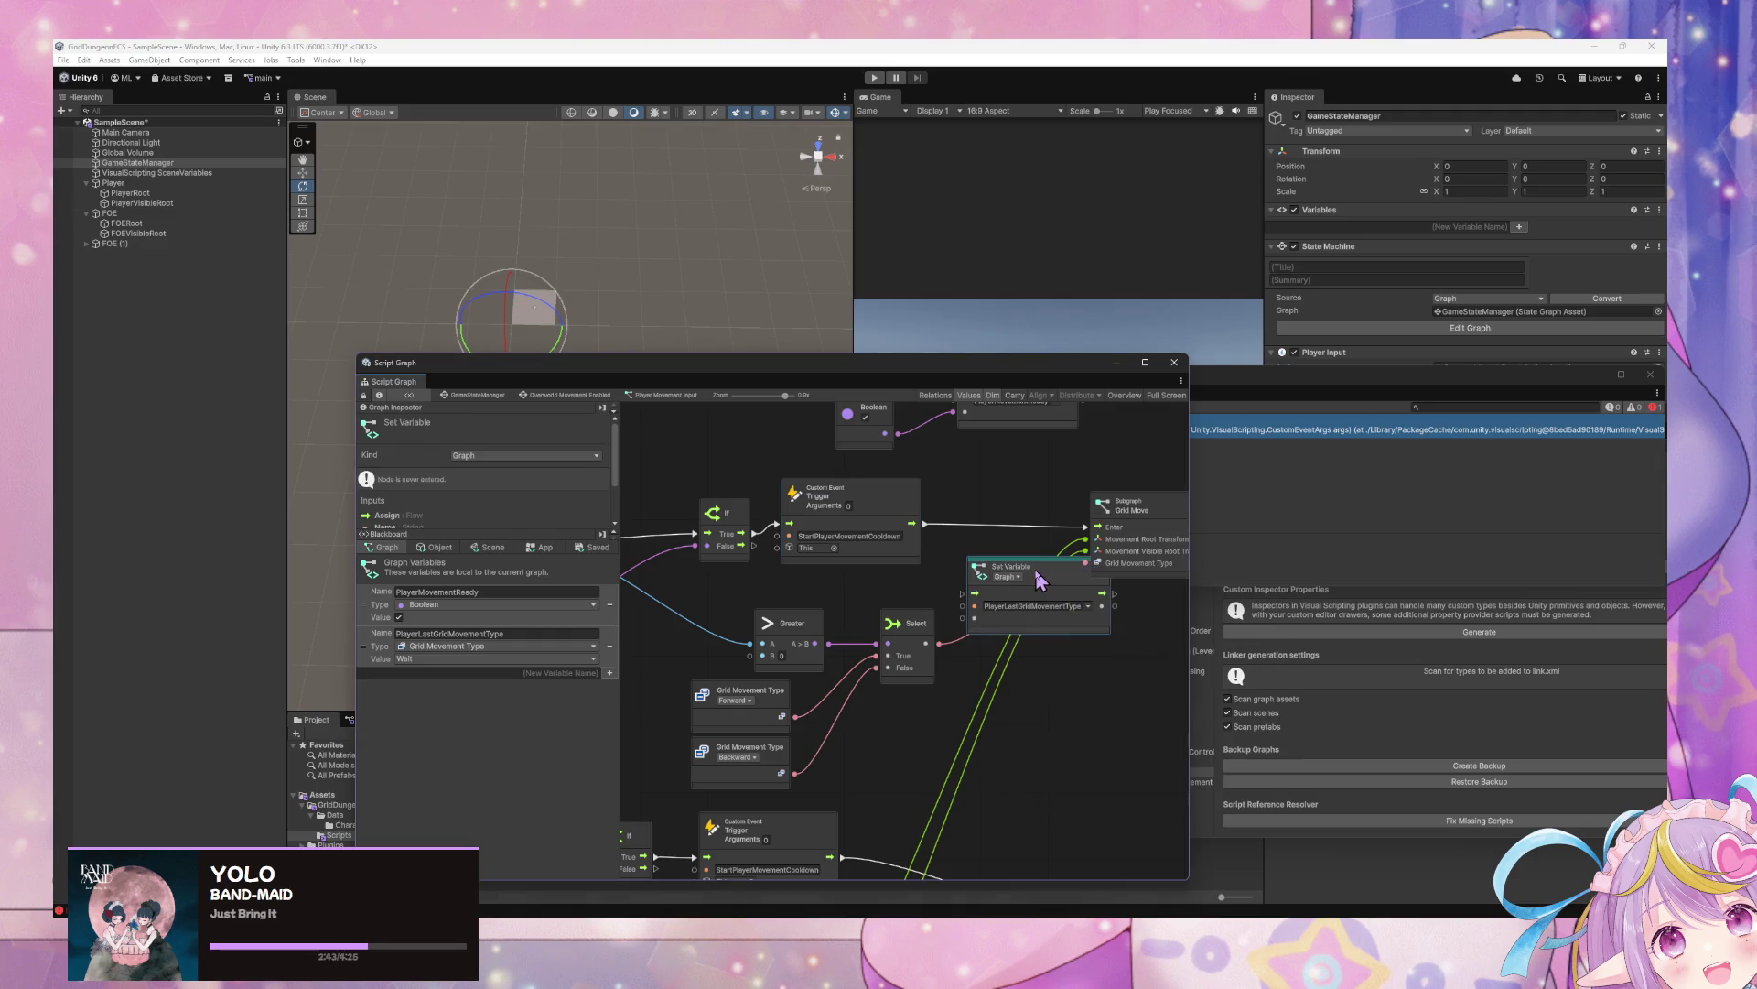
left_click_drag(1136, 596, 918, 648)
left_click_drag(1005, 564, 1133, 565)
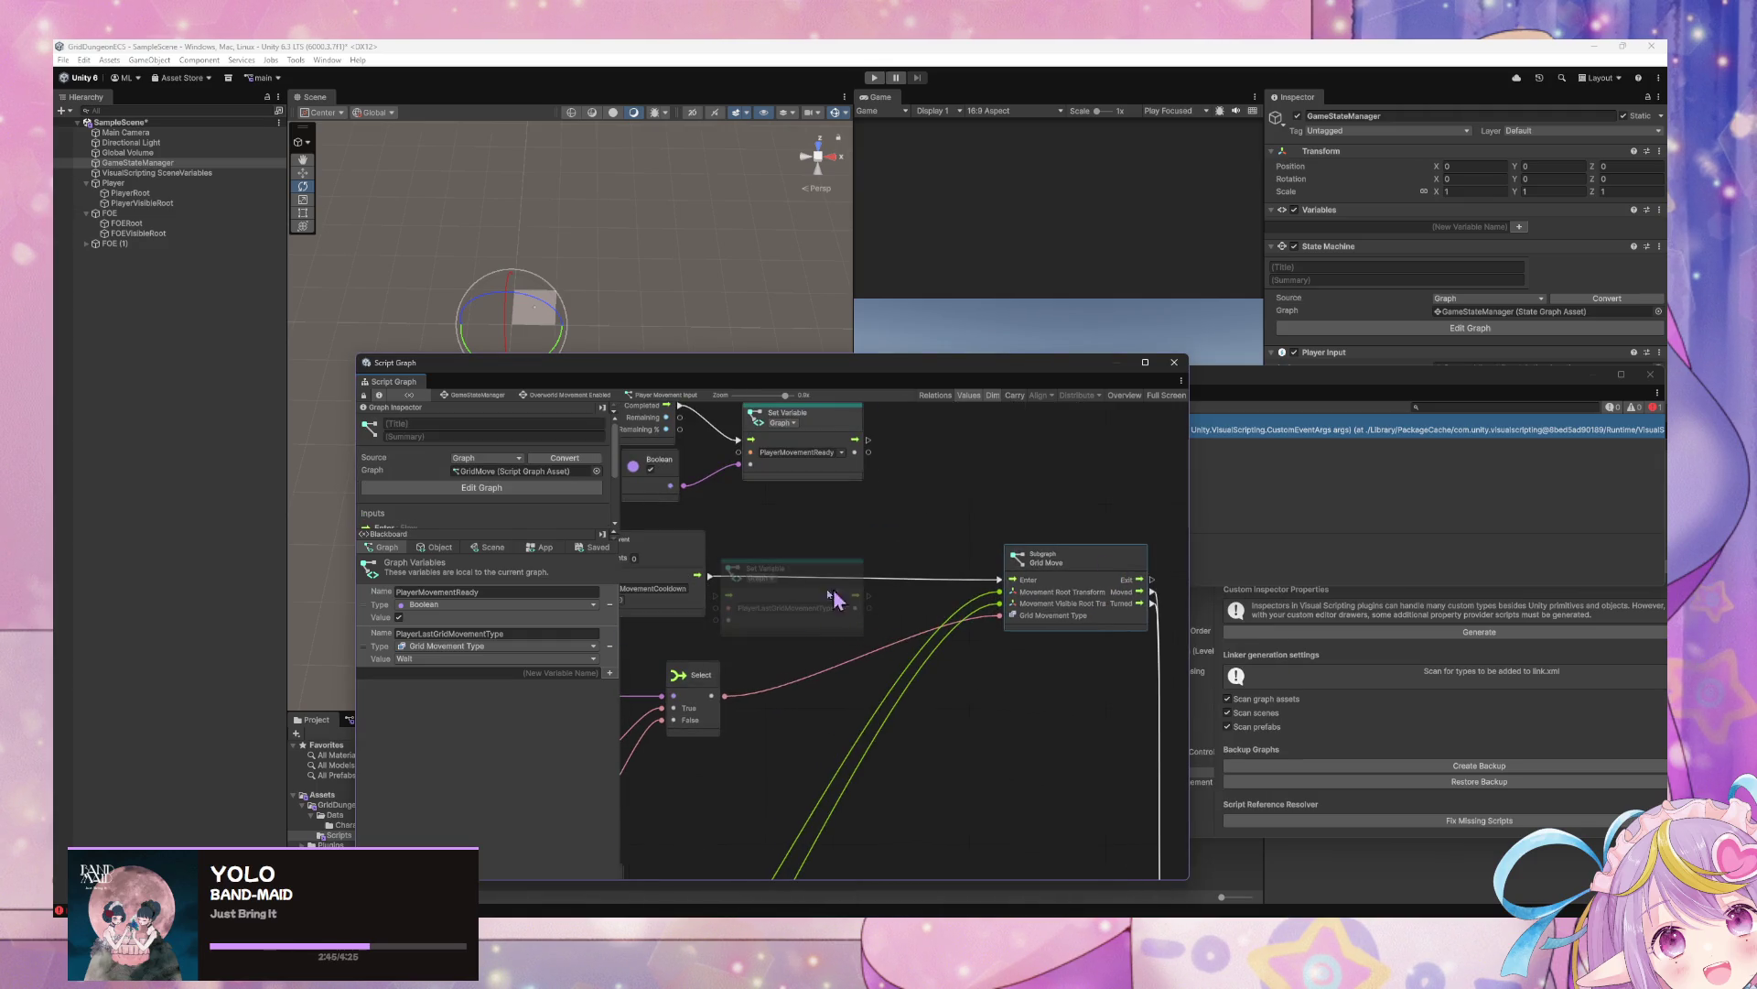
mouse_move(750, 569)
left_mouse_down()
mouse_move(819, 548)
mouse_move(793, 578)
left_mouse_up()
left_click_drag(924, 575, 1001, 582)
left_click_drag(726, 696, 796, 599)
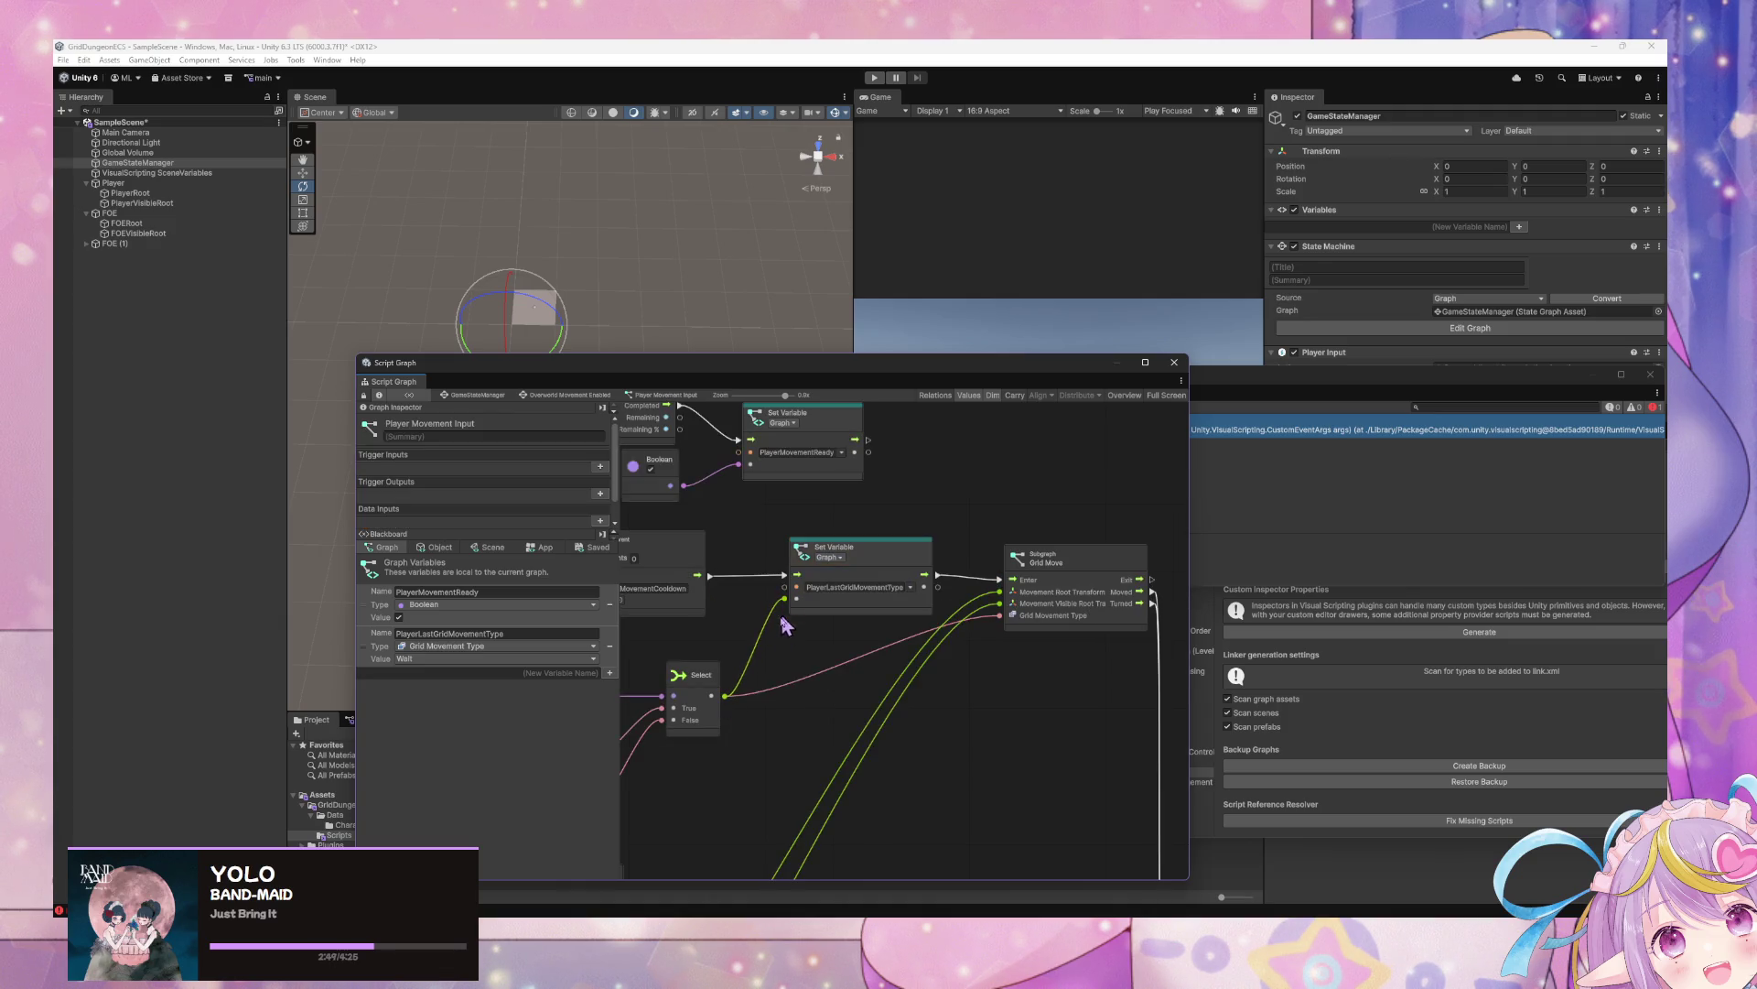
scroll(894, 541, "down", 3)
Wire a second Set Variable node between the cooldown event and the lower Grid Move
left_click(963, 446)
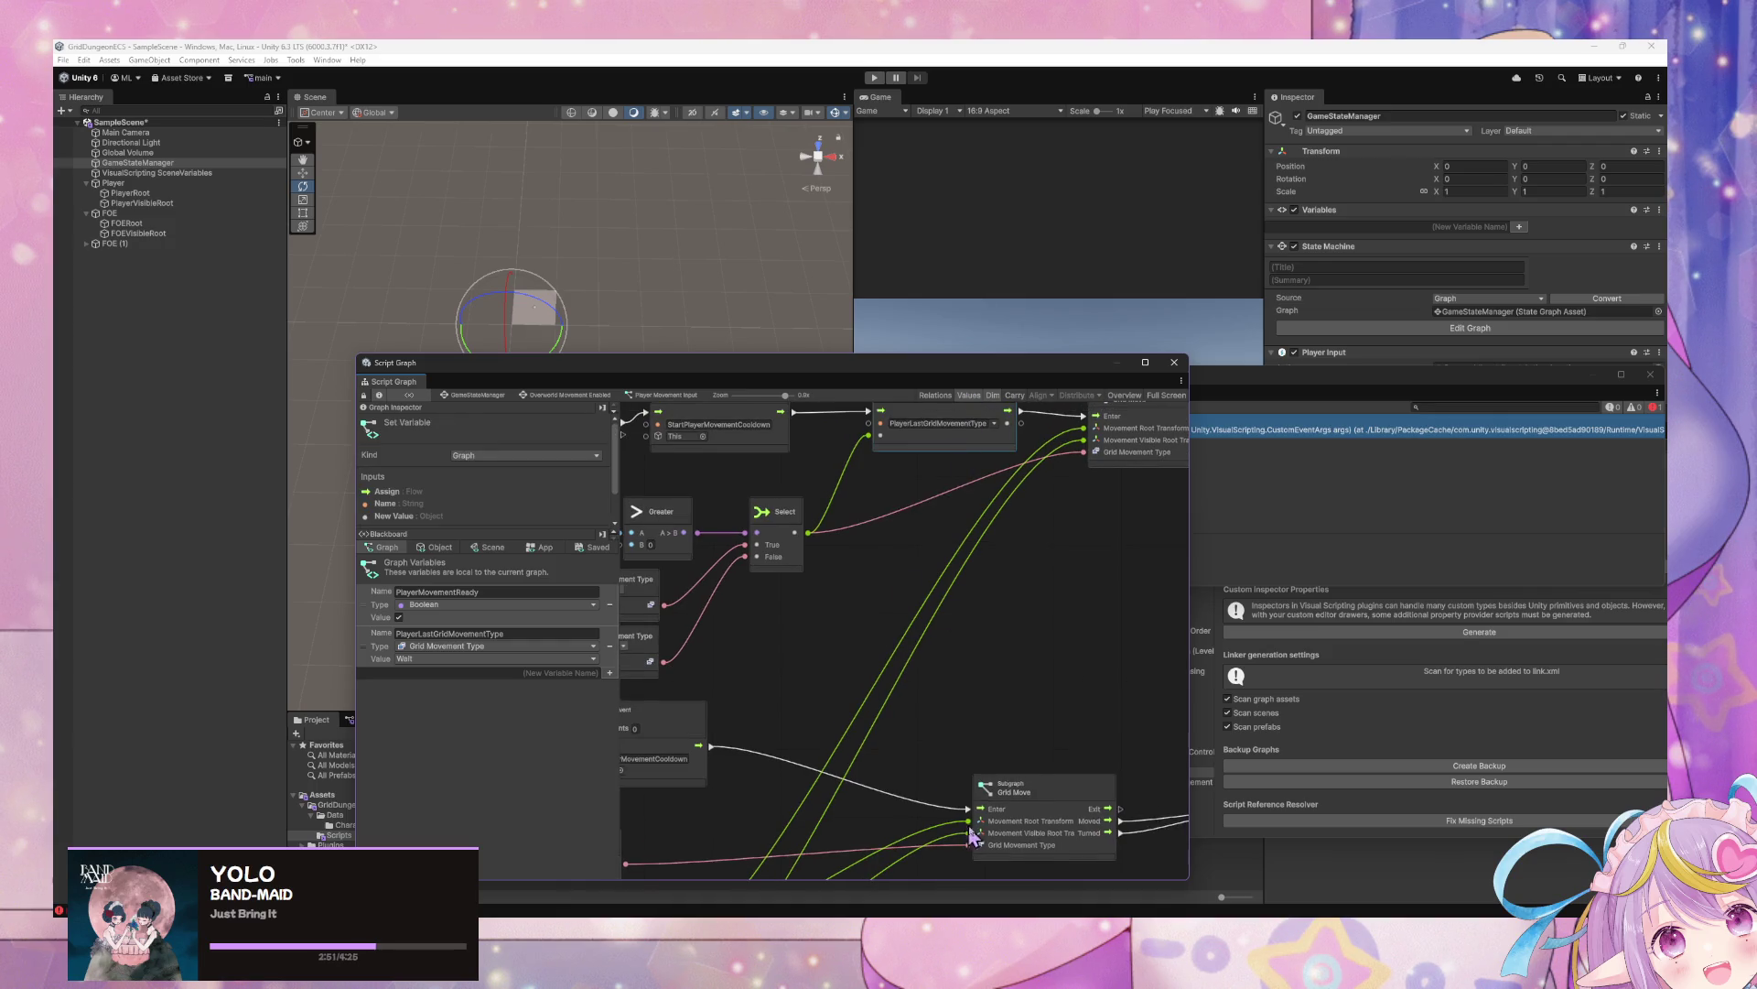
mouse_move(973, 835)
left_mouse_down()
mouse_move(778, 645)
mouse_move(706, 854)
left_mouse_up()
scroll(793, 522, "down", 3)
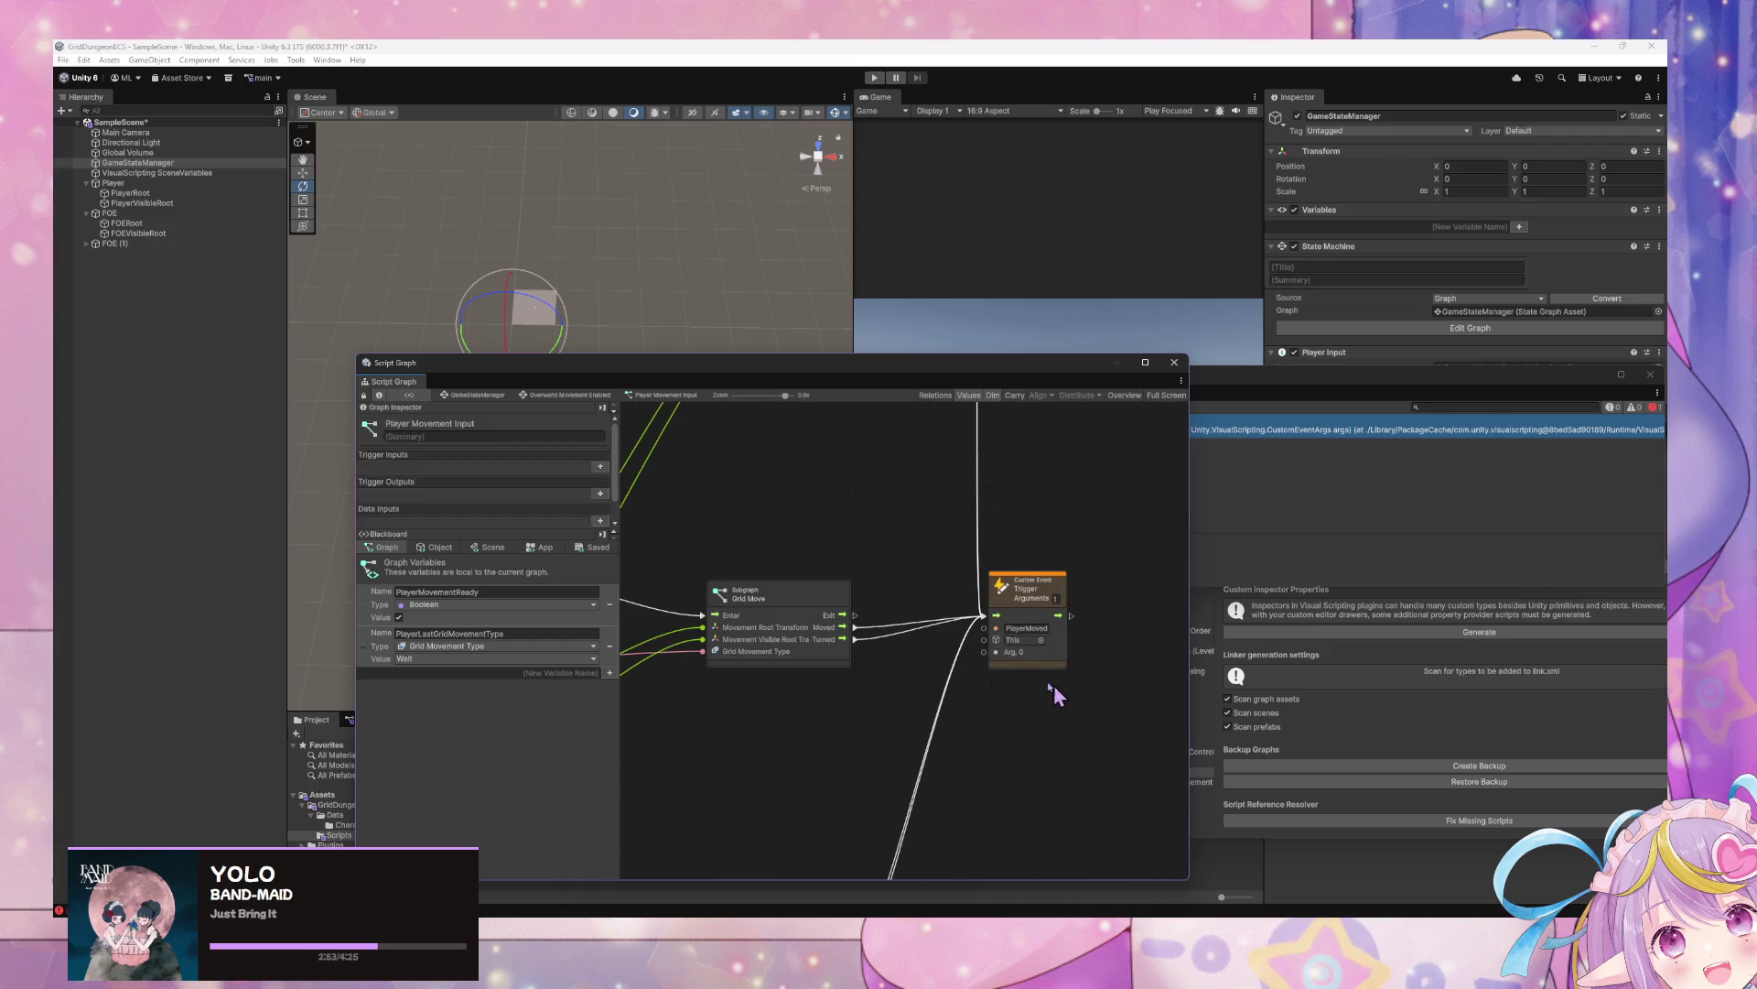
left_click_drag(1048, 686, 719, 586)
scroll(785, 616, "left", 3)
scroll(952, 630, "left", 5)
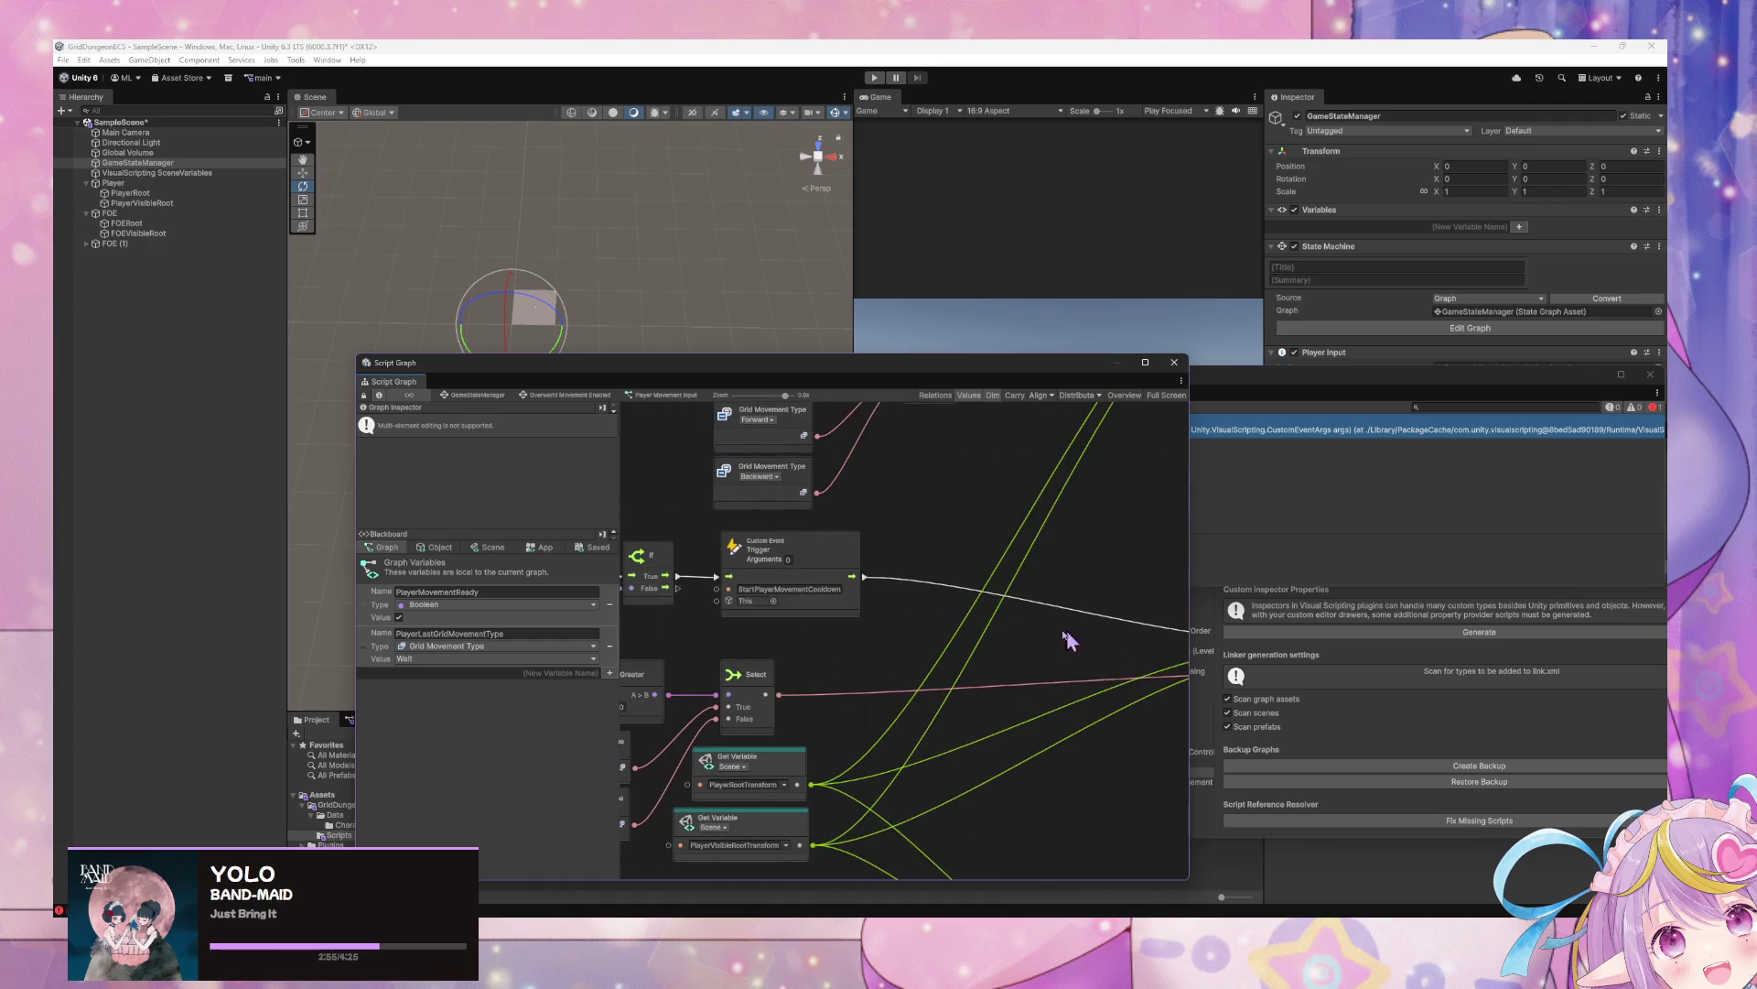
left_click(937, 640)
left_click_drag(759, 577, 828, 640)
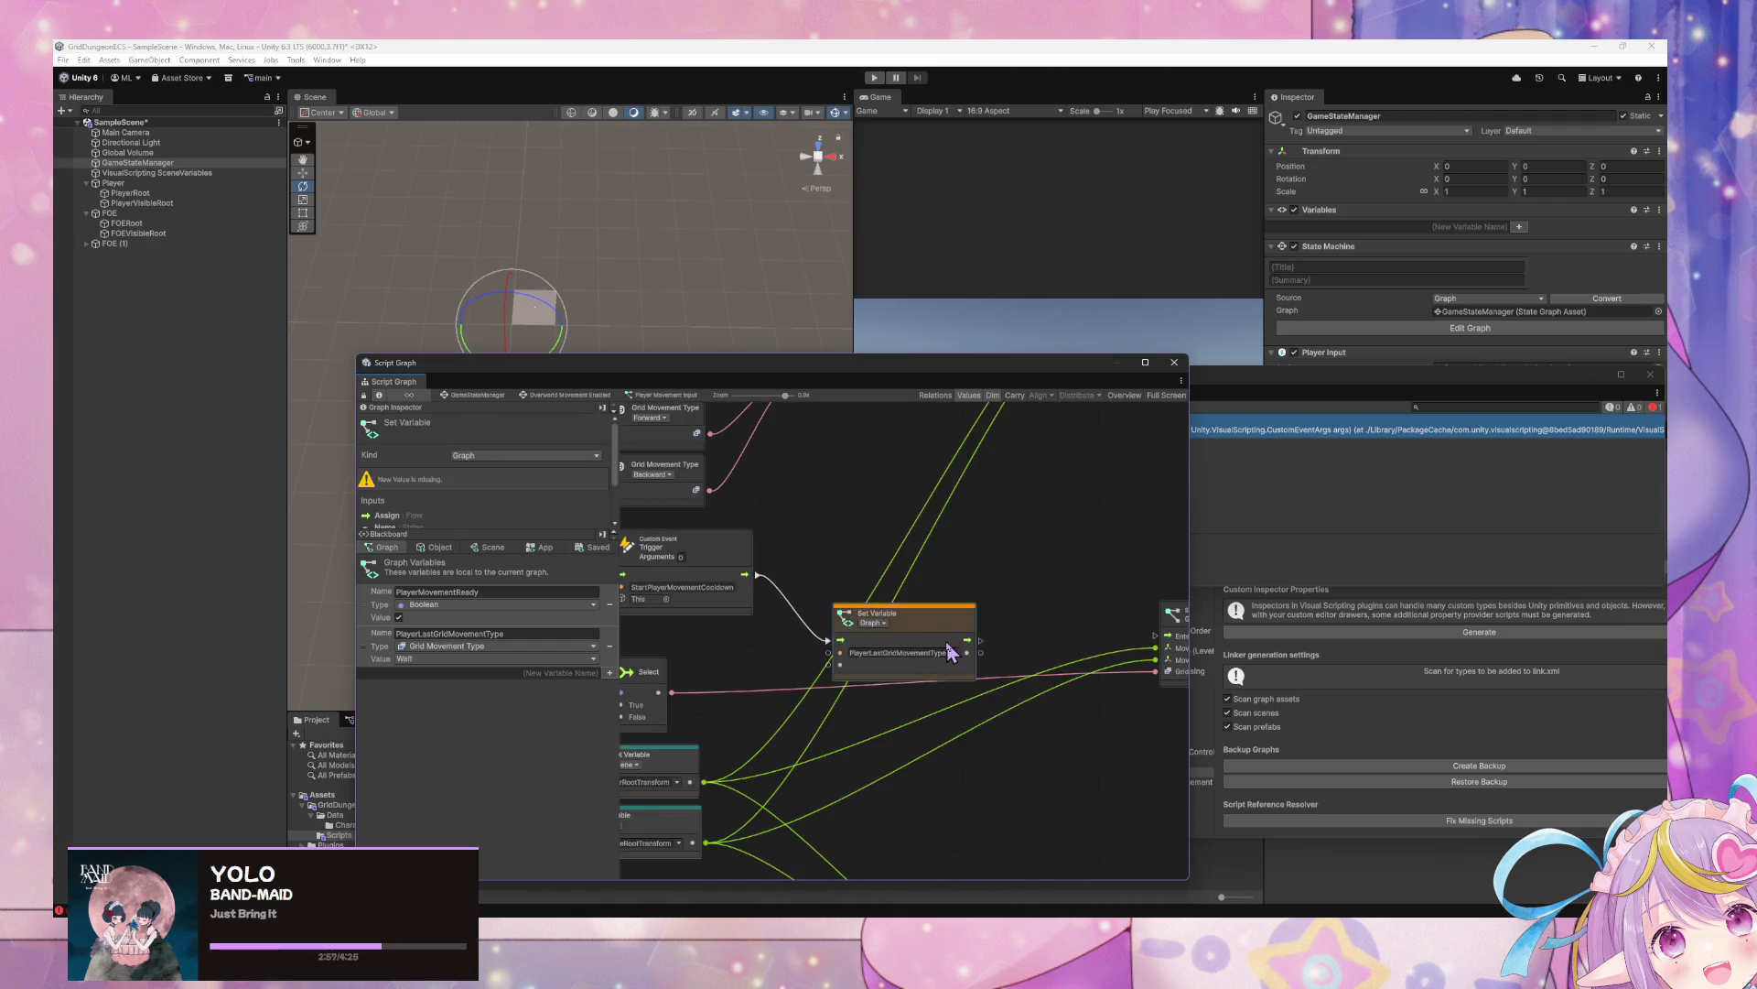
left_click_drag(968, 640, 1167, 646)
left_click_drag(876, 613, 1005, 615)
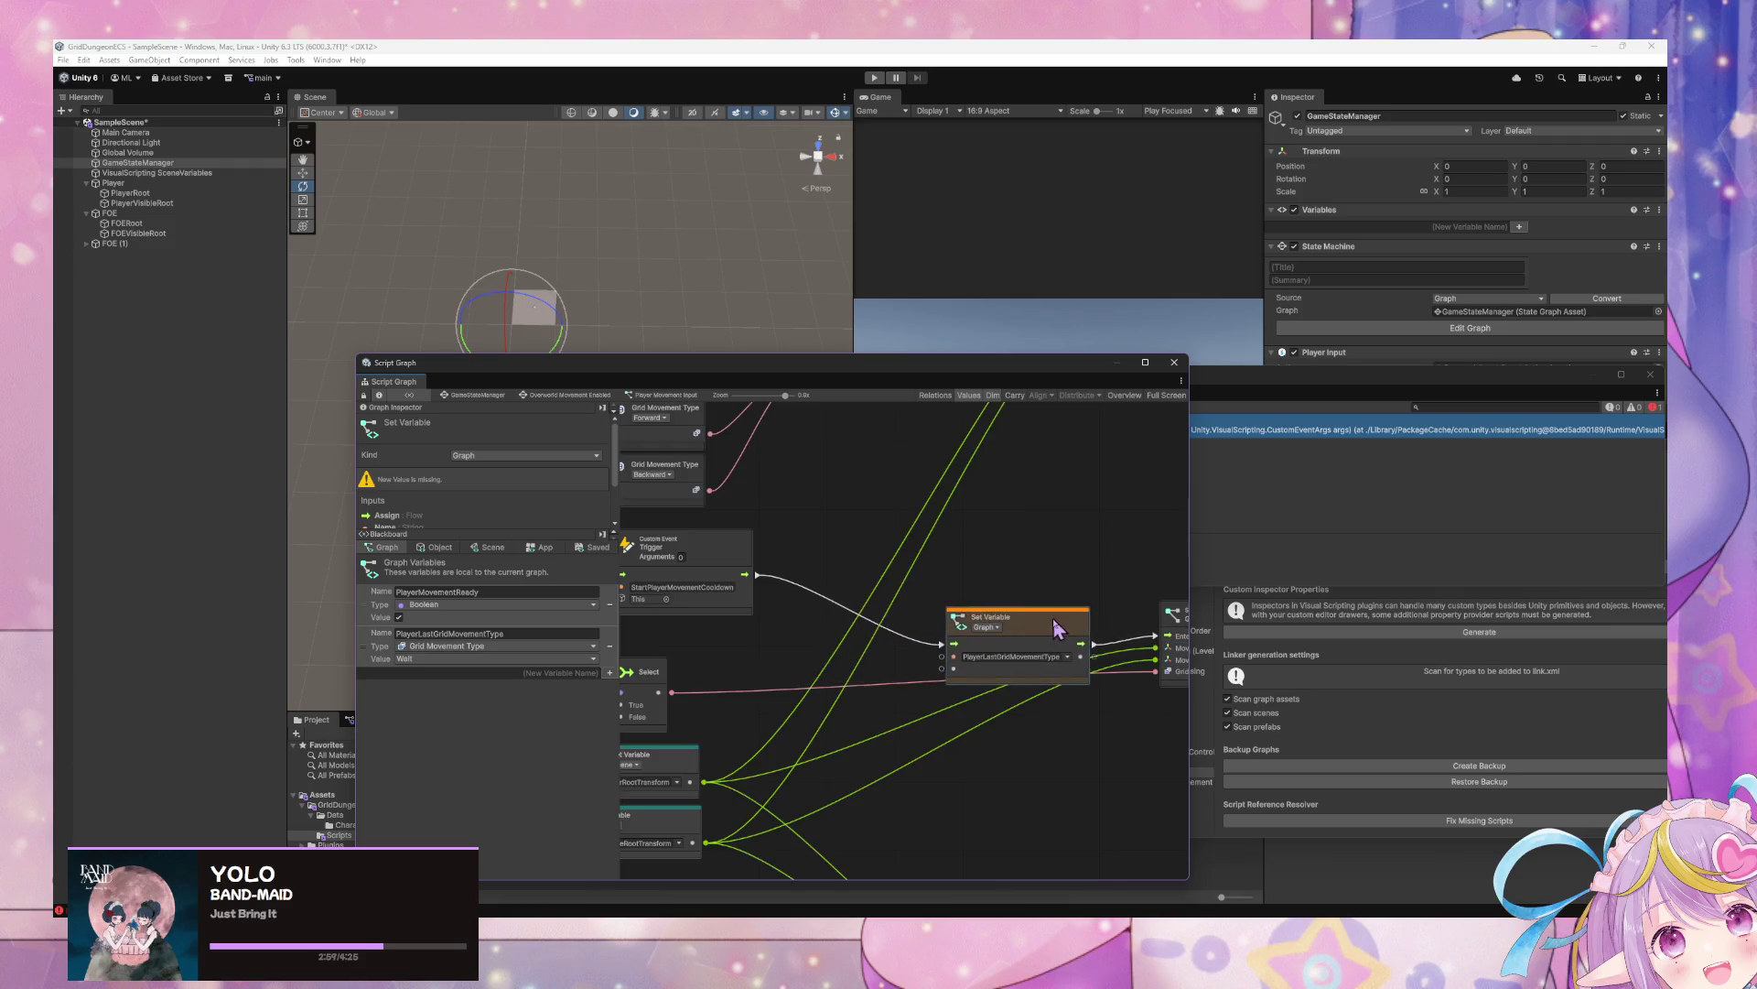
scroll(805, 769, "up", 5)
scroll(815, 801, "down", 3)
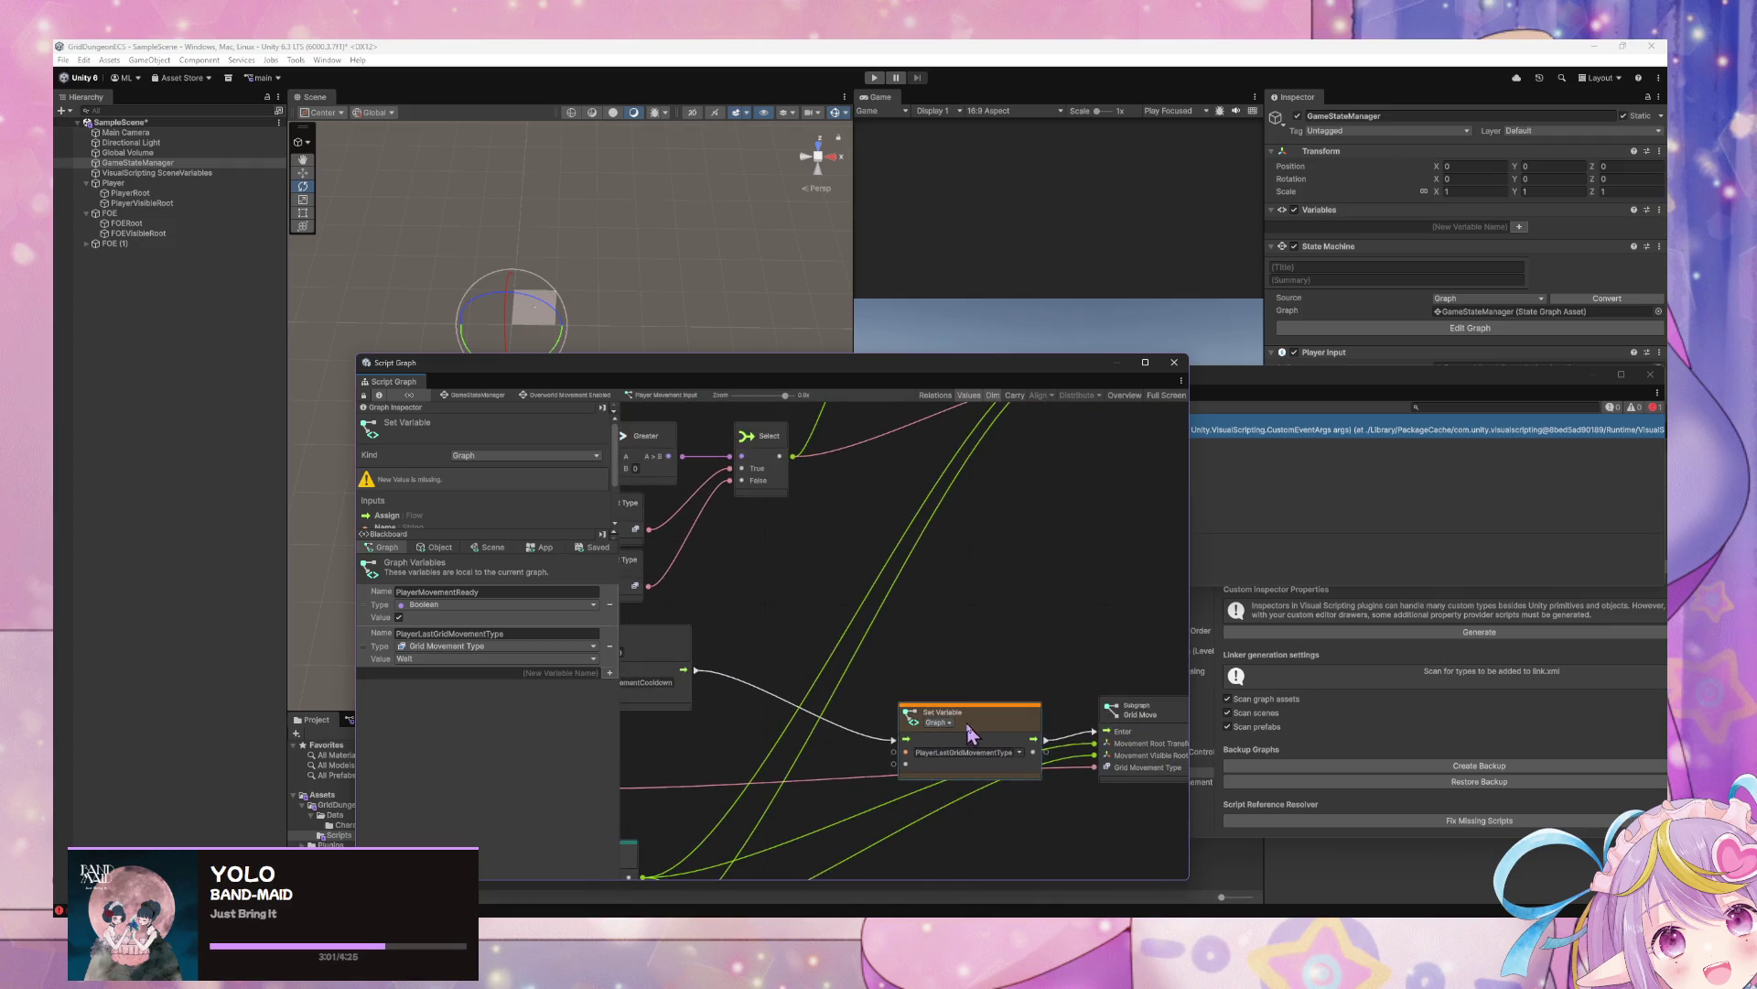
scroll(810, 704, "down", 3)
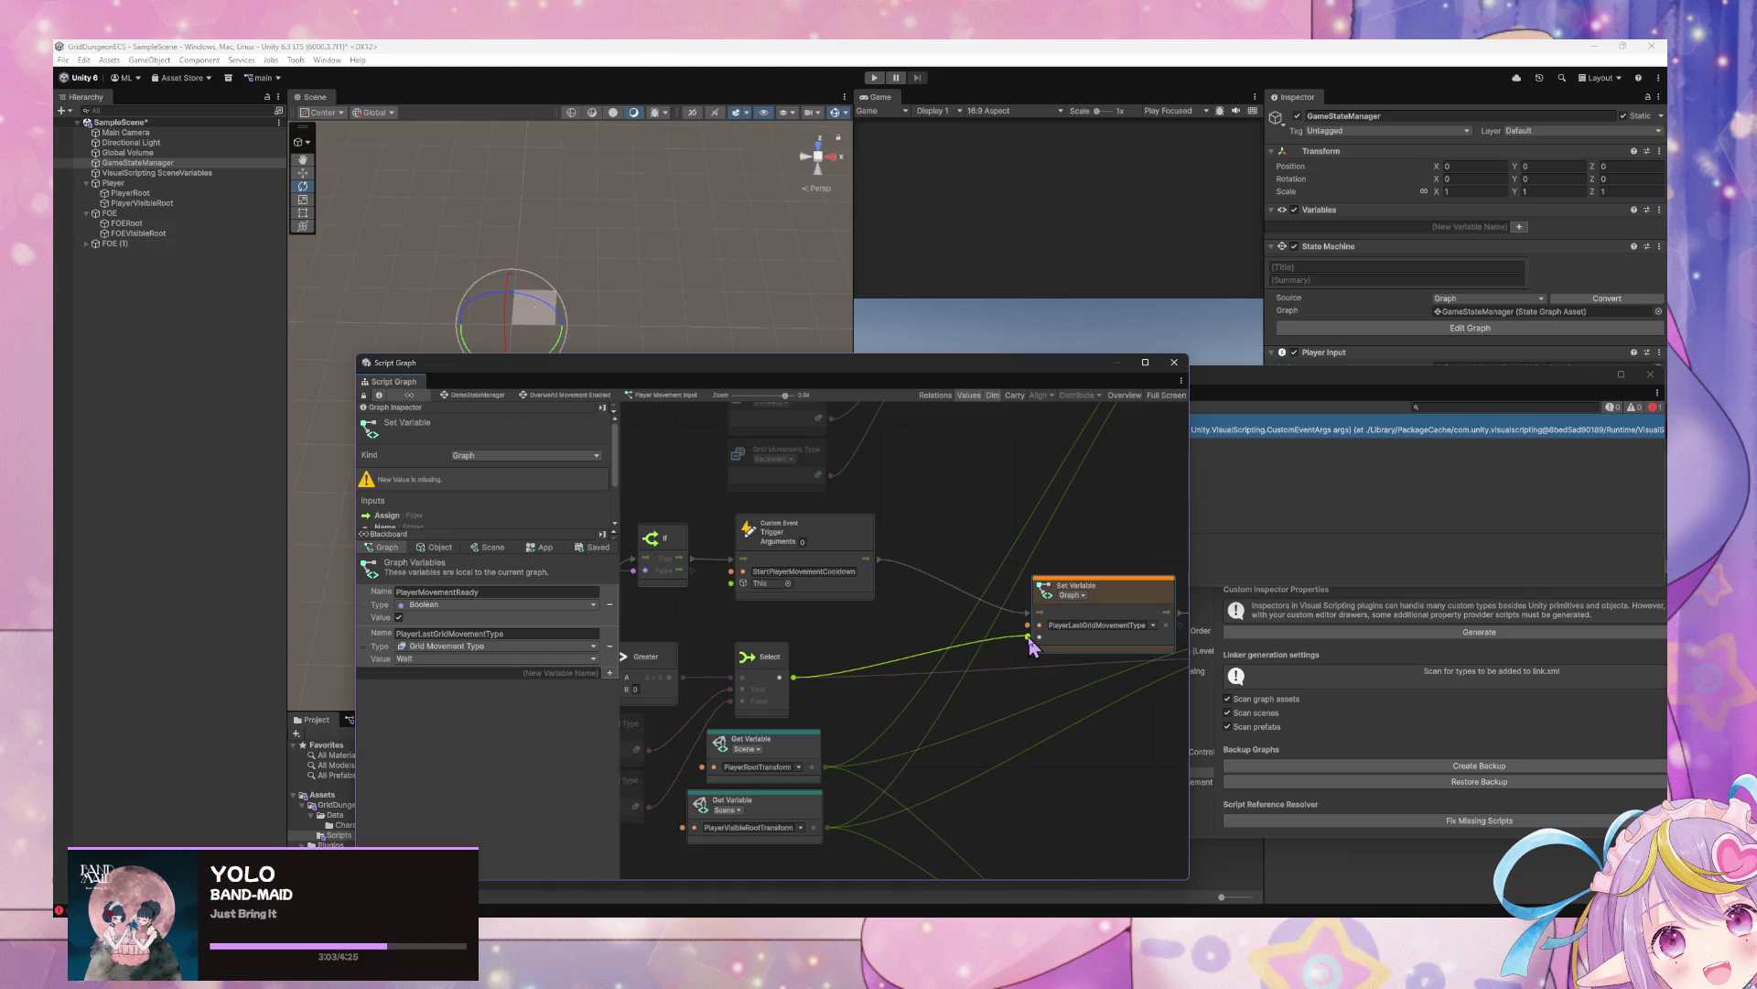
scroll(991, 694, "right", 3)
scroll(979, 750, "down", 4)
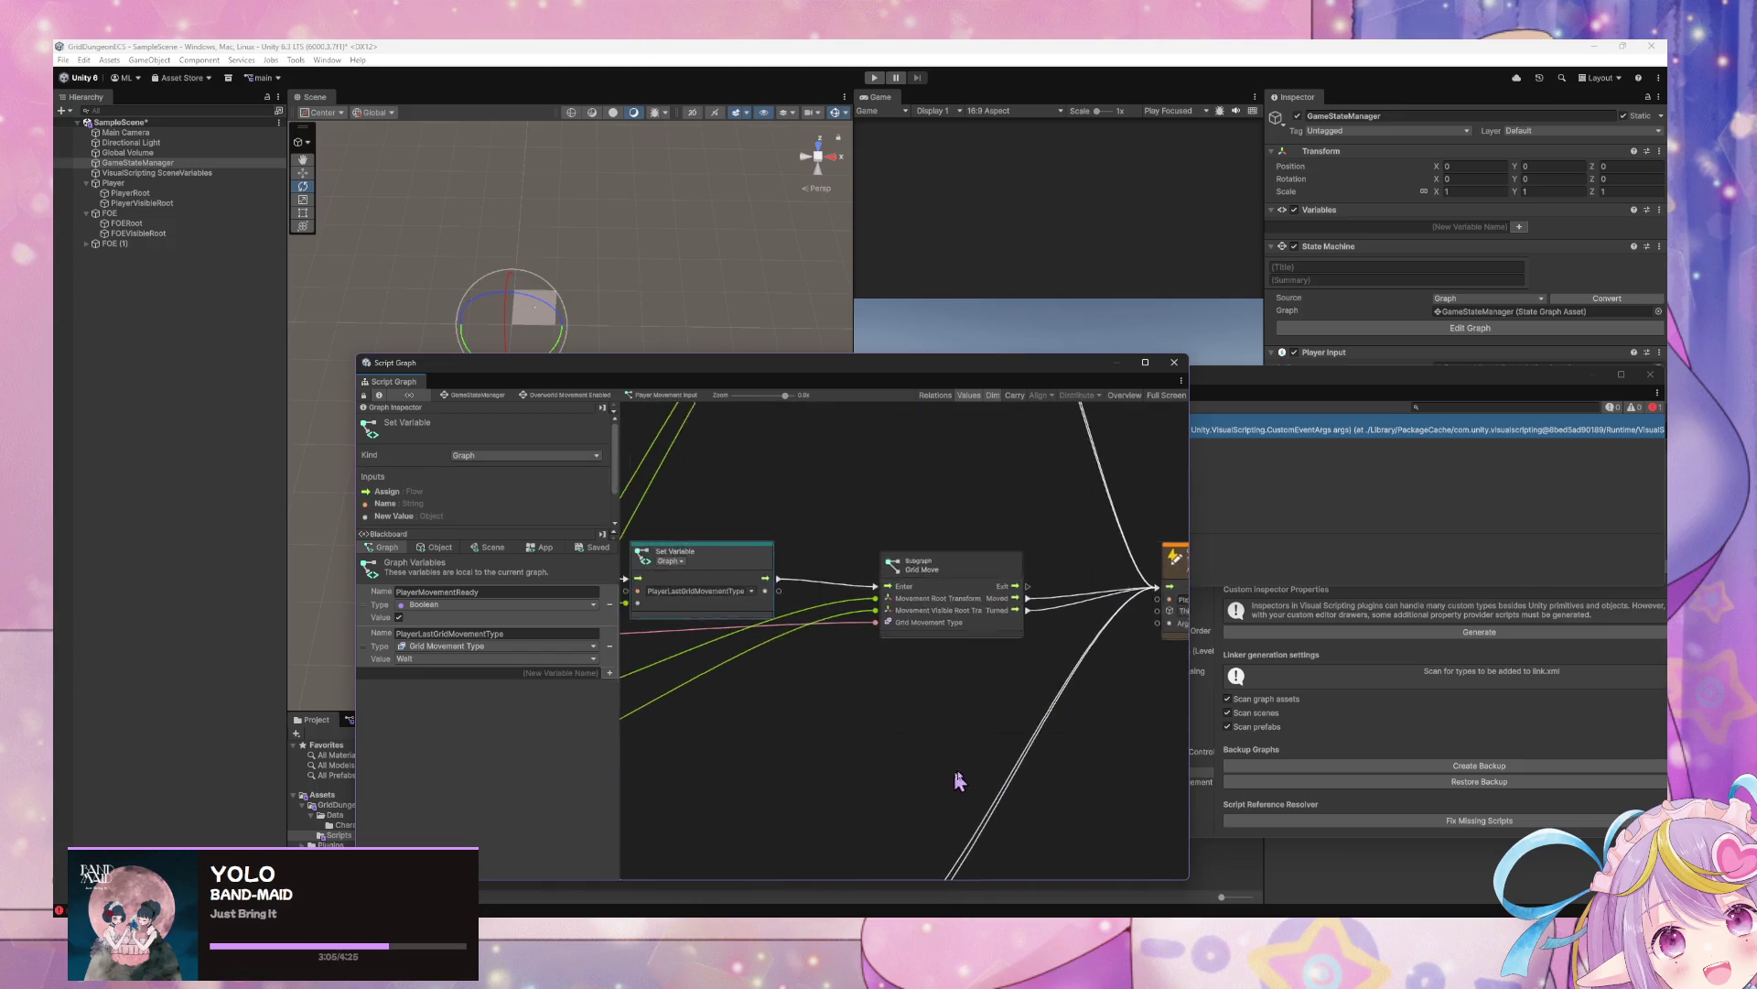
mouse_move(821, 744)
left_mouse_down()
mouse_move(989, 855)
mouse_move(1098, 855)
mouse_move(1165, 722)
mouse_move(973, 621)
left_mouse_up()
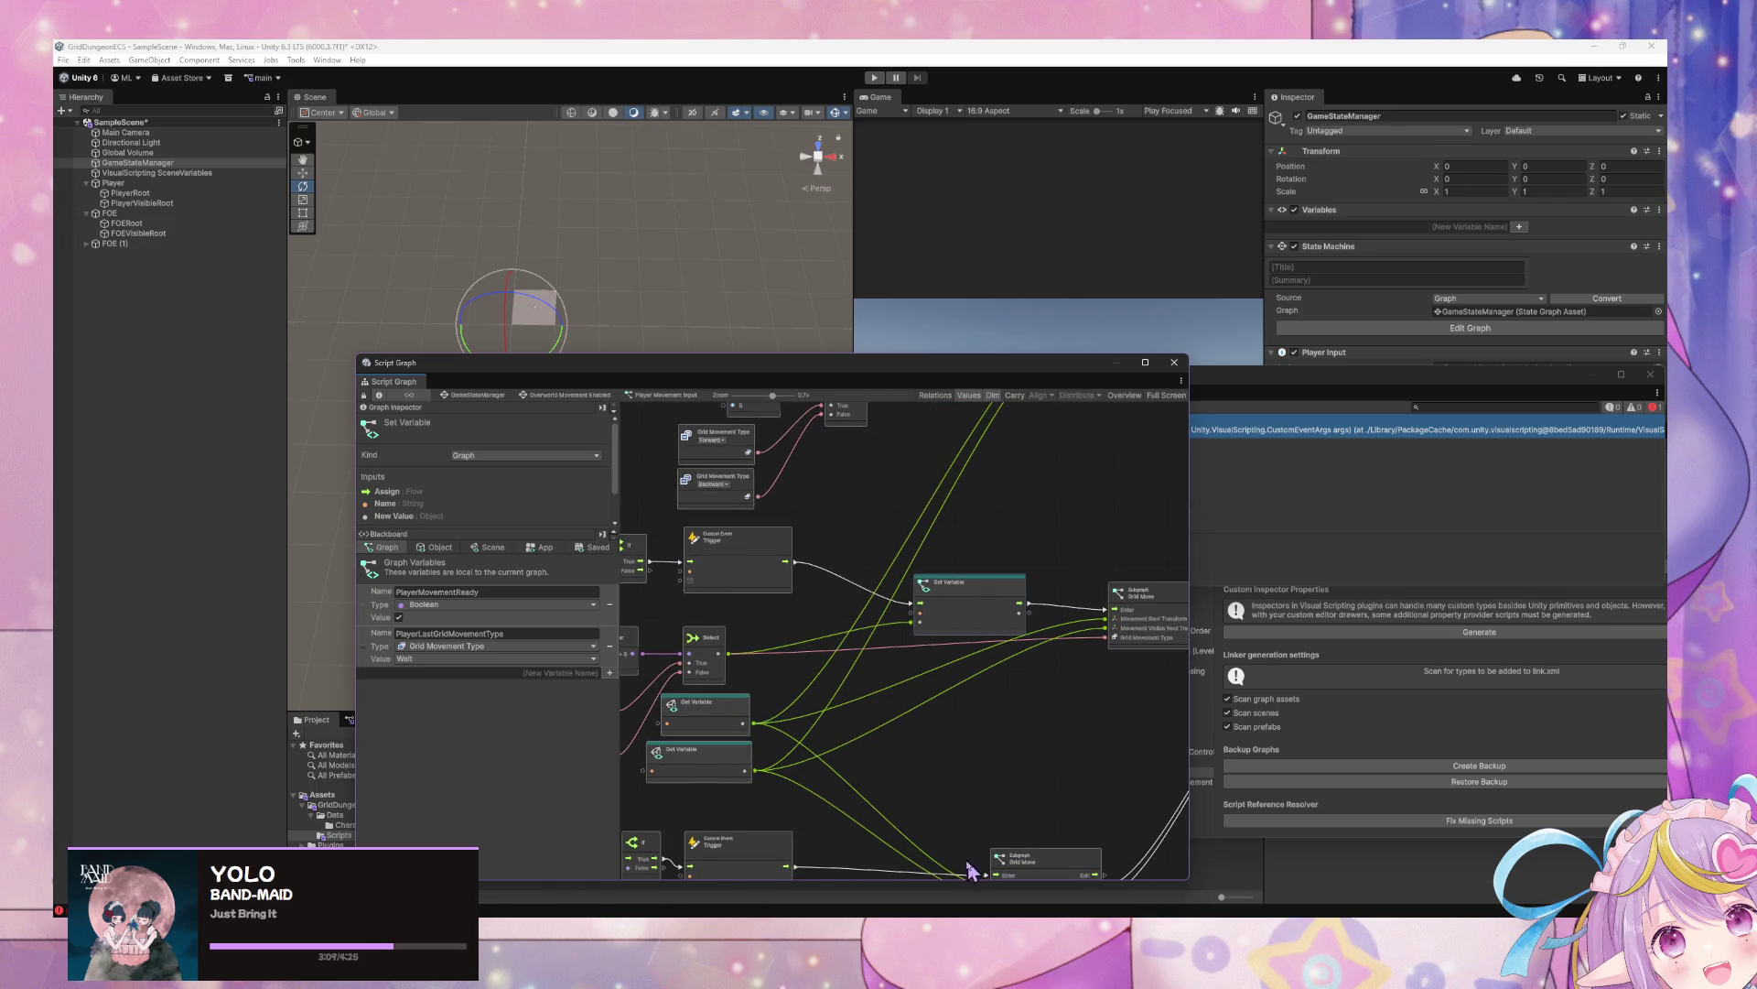
Insert the Set Variable node between the event and Grid Move, with Select feeding its value
mouse_move(972, 869)
left_mouse_down()
mouse_move(952, 580)
mouse_move(1016, 691)
mouse_move(1155, 693)
mouse_move(976, 663)
left_mouse_up()
left_click(1080, 685)
left_click_drag(1167, 698, 1096, 695)
left_click(821, 627)
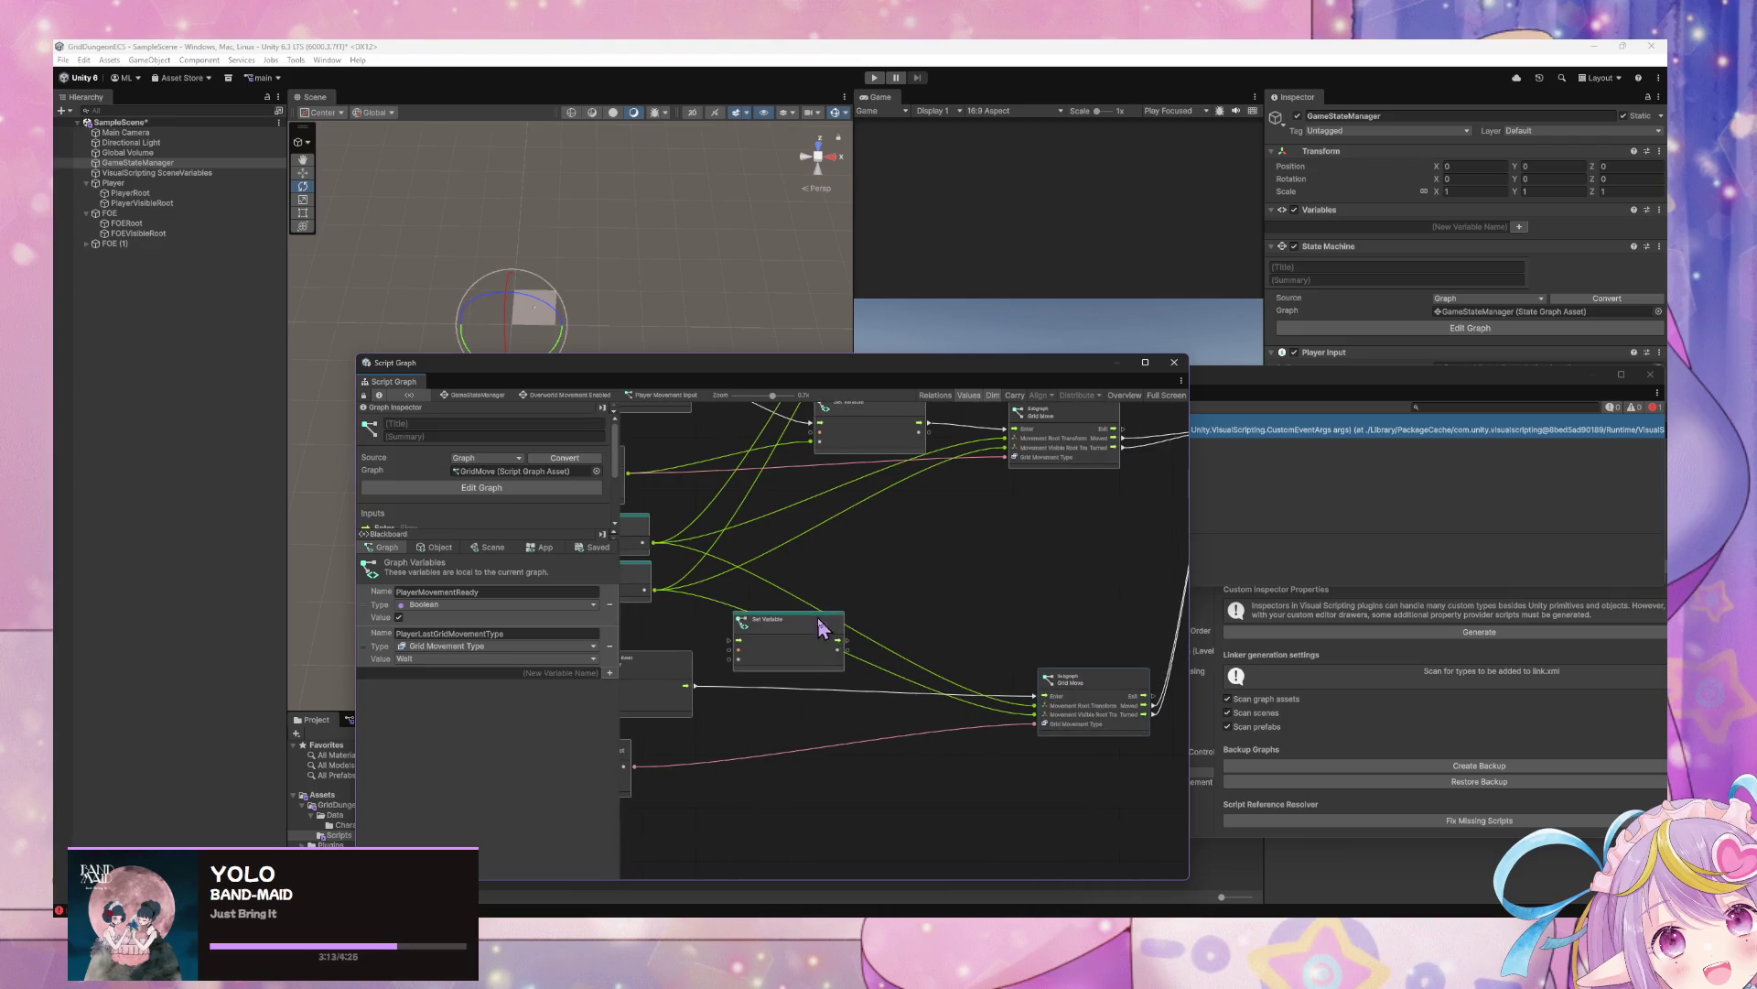
left_click_drag(821, 627, 915, 688)
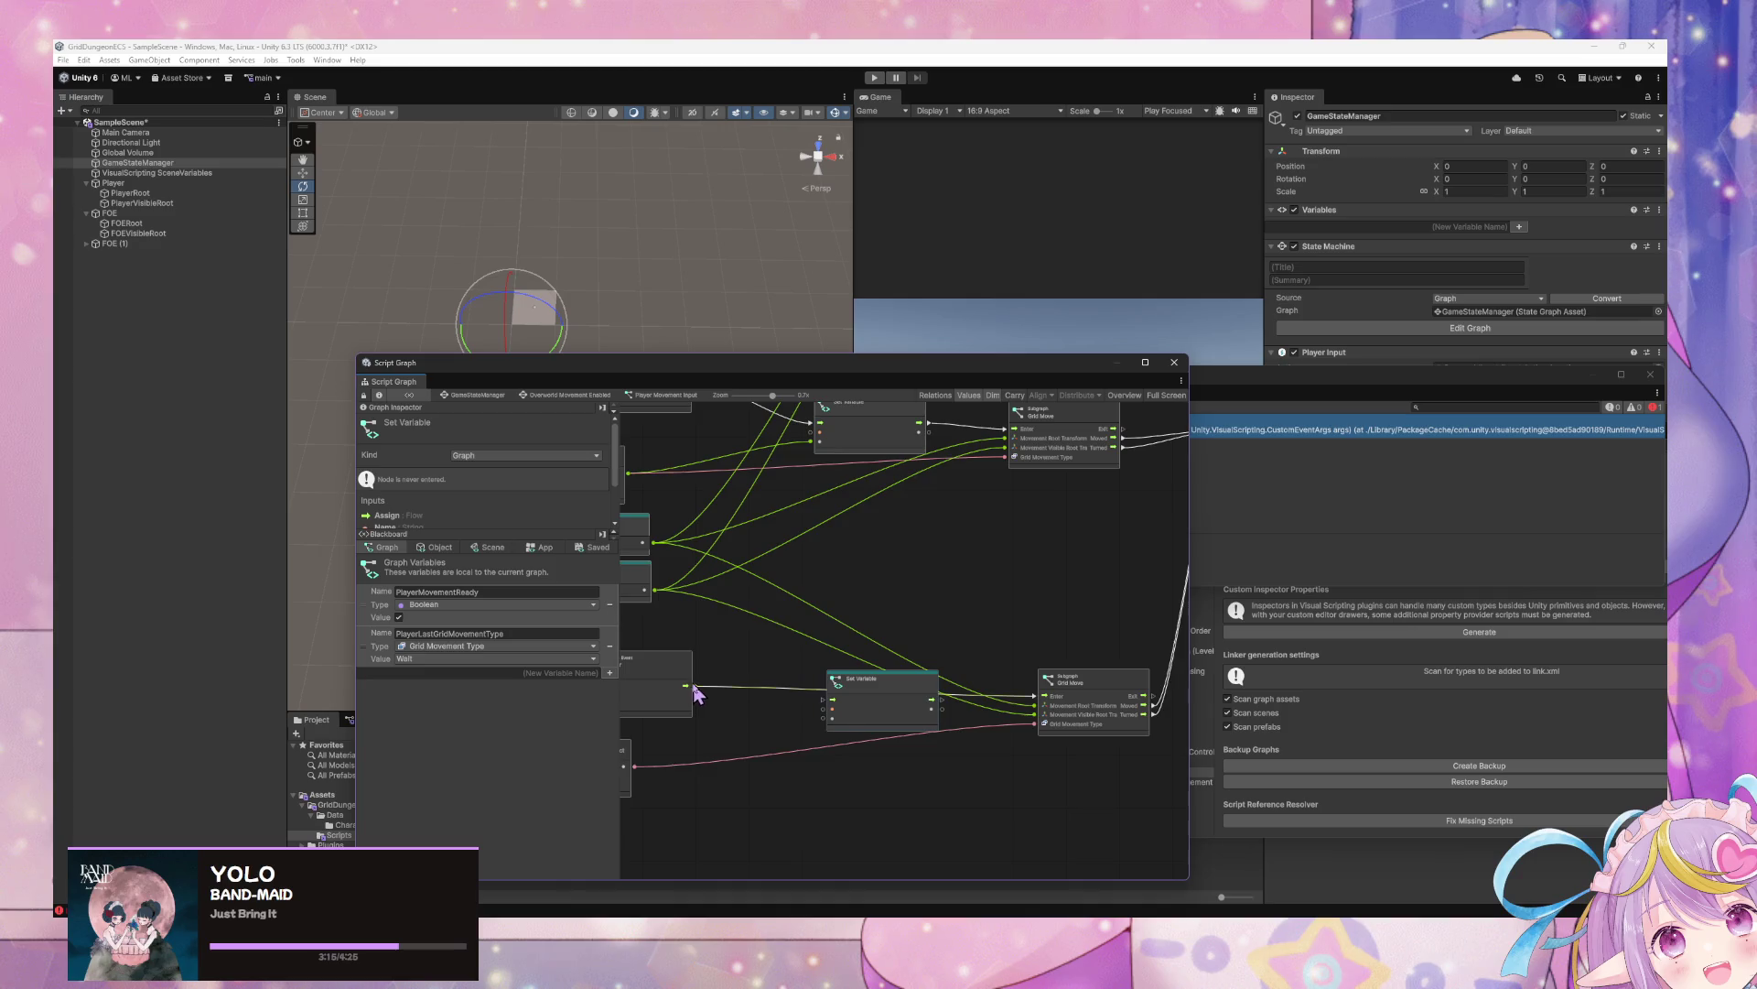
left_click_drag(688, 686, 822, 698)
left_click_drag(943, 700, 1041, 707)
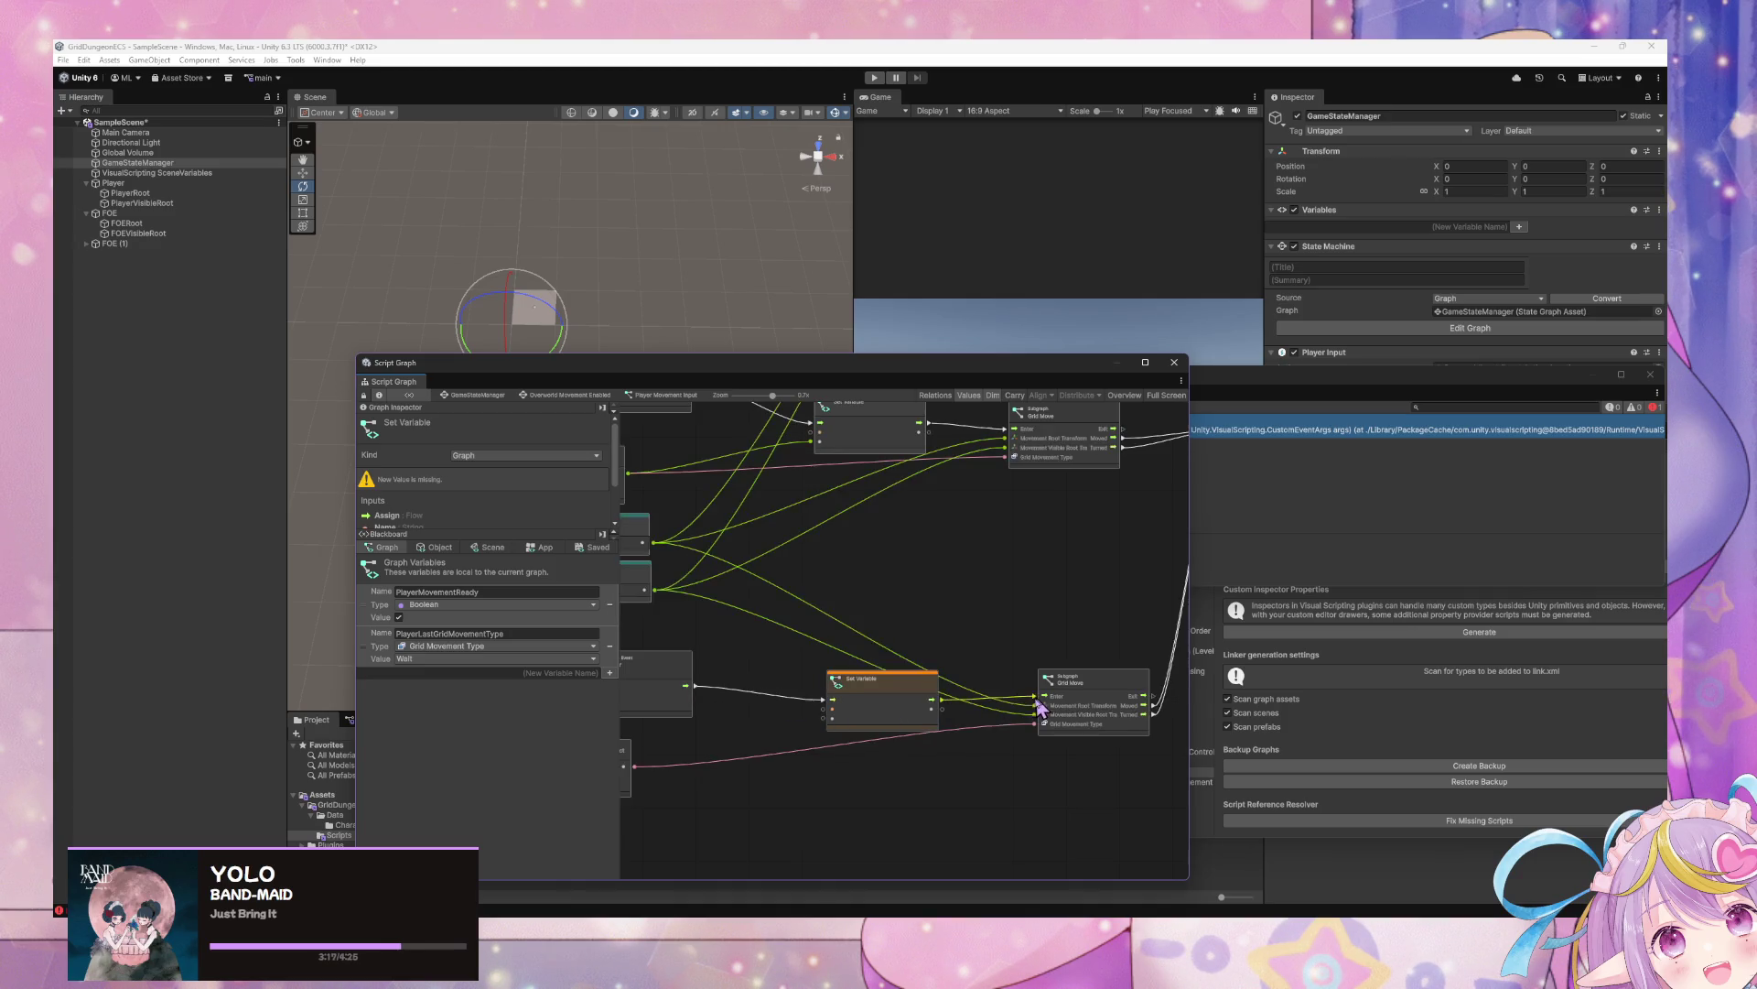
scroll(1041, 707, "up", 1)
mouse_move(800, 737)
left_mouse_down()
mouse_move(969, 705)
mouse_move(1018, 677)
left_mouse_up()
scroll(1007, 659, "down", 5)
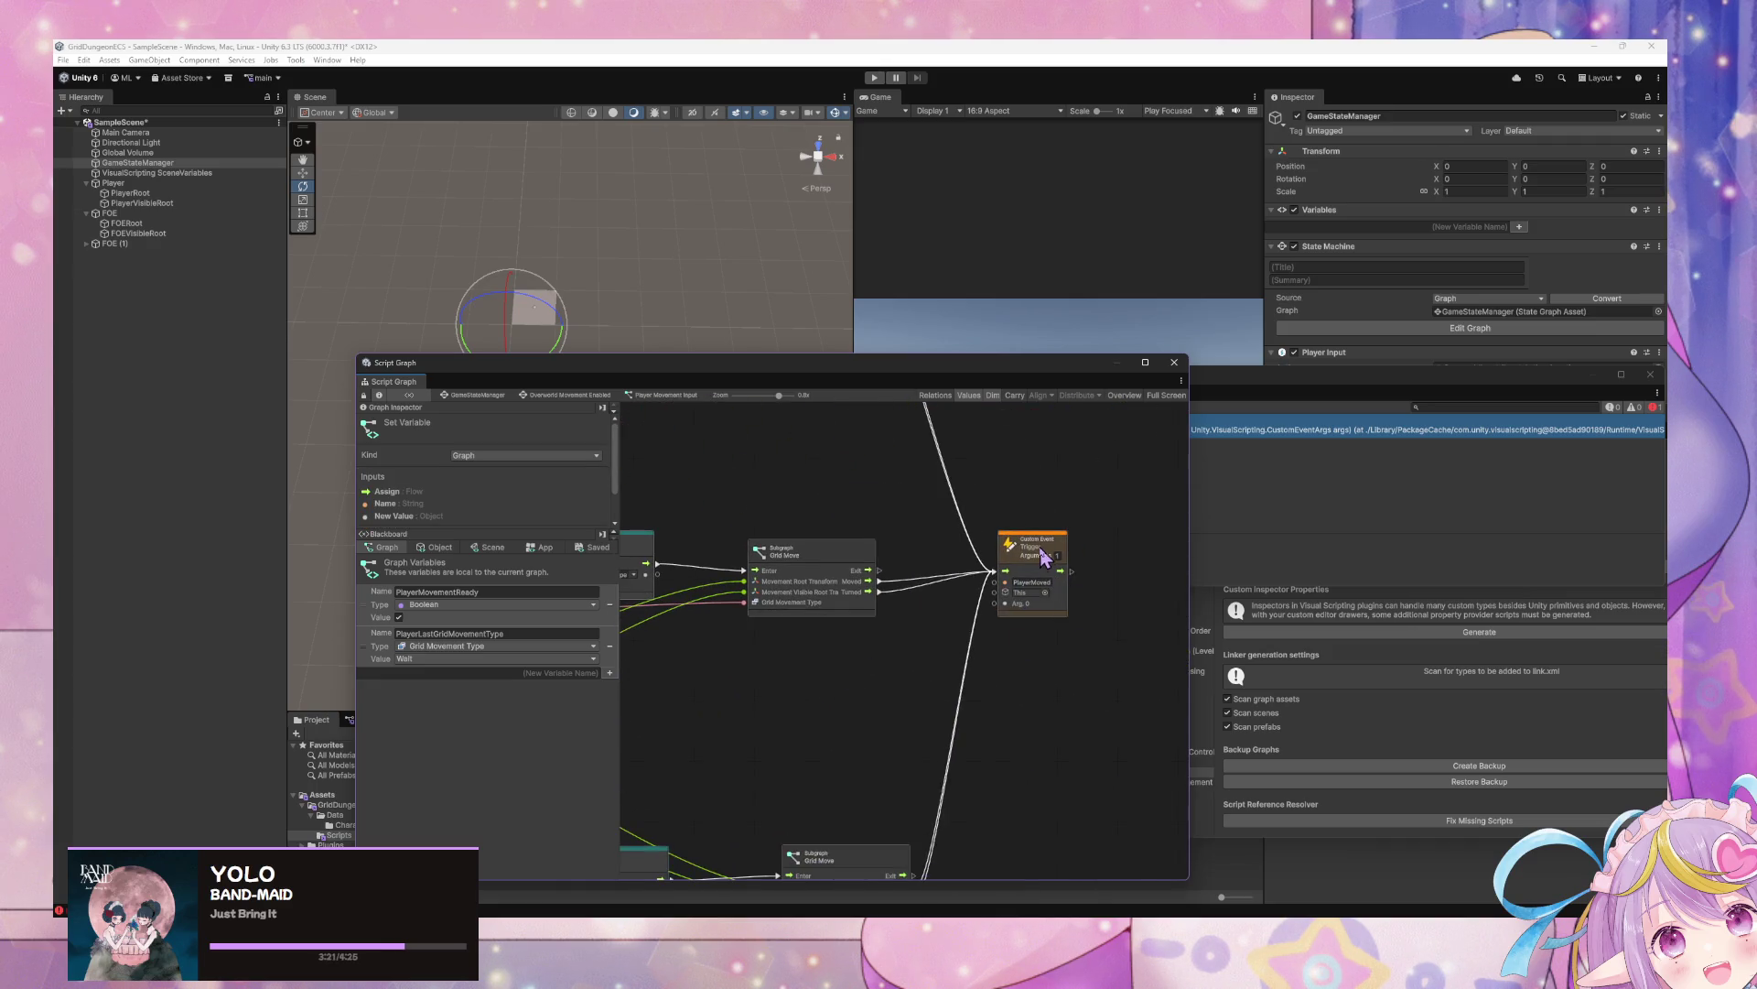
scroll(1043, 558, "left", 5)
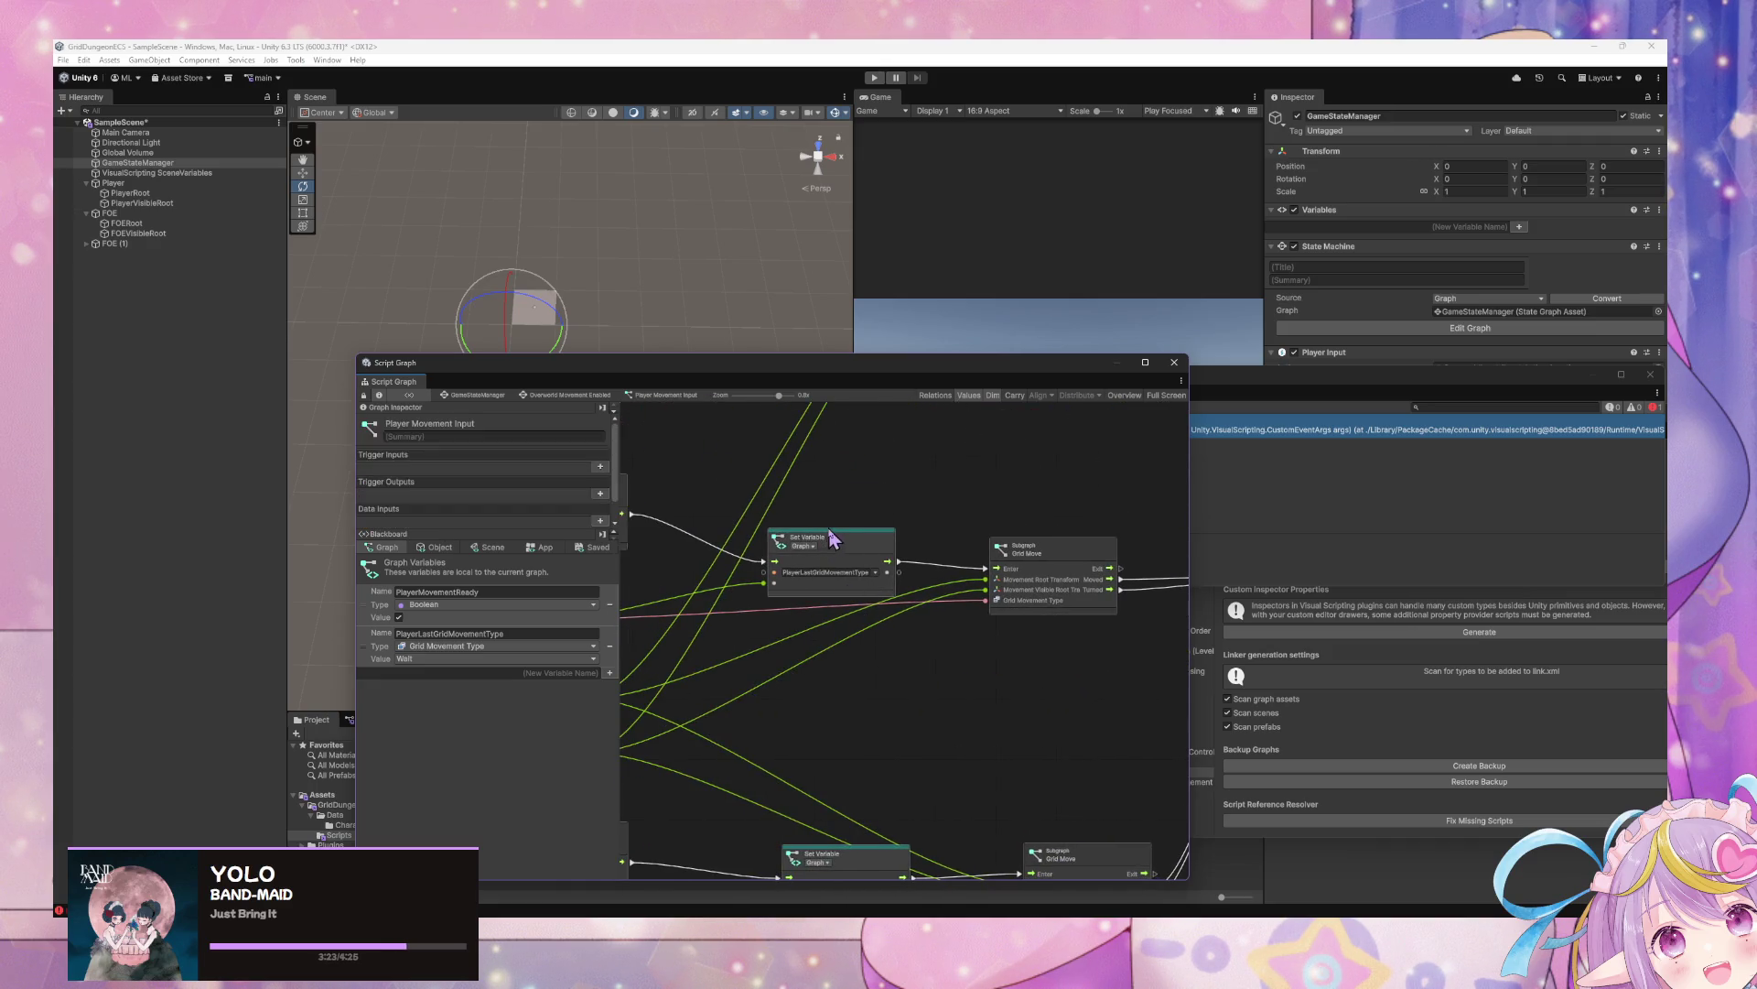
Add a Get PlayerLastGridMovementType node, then return to the GameStateManager state graph
left_click(831, 534)
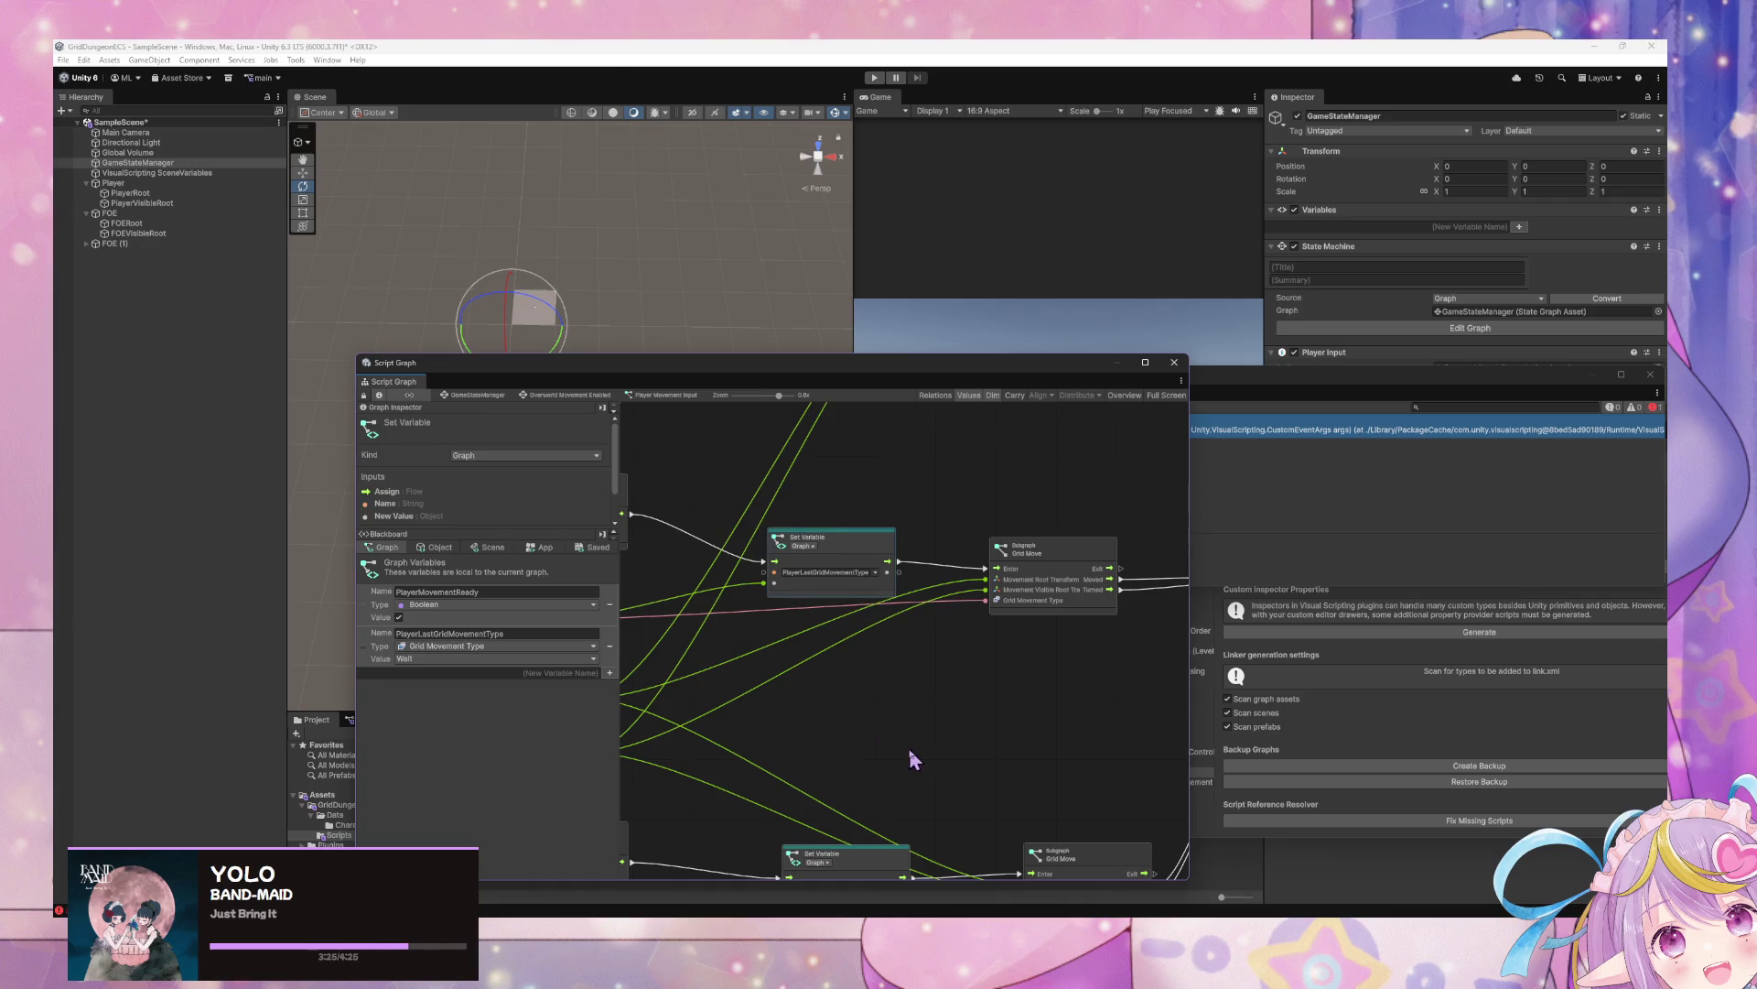
scroll(909, 748, "right", 5)
scroll(925, 758, "right", 1)
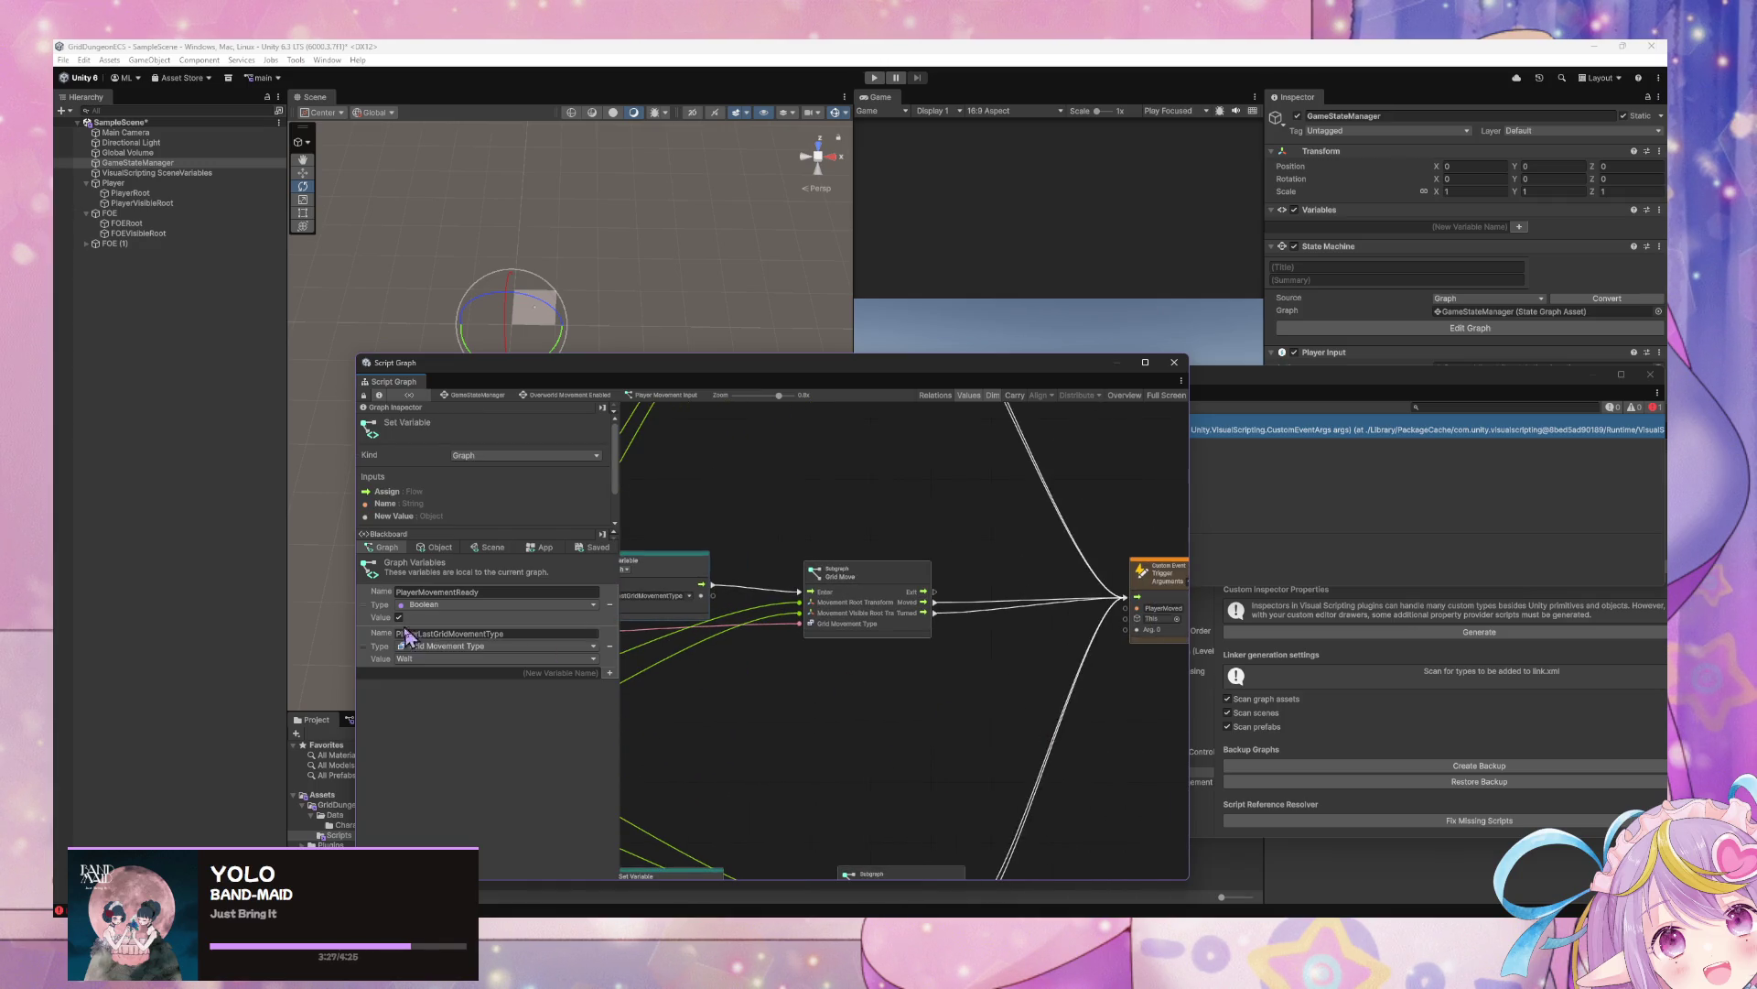
mouse_move(394, 648)
left_mouse_down()
mouse_move(1105, 703)
mouse_move(1089, 694)
mouse_move(1126, 630)
left_mouse_up()
scroll(809, 758, "left", 10)
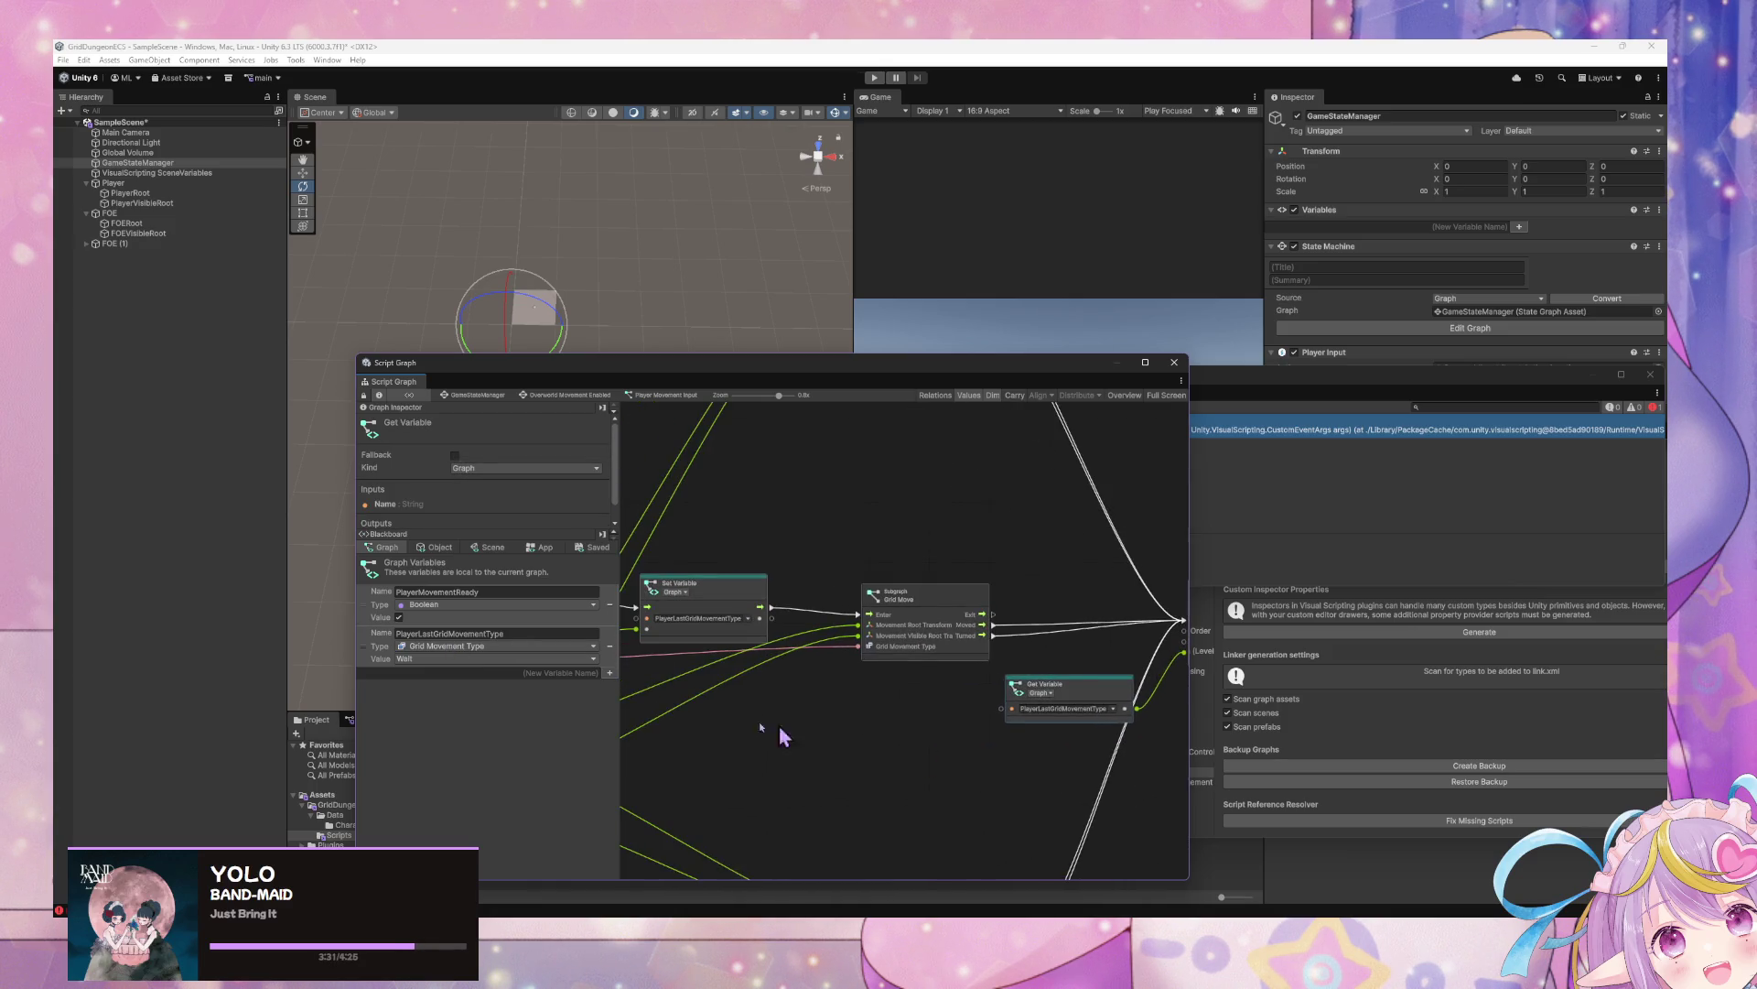
scroll(874, 606, "up", 6)
scroll(874, 606, "left", 8)
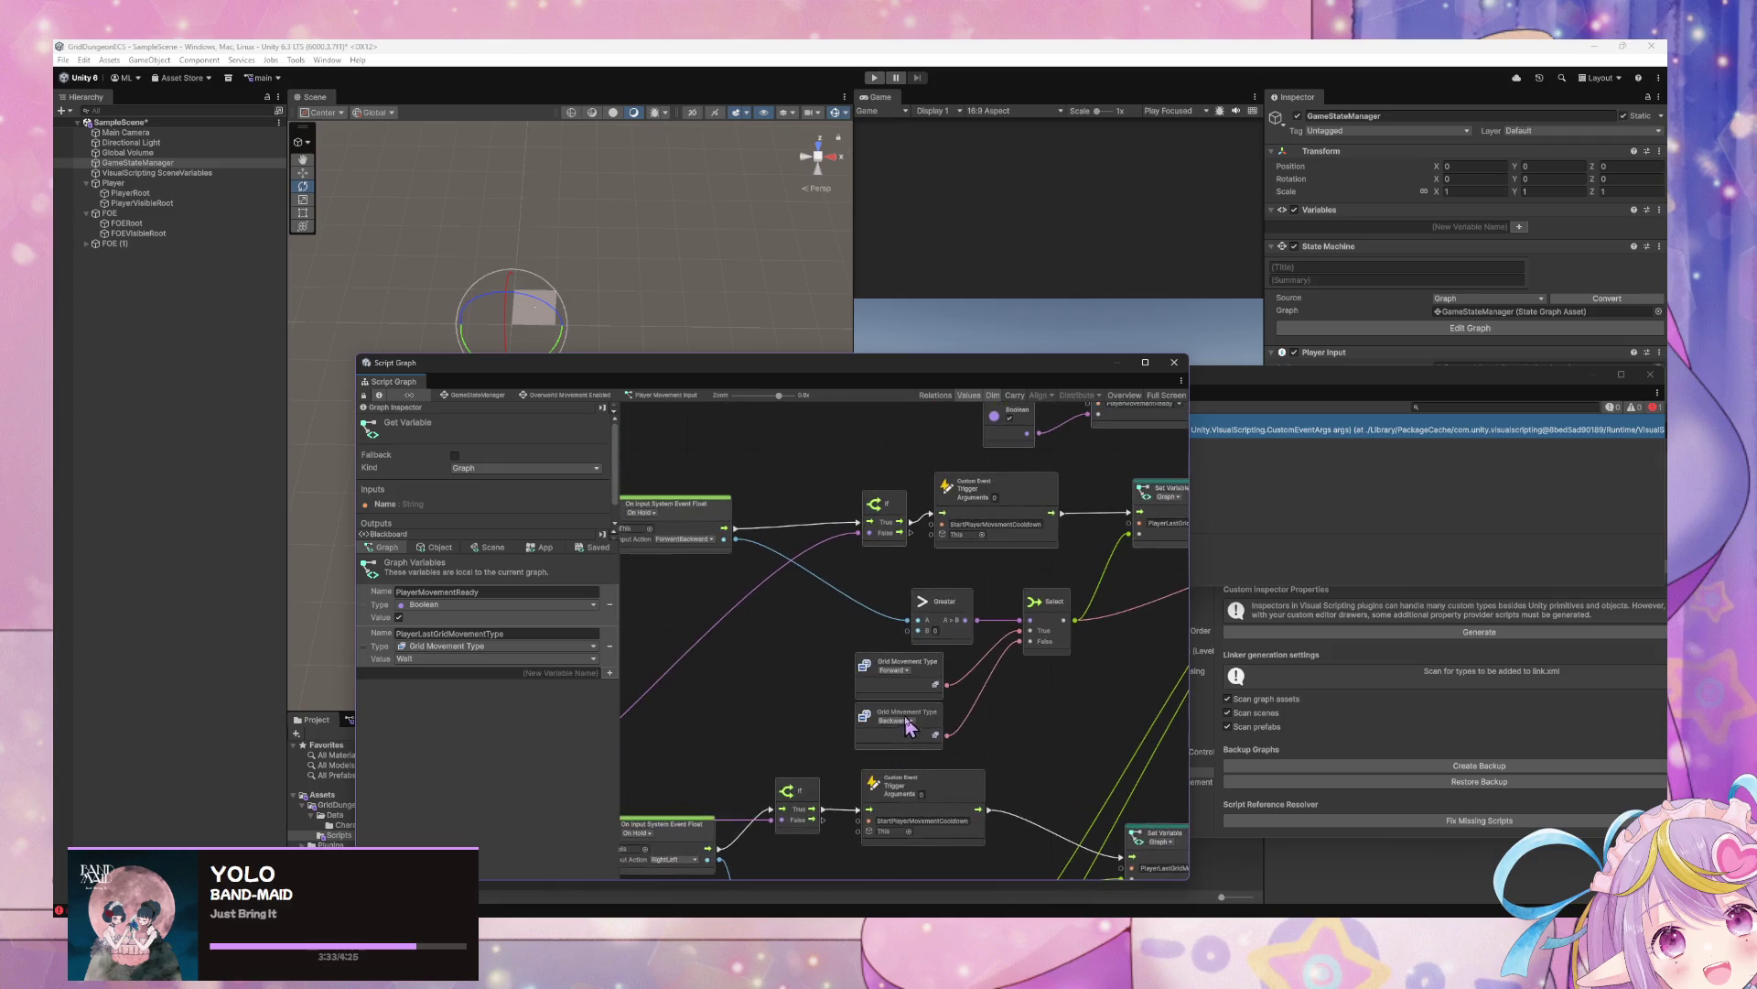
scroll(824, 706, "right", 10)
scroll(961, 812, "down", 3)
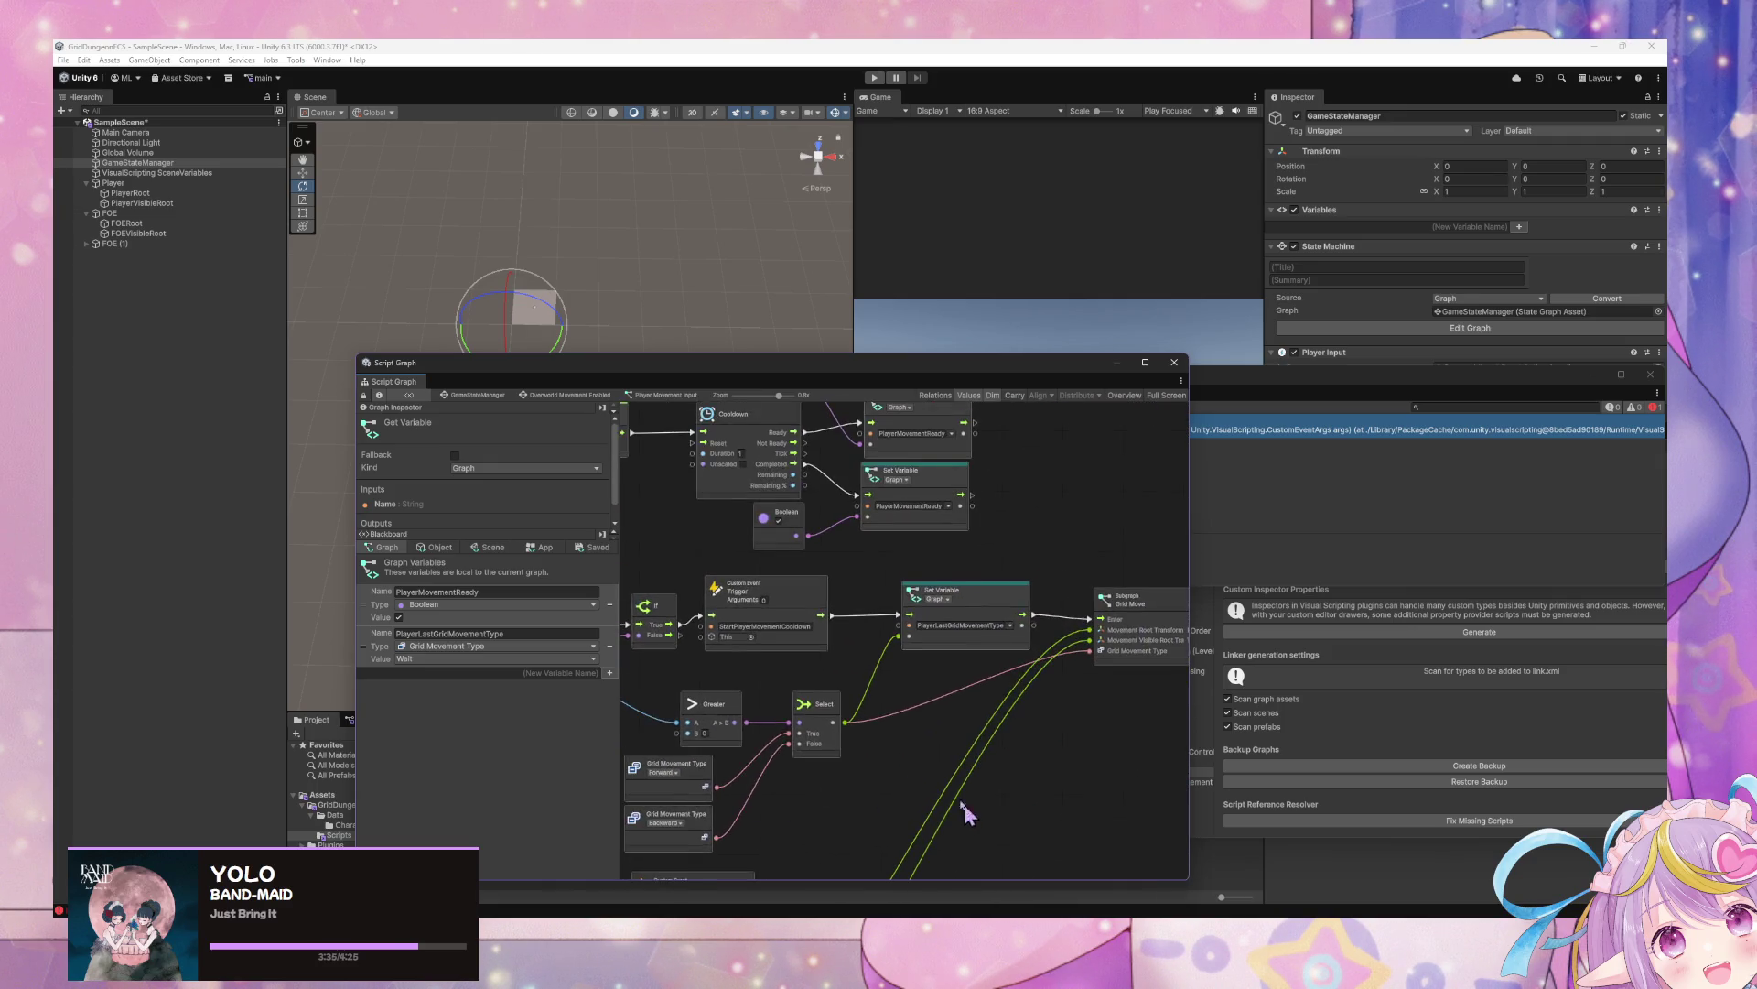
scroll(843, 680, "left", 8)
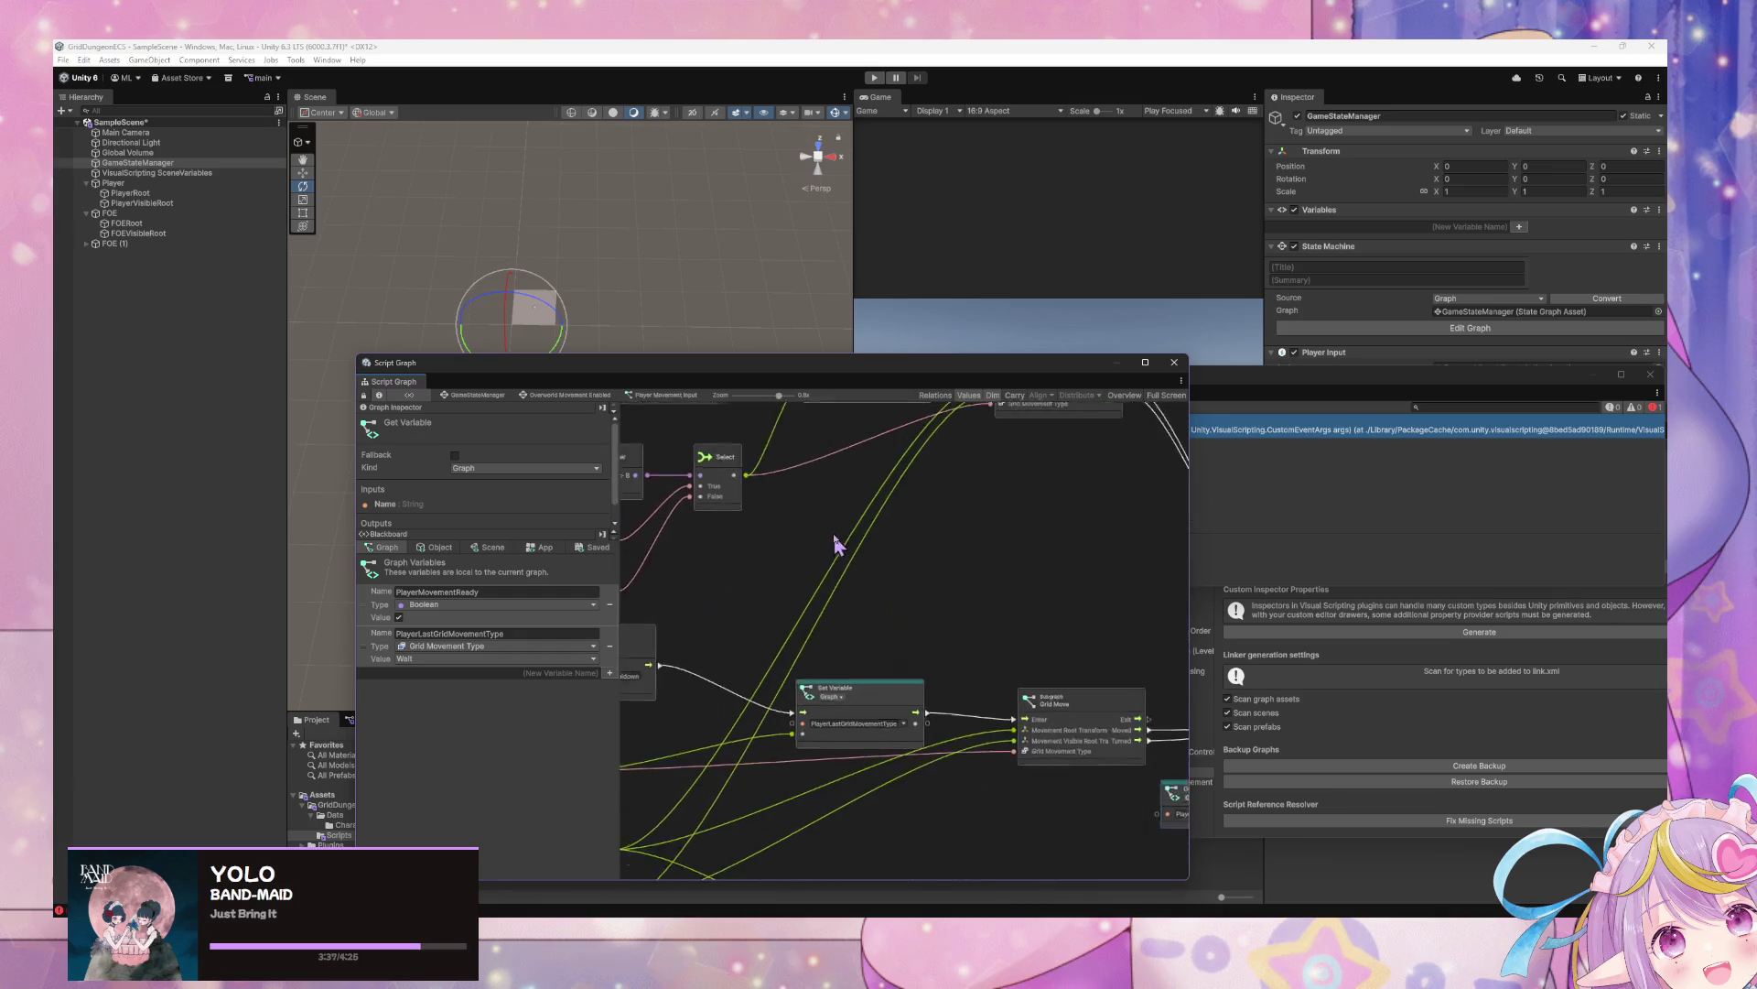
scroll(1052, 706, "down", 4)
scroll(911, 597, "down", 5)
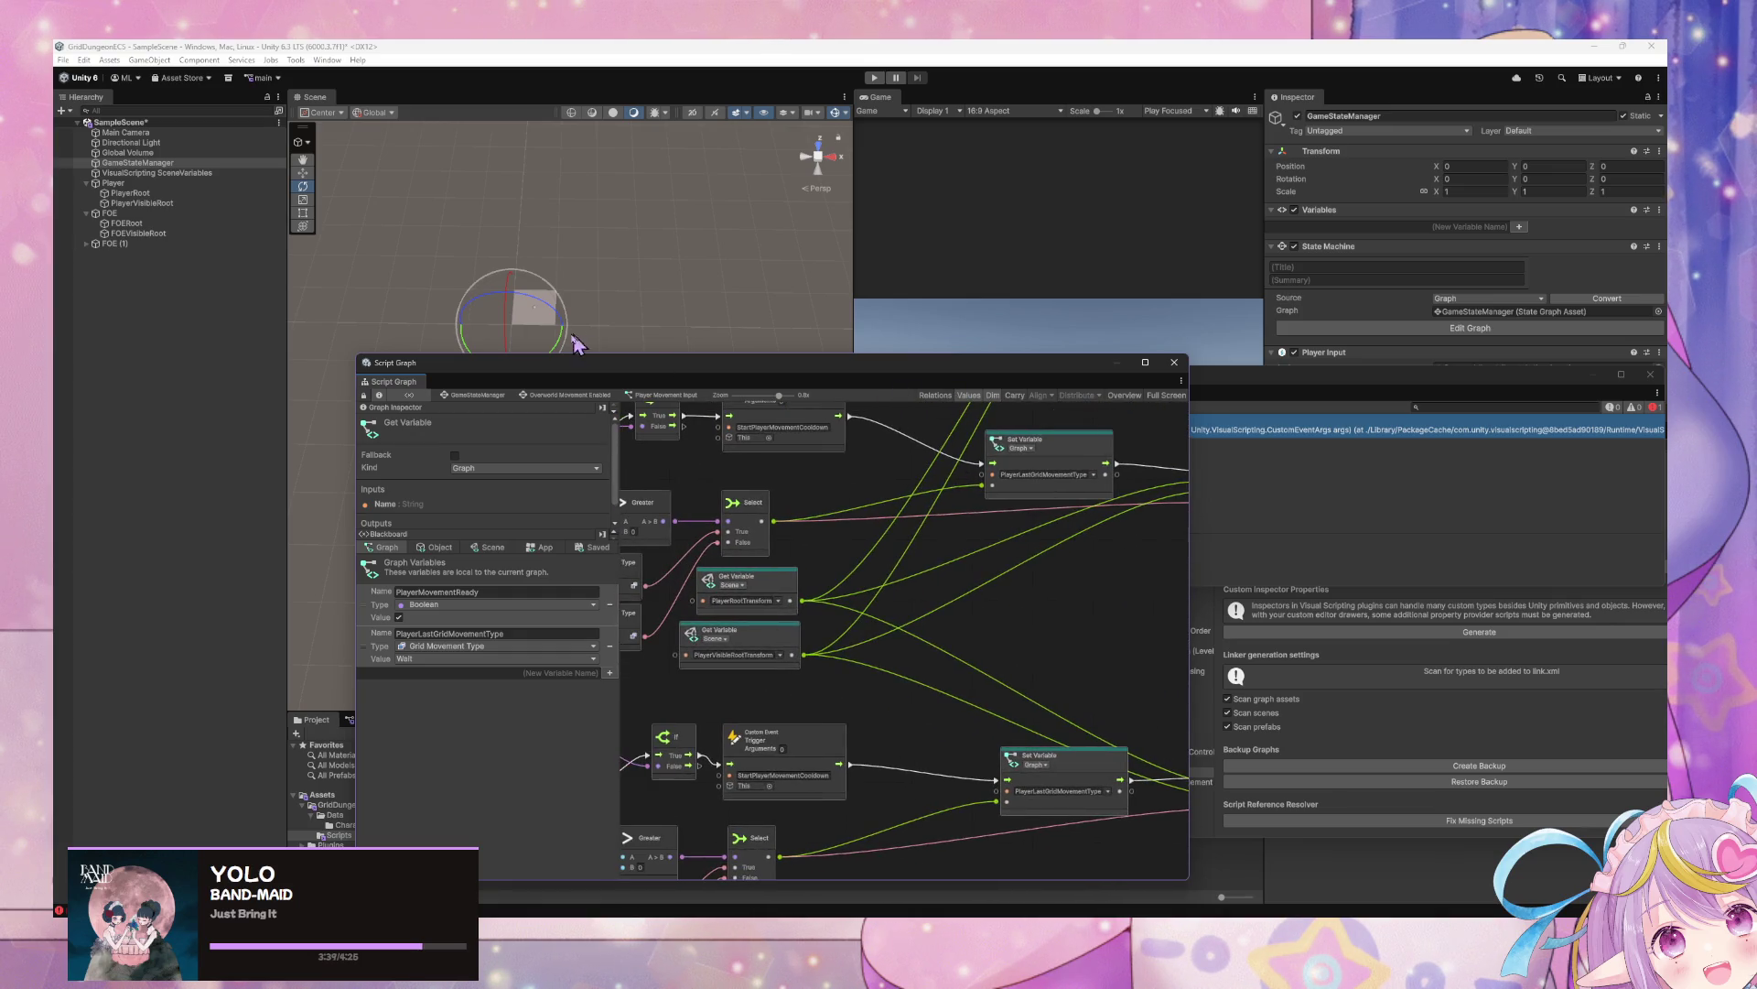
left_click(477, 397)
left_click_drag(666, 678, 871, 668)
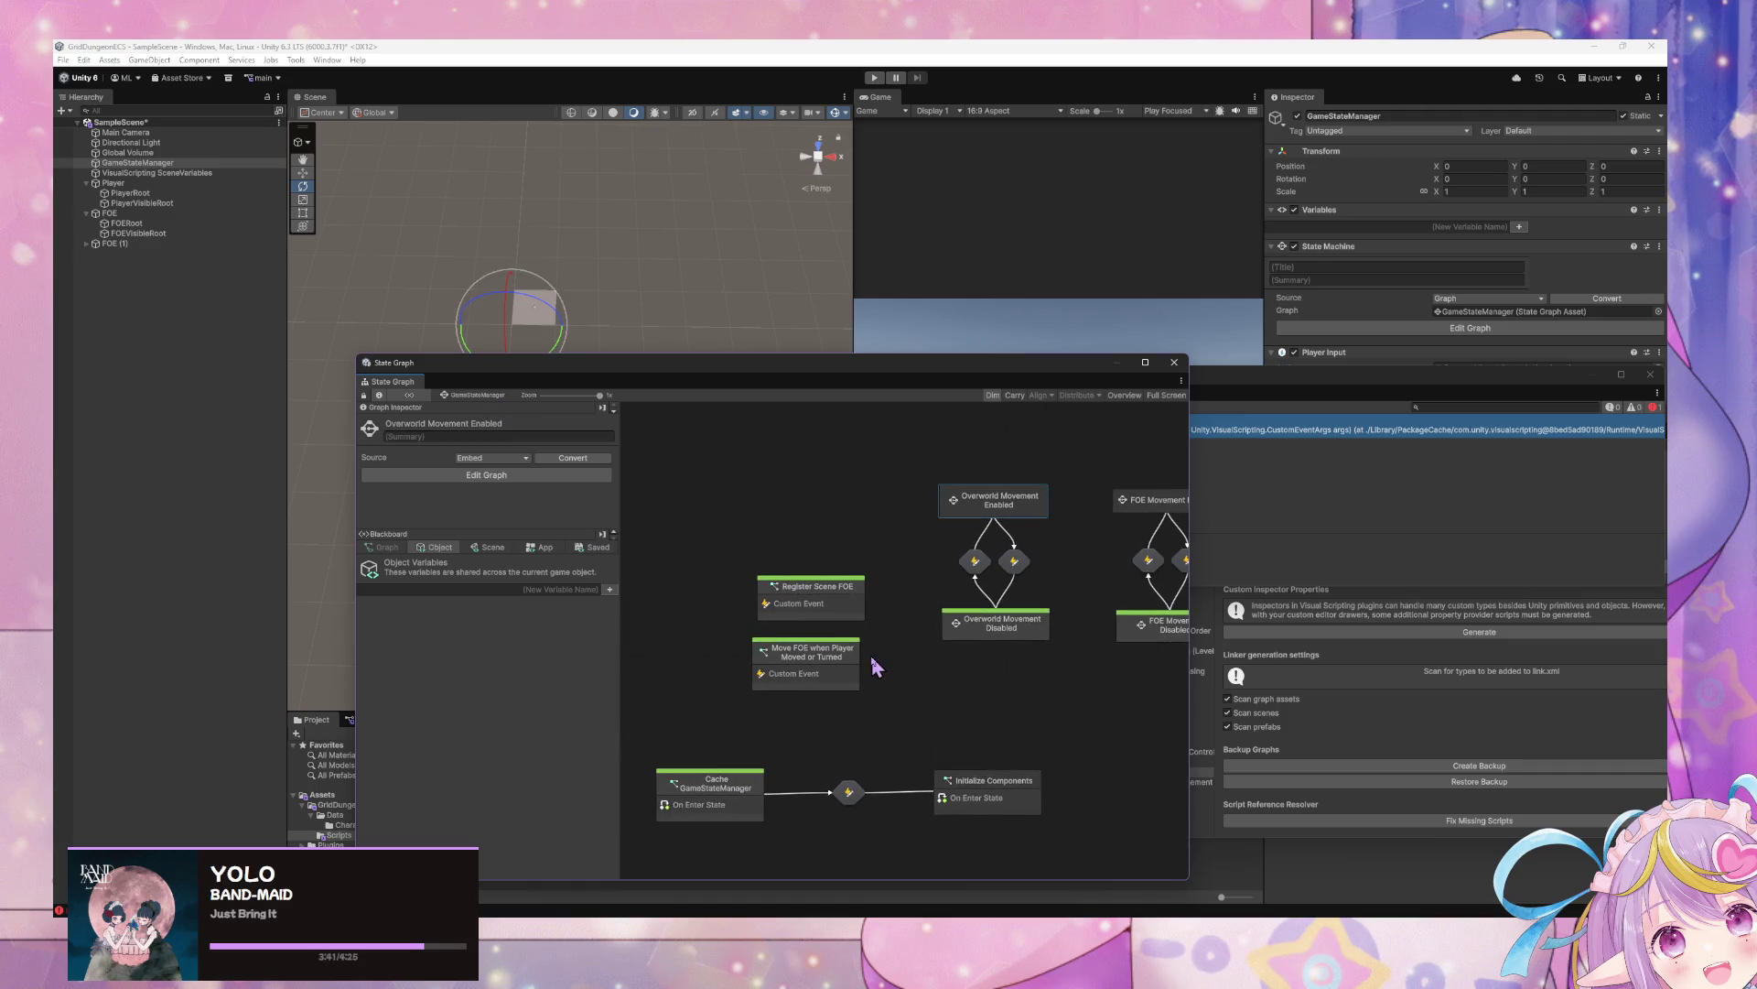
Give PlayerMoved and the MoveFOE trigger one argument each and pass Arg. 0 into the trigger
double_click(852, 672)
left_click(810, 574)
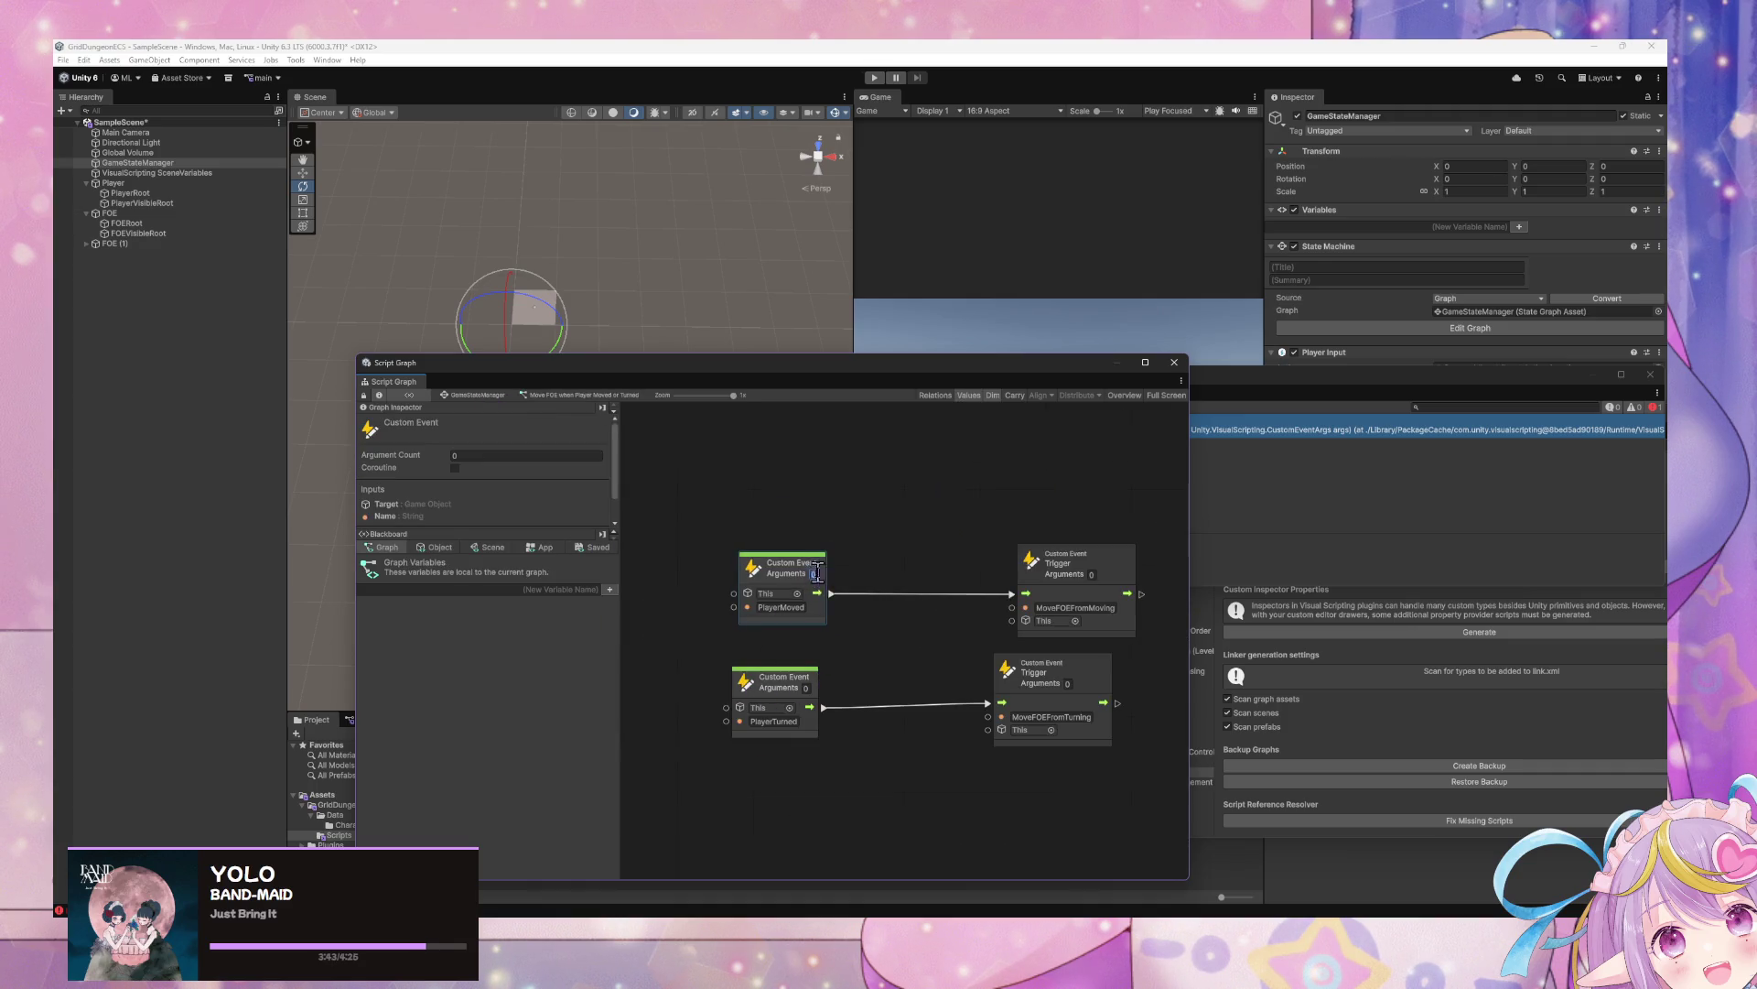
type("1")
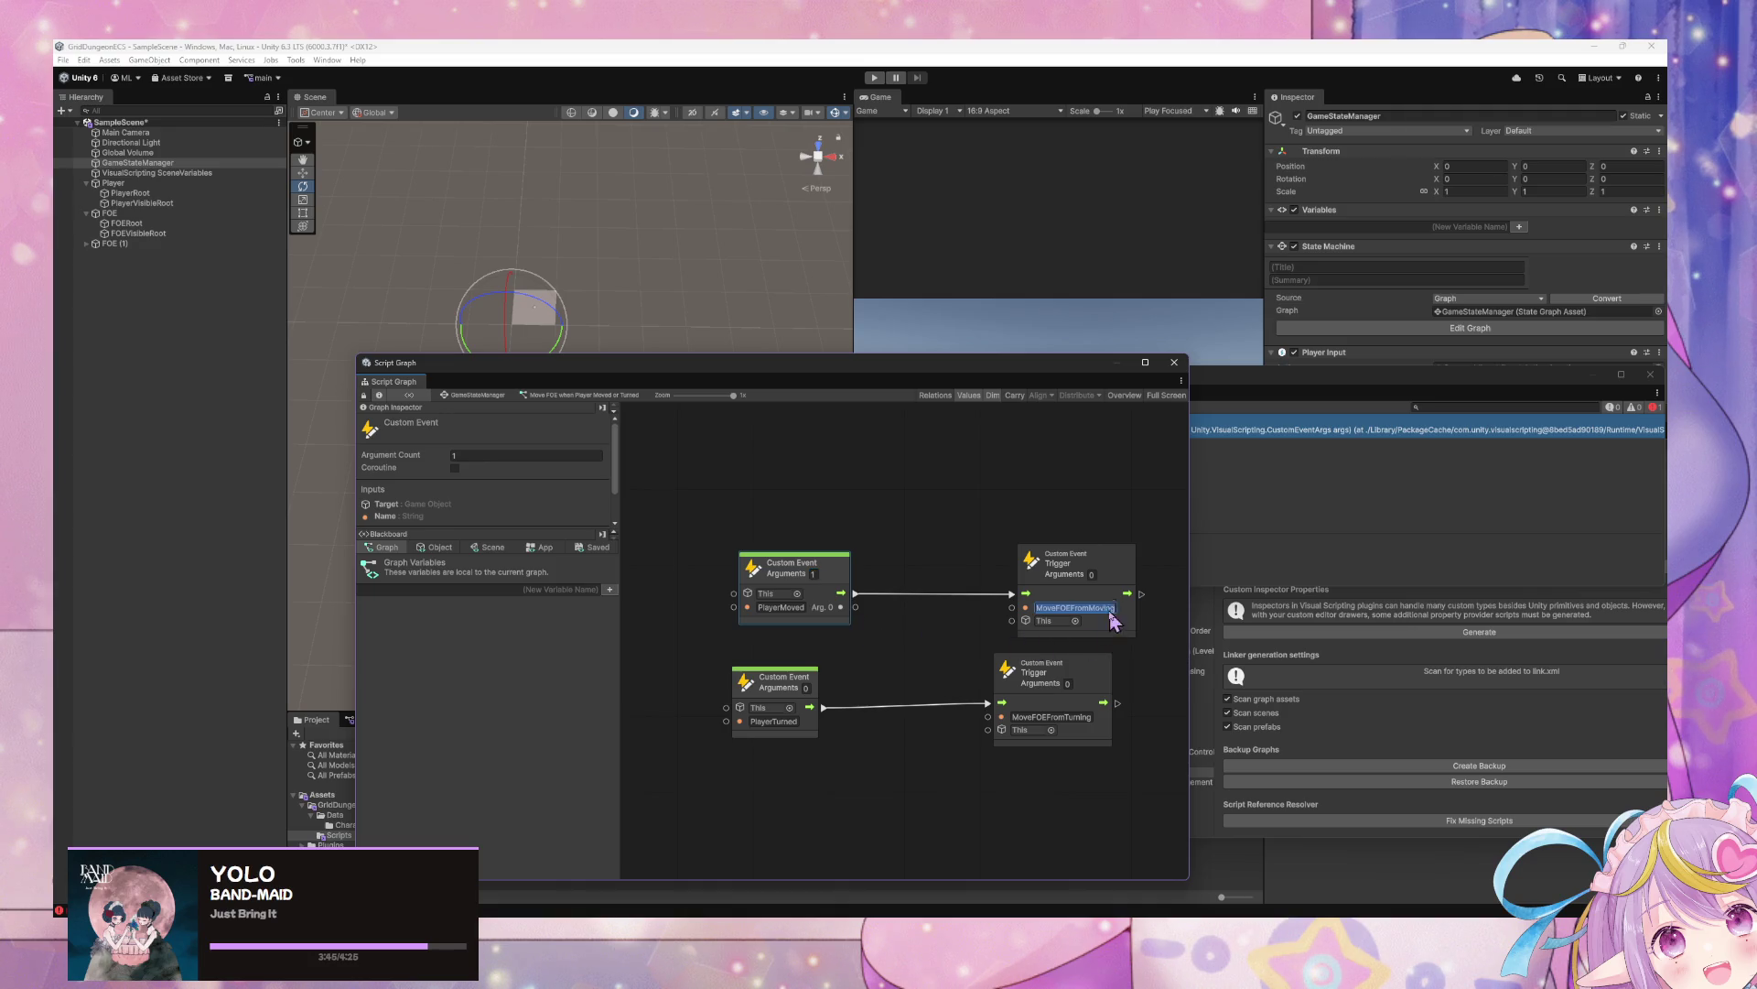
type("MoveFOEF")
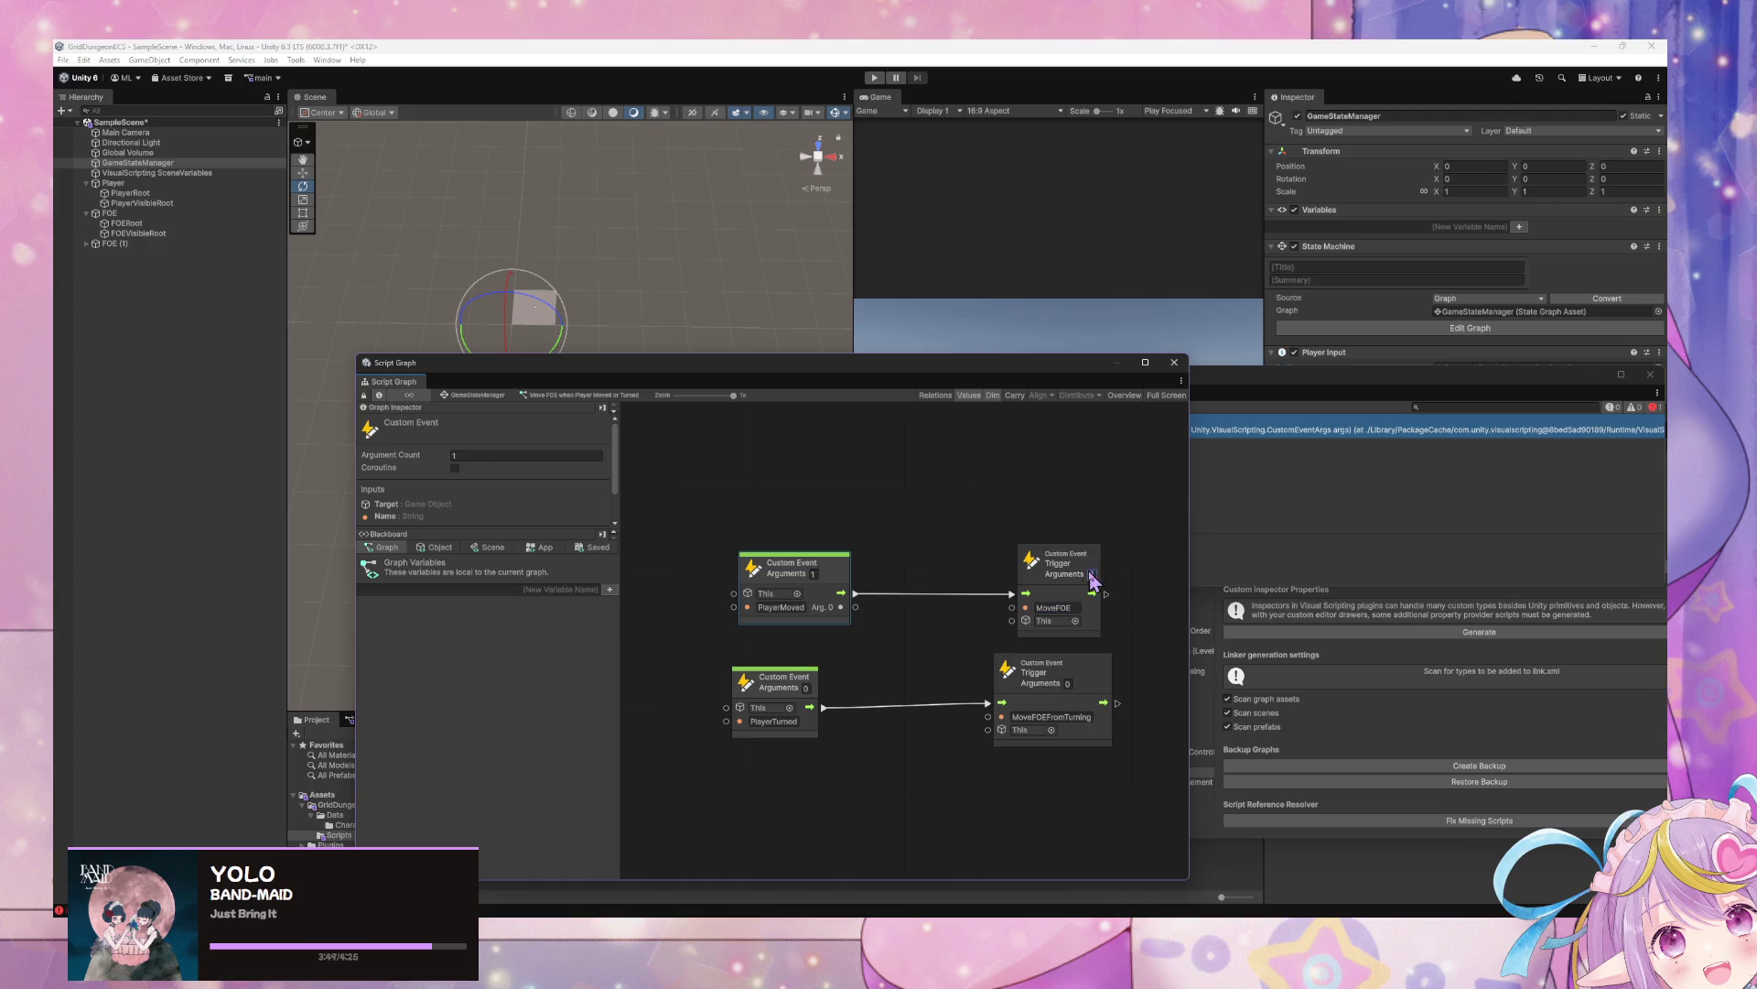
left_click(1091, 574)
type("1")
left_click_drag(855, 606, 1015, 635)
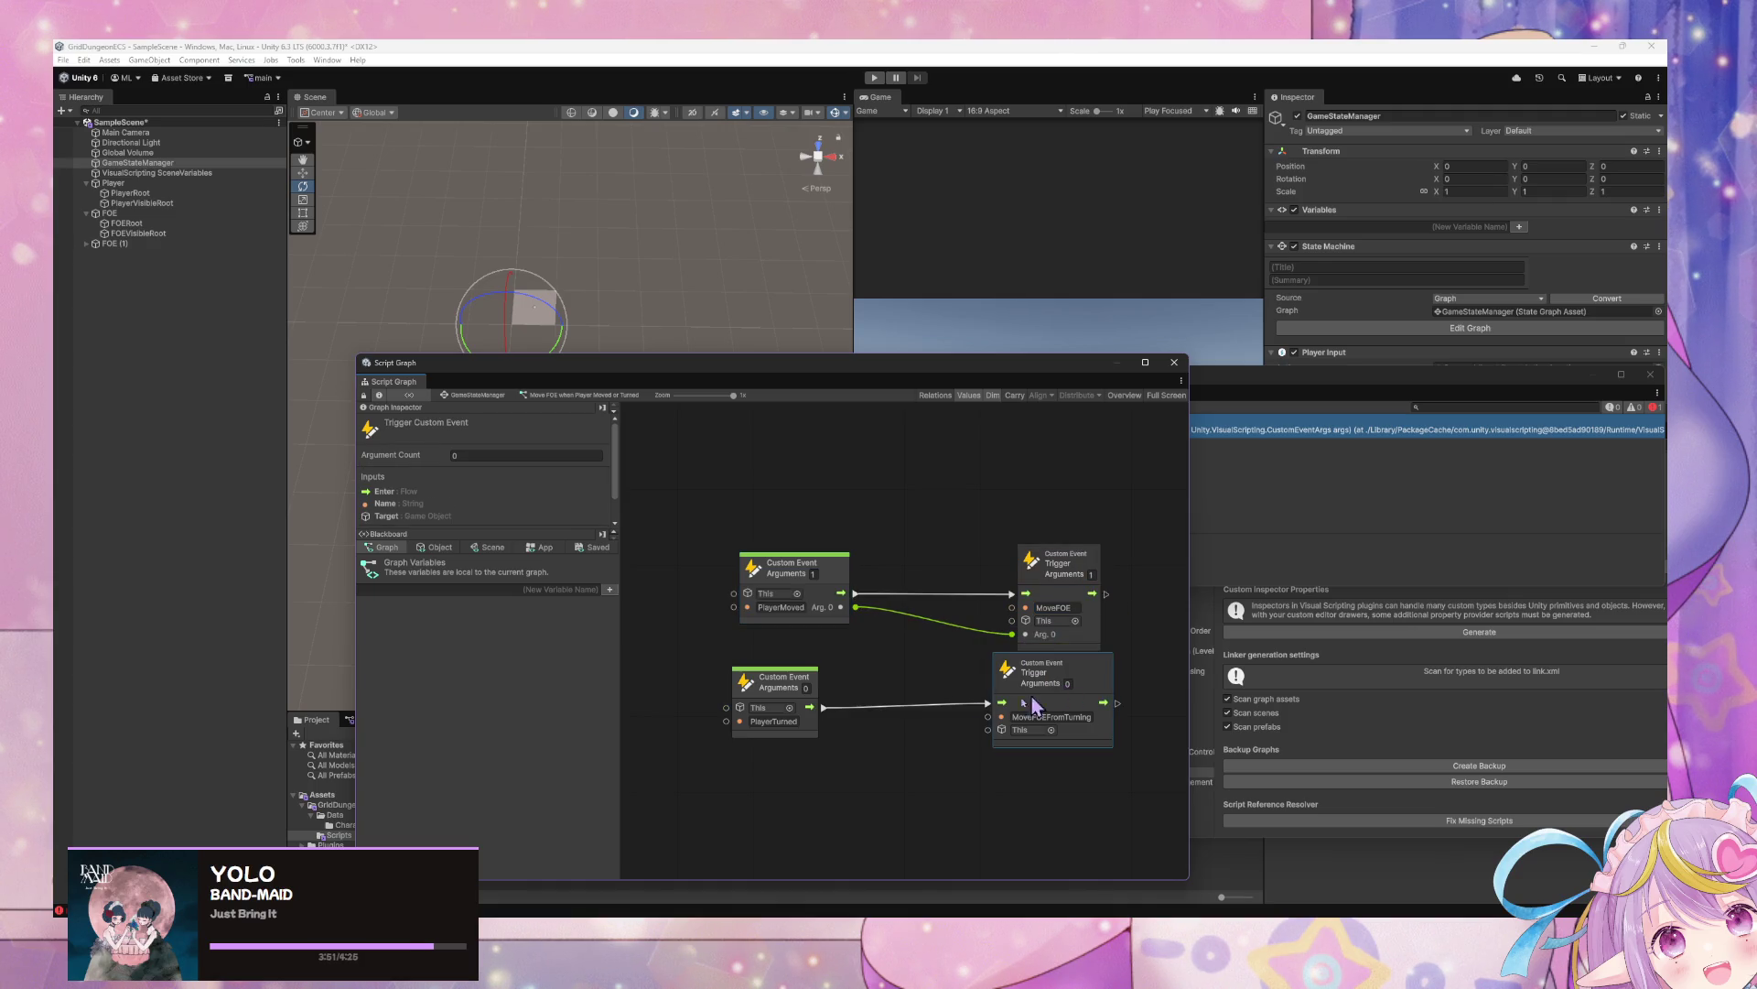
Delete the PlayerTurned event and its trigger, then return to the root state graph
left_click_drag(1031, 696, 857, 627)
key("Delete")
key("Home")
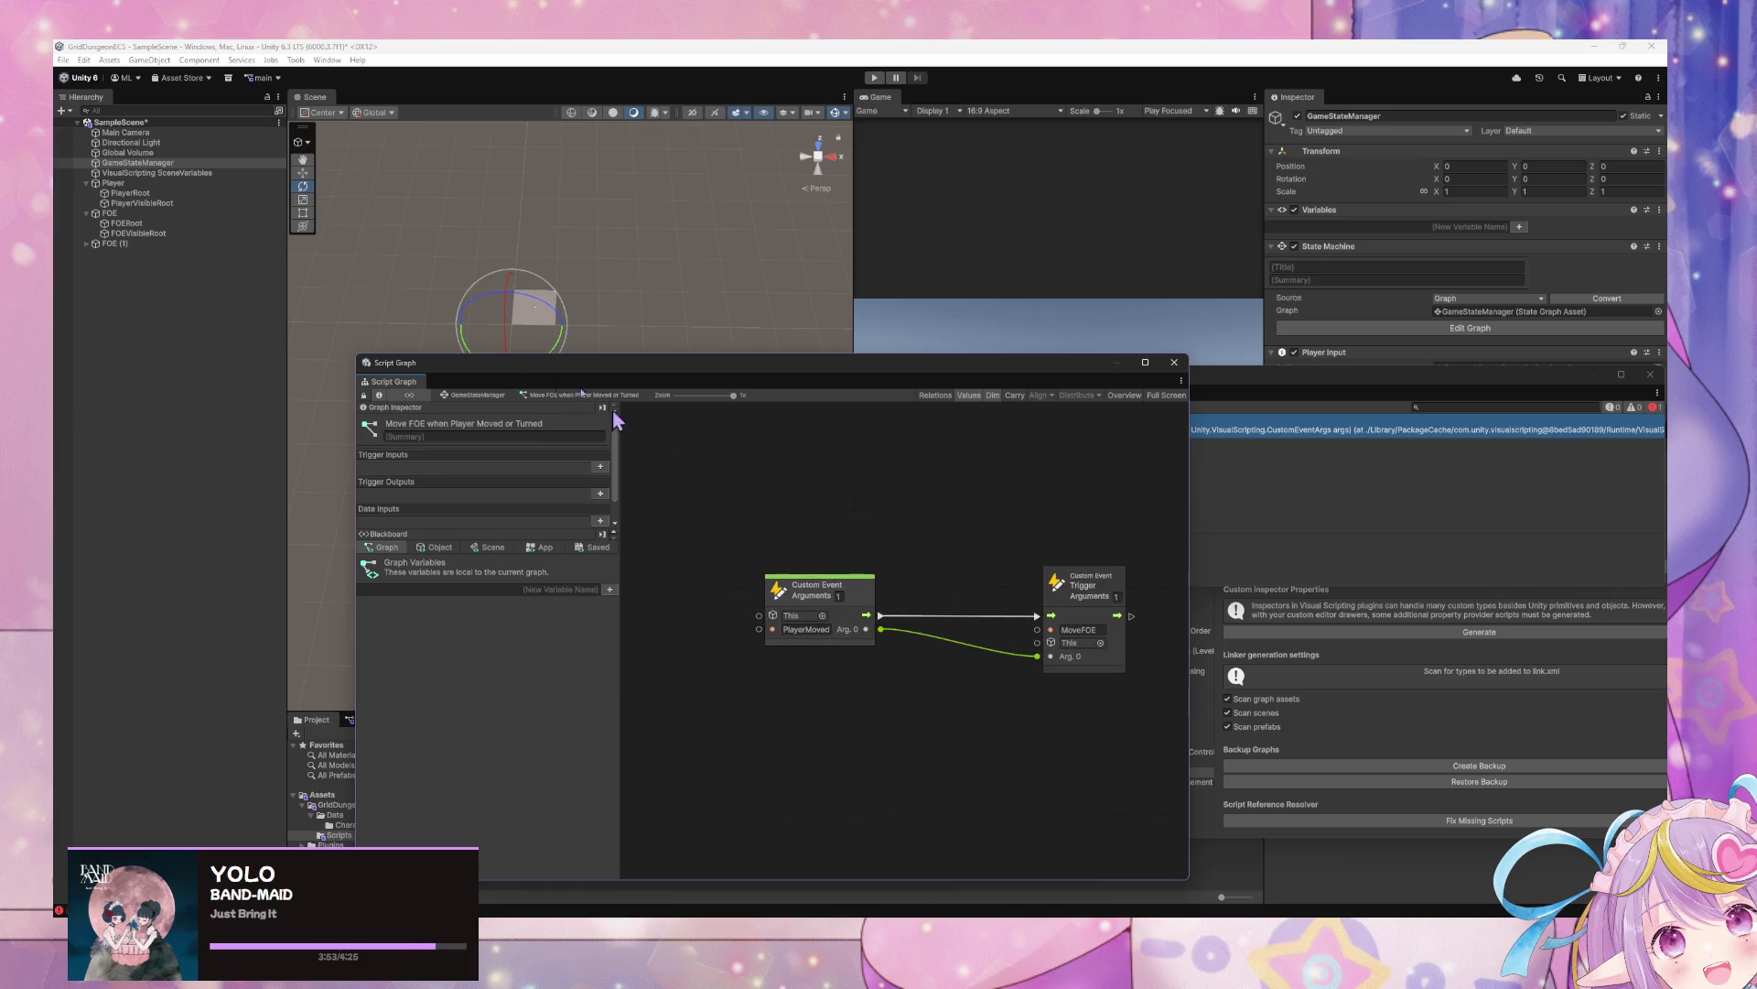
left_click(474, 396)
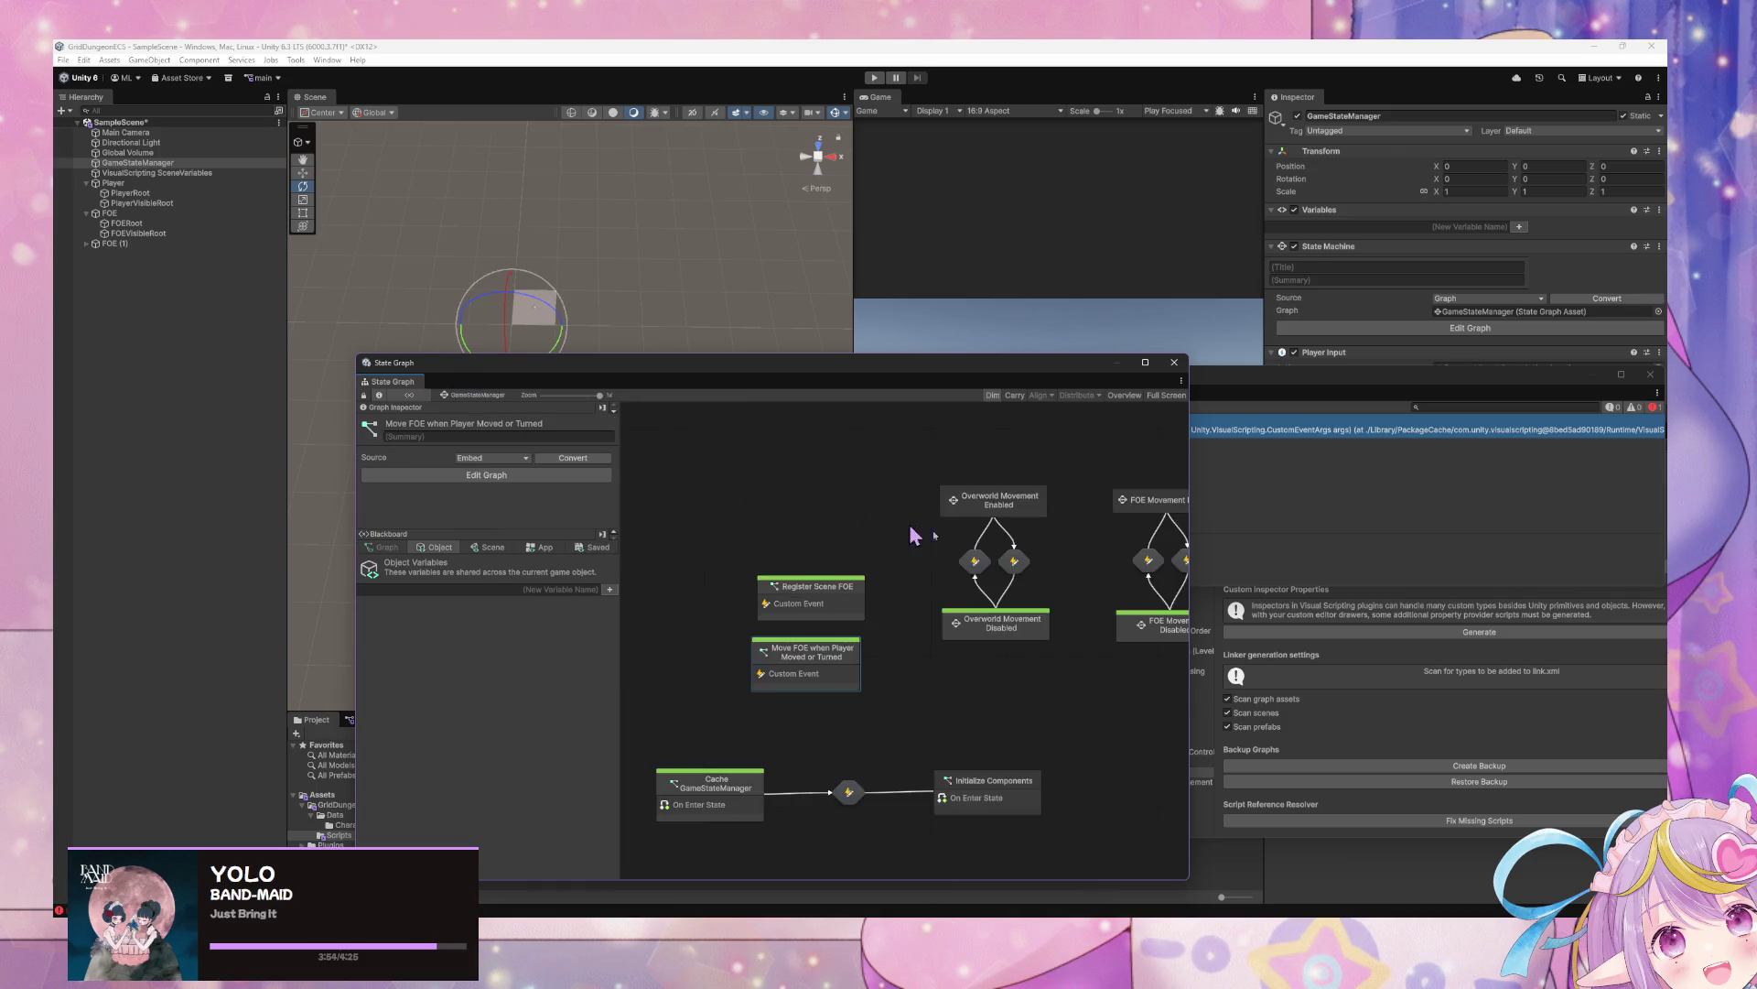
In the Move FOE script graph, rename the Custom Event to MoveFOE with 1 argument
double_click(1000, 502)
double_click(892, 652)
double_click(879, 621)
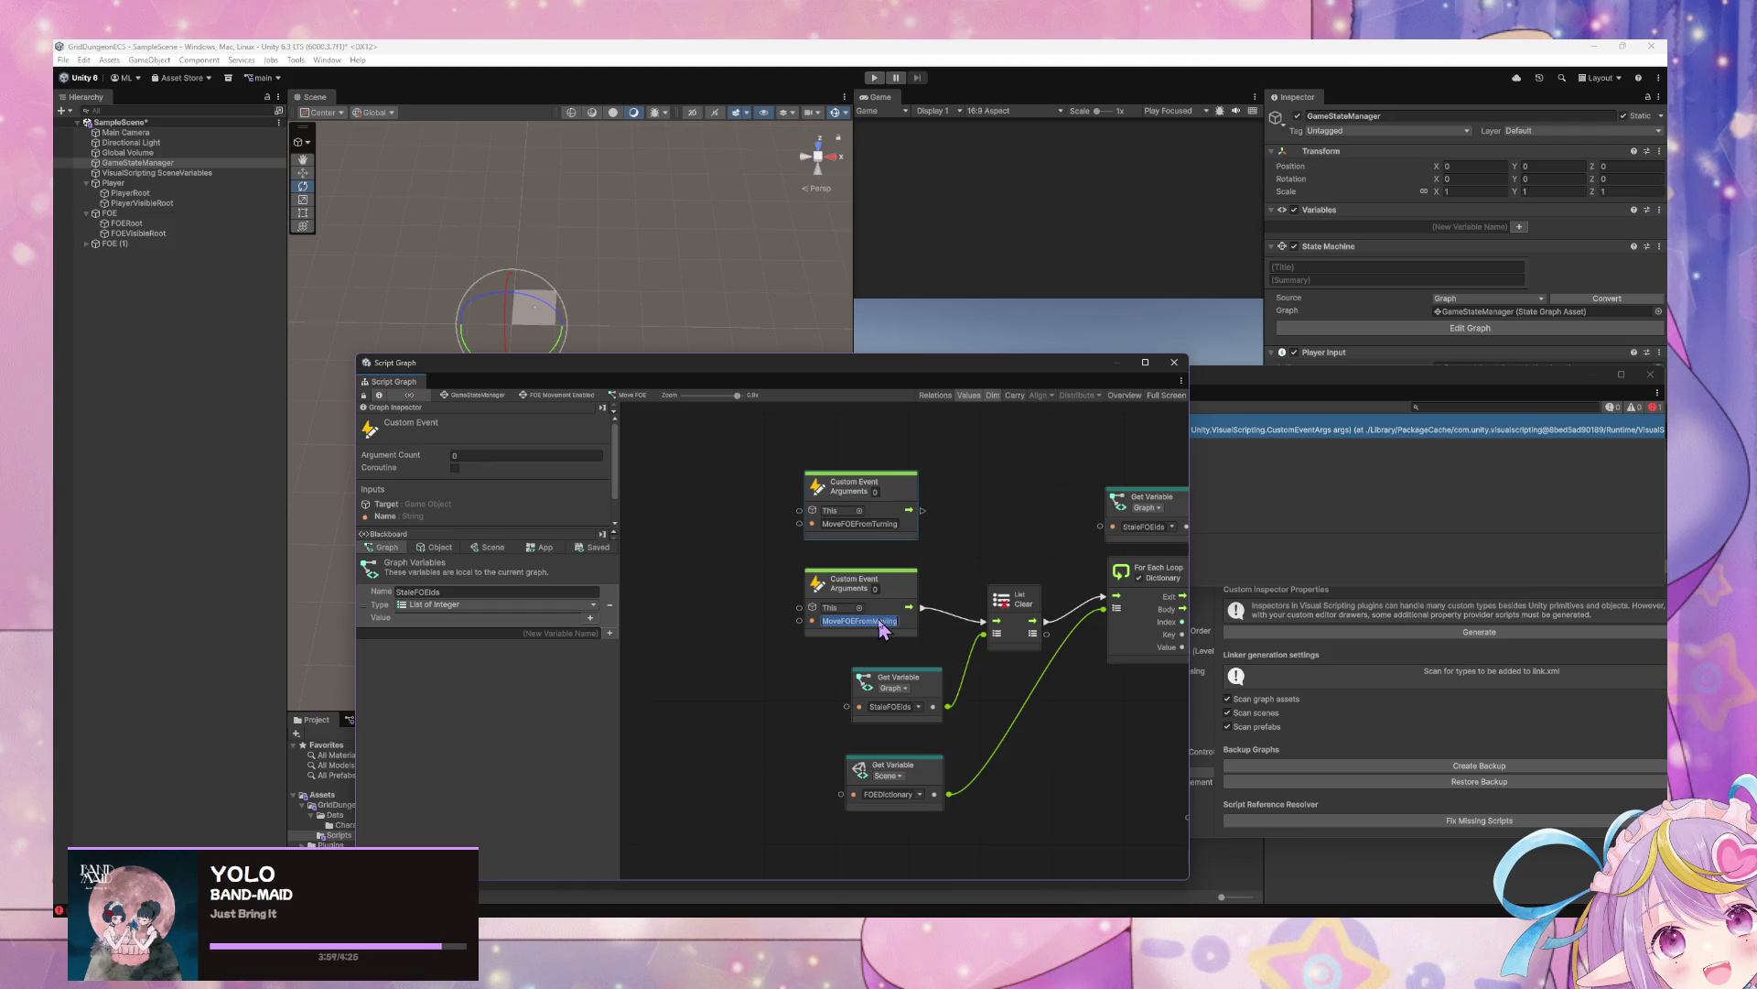
type("MoveFO")
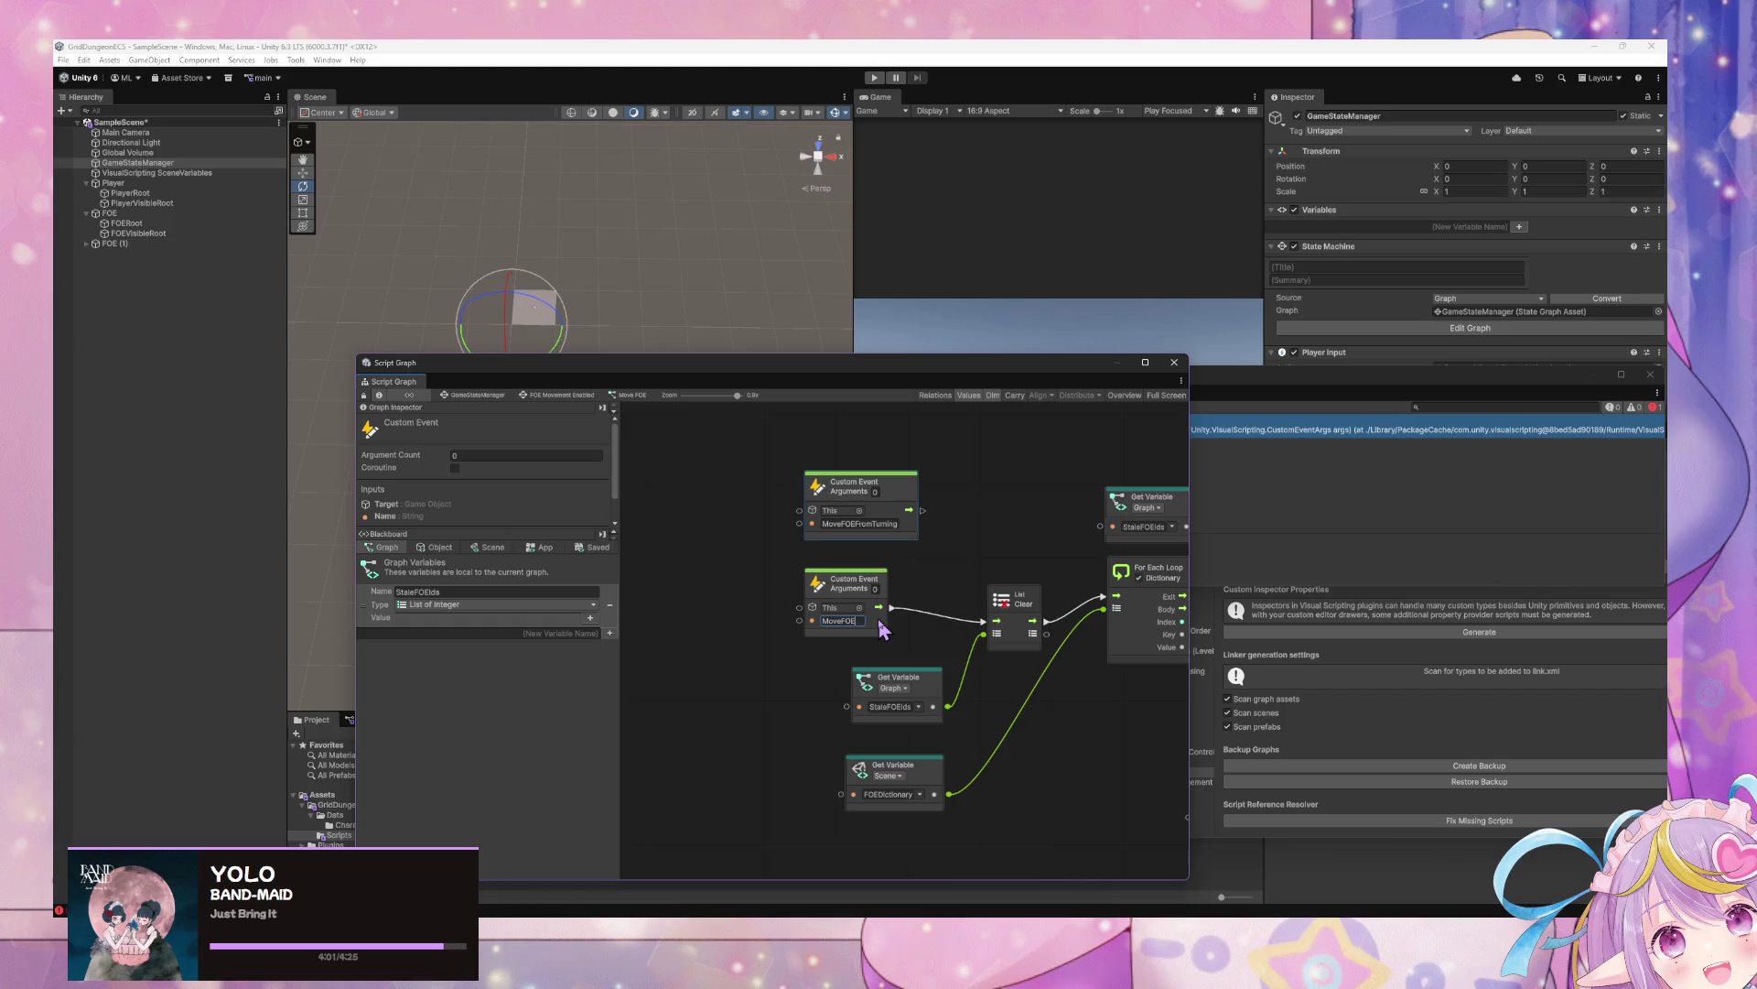
type("E")
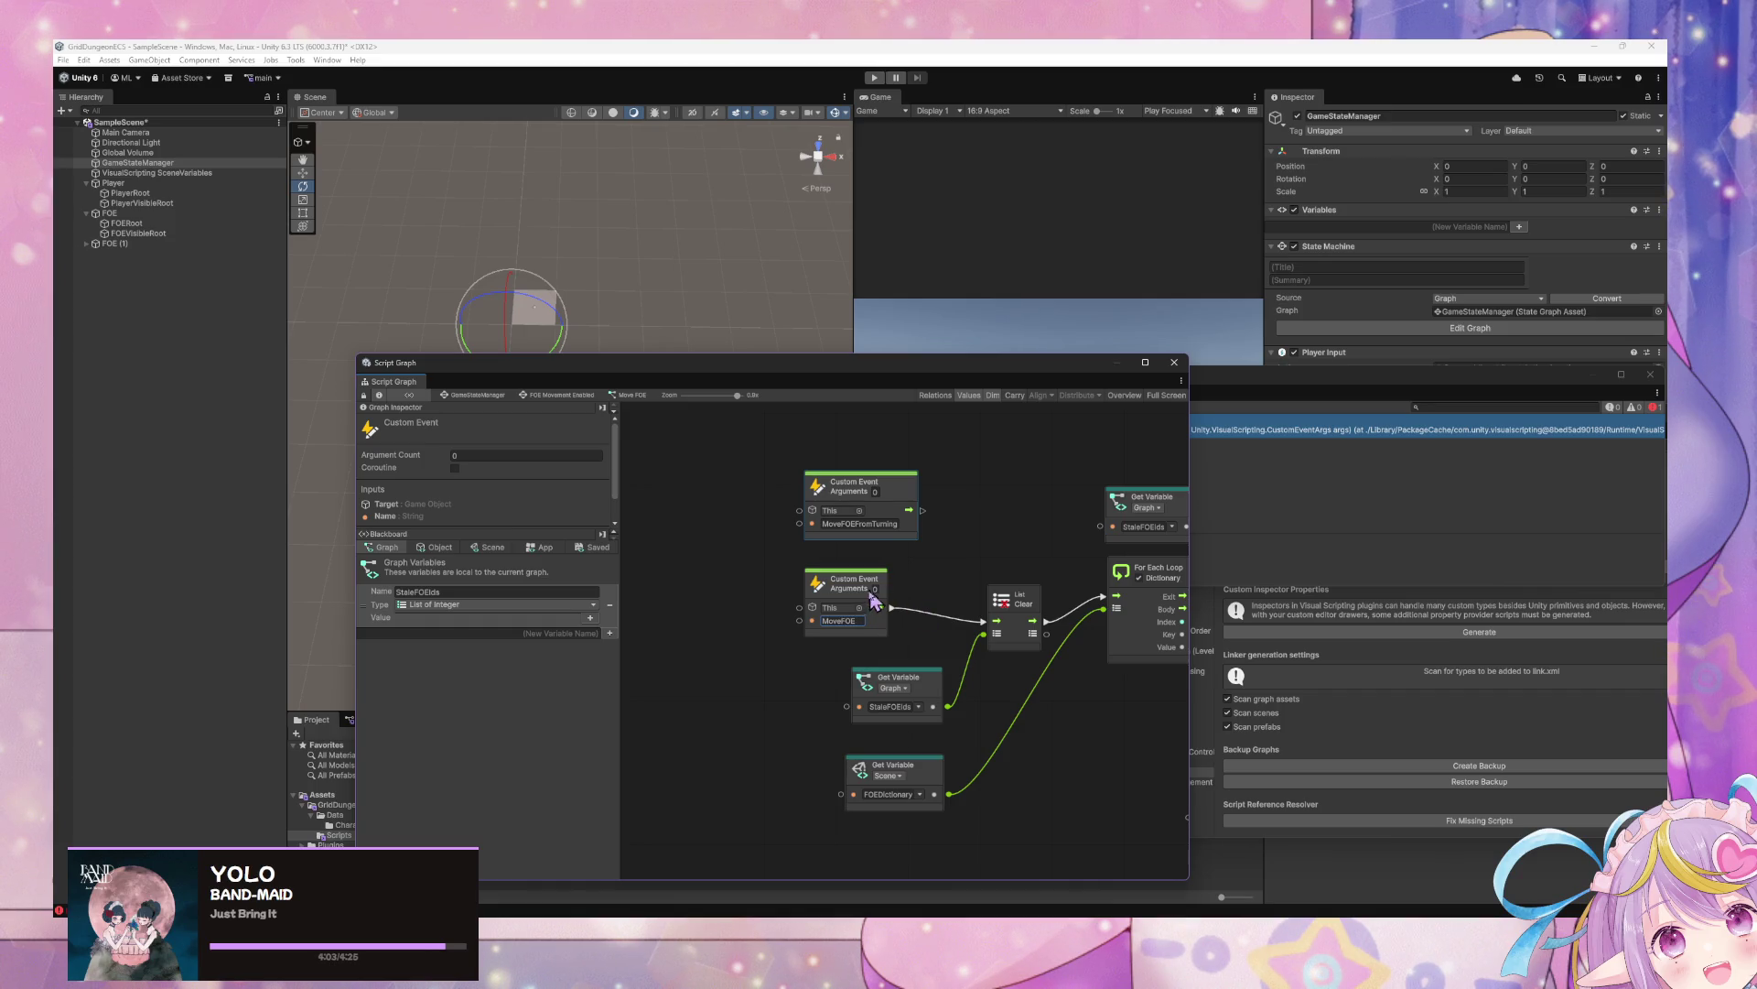
left_click(876, 588)
type("1")
key("Return")
Spread the nodes apart, moving List Add and Get Move When Player Moves lower, and search for Select
left_click_drag(1007, 655, 792, 616)
left_click_drag(698, 584, 870, 677)
scroll(990, 677, "down", 1)
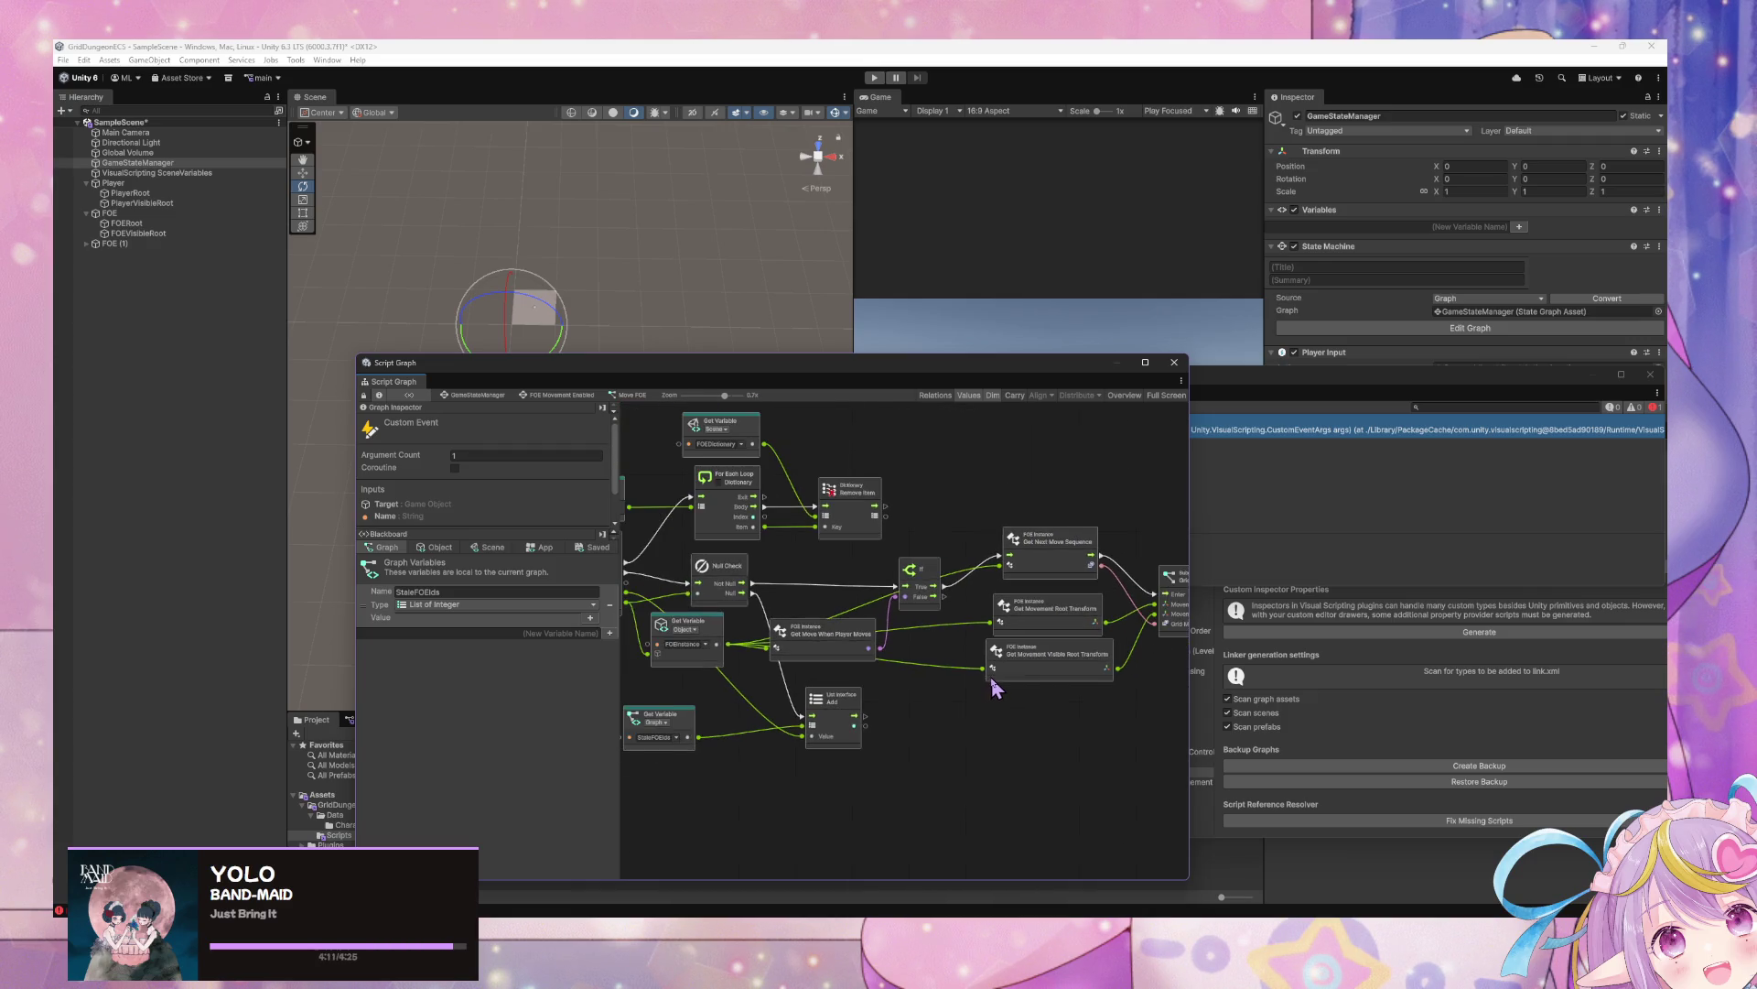
mouse_move(1165, 718)
left_mouse_down()
mouse_move(852, 518)
mouse_move(801, 527)
left_mouse_up()
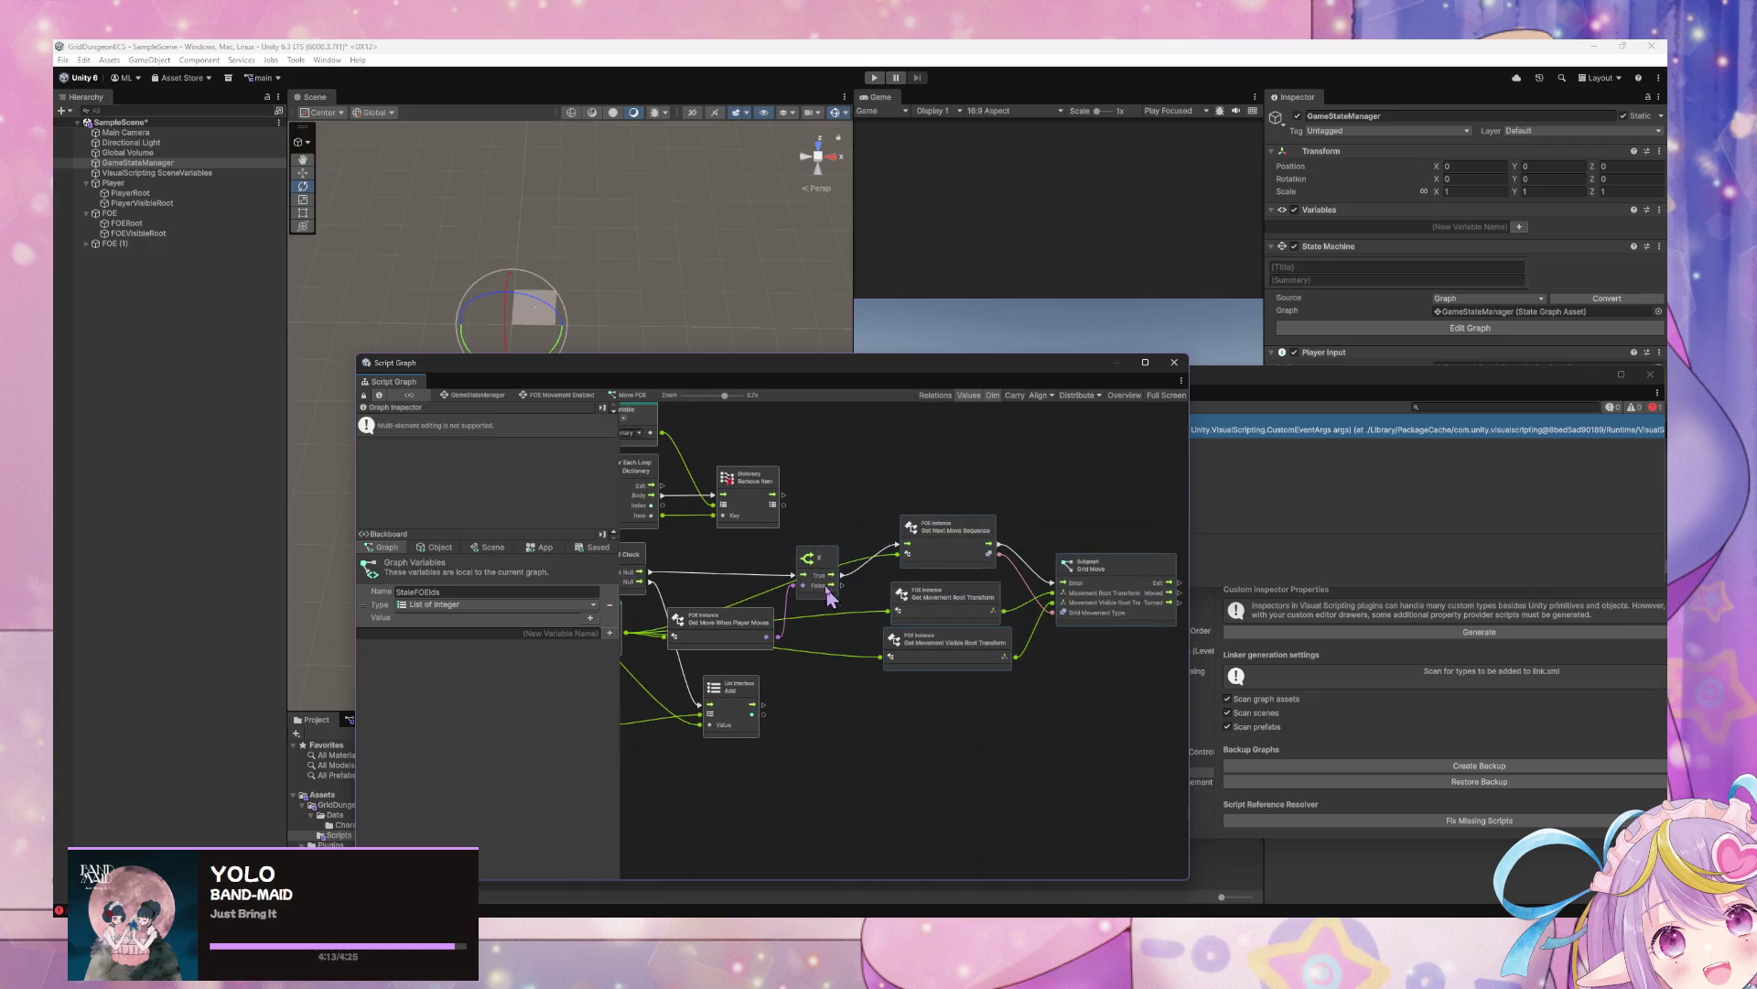
left_click_drag(828, 595, 899, 599)
left_click_drag(728, 700, 739, 760)
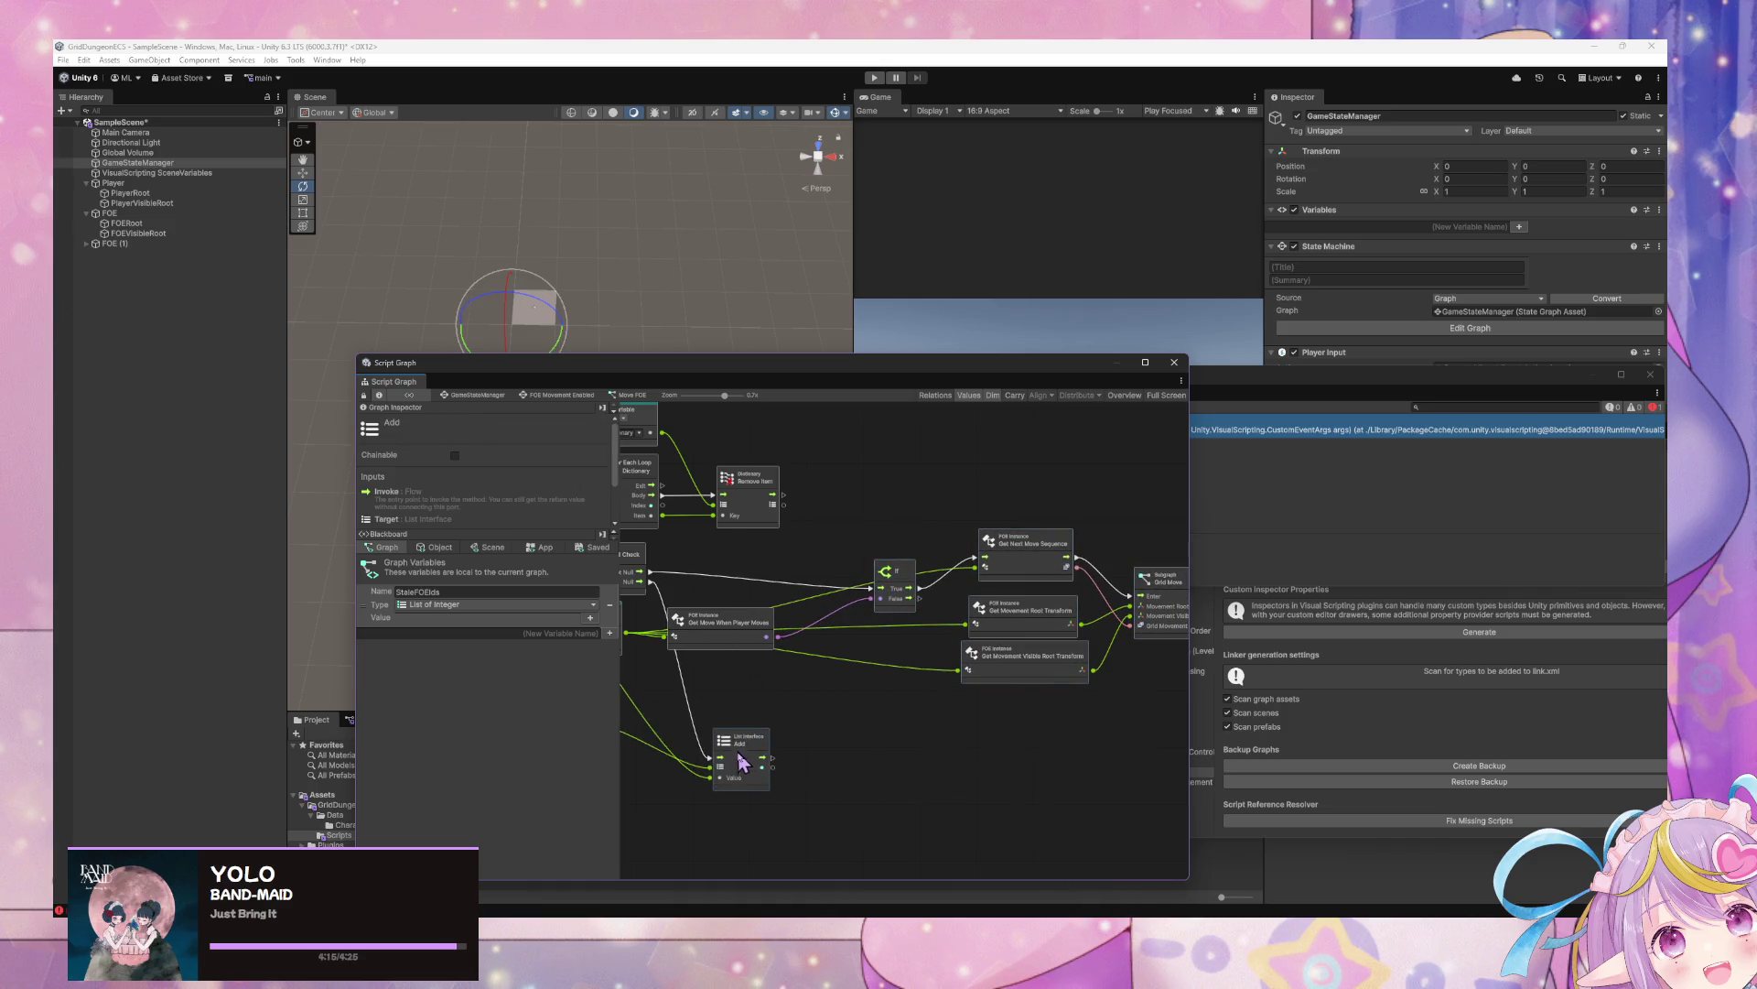
left_click_drag(711, 631, 717, 688)
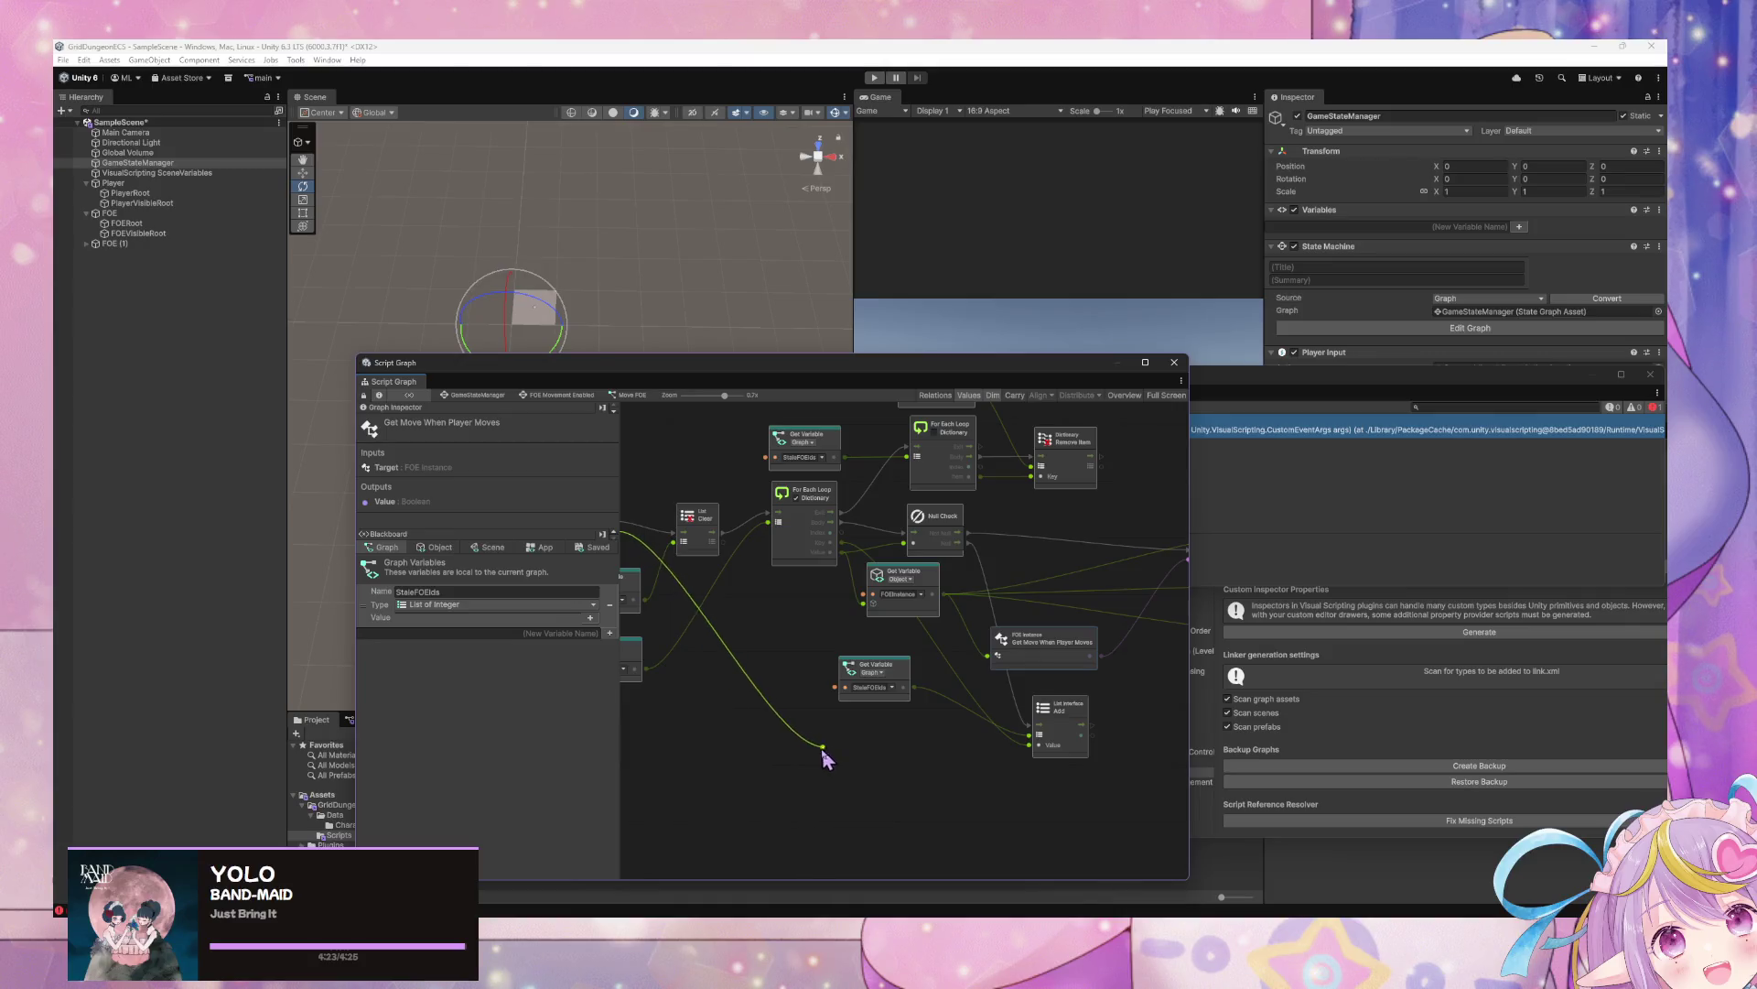
right_click(714, 697)
left_click(732, 701)
type("select")
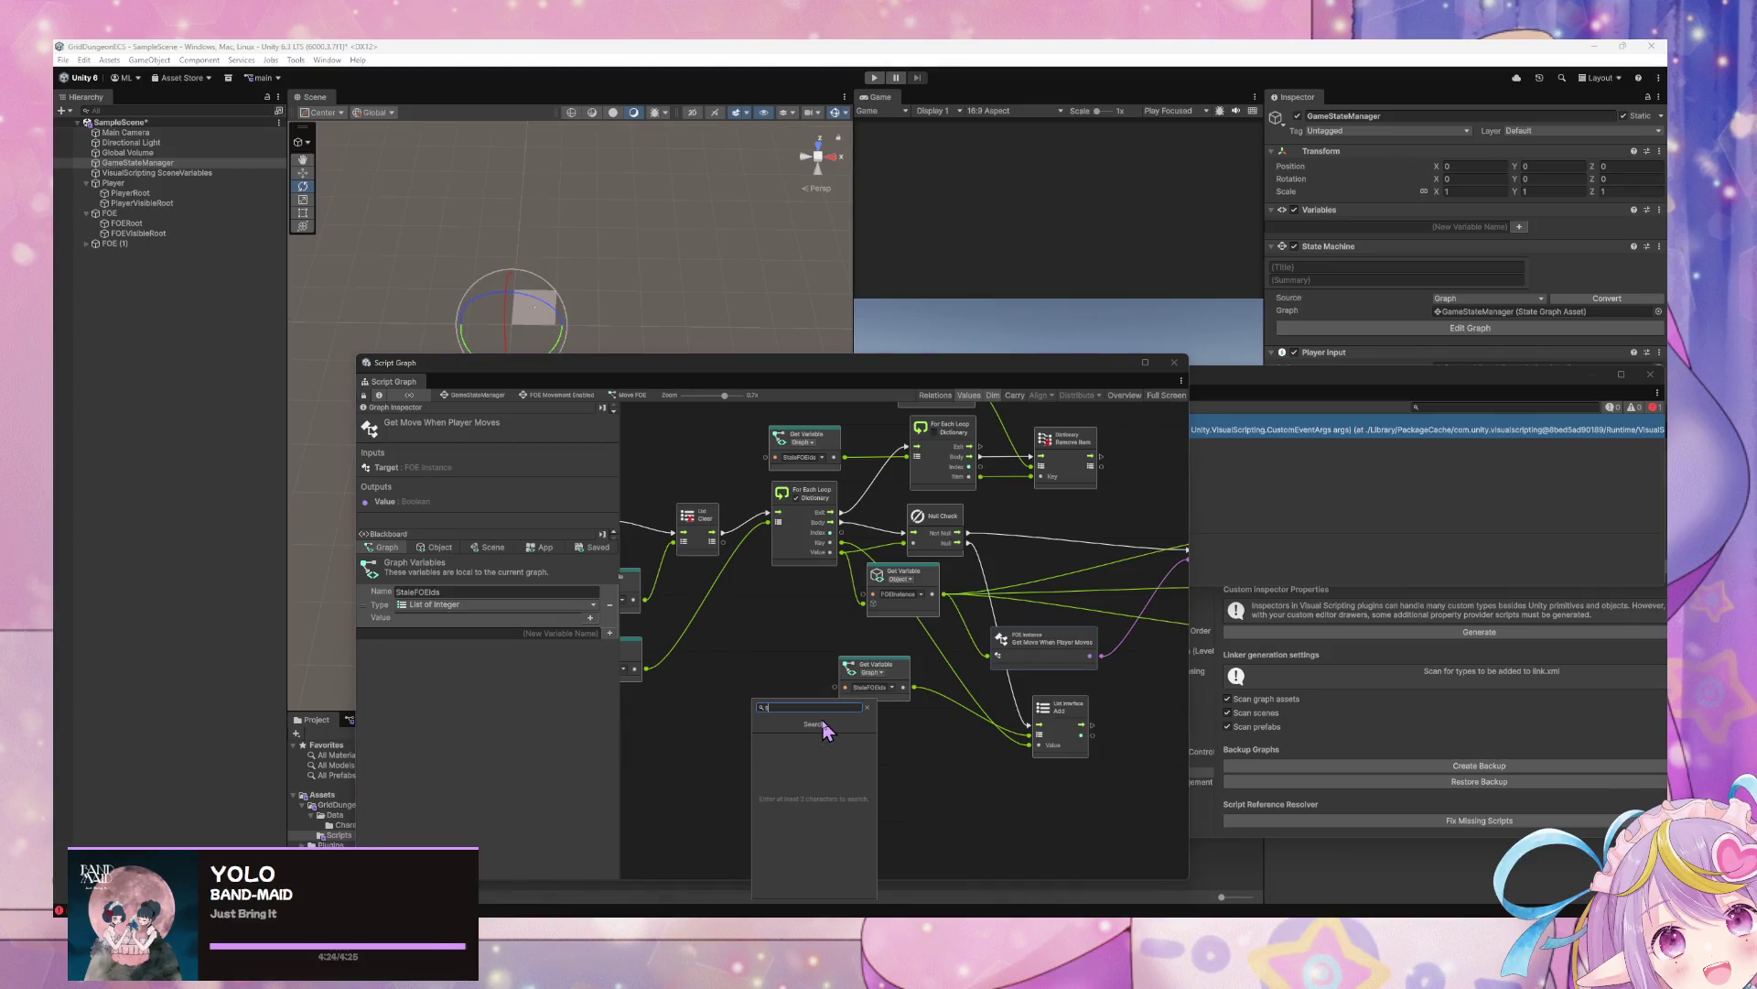
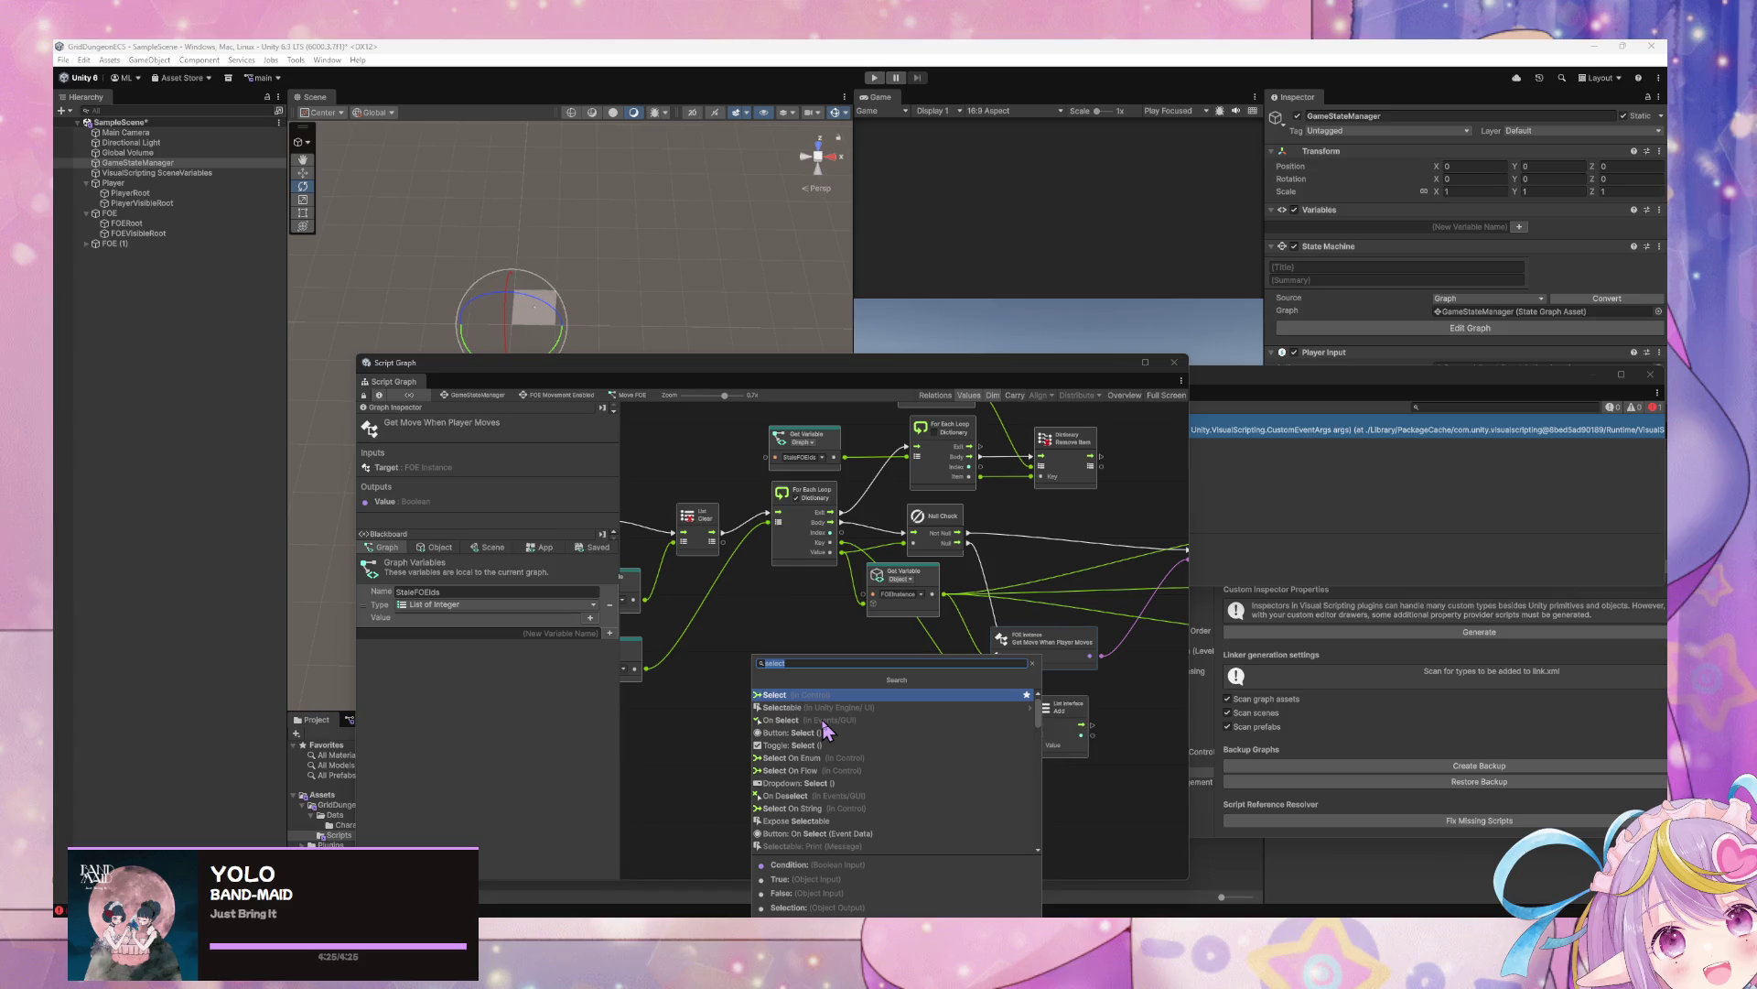
Add a Select On Enum node and set its Enum Type to Grid Movement Type
key("Down")
key("Down")
key("Down")
key("Return")
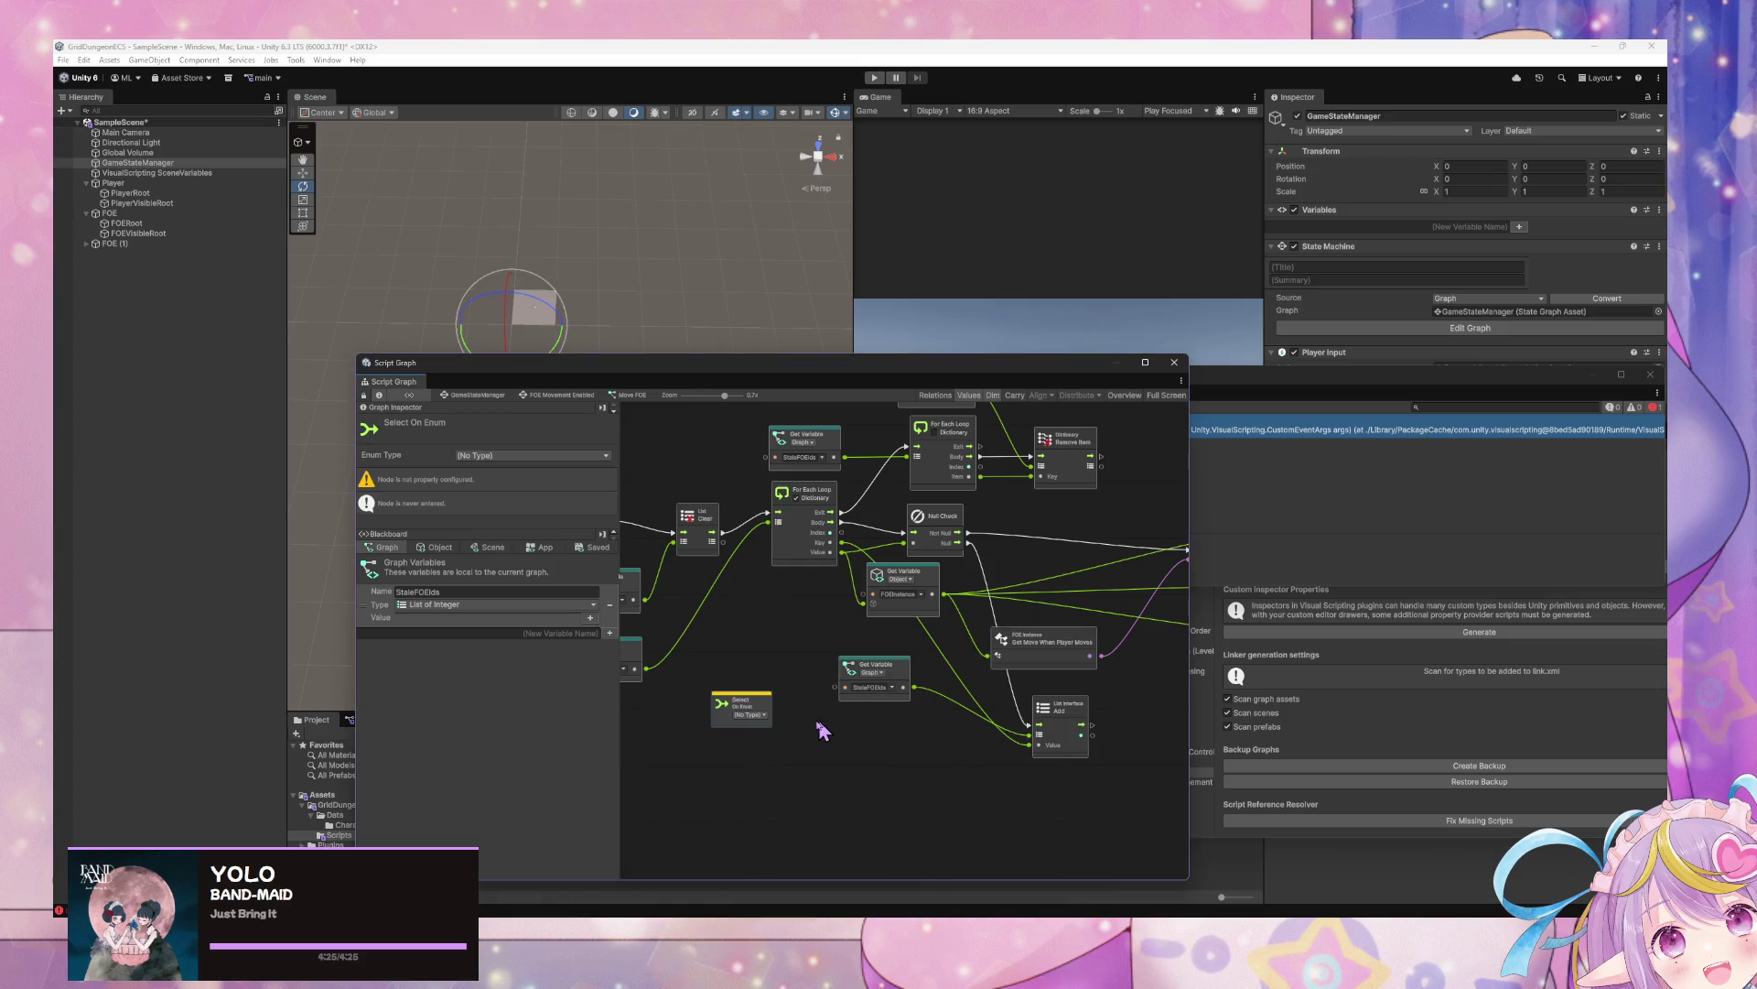
left_click(762, 714)
type("gr")
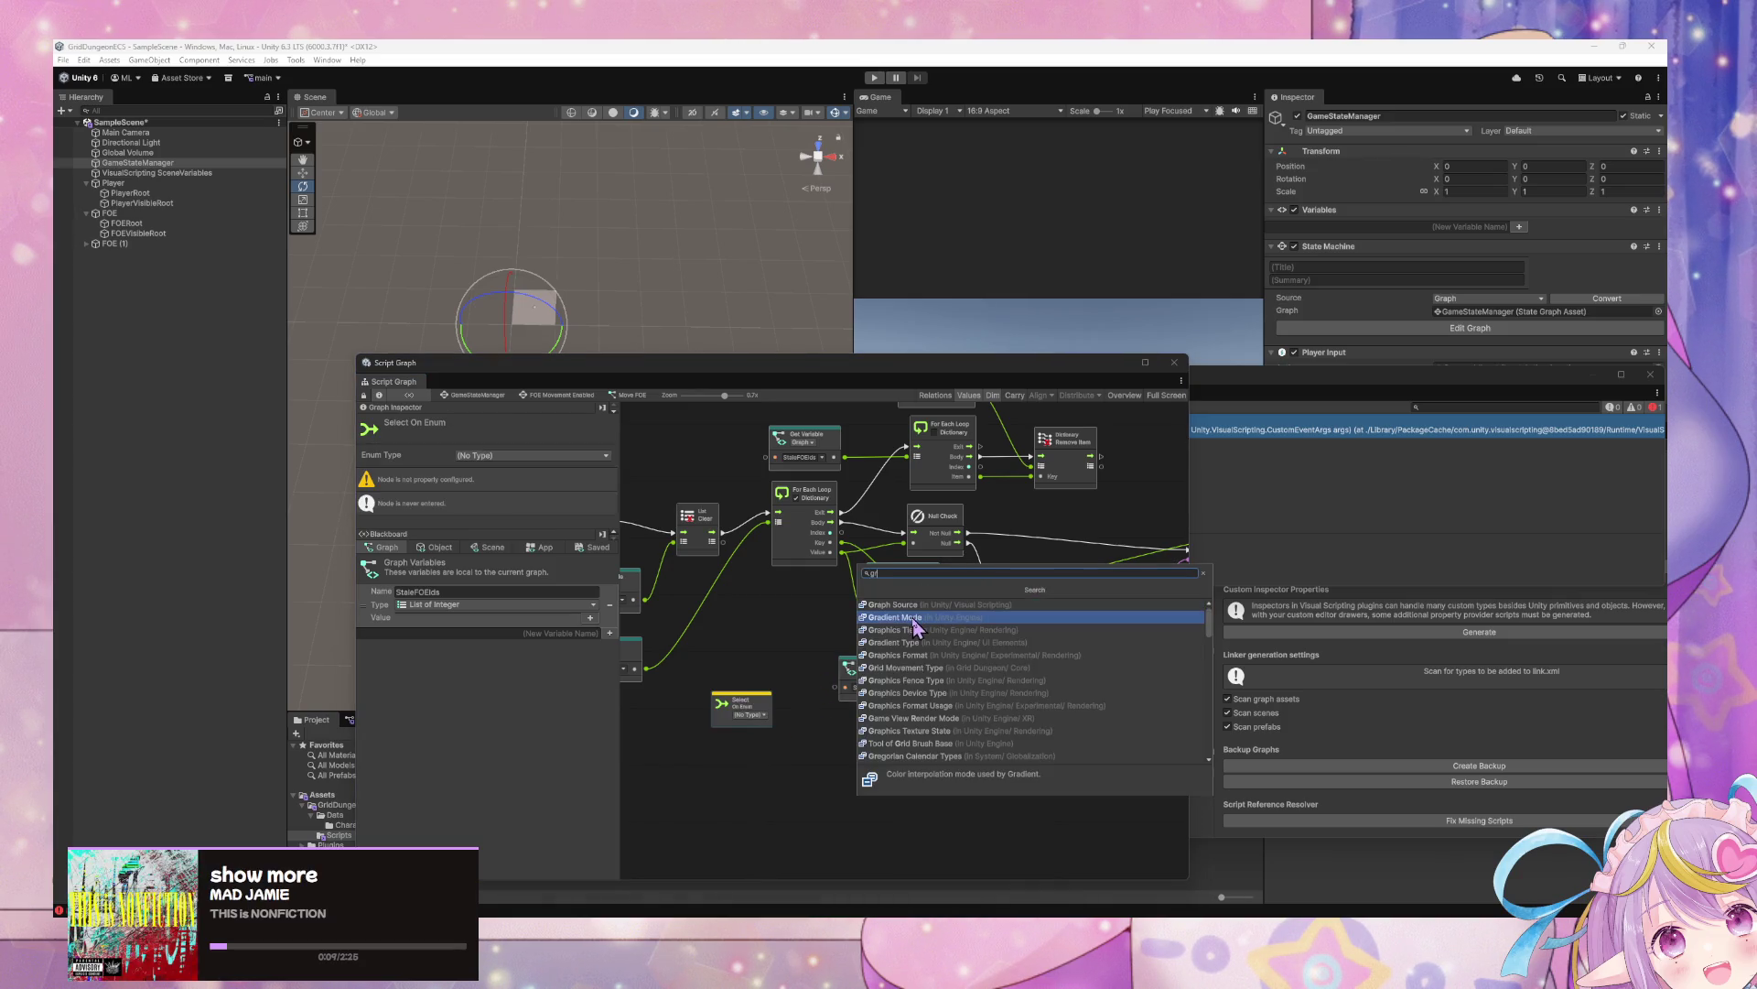
type("id move")
key("Return")
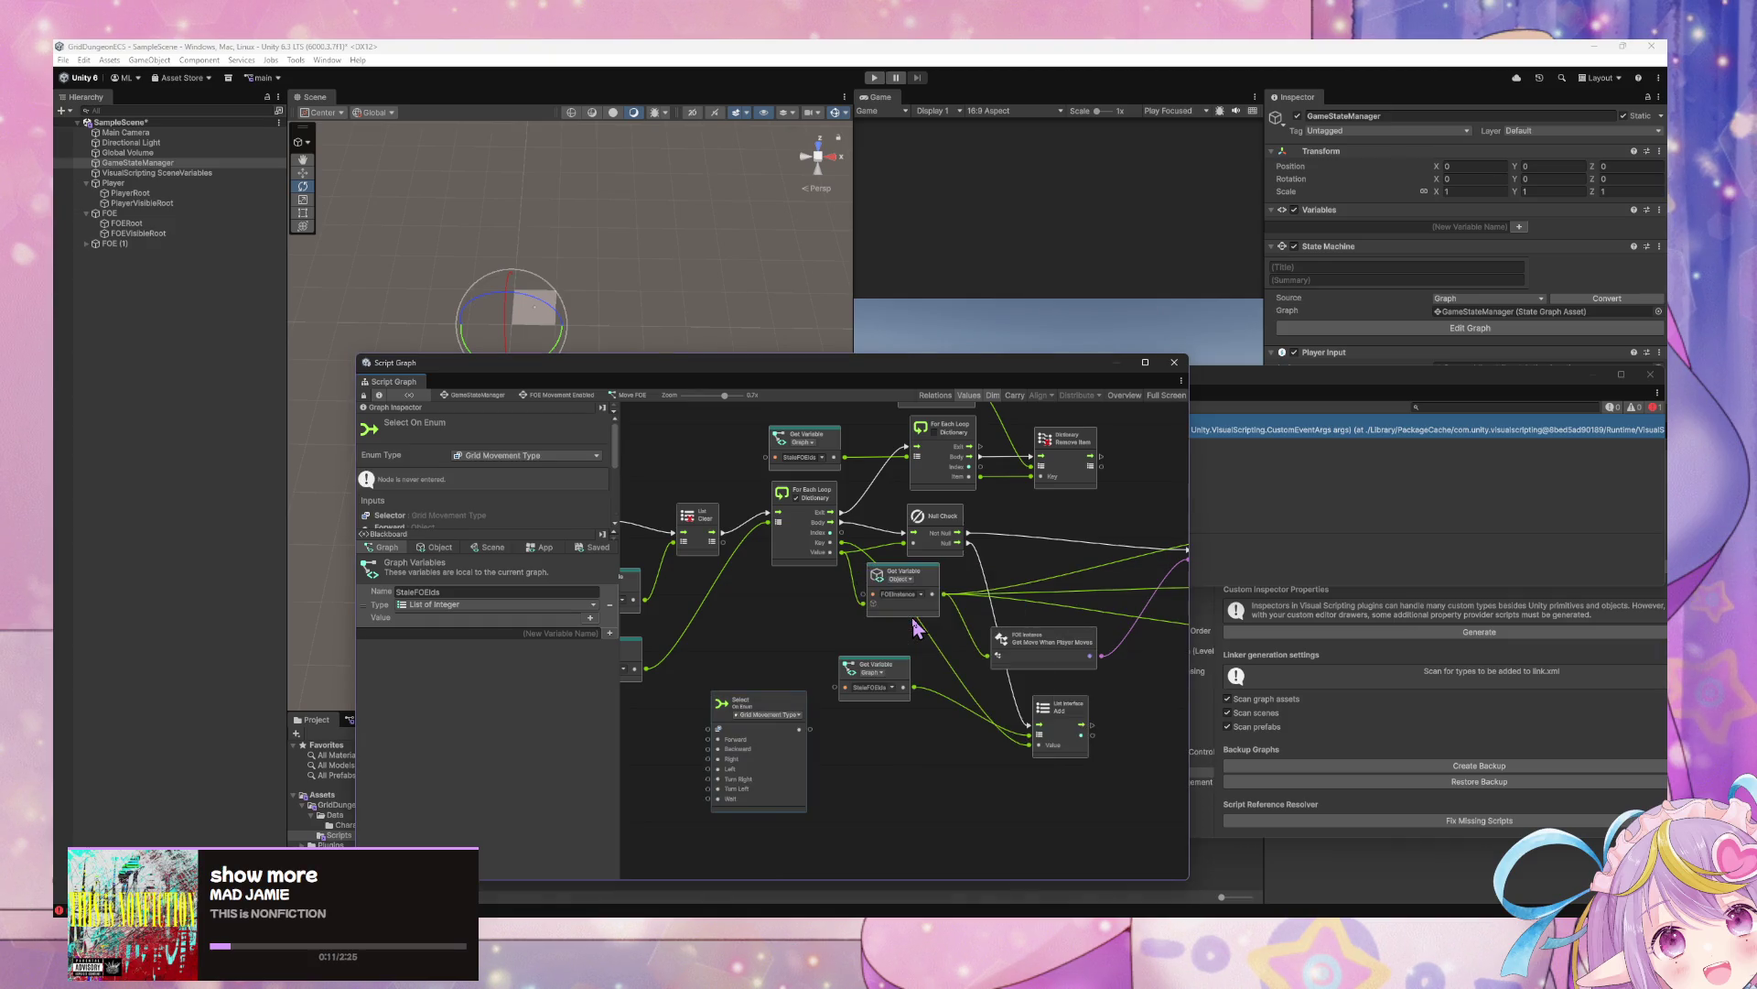
Connect the Custom Event's Arg.0 to the Select node's selector and reposition the node
left_click_drag(705, 645, 838, 637)
left_click_drag(790, 540, 884, 737)
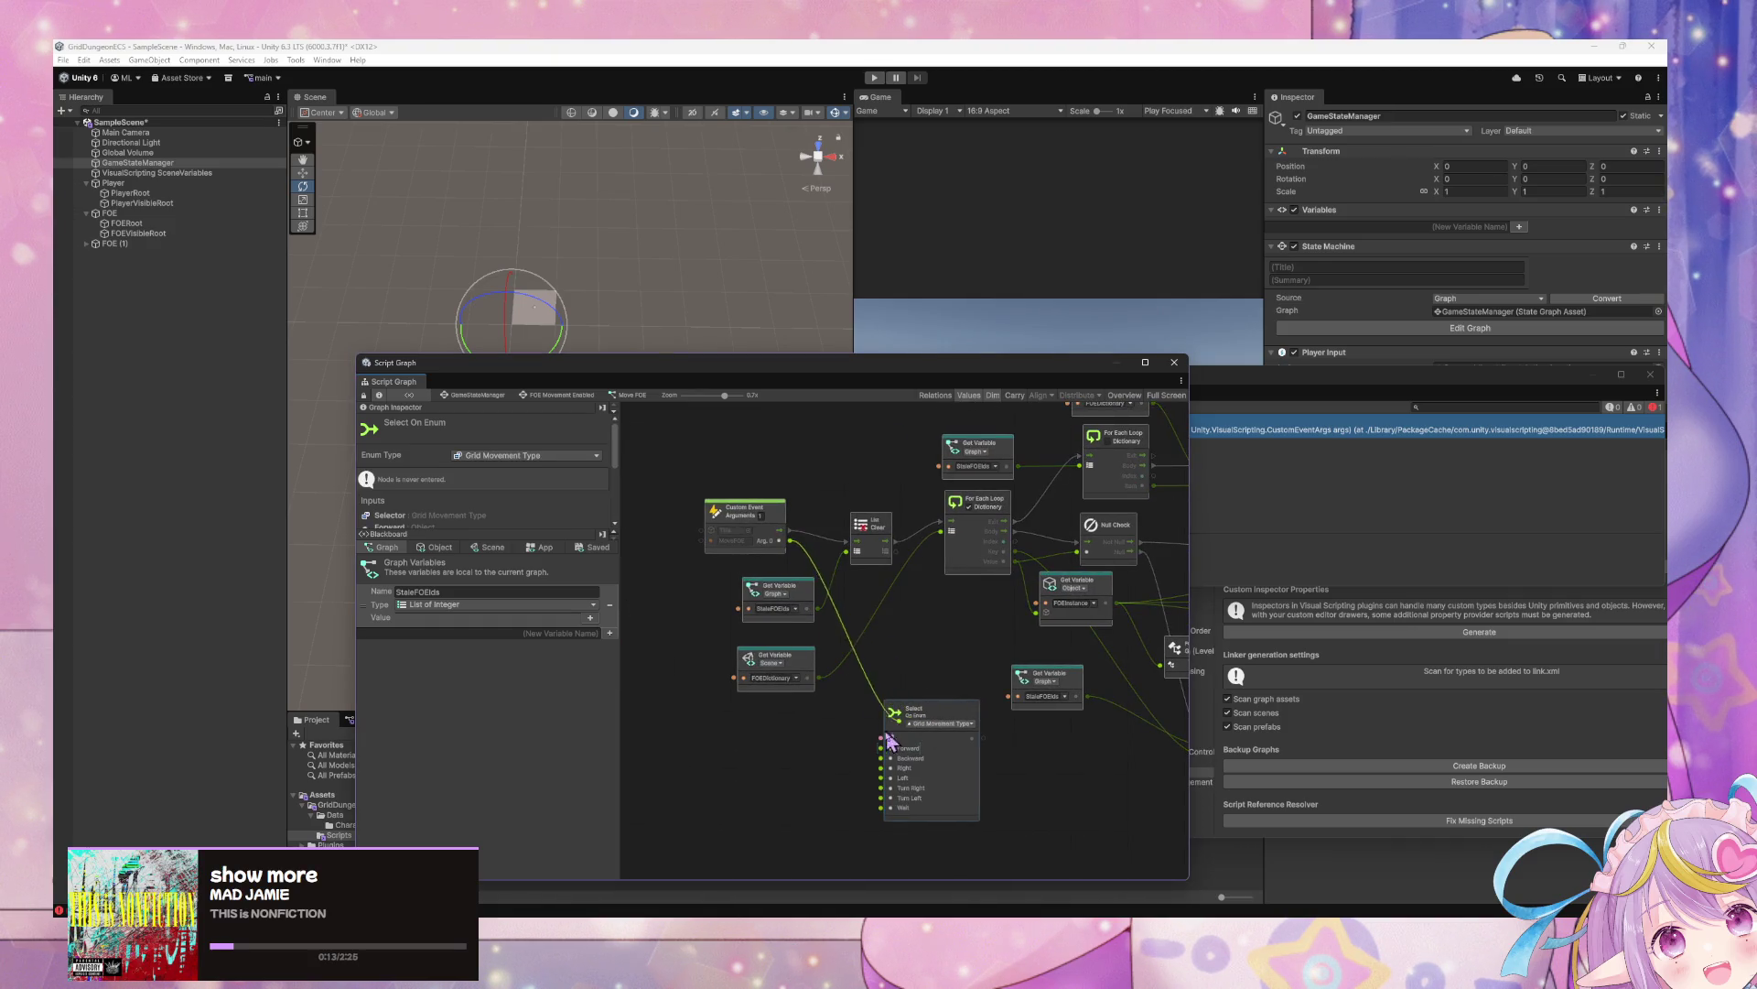
left_click_drag(1064, 790, 859, 712)
mouse_move(756, 646)
left_mouse_down()
mouse_move(998, 700)
mouse_move(934, 691)
mouse_move(851, 723)
mouse_move(781, 715)
left_mouse_up()
type("true")
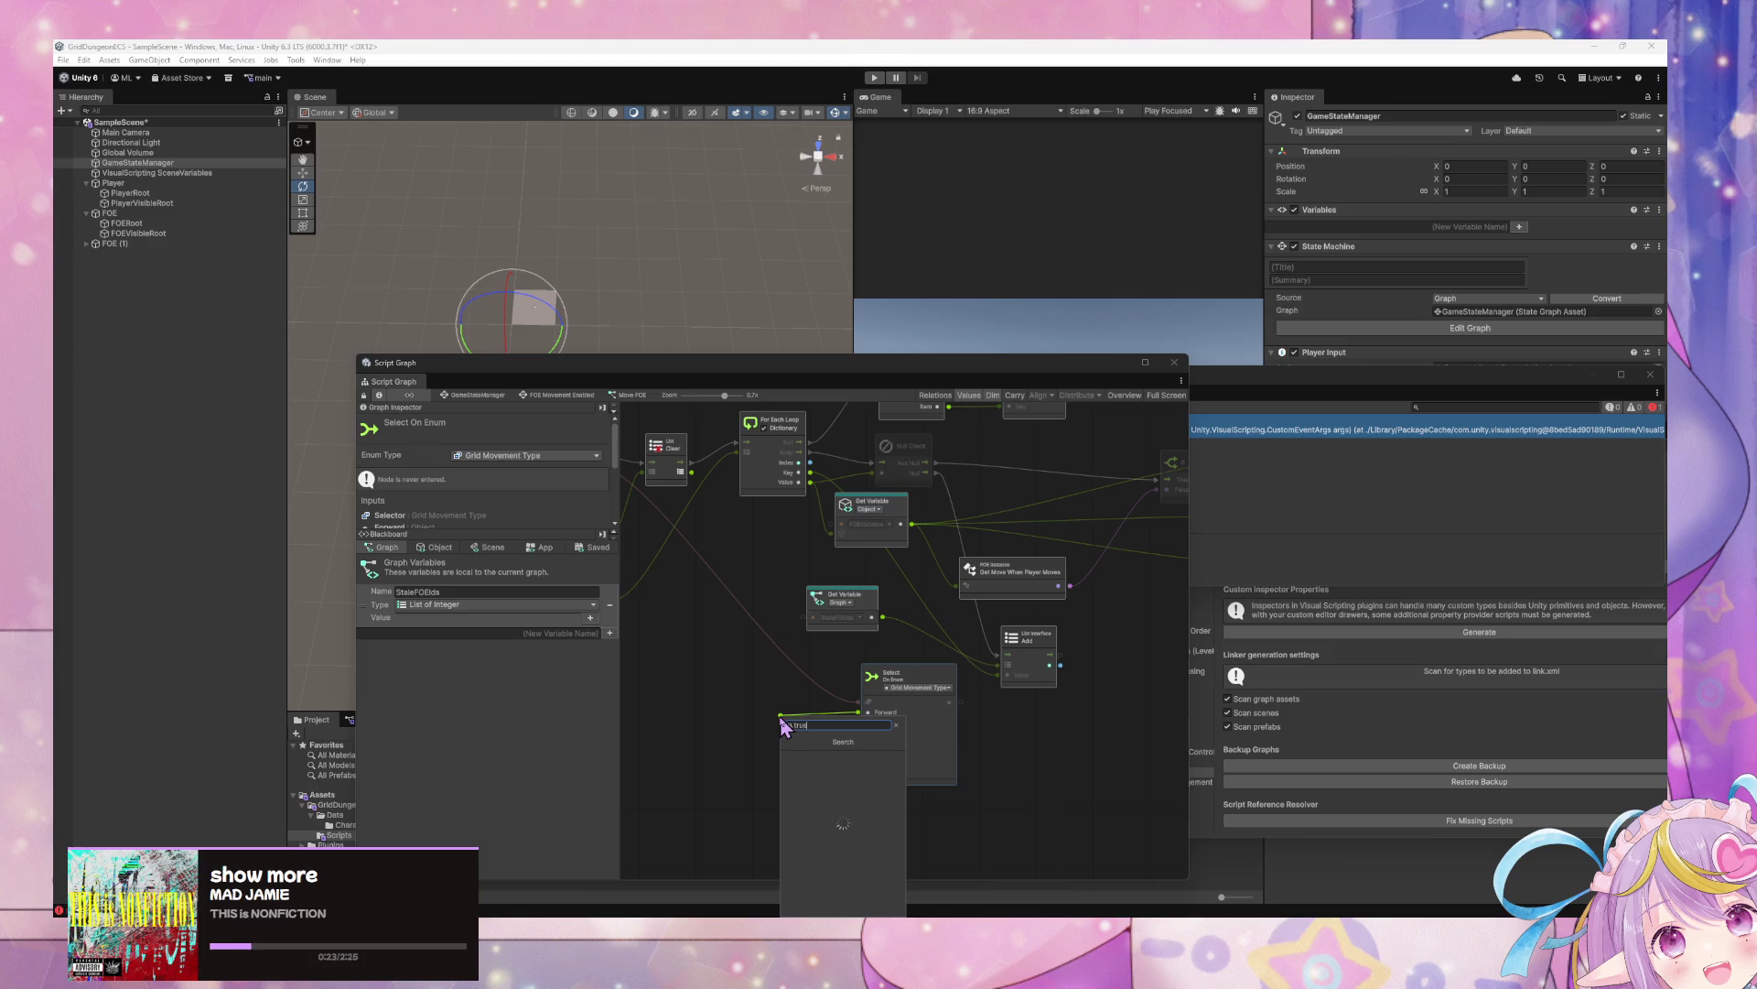
Replace the Get True String node with a Boolean literal node
key("Return")
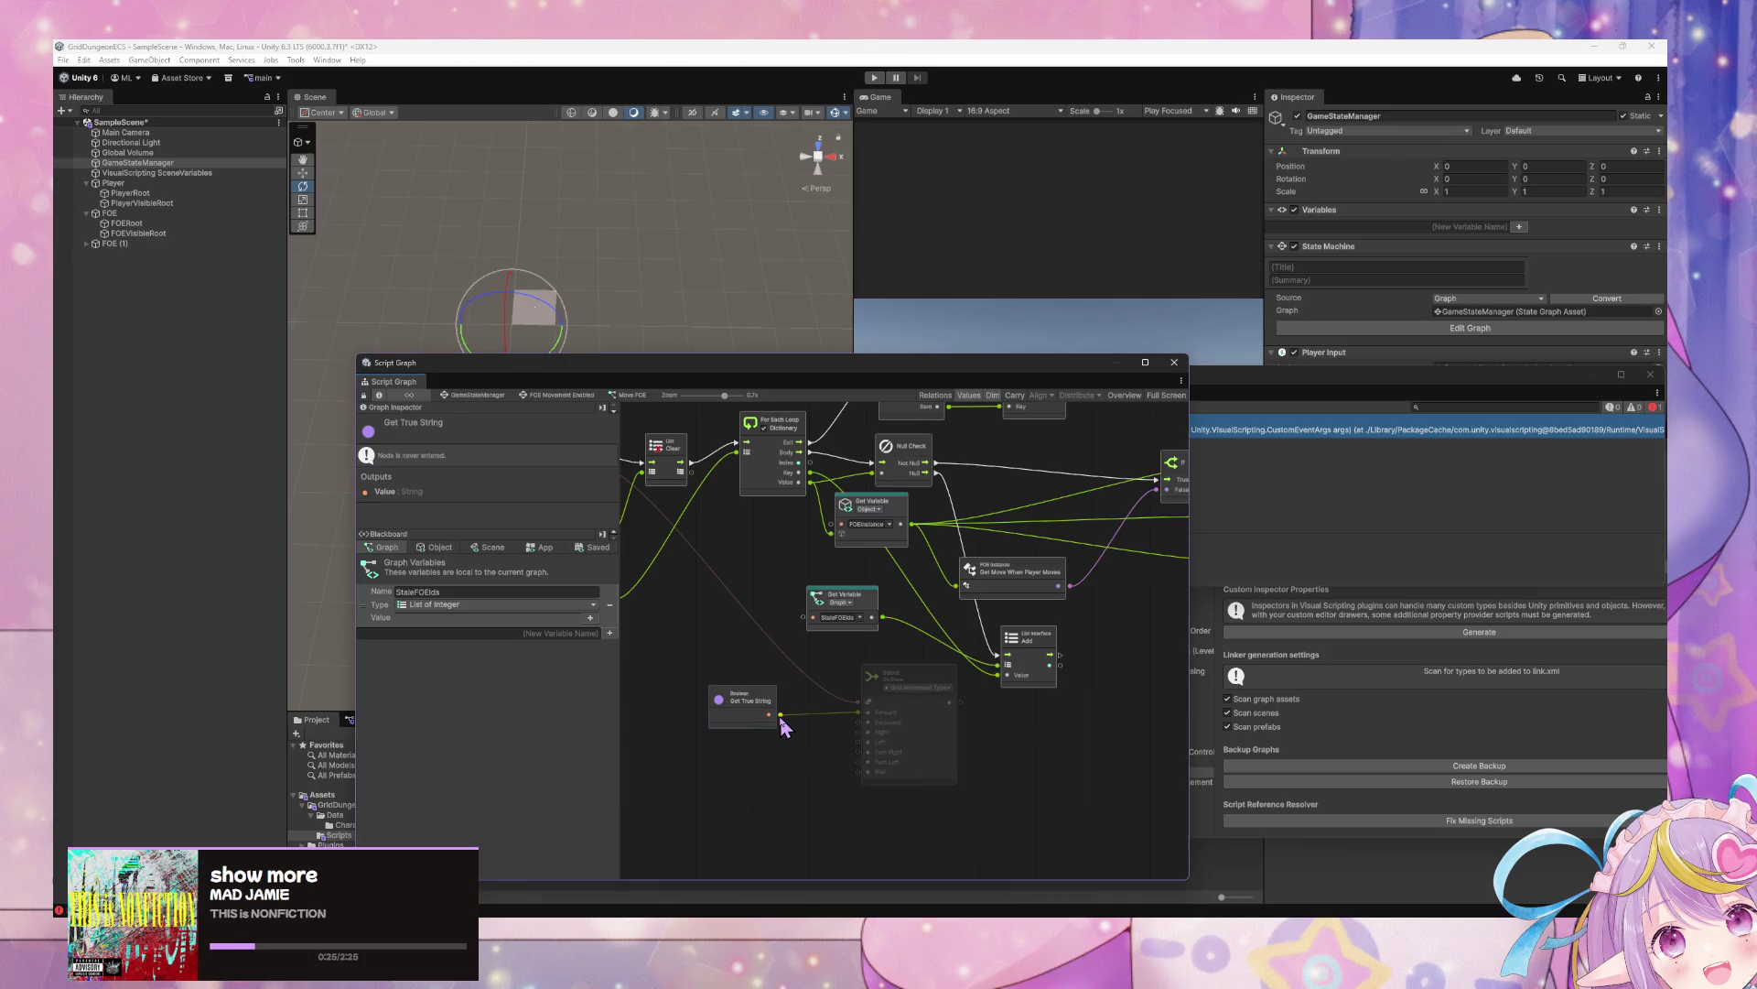
key("Delete")
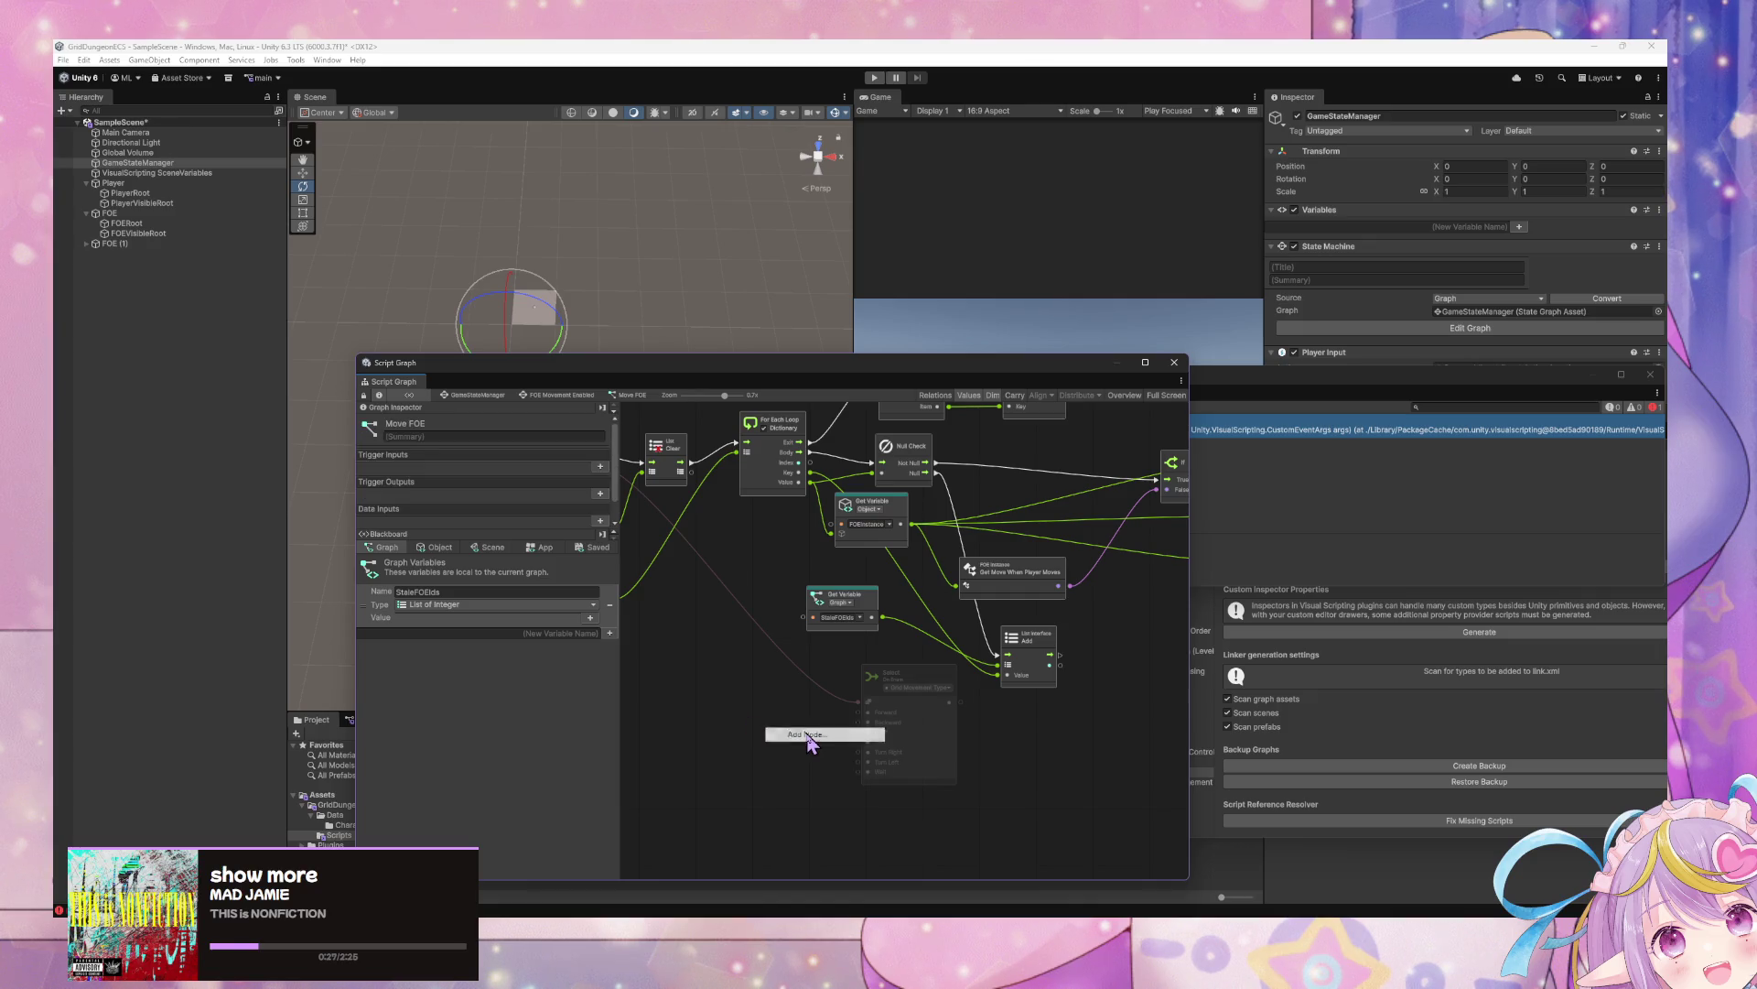
right_click(810, 746)
type("true")
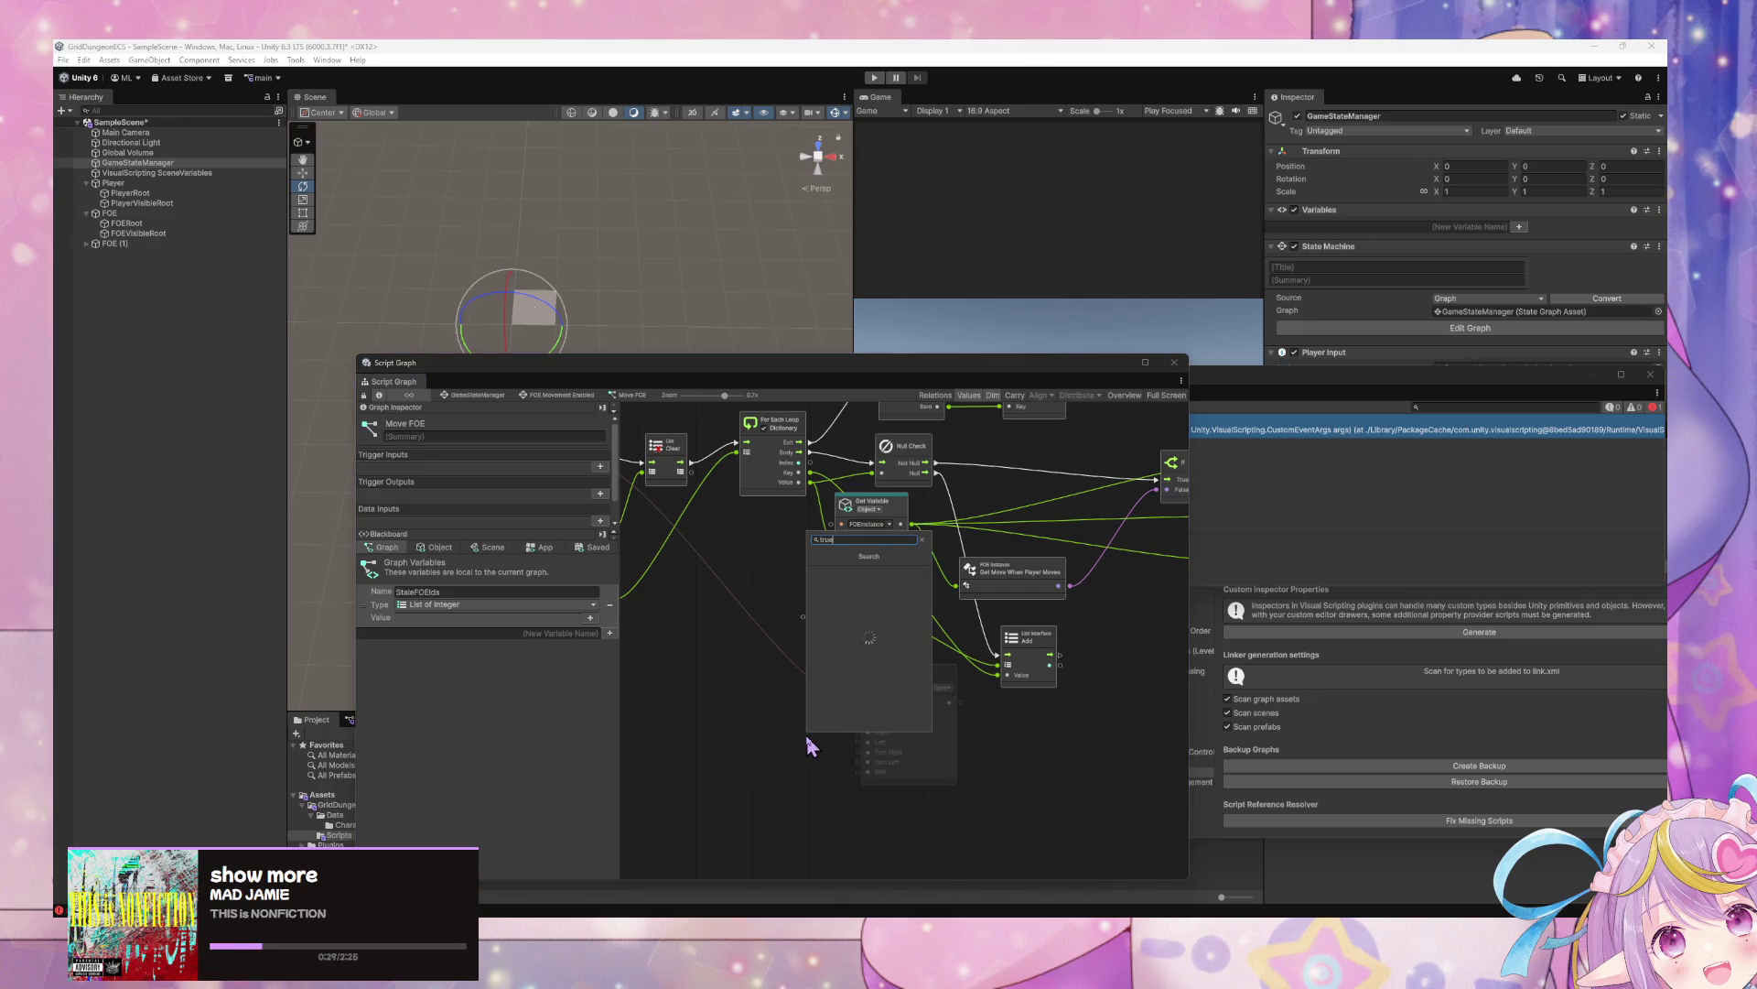
key("BackSpace")
key("BackSpace")
key("BackSpace")
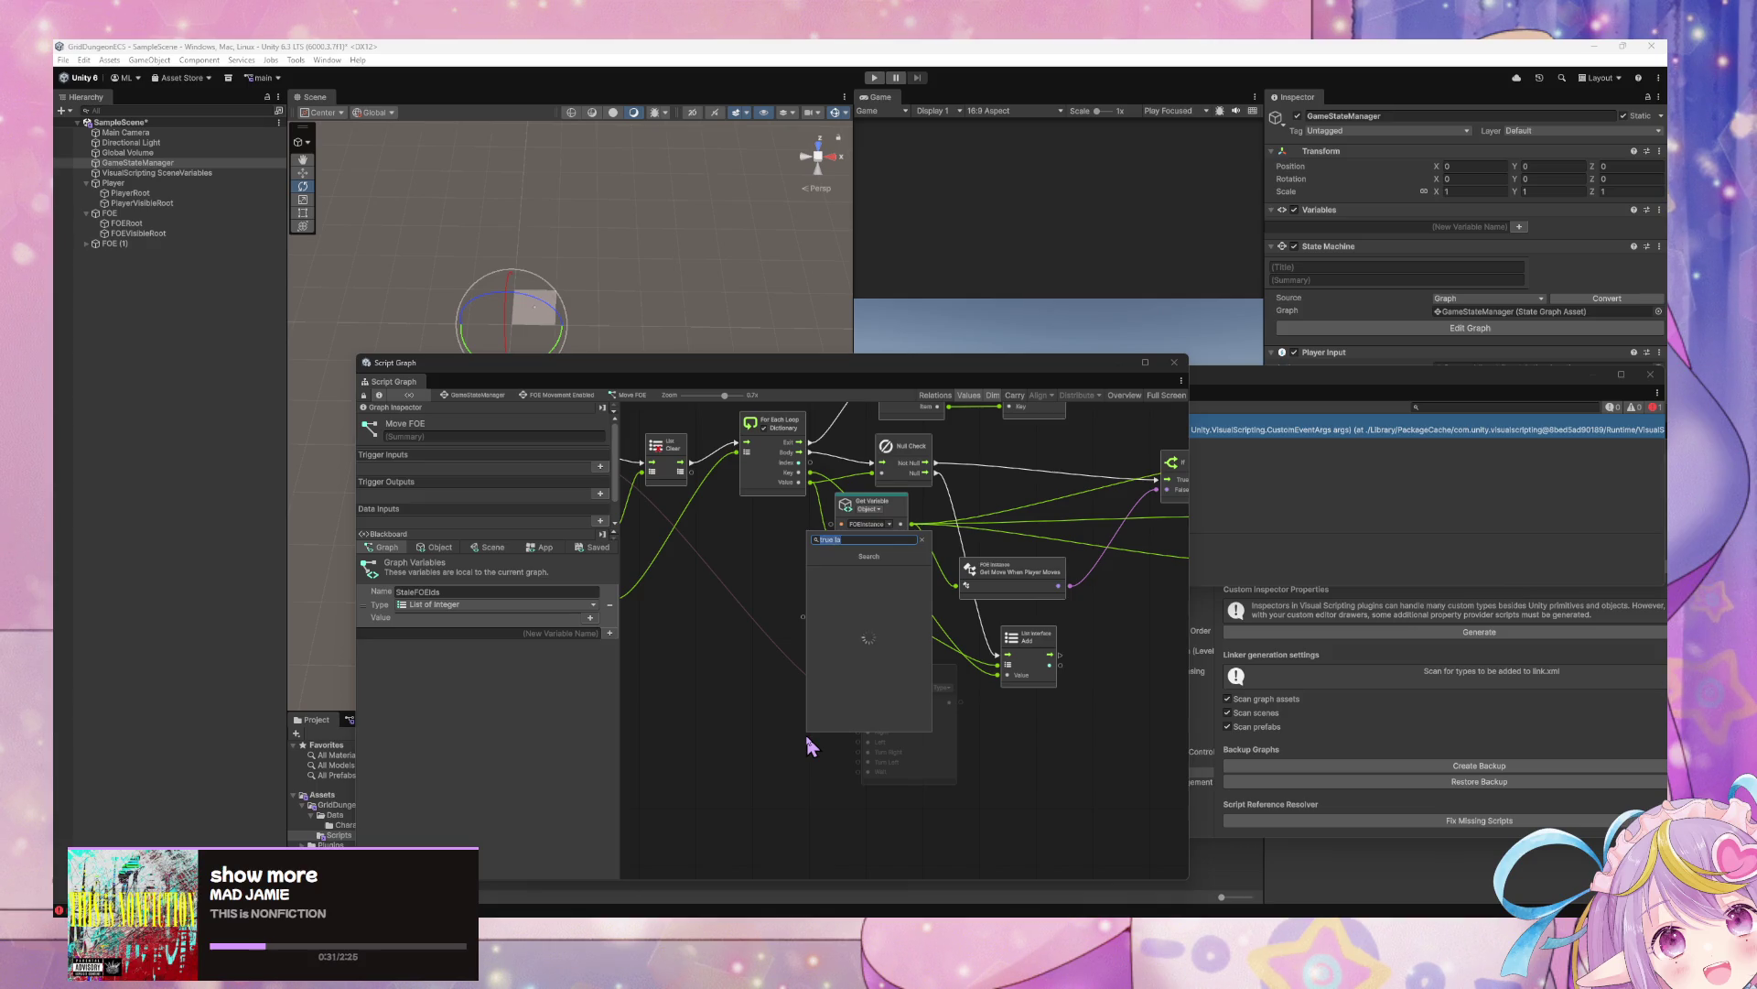
type("boolean li")
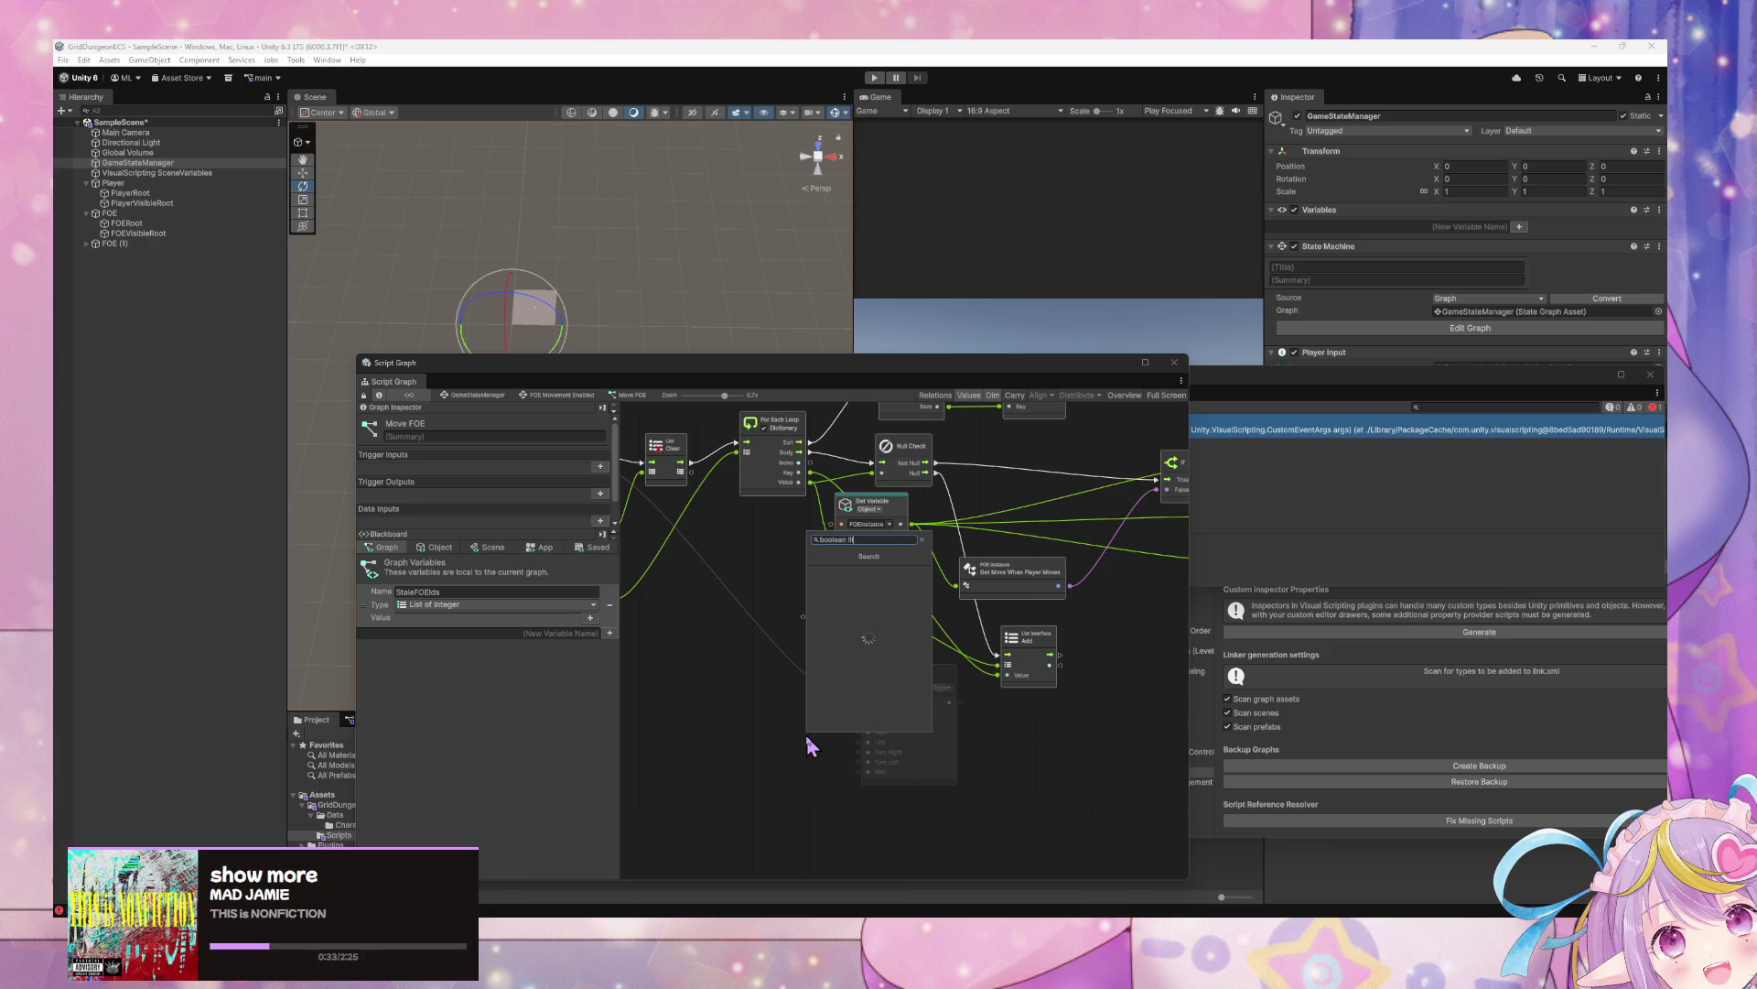
key("Escape")
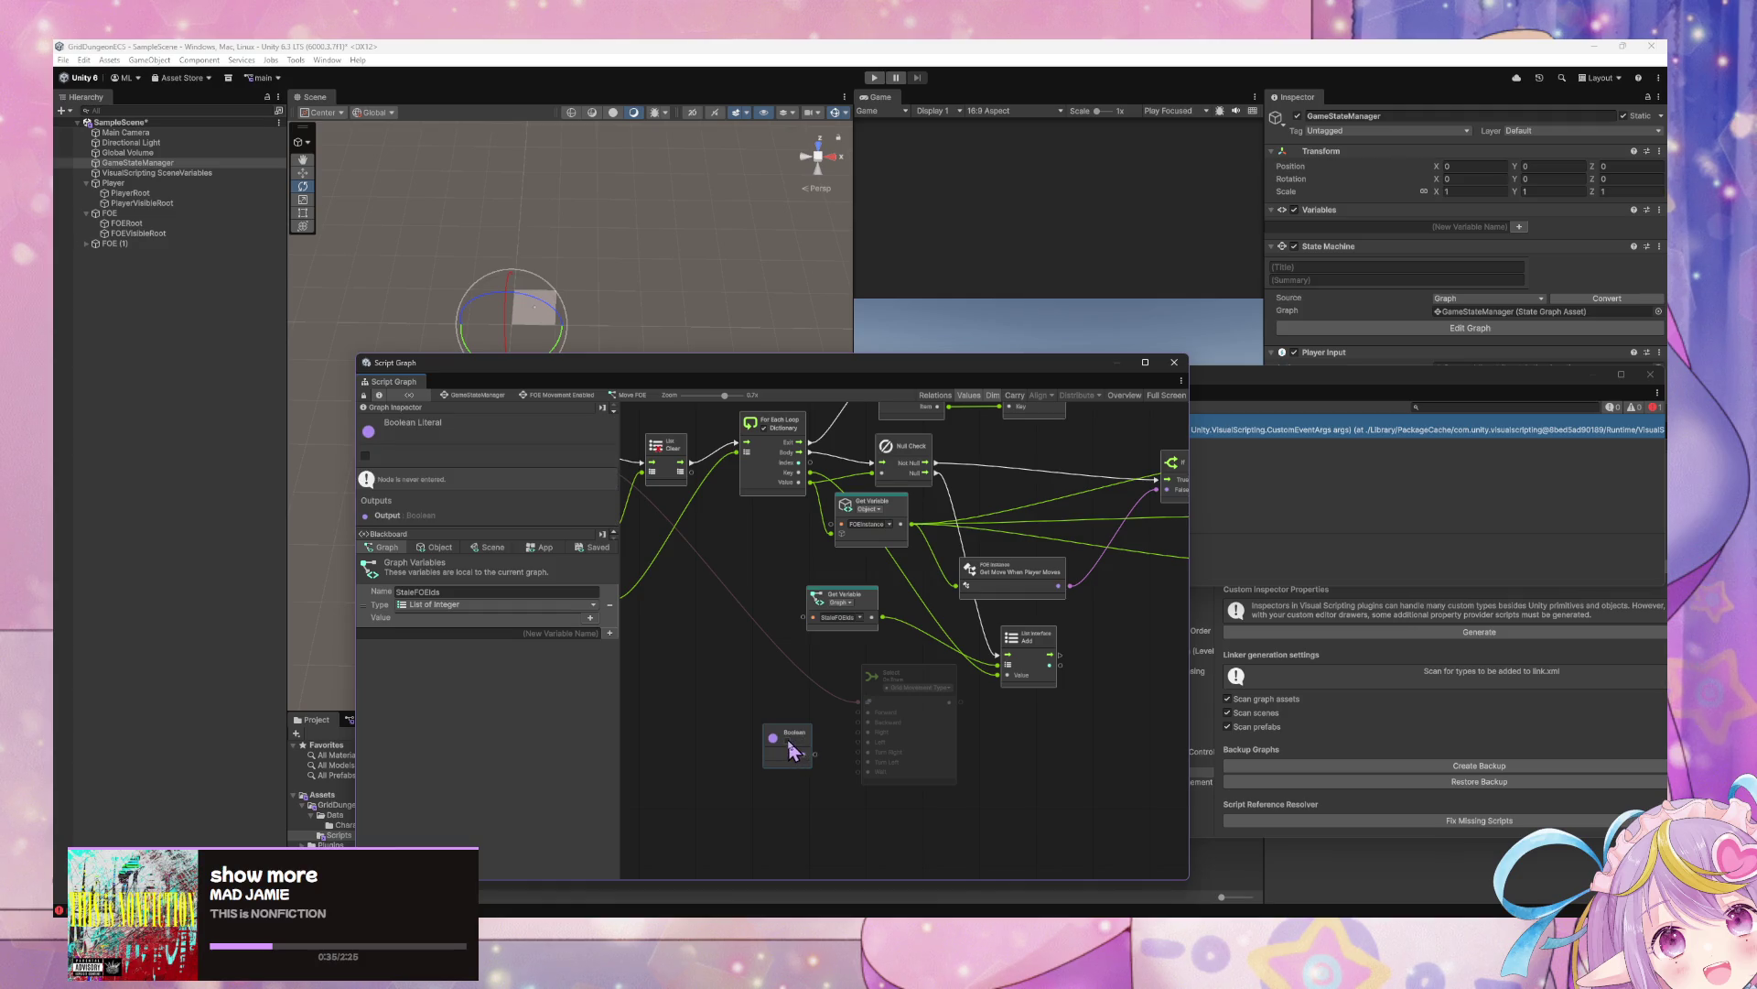
Wire the Boolean into Forward and Backward, then duplicate it for the other case inputs
mouse_move(815, 756)
left_mouse_down()
mouse_move(859, 713)
mouse_move(818, 768)
mouse_move(846, 784)
left_mouse_up()
key("Escape")
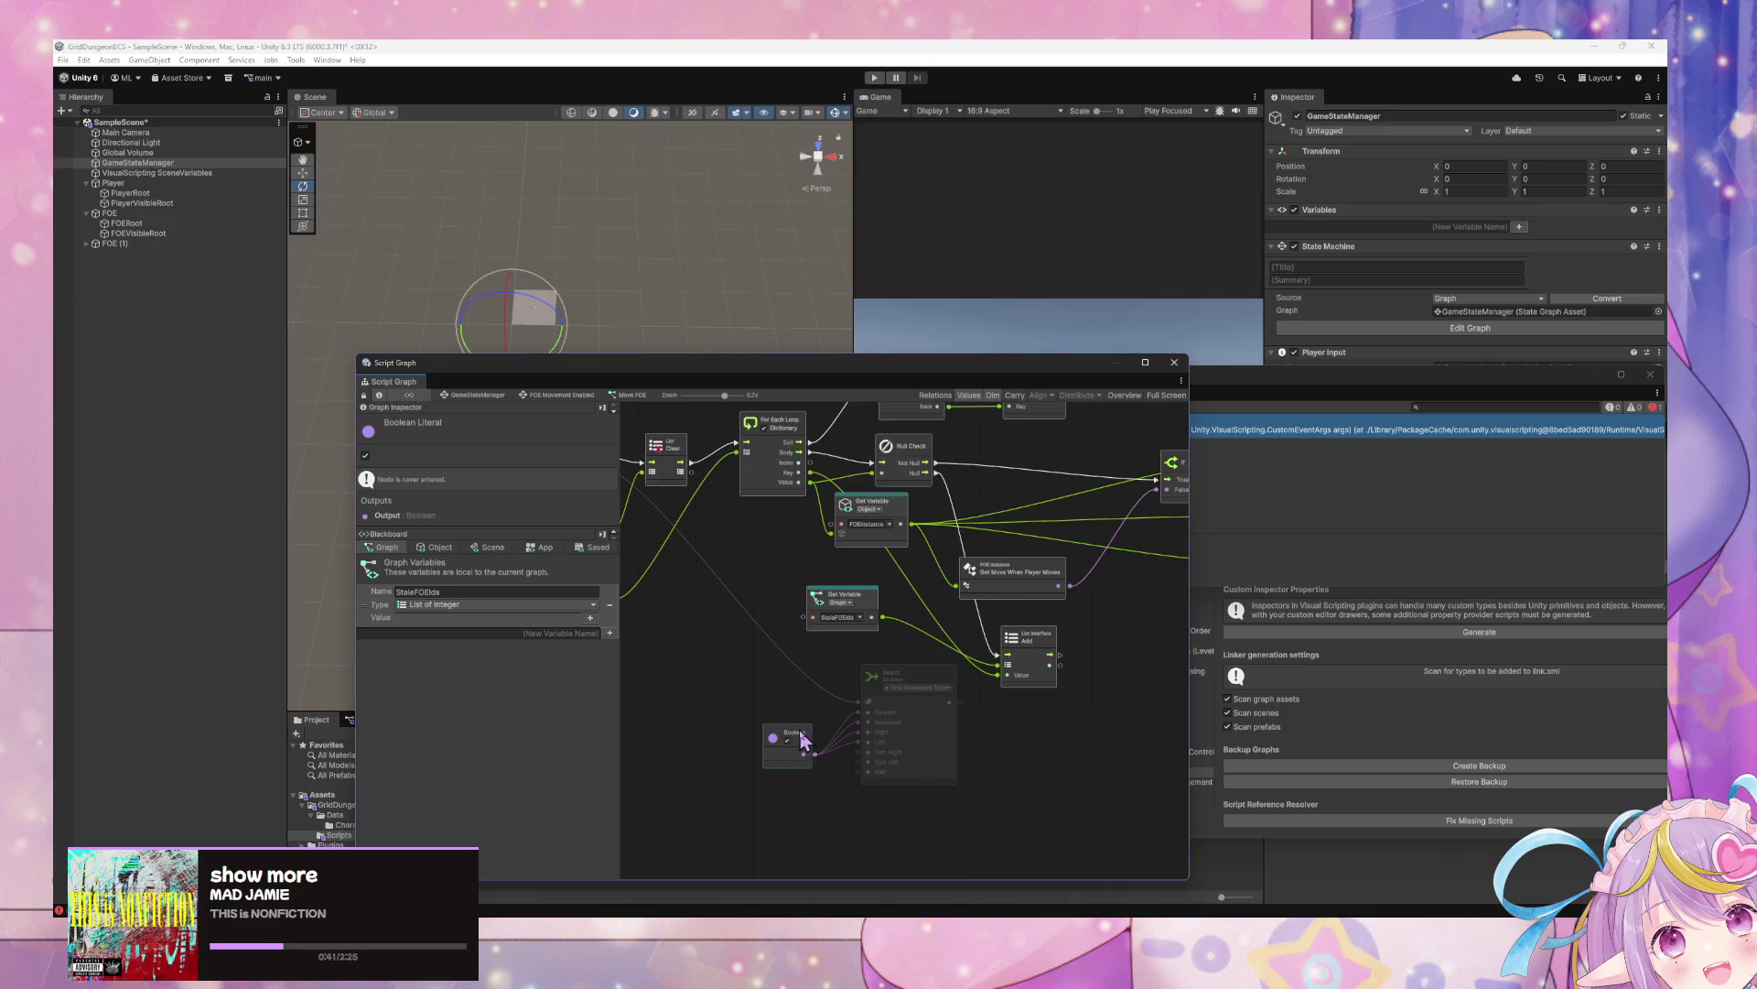
left_click_drag(802, 739, 795, 715)
key("ctrl+d")
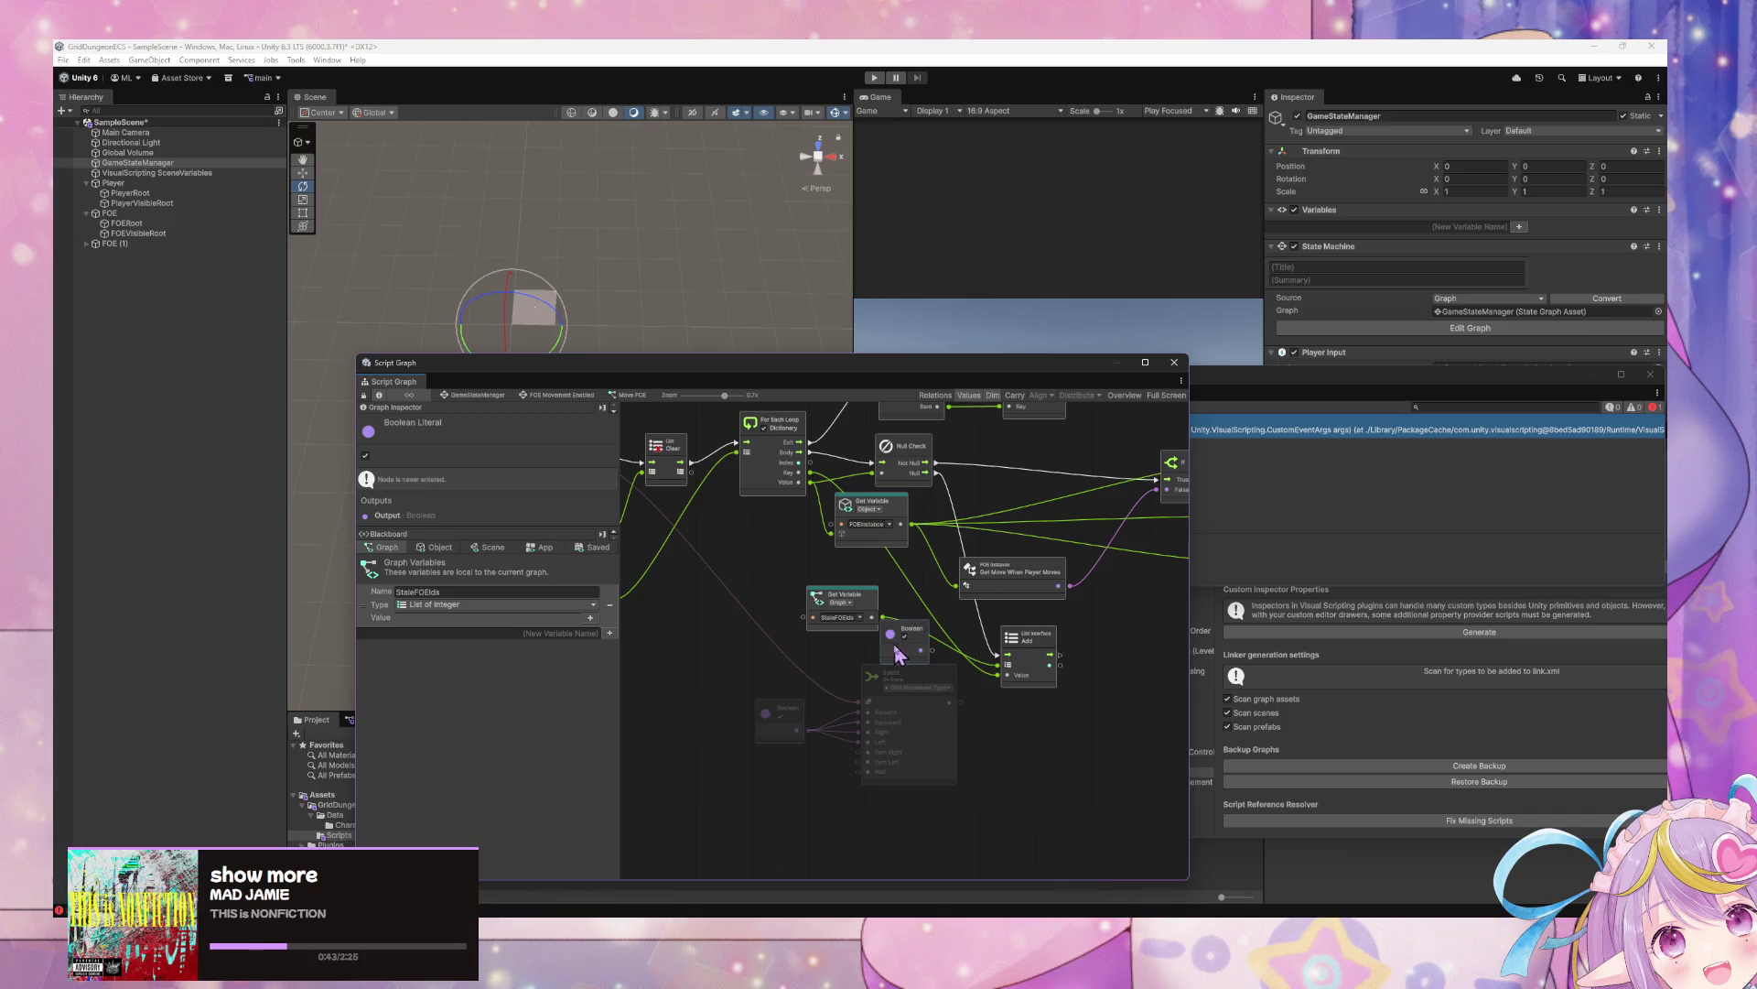
mouse_move(918, 638)
left_mouse_down()
mouse_move(793, 765)
mouse_move(860, 742)
mouse_move(807, 782)
mouse_move(862, 776)
mouse_move(863, 753)
left_mouse_up()
key("ctrl+z")
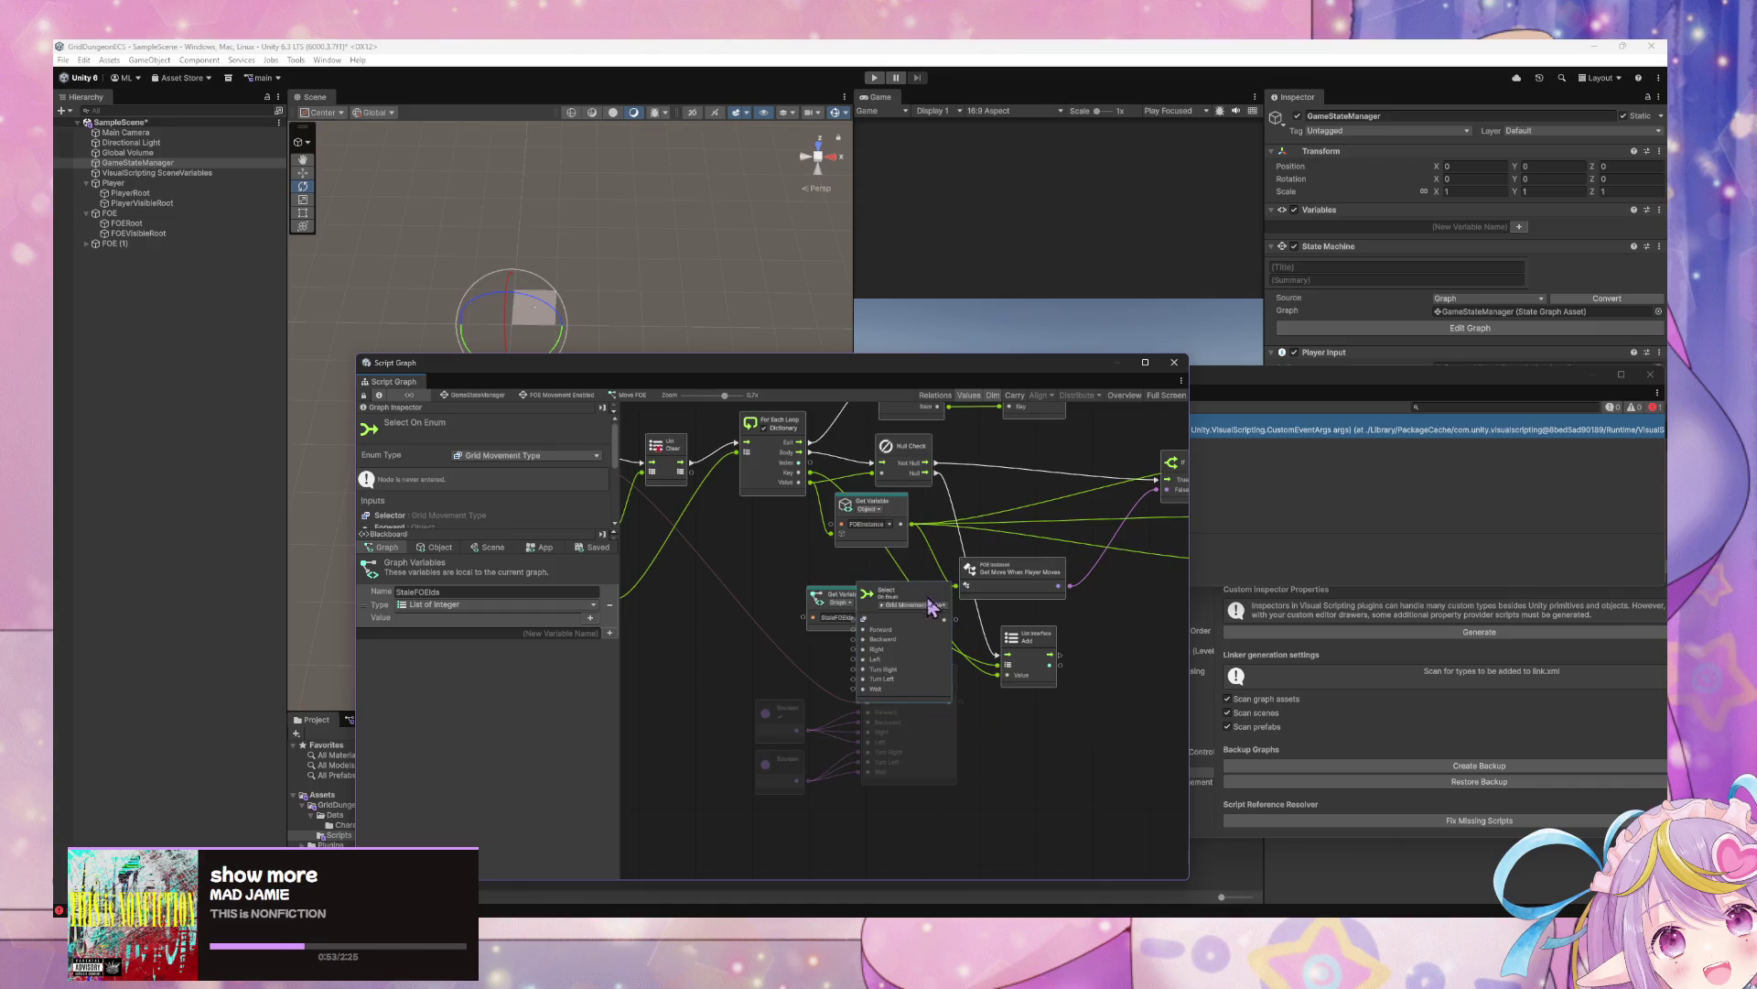
Duplicate the two Booleans and the Select On Enum node, placing the copy below
mouse_move(932, 609)
left_mouse_down()
mouse_move(941, 765)
mouse_move(937, 689)
left_mouse_up()
left_click_drag(977, 826, 751, 686)
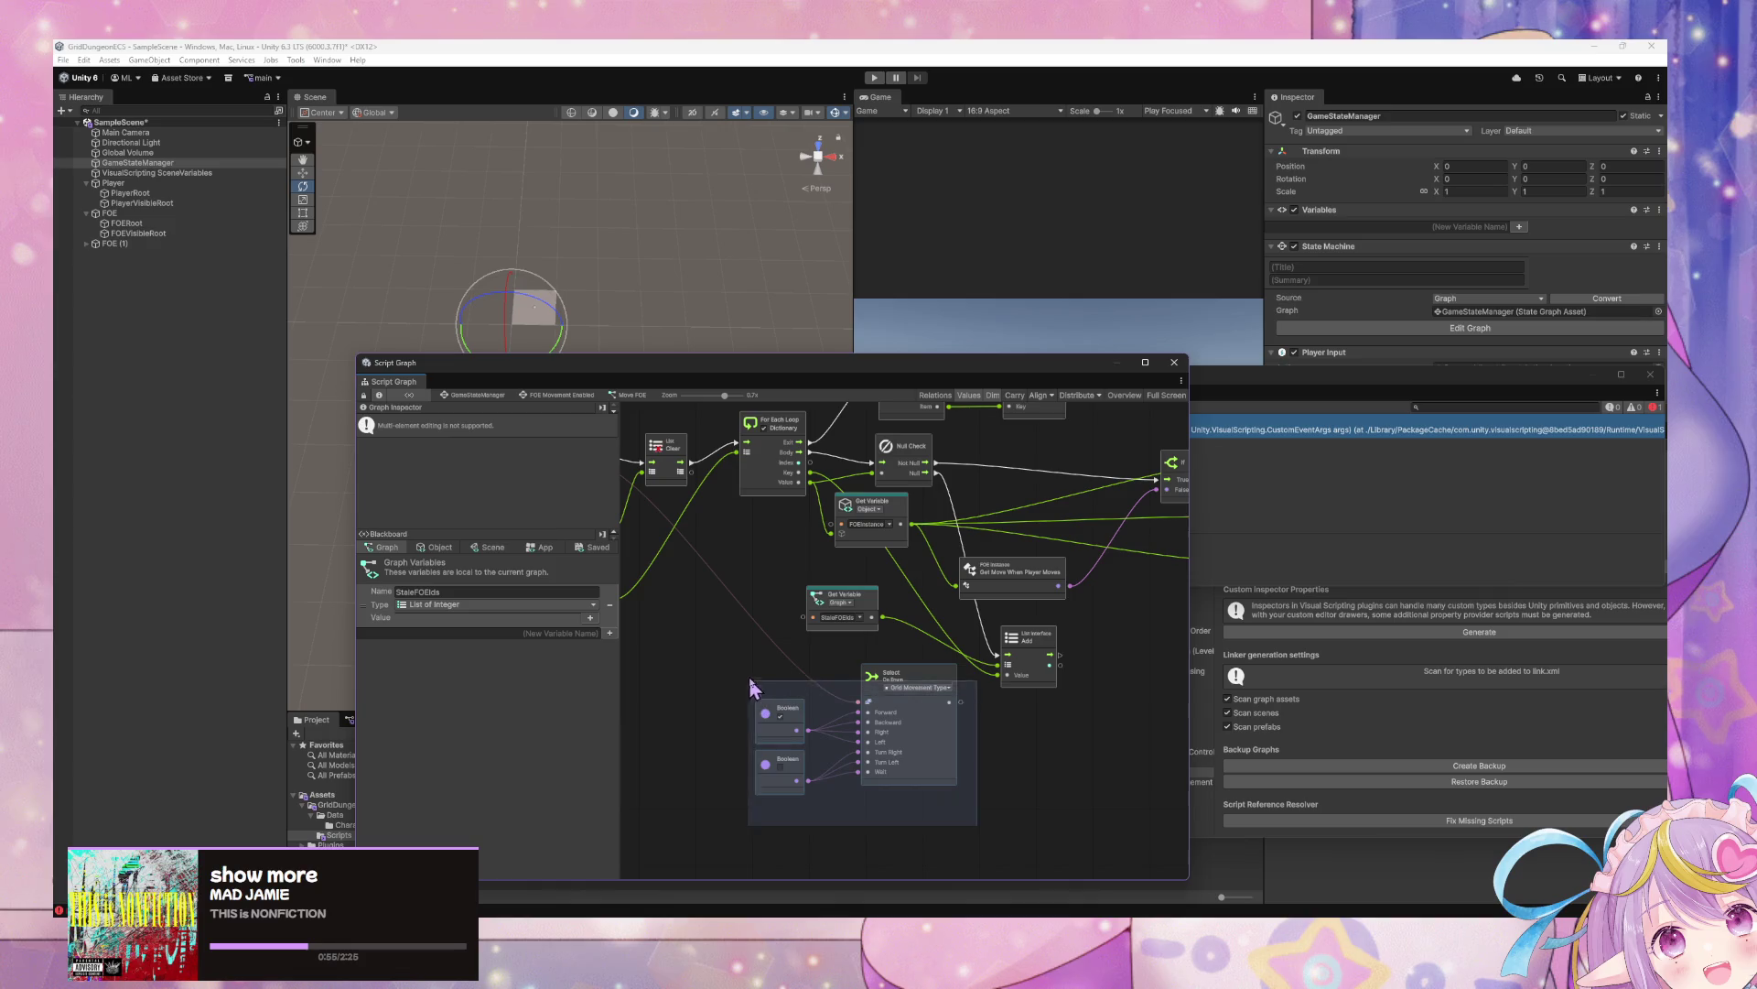
scroll(915, 659, "down", 5)
mouse_move(880, 625)
left_mouse_down()
mouse_move(929, 664)
mouse_move(831, 734)
left_mouse_up()
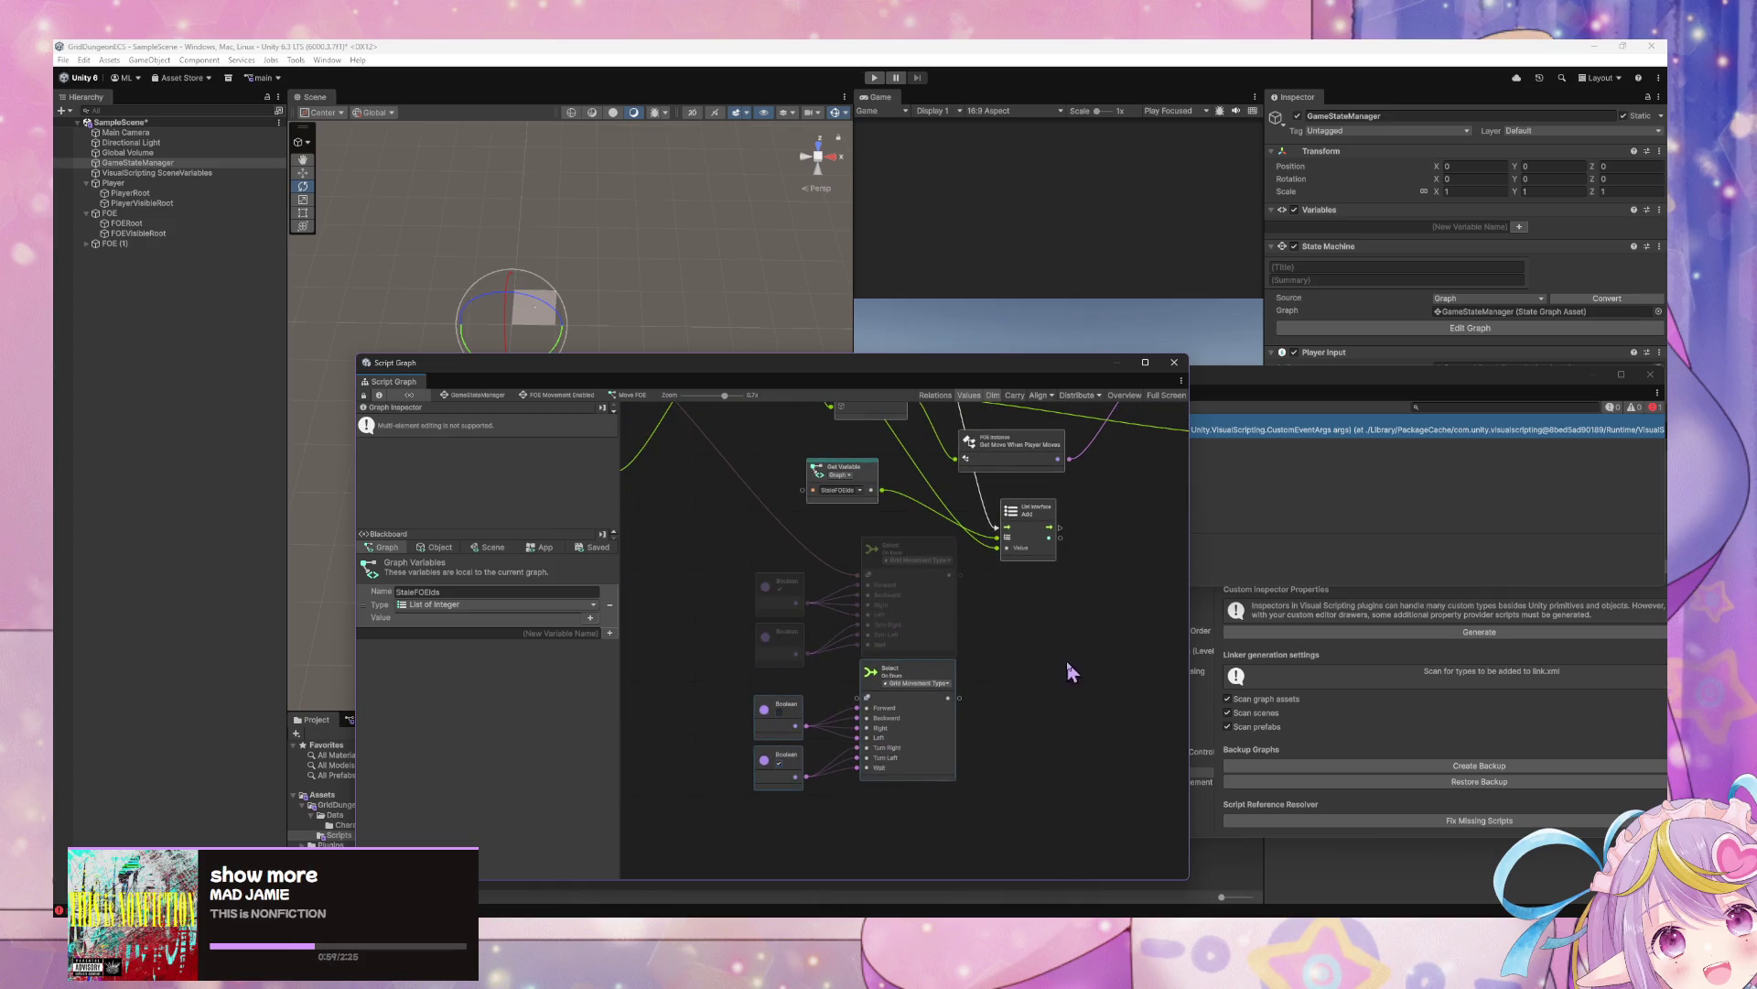
left_click_drag(1071, 671, 1016, 794)
Reposition the List Add and Get Move When Player Moves nodes around the copy
left_click_drag(1000, 643, 1001, 656)
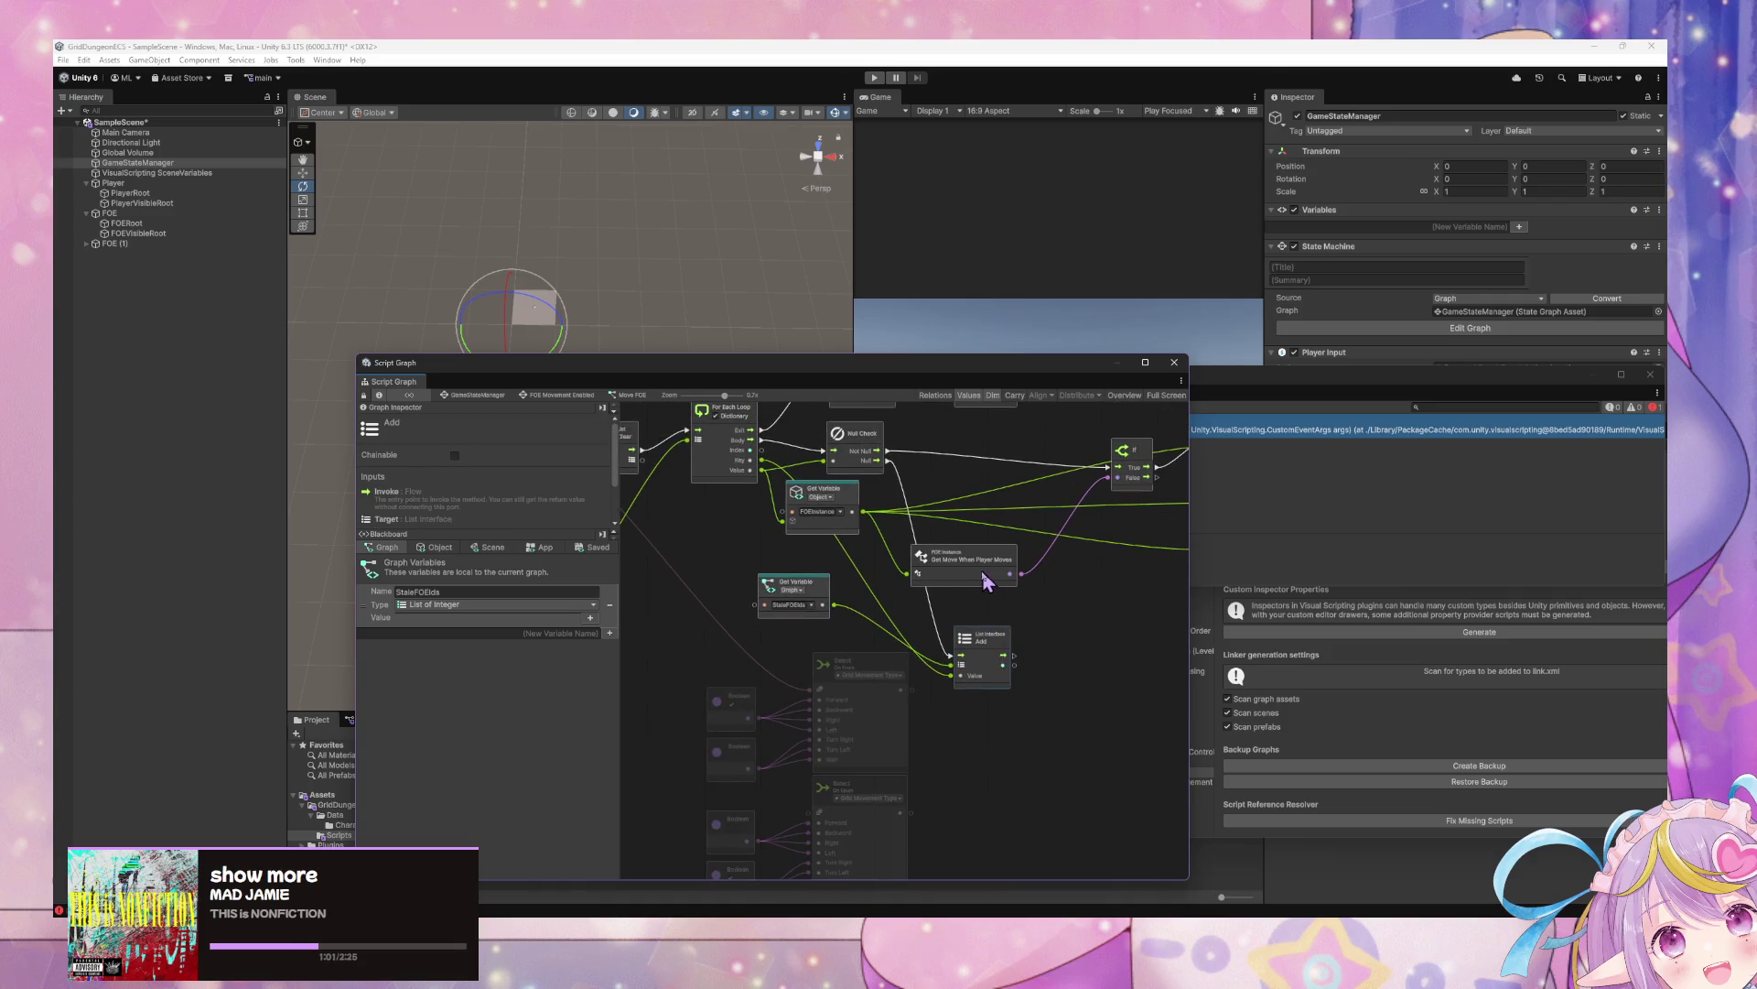
left_click_drag(993, 572, 1011, 565)
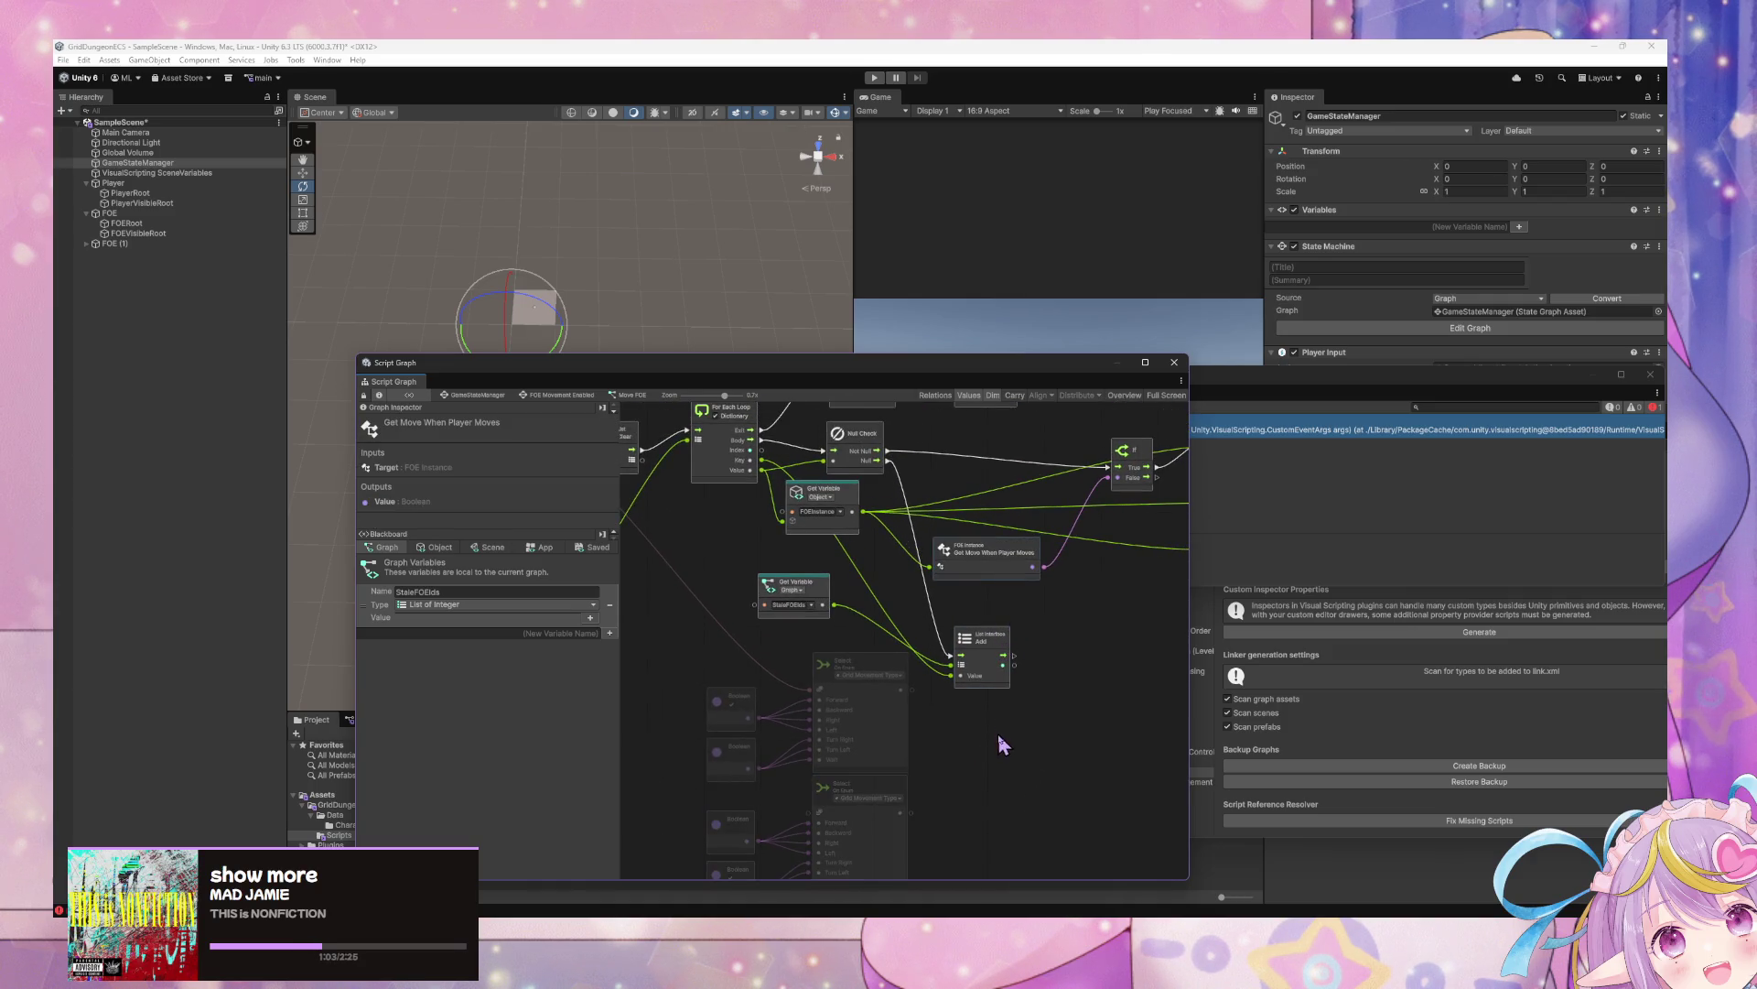
scroll(687, 444, "left", 3)
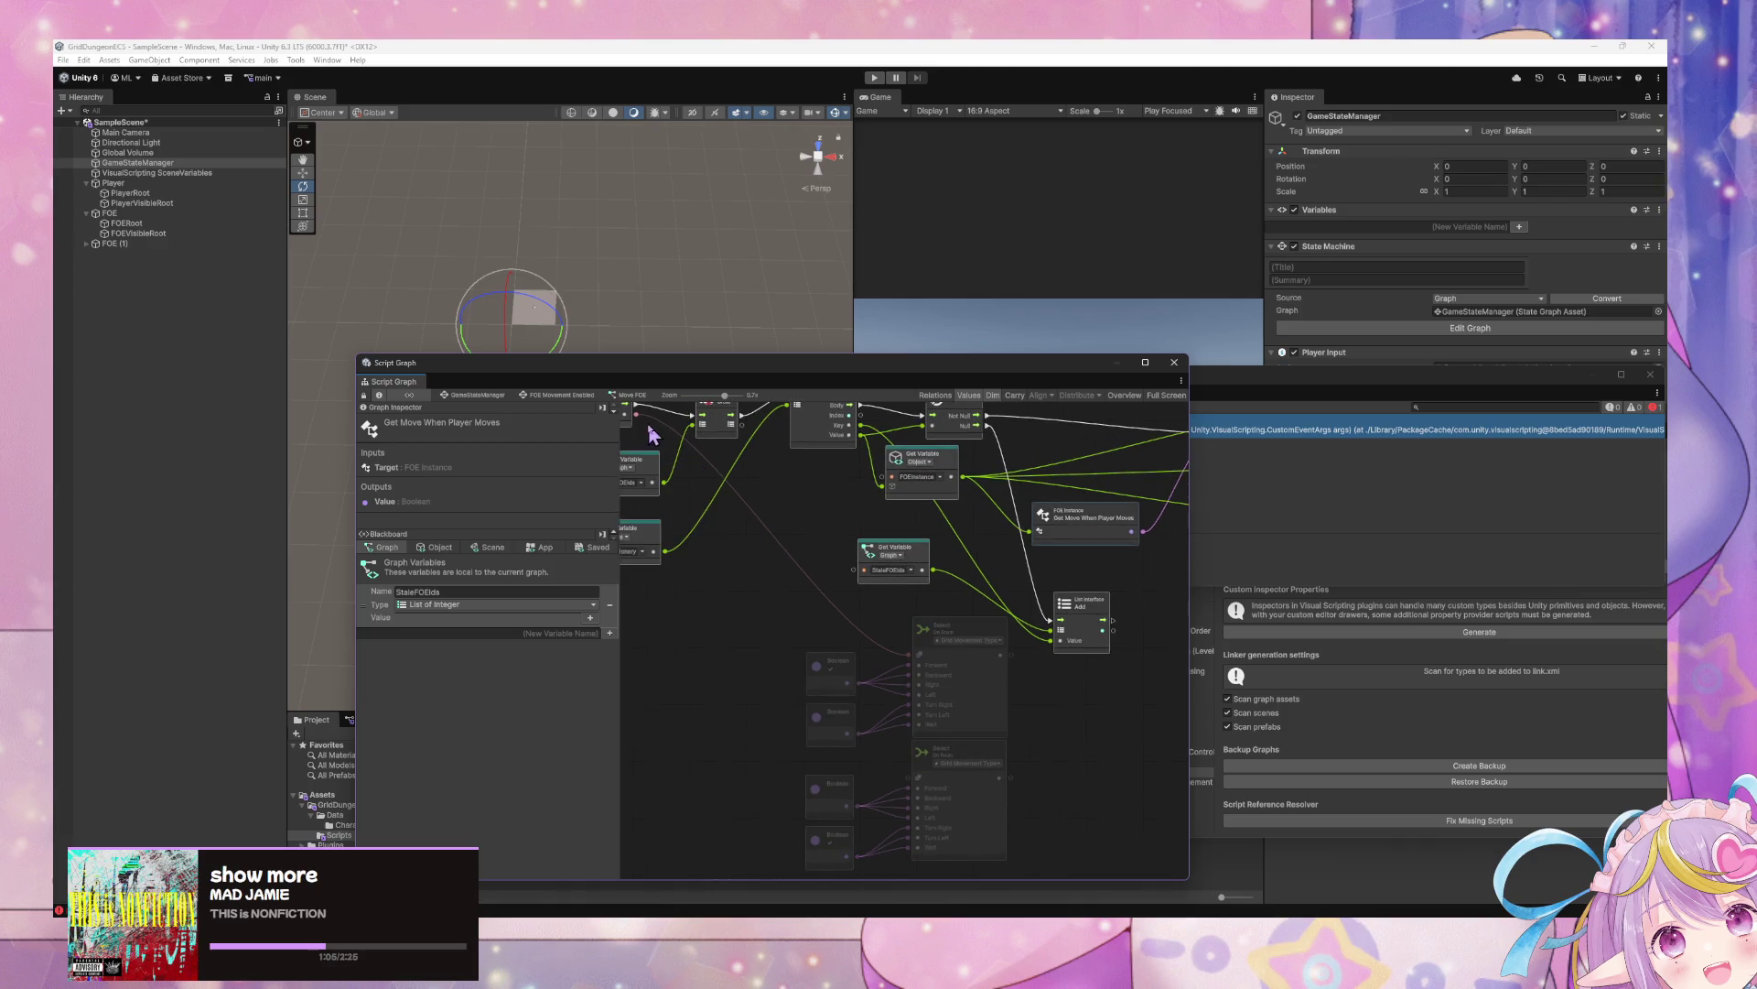
scroll(1002, 738, "right", 3)
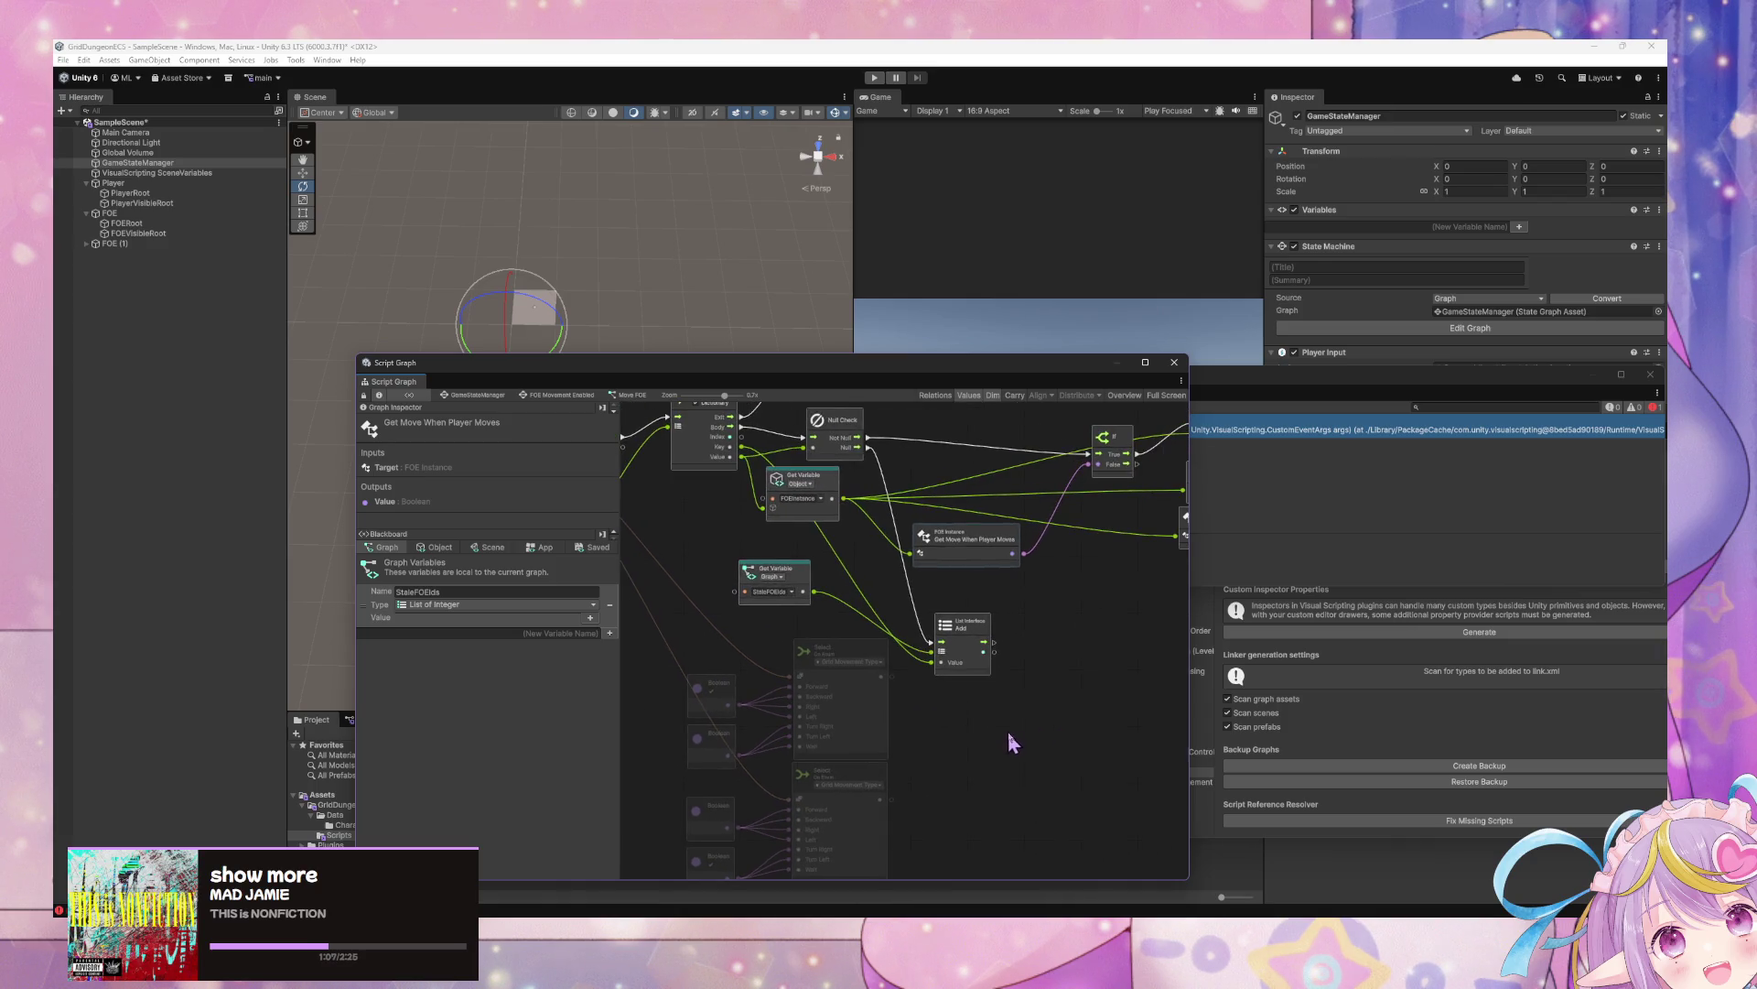
right_click(1017, 724)
left_click(1053, 731)
Add an And node and connect the upper Select On Enum output to it
type("a")
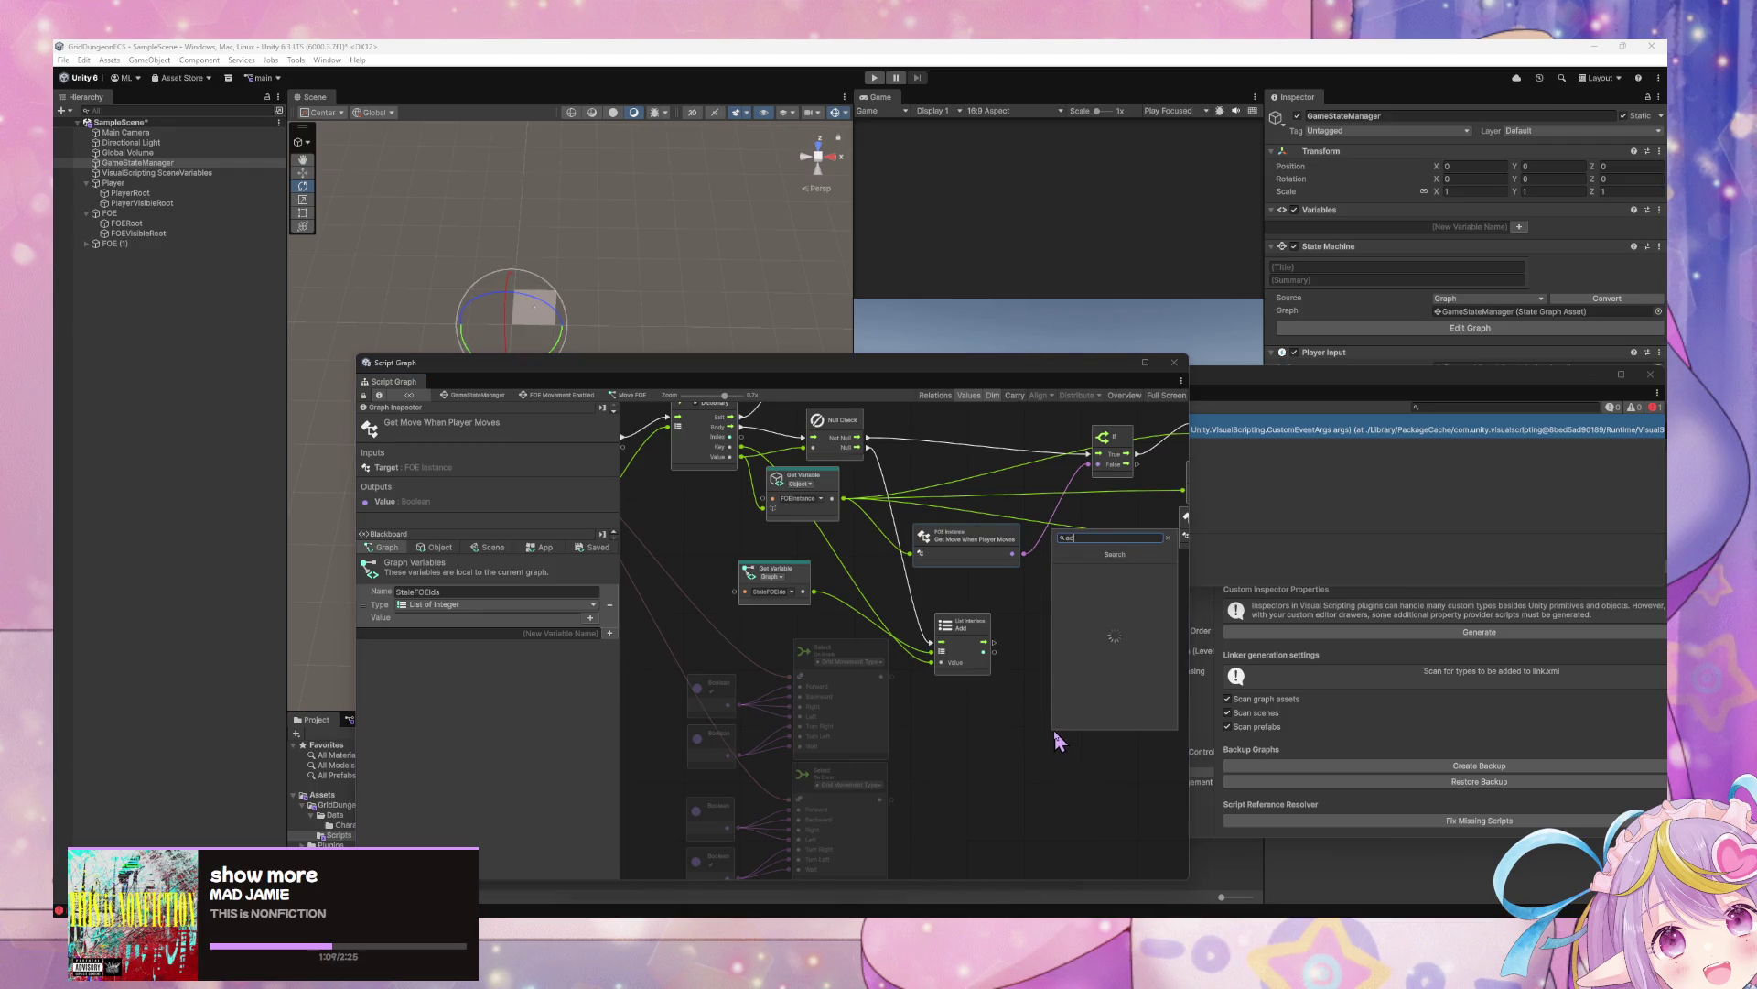
type("nd")
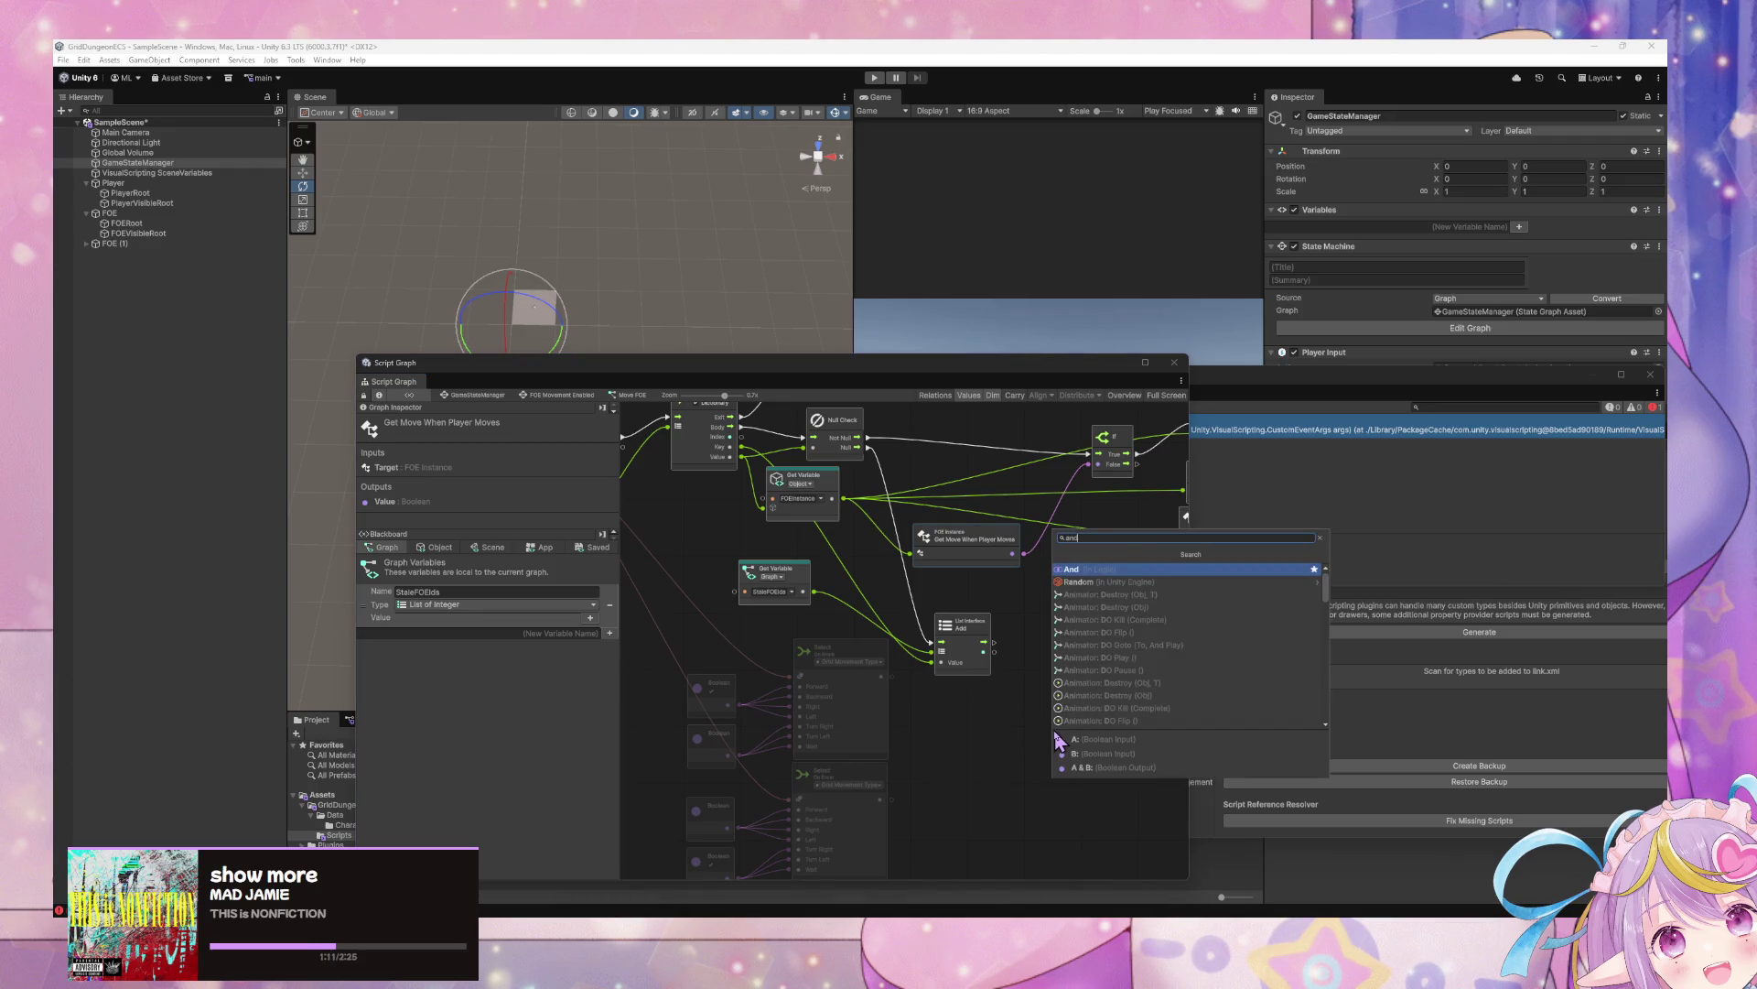
key("Return")
left_click_drag(1050, 739, 991, 711)
left_click_drag(973, 565, 954, 563)
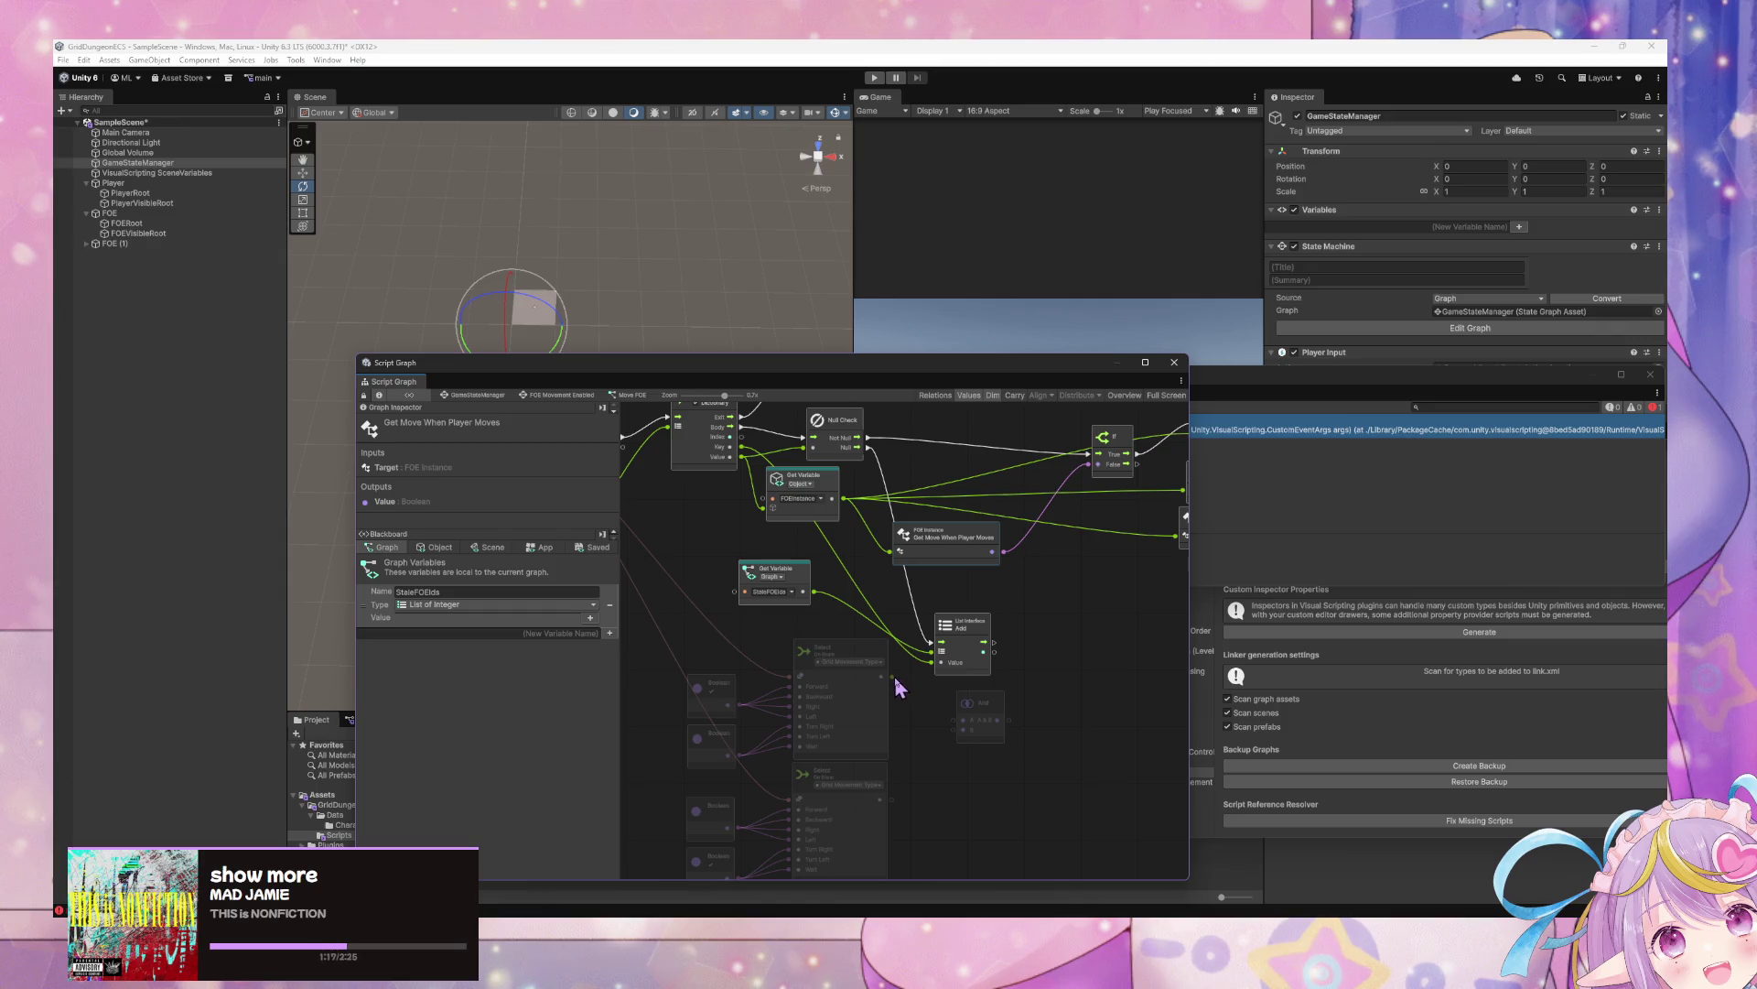
mouse_move(891, 676)
left_mouse_down()
mouse_move(954, 728)
mouse_move(1109, 655)
mouse_move(1041, 668)
left_mouse_up()
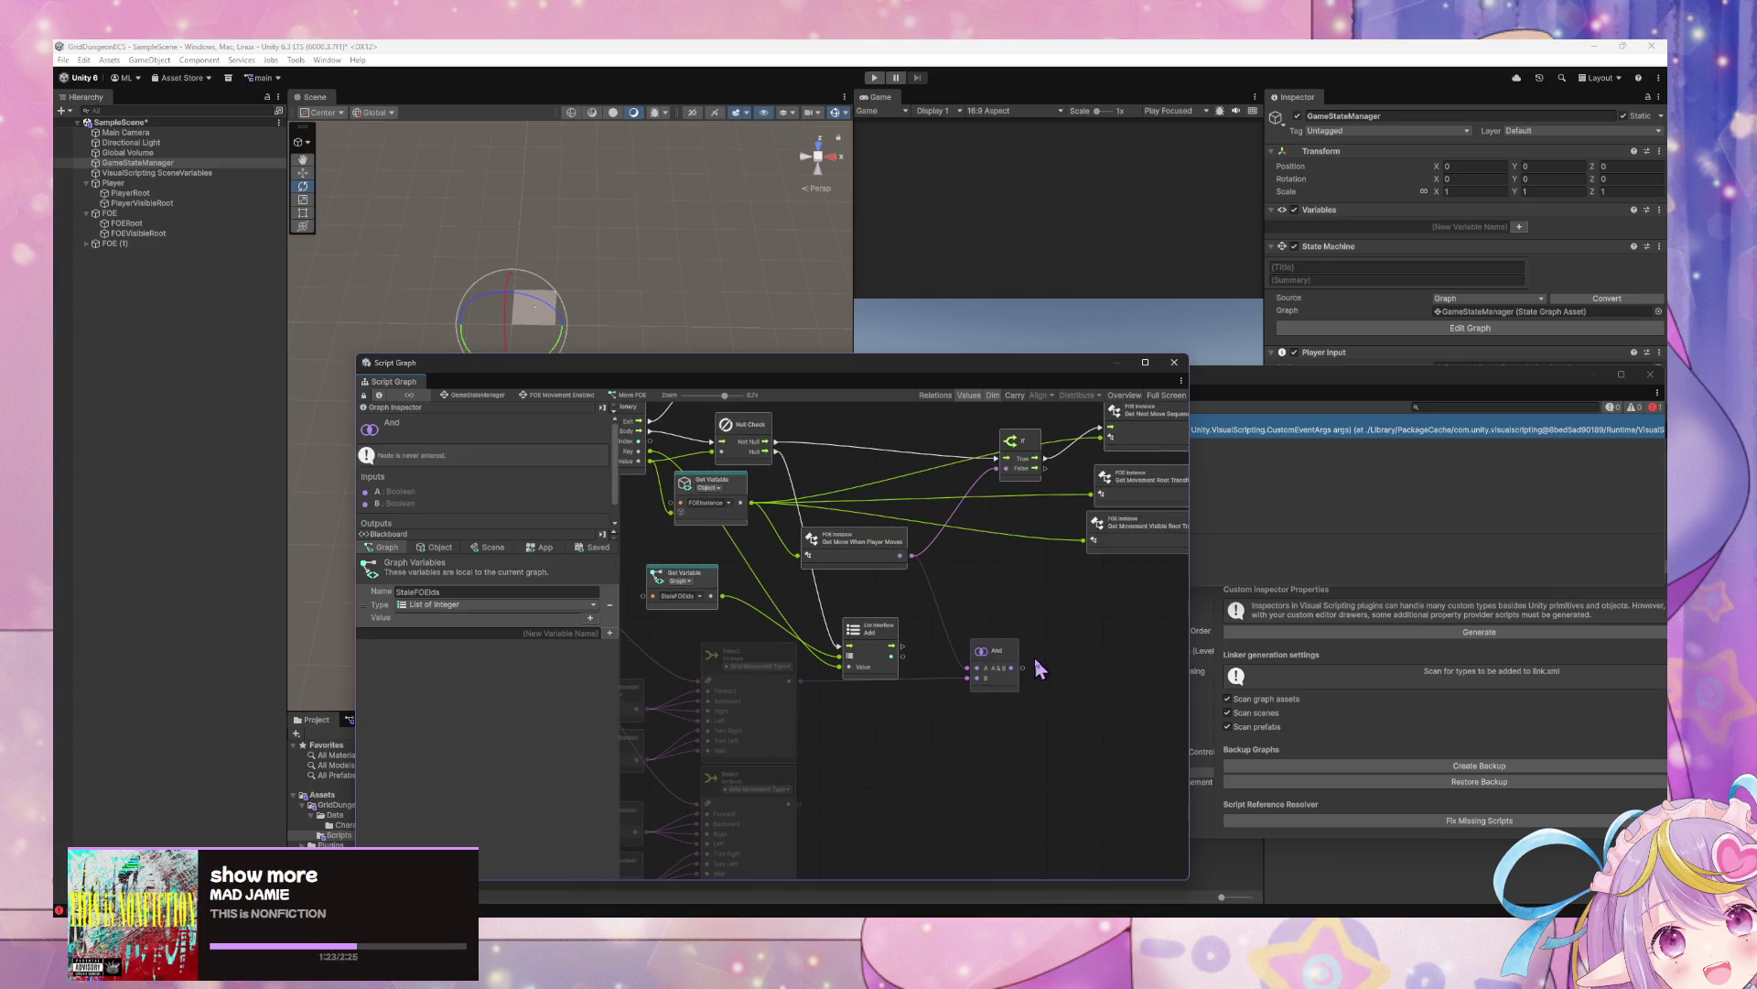
left_click_drag(876, 753, 915, 700)
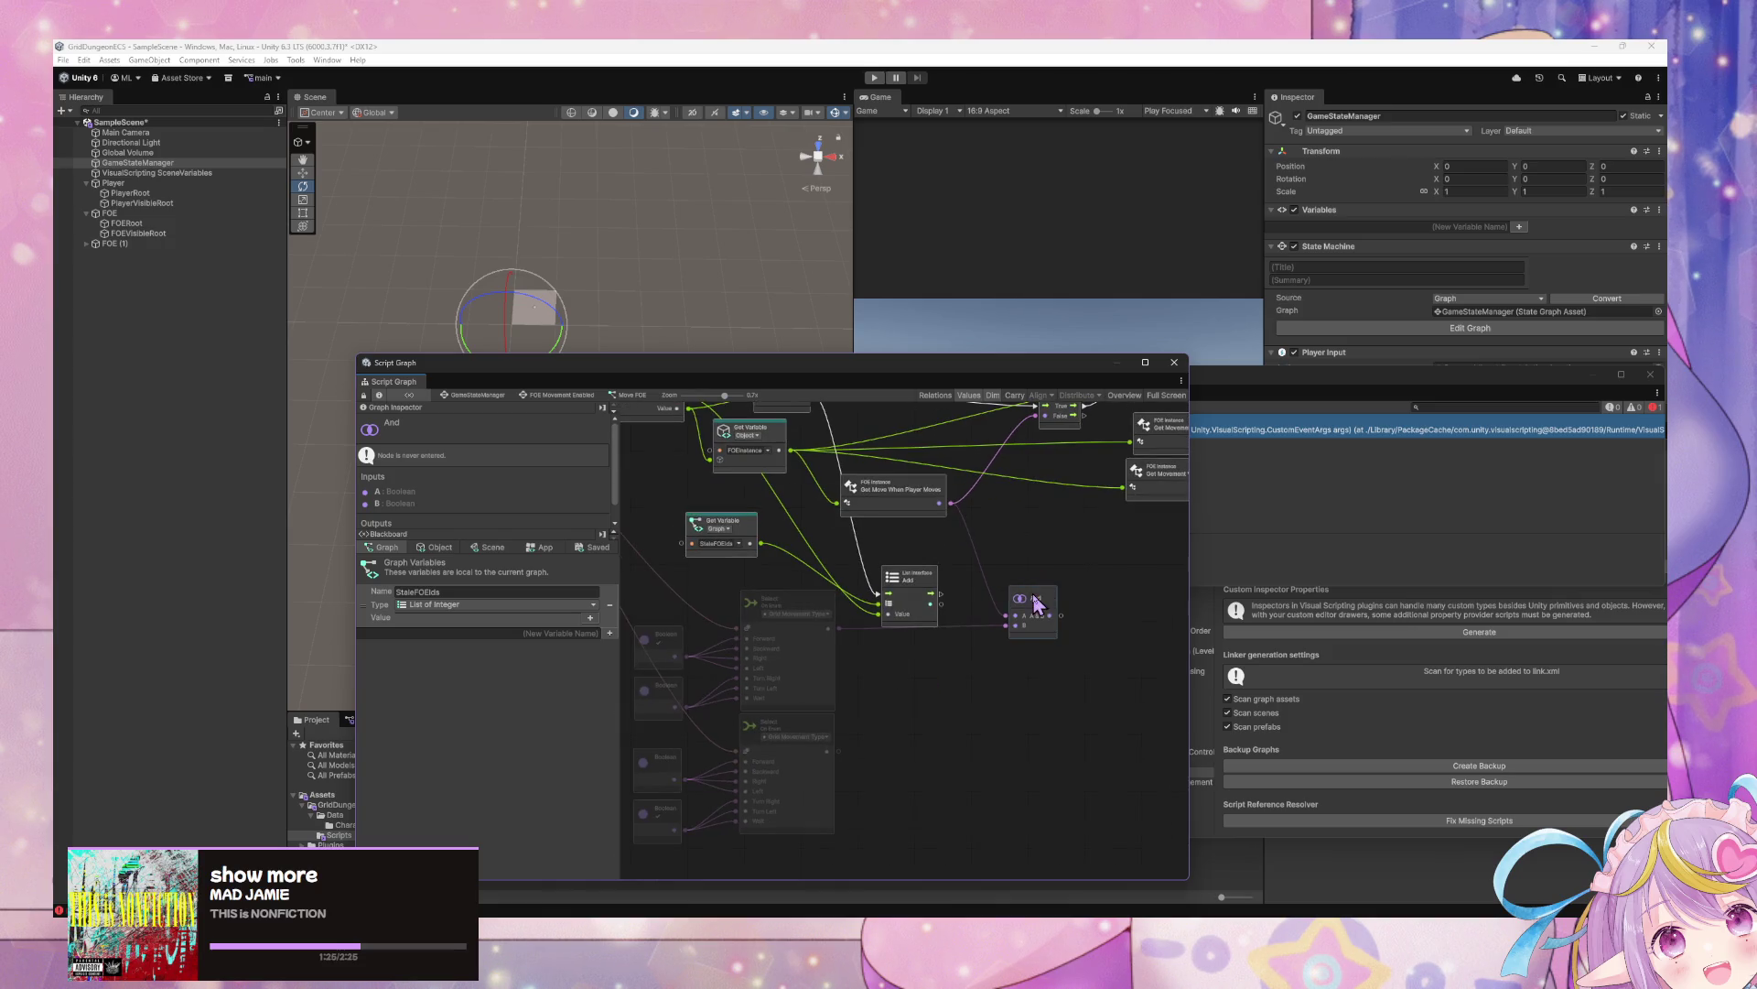
Add a Get Move When Player Turns node and stack it near Get Move When Player Moves
right_click(960, 708)
left_click(982, 723)
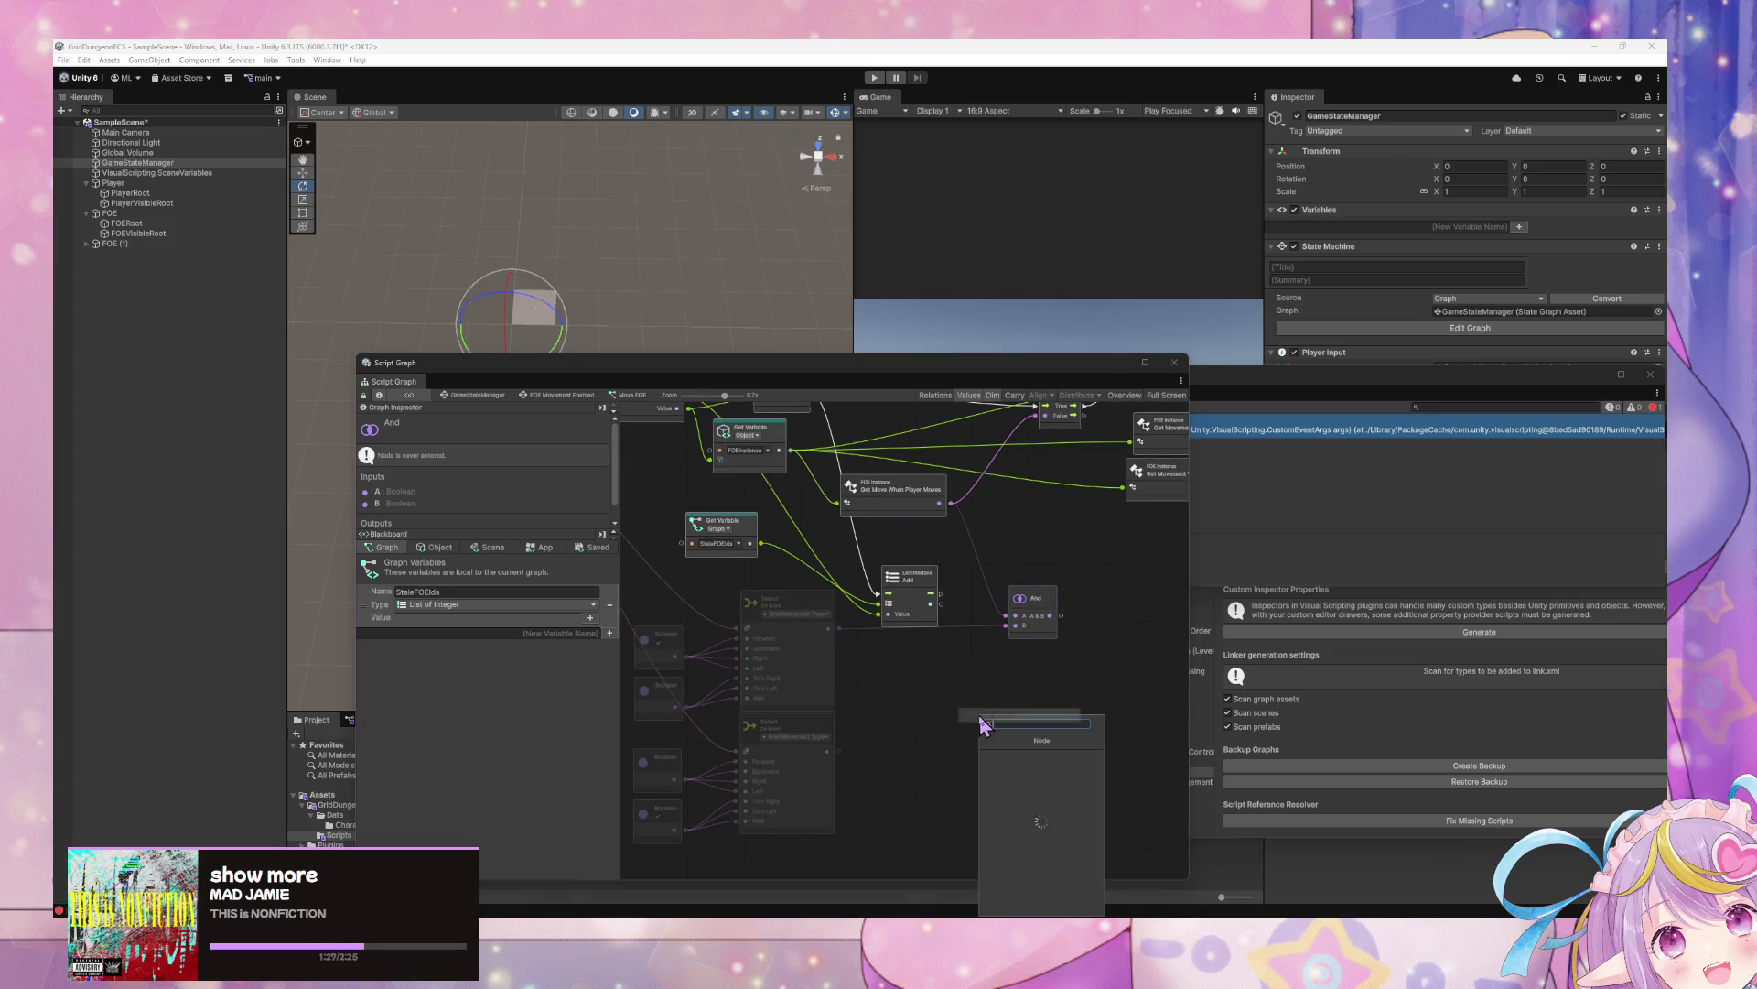
type("get move when player")
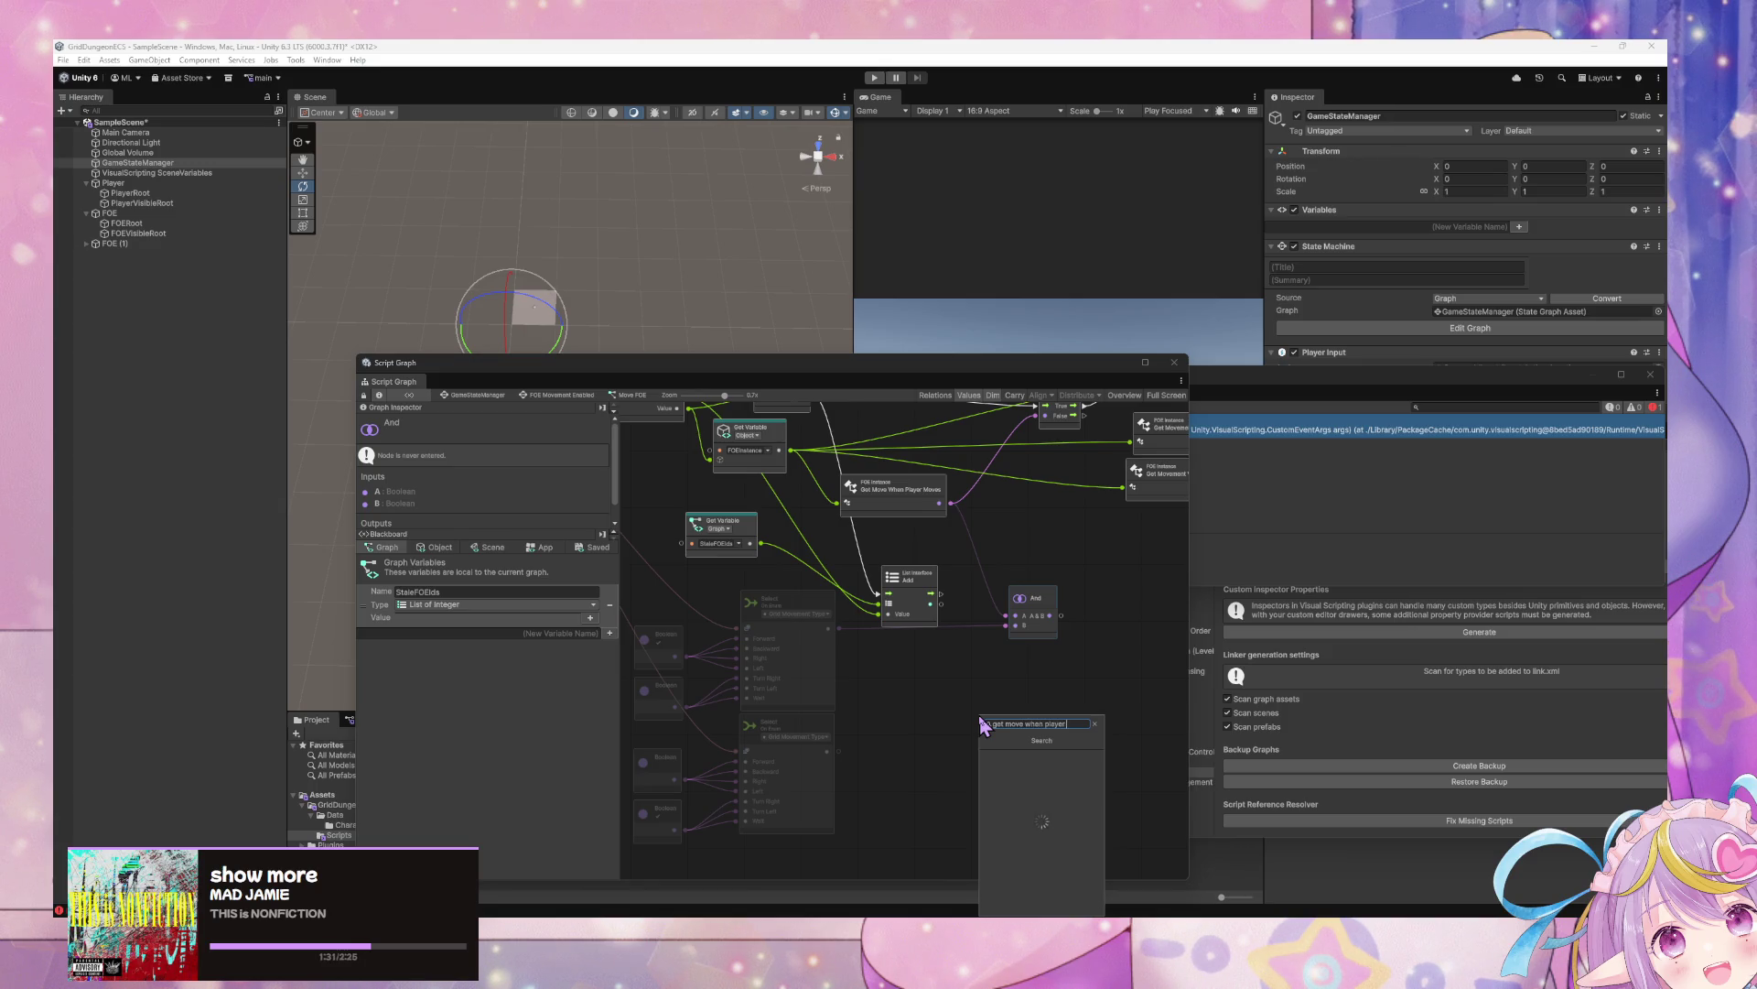
left_click(988, 736)
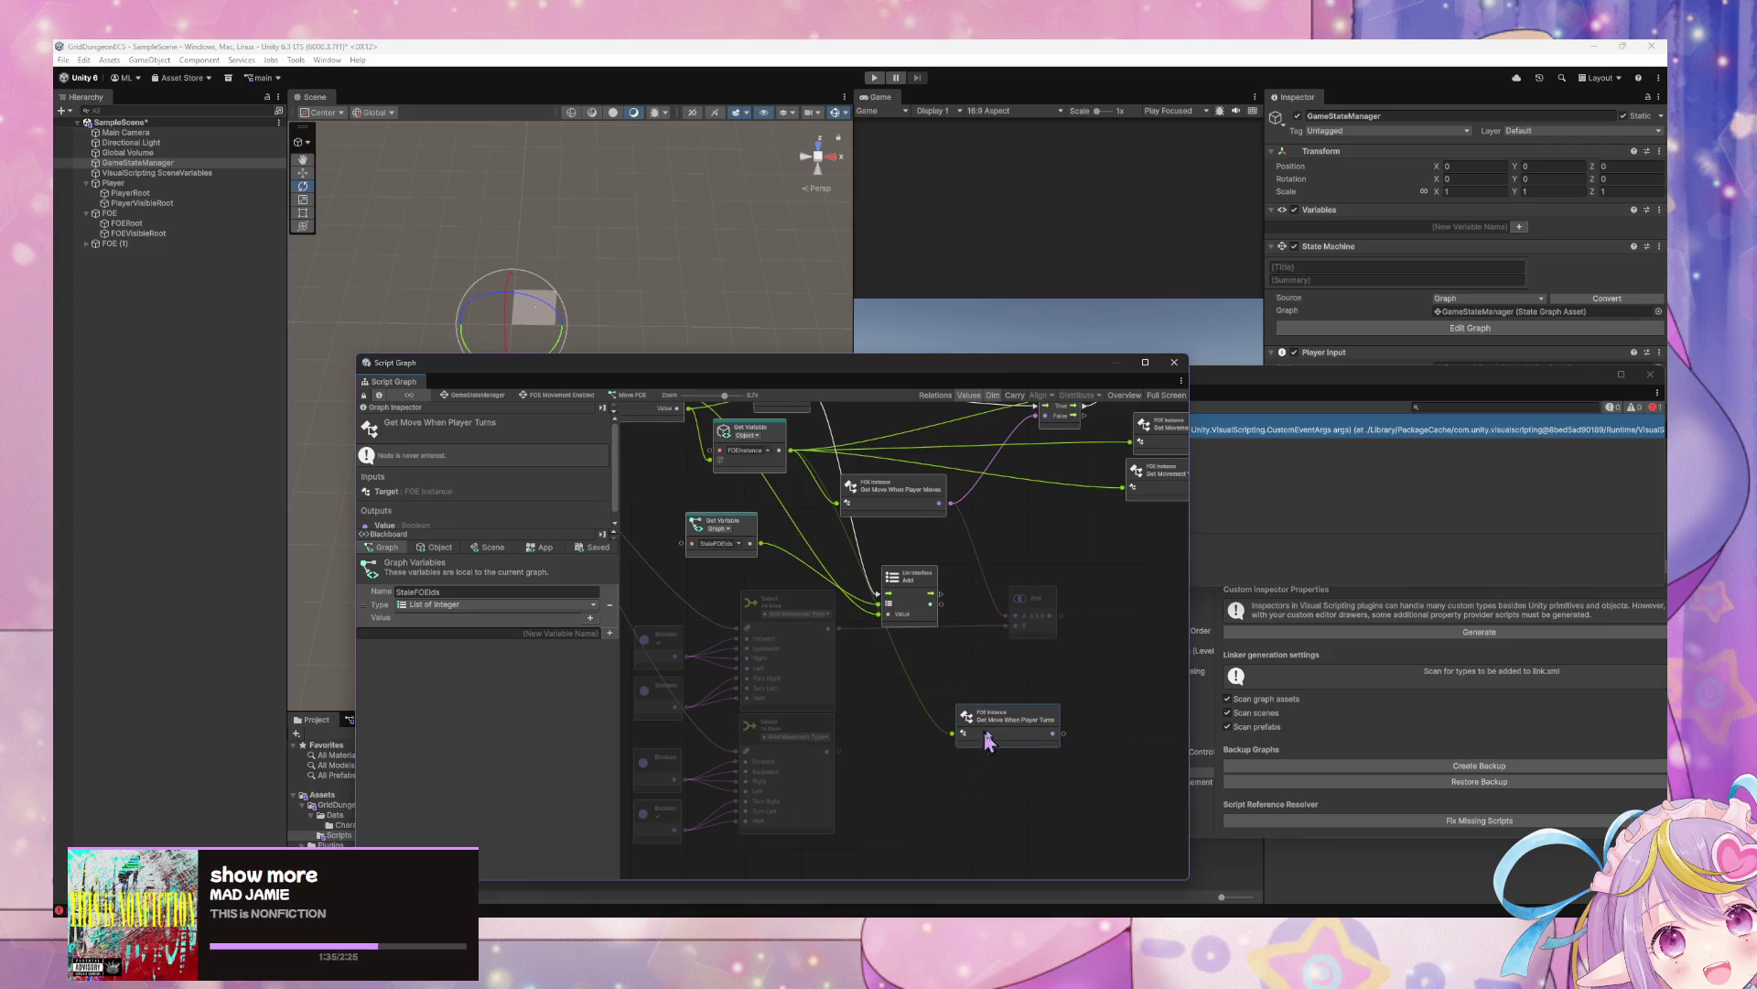
left_click_drag(1018, 717, 904, 550)
left_click_drag(892, 490, 886, 458)
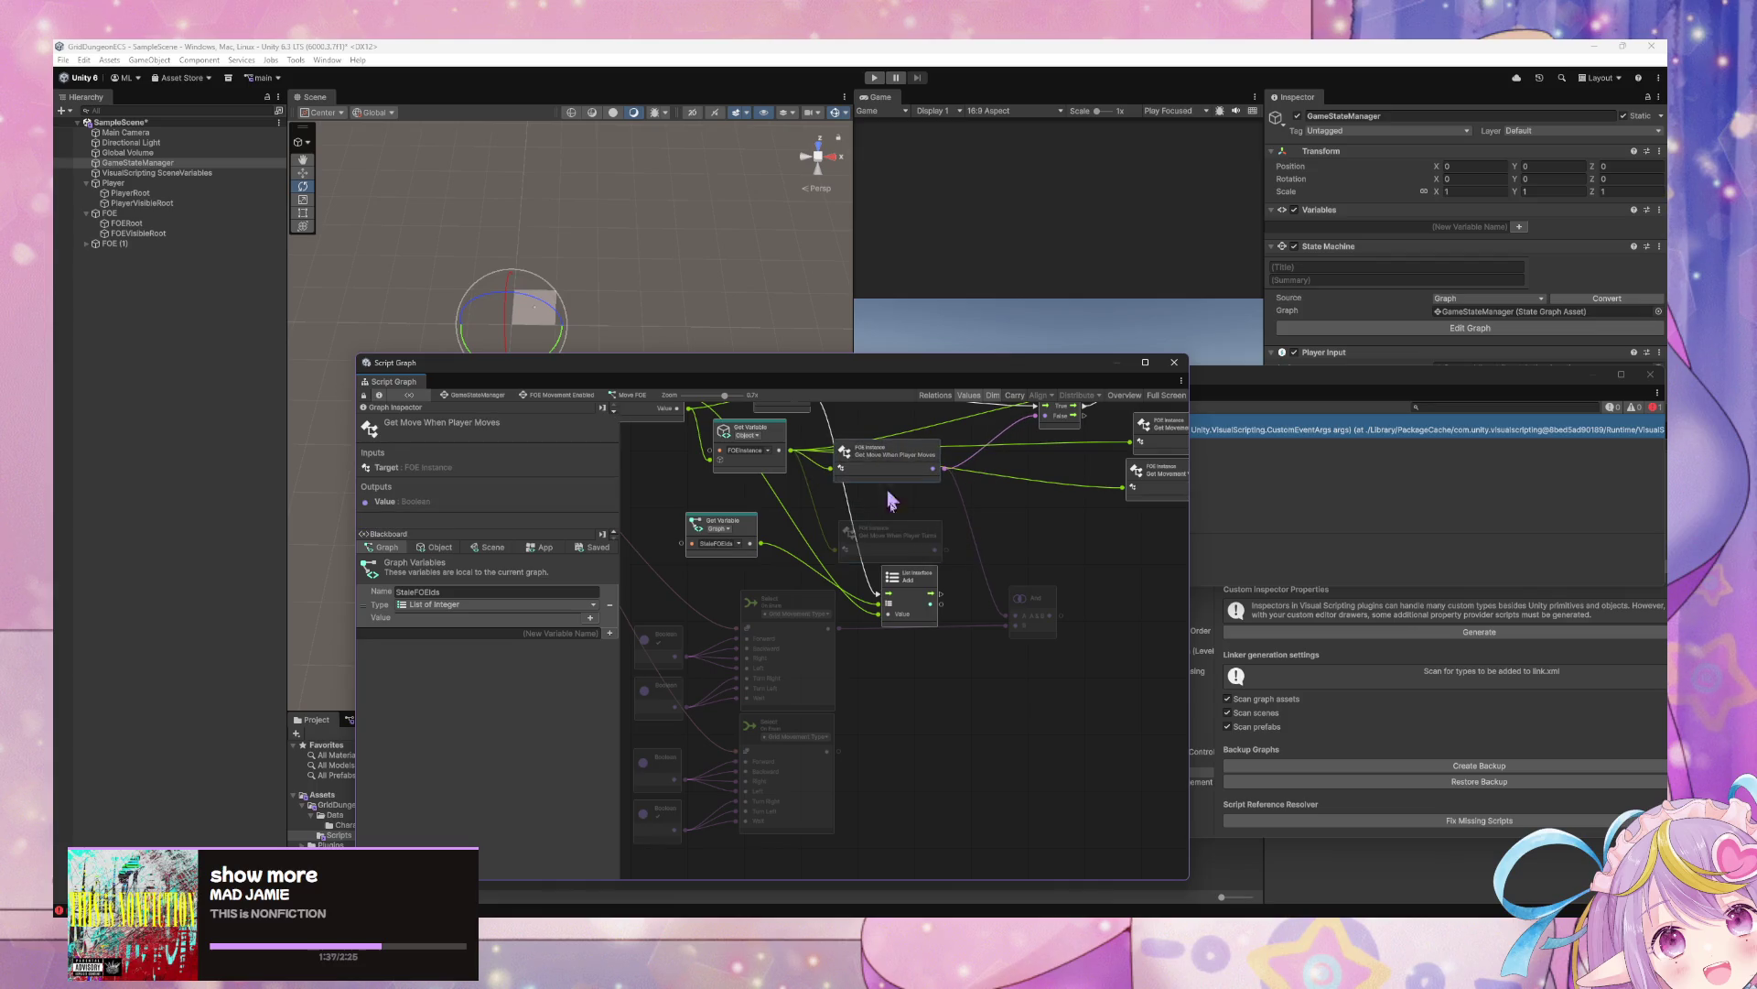
left_click_drag(904, 549, 904, 522)
Duplicate the And node and place the copy lower right
left_click(1033, 605)
key("ctrl+d")
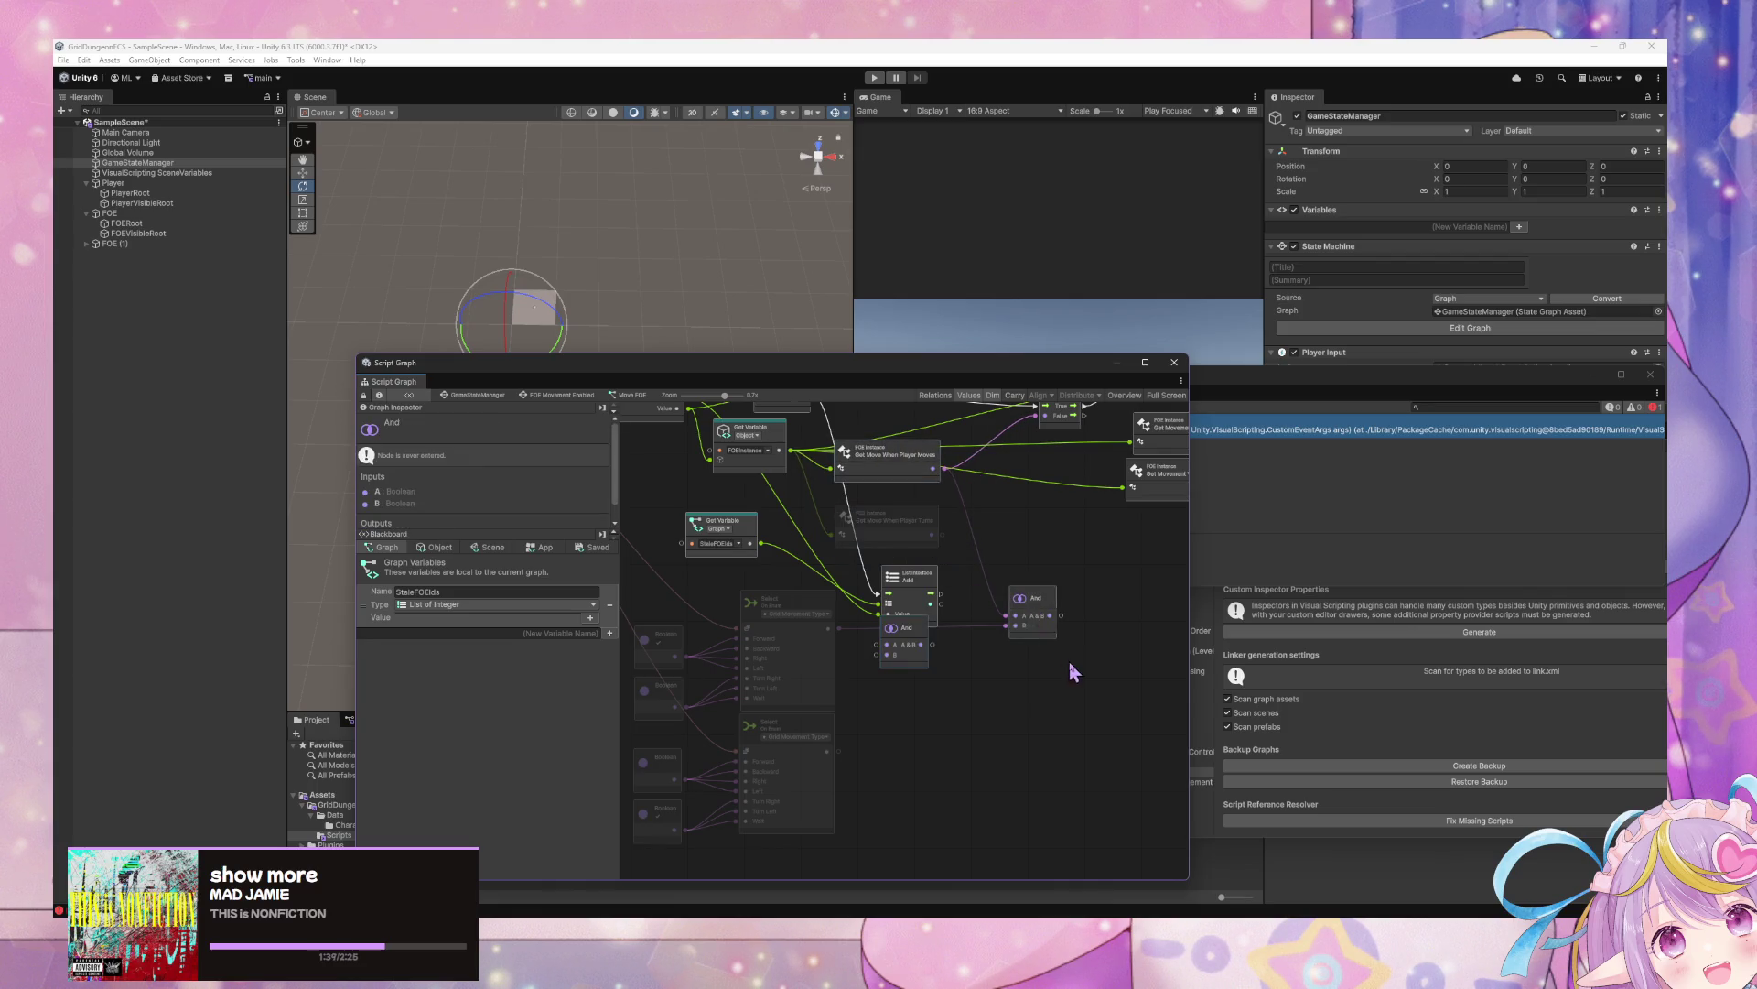
left_click_drag(927, 643, 1078, 741)
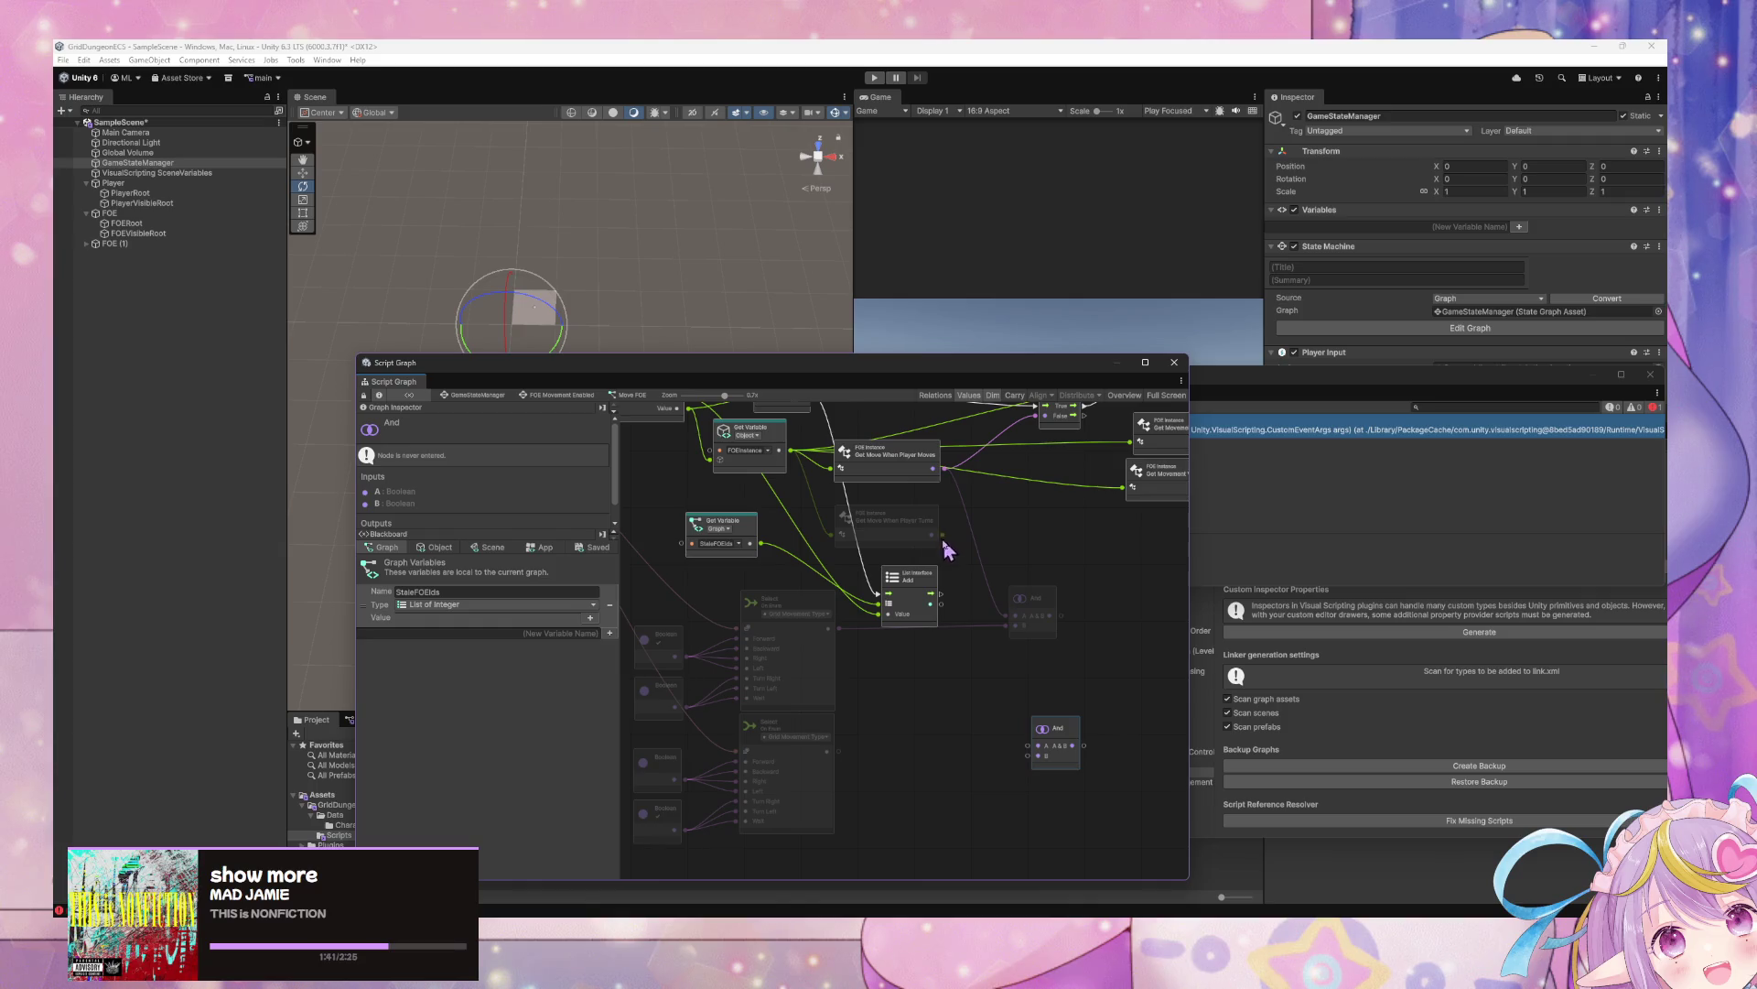
right_click(843, 530)
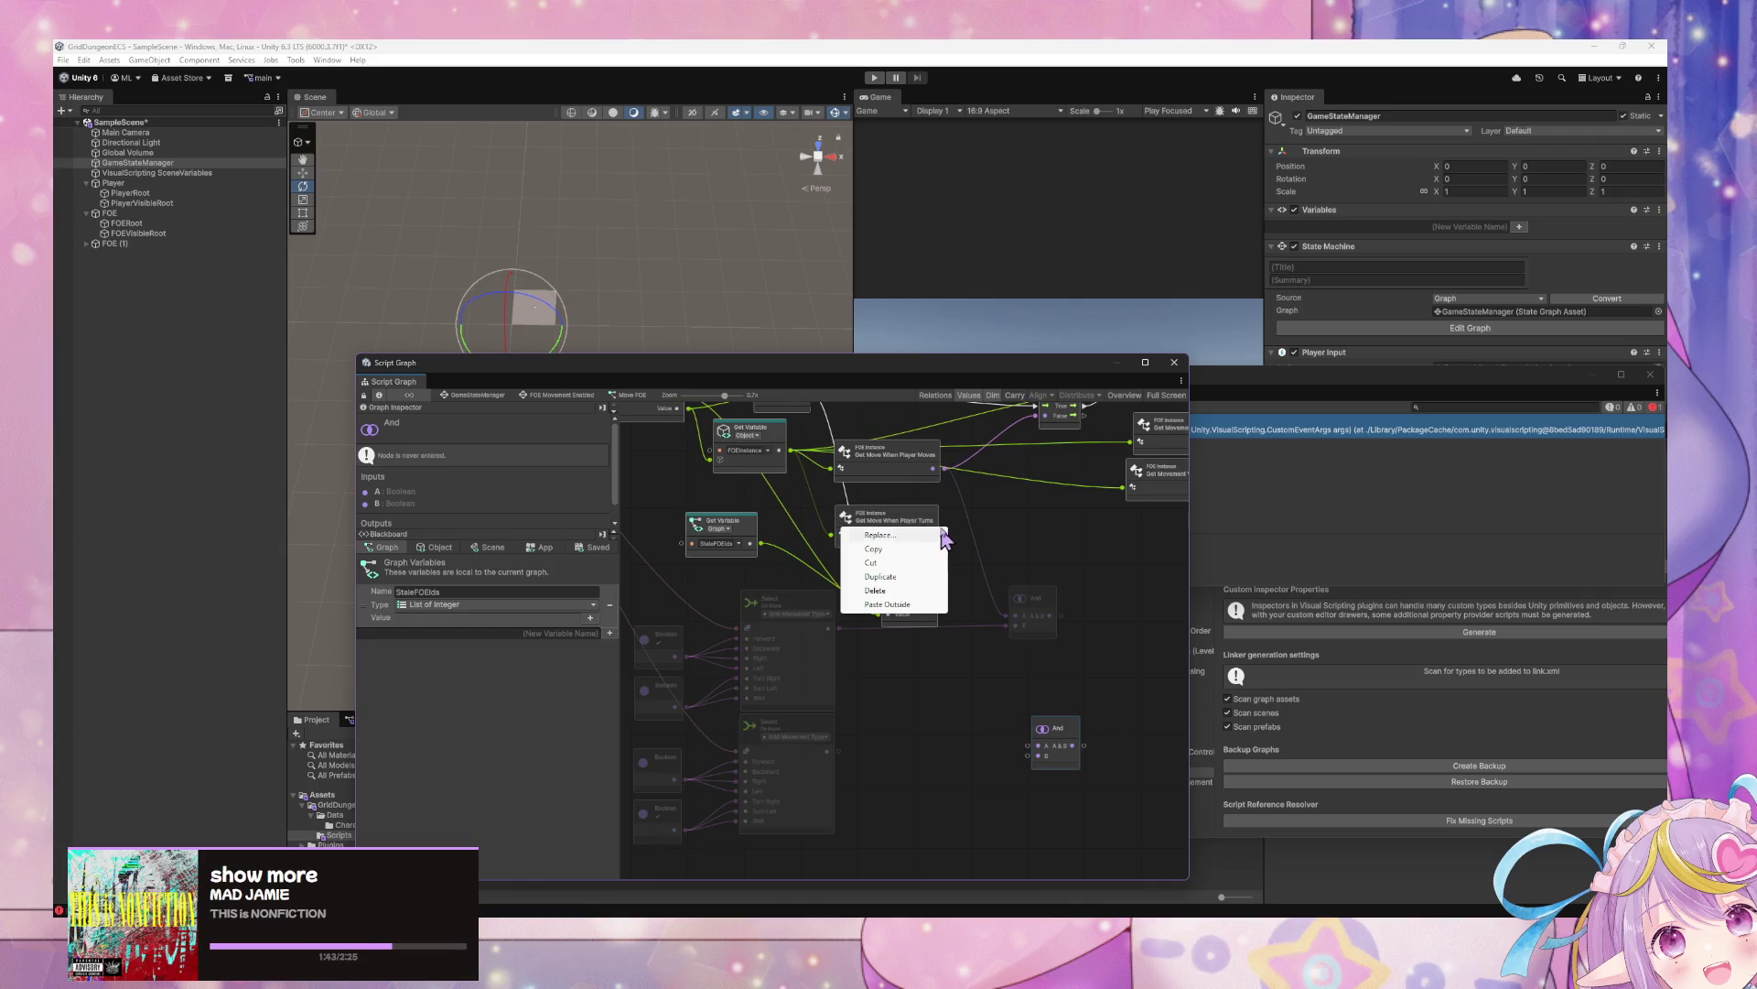
Connect the lower Select output to the second And node and add an Or node
left_click(952, 547)
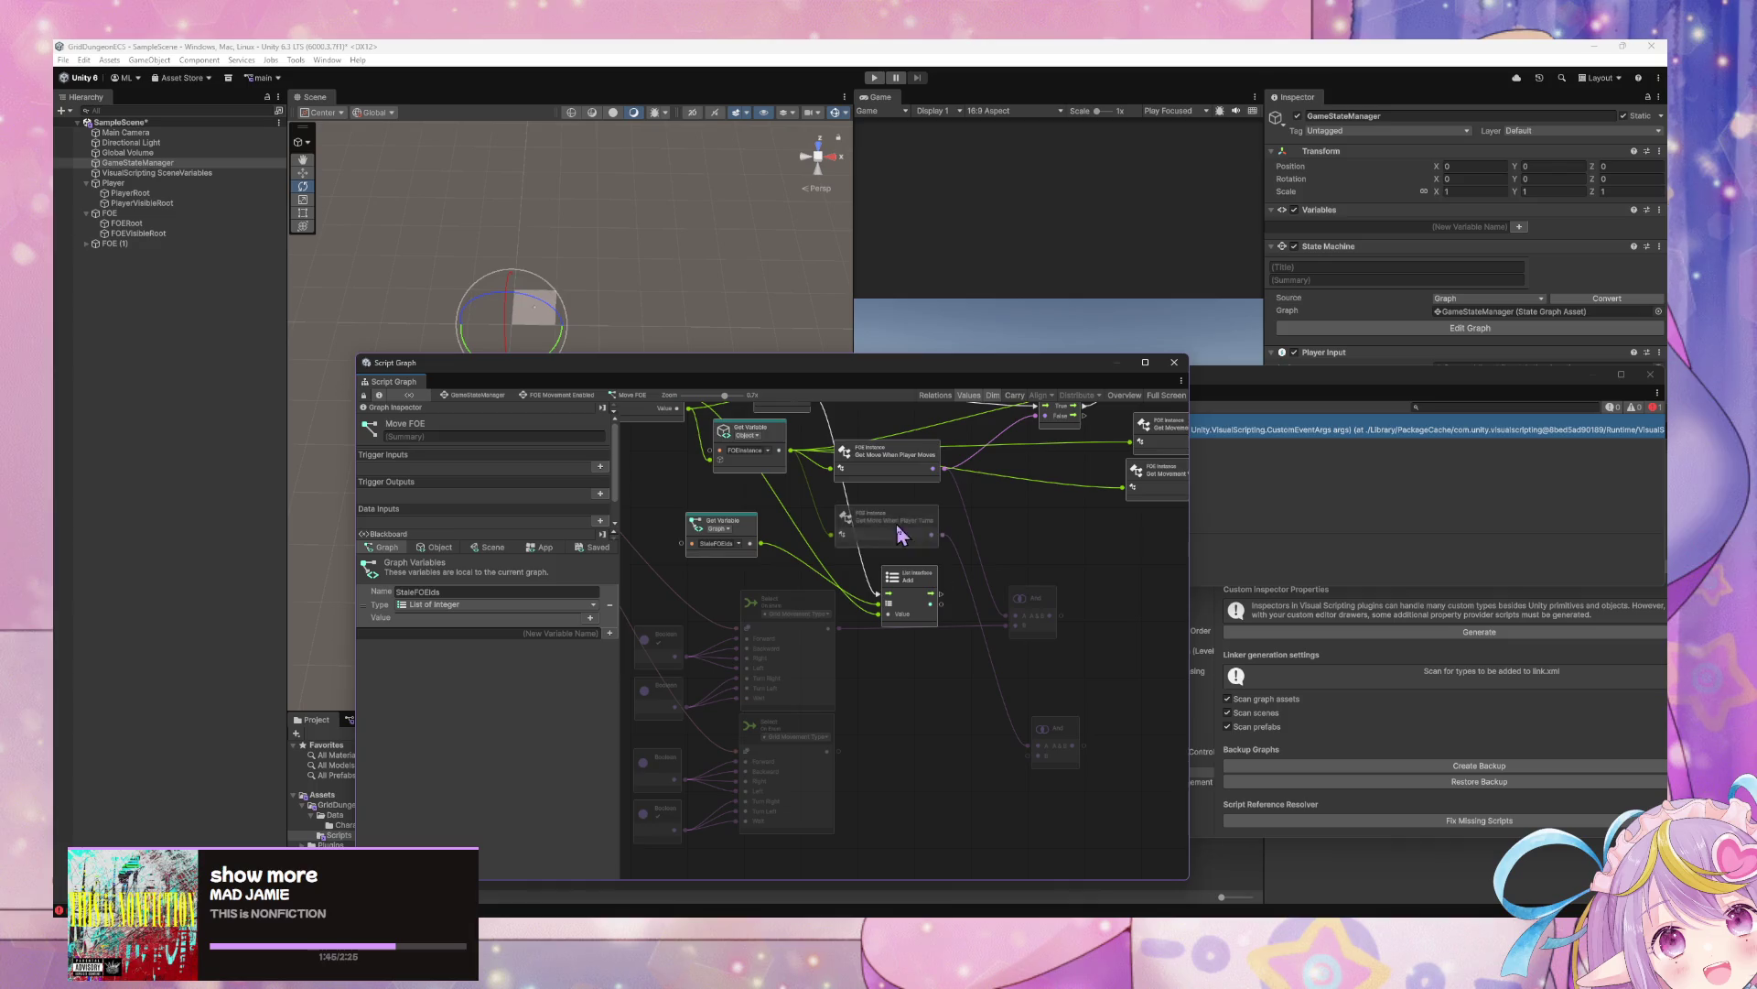
mouse_move(828, 752)
left_mouse_down()
mouse_move(1023, 758)
mouse_move(1142, 641)
left_mouse_up()
type("or")
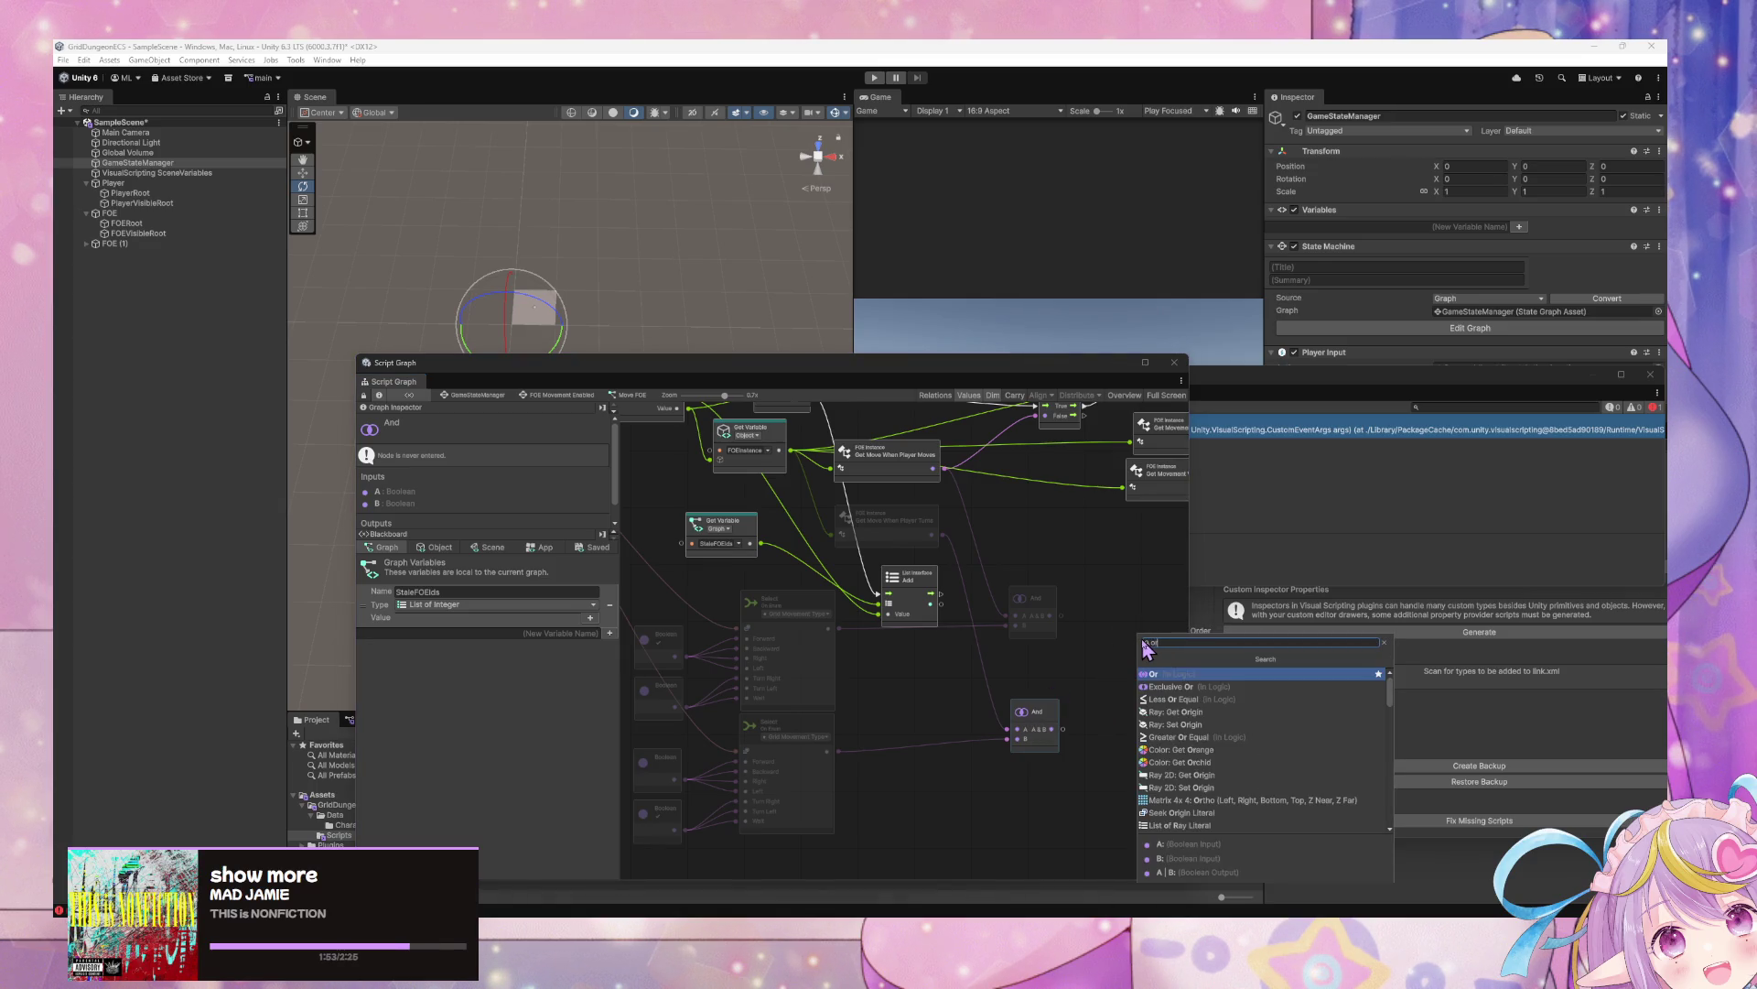
key("Return")
Wire both And results into the Or's A and B inputs, feed Or into the If, and enter Play mode
mouse_move(1062, 616)
left_mouse_down()
mouse_move(1103, 688)
mouse_move(1113, 655)
left_mouse_up()
left_click(1067, 735)
left_click_drag(1067, 736, 1109, 663)
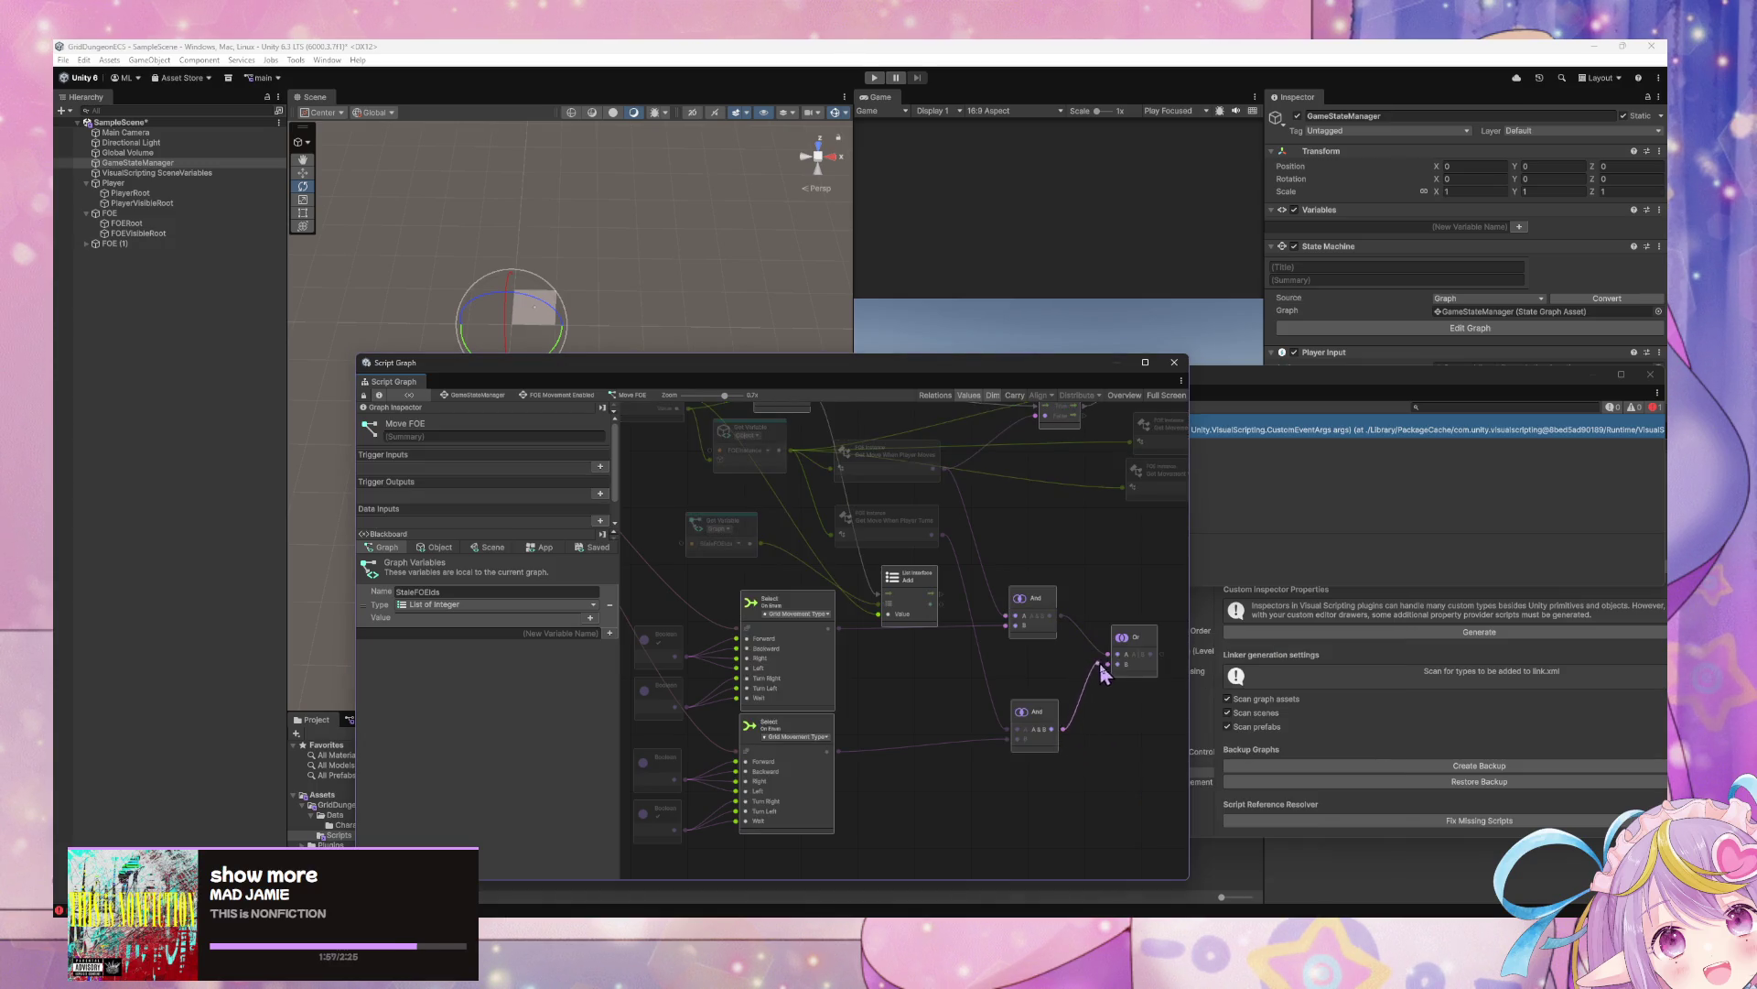
left_click_drag(1162, 589, 950, 722)
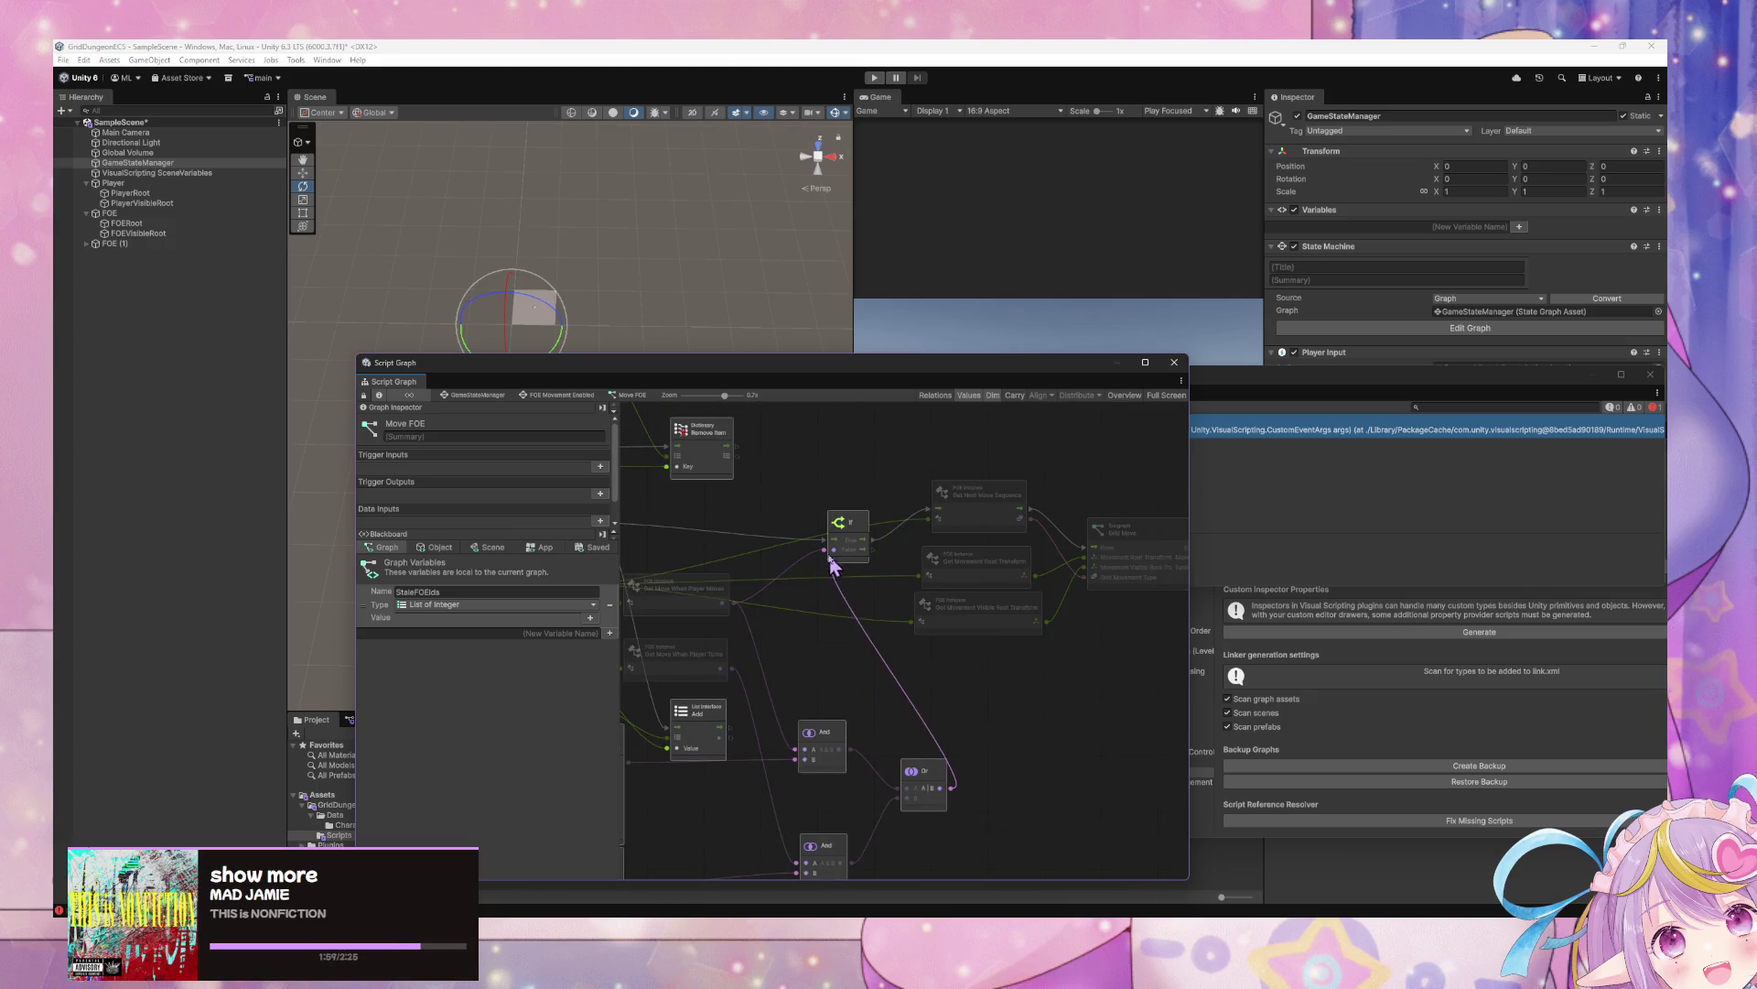
scroll(953, 695, "down", 10)
scroll(952, 561, "up", 8)
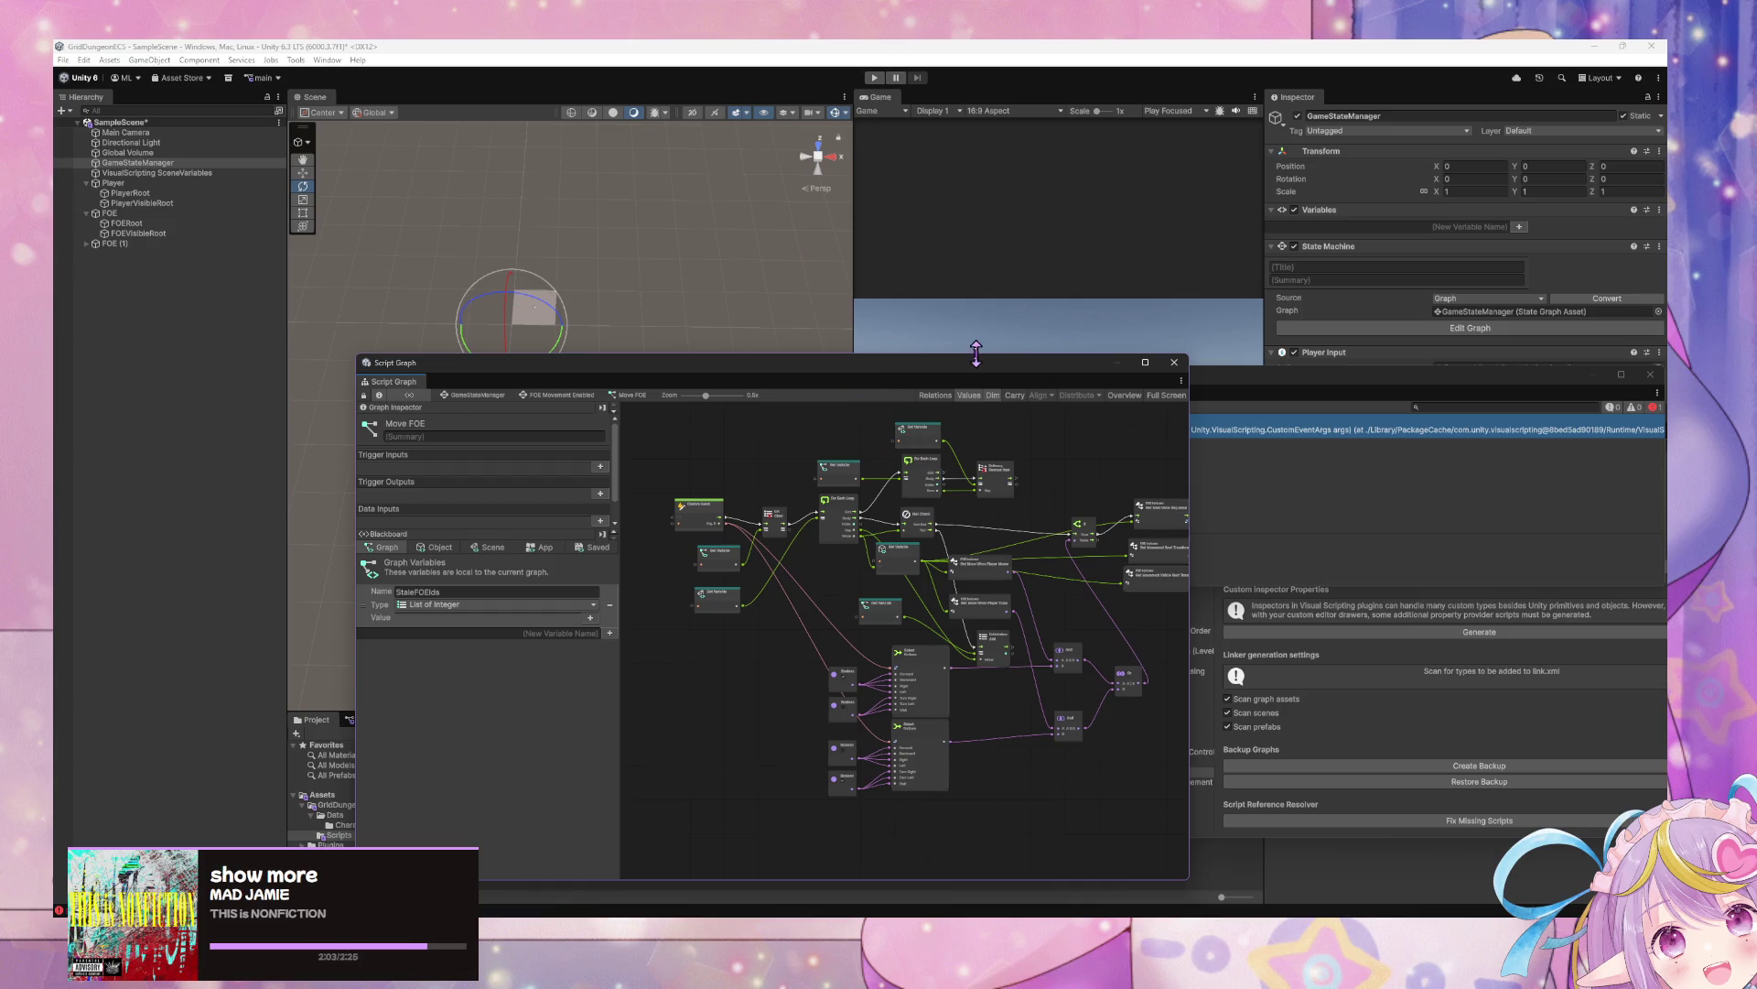
left_click(875, 78)
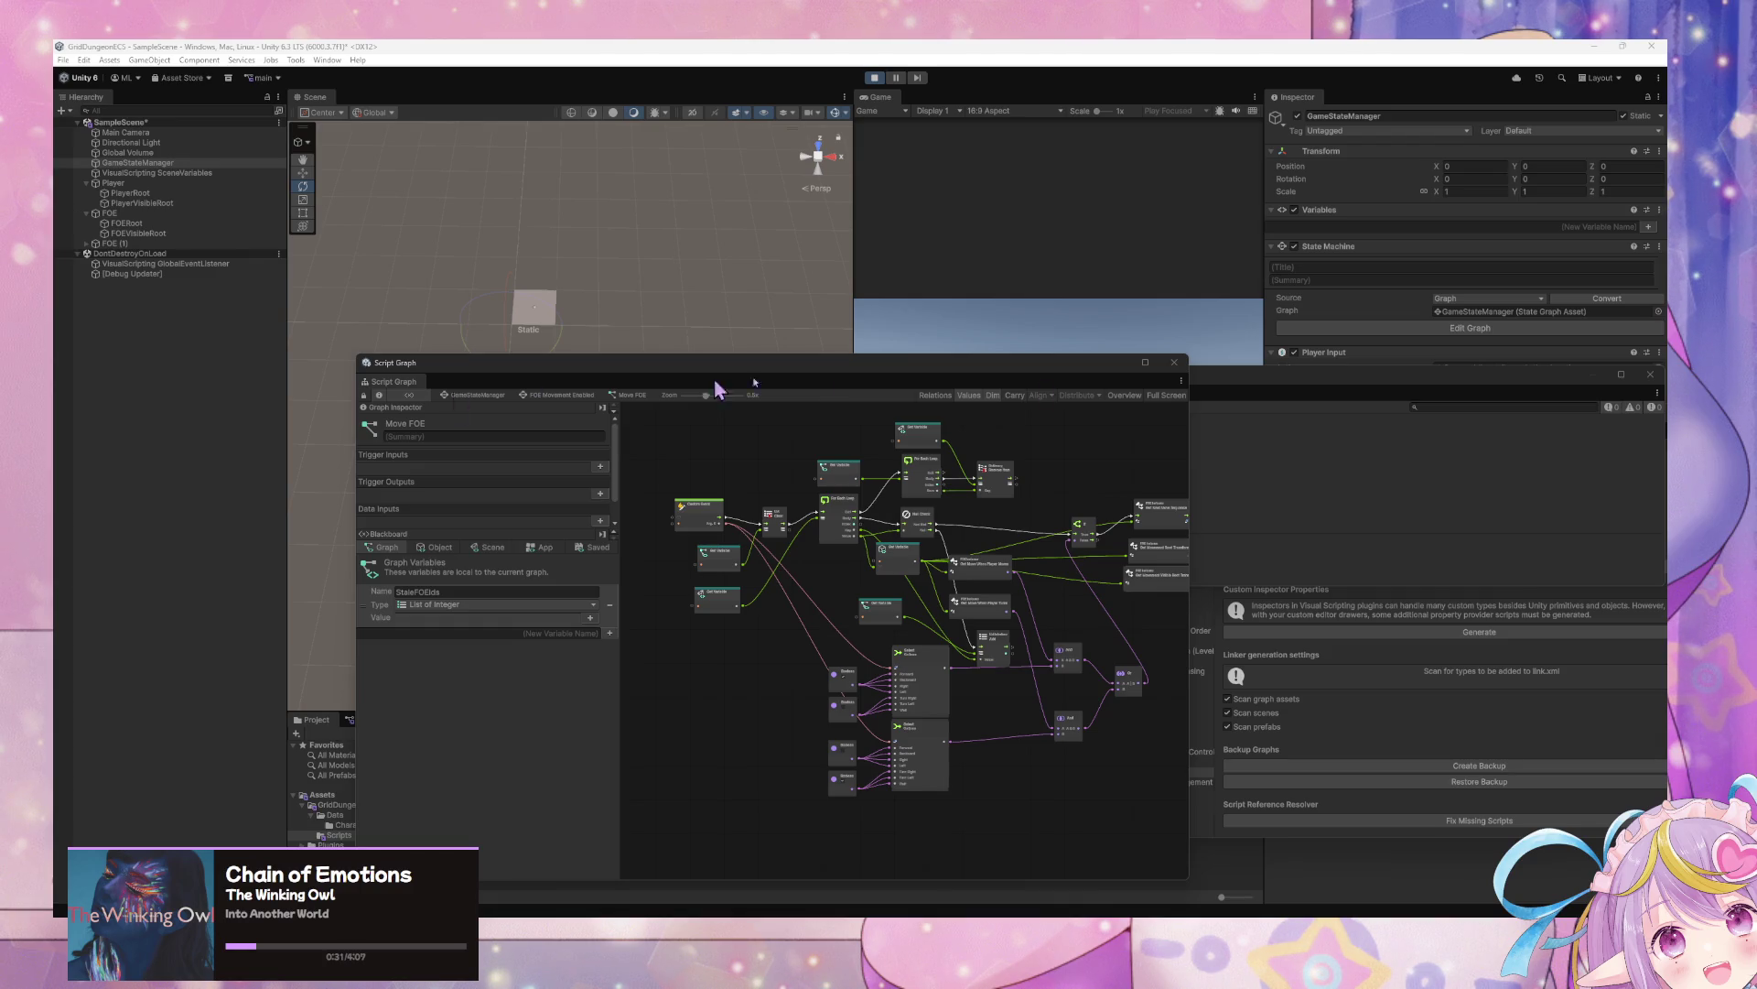
Move the Script Graph and Console windows aside to watch the FOE cubes, then restore the graph
left_click_drag(920, 364, 1057, 628)
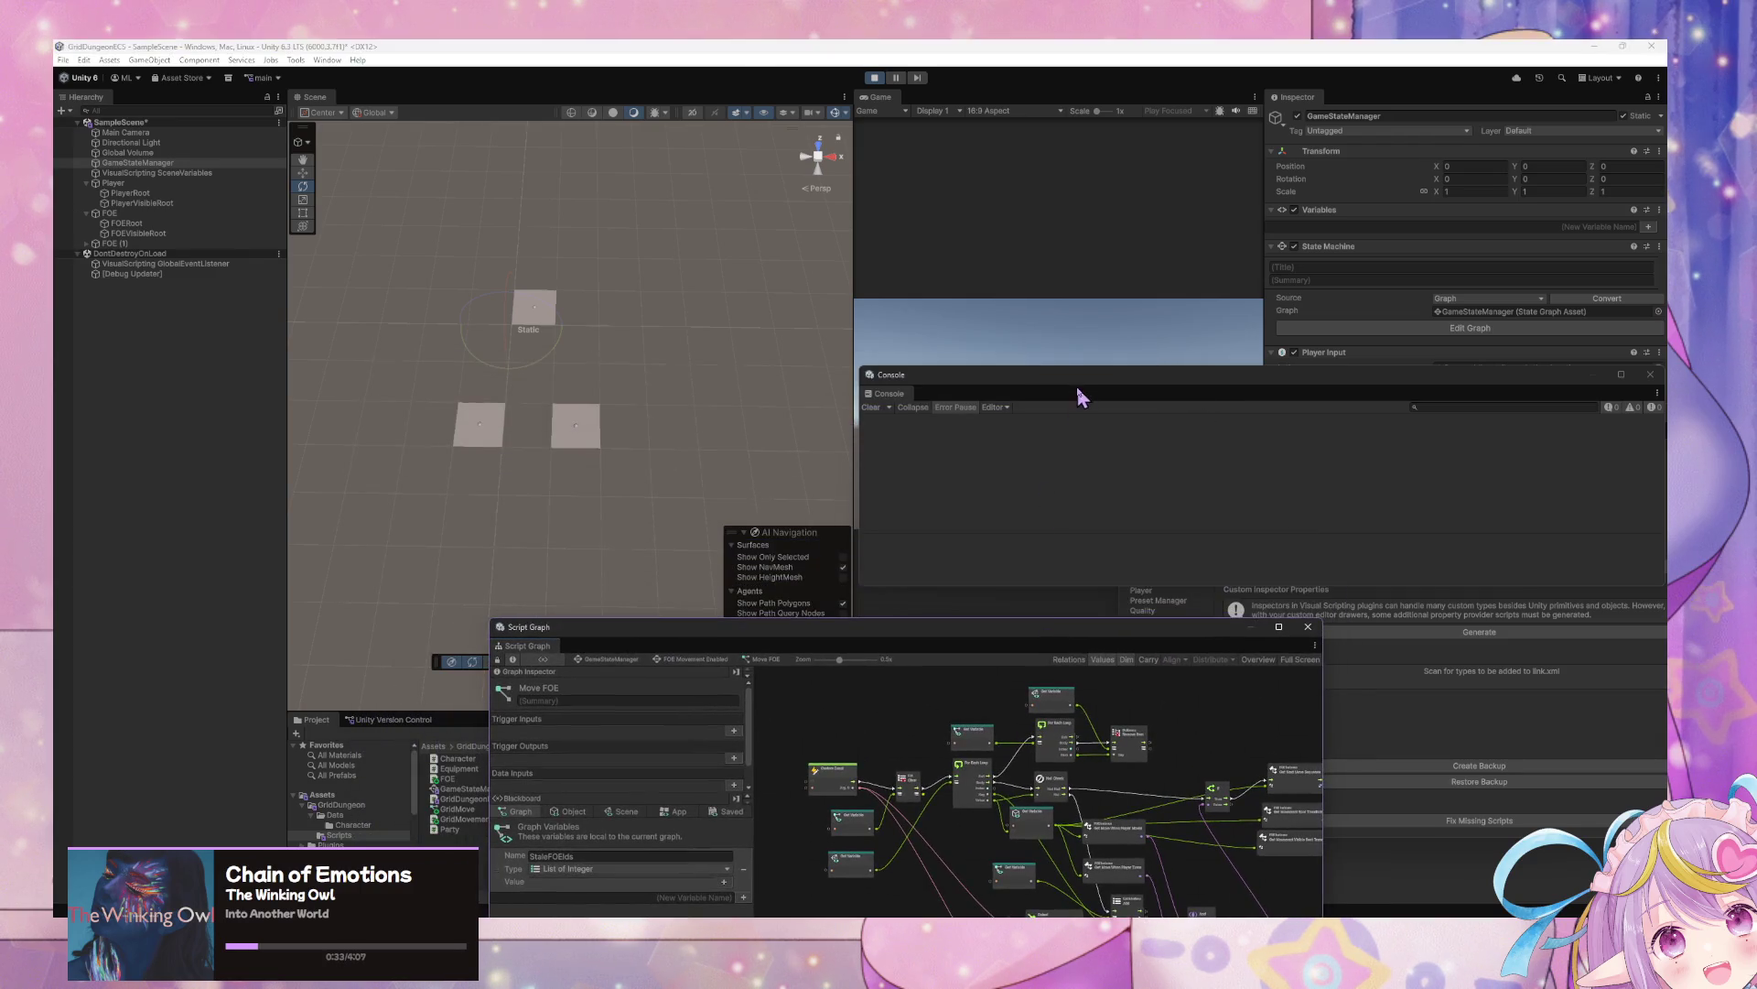
left_click_drag(1078, 379, 1249, 671)
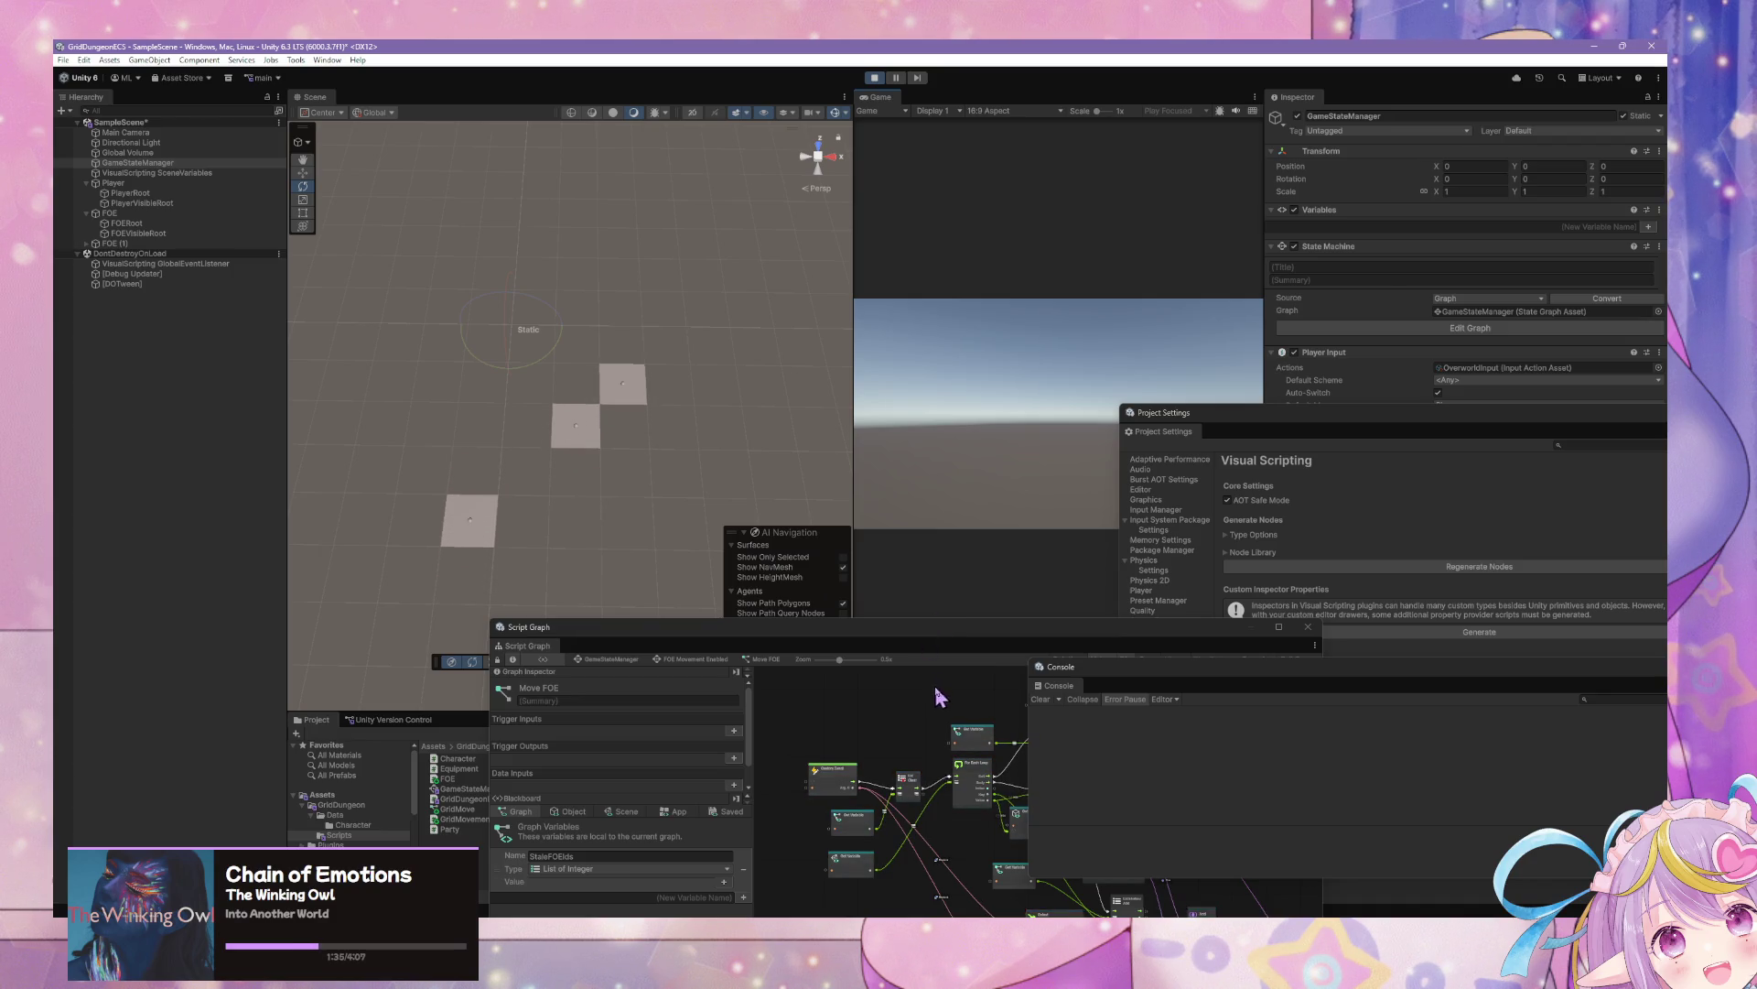
mouse_move(936, 684)
left_mouse_down()
mouse_move(851, 343)
mouse_move(769, 322)
left_mouse_up()
Stop Play mode and inspect the Move FOE when Player Moved or Turned state in GameStateManager
left_click(511, 322)
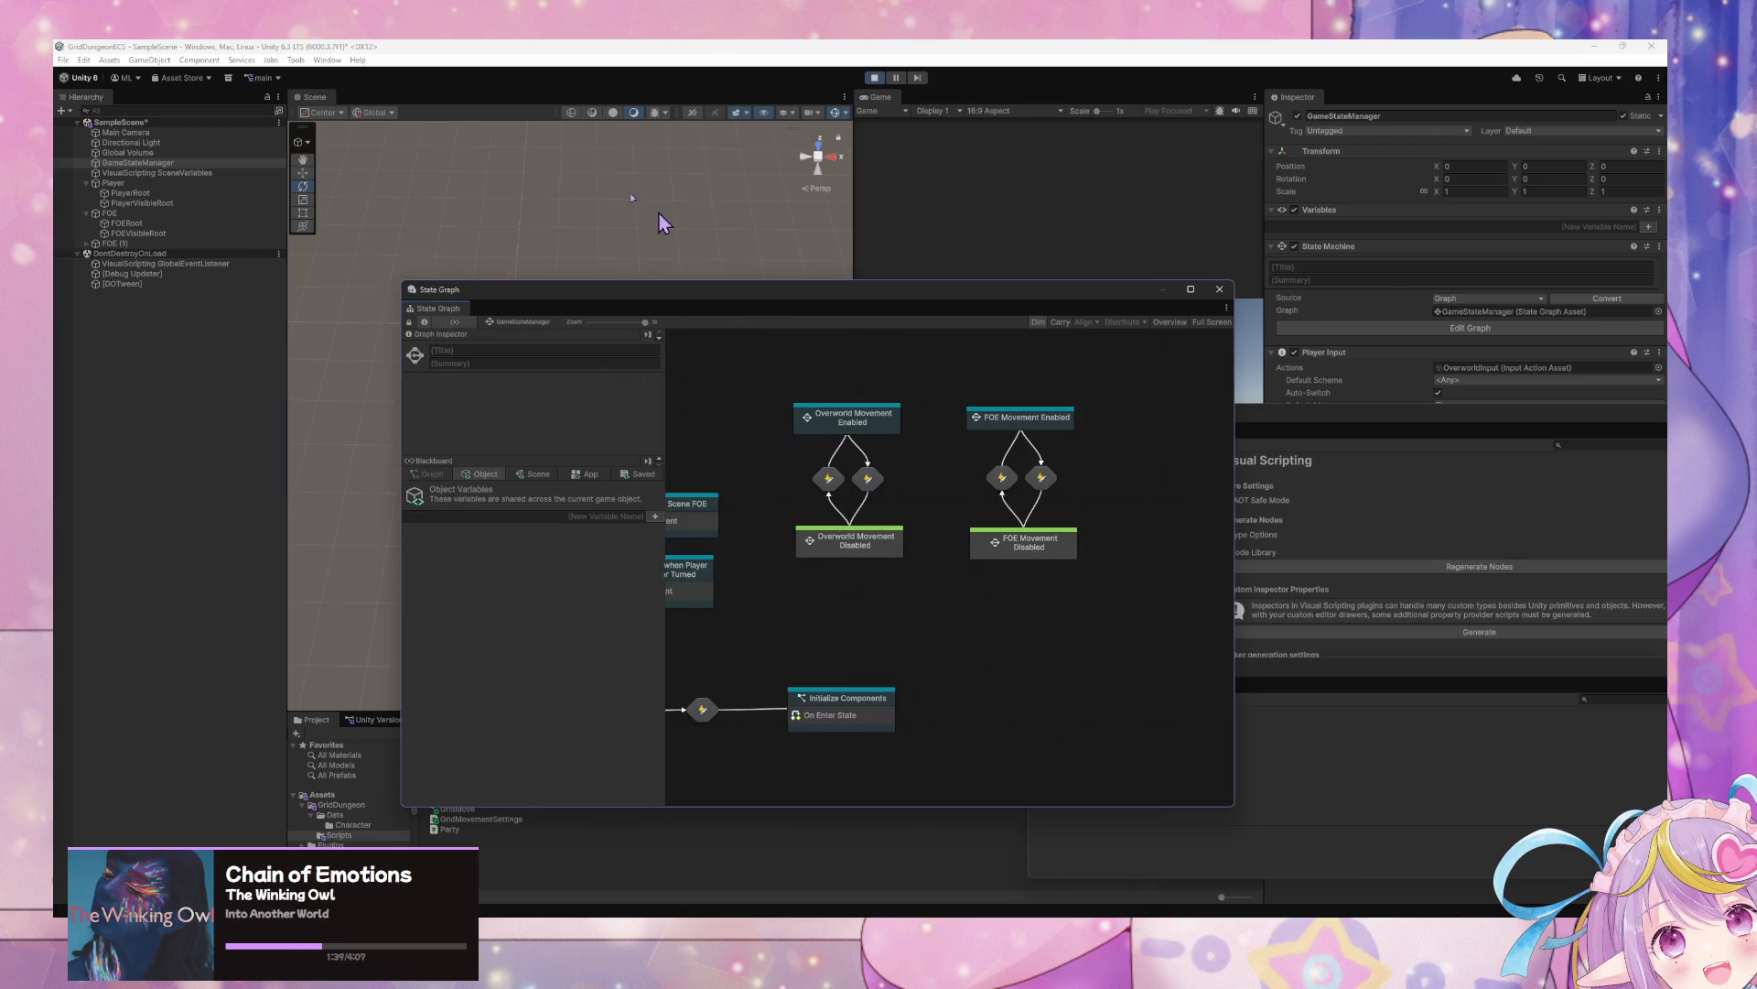
left_click(875, 79)
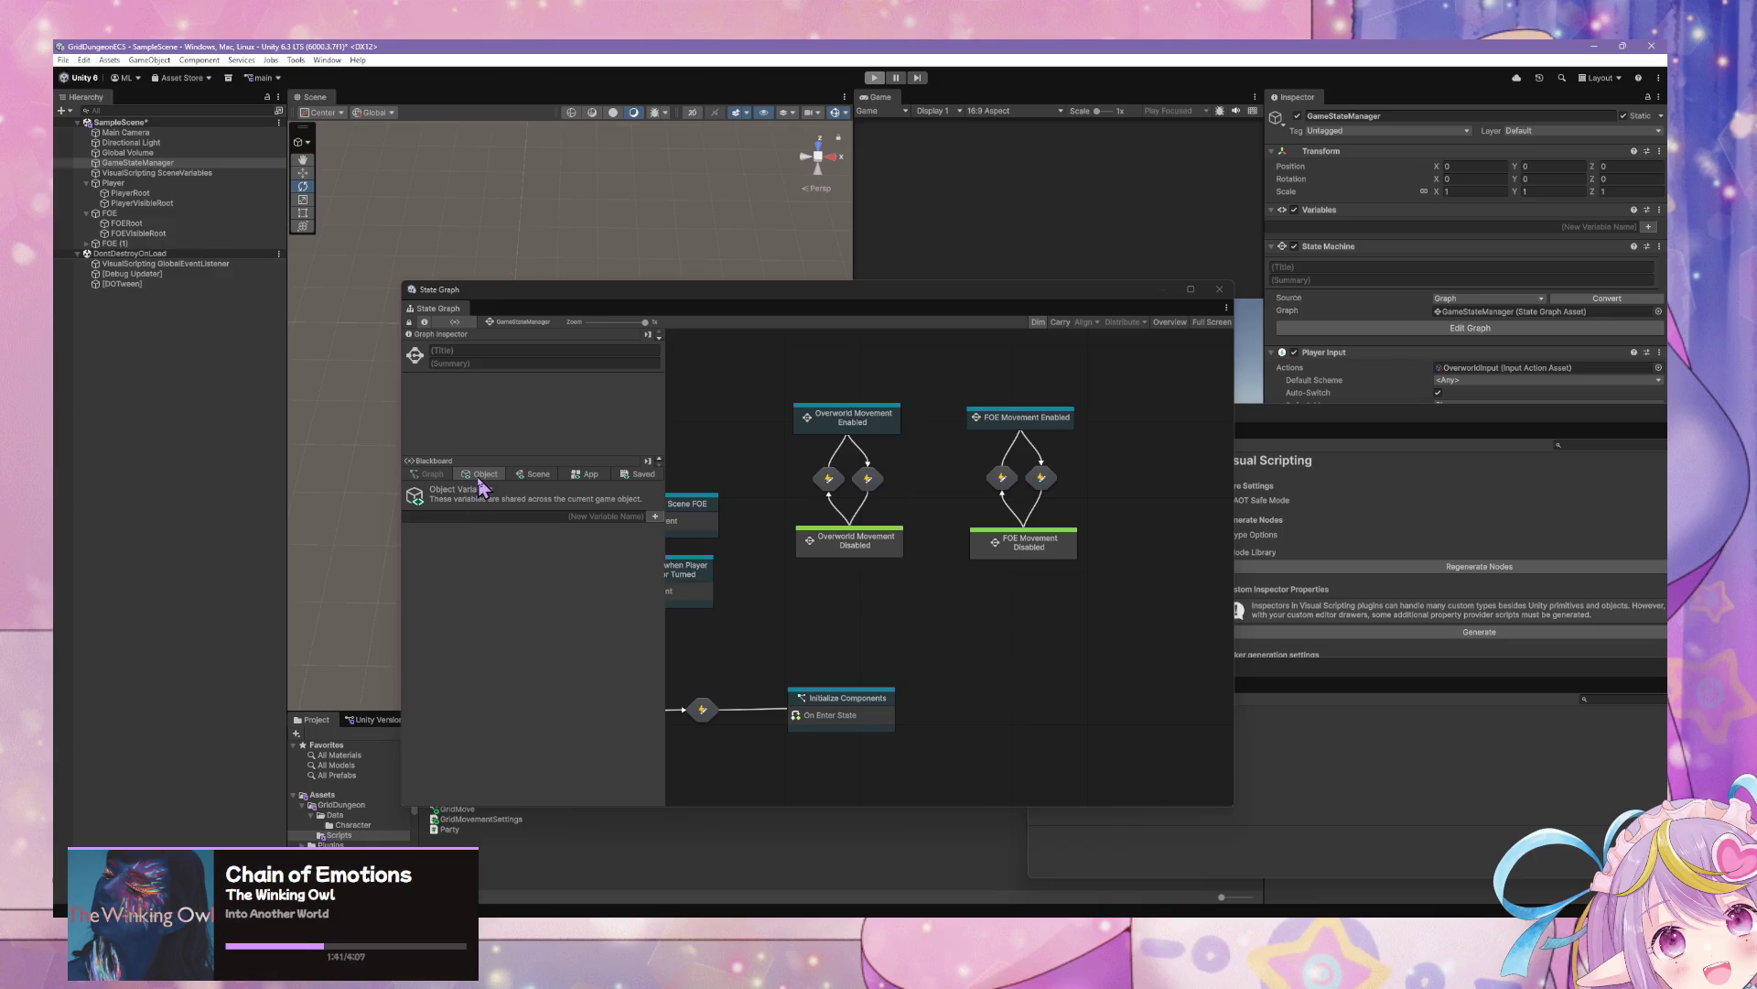
mouse_move(843, 580)
left_mouse_down()
mouse_move(1000, 576)
mouse_move(1000, 620)
left_mouse_up()
double_click(829, 562)
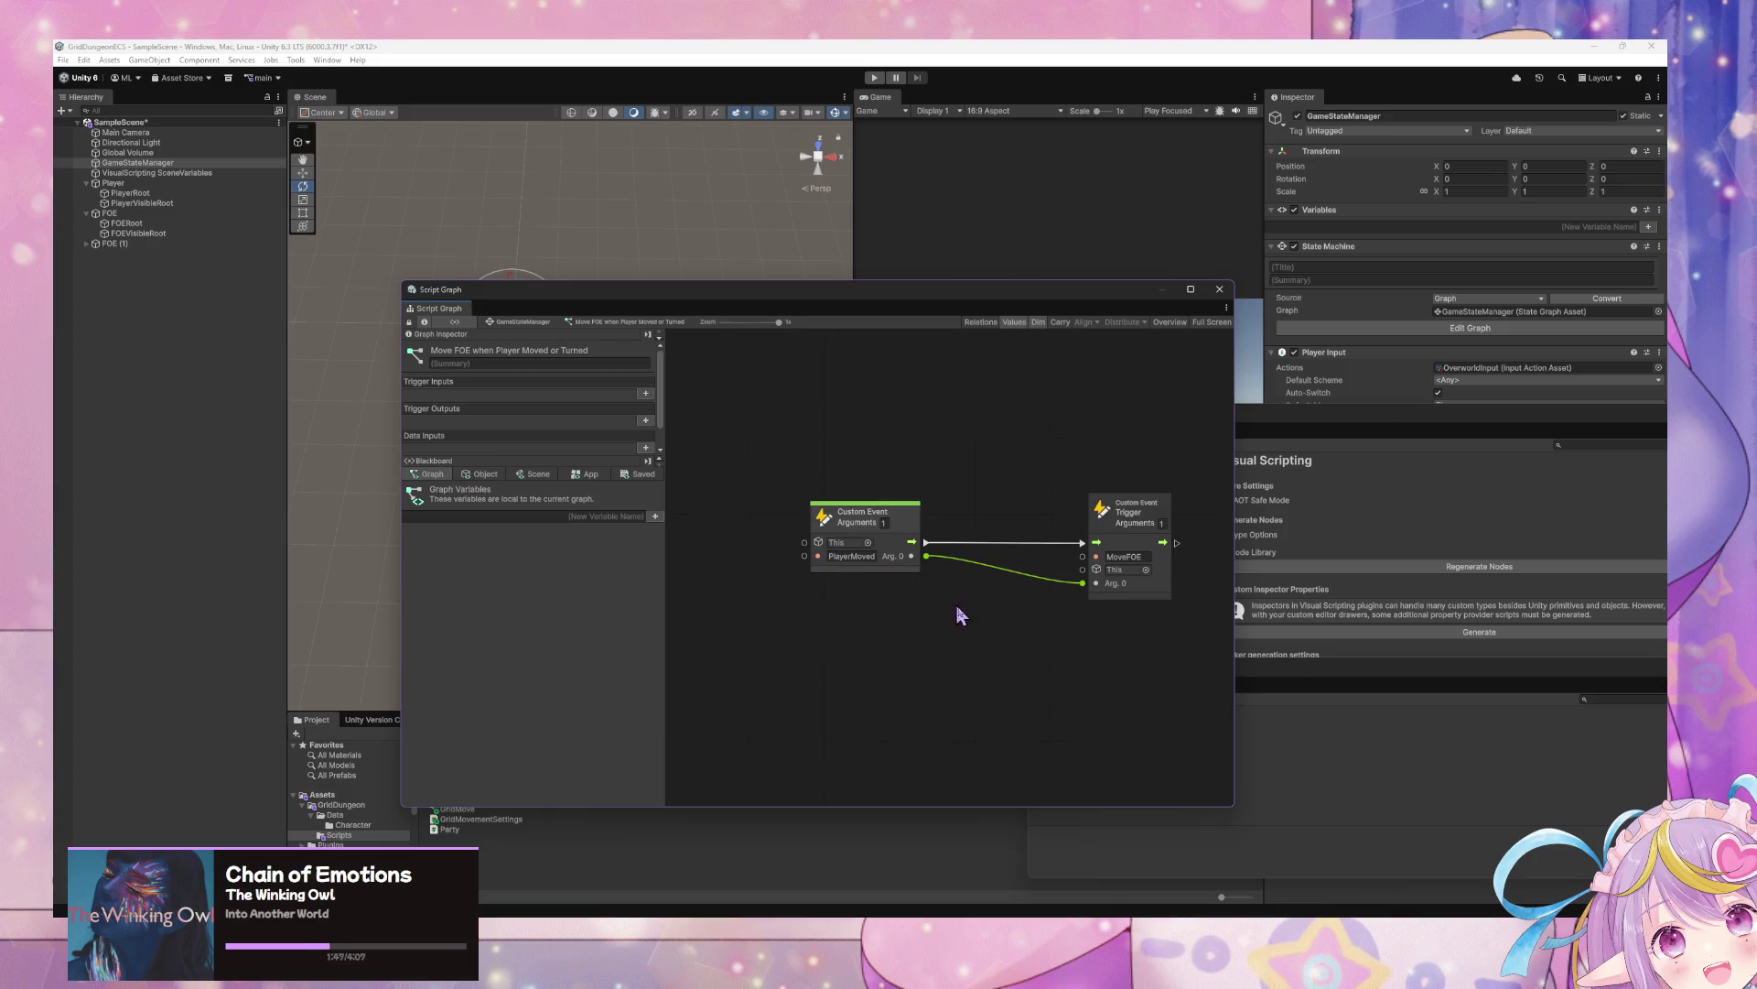
left_click(531, 321)
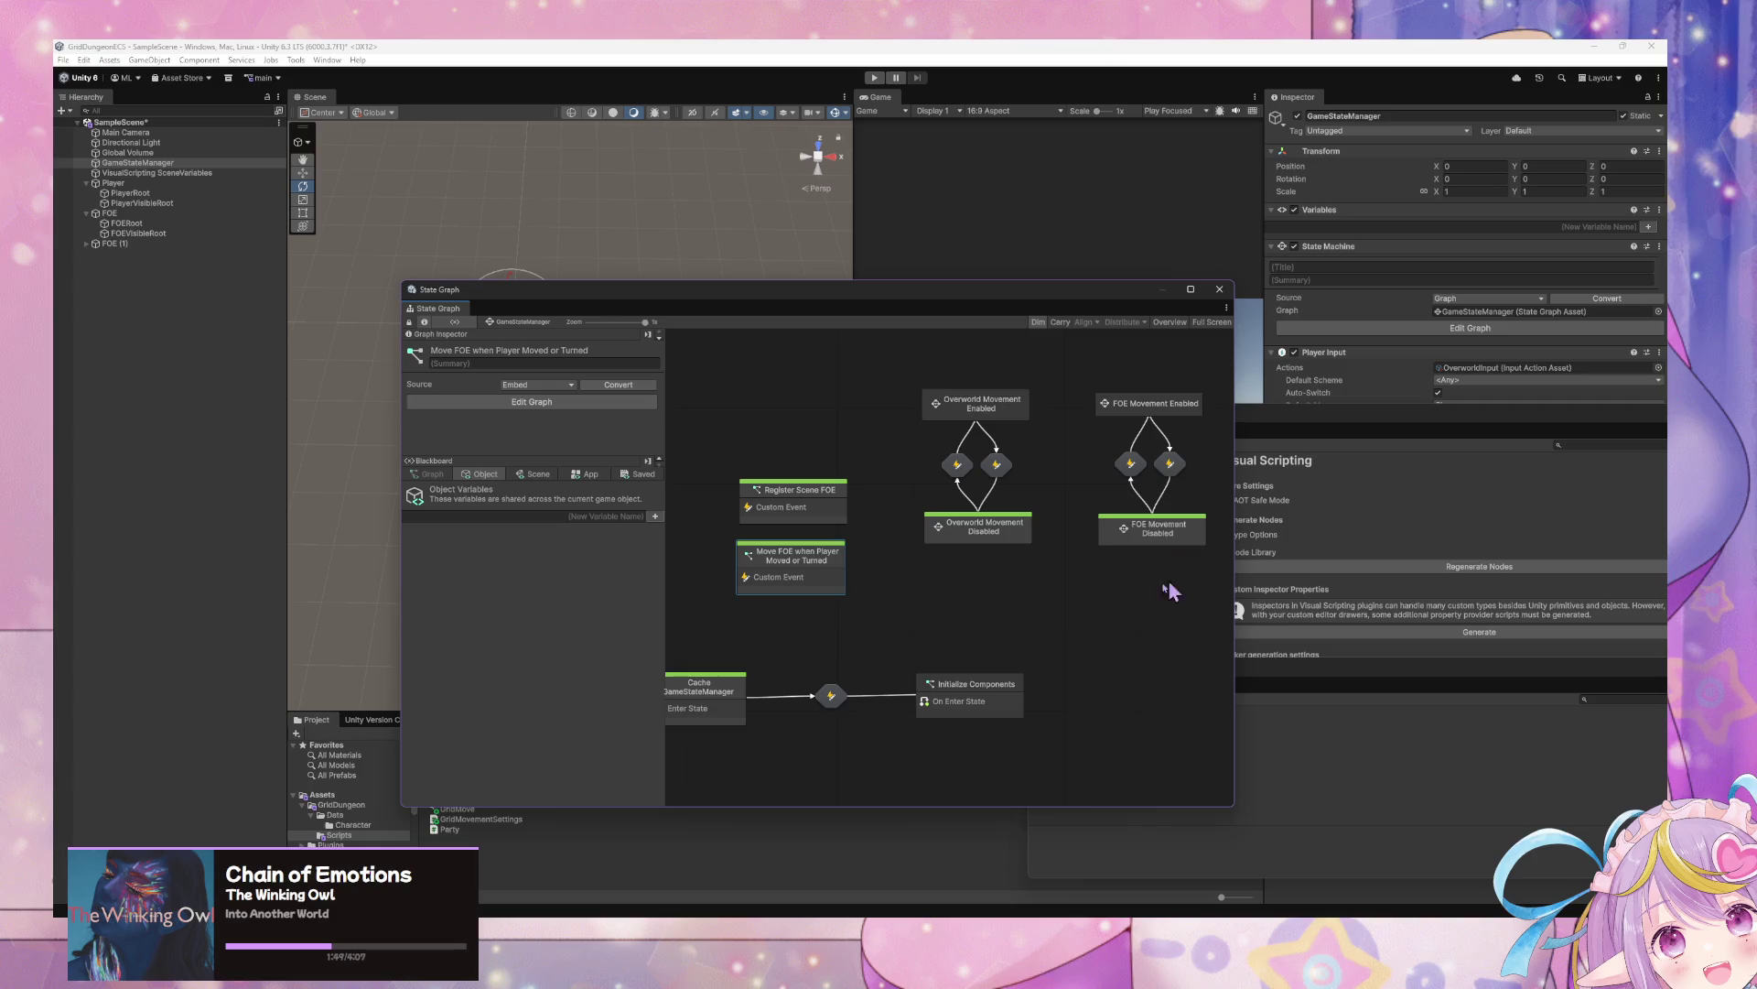
Close the Project Settings window and switch to Visual Studio Code
mouse_move(922, 303)
left_mouse_down()
mouse_move(942, 541)
mouse_move(960, 454)
mouse_move(942, 522)
mouse_move(821, 311)
left_mouse_up()
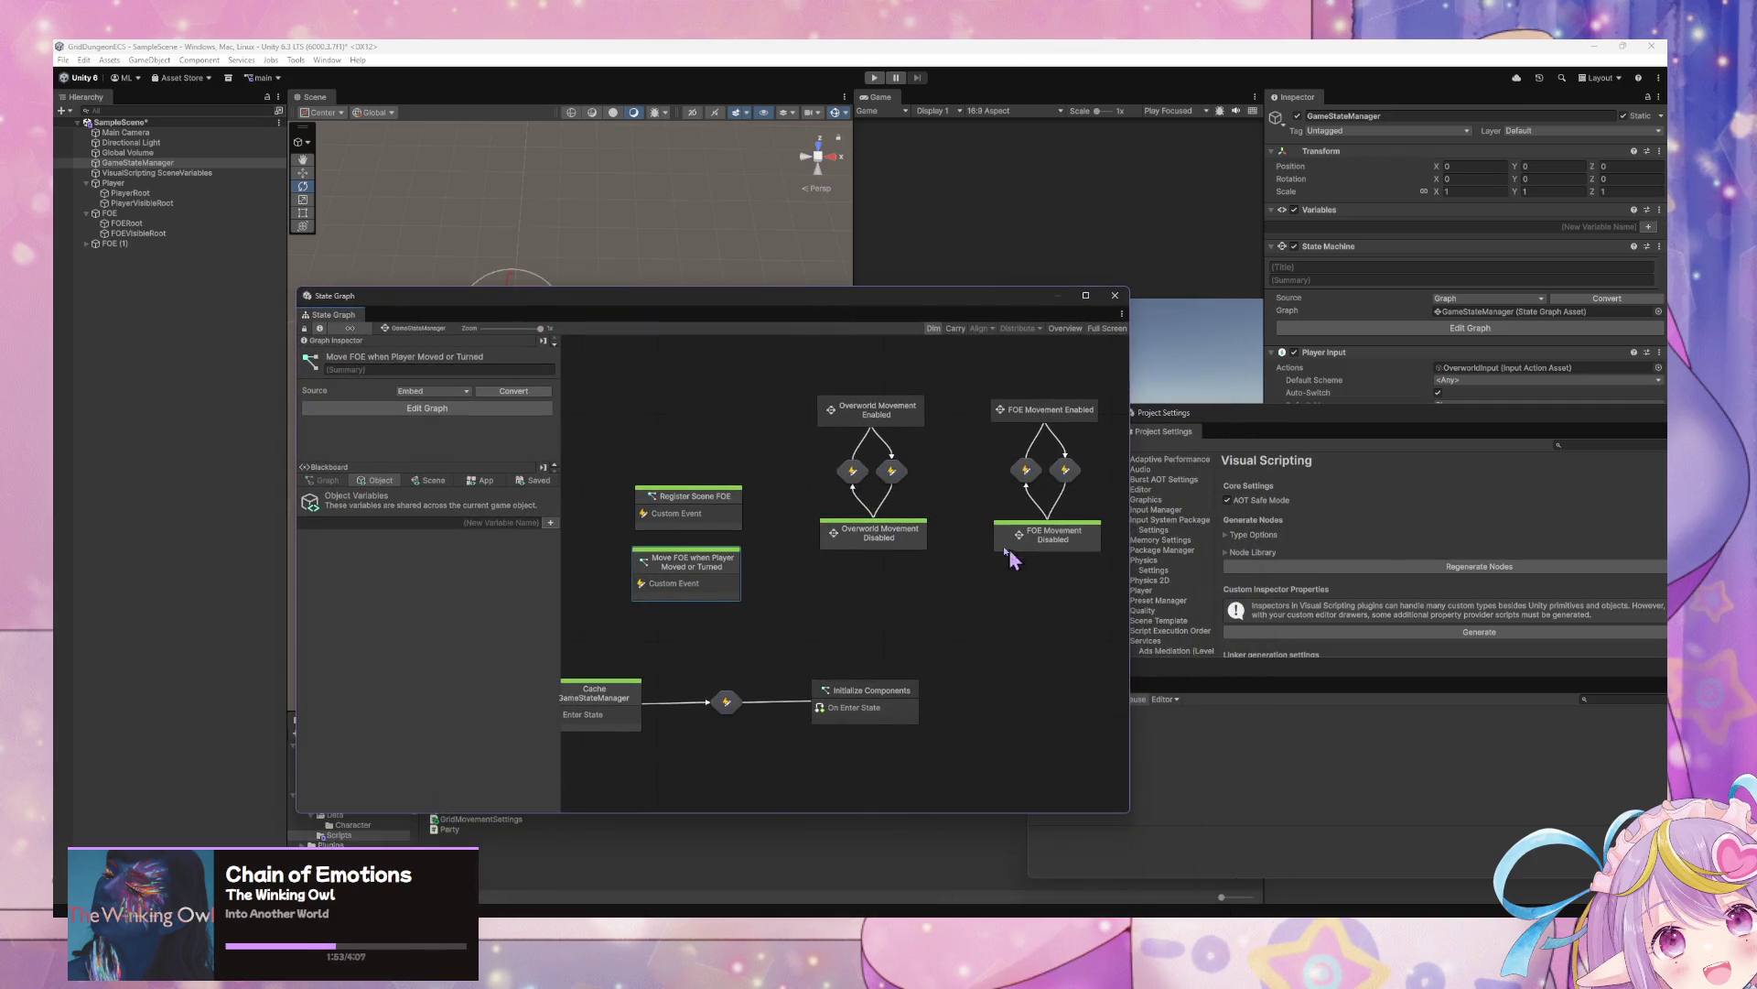
mouse_move(1342, 411)
left_mouse_down()
mouse_move(689, 419)
mouse_move(737, 416)
left_mouse_up()
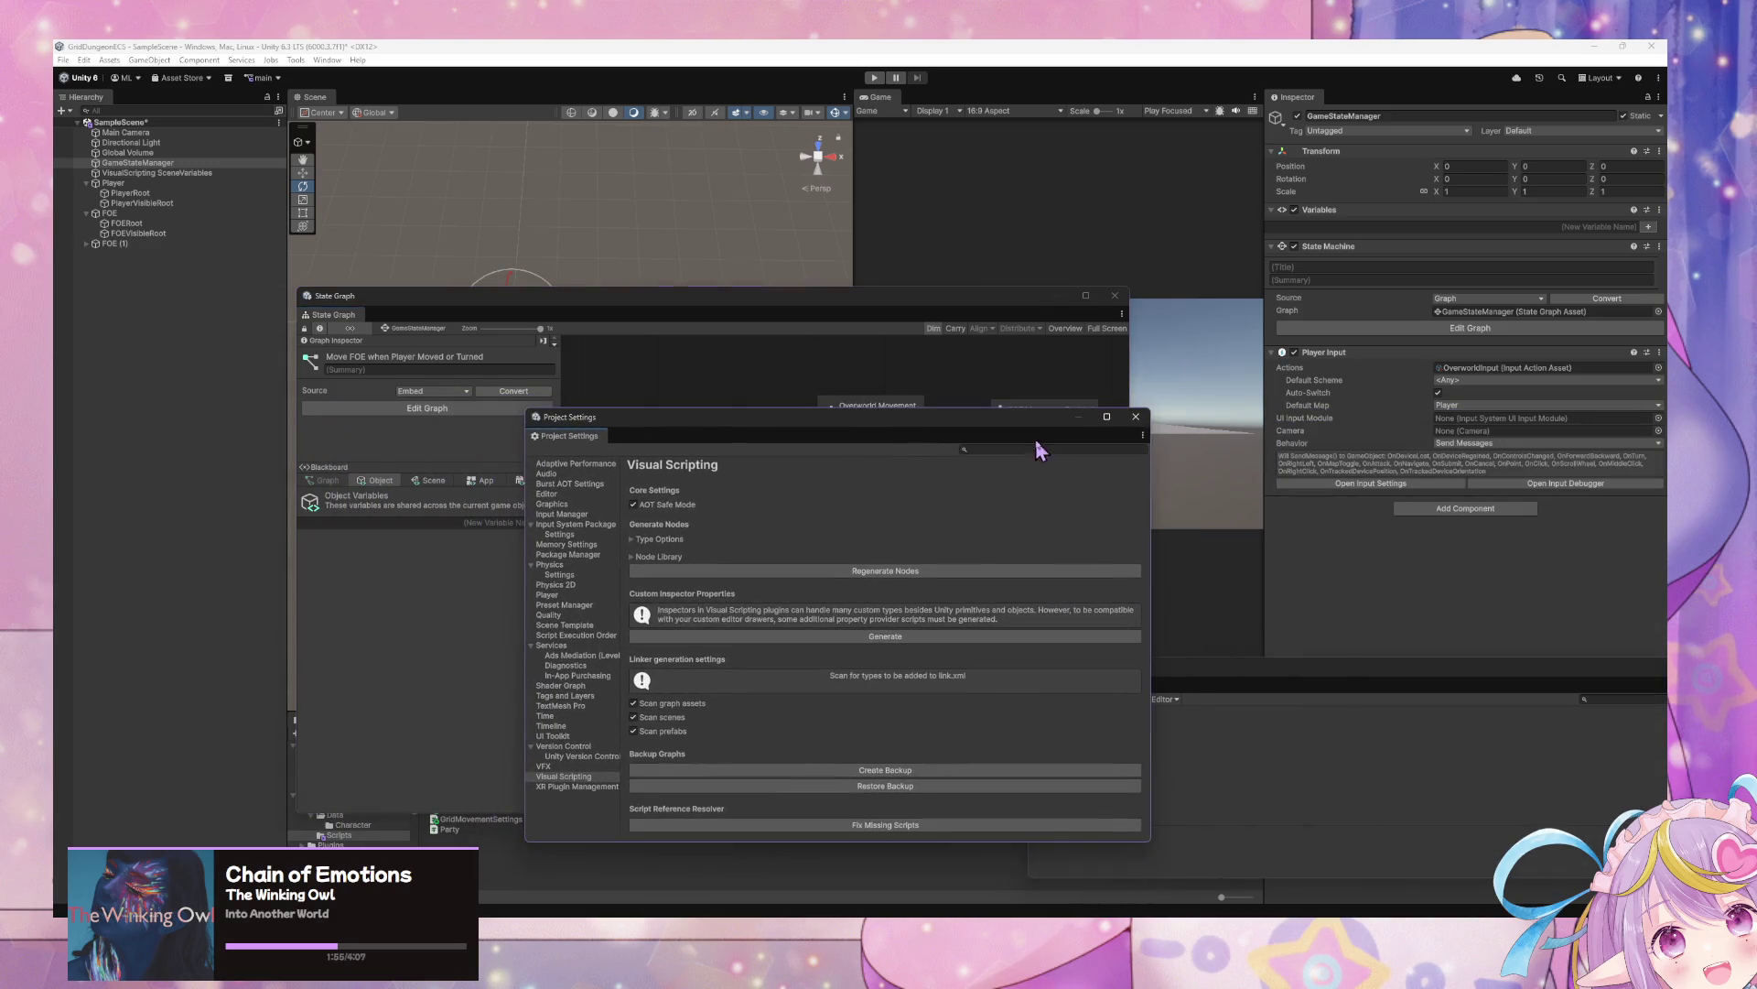
left_click(1136, 416)
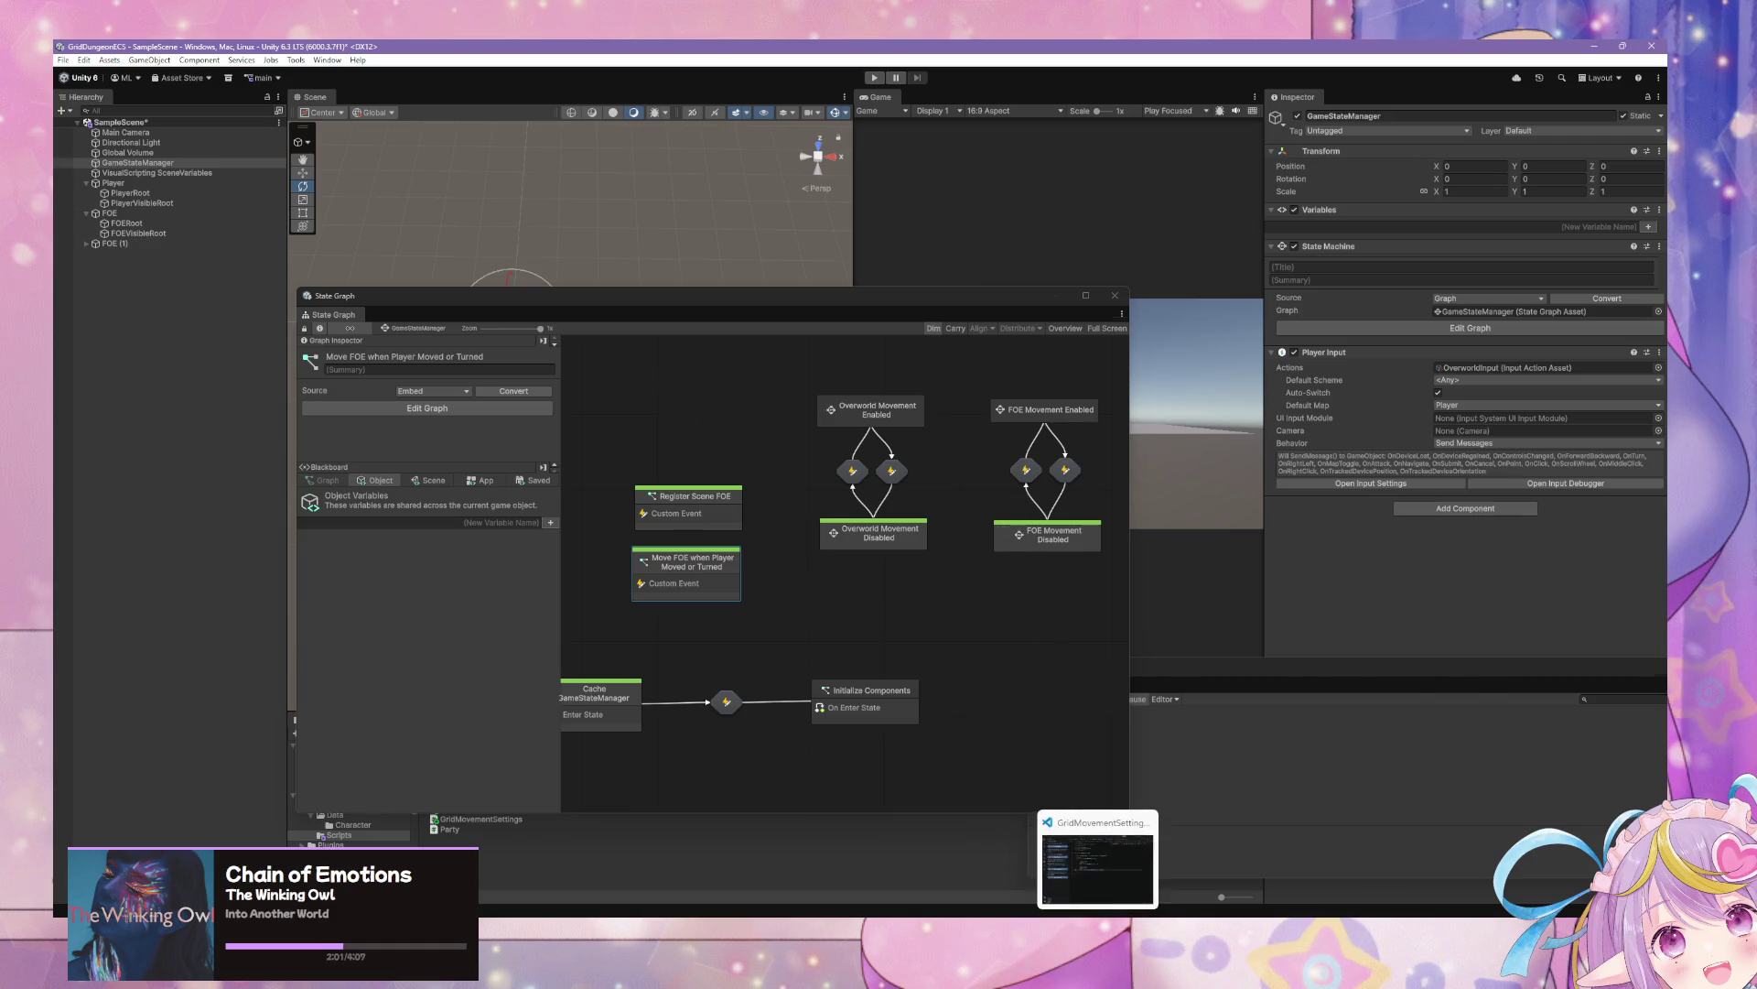
left_click(1098, 902)
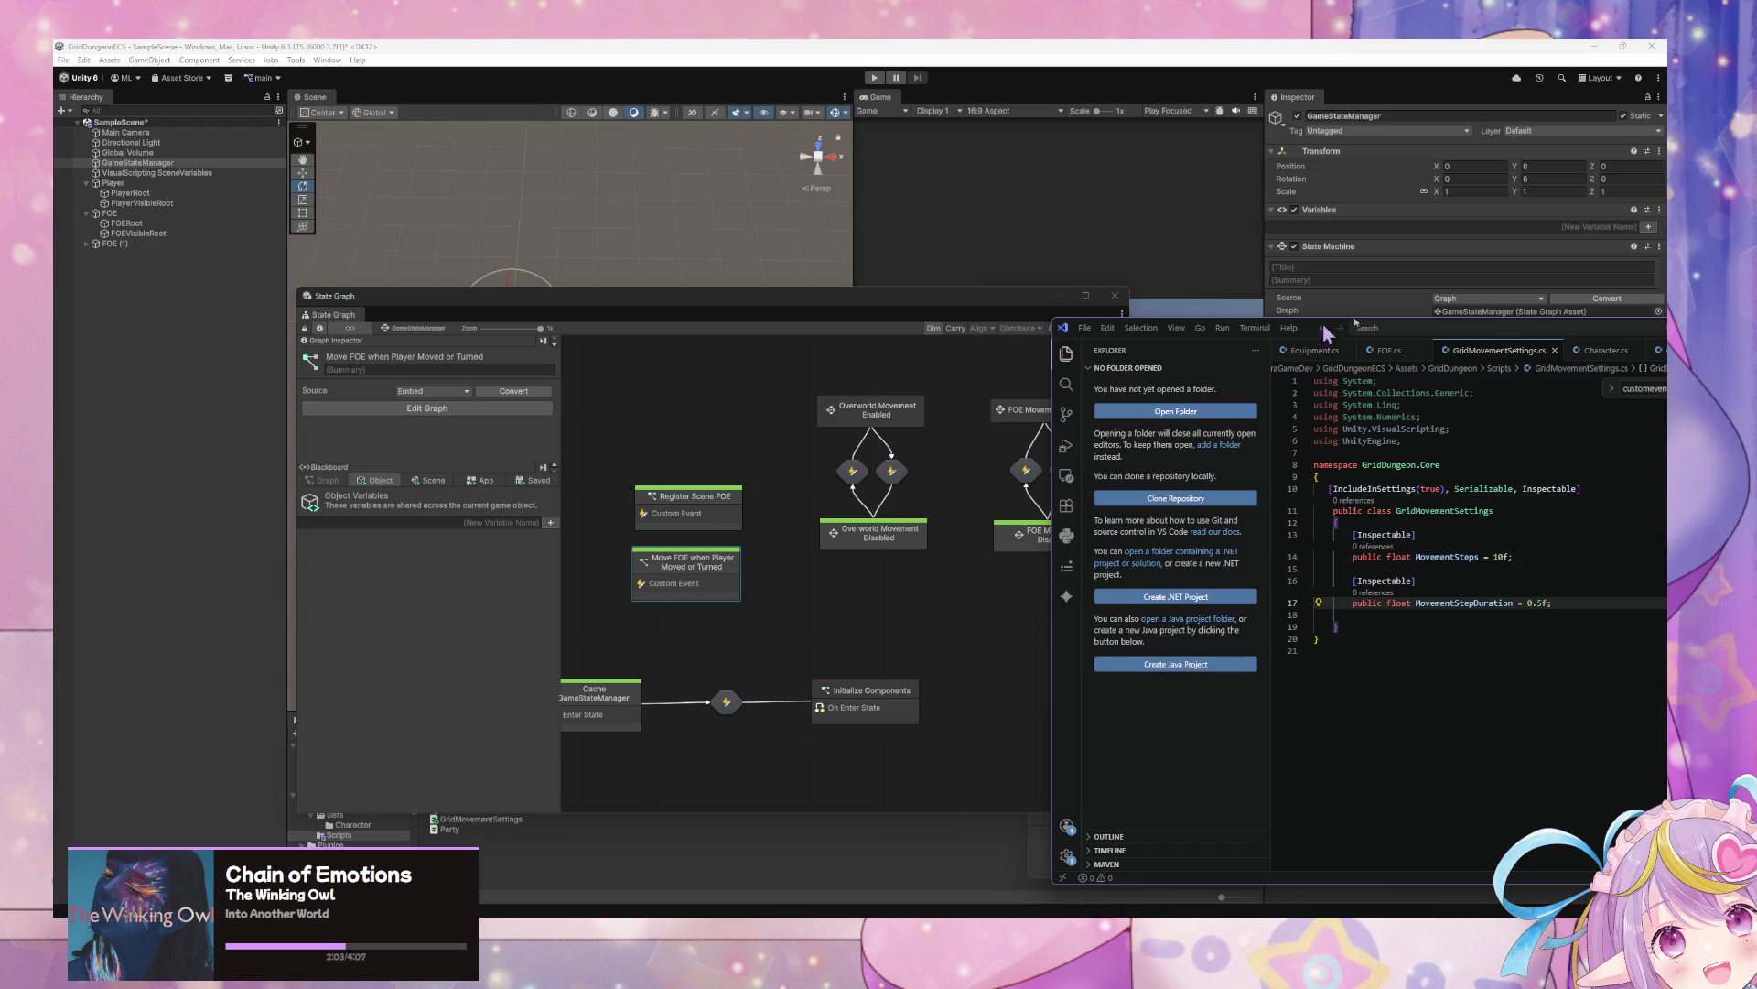
Open FOE.cs and select the MoveWhenPlayerMoves field with its attribute
left_click_drag(1308, 329, 1148, 350)
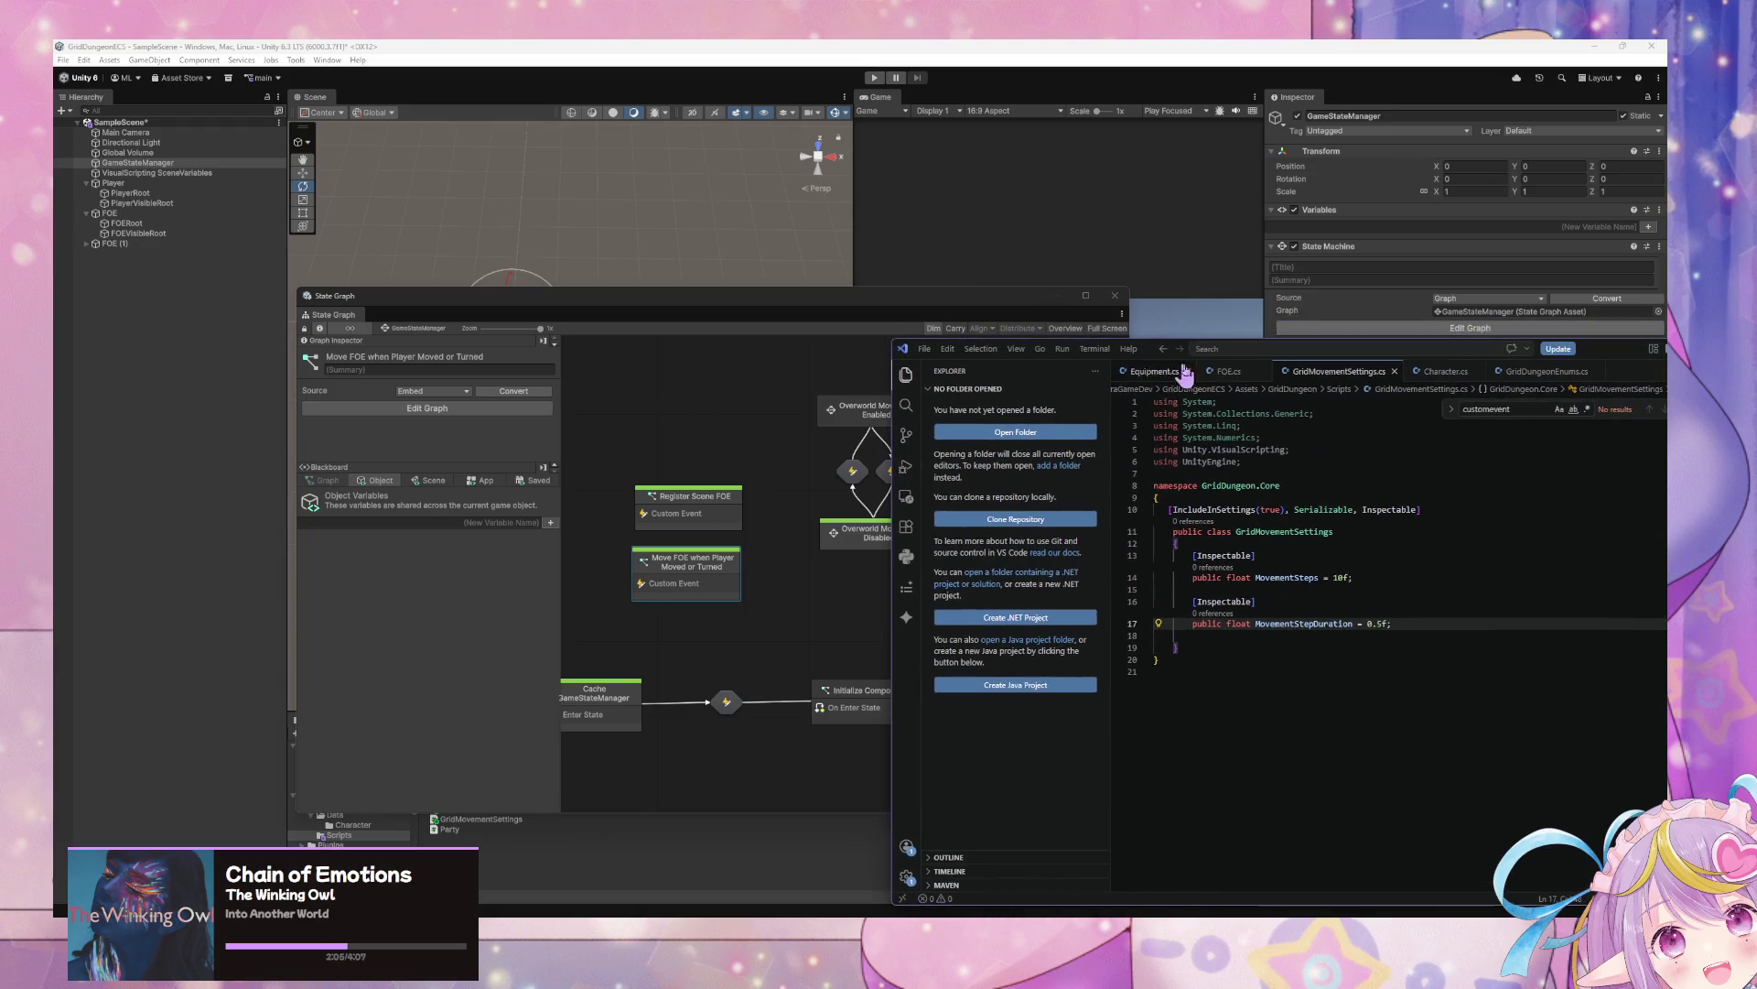
left_click(1227, 370)
scroll(1296, 693, "down", 5)
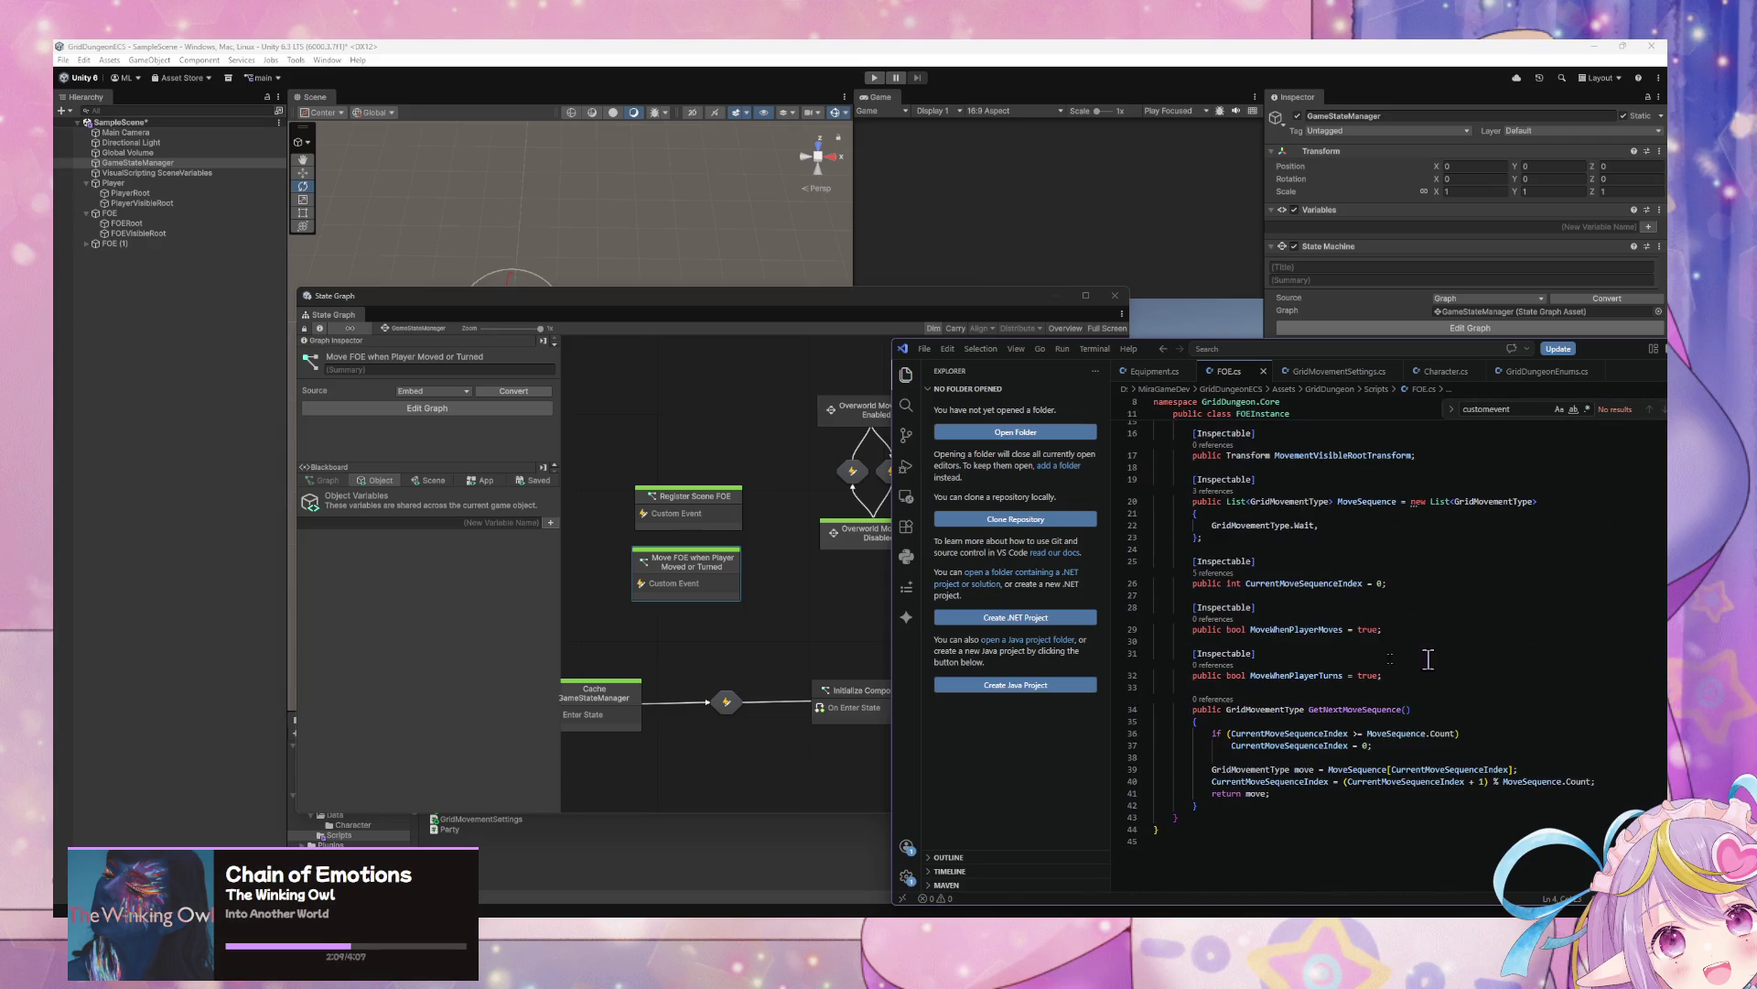
left_click_drag(1268, 607, 1257, 607)
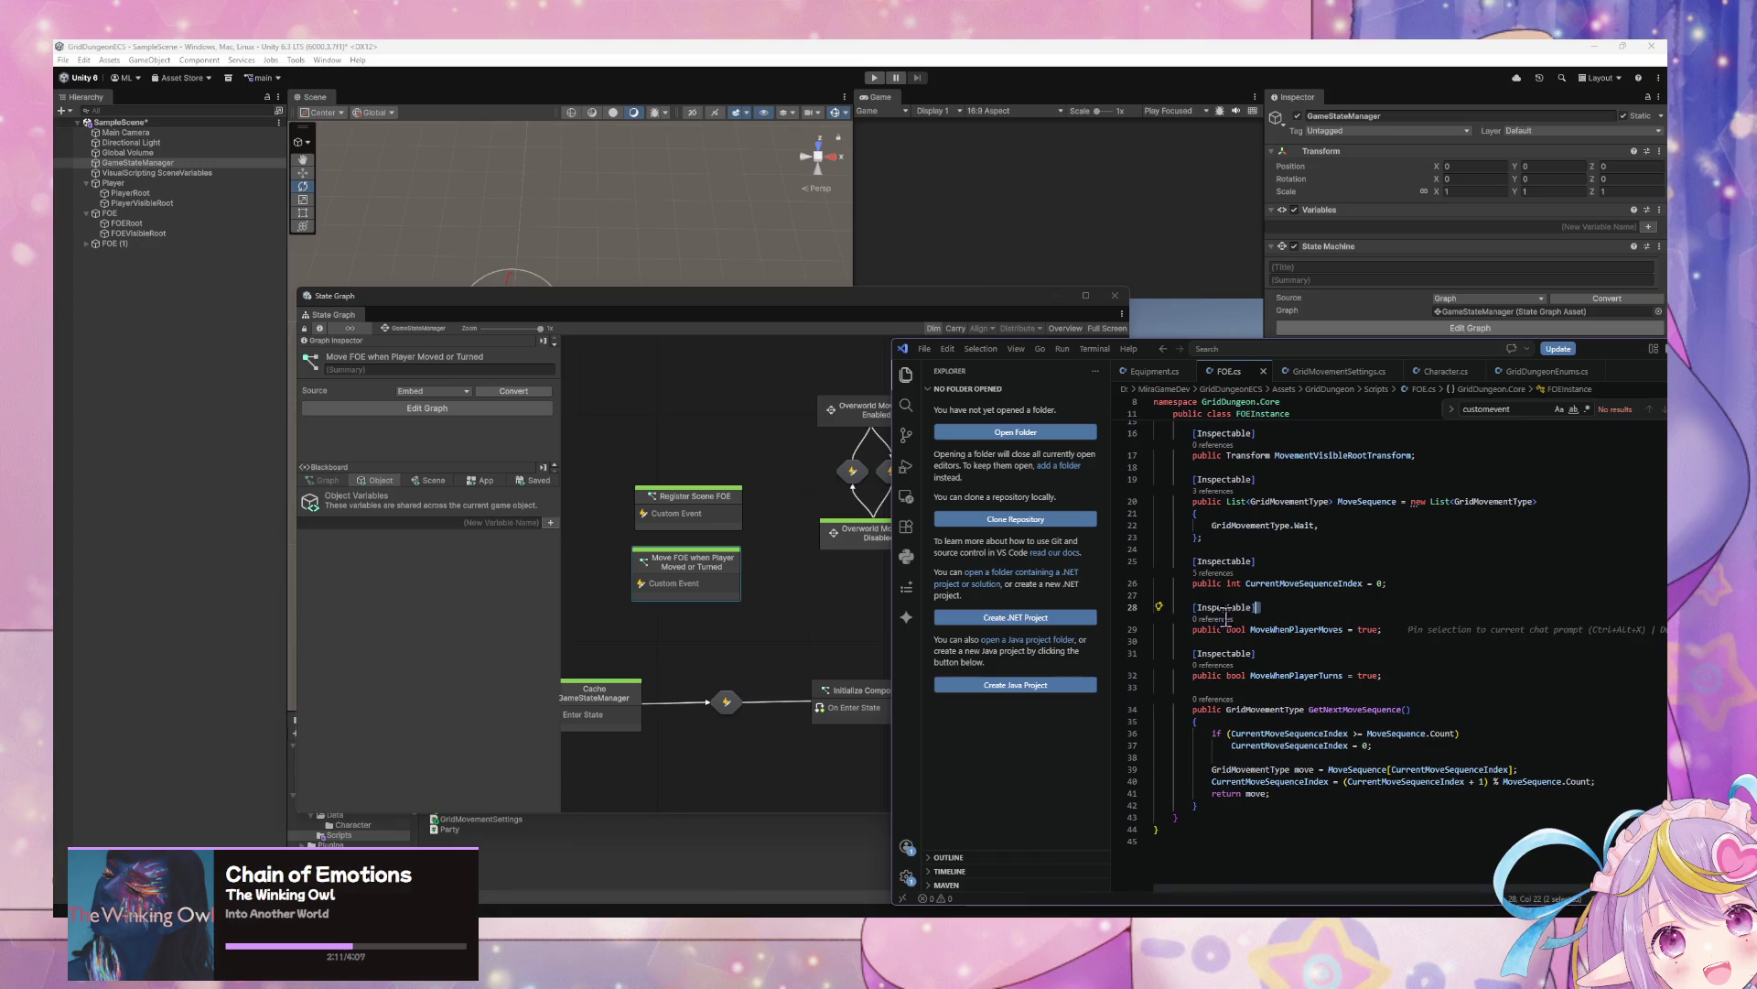
left_click_drag(1384, 629, 1155, 607)
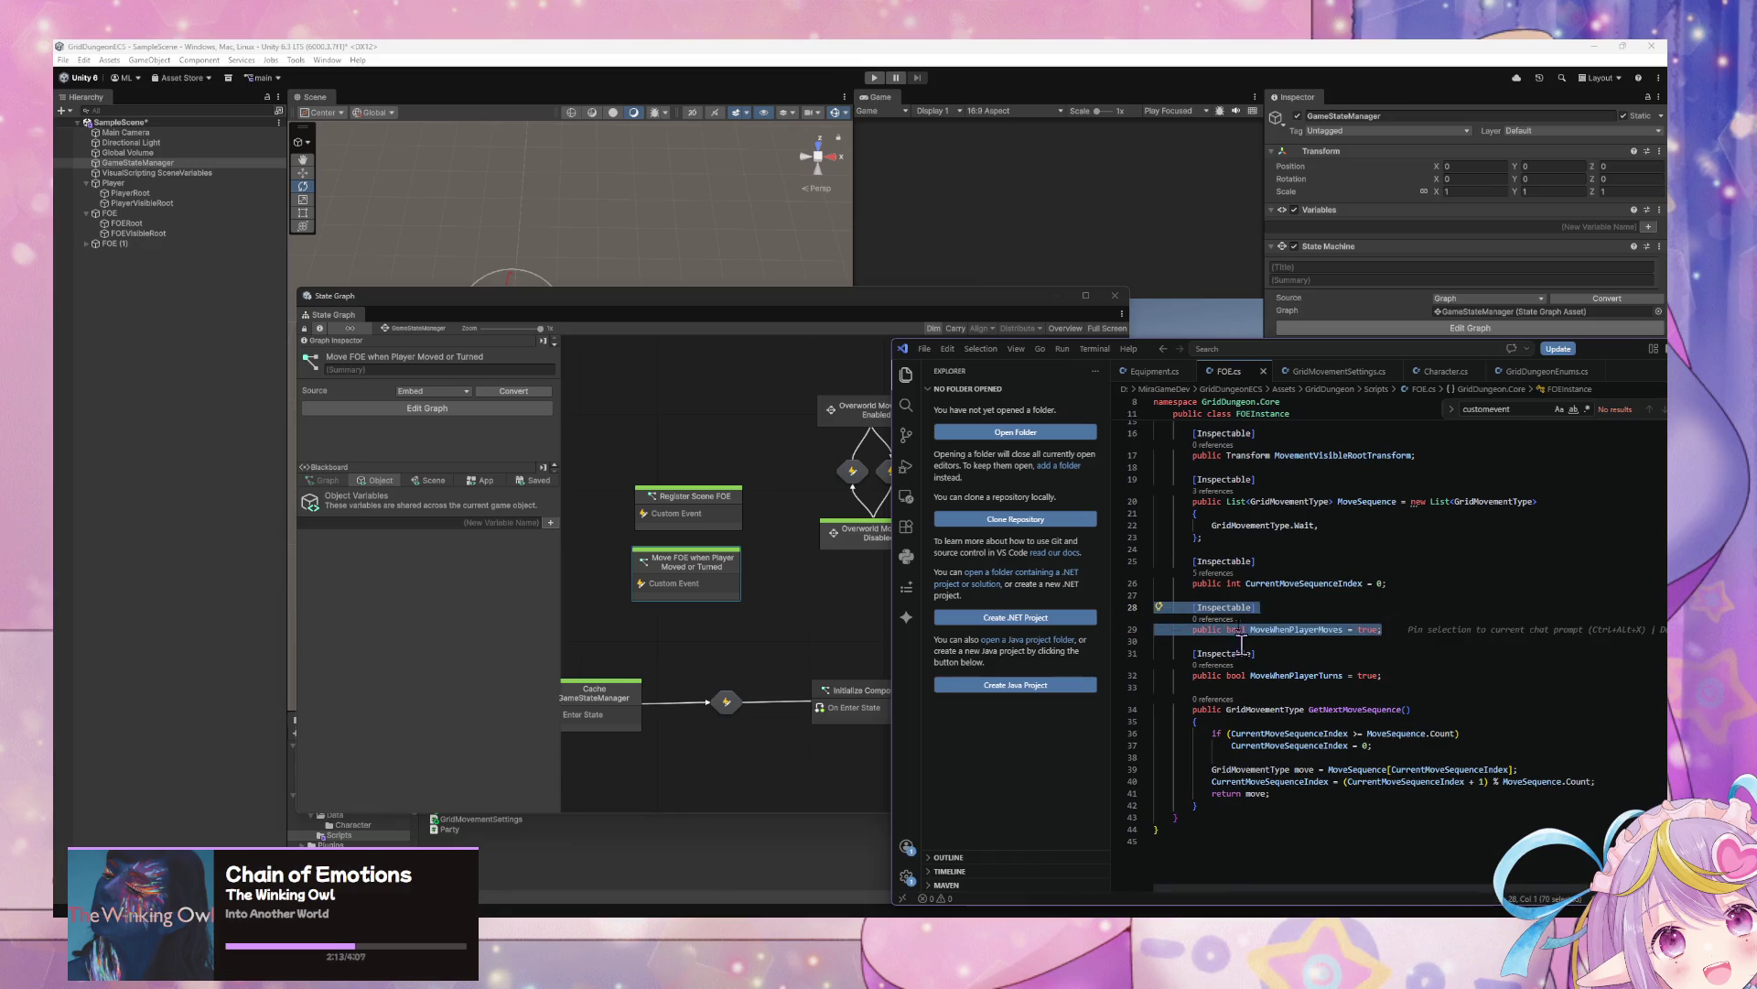
scroll(1324, 602, "up", 5)
Save FOE.cs and insert a blank line after the GridDungeon.Core namespace brace
left_click(1455, 518)
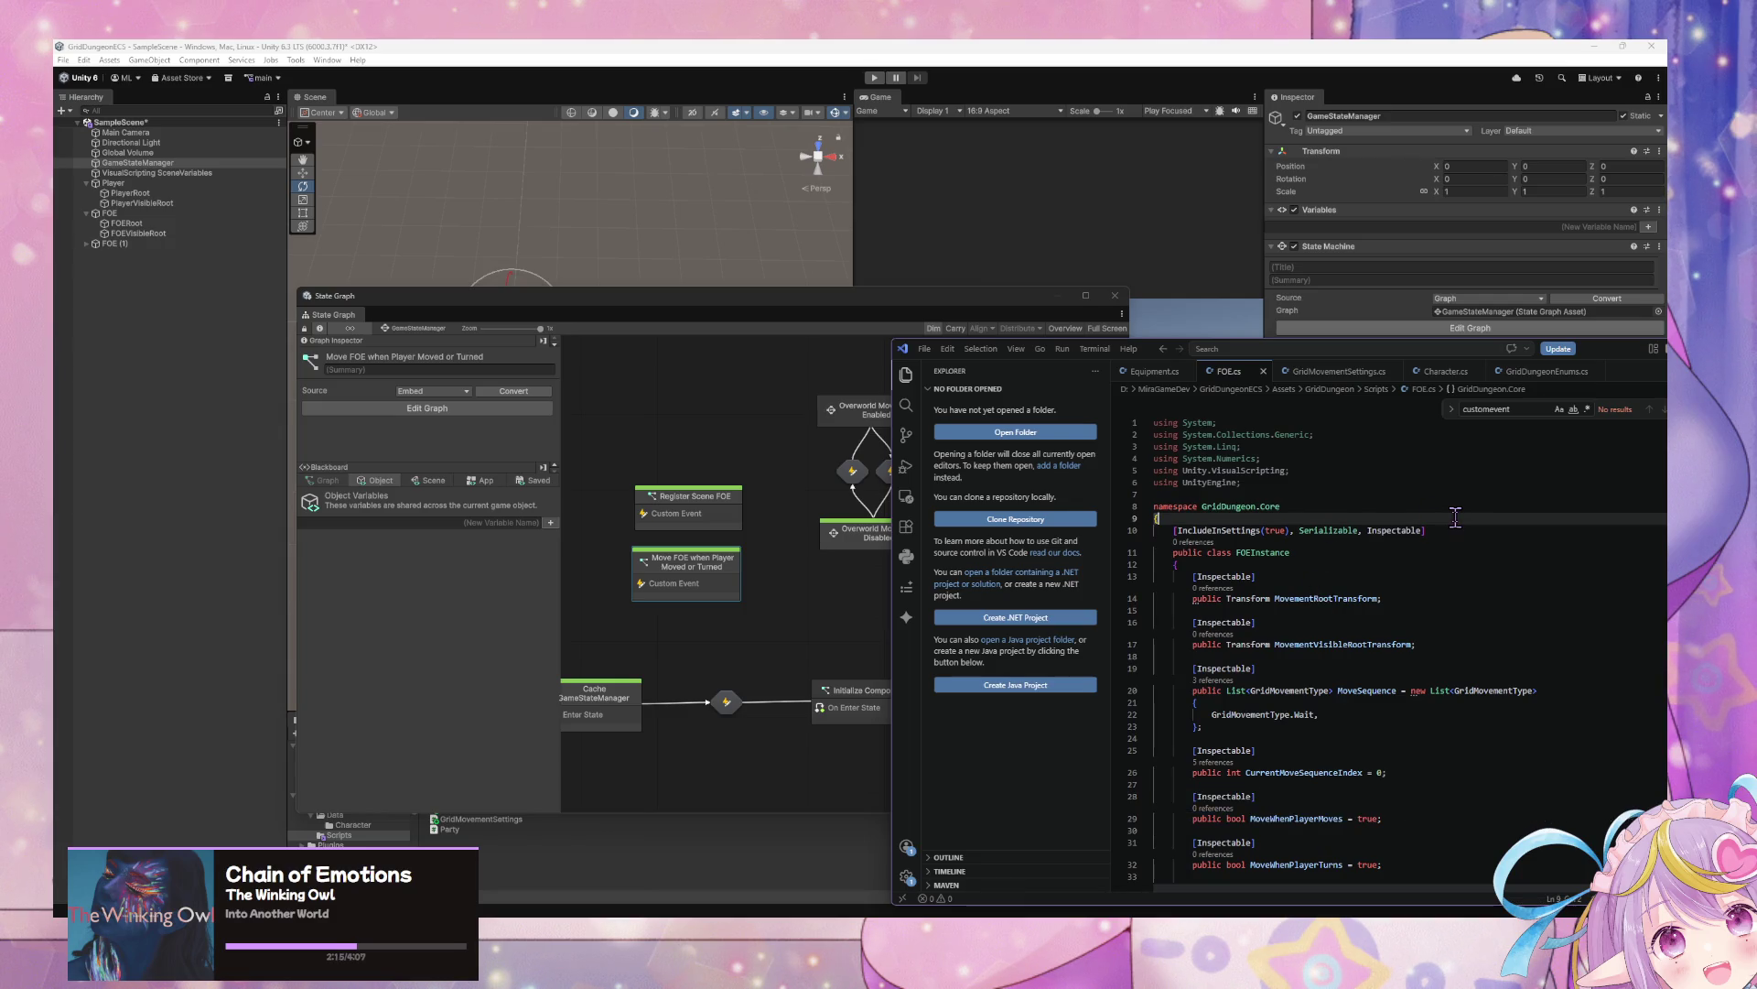
key("ctrl+a")
key("ctrl+v")
key("ctrl+s")
scroll(1423, 549, "up", 5)
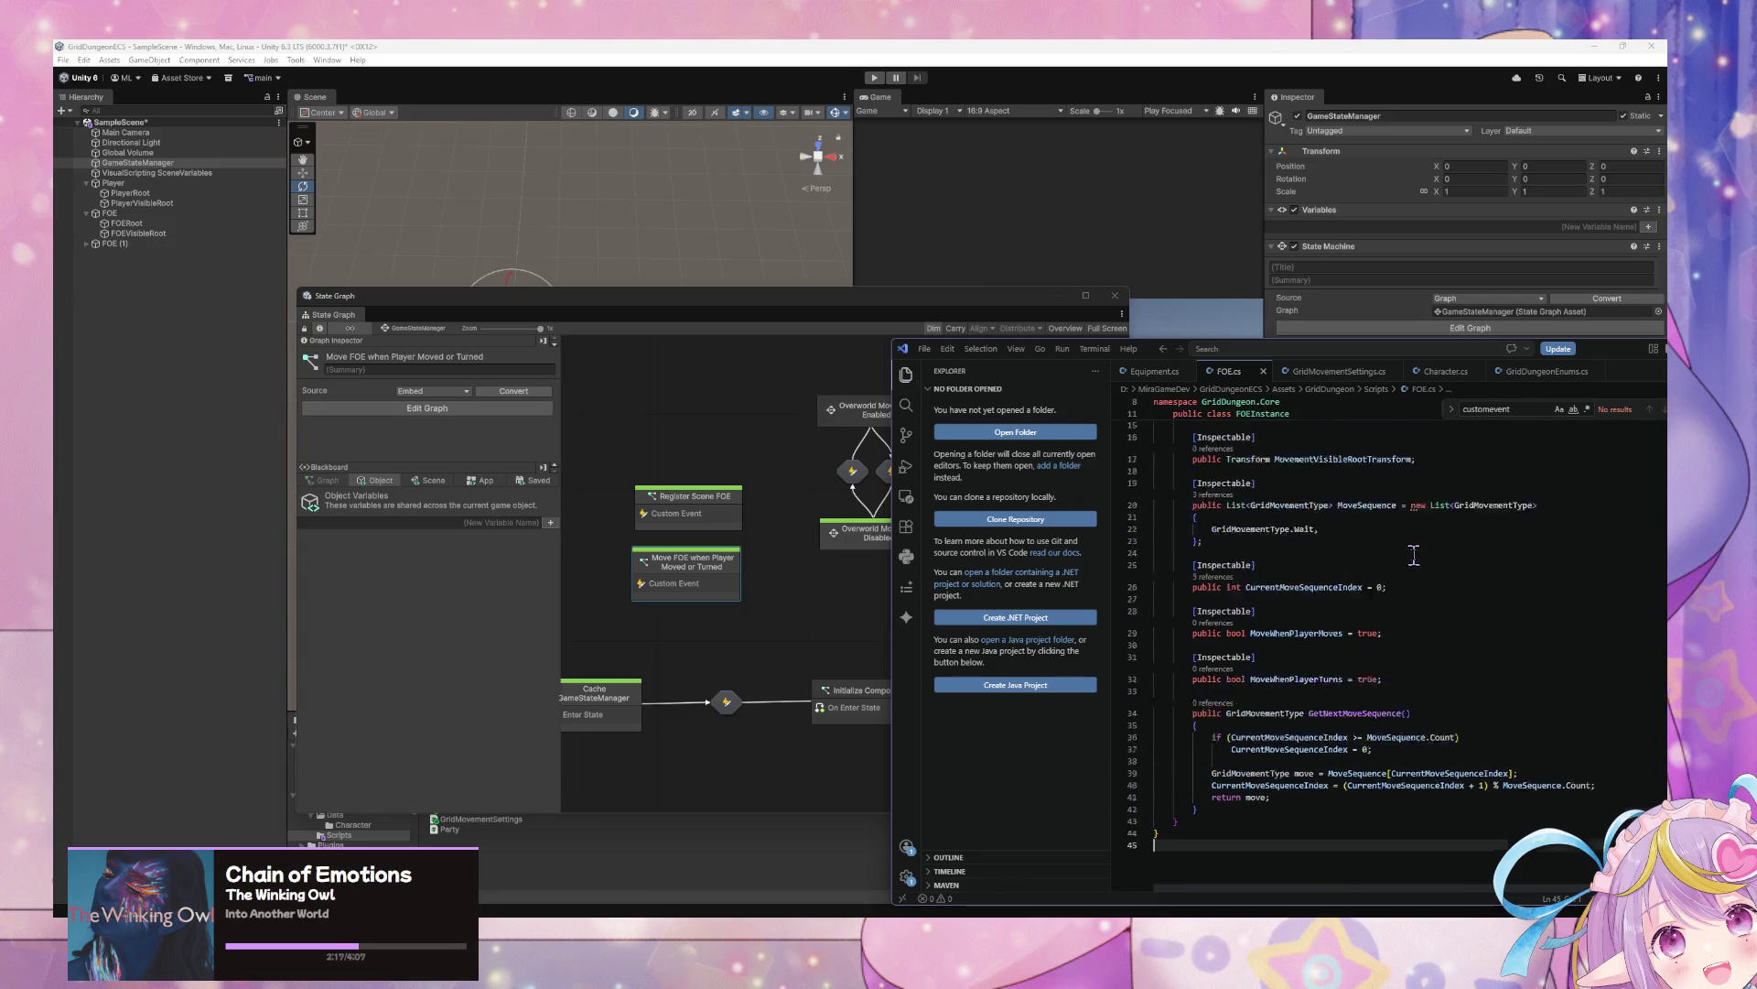
left_click(1208, 518)
key("Return")
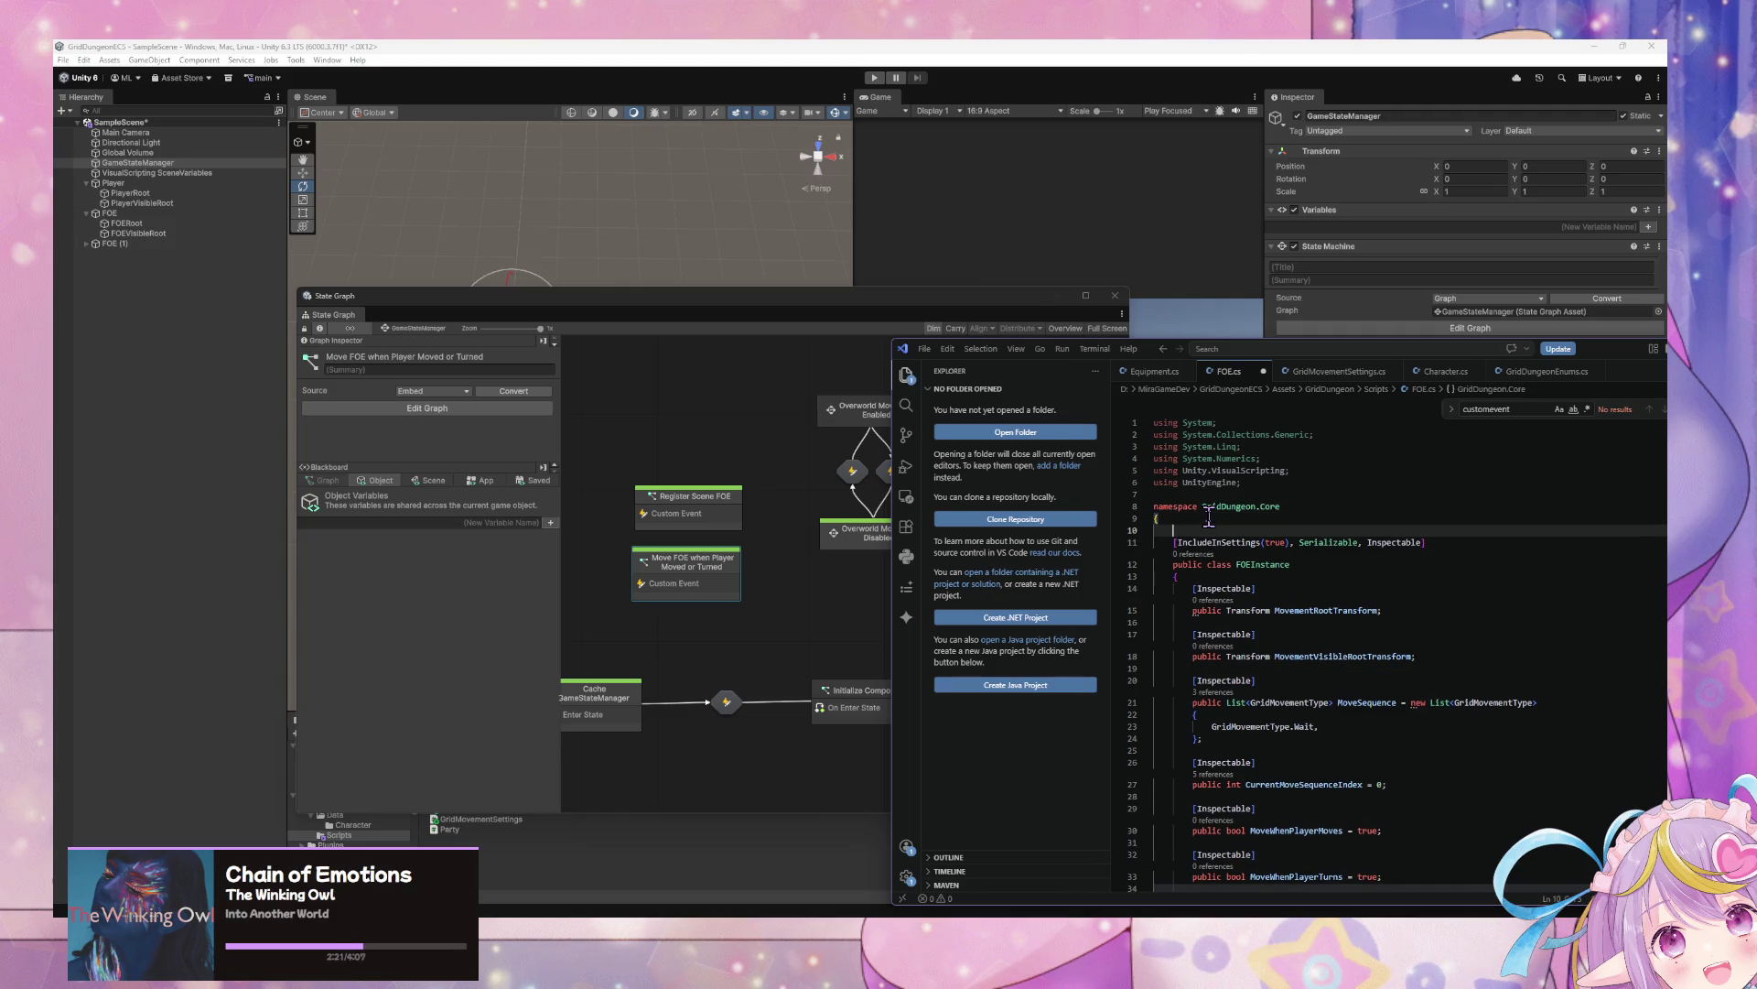
Declare public enum FOEMovementType with members Sequence and CopyPlayerMovement
type("publ")
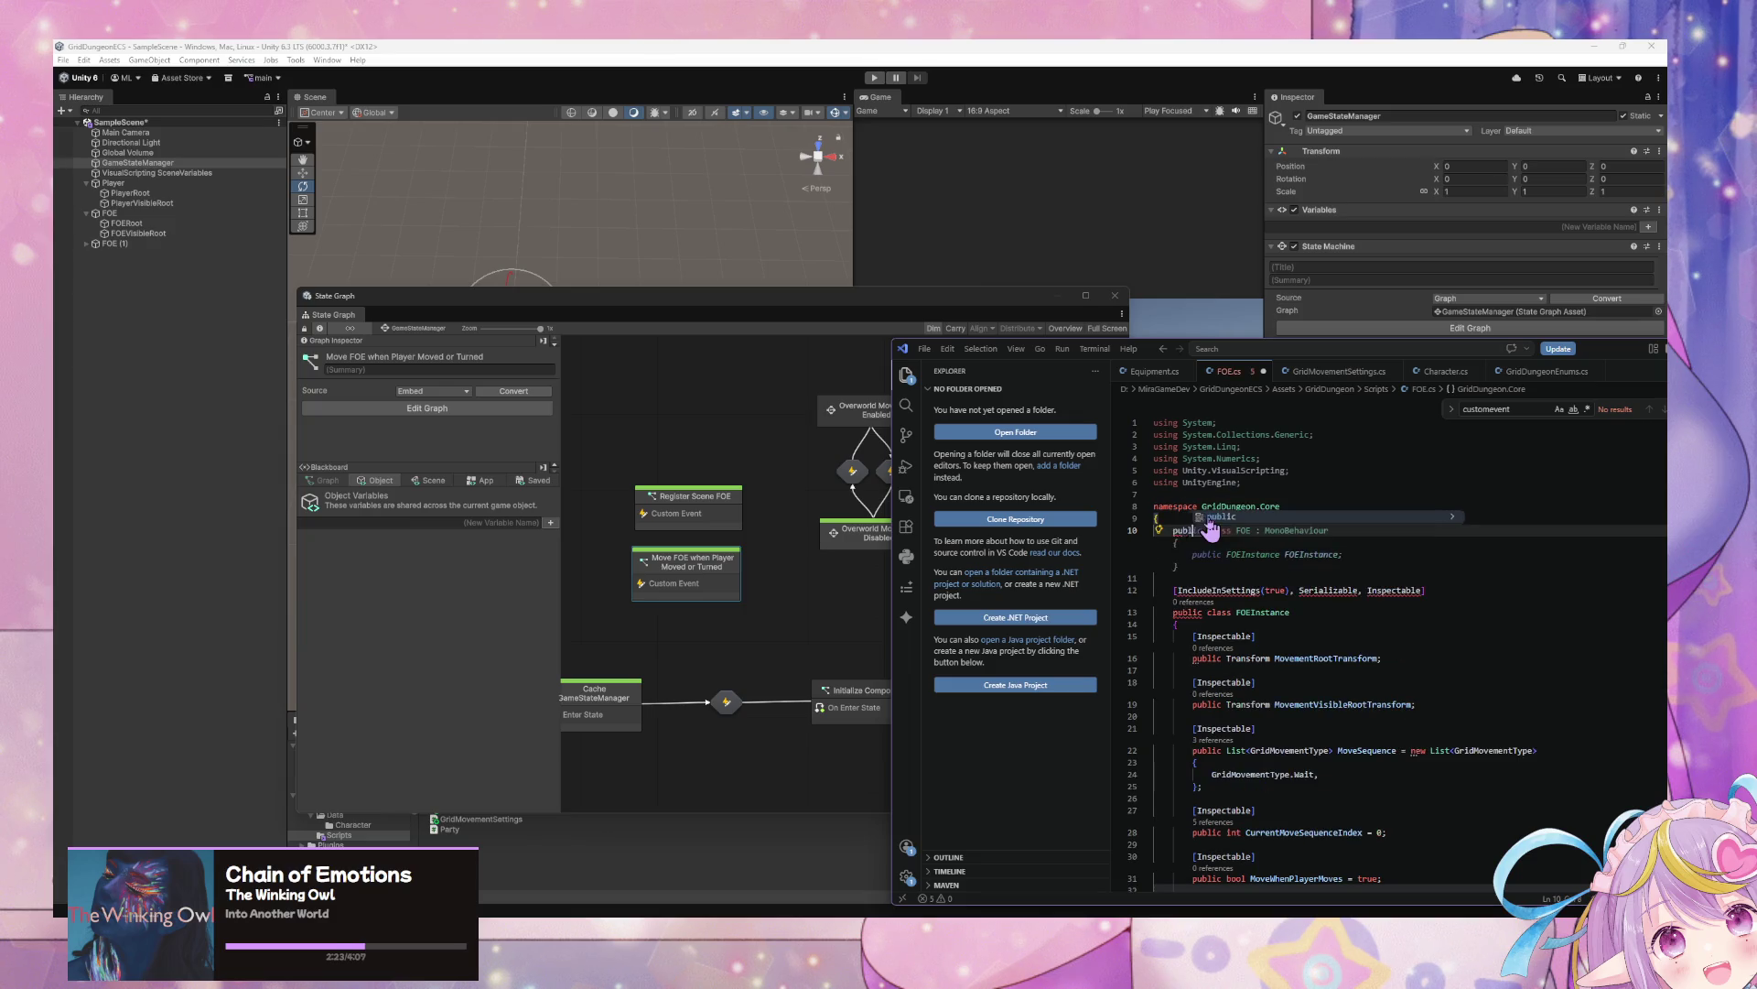
type("ic enu")
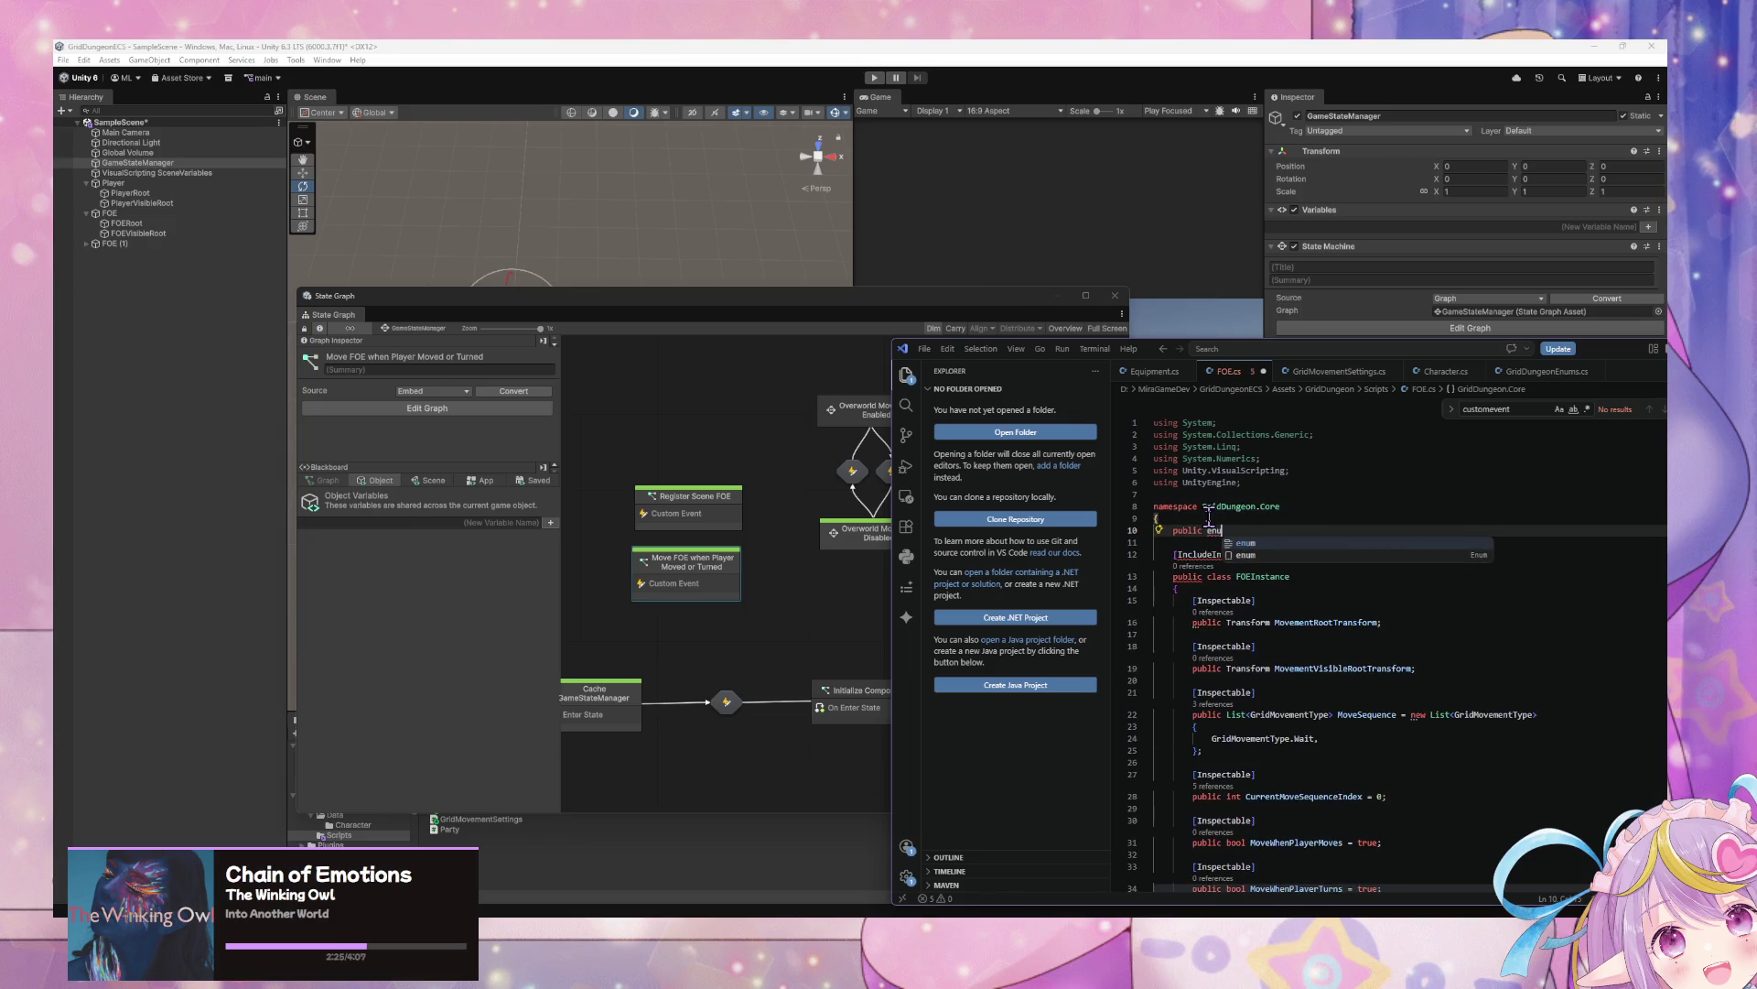
type("m FOEMovementType")
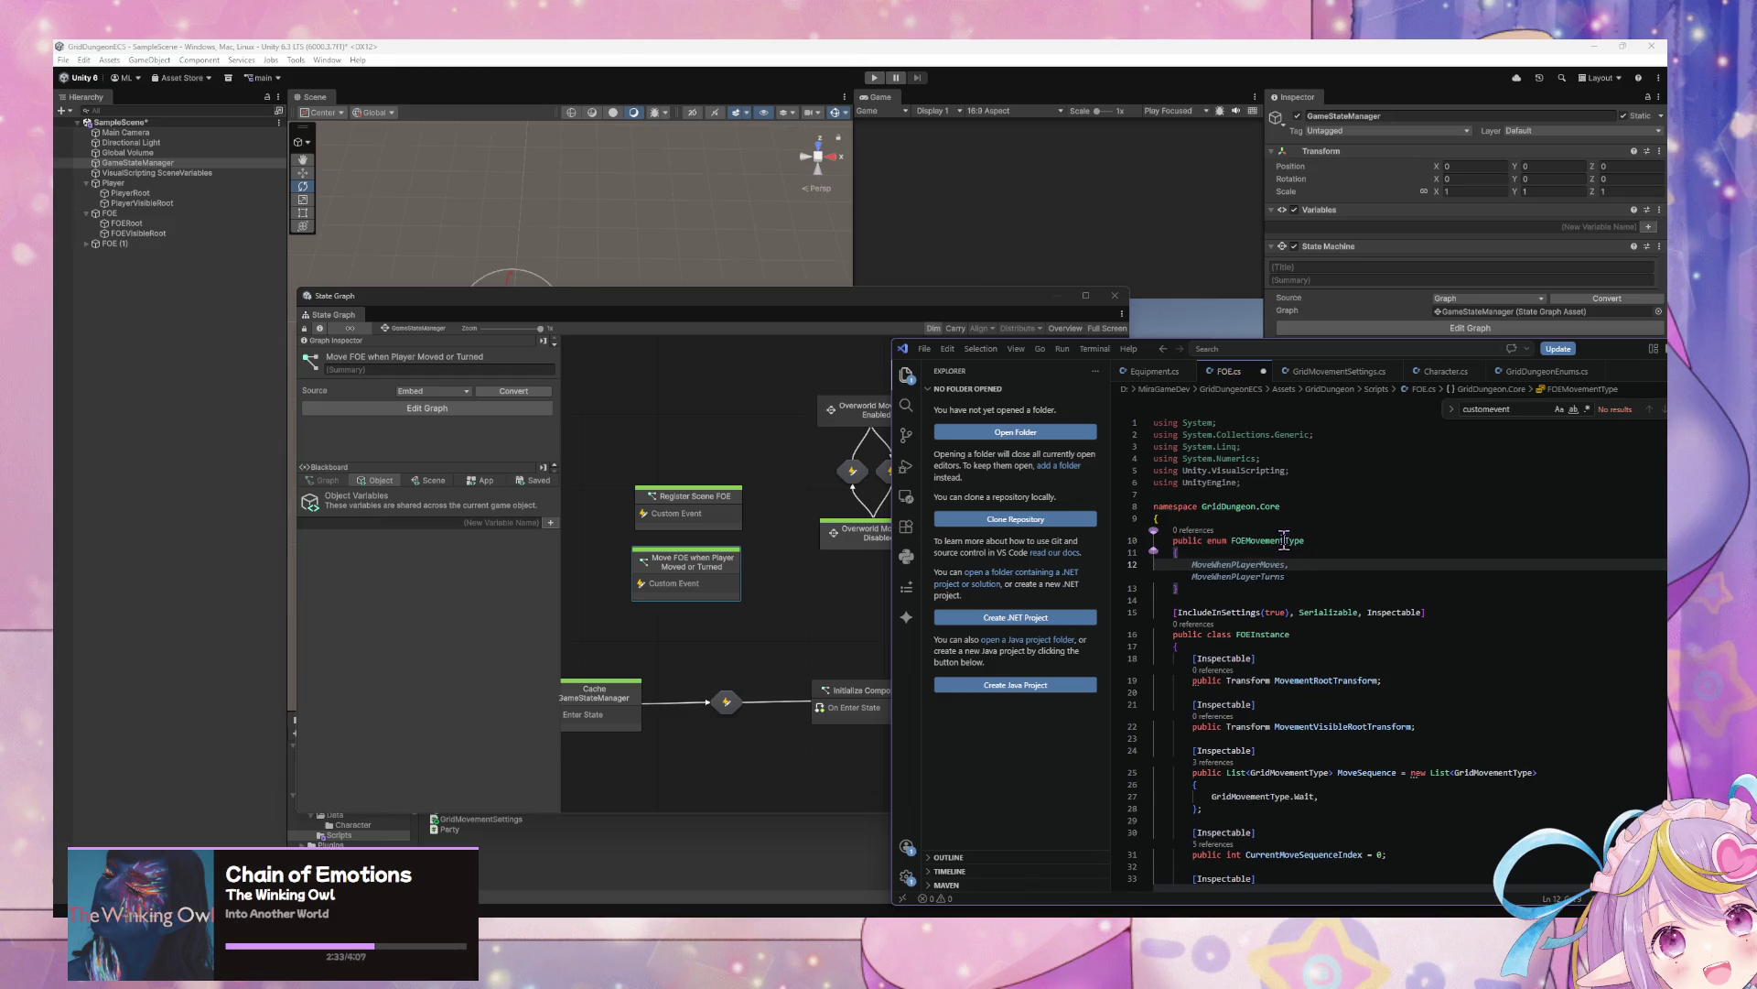
key("Tab")
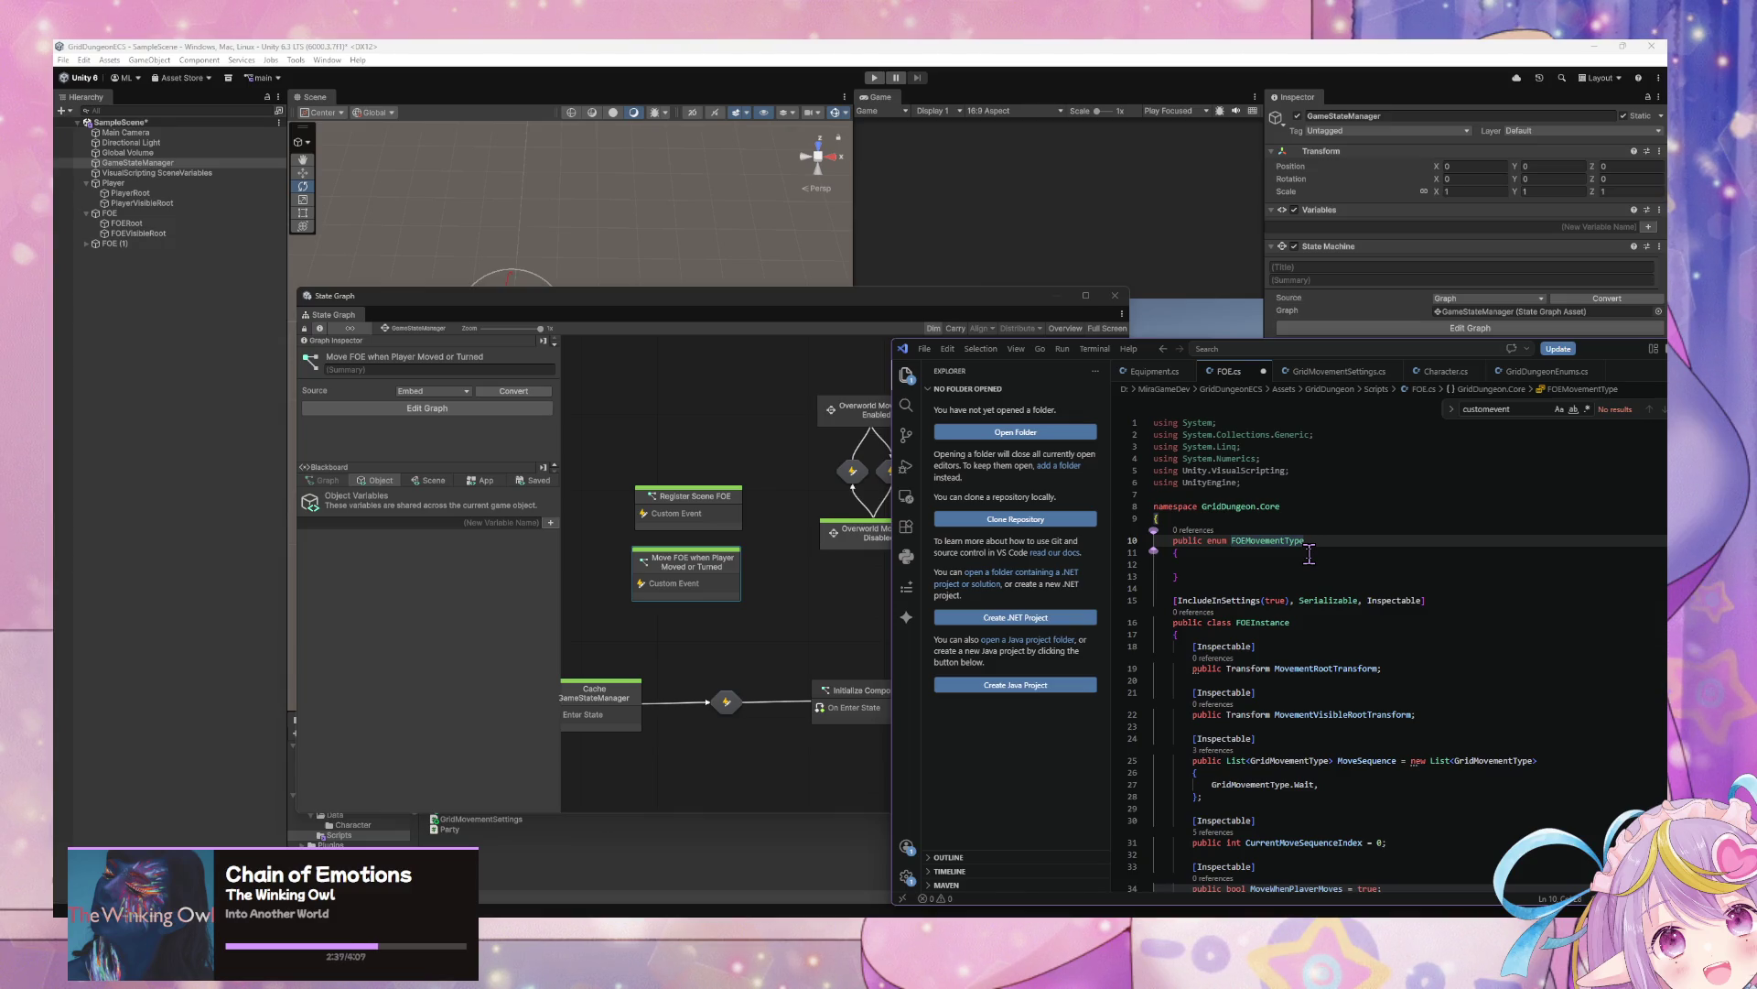
key("Tab")
type("Se")
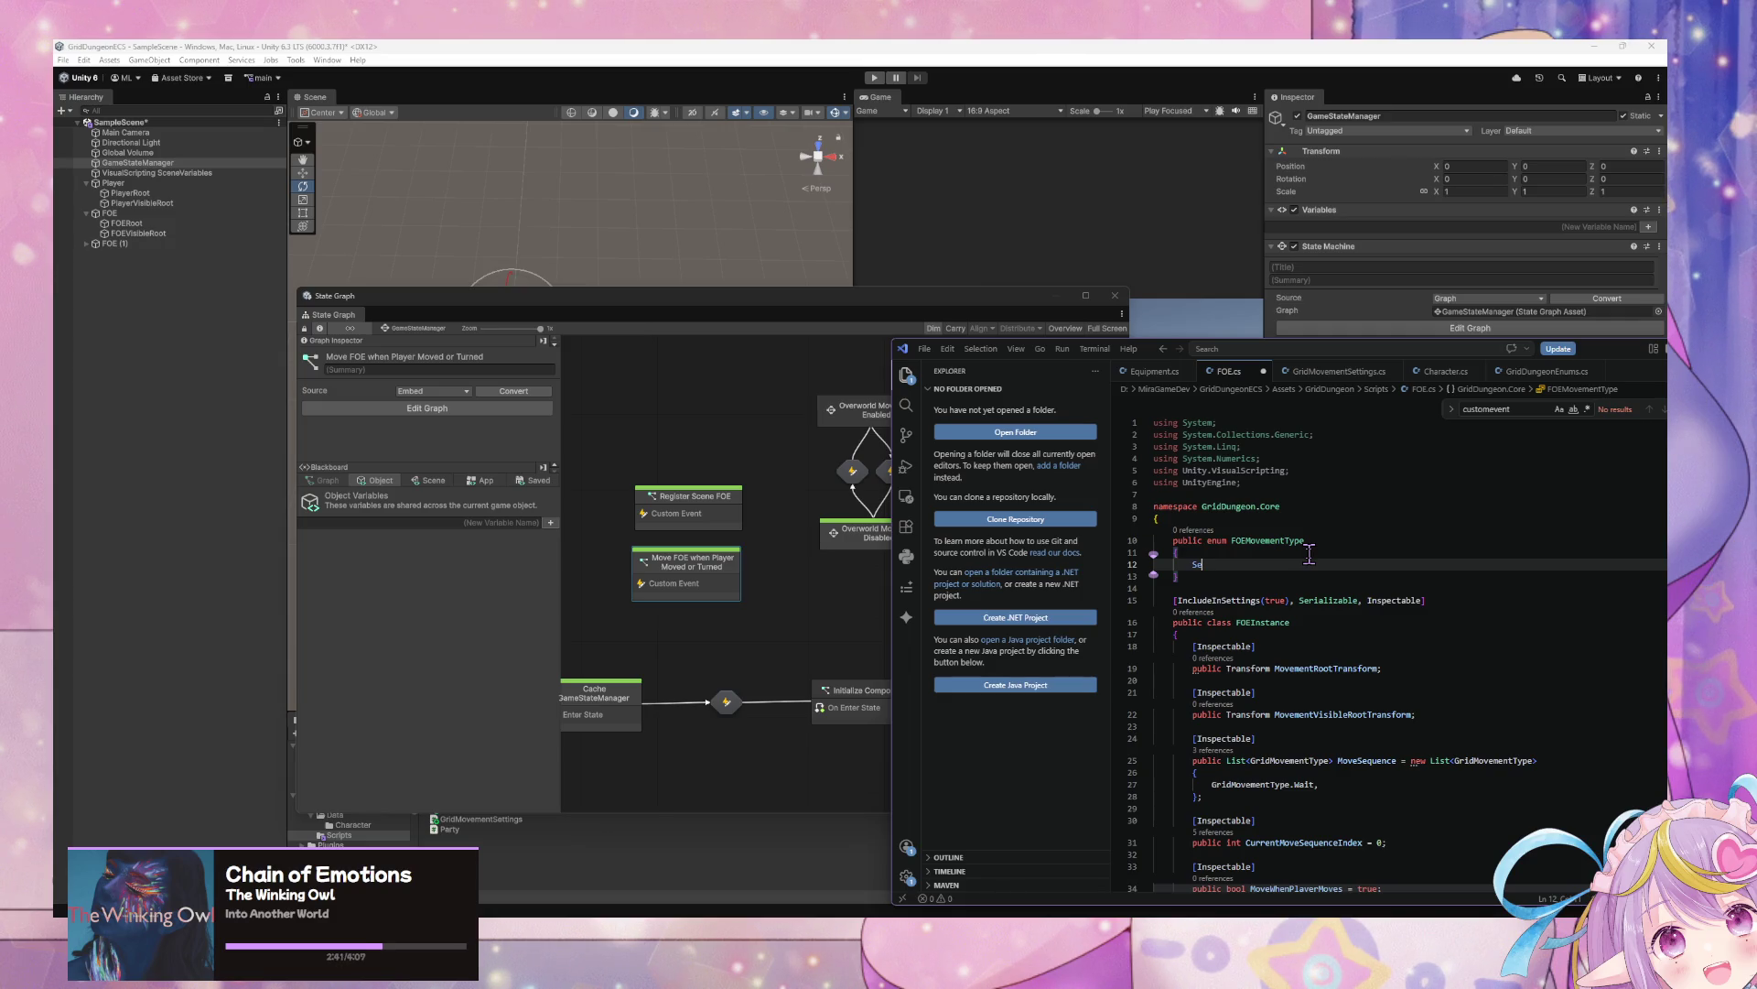
type("quence,")
key("Return")
type("CopyP")
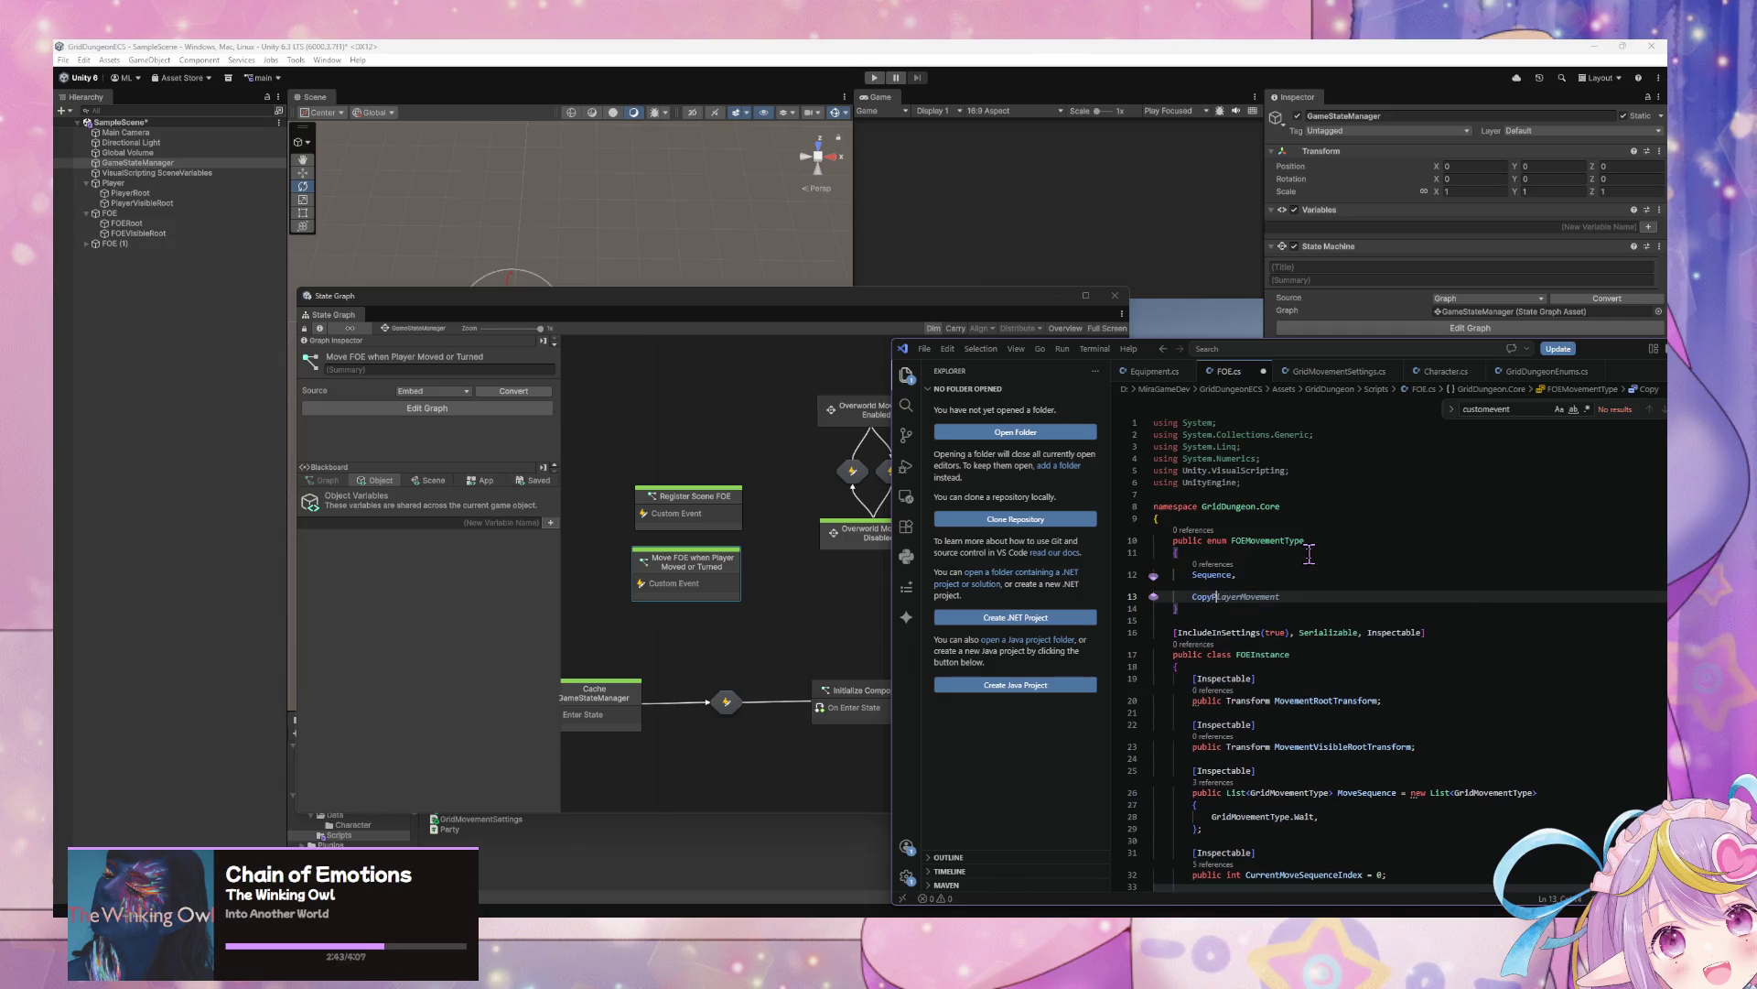
key("Tab")
scroll(1317, 614, "down", 4)
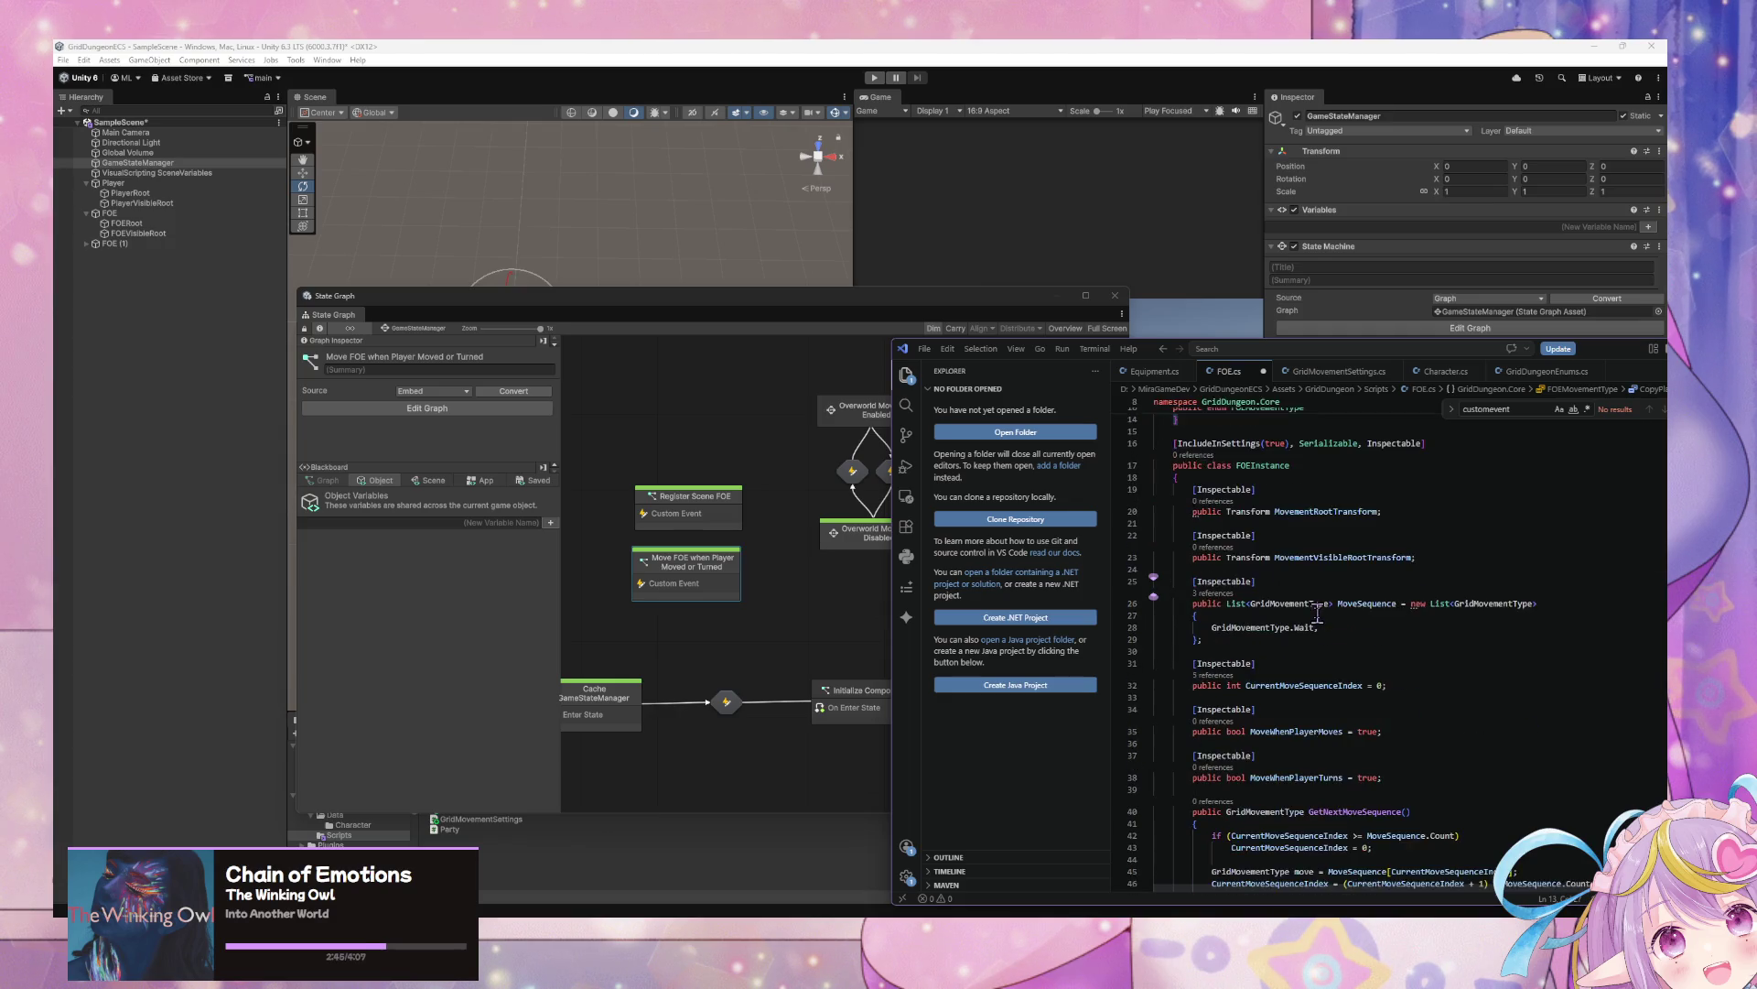
scroll(1317, 615, "down", 3)
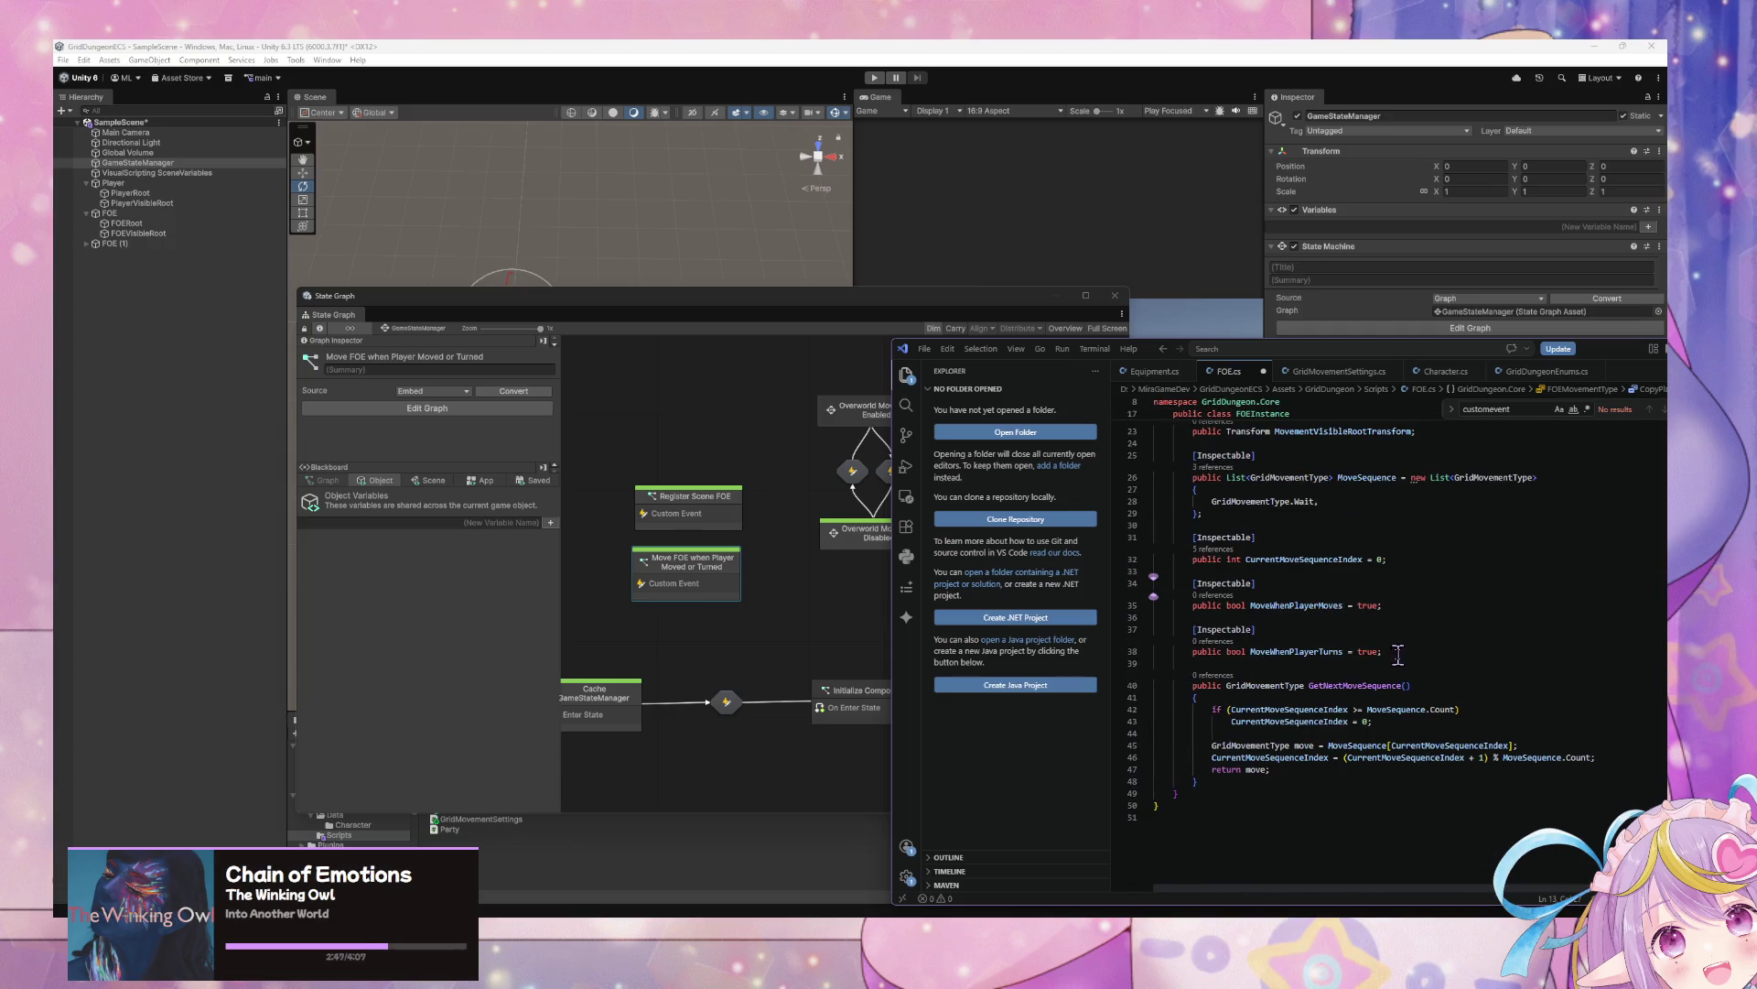
Add an [Inspectable] MovementType field defaulting to FOEMovementType.Sequence after MoveWhenPlayerTurns
left_click(1397, 653)
key("Return")
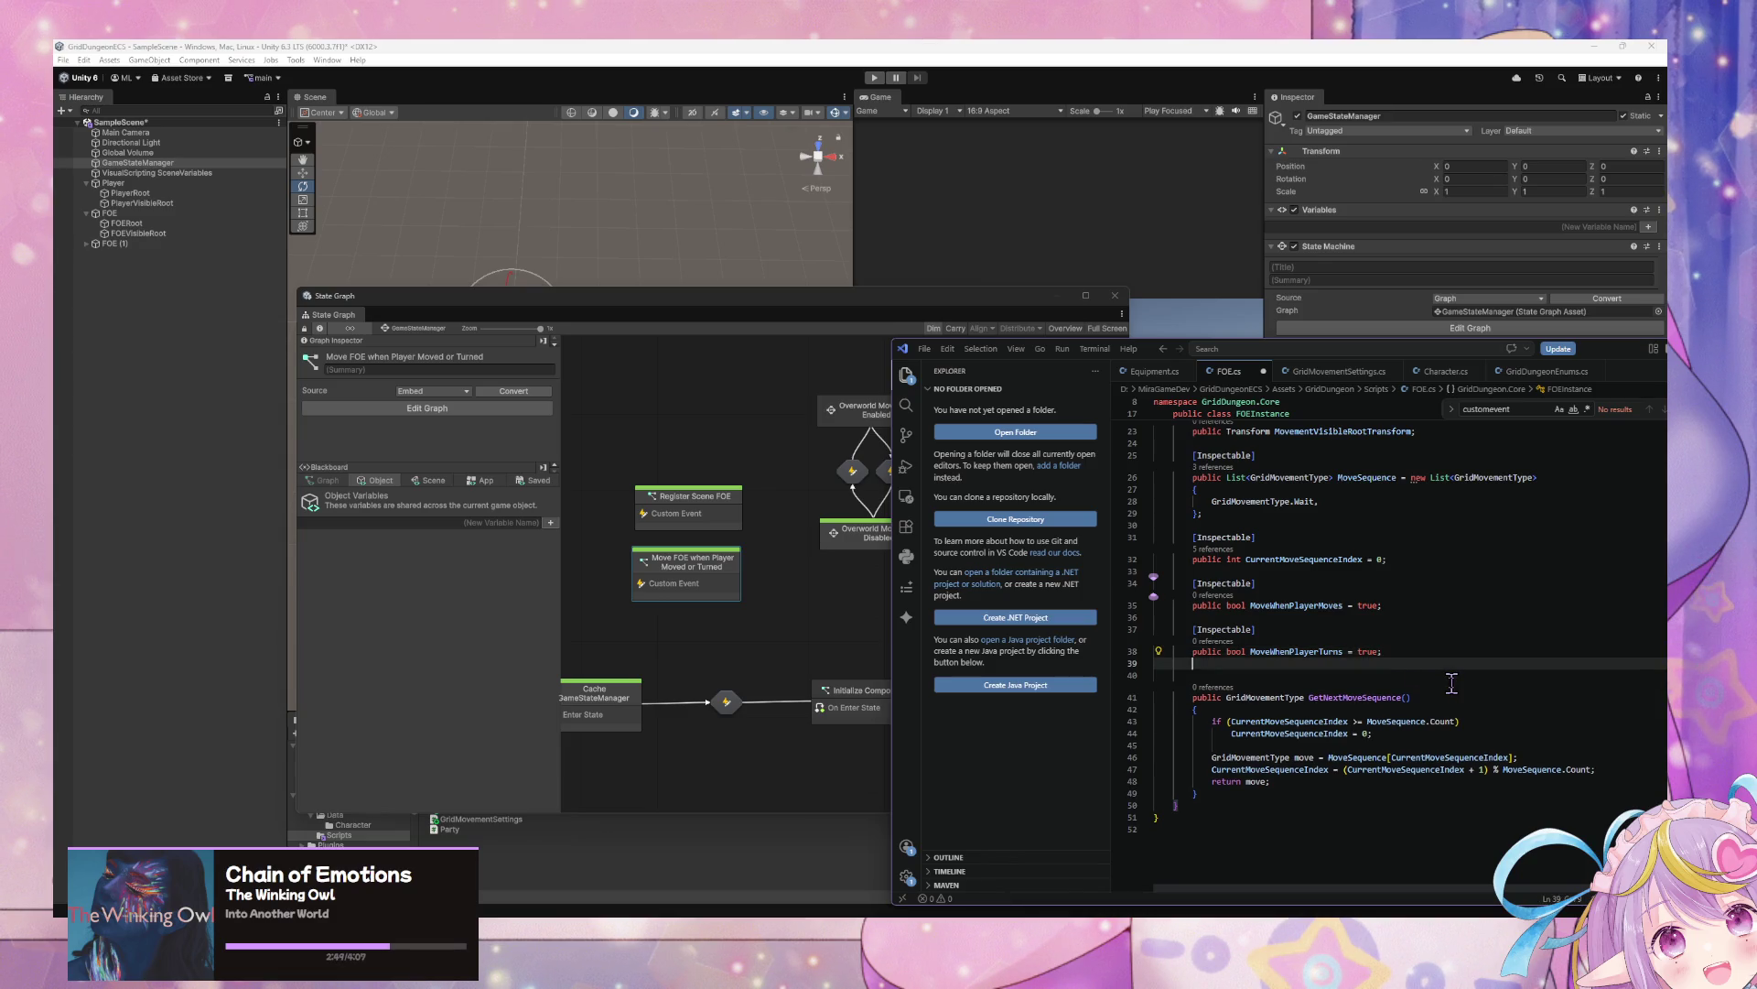
key("ctrl+v")
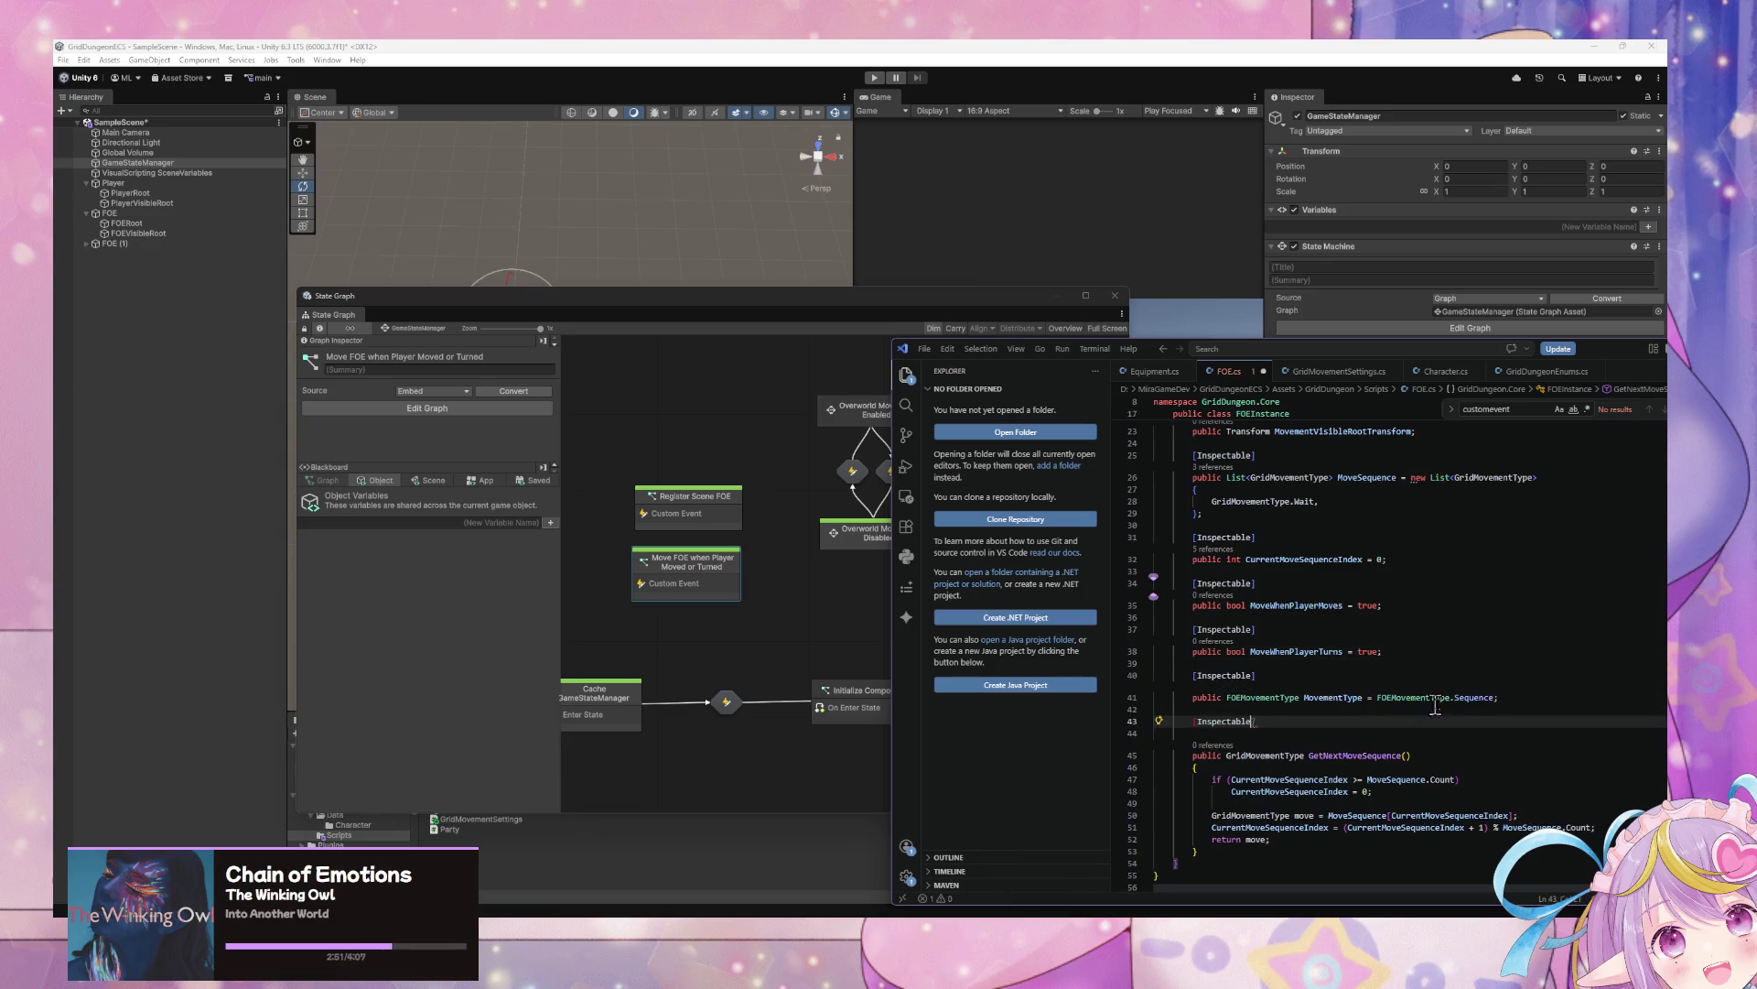
left_click(1127, 720)
key("BackSpace")
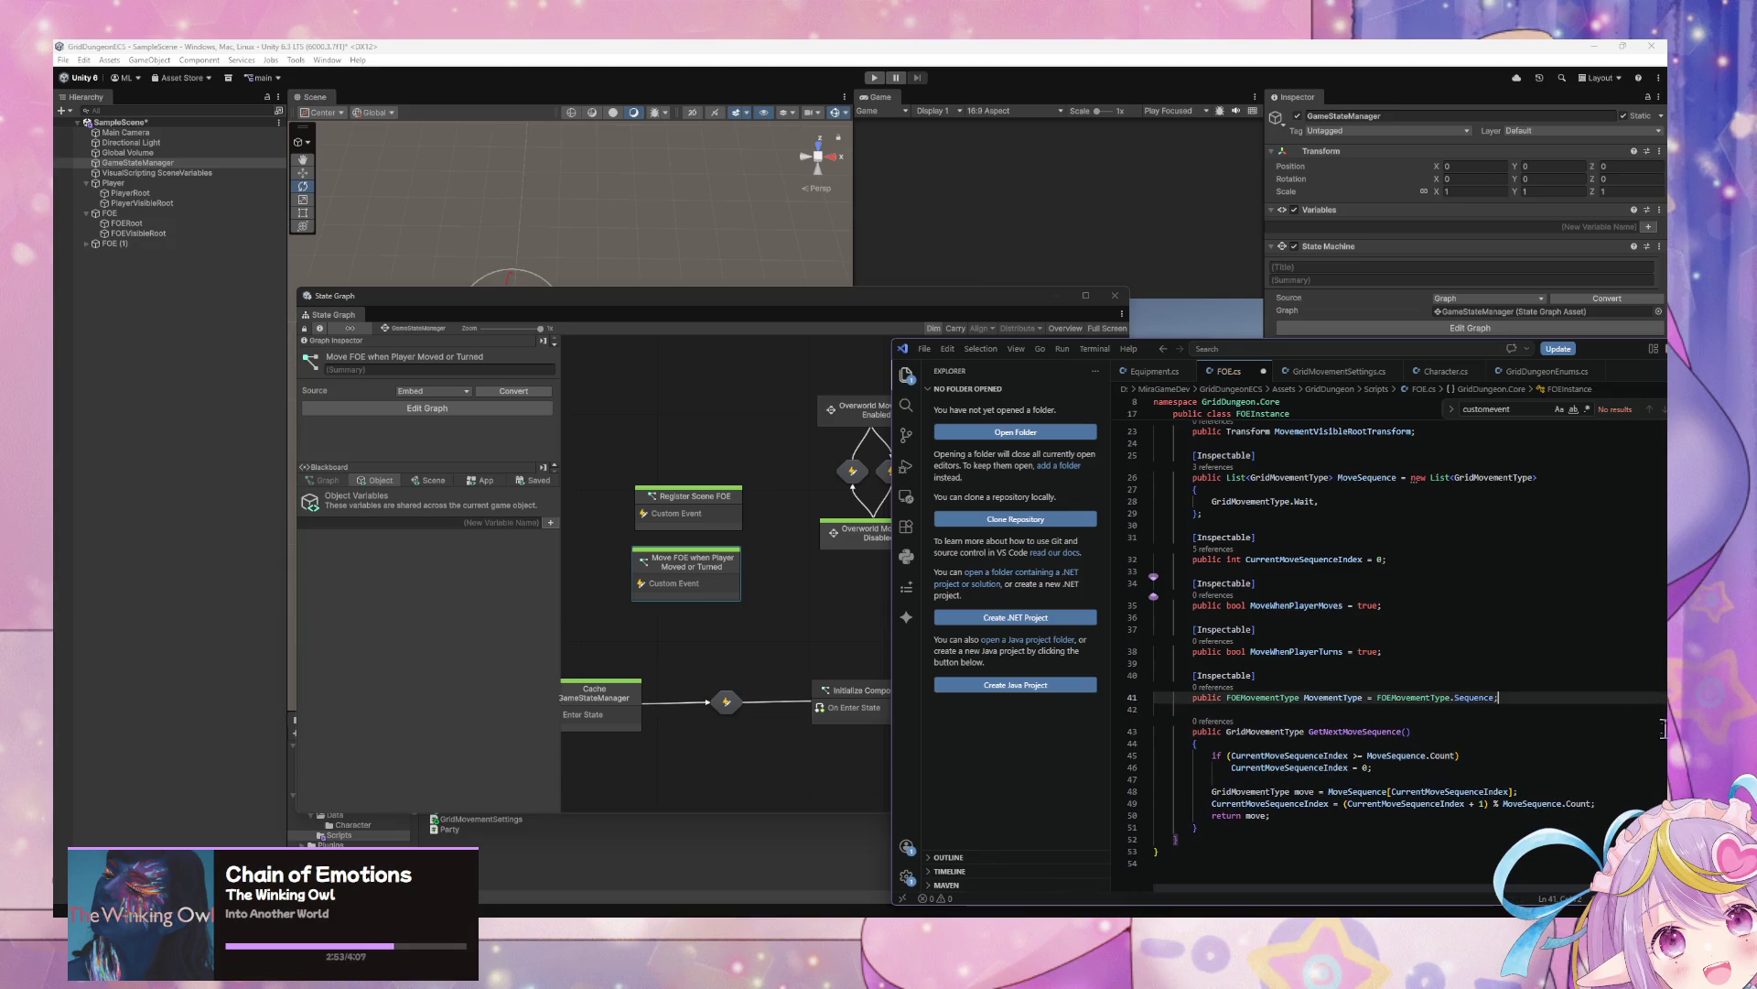
key("Up")
key("Up")
key("Up")
Save FOE.cs and return to the Unity editor
key("ctrl+s")
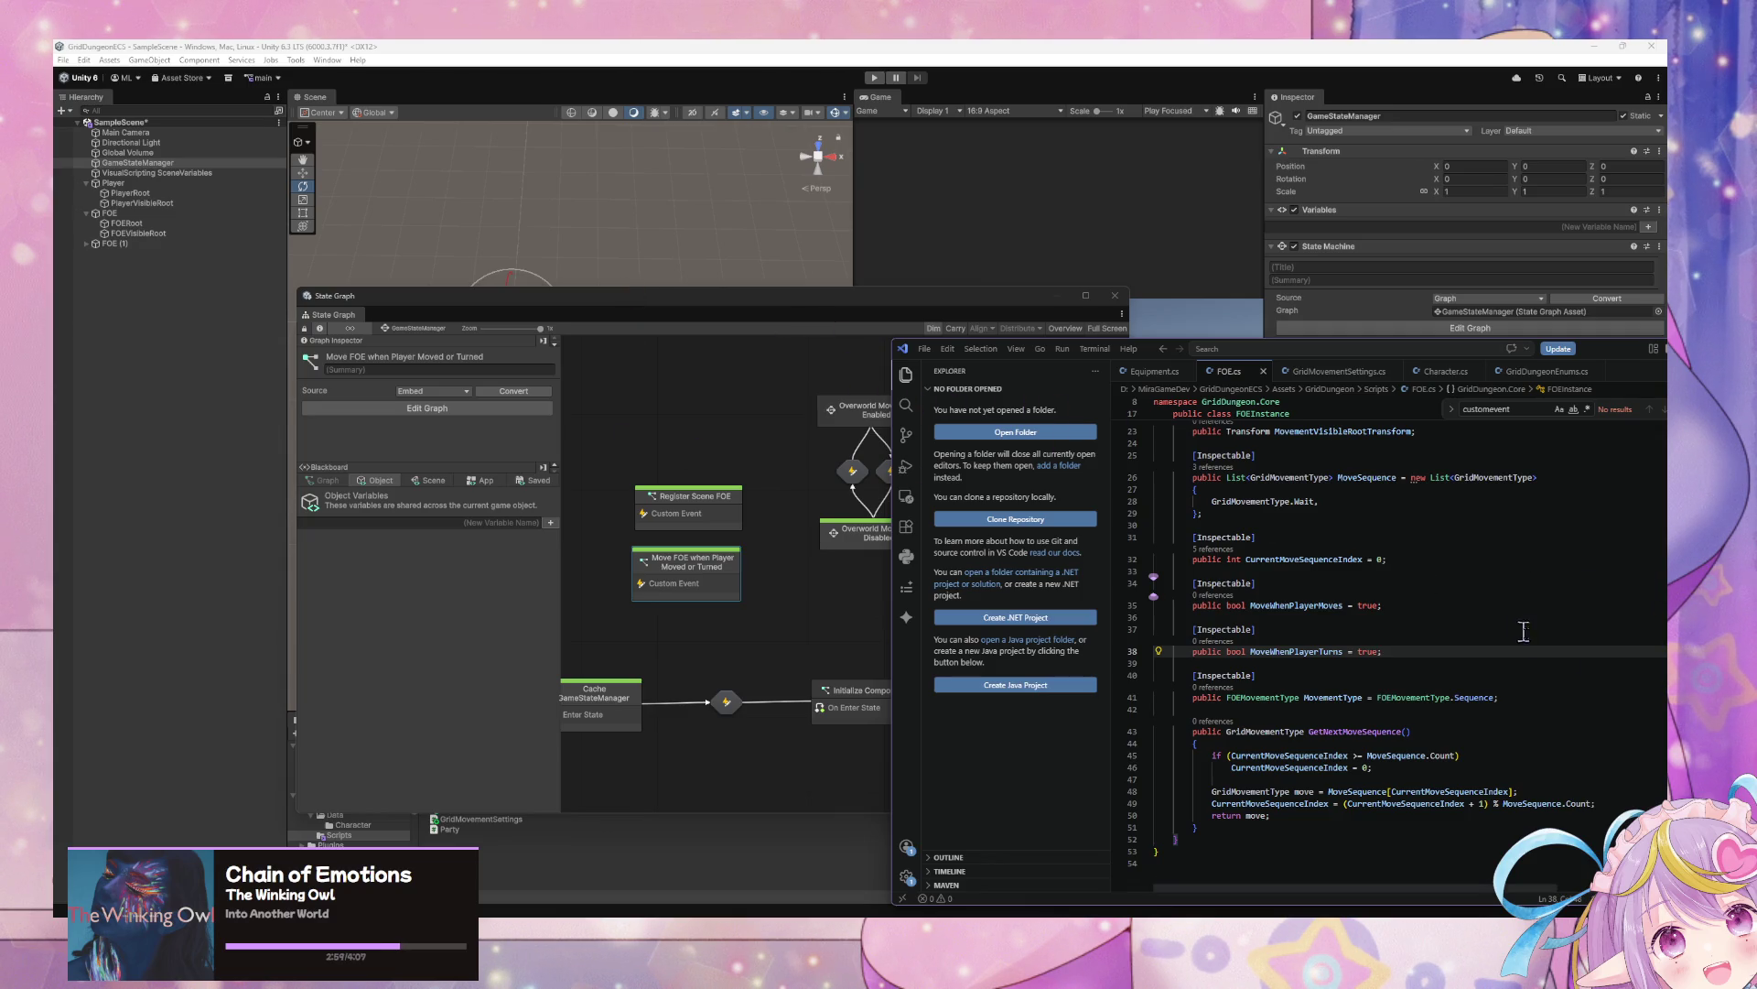
scroll(1463, 572, "up", 5)
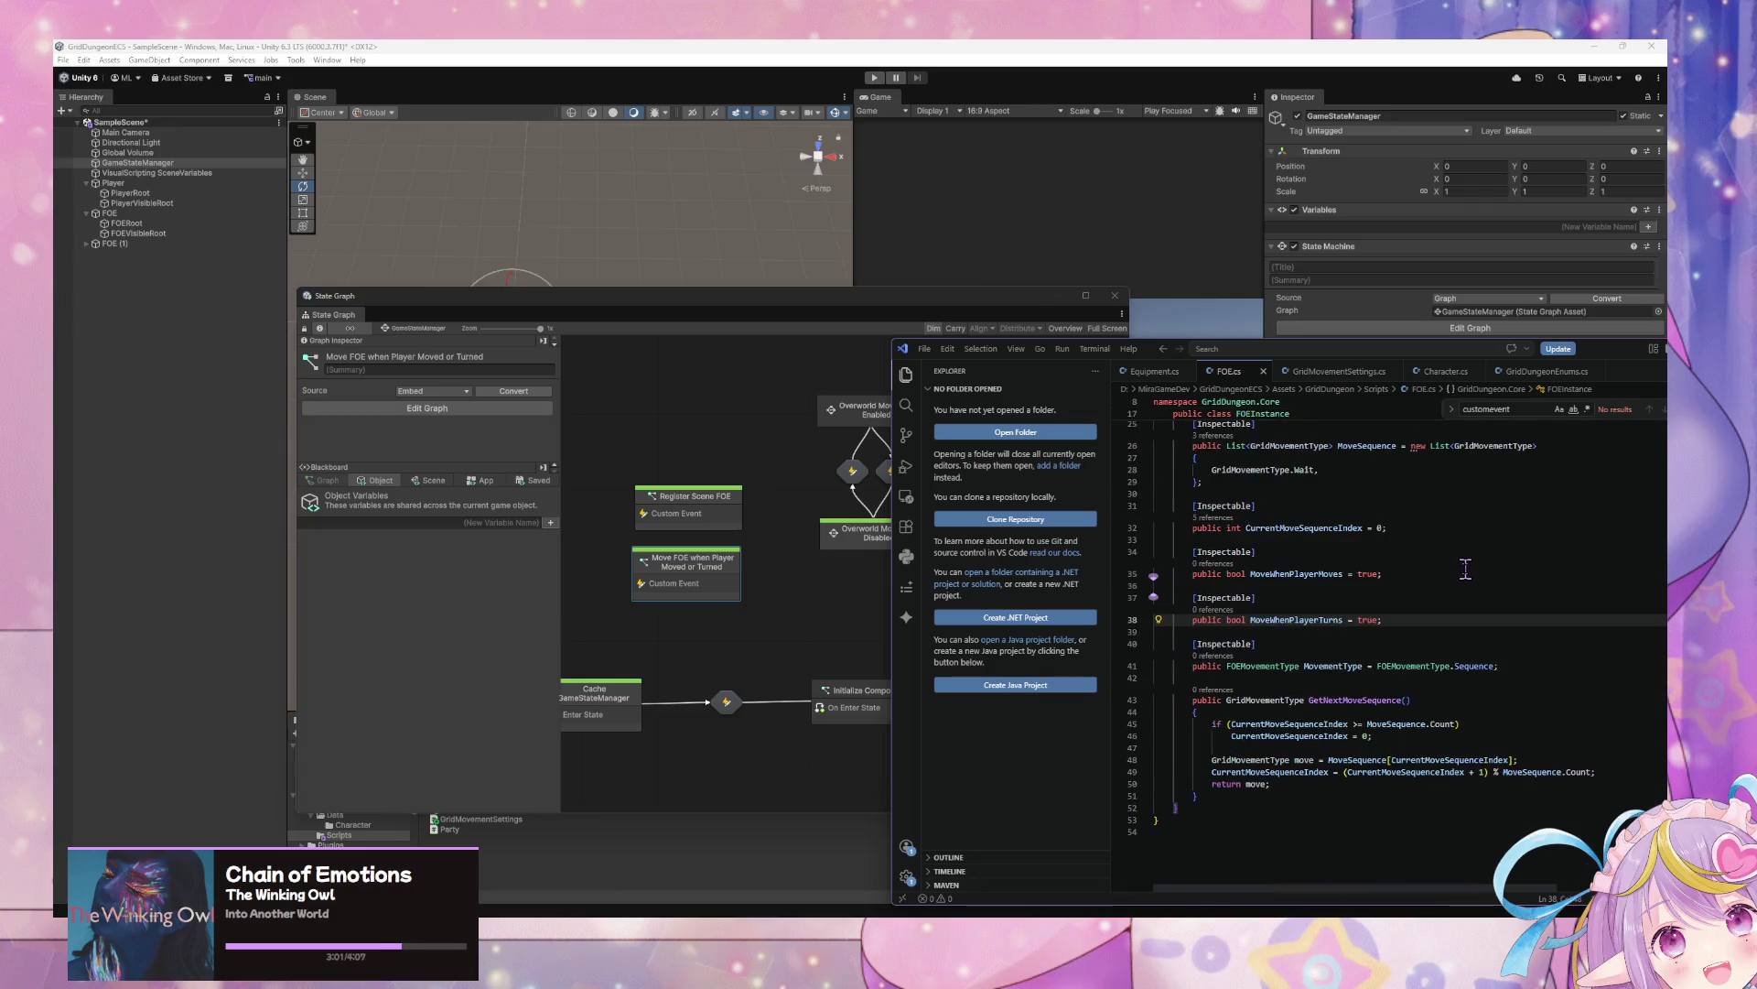
left_click(799, 501)
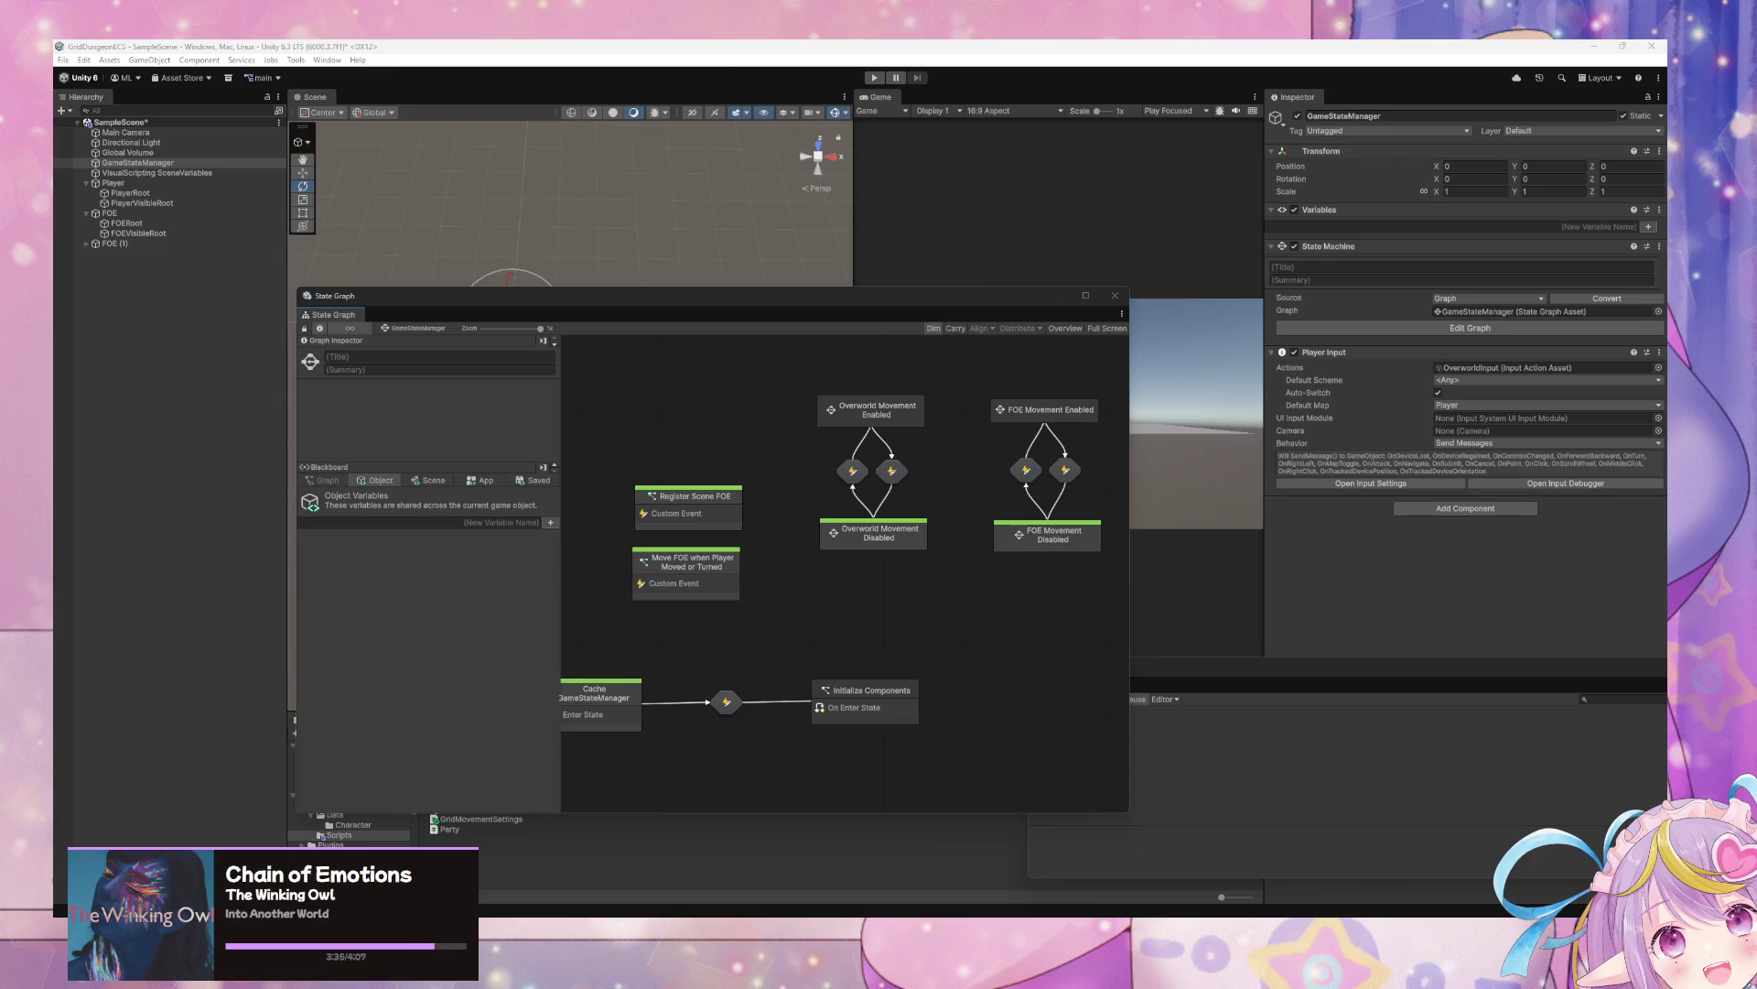
Reposition the State Graph window and open the Overworld Movement Enabled state's script graph
left_click_drag(609, 295, 784, 659)
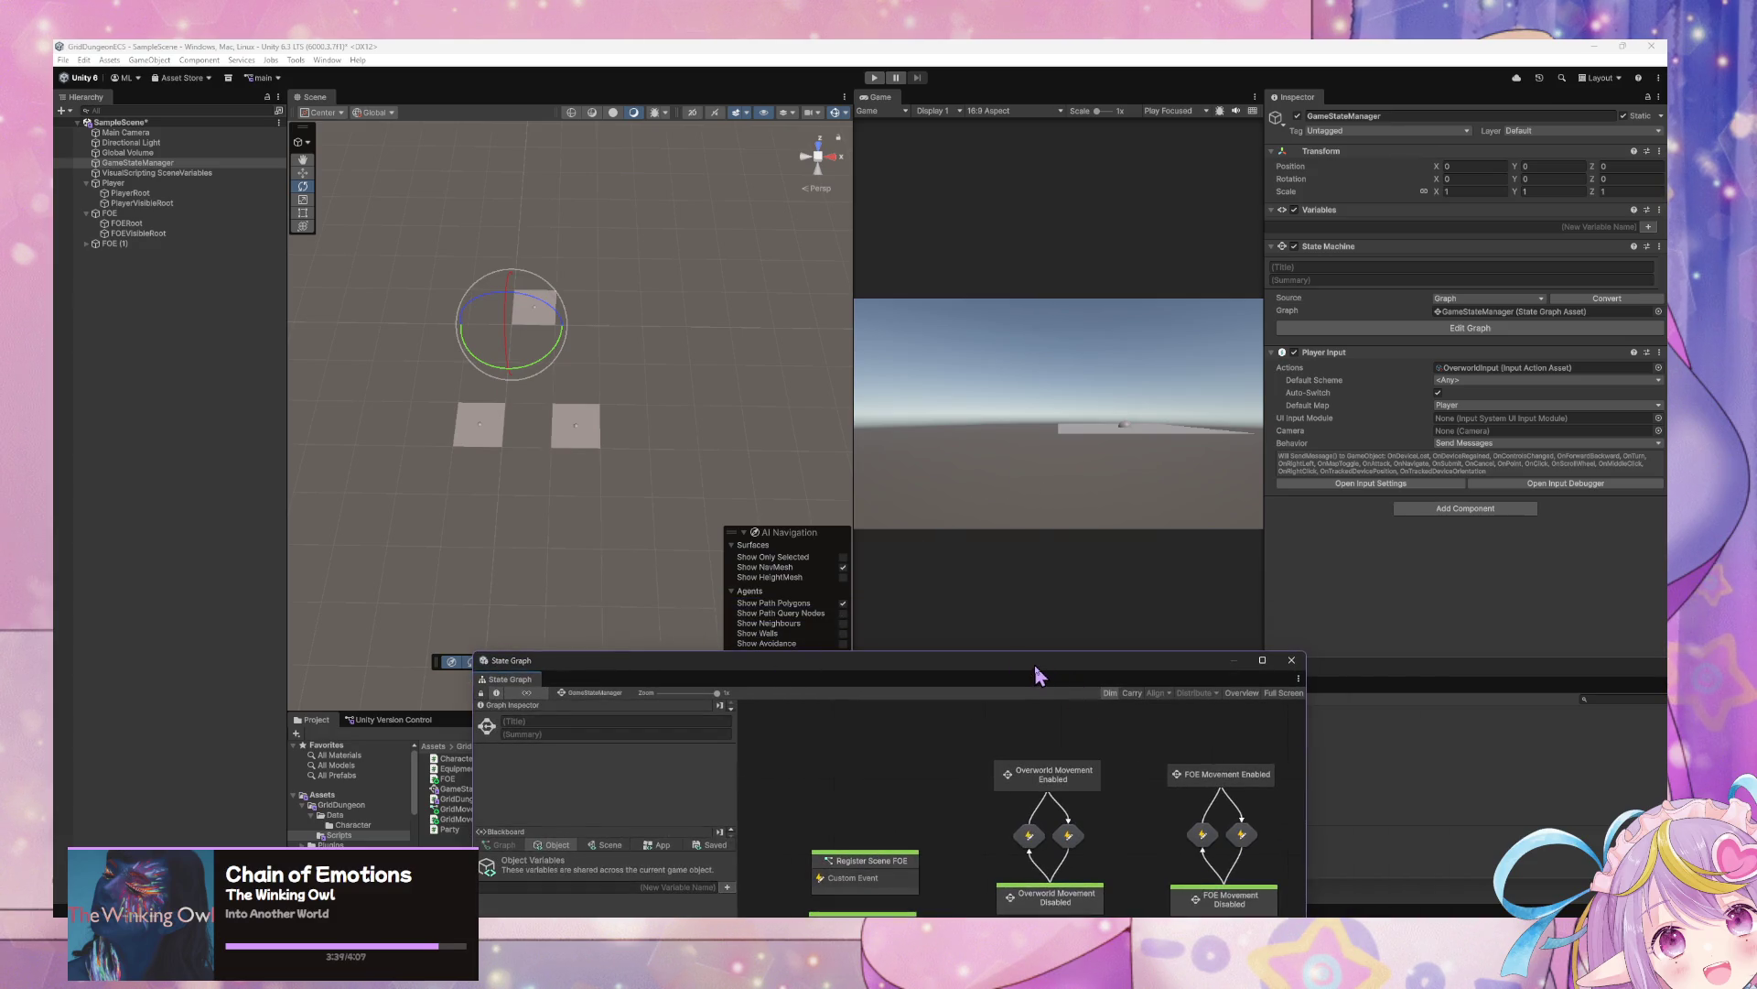
left_click_drag(1037, 667, 1059, 335)
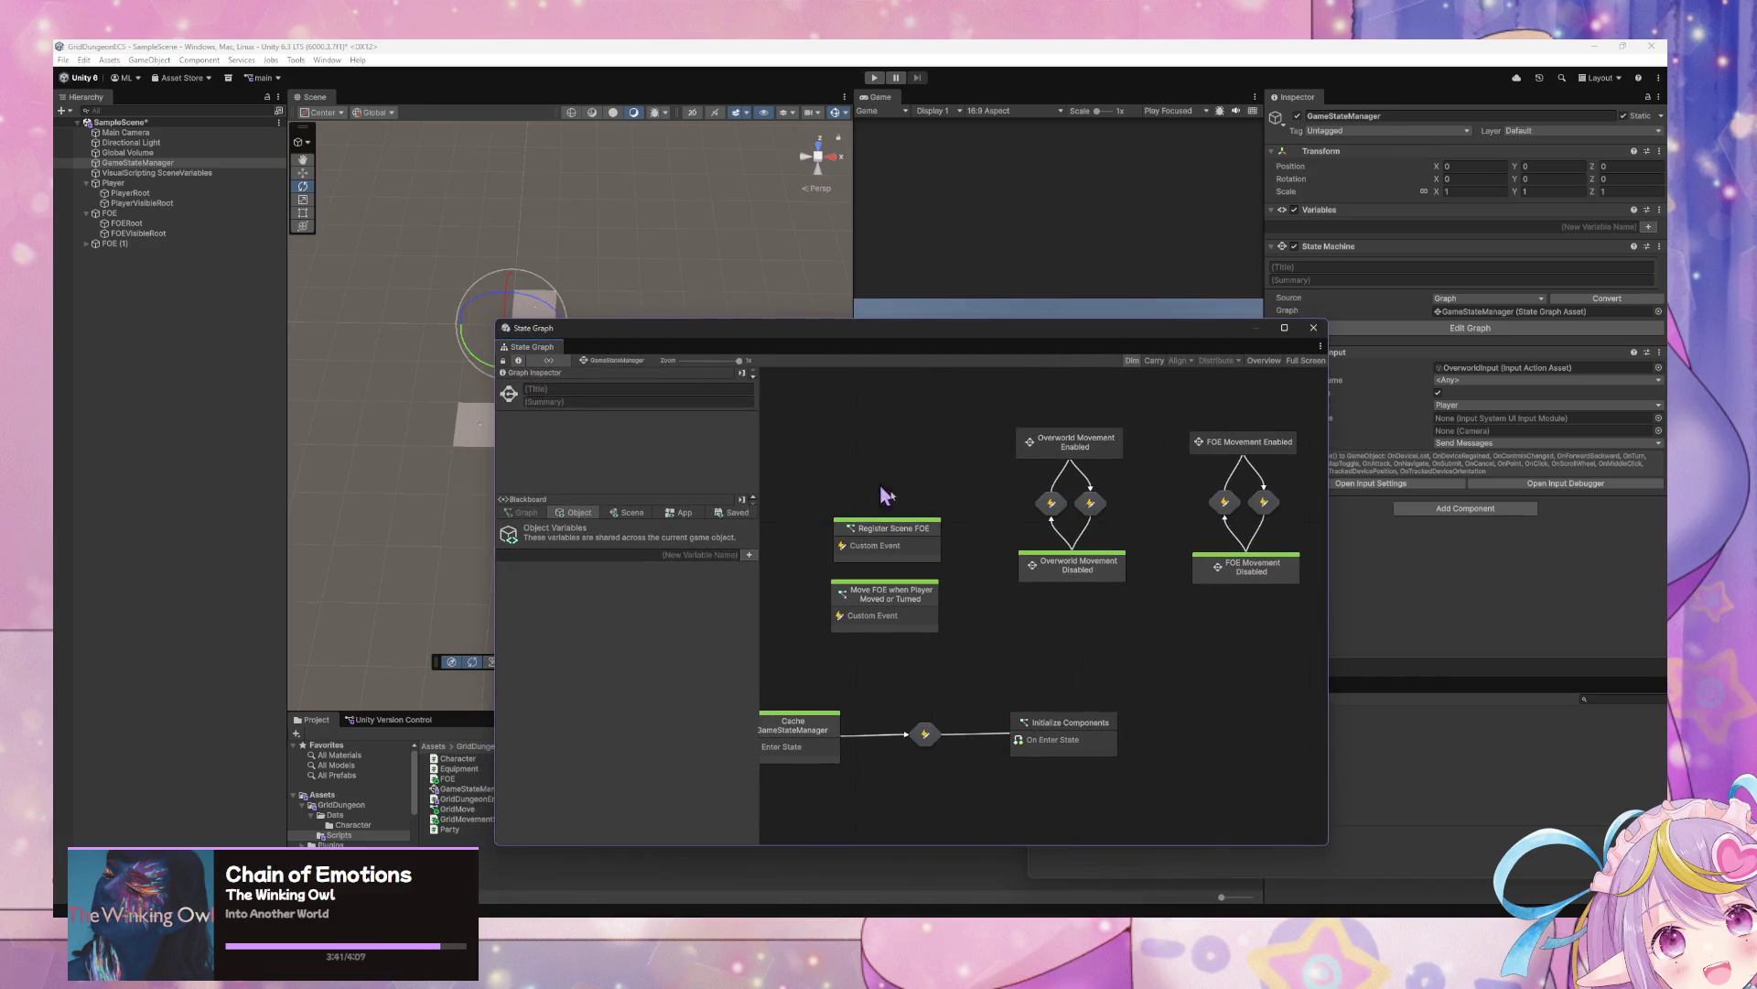
left_click_drag(1231, 590, 1099, 590)
left_click(1167, 593)
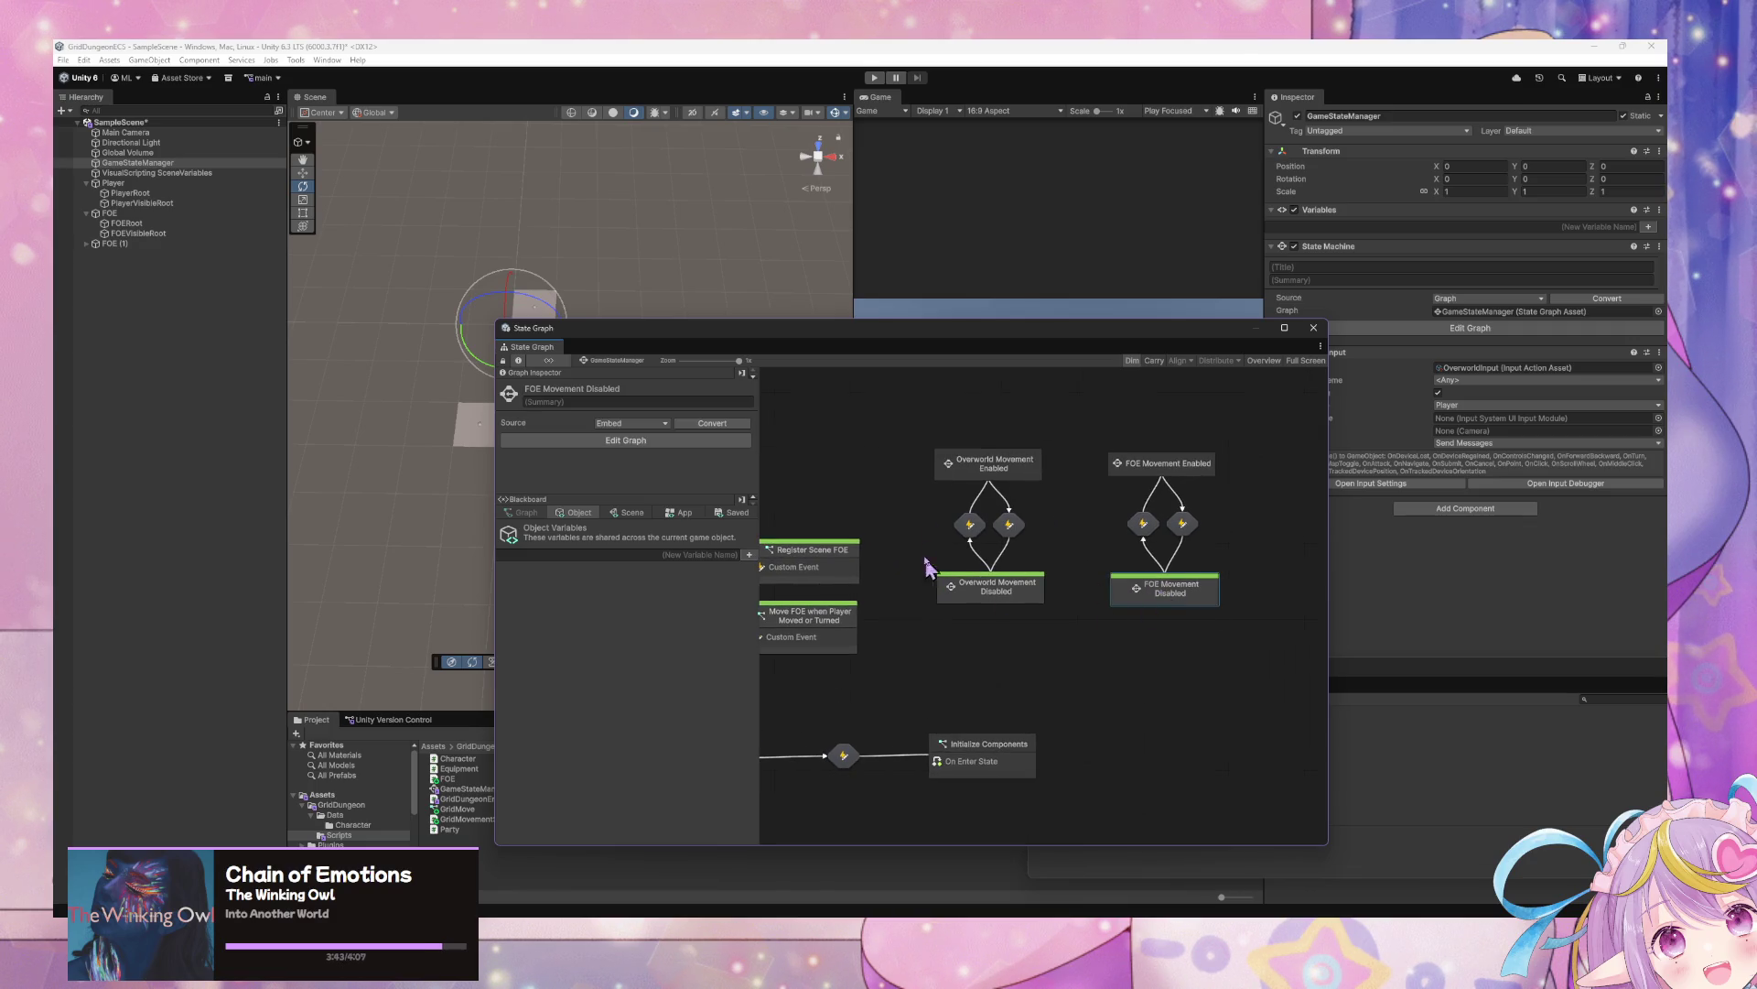
left_click(995, 469)
double_click(1004, 476)
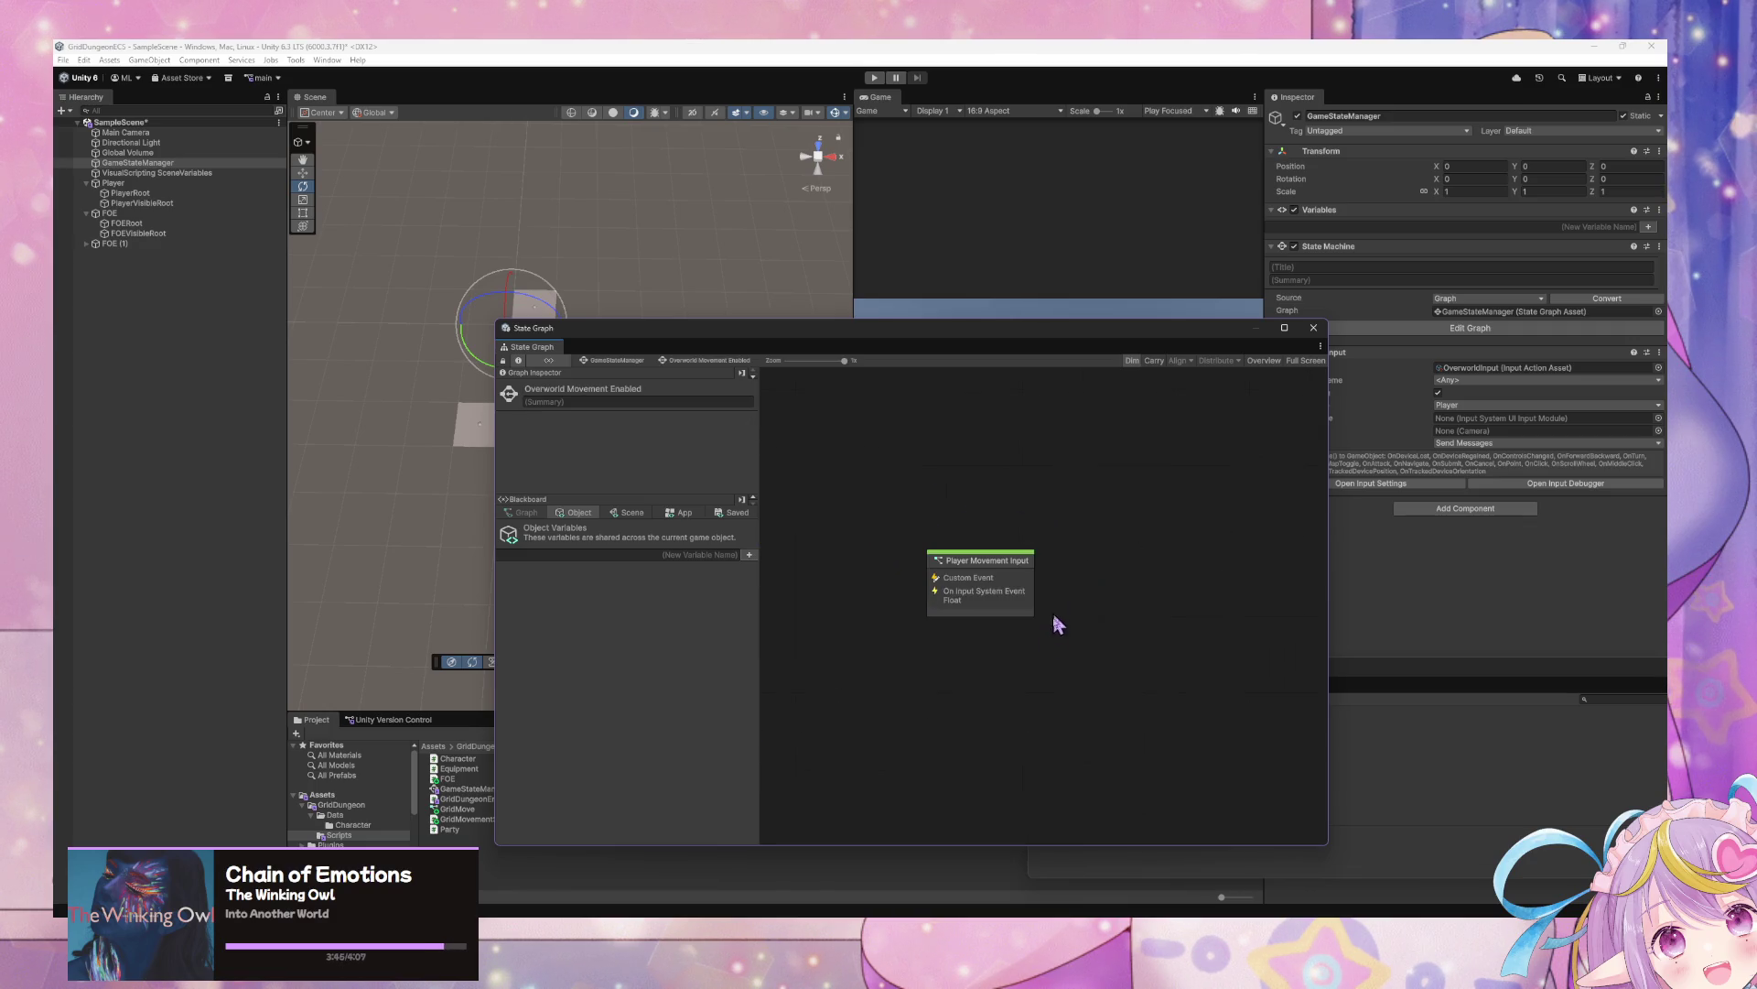
Drill into the Player Movement Input subgraph, dismissing the stray node finder
left_click(993, 599)
double_click(977, 590)
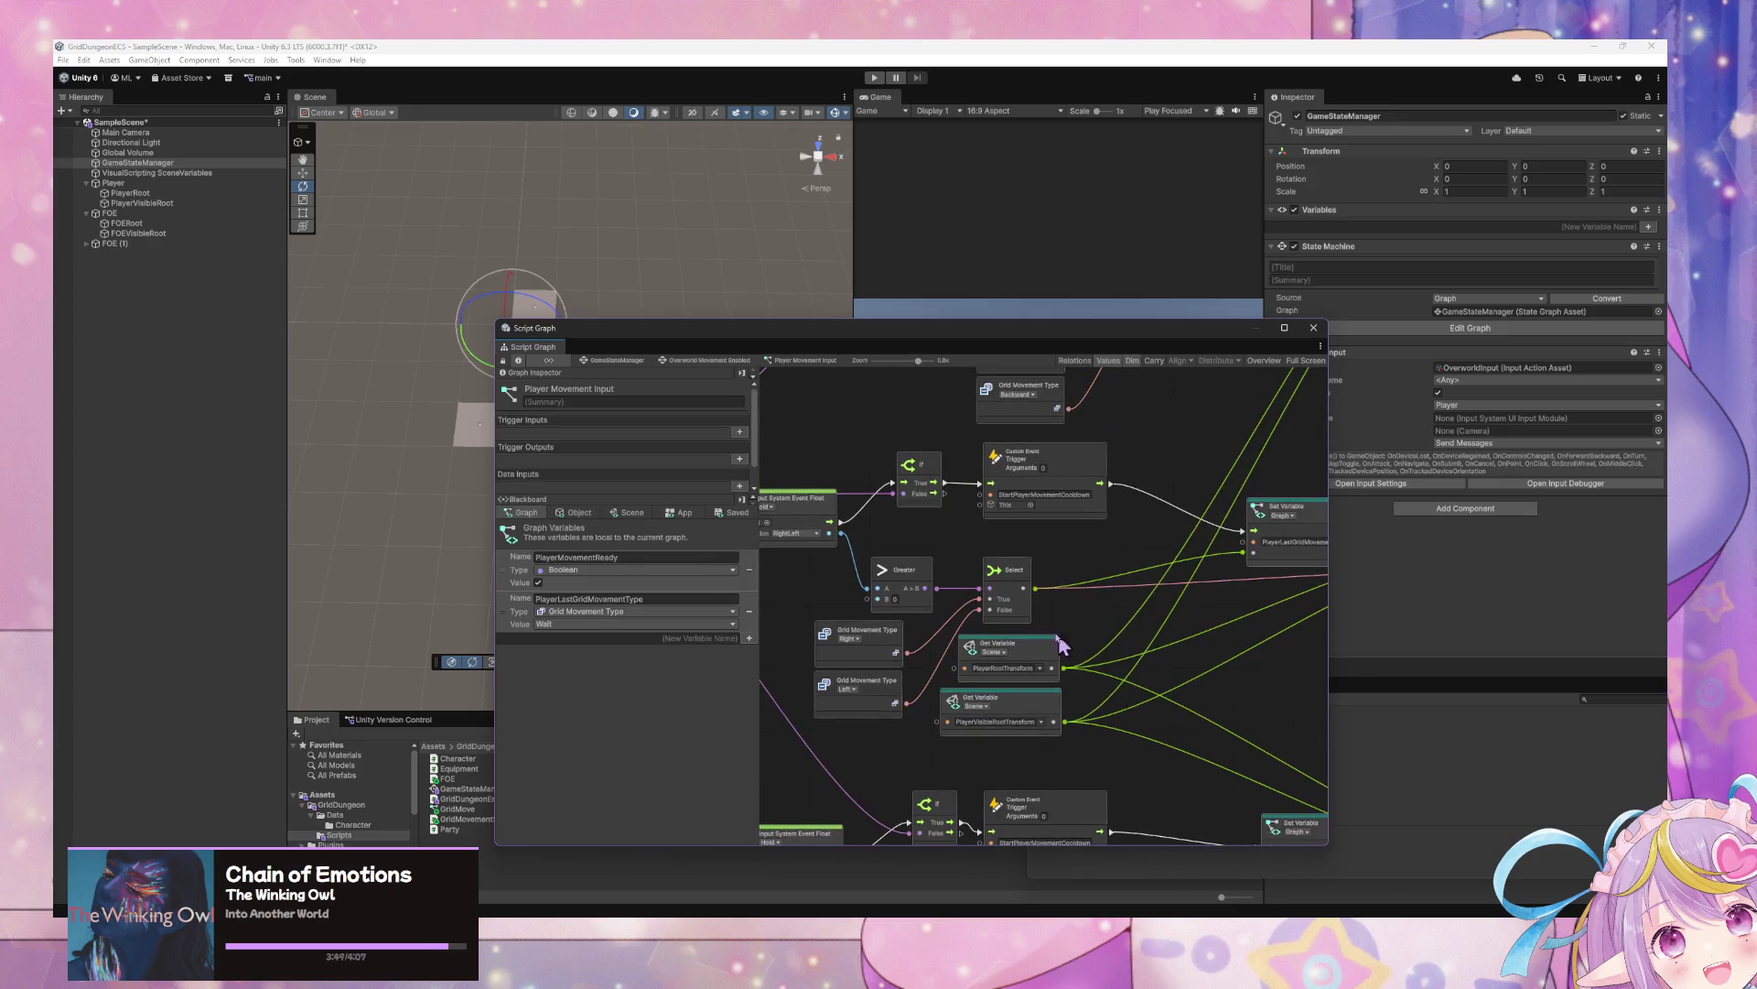
right_click(1110, 574)
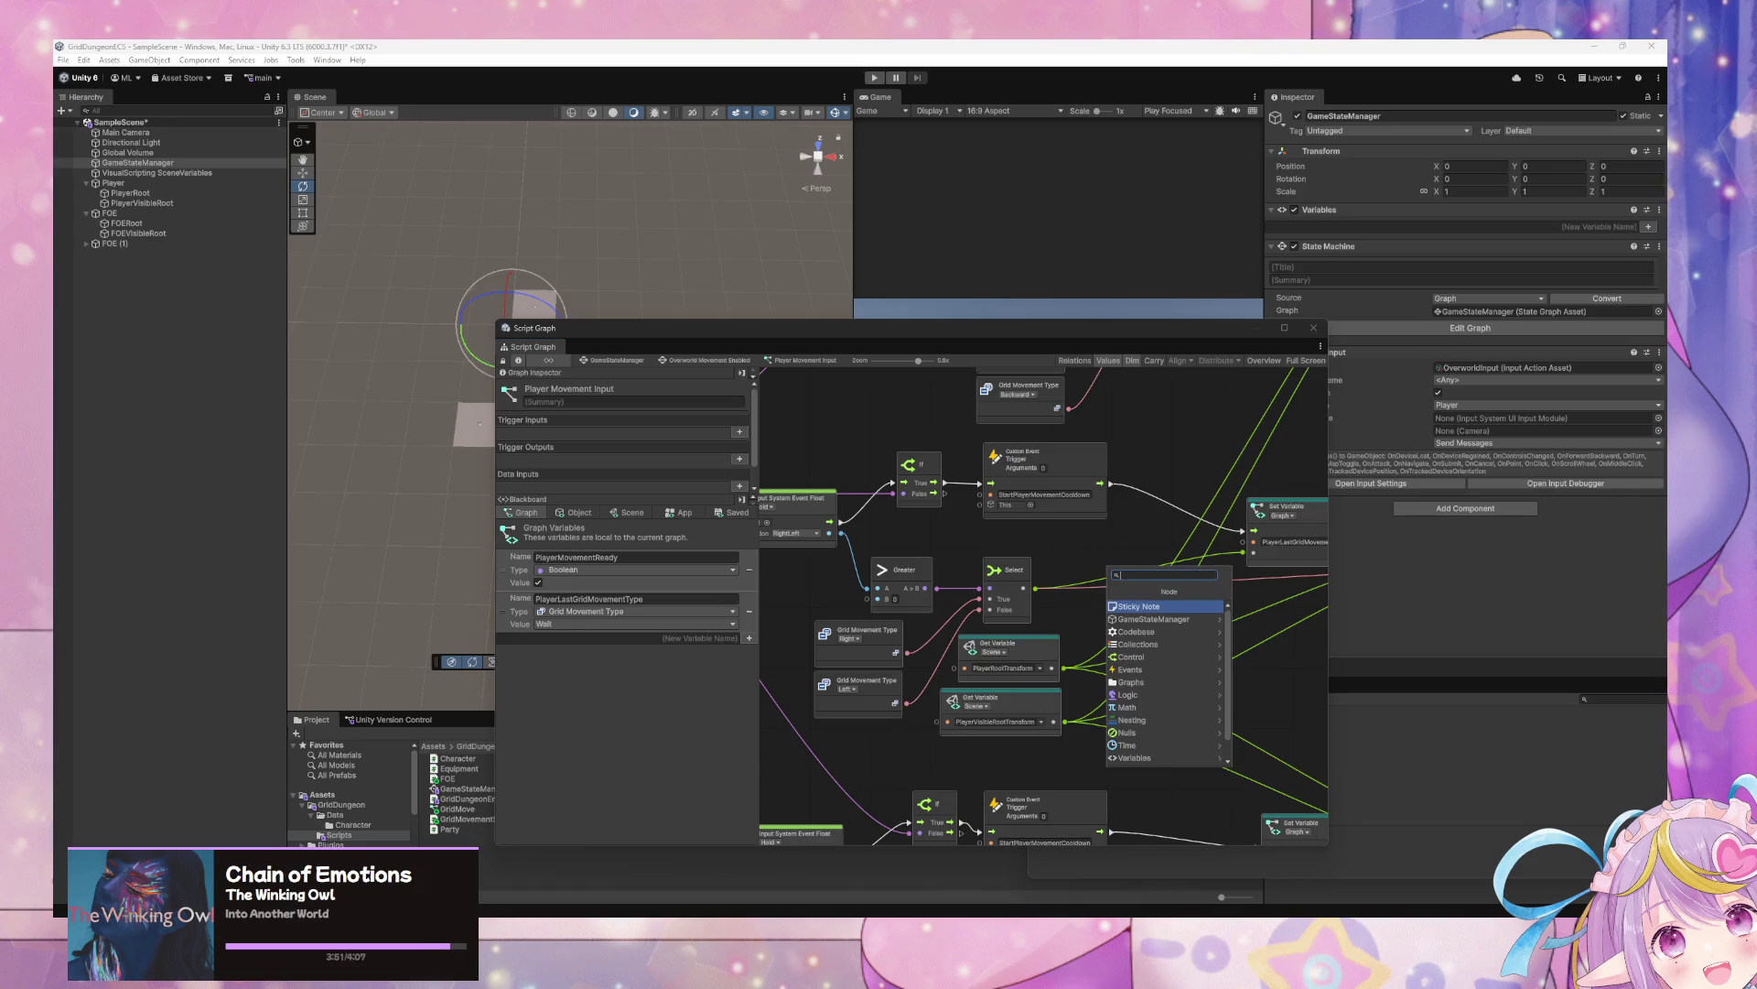
key("Escape")
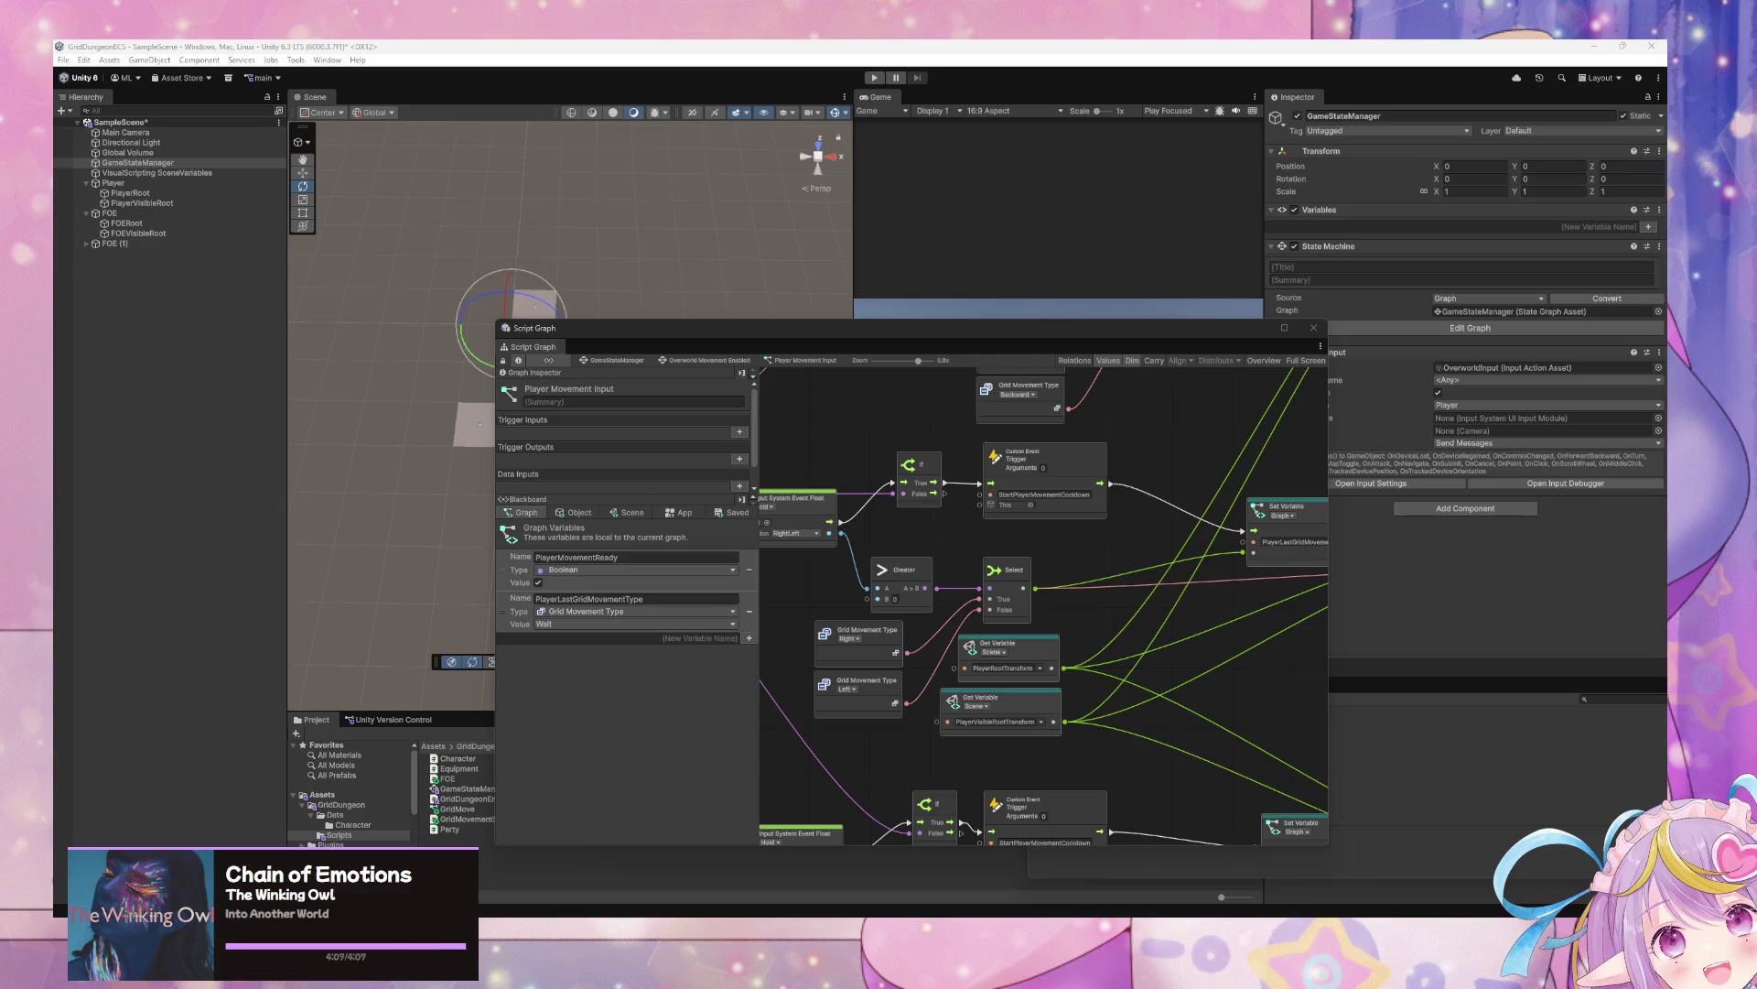
Open the Grid Move subgraph and bring the DO Move node into view
left_click(1205, 577)
left_click(1208, 685)
mouse_move(1275, 726)
left_mouse_down()
mouse_move(1116, 695)
mouse_move(957, 718)
mouse_move(892, 629)
mouse_move(1138, 828)
mouse_move(1068, 706)
mouse_move(1091, 490)
mouse_move(1073, 586)
left_mouse_up()
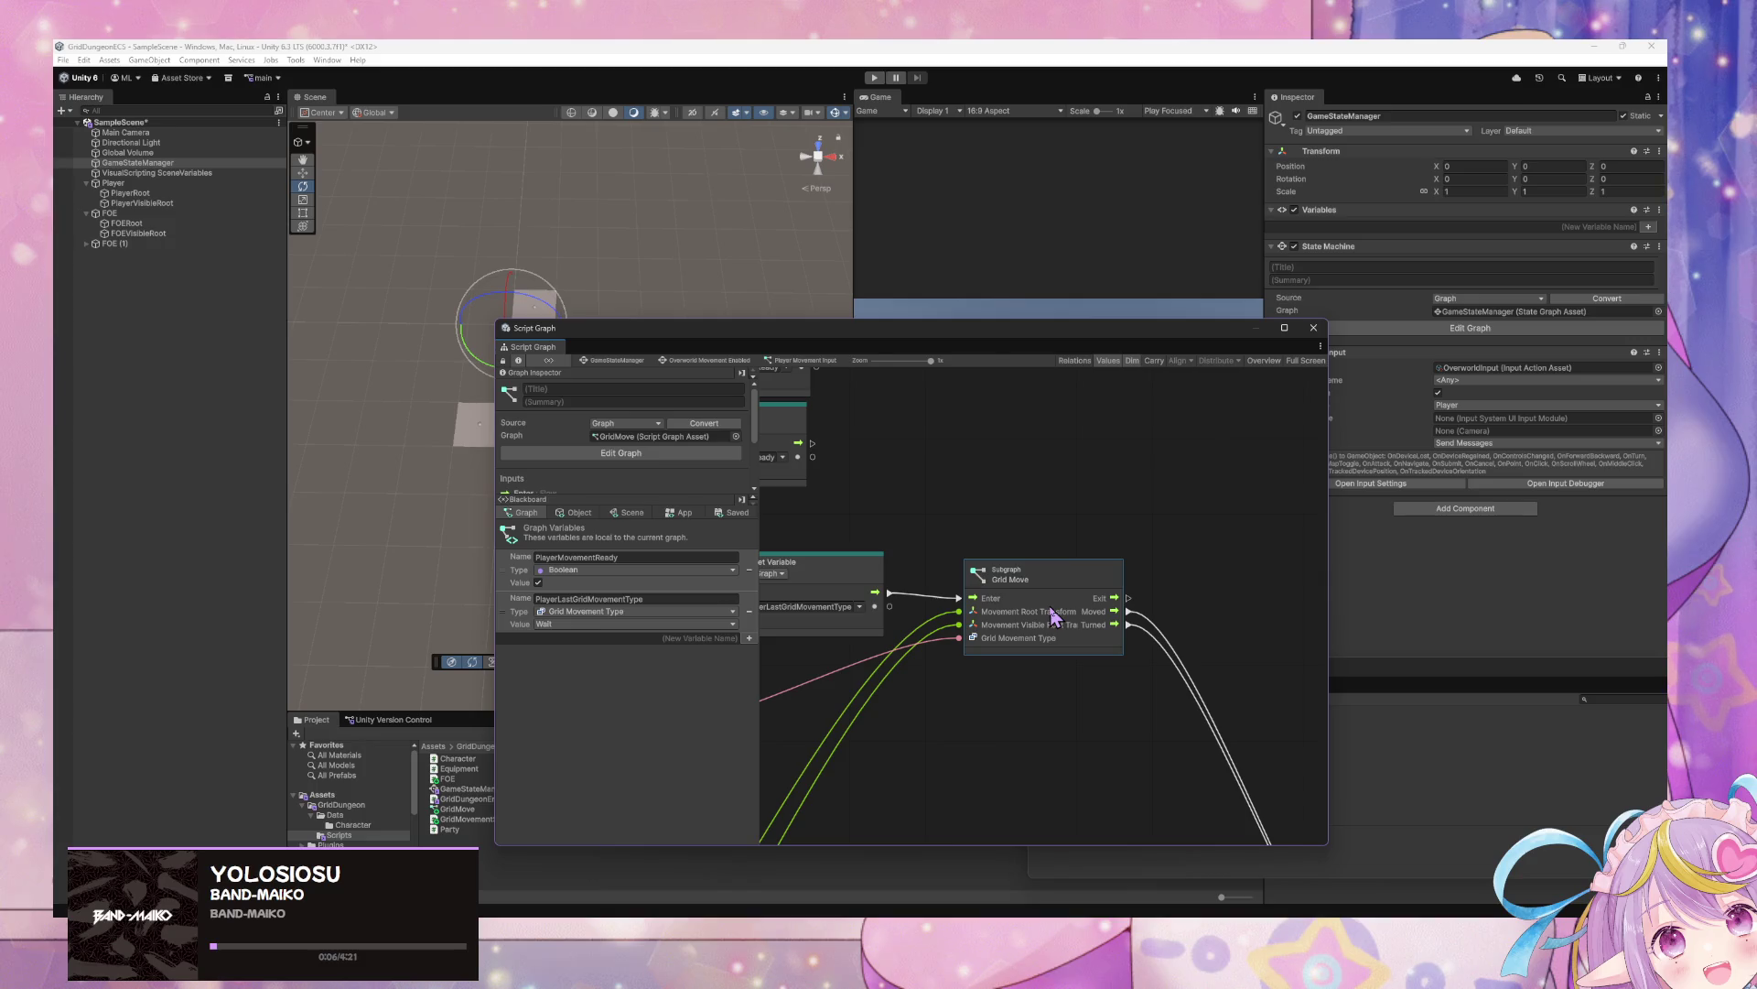
double_click(1058, 611)
mouse_move(1043, 673)
left_mouse_down()
mouse_move(1369, 639)
mouse_move(1051, 695)
mouse_move(1009, 738)
left_mouse_up()
scroll(1054, 667, "up", 3)
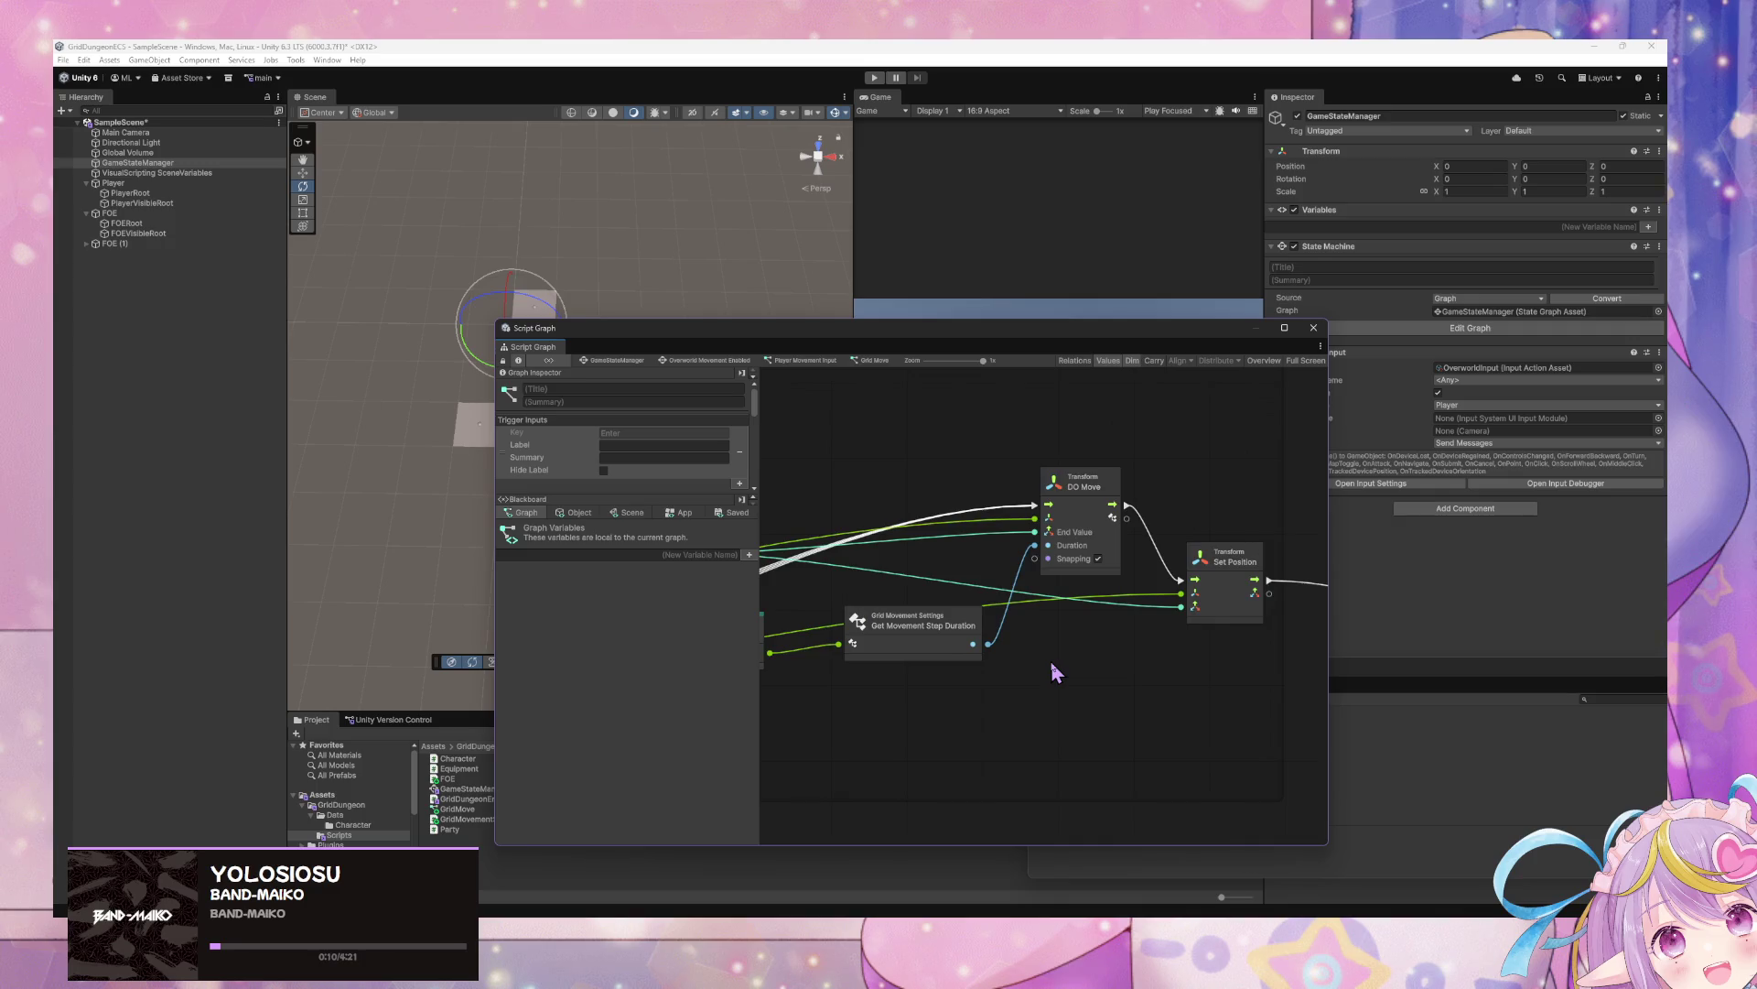
mouse_move(1007, 675)
left_mouse_down()
mouse_move(1157, 647)
mouse_move(1115, 651)
left_mouse_up()
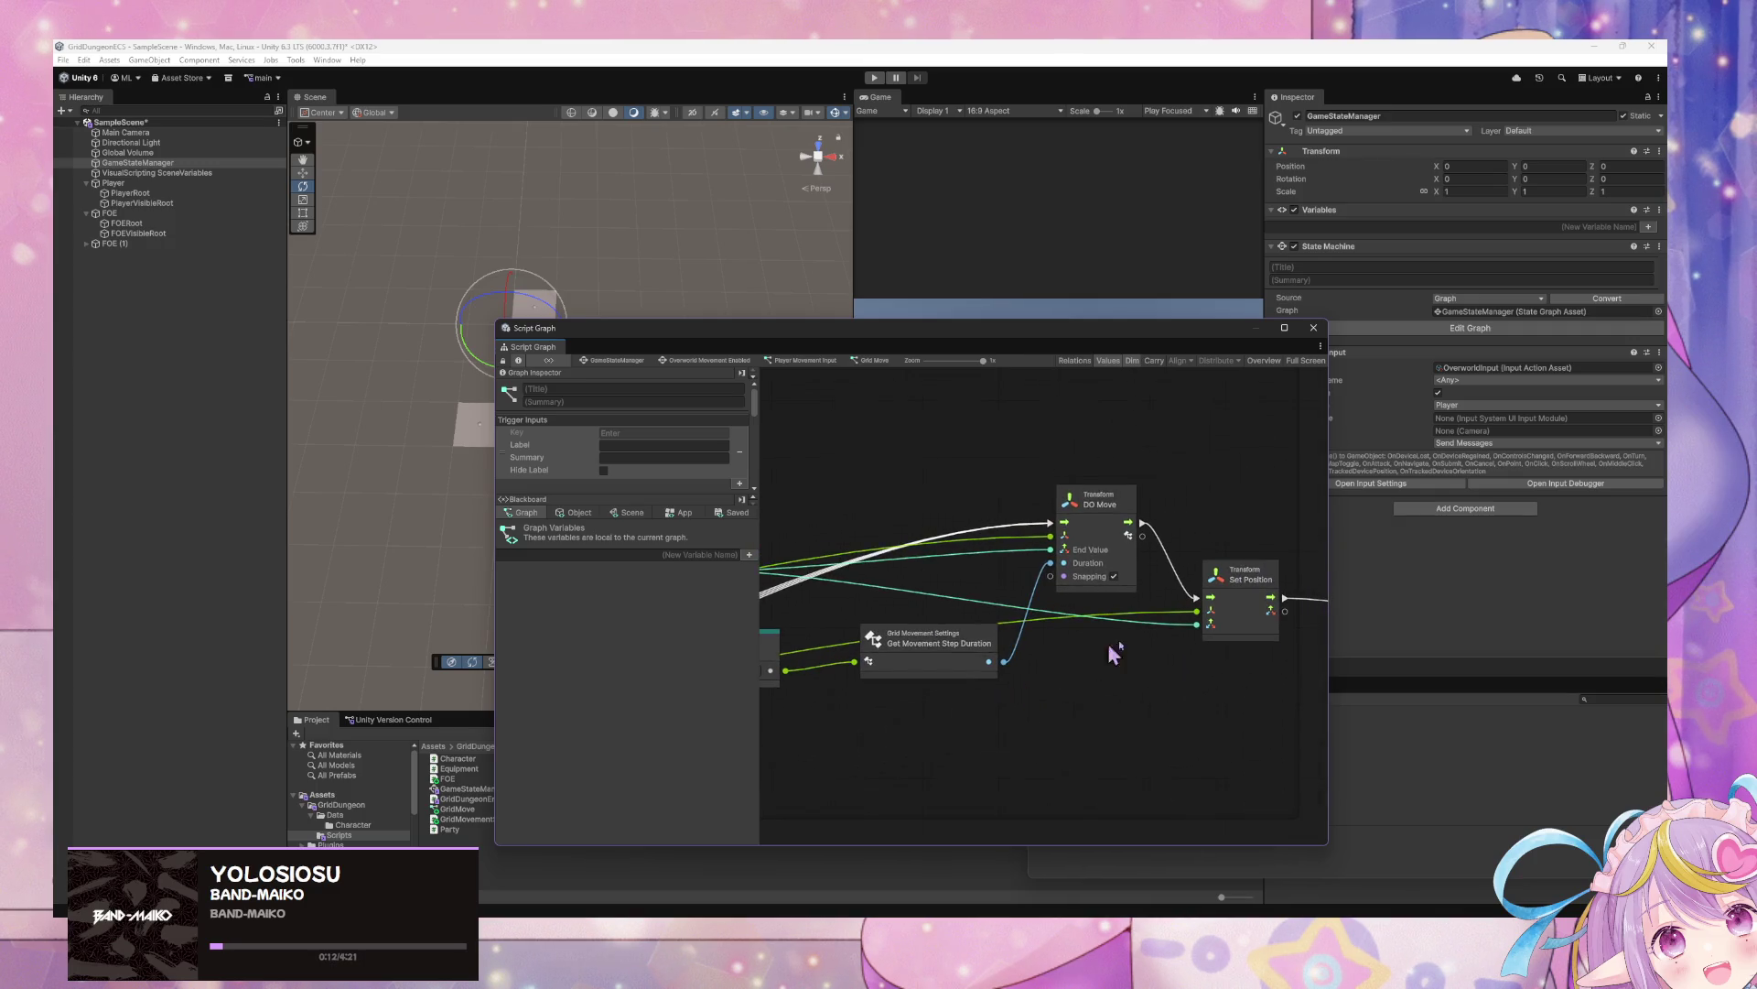
Create a Set Ease Period node from DO Move's output, then delete it
left_click_drag(1142, 536, 1200, 506)
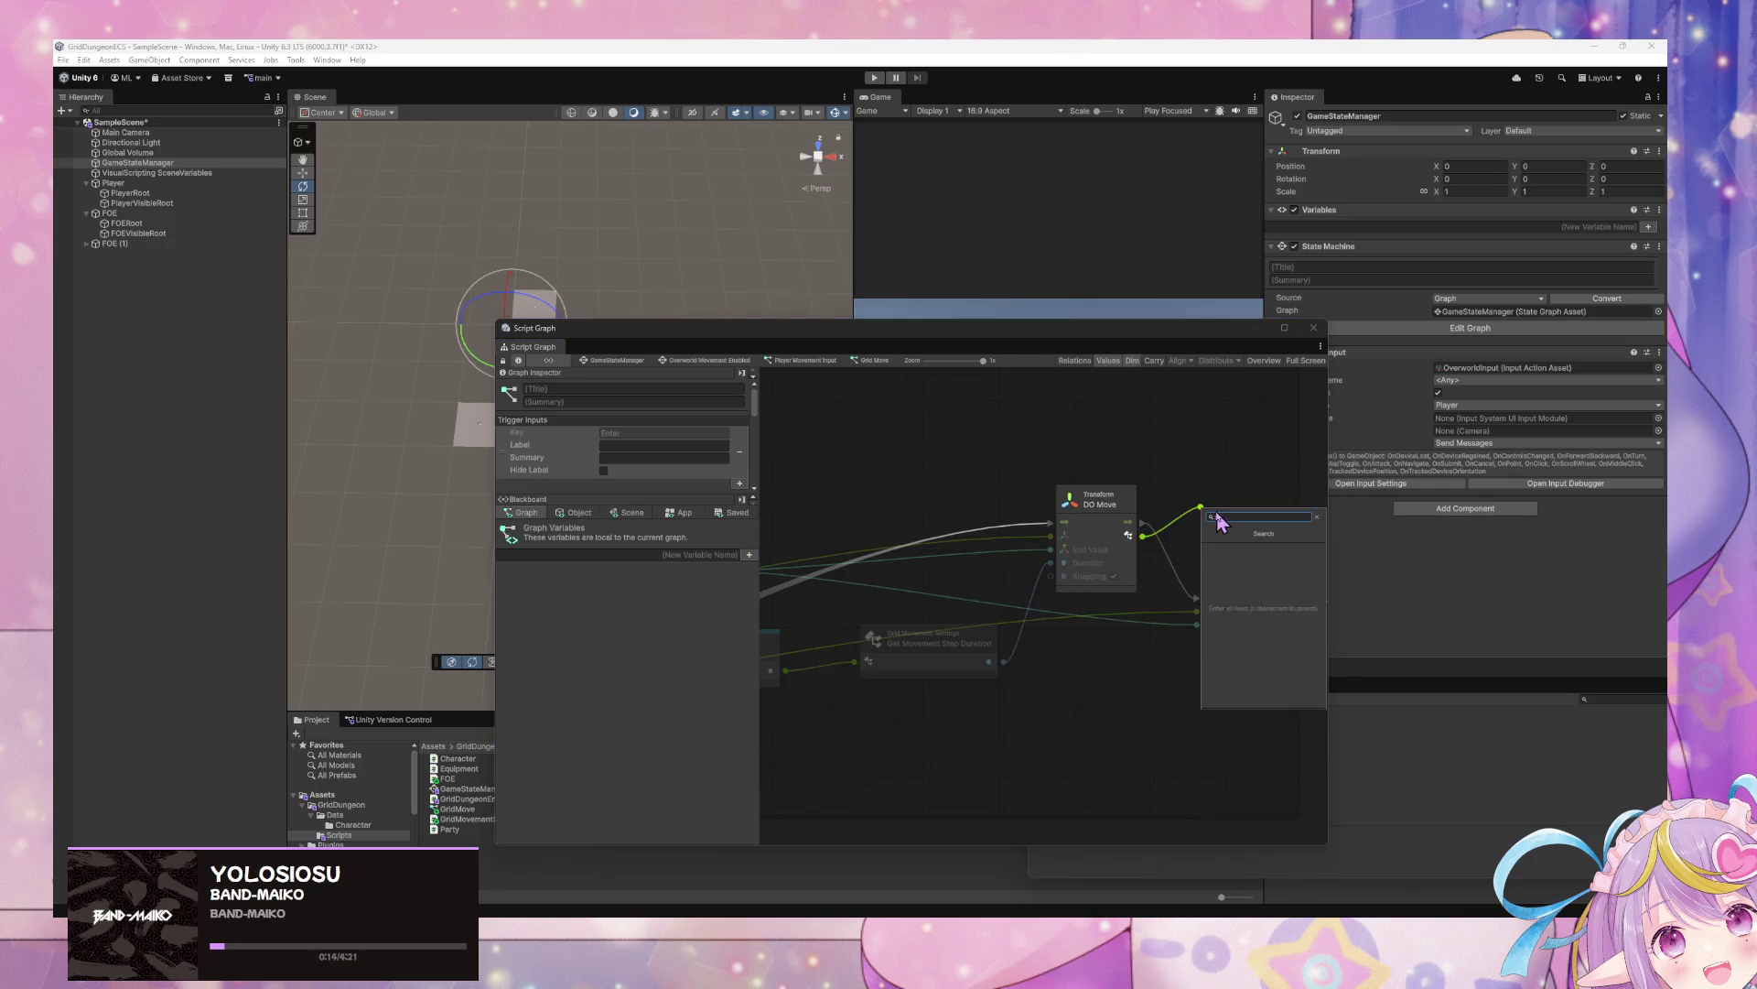
type("set ease")
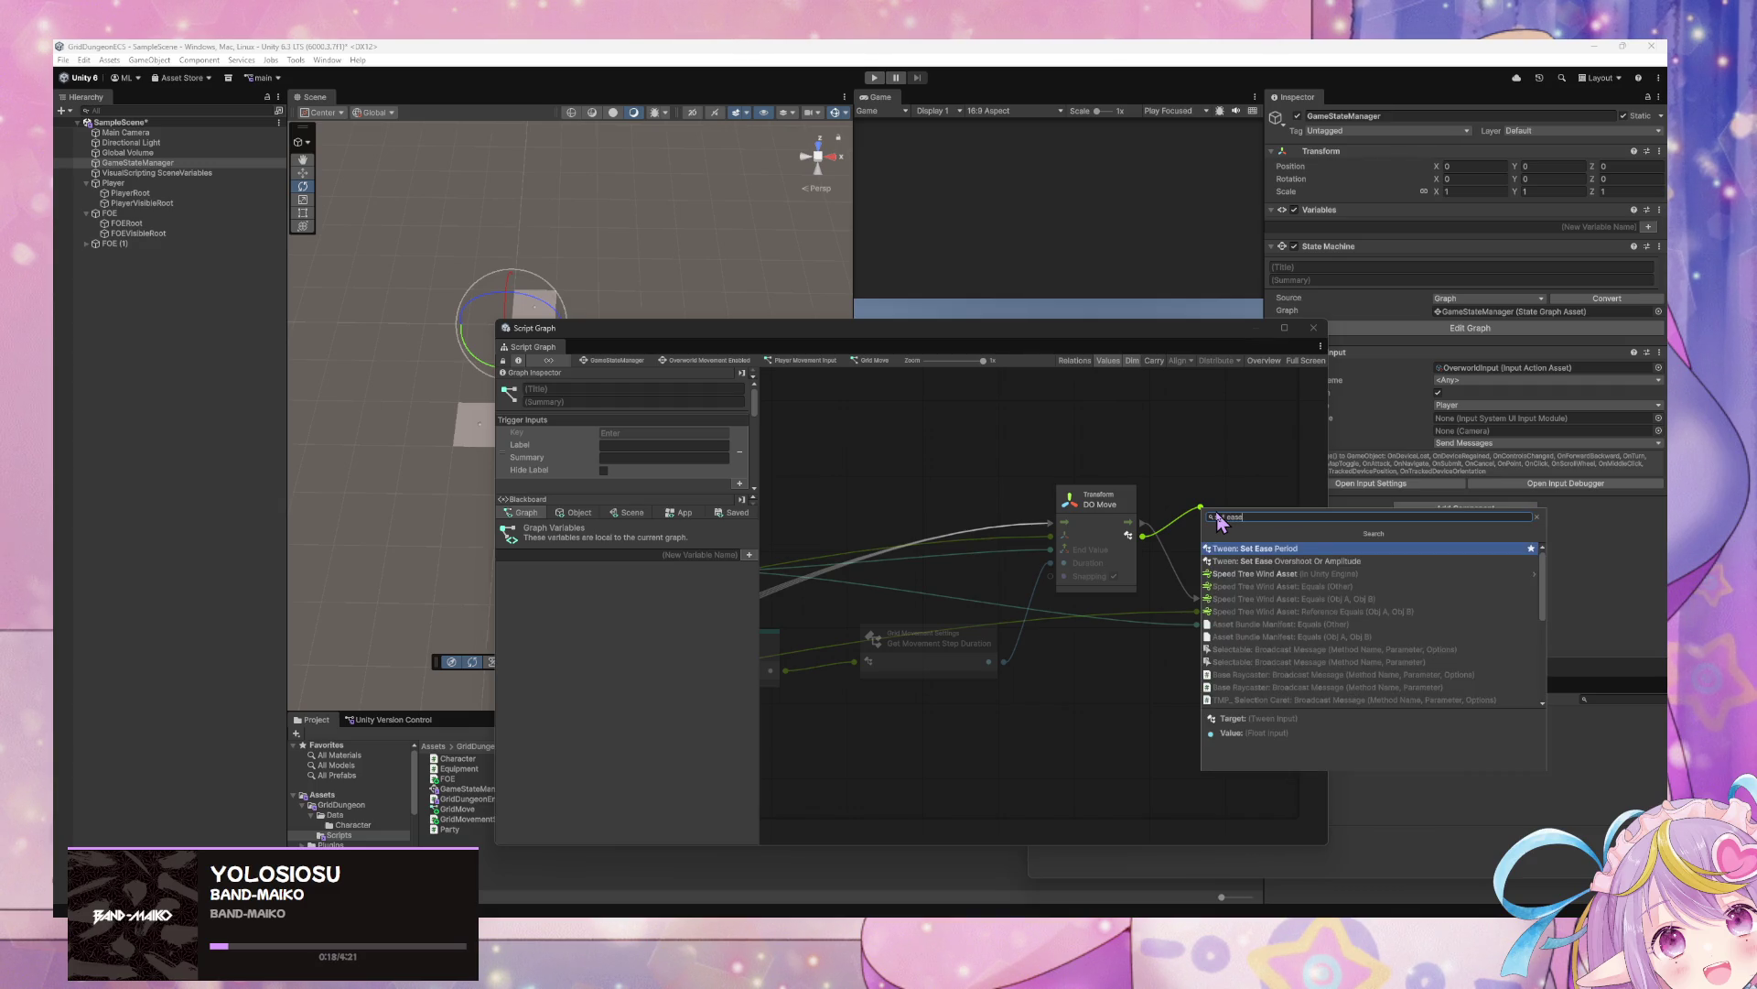
key("Return")
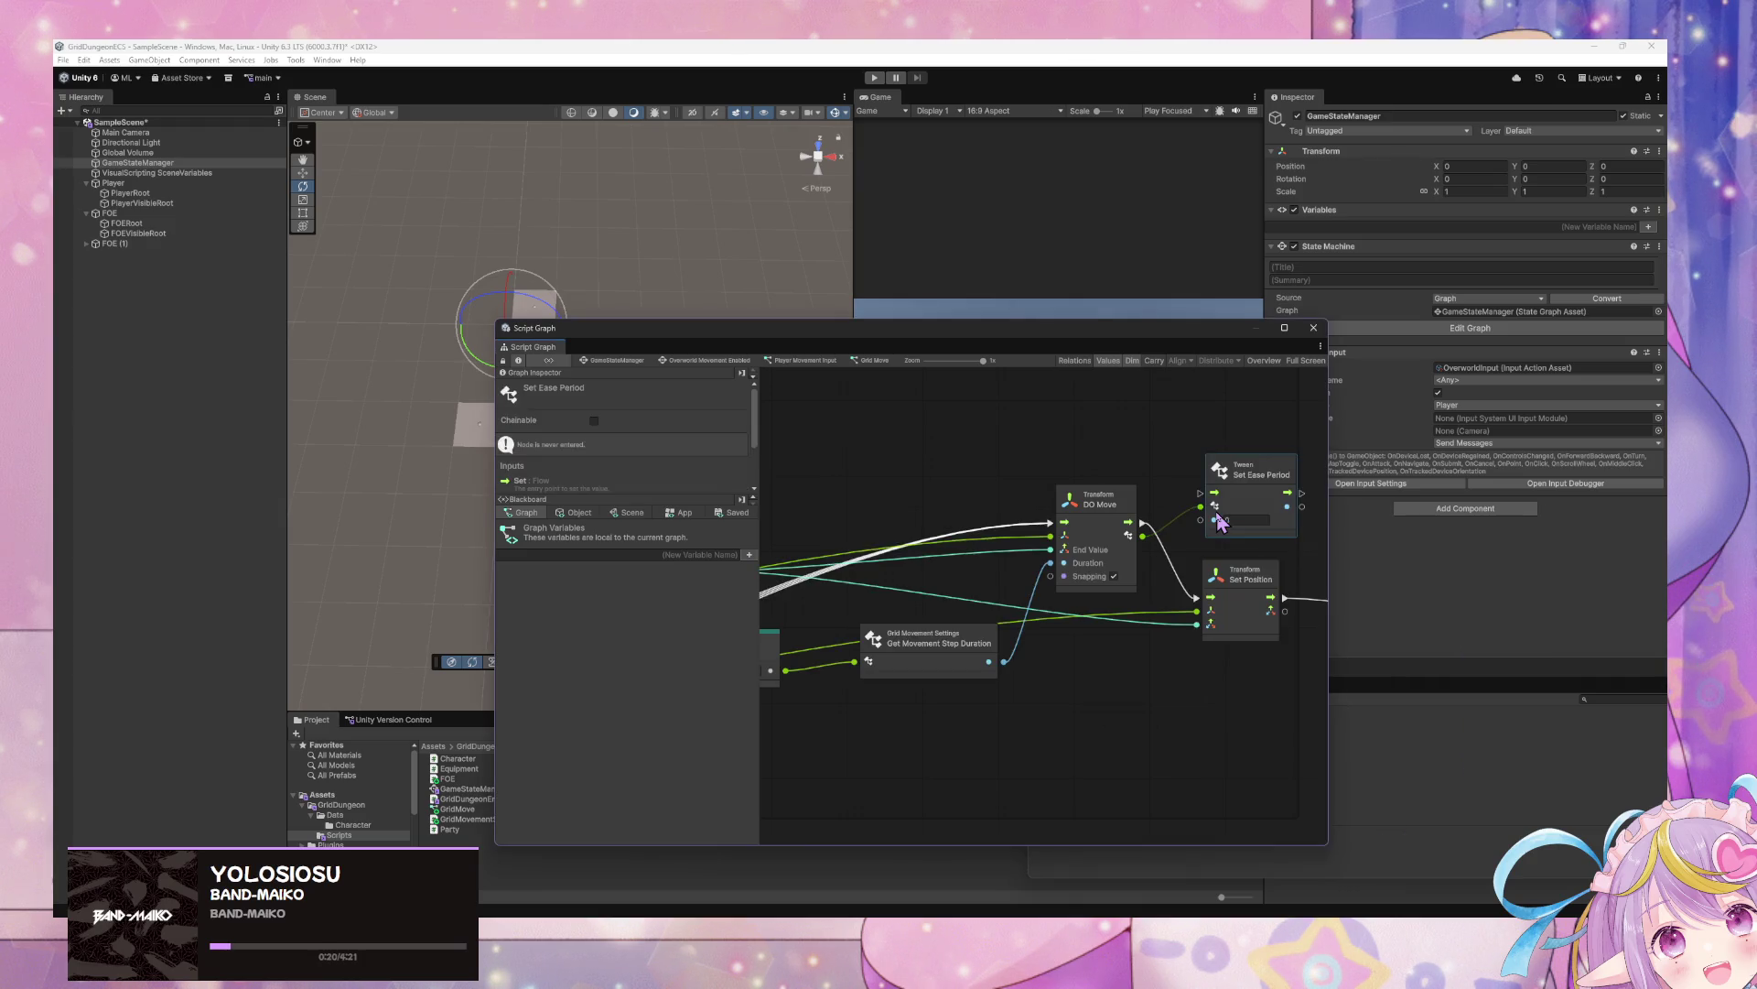
left_click(1112, 529)
scroll(708, 467, "down", 3)
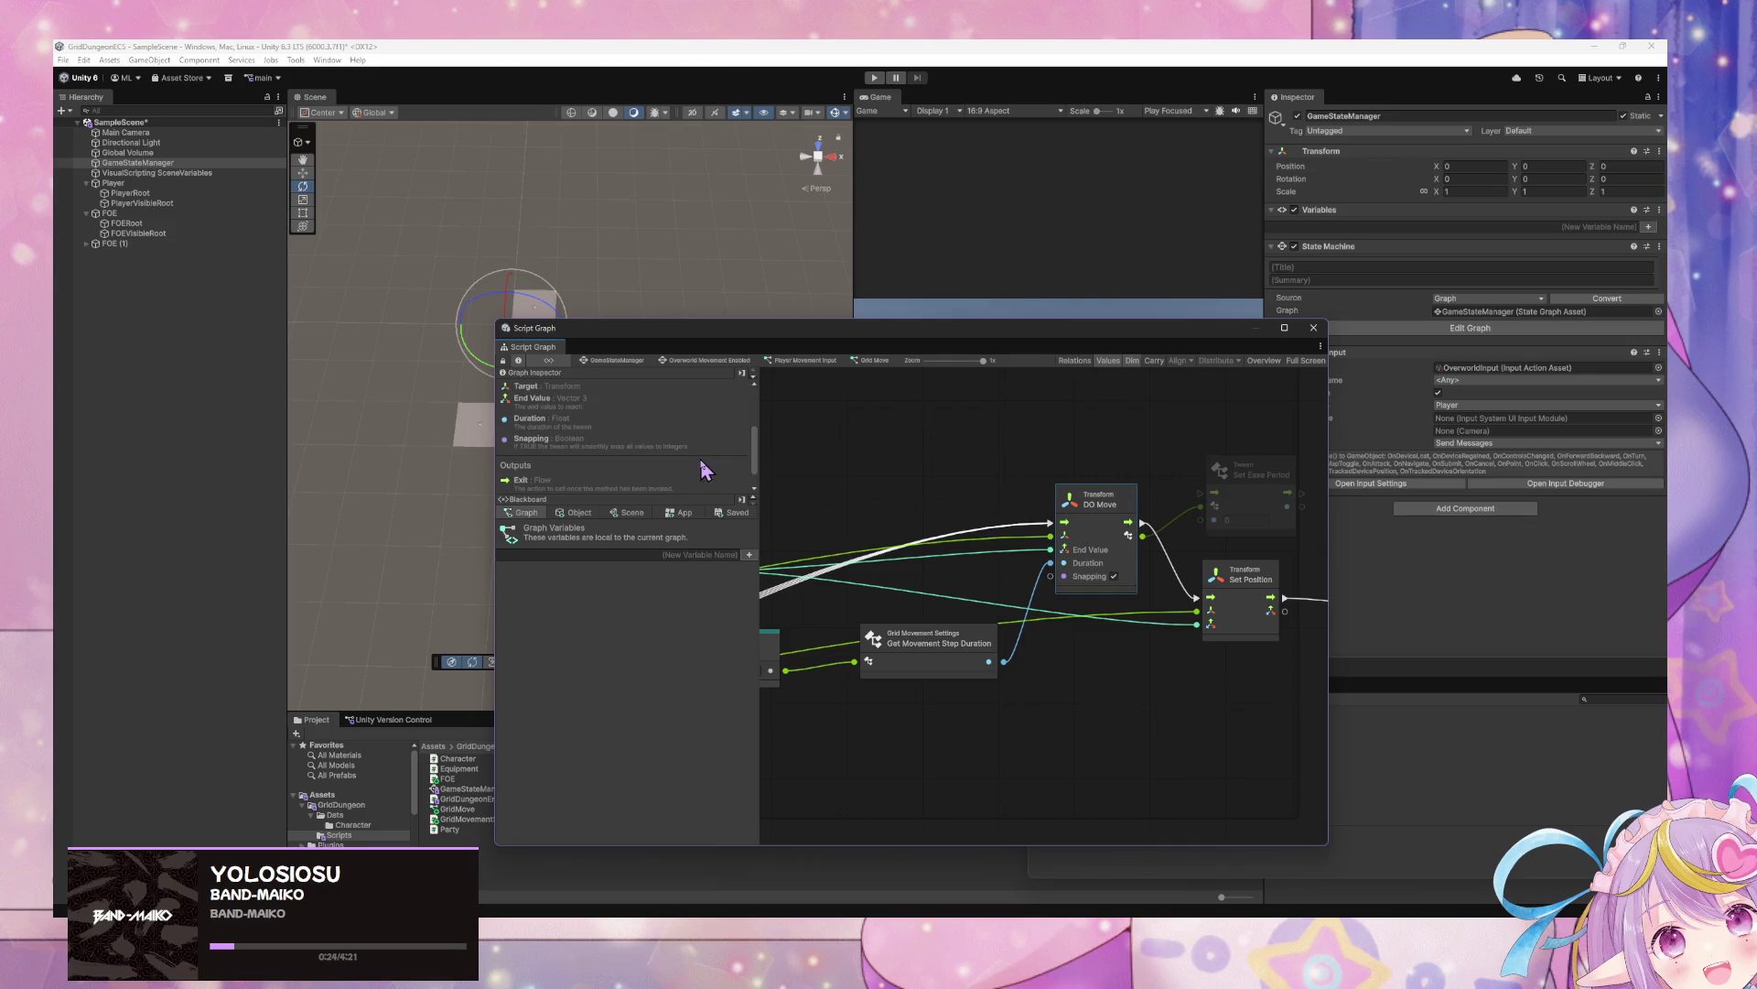
scroll(706, 462, "down", 2)
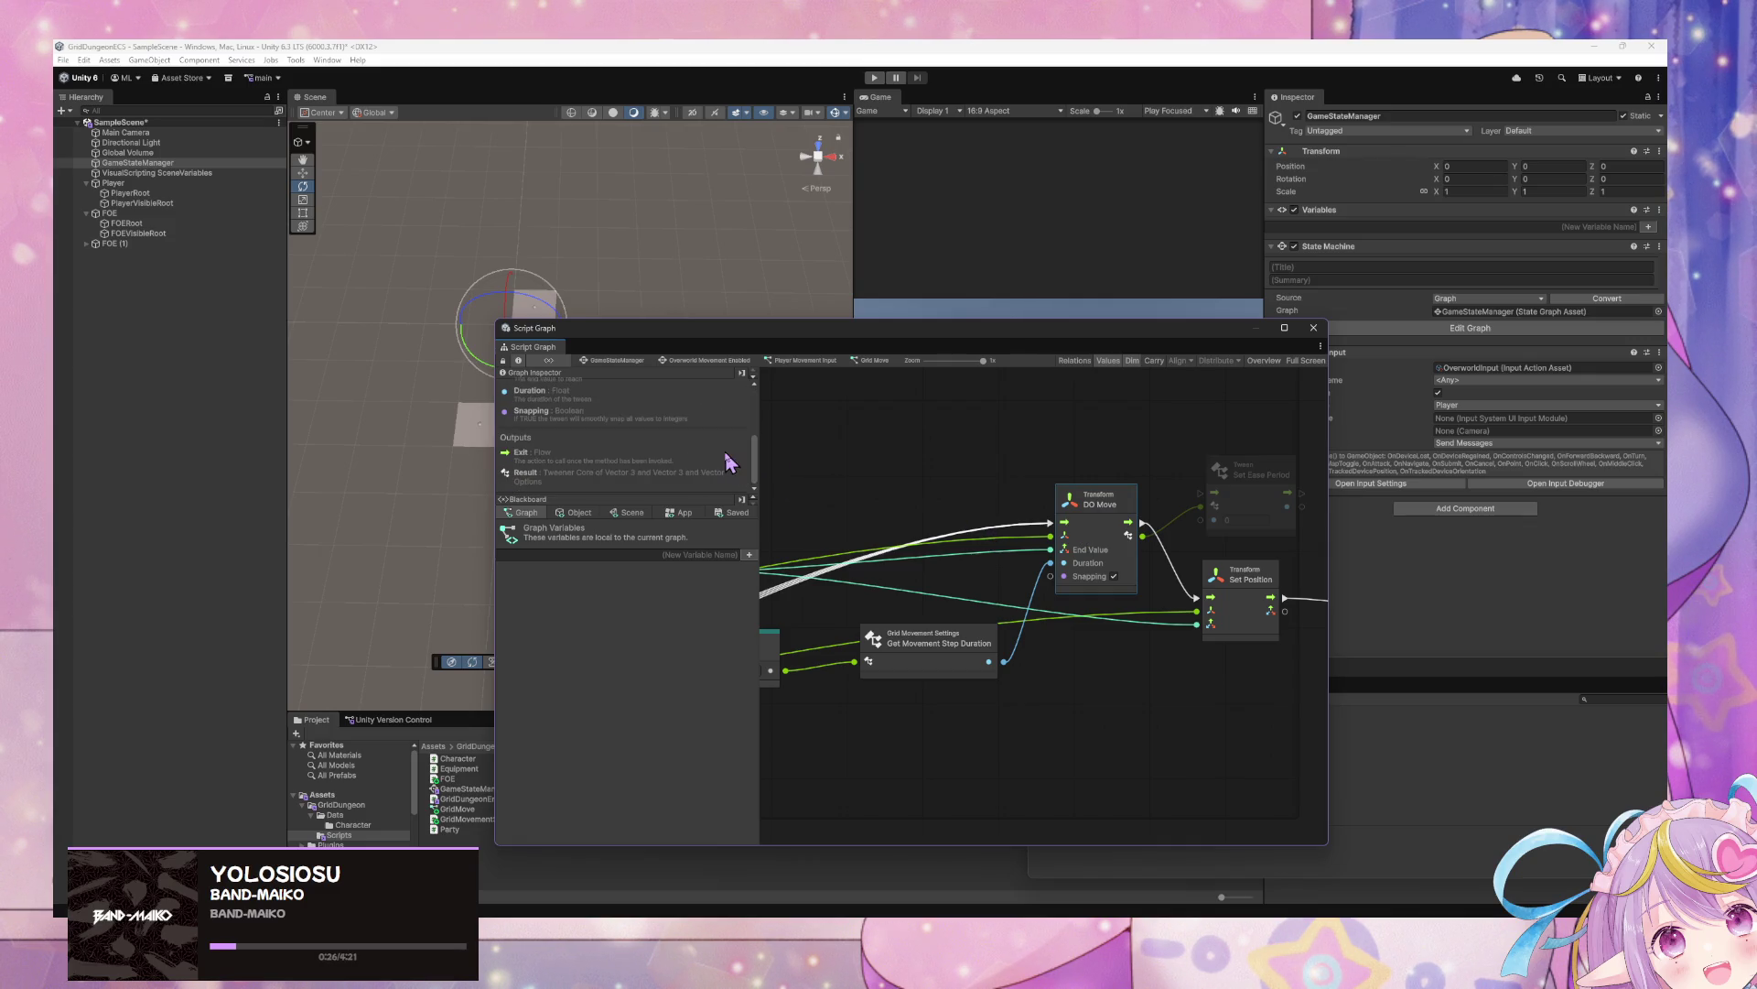
left_click(1249, 491)
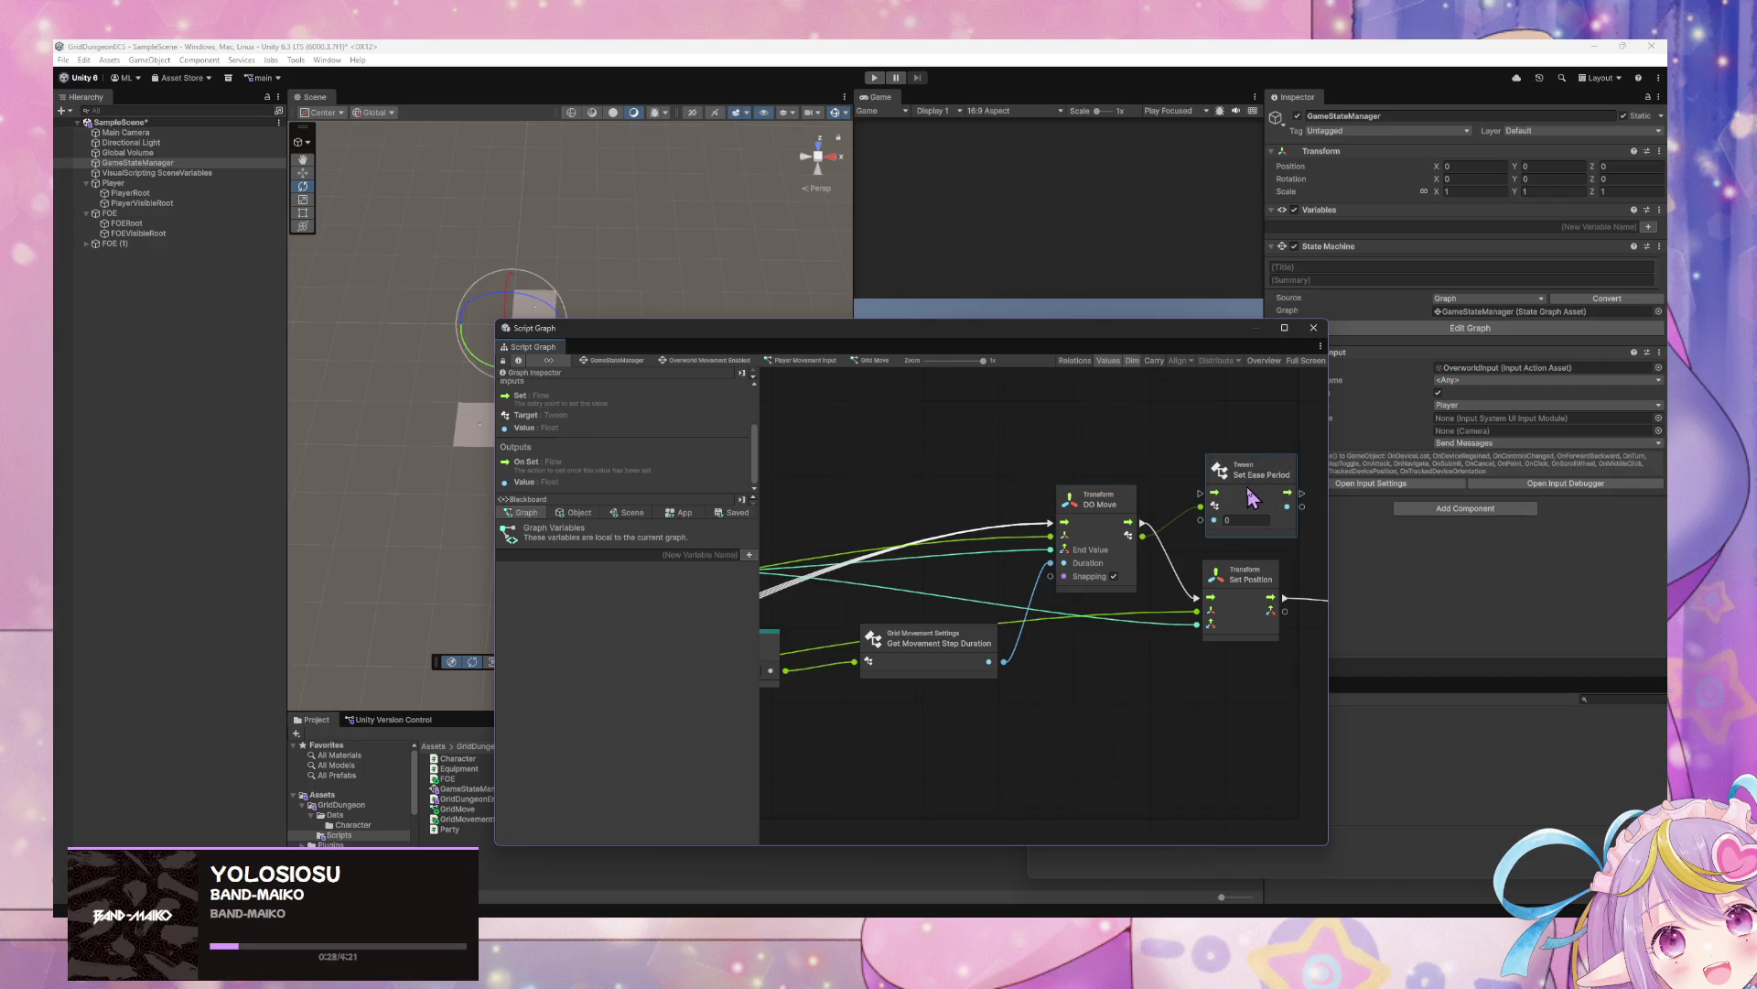
key("Delete")
Add a Tweener Set Position node after DO Move from the 'tweener' node search
right_click(1199, 482)
type("tweener")
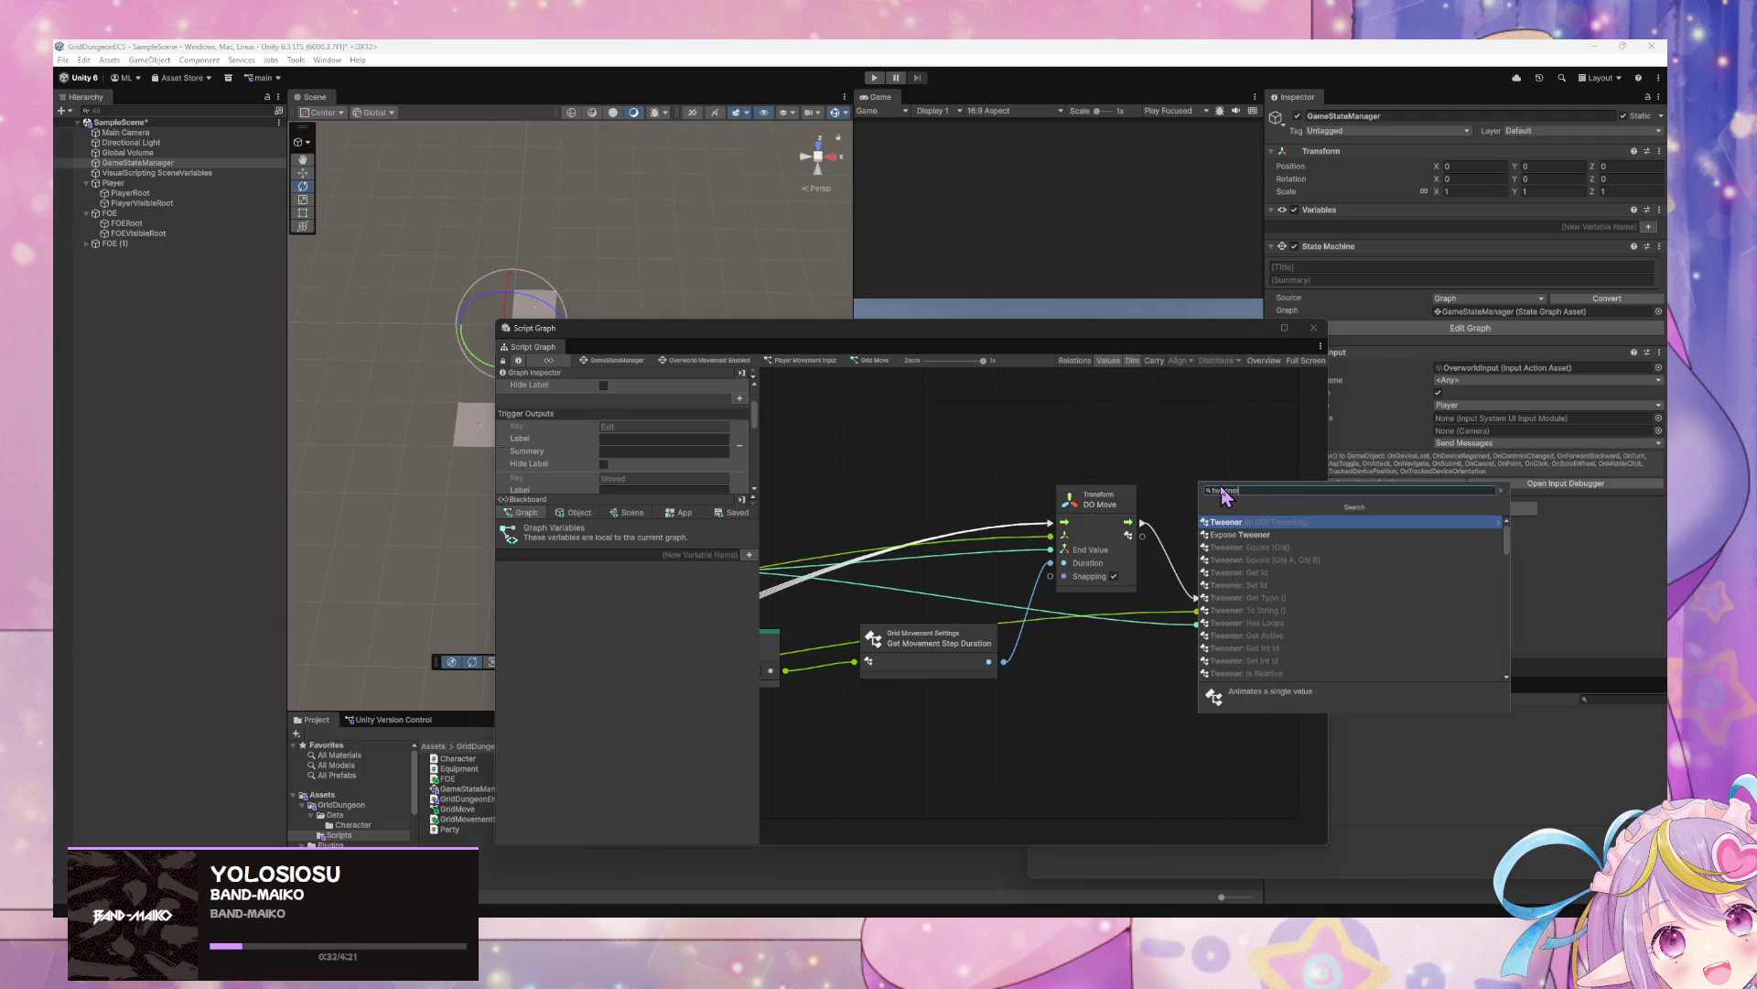
key("Return")
key("Down")
key("Down")
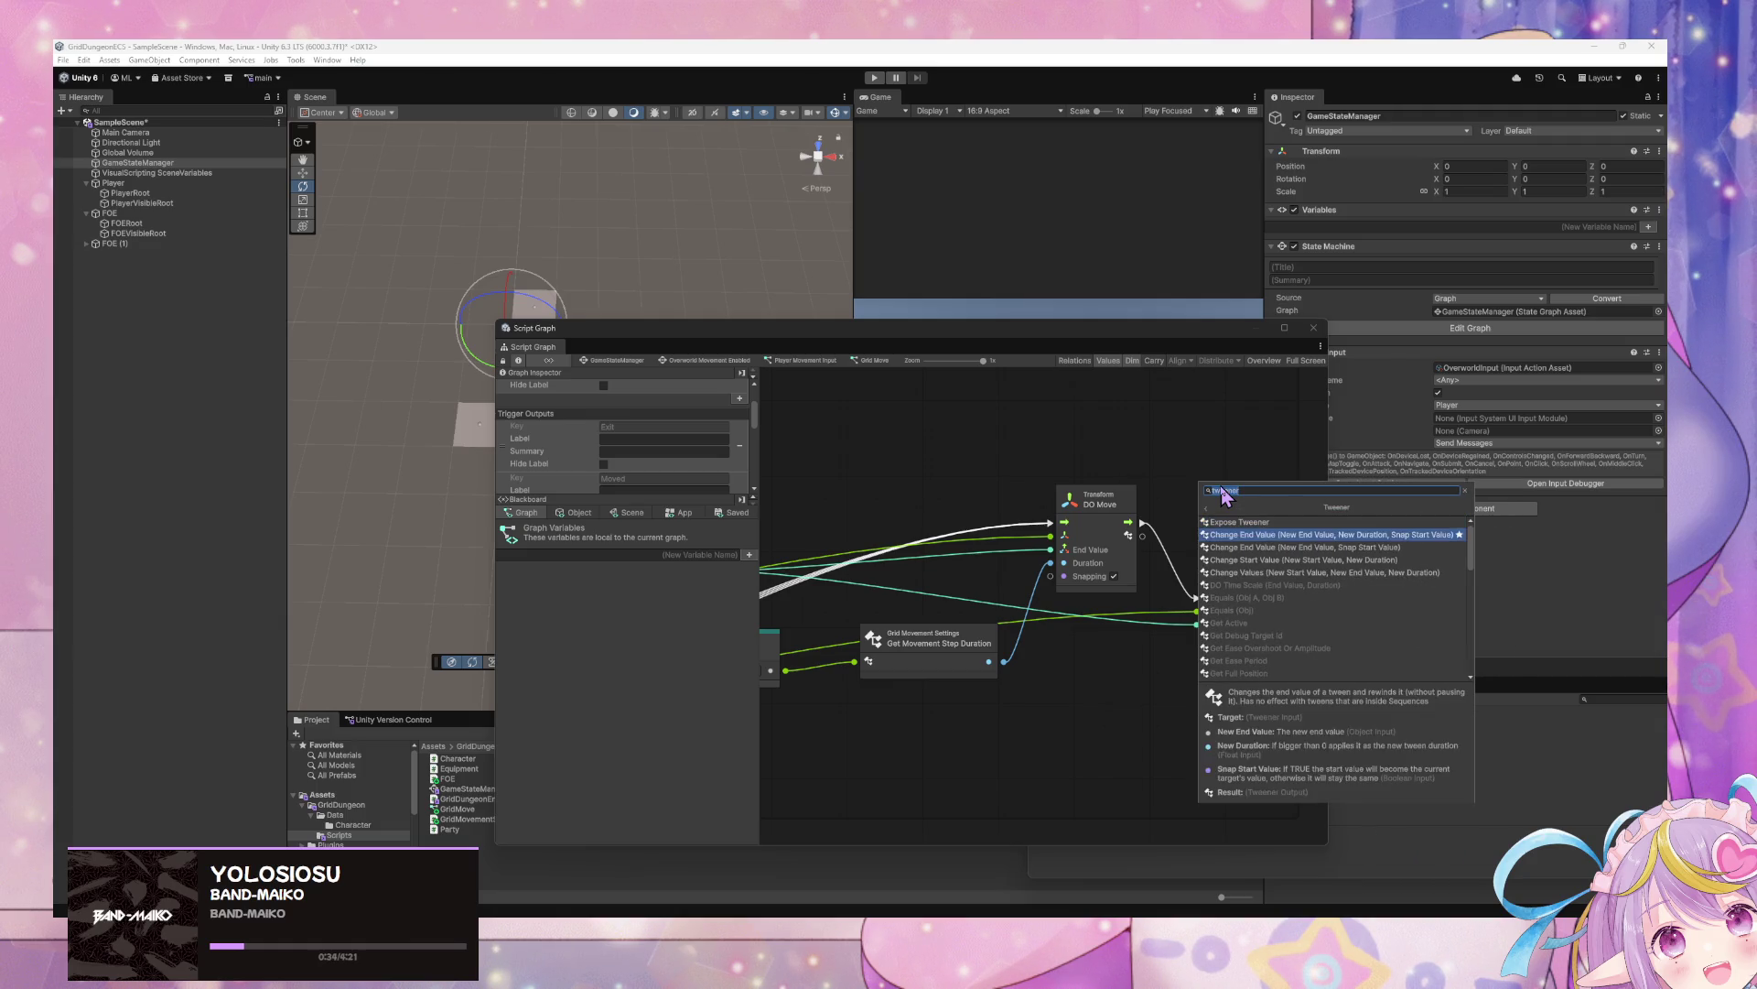
key("Down")
key("Down")
key("Down")
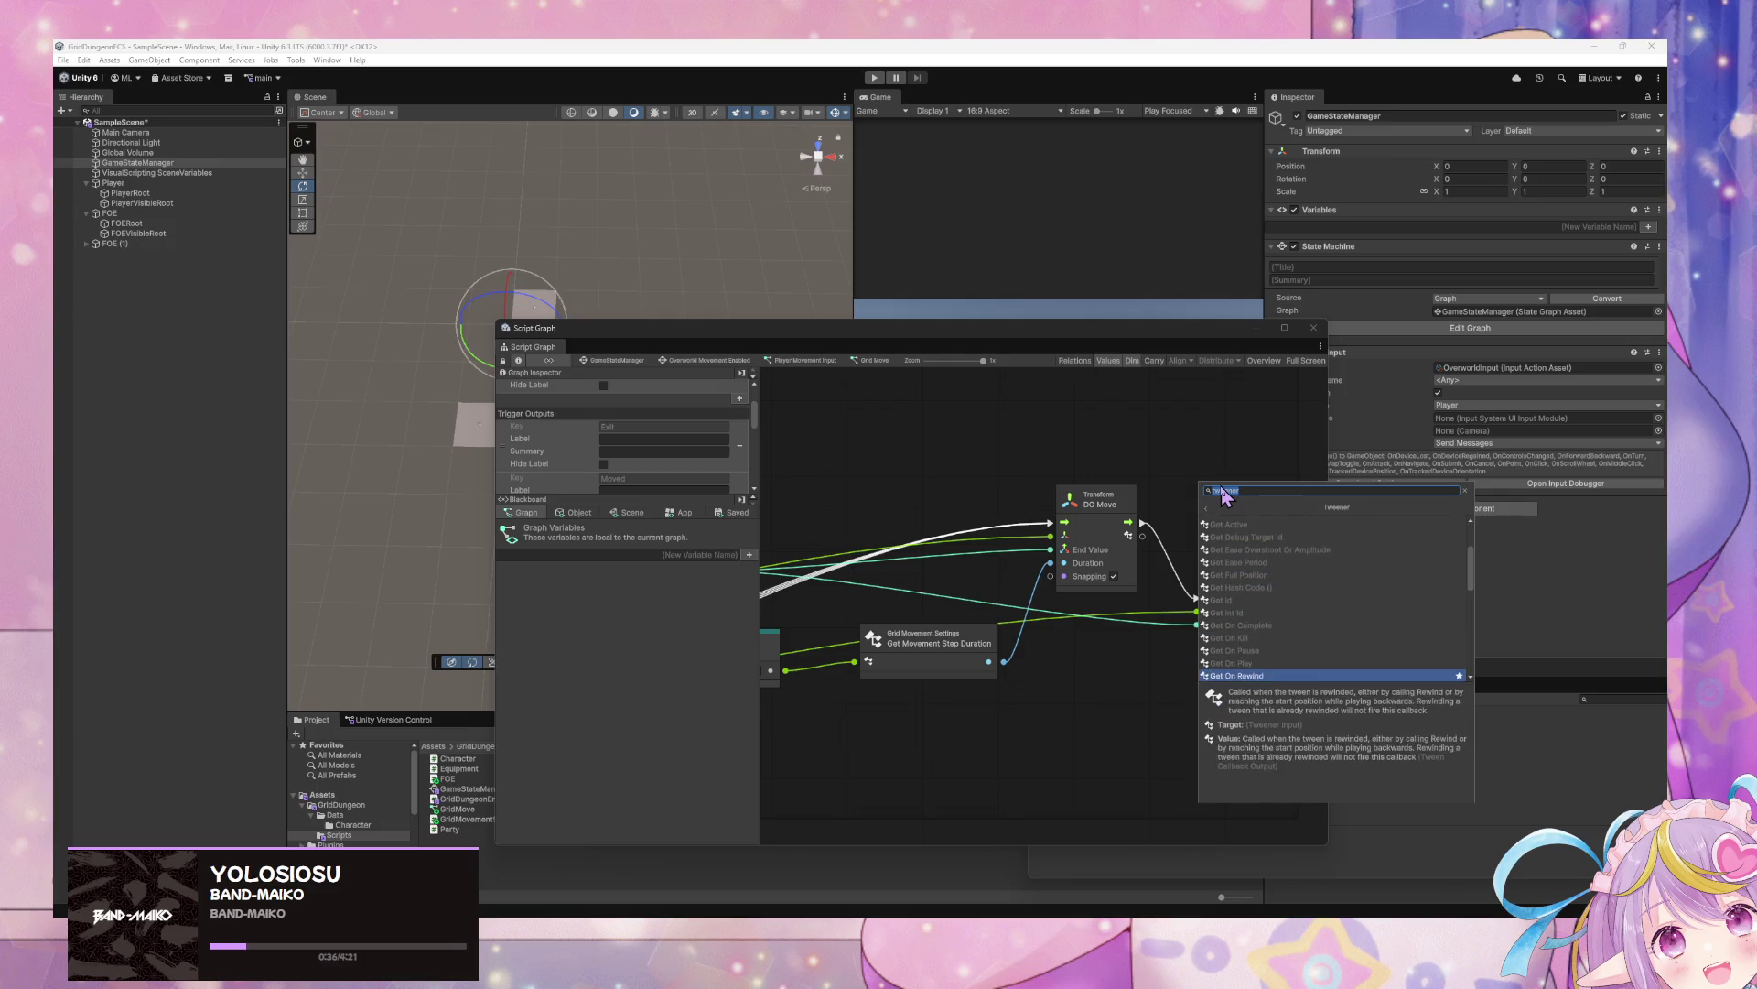
scroll(1390, 576, "down", 5)
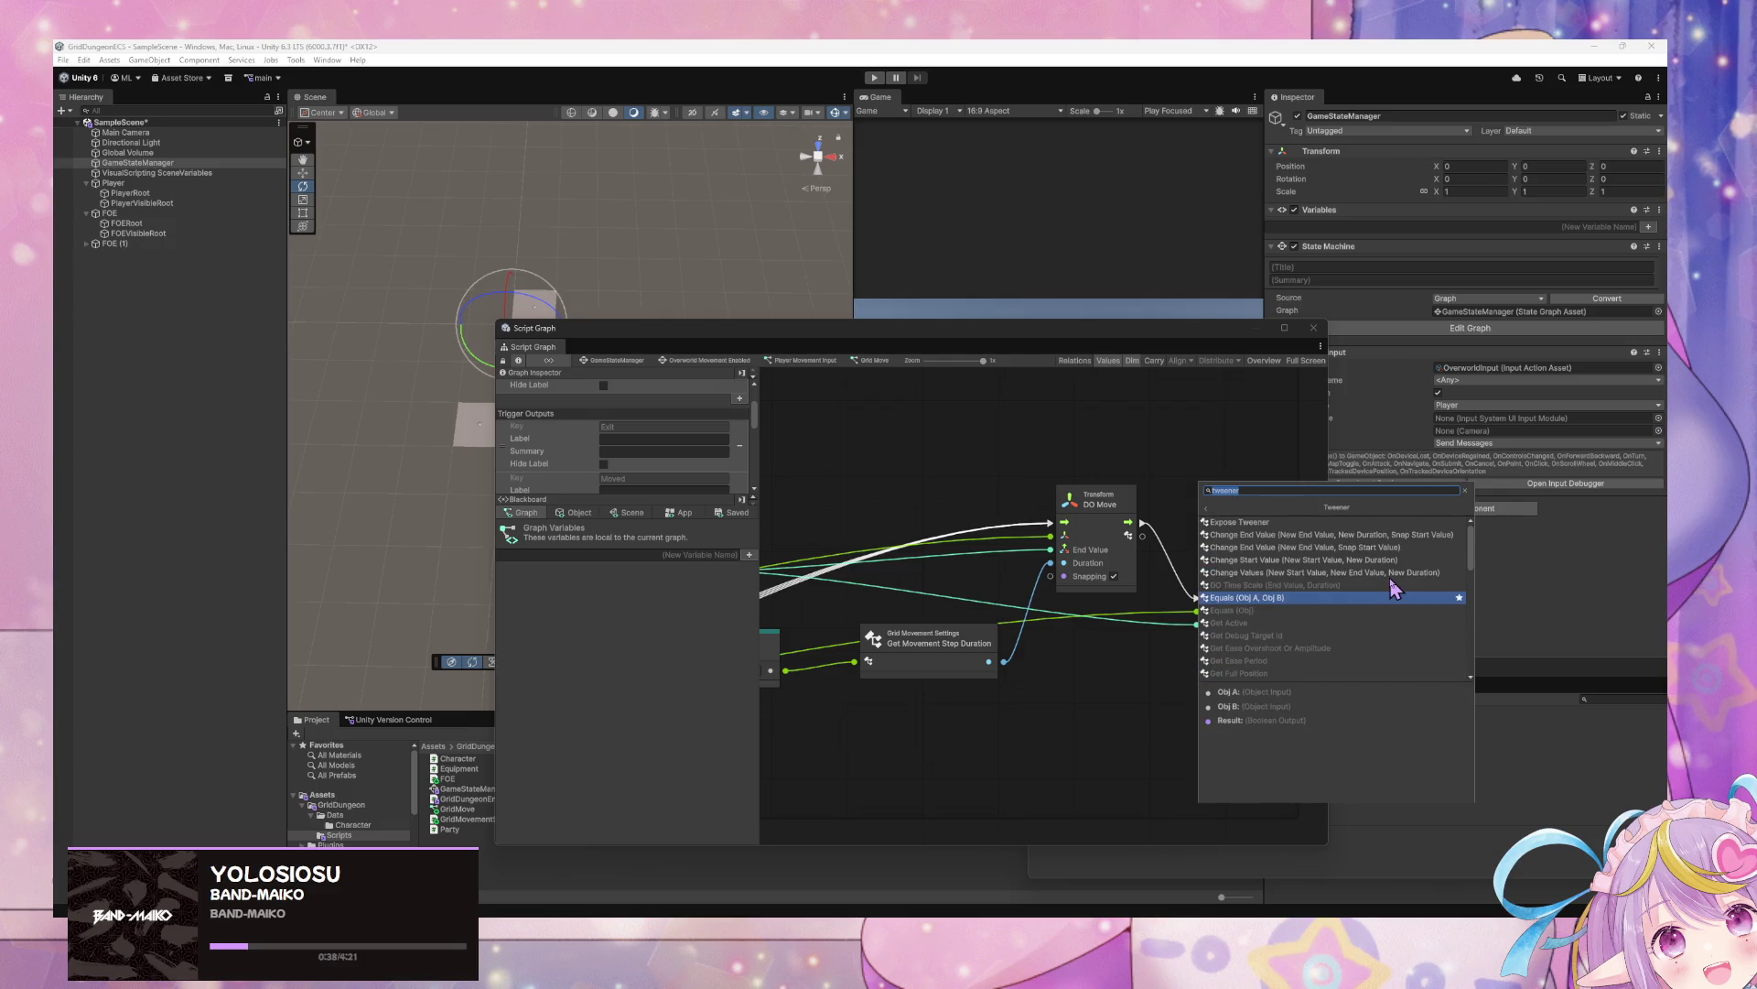
scroll(1391, 576, "down", 3)
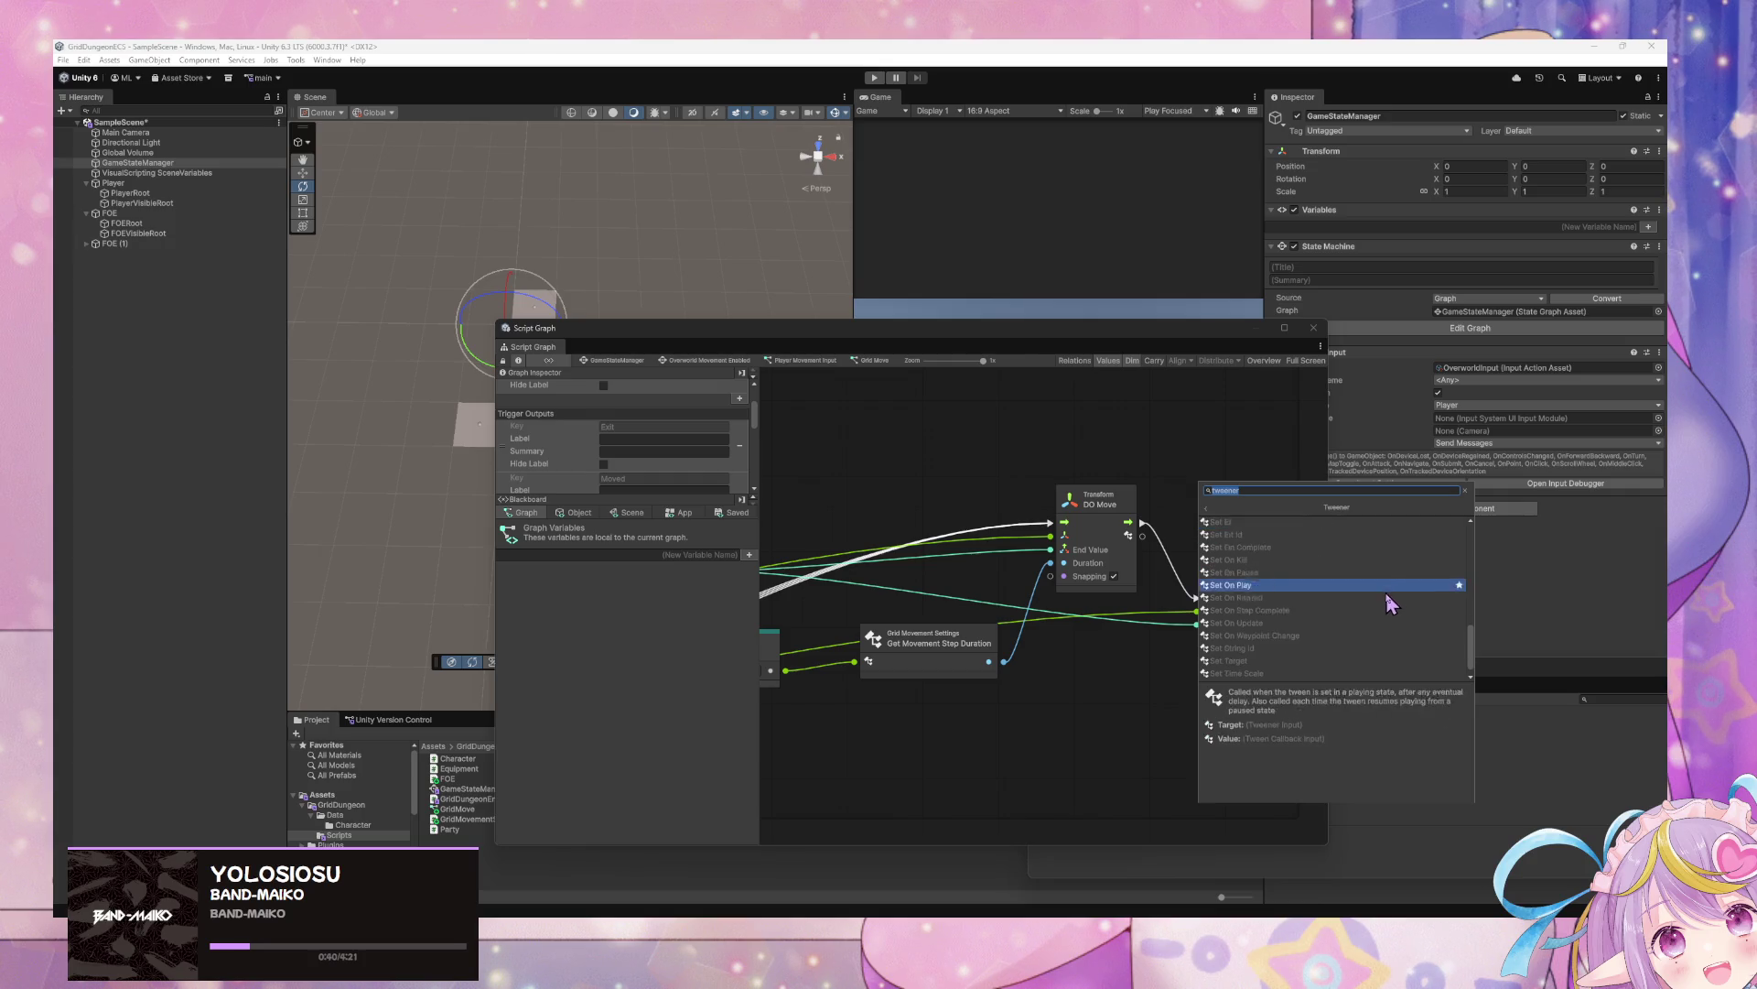
scroll(1382, 604, "up", 1)
key("Down")
key("Down")
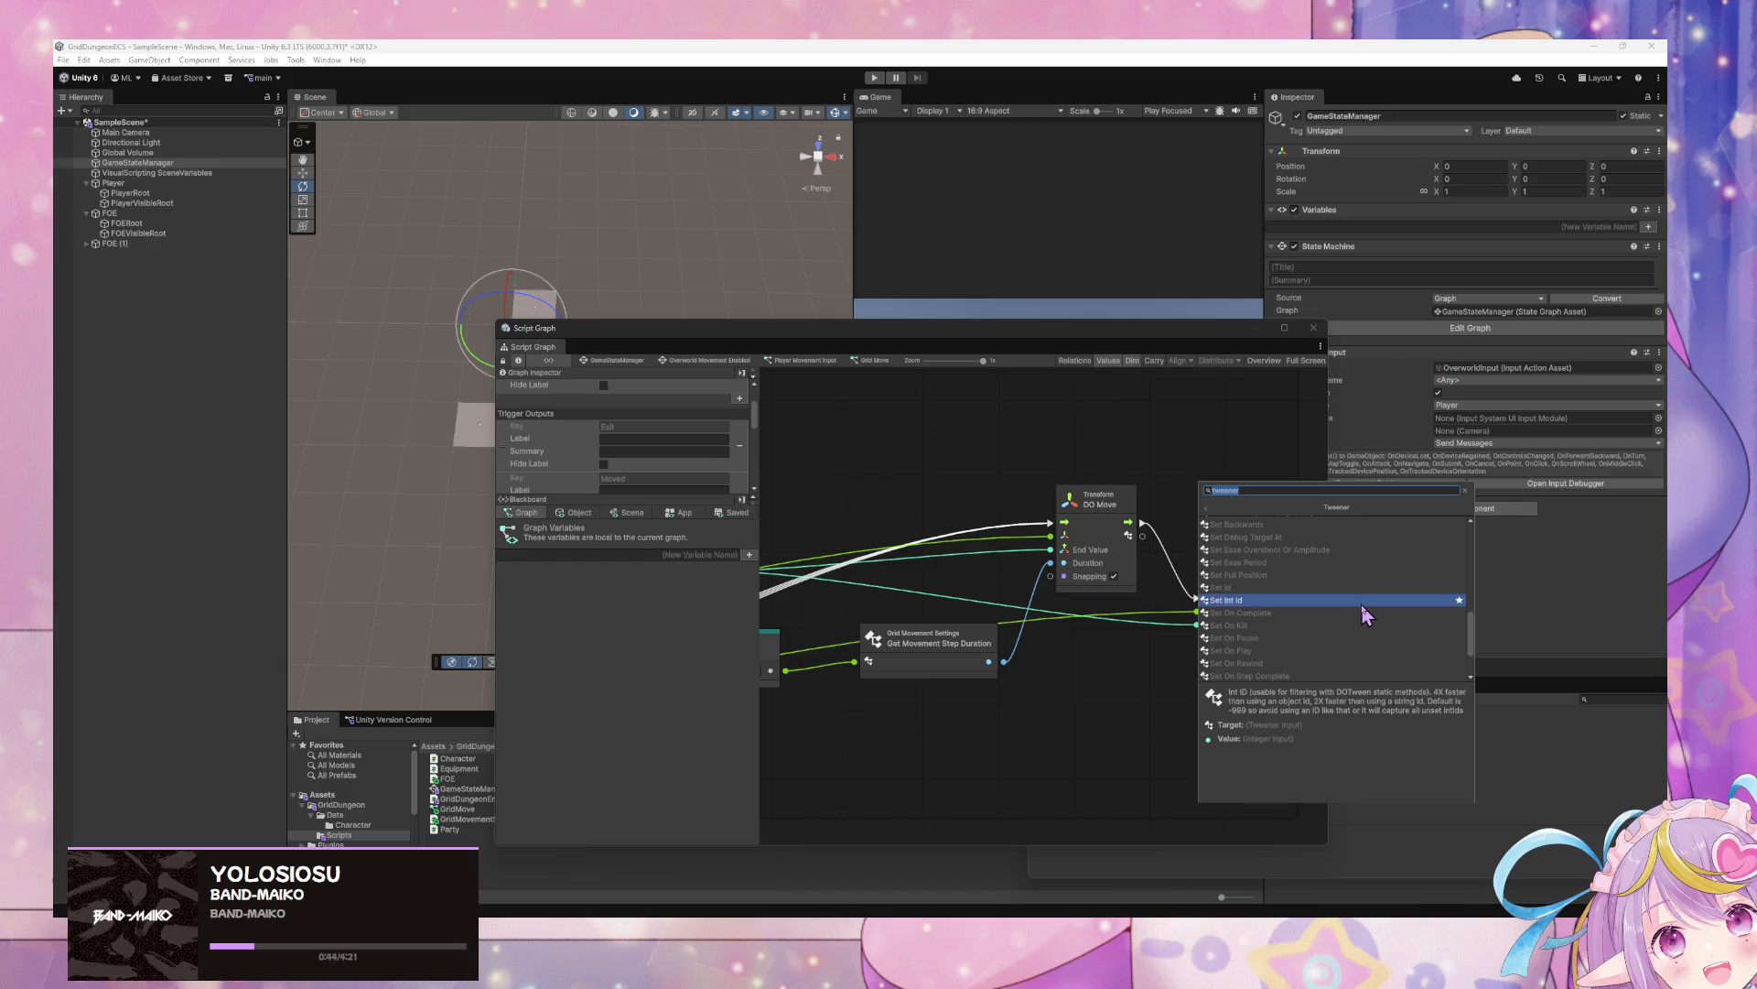
key("Down")
key("Down")
key("Down")
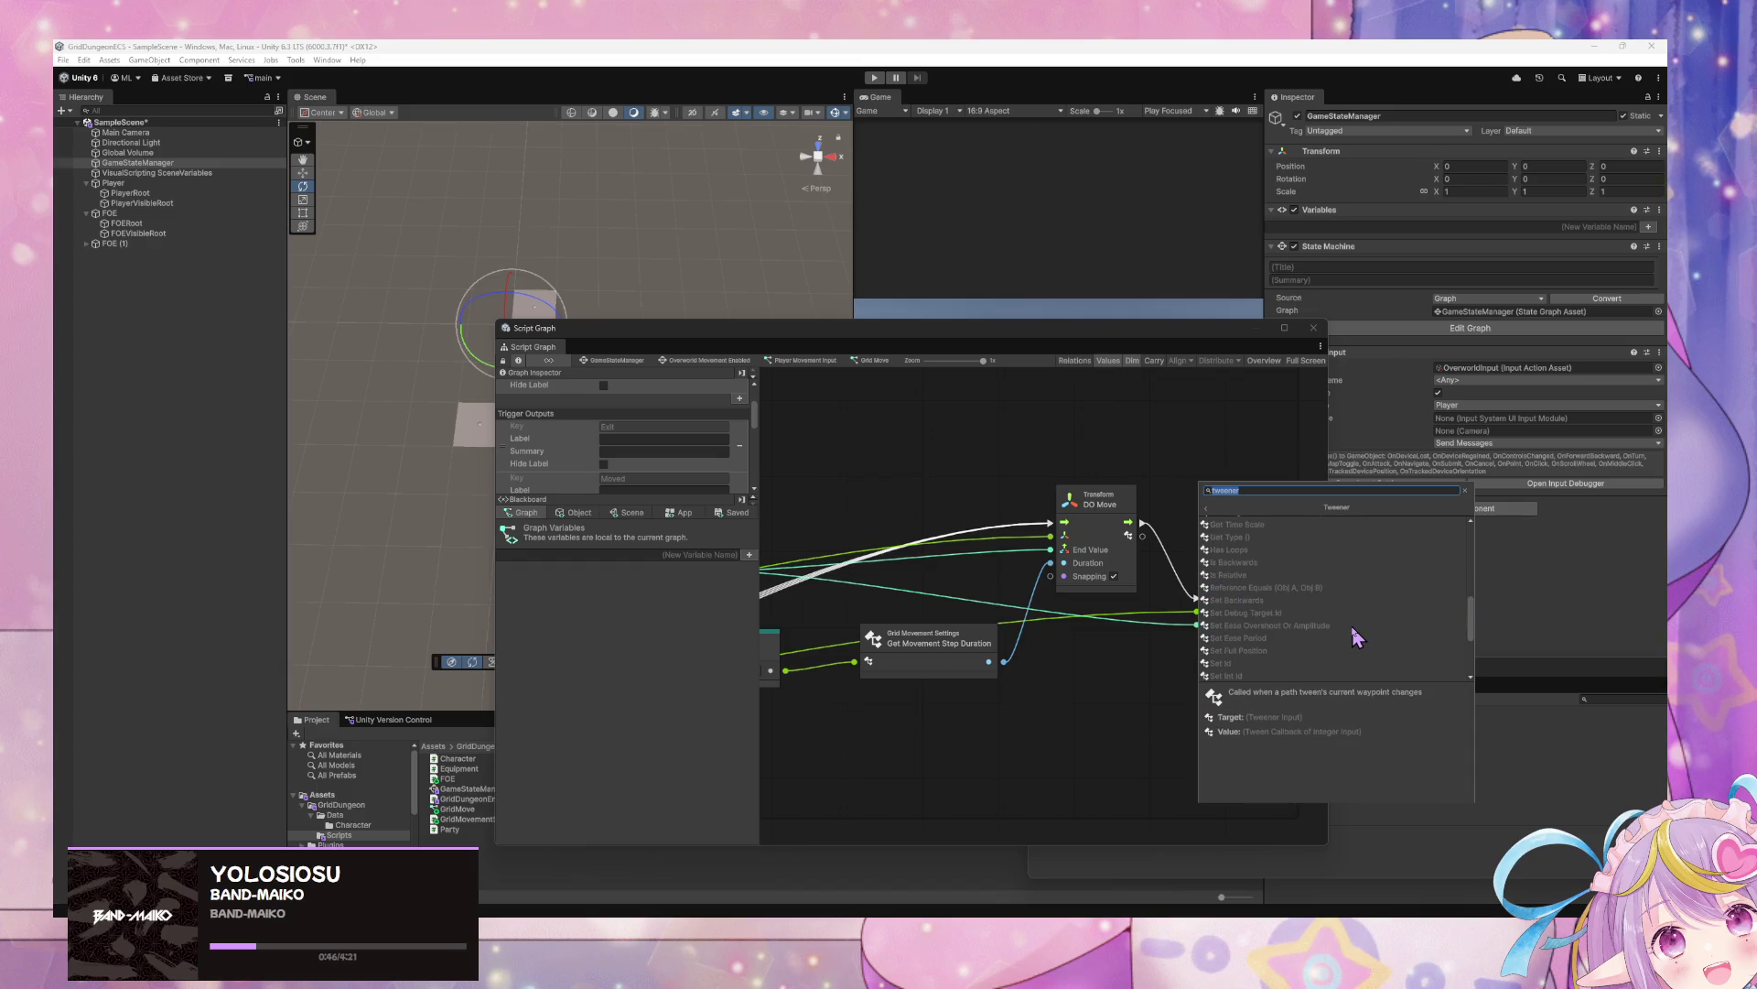
scroll(1357, 638, "up", 4)
scroll(1354, 631, "up", 5)
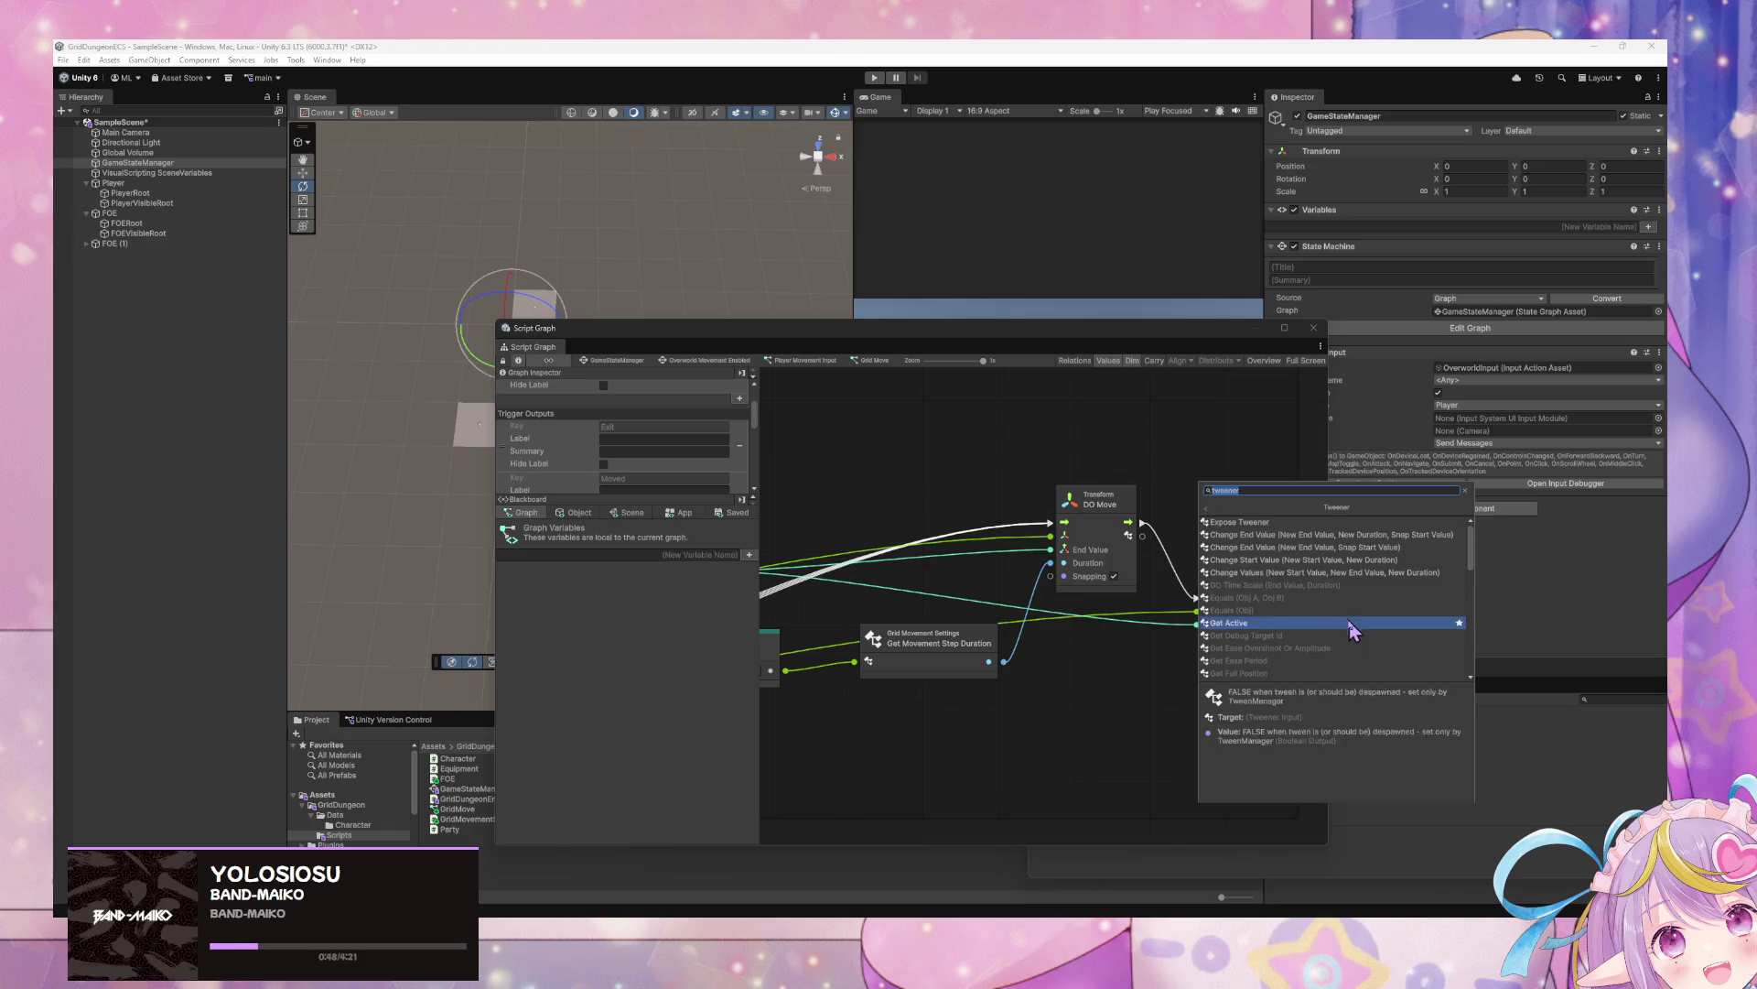
left_click(1268, 531)
scroll(1083, 522, "down", 10)
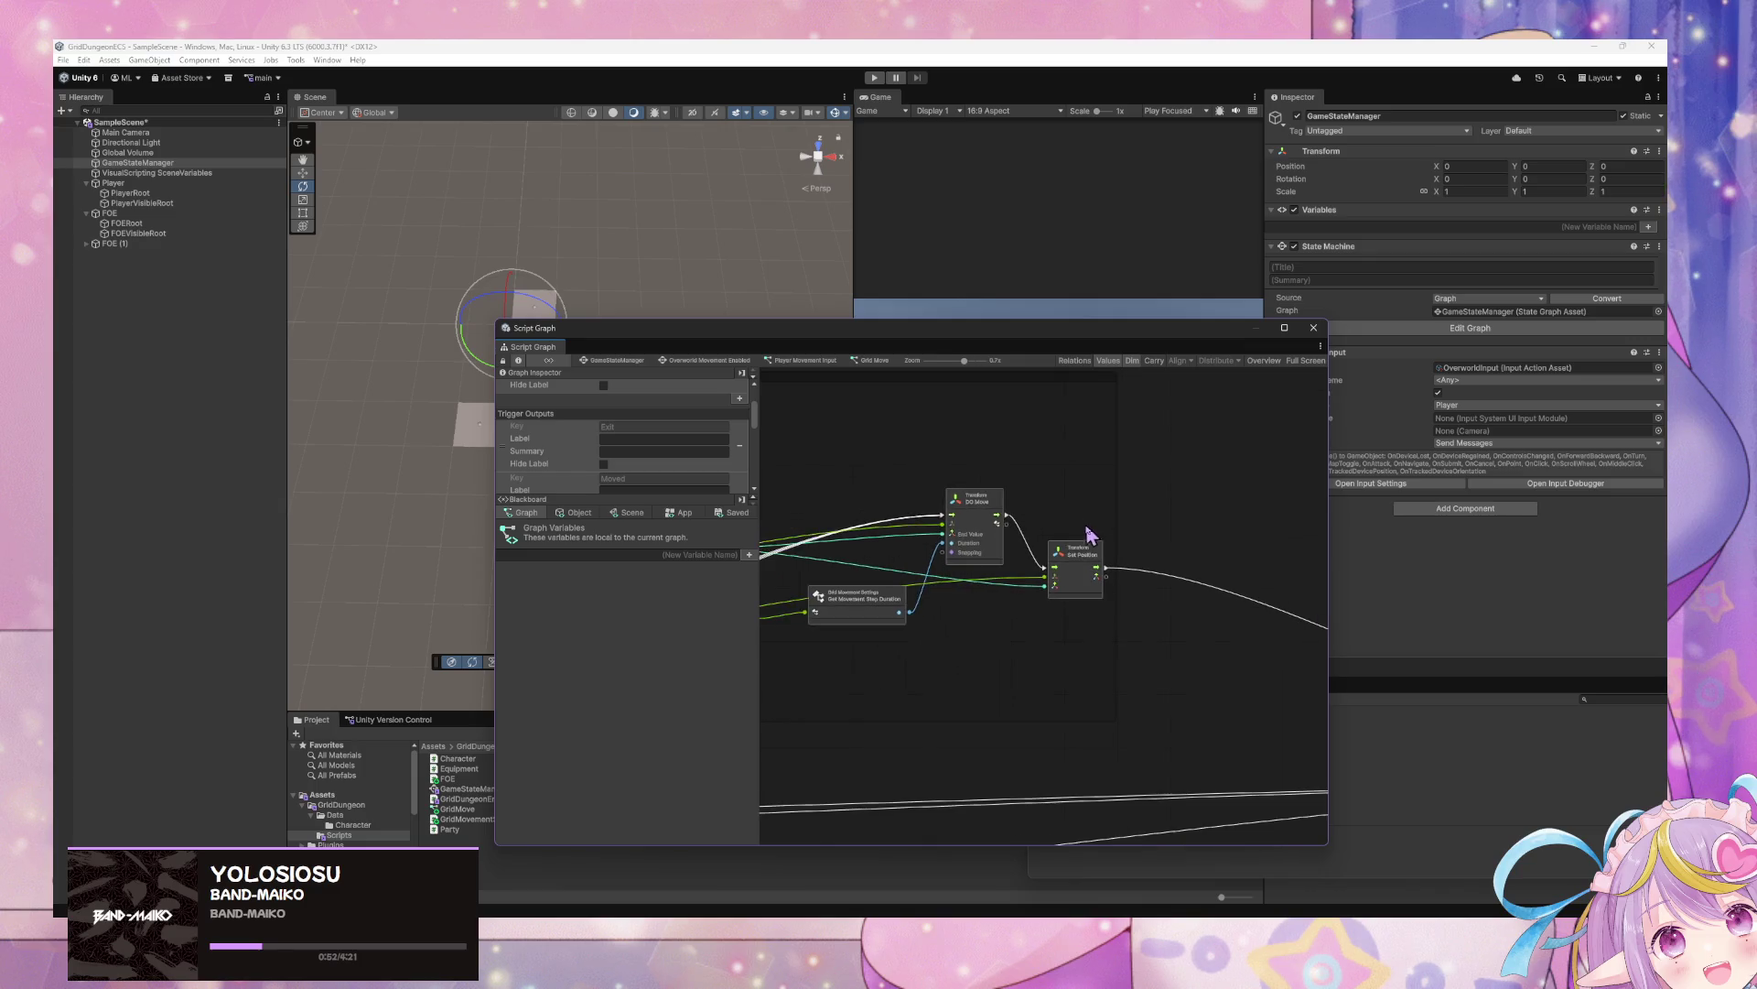
Go back up to the GameStateManager state graph
scroll(1093, 549, "up", 6)
scroll(1126, 604, "down", 3)
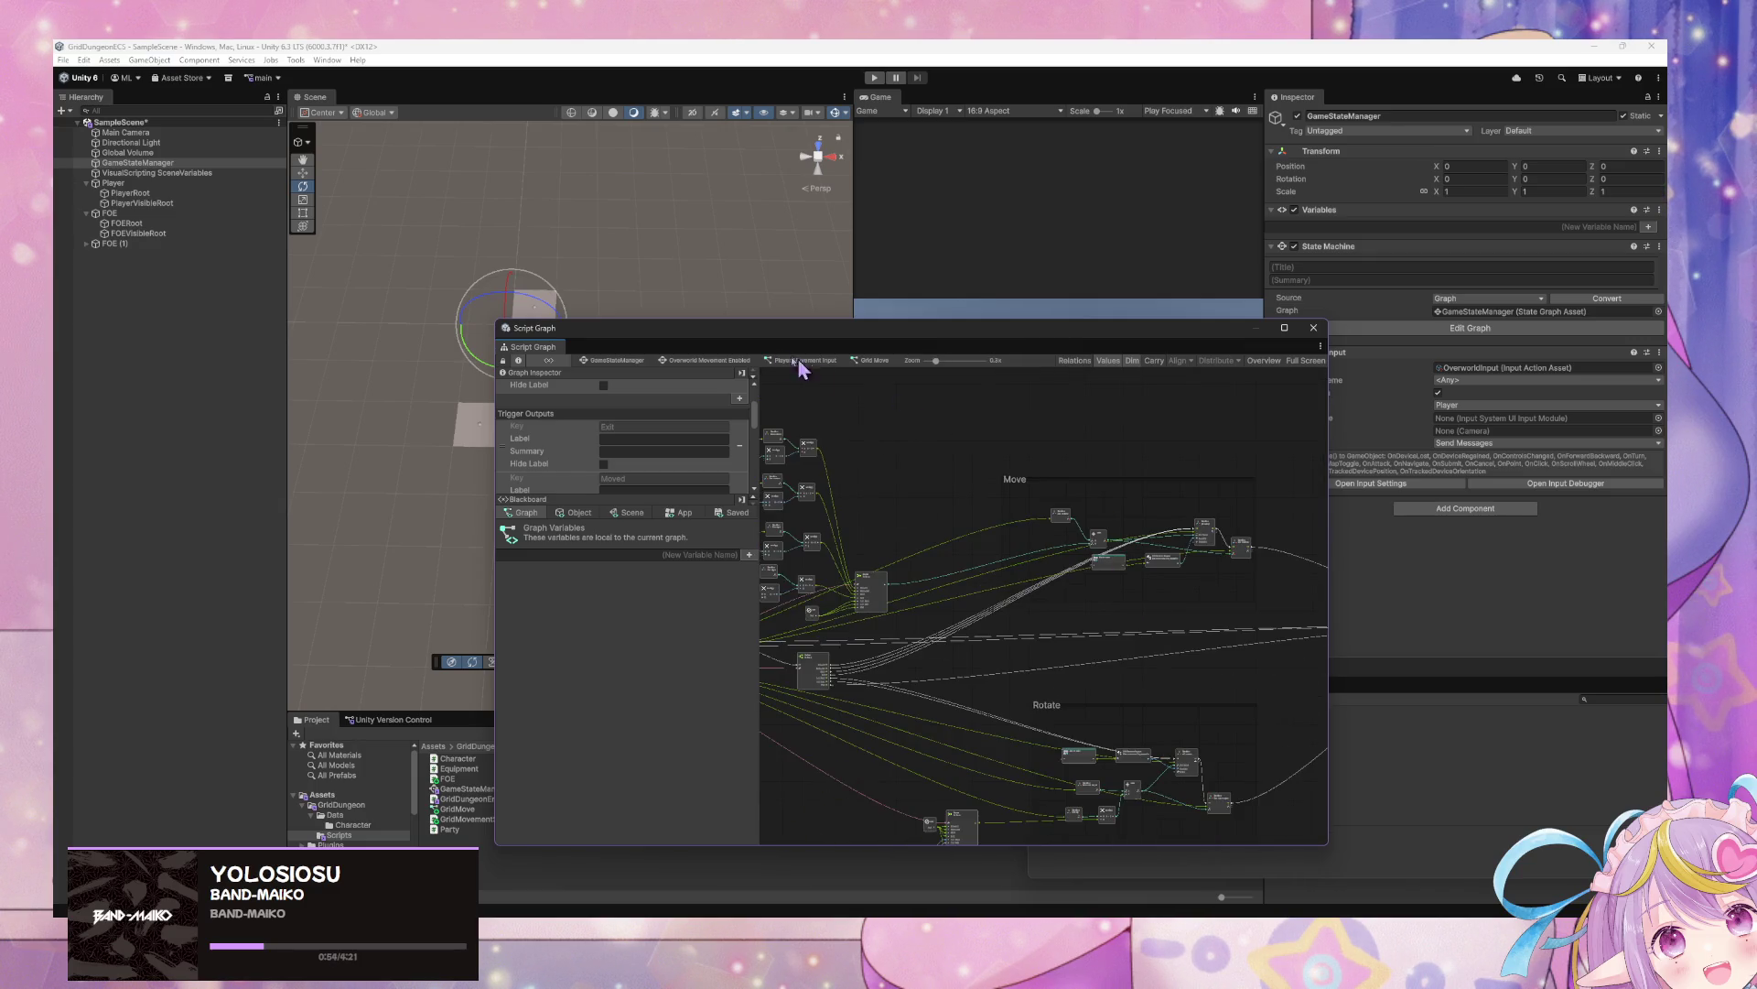
left_click(623, 361)
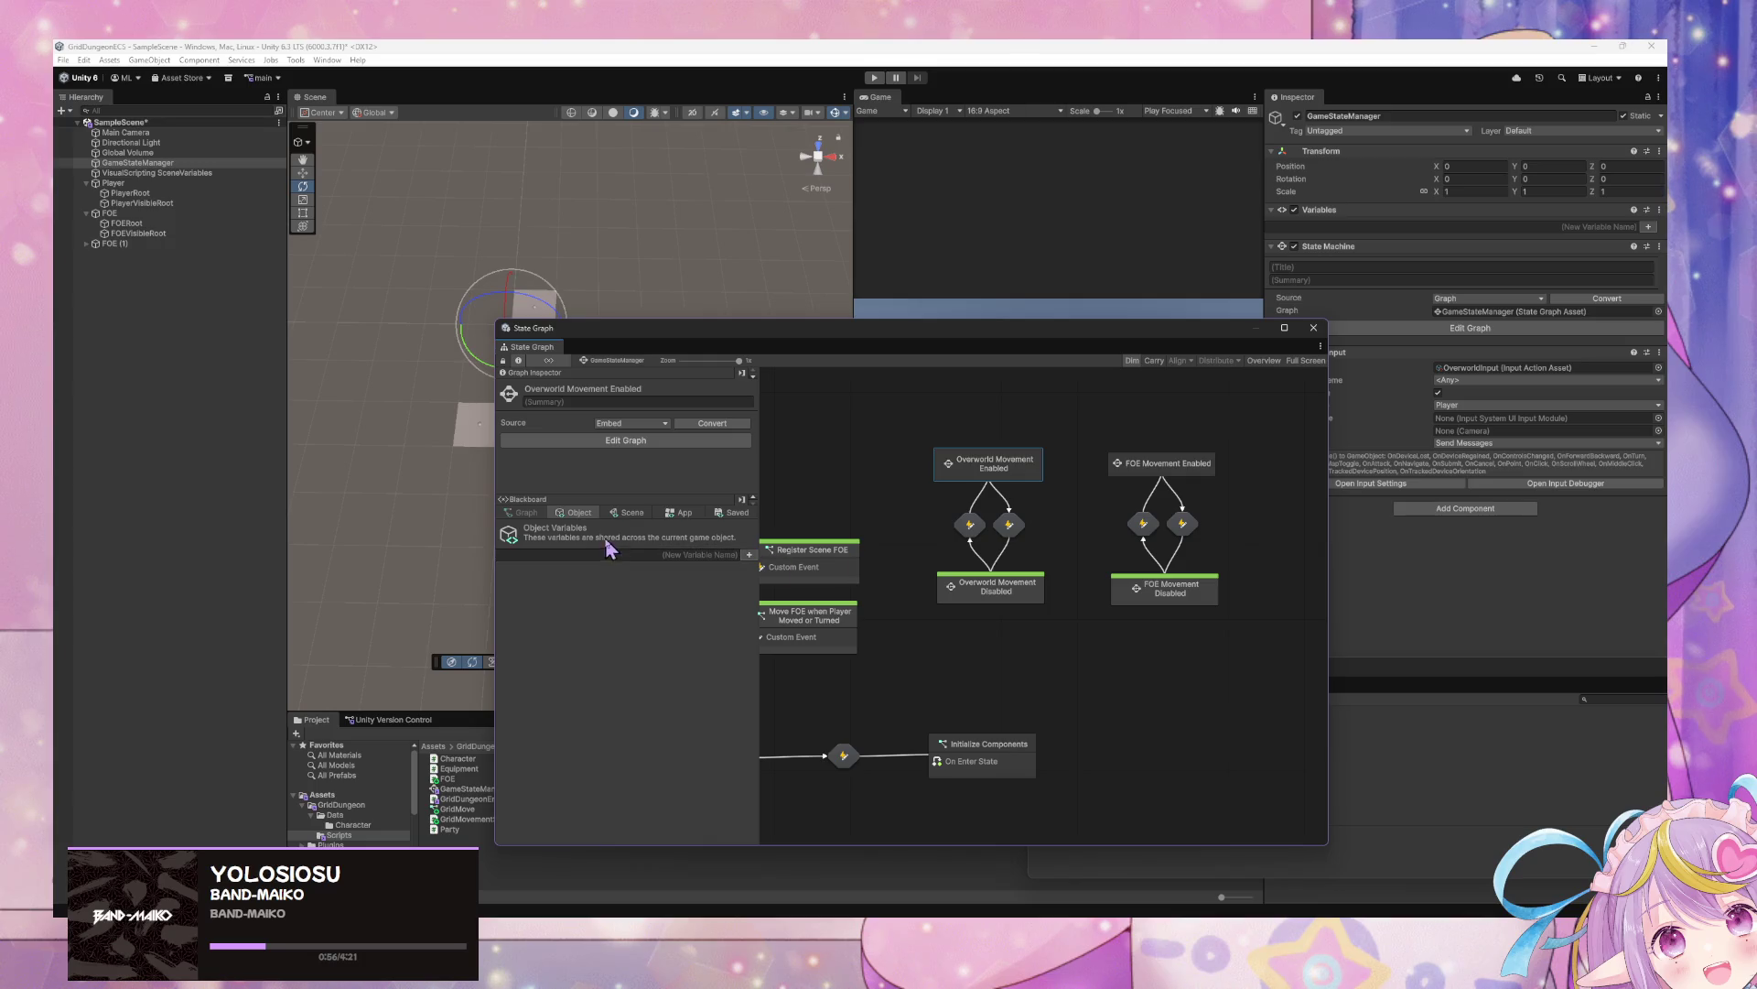
Inspect GridMovementSettings' step duration in the App variables, then view GridMovementSettings.cs
left_click(618, 514)
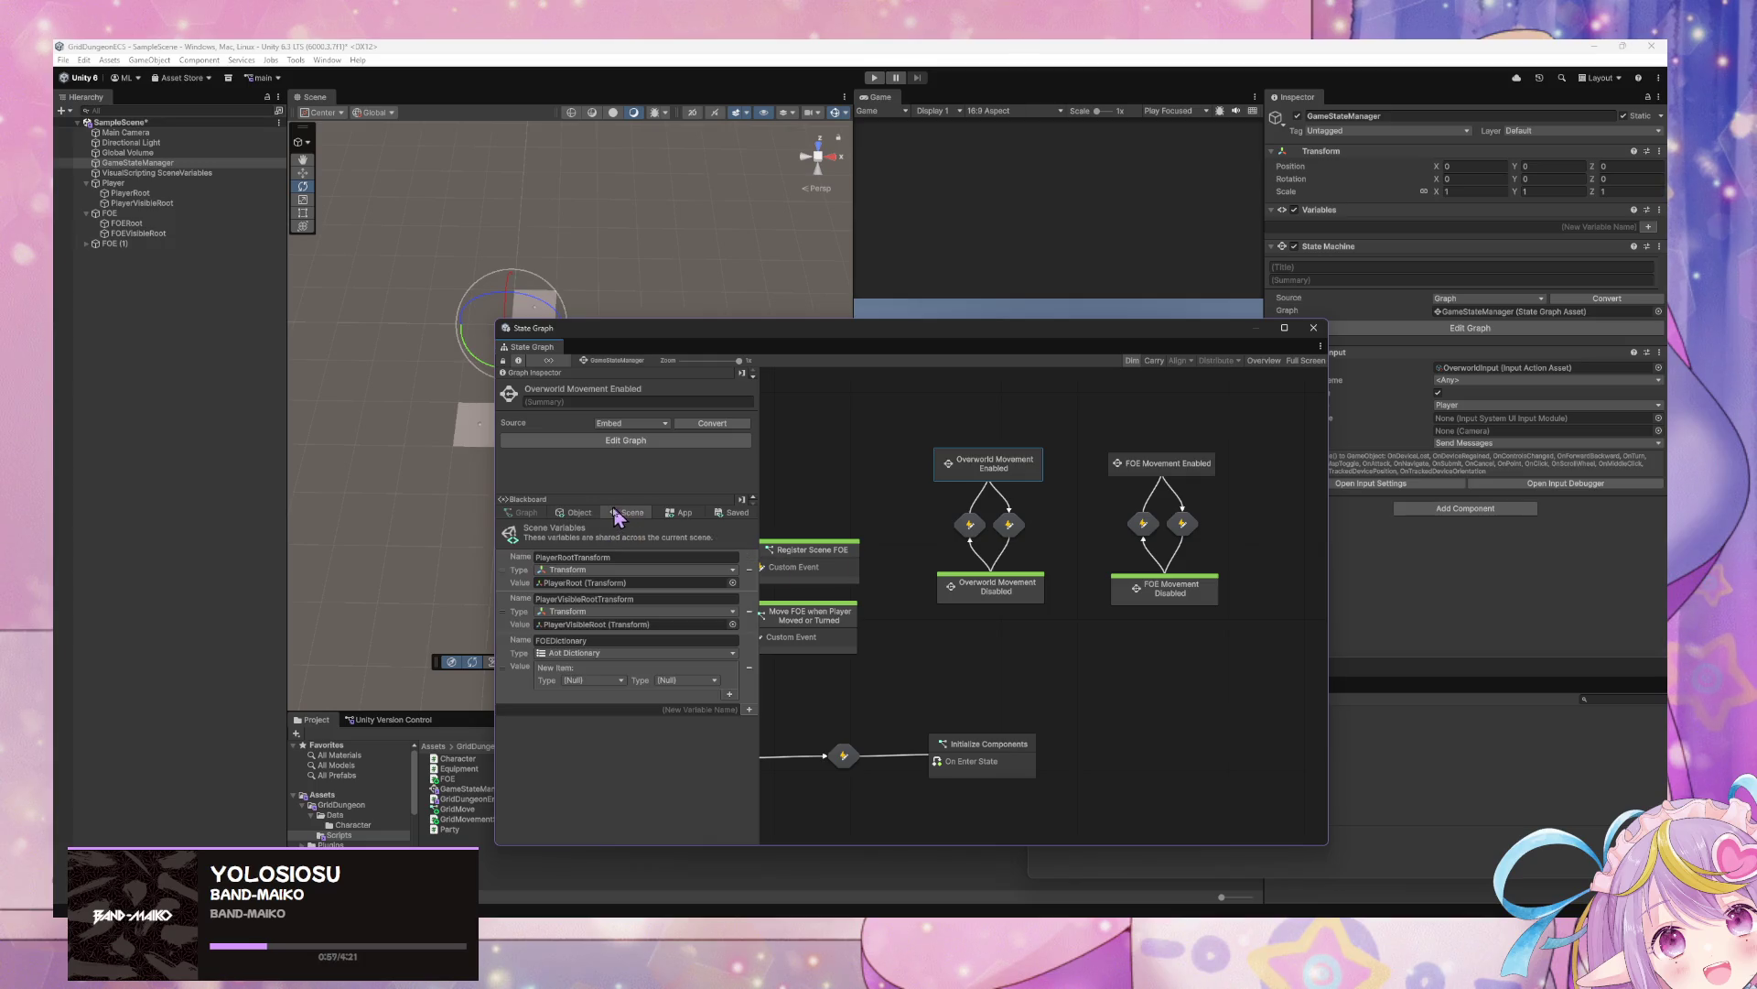
left_click(663, 513)
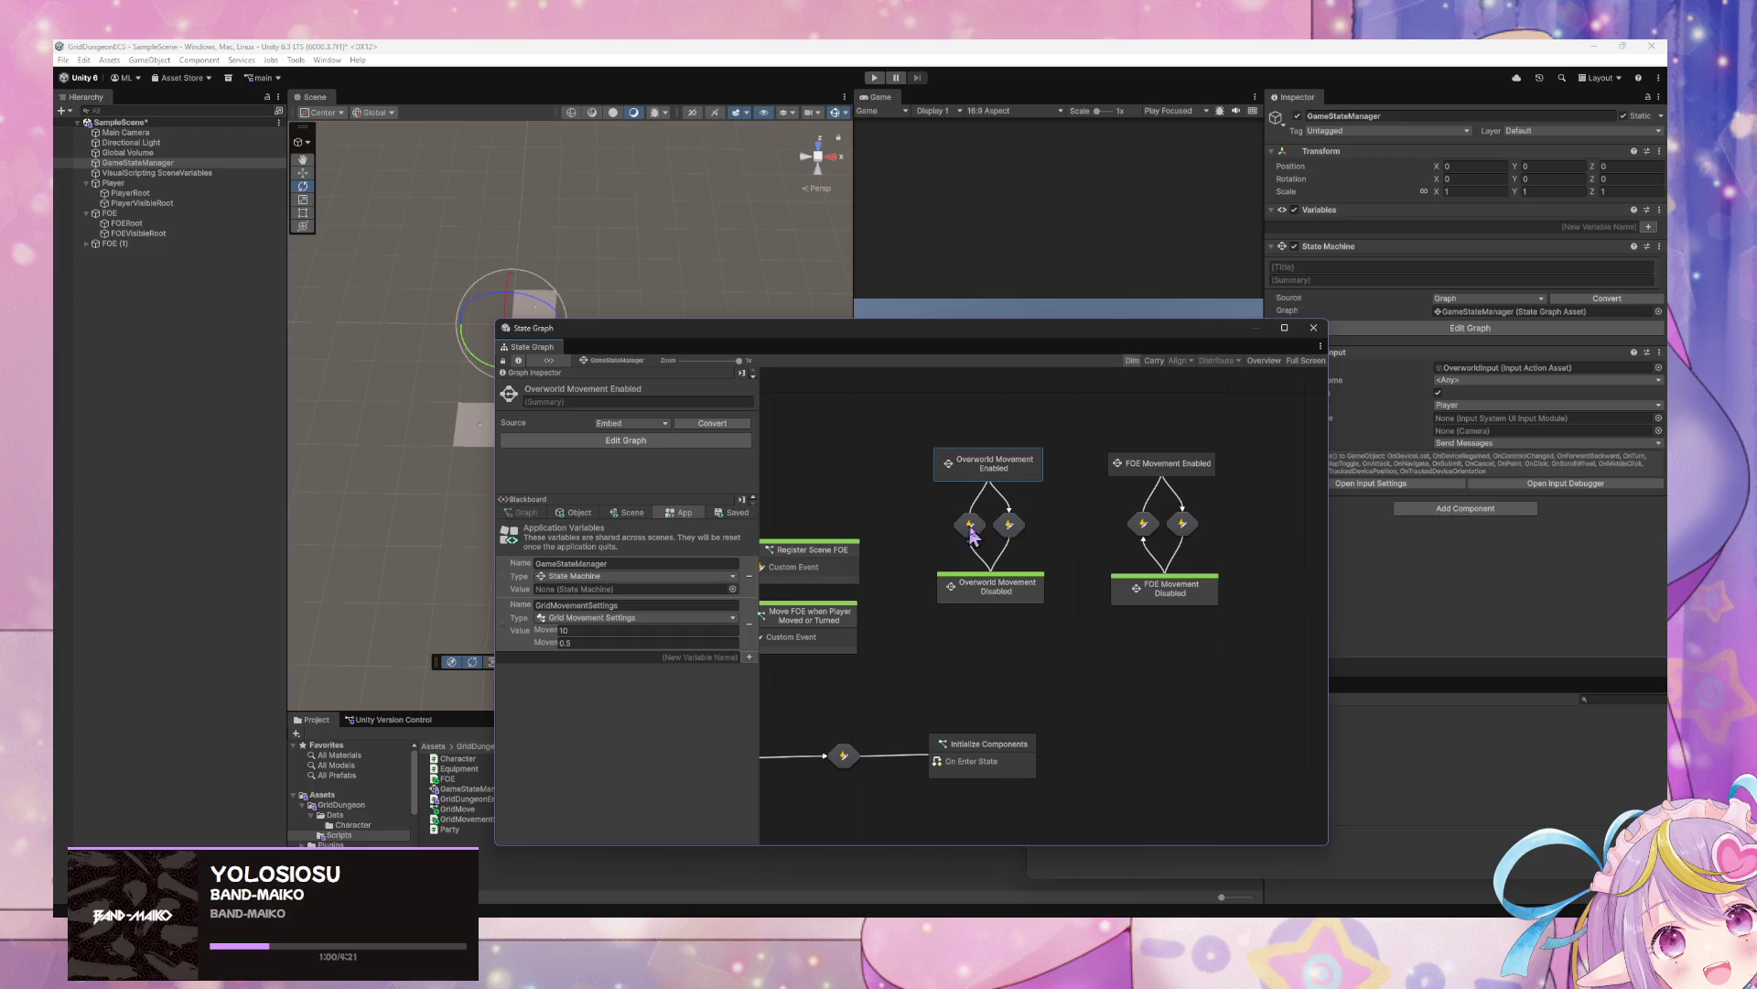
left_click(595, 642)
key("Tab")
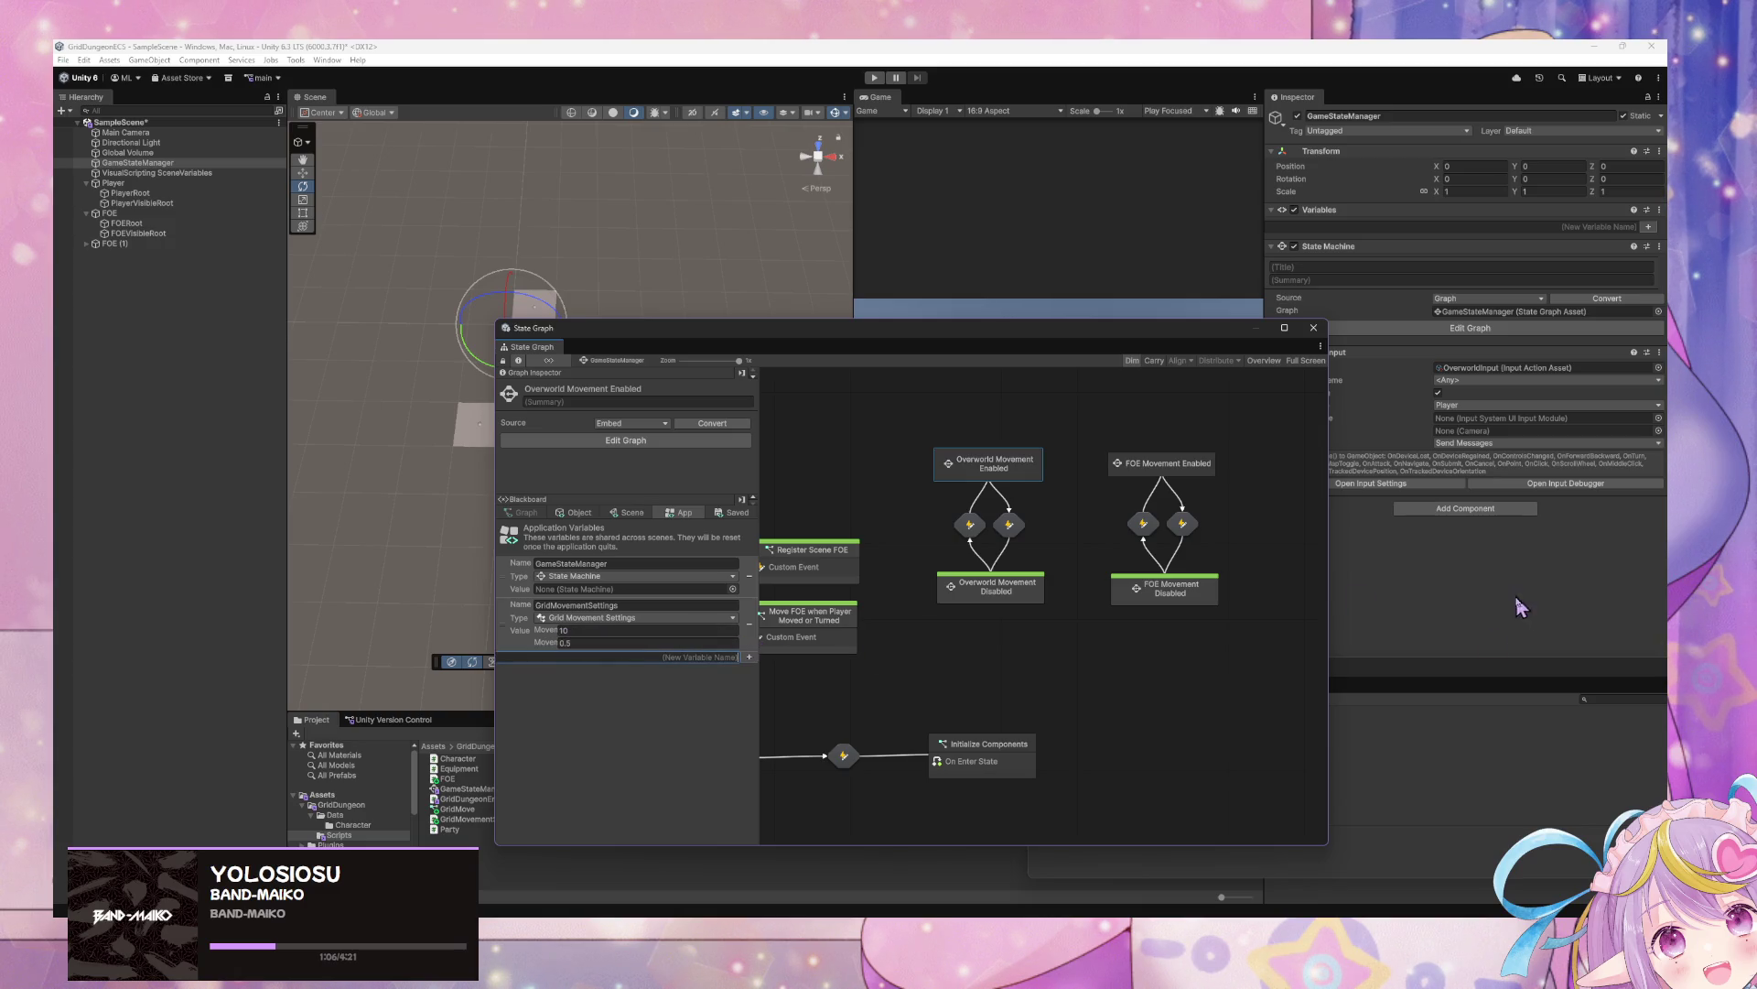
key("alt+Tab")
left_click(1336, 372)
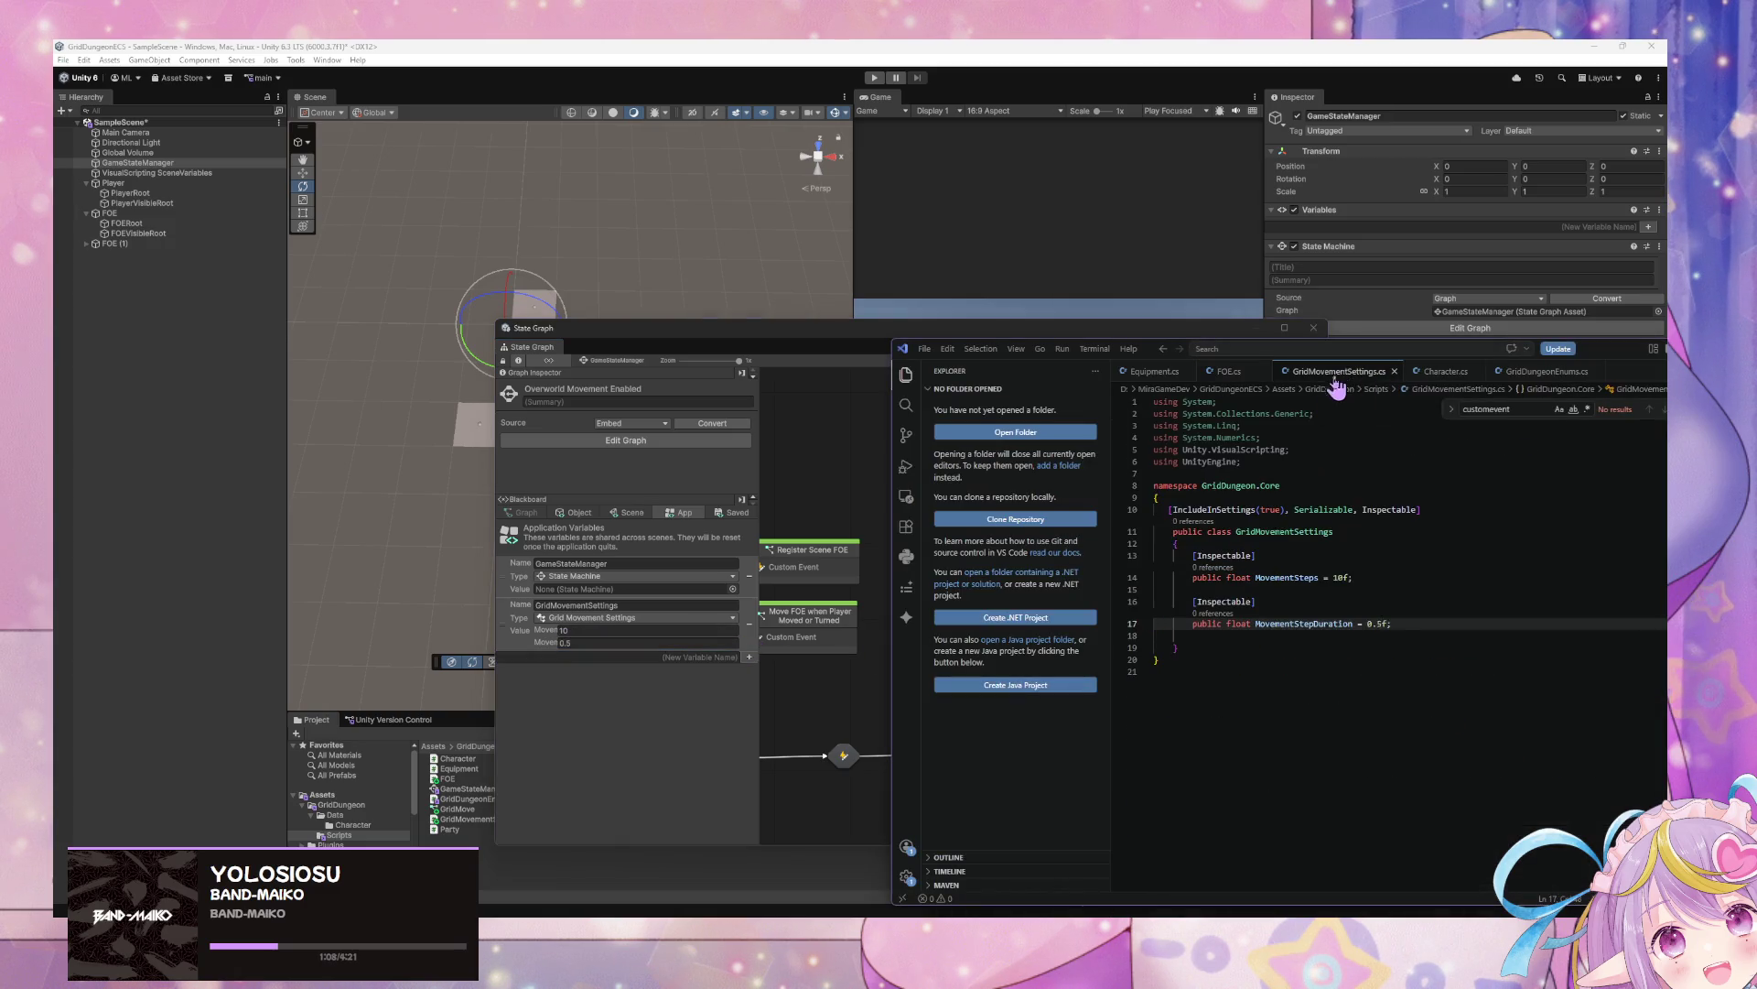
Duplicate the MovementStepDuration field and its attribute below the original
left_click(589, 641)
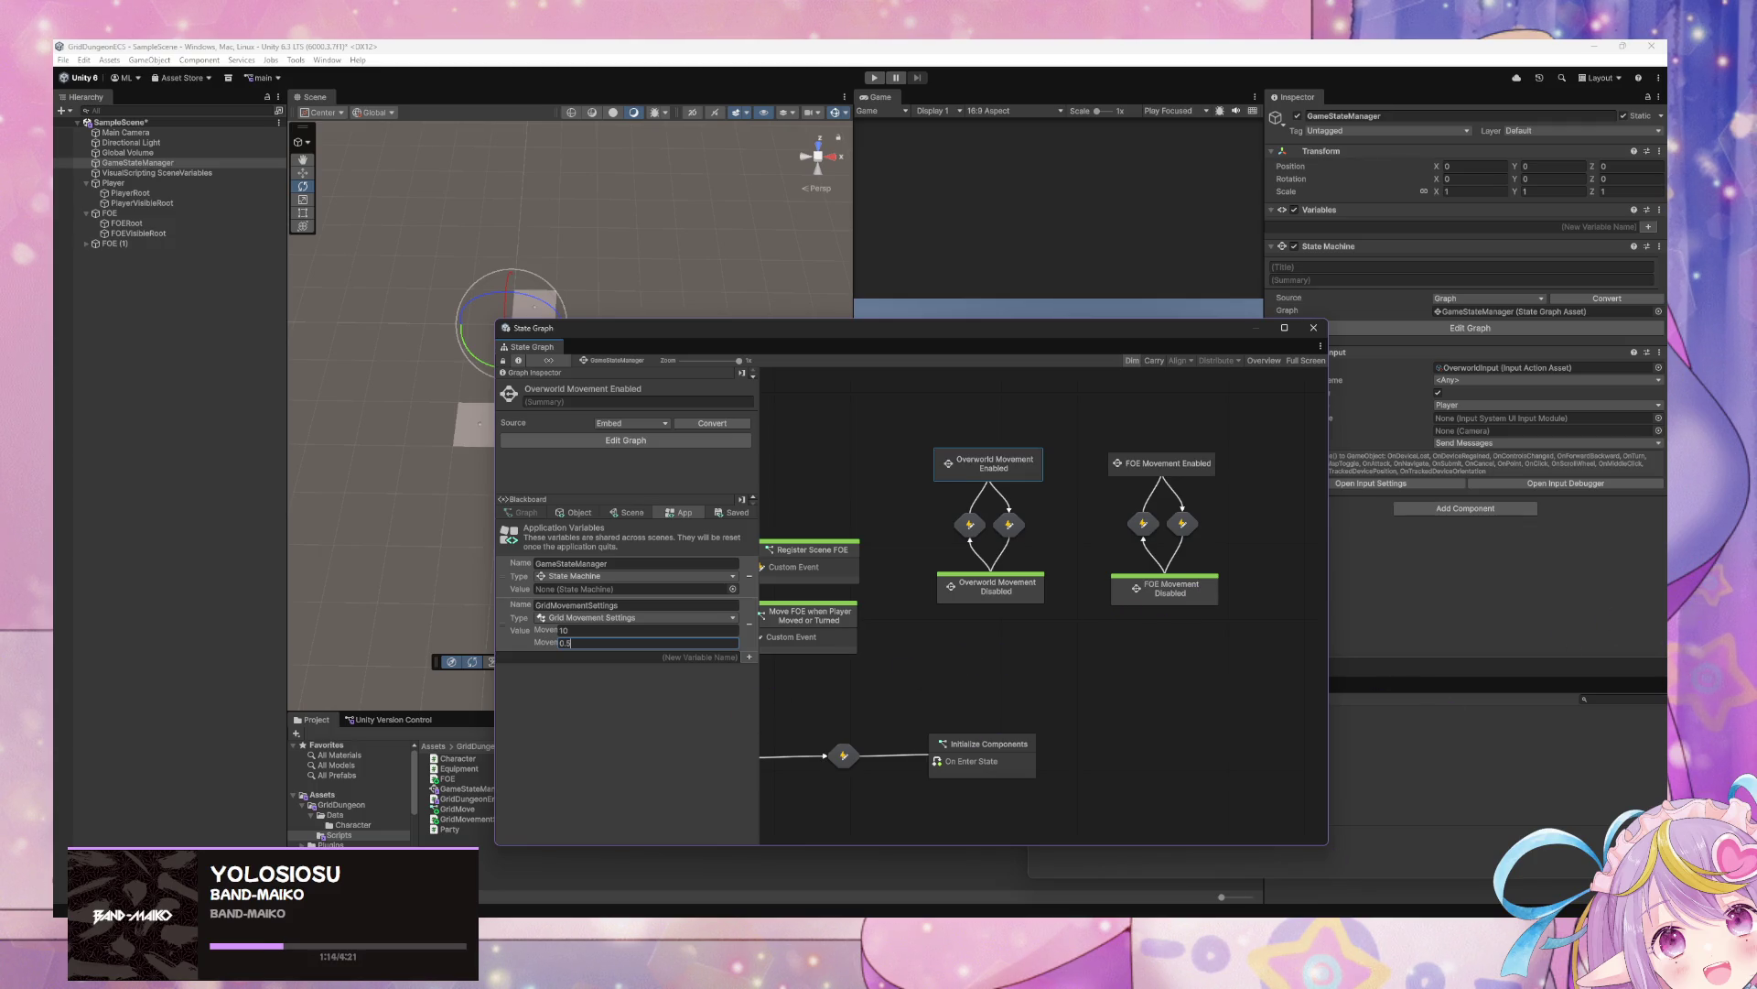
key("alt+Tab")
left_click_drag(1421, 625, 1095, 601)
key("ctrl+c")
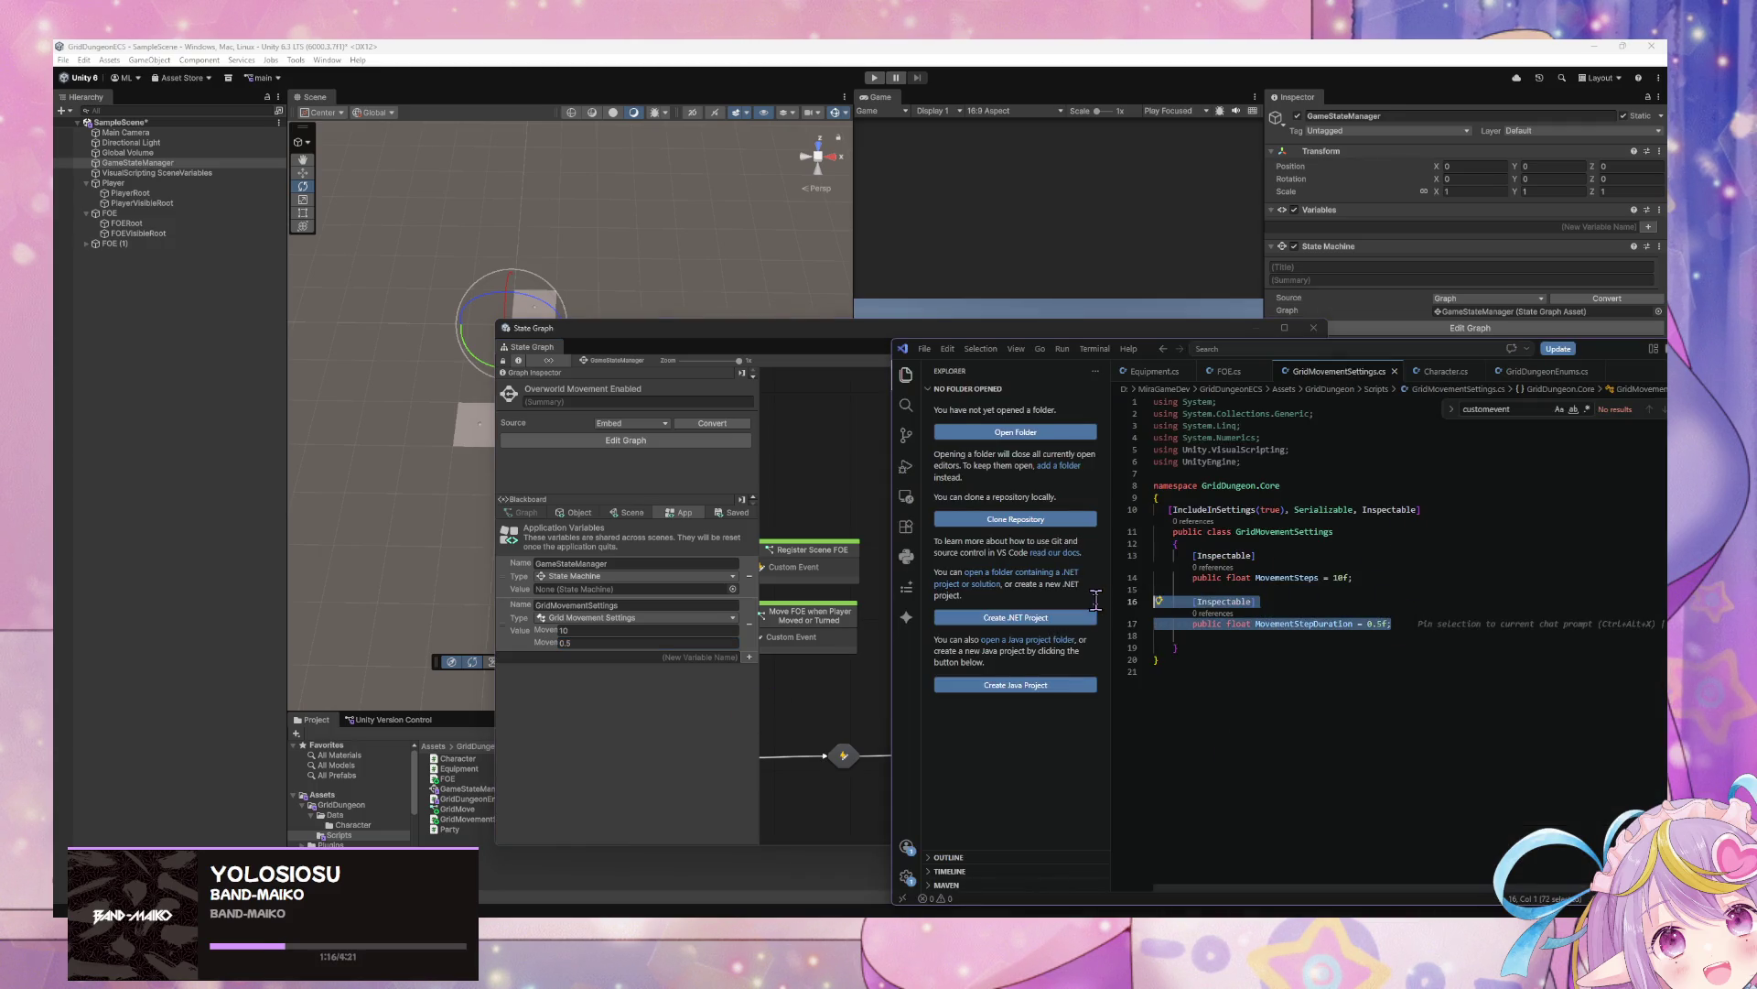
key("Down")
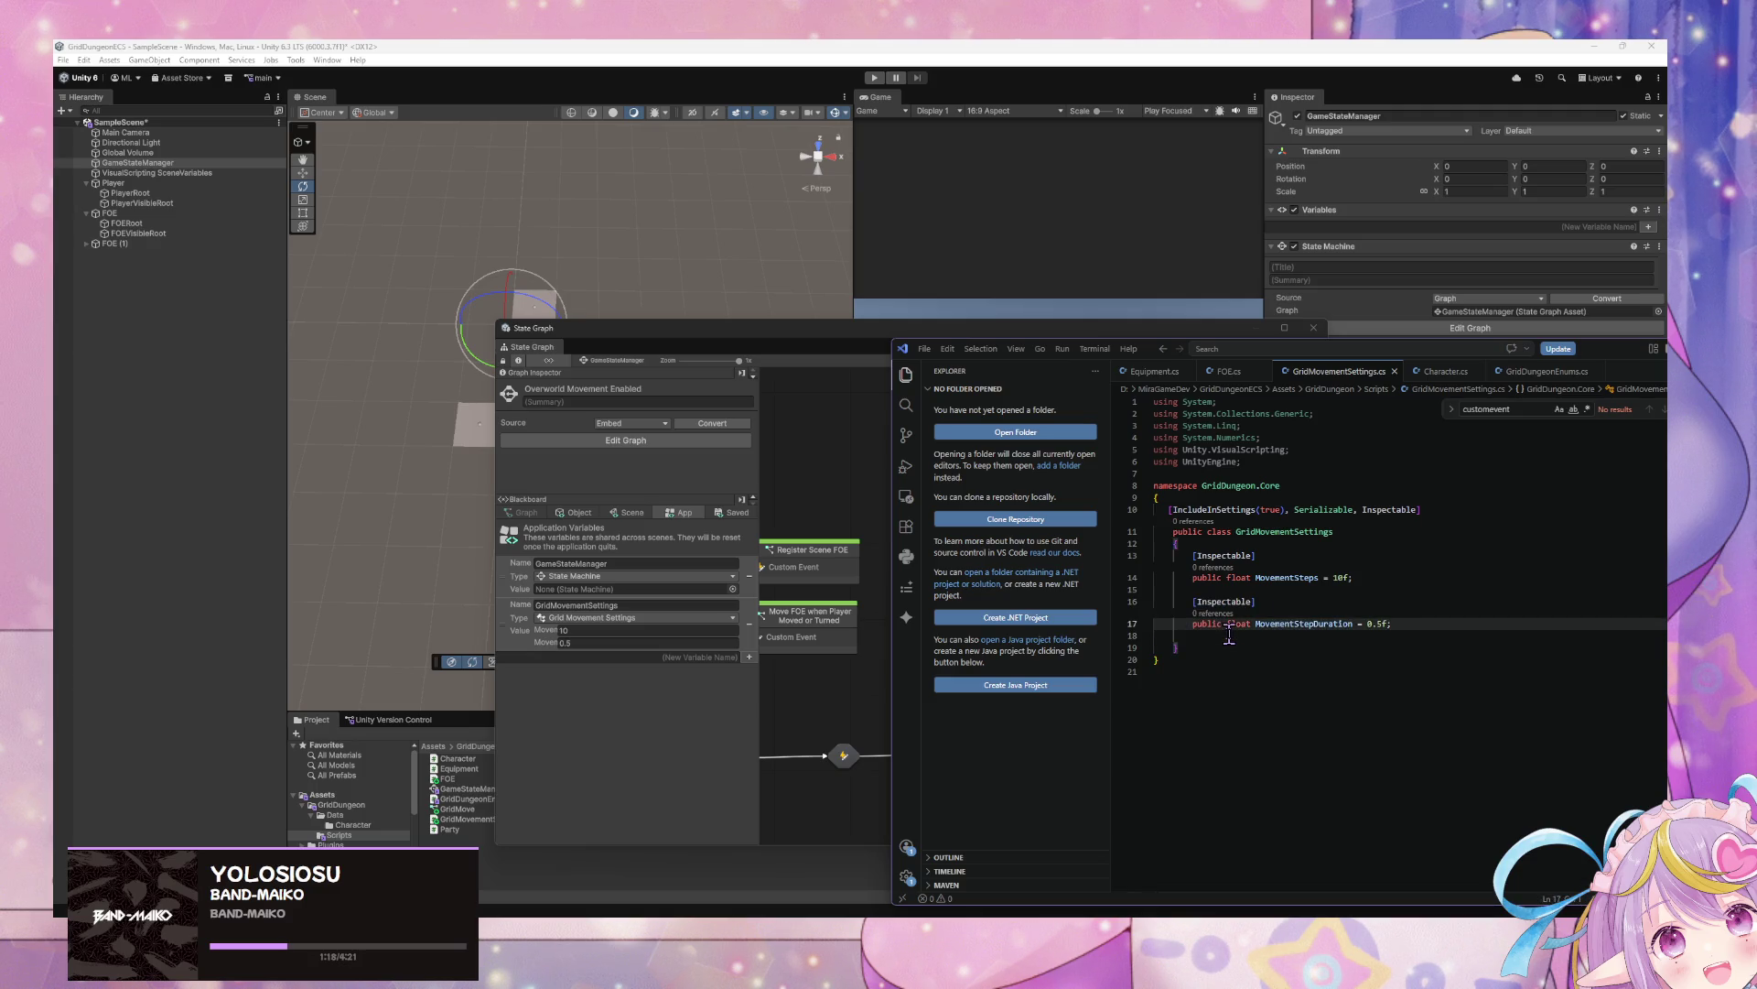
key("Down")
key("Return")
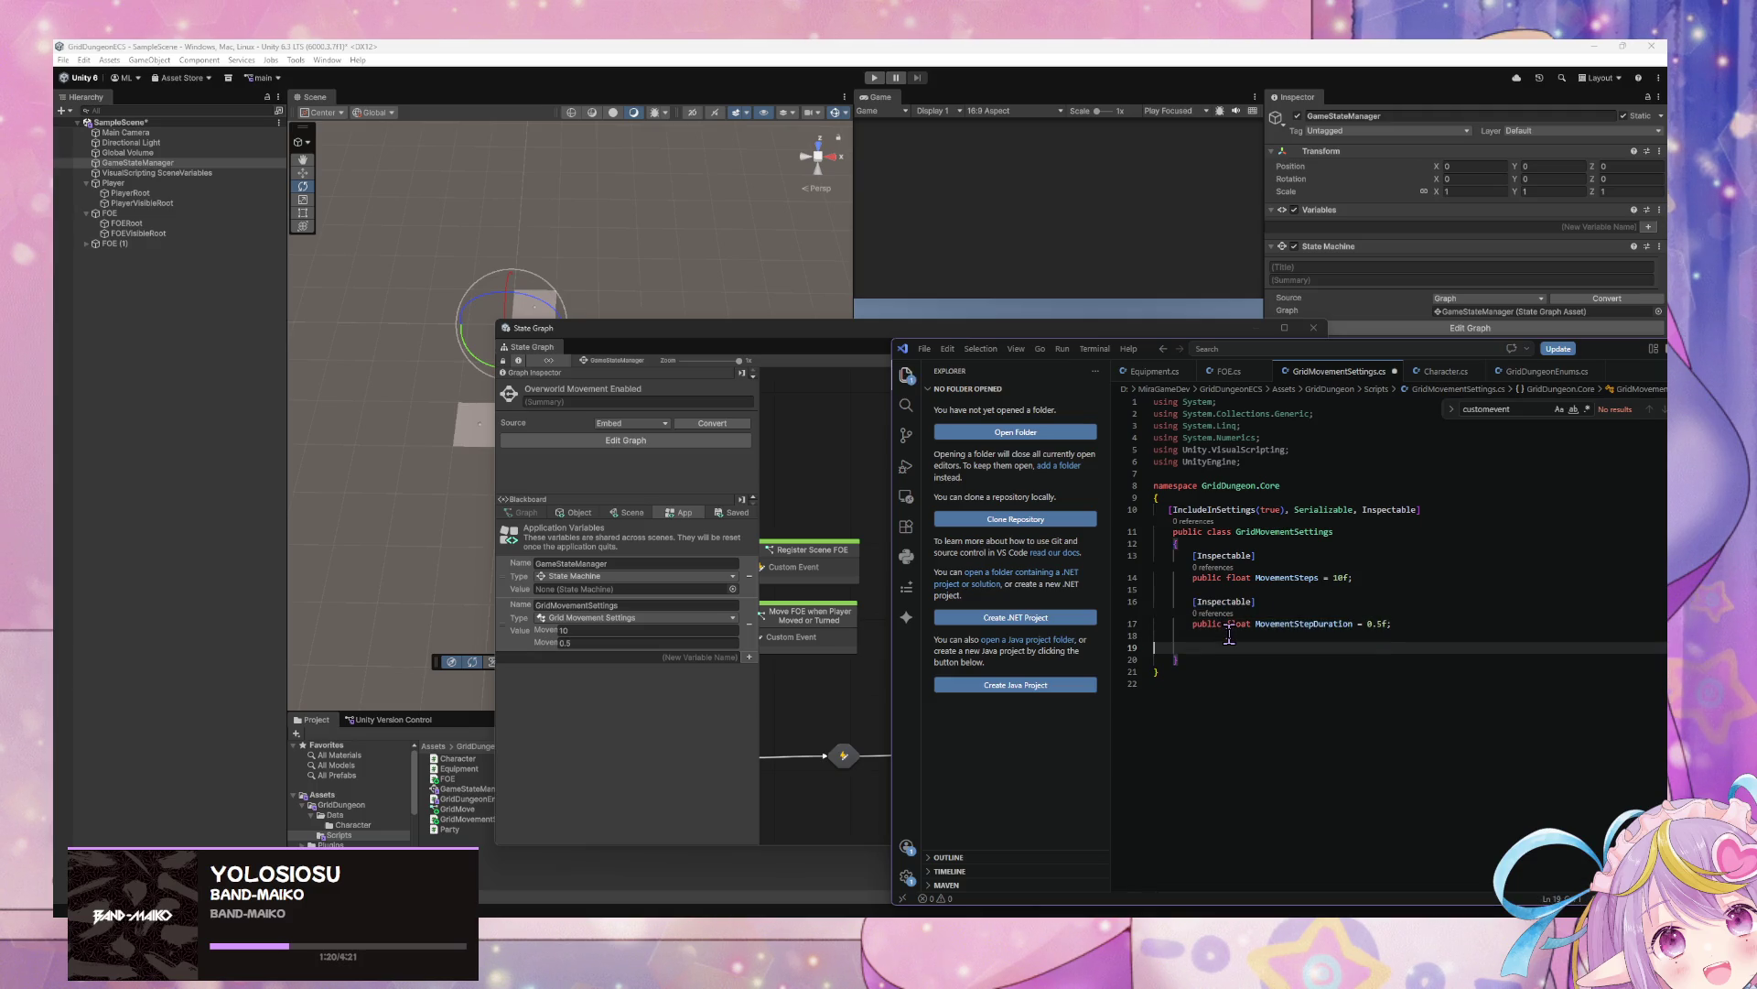
key("ctrl+v")
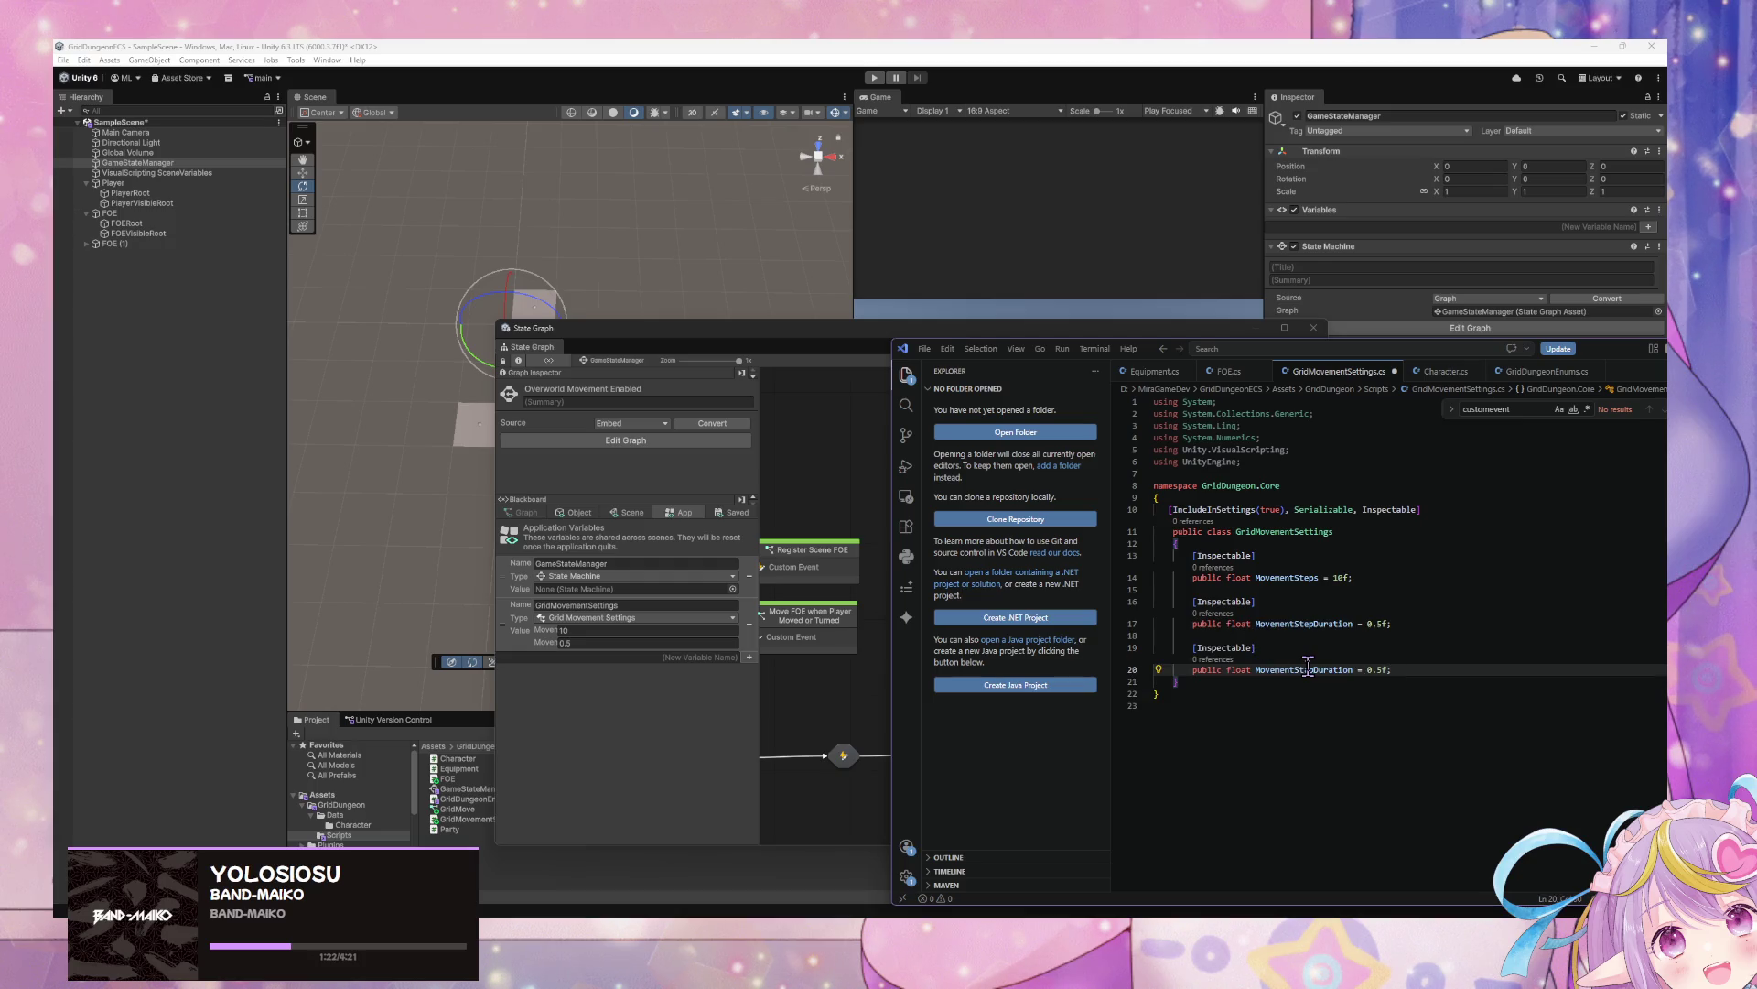
Rename the copy to Cooldown with value 0.5f and return to Unity
double_click(1308, 669)
type("Coo")
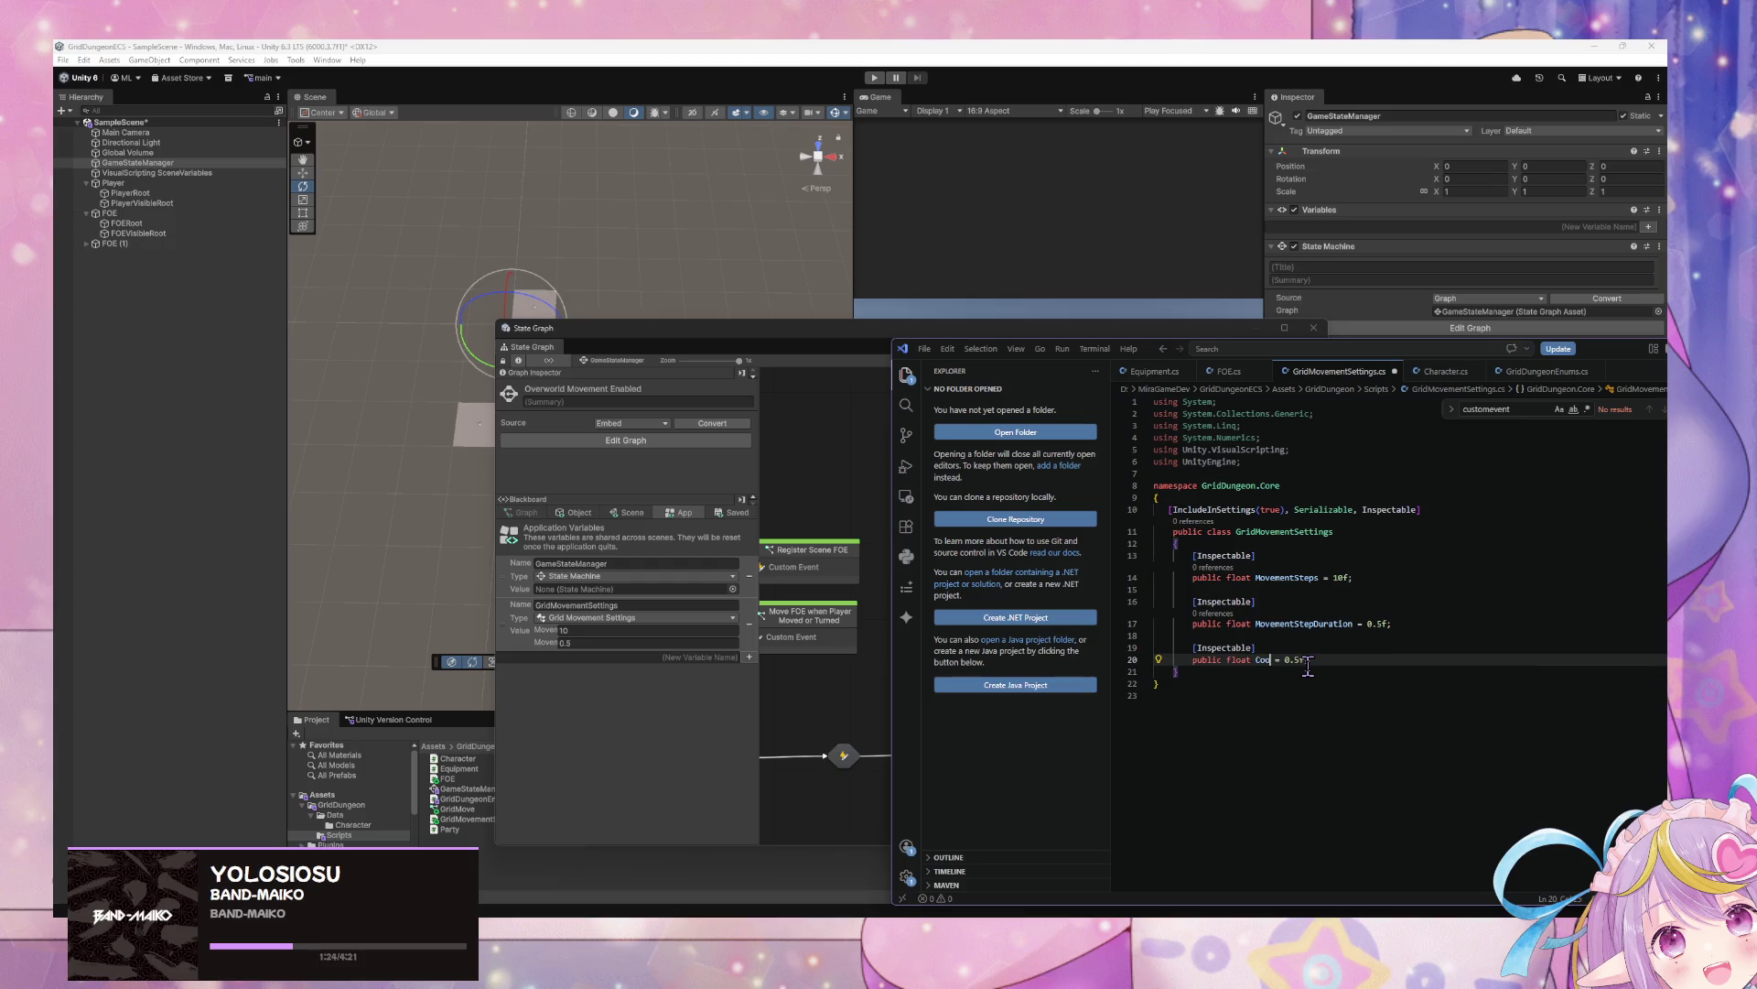
type("ldown")
key("End")
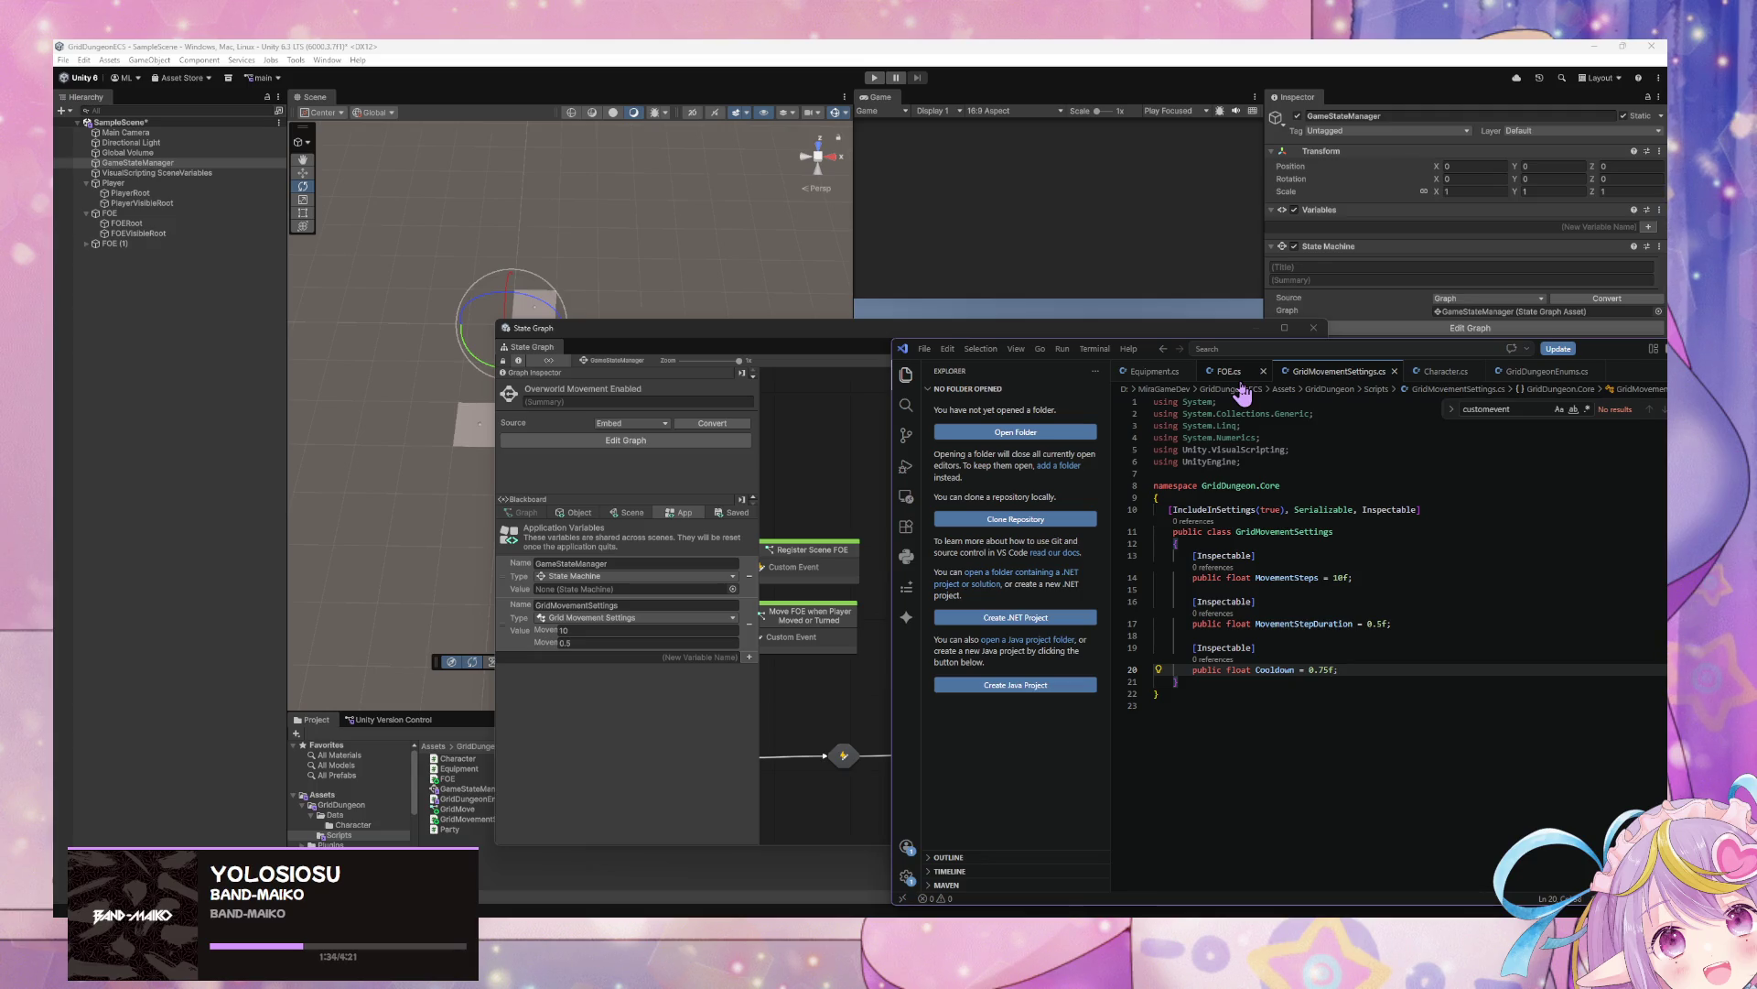
key("BackSpace")
key("BackSpace")
type("5")
left_click(1381, 626)
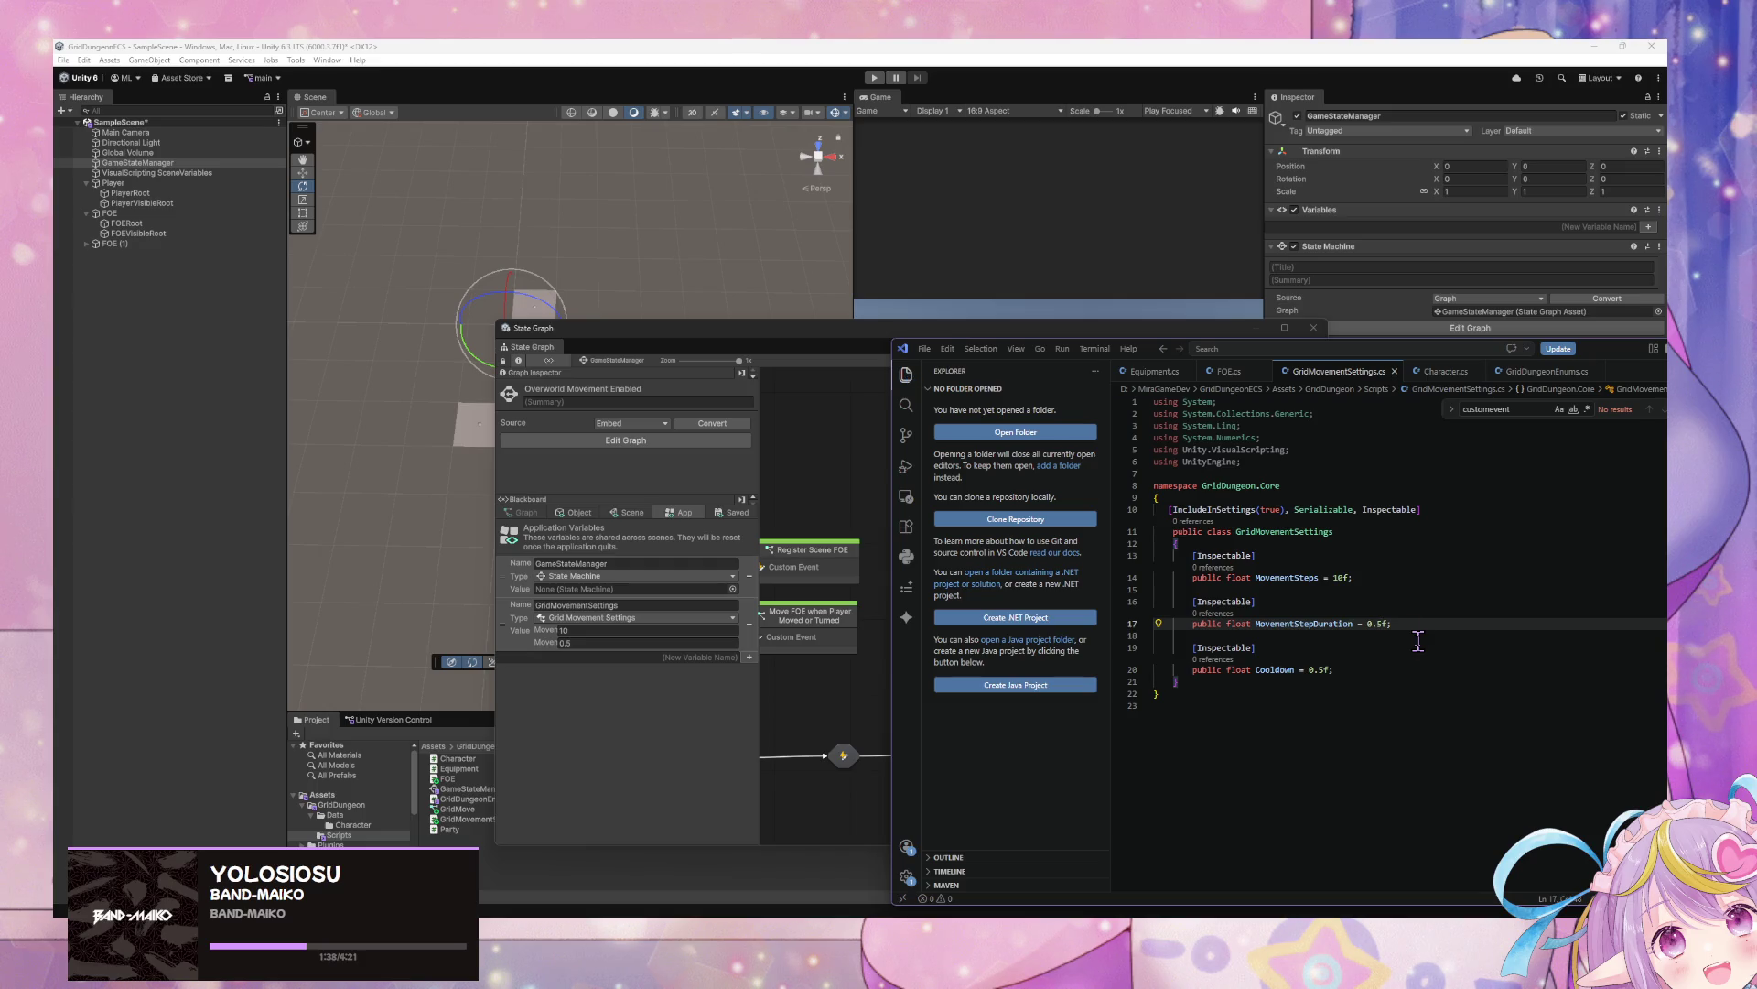
left_click(775, 739)
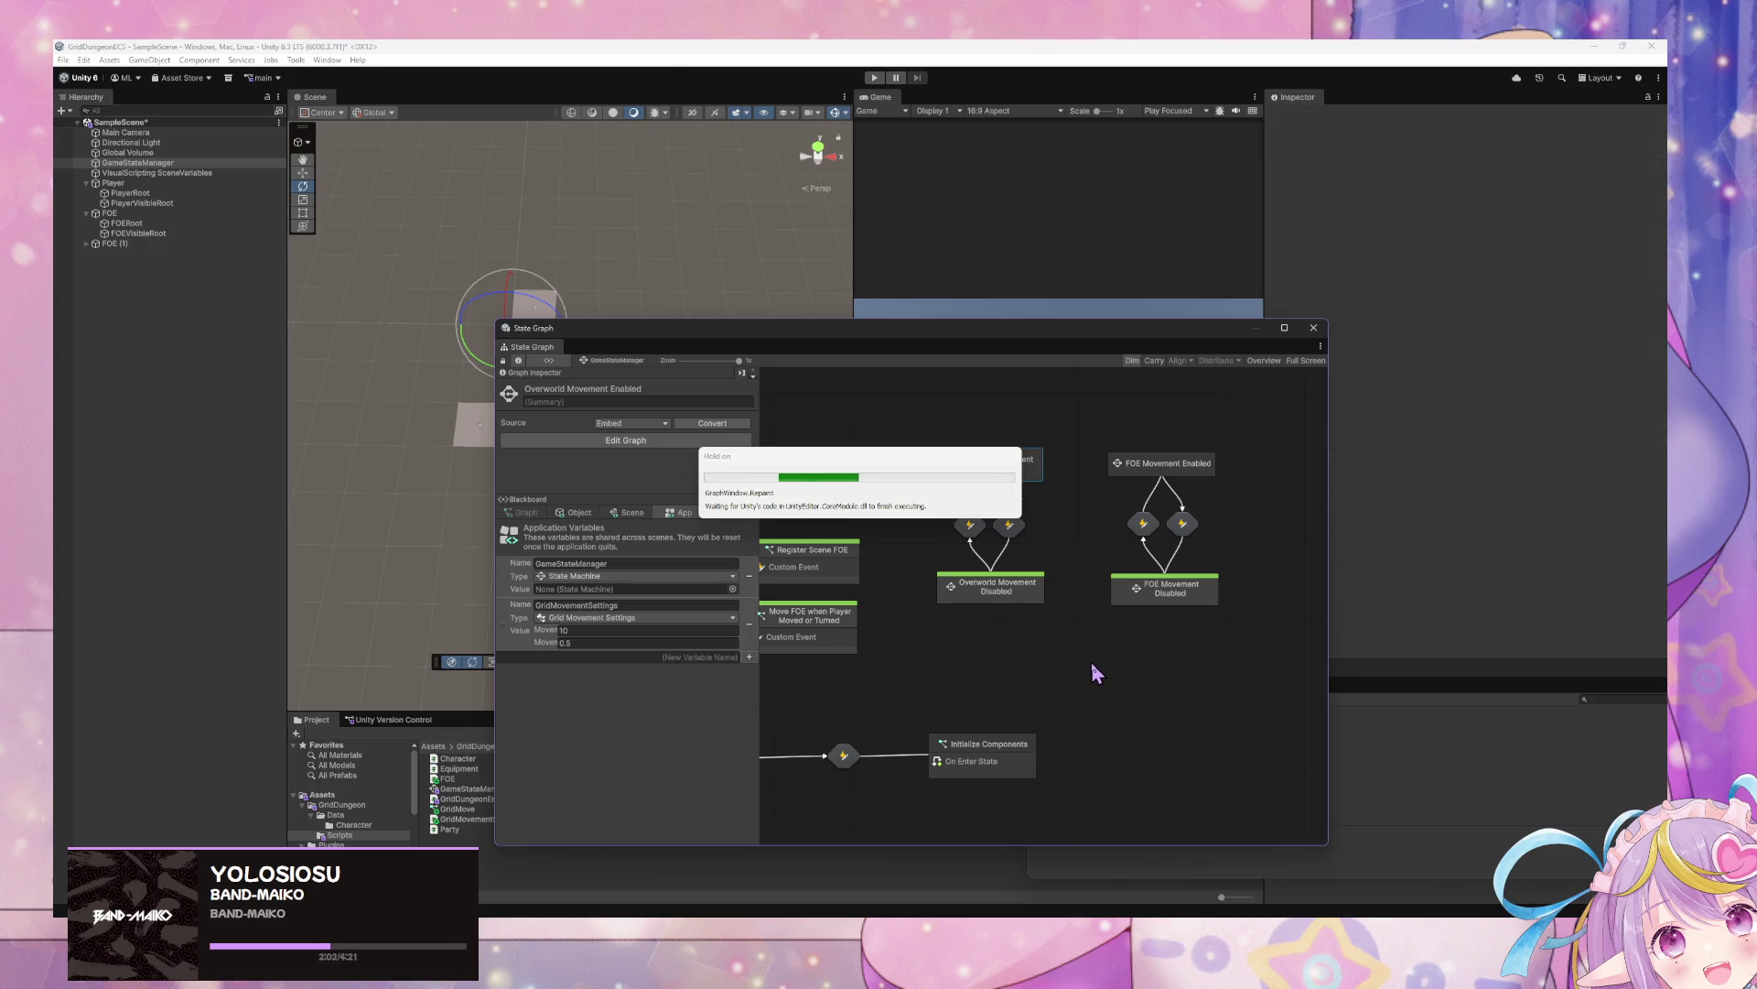
Open Player Movement Input from Overworld Movement Enabled and pan to the StartPlayerMovementCooldown and Cooldown nodes
left_click(1186, 467)
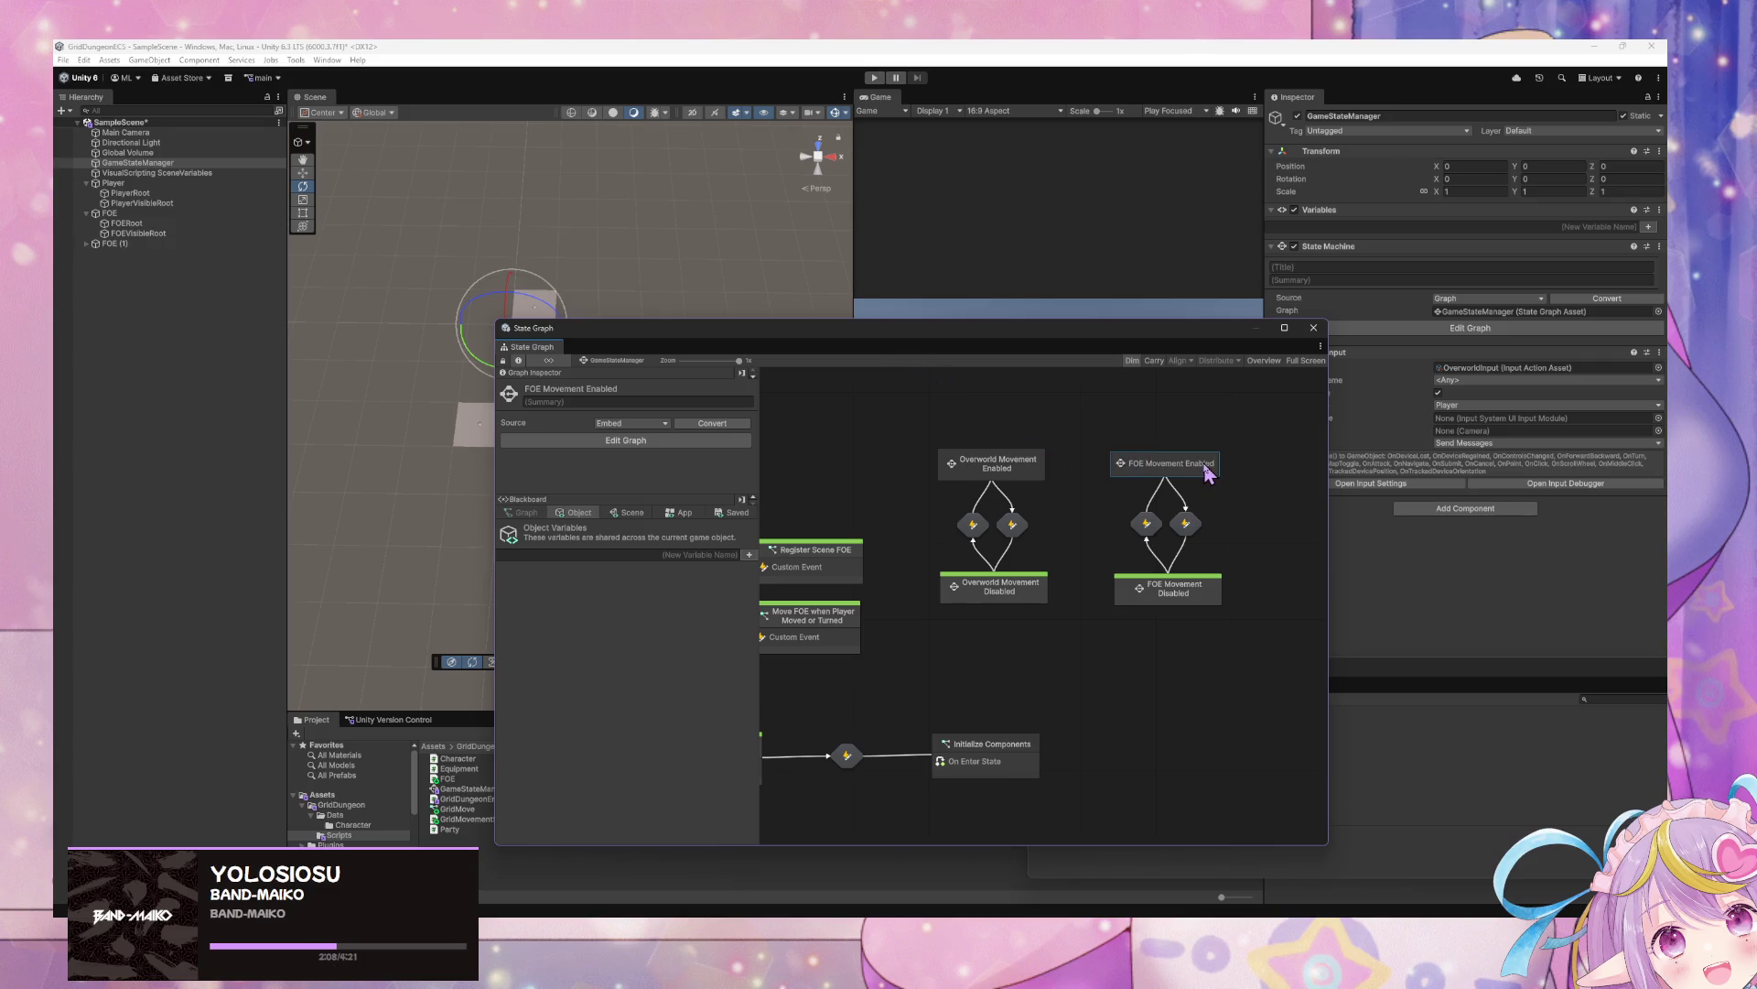
left_click(1027, 469)
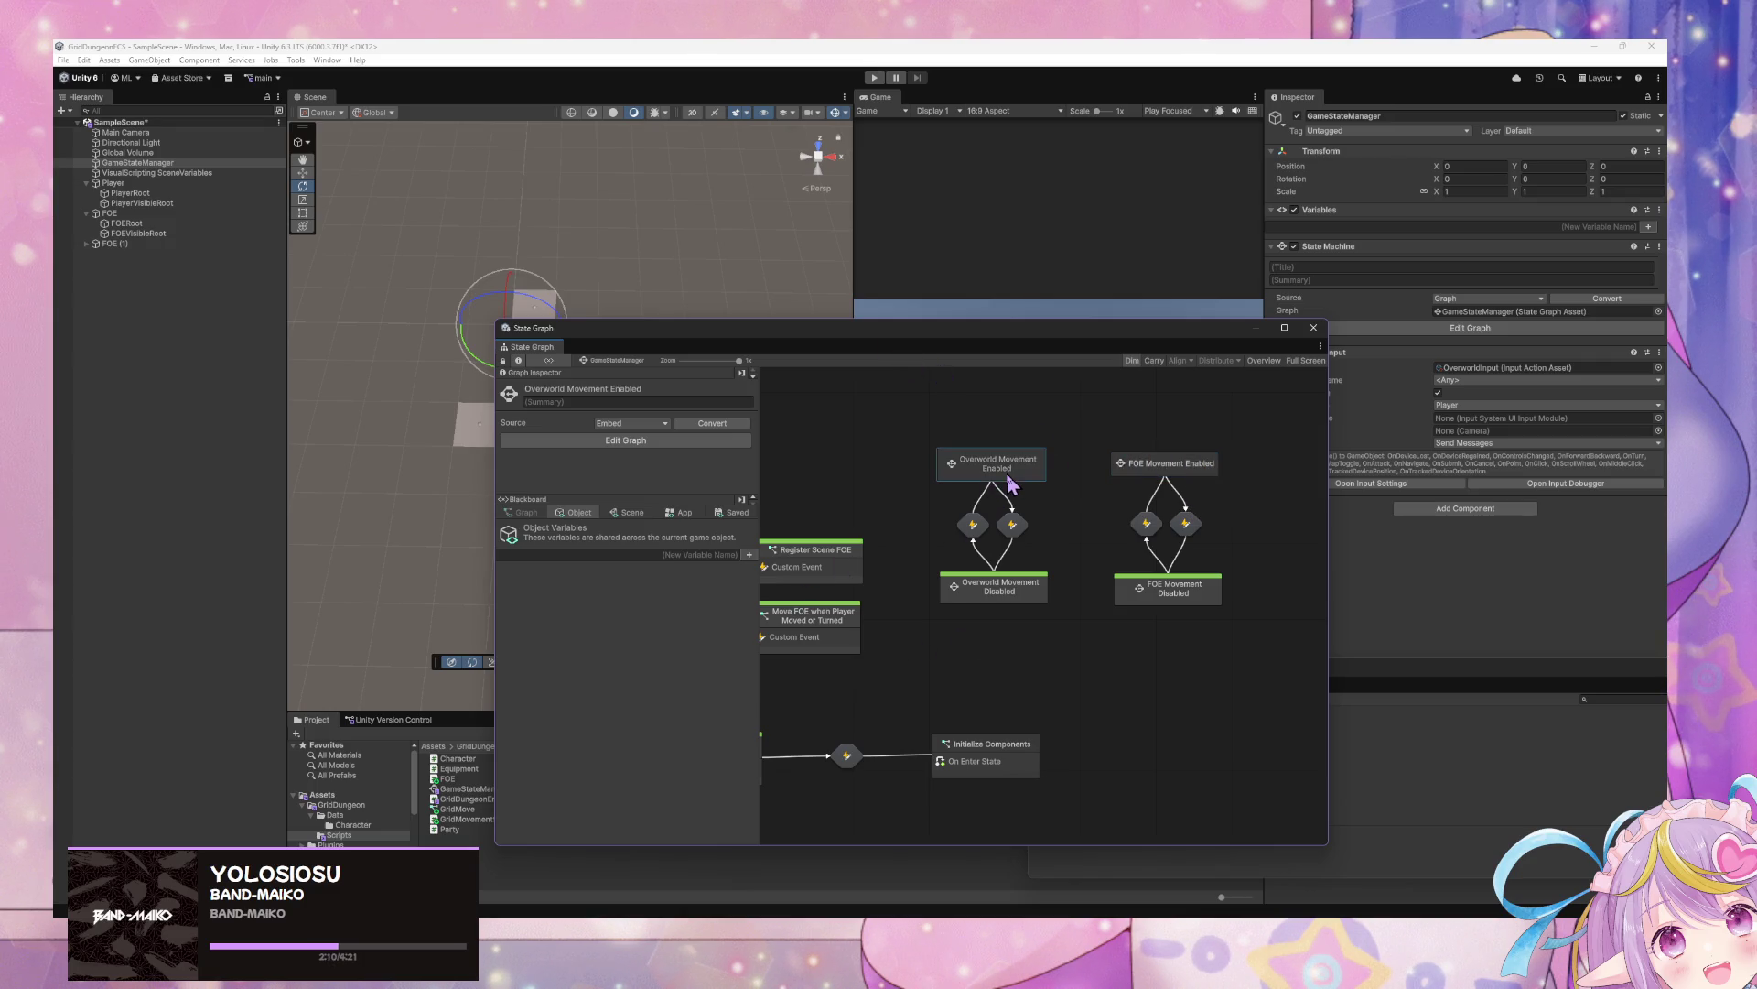
double_click(1027, 469)
left_click(997, 566)
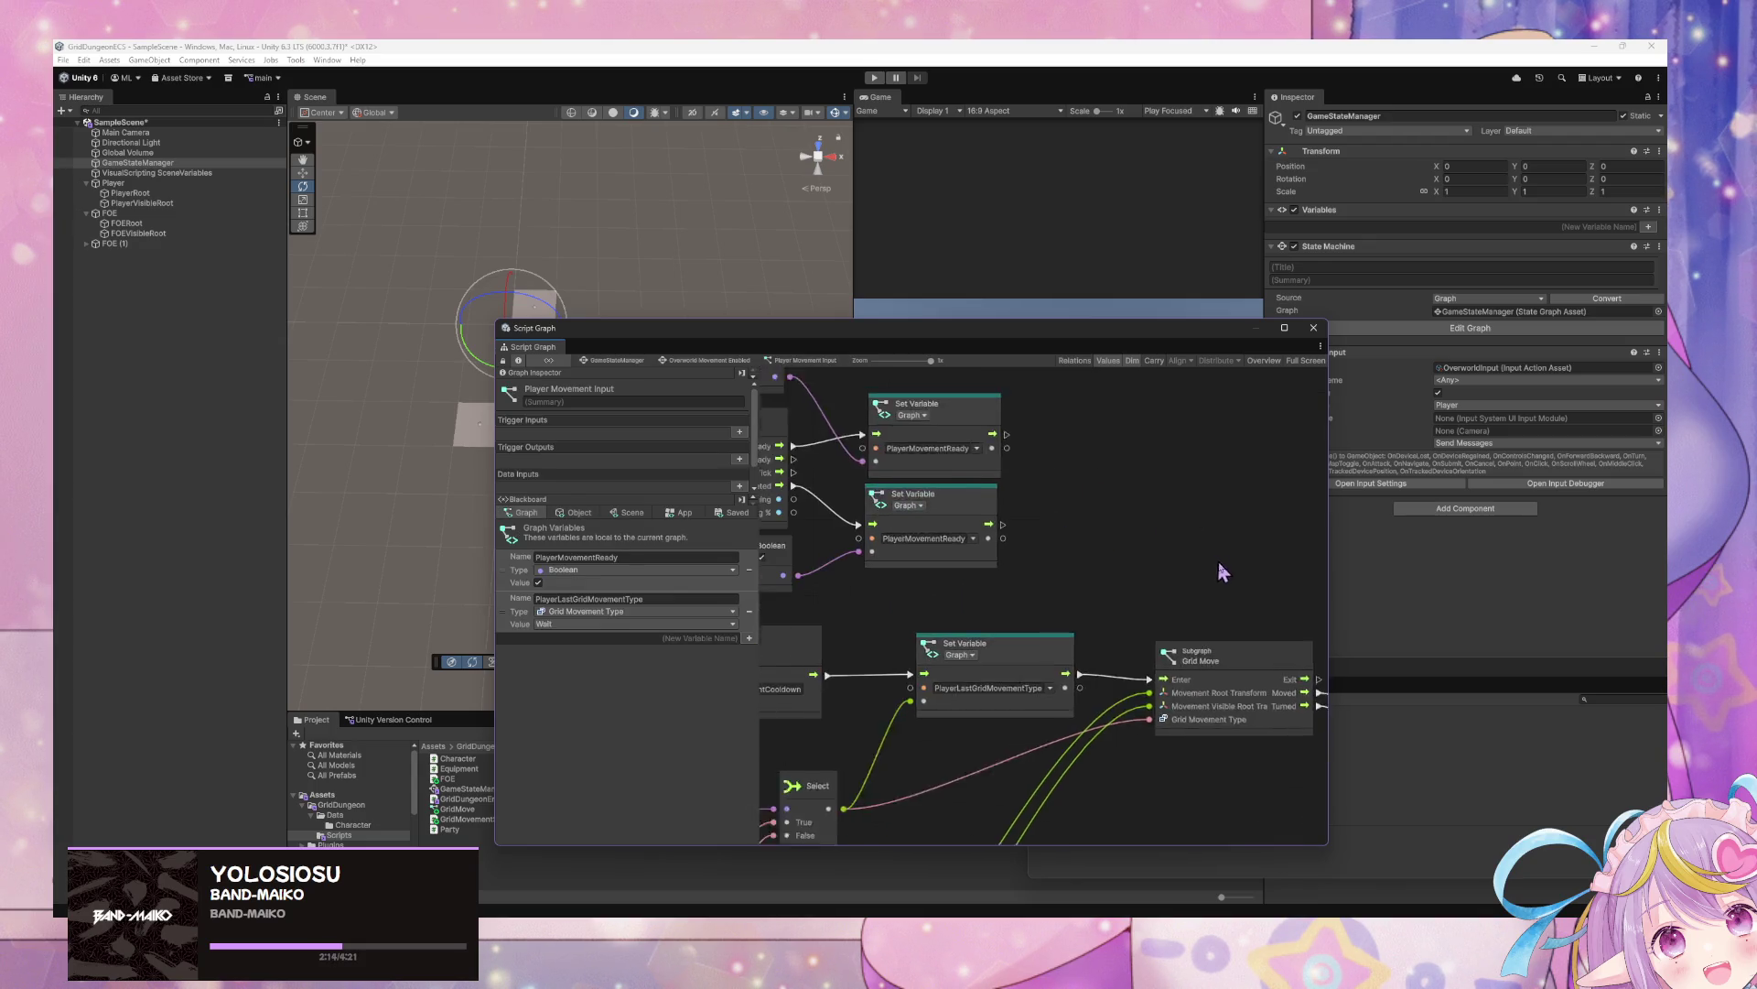
scroll(1105, 502, "down", 1)
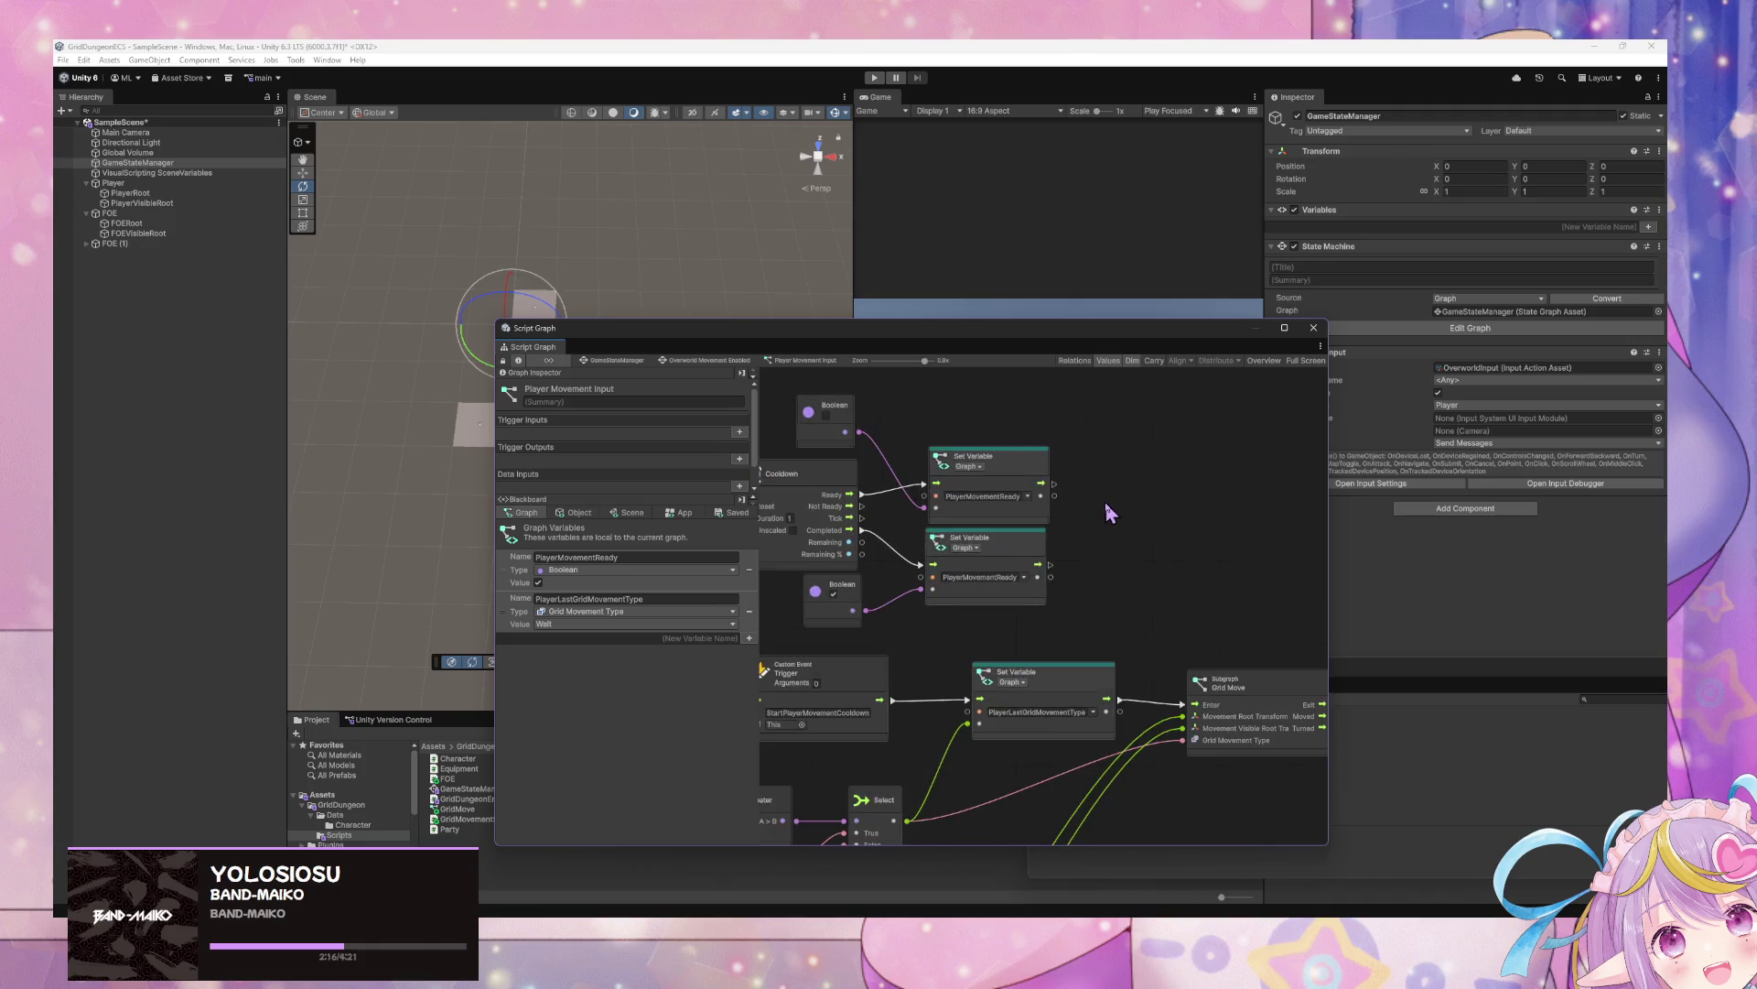
left_click_drag(1148, 556, 1046, 490)
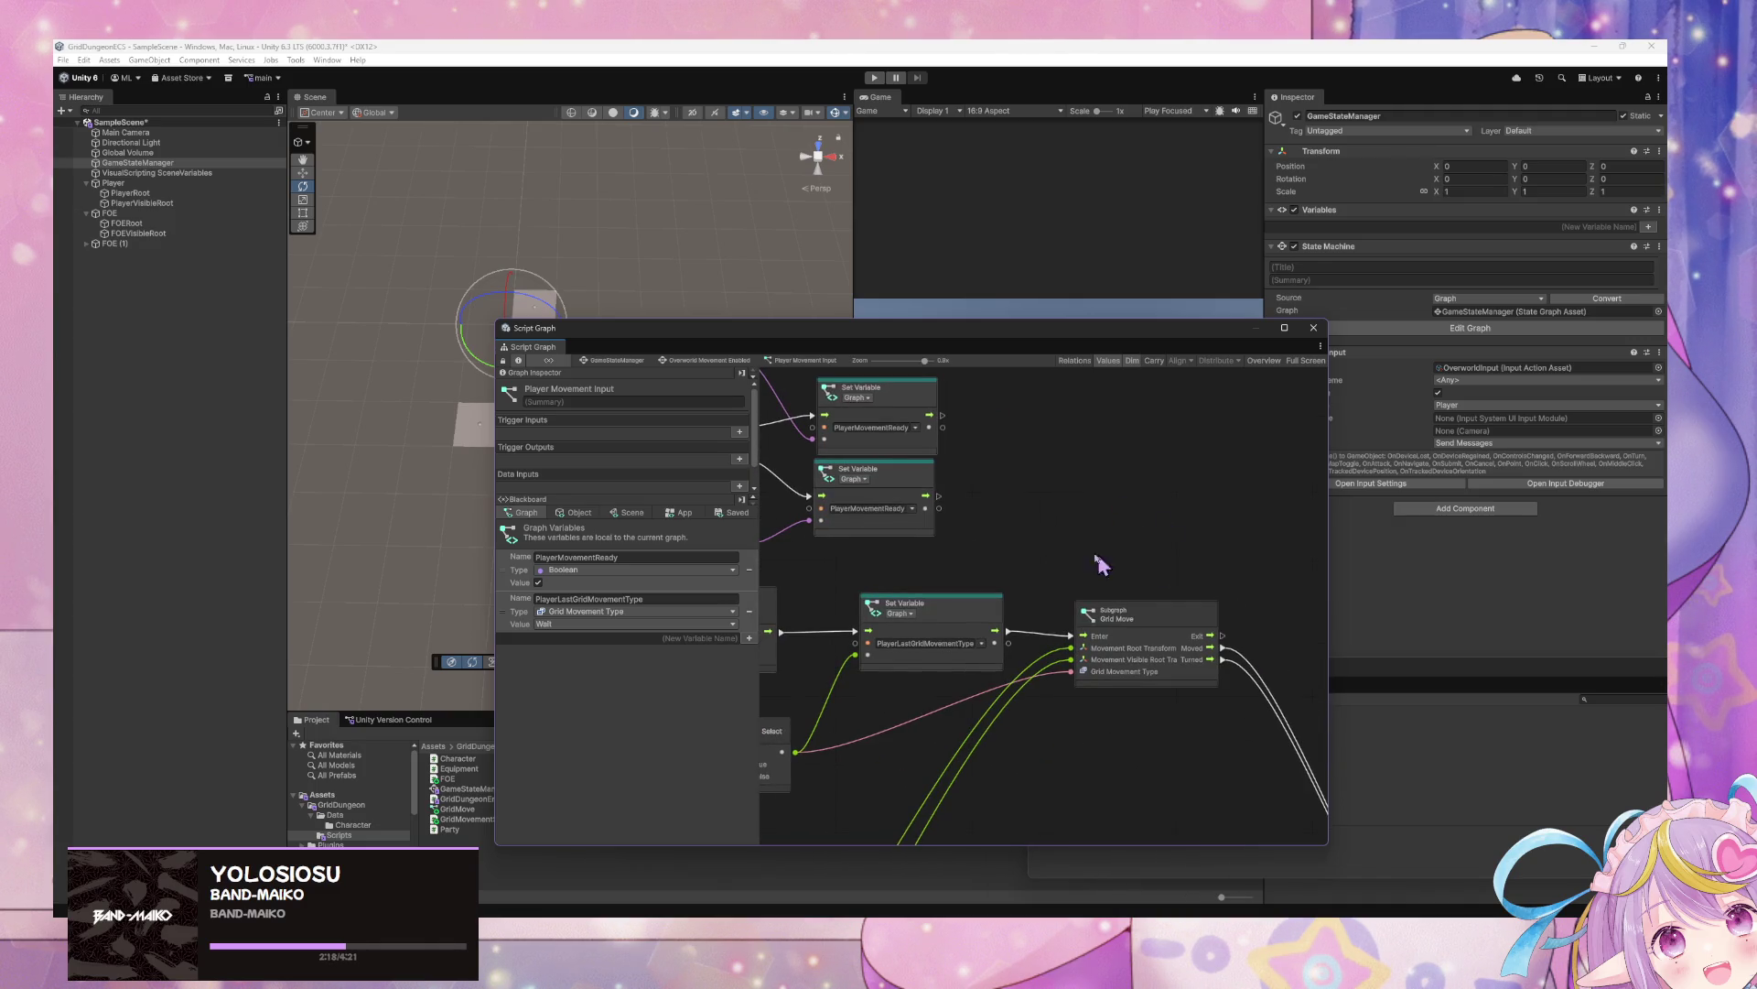
left_click_drag(1099, 561, 1012, 529)
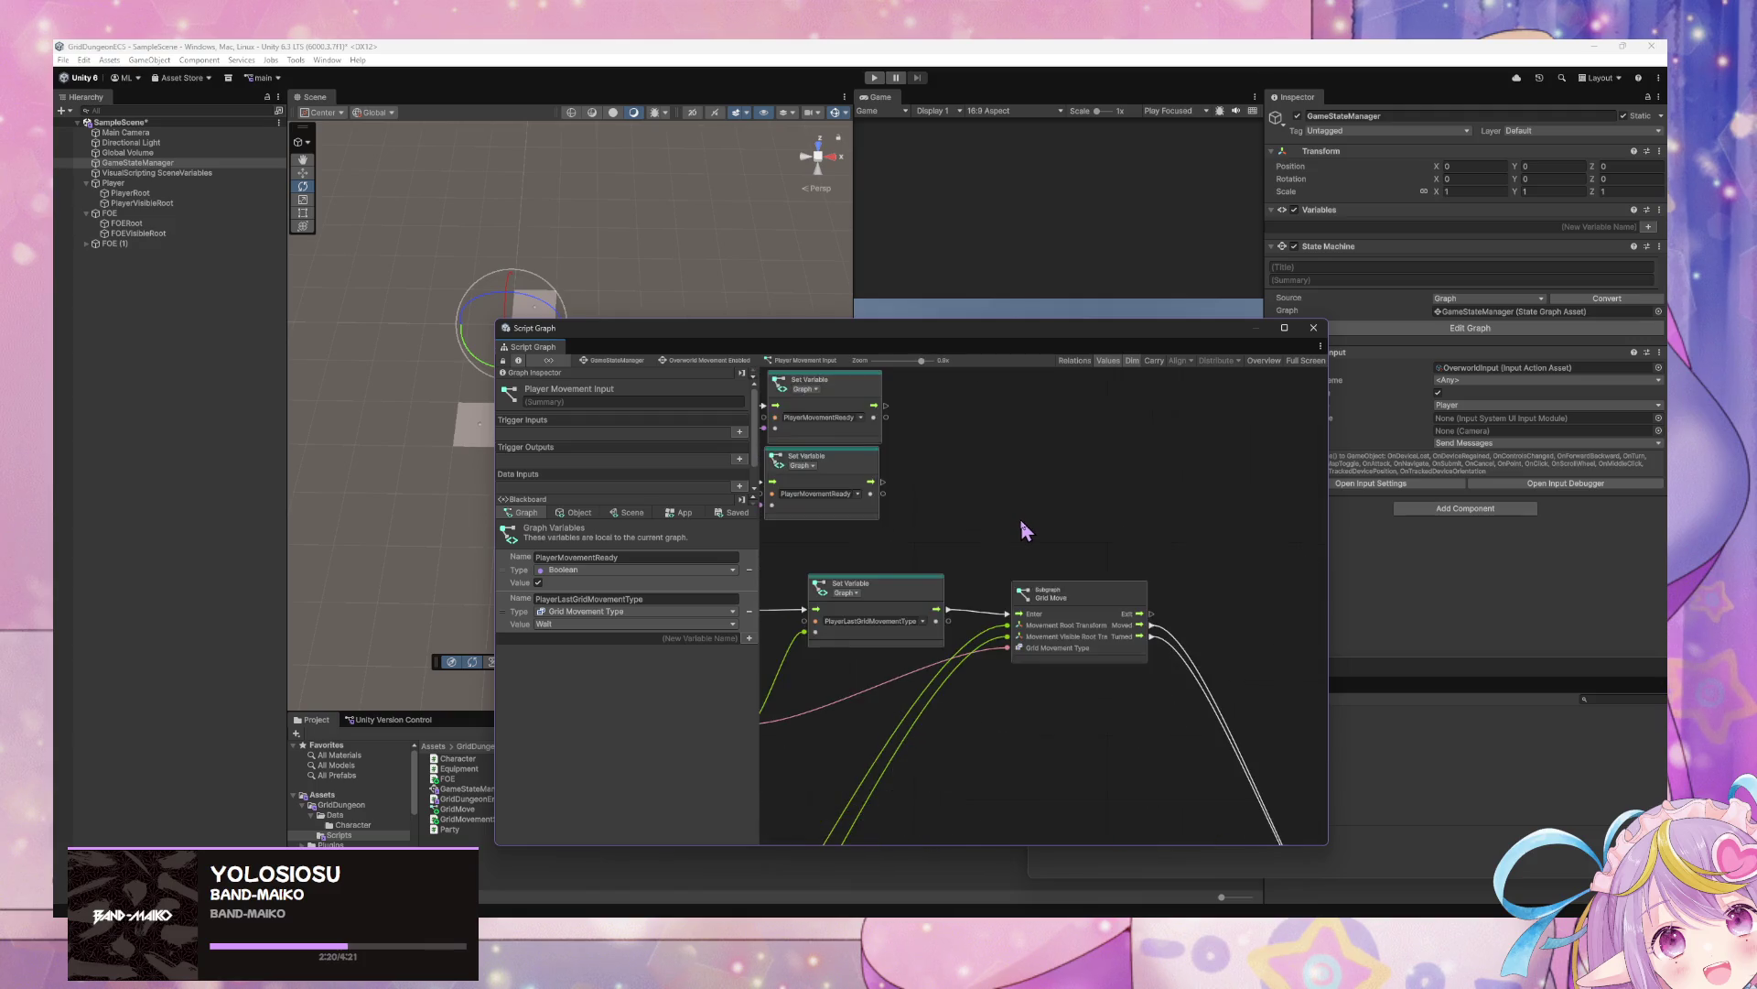
scroll(1123, 487, "down", 2)
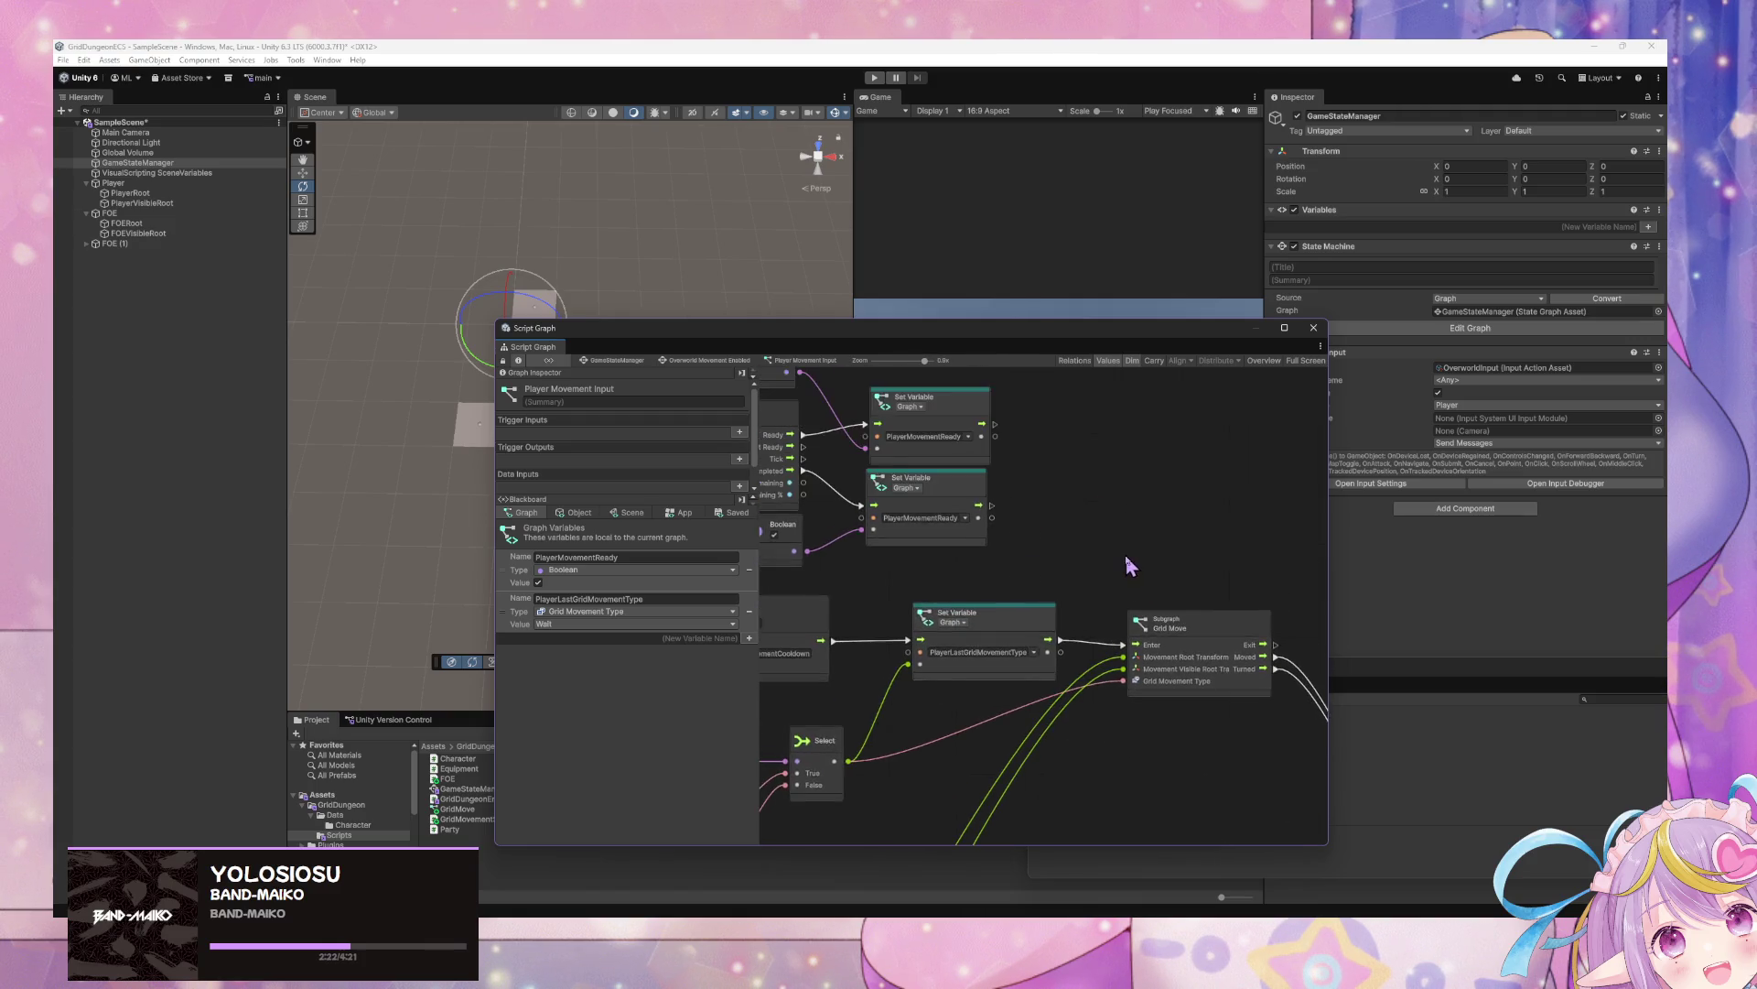
scroll(1125, 574, "up", 3)
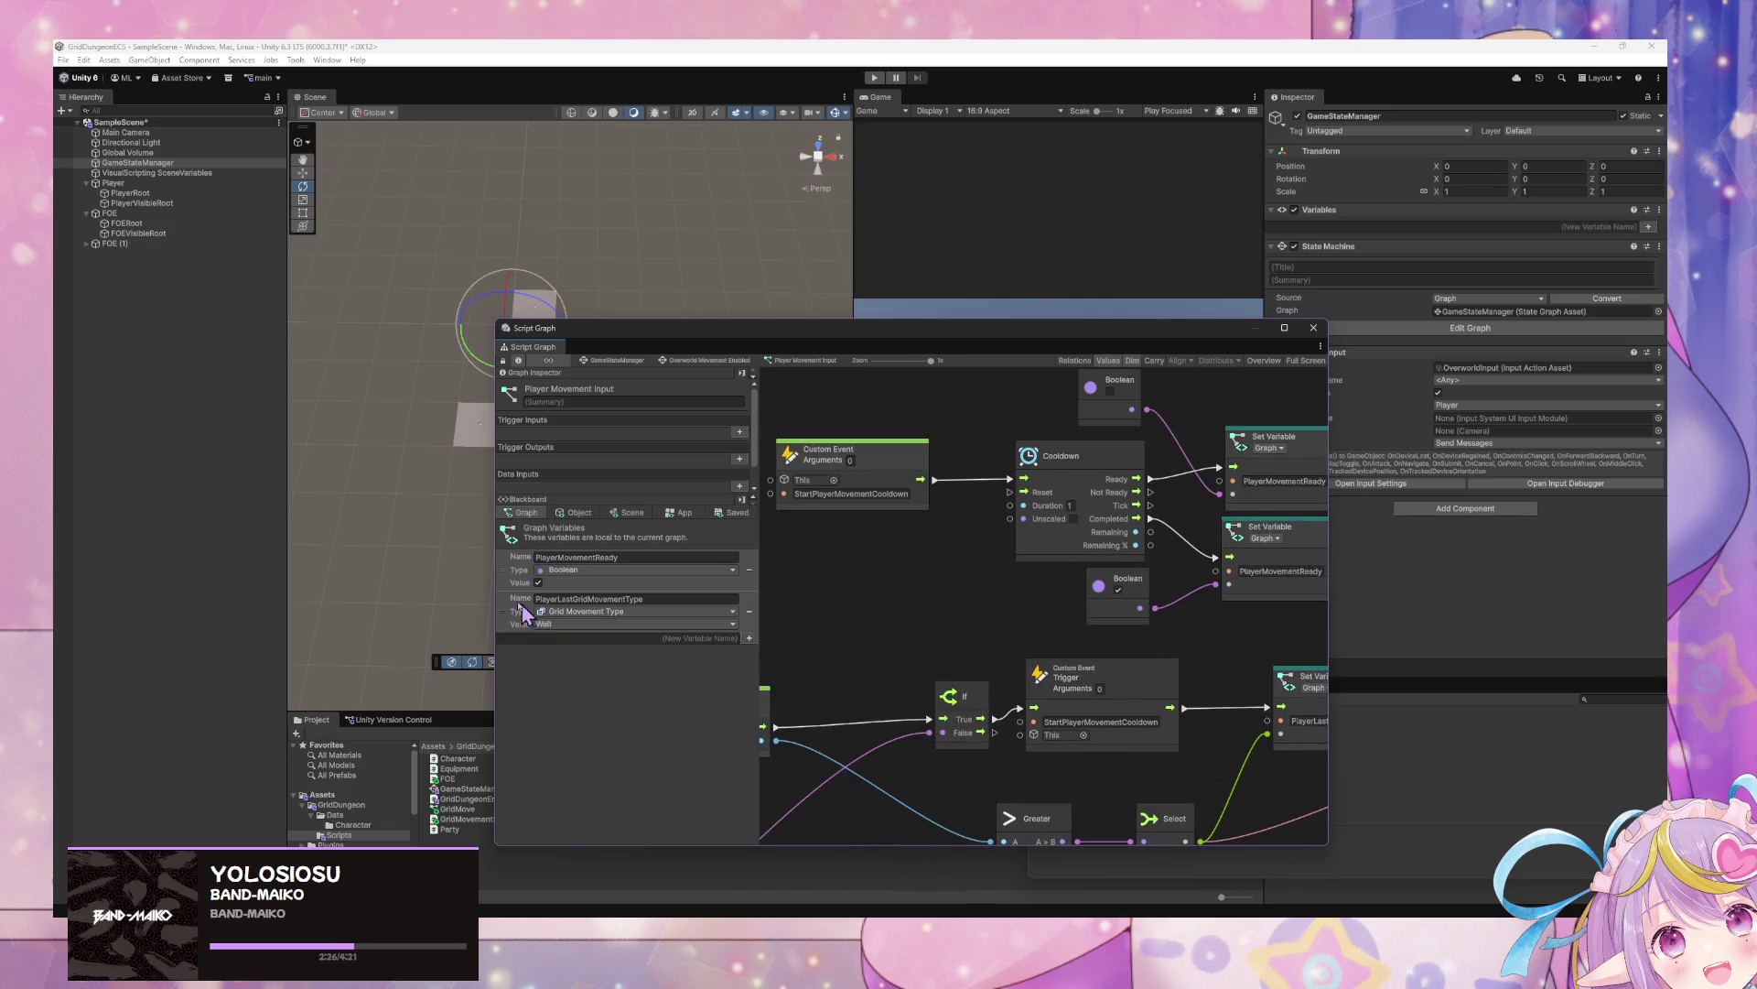
Drag the application-level GridMovementSettings variable into the graph as a Get Variable node
left_click(628, 512)
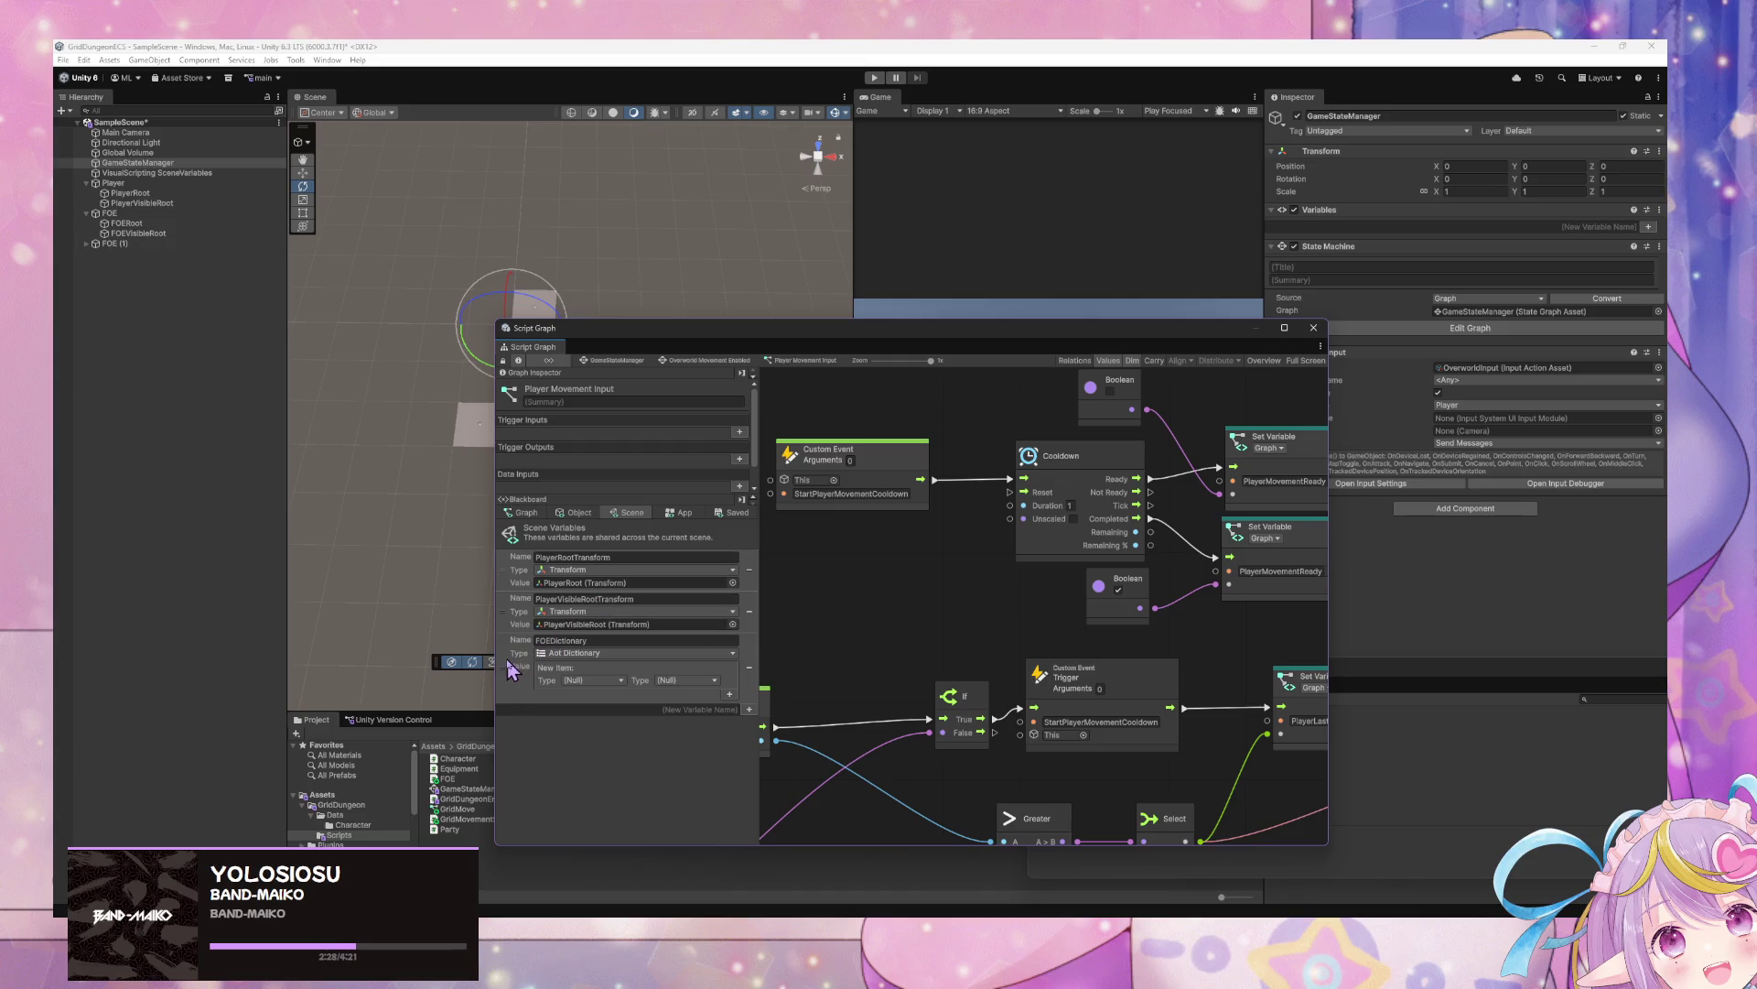
left_click(679, 512)
left_click_drag(517, 652, 789, 549)
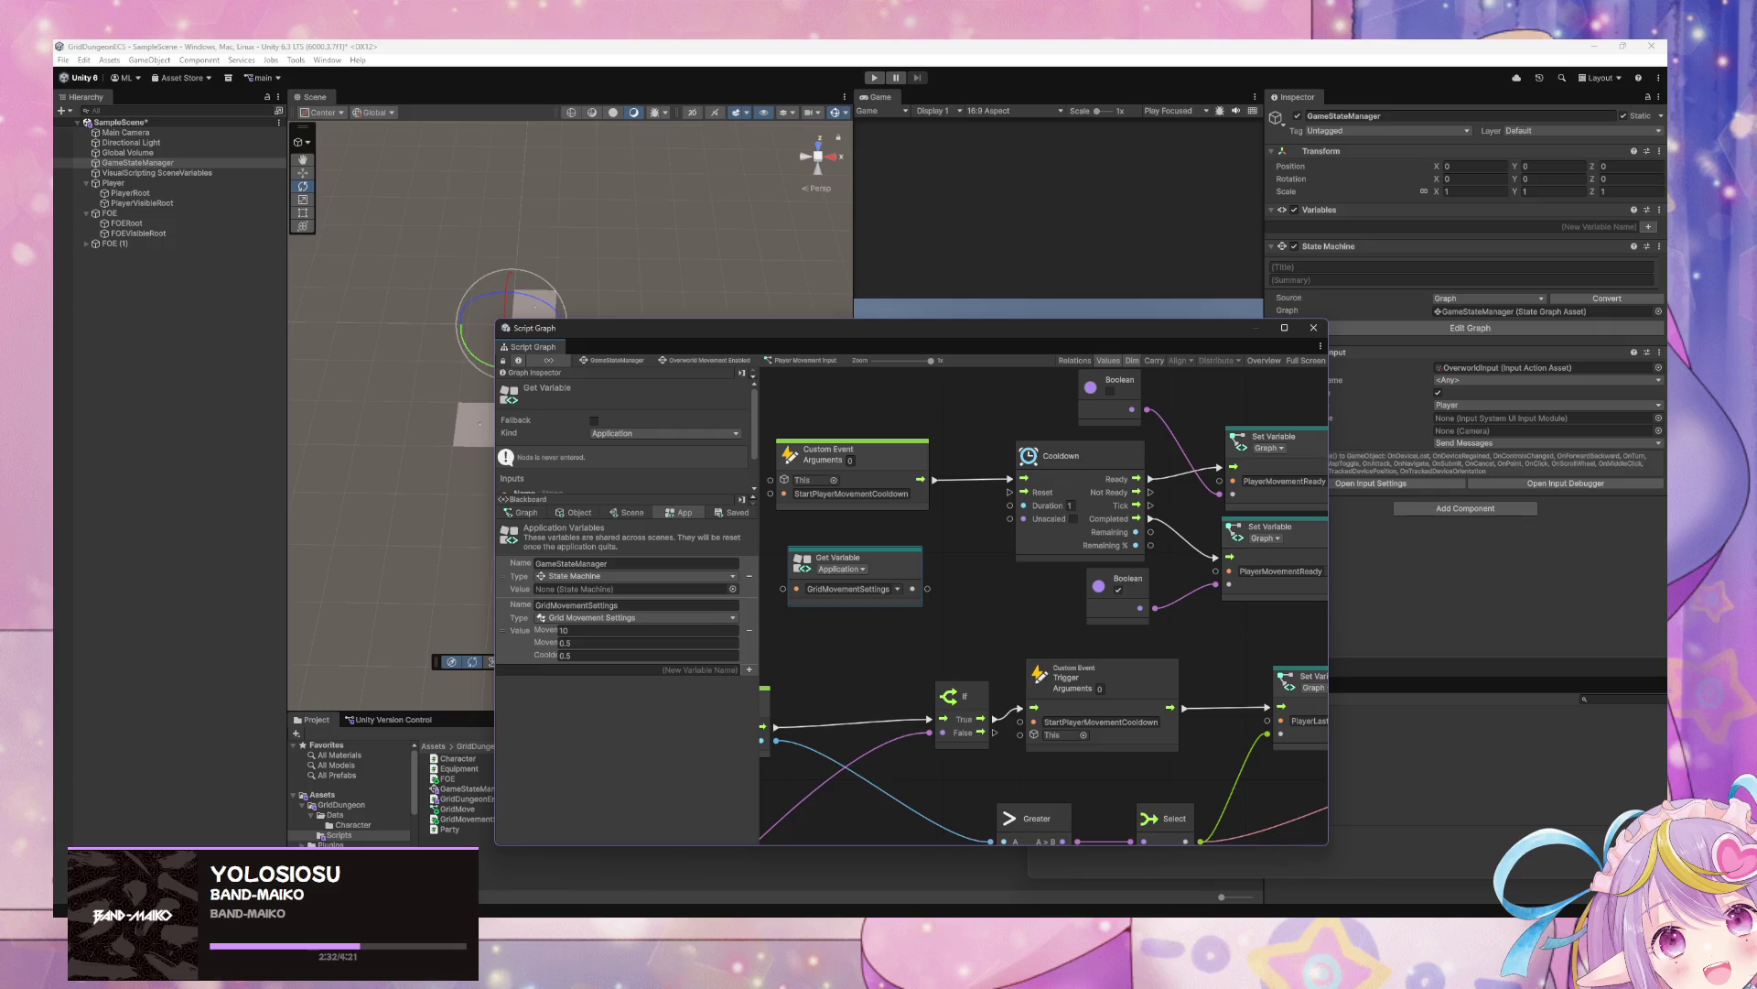
key("alt+Tab")
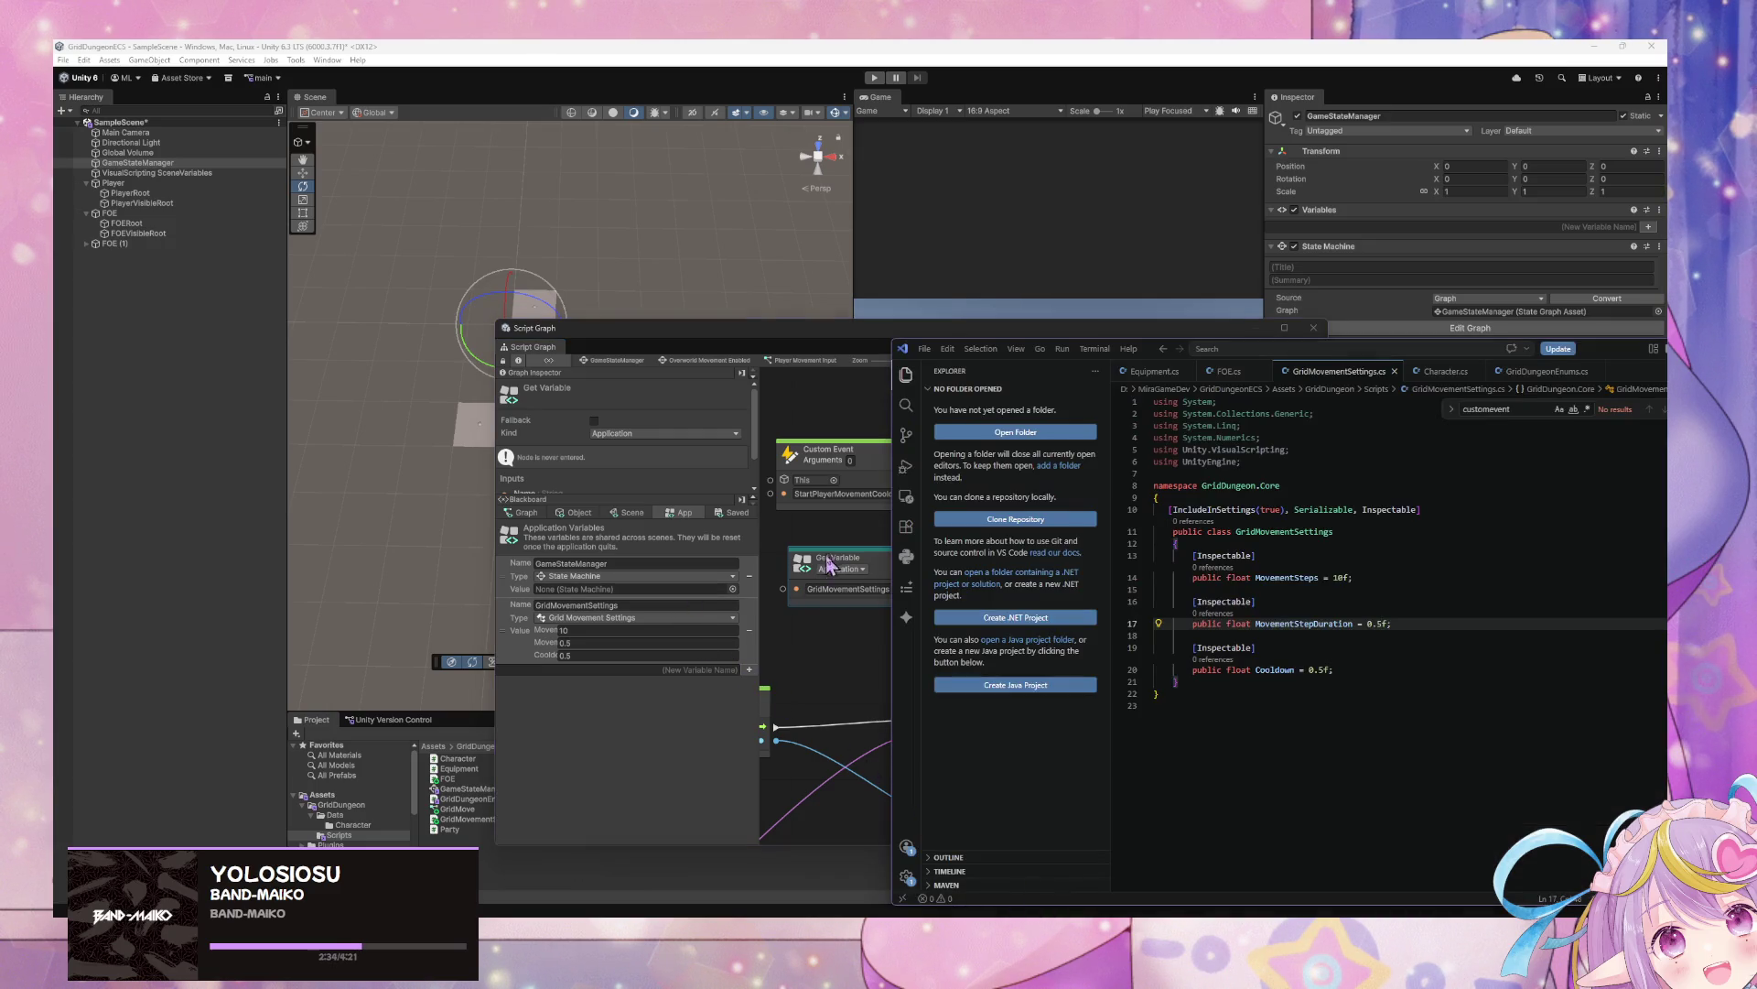
left_click(830, 568)
Abandon the 'Mo' node search off the settings getter and open the Edit menu
left_click_drag(929, 589, 1007, 600)
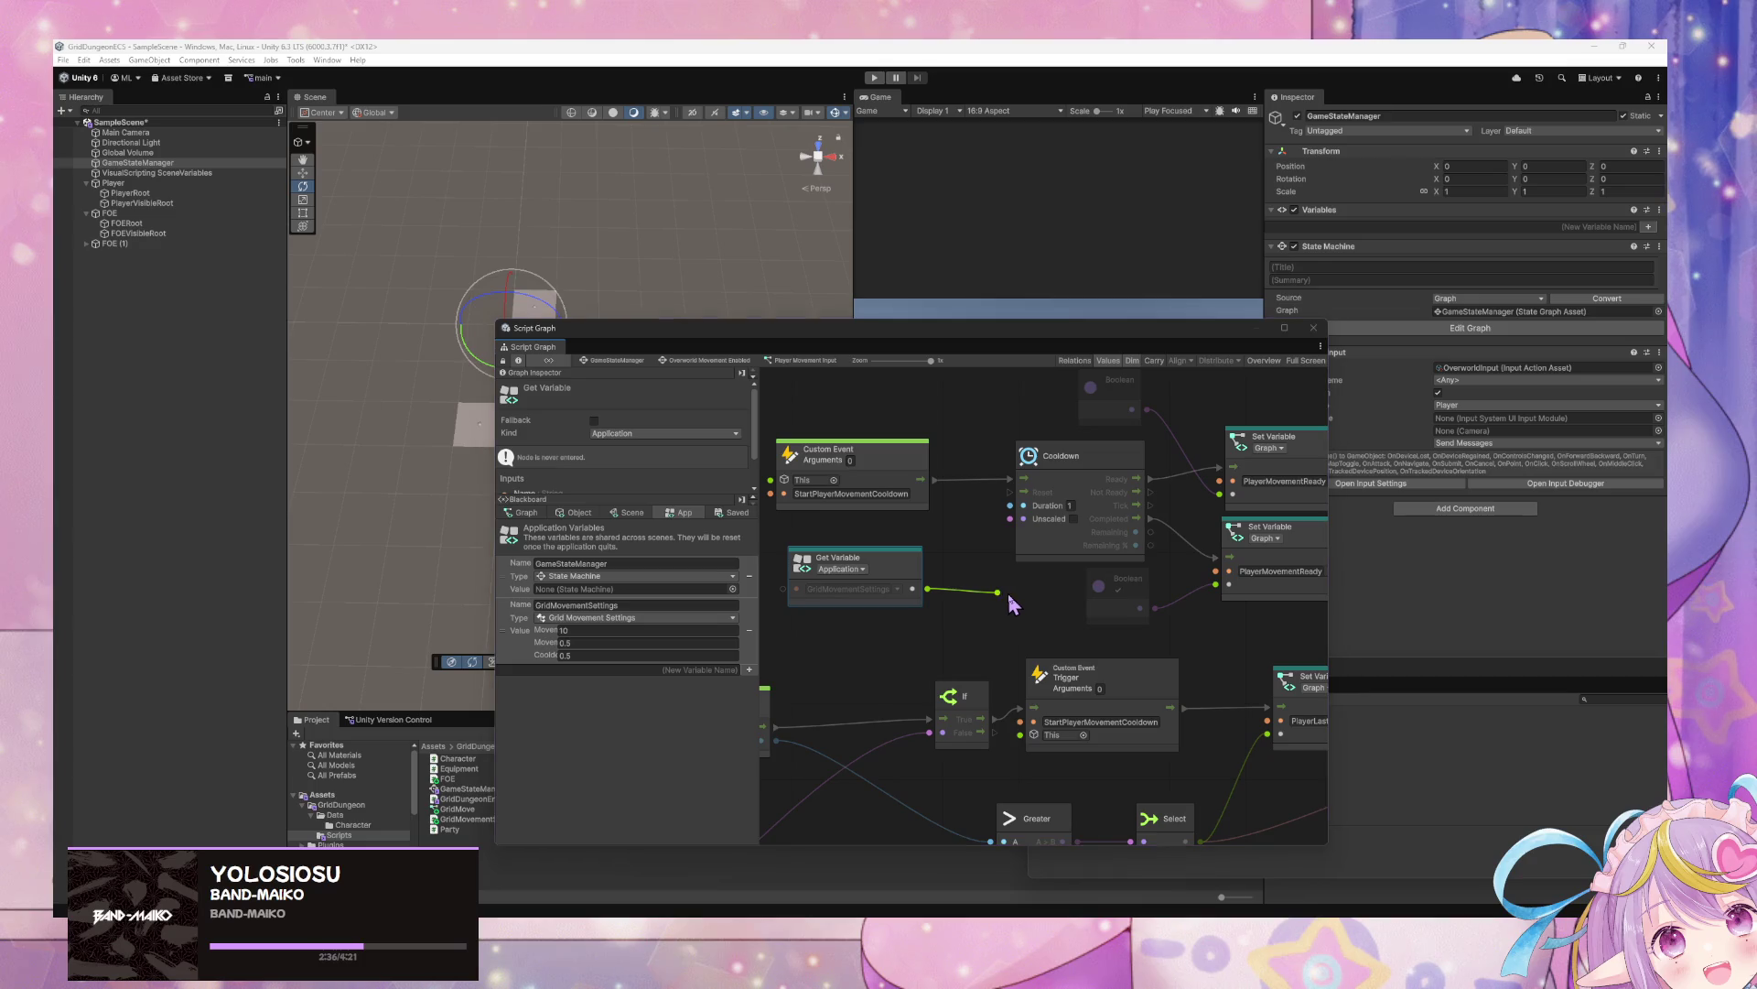
type("Mo")
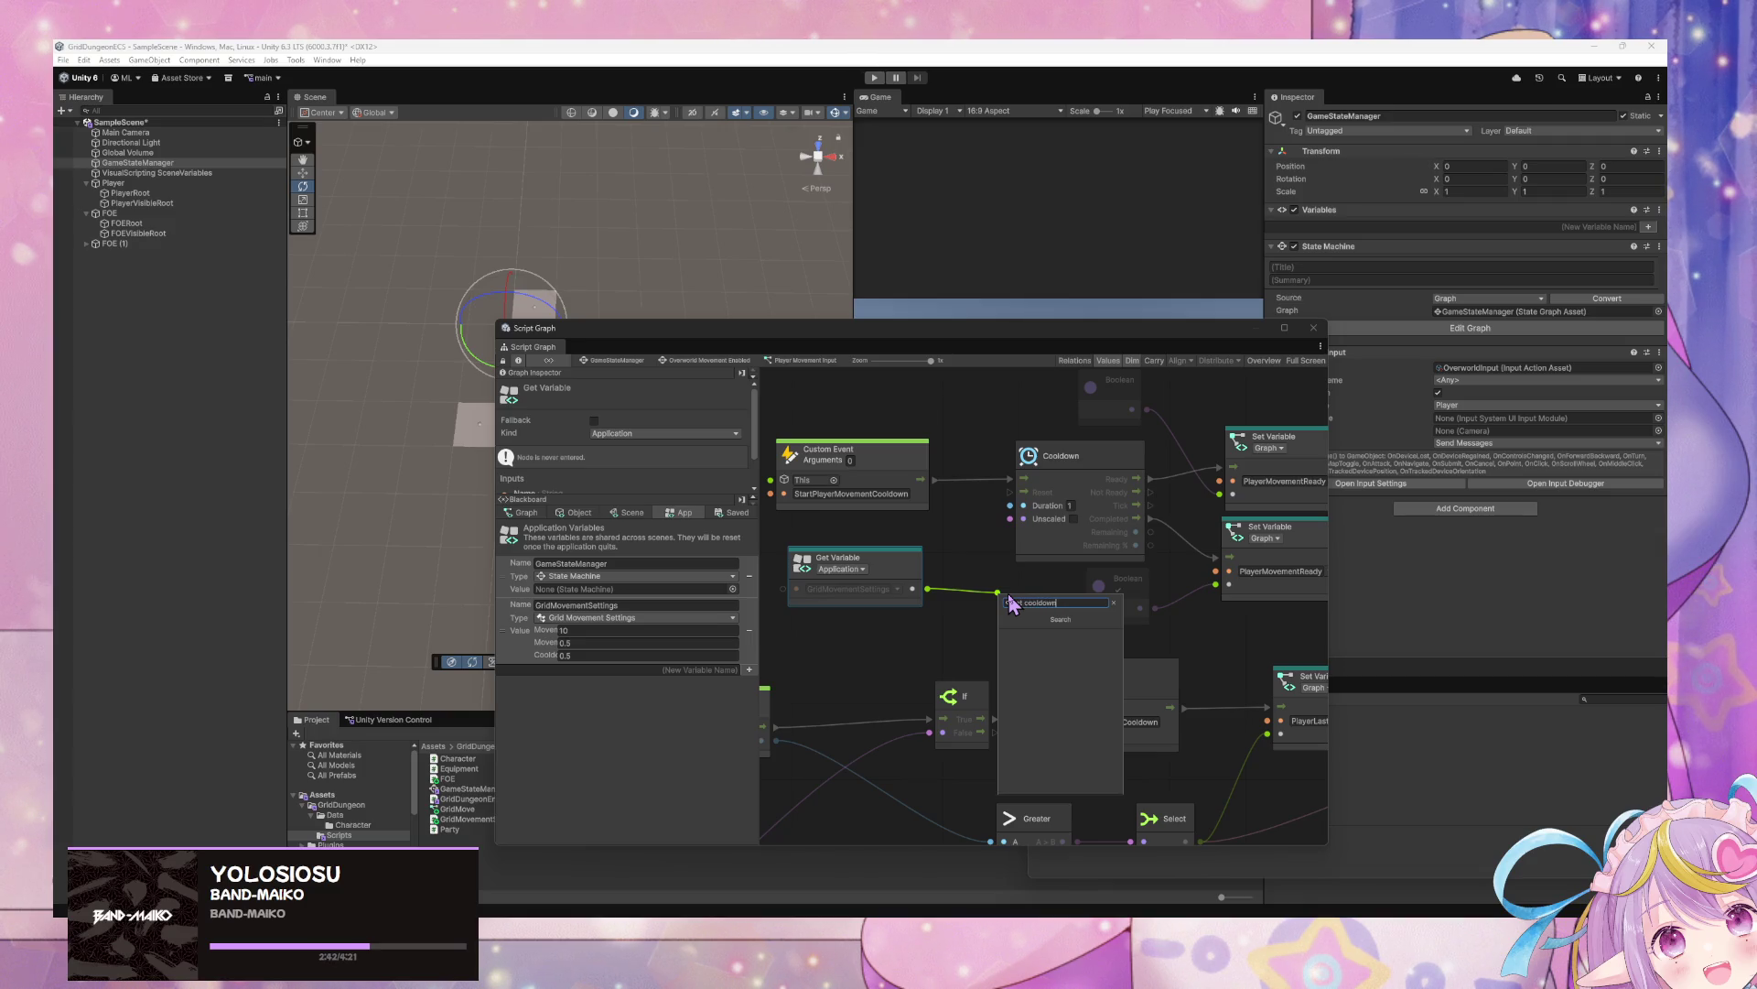
key("Escape")
left_click(1102, 877)
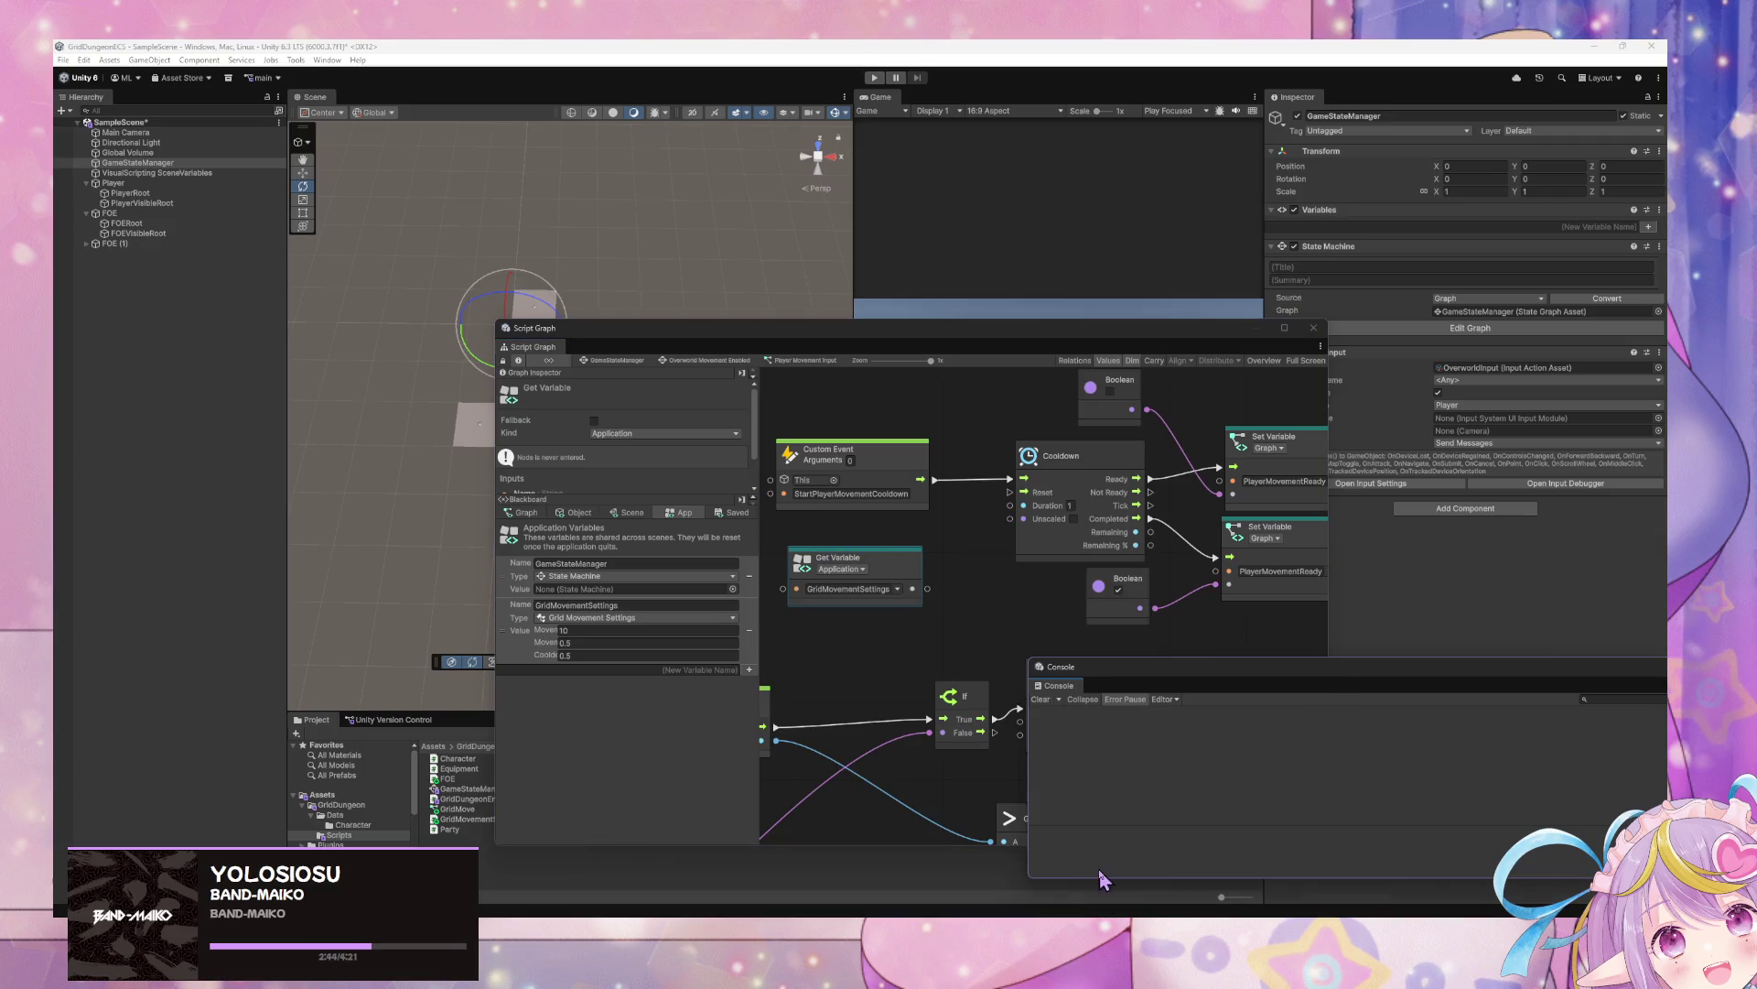
left_click(83, 59)
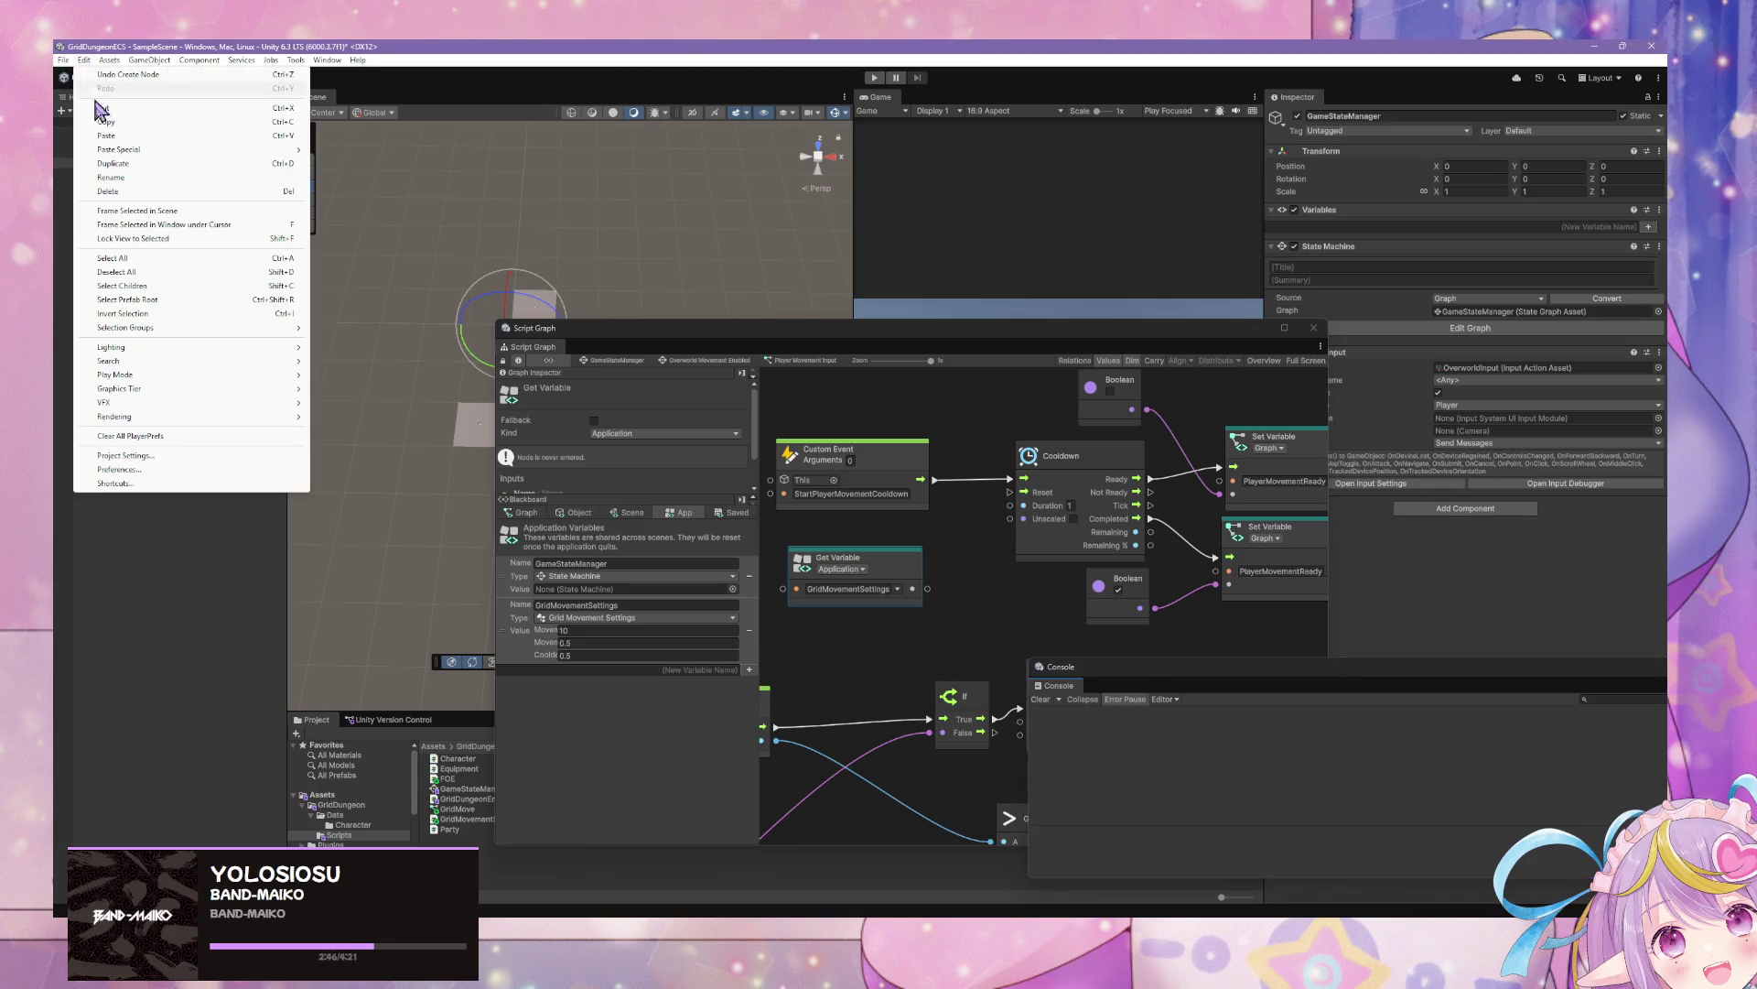
Regenerate Visual Scripting nodes in Project Settings, then bring the script graph back to front
left_click(63, 60)
mouse_move(84, 59)
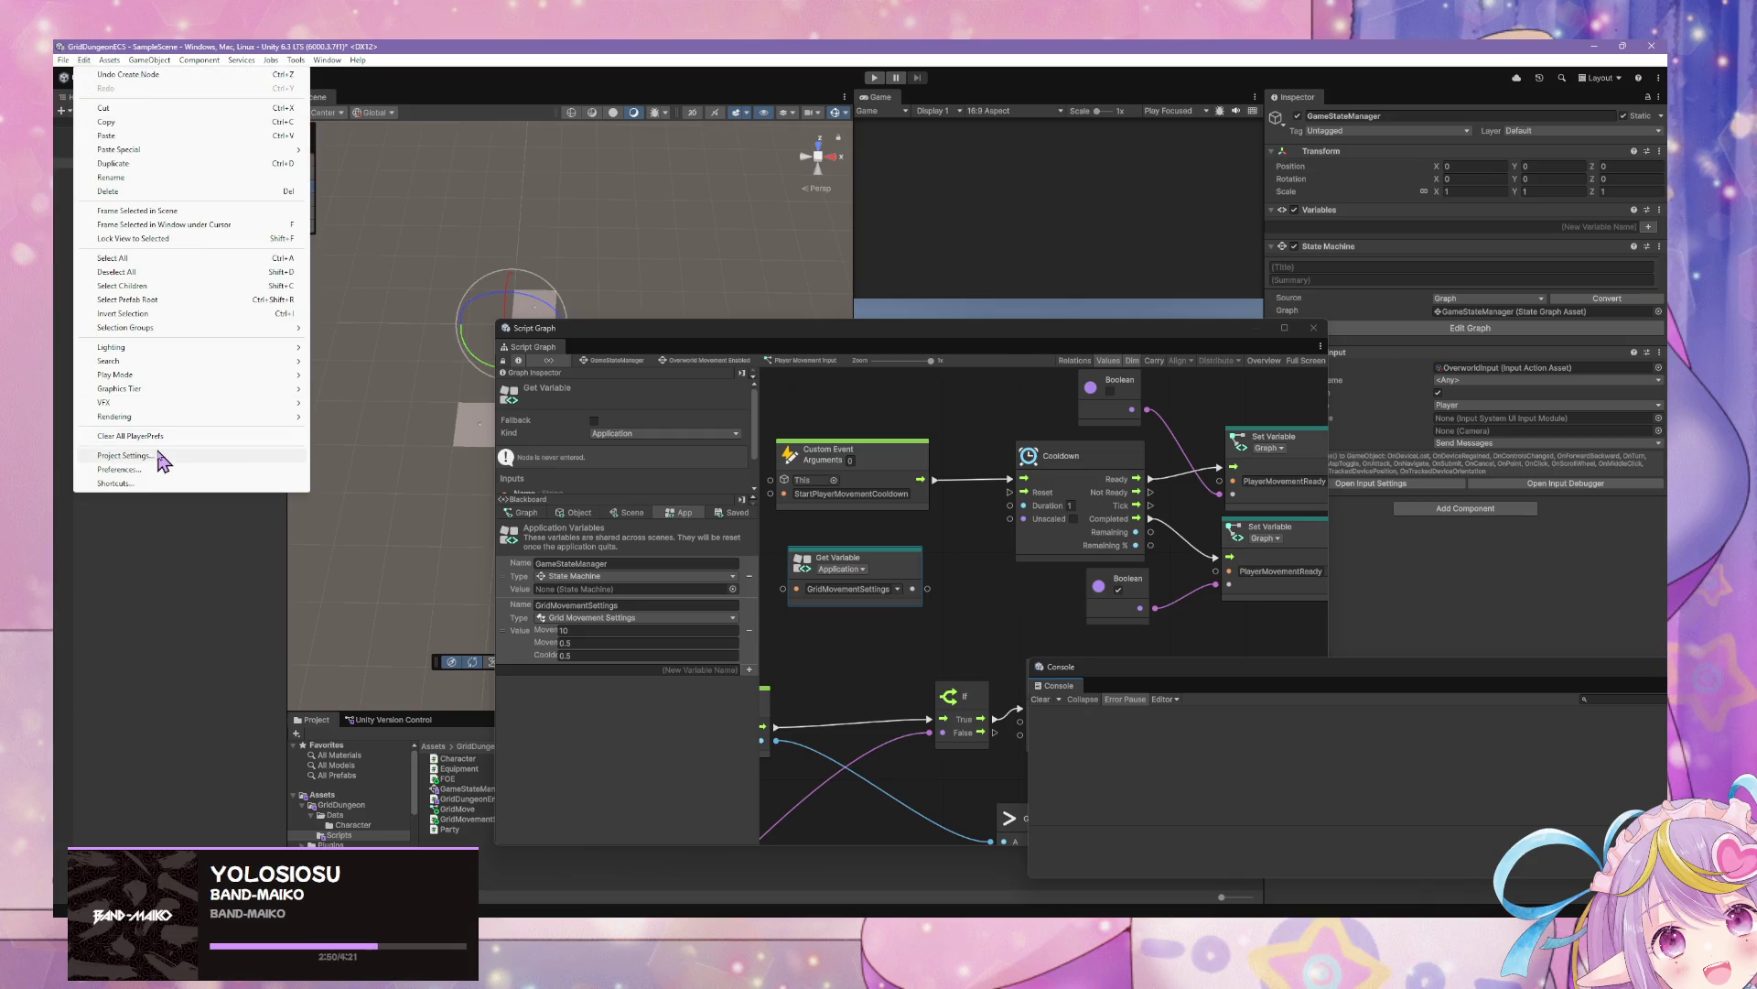
left_click(119, 449)
left_click(846, 570)
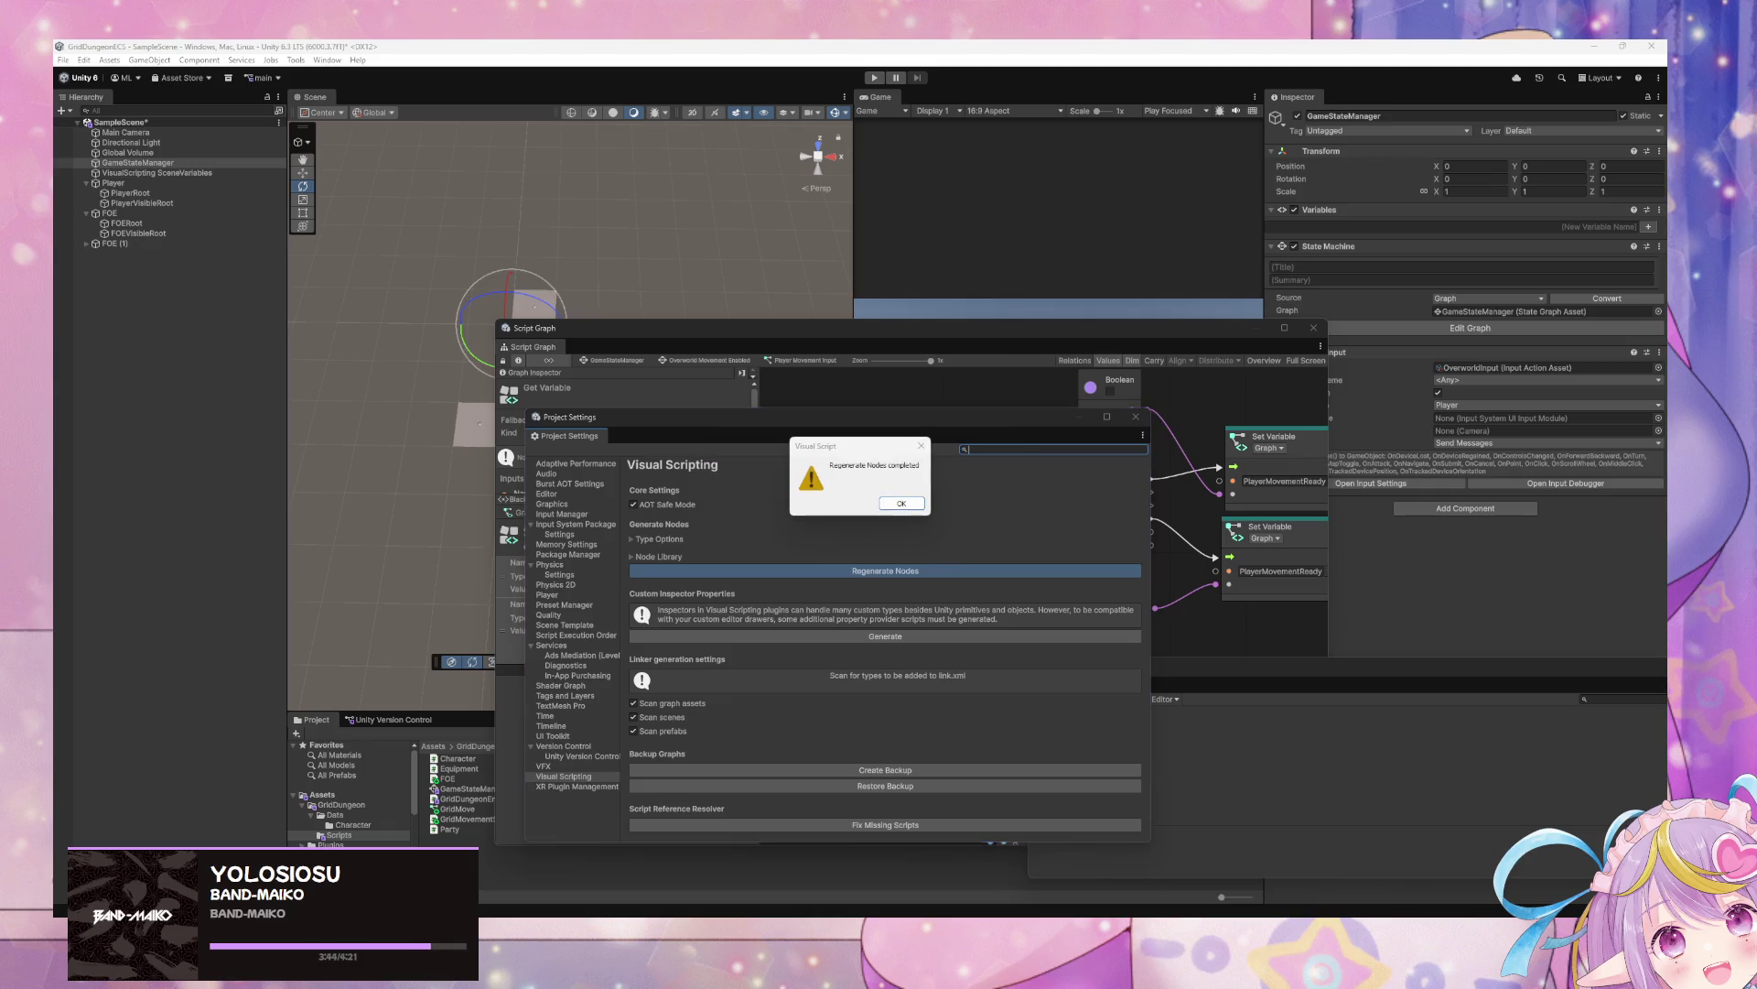
left_click(901, 504)
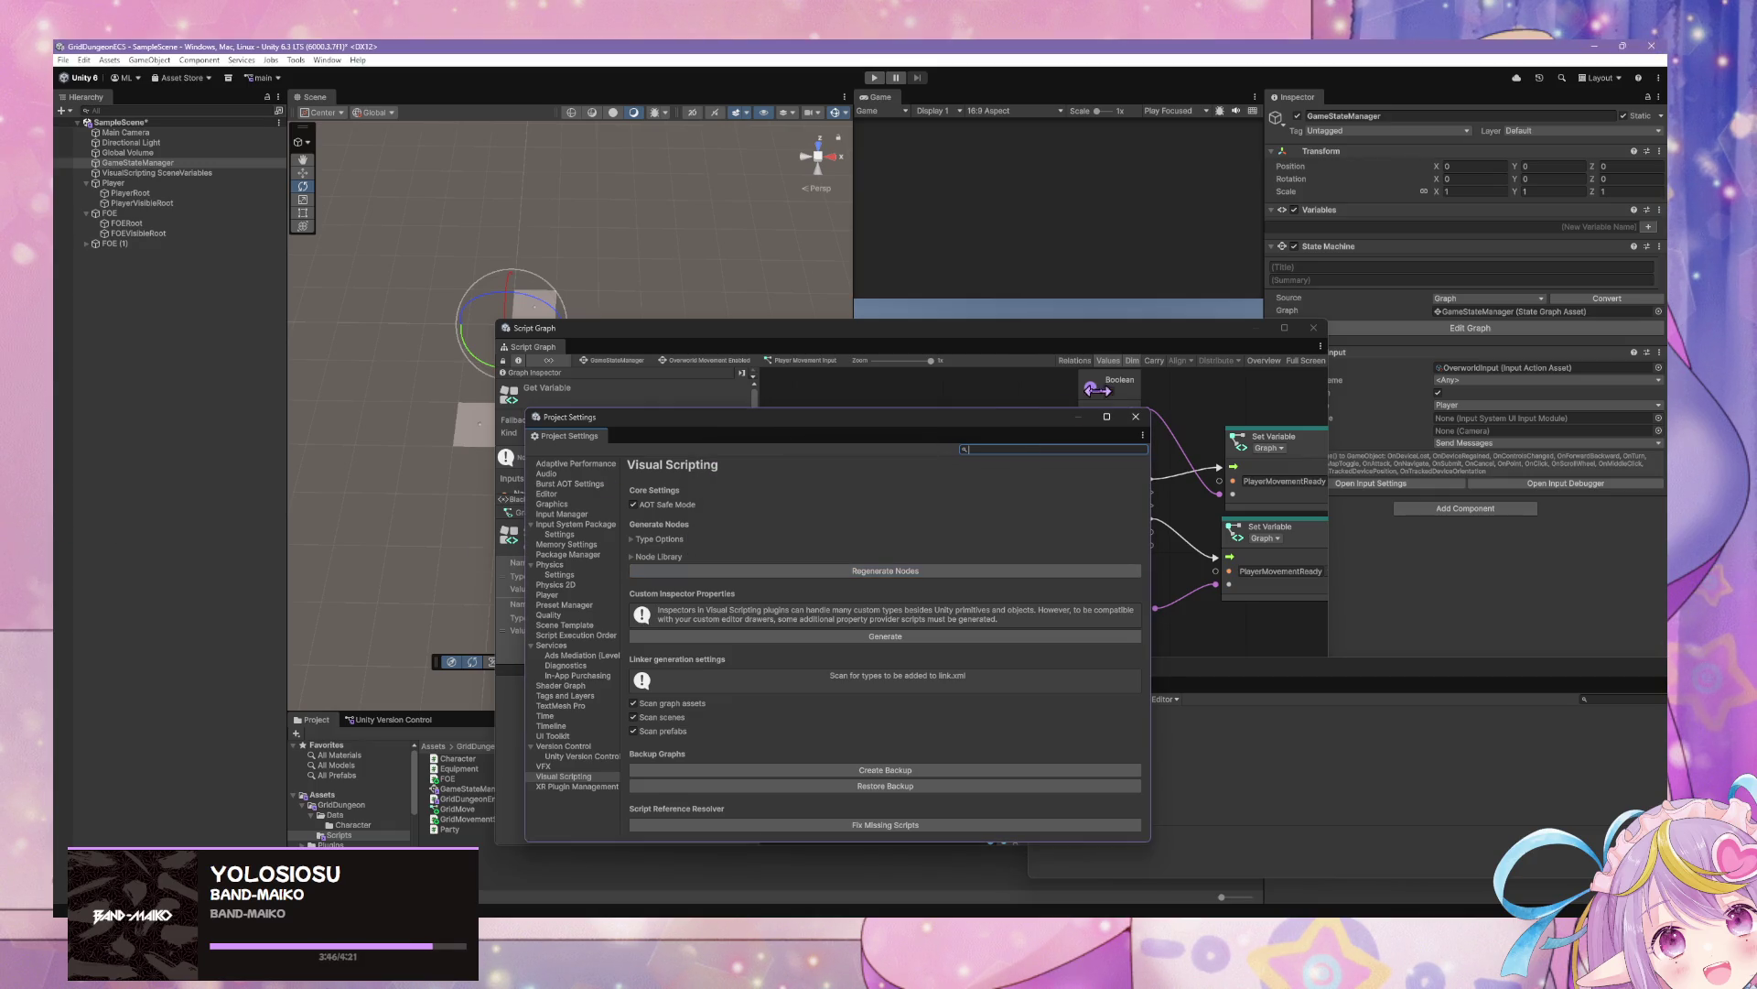
left_click_drag(923, 422, 1311, 555)
left_click_drag(963, 322, 881, 294)
mouse_move(971, 598)
left_mouse_down()
mouse_move(805, 506)
mouse_move(1068, 532)
left_mouse_up()
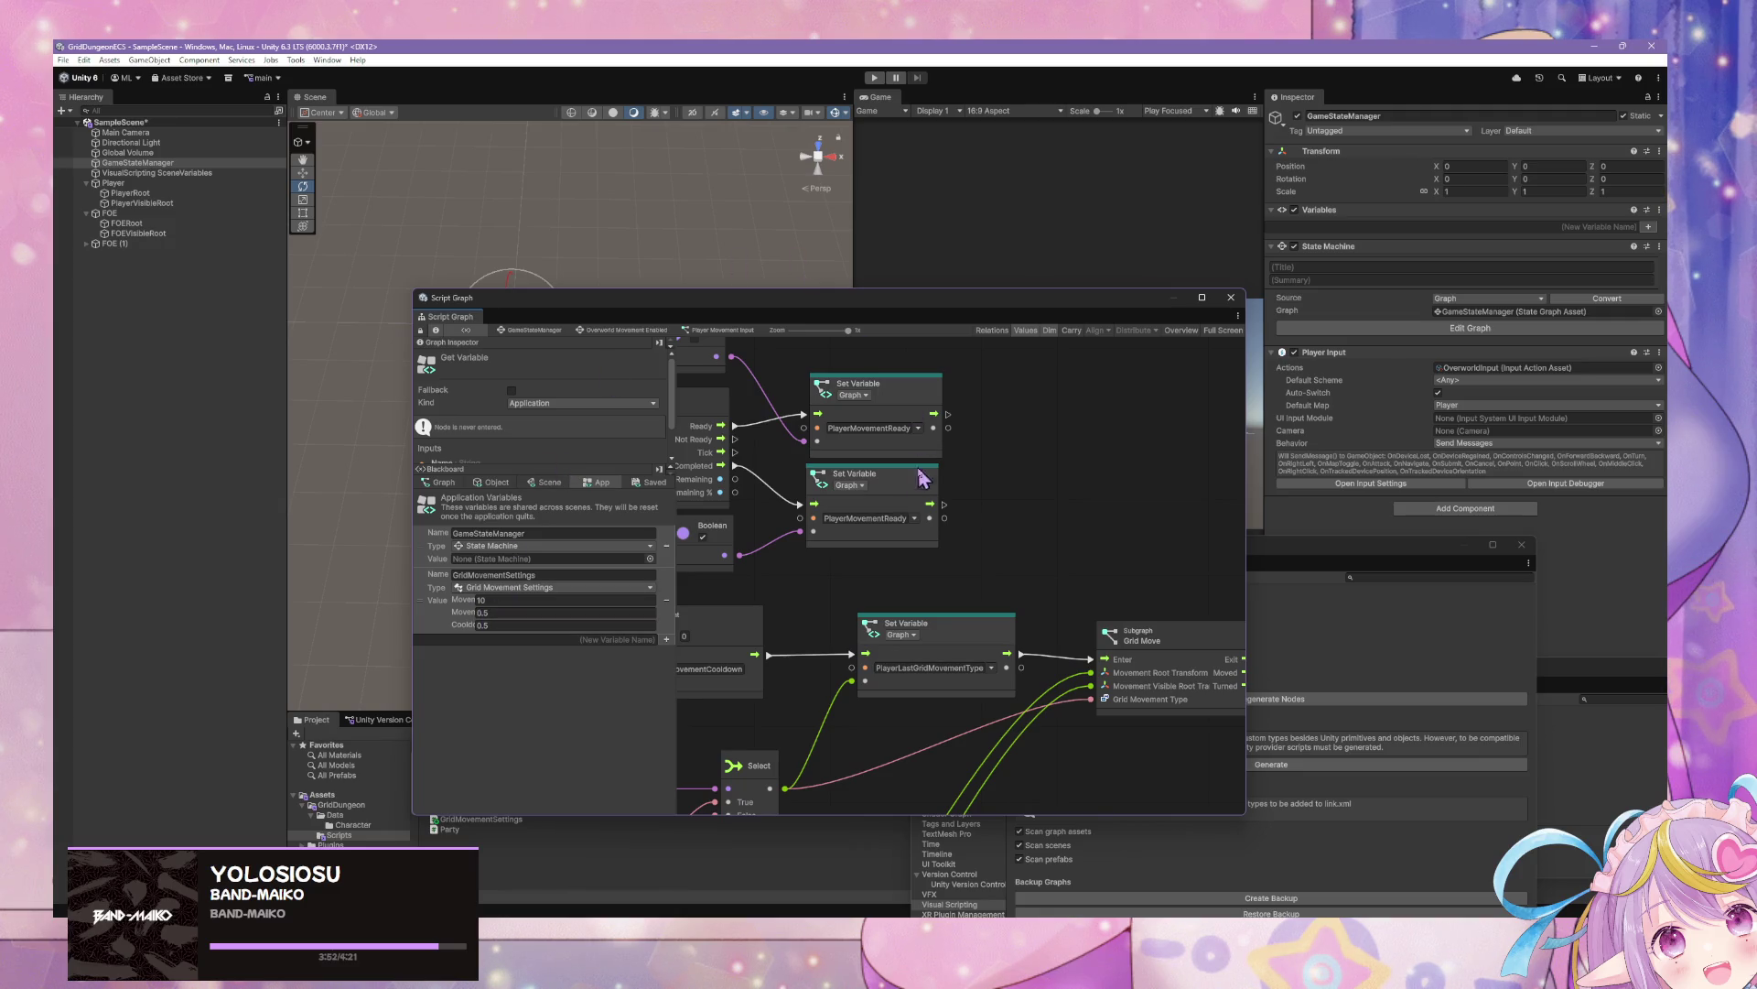
Add a Get Cooldown node from GridMovementSettings and wire it into the Cooldown duration
left_click_drag(806, 462, 1240, 554)
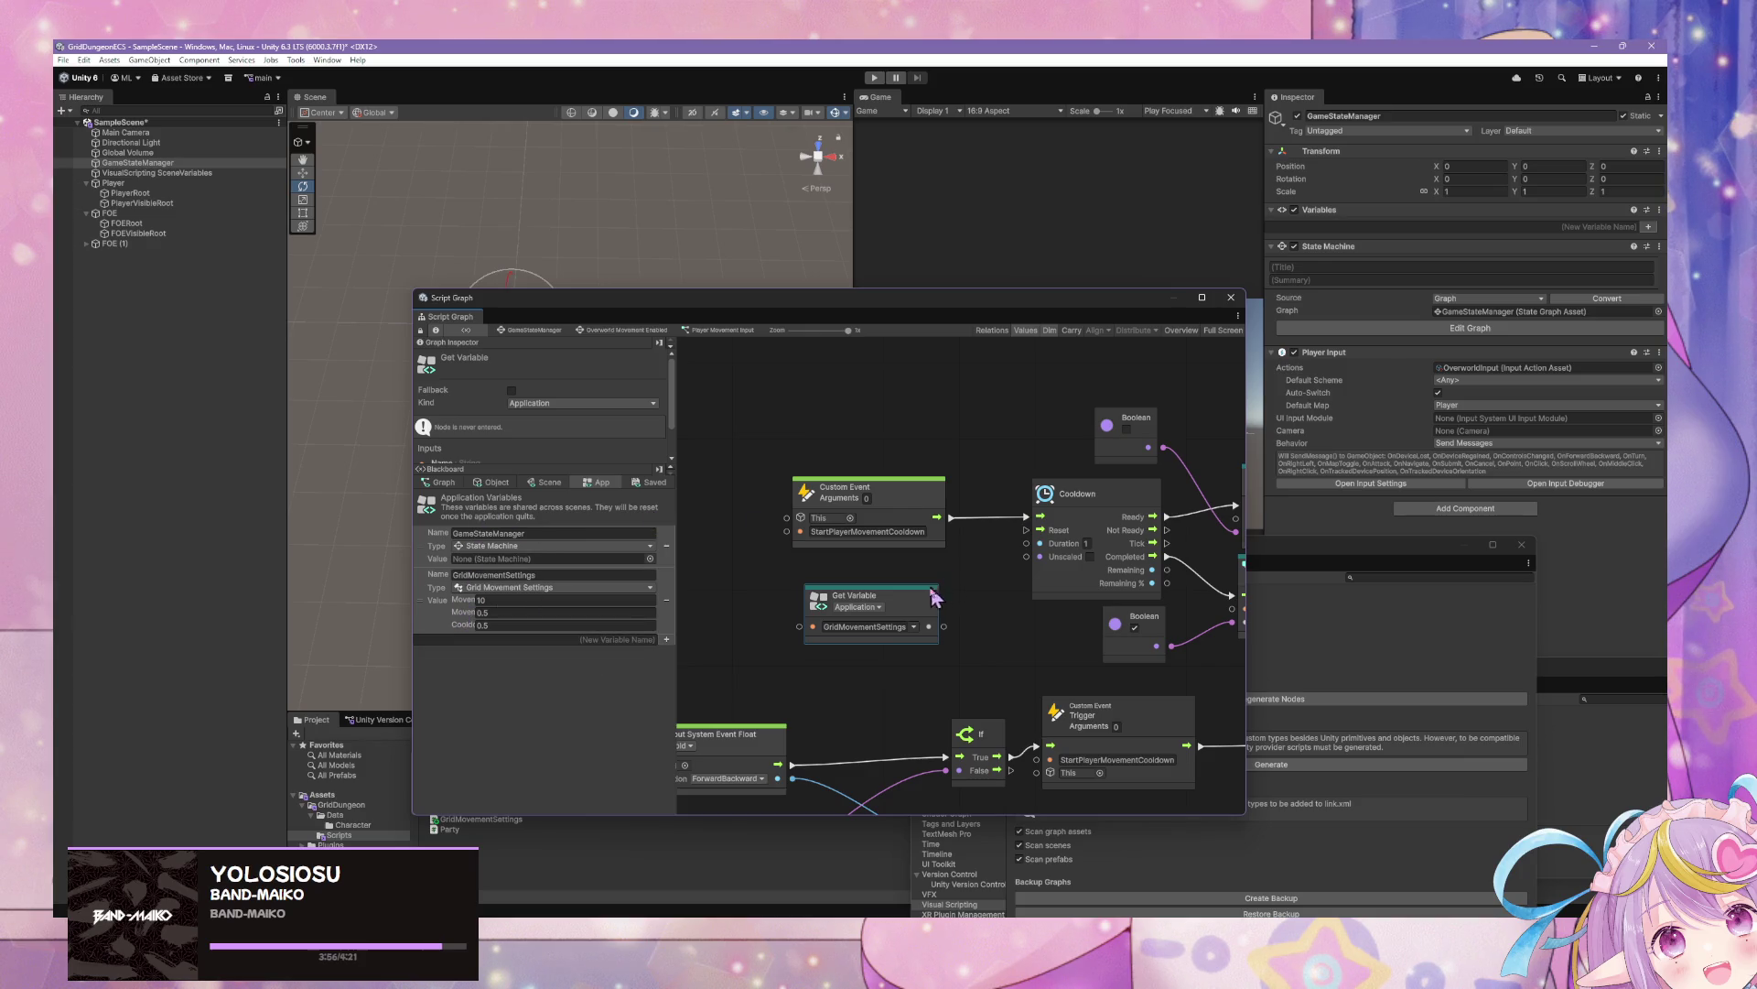
left_click_drag(917, 603, 911, 664)
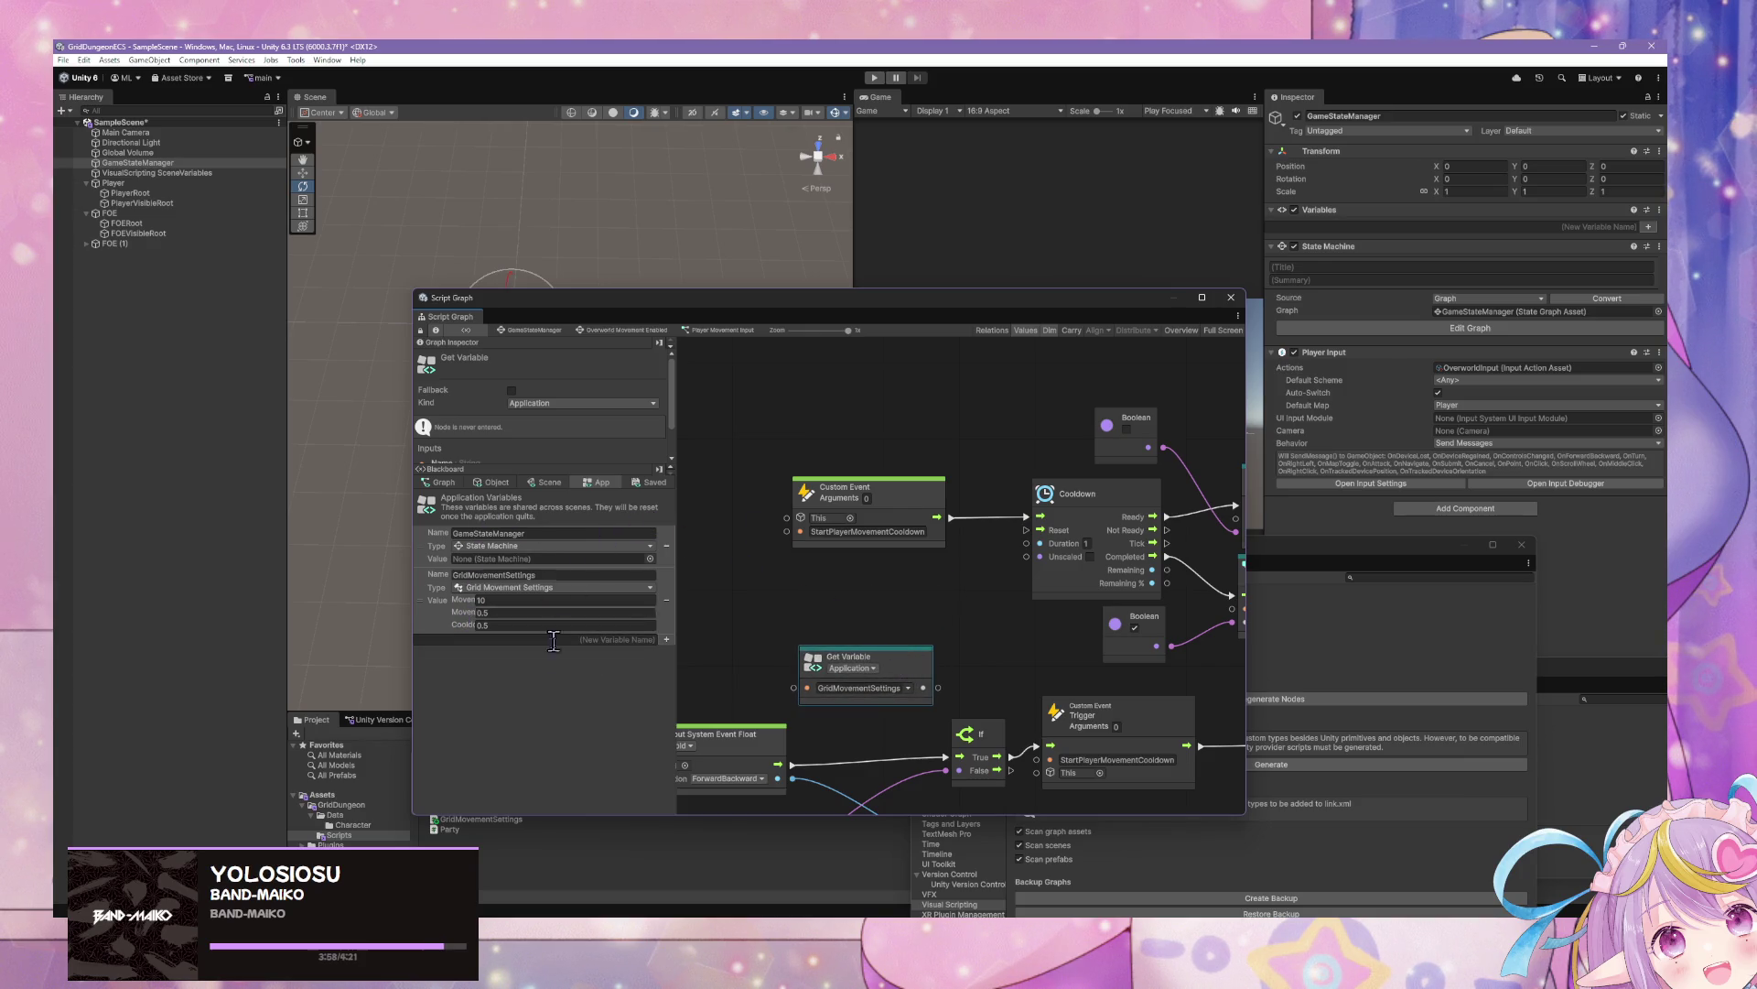
left_click(978, 648)
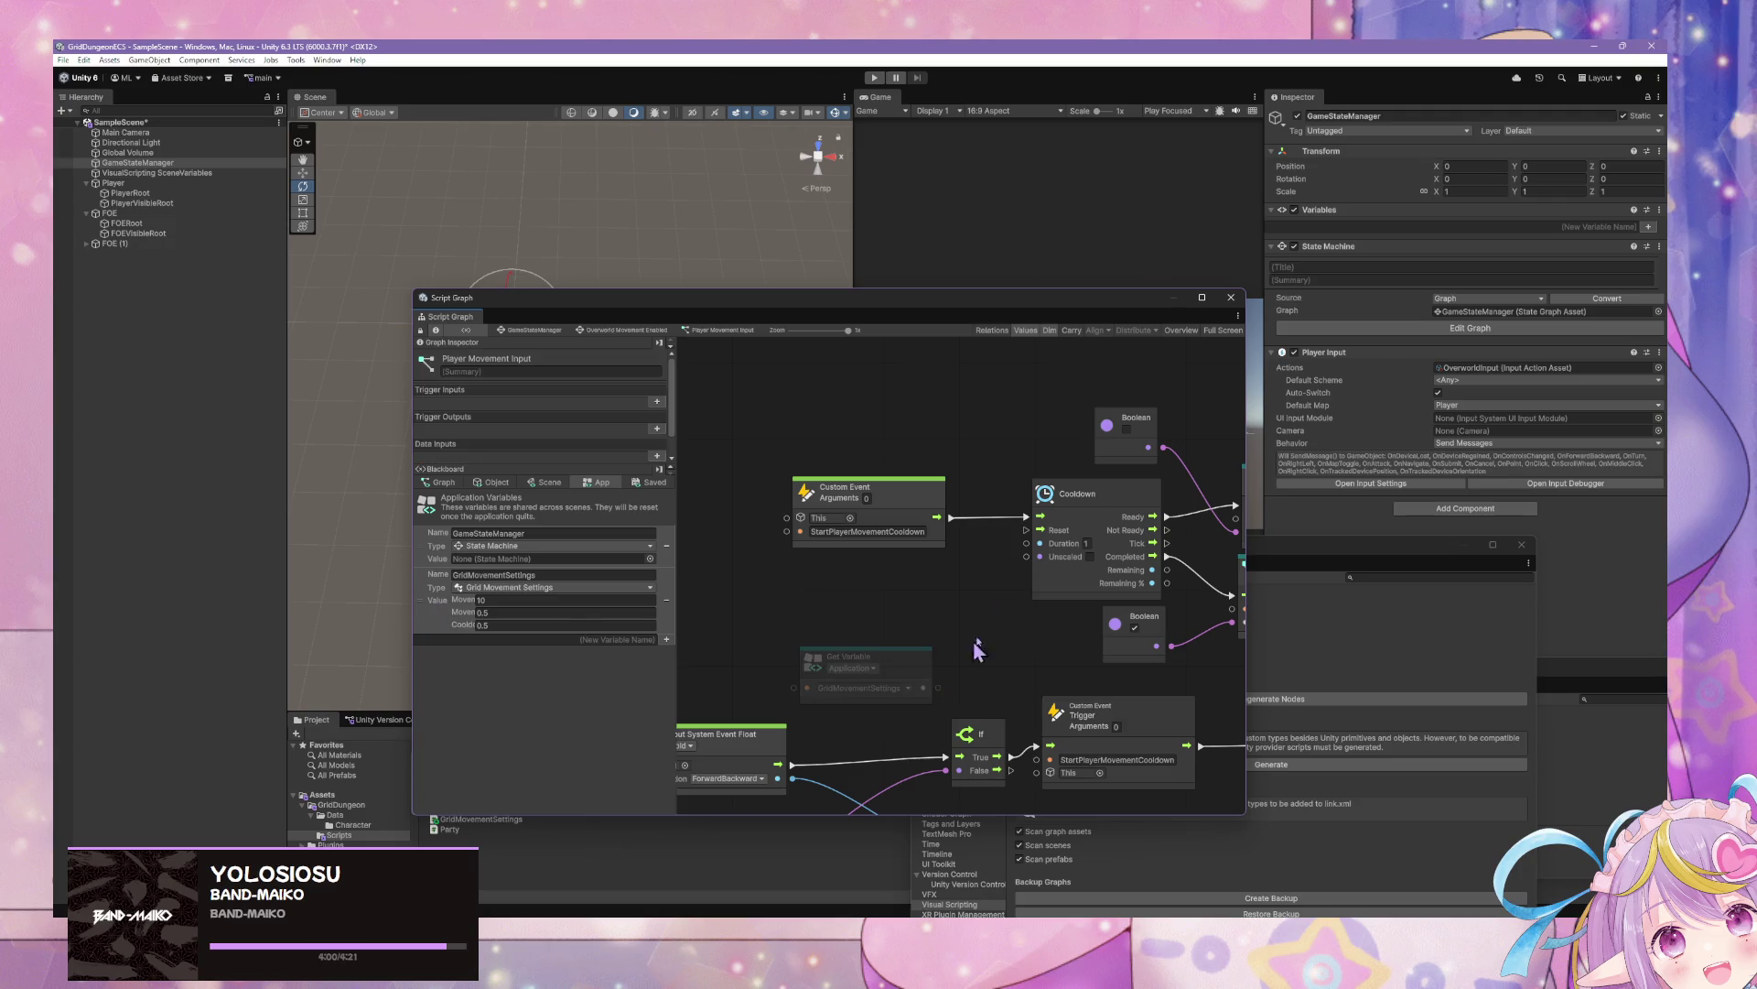
left_click_drag(938, 687, 982, 623)
type("get cooldown")
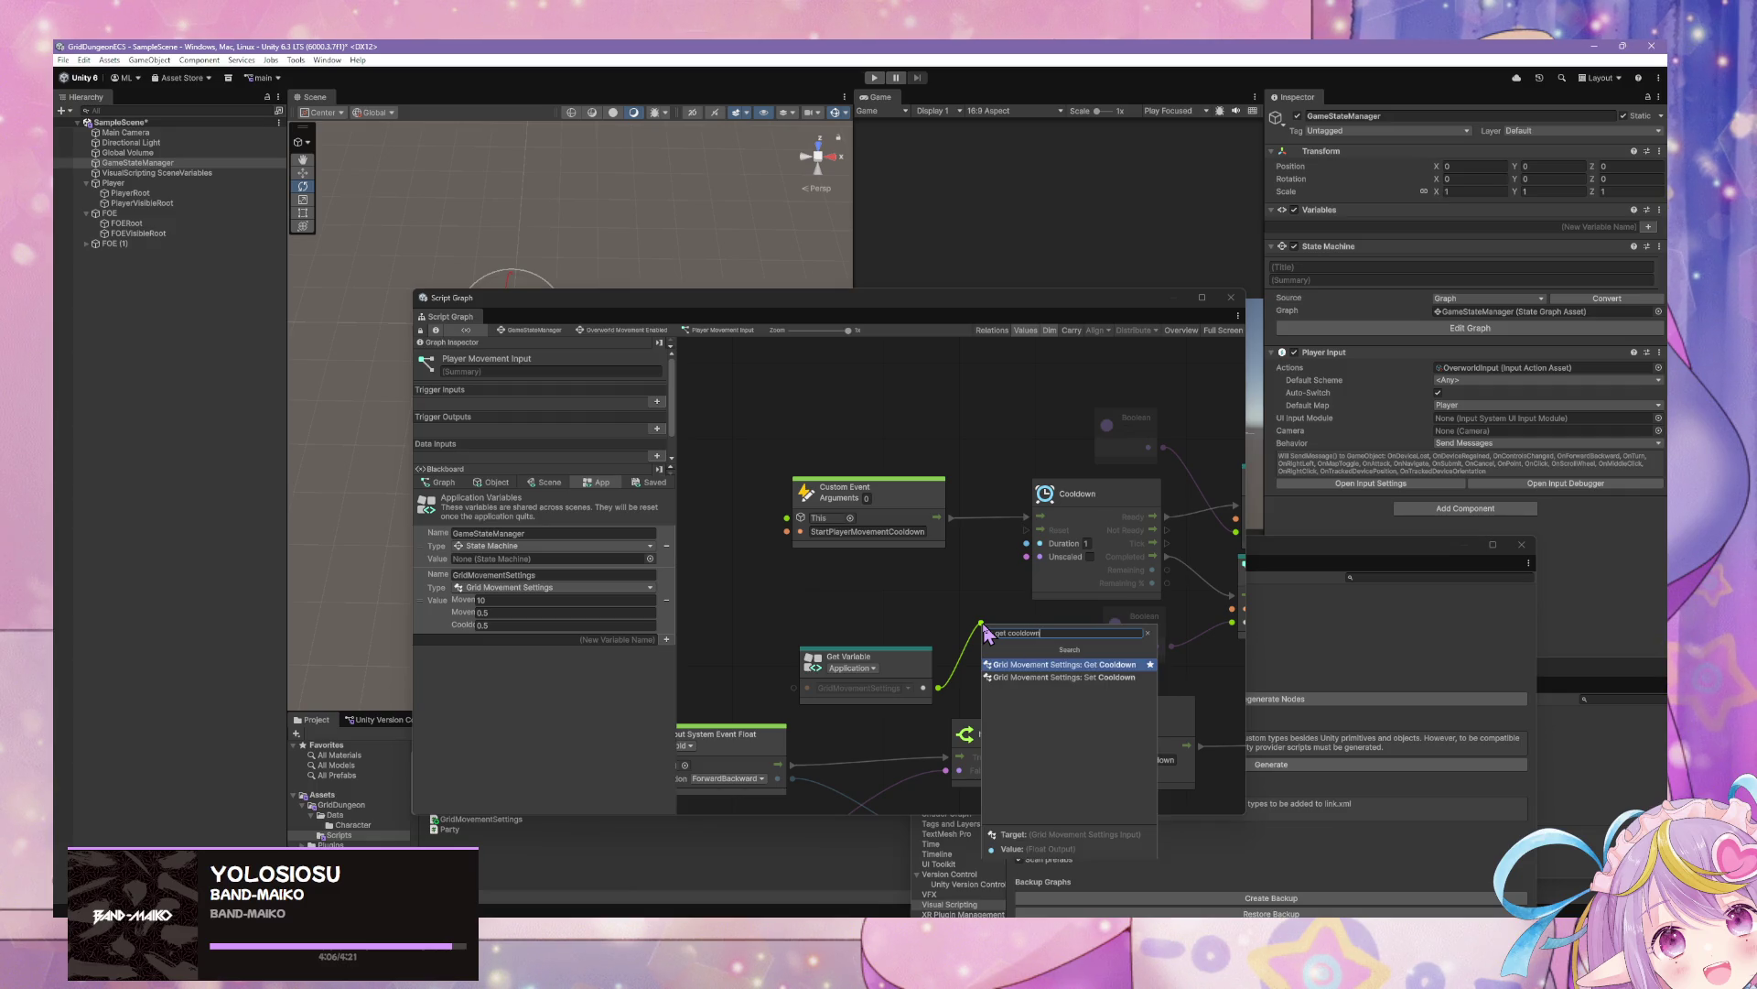
key("Return")
left_click_drag(915, 654, 819, 600)
mouse_move(993, 623)
left_mouse_down()
mouse_move(909, 609)
mouse_move(1036, 547)
left_mouse_up()
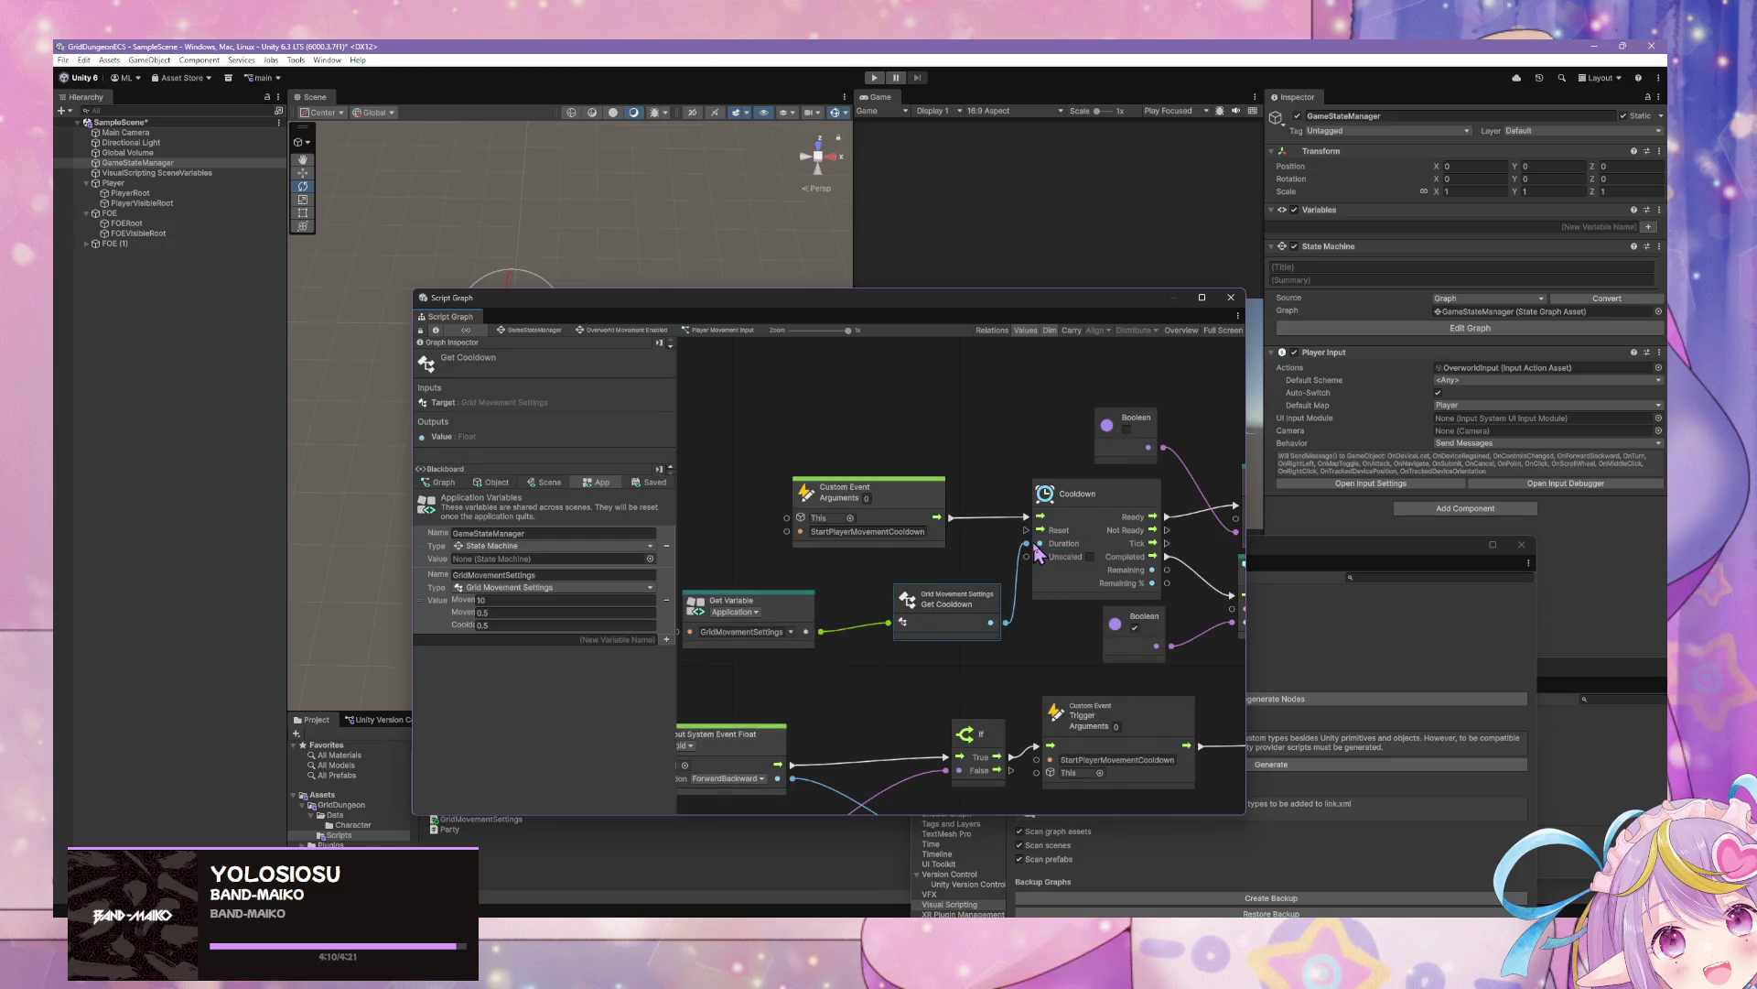
Zoom out, move the script graph aside, and enter Play mode
scroll(998, 621, "right", 3)
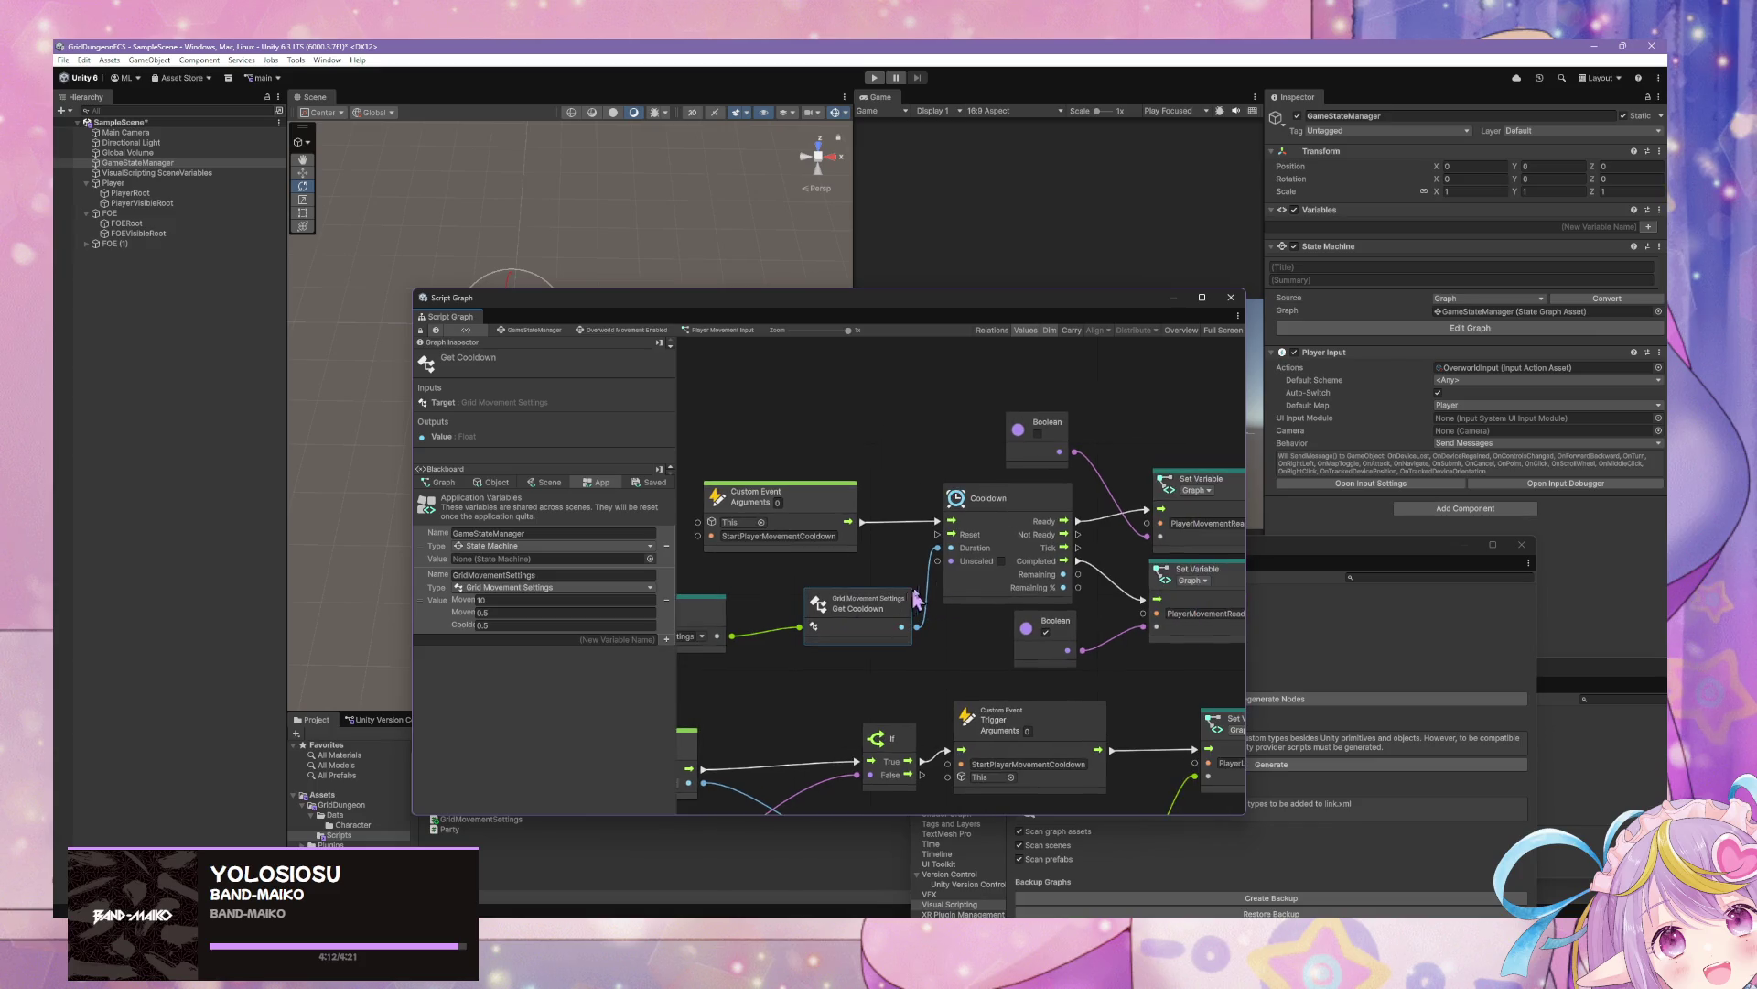
scroll(961, 581, "down", 1)
scroll(962, 578, "down", 5)
scroll(1003, 468, "down", 5)
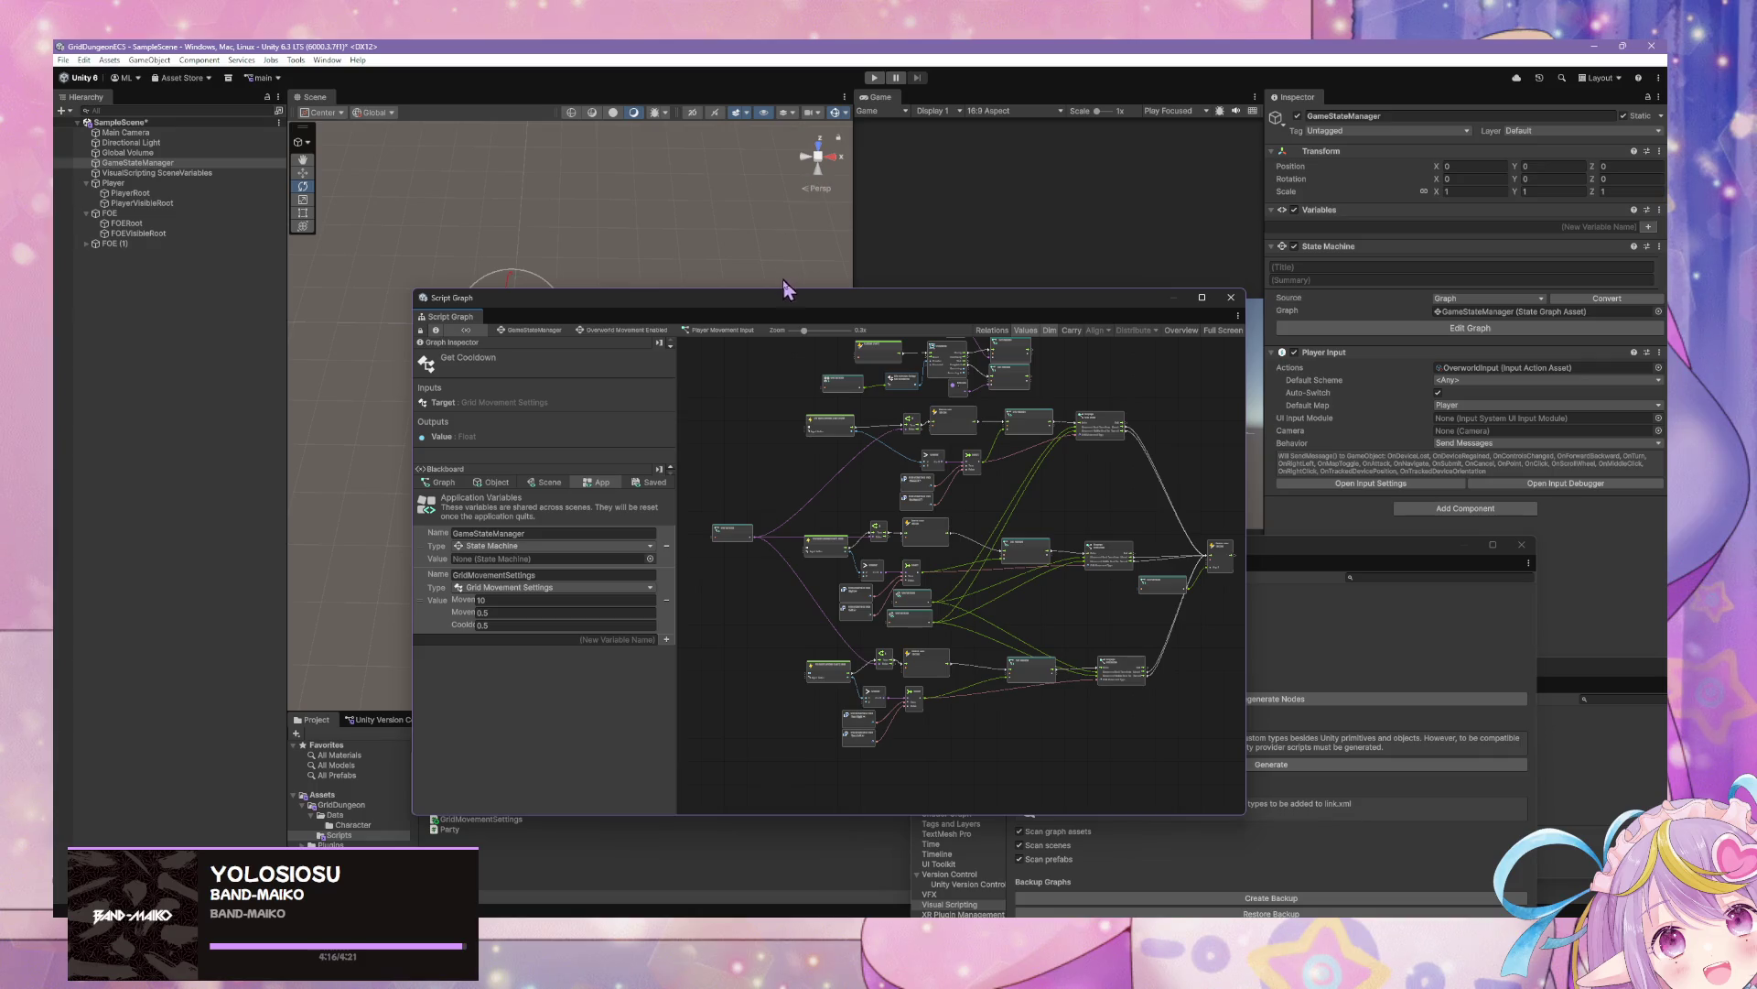
left_click_drag(779, 310, 1153, 384)
left_click(874, 77)
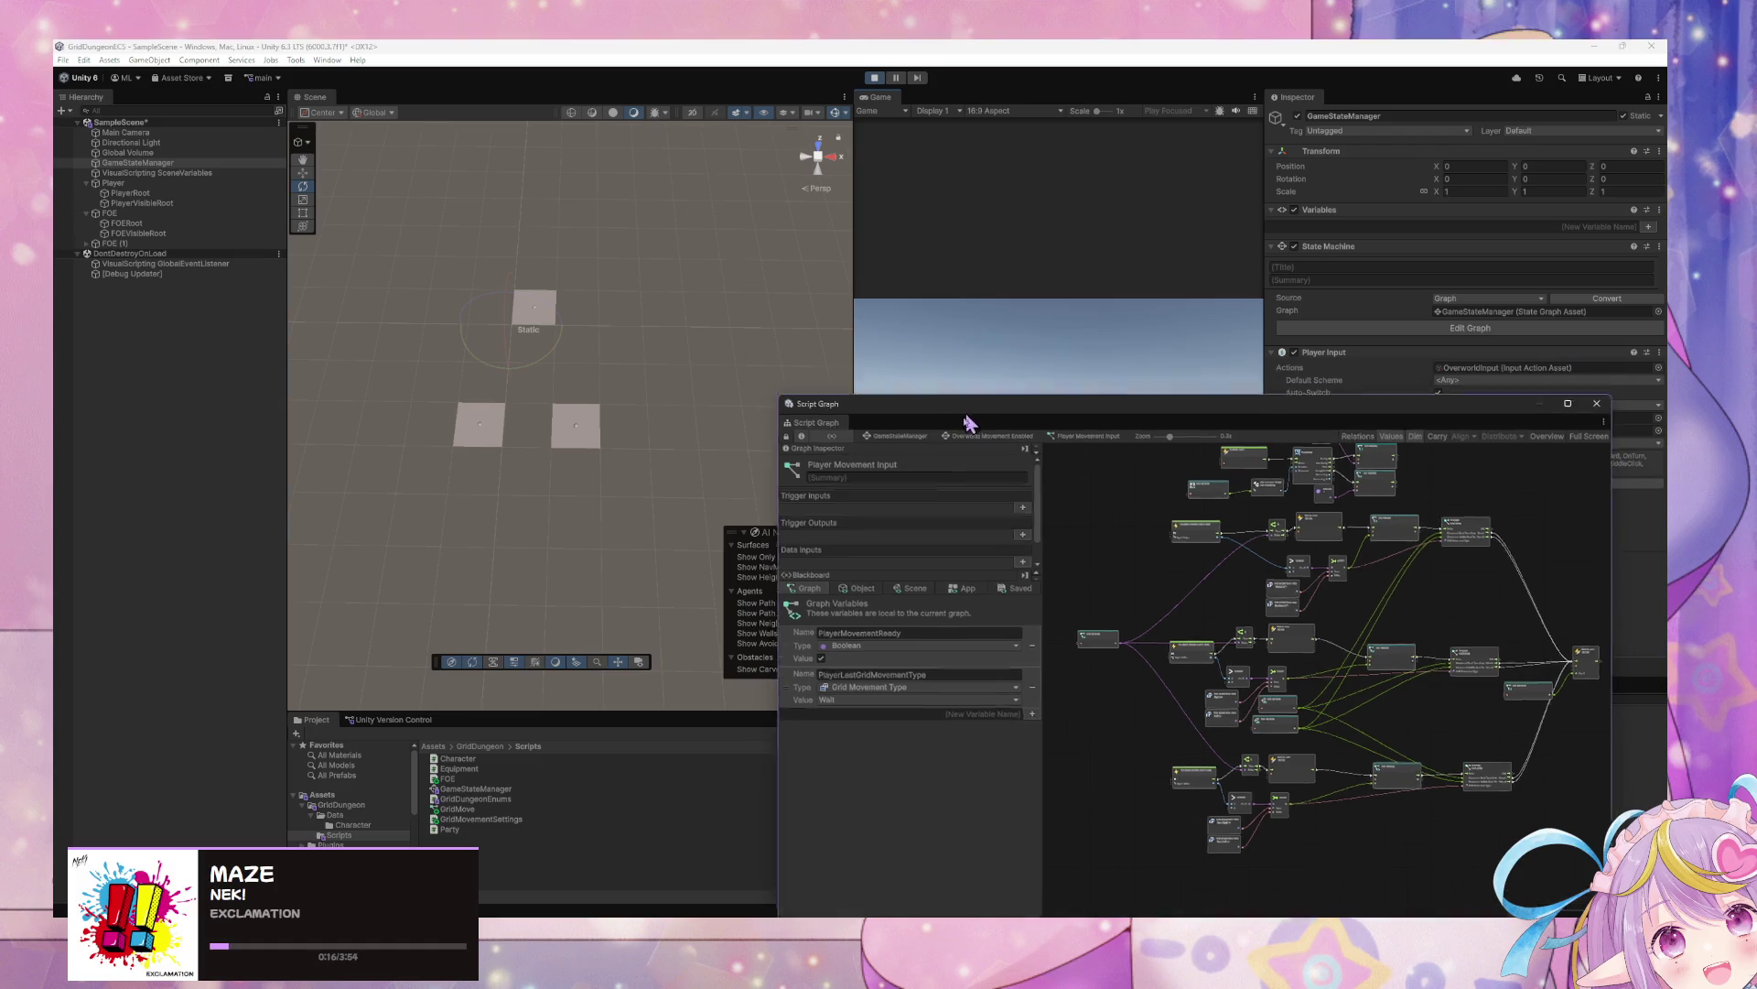
Step and turn the player twice, checking FOE (1)'s movement variables in between
key("w")
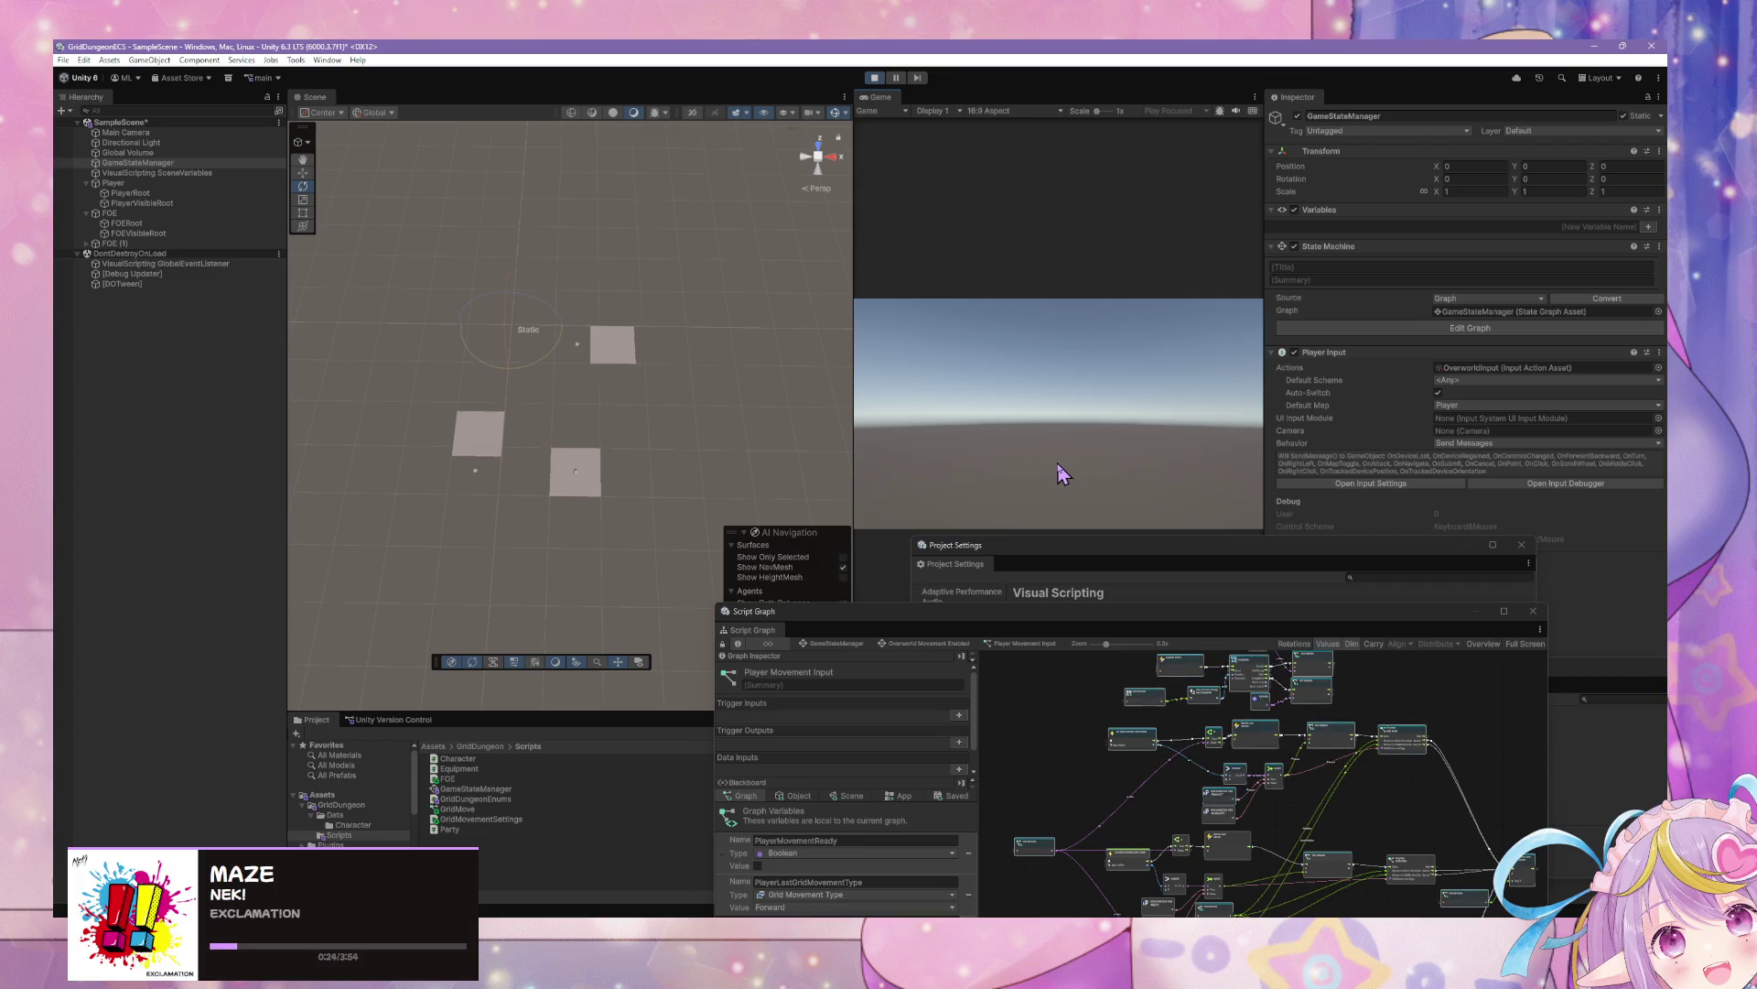
key("e")
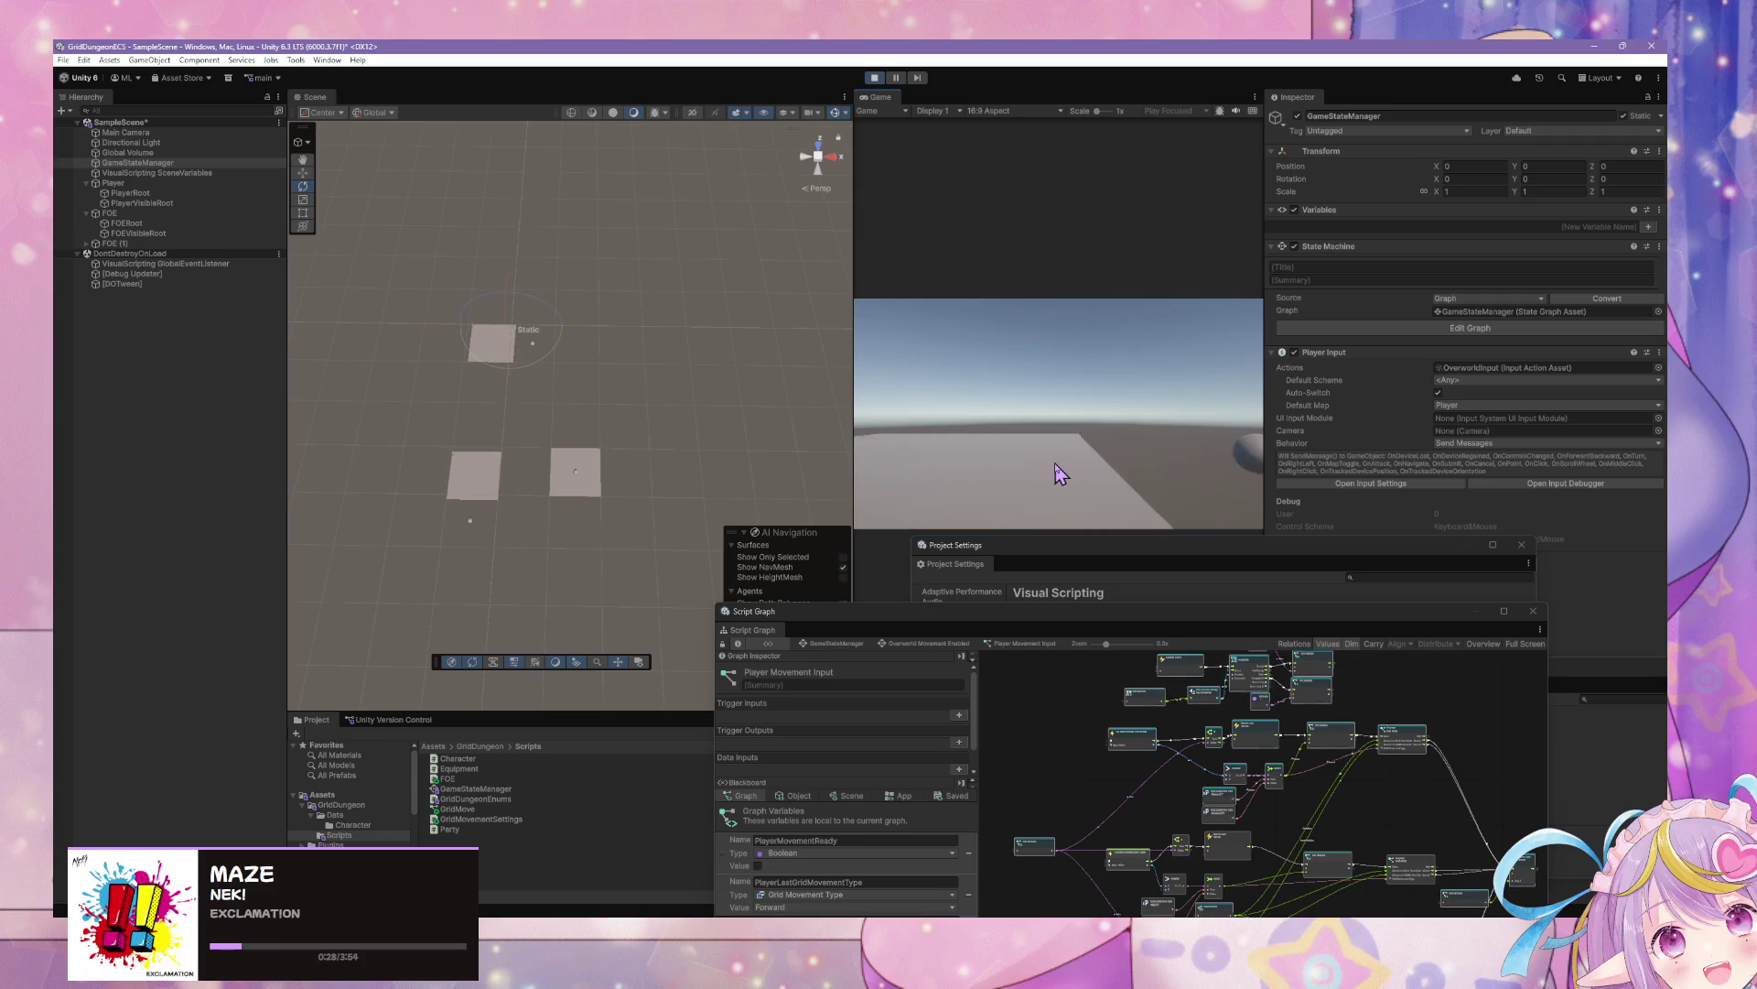
key("w")
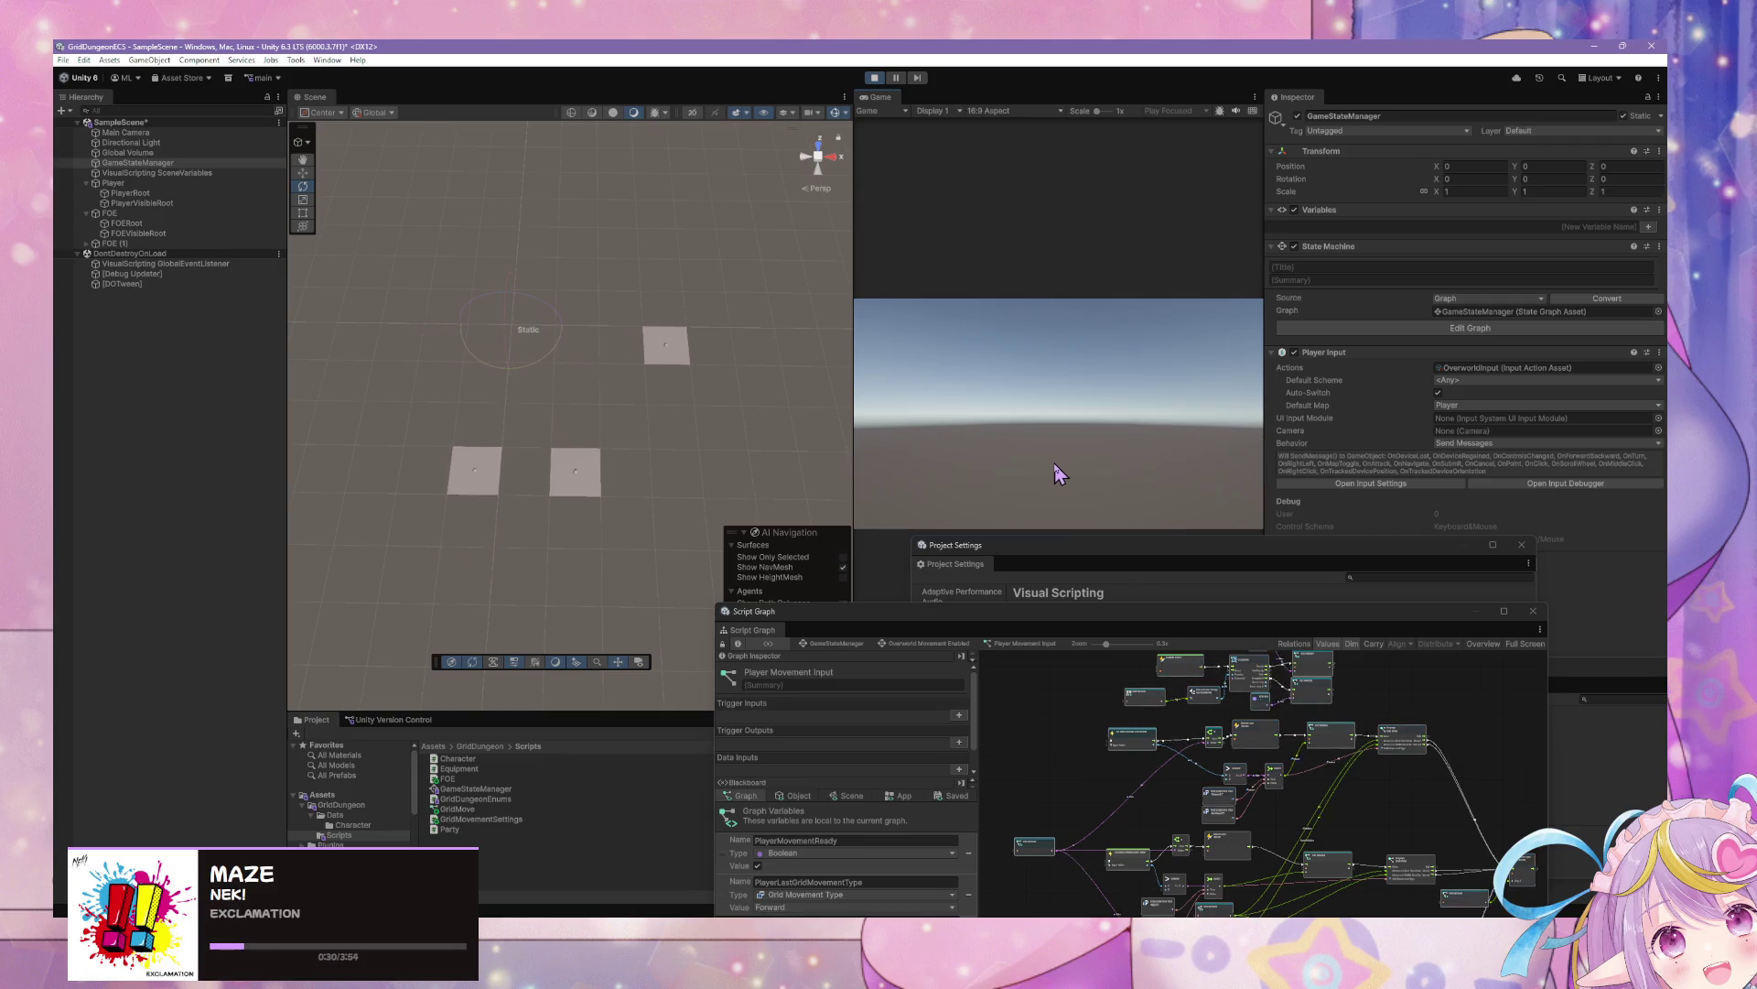
key("e")
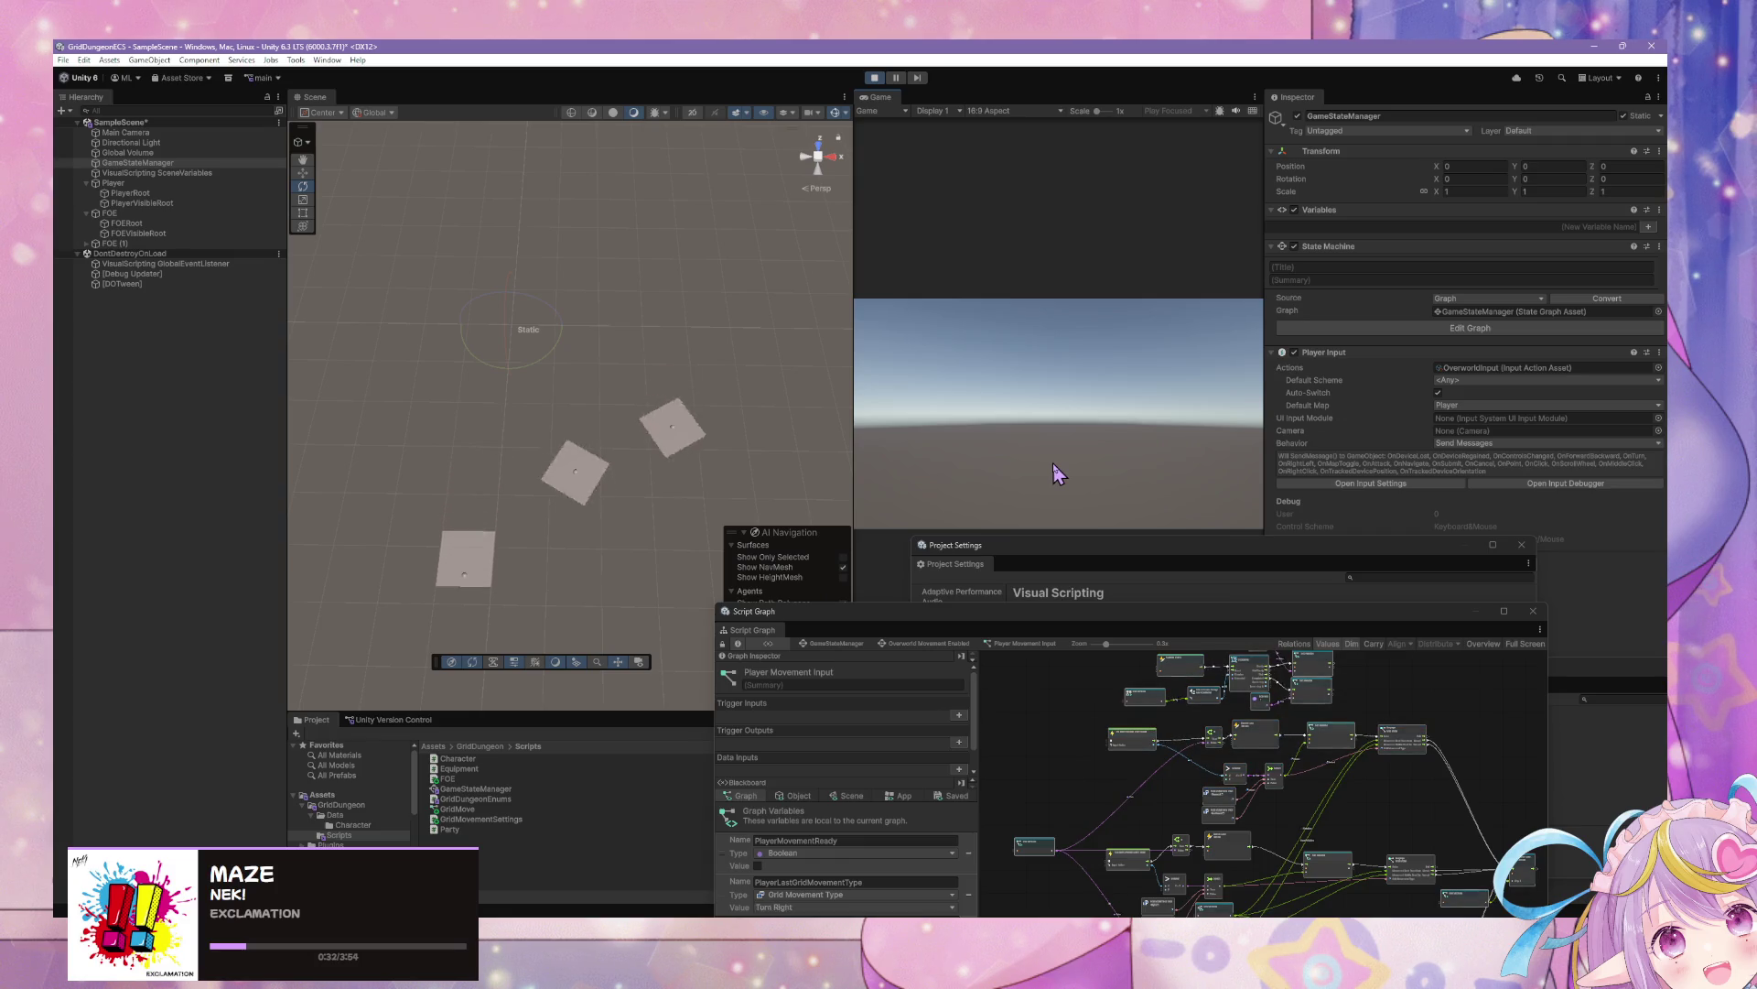
left_click(128, 245)
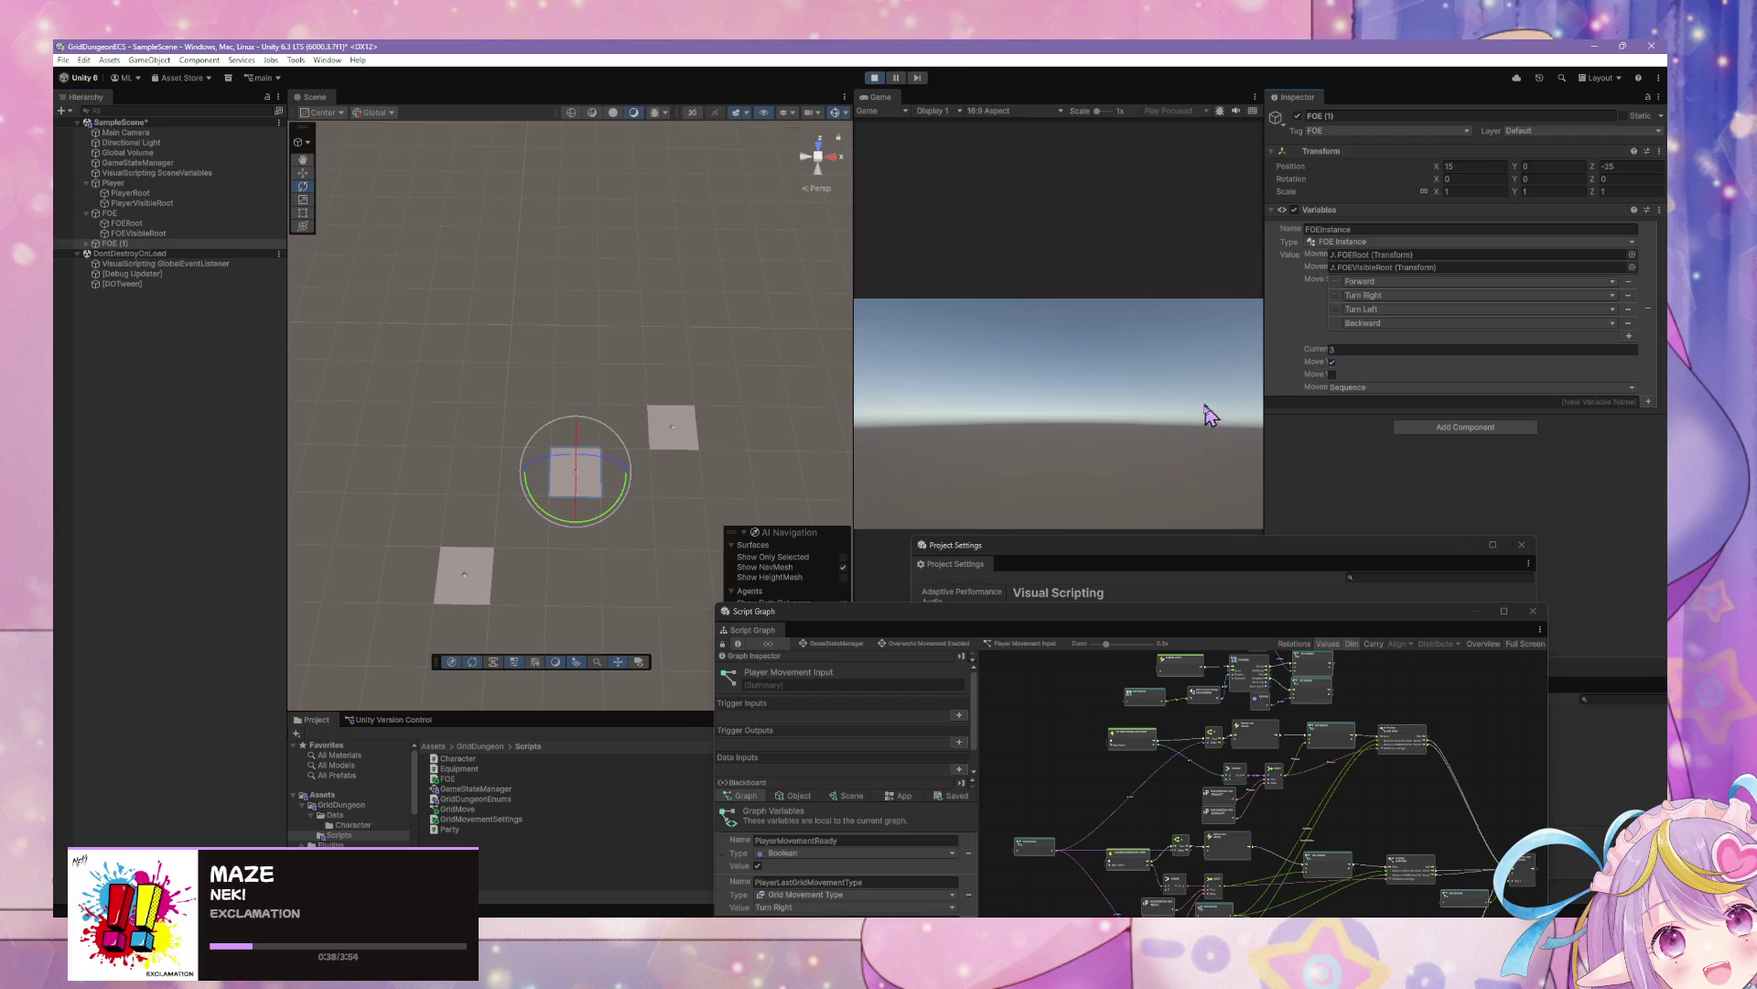
left_click(804, 366)
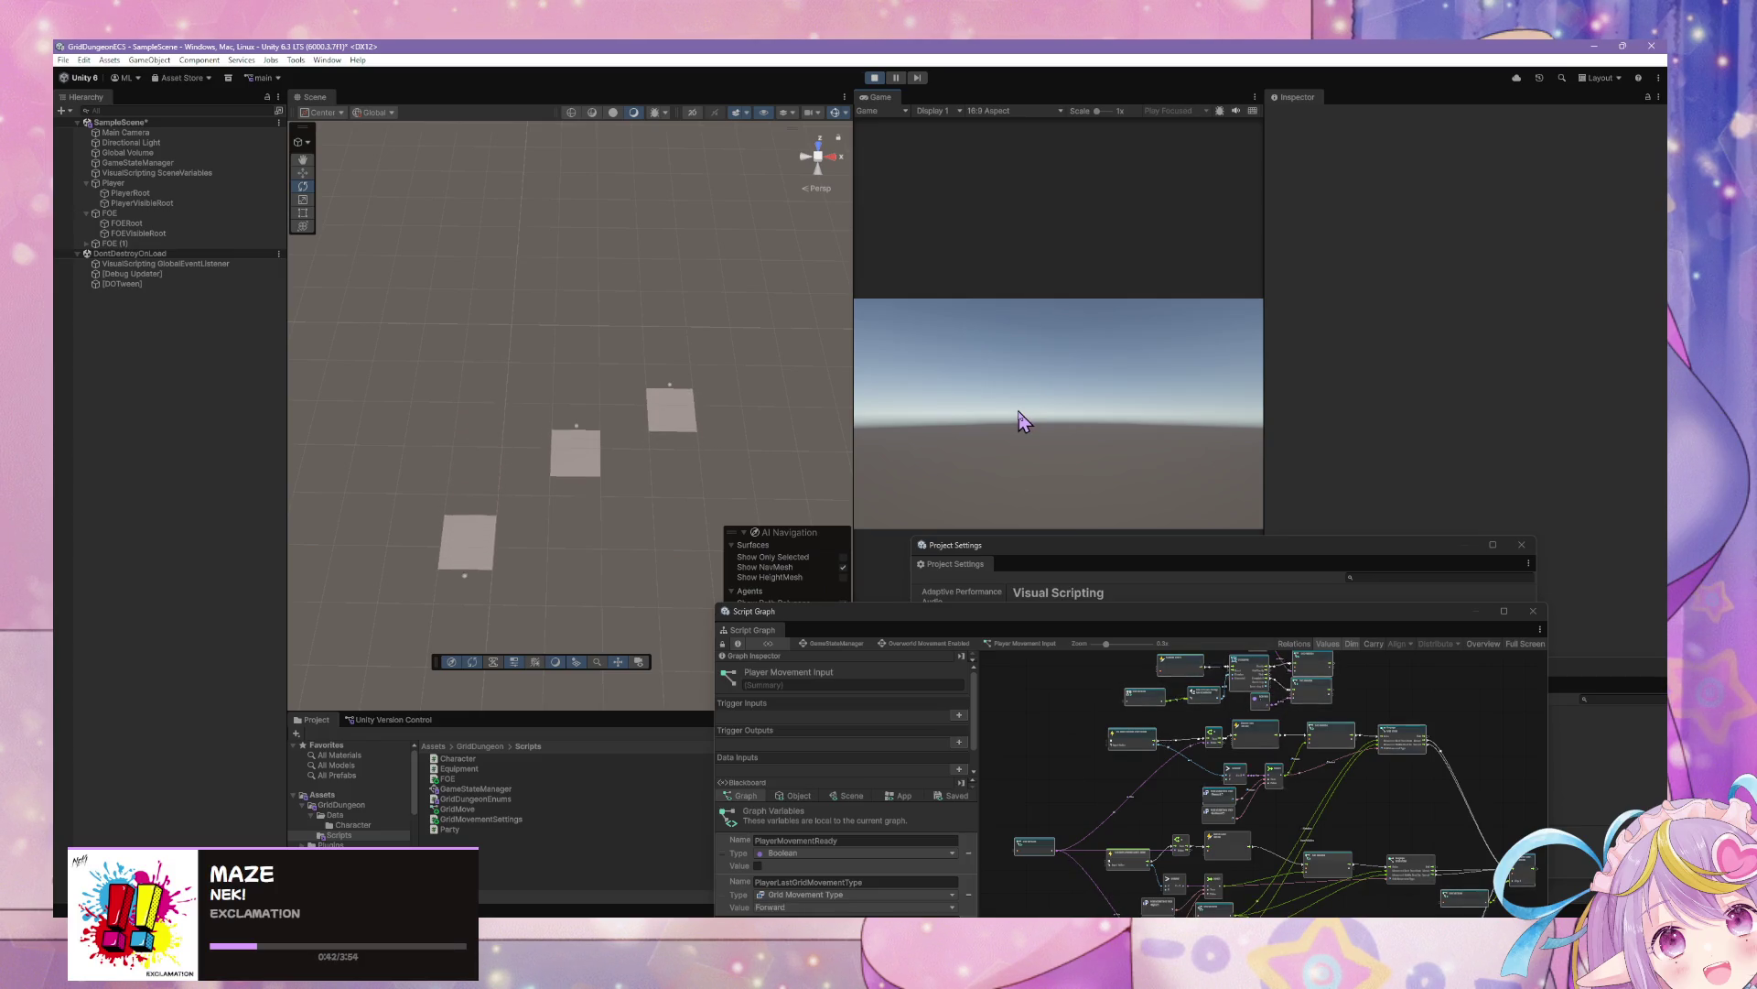
Keep stepping and turning the player while watching the FOEs, then show the scene variables
key("w")
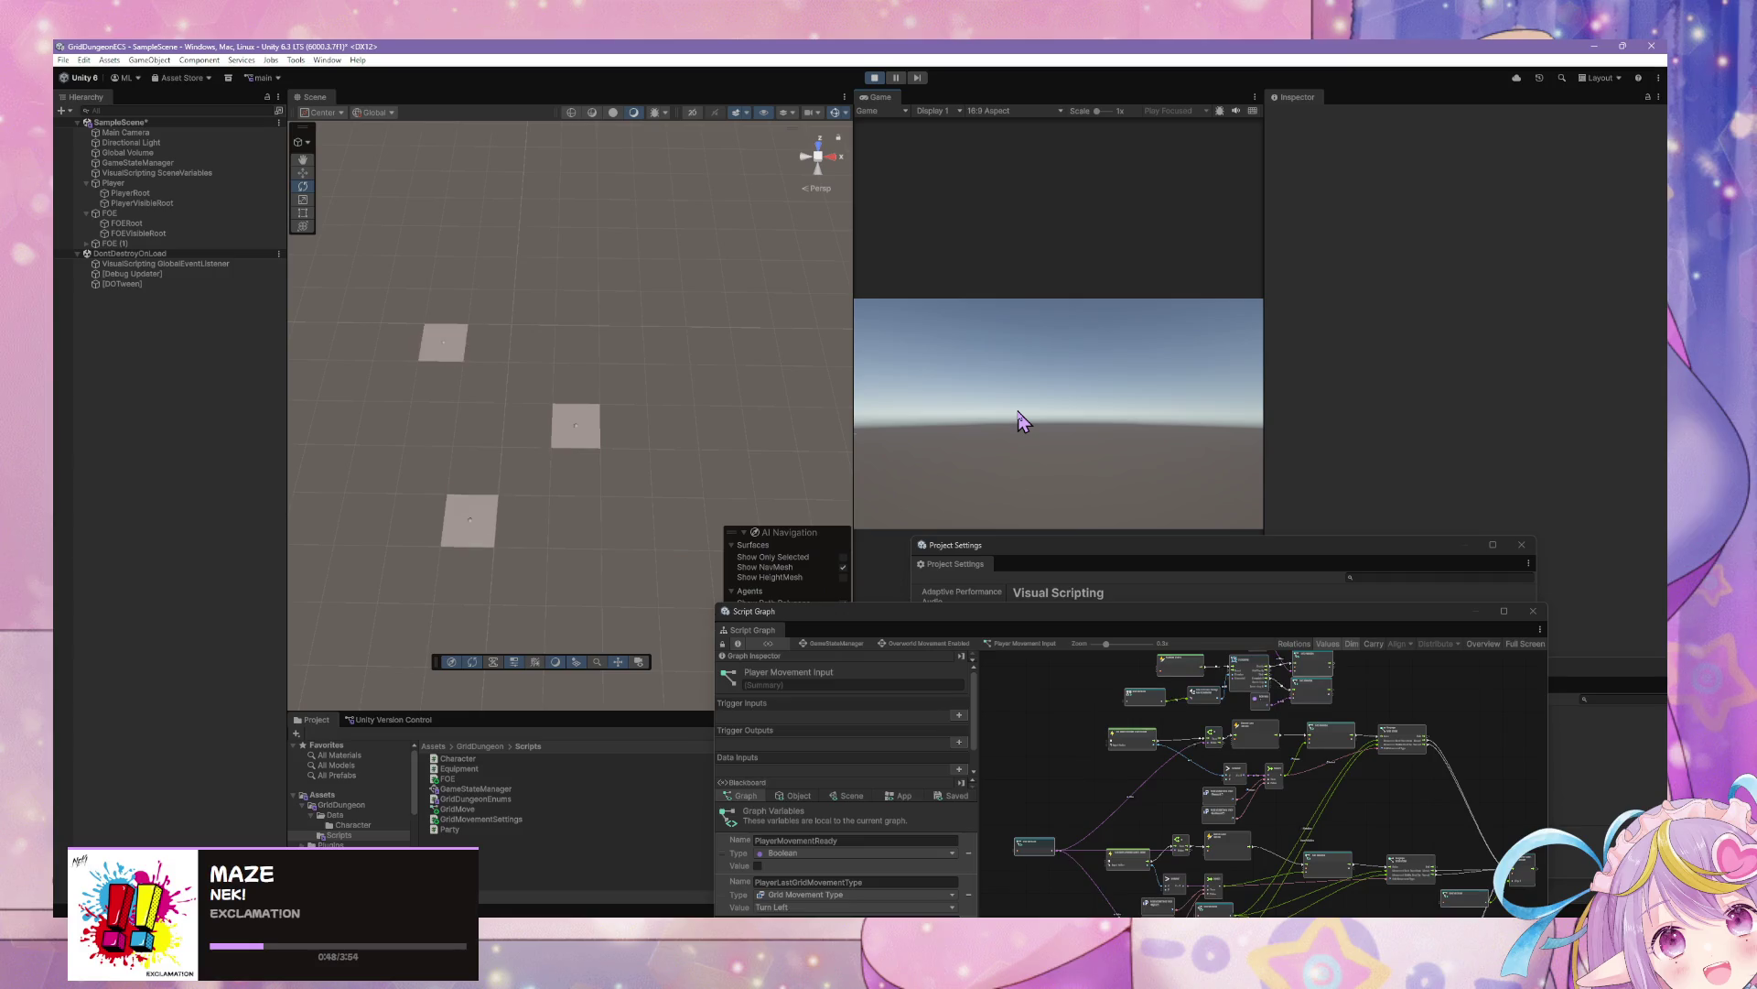
key("w")
key("e")
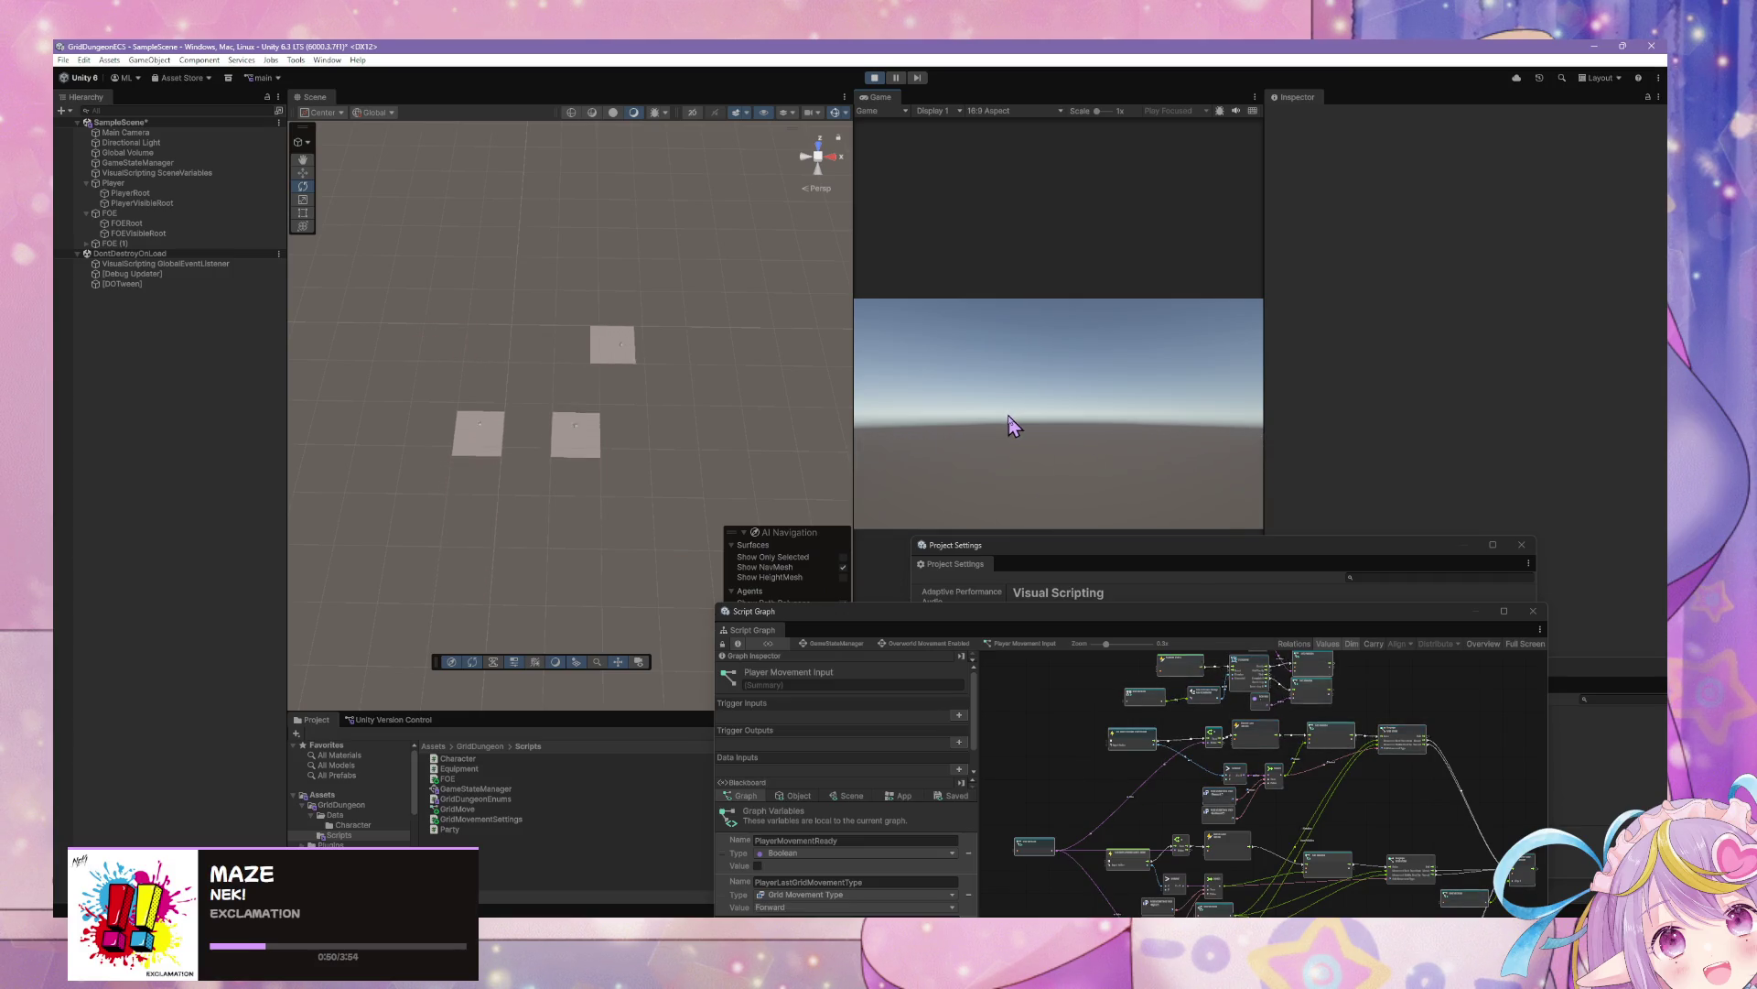
key("w")
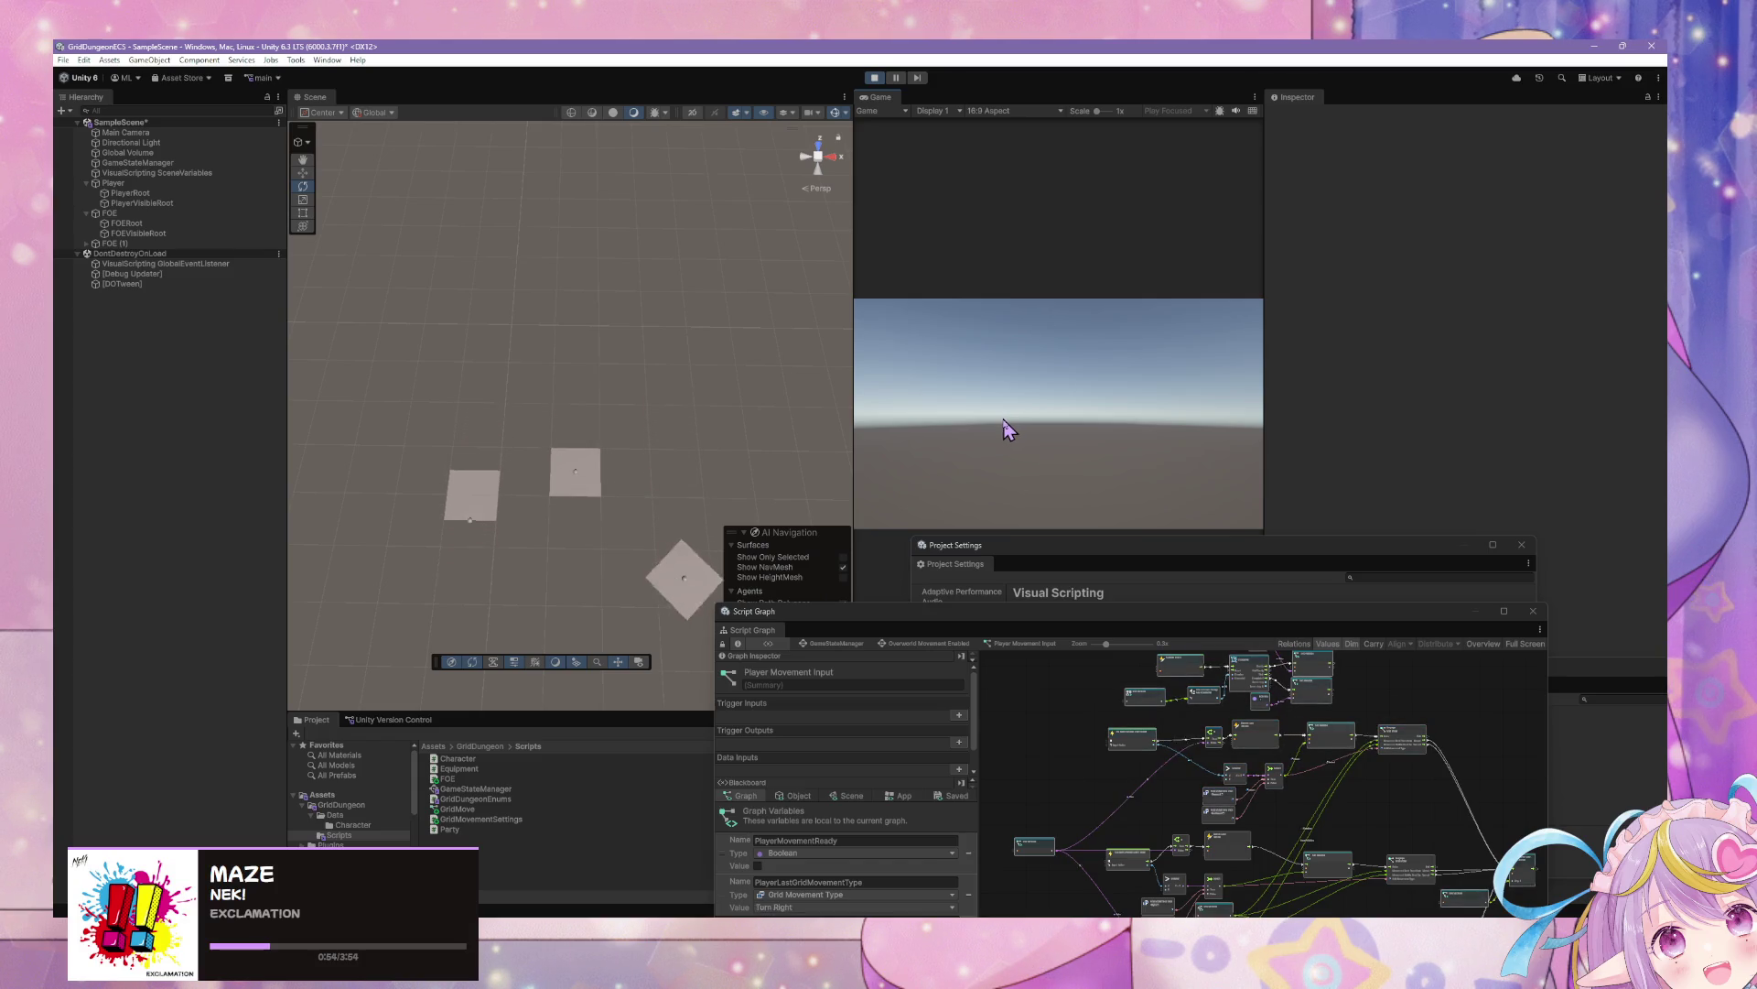
key("e")
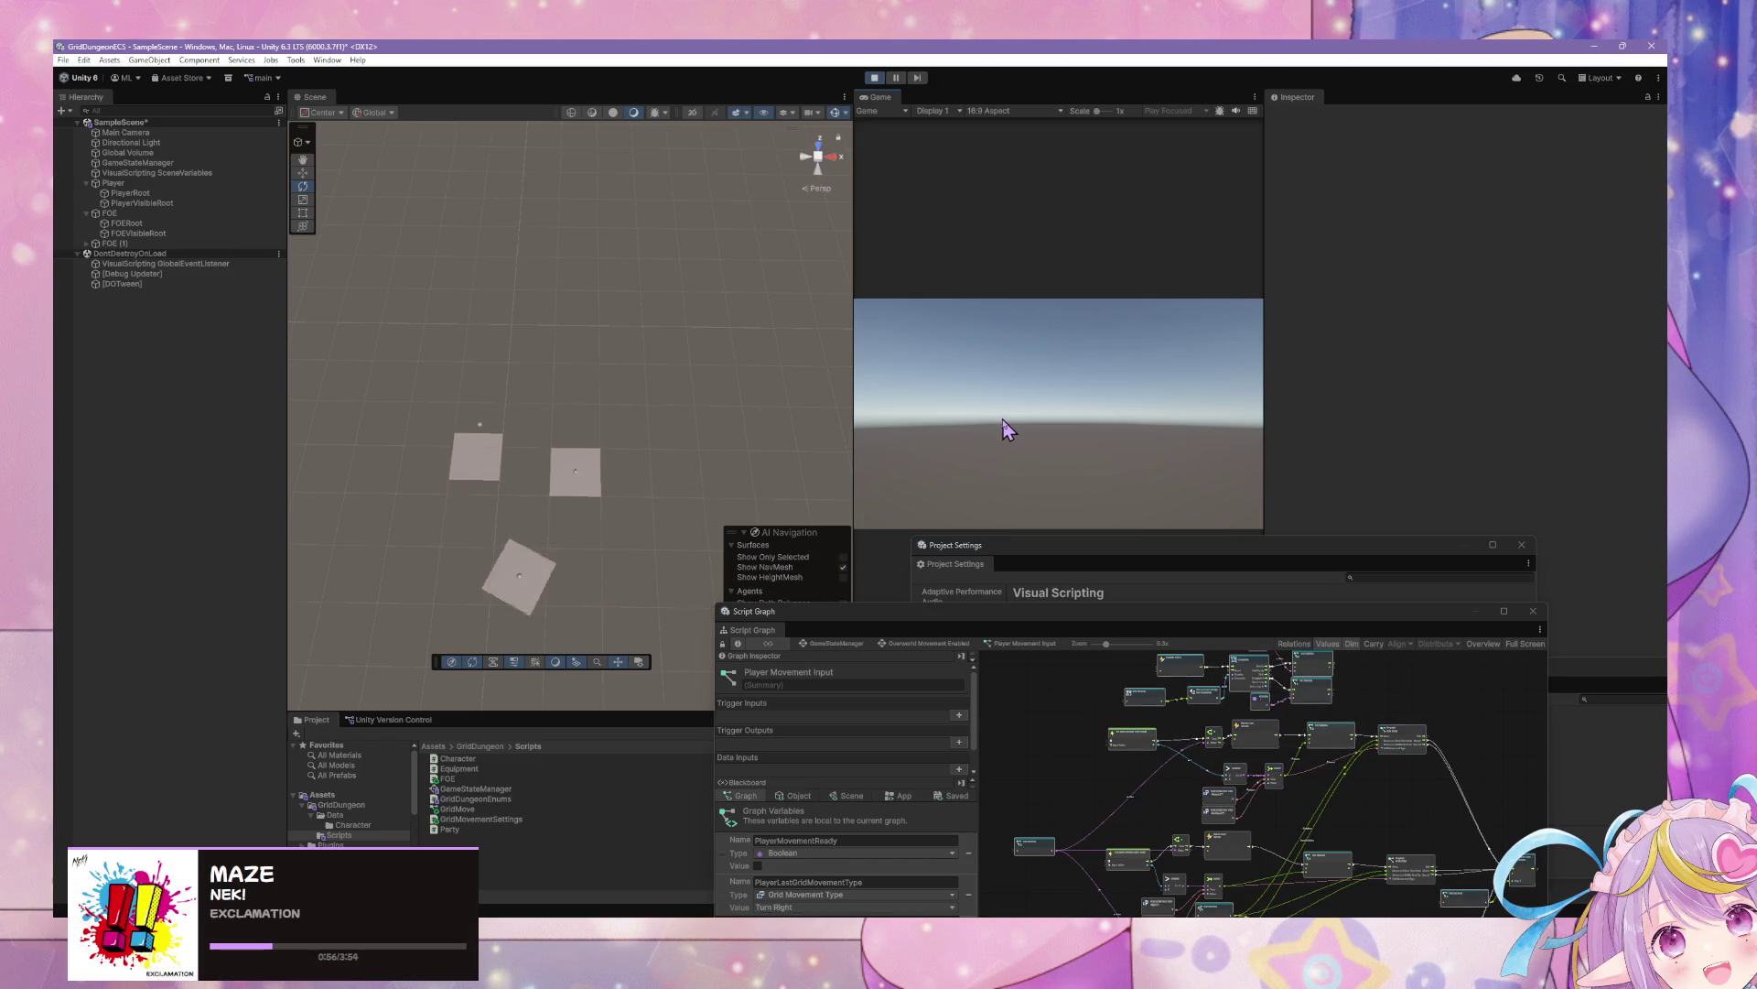
key("e")
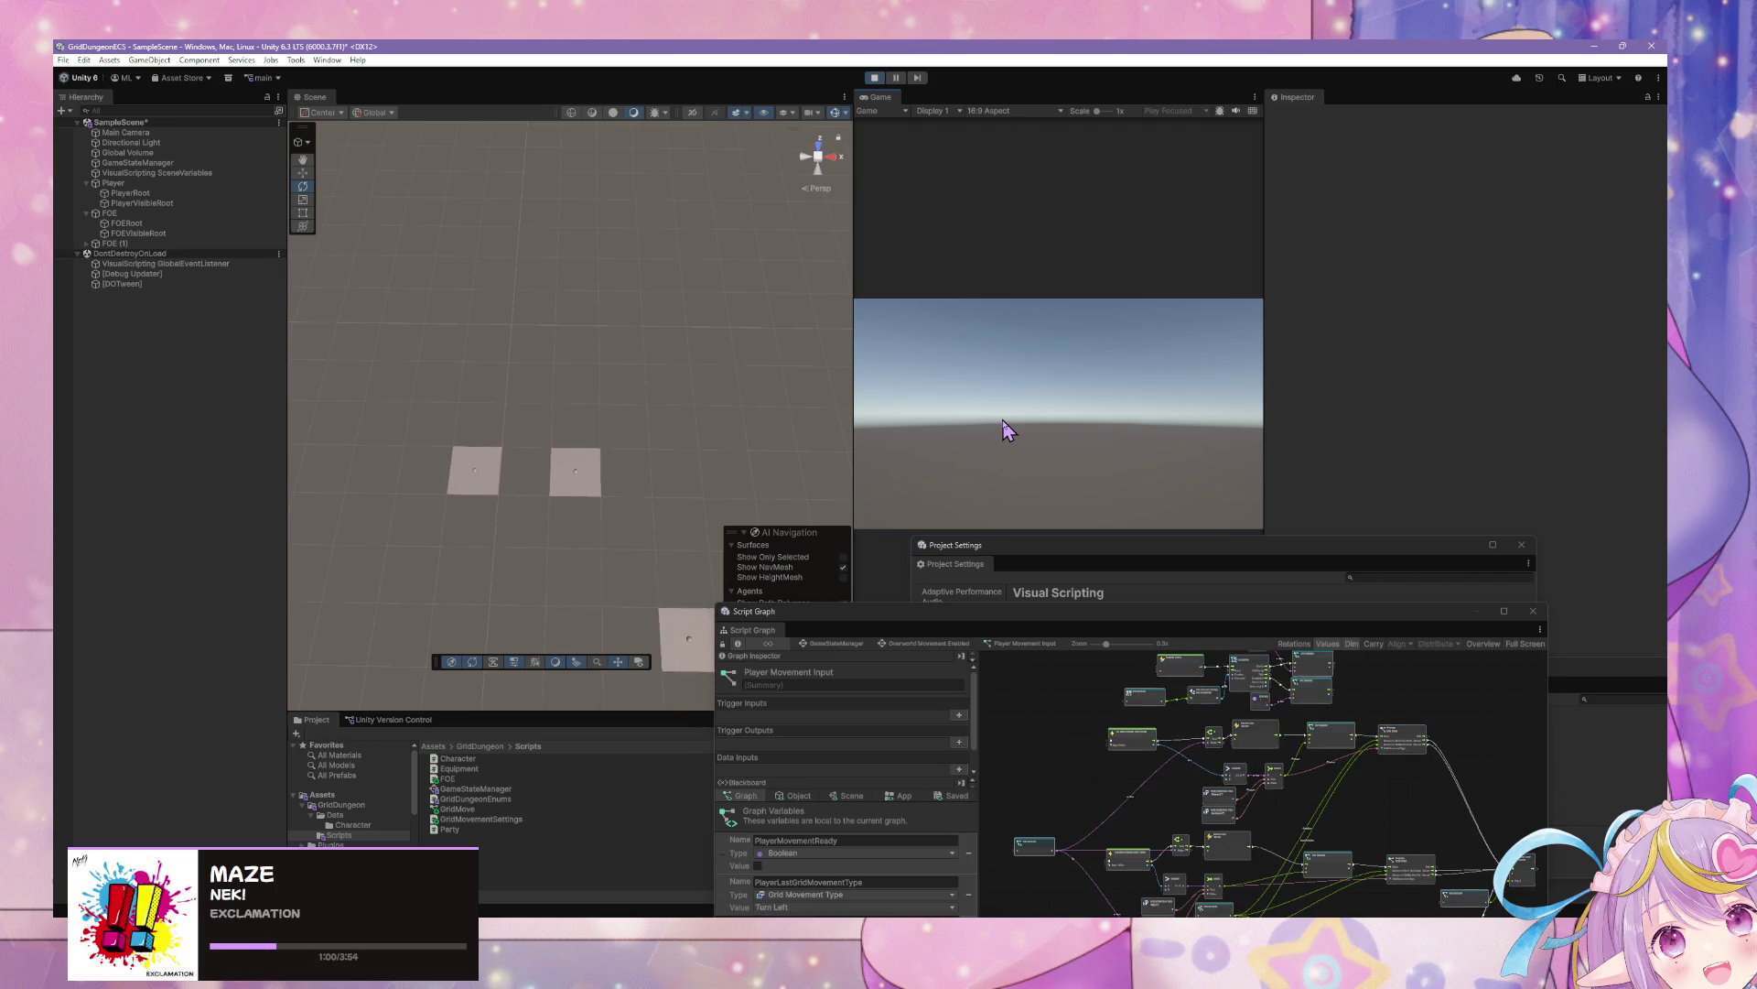
key("w")
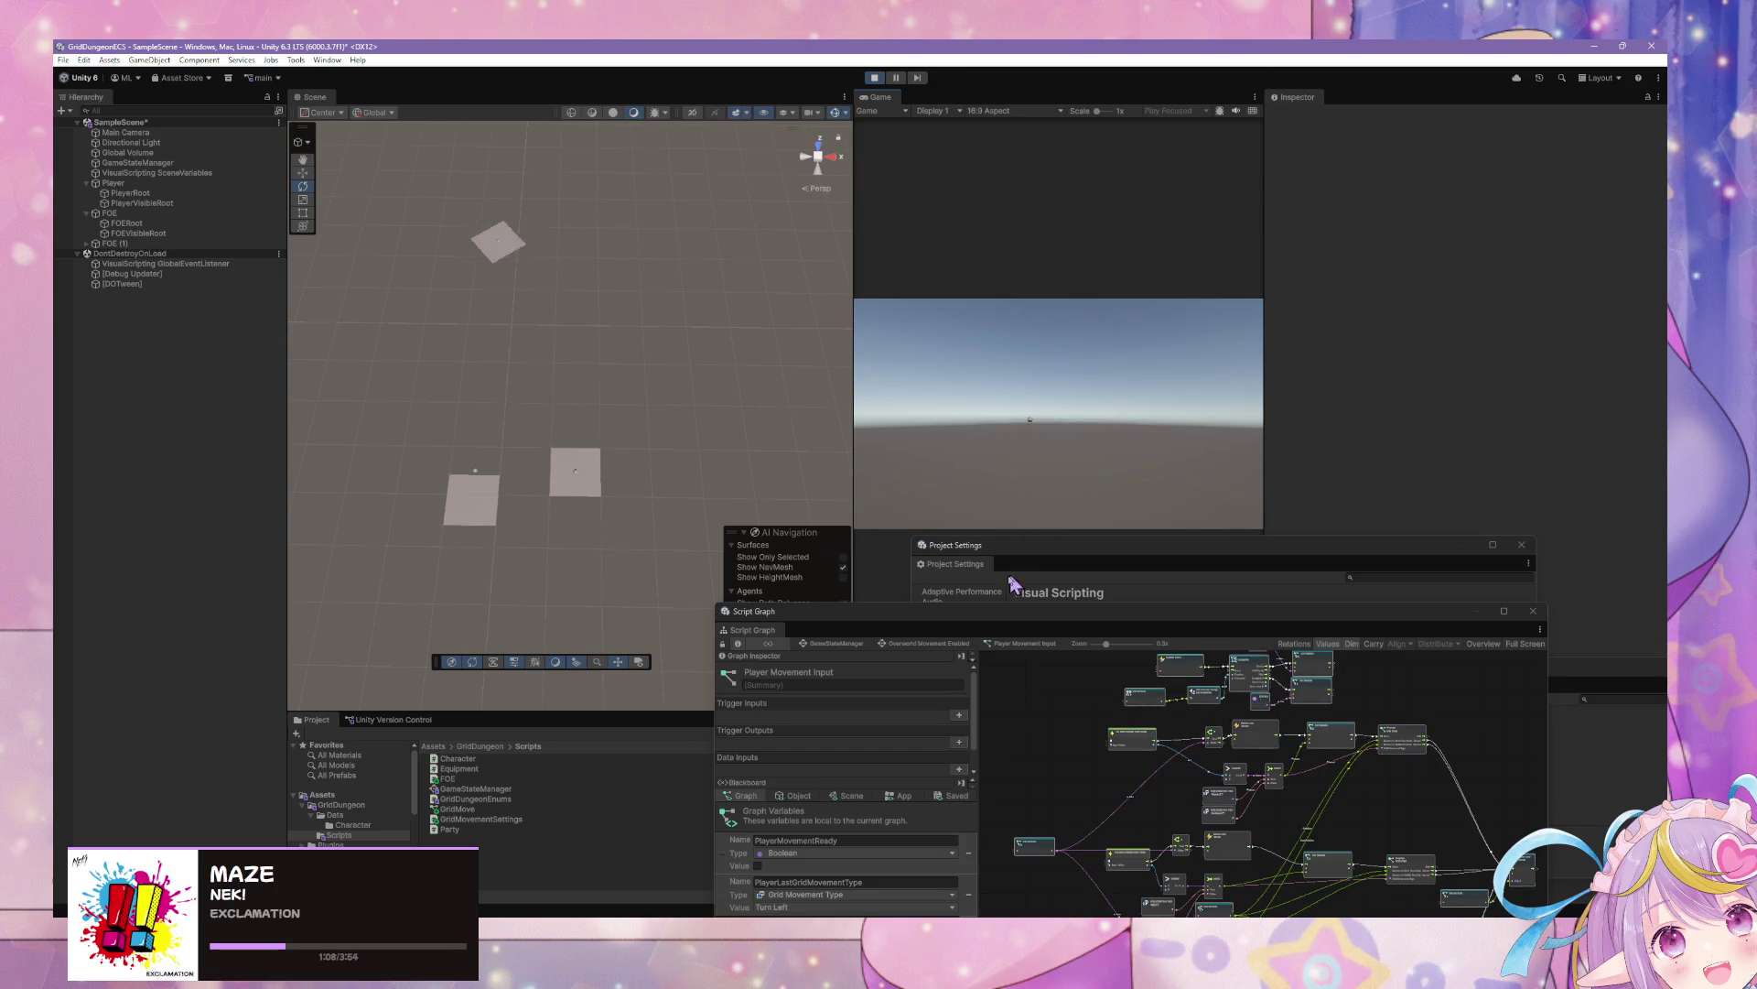
left_click_drag(983, 612, 1013, 322)
left_click(880, 507)
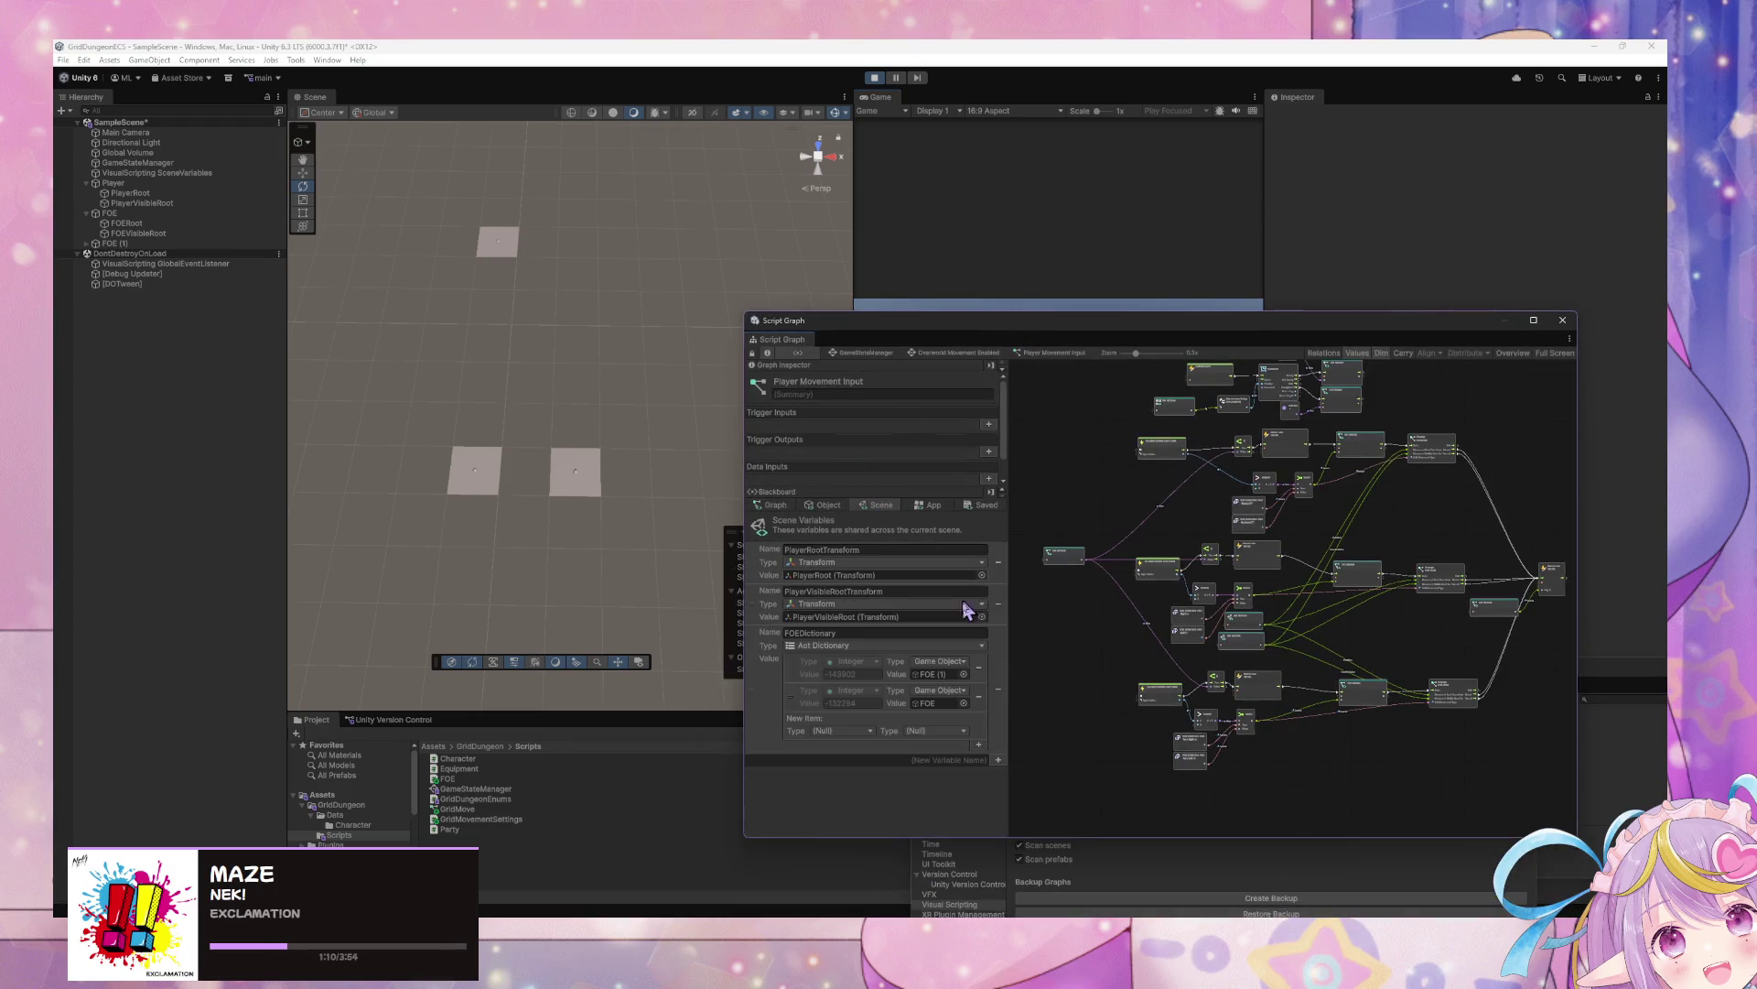
Check the App variables, move the script graph down-right, and view the FOEDictionary scene variable
left_click(926, 507)
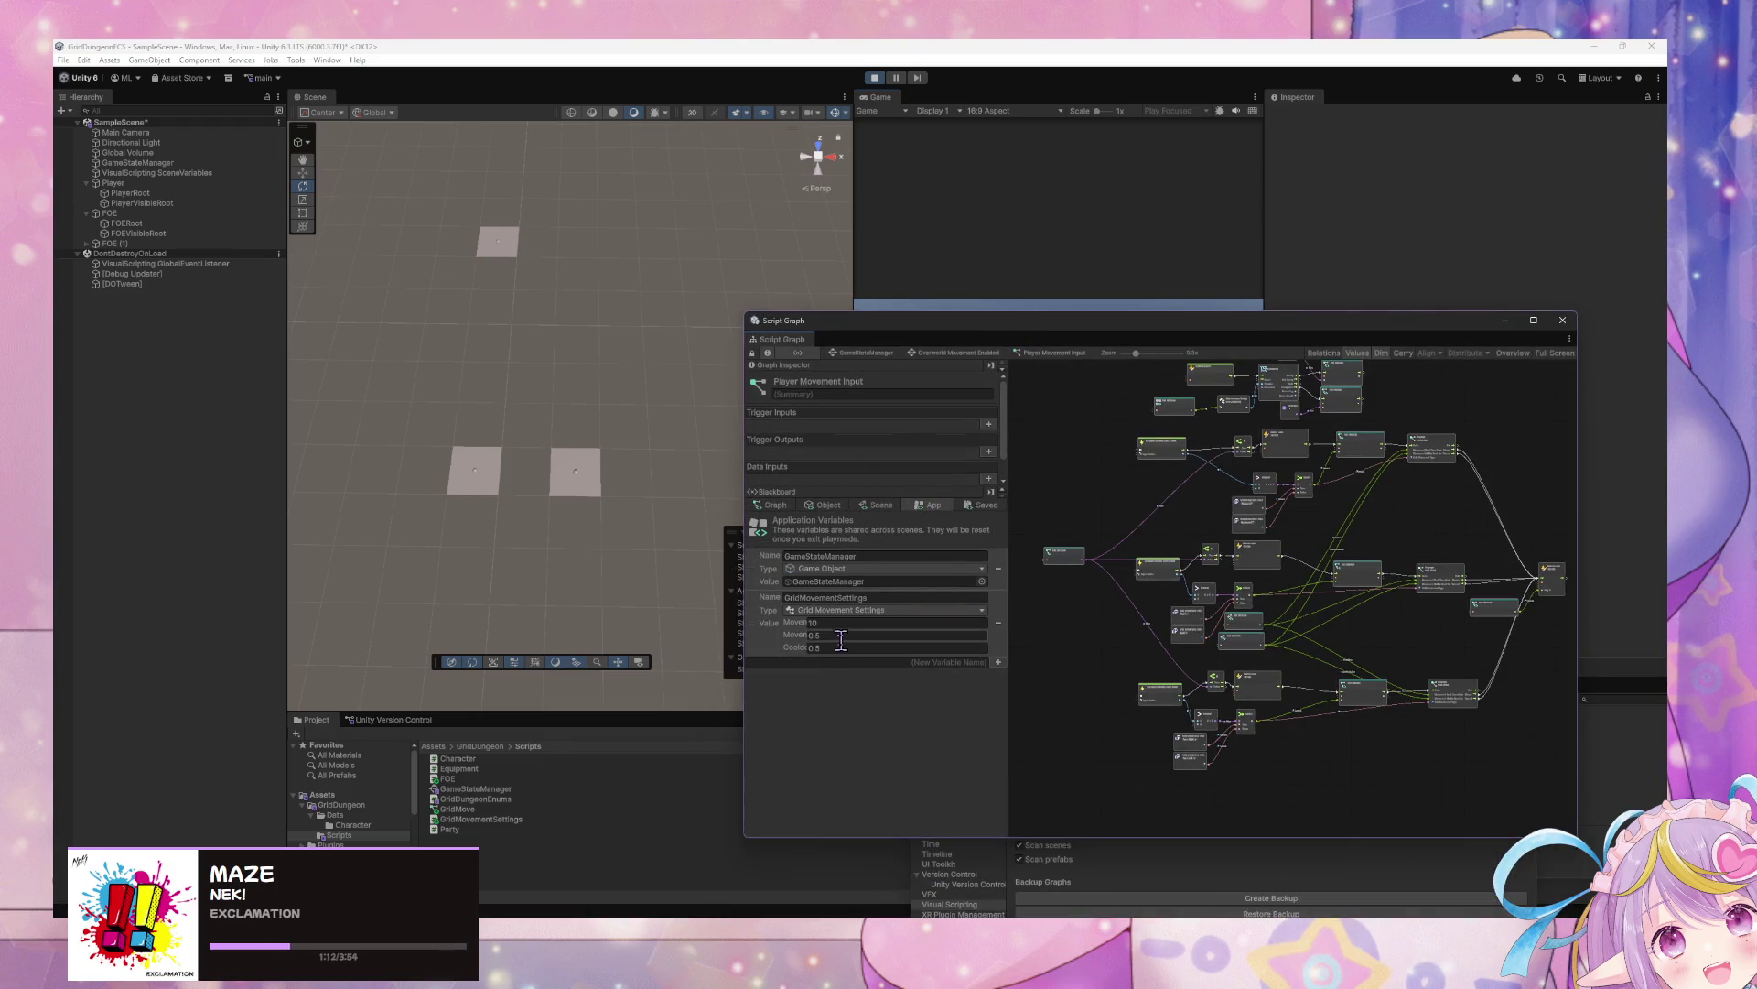
left_click(1133, 255)
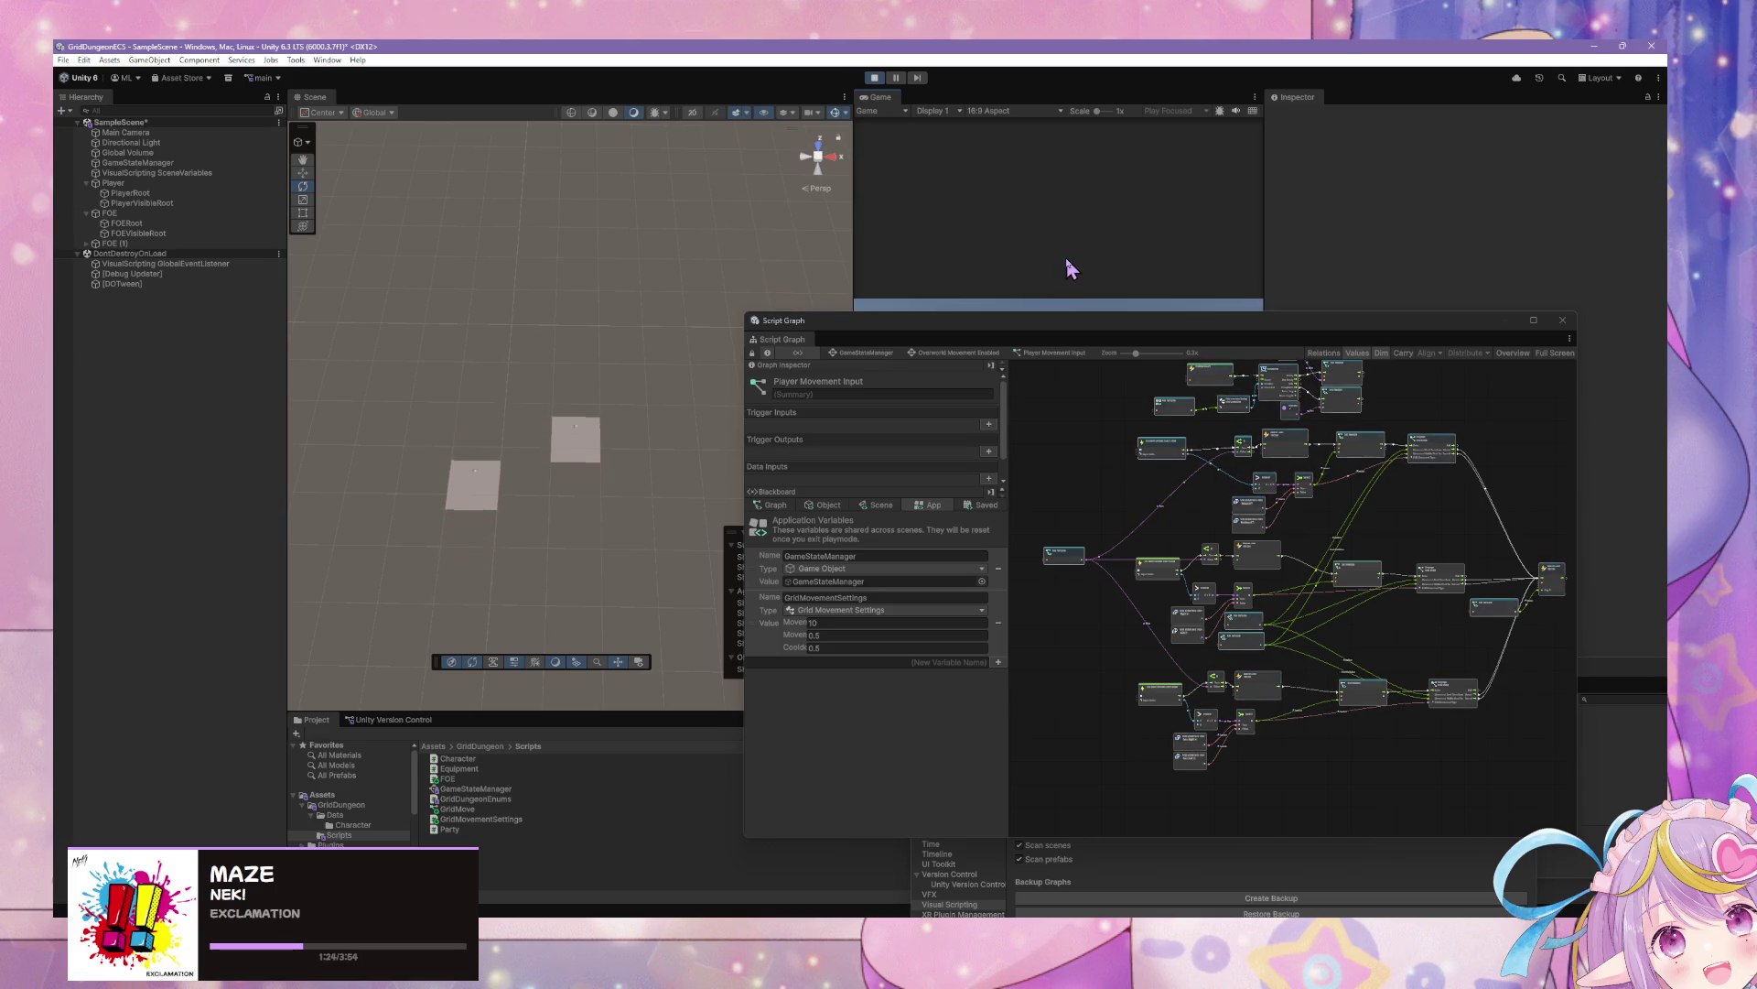
left_click(989, 337)
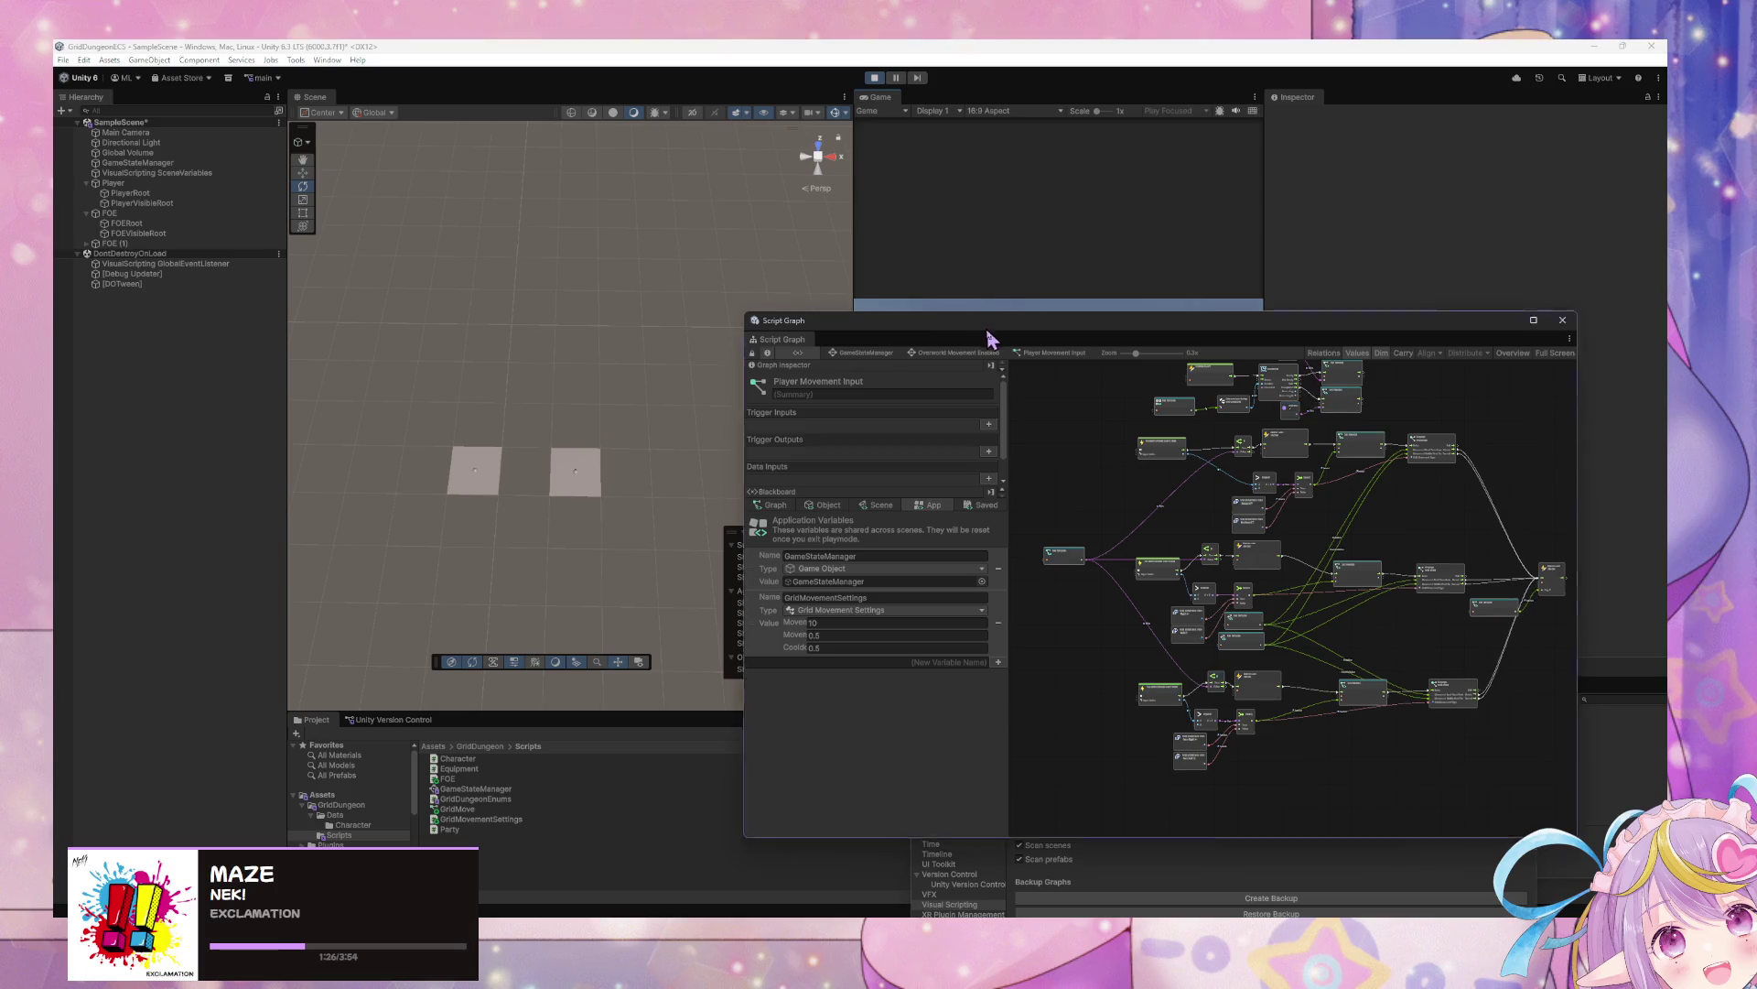
left_click_drag(988, 336, 1145, 505)
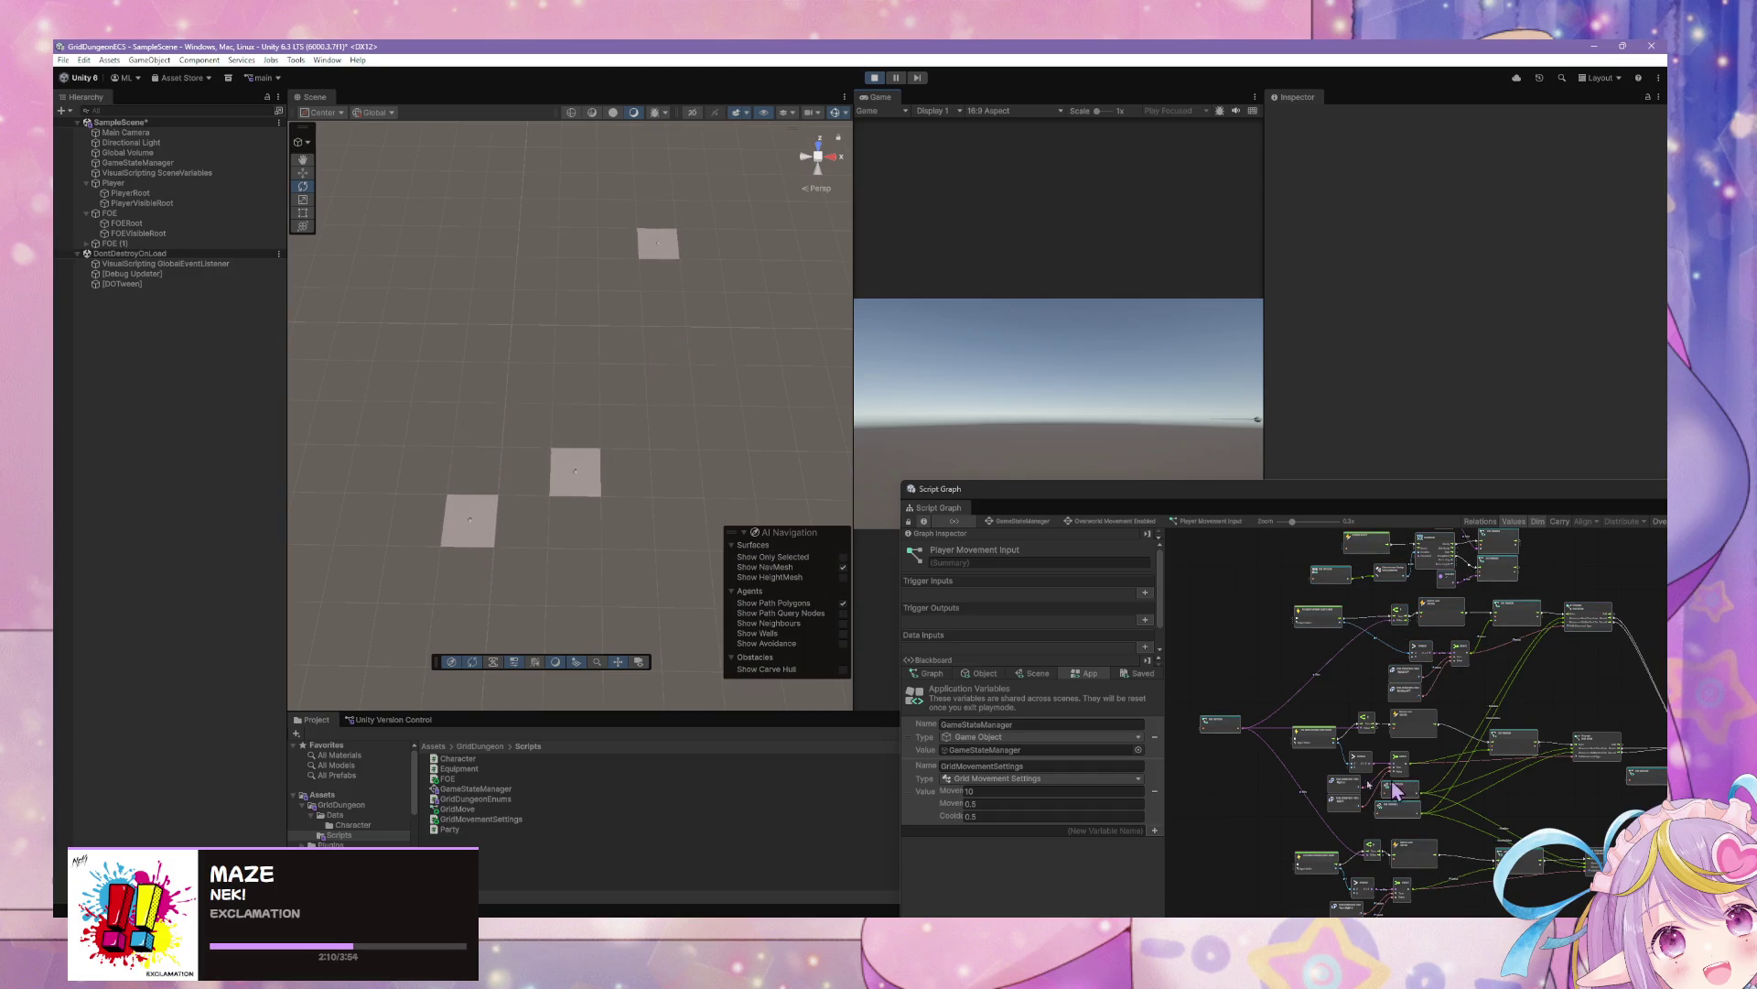
left_click(1044, 676)
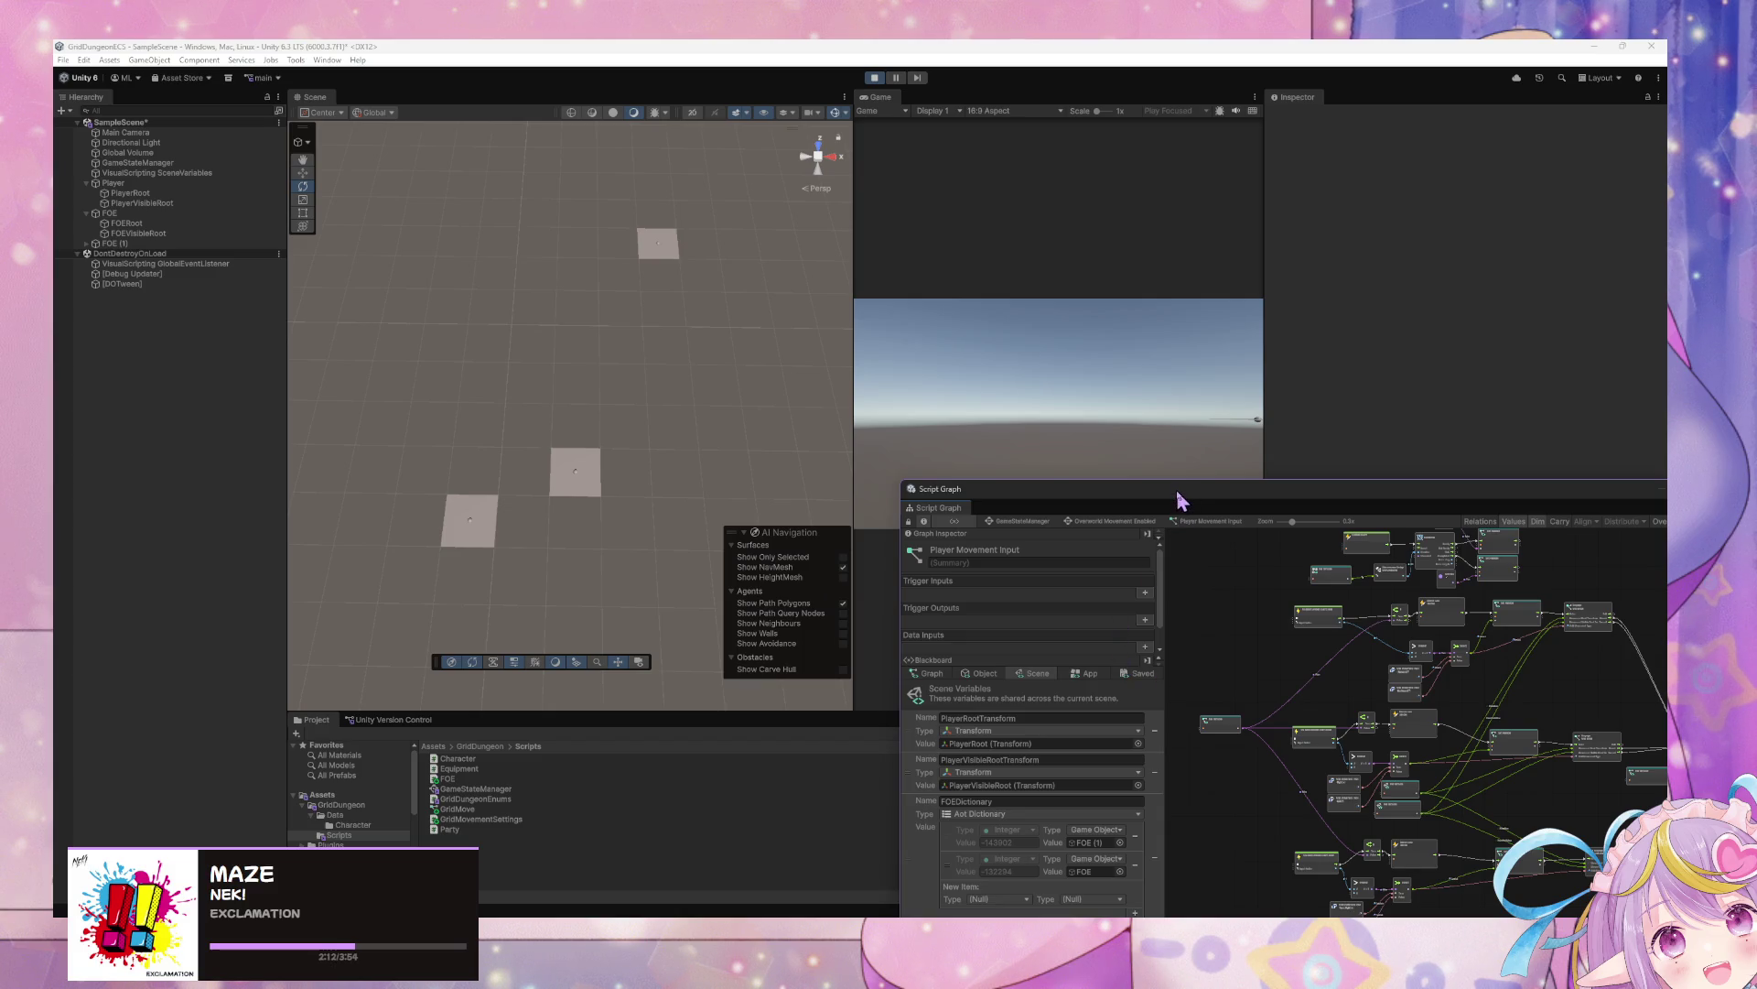
Move the Script Graph window up and watch the FOE tiles step around during Play mode
left_click_drag(1178, 493, 1122, 248)
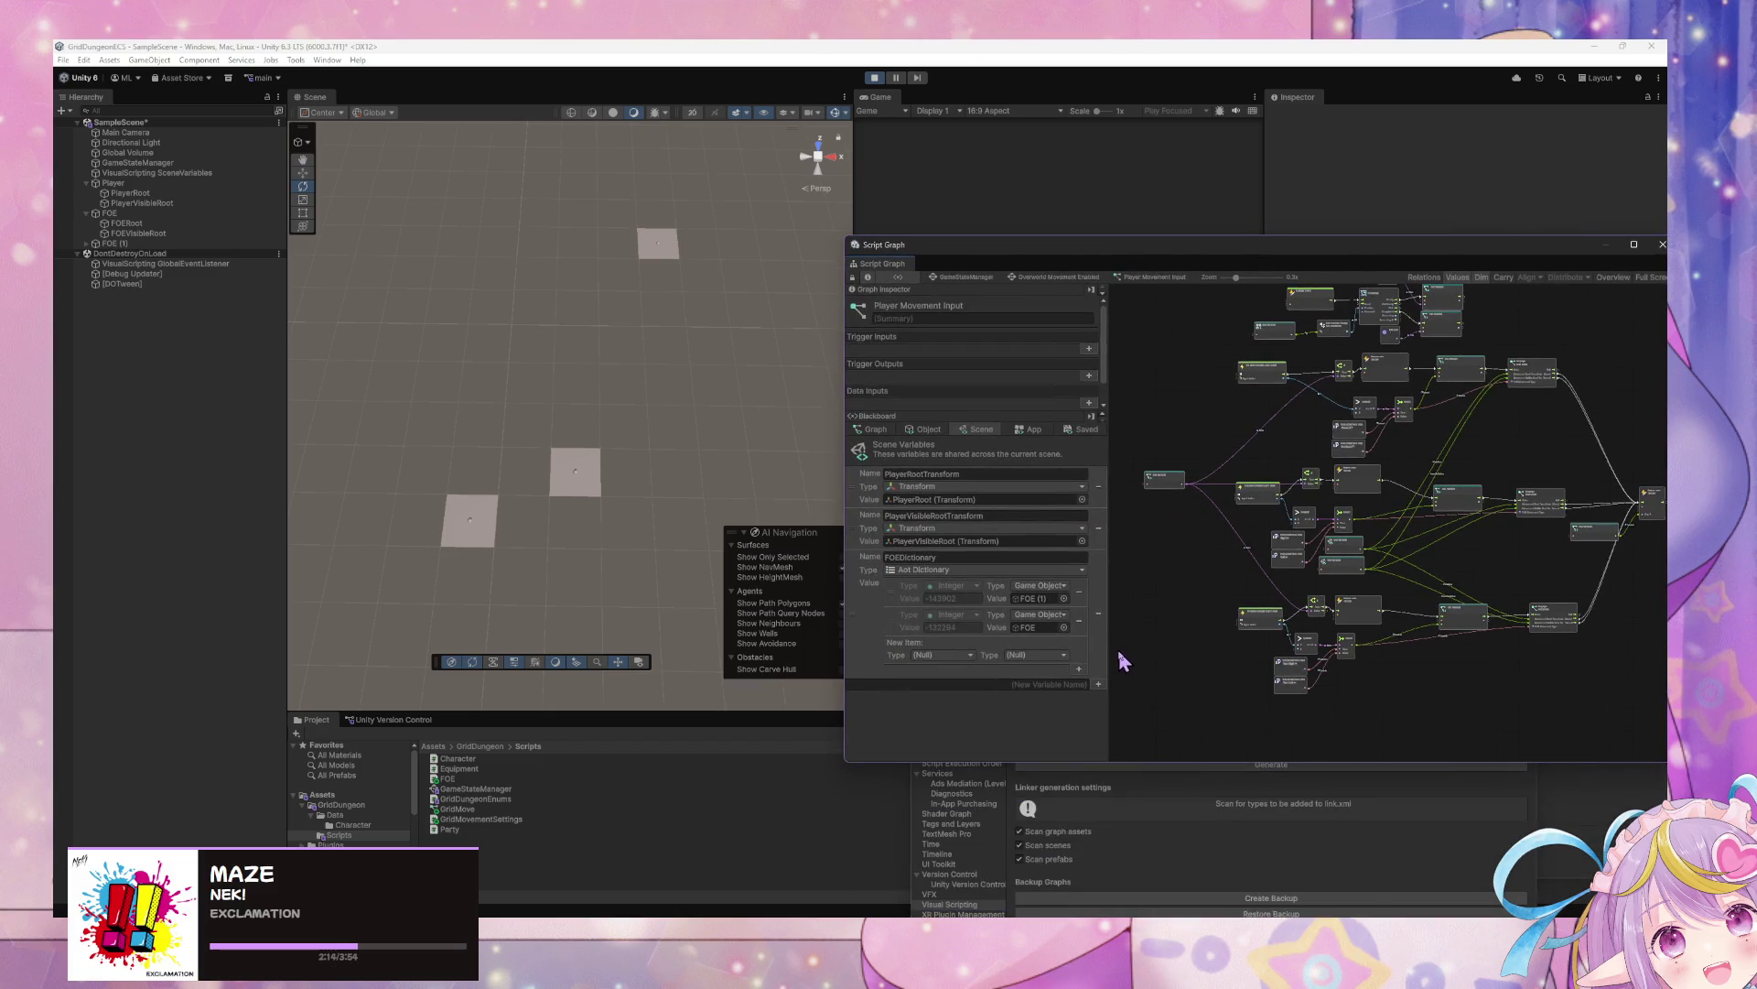
left_click(1000, 197)
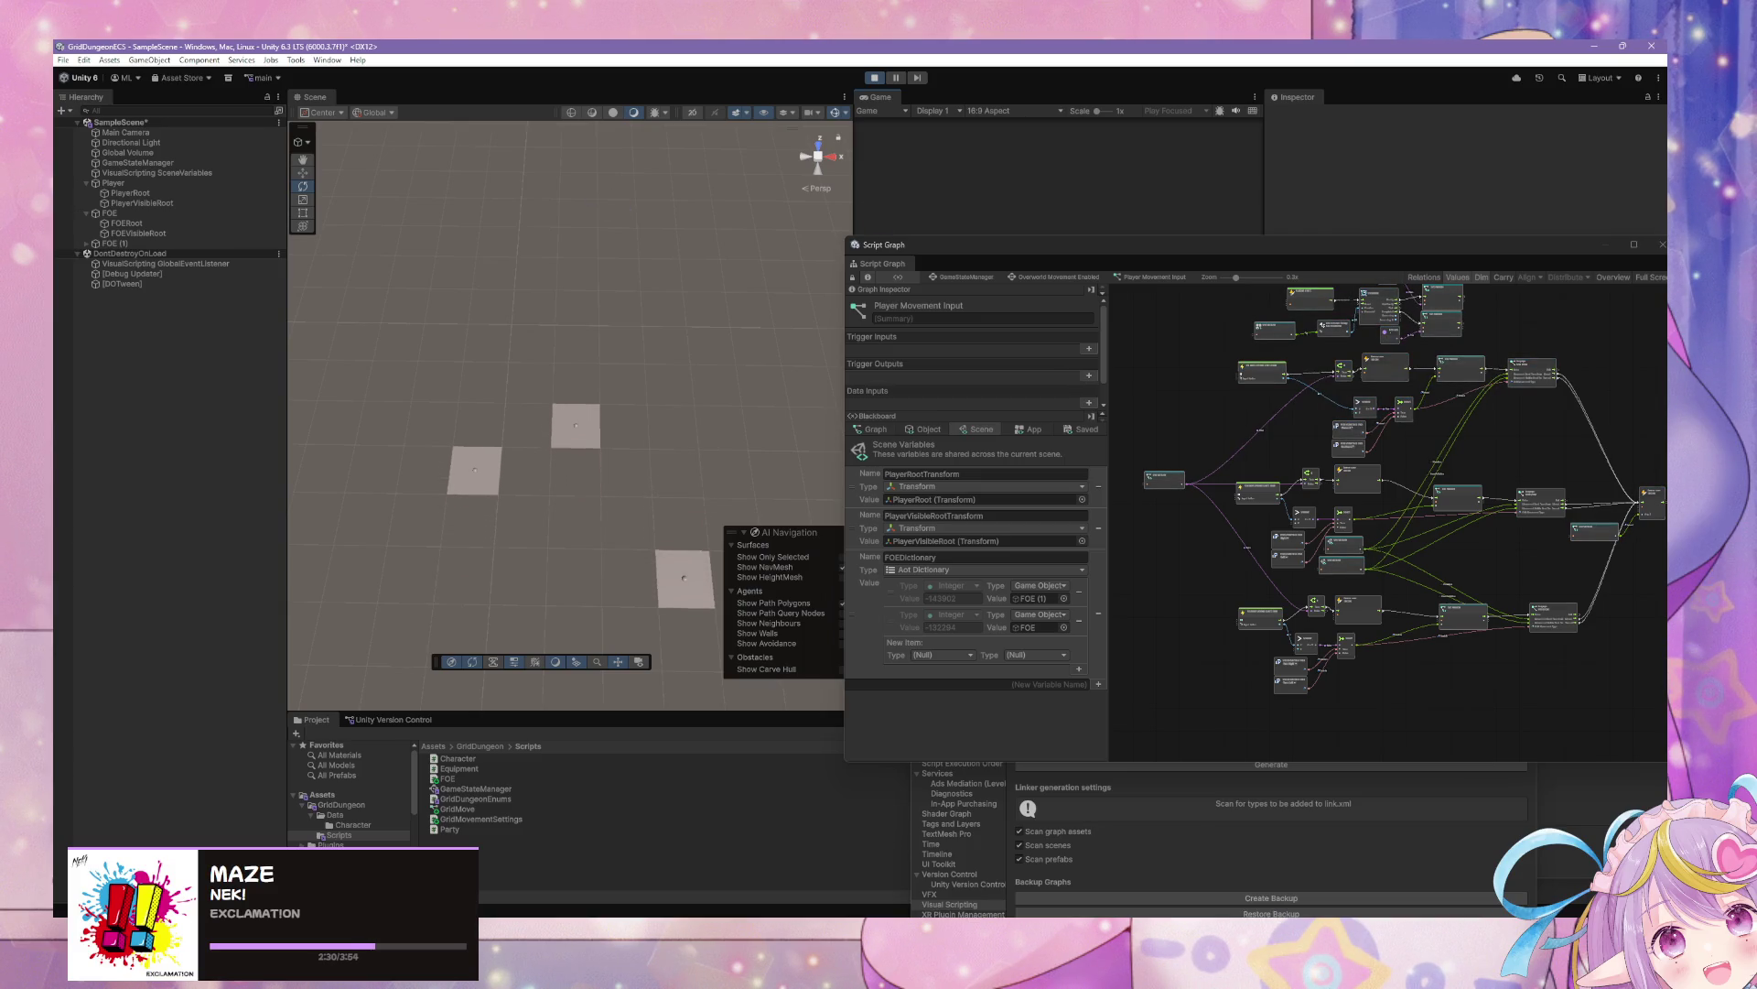
left_click(678, 486)
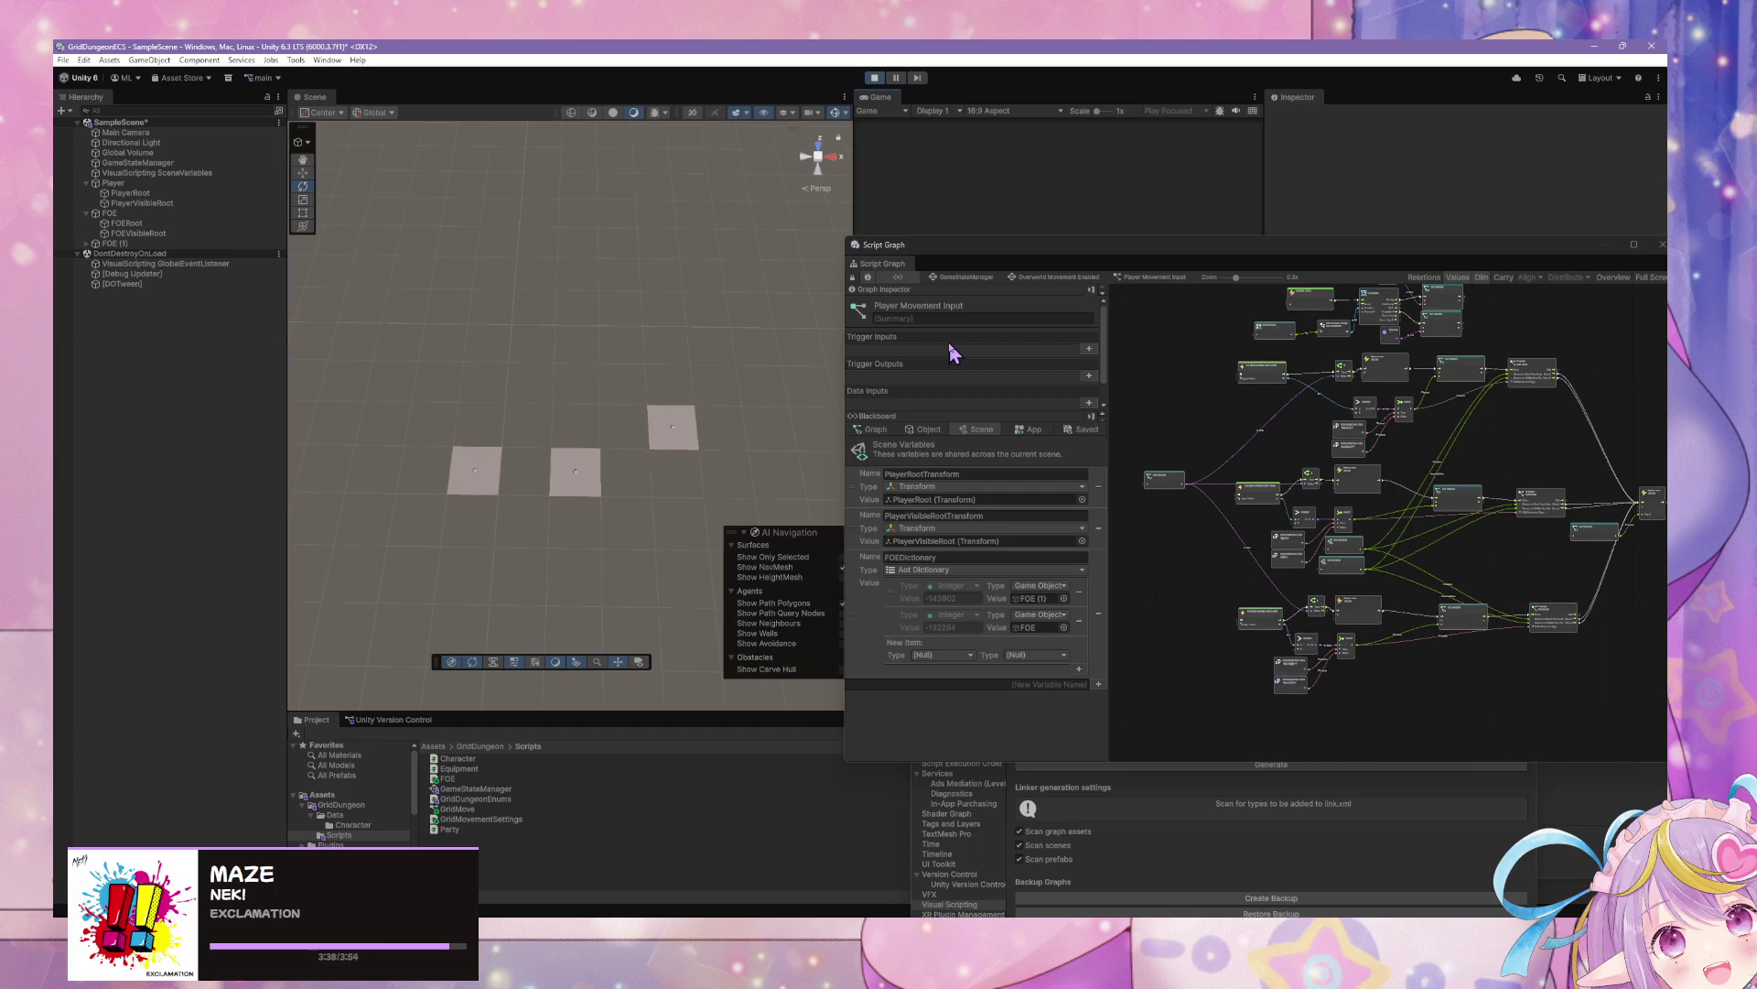
Stop the play test and close the Project Settings and Console windows
left_click(873, 79)
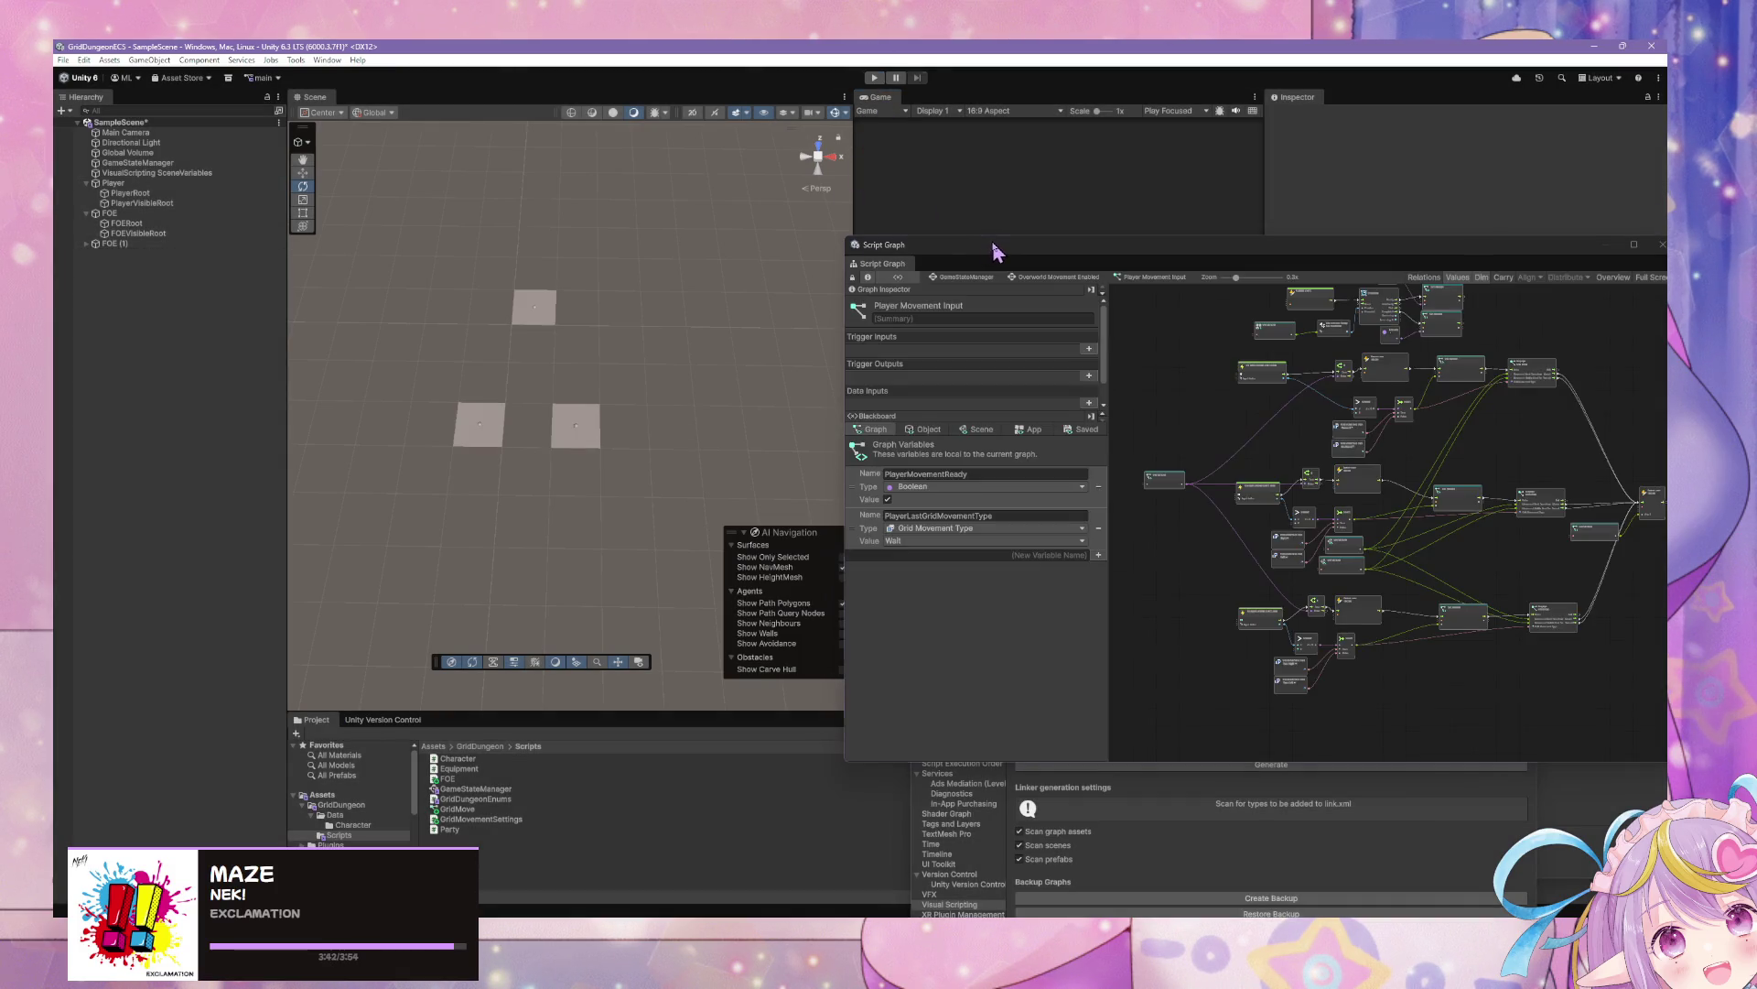
mouse_move(996, 252)
left_mouse_down()
mouse_move(1302, 510)
mouse_move(1259, 218)
left_mouse_up()
left_click_drag(1047, 552, 567, 244)
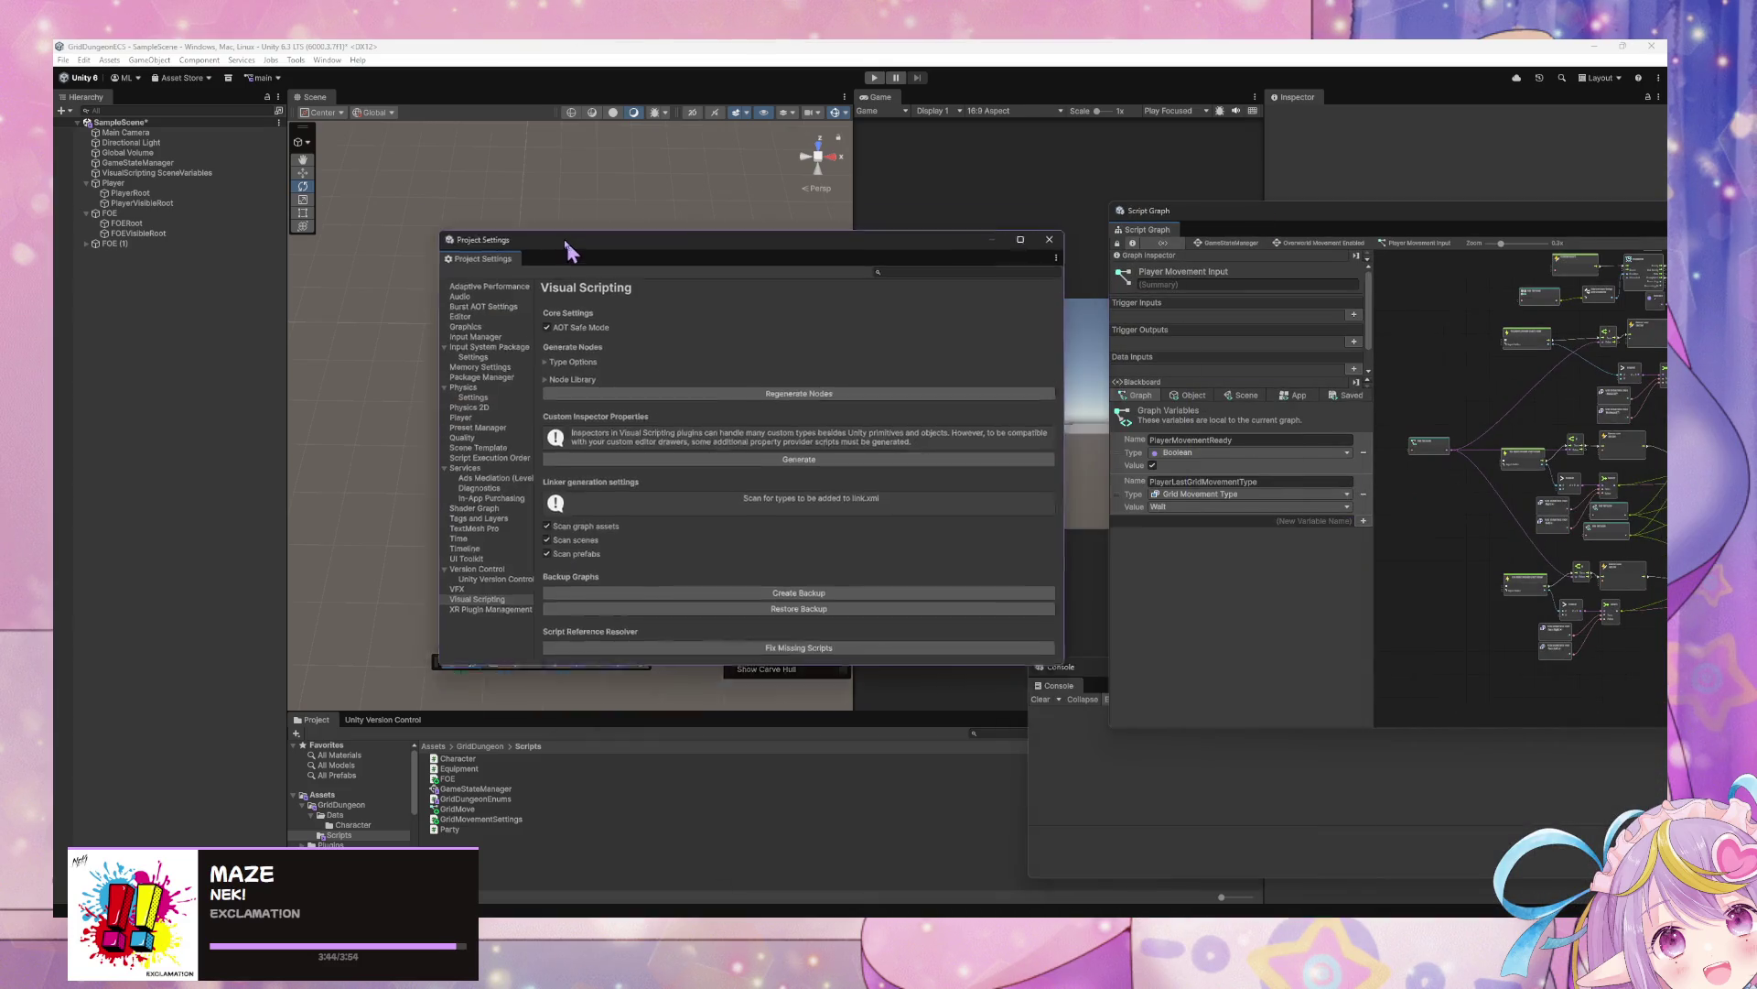
left_click(1049, 239)
left_click_drag(1085, 674, 469, 265)
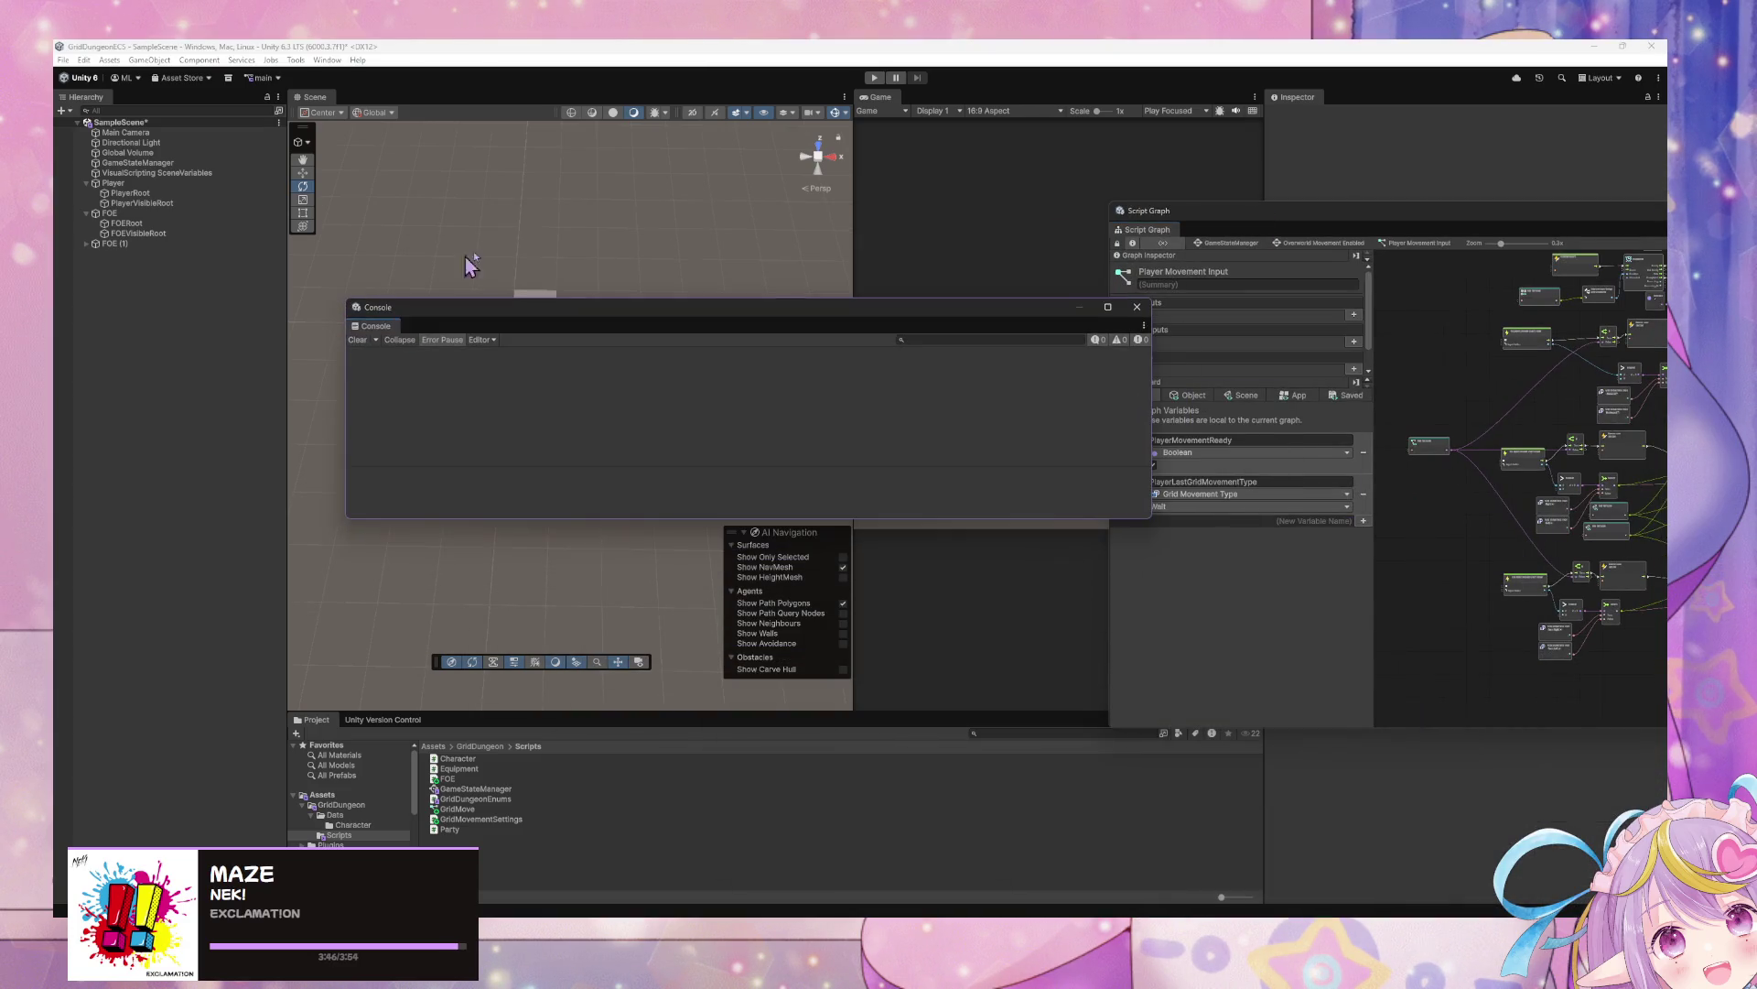
left_click(1137, 309)
Show the pending Version Control changes and start writing the check-in summary
left_click(389, 719)
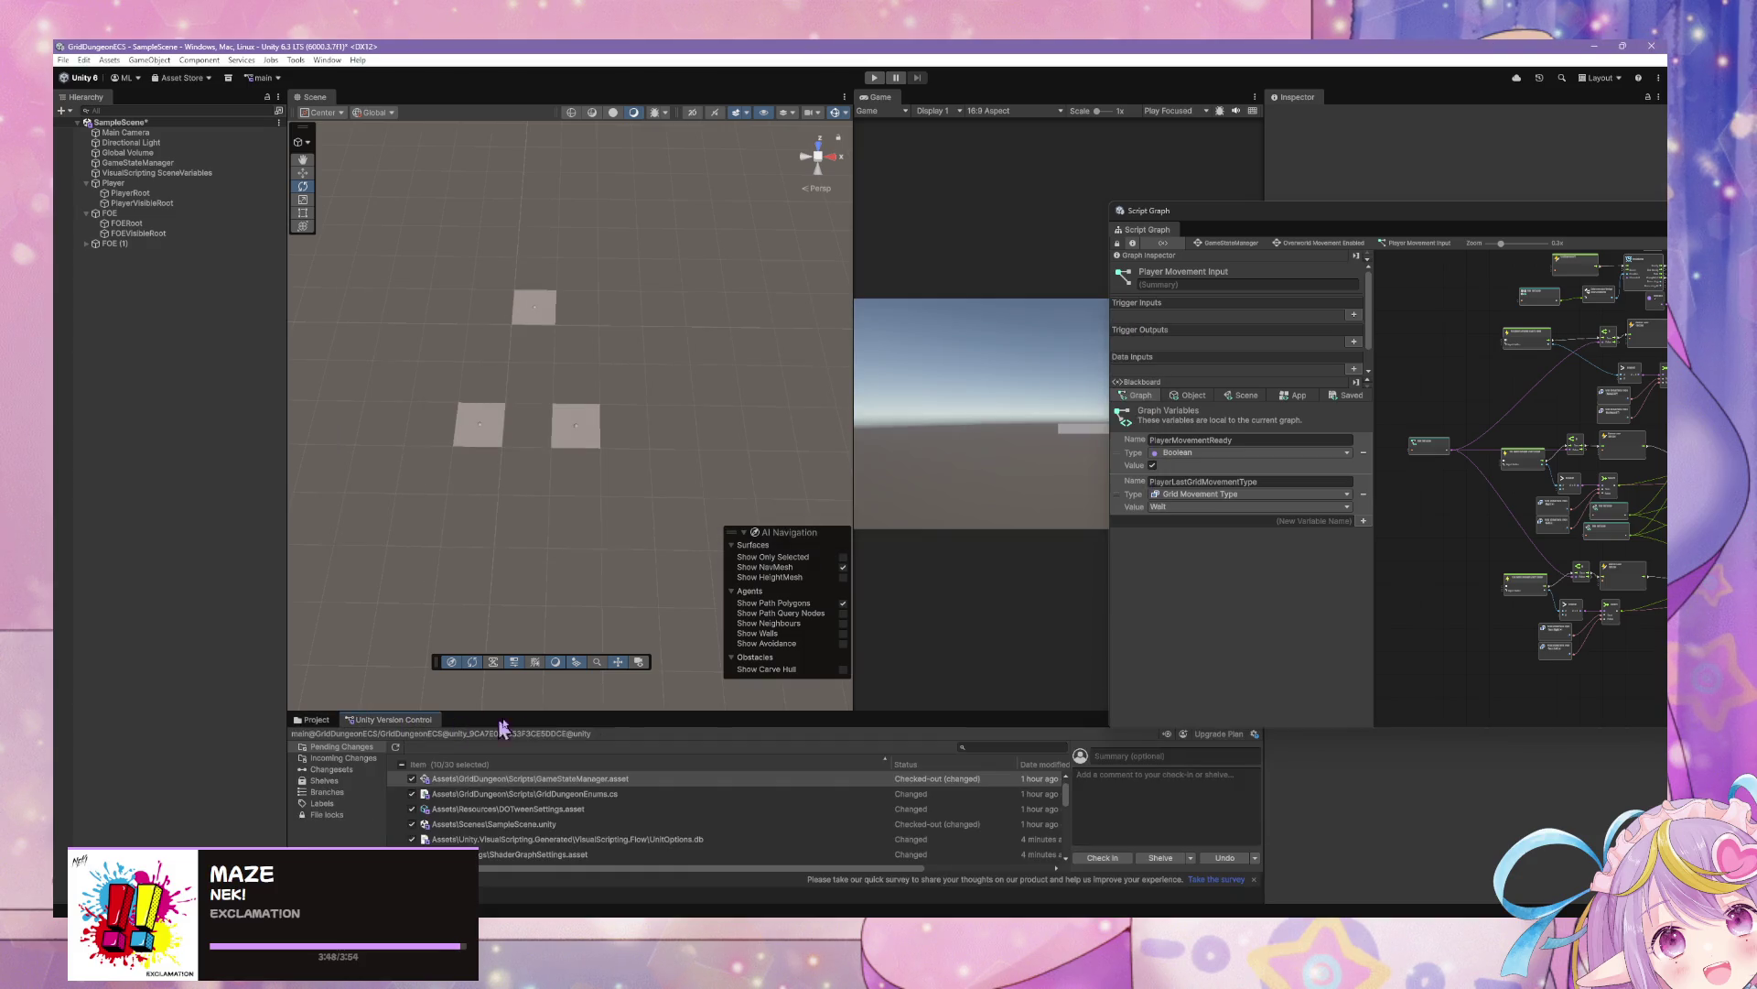
left_click(1116, 758)
type("Movement Sy")
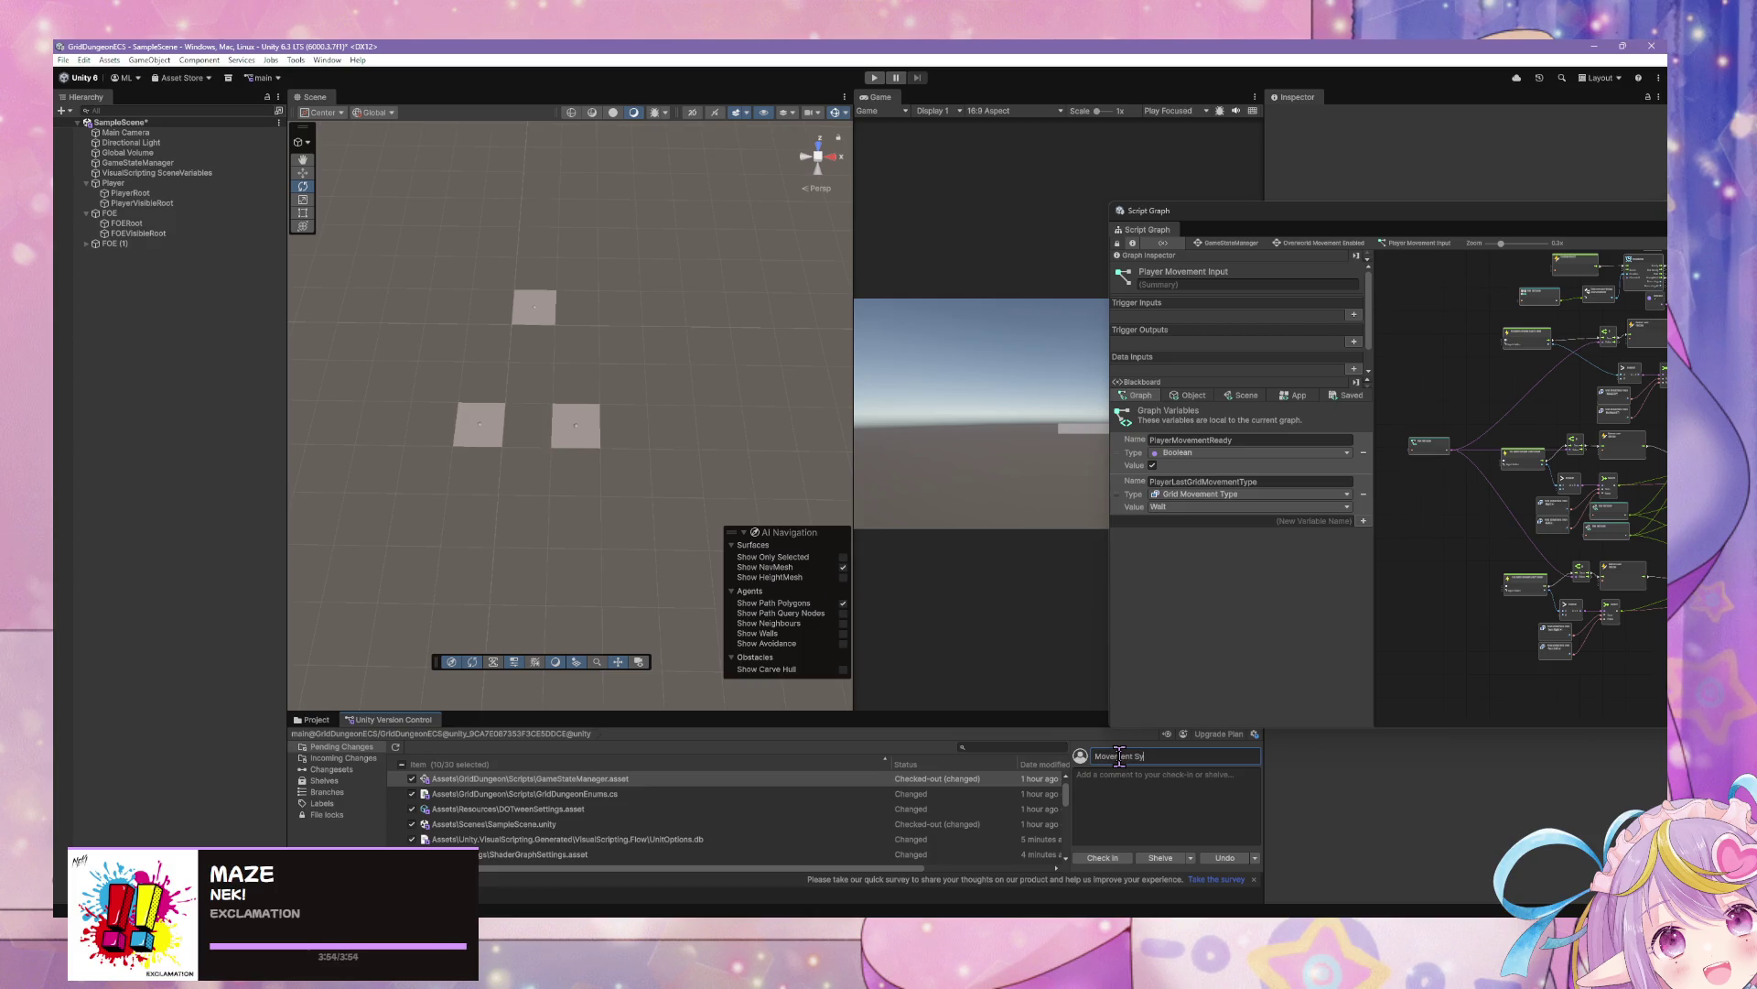
double_click(1455, 210)
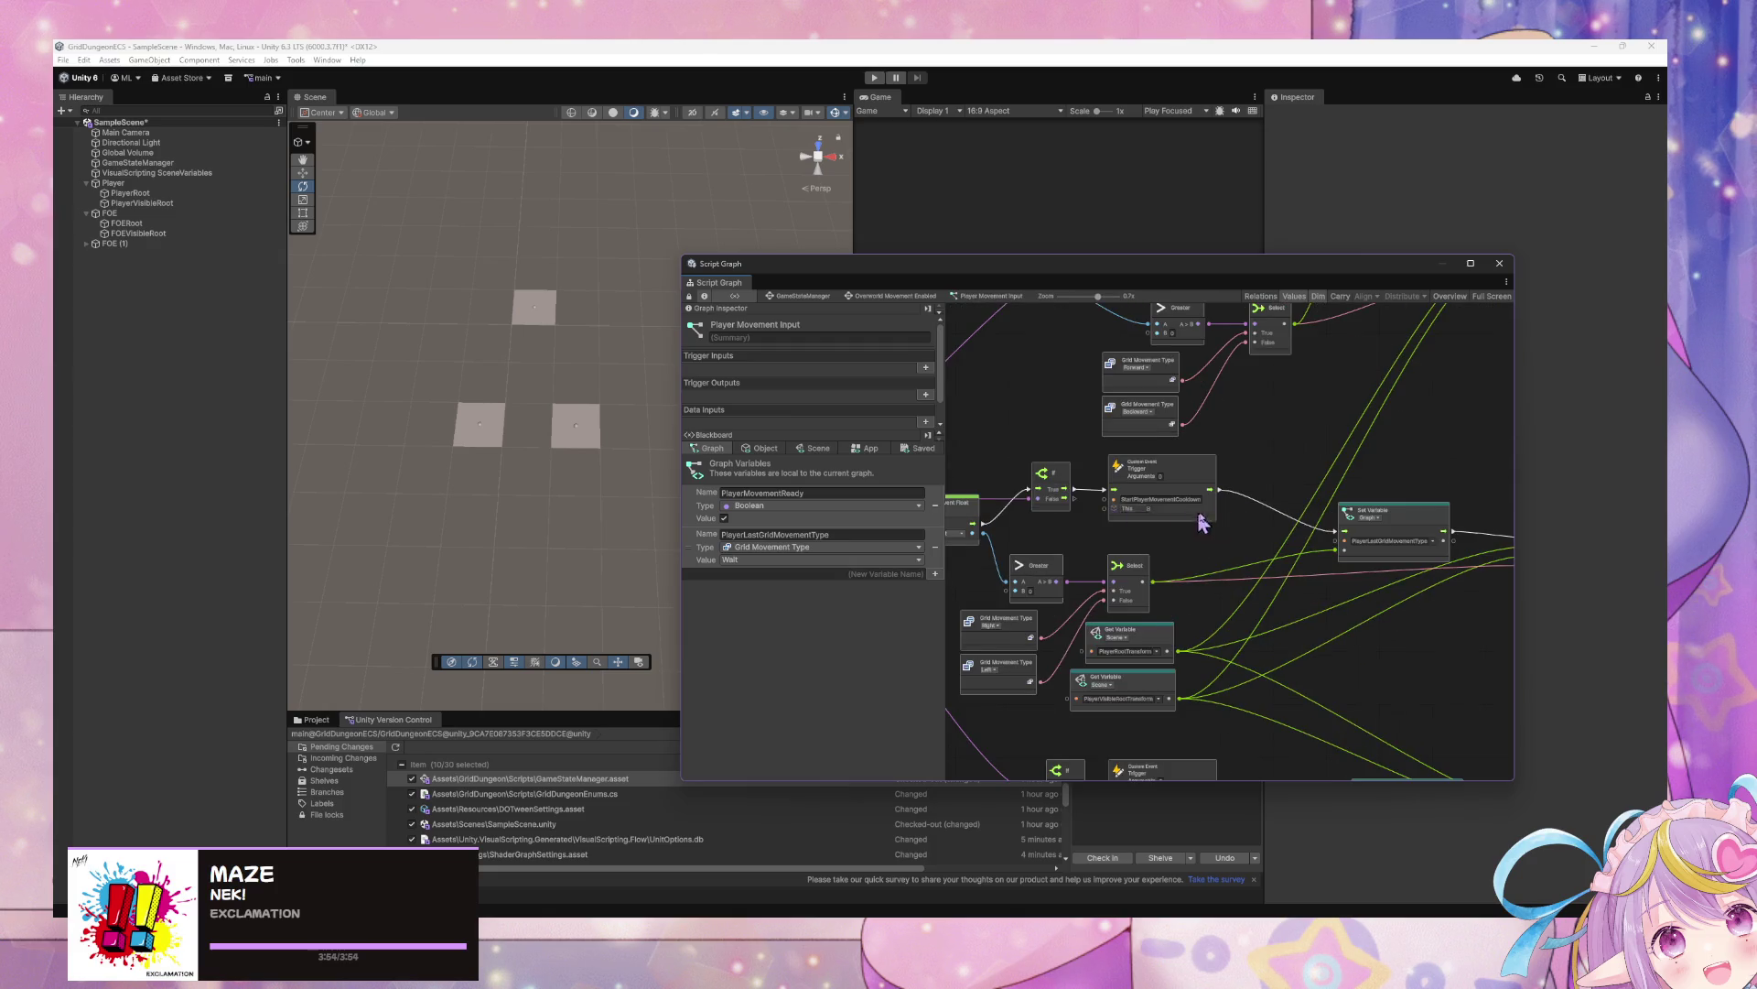
Go up to the GameStateManager state graph and enter the FOE Movement Enabled state's graph
left_click_drag(1202, 521, 1455, 508)
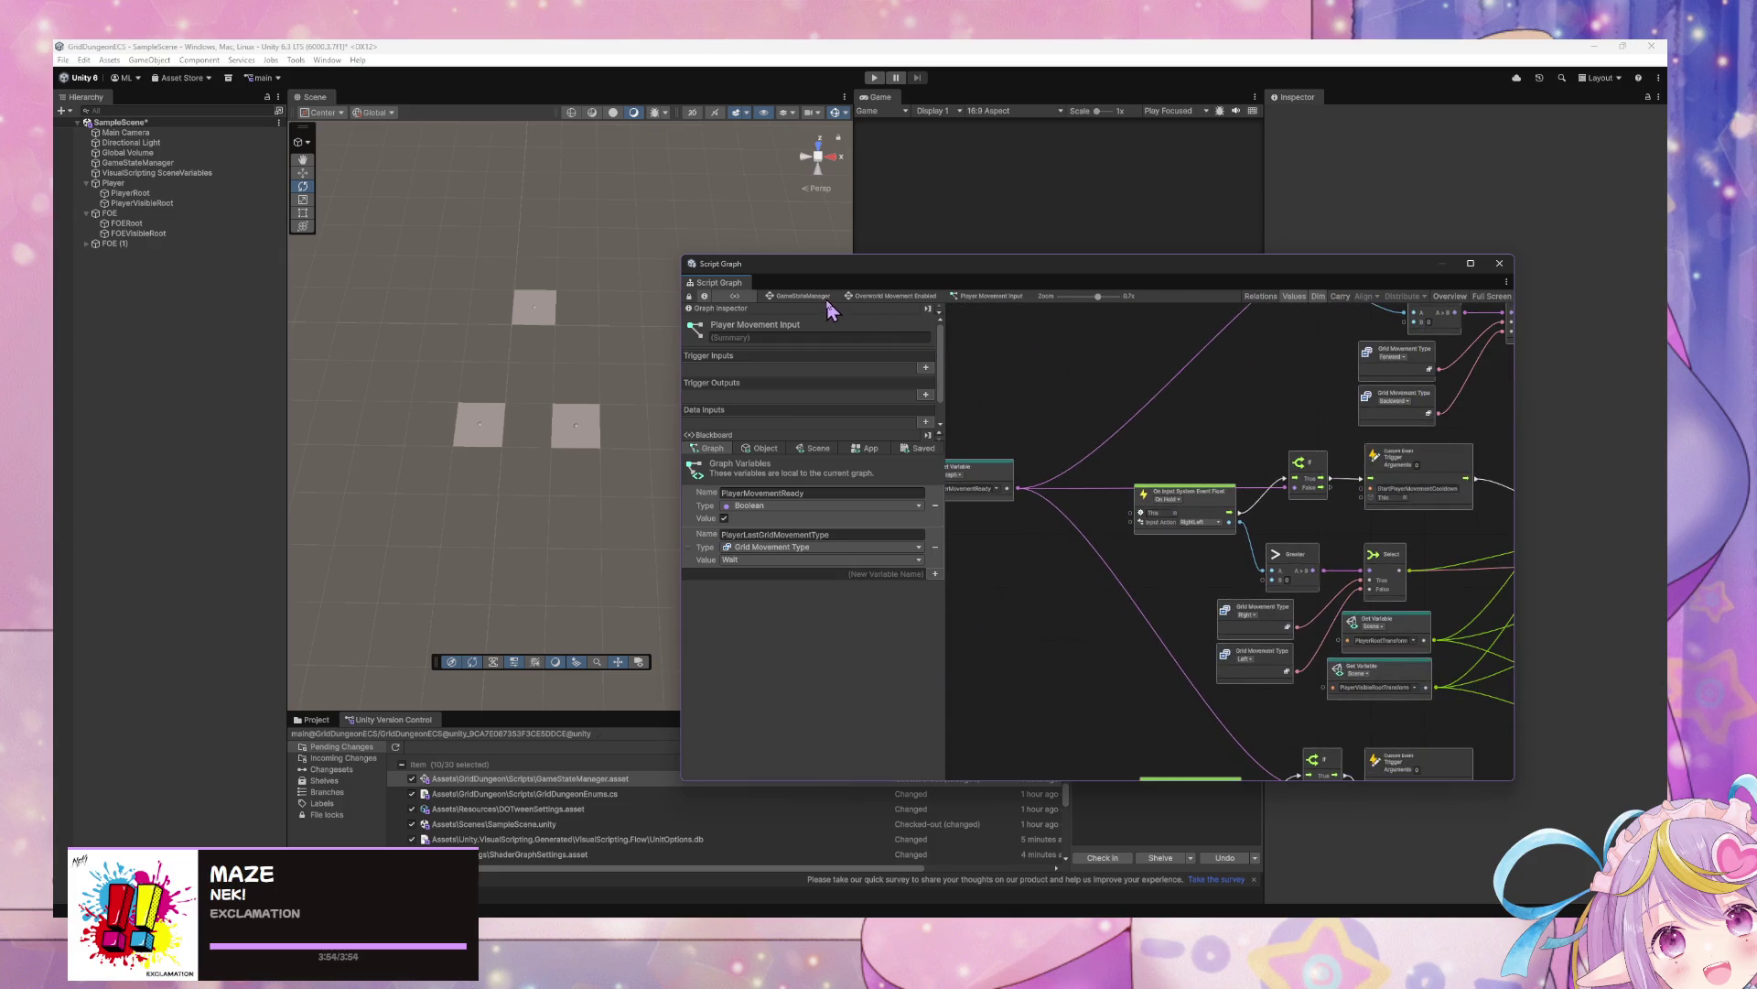
left_click(796, 297)
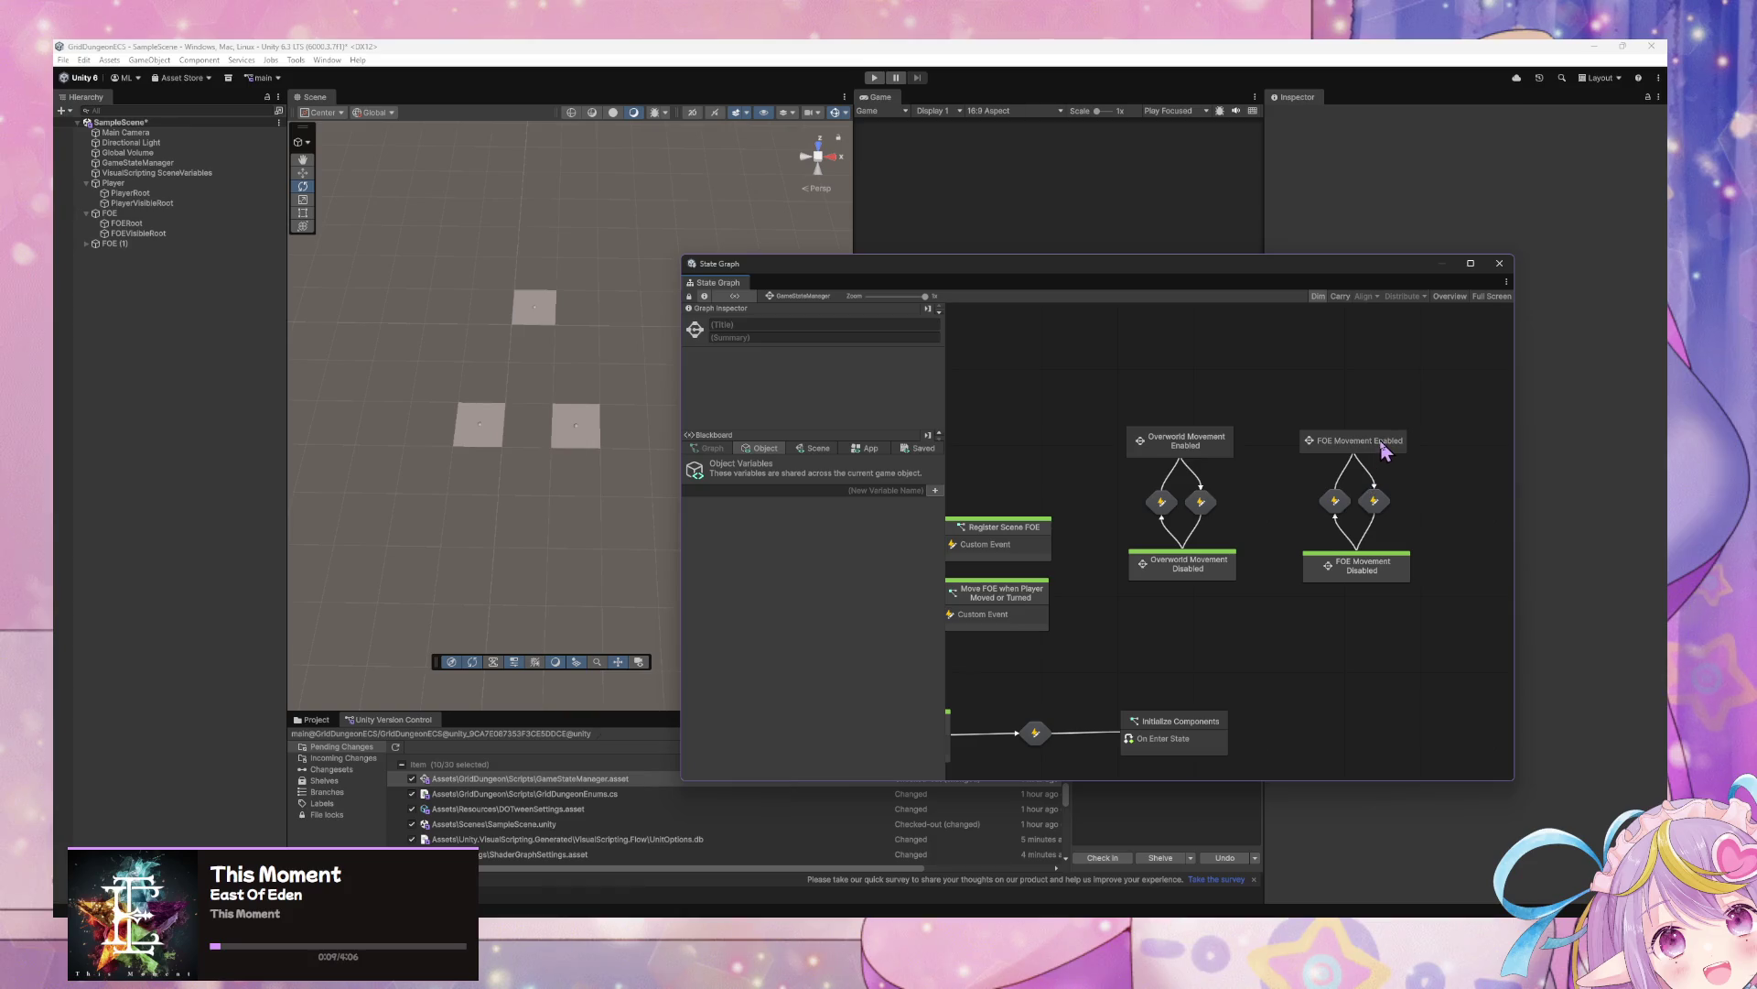
double_click(1375, 443)
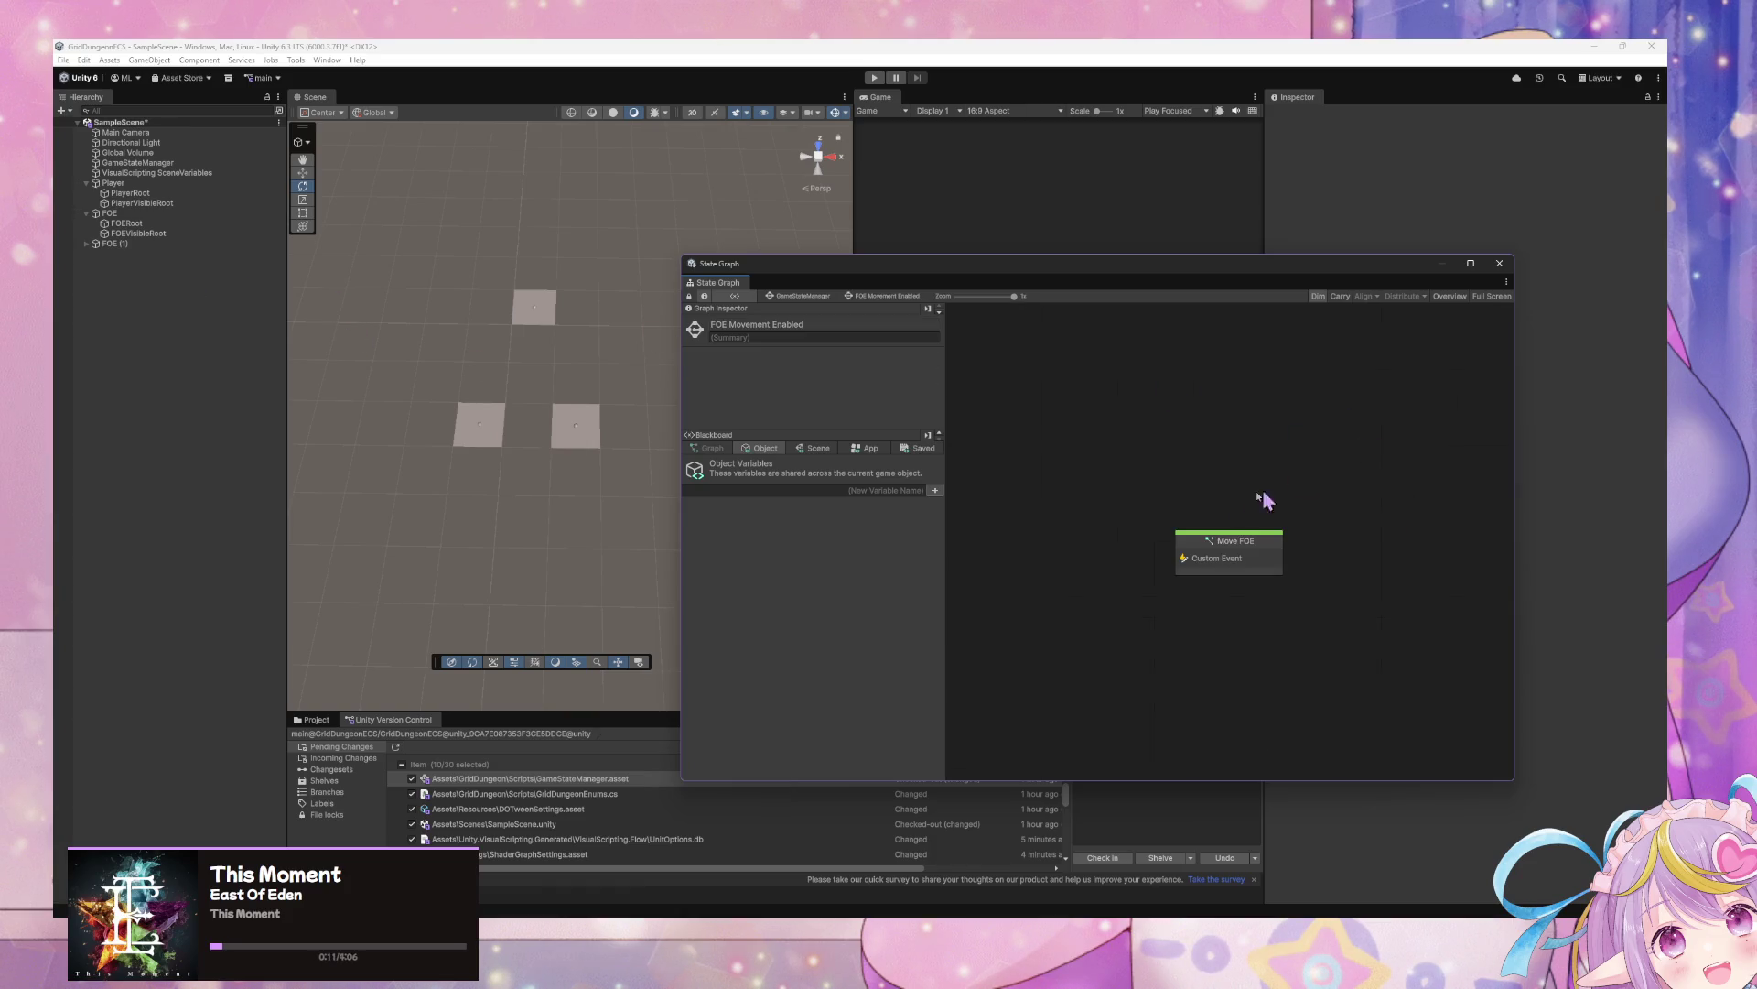
Zoom into the Move FOE graph and shift the If node up and to the left
scroll(1210, 538, "up", 5)
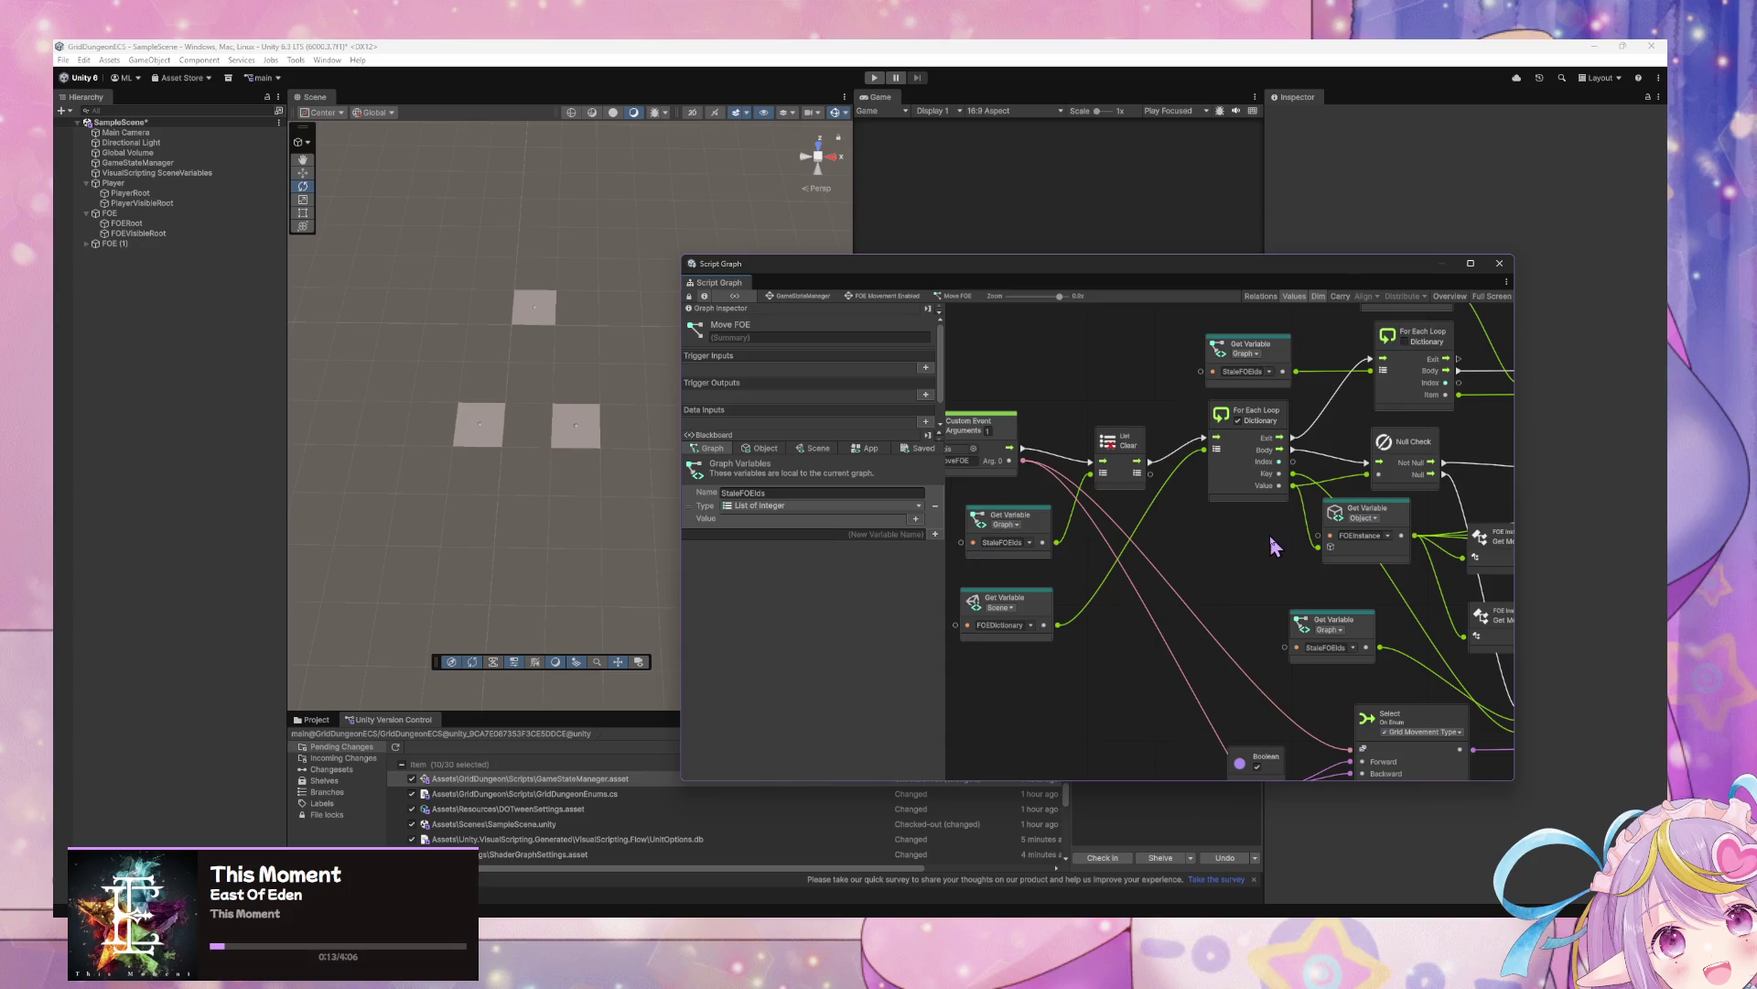
scroll(1315, 515, "down", 5)
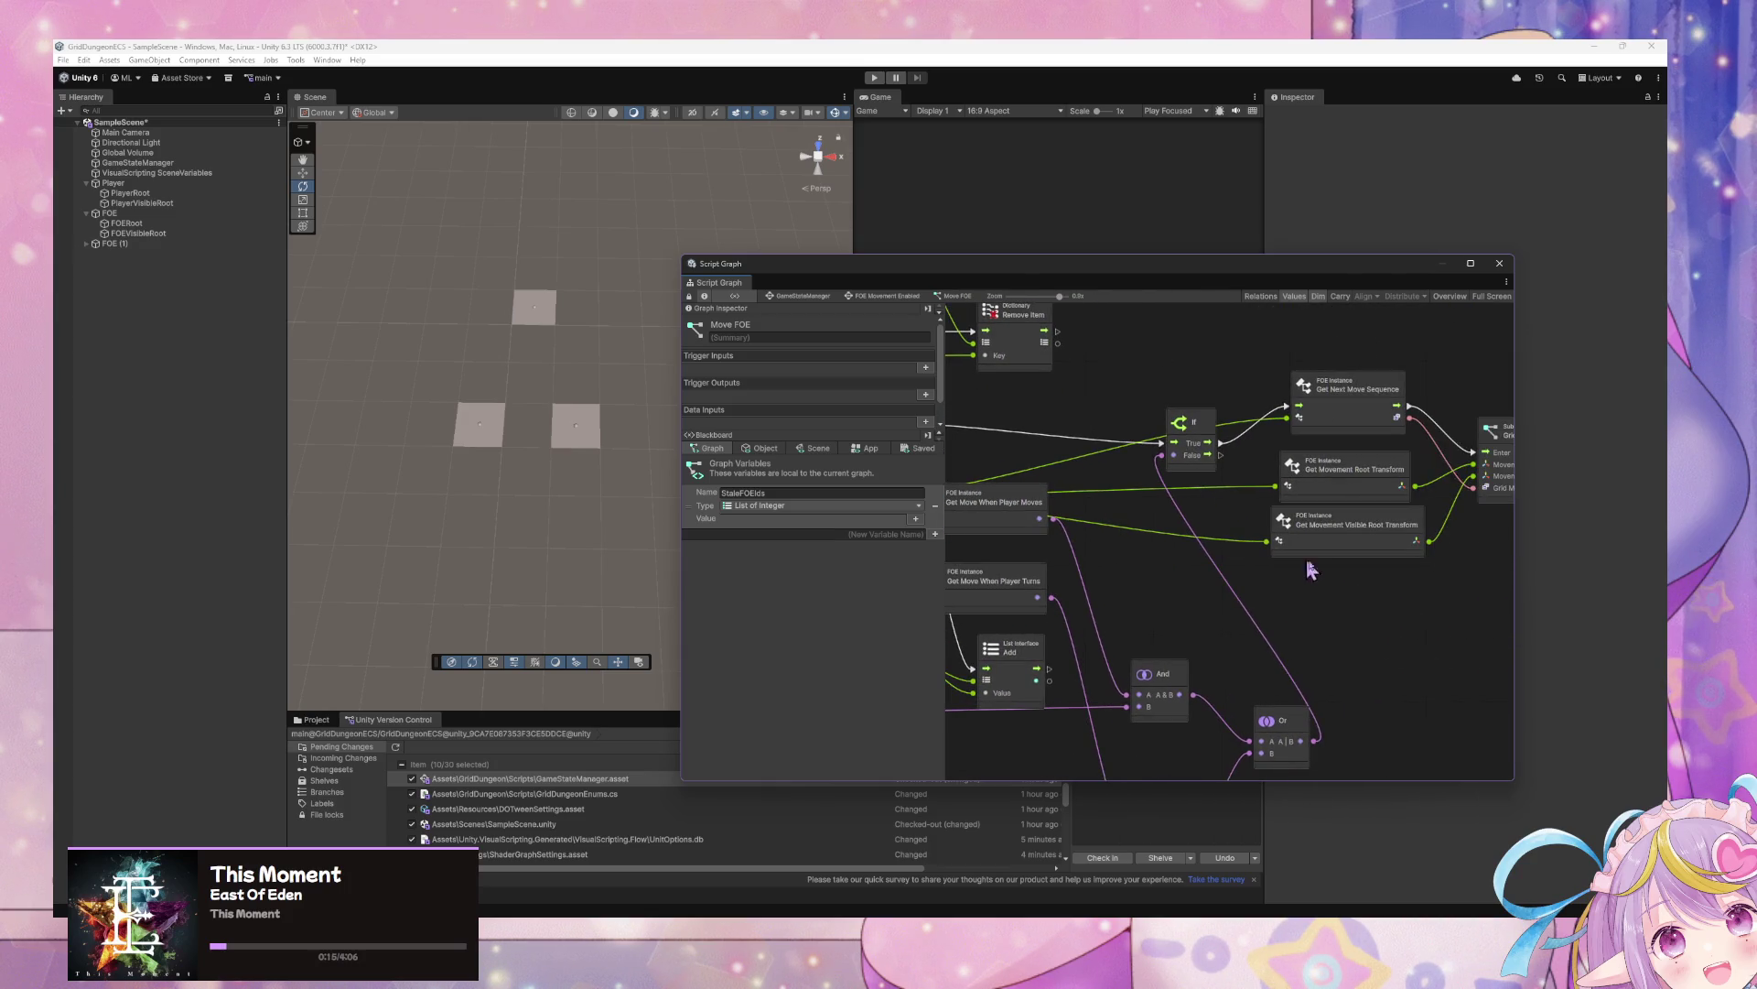
scroll(1163, 542, "up", 5)
scroll(1259, 572, "up", 2)
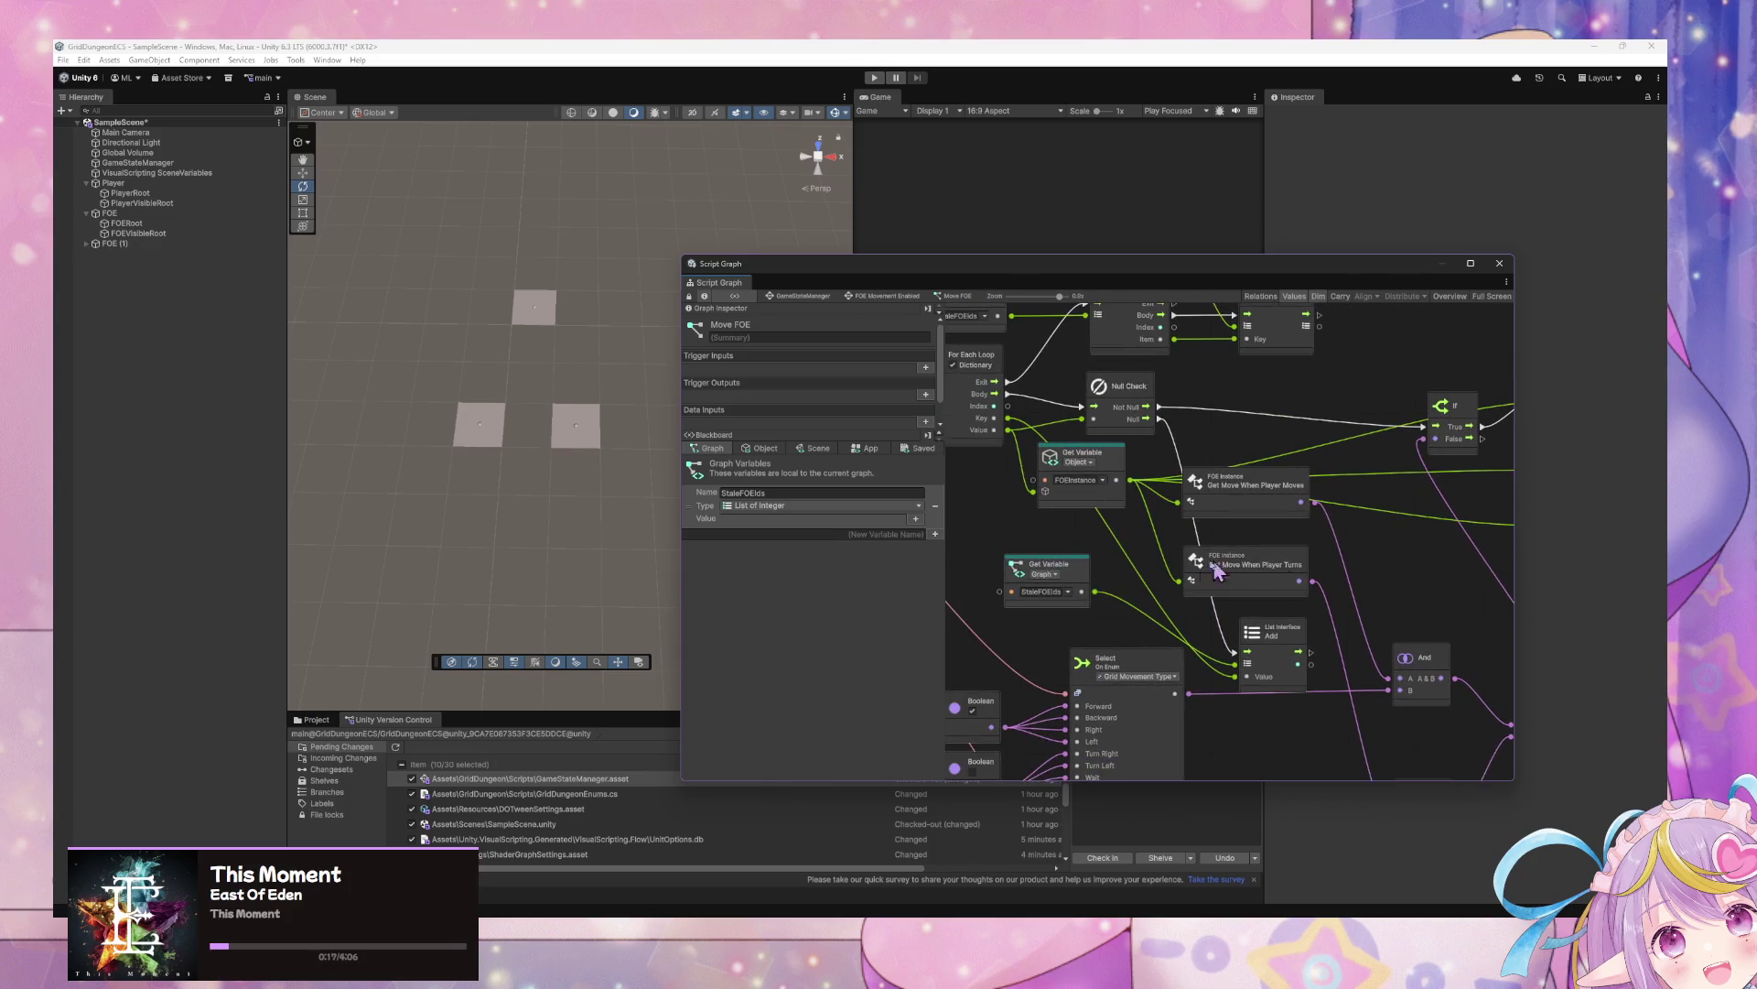
scroll(1116, 526, "down", 2)
scroll(1117, 528, "right", 3)
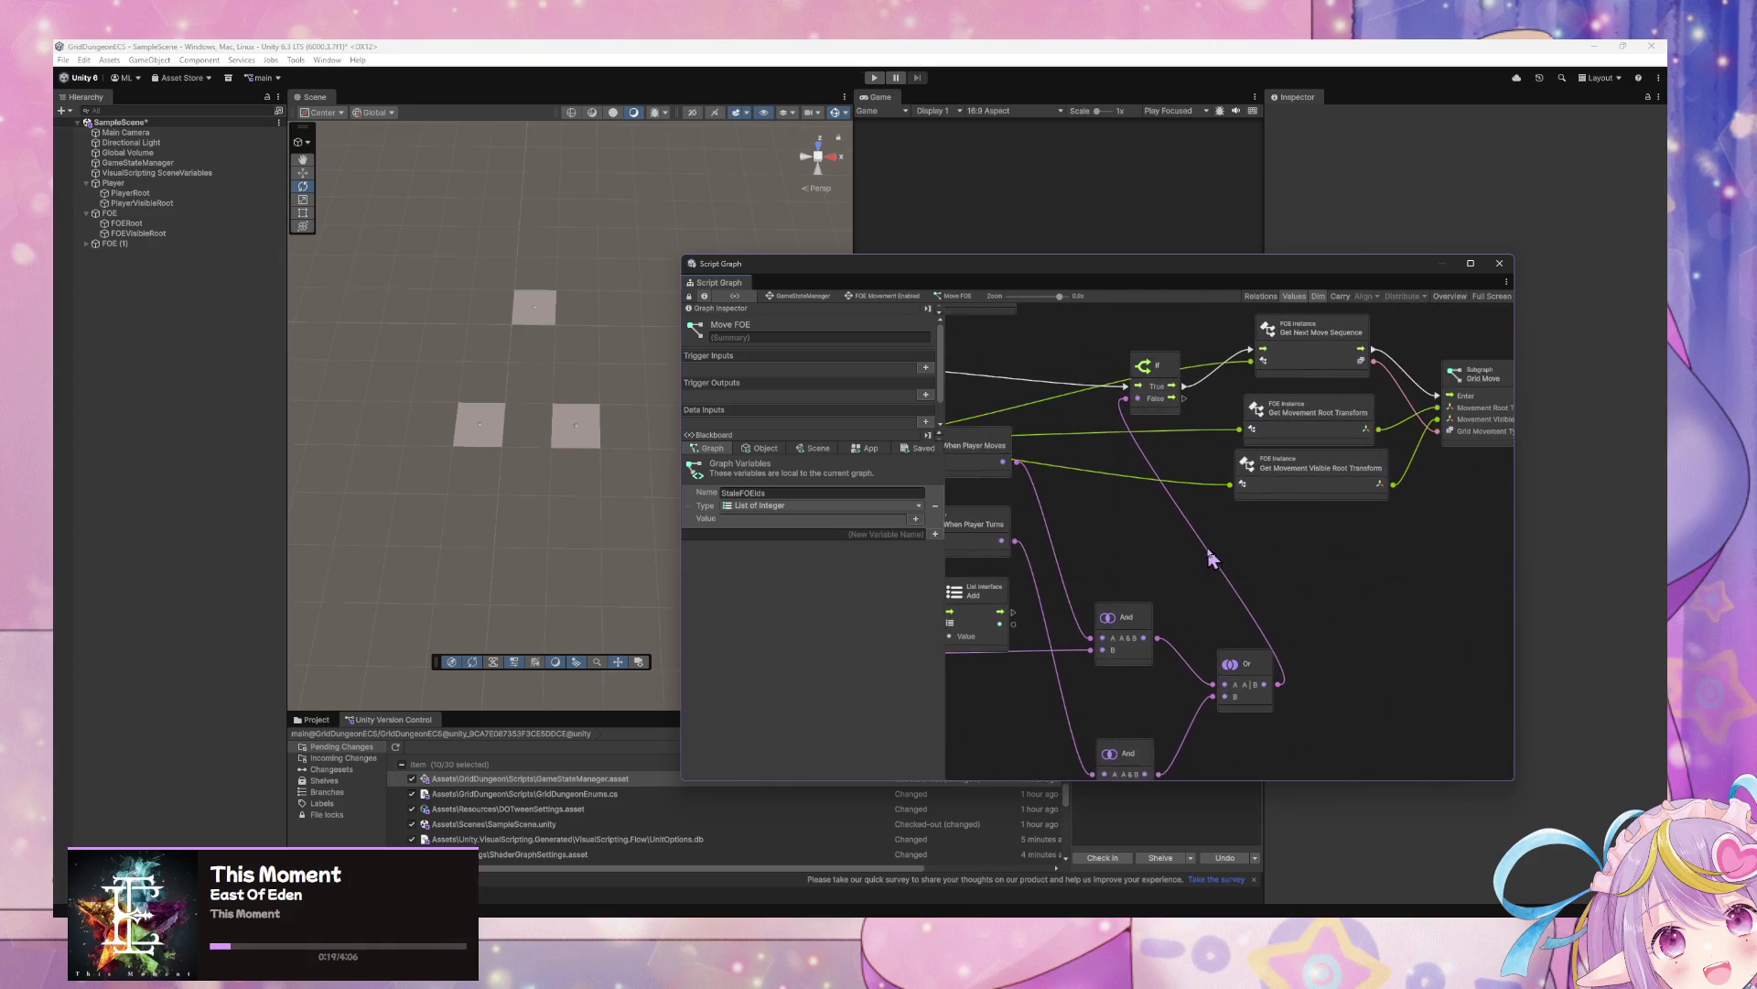
scroll(1334, 568, "up", 3)
scroll(1316, 518, "right", 1)
scroll(1315, 518, "up", 1)
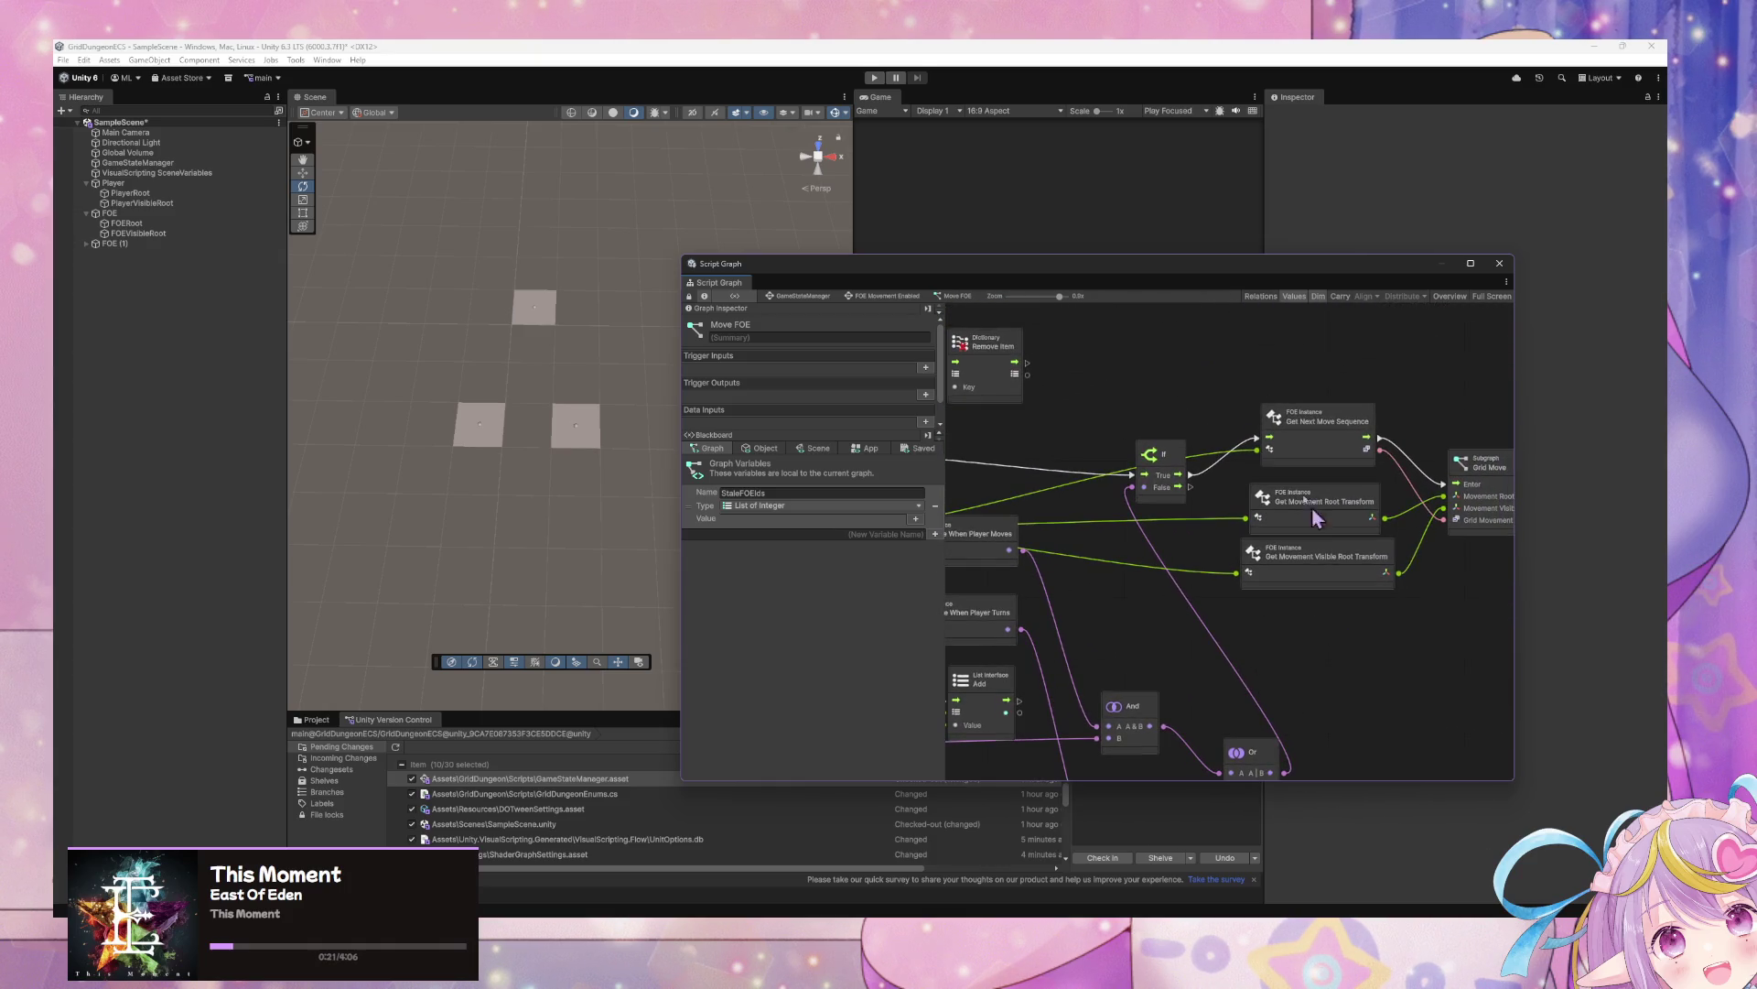
left_click_drag(1174, 455, 1133, 415)
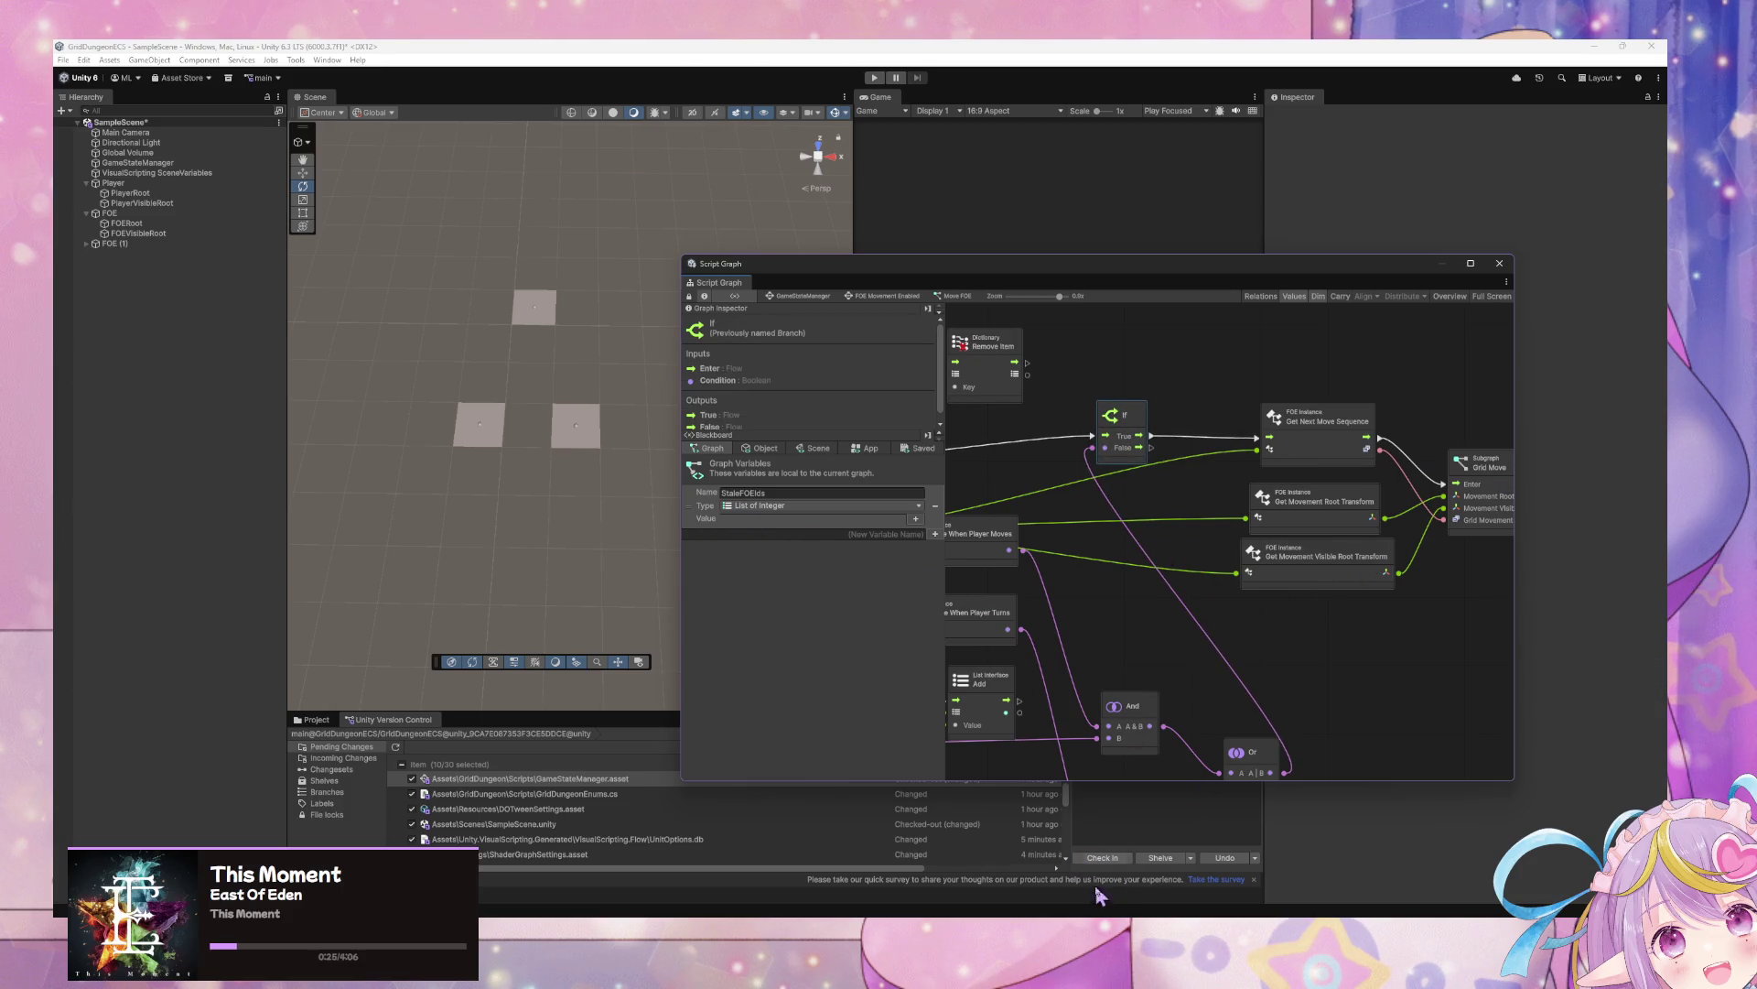
left_click_drag(1056, 273, 557, 381)
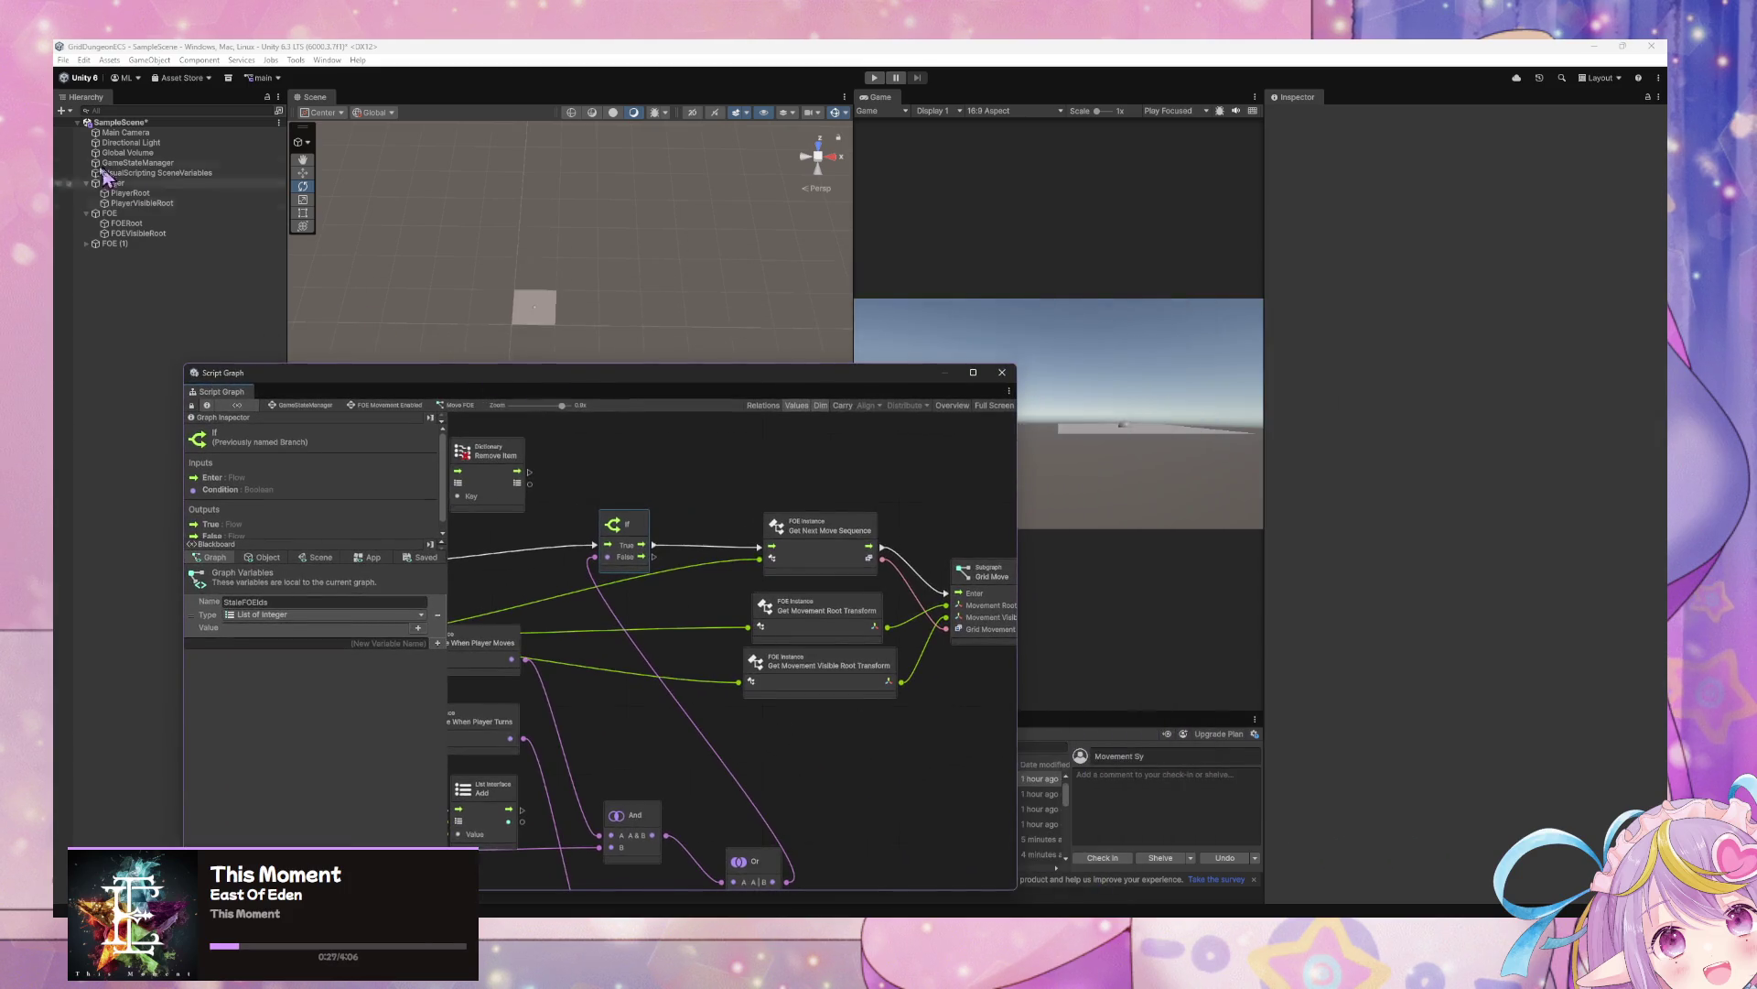
Duplicate the original FOE as FOE (2) and set its X position
left_click(115, 243)
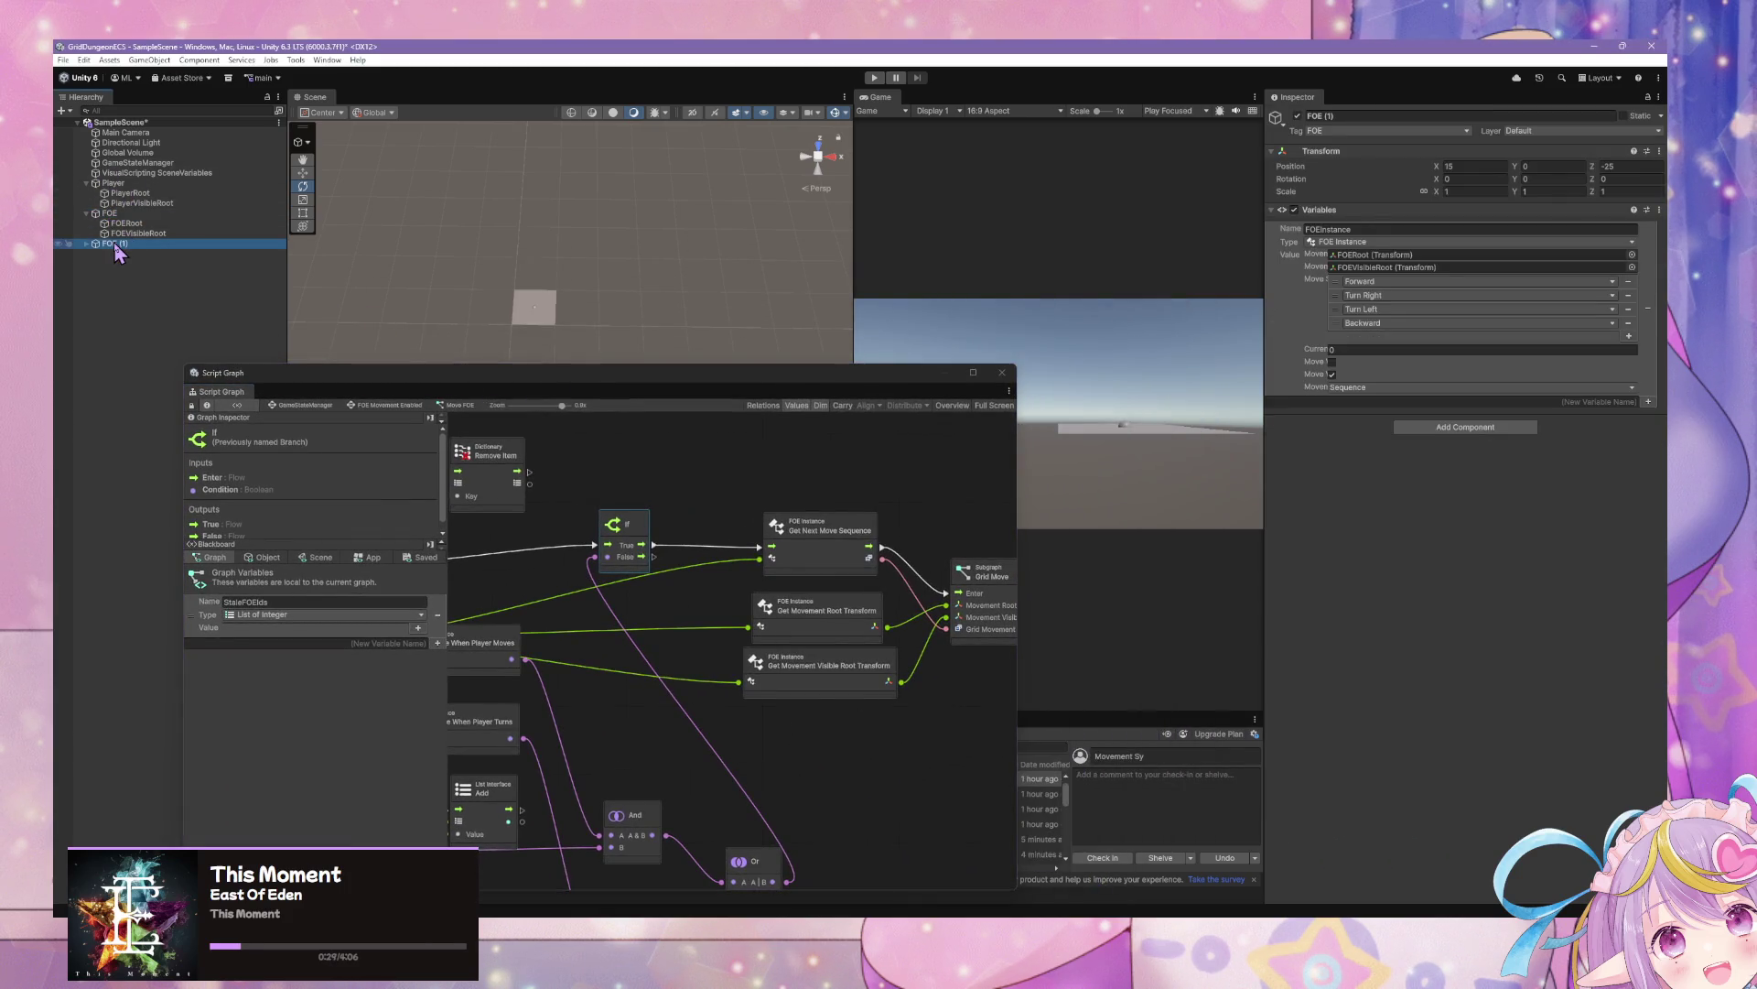
left_click_drag(403, 365, 981, 402)
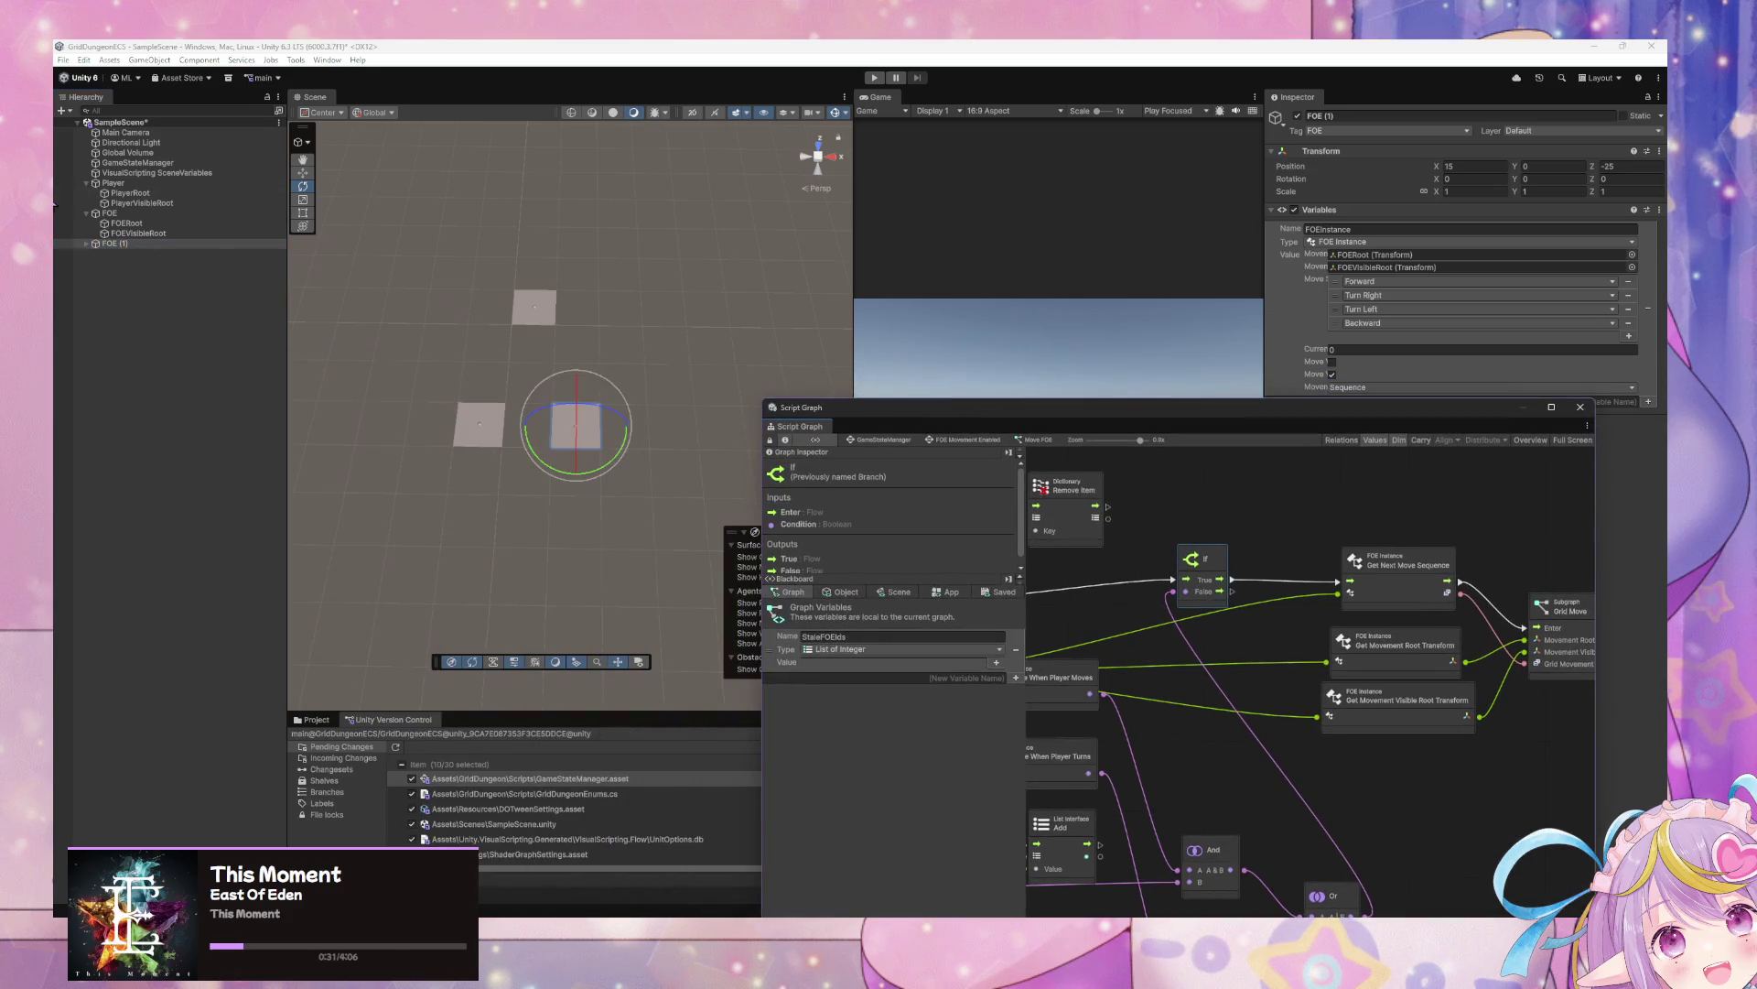
left_click(109, 212)
key("ctrl+d")
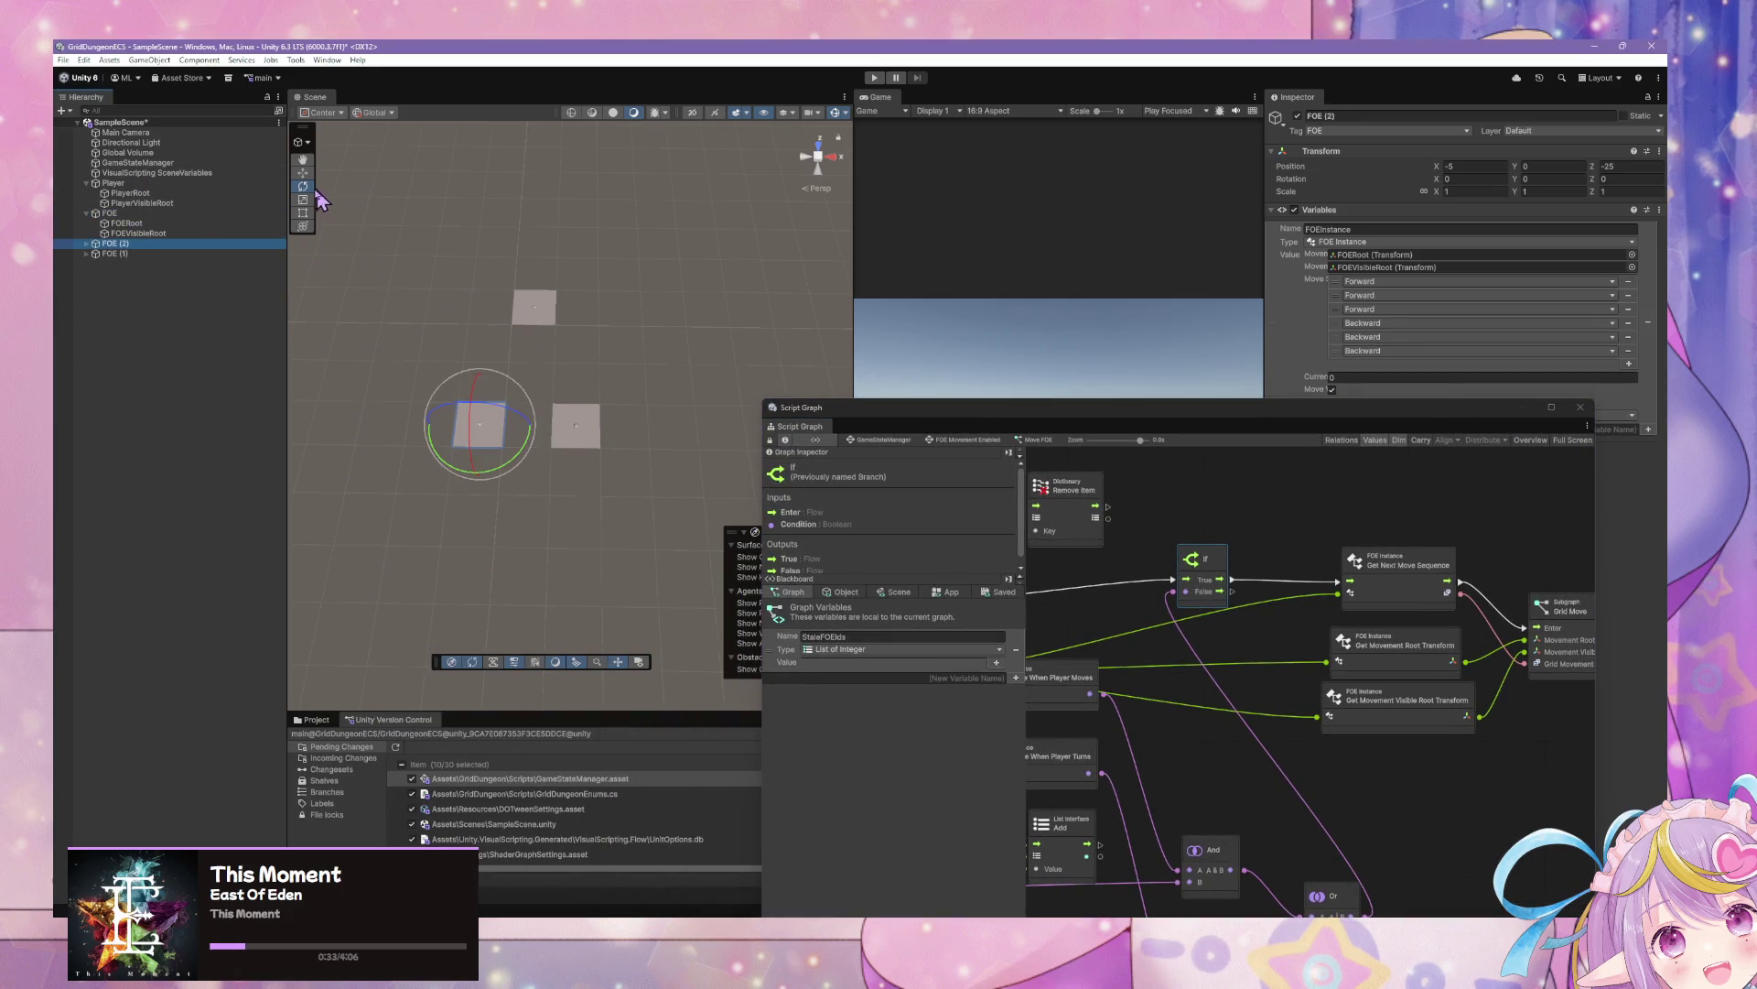
left_click(304, 174)
left_click_drag(428, 471, 432, 473)
left_click(1474, 165)
type("-25")
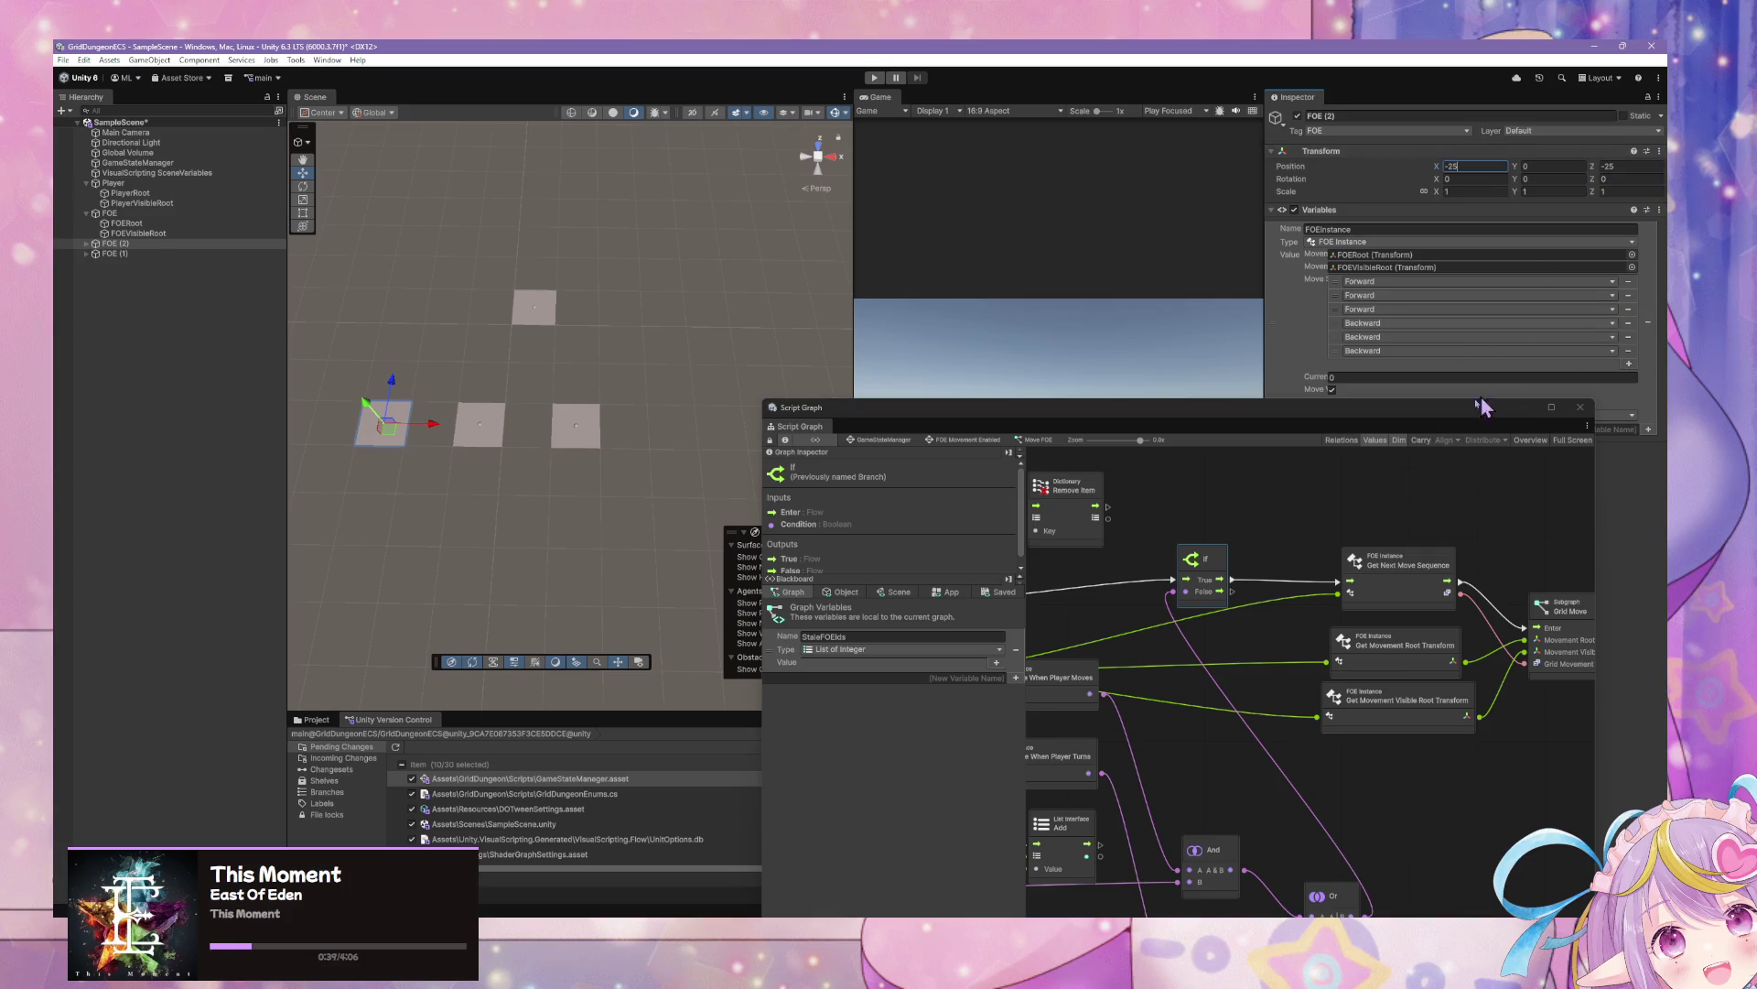
Set FOE (2)'s movement to Copy Player Movement and remove all Move Sequence entries
left_click_drag(1482, 406, 1302, 531)
left_click(1409, 415)
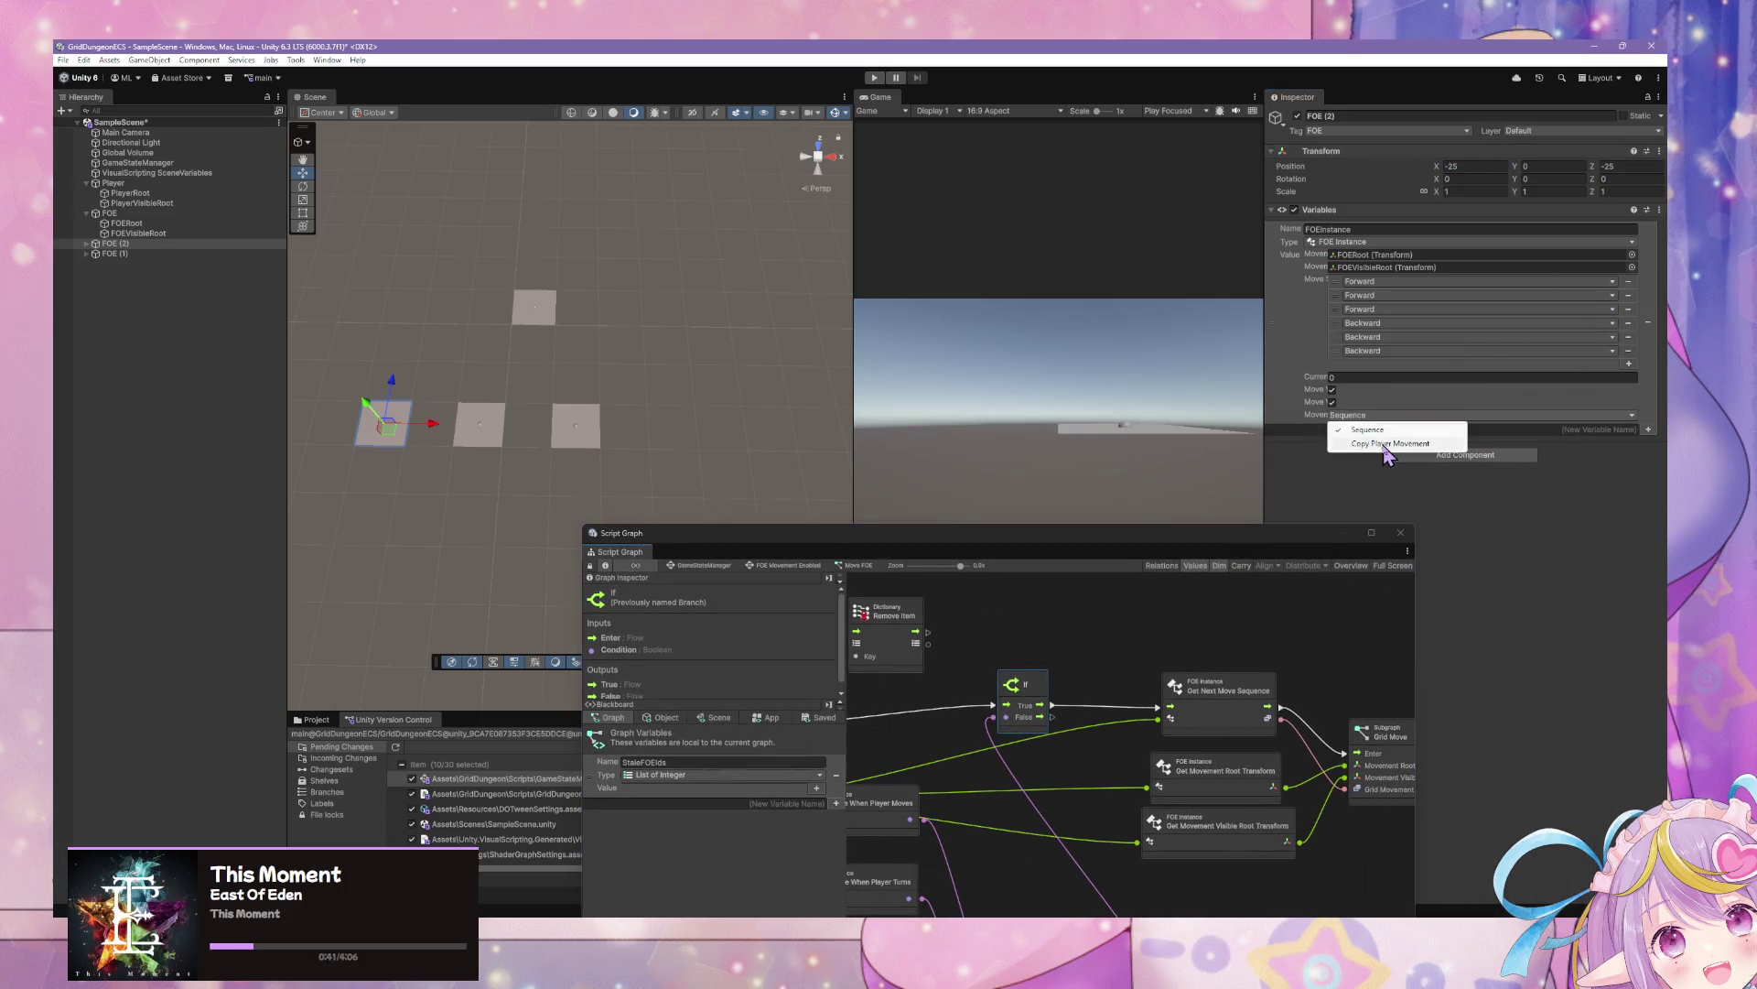
left_click(1388, 444)
left_click(1628, 281)
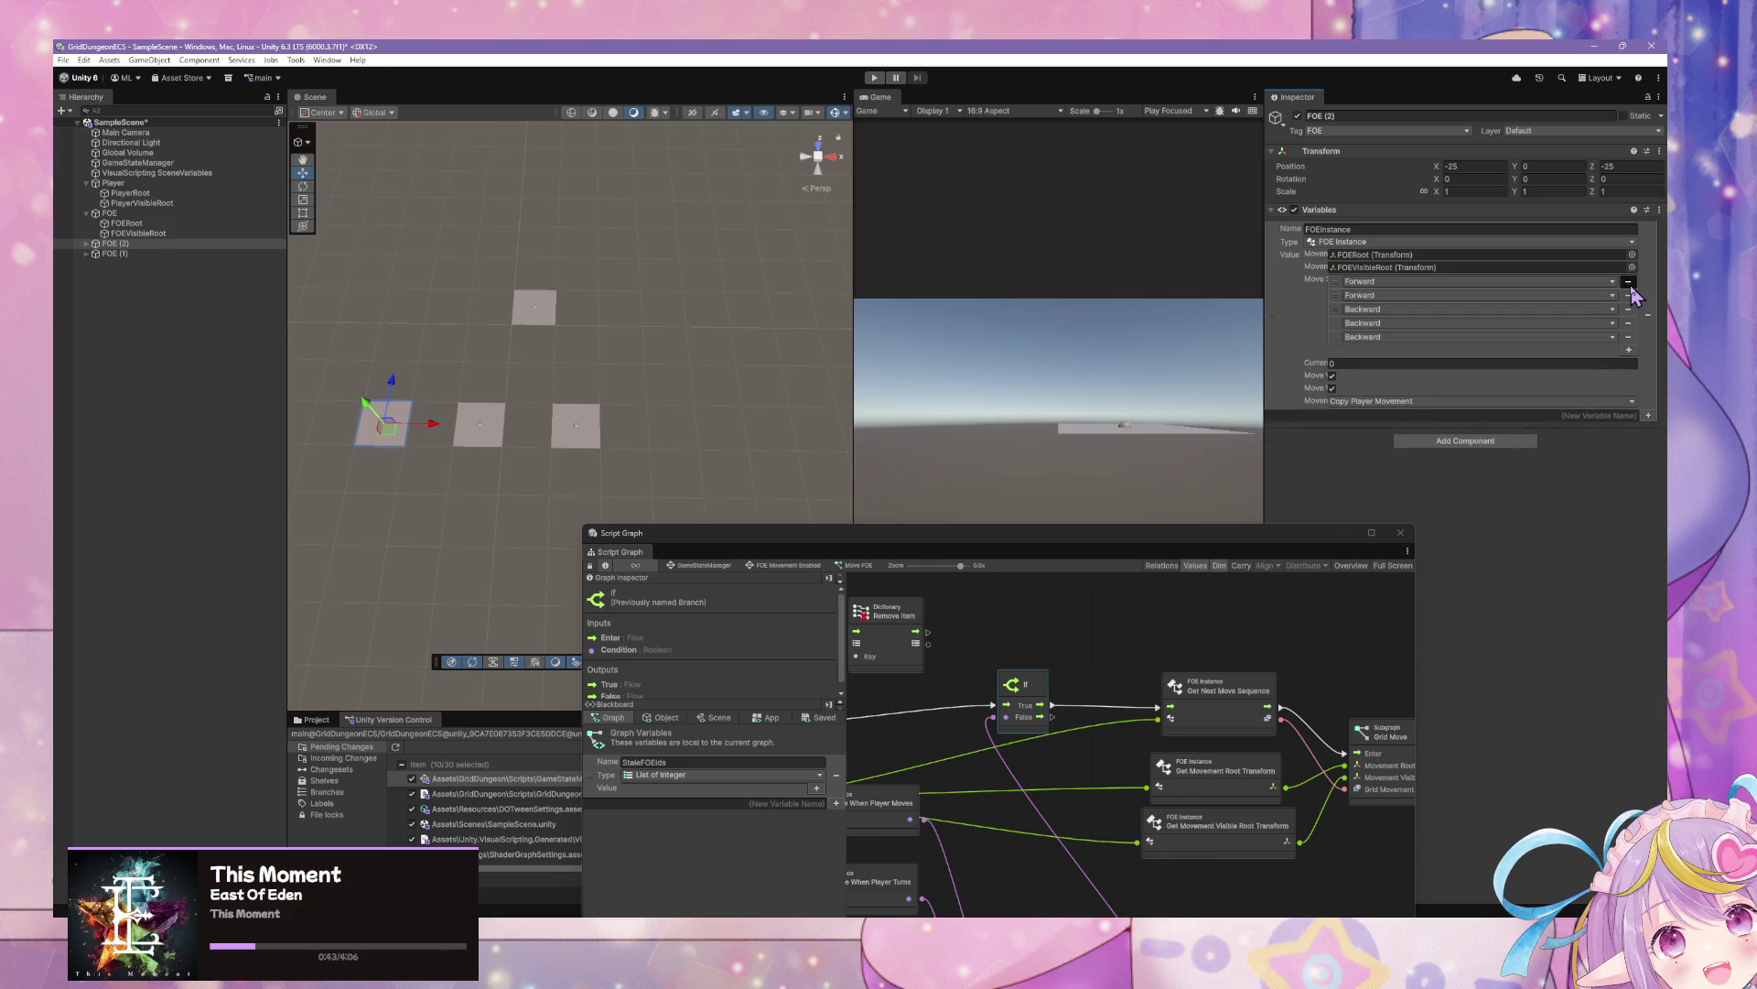
left_click(1629, 281)
left_click(1628, 281)
left_click(1628, 281)
left_click(1628, 281)
left_click(1629, 281)
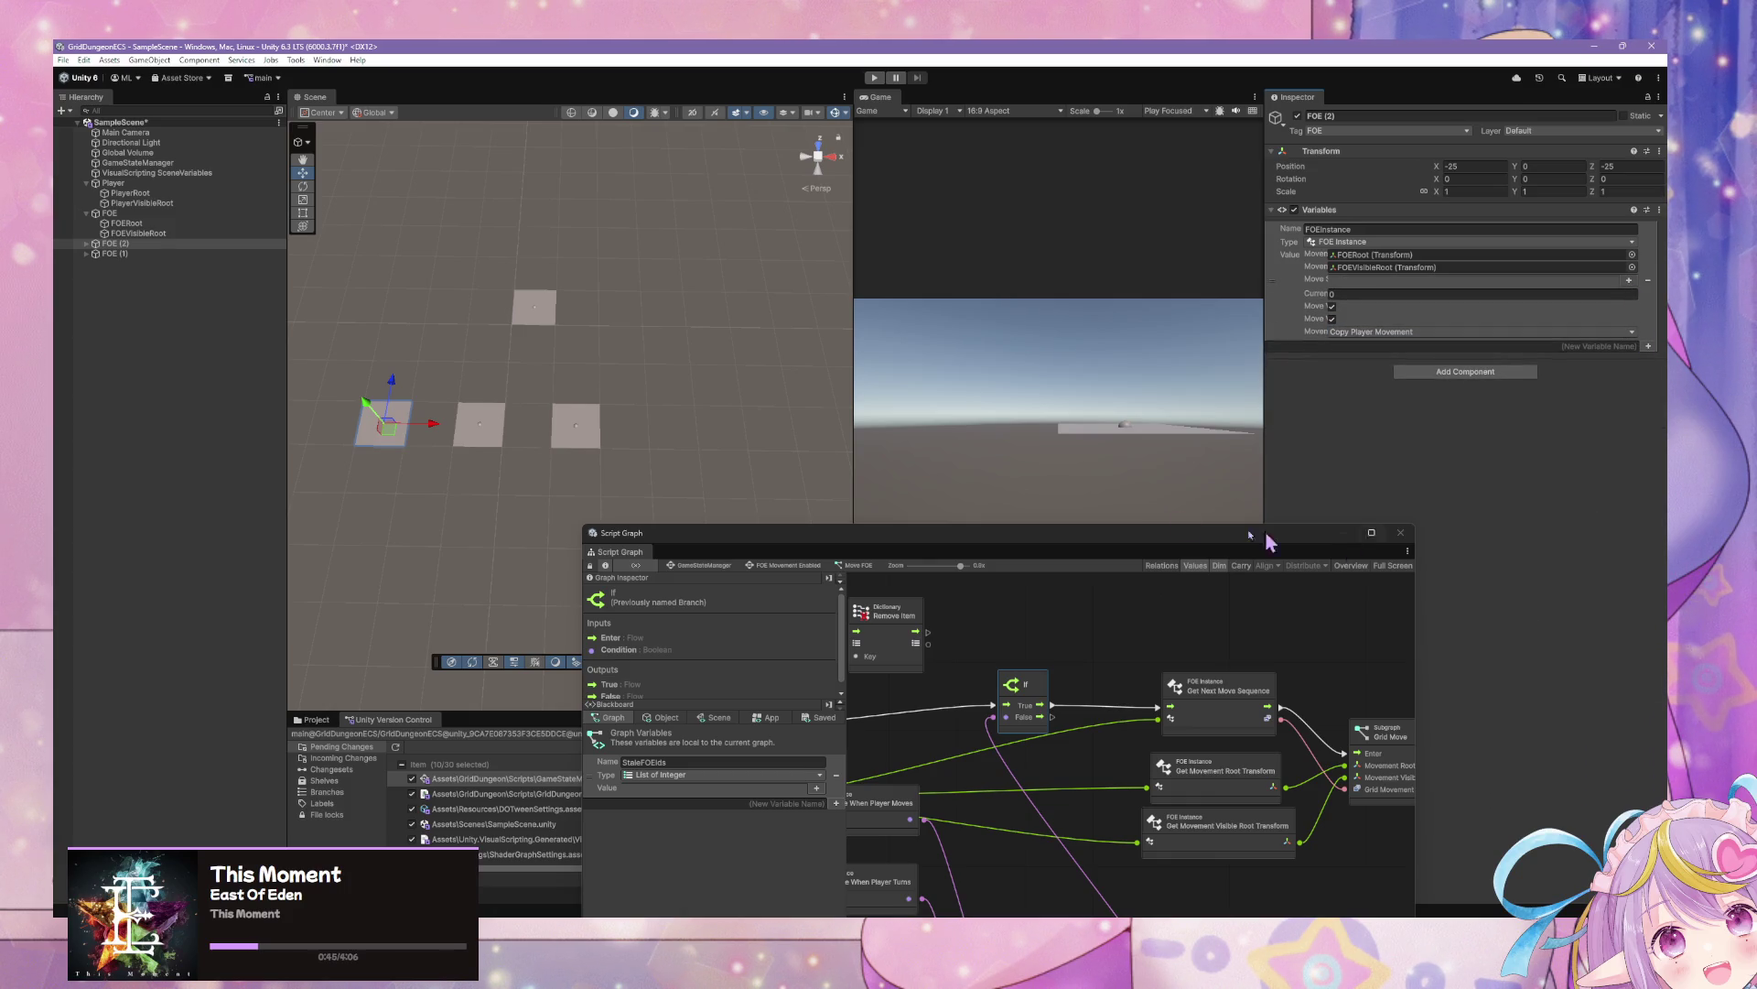
left_click_drag(1101, 556, 1177, 283)
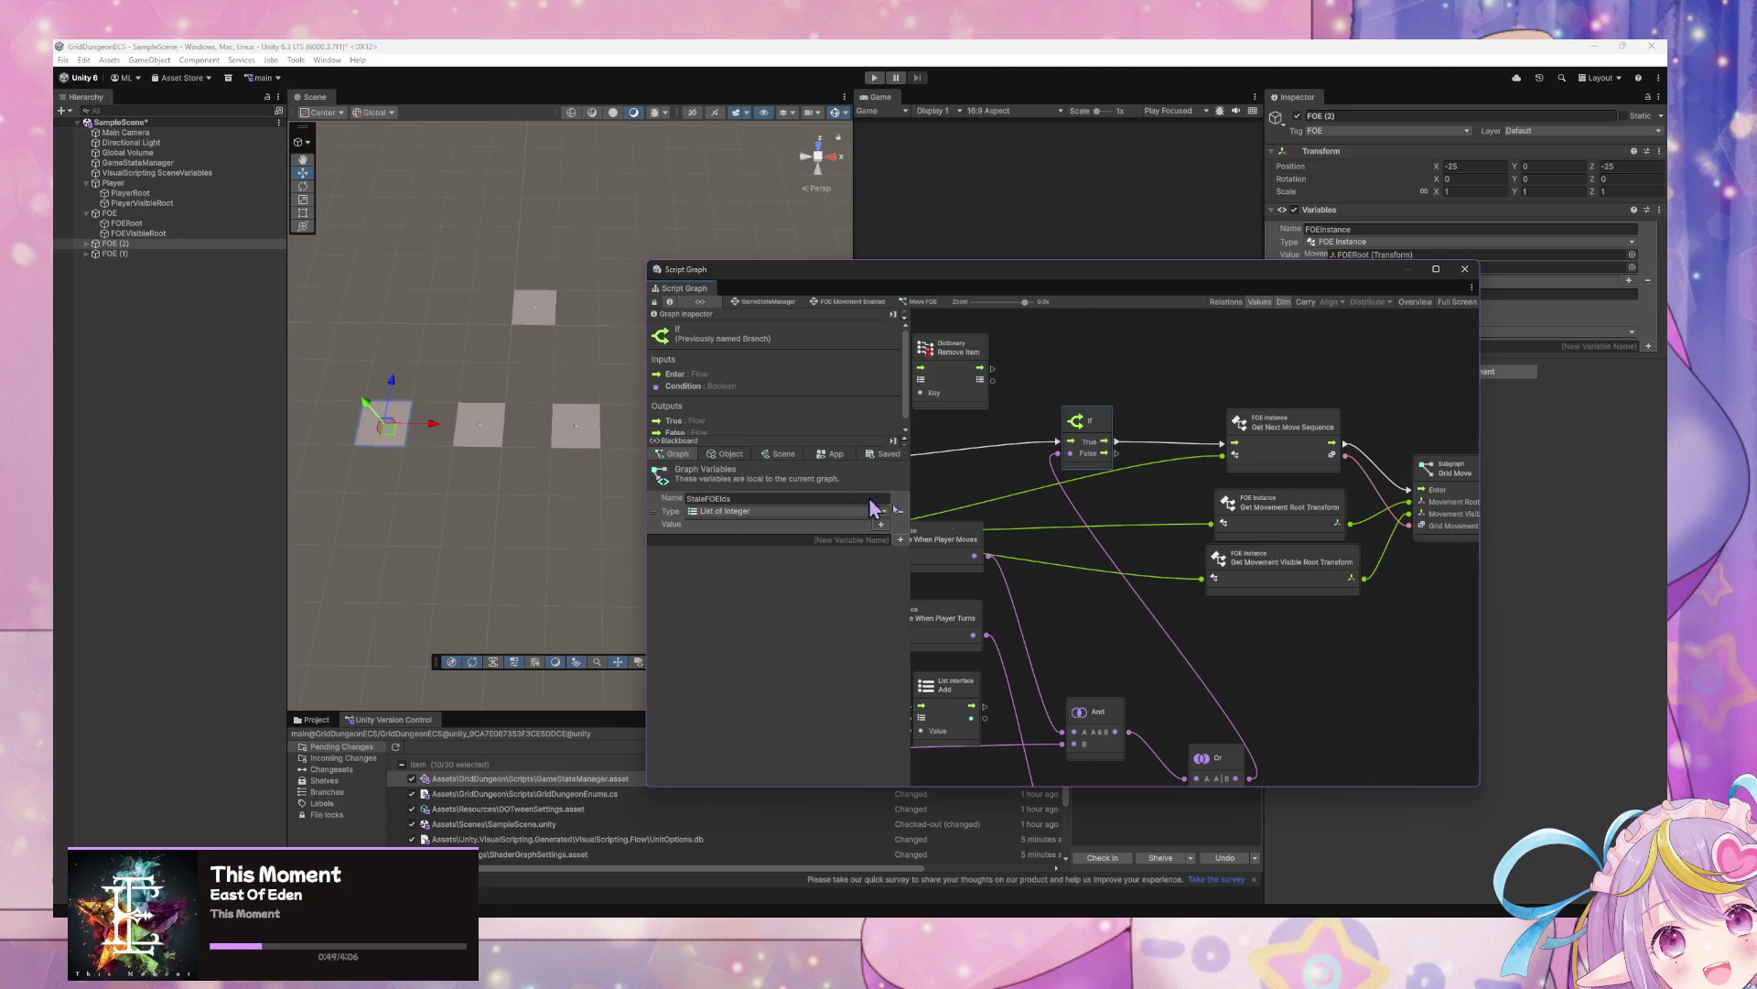
Pan to the Null Check and Select nodes and abandon a 'foe movement' node search
left_click_drag(874, 508, 1251, 550)
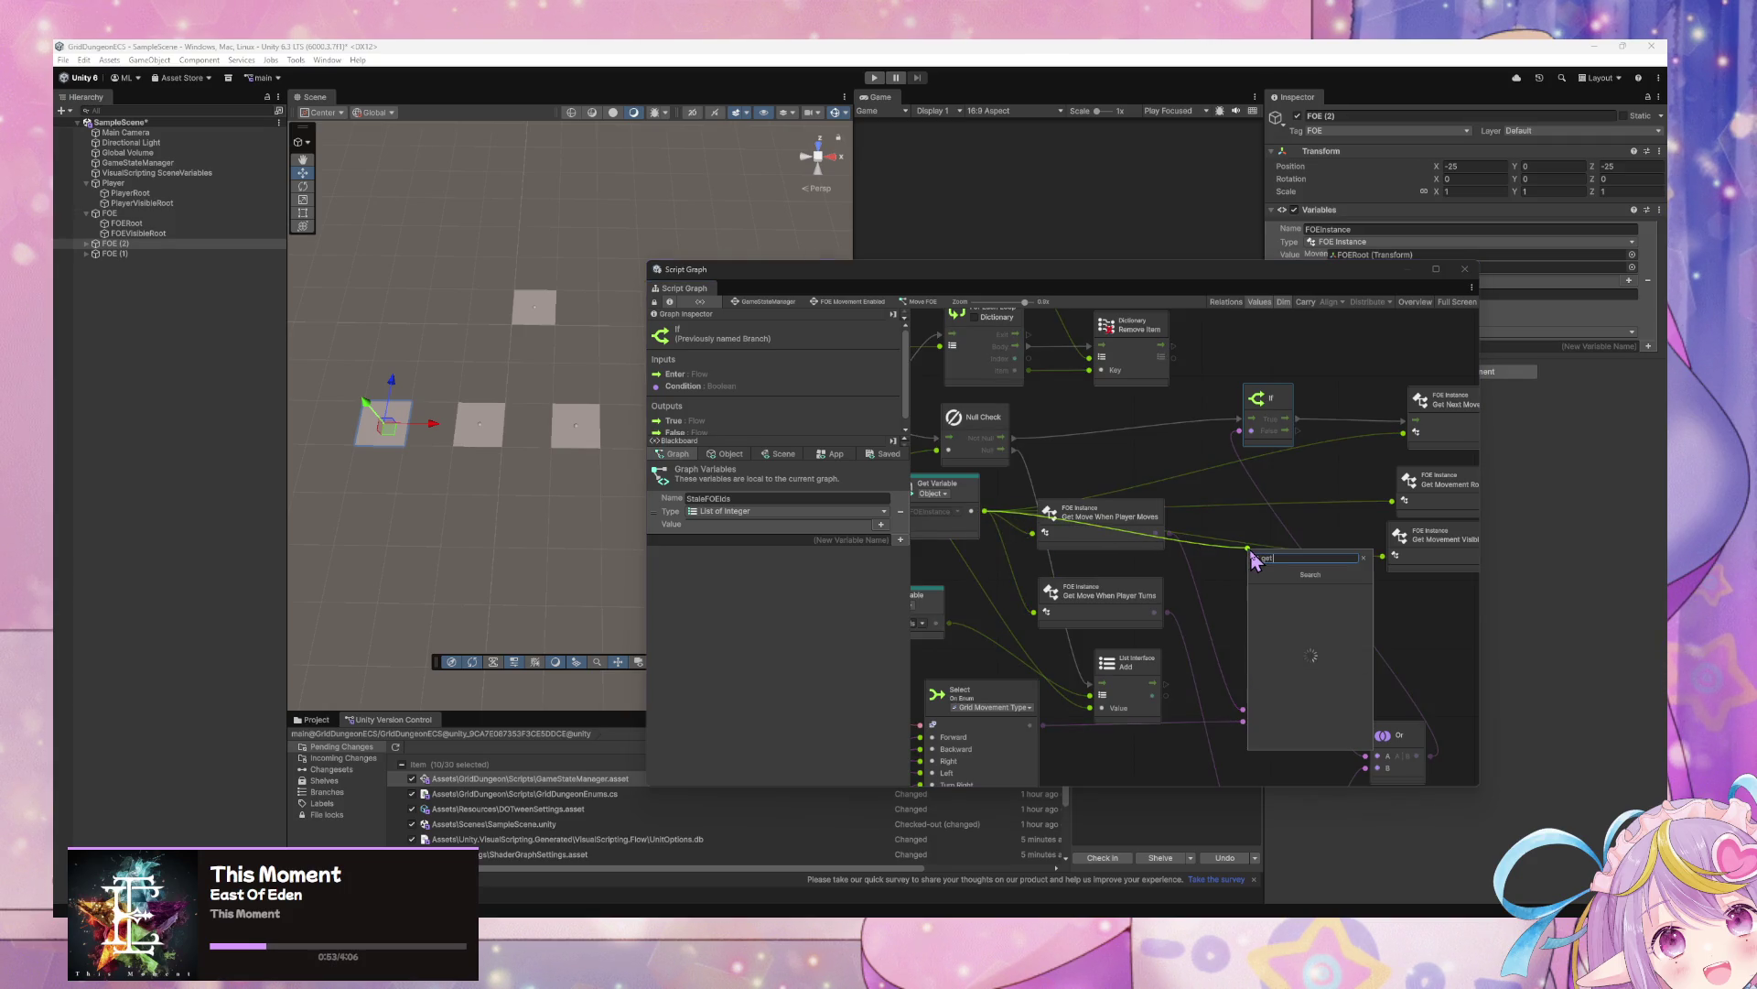
type(" foe")
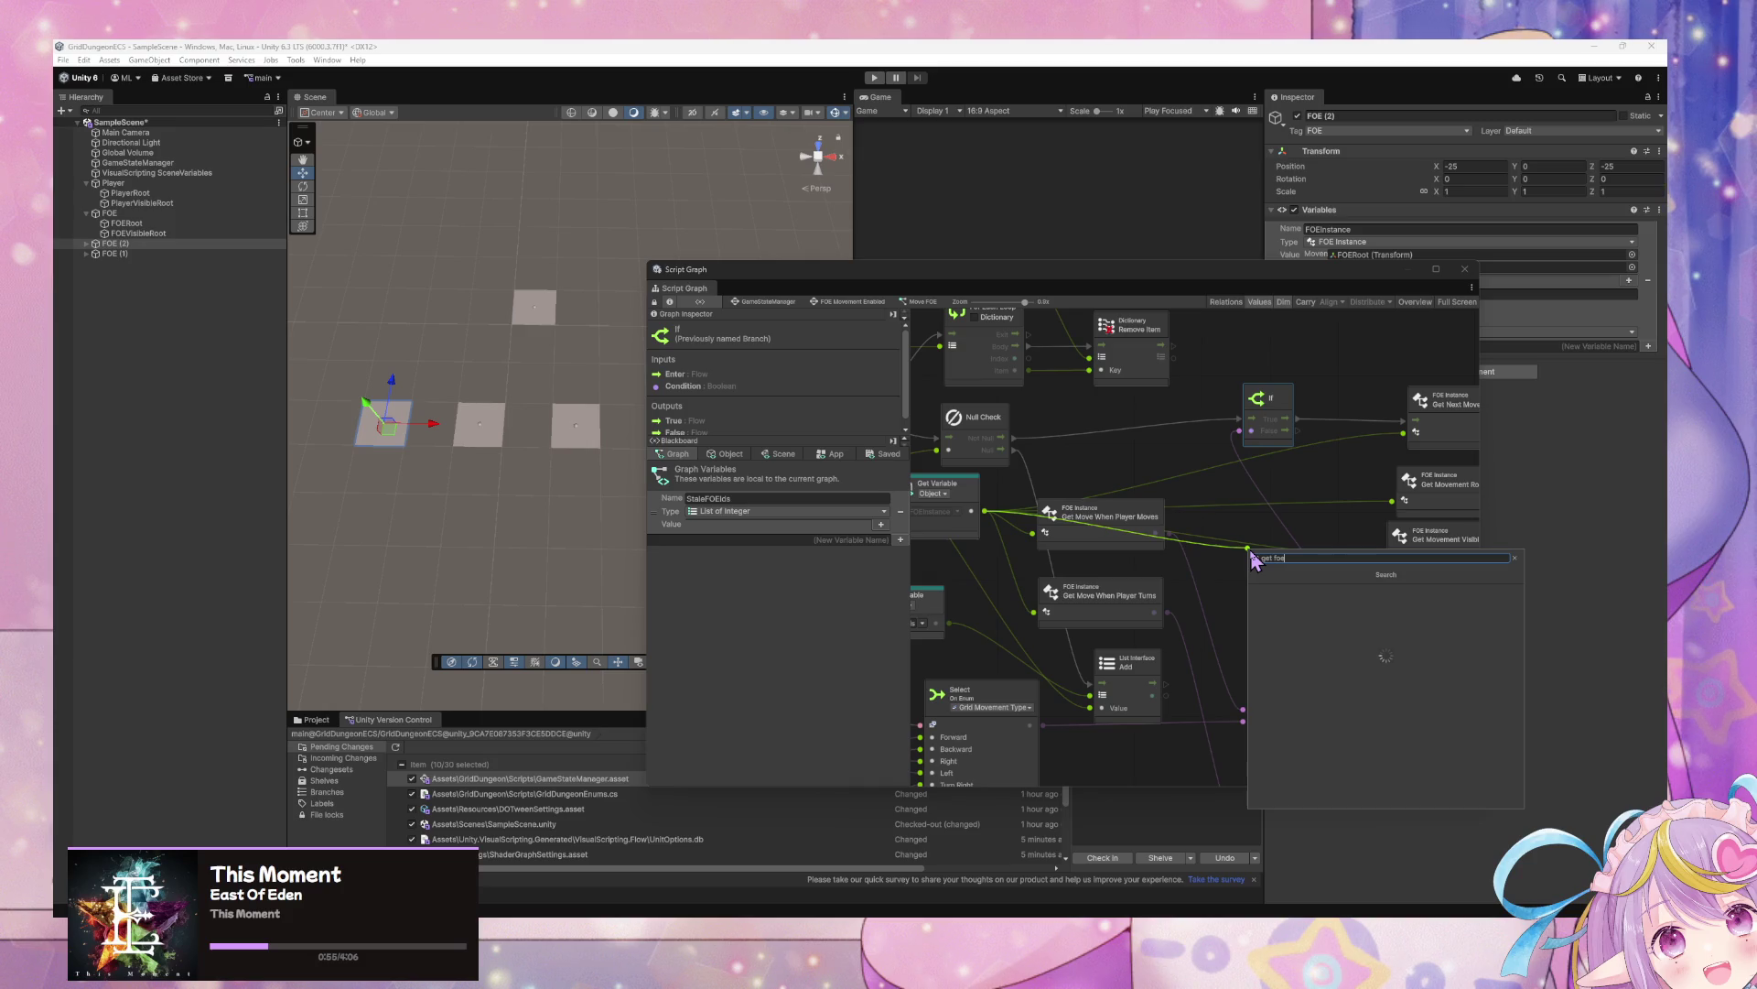
type(" movement")
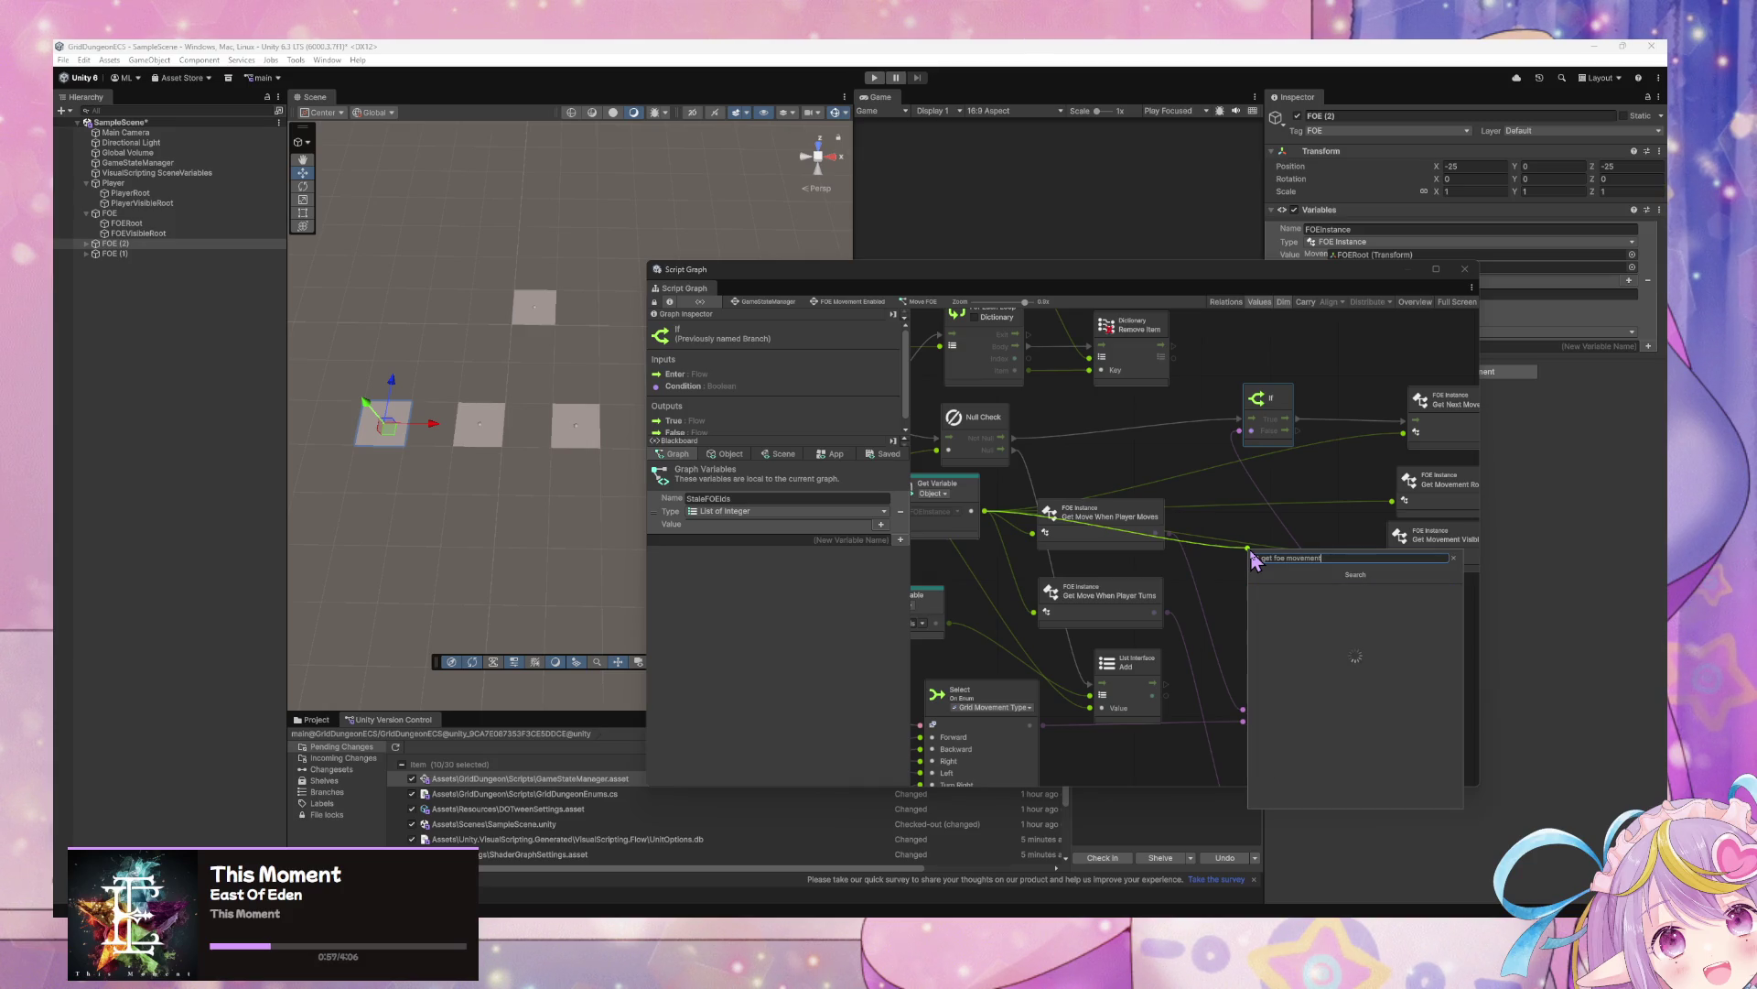
key("Escape")
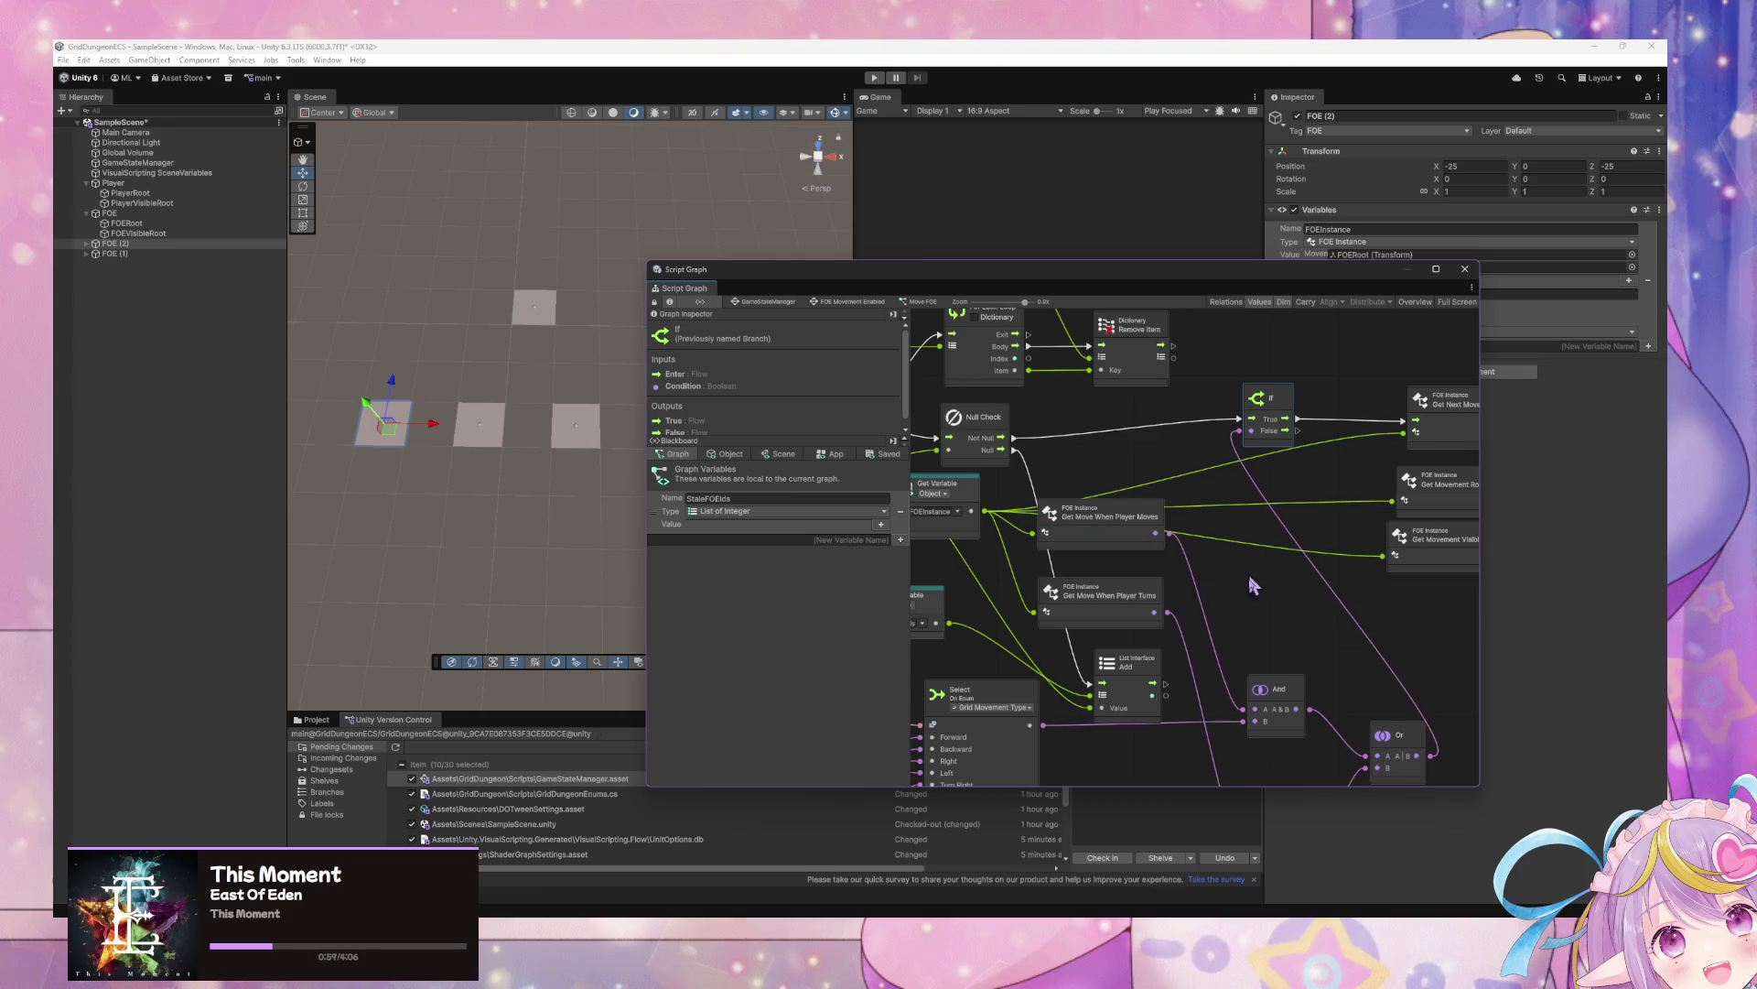
Add a FOE Instance Get Movement Type node from Codebase > Grid Dungeon > Core
right_click(1263, 612)
left_click(1332, 628)
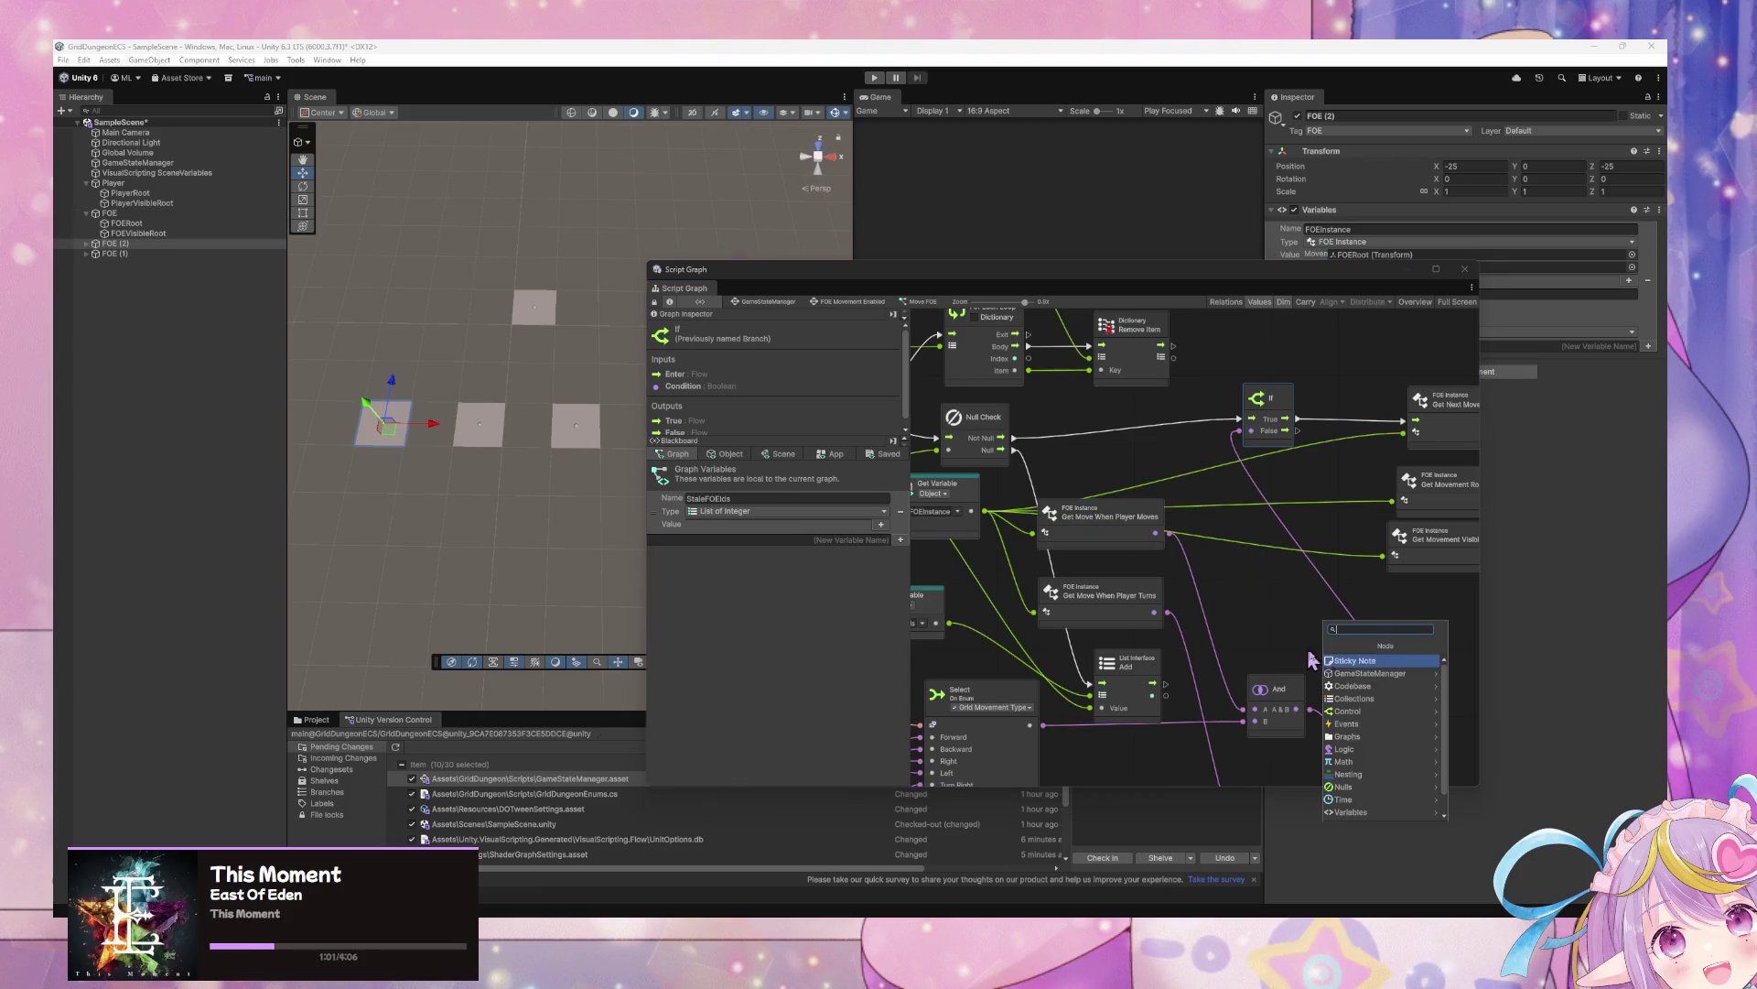
left_click(1380, 686)
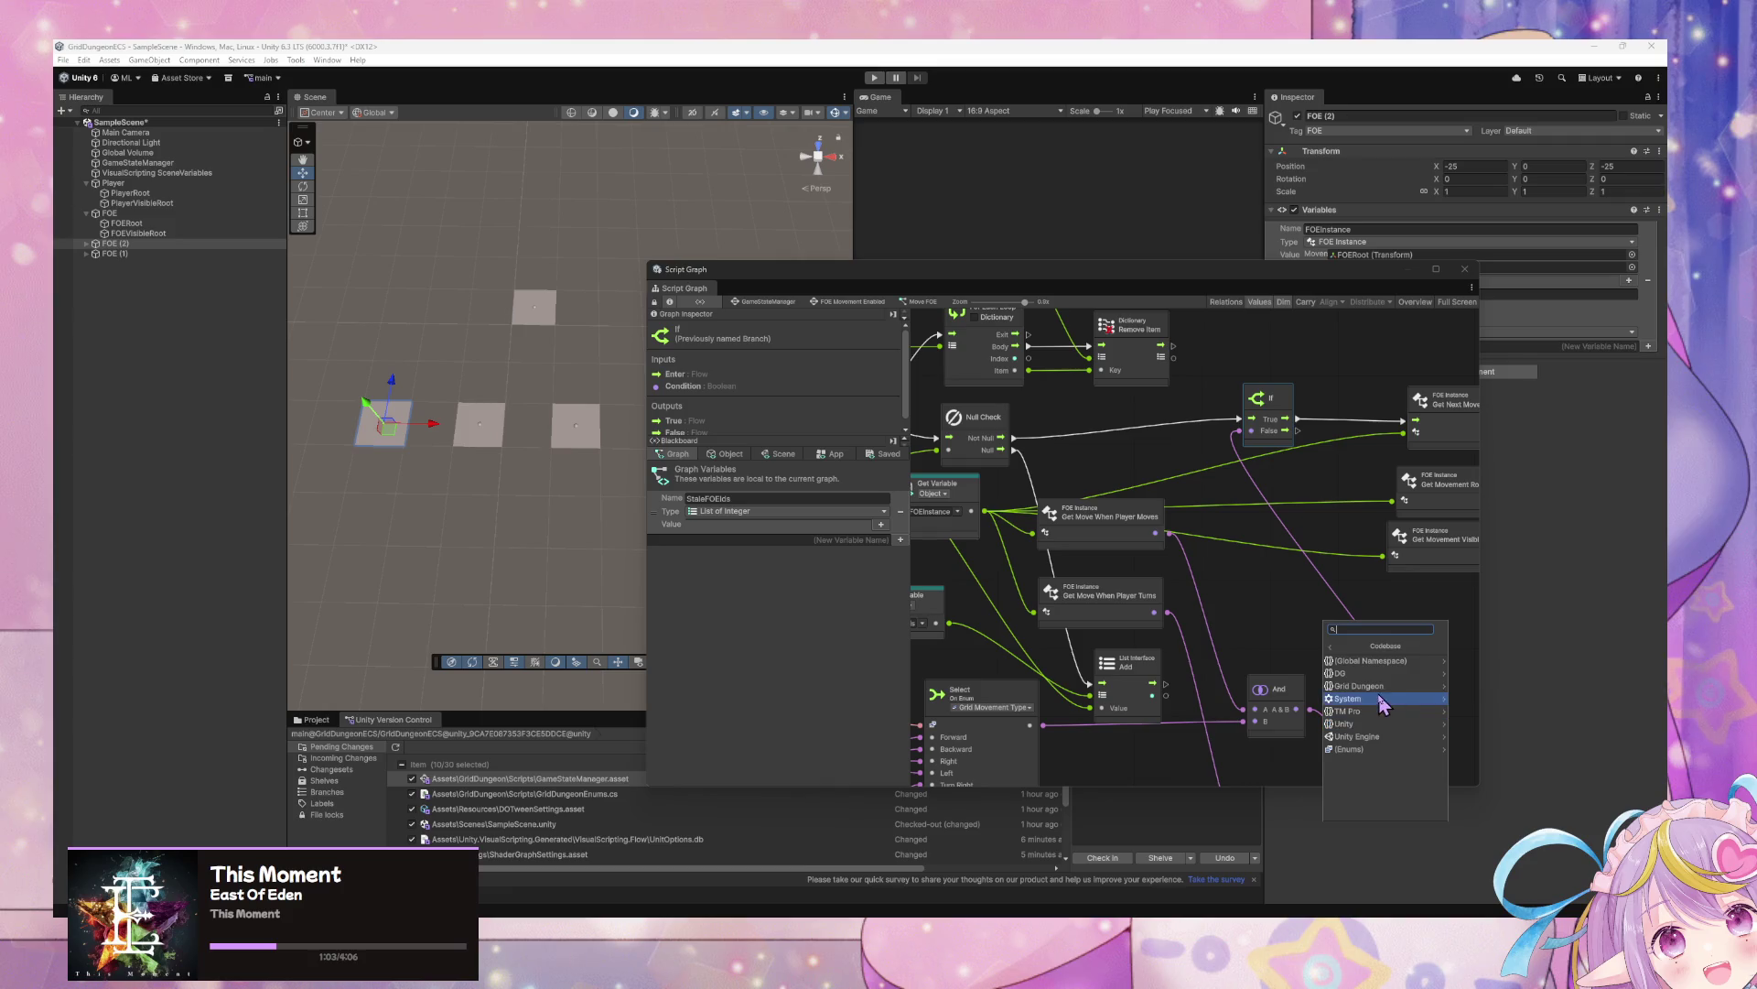
left_click(1382, 686)
left_click(1381, 662)
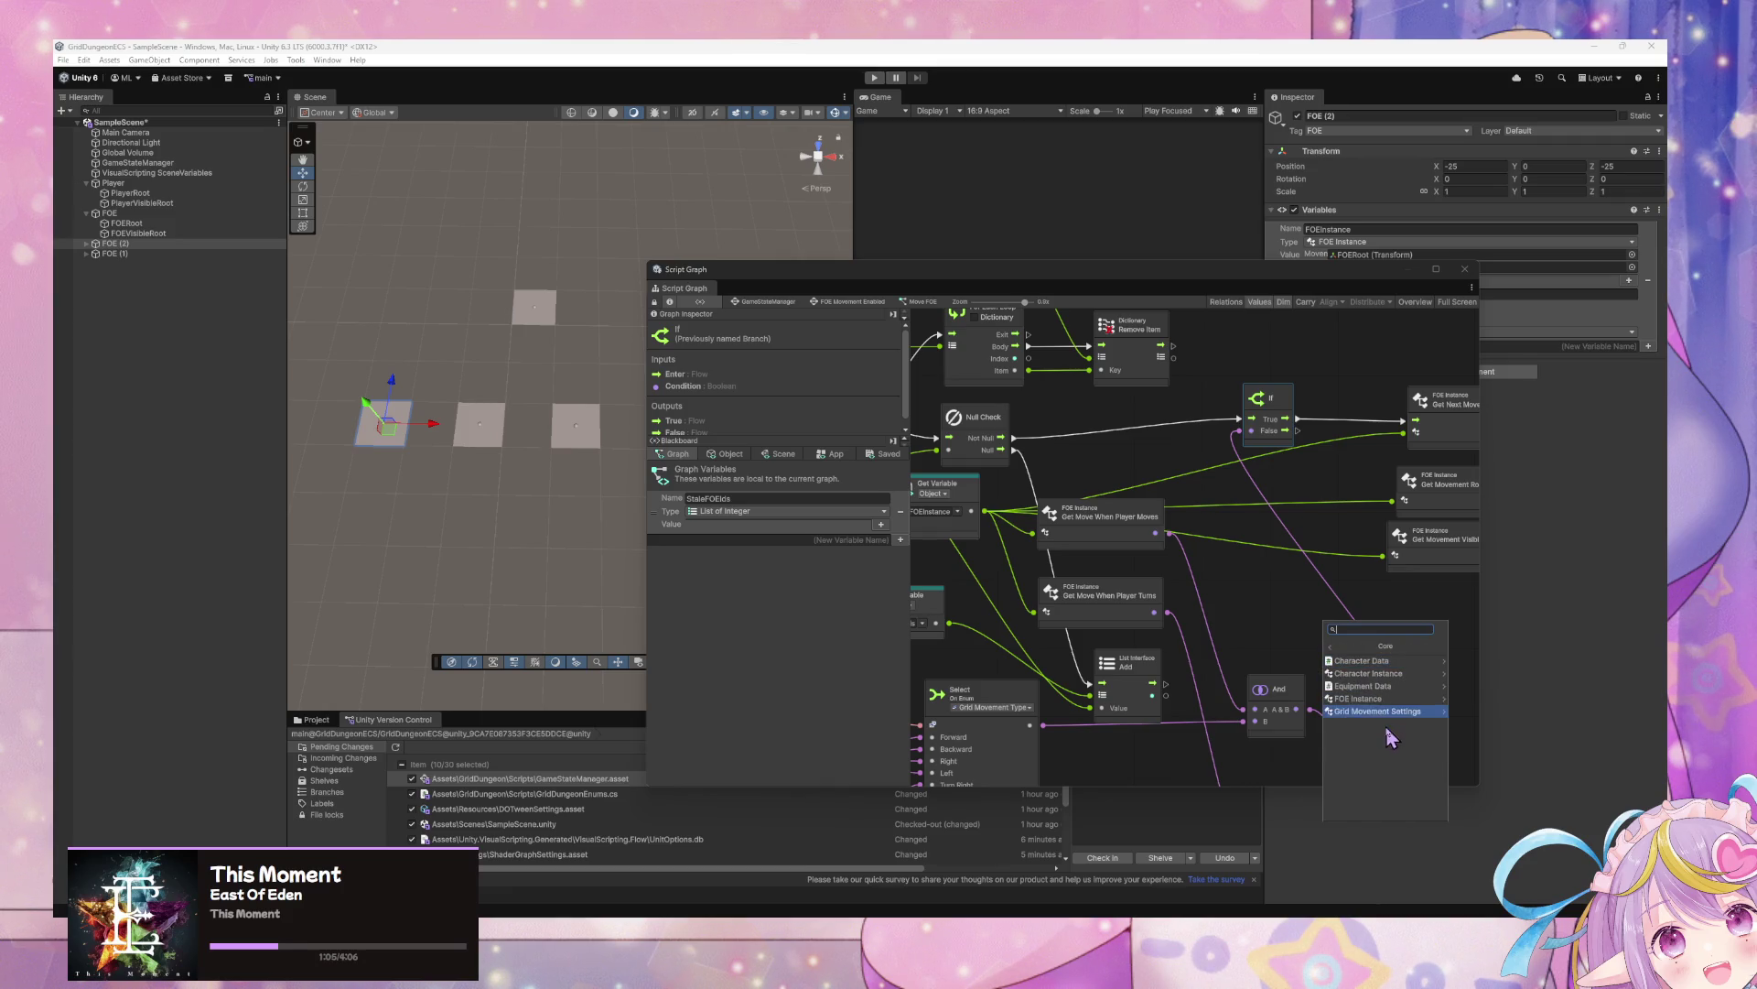
left_click(1385, 715)
scroll(1391, 769, "down", 3)
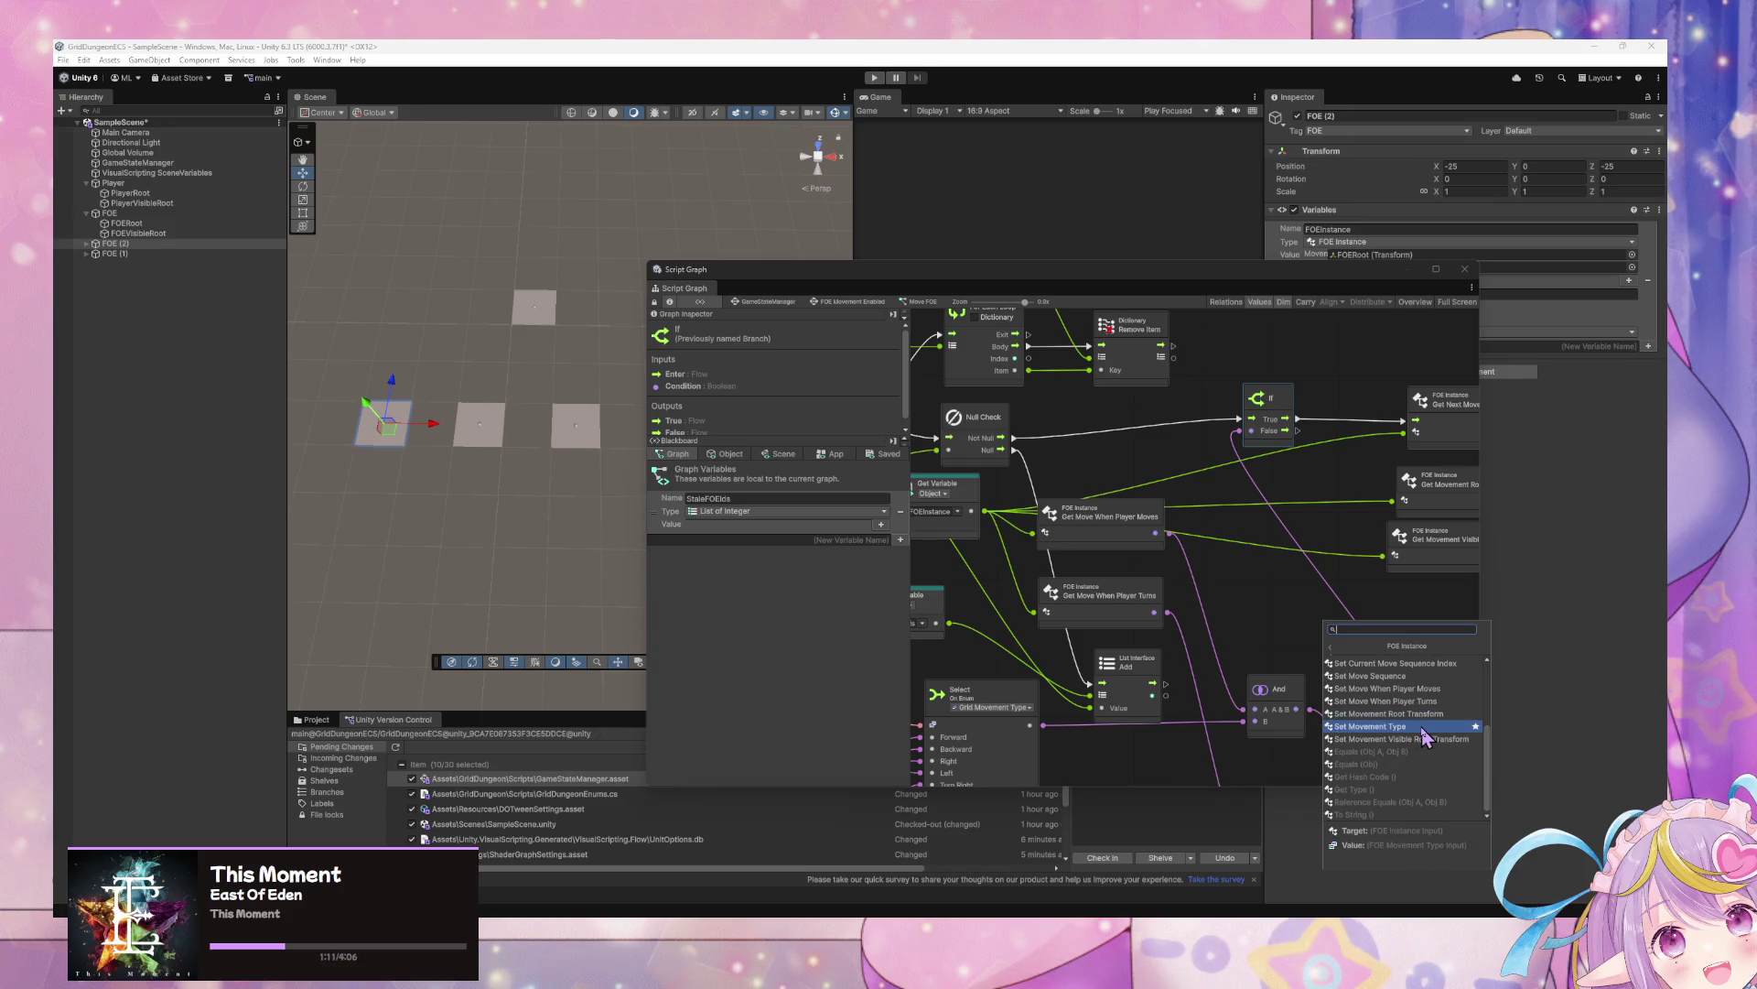
scroll(1428, 742, "up", 3)
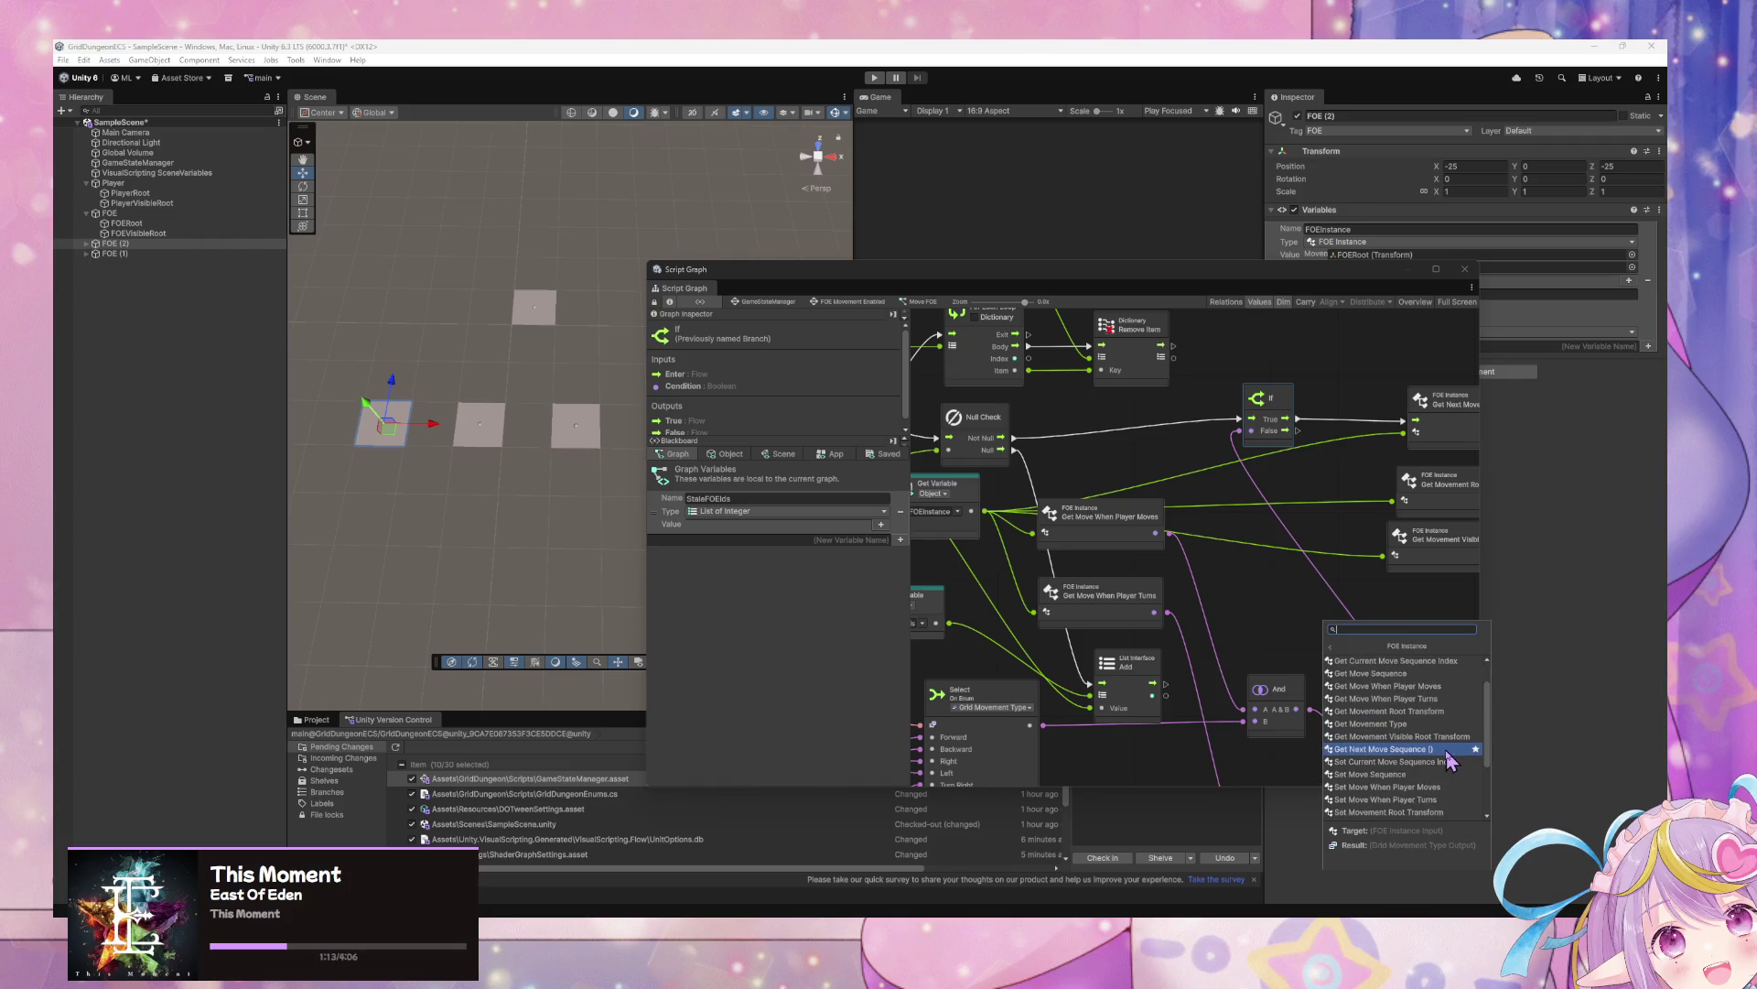
left_click(1433, 728)
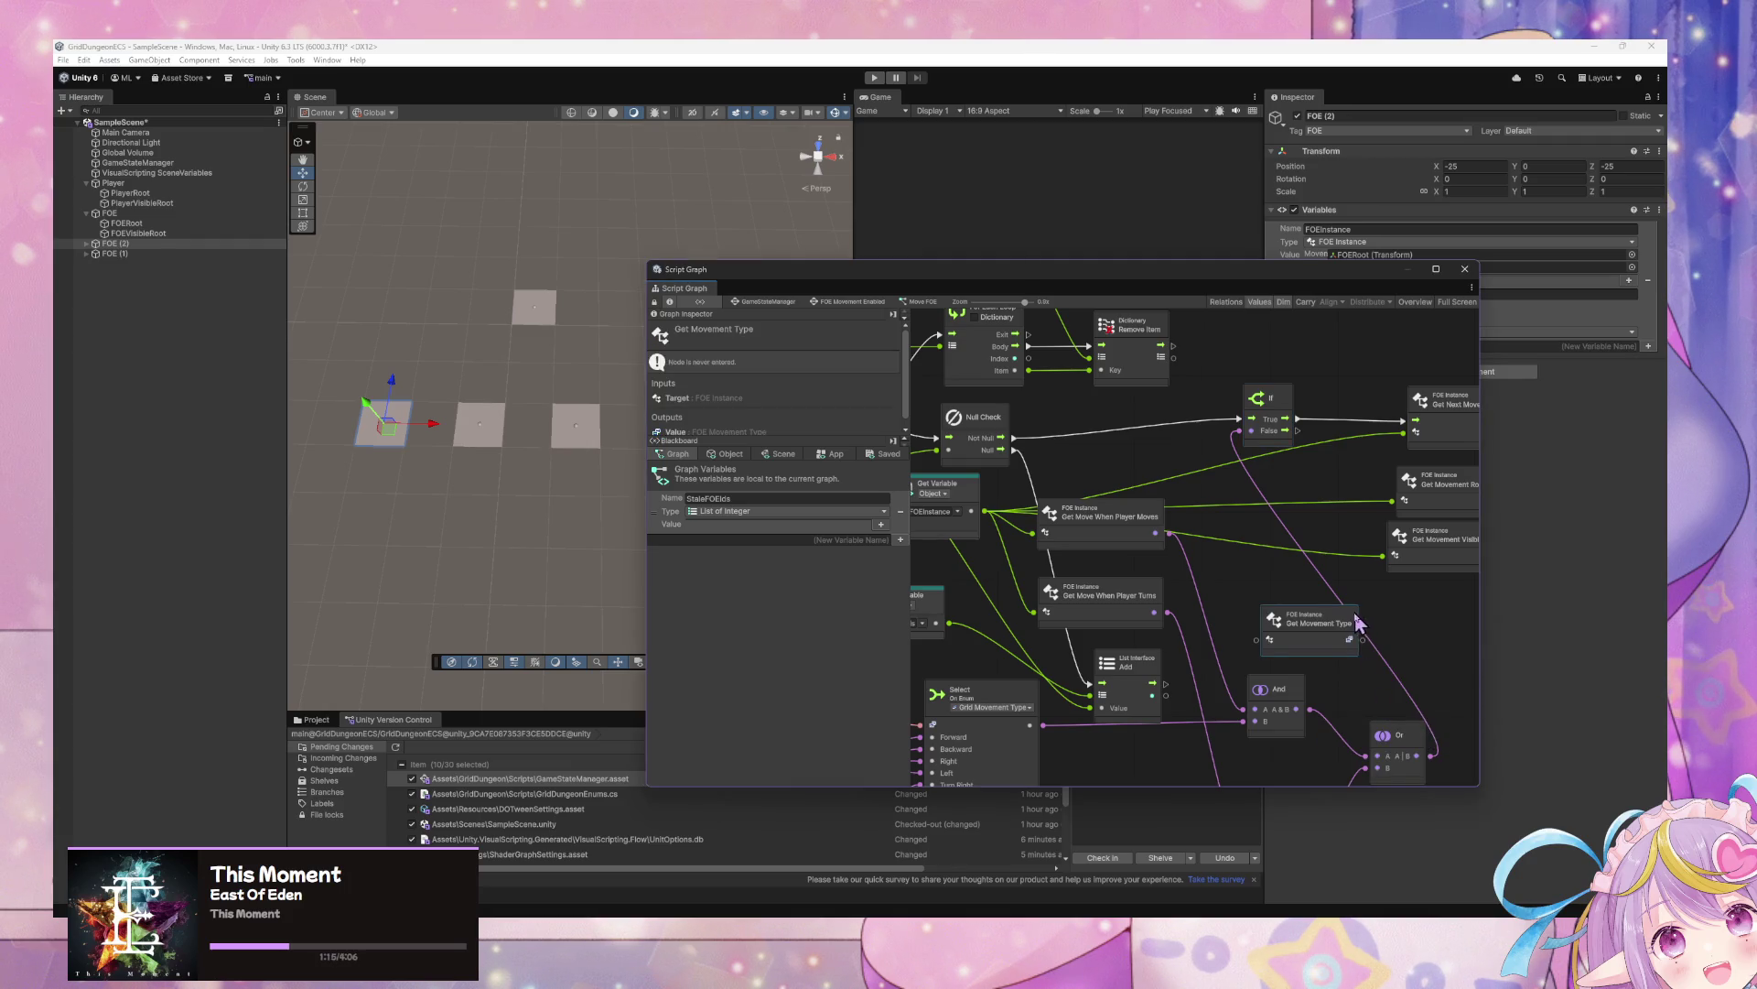
left_click_drag(1331, 625, 1310, 590)
Add a Switch On Enum node set to the FOE Movement Type enum
right_click(1328, 630)
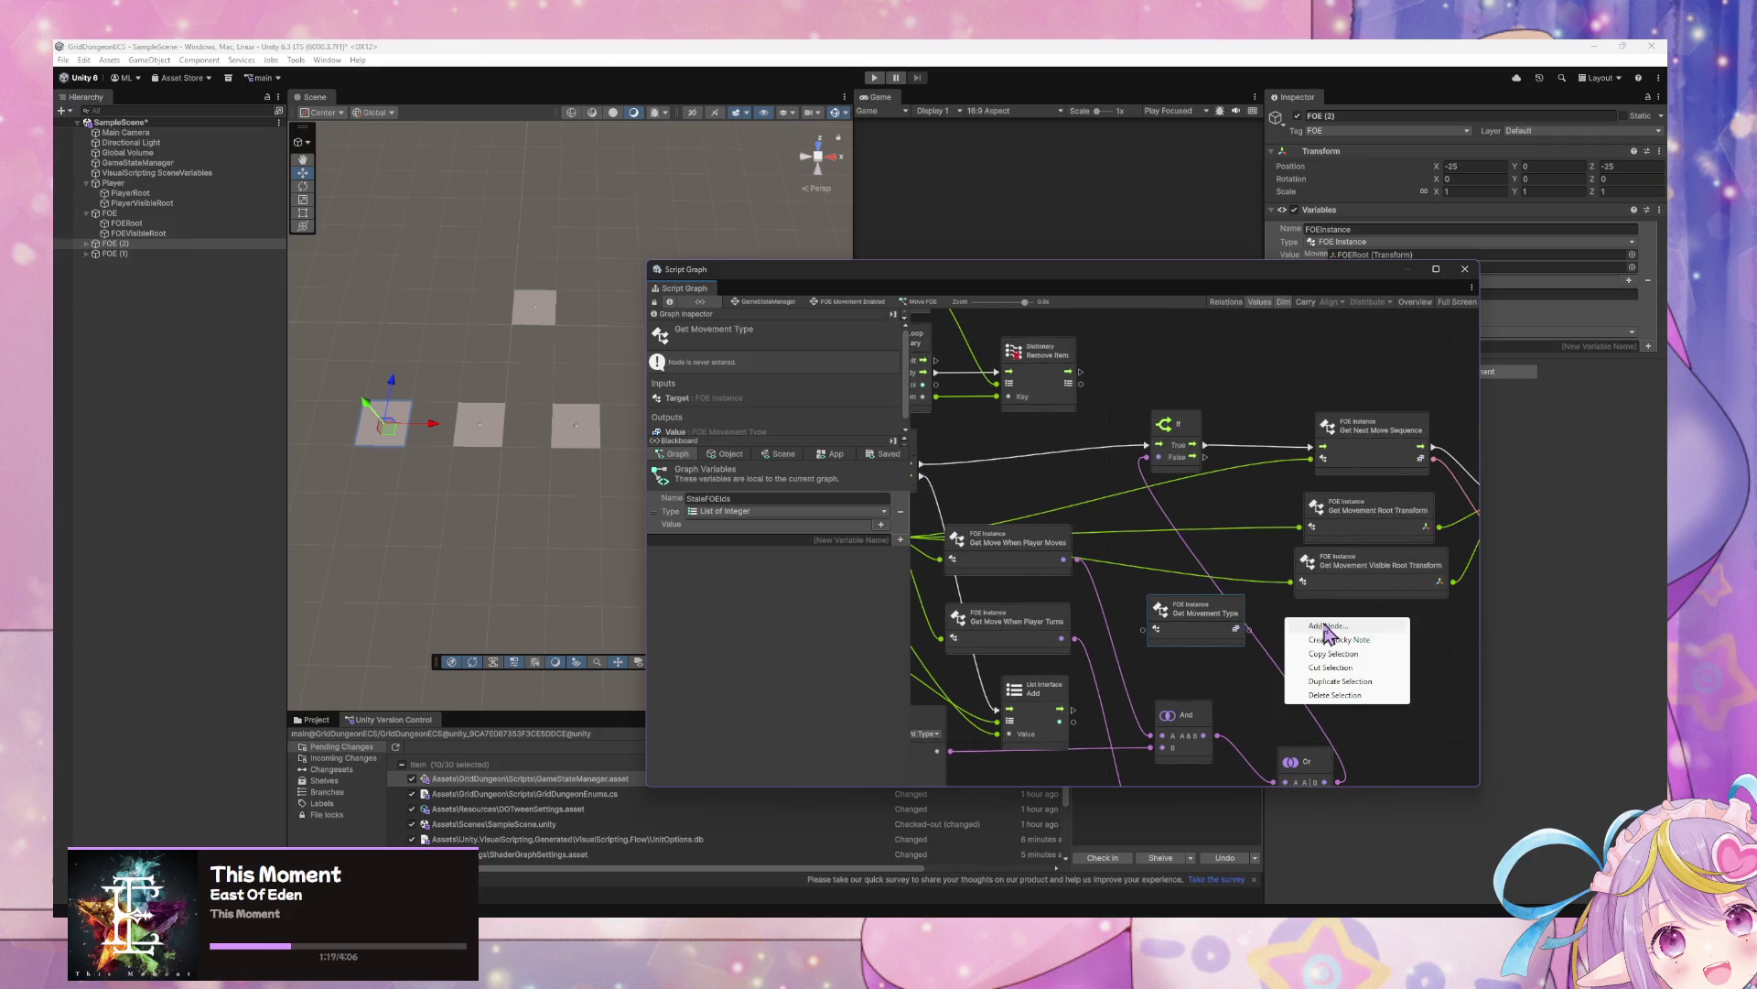
type("s")
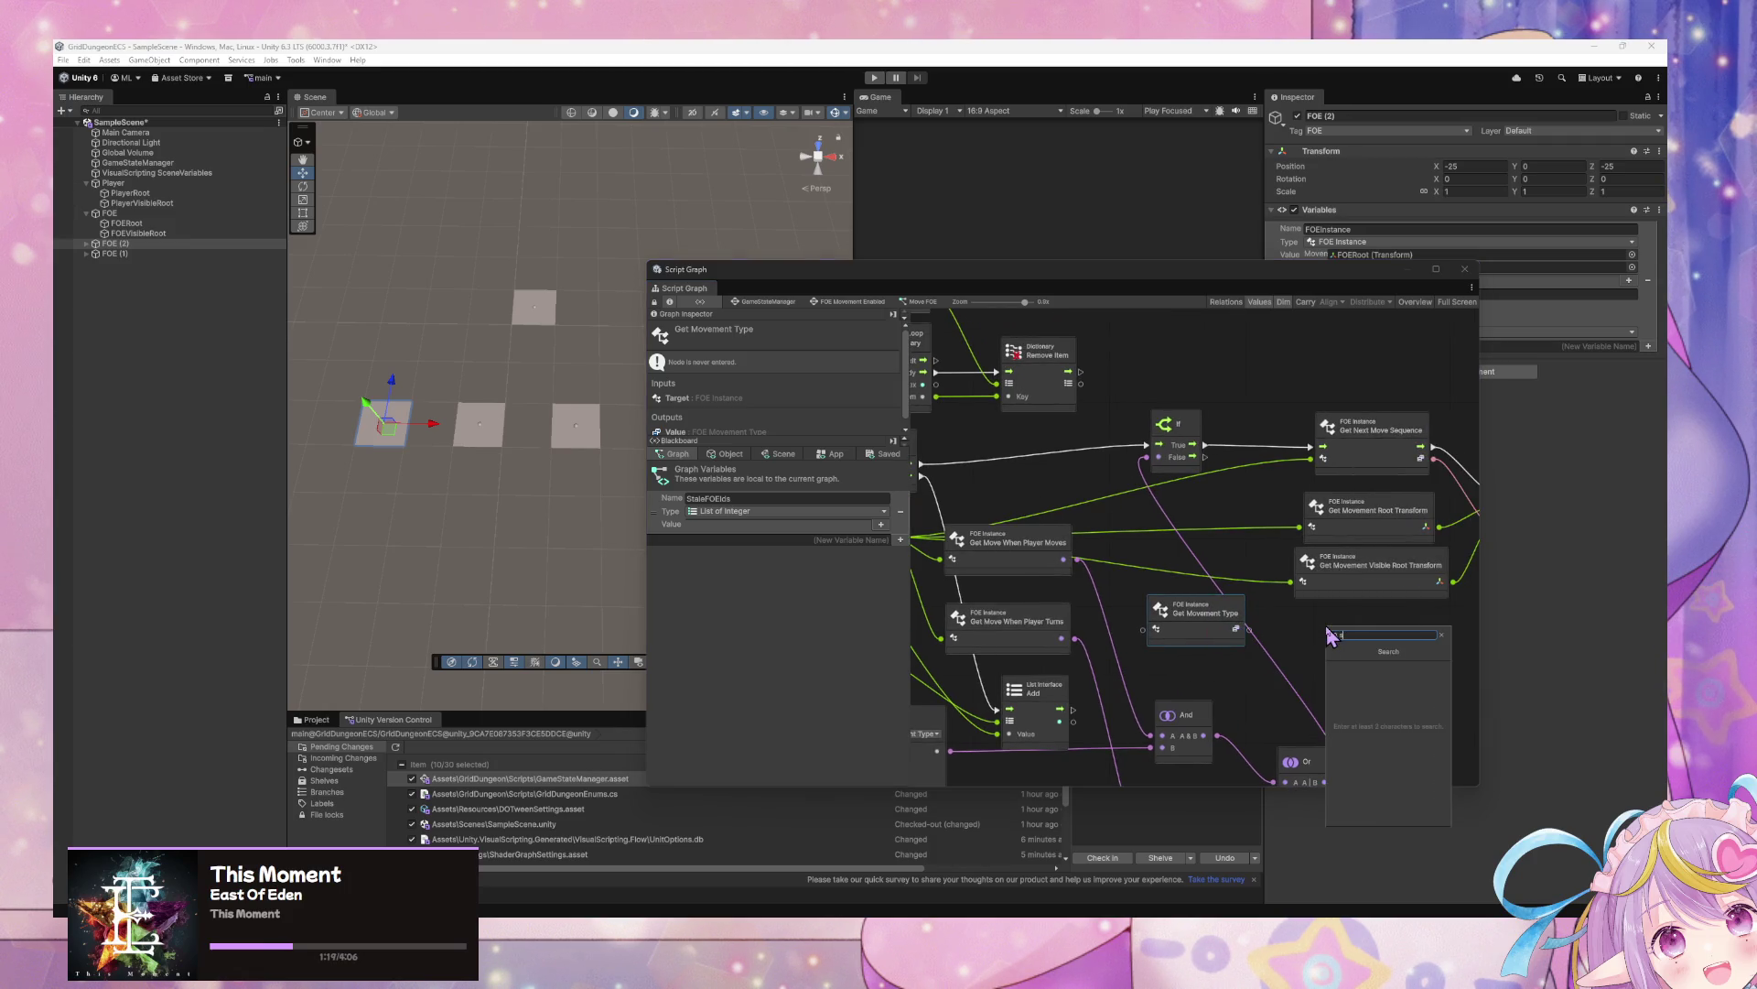
key("BackSpace")
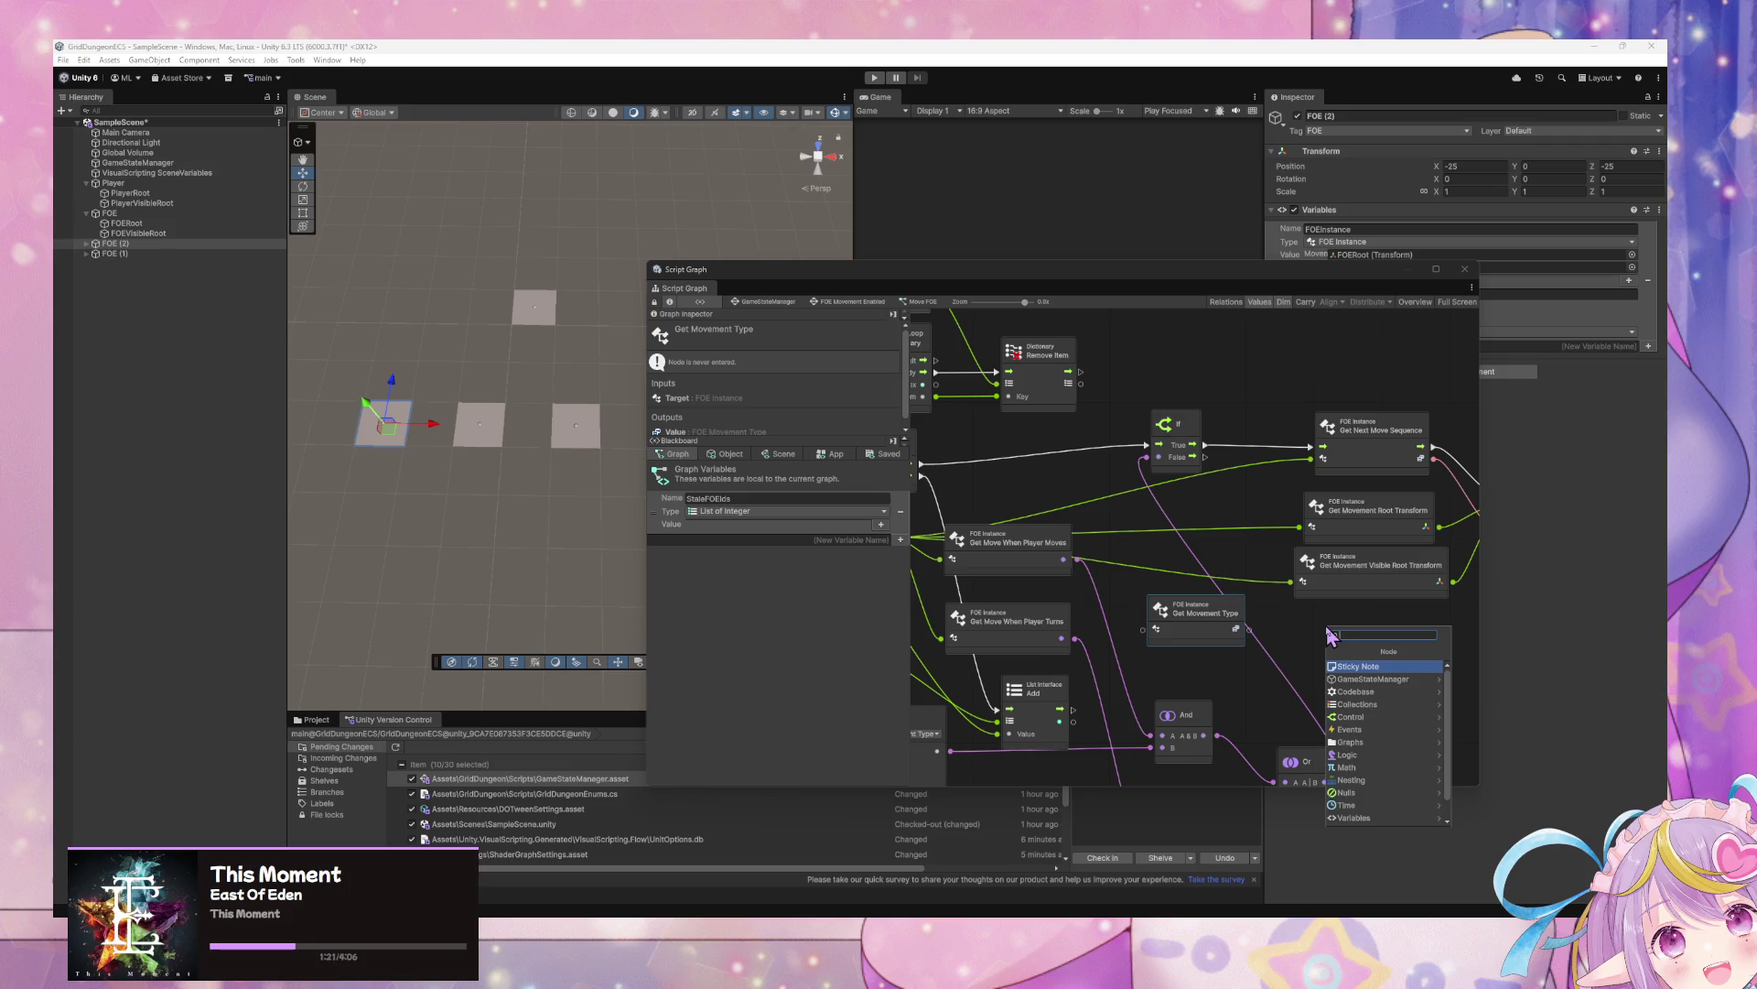
type("switch on")
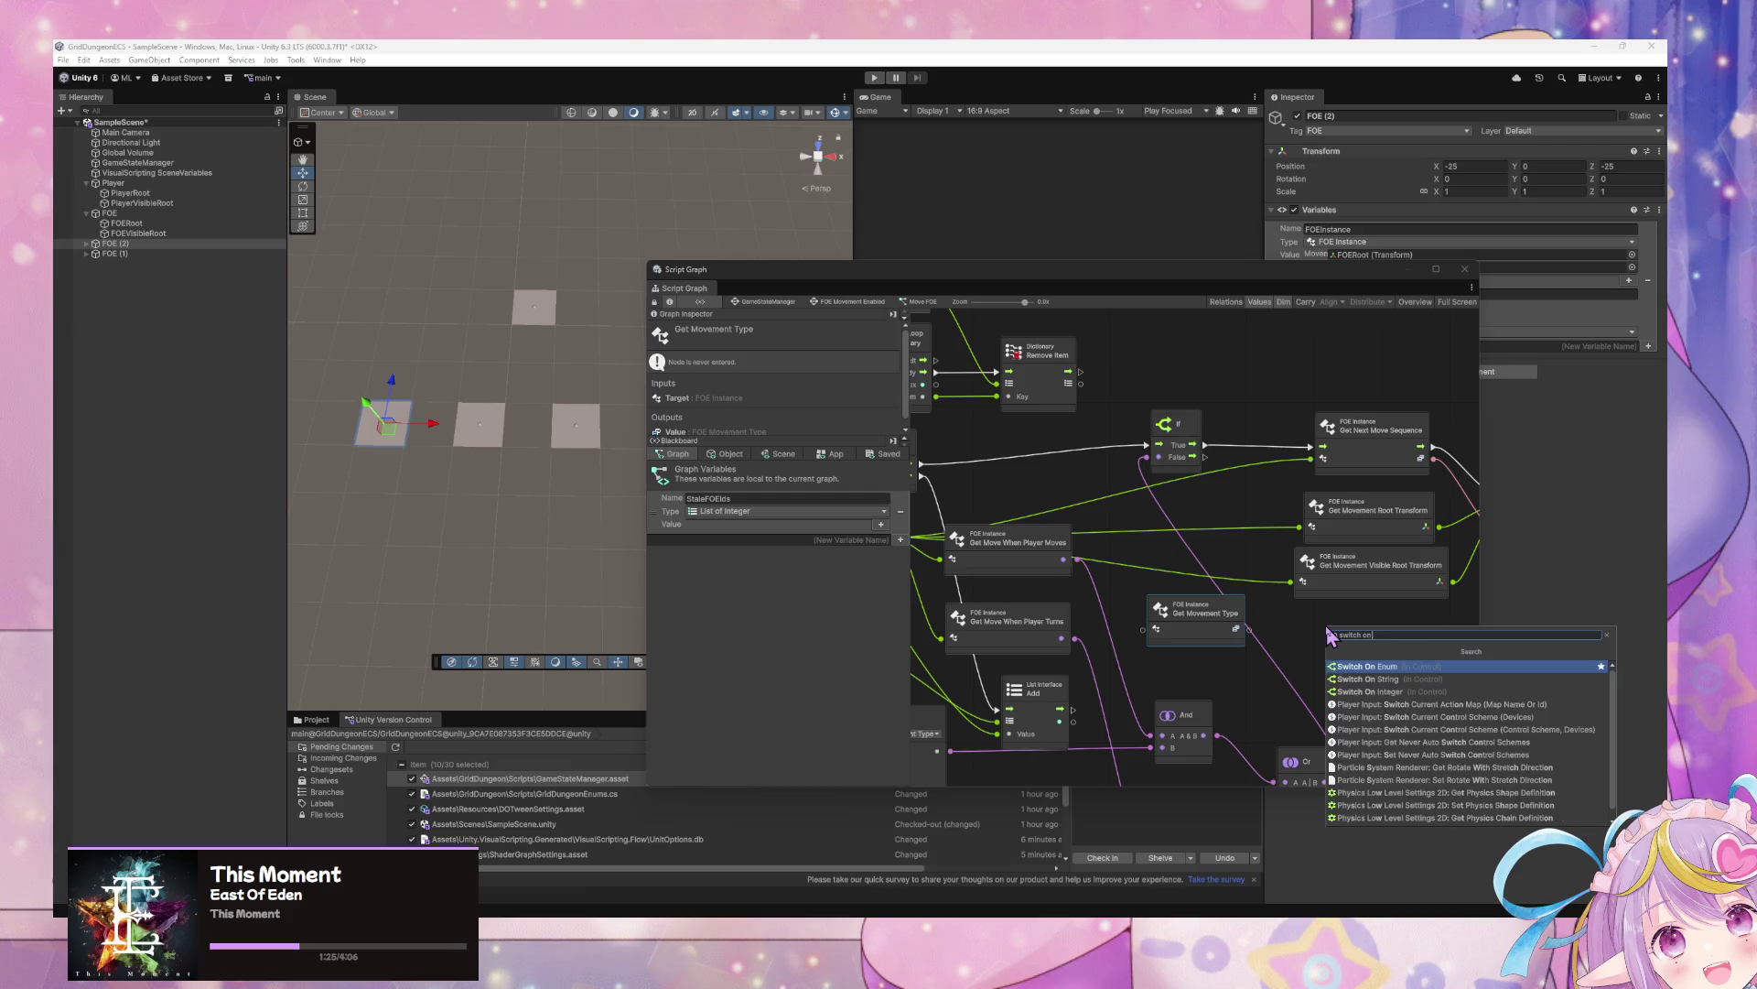
key("Return")
left_click(1349, 645)
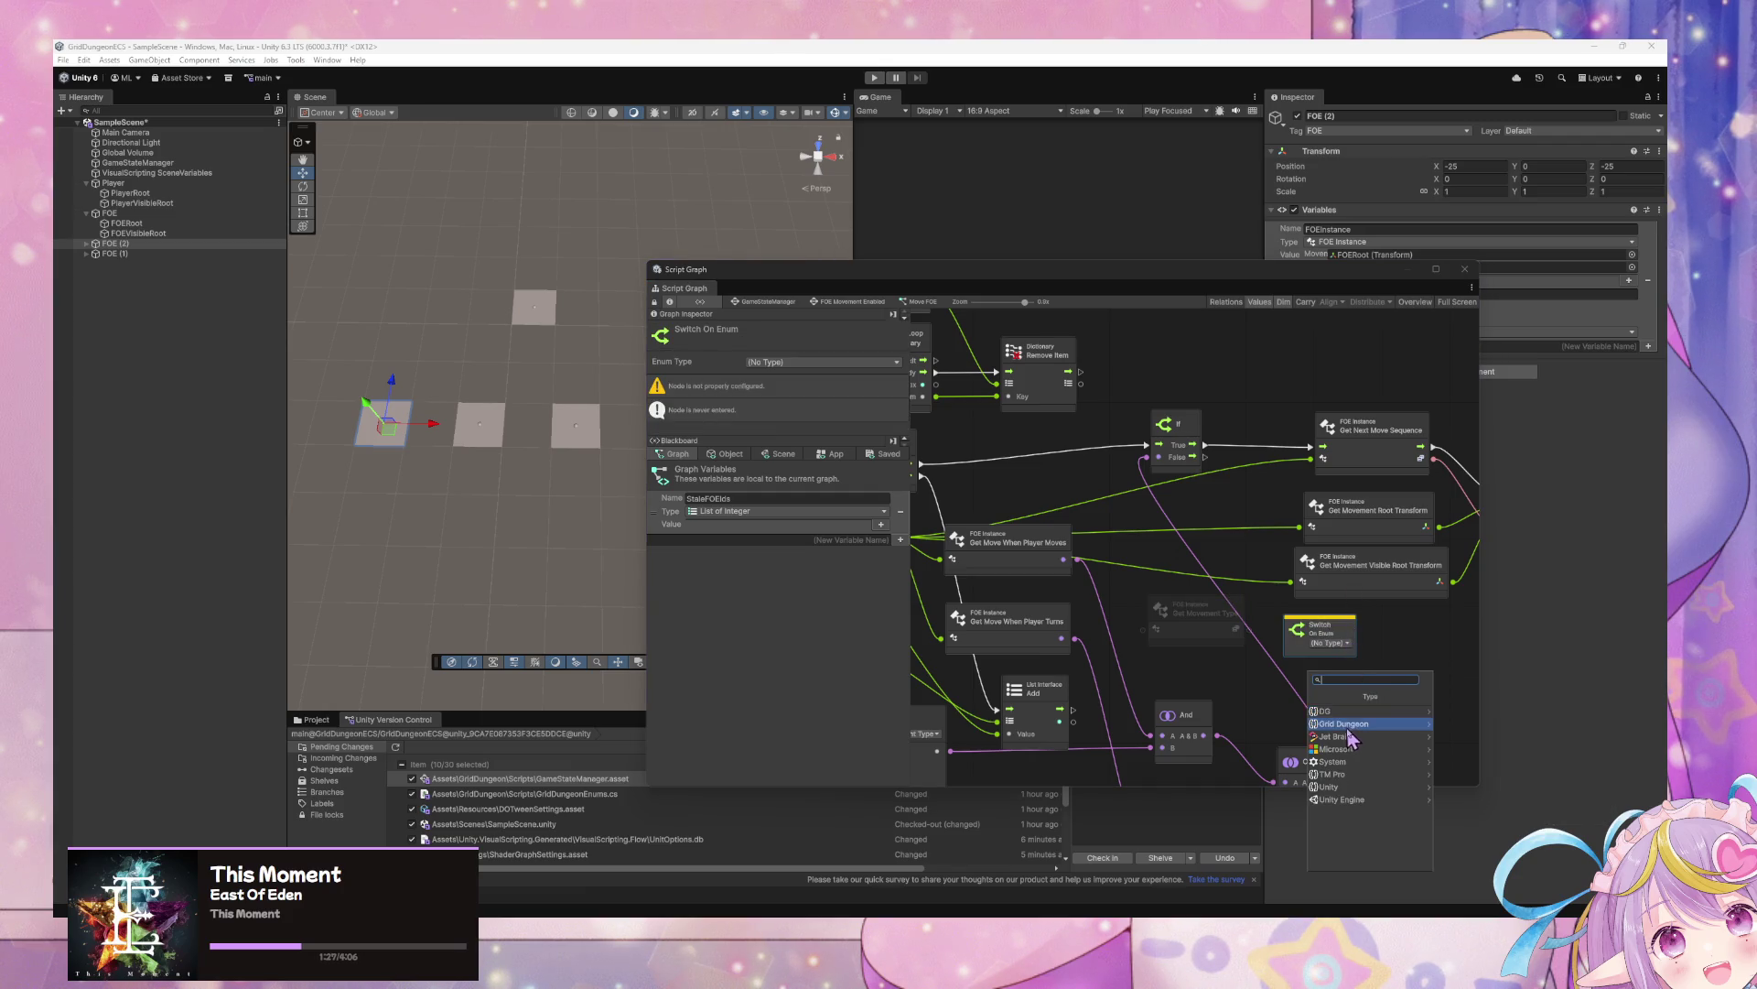
left_click(1348, 725)
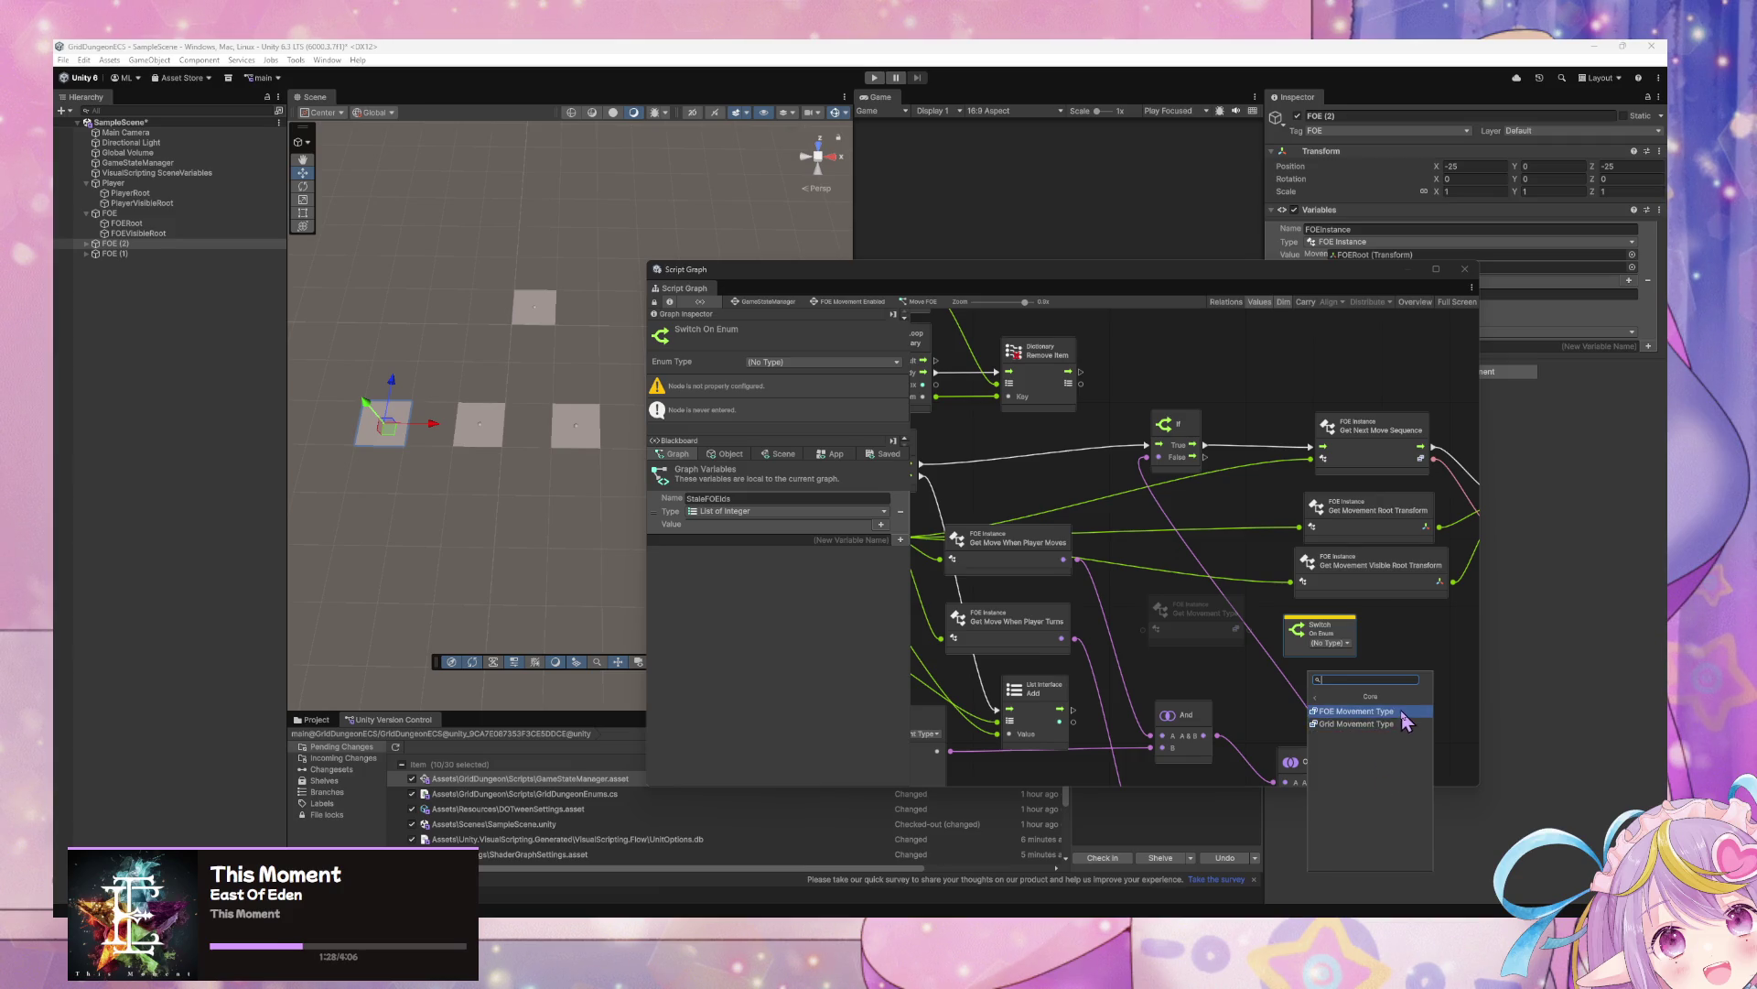
left_click(1402, 712)
Connect the FOE instance into the Get Movement Type node
left_click(1213, 627)
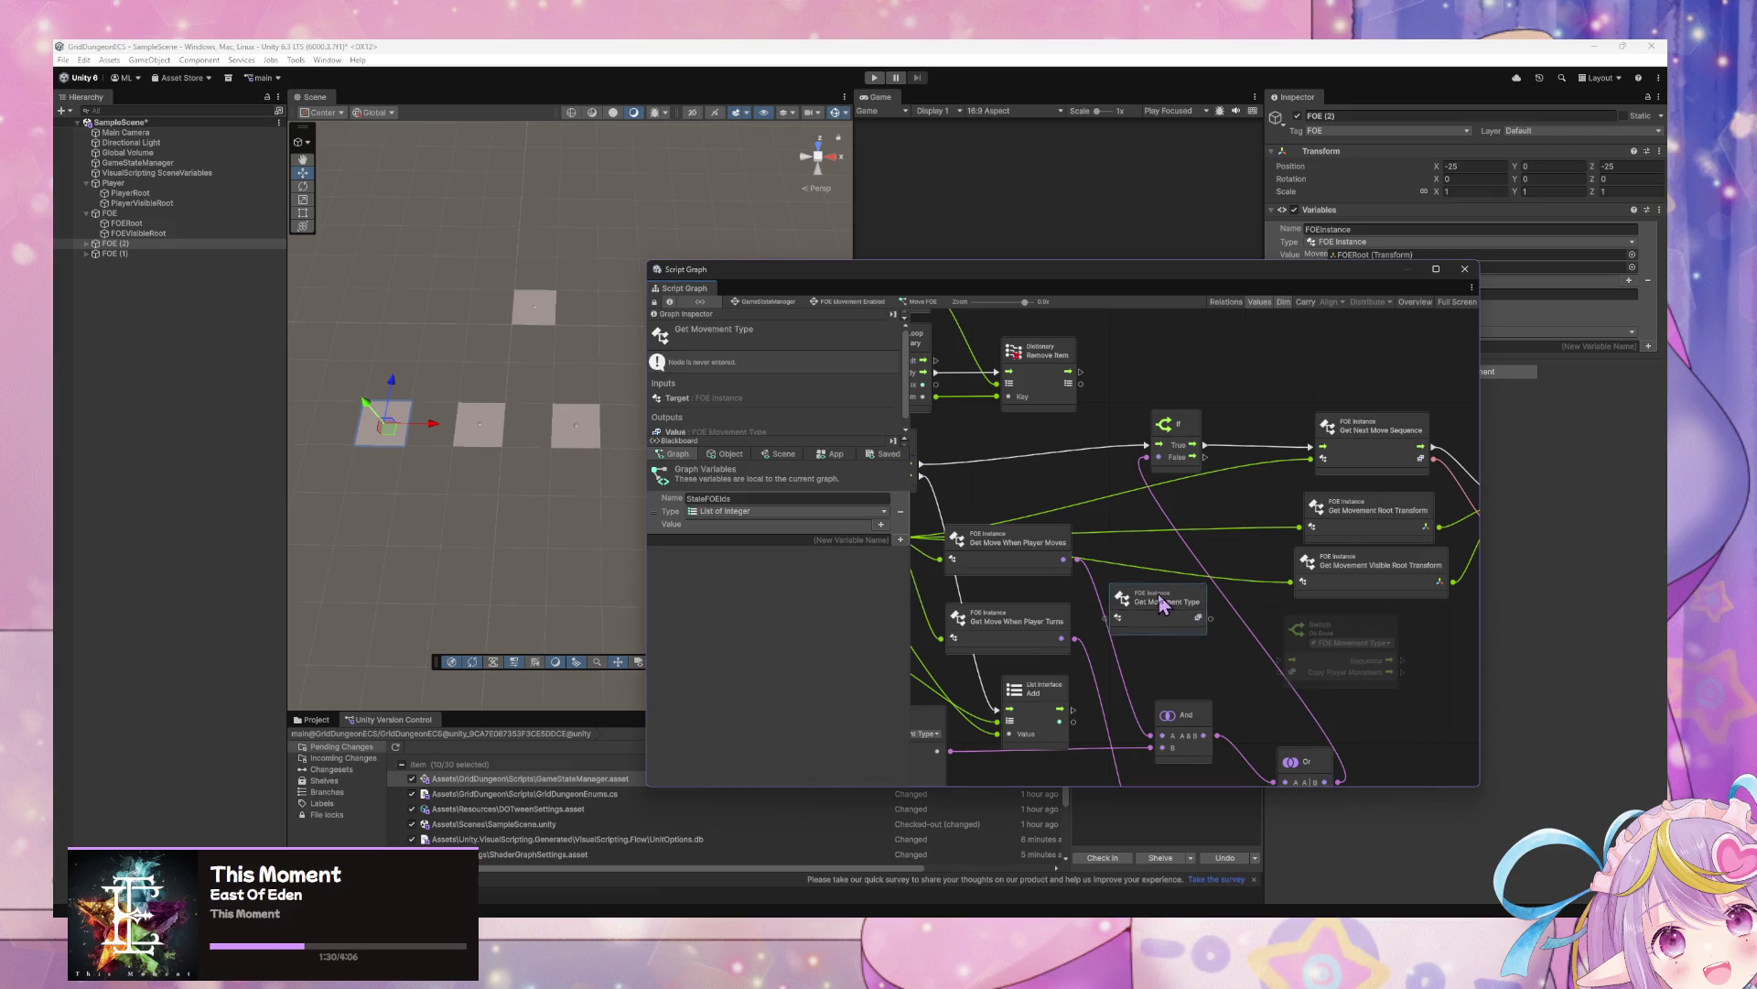
scroll(1098, 550, "left", 3)
mouse_move(1042, 531)
left_mouse_down()
mouse_move(1252, 606)
mouse_move(1001, 498)
left_mouse_up()
scroll(1408, 608, "right", 3)
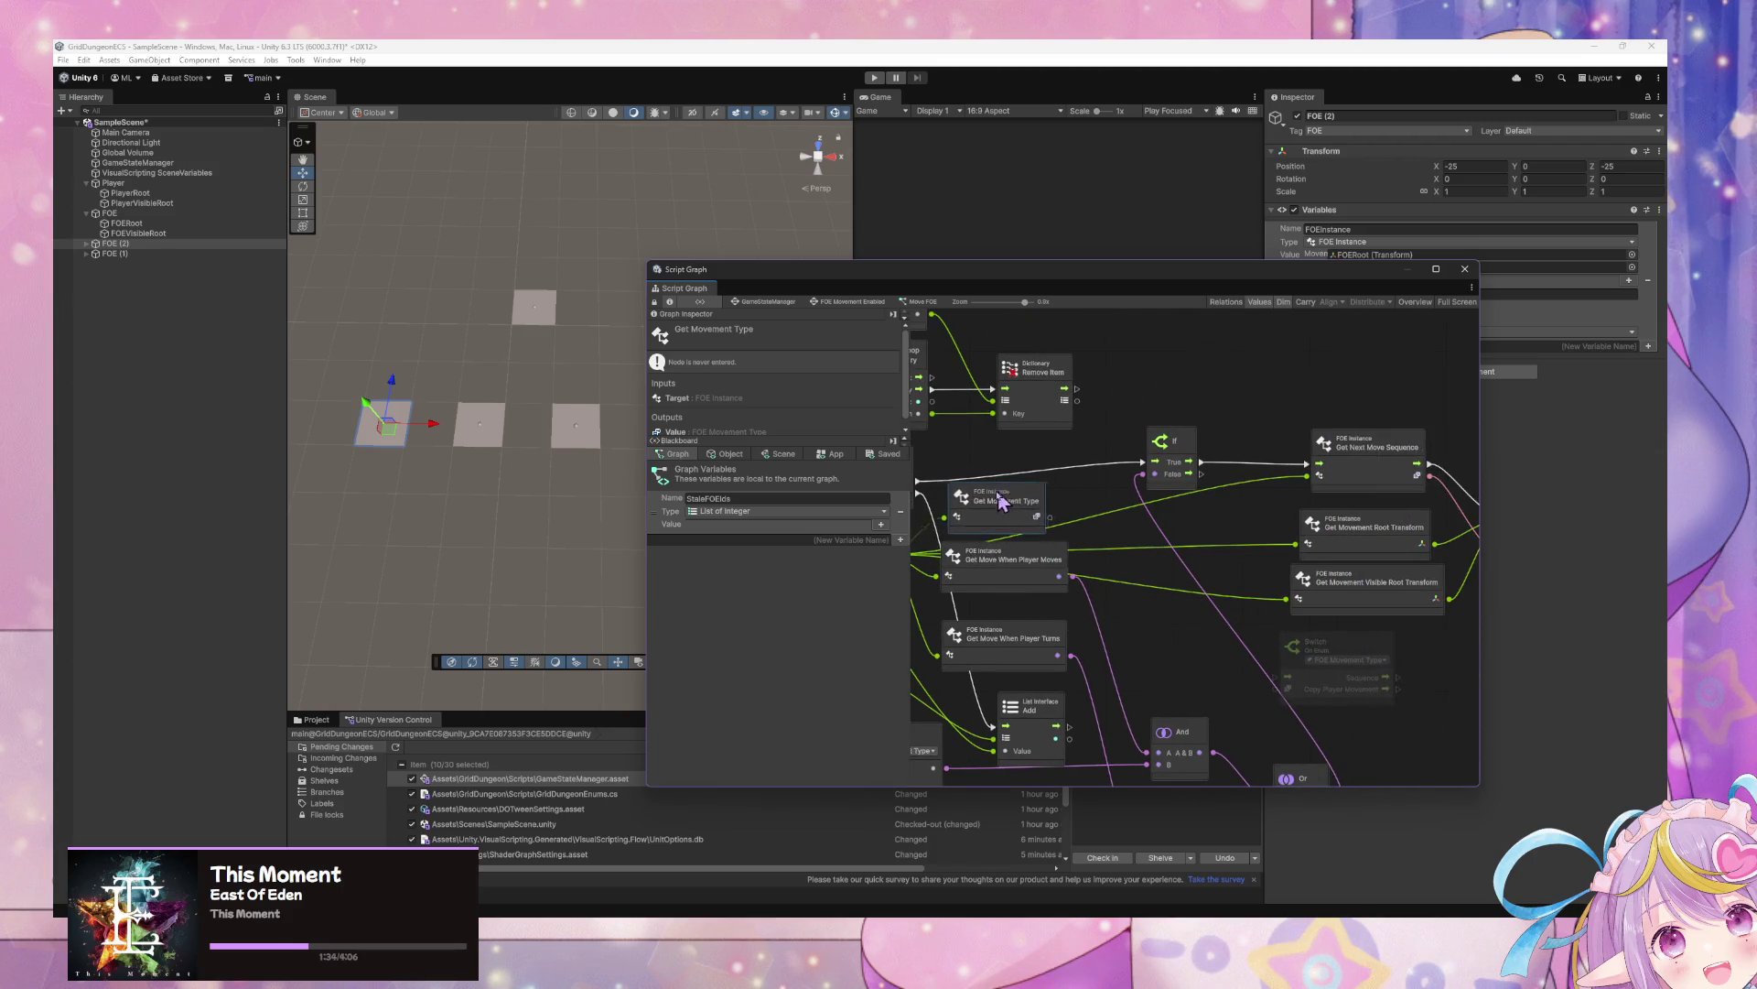
Place the switch by the If node and wire its Sequence branch into Get Next Move Sequence
left_click_drag(1350, 665, 1222, 466)
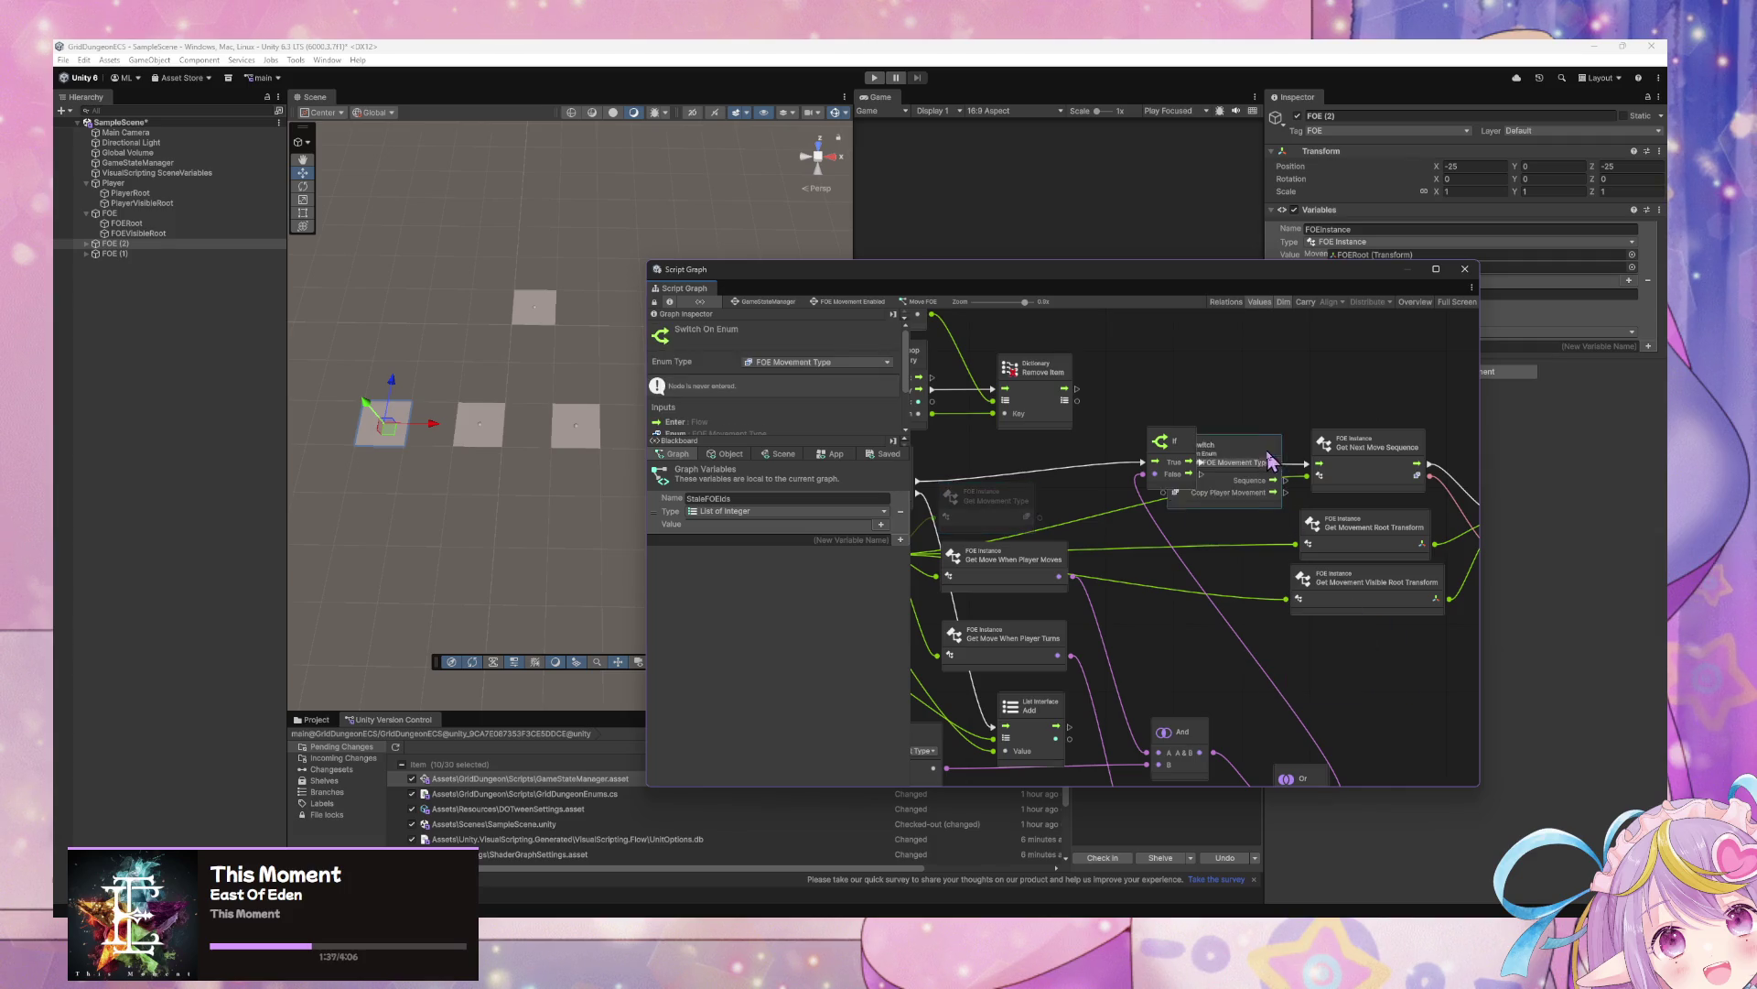
left_click_drag(1372, 462, 1459, 463)
mouse_move(1257, 461)
left_mouse_down()
mouse_move(1301, 424)
mouse_move(1405, 464)
left_mouse_up()
mouse_move(1183, 456)
left_mouse_down()
mouse_move(1146, 426)
mouse_move(1221, 441)
mouse_move(1300, 397)
left_mouse_up()
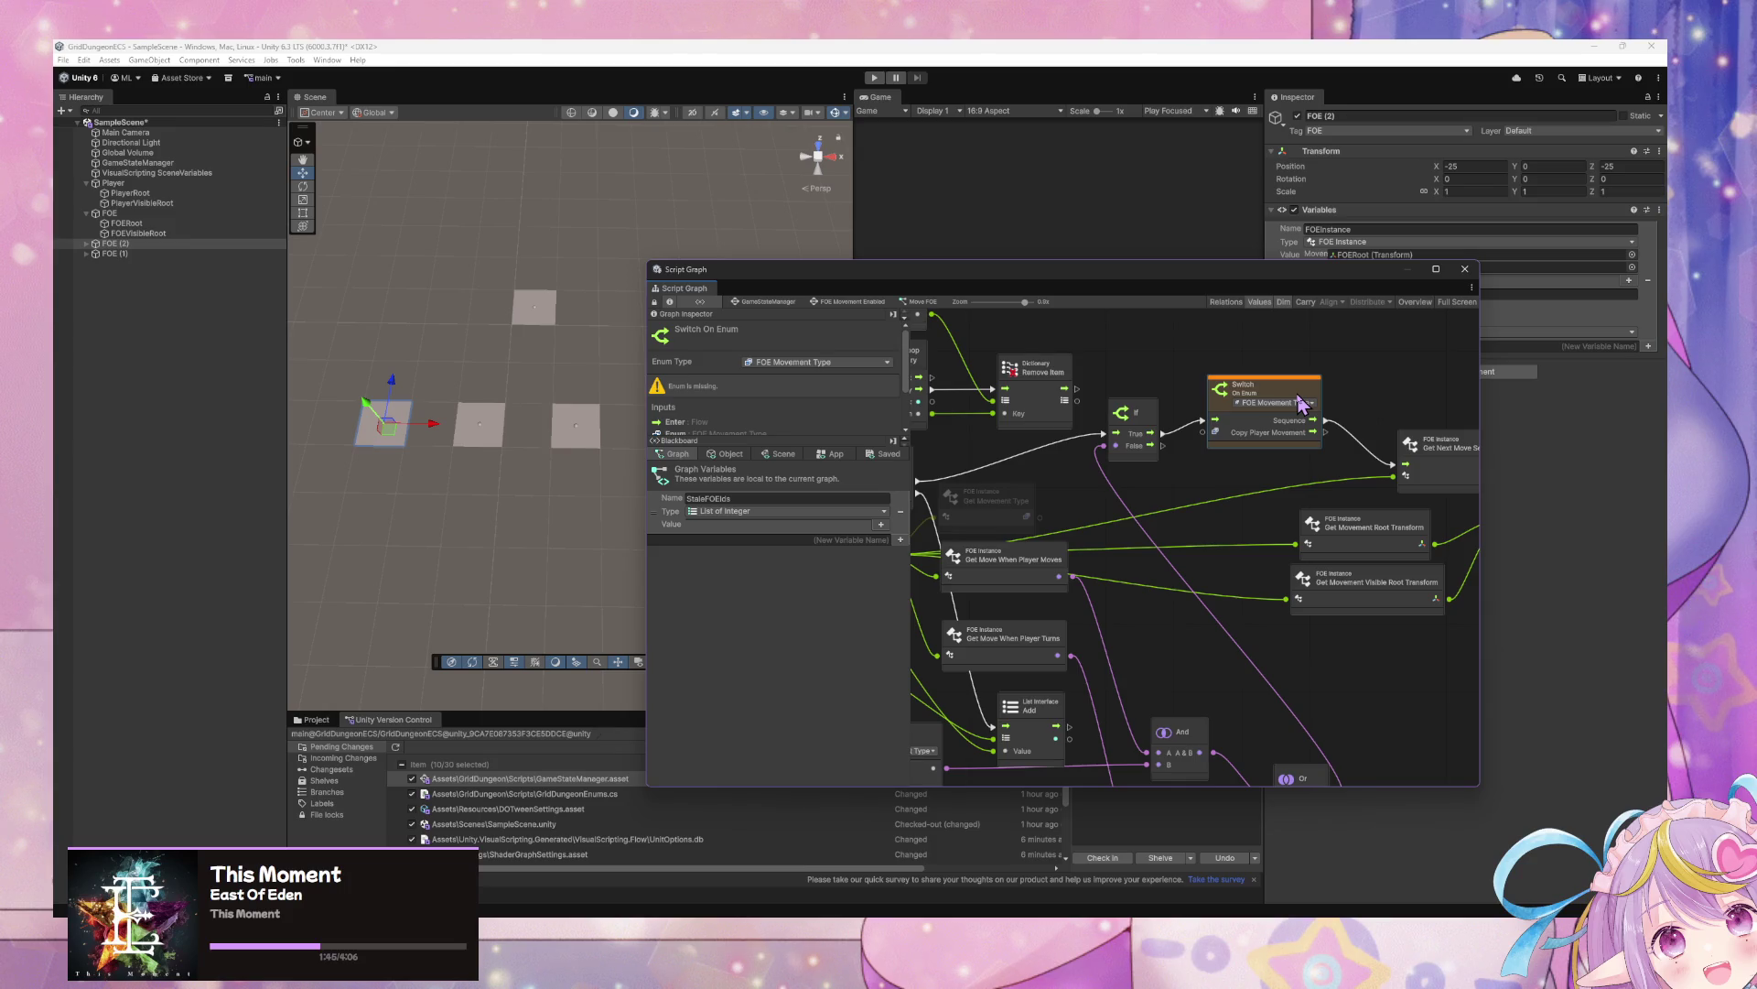
left_click(1351, 478)
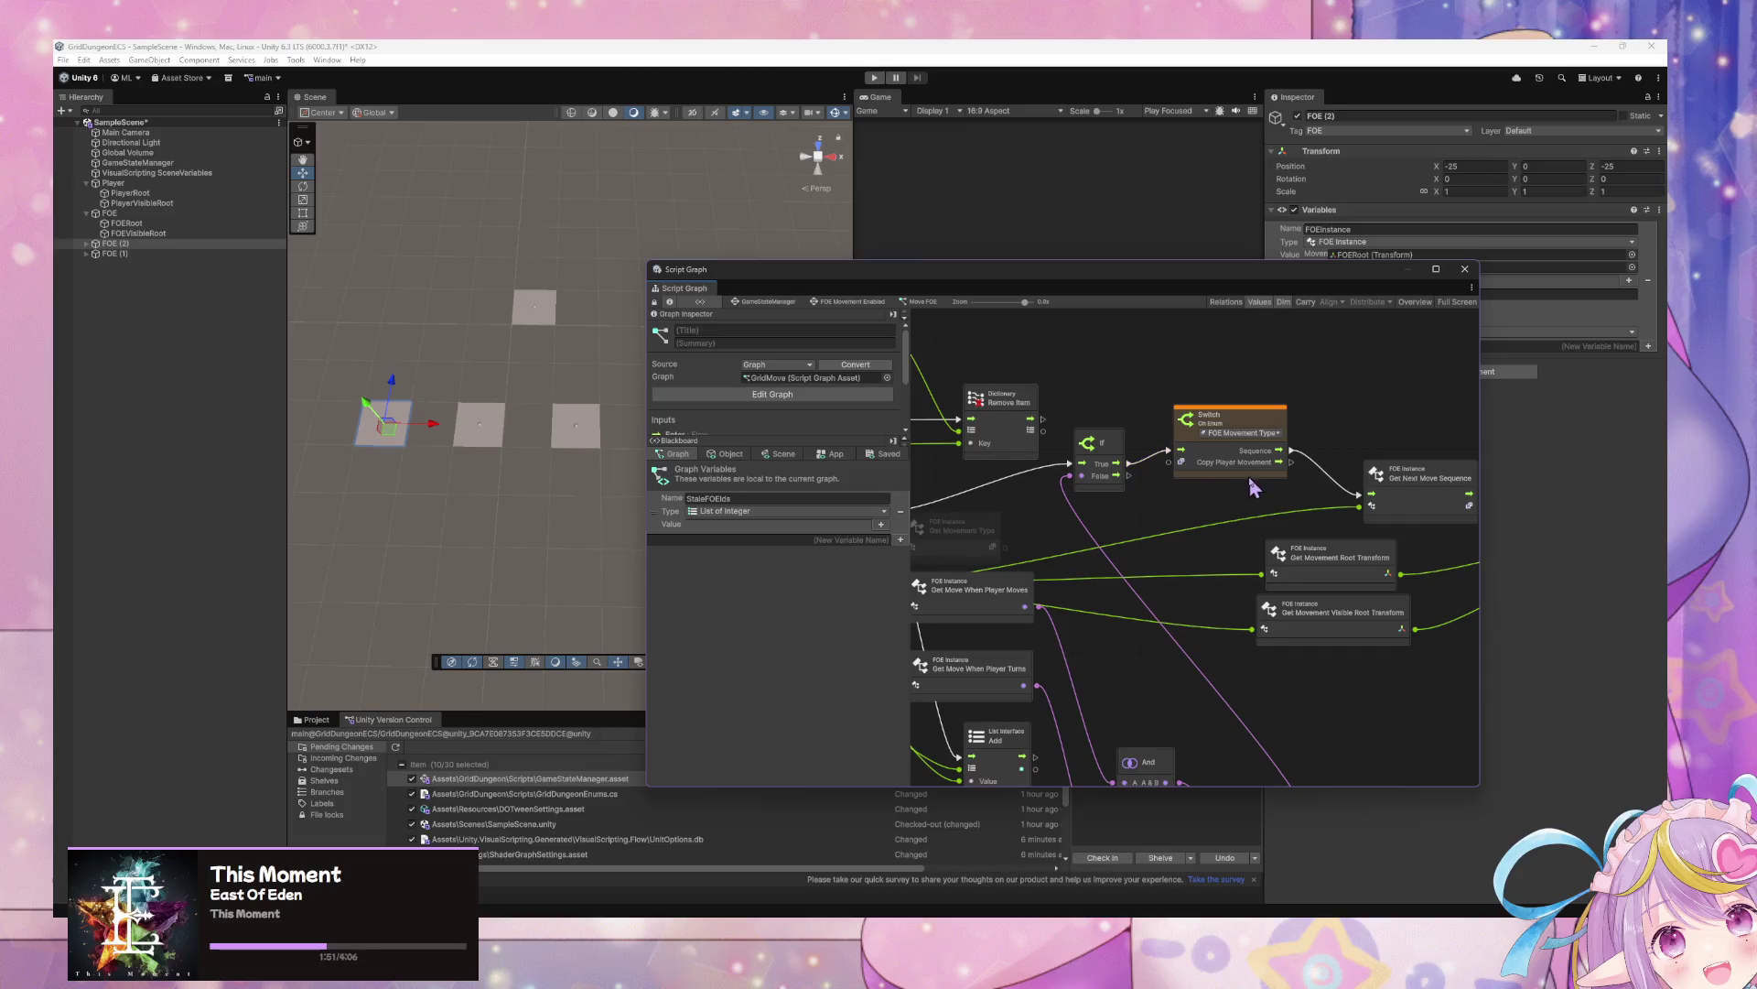
left_click_drag(1398, 657, 1231, 527)
left_click_drag(1367, 526, 1367, 628)
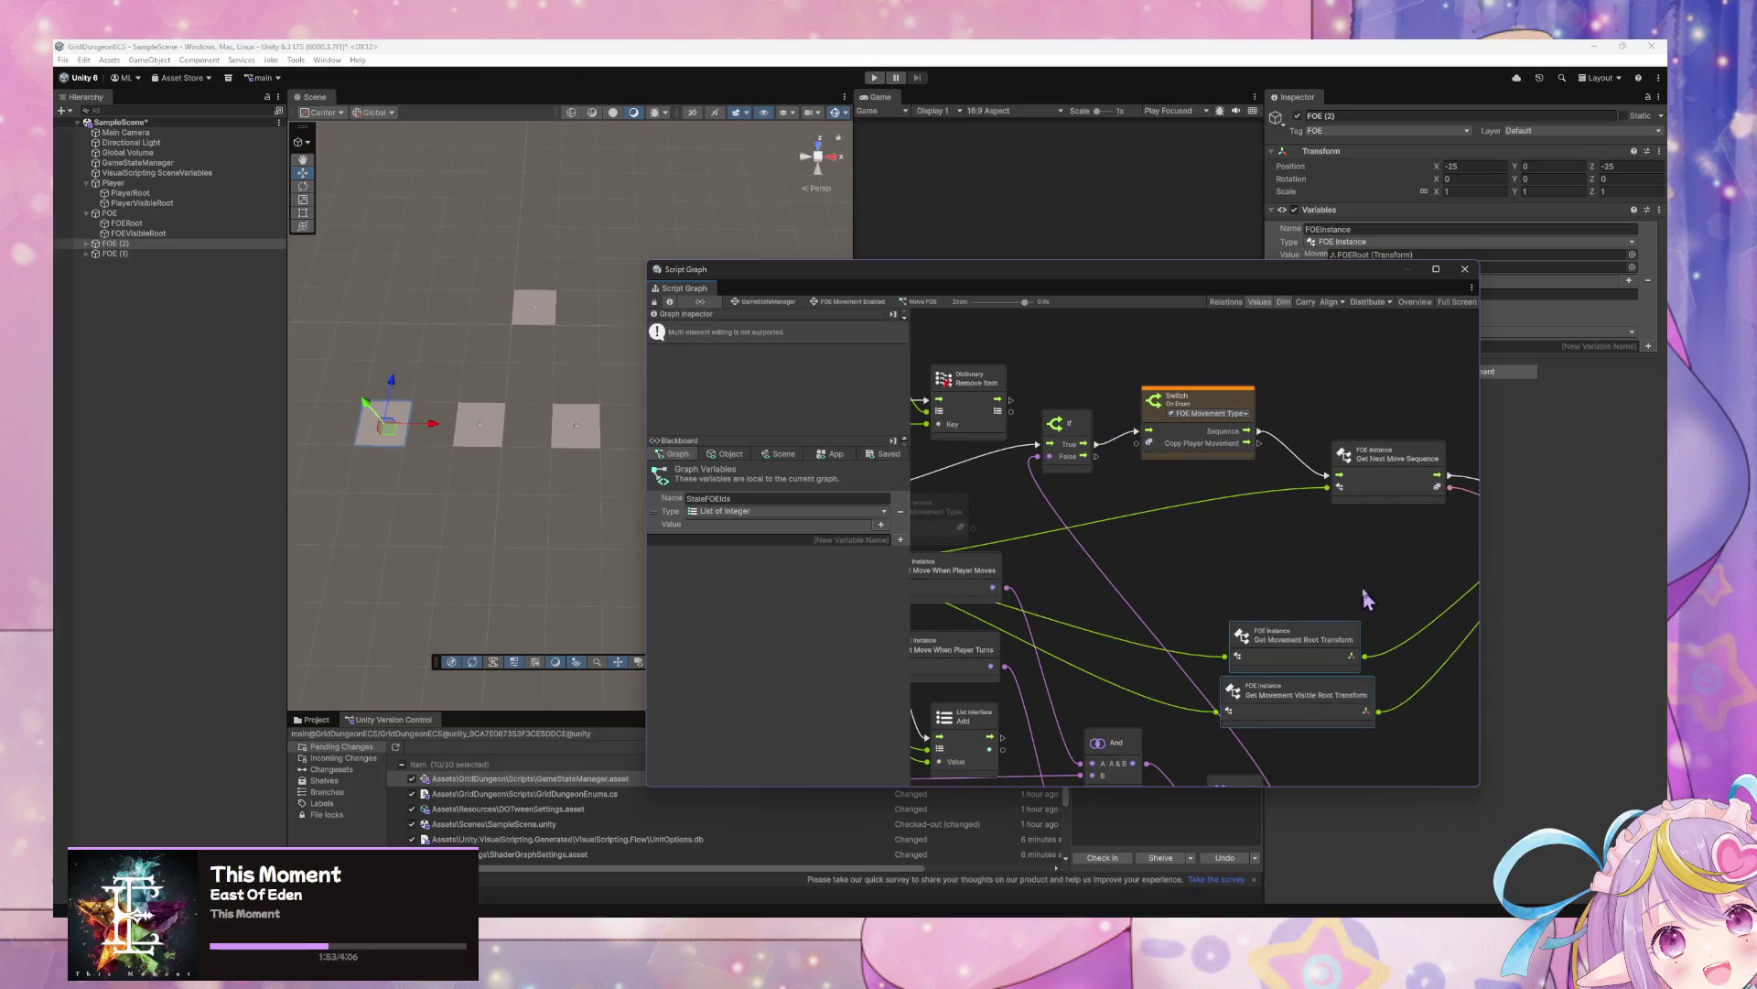
scroll(1367, 628, "right", 3)
left_click_drag(1143, 432, 1135, 396)
Add a plain Select node via 'selec' search, then delete it
scroll(1208, 467, "left", 5)
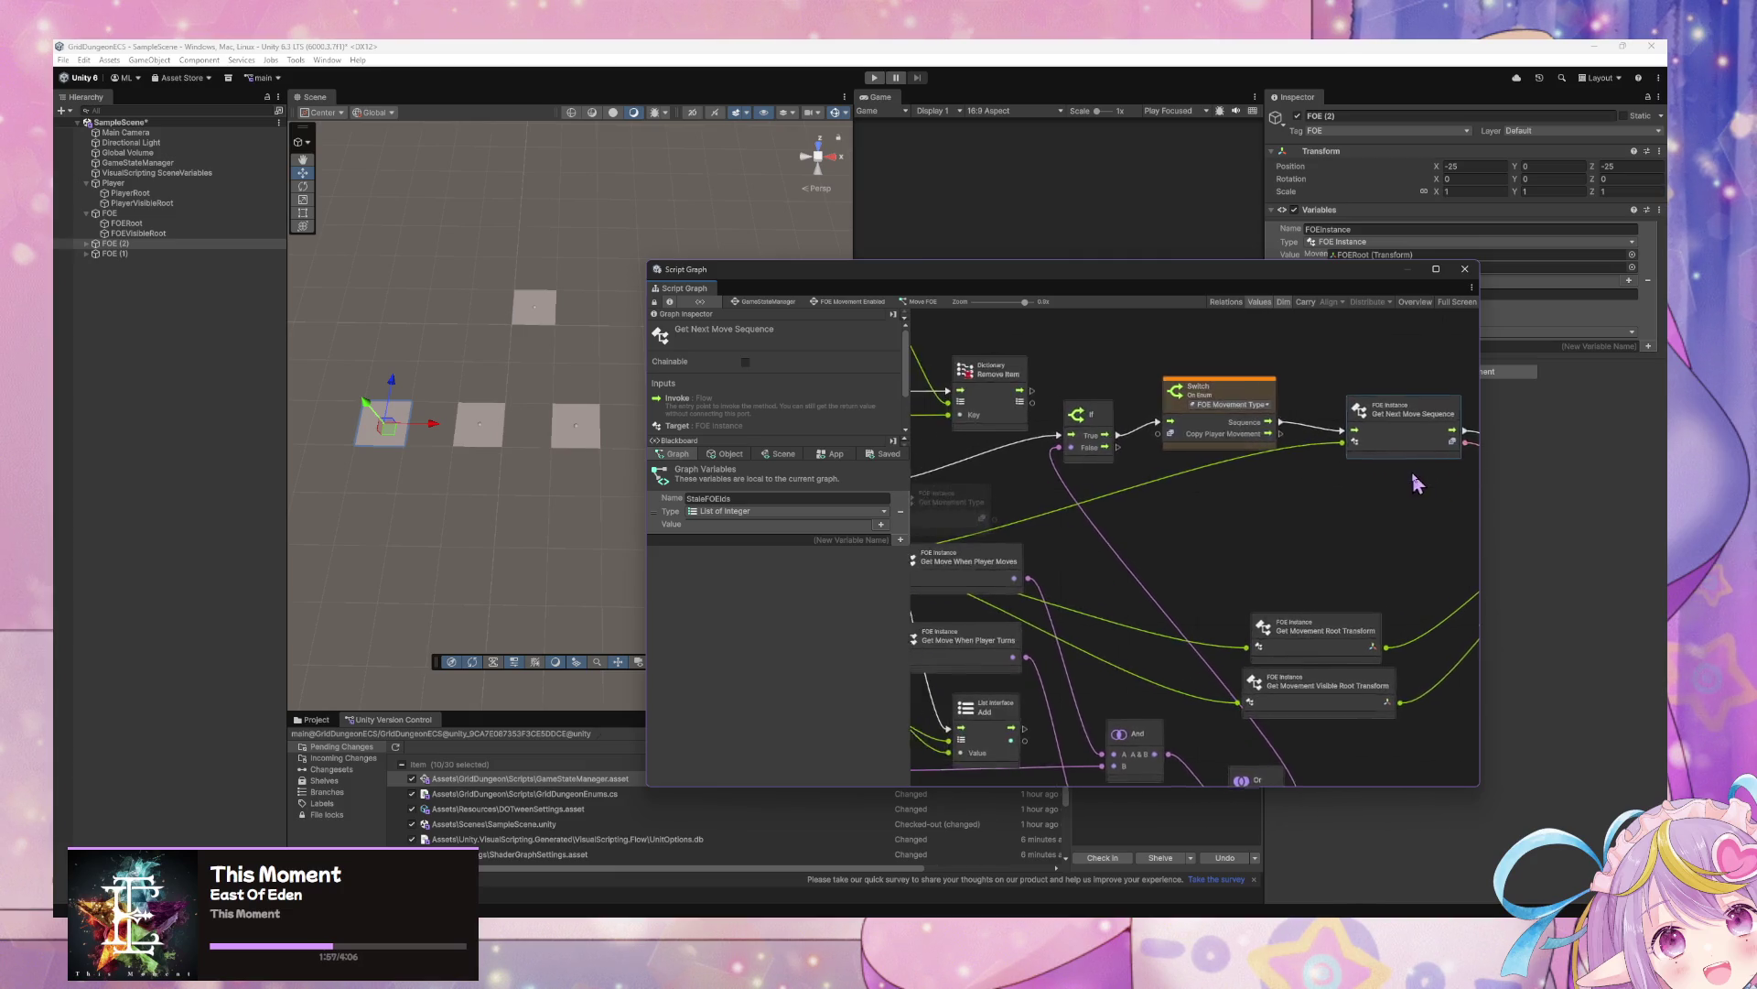
right_click(1193, 538)
left_click(1231, 545)
type("selec")
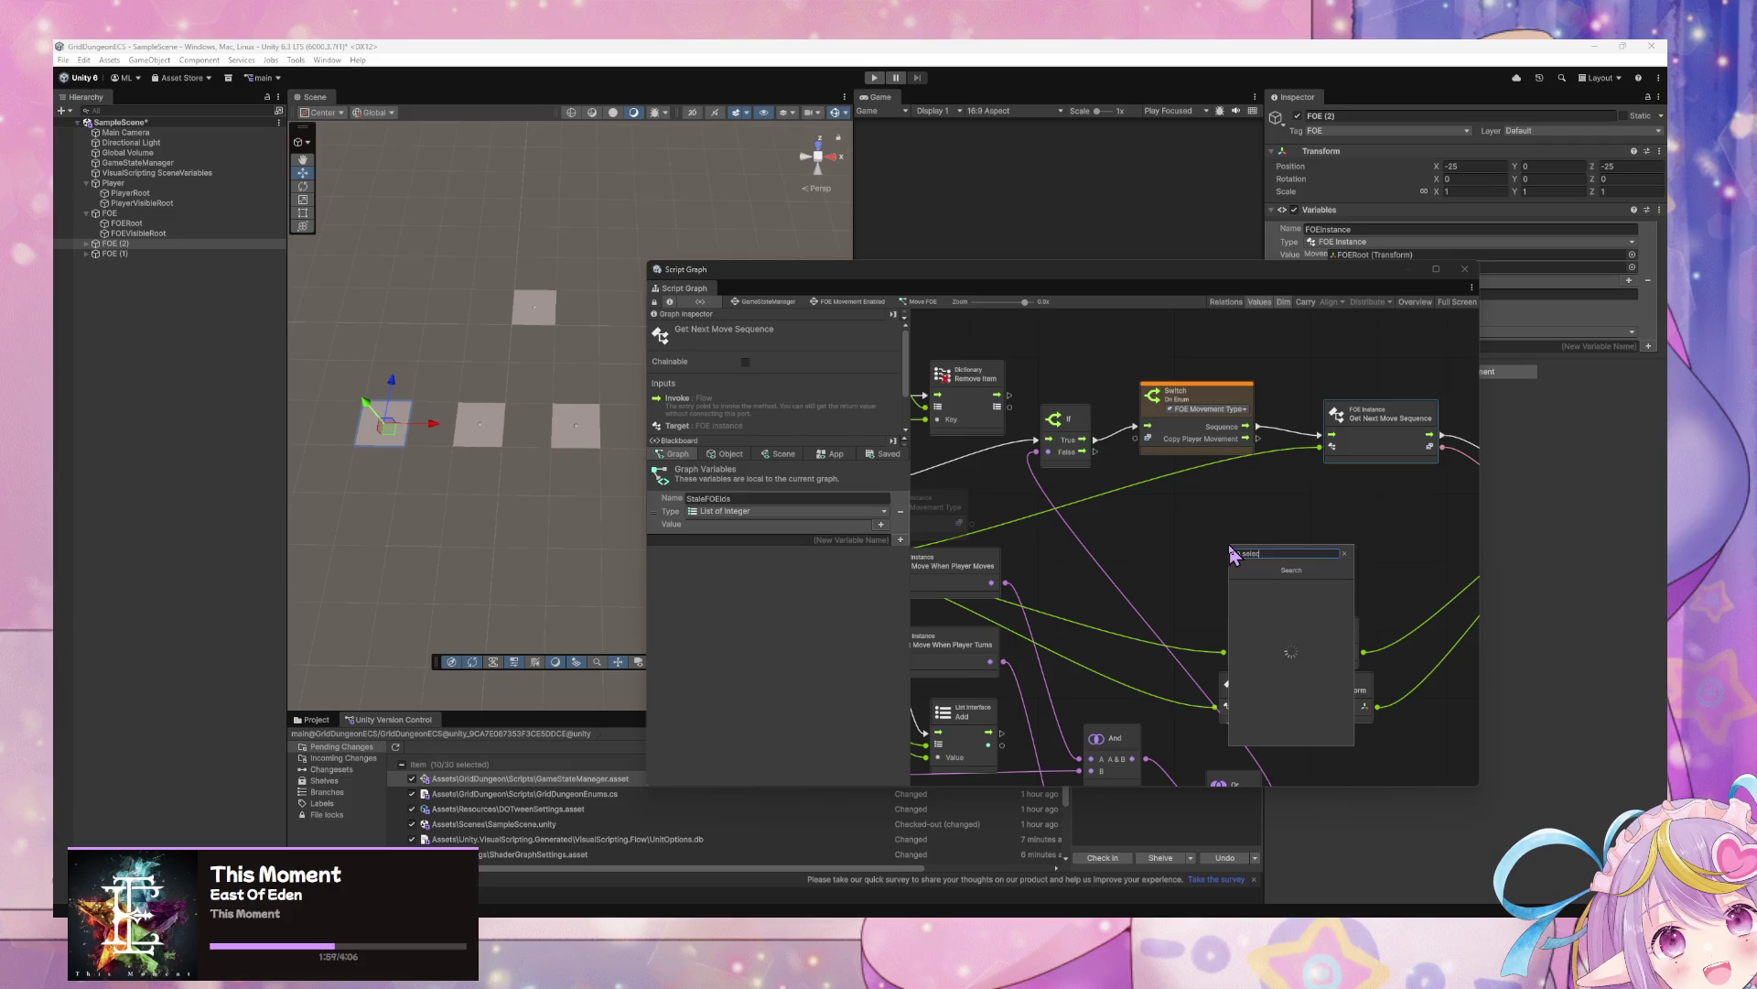
key("Return")
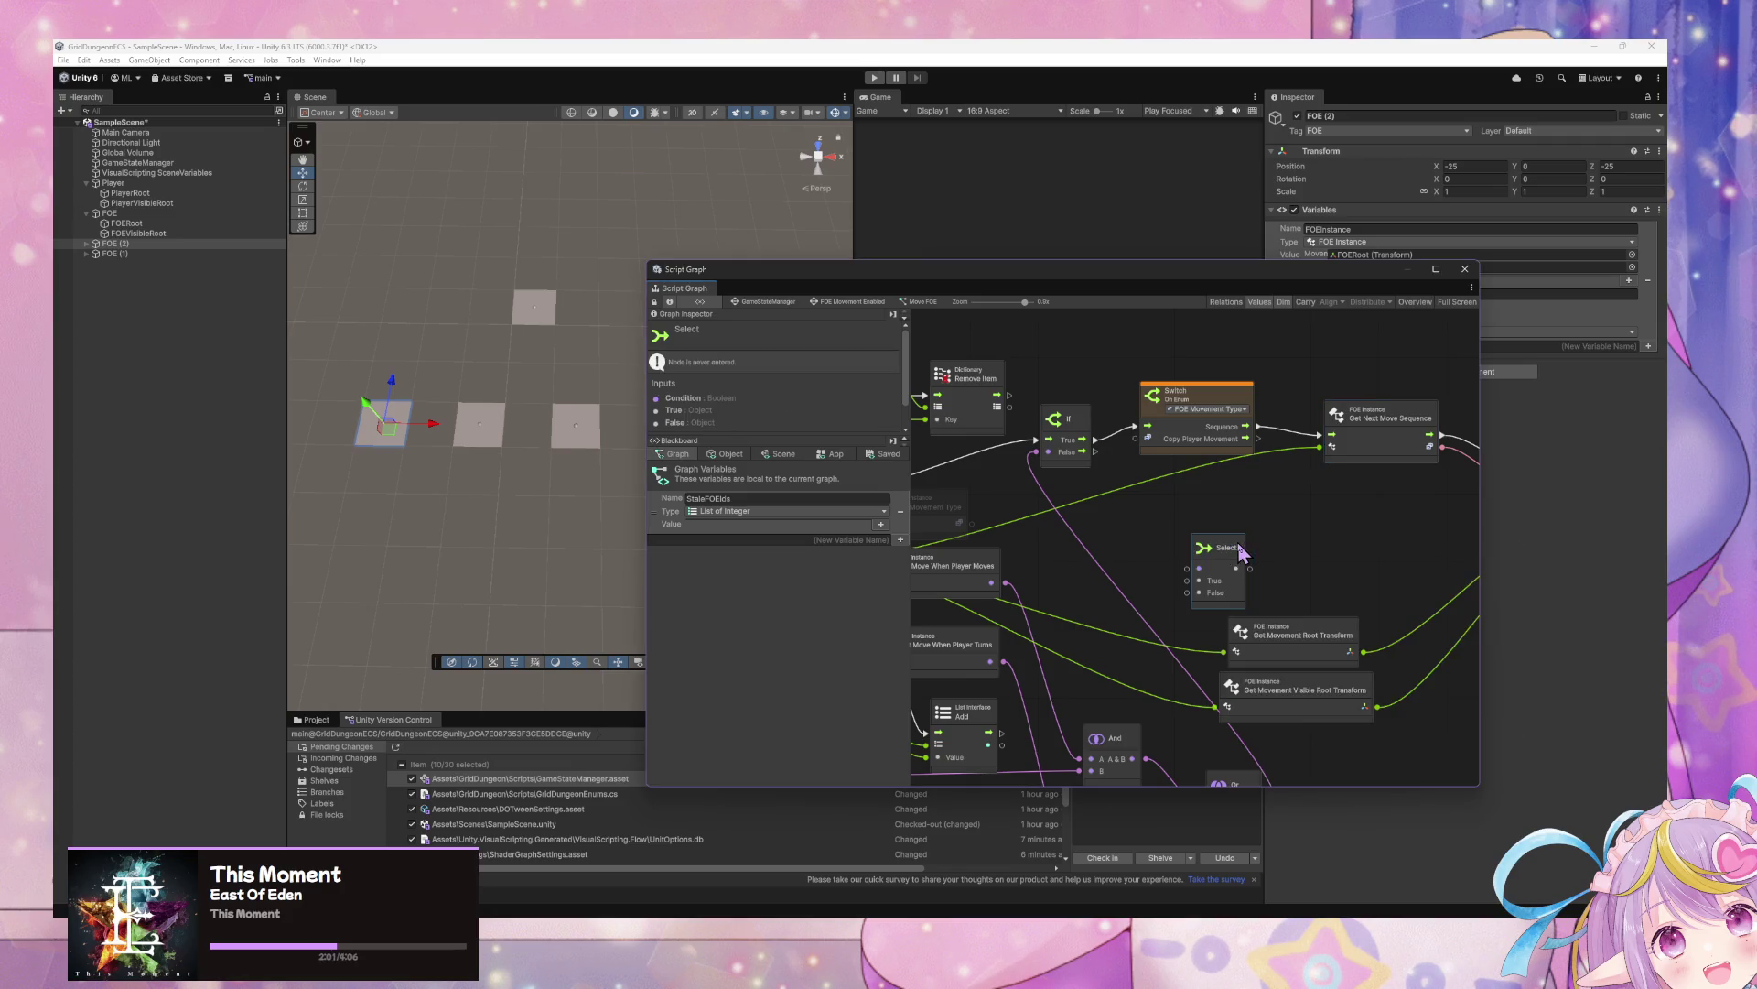
scroll(1135, 454, "down", 2)
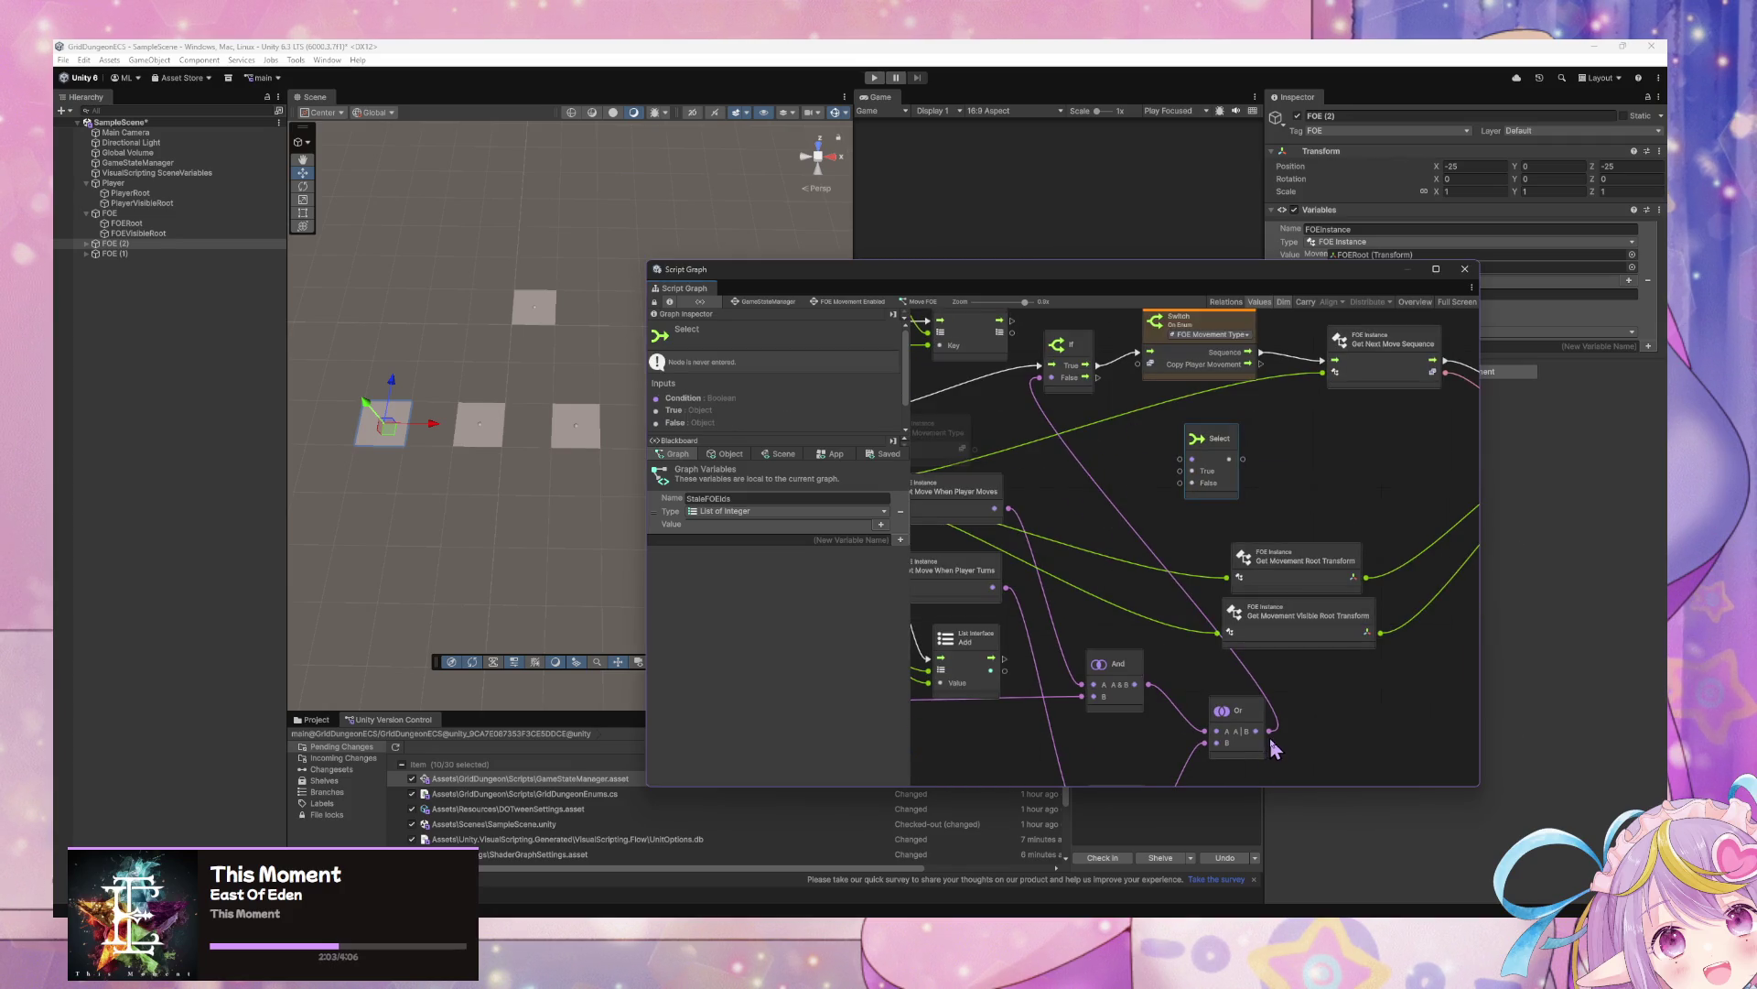
scroll(1217, 595, "left", 3)
scroll(1218, 595, "up", 1)
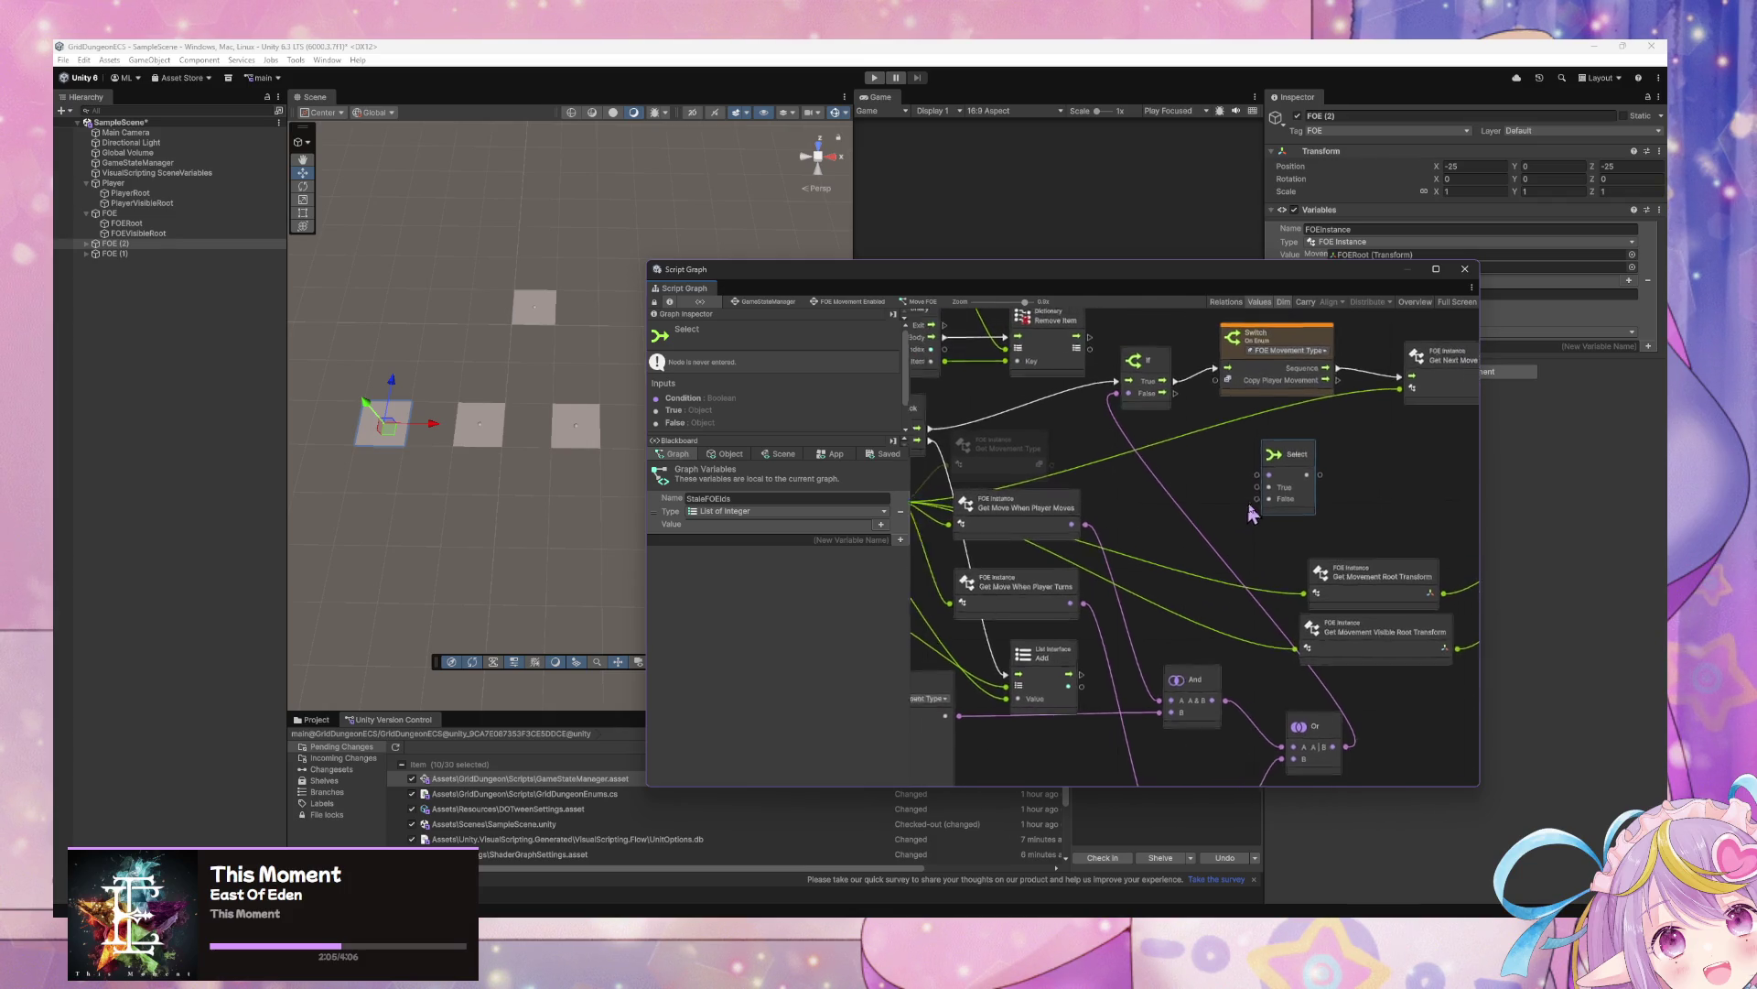
key("Delete")
Add a Select On Enum node and set its type to FOE Movement Type
right_click(1306, 471)
type("select on enum")
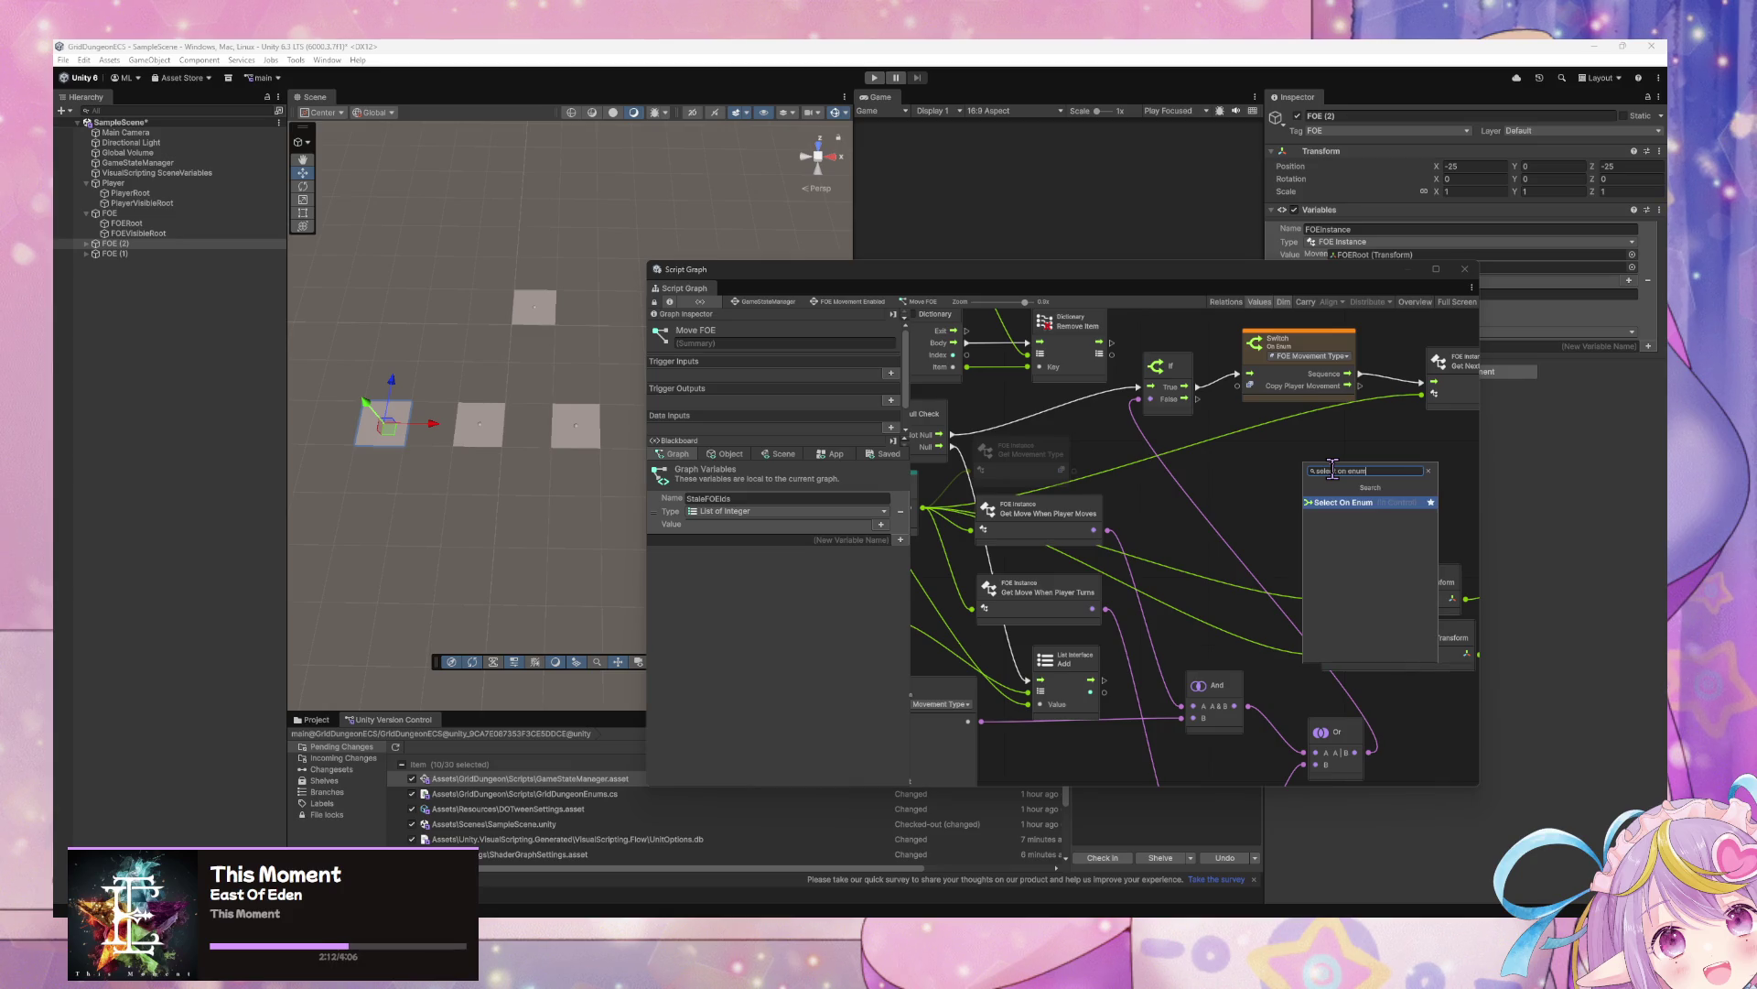
key("Return")
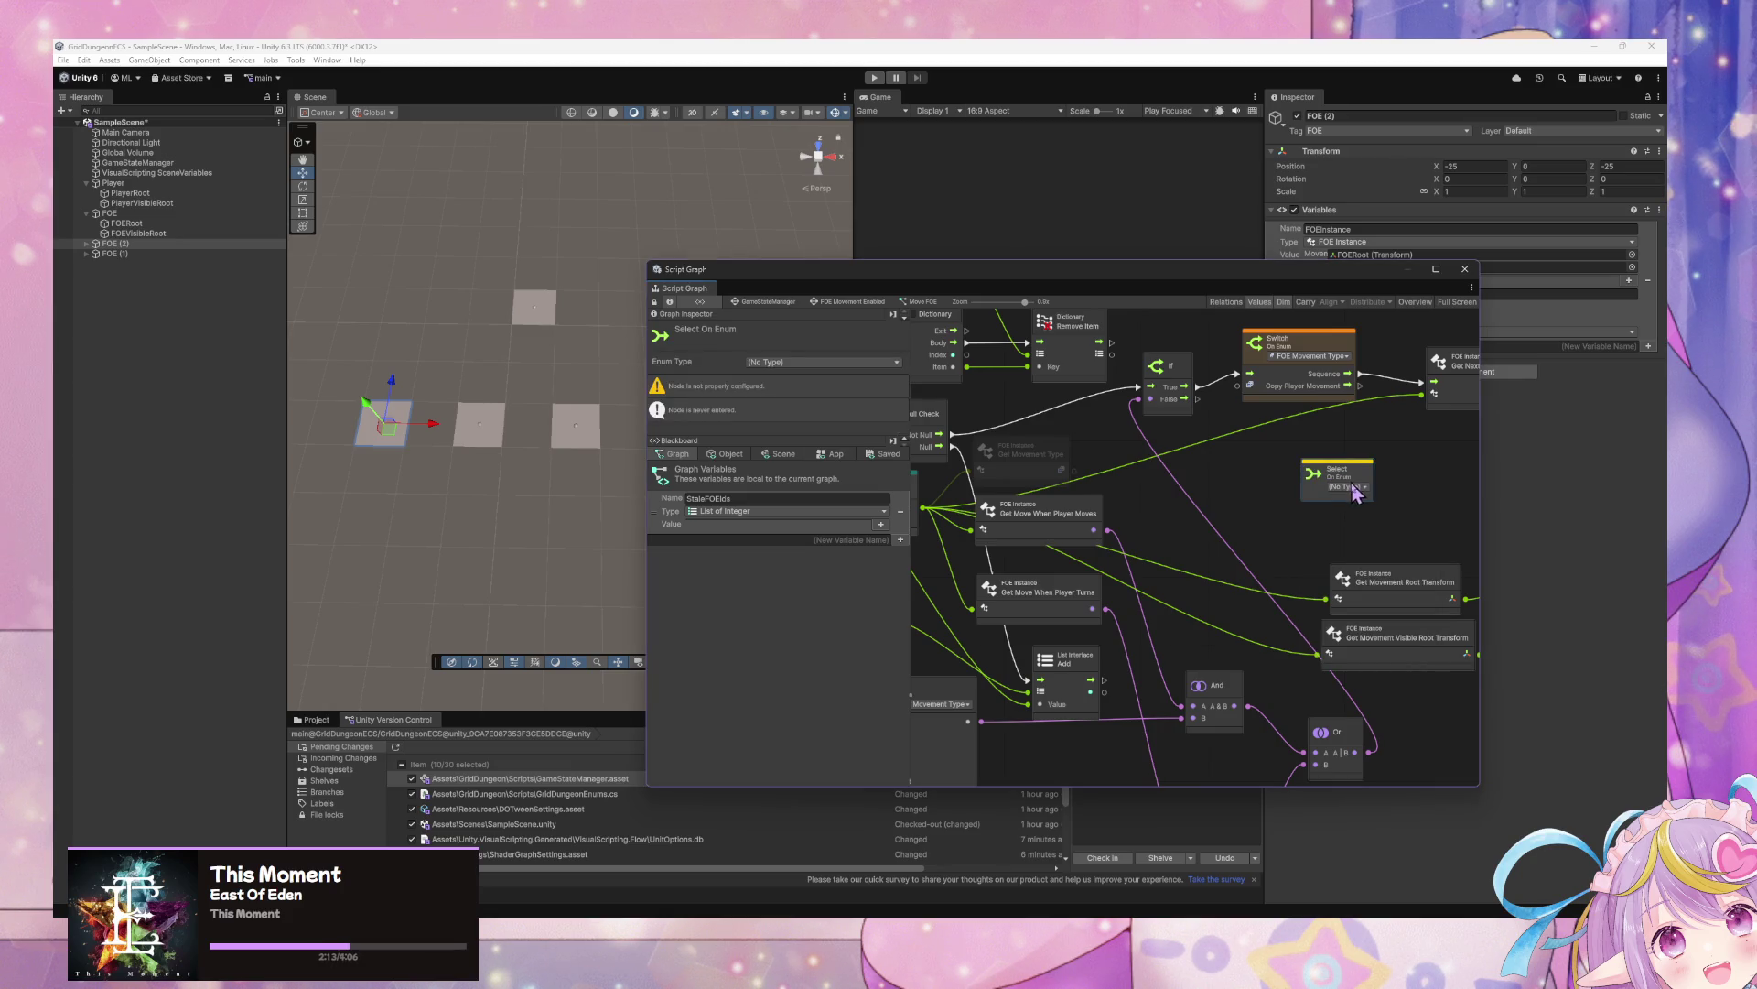
left_click(1347, 486)
left_click(1379, 563)
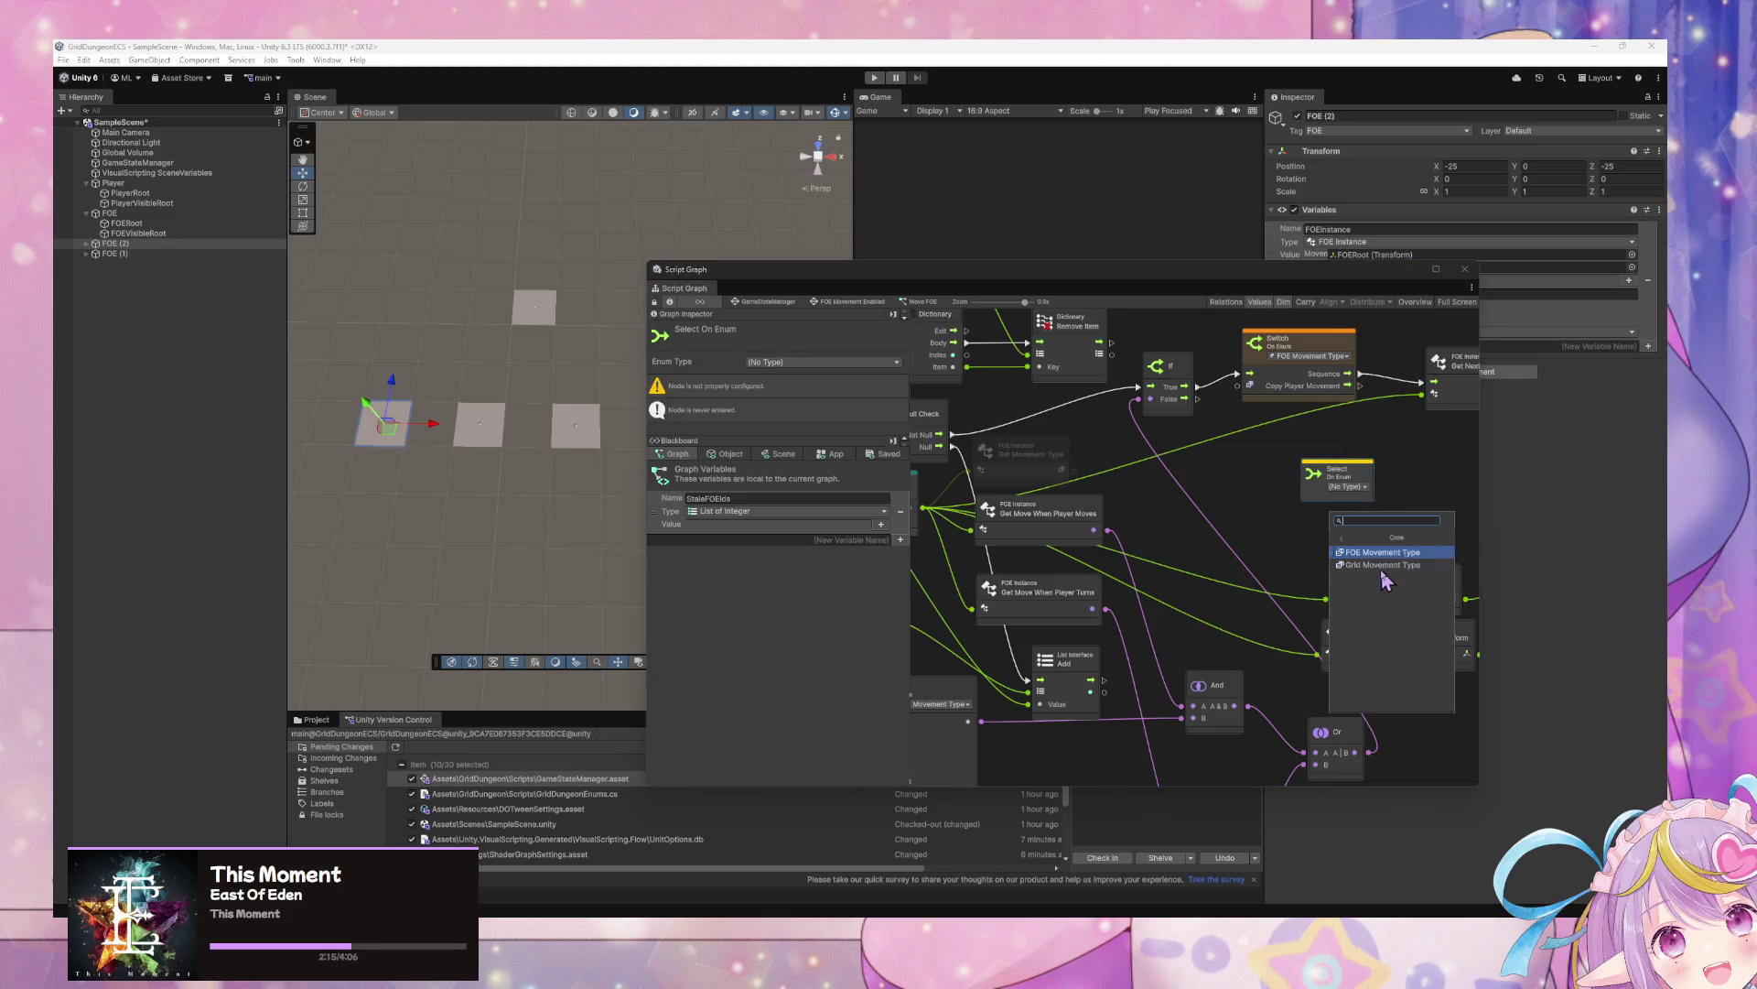
left_click(1392, 552)
Connect If True to Get Next Move Sequence and feed its result into the Select's Sequence input
mouse_move(1347, 485)
left_mouse_down()
mouse_move(1329, 443)
mouse_move(1157, 456)
left_mouse_up()
left_click_drag(1063, 398, 1310, 394)
left_click_drag(1364, 456, 1311, 447)
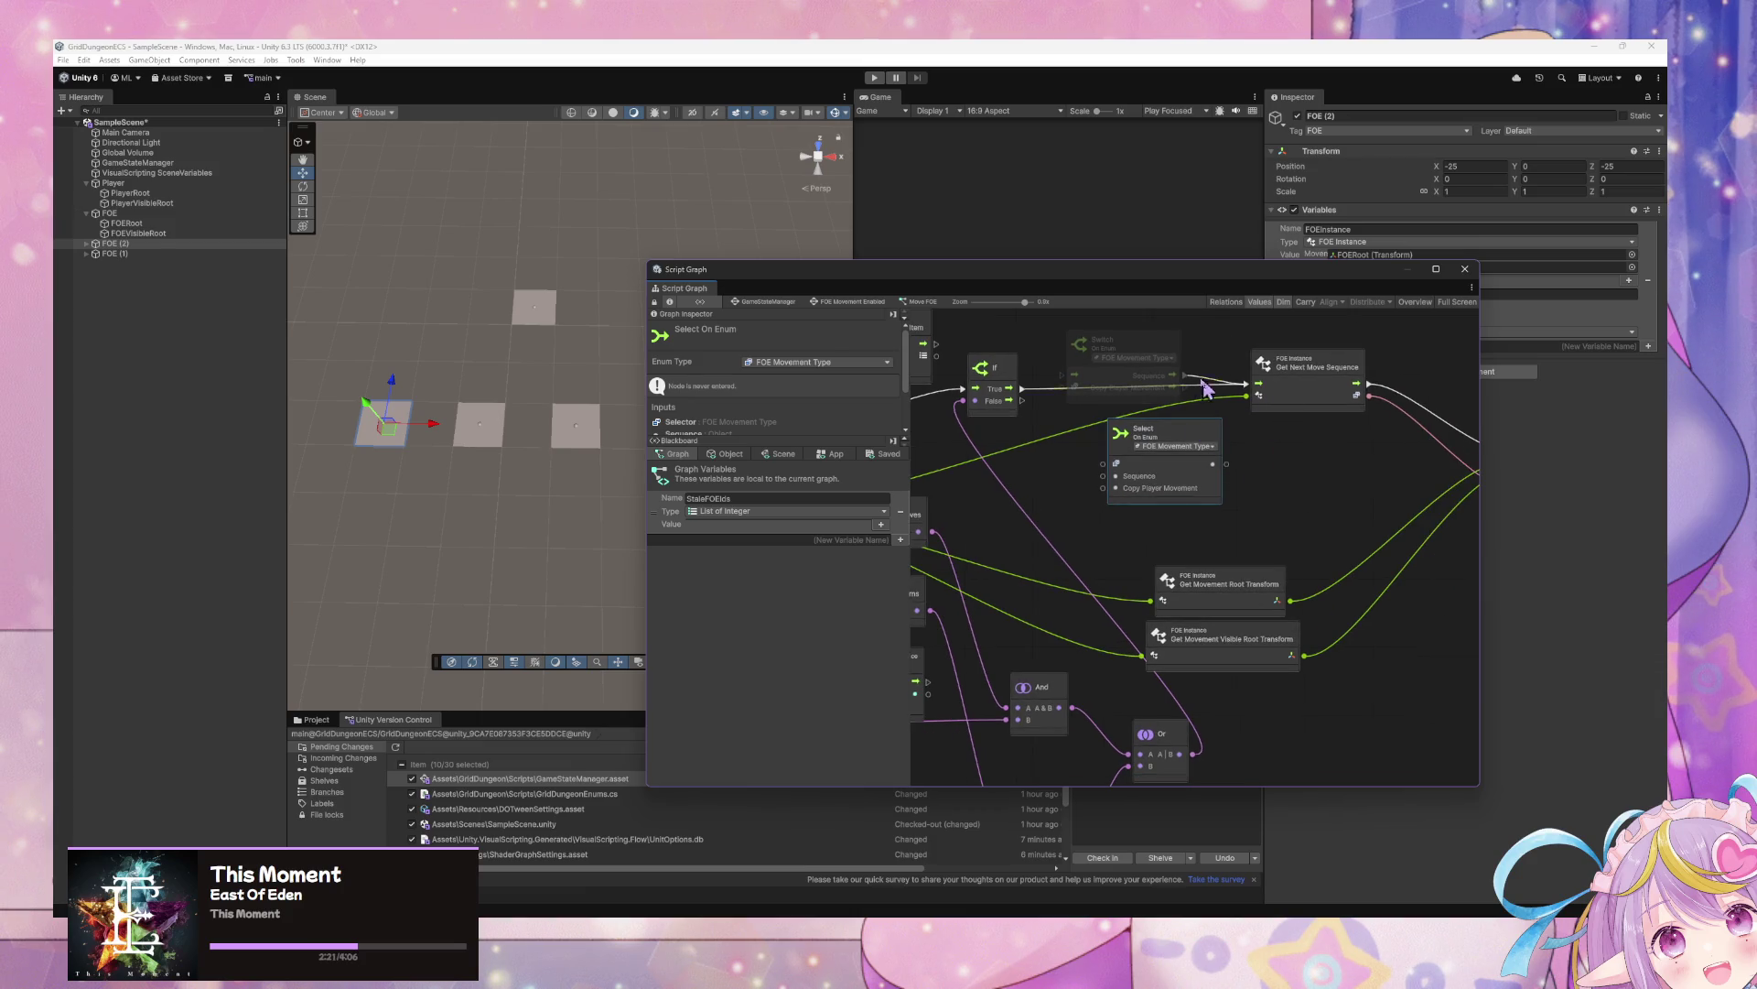
mouse_move(1204, 388)
left_mouse_down()
mouse_move(1193, 448)
mouse_move(1178, 392)
left_mouse_up()
left_click(1178, 413)
left_click_drag(1007, 466, 1223, 467)
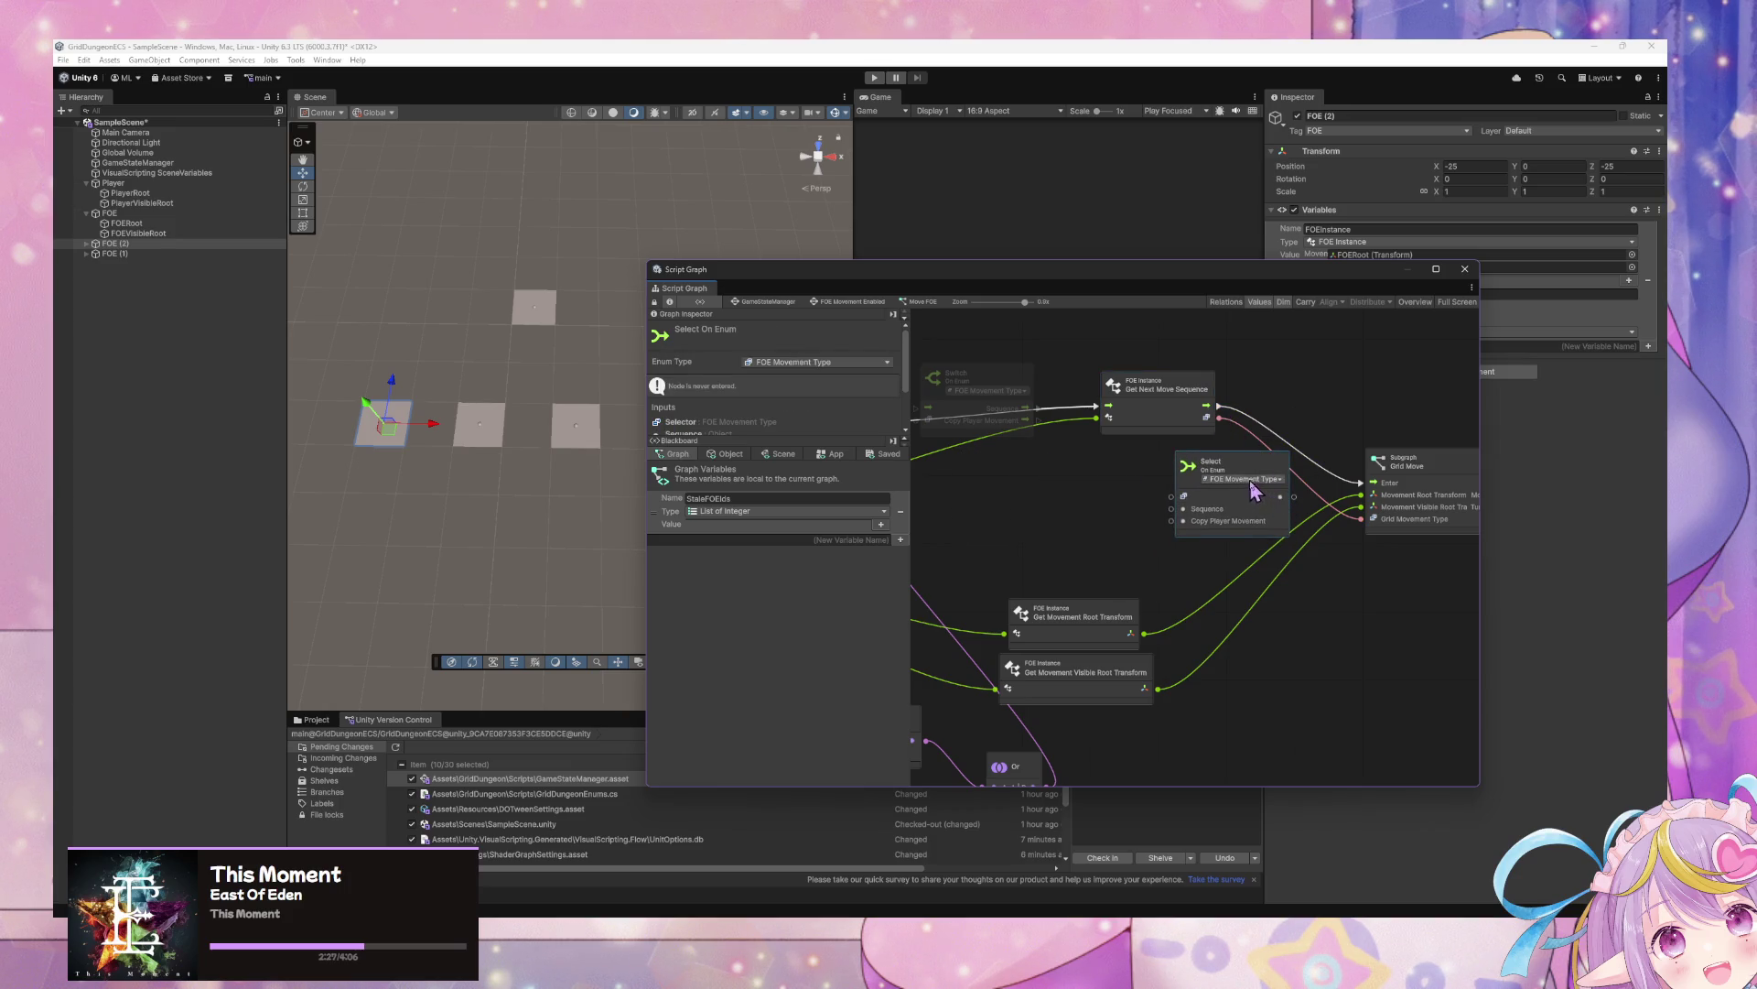
left_click_drag(1199, 412, 1217, 415)
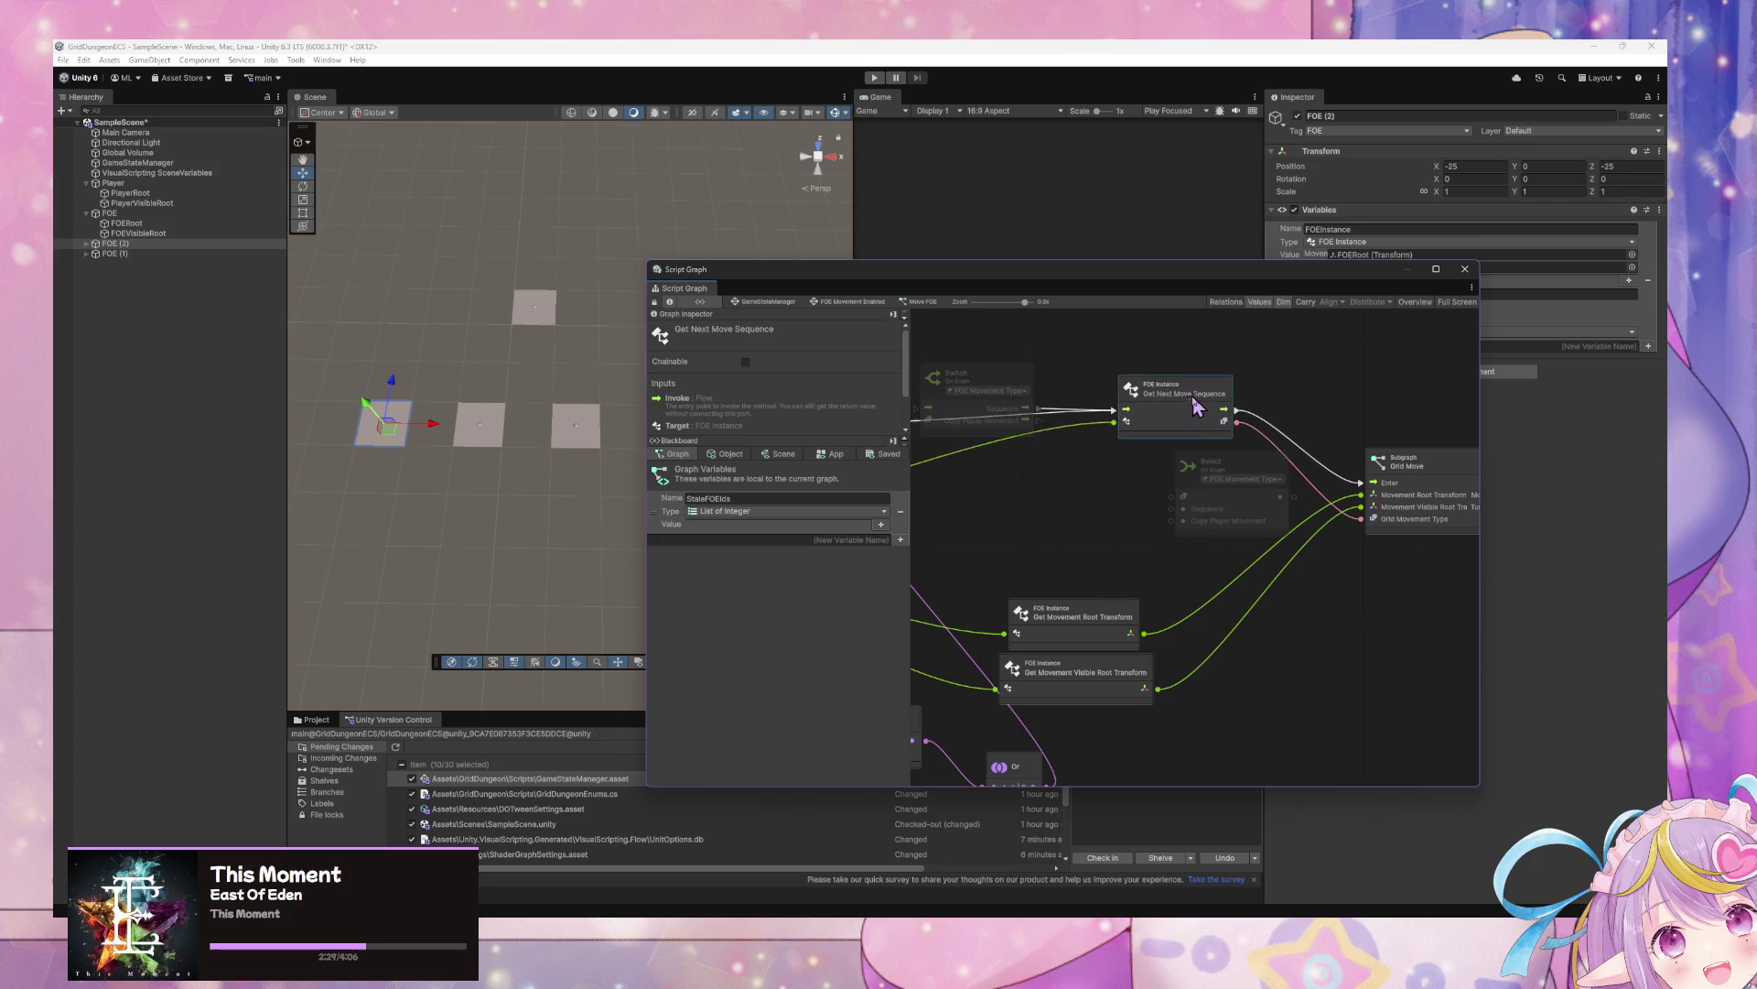
left_click_drag(1082, 477, 1119, 474)
mouse_move(1227, 501)
left_mouse_down()
mouse_move(1322, 476)
mouse_move(1410, 522)
left_mouse_up()
mouse_move(1067, 463)
left_mouse_down()
mouse_move(1376, 484)
mouse_move(1135, 518)
mouse_move(1302, 490)
mouse_move(1282, 508)
left_mouse_up()
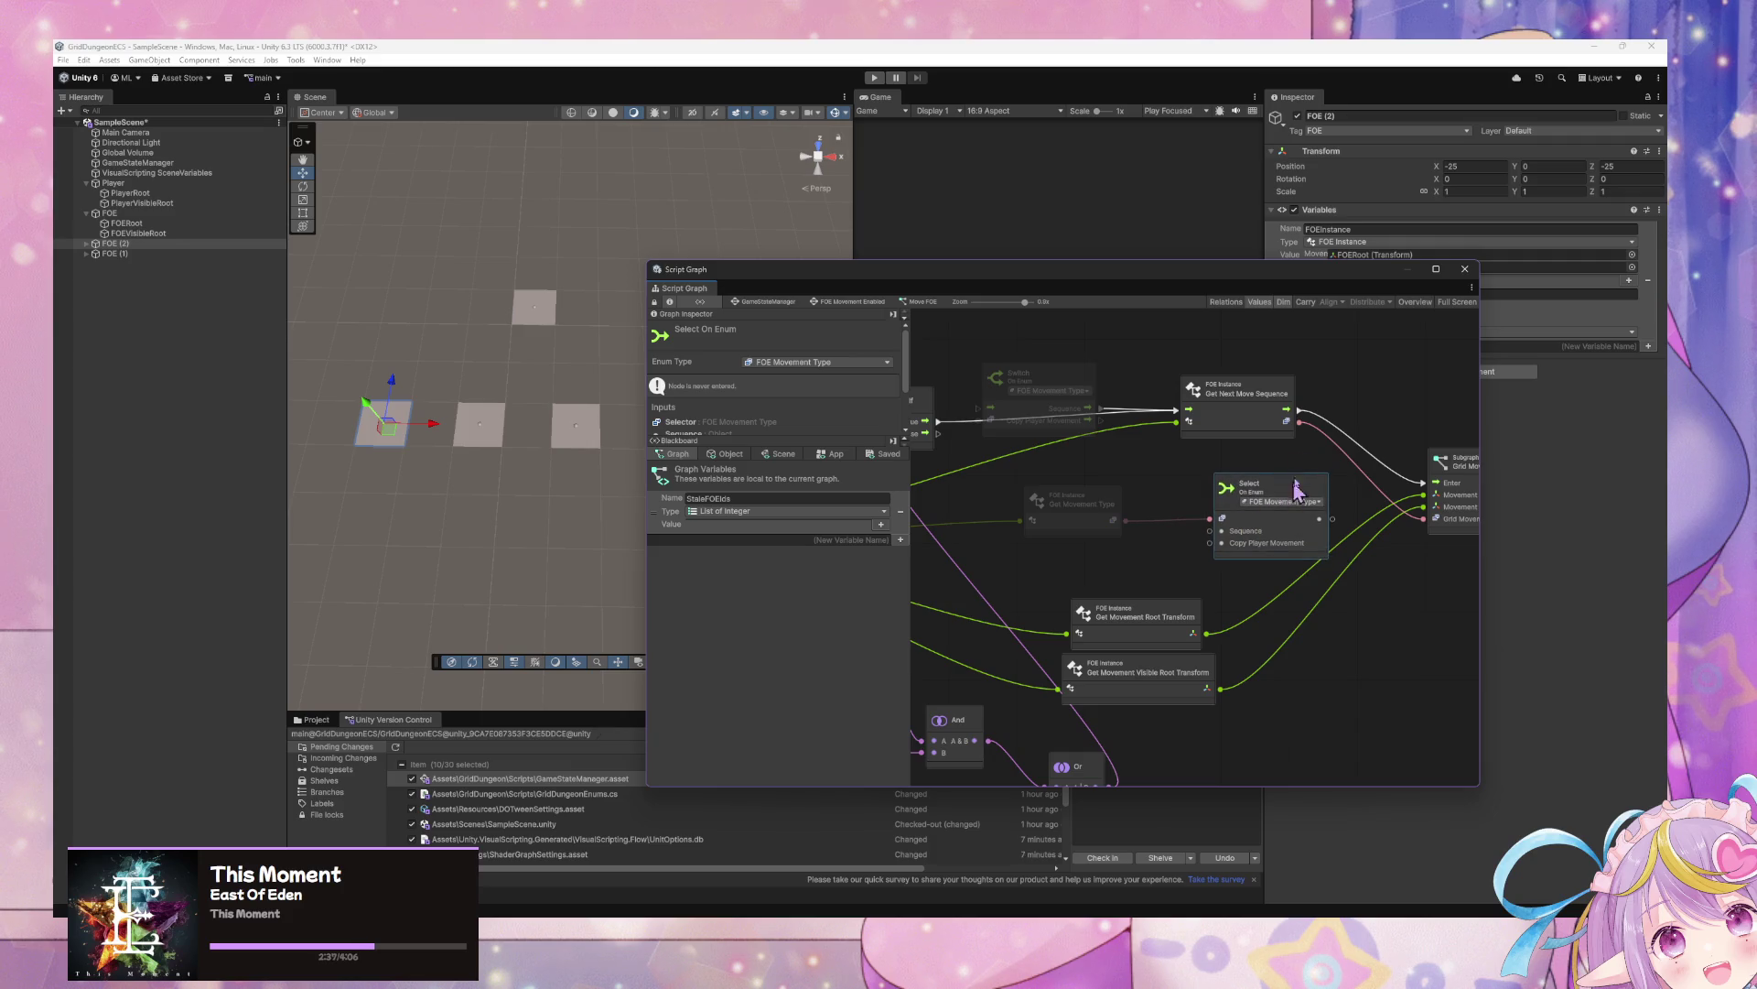
left_click_drag(1287, 421, 1222, 531)
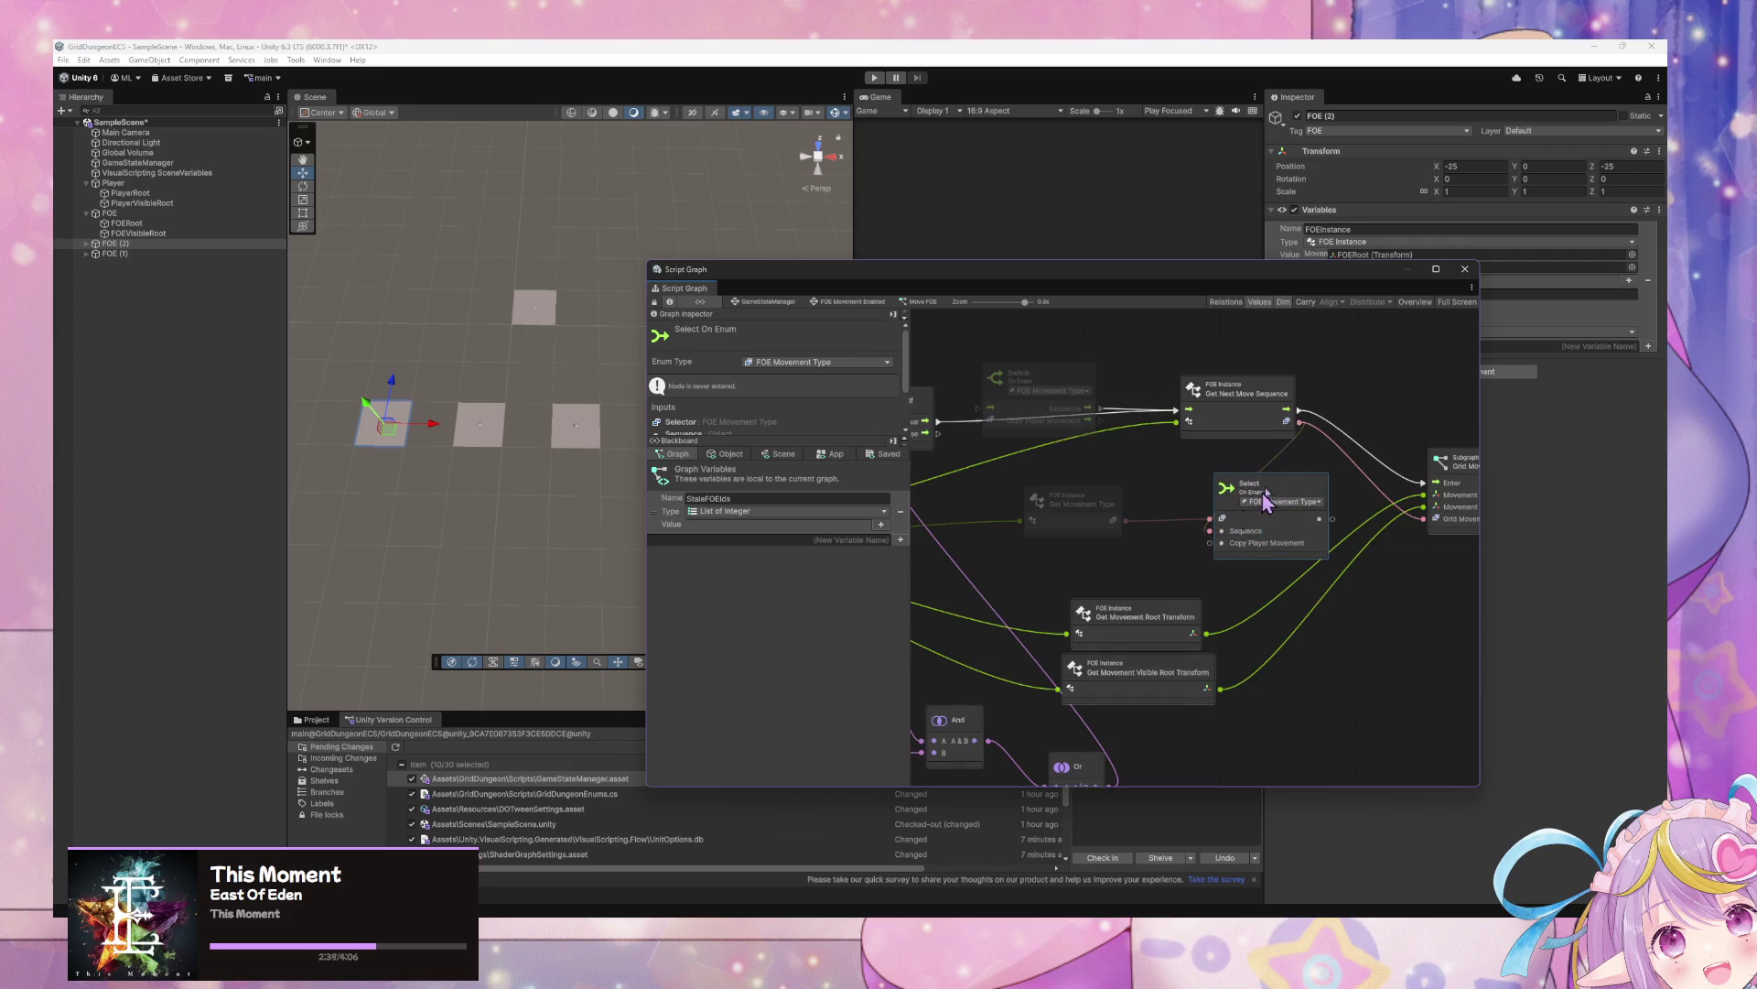
Delete the Switch On Enum, wire the Select result into Grid Movement Type, and tidy the nodes
left_click(1256, 396)
scroll(1255, 393, "left", 5)
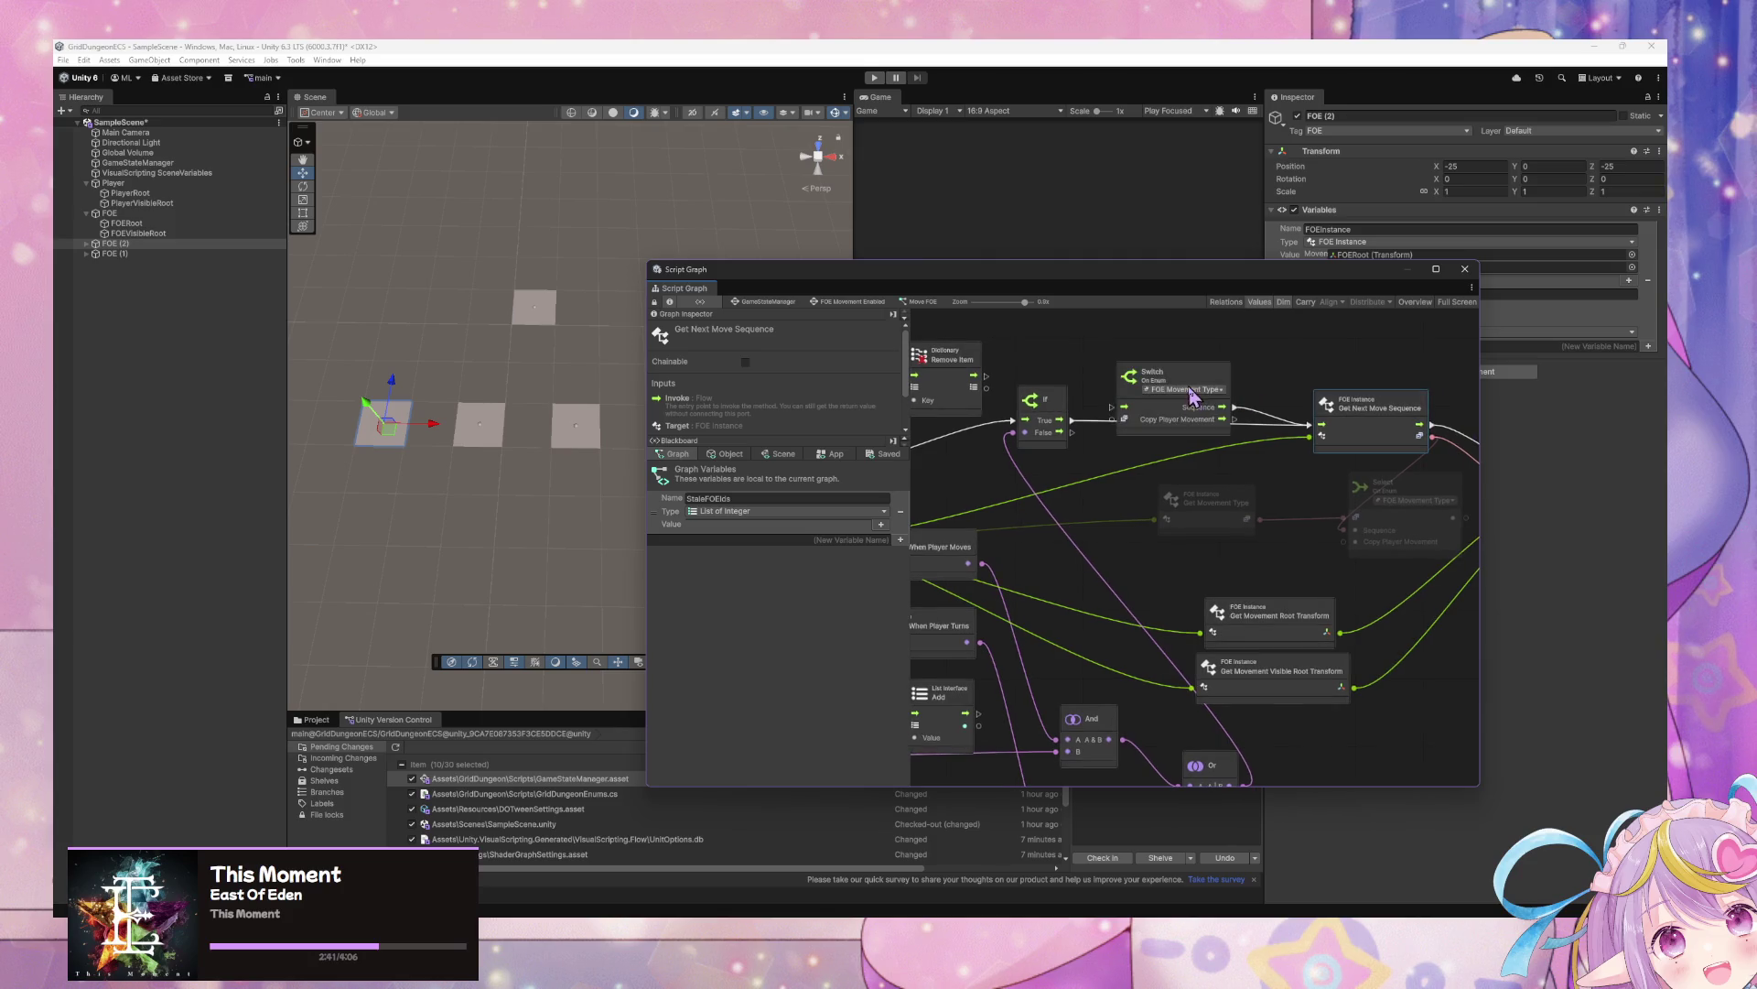
left_click_drag(1192, 394, 1195, 364)
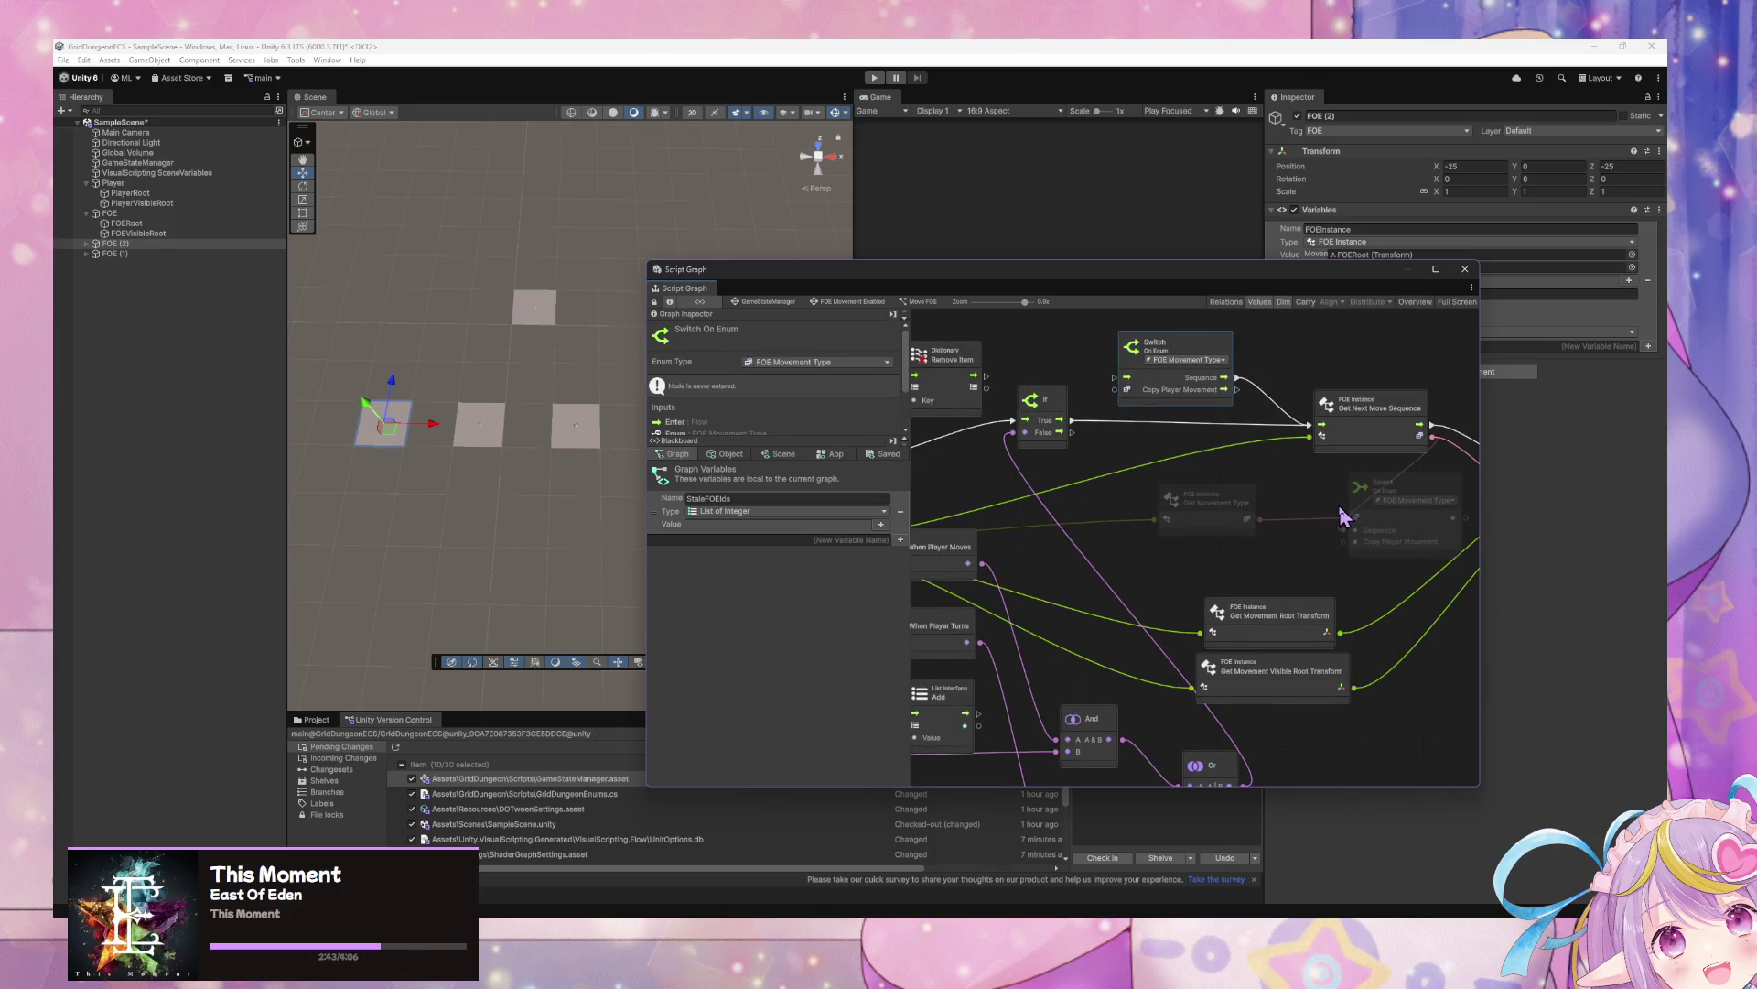
scroll(1332, 516, "down", 1)
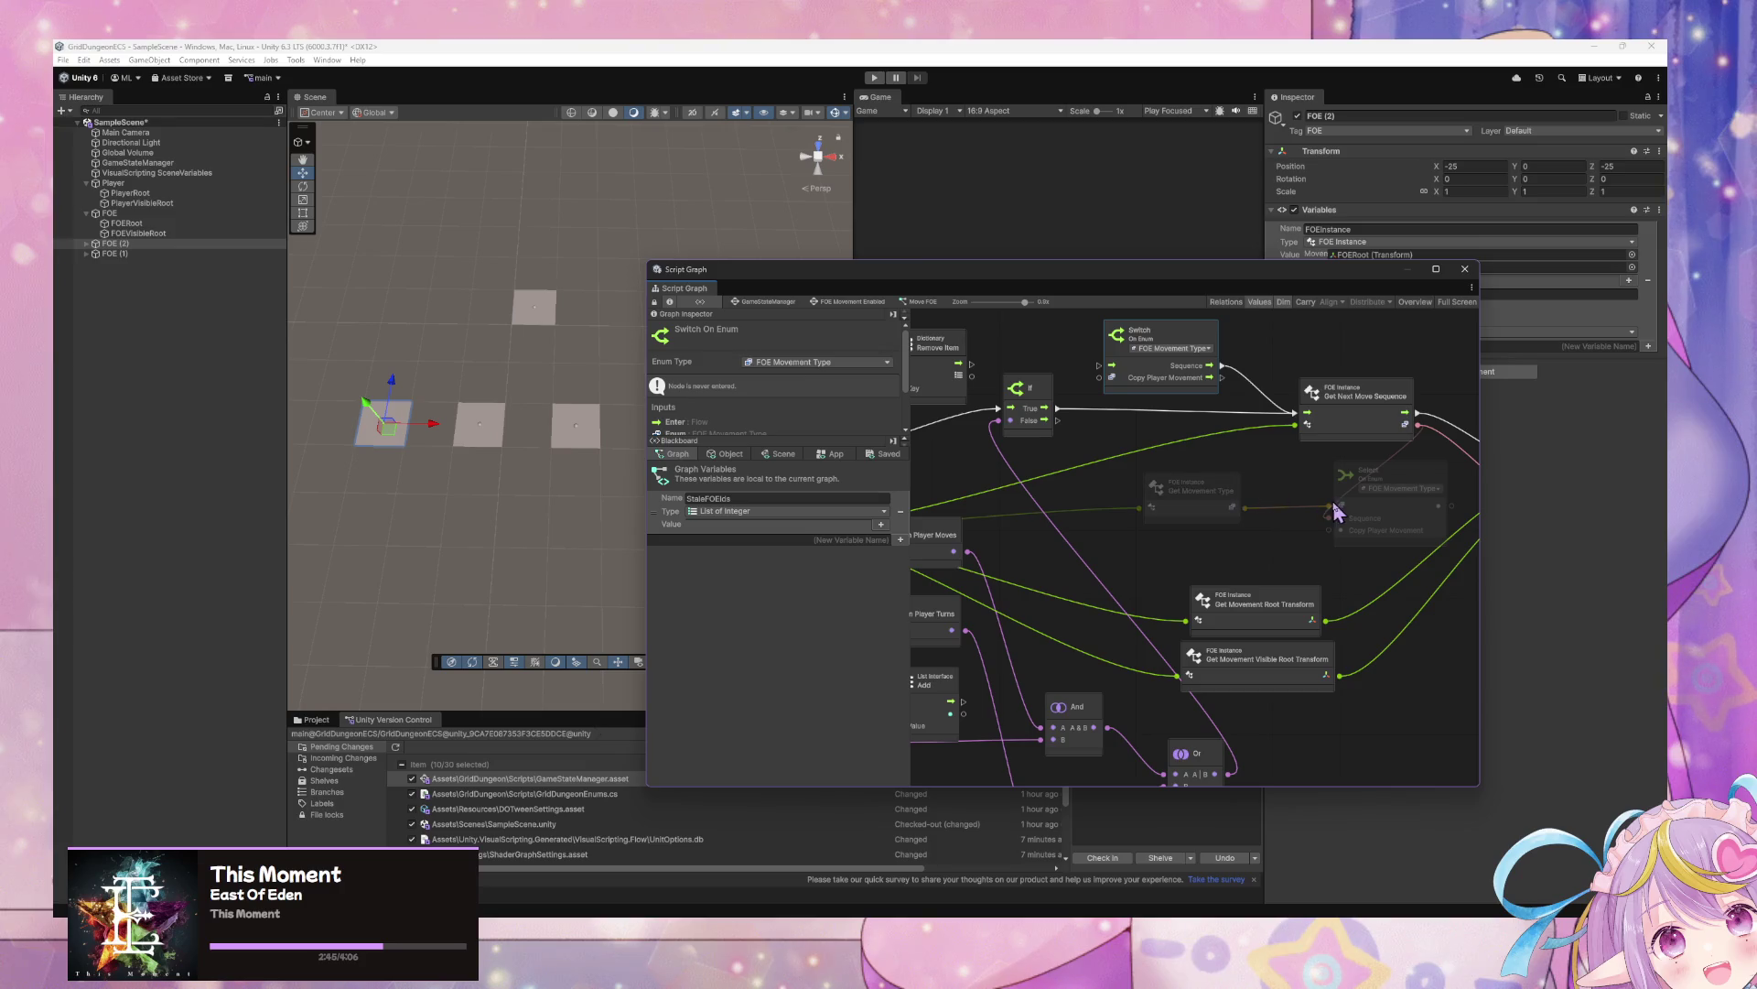
key("Delete")
scroll(1344, 497, "right", 5)
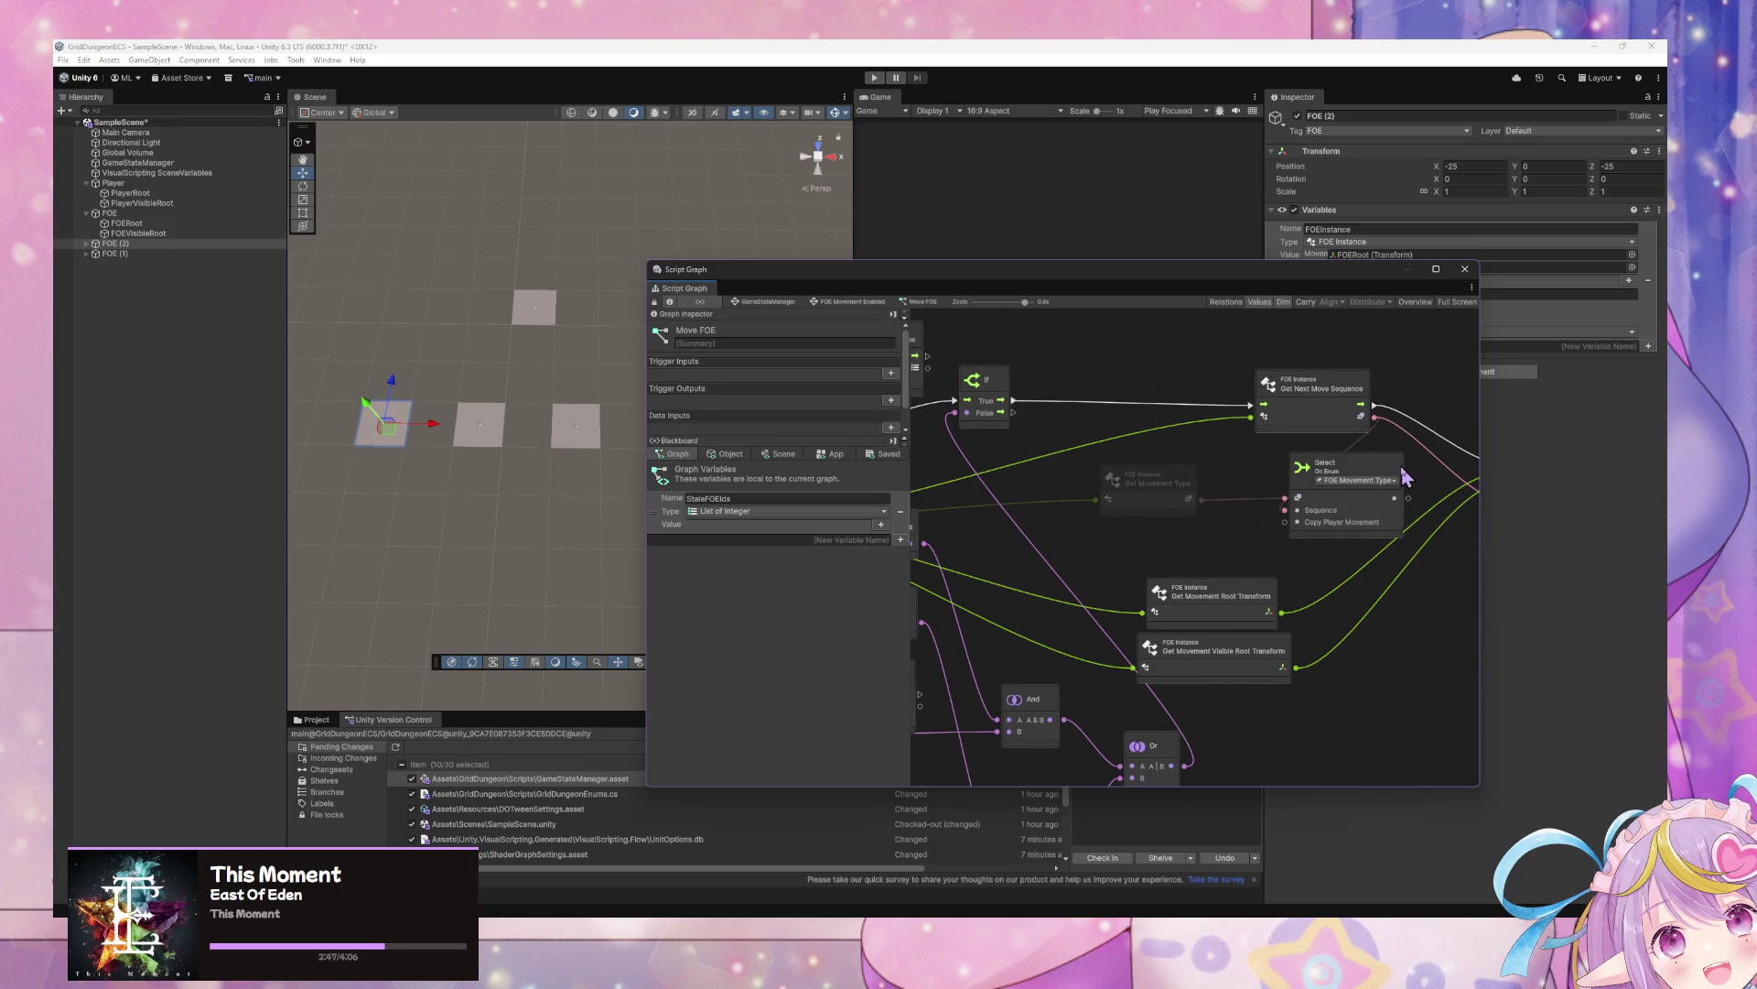
left_click_drag(1296, 518, 1400, 520)
left_click_drag(1194, 510, 1257, 513)
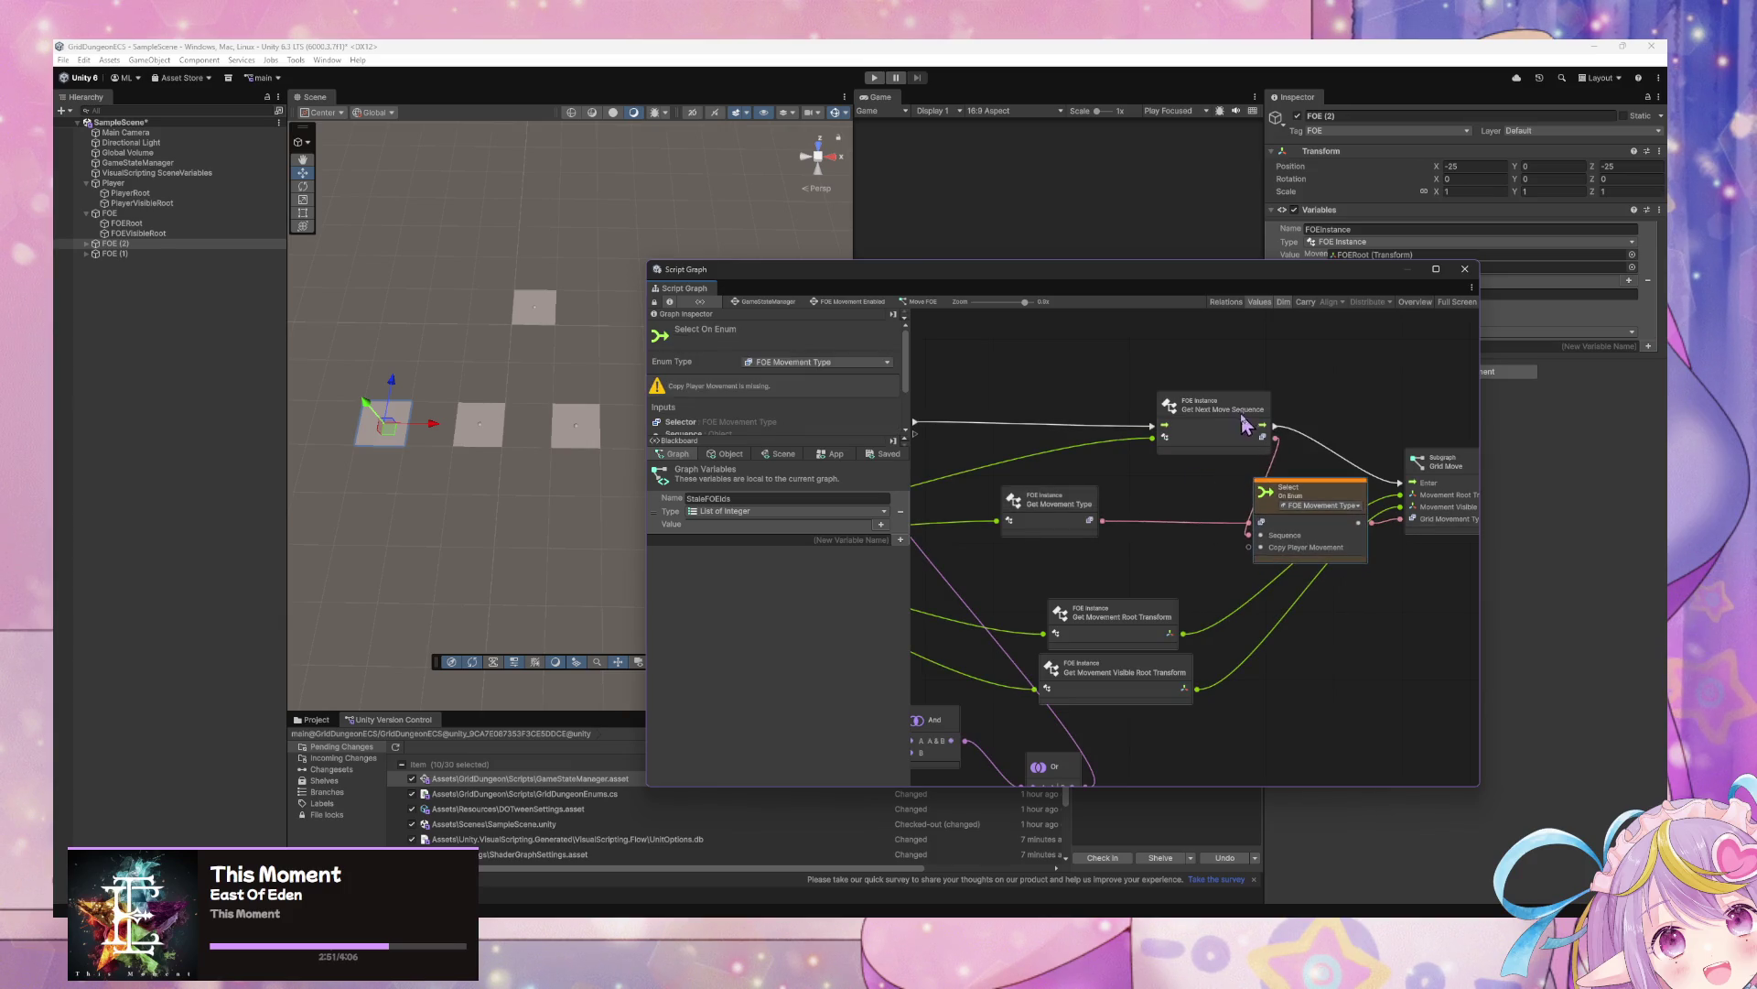
left_click_drag(1209, 410, 1108, 403)
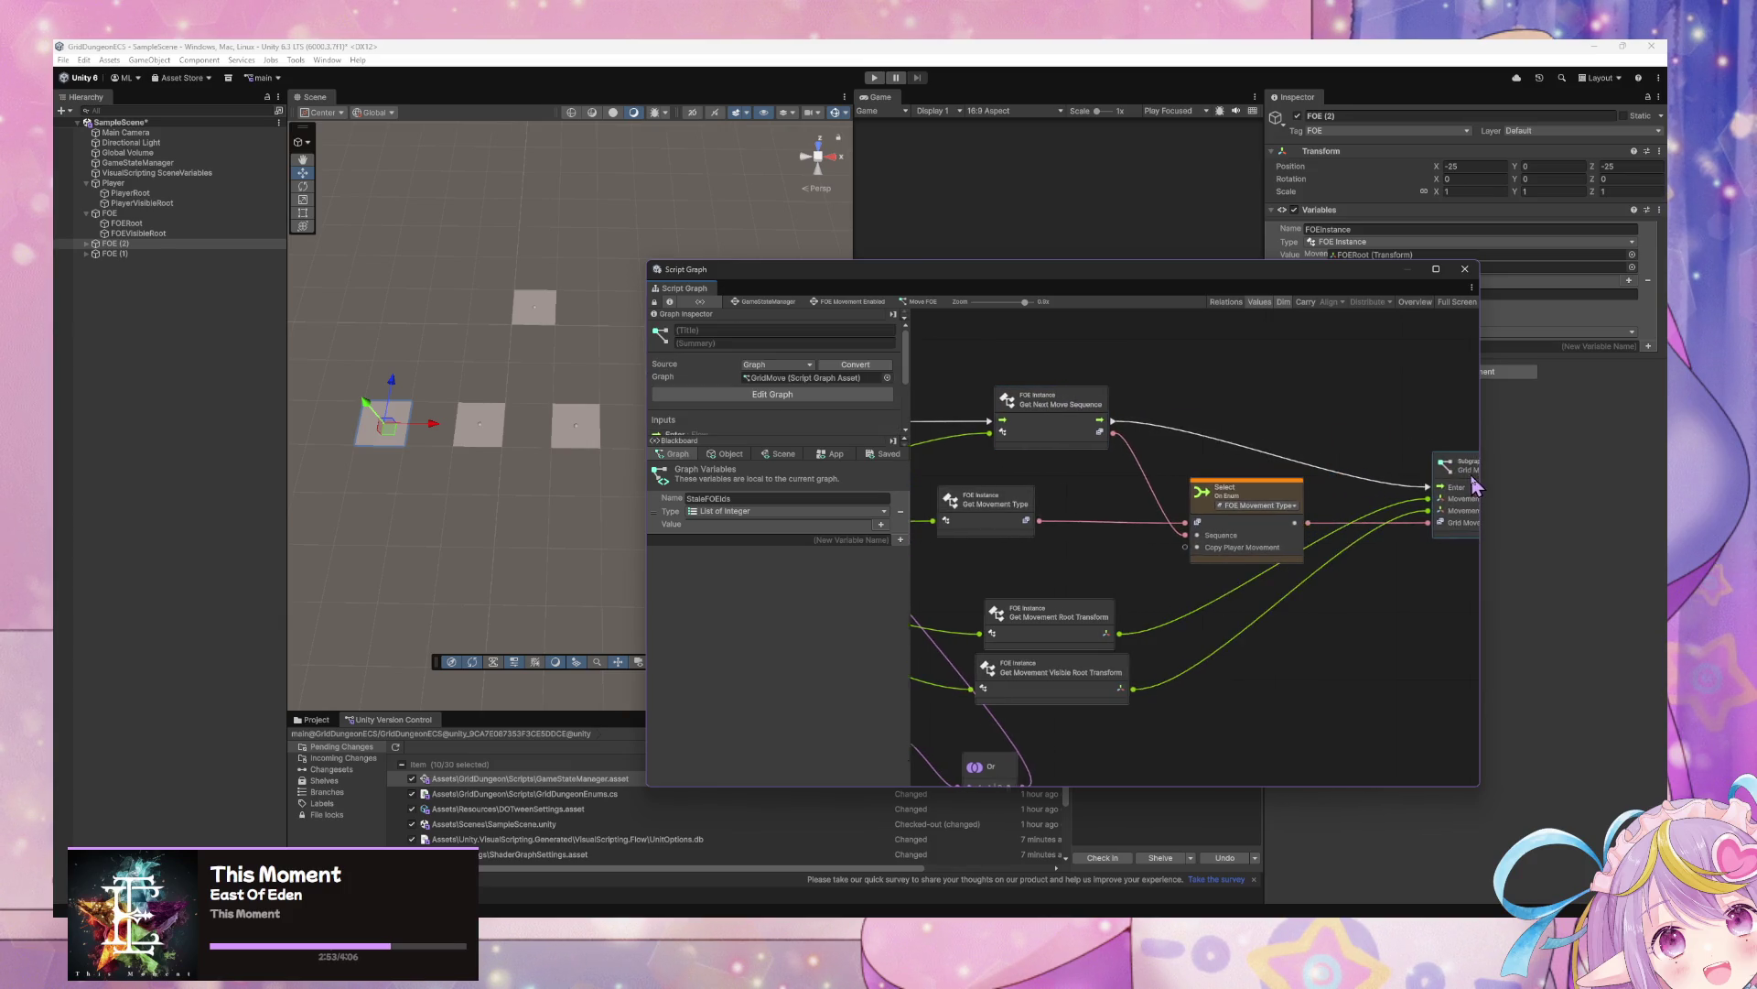
mouse_move(1087, 541)
left_mouse_down()
mouse_move(1158, 541)
mouse_move(1181, 504)
mouse_move(1135, 547)
mouse_move(1323, 578)
left_mouse_up()
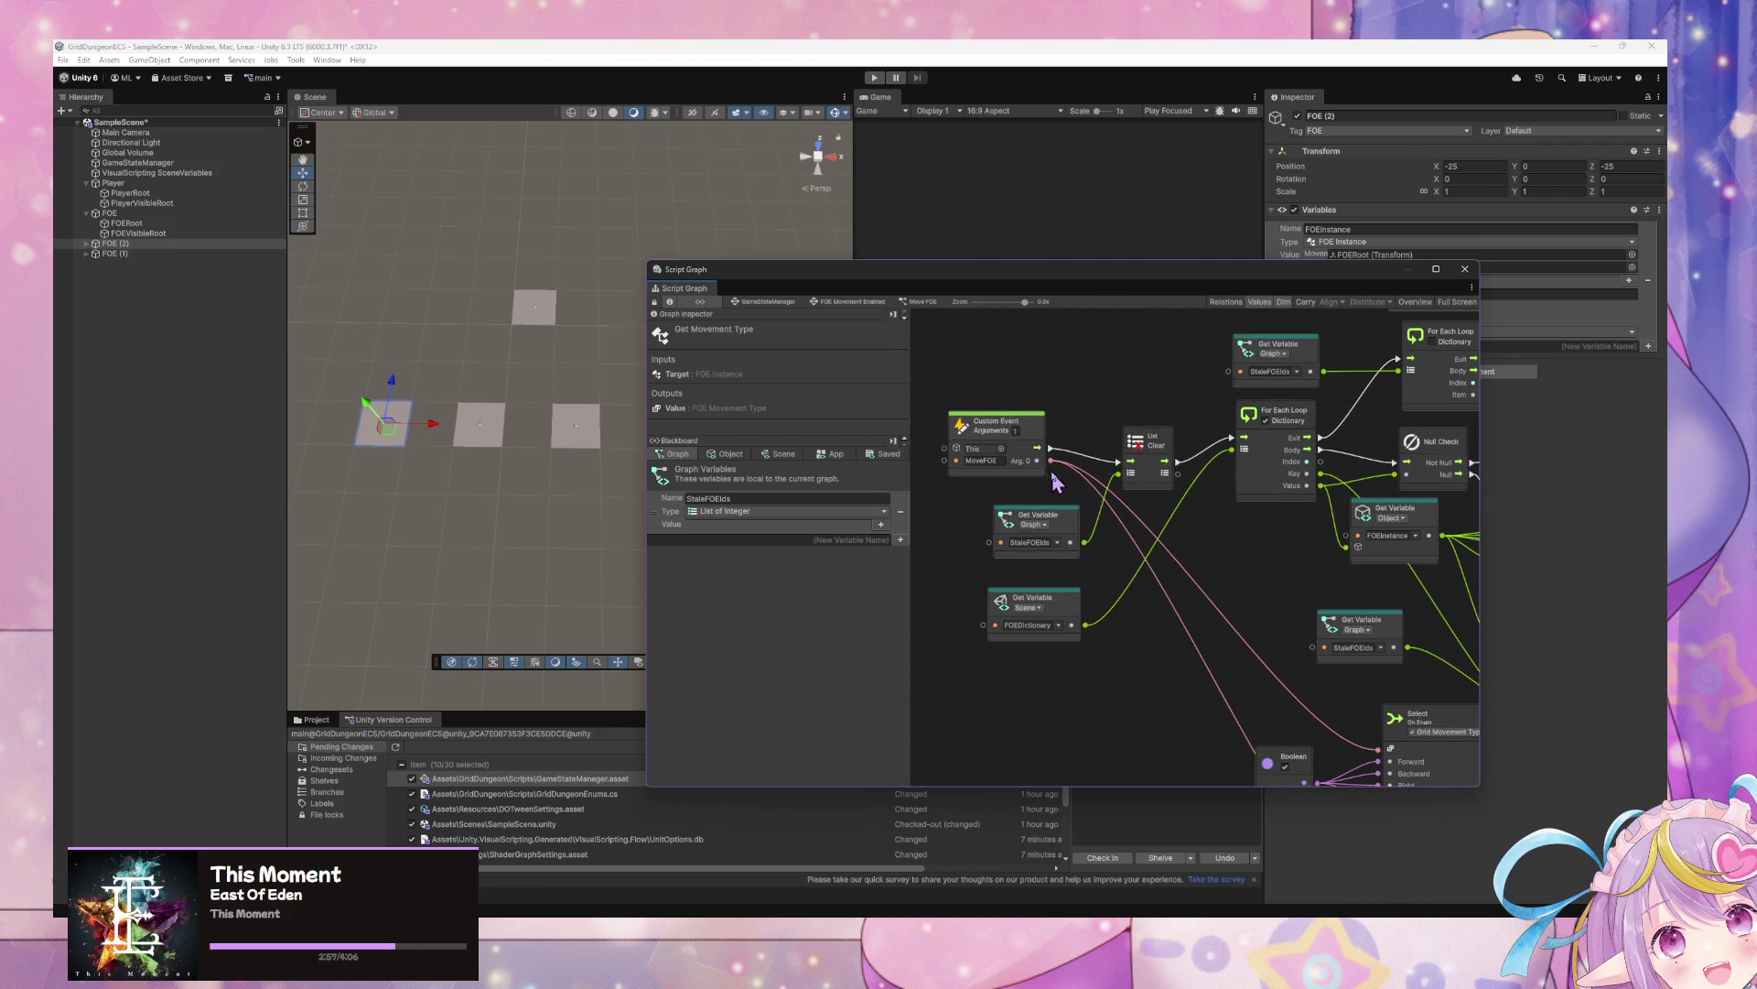
Change the FOE's Move variable from Forward to Wait
mouse_move(1100, 469)
left_mouse_down()
mouse_move(1336, 540)
mouse_move(1222, 438)
mouse_move(956, 586)
mouse_move(1286, 585)
left_mouse_up()
scroll(1321, 593, "right", 5)
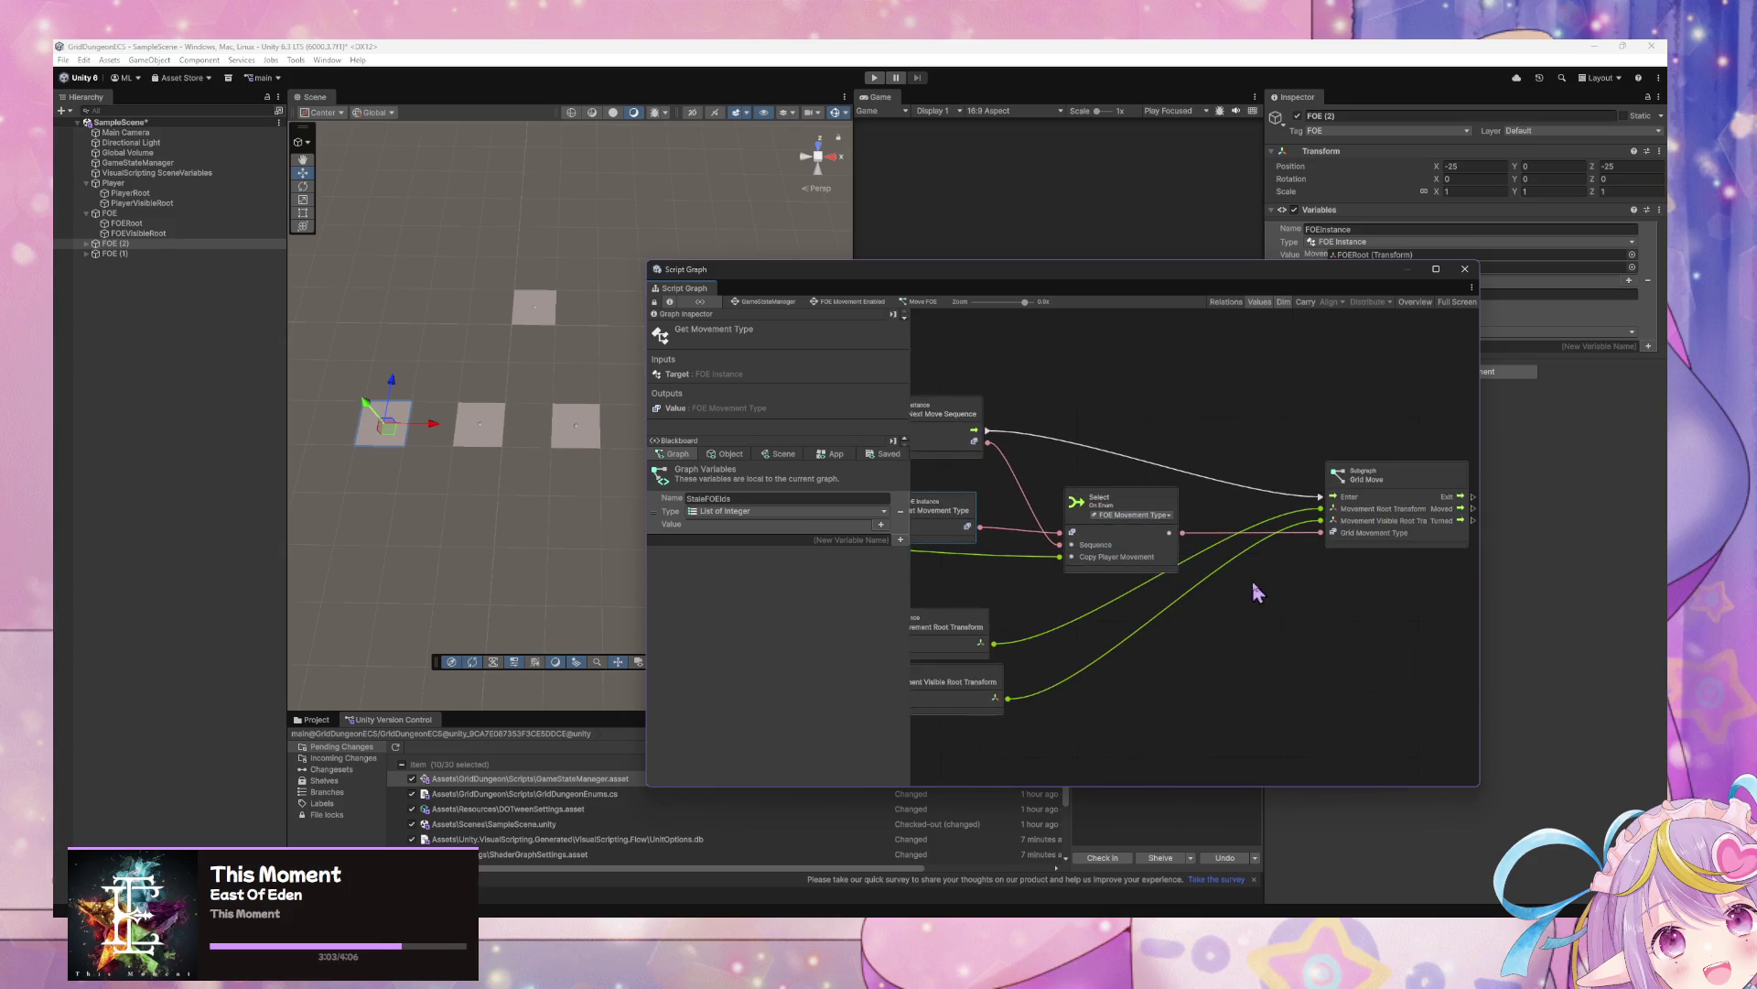
scroll(1092, 645, "left", 6)
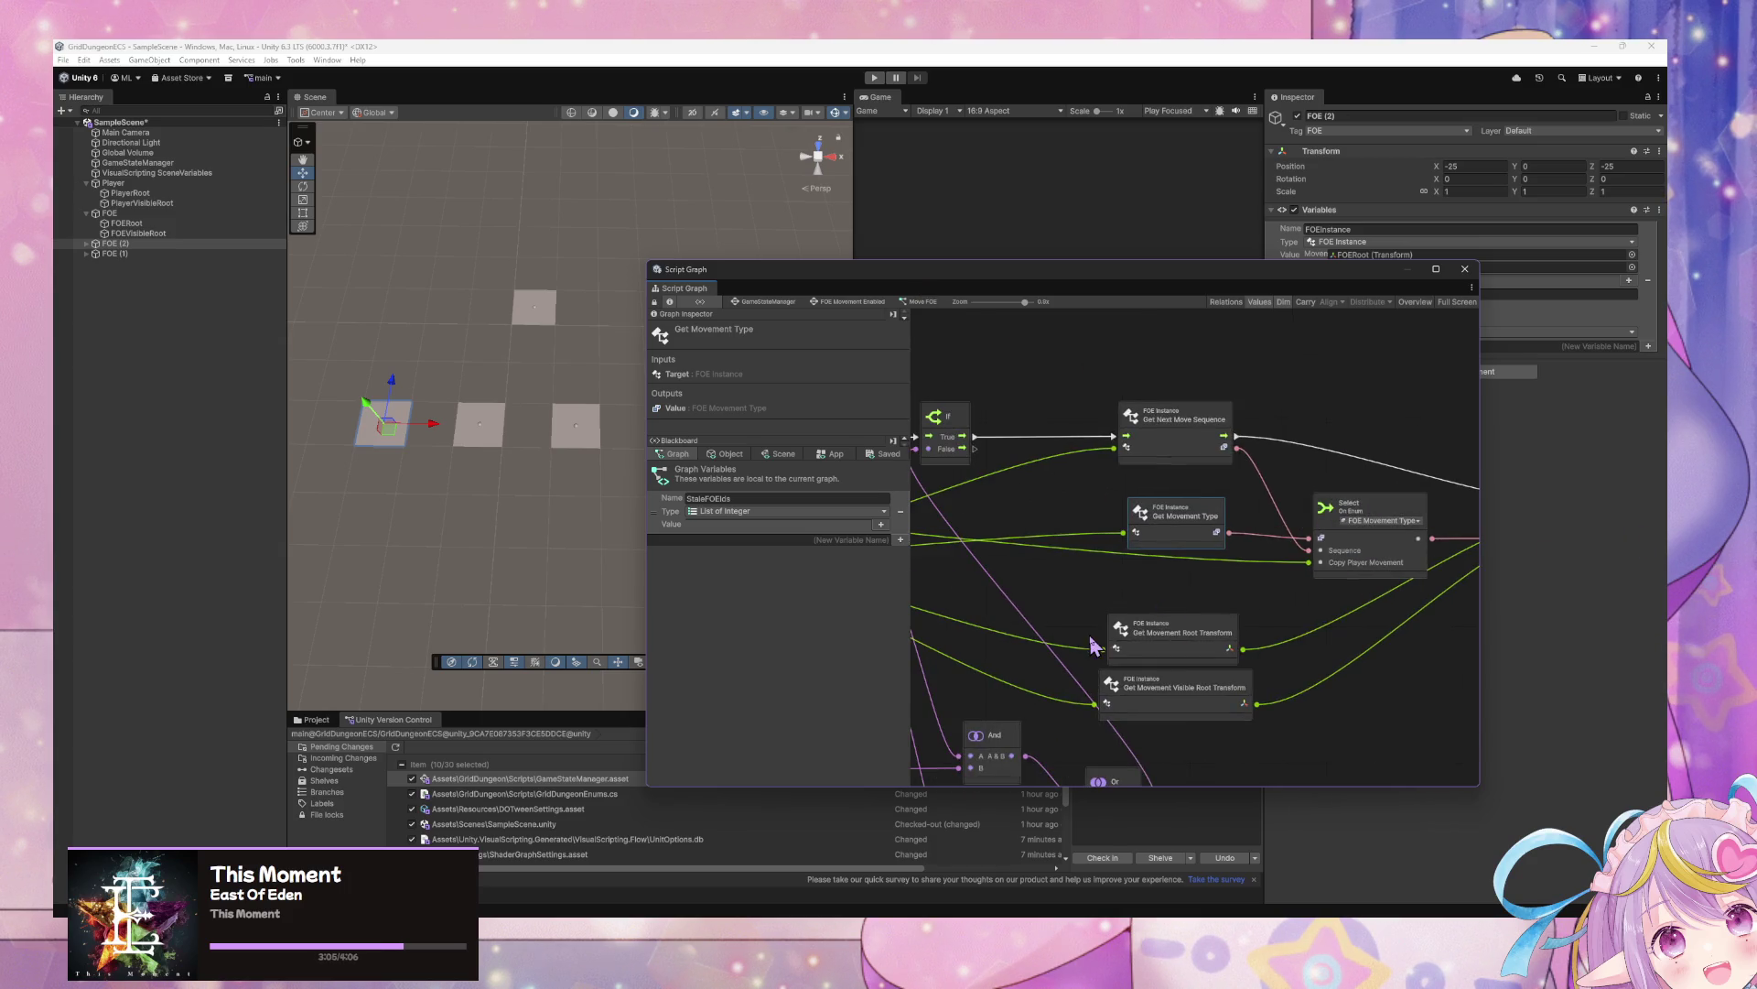
mouse_move(1307, 289)
left_mouse_down()
mouse_move(1259, 478)
mouse_move(1214, 364)
left_mouse_up()
left_click(1455, 282)
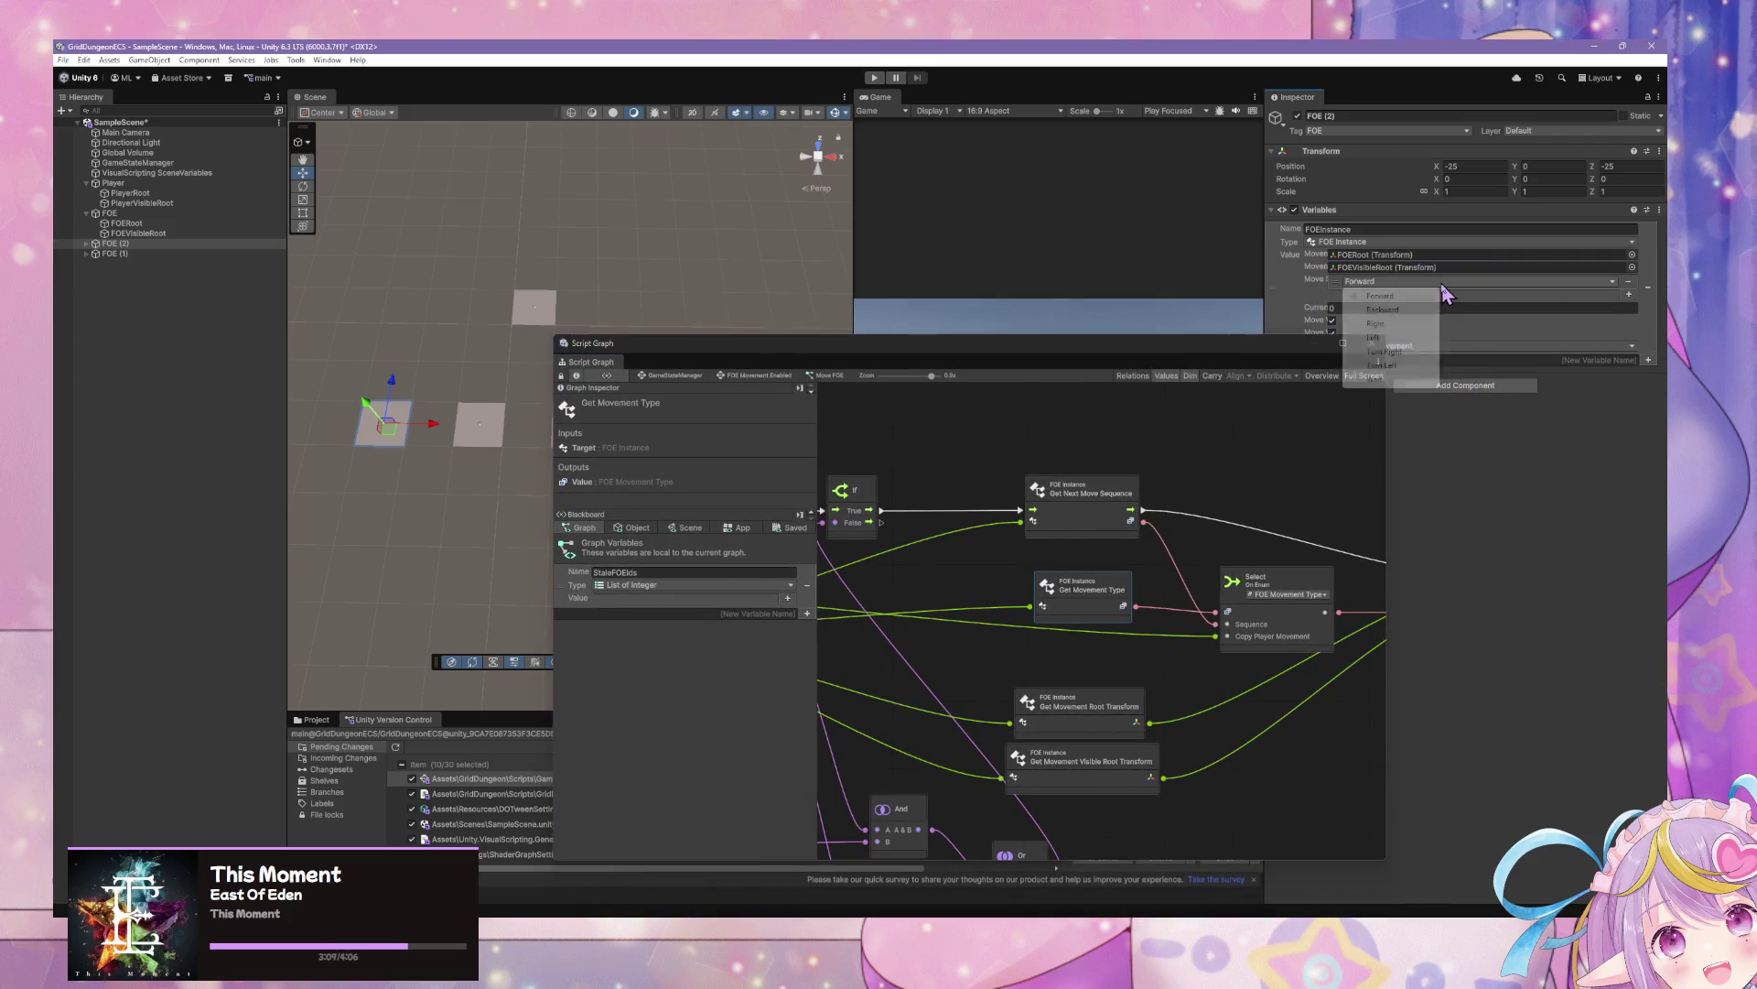
left_click(1392, 379)
Pan the graph to the left-side nodes and switch over to Visual Studio Code
scroll(1135, 671, "left", 5)
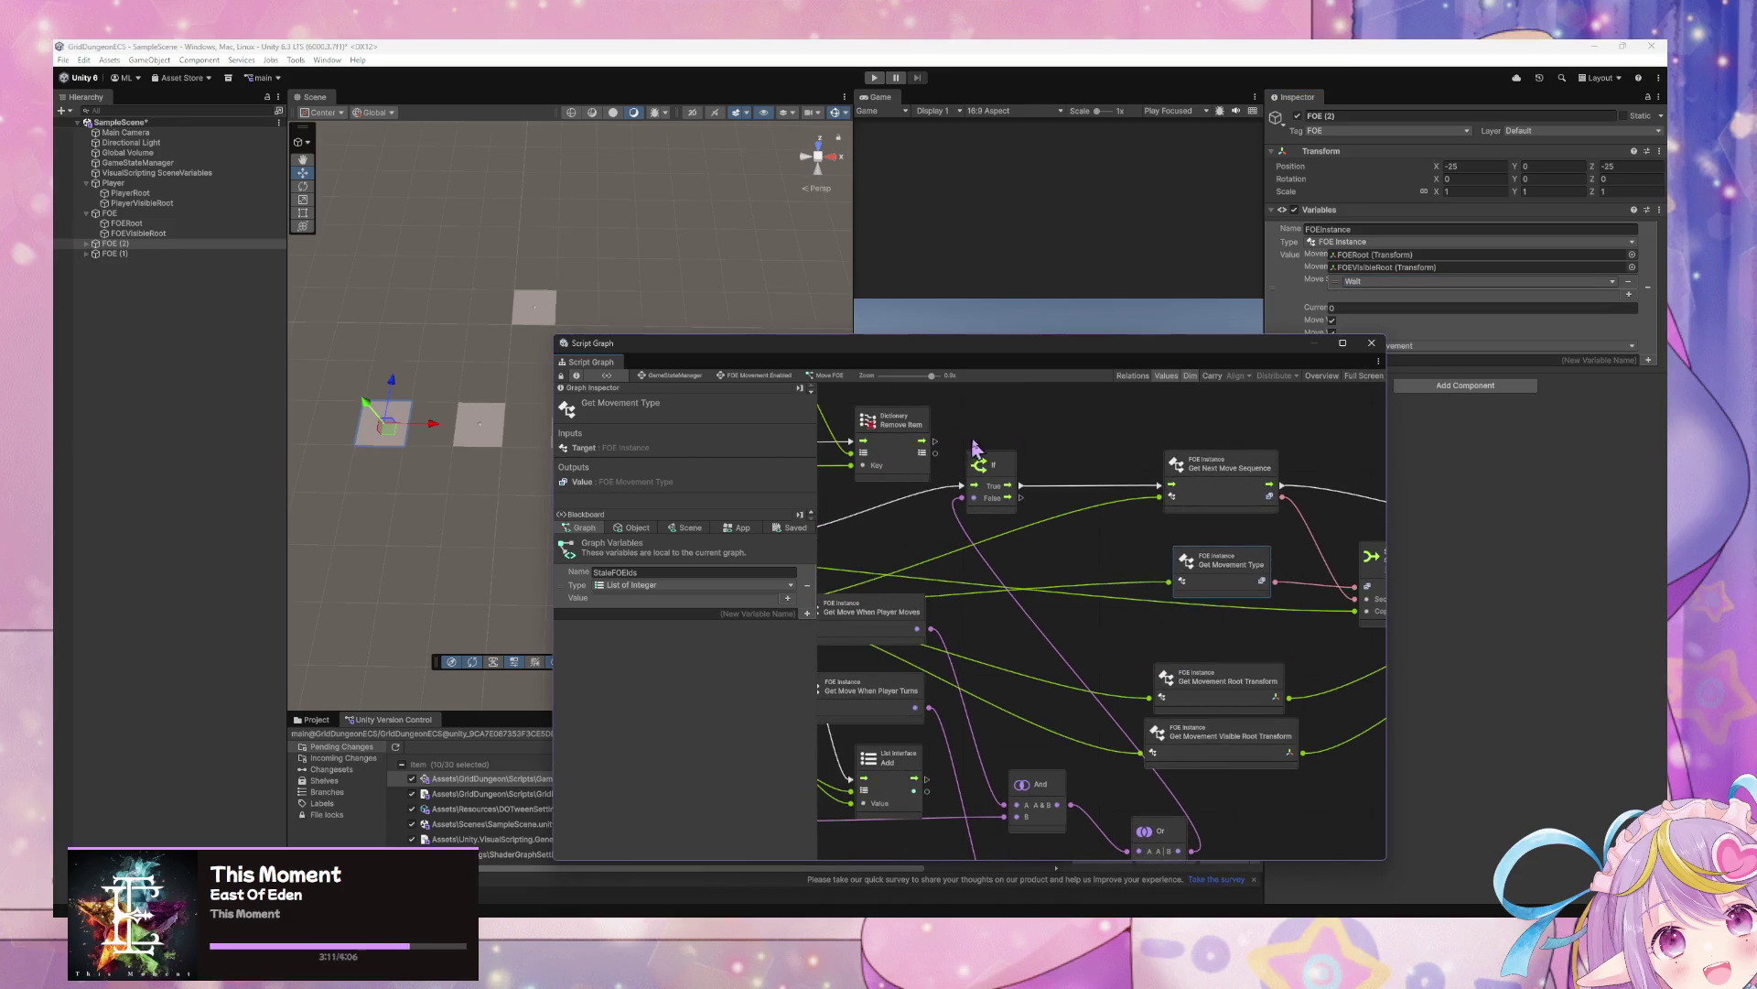
mouse_move(975, 445)
left_mouse_down()
mouse_move(826, 442)
mouse_move(866, 443)
left_mouse_up()
key("alt+Tab")
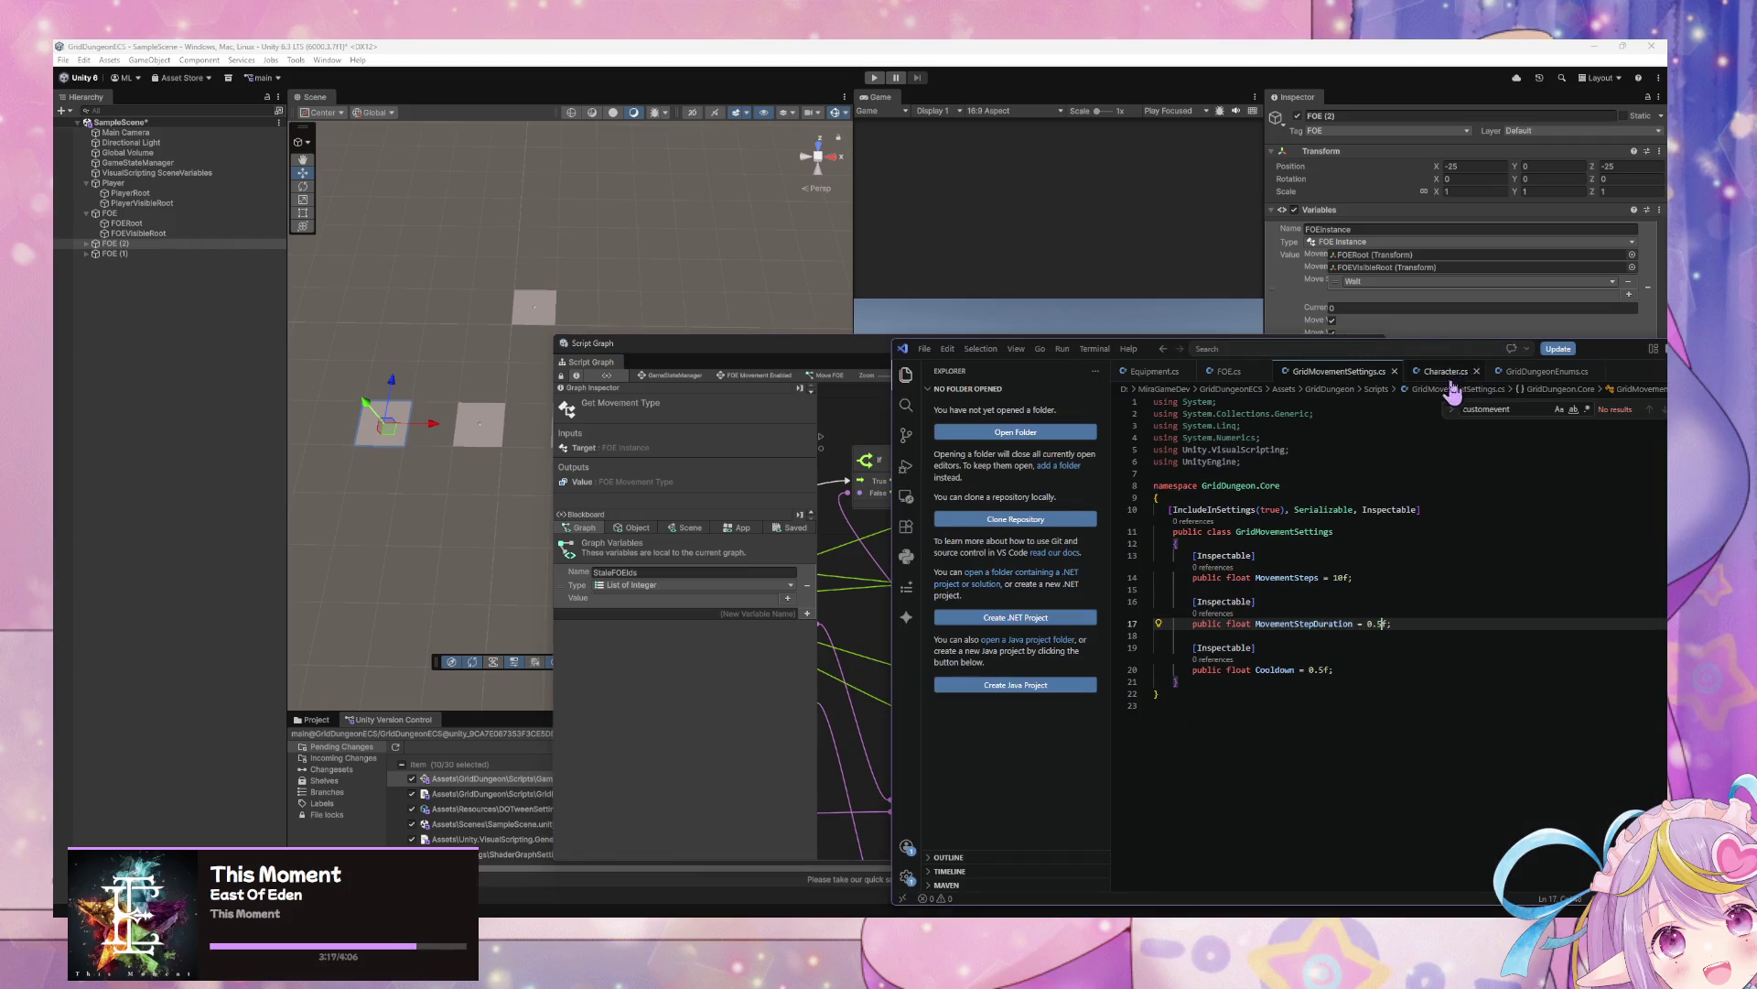
In FOE.cs GetNextMoveSequence, return GridMovementType.Wait when MovementType is CopyPlayerMovement, then recompile in Unity
left_click(1227, 386)
scroll(1272, 668, "down", 5)
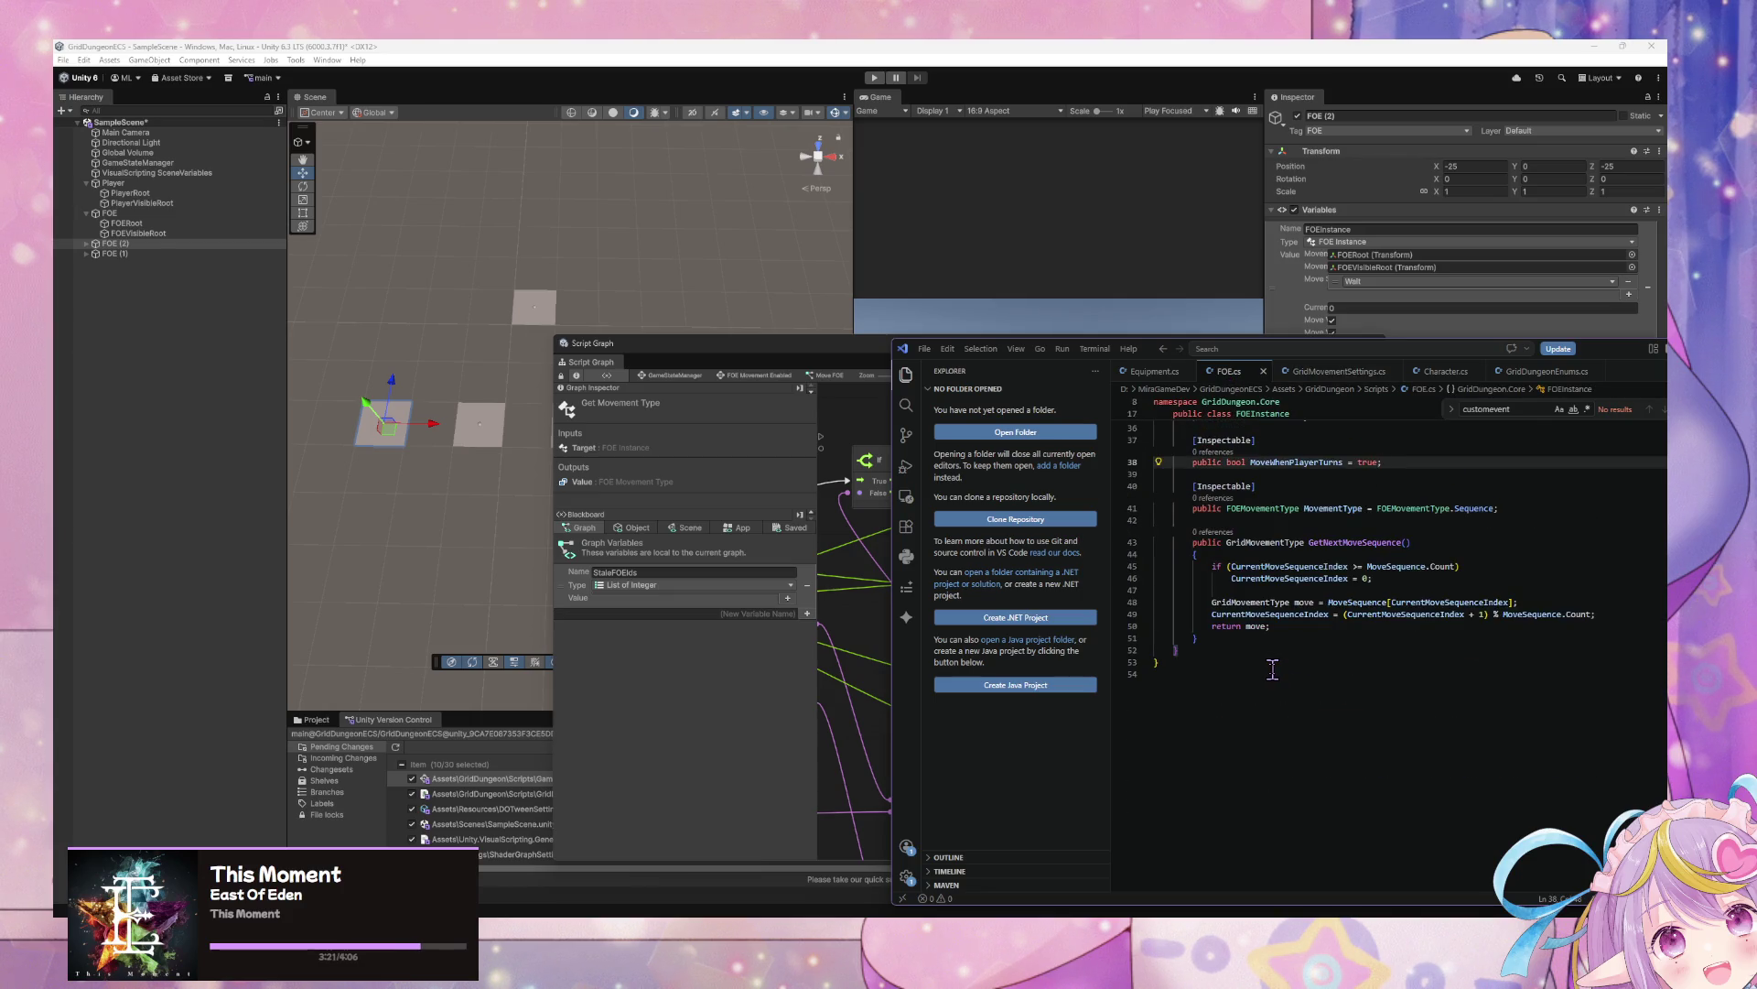
left_click(1419, 577)
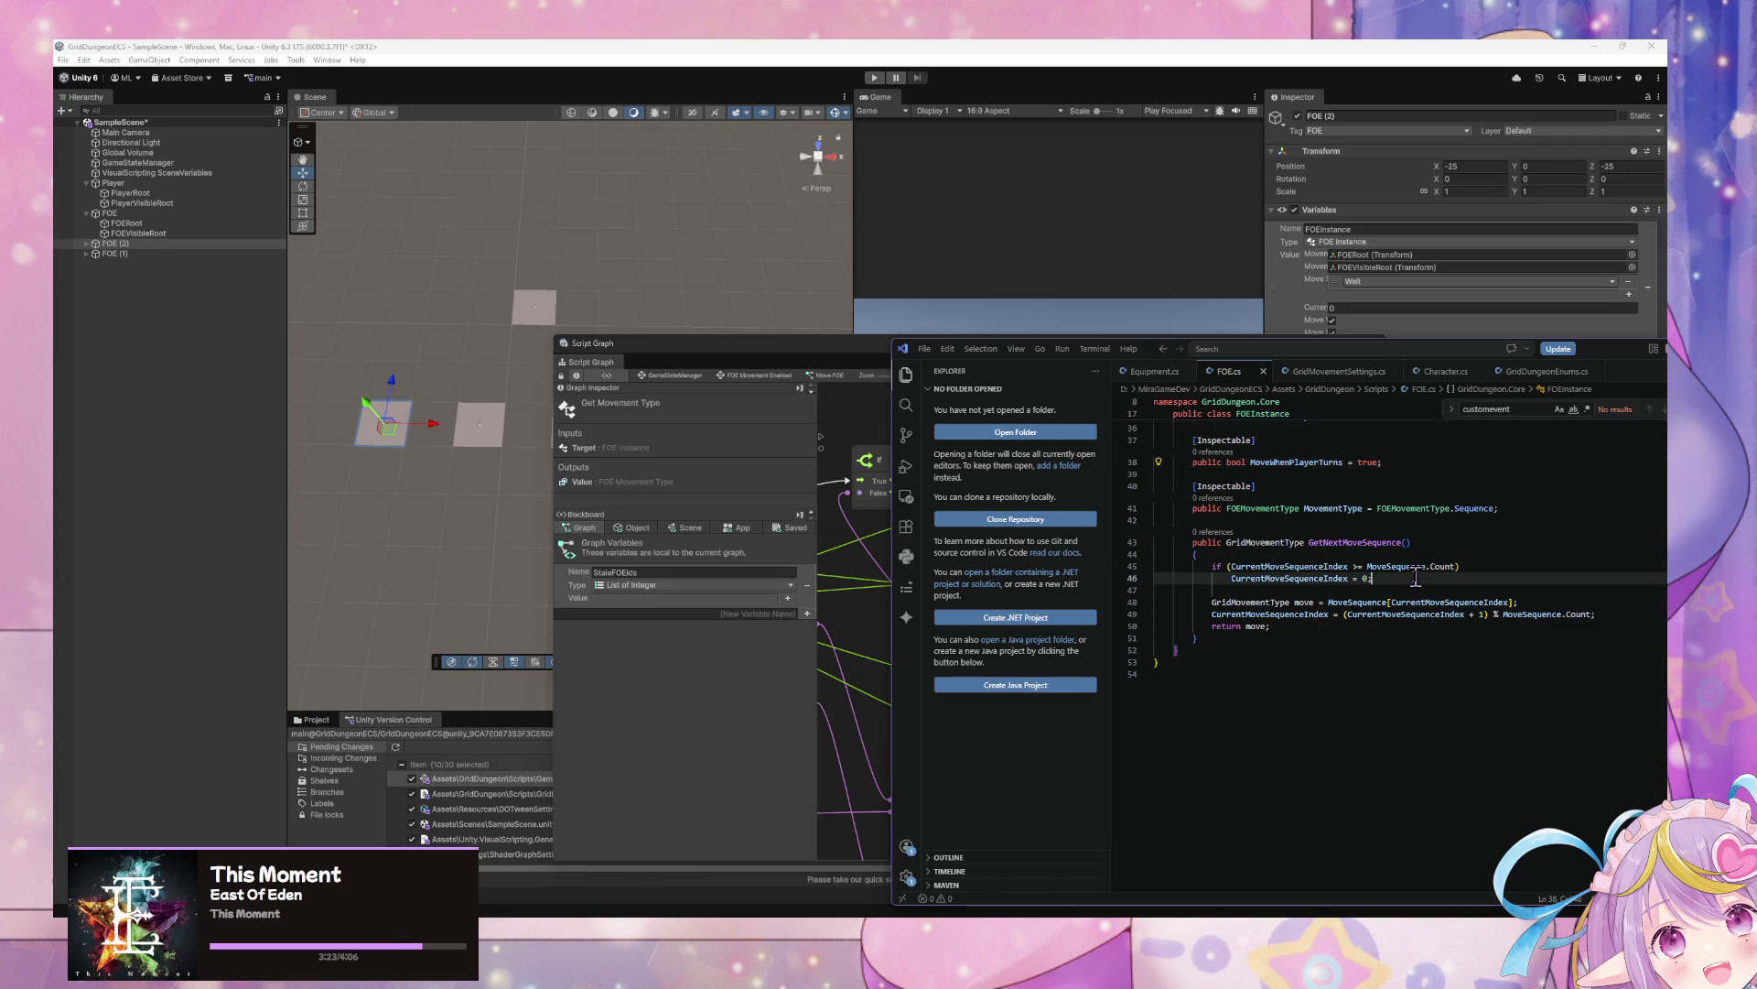
left_click(1241, 543)
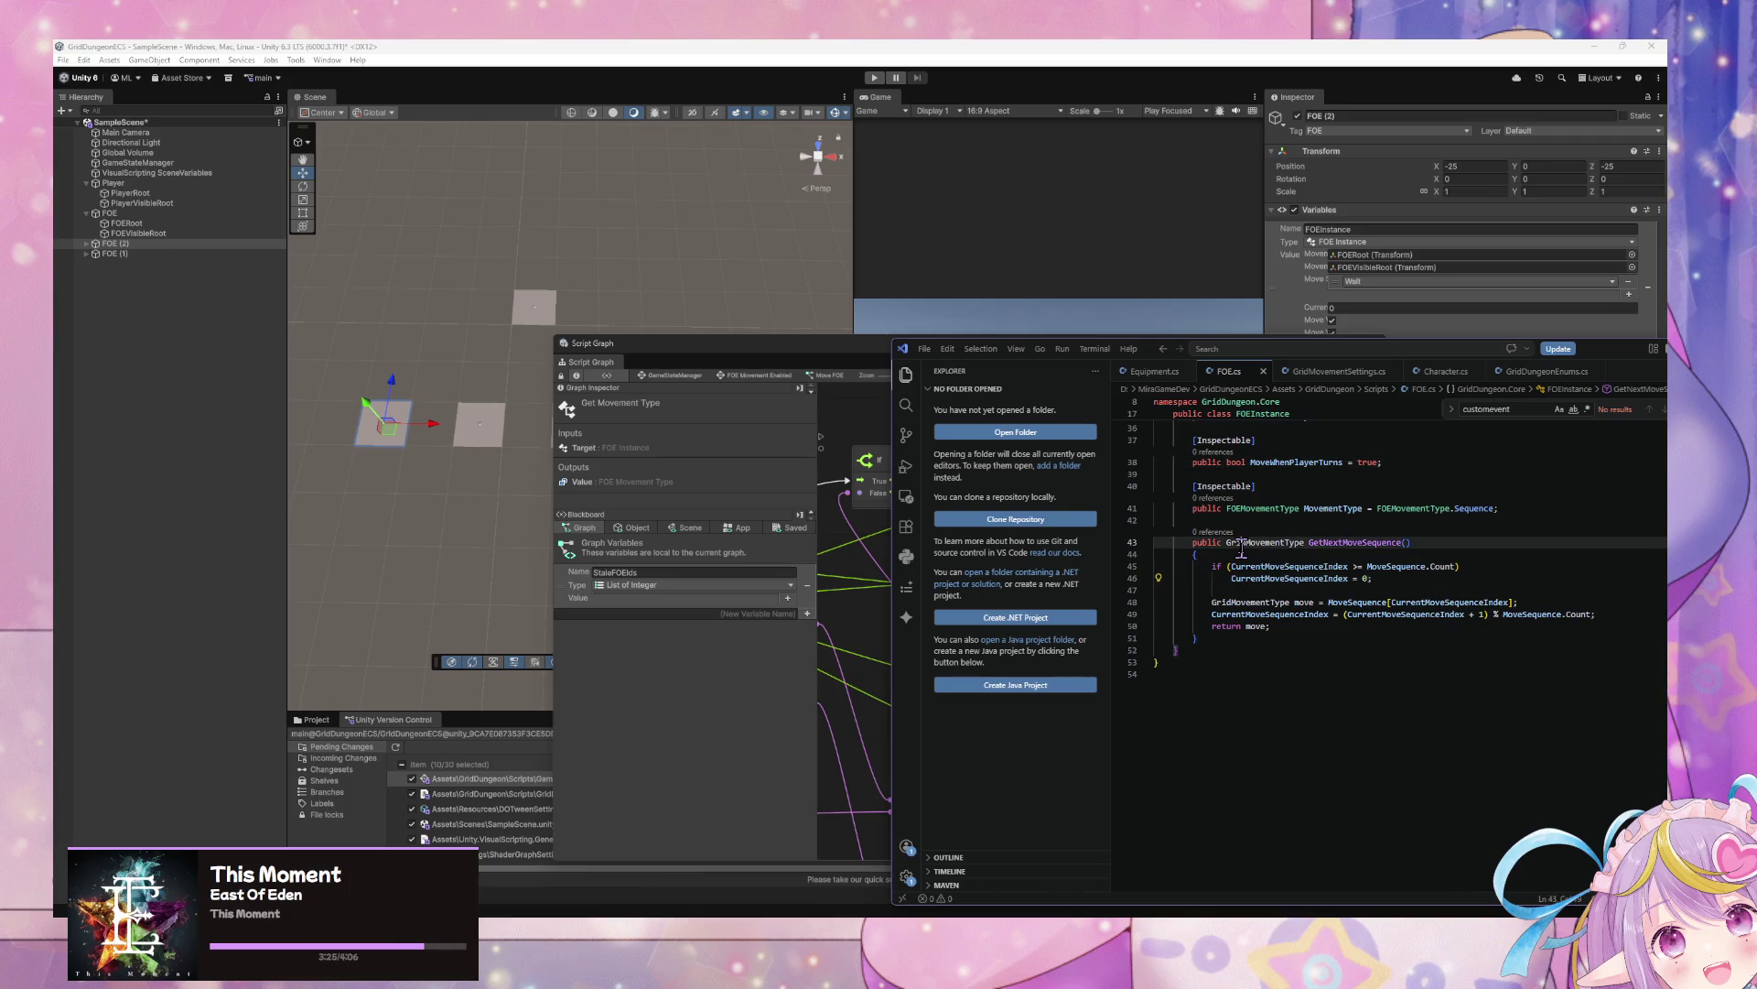
left_click(1241, 553)
key("Return")
type("i")
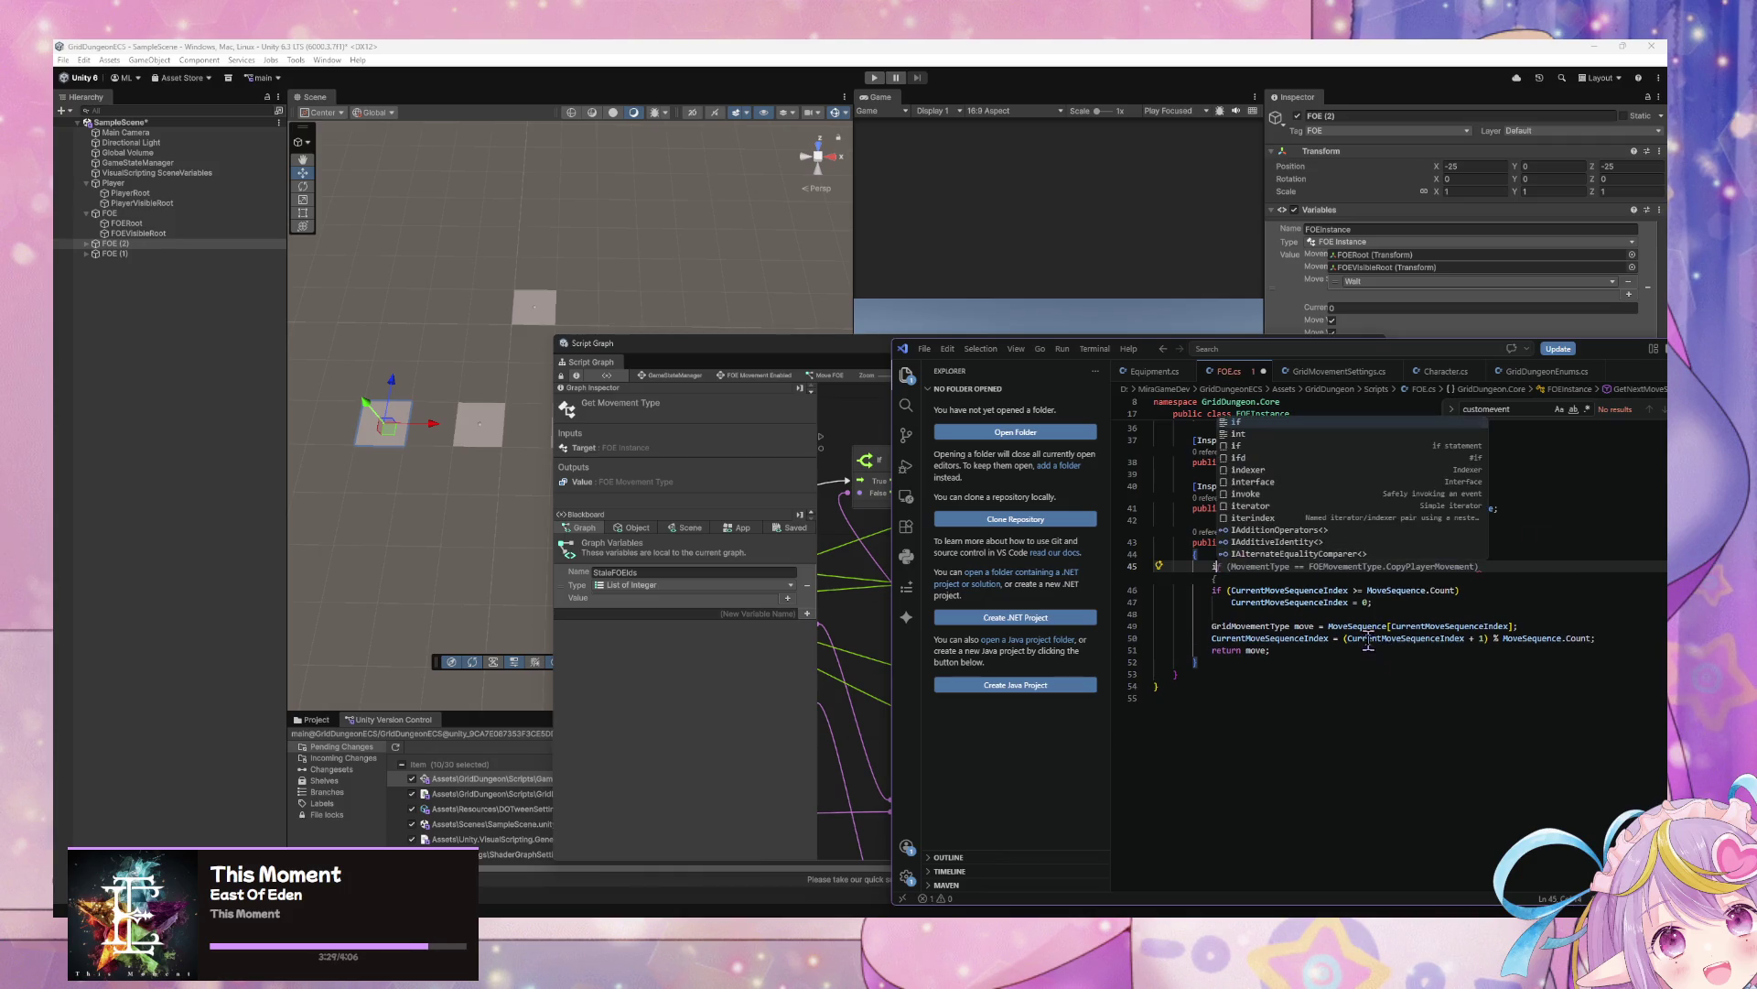
key("Tab")
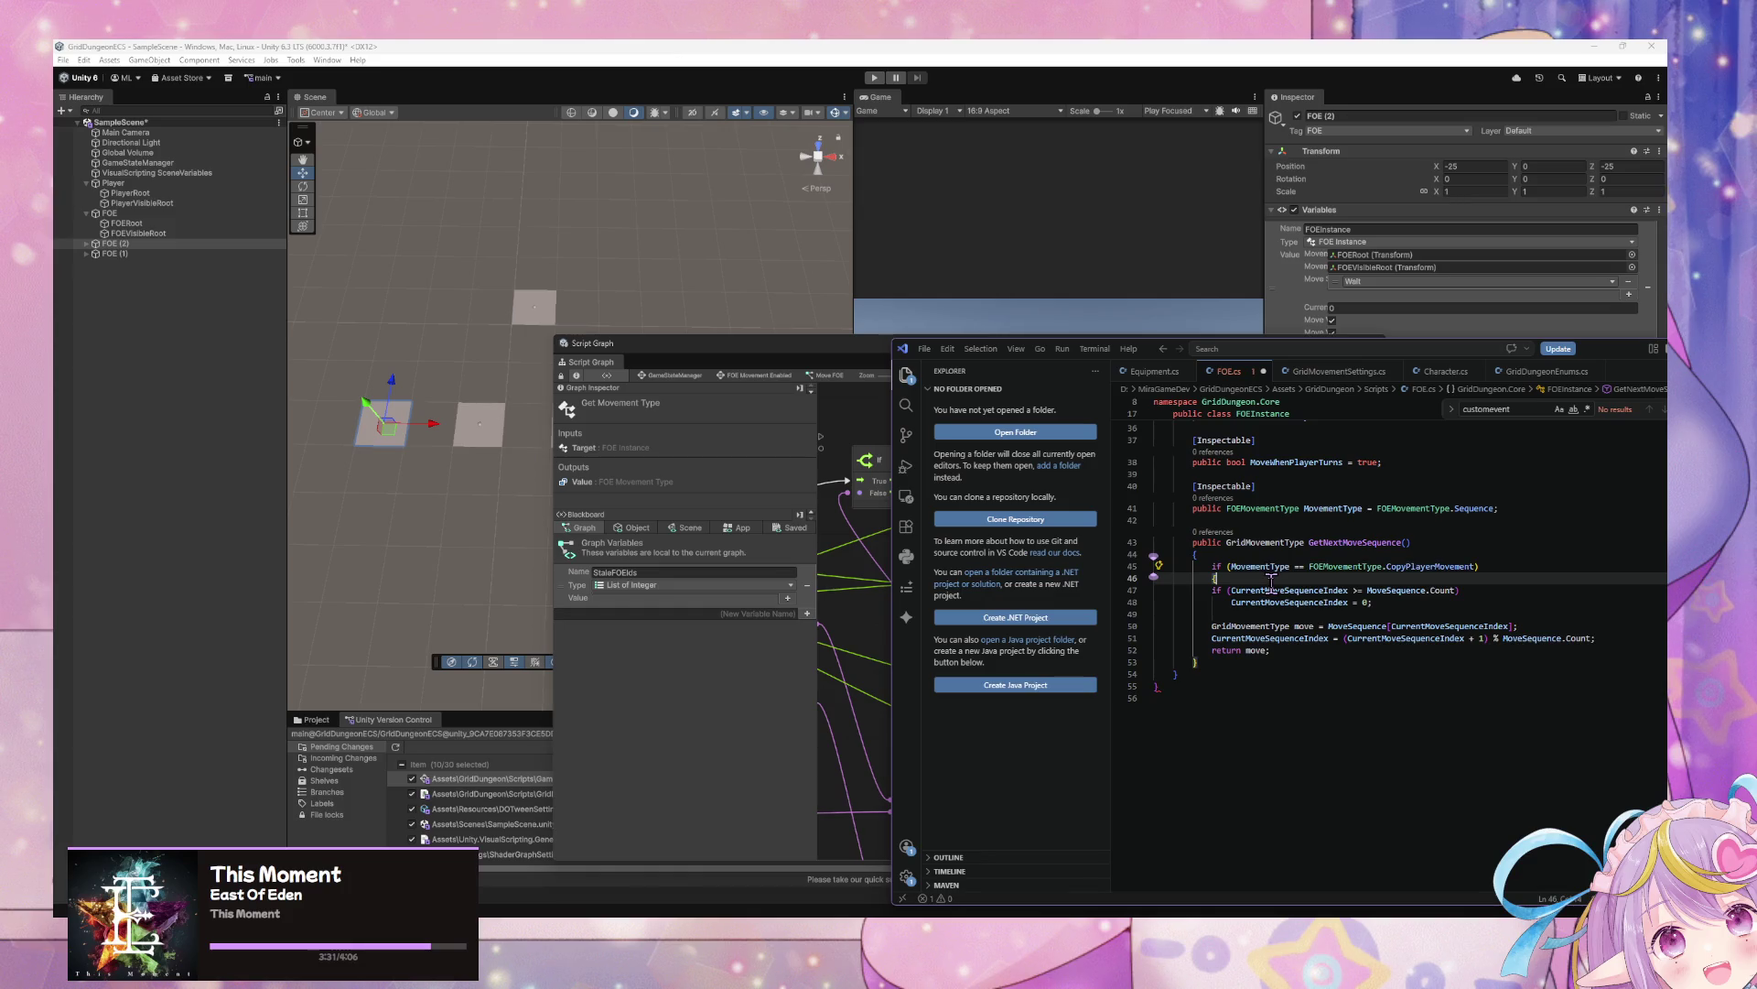
key("Return")
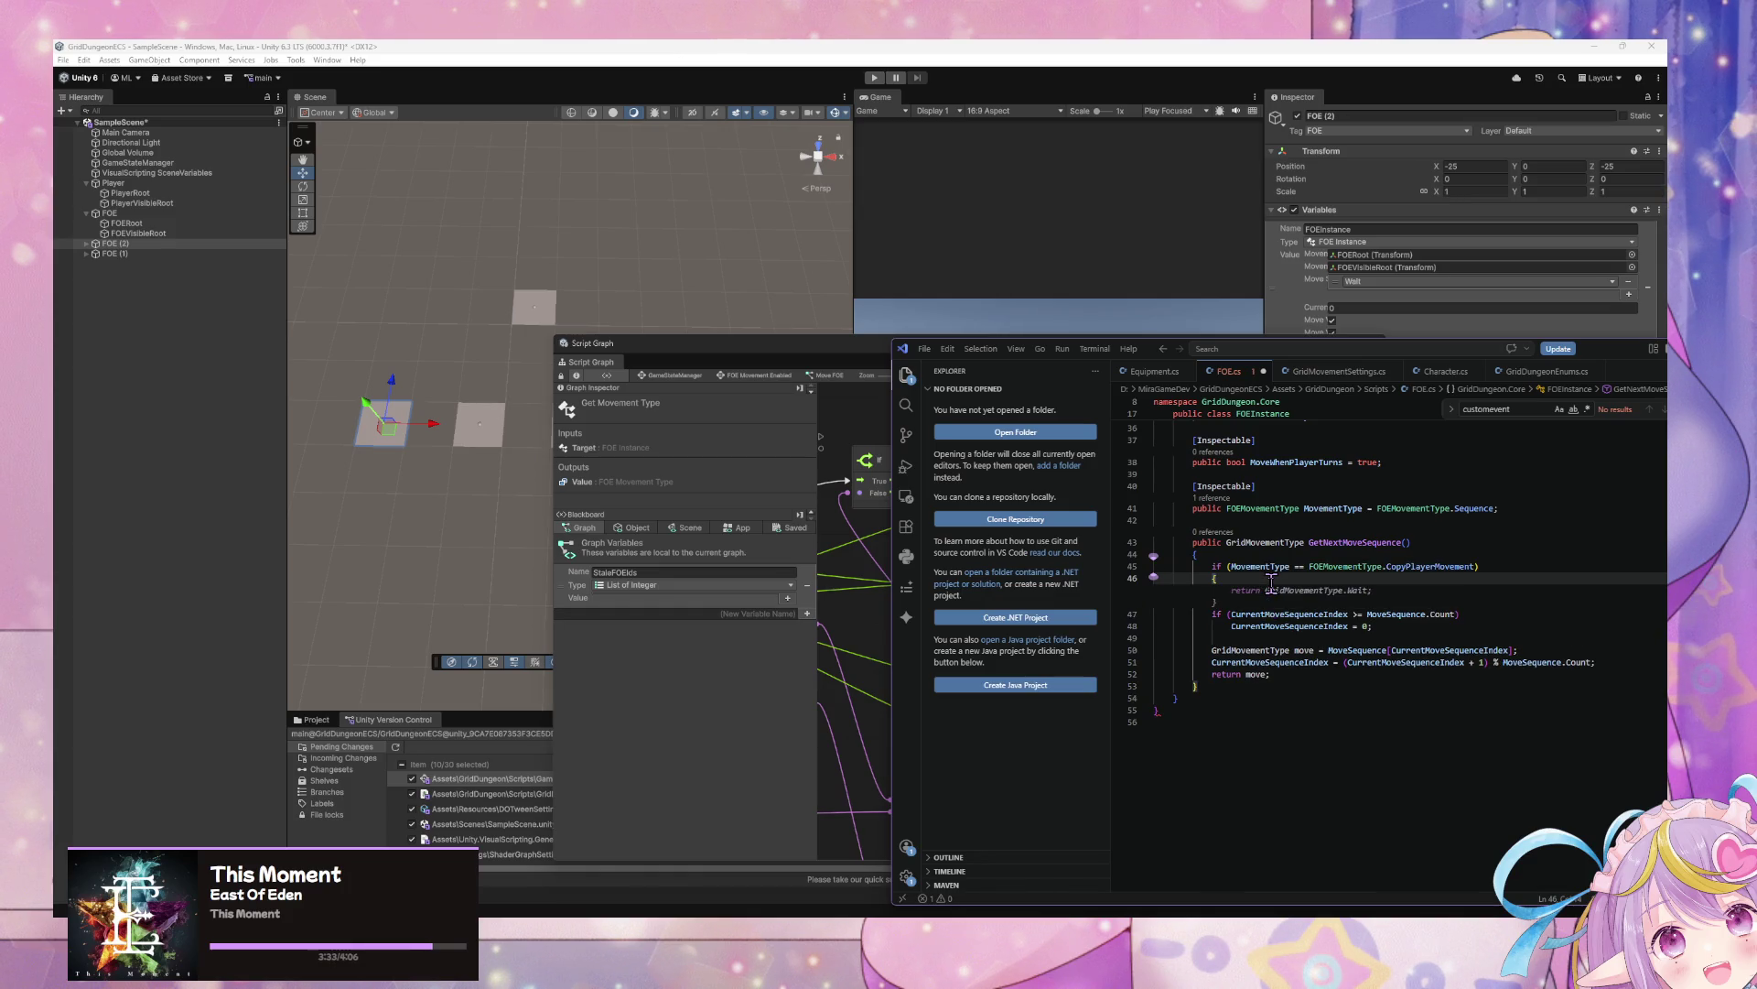
key("Tab")
key("Tab")
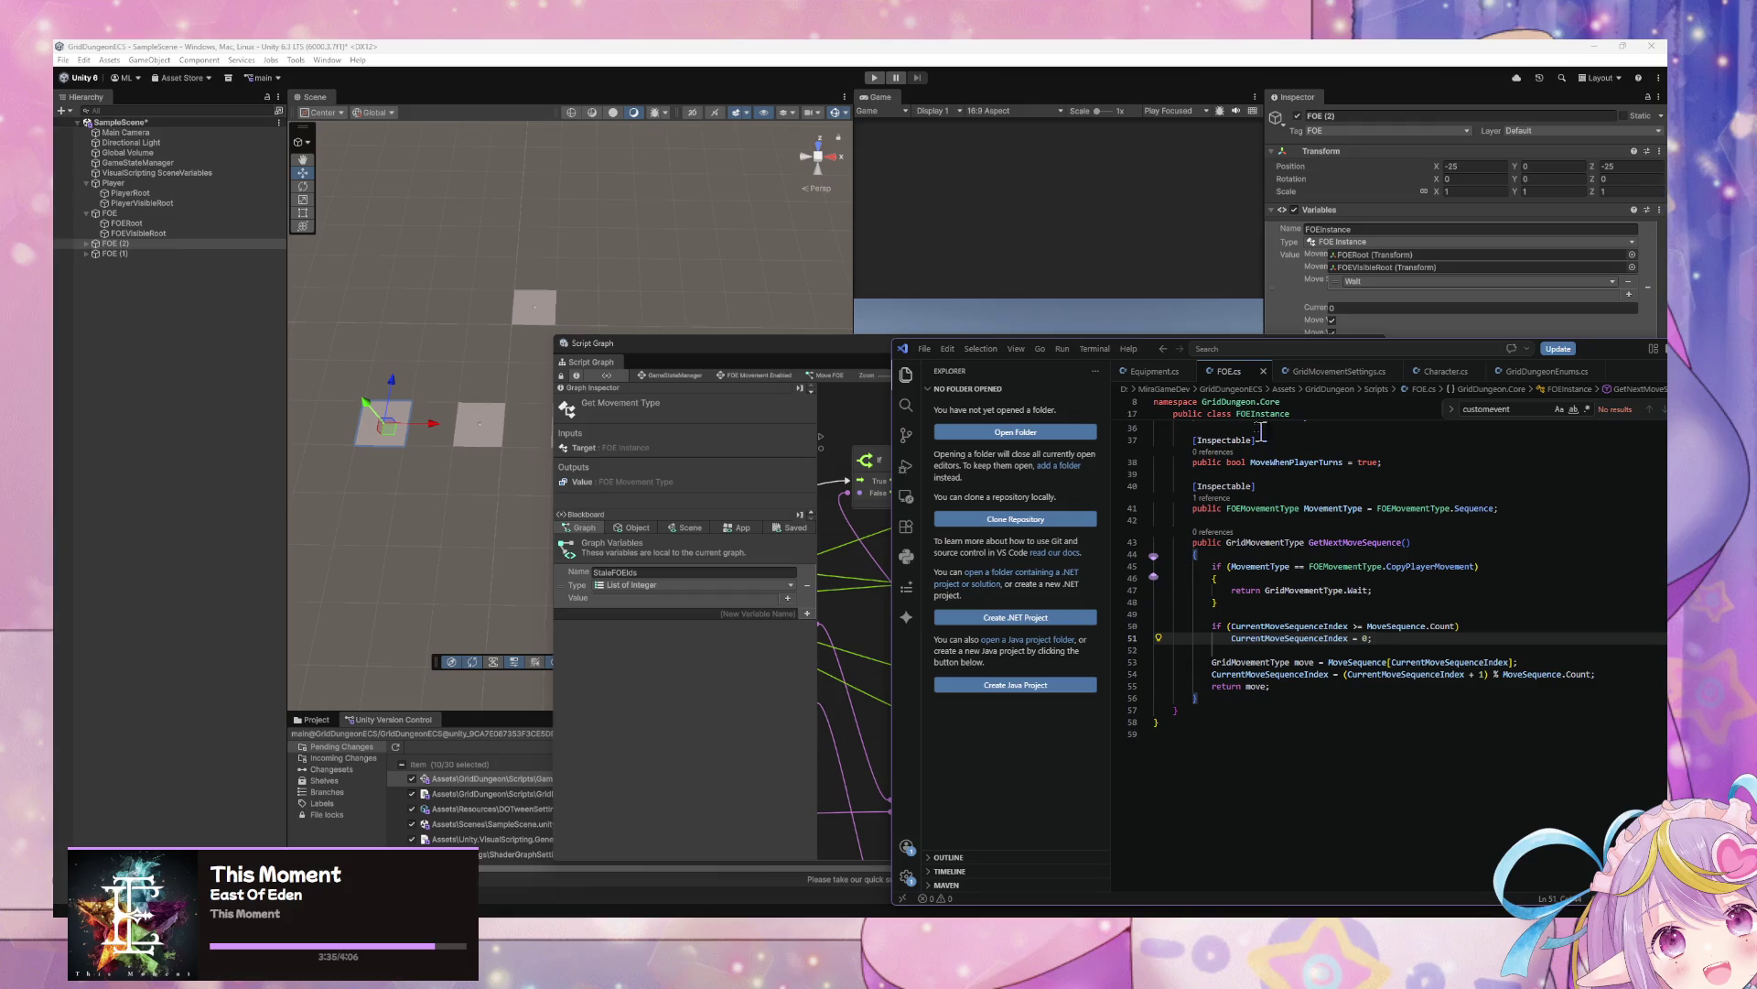
left_click(1074, 279)
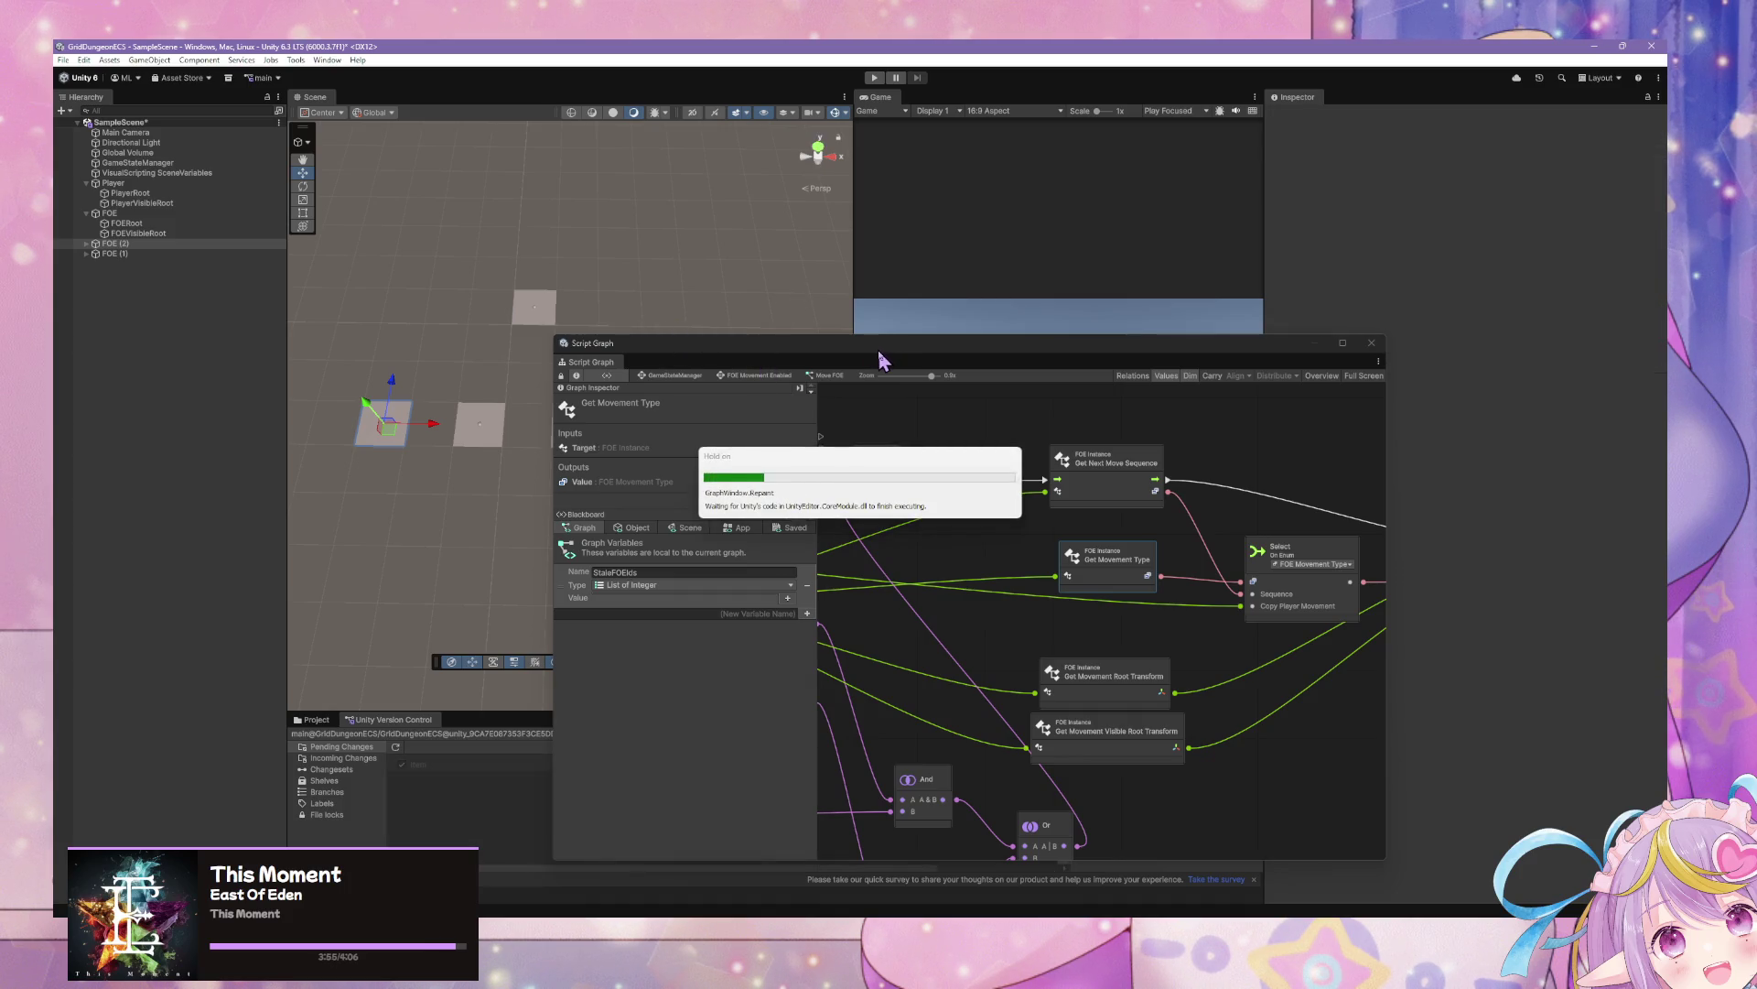
Enter Play mode in Unity to test the FOE movement, then return to FOE.cs in VS Code
left_click(1002, 397)
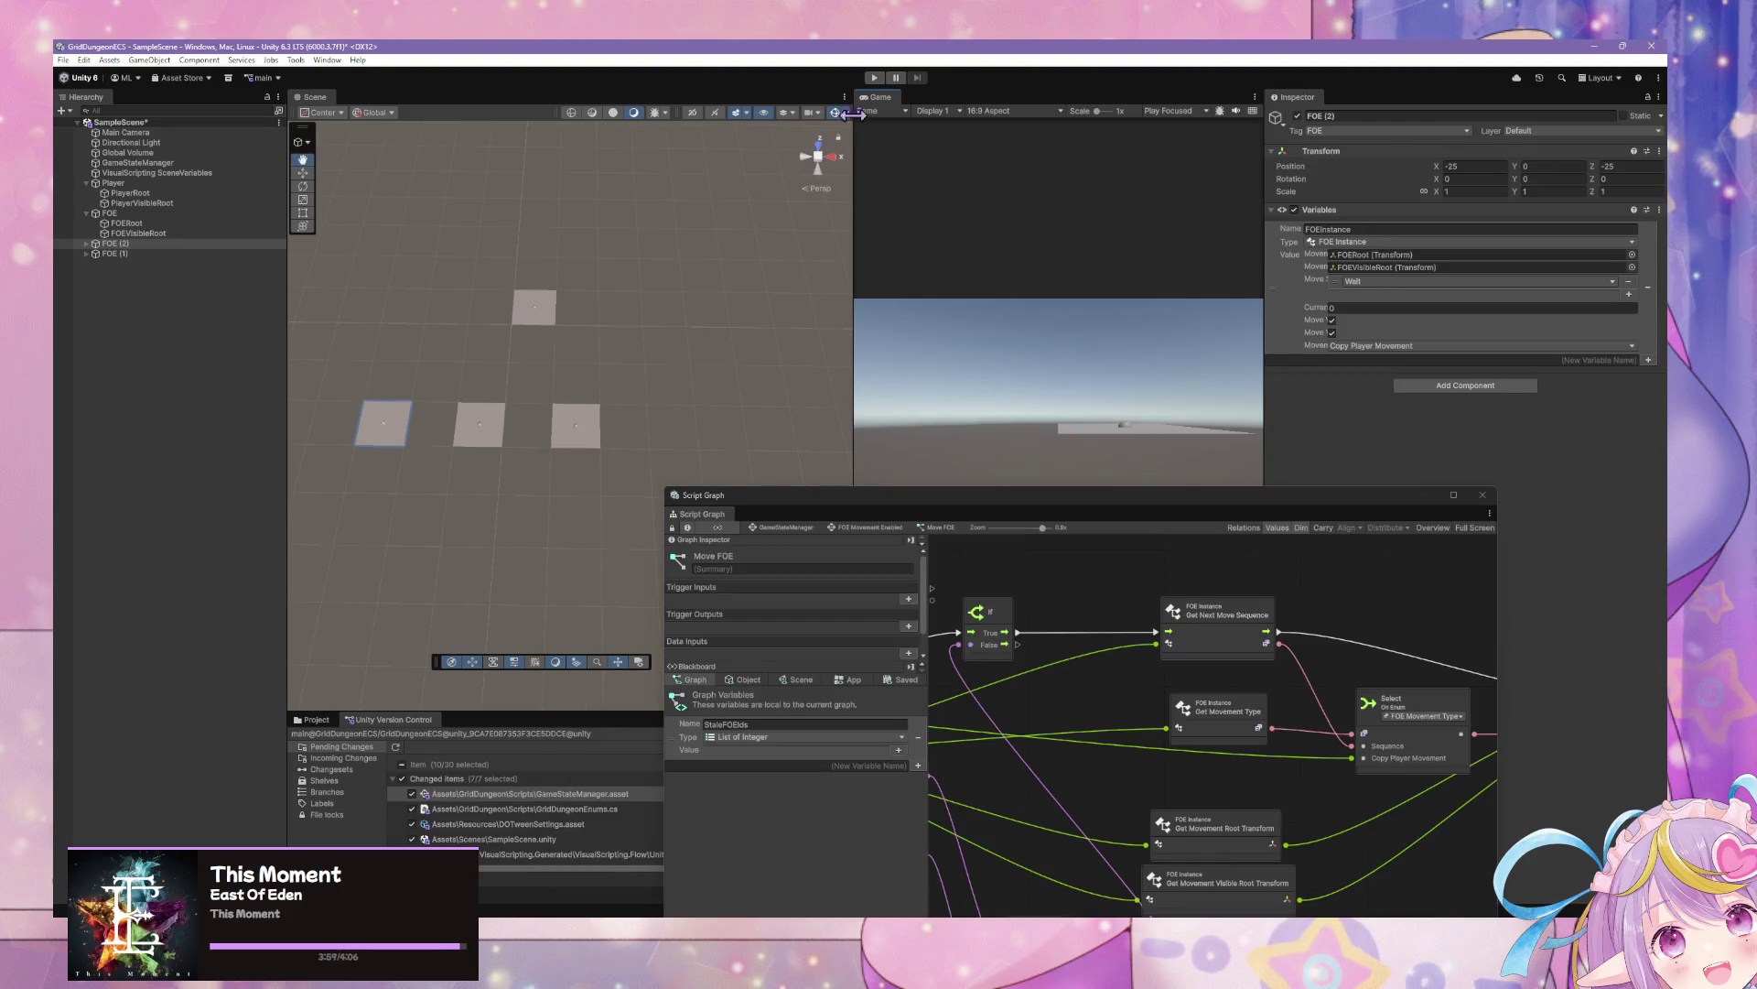
left_click(874, 78)
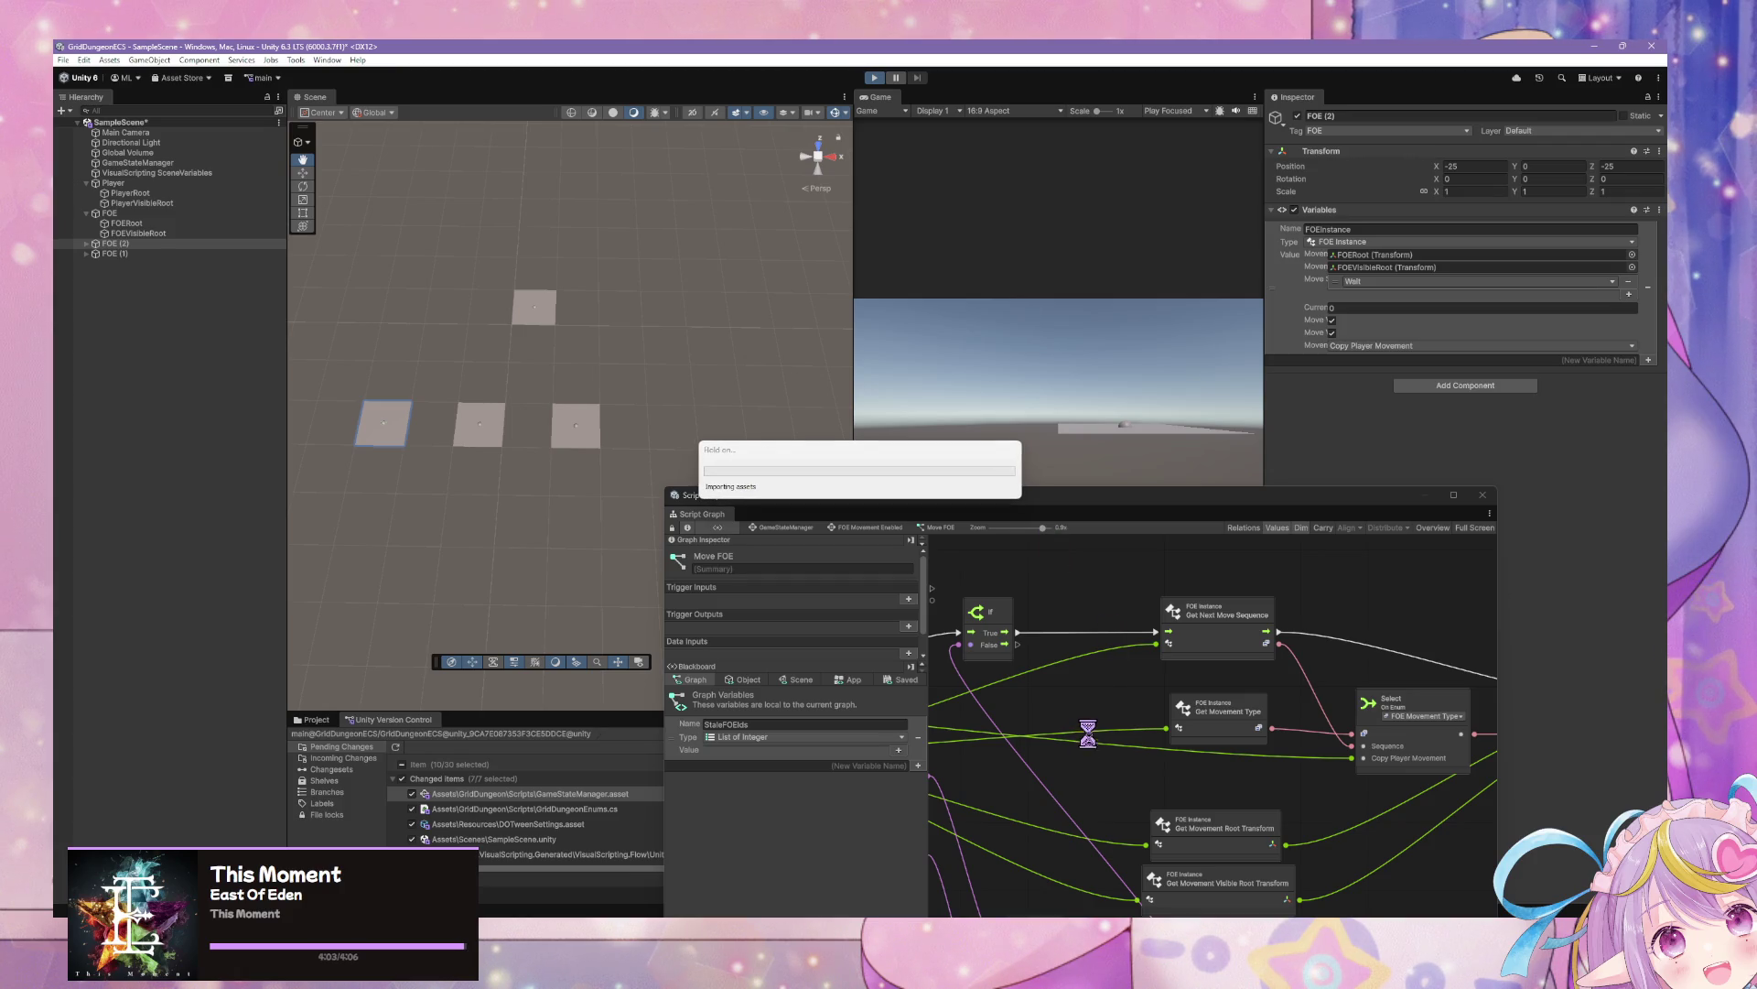
key("alt+Tab")
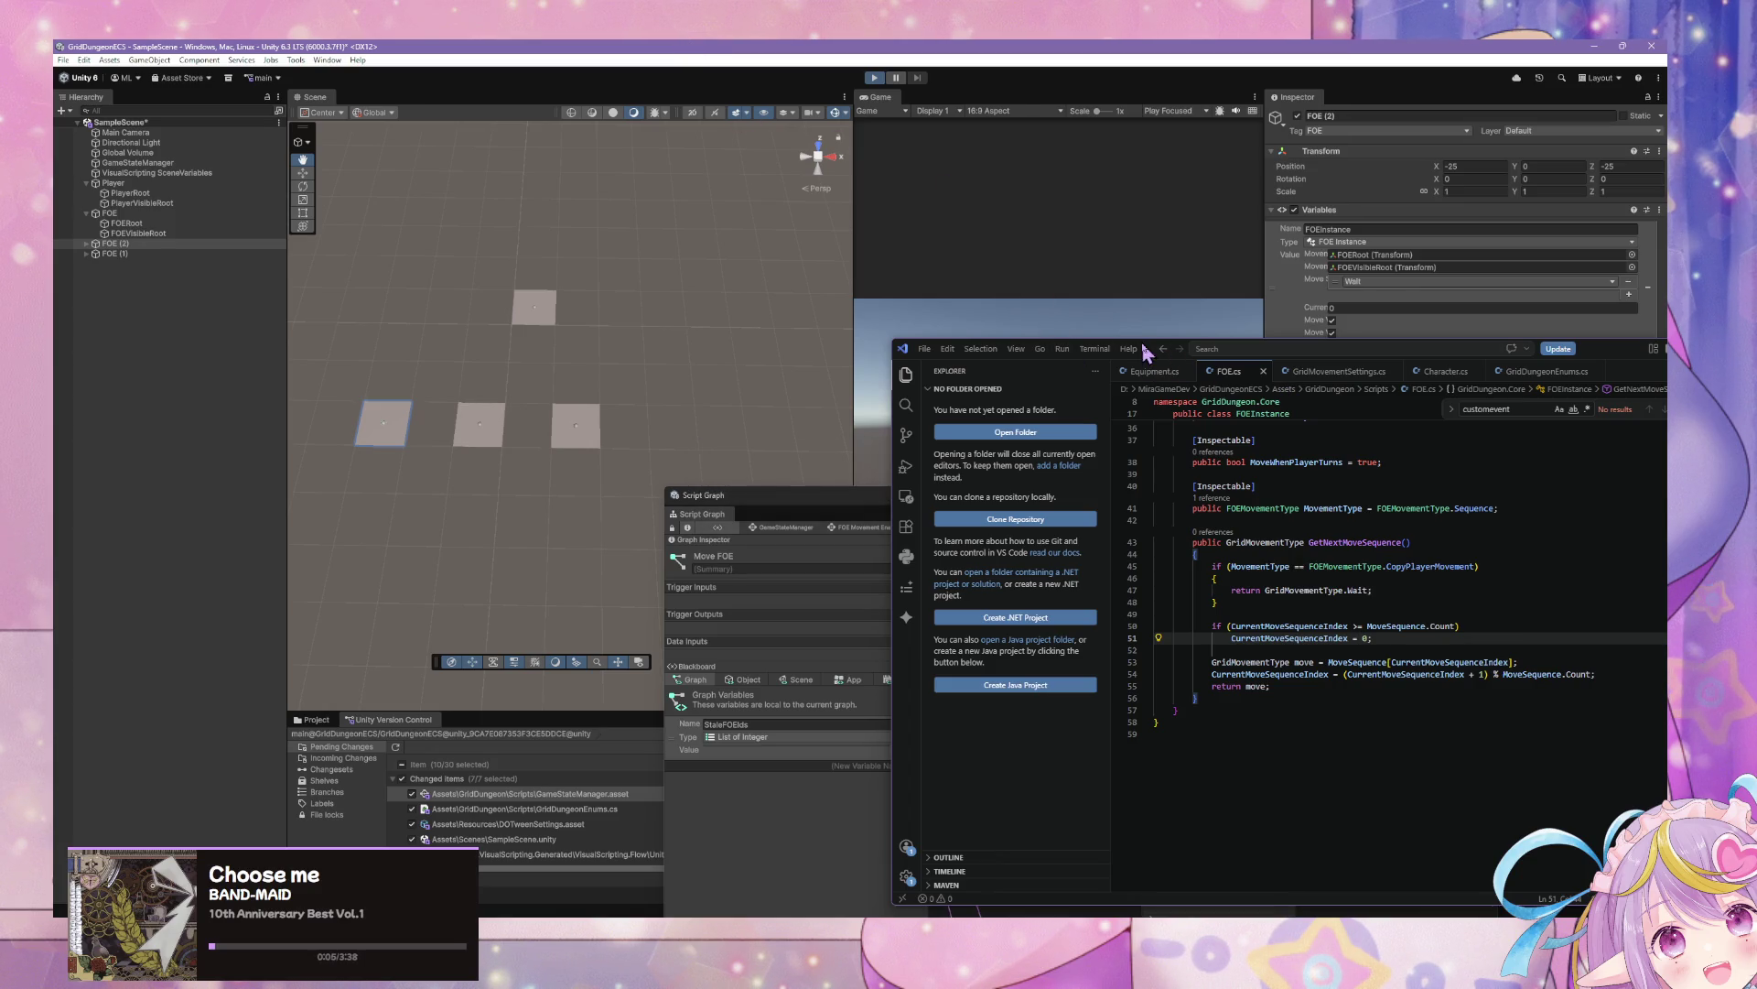
Move VS Code aside and orbit the Scene view to watch the FOE tiles move across the grid
left_click_drag(1149, 355, 1141, 685)
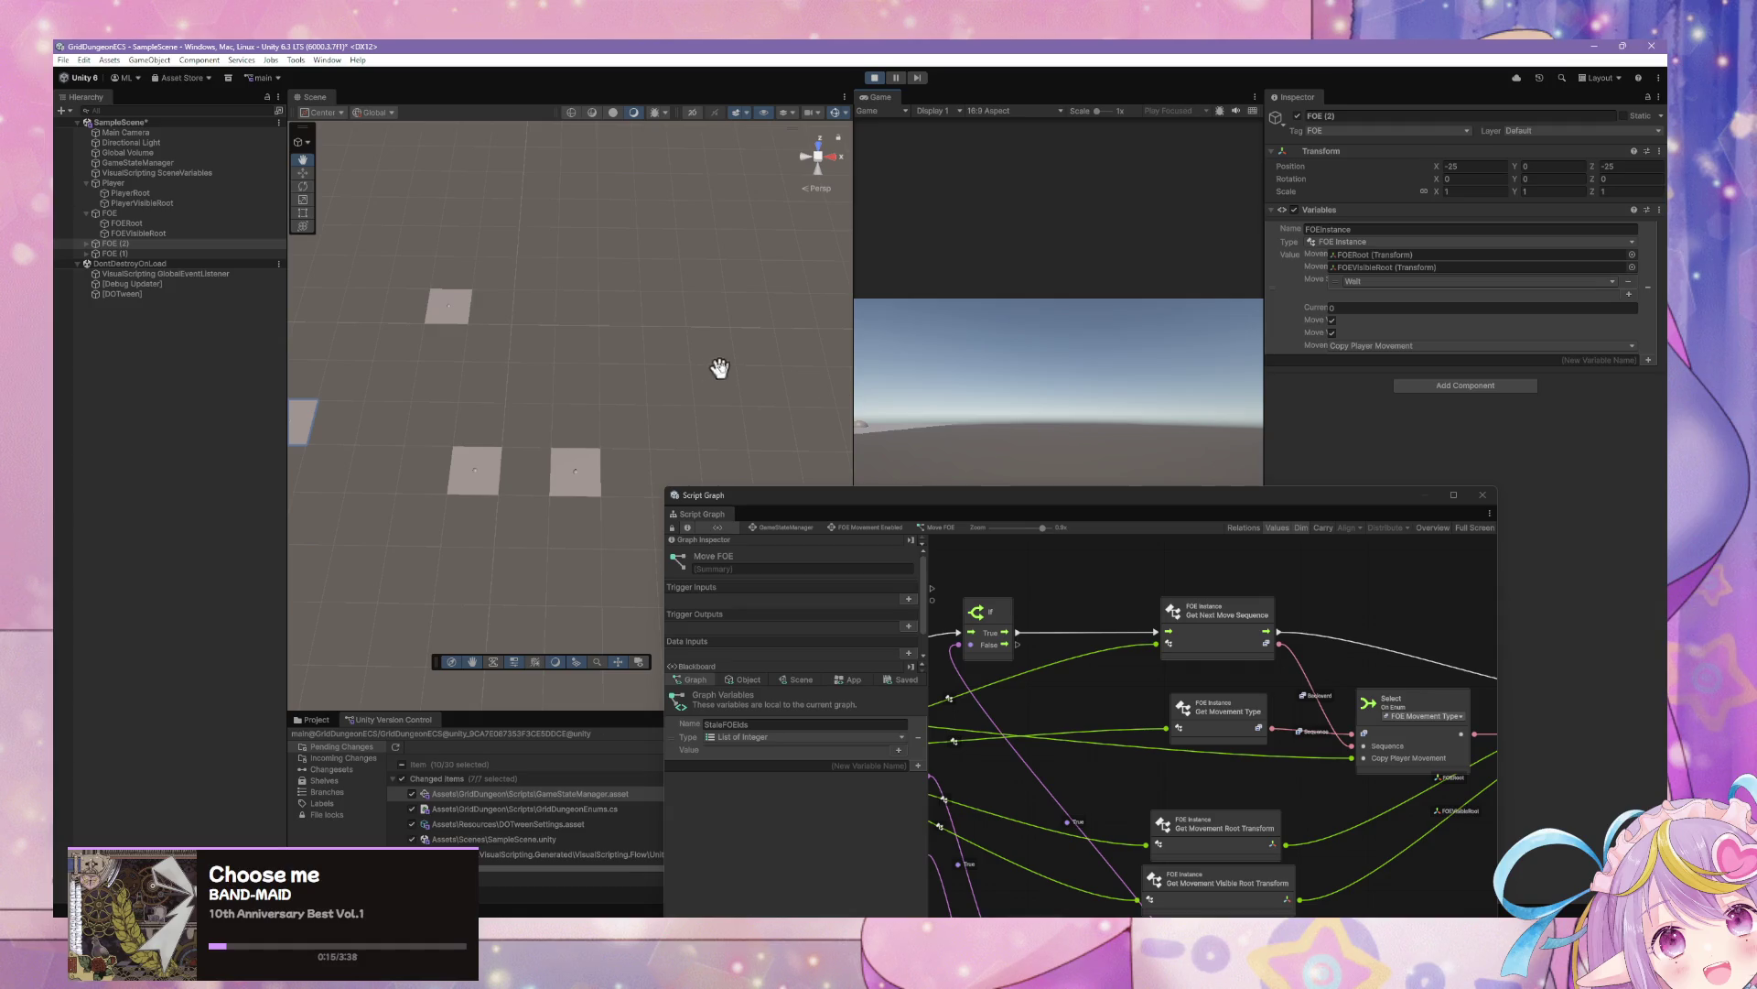
left_click_drag(719, 368, 573, 353)
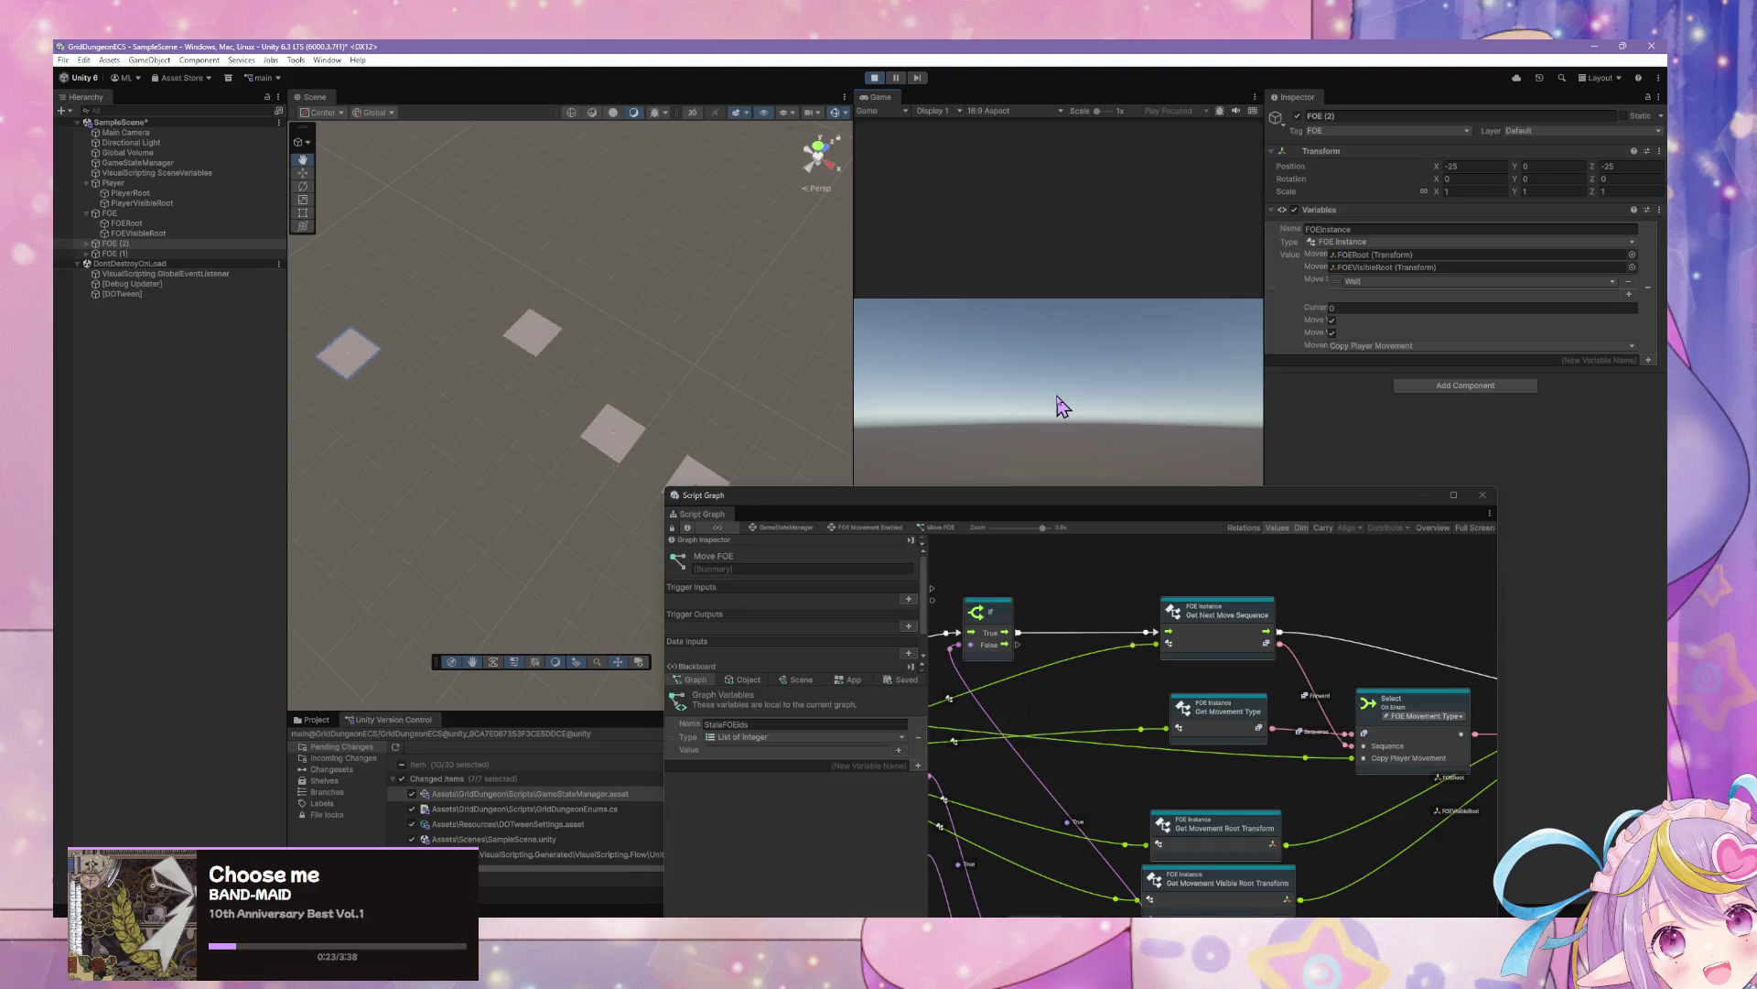
mouse_move(667, 364)
left_mouse_down()
mouse_move(739, 359)
mouse_move(978, 416)
left_mouse_up()
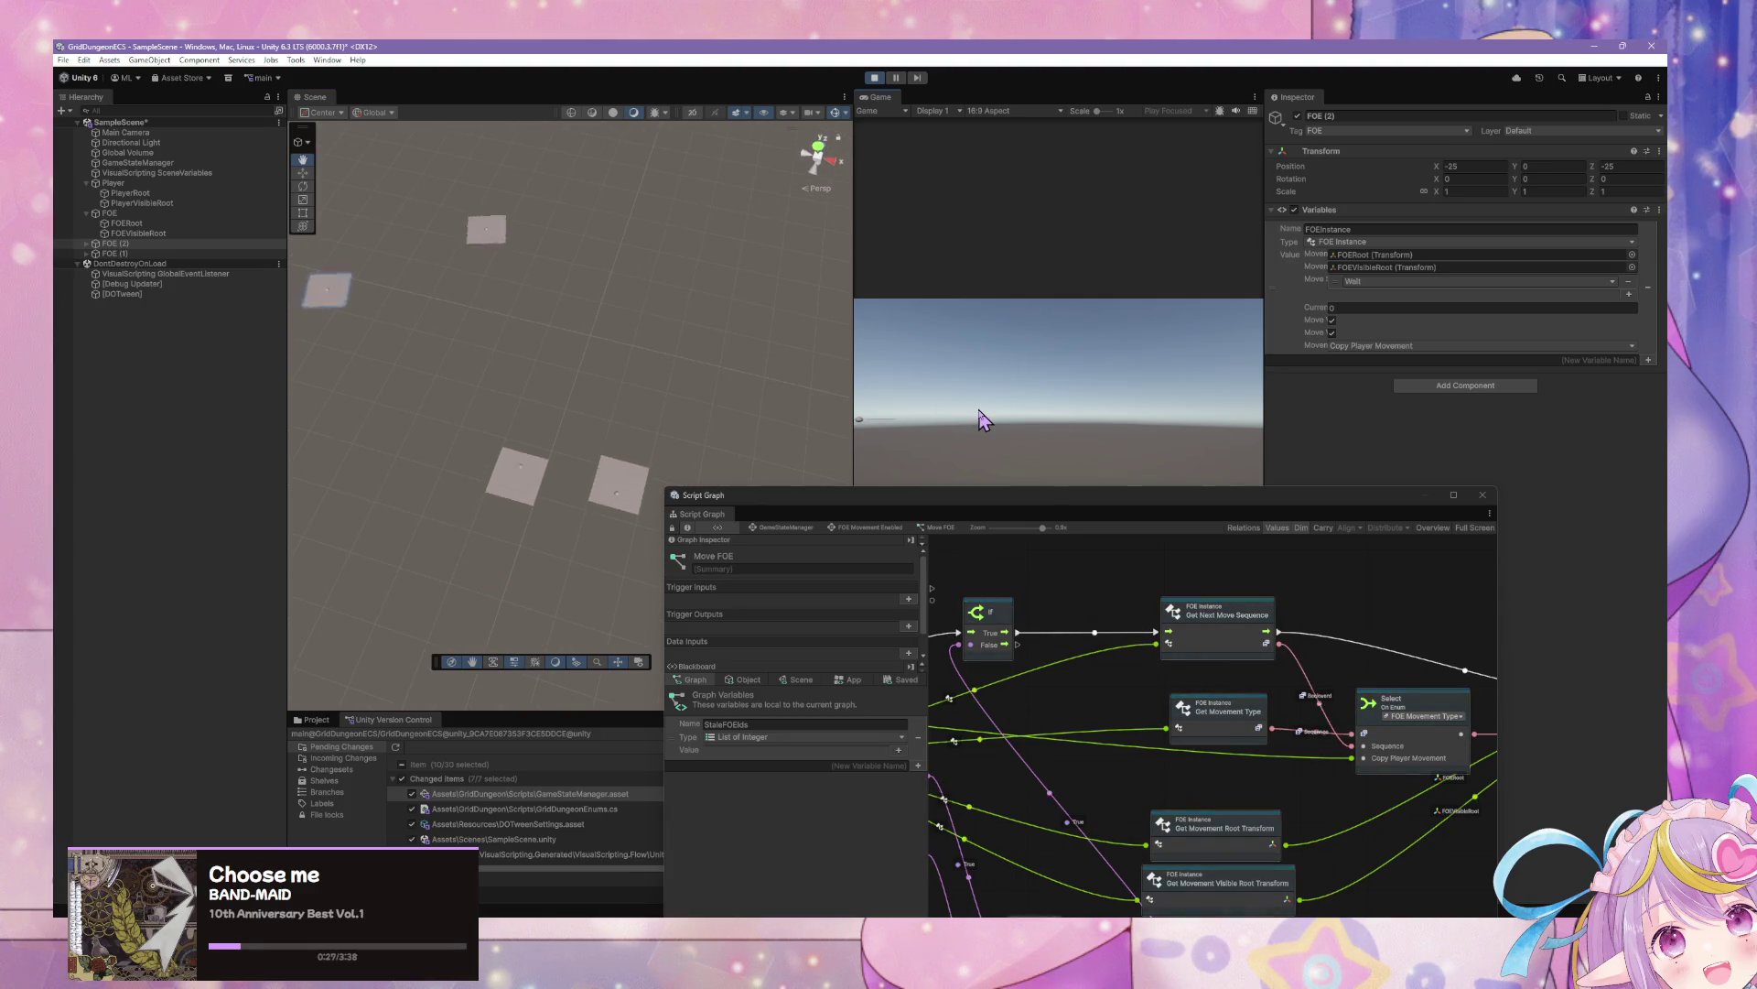
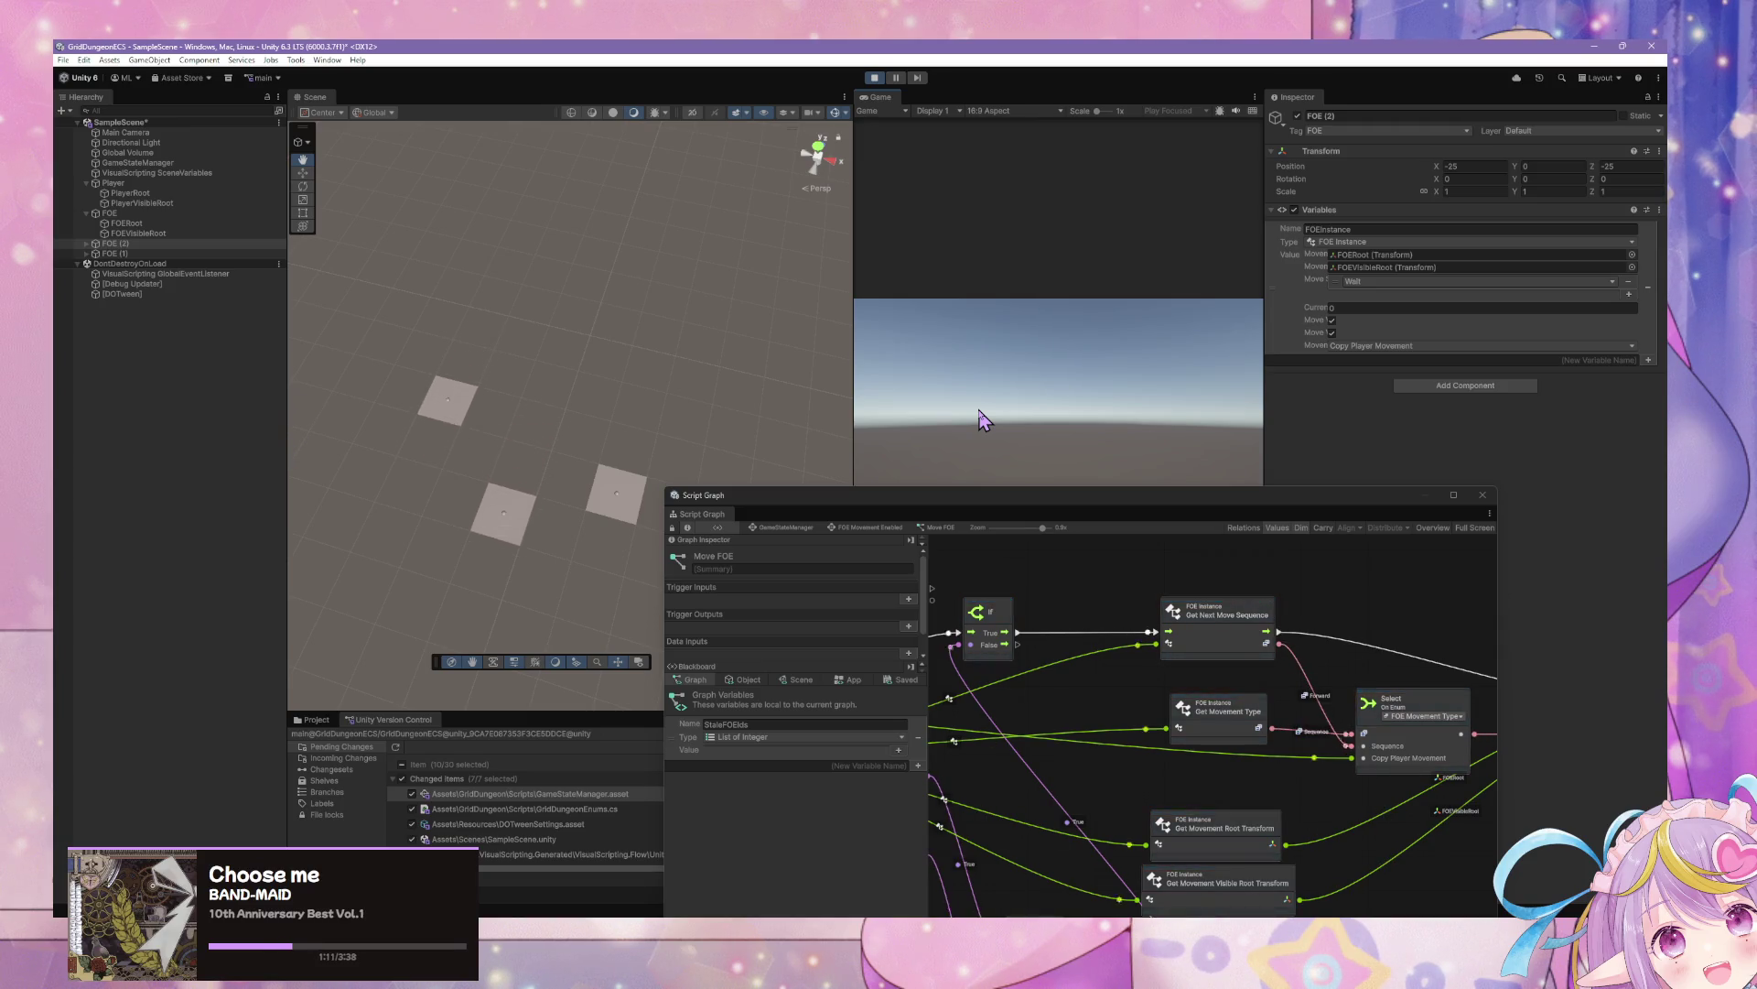
Enlarge the Script Graph window and nudge the Get Next Move Sequence and Get Movement Type nodes
left_click_drag(1160, 498, 964, 329)
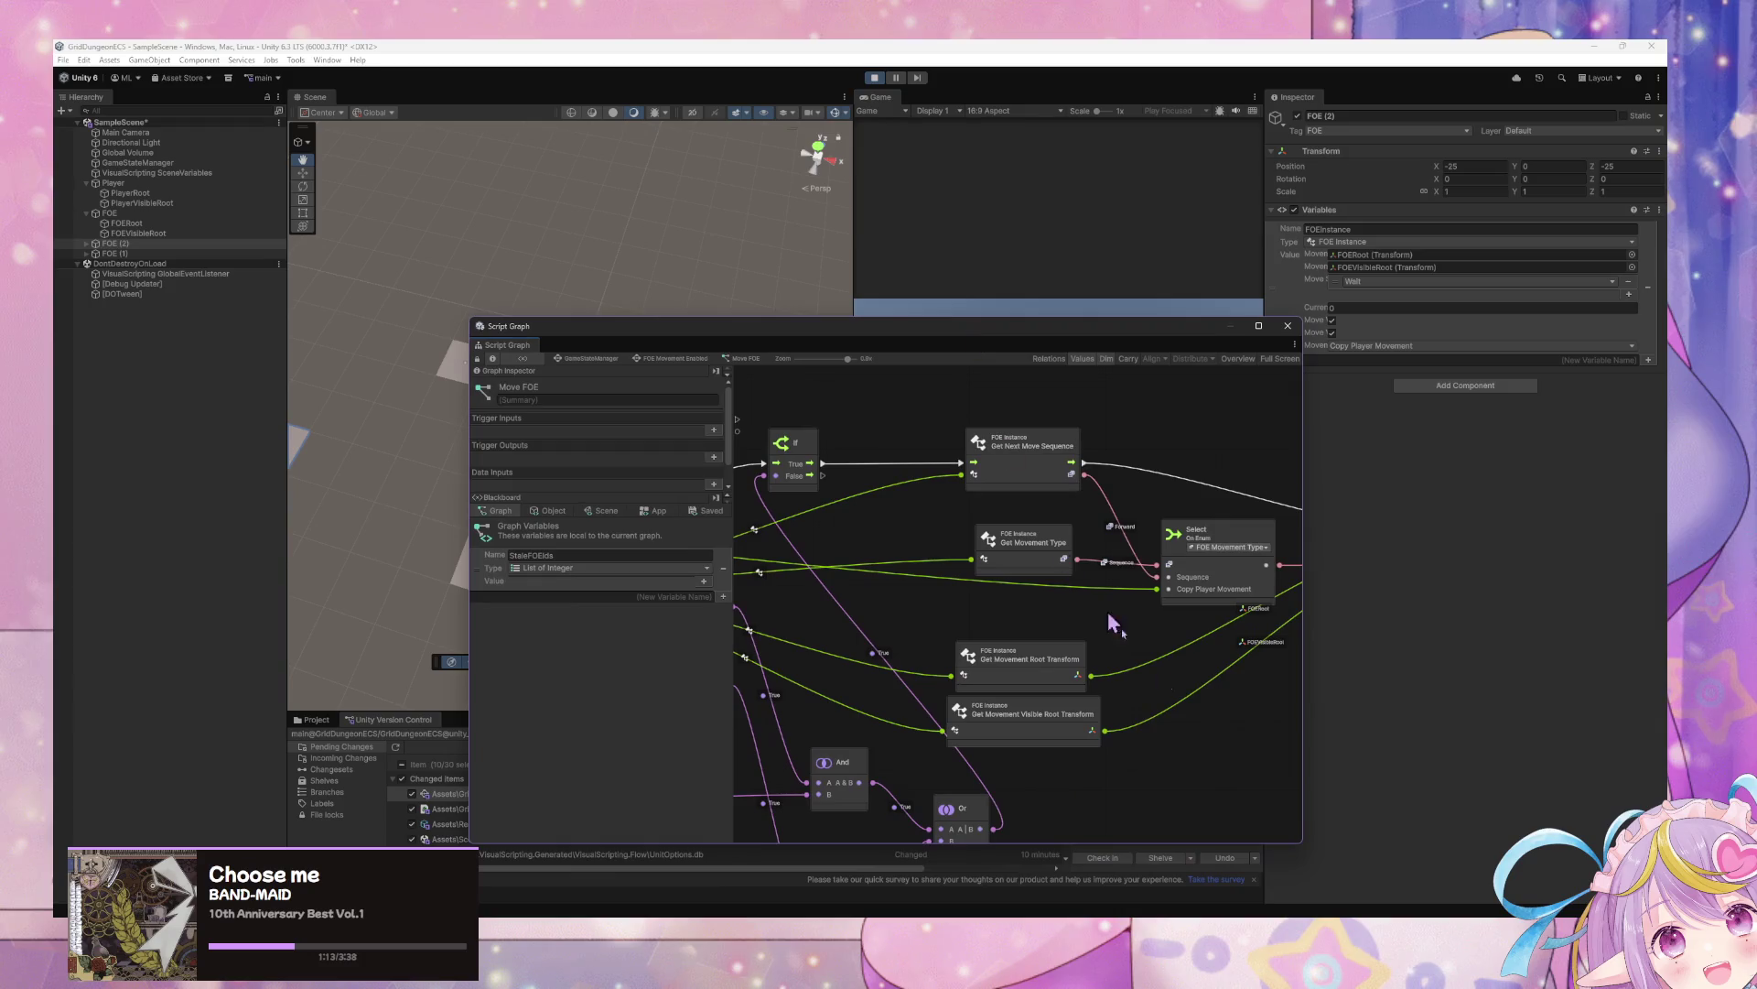
left_click_drag(1298, 842, 1374, 899)
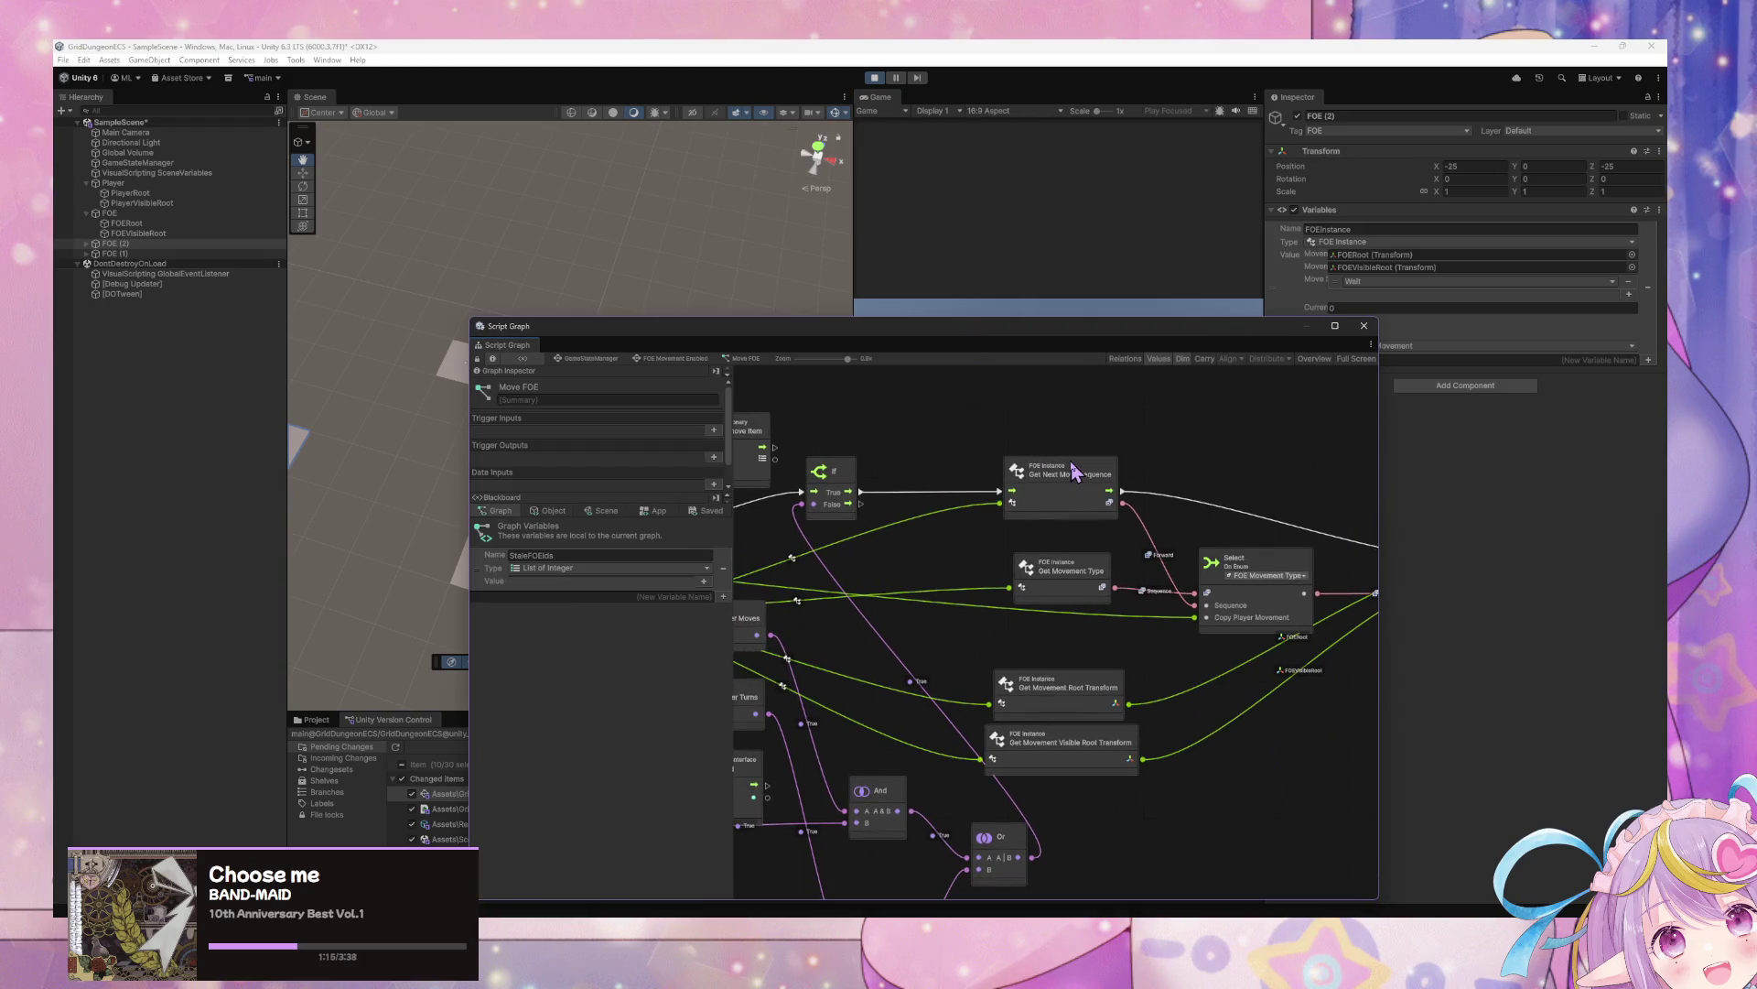
left_click_drag(1073, 469, 1080, 477)
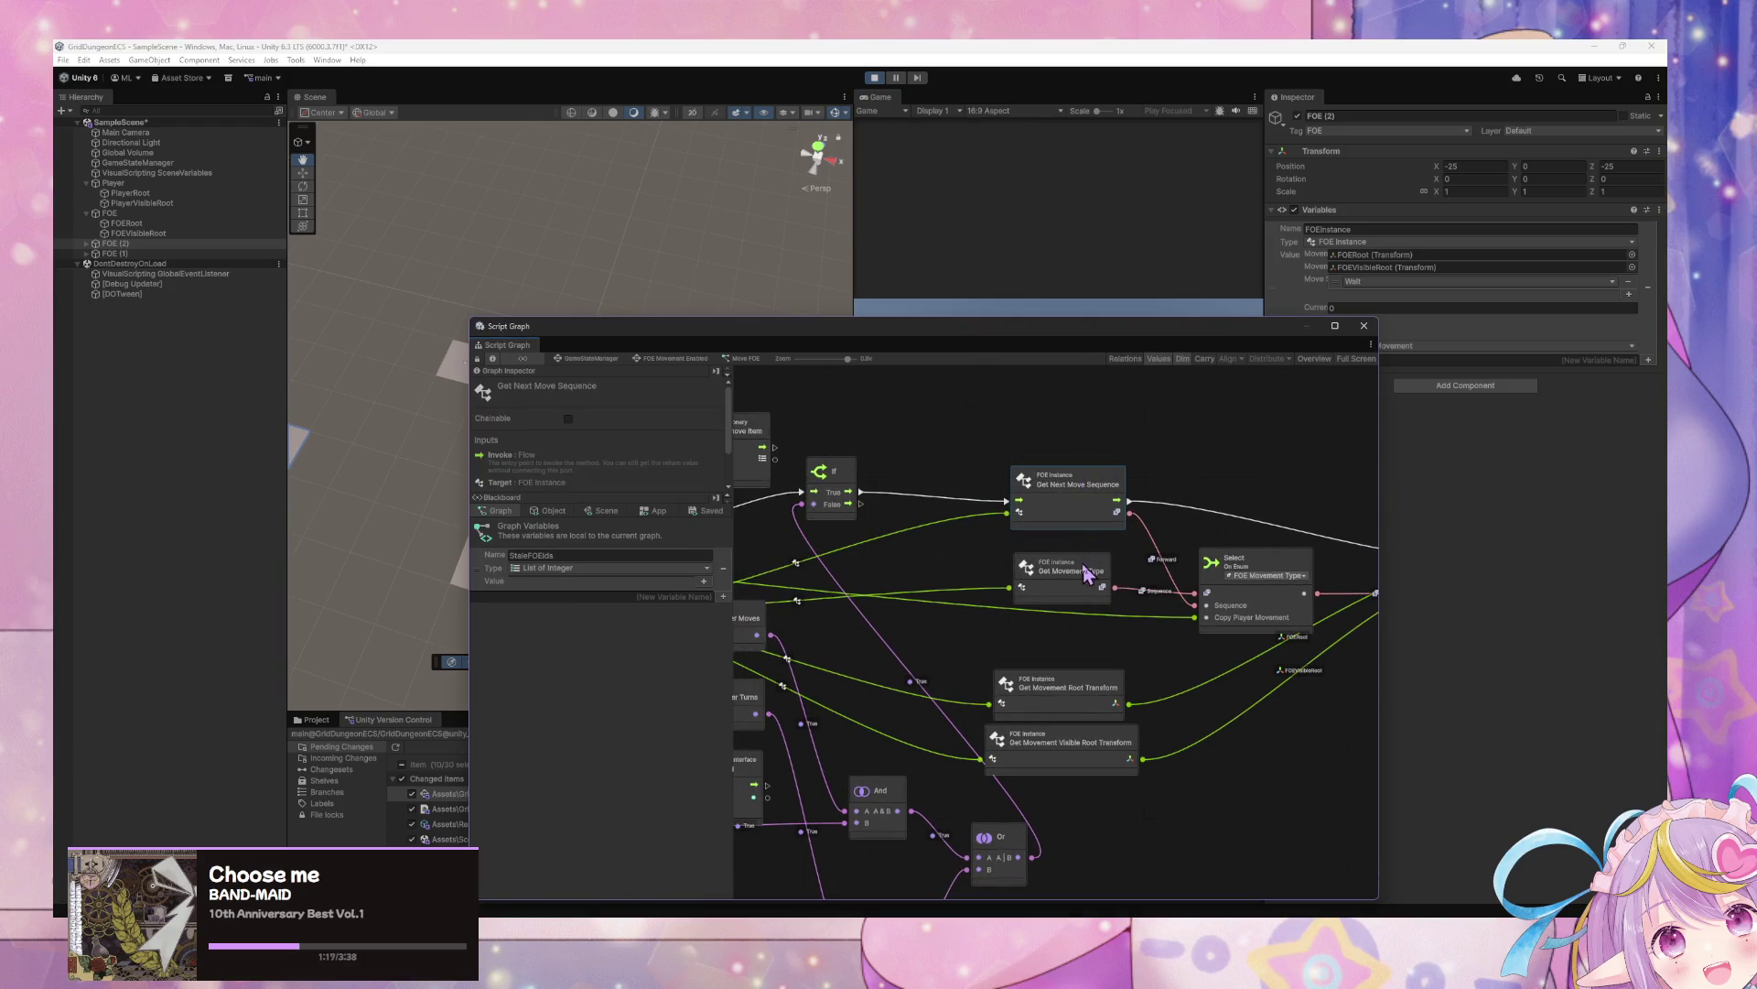
left_click_drag(1087, 571, 1076, 573)
left_click_drag(1289, 711, 1208, 741)
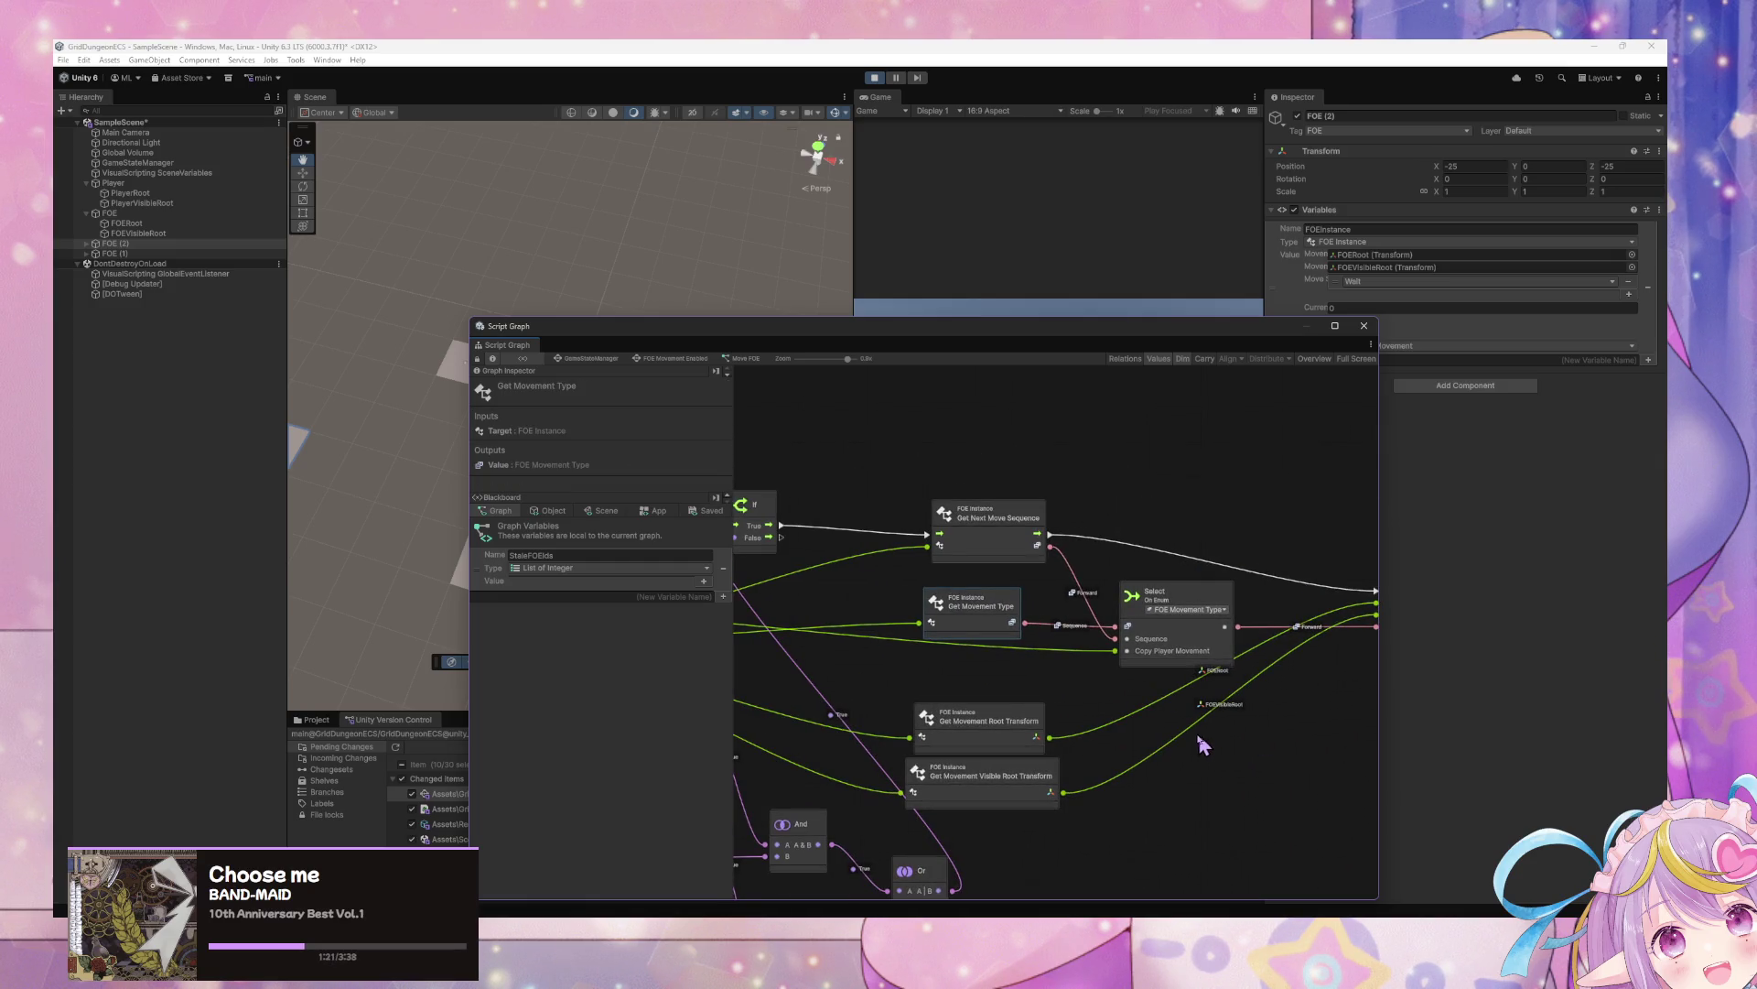
Deselect the node, exit Play mode, and bring the code editor forward
left_click(1030, 456)
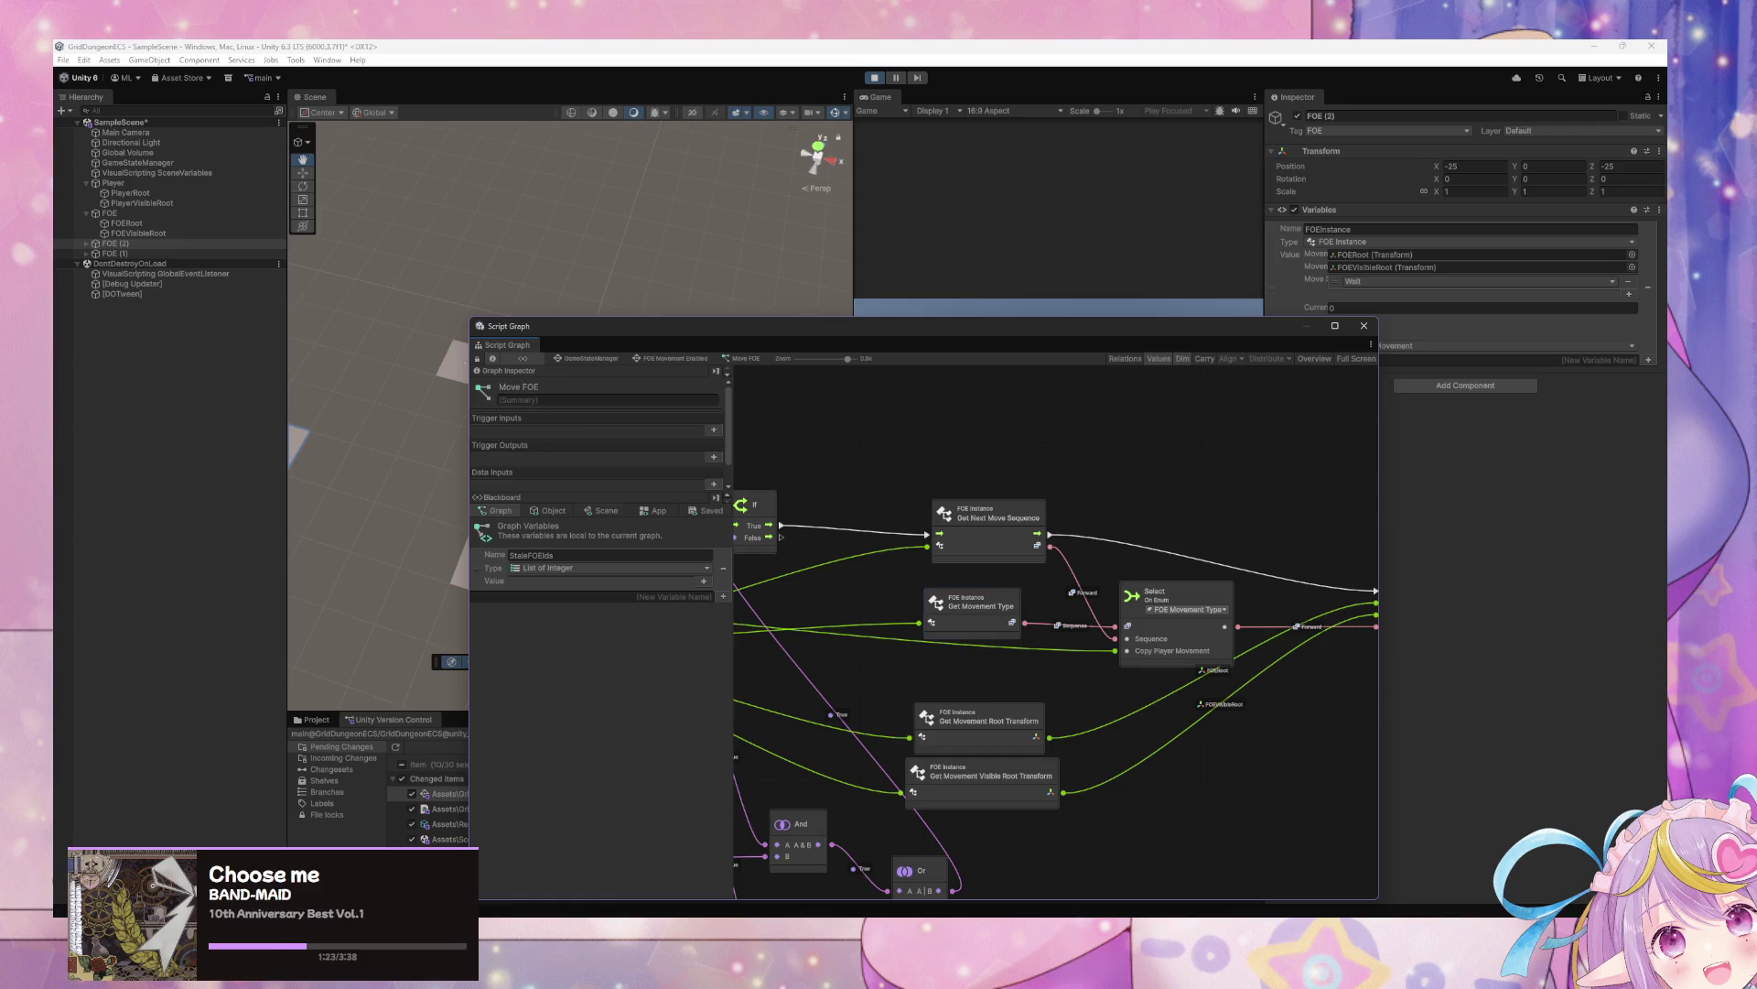
key("ctrl+p")
left_click(1083, 915)
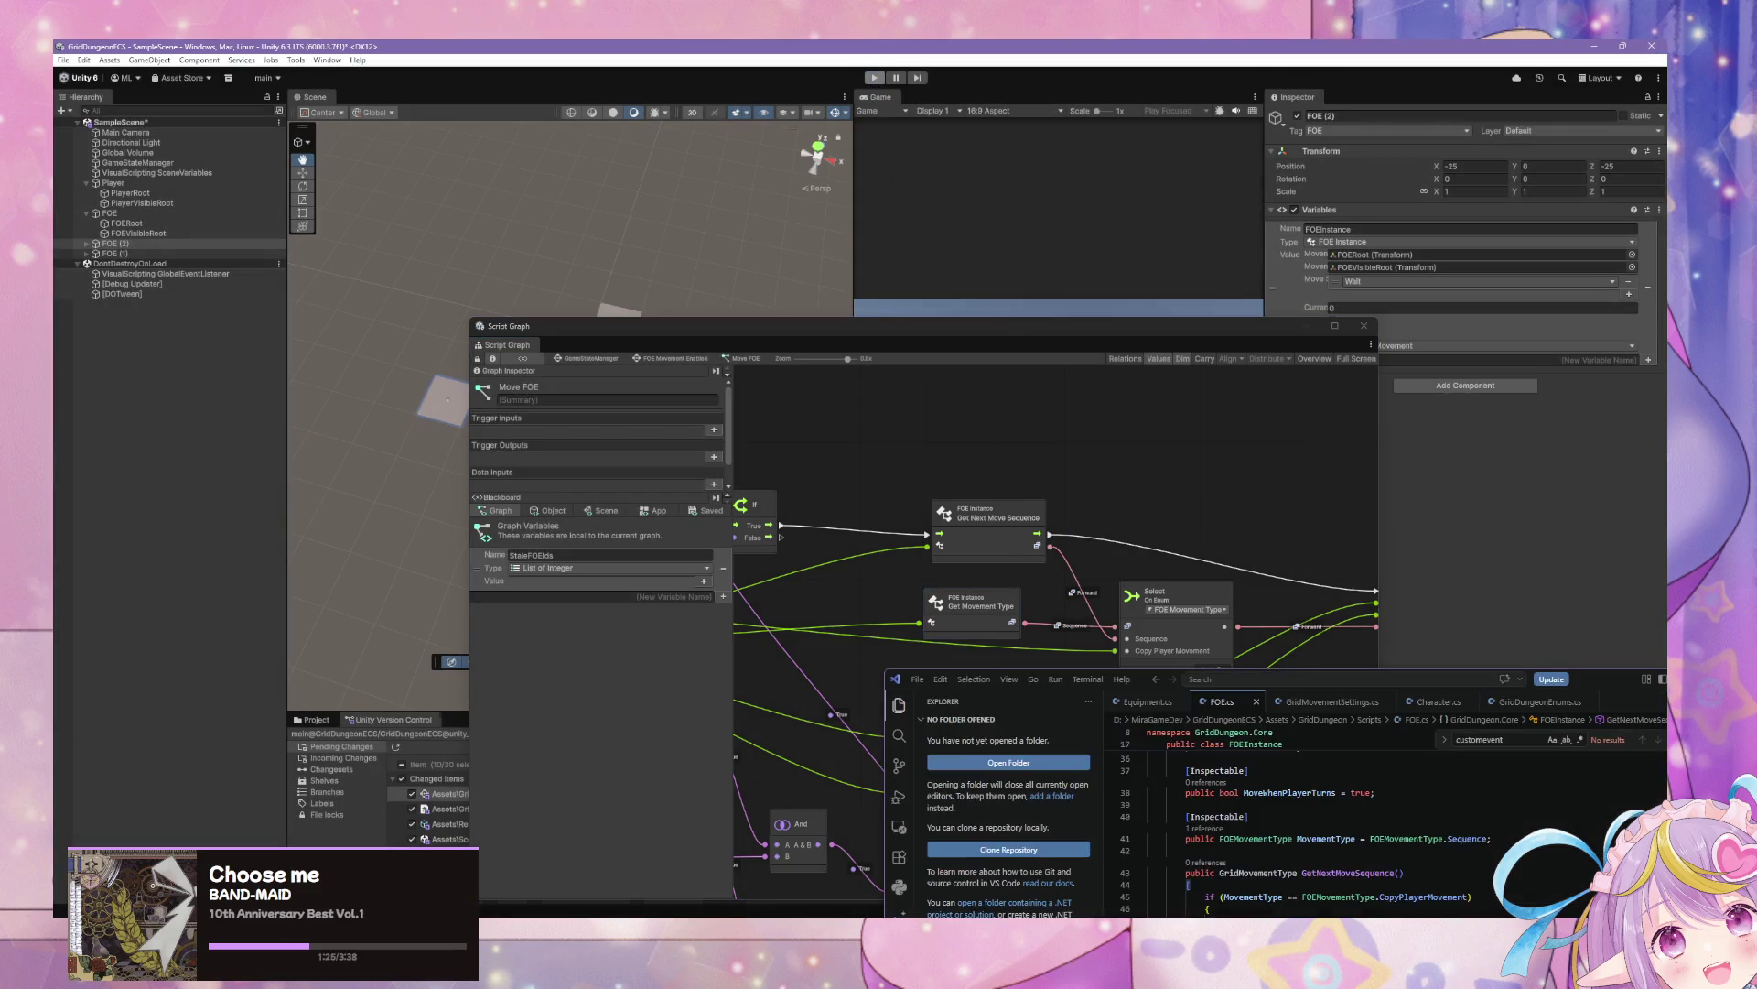
Glance at Character.cs, then scroll FOE.cs to the FOEMovementType enum
mouse_move(1146, 685)
left_mouse_down()
mouse_move(1005, 403)
mouse_move(935, 327)
left_mouse_up()
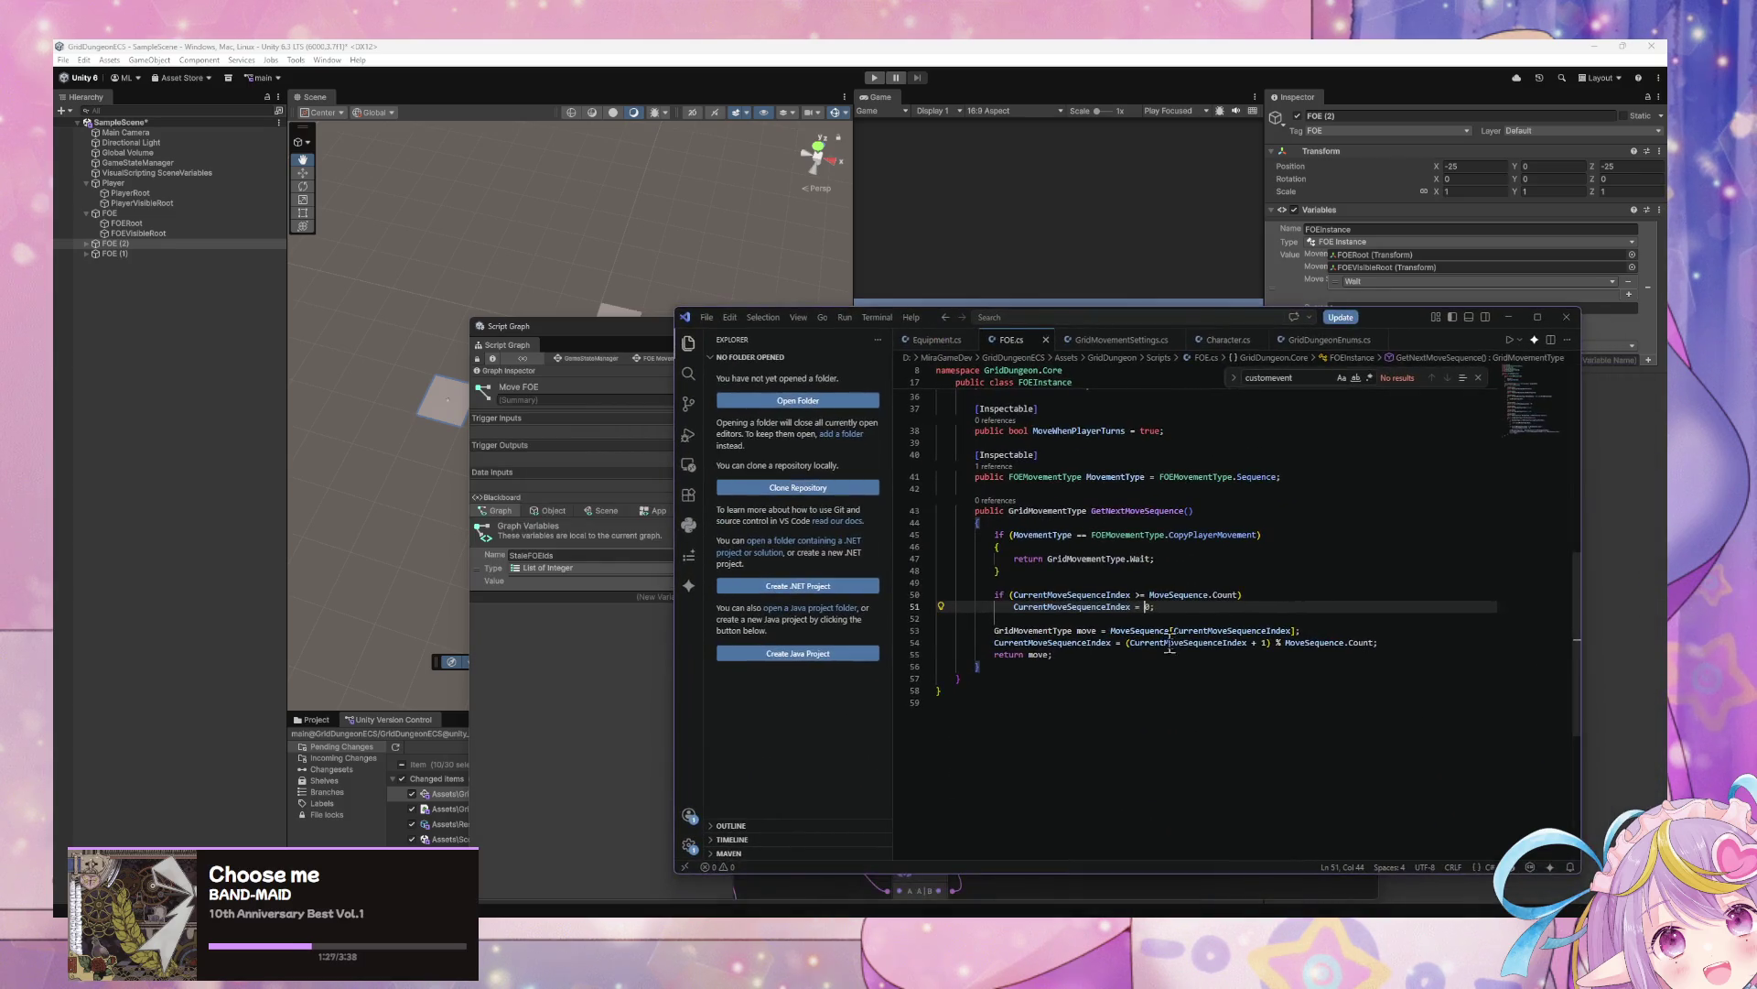
left_click(1236, 342)
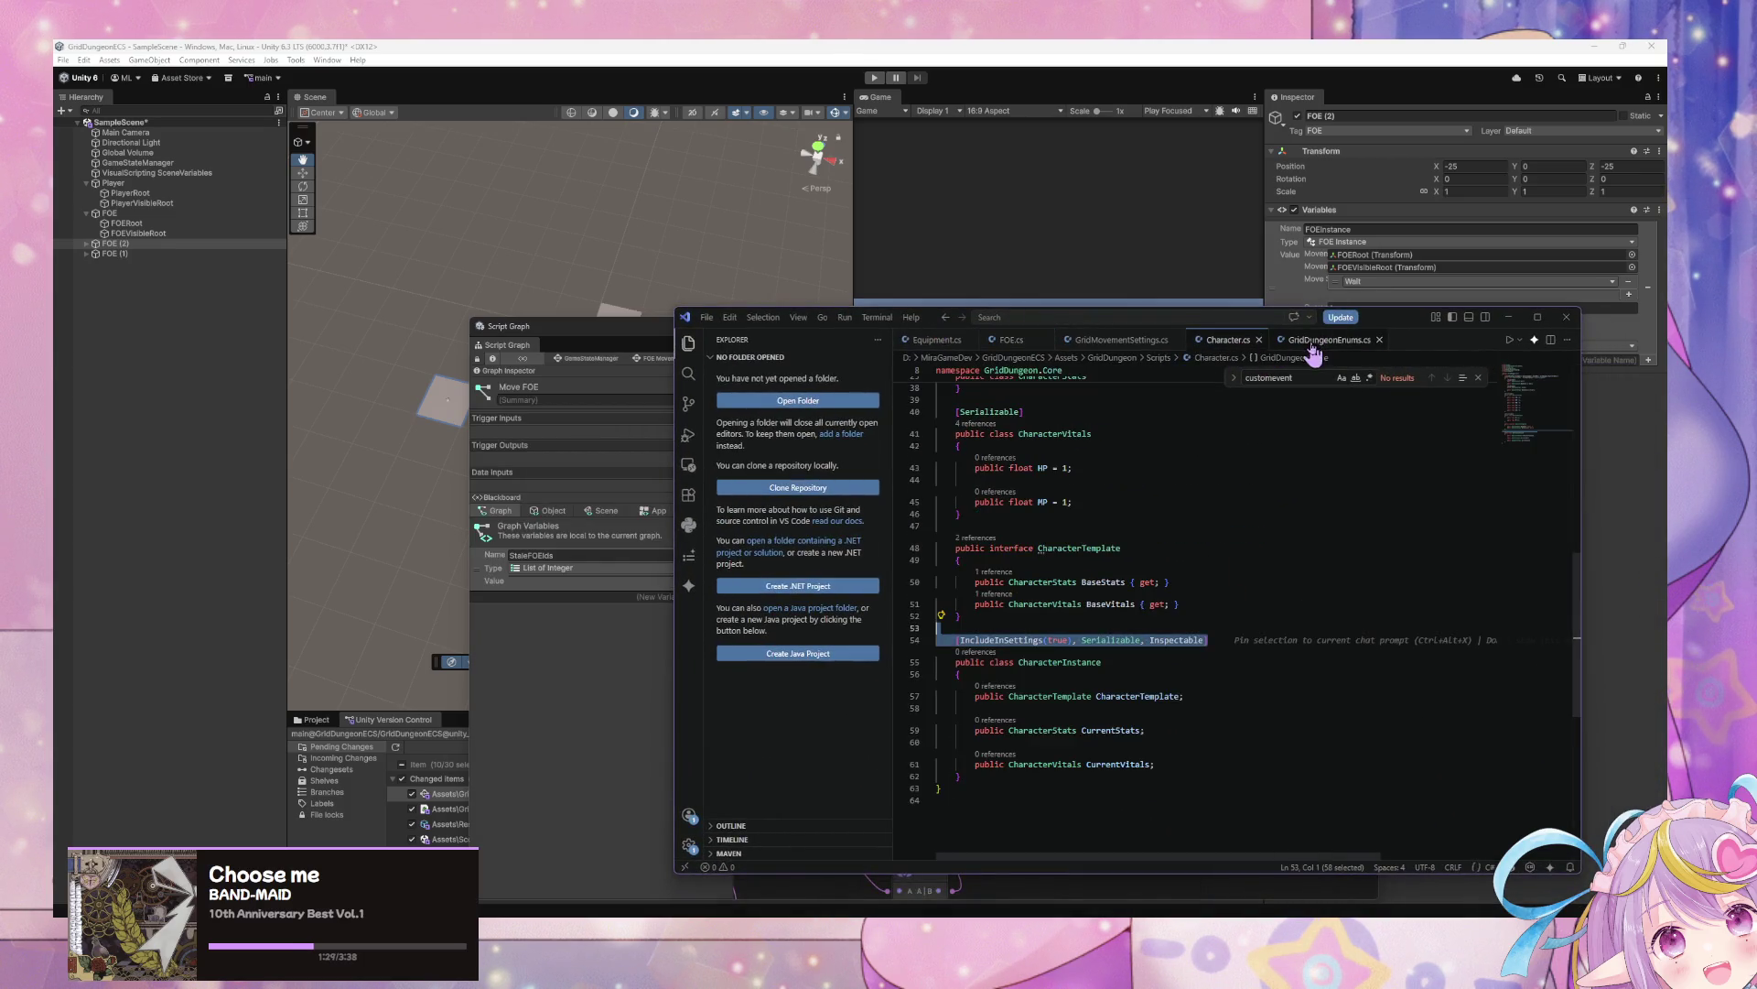
left_click(1008, 341)
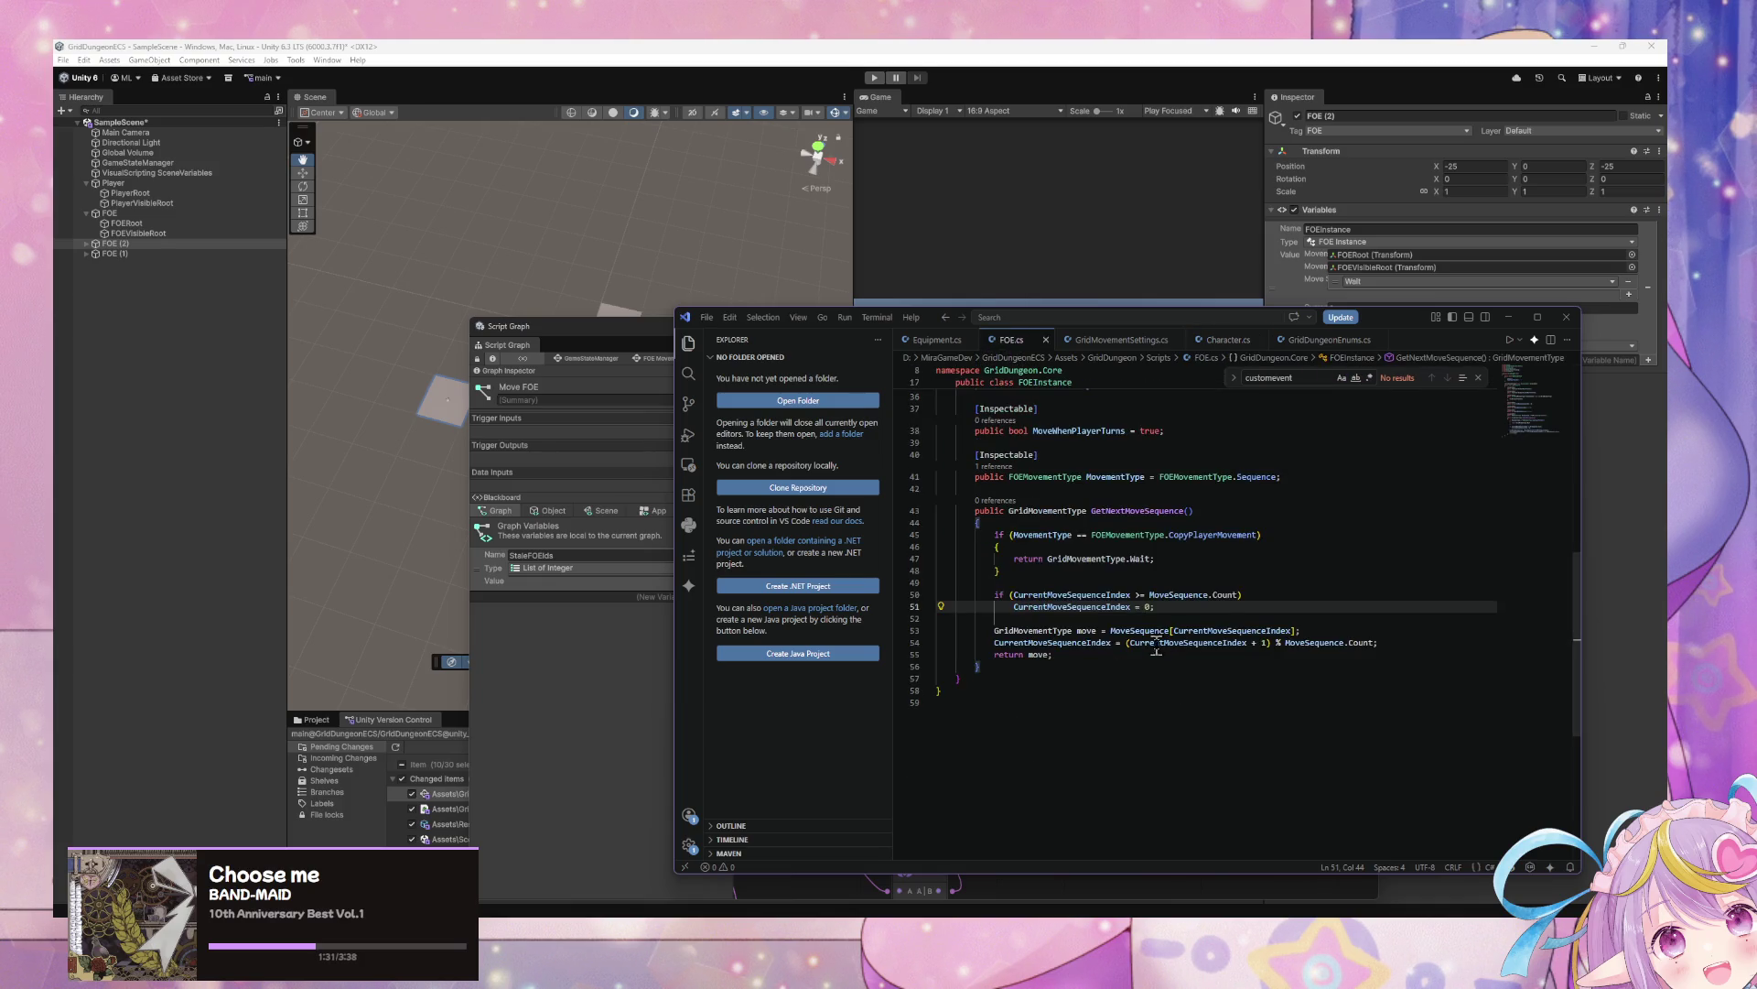
scroll(977, 572, "up", 3)
scroll(1299, 613, "up", 6)
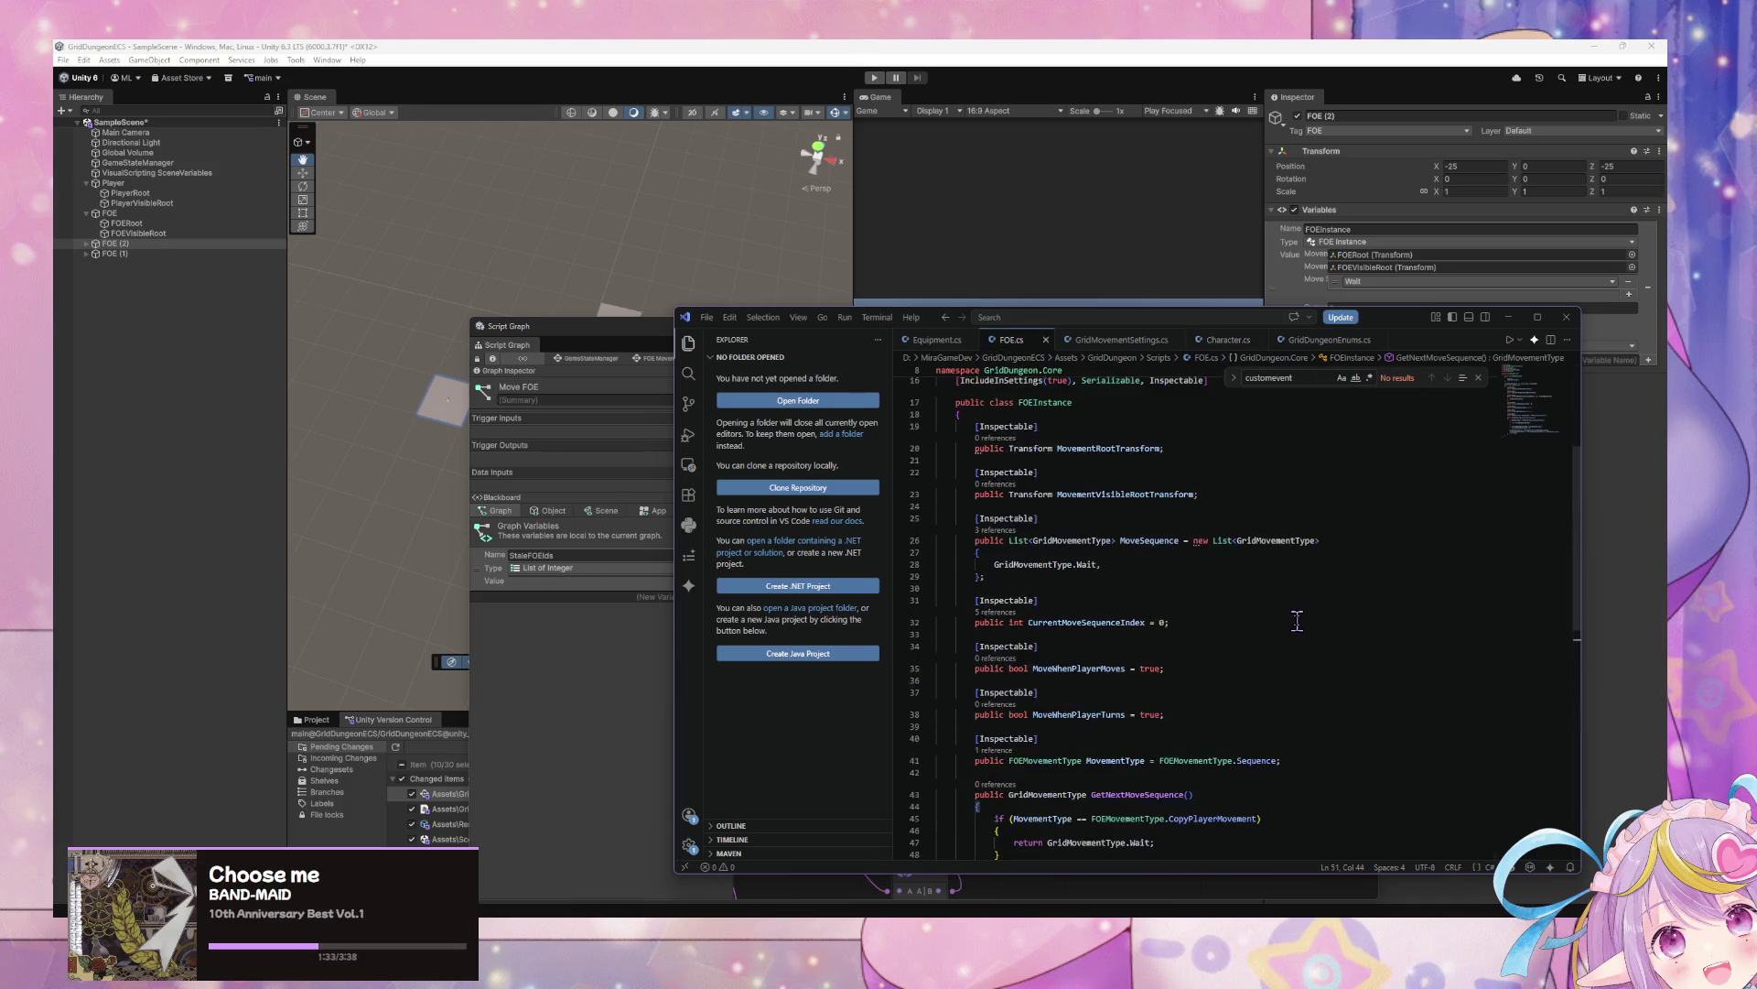
scroll(1291, 629, "down", 7)
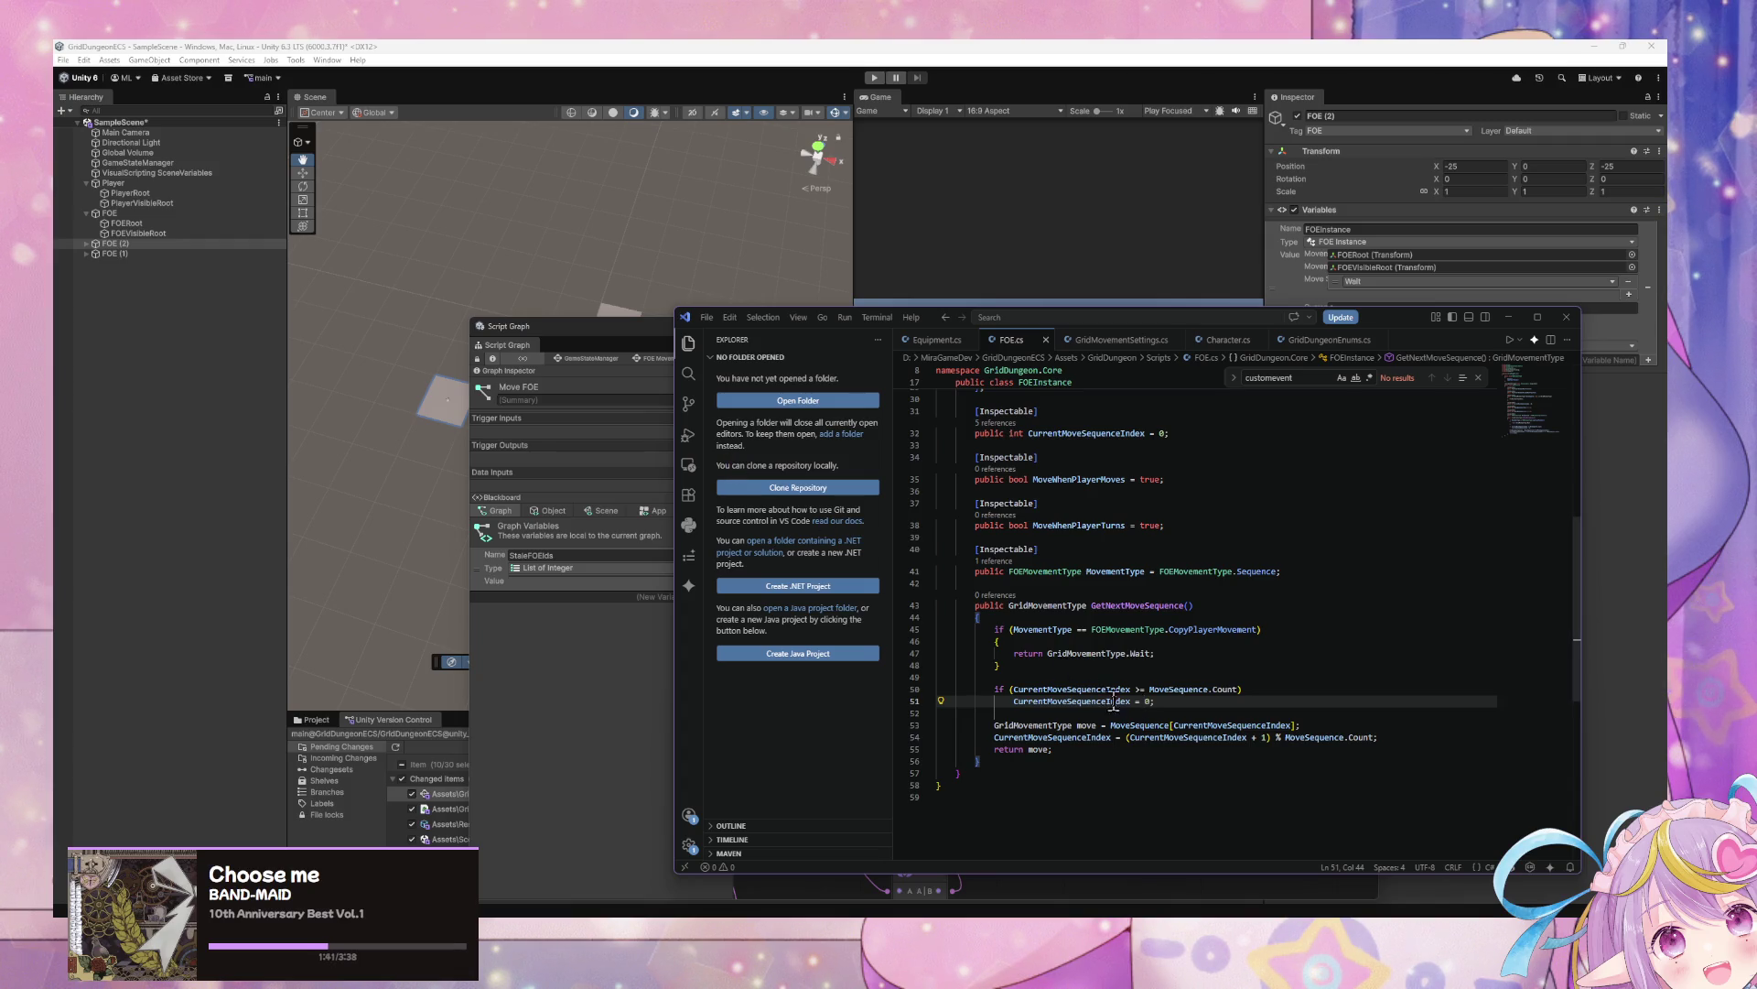
scroll(1156, 676, "up", 5)
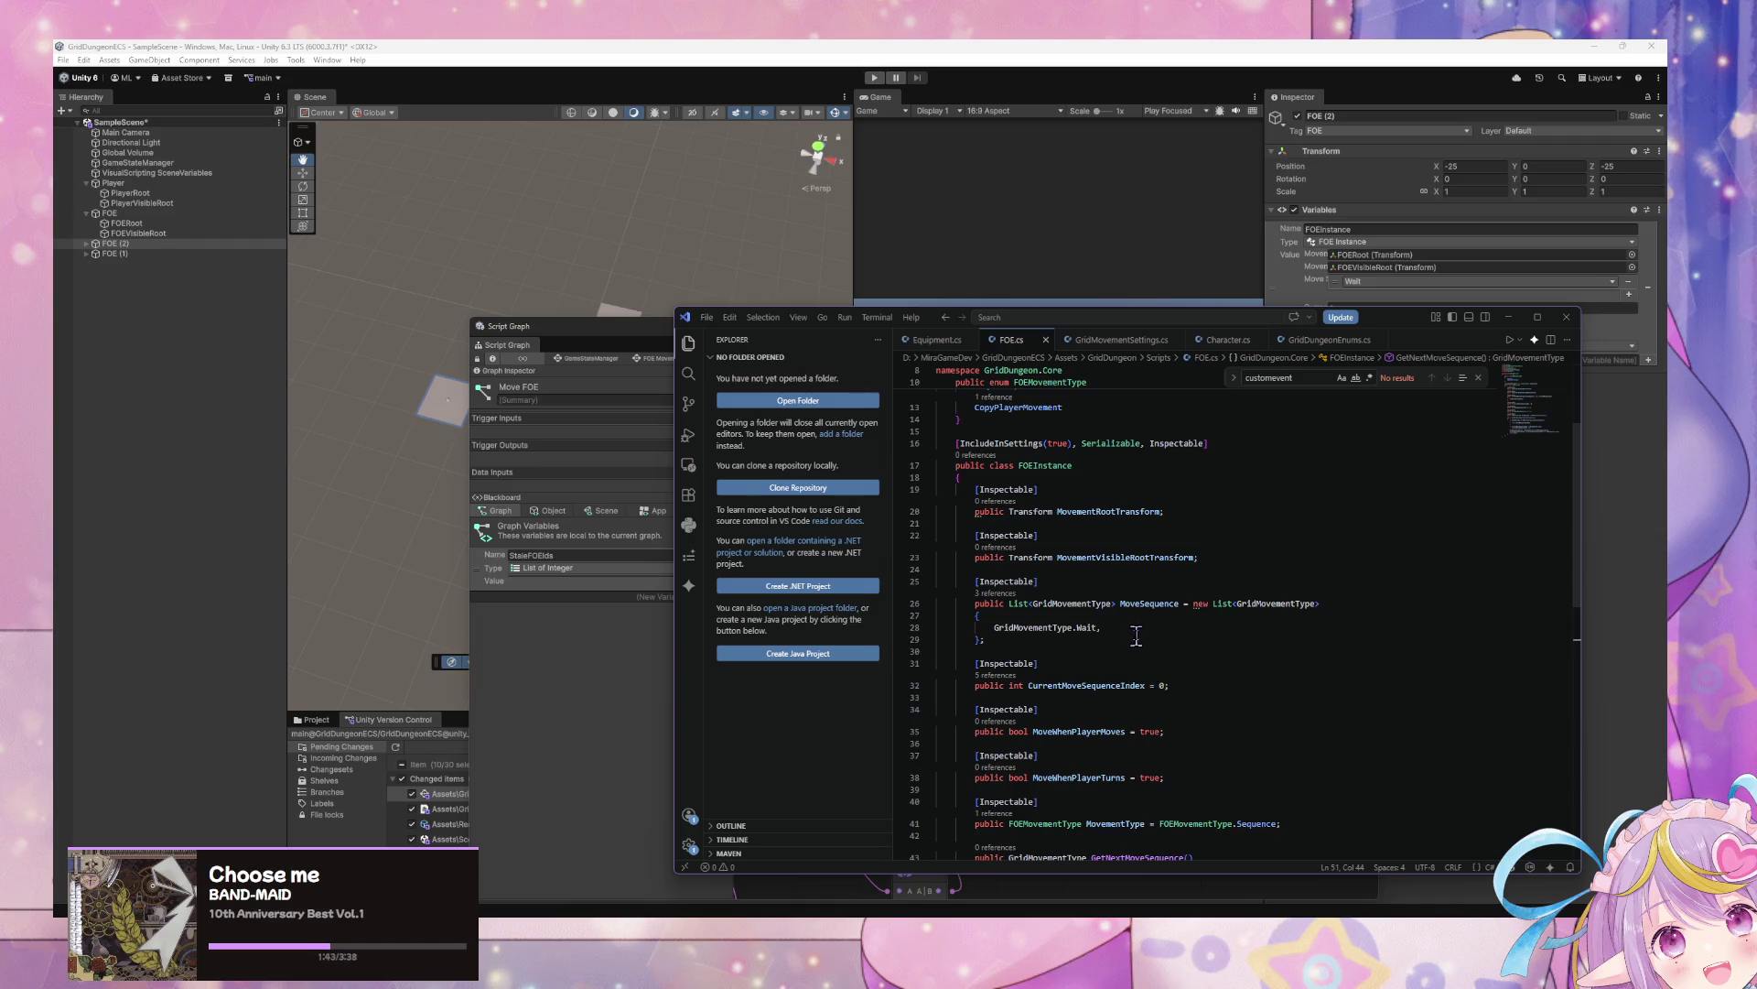
scroll(1181, 562, "up", 3)
Add CopyPlayerMovementMirrored after CopyPlayerMovement in the enum and return to Unity to recompile
left_click(1103, 565)
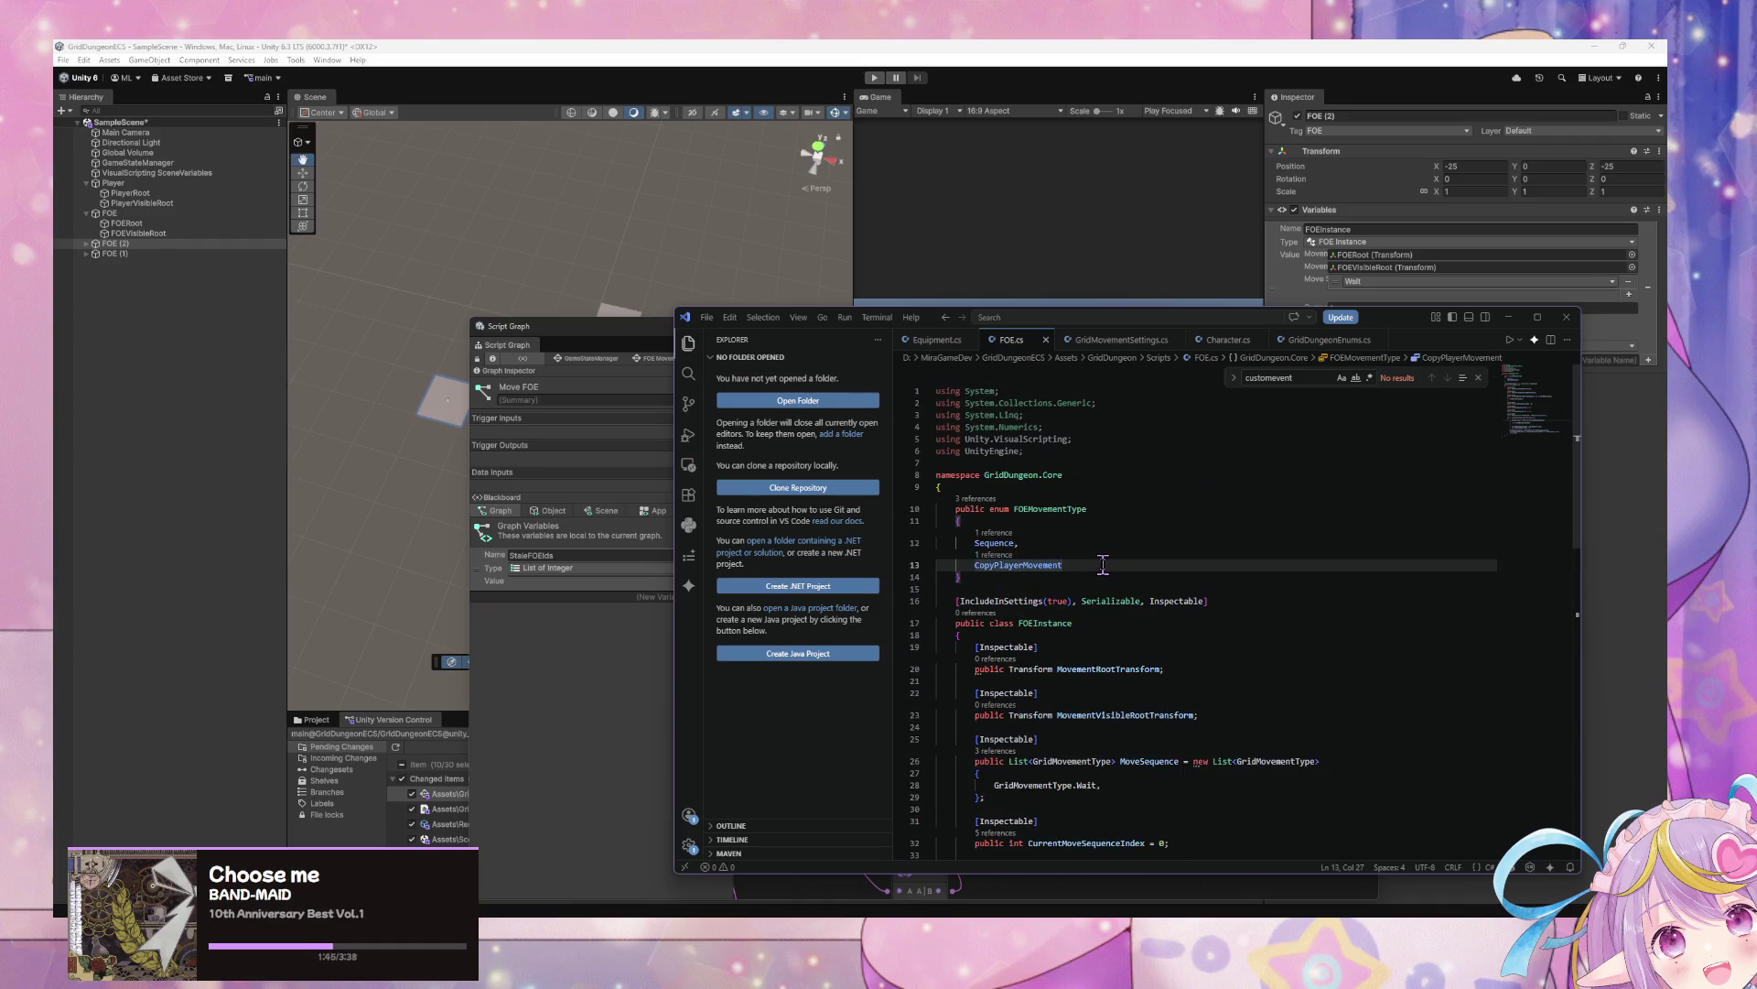
type(",")
key("Return")
type("Clo")
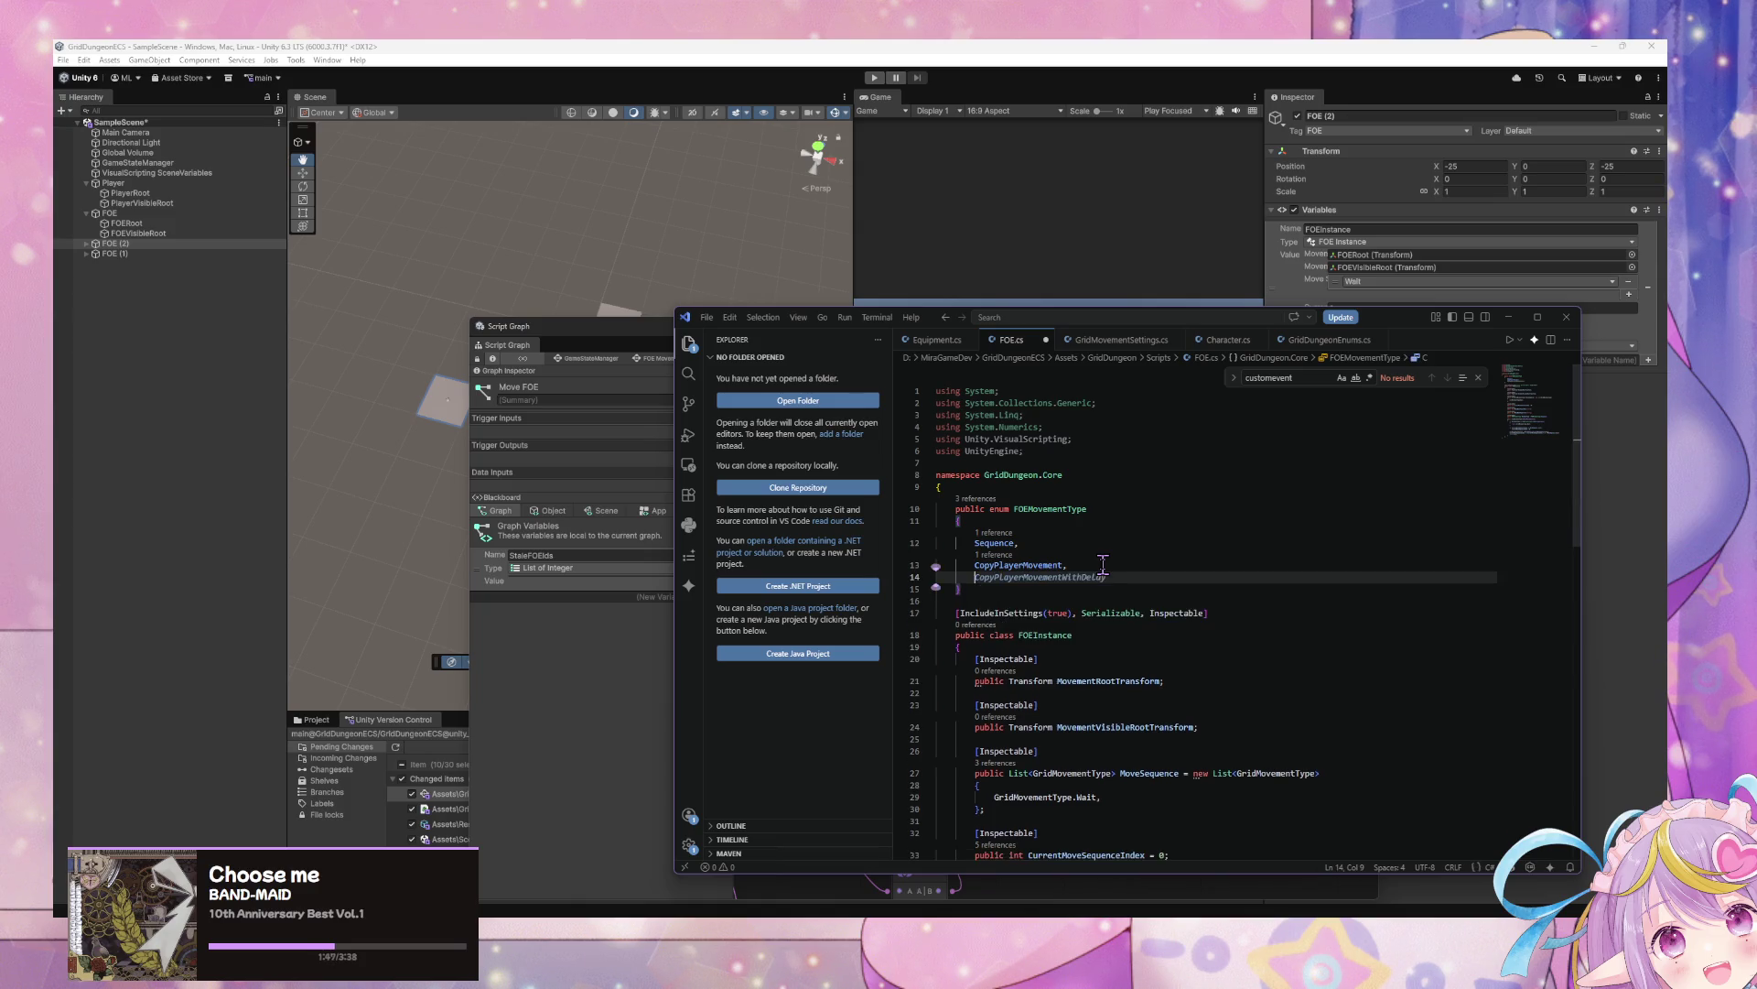
key("BackSpace")
key("BackSpace")
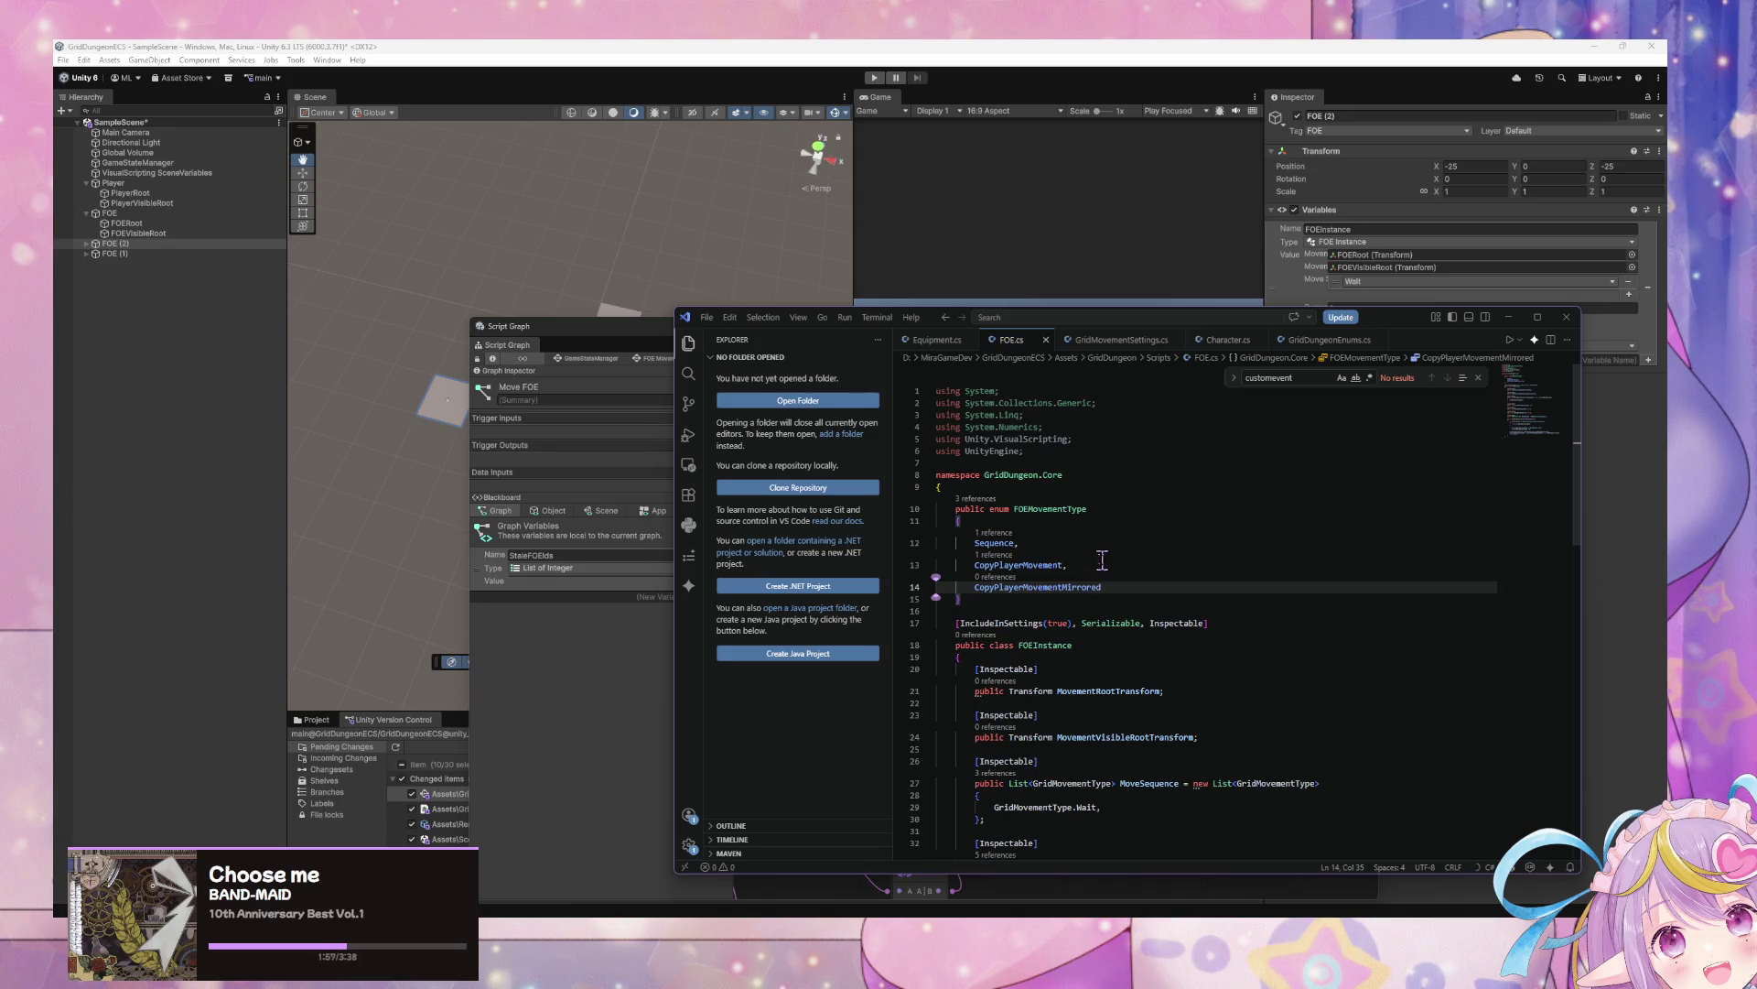
scroll(1114, 595, "down", 10)
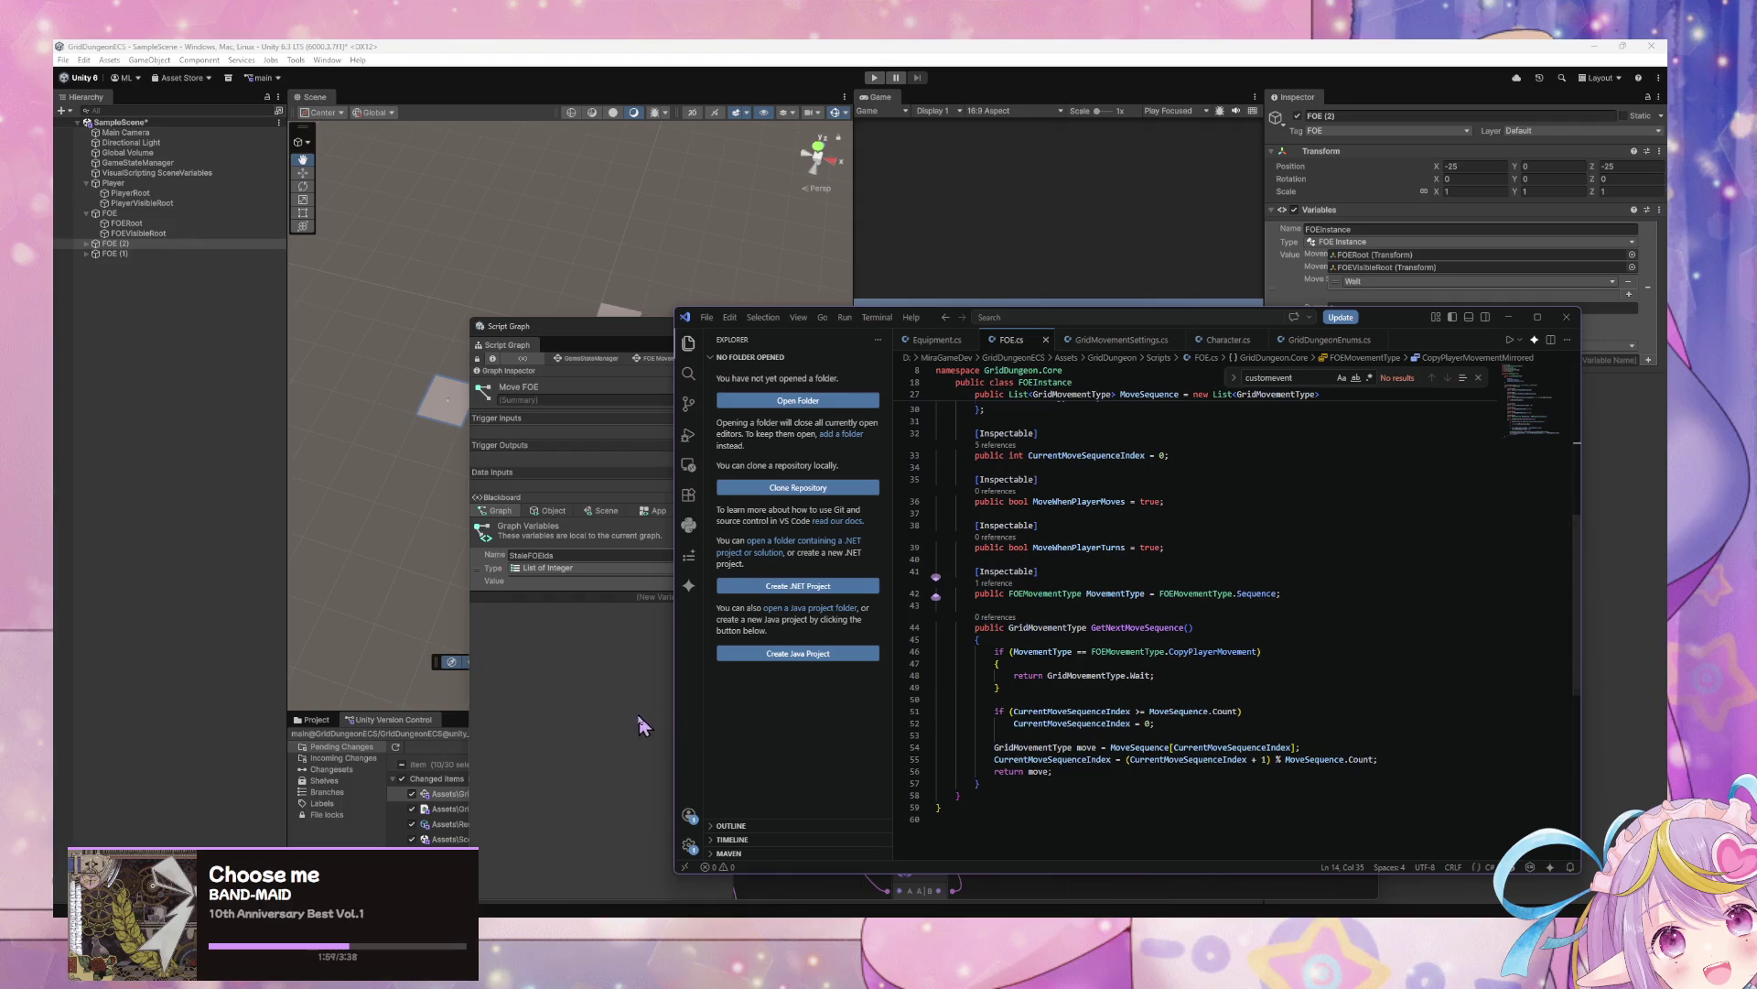
left_click(644, 719)
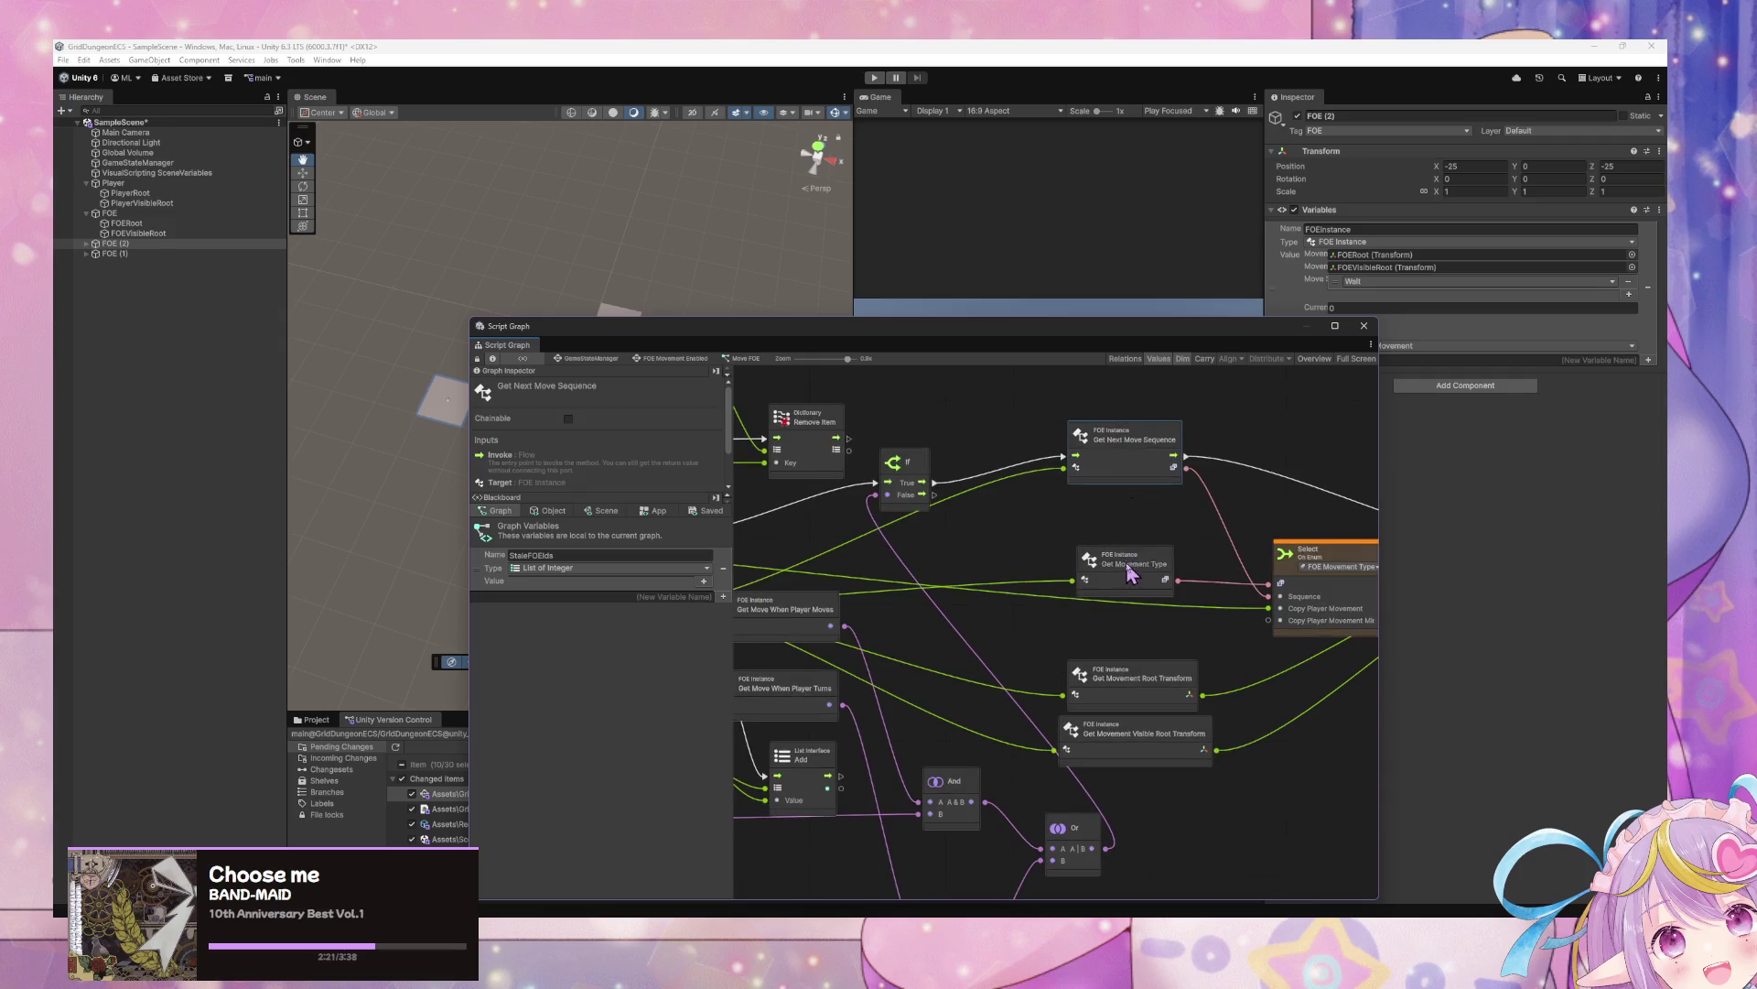
Box-select the two Get Movement transform nodes and move them down and right
left_click(1121, 518)
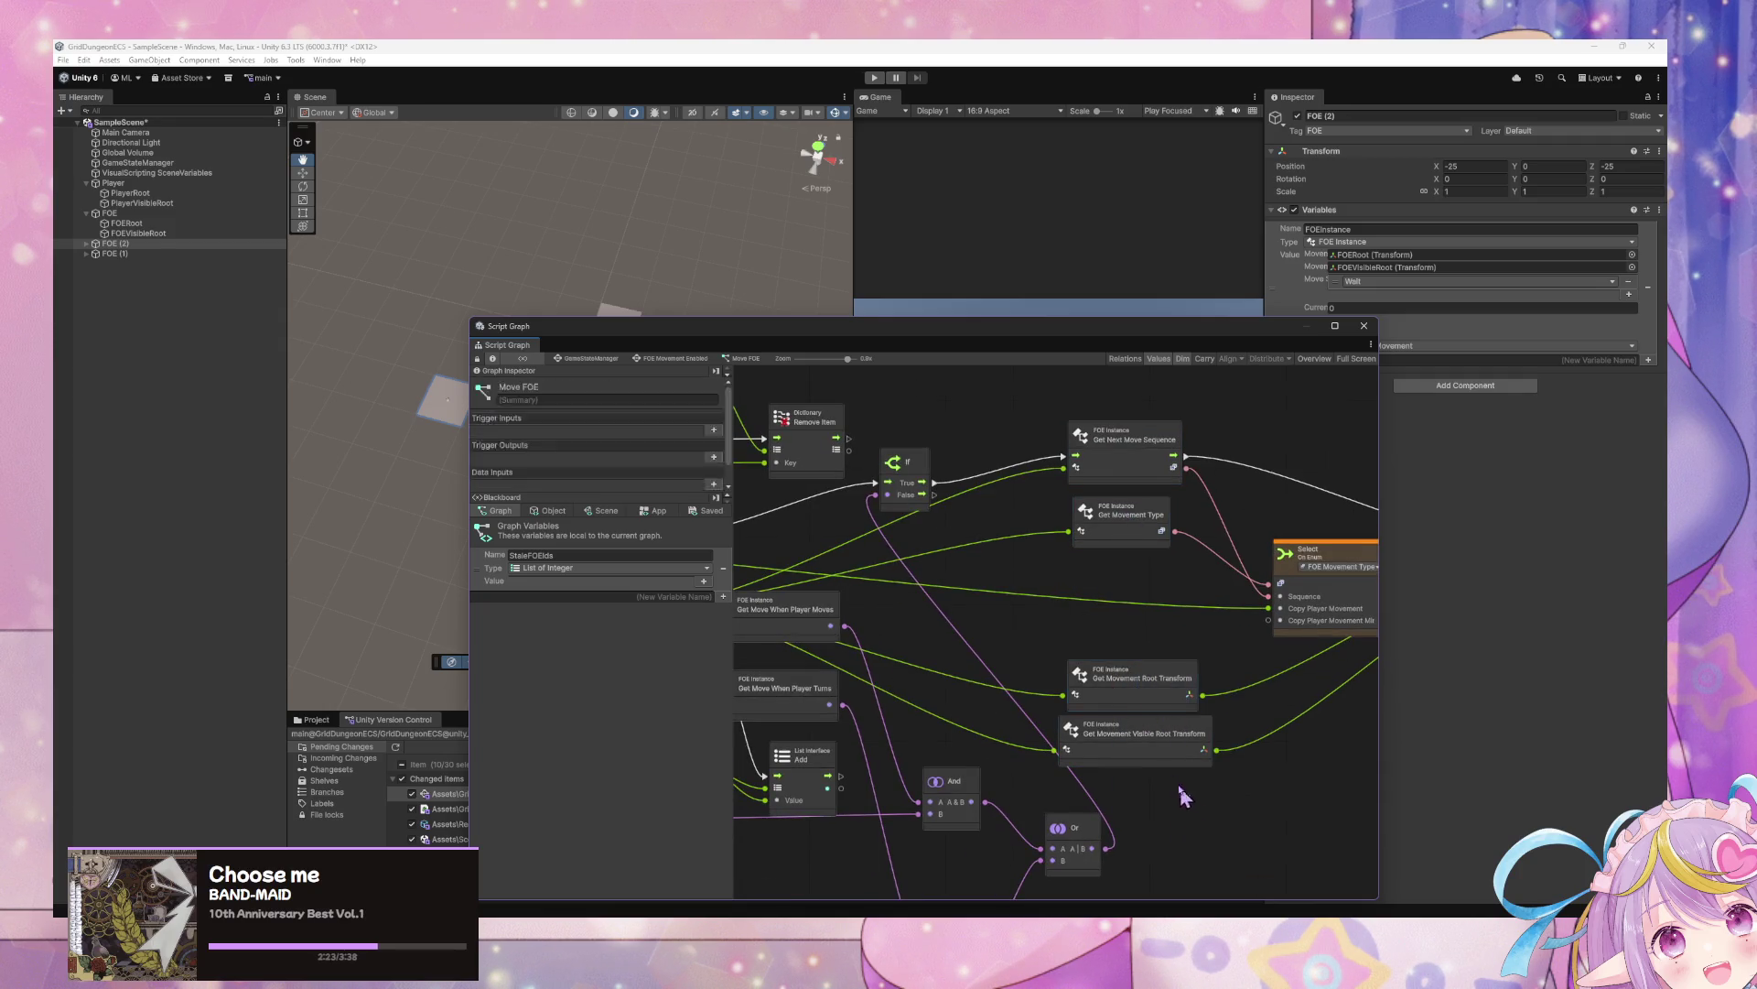
mouse_move(1177, 782)
left_mouse_down()
mouse_move(1148, 697)
mouse_move(1168, 731)
left_mouse_up()
scroll(1168, 731, "down", 5)
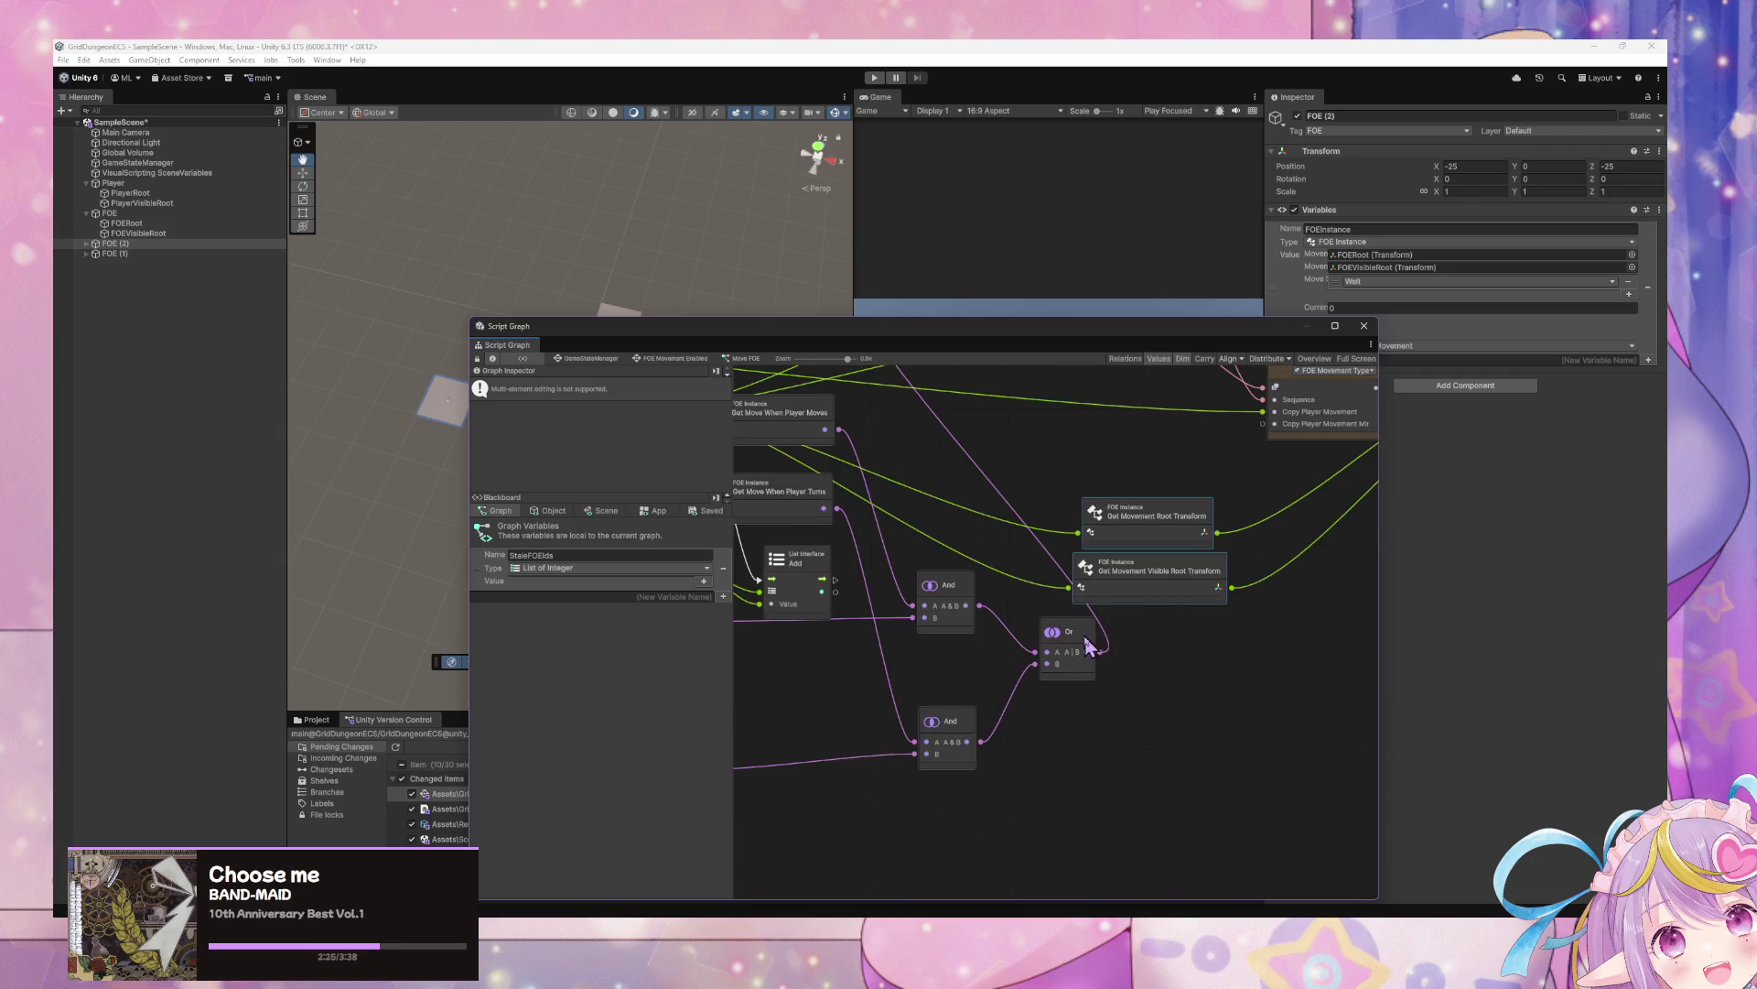
left_click_drag(1085, 639, 1045, 707)
key("ctrl+a")
Pan near the Select node and open the Add Node search, then cancel it without adding anything
mouse_move(876, 382)
left_mouse_down()
mouse_move(1332, 556)
mouse_move(890, 542)
left_mouse_up()
left_click_drag(995, 566, 914, 563)
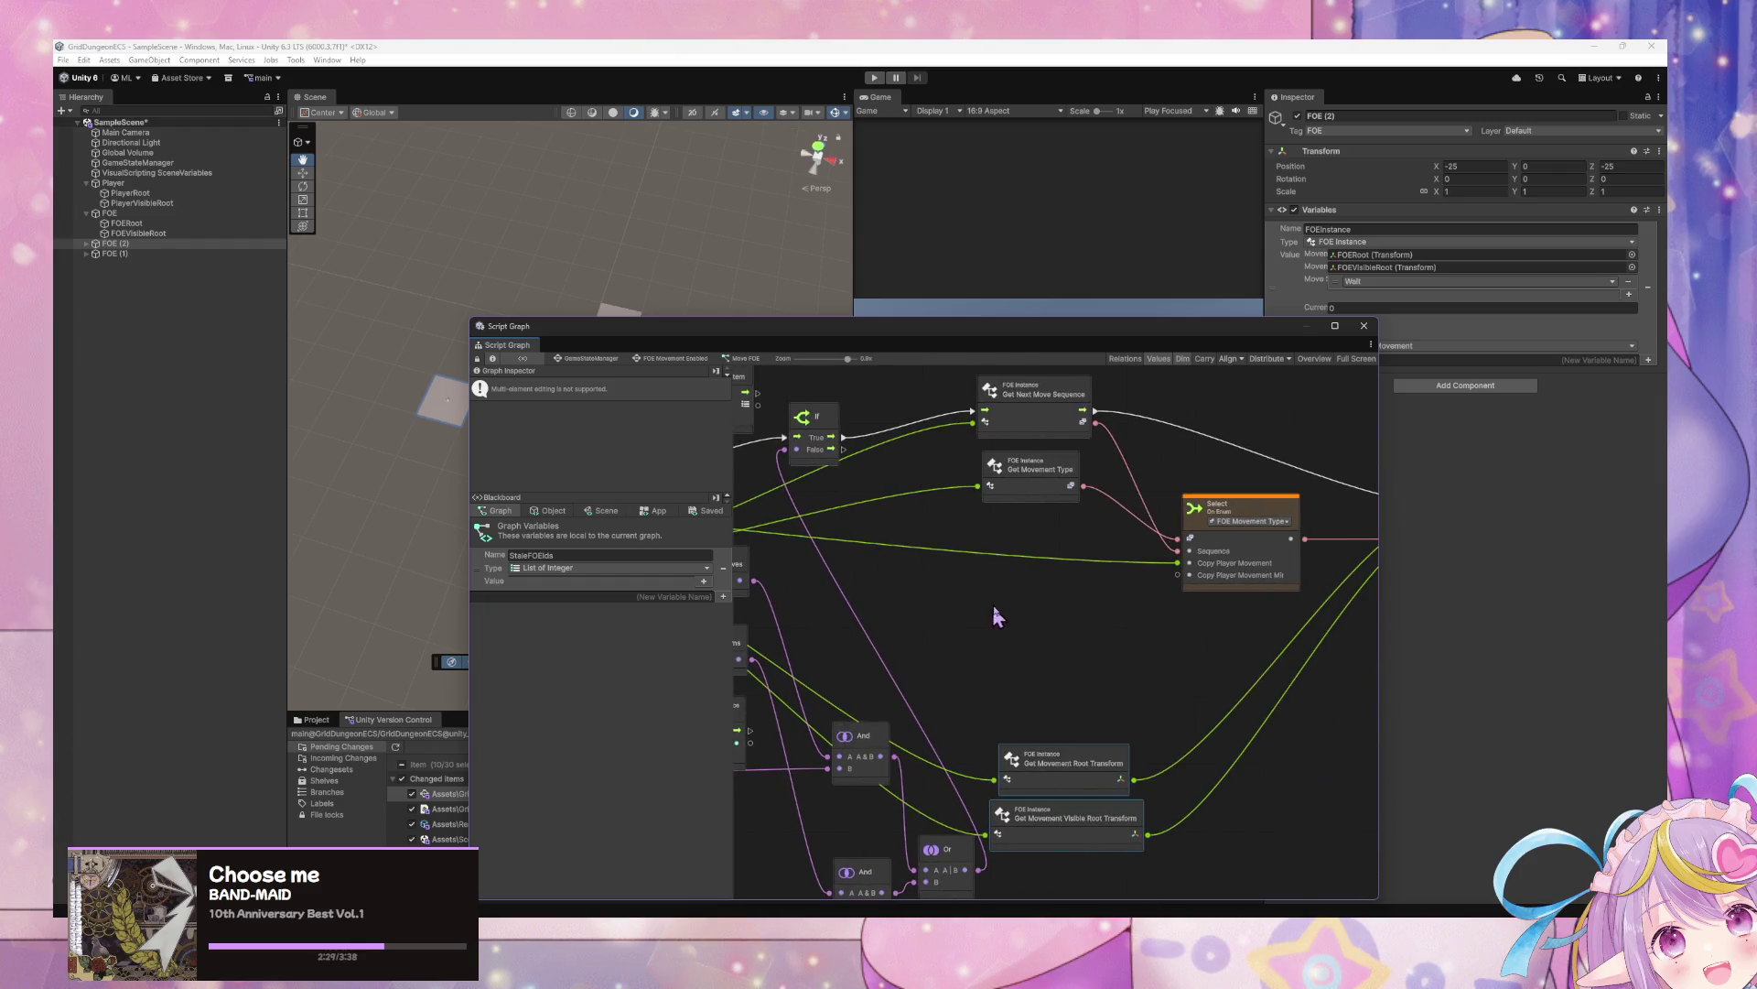
right_click(990, 609)
left_click(1055, 614)
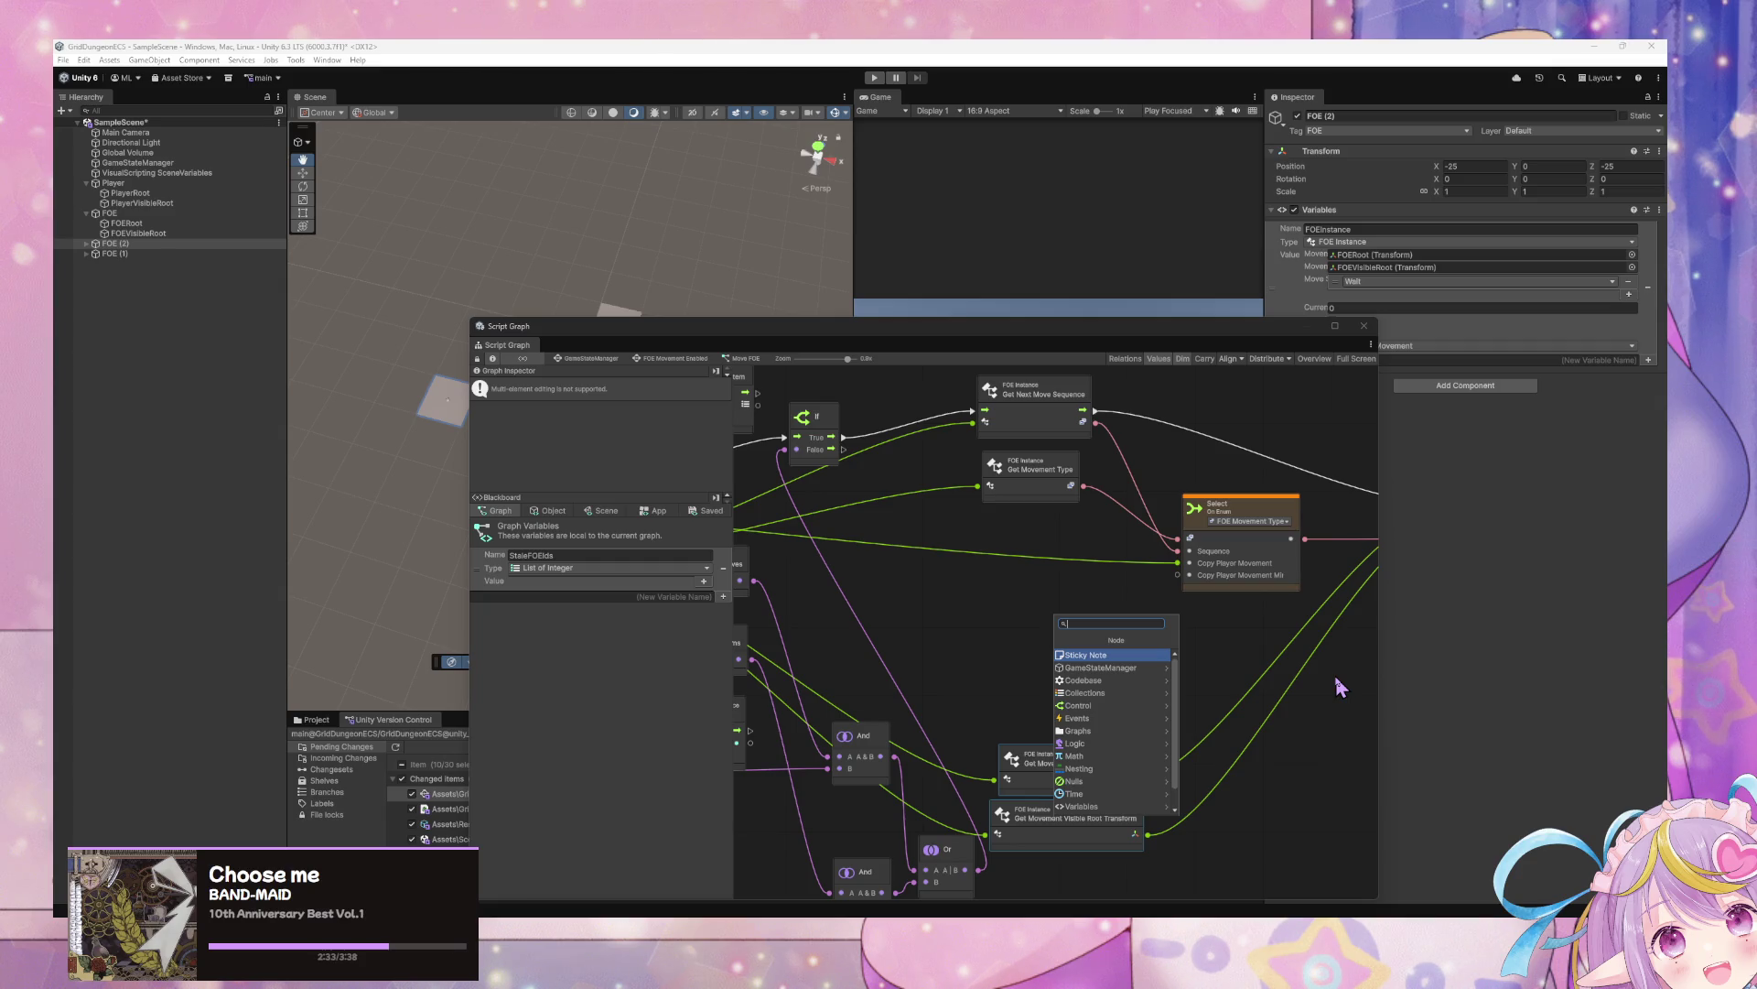
type("gr")
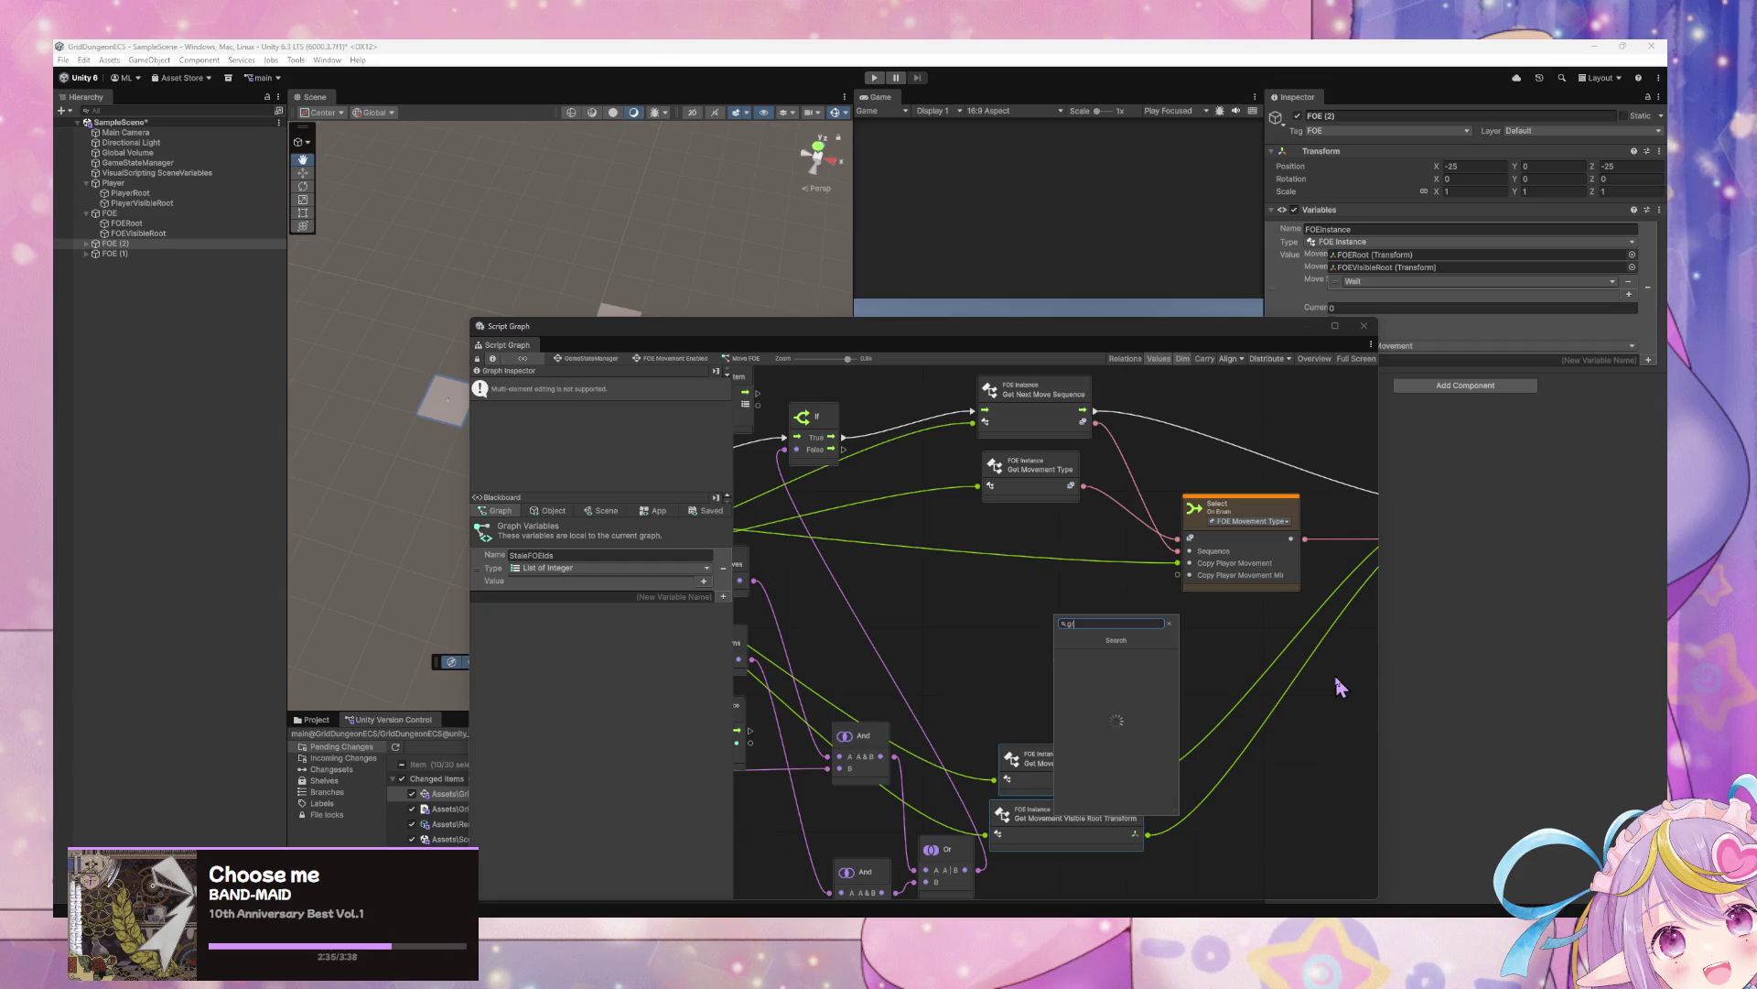
key("BackSpace")
key("BackSpace")
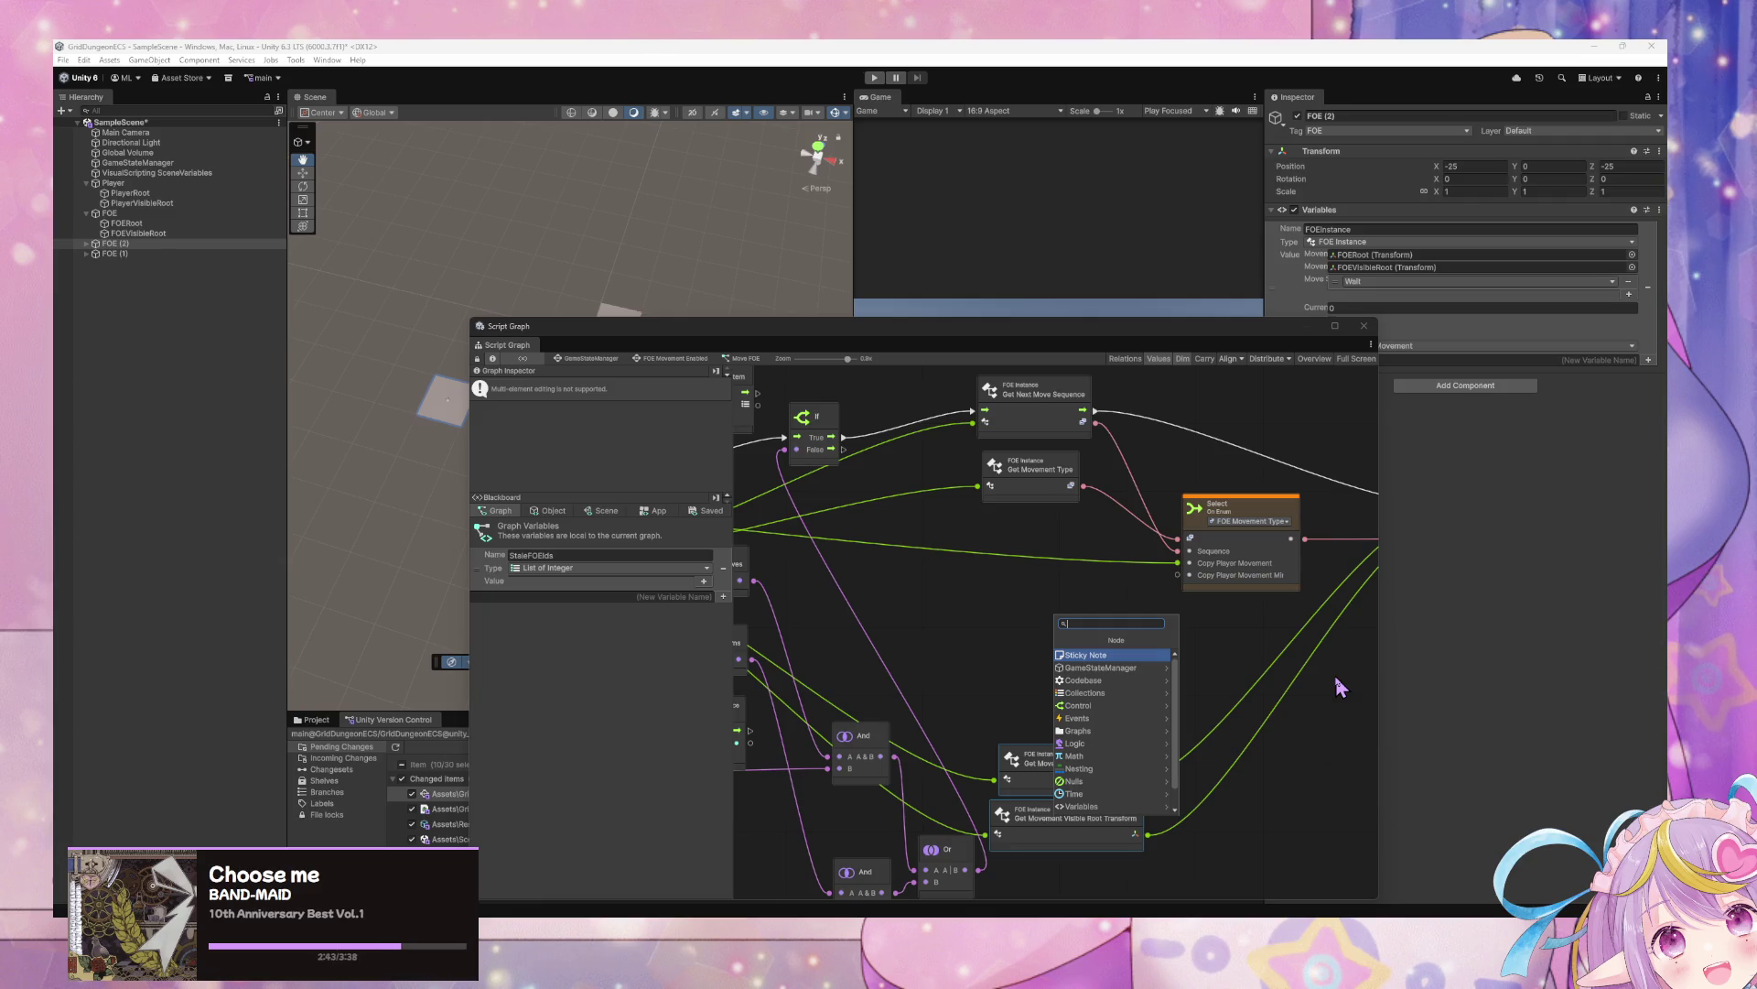
right_click(1350, 657)
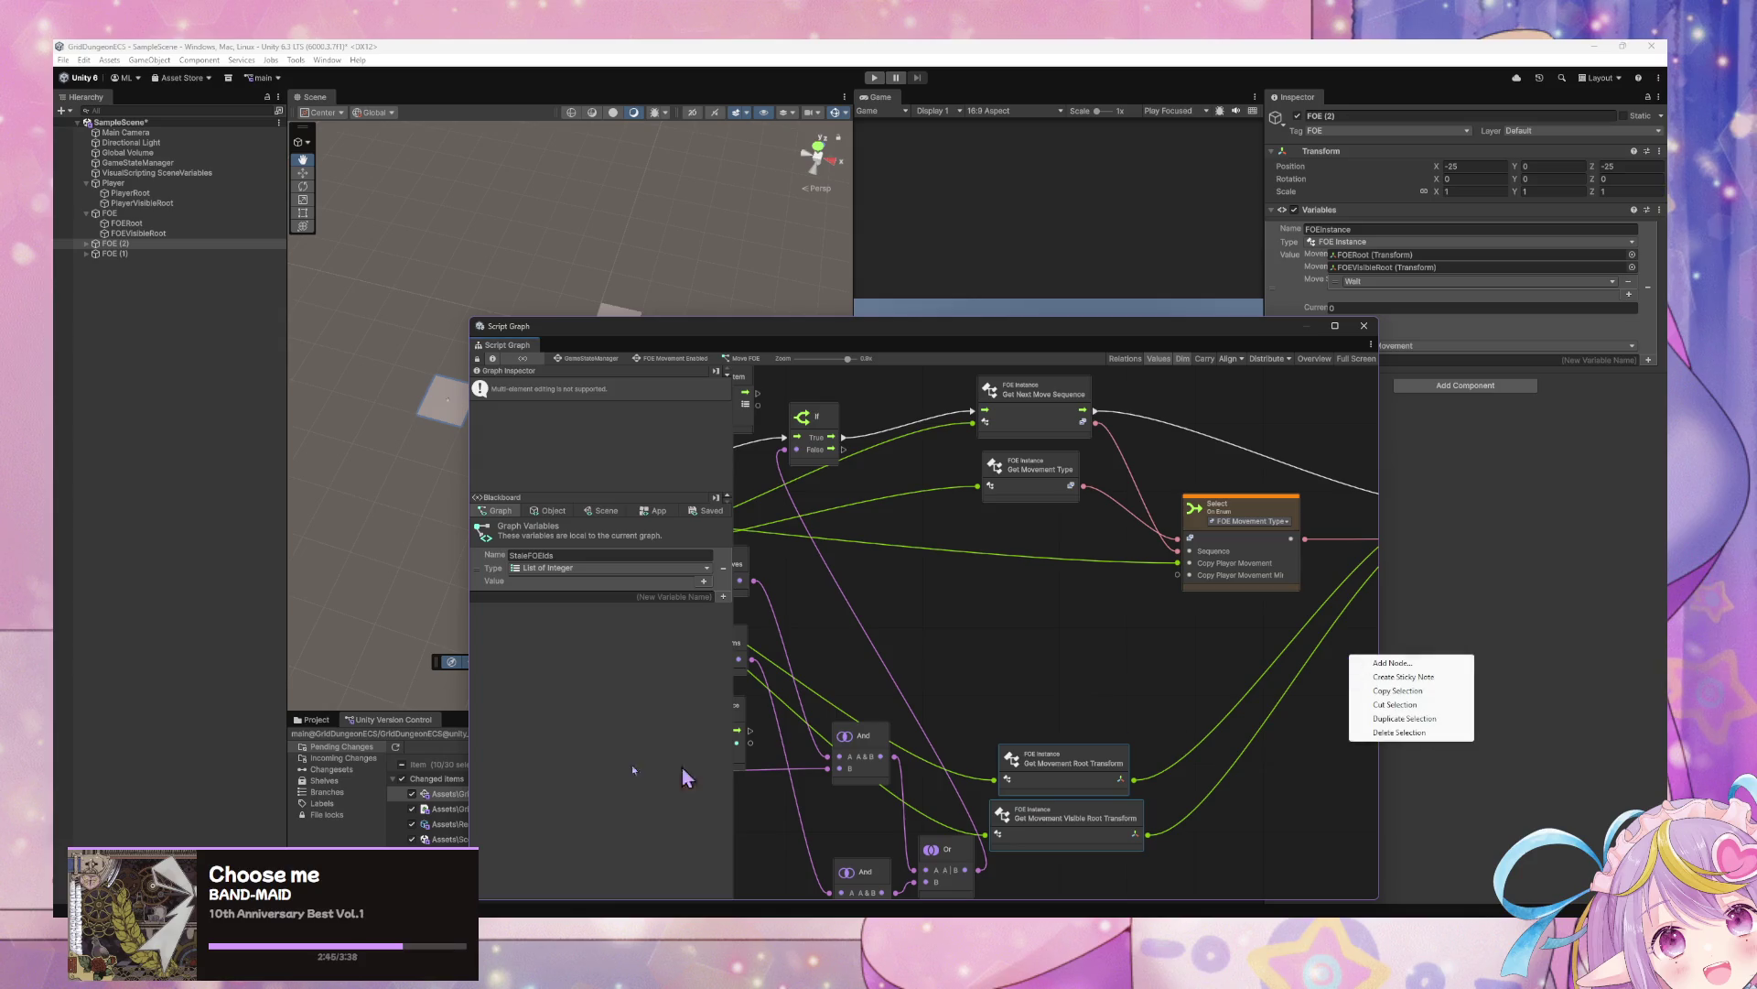
key("Escape")
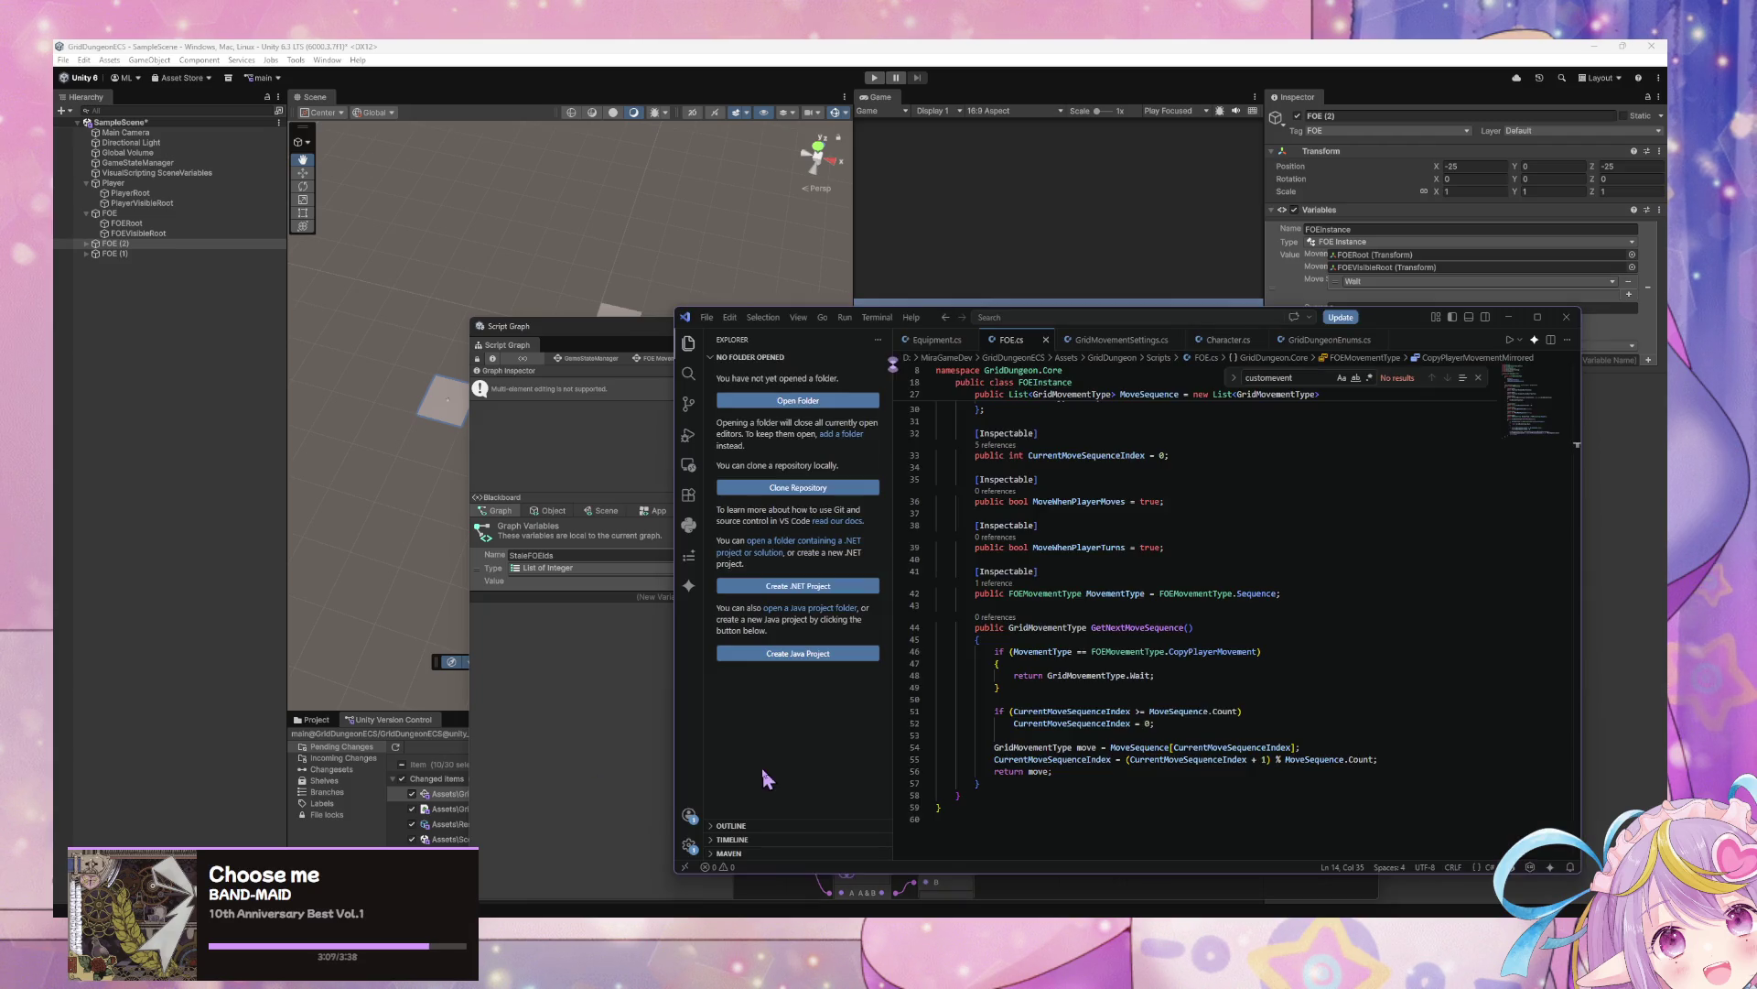
scroll(1236, 557, "up", 3)
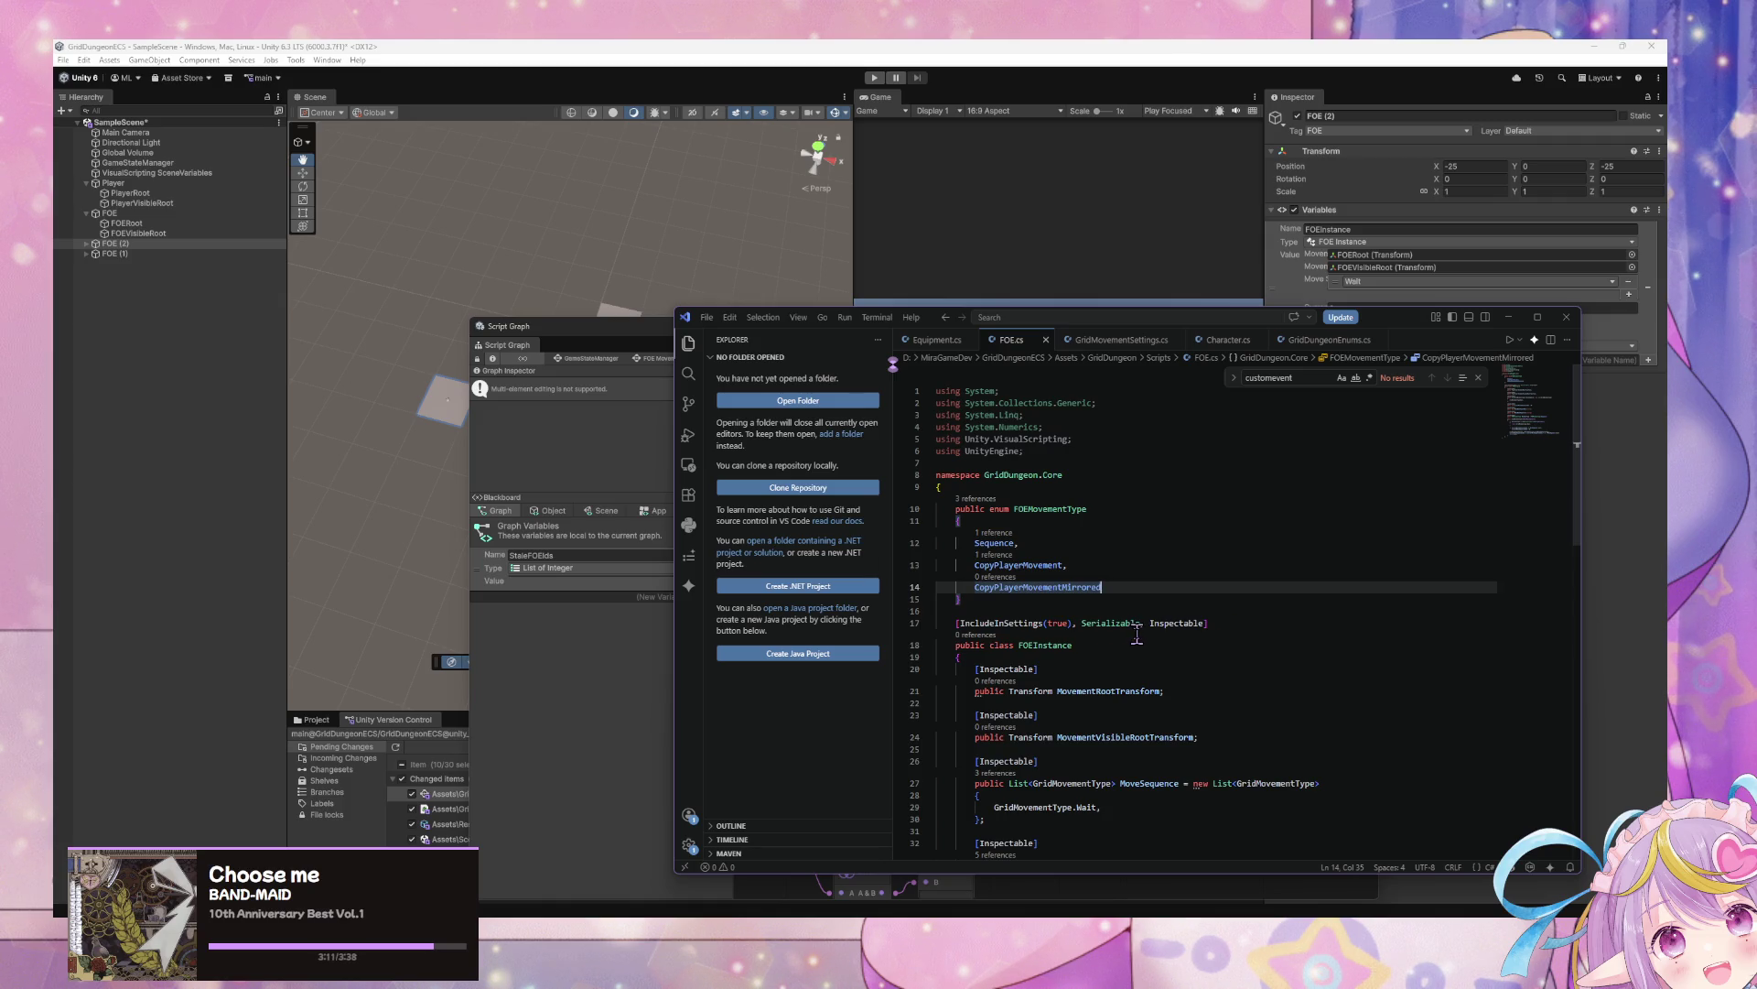
scroll(1135, 633, "down", 1)
left_click(934, 592)
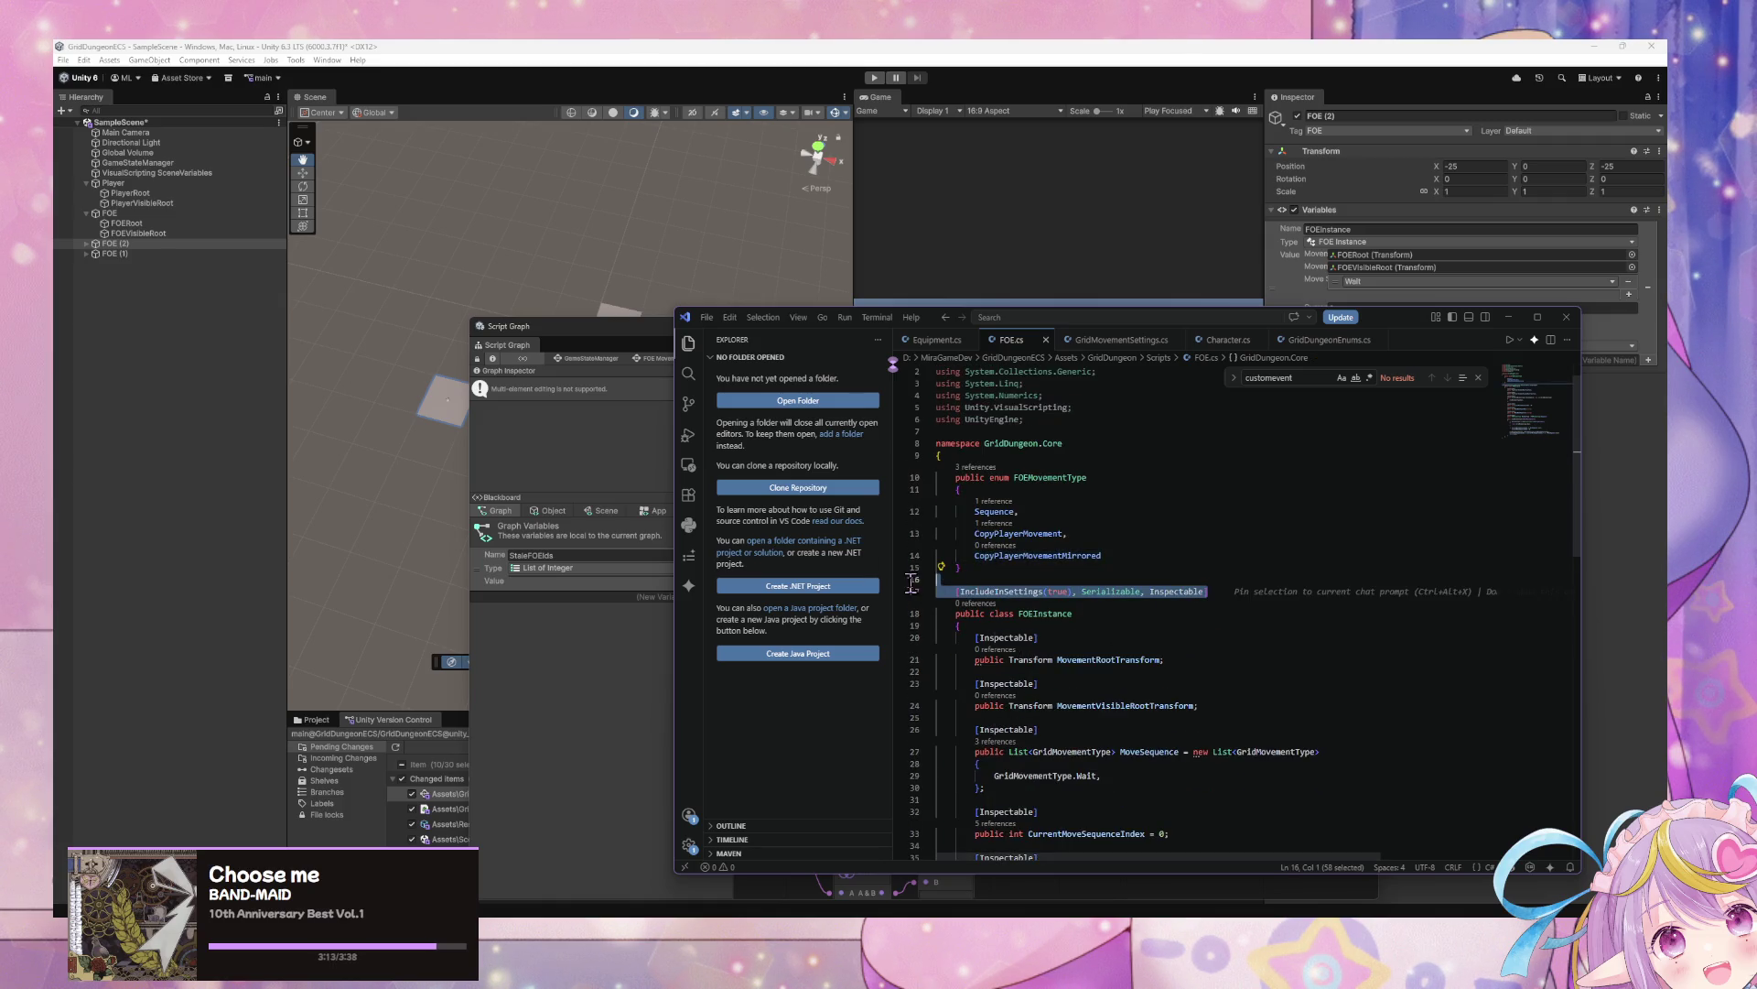
key("Down")
key("Down")
key("Down")
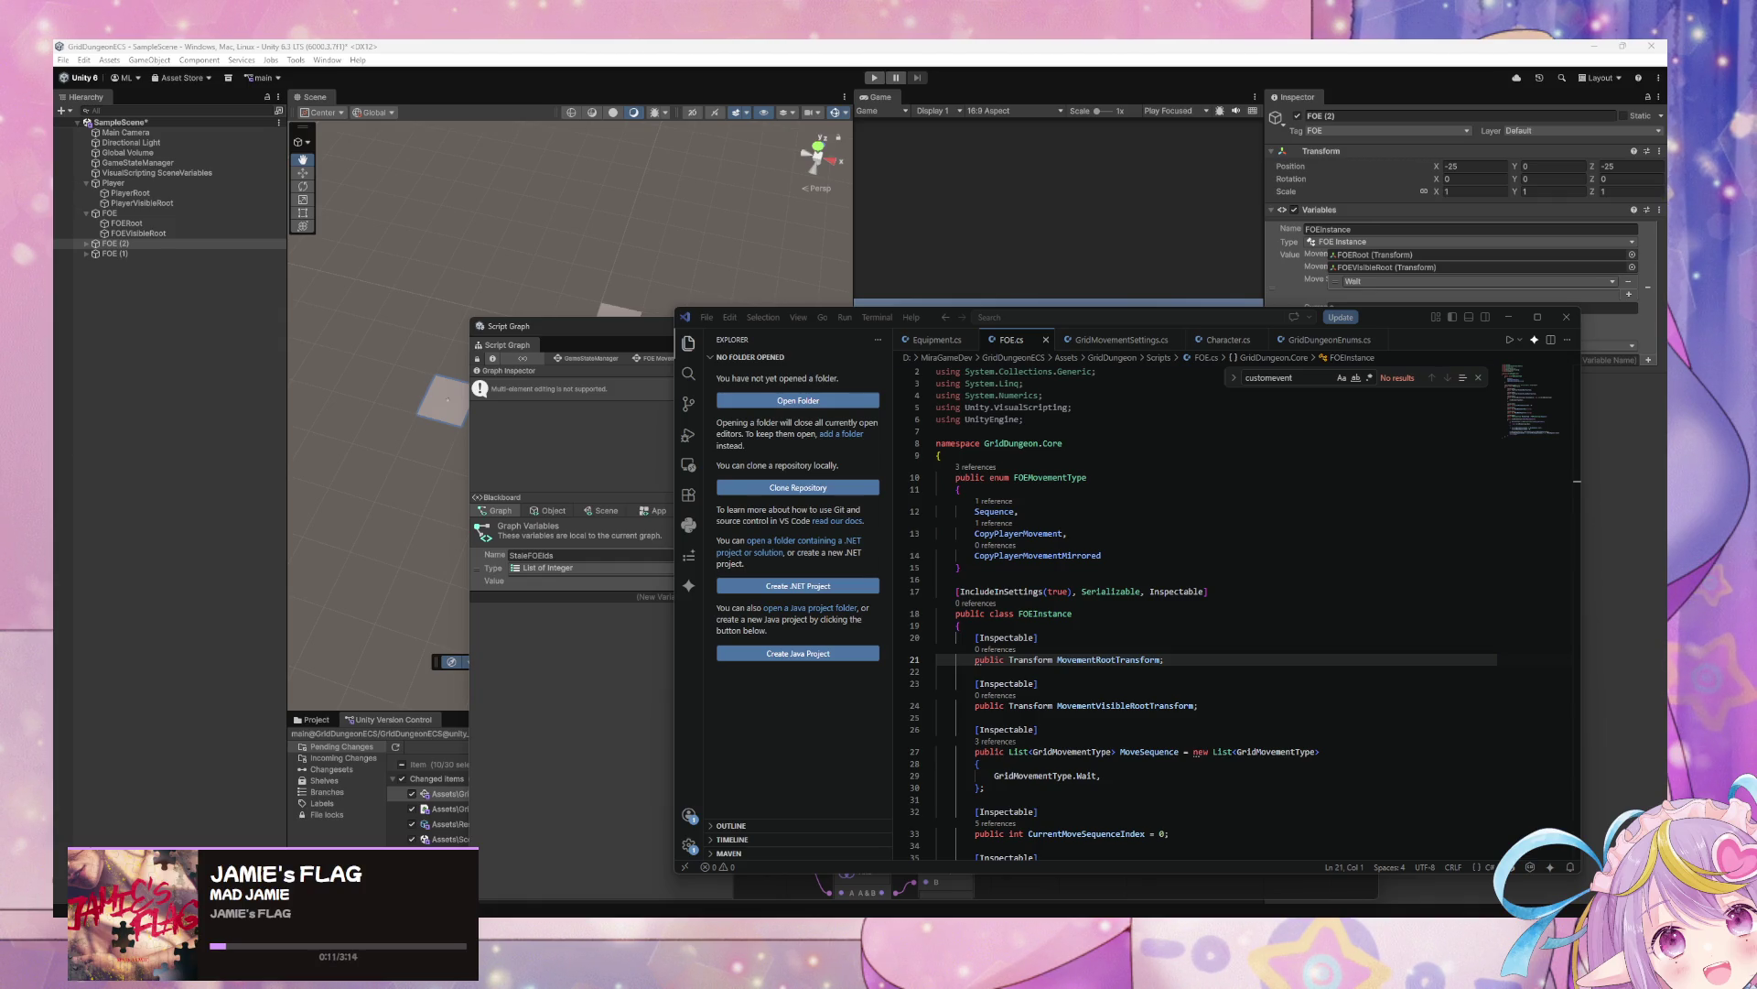
scroll(1322, 703, "down", 5)
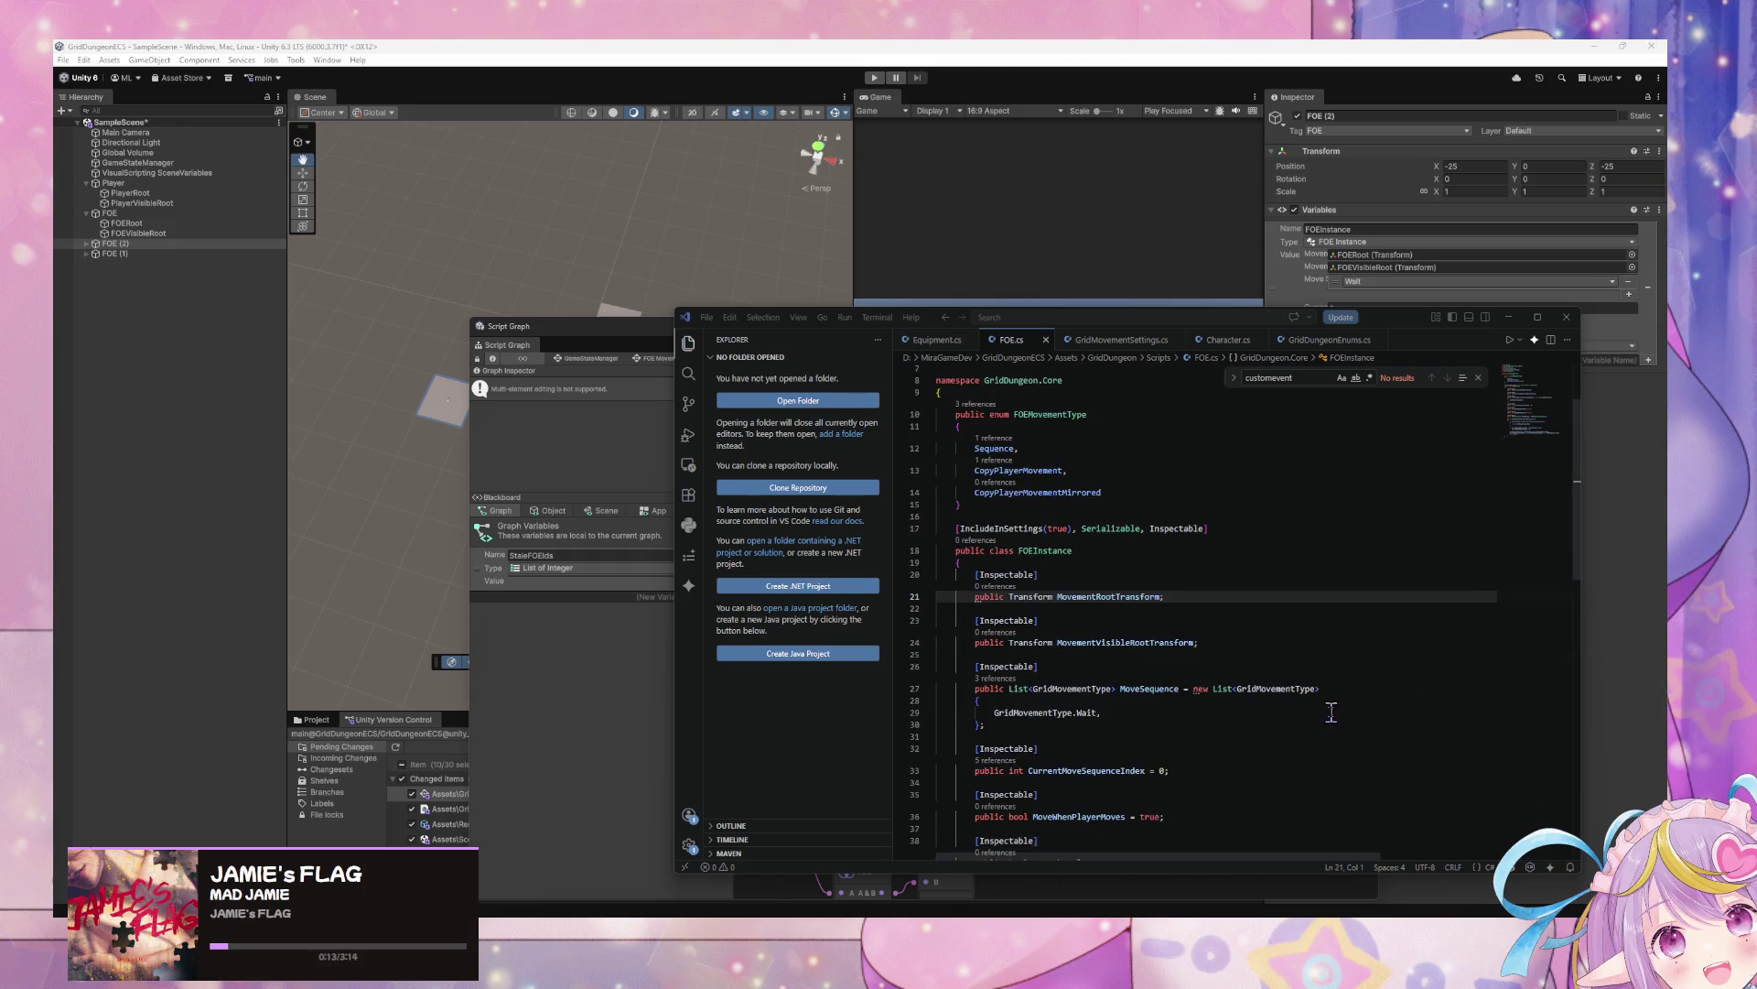
scroll(1322, 702, "down", 3)
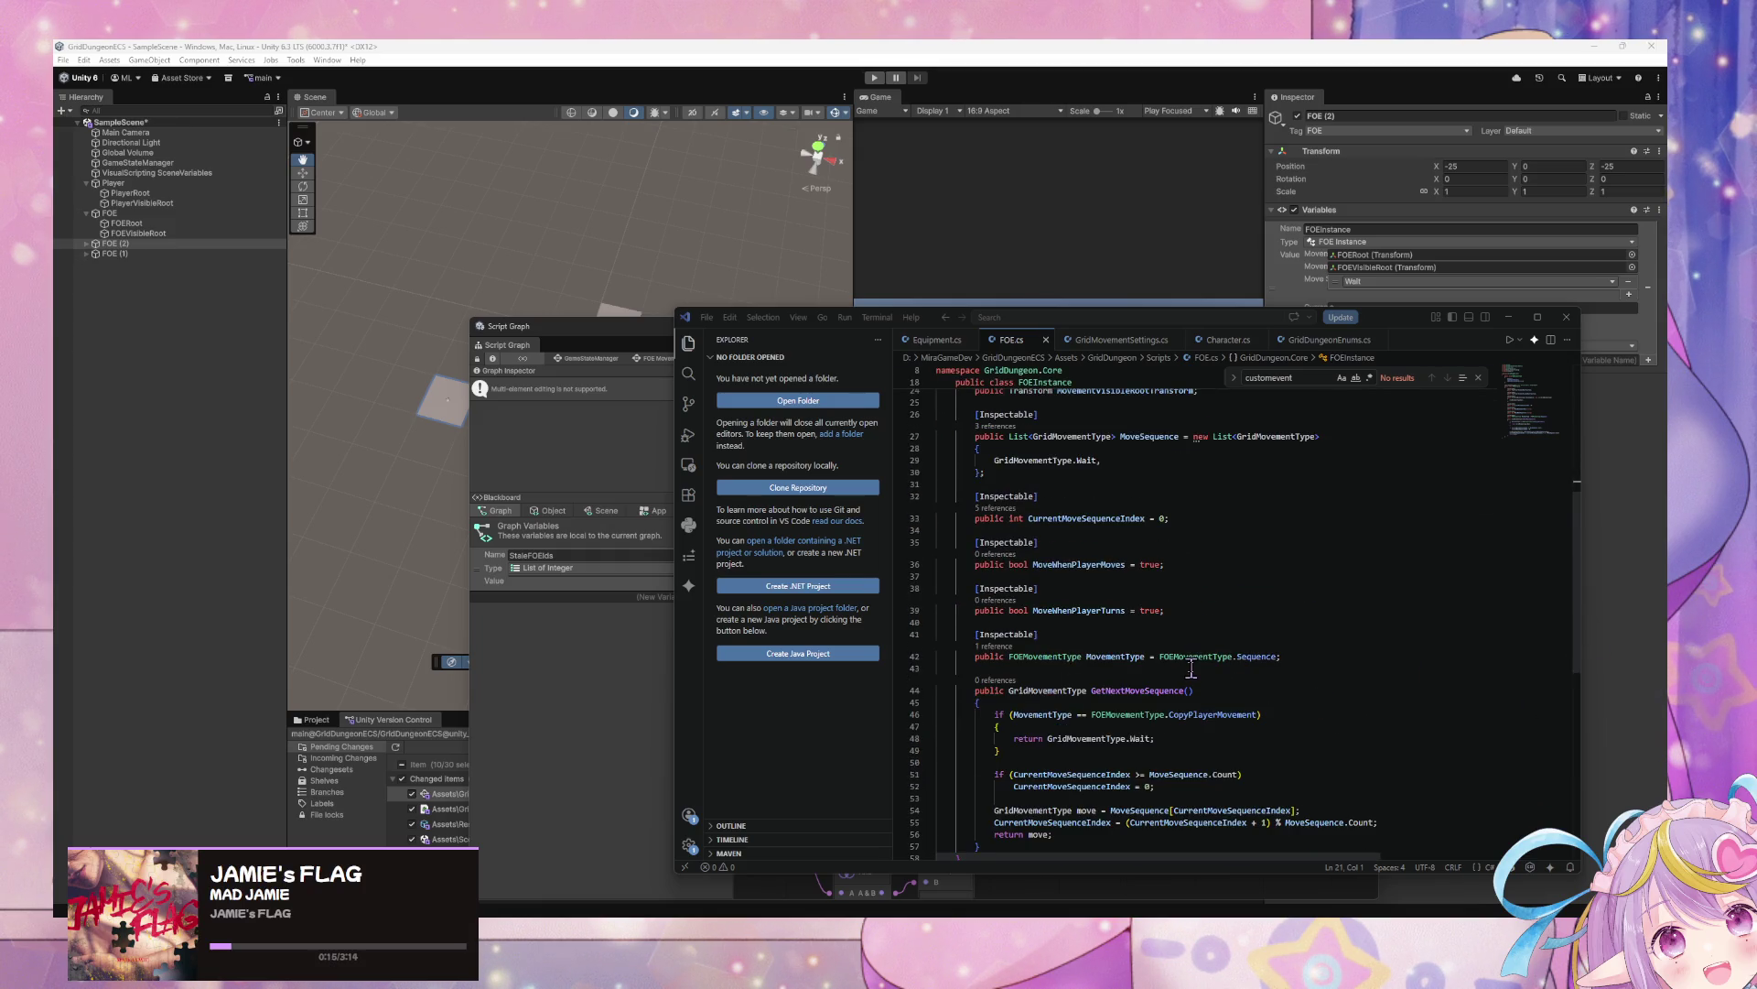
mouse_move(937, 827)
left_mouse_down()
mouse_move(925, 586)
mouse_move(906, 512)
mouse_move(871, 482)
left_mouse_up()
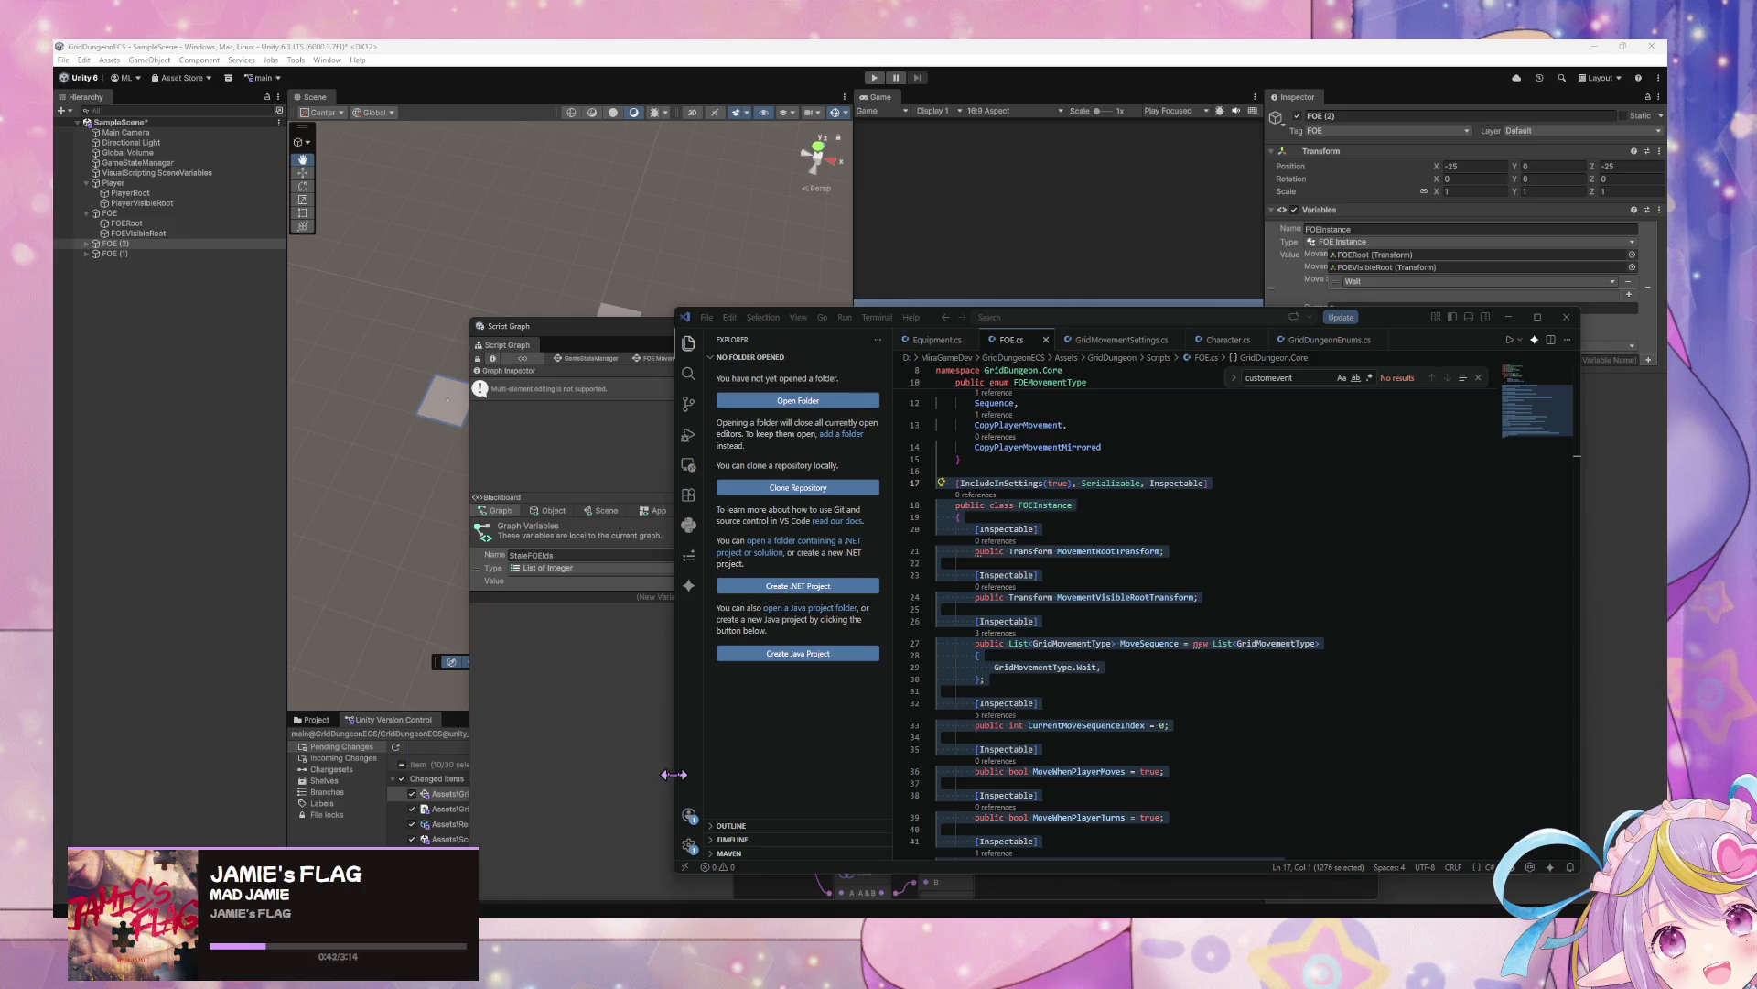
left_click(560, 561)
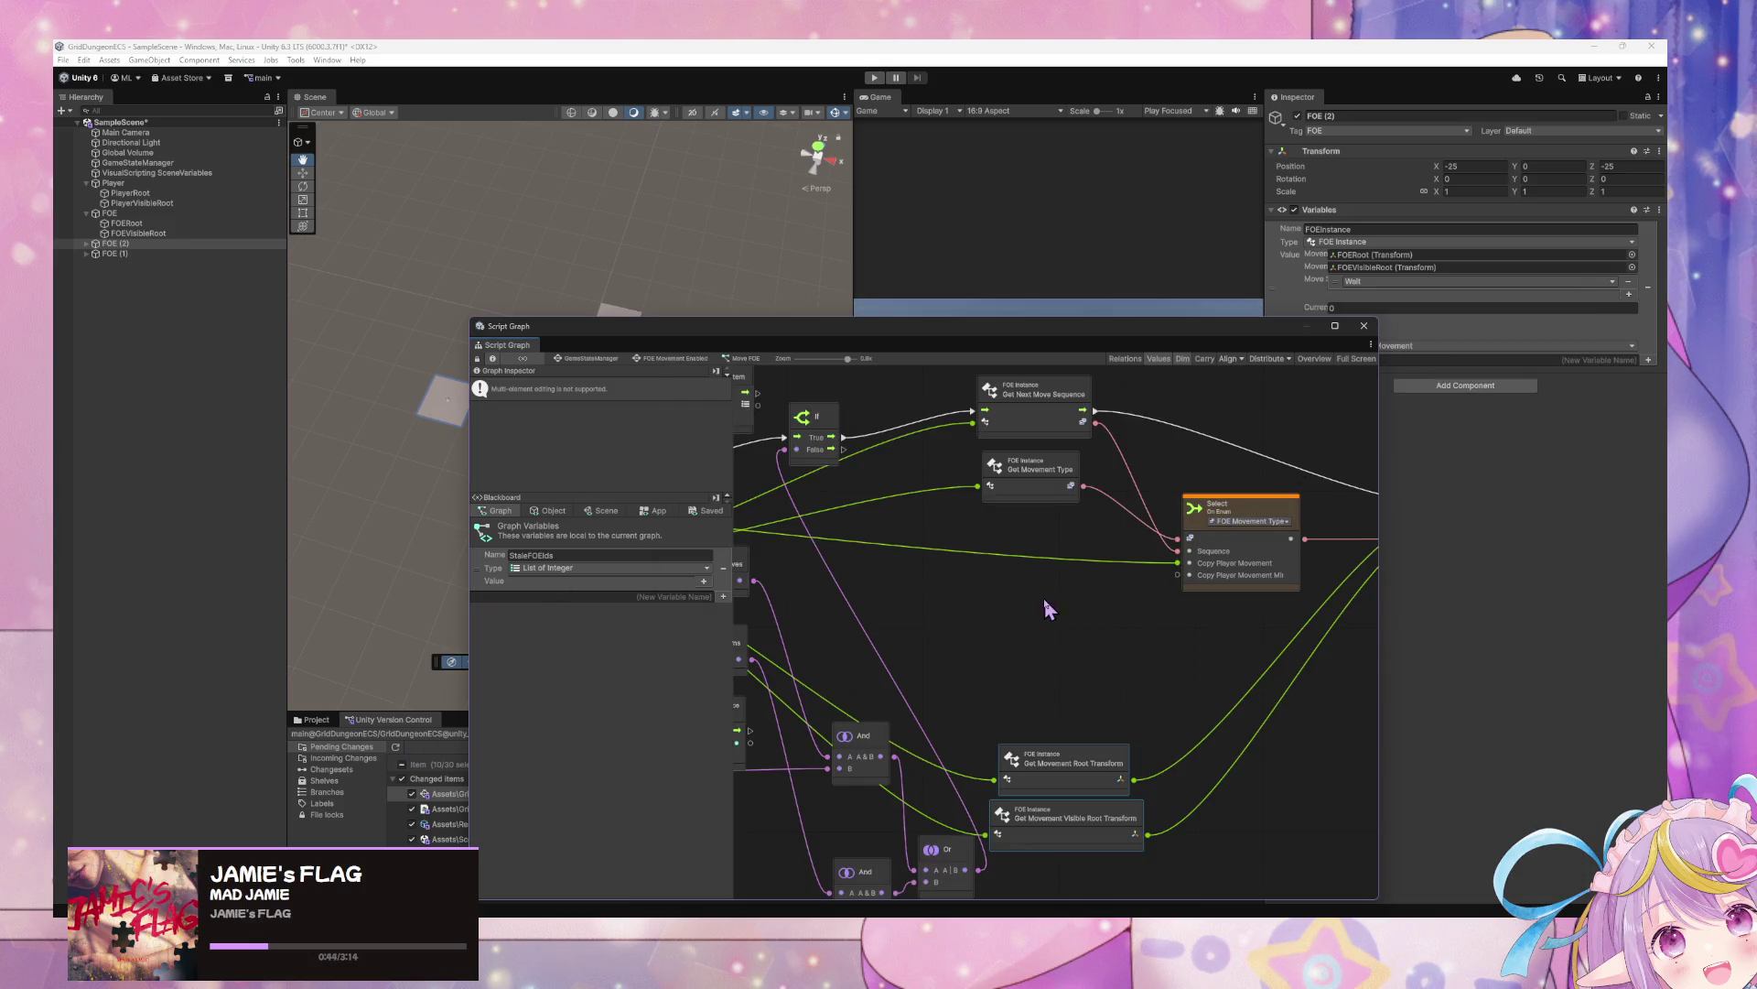
left_click_drag(1043, 596, 1056, 675)
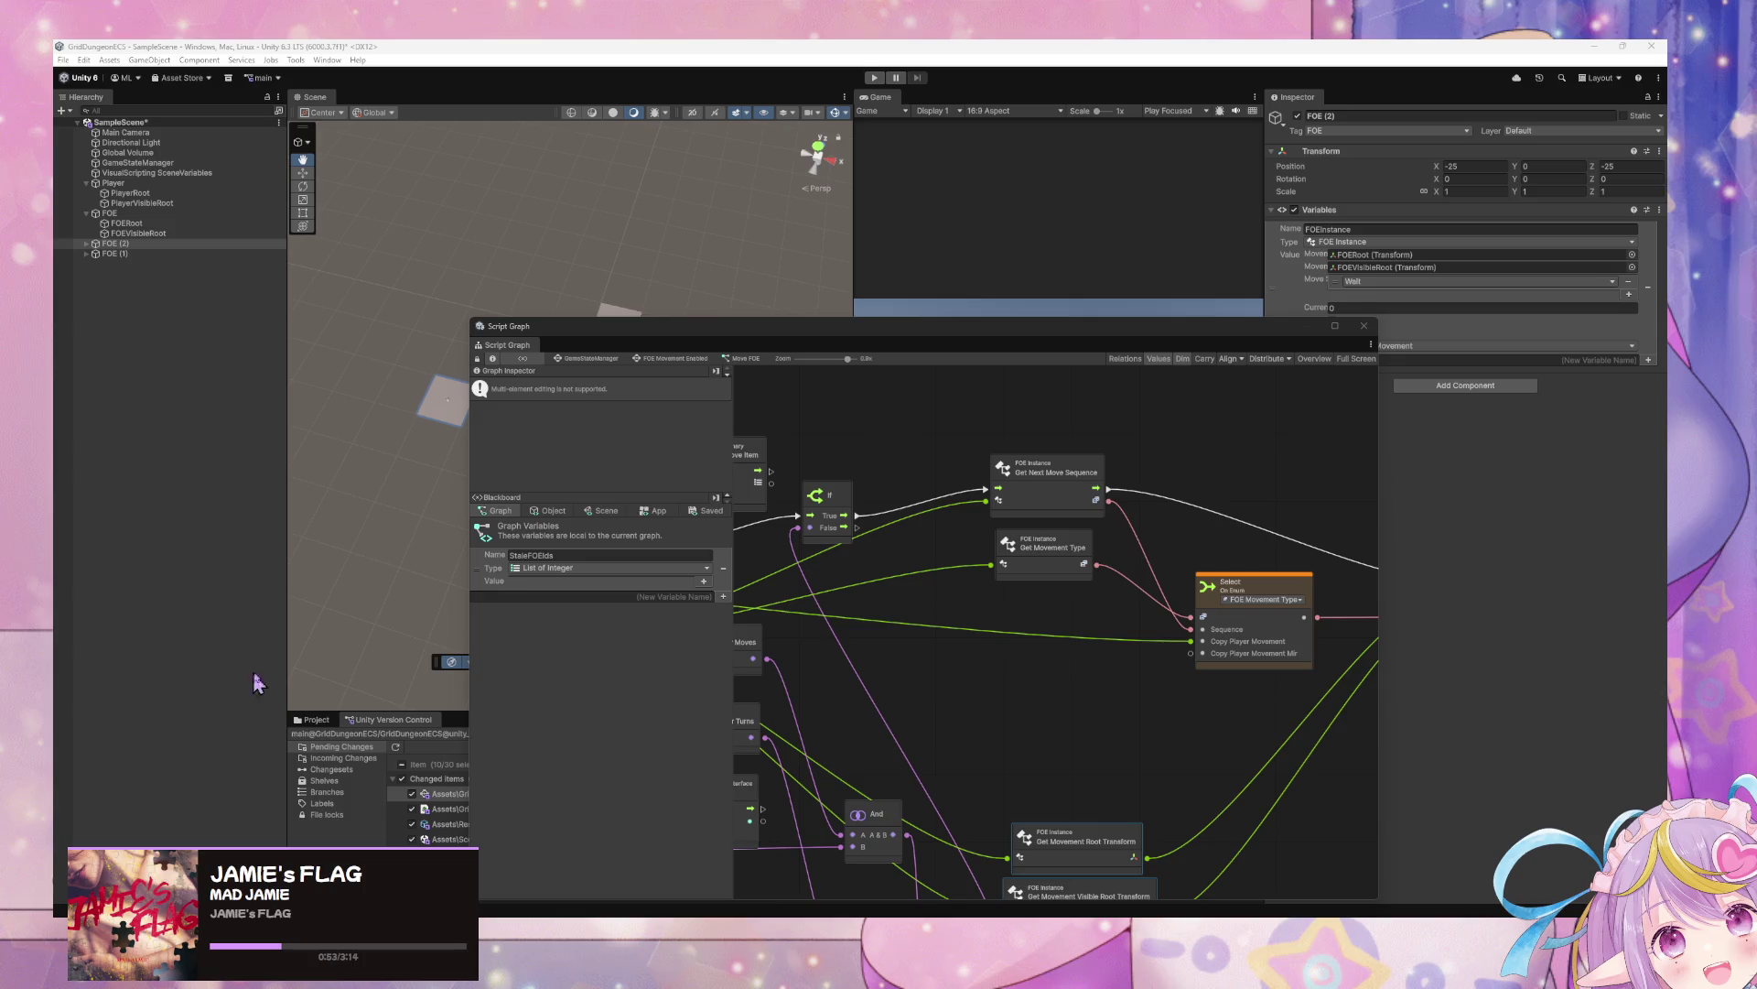
left_click_drag(1039, 675, 1008, 655)
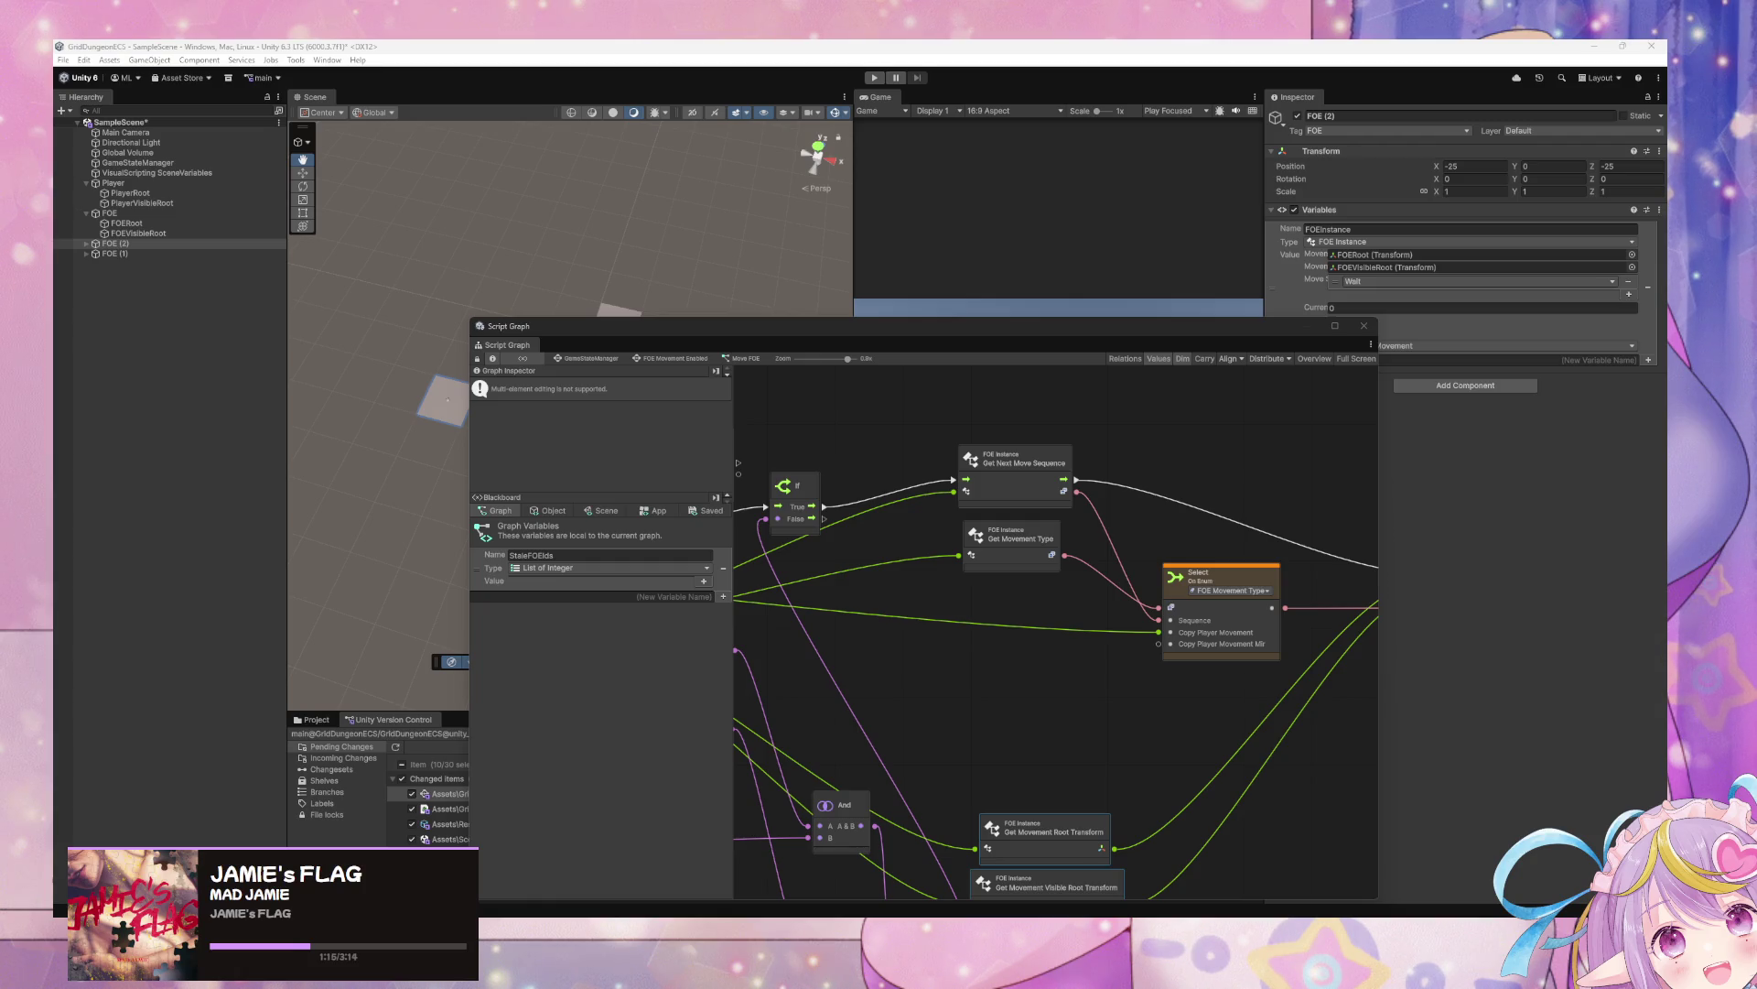
mouse_move(978, 590)
left_mouse_down()
mouse_move(1034, 549)
mouse_move(1024, 633)
left_mouse_up()
Add a plain Select node from the node search, then delete it
scroll(1030, 640, "left", 3)
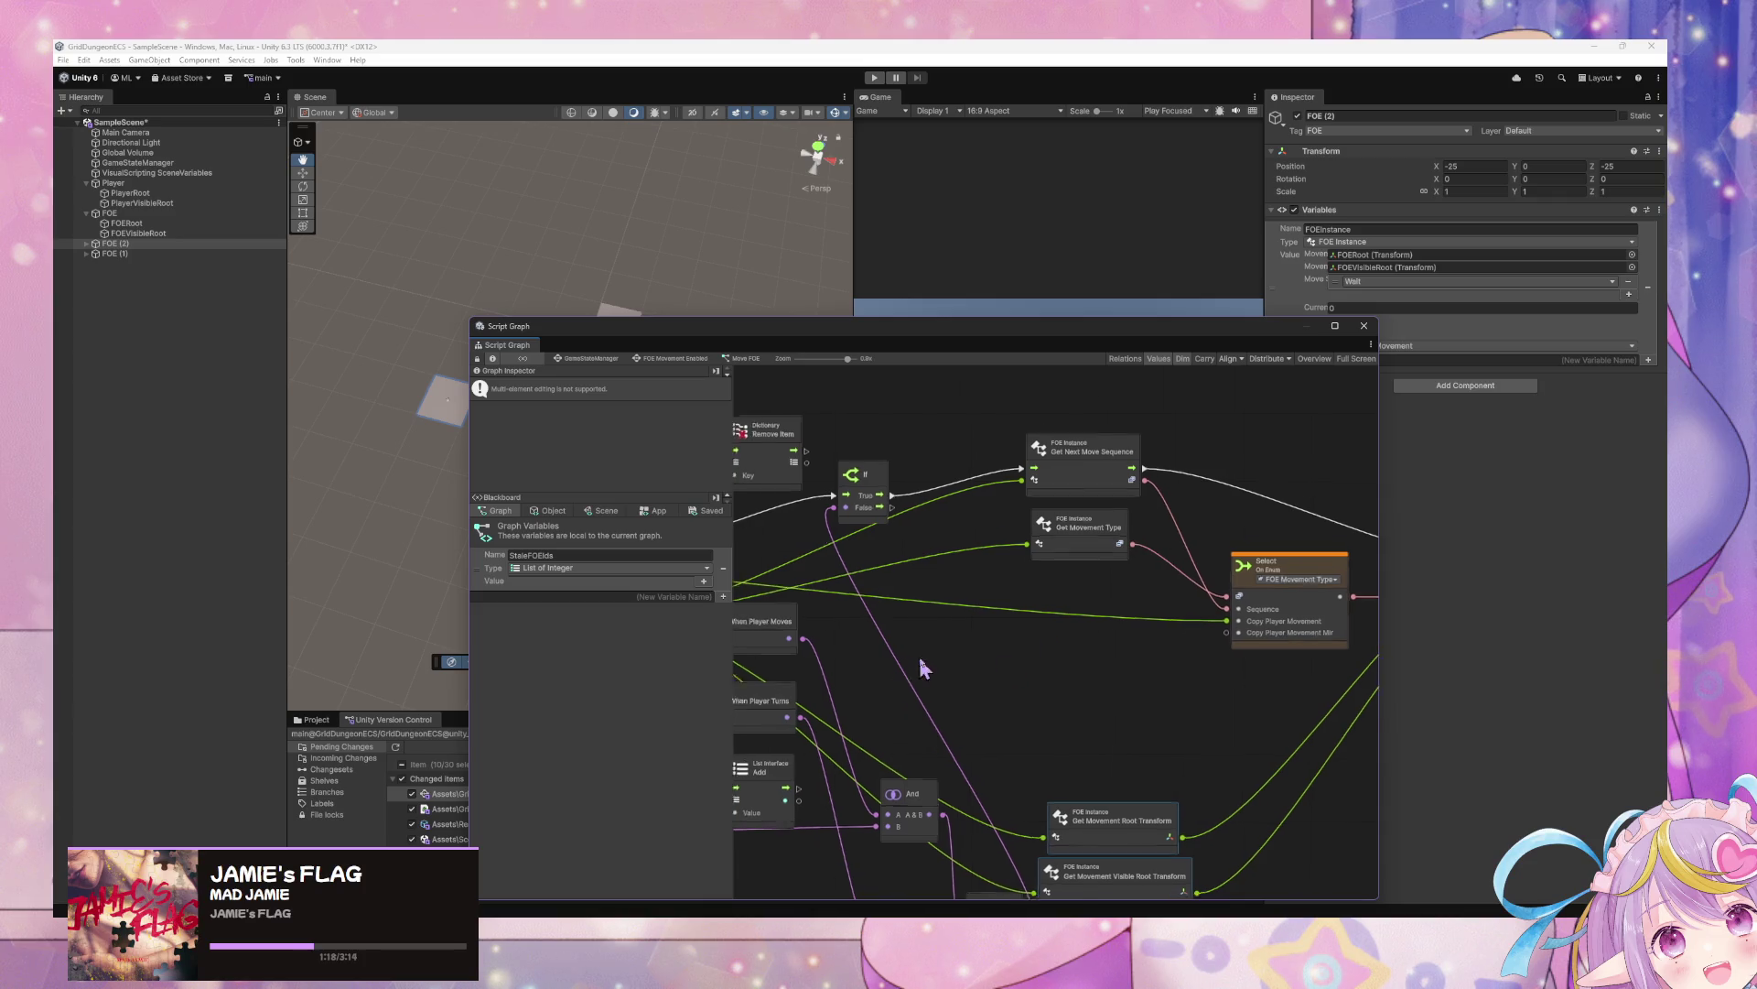
right_click(1032, 633)
left_click(1090, 643)
type("sw")
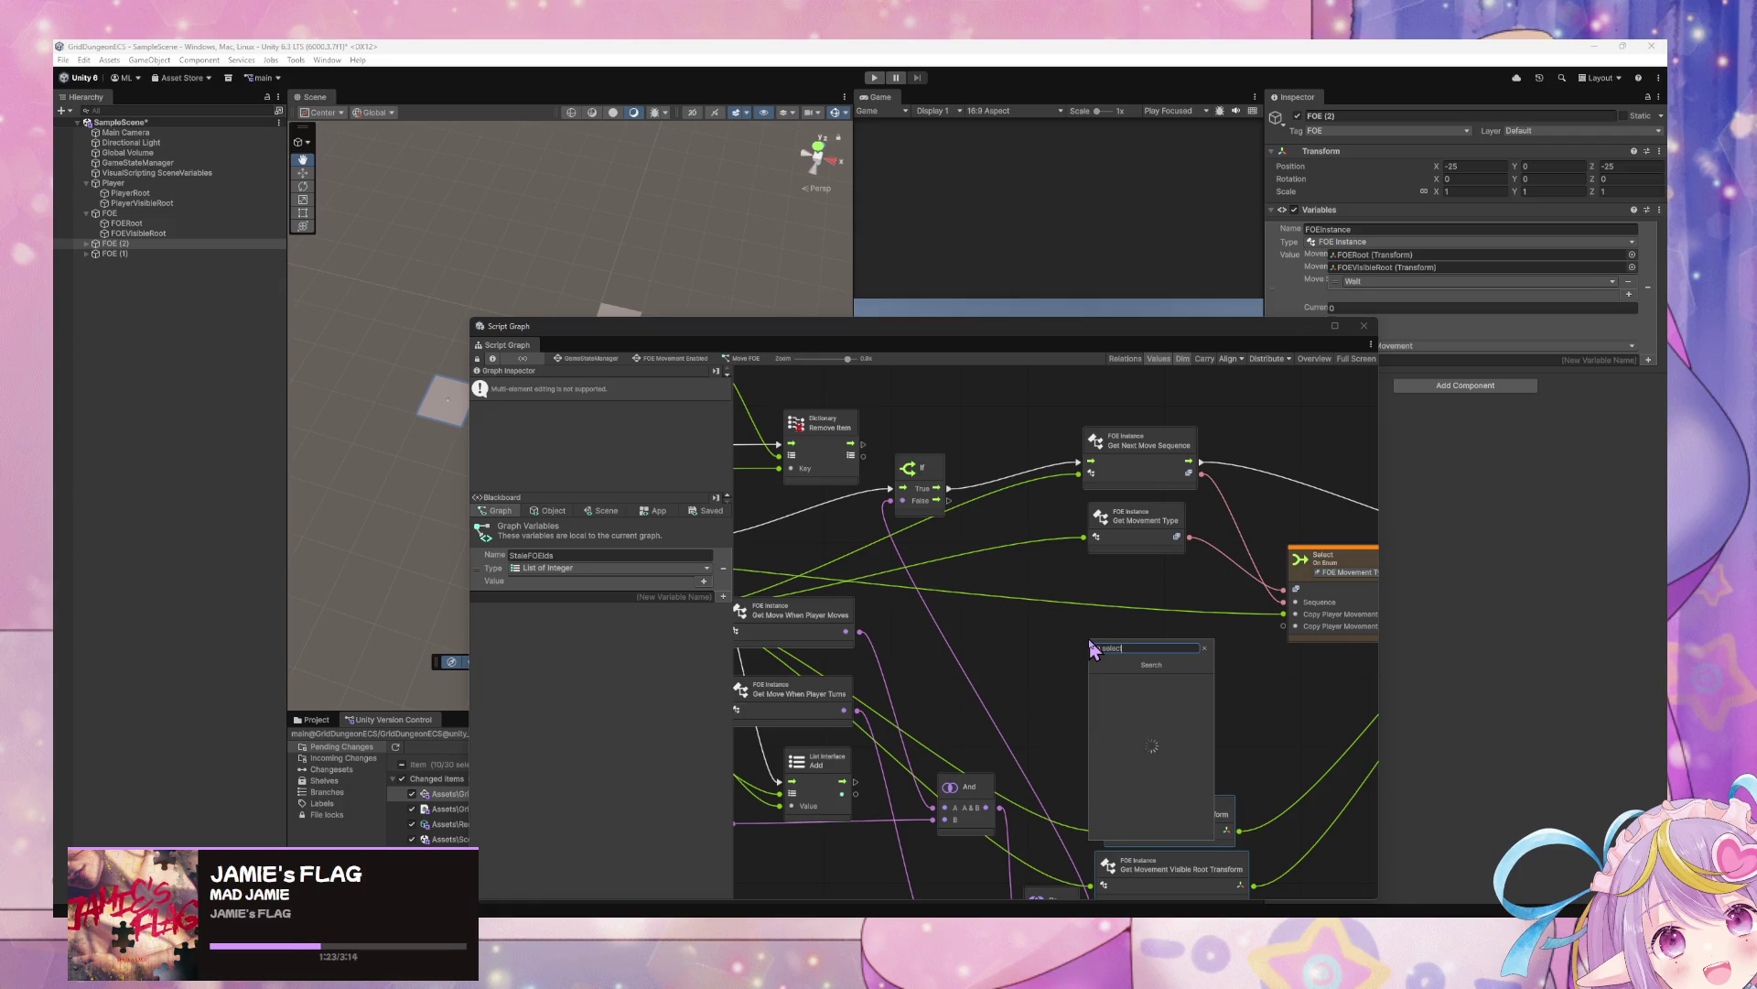
key("BackSpace")
type("elec")
key("Return")
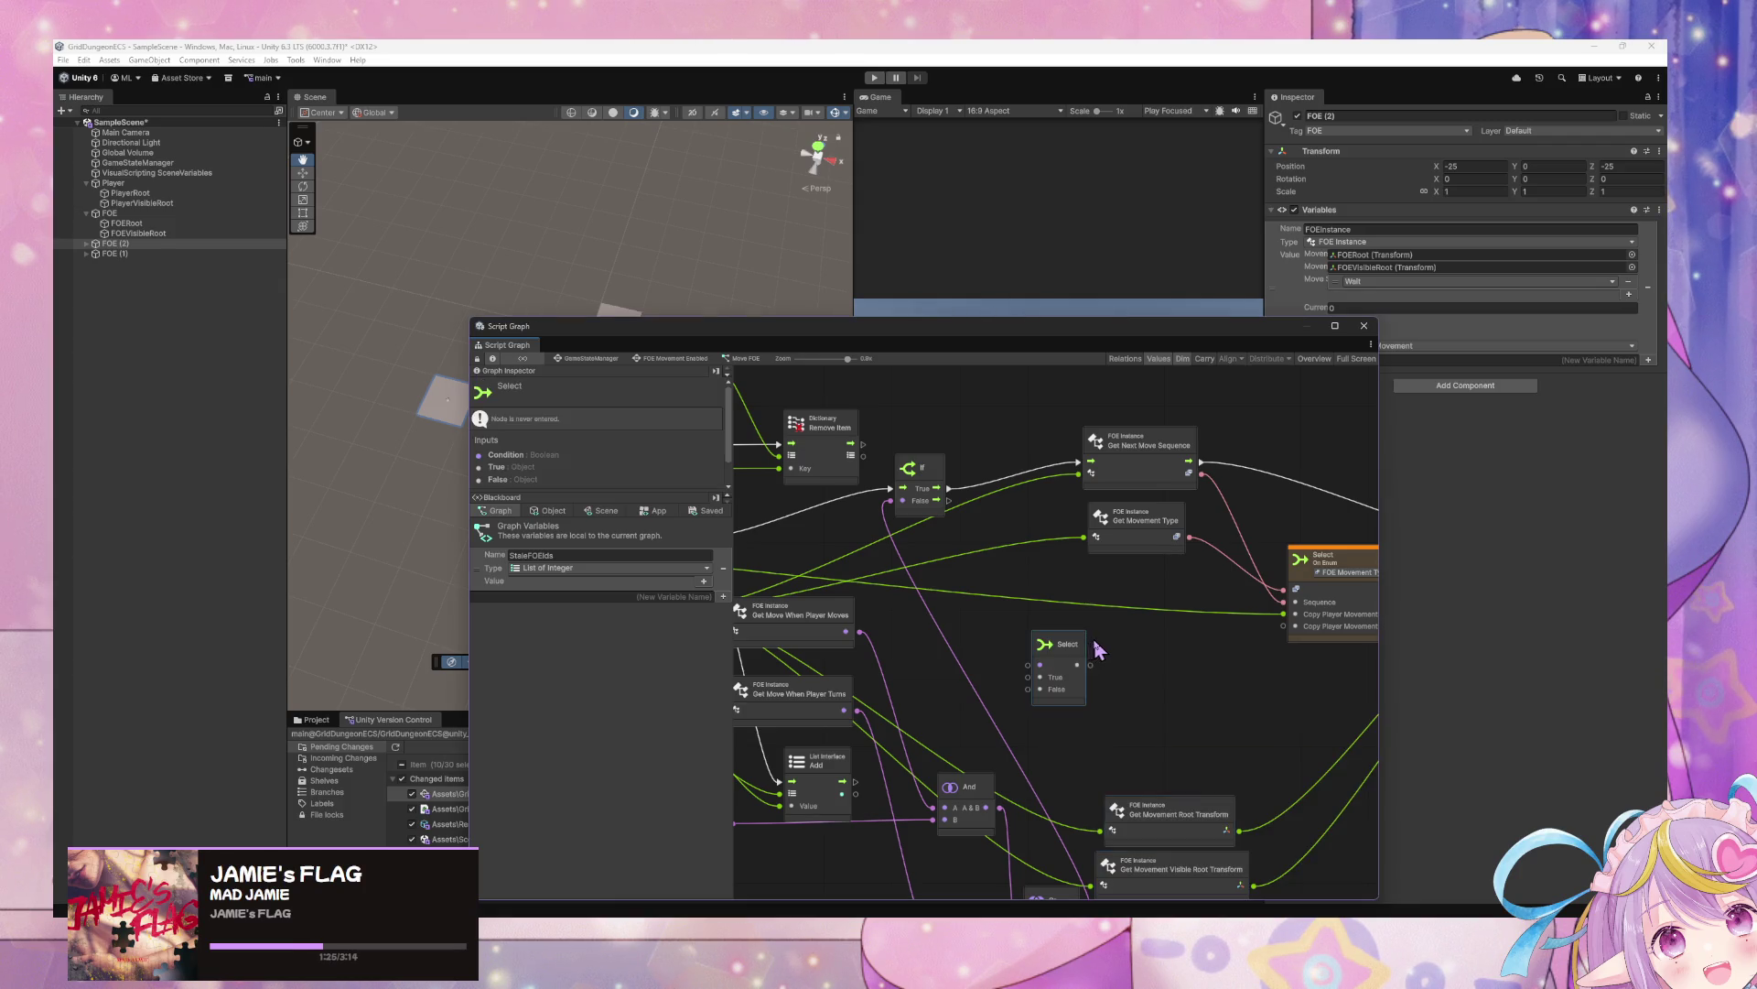
left_click_drag(1070, 647, 1162, 620)
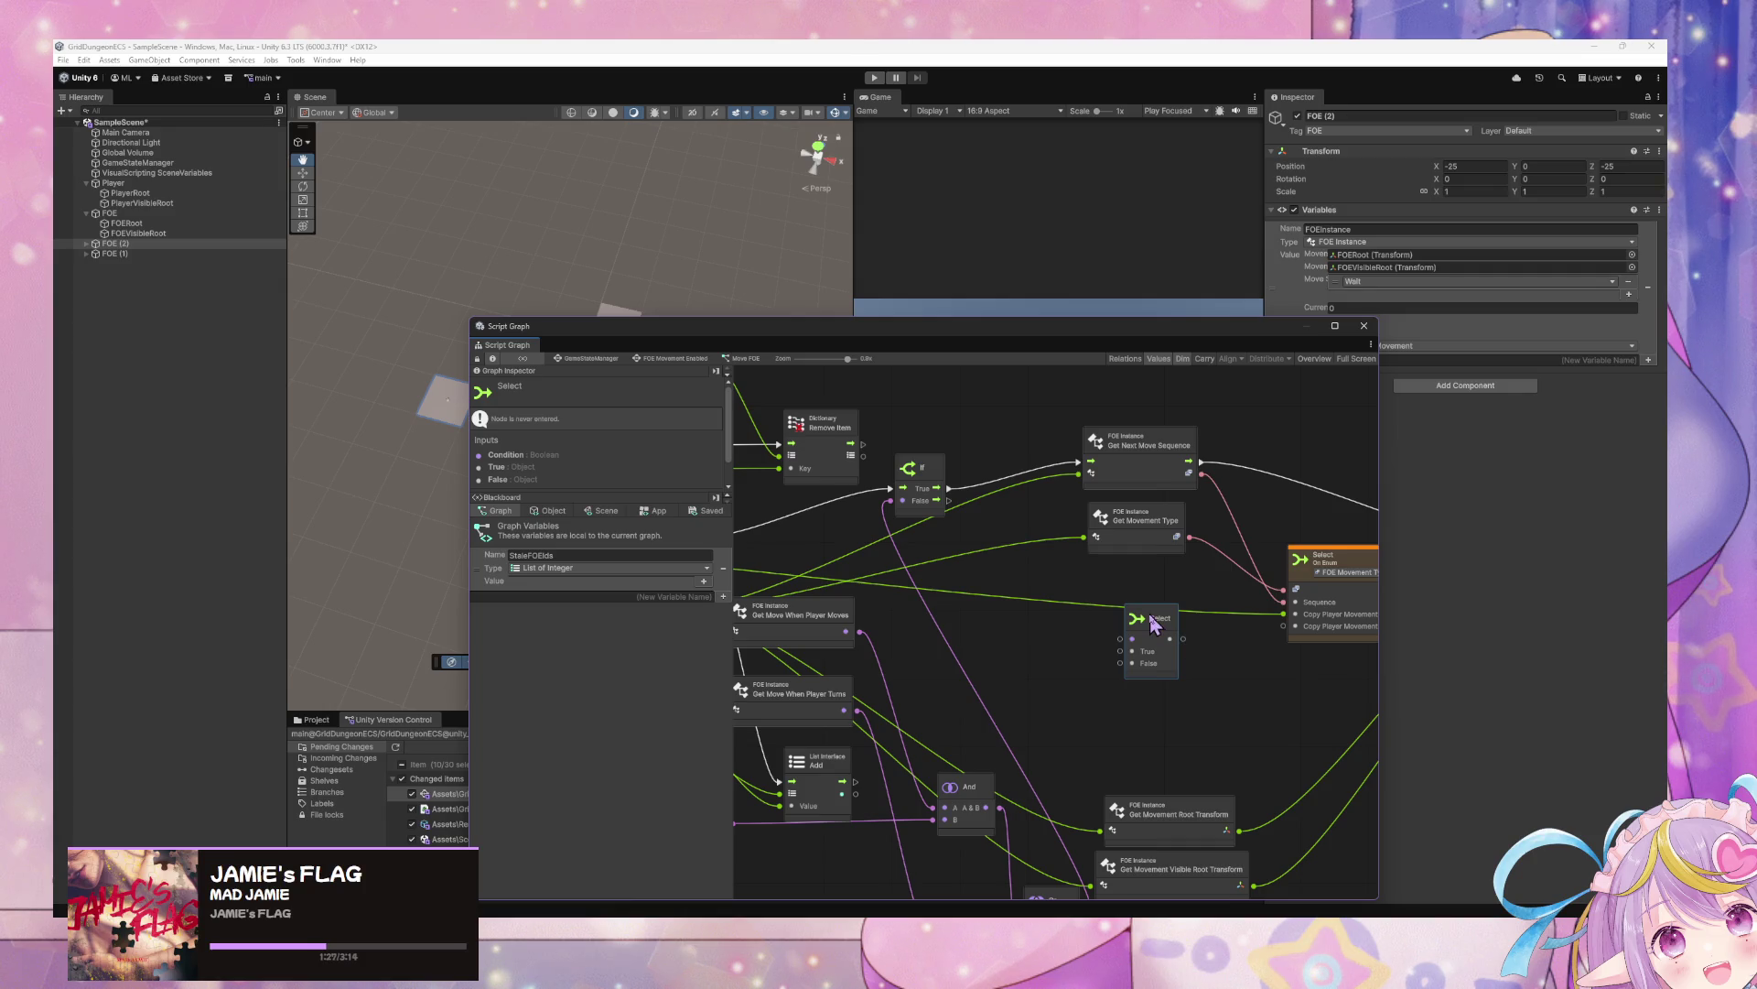
key("Delete")
Create a Select On Enum node with Enum Type set to Core > Grid Movement Type
right_click(1176, 632)
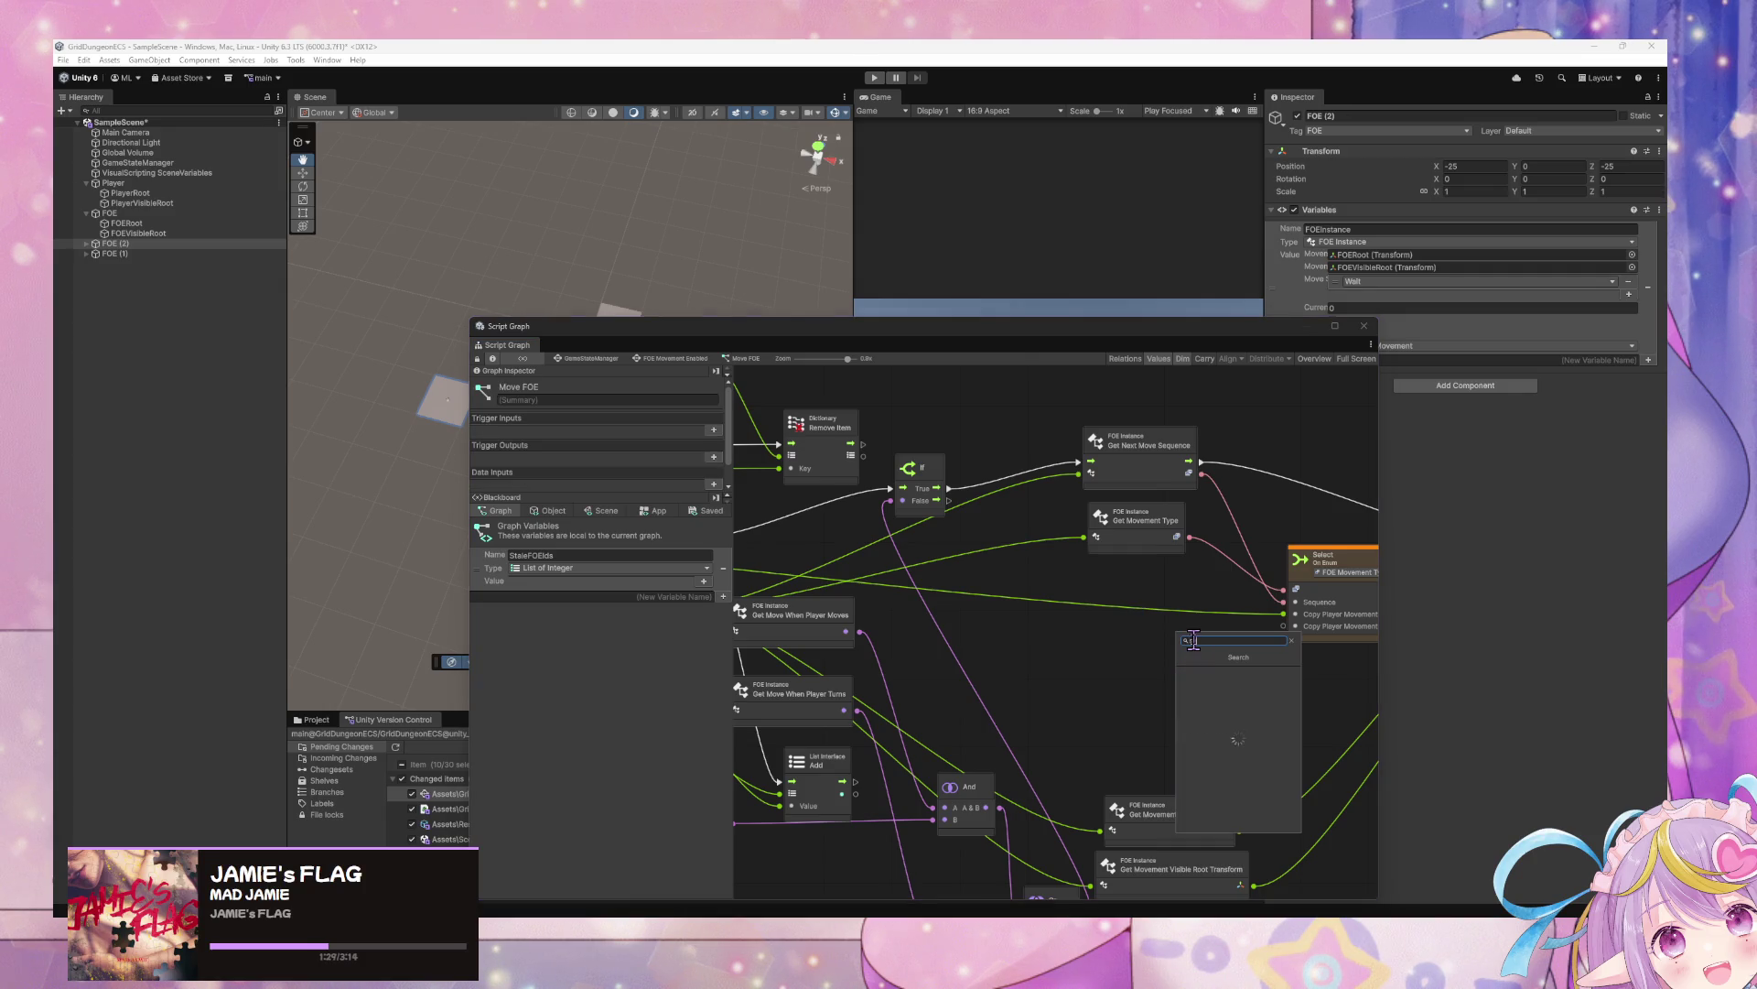
type("select on enum")
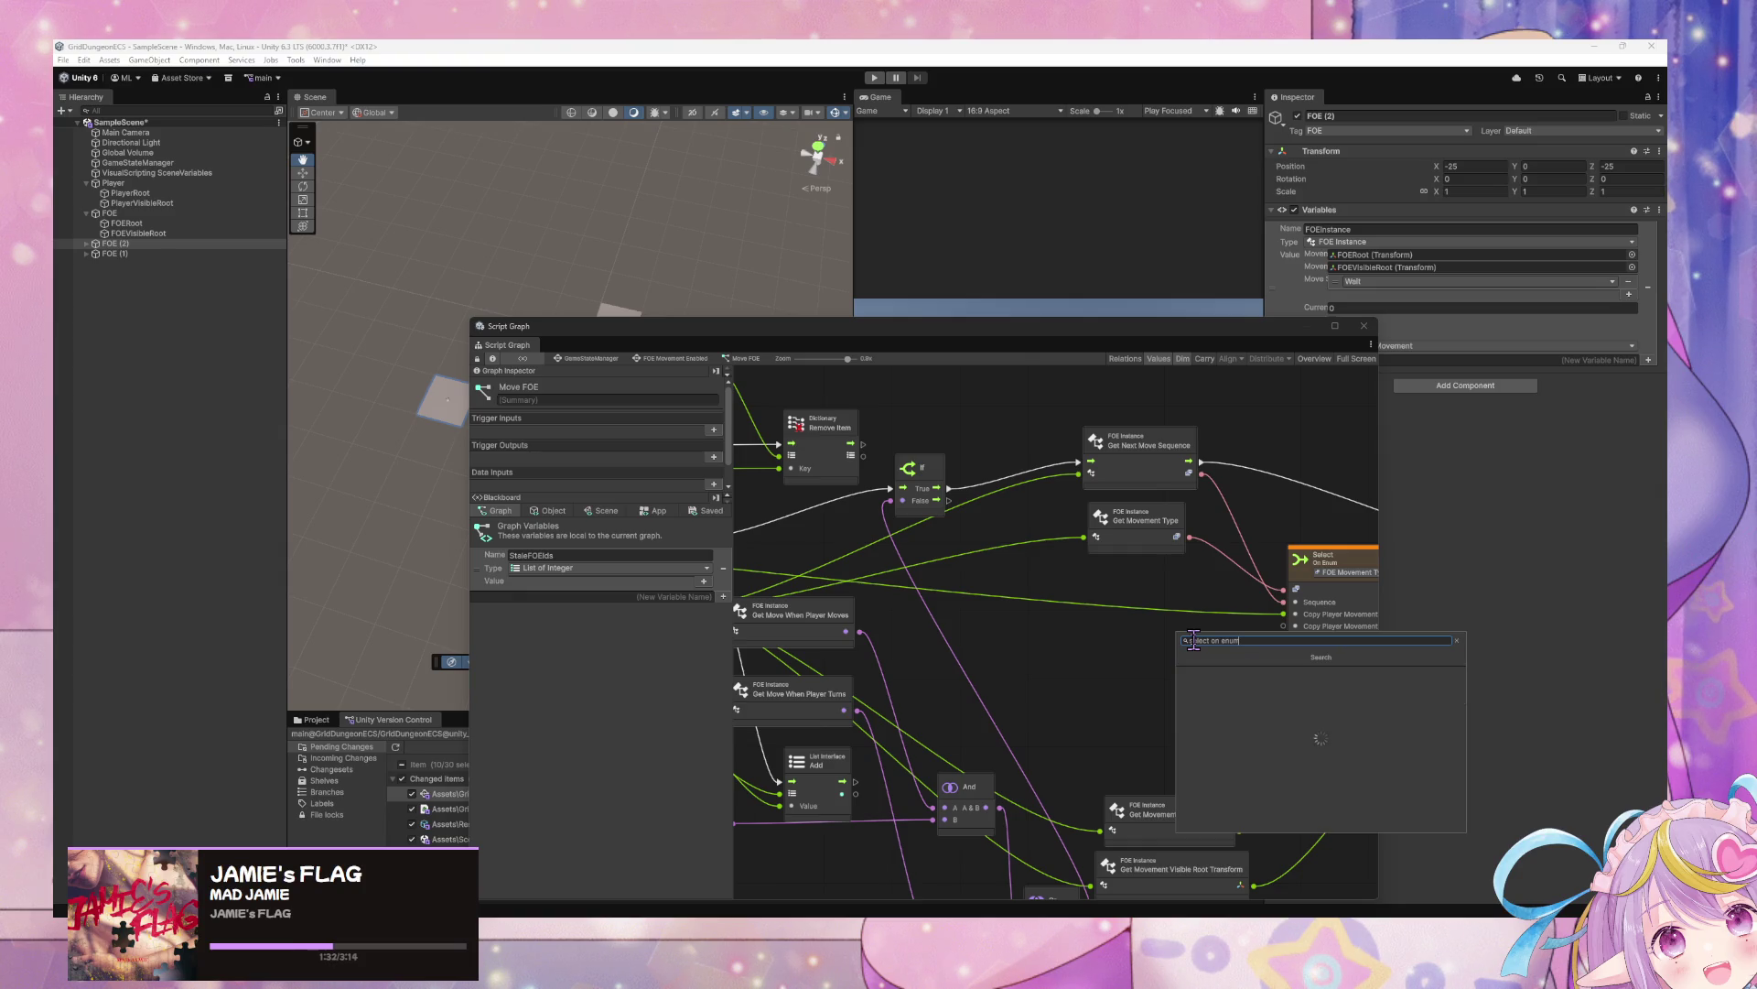
key("Return")
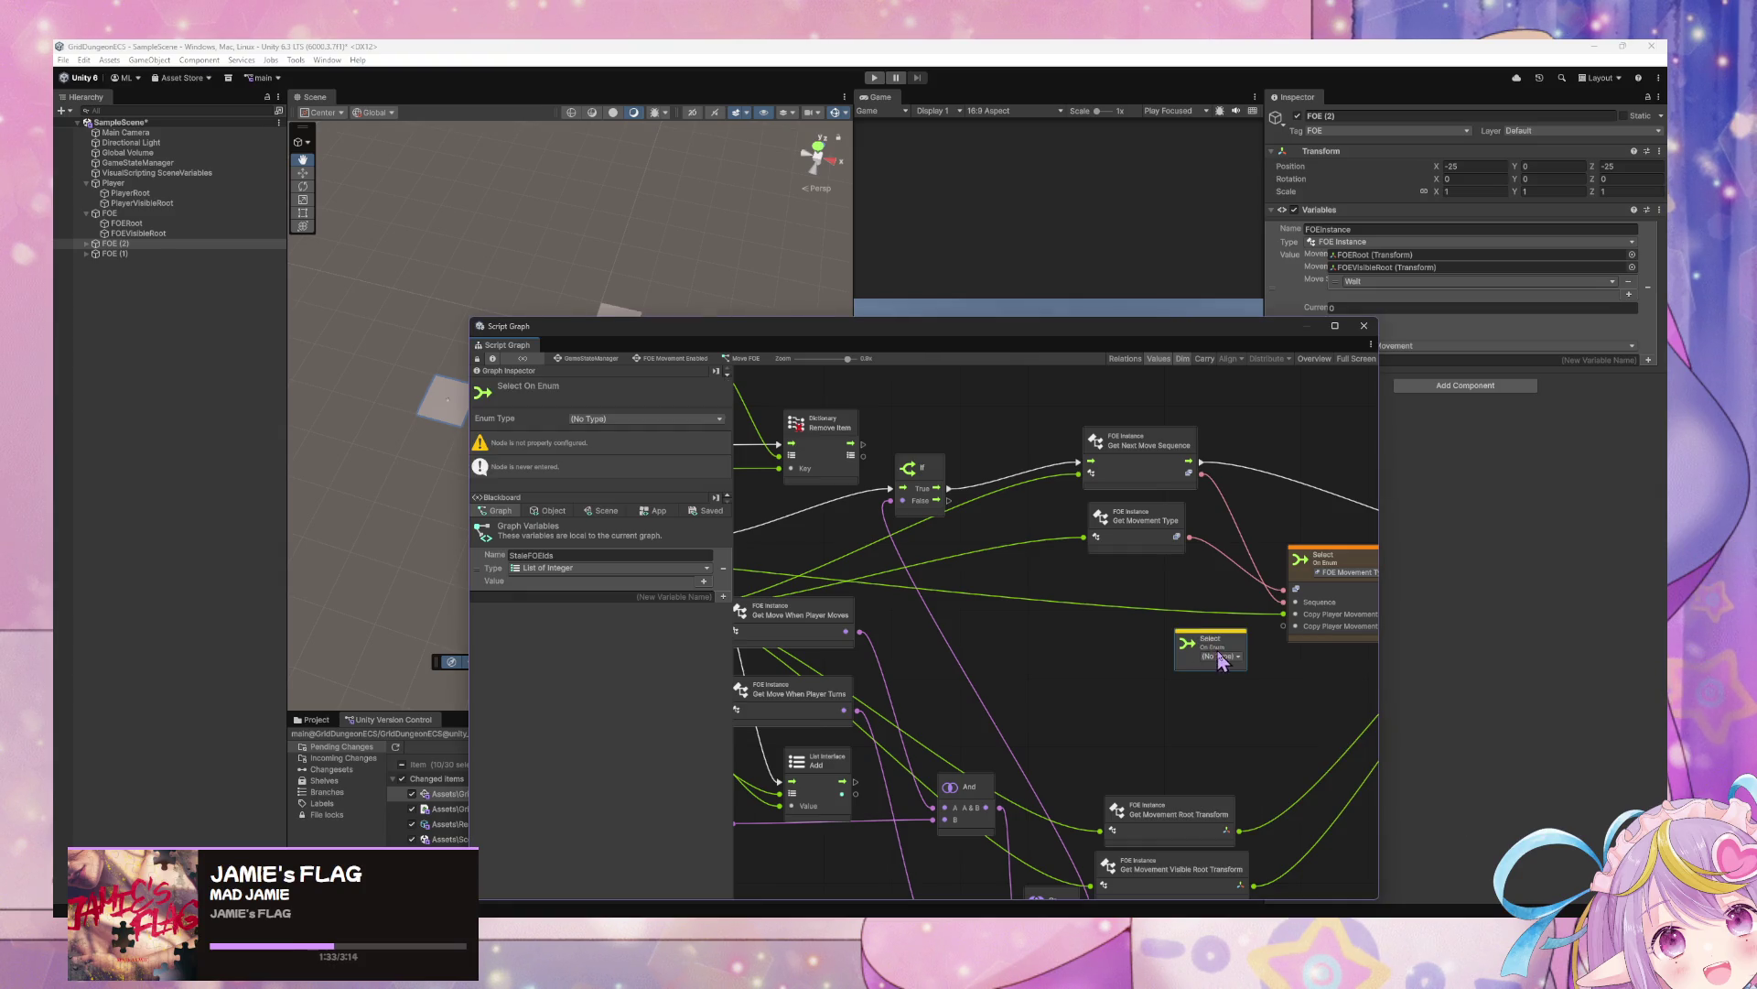
left_click(1218, 656)
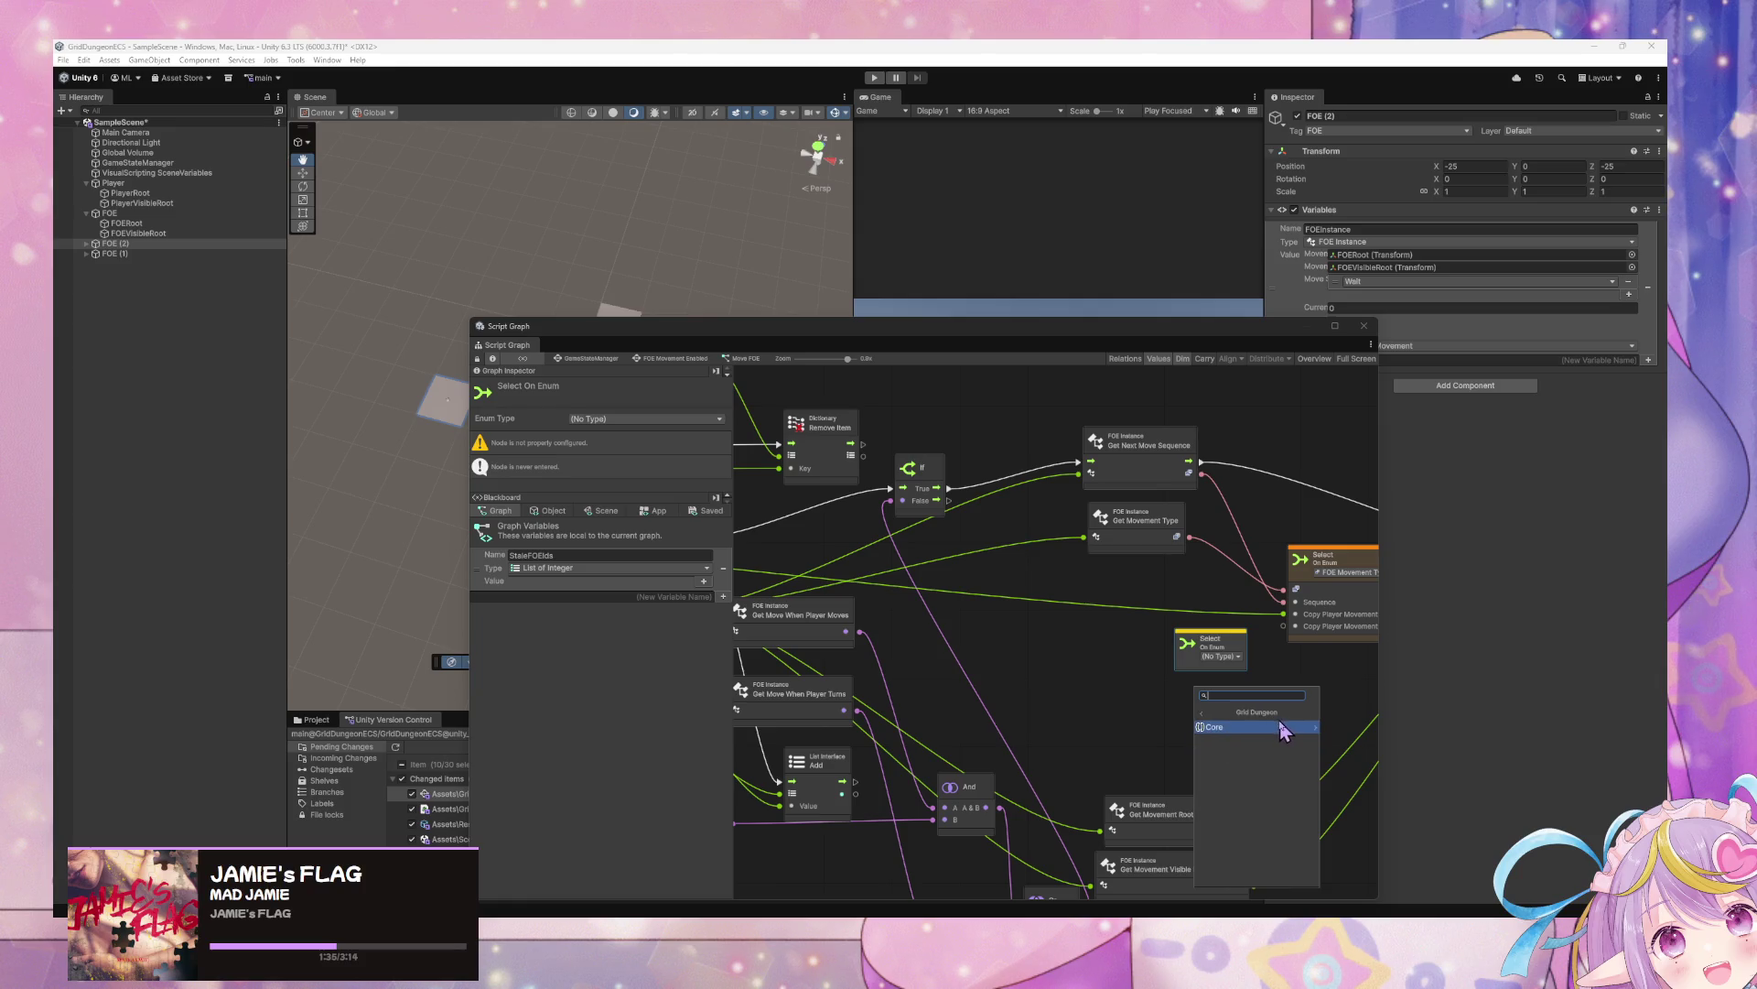
left_click(1281, 728)
left_click(1286, 728)
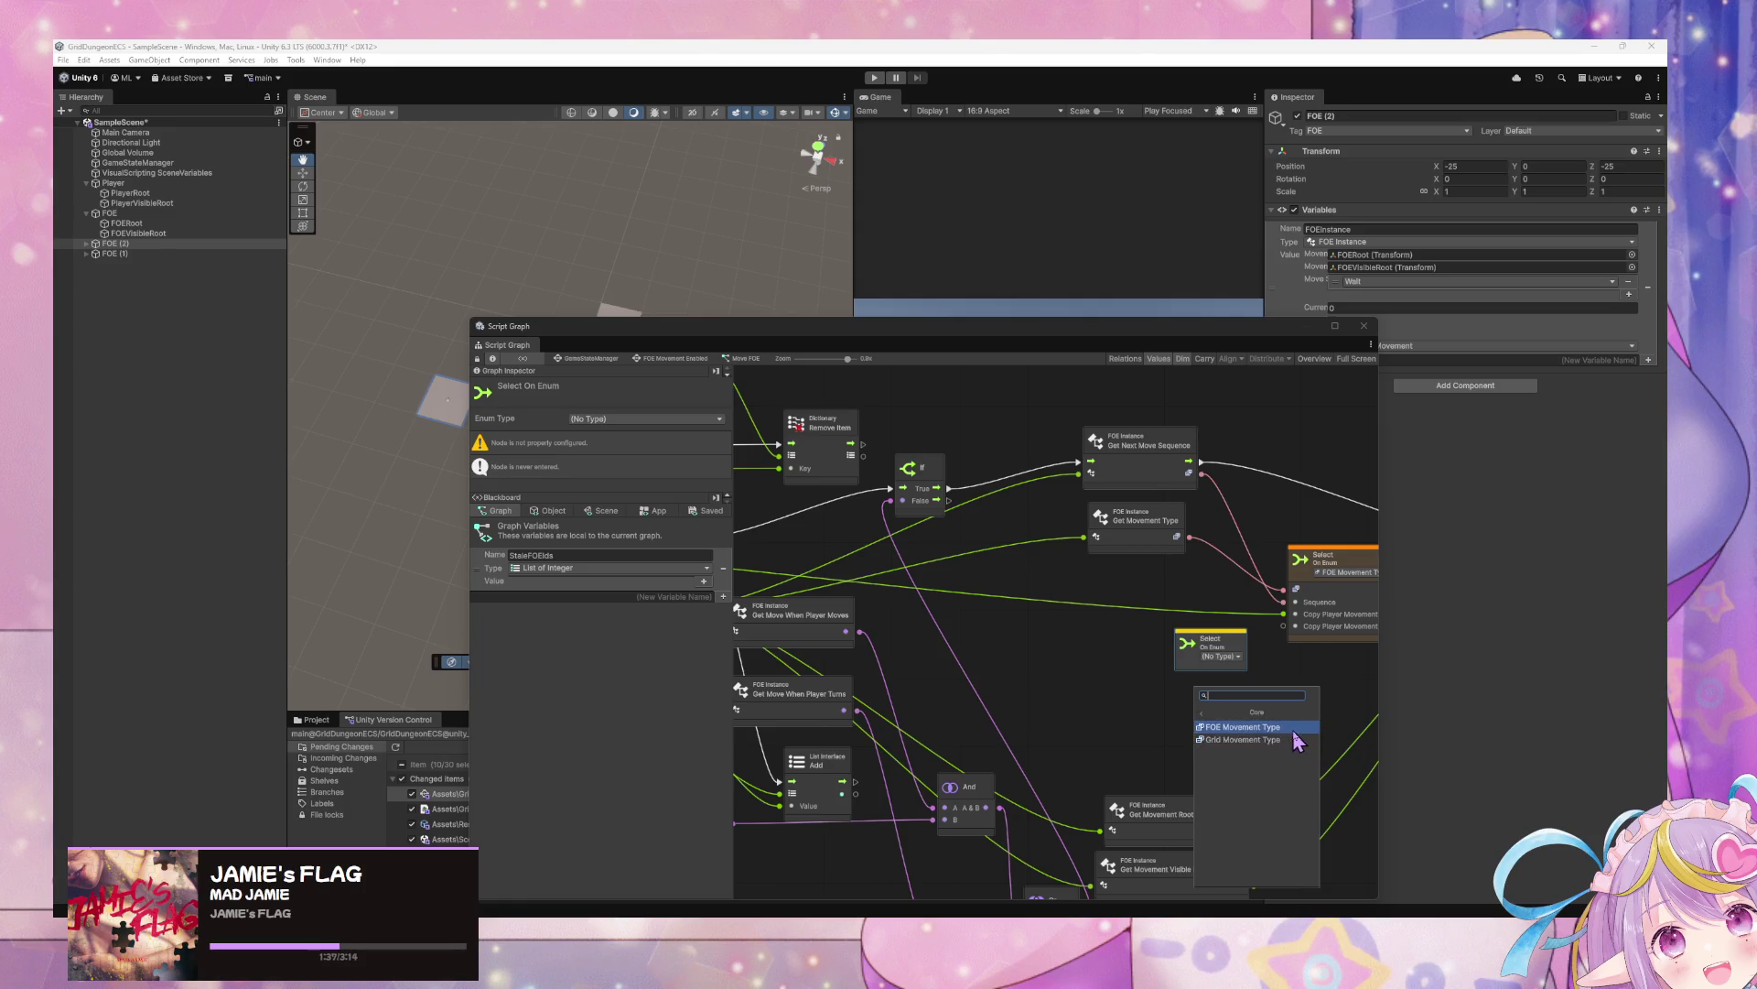
left_click(1295, 739)
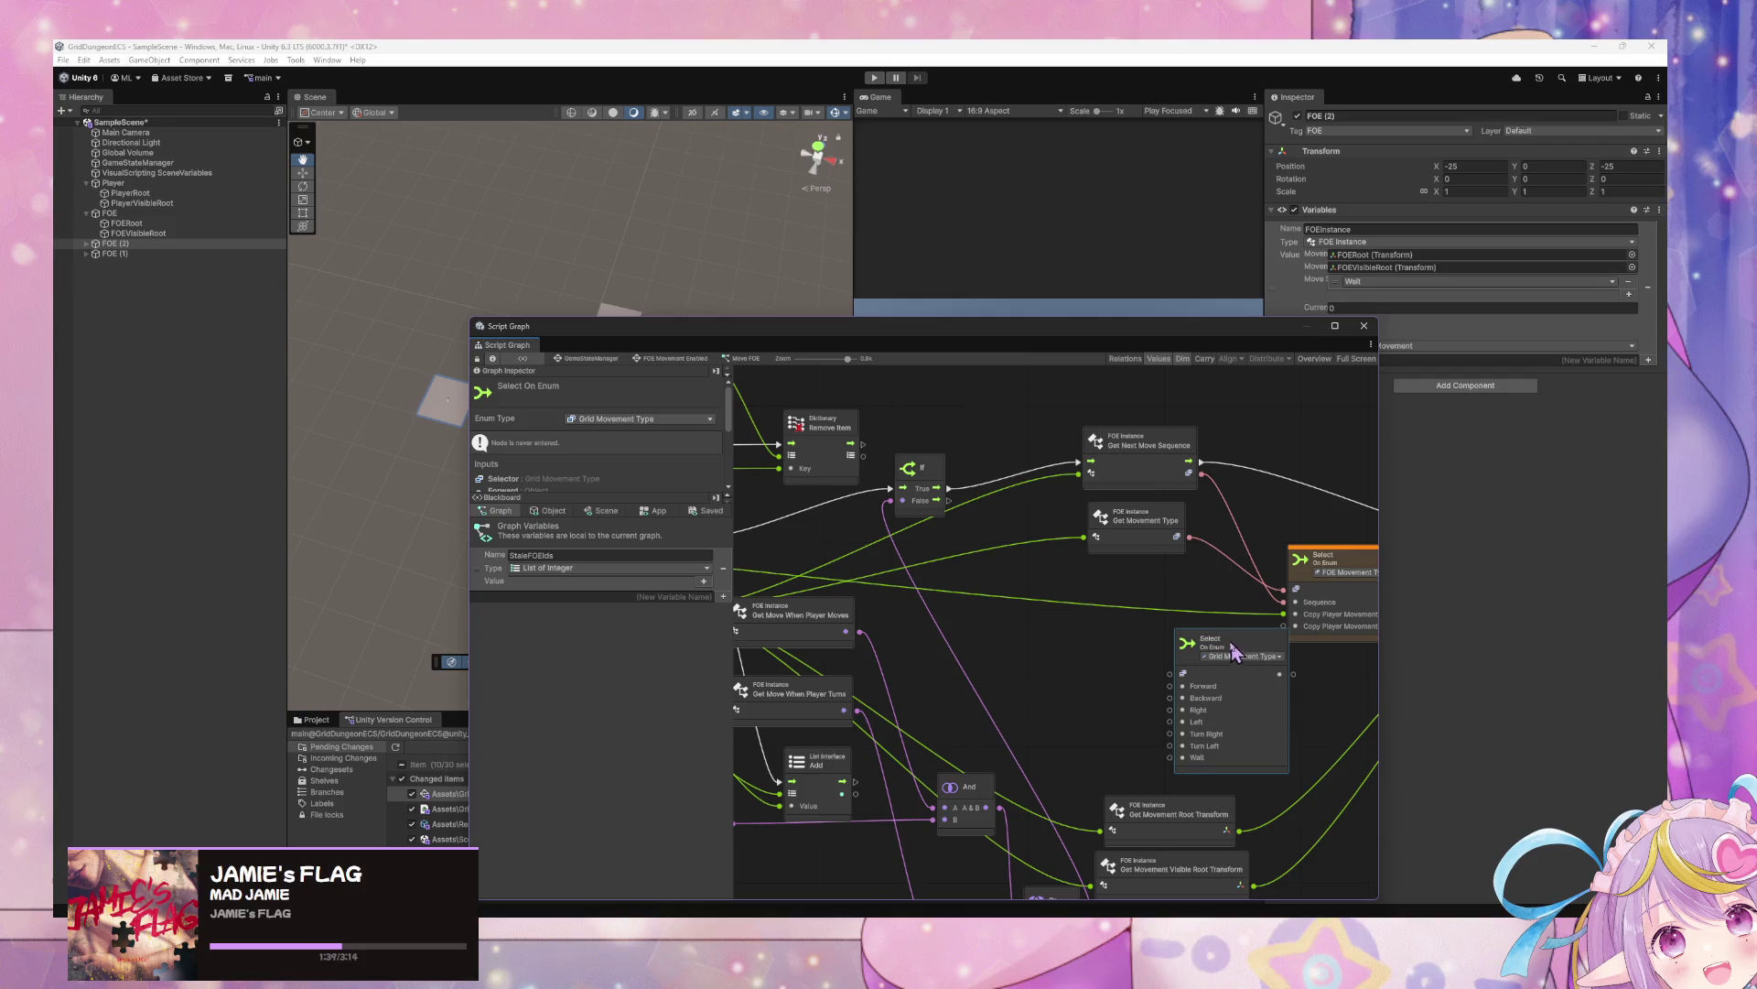
Box-select both Select nodes and Grid Move and shift them right
left_click_drag(1233, 641, 1137, 625)
scroll(1059, 726, "left", 4)
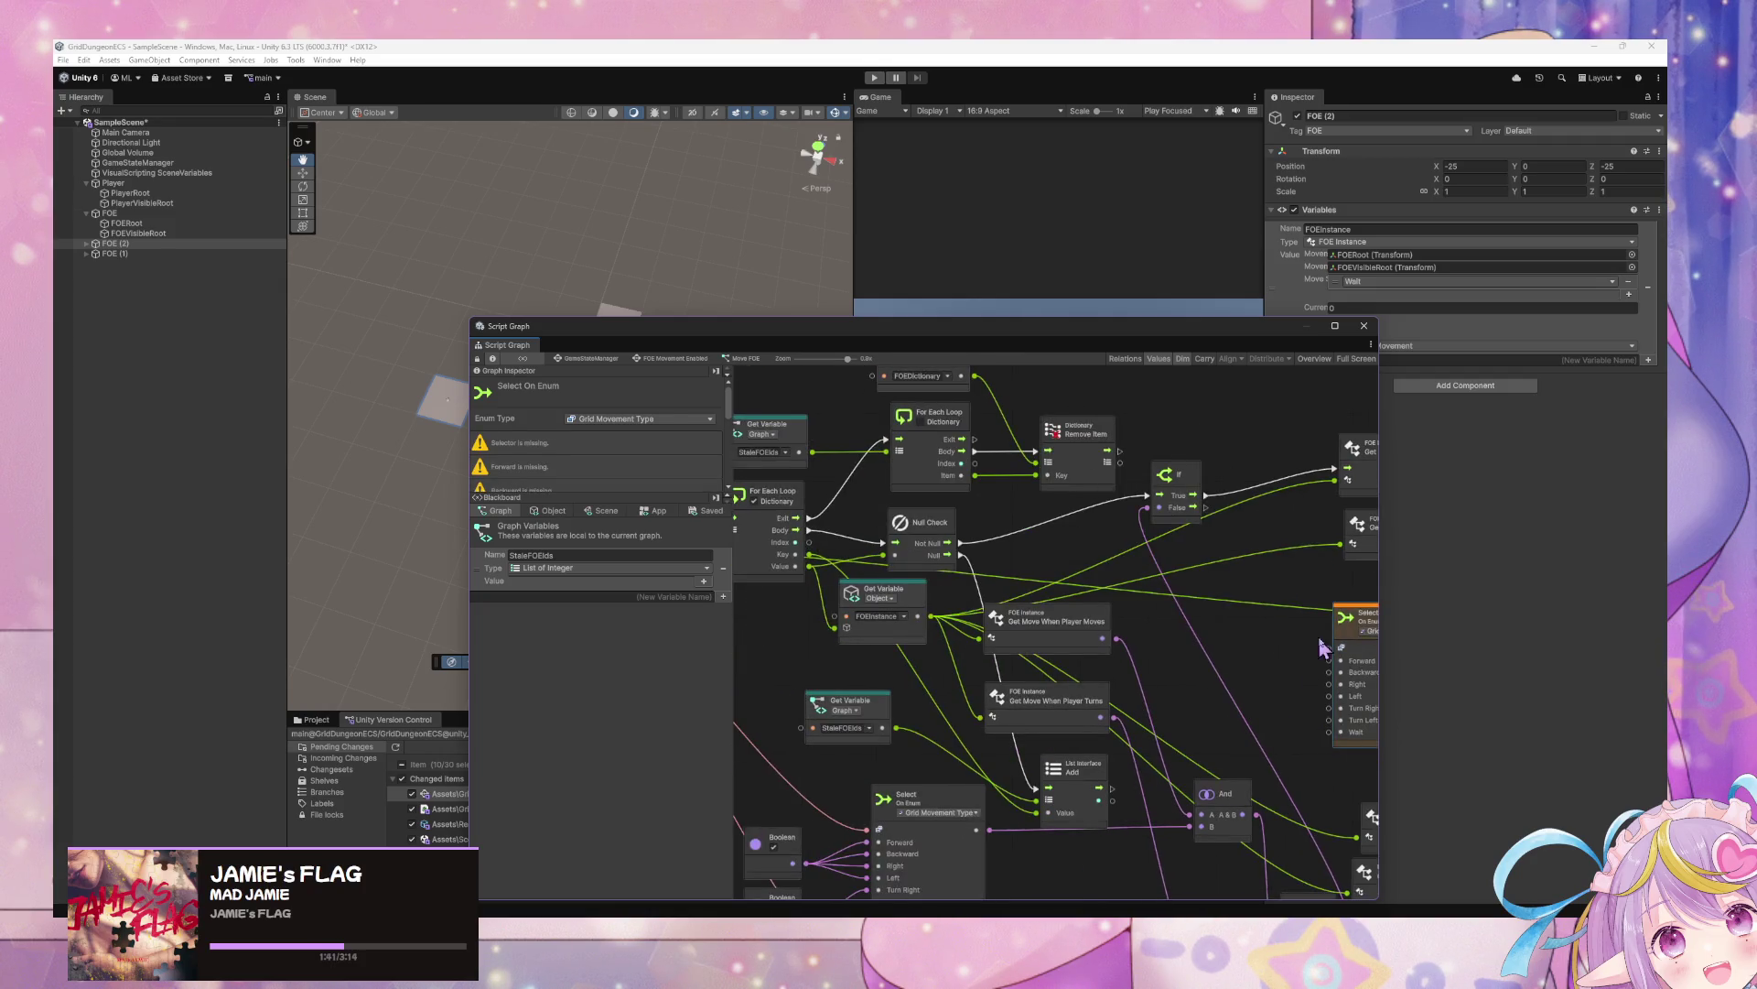
scroll(1045, 603, "right", 2)
scroll(1172, 641, "left", 5)
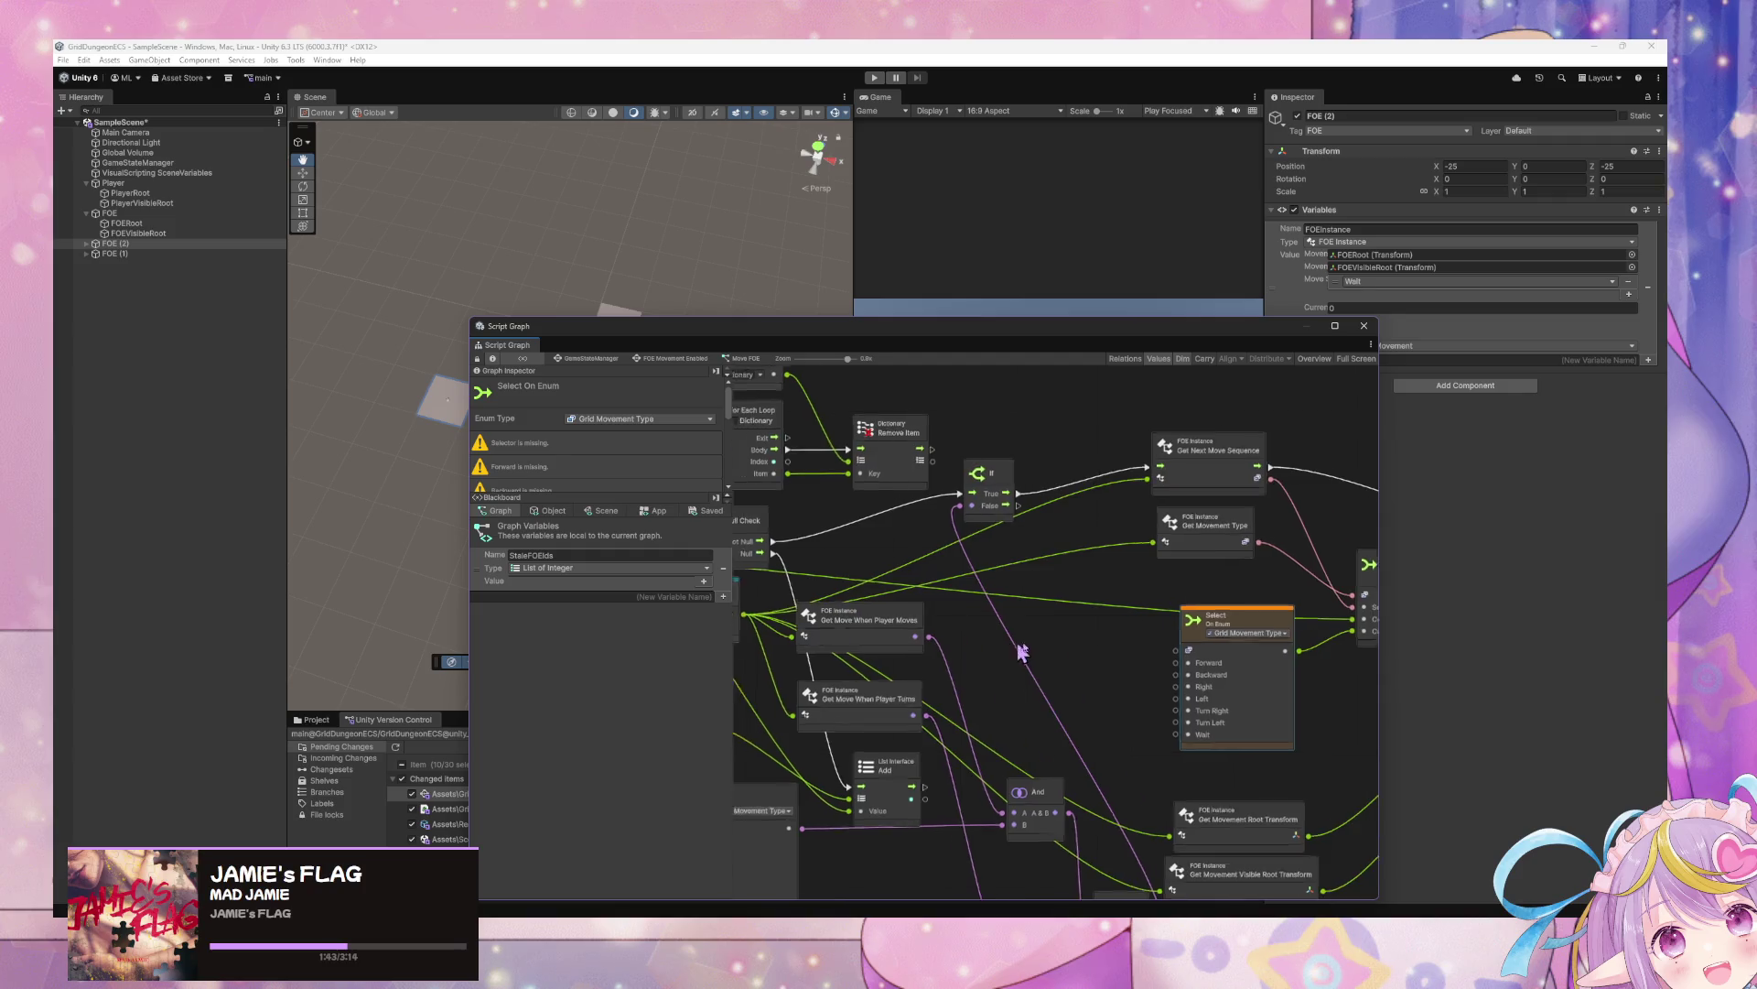
scroll(1190, 650, "up", 1)
scroll(1197, 654, "left", 10)
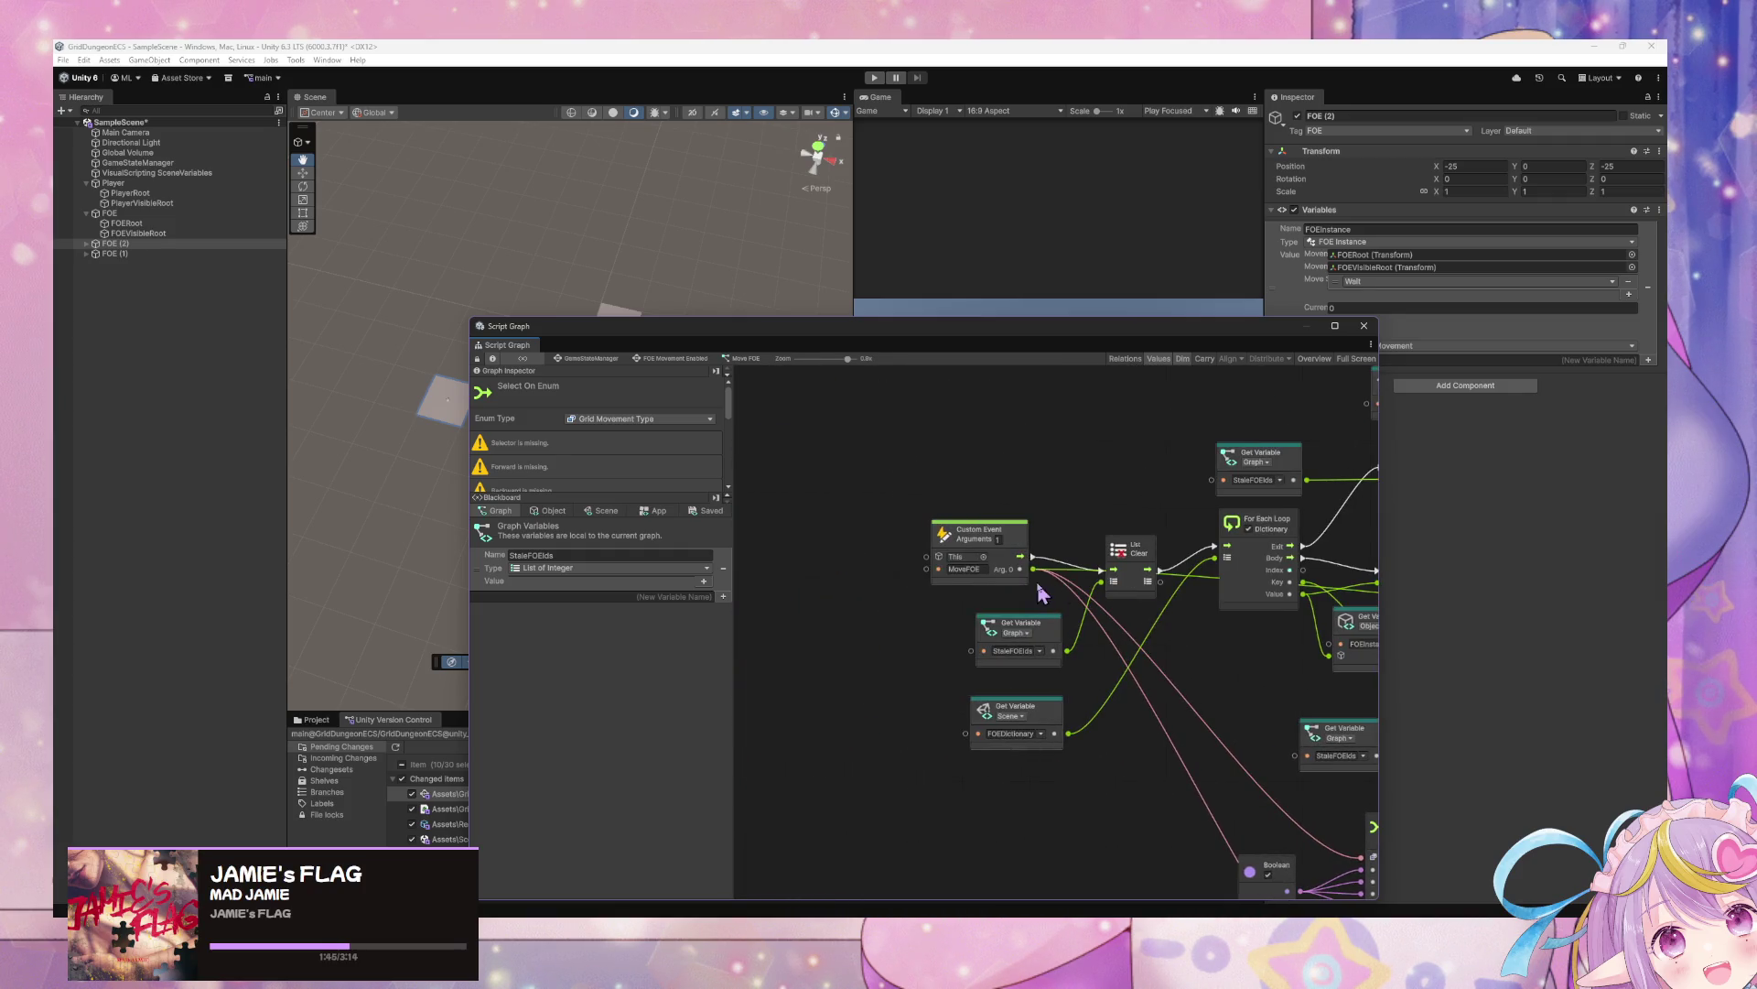
scroll(1263, 675, "right", 10)
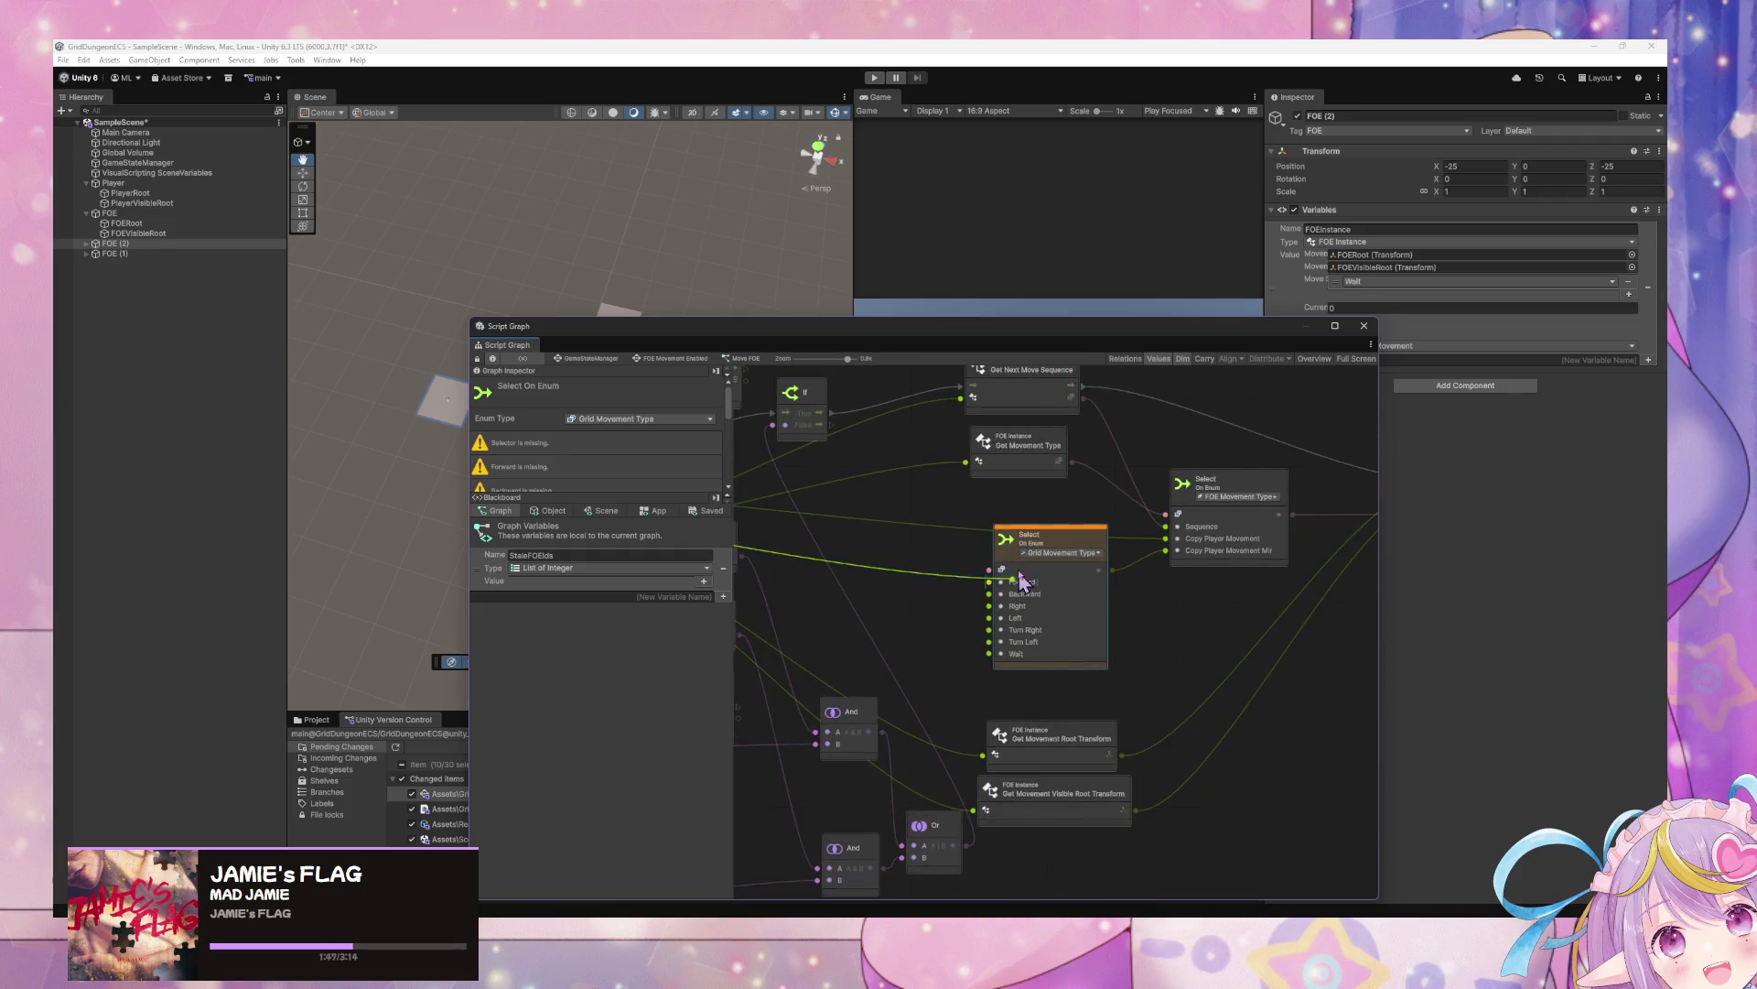
scroll(1000, 576, "right", 5)
scroll(999, 576, "up", 1)
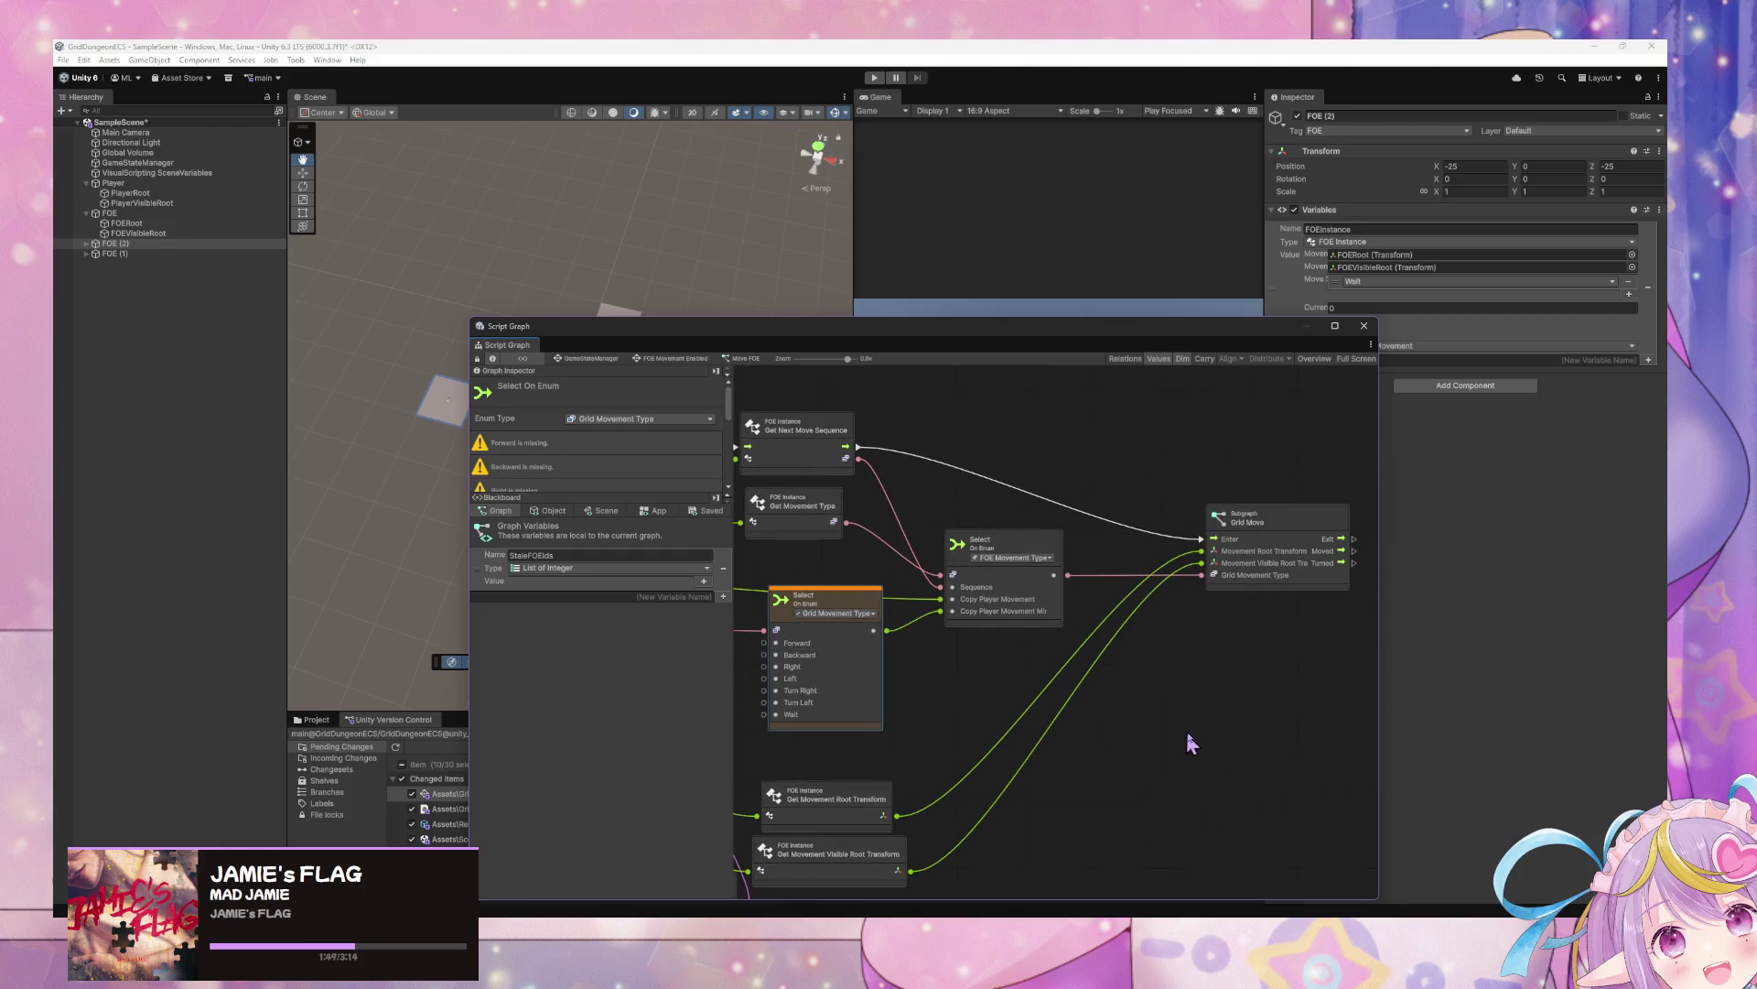
left_click_drag(1345, 728, 791, 502)
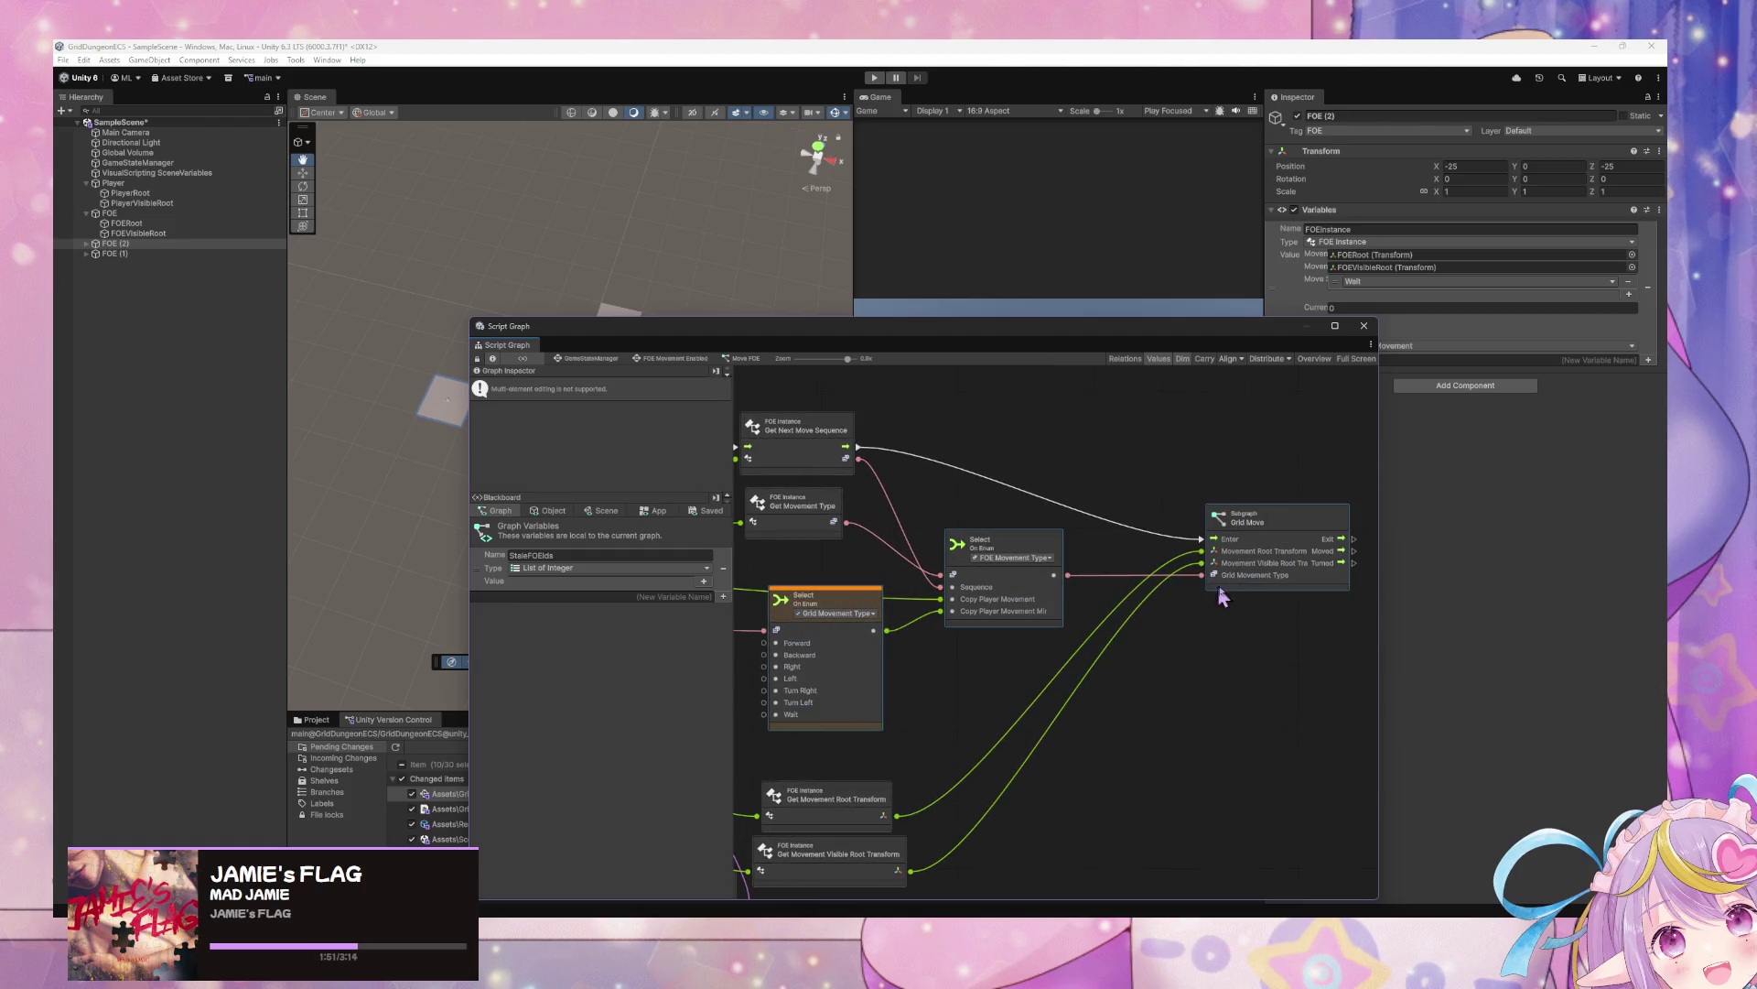
left_click_drag(1341, 712, 787, 585)
left_click_drag(1016, 601, 1167, 604)
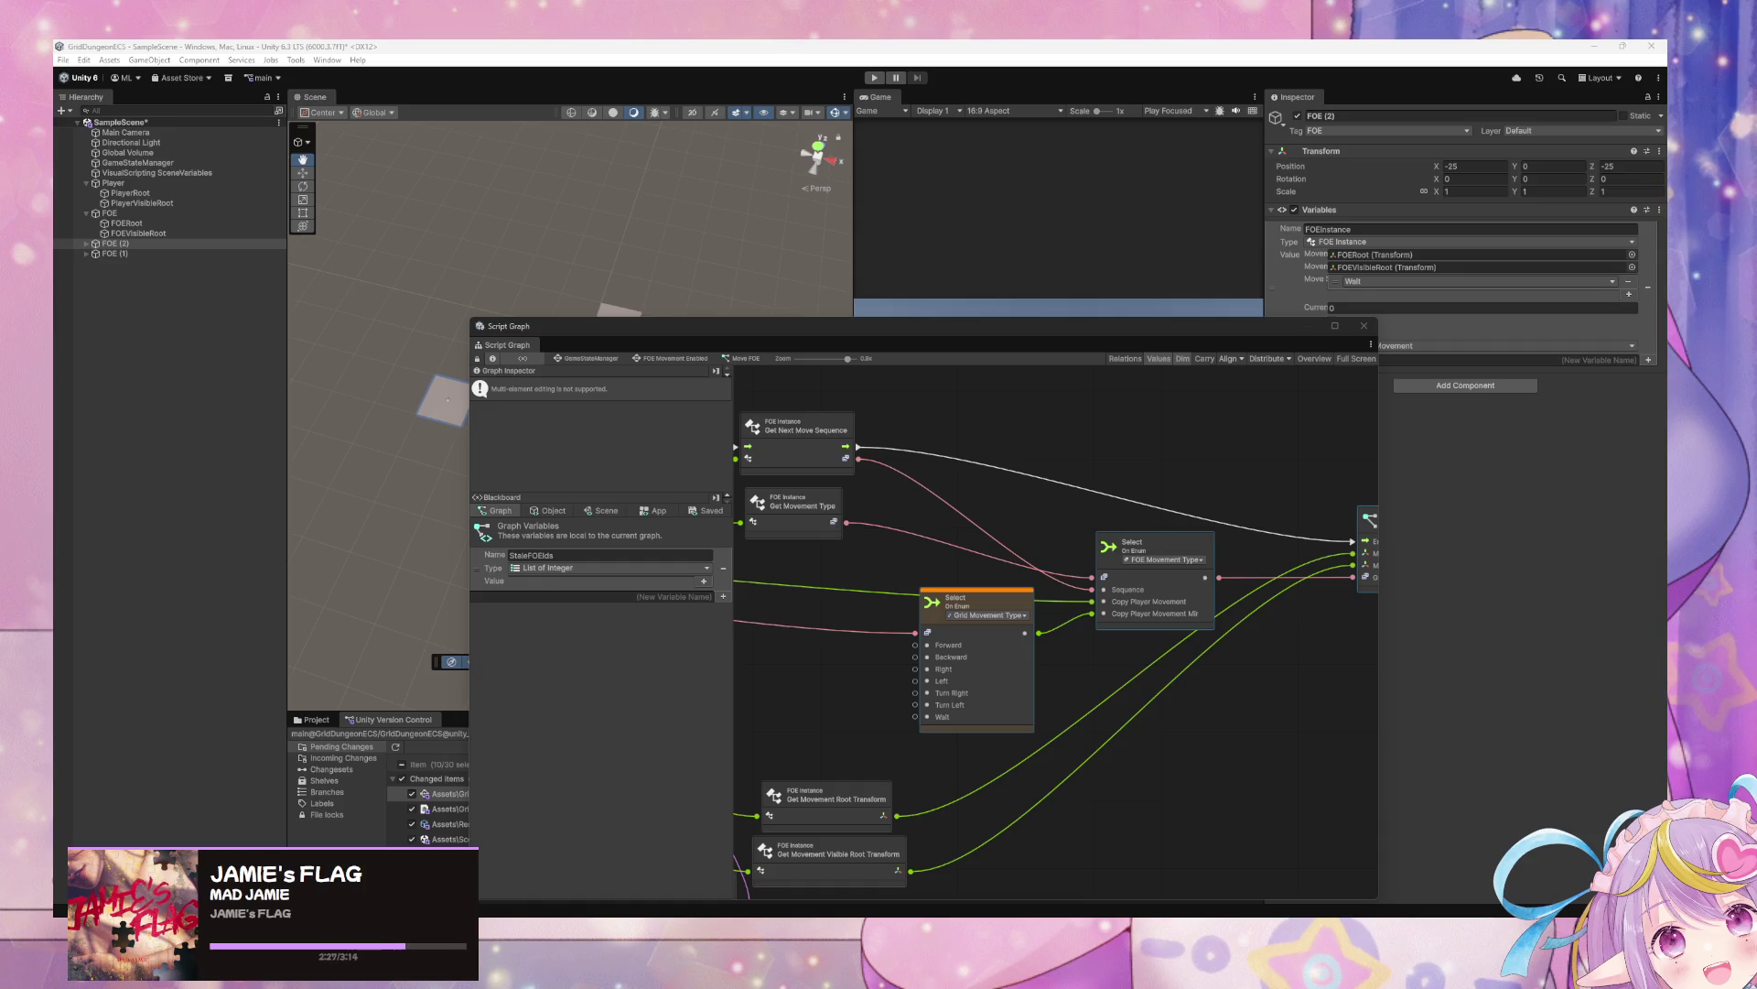
Add Backward and Forward Grid Movement Type literals and wire Forward into the Select node
left_click_drag(894, 641, 1012, 616)
right_click(1022, 611)
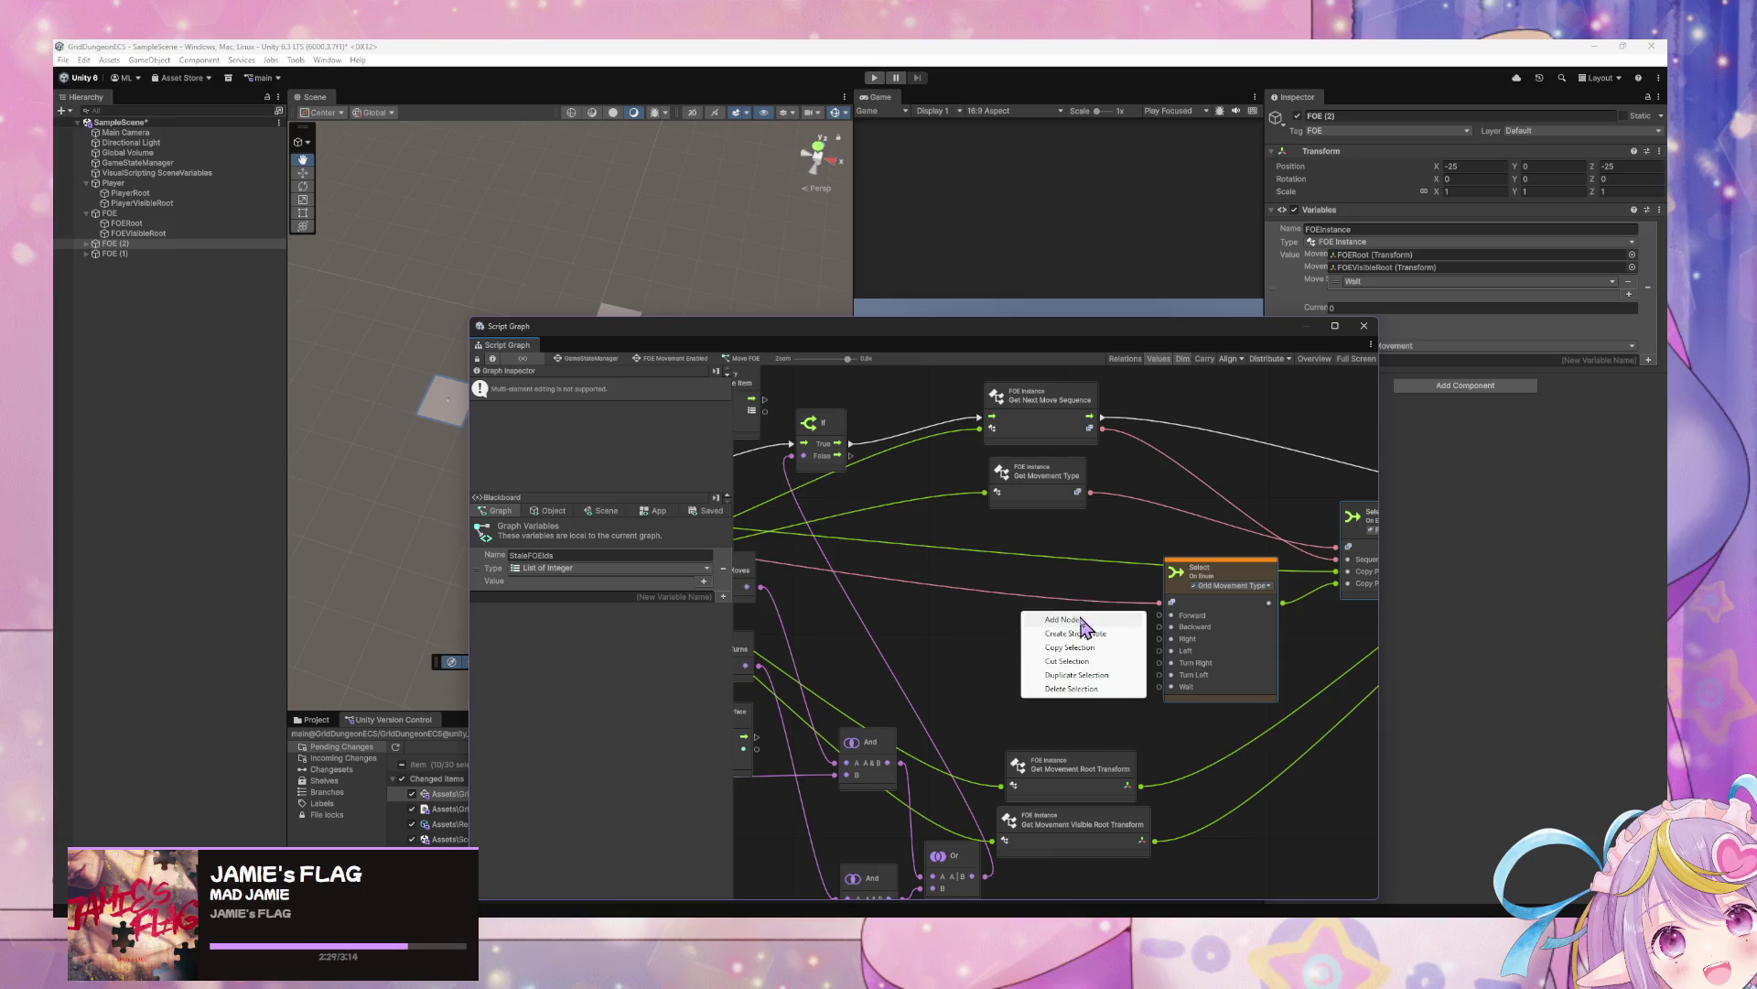
left_click(1063, 620)
type("grid movement")
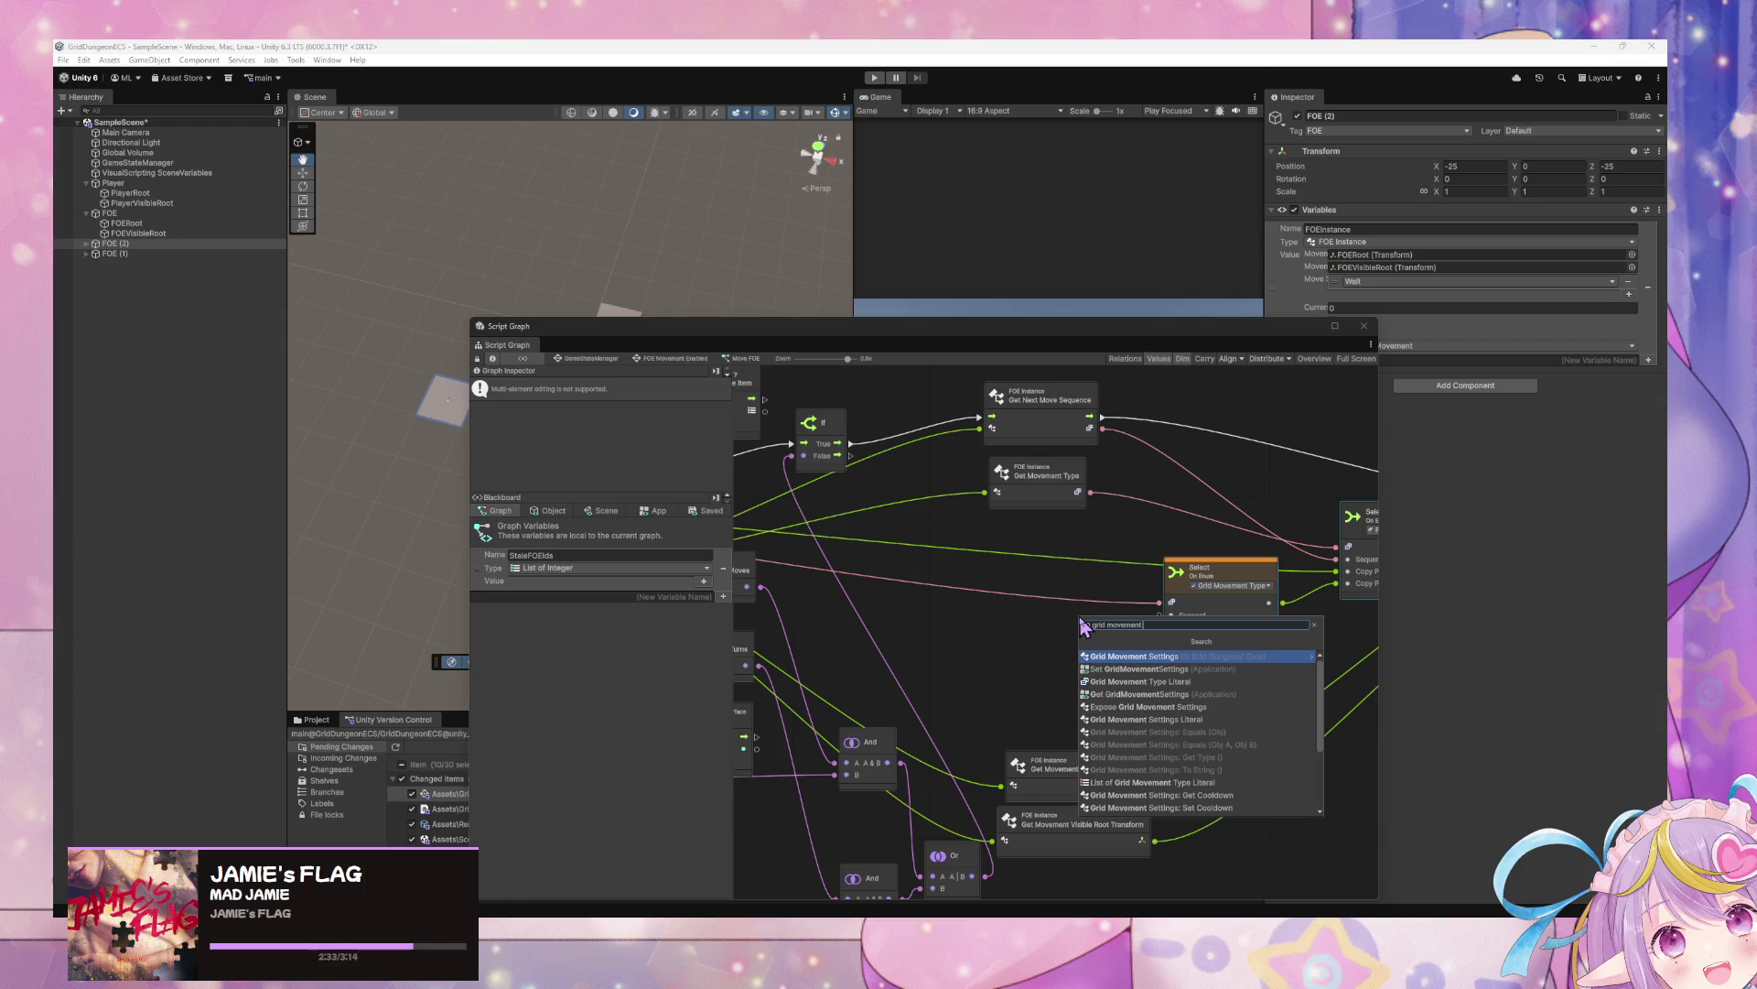
left_click(1142, 682)
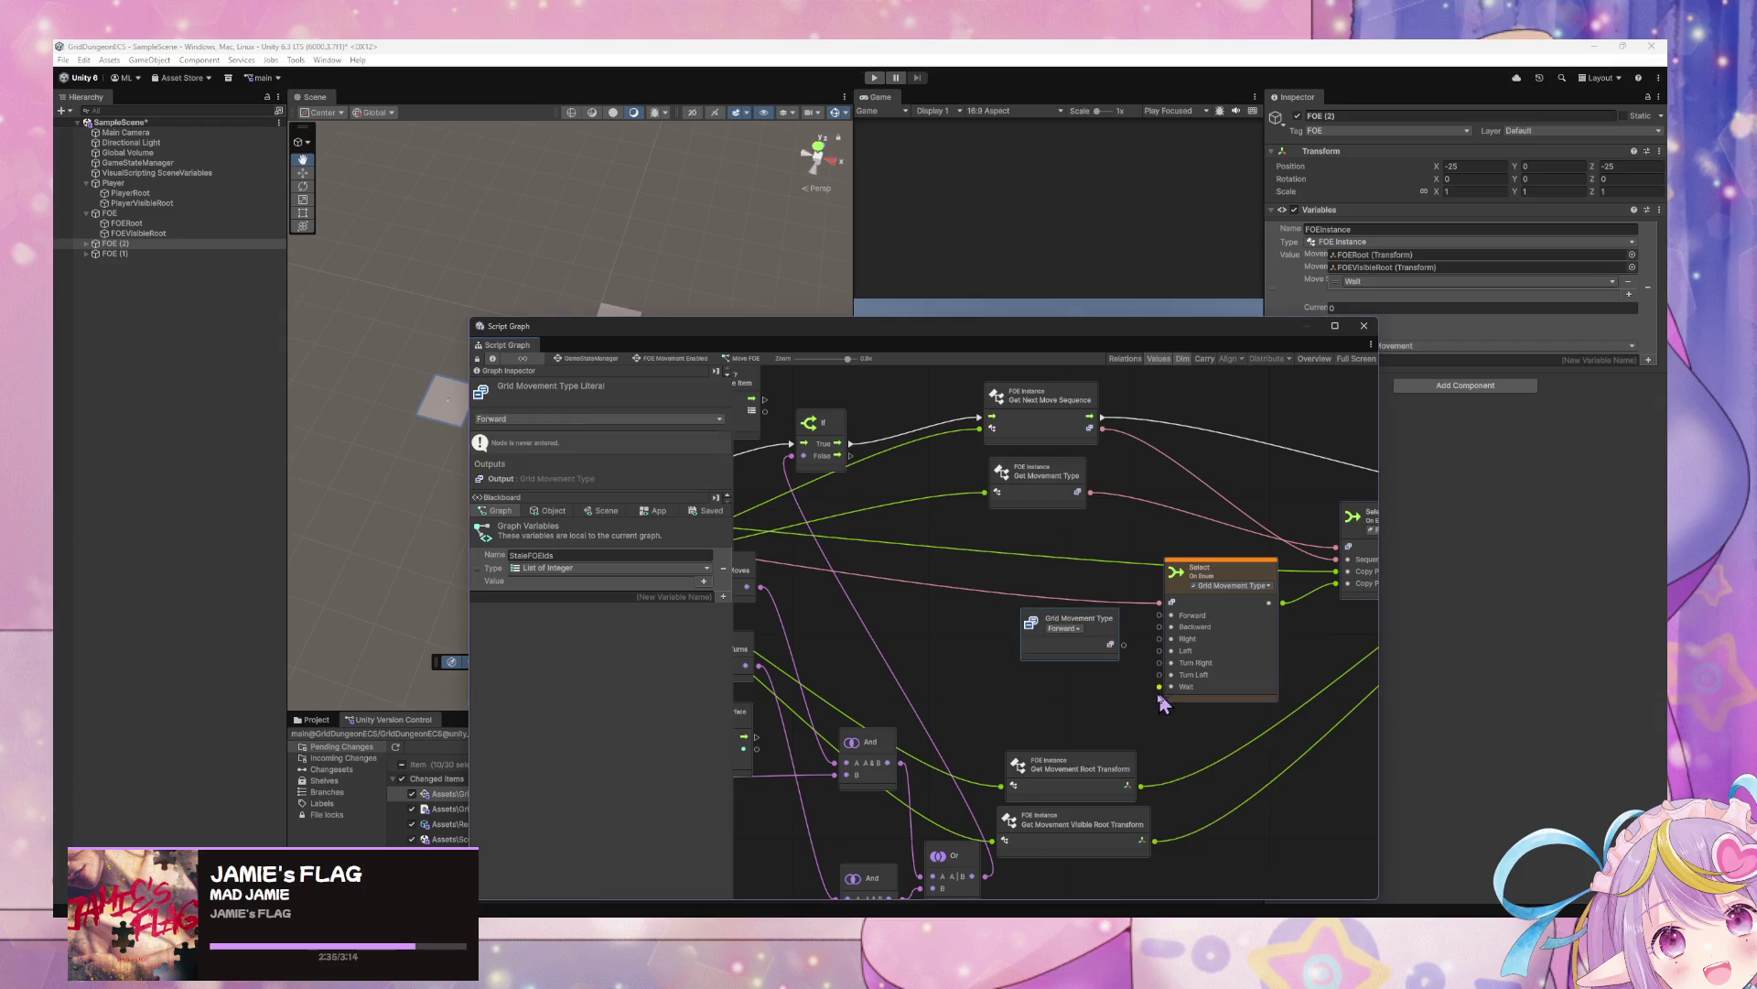
left_click_drag(1103, 643, 1052, 600)
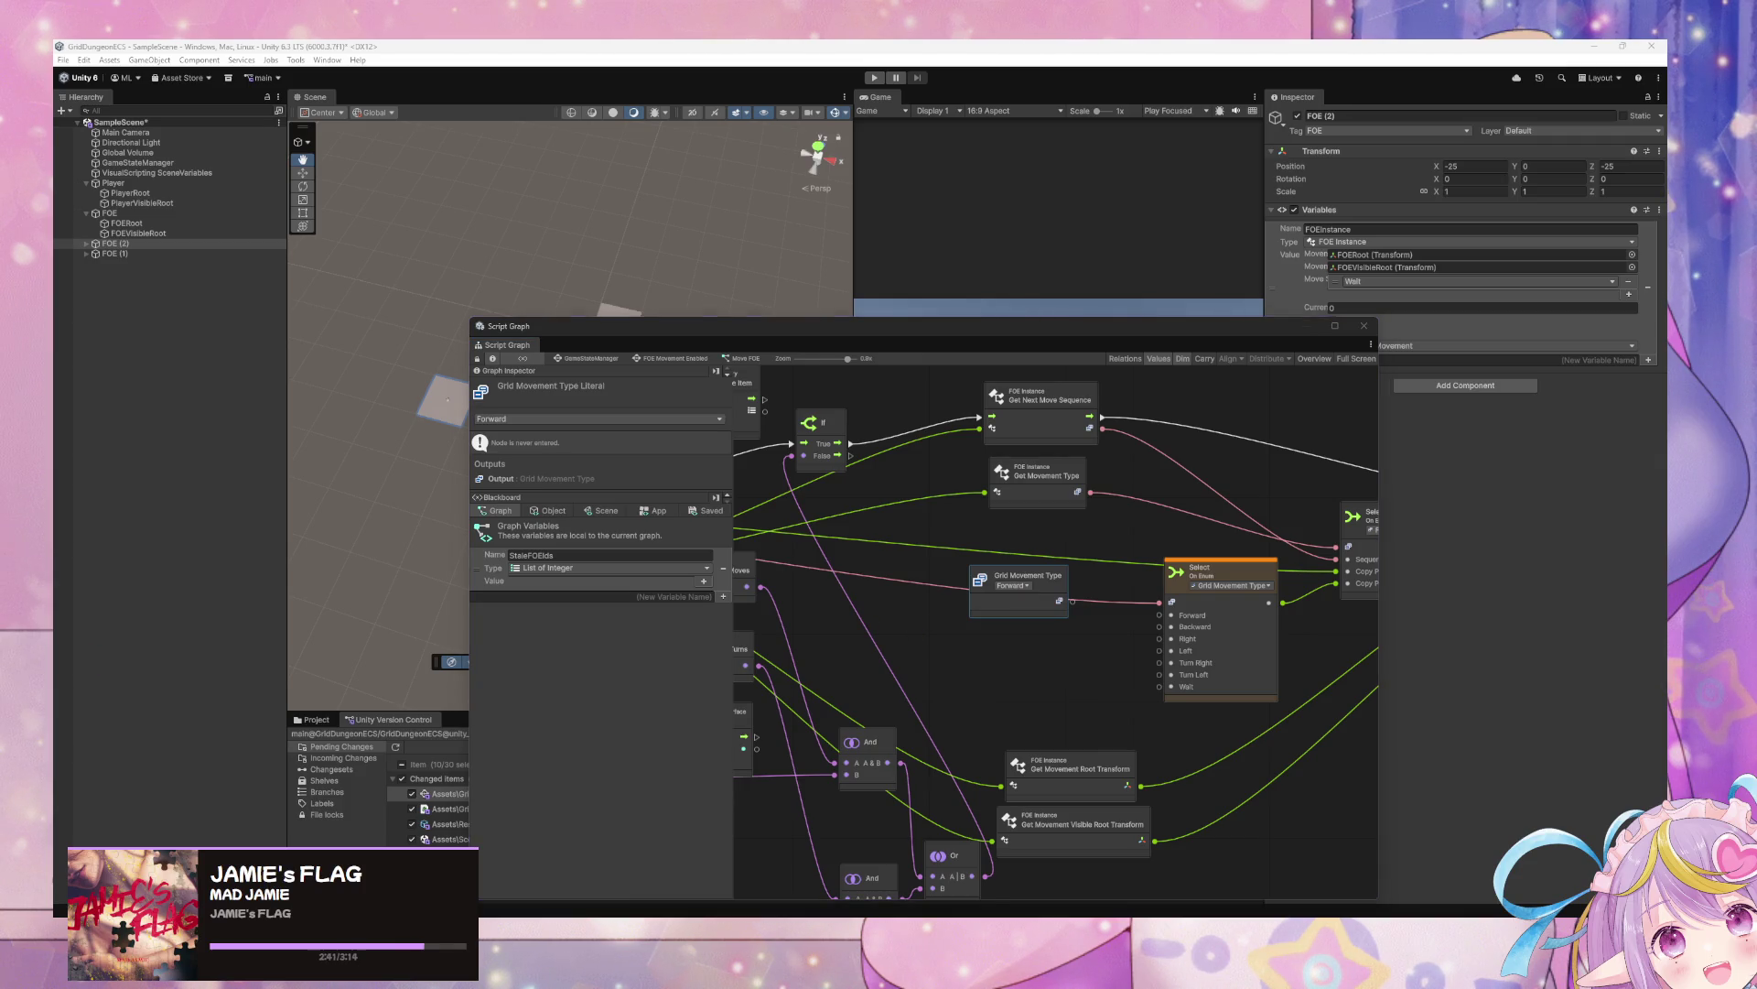
left_click(1013, 586)
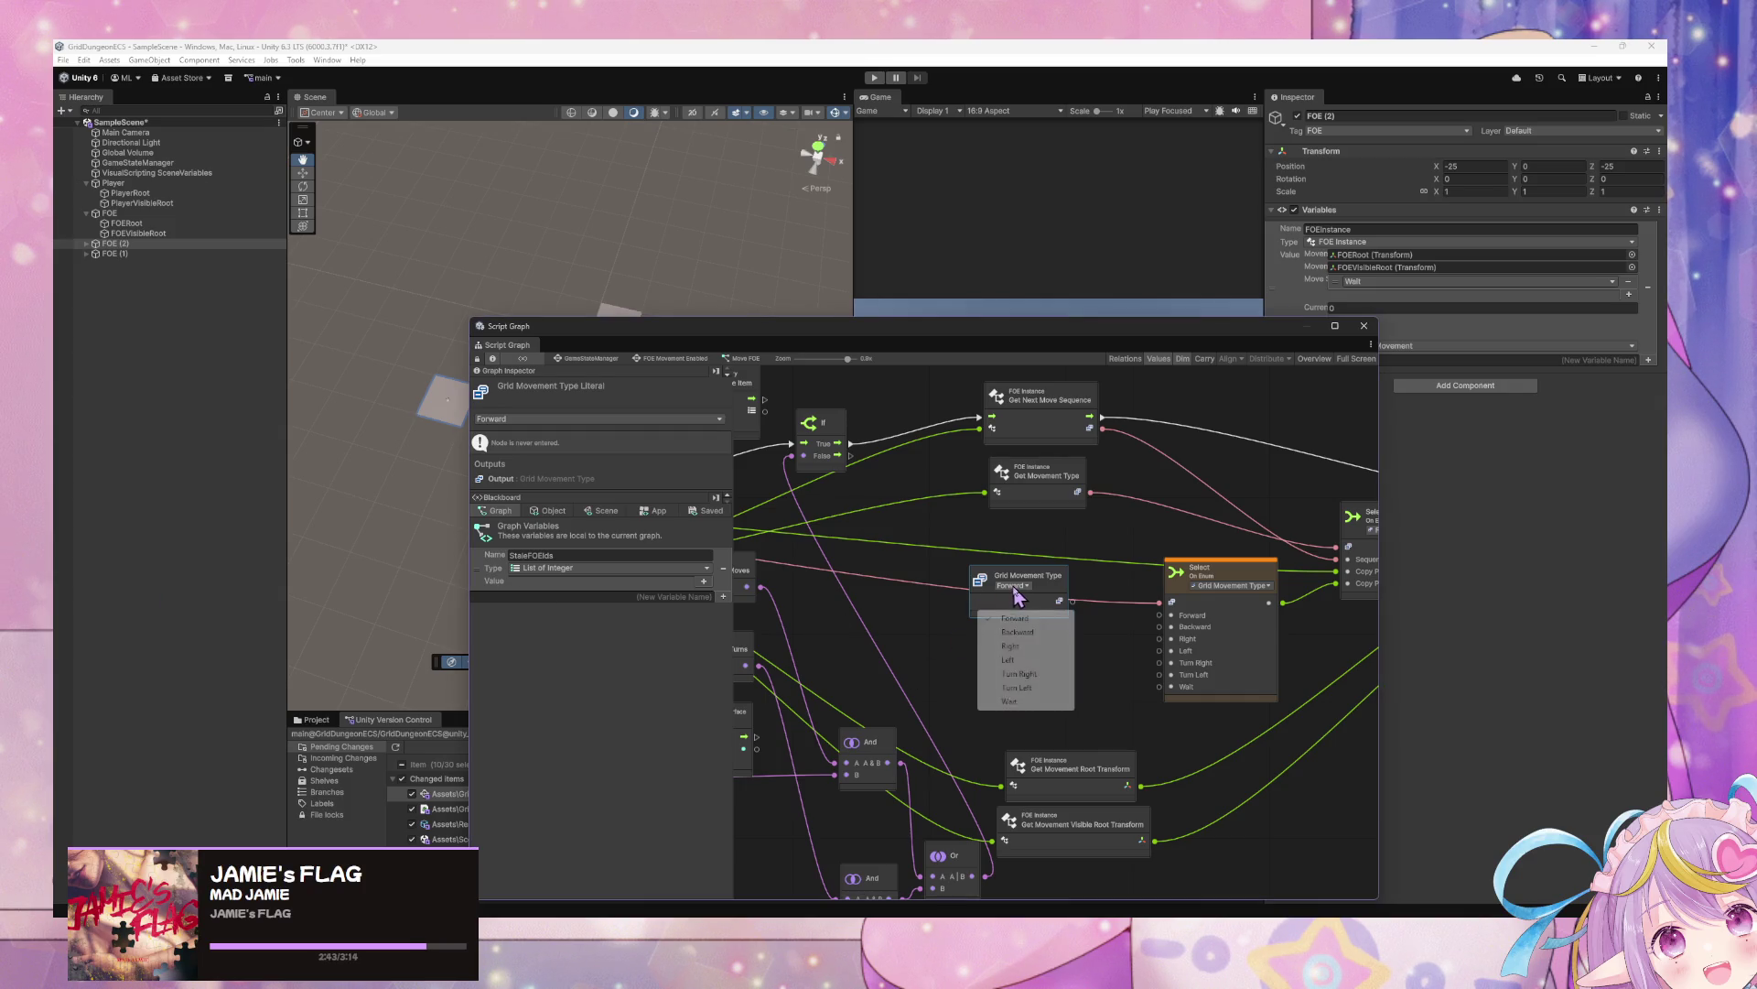
left_click(1018, 631)
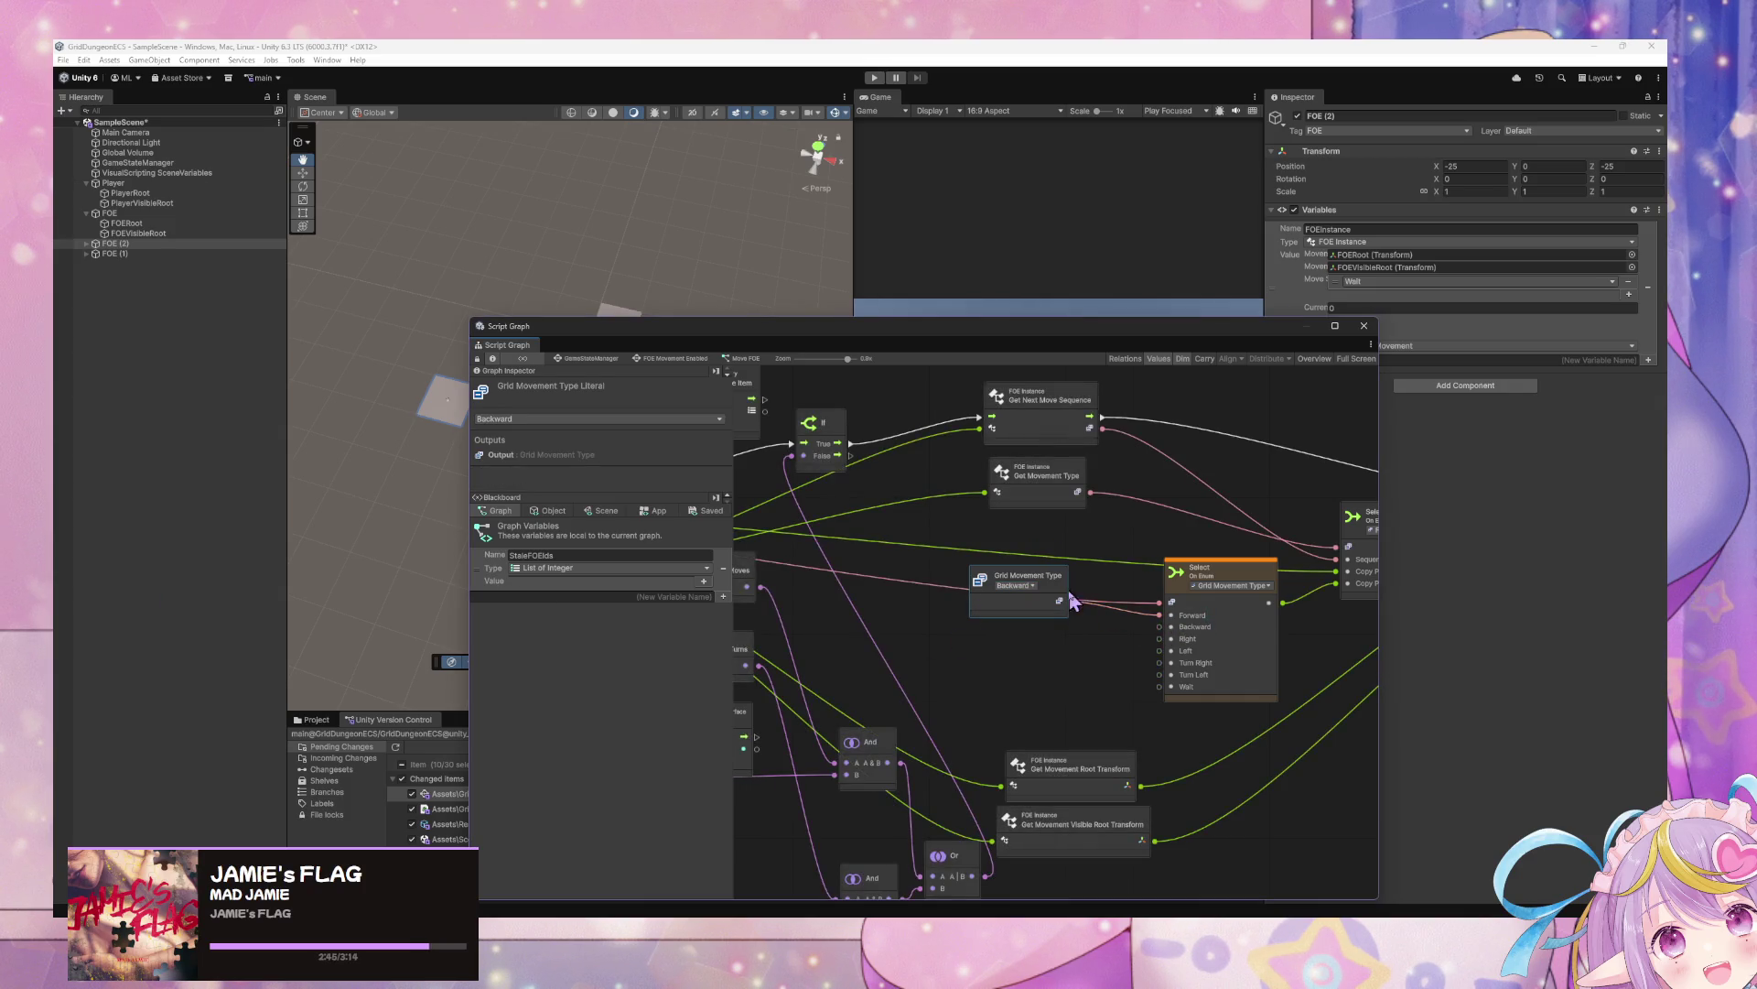
key("ctrl+d")
left_click(1067, 628)
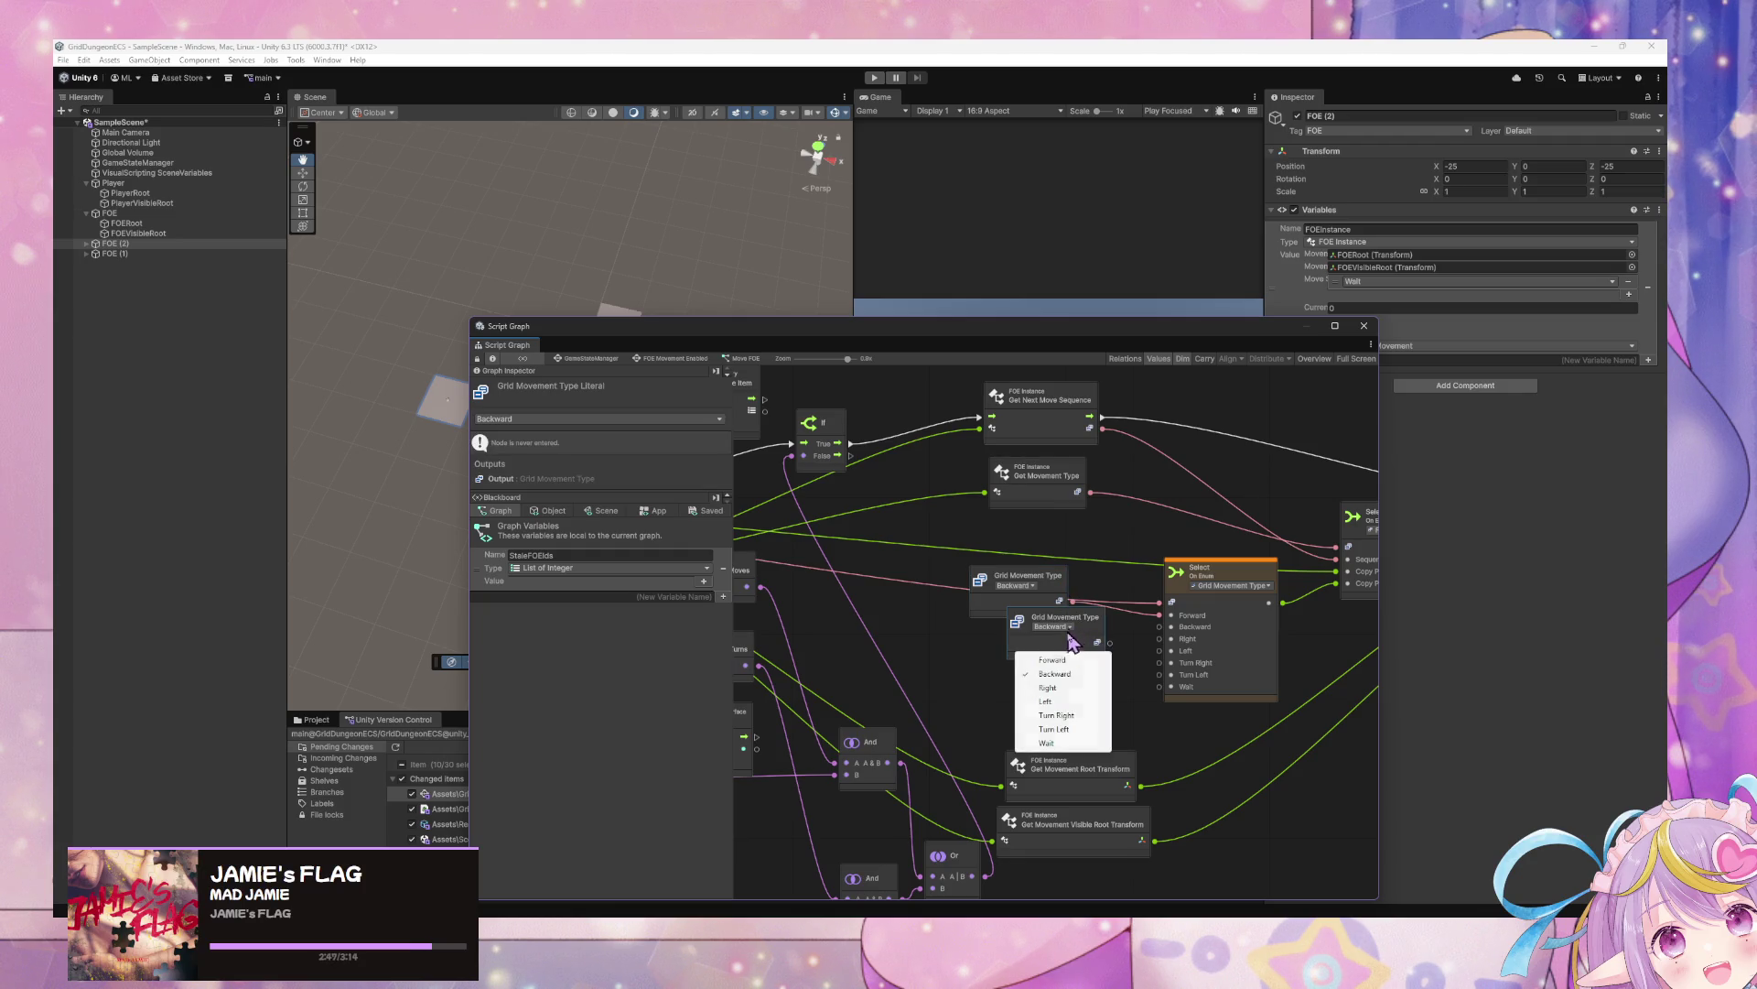
left_click(1053, 659)
mouse_move(1109, 643)
left_mouse_down()
mouse_move(1159, 627)
mouse_move(1050, 650)
mouse_move(1030, 583)
left_mouse_up()
Rearrange the literals and add a third one set to Left
left_click(1043, 604)
left_click(1054, 666, "shift")
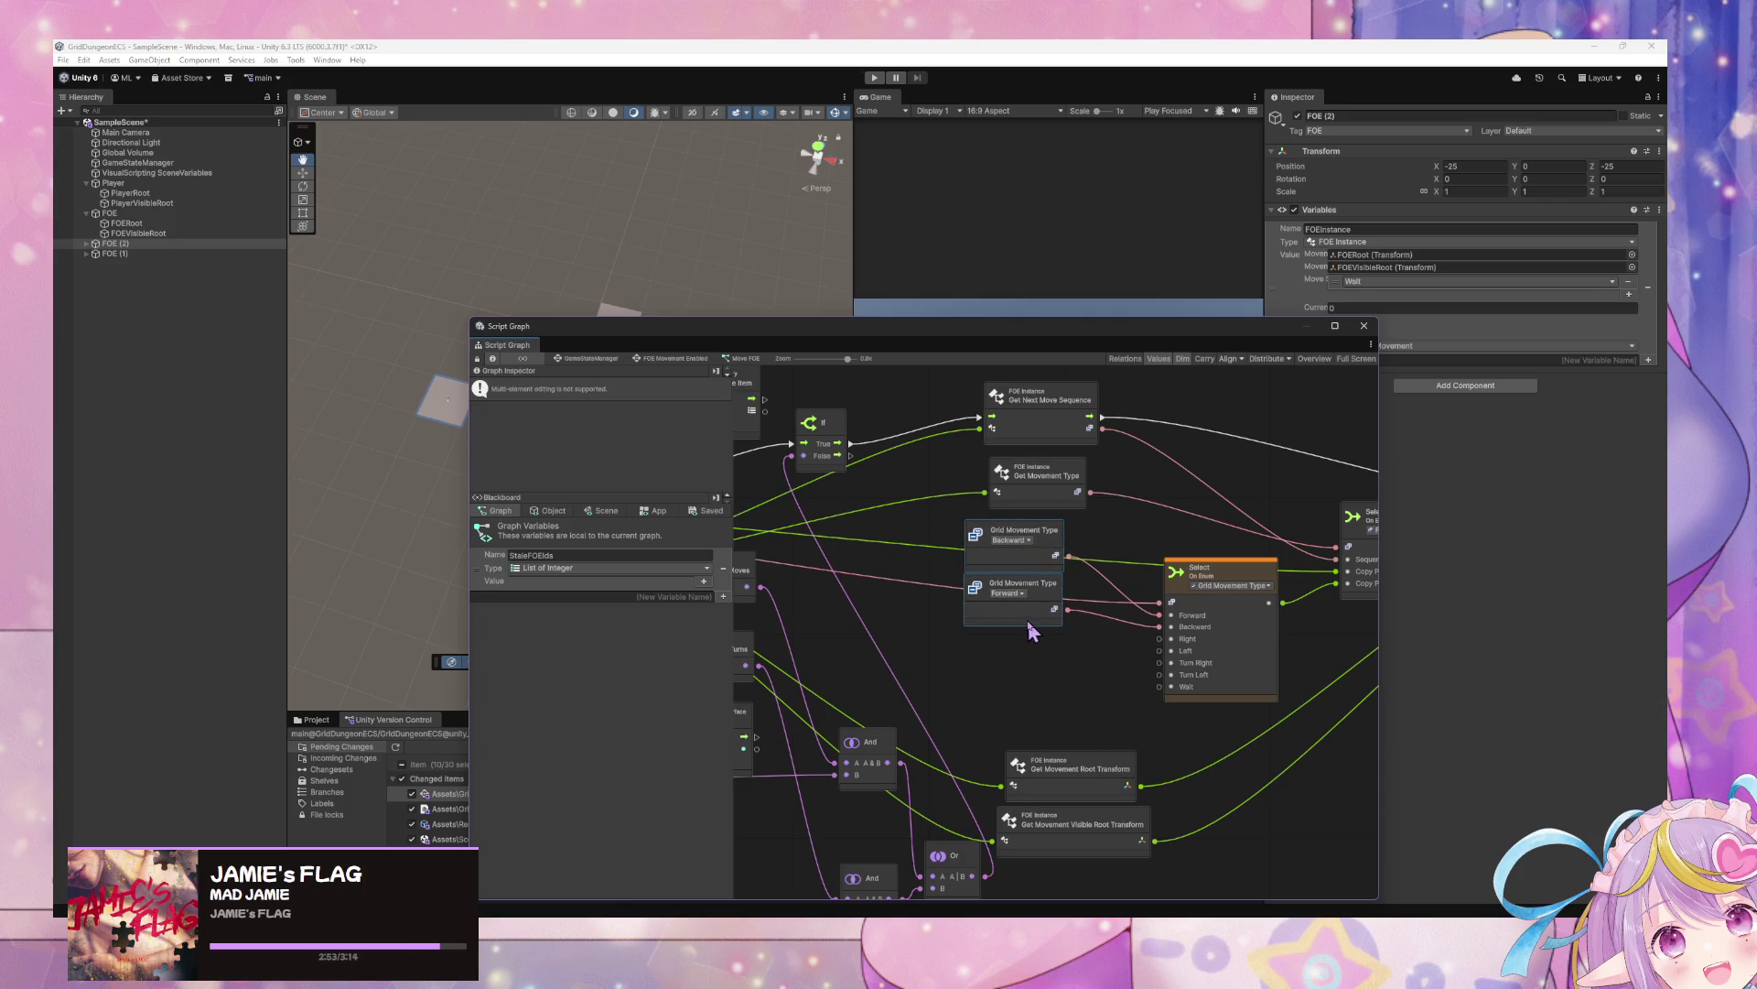
left_click(1030, 619)
key("ctrl+d")
left_click_drag(1053, 655, 1014, 667)
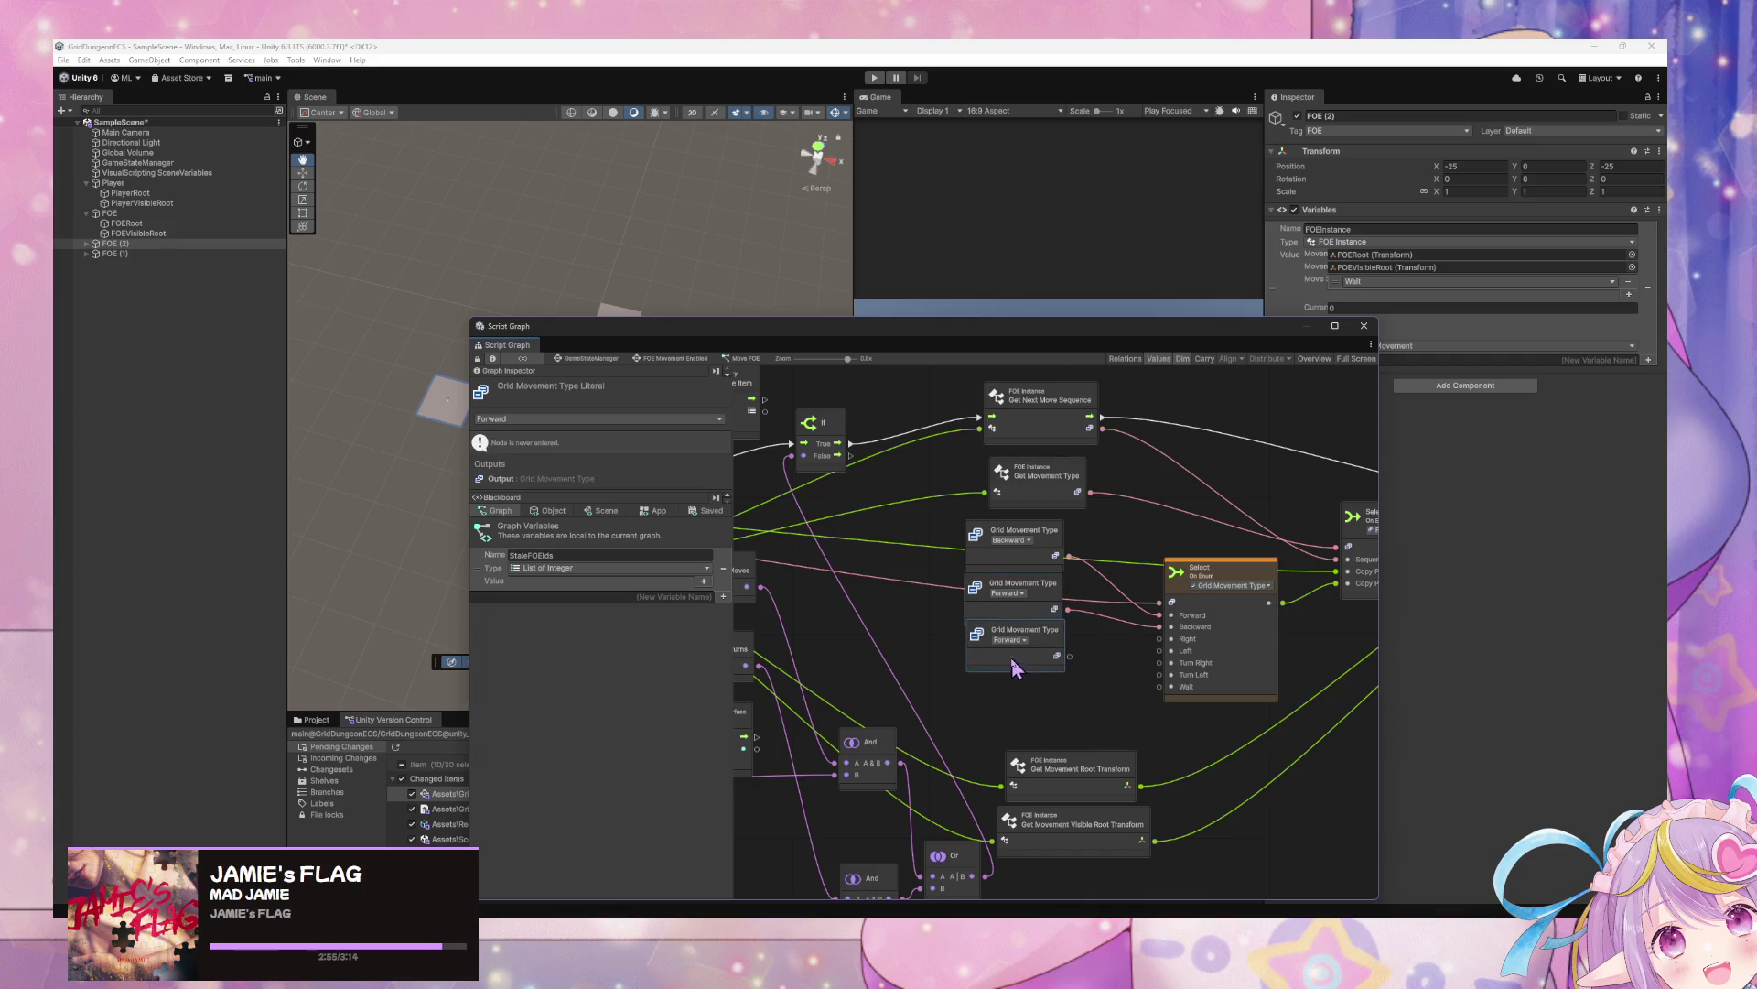
left_click(1009, 640)
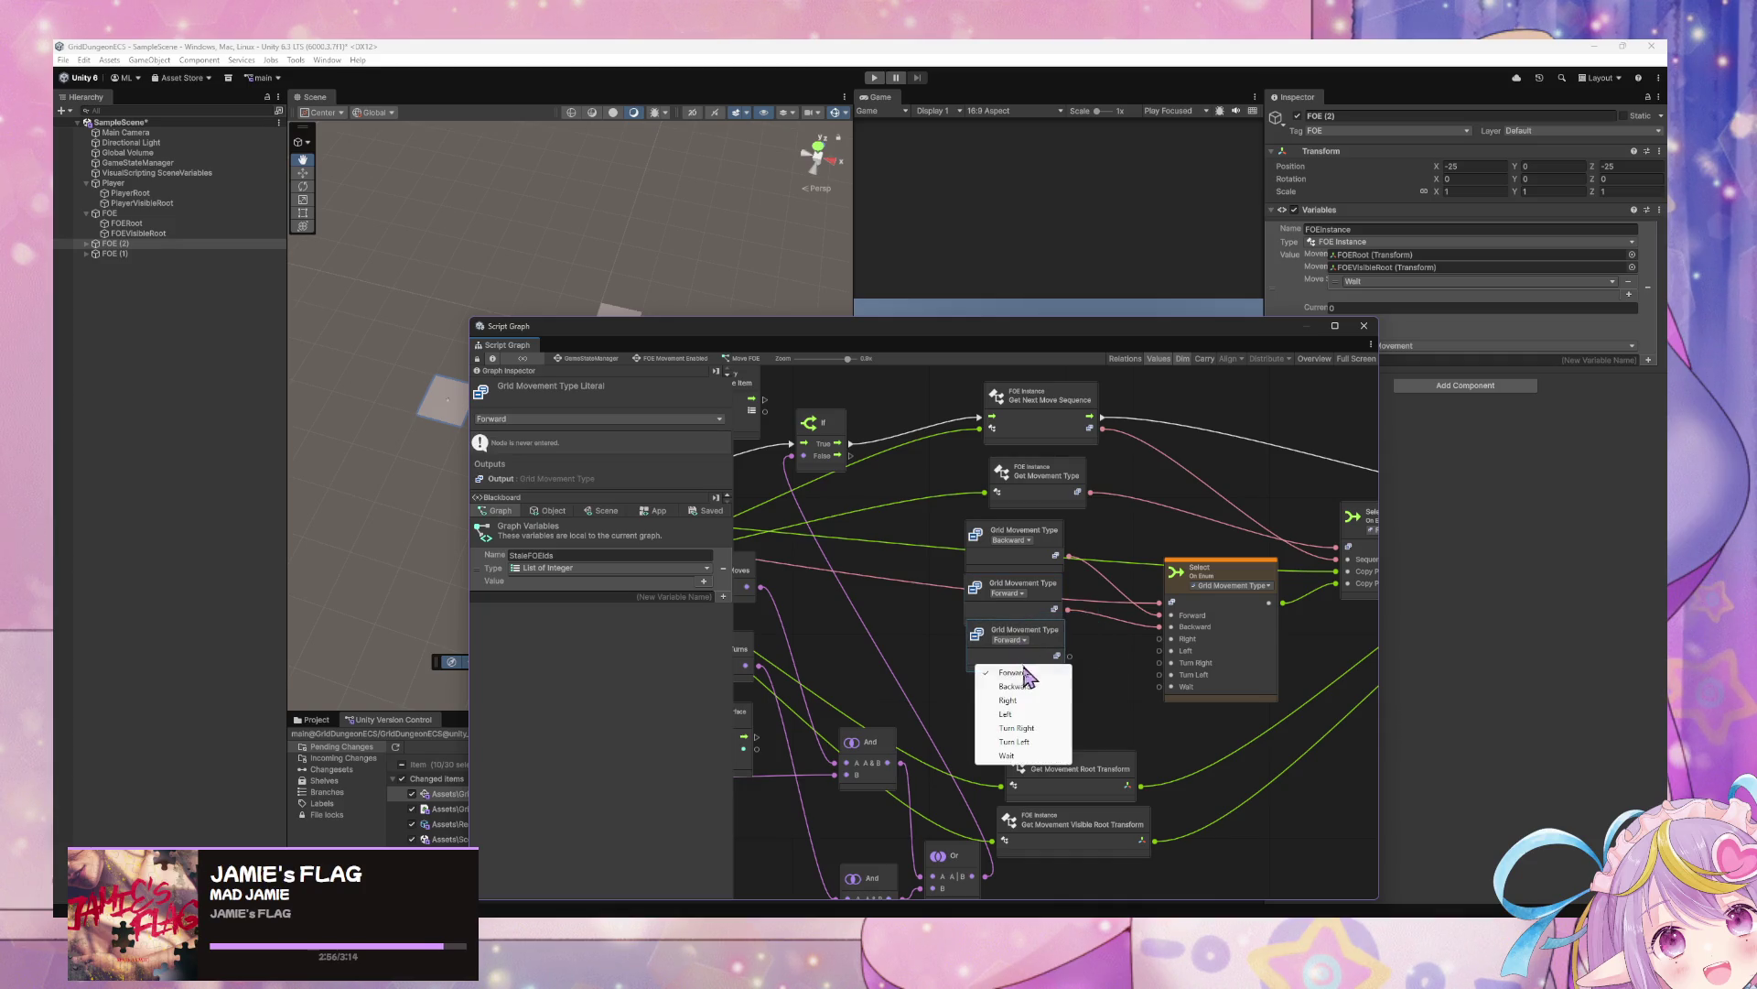
left_click(1024, 724)
mouse_move(1069, 656)
left_mouse_down()
mouse_move(1160, 638)
mouse_move(1121, 704)
mouse_move(1062, 695)
mouse_move(1071, 716)
left_mouse_up()
scroll(1073, 612, "down", 3)
Duplicate the Left literal as Right and connect it to Select's Right input
left_click(1007, 526)
key("ctrl+d")
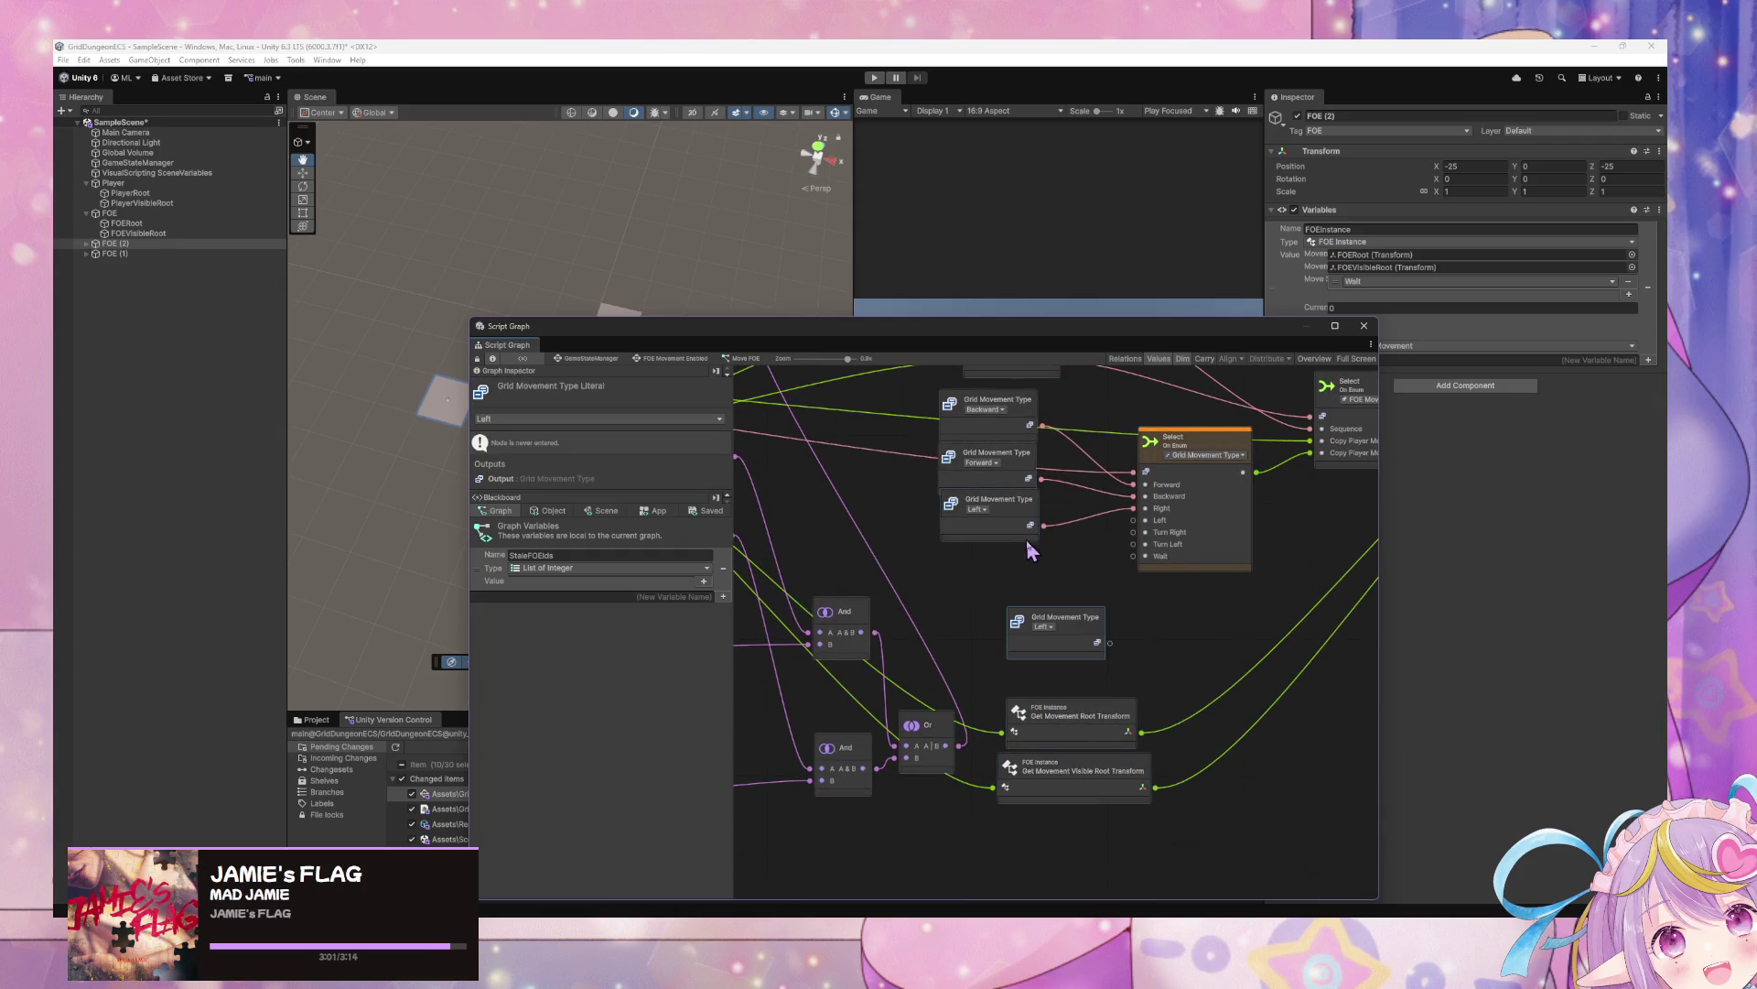
left_click(1044, 628)
left_click(1044, 668)
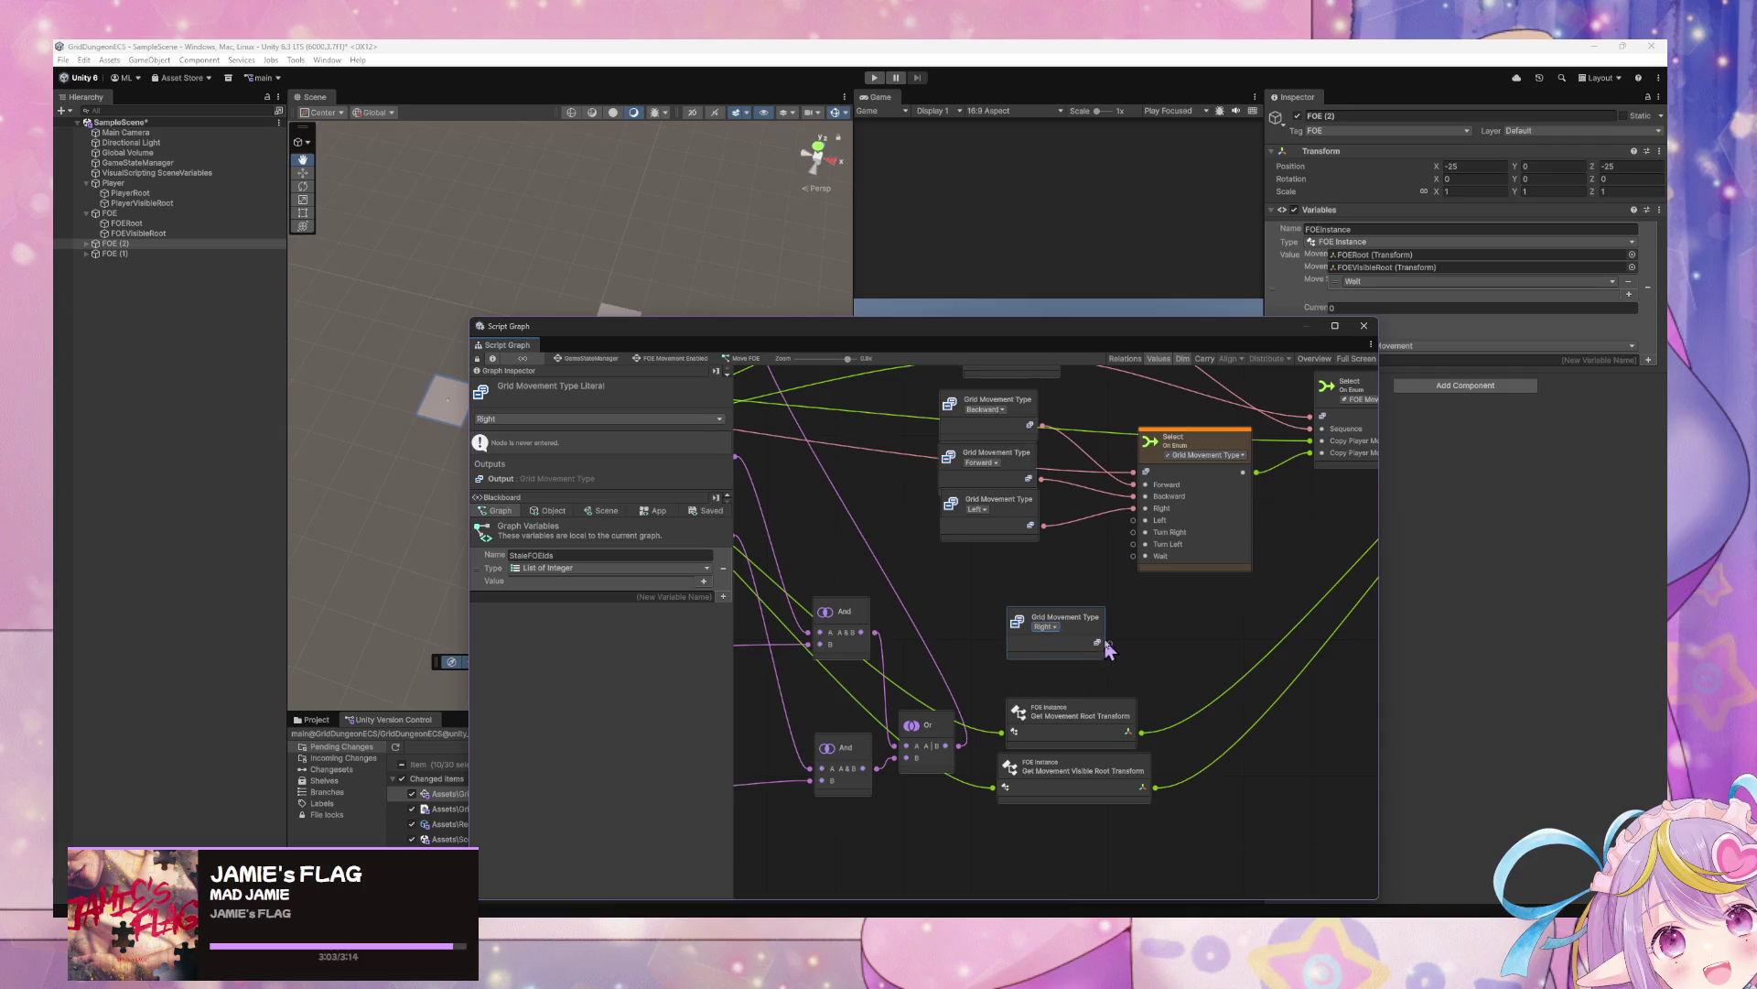
left_click(1126, 611)
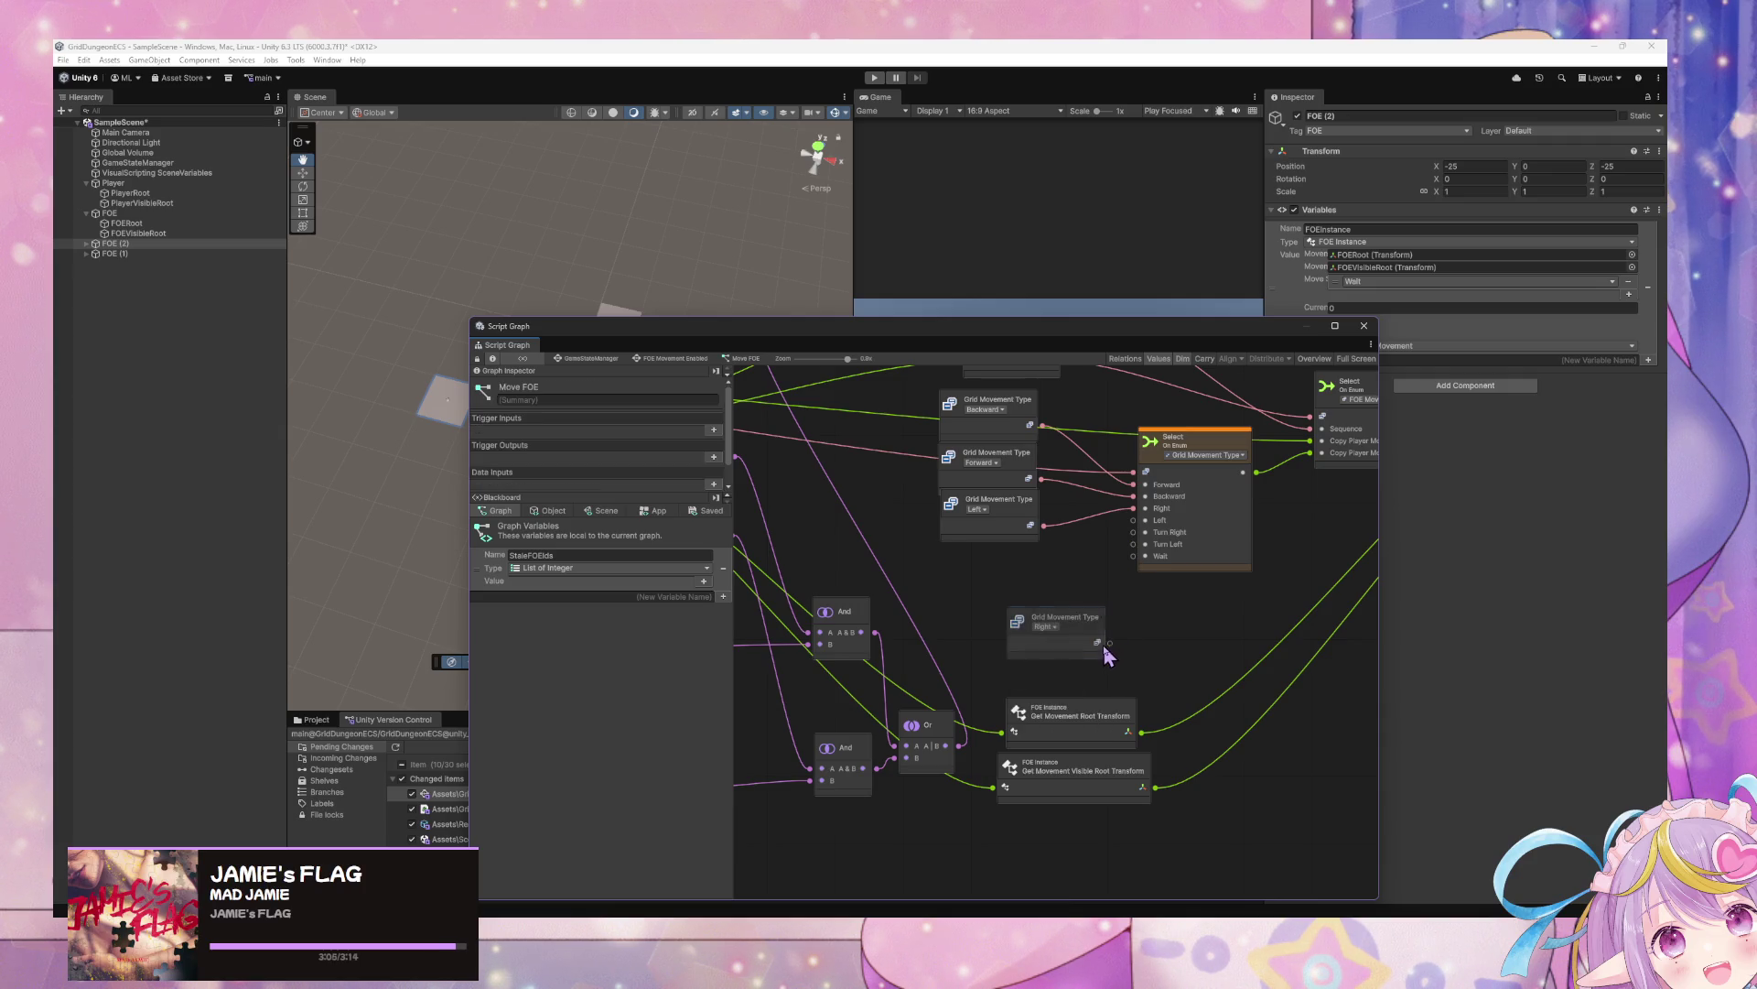
mouse_move(1110, 643)
left_mouse_down()
mouse_move(1133, 508)
mouse_move(1020, 554)
left_mouse_up()
Add Turn Left and Turn Right literals wired to the matching Select inputs
left_click(1081, 625)
left_click(1046, 628)
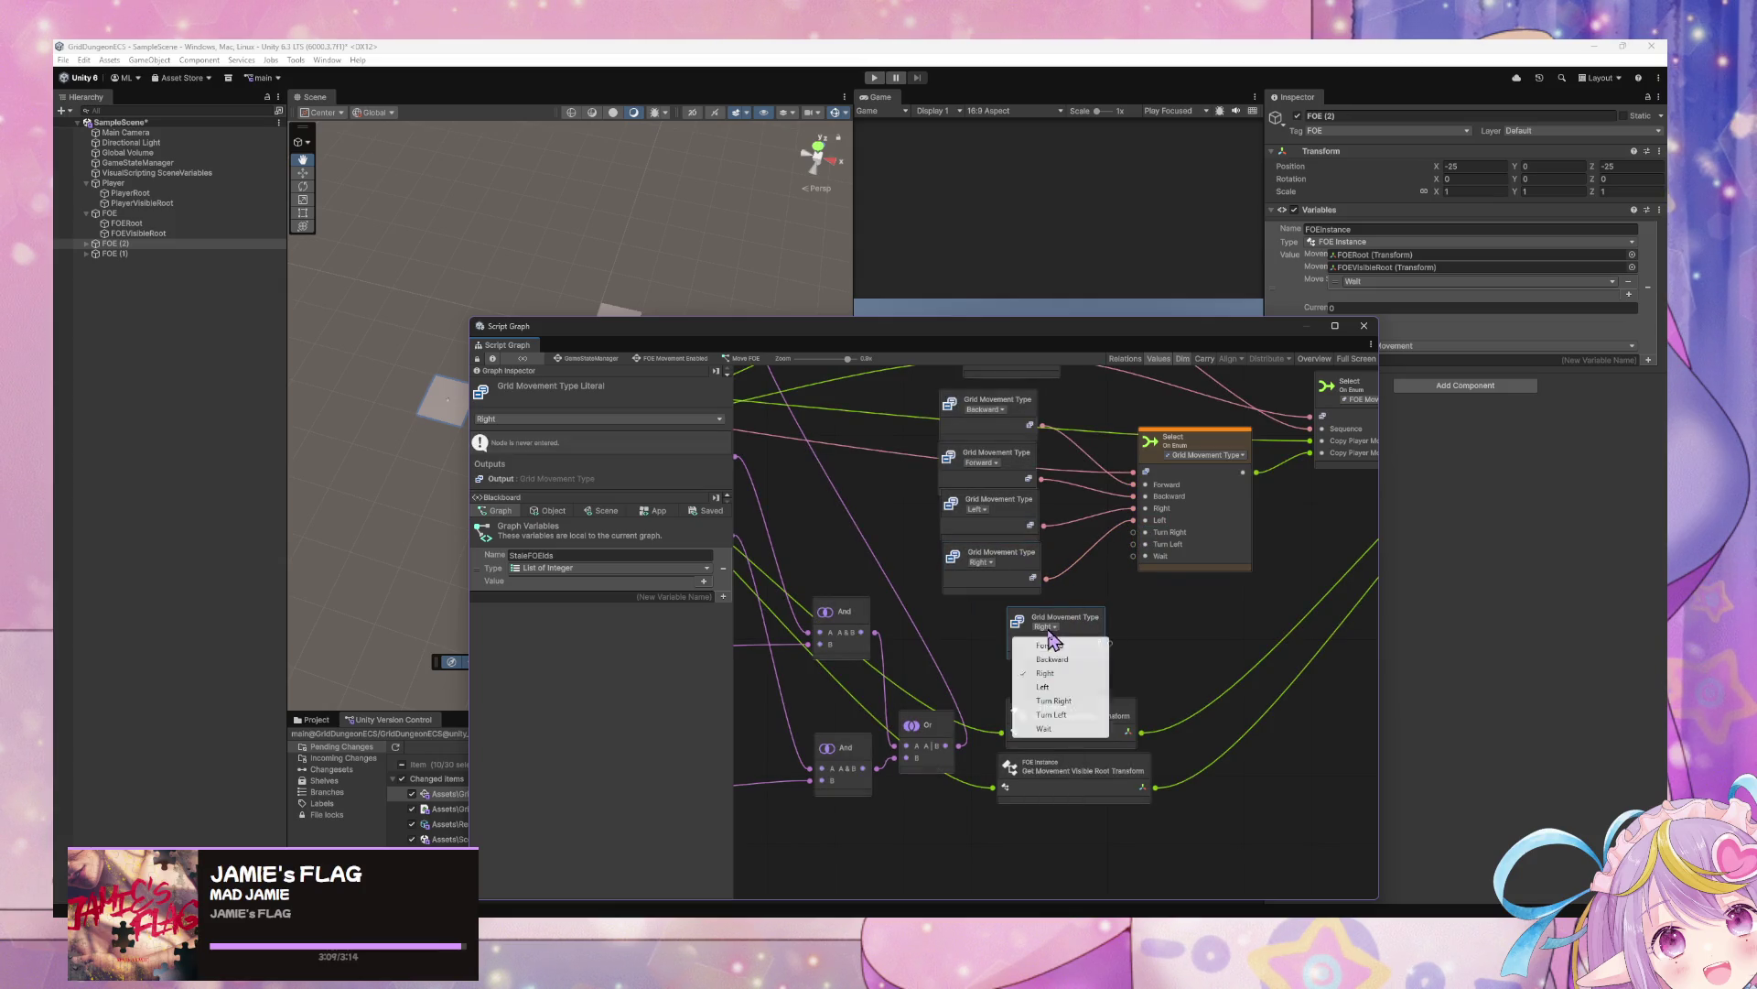
left_click(1067, 719)
mouse_move(1109, 643)
left_mouse_down()
mouse_move(1133, 544)
mouse_move(1069, 615)
mouse_move(1039, 615)
left_mouse_up()
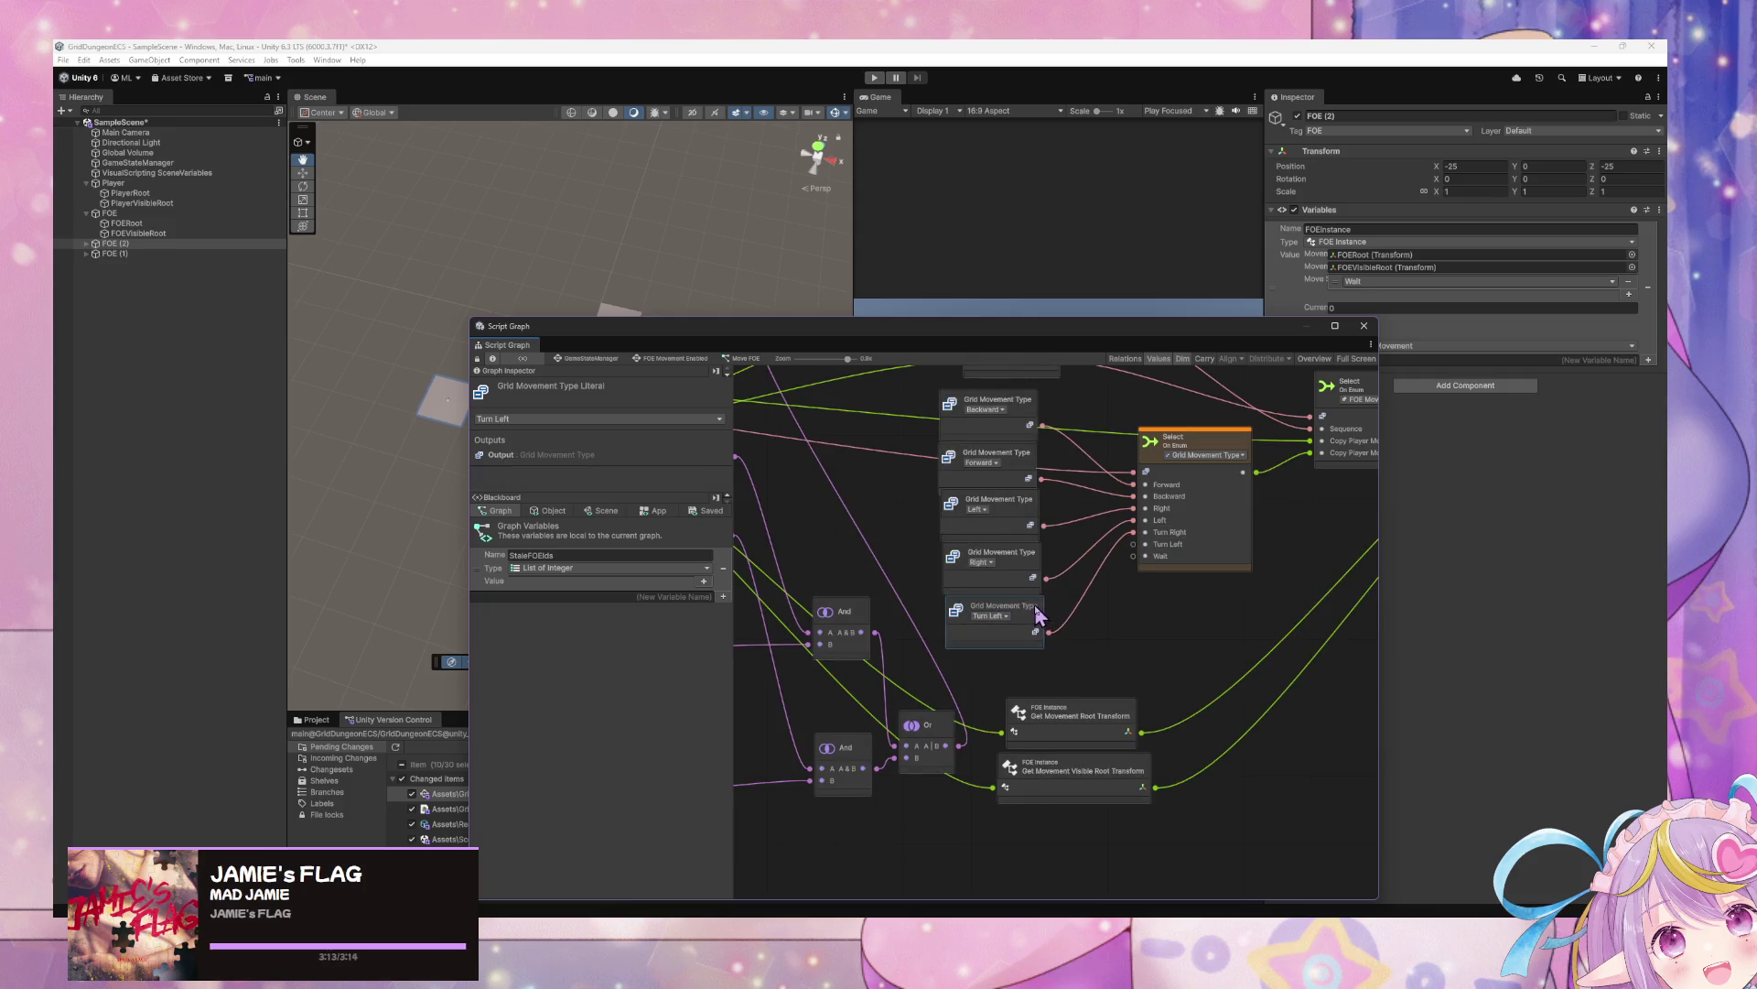
key("ctrl+d")
left_click(1069, 627)
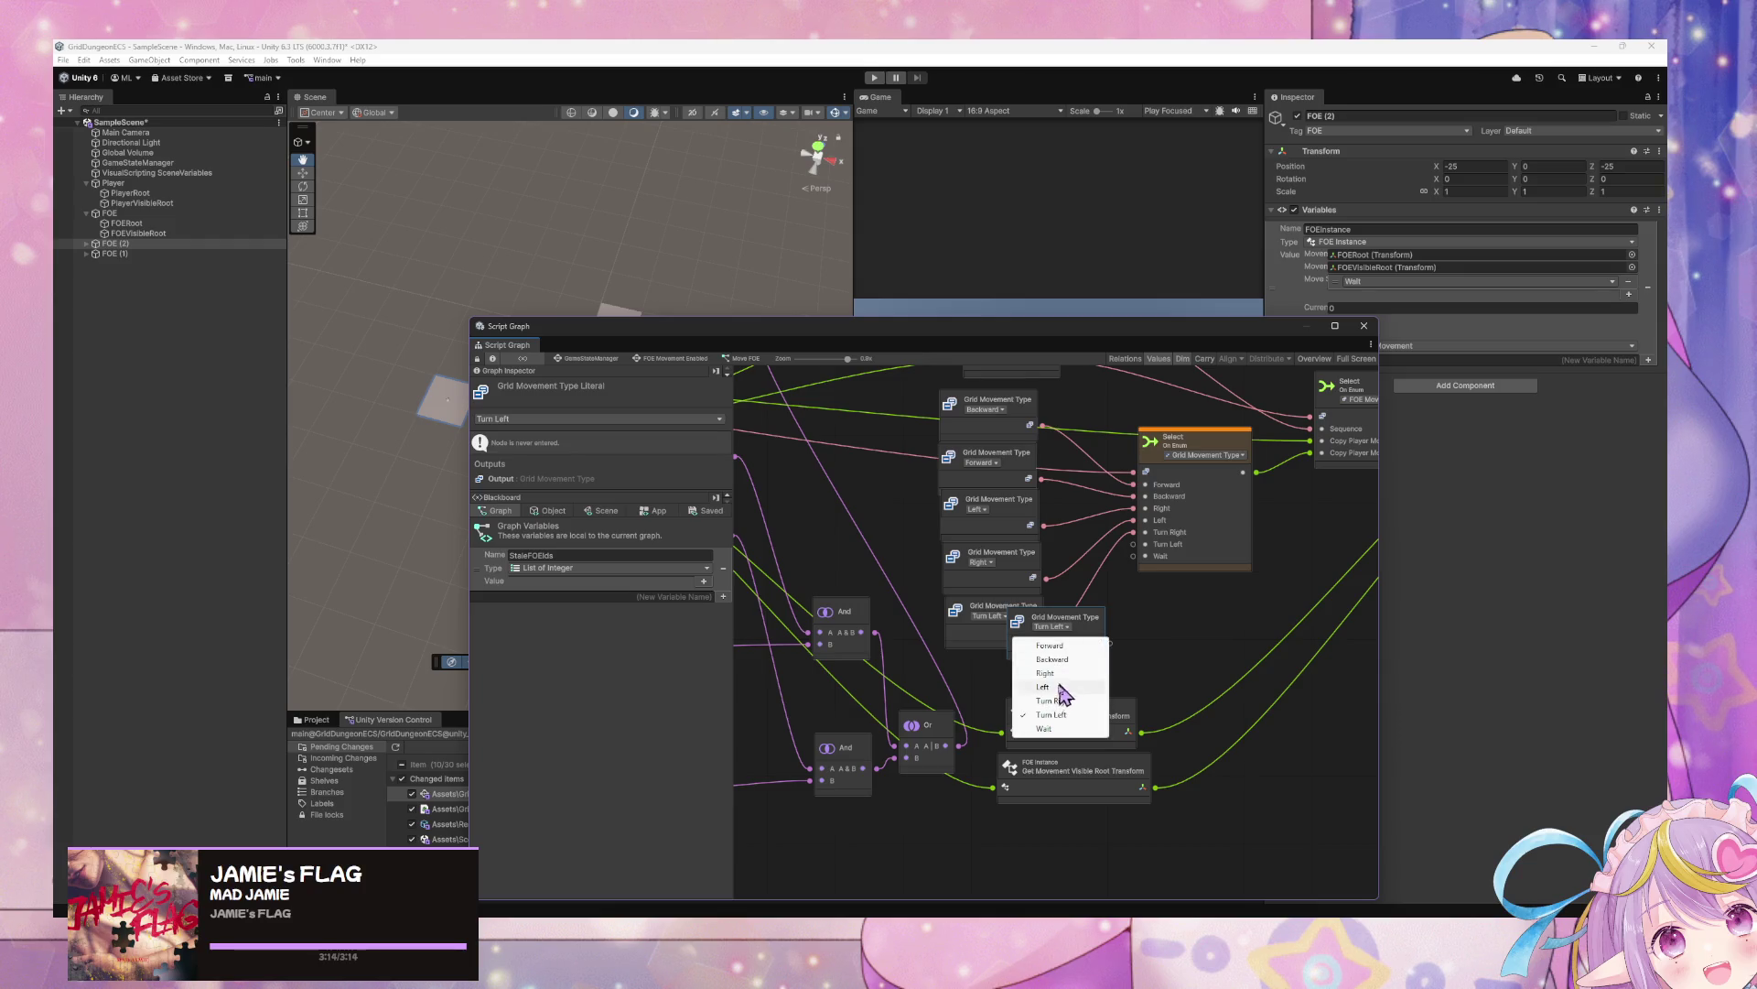
left_click(1057, 694)
mouse_move(1109, 642)
left_mouse_down()
mouse_move(1133, 531)
mouse_move(1029, 662)
left_mouse_up()
Add a Wait literal and connect it to Select's Wait input
key("ctrl+d")
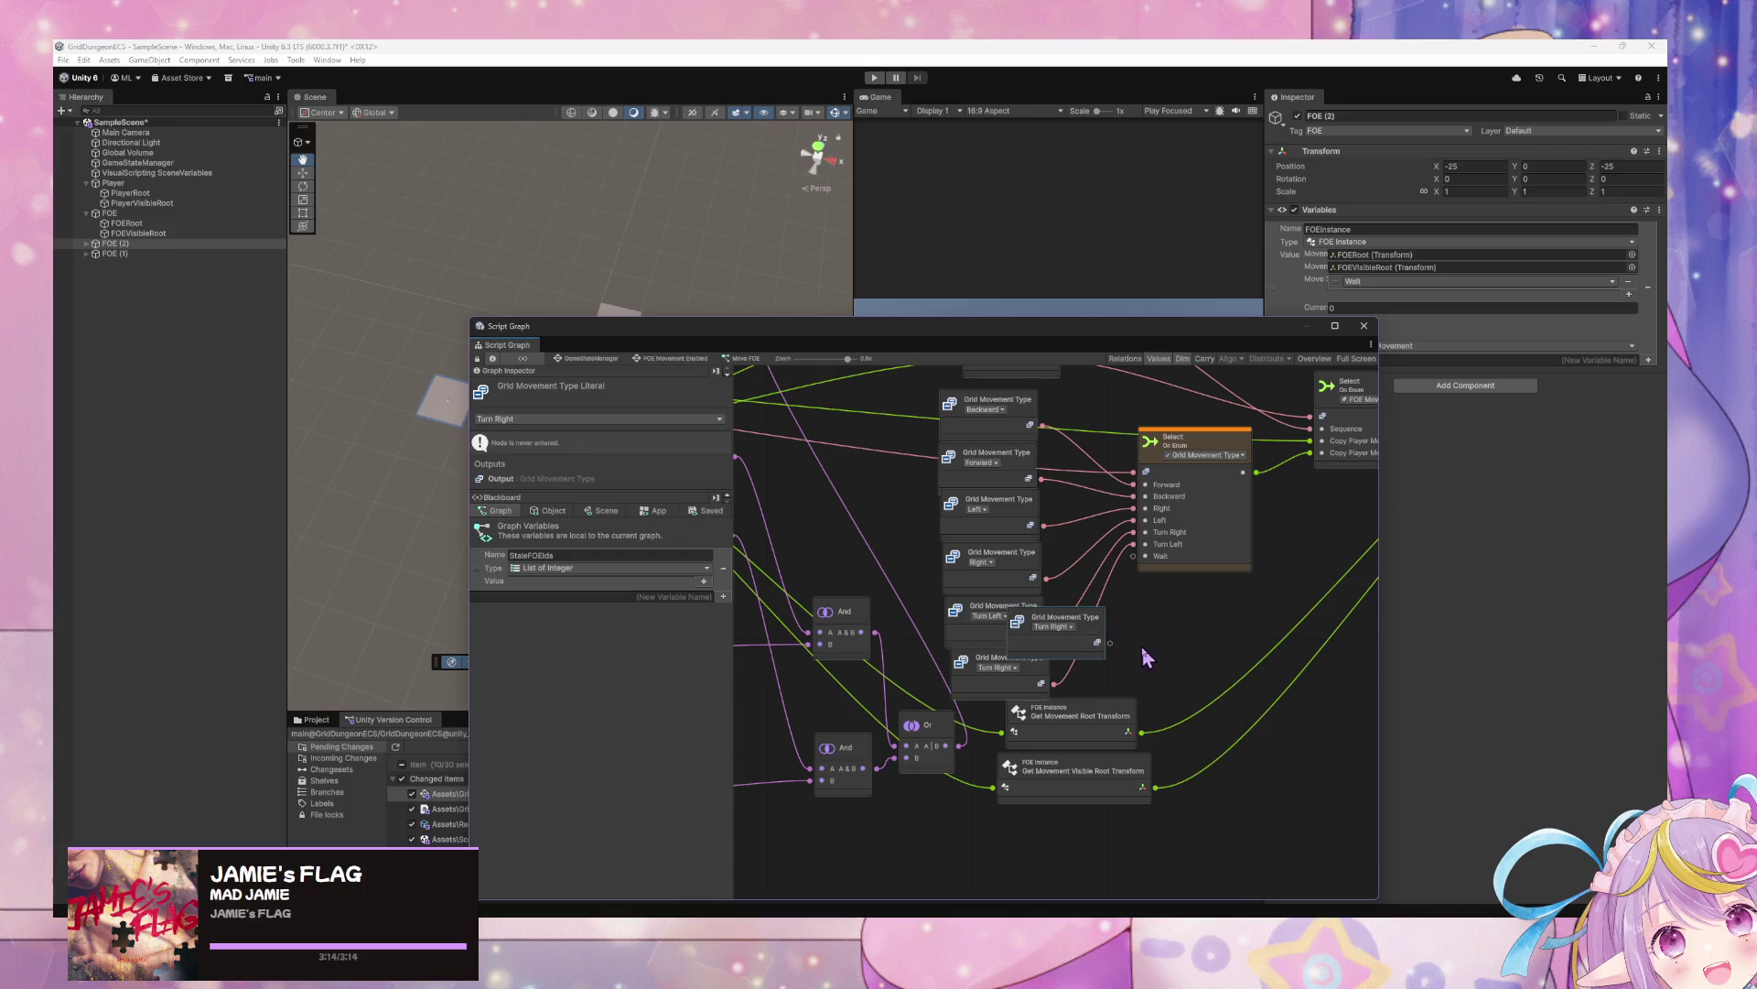
left_click(1053, 627)
left_click(1055, 729)
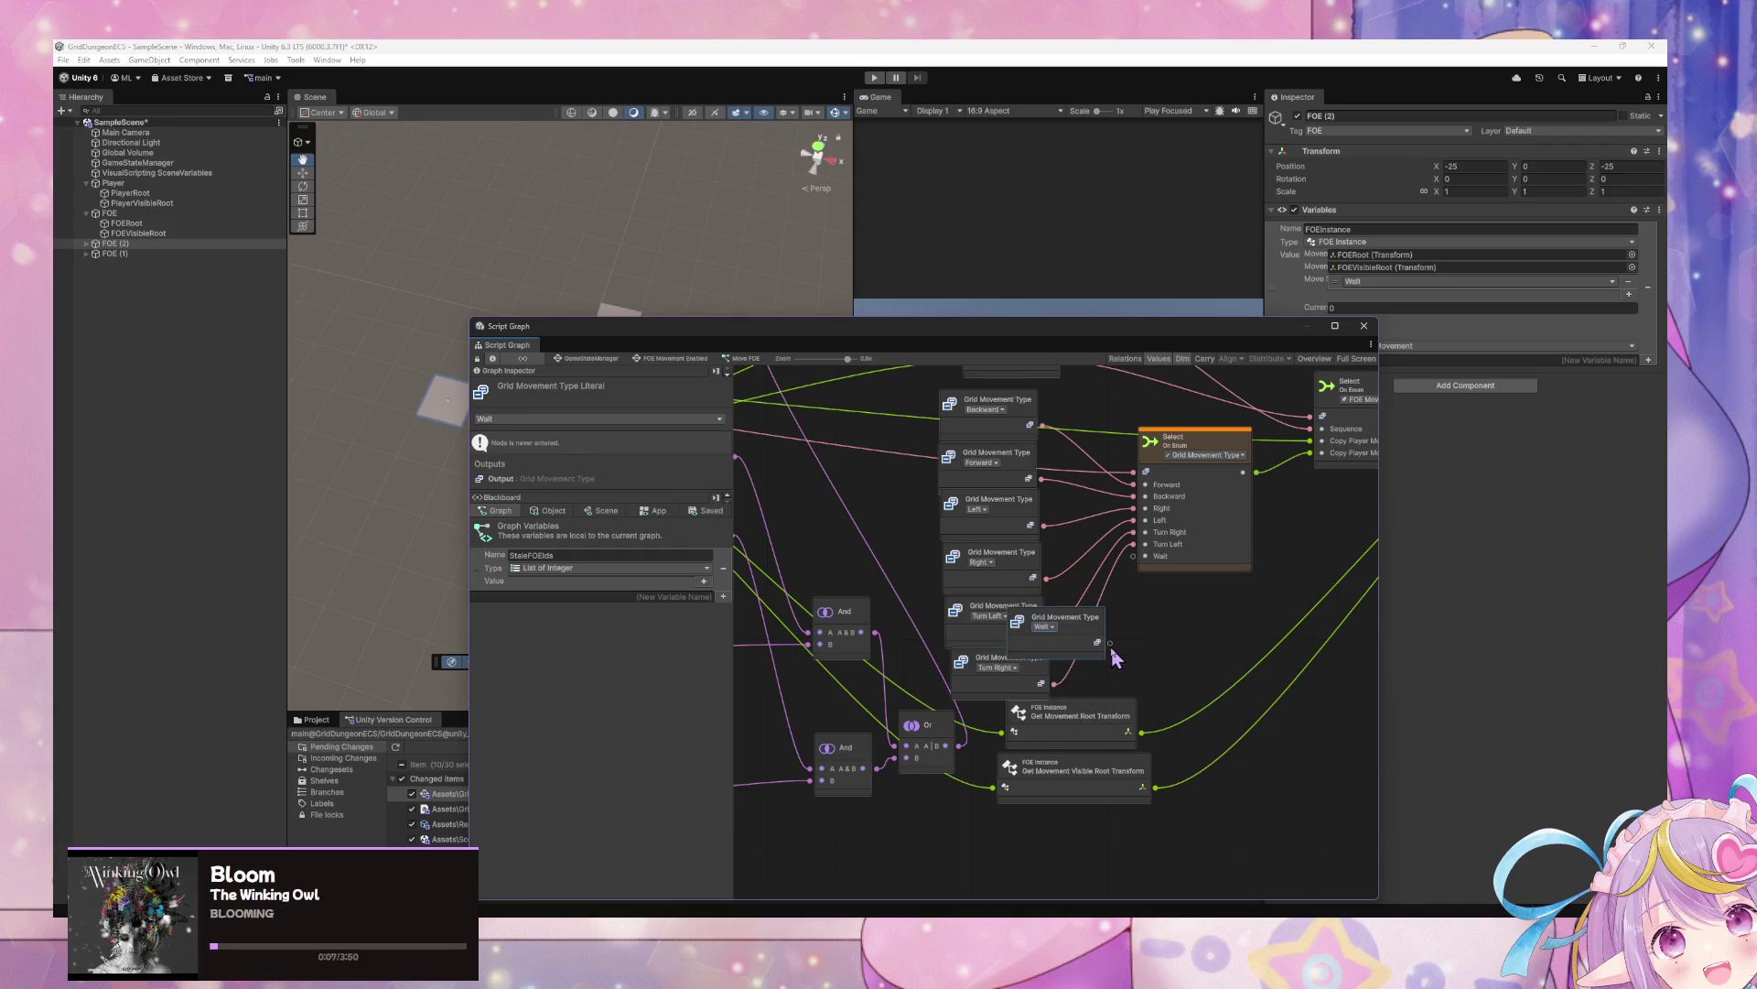
mouse_move(1111, 646)
left_mouse_down()
mouse_move(1133, 556)
mouse_move(1121, 651)
mouse_move(1141, 657)
mouse_move(1050, 631)
mouse_move(1084, 696)
mouse_move(1134, 710)
mouse_move(975, 553)
left_mouse_up()
Tidy the movement-type literal nodes and move the Script Graph window aside
scroll(1080, 575, "down", 3)
scroll(1190, 586, "up", 2)
left_click_drag(1012, 579, 1037, 584)
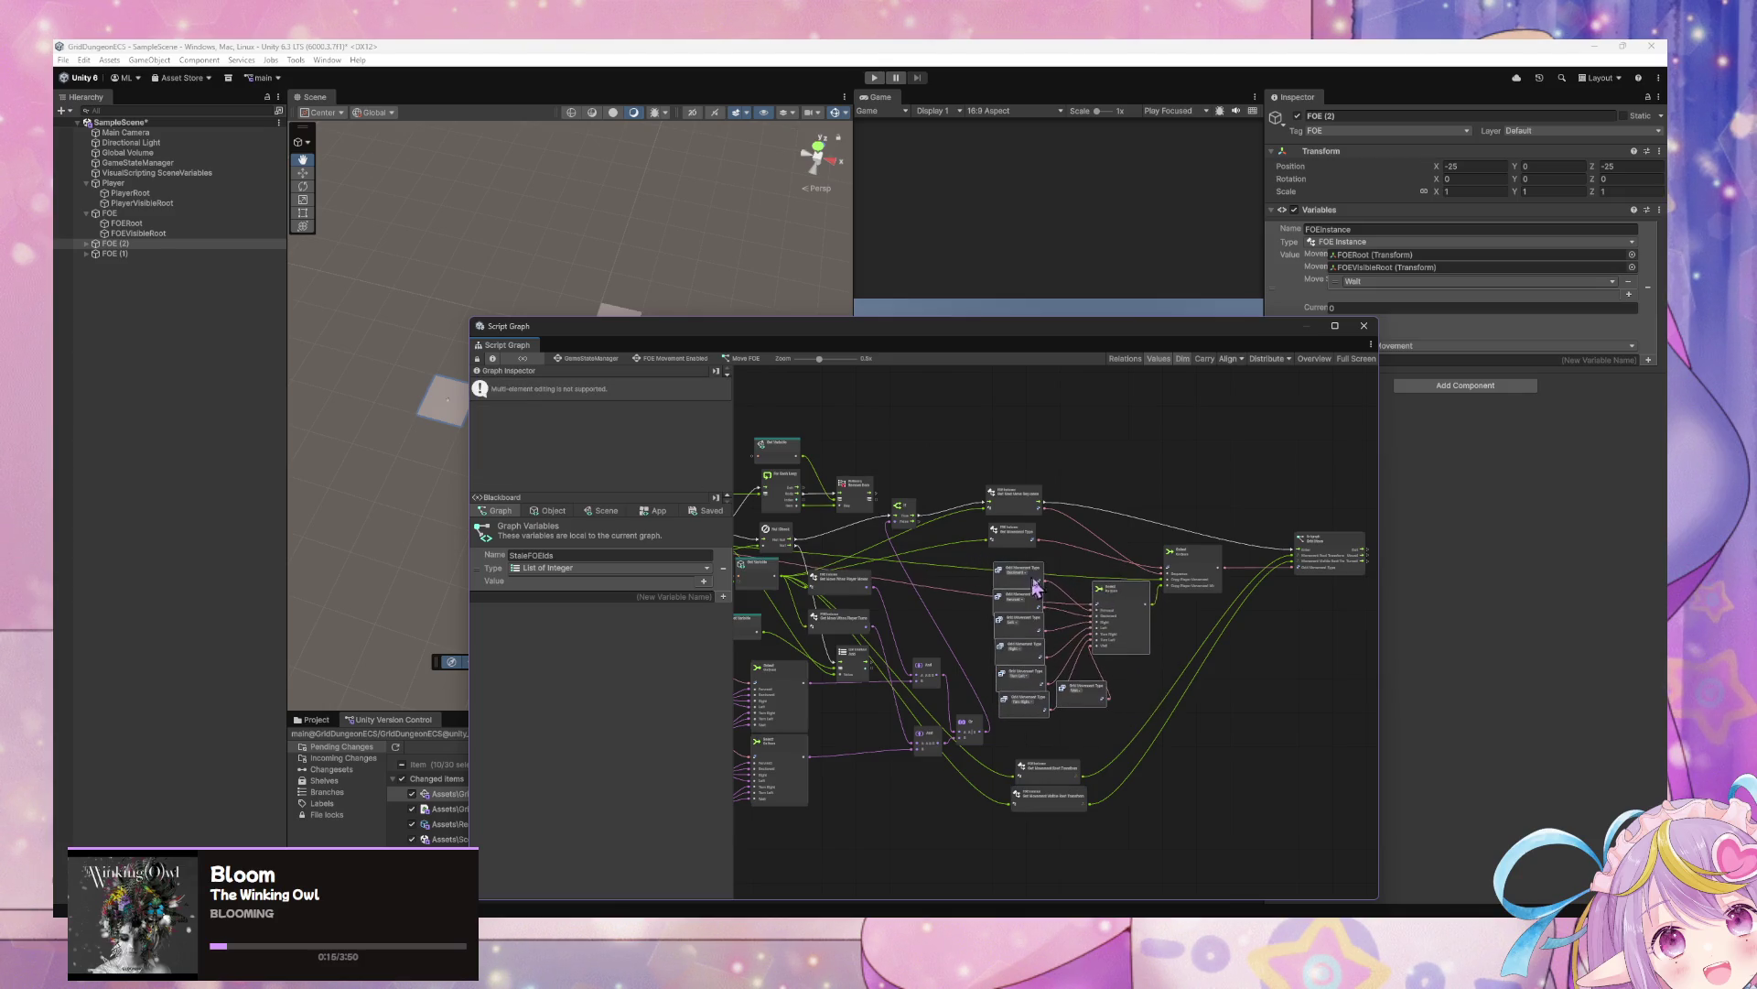
left_click(1097, 702)
left_click_drag(1096, 703, 1046, 744)
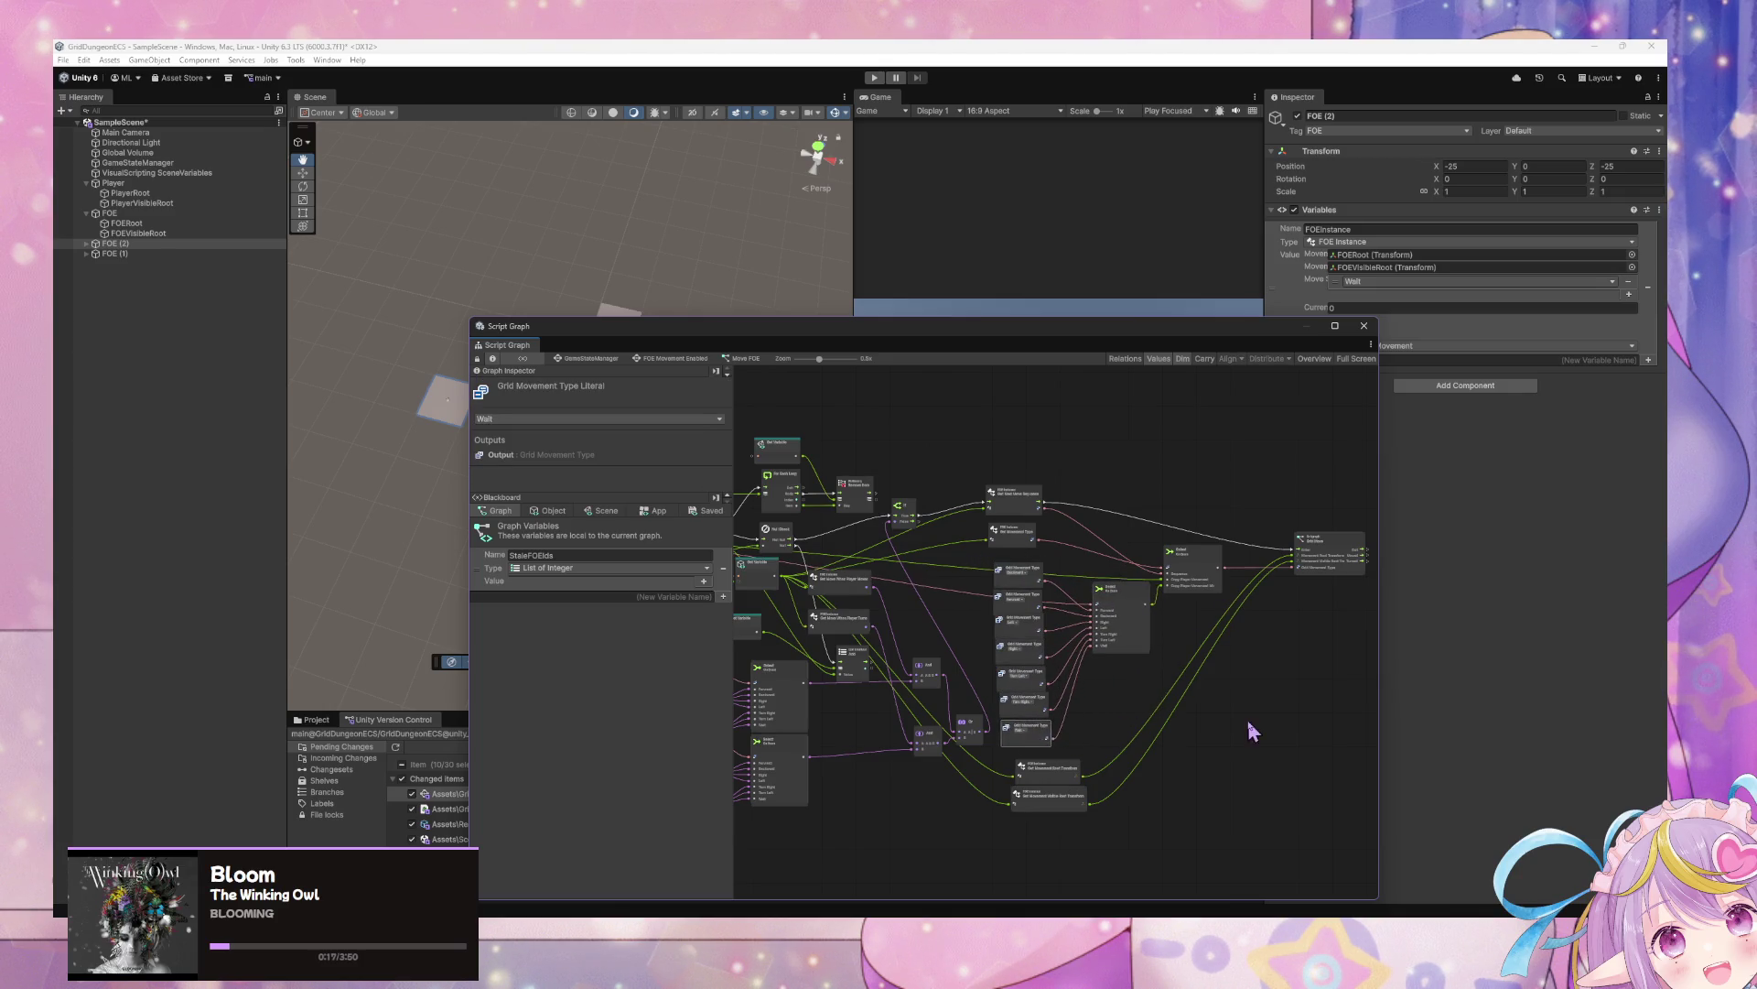
left_click(1249, 723)
left_click_drag(938, 661, 1061, 686)
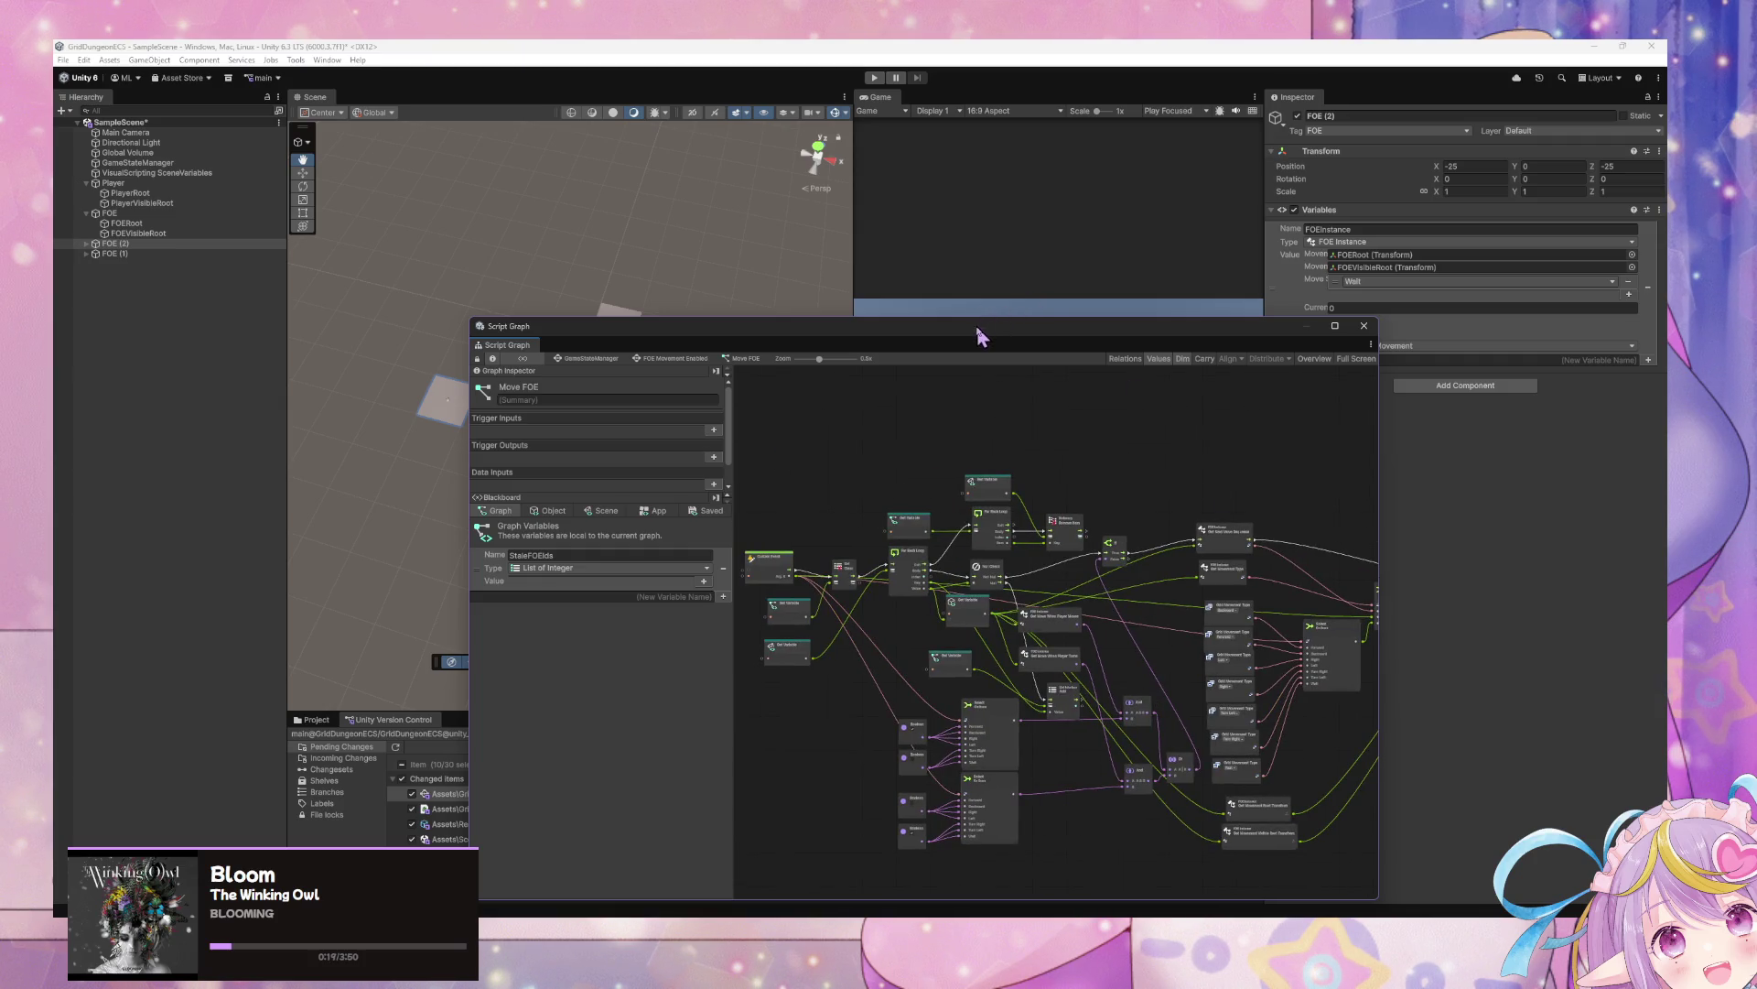
mouse_move(977, 333)
left_mouse_down()
mouse_move(1345, 530)
mouse_move(1294, 498)
mouse_move(1293, 520)
left_mouse_up()
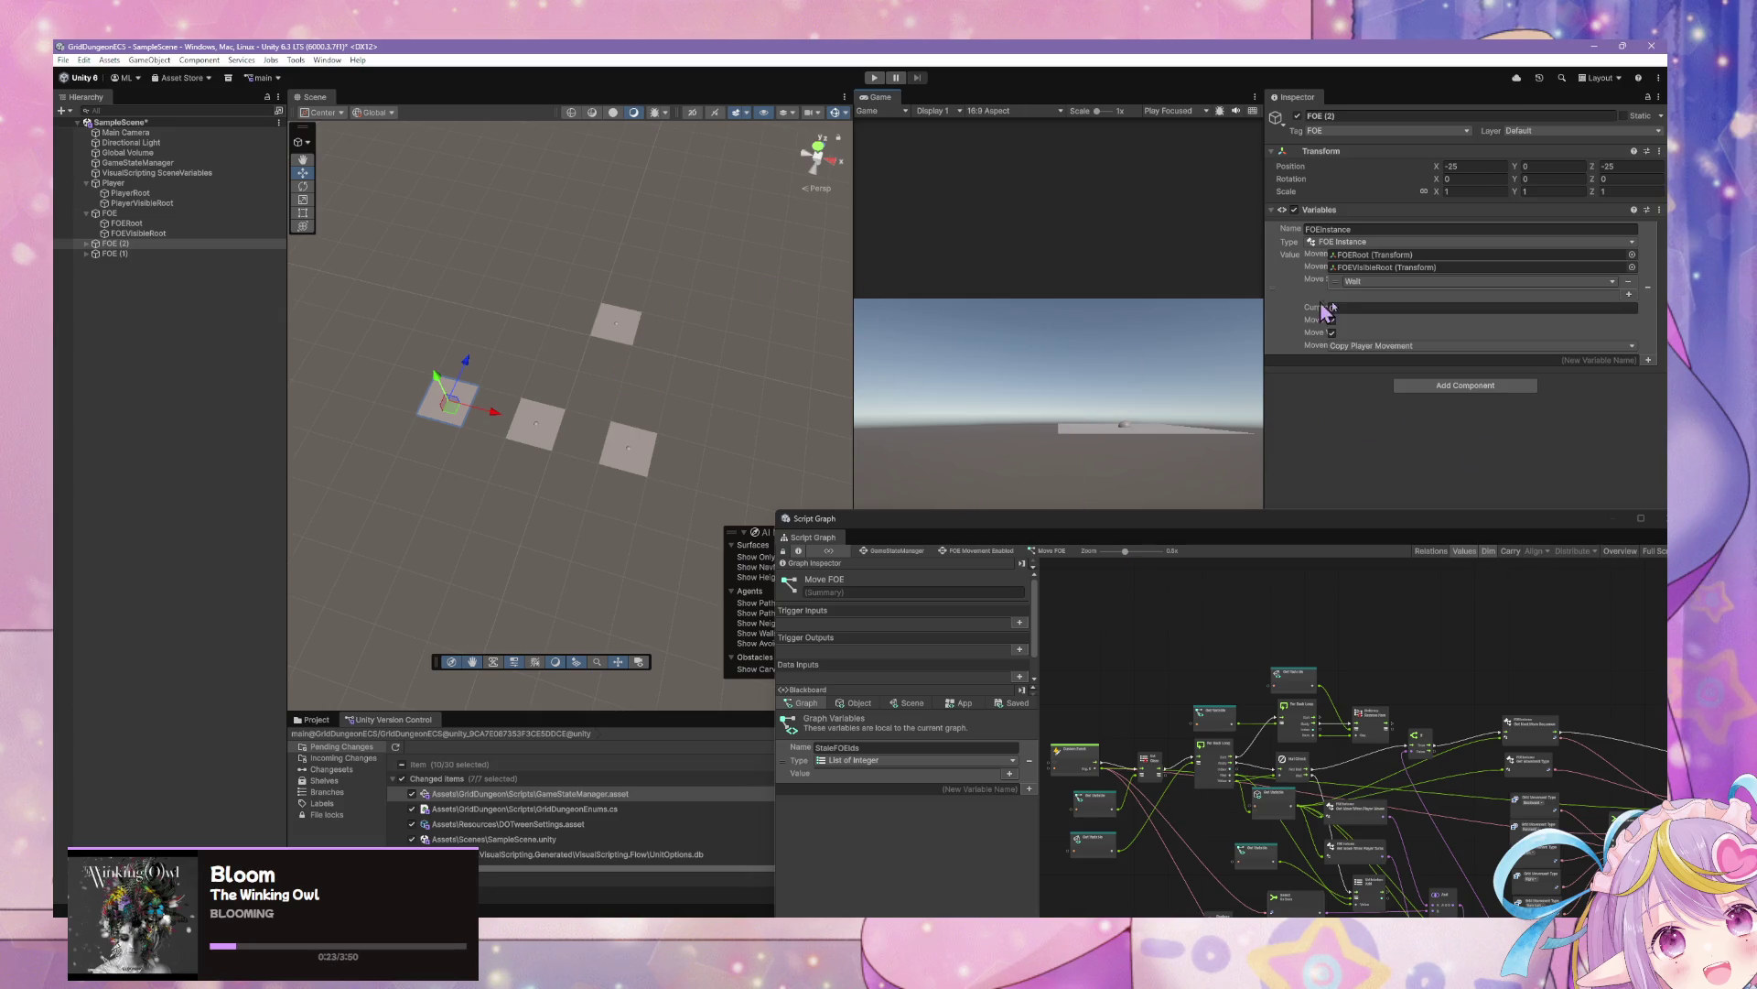
Set FOE (2)'s Movement to Copy Player Movement Mirrored
left_click(1370, 355)
left_click(790, 465)
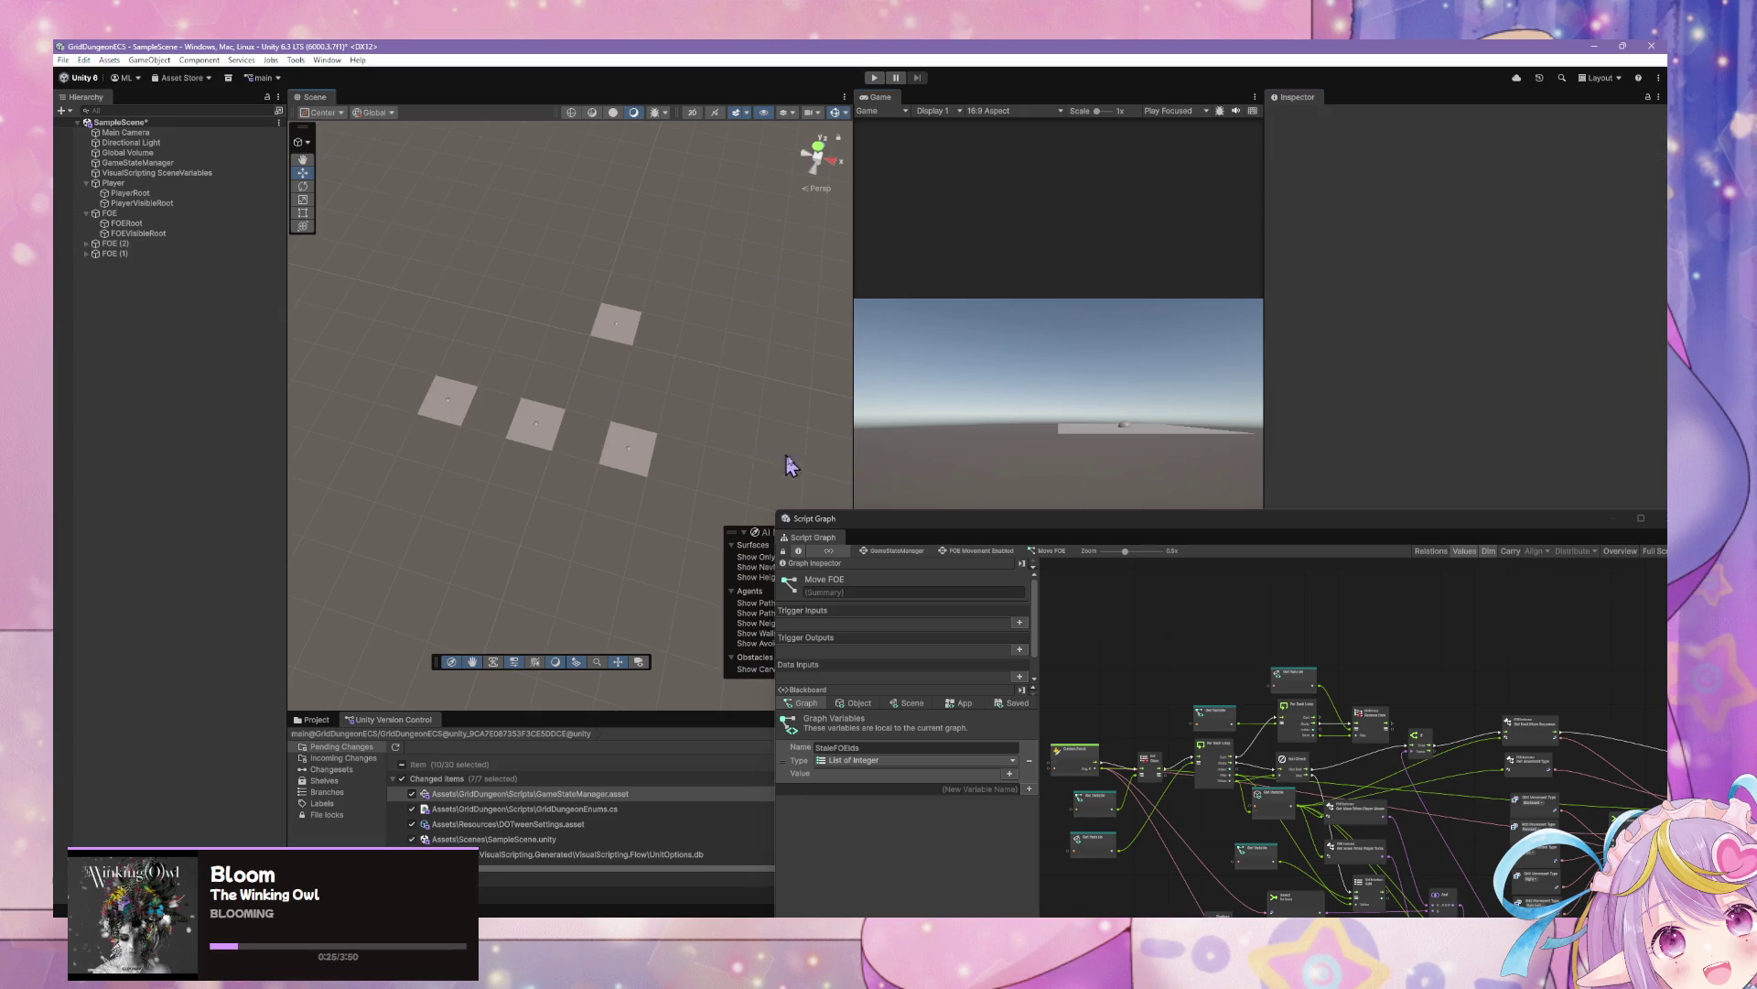
left_click(442, 412)
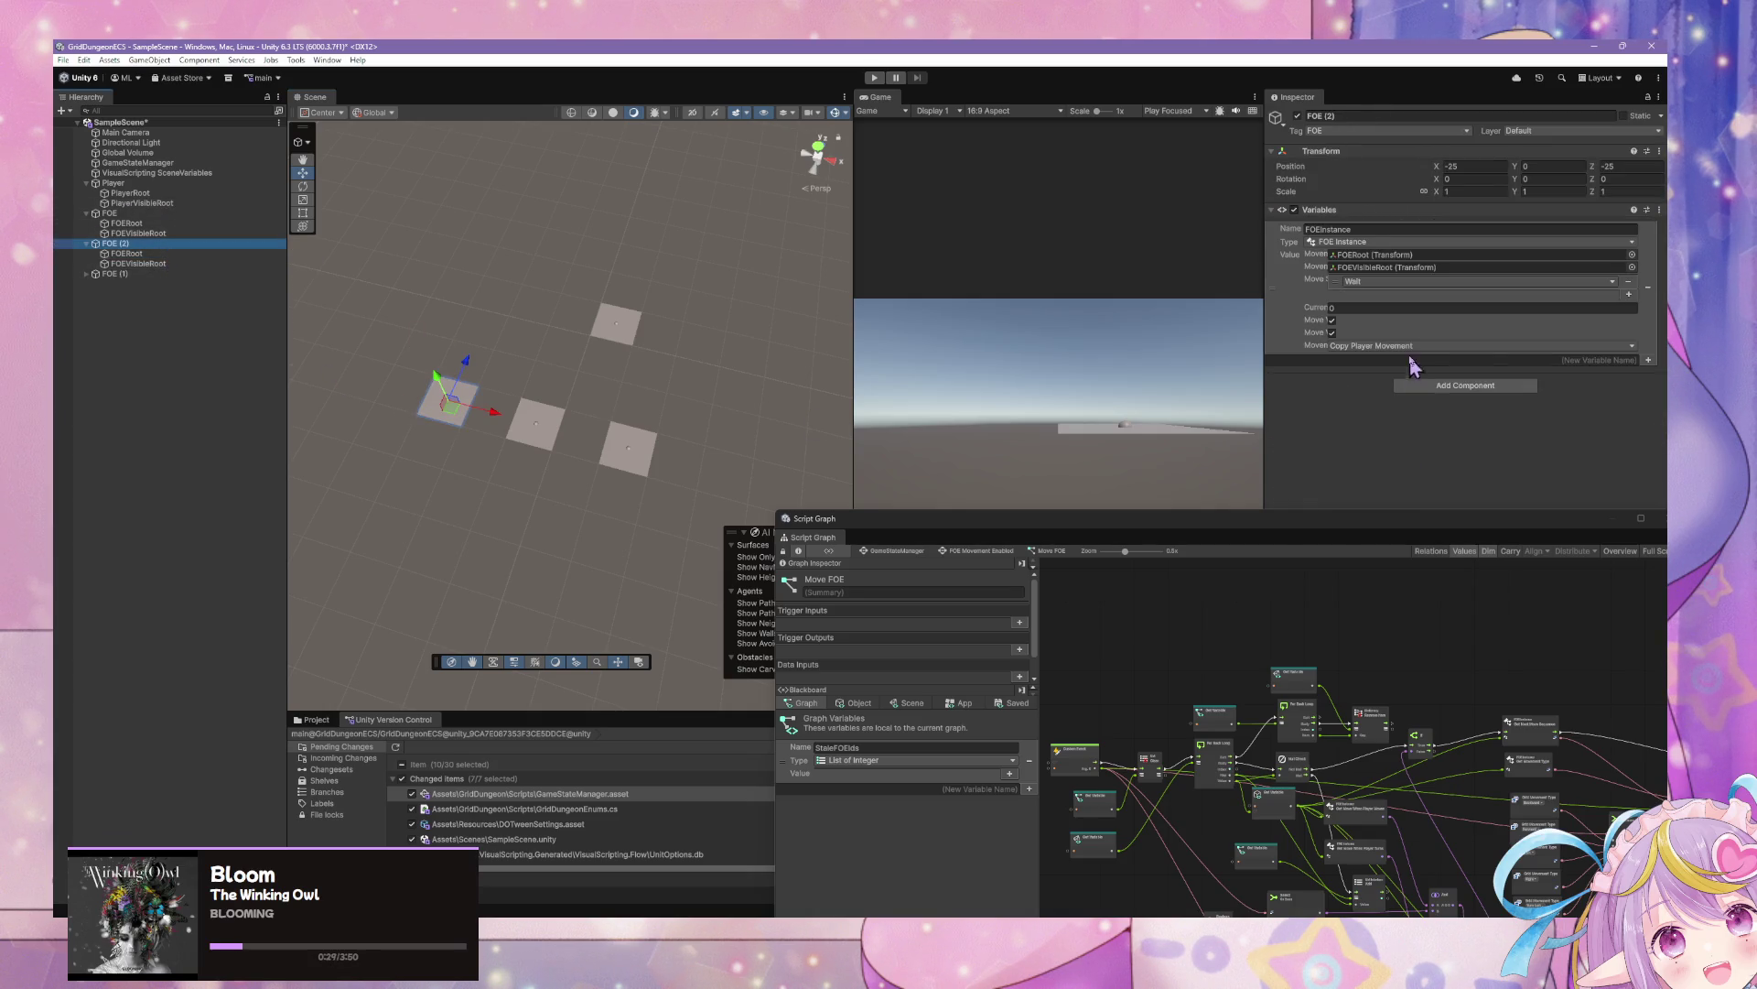
left_click(1410, 353)
left_click(1400, 377)
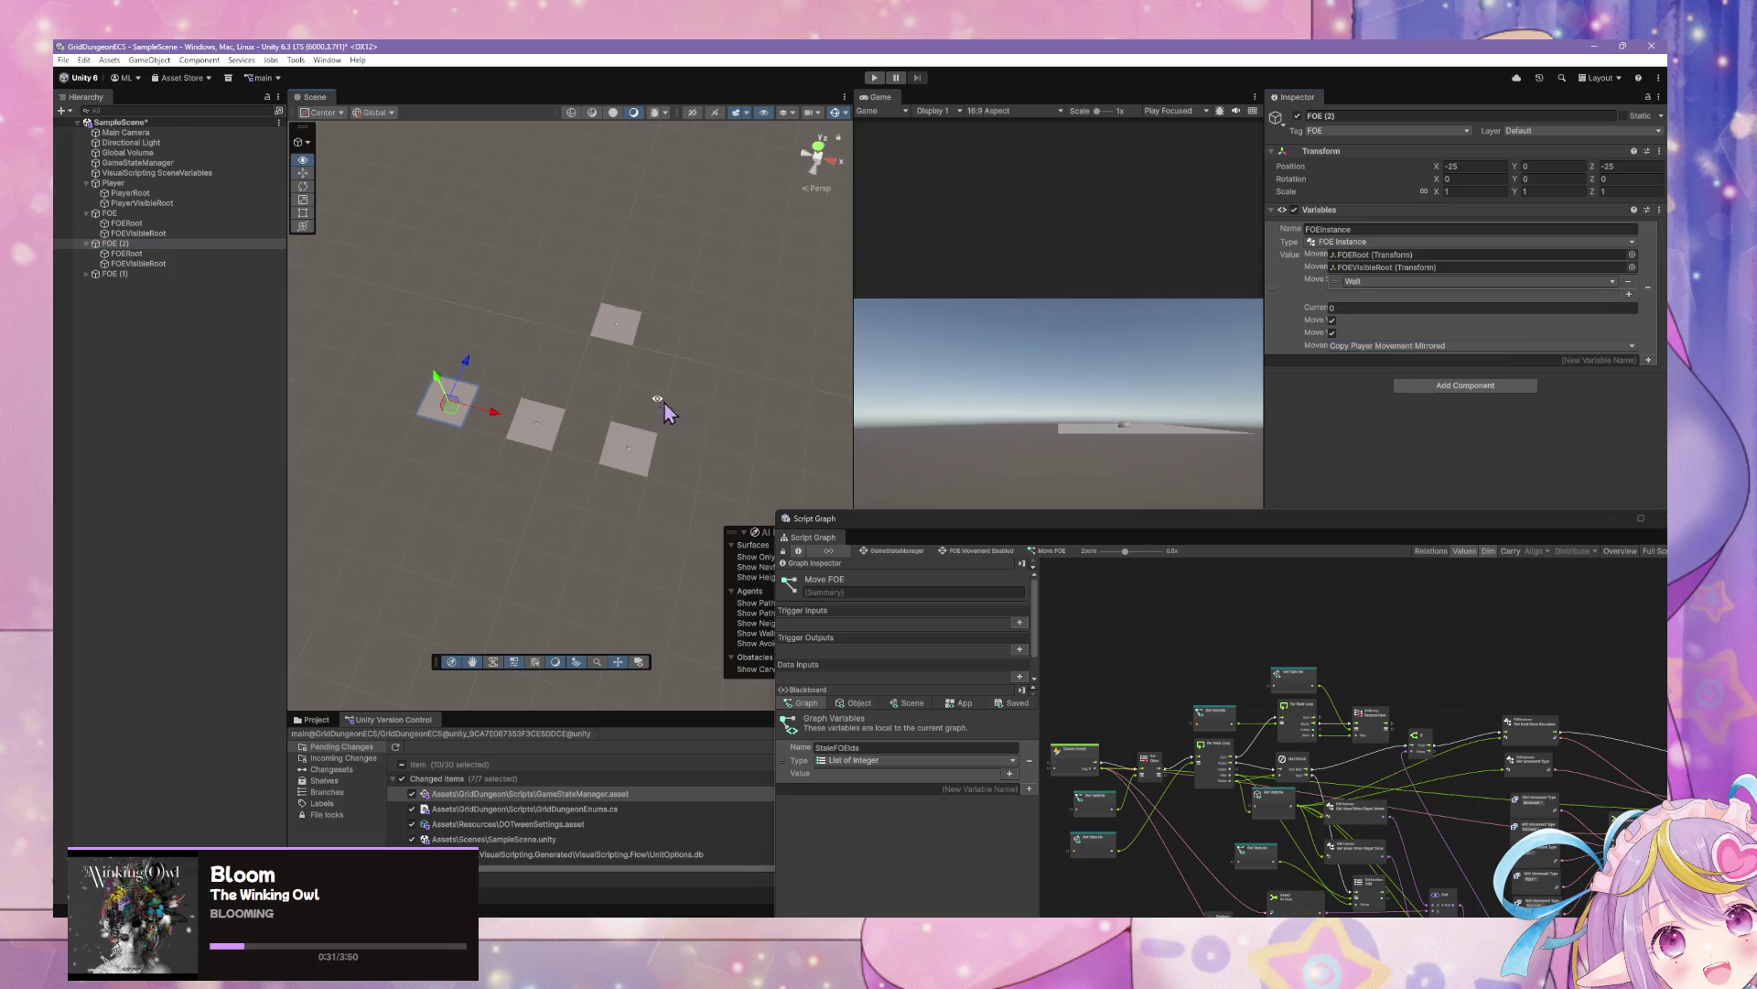
Orbit the scene view and bring up the GameStateManager state graph
mouse_move(666, 412)
left_mouse_down()
mouse_move(647, 415)
mouse_move(680, 394)
left_mouse_up()
left_click_drag(1483, 675, 1336, 630)
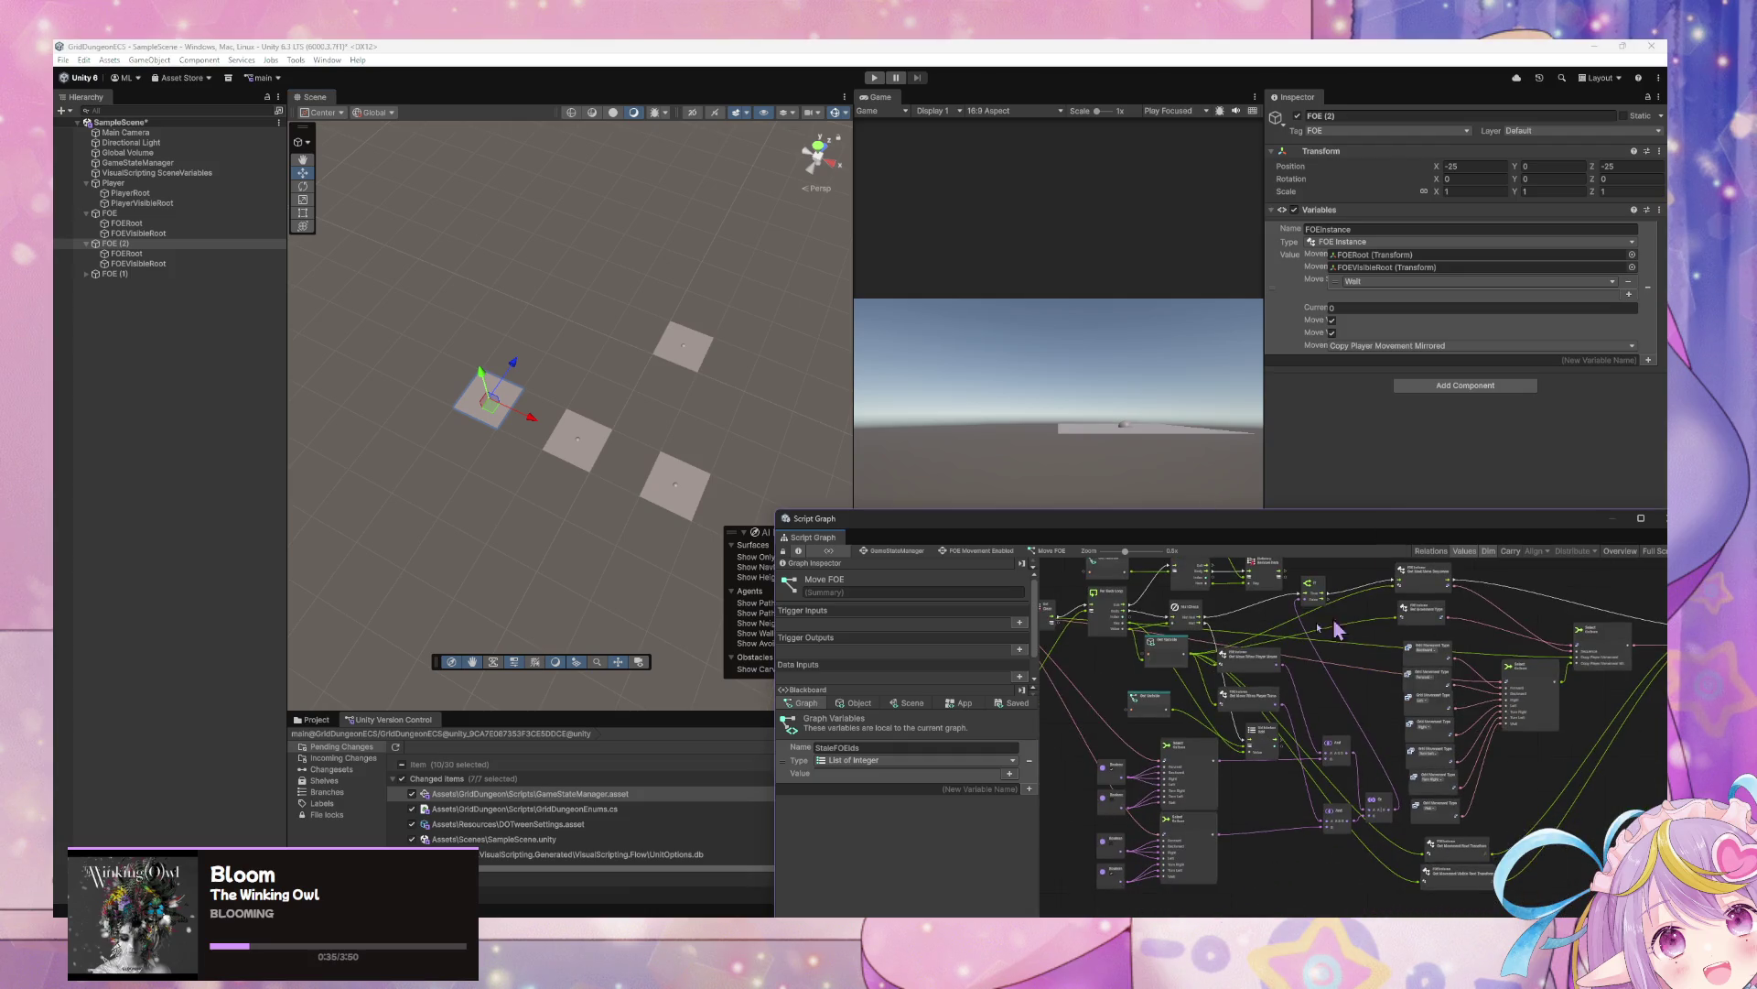
left_click(893, 552)
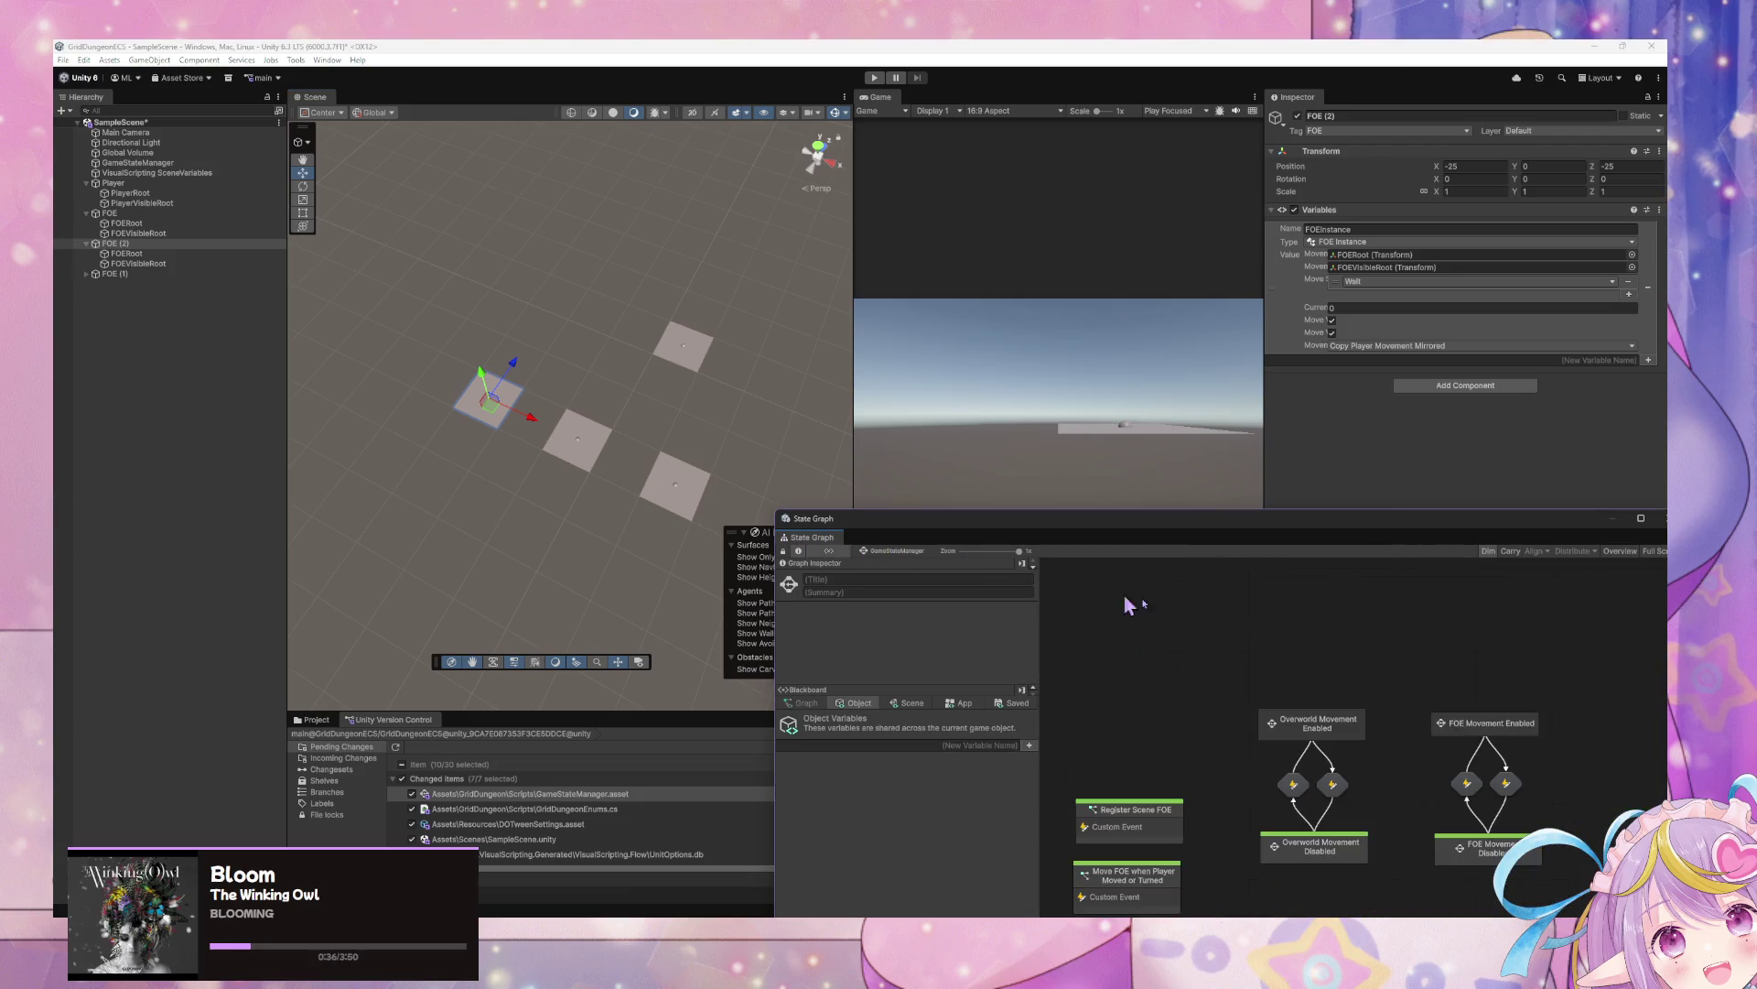
Enter Play mode and walk the player seven steps forward with W
left_click(874, 78)
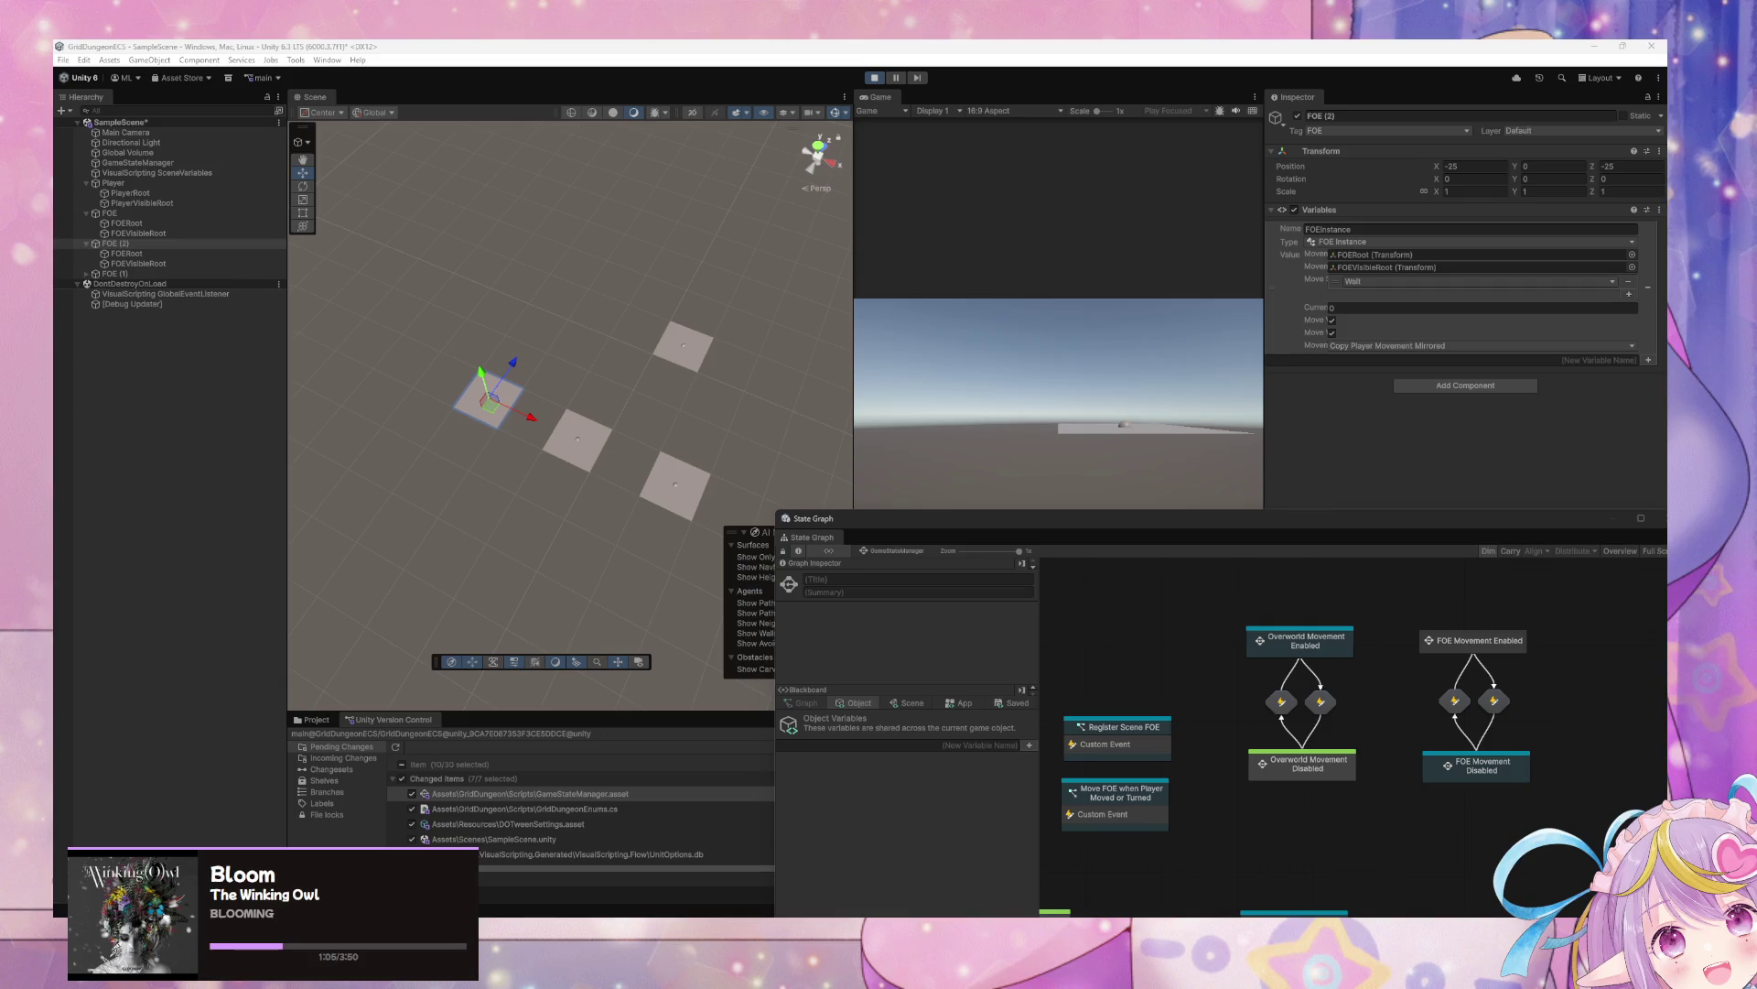
left_click(961, 449)
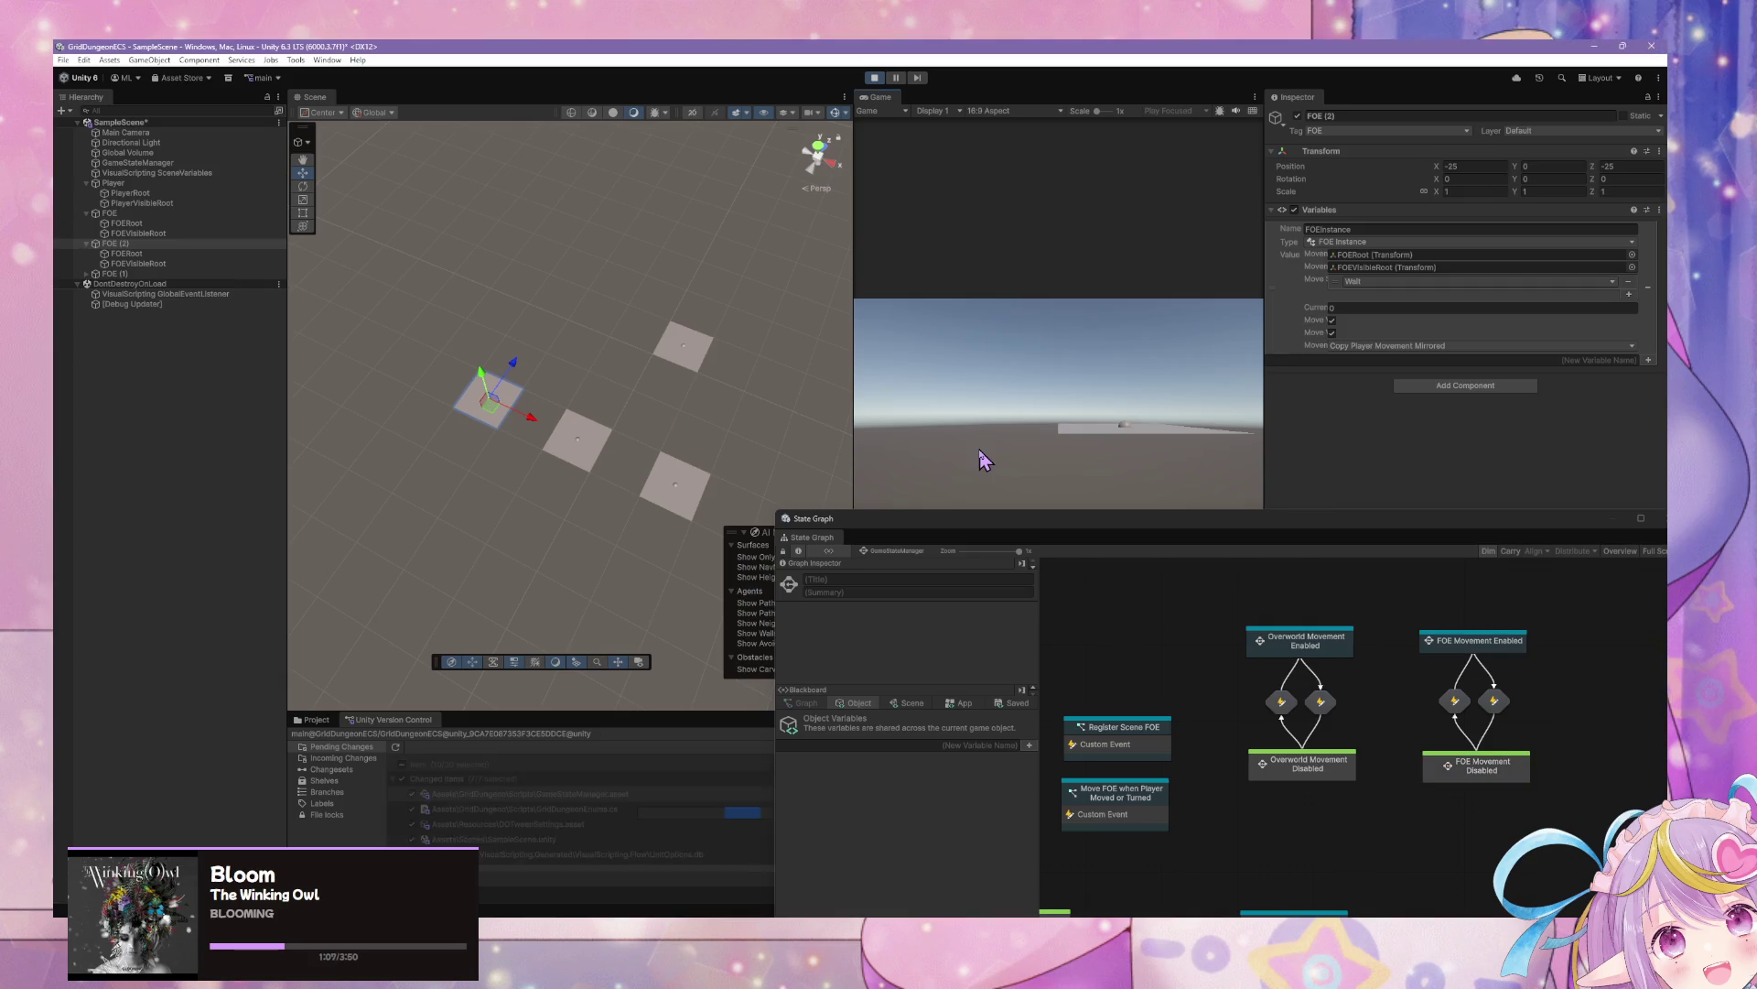
key("w")
key("w")
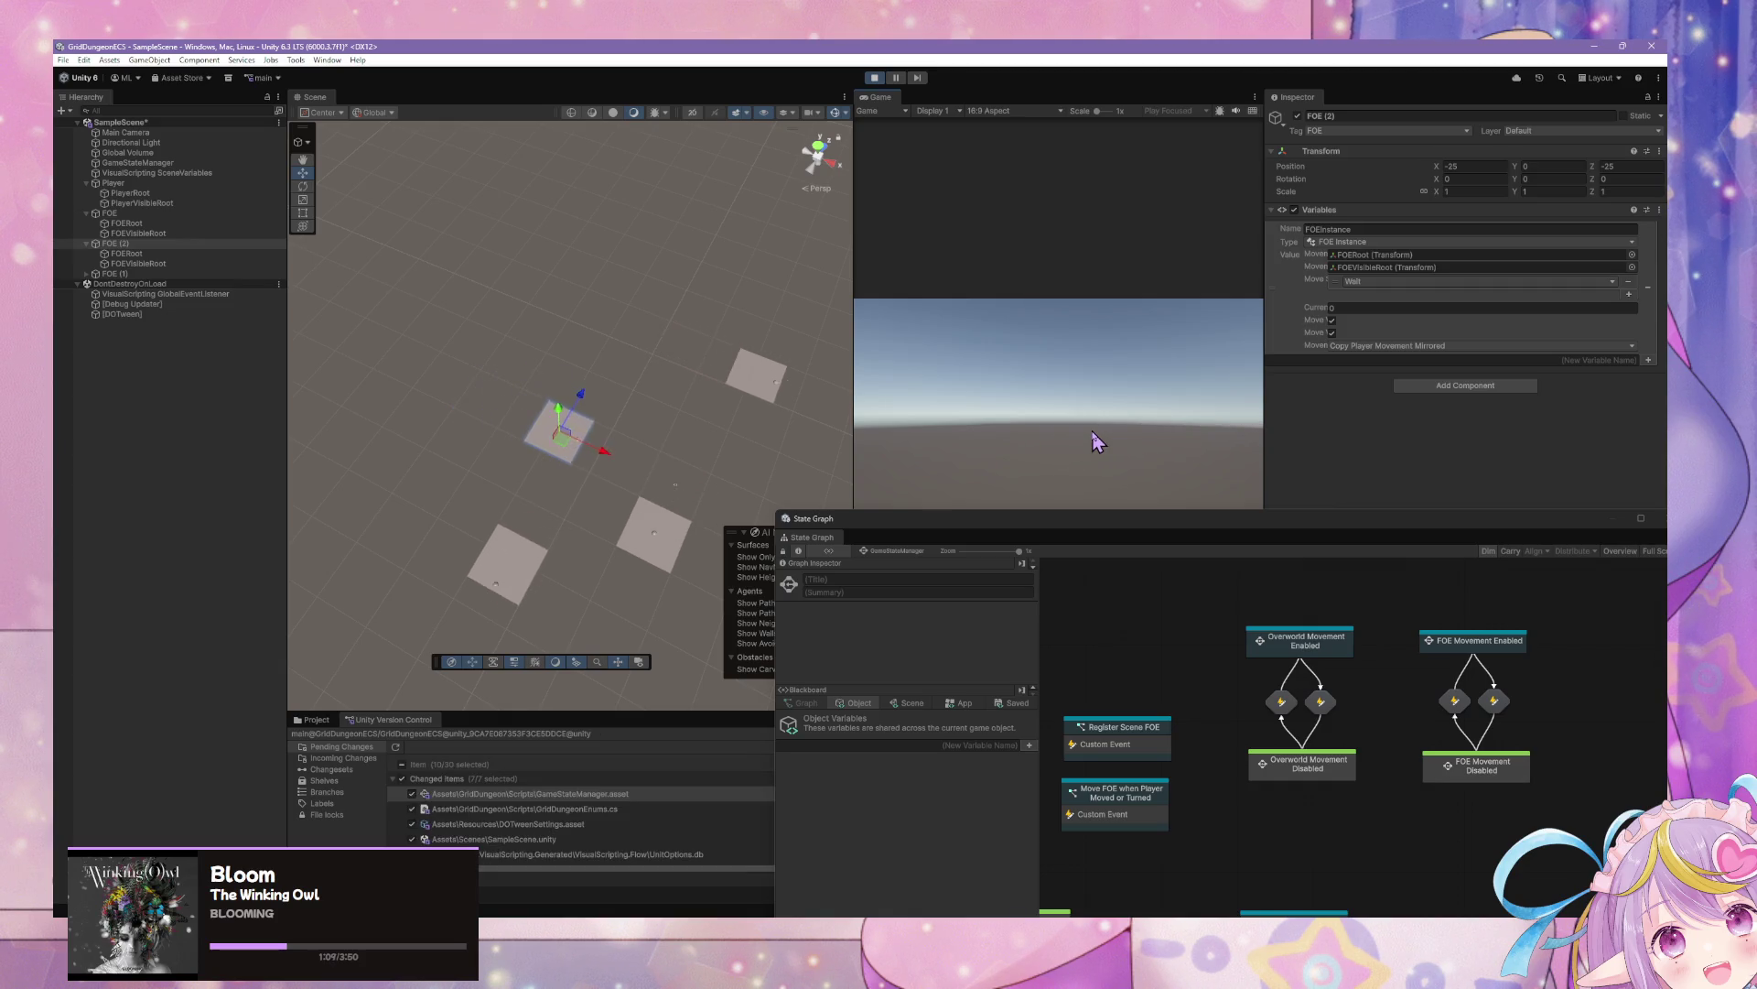
key("w")
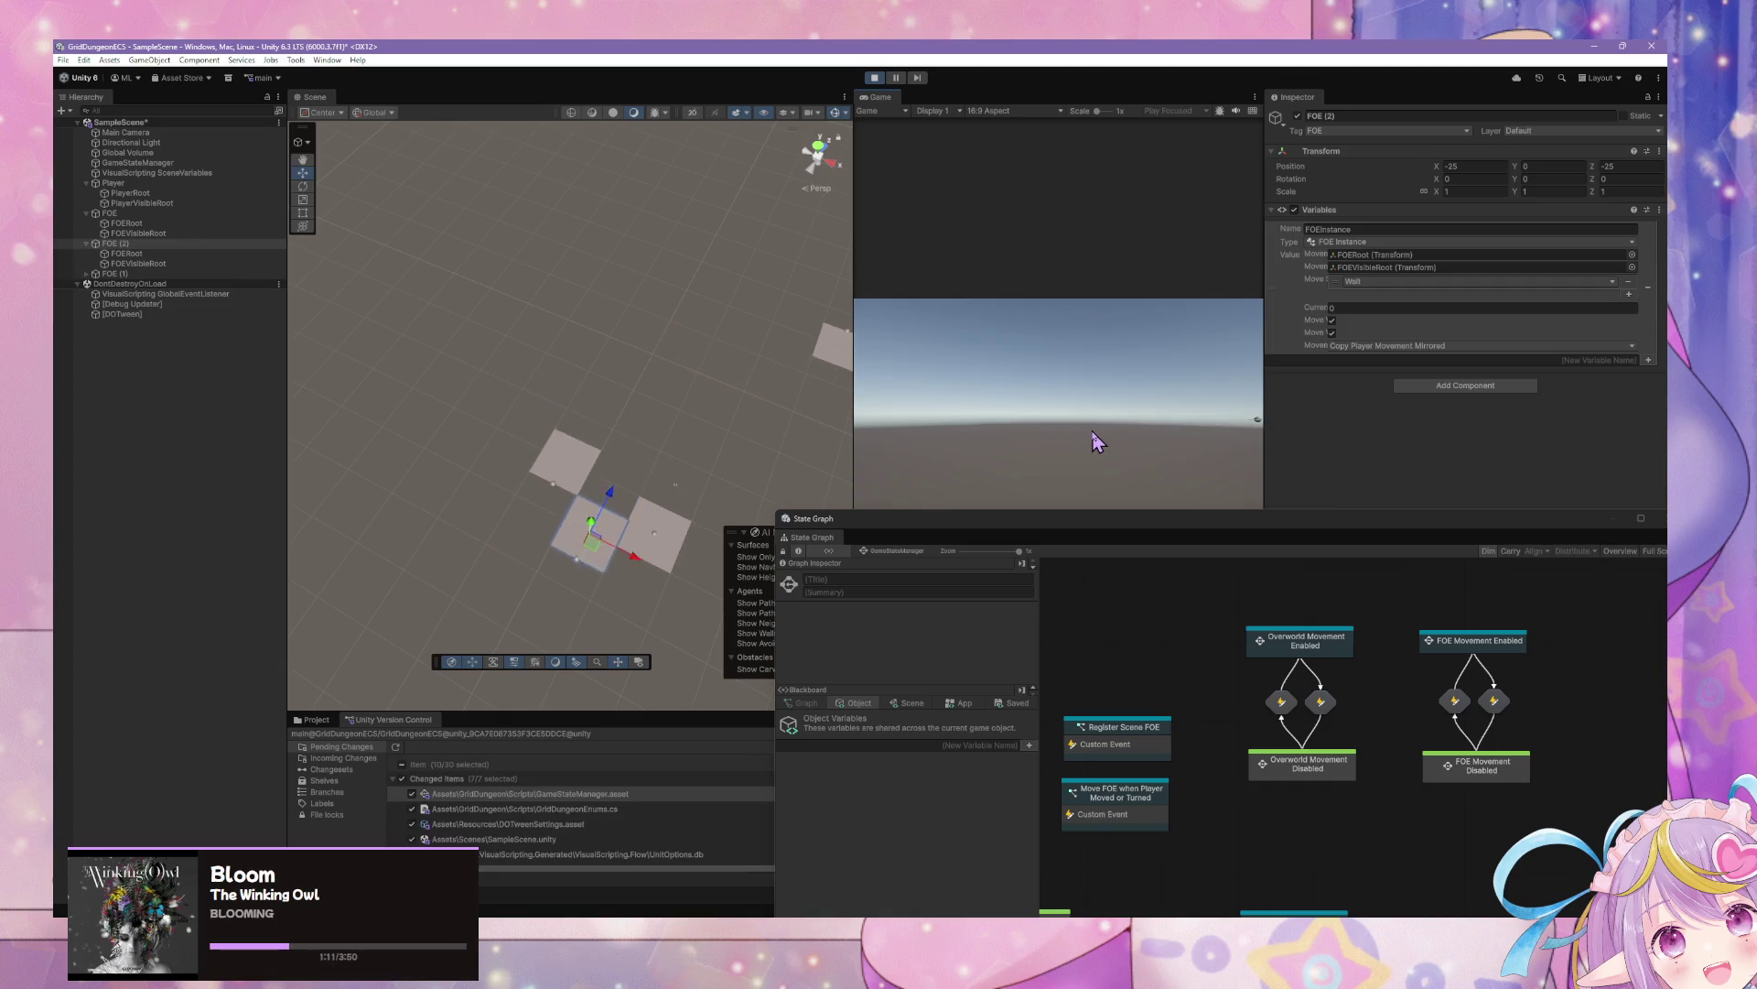
key("w")
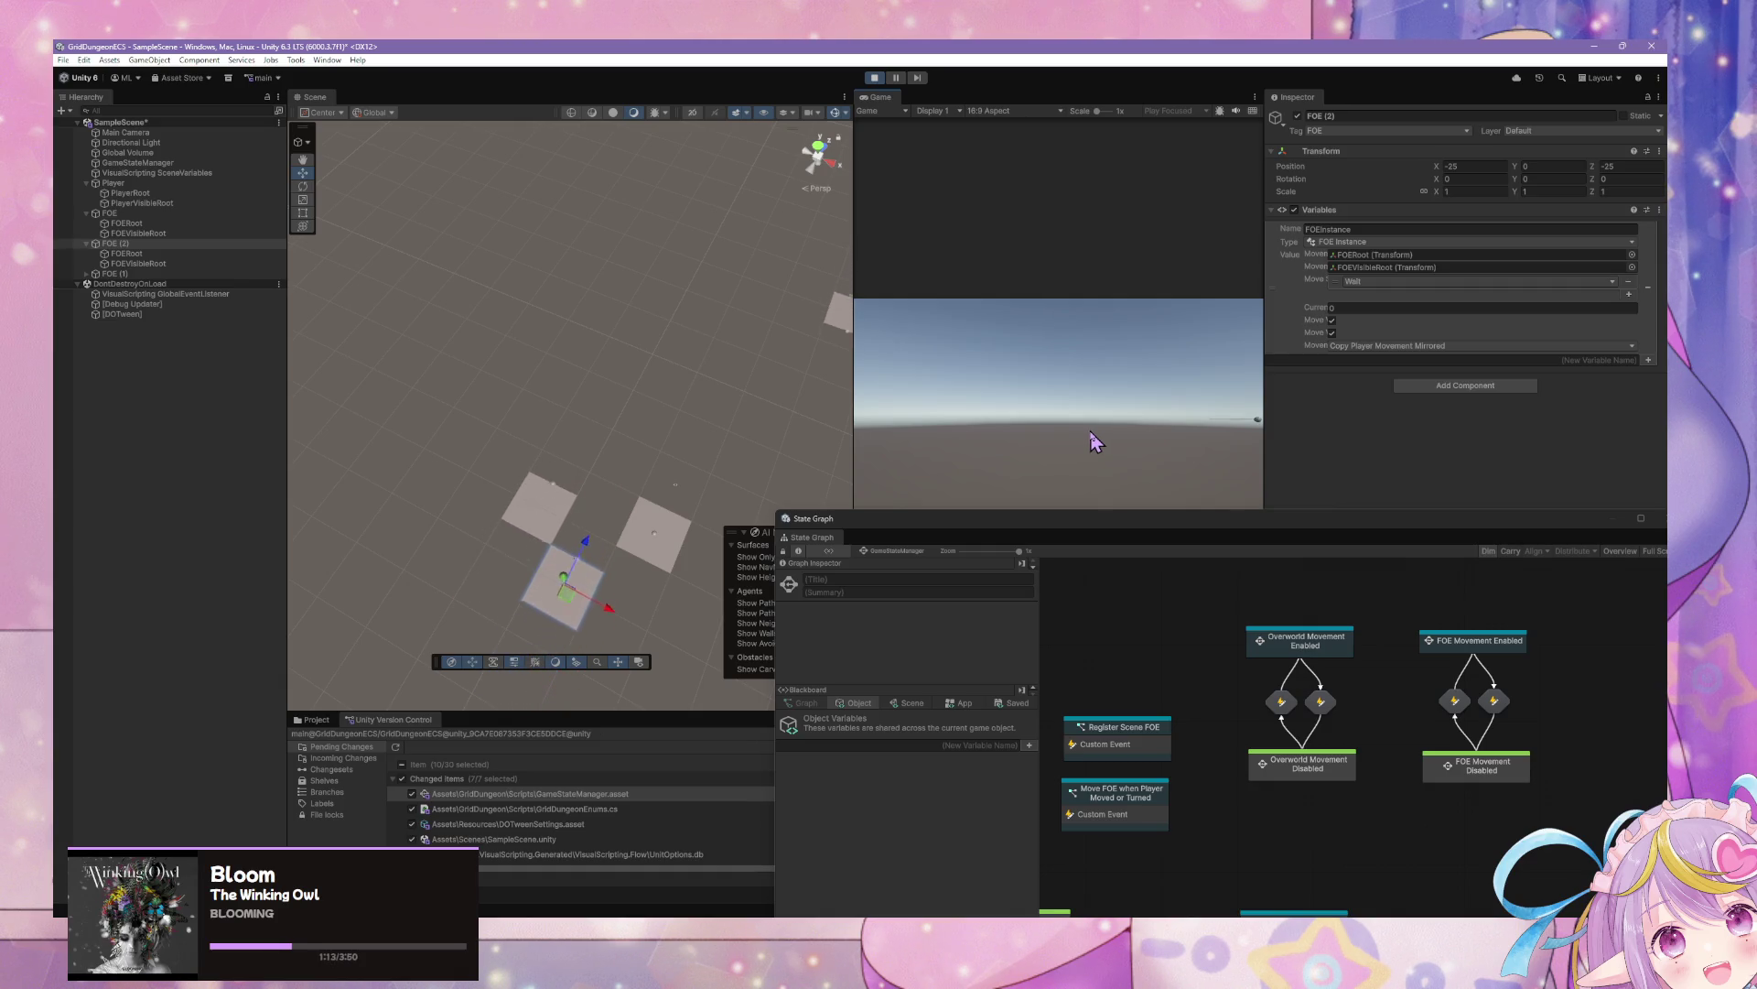
key("w")
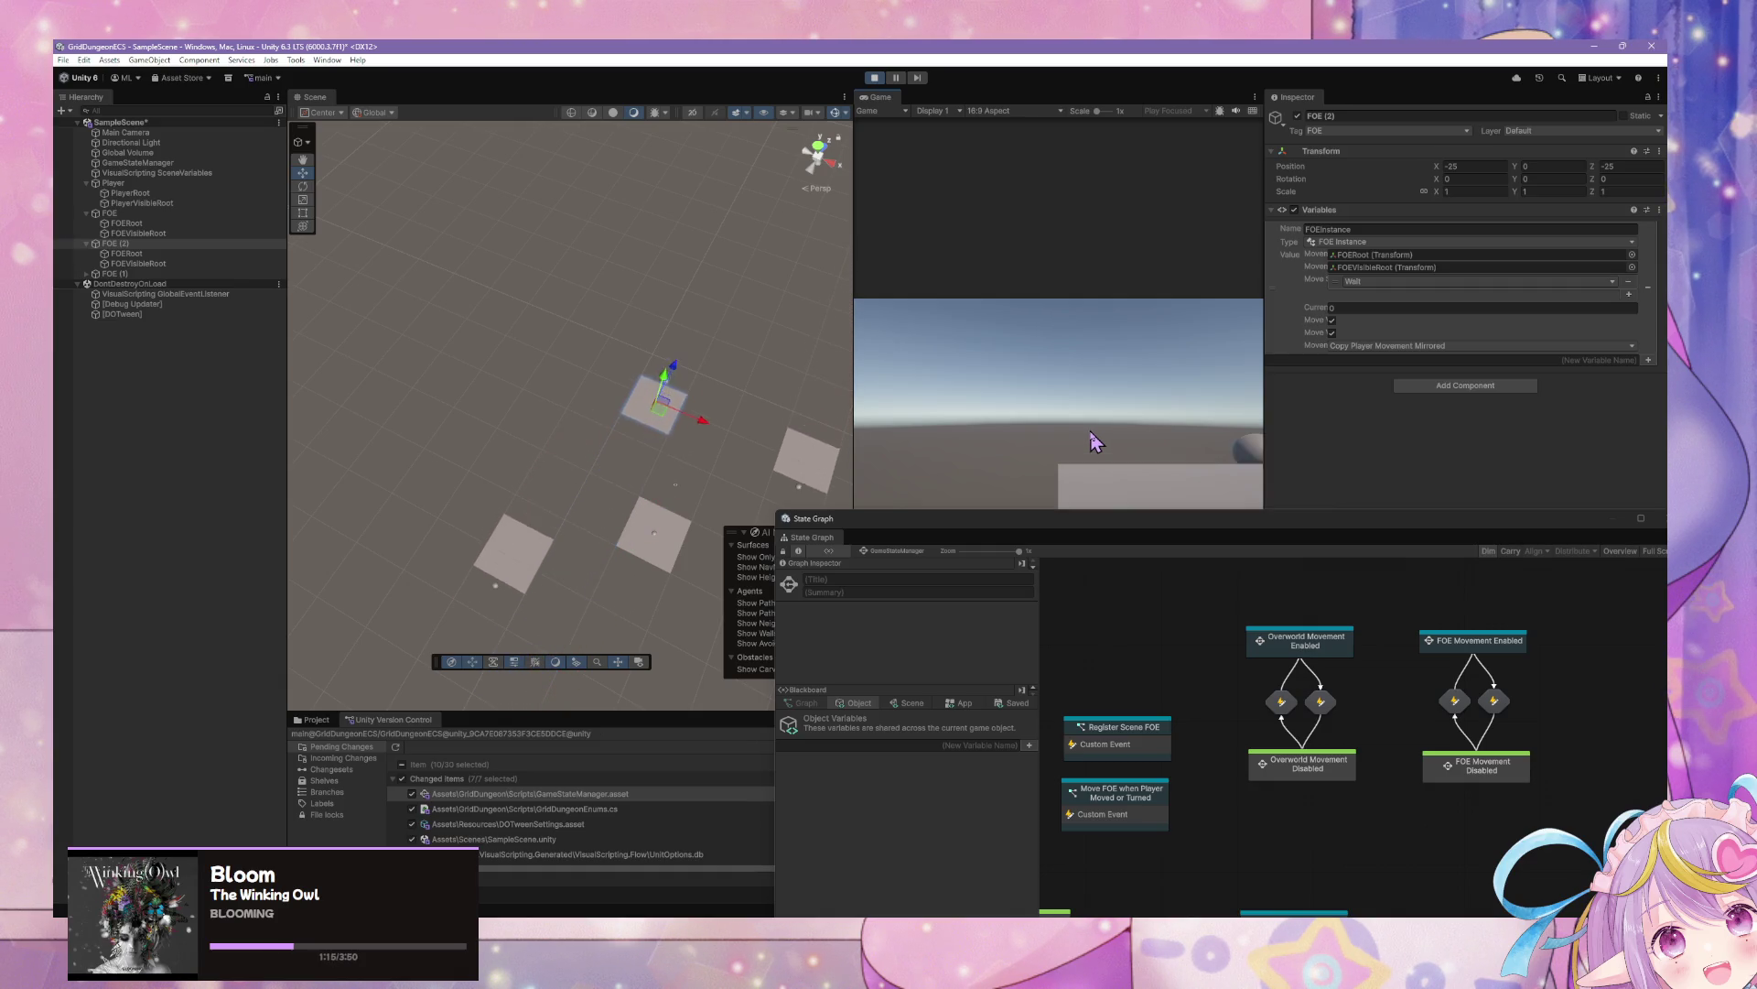
key("w")
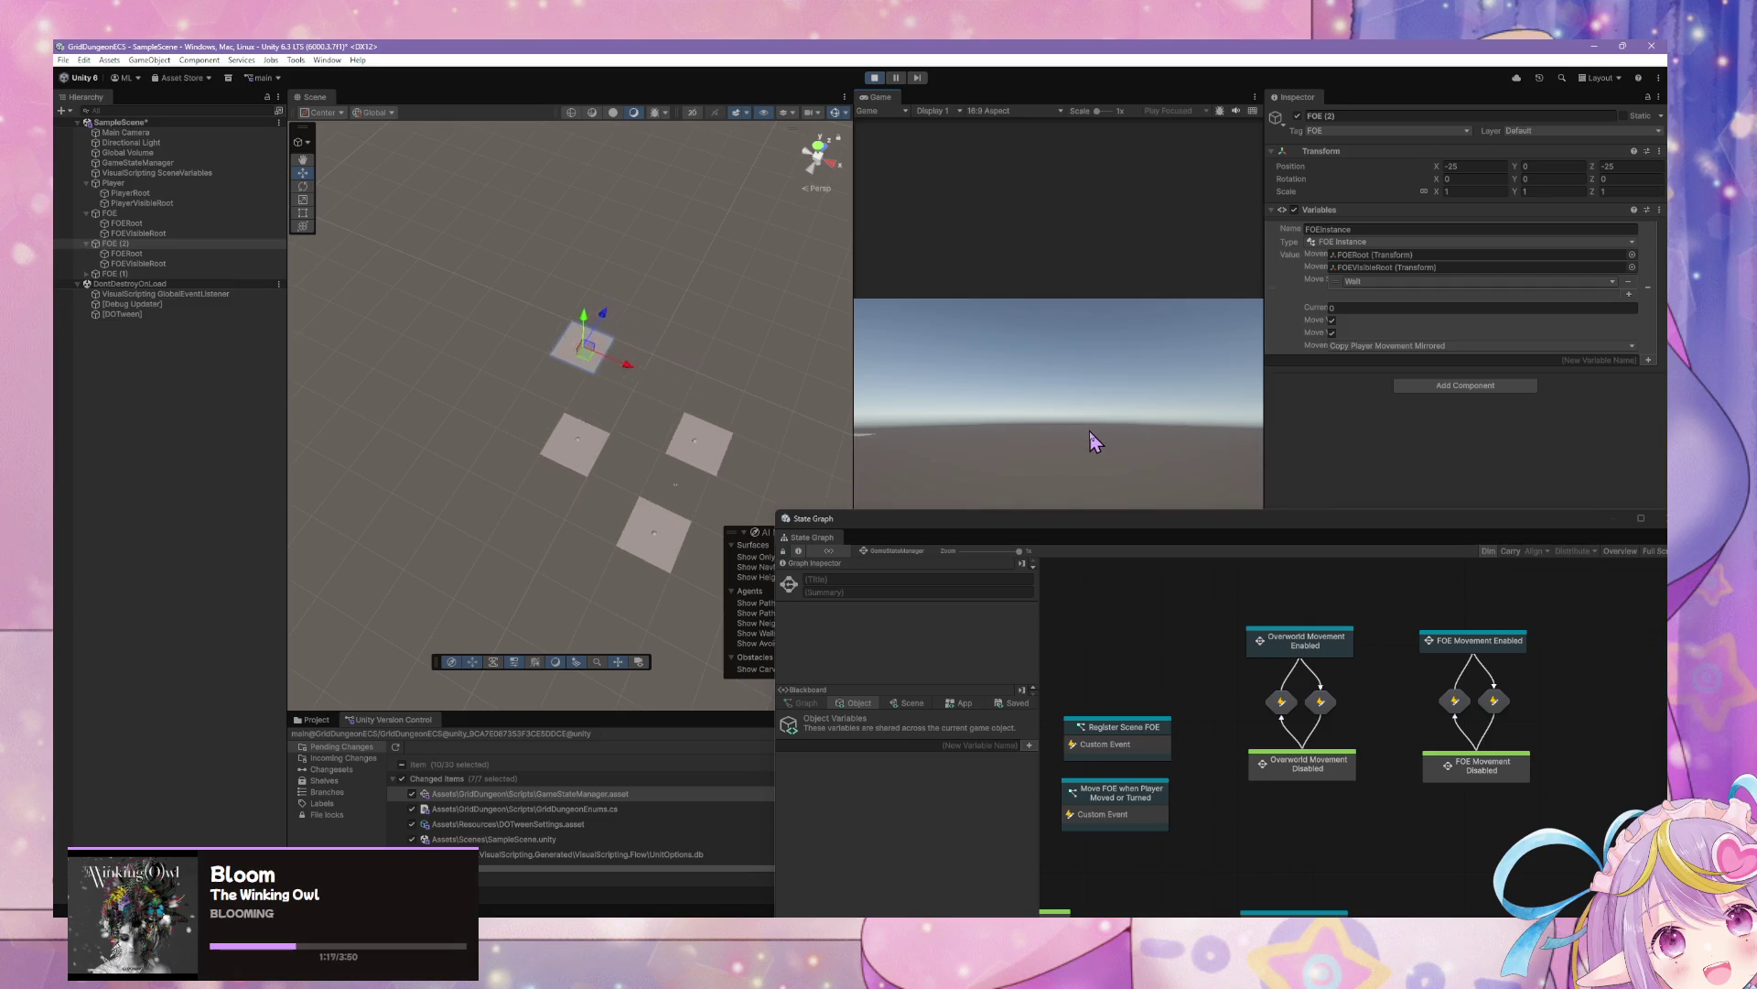
key("w")
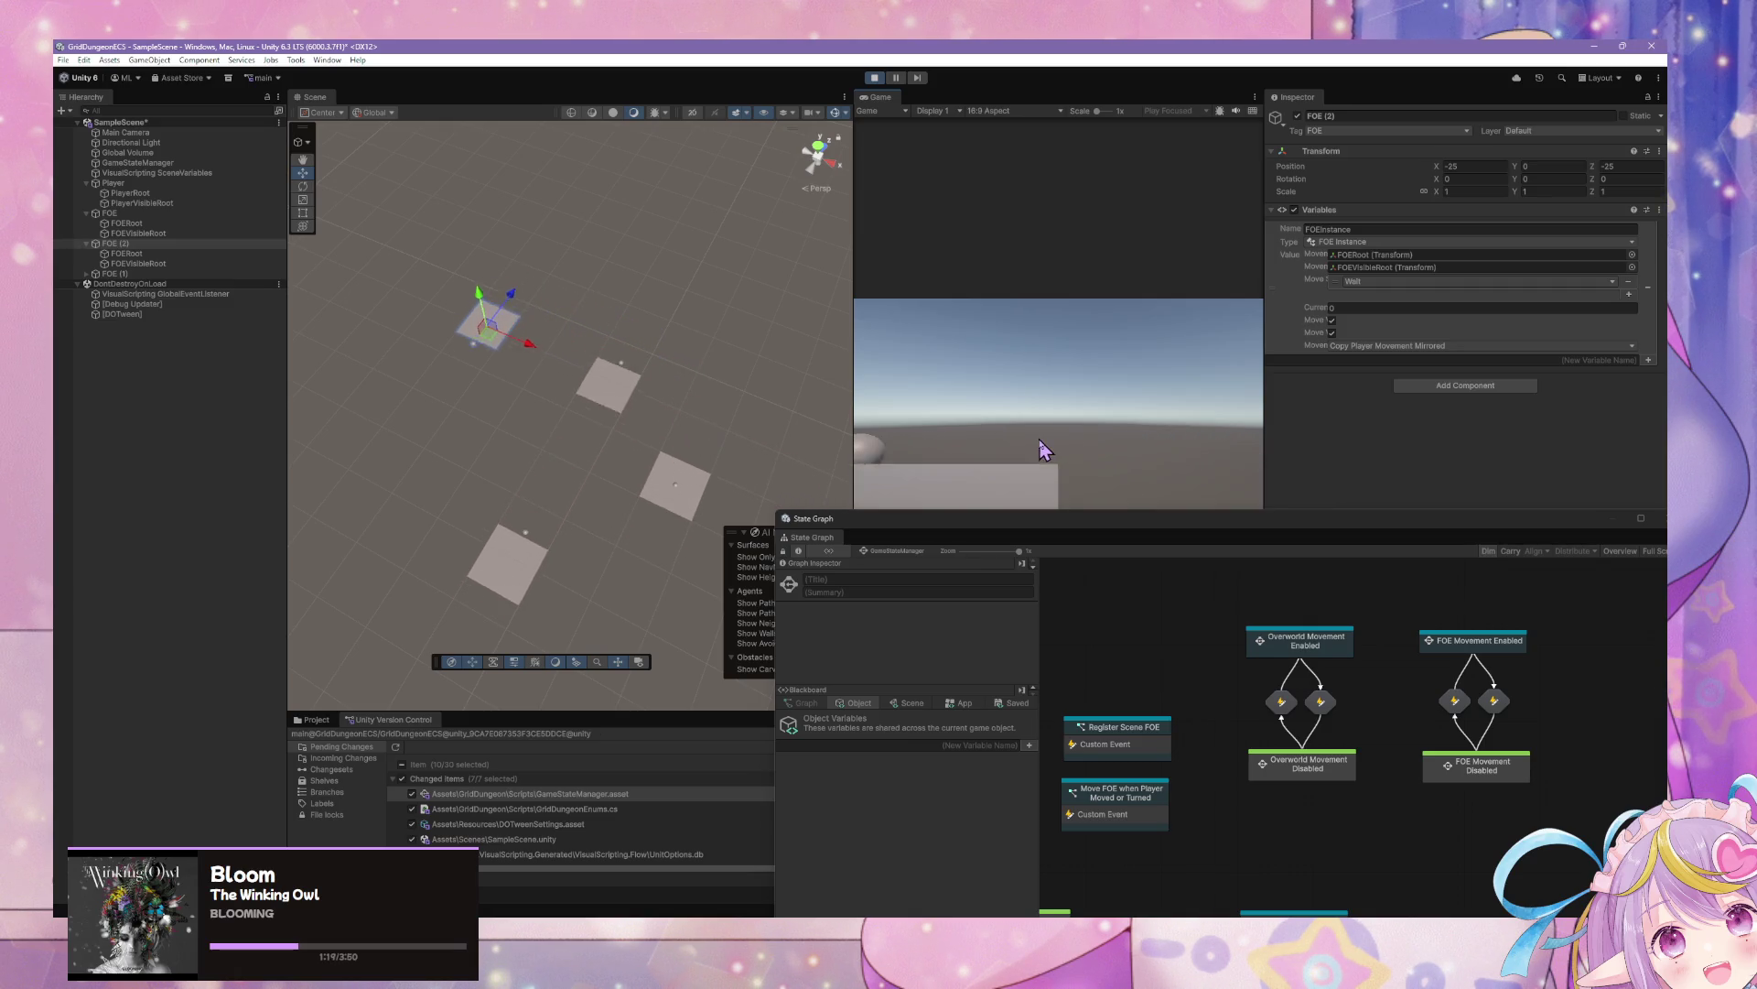
key("w")
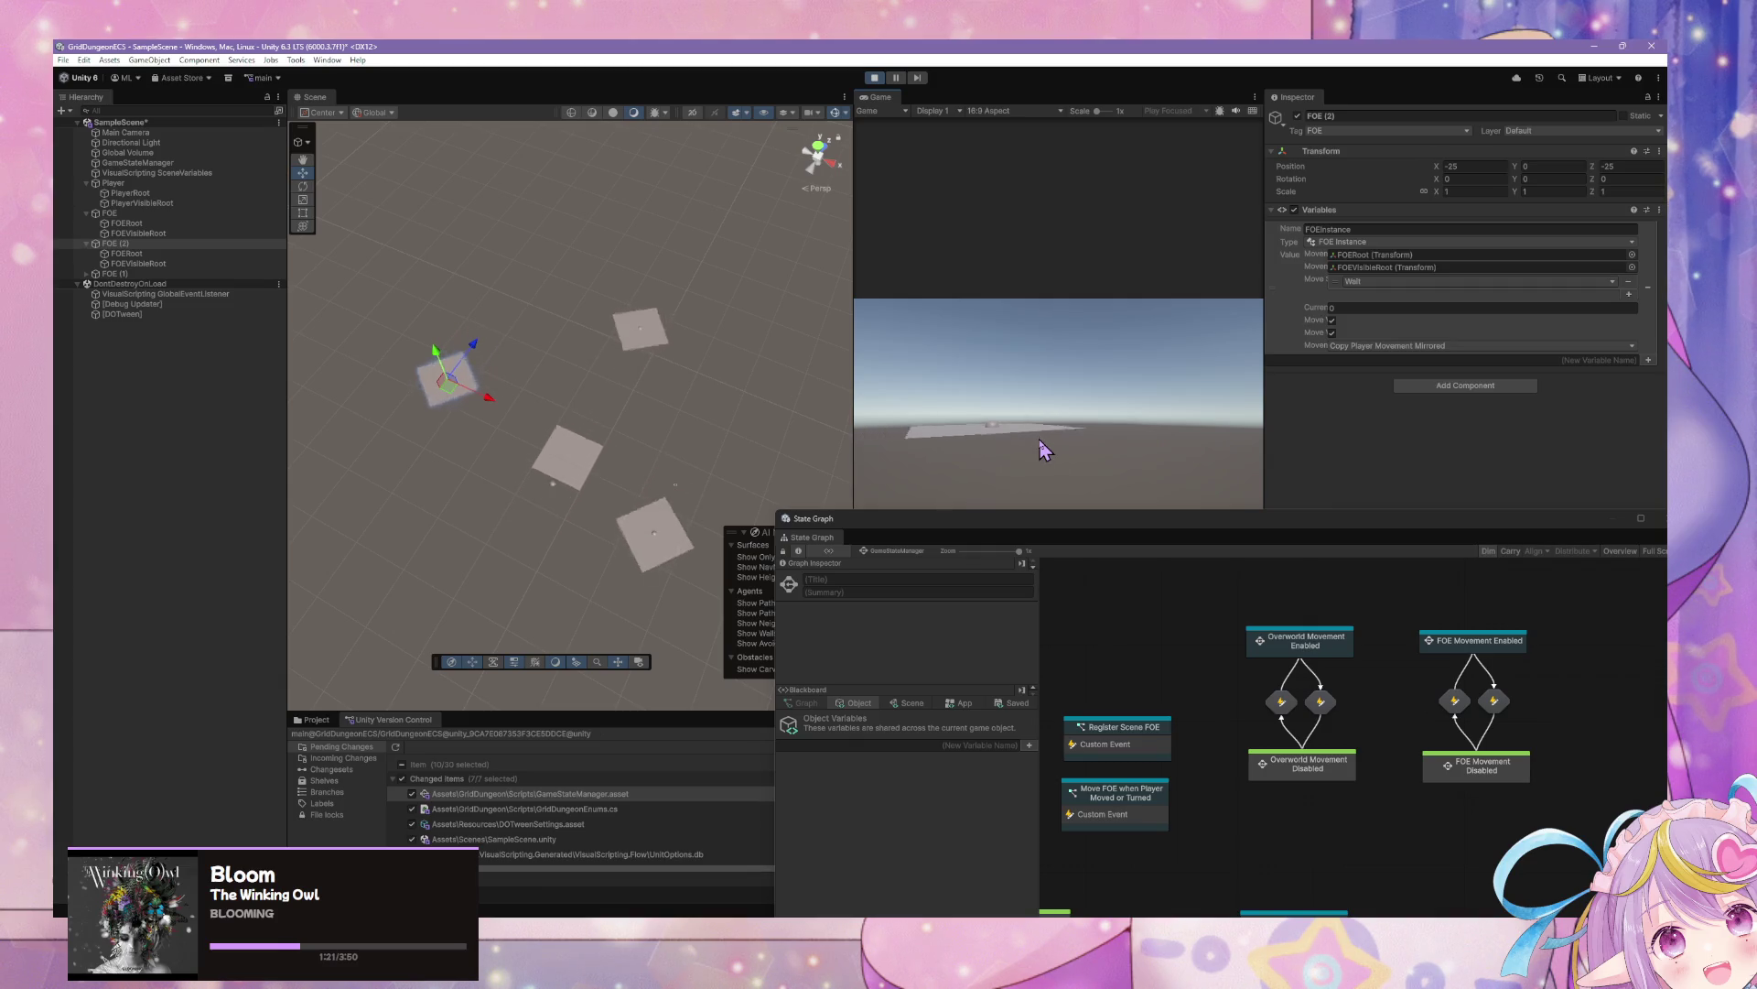
Check each FOE's movement variables in the Hierarchy, then move the player again
left_click(128, 274)
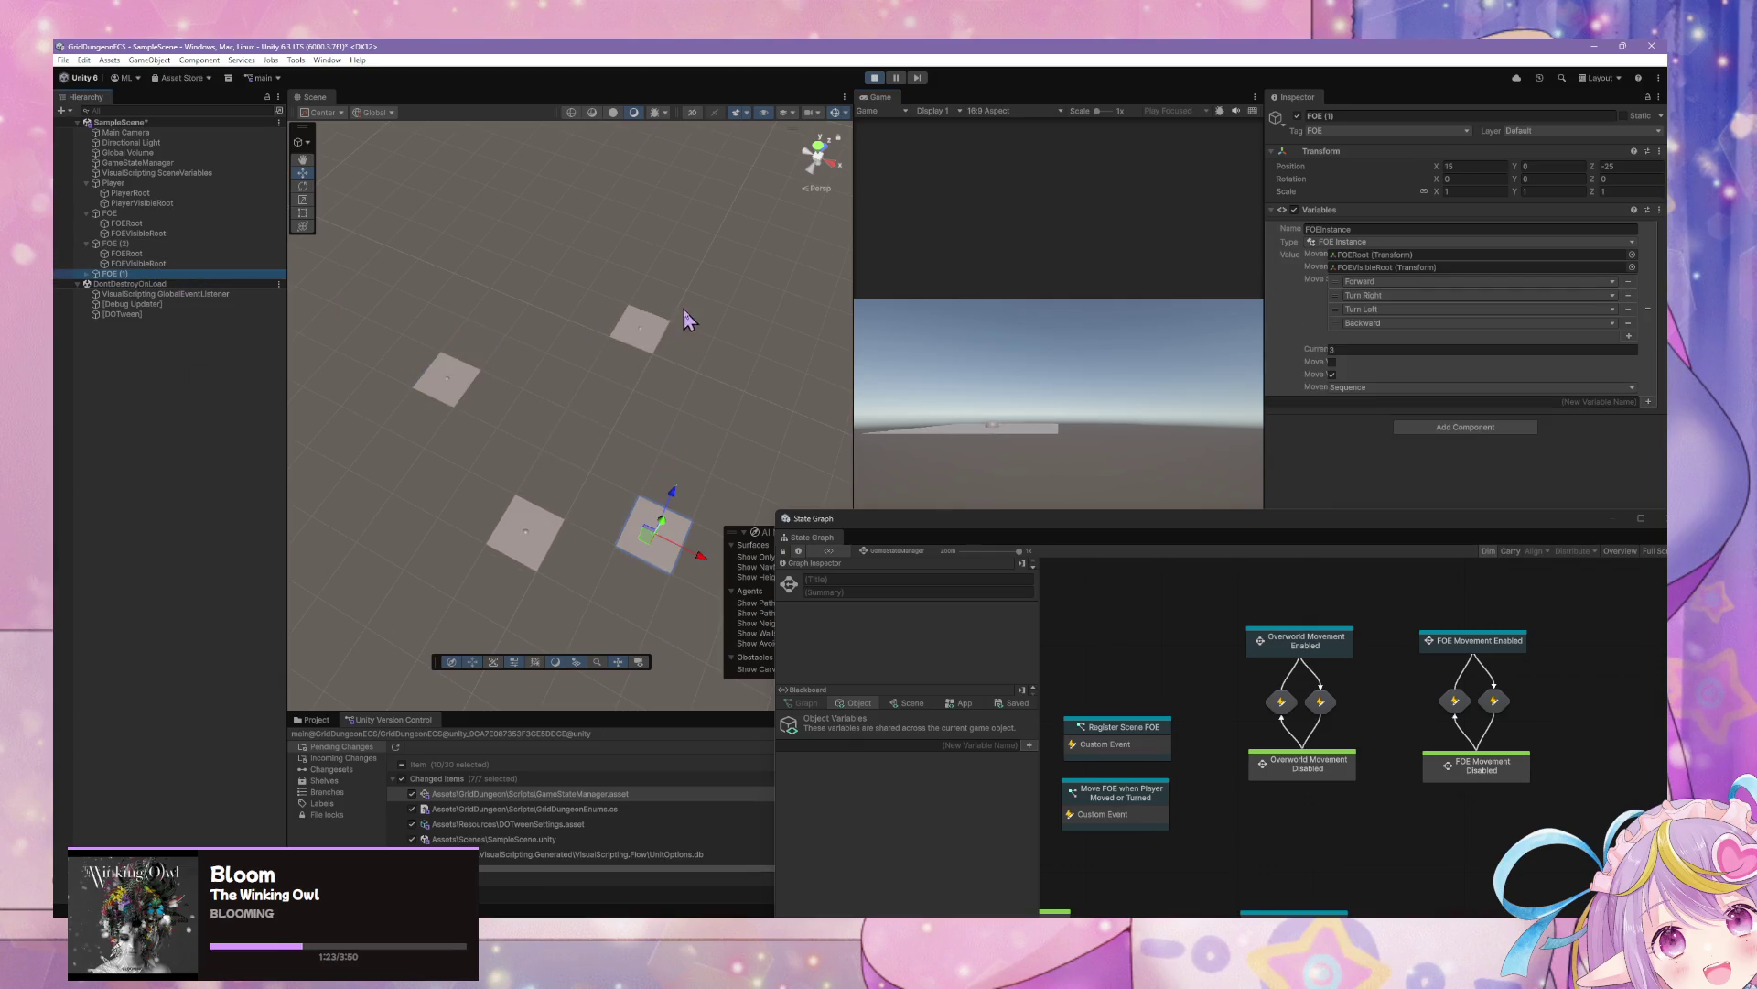
left_click(641, 331)
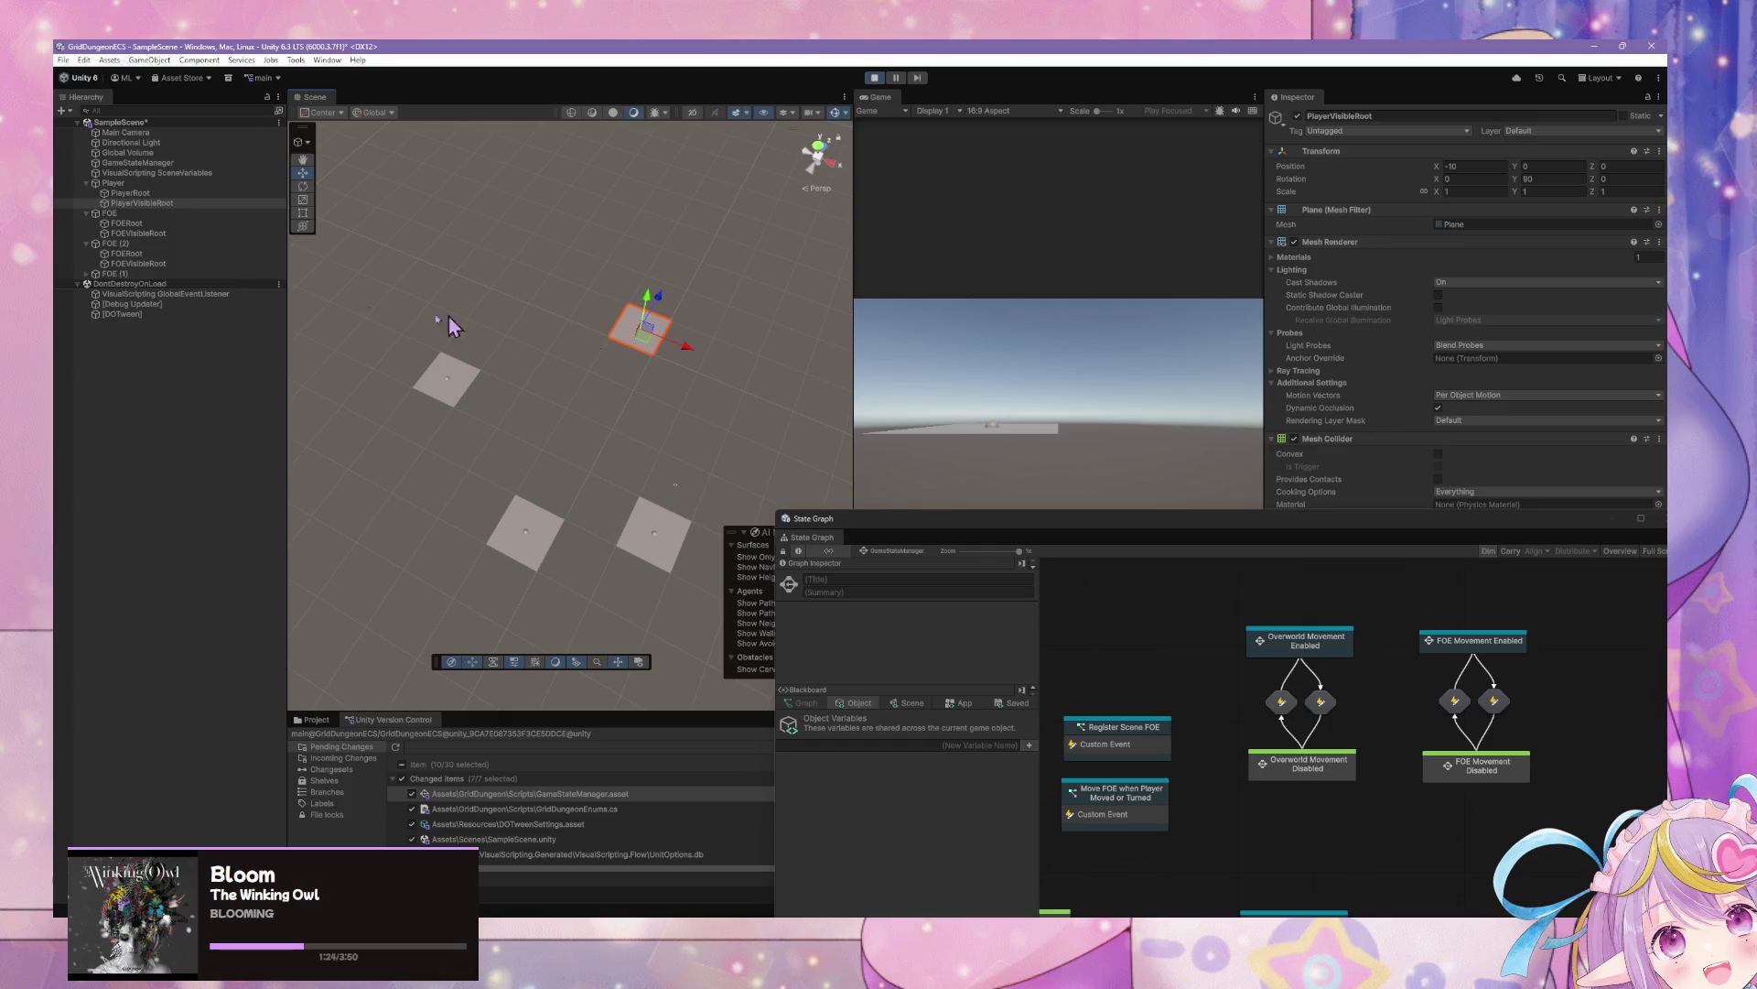
left_click(138, 214)
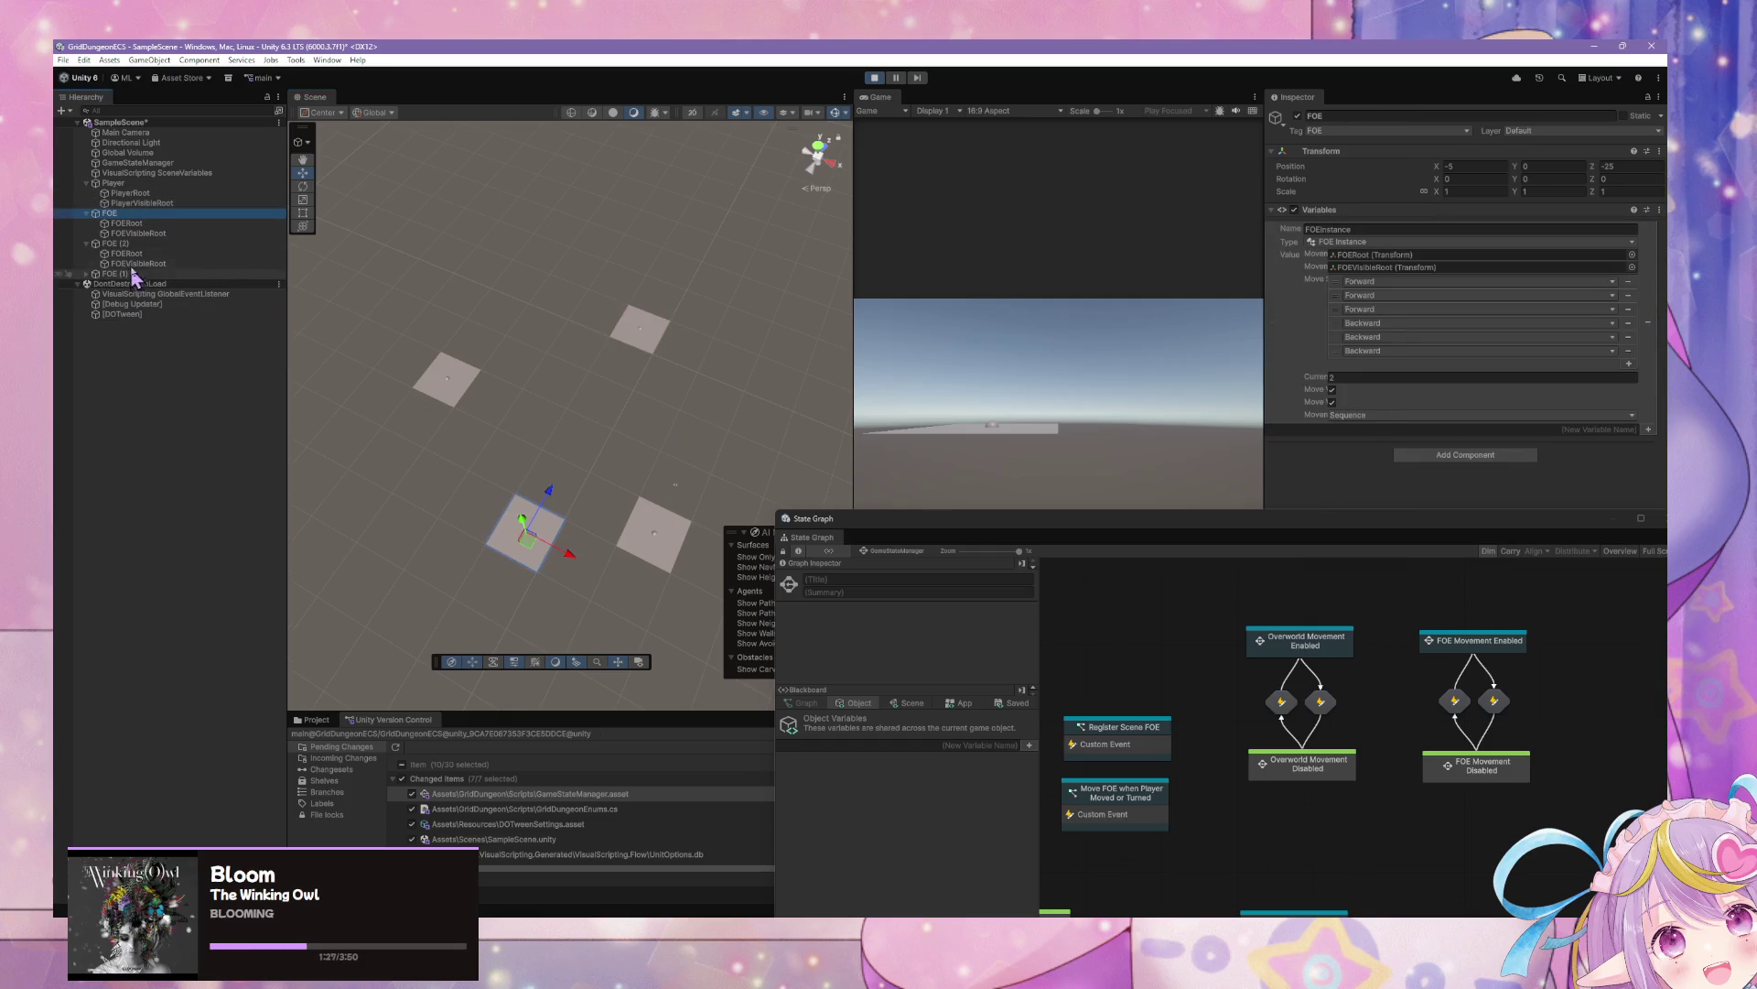
left_click(142, 244)
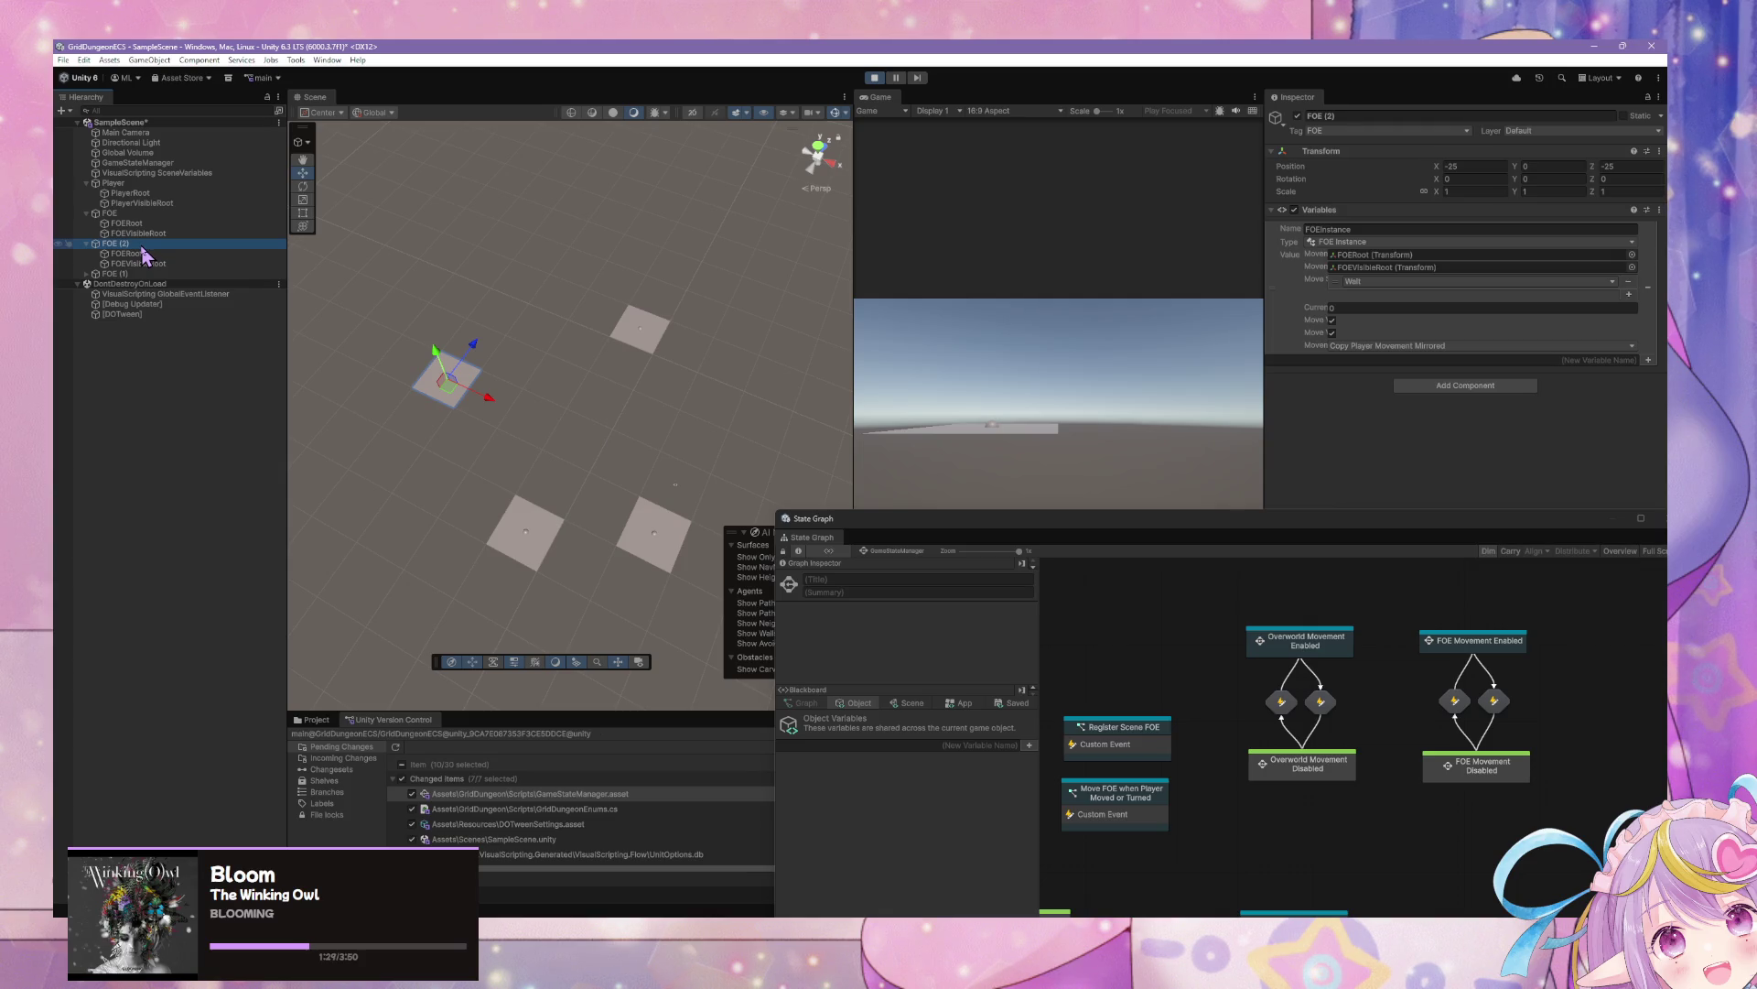
left_click(128, 273)
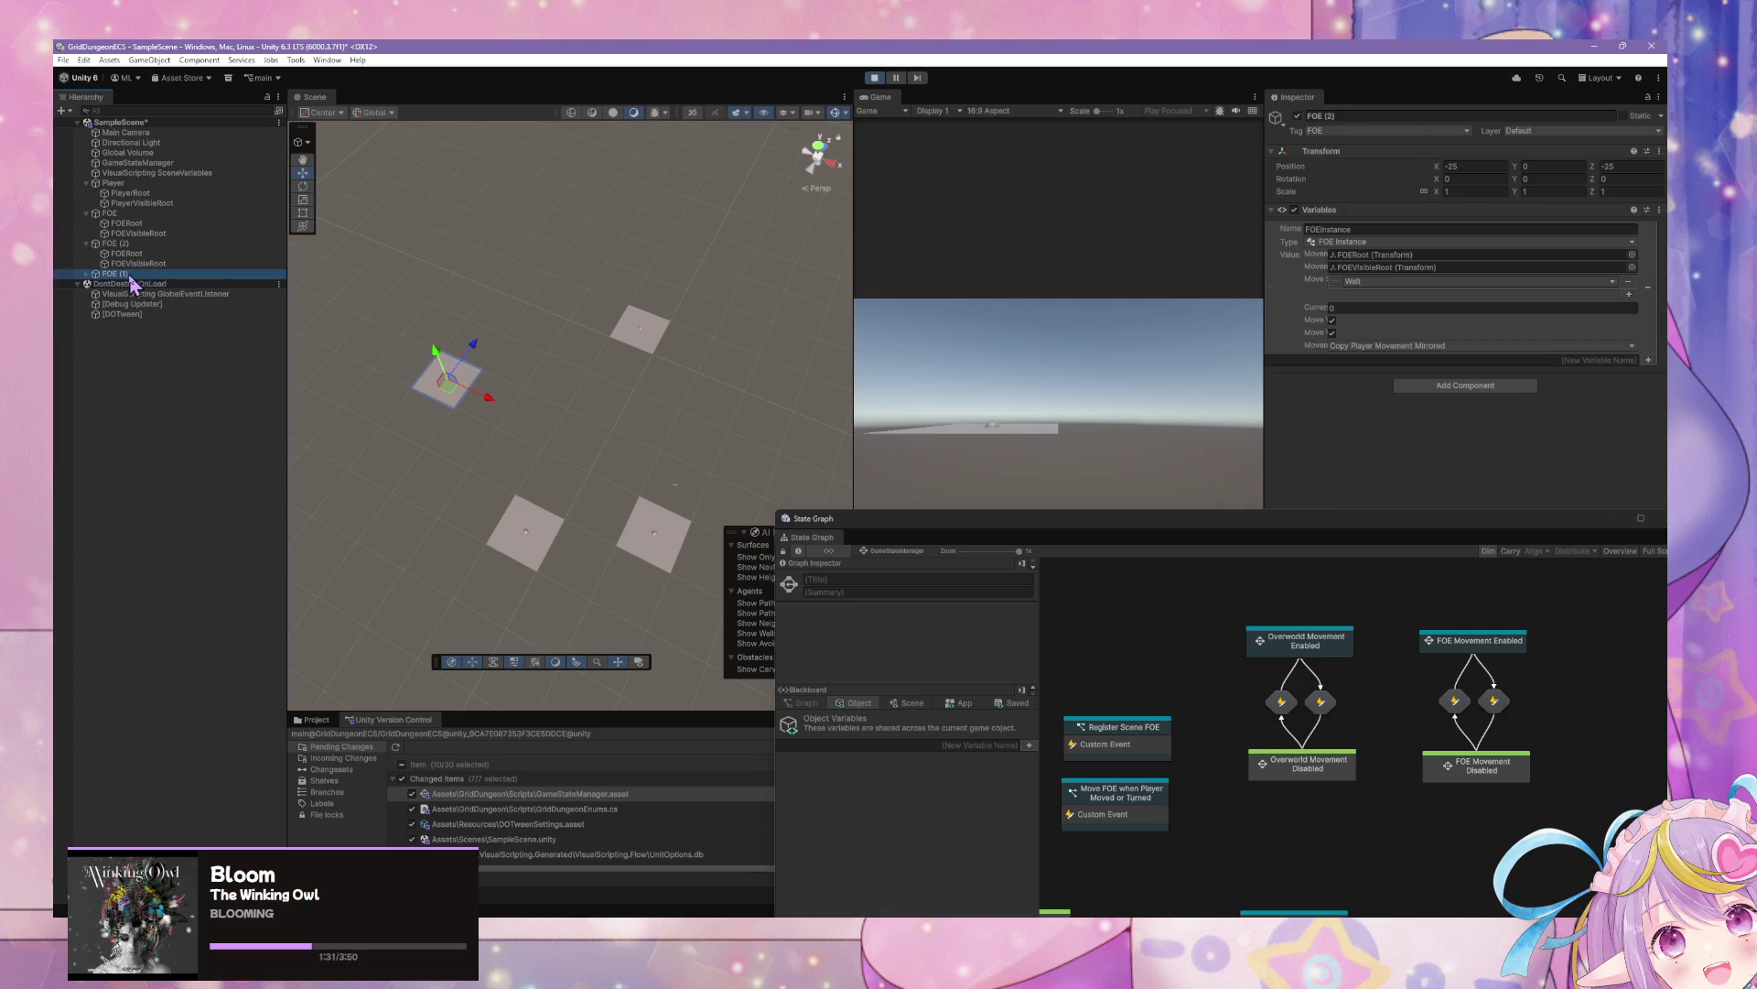
left_click(144, 246)
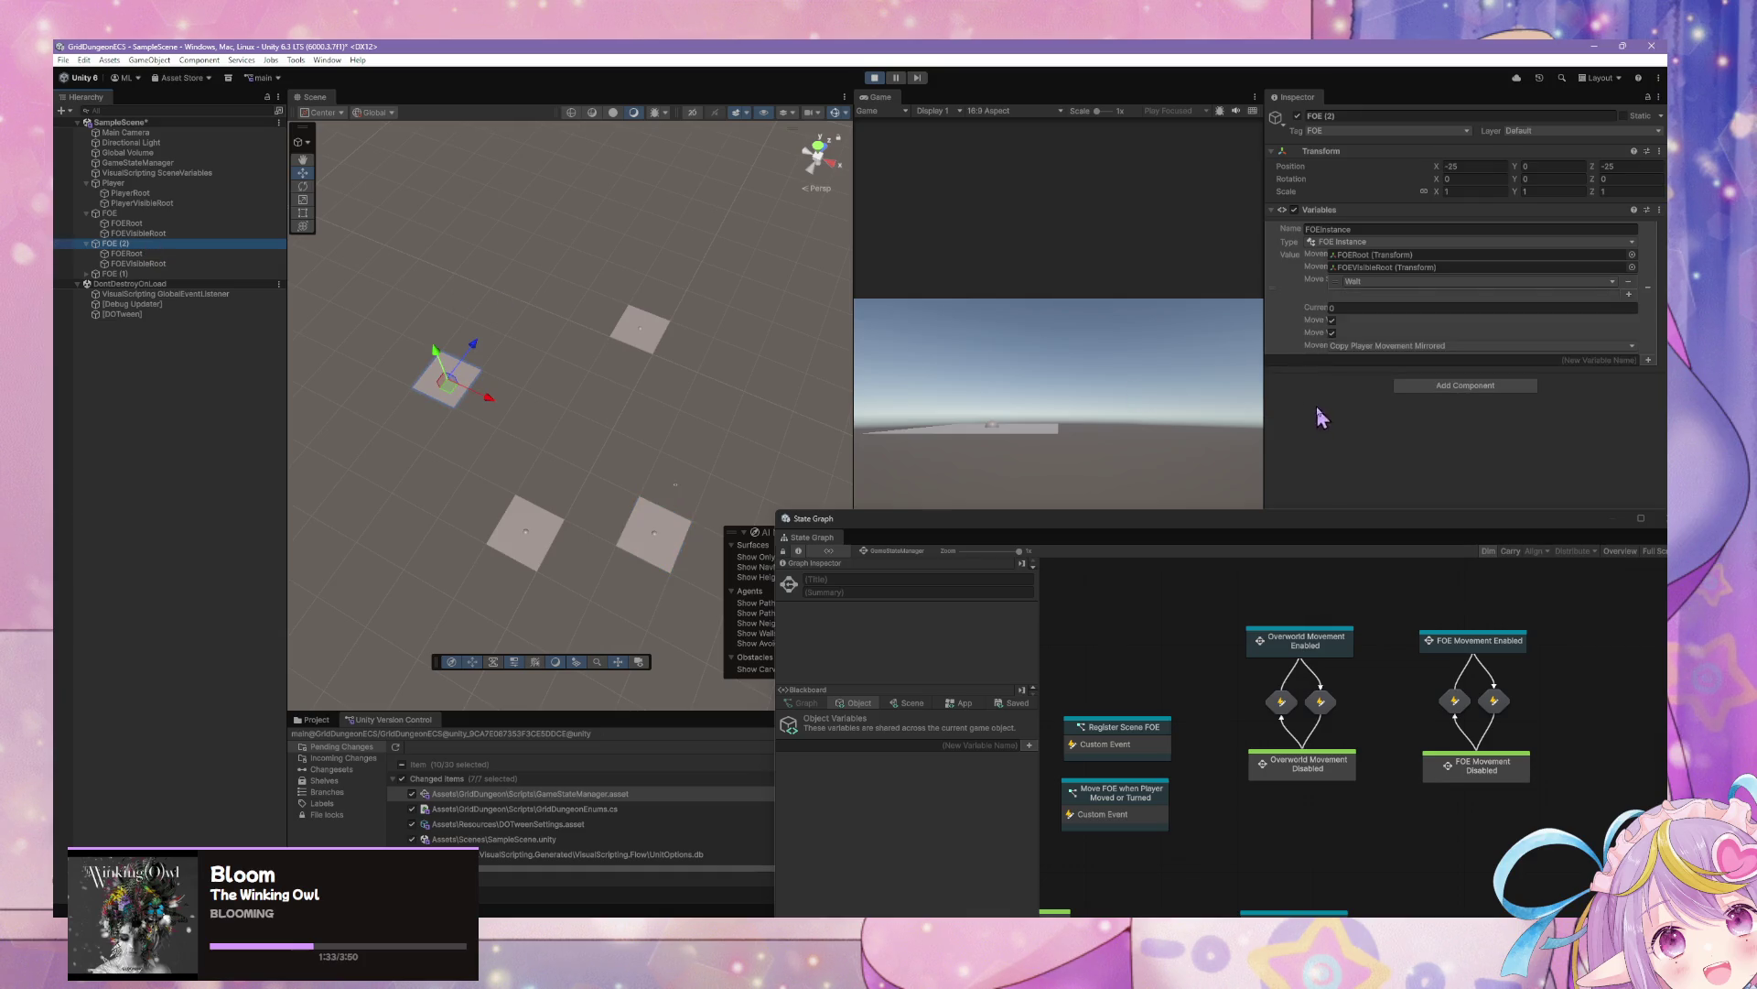
left_click(1099, 392)
key("w")
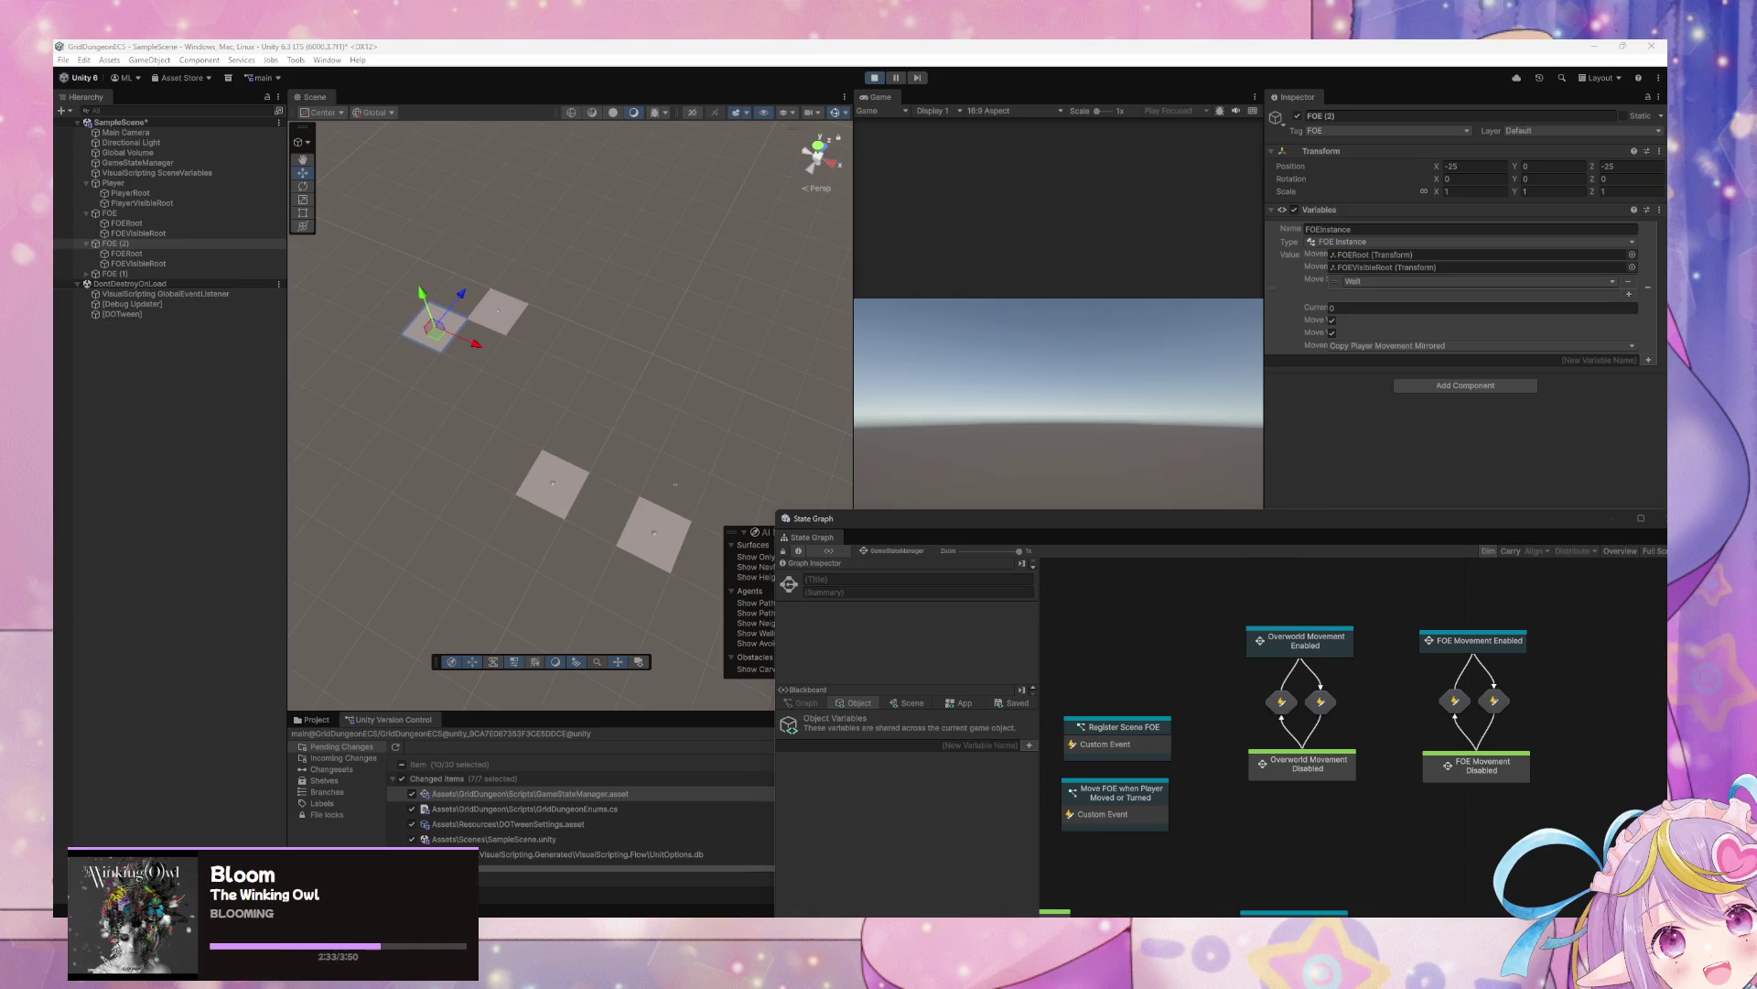
Refocus the running game view so the player and FOEs keep moving
left_click(592, 403)
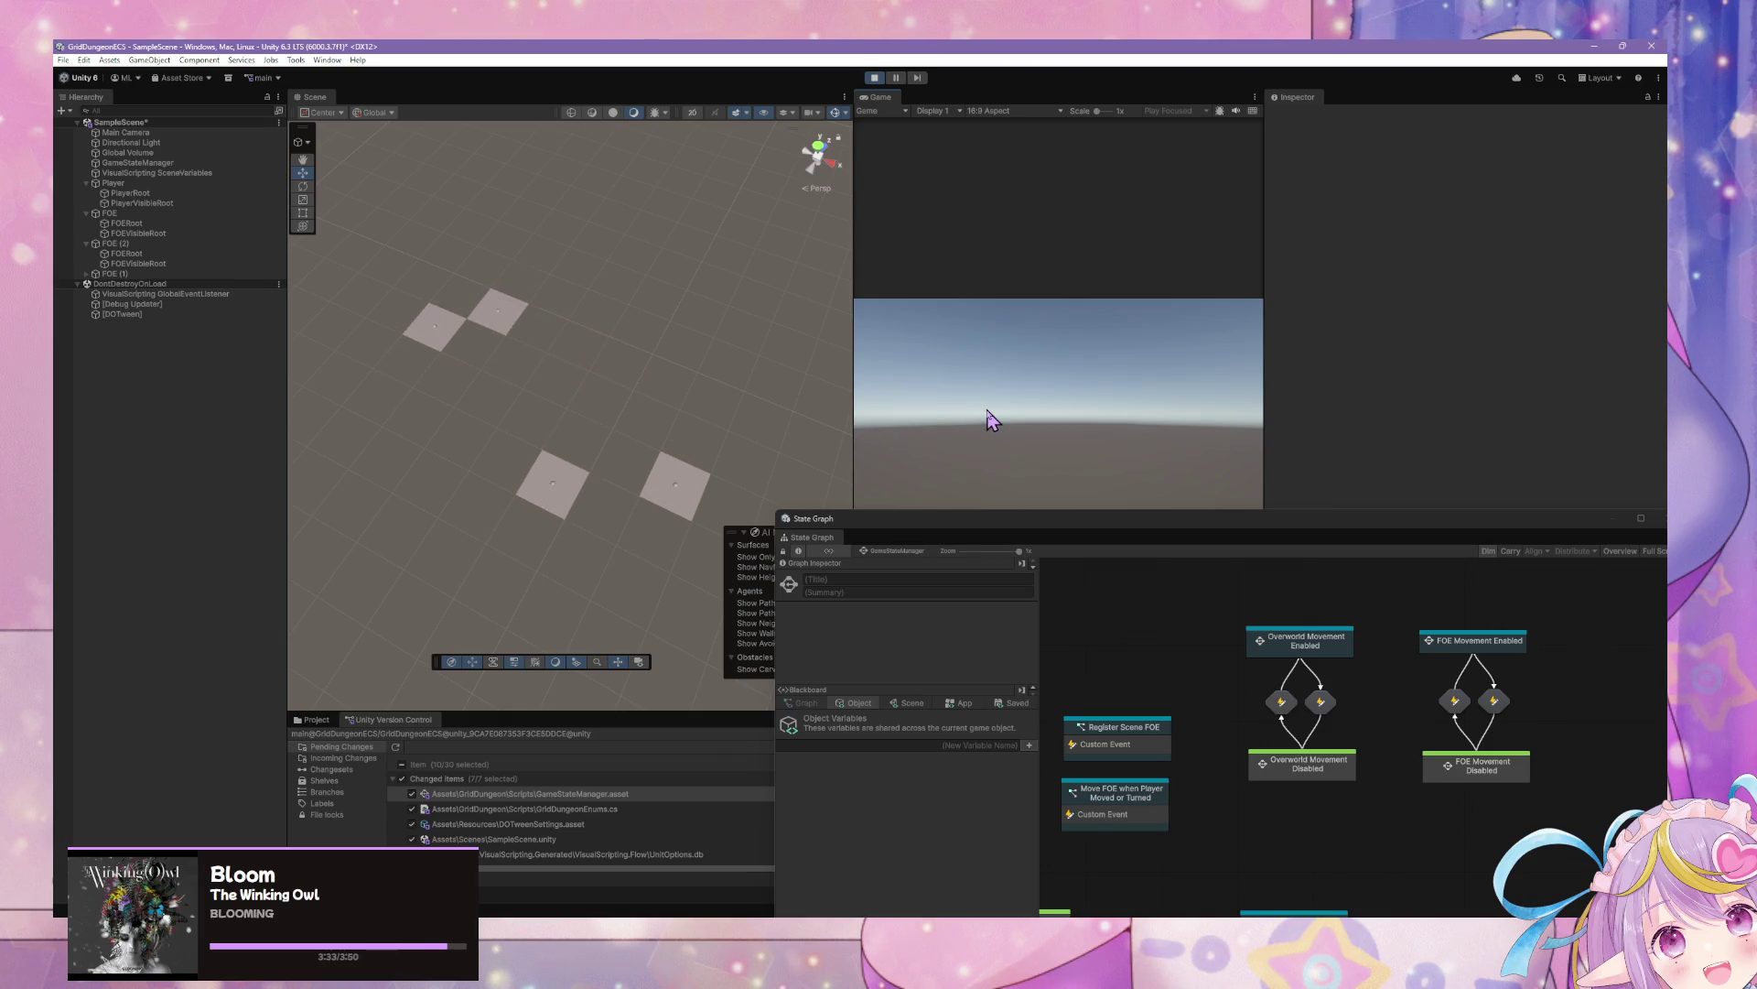
Select the FOE (2) enemy and switch its movement mode to Copy Player Movement
left_click(486, 322)
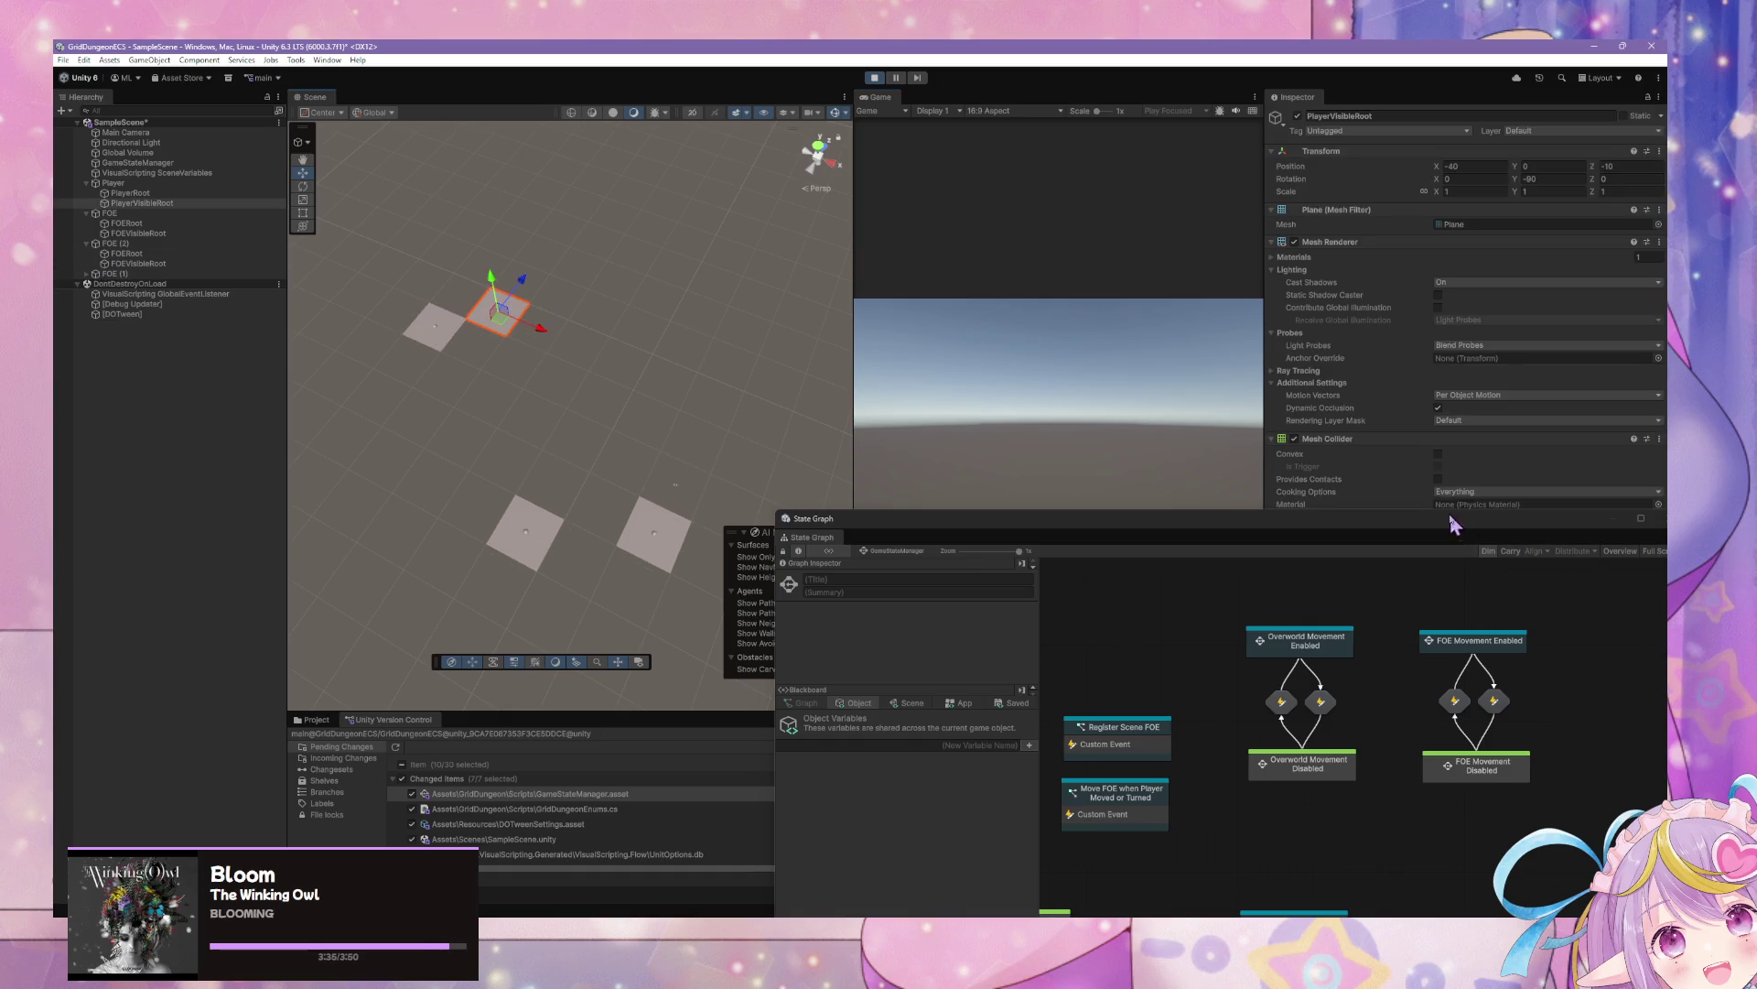
left_click_drag(1455, 525, 1012, 717)
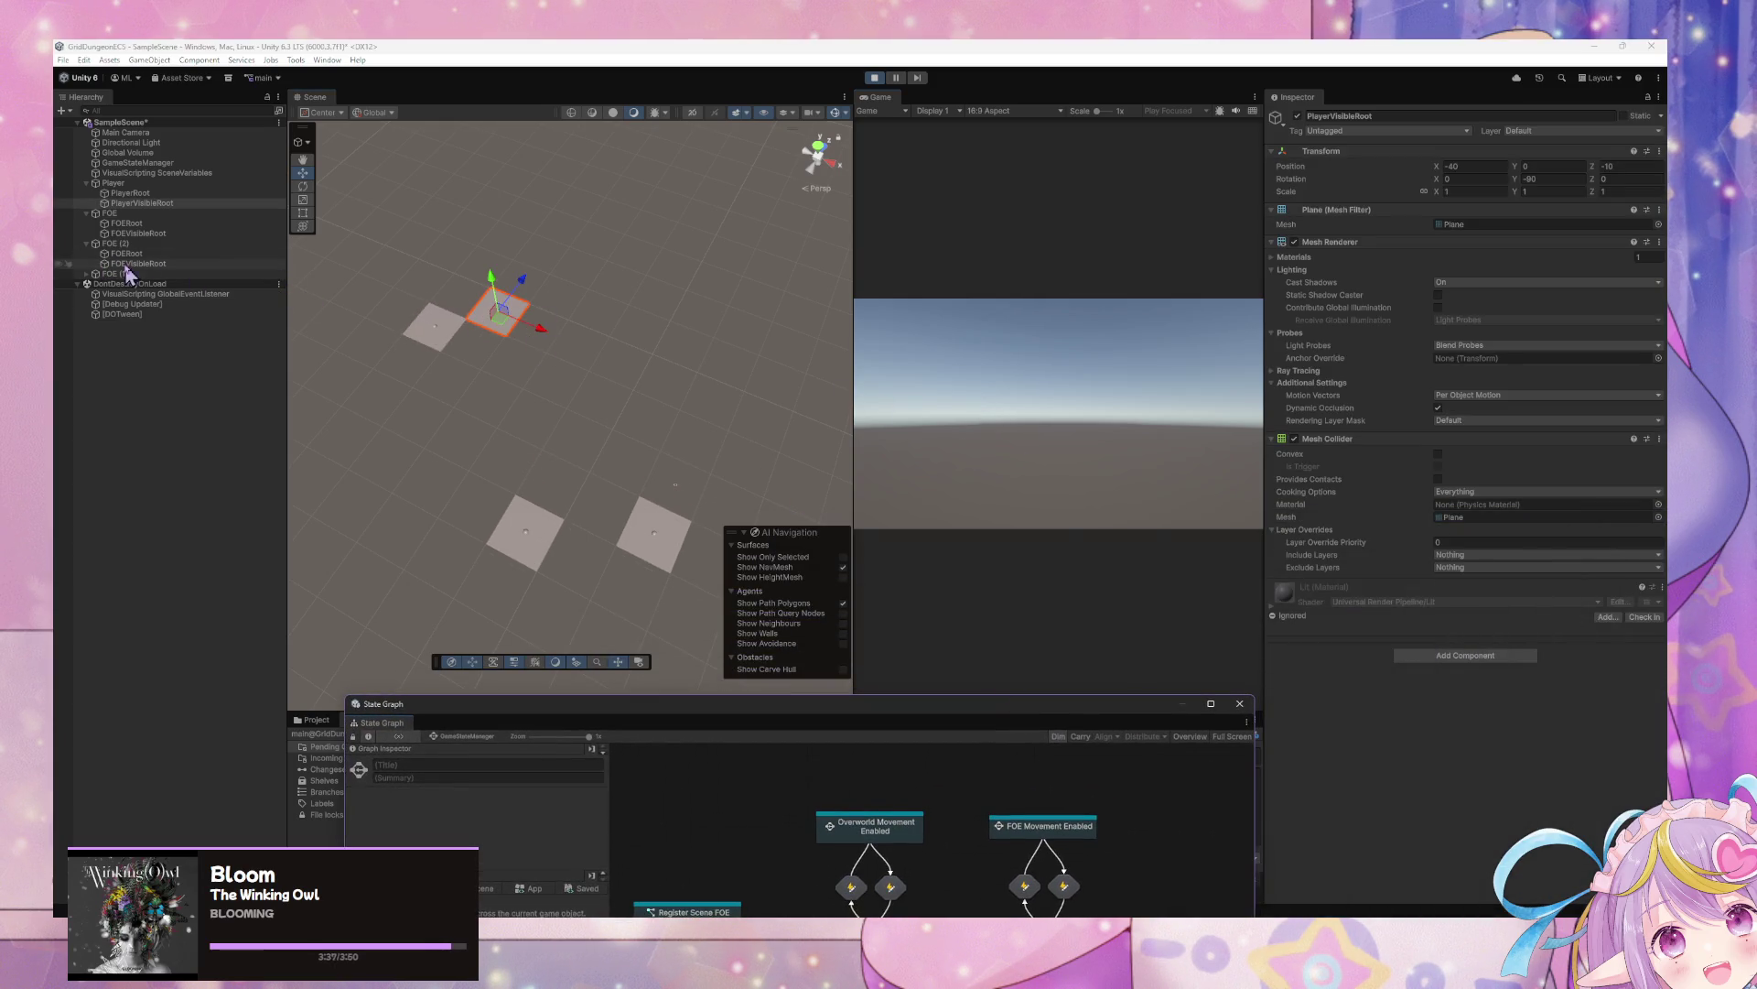
left_click(123, 213)
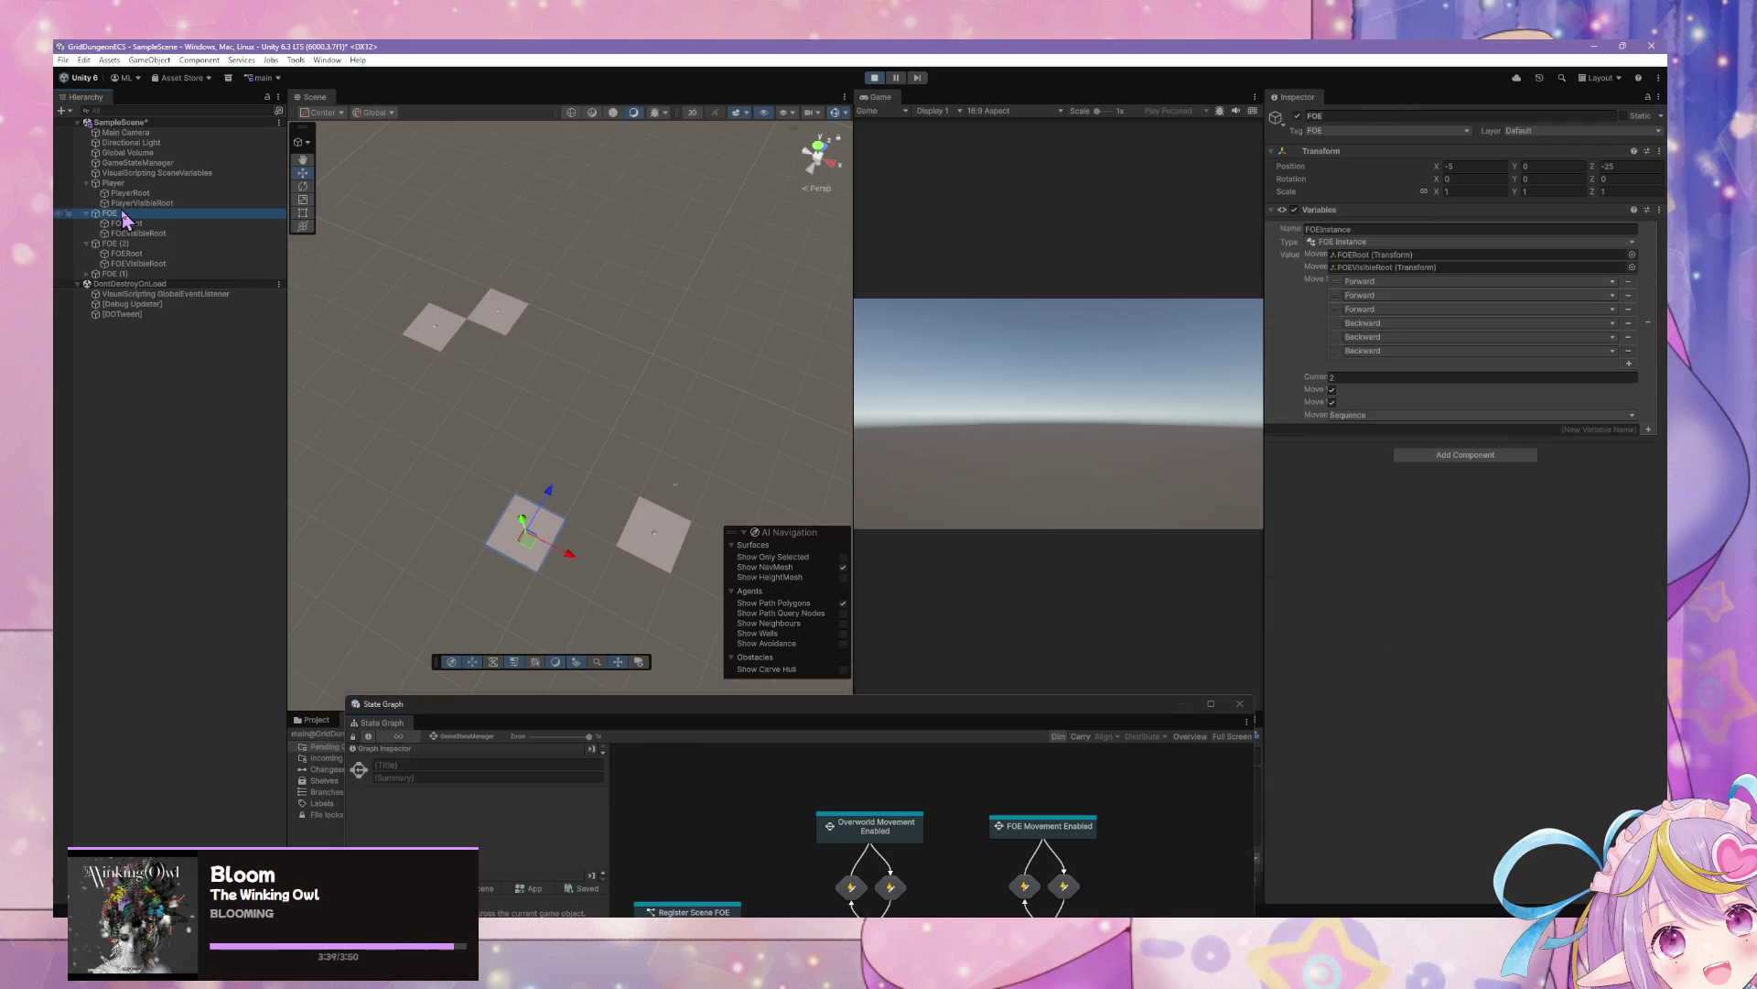
left_click(125, 253)
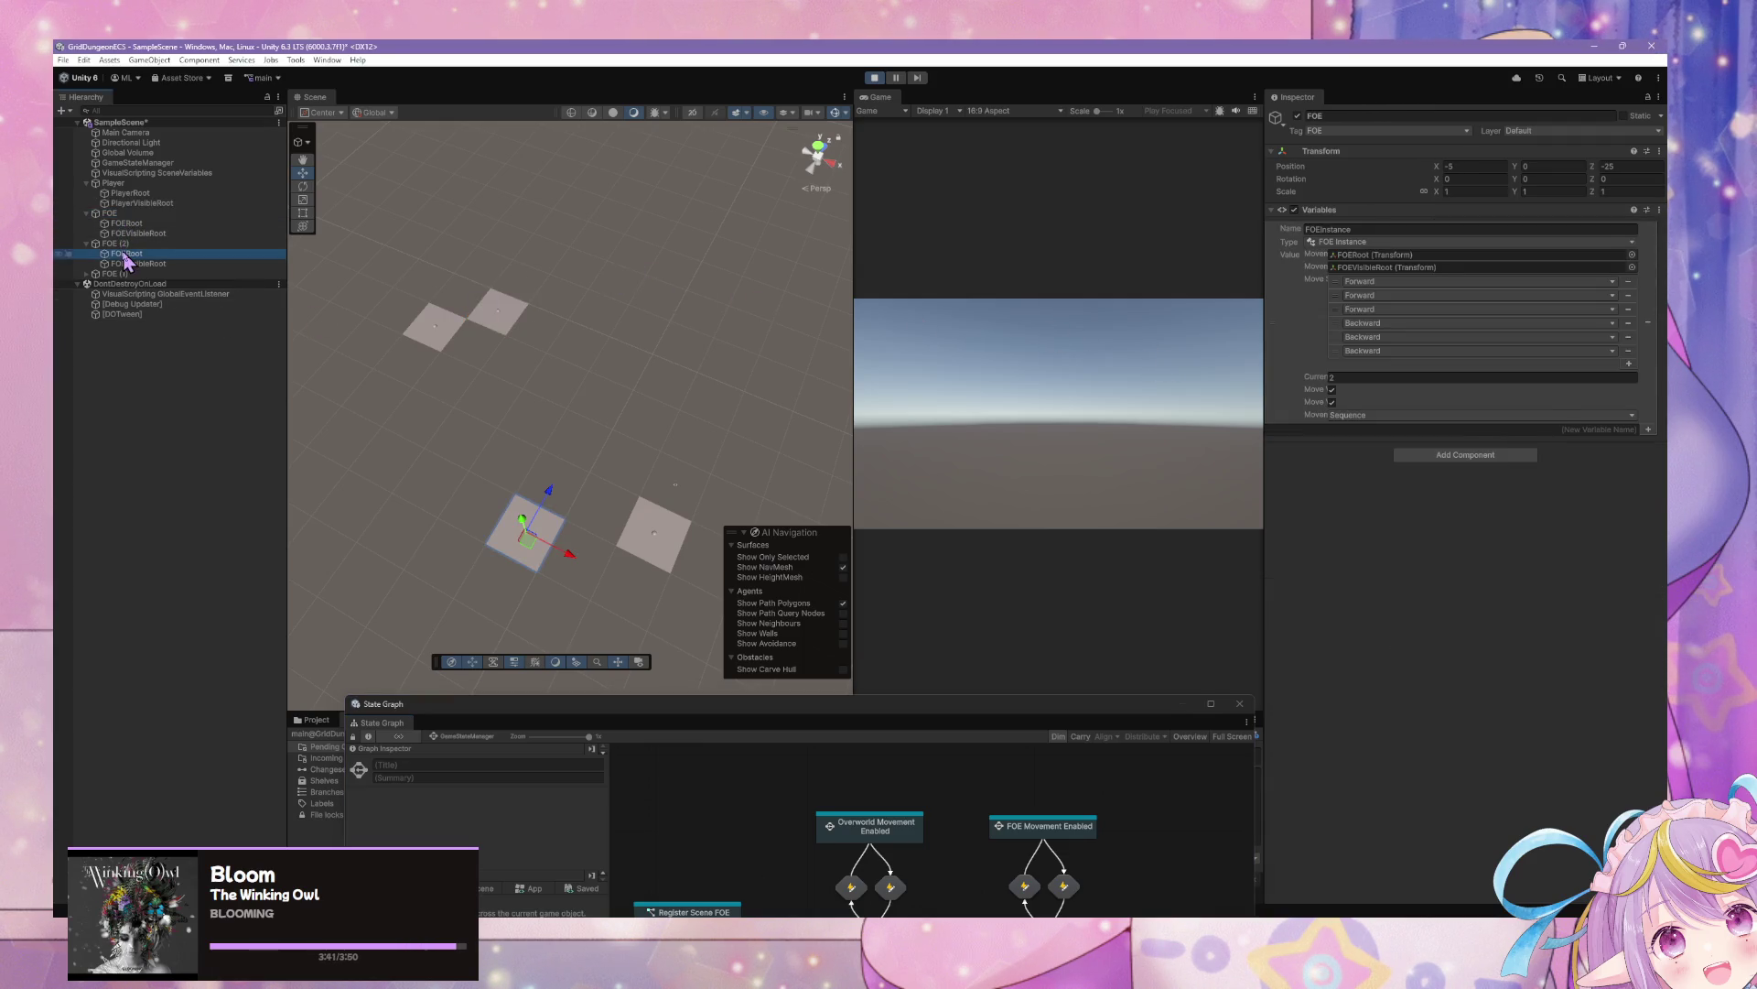
key("Up")
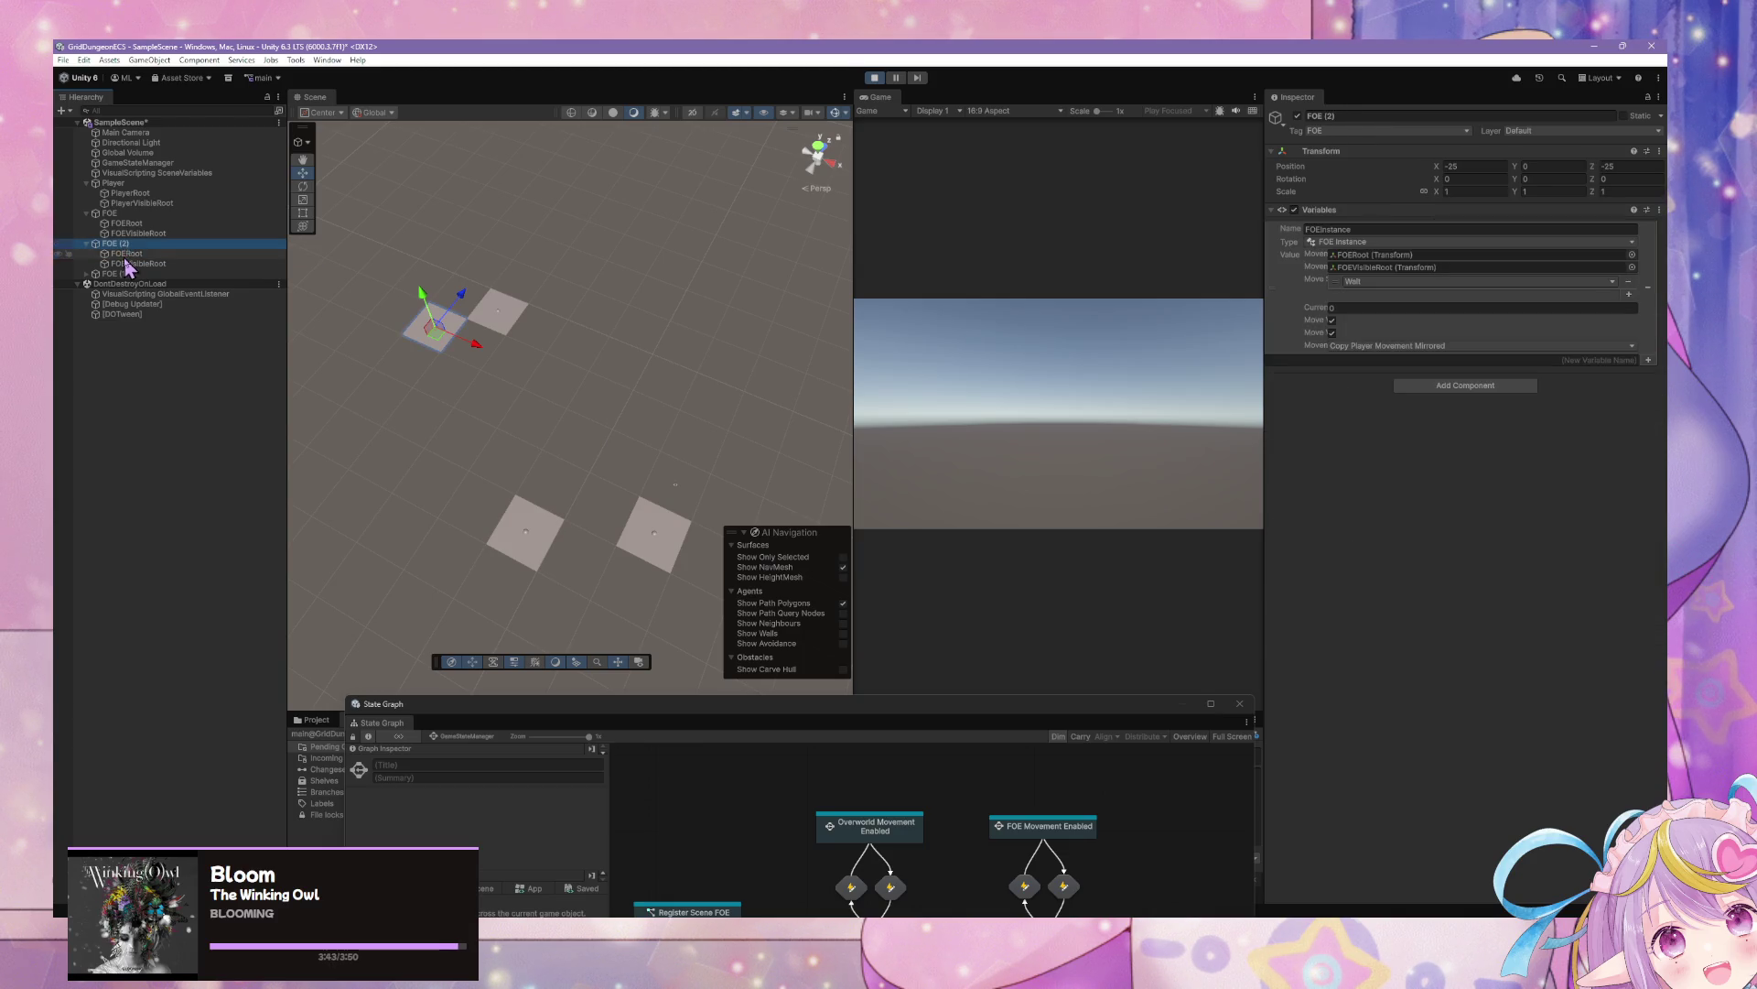
left_click(1453, 348)
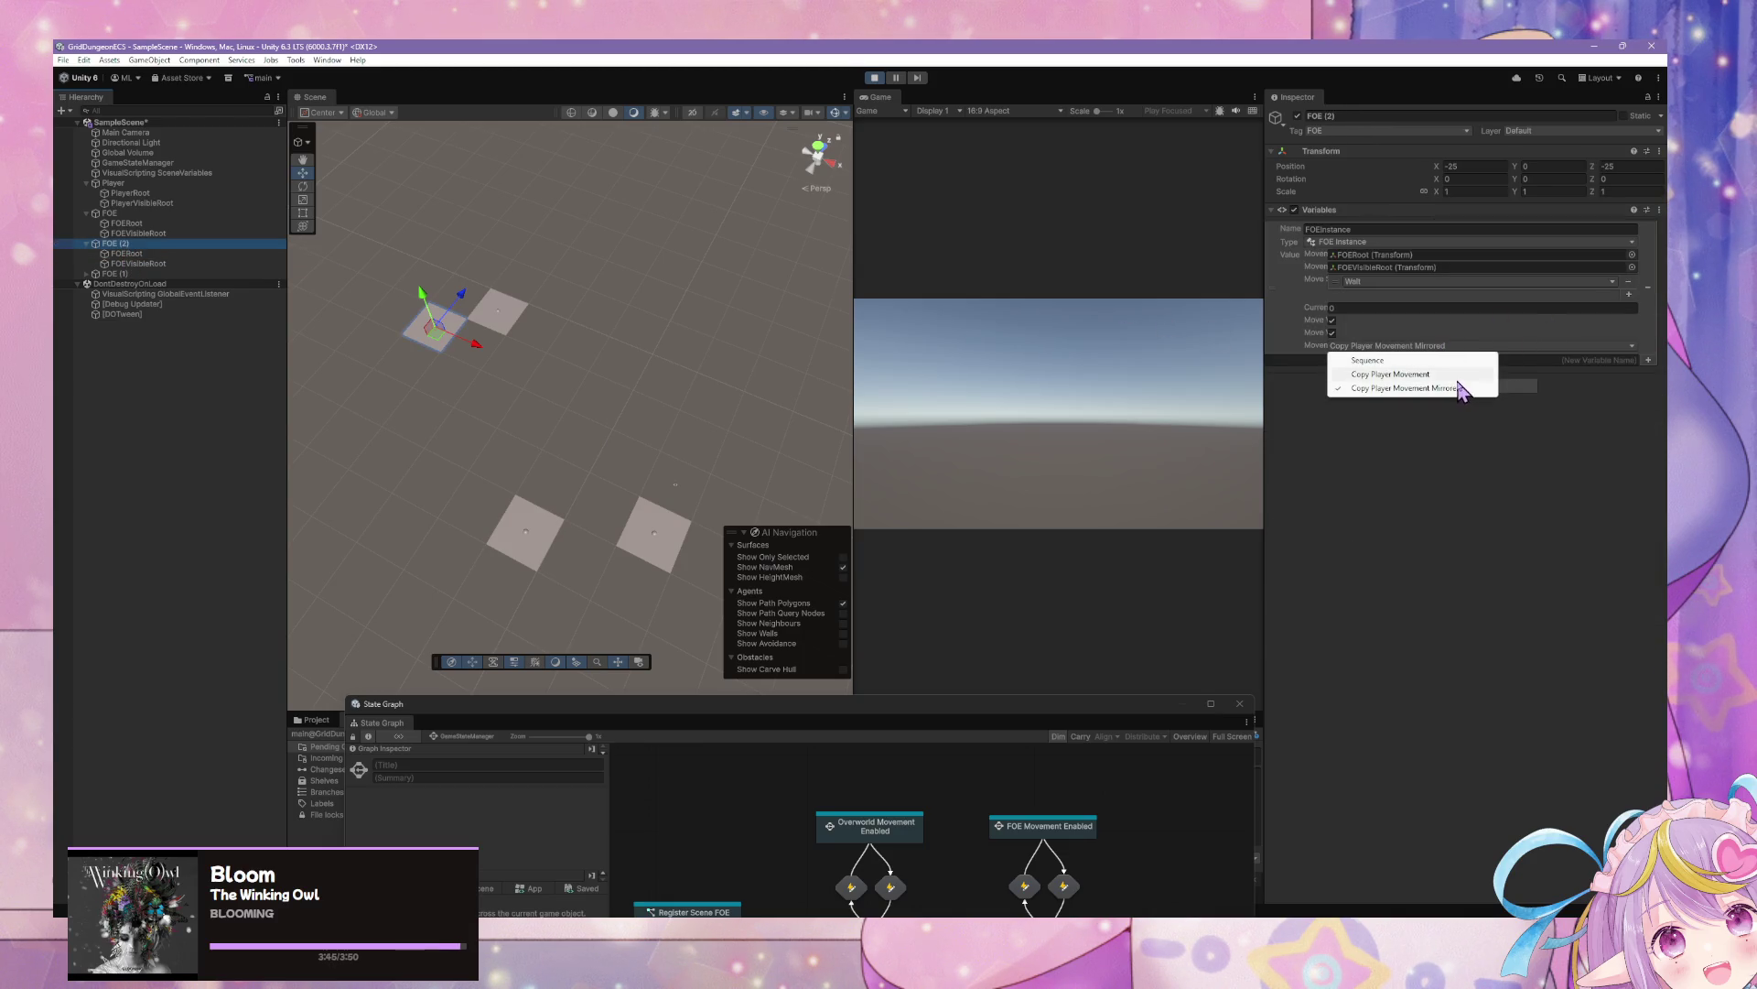
left_click(1459, 375)
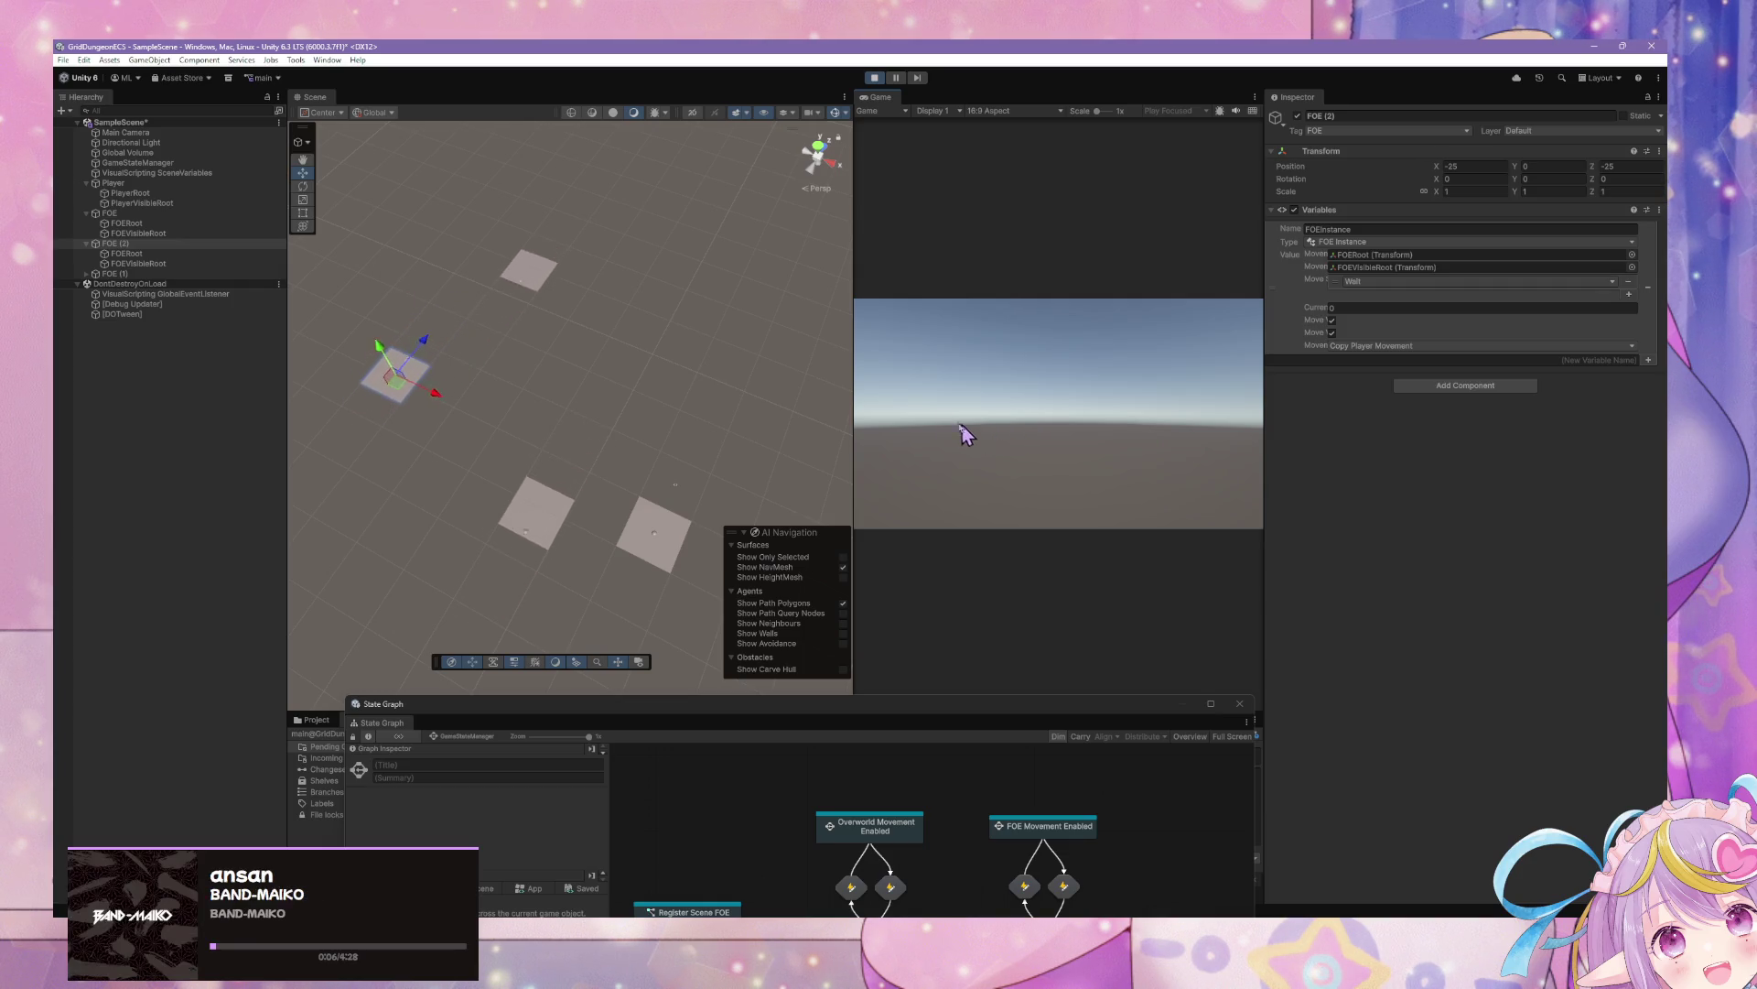
Stop play mode and show the Project browser in an enlarged bottom panel
left_click(873, 80)
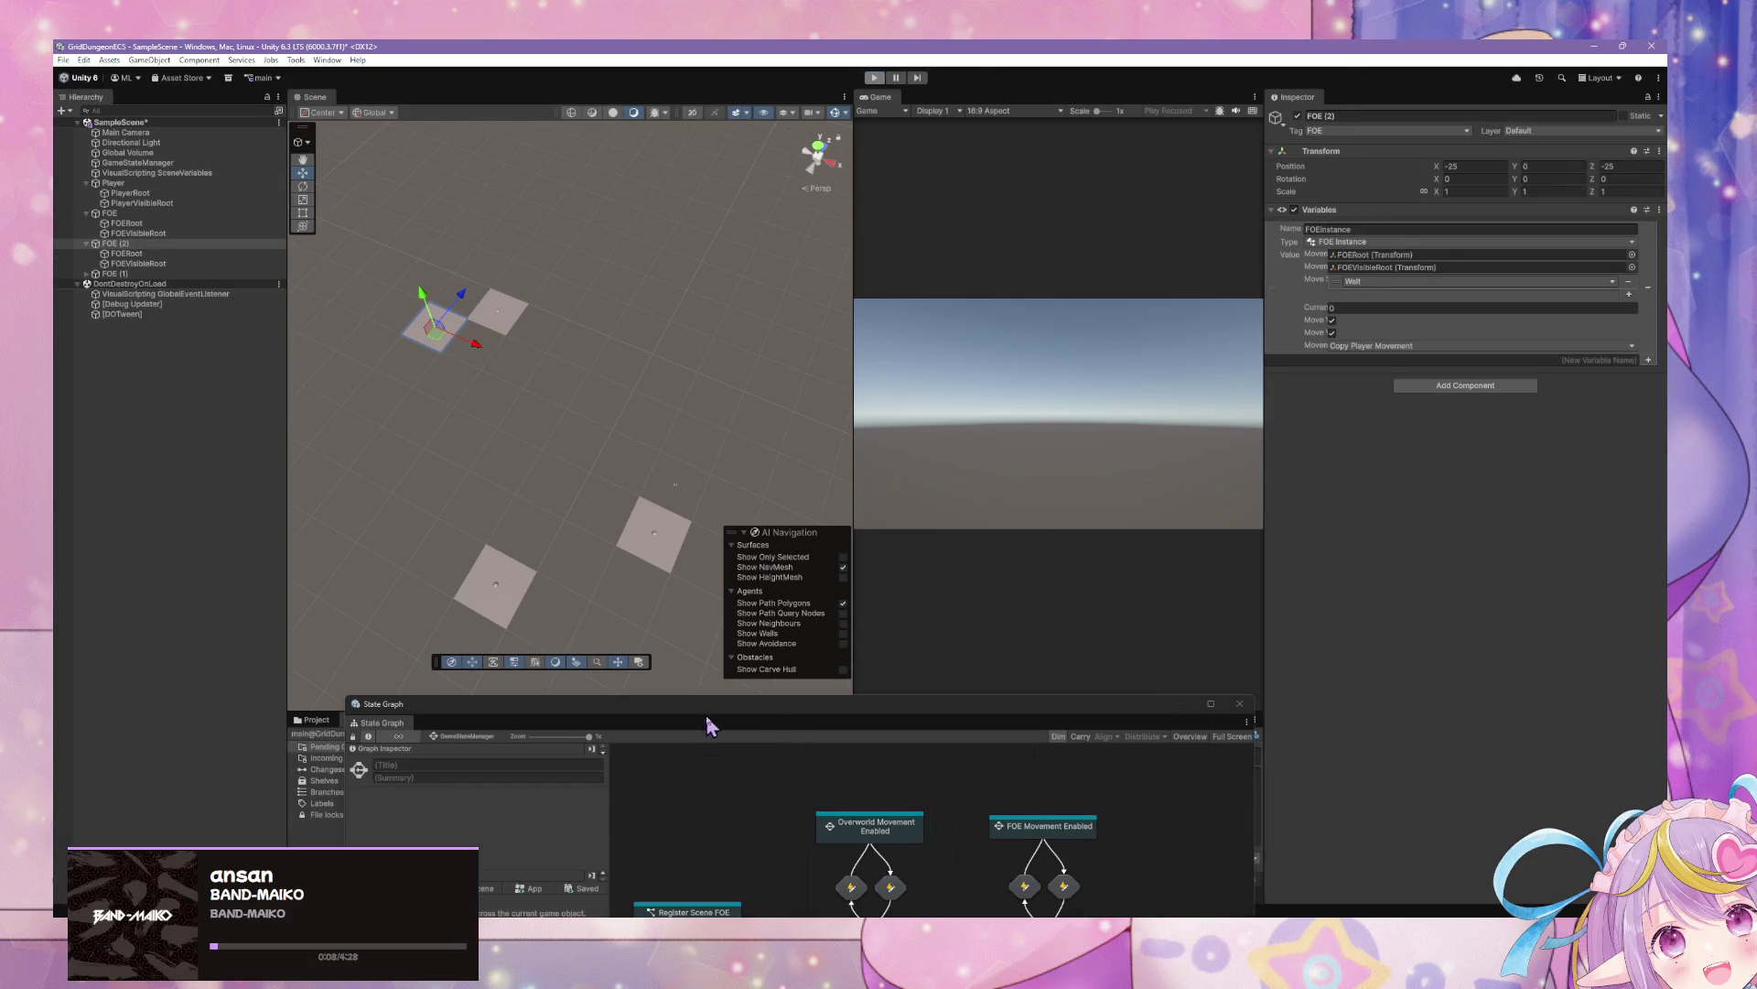
left_click_drag(679, 718, 1181, 818)
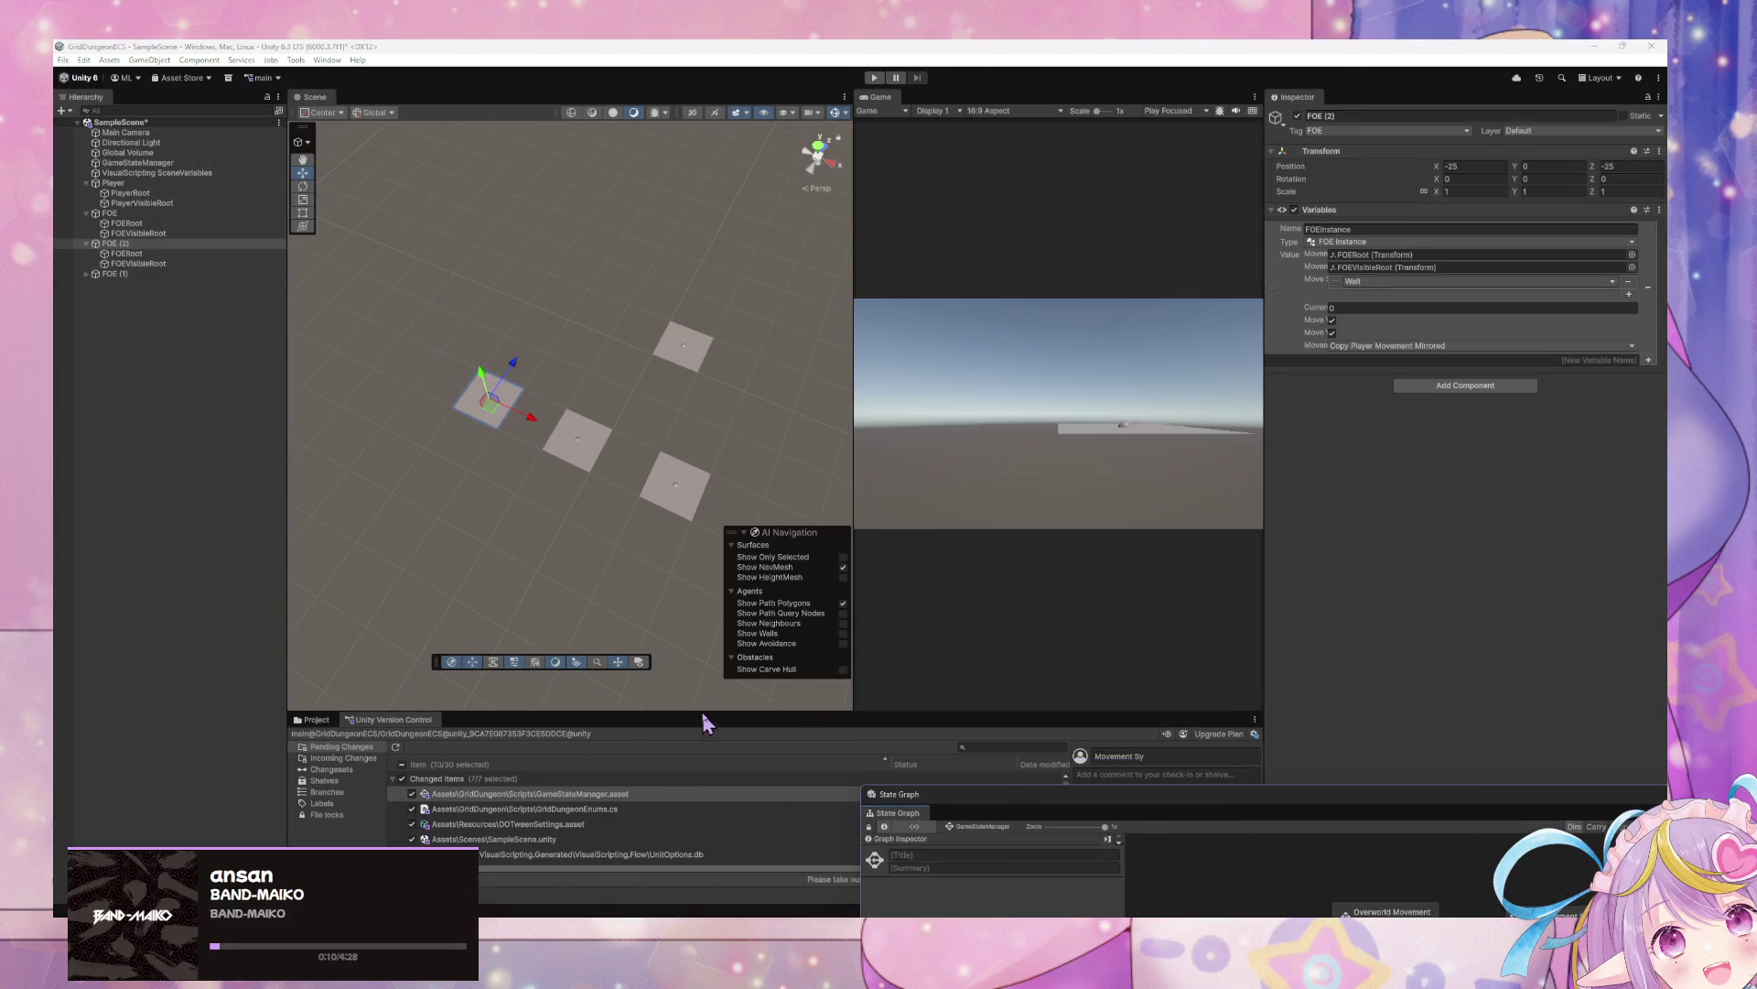
left_click_drag(683, 710, 659, 584)
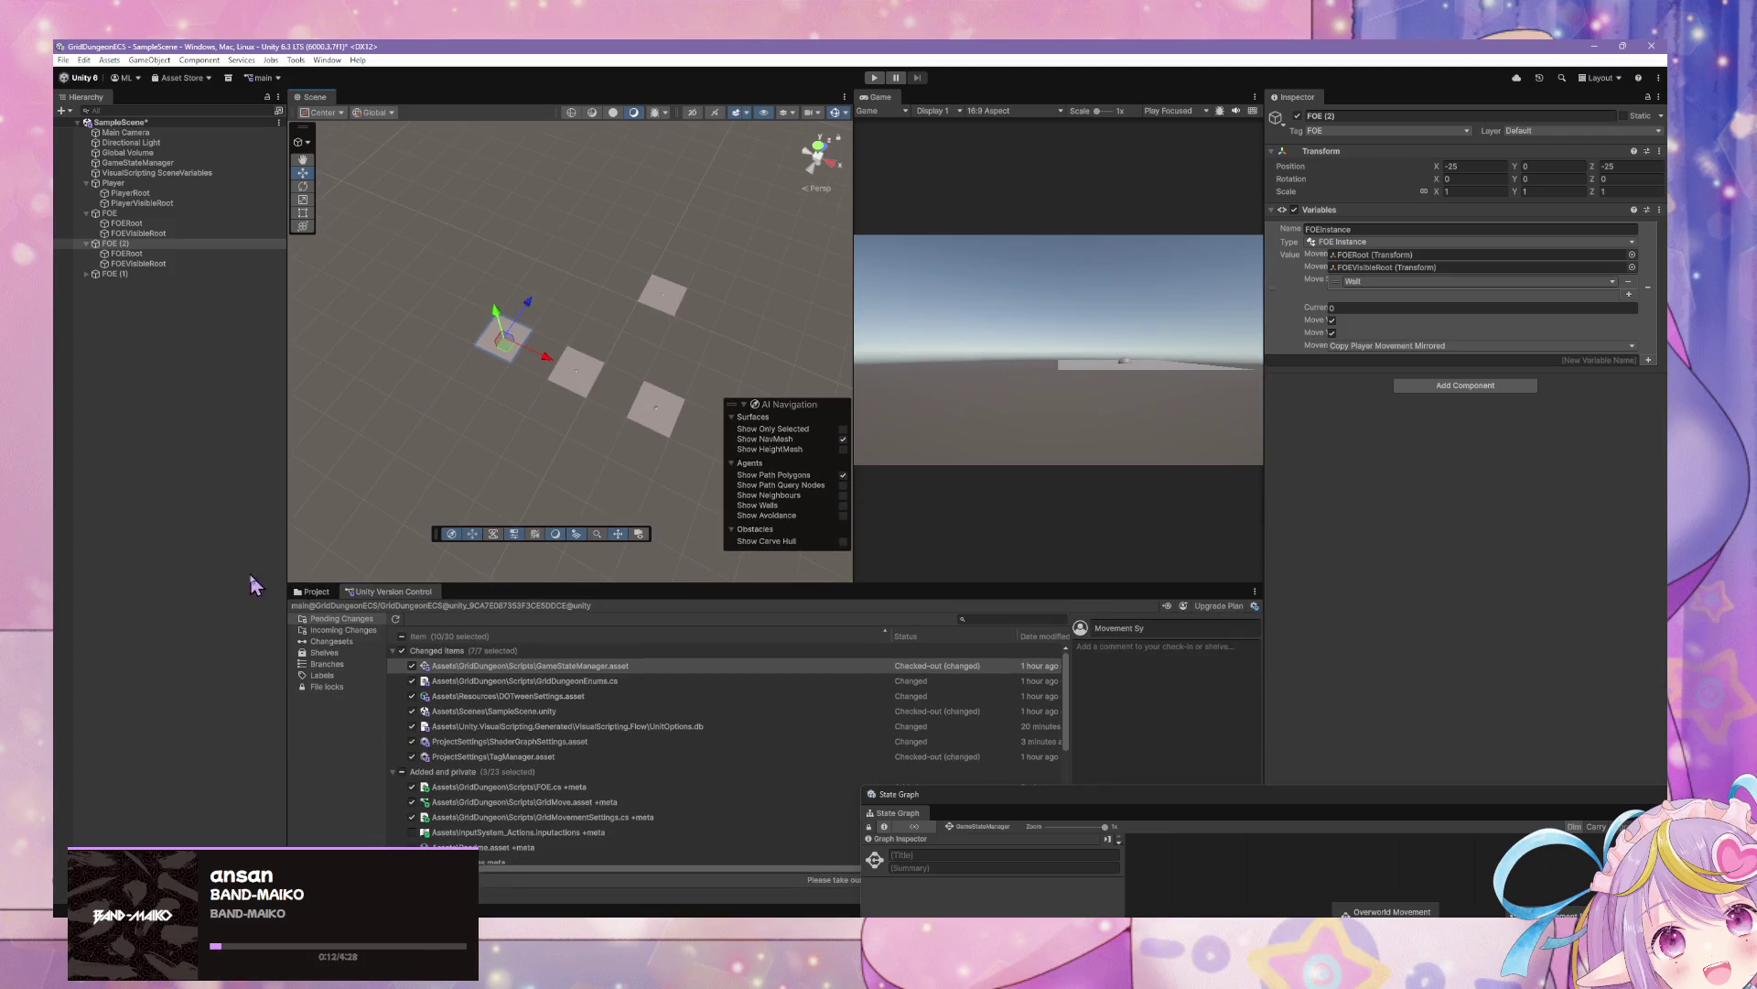
left_click(312, 591)
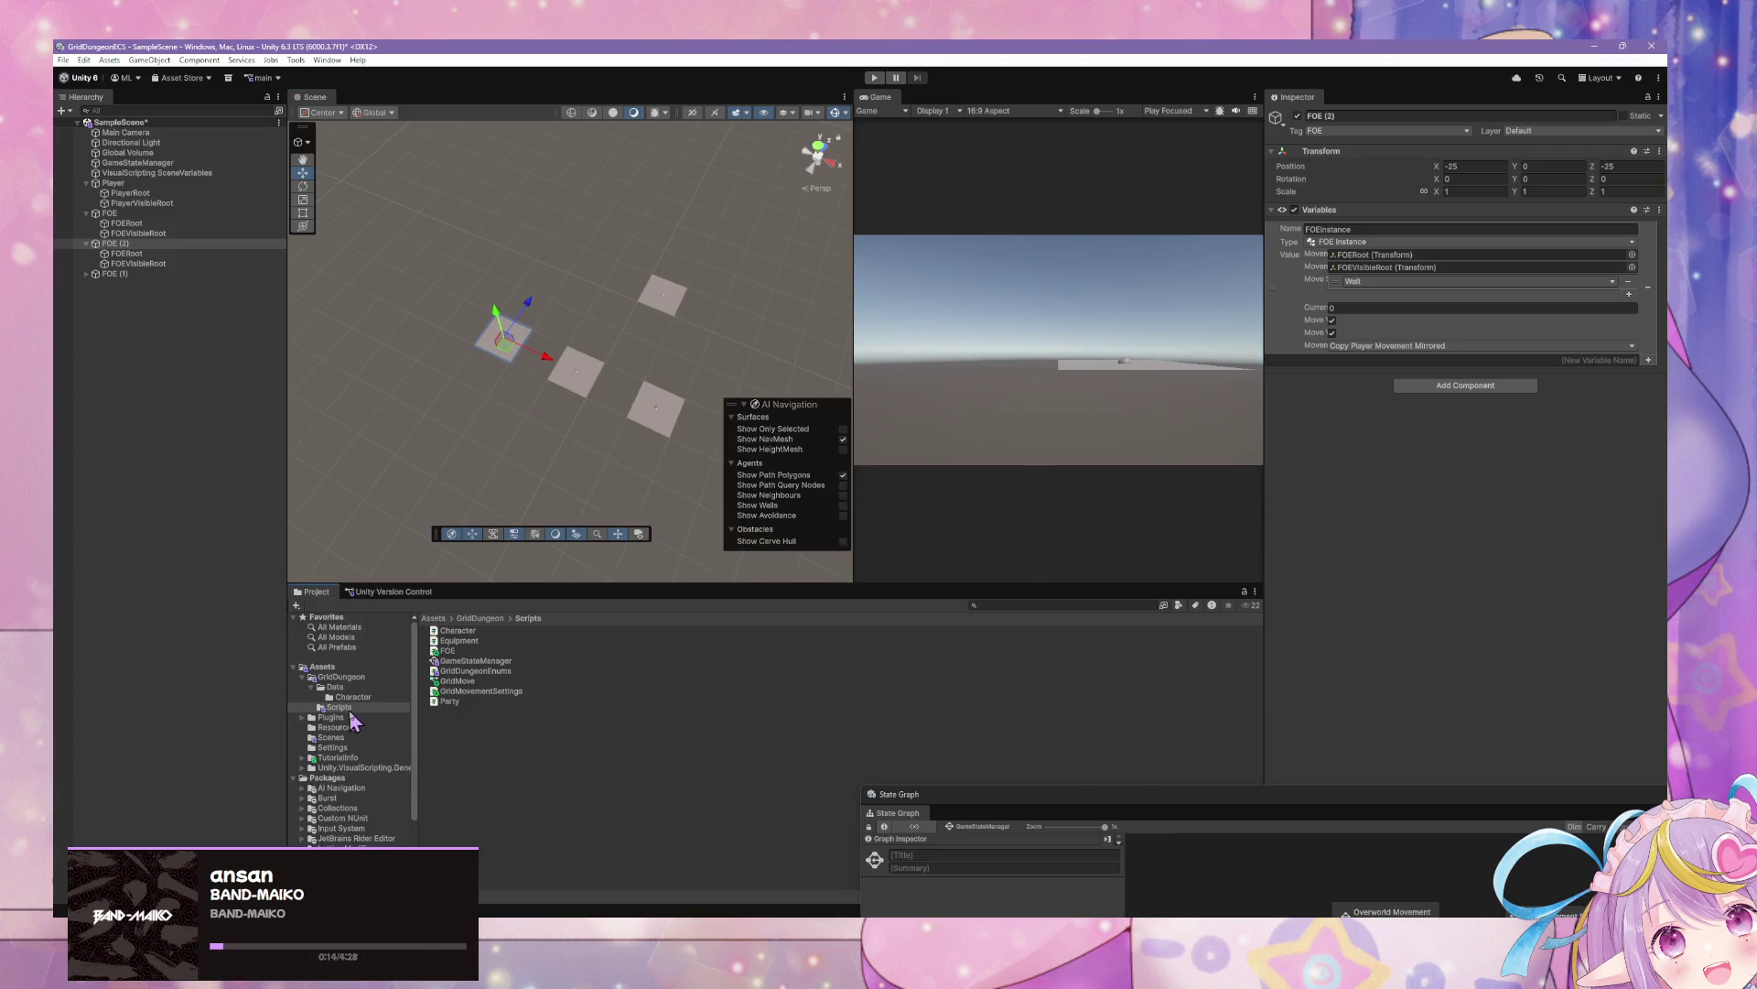
Create a new URP Unlit Shader Graph in the GridDungeon folder
right_click(349, 679)
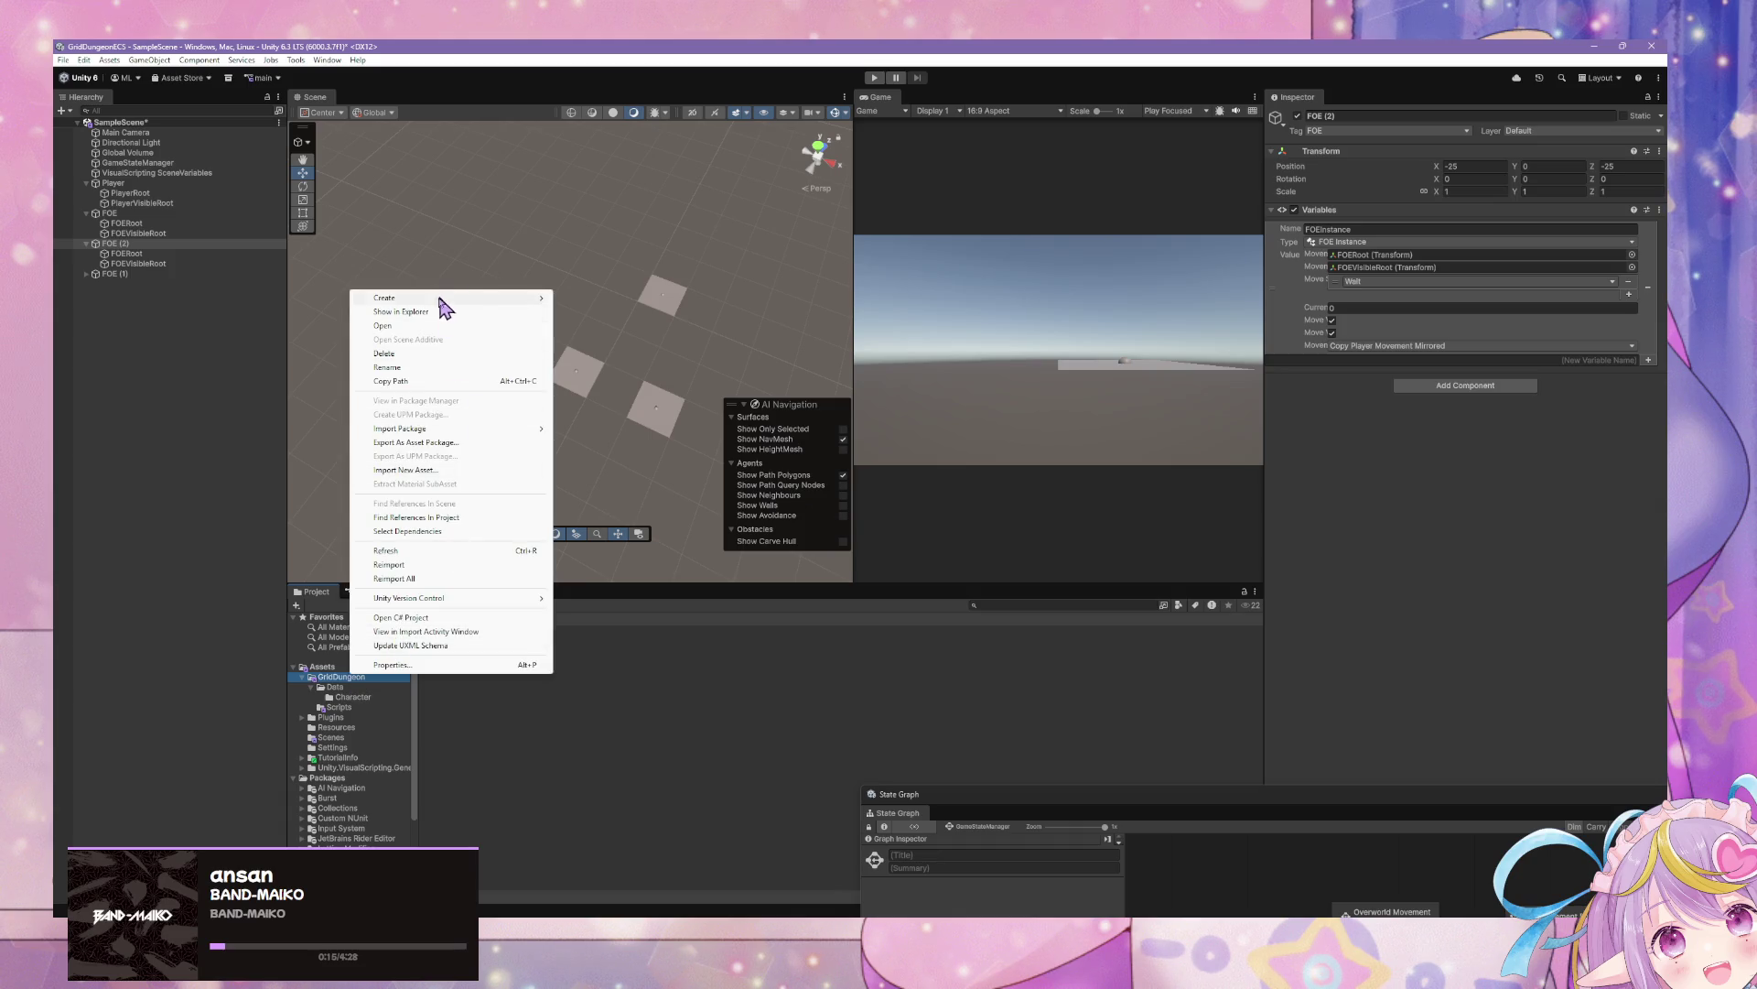
mouse_move(448, 299)
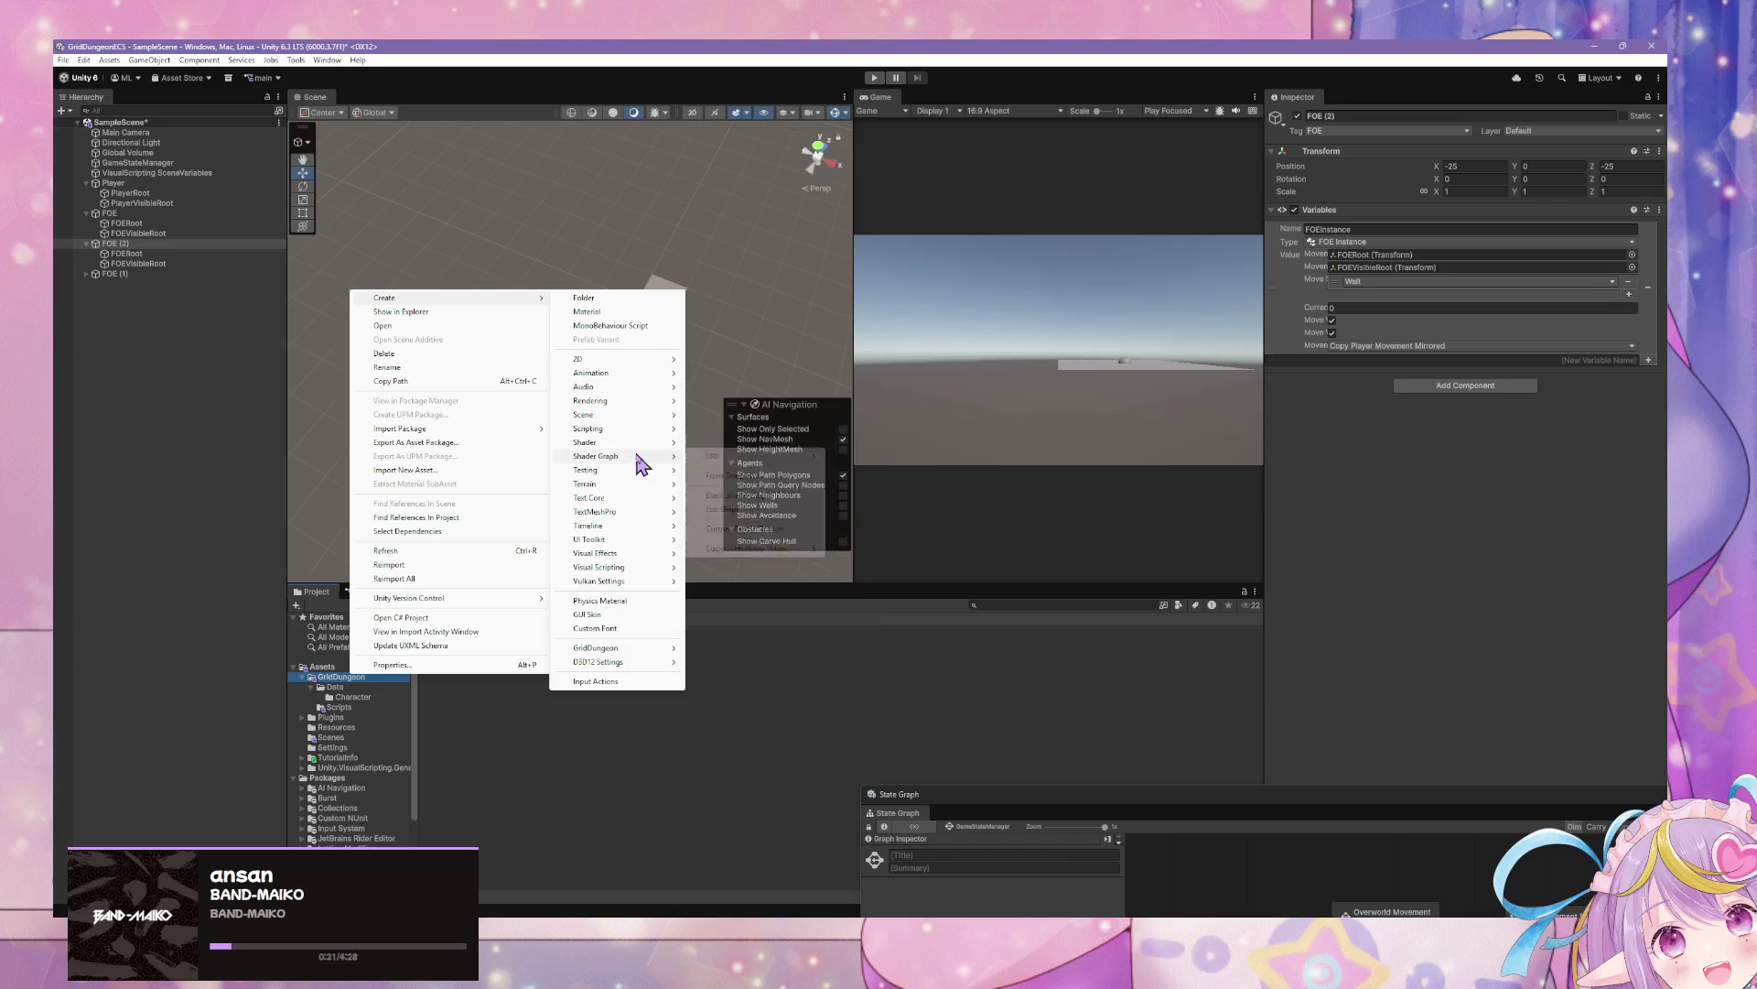
mouse_move(641, 459)
mouse_move(736, 458)
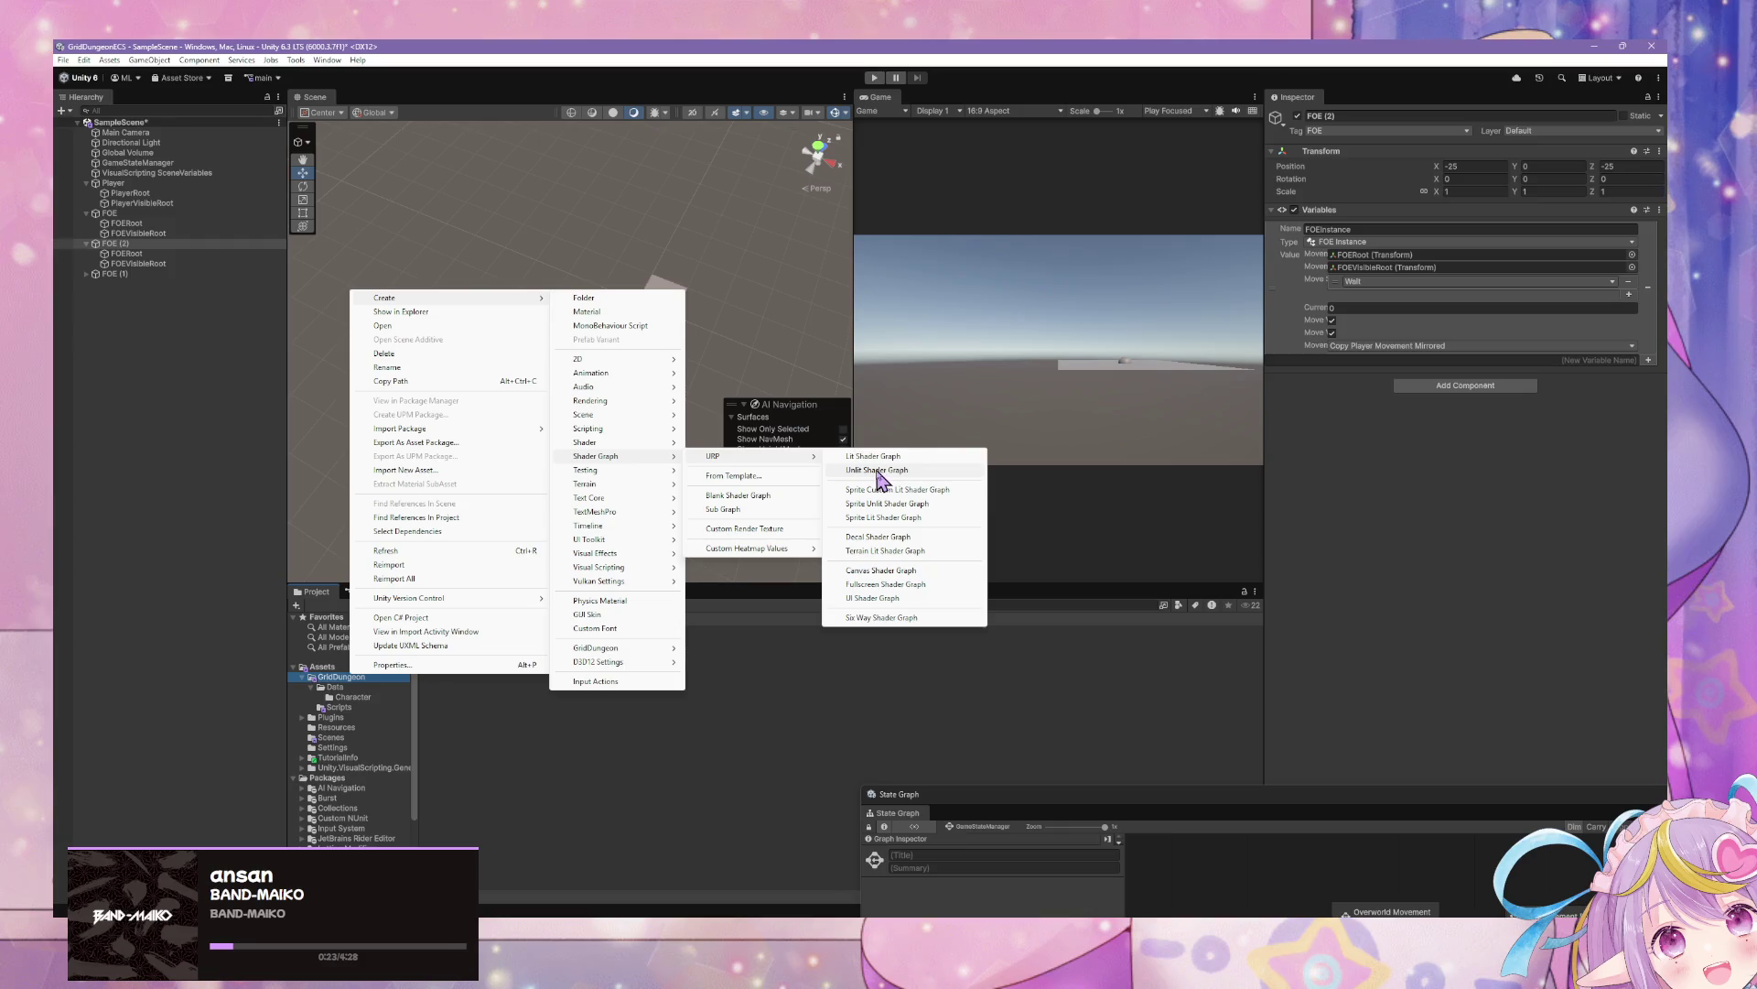
left_click(877, 470)
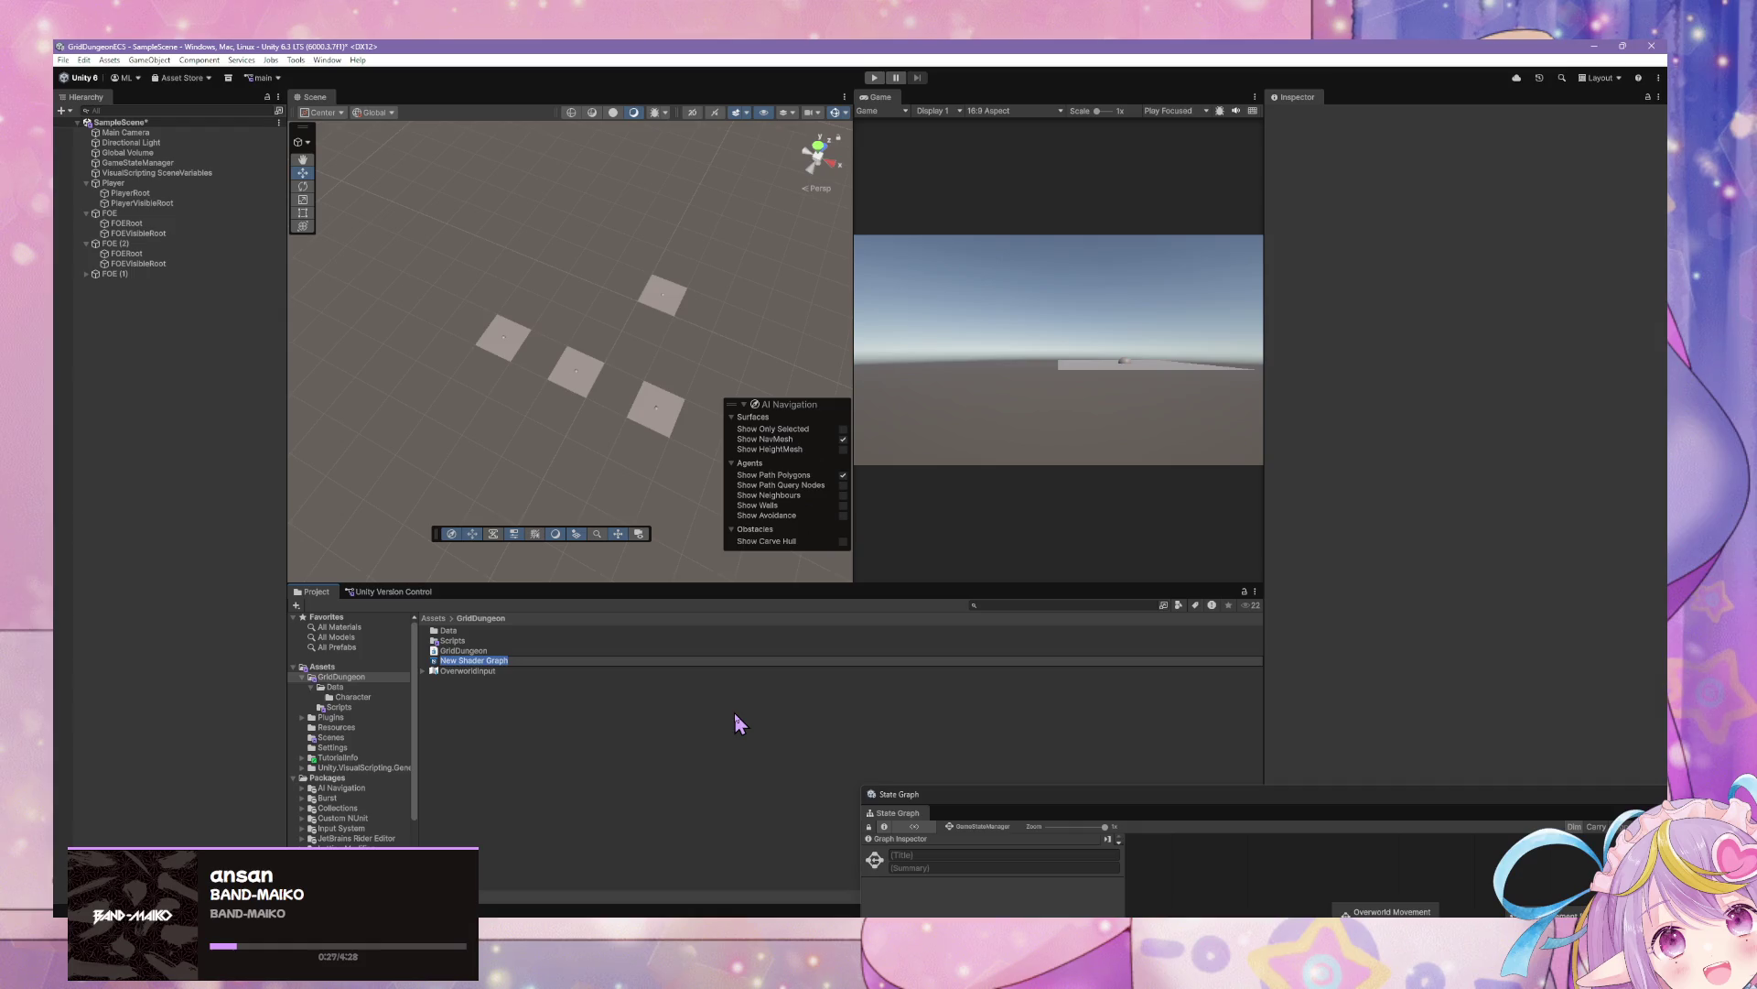
Name the new shader graph FlatColor and open it for editing
type("F")
type("or")
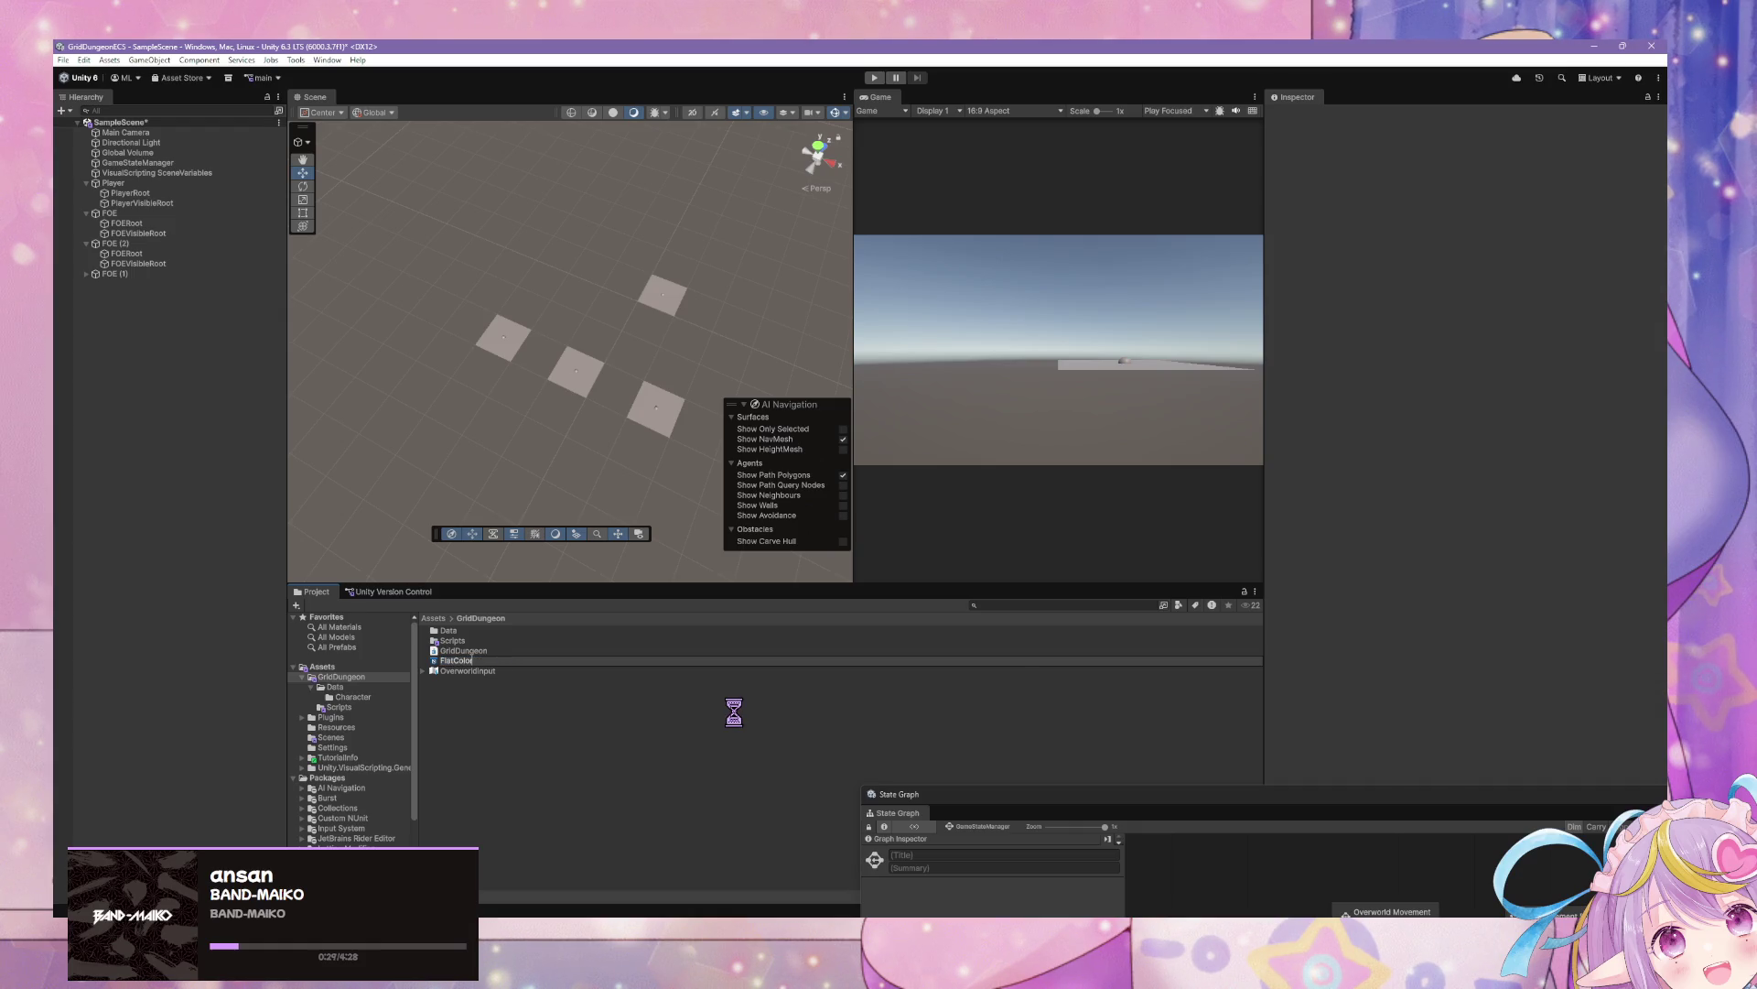
key("Return")
left_click(323, 666)
Create a Shaders folder in GridDungeon and move FlatColor into it
left_click(366, 678)
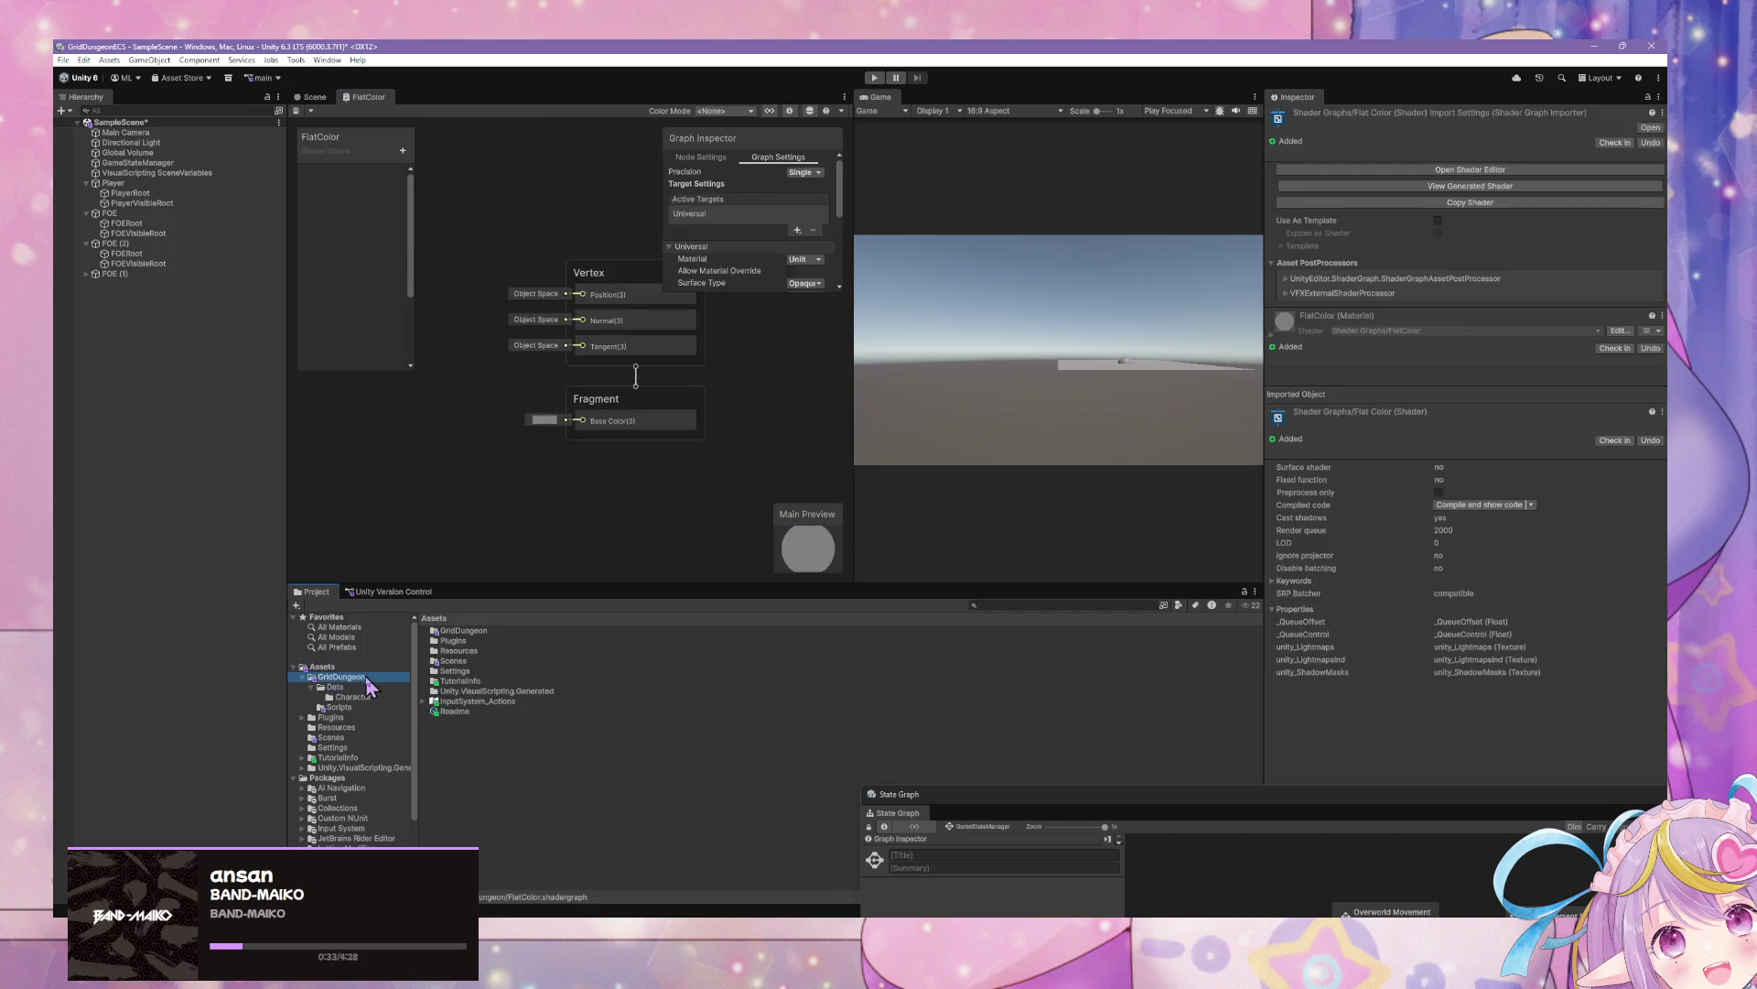
right_click(367, 677)
key("Escape")
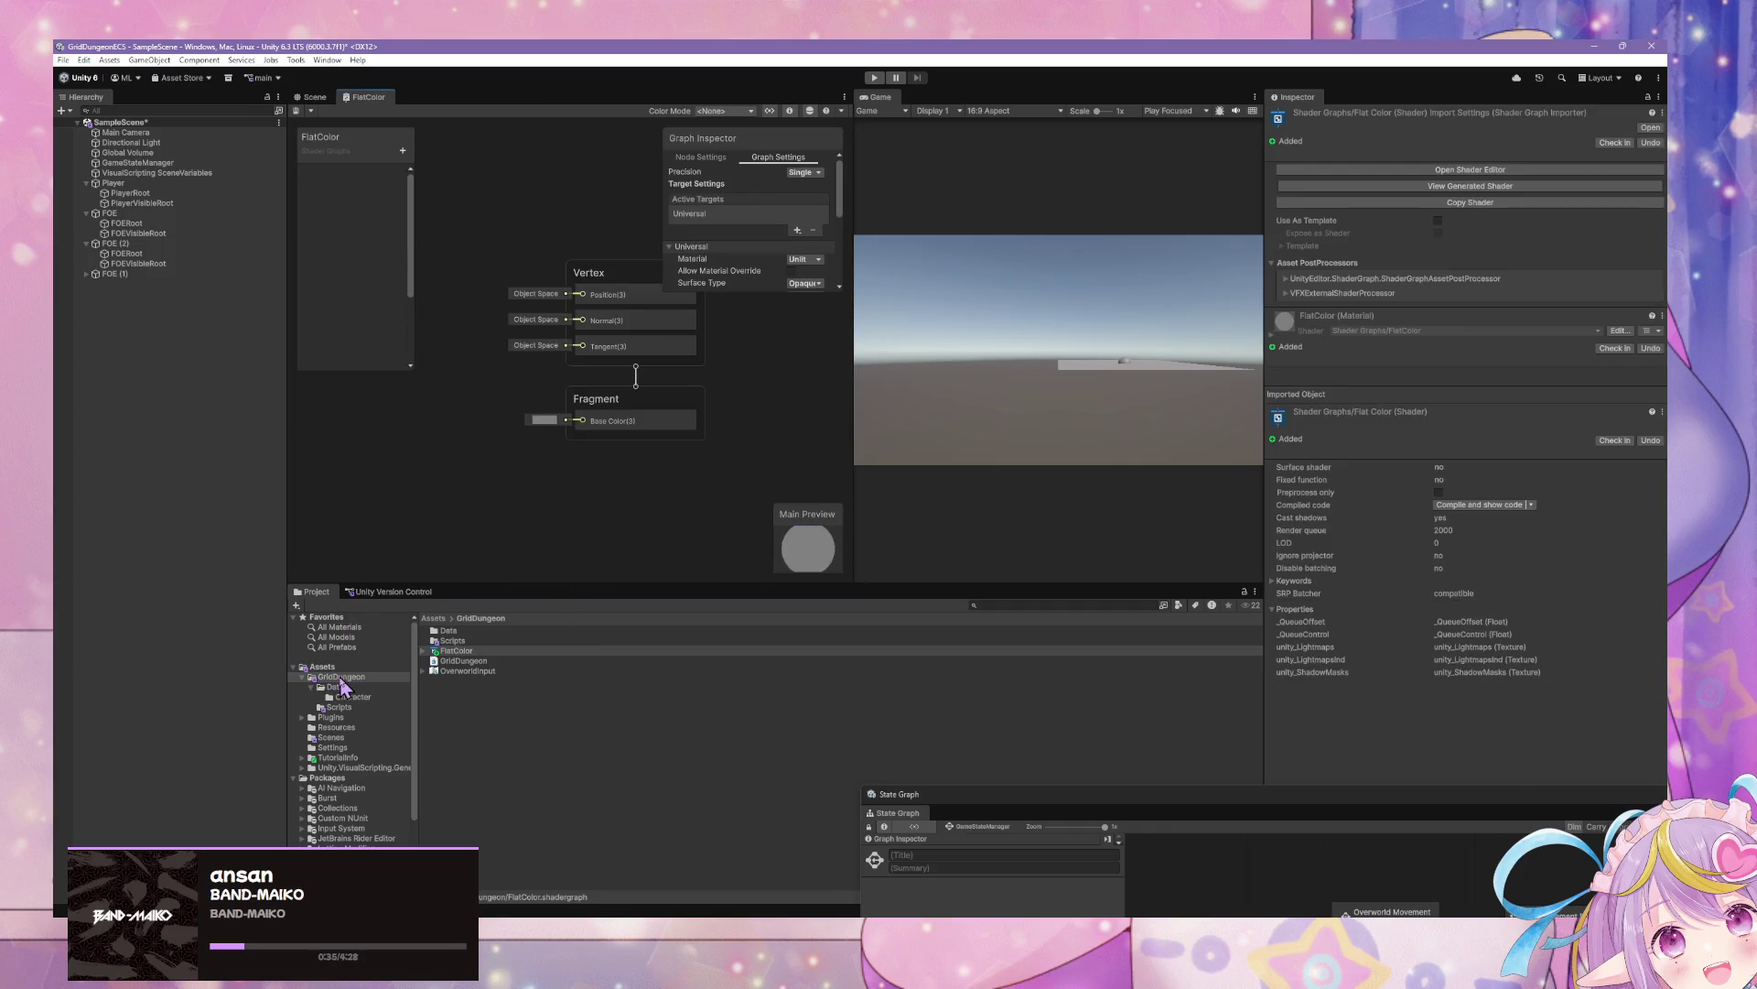
right_click(341, 678)
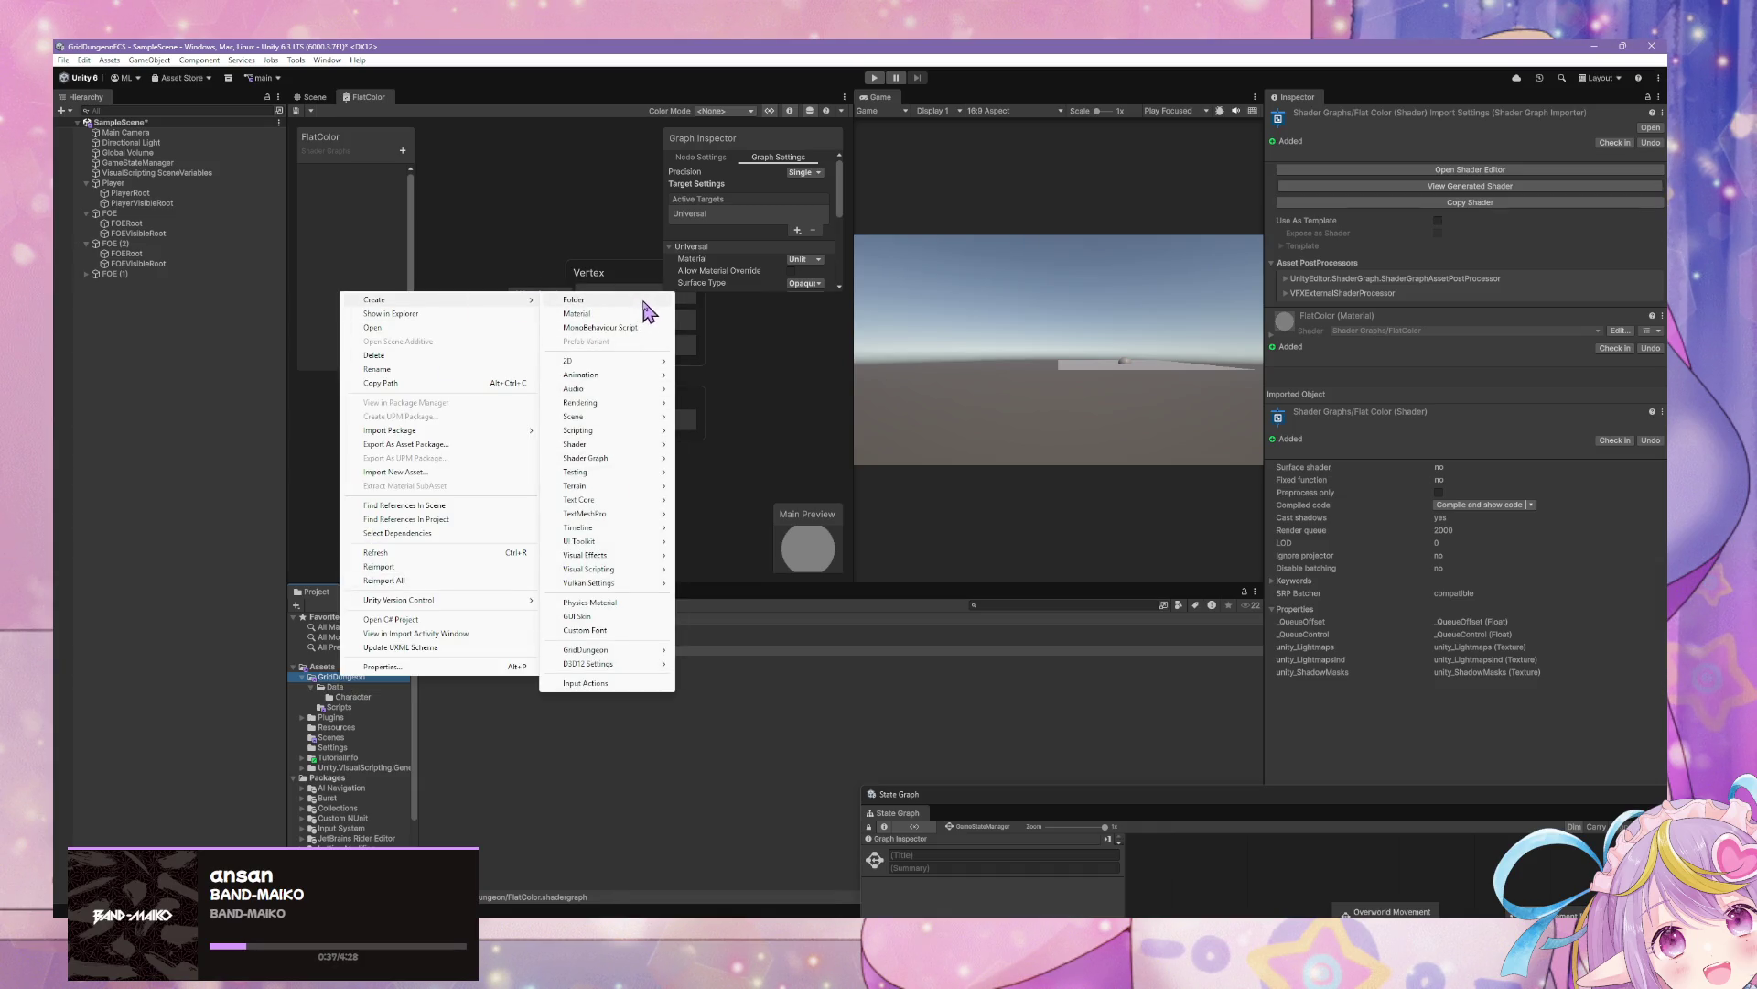
left_click(574, 300)
type("Shaders")
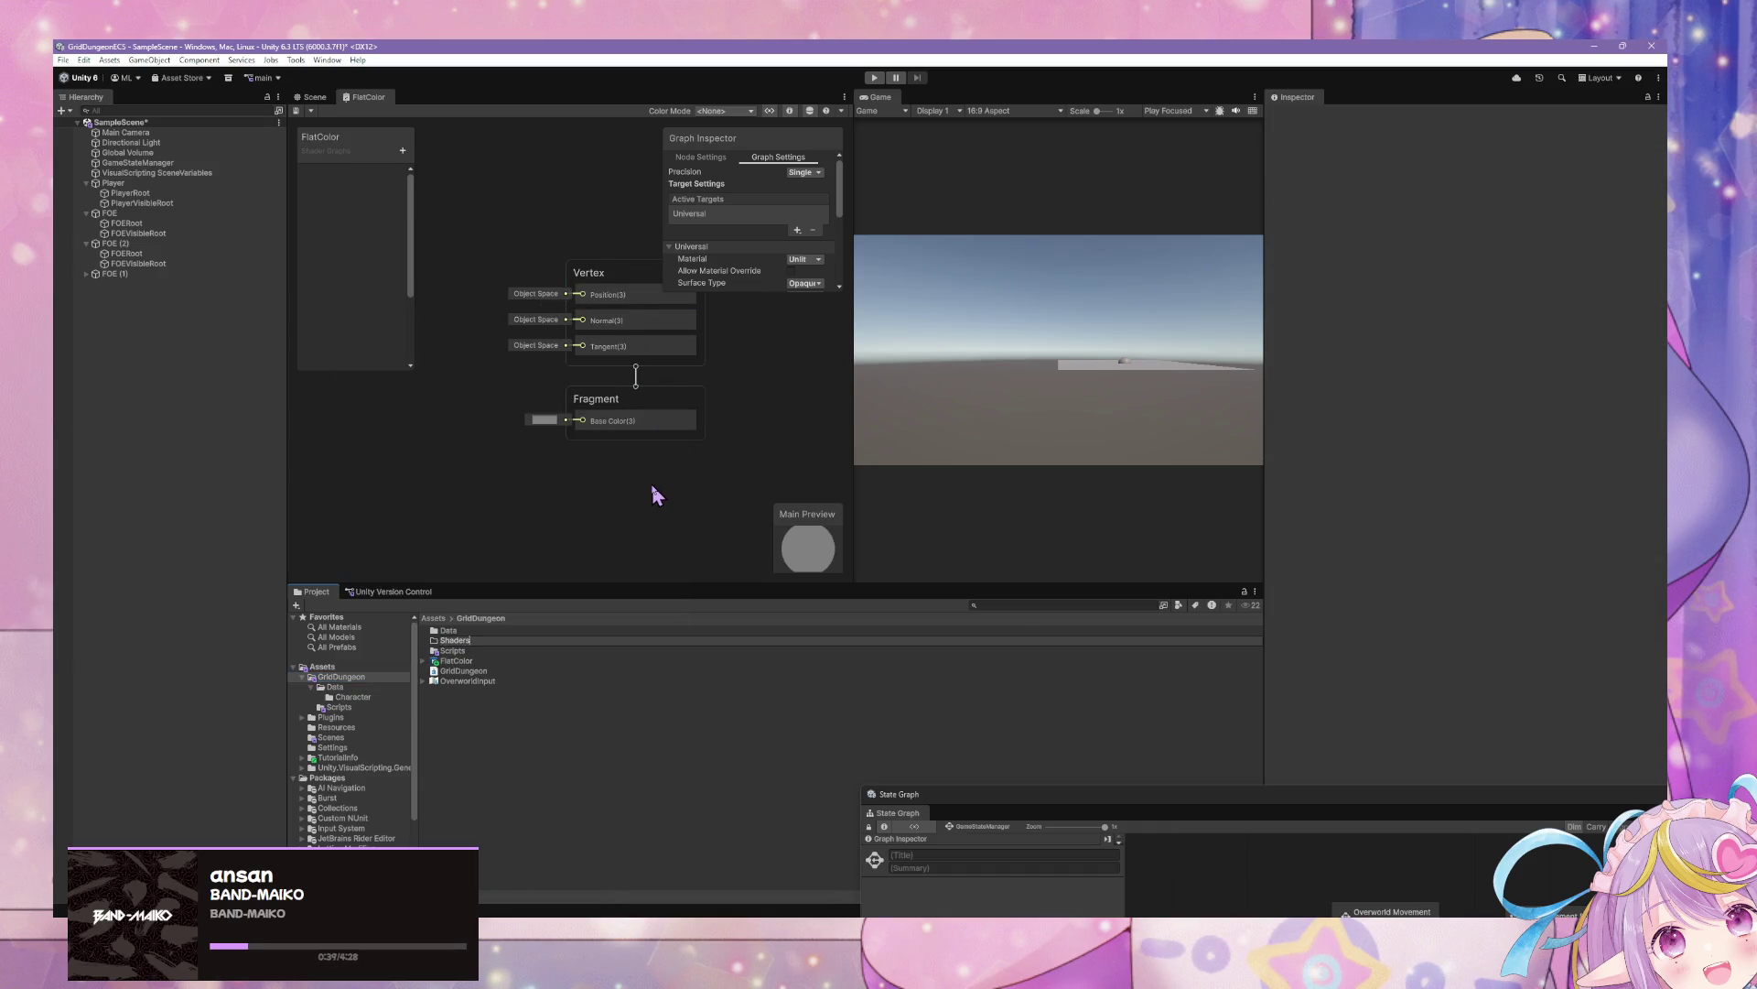
key("Return")
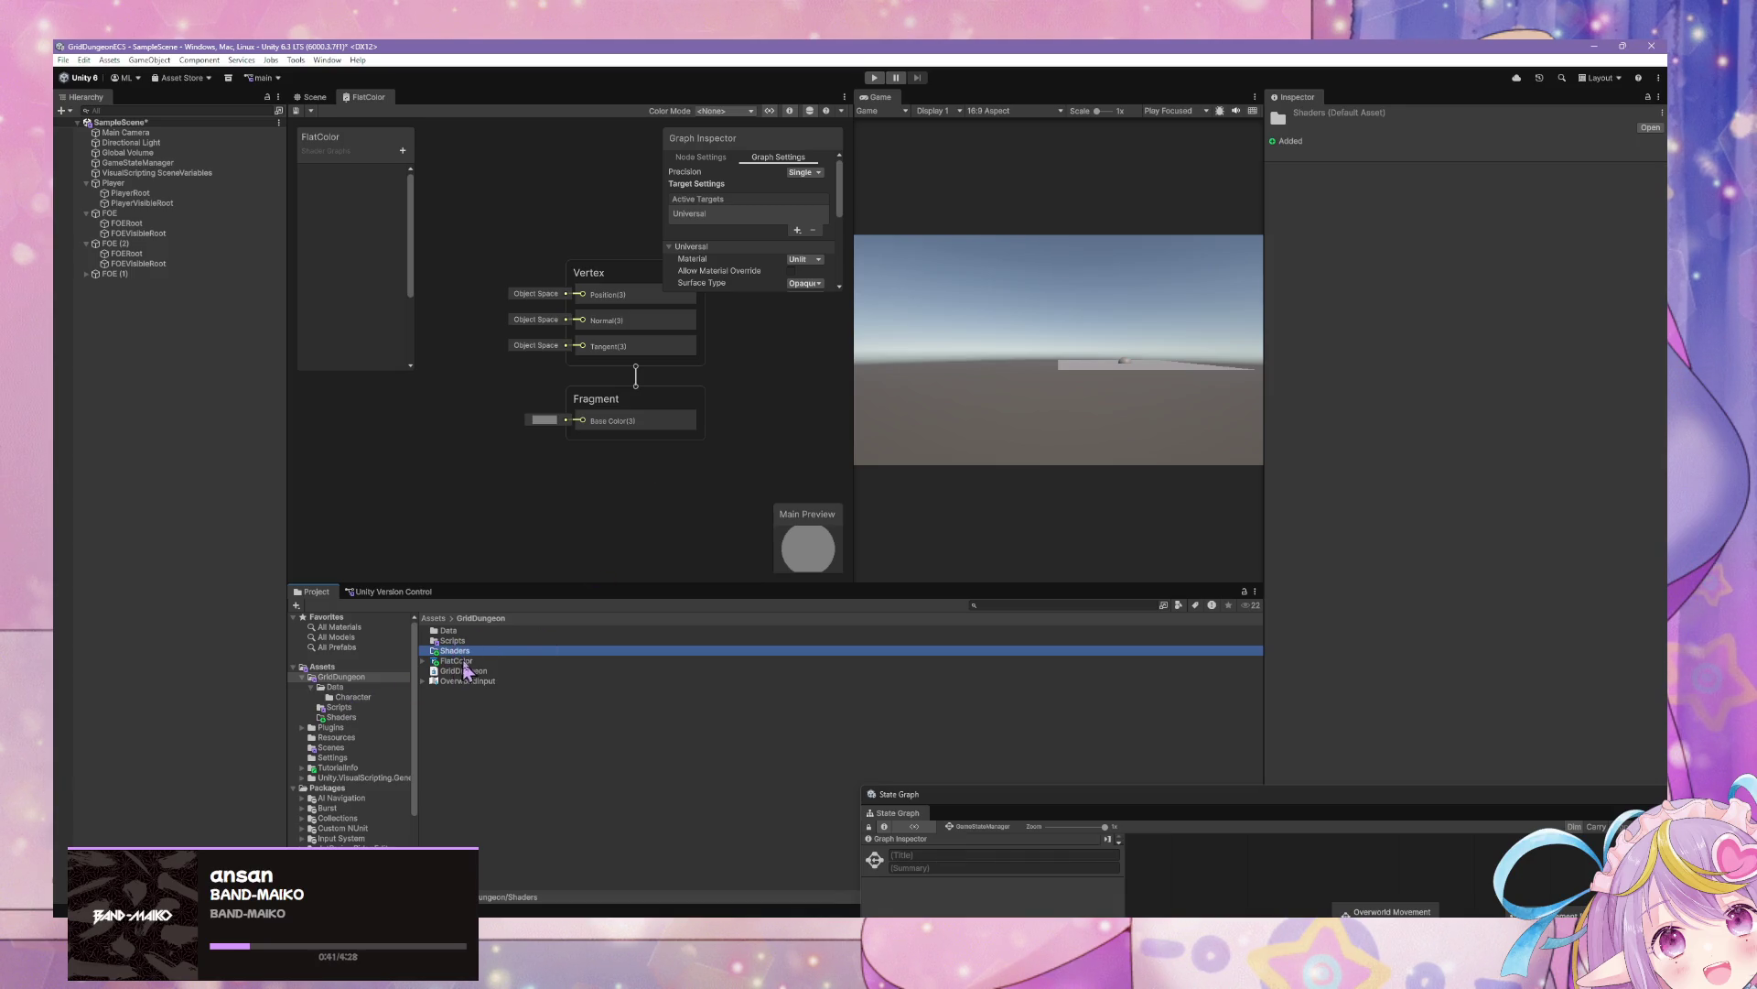
left_click_drag(459, 661, 447, 650)
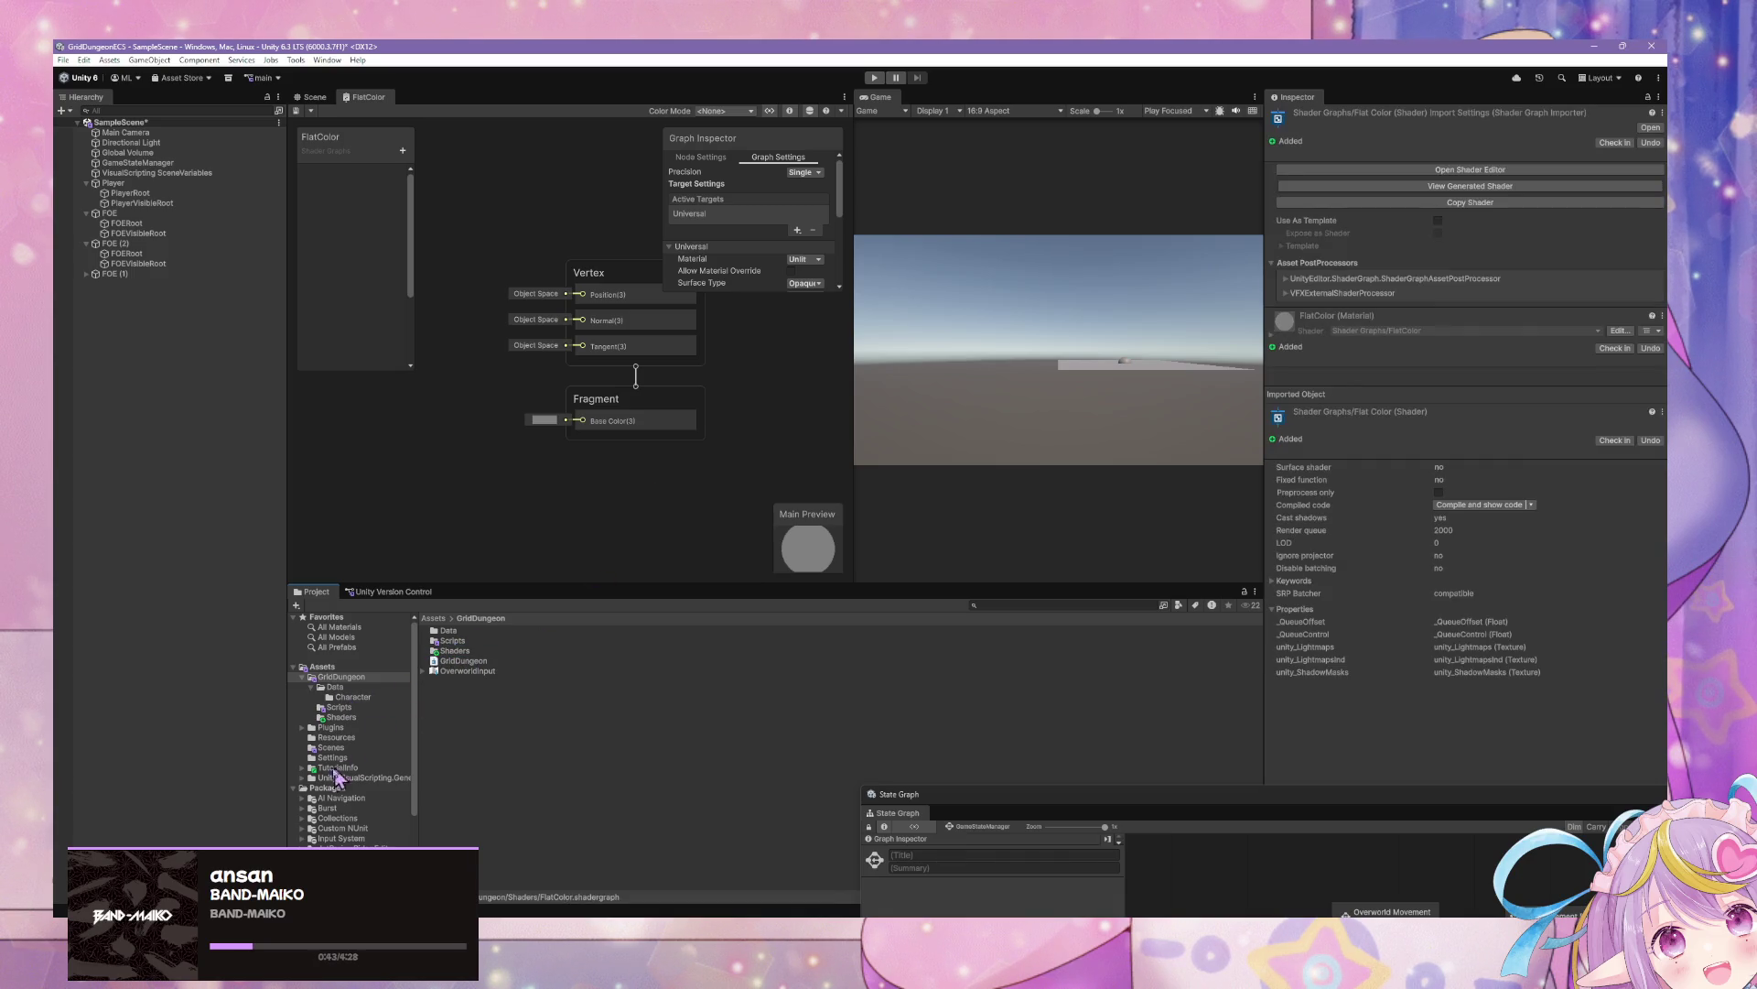
left_click(465, 651)
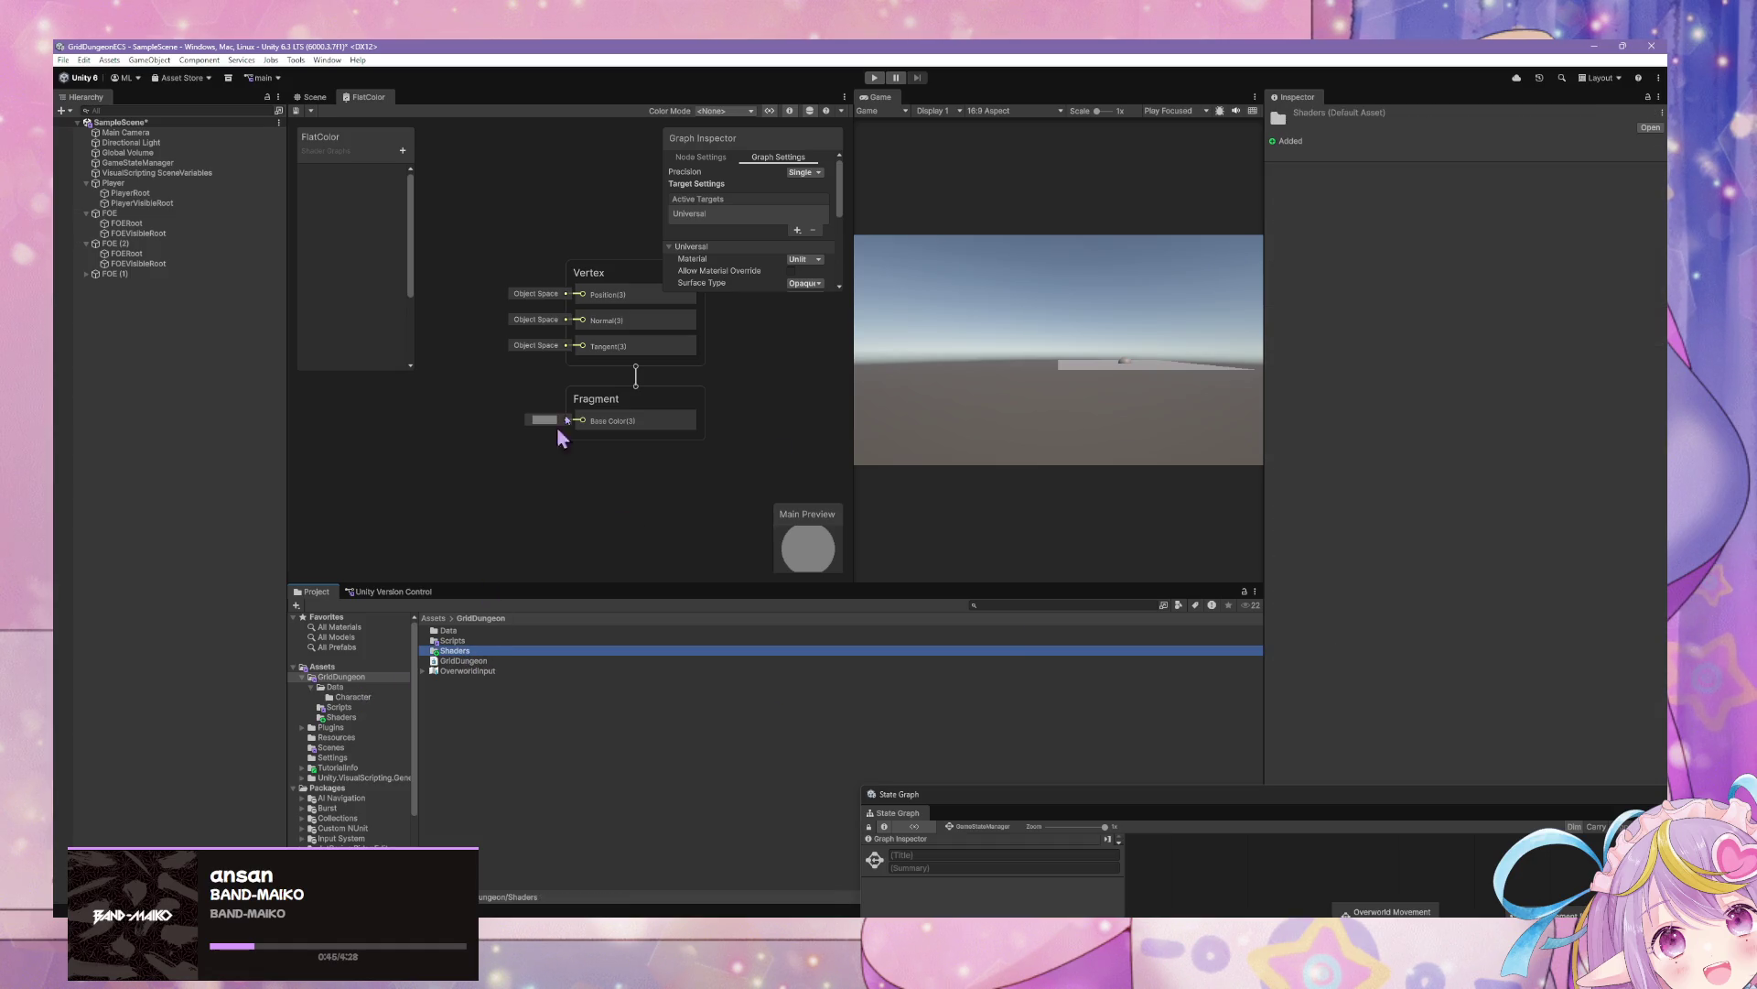
Add a red Color node to the graph, placed left of the Fragment block
right_click(510, 363)
left_click(508, 373)
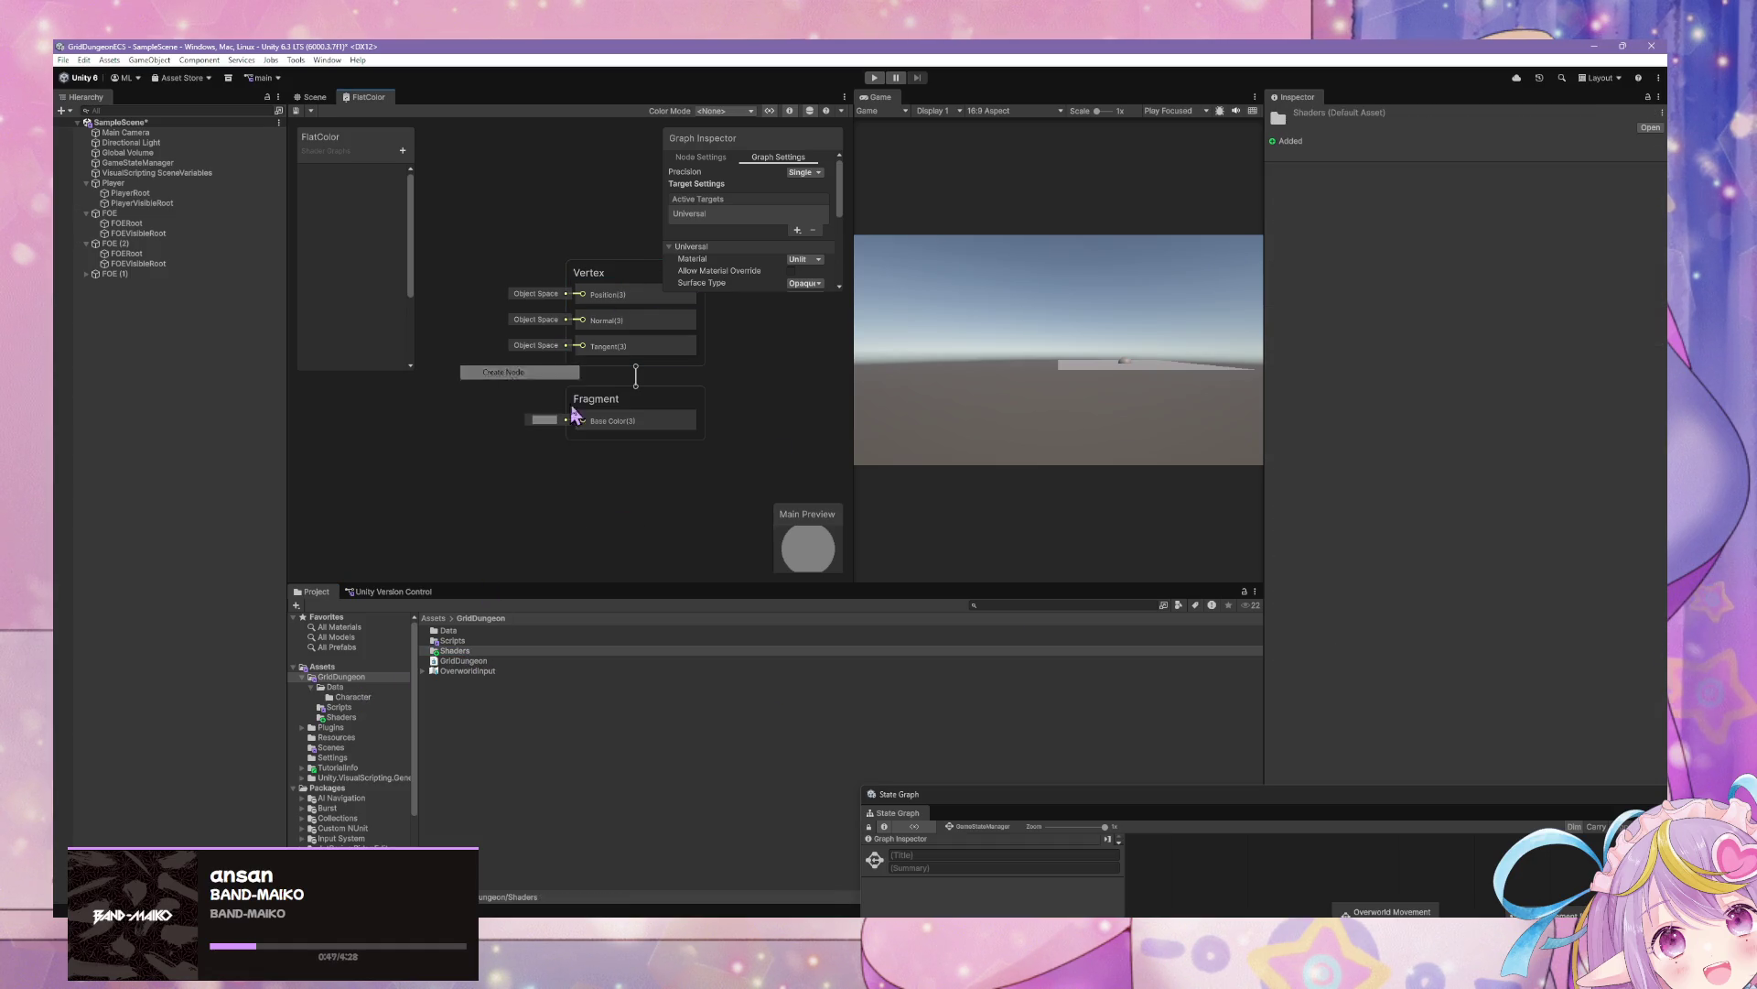
type("color")
left_click(578, 416)
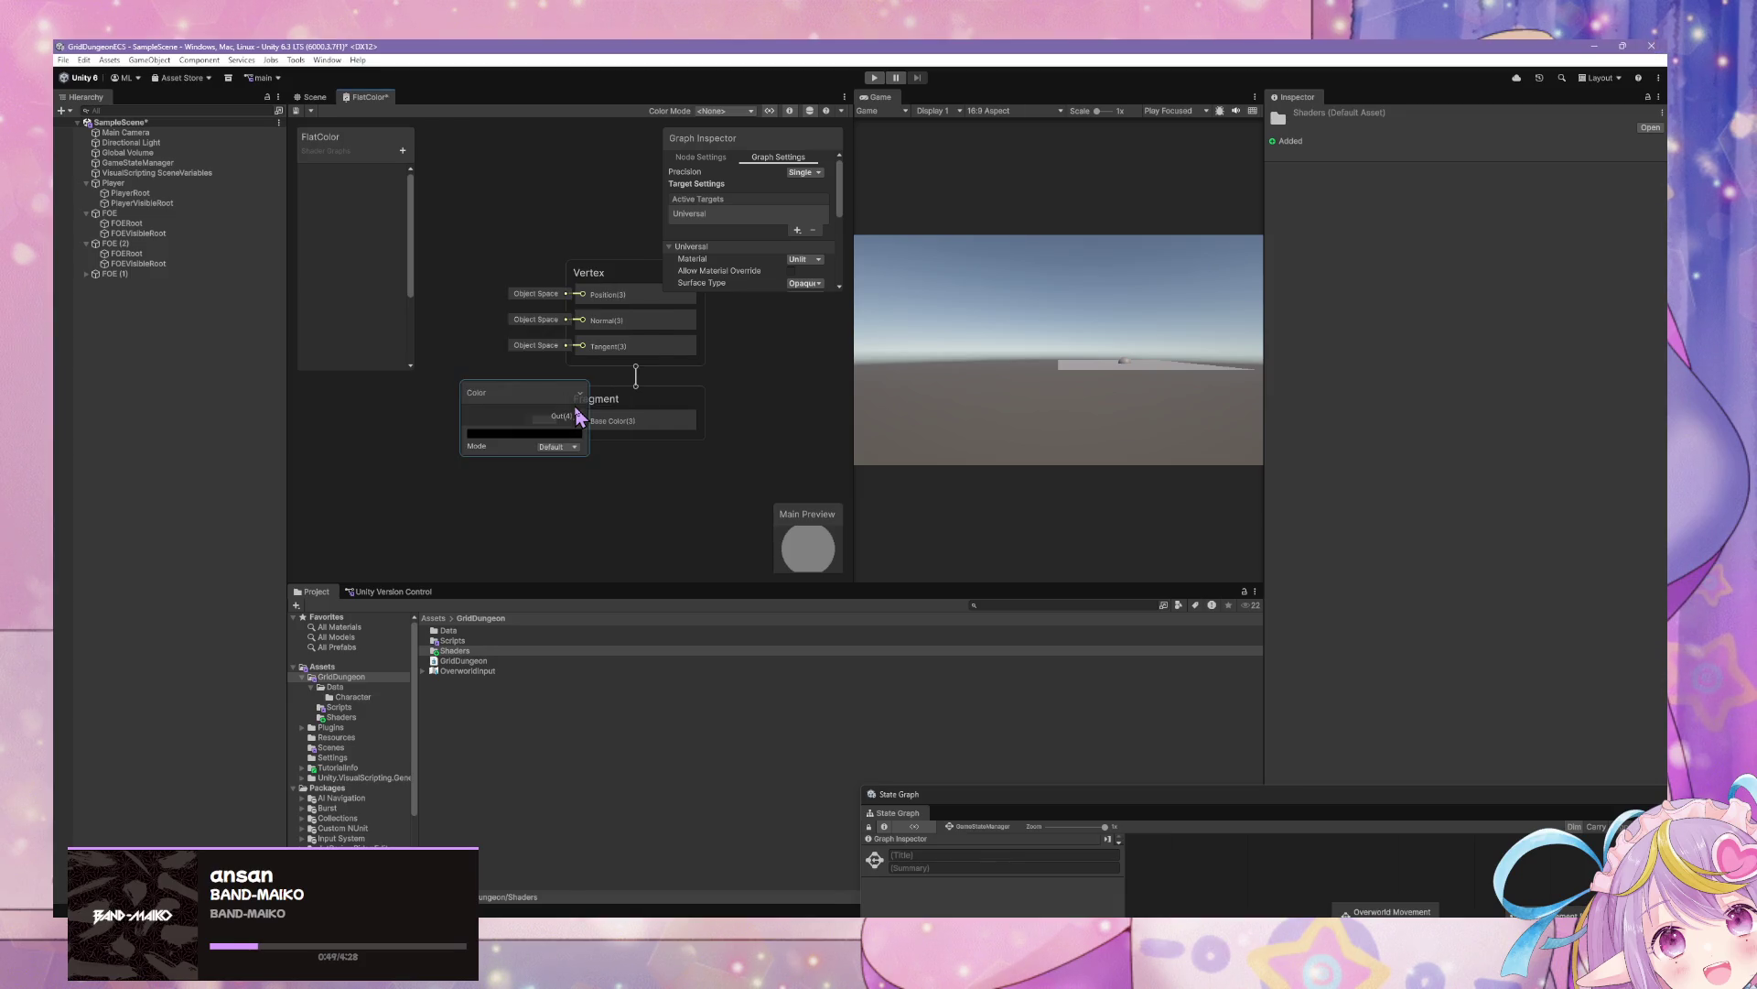
left_click(553, 434)
left_click(648, 501)
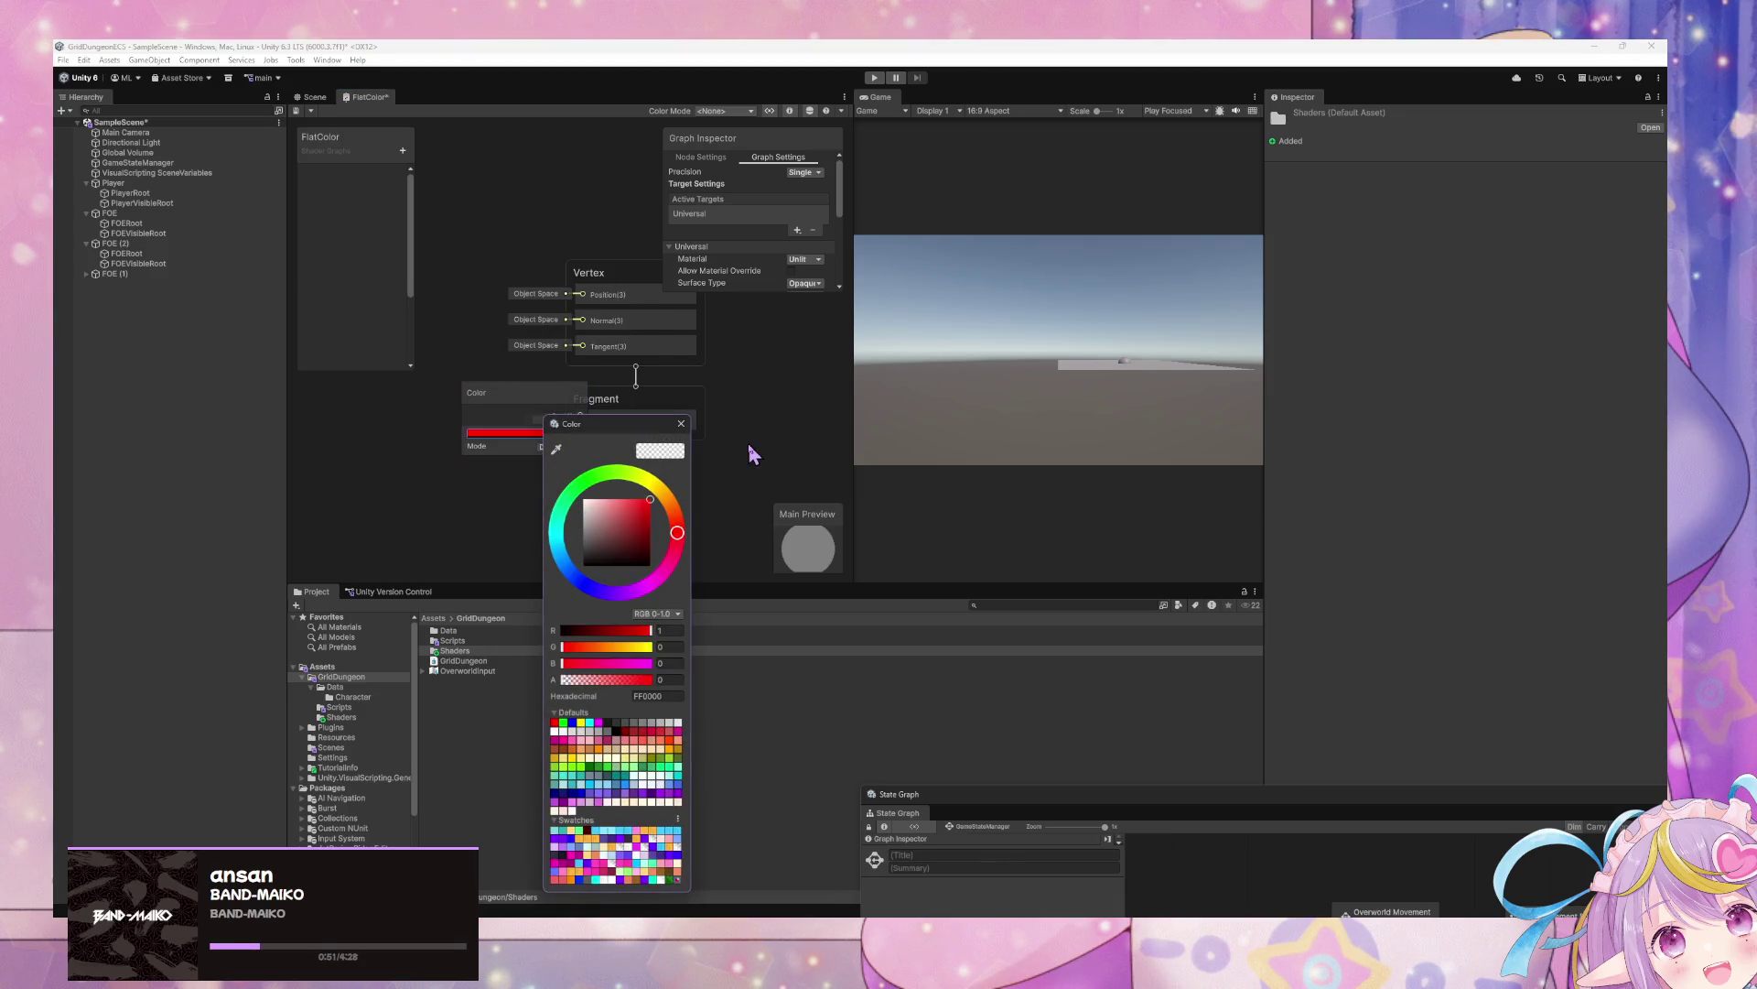
left_click(681, 422)
mouse_move(558, 400)
left_mouse_down()
mouse_move(392, 415)
mouse_move(582, 294)
left_mouse_up()
Convert the Color node to a property and set it as the Main Color
right_click(403, 427)
mouse_move(494, 566)
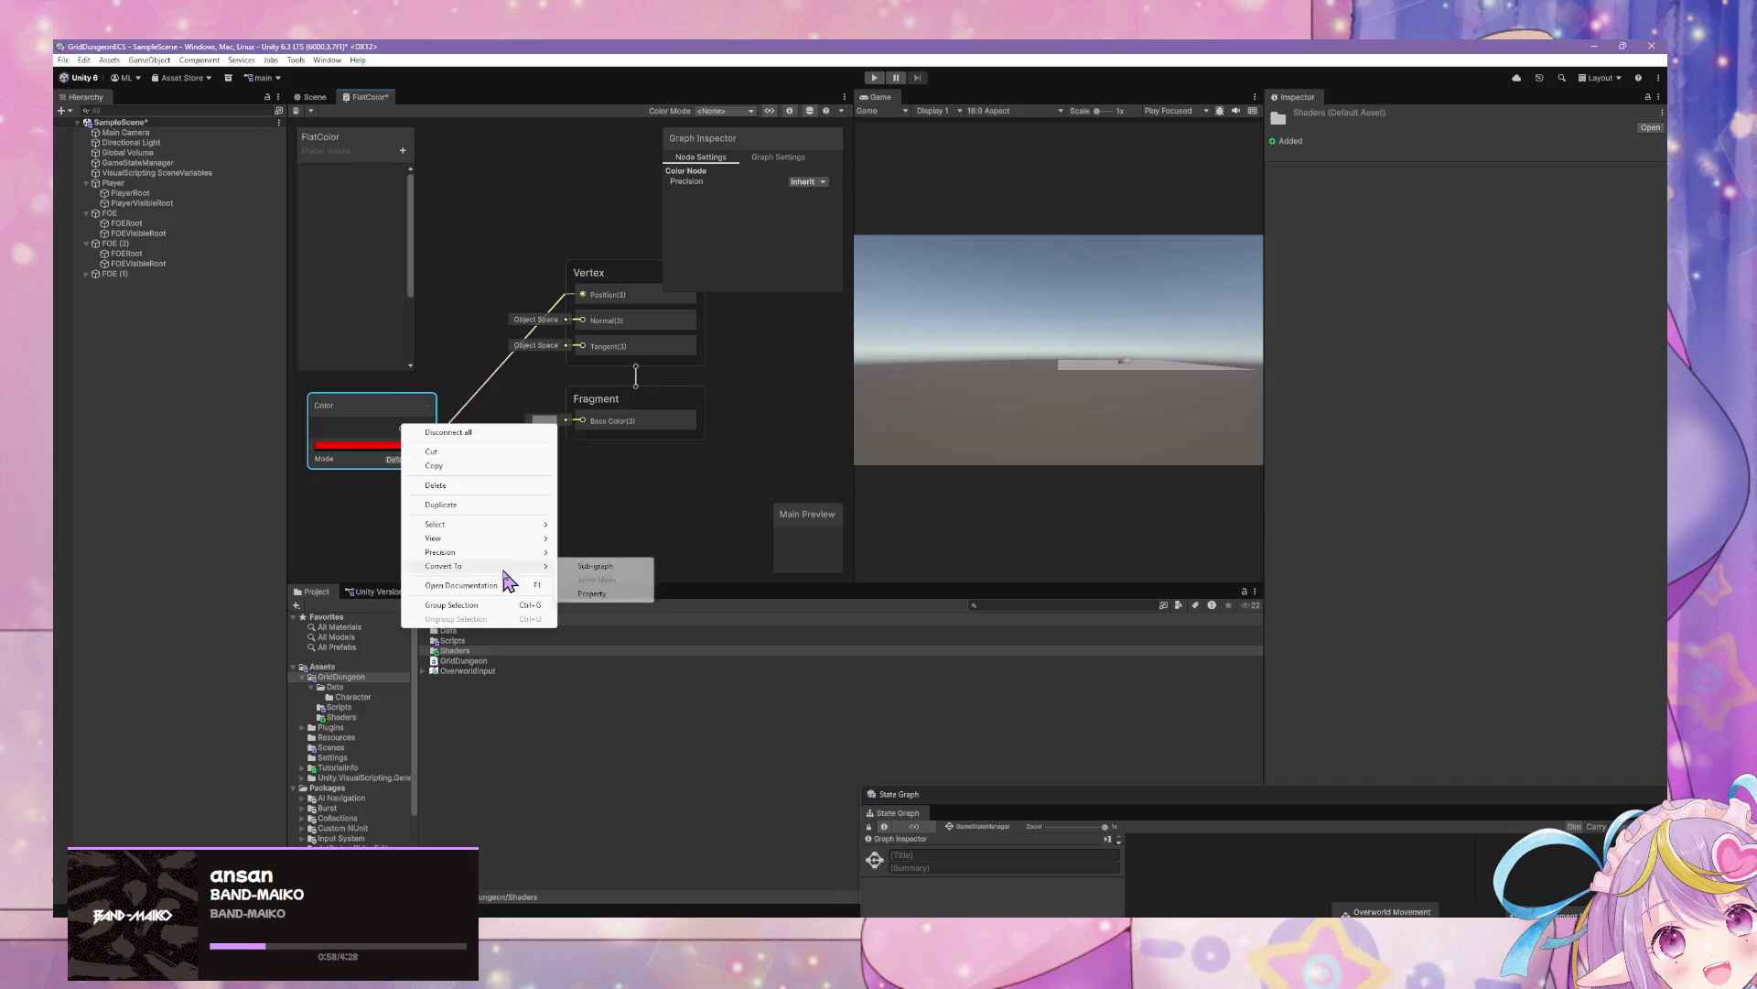
left_click(595, 565)
right_click(320, 178)
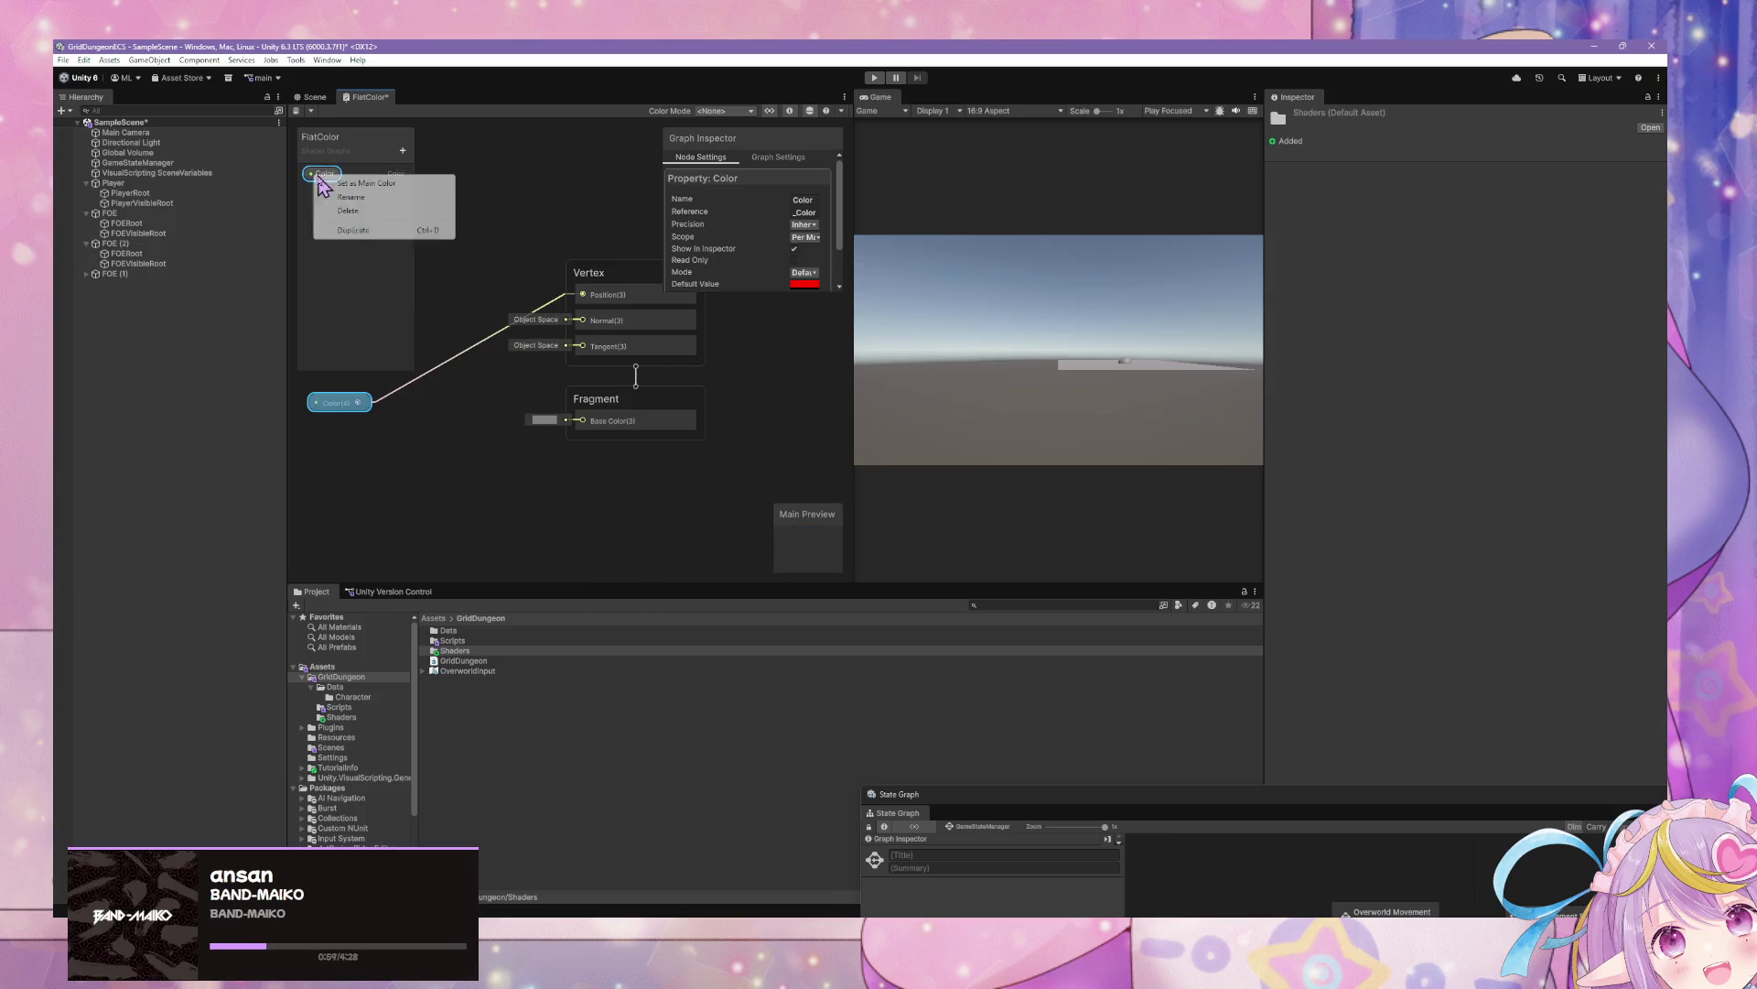
left_click(389, 184)
left_click_drag(467, 519, 500, 530)
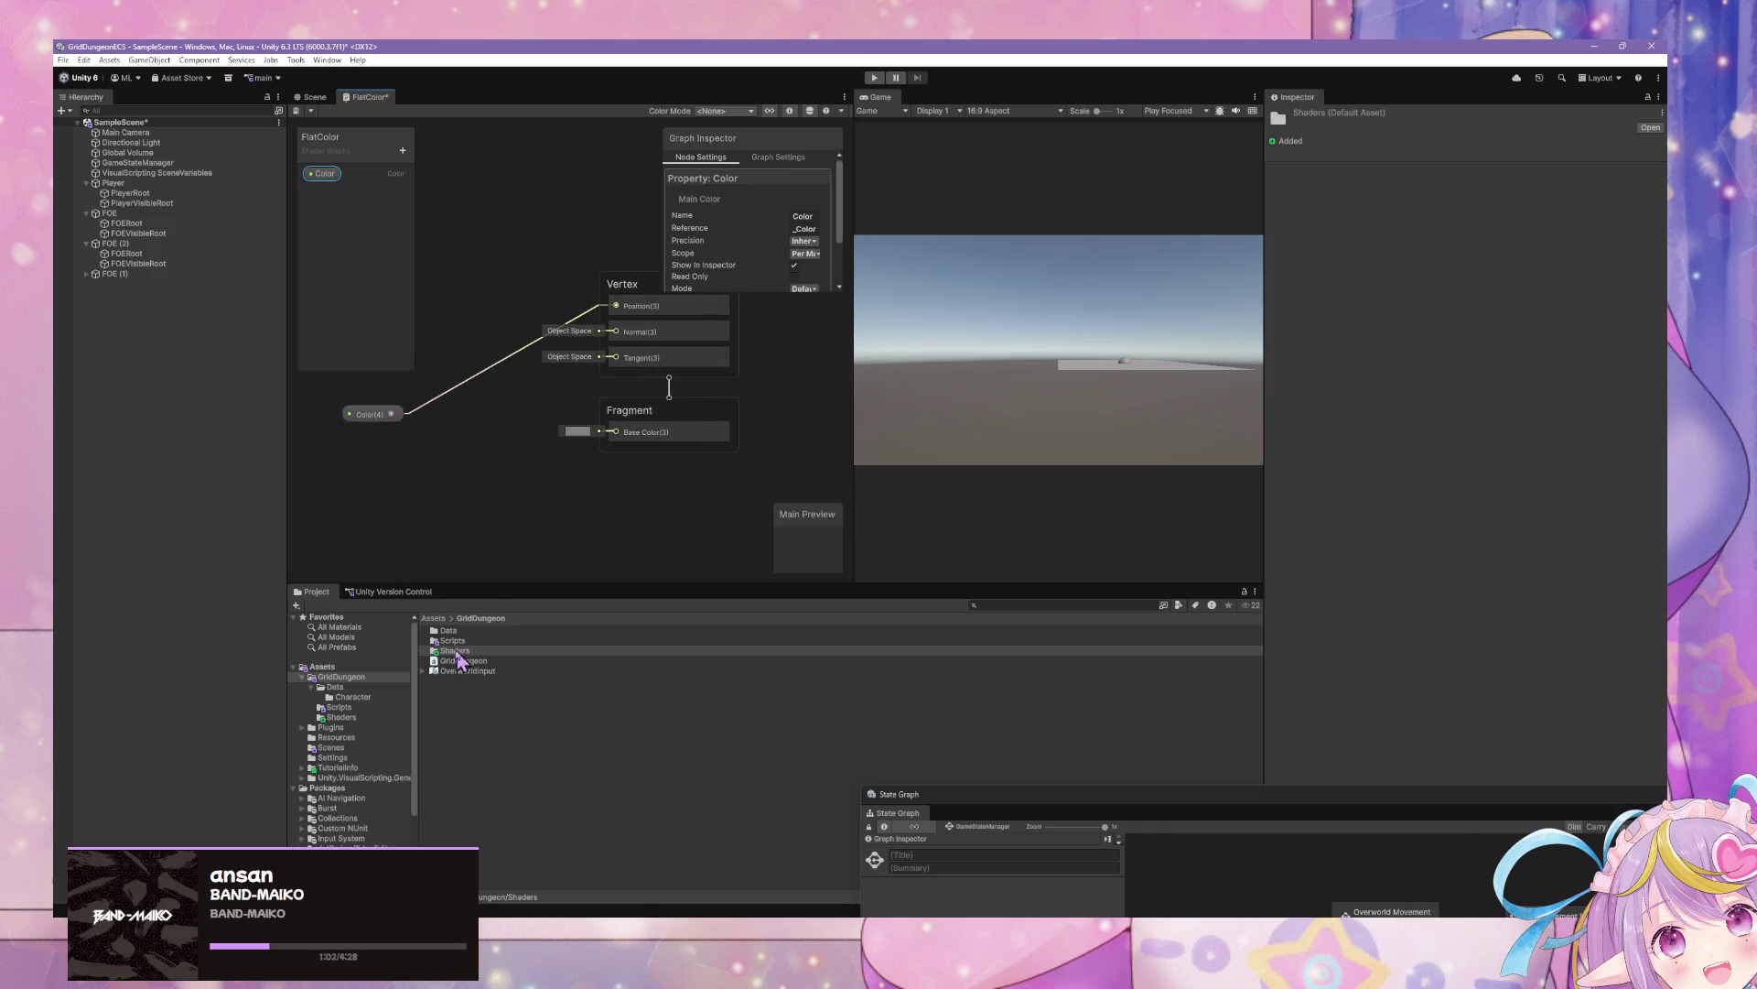
right_click(462, 689)
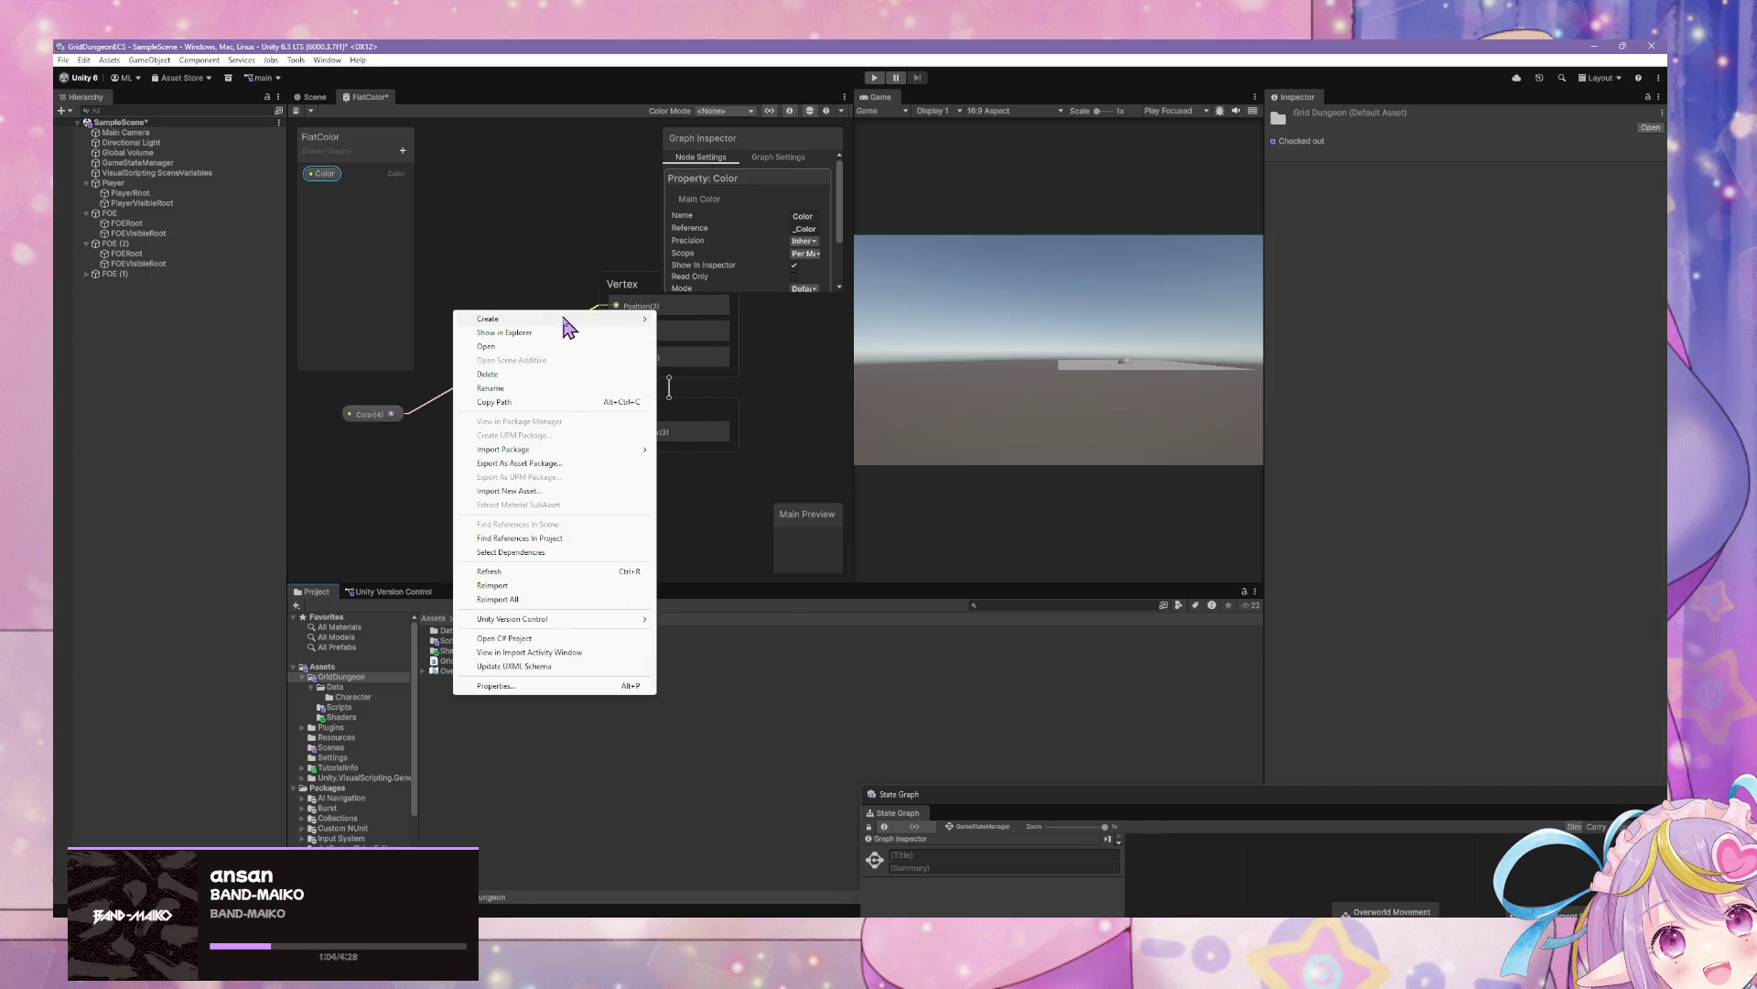
Create a PlayerColor material and move it into a new Materials folder
mouse_move(568, 326)
left_click(700, 333)
type("PlayerColor")
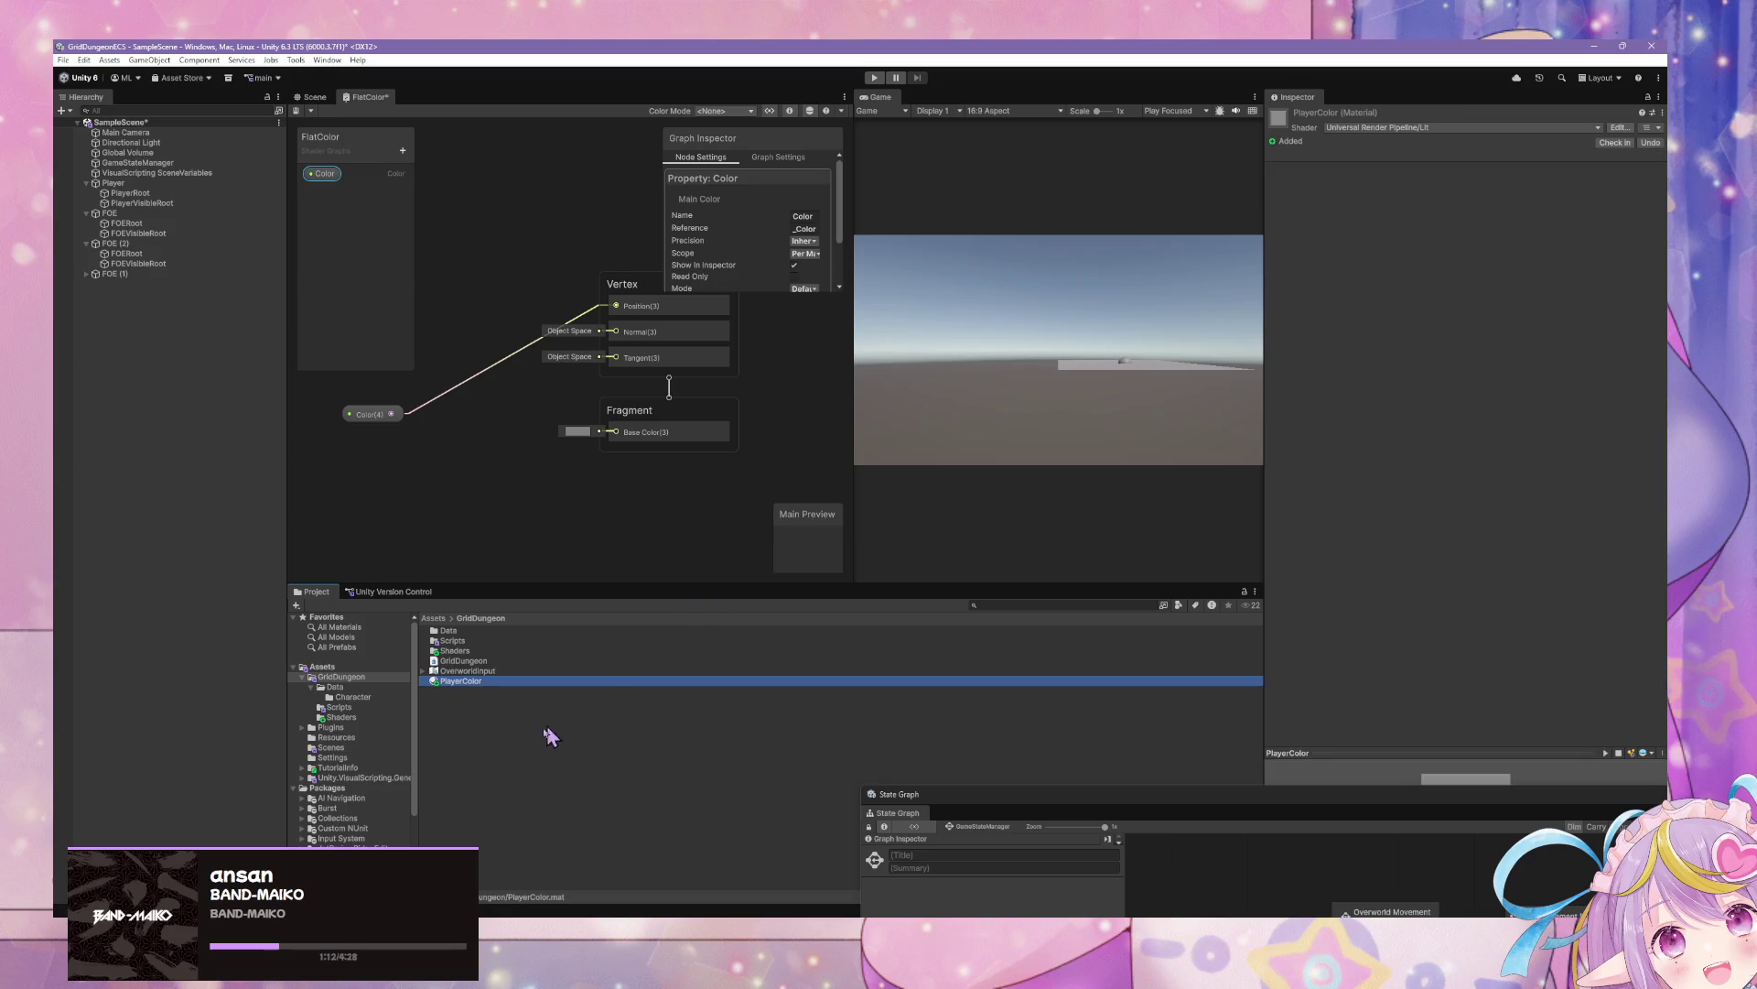
right_click(478, 722)
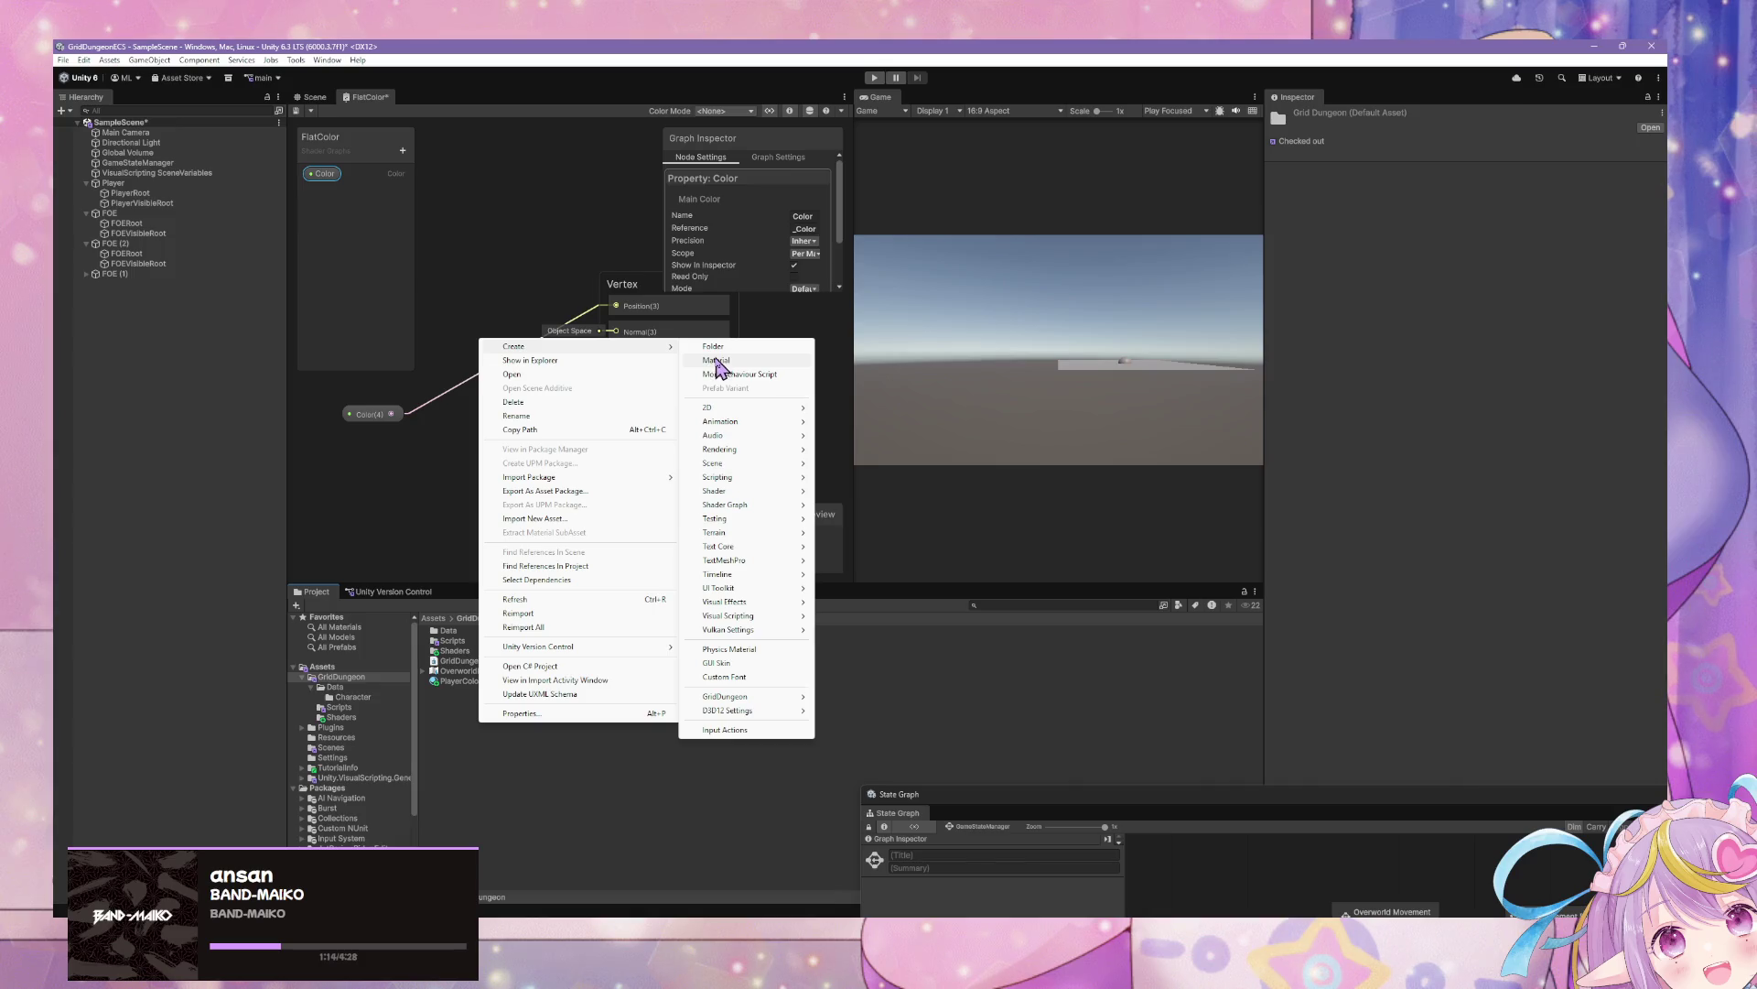
left_click(712, 347)
type("Materials")
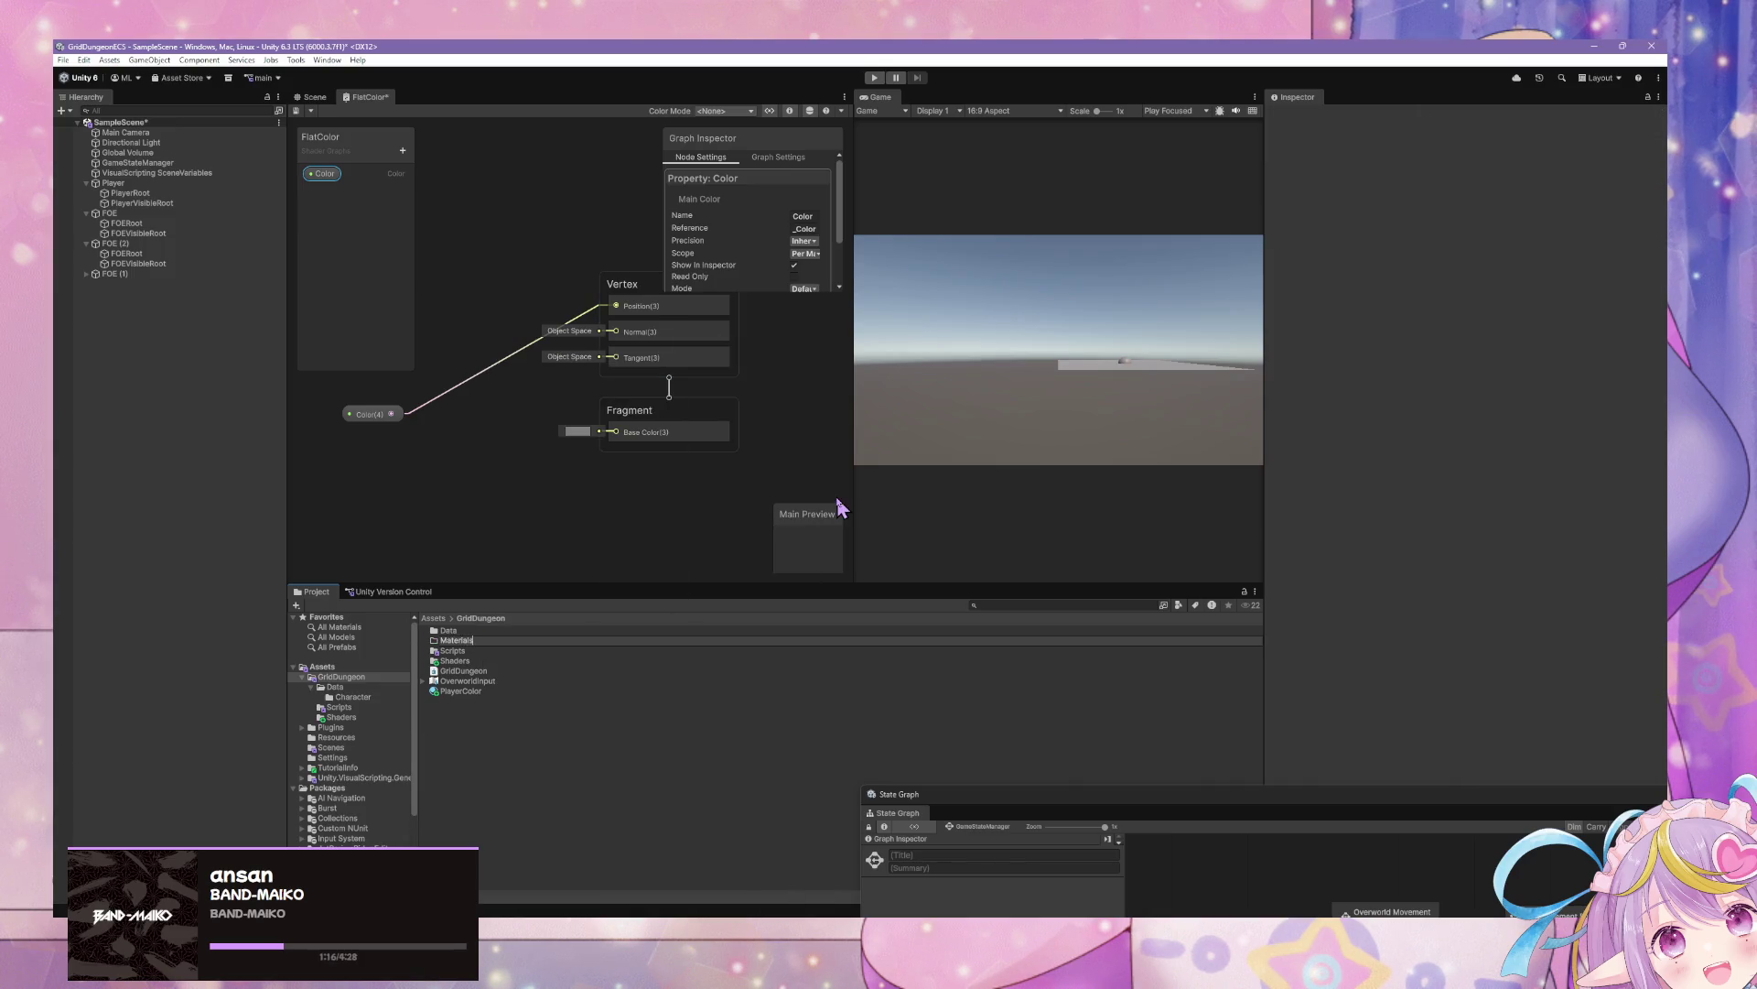
key("Return")
left_click_drag(458, 691, 464, 644)
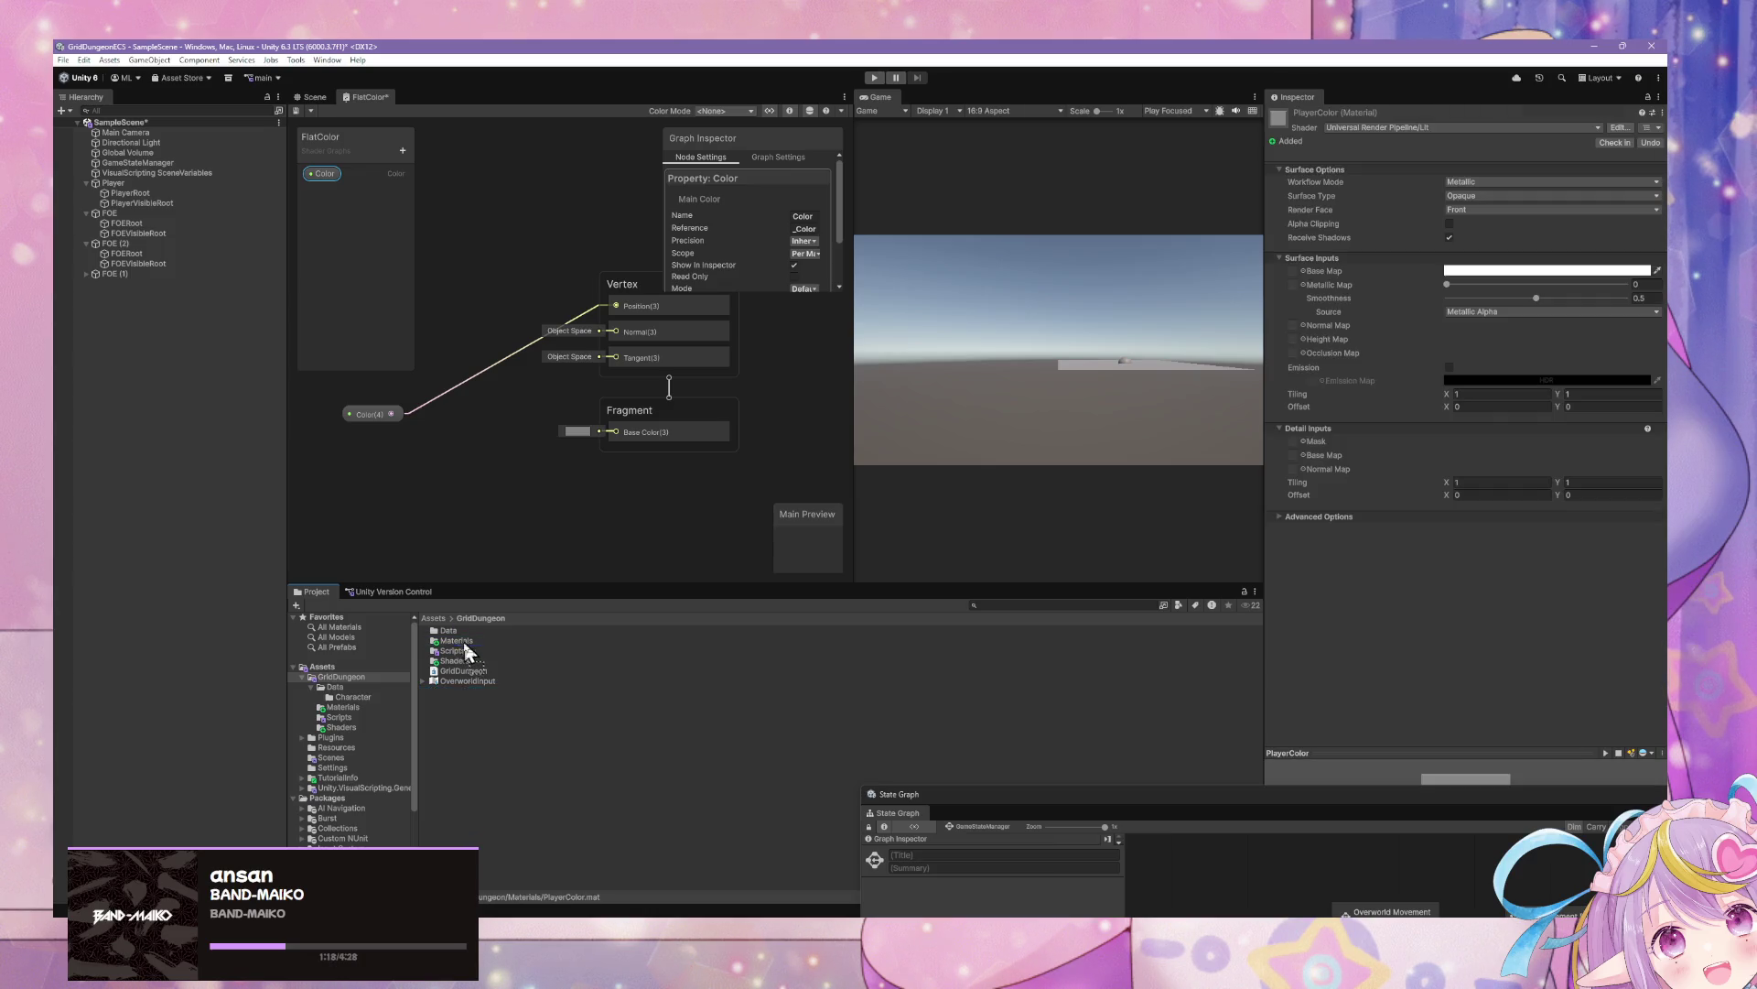
Switch PlayerColor's shader to Shader Graphs/FlatColor by searching 'flat'
left_click(1414, 128)
type("flat")
key("Return")
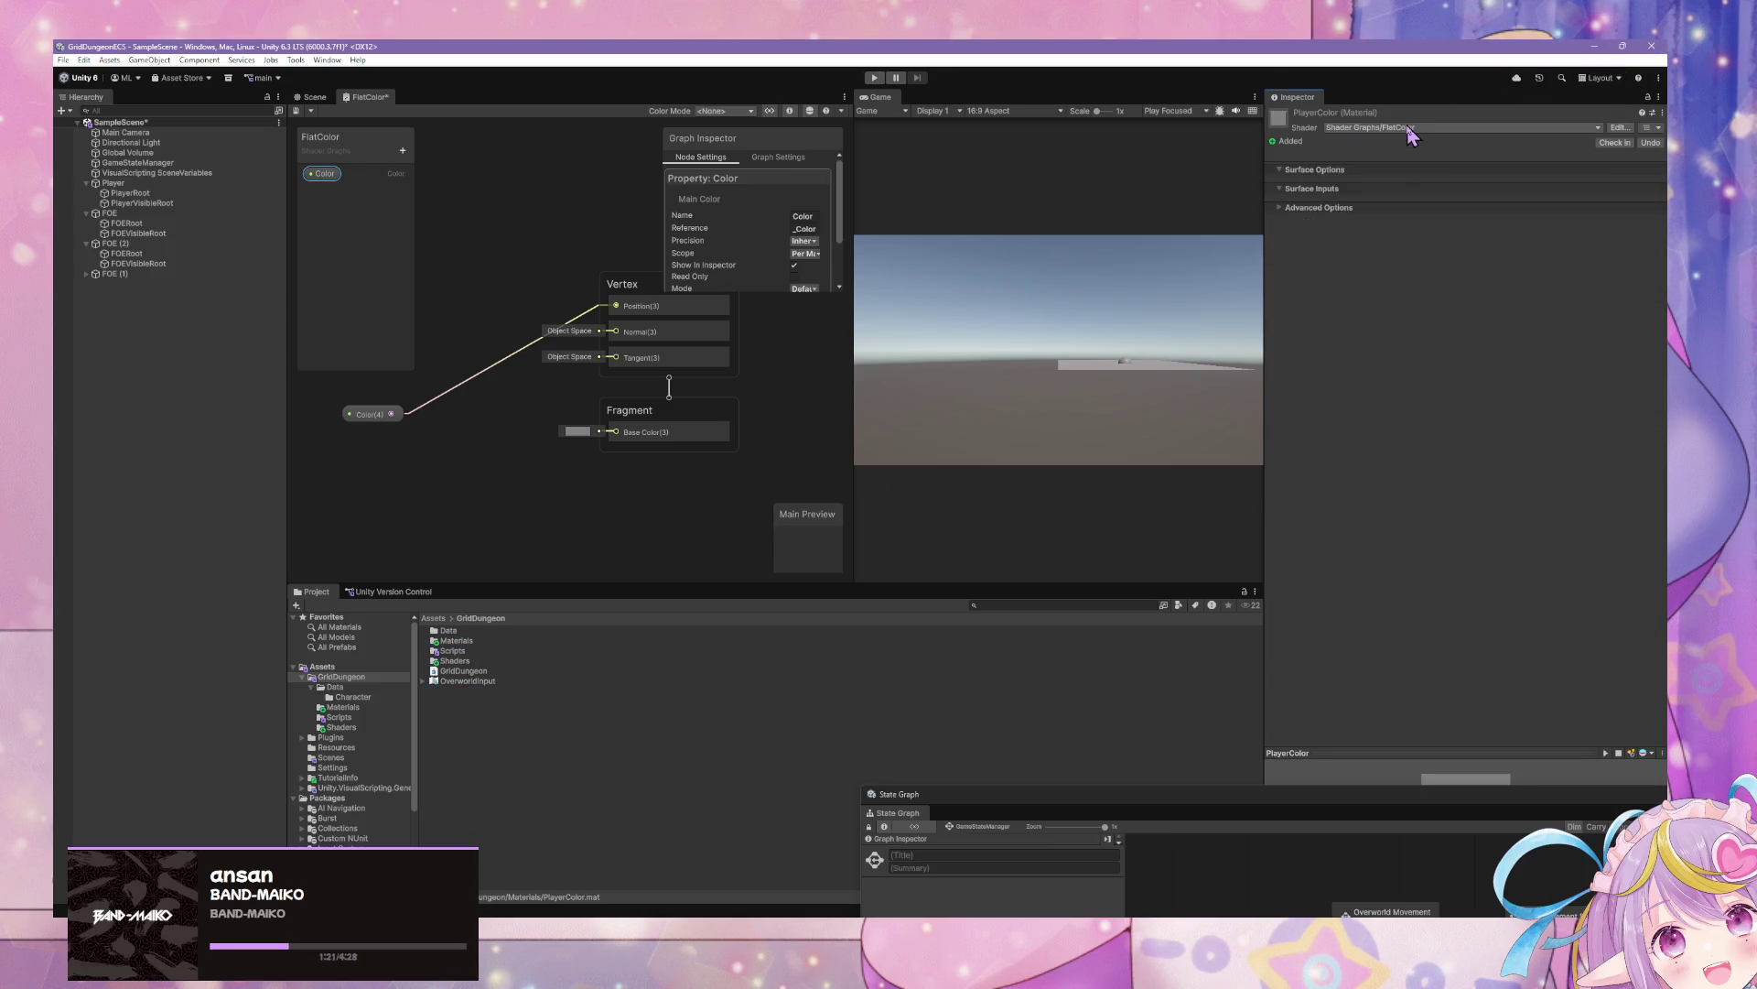
Select PlayerColor in the Materials folder and save the FlatColor shader graph
double_click(462, 642)
left_click(472, 632)
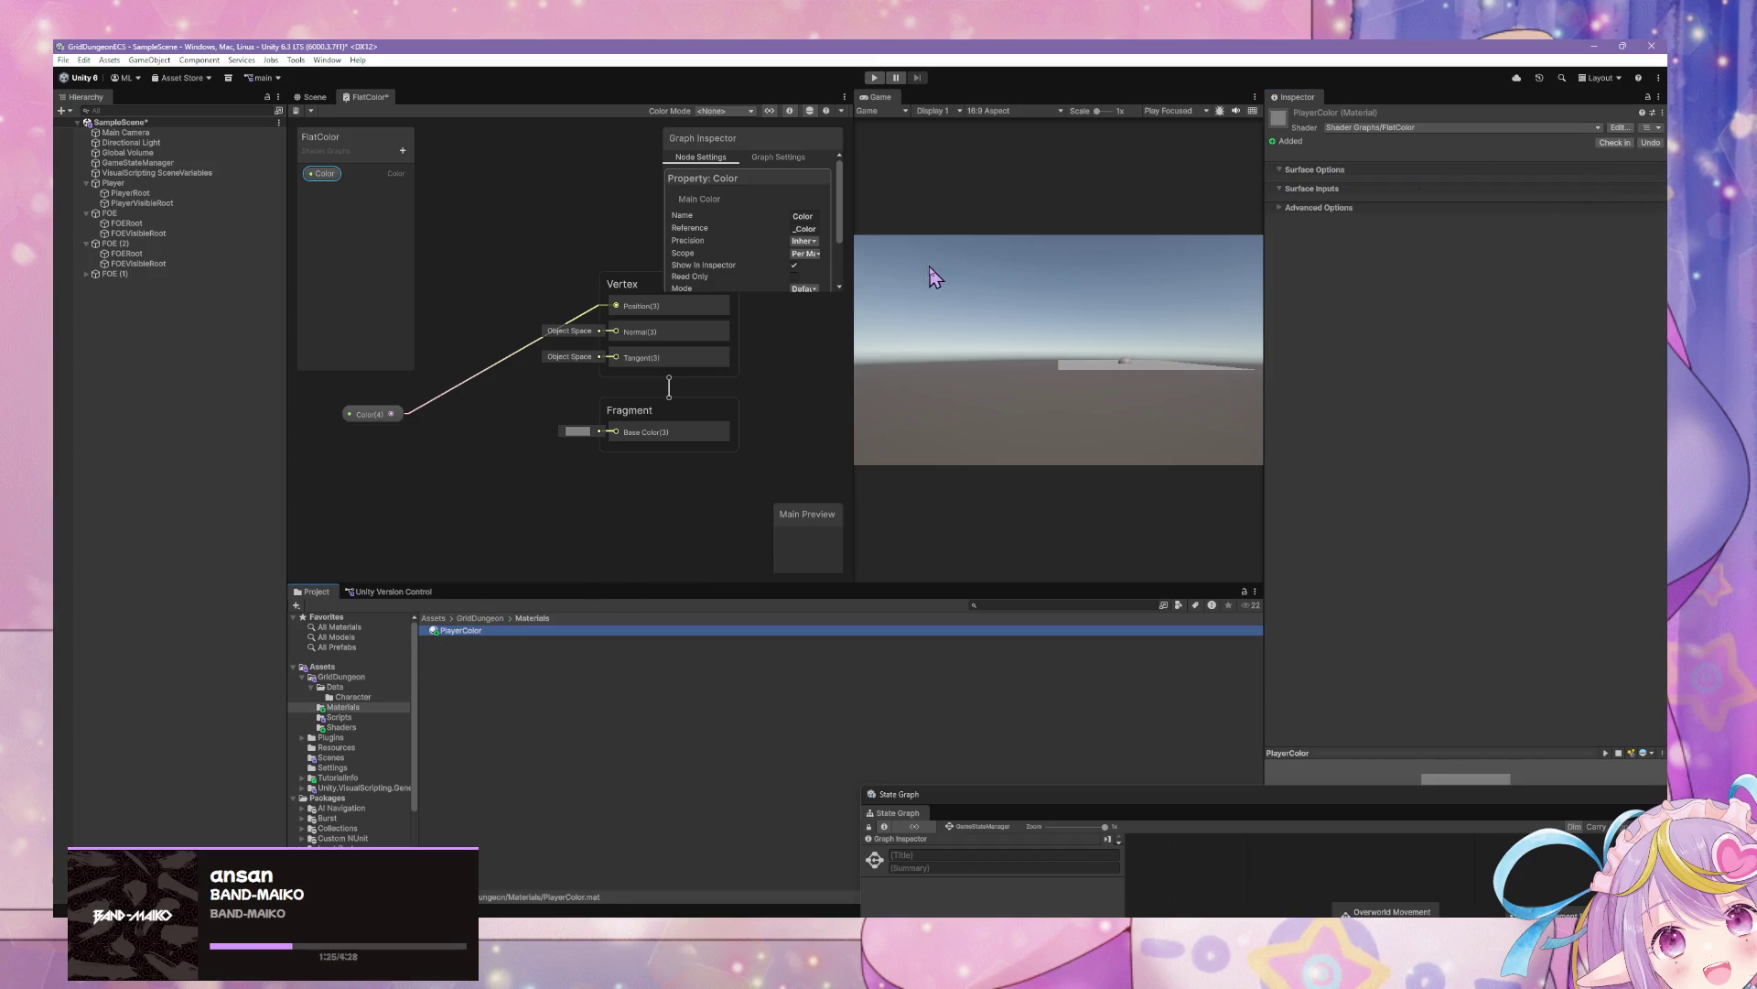
left_click(296, 110)
left_click(311, 96)
left_click_drag(475, 423, 599, 375)
Set PlayerColor's Color to green (00FF00) and drop the material into the scene
left_click(1547, 200)
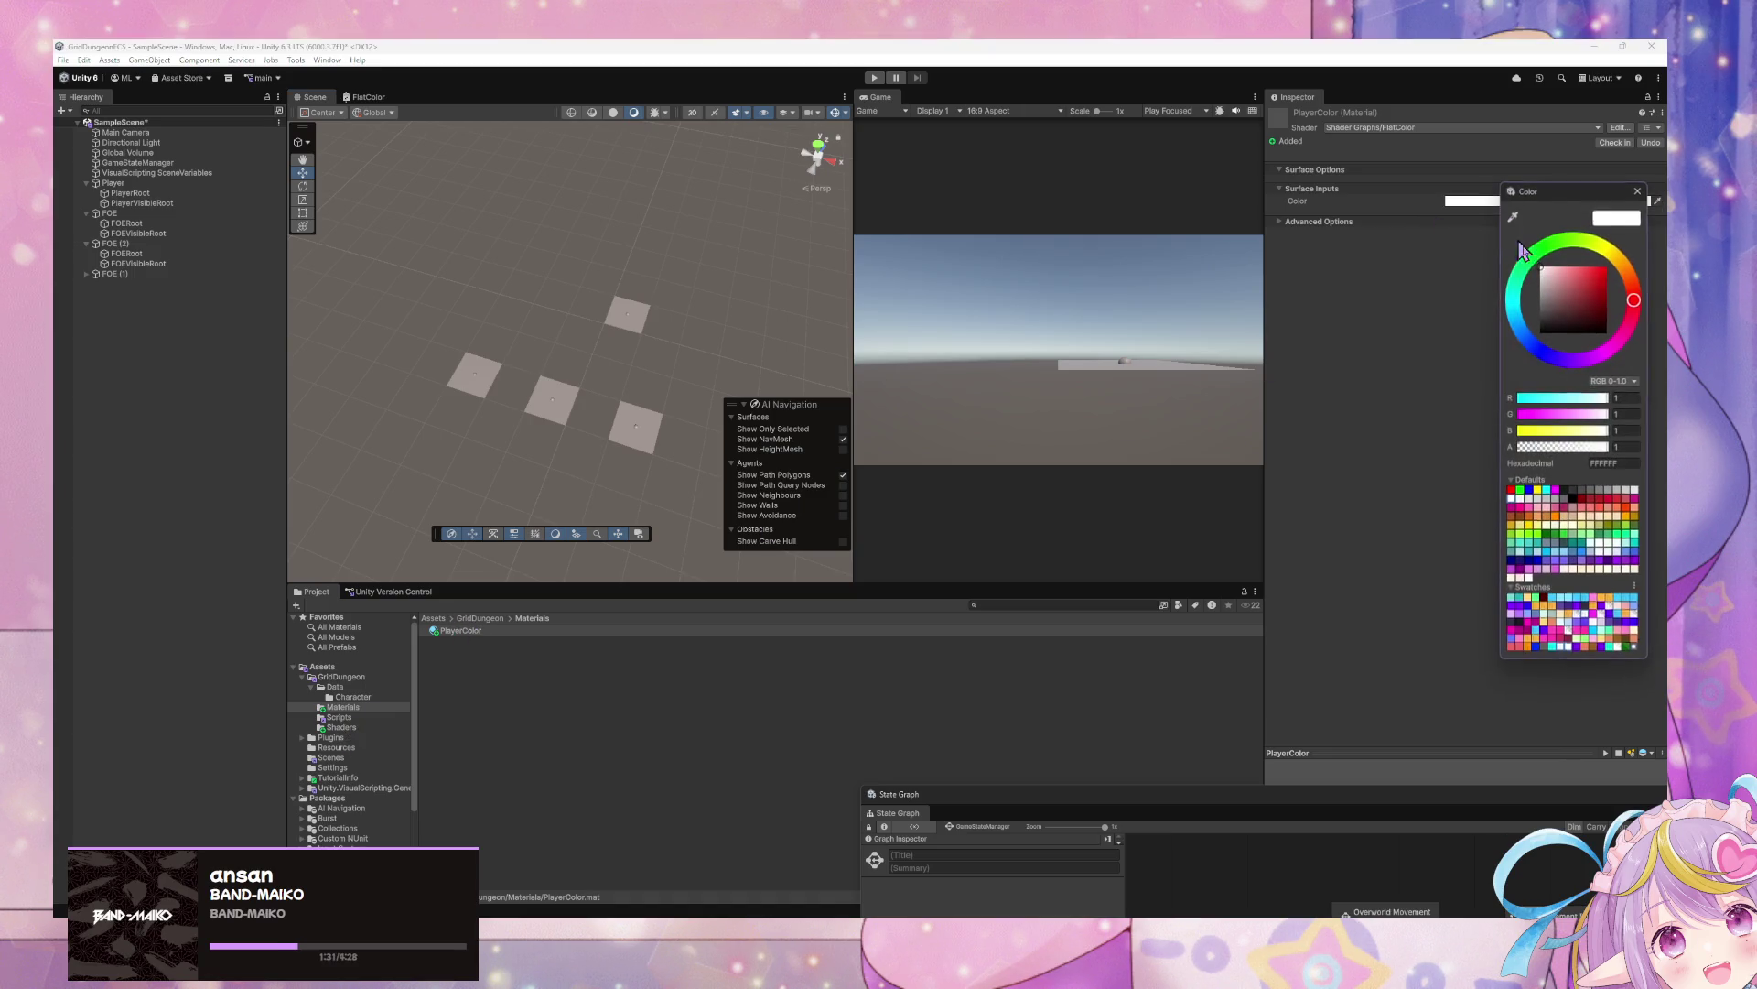
left_click_drag(1566, 256, 1522, 256)
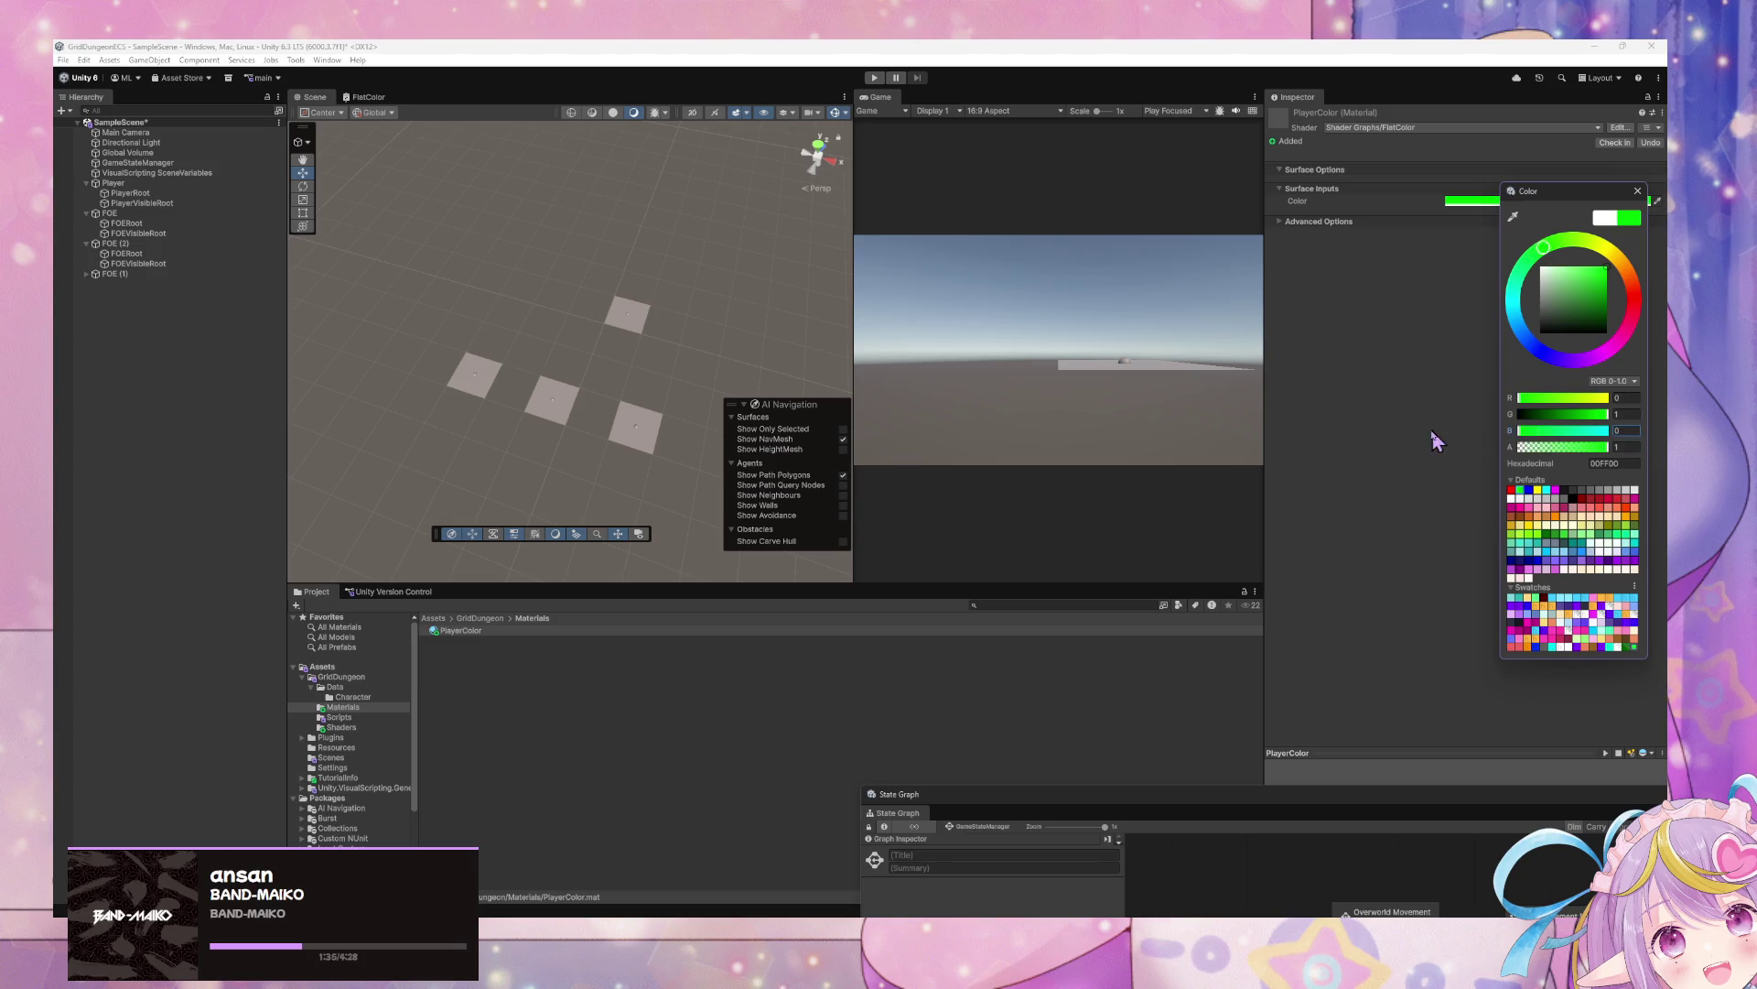
scroll(683, 306, "up", 5)
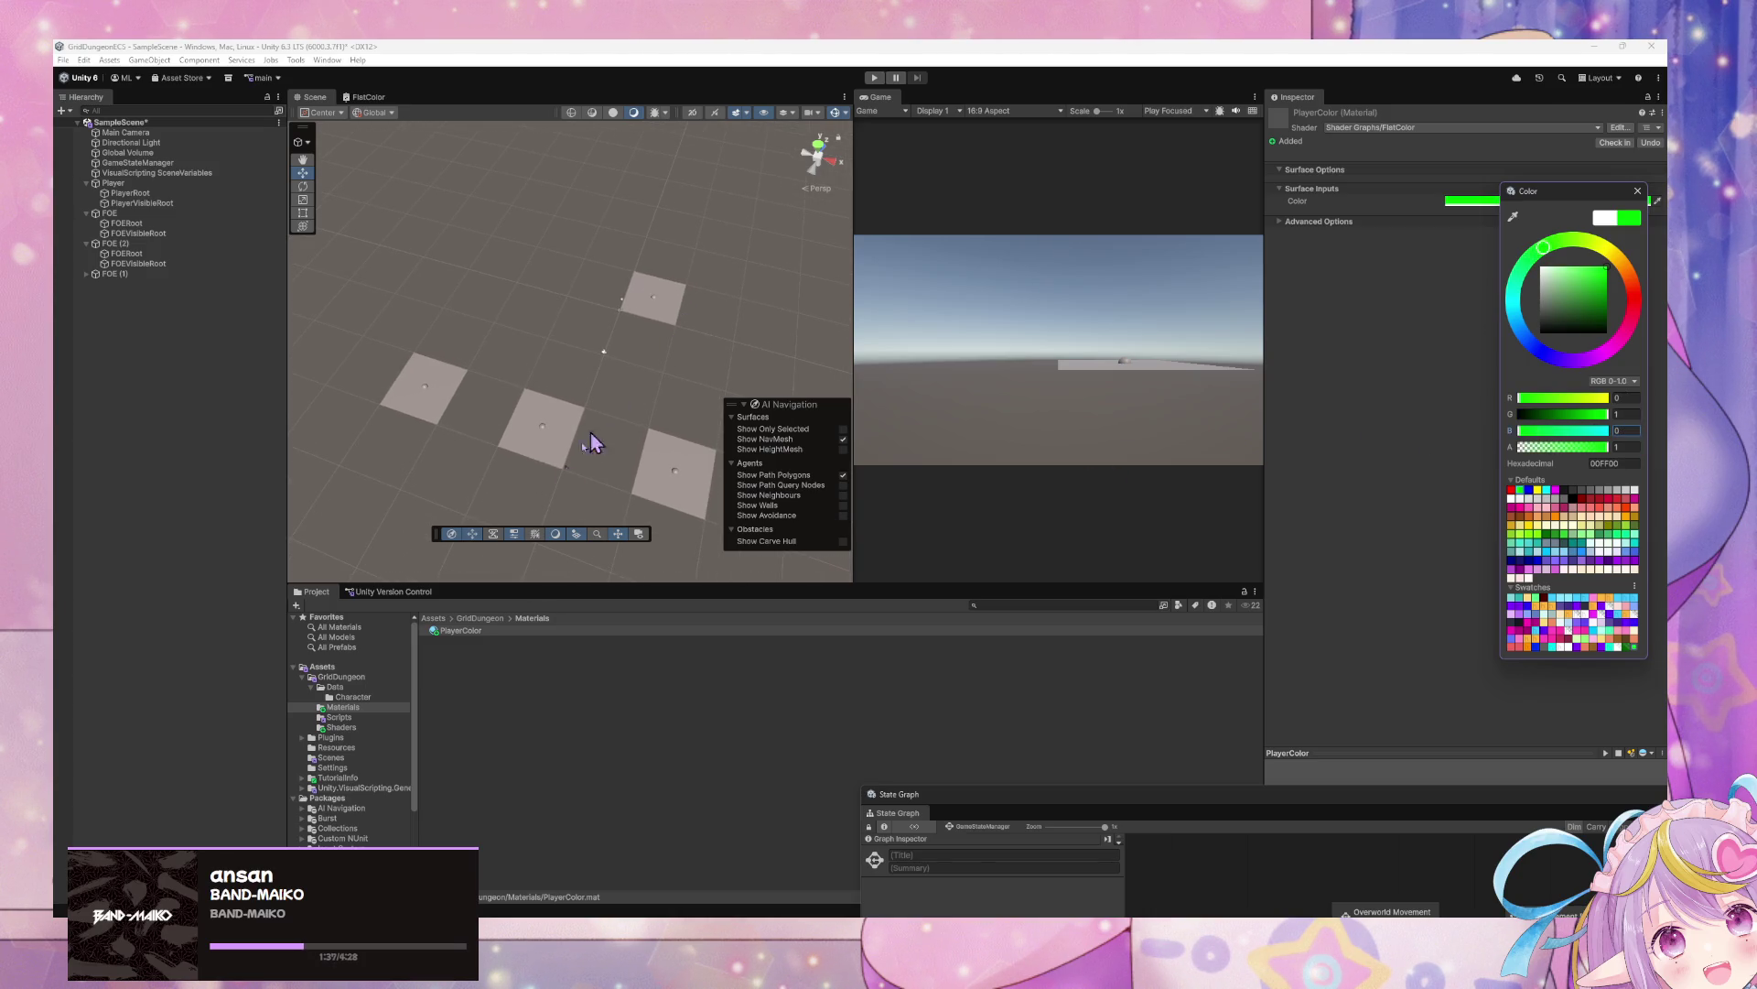
left_click_drag(457, 643, 664, 320)
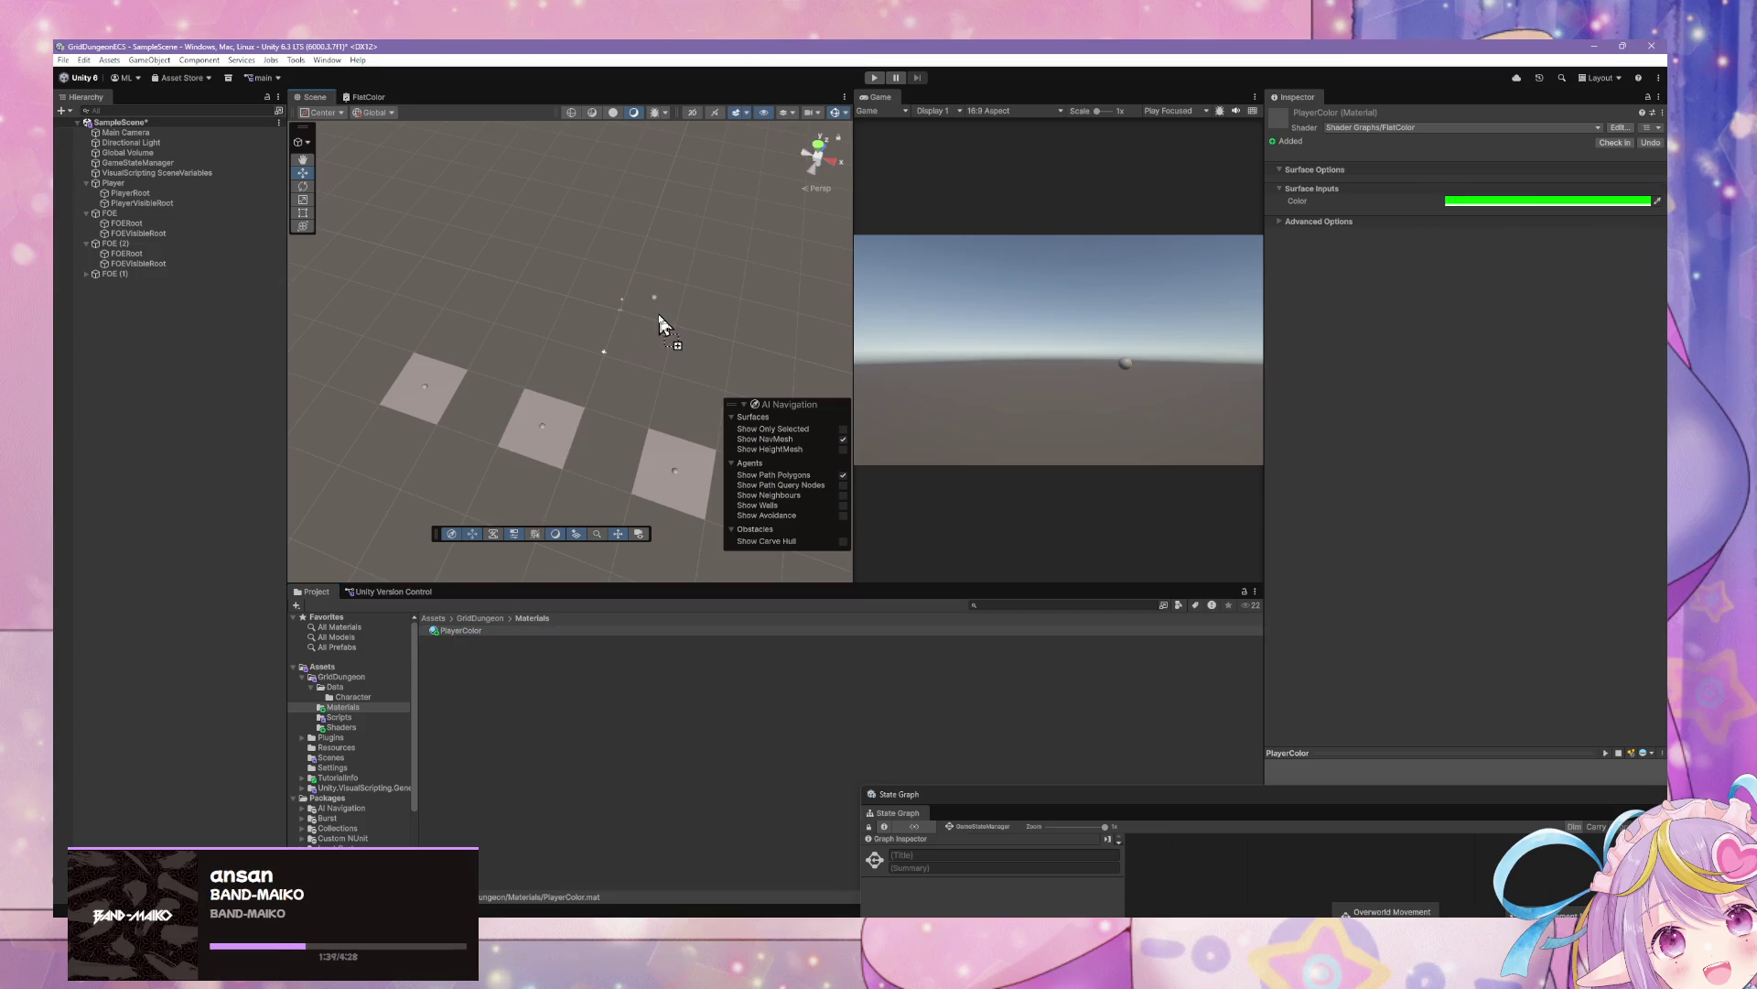
left_click_drag(469, 646, 662, 291)
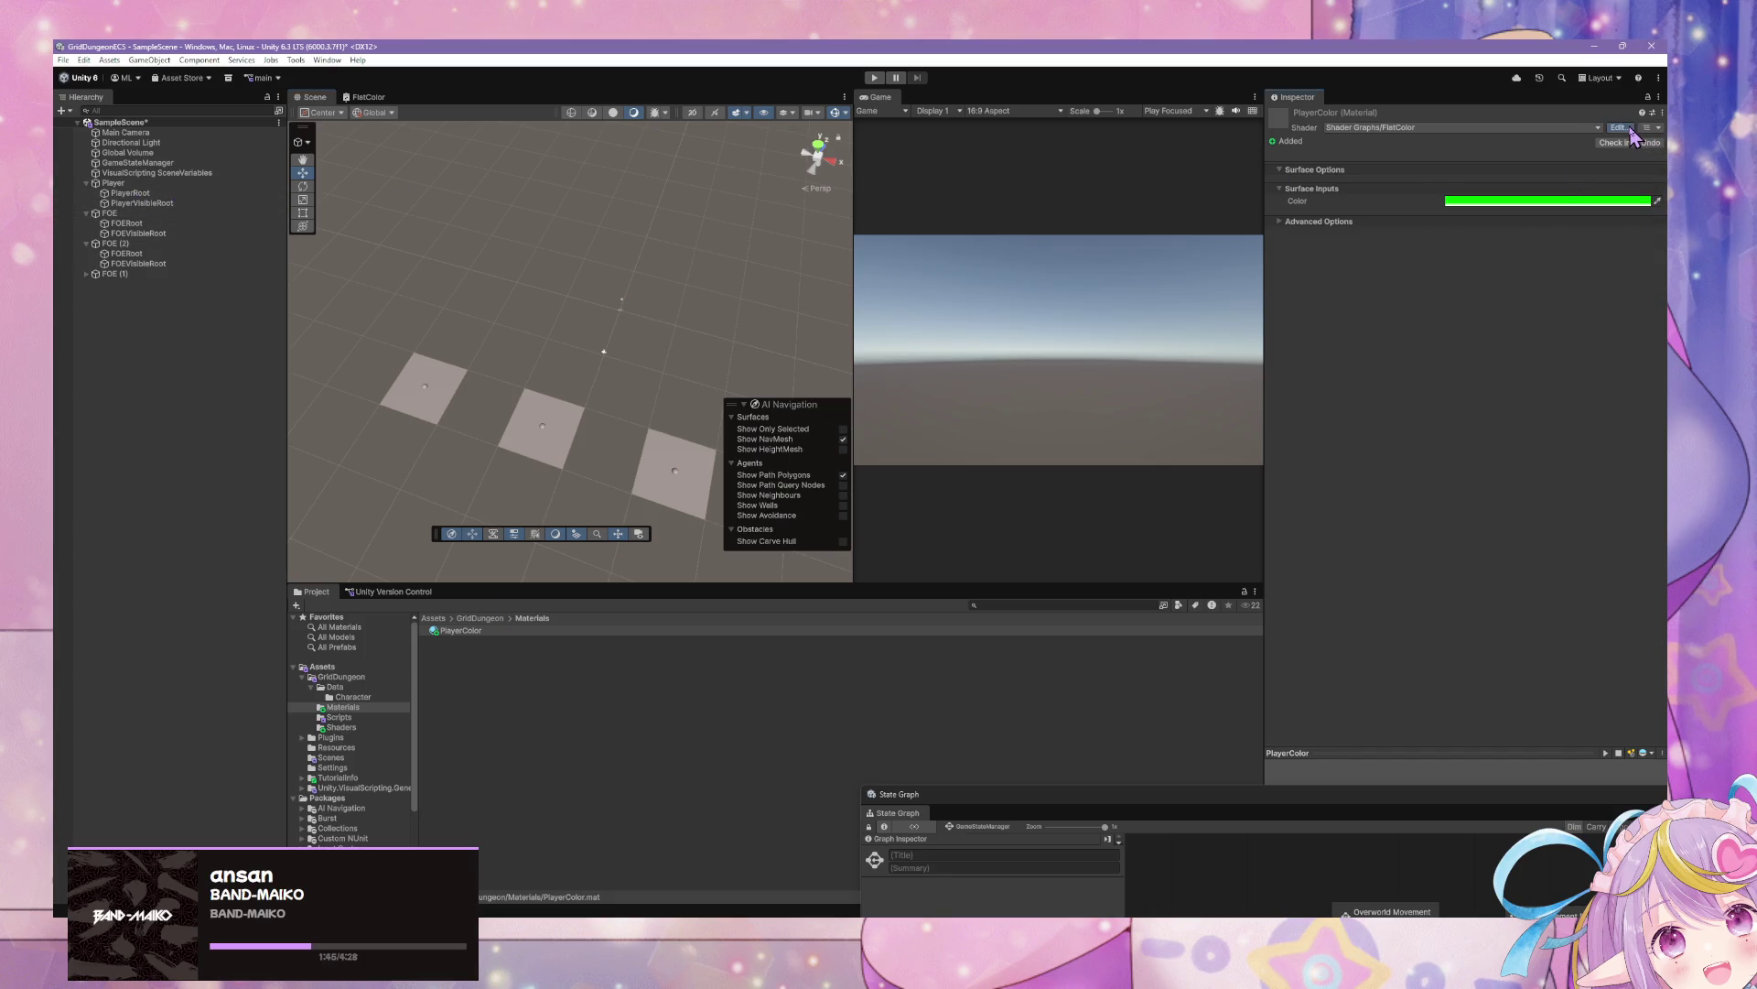
In FlatColor's Graph Settings, enable Alpha Clipping and set Render Face to Both
left_click(1620, 128)
left_click(789, 160)
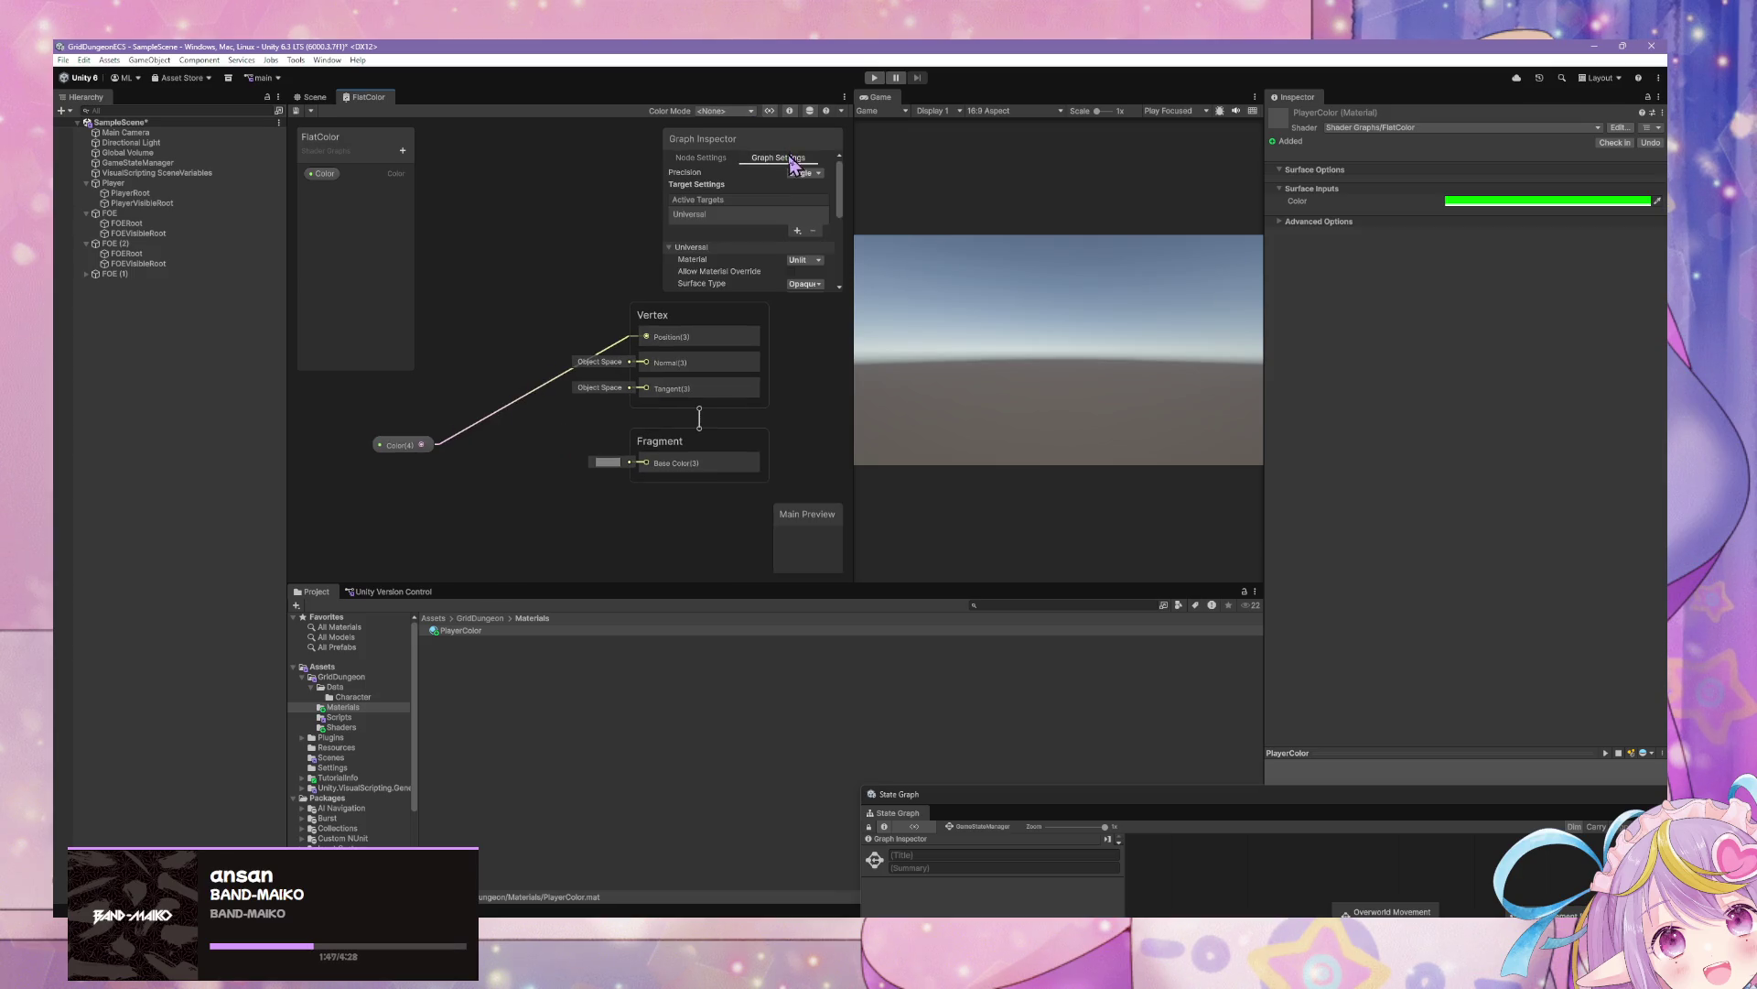
left_click_drag(759, 291, 736, 449)
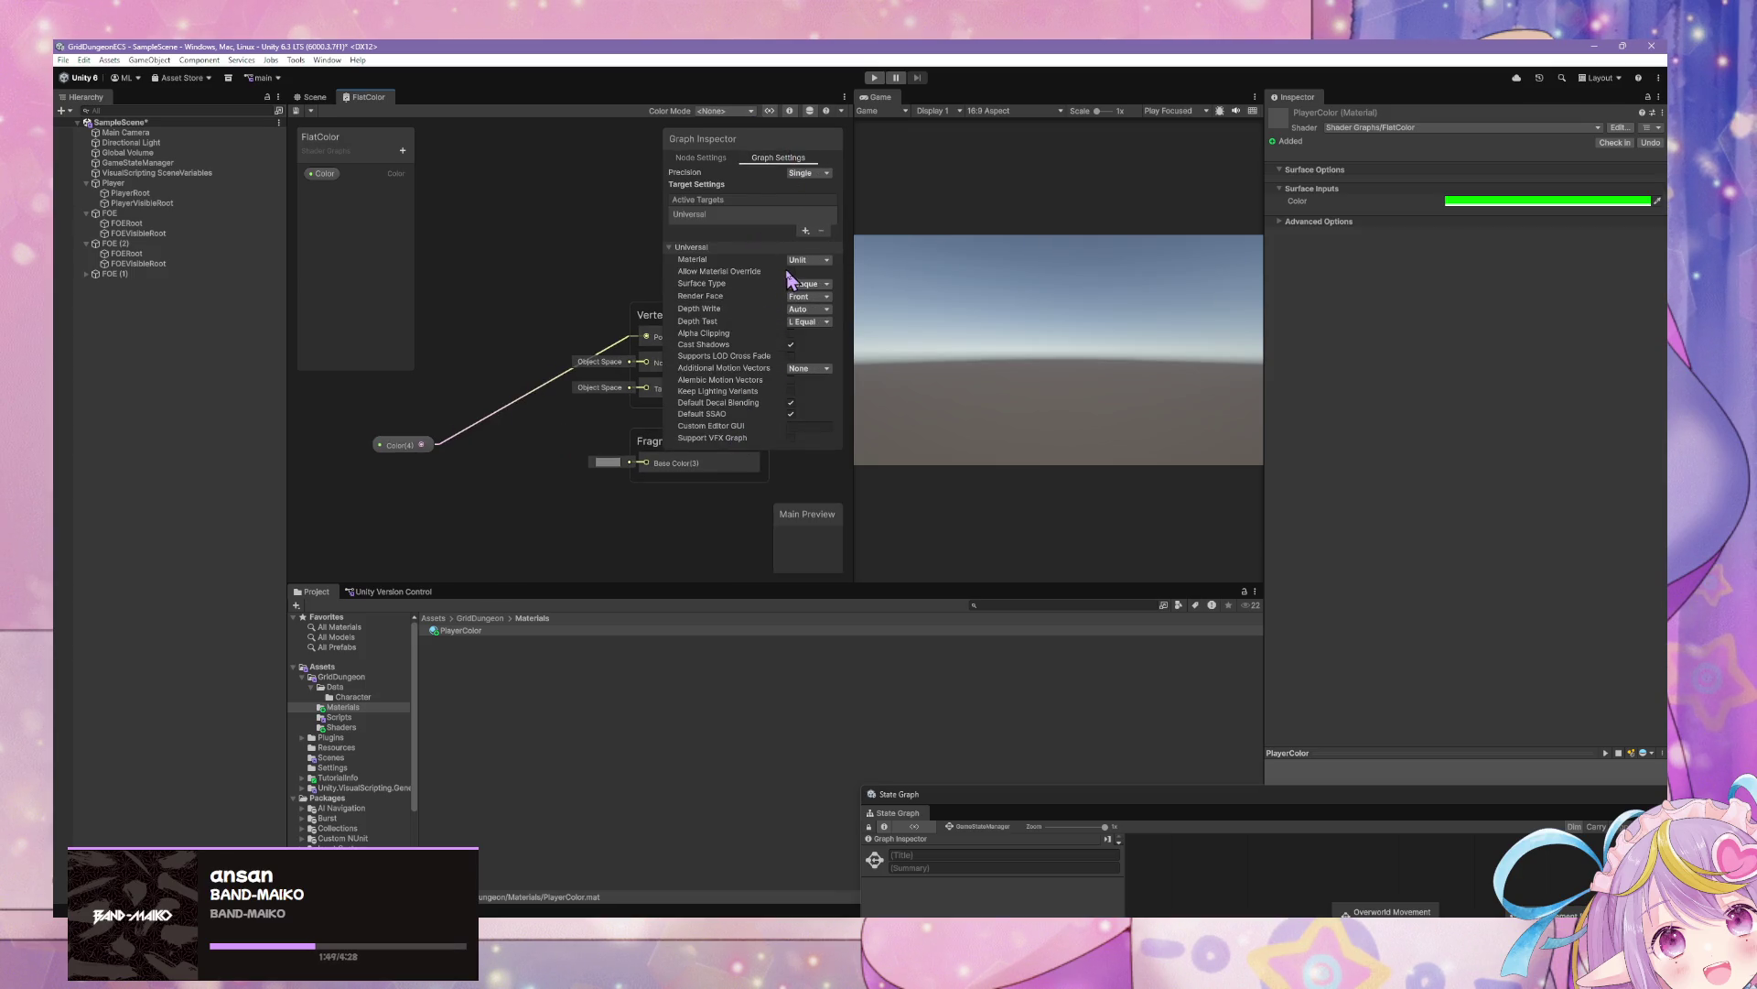
left_click(791, 334)
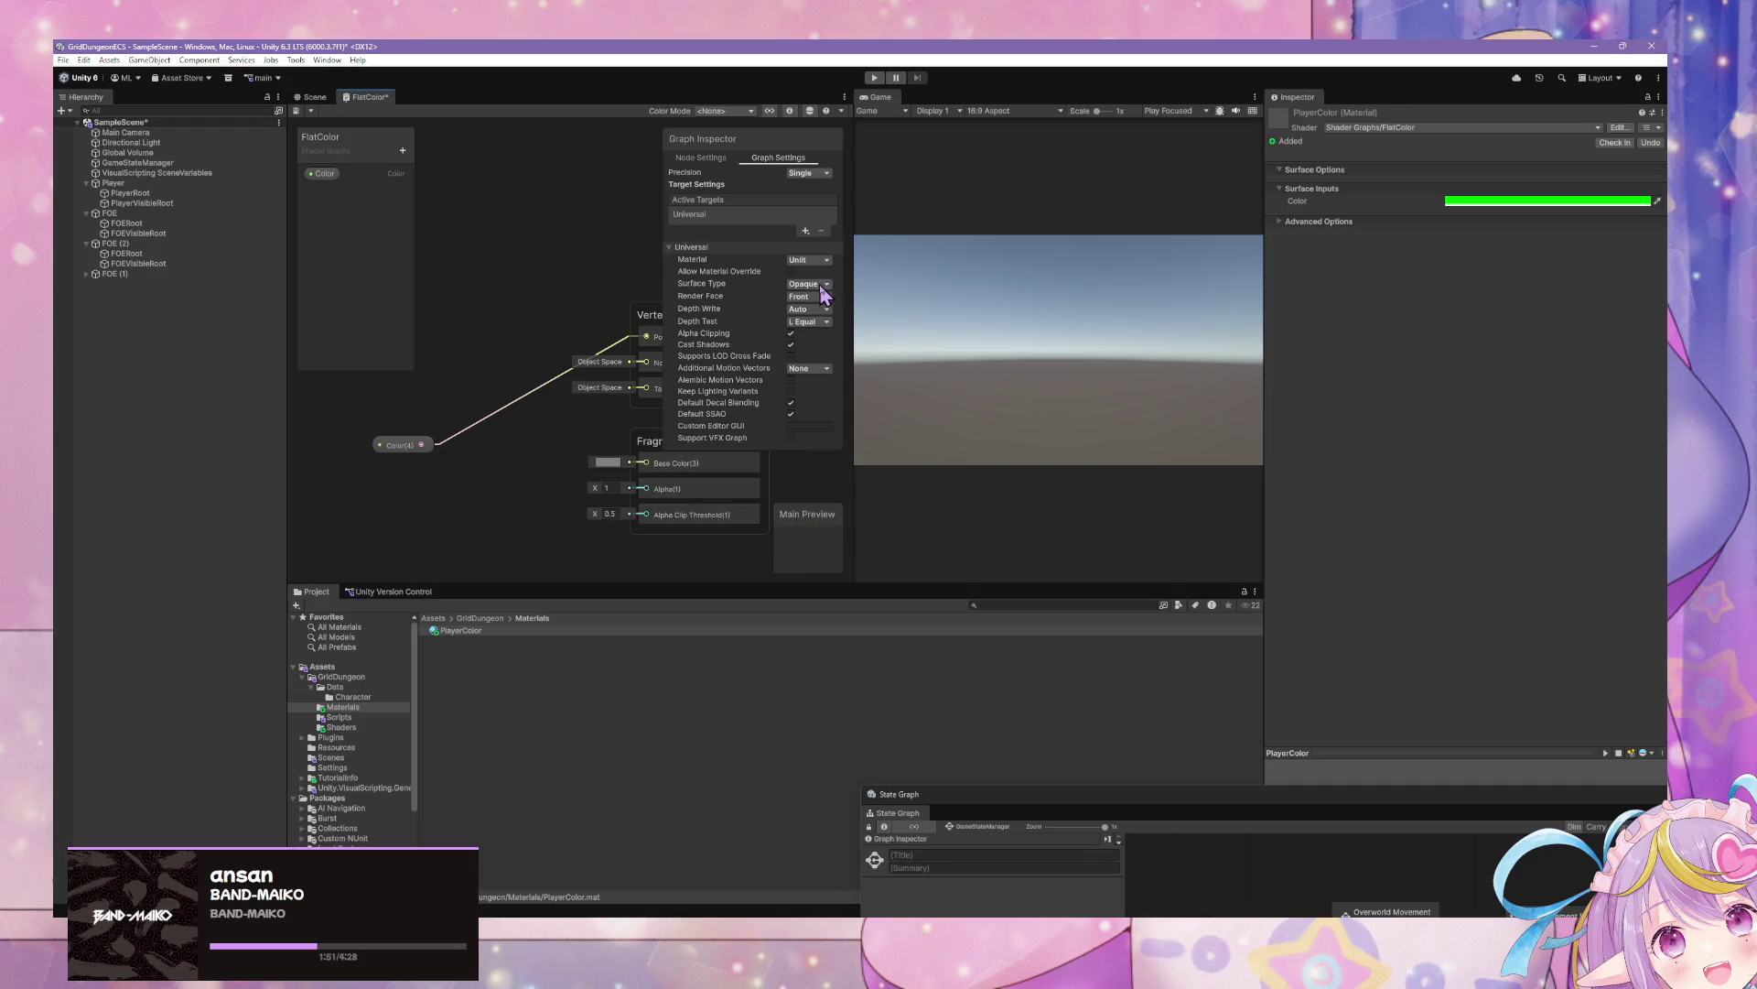
left_click(819, 299)
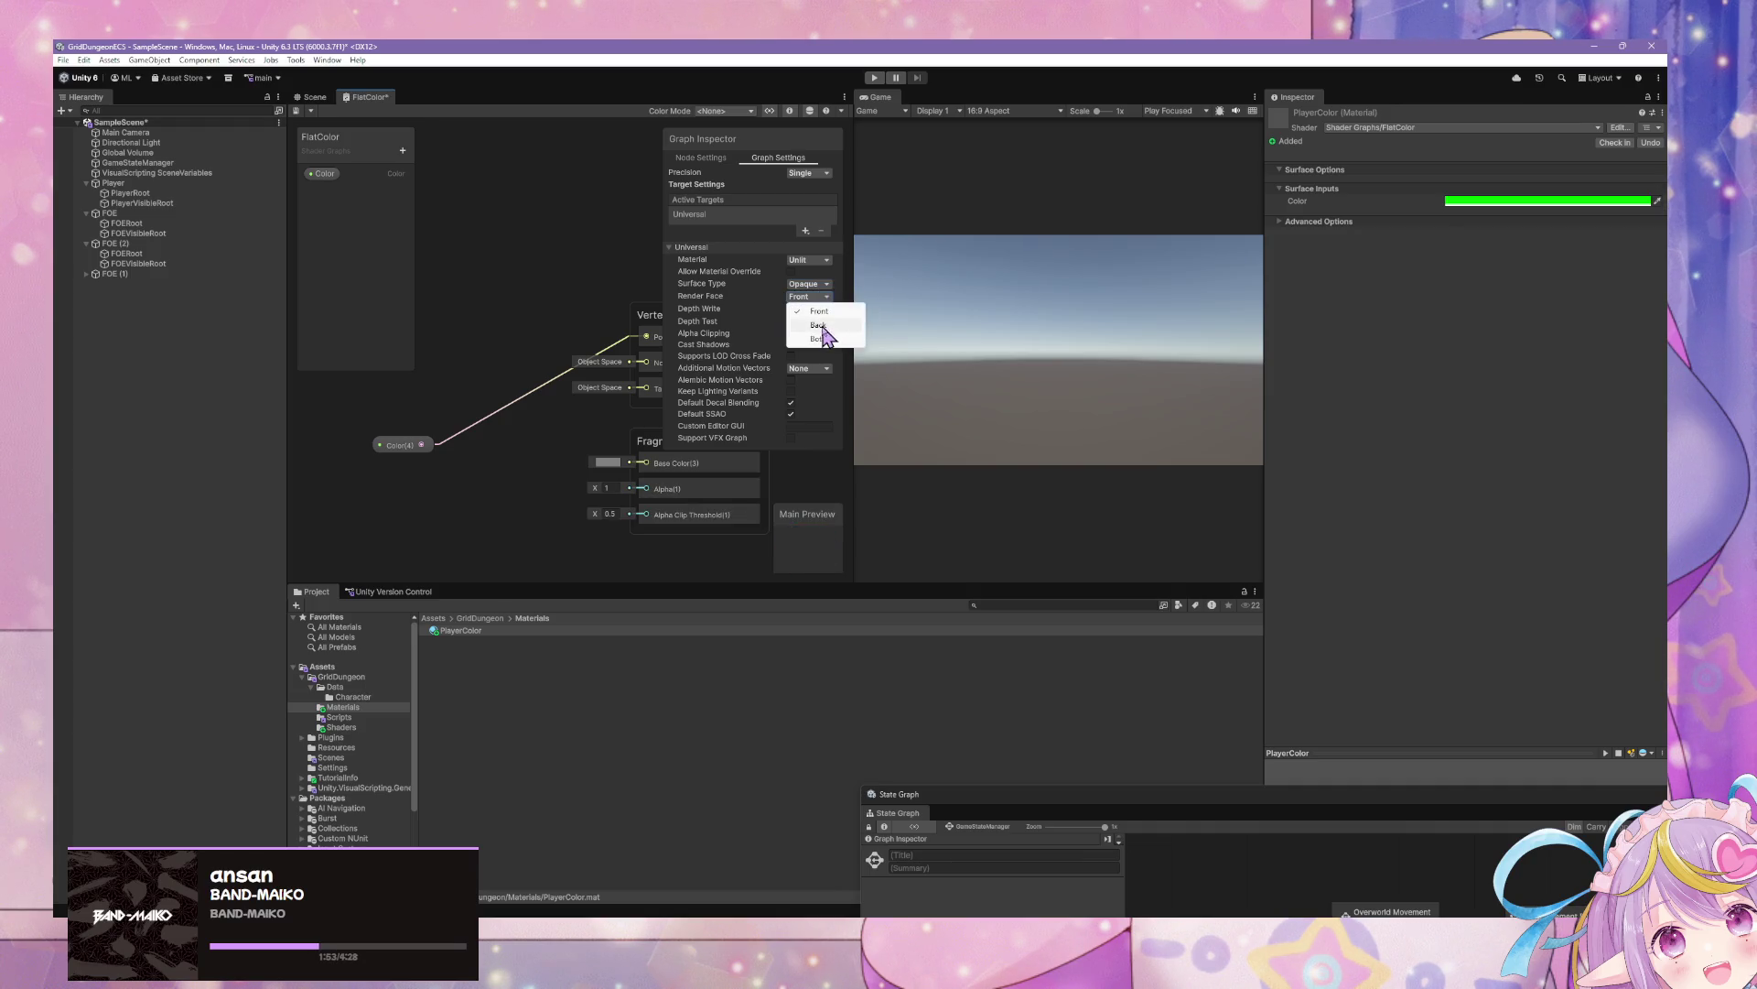
left_click(815, 346)
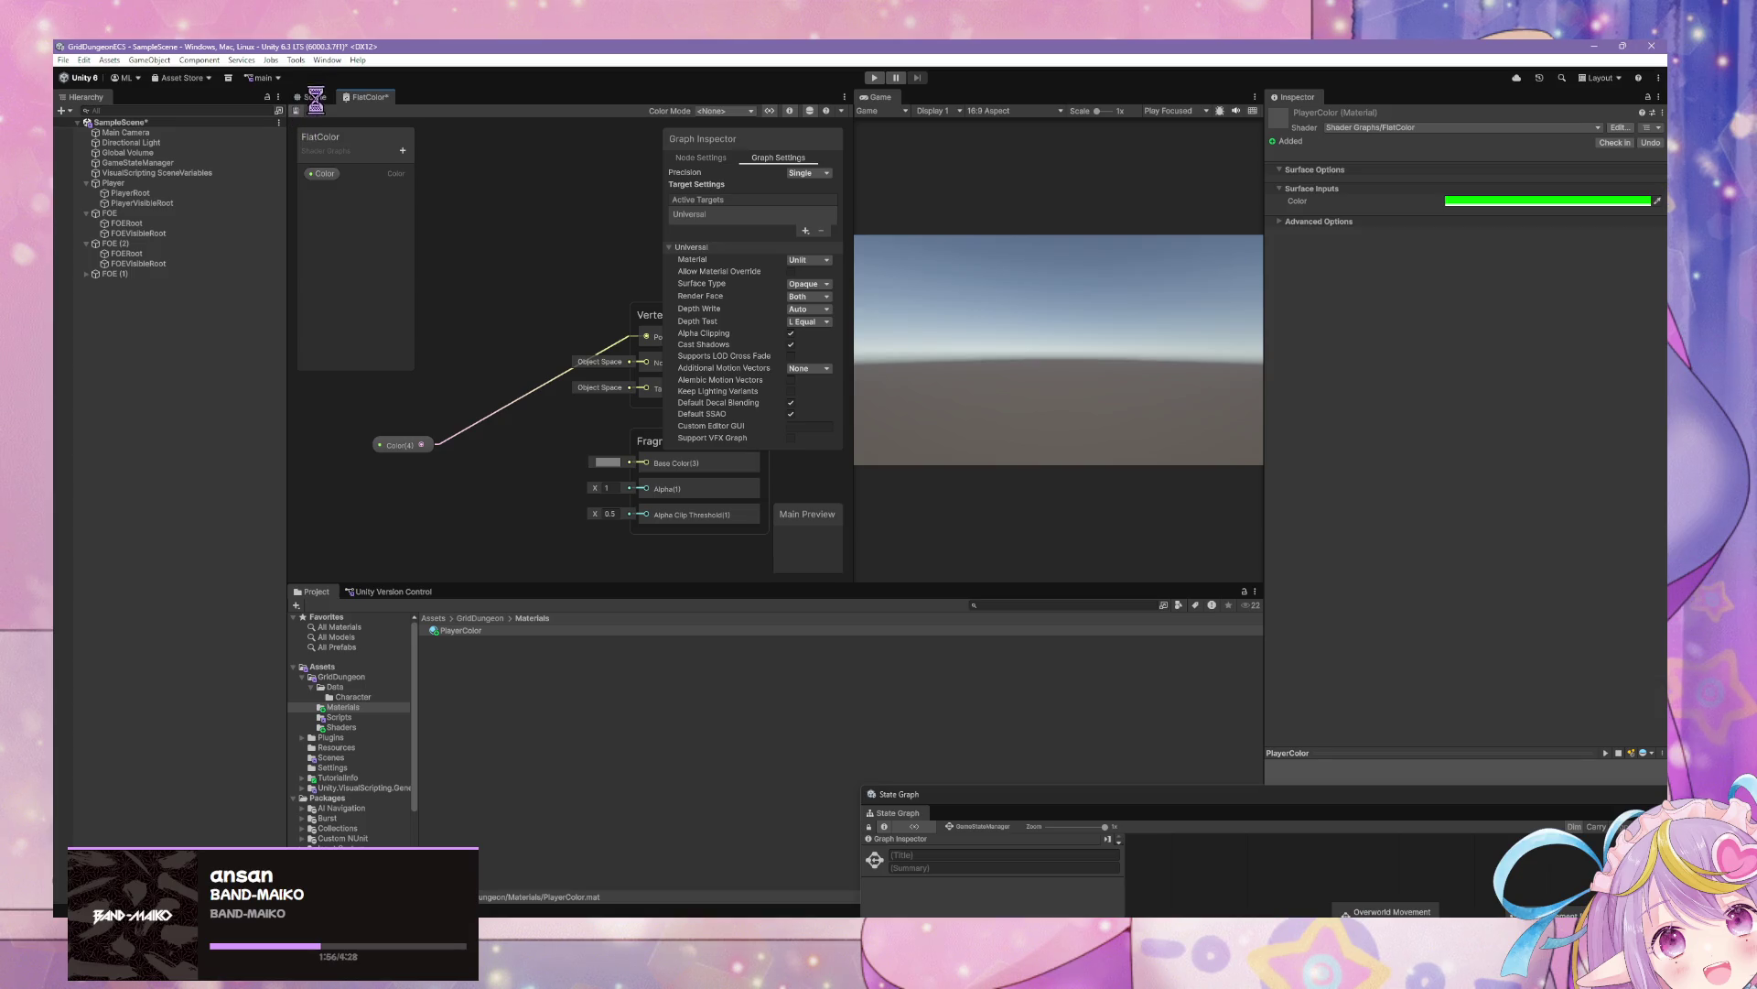
Select PlayerRoot in the scene and expand its PlayerColor material settings
left_click(314, 98)
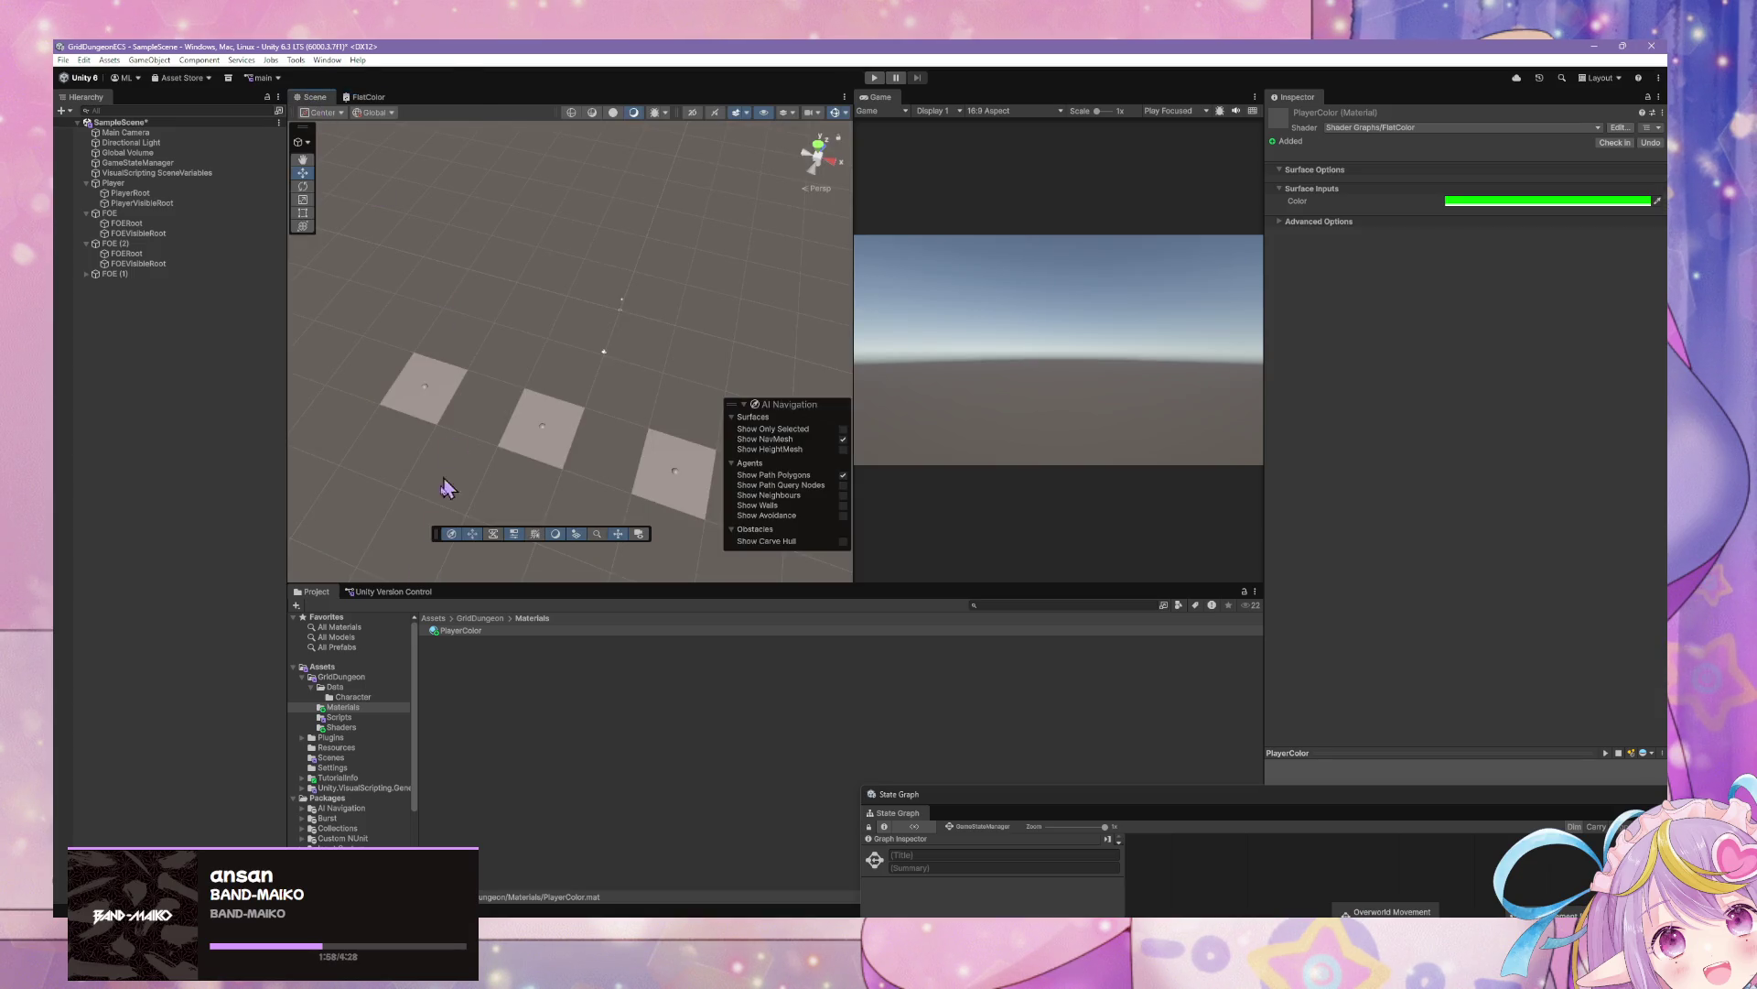
left_click(447, 647)
left_click(460, 632)
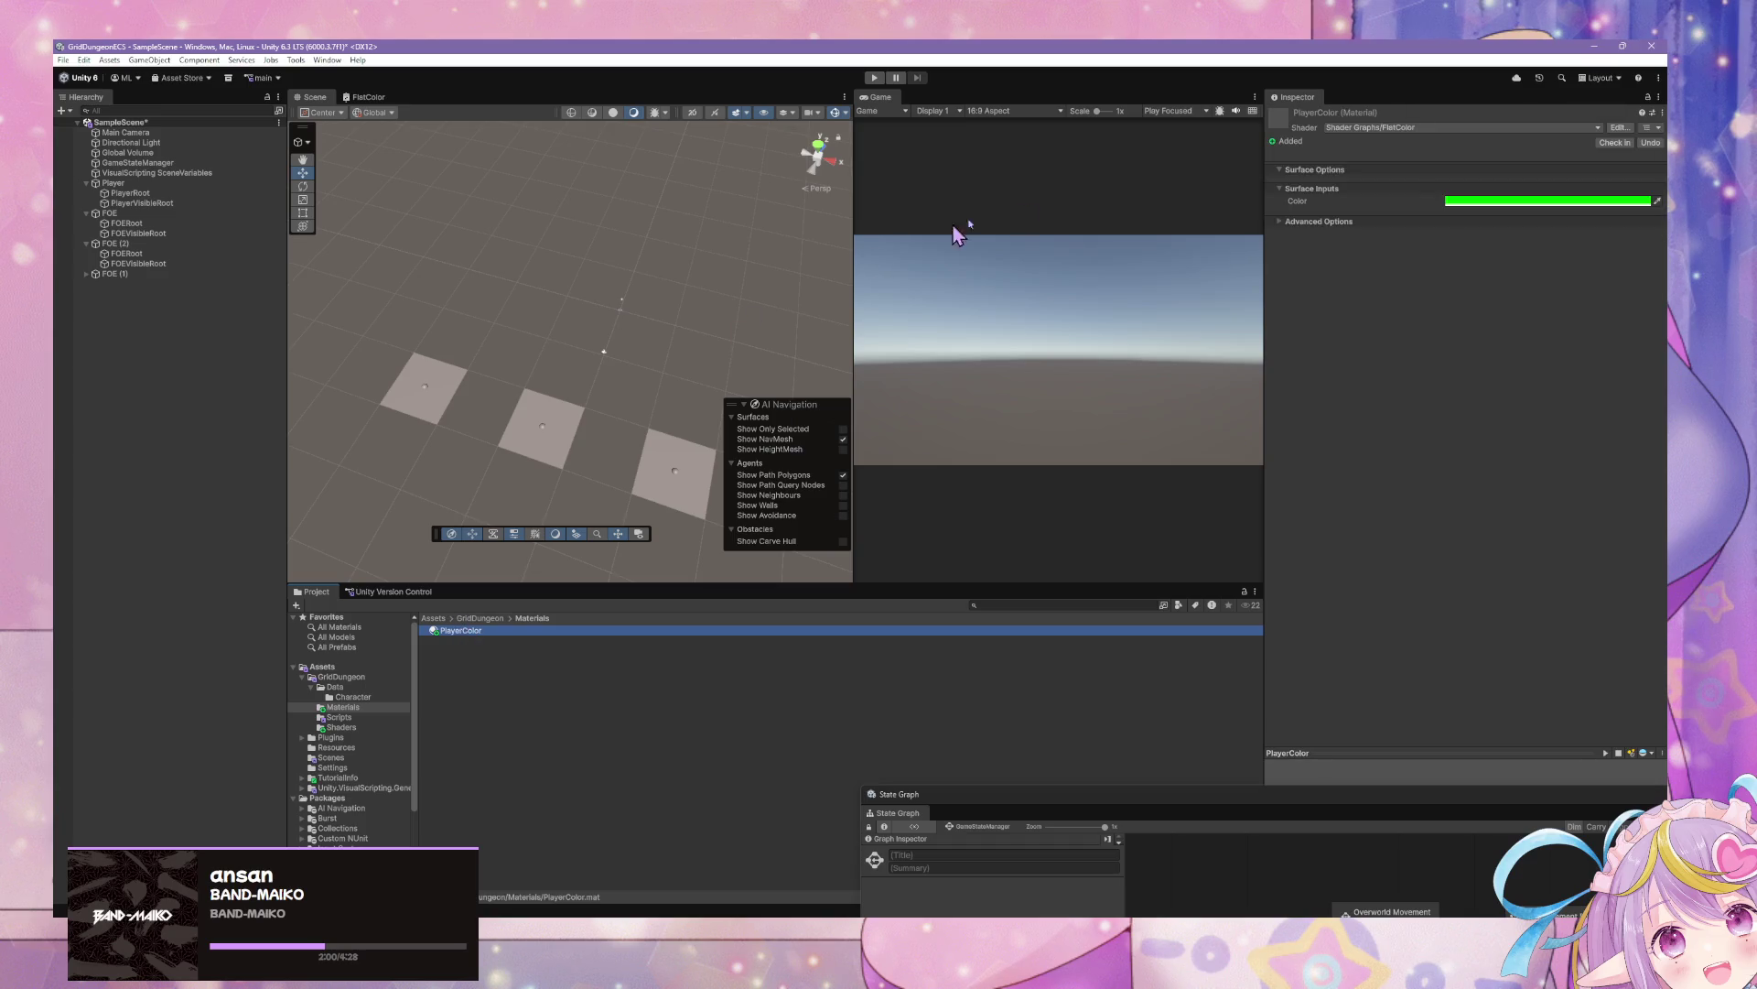
mouse_move(815, 251)
left_mouse_down()
mouse_move(728, 233)
mouse_move(690, 259)
mouse_move(785, 203)
left_mouse_up()
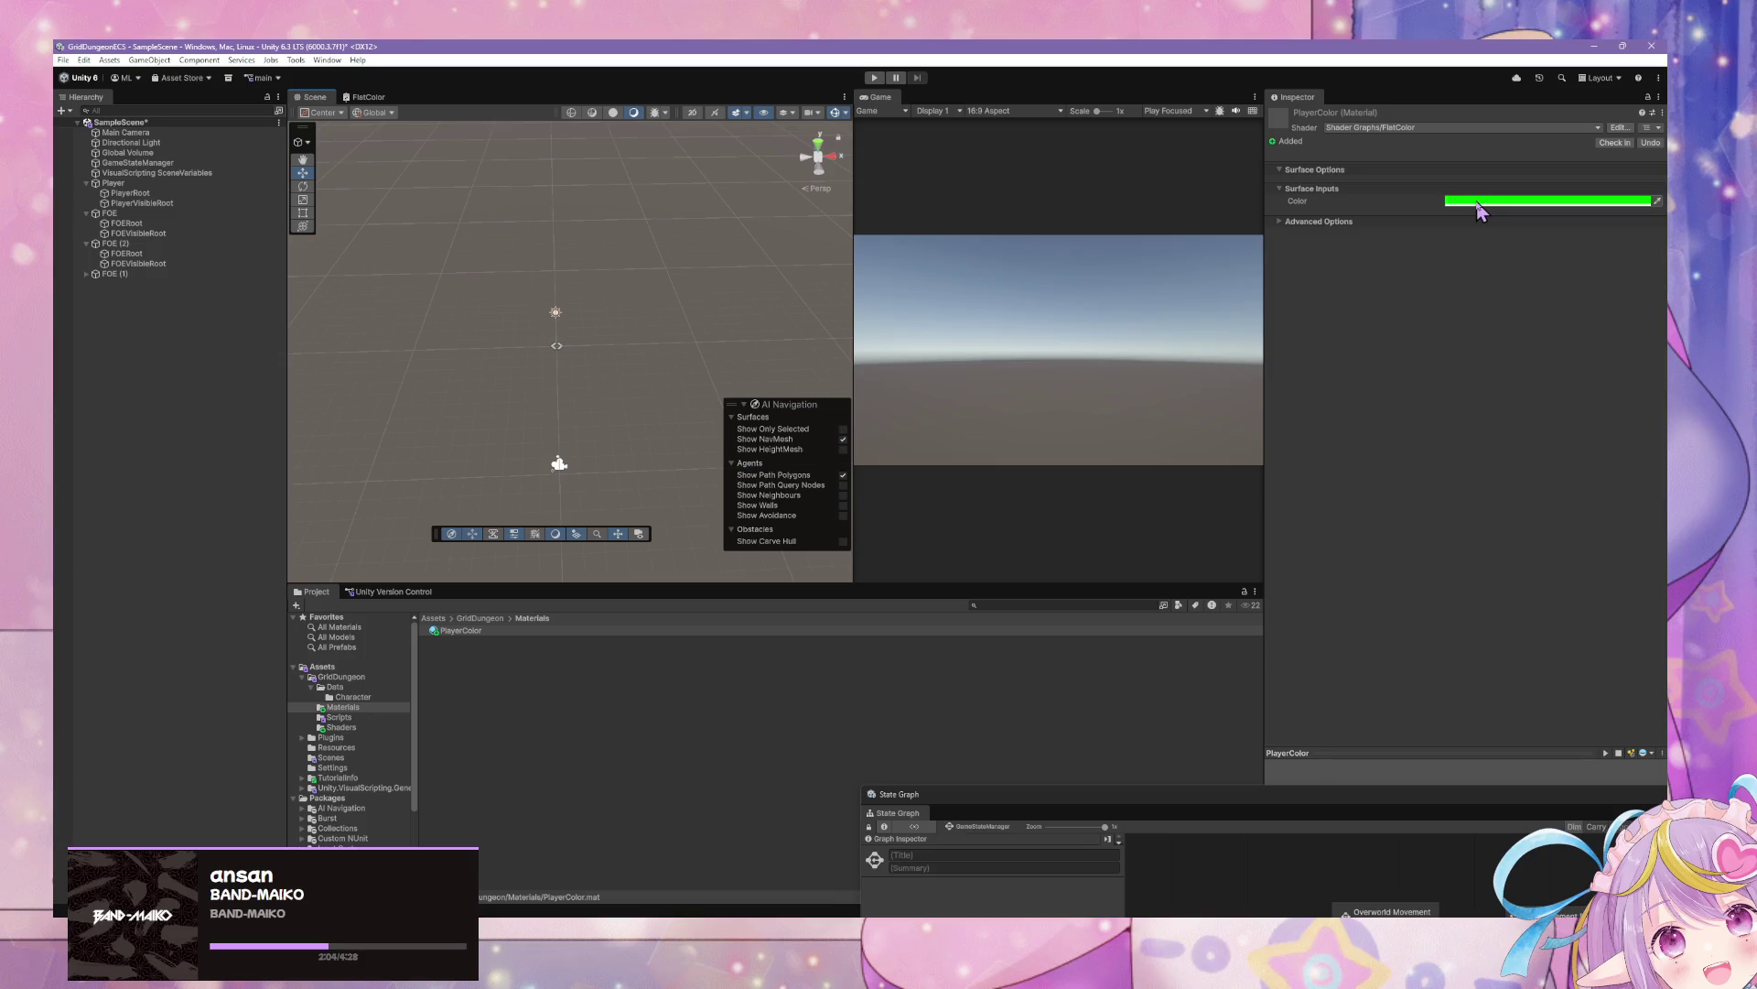
left_click(130, 193)
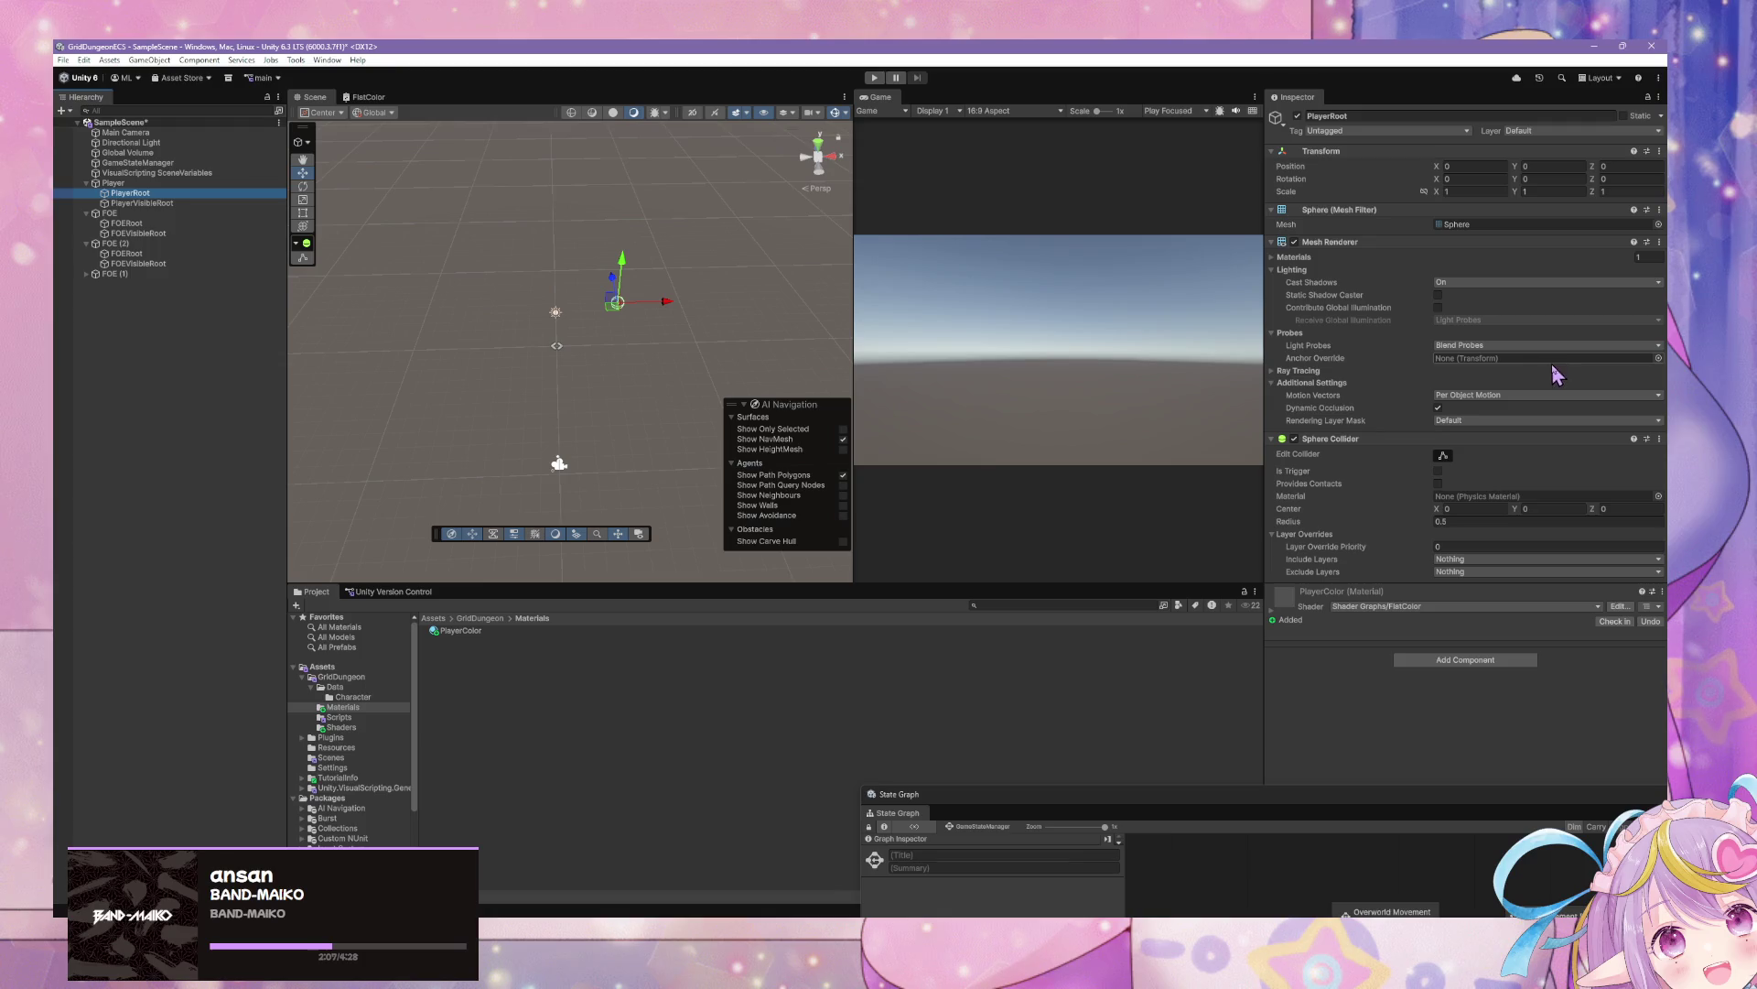
left_click(1275, 622)
left_click(1275, 622)
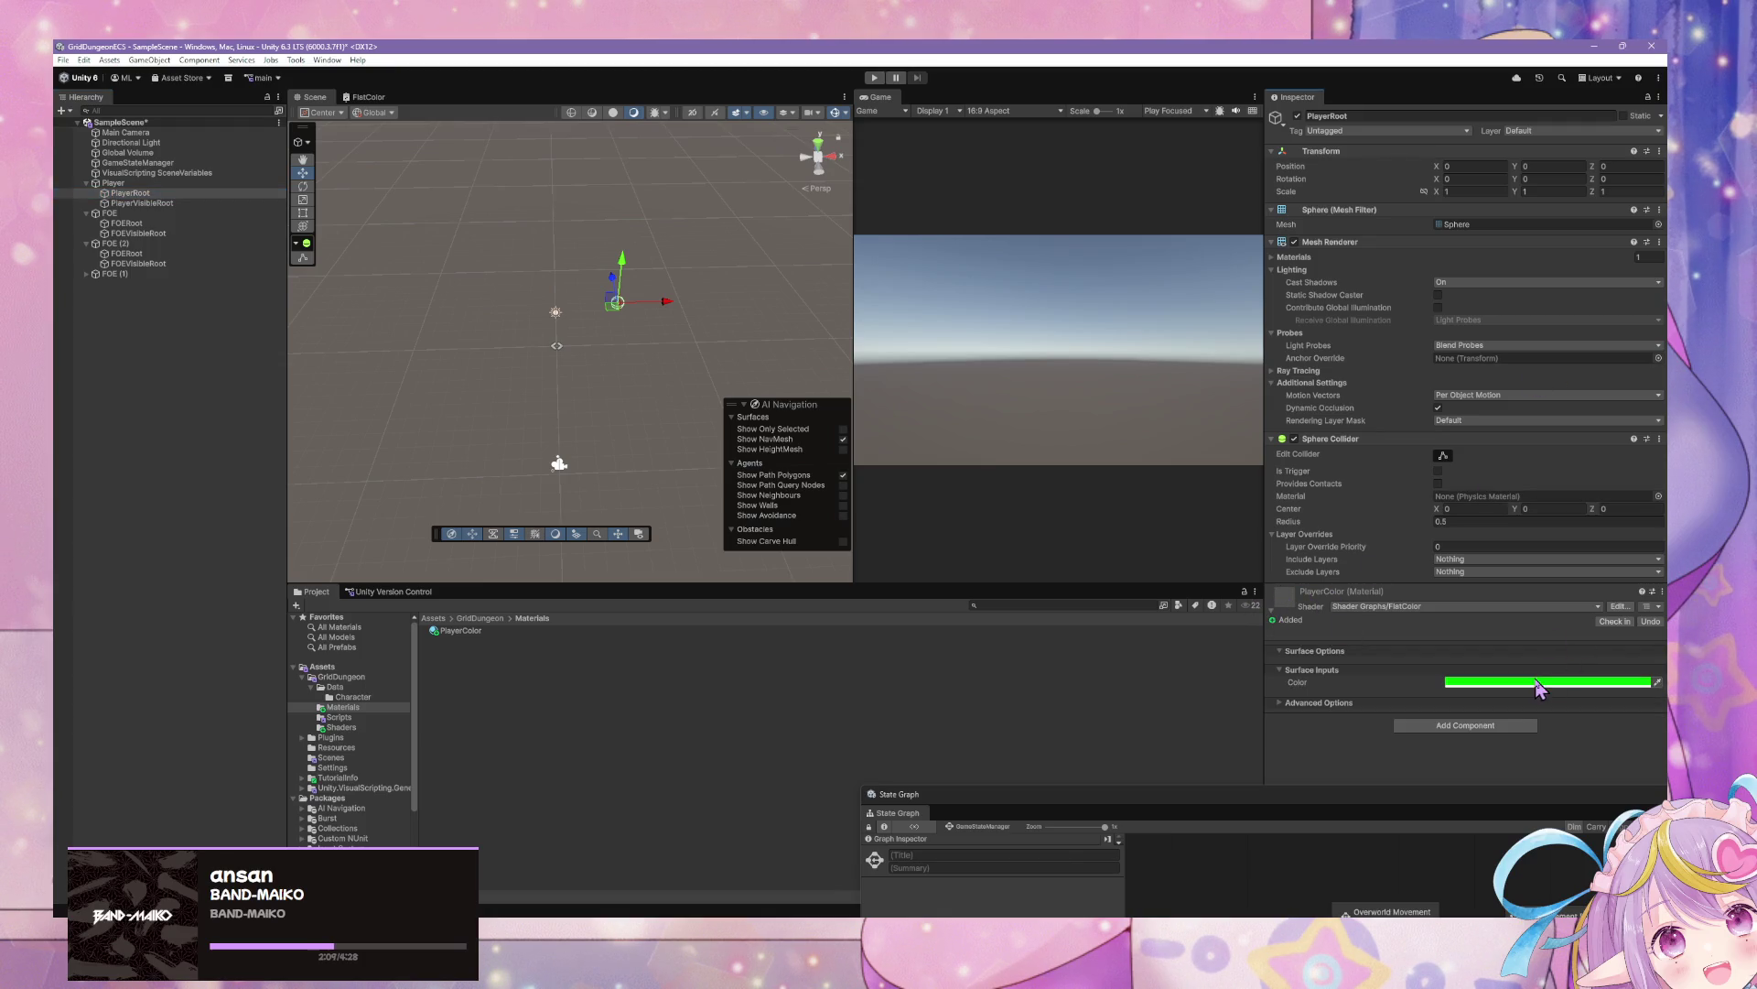
Connect the Color property to Base Color in the FlatColor graph
left_click(1631, 608)
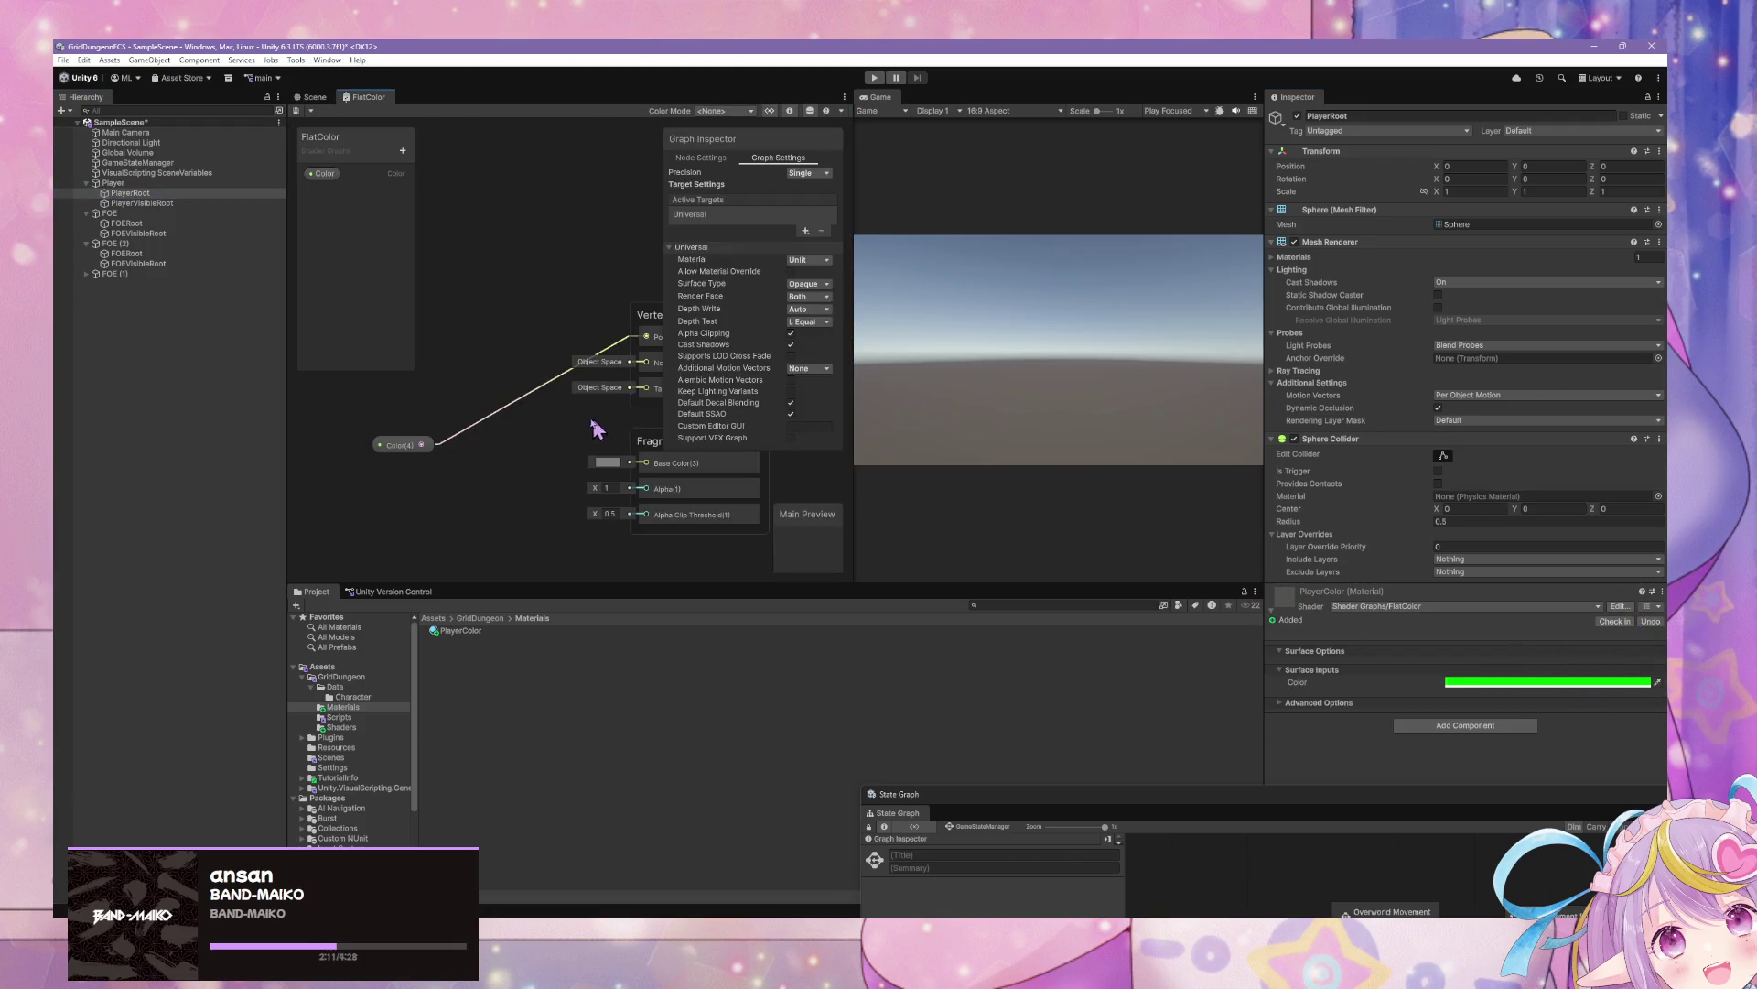
mouse_move(379, 472)
left_mouse_down()
mouse_move(604, 490)
mouse_move(530, 479)
mouse_move(479, 432)
mouse_move(385, 479)
mouse_move(604, 491)
left_mouse_up()
left_click(383, 483)
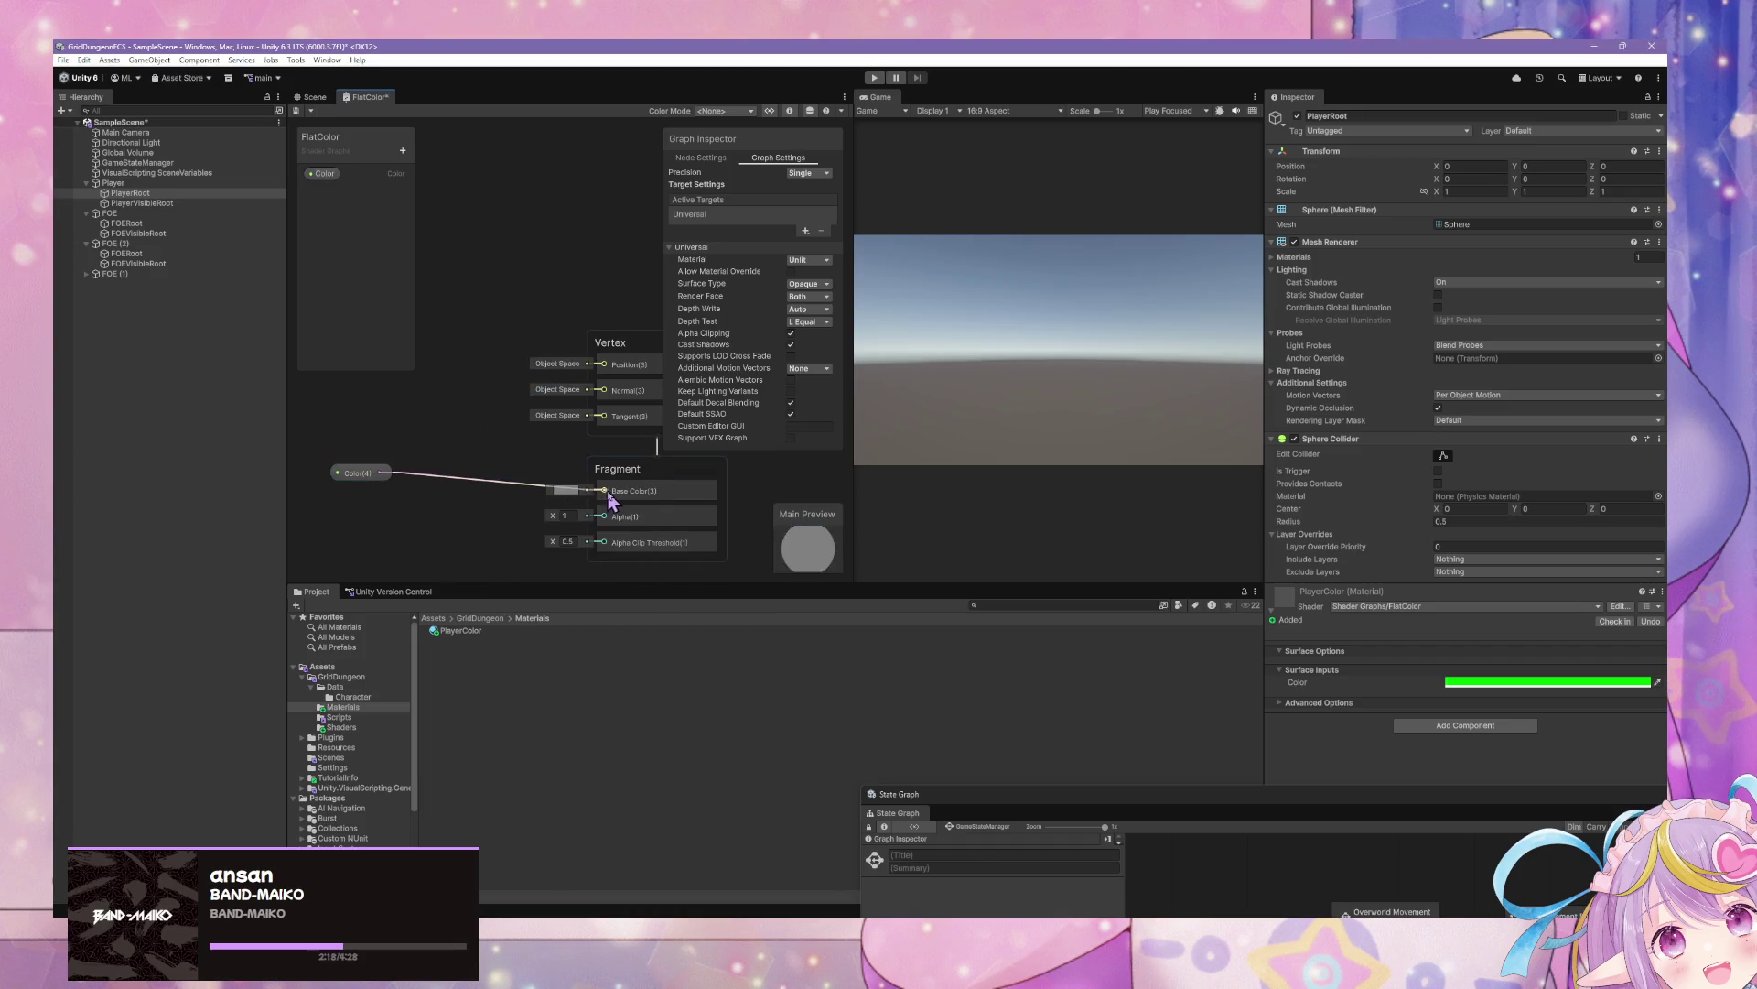
left_click(314, 96)
Inspect the green player tile in the Scene view from several angles
left_click_drag(586, 409, 569, 473)
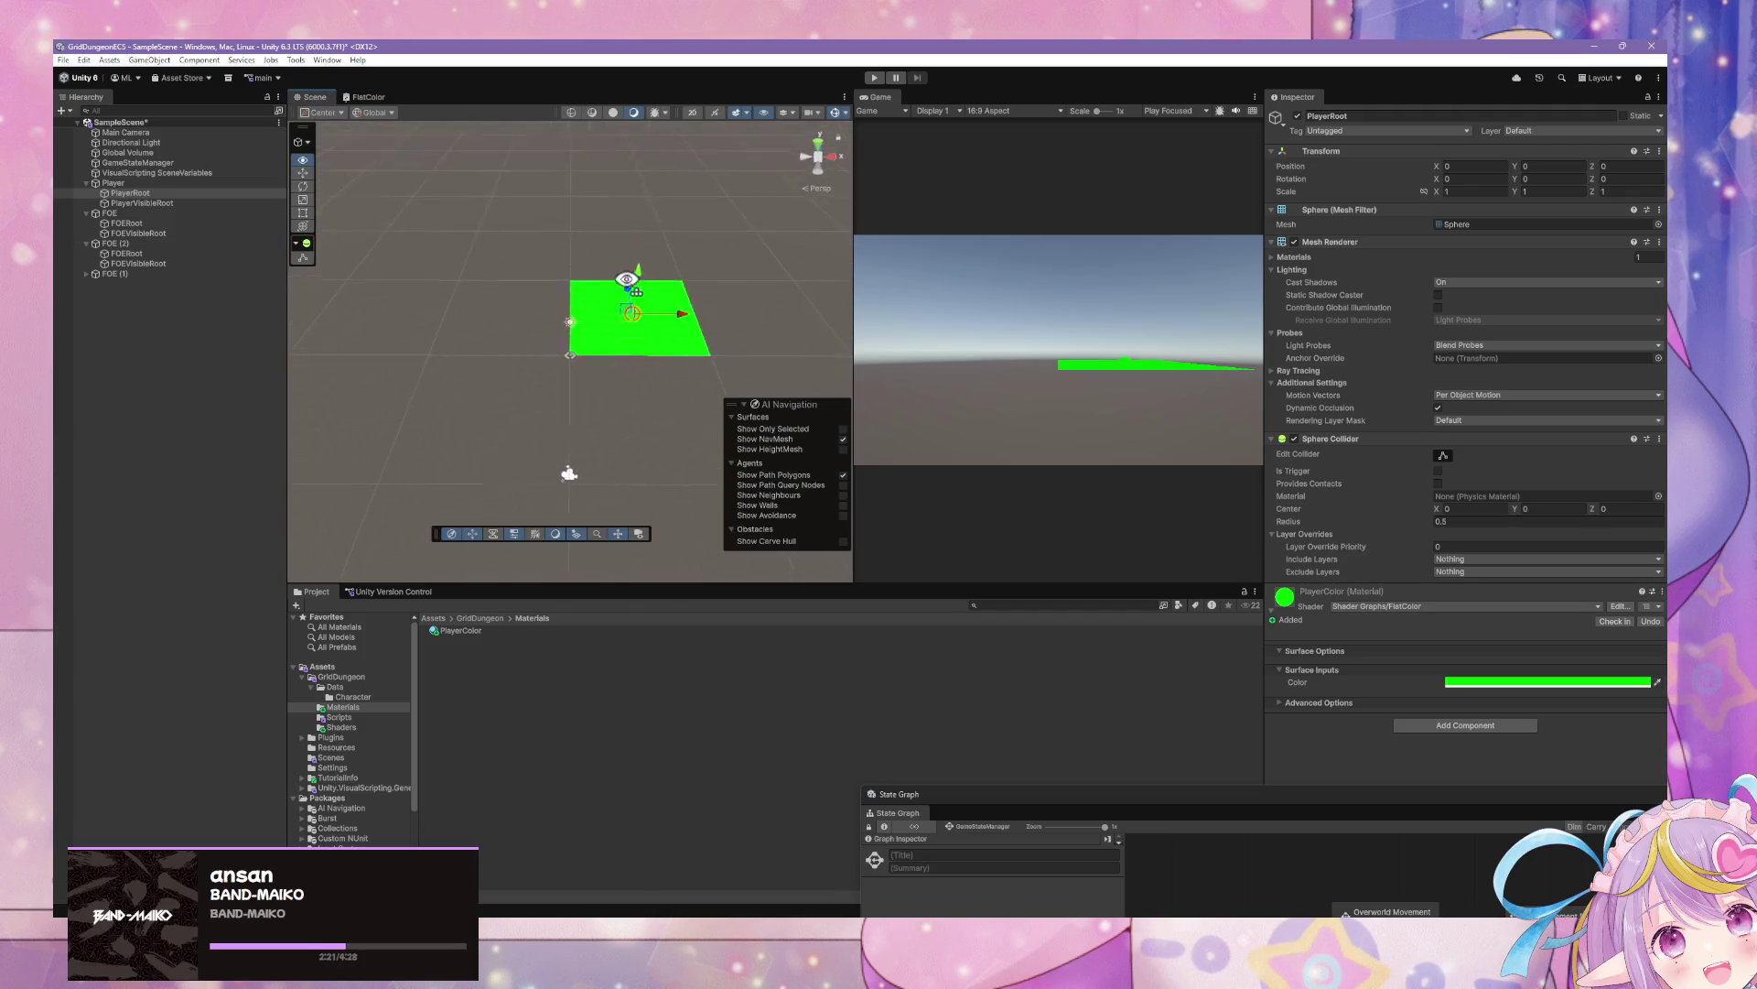
mouse_move(626, 279)
left_mouse_down()
mouse_move(536, 351)
mouse_move(612, 399)
mouse_move(518, 392)
mouse_move(494, 353)
left_mouse_up()
scroll(570, 350, "down", 5)
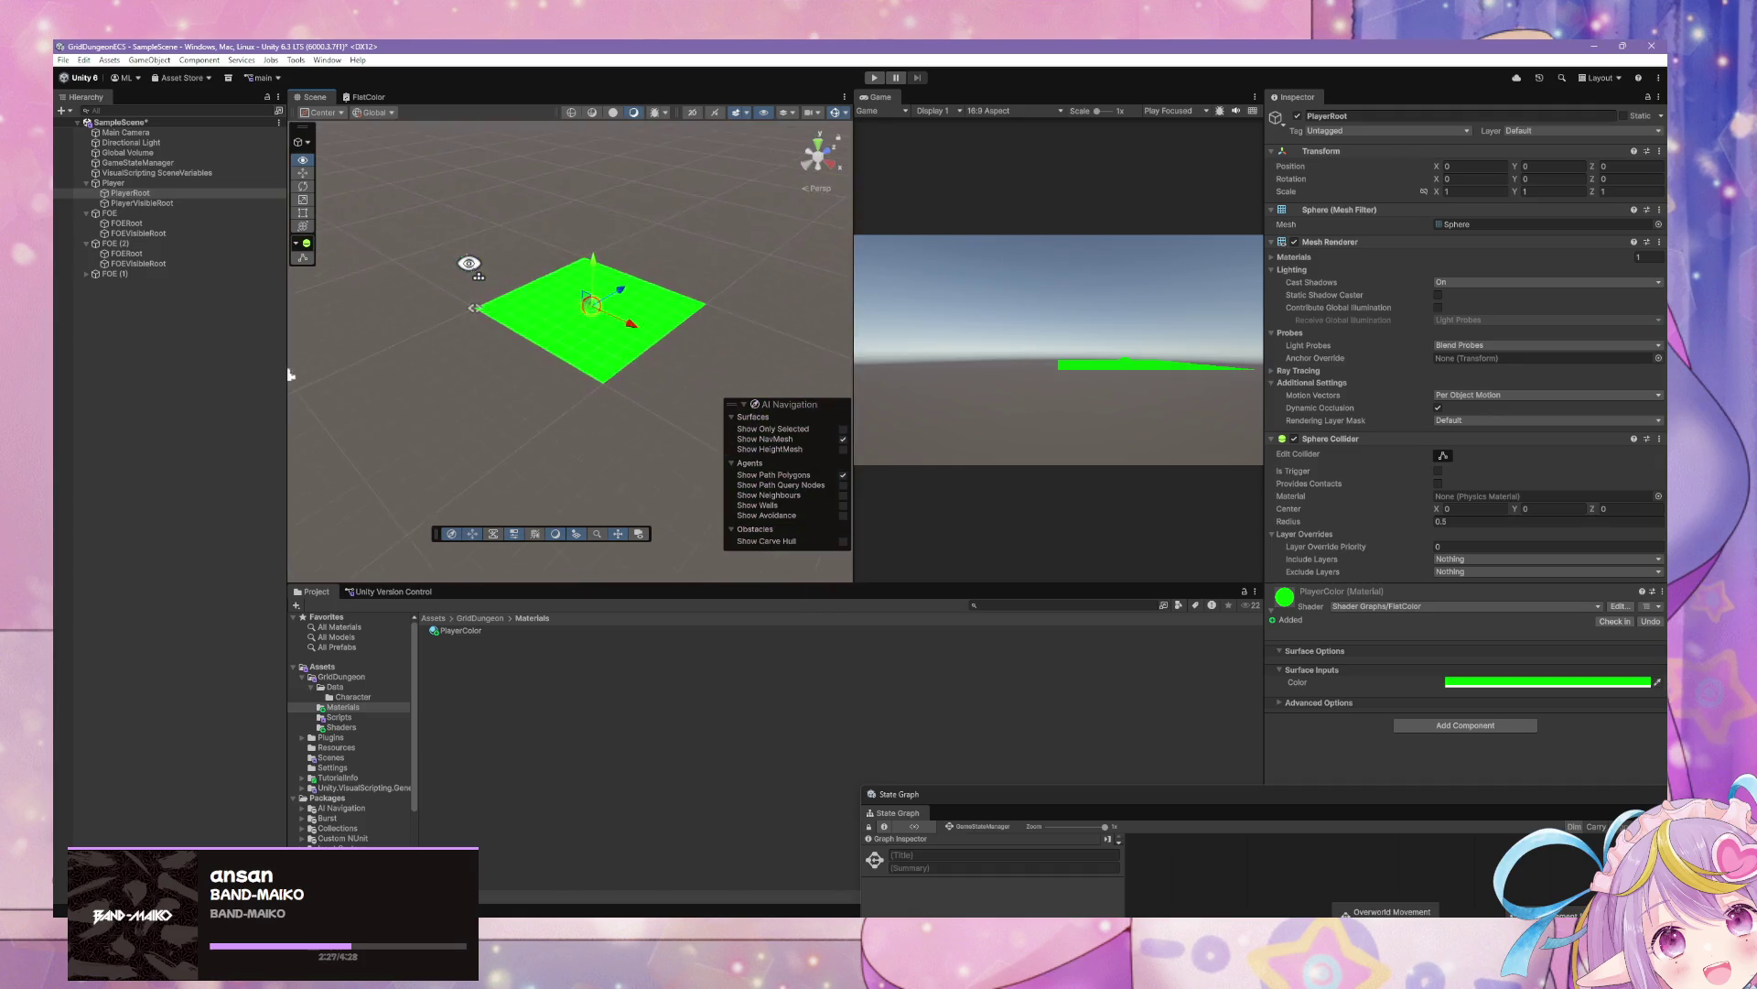
scroll(570, 350, "up", 6)
scroll(470, 250, "down", 5)
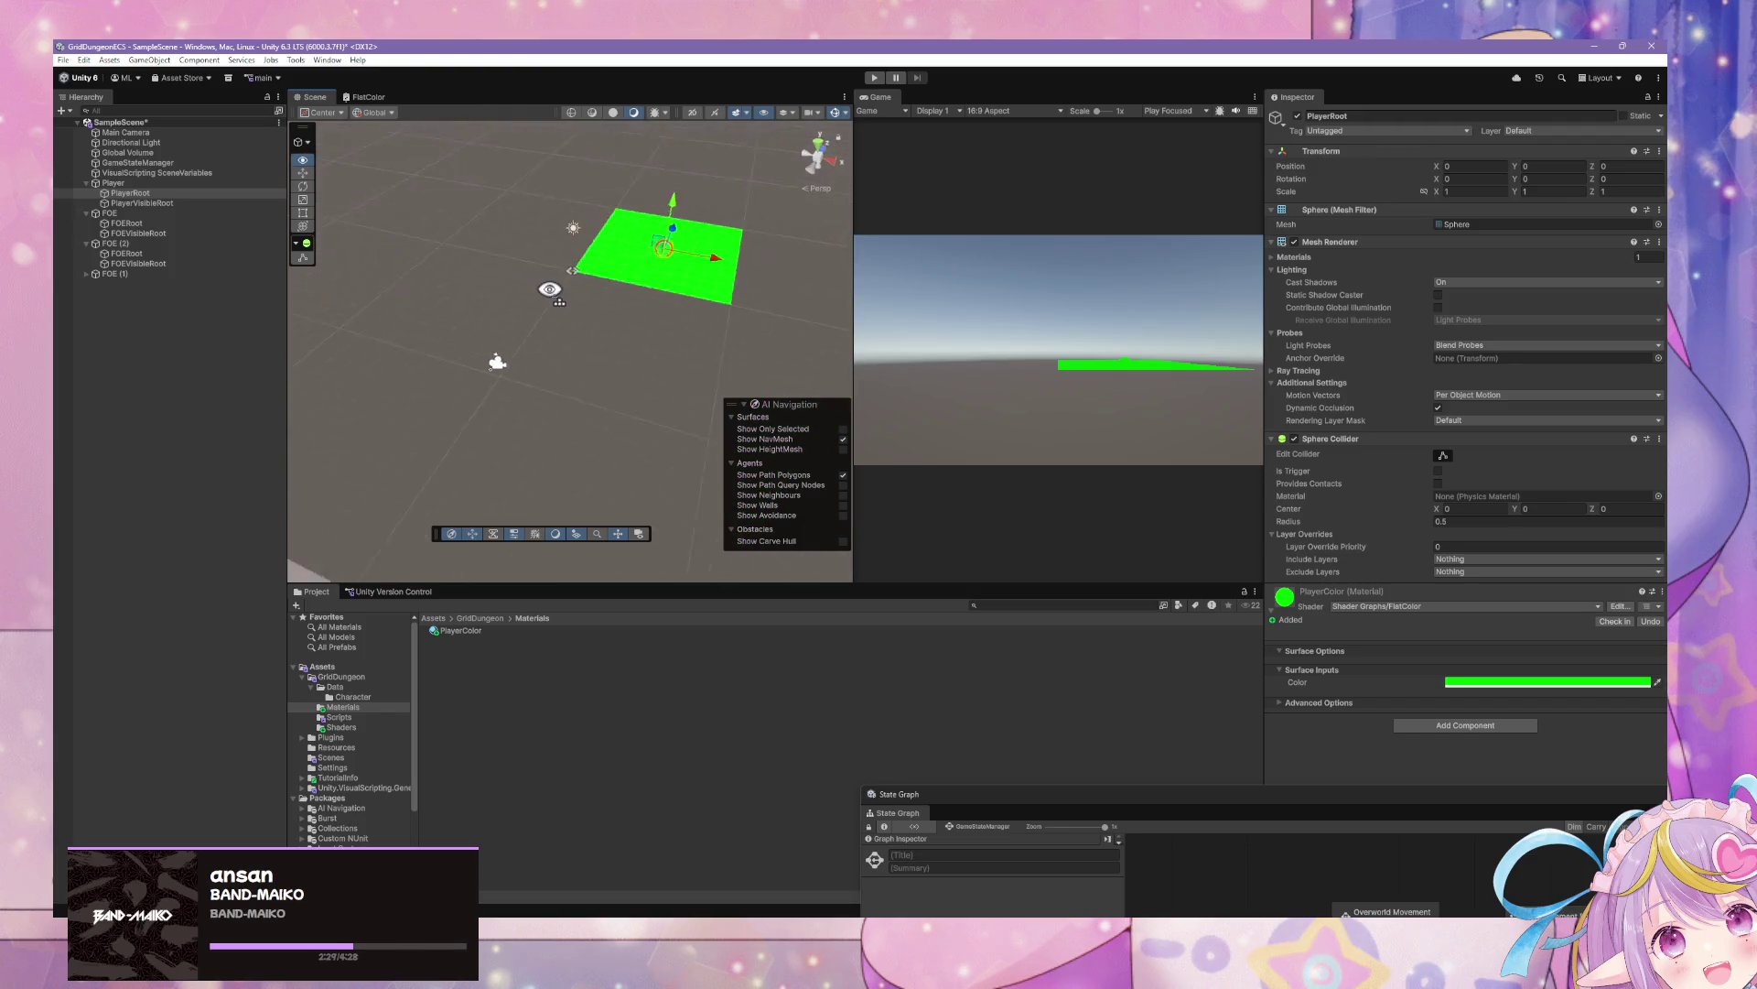
left_click(569, 316)
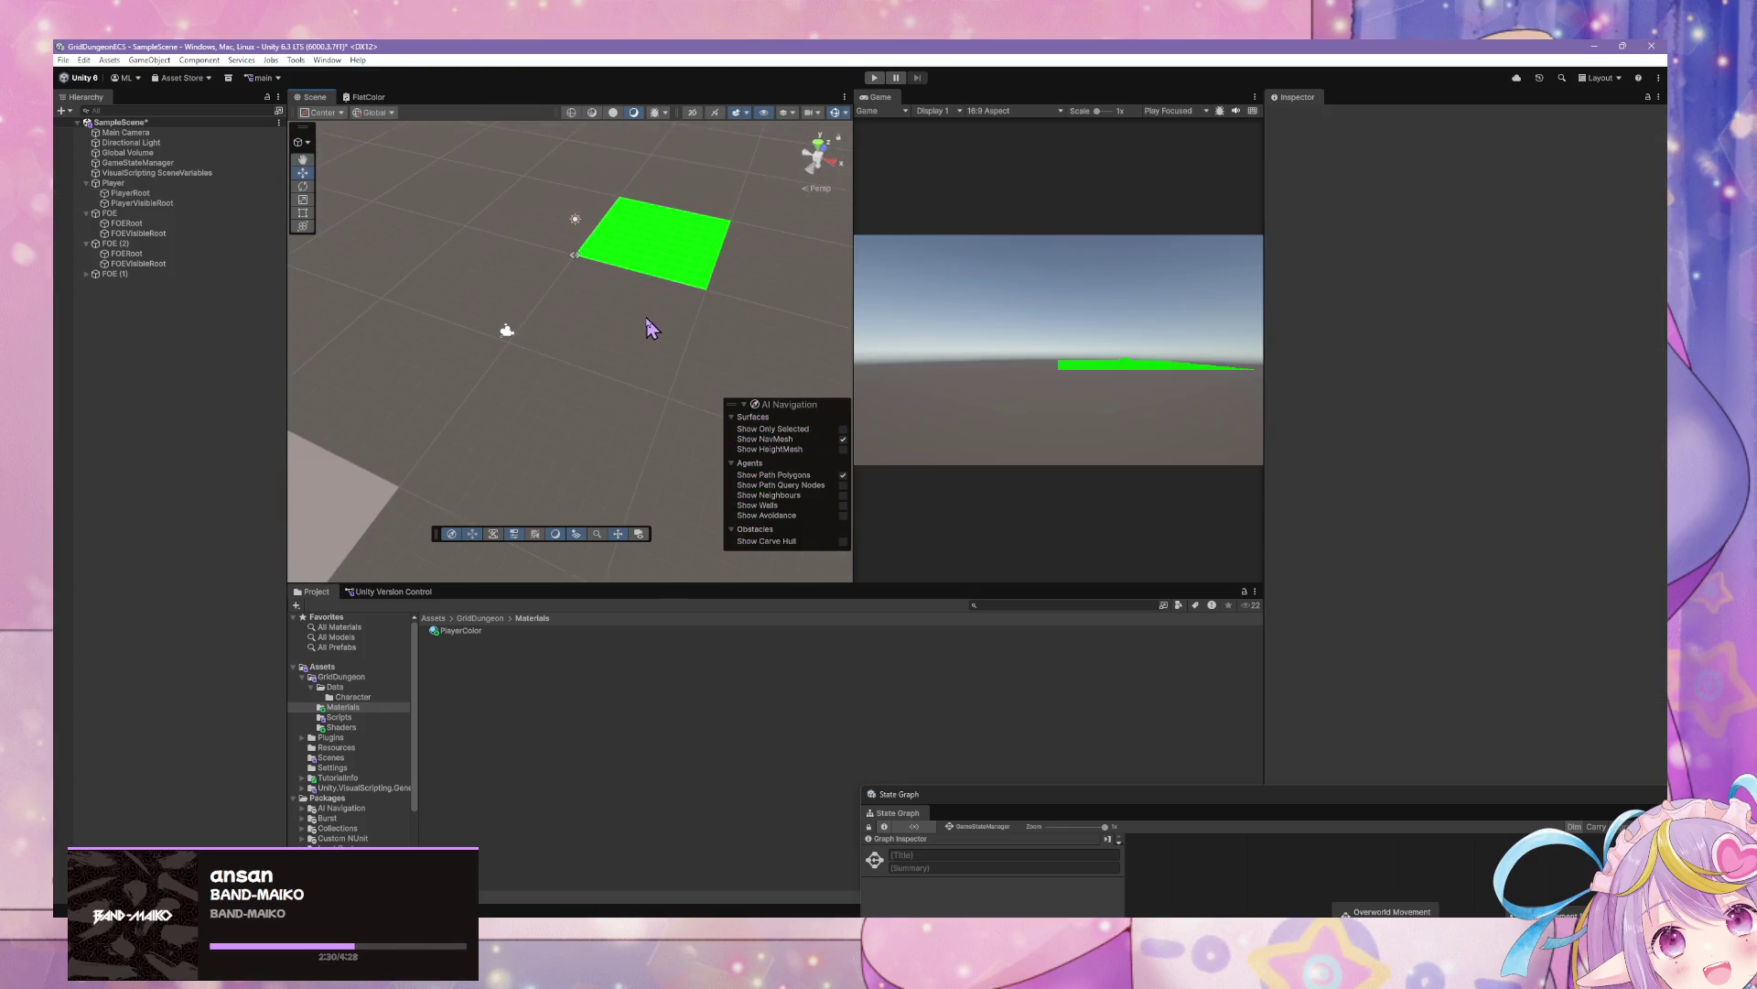
left_click(187, 193)
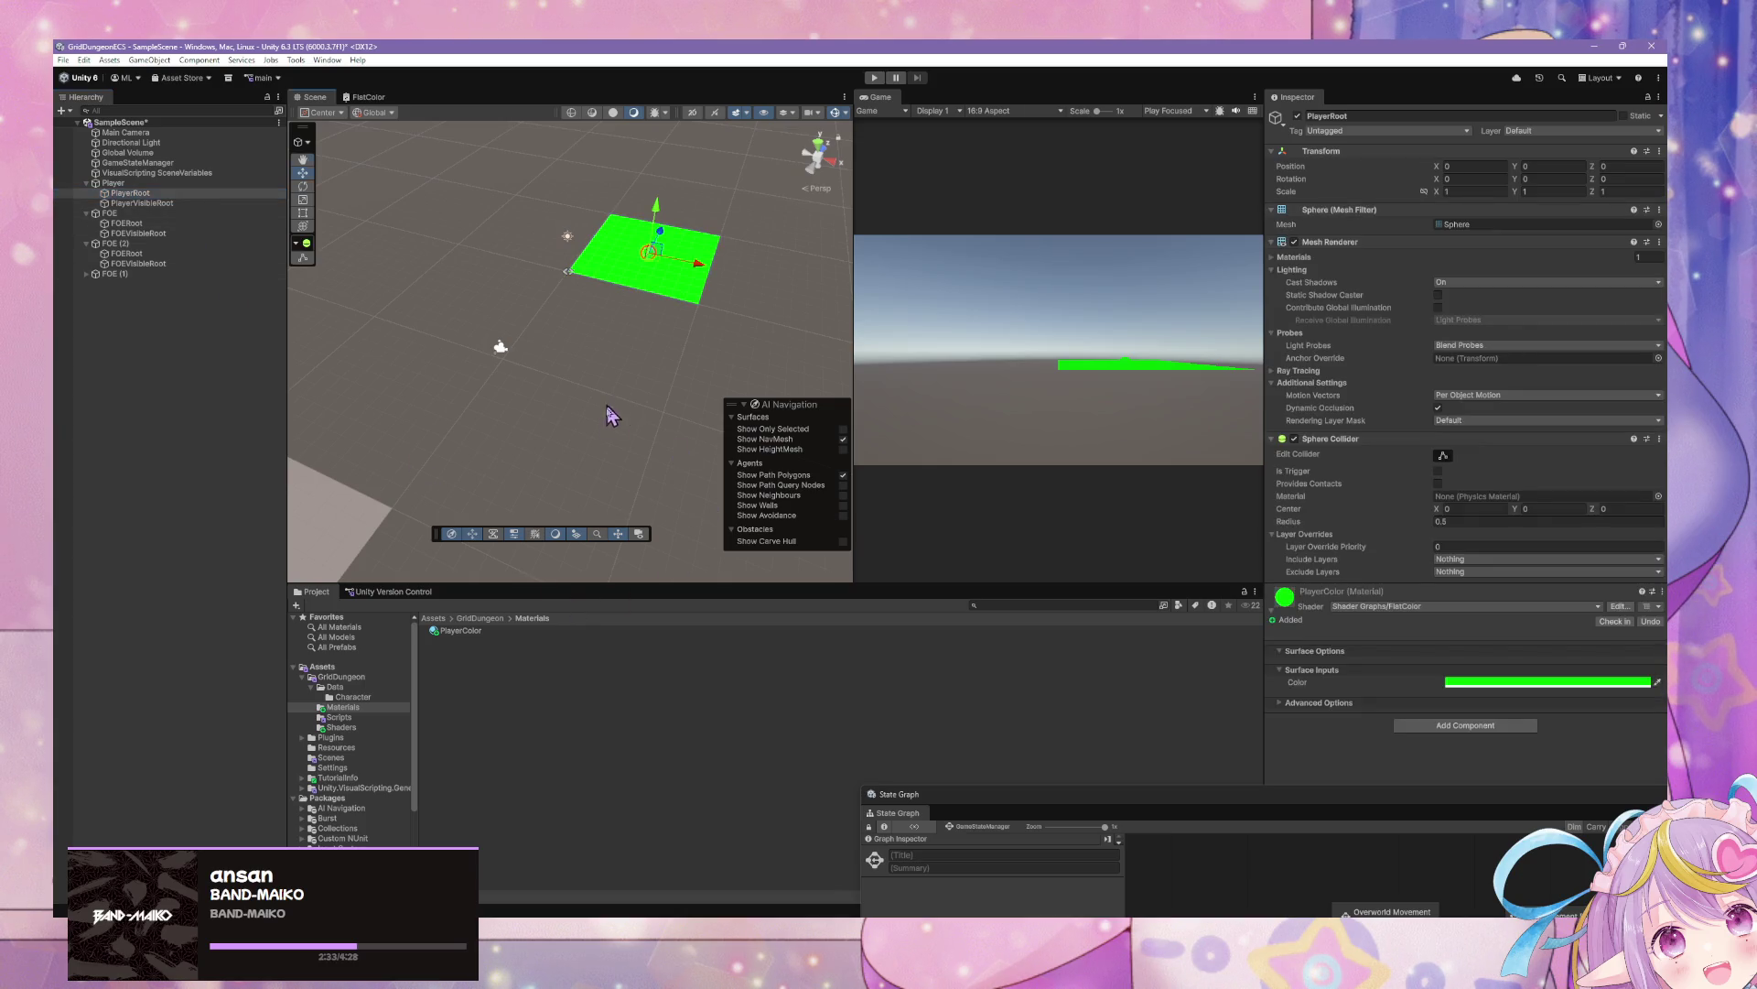
mouse_move(611, 417)
left_mouse_down()
mouse_move(561, 424)
mouse_move(643, 431)
mouse_move(553, 404)
mouse_move(608, 404)
mouse_move(490, 396)
mouse_move(622, 408)
left_mouse_up()
left_click(640, 408)
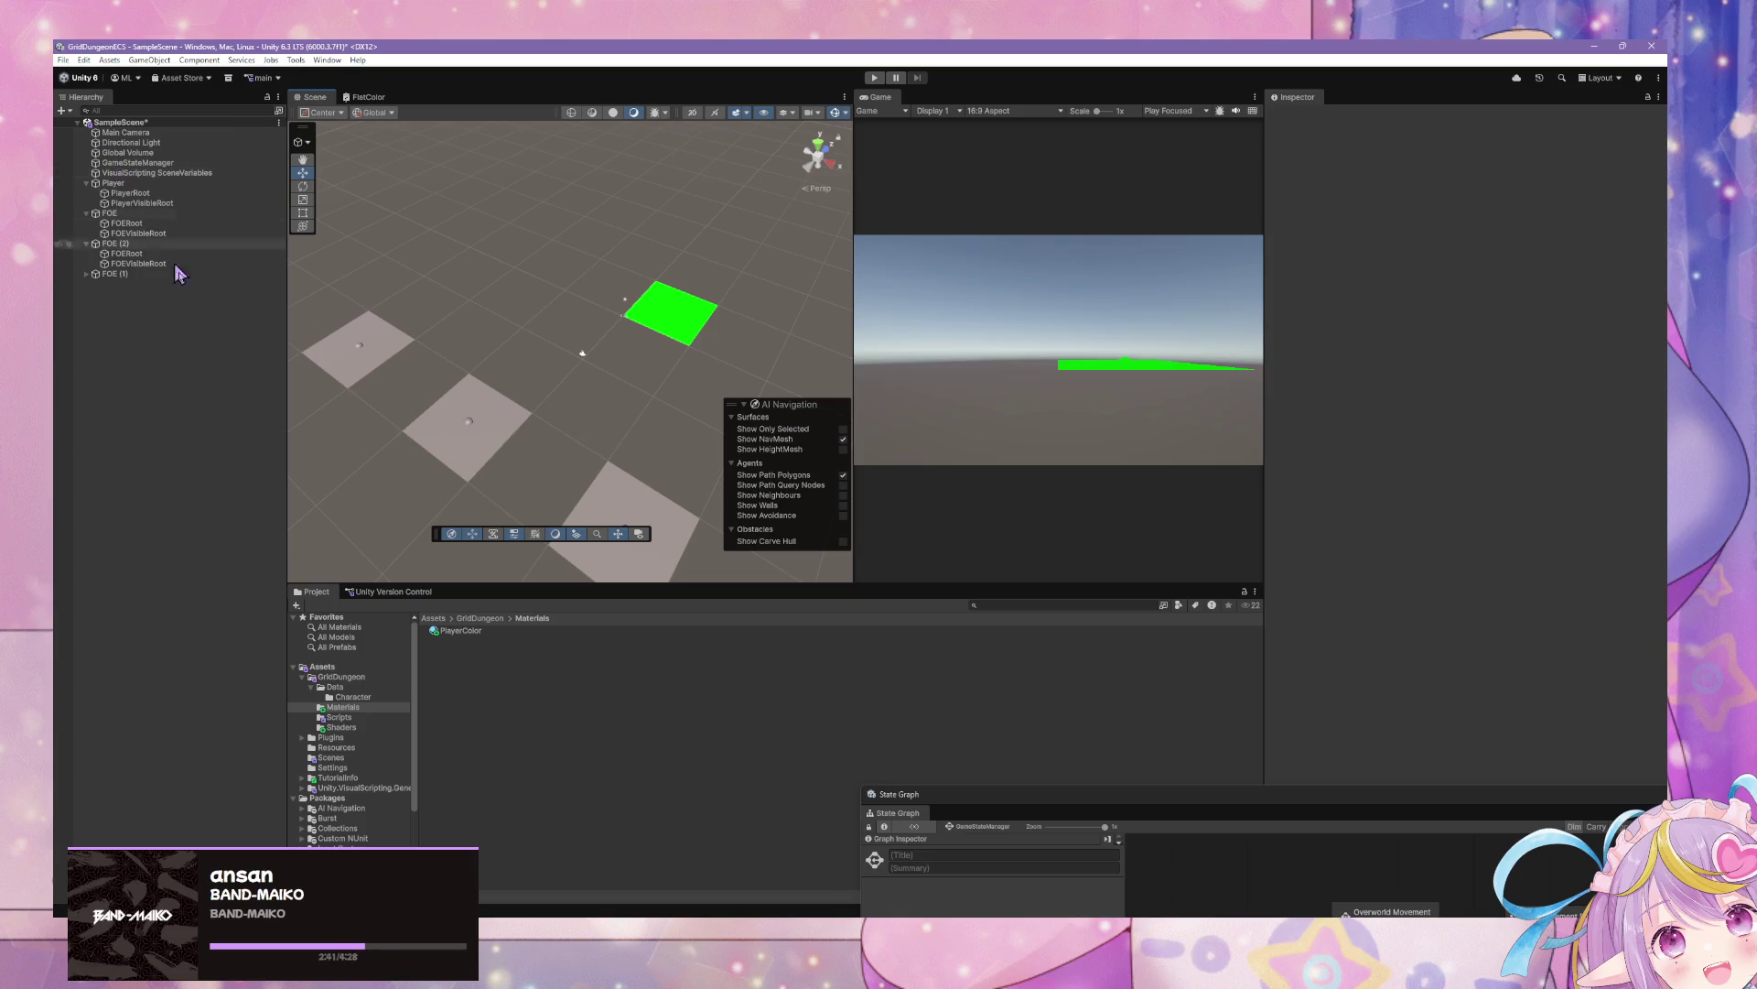
Rename PlayerColor to GreenFlatColor and duplicate it as YellowFlatColor
left_click(491, 633)
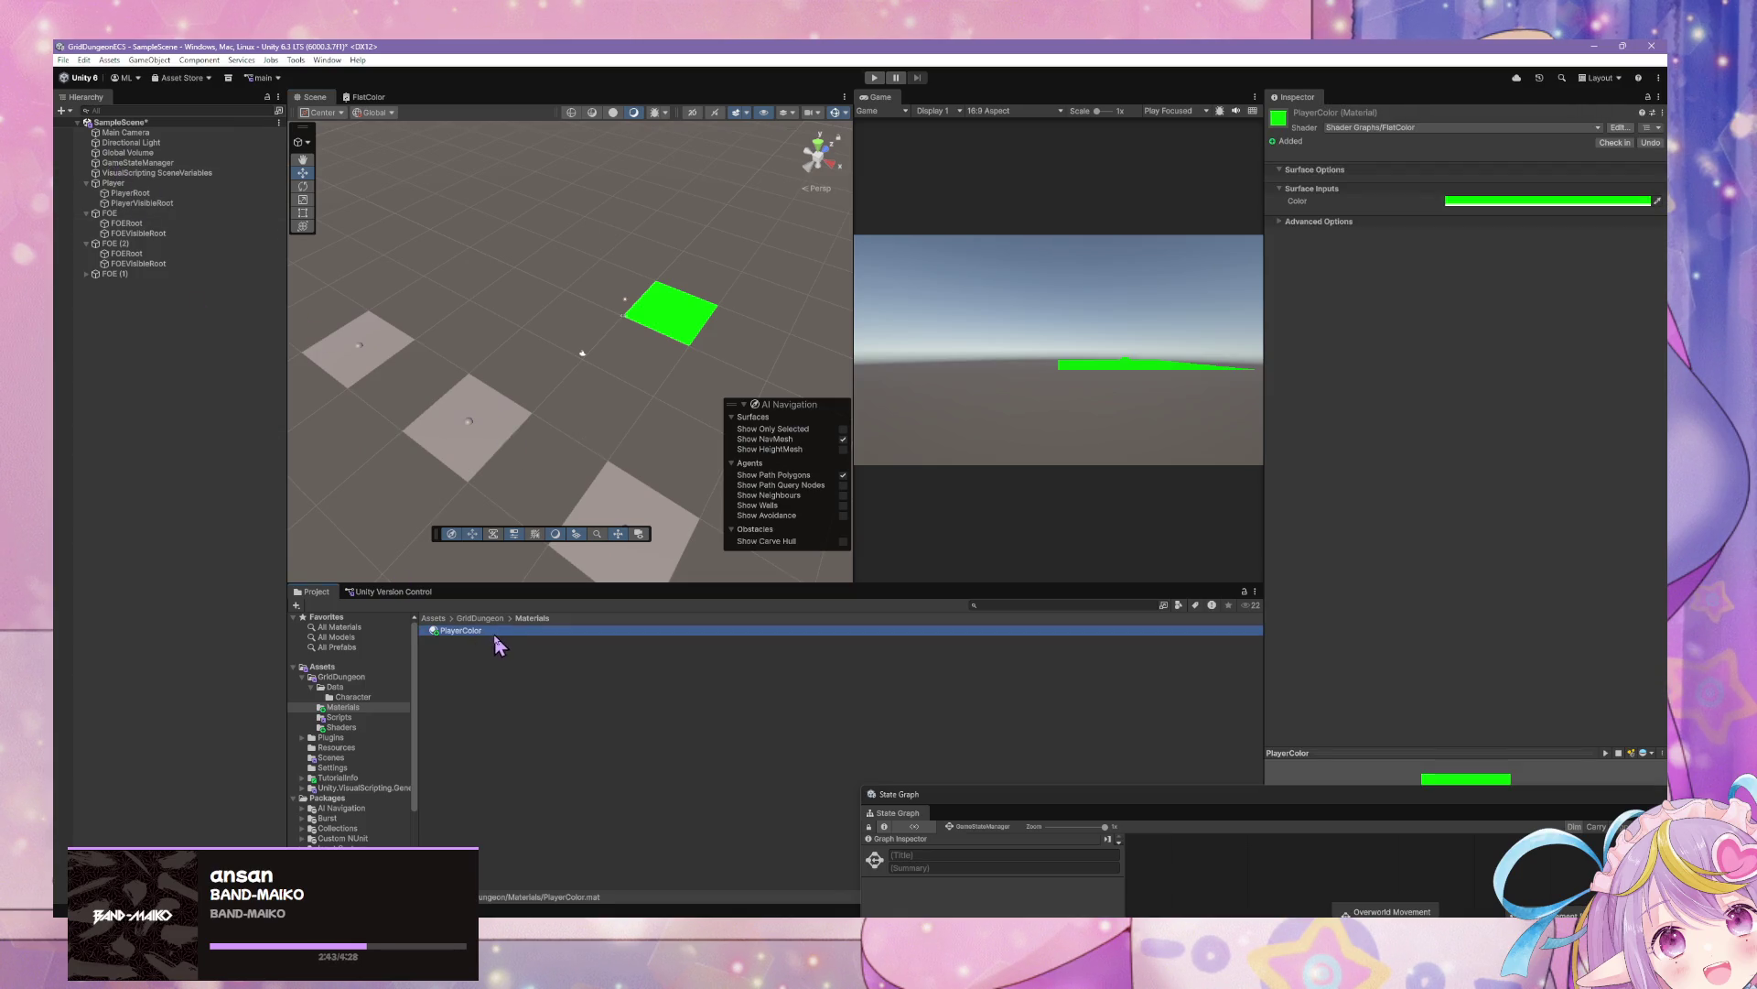
left_click(467, 631)
type("Green")
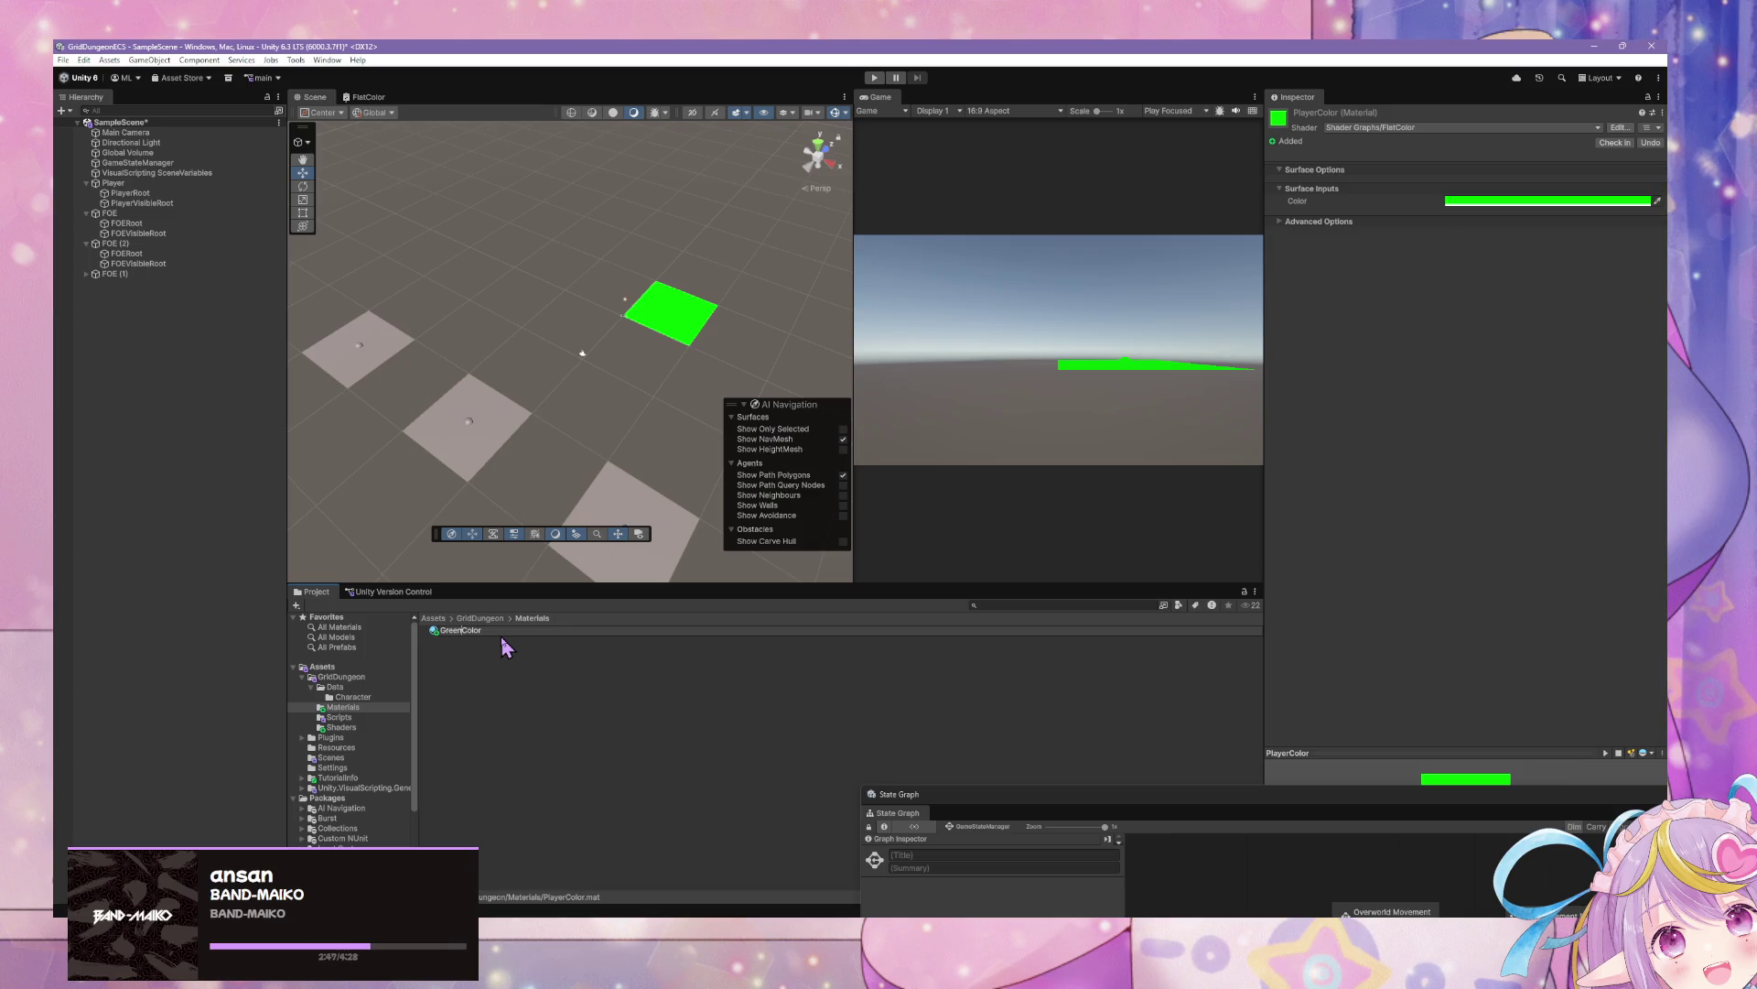
type("Flat")
key("Return")
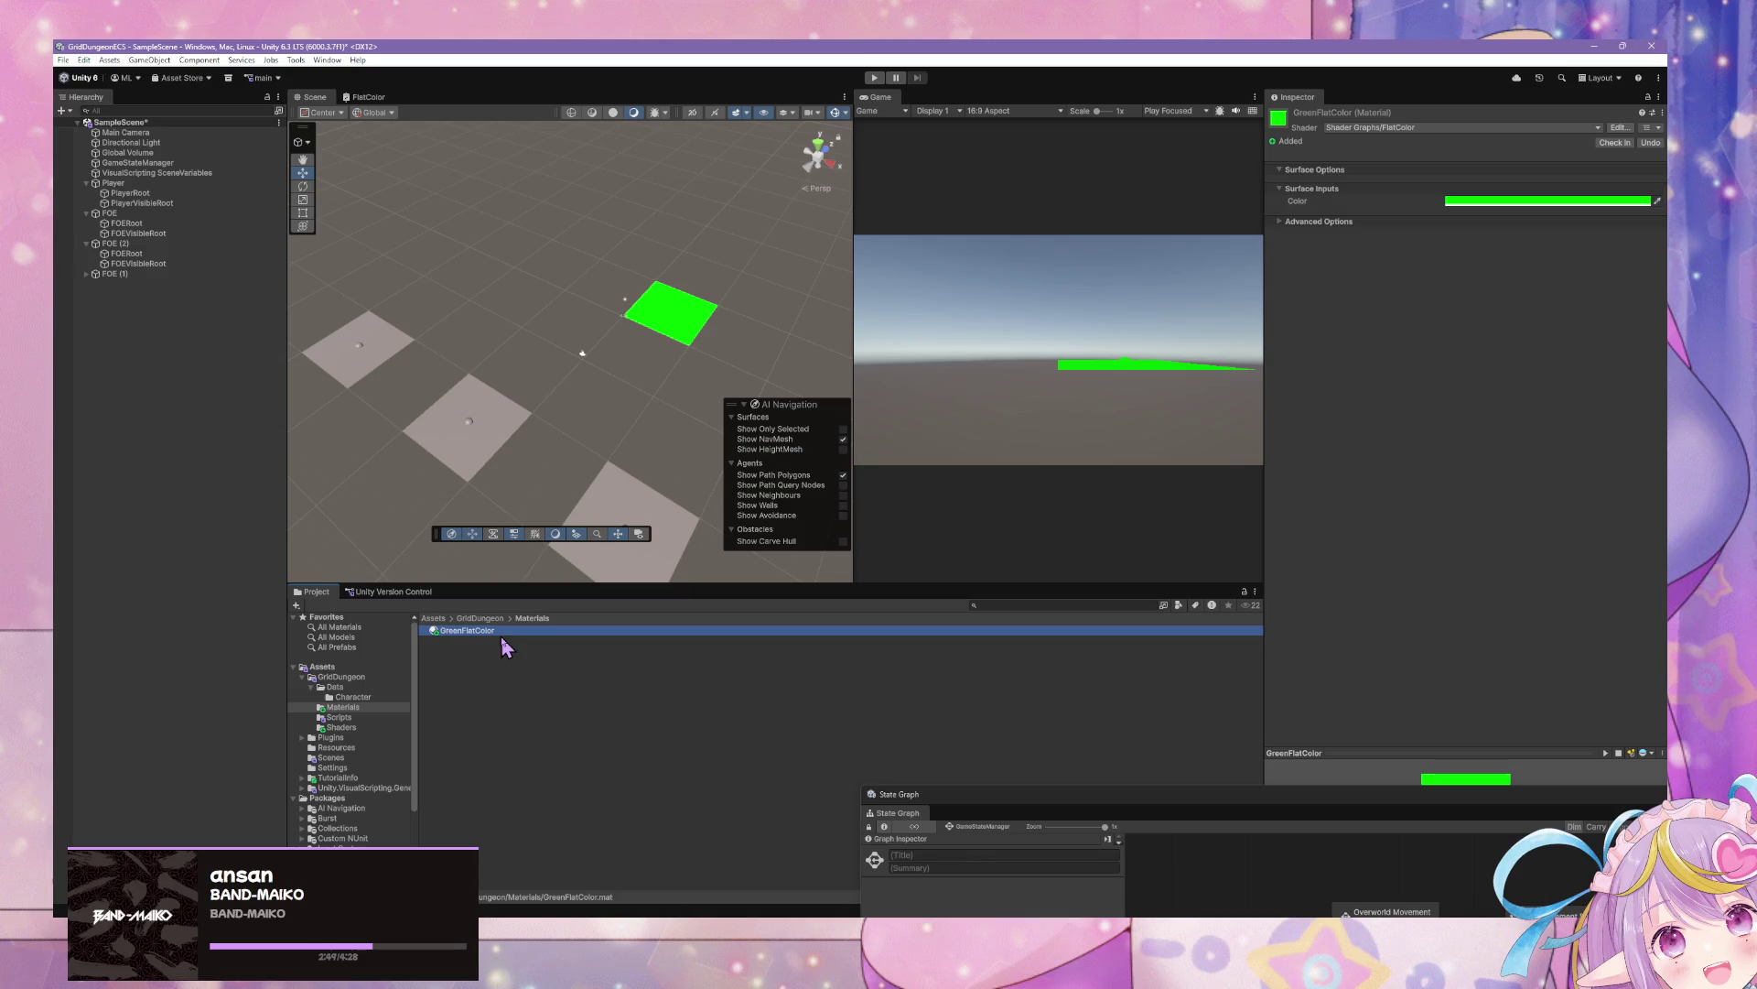
key("ctrl+d")
type("YellowFlatCol")
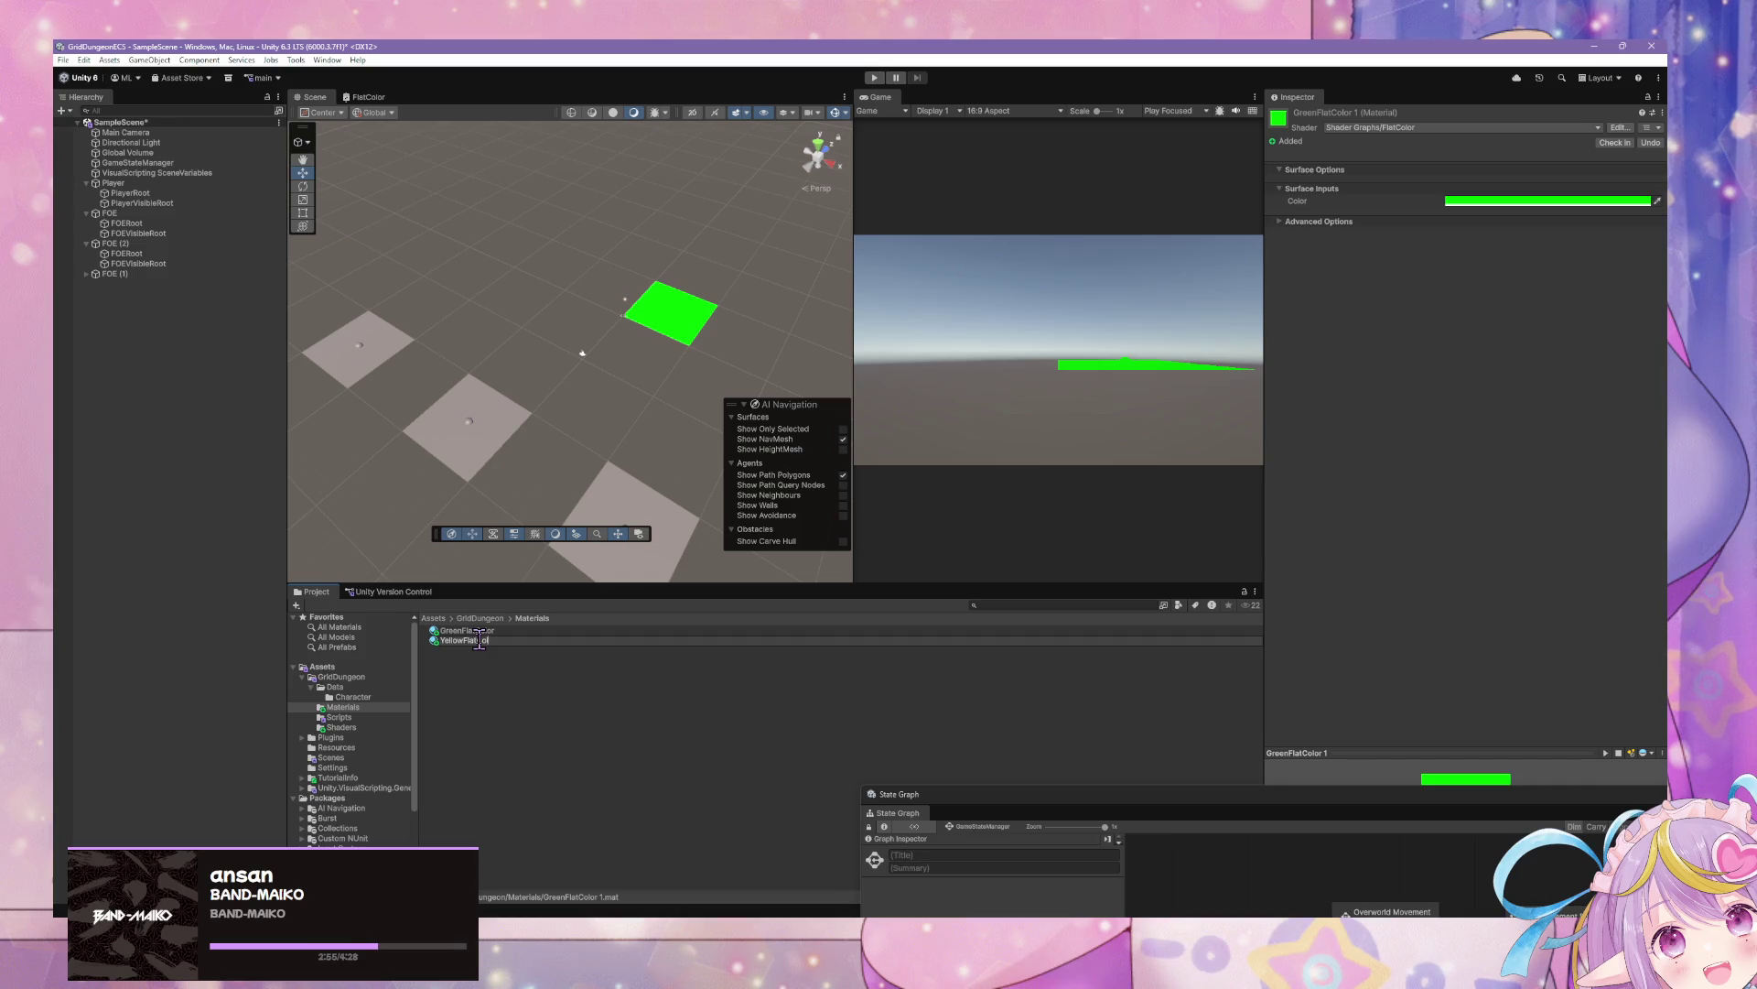
key("Return")
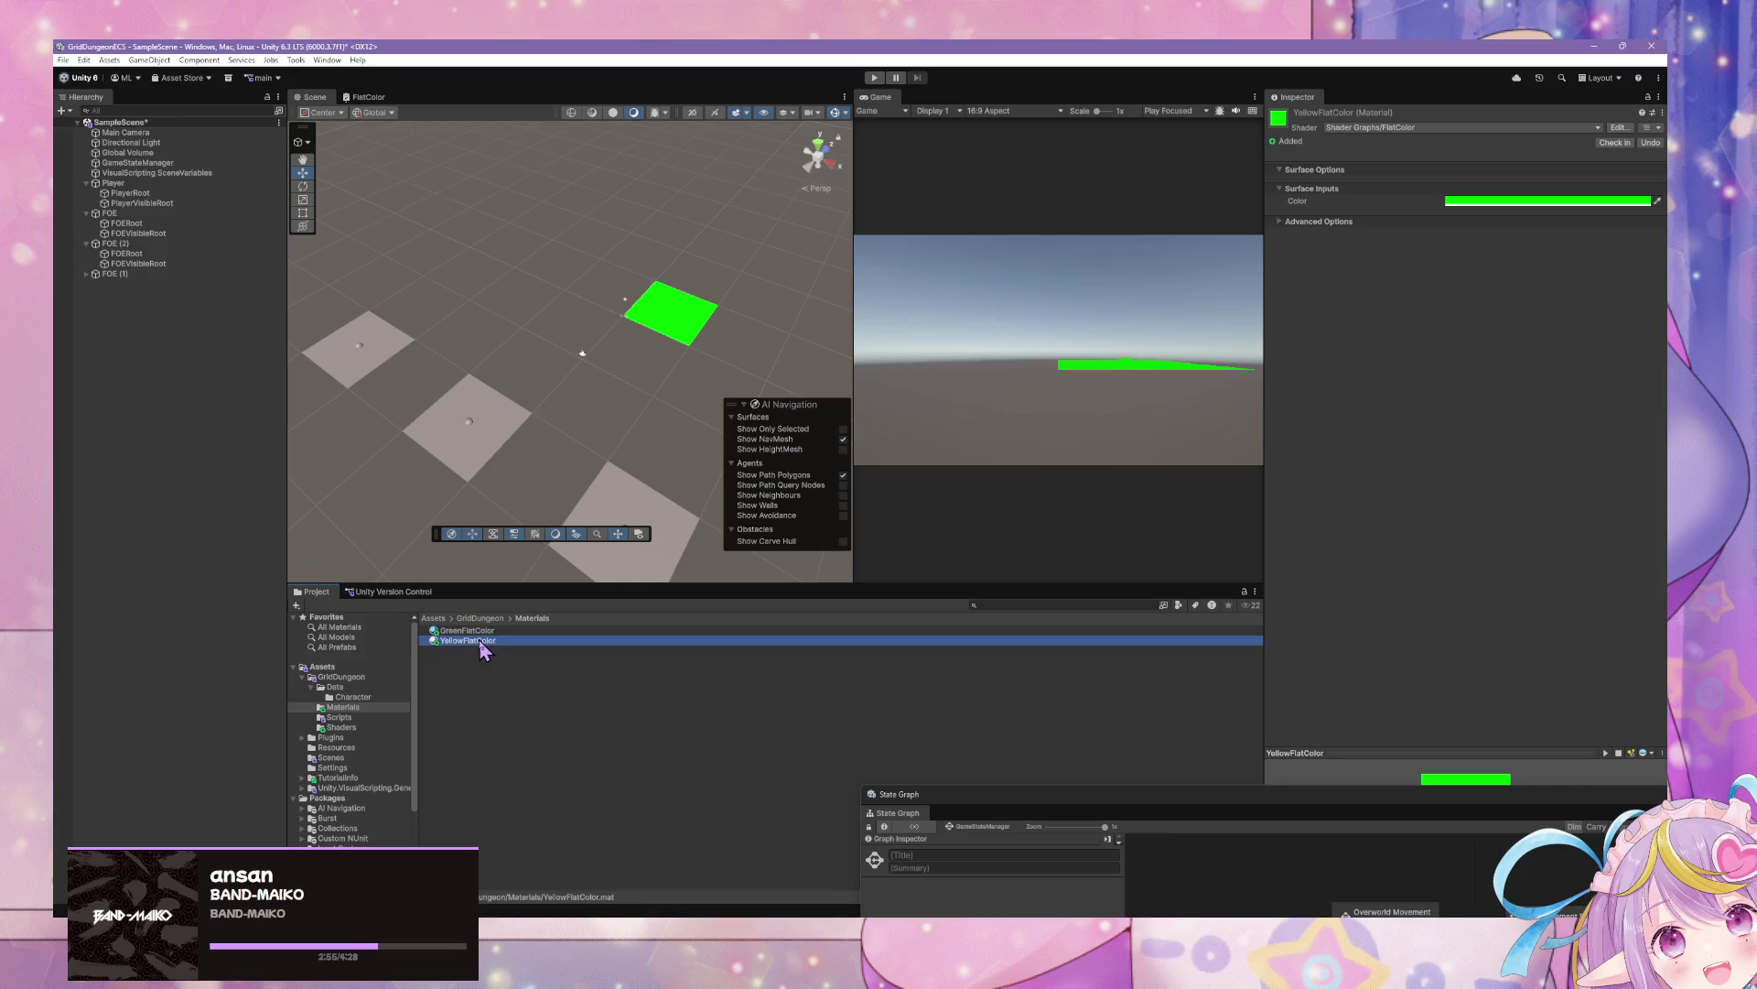
Make YellowFlatColor yellow (FFFF00) by setting its red channel to 1
left_click(1476, 202)
left_click(1598, 399)
type("1")
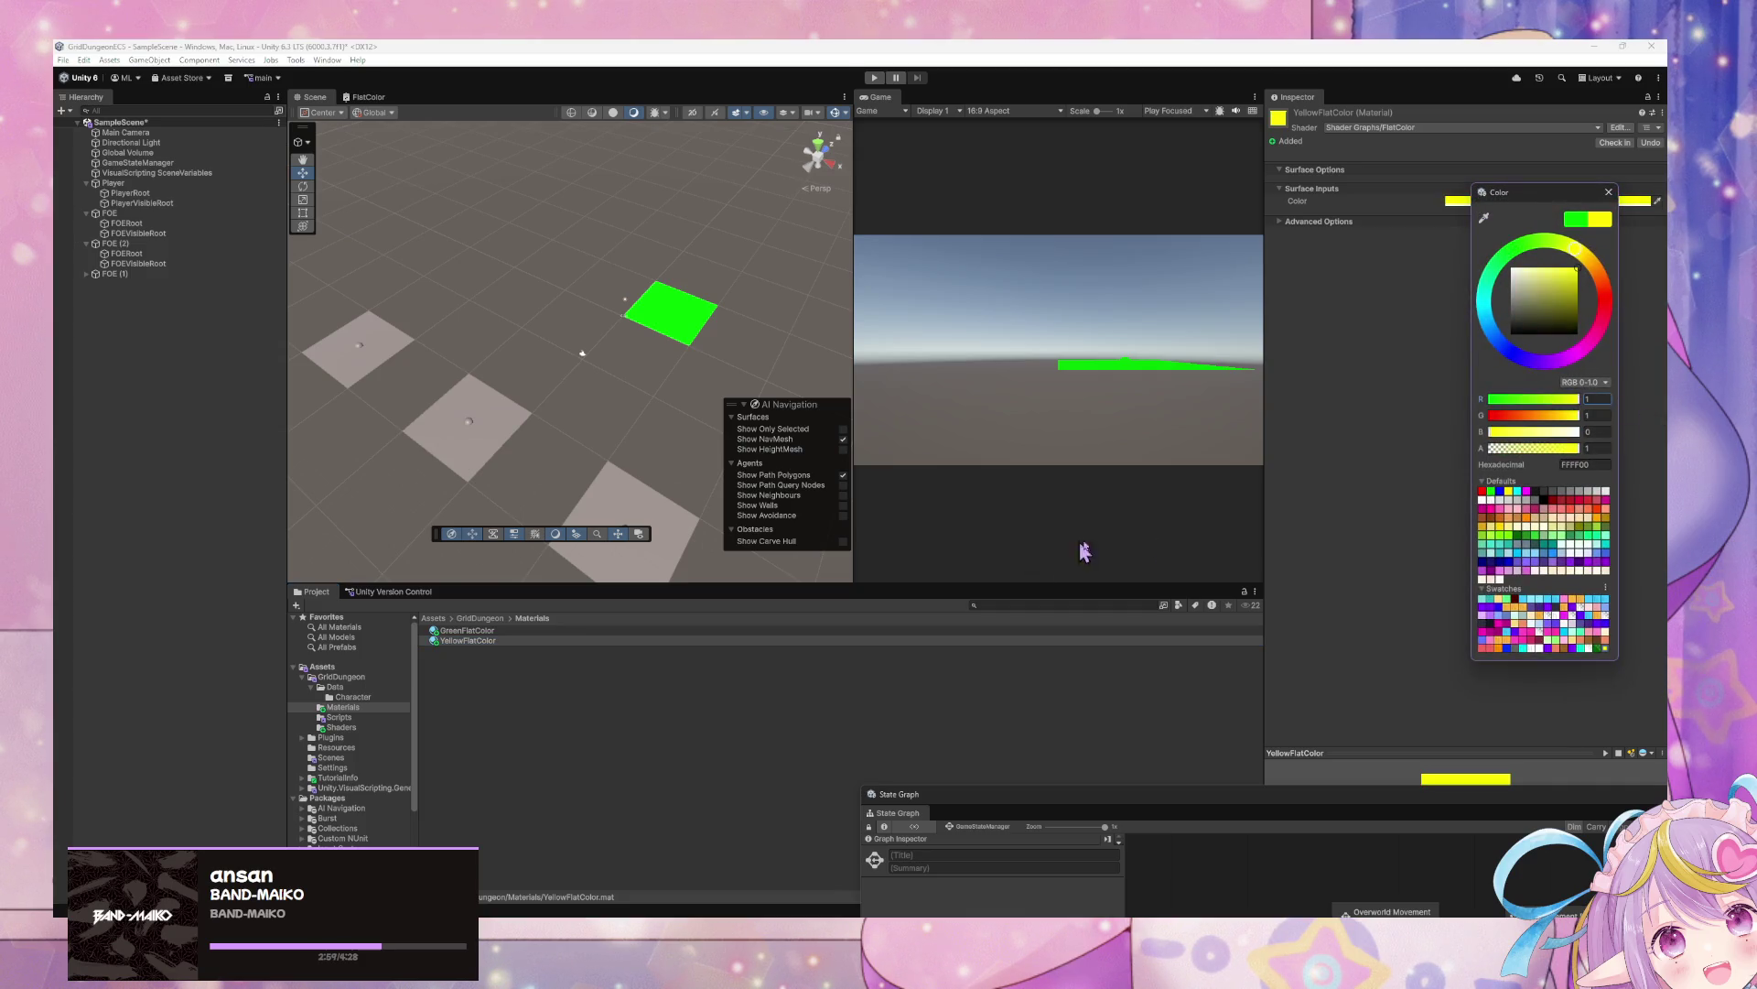
left_click(1611, 196)
Apply YellowFlatColor to the player's visible plane and view the tiles from above
left_click(259, 203)
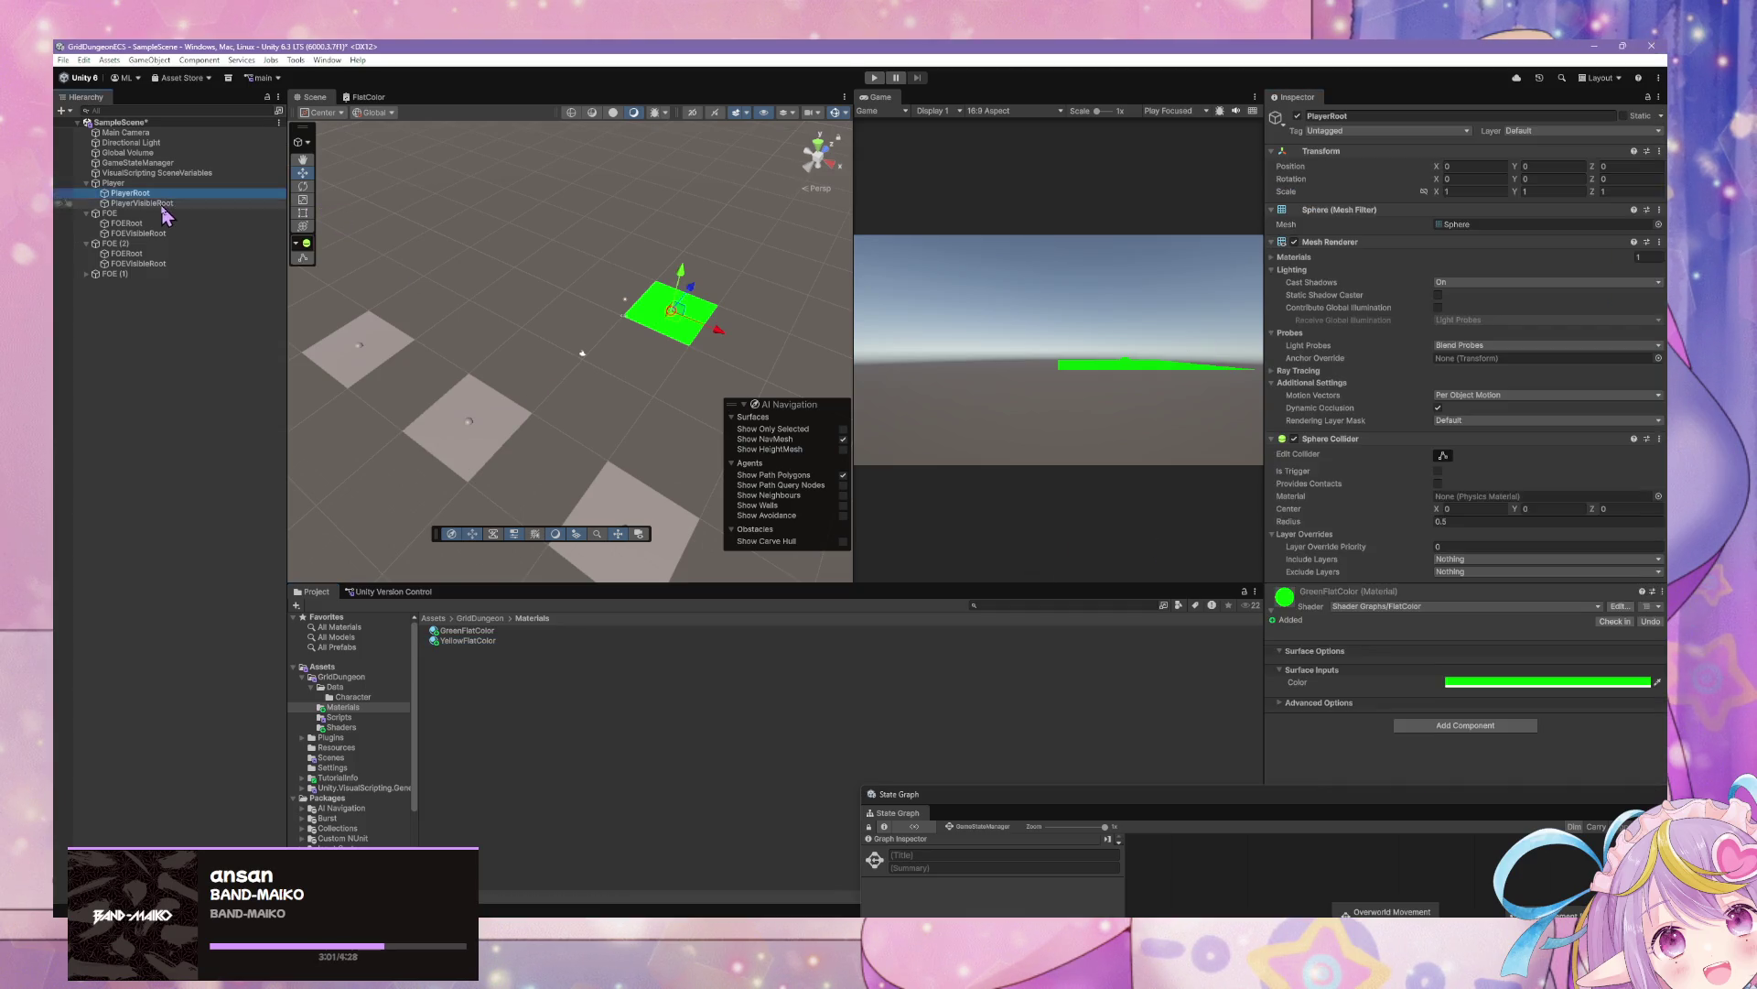
mouse_move(463, 641)
left_mouse_down()
mouse_move(681, 318)
mouse_move(793, 276)
mouse_move(719, 328)
left_mouse_up()
right_click(692, 430)
left_click(672, 400)
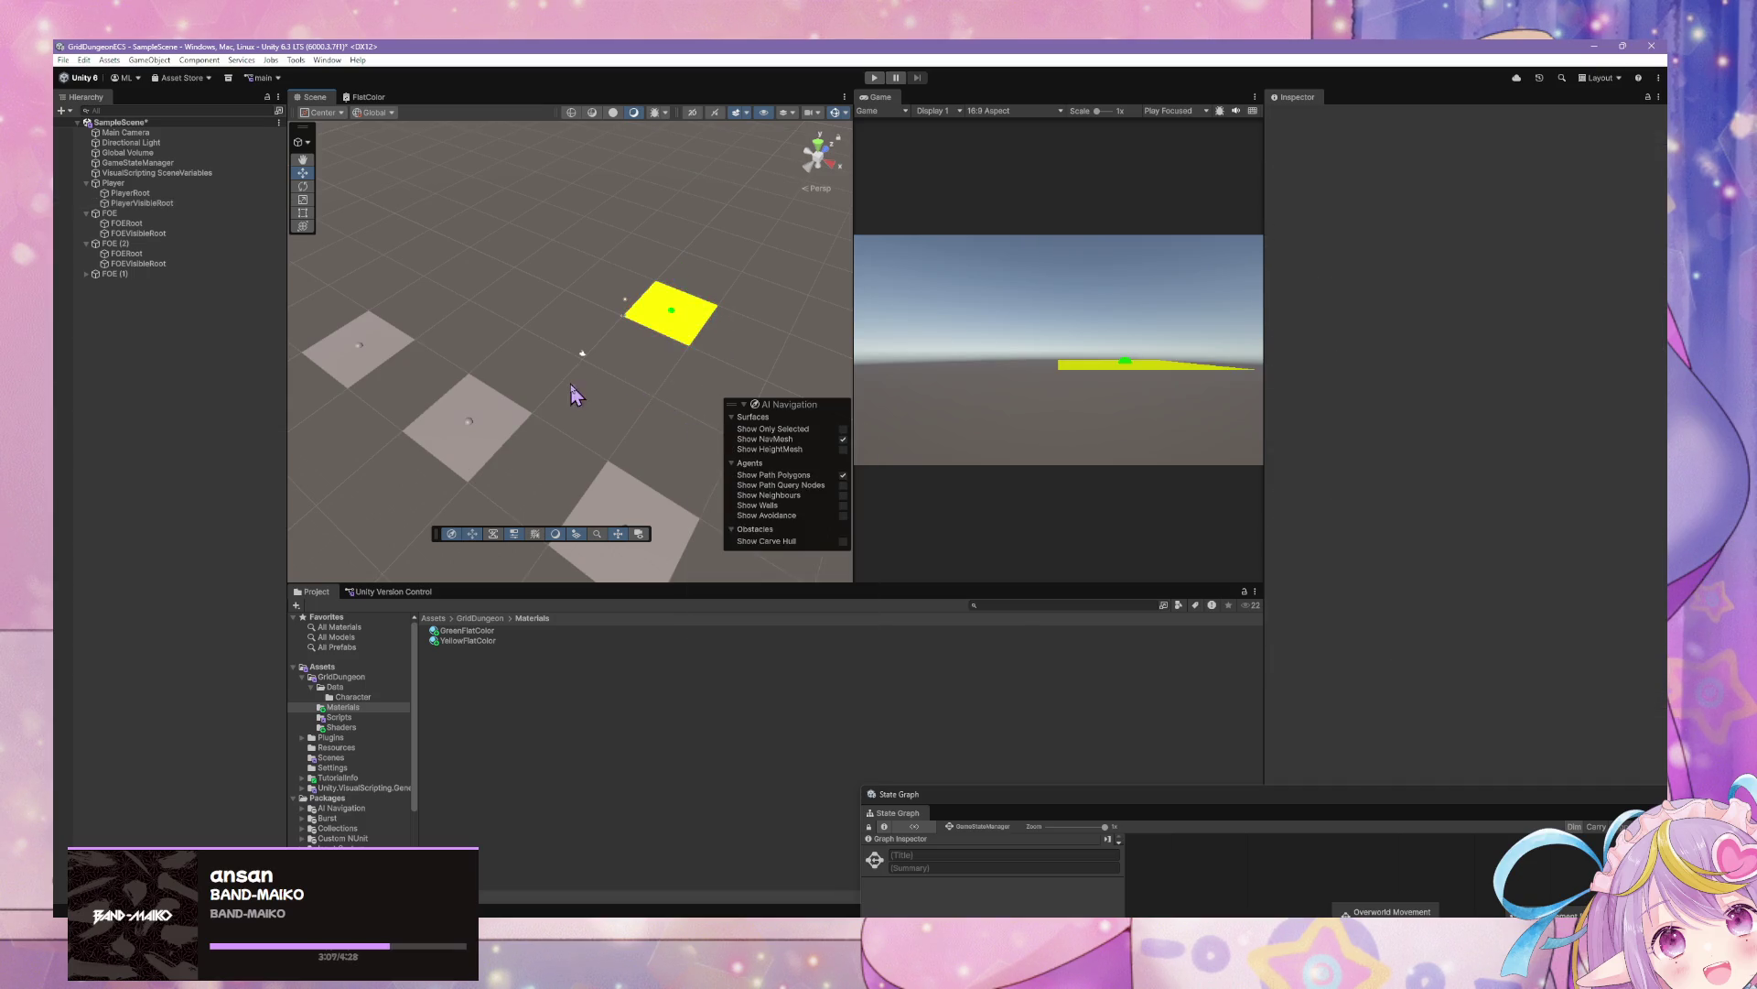
mouse_move(569, 383)
left_mouse_down()
mouse_move(576, 436)
mouse_move(692, 425)
mouse_move(385, 366)
left_mouse_up()
left_click(385, 366)
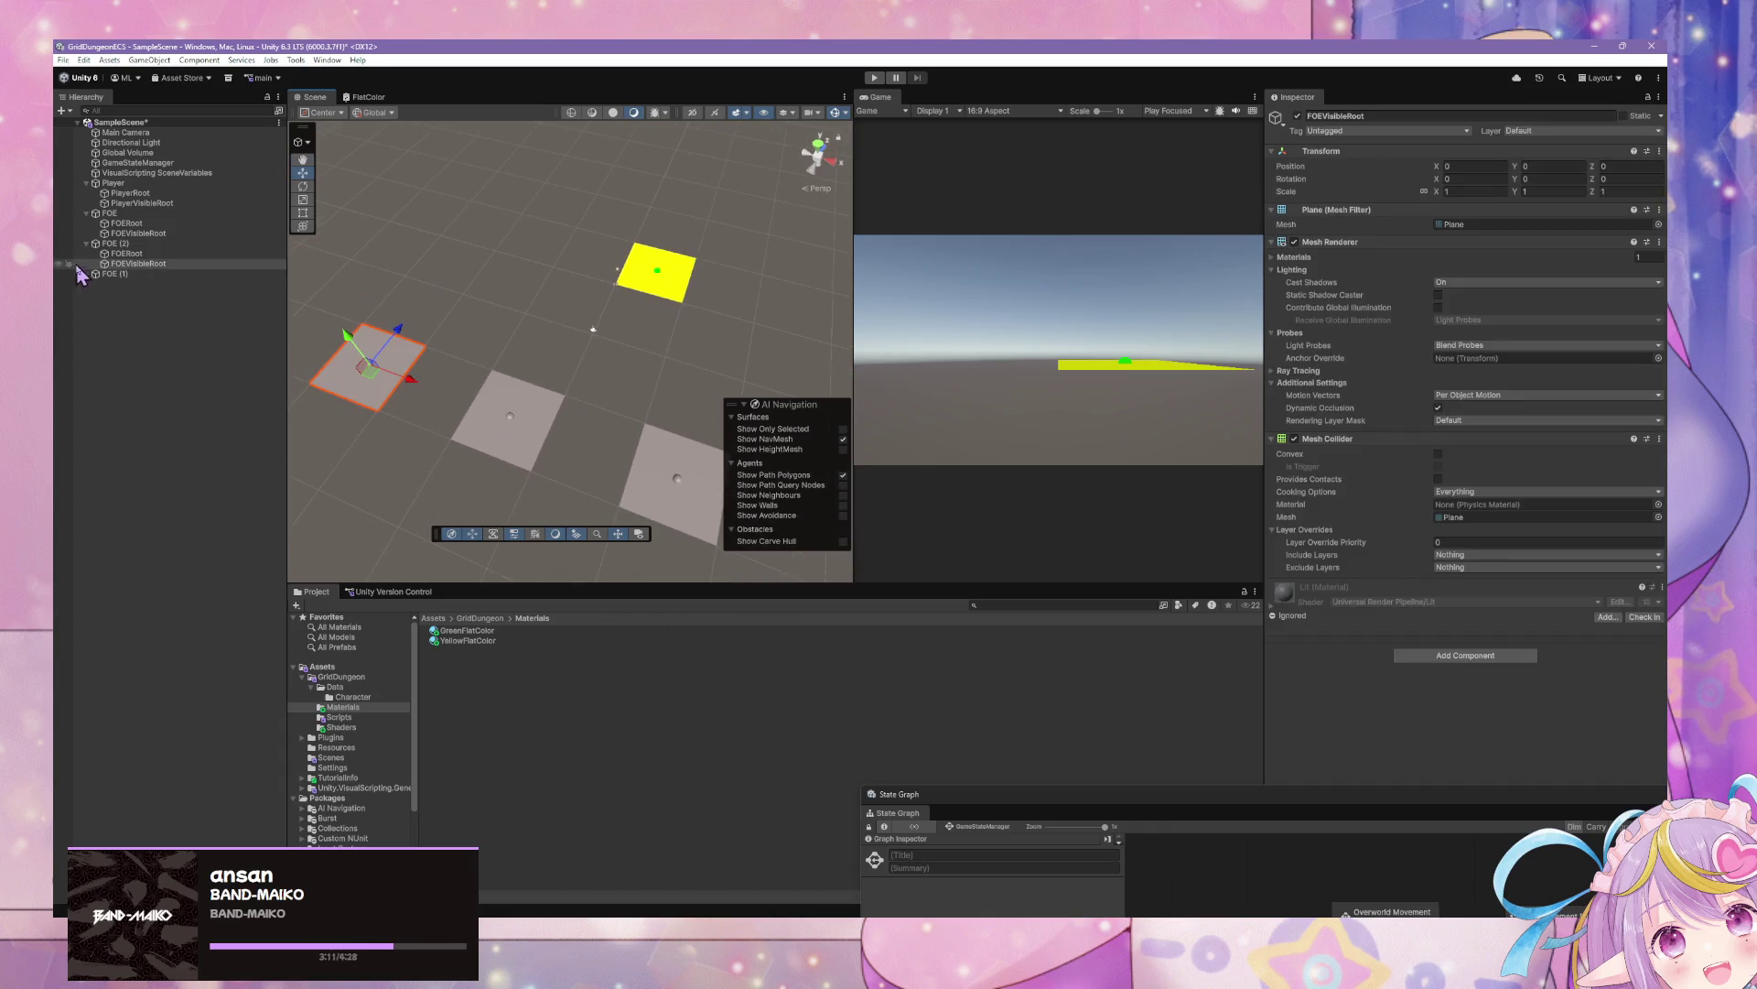
Move FOE (2) forward from Z -25 to Z -15
left_click(117, 243)
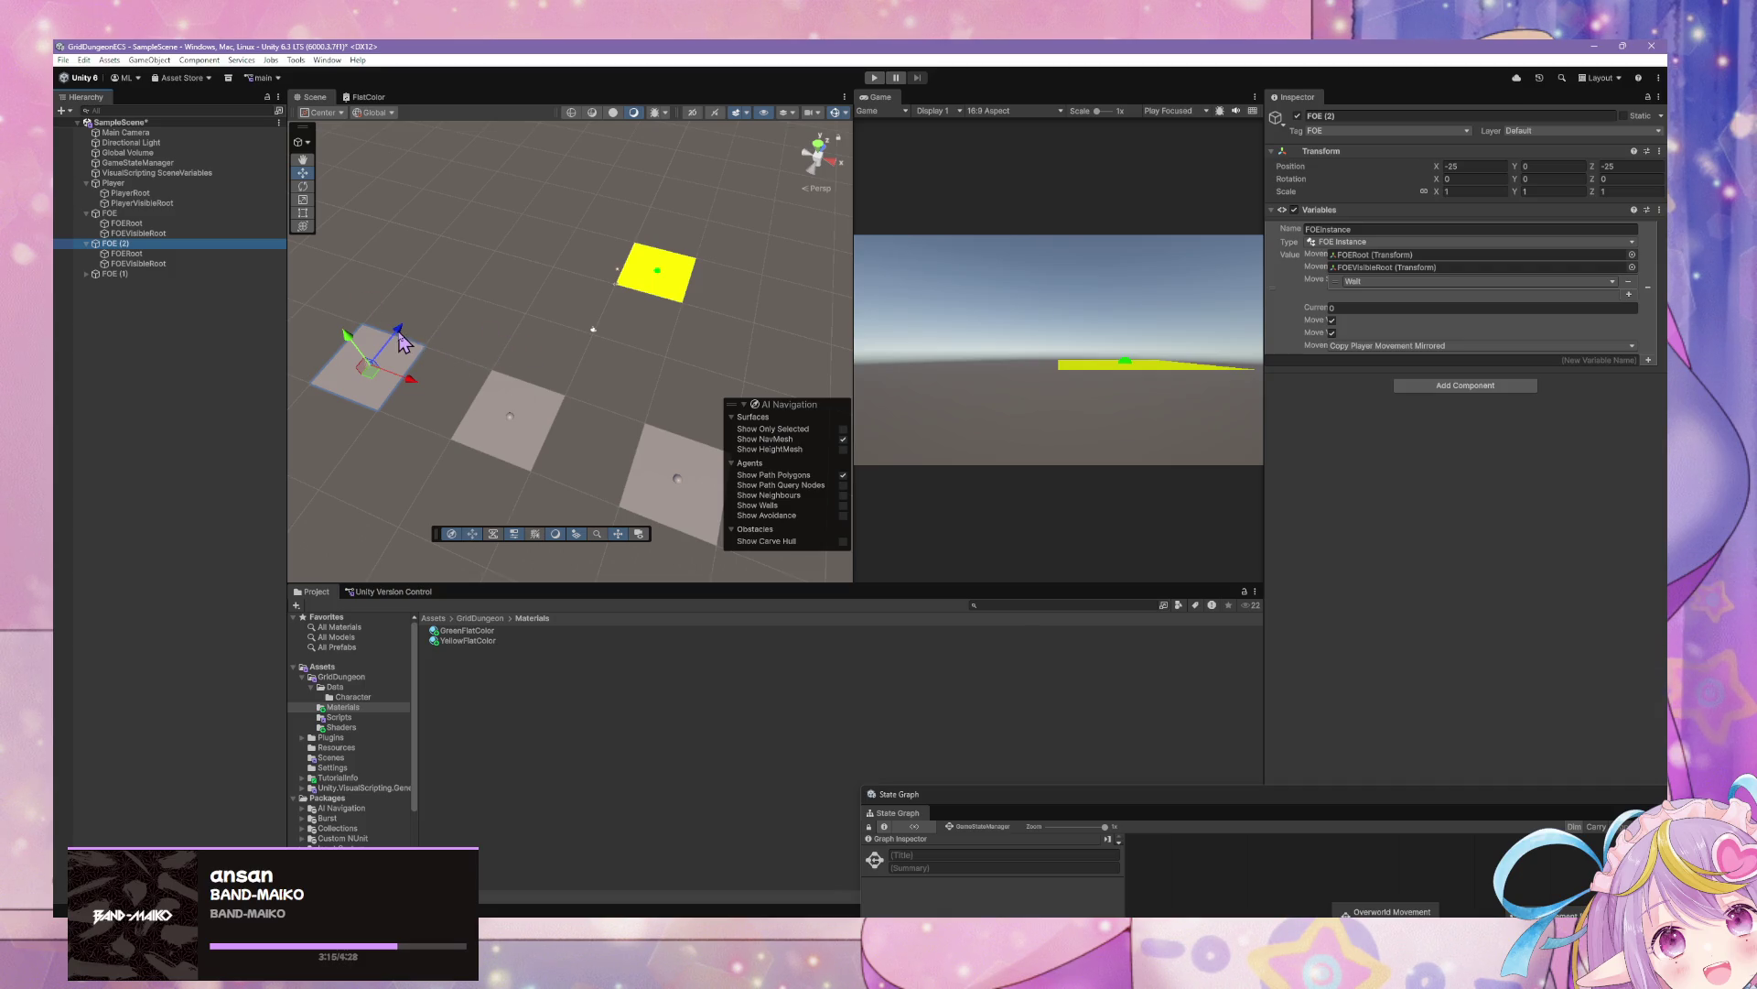
left_click_drag(400, 337, 460, 302)
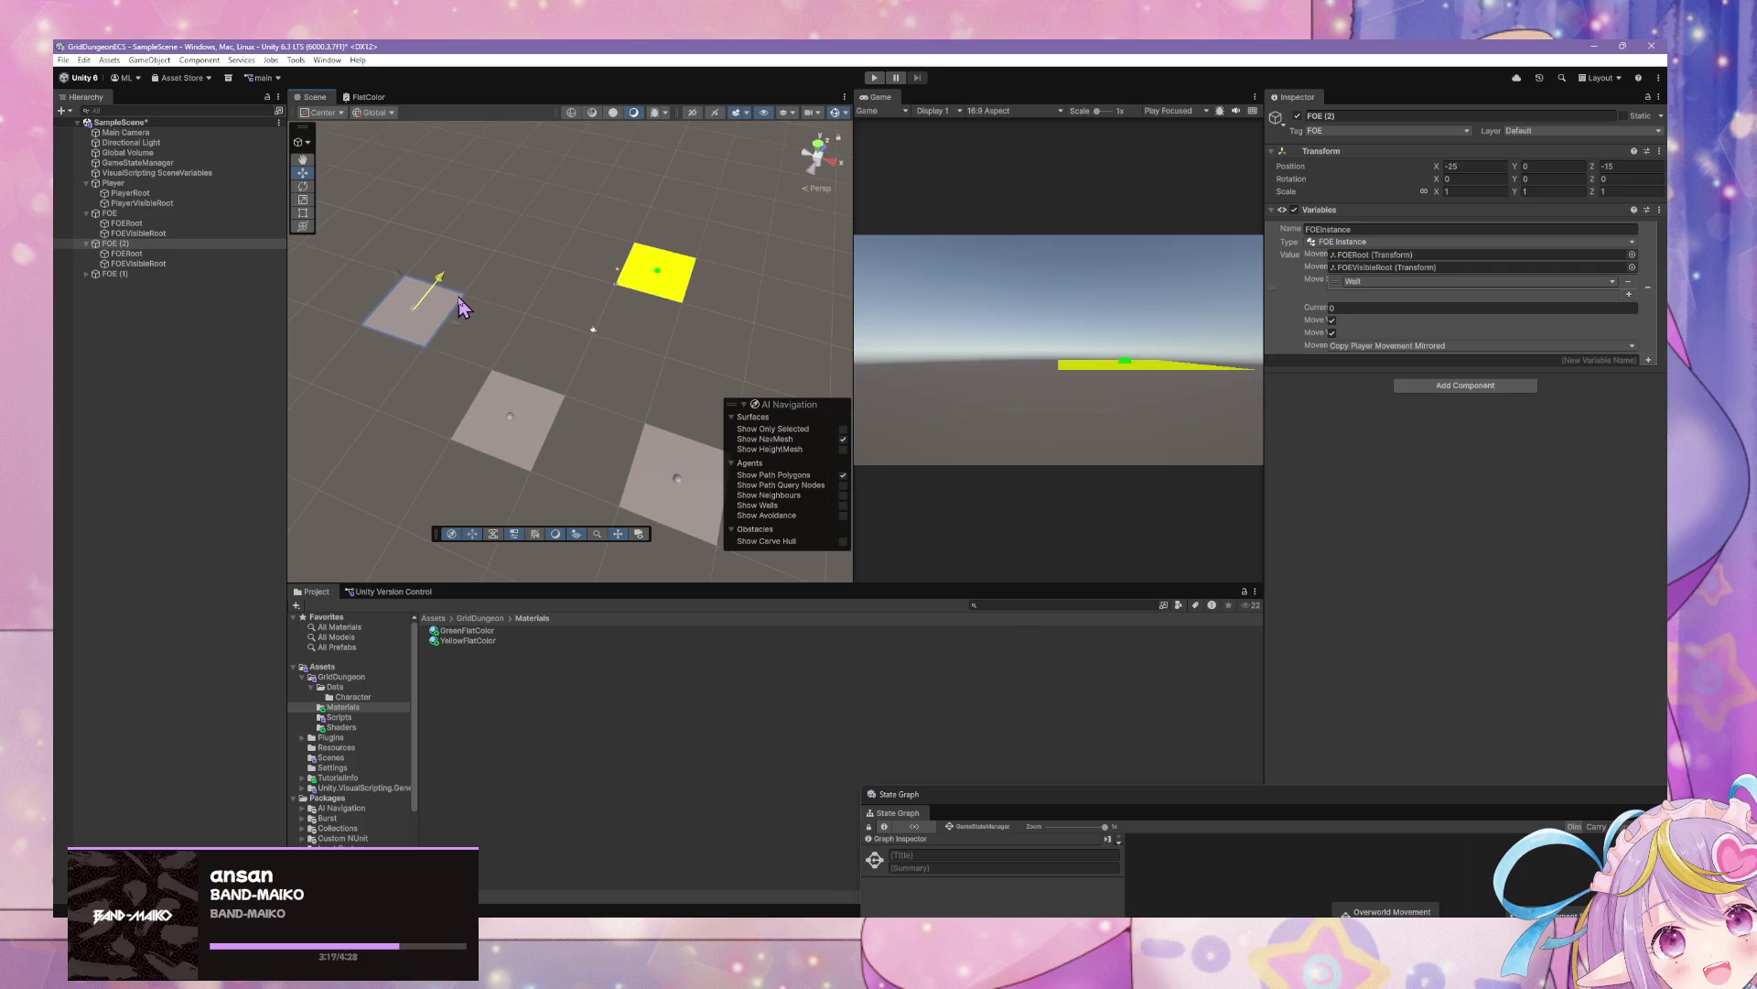
mouse_move(481, 375)
left_mouse_down()
mouse_move(589, 381)
mouse_move(491, 346)
mouse_move(569, 455)
mouse_move(553, 385)
left_mouse_up()
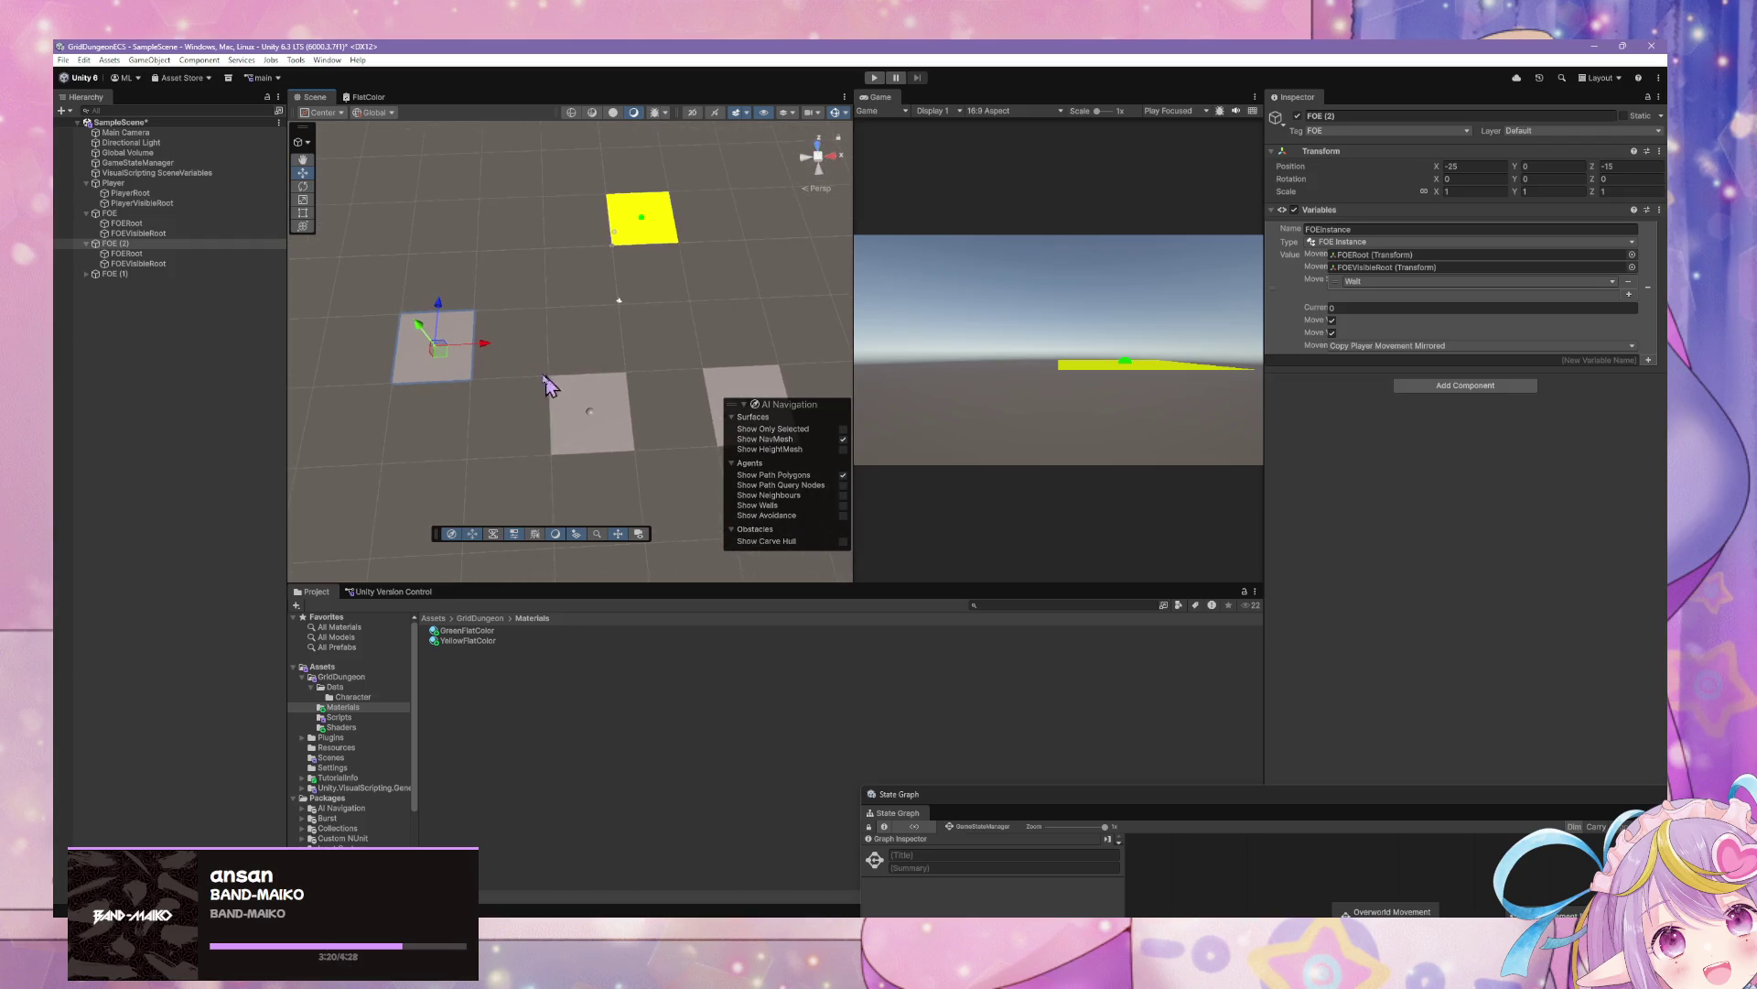
Duplicate YellowFlatColor into new RedFlatColor and OrangeFlatColor materials
left_click(489, 641)
key("ctrl+d")
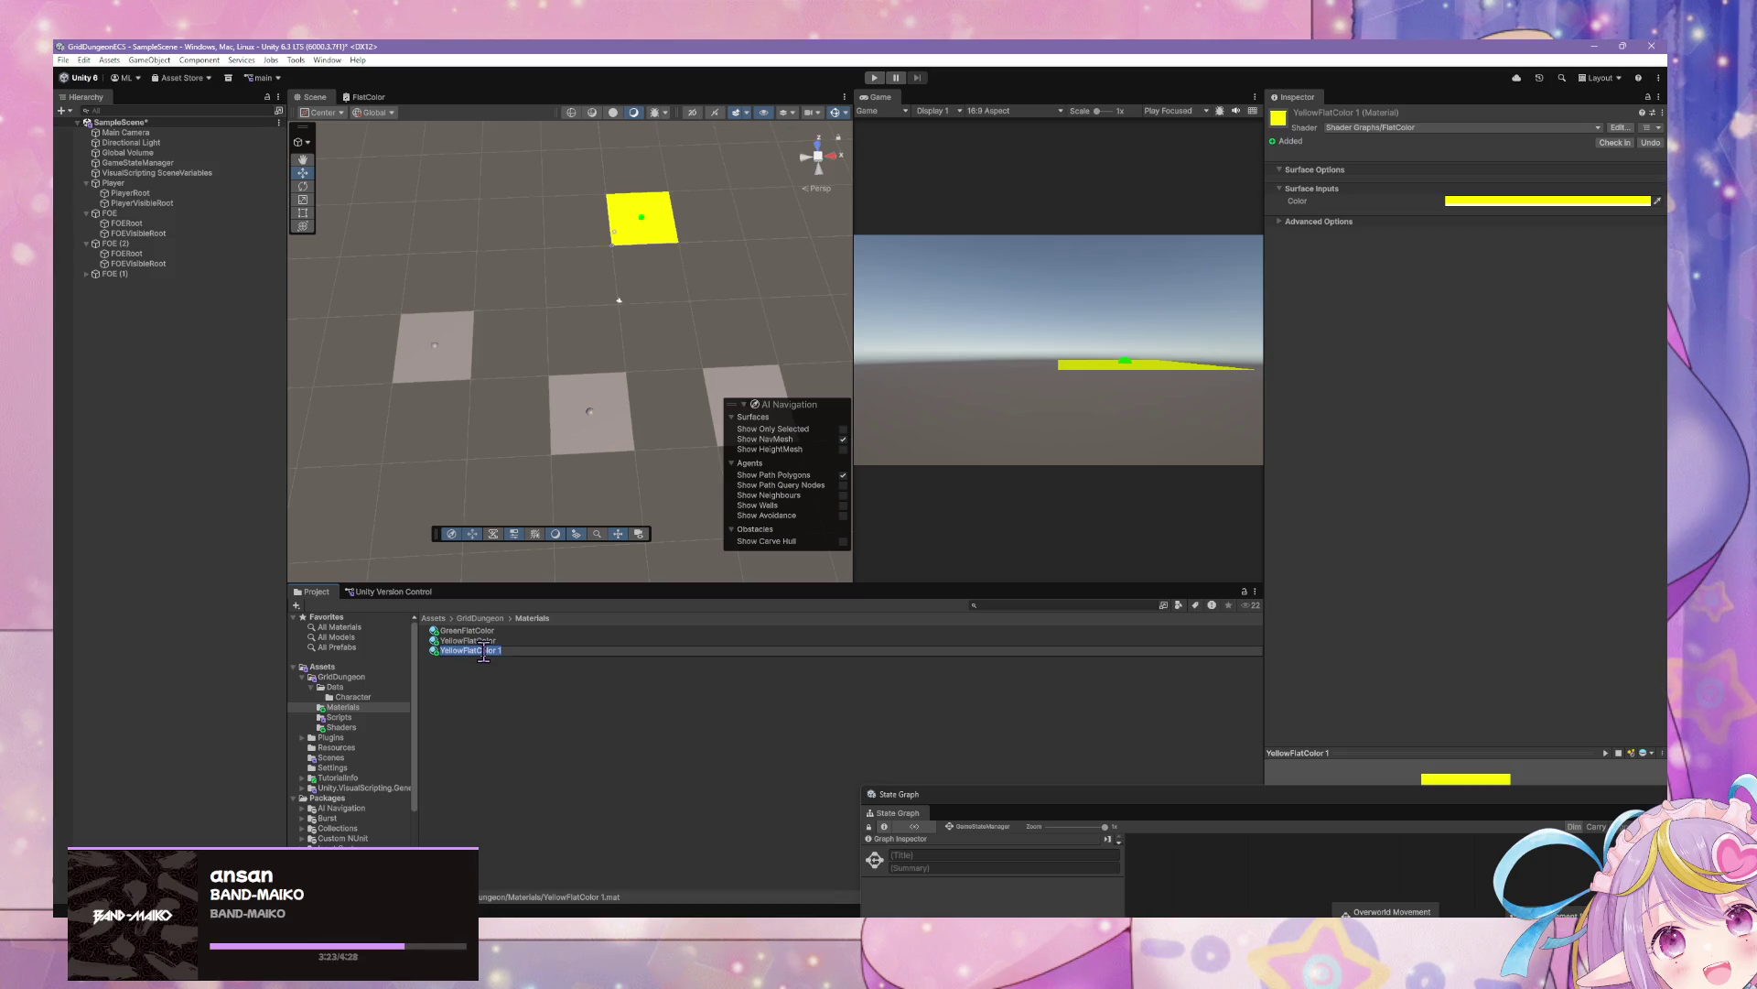
key("BackSpace")
type("RedFlatCol")
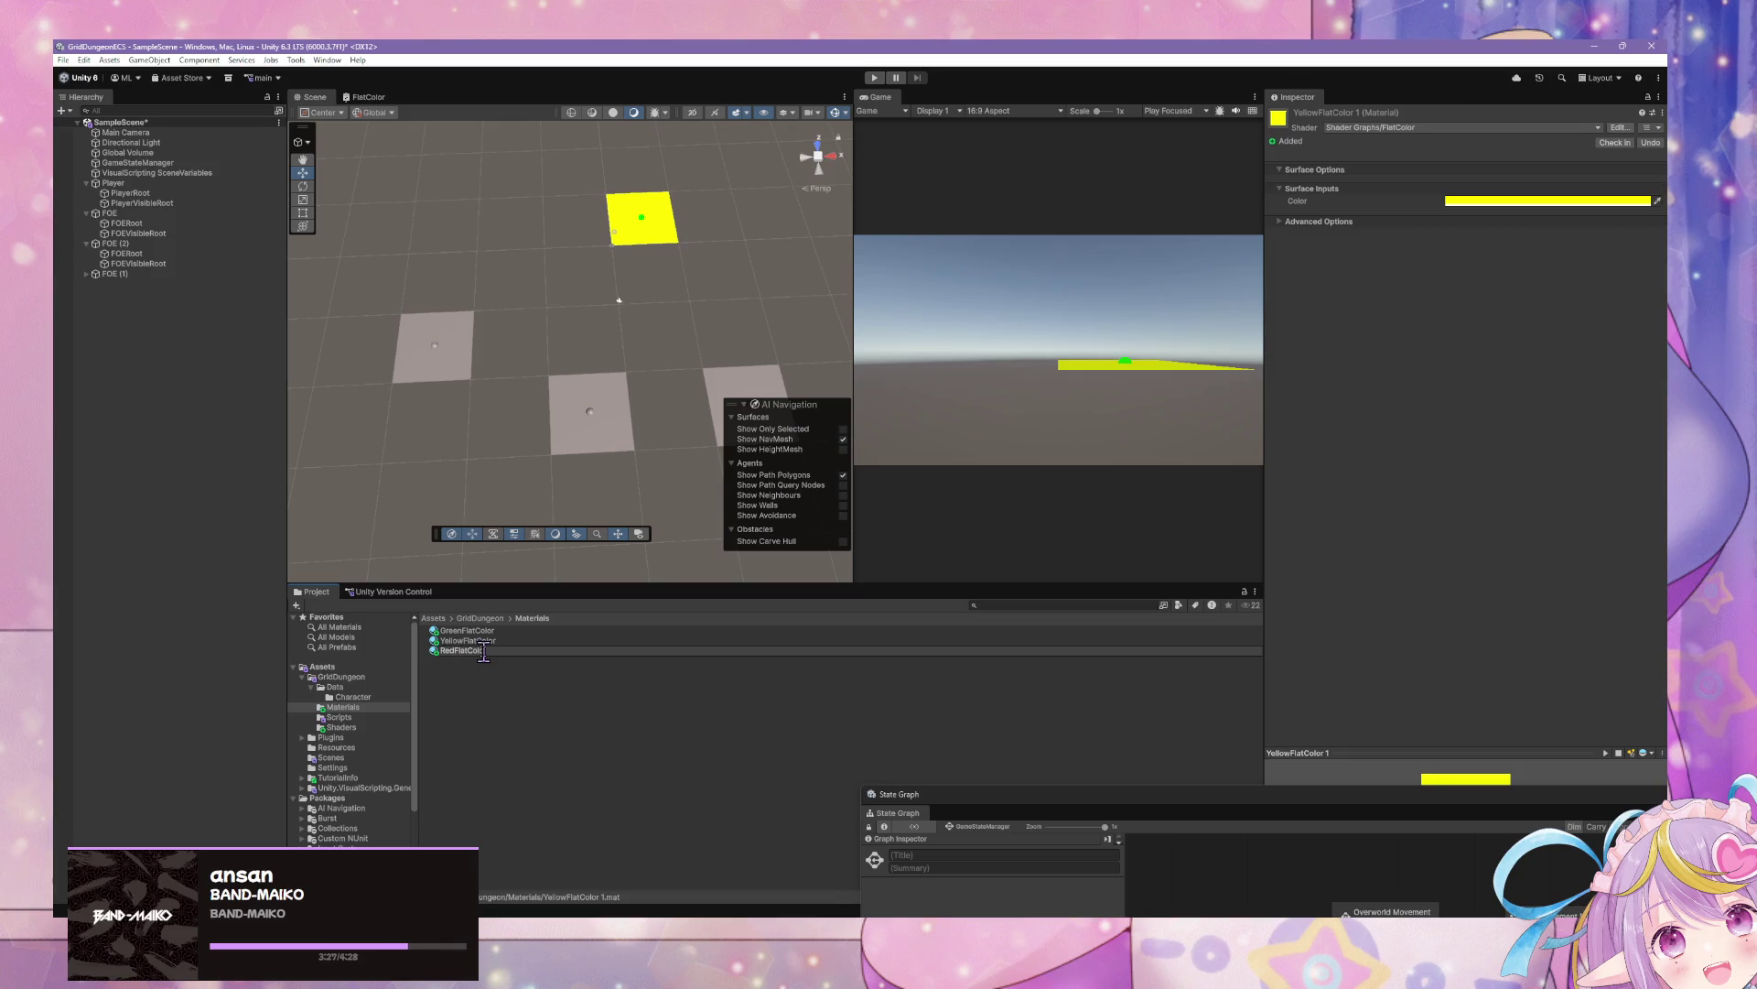
type("r")
key("Return")
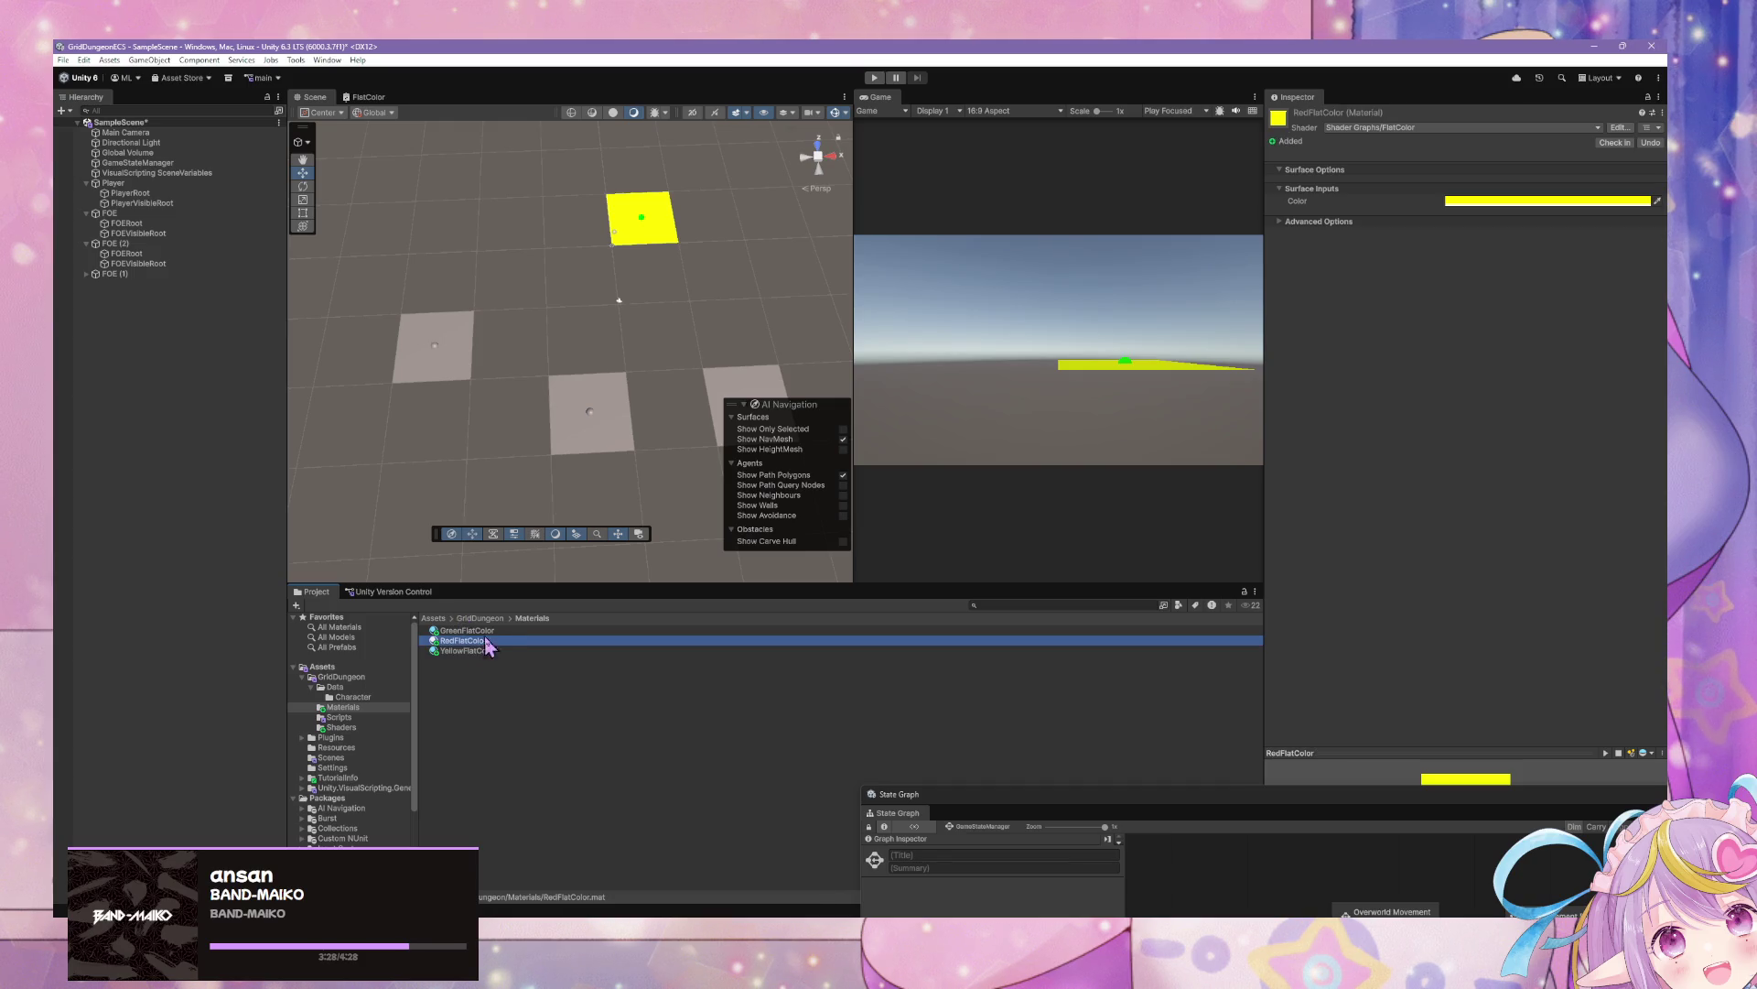
key("ctrl+d")
key("F2")
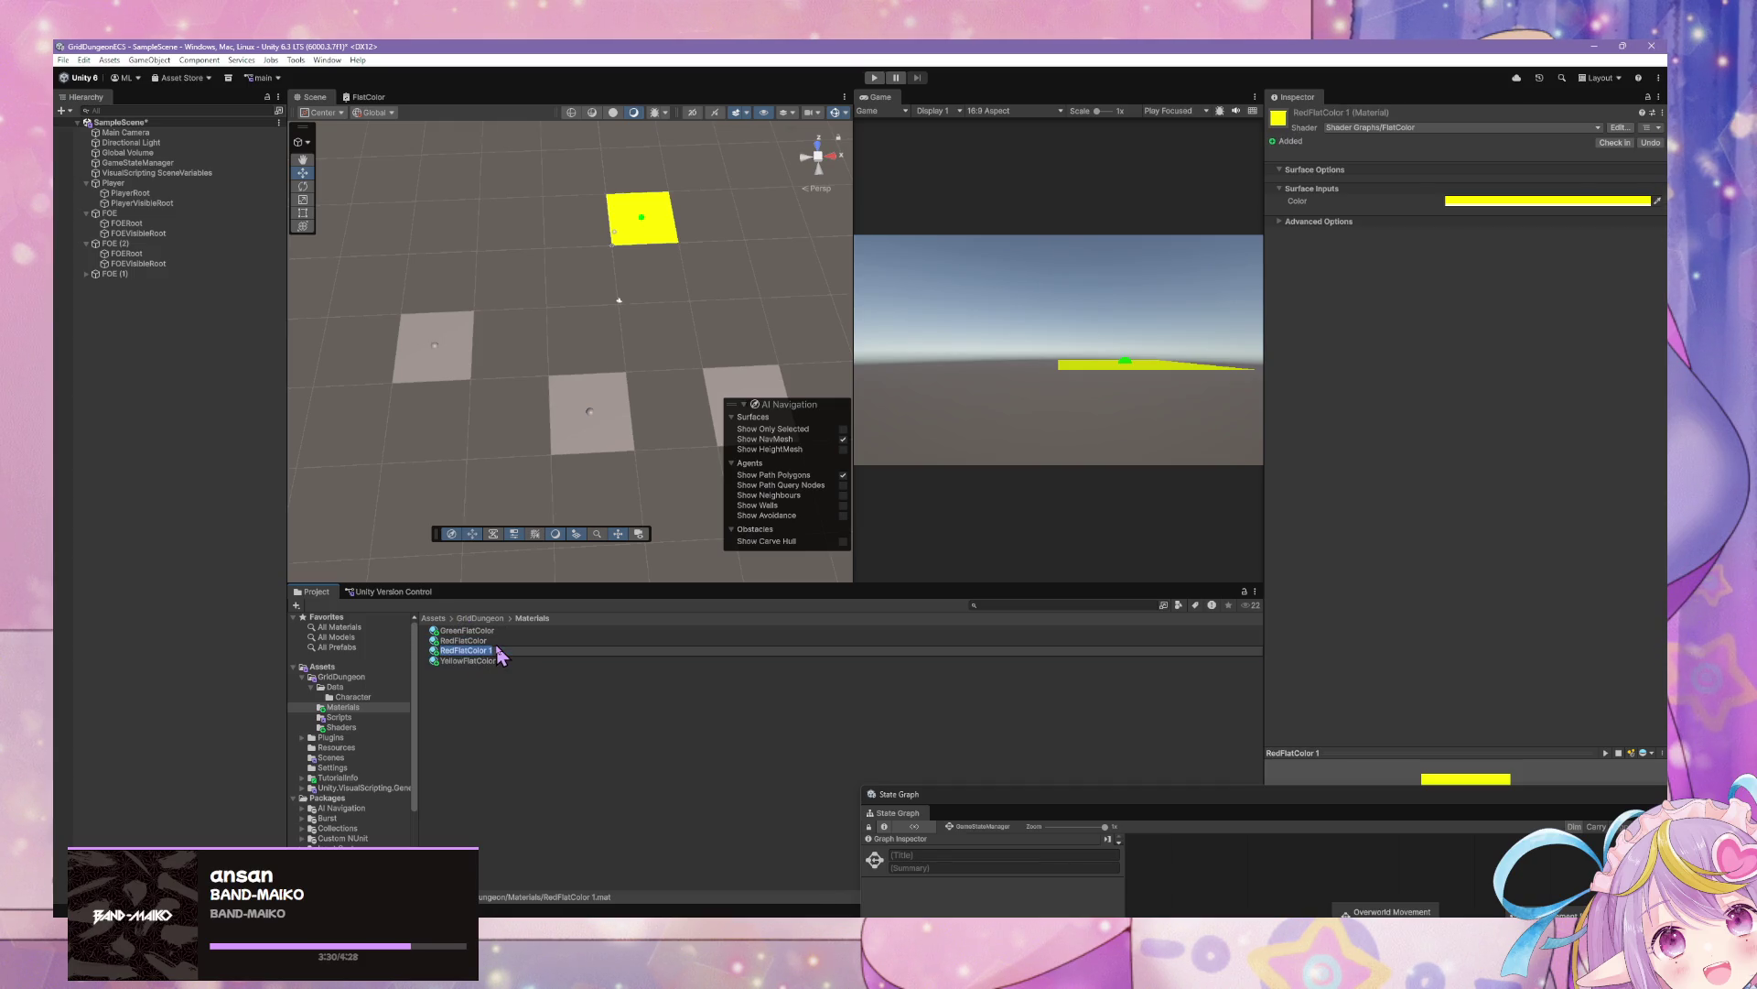
type("Orang")
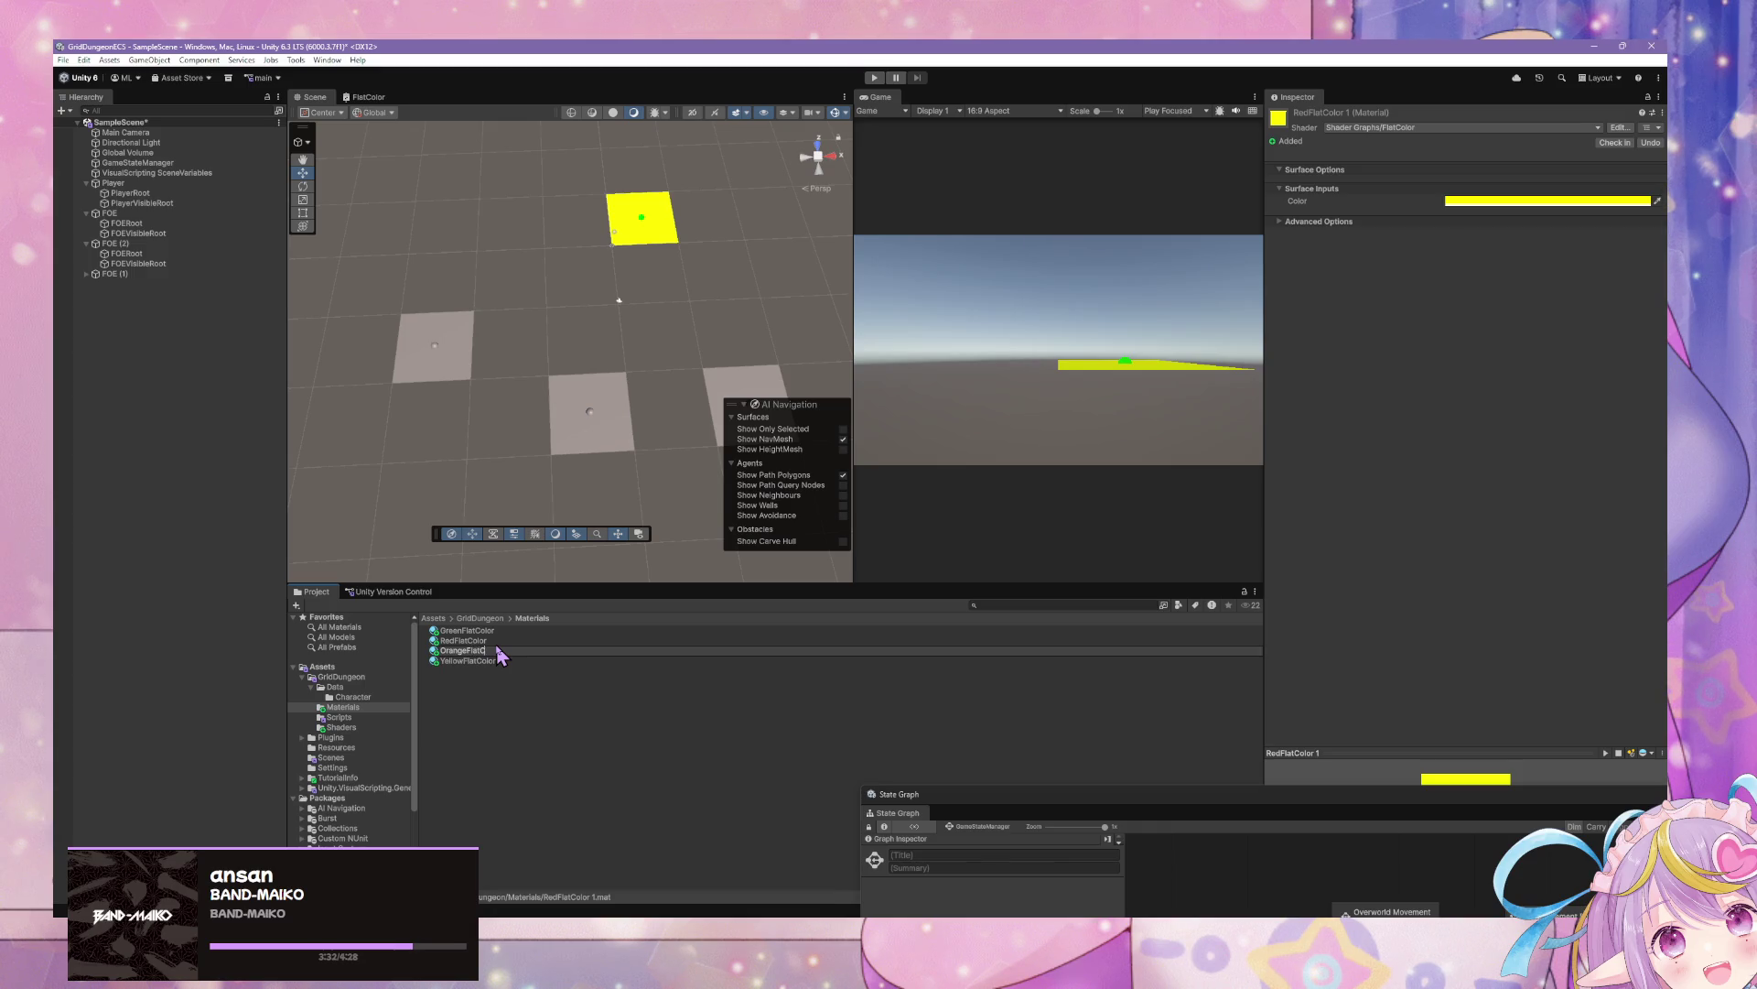
key("Return")
Set RedFlatColor's colour to red (FF0000) by lowering green to 0
left_click(492, 651)
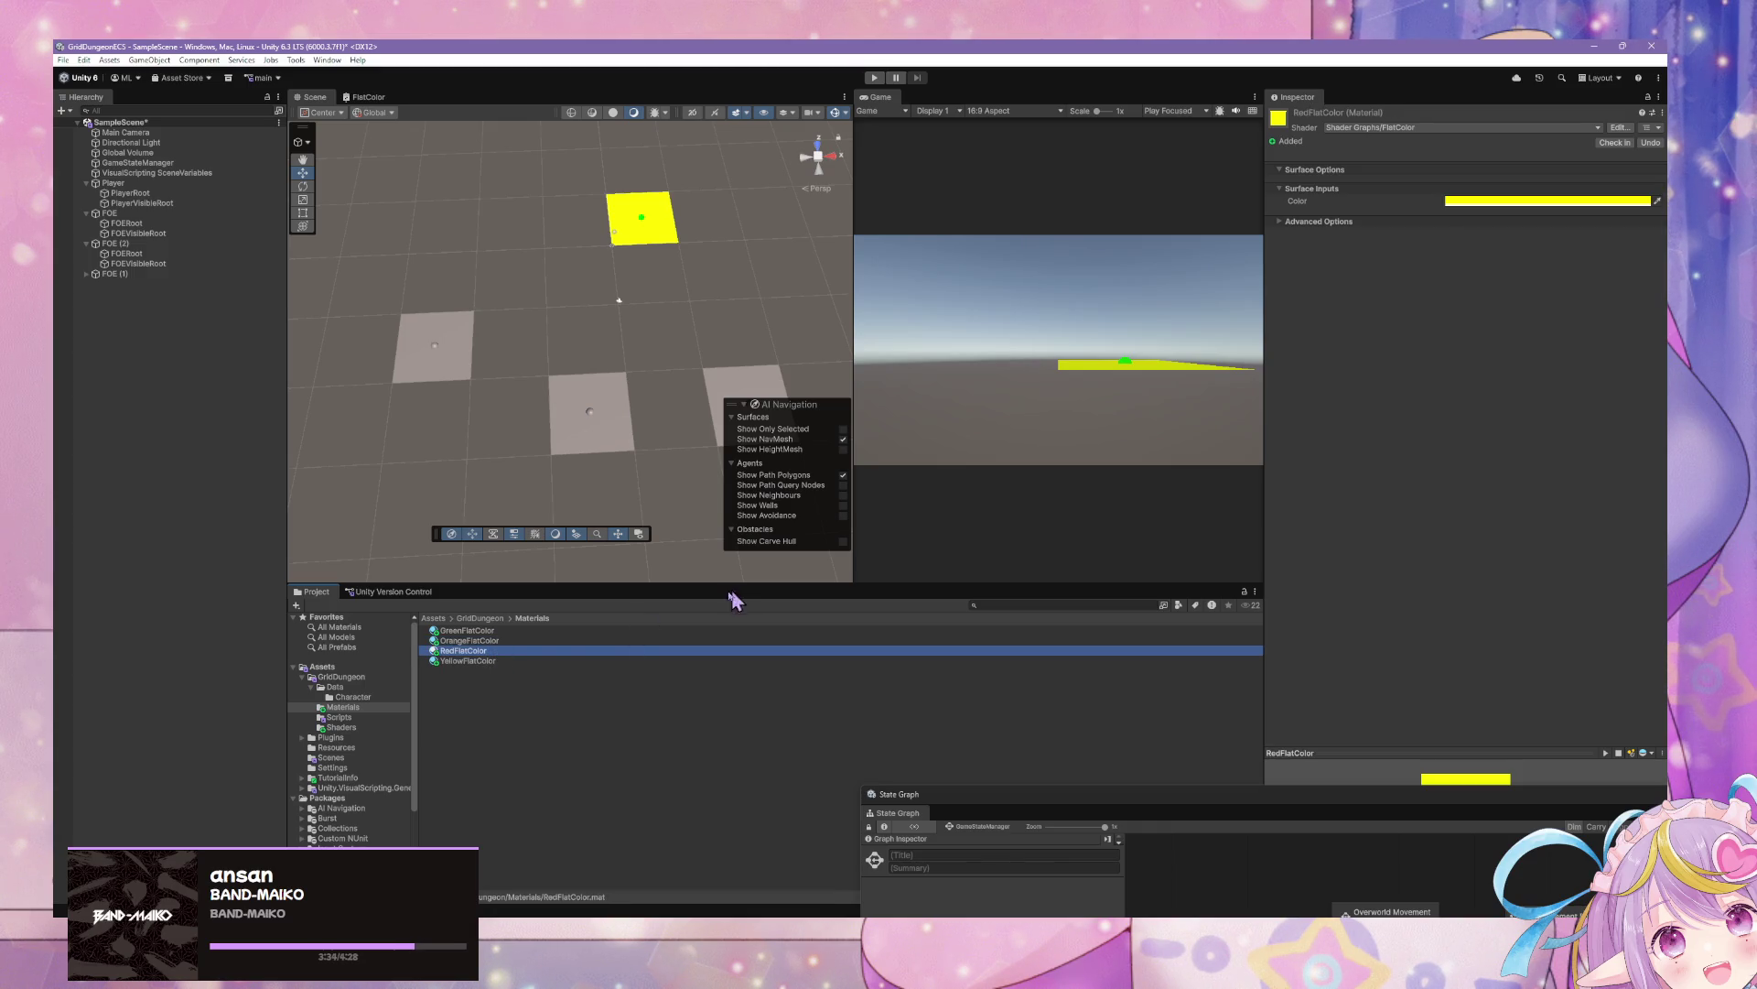
left_click(1608, 201)
left_click_drag(1616, 412, 1436, 423)
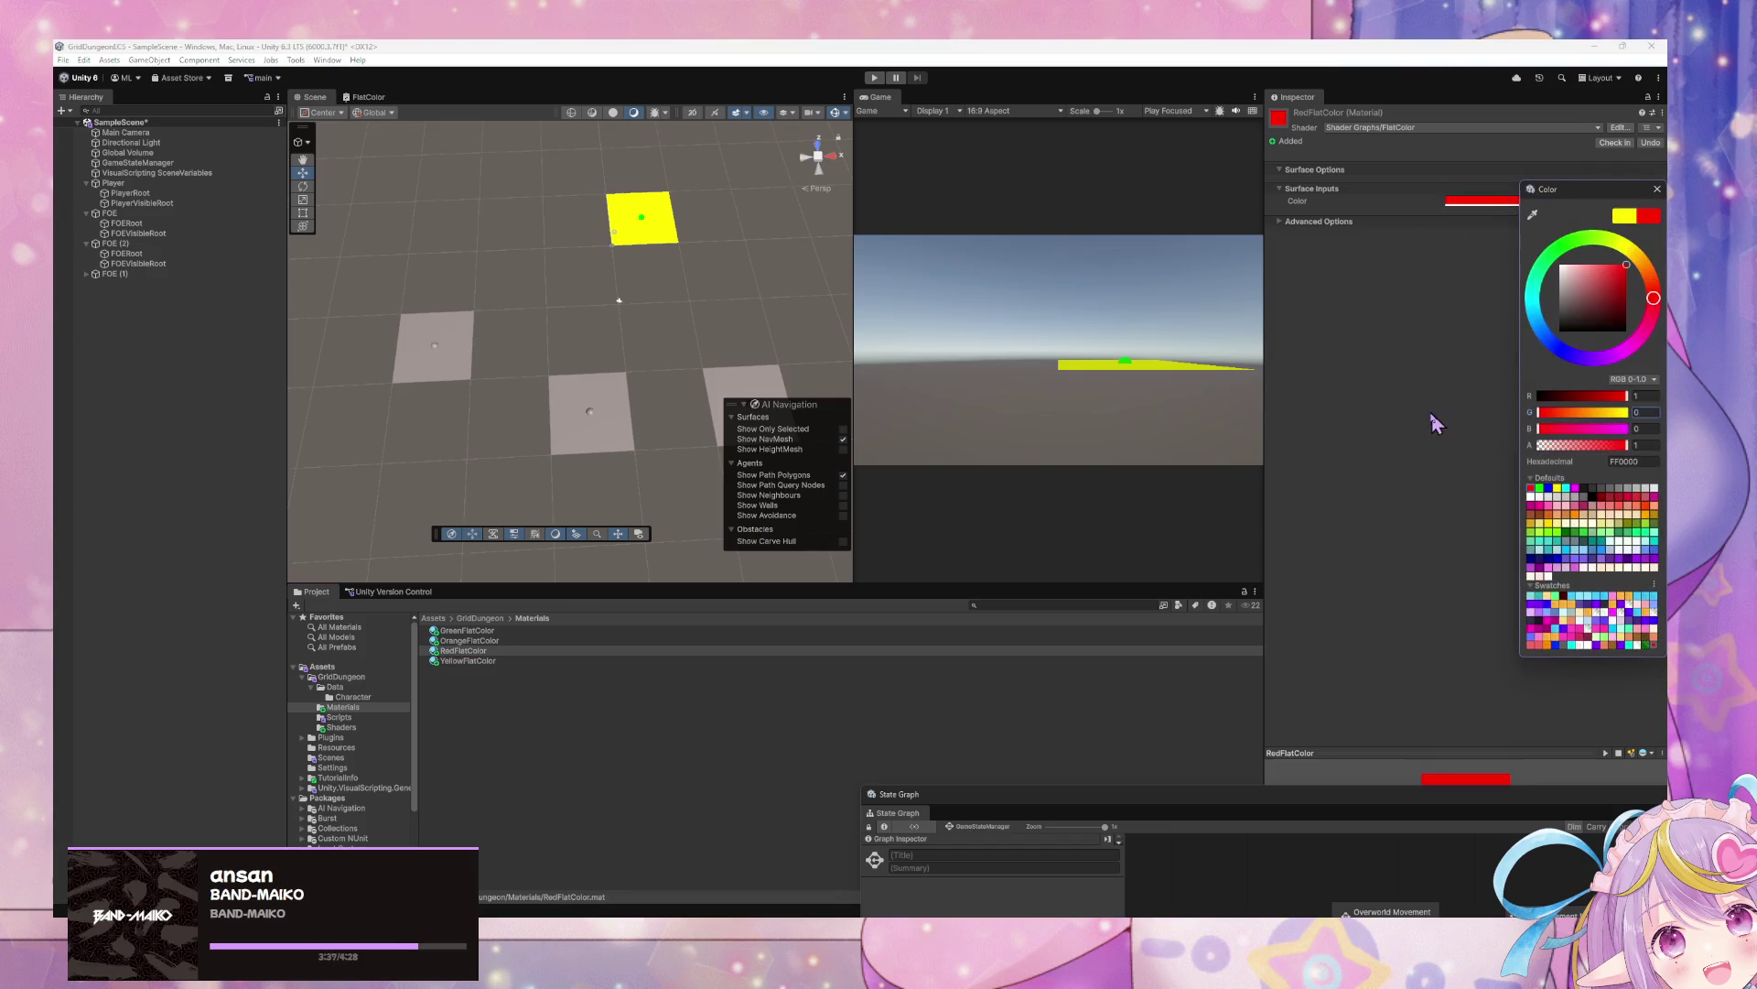
Set OrangeFlatColor's colour to an orange preset (FF8C00)
left_click(1657, 188)
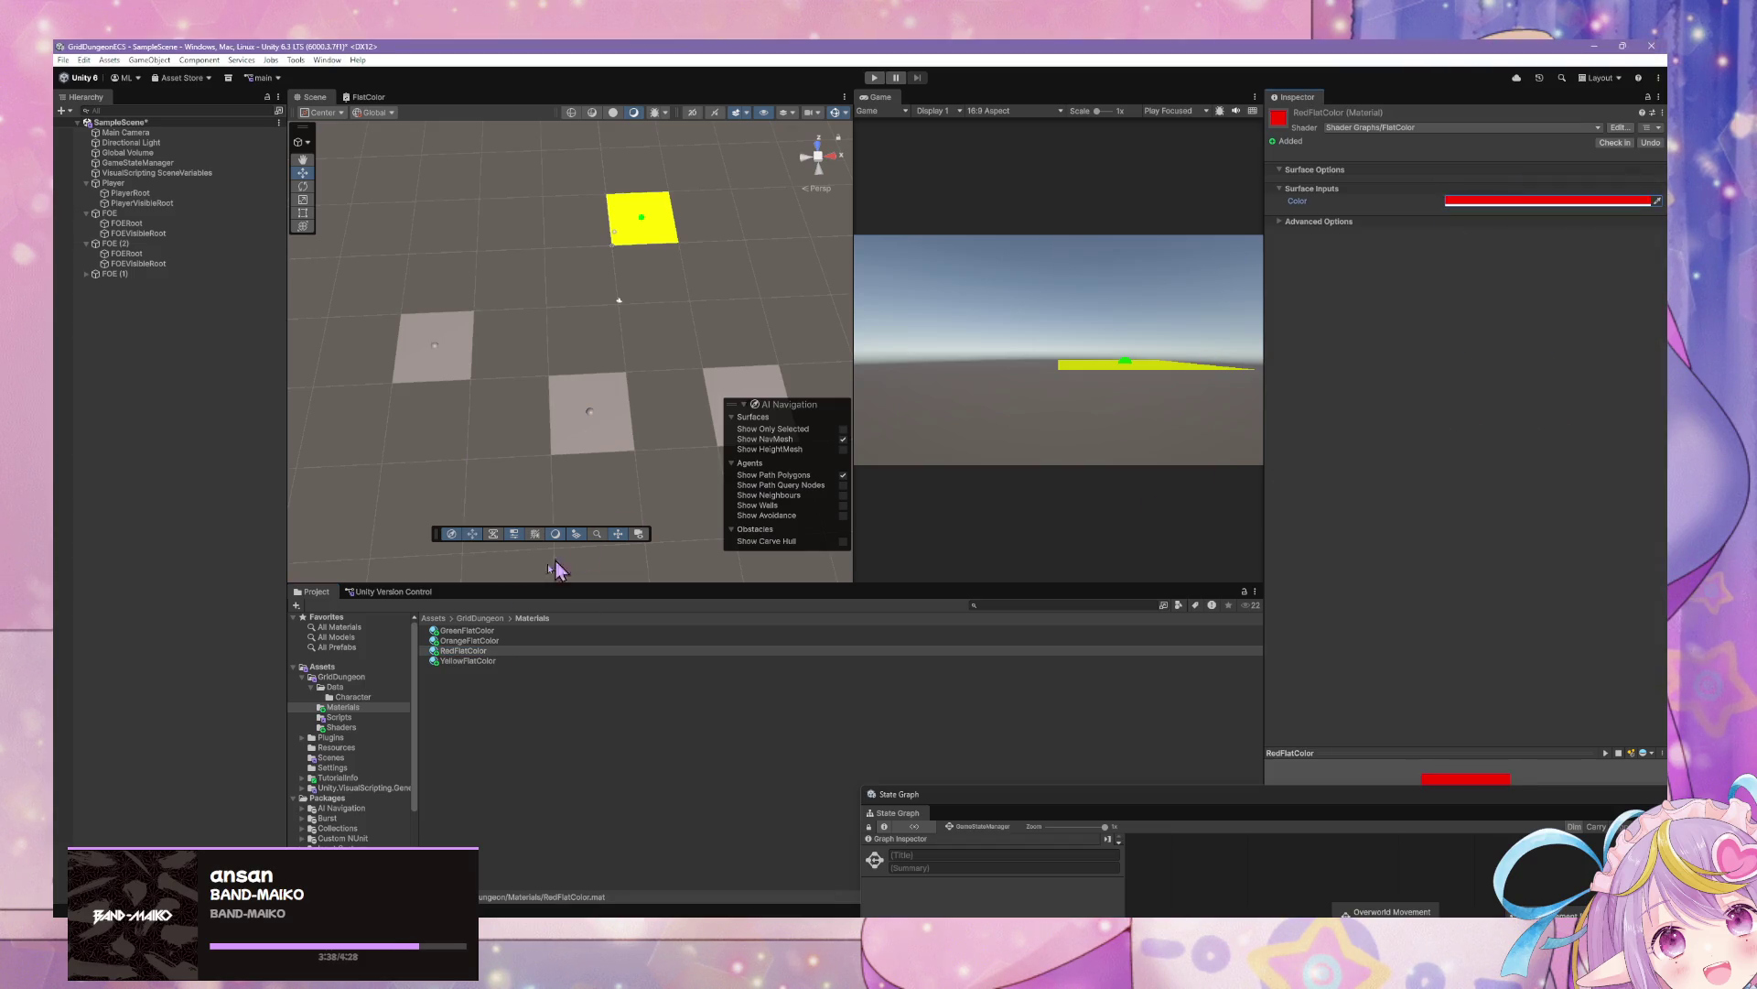
left_click(474, 643)
left_click(1534, 201)
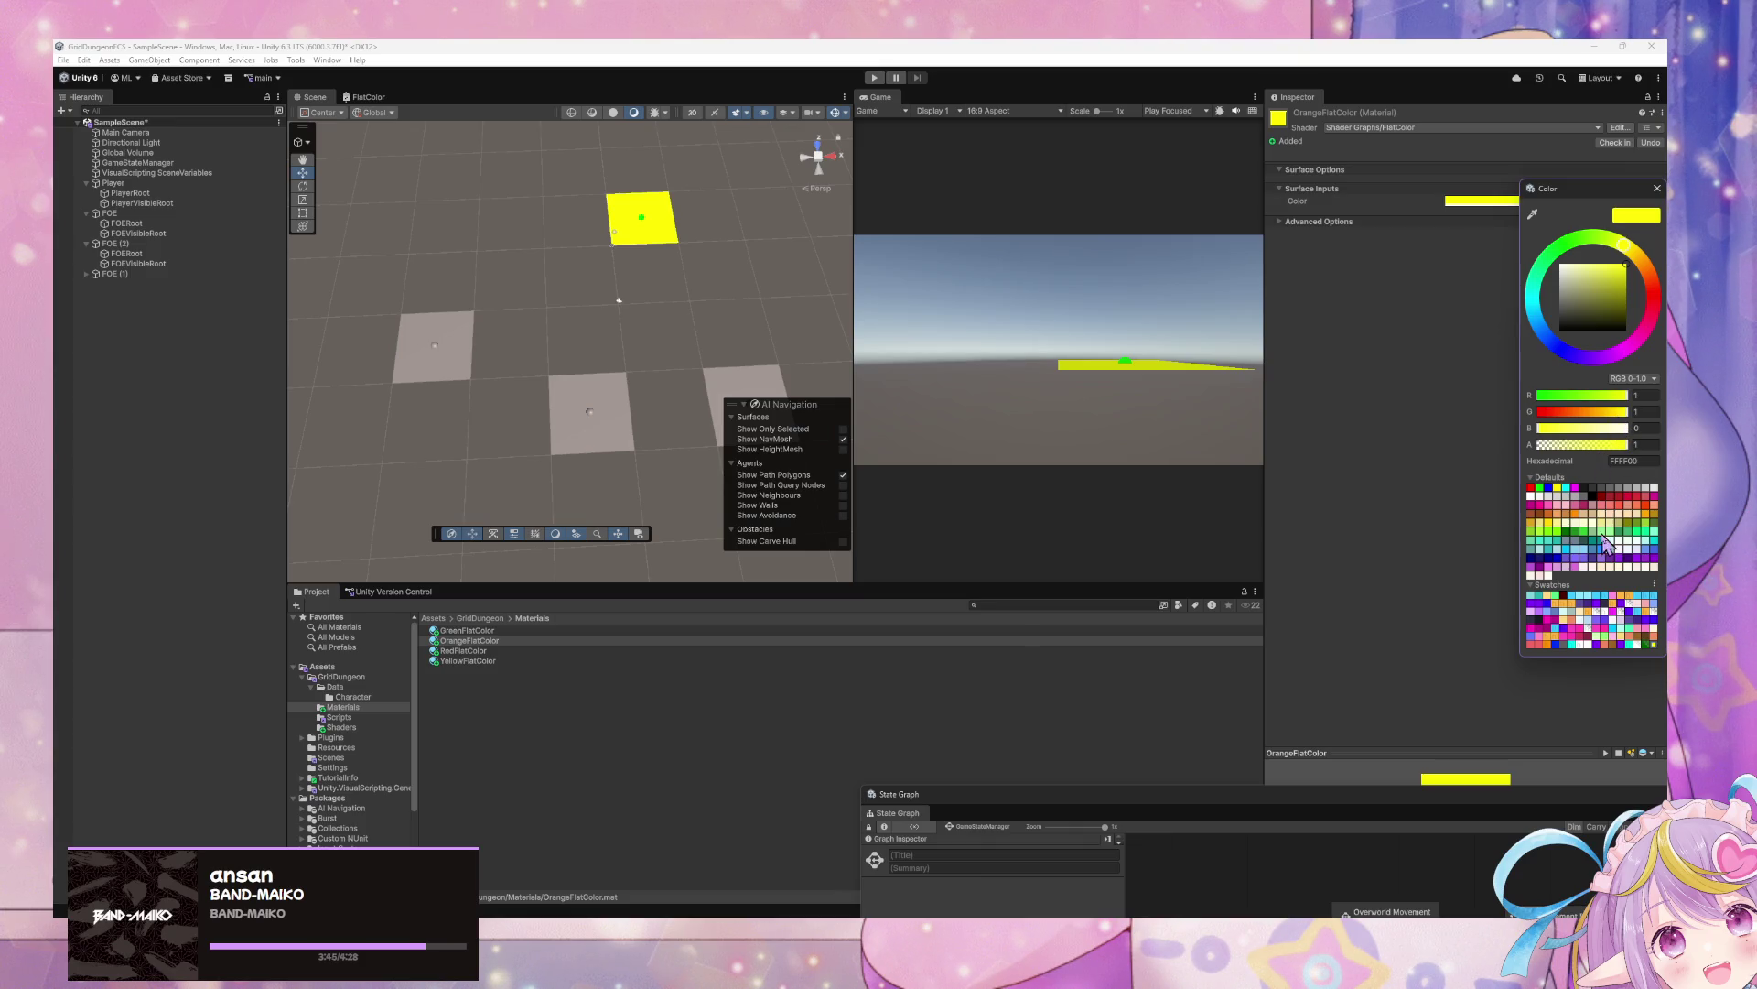
left_click(1580, 519)
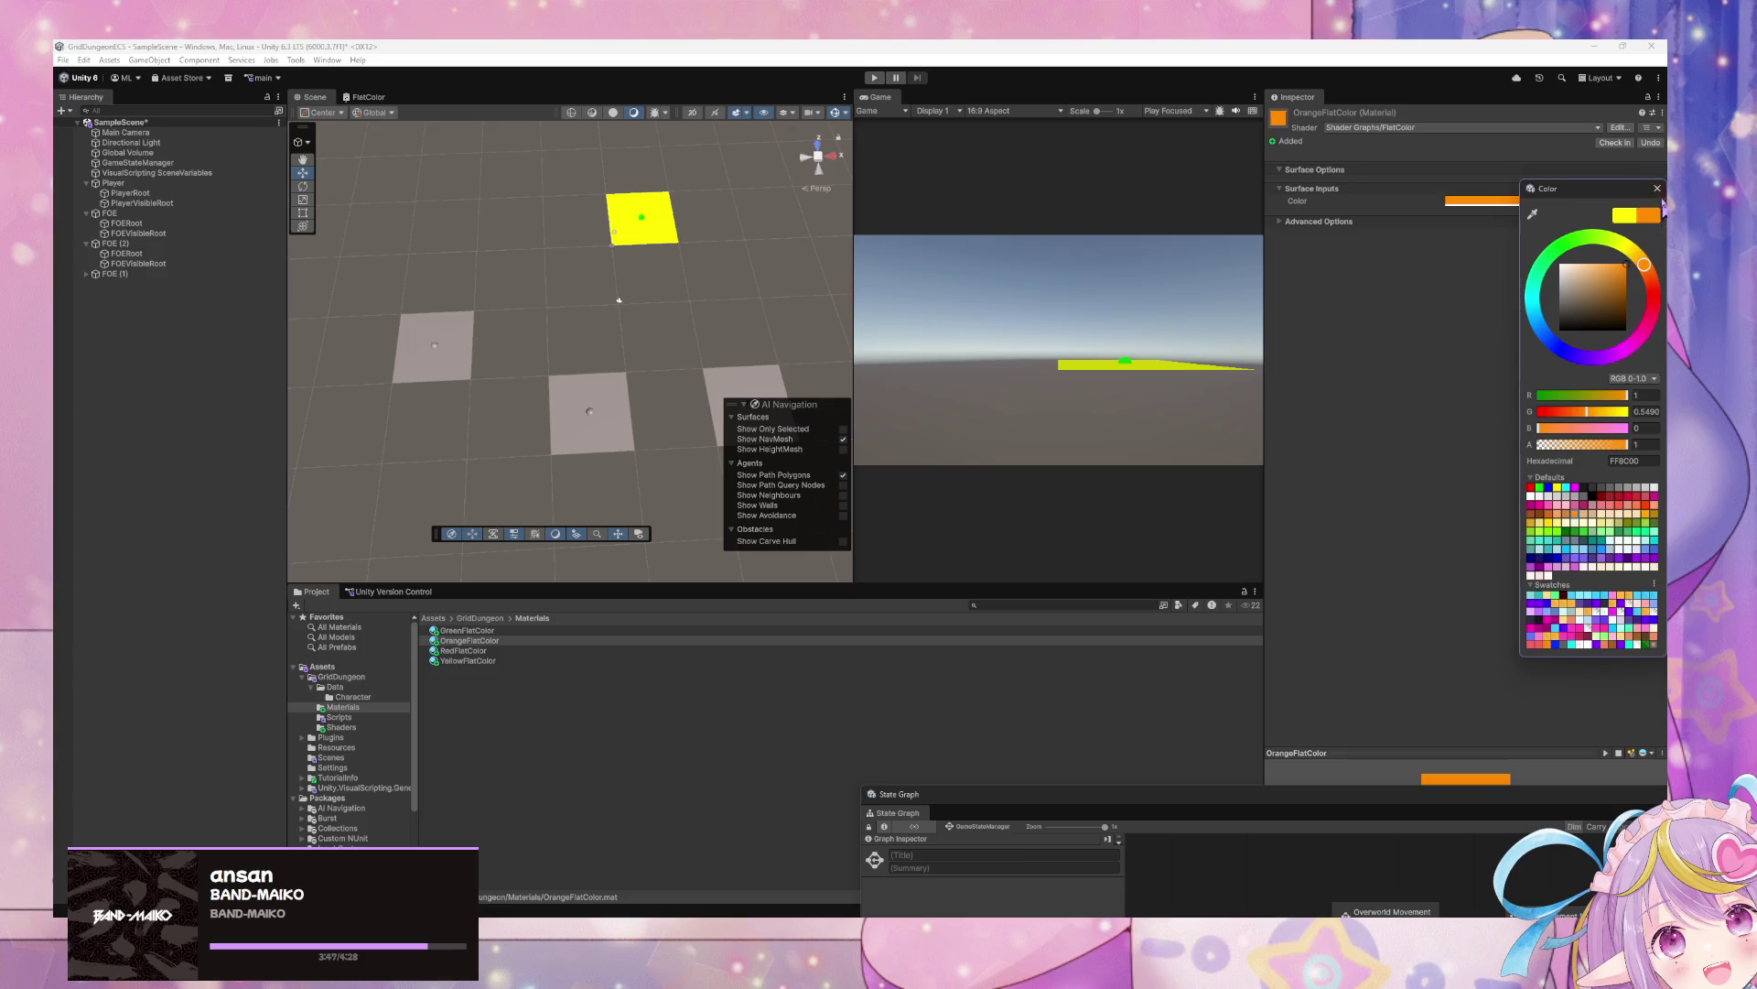
Apply RedFlatColor to the left enemy tile so it renders red
left_click_drag(500, 348, 482, 283)
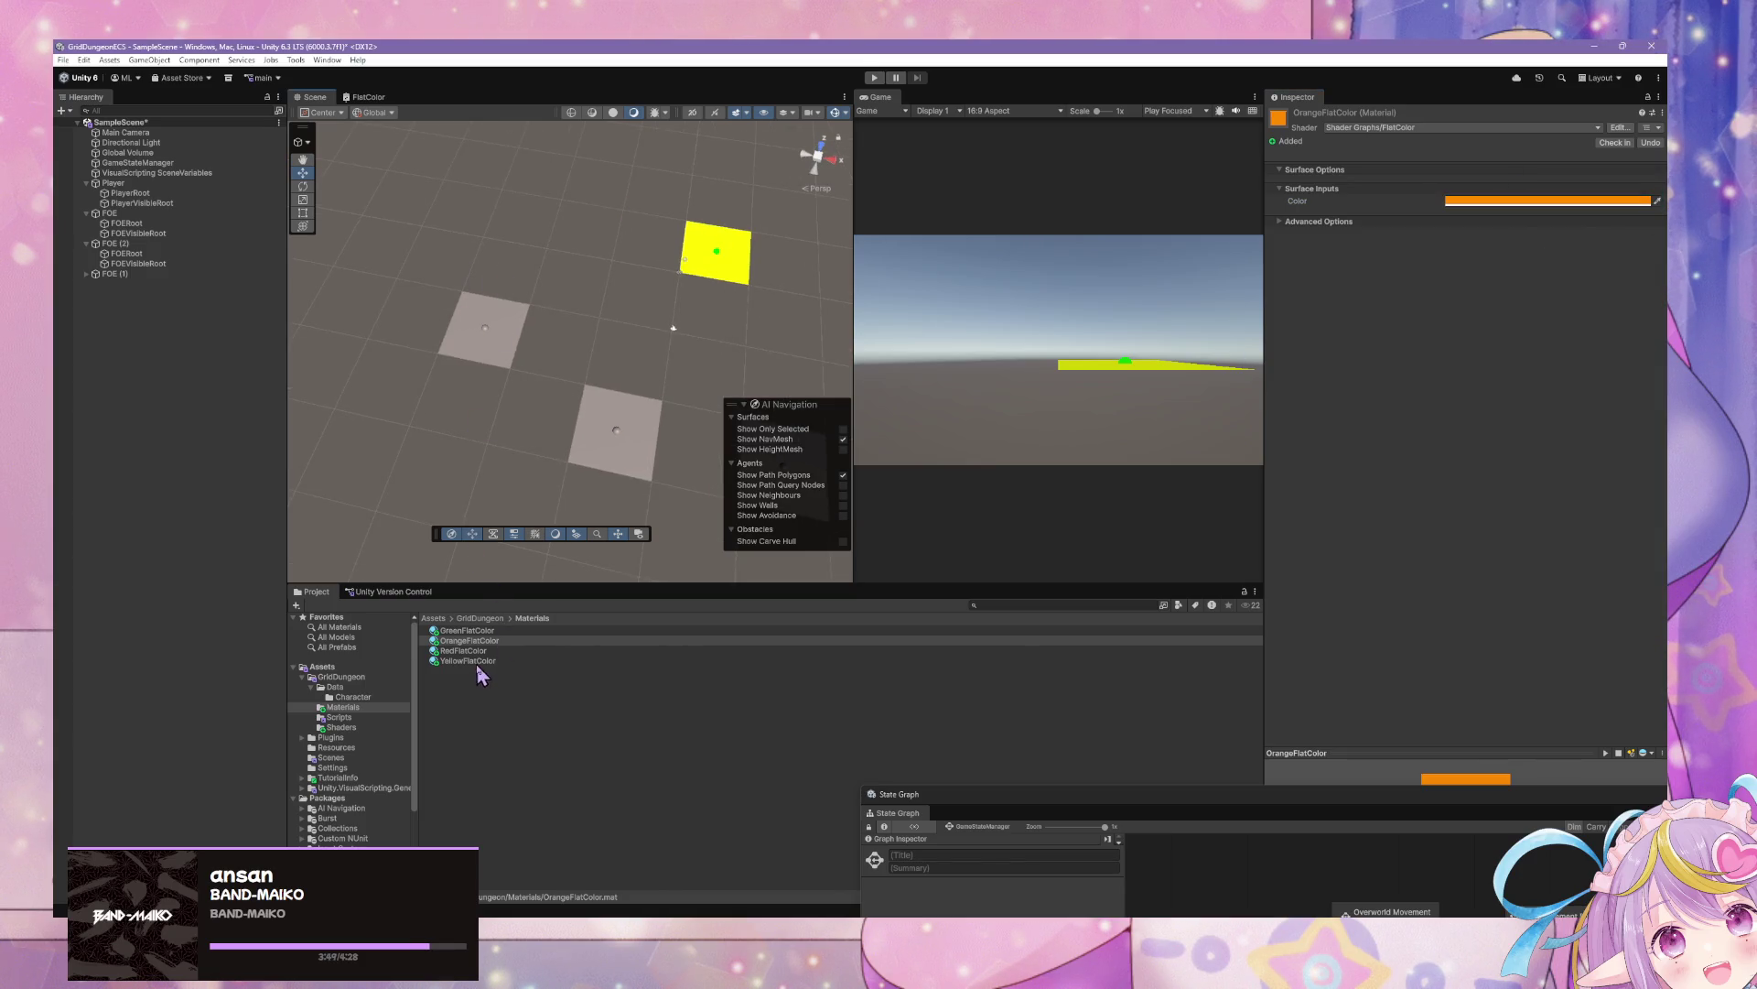
mouse_move(469, 650)
left_mouse_down()
mouse_move(479, 326)
mouse_move(498, 341)
mouse_move(503, 321)
left_mouse_up()
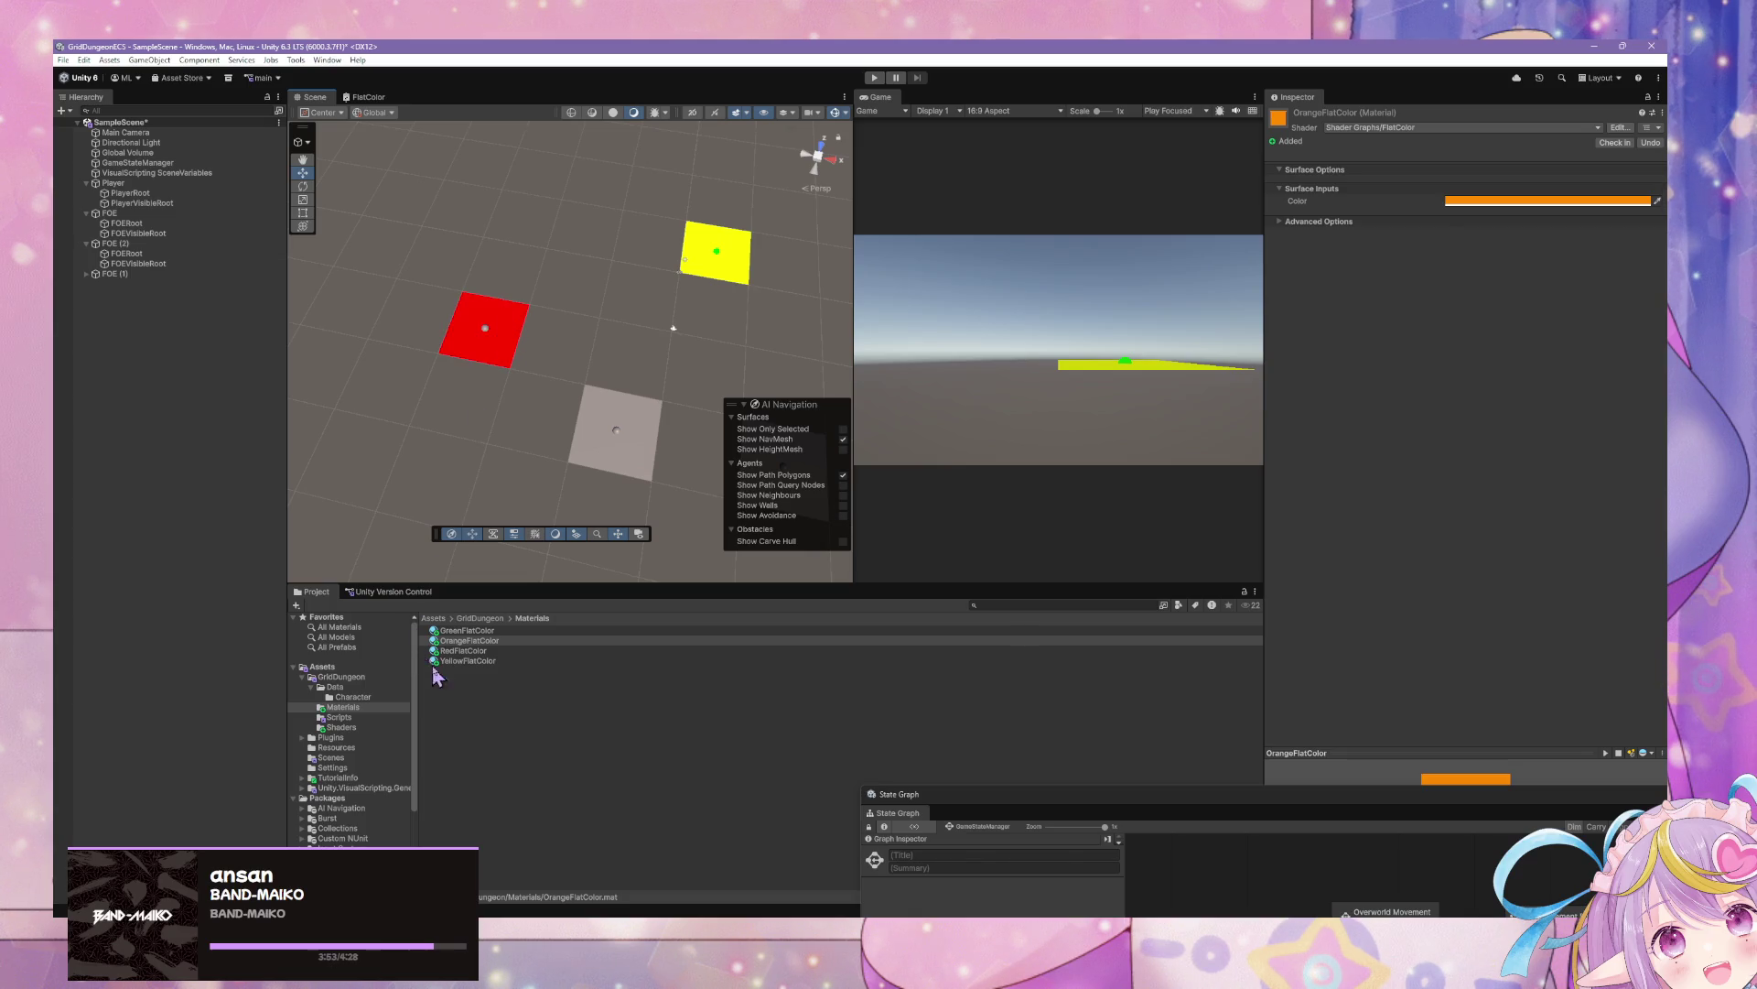
left_click(494, 352)
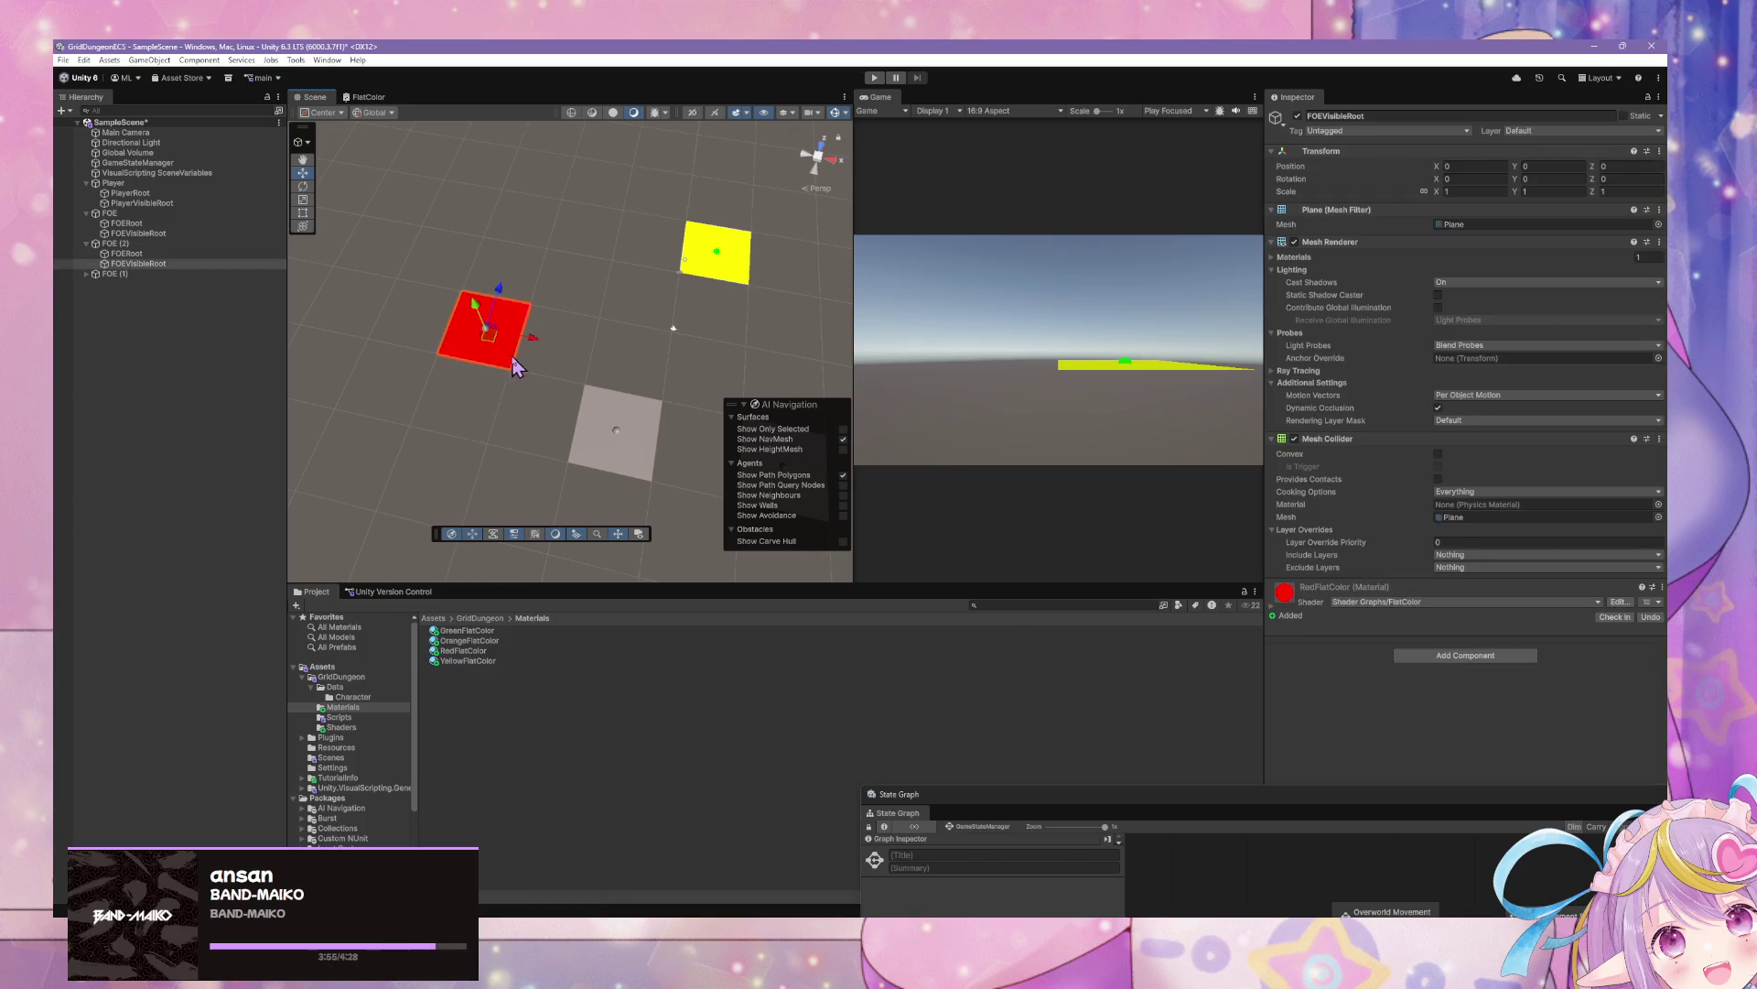
Rename the FOE (2) object to FOEMirrored
left_click(180, 243)
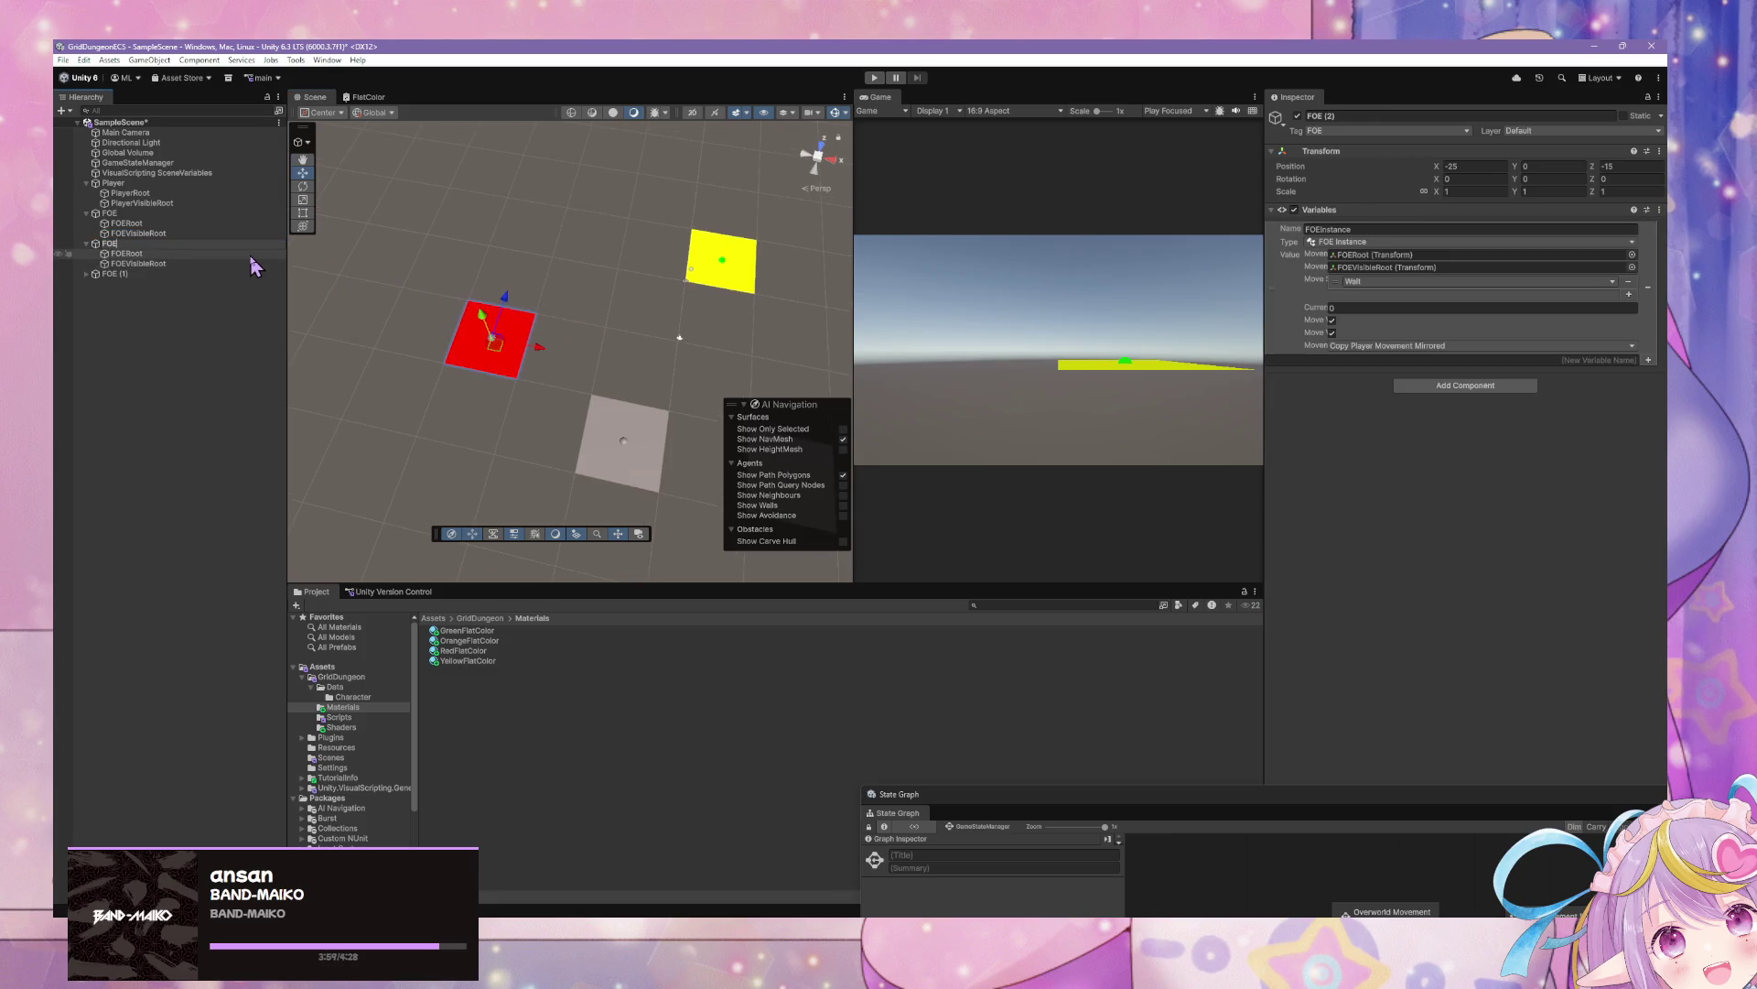
type("Mirrored")
key("Return")
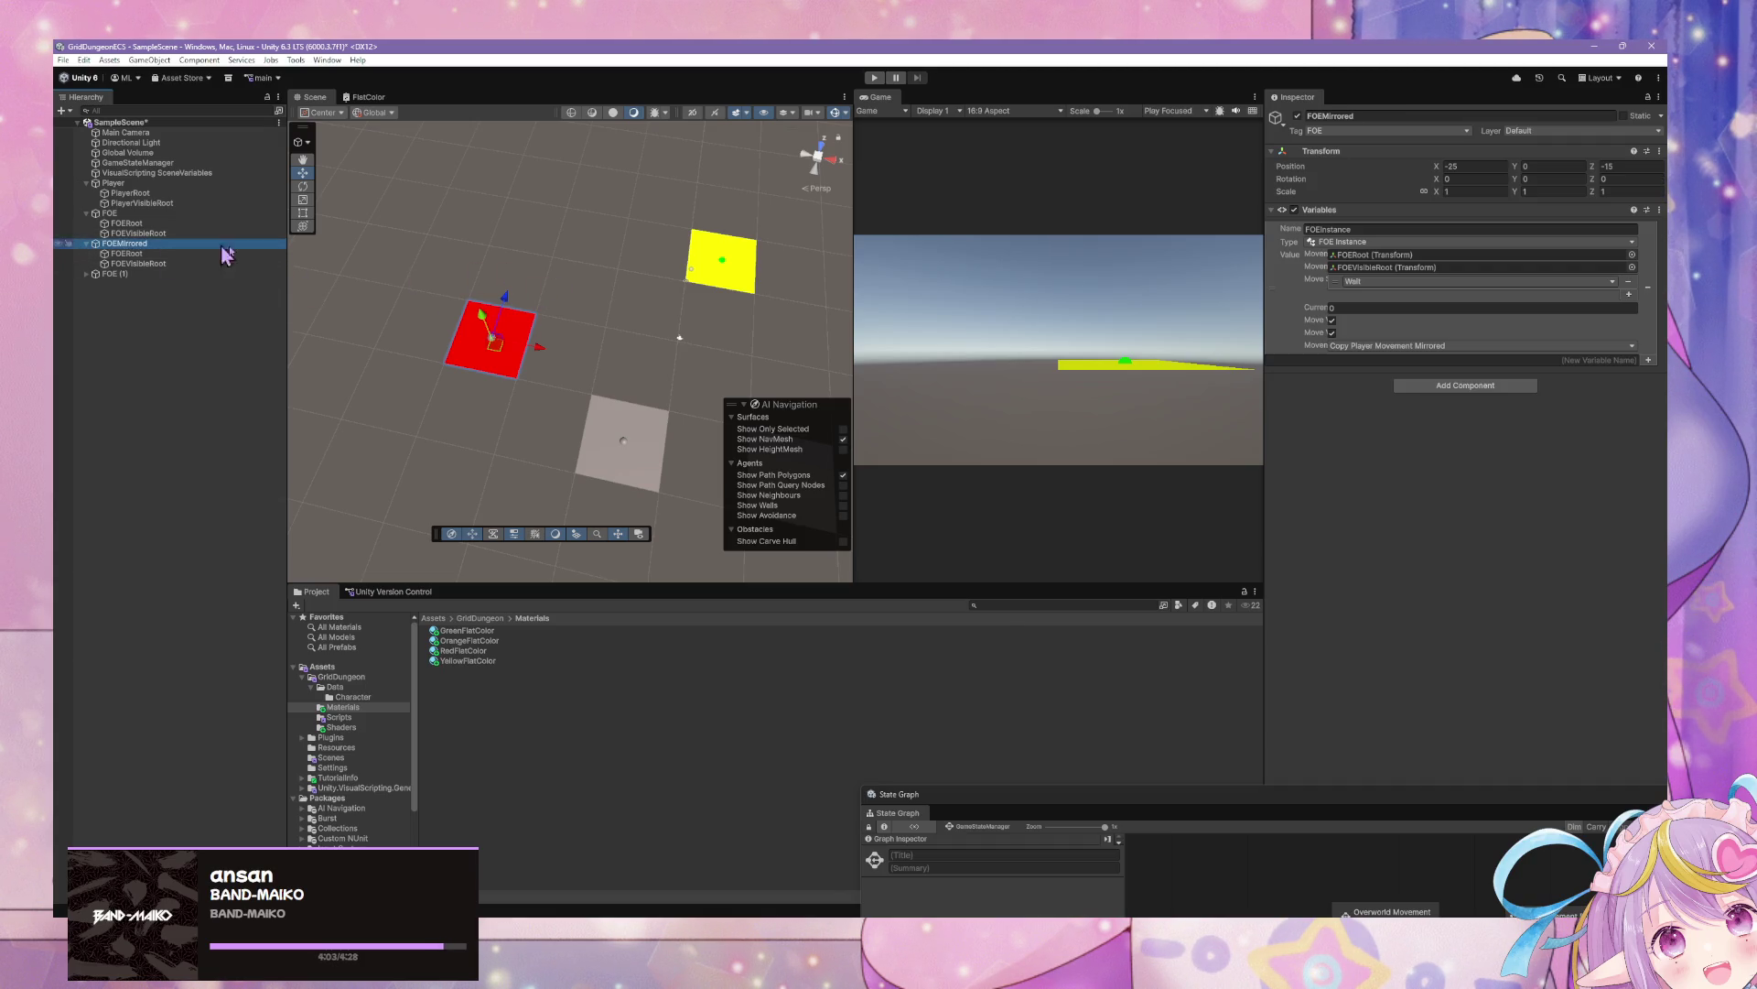
Duplicate FOEMirrored, place the copy left of the red tile and apply OrangeFlatColor
key("ctrl+d")
left_click_drag(542, 348, 457, 399)
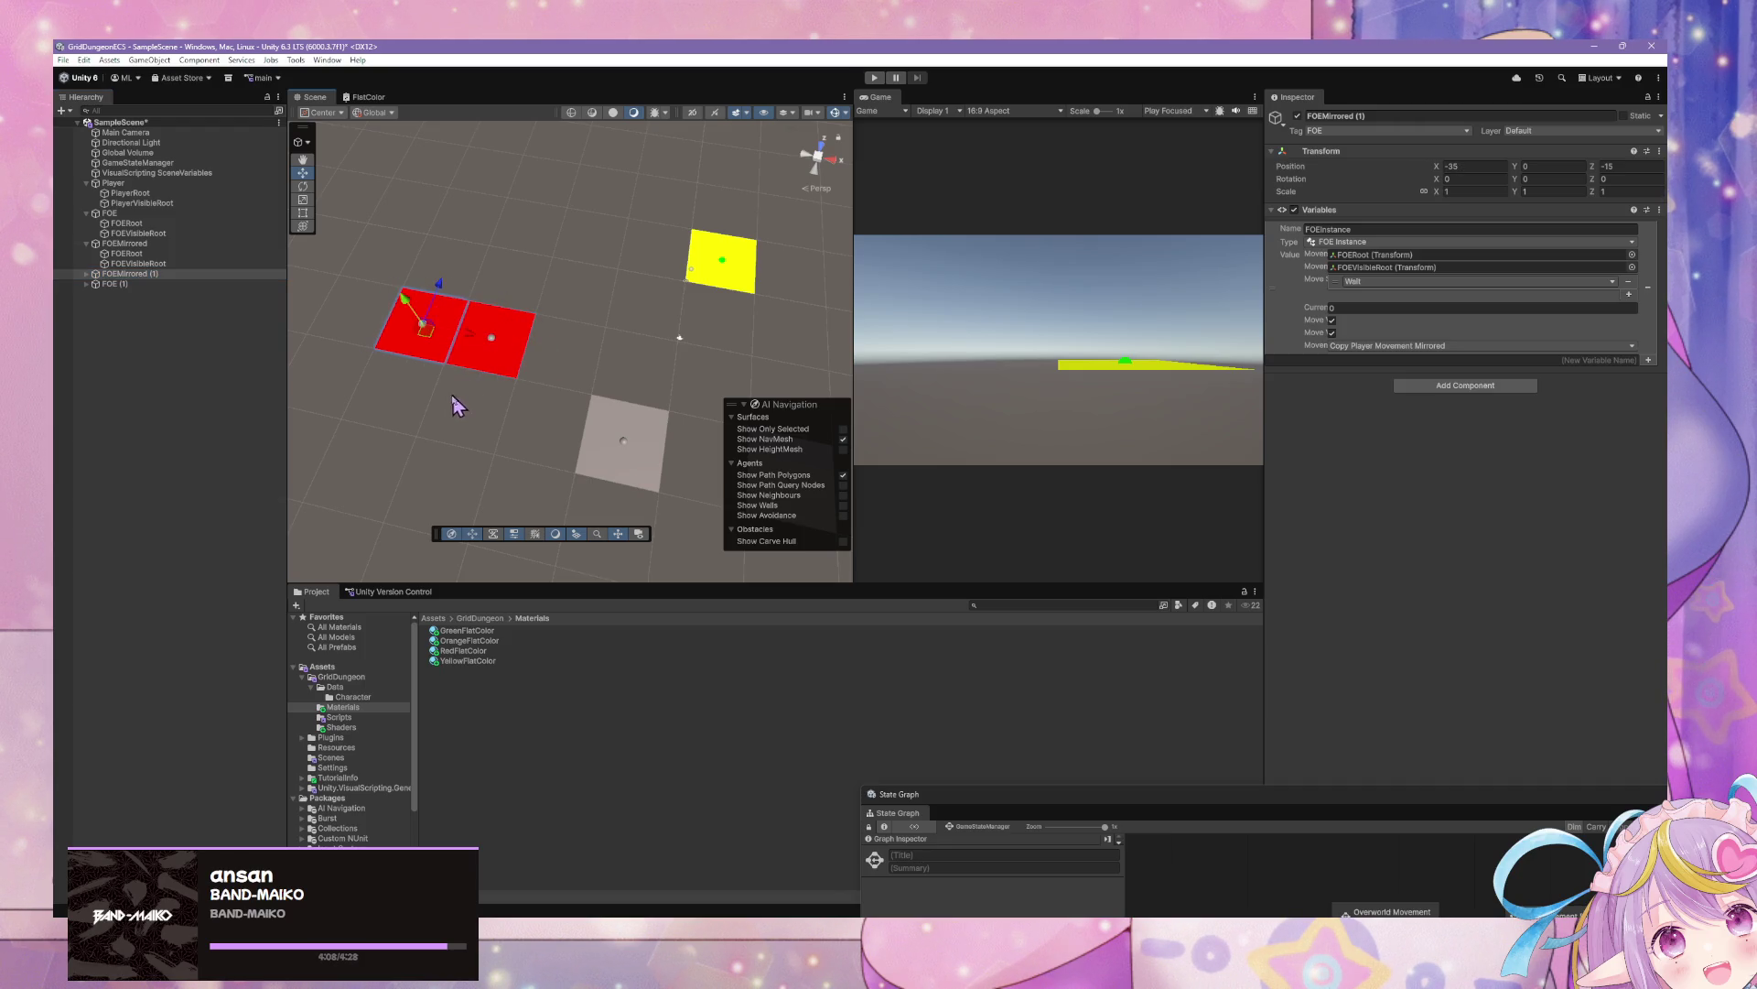
left_click_drag(468, 641, 415, 329)
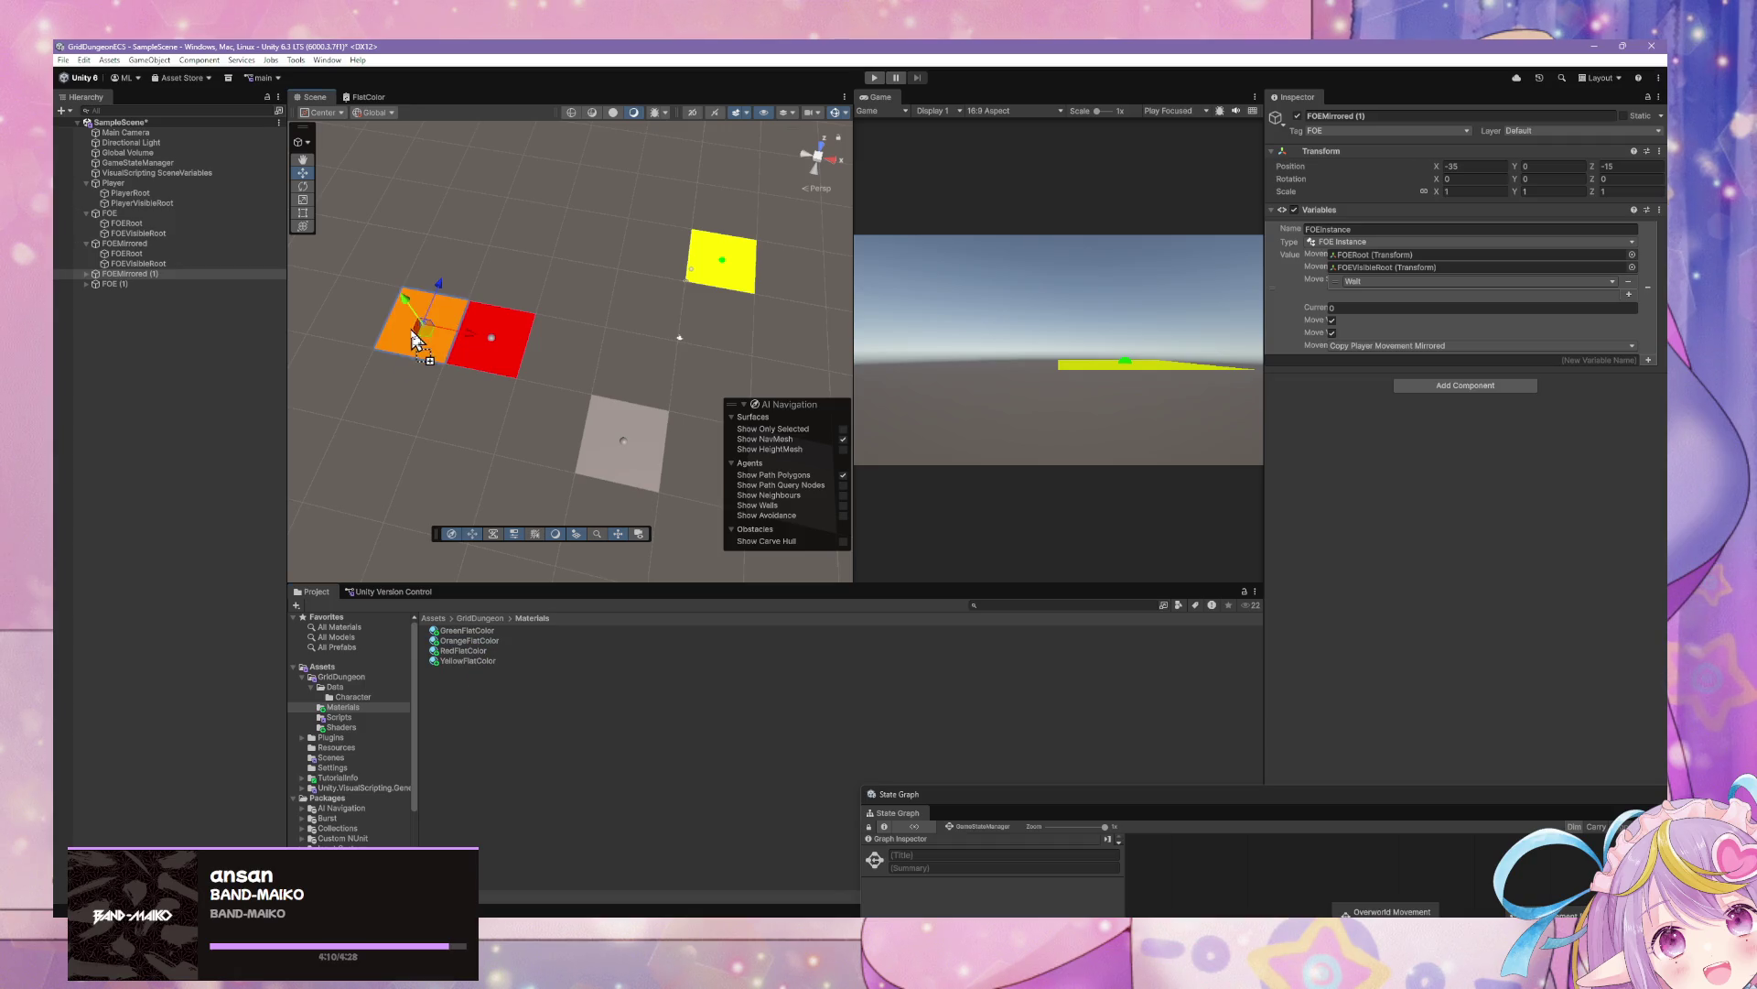
left_click(416, 443)
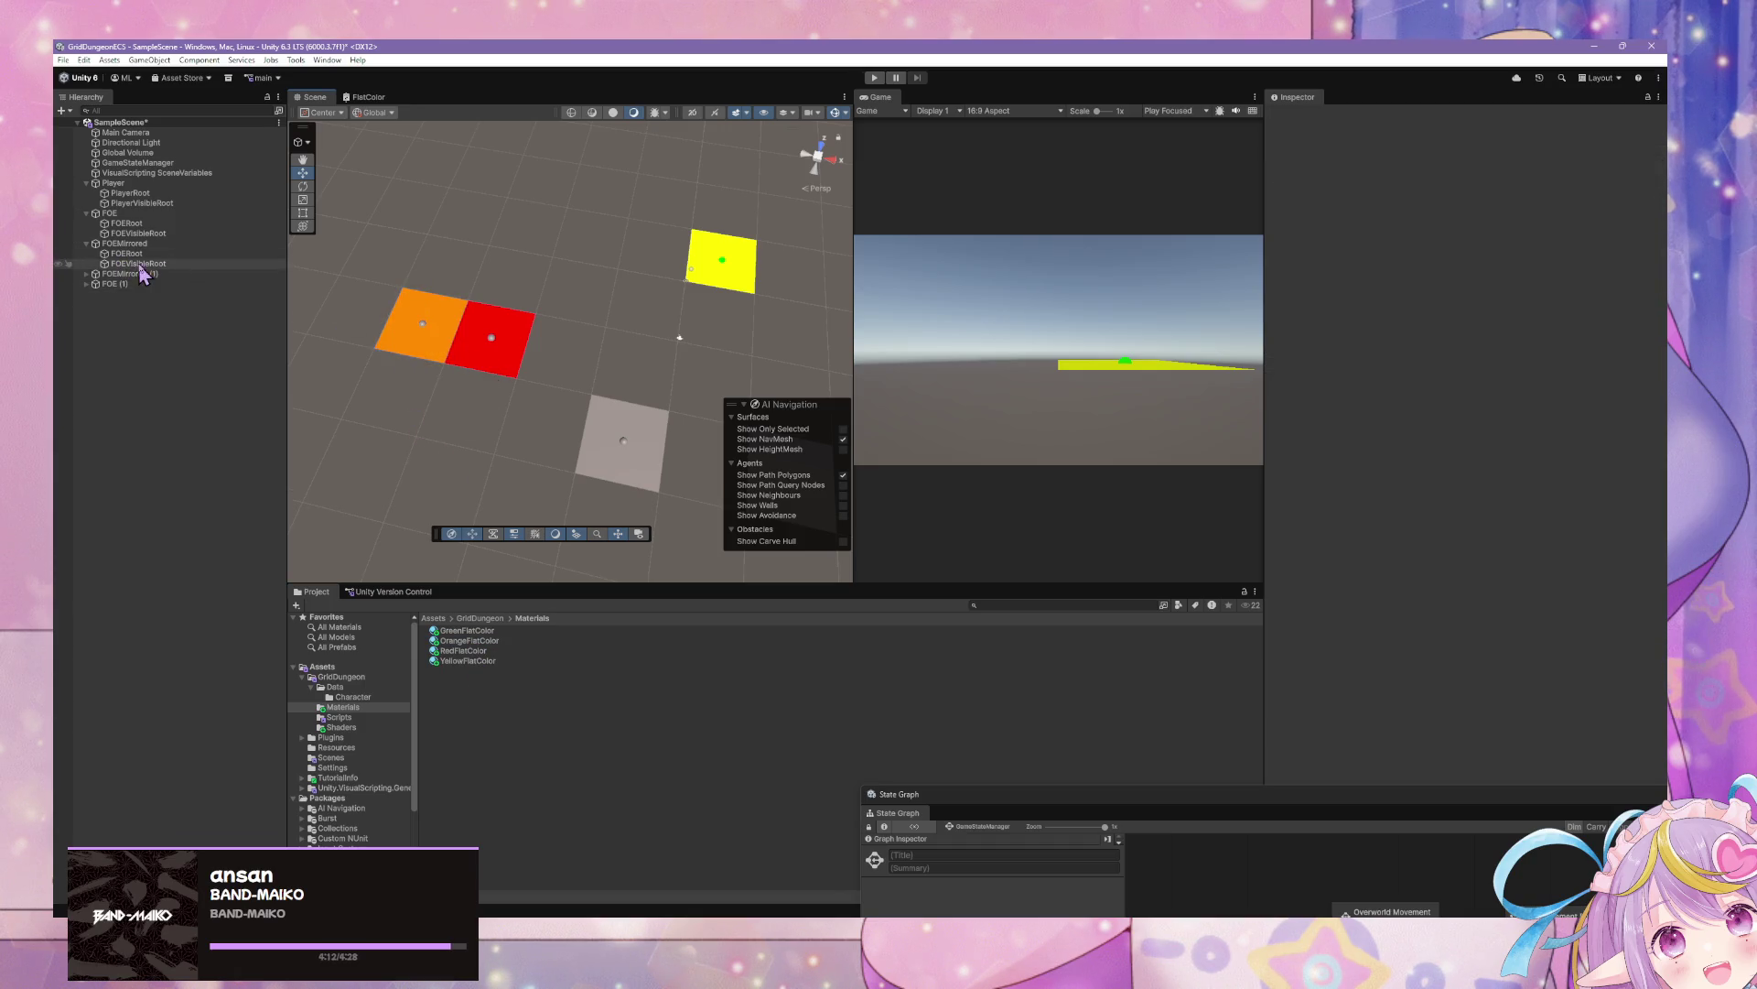
Rename the copy to FOECopy and set its movement mode to Copy Player Movement
left_click(124, 244)
left_click(135, 275)
left_click(204, 275)
type("FOE")
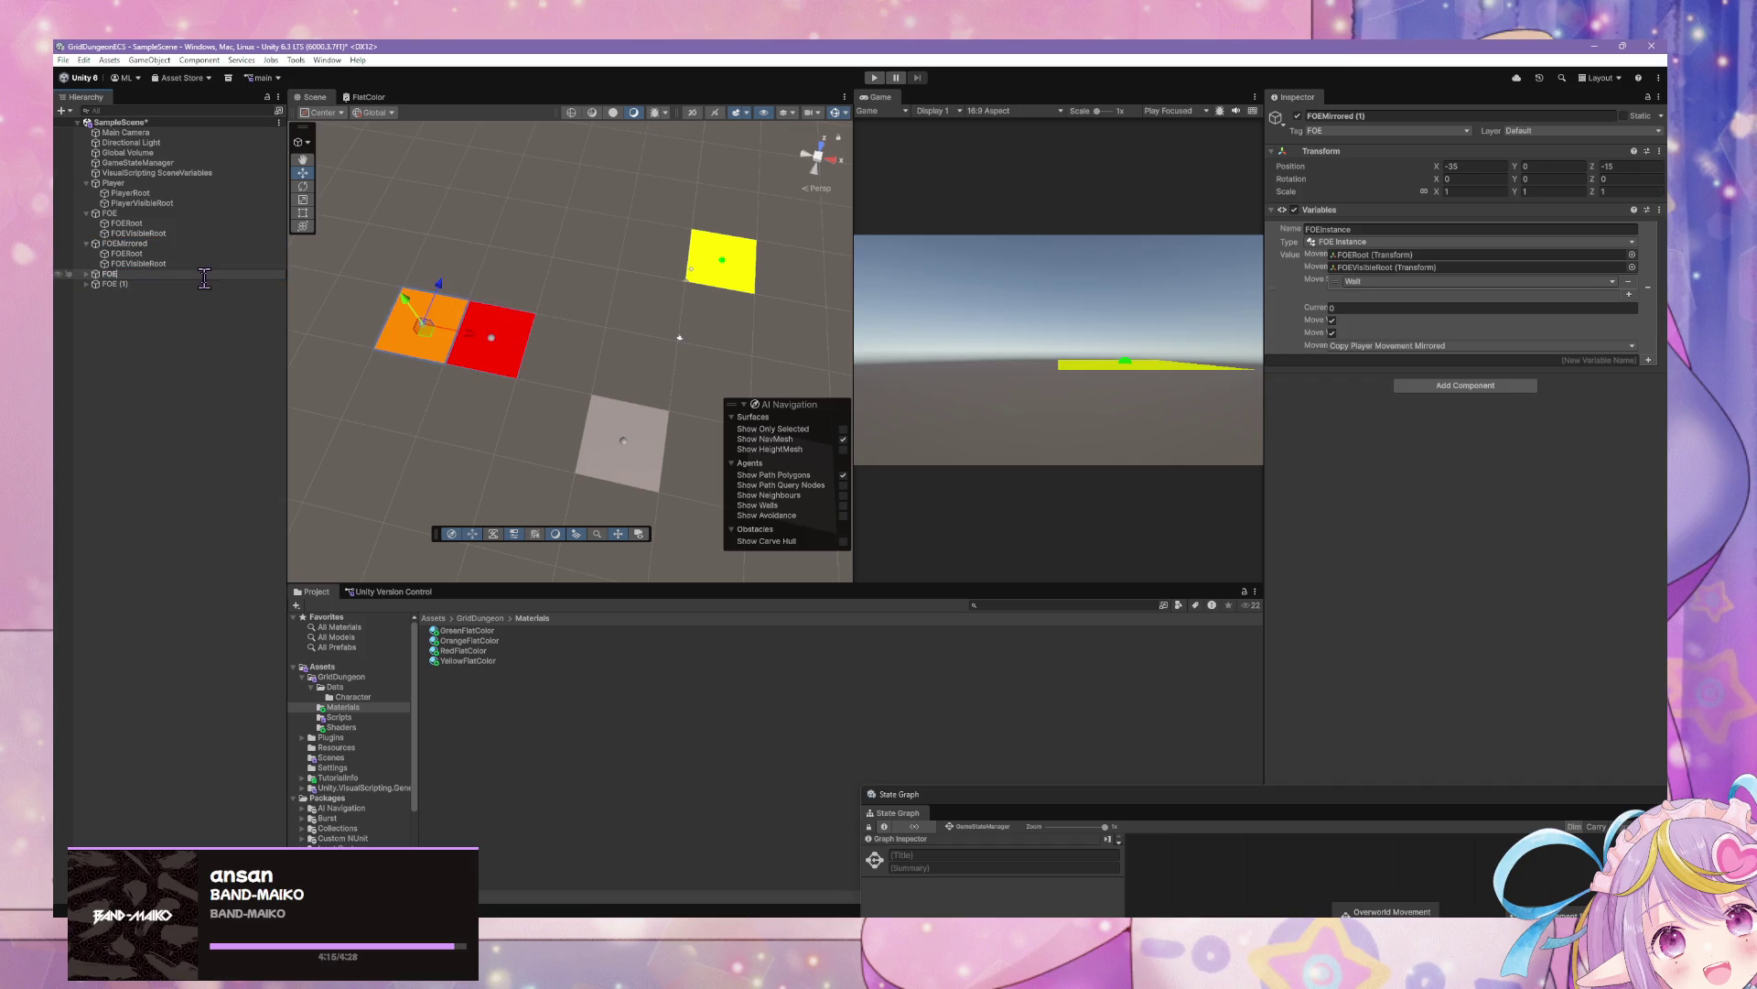
type("Copy")
key("Return")
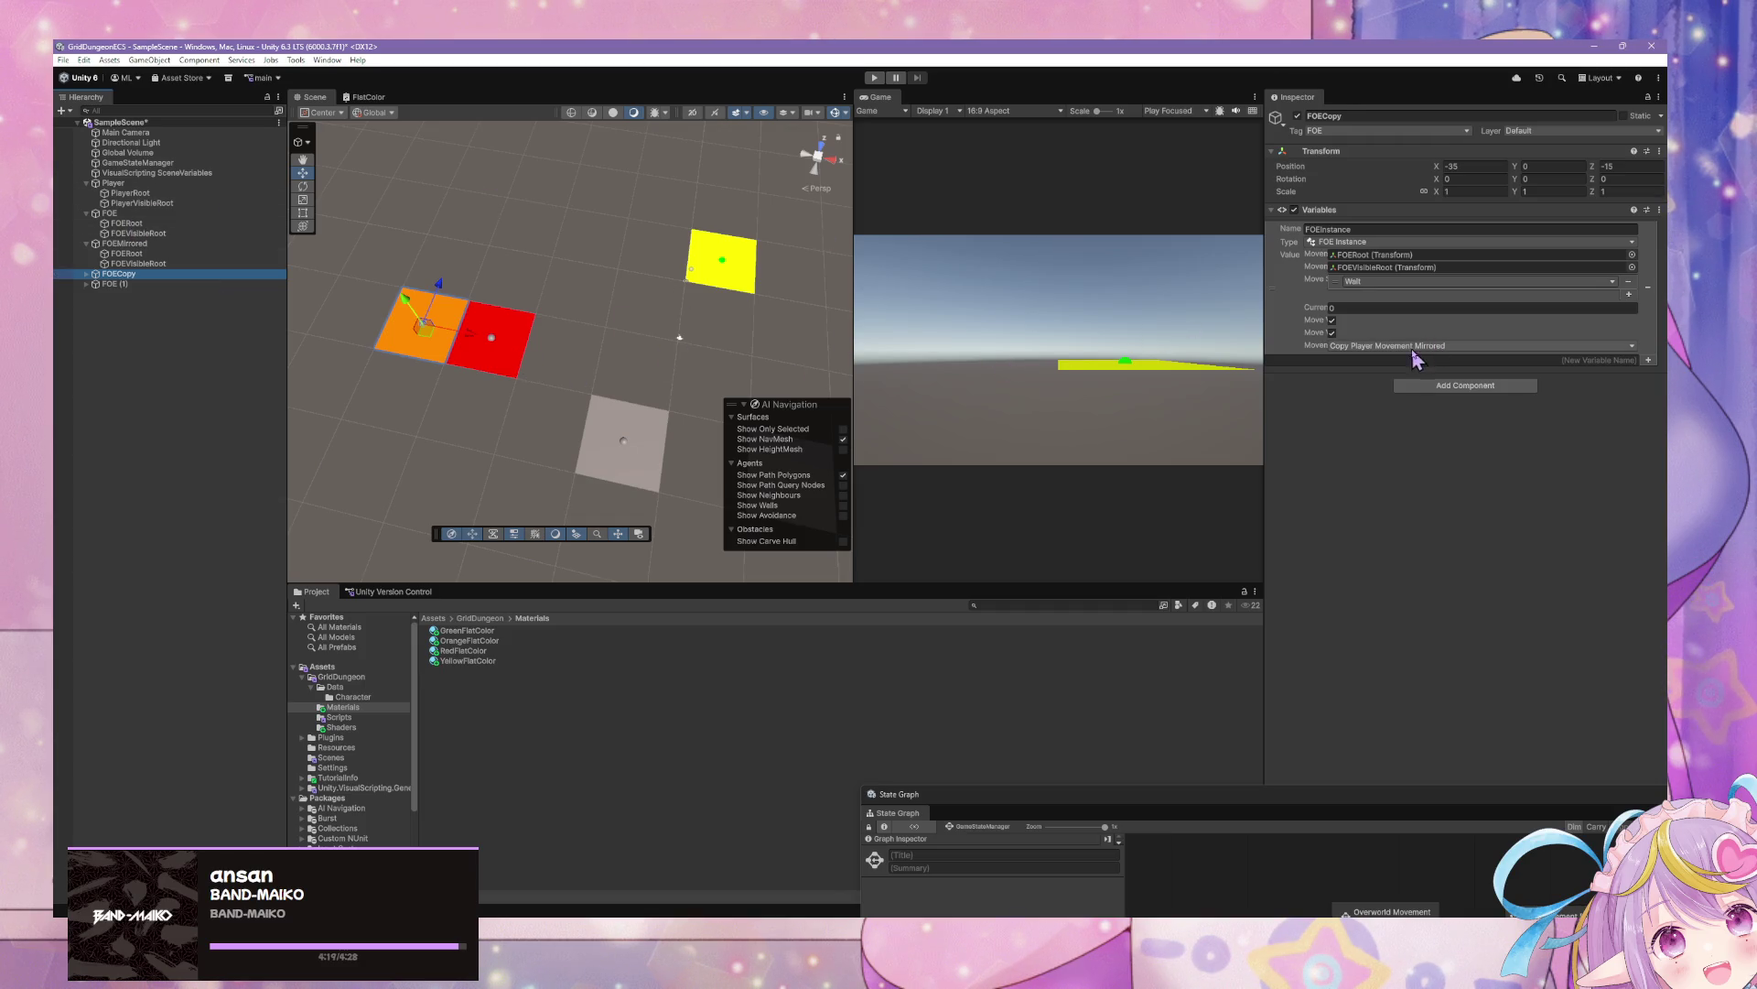
left_click(1419, 346)
left_click(1390, 374)
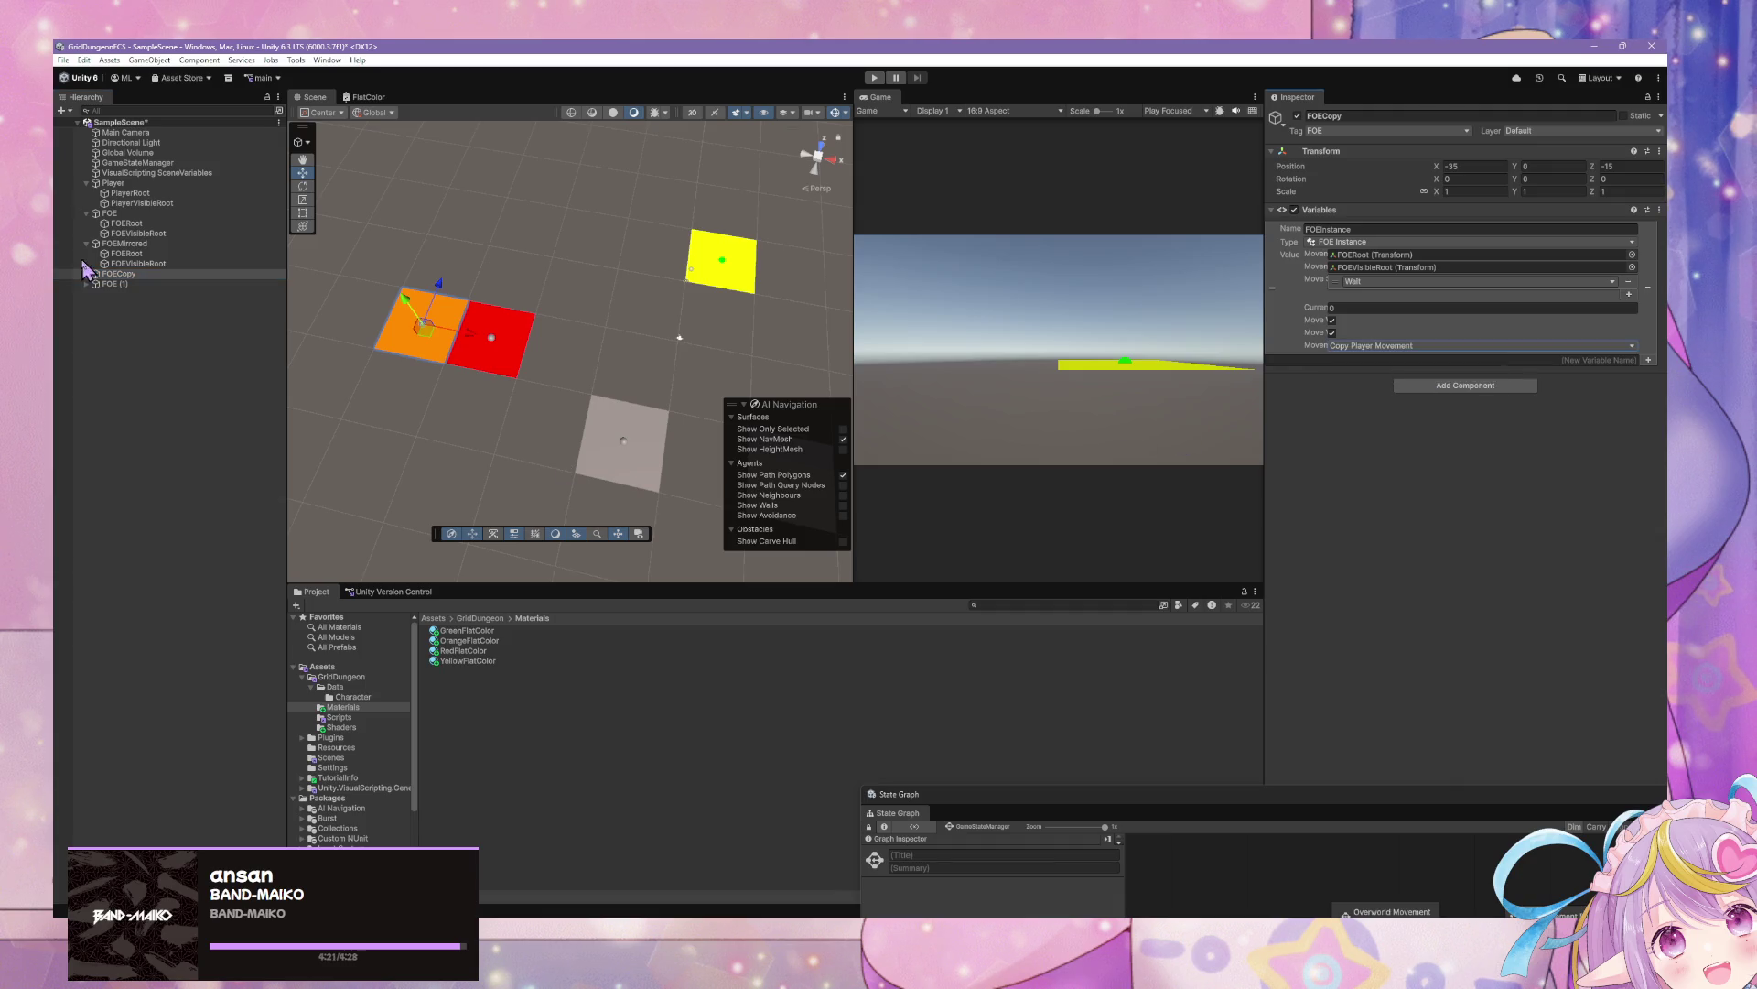
Enter Play mode, step the player down and up with S and W, then raise the state graph mid-screen
left_click(876, 79)
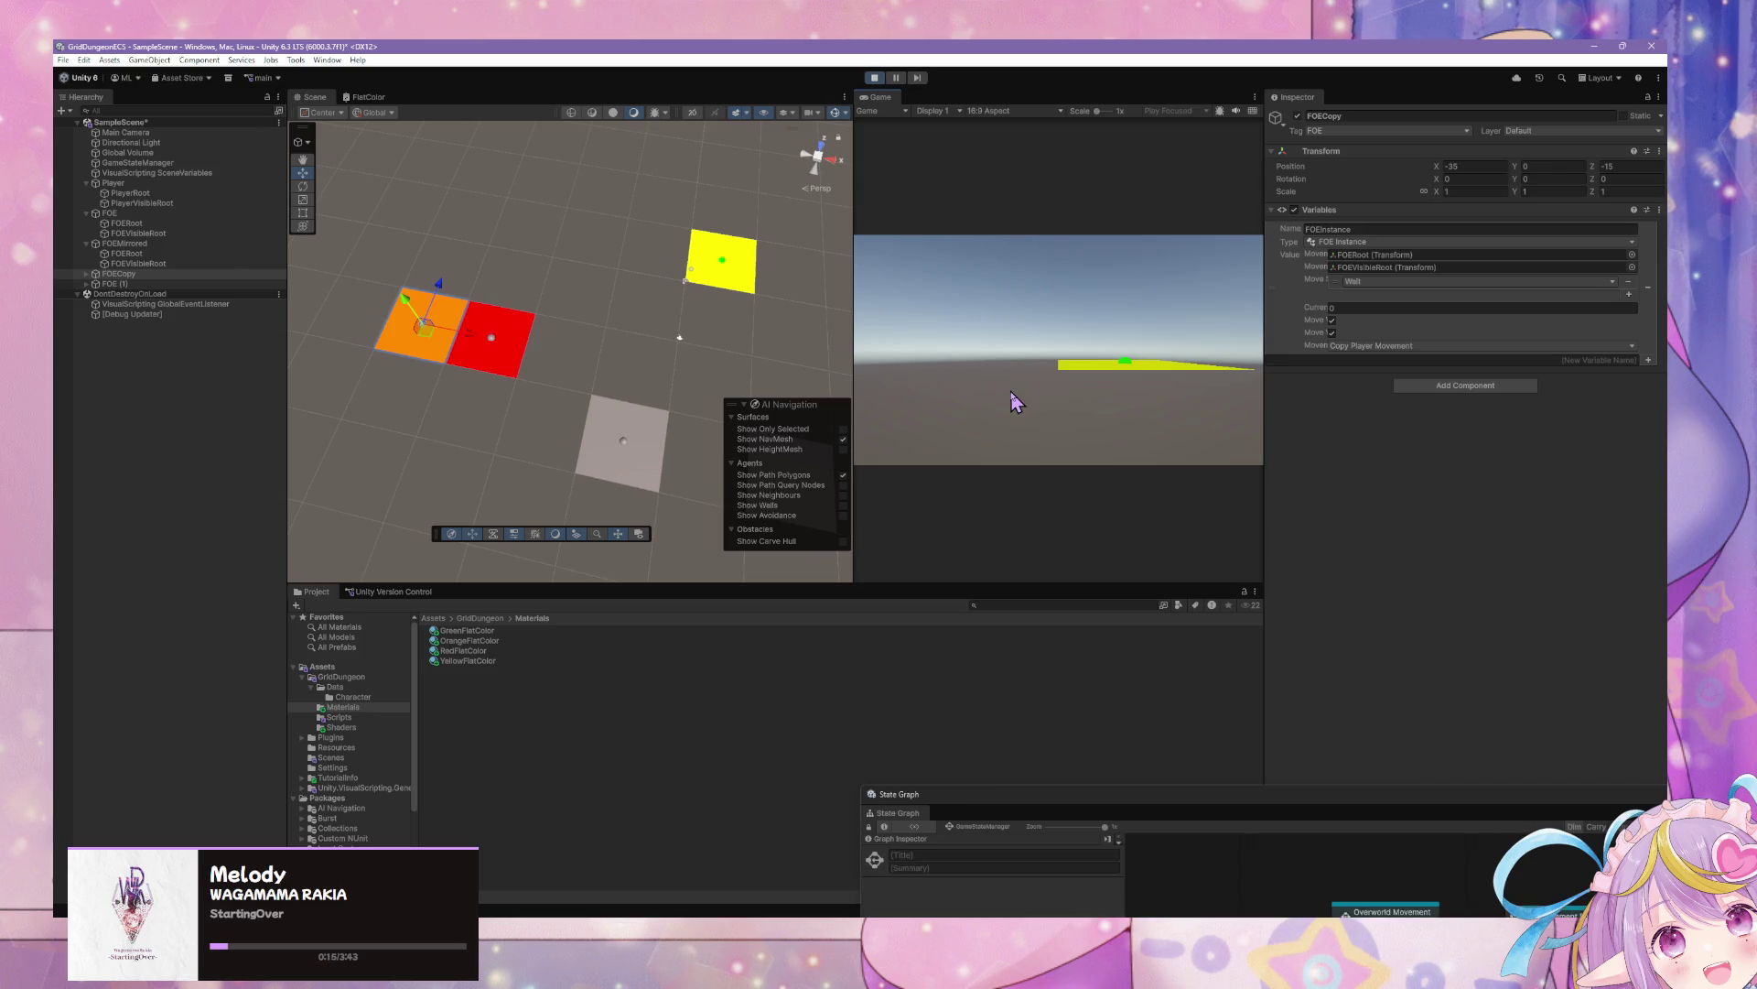
key("s")
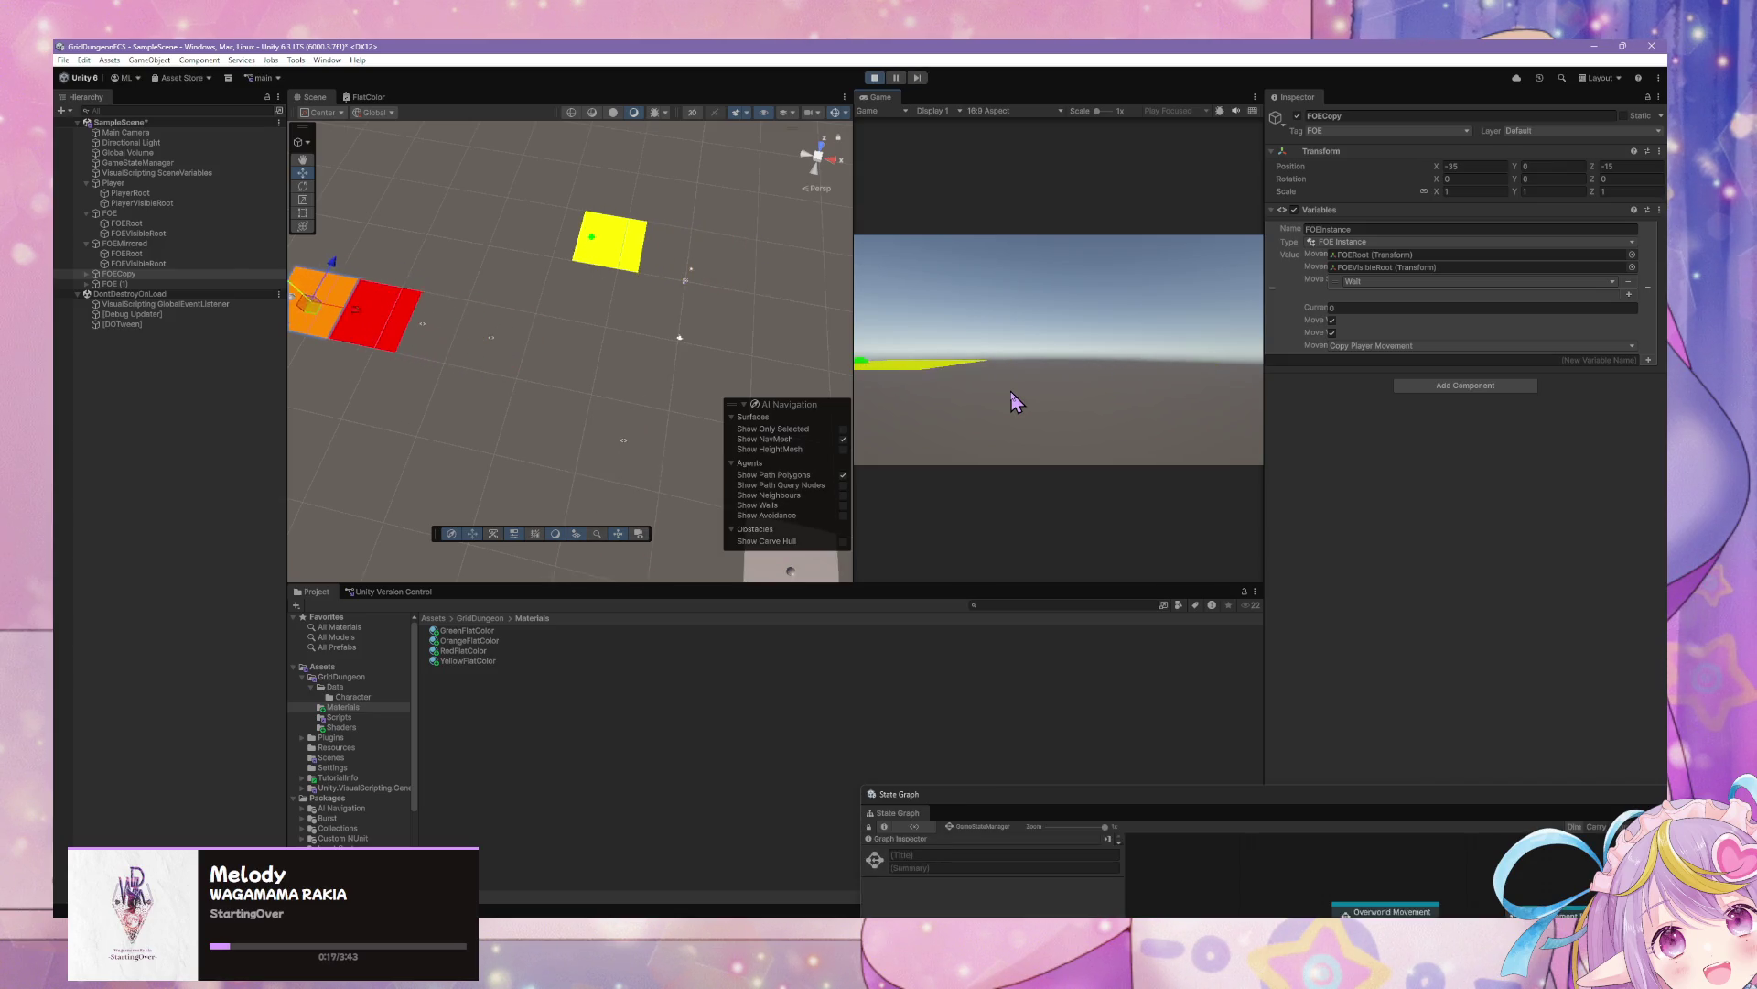
key("w")
key("s")
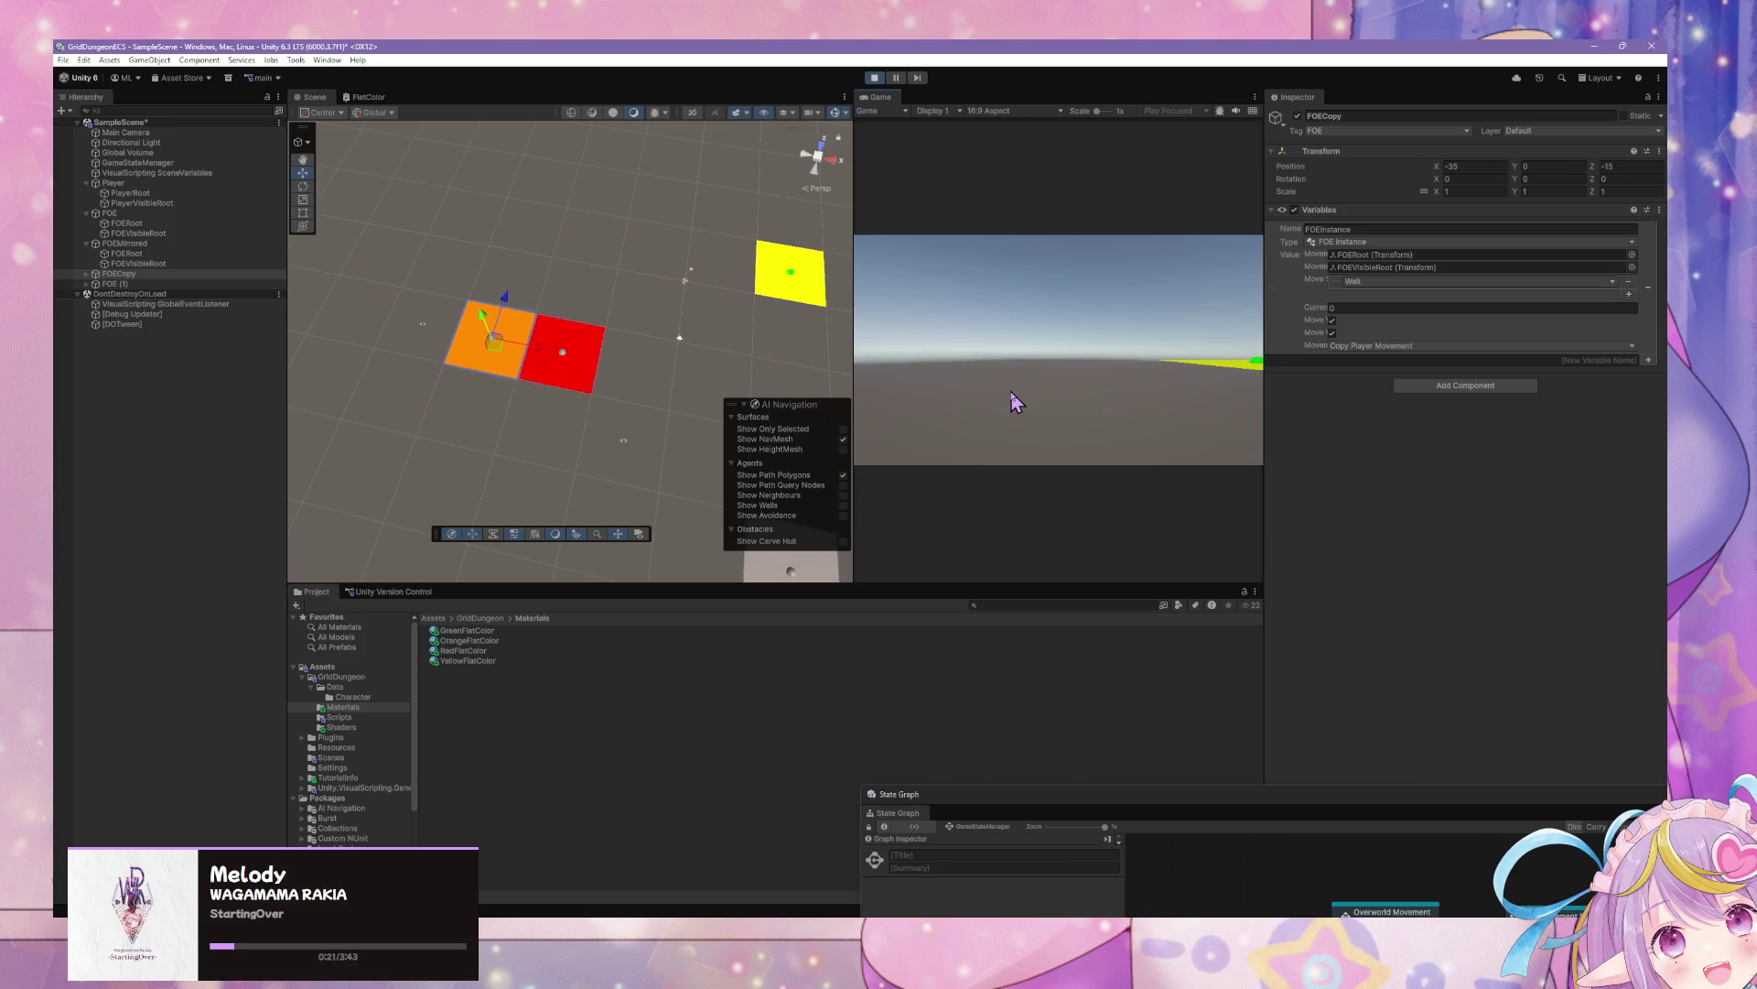
key("w")
key("w")
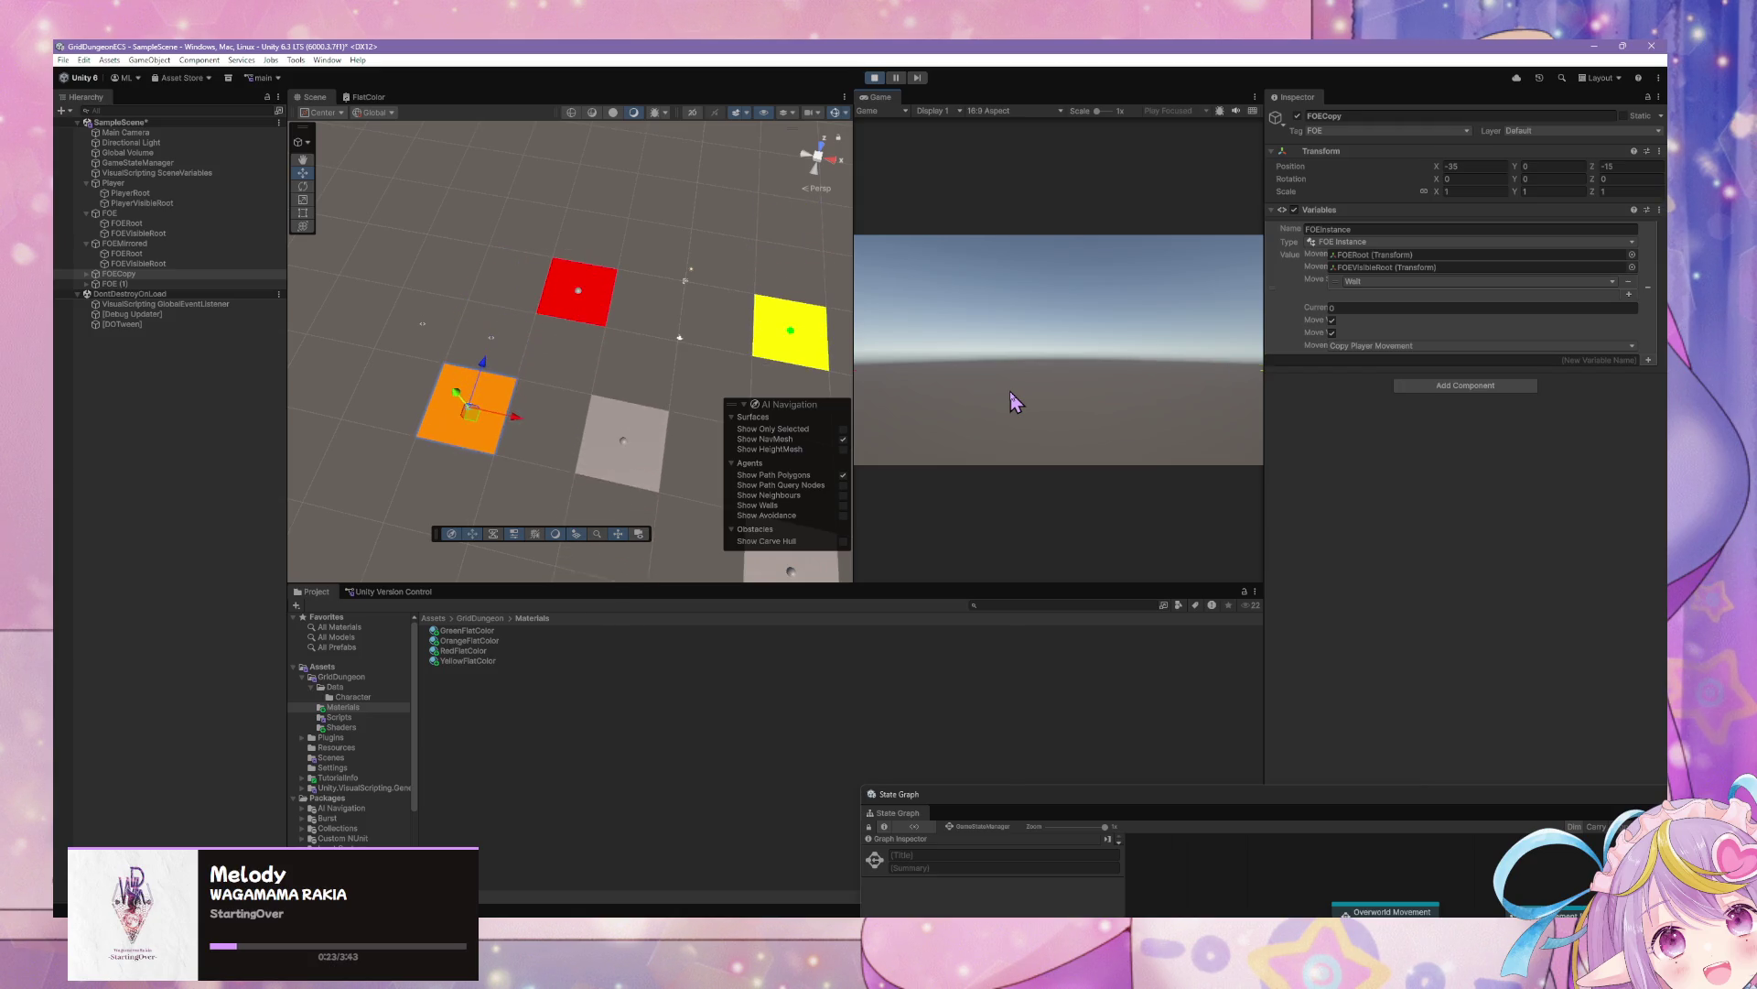
key("s")
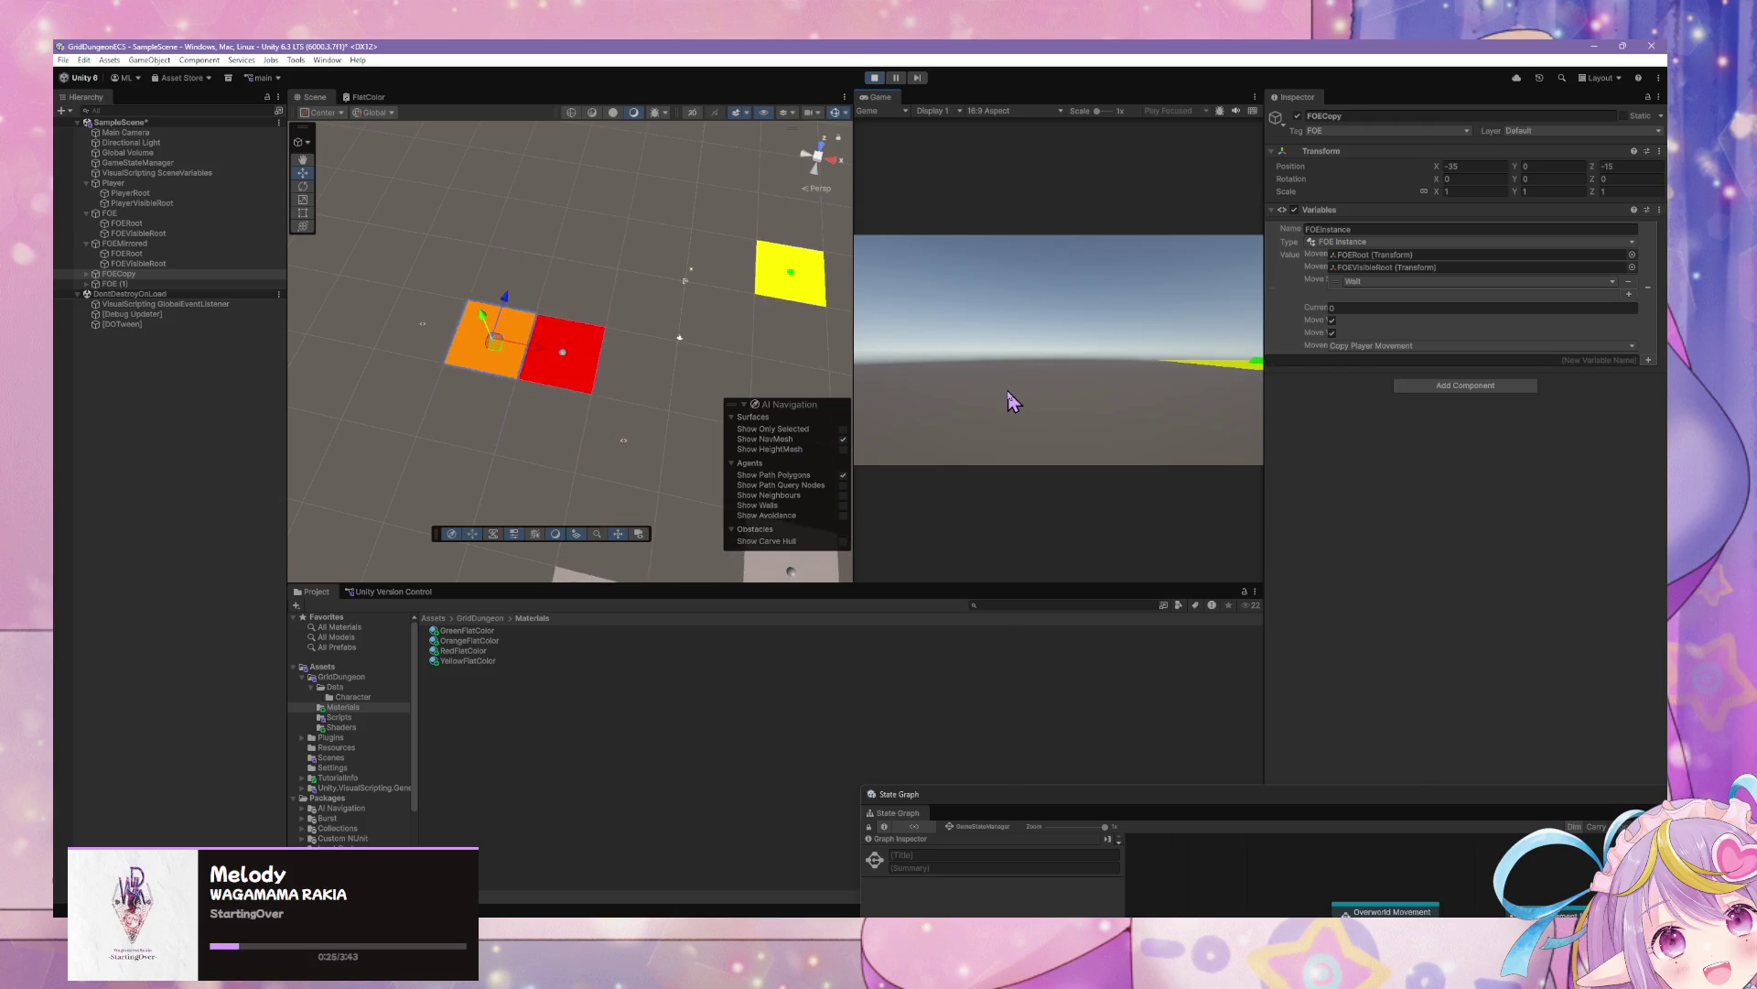
key("w")
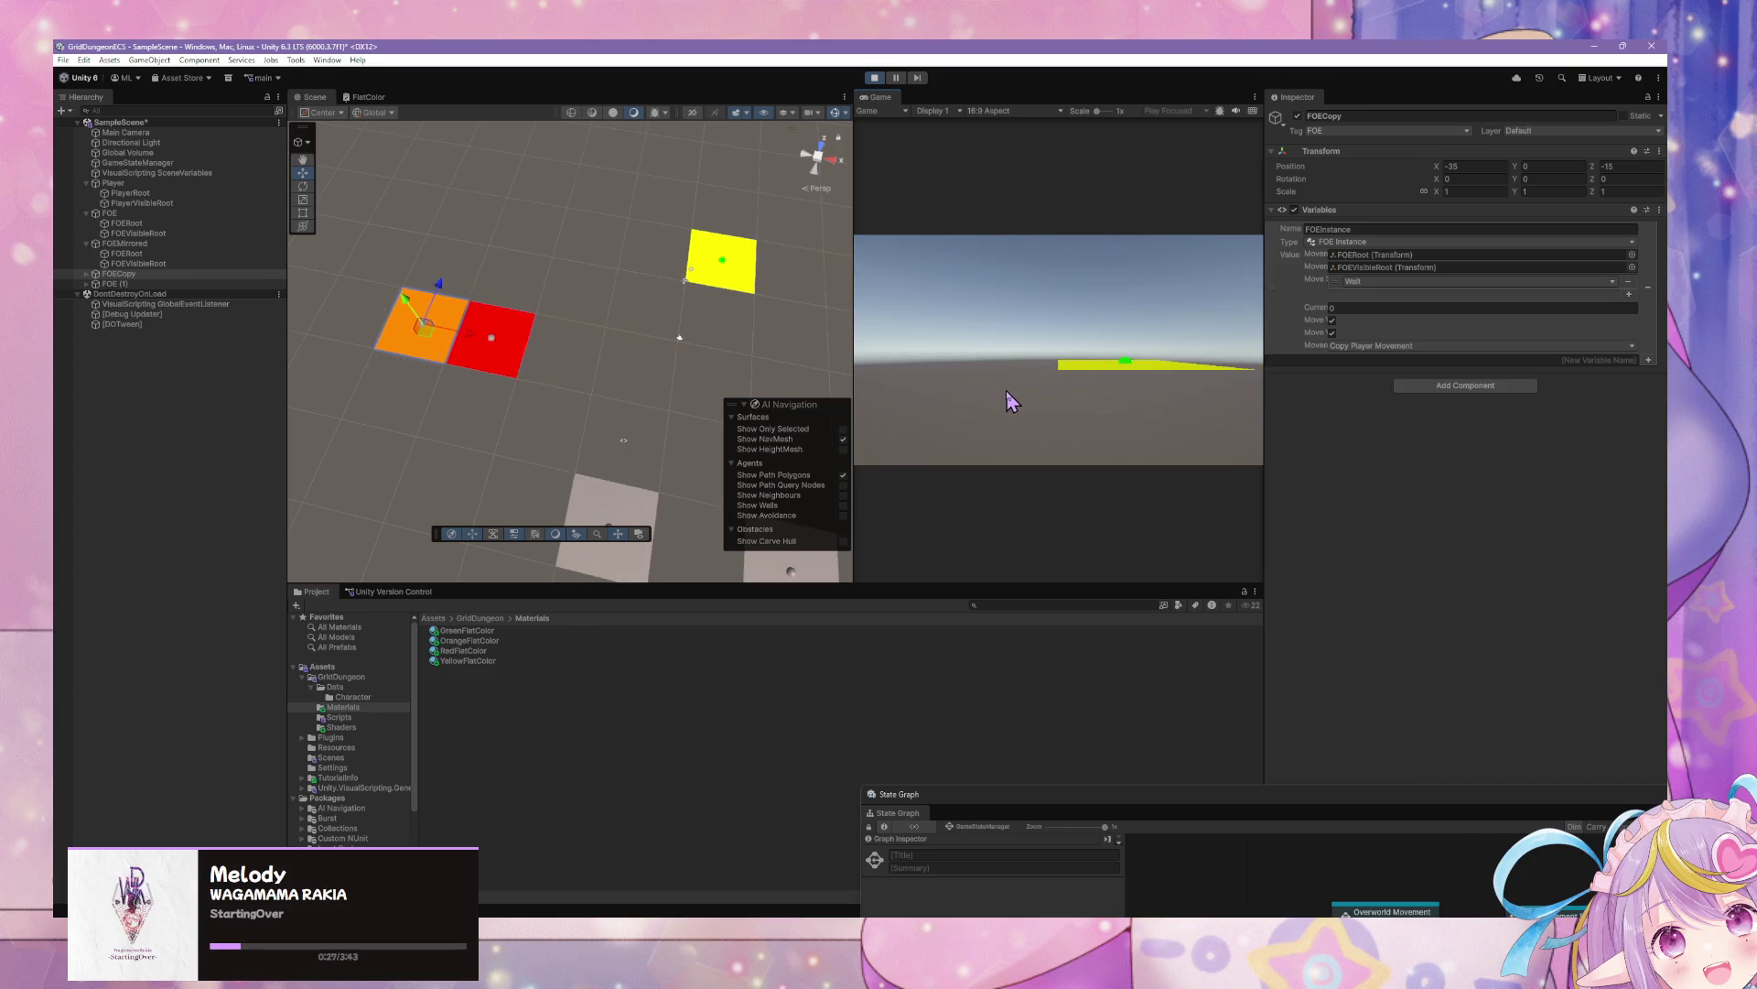
key("s")
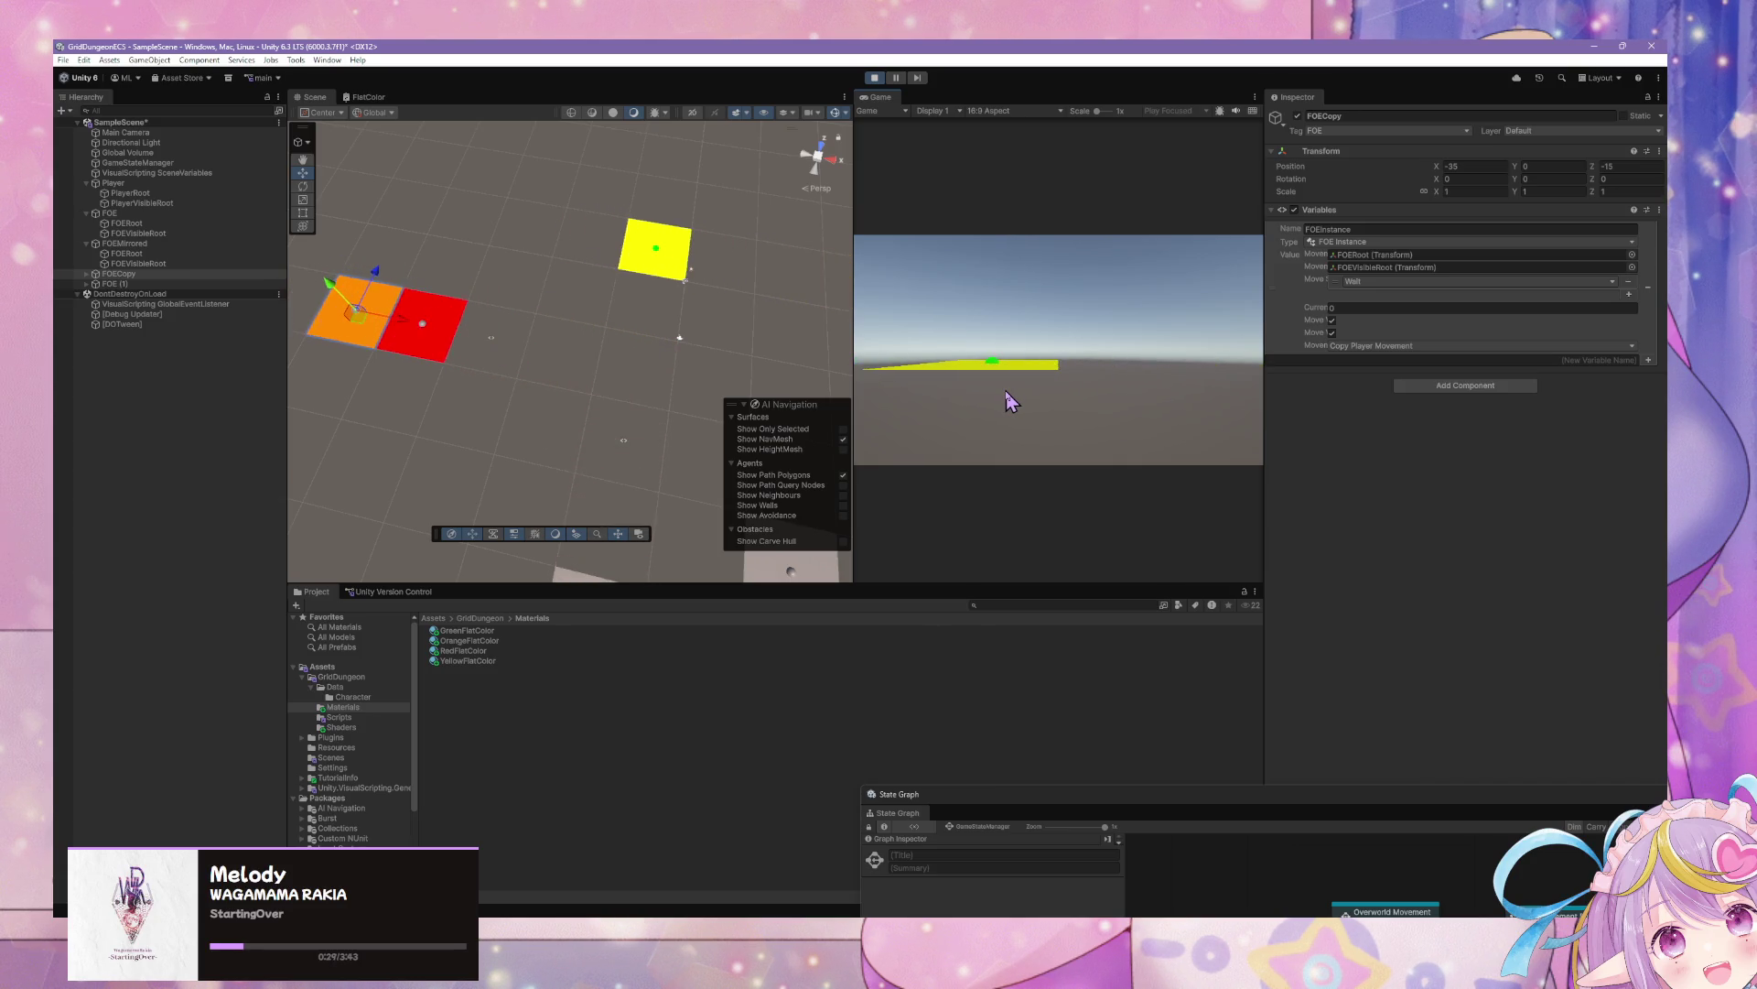
key("w")
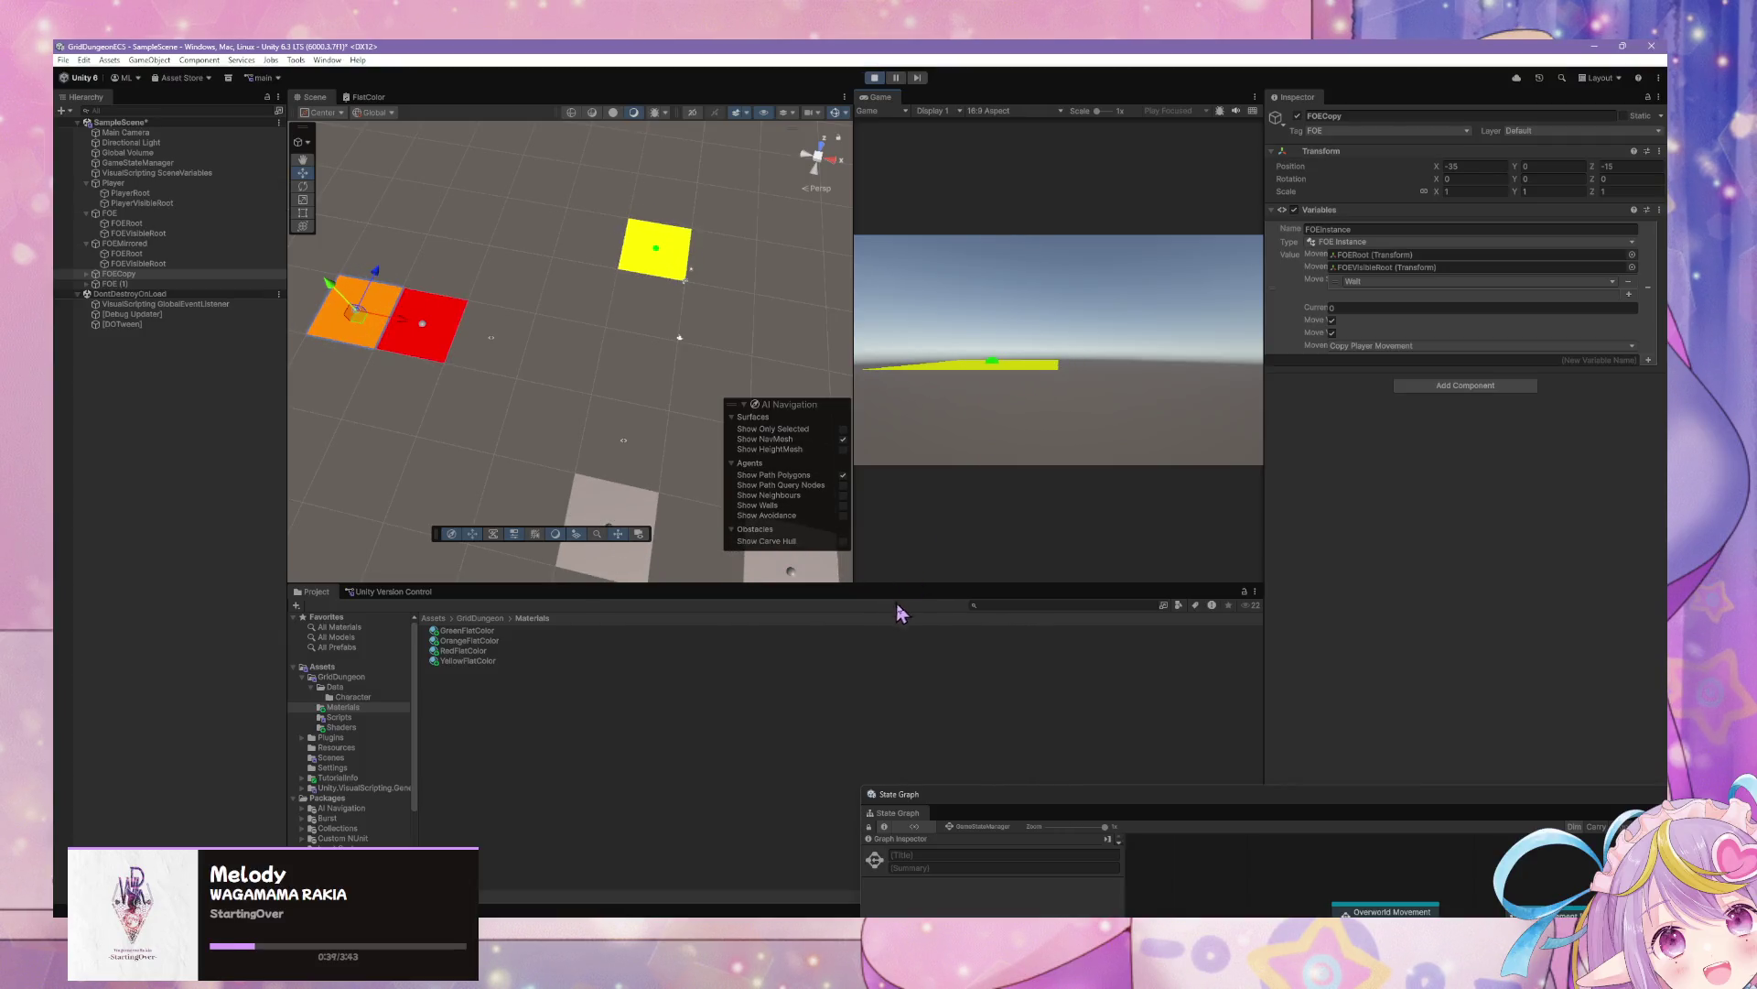
mouse_move(1067, 795)
left_mouse_down()
mouse_move(742, 208)
mouse_move(723, 211)
left_mouse_up()
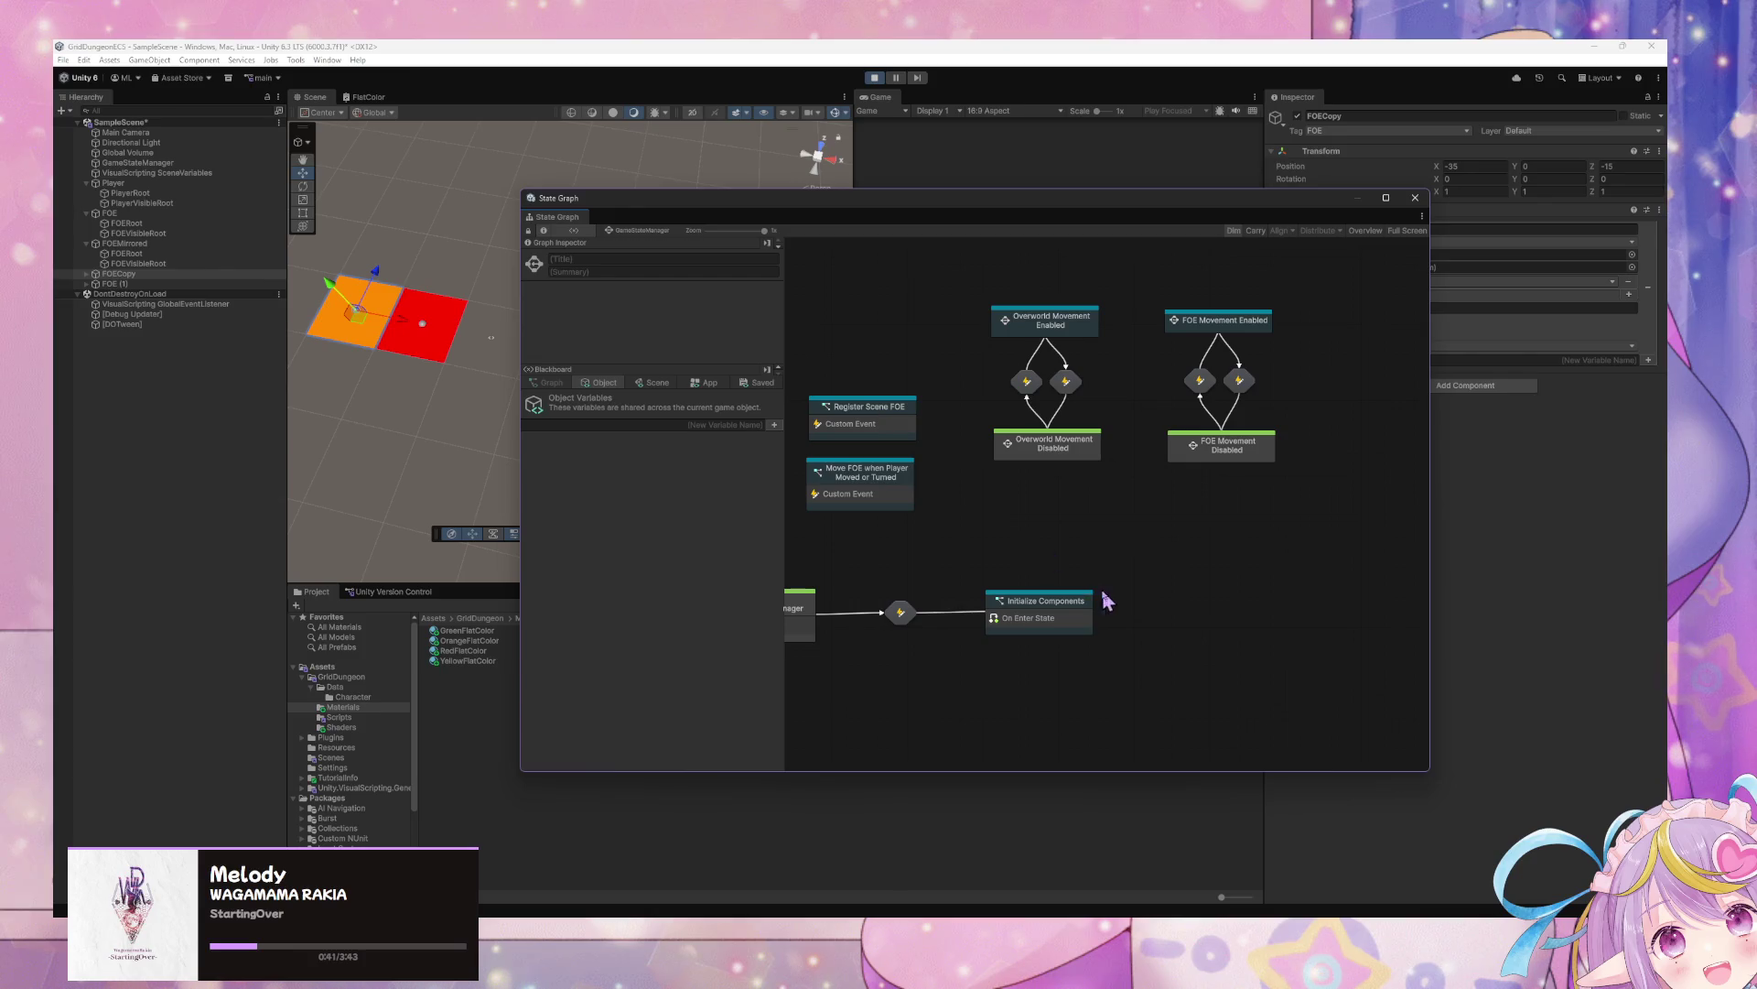
Move the state graph aside, search for Triangle Wave without adding it, and widen the shader graph
left_click(379, 106)
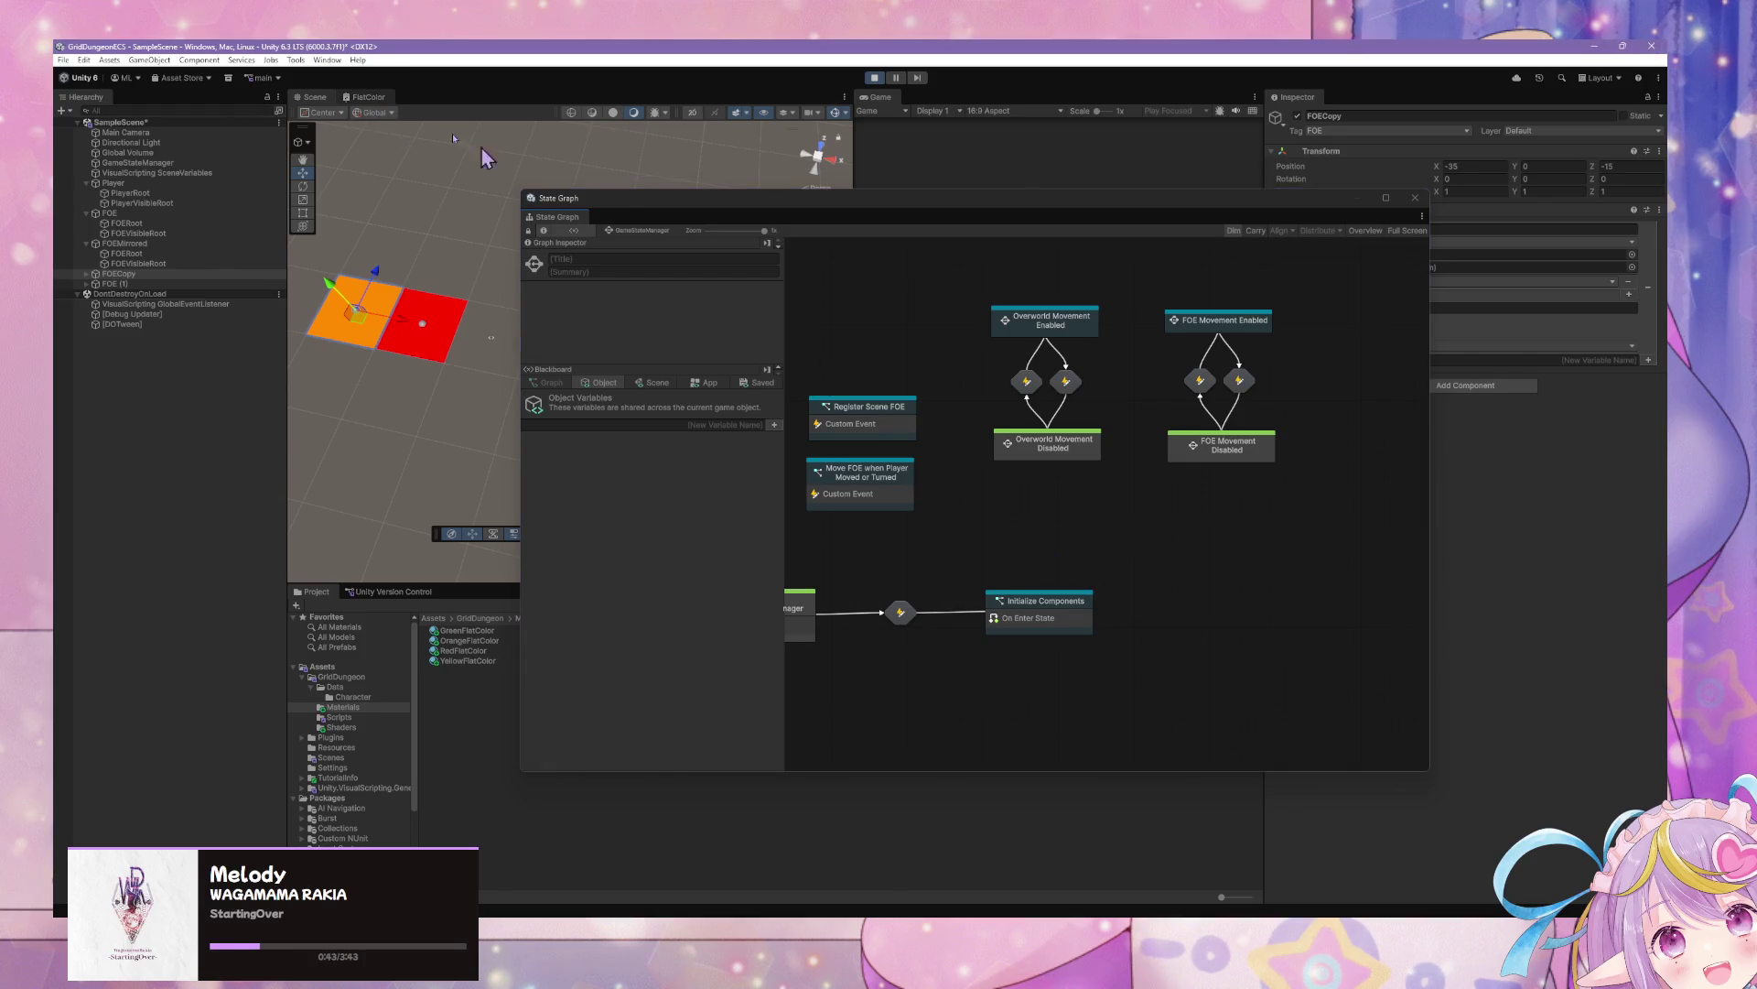
mouse_move(869, 223)
left_mouse_down()
mouse_move(1151, 365)
mouse_move(1266, 485)
left_mouse_up()
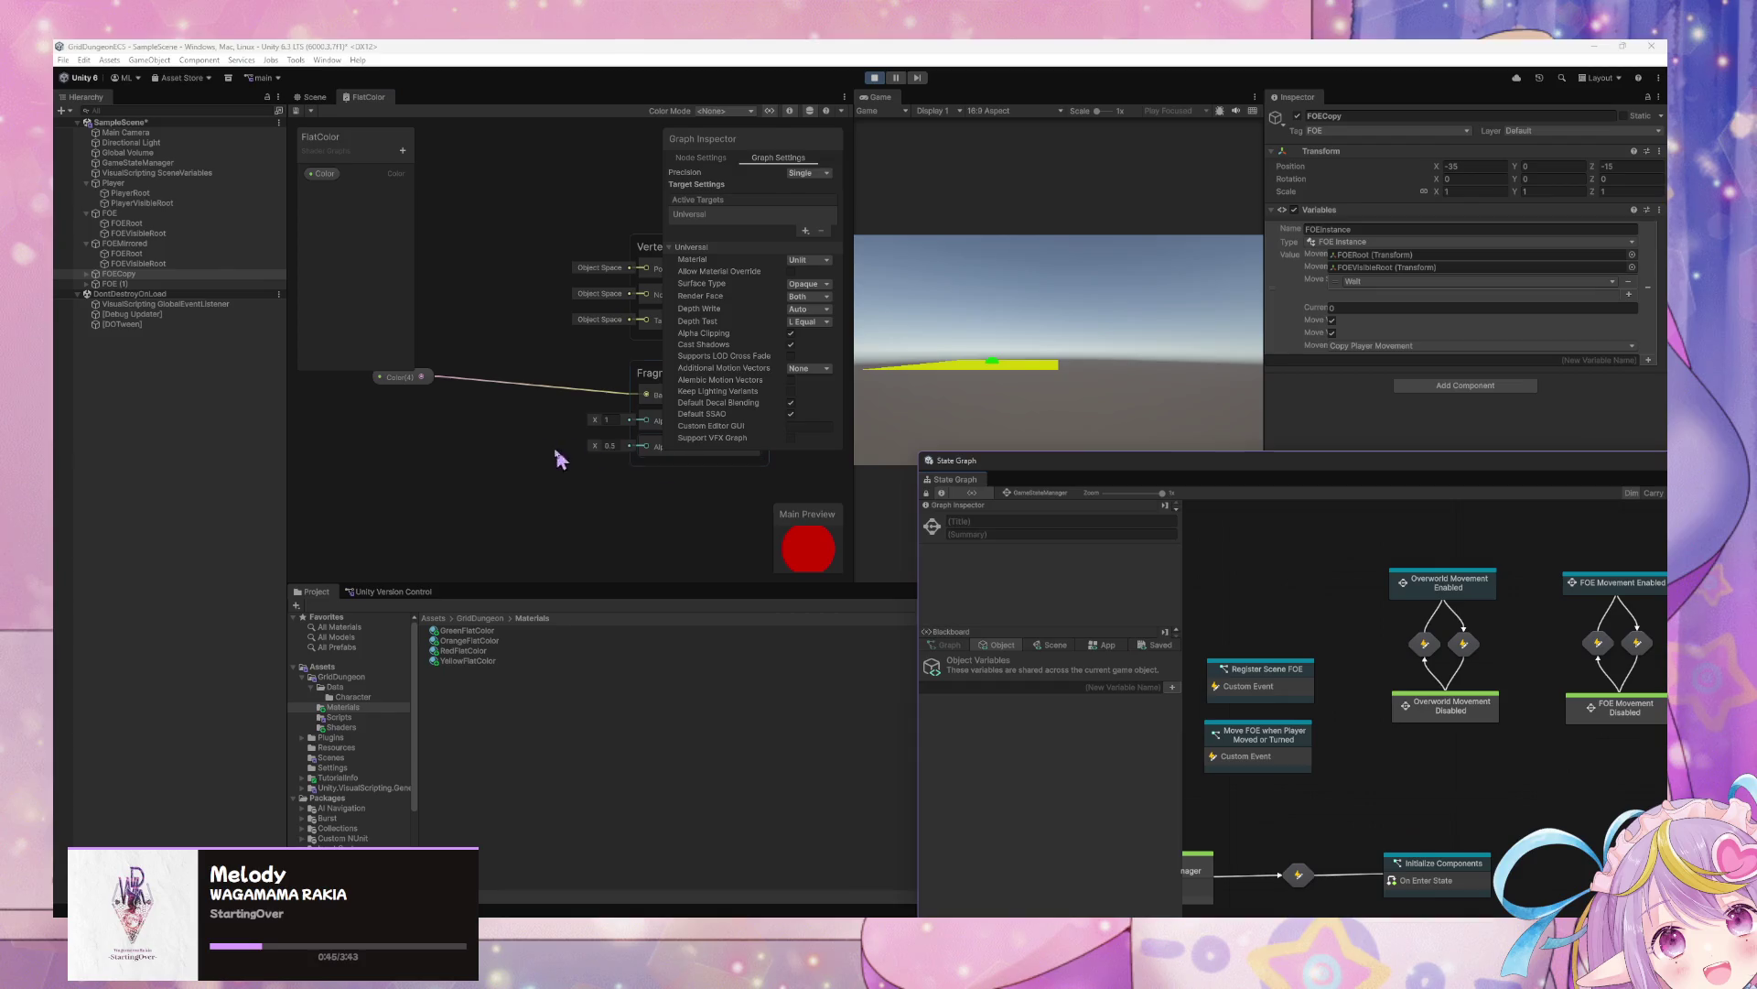
right_click(493, 451)
left_click(547, 463)
type("trian")
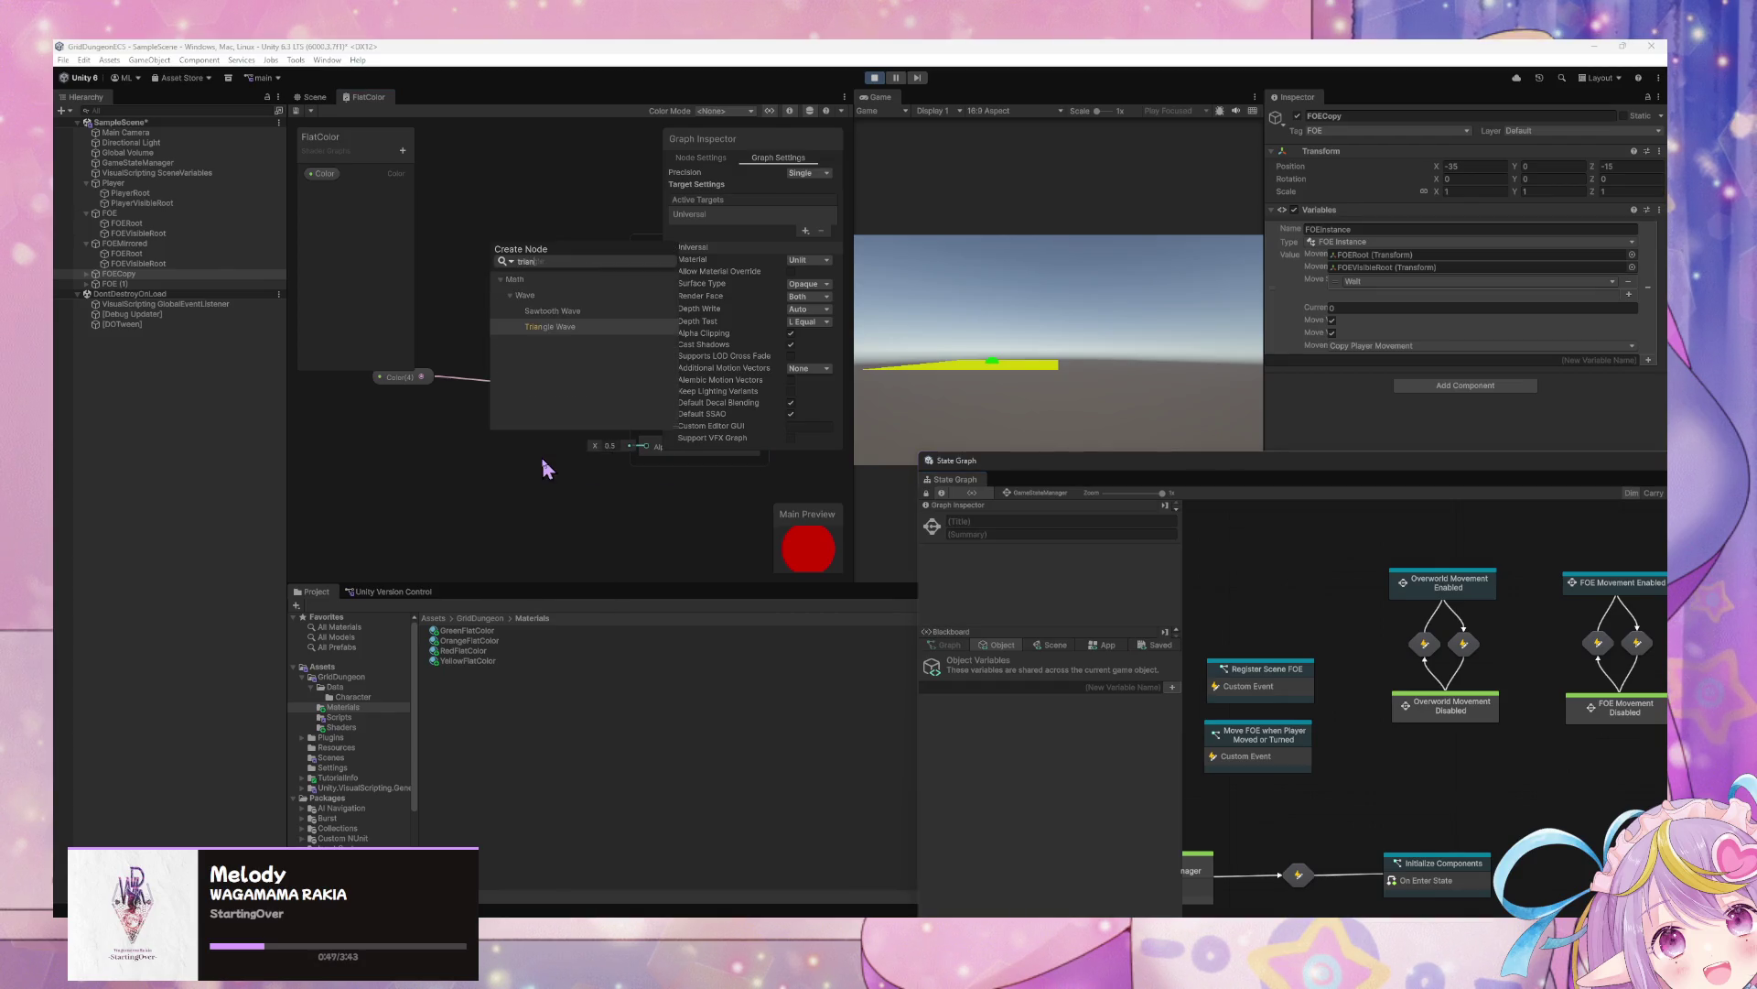
key("BackSpace")
key("BackSpace")
key("BackSpace")
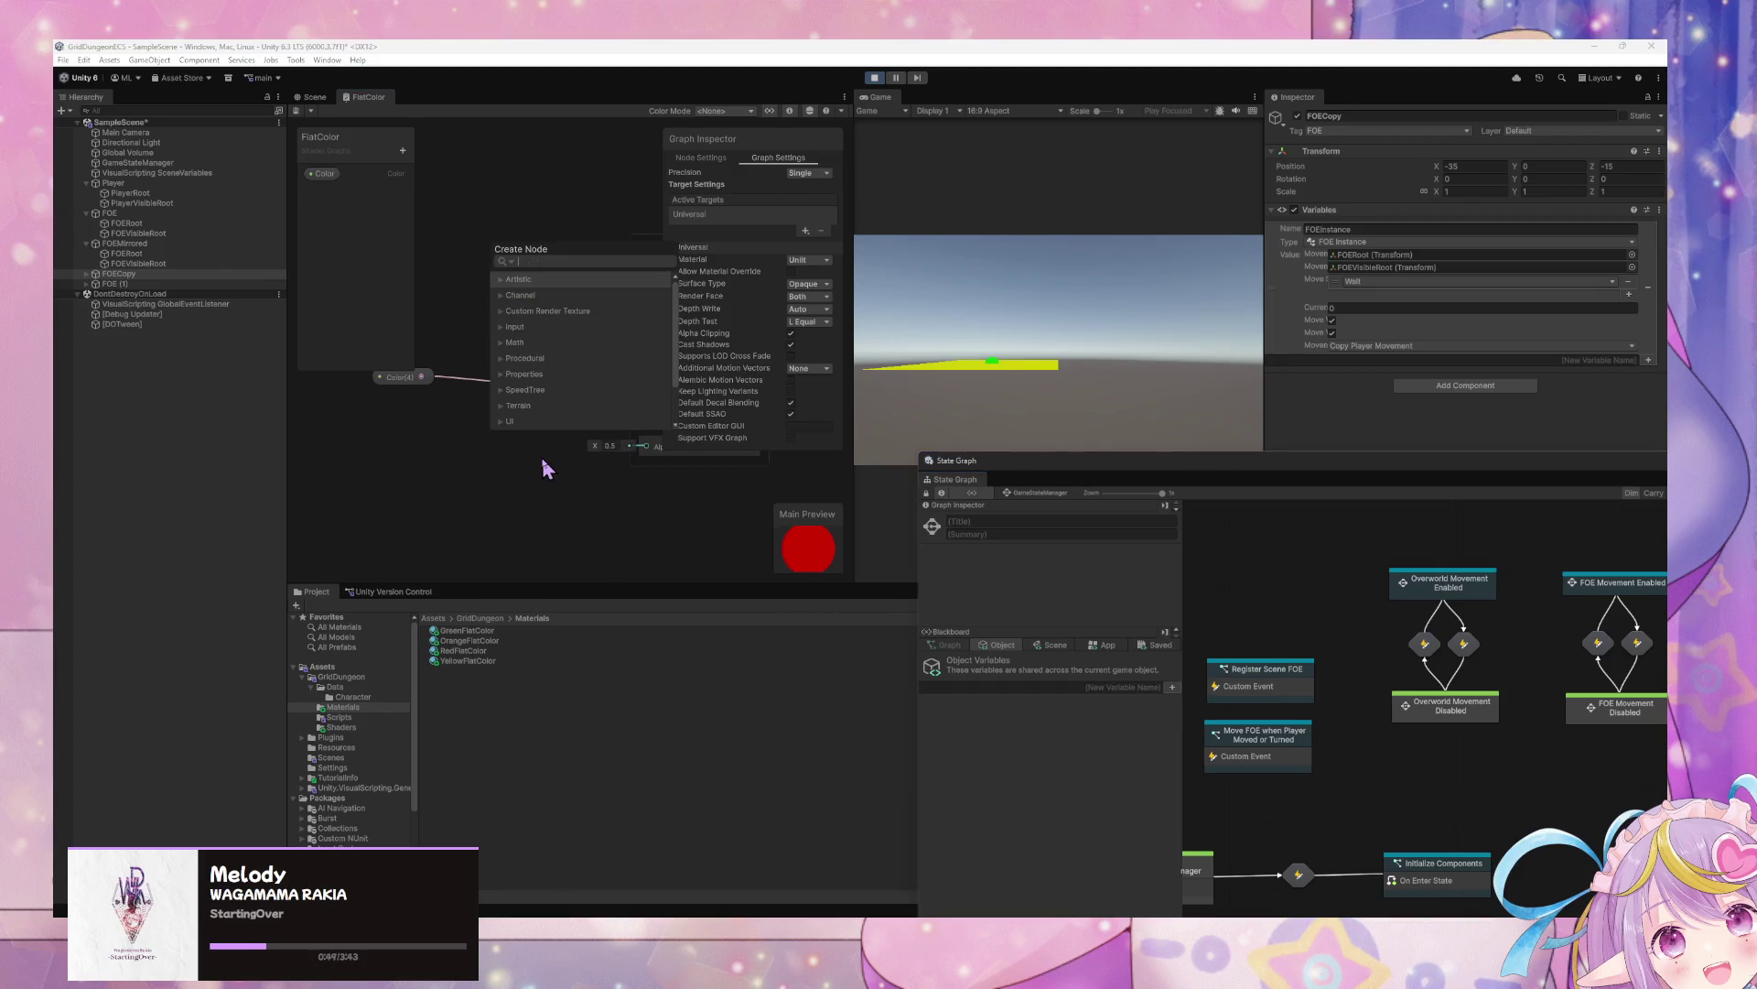
type("tria")
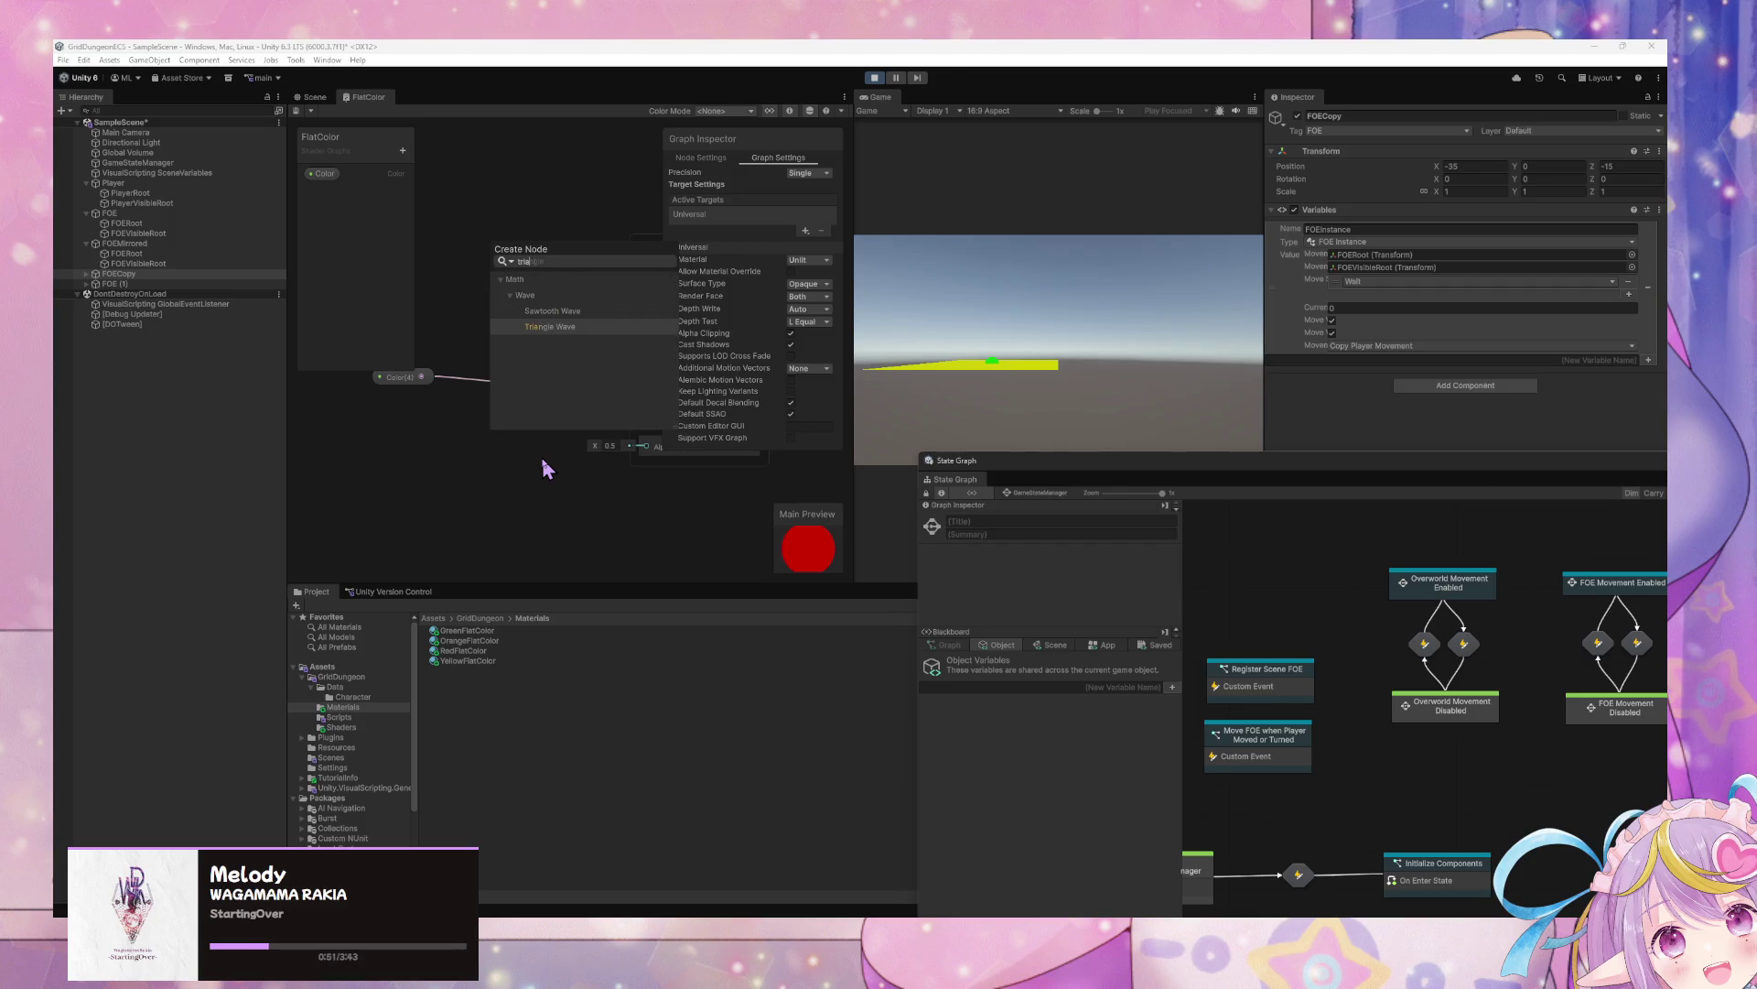
key("BackSpace")
key("BackSpace")
key("BackSpace")
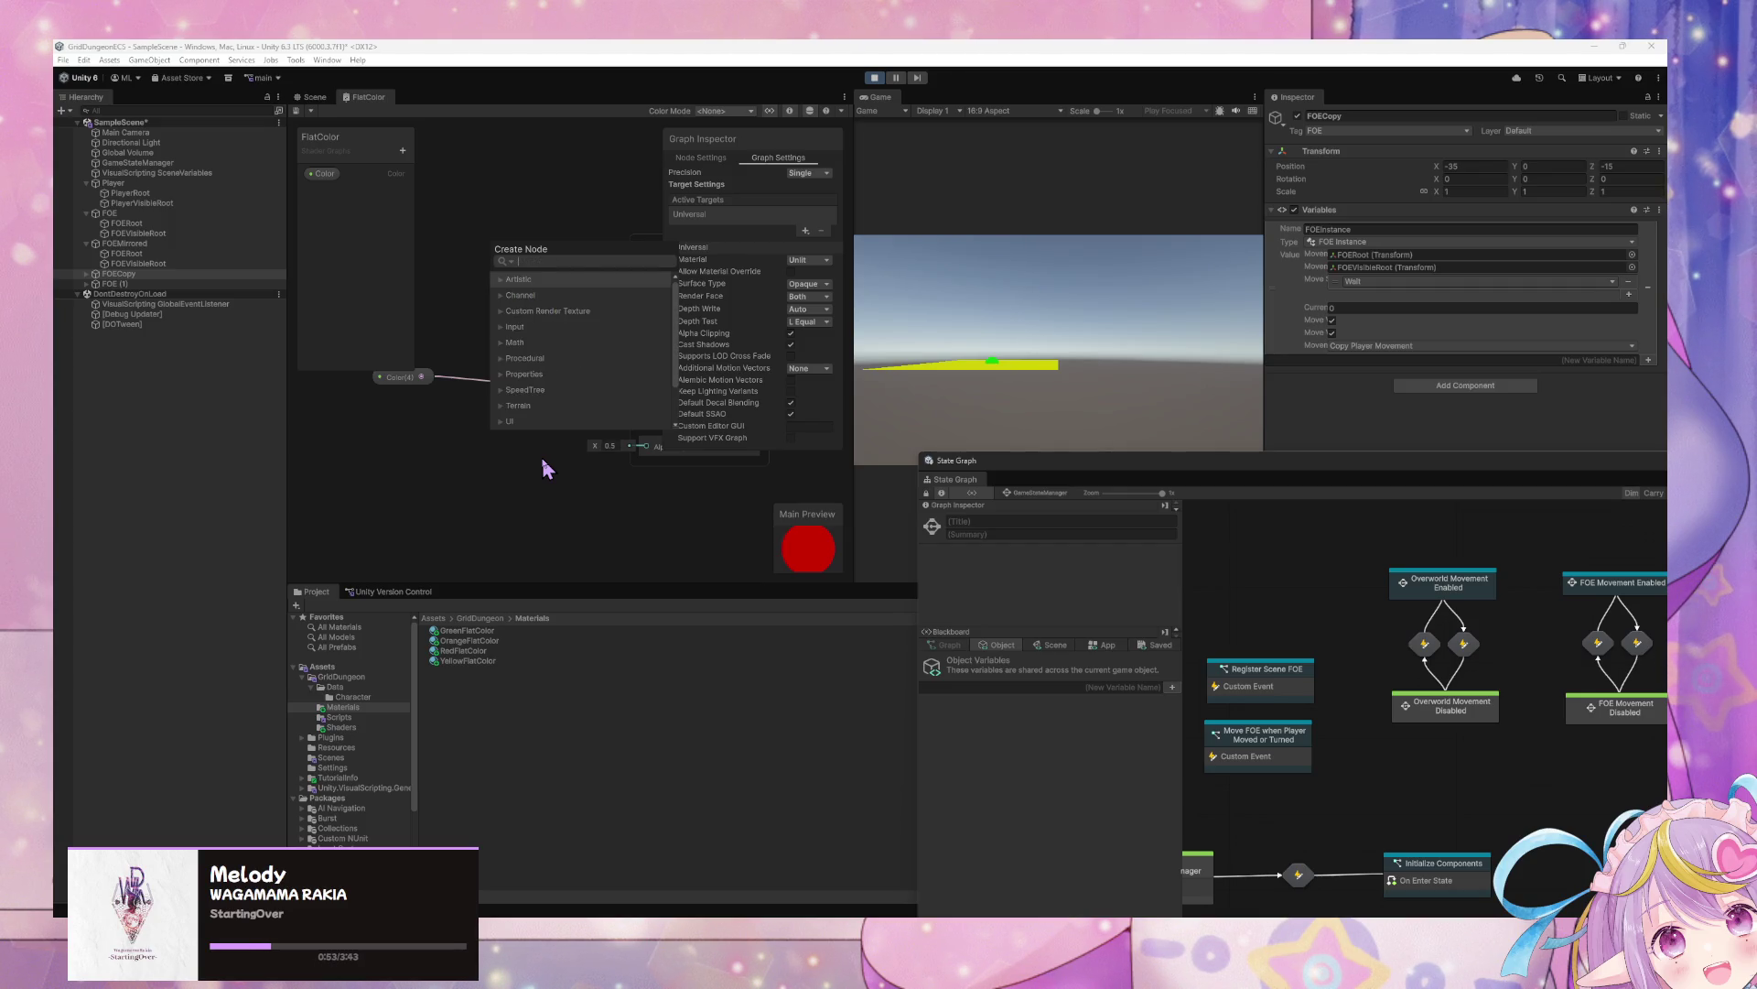
type("tria")
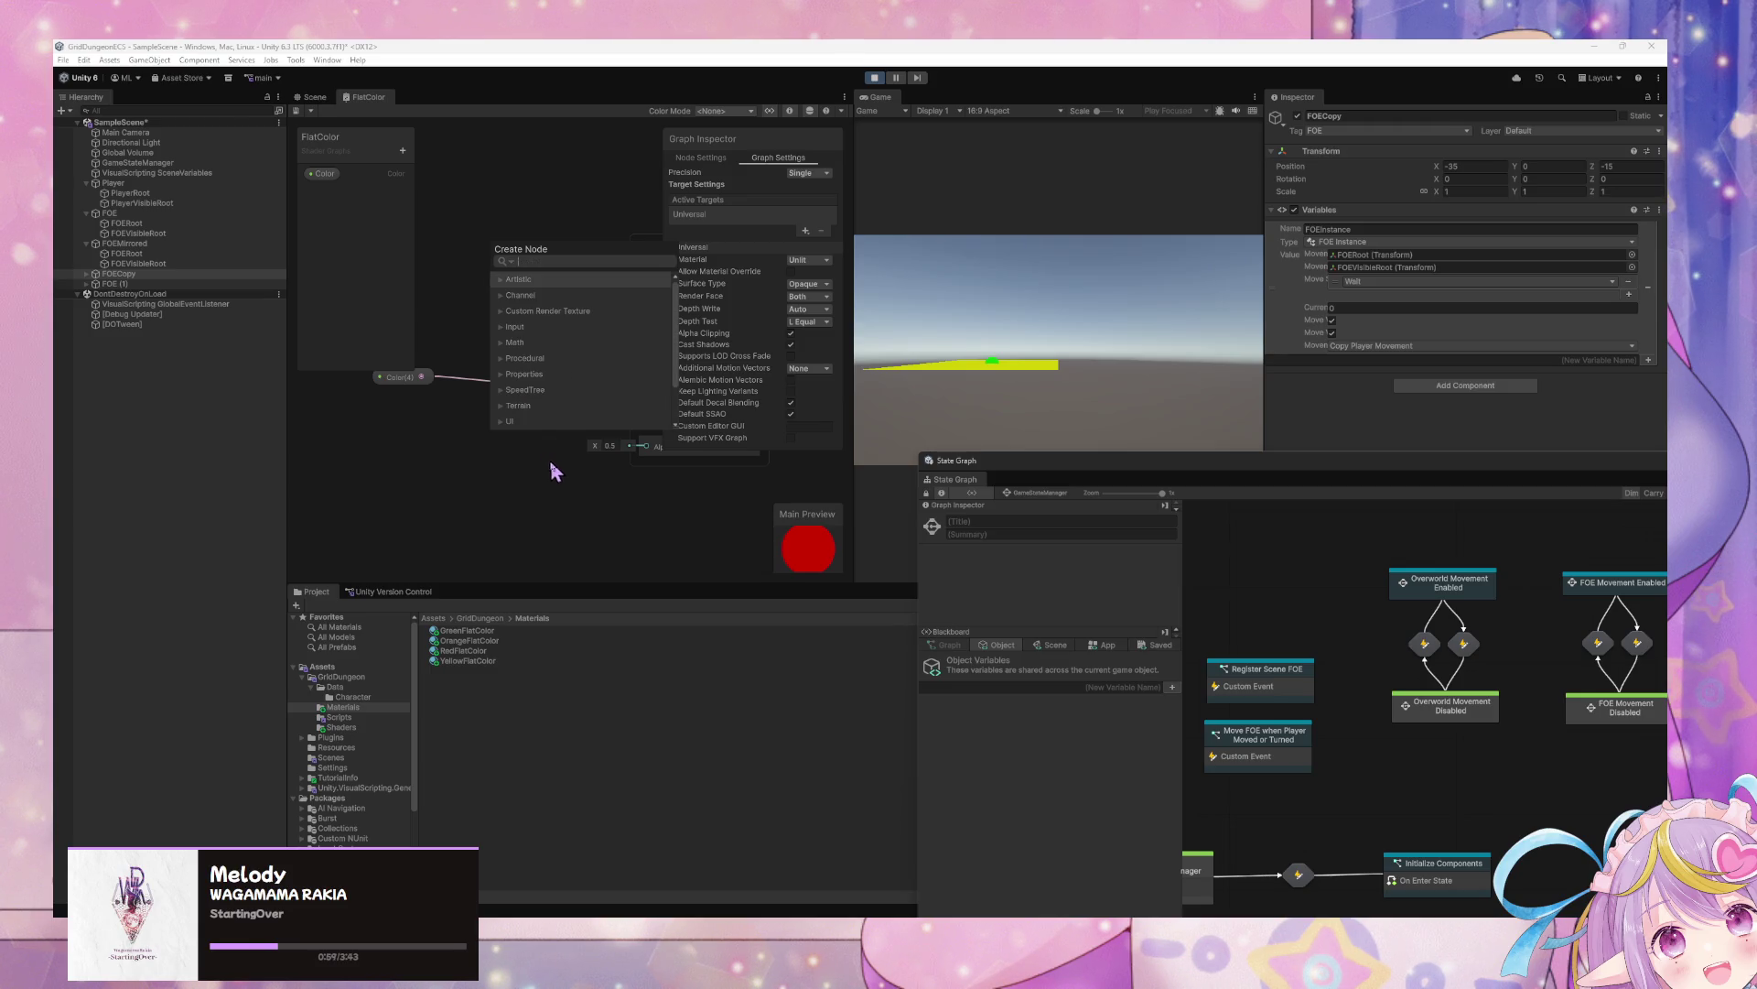
key("Escape")
left_click_drag(851, 529, 1018, 529)
right_click(477, 457)
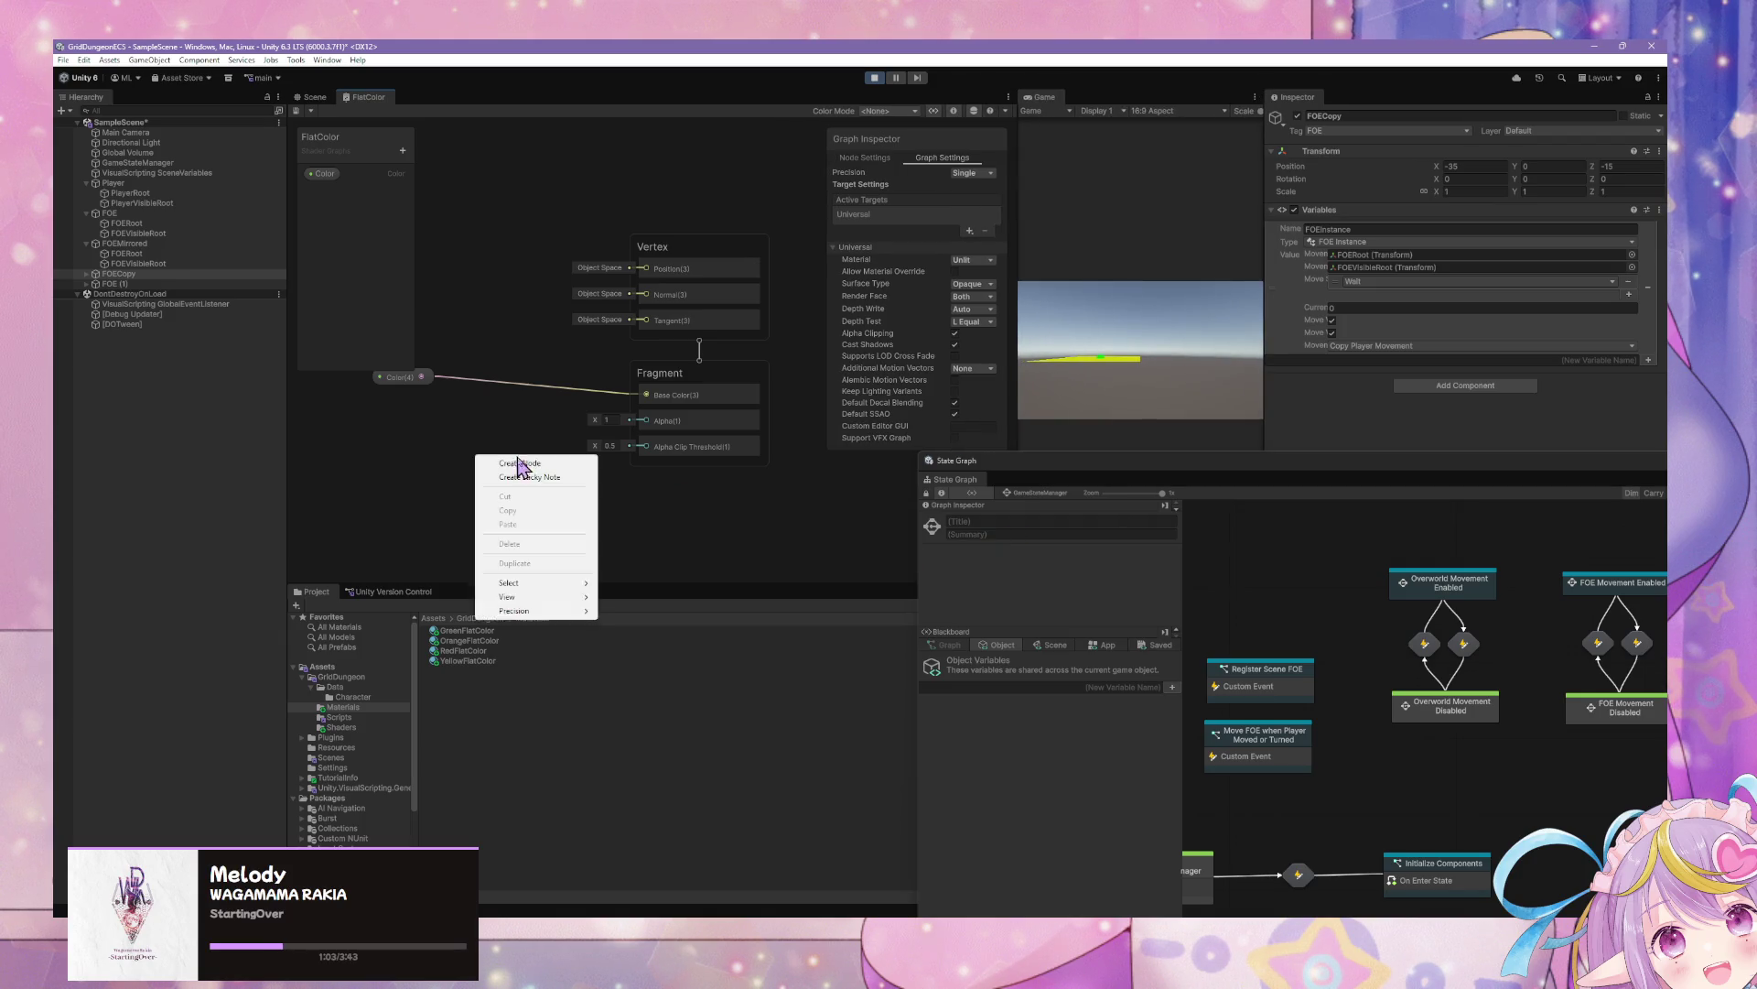
left_click(519, 465)
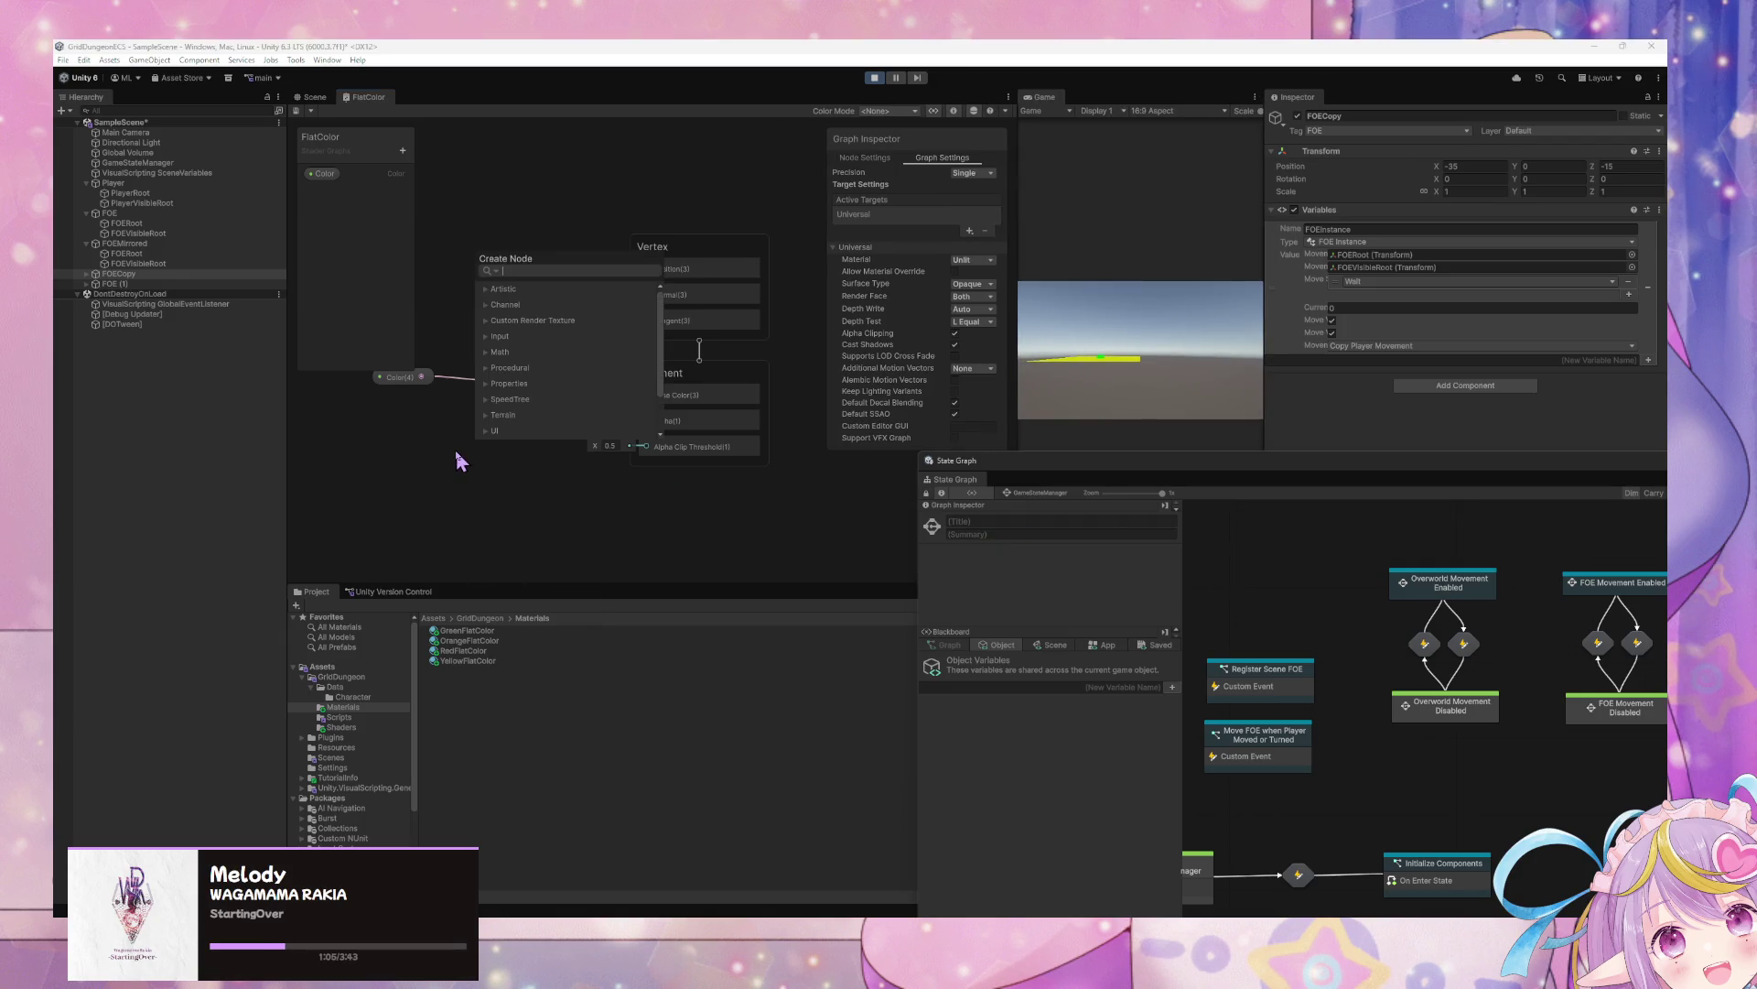
key("Escape")
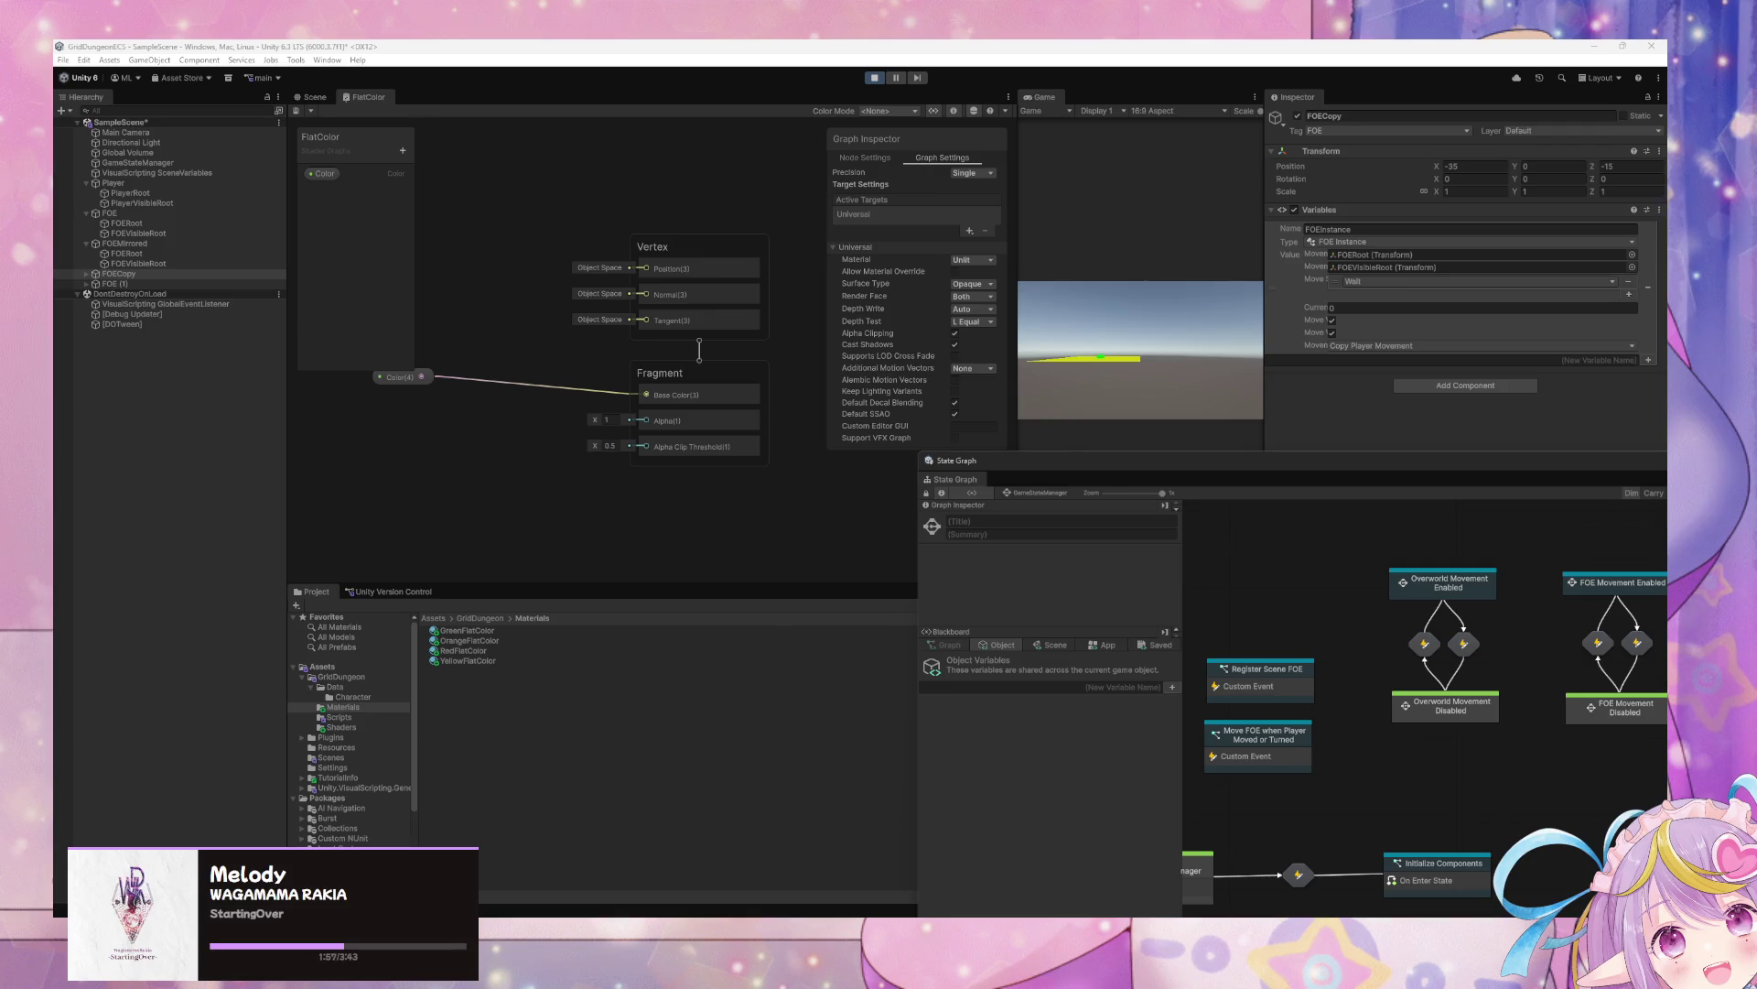
right_click(457, 404)
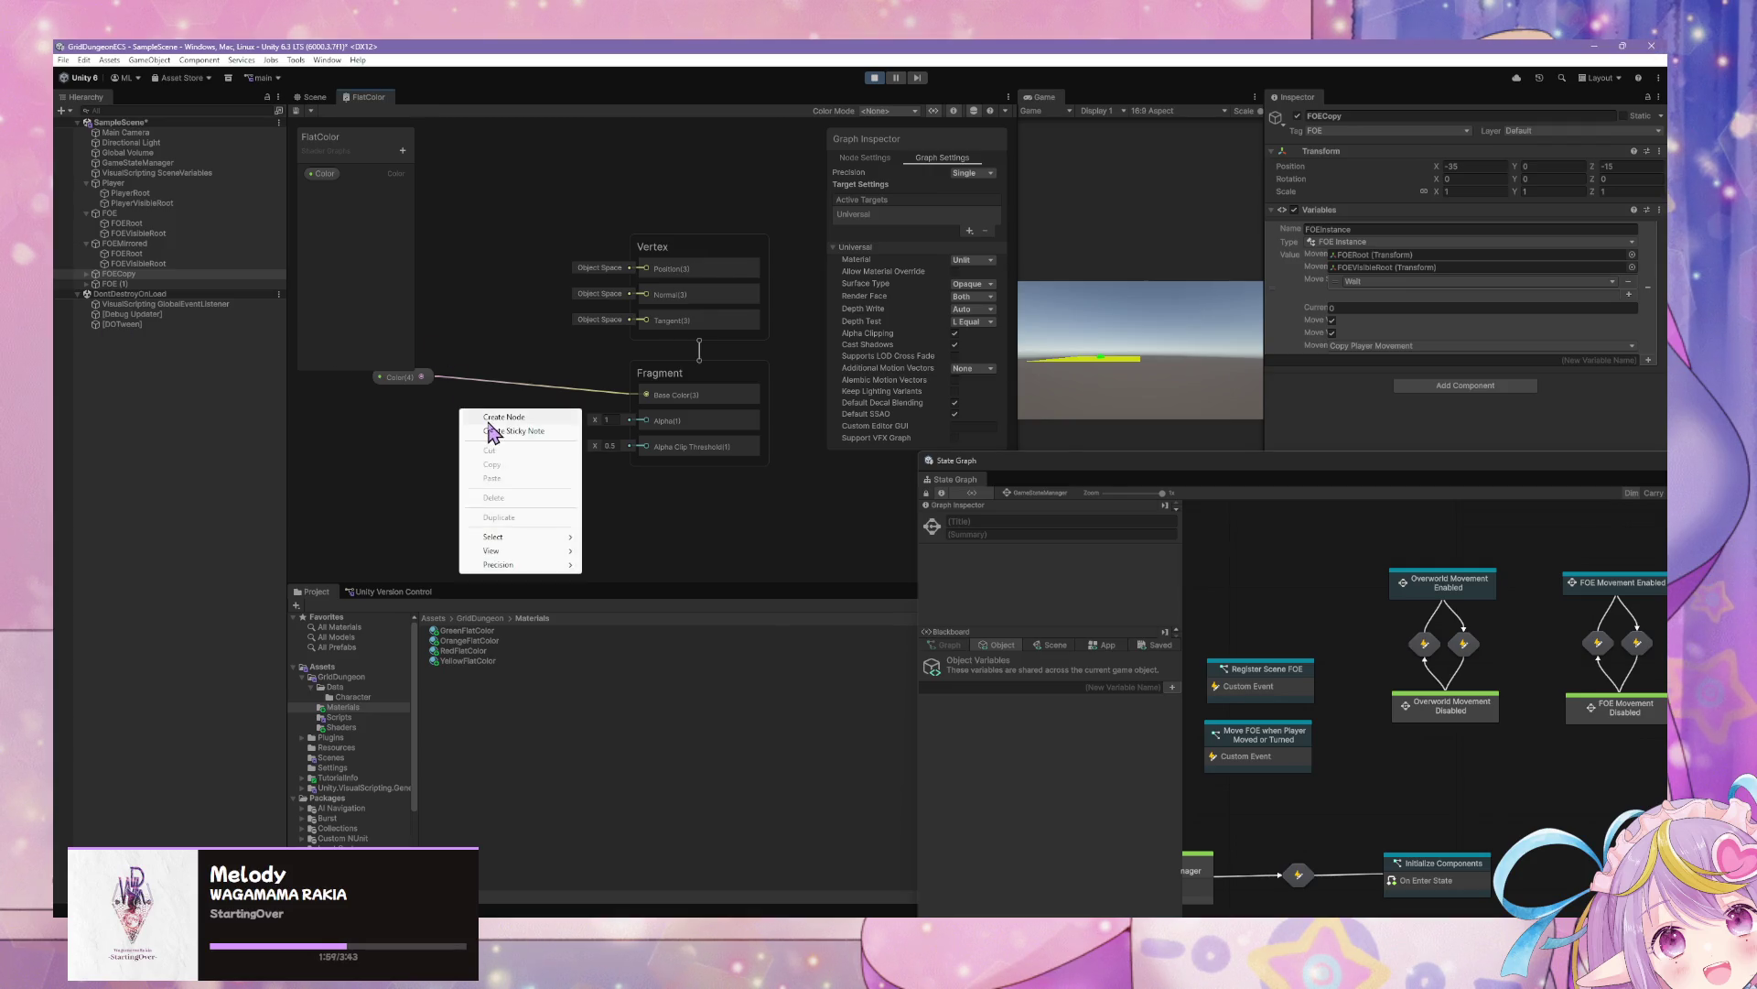
Add a Sample Texture 2D node by searching 'sample' in Create Node
left_click(495, 420)
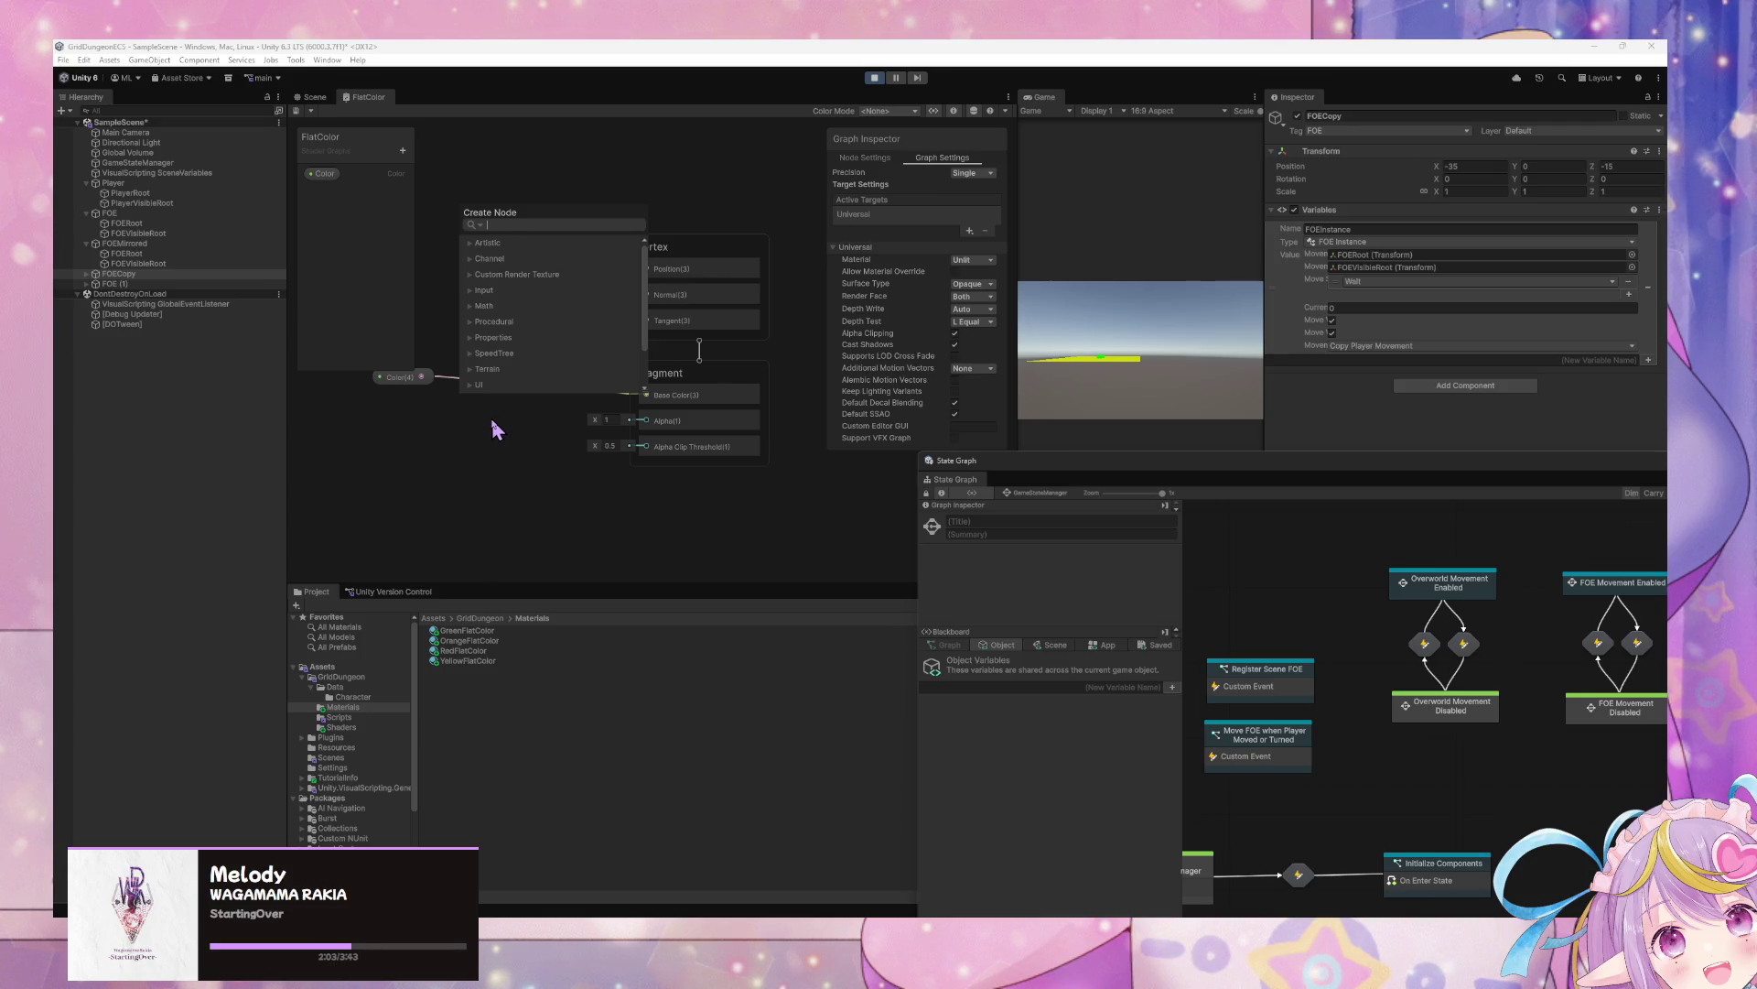
type("sample")
key("Down")
key("Down")
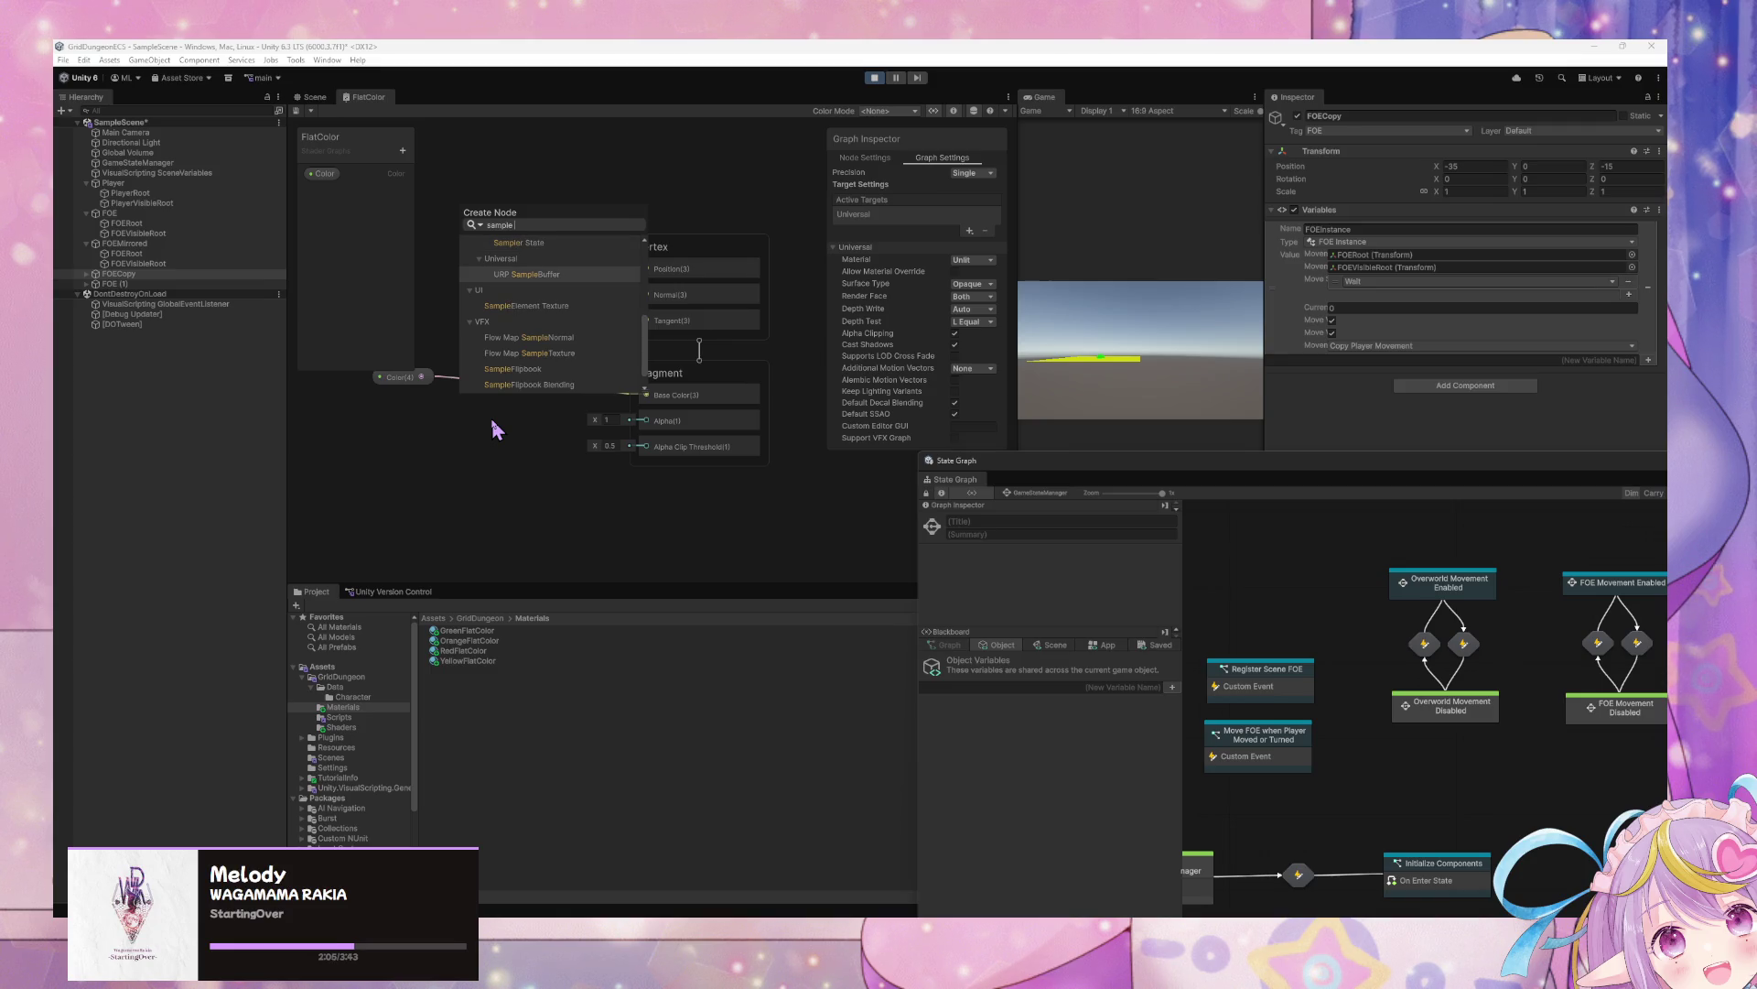
key("Up")
key("Up")
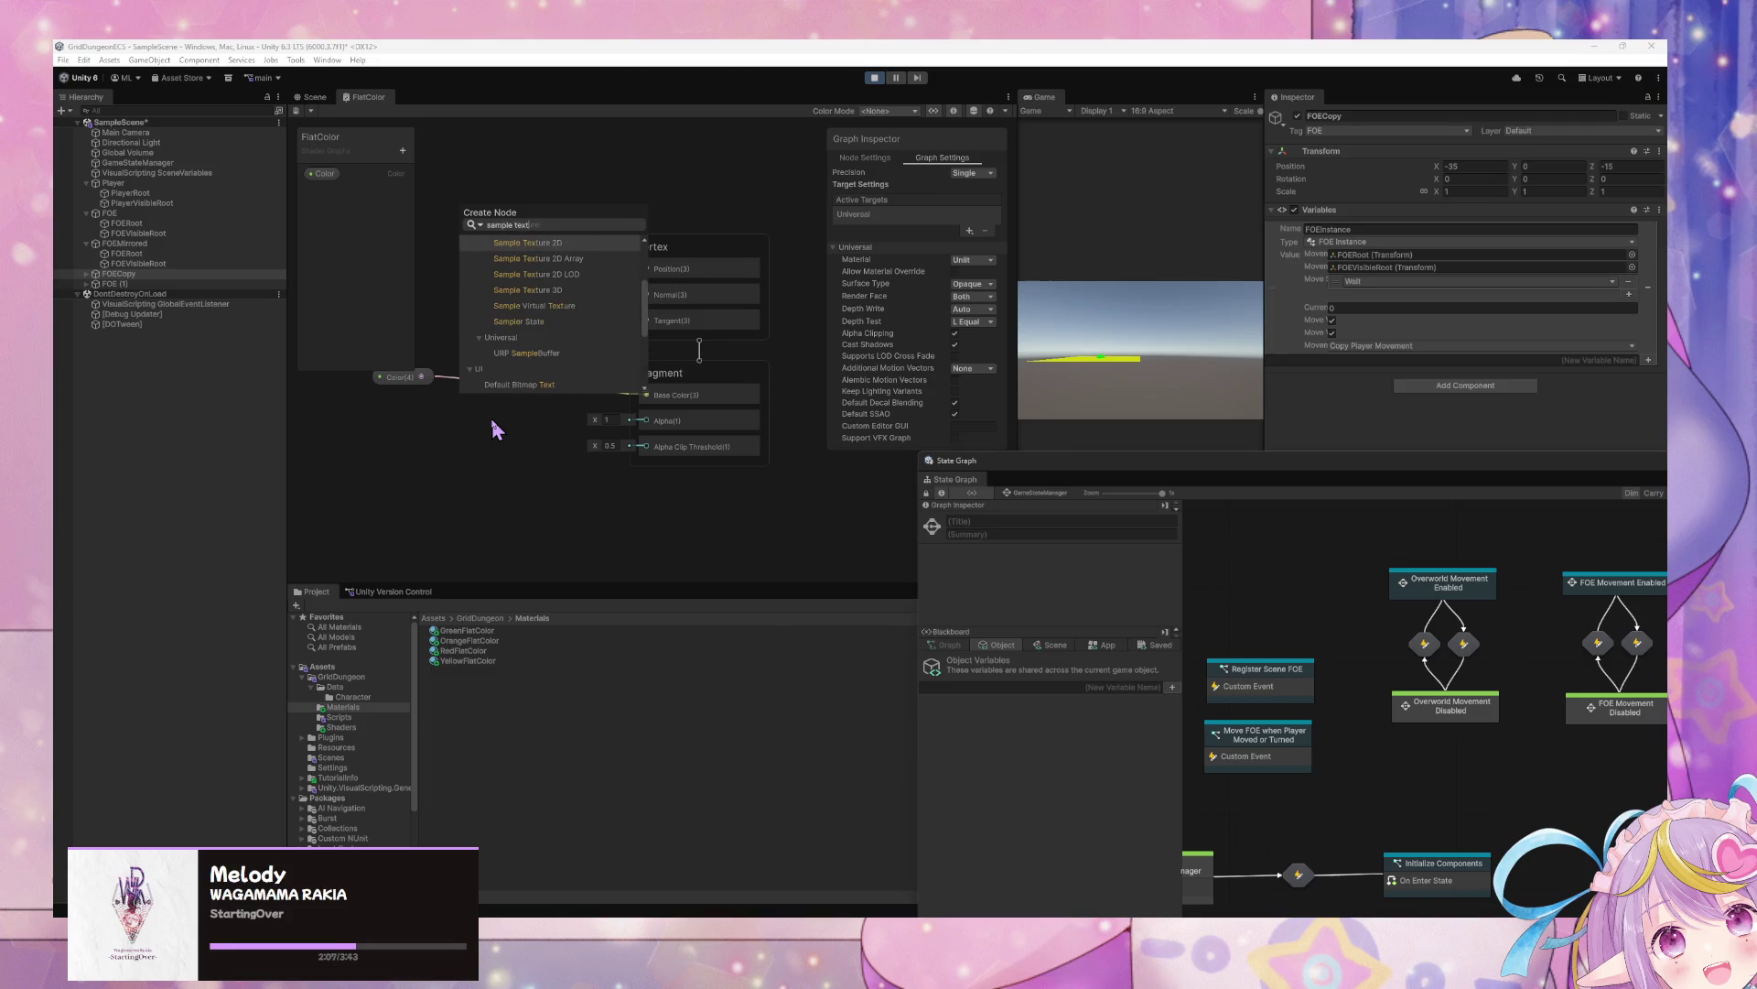
key("Return")
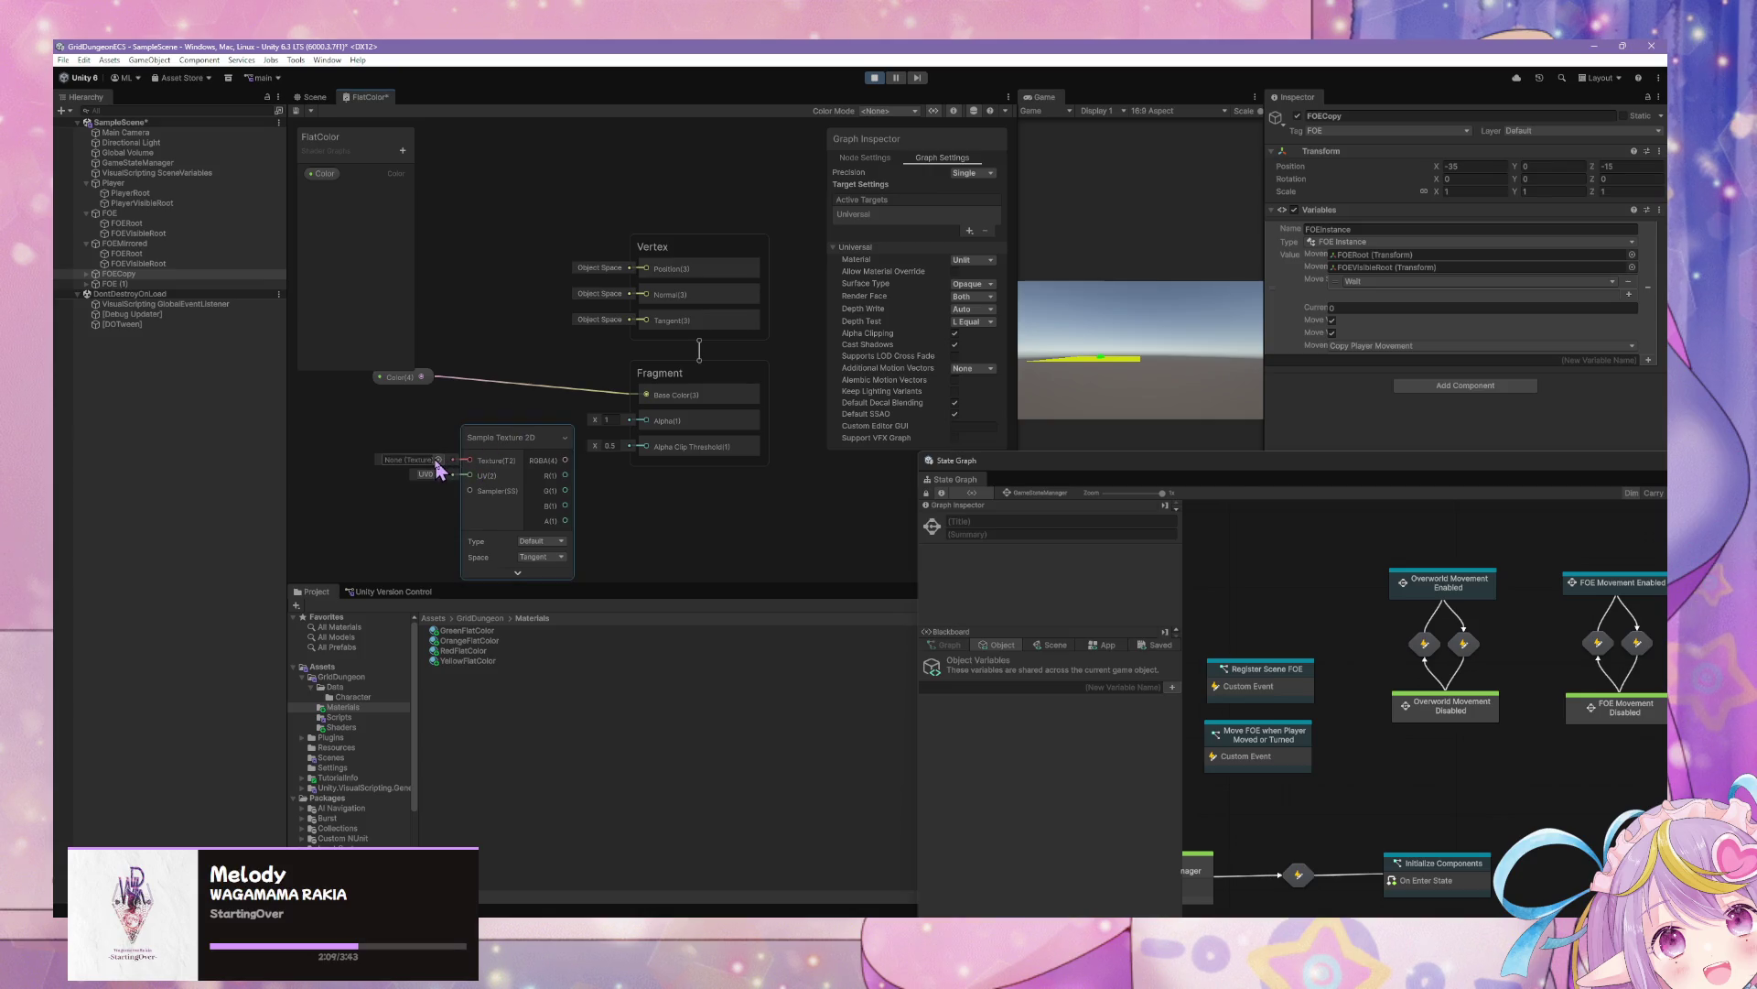
Browse the Select Texture list for its Texture slot, trying 'a' and 'up', then close without choosing
left_click(438, 459)
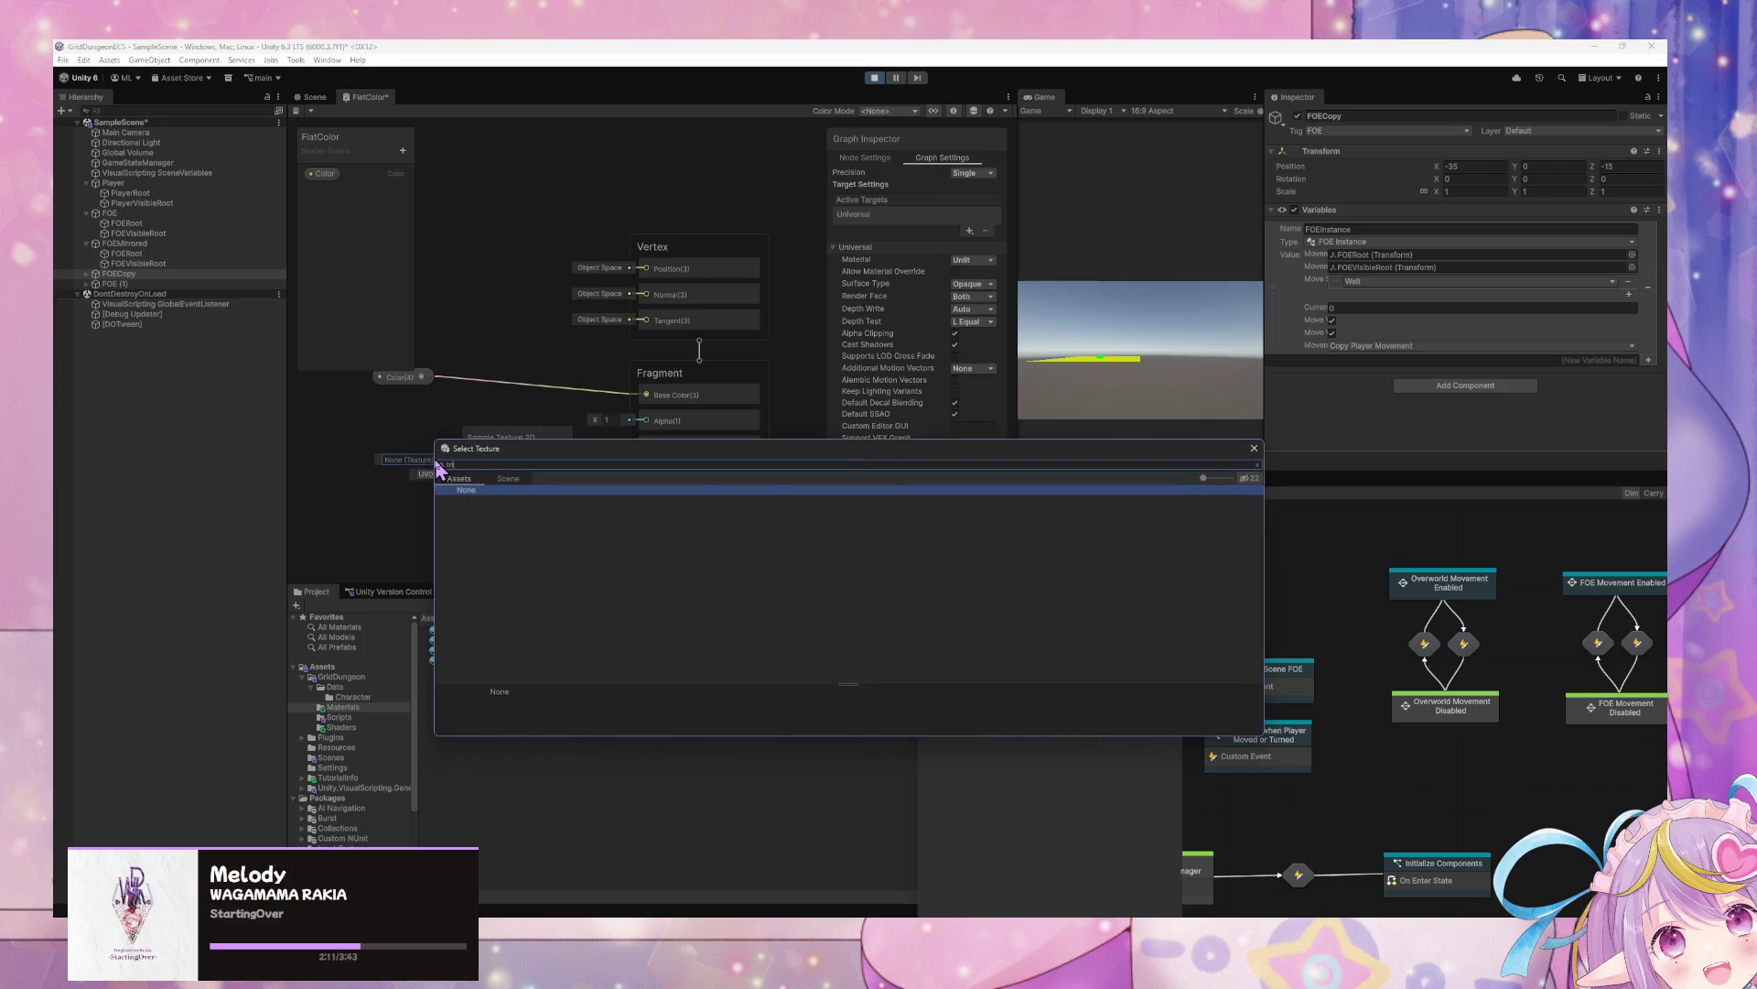
key("BackSpace")
key("BackSpace")
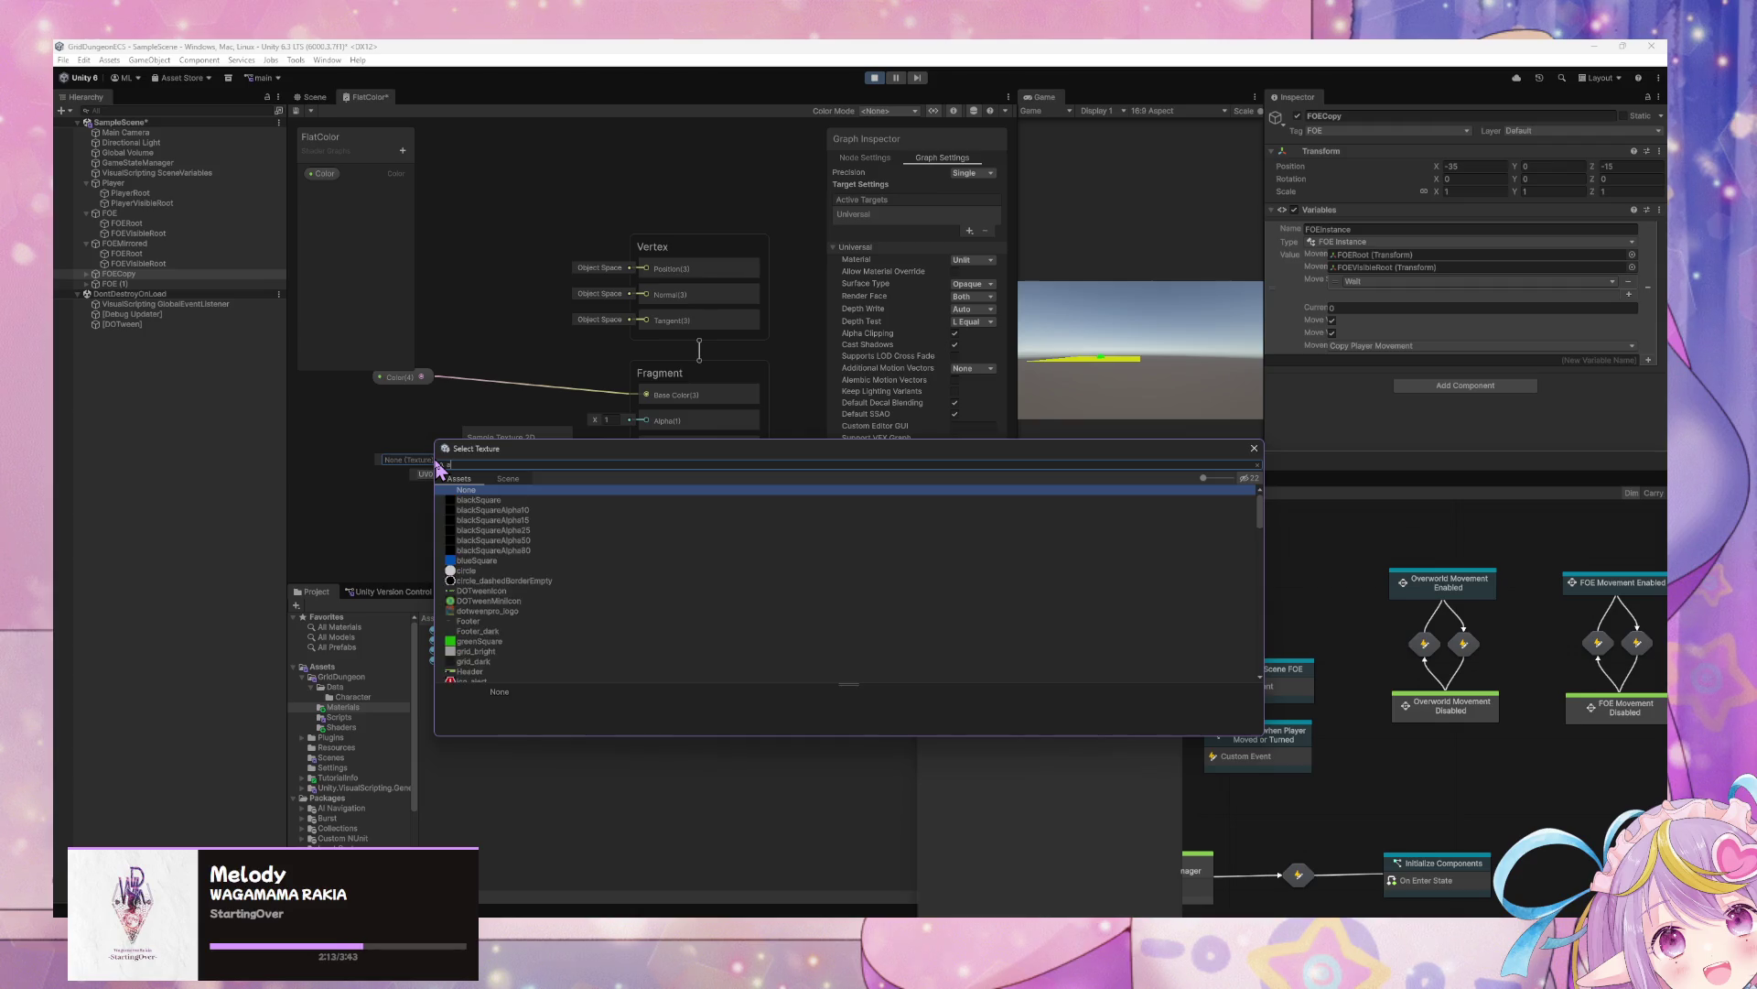
type("arrow")
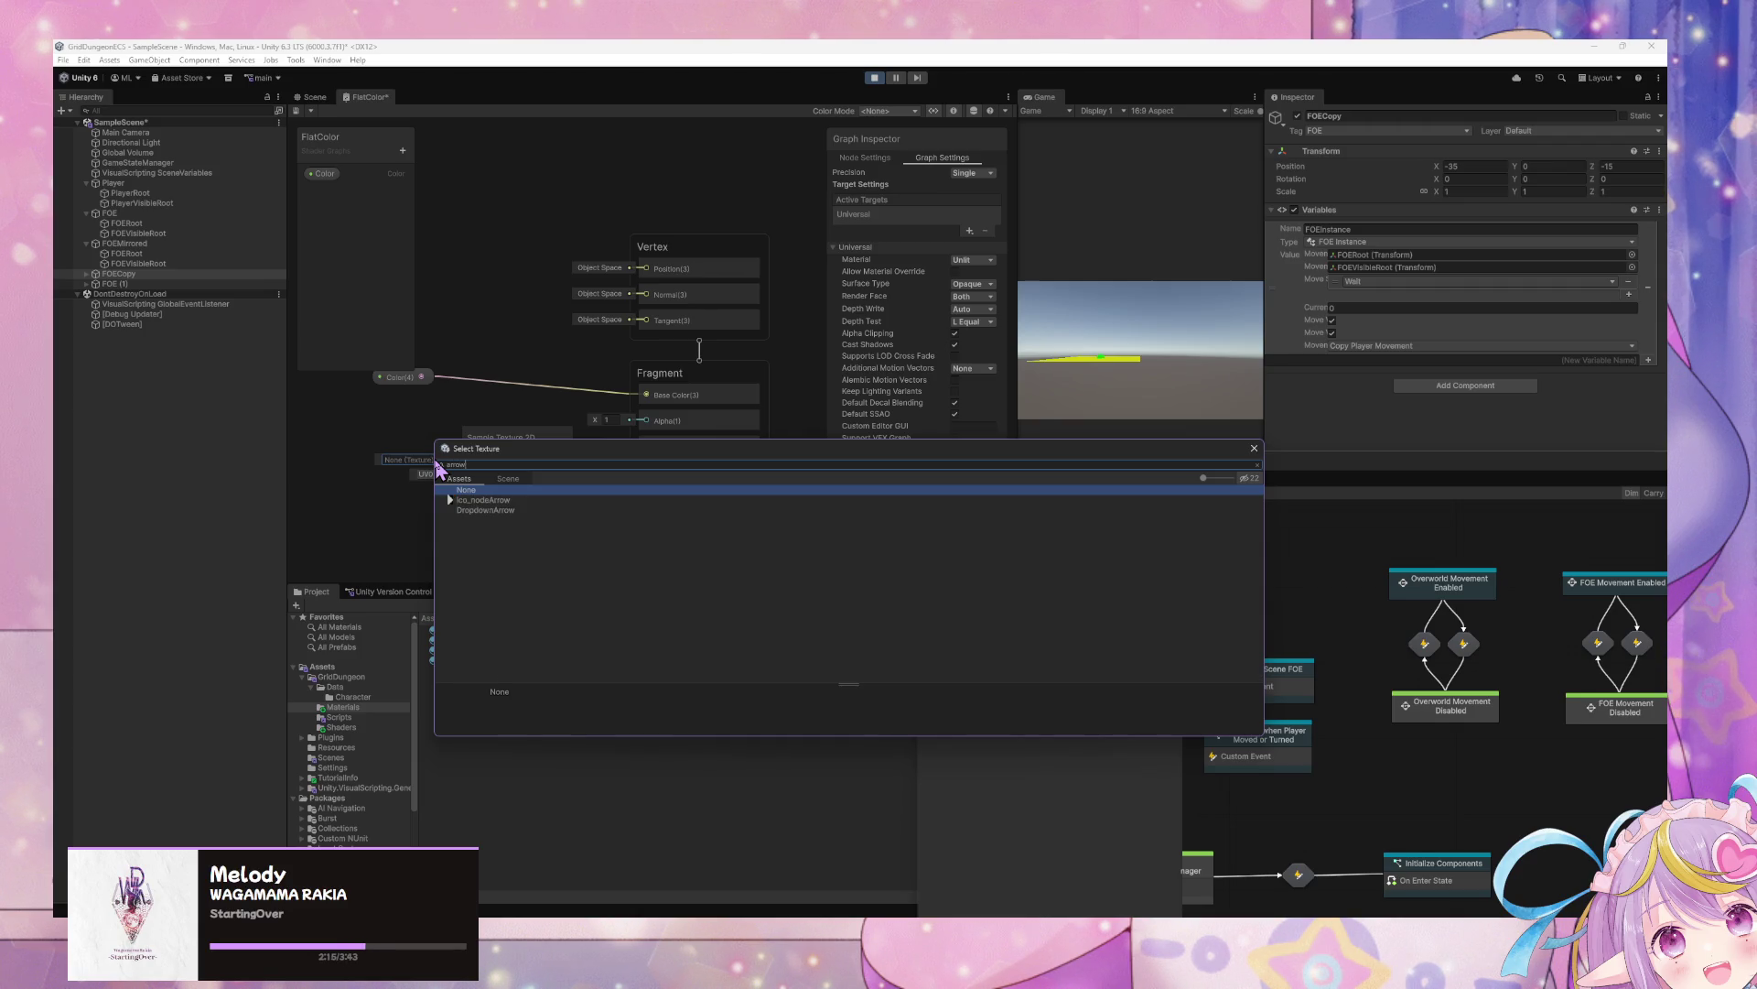
key("BackSpace")
key("BackSpace")
key("BackSpace")
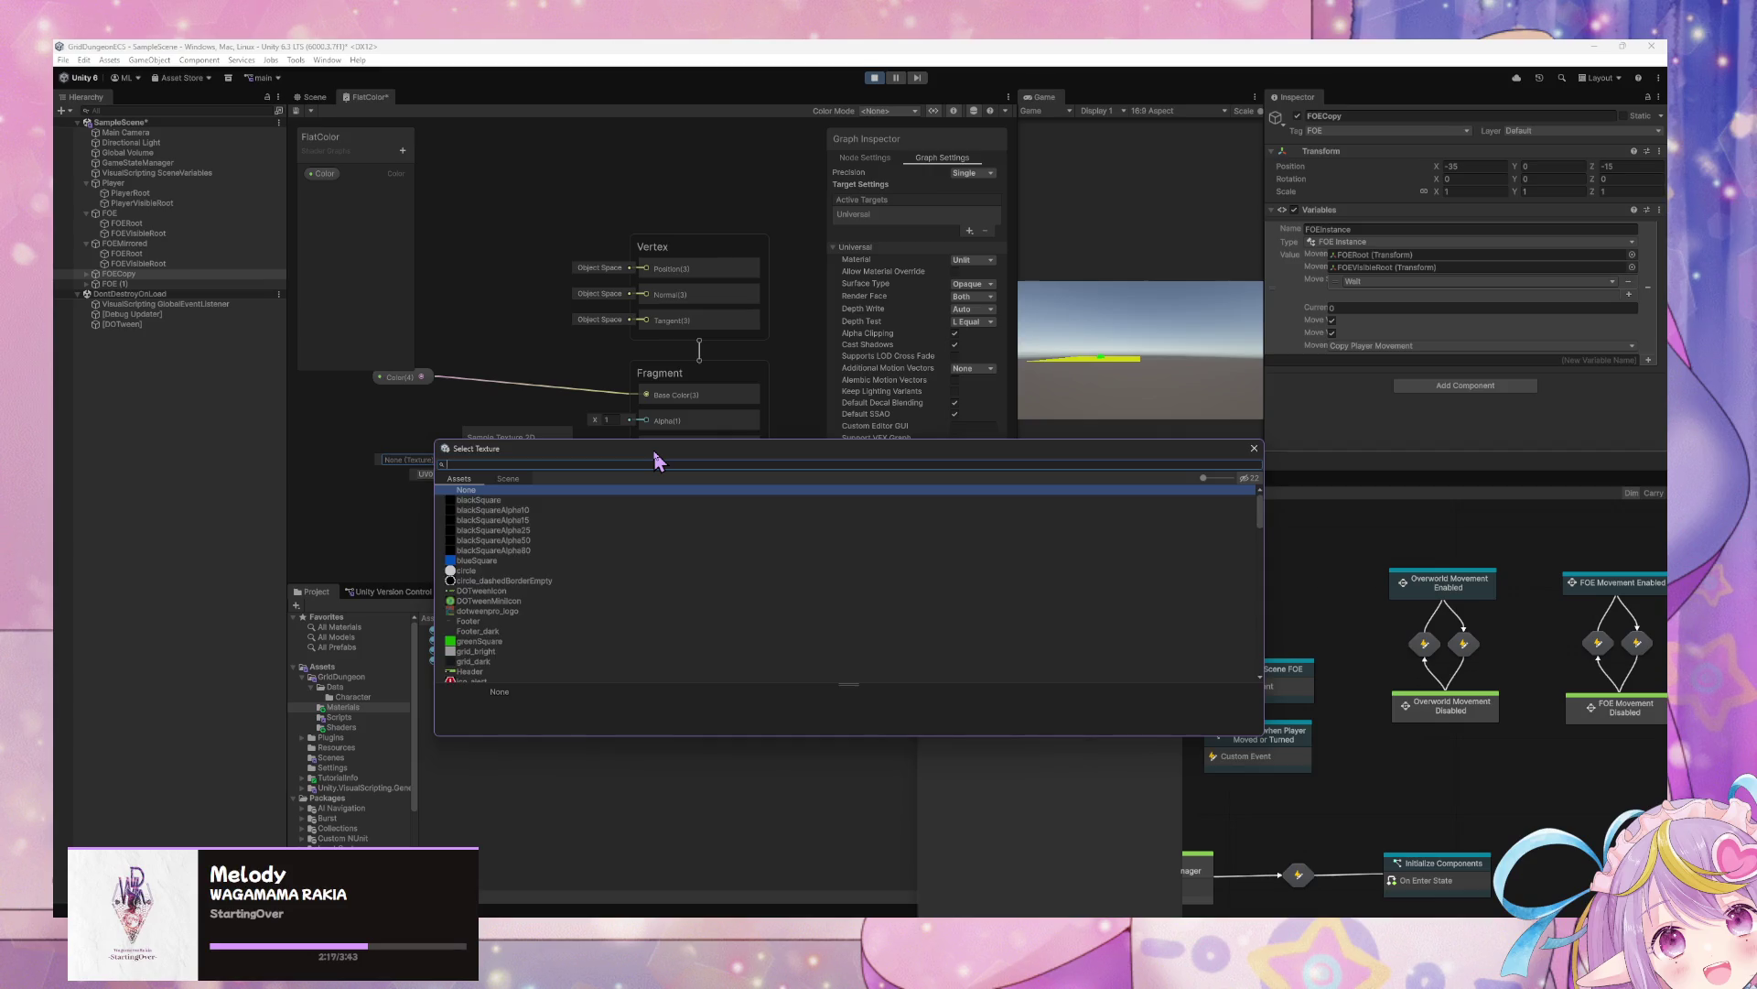
type("up")
key("BackSpace")
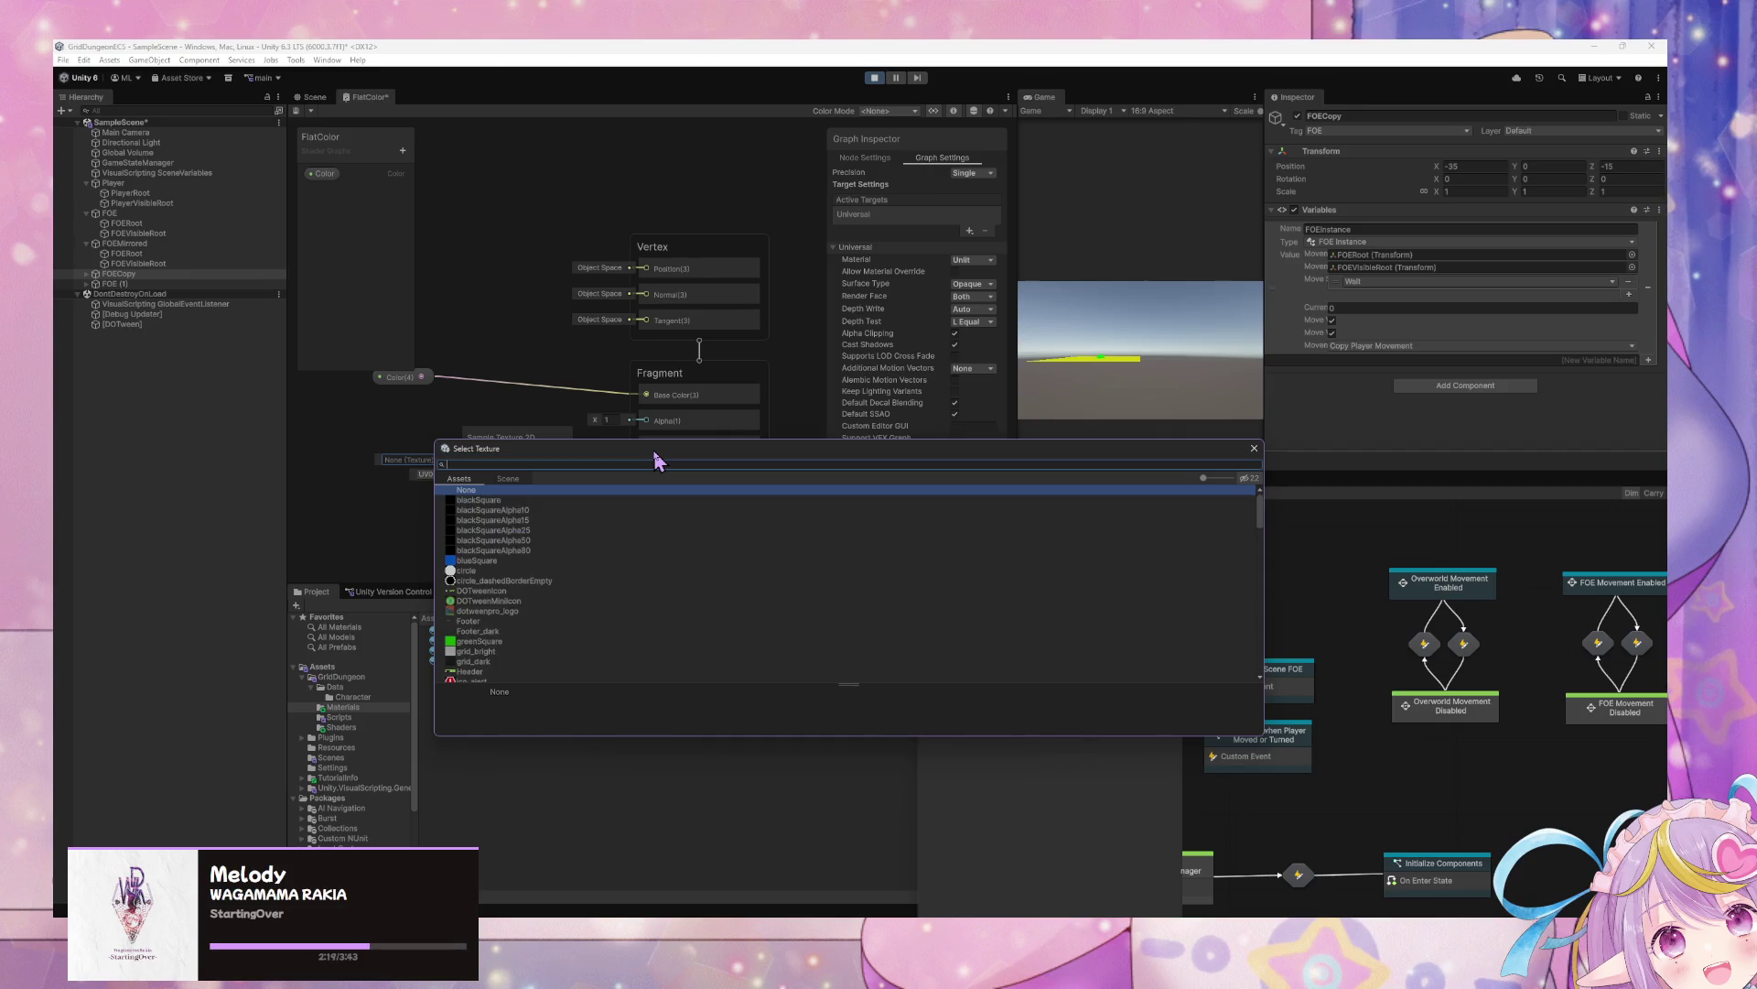
scroll(669, 531, "down", 5)
scroll(671, 542, "down", 10)
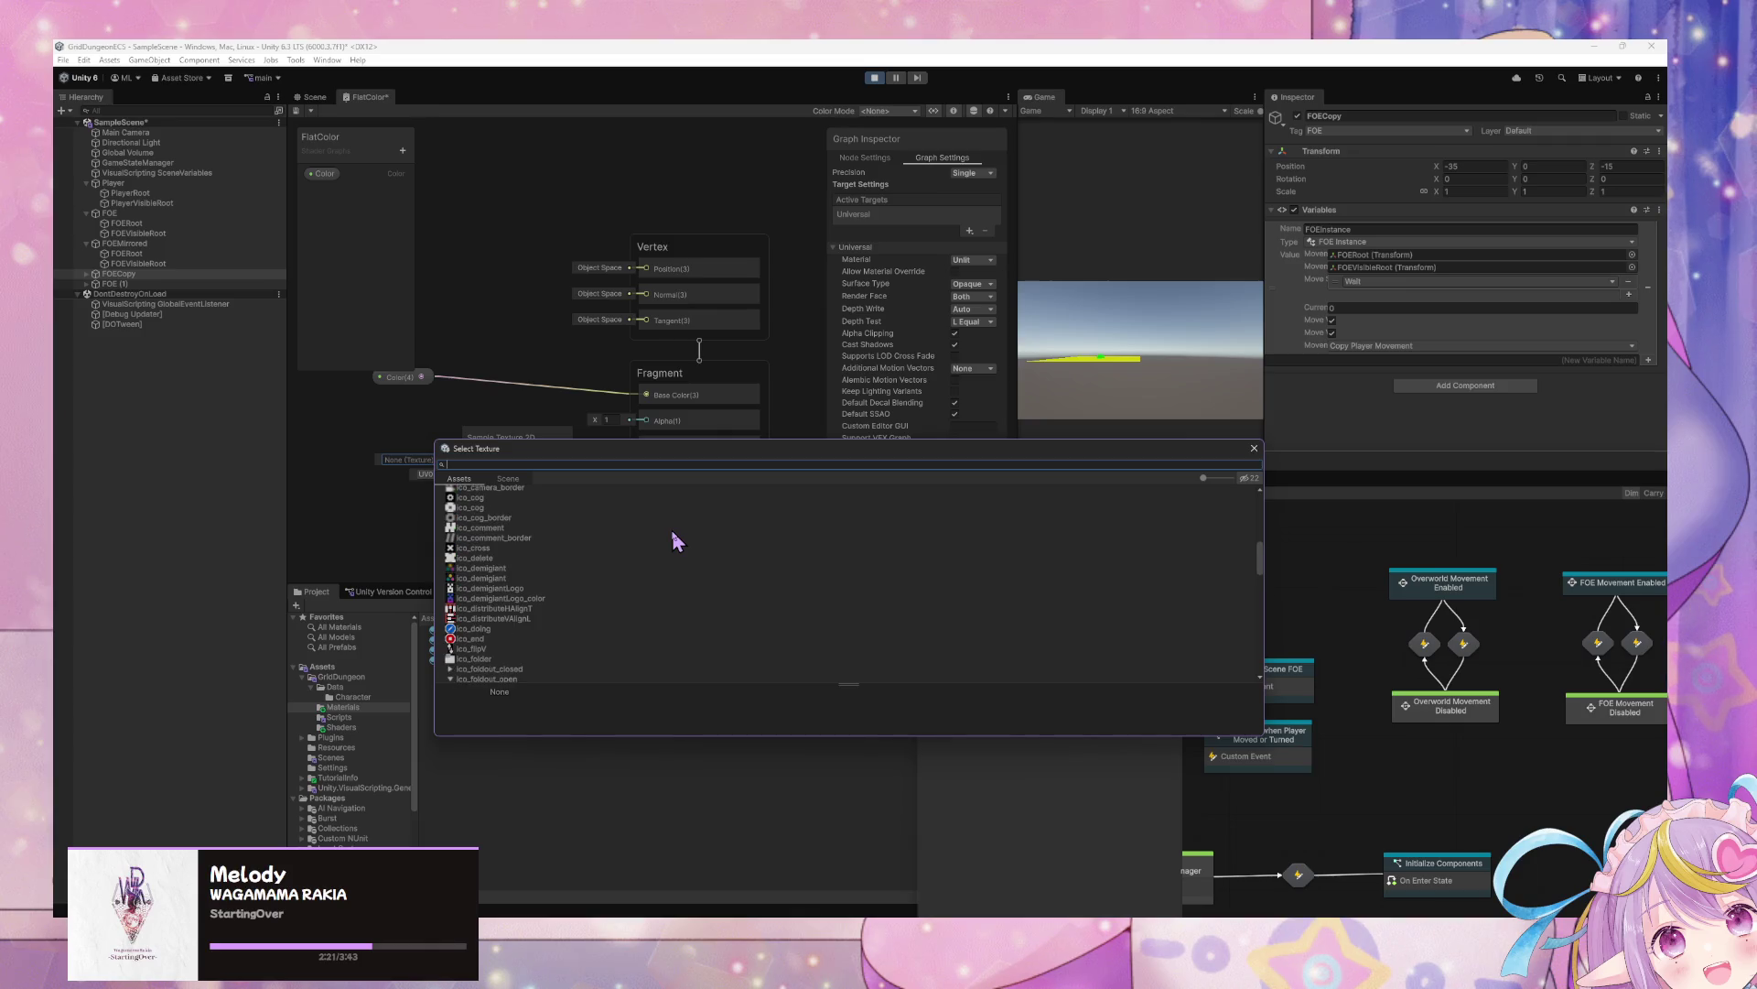
scroll(672, 542, "down", 15)
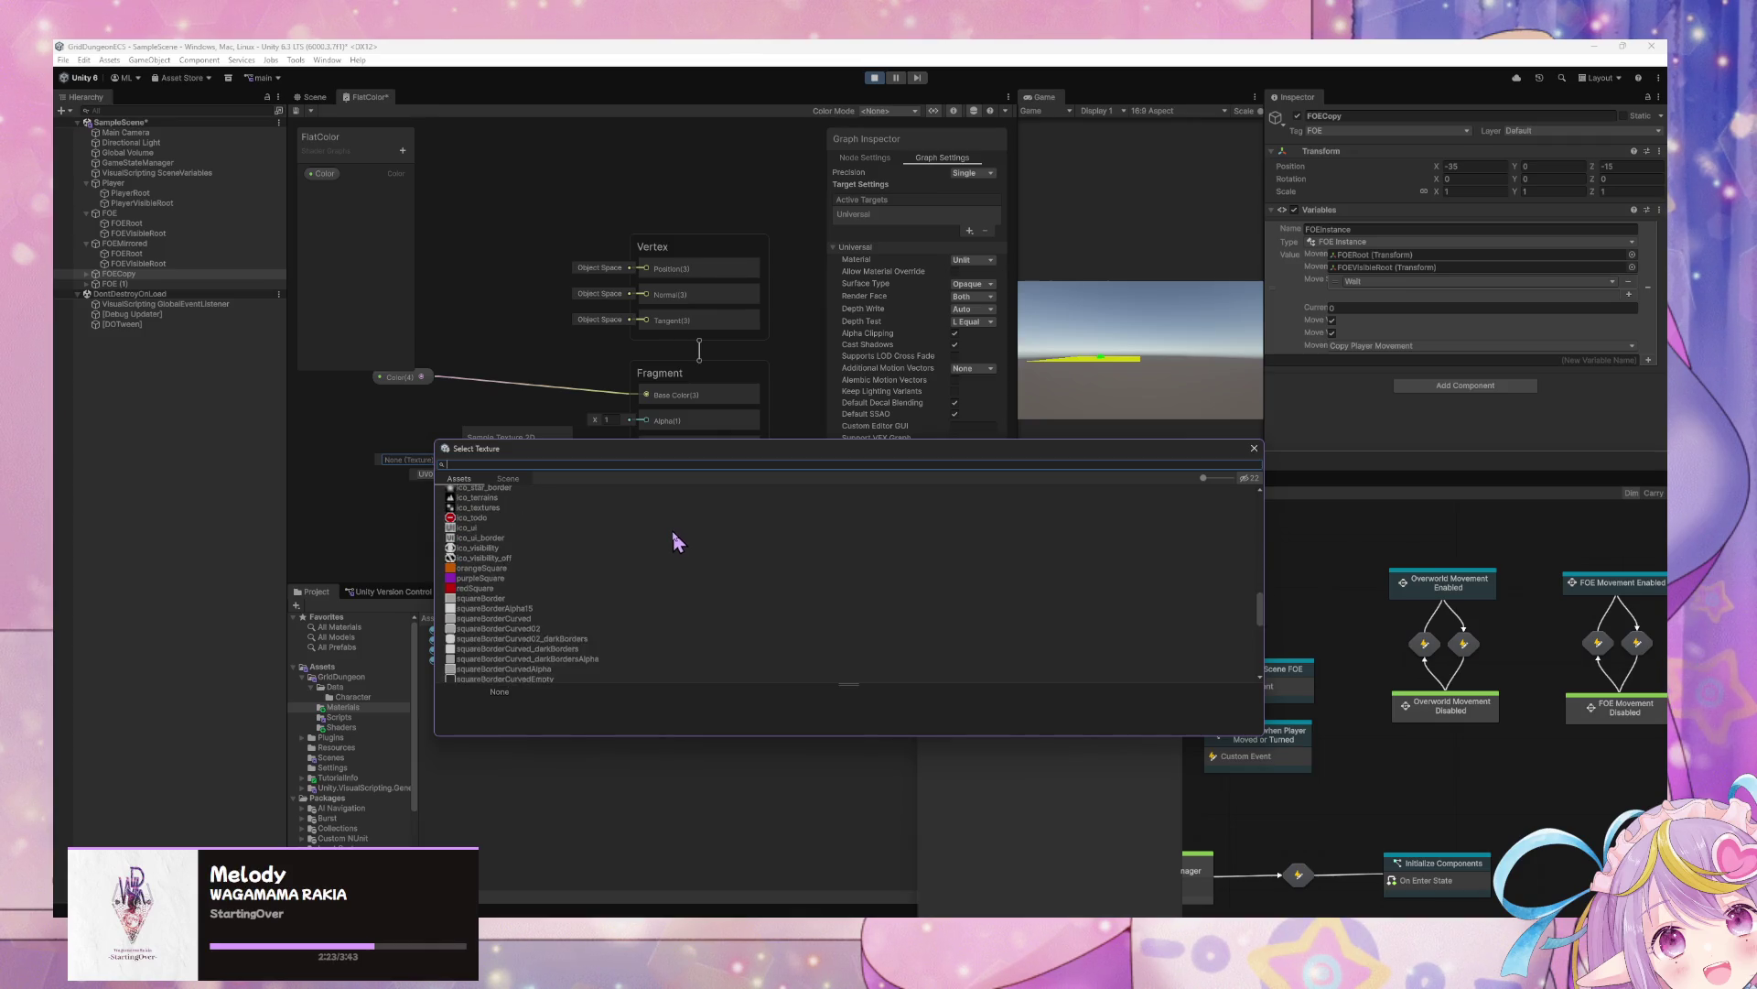
scroll(673, 542, "up", 15)
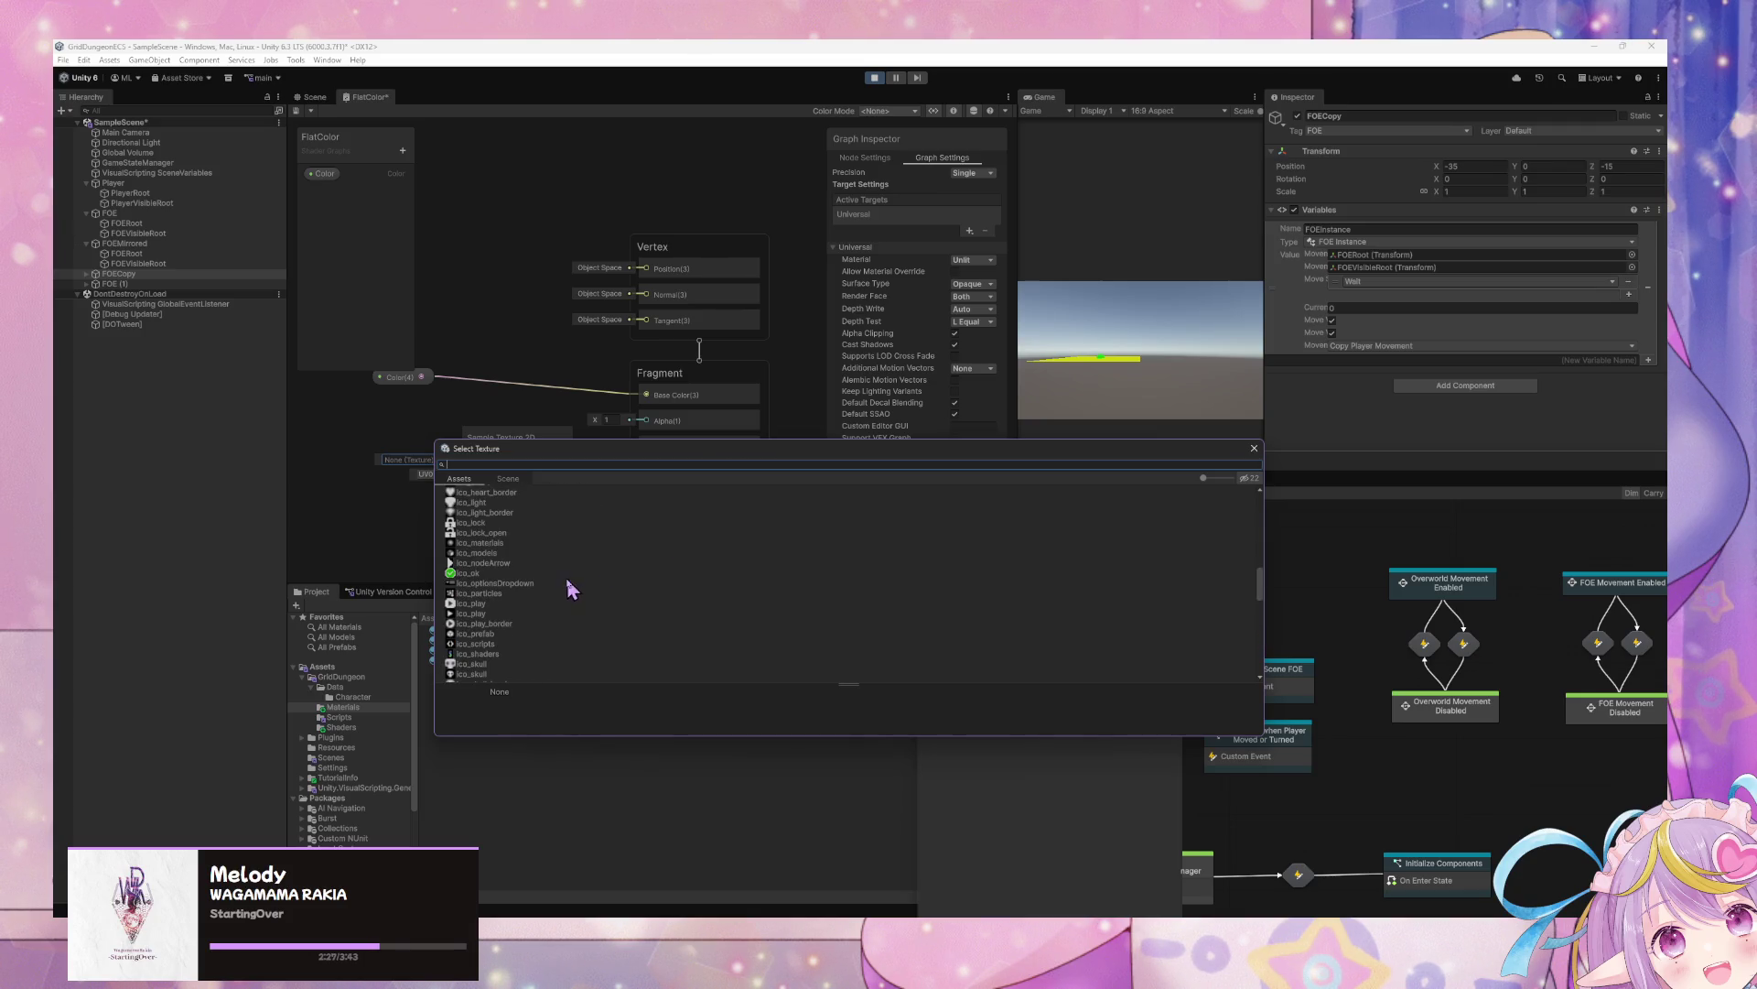
scroll(583, 563, "down", 15)
scroll(589, 563, "down", 4)
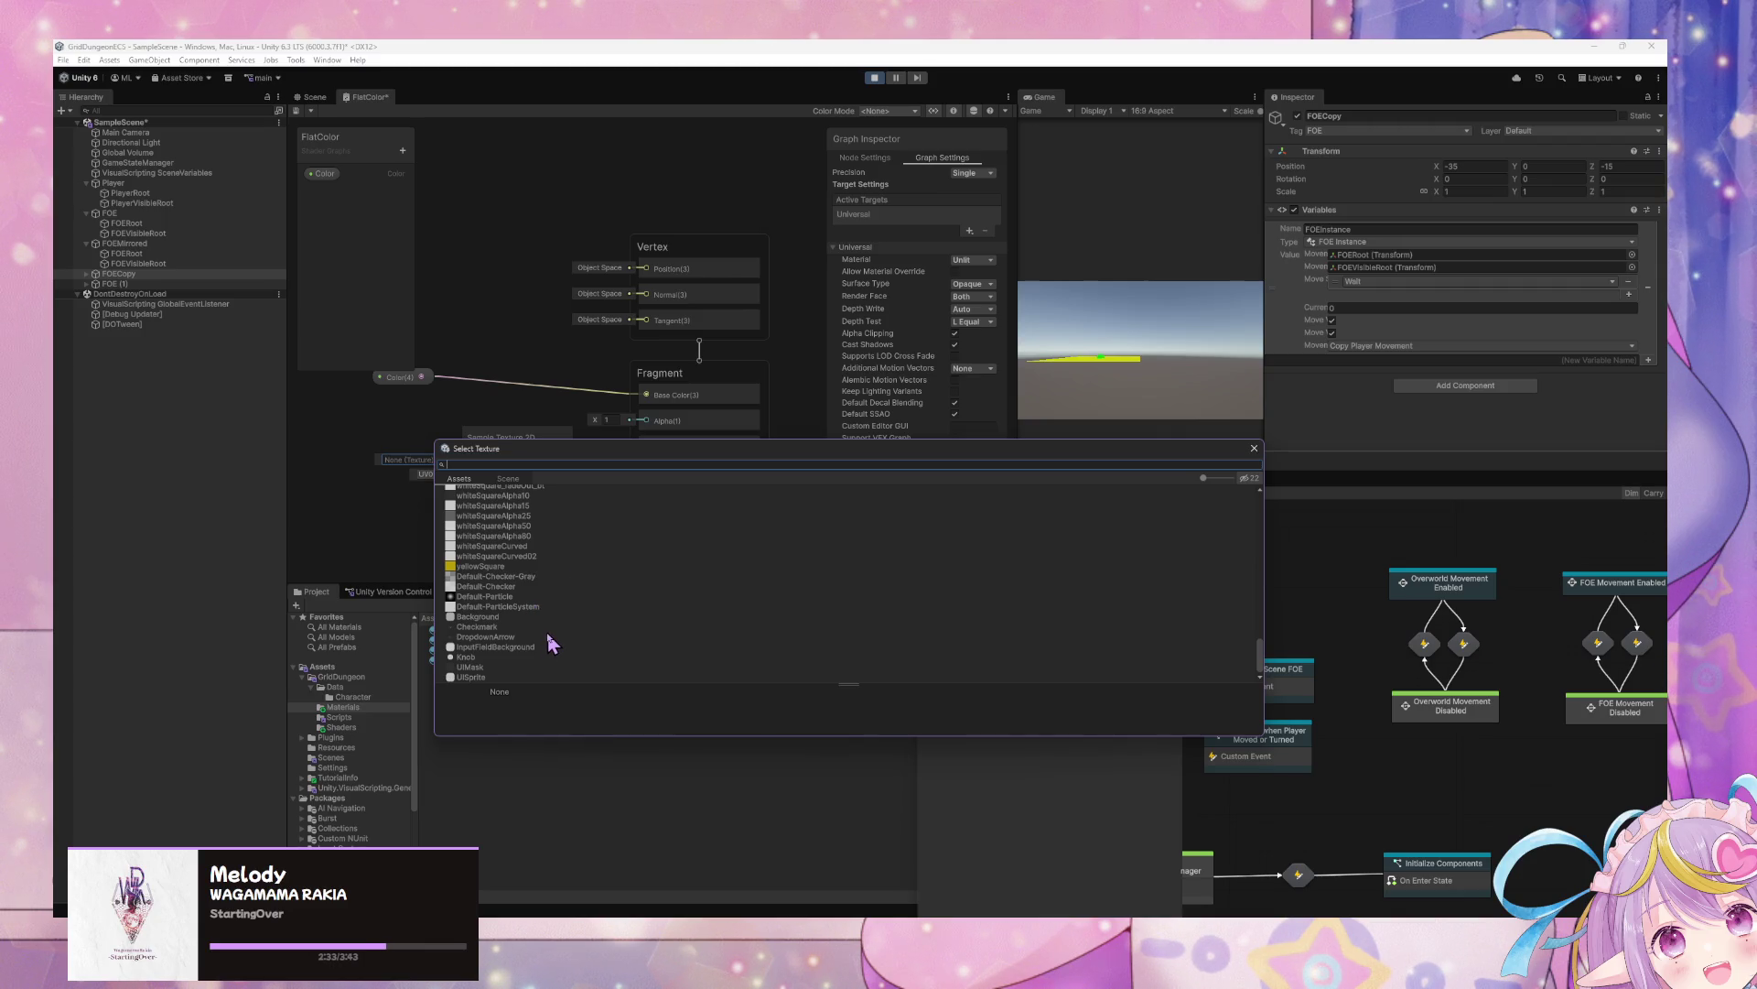
scroll(546, 632, "up", 15)
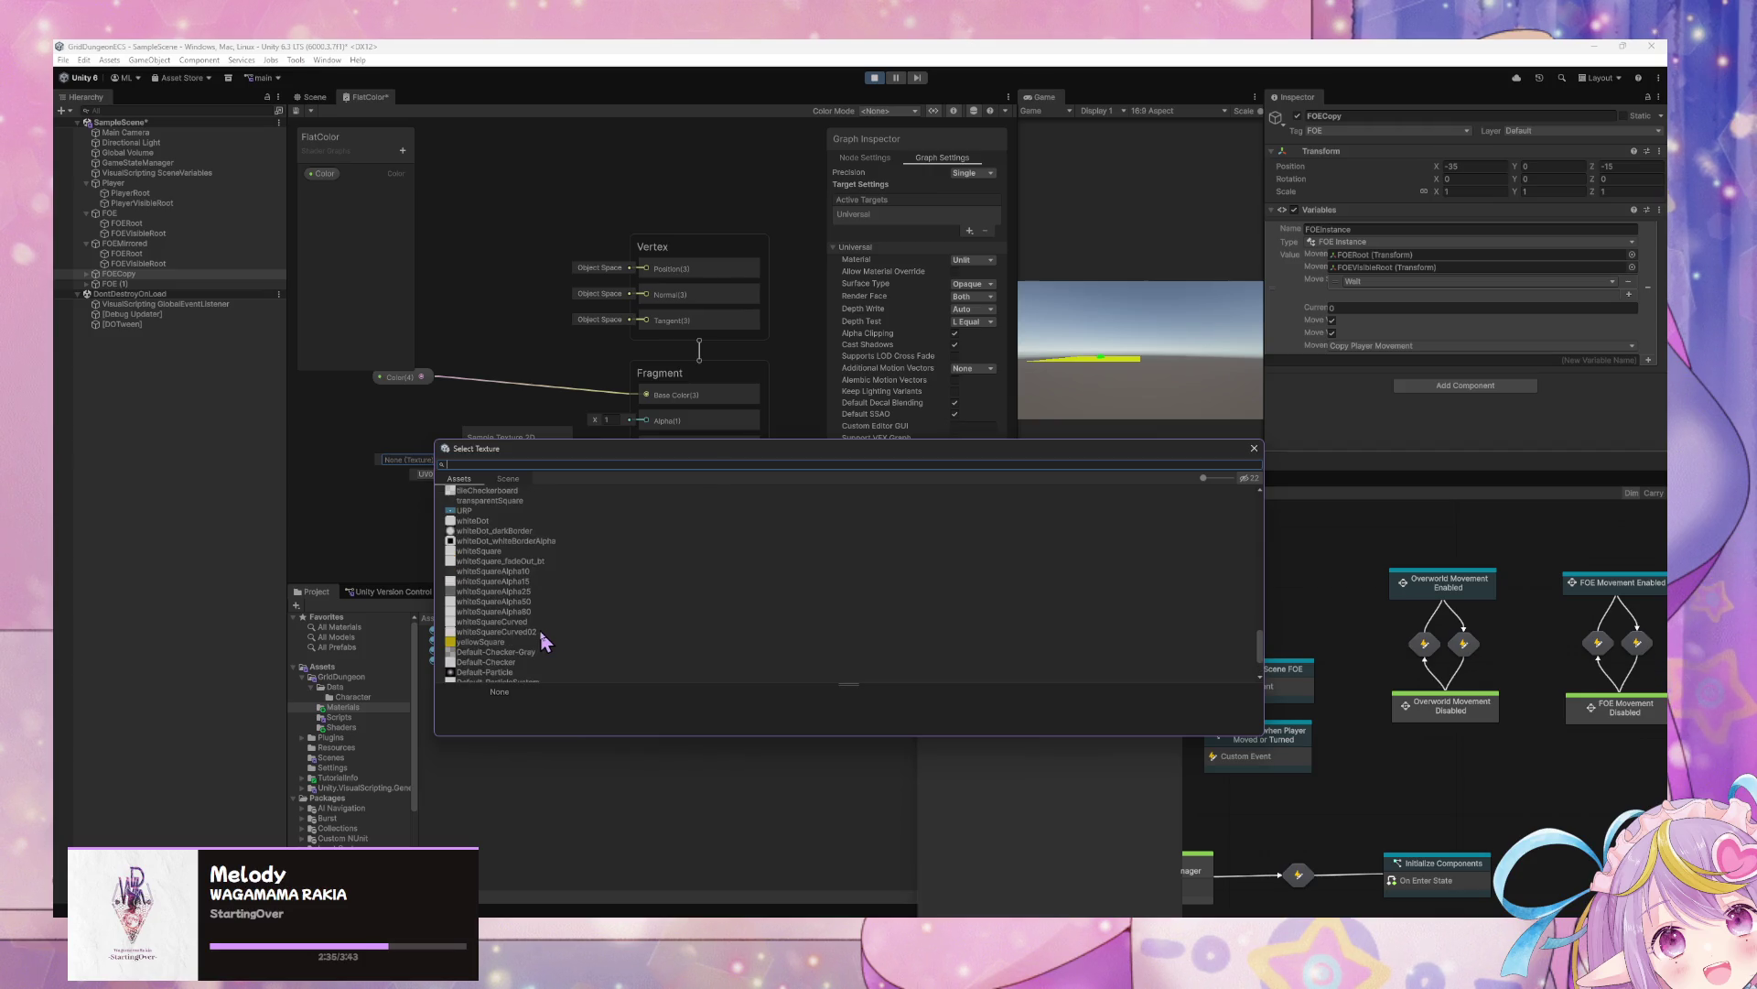
scroll(531, 630, "up", 12)
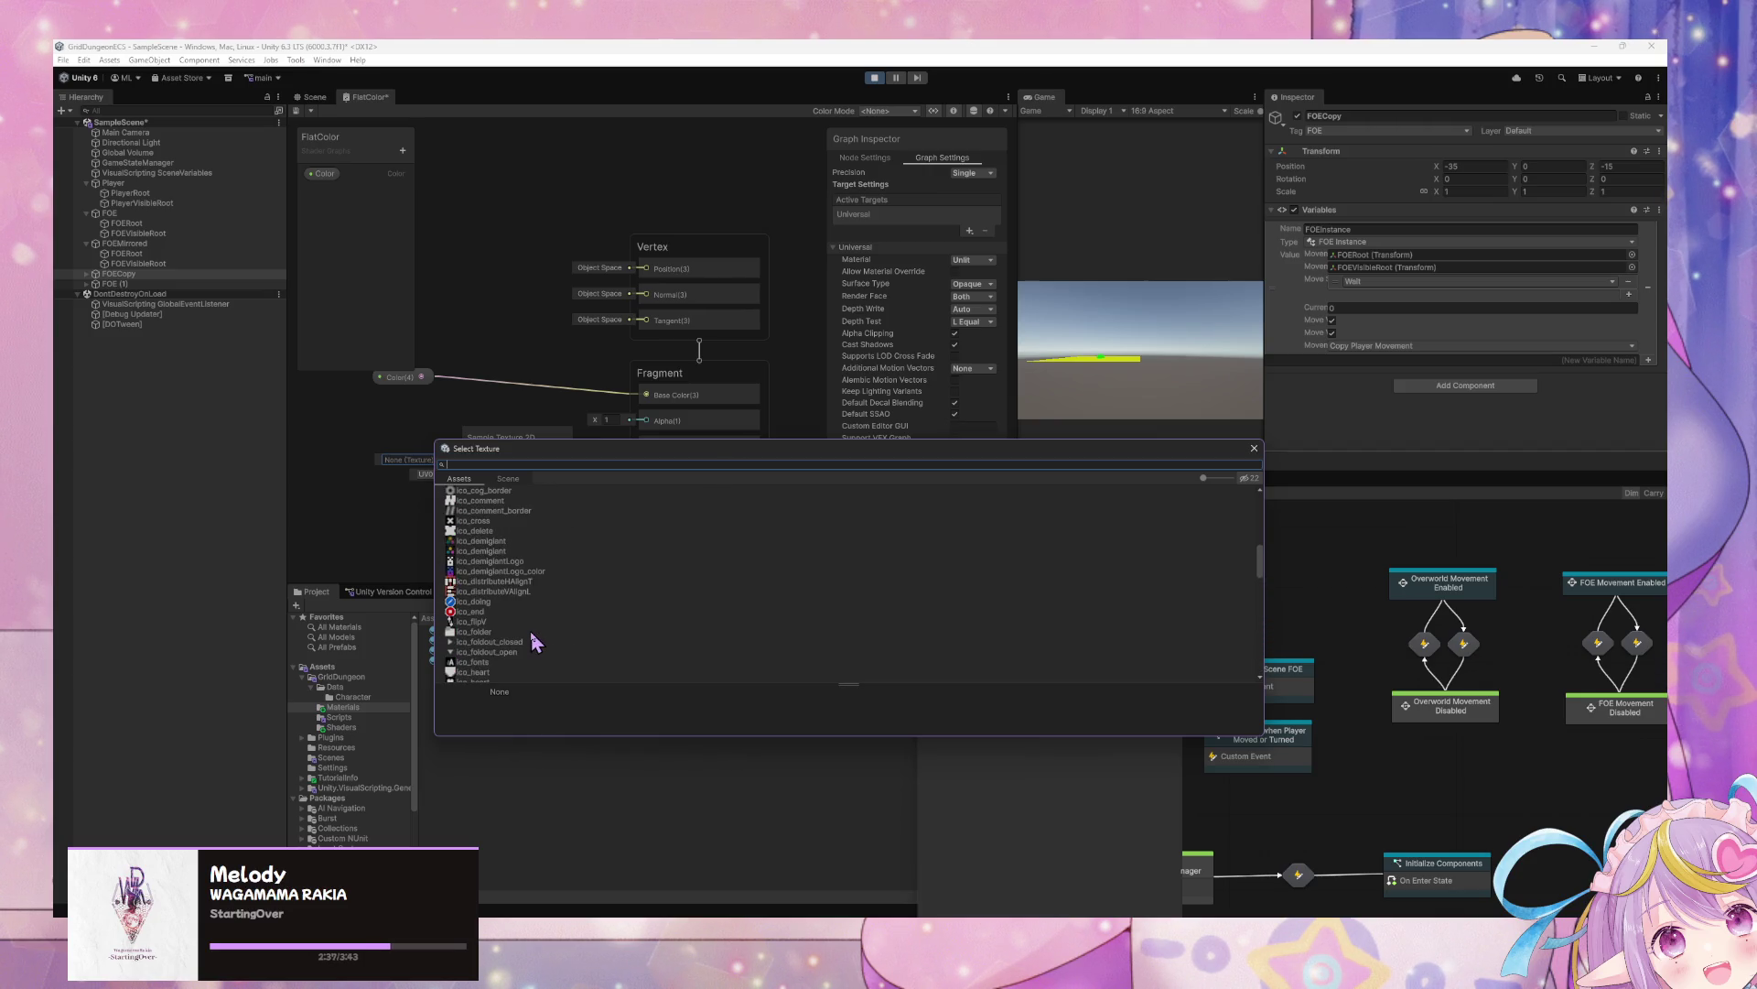
scroll(531, 631, "up", 6)
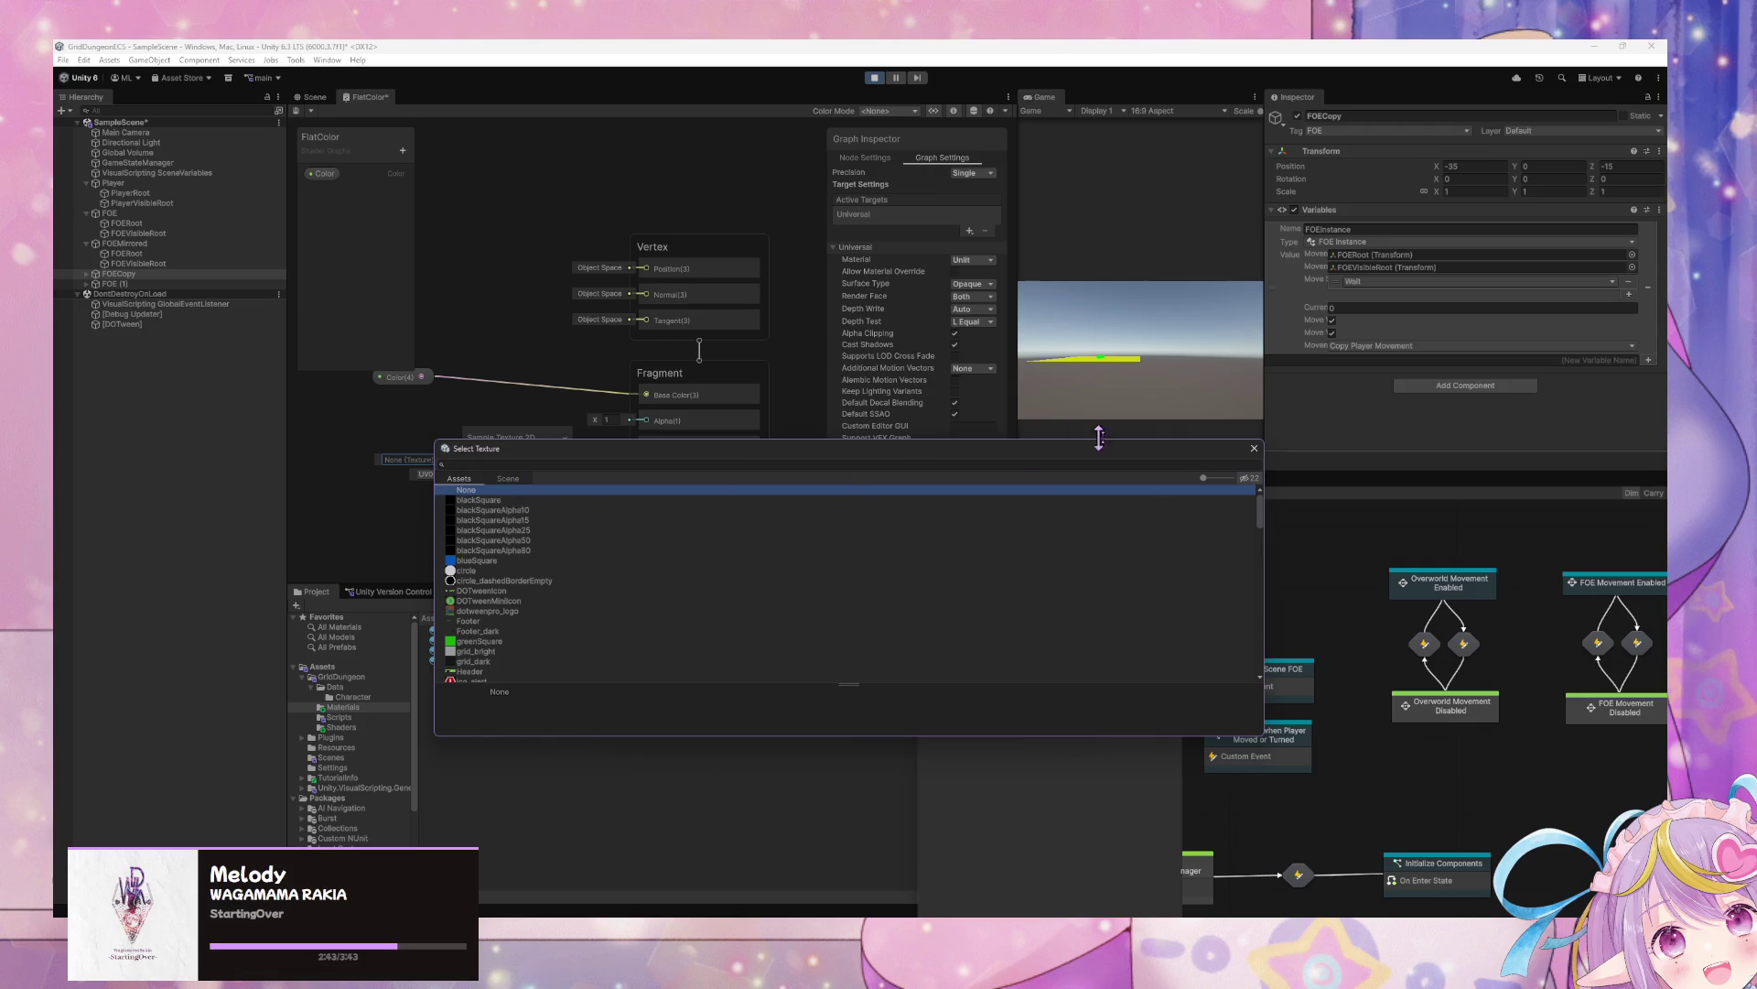
left_click(1253, 448)
Search Create Node for 'sample spr' and 'sprit', then dismiss it without adding a node
right_click(420, 499)
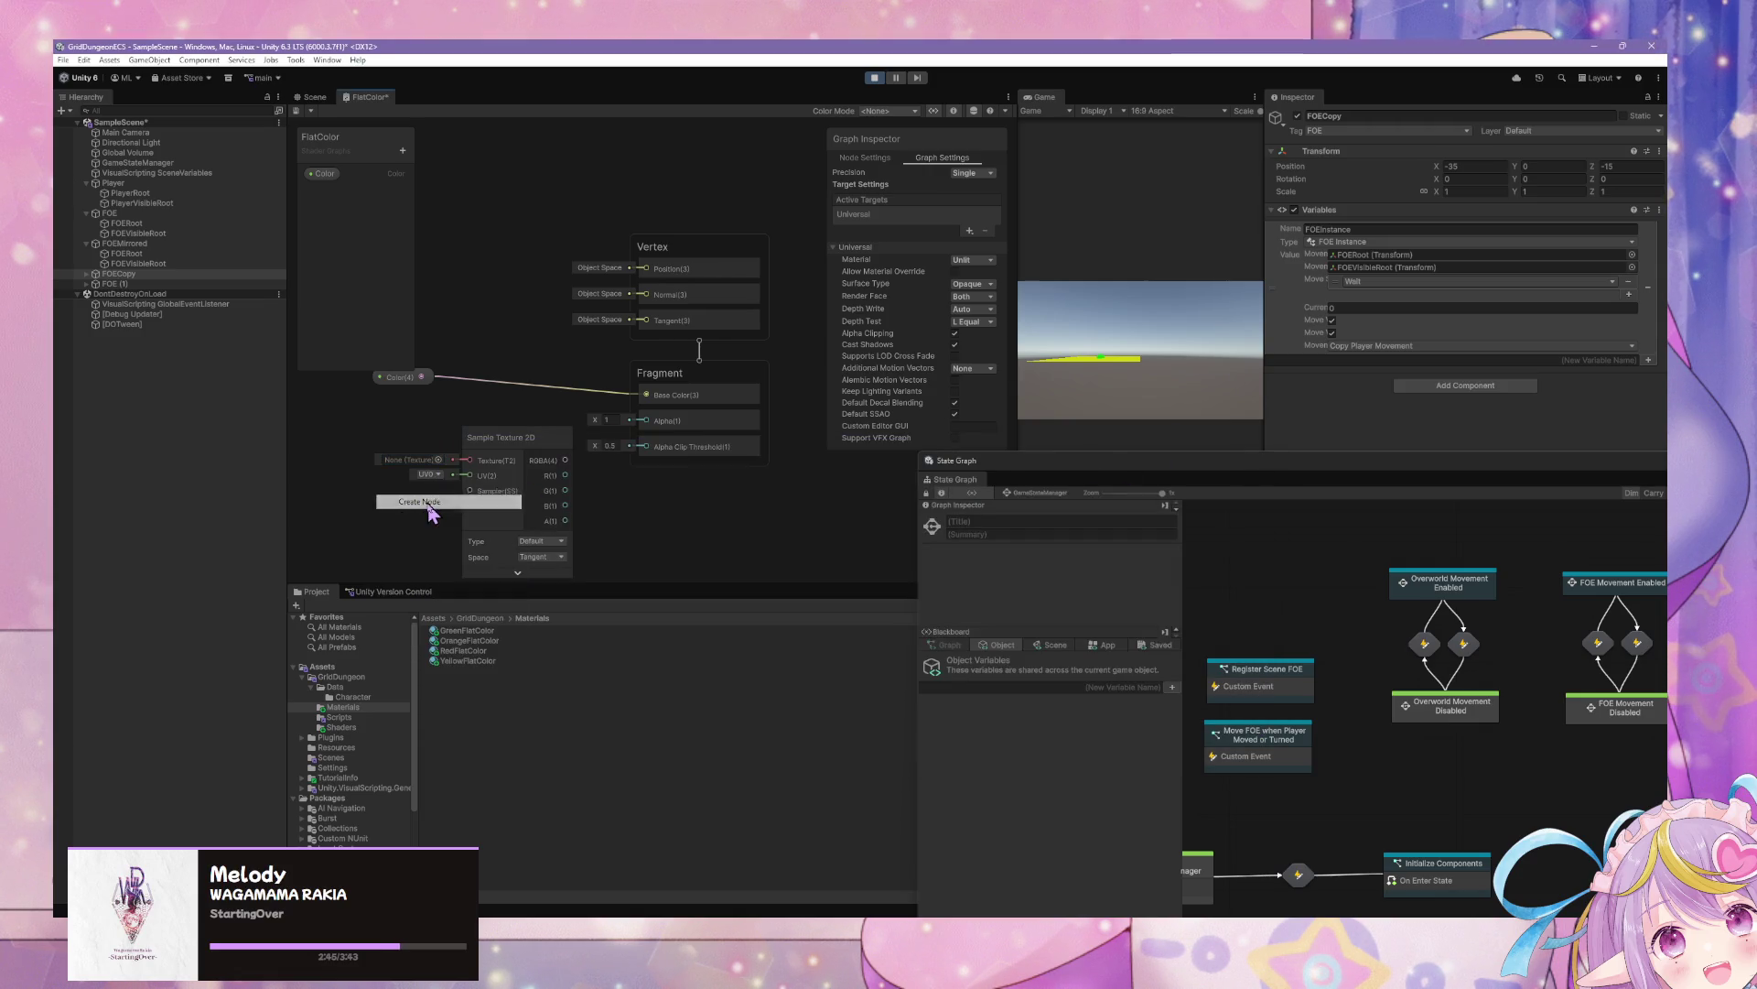
left_click(420, 499)
type("samepl")
key("BackSpace")
key("BackSpace")
key("BackSpace")
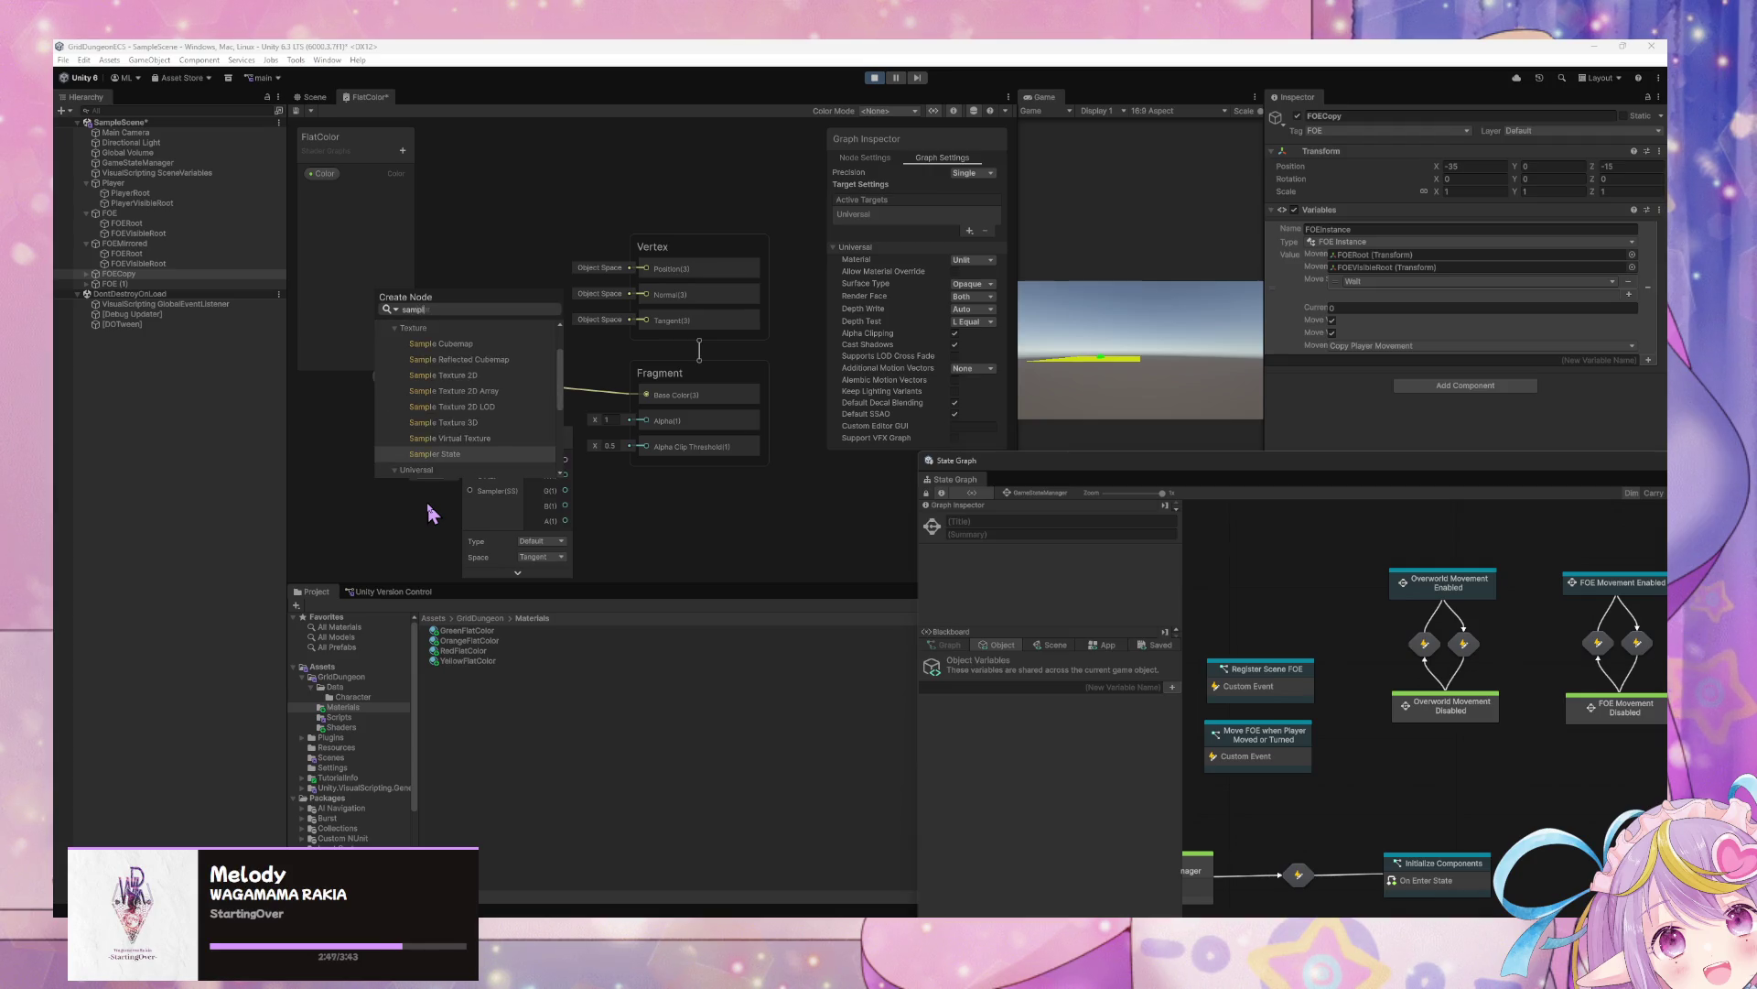
type("e spr")
key("Down")
key("Down")
key("Down")
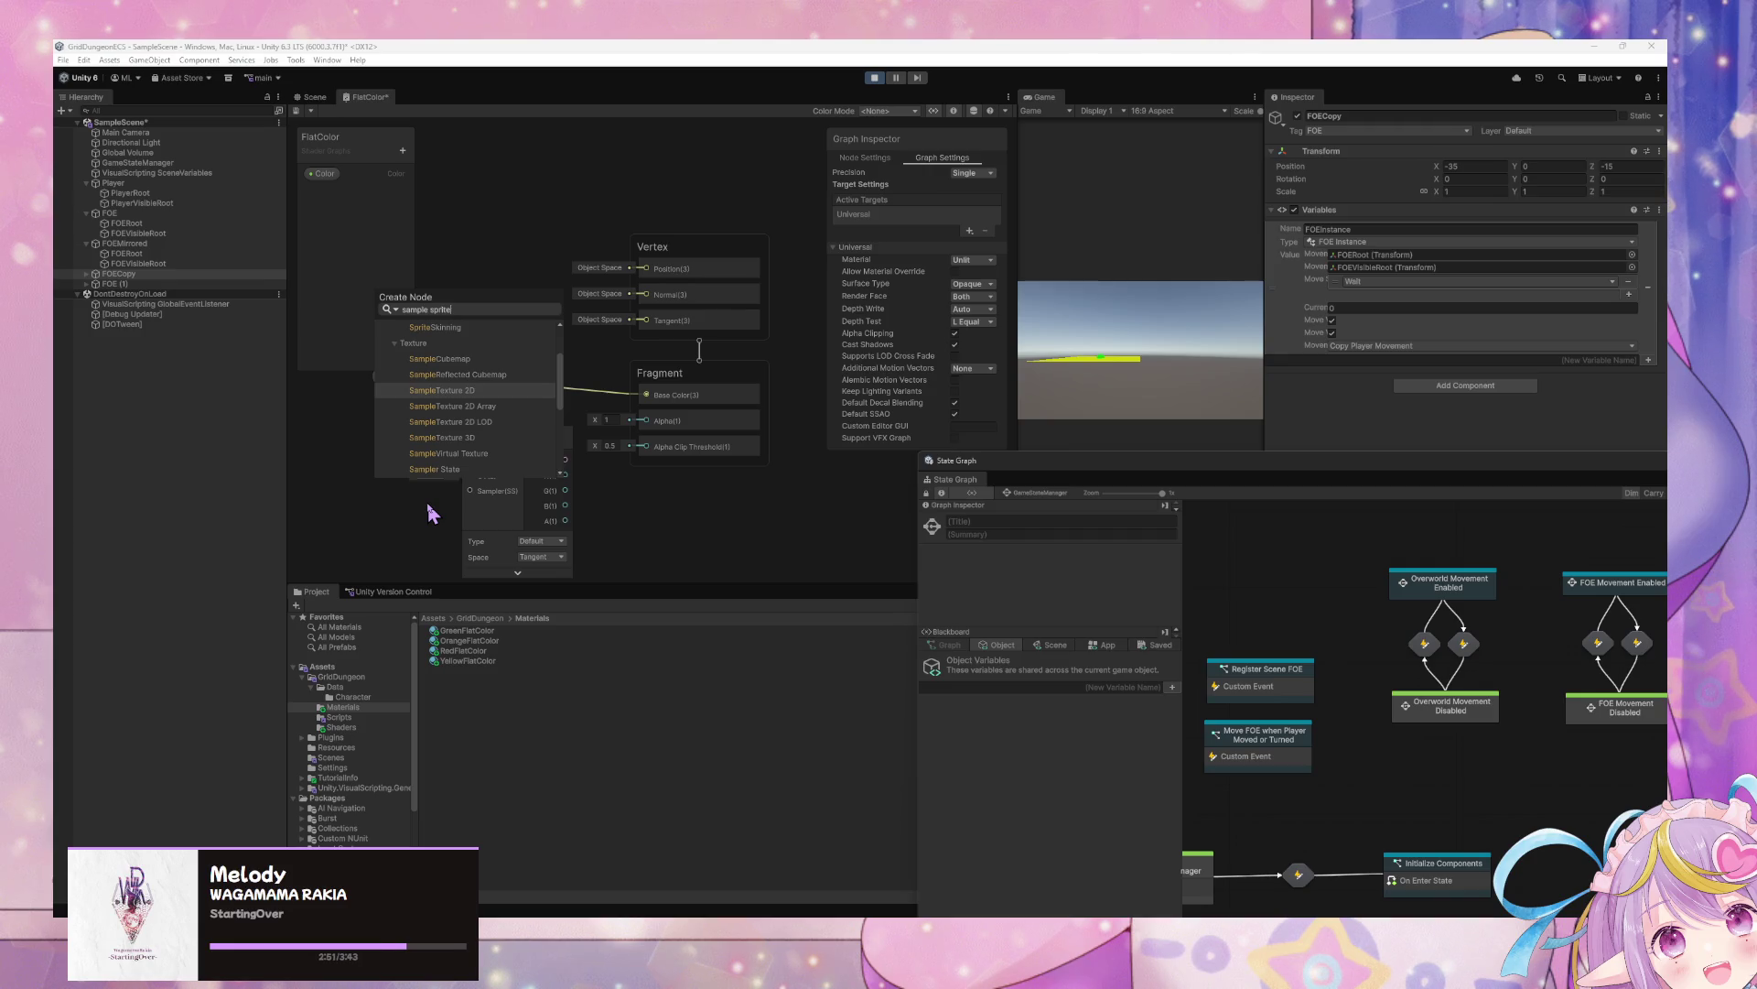
key("ctrl+a")
type("sprit")
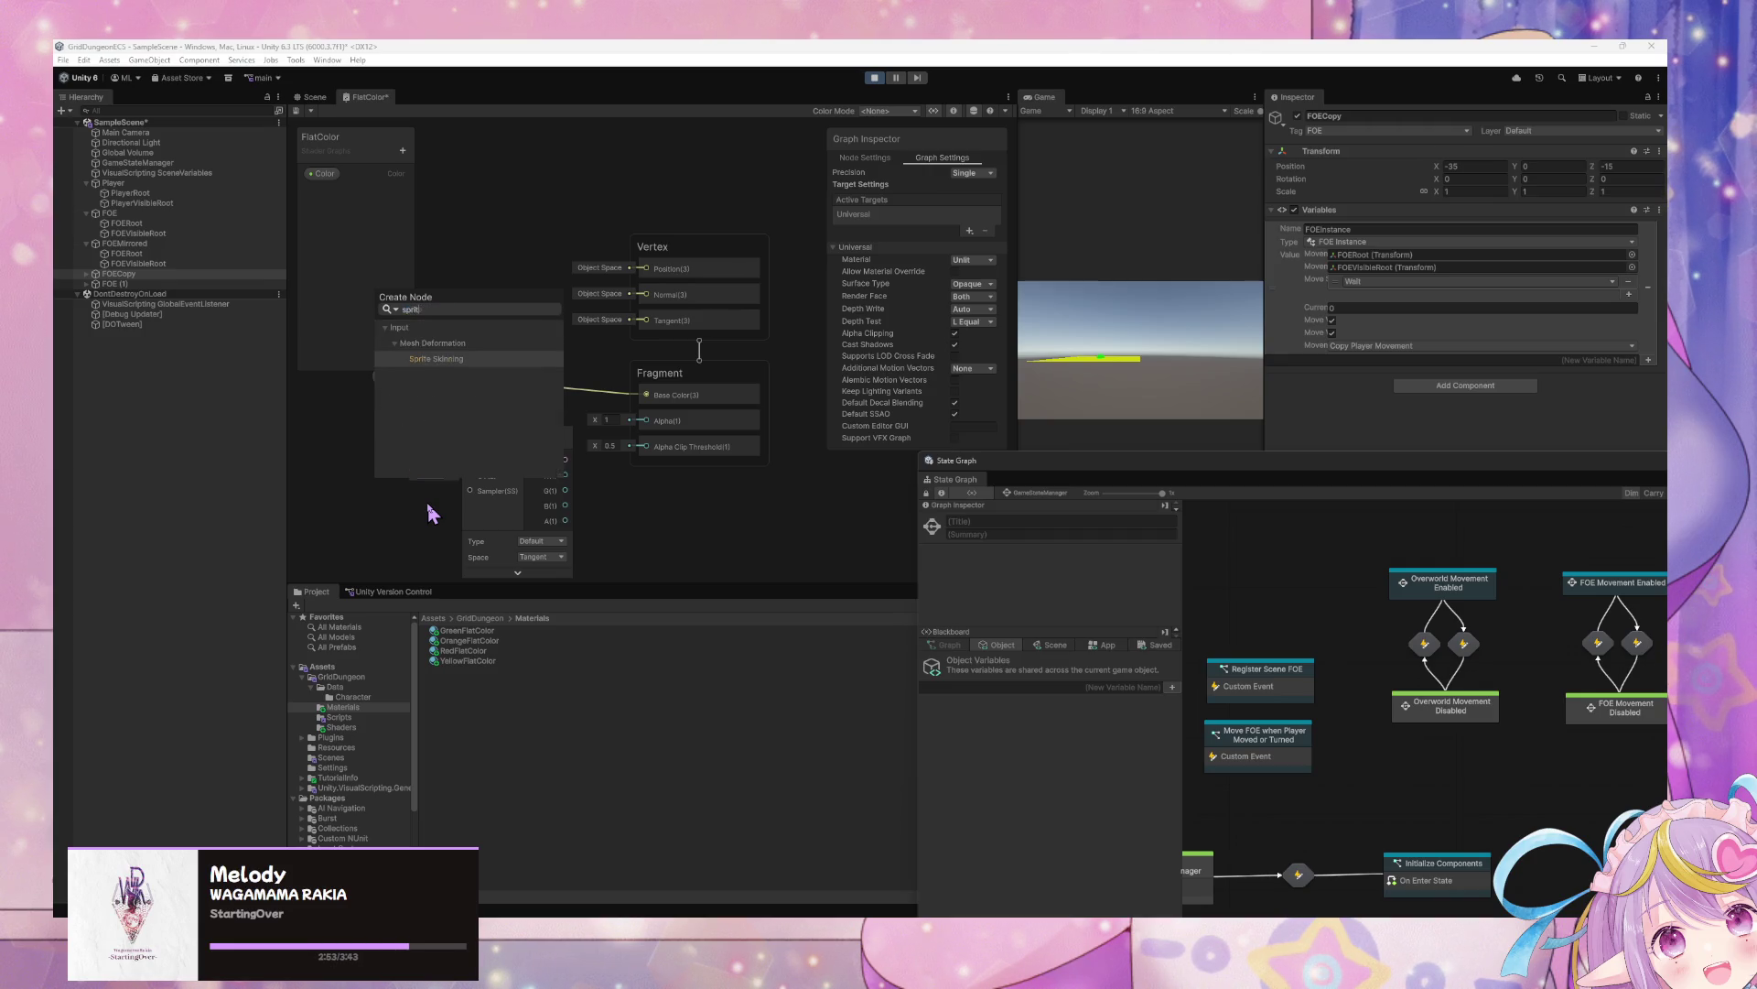
left_click(661, 536)
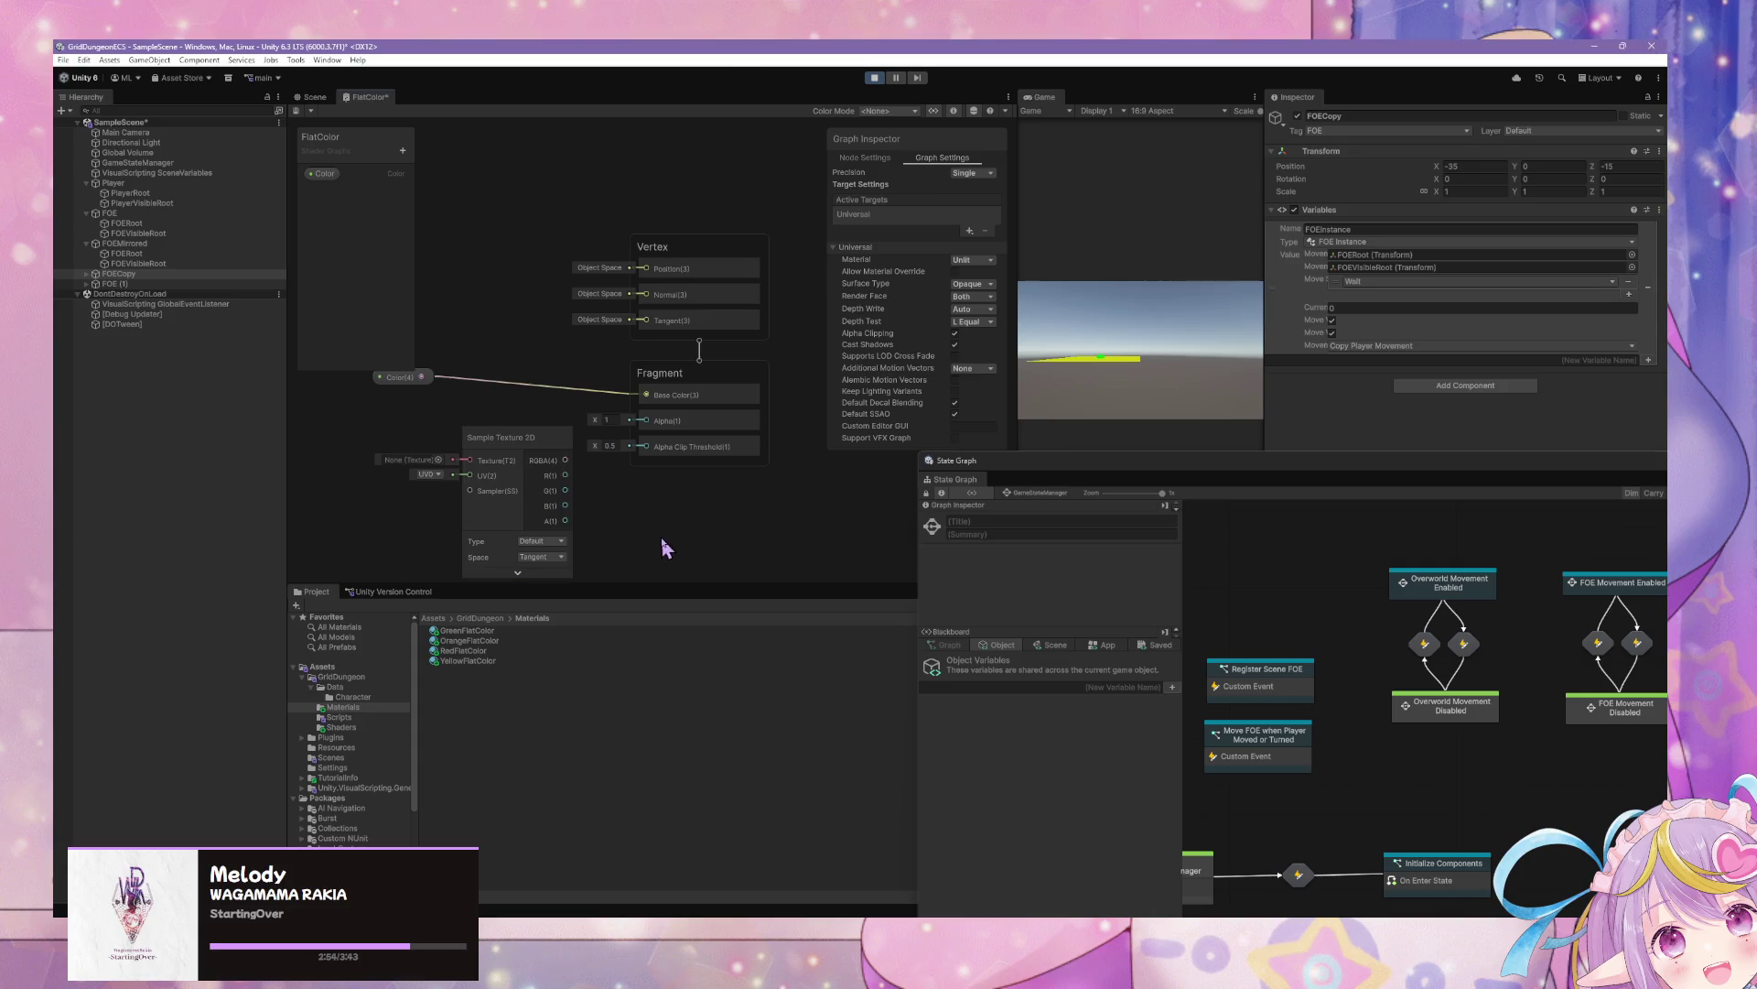
Try an 'arr' texture search, close the picker empty, and delete the Sample Texture 2D node
left_click(440, 460)
type("arr")
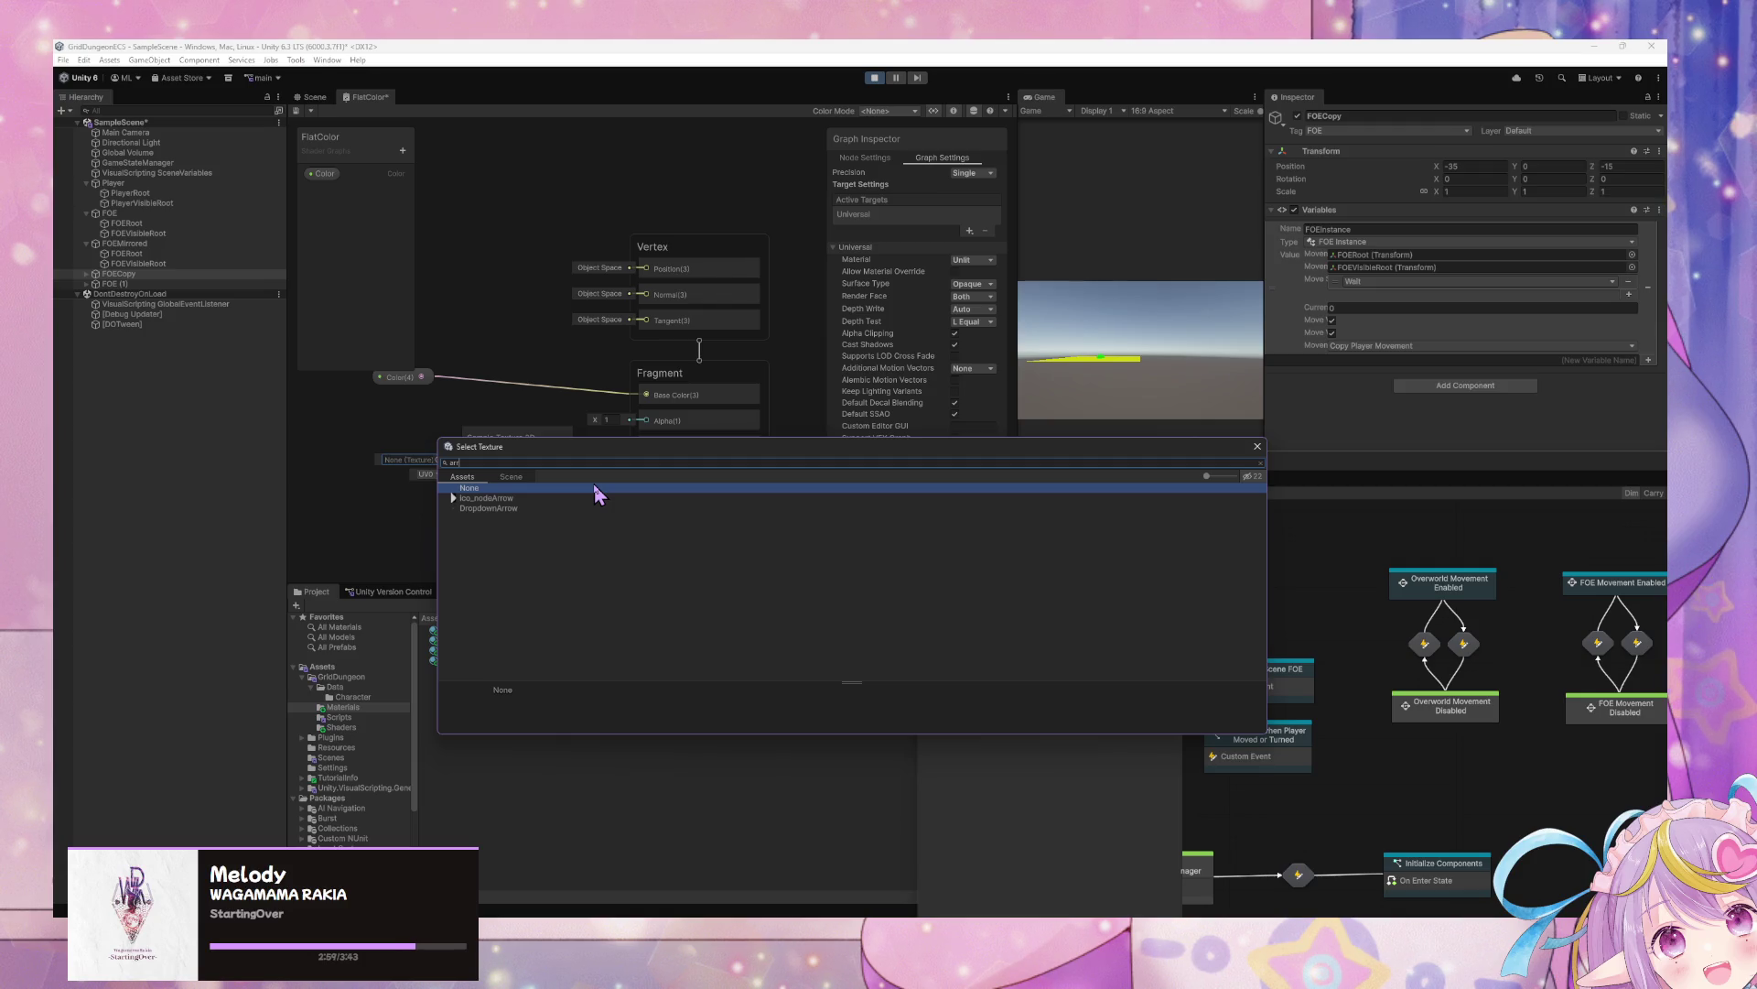
key("BackSpace")
key("BackSpace")
key("BackSpace")
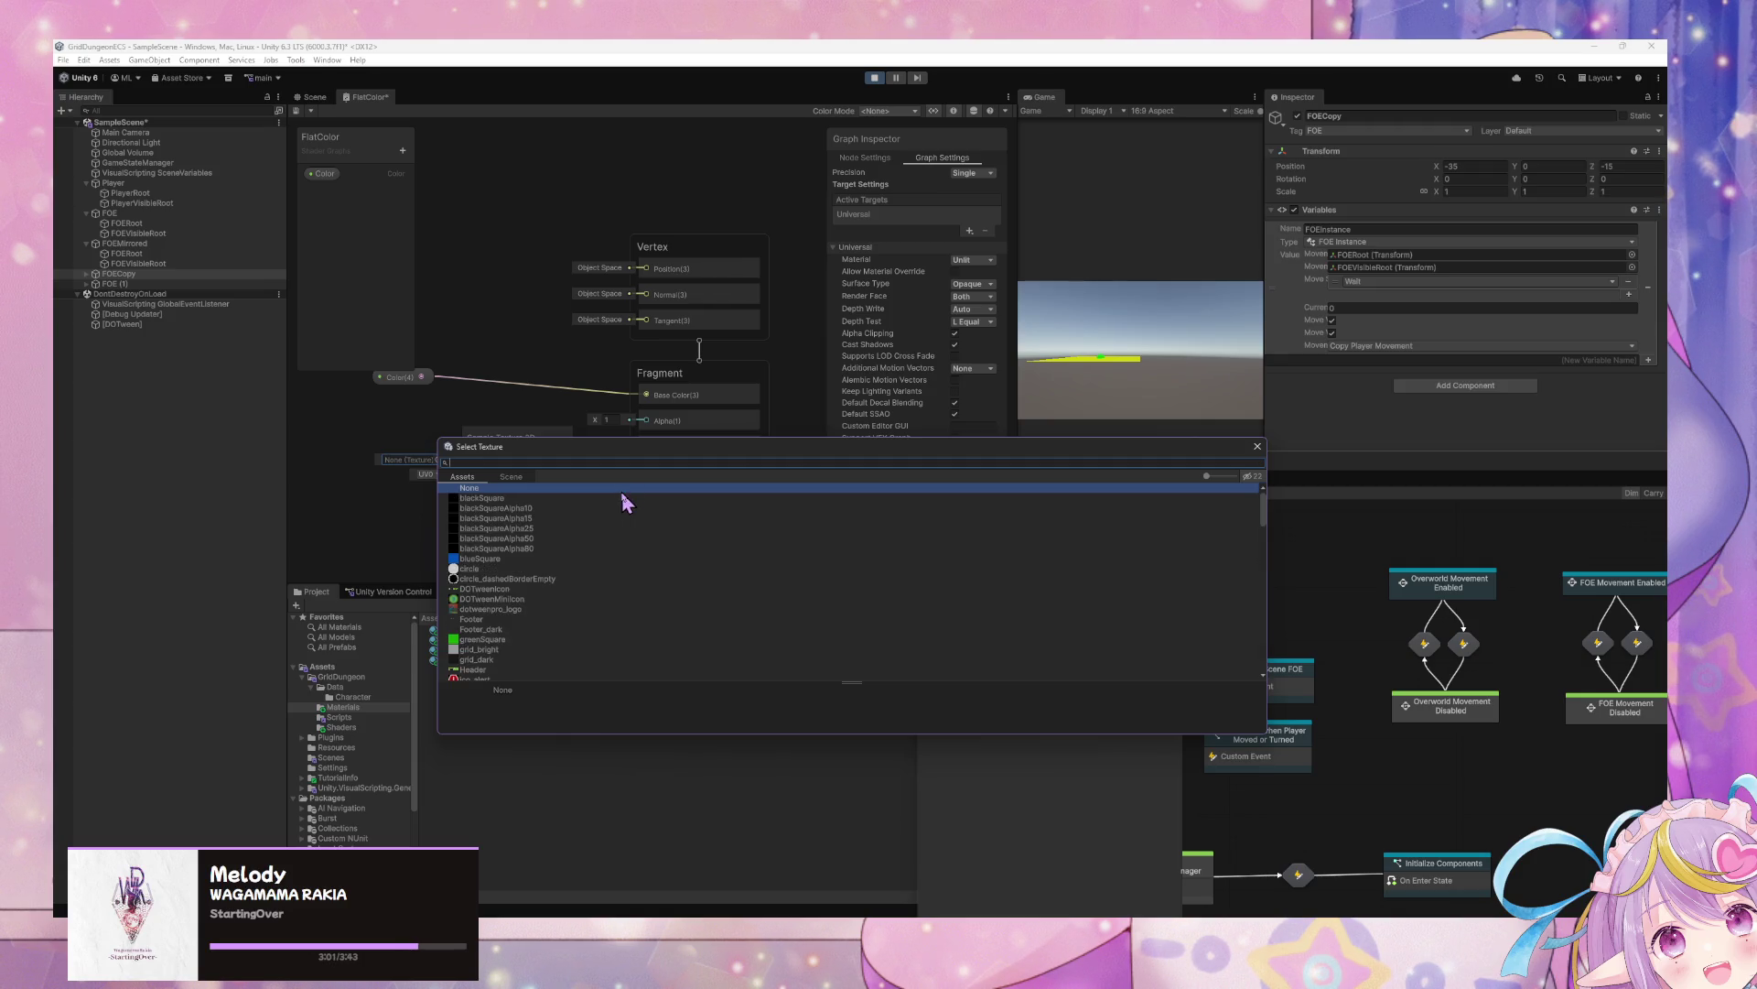
left_click(1249, 447)
left_click(531, 448)
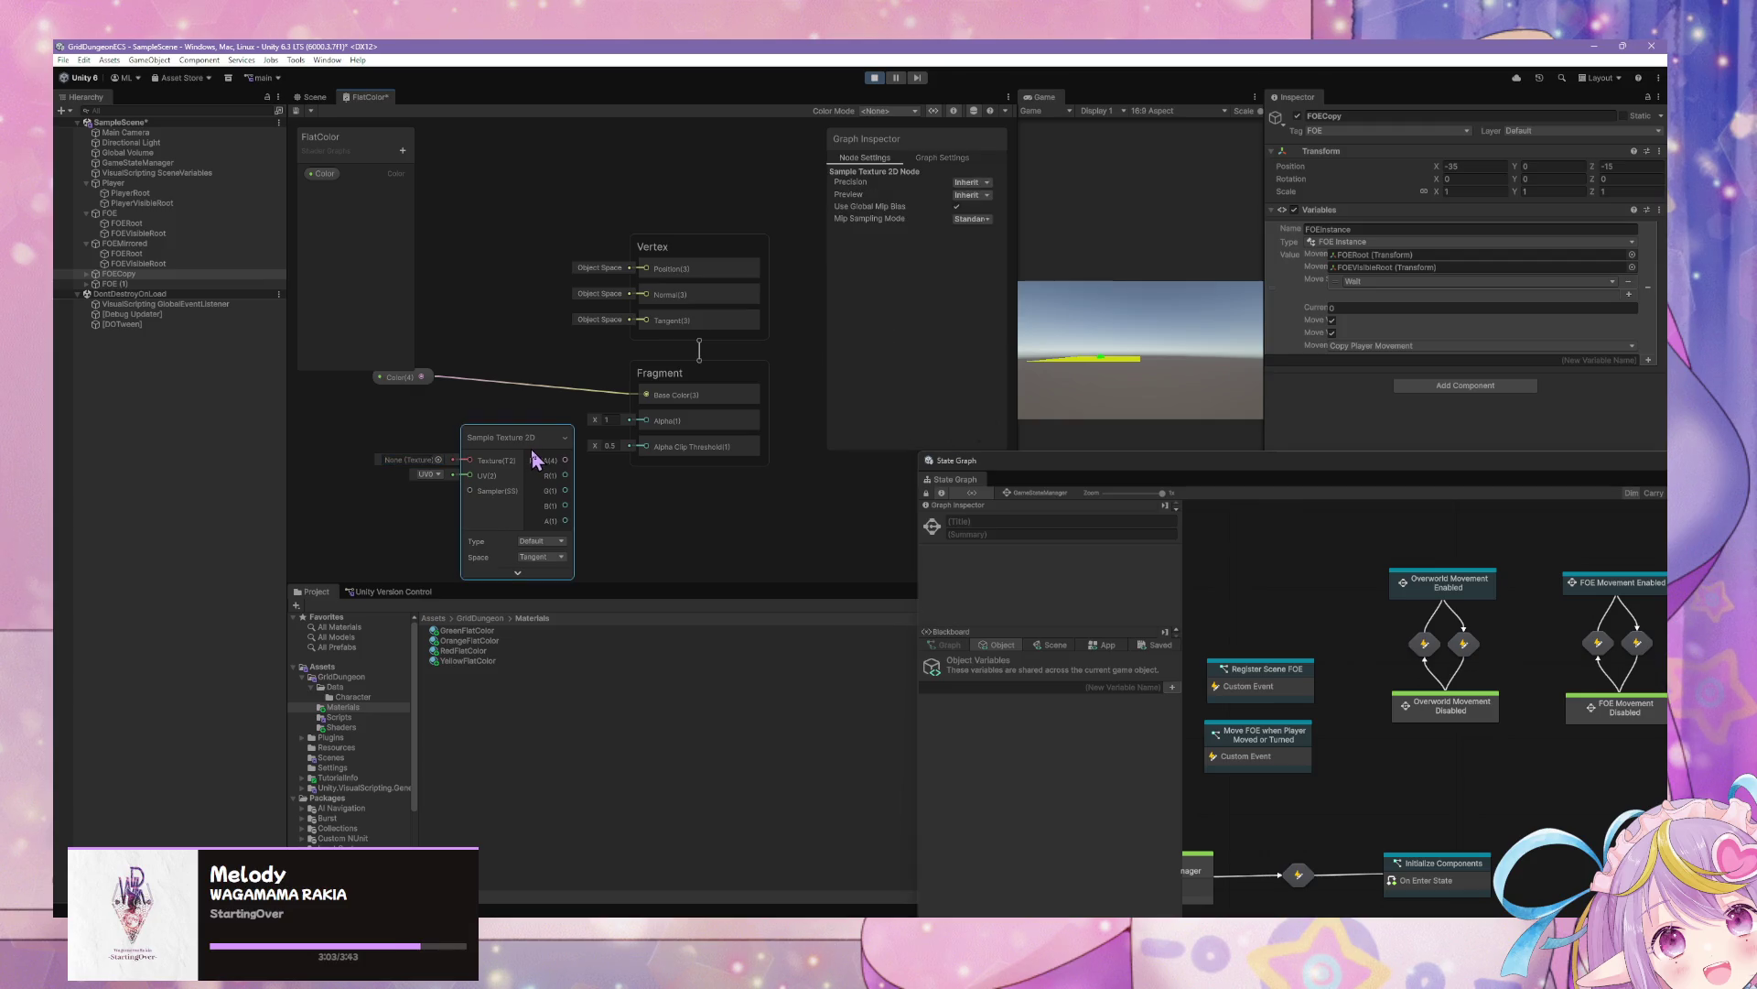
key("Delete")
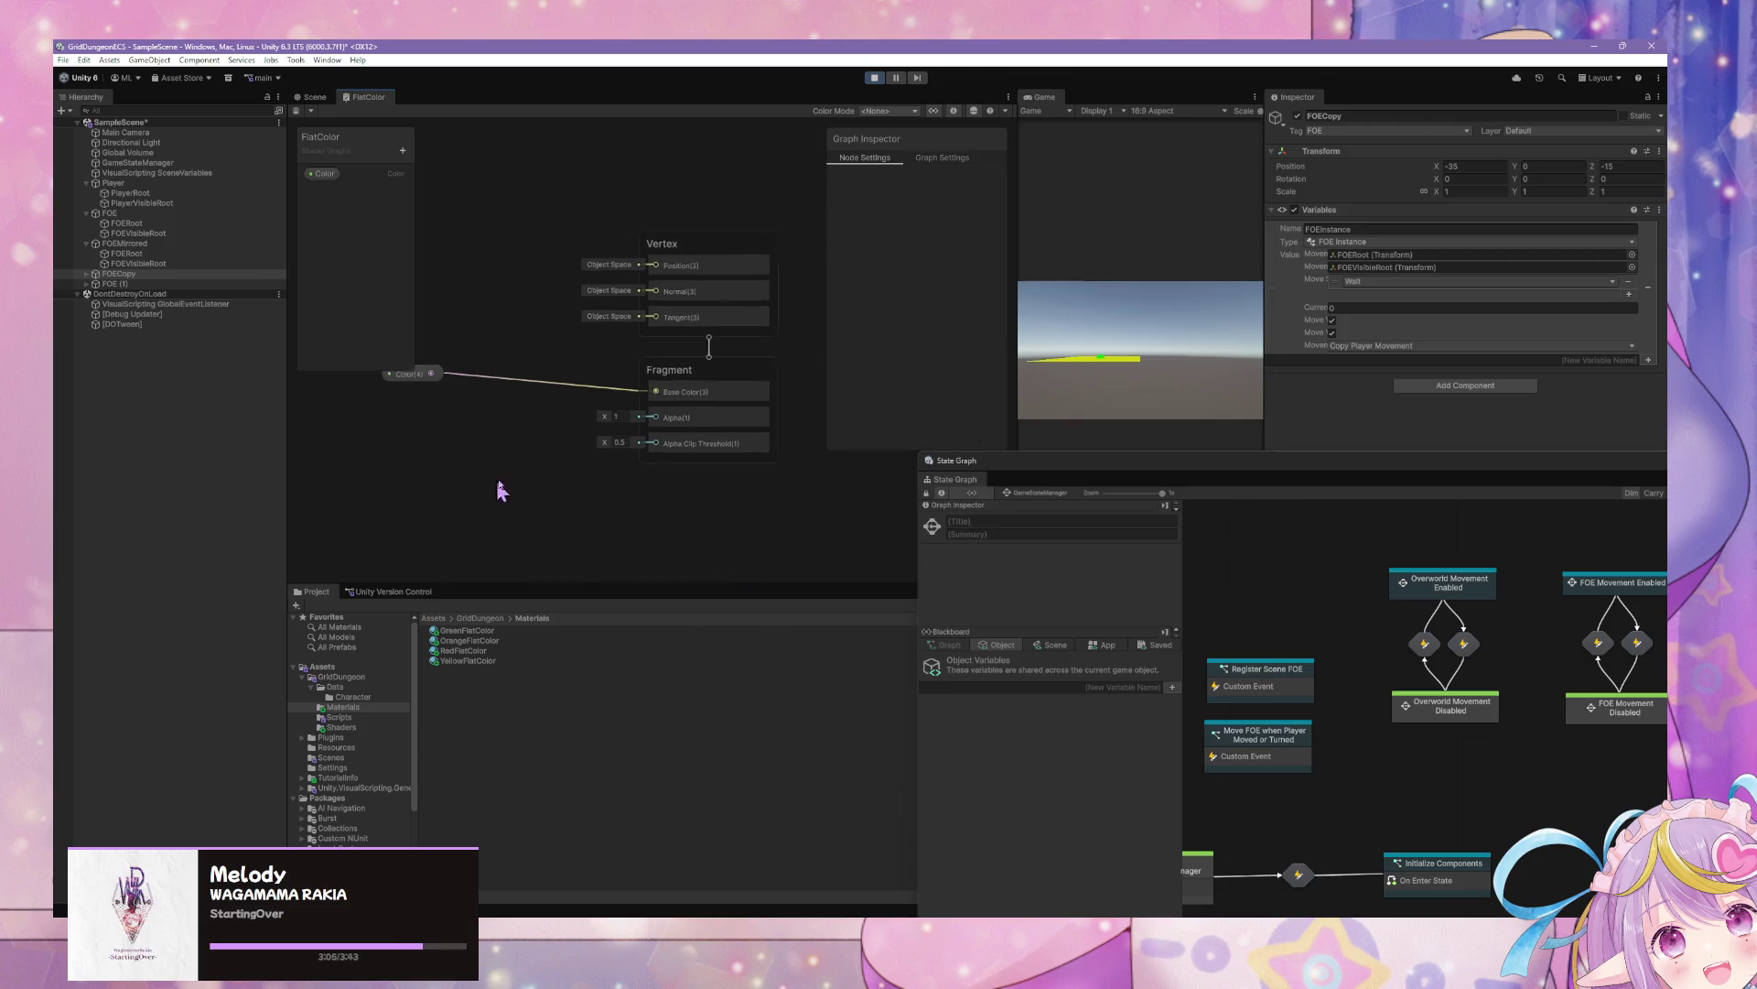
Add a UV node to the FlatColor graph and move it up and left
right_click(500, 469)
left_click(560, 477)
right_click(541, 462)
left_click(490, 349)
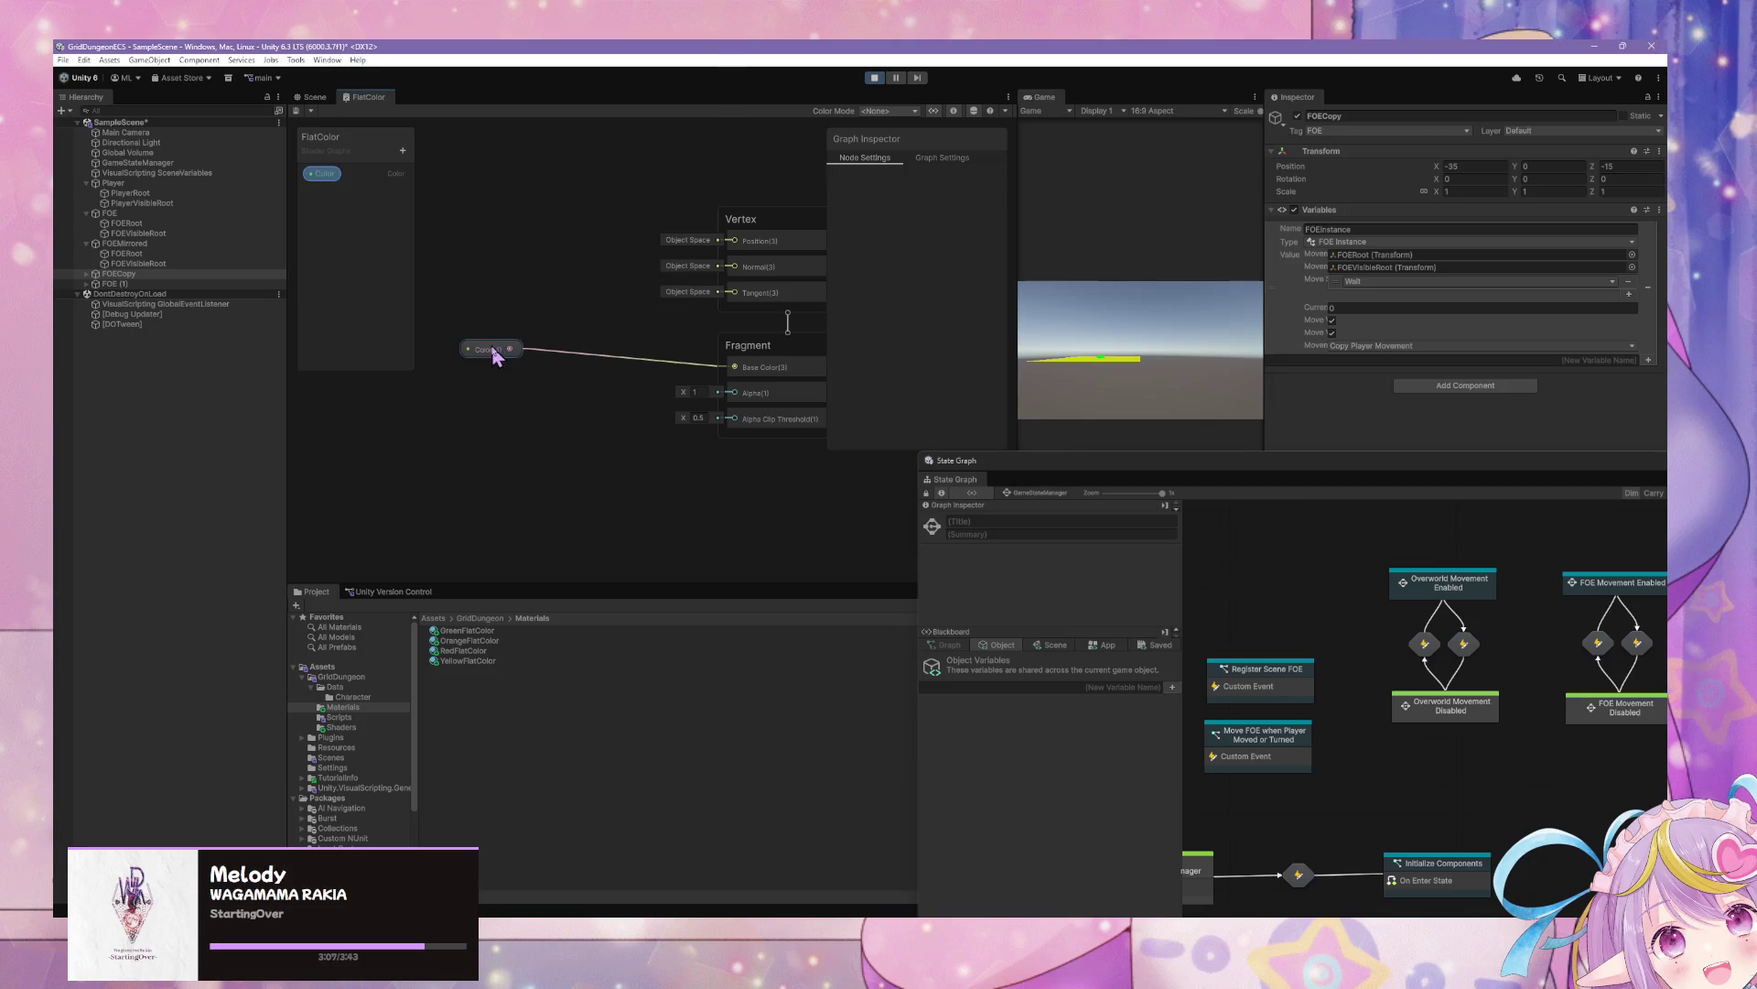
left_click(450, 455)
right_click(440, 449)
left_click(485, 455)
left_click(484, 453)
type("uv")
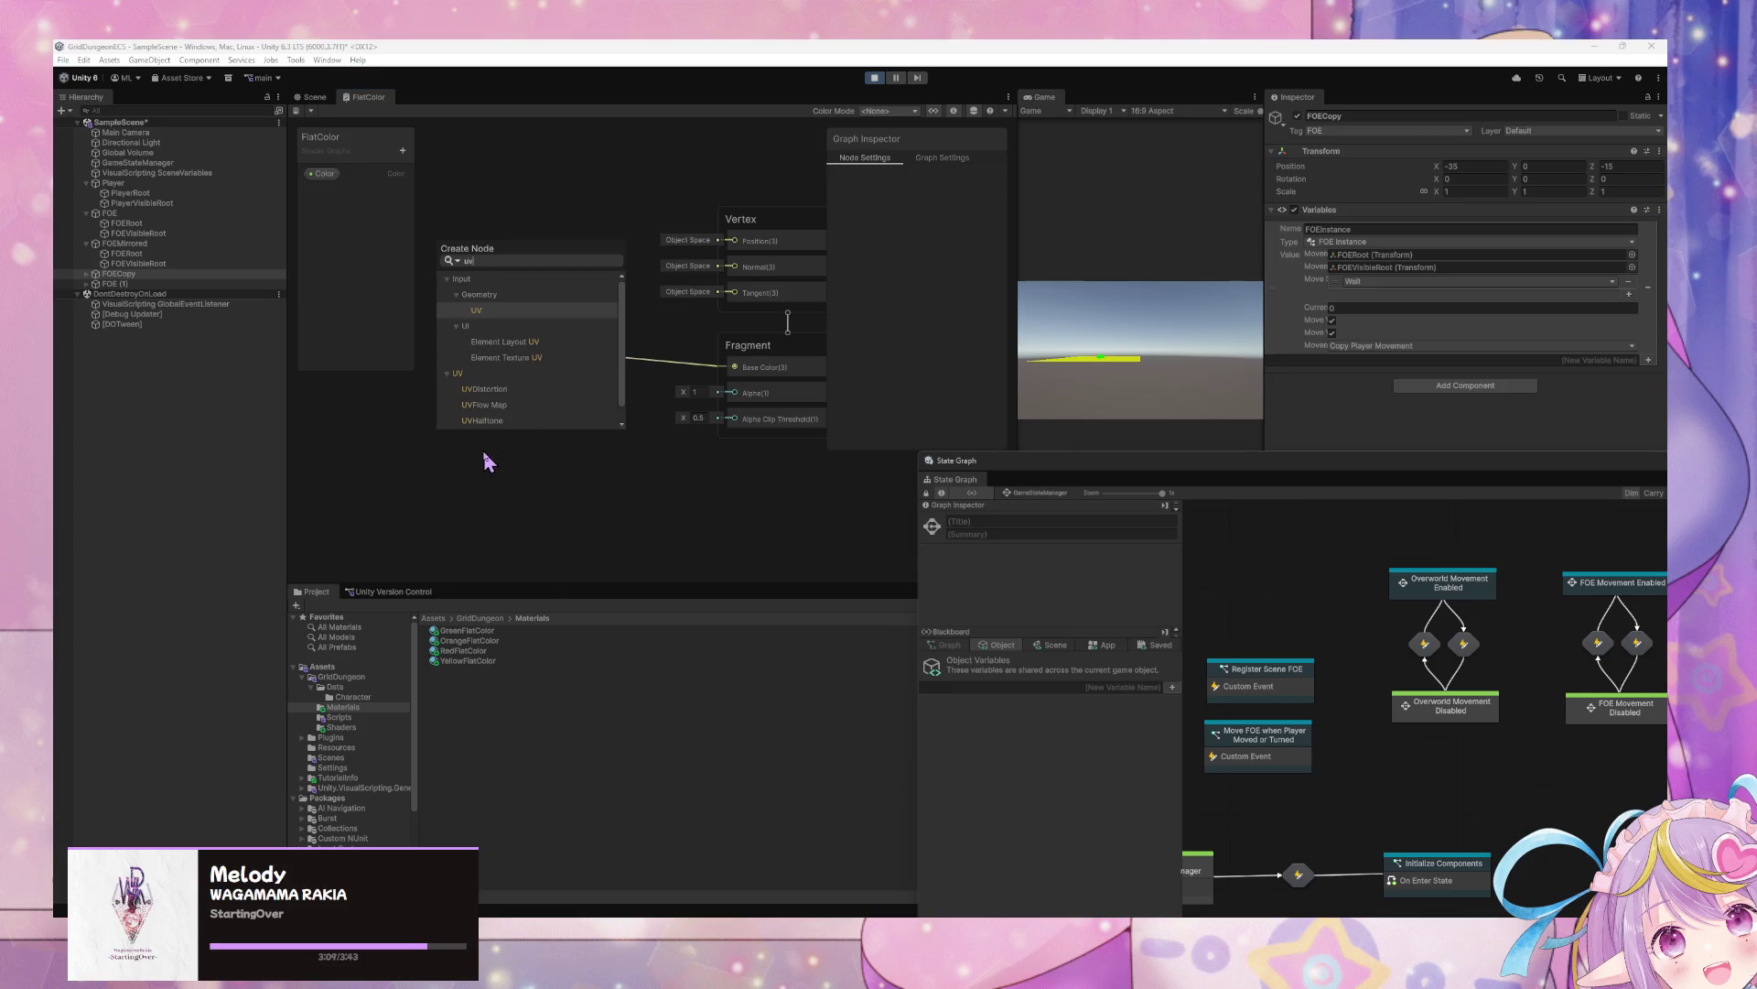
key("Return")
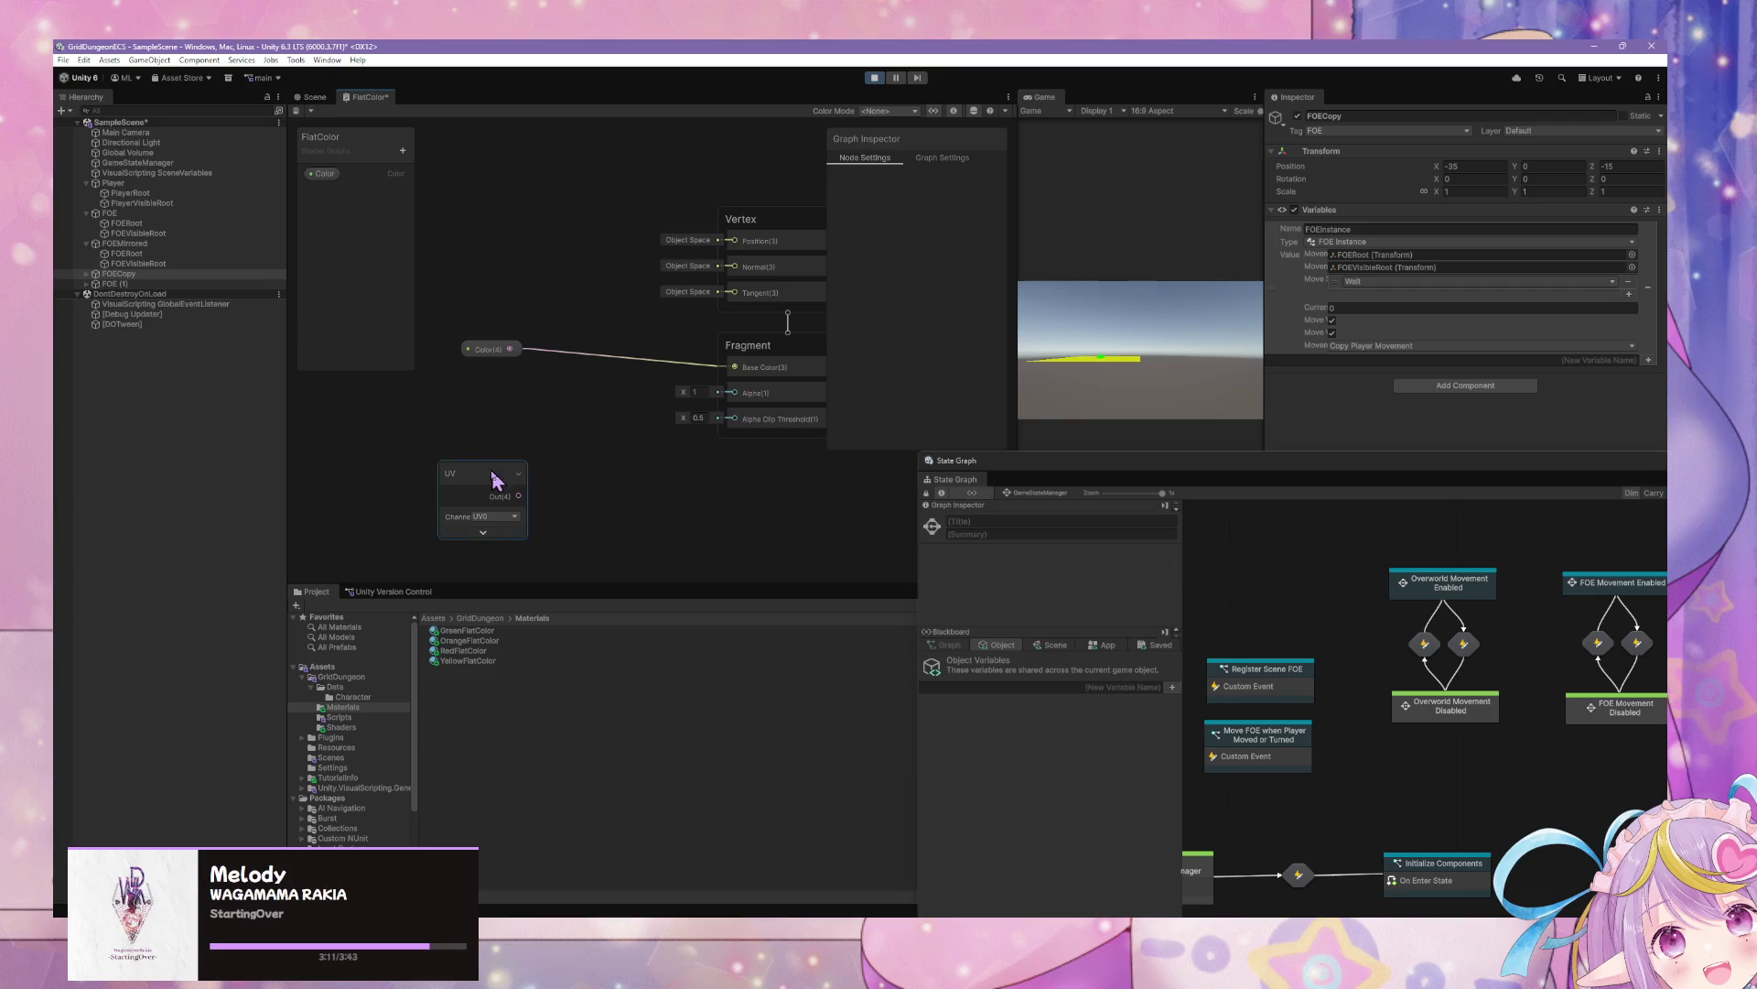
right_click(491, 450)
left_click(413, 485)
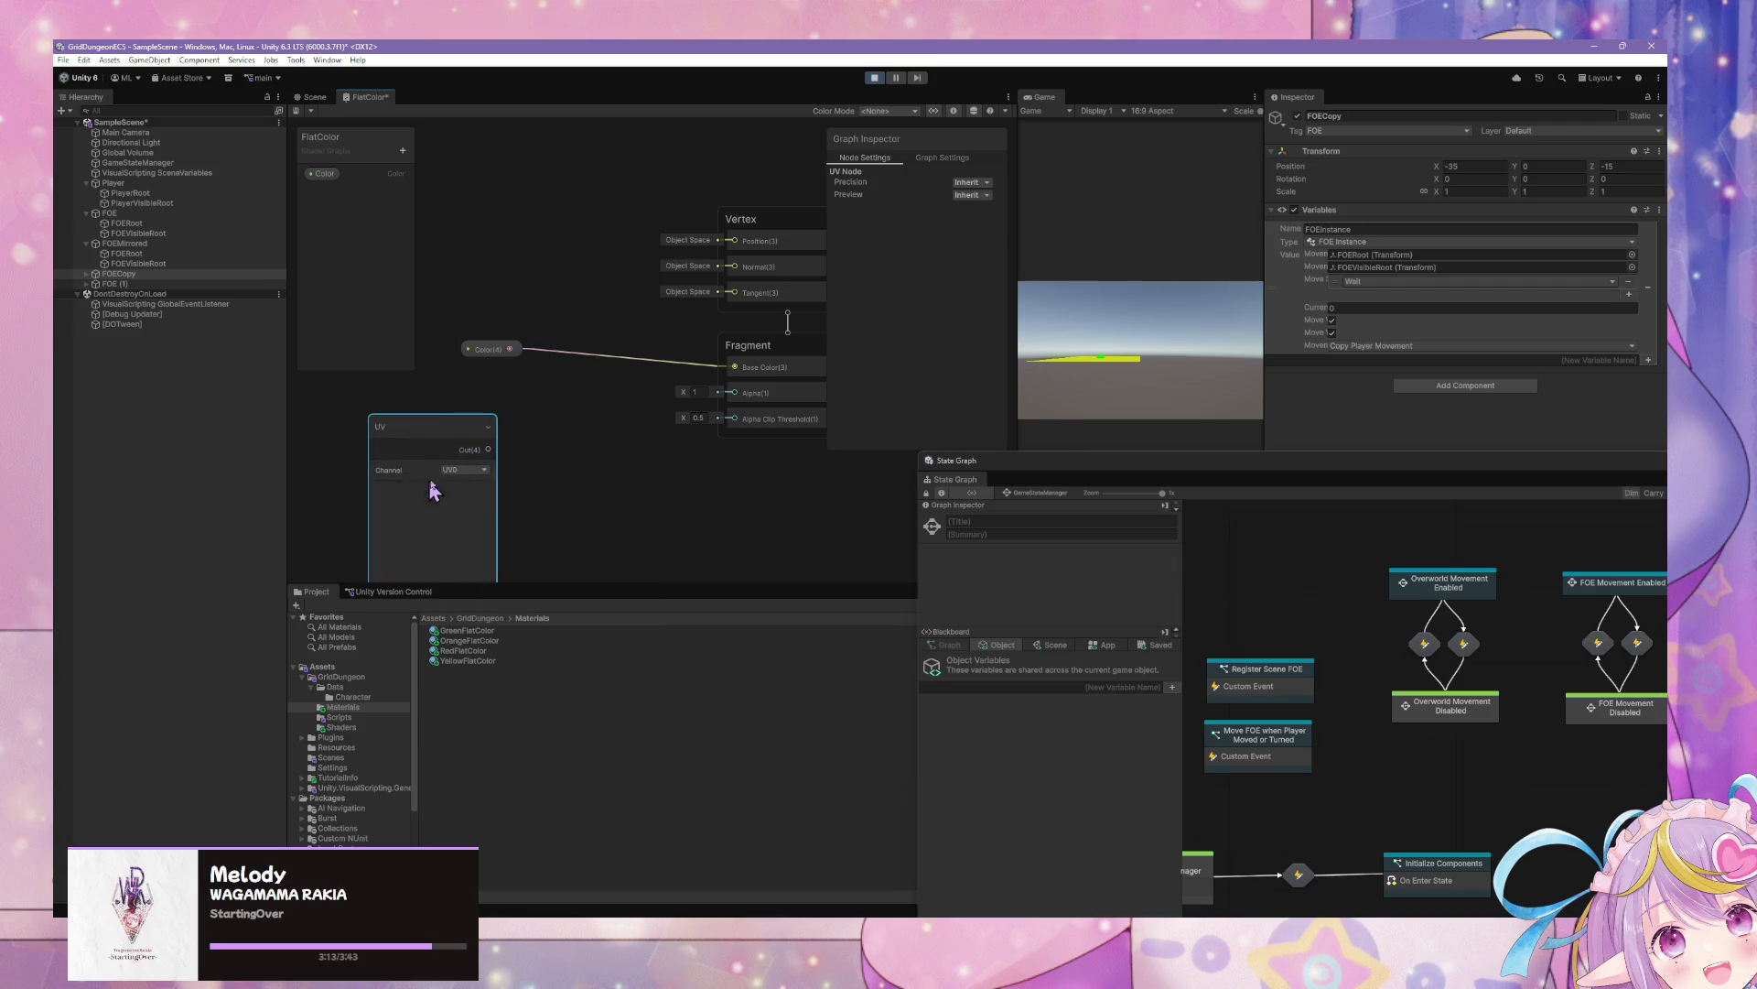
left_click_drag(439, 427, 348, 402)
Add a Swizzle node fed by the UV output, with its mask set to y
right_click(448, 443)
left_click(493, 449)
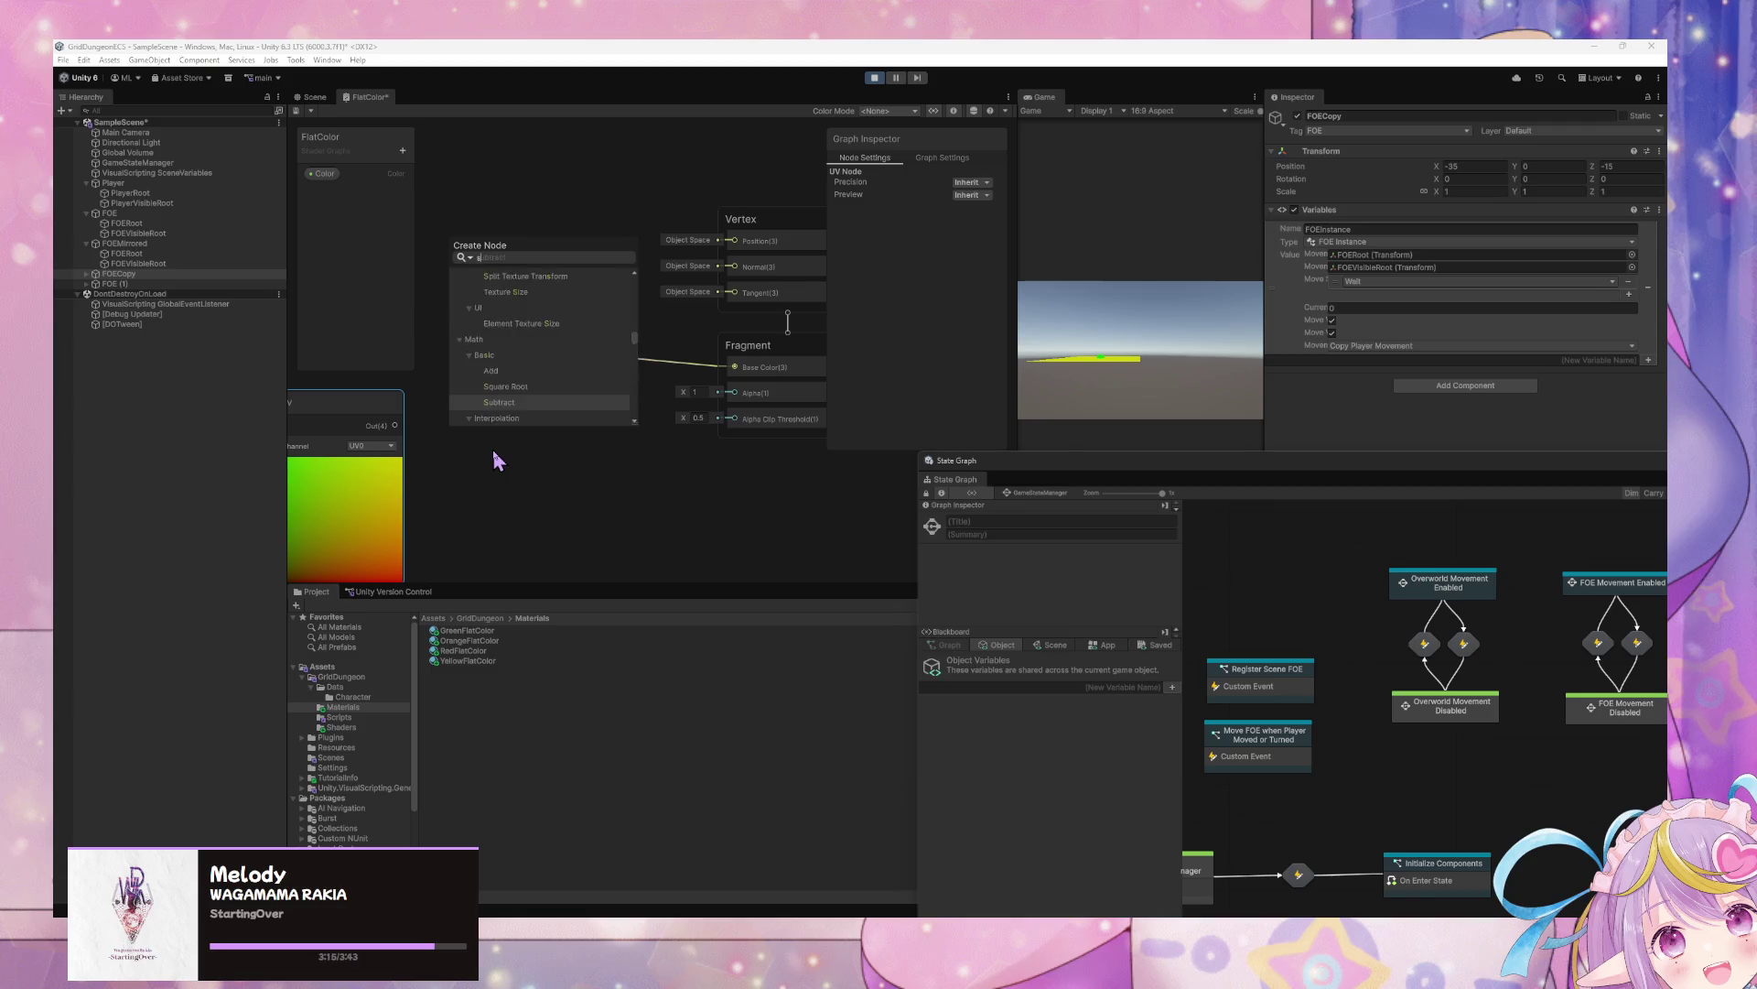
type("swizzle")
key("Return")
left_click_drag(394, 424, 458, 493)
left_click(502, 512)
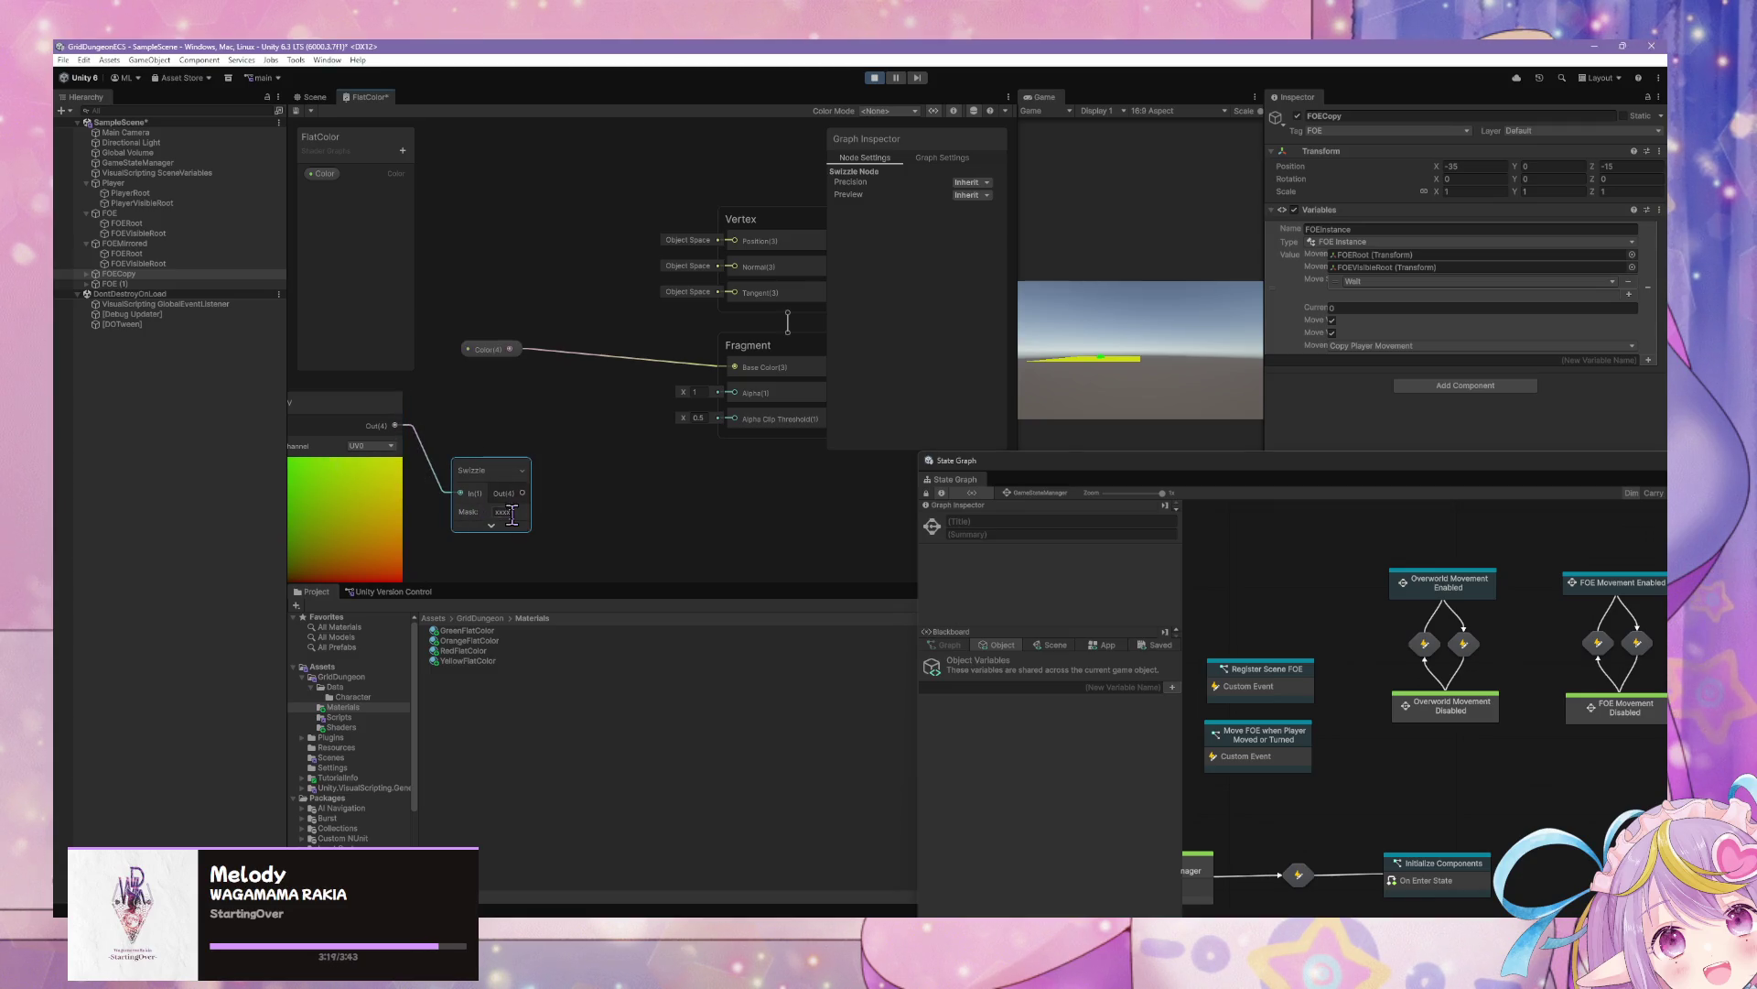
type("y")
left_click_drag(494, 470, 509, 462)
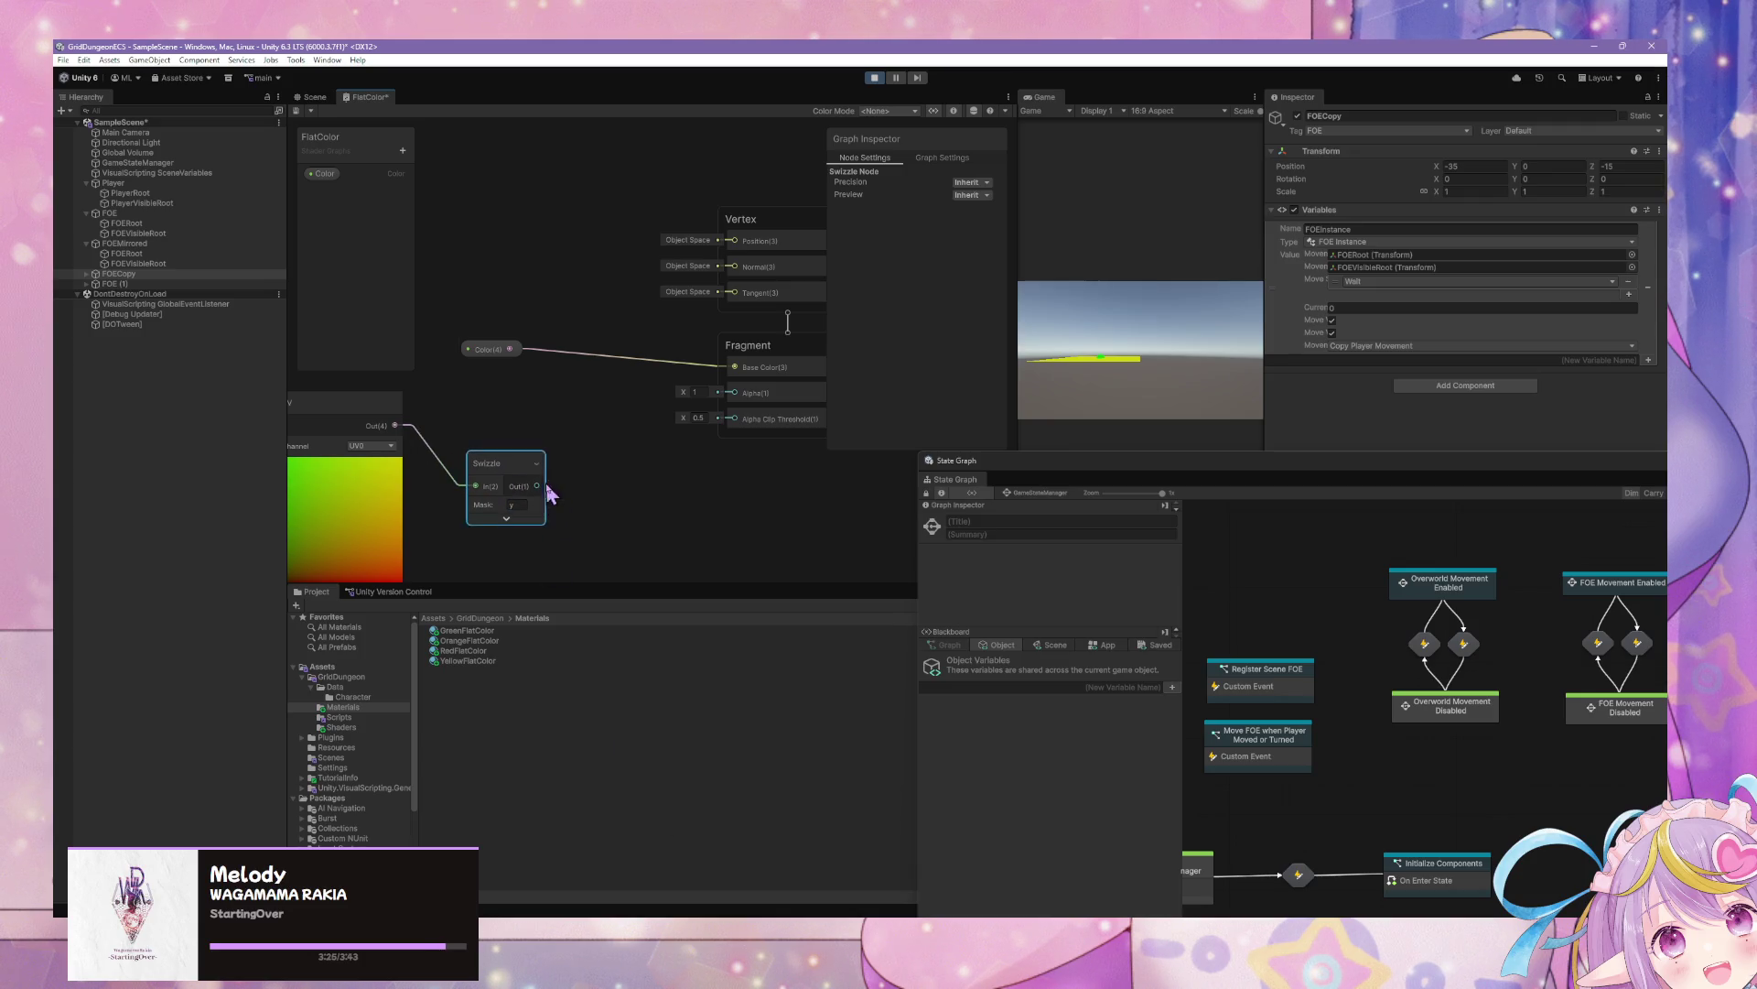
Add an Absolute node beside the Swizzle and shift the Swizzle up-left
right_click(579, 481)
left_click(604, 488)
type("abso")
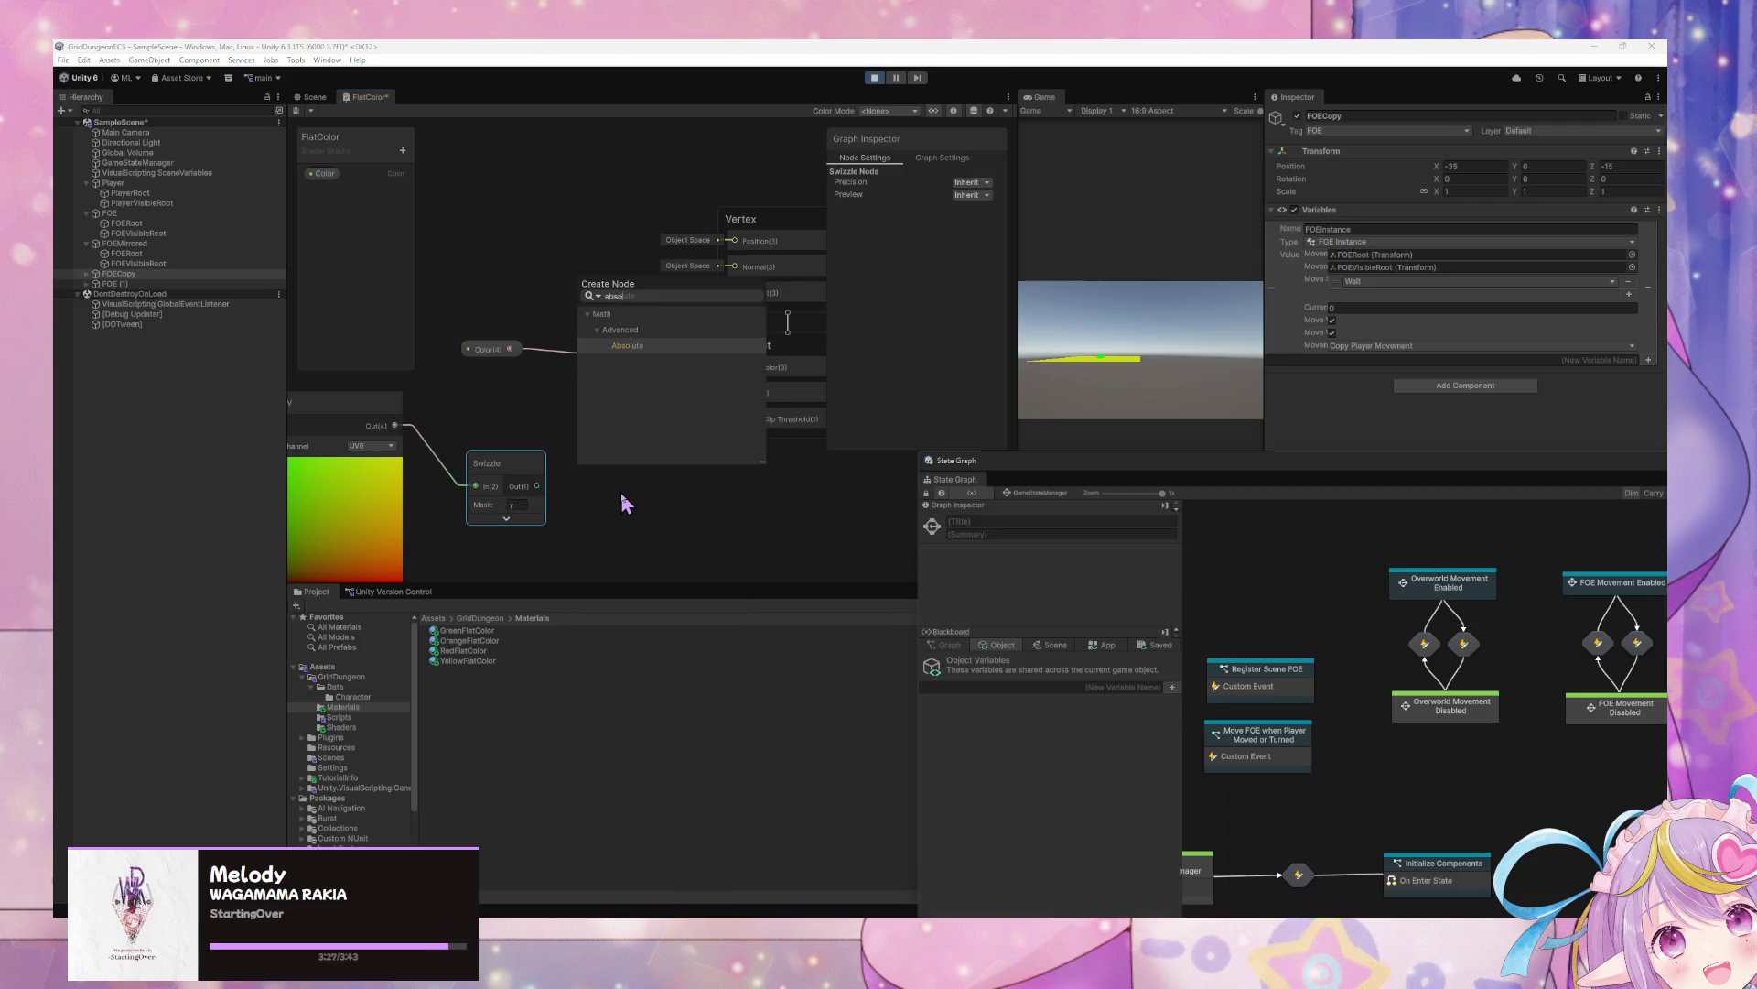
key("Return")
left_click_drag(622, 503, 627, 459)
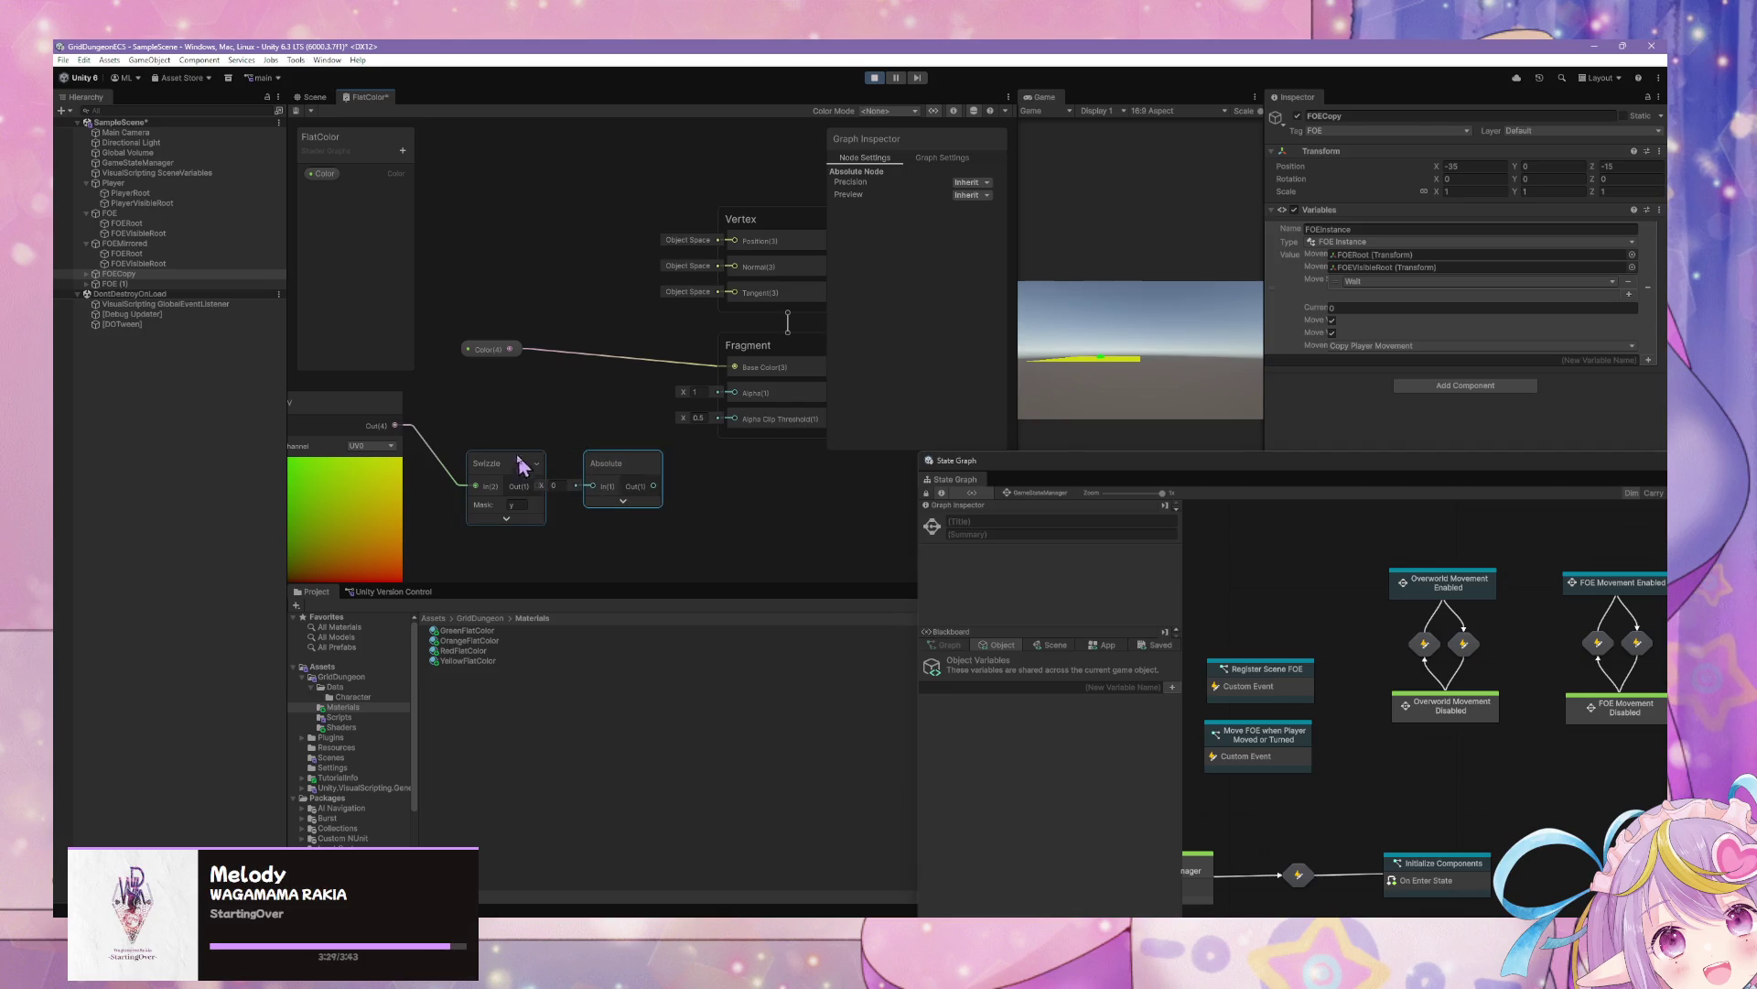
mouse_move(501, 473)
left_mouse_down()
mouse_move(477, 432)
mouse_move(314, 440)
mouse_move(529, 447)
mouse_move(473, 437)
left_mouse_up()
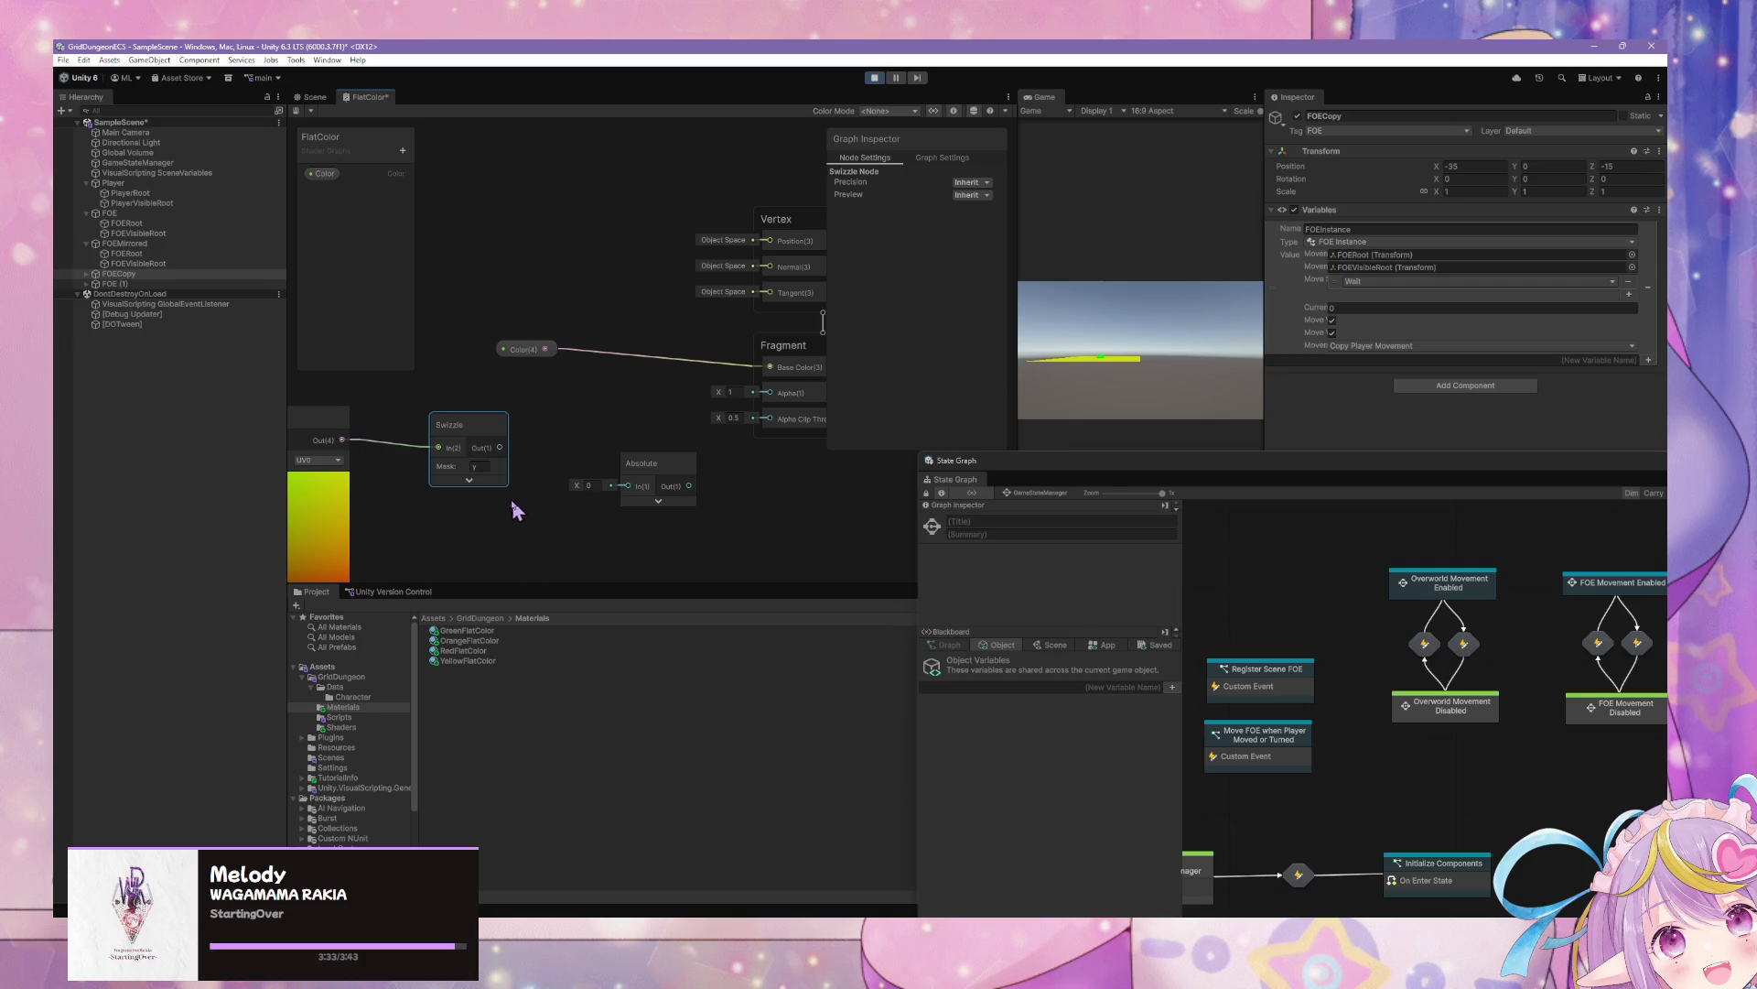
Duplicate the Swizzle as an x-mask copy above the y-mask one and rearrange the Absolute node
right_click(566, 495)
left_click(509, 476)
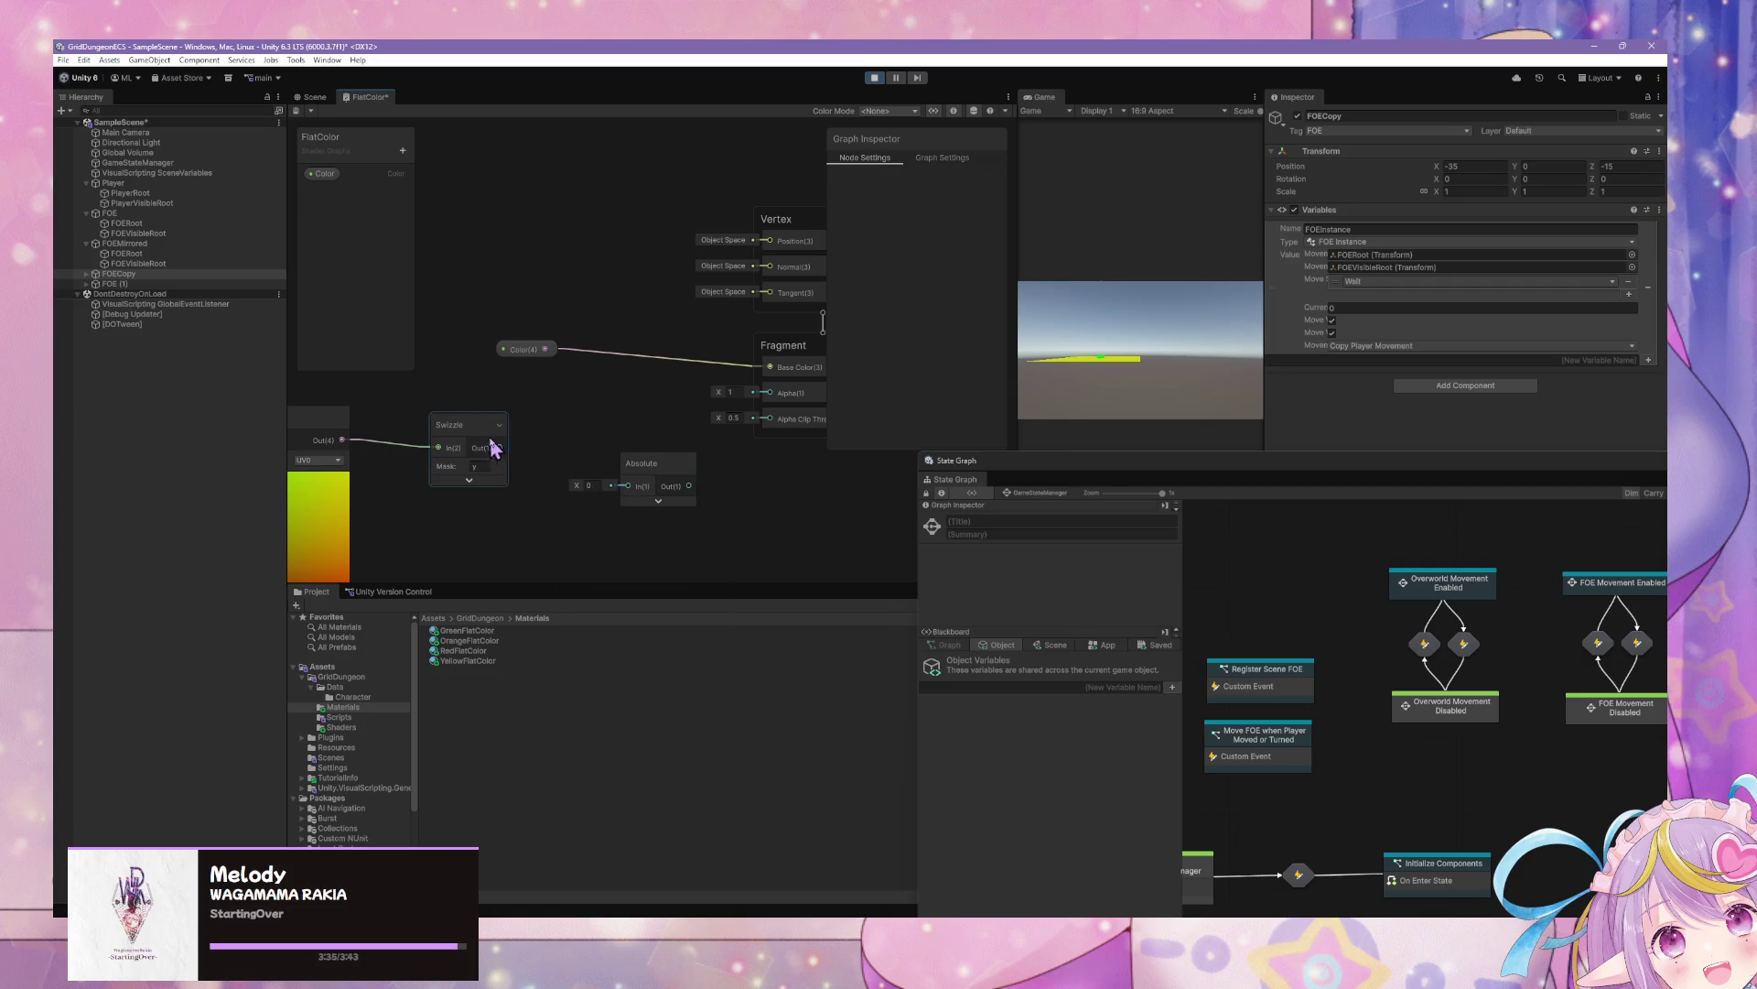
left_click(494, 446)
key("ctrl+d")
left_click(465, 430)
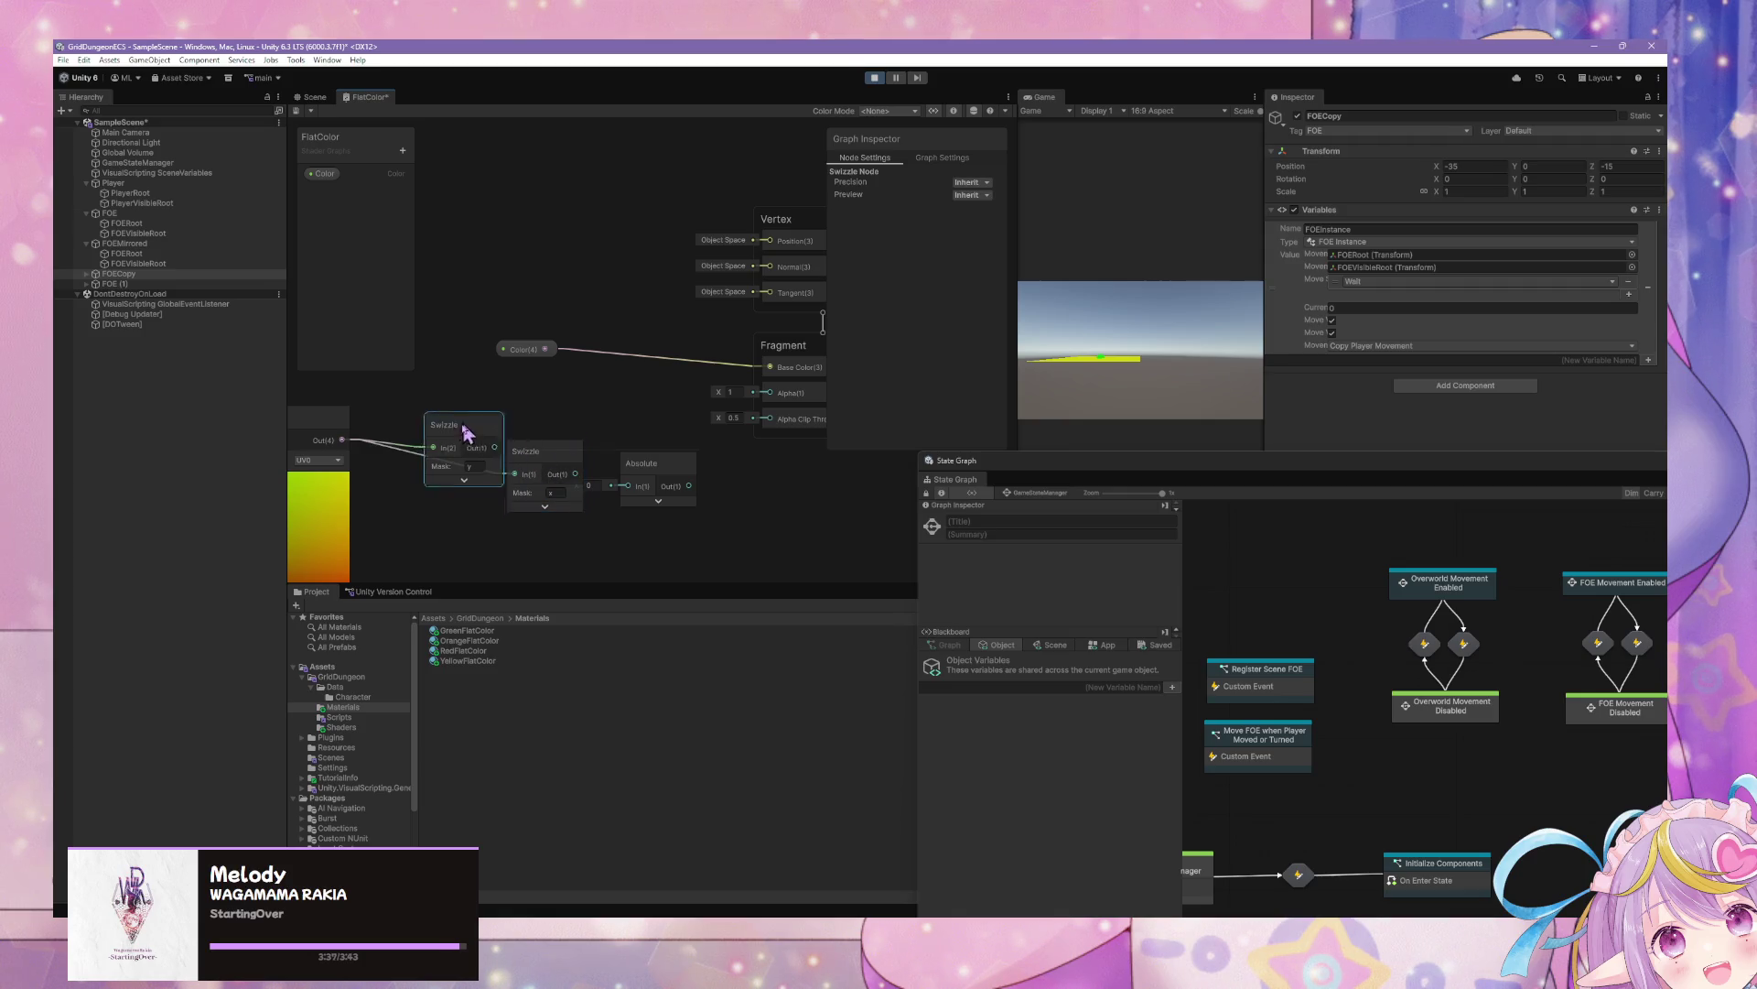
mouse_move(465, 430)
left_mouse_down()
mouse_move(478, 527)
mouse_move(502, 458)
left_mouse_up()
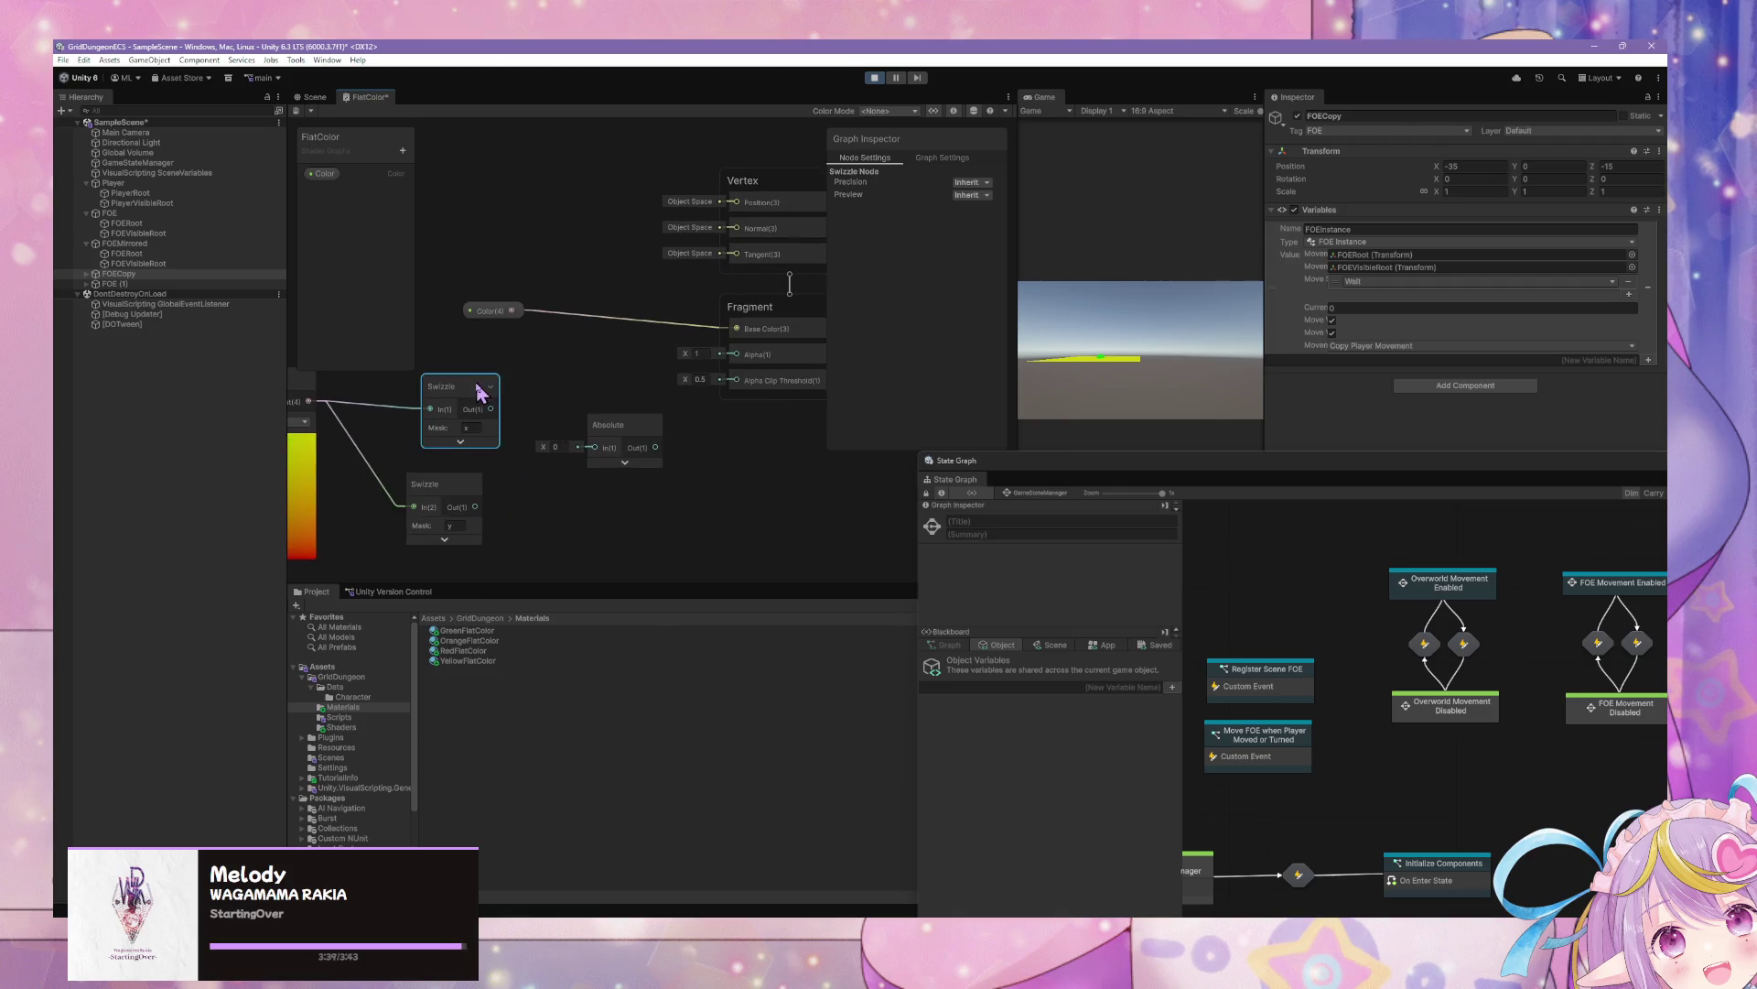
left_click_drag(480, 391, 465, 392)
left_click_drag(616, 444, 578, 472)
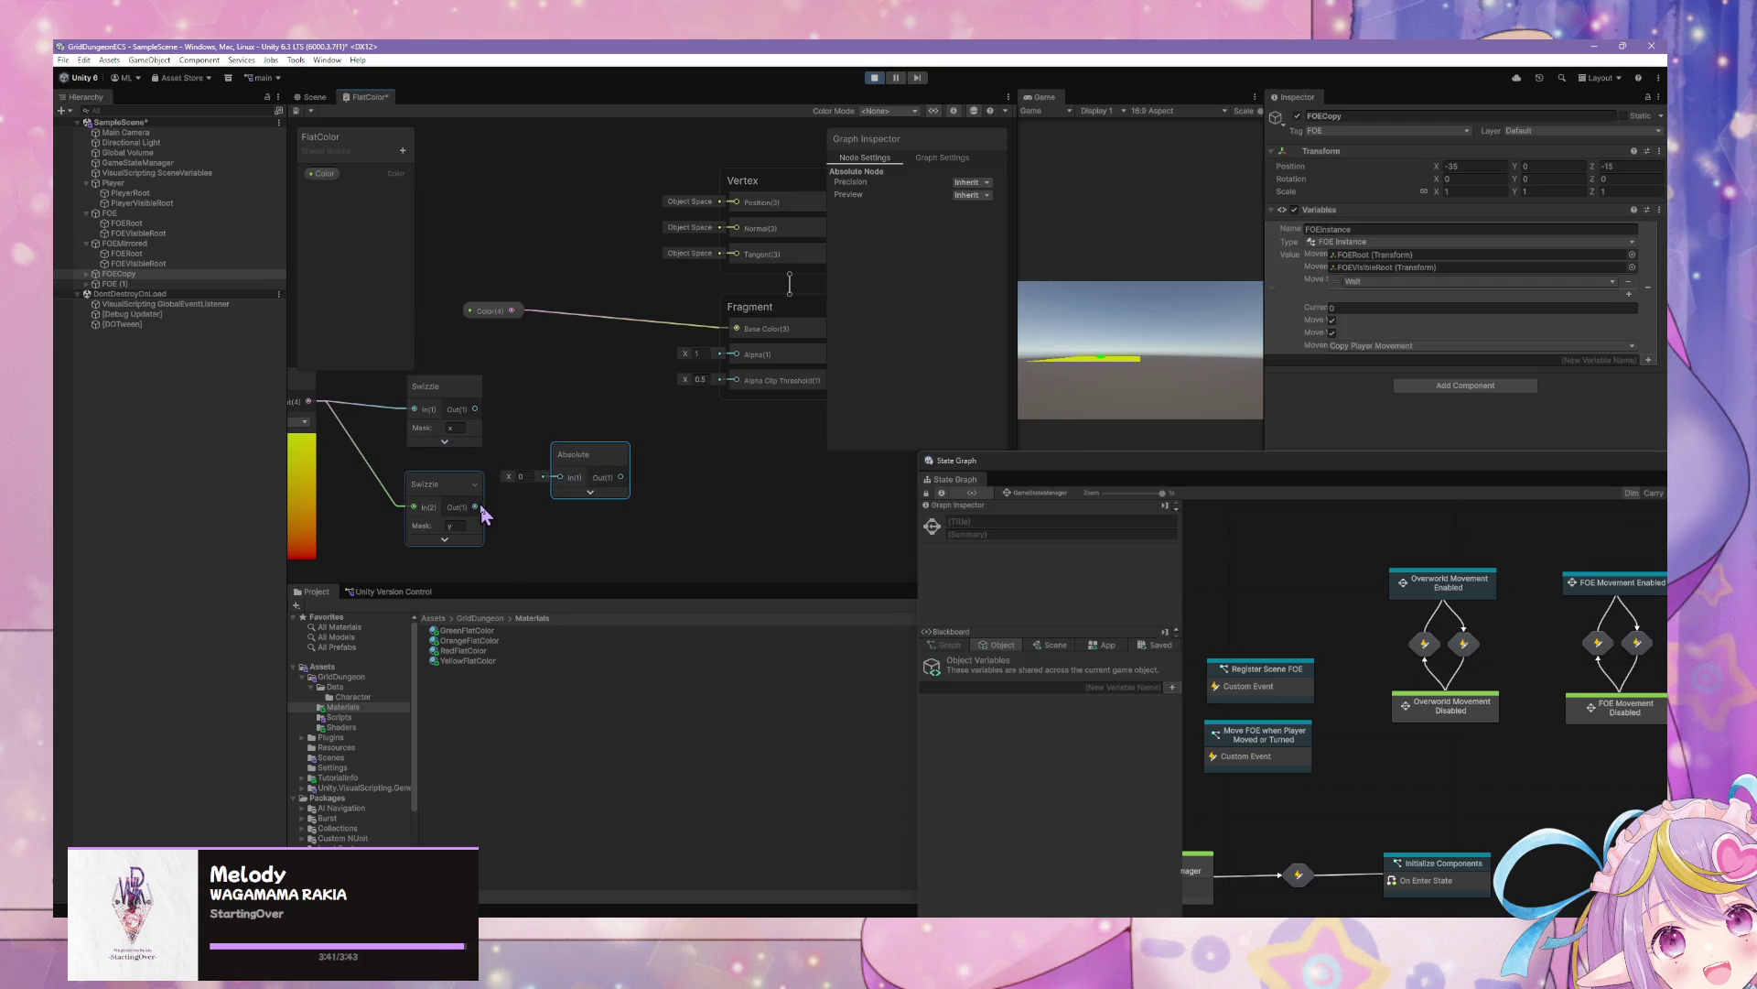
mouse_move(477, 508)
left_mouse_down()
mouse_move(499, 517)
mouse_move(495, 491)
mouse_move(546, 502)
left_mouse_up()
key("Escape")
mouse_move(577, 423)
left_mouse_down()
mouse_move(569, 465)
mouse_move(584, 463)
left_mouse_up()
Add a Comparison node above the Absolute node and set it to Less Or Equal
right_click(601, 408)
left_click(652, 415)
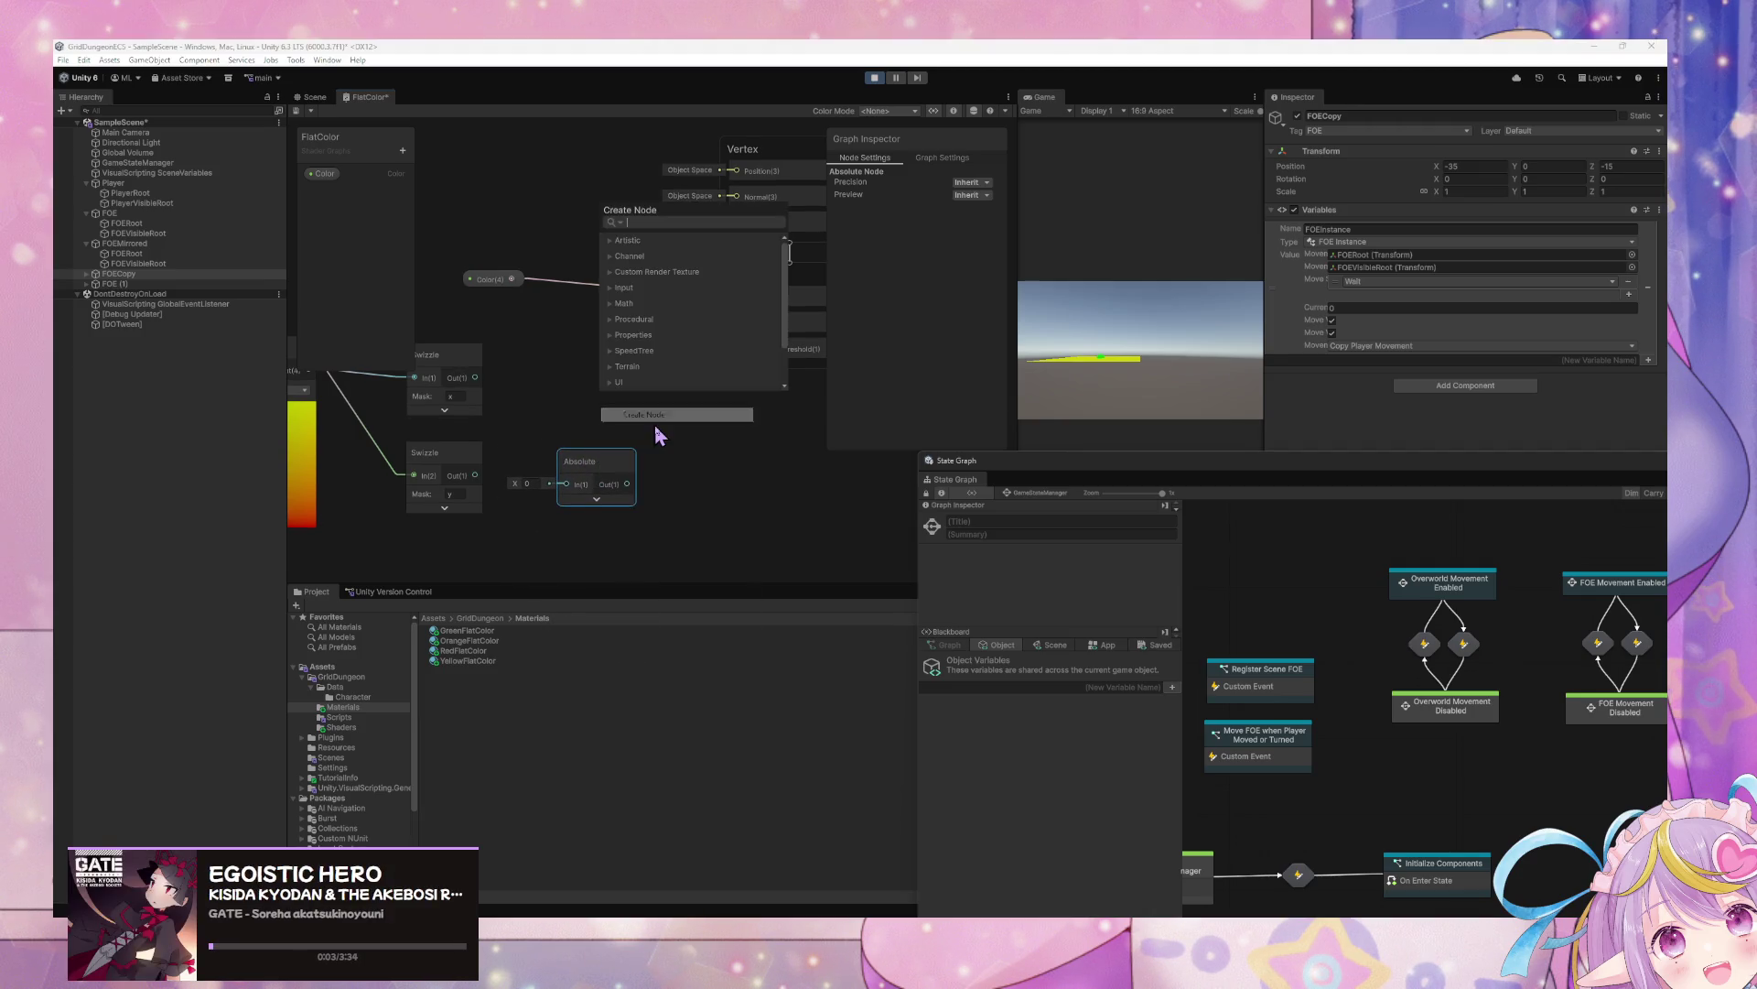
type("y")
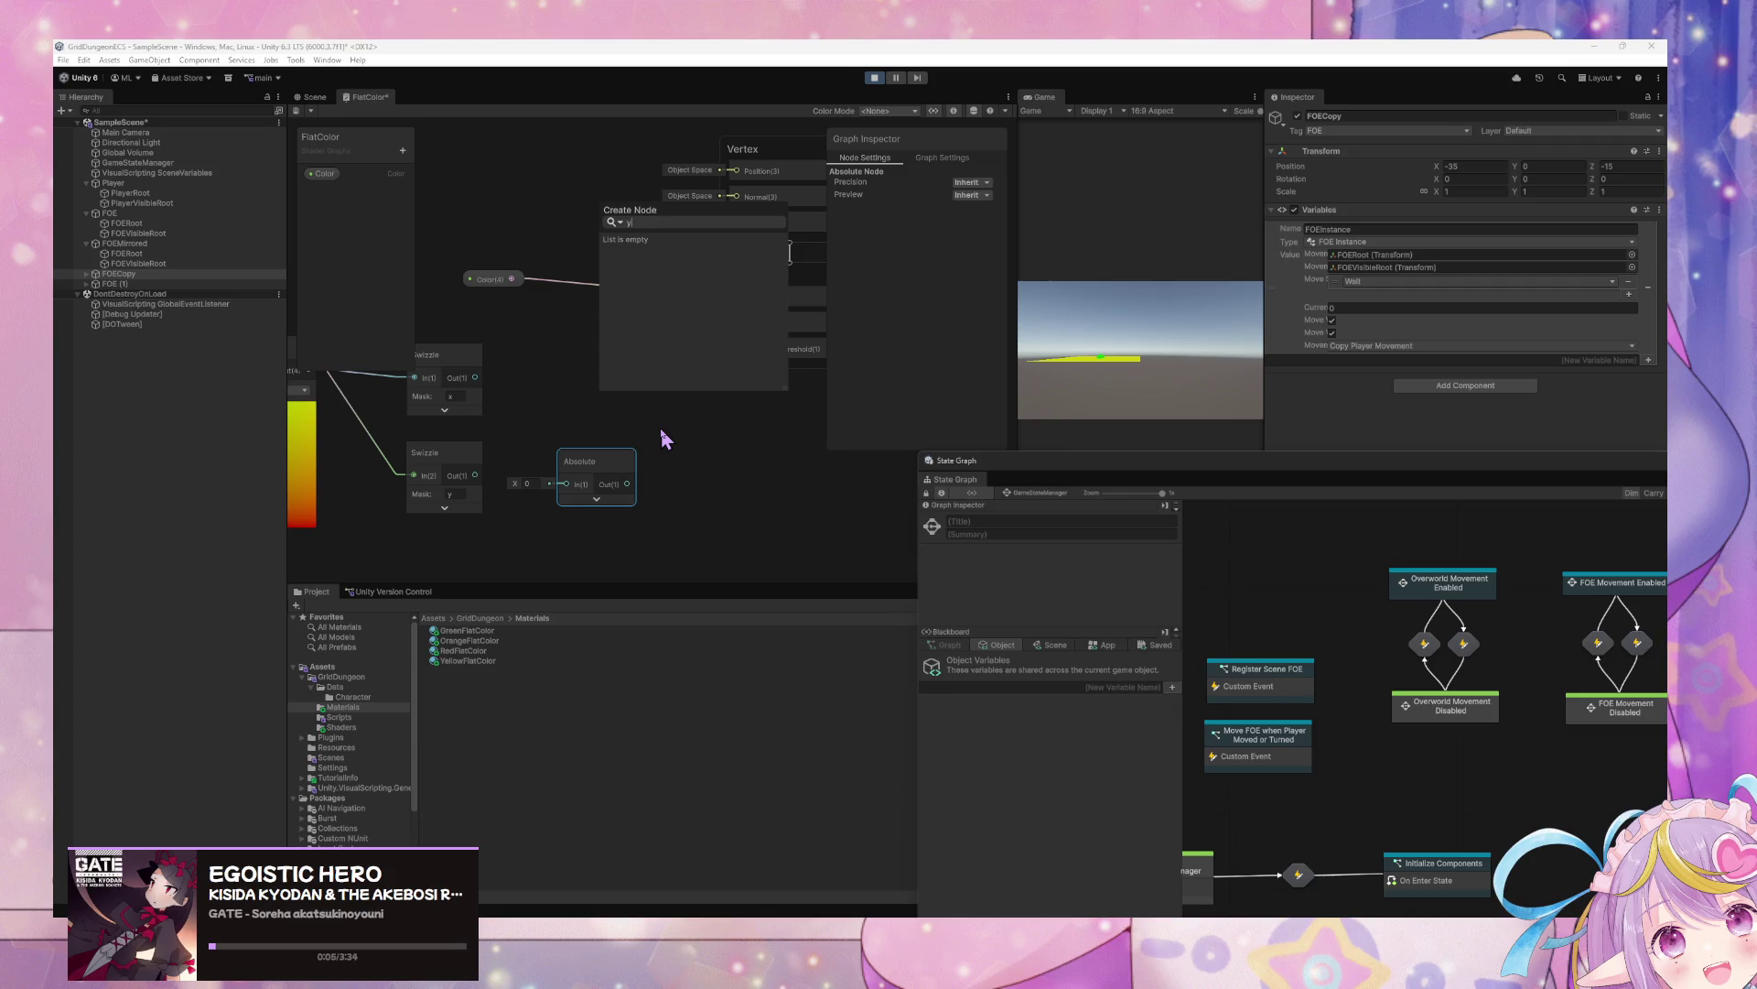
key("BackSpace")
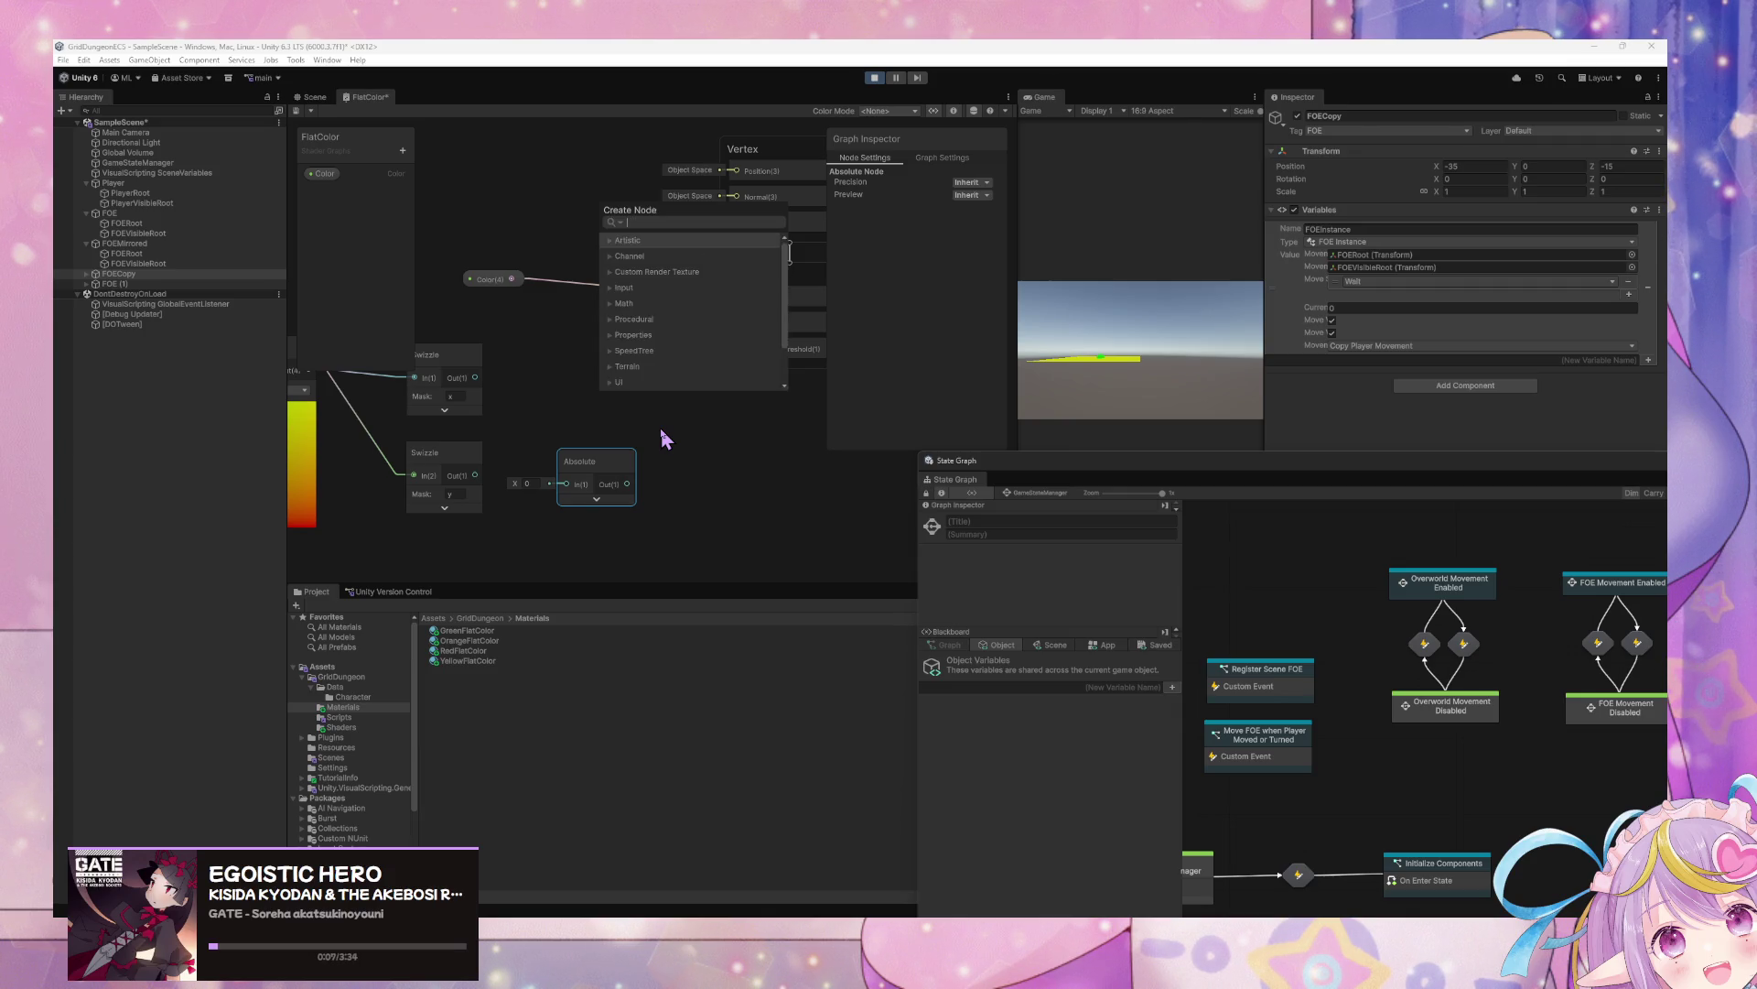
type("comparison")
key("Return")
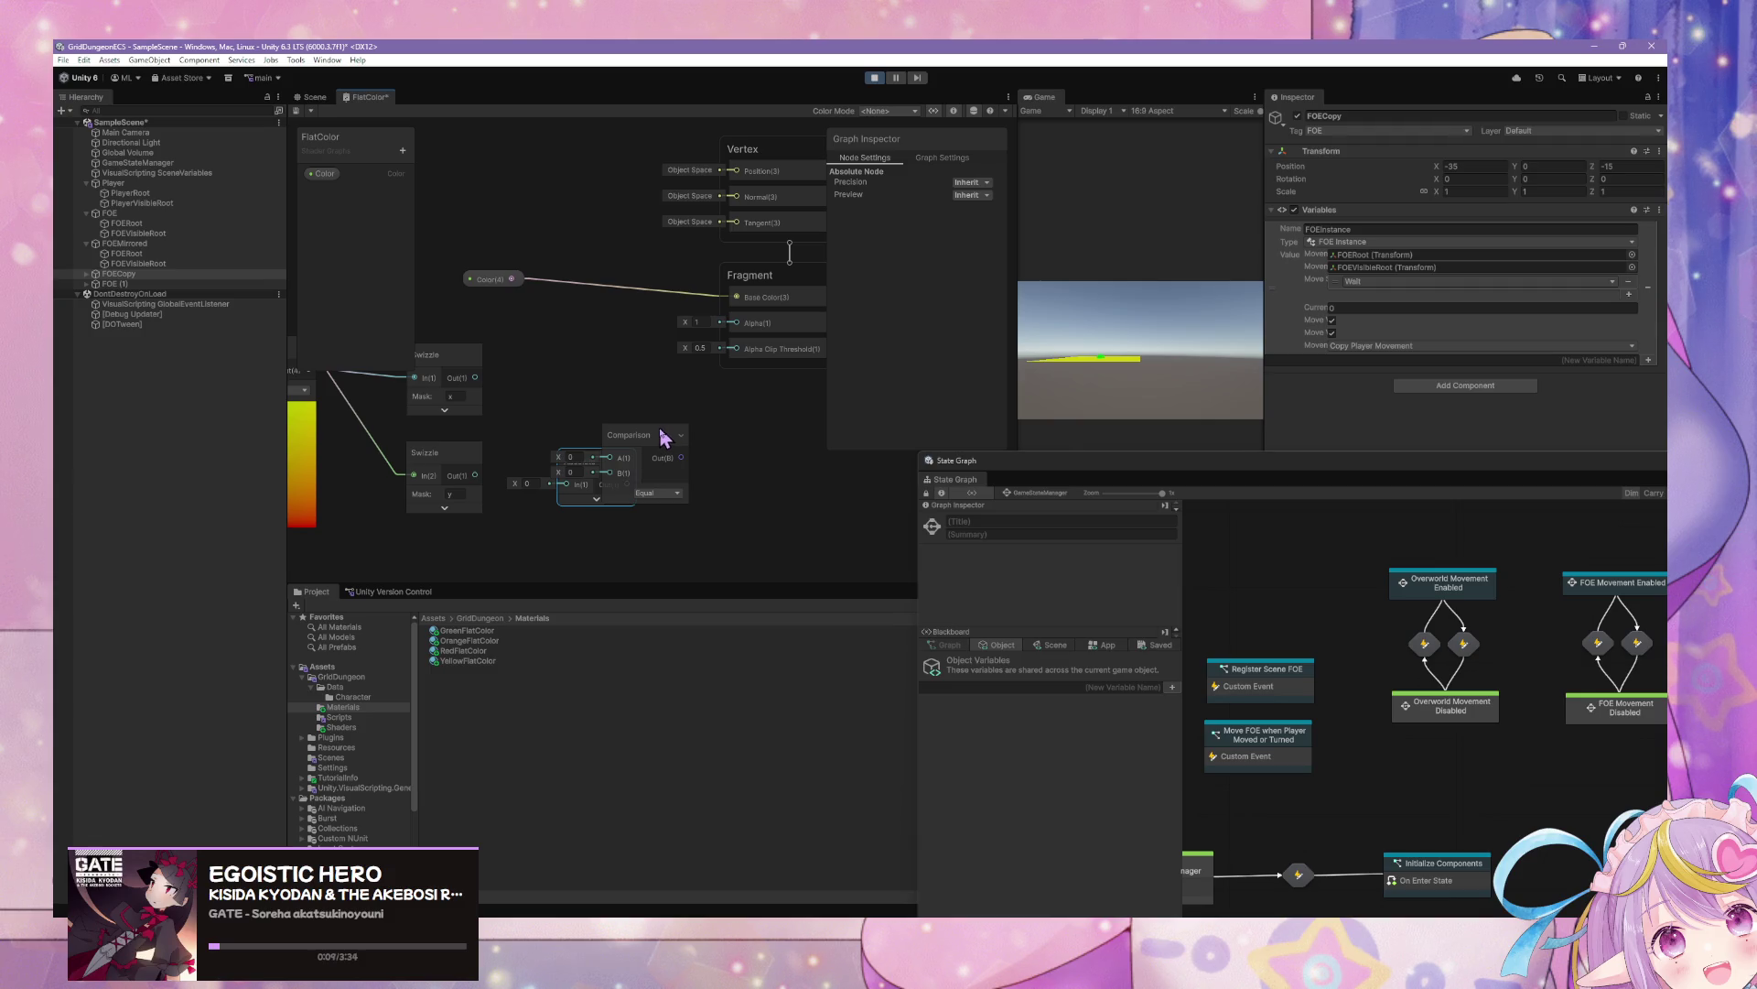
mouse_move(664, 438)
left_mouse_down()
mouse_move(661, 350)
mouse_move(647, 368)
mouse_move(698, 397)
left_mouse_up()
left_click(658, 406)
left_click(679, 461)
Wire the x-mask Swizzle into Comparison A and the y-mask Swizzle into B
left_click(582, 468)
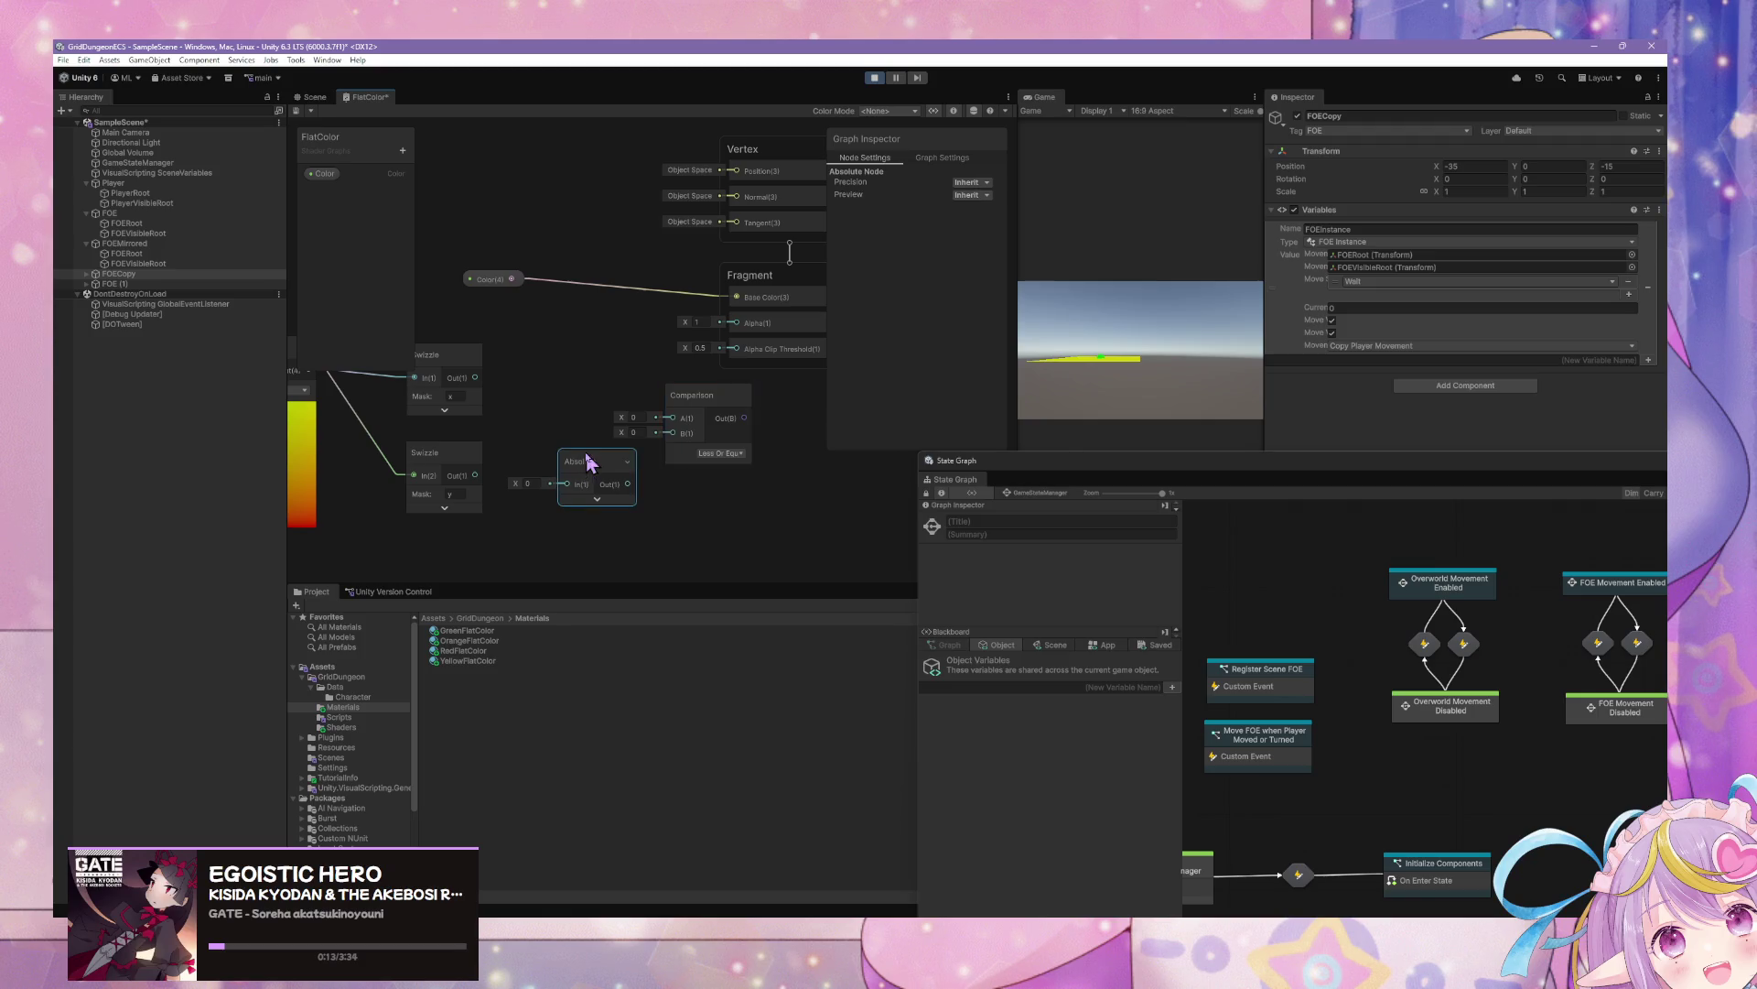
left_click_drag(578, 469, 576, 507)
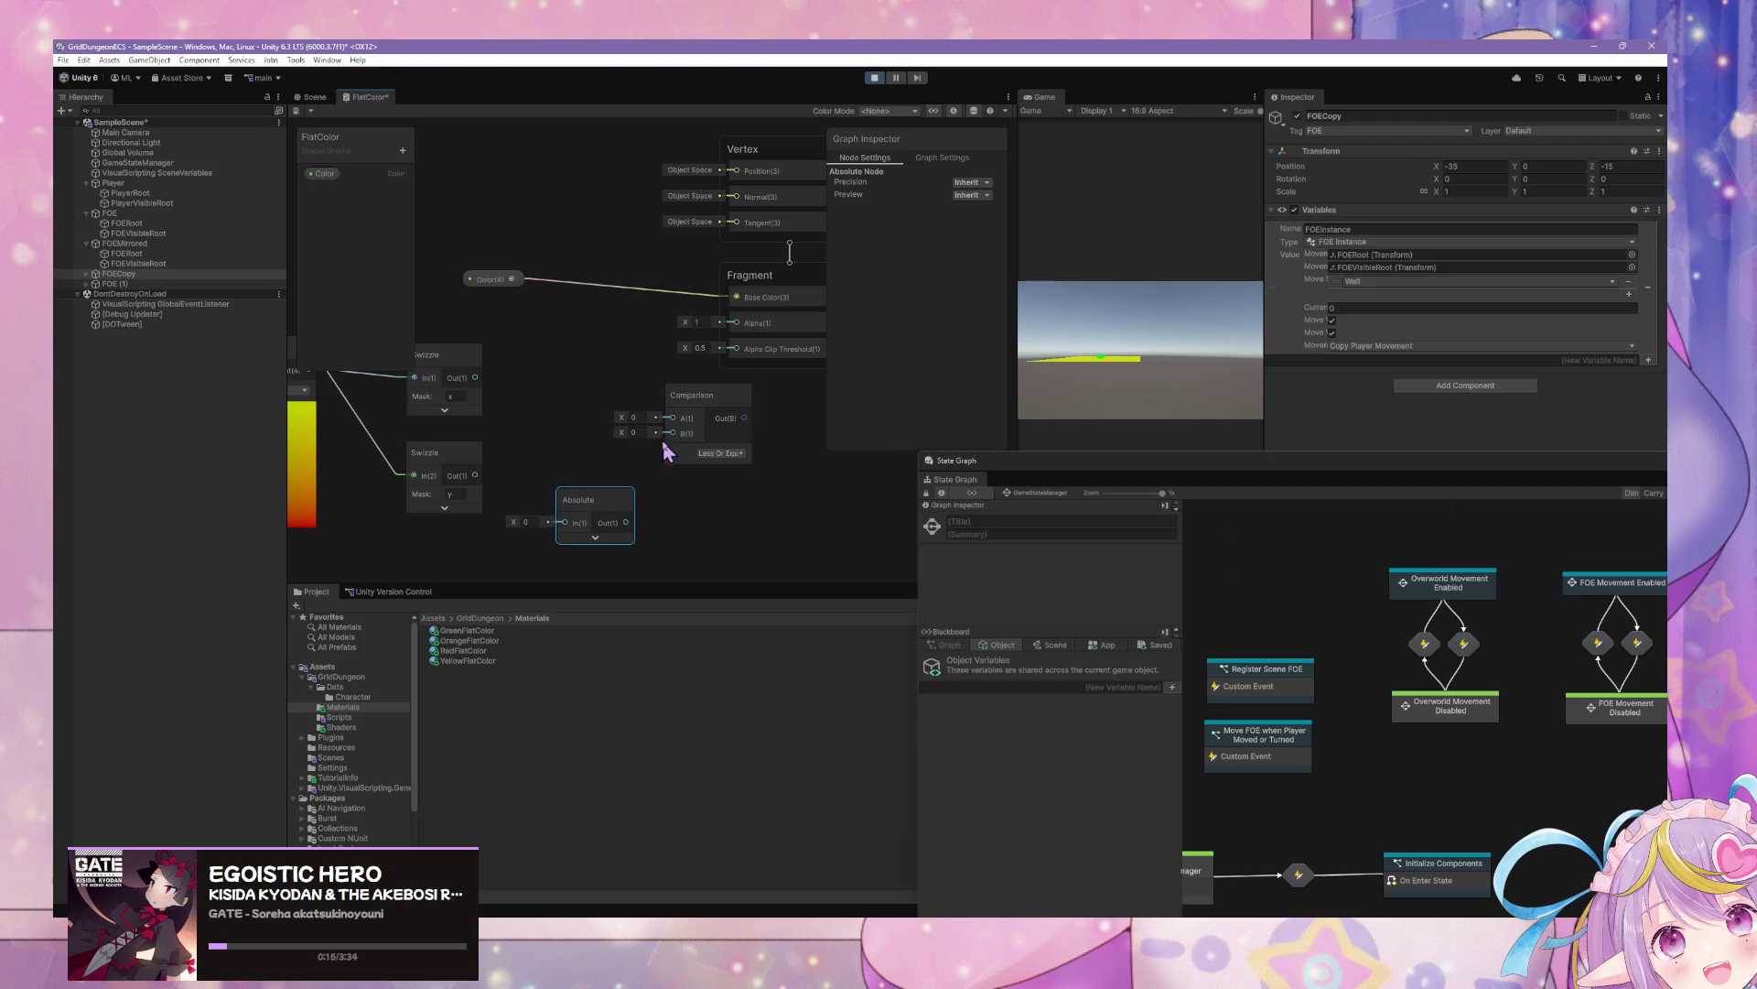
left_click_drag(475, 475, 672, 433)
left_click_drag(475, 377, 669, 417)
right_click(743, 448)
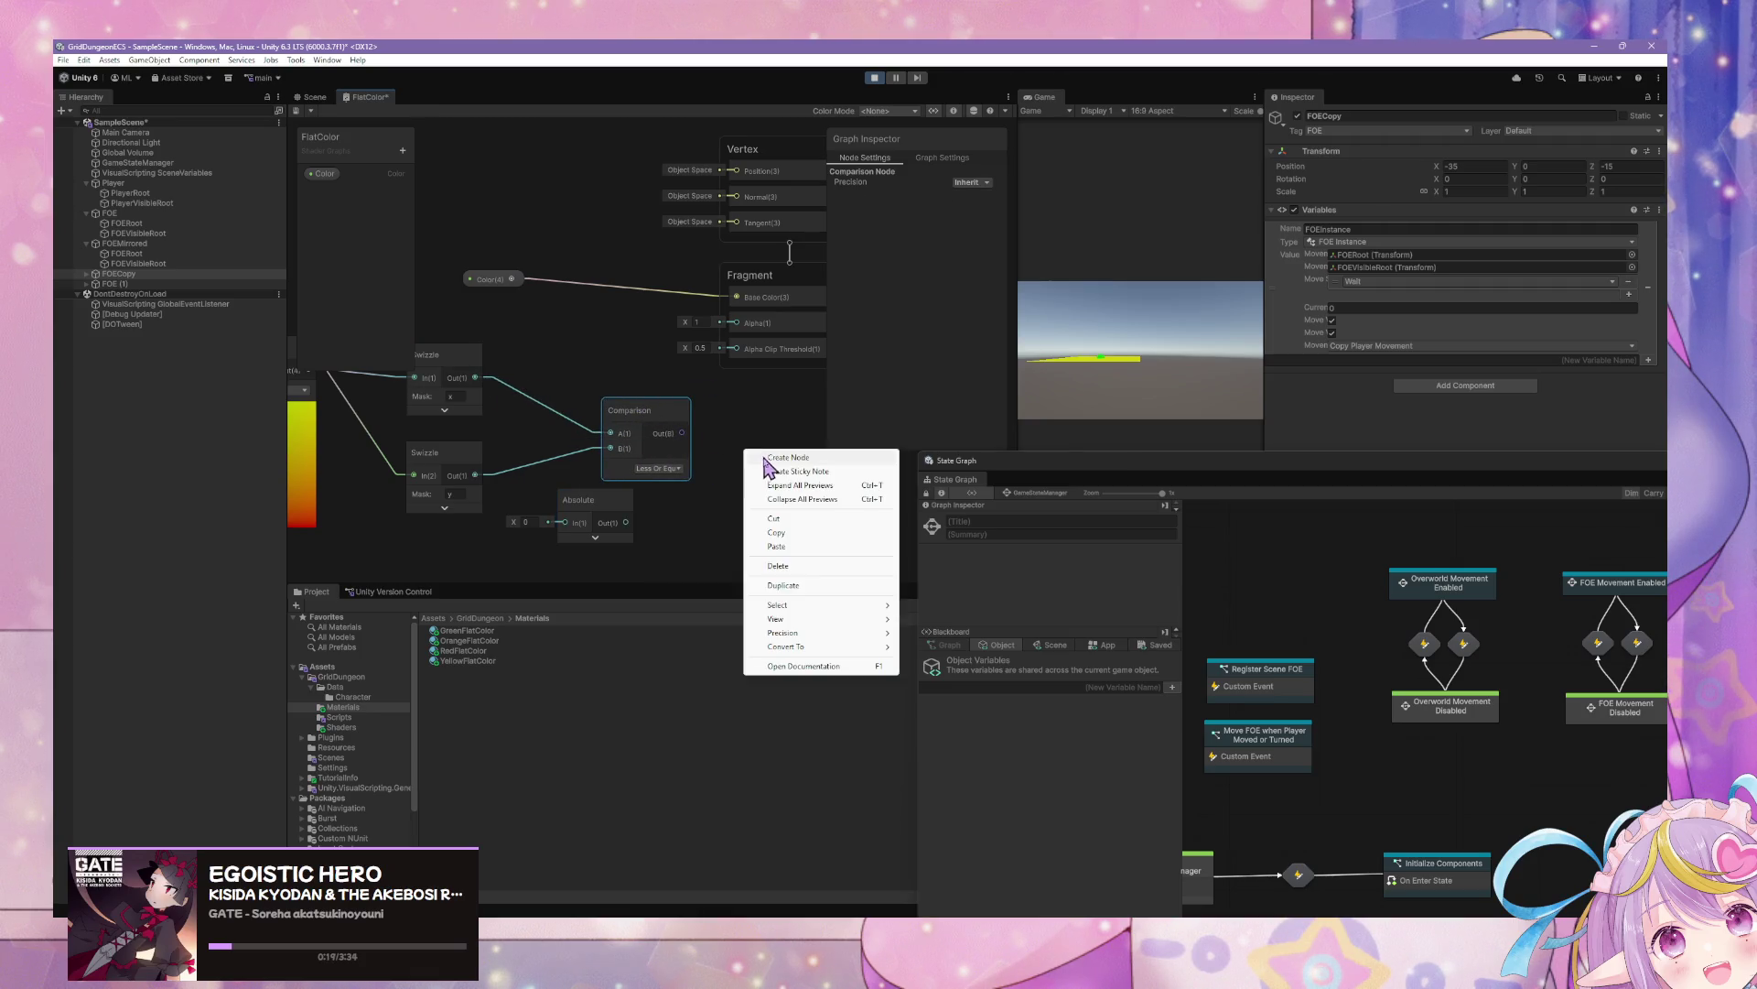
left_click(783, 456)
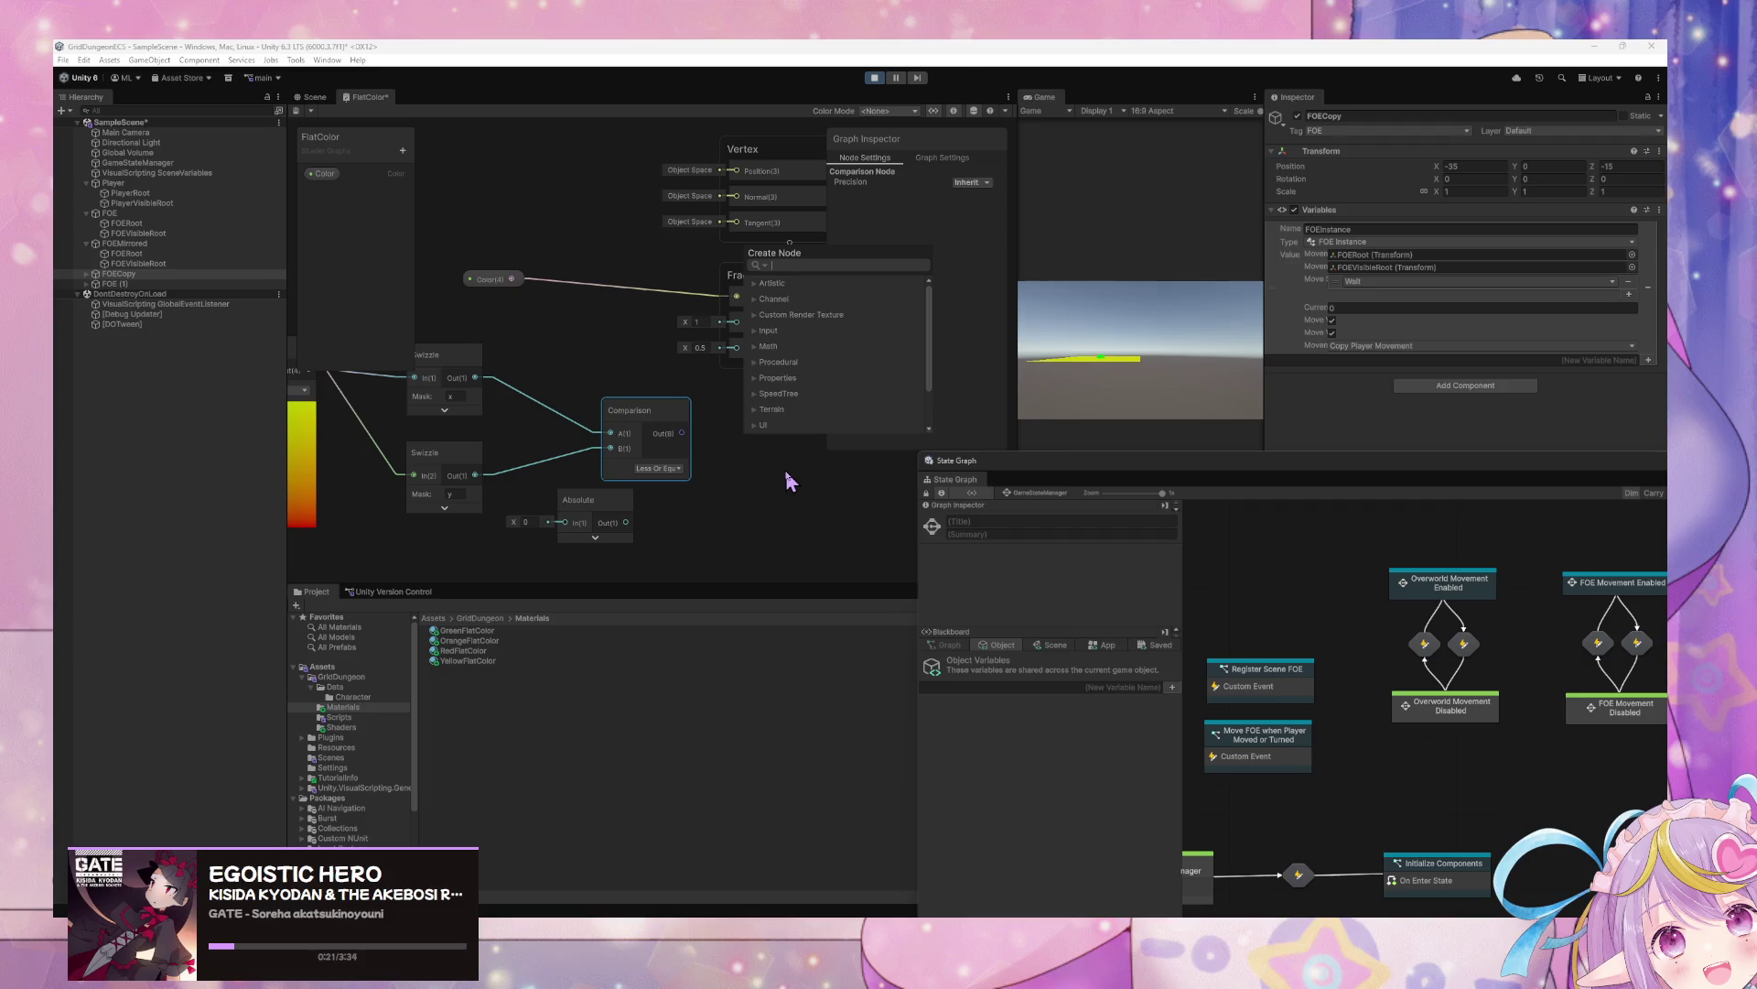
key("Down")
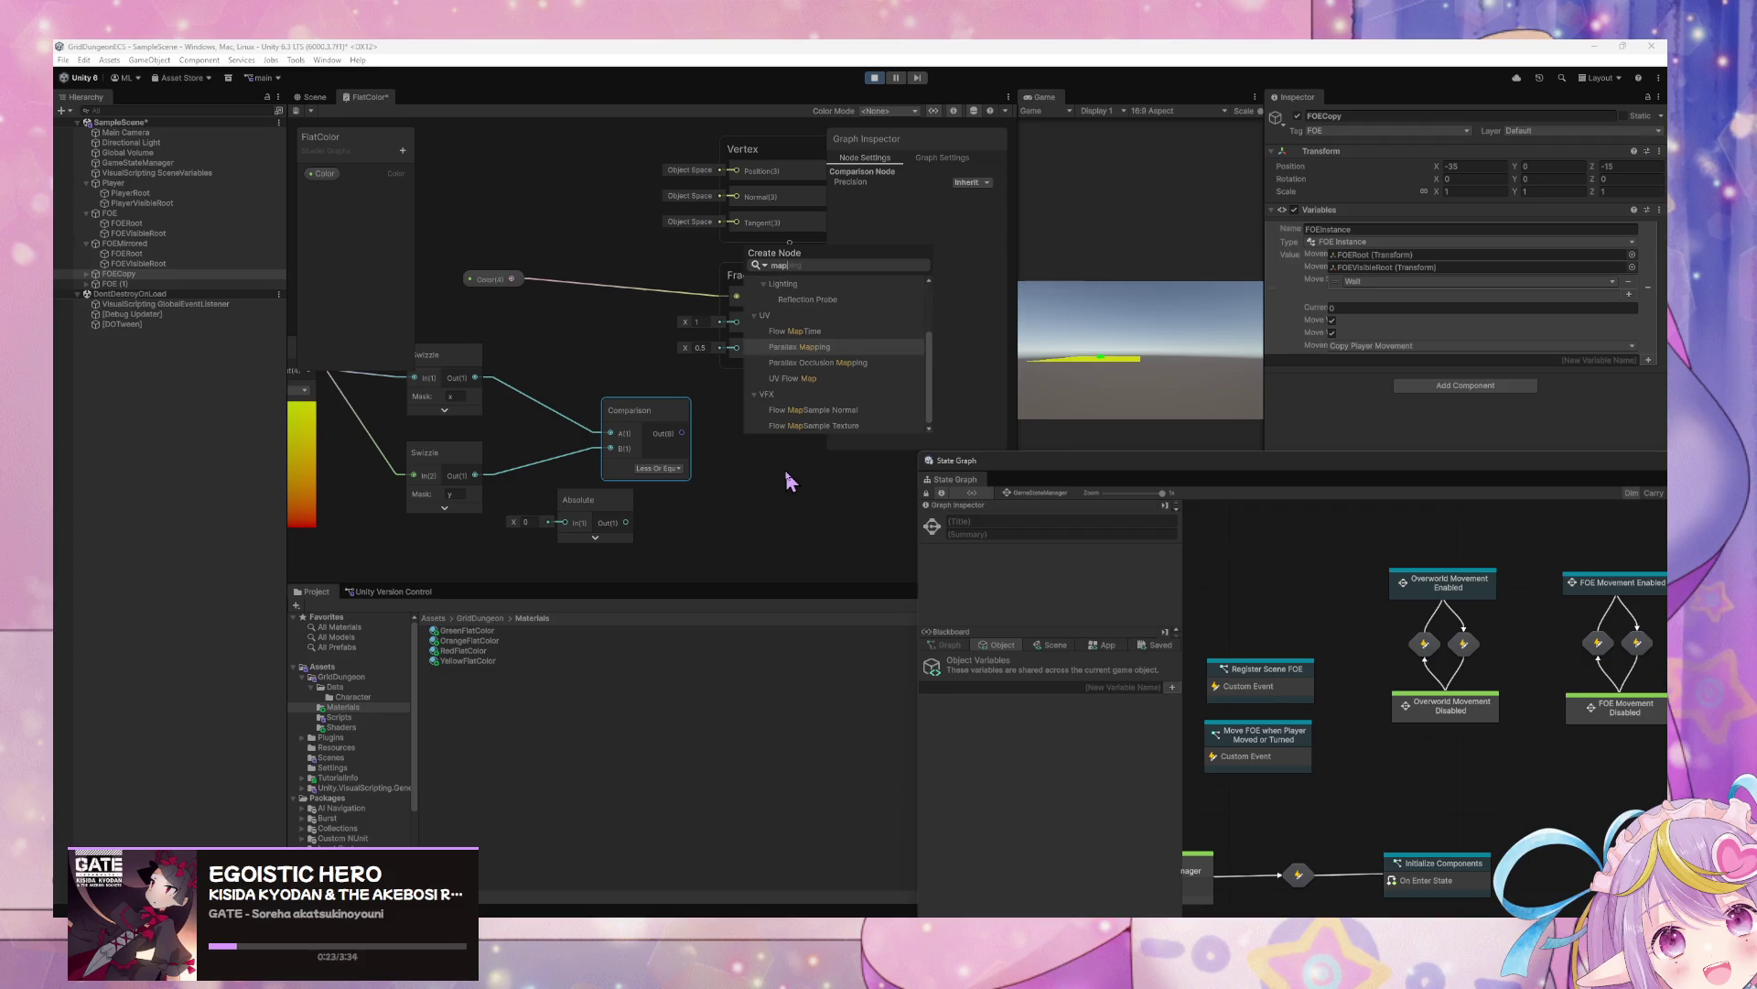
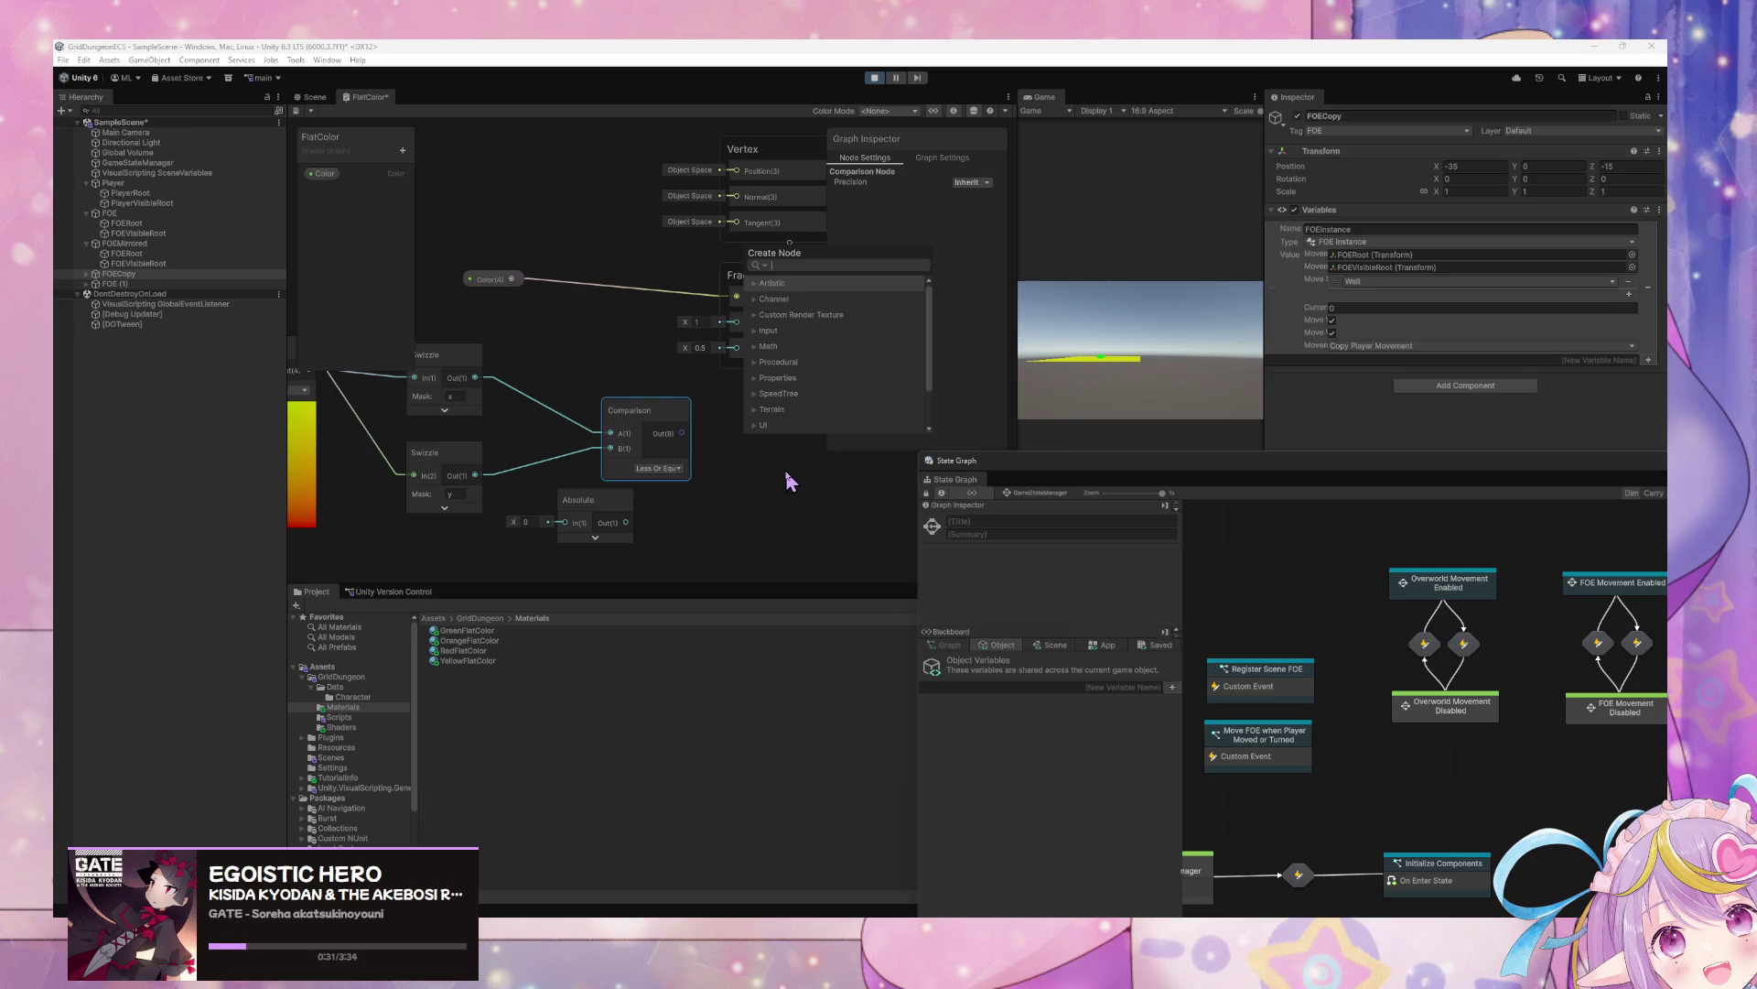
Add a Branch node with the Comparison output wired into its predicate, and position it
type("branch")
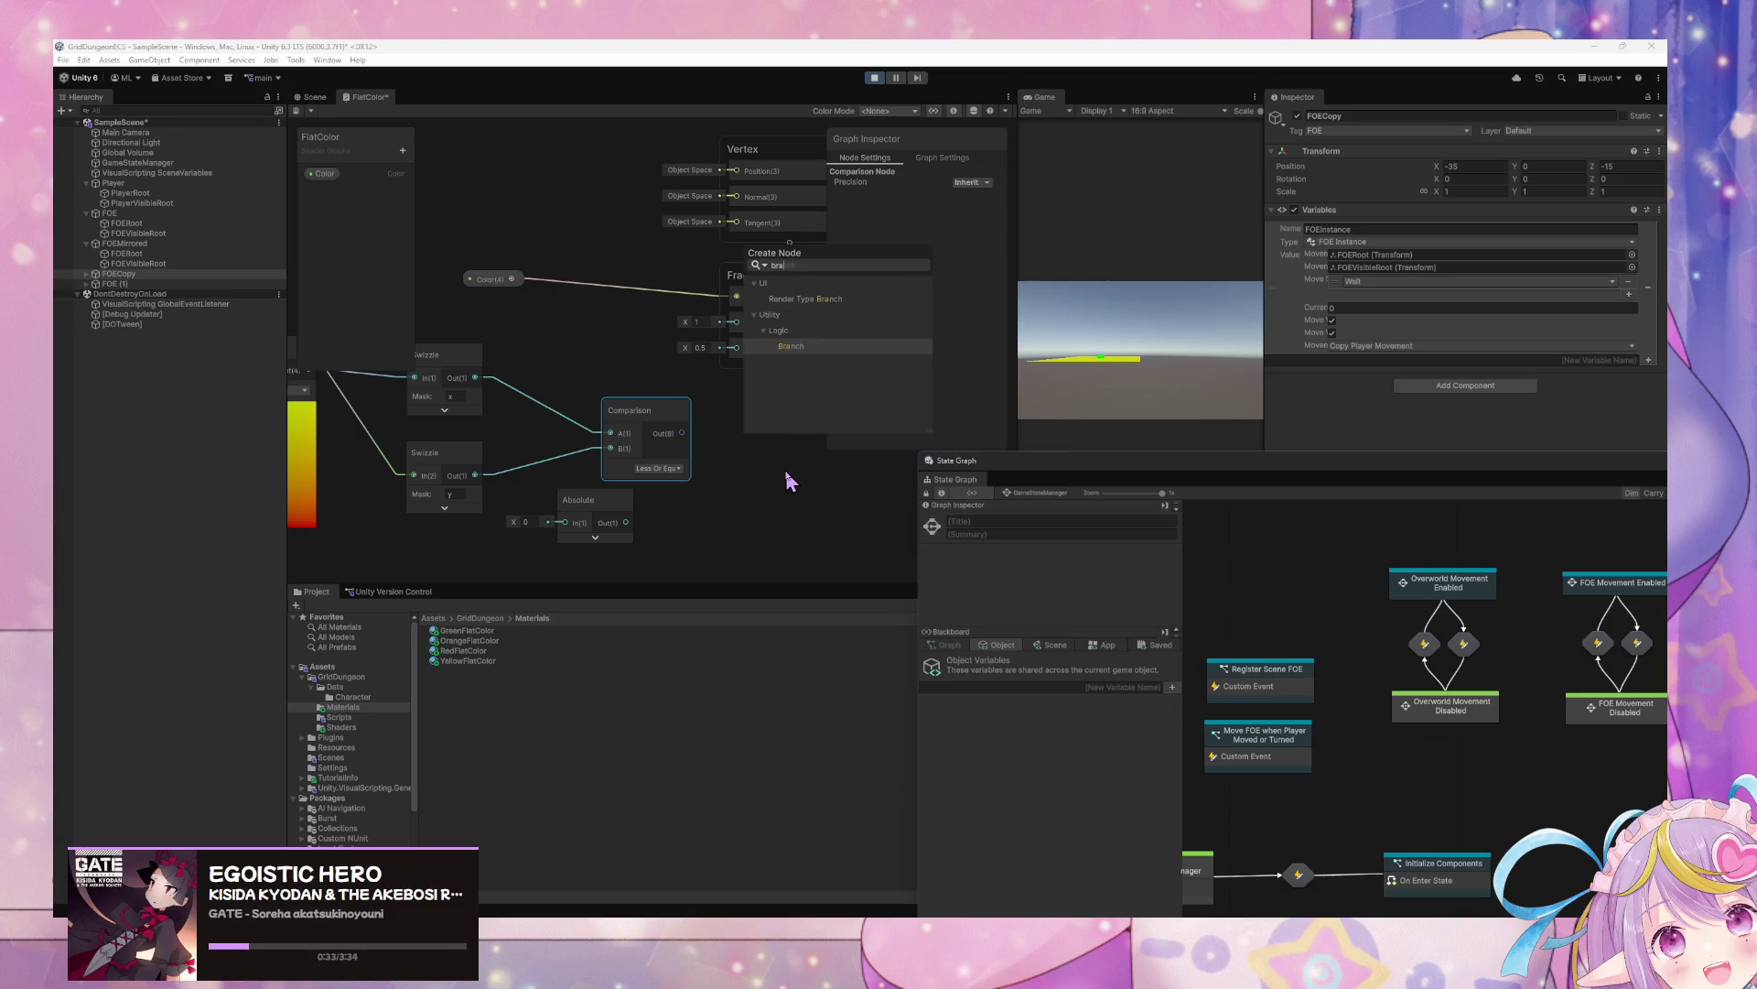
key("Return")
mouse_move(682, 432)
left_mouse_down()
mouse_move(756, 501)
mouse_move(698, 330)
left_mouse_up()
left_click(785, 481)
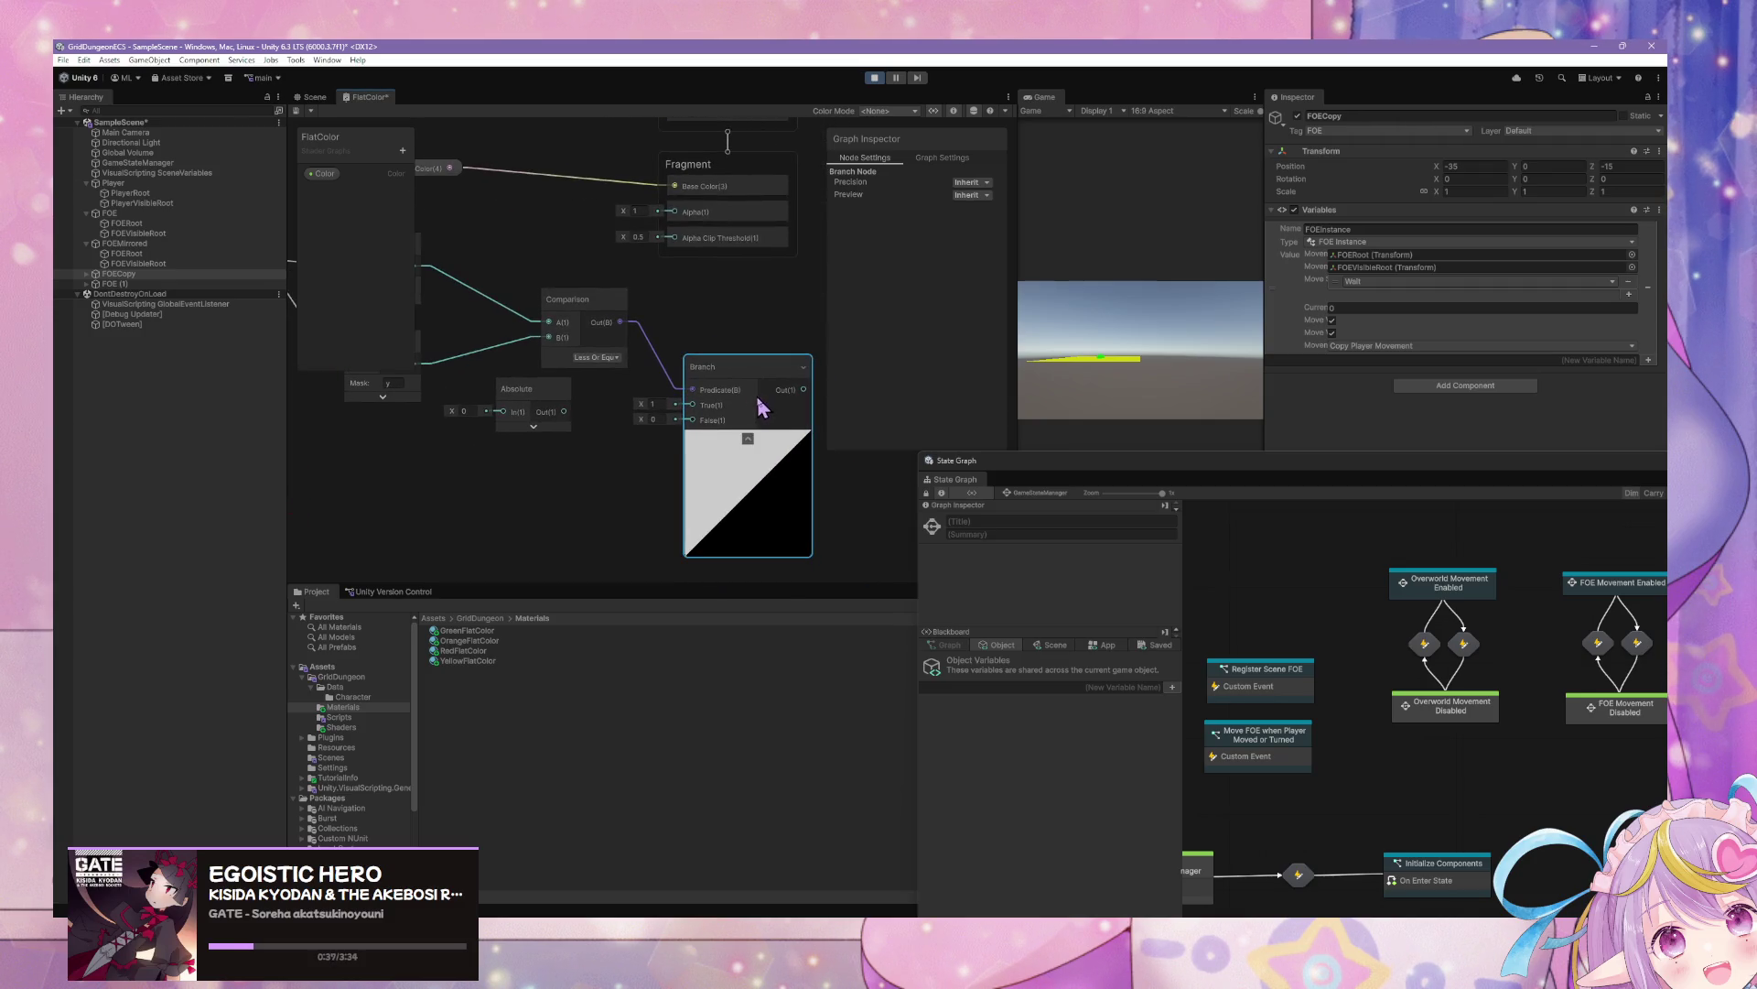
left_click_drag(710, 400, 765, 466)
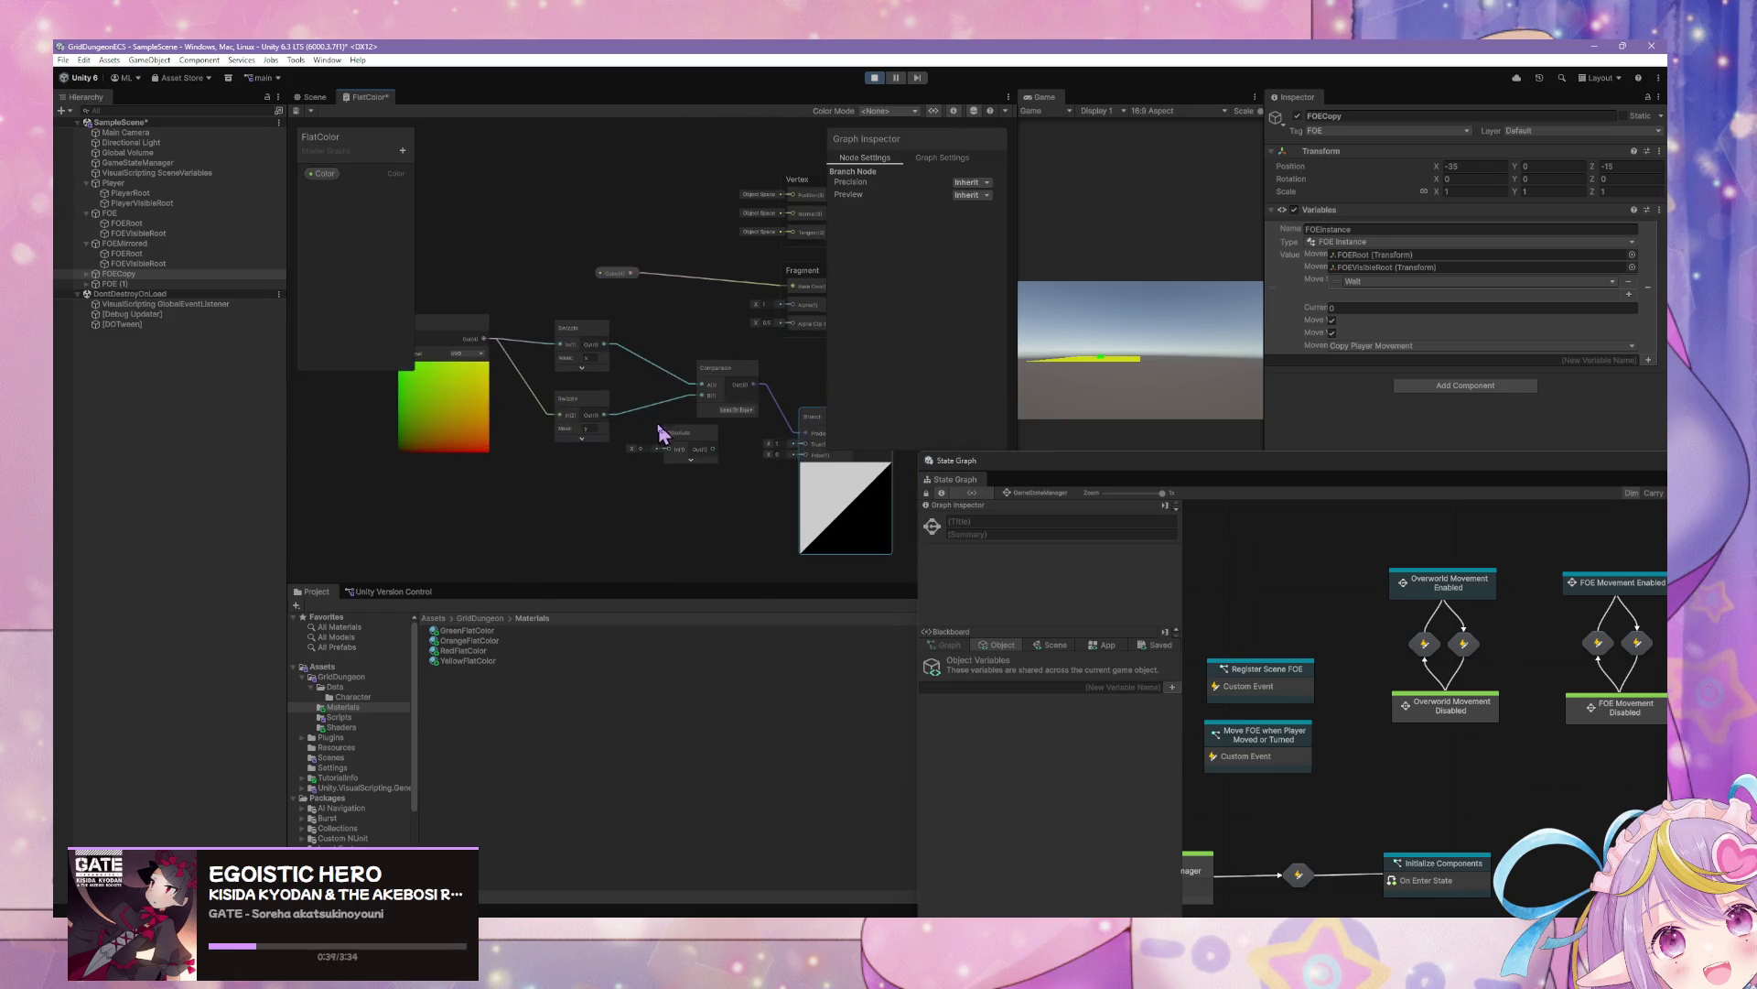
scroll(641, 425, "down", 2)
mouse_move(617, 409)
left_mouse_down()
mouse_move(558, 439)
mouse_move(717, 399)
left_mouse_up()
mouse_move(557, 400)
left_mouse_down()
mouse_move(510, 423)
mouse_move(641, 430)
left_mouse_up()
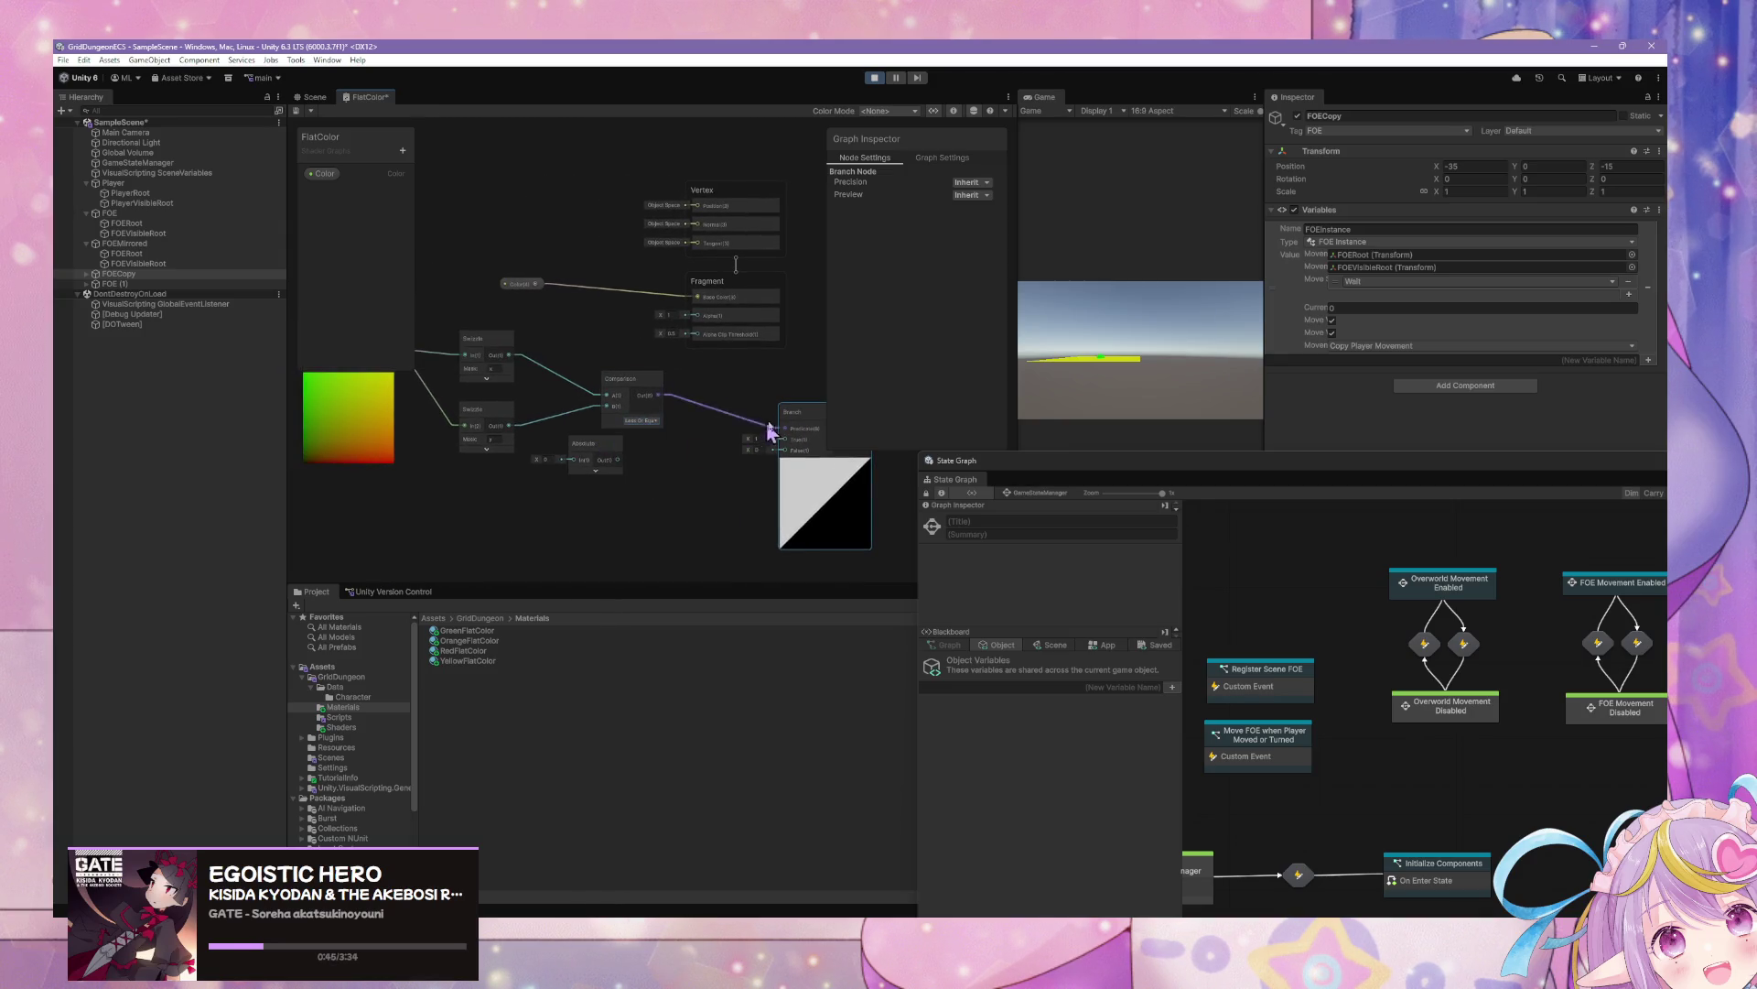
left_click_drag(772, 412, 751, 417)
Insert a Multiply between the lower Swizzle and Comparison B, pulling the Absolute node aside
right_click(586, 363)
left_click(626, 363)
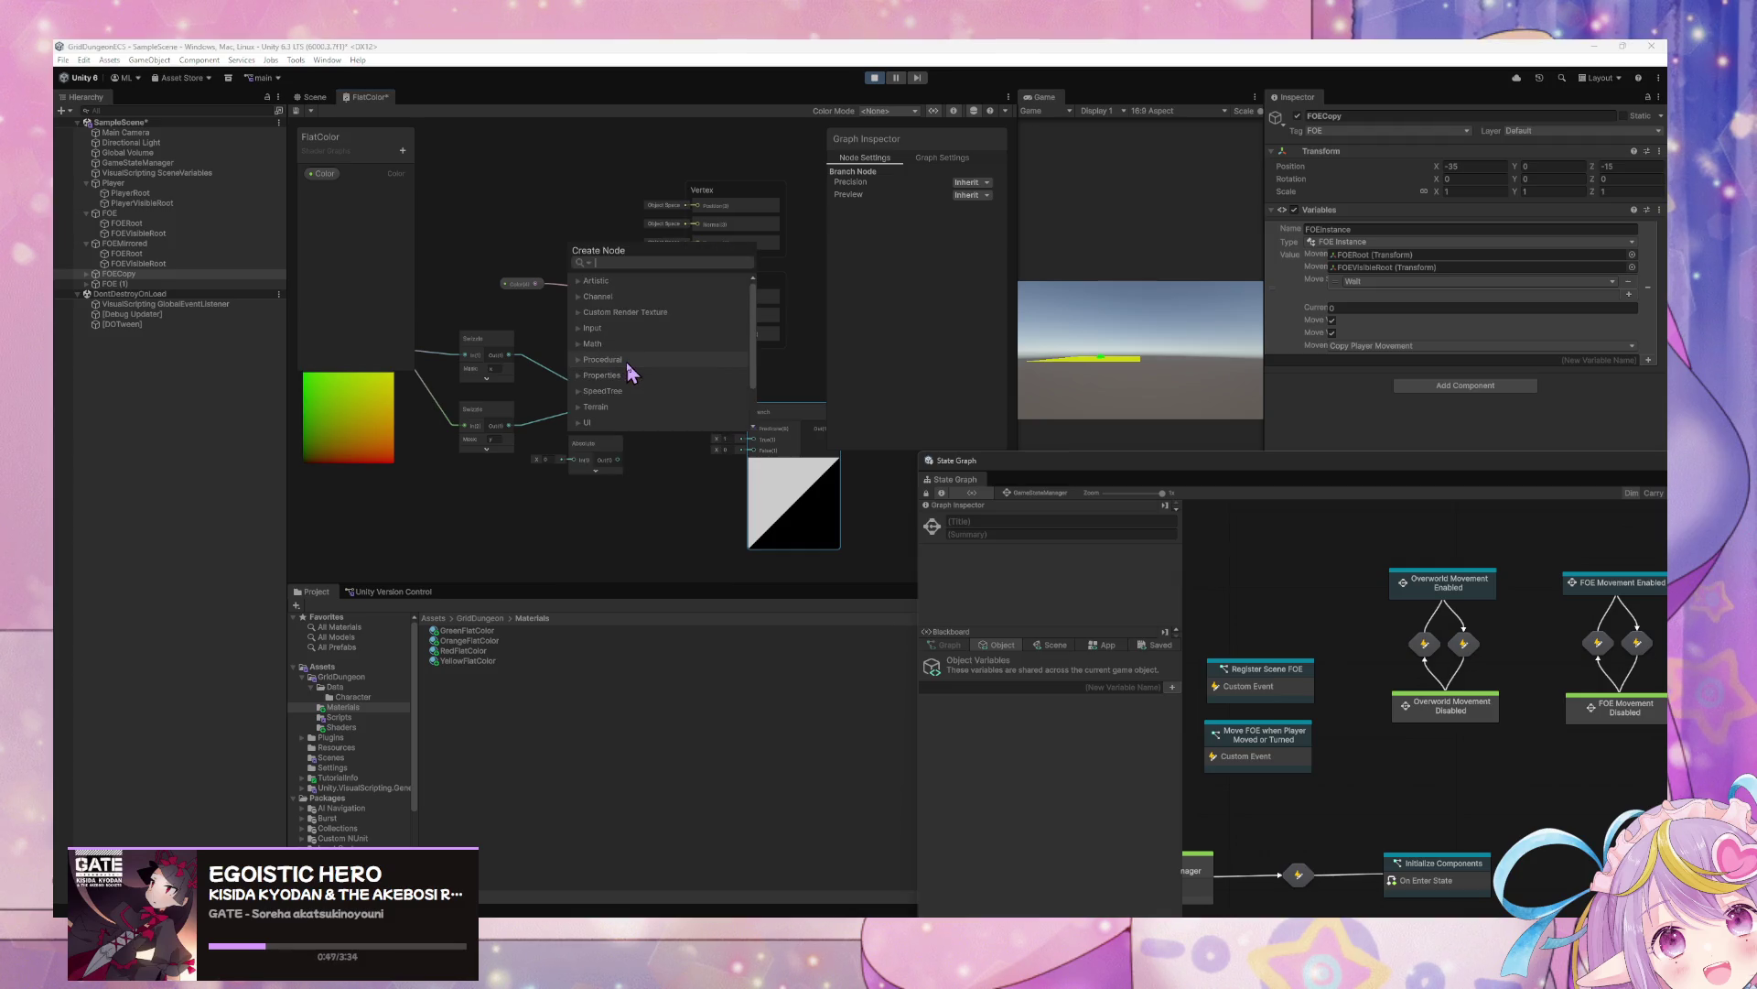
type("multiply")
key("Return")
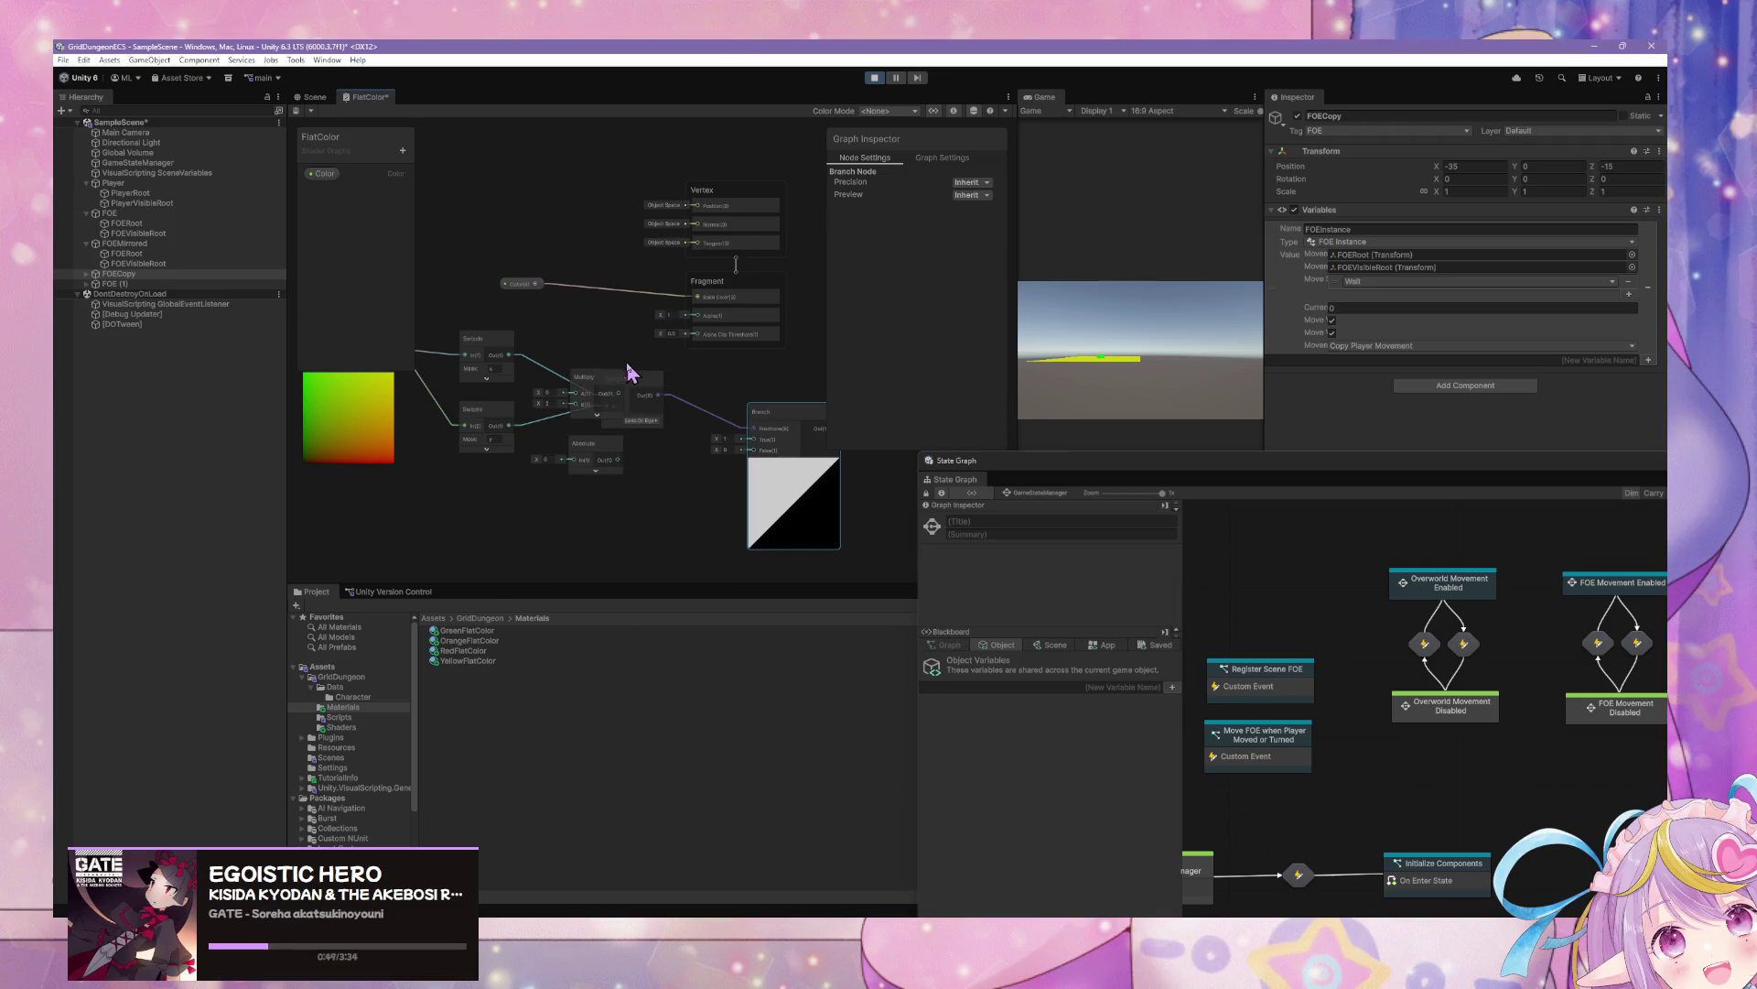
left_click(560, 405)
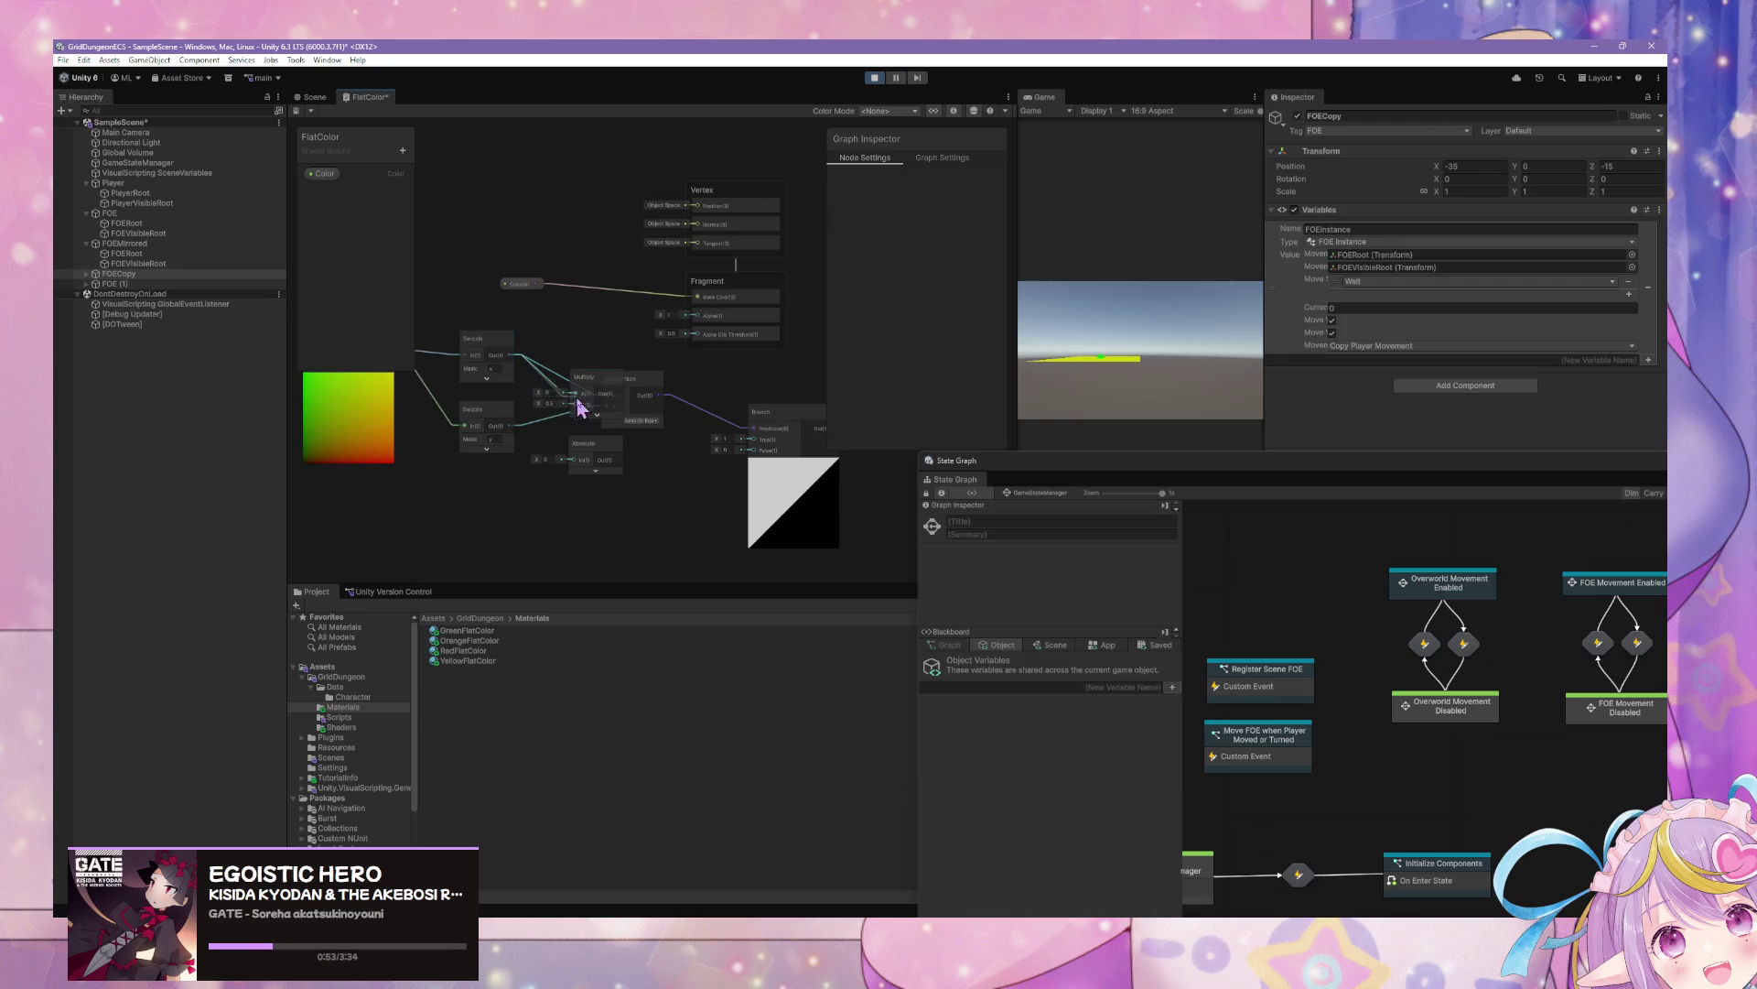
mouse_move(580, 396)
left_mouse_down()
mouse_move(549, 372)
mouse_move(610, 395)
left_mouse_up()
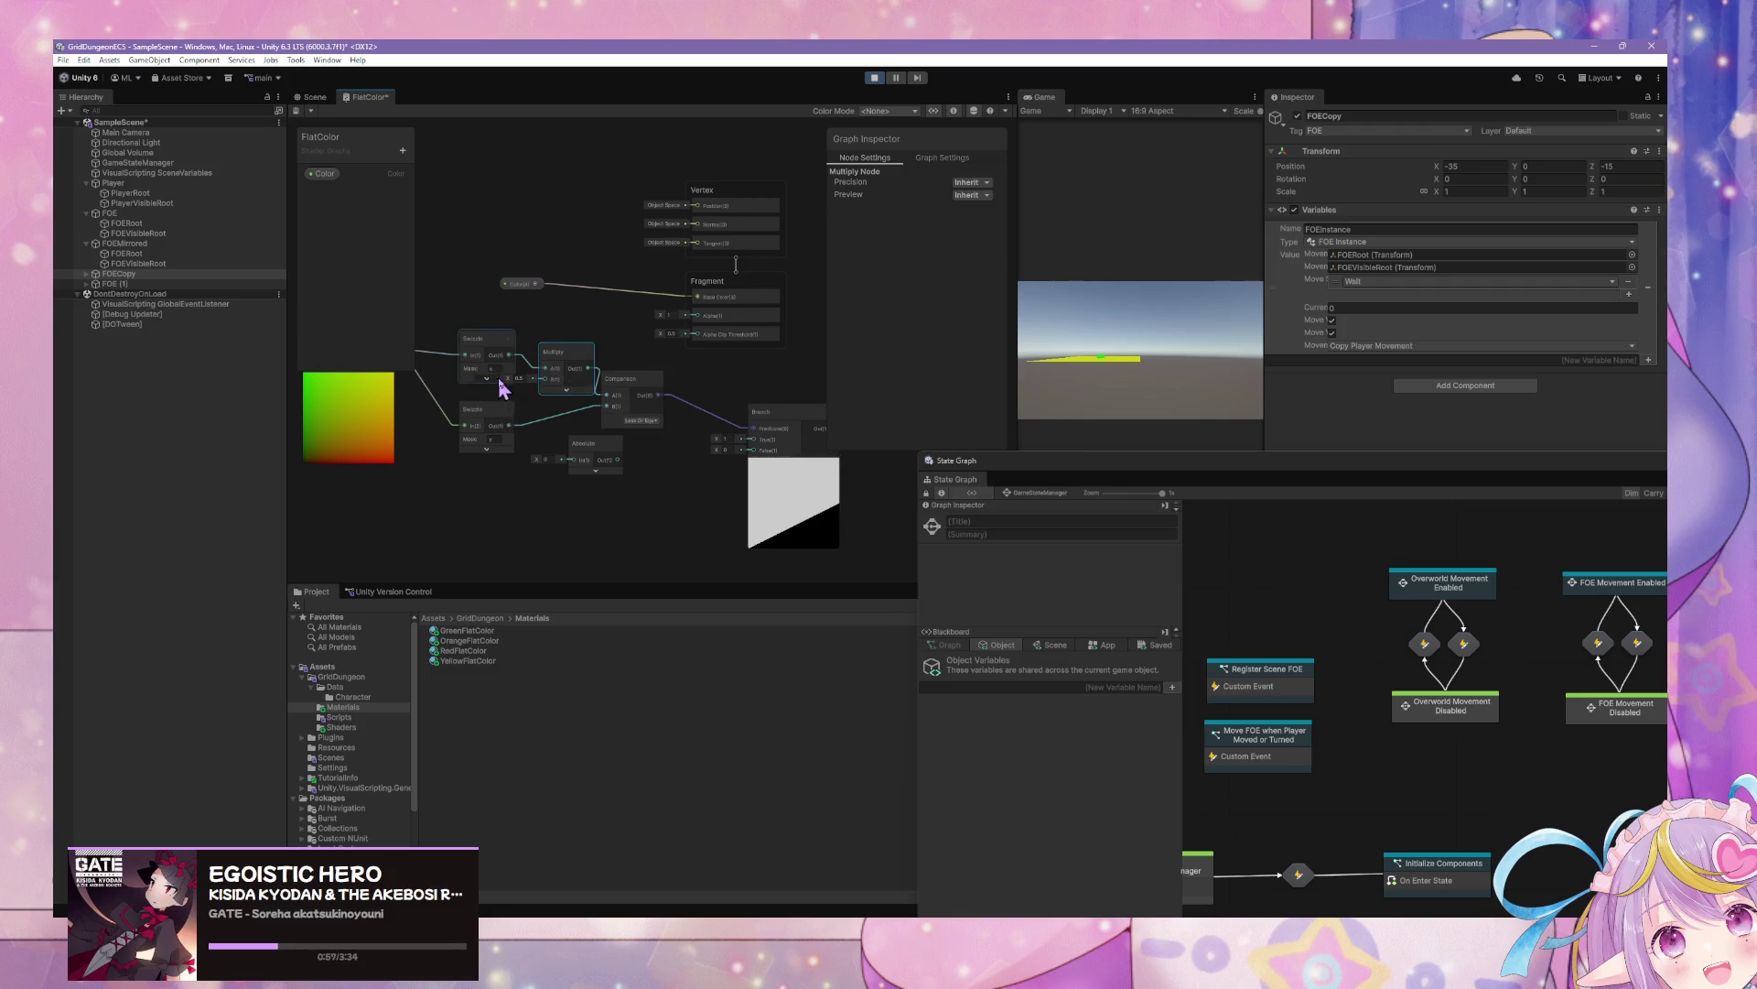
left_click_drag(510, 426, 556, 380)
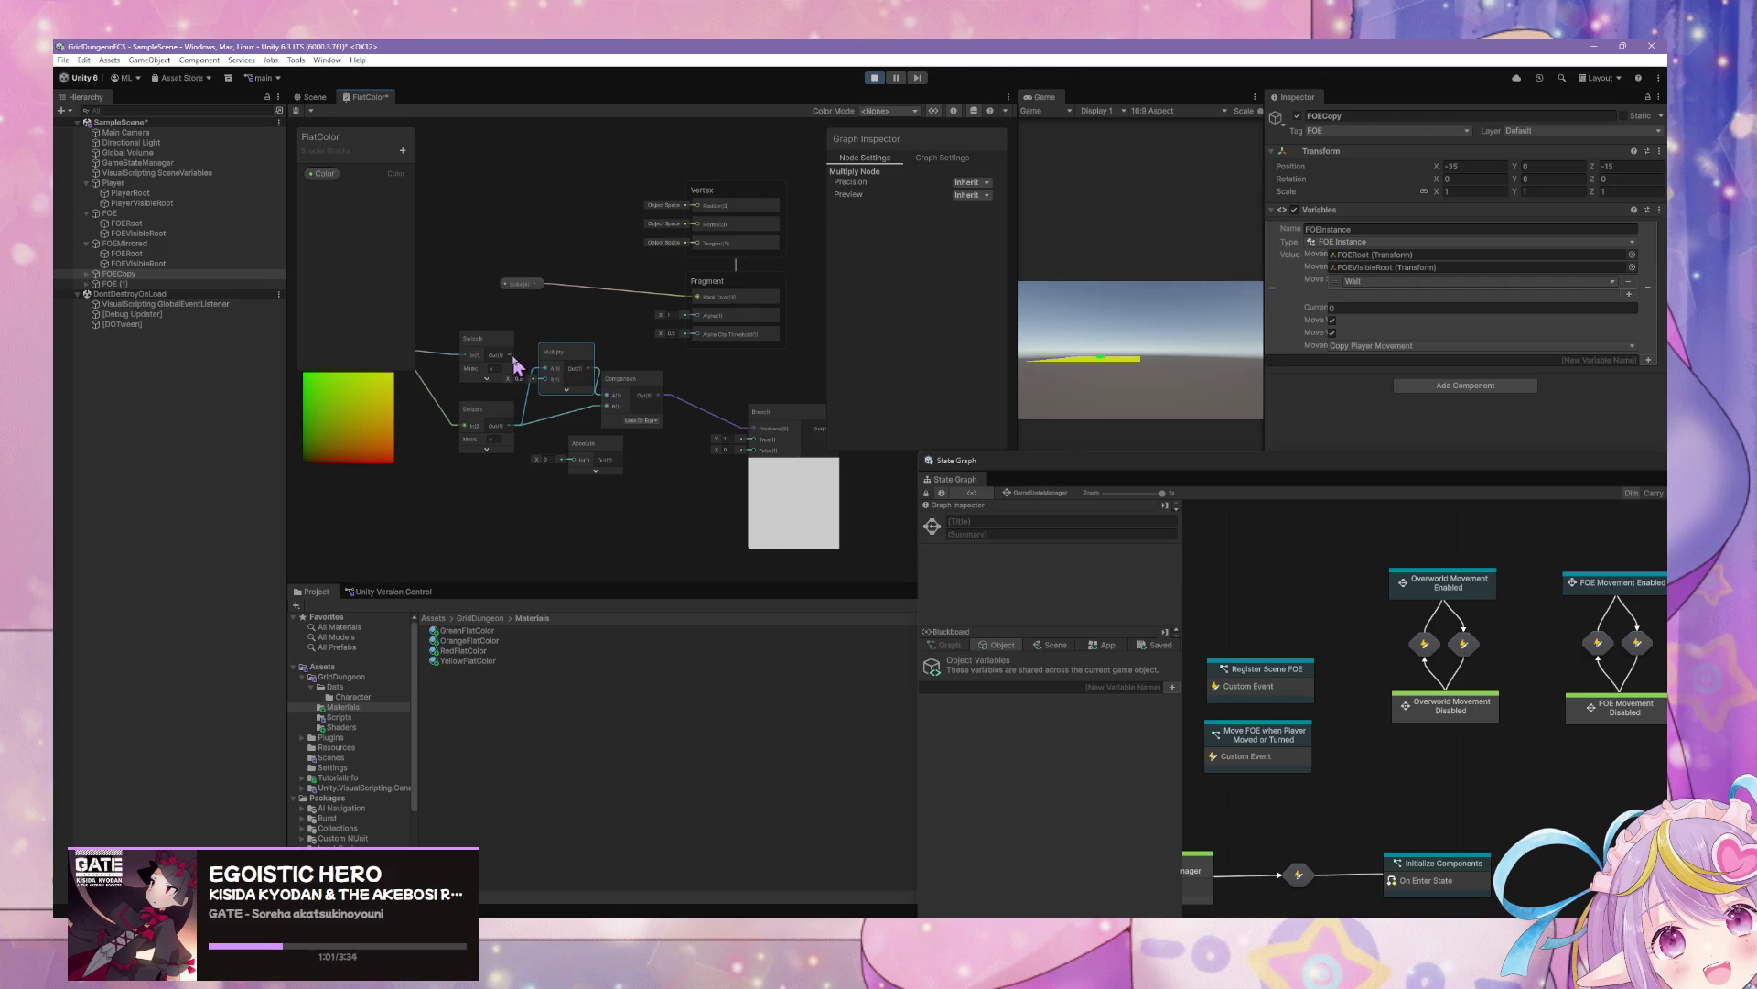
mouse_move(517, 366)
left_mouse_down()
mouse_move(615, 406)
mouse_move(573, 388)
mouse_move(550, 416)
mouse_move(466, 412)
mouse_move(492, 425)
mouse_move(488, 346)
left_mouse_up()
left_click_drag(593, 455, 626, 508)
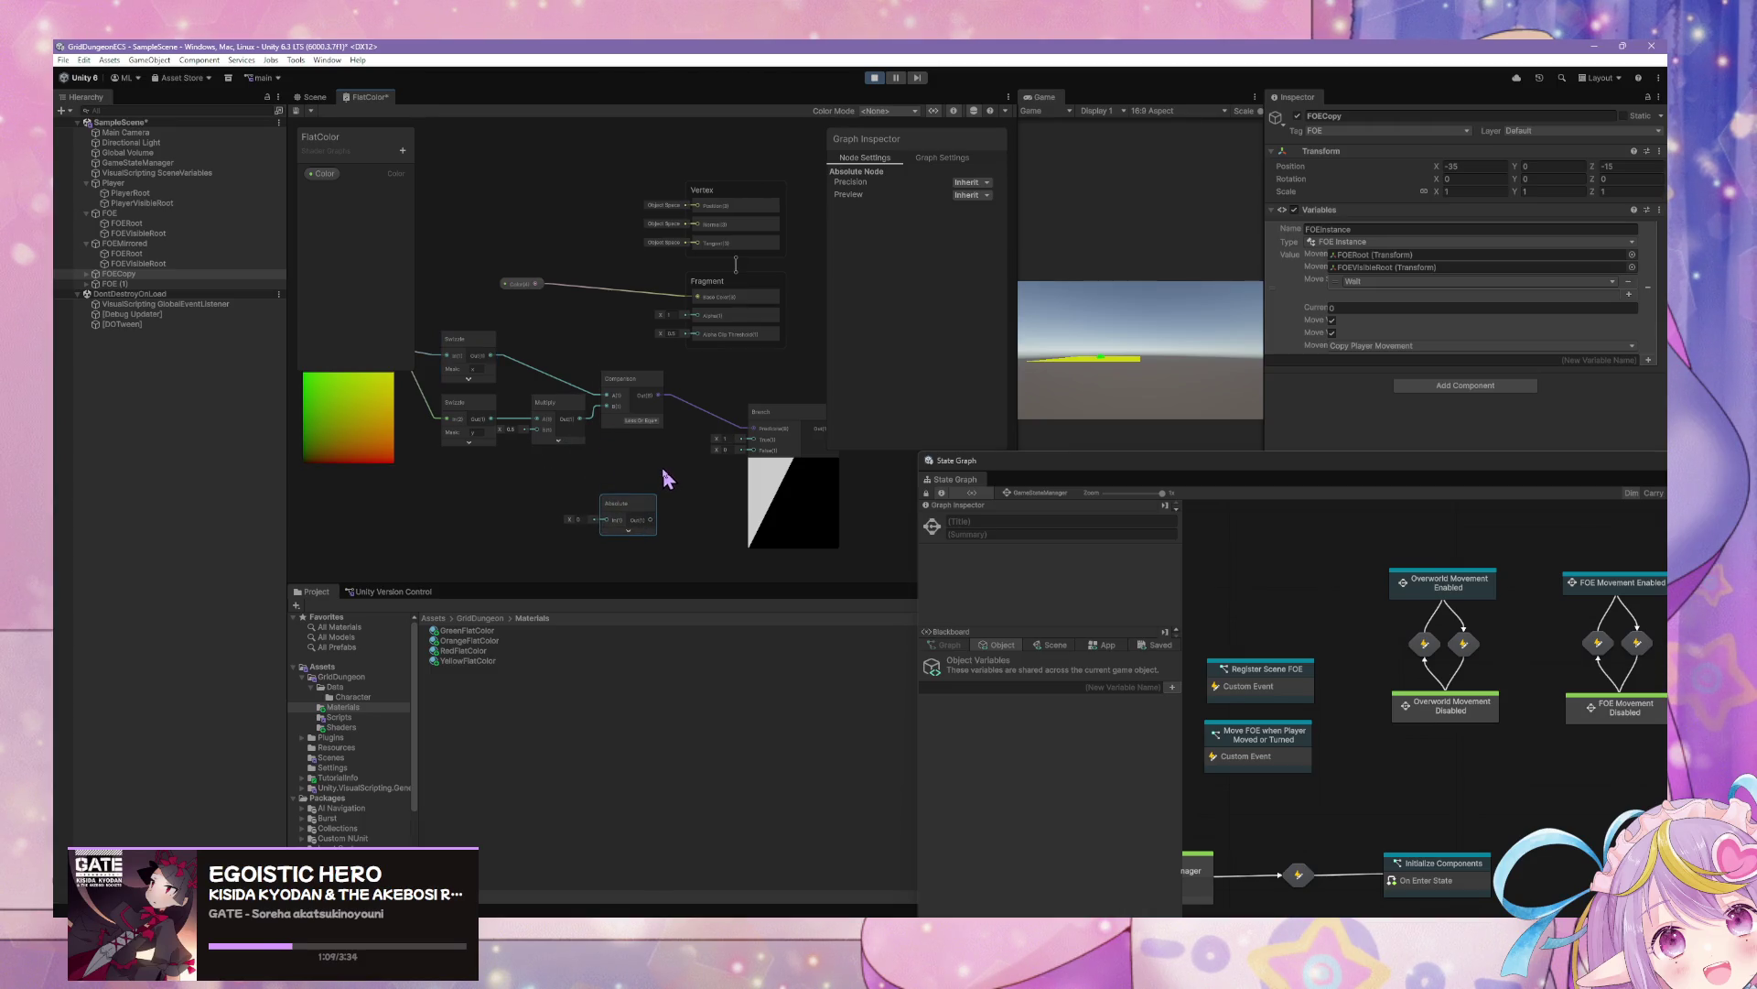
left_click(756, 417)
key("Delete")
right_click(707, 409)
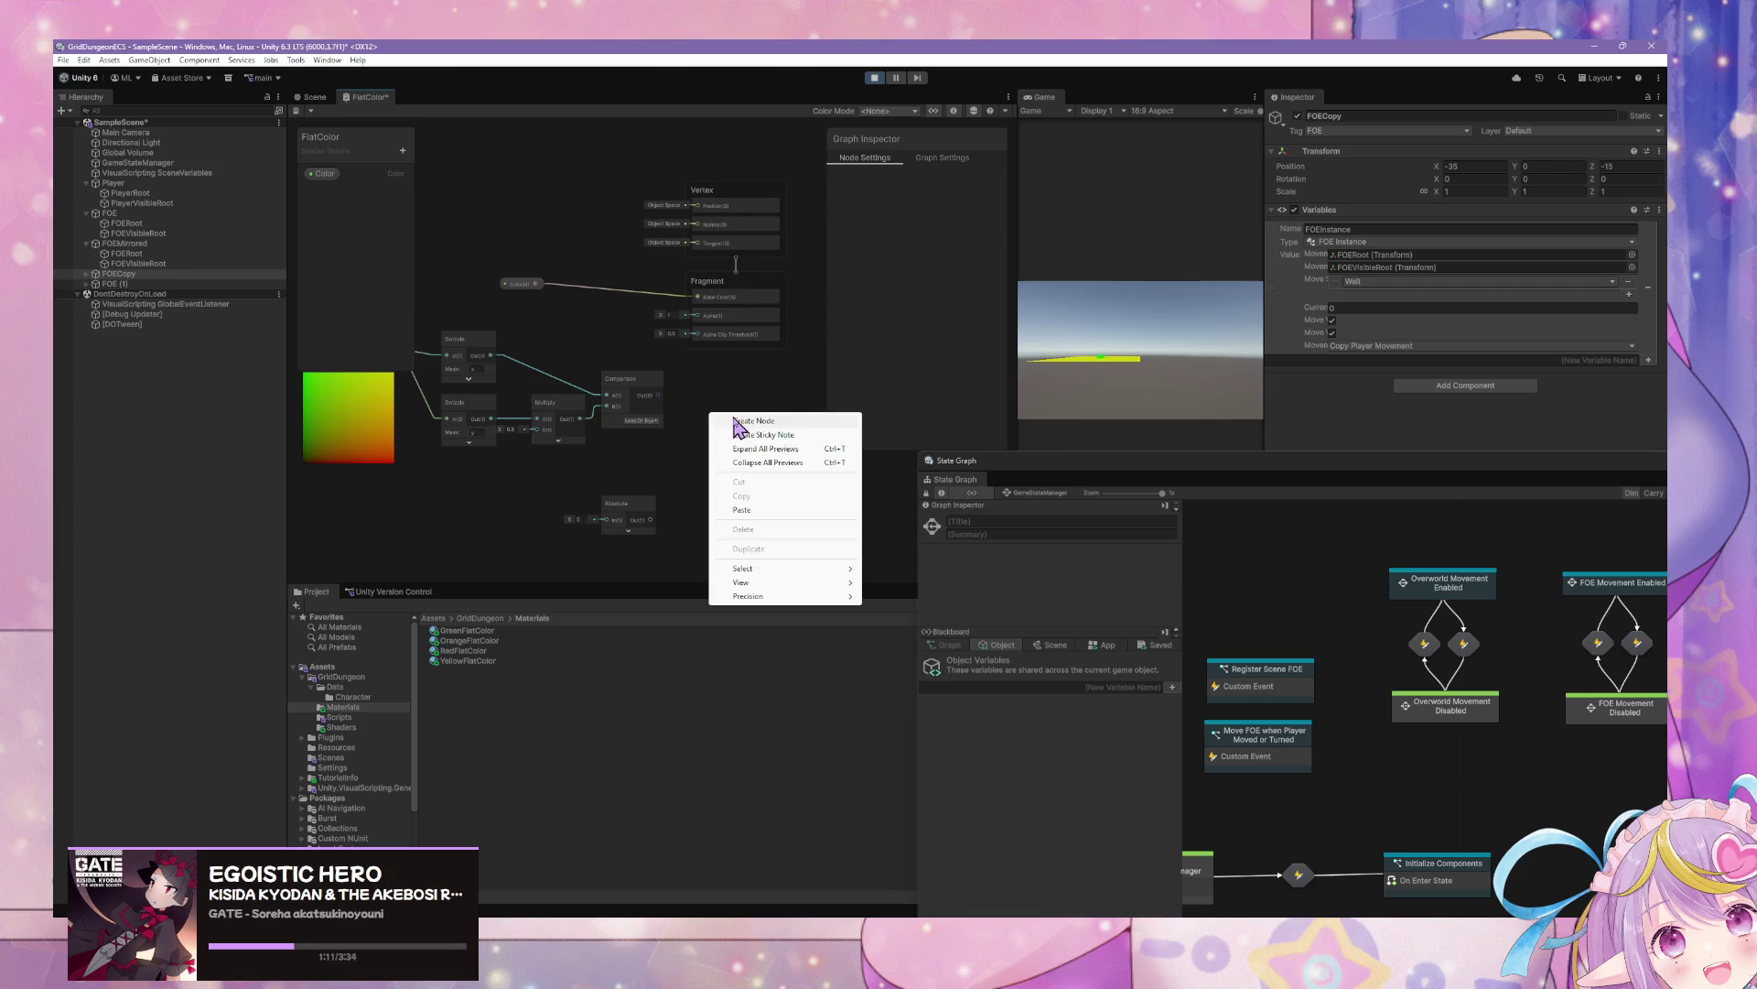
left_click(733, 418)
type("frac")
key("Return")
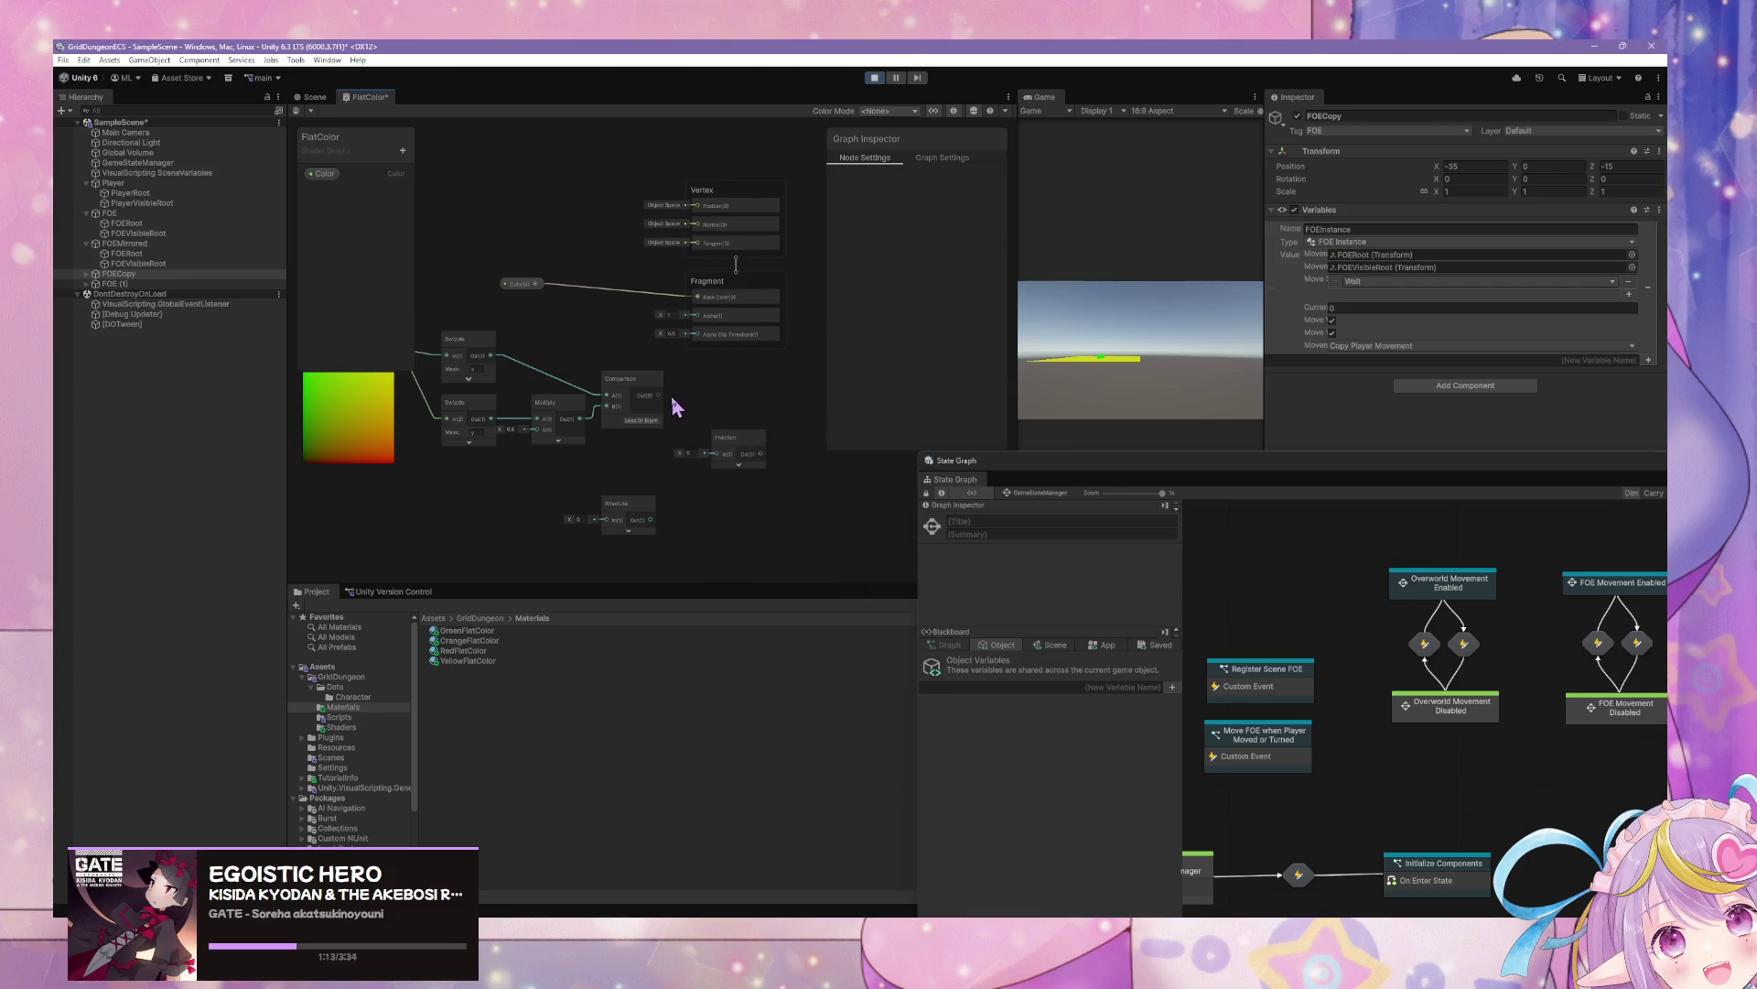
left_click_drag(659, 395, 717, 454)
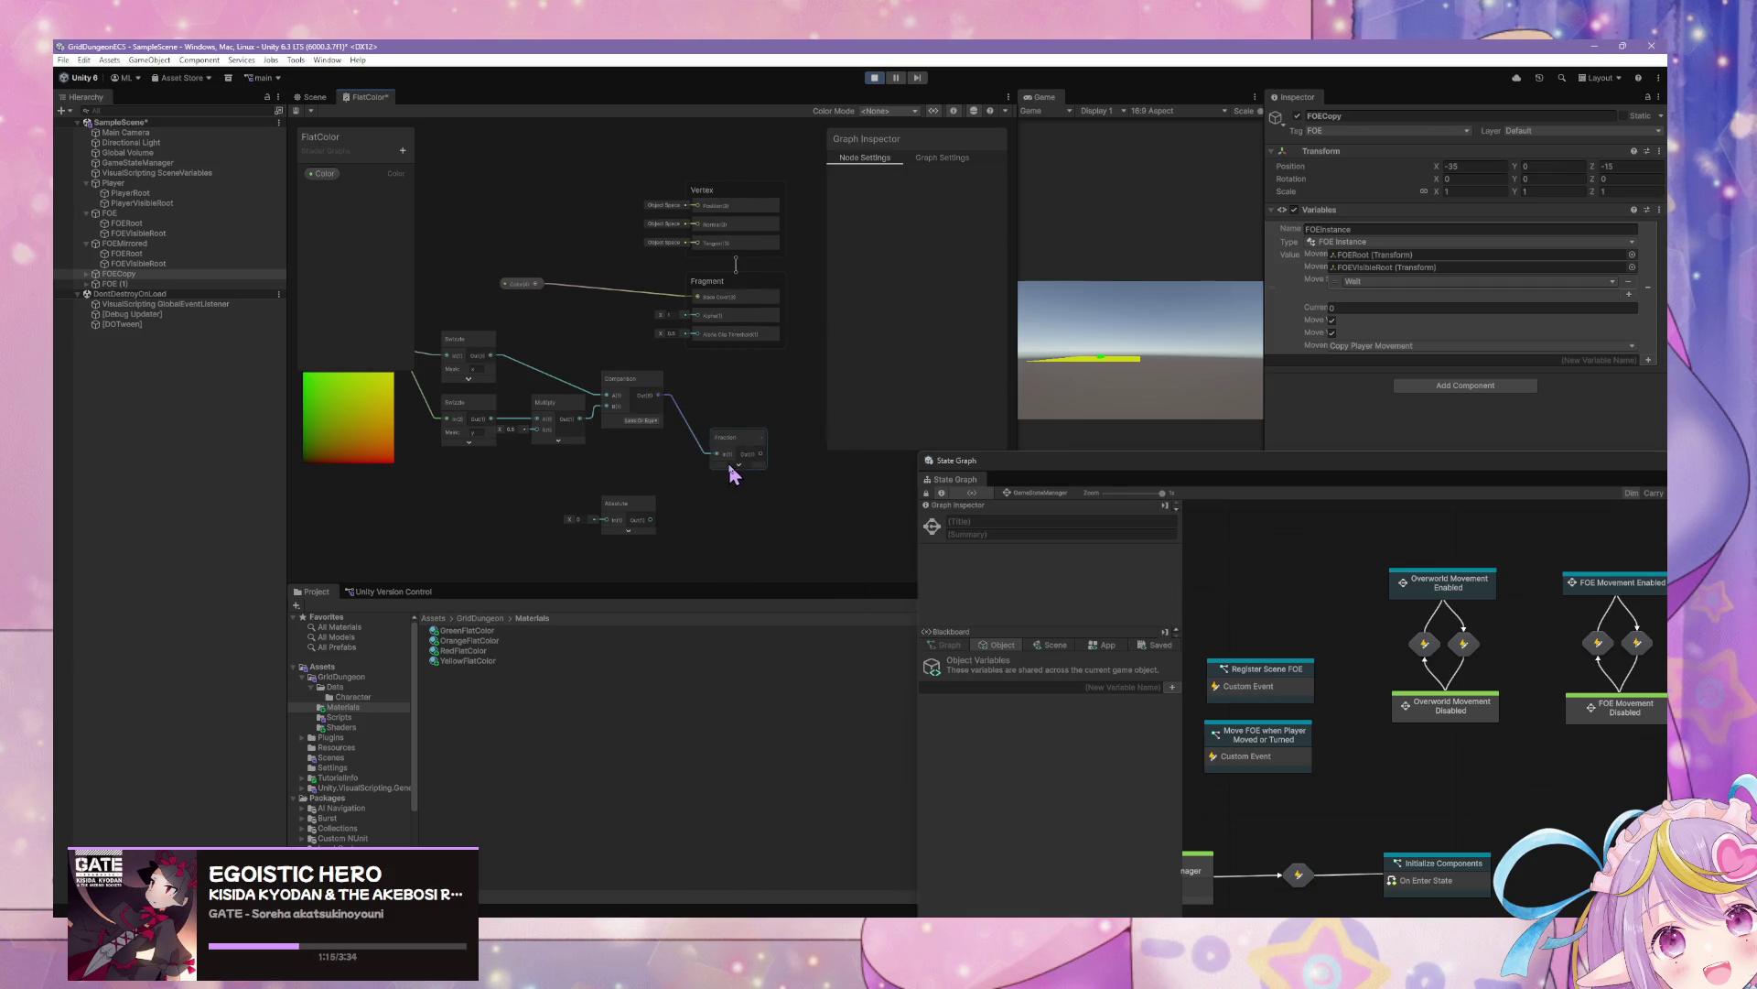
left_click(739, 465)
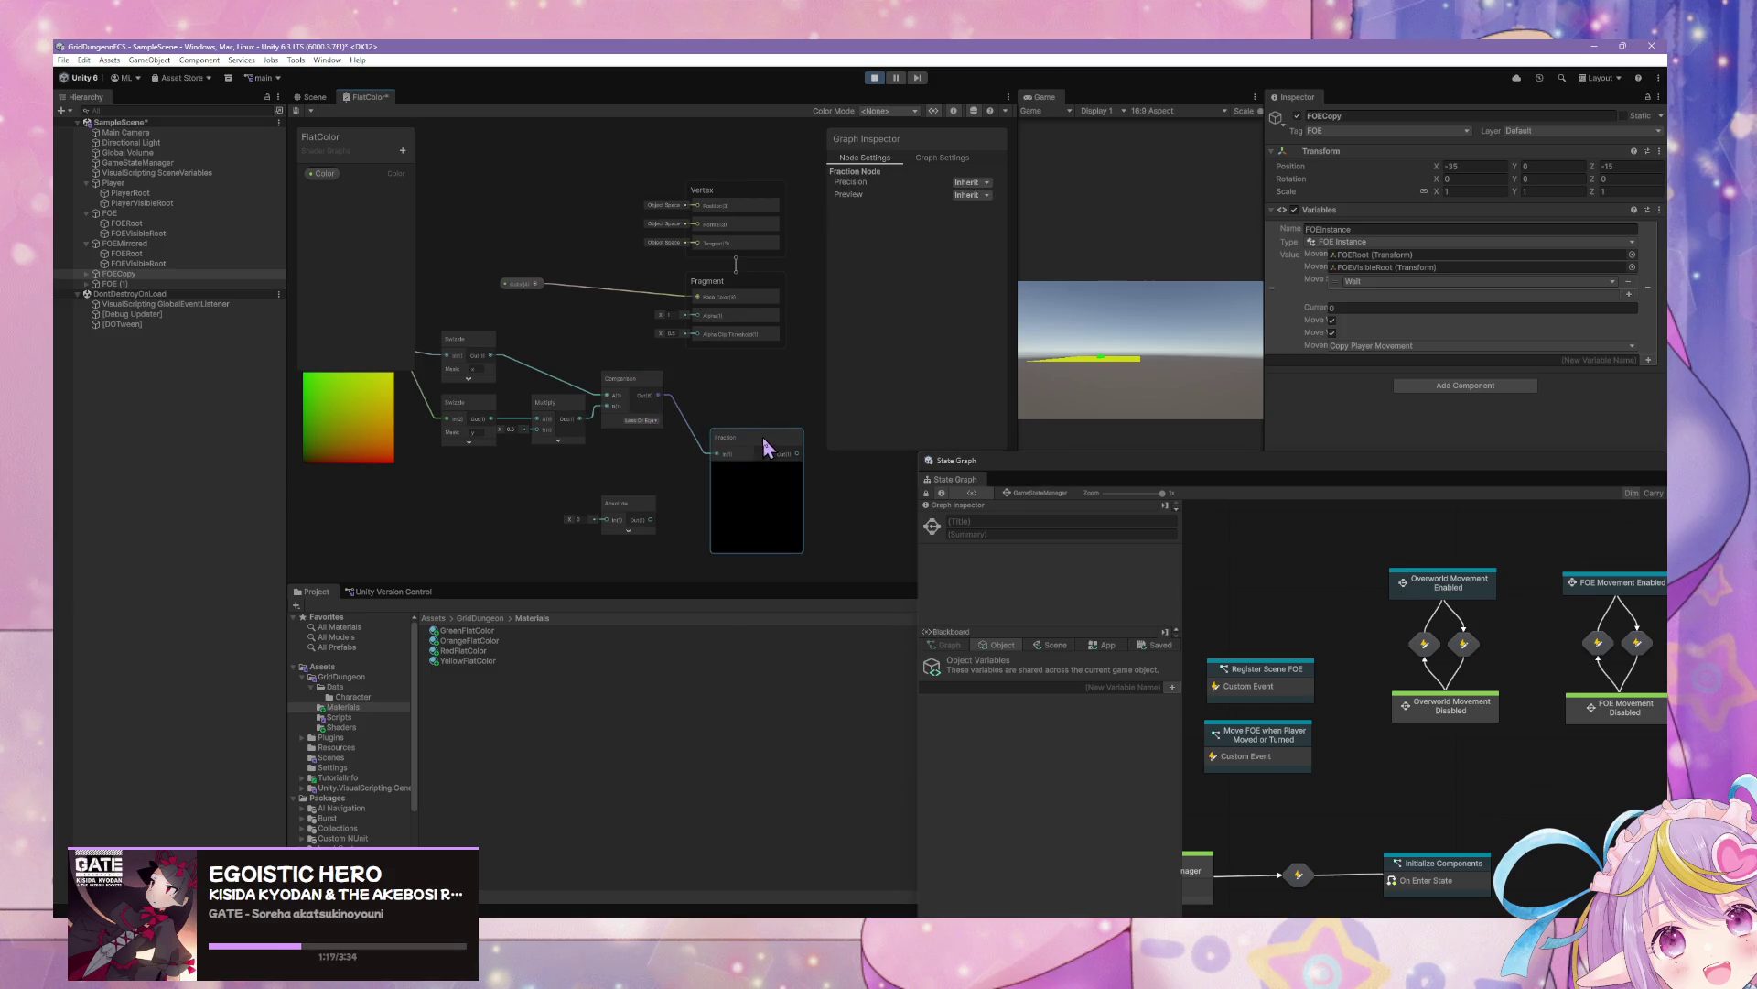
key("Delete")
right_click(710, 436)
left_click(737, 431)
type("branch")
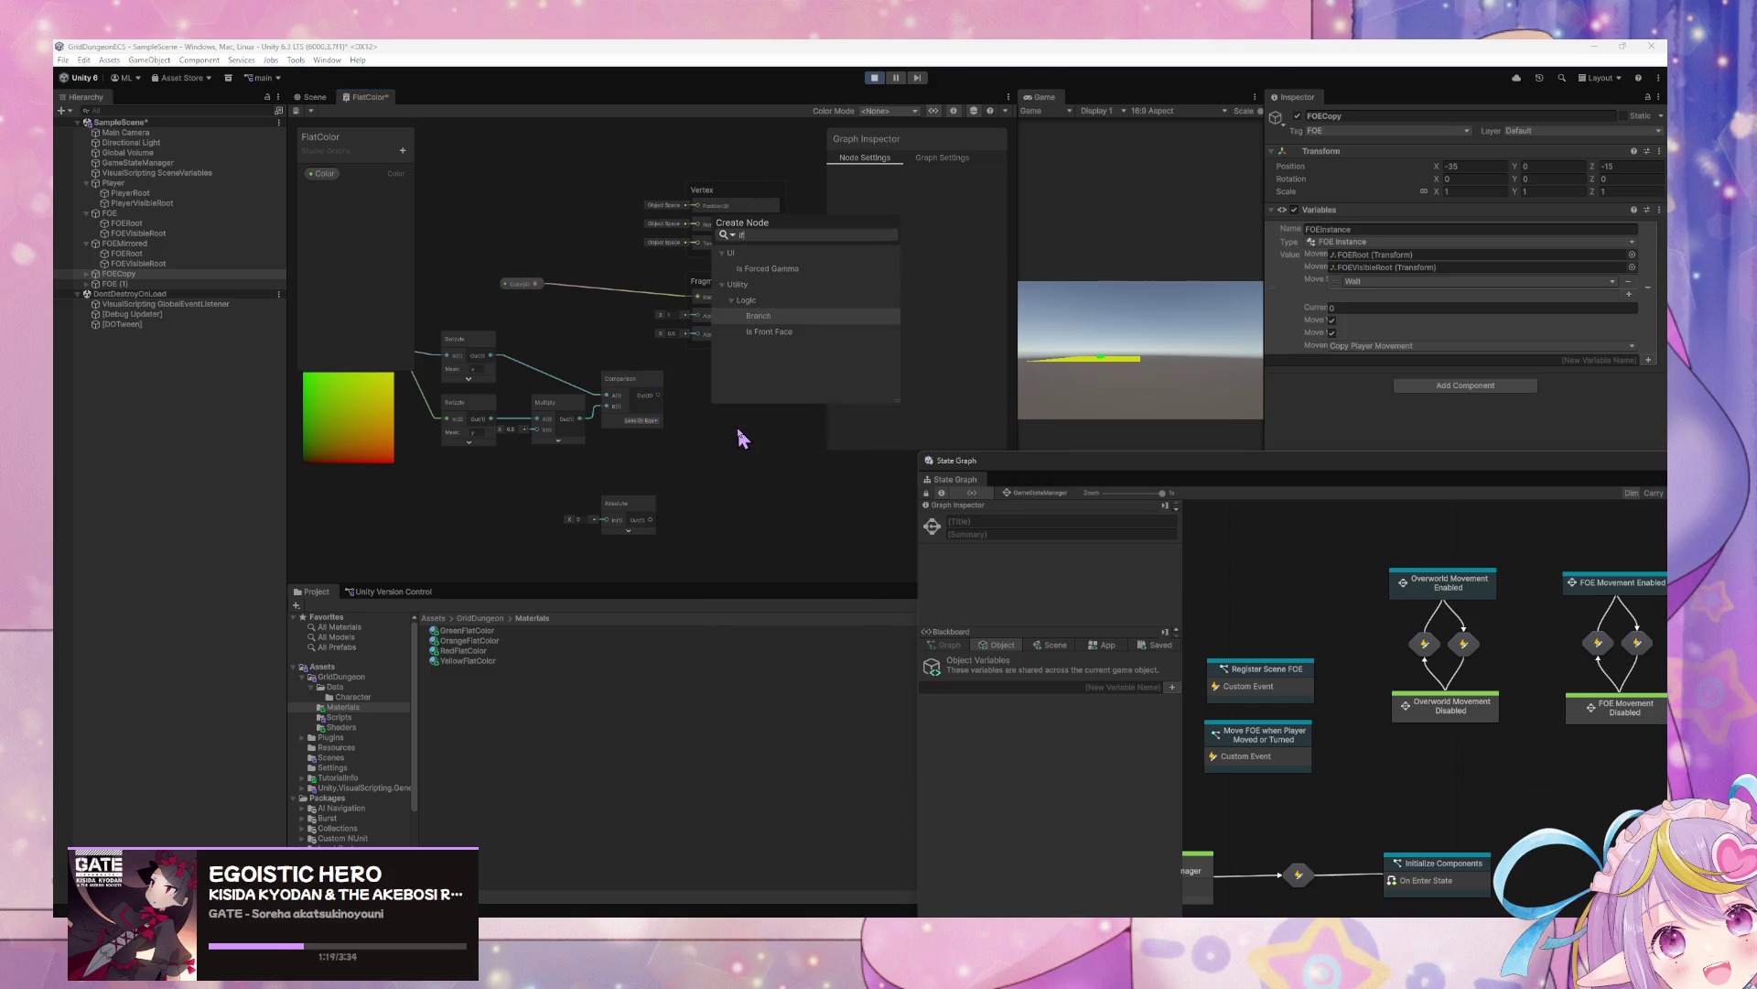
key("Return")
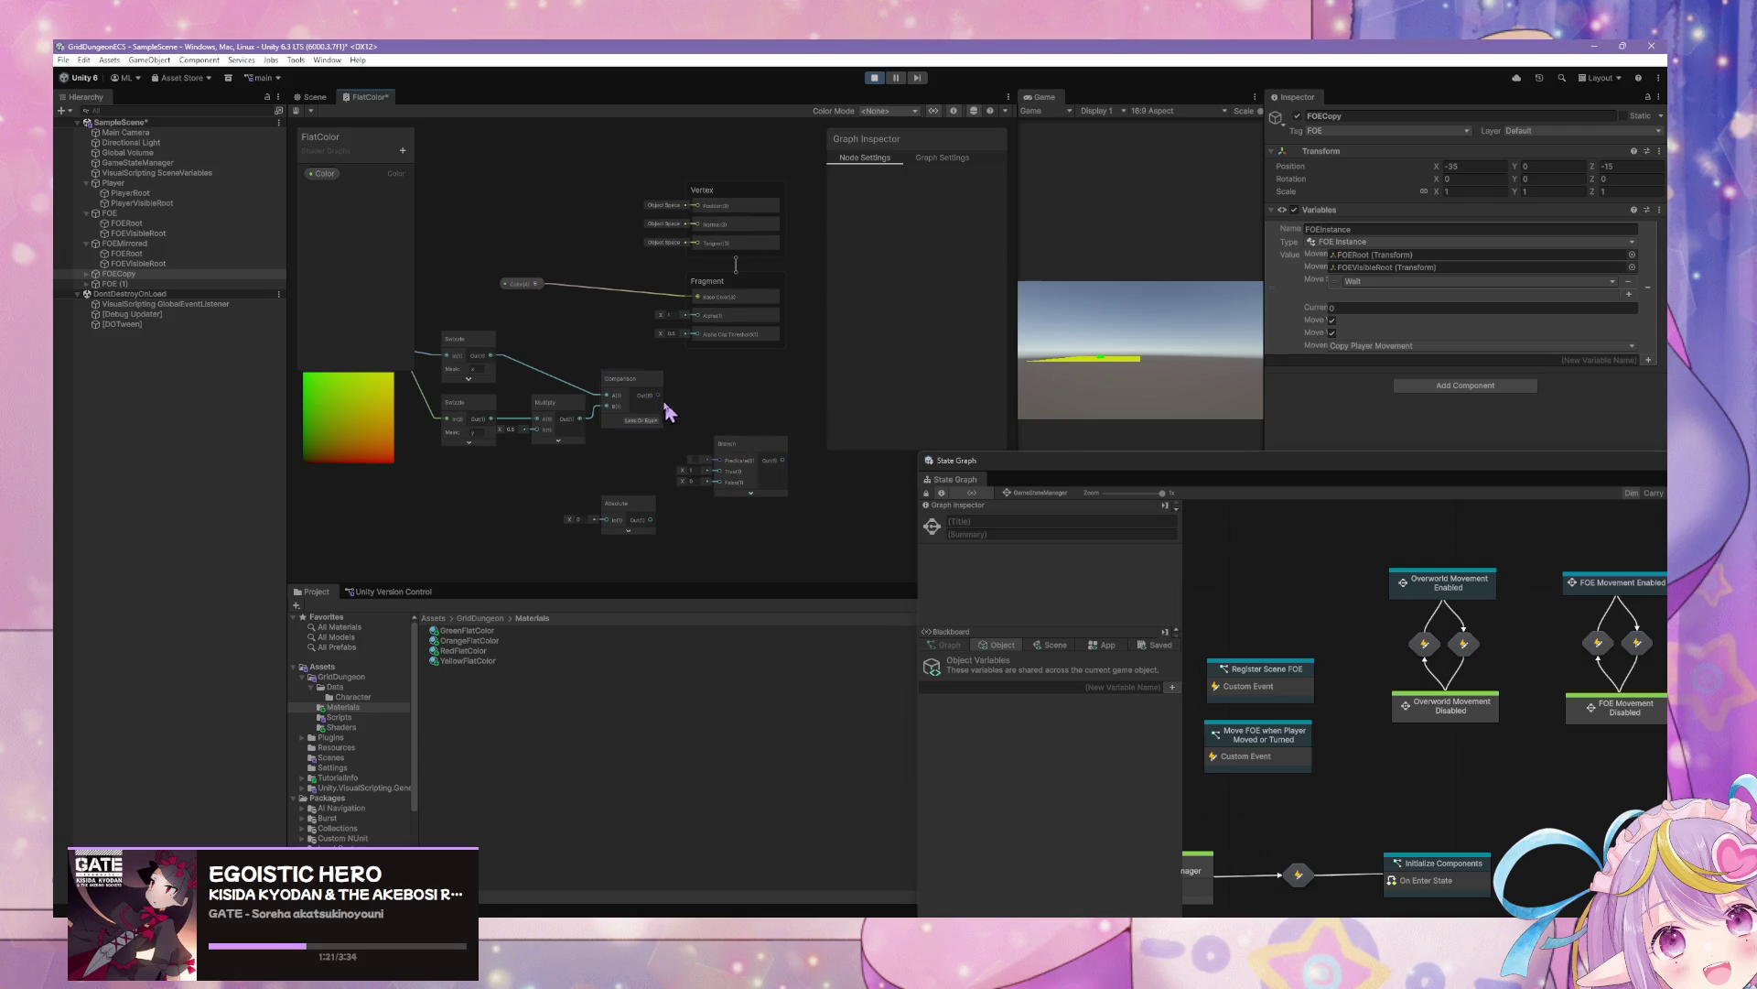
left_click_drag(707, 454, 718, 461)
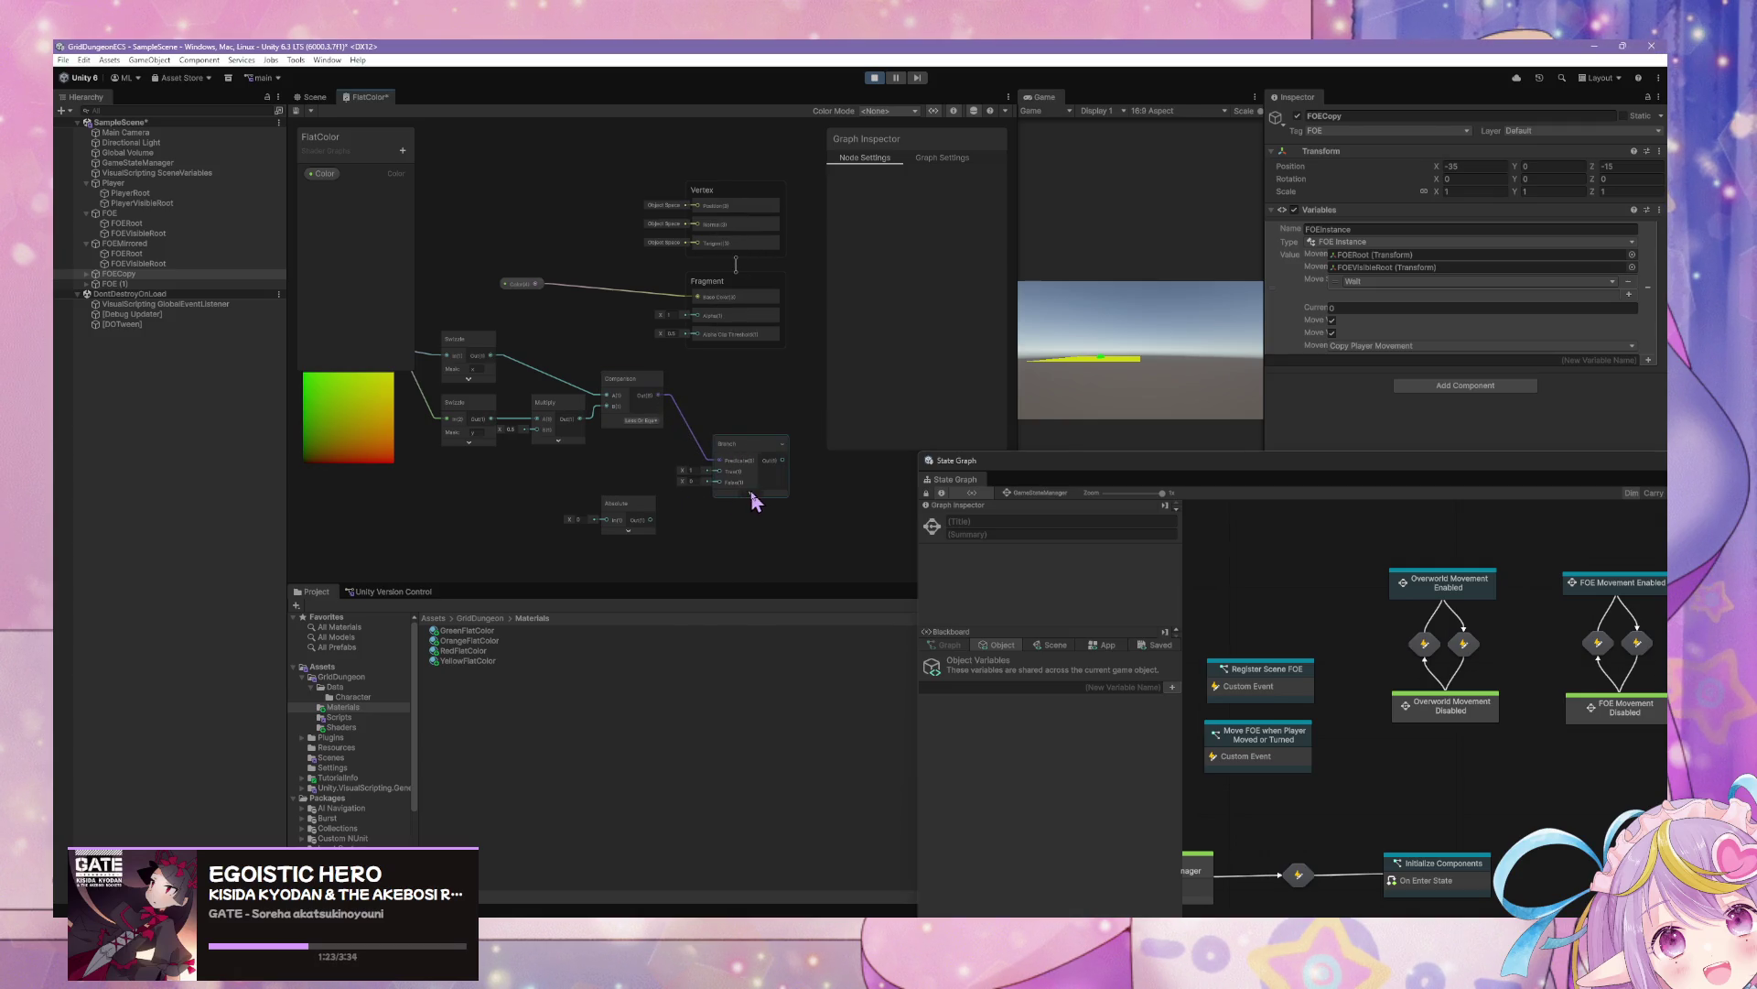
right_click(794, 436)
left_click(815, 444)
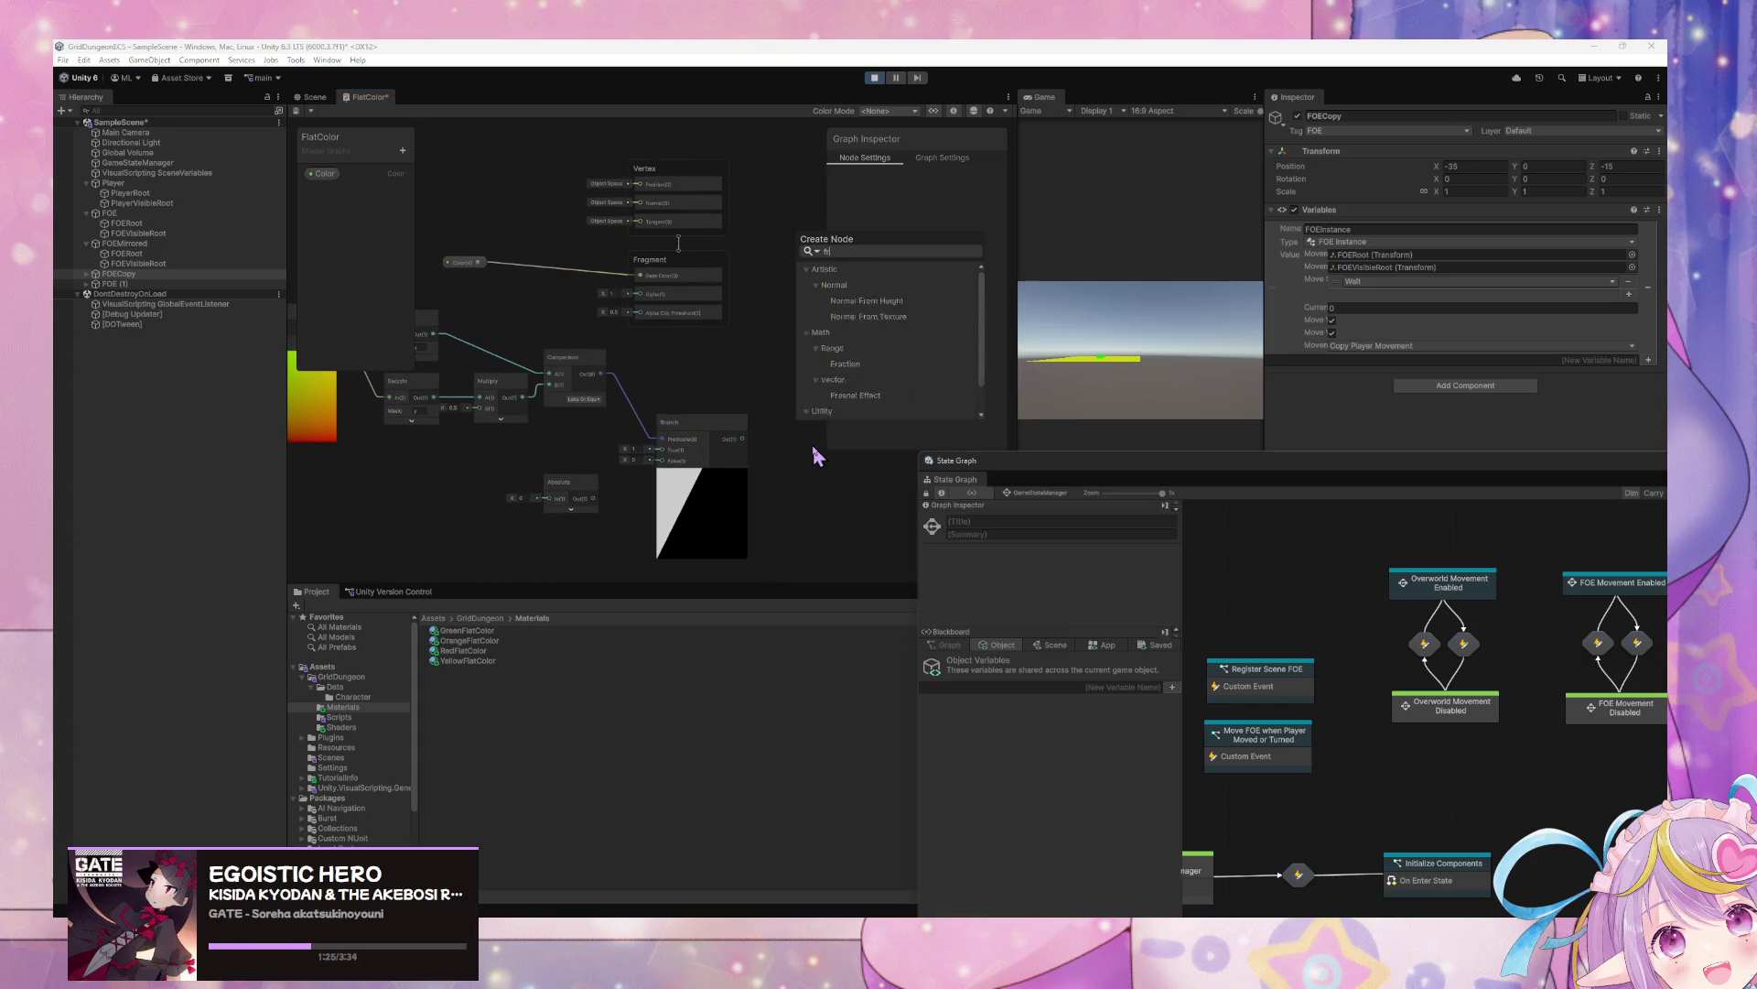
type("fra")
key("Return")
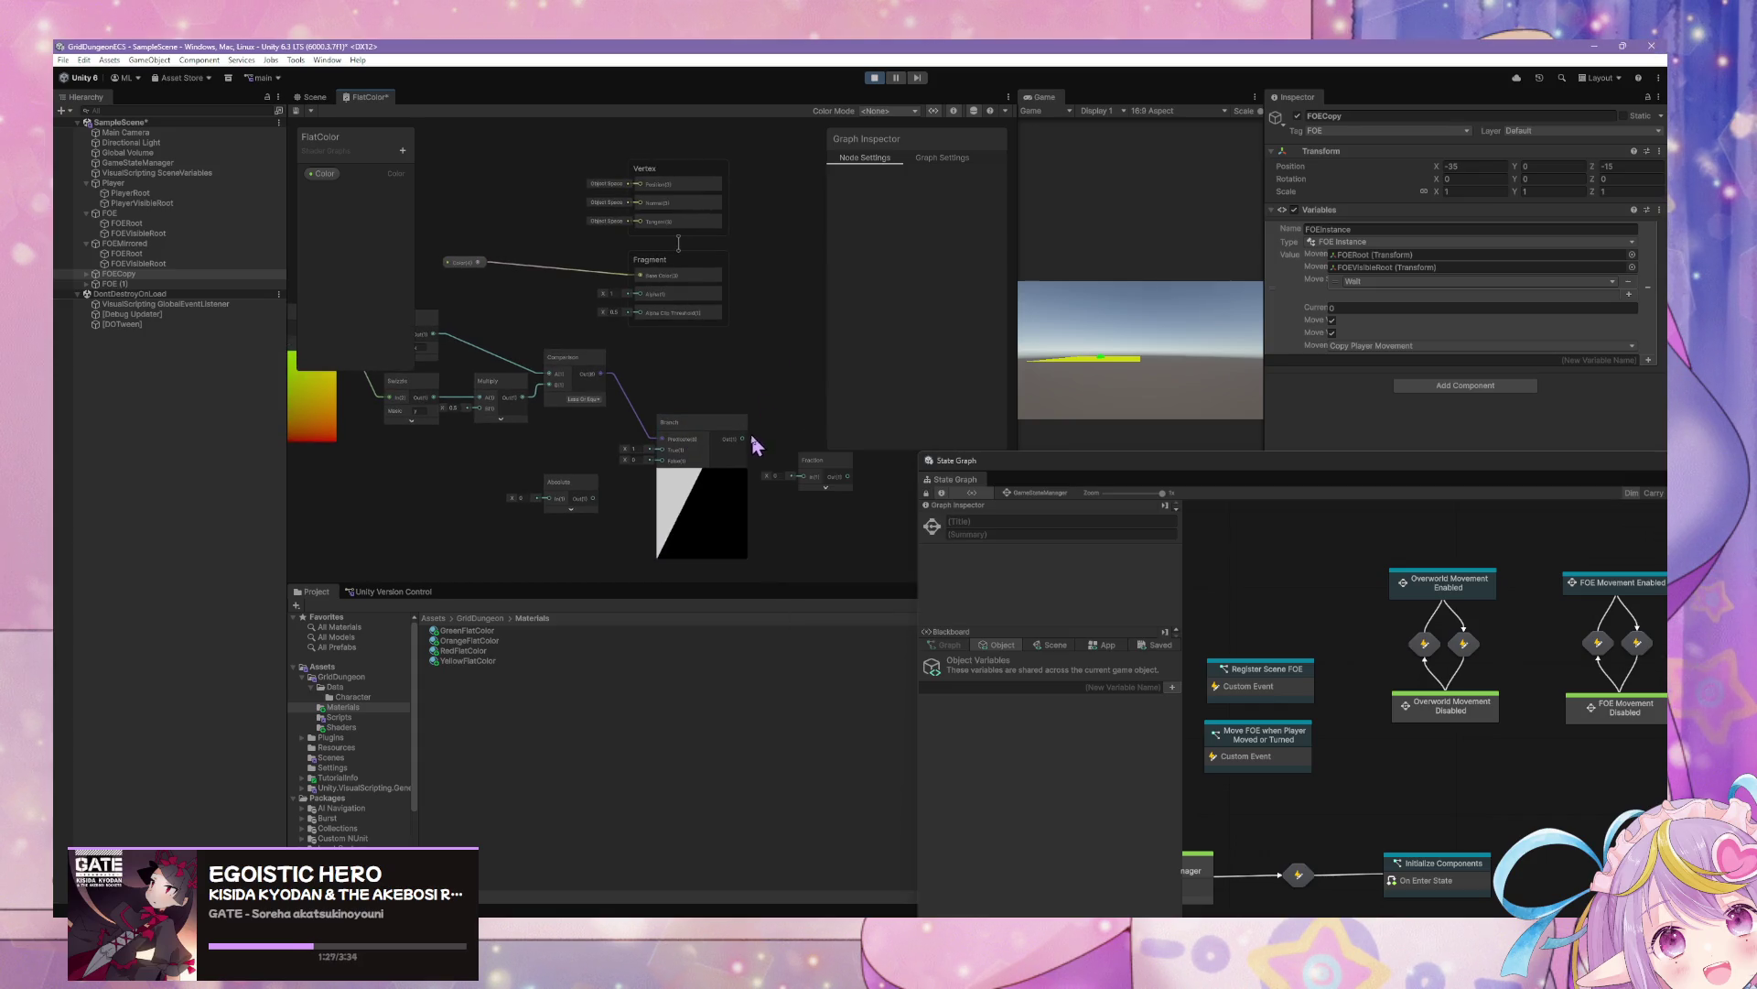
left_click_drag(748, 445, 827, 471)
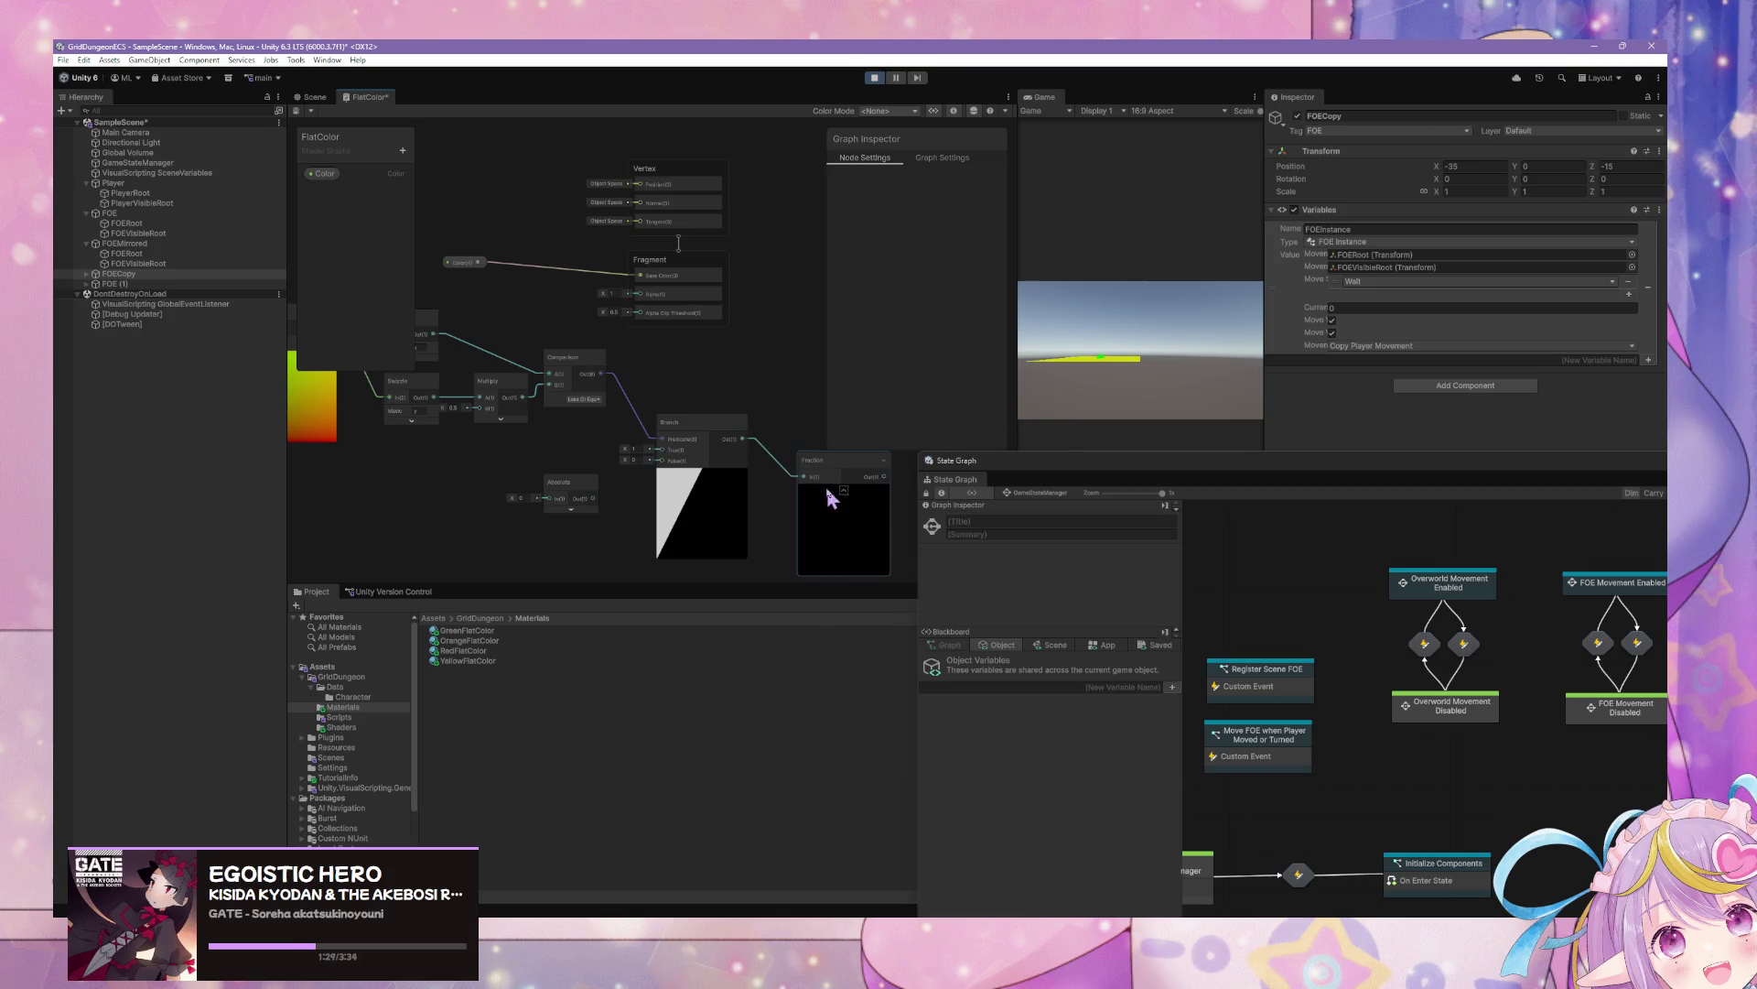
key("Delete")
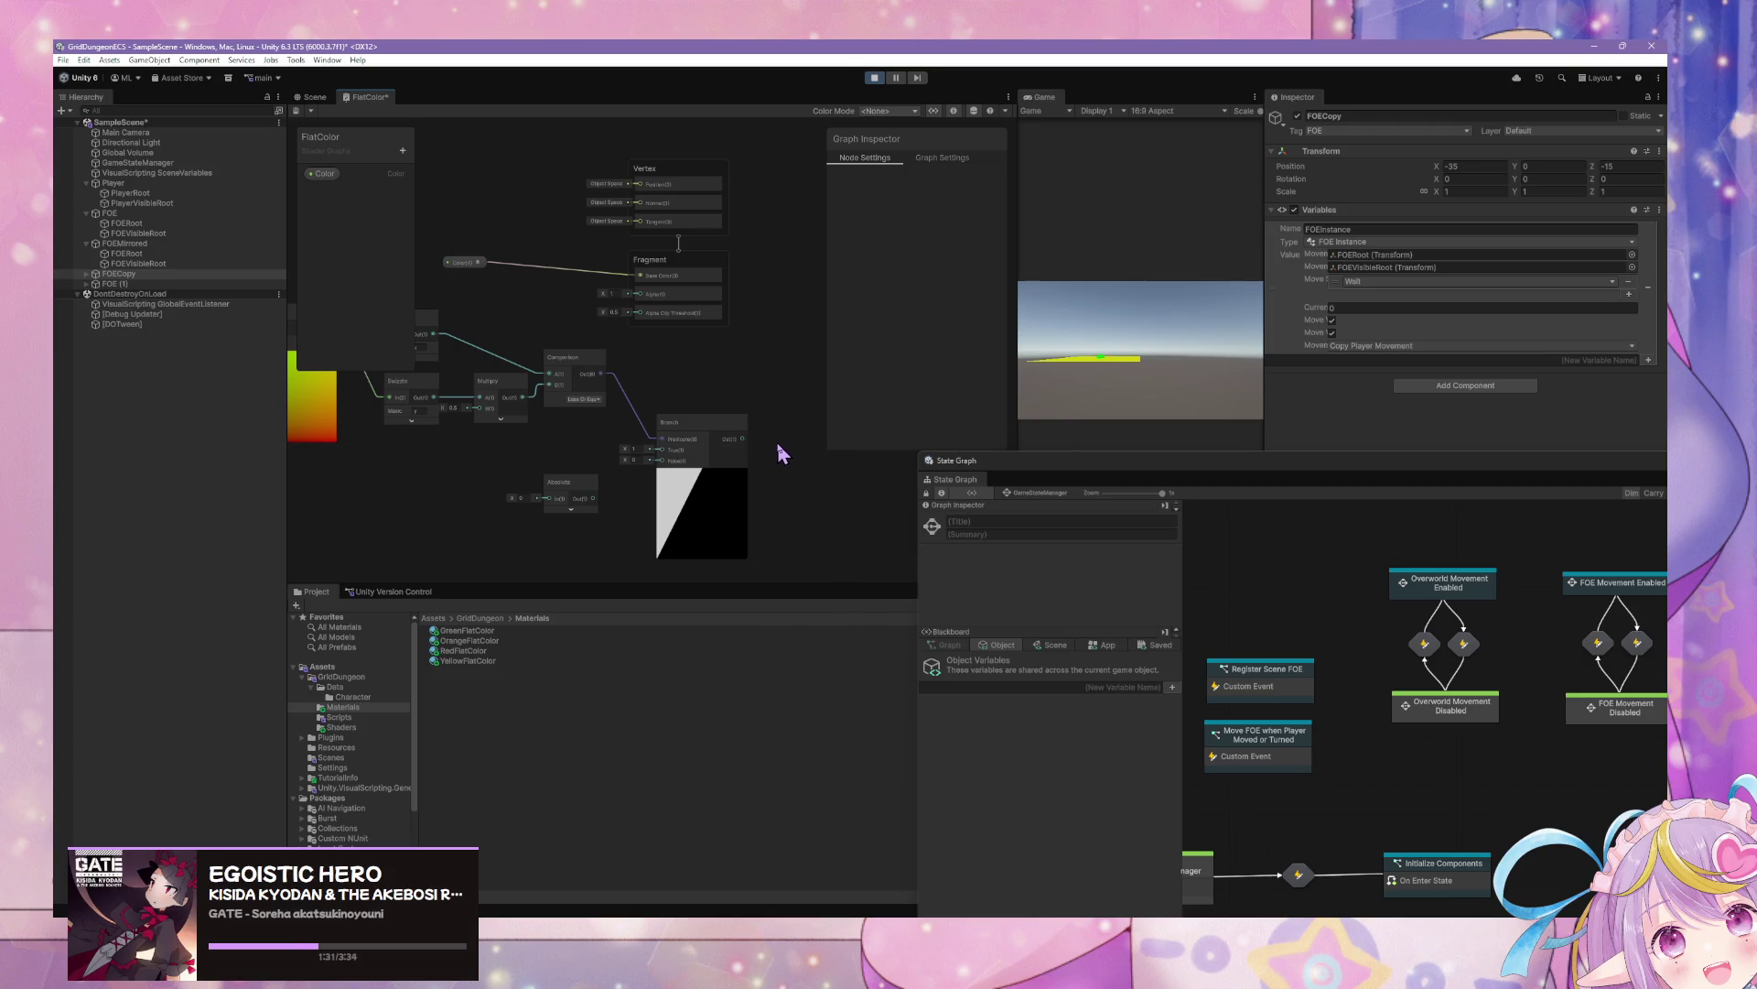
left_click_drag(456, 404, 616, 391)
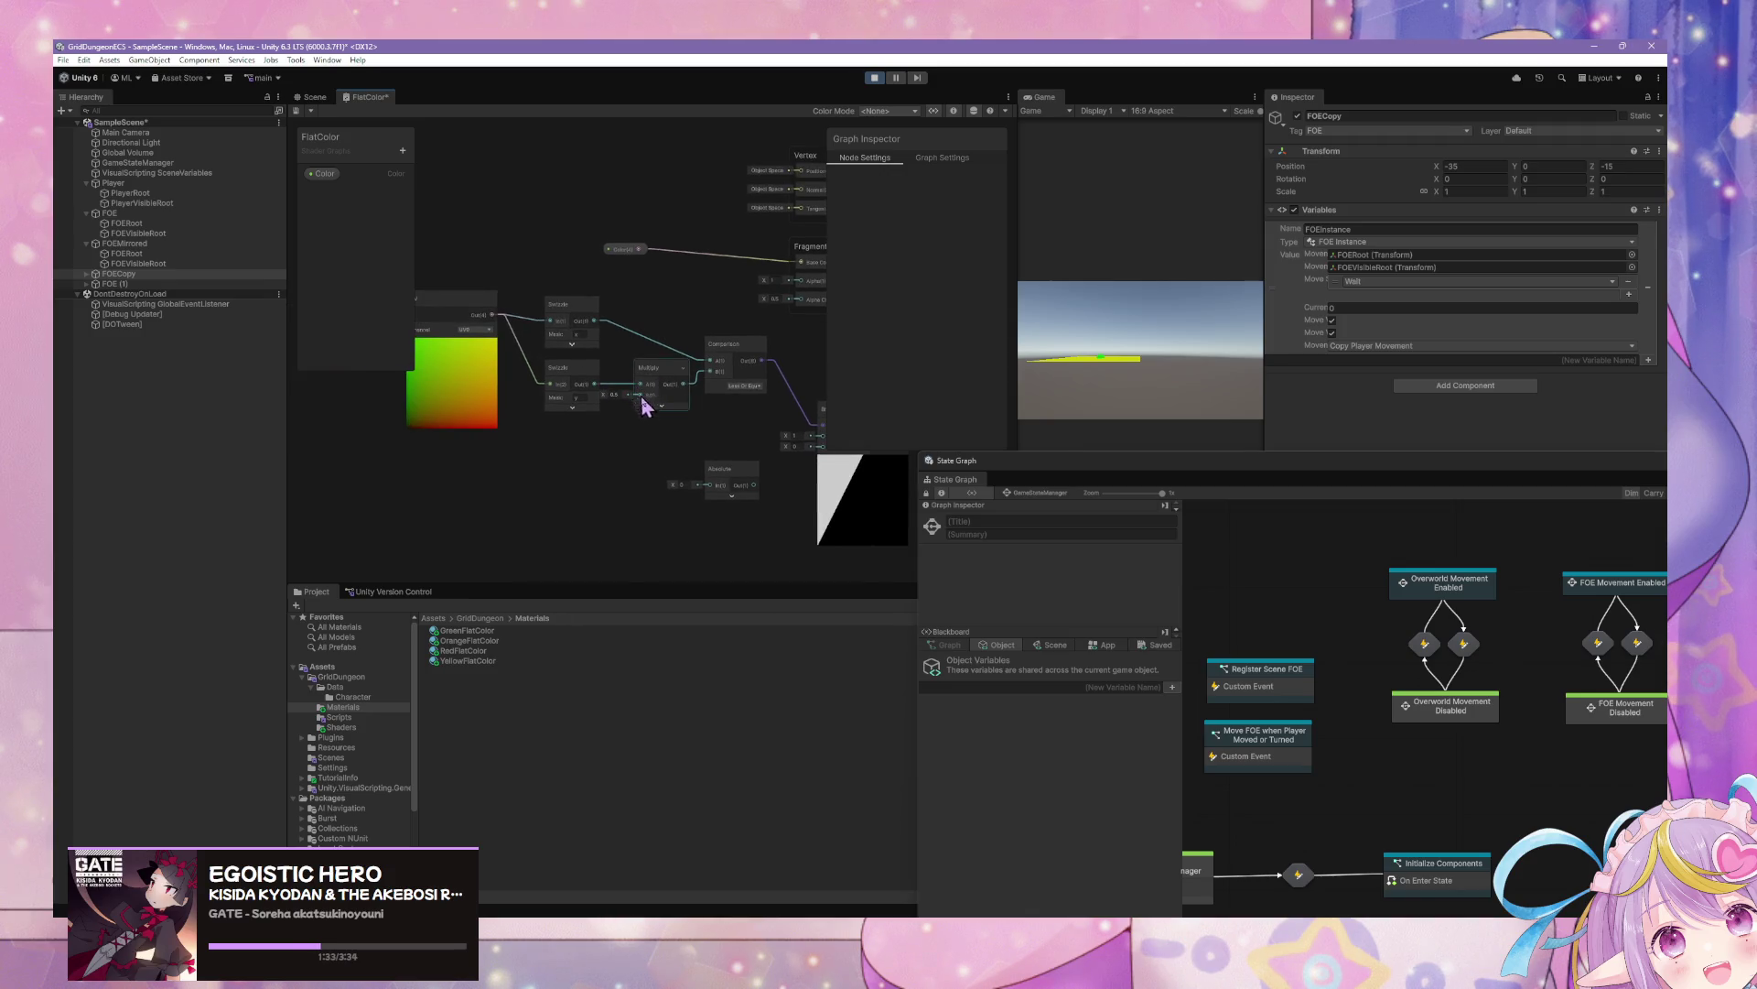
Drag the disconnected Absolute node down into the empty lower-left area of the graph
left_click_drag(723, 495, 618, 469)
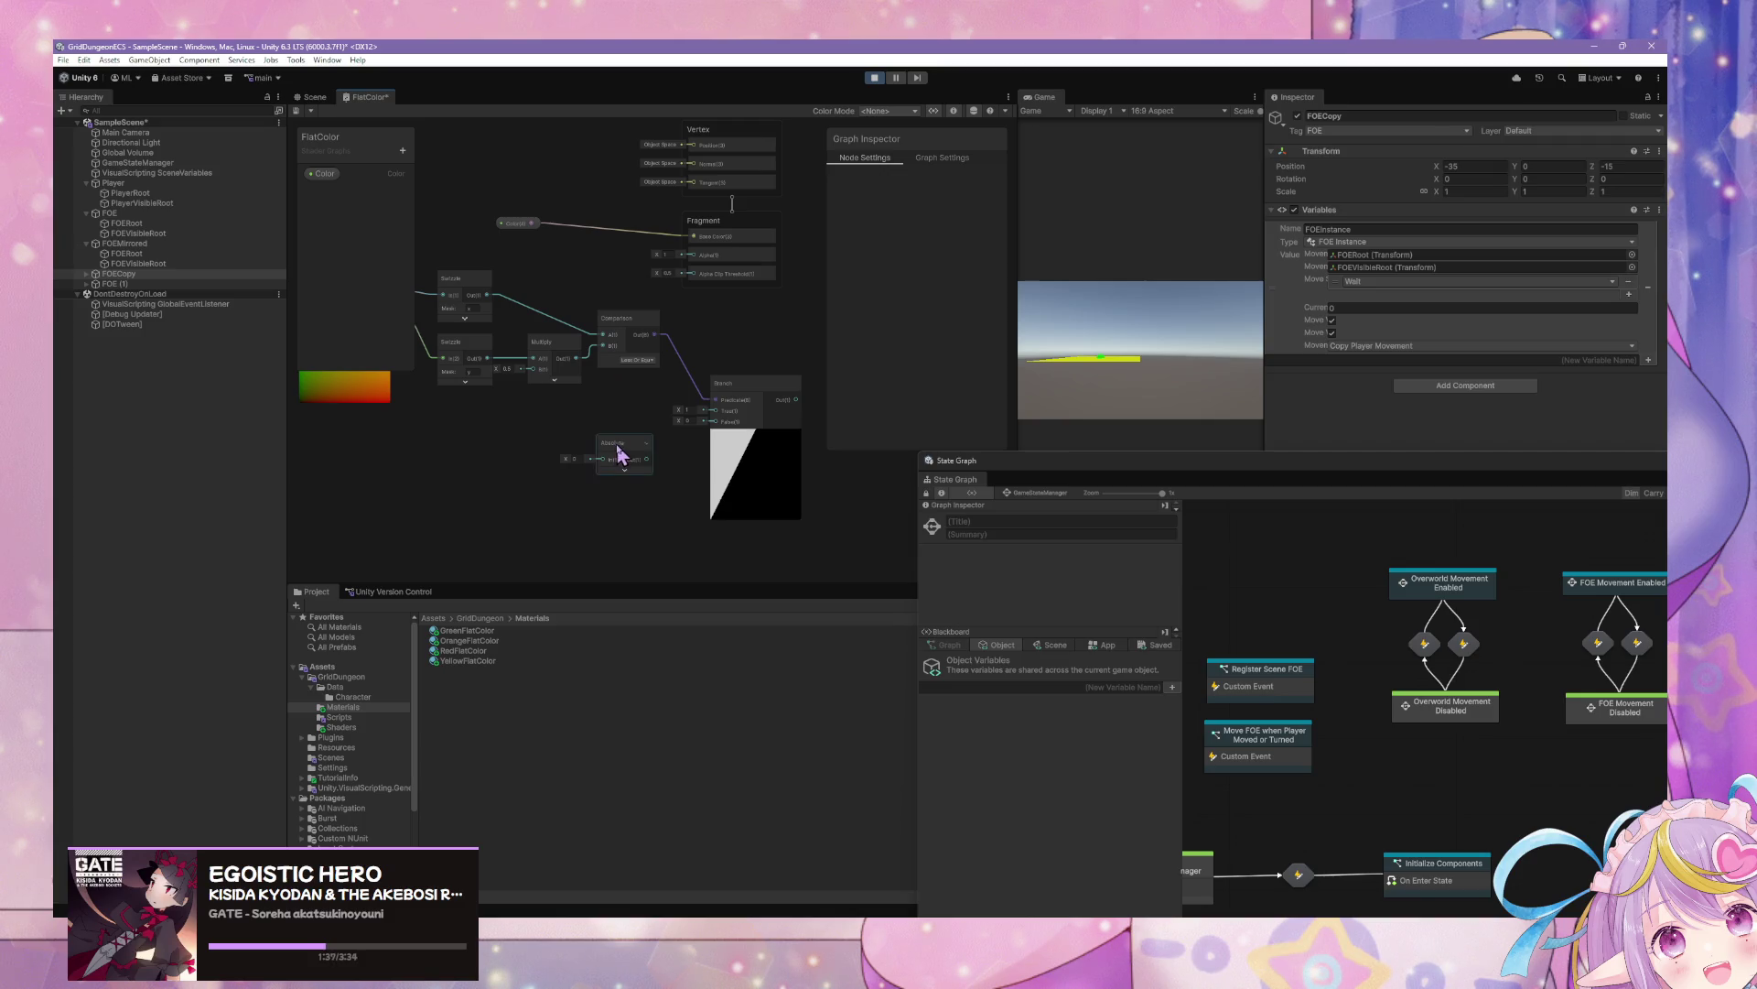
left_click_drag(625, 450, 571, 423)
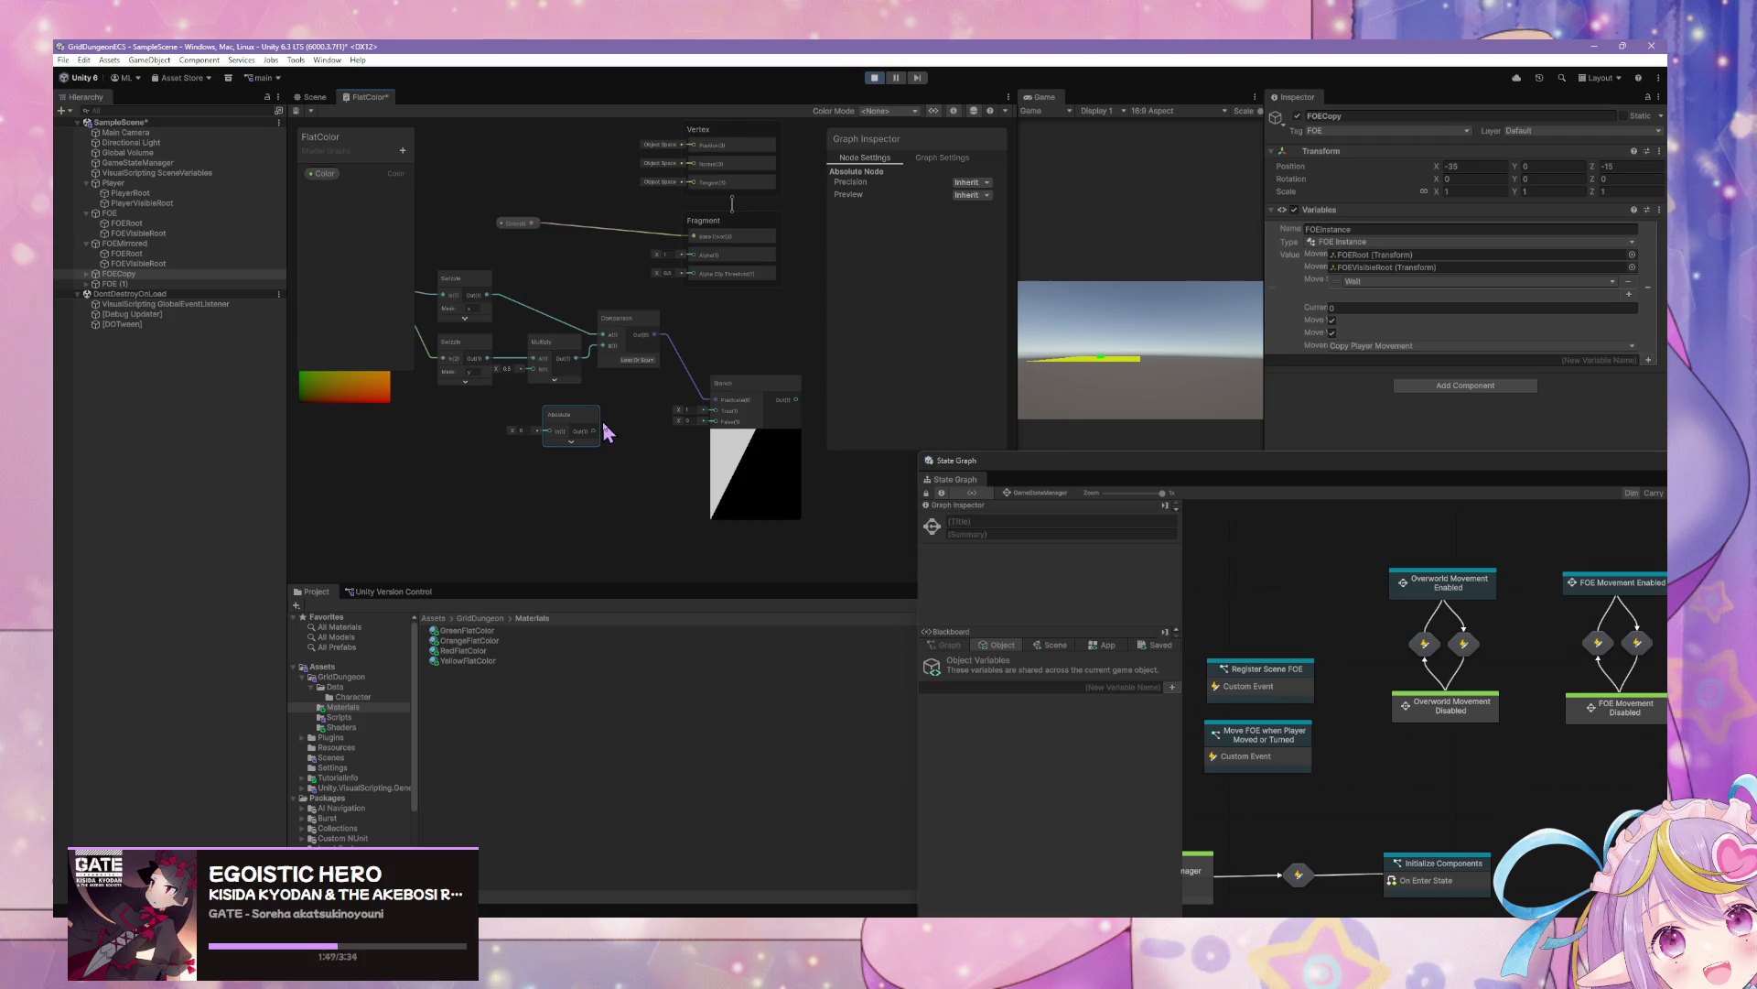
left_click_drag(495, 401, 542, 418)
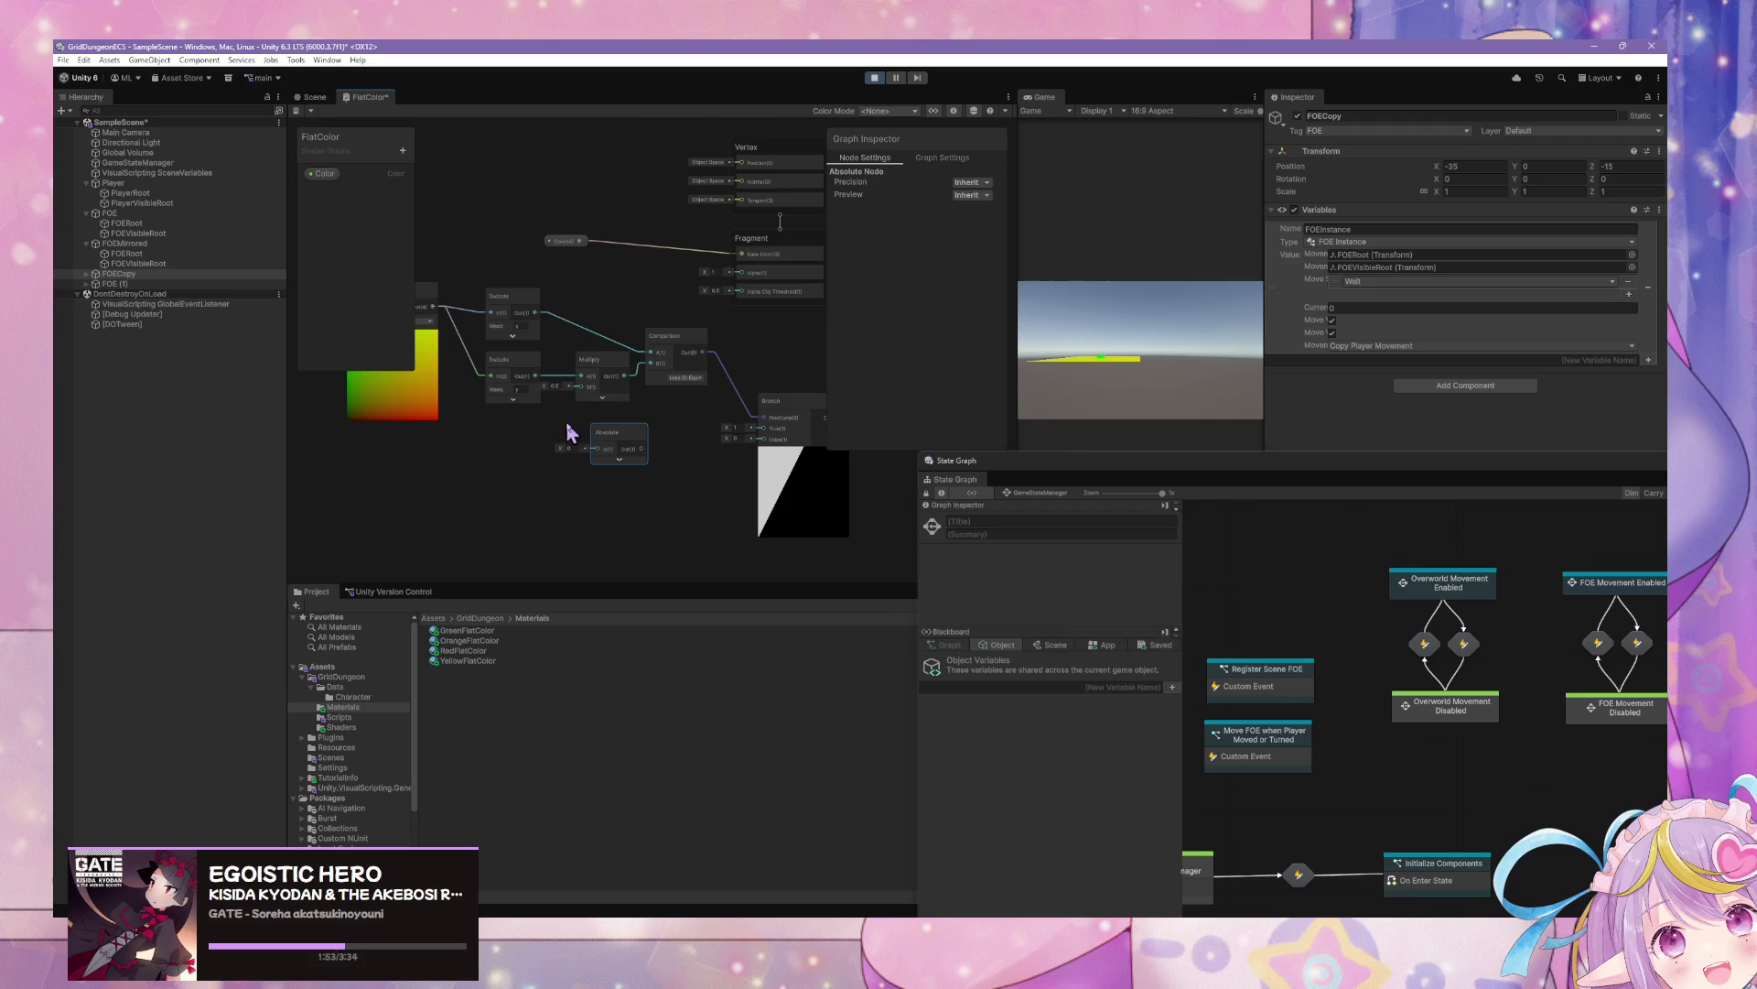
left_click_drag(616, 454, 397, 478)
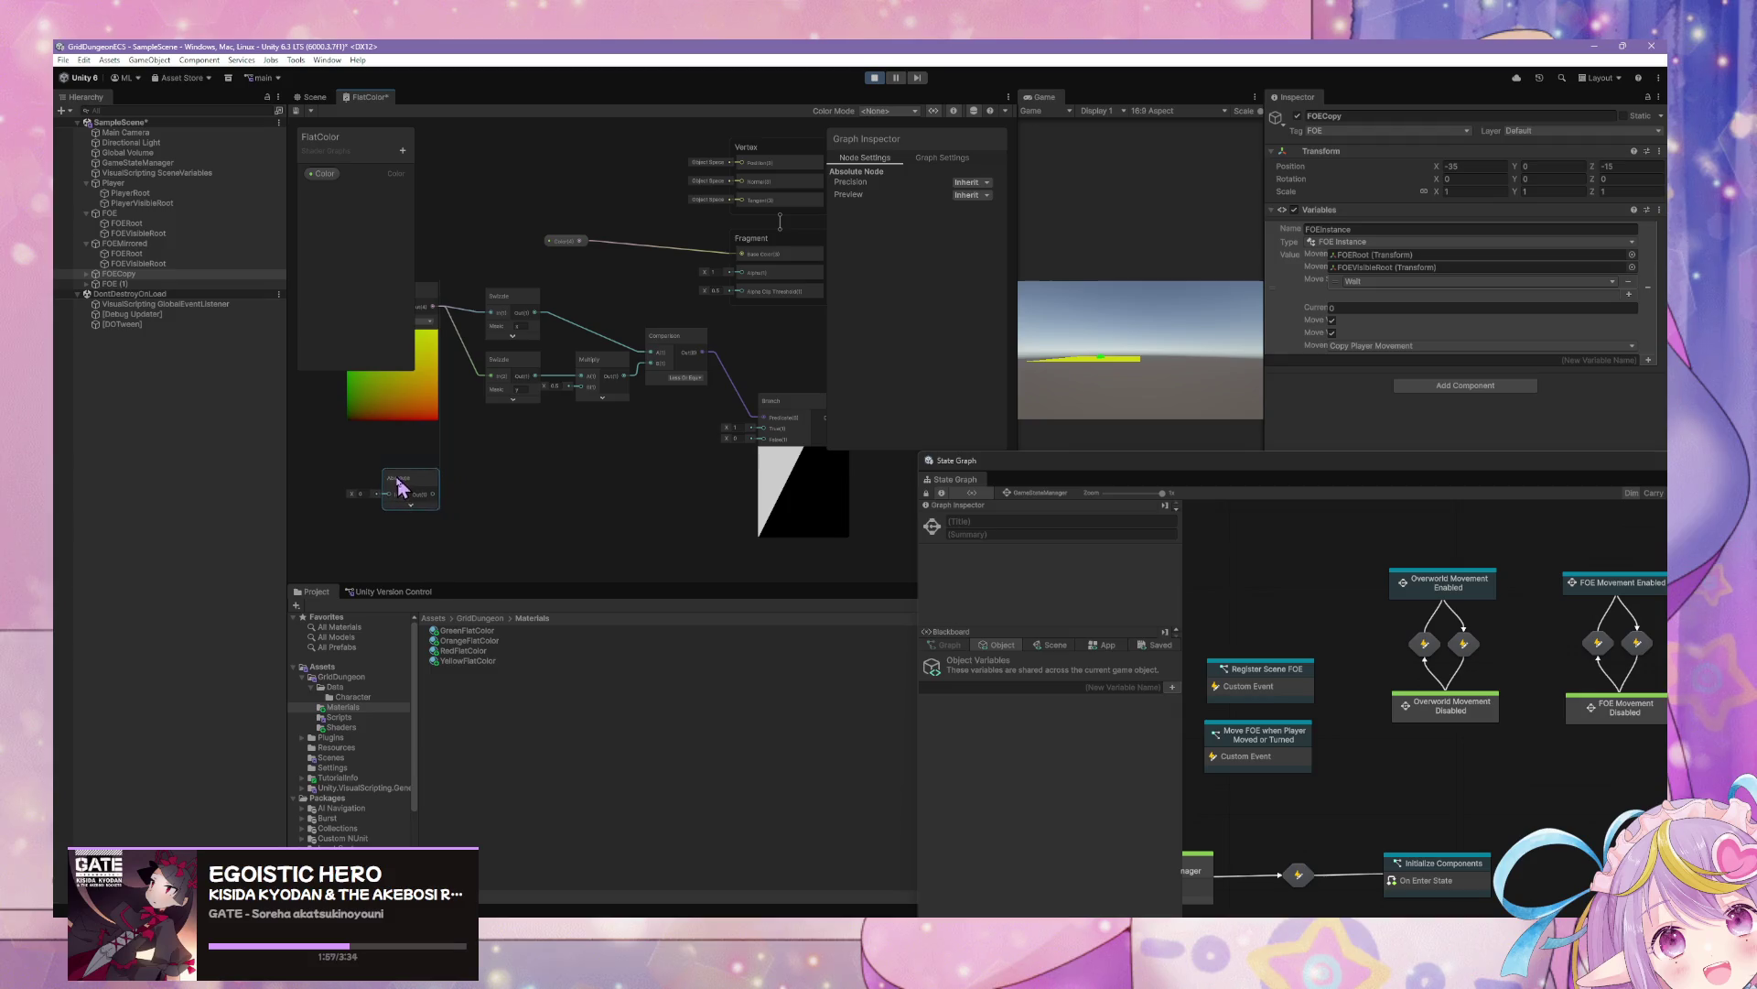
left_click_drag(553, 439, 486, 306)
Duplicate the Swizzles, Multiply and Comparison into a lower row and wire the copies together
key("ctrl+d")
mouse_move(580, 404)
left_mouse_down()
mouse_move(586, 366)
mouse_move(535, 453)
left_mouse_up()
left_click(611, 420)
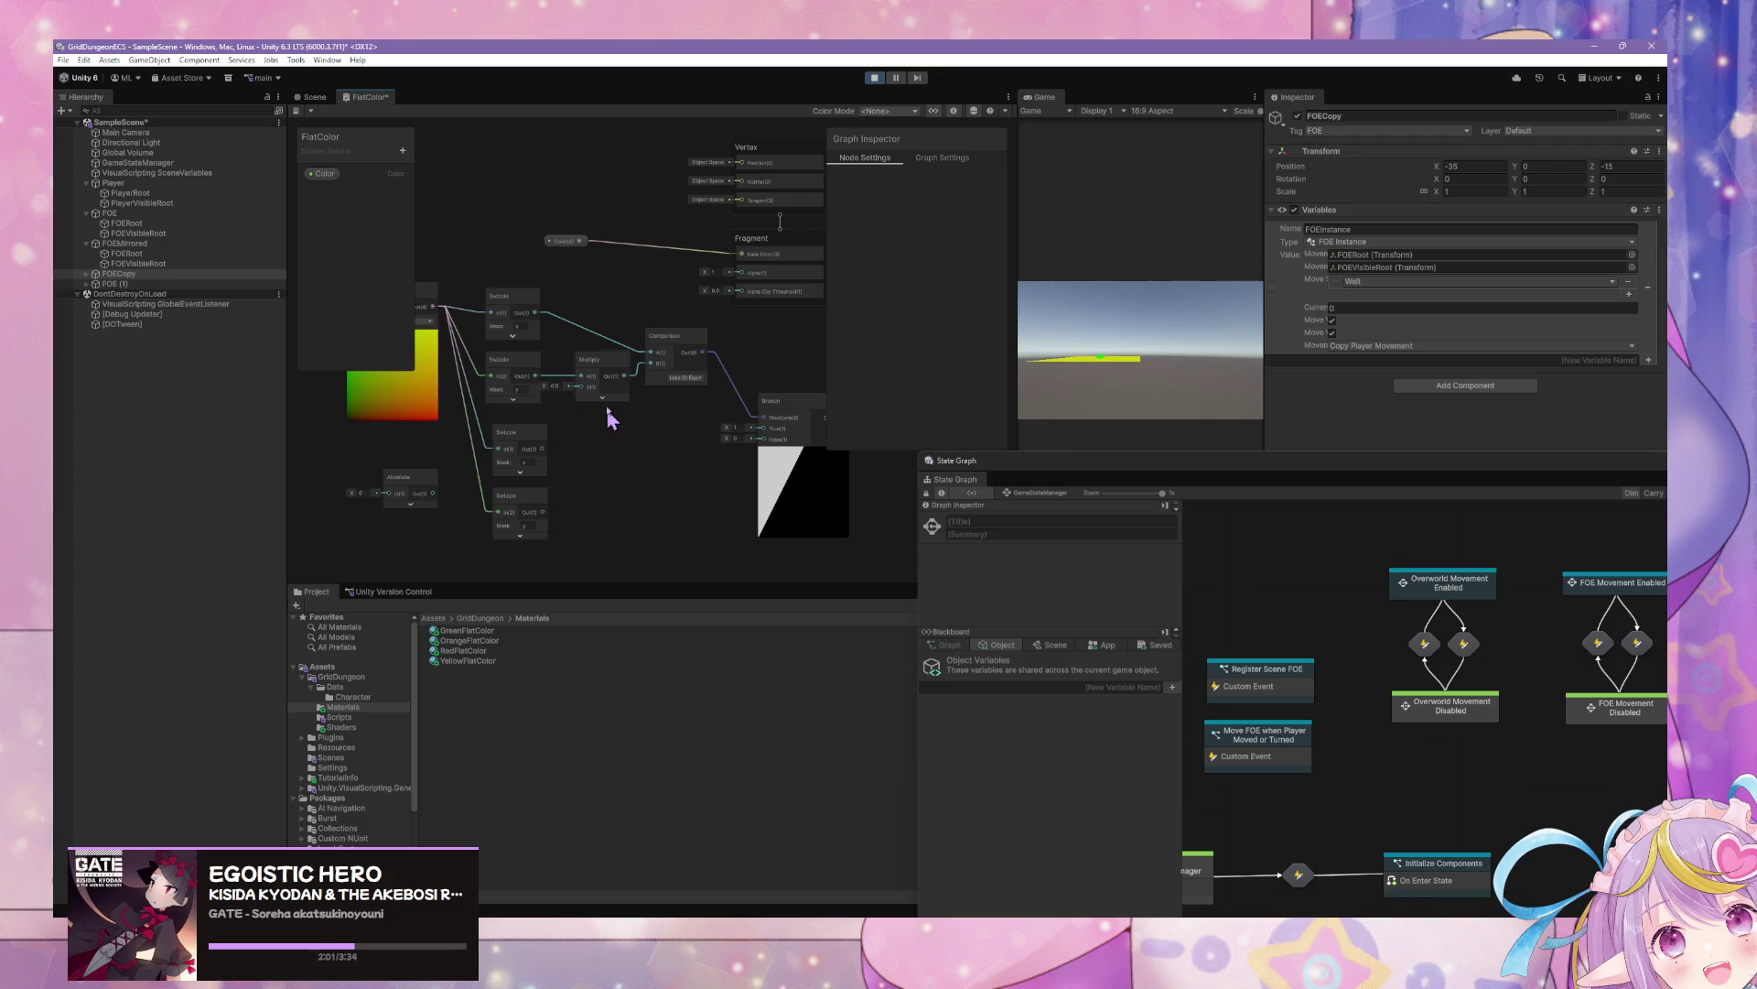
left_click(607, 396)
key("ctrl+d")
left_click_drag(635, 429, 596, 535)
left_click(579, 533)
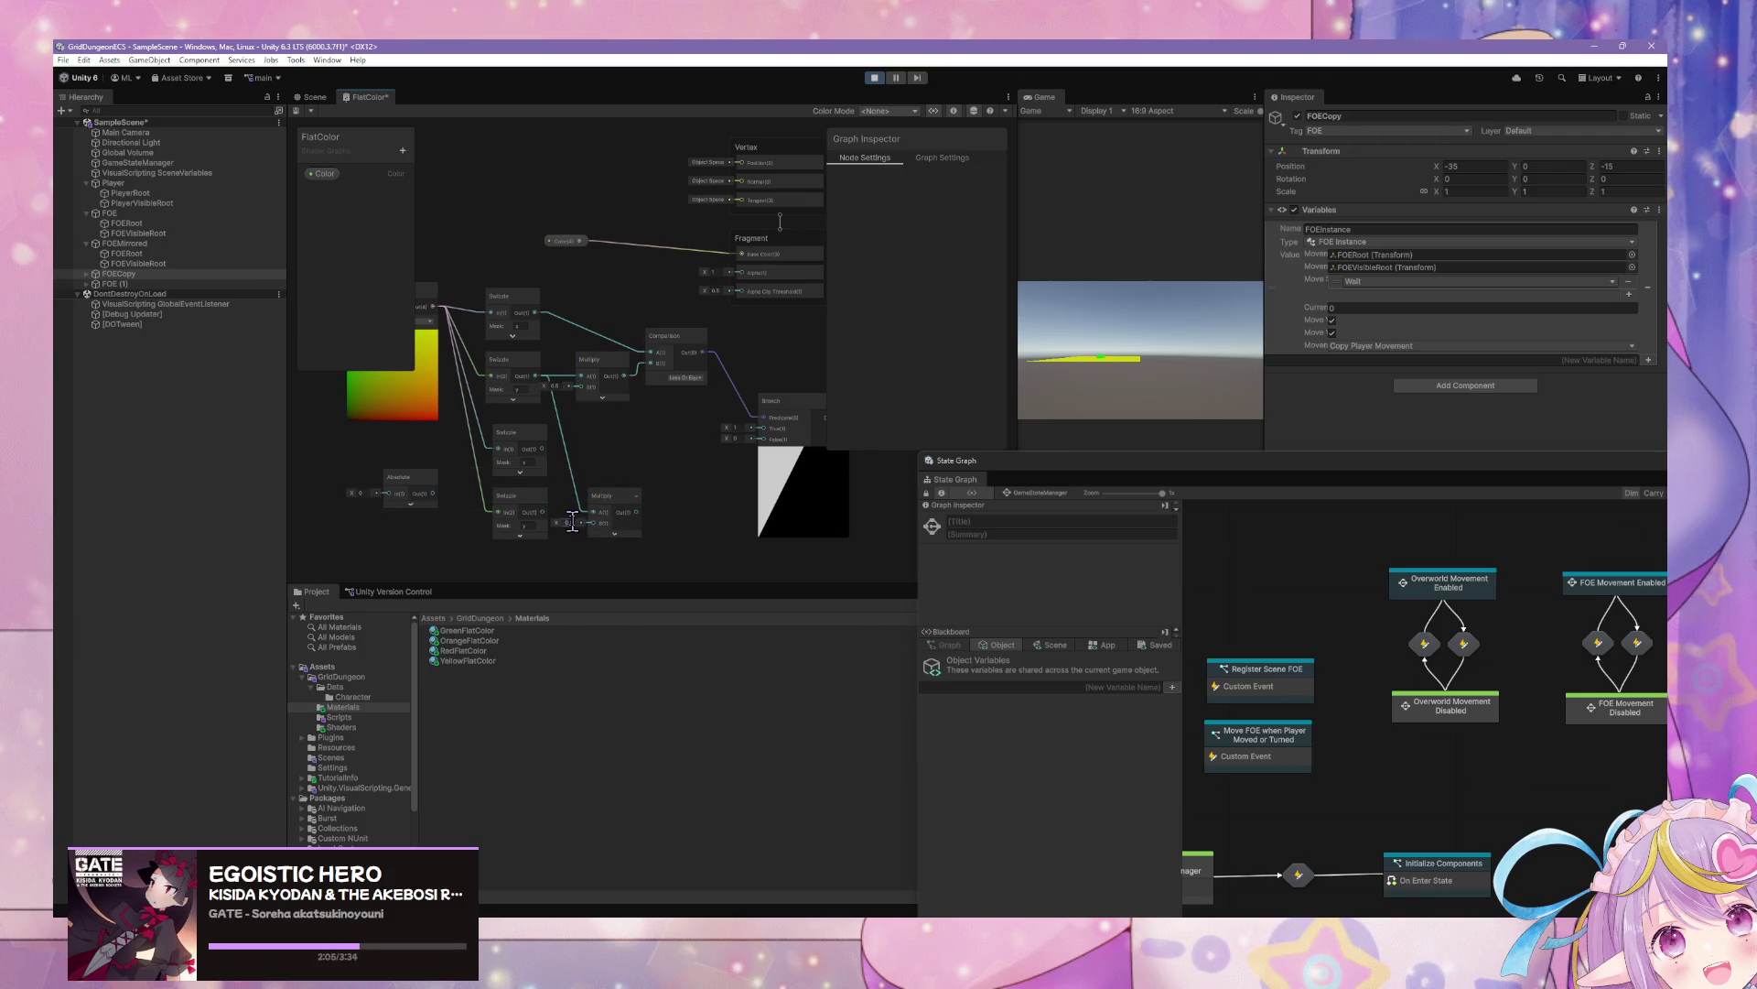
left_click(675, 339)
key("ctrl+d")
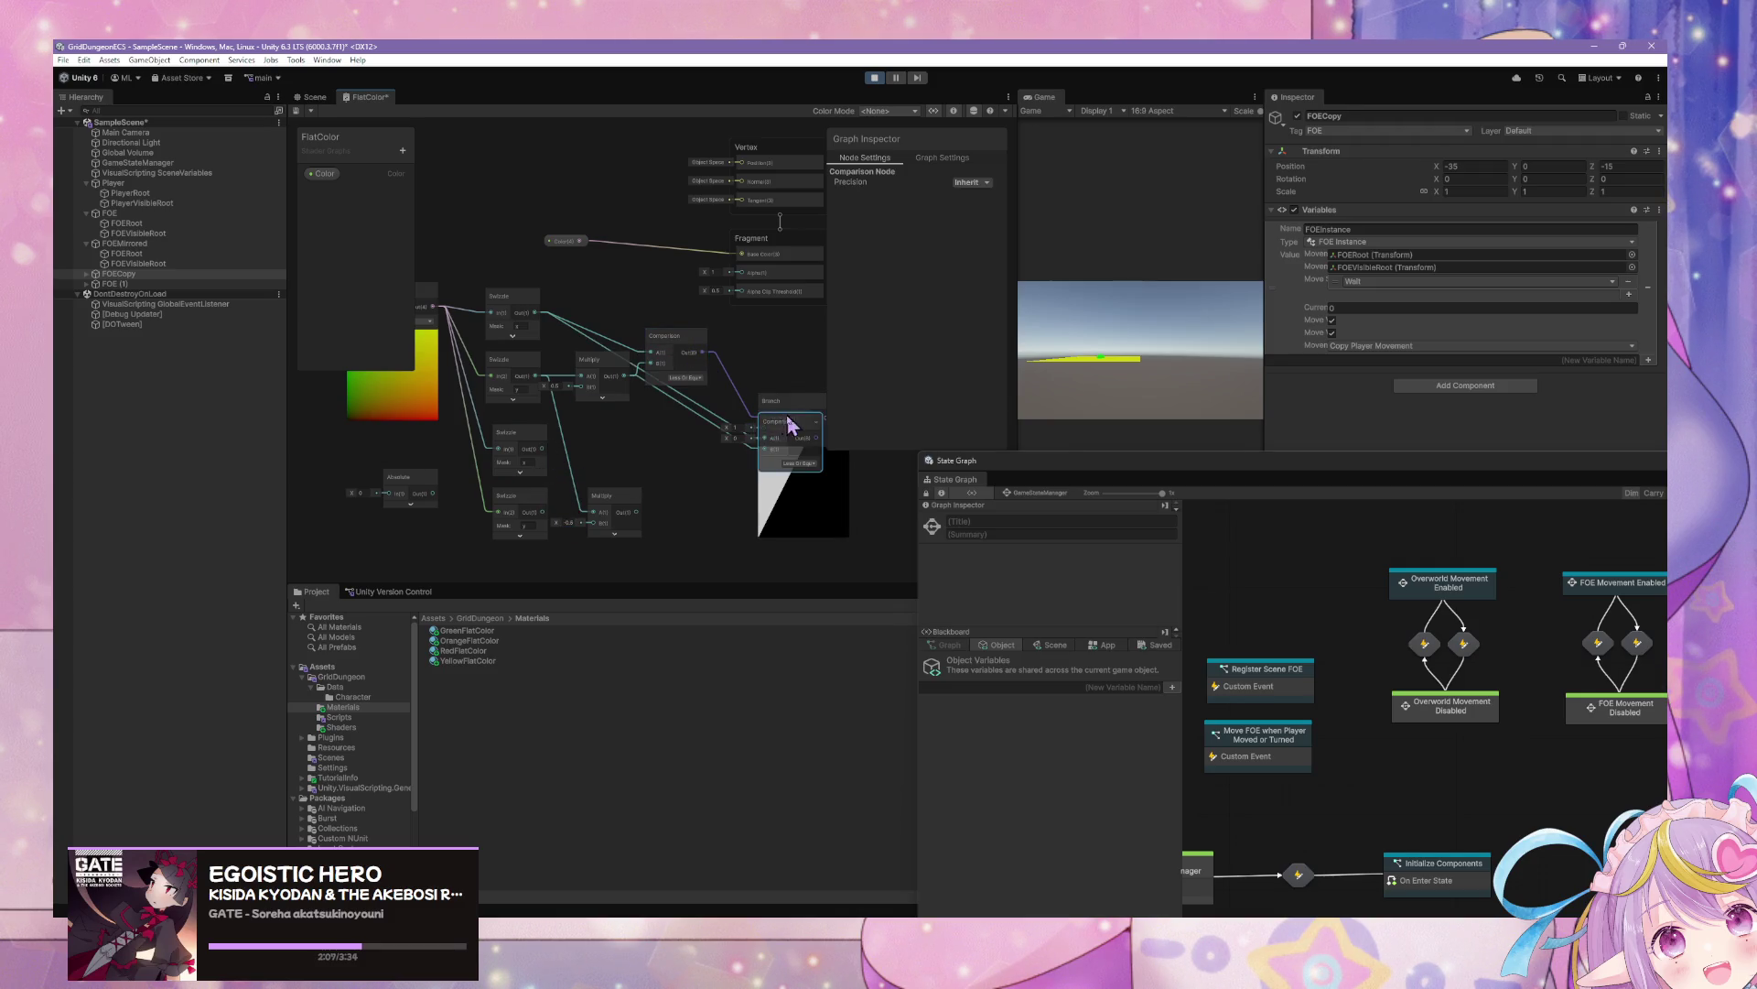
mouse_move(790, 424)
left_mouse_down()
mouse_move(661, 513)
mouse_move(671, 494)
left_mouse_up()
left_click_drag(543, 510, 594, 505)
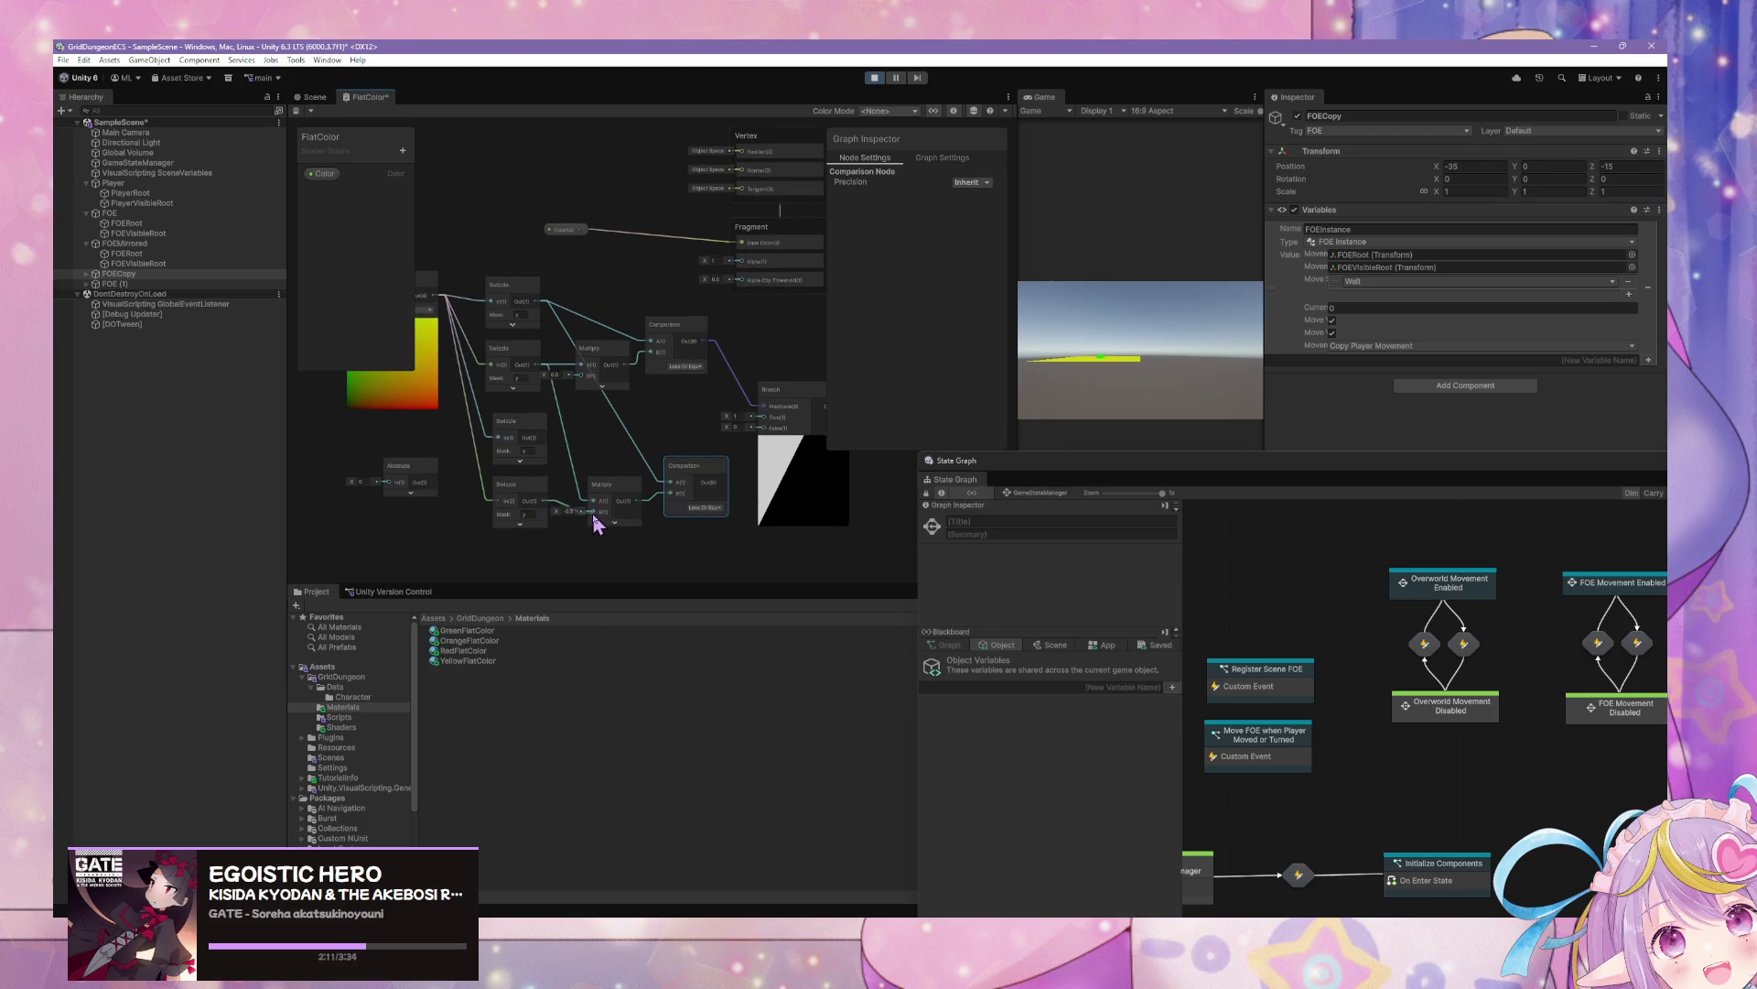
mouse_move(544, 437)
left_mouse_down()
mouse_move(672, 494)
mouse_move(689, 418)
left_mouse_up()
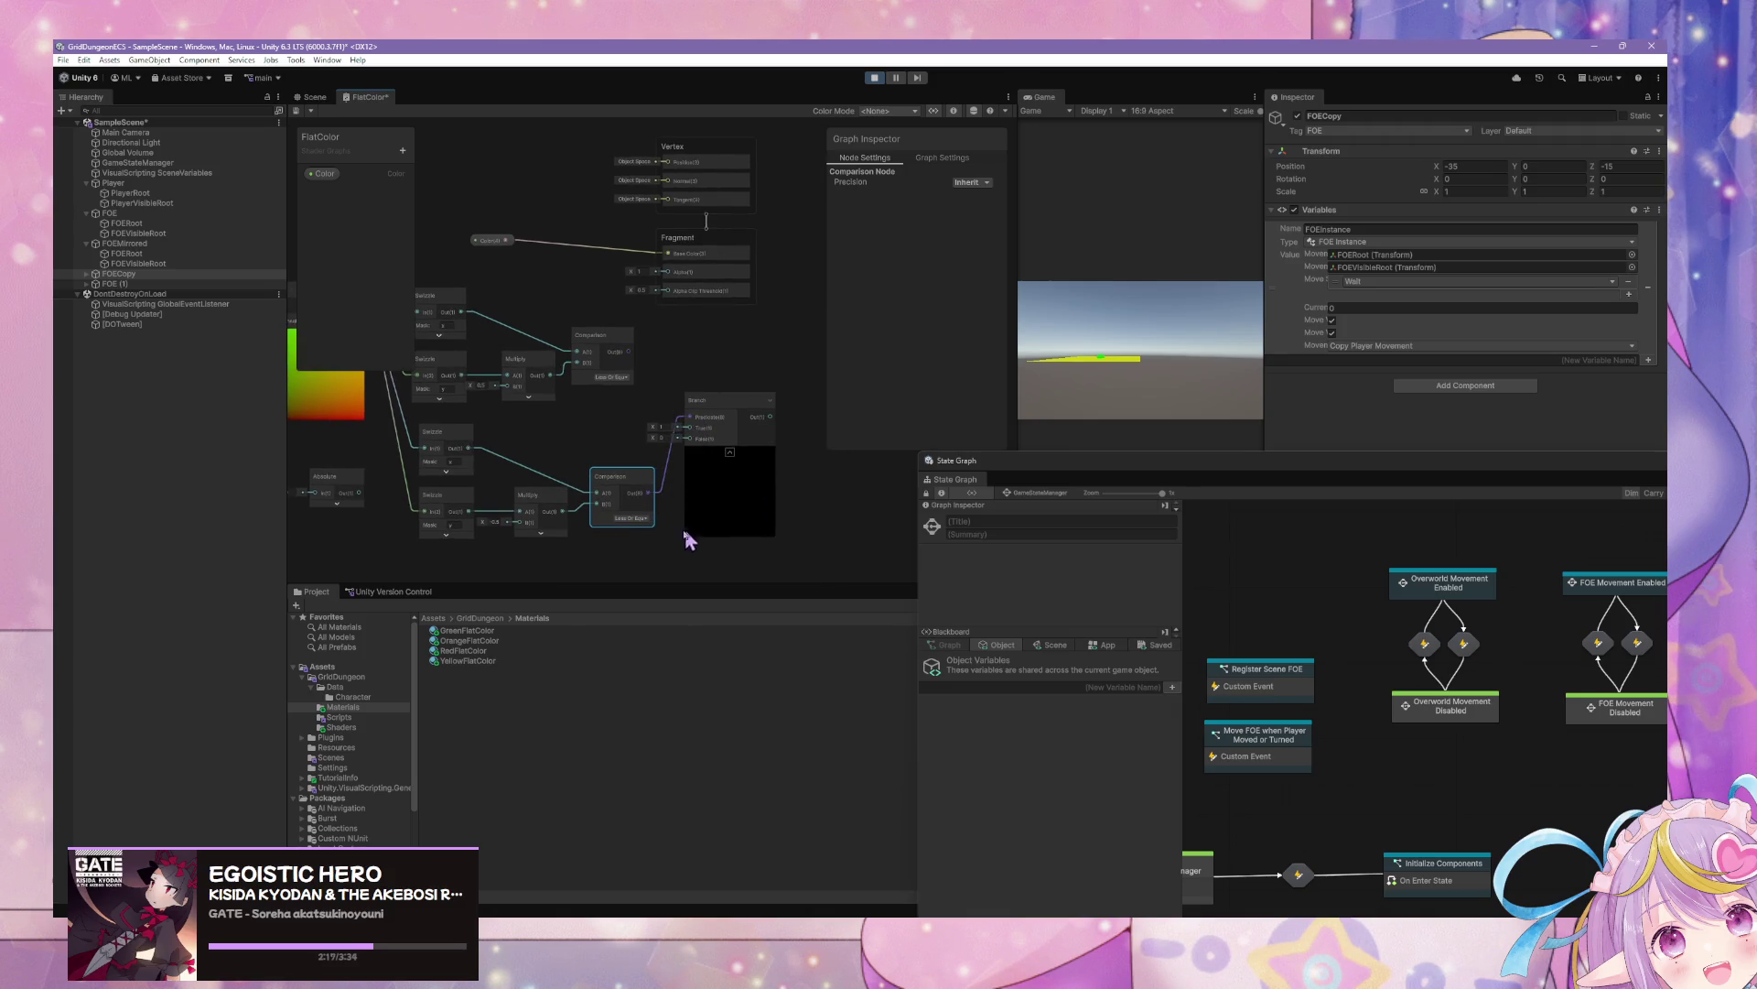
Adjust the lower Multiply's B value and wire a copied Multiply into the lower Comparison
left_click_drag(657, 529, 717, 520)
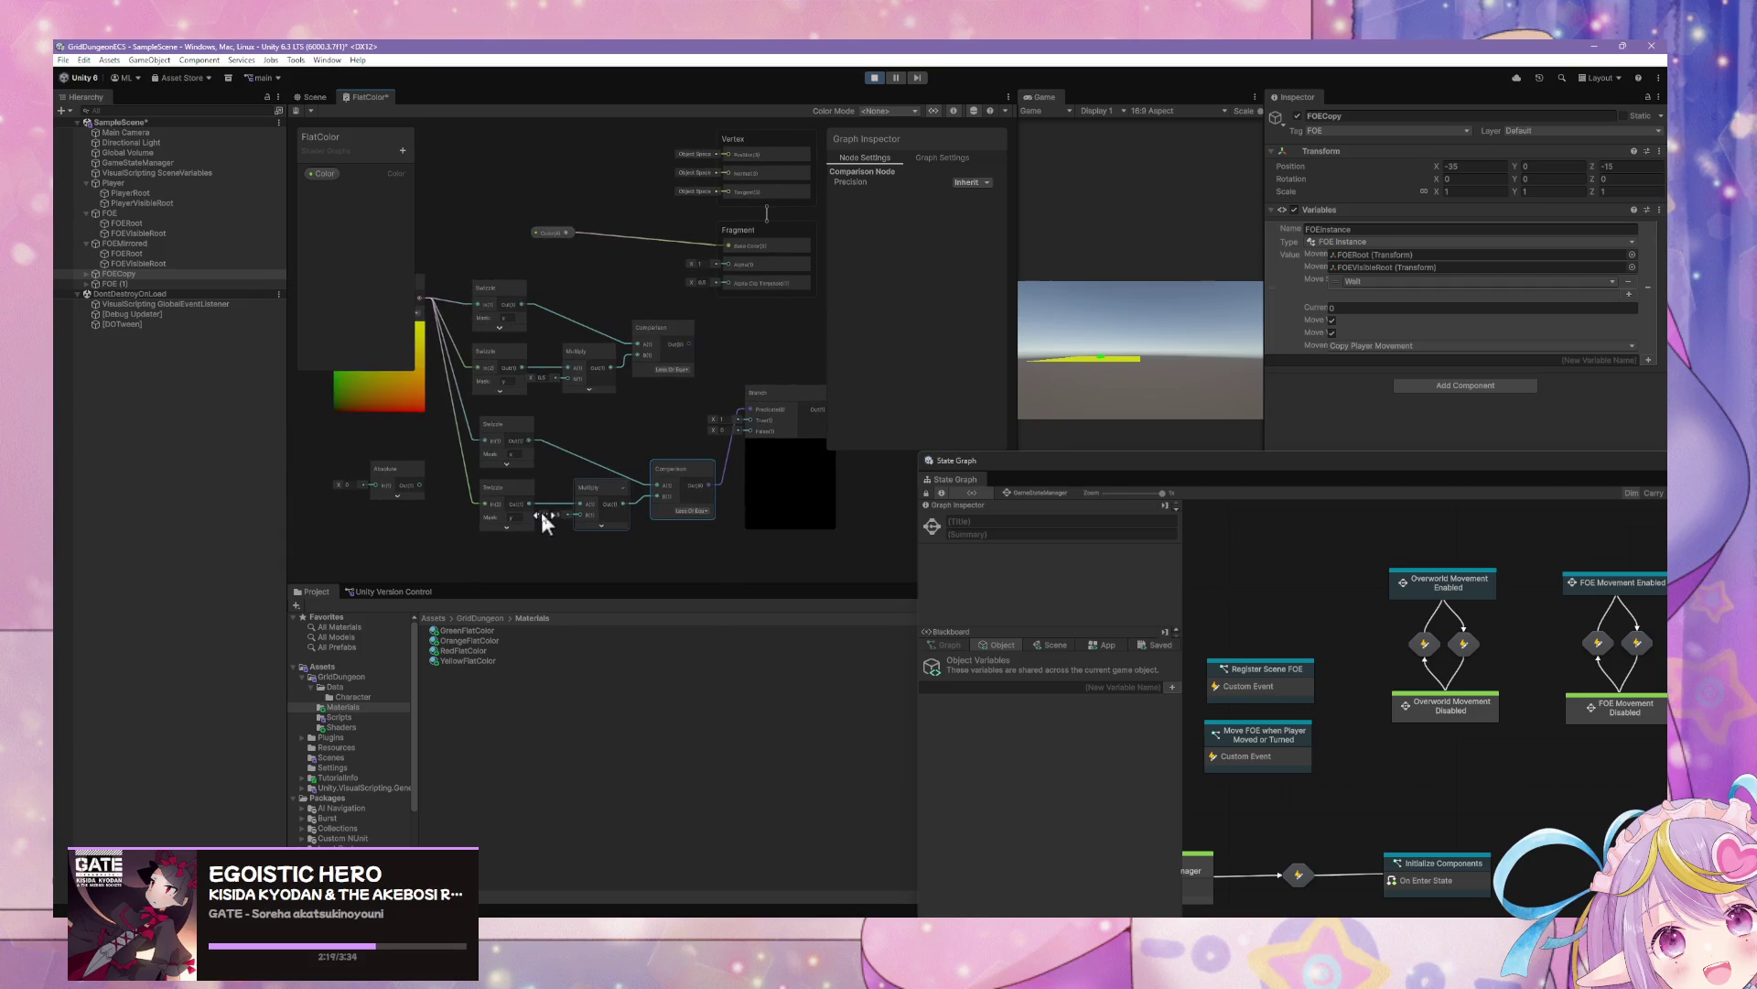
mouse_move(541, 515)
left_mouse_down()
mouse_move(520, 511)
mouse_move(570, 515)
mouse_move(519, 518)
mouse_move(575, 512)
mouse_move(558, 515)
left_mouse_up()
left_click(638, 502)
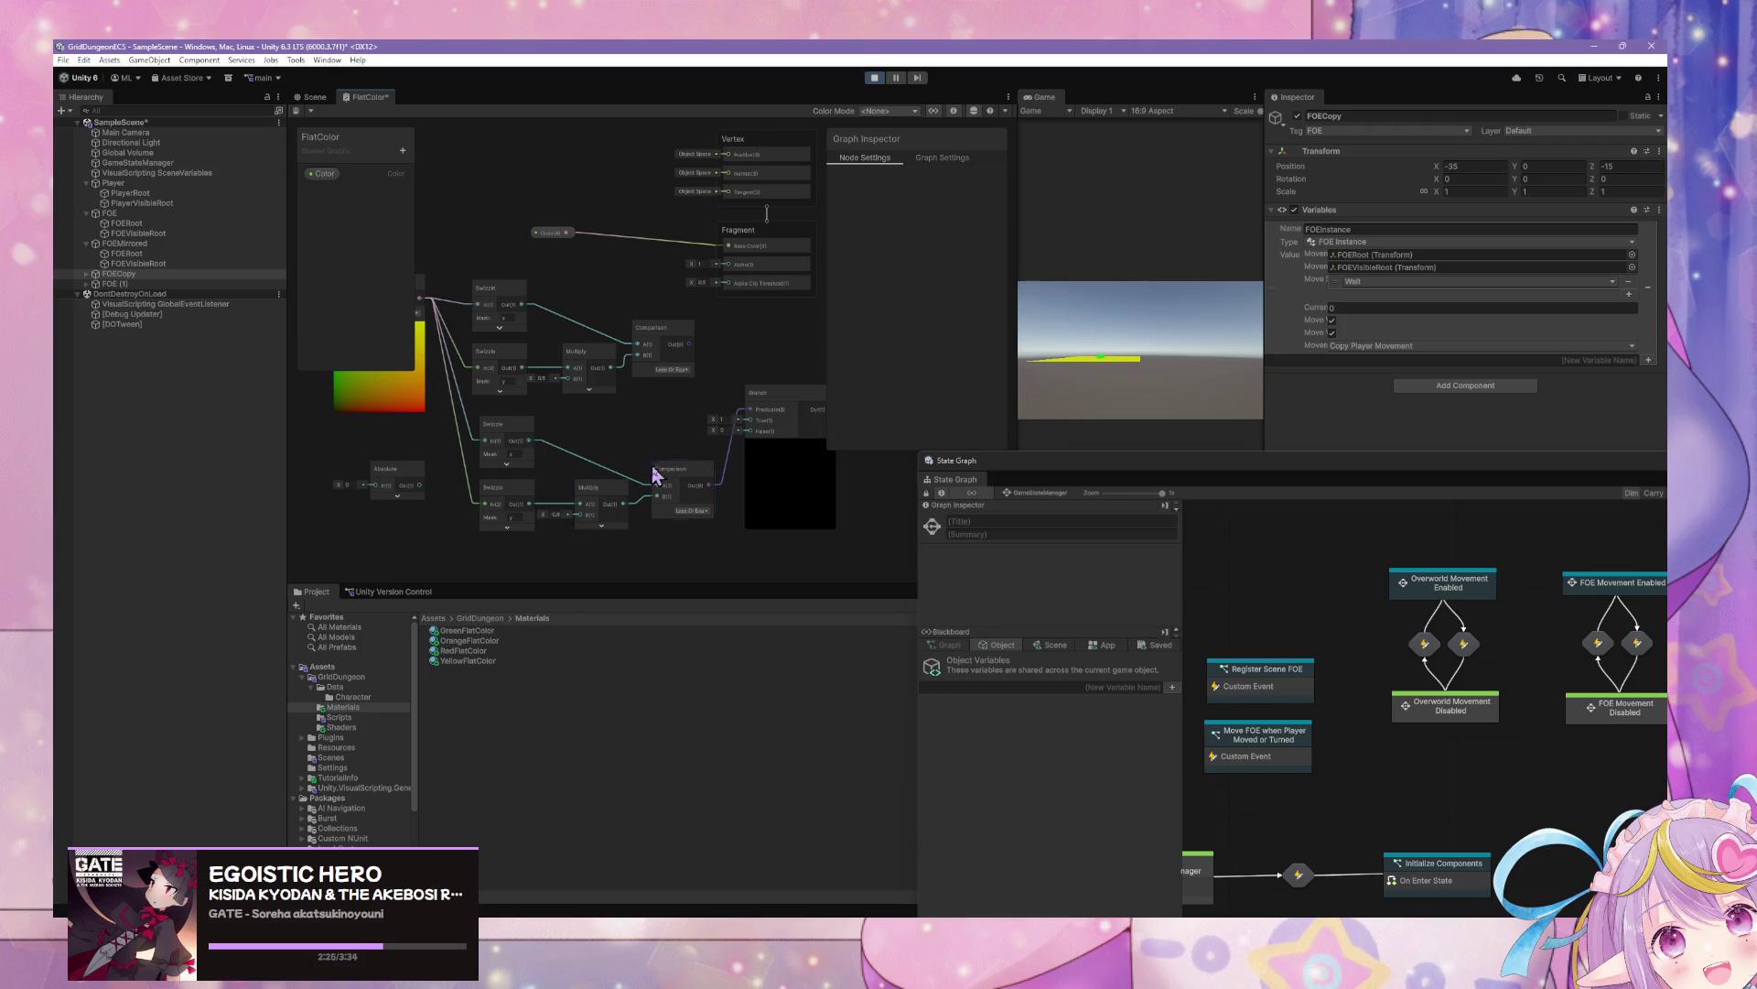
left_click(607, 503)
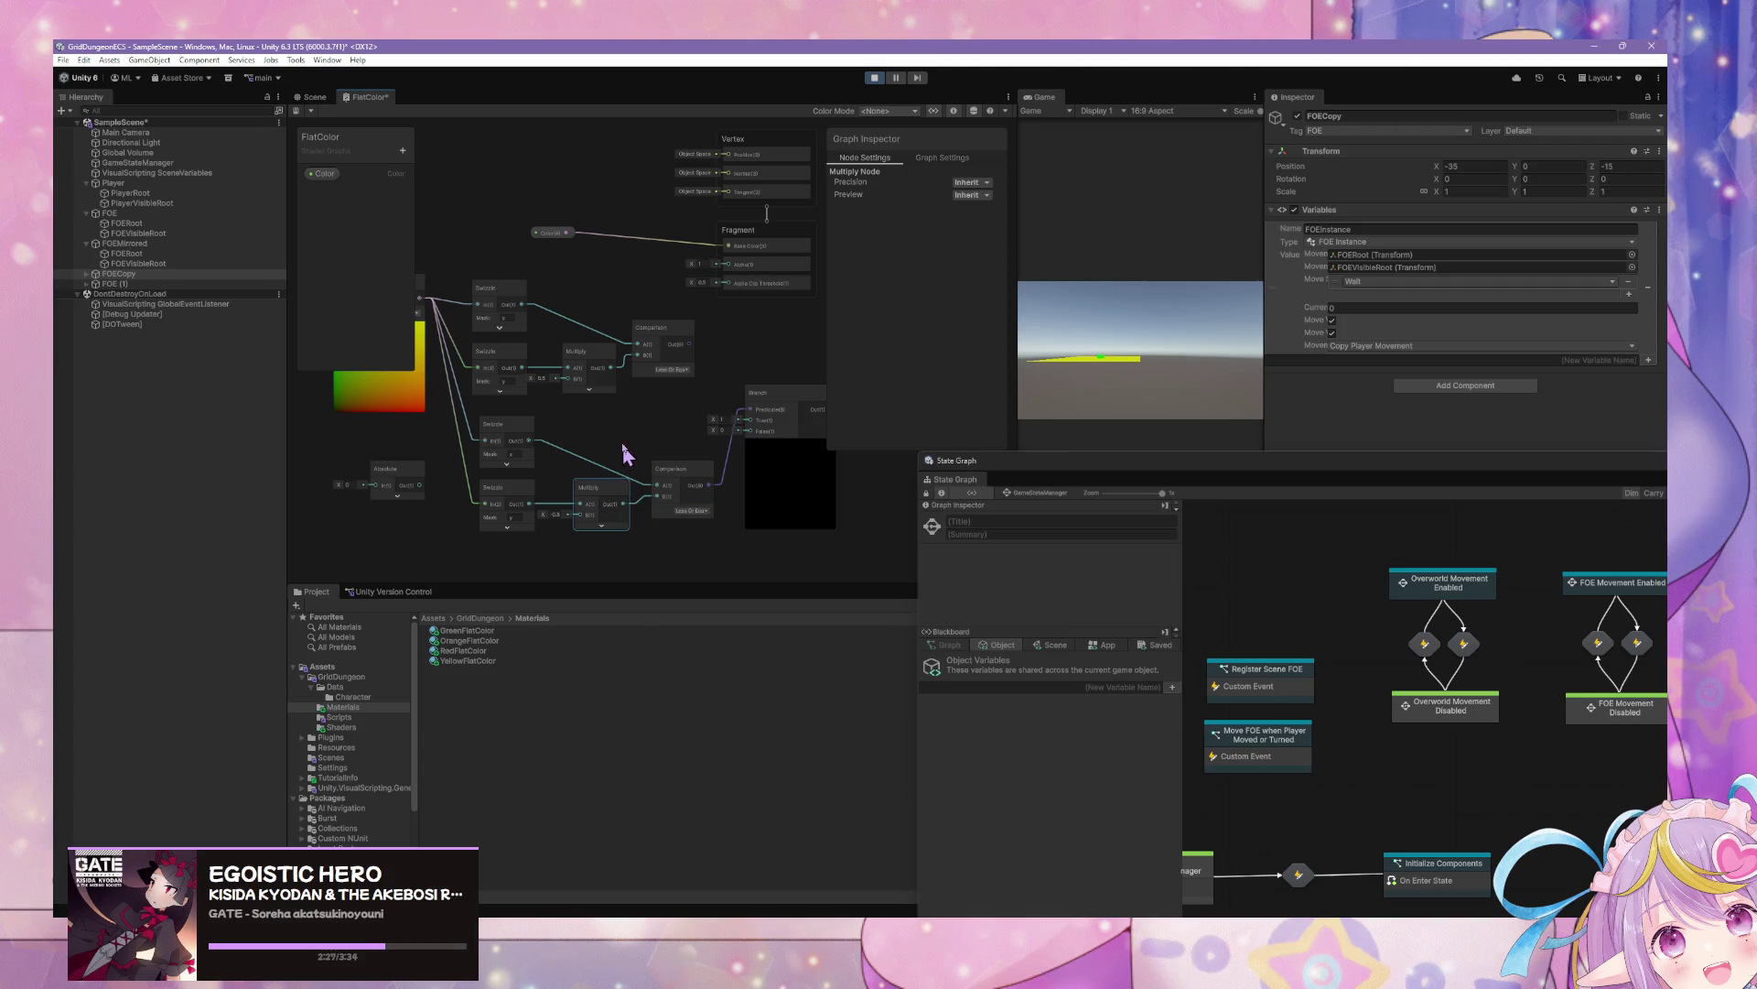
key("ctrl+d")
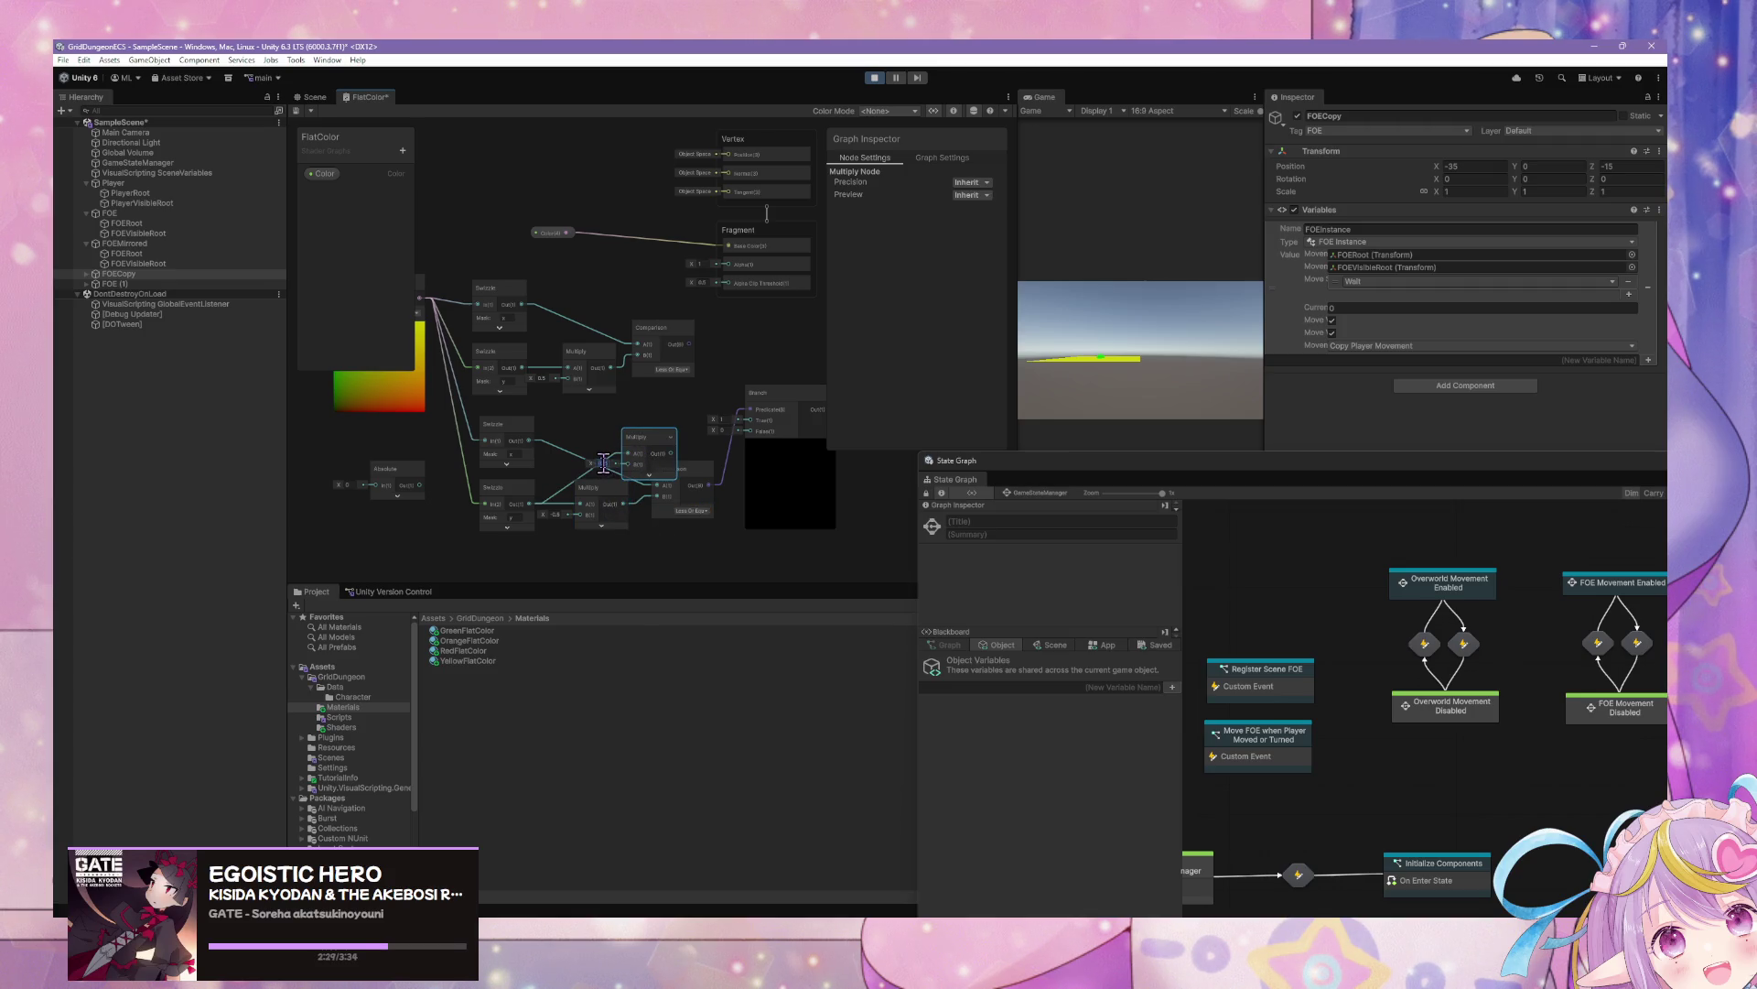
mouse_move(604, 462)
left_mouse_down()
mouse_move(541, 462)
mouse_move(674, 458)
mouse_move(630, 457)
left_mouse_up()
right_click(659, 482)
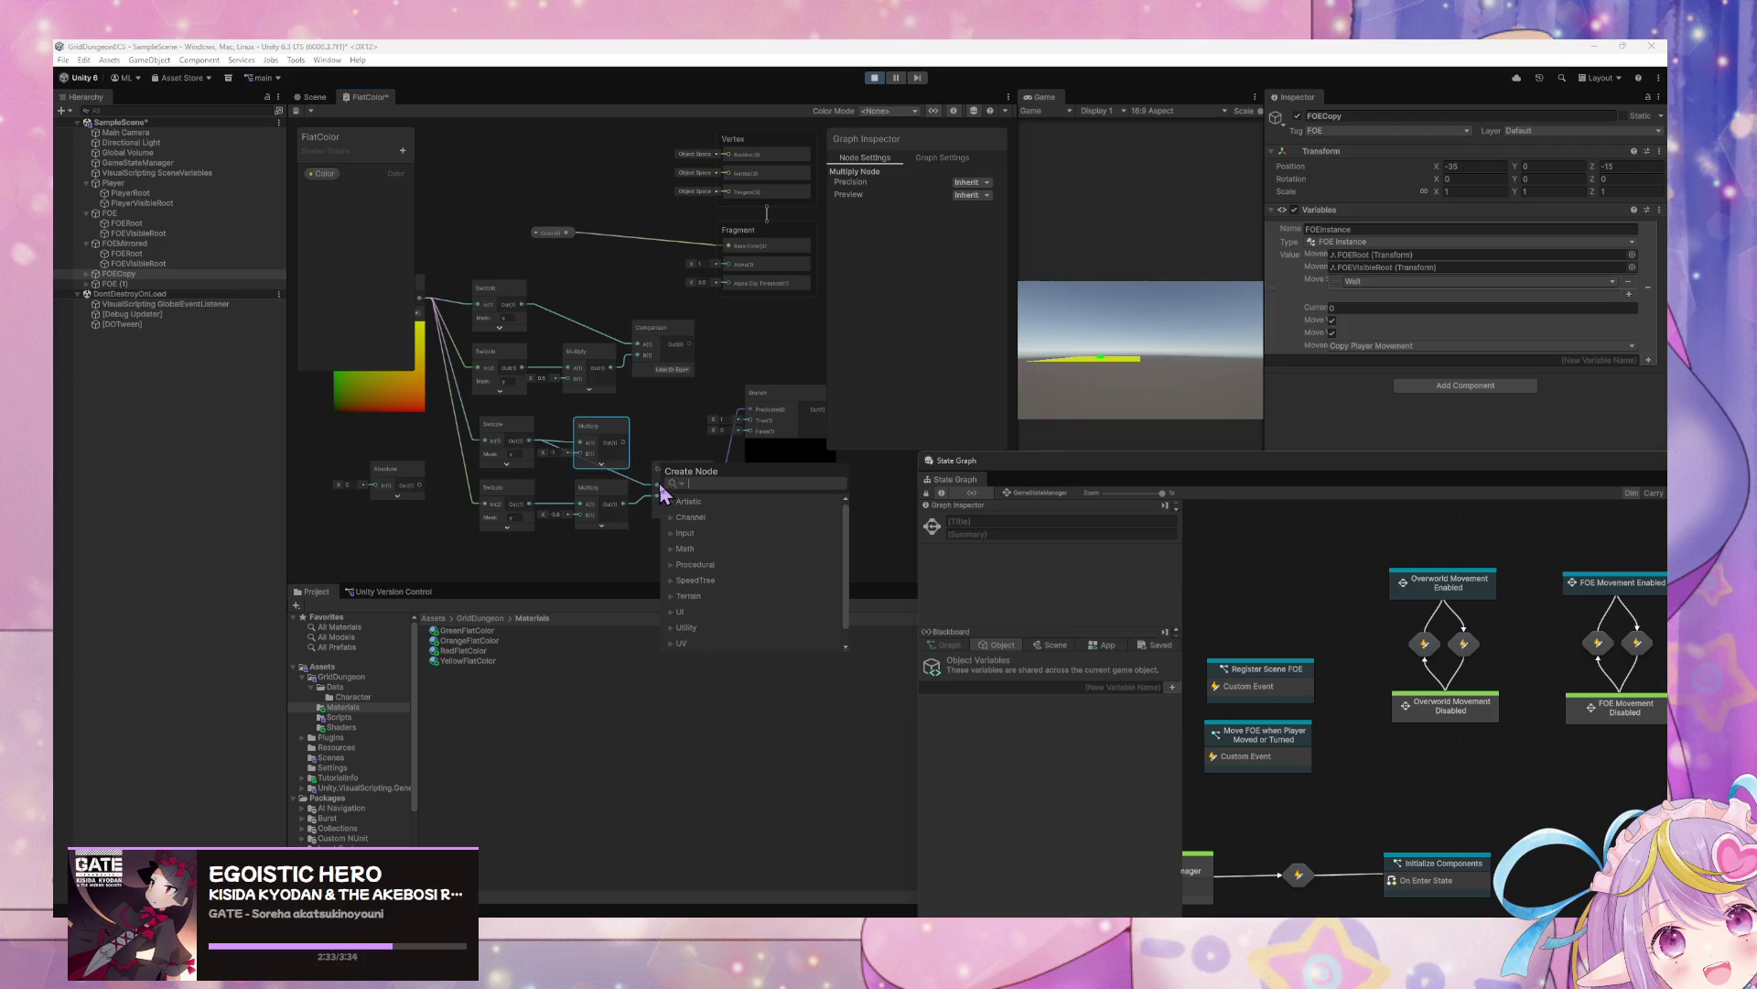
key("Escape")
mouse_move(769, 495)
left_mouse_down()
mouse_move(793, 487)
mouse_move(777, 479)
left_mouse_up()
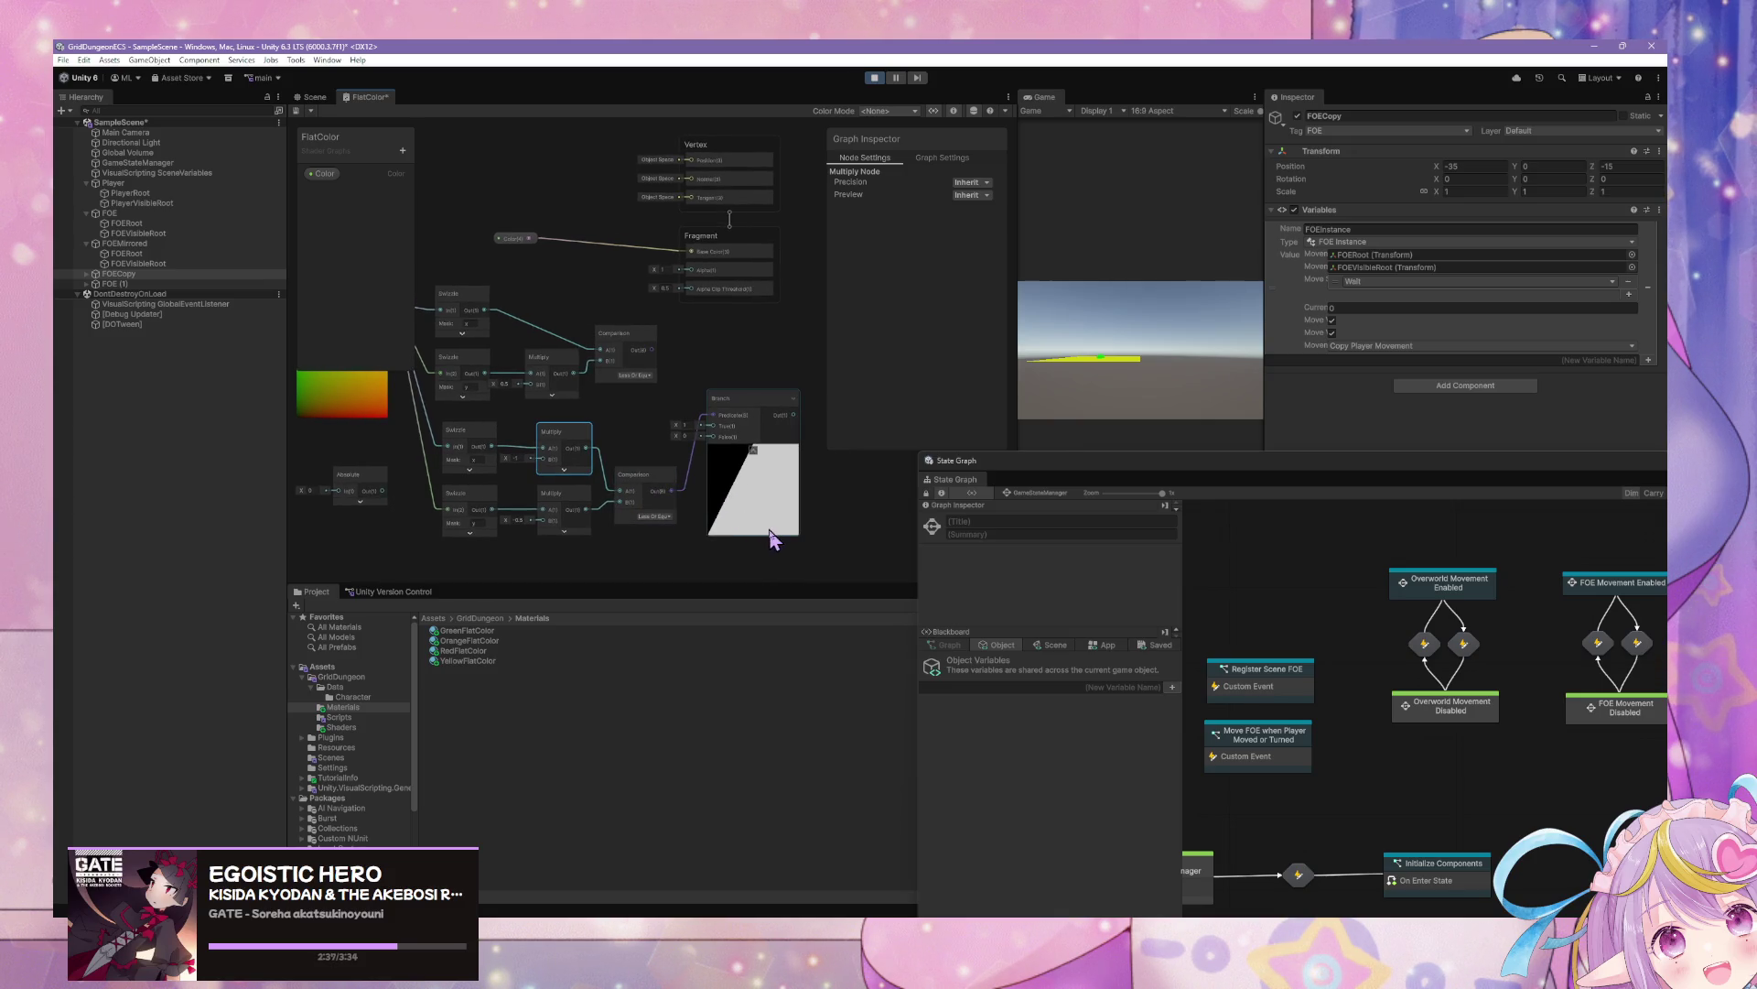
left_click_drag(573, 449, 576, 449)
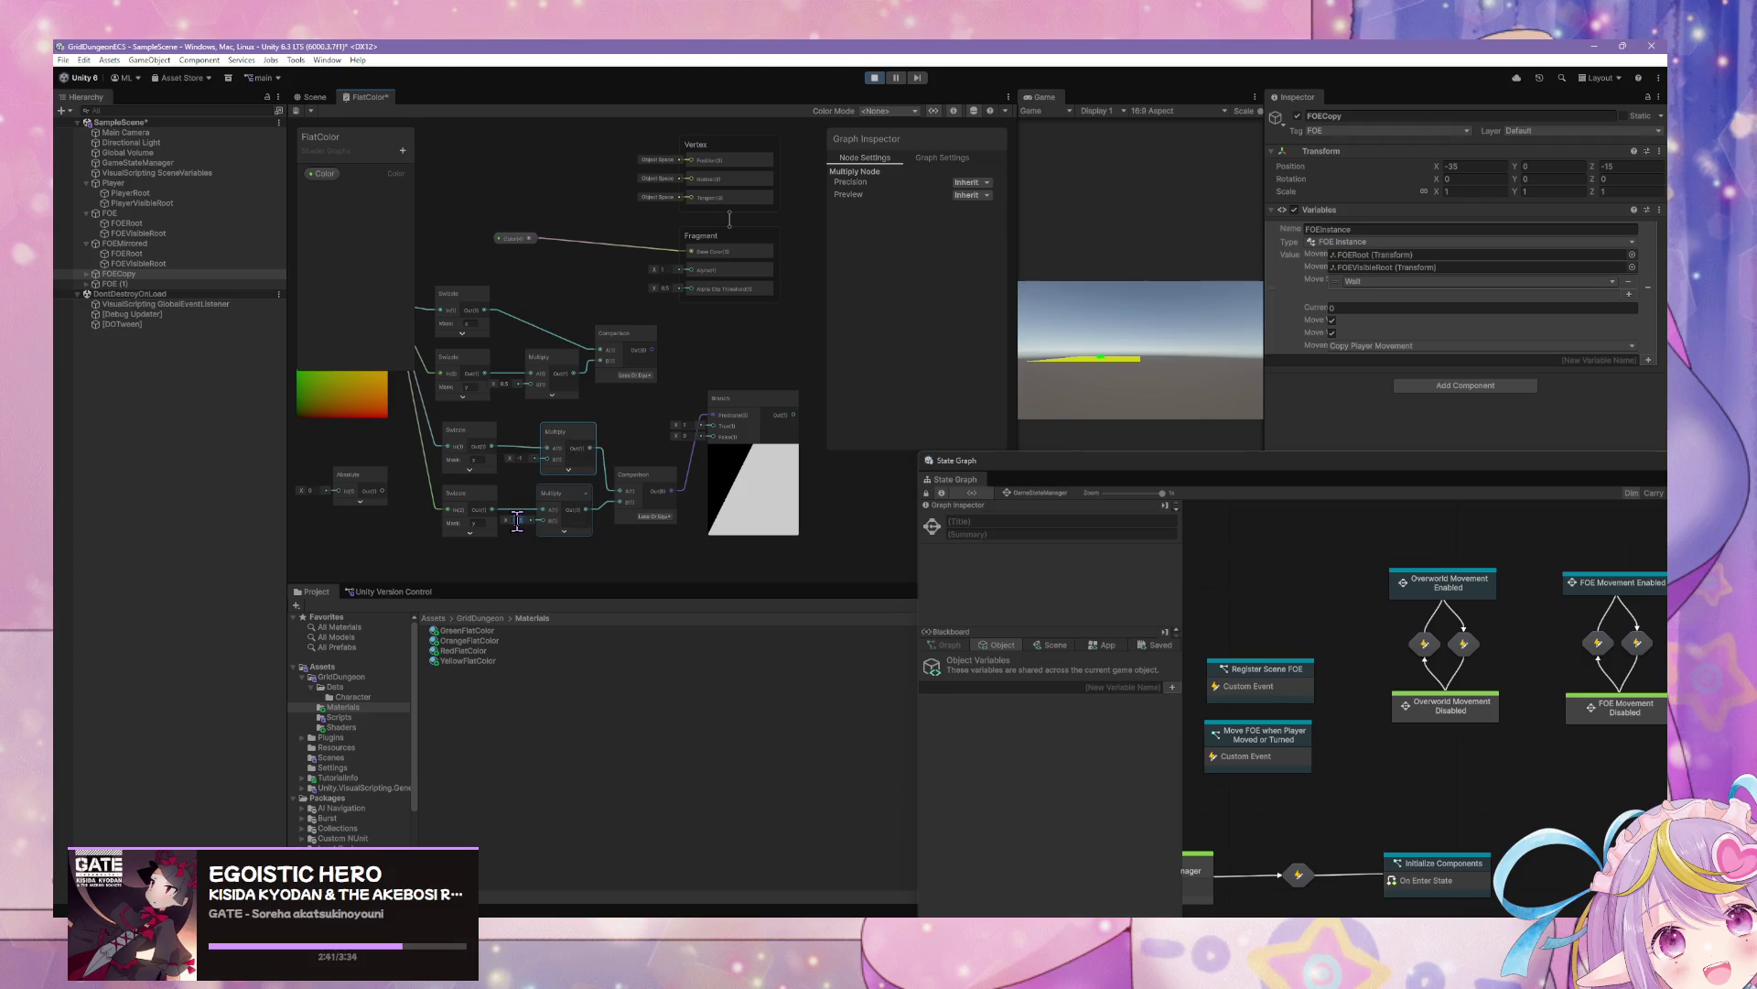
left_click_drag(693, 562, 508, 419)
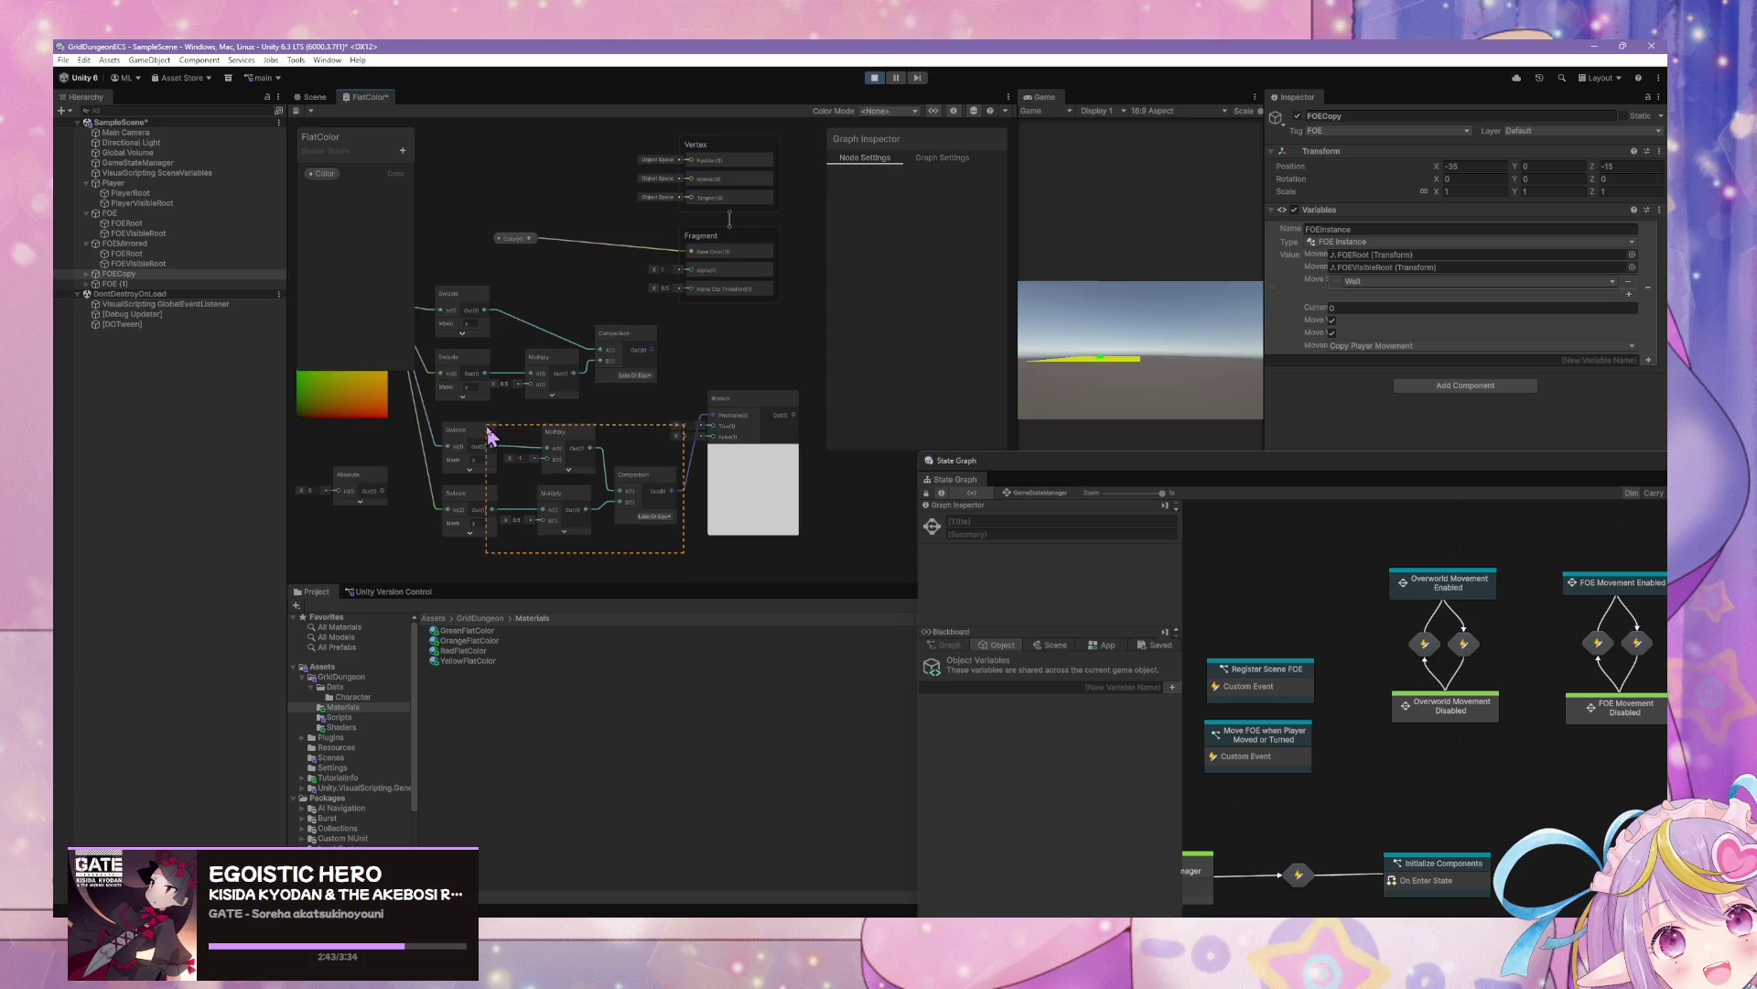
Delete the lower Multiply, Comparison and Swizzle nodes, and wire Comparison Out into Branch Predicate
key("Delete")
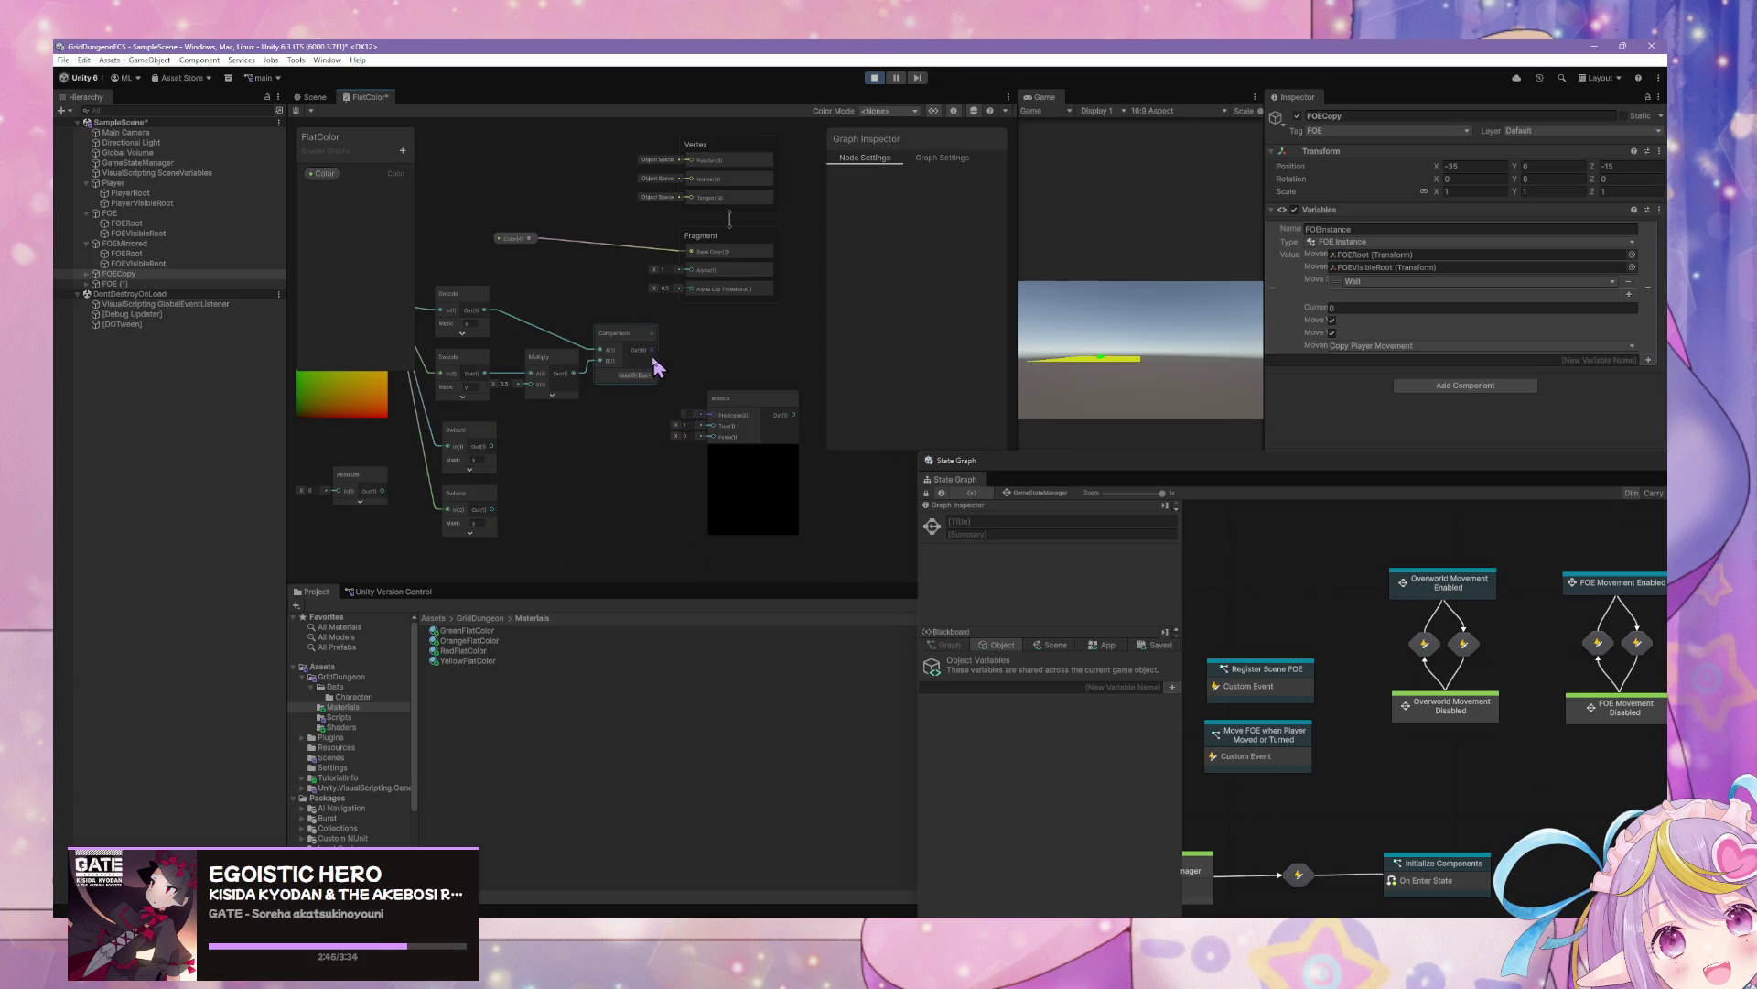
left_click_drag(653, 350, 719, 423)
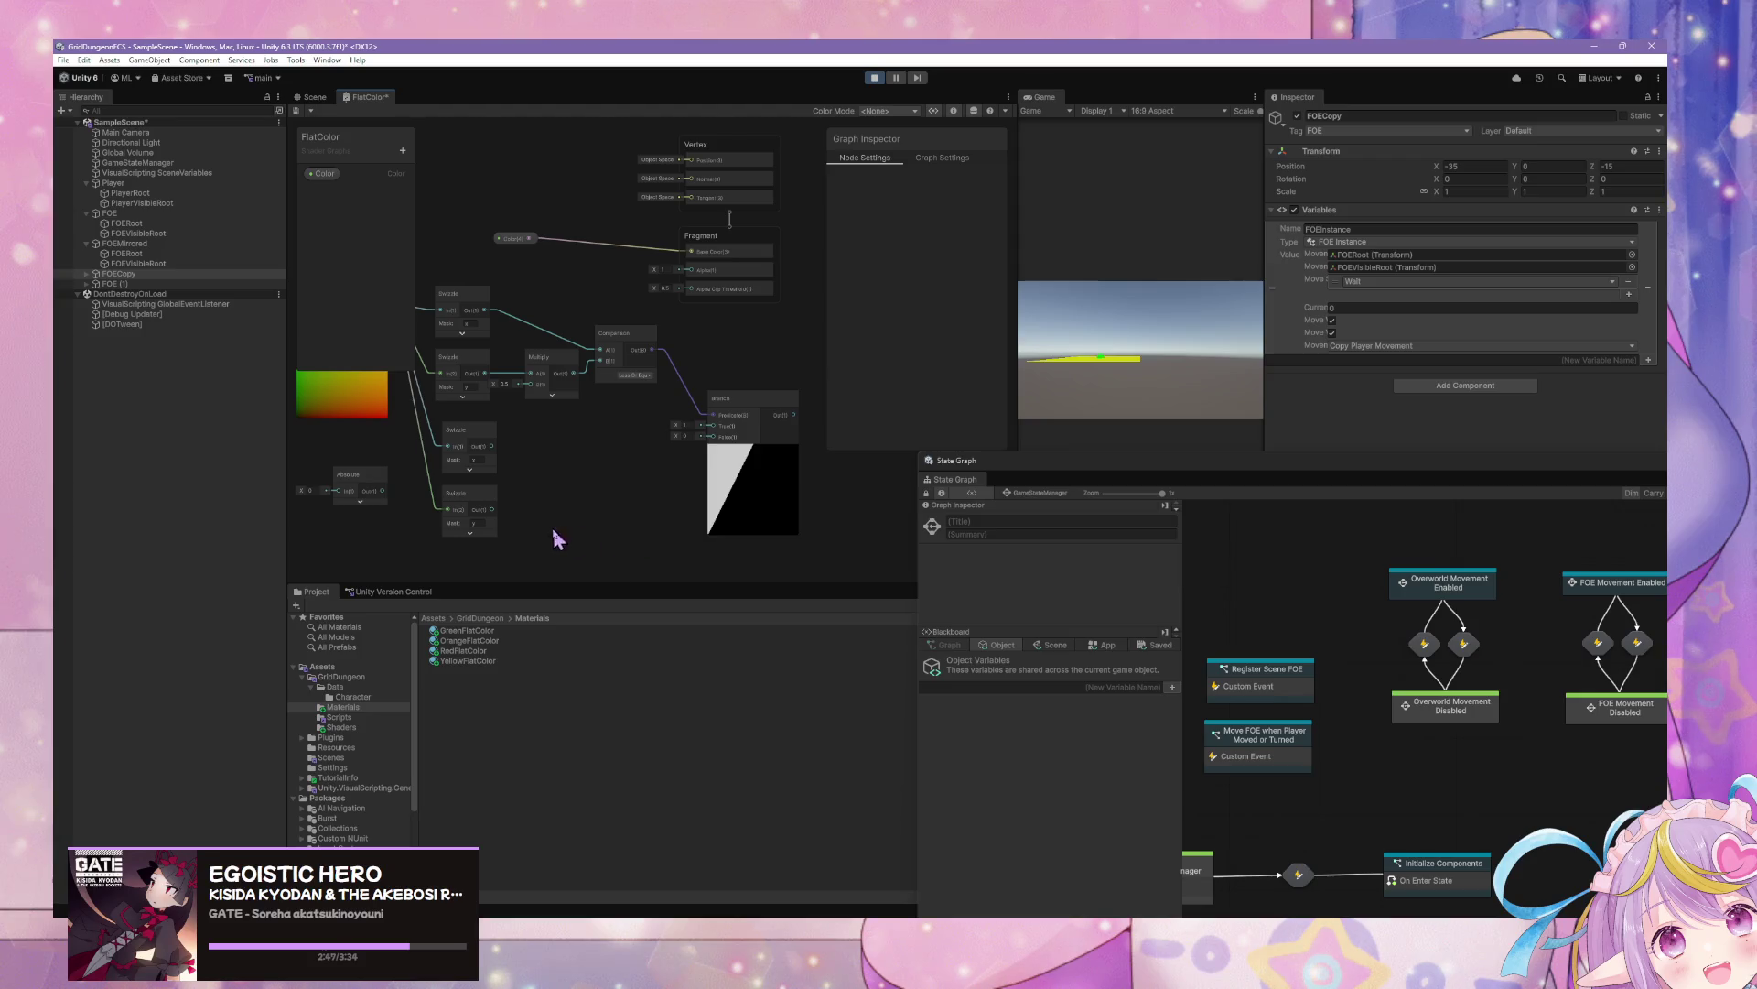
left_click_drag(556, 549, 458, 426)
key("Delete")
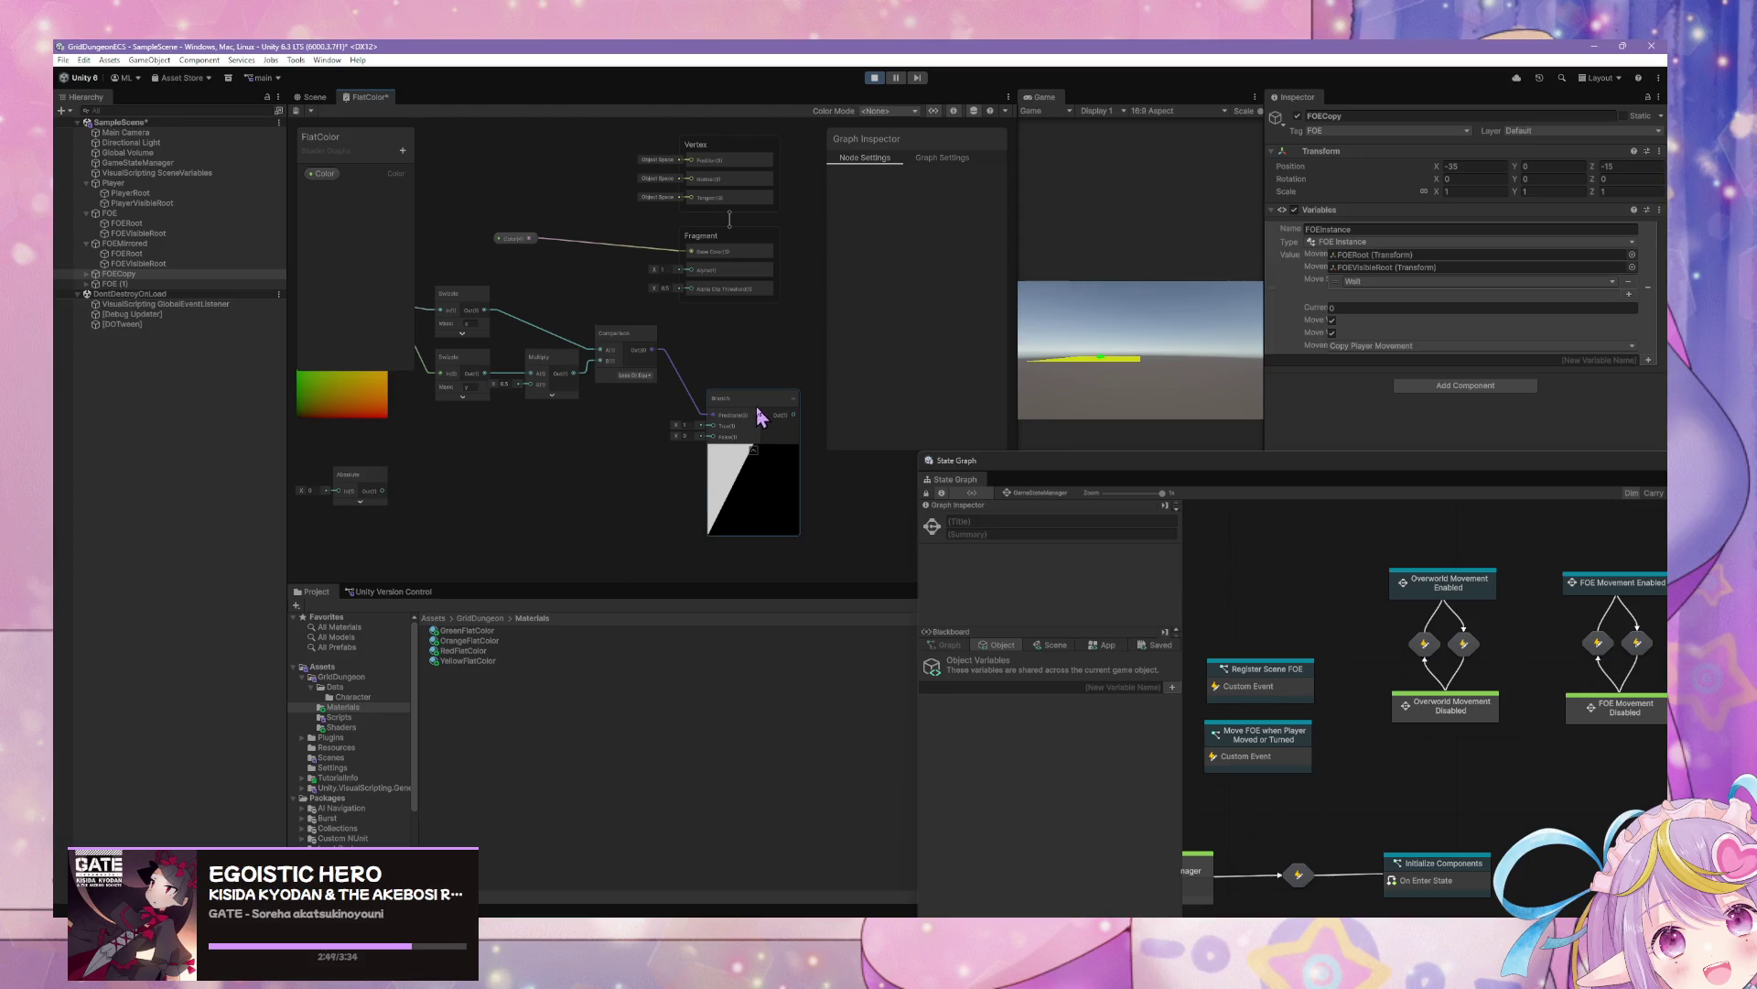
Move the Absolute node up beside Multiply and shift the Comparison node to the right
left_click_drag(461, 434, 529, 439)
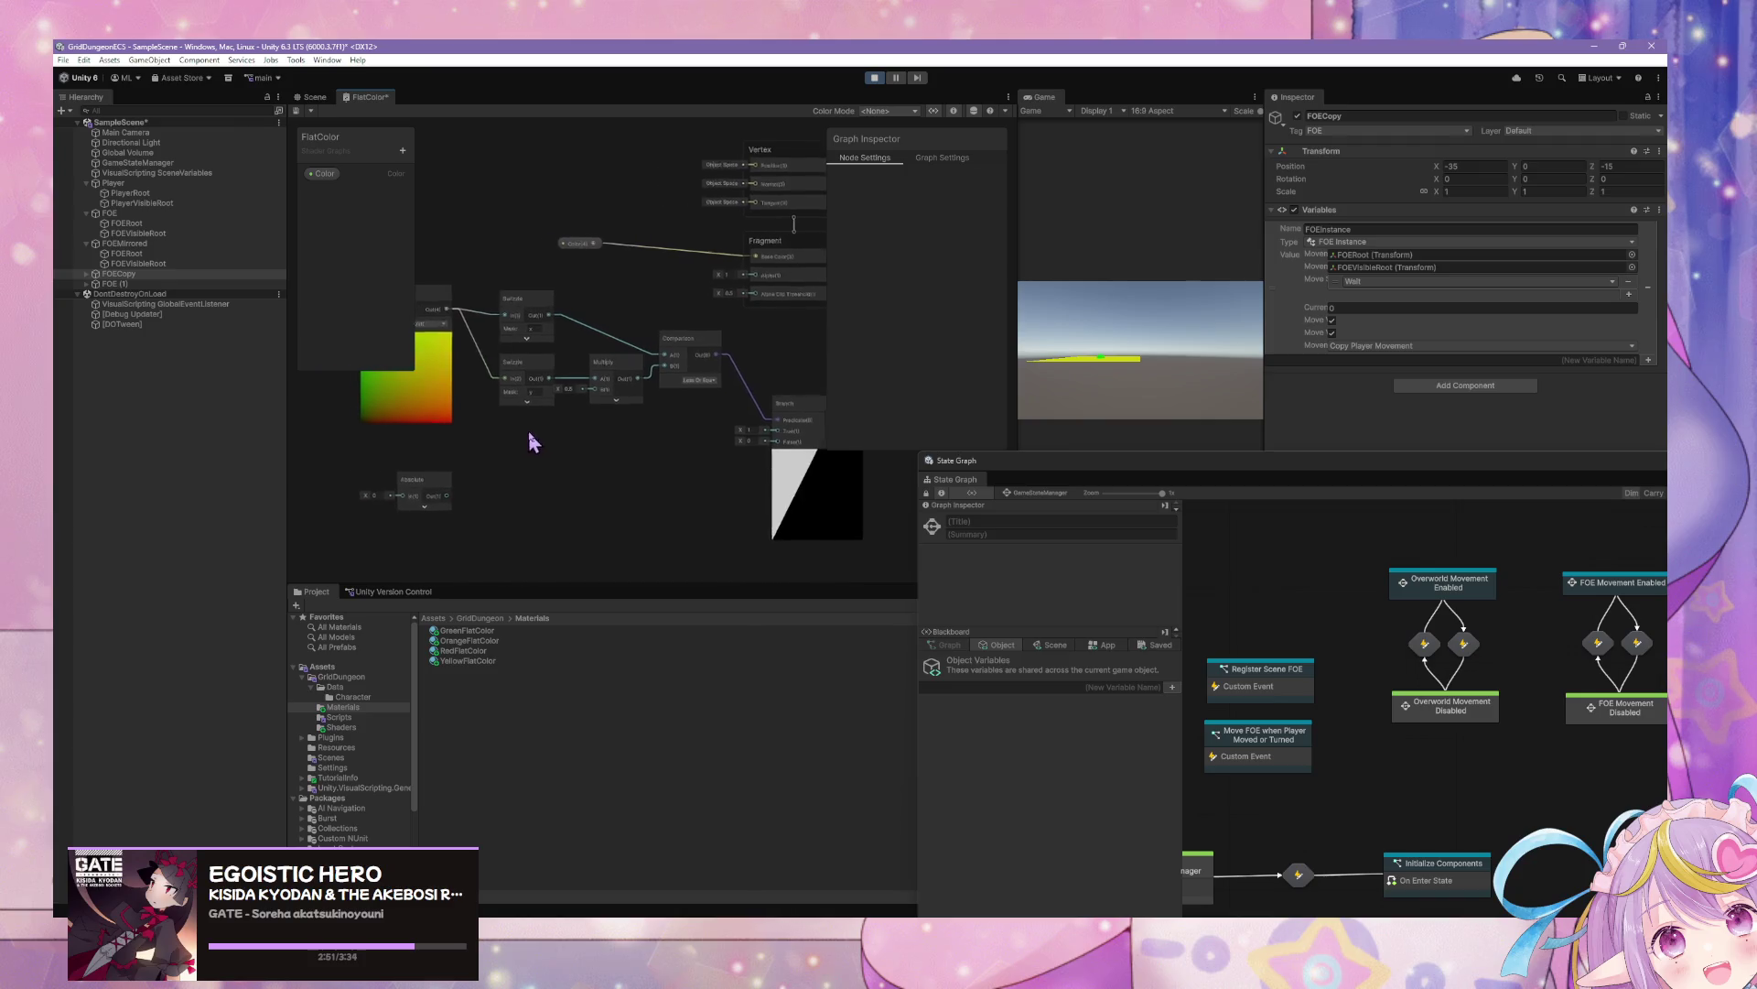
mouse_move(423, 481)
left_mouse_down()
mouse_move(639, 449)
mouse_move(621, 442)
left_mouse_up()
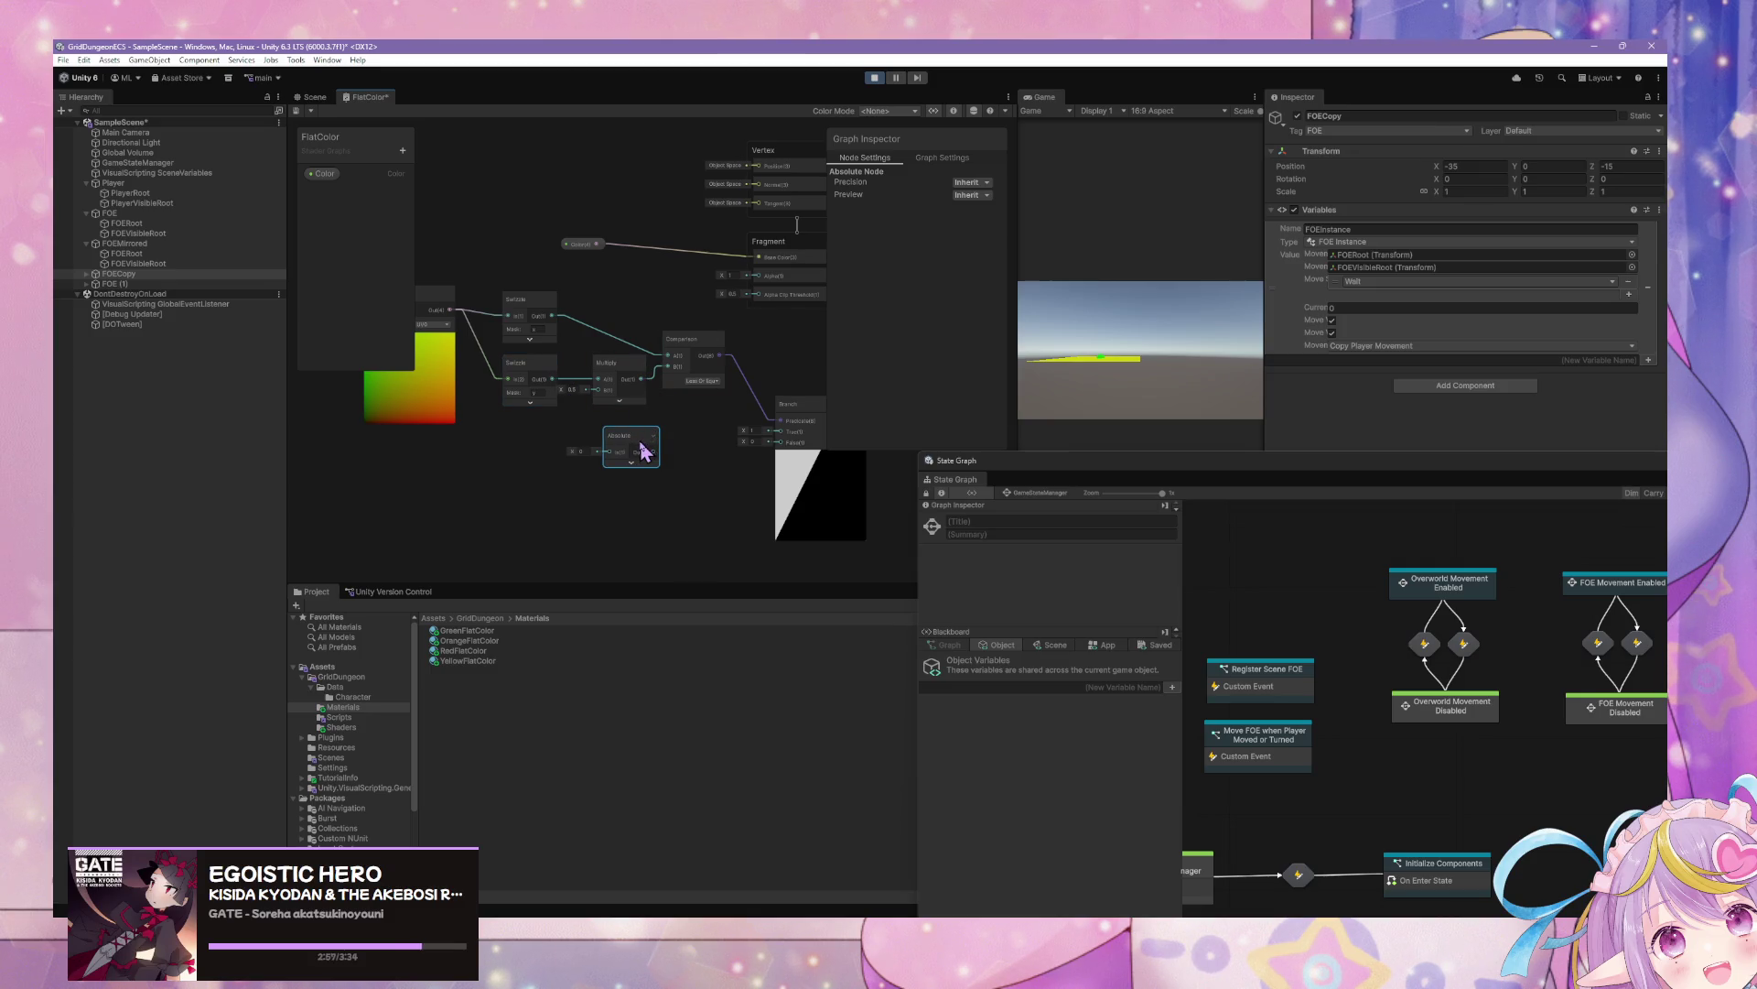
left_click_drag(644, 450, 537, 460)
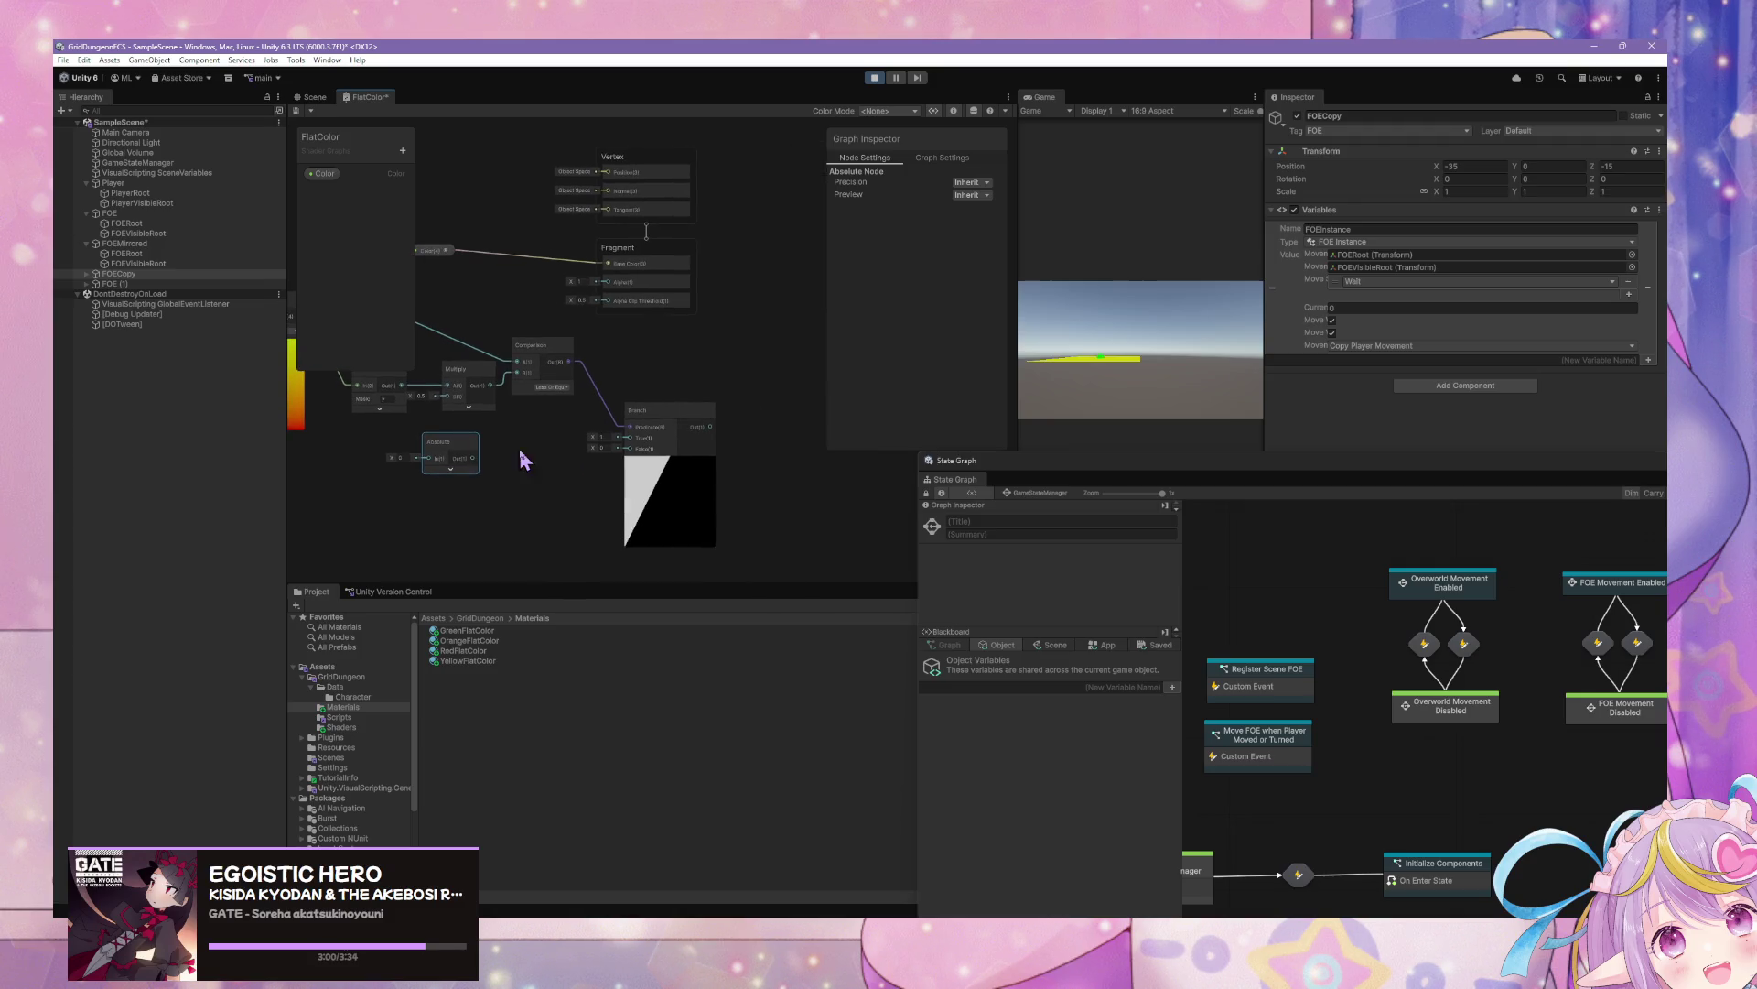
left_click(633, 422)
right_click(628, 409)
left_click(592, 370)
right_click(595, 371)
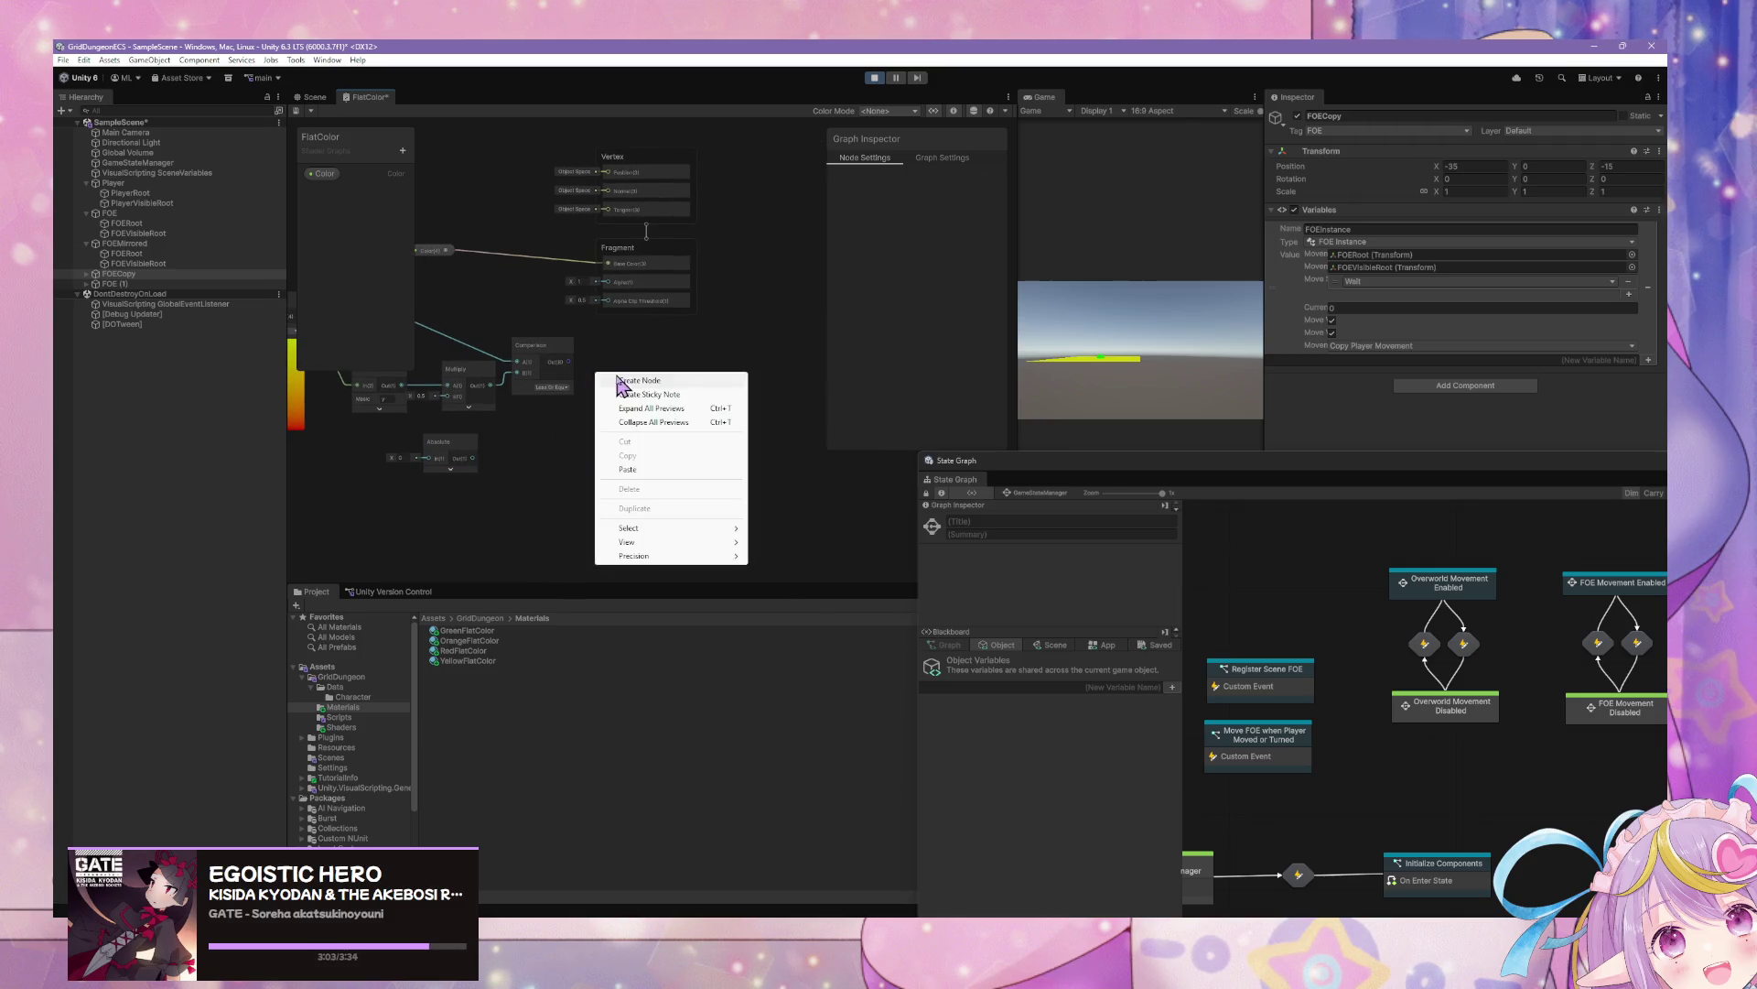
left_click(641, 378)
left_click(568, 443)
mouse_move(534, 415)
left_mouse_down()
mouse_move(664, 434)
mouse_move(742, 386)
left_mouse_up()
Add a Fraction node from a 'fra' search and place it beside the UV node
right_click(713, 454)
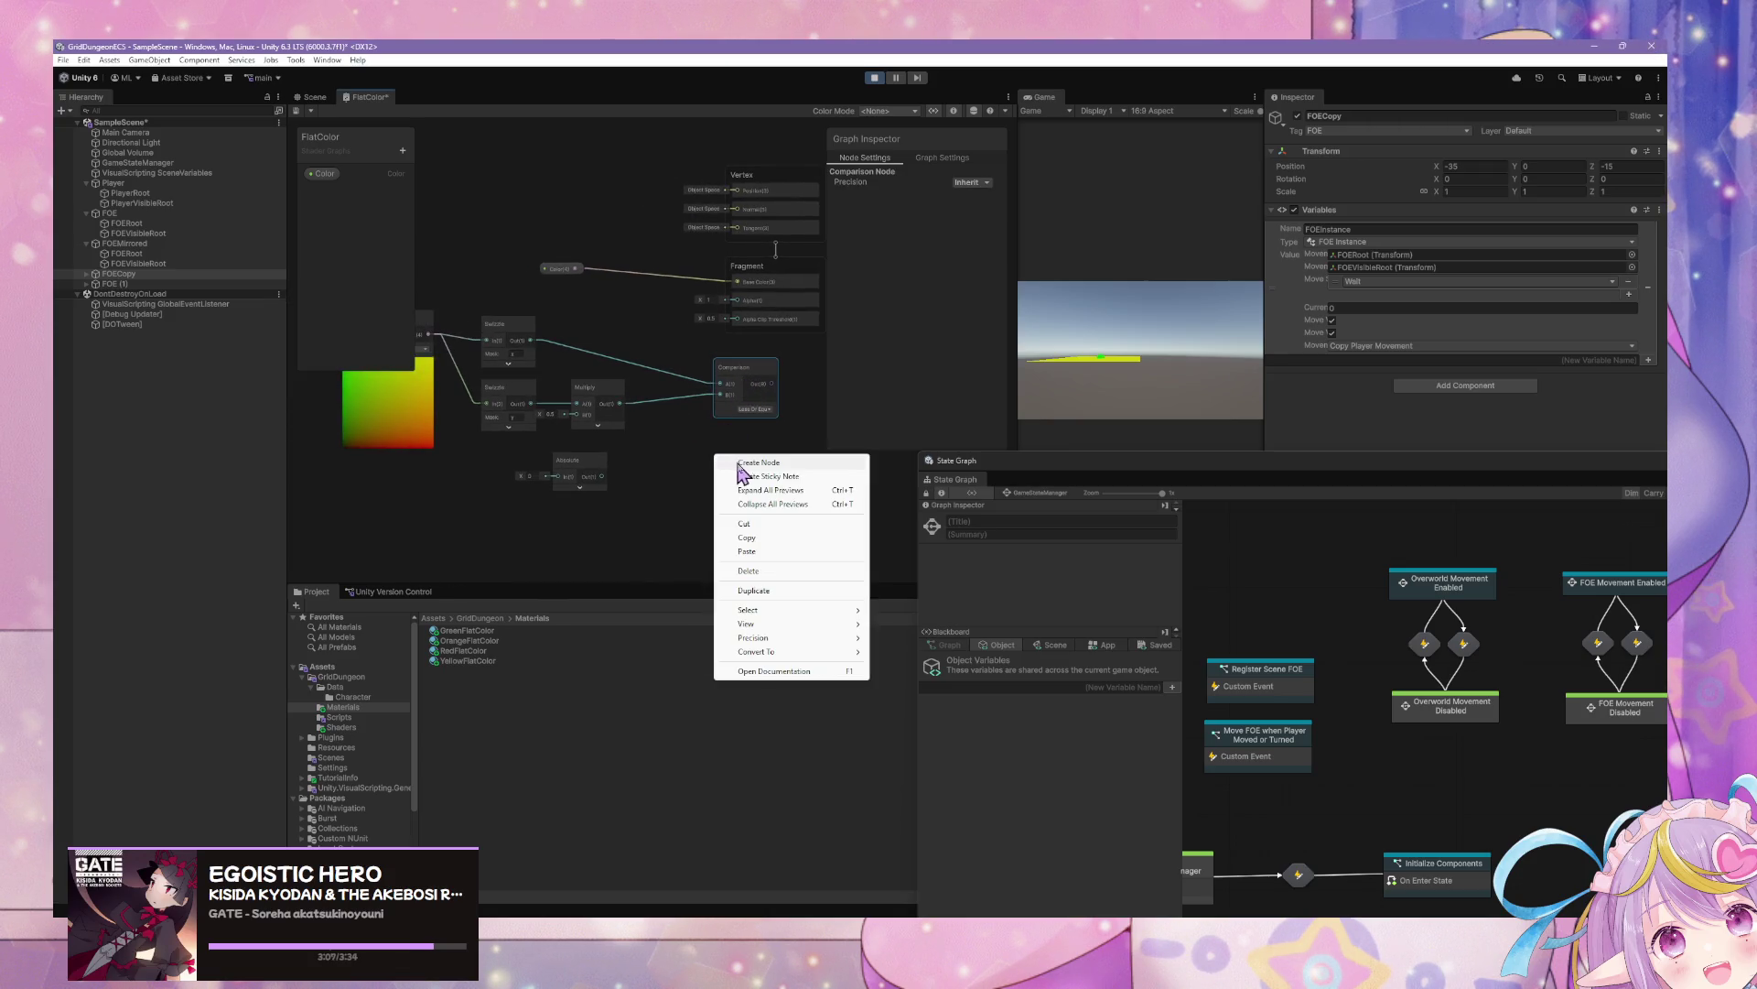
left_click(742, 464)
type("fra")
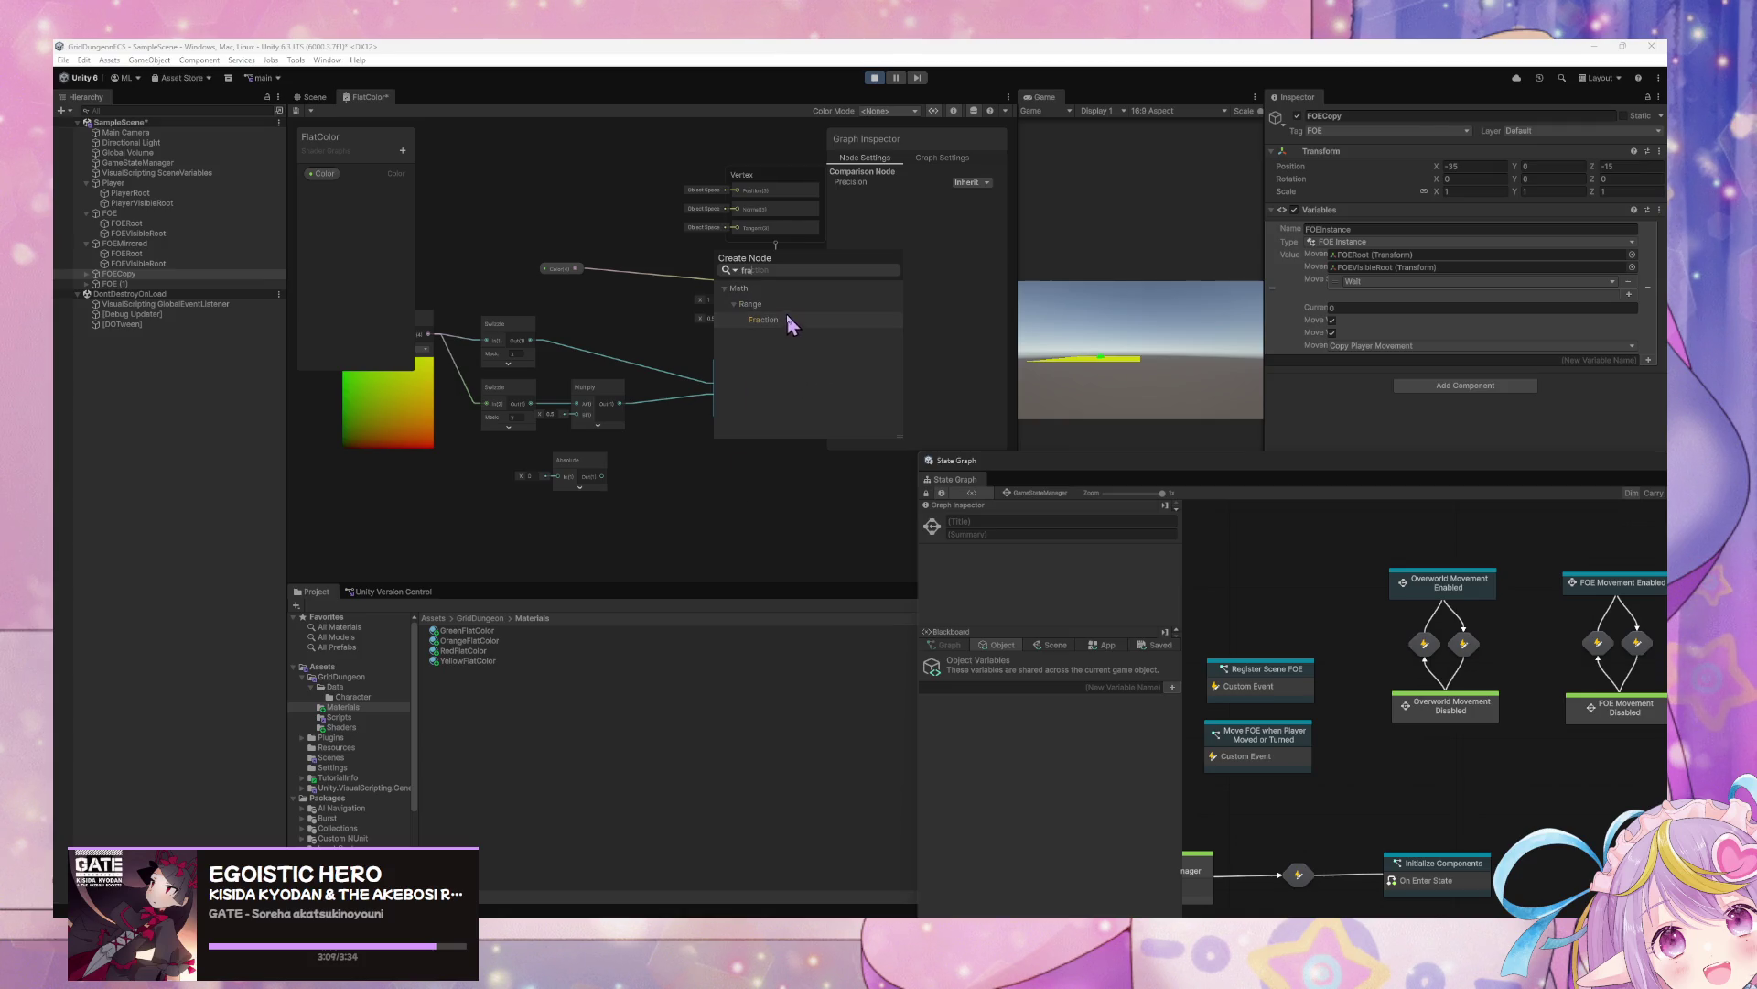
left_click(791, 320)
left_click_drag(729, 479, 502, 443)
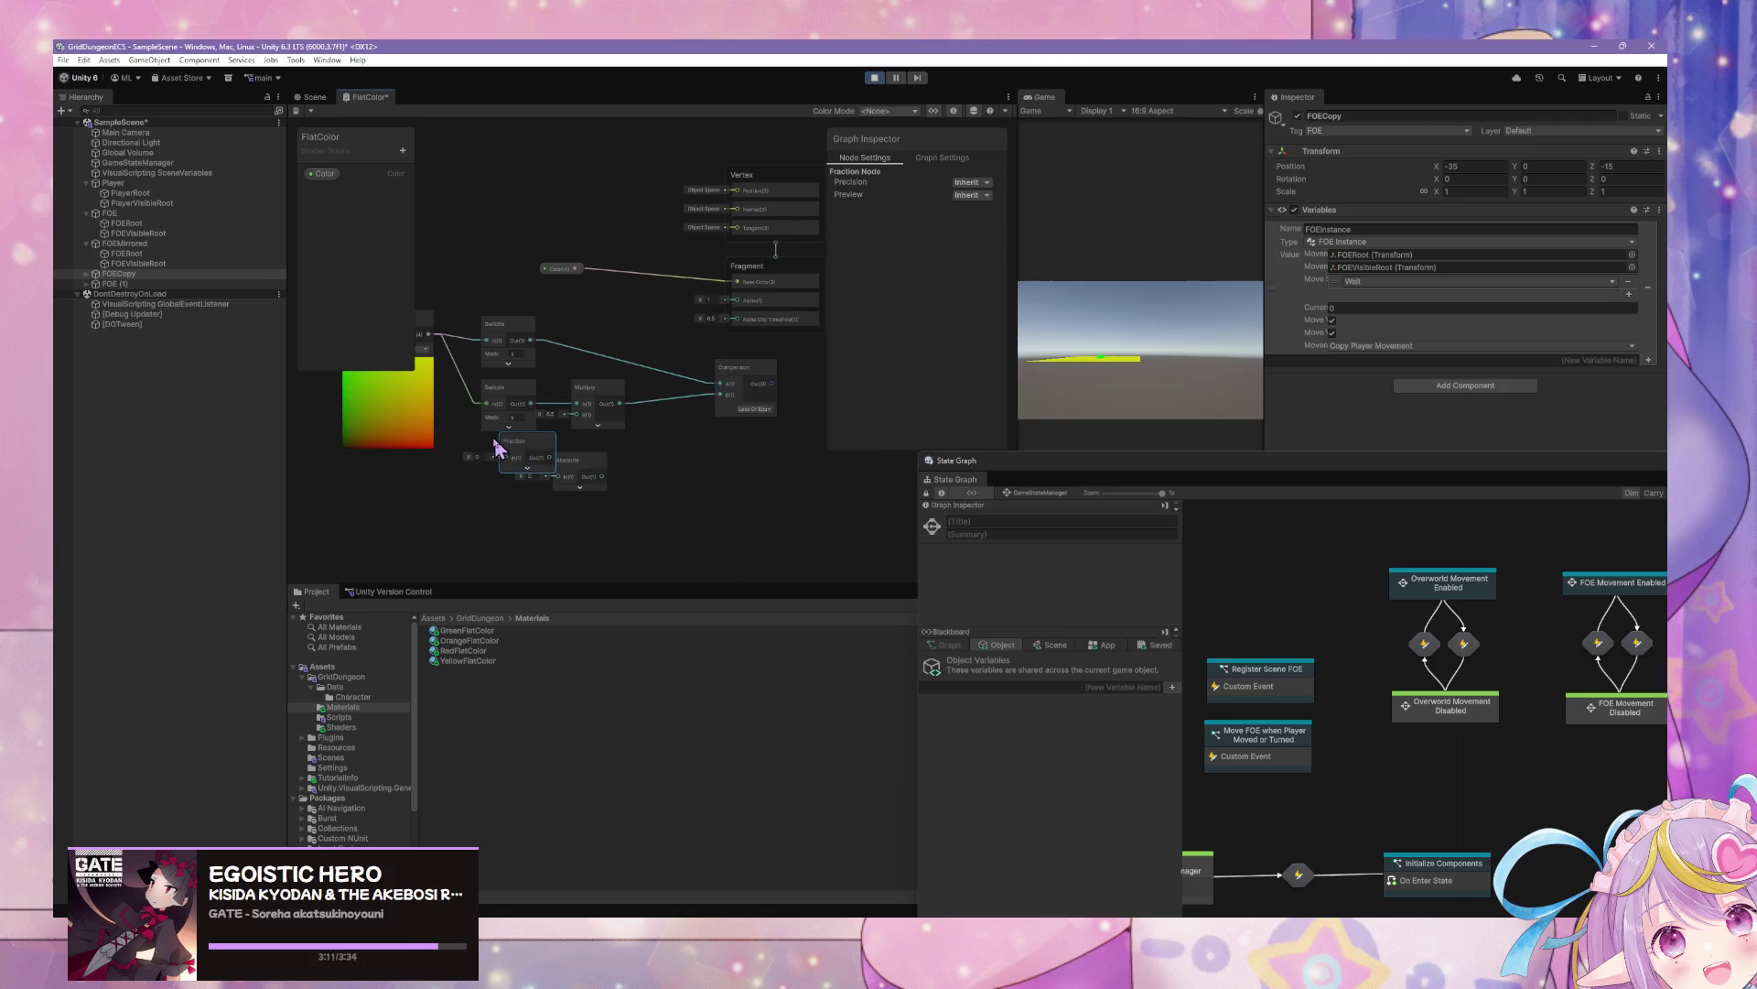
left_click_drag(524, 360, 443, 364)
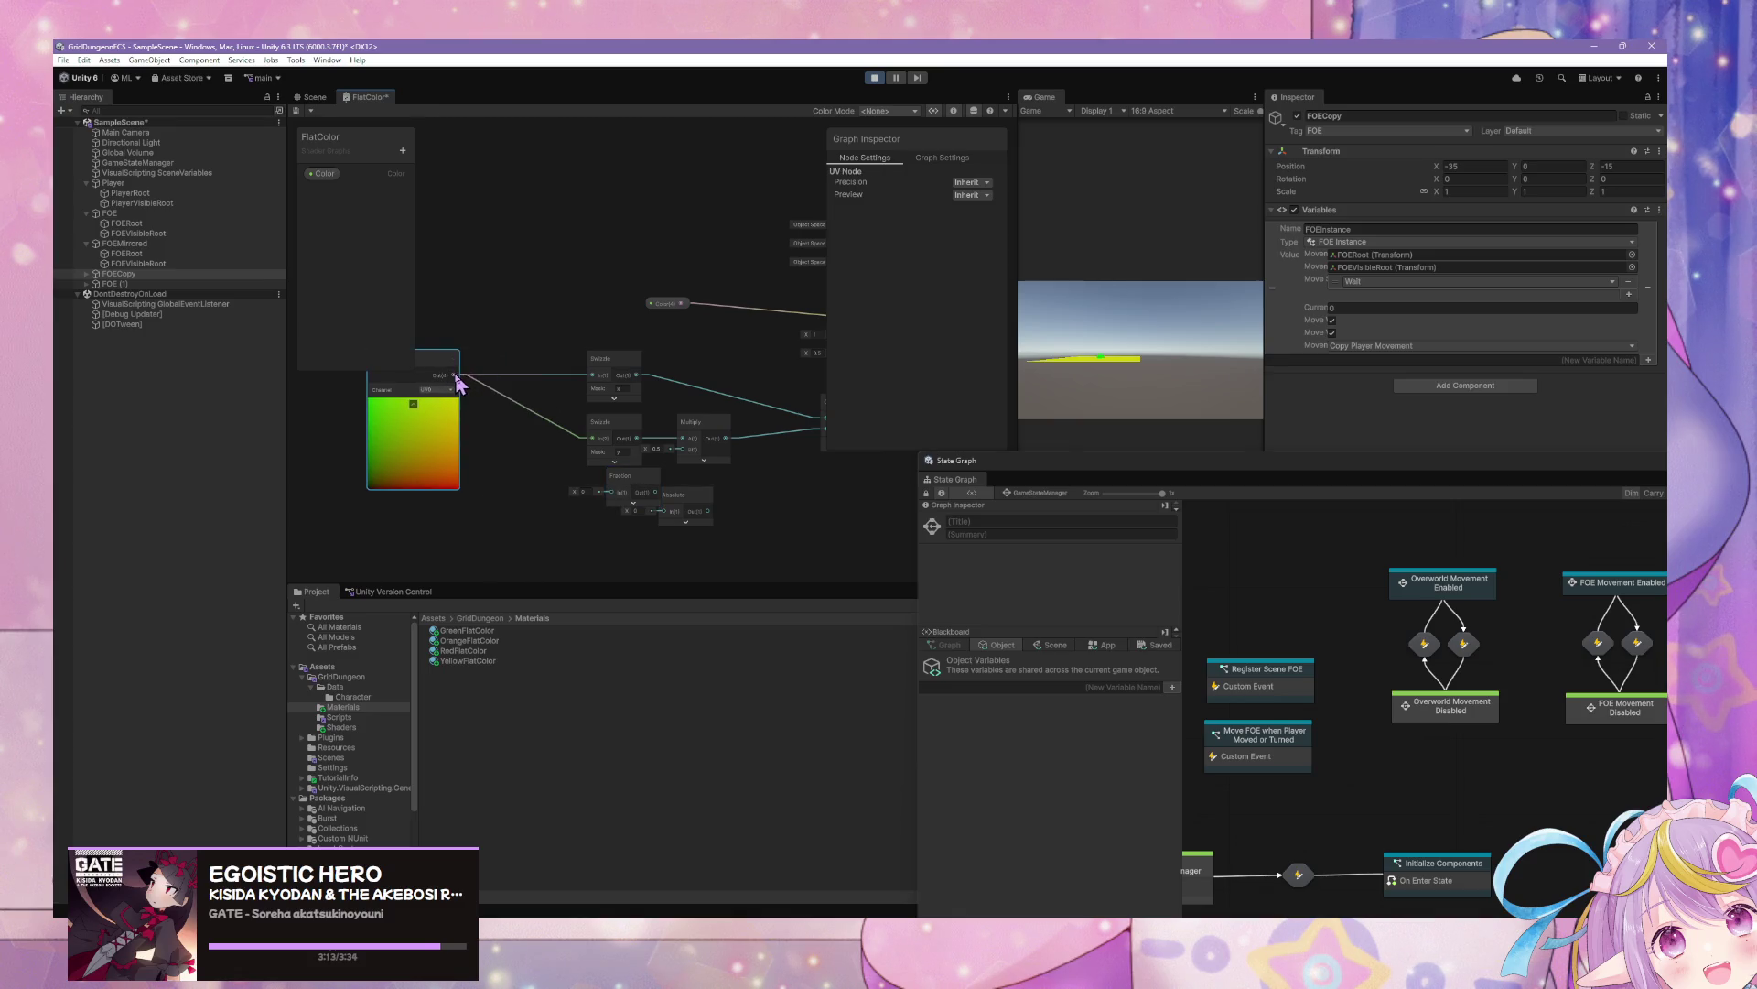
left_click_drag(608, 490, 491, 438)
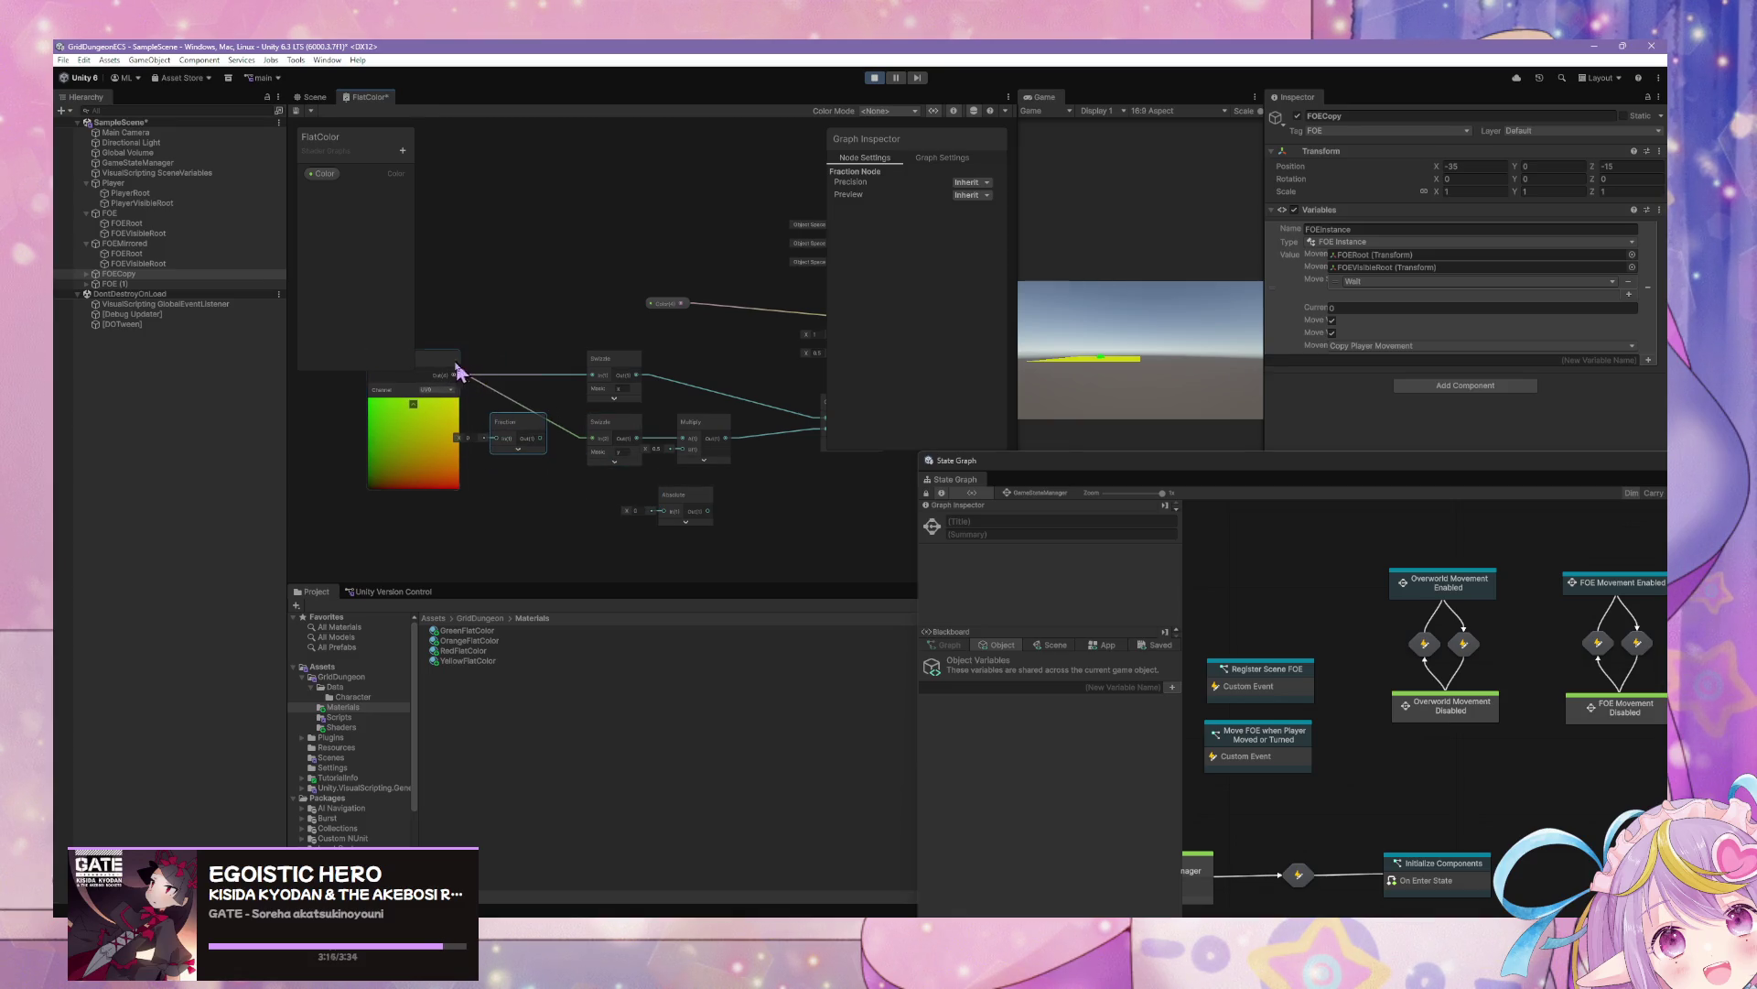
left_click(510, 384)
Add a reroute point on the UV wire and connect UV Out to the Fraction input
double_click(507, 376)
left_click_drag(513, 376, 596, 440)
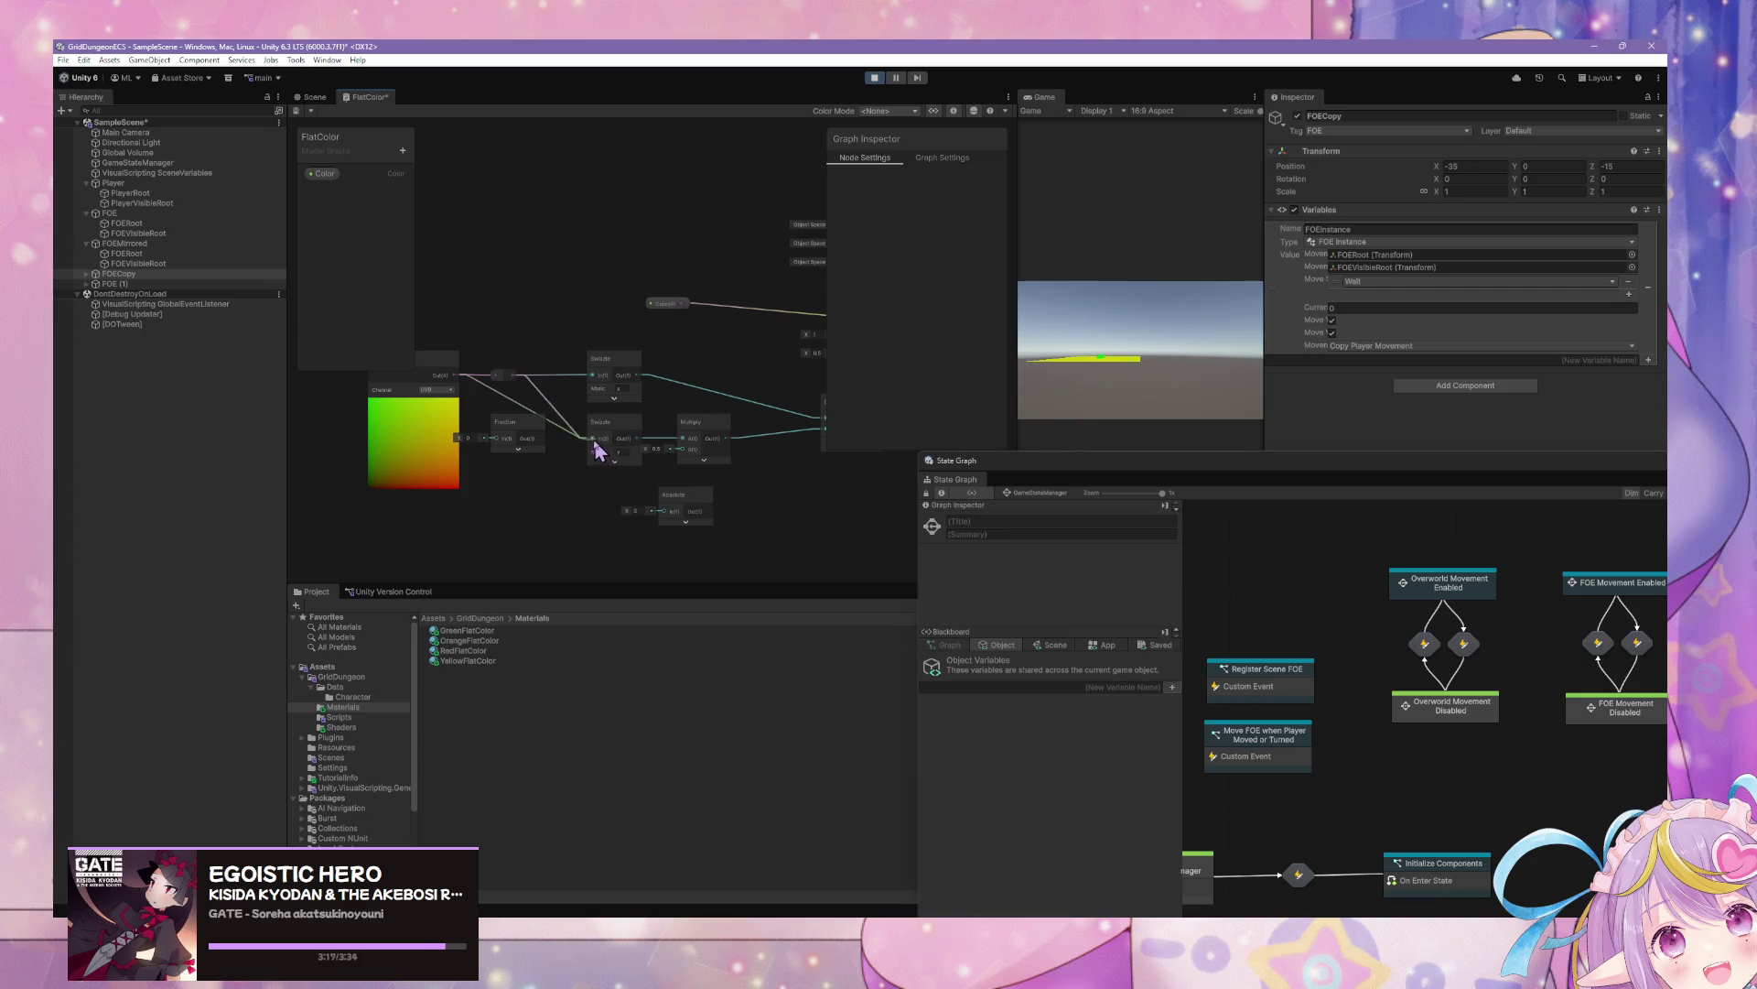
left_click_drag(455, 377, 510, 451)
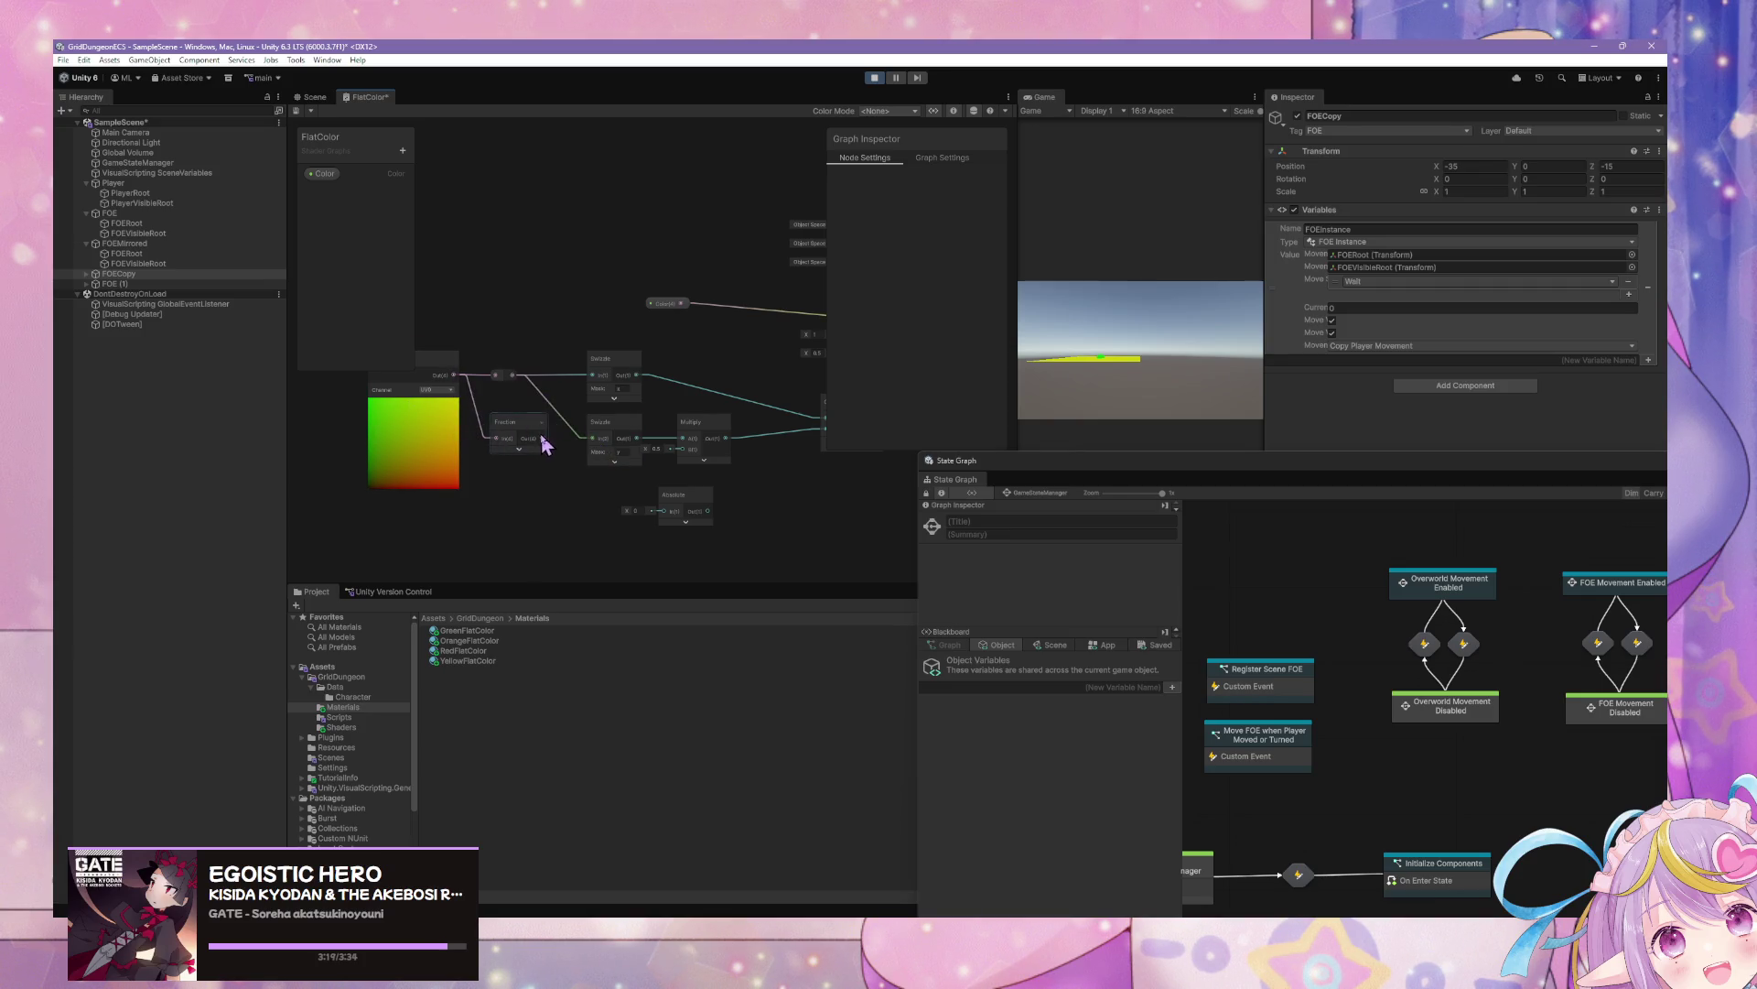
left_click(518, 445)
left_click(520, 450)
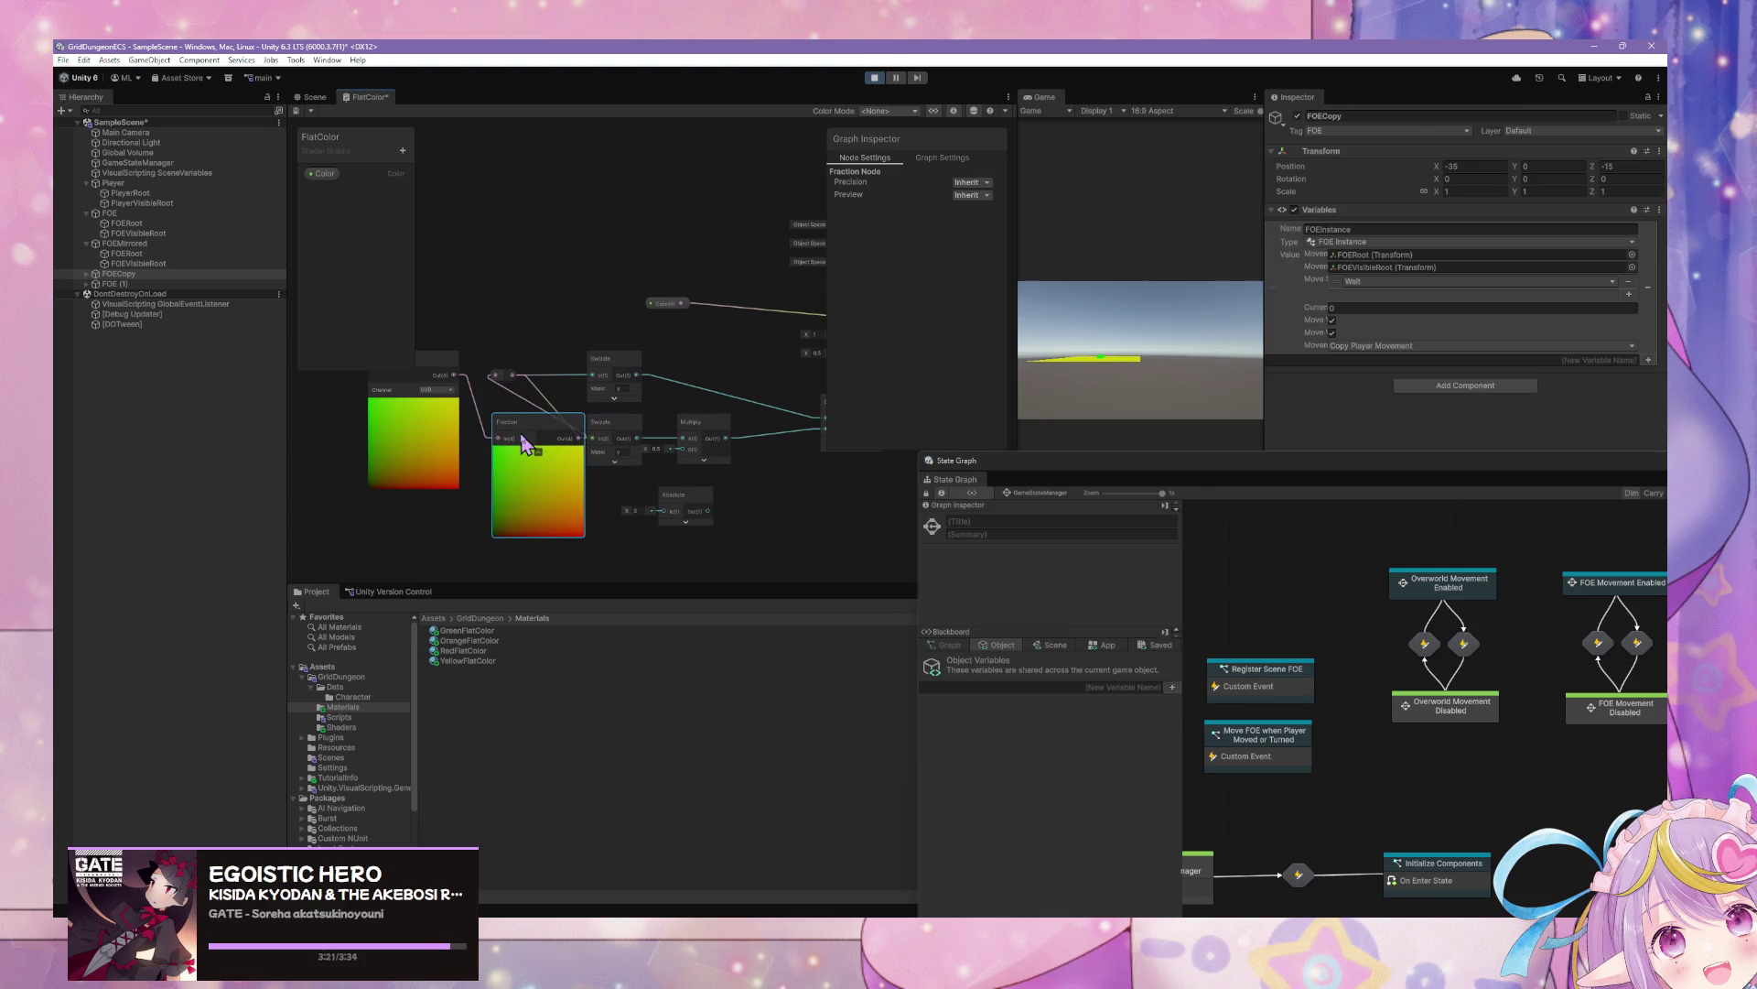
left_click(538, 452)
left_click_drag(678, 463, 564, 456)
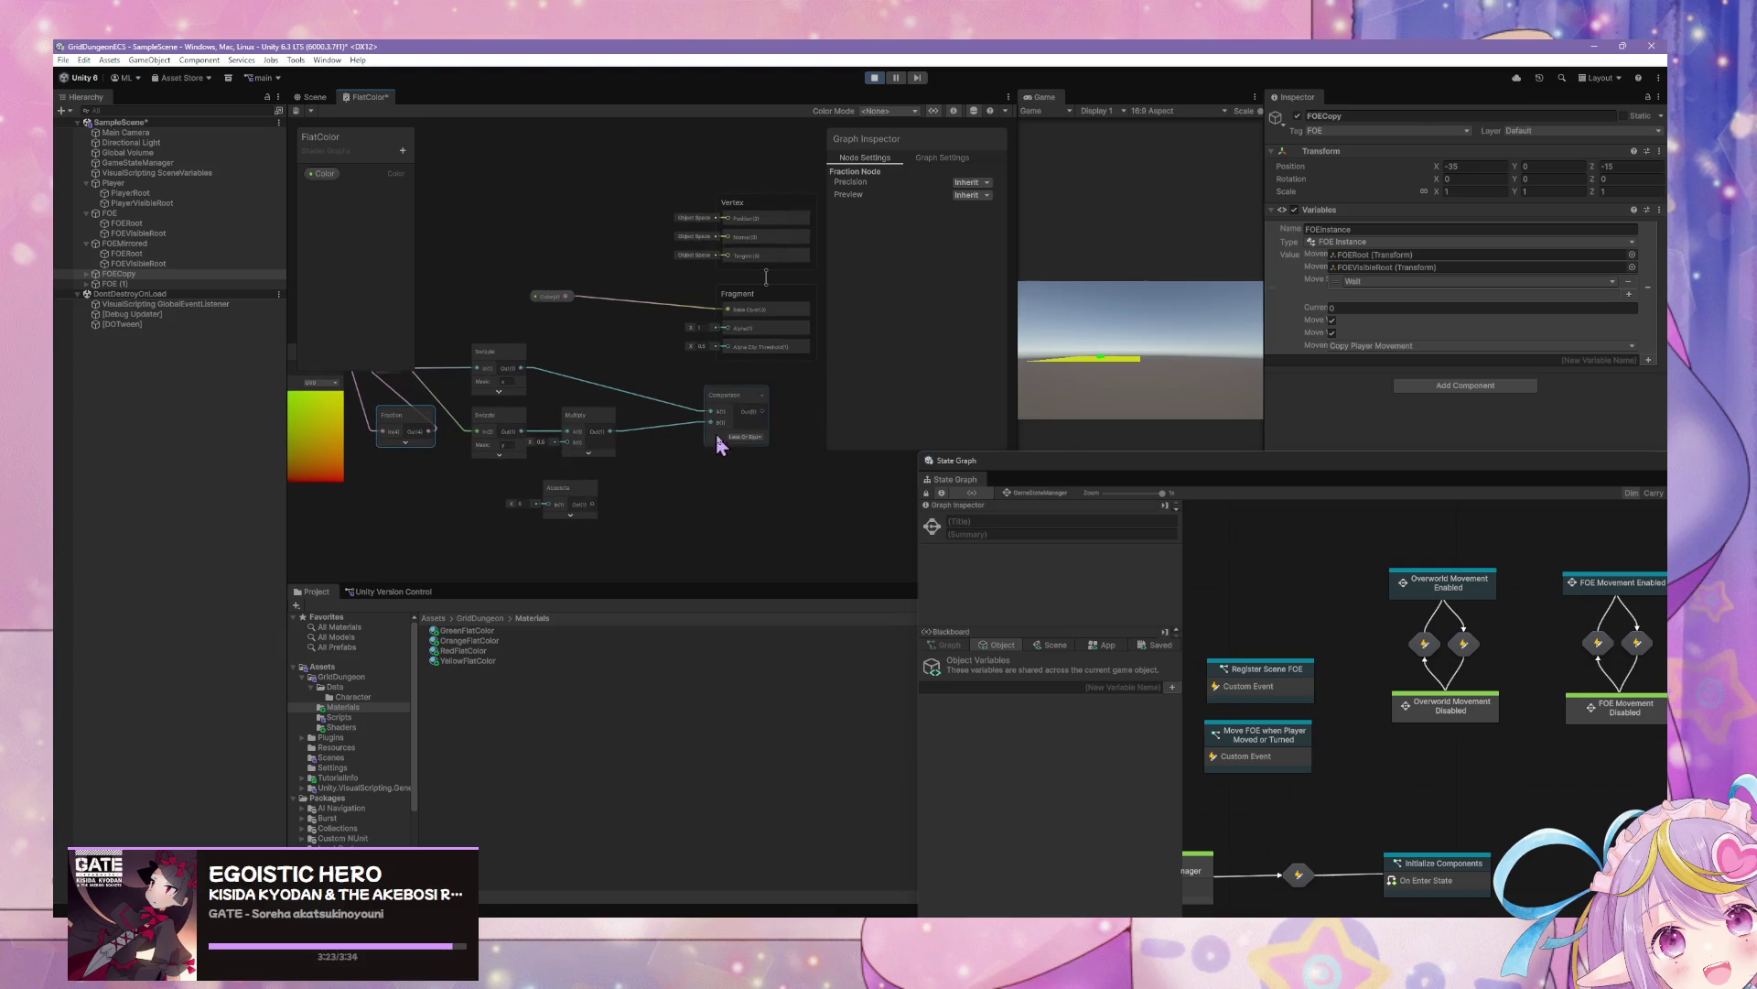
left_click(776, 441)
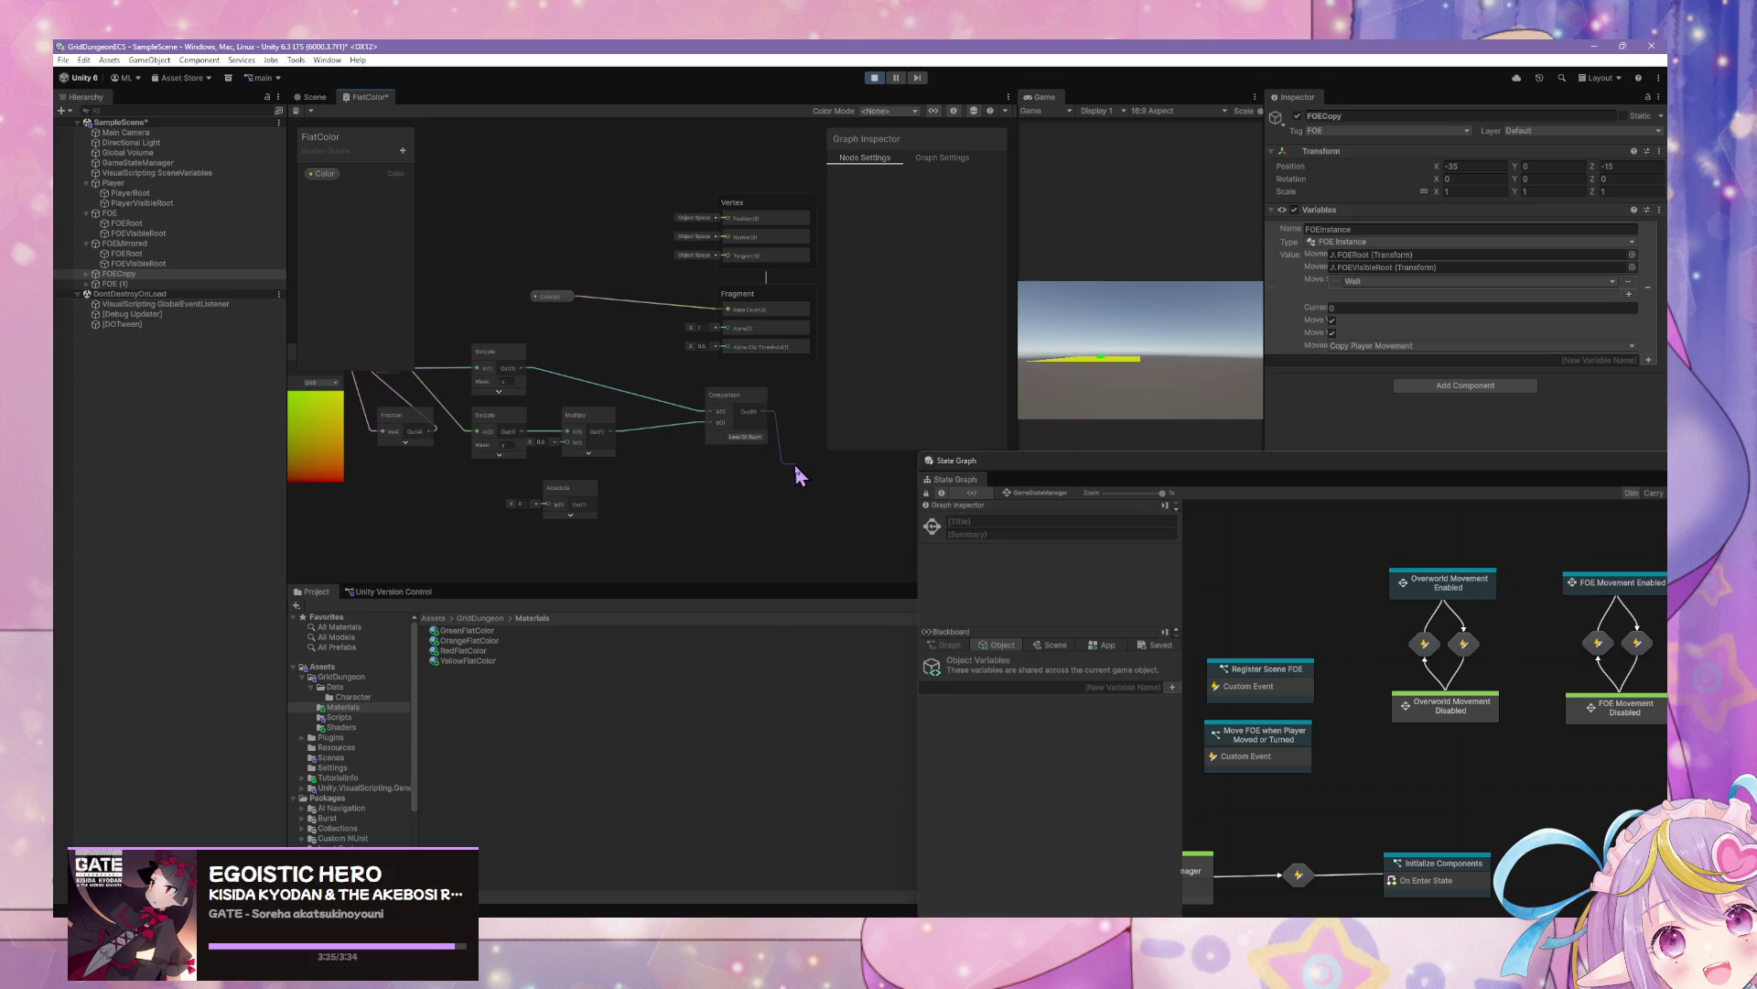
key("space")
Add a Branch node from the 'if' search, then delete the Fraction node
type("if")
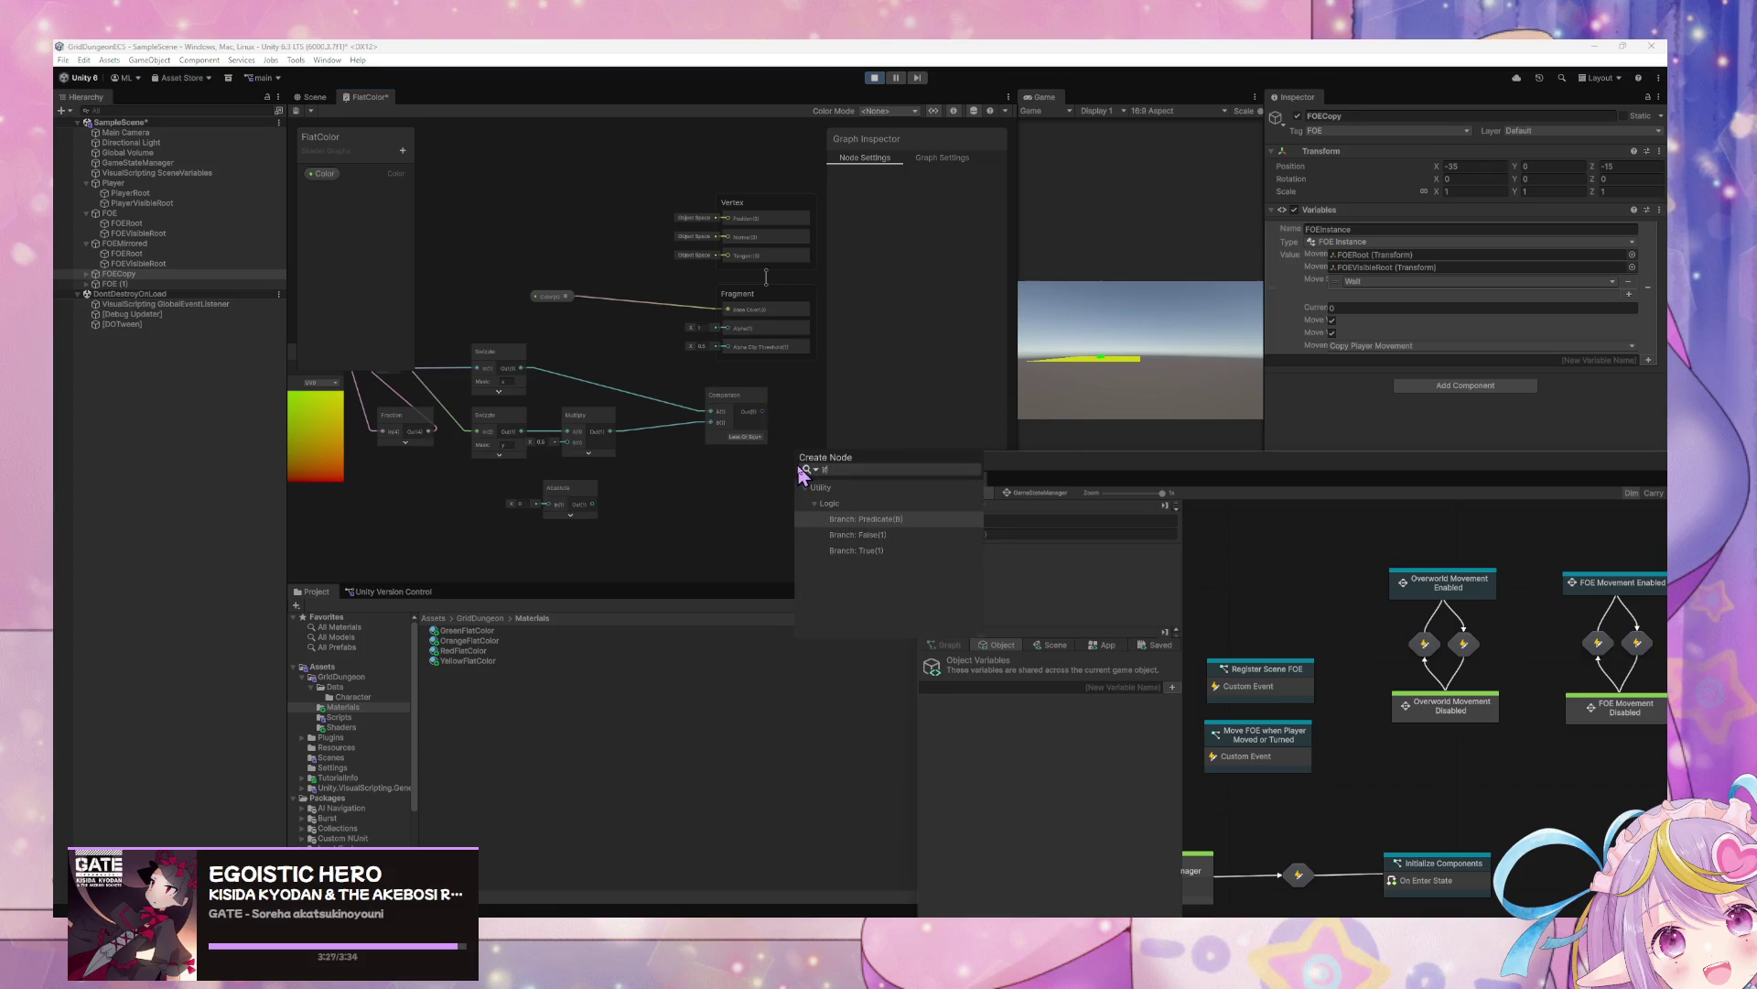
key("Return")
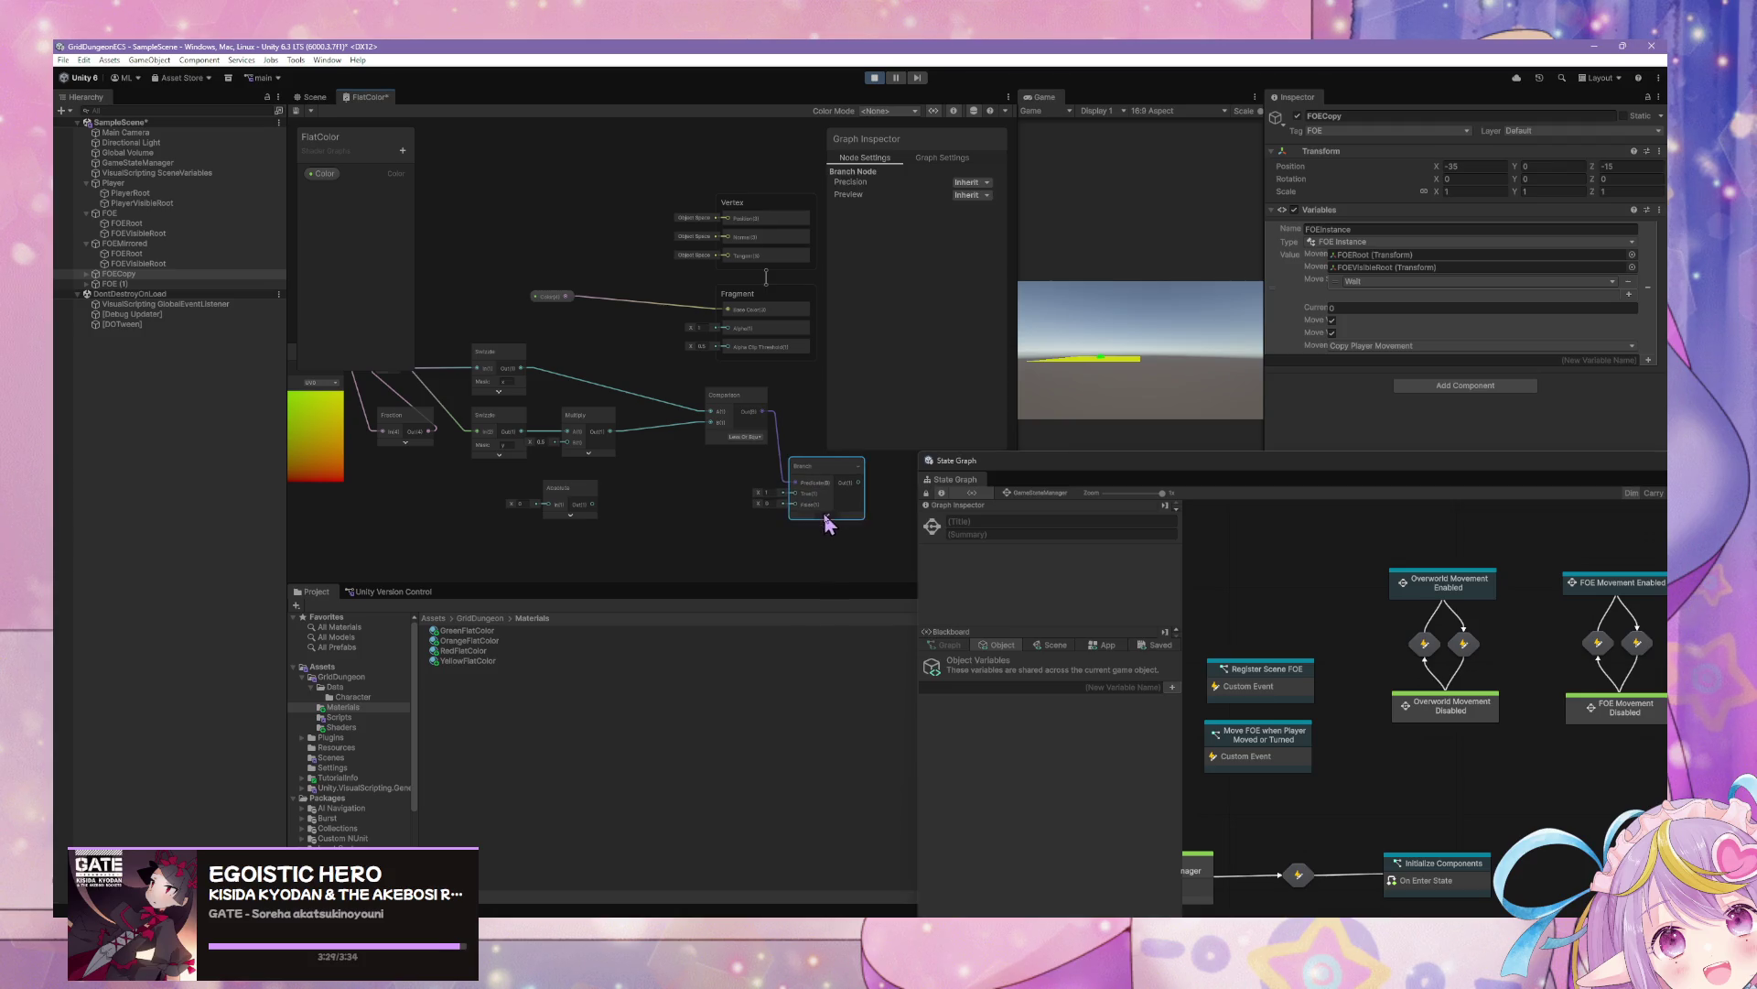
left_click_drag(711, 475, 781, 434)
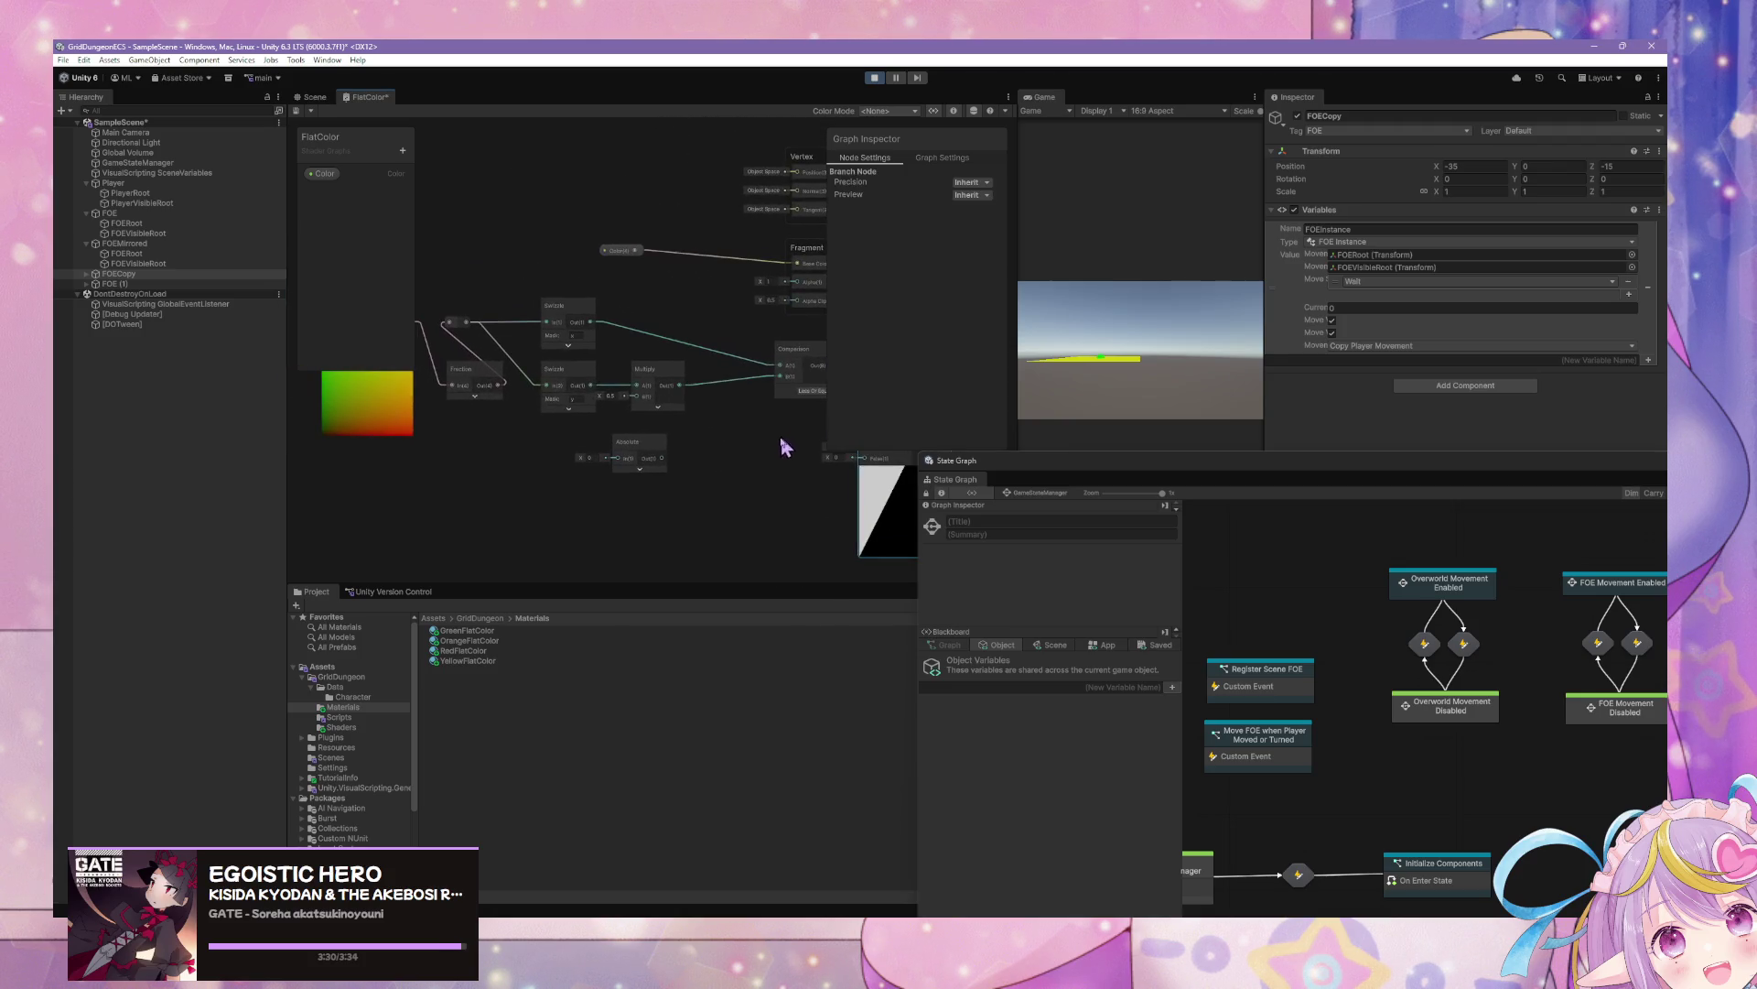
left_click(473, 396)
left_click_drag(579, 439, 635, 486)
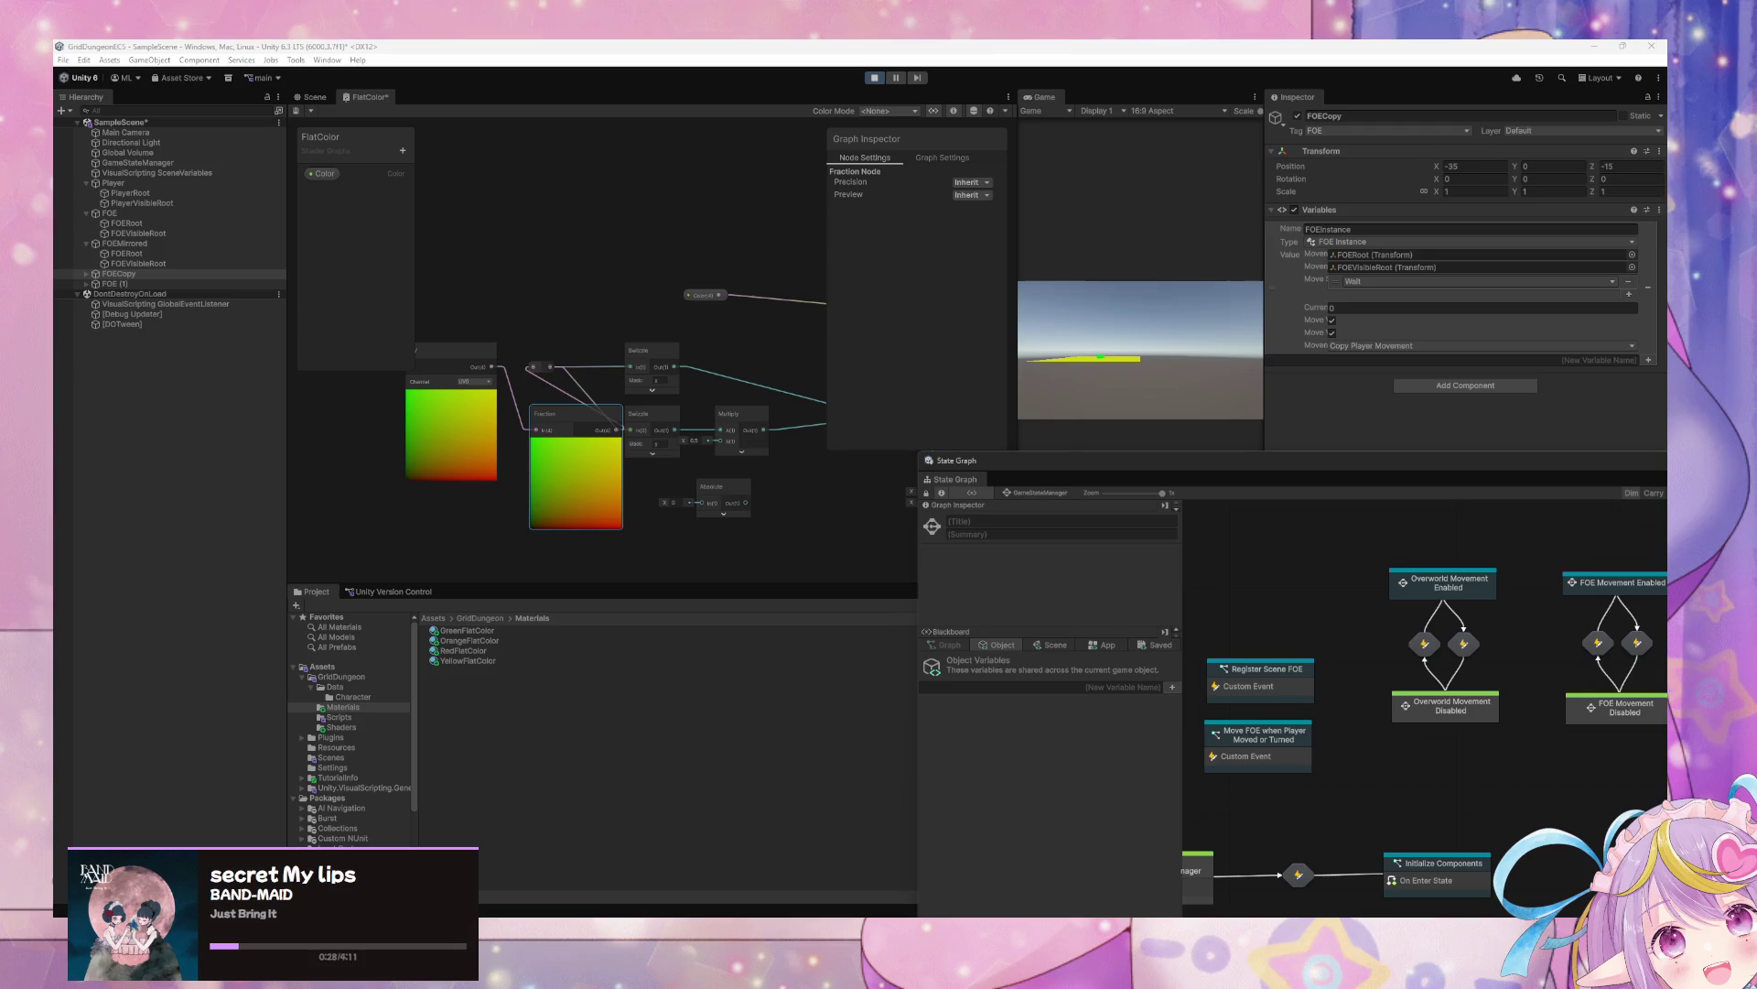
left_click_drag(628, 514, 464, 504)
left_click_drag(610, 476, 810, 485)
left_click_drag(599, 386, 563, 409)
key("Delete")
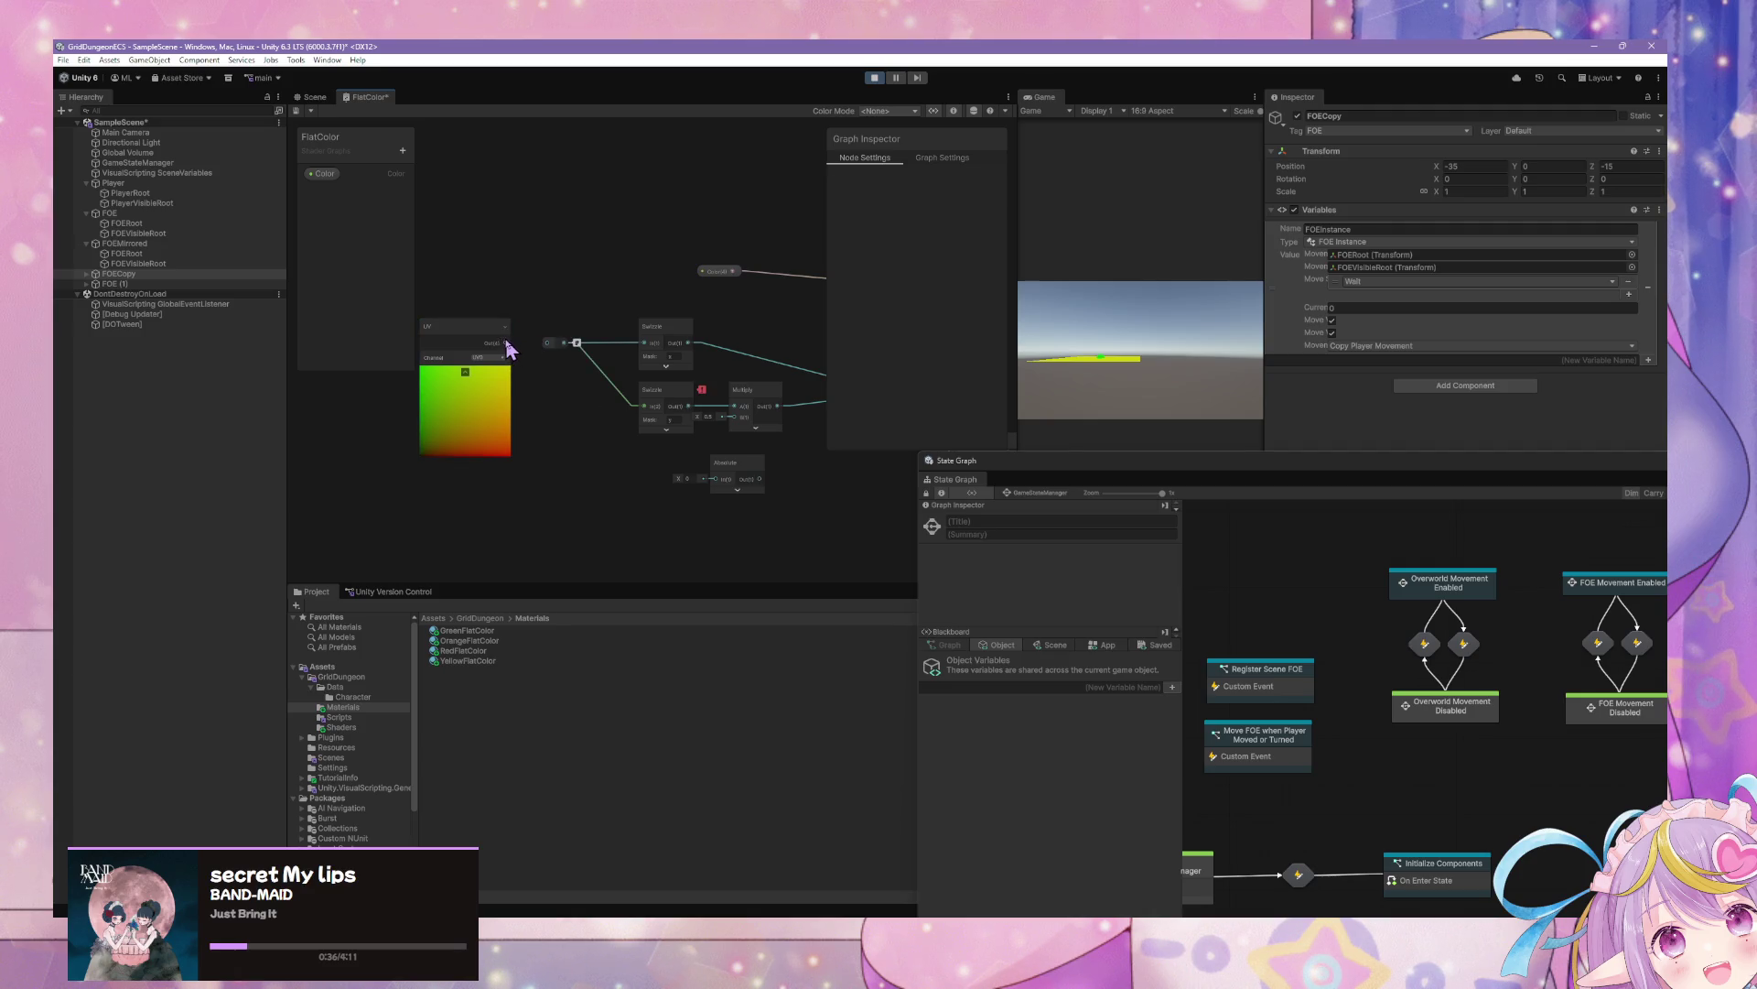
Wire UV Out to the reroute, add a Negate node, and feed the reroute into it
left_click_drag(506, 343, 542, 346)
right_click(594, 452)
left_click(631, 457)
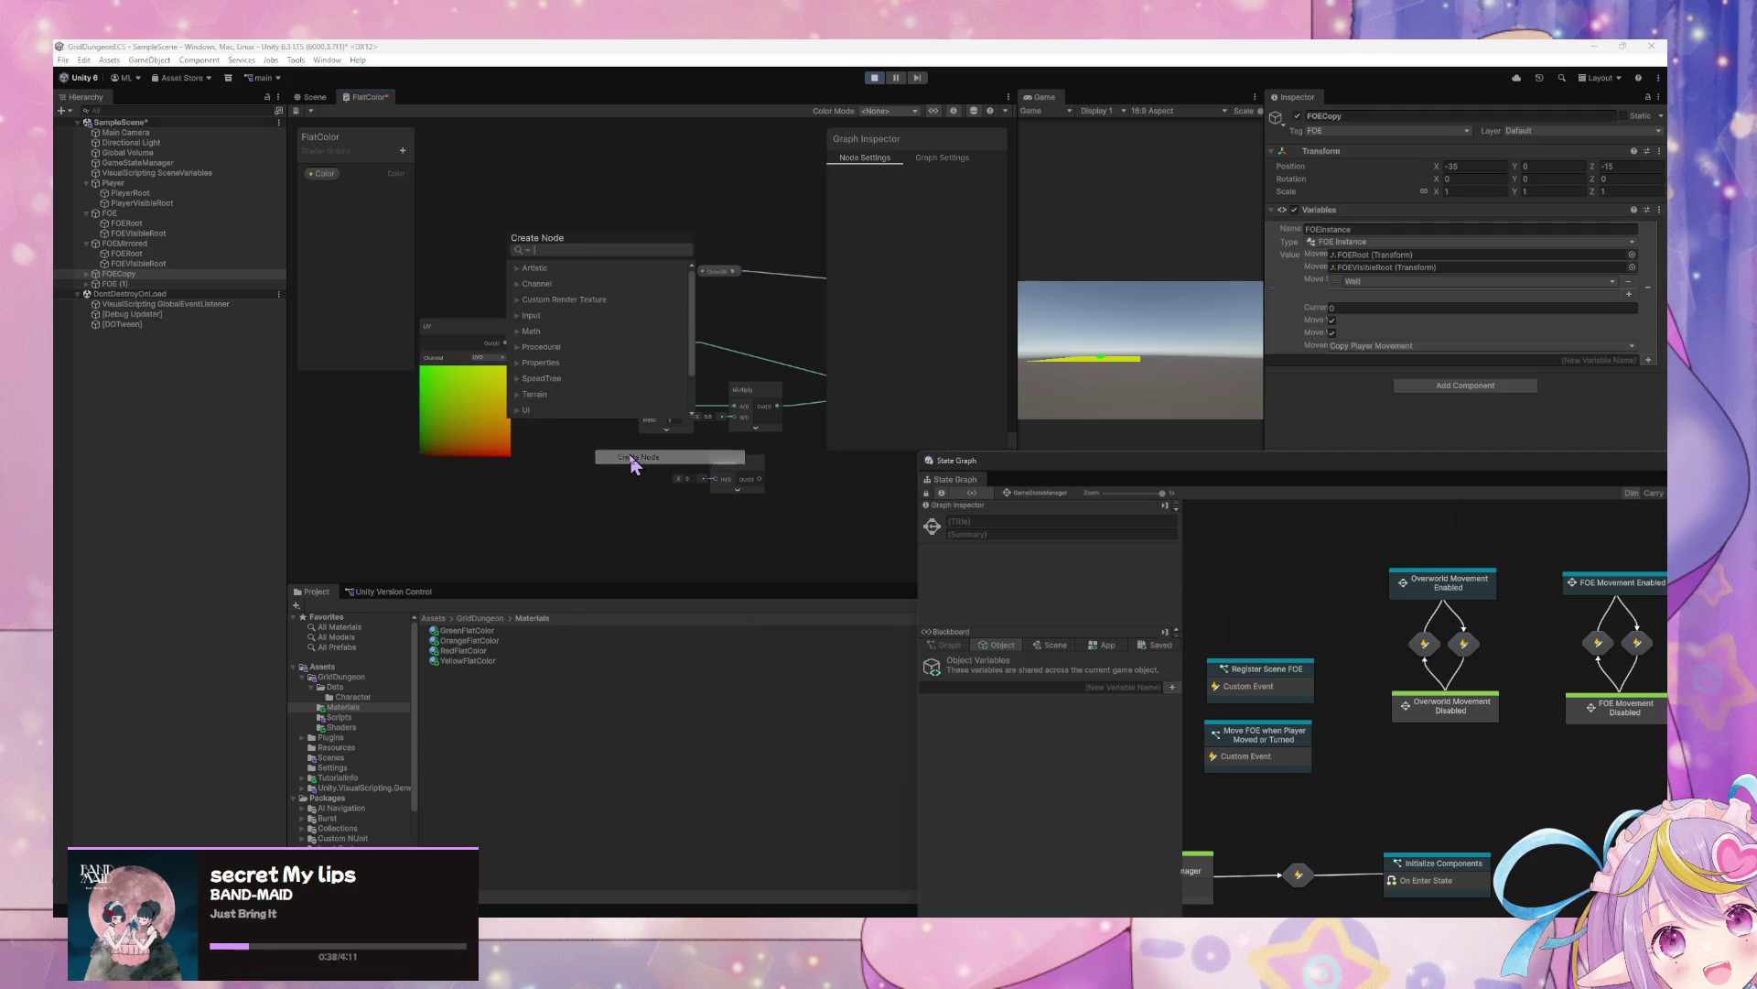
type("negat")
key("Return")
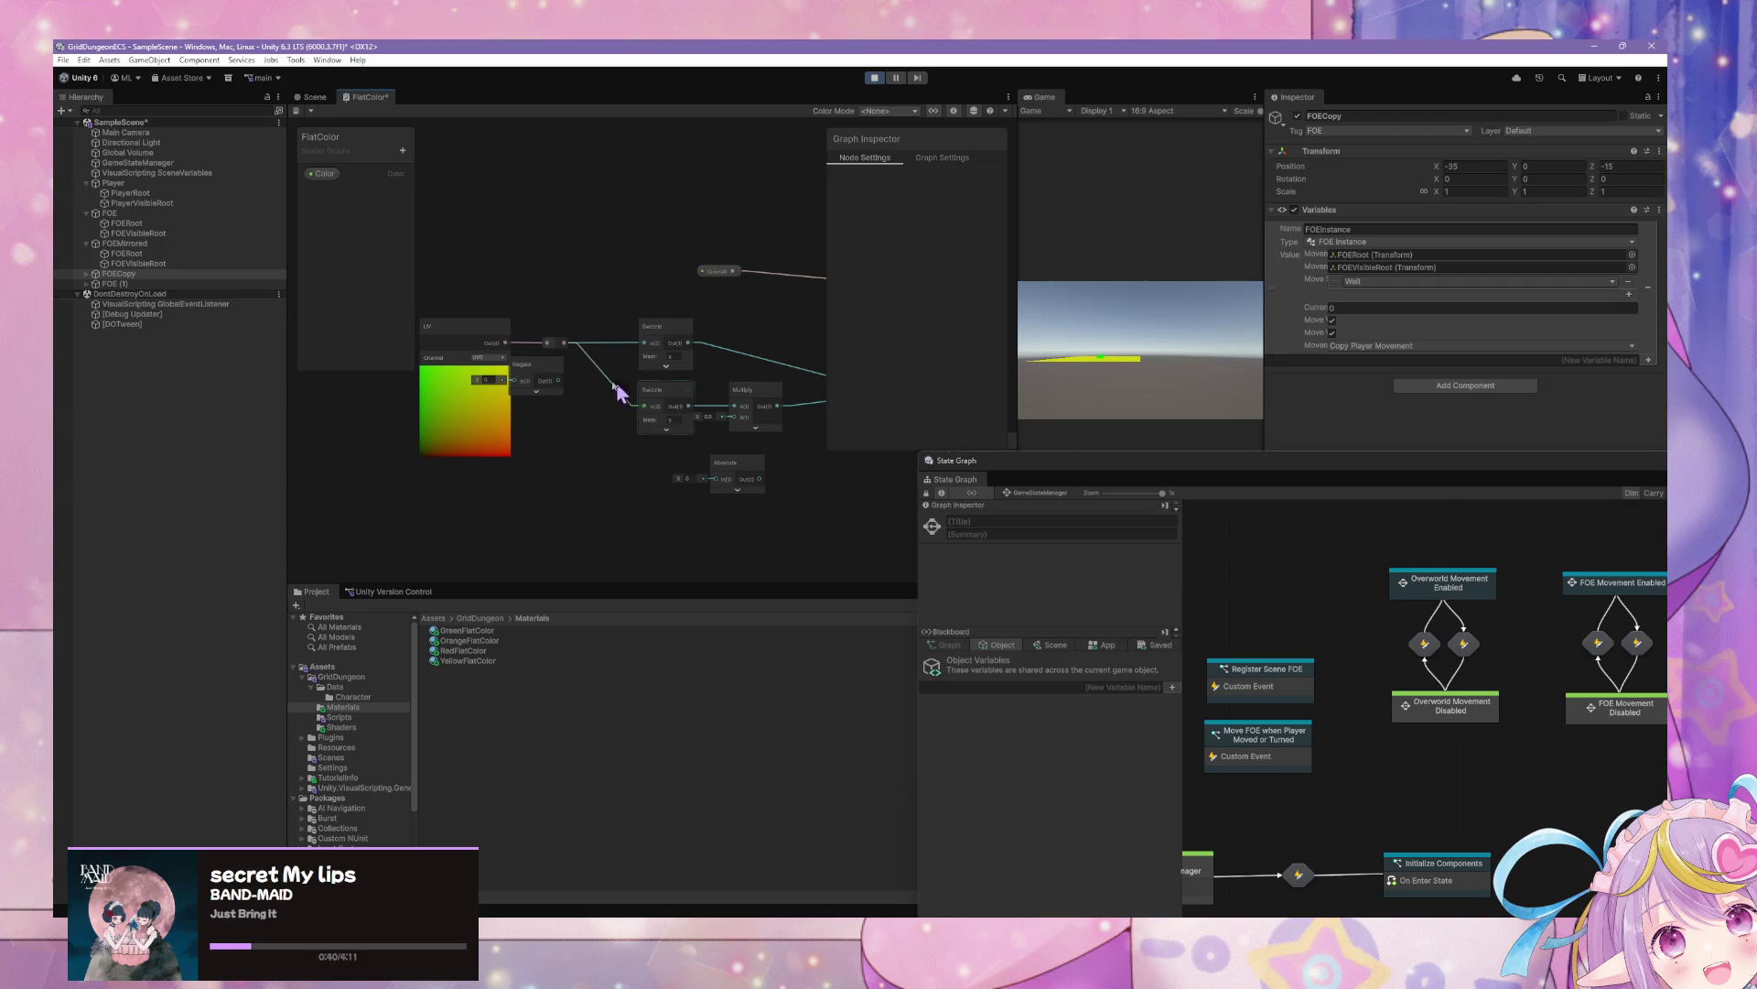
scroll(674, 479, "up", 3)
scroll(471, 455, "down", 3)
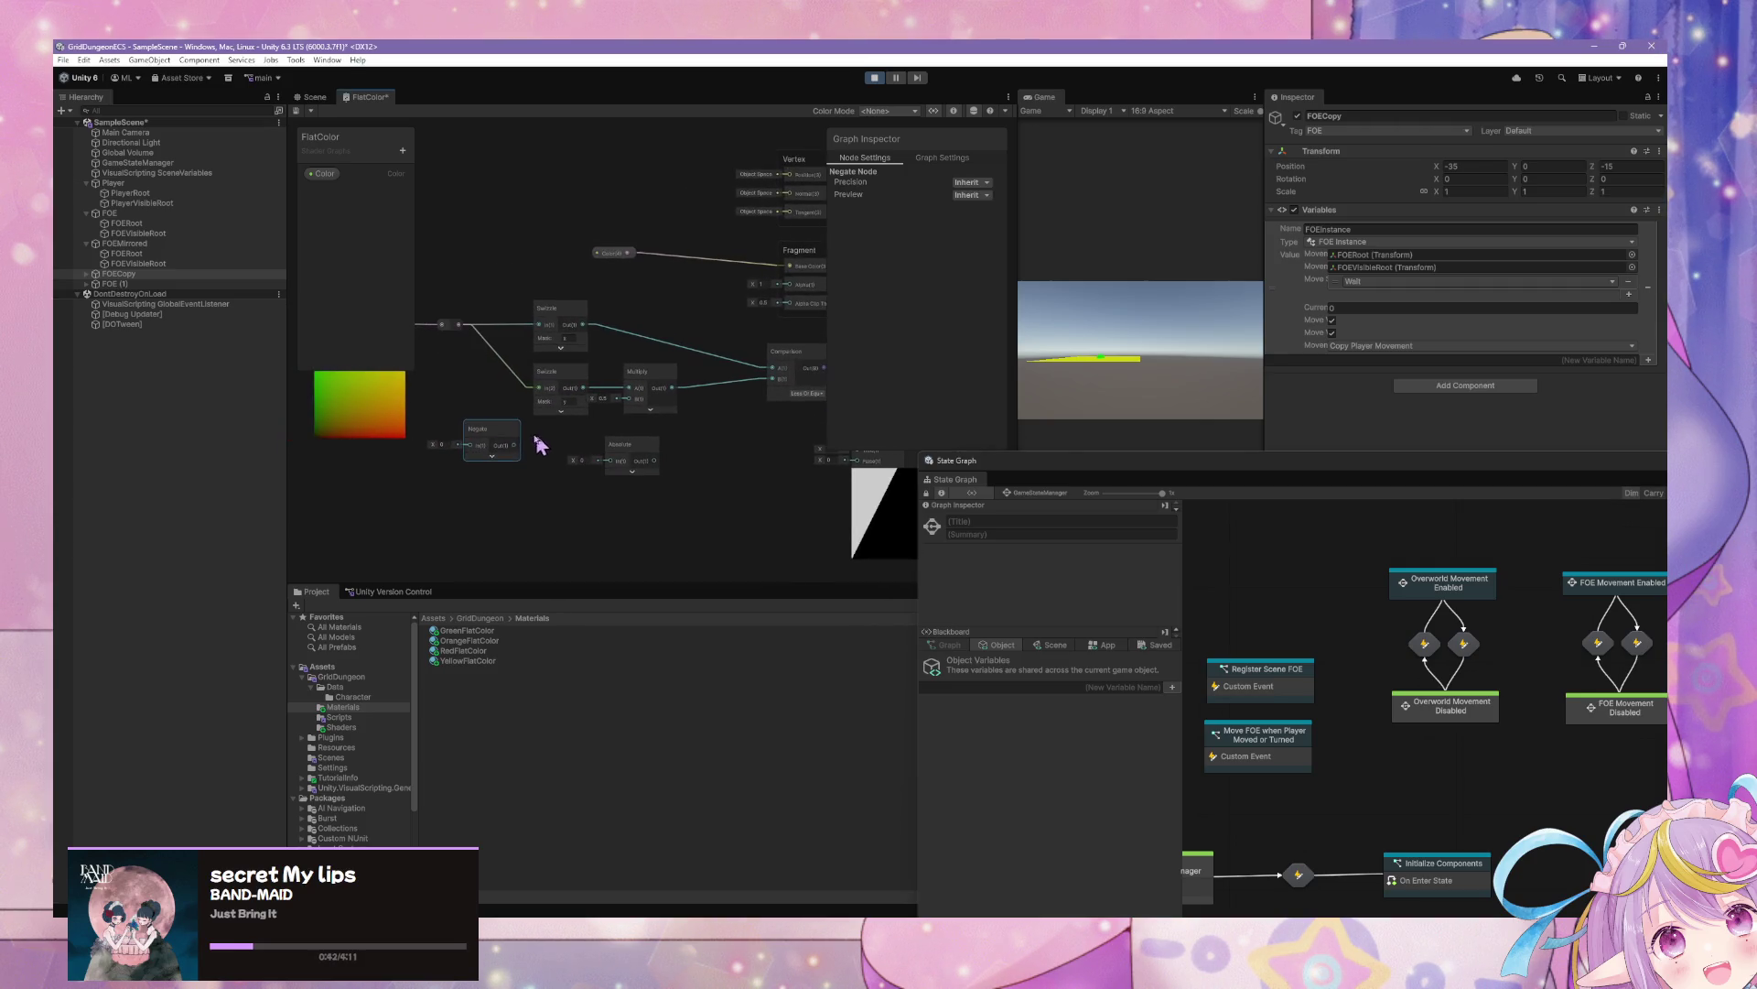
mouse_move(461, 326)
left_mouse_down()
mouse_move(472, 439)
mouse_move(524, 402)
mouse_move(513, 375)
mouse_move(436, 329)
left_mouse_up()
Nudge the Negate node slightly left beside the Swizzle and Multiply nodes
right_click(482, 372)
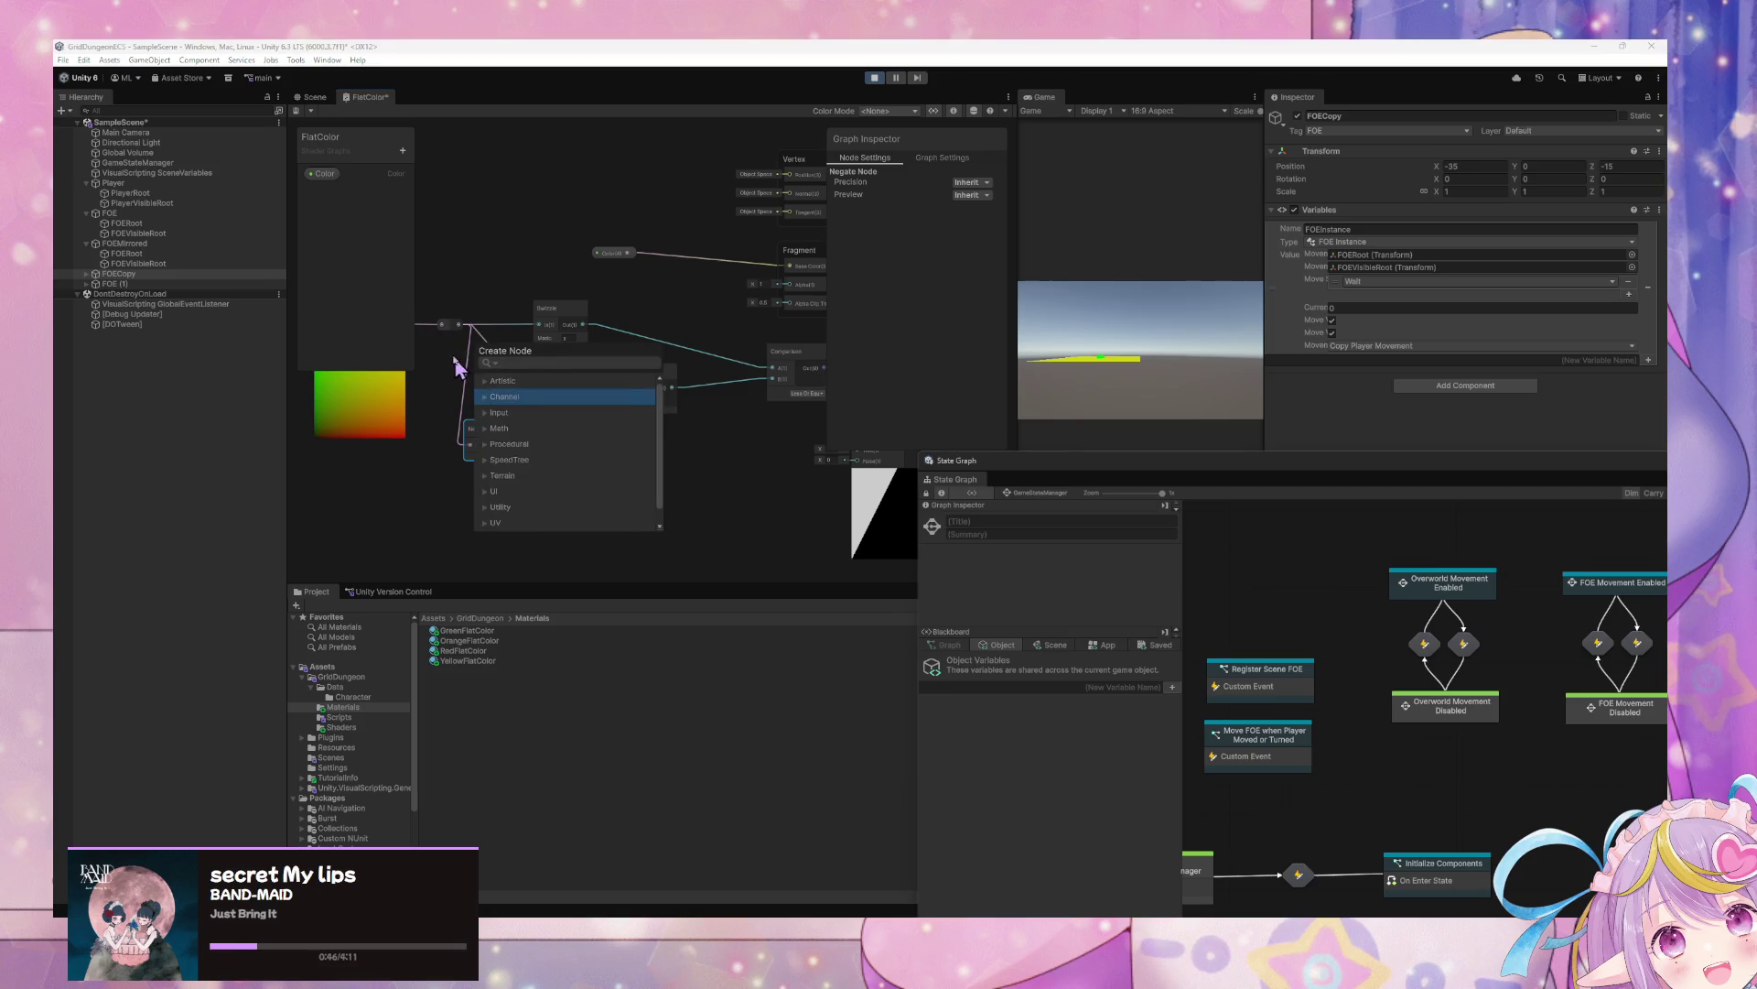
left_click(470, 361)
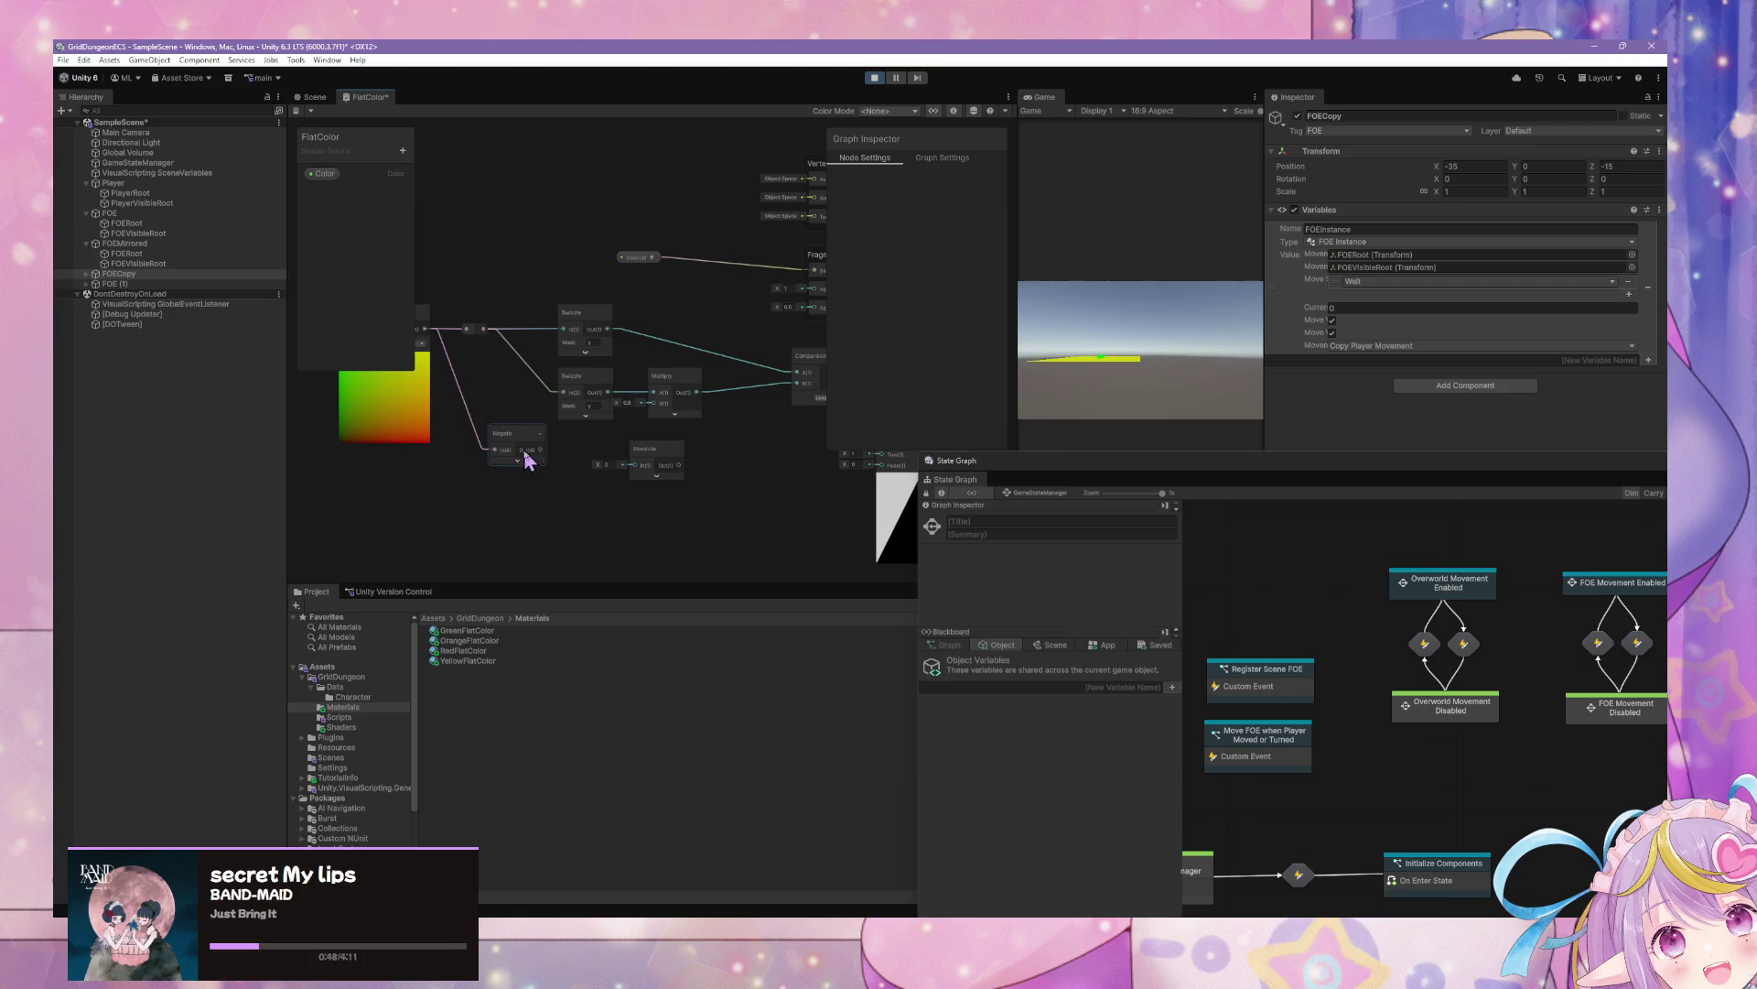
mouse_move(660, 416)
left_mouse_down()
mouse_move(524, 374)
mouse_move(571, 448)
mouse_move(667, 449)
left_mouse_up()
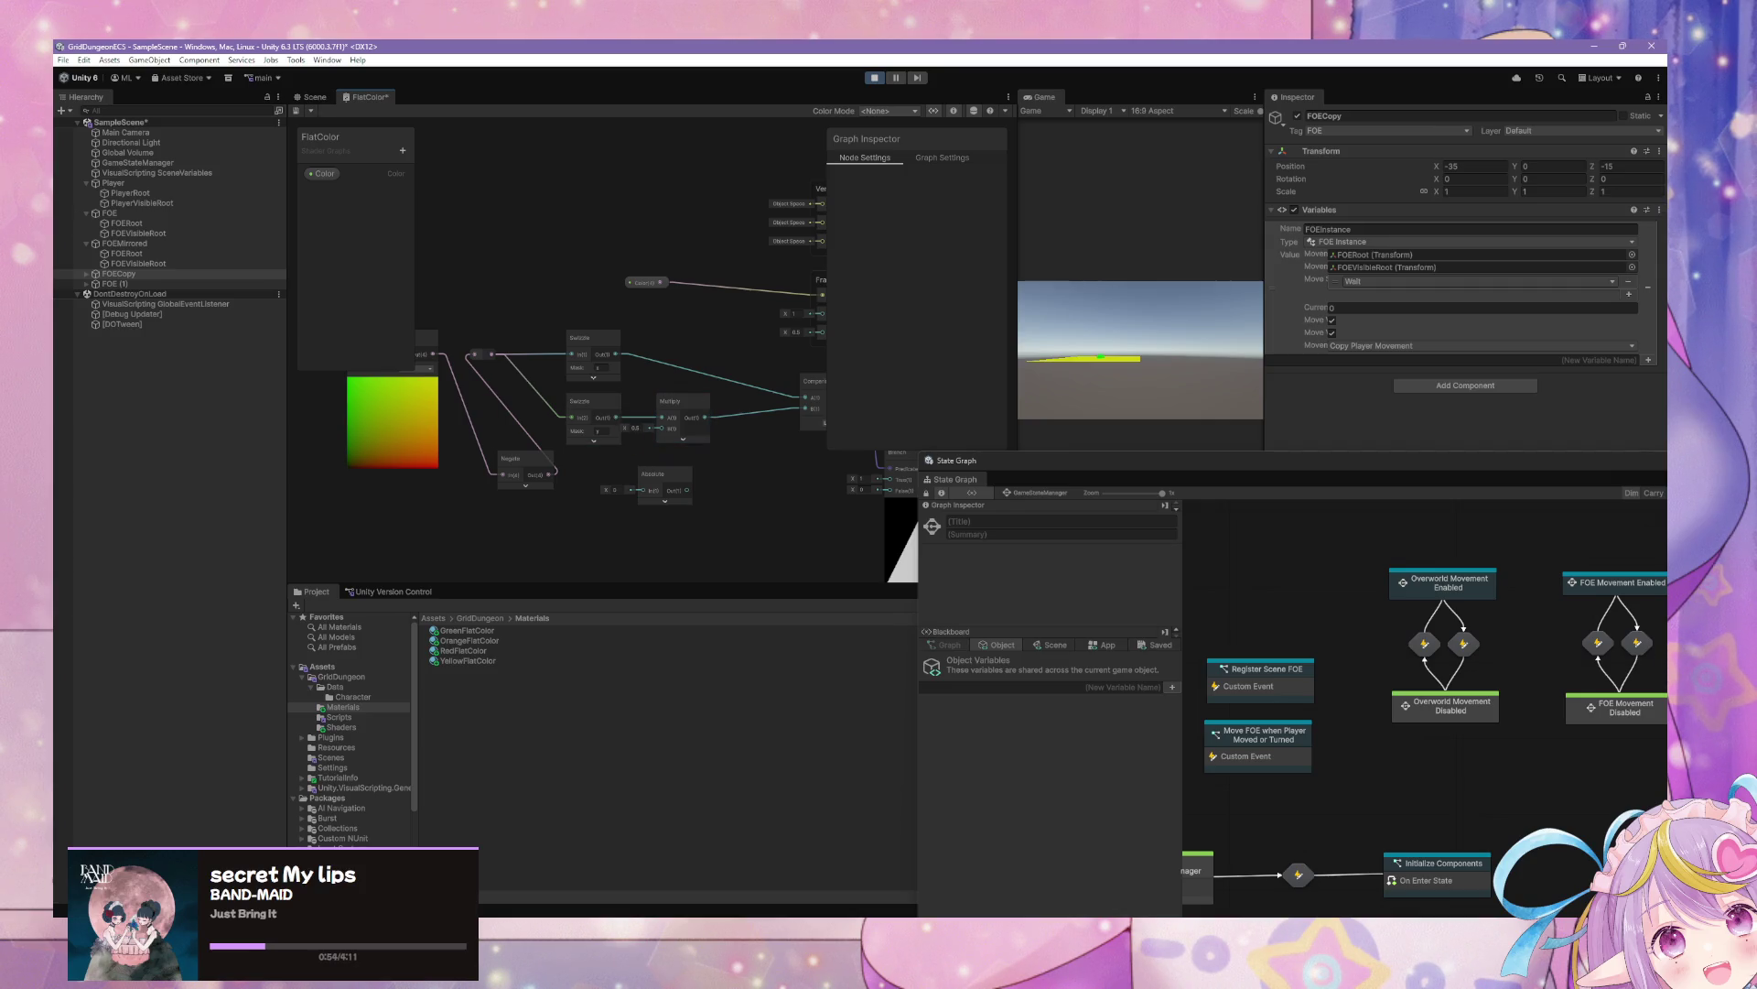
left_click_drag(738, 513, 591, 483)
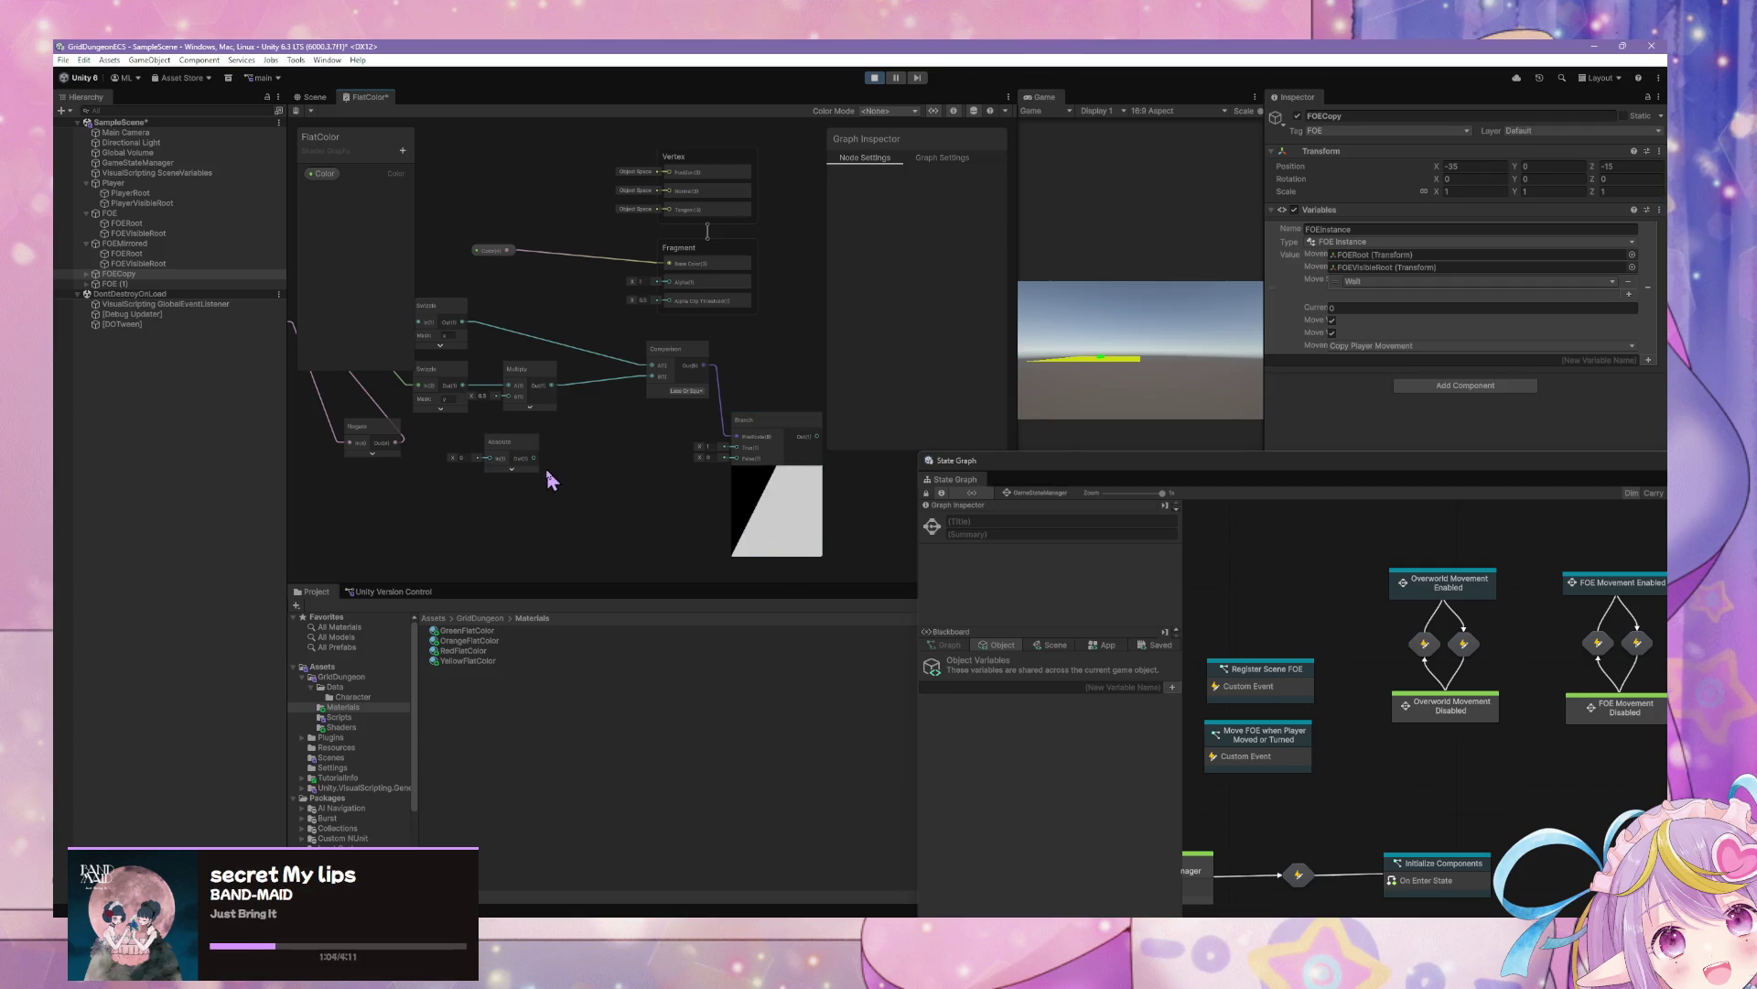
left_click_drag(545, 464, 679, 499)
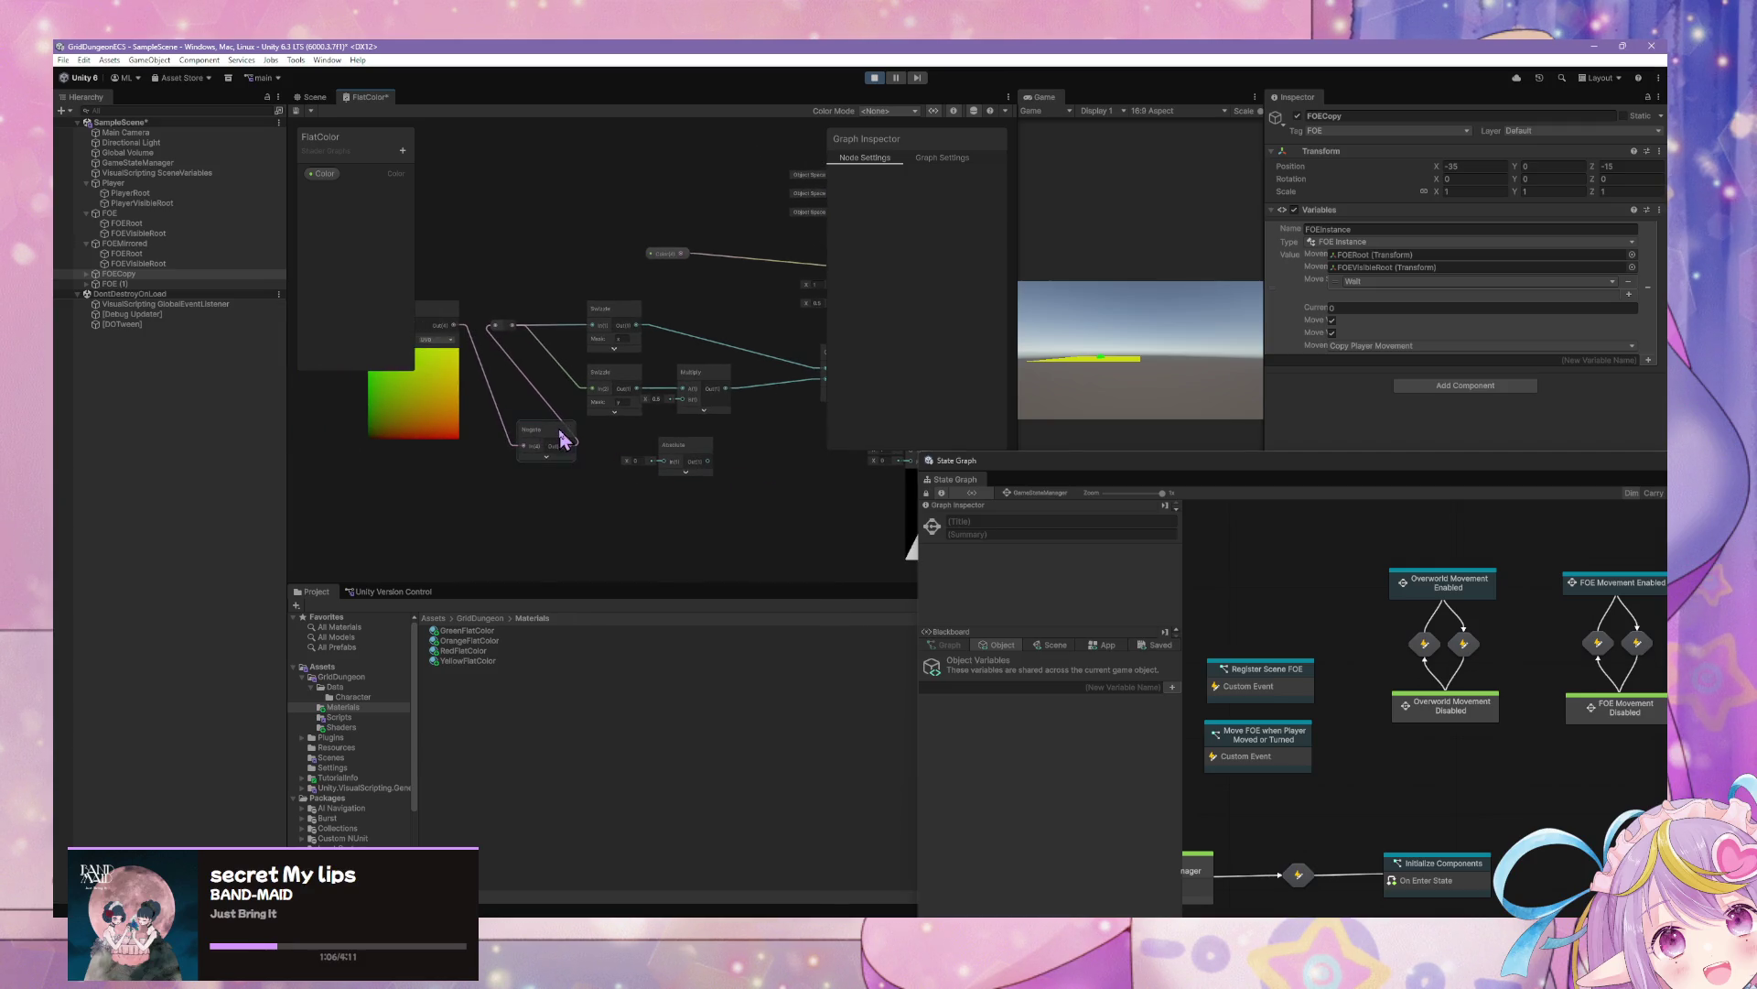
left_click_drag(573, 443, 538, 435)
mouse_move(667, 400)
left_mouse_down()
mouse_move(510, 380)
mouse_move(569, 377)
left_mouse_up()
Add an Add node fed by the Swizzle output, deleting Negate and then restoring it with undo
right_click(605, 308)
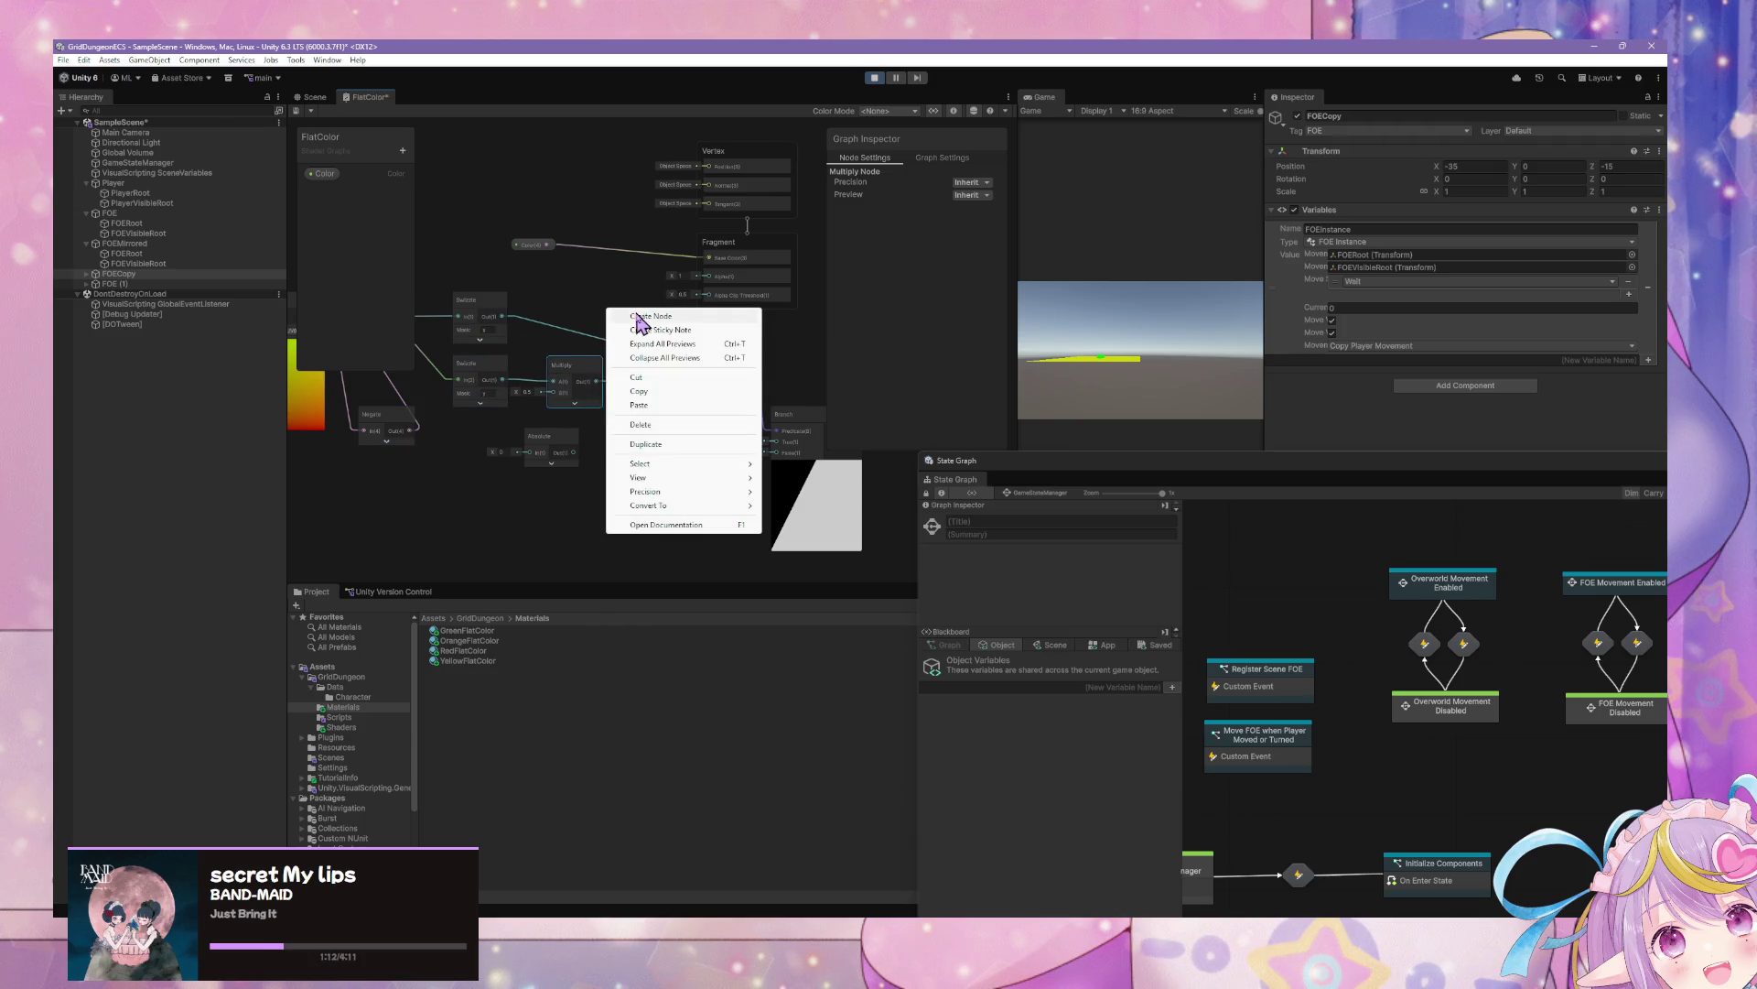
left_click(631, 315)
type("add")
key("Return")
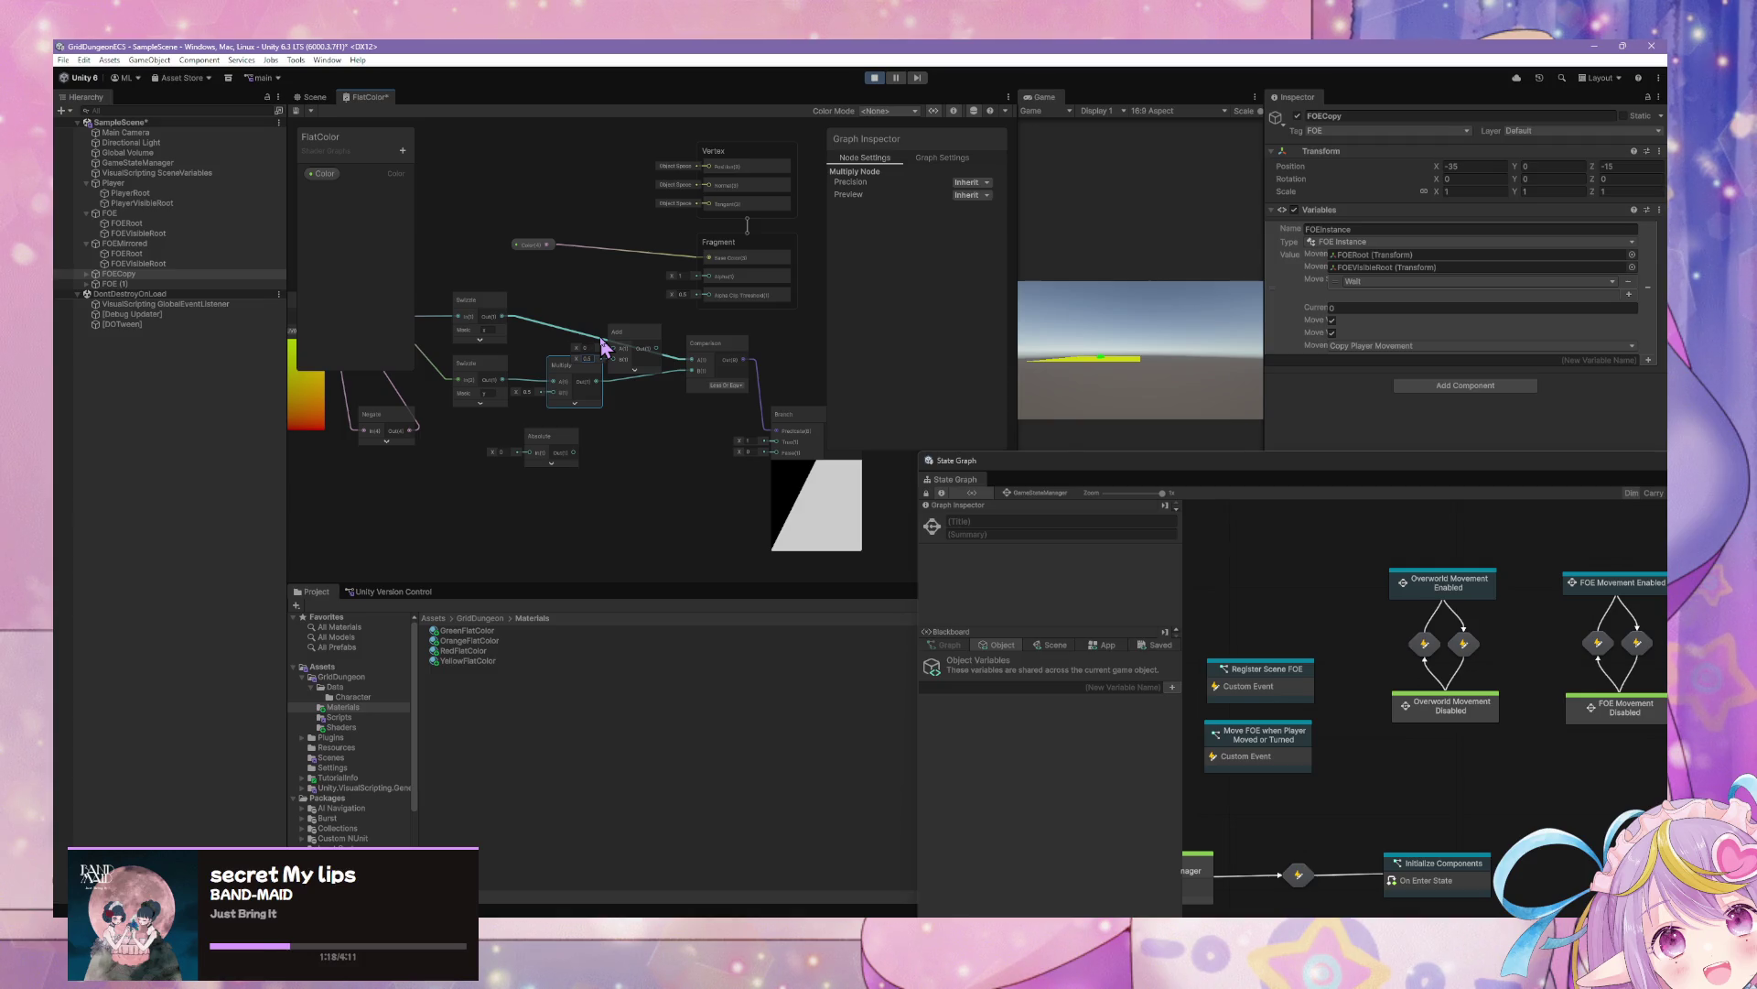
mouse_move(505, 322)
left_mouse_down()
mouse_move(628, 344)
mouse_move(600, 318)
left_mouse_up()
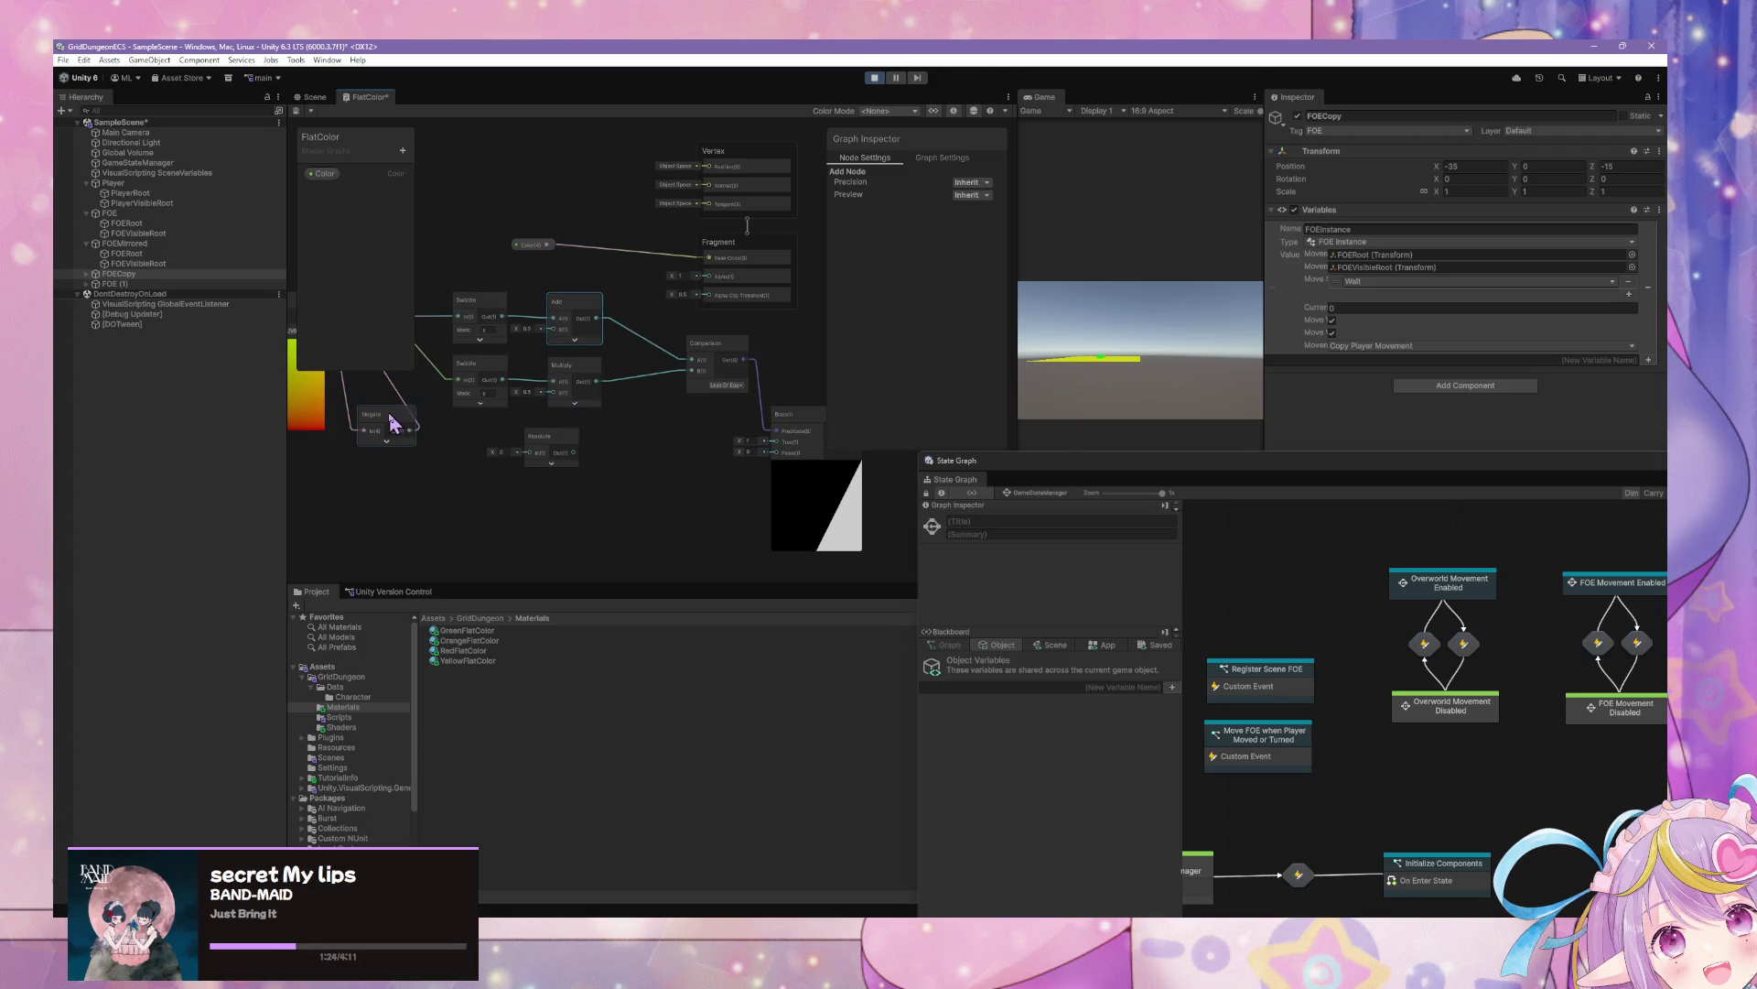
mouse_move(395, 423)
left_mouse_down()
mouse_move(467, 494)
mouse_move(455, 465)
left_mouse_up()
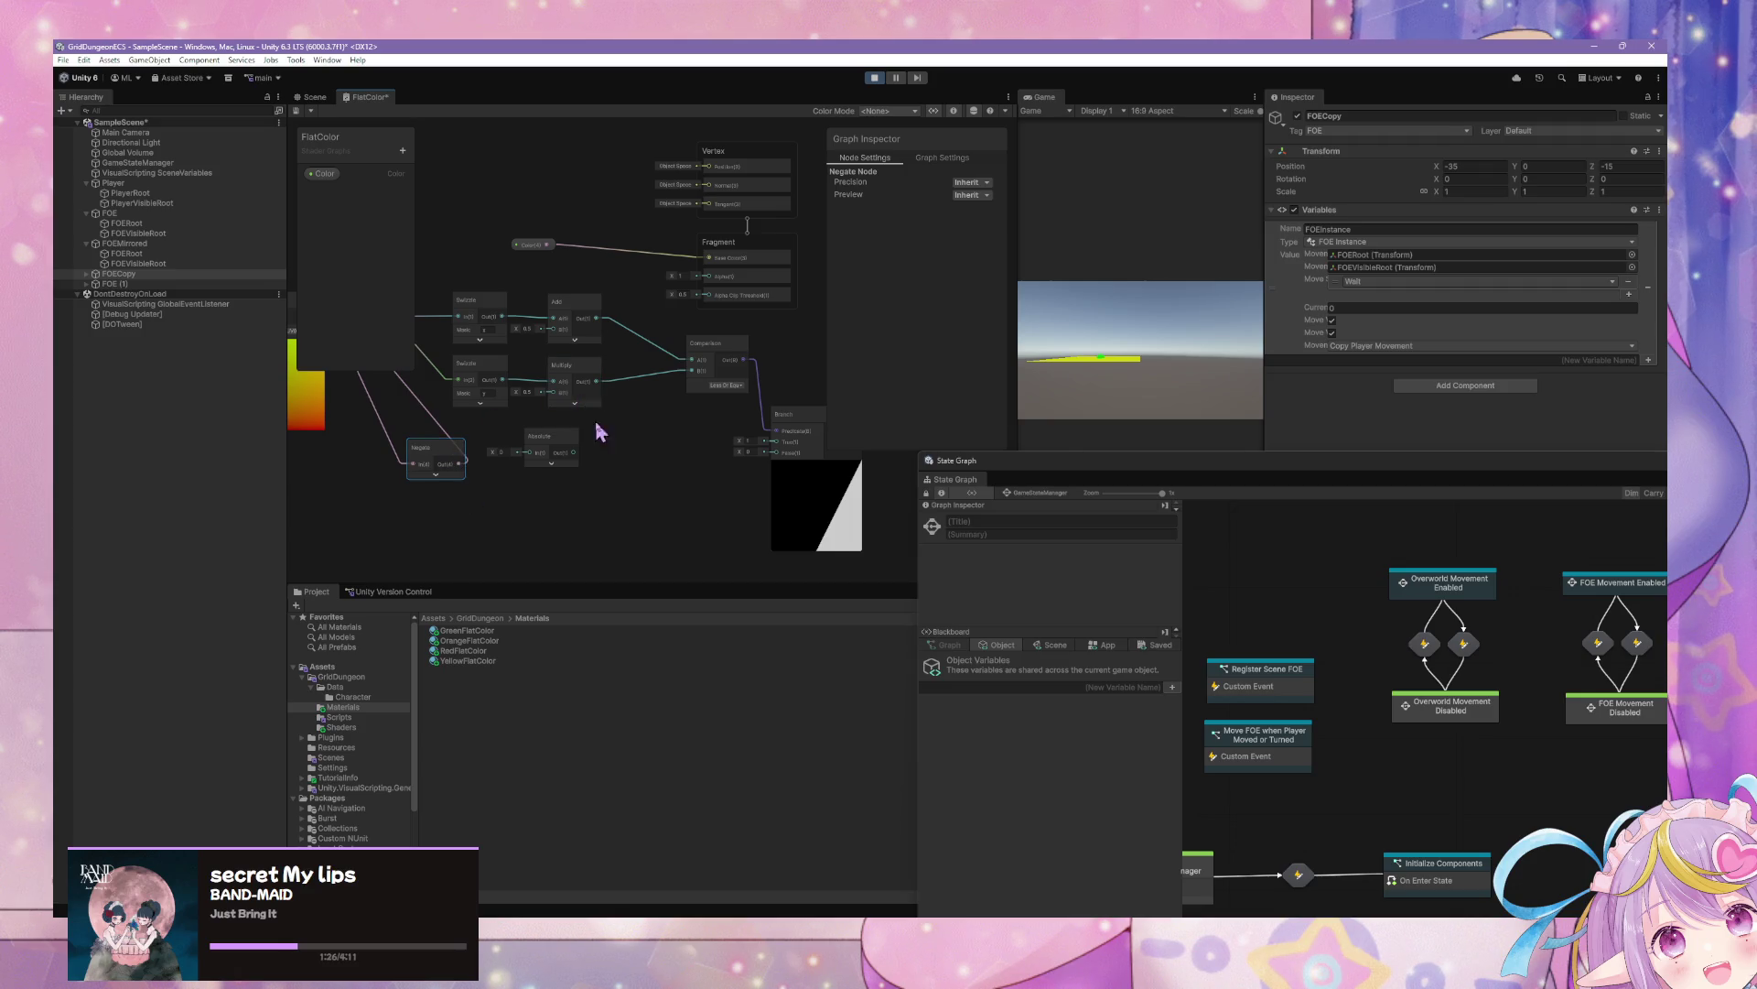
key("Delete")
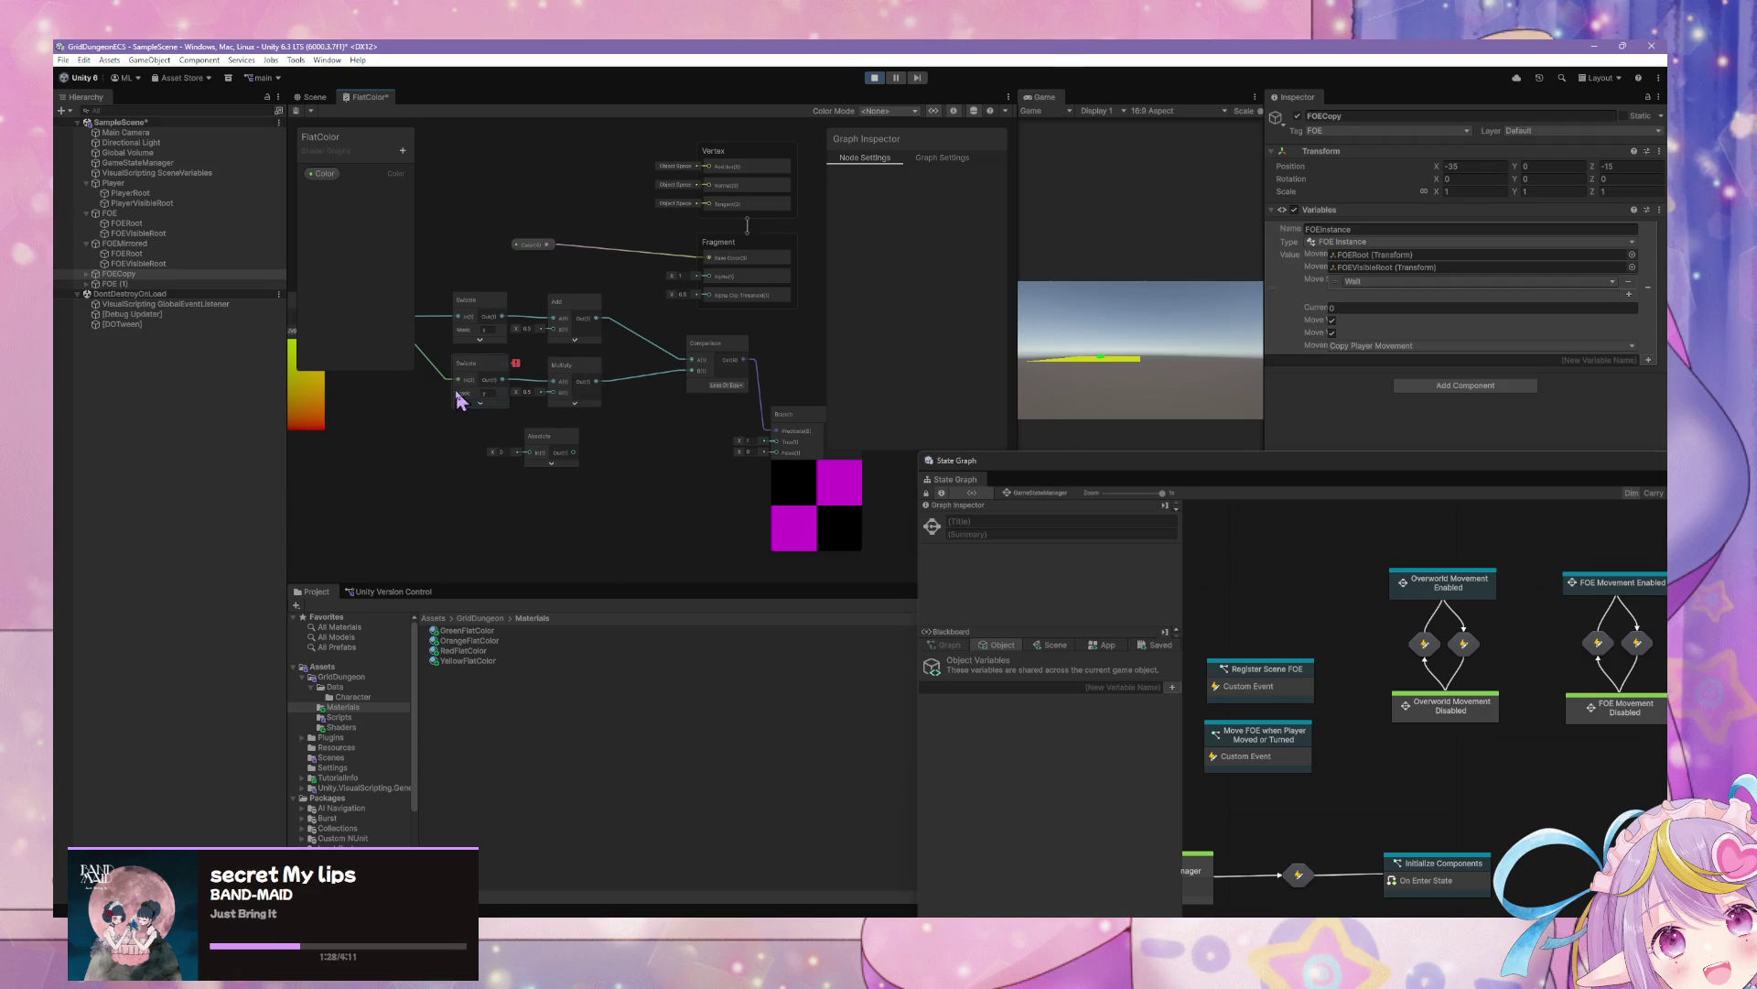
mouse_move(459, 401)
left_mouse_down()
mouse_move(595, 406)
mouse_move(580, 350)
mouse_move(537, 341)
mouse_move(576, 371)
mouse_move(625, 371)
left_mouse_up()
key("ctrl+z")
Switch the Comparison node's operation from Less Or Equal to Greater Or Equal
left_click(661, 397)
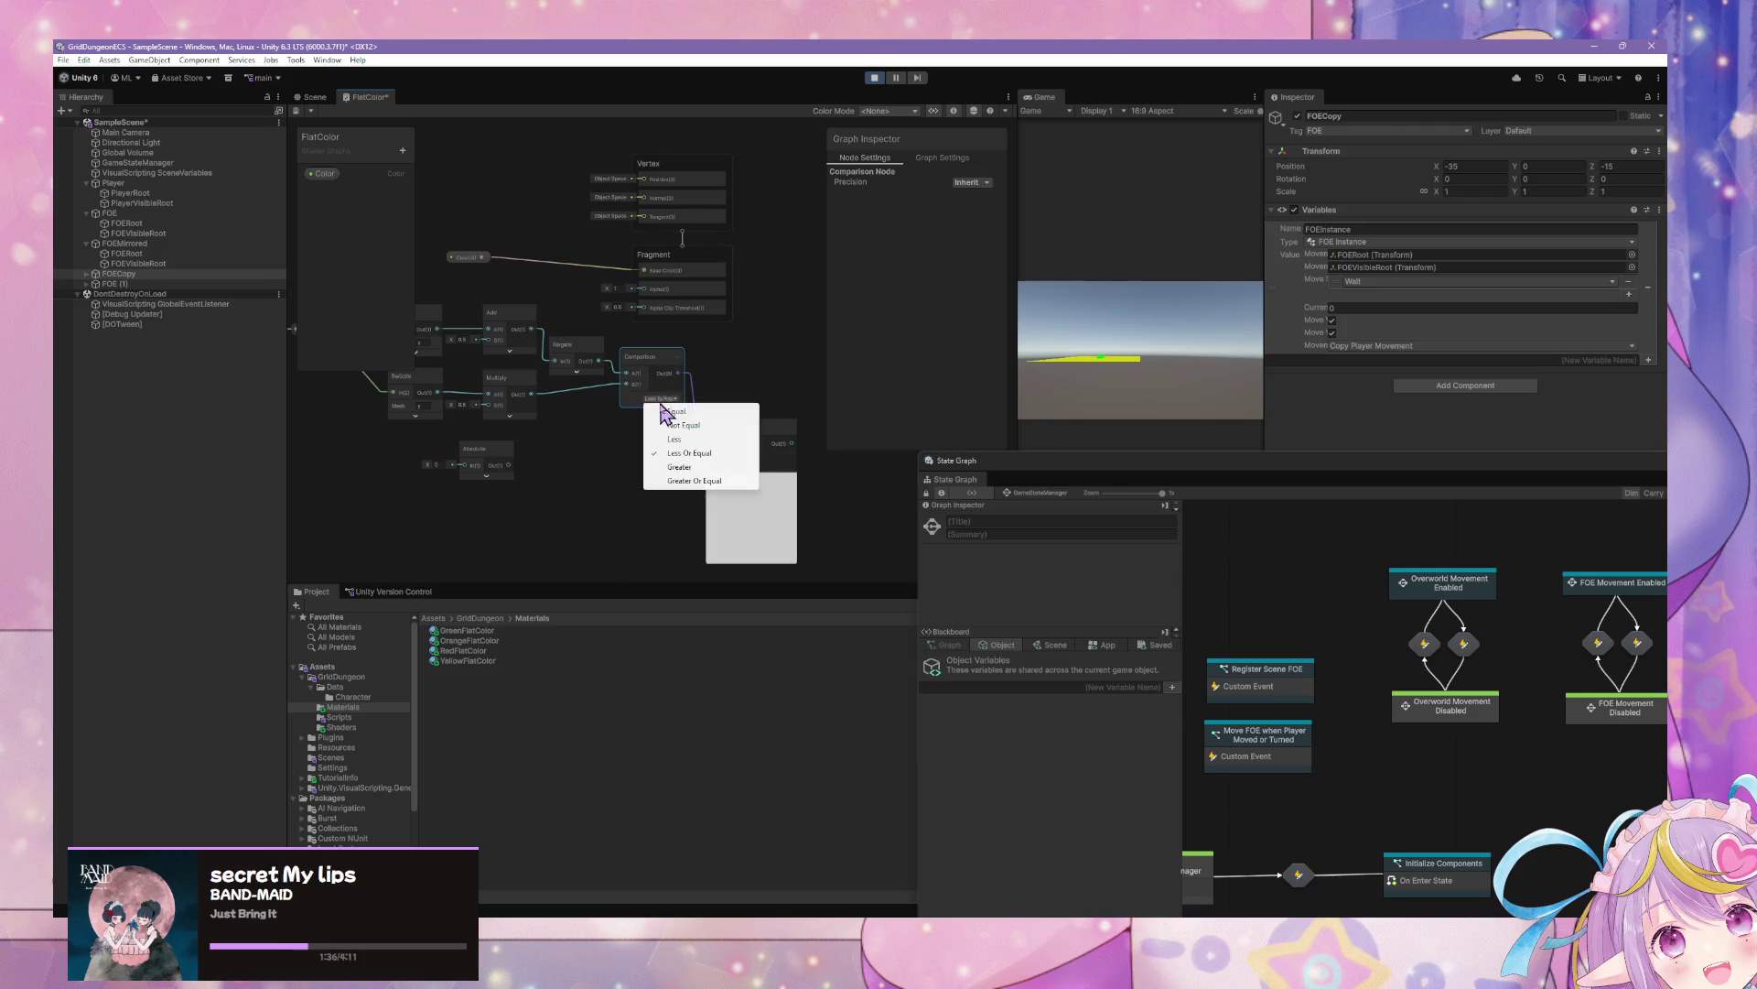
left_click(696, 467)
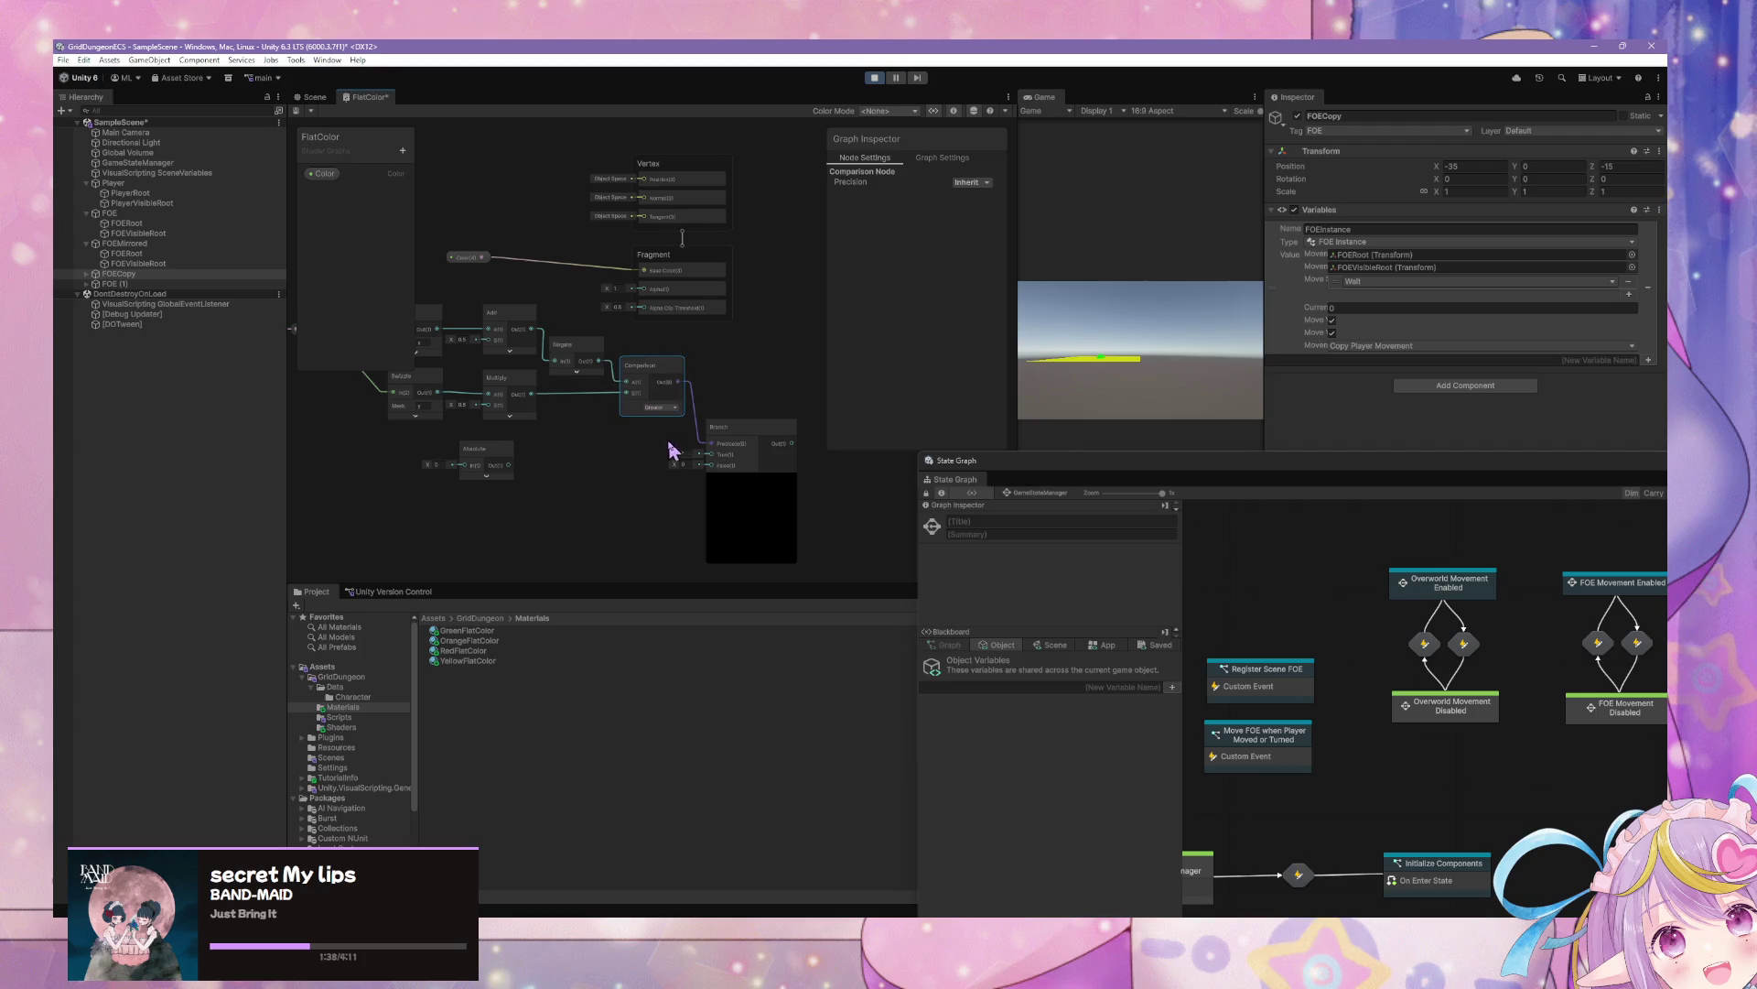
left_click(663, 407)
left_click(674, 491)
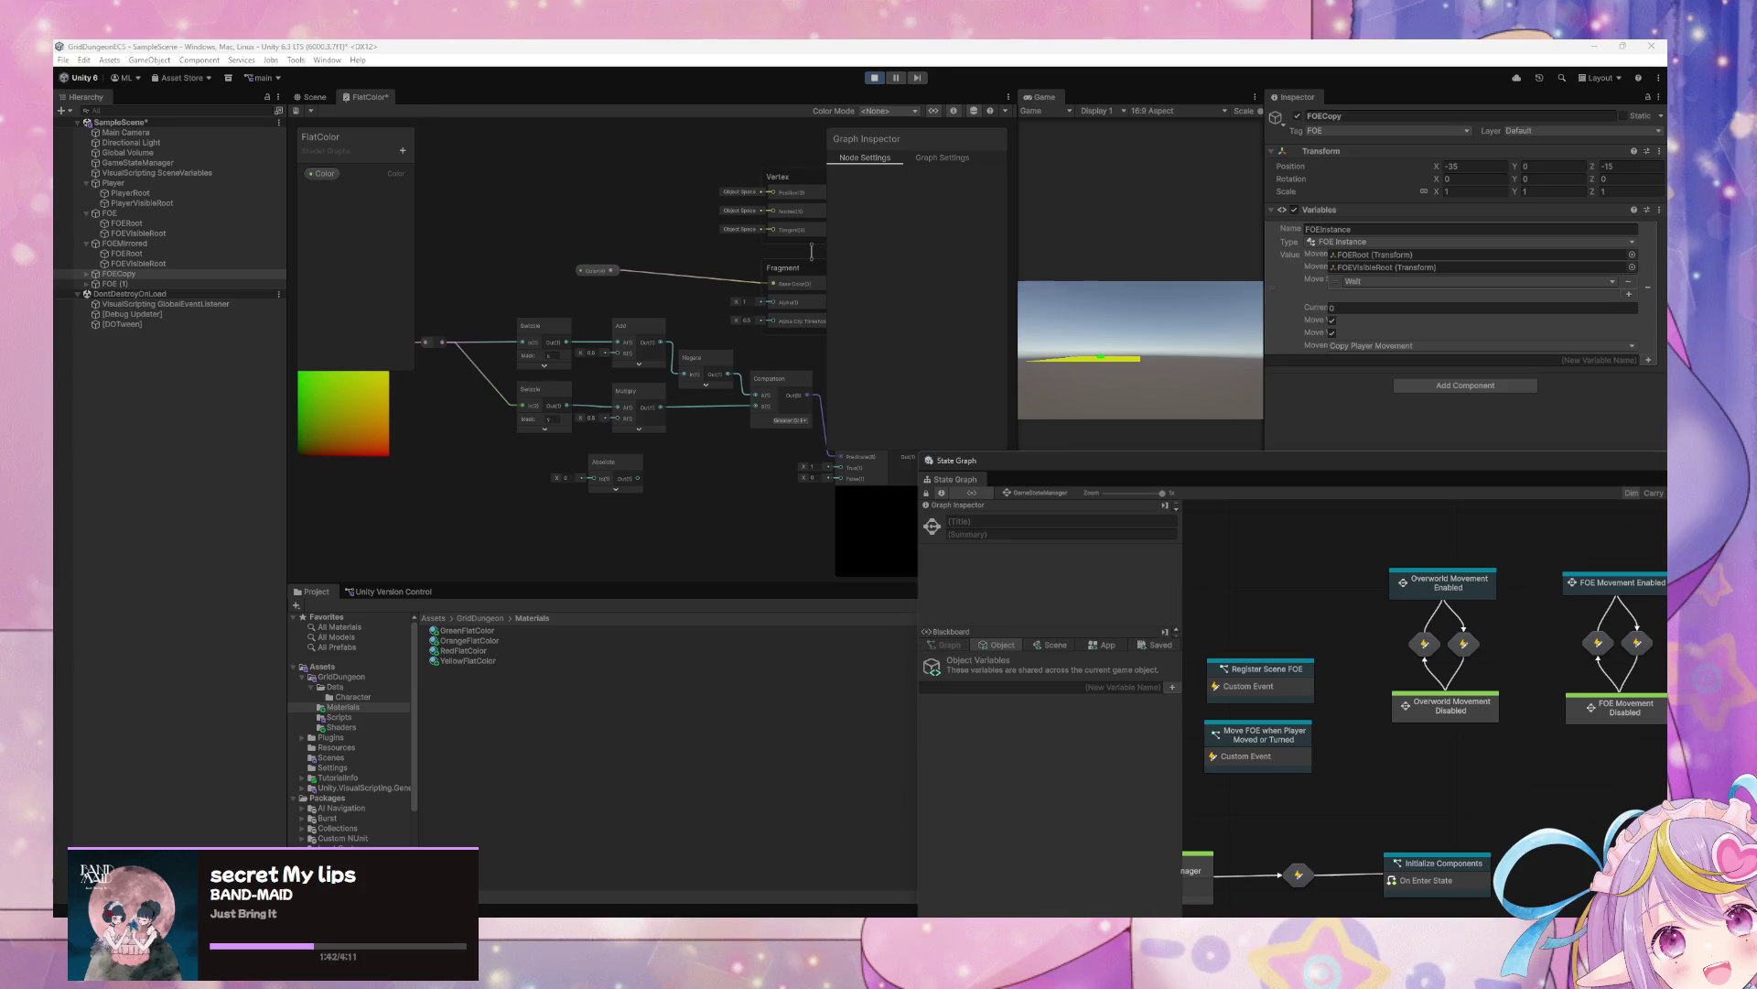
left_click_drag(712, 476, 635, 476)
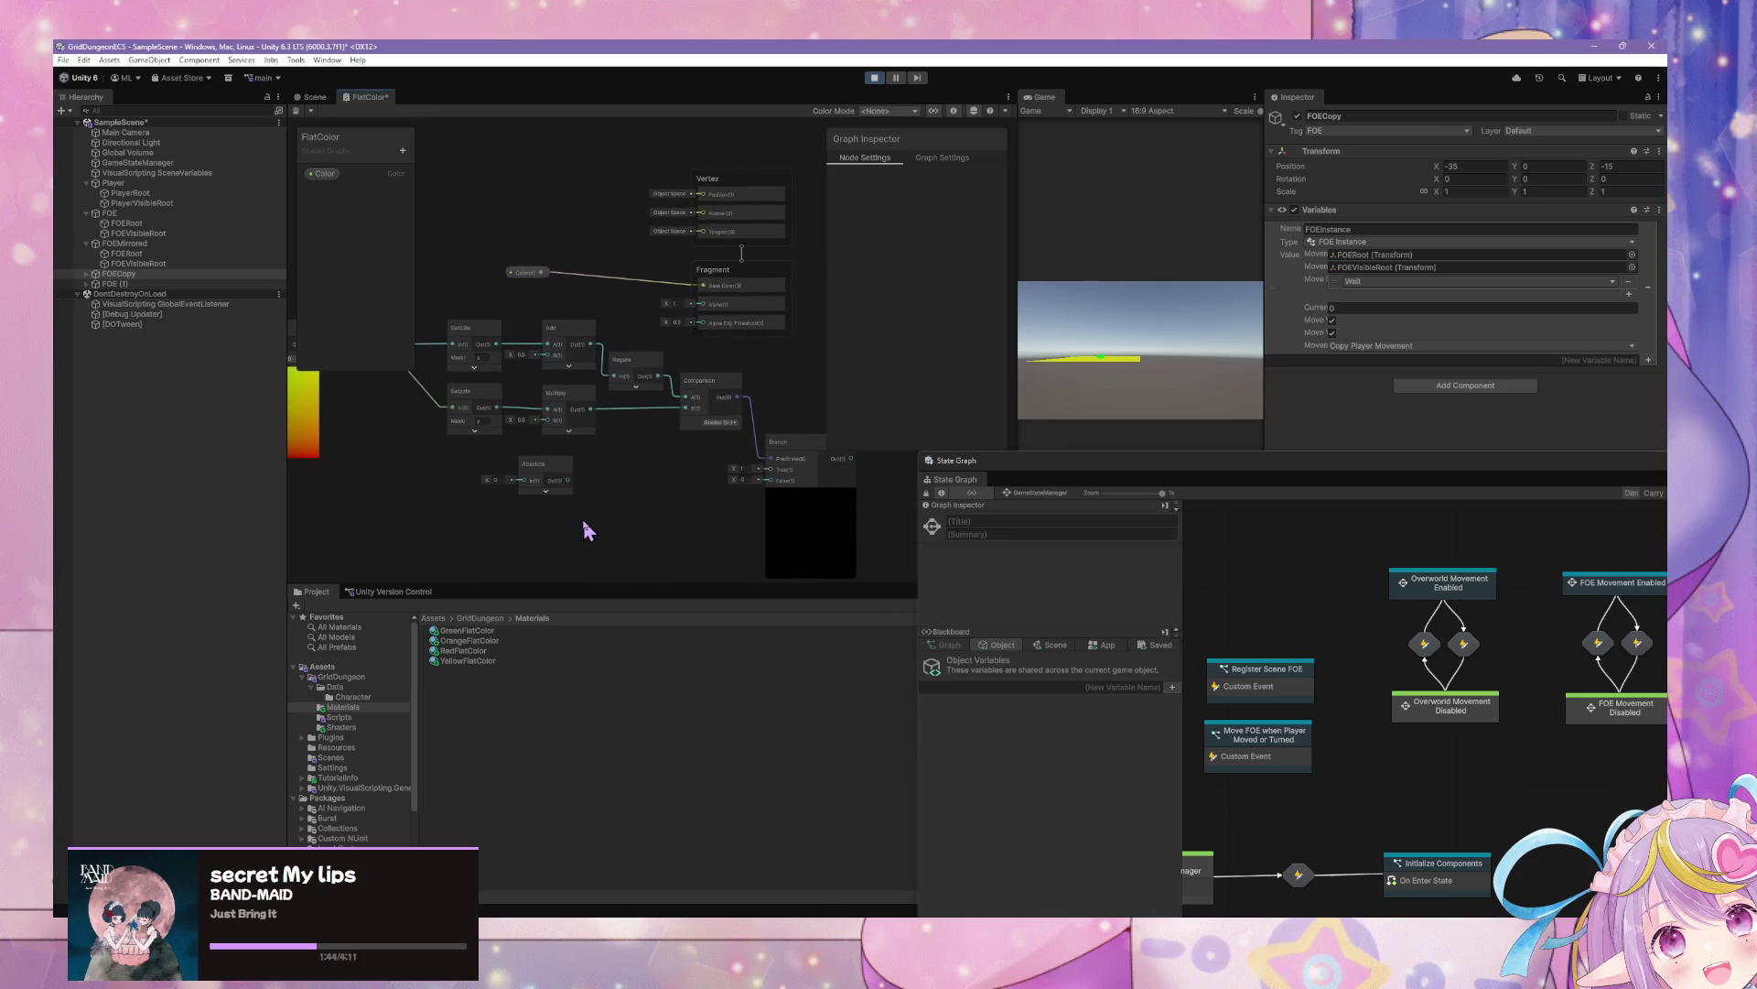
scroll(668, 457, "down", 2)
scroll(668, 458, "up", 3)
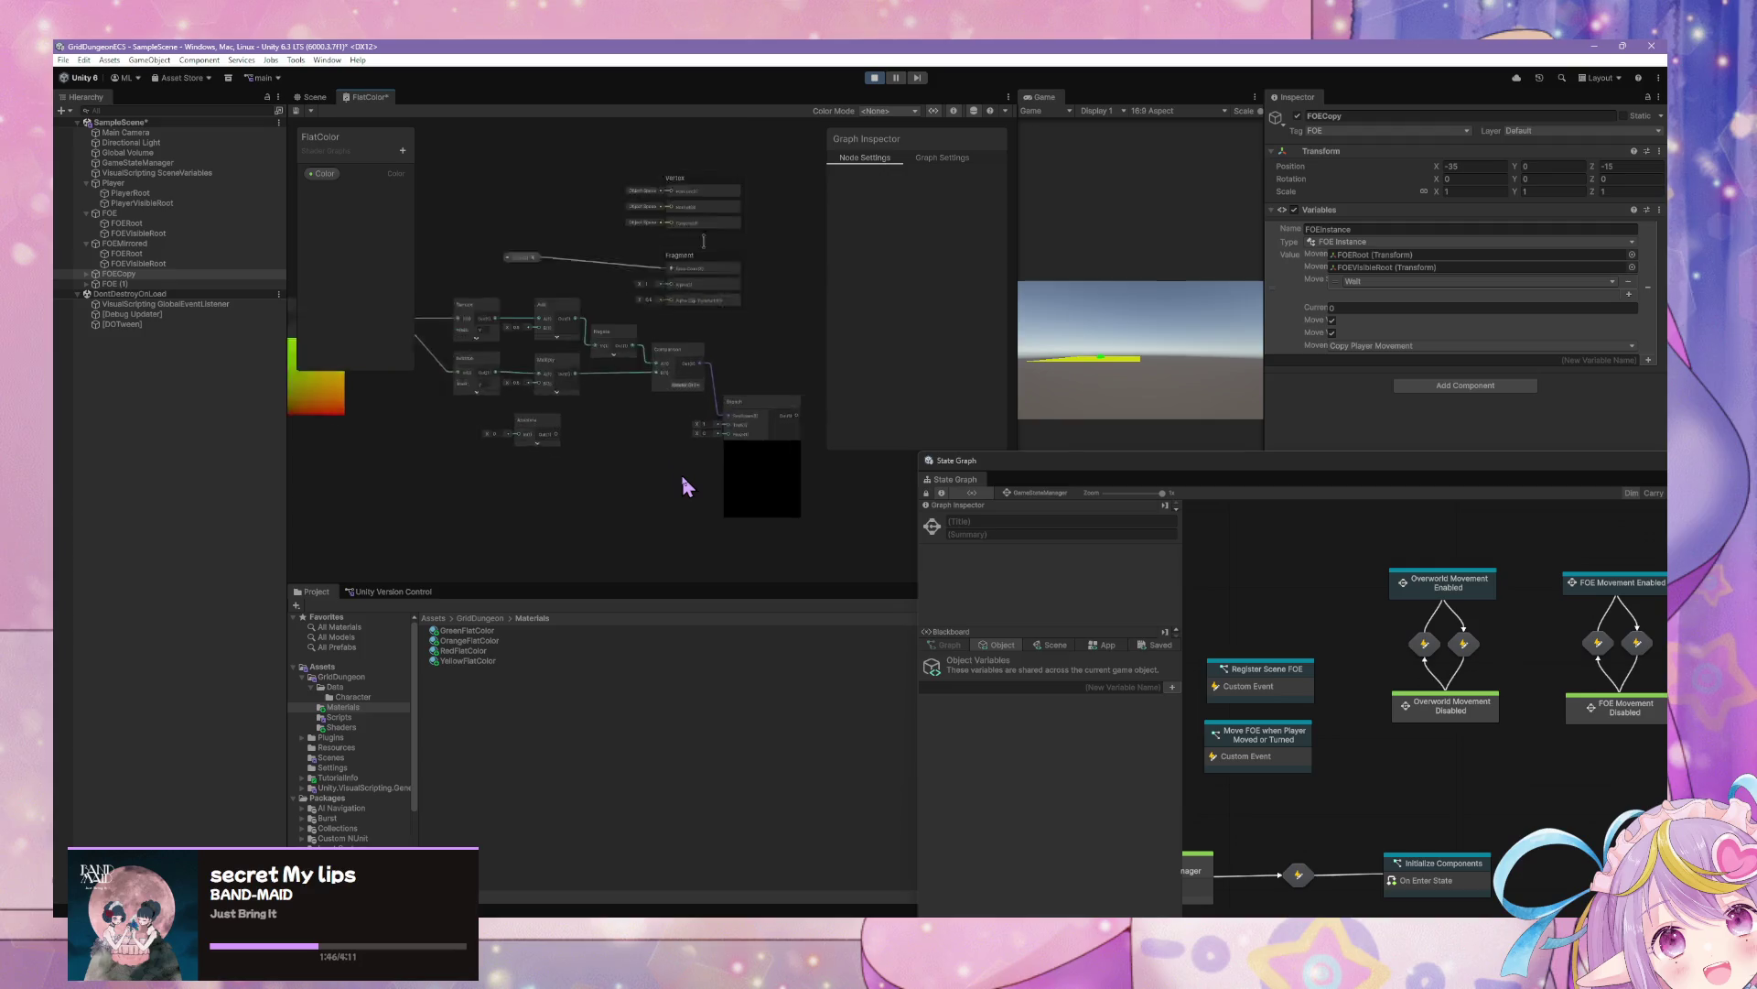
left_click_drag(563, 404, 662, 459)
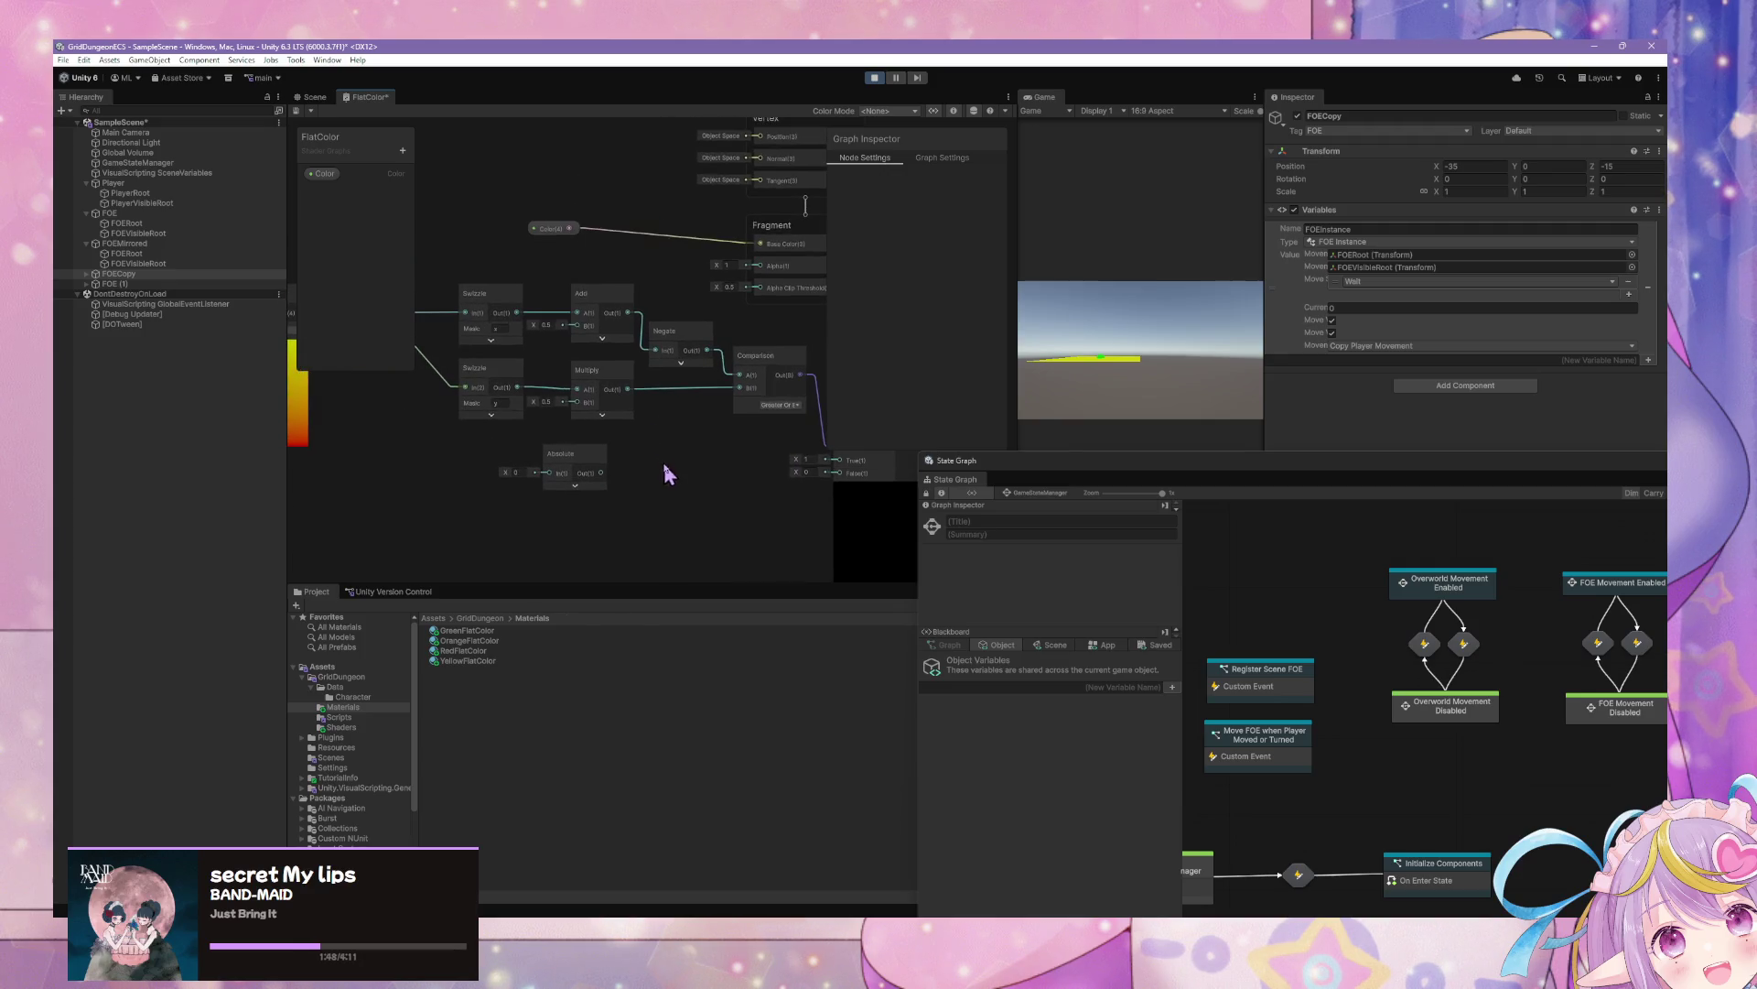
Open the Package Manager through Window > Package Management
left_click(327, 59)
left_click(680, 99)
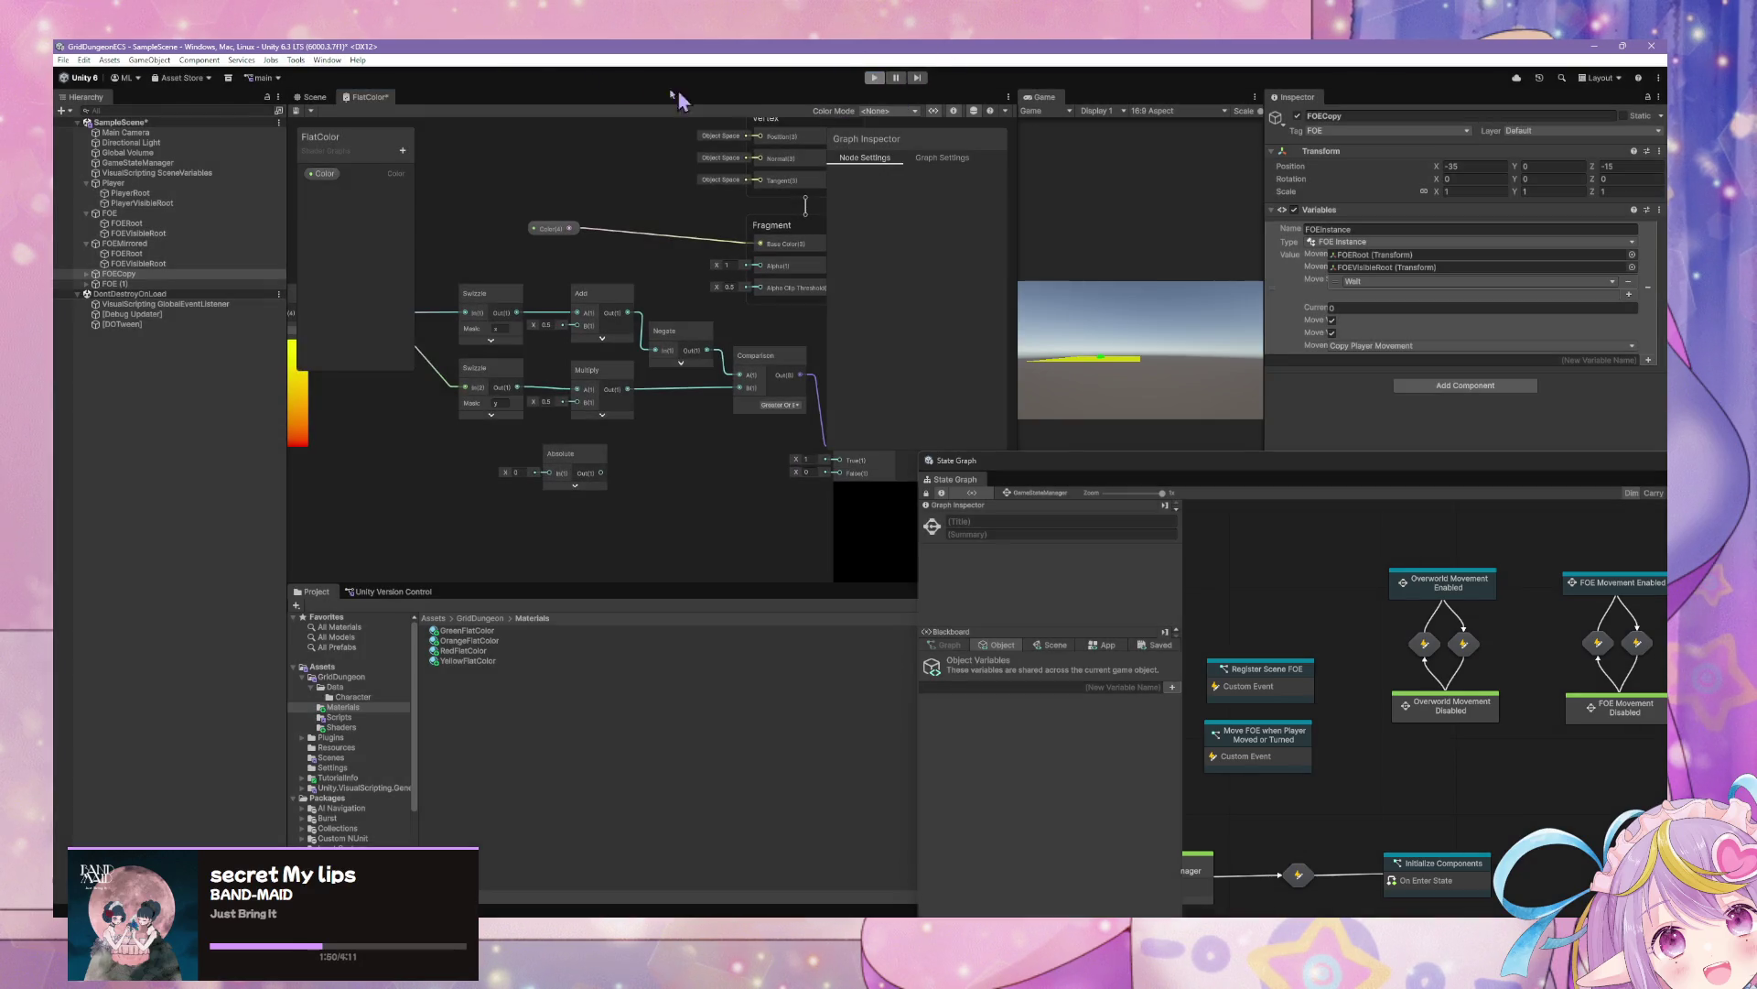
left_click(326, 61)
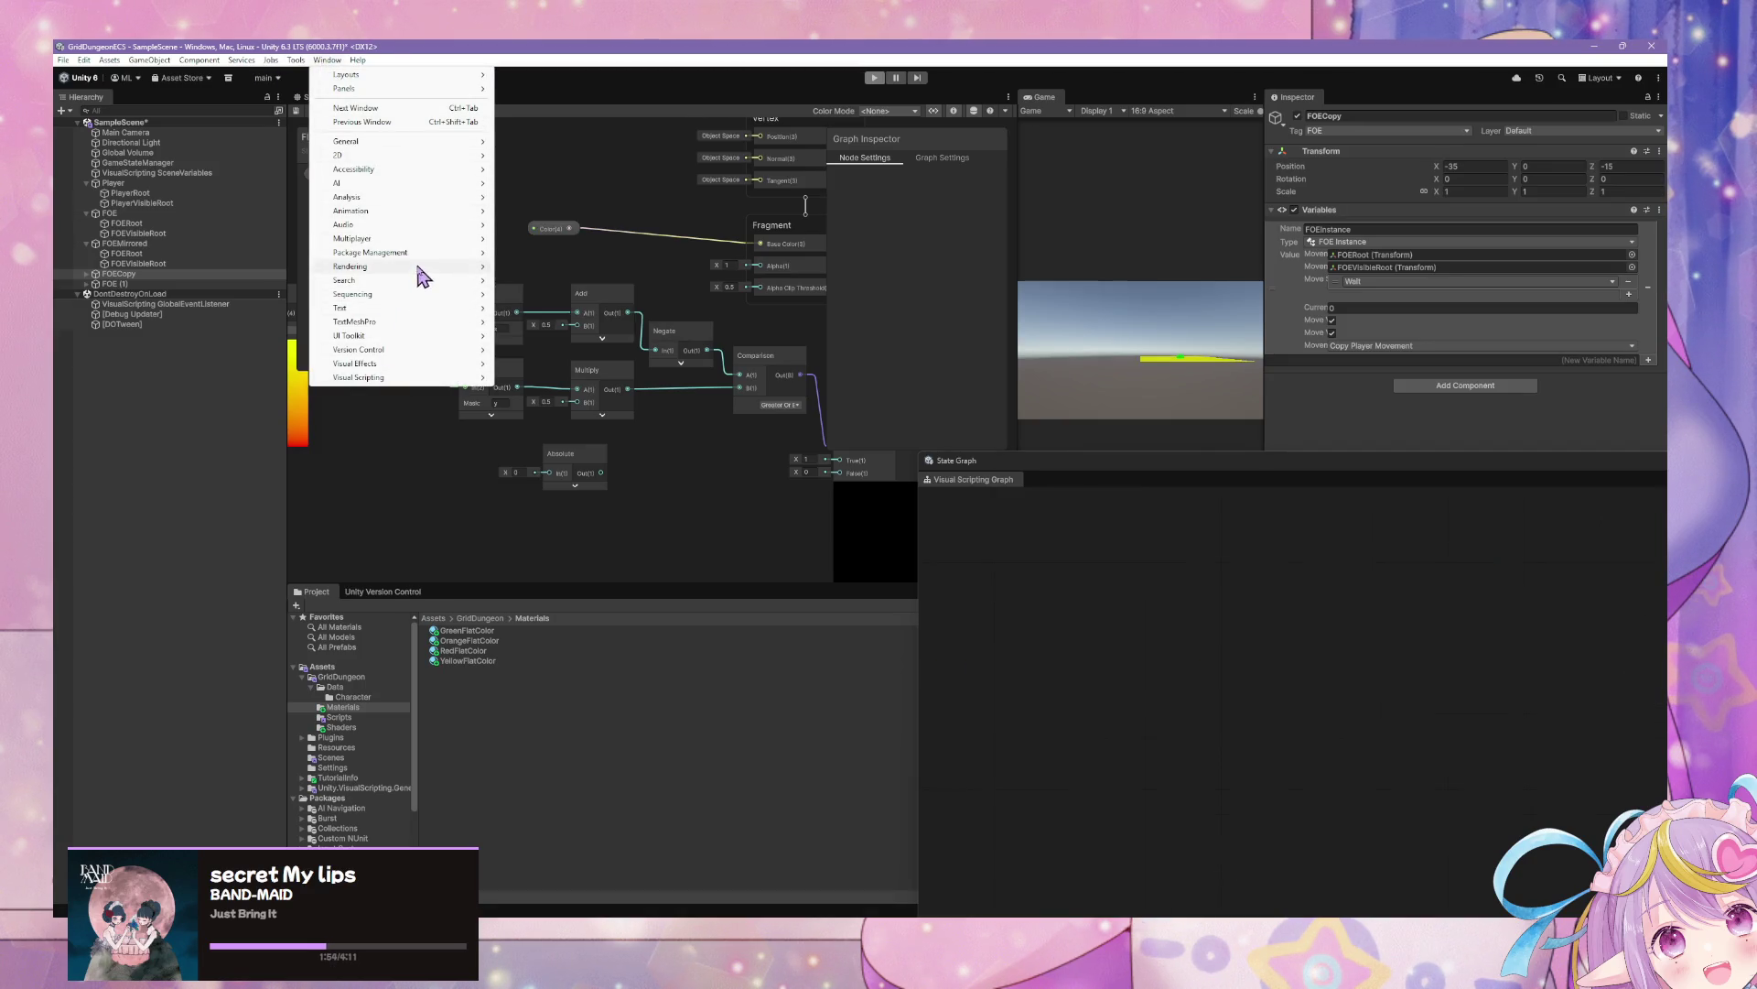
mouse_move(412, 252)
left_click(534, 254)
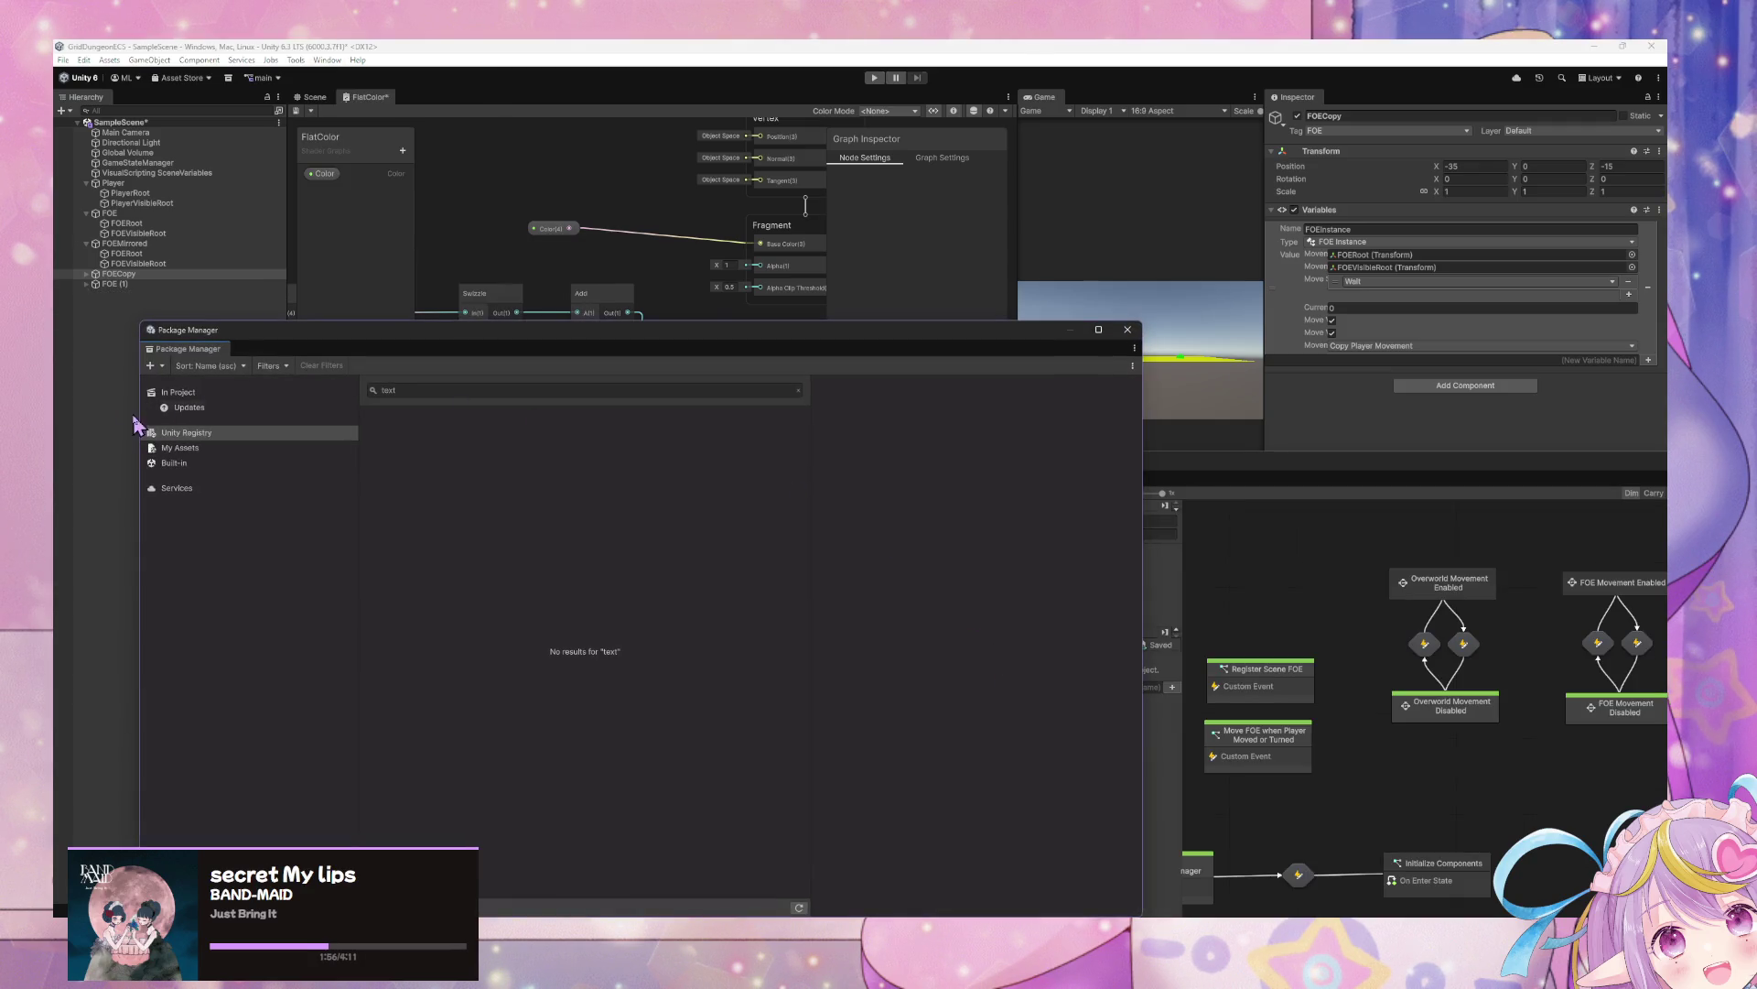
Find Shader Graph in the Unity Registry and import its UGUI Shaders sample
left_click(174, 449)
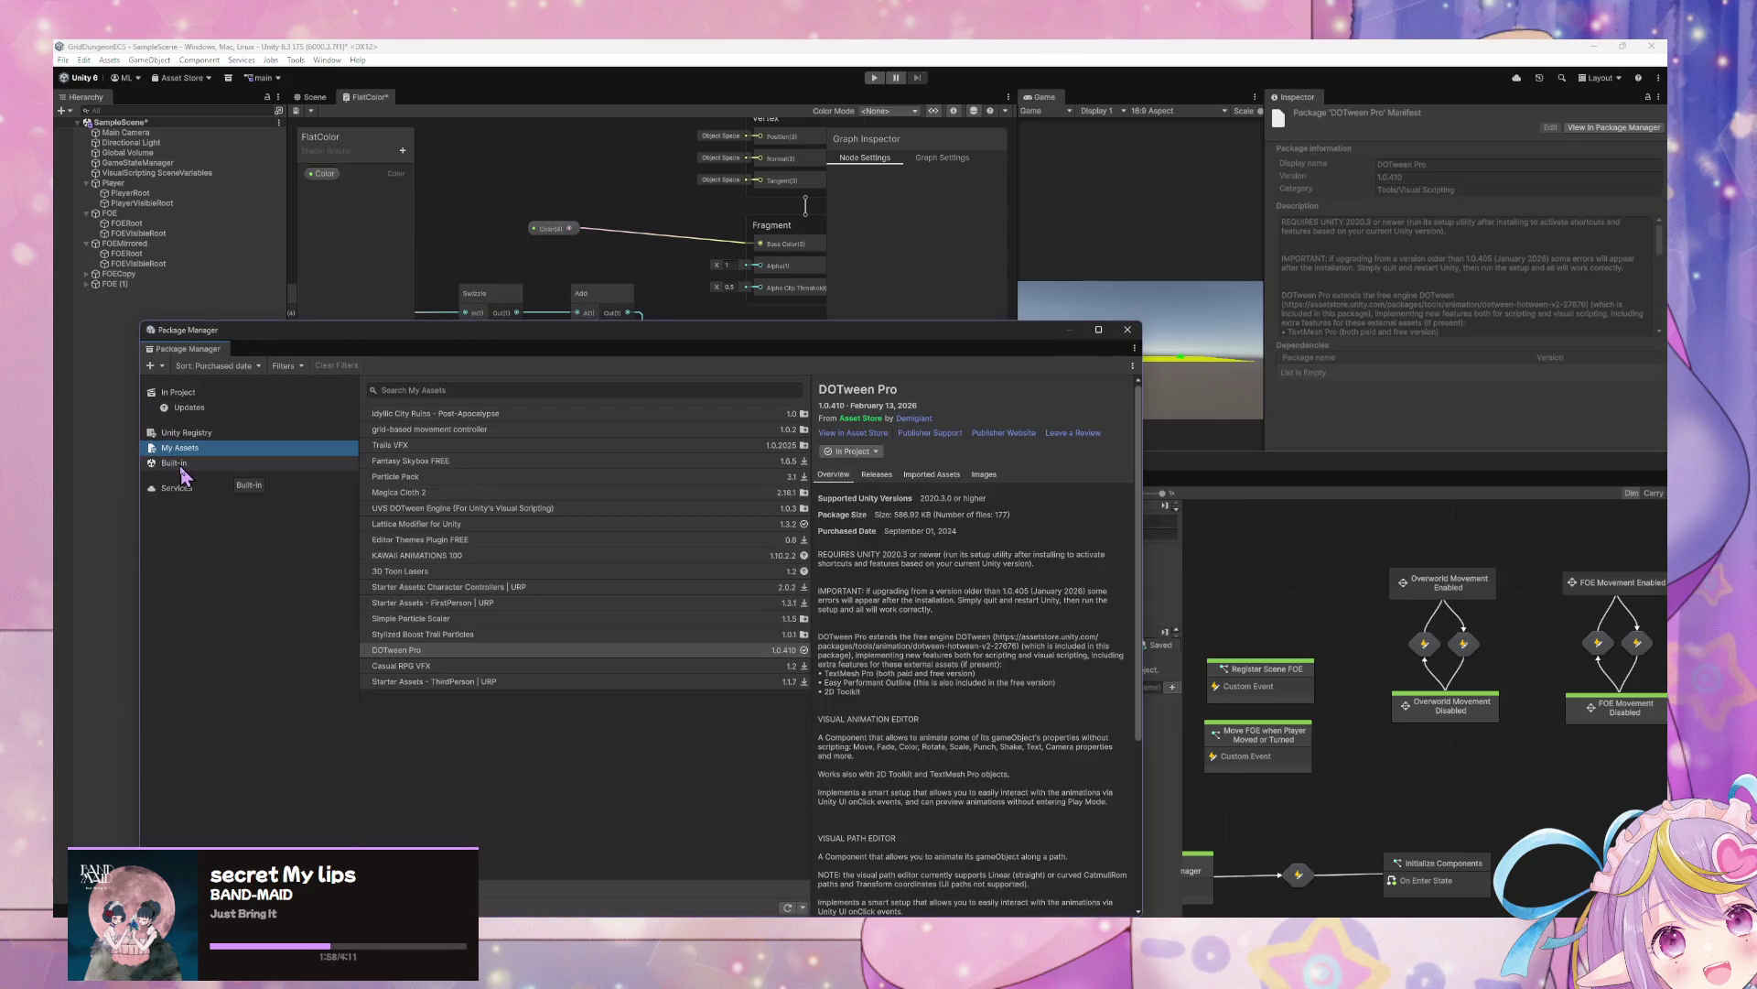
left_click(215, 434)
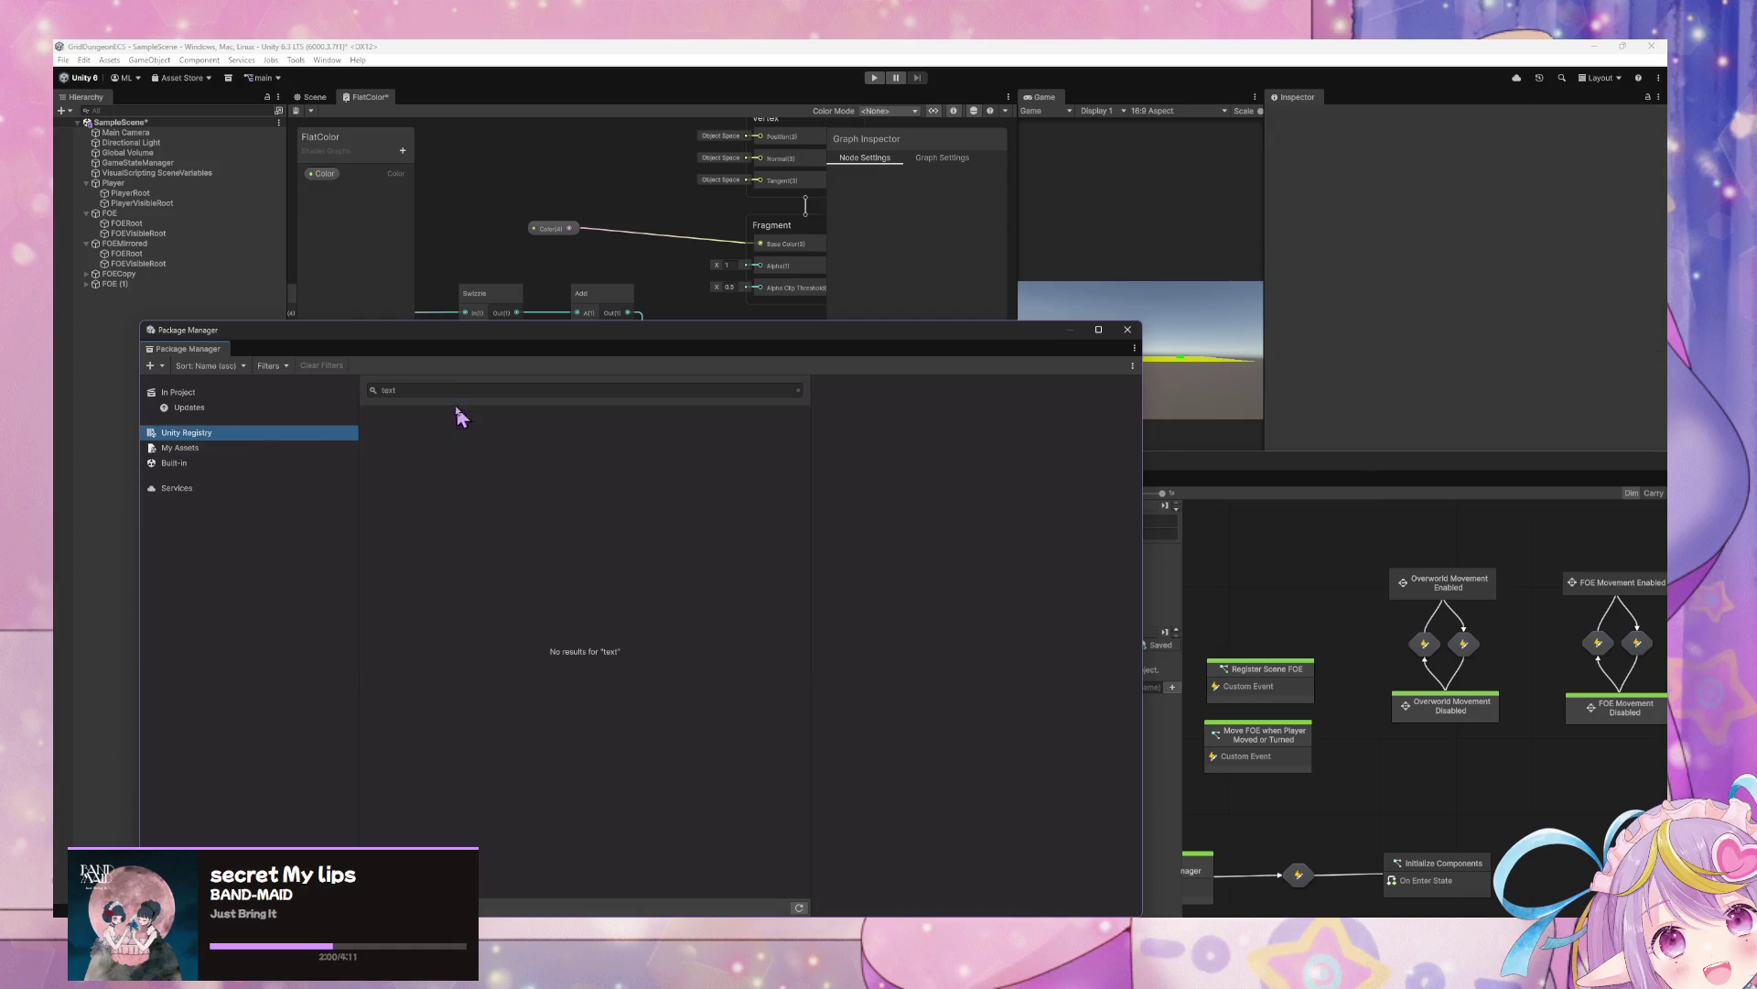
left_click(449, 391)
type("shader")
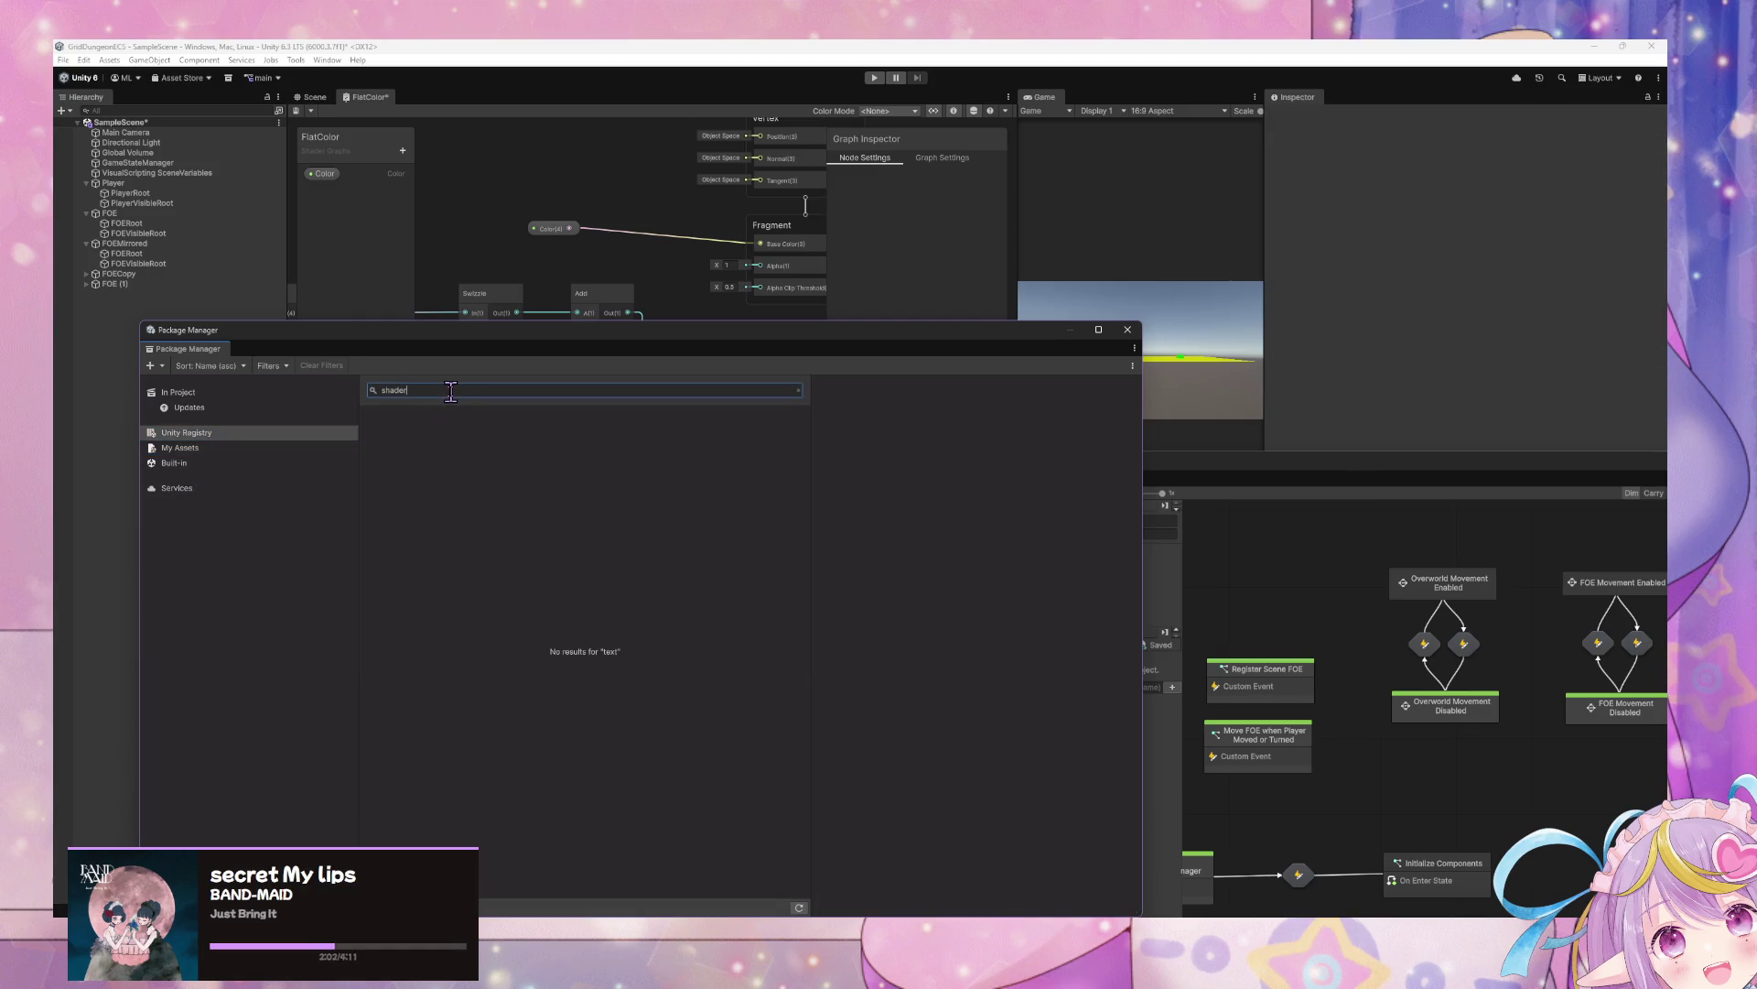
type(" gr")
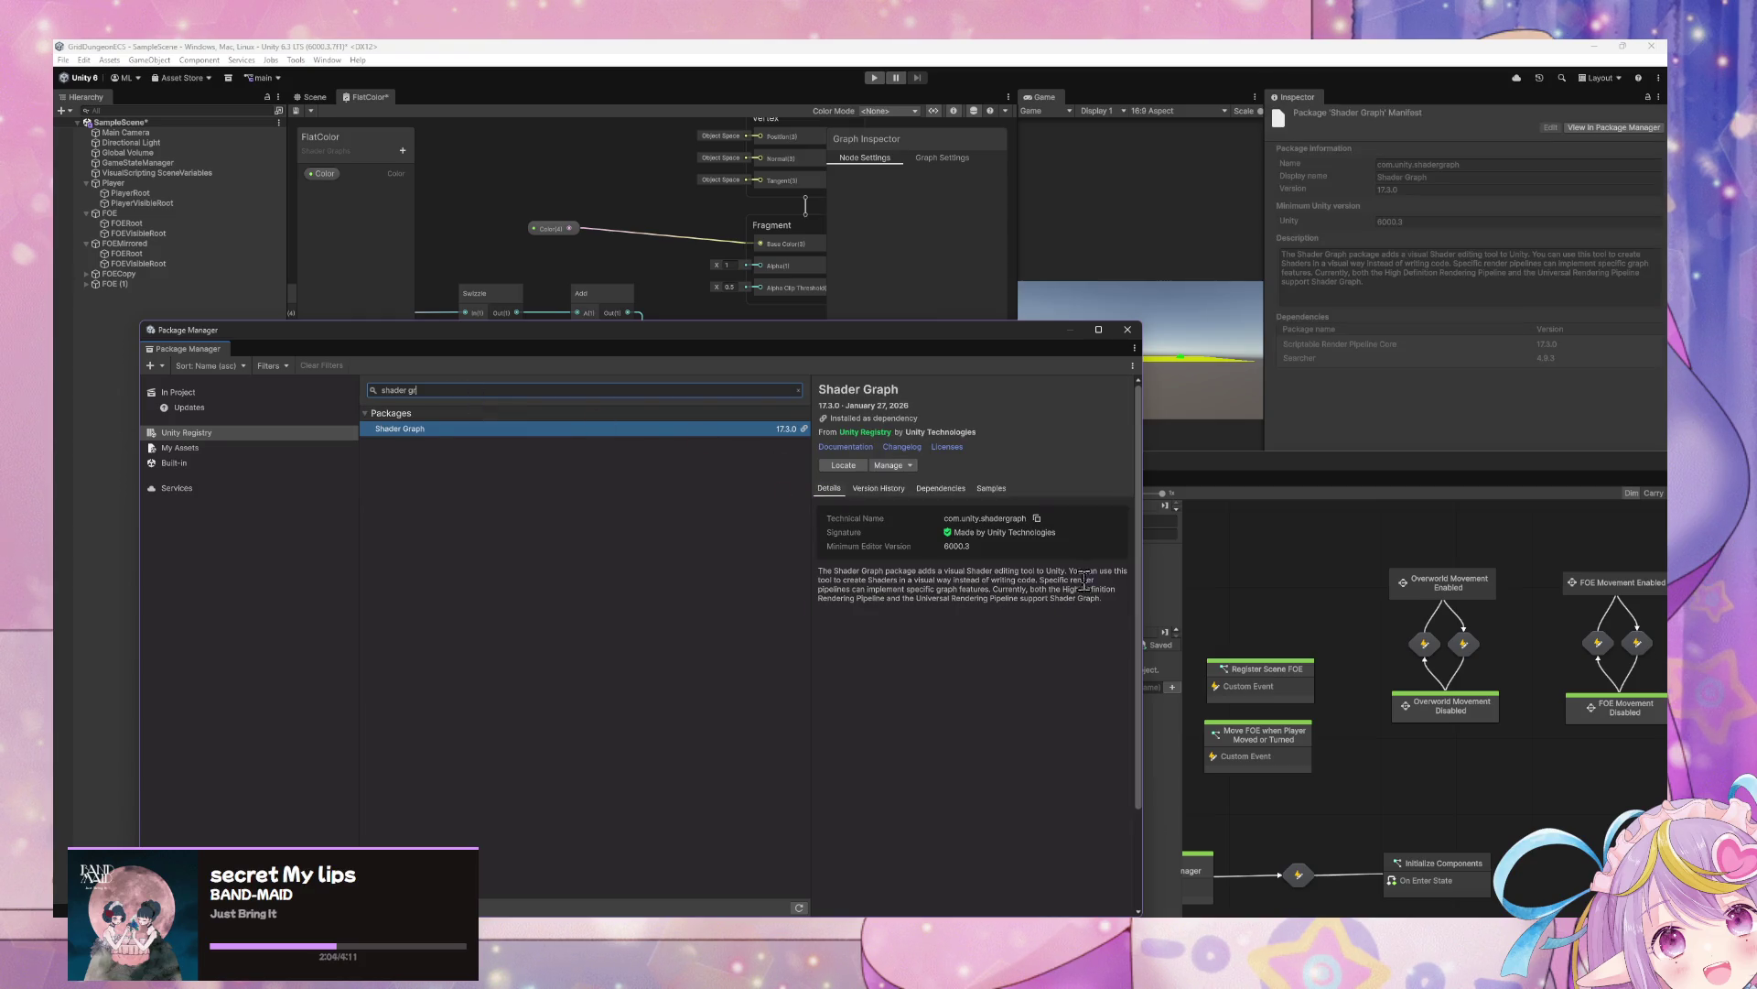
left_click(990, 487)
scroll(1080, 623, "down", 5)
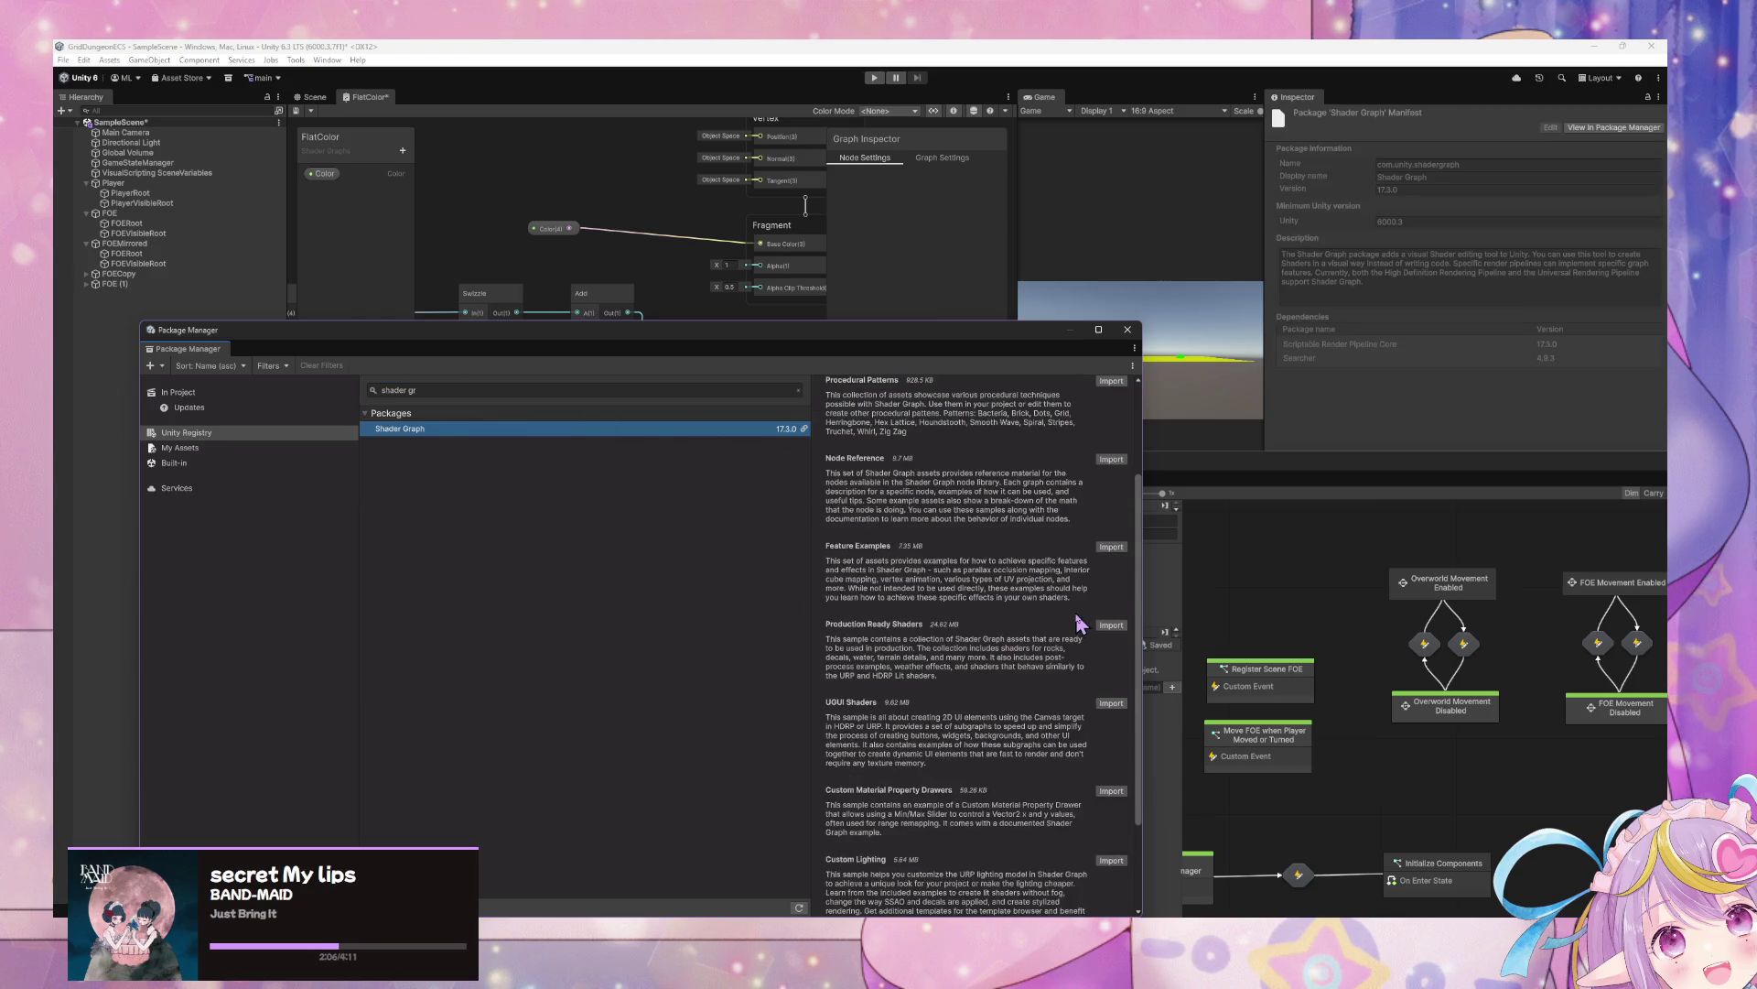
left_click(1111, 703)
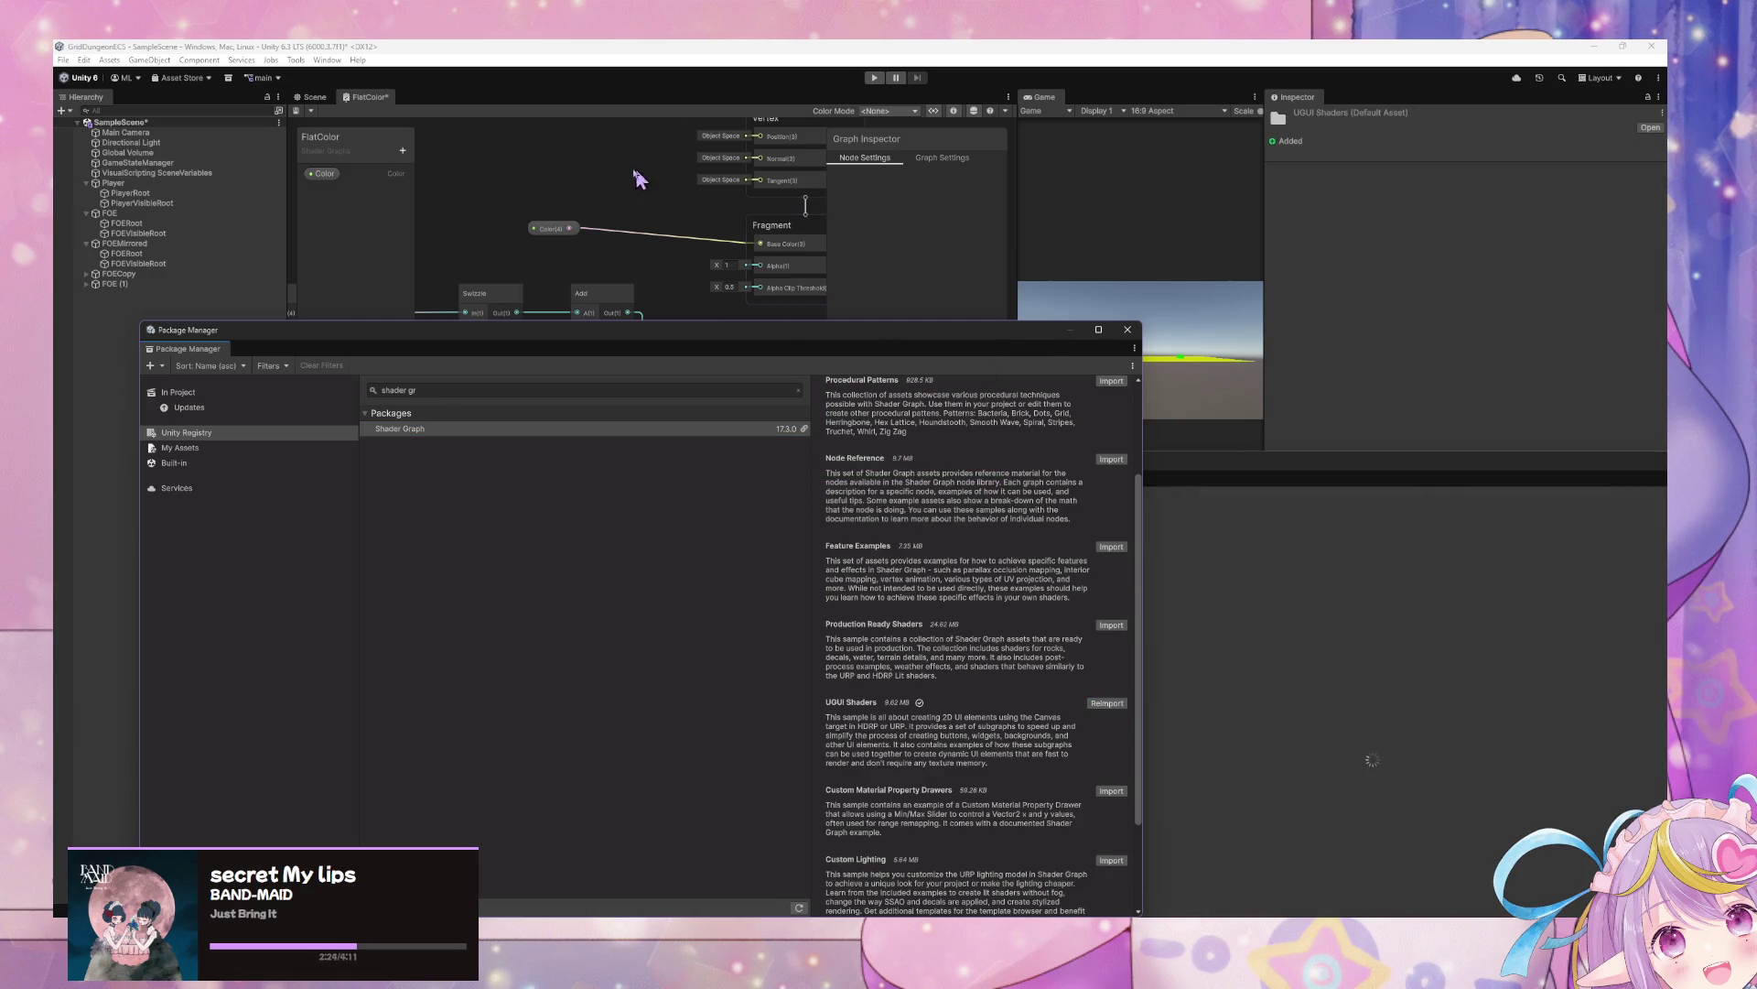
left_click(638, 197)
left_click_drag(933, 340, 1233, 590)
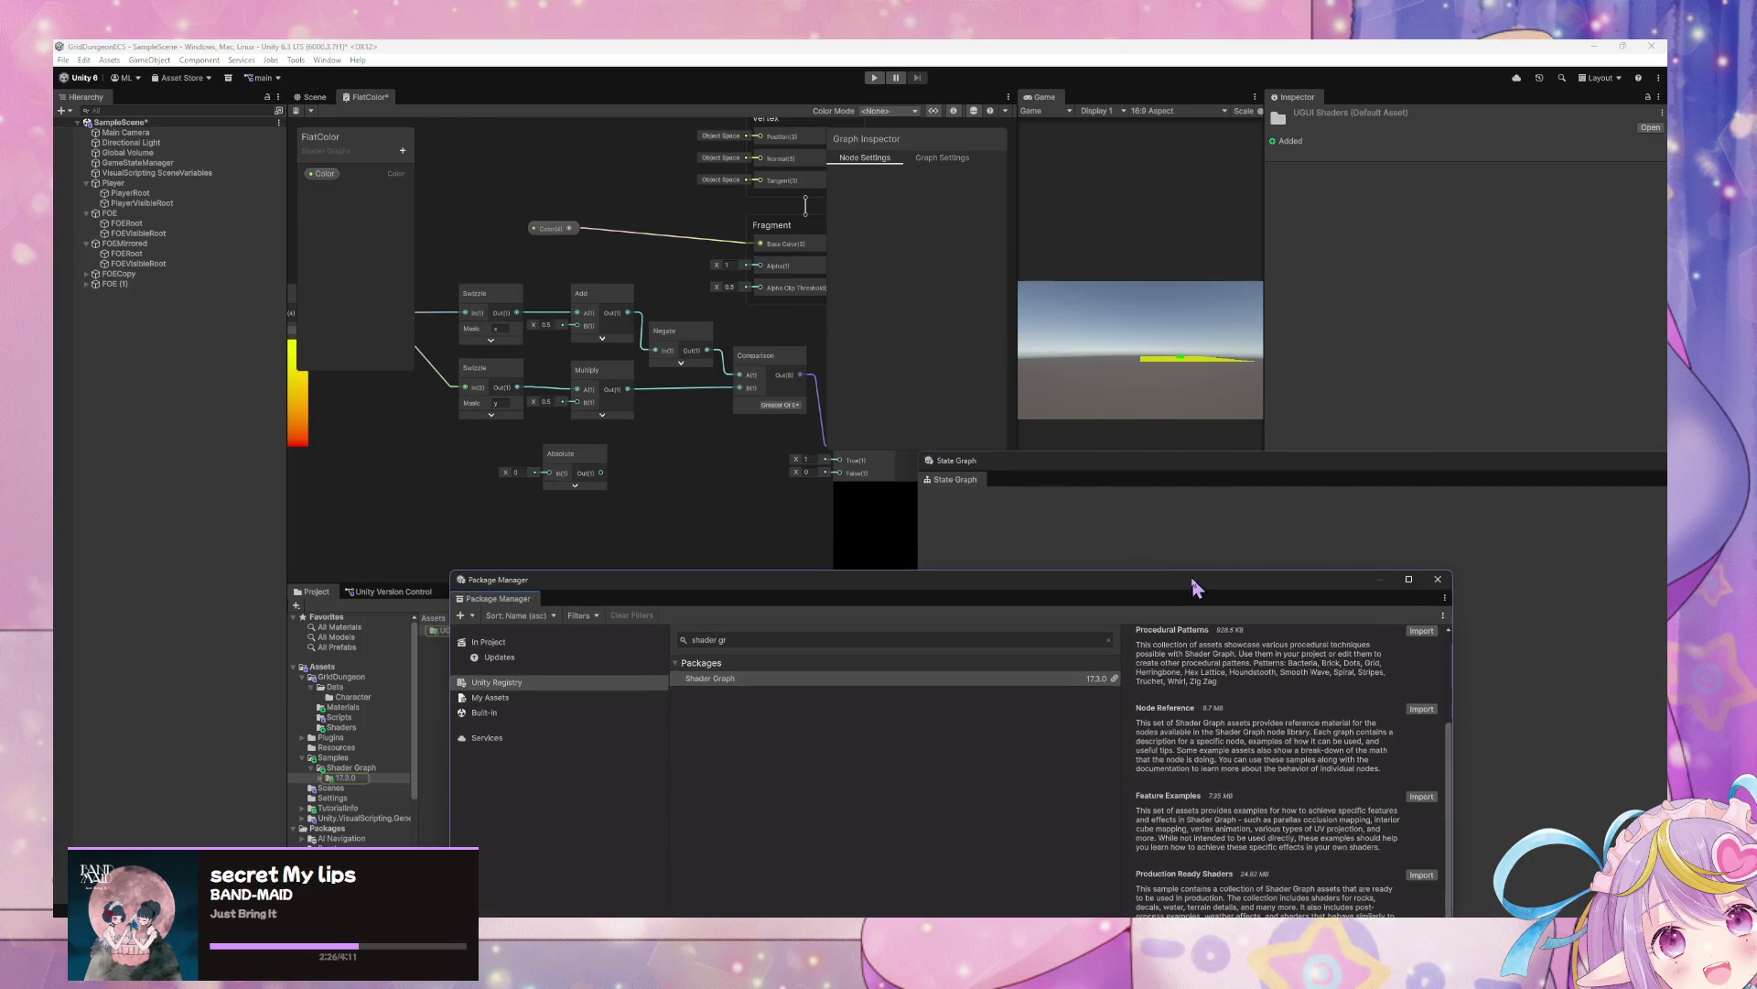
left_click(703, 400)
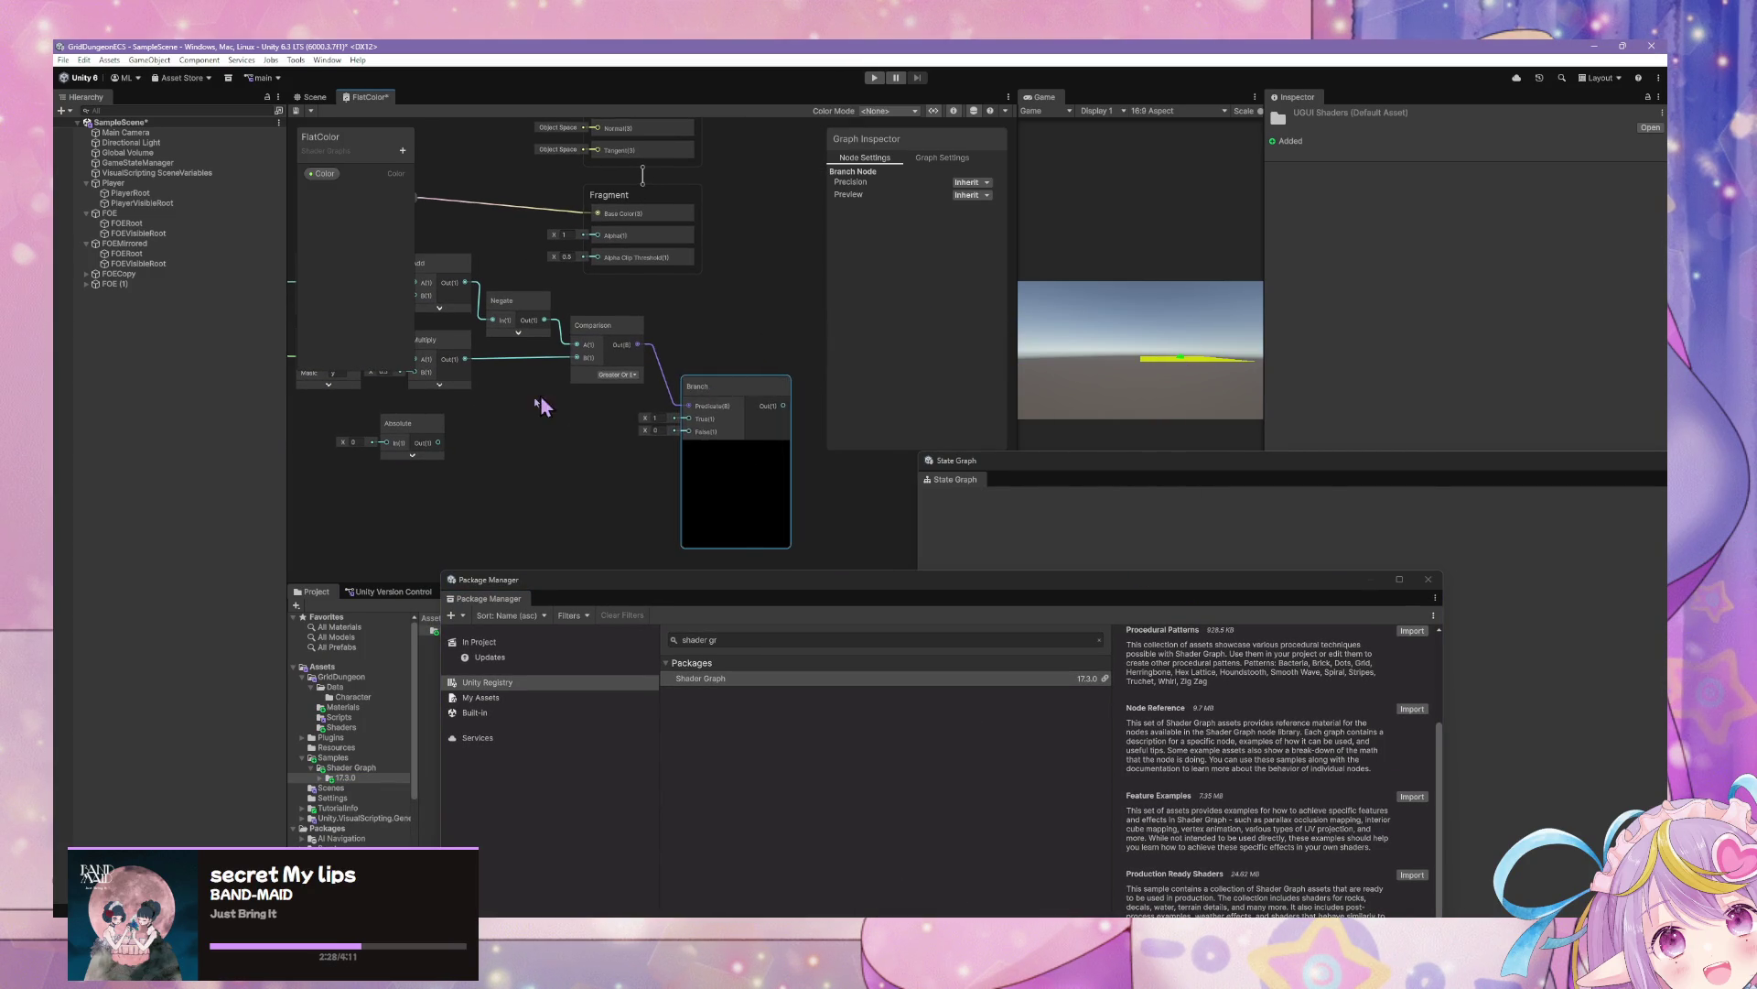
Add a Sample Texture 2D node by searching 'sample', then open its texture picker
left_click_drag(534, 403, 642, 420)
right_click(643, 421)
left_click(681, 429)
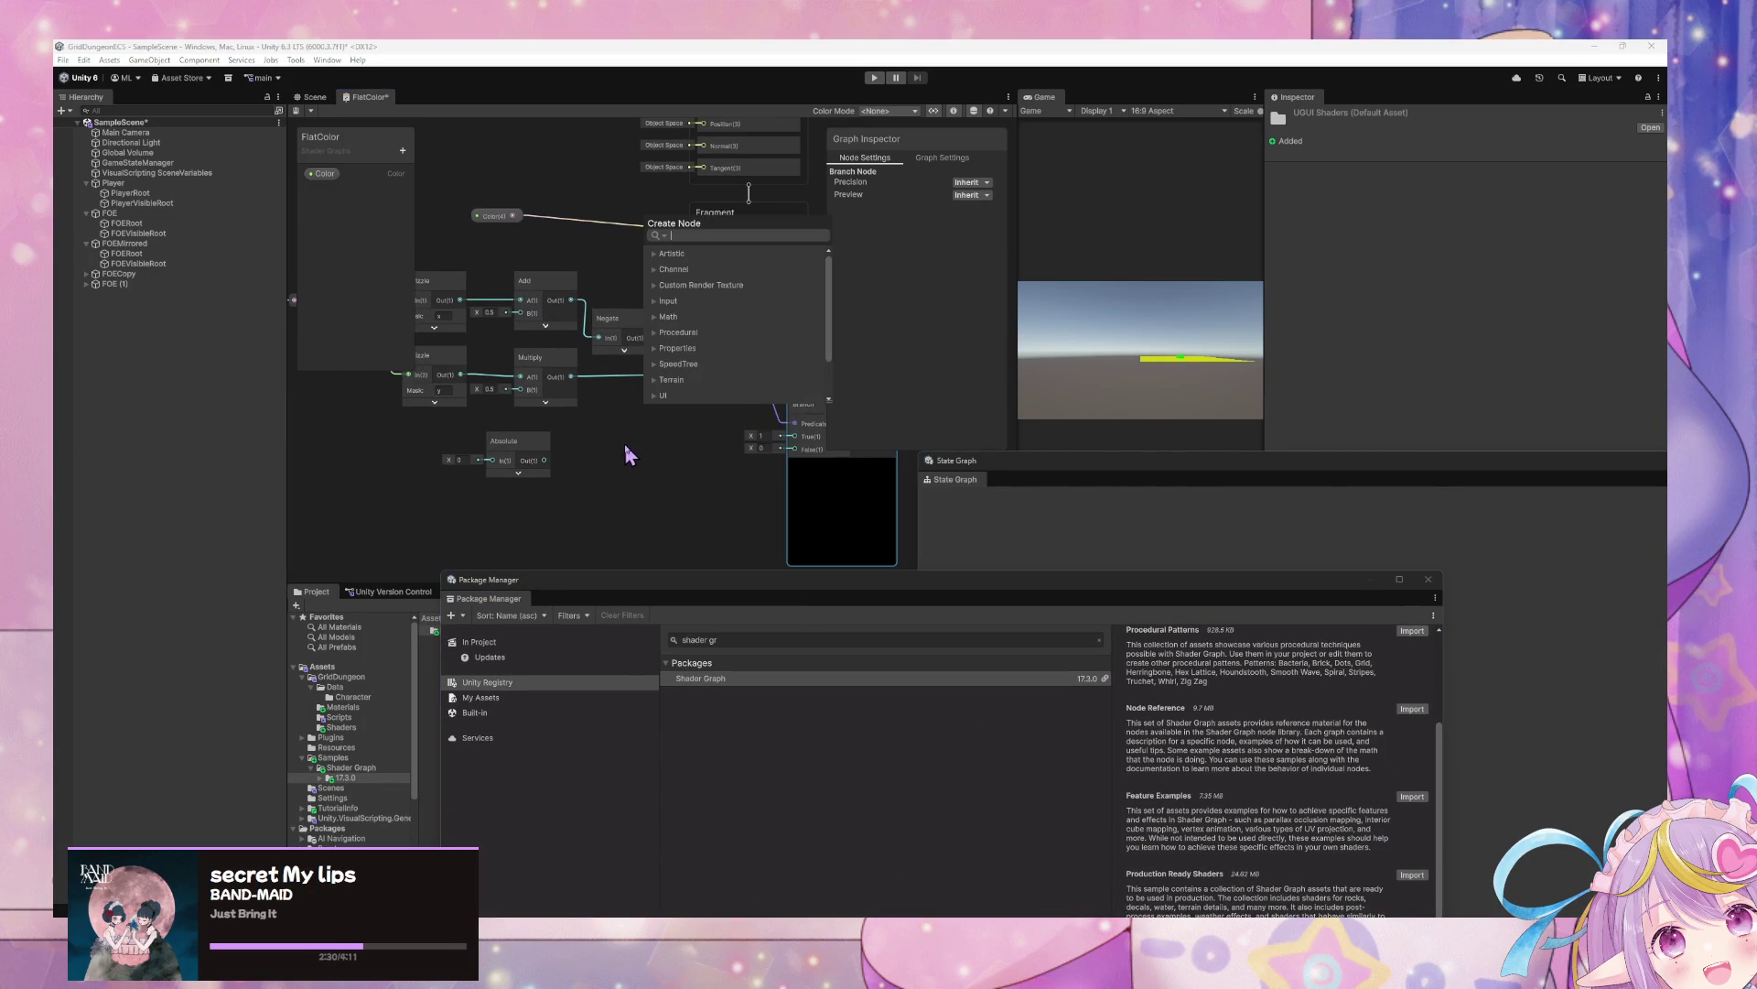
type("samp")
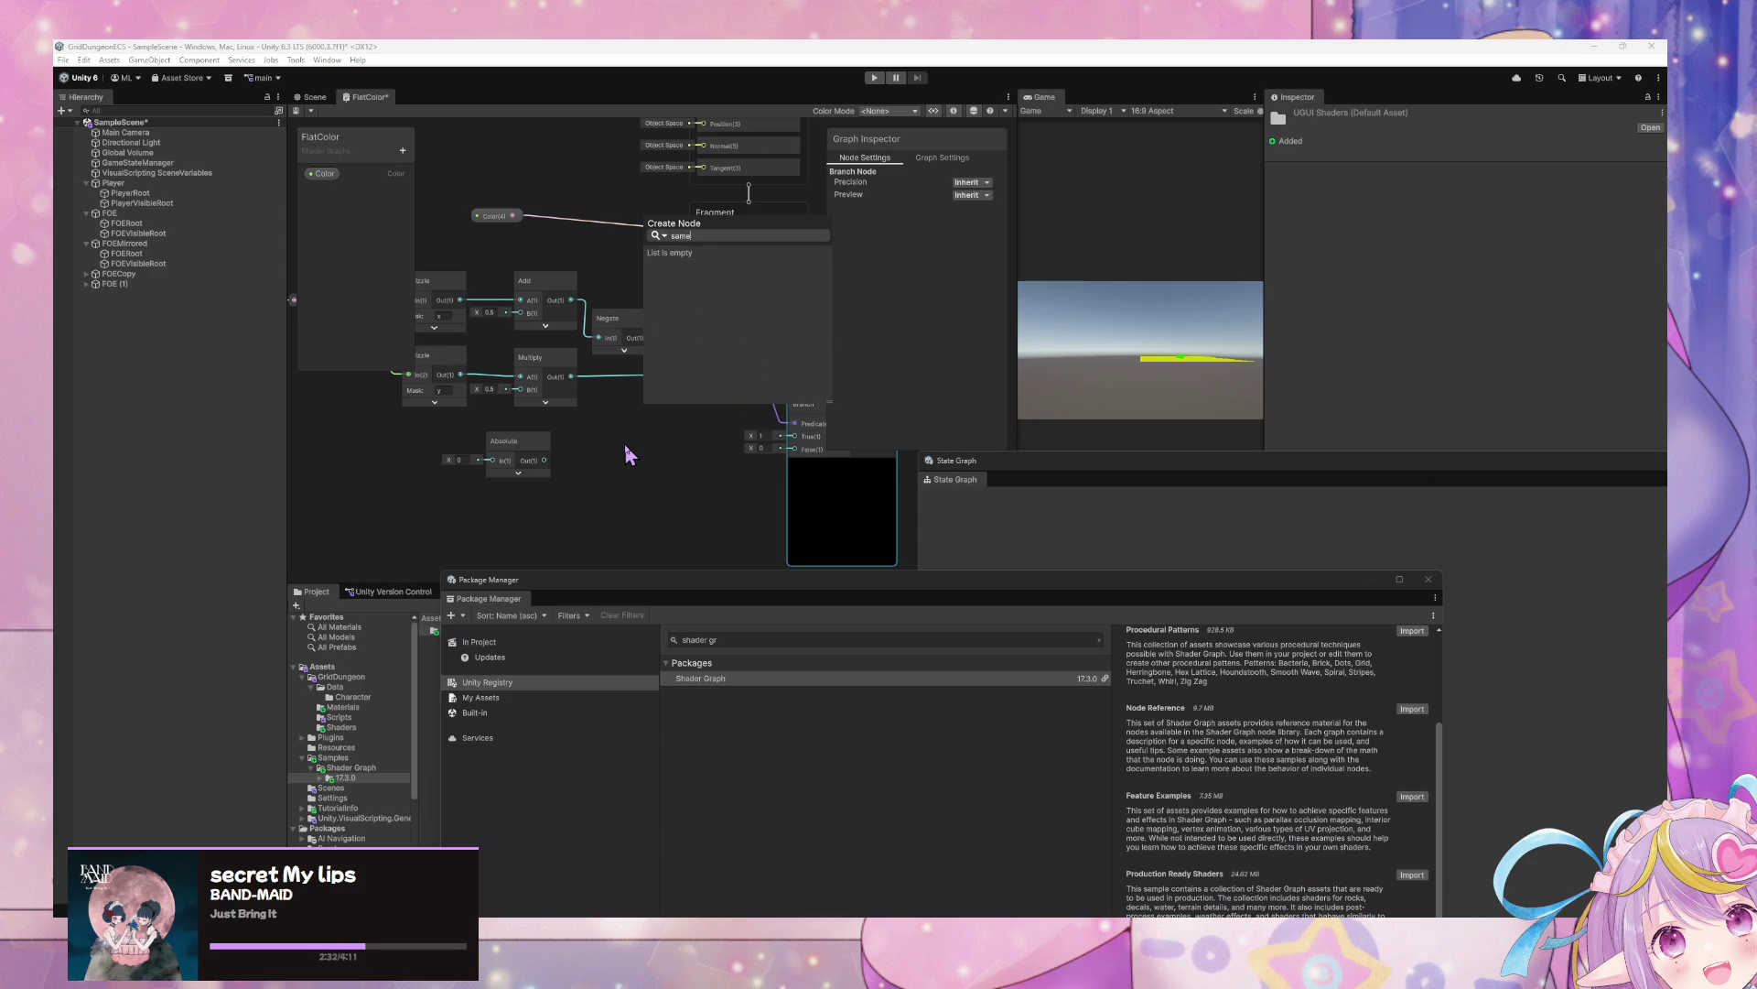
type("le")
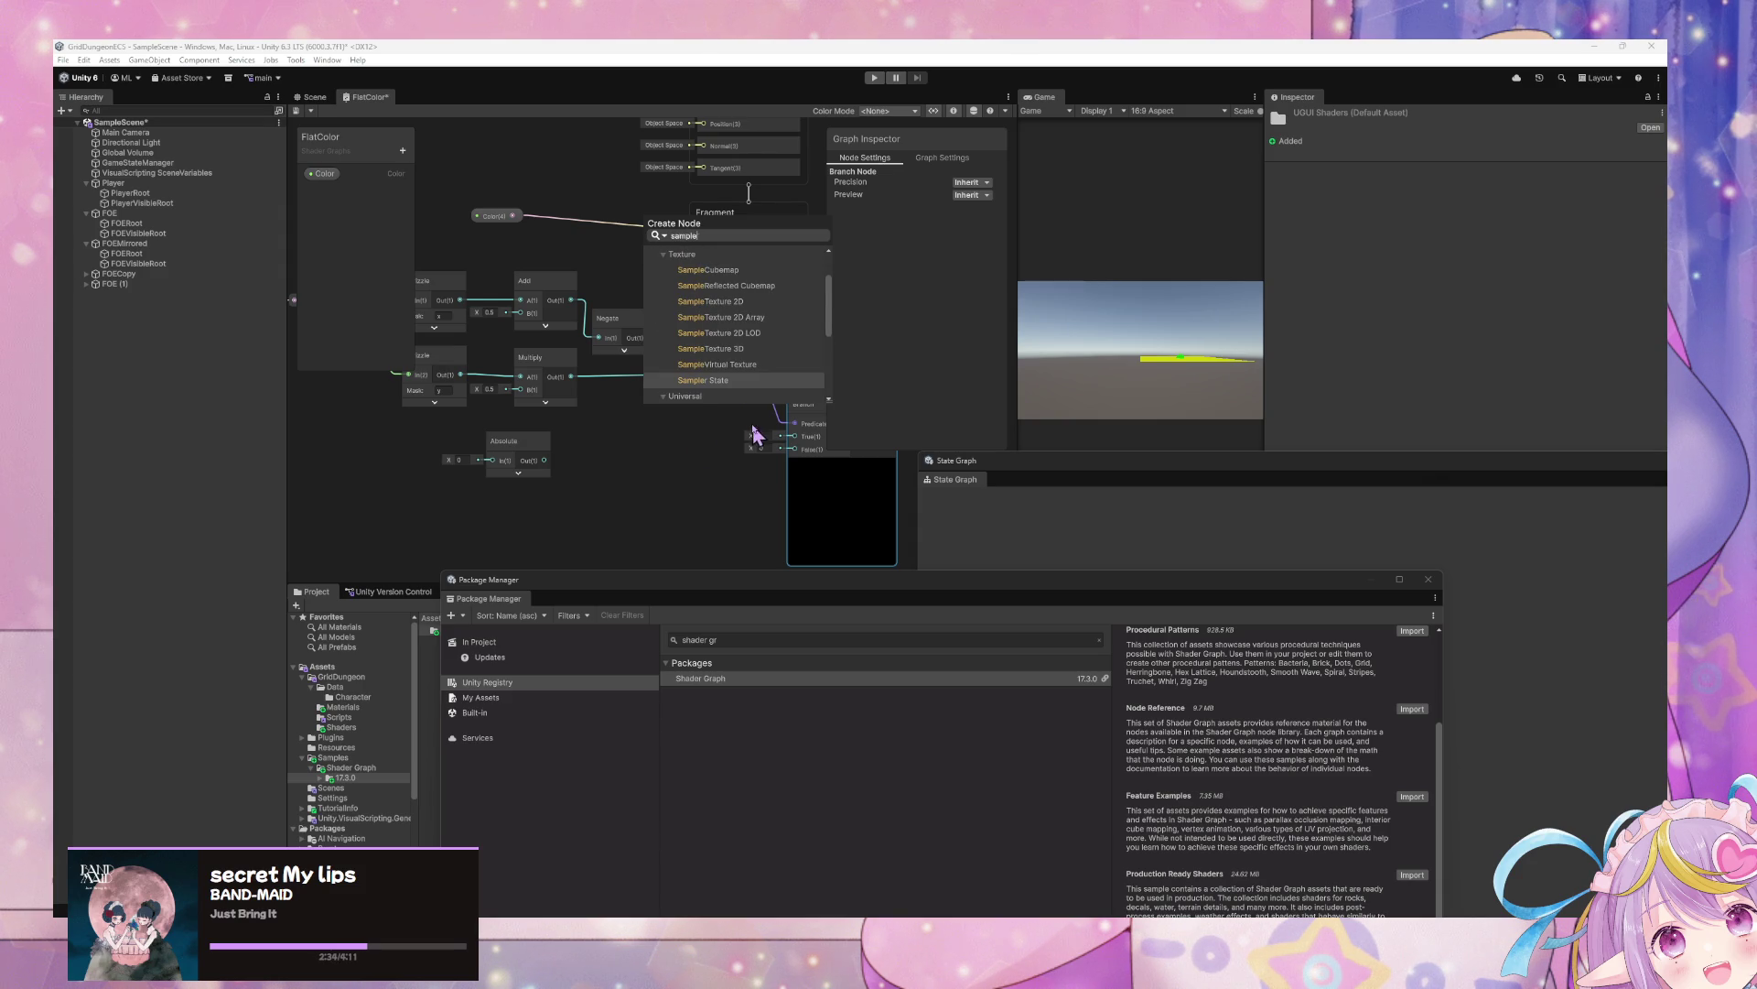
left_click(719, 303)
left_click(627, 466)
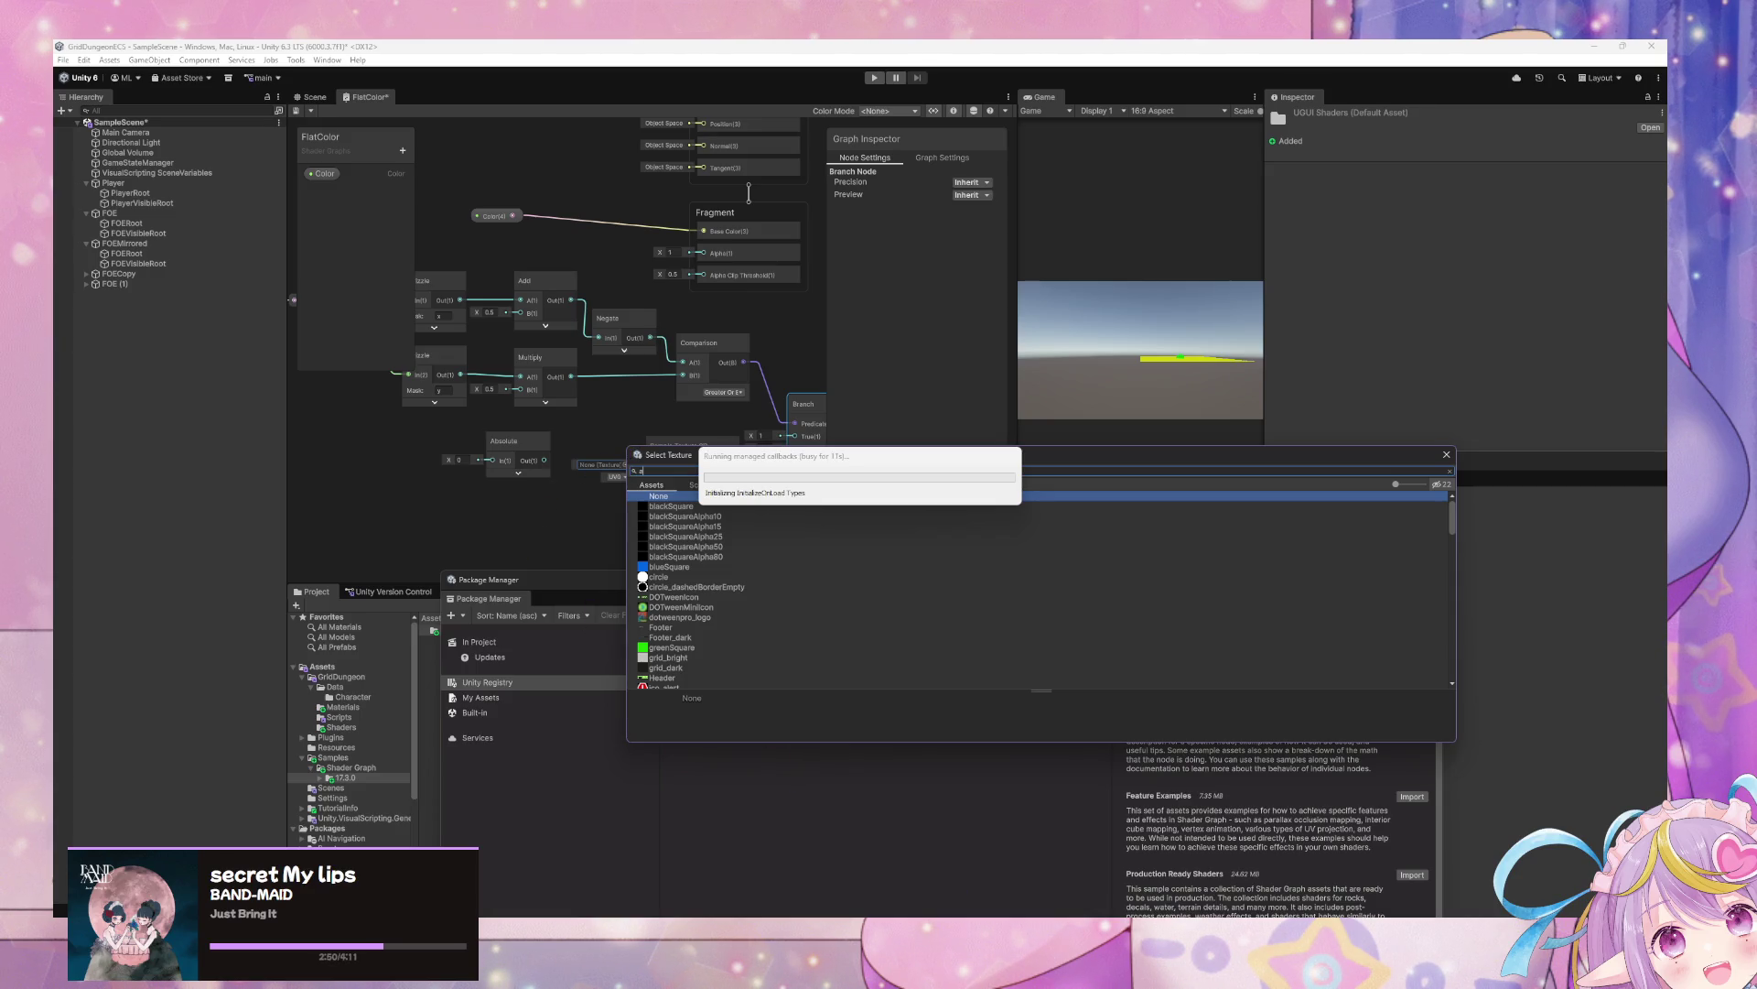
left_click(906, 868)
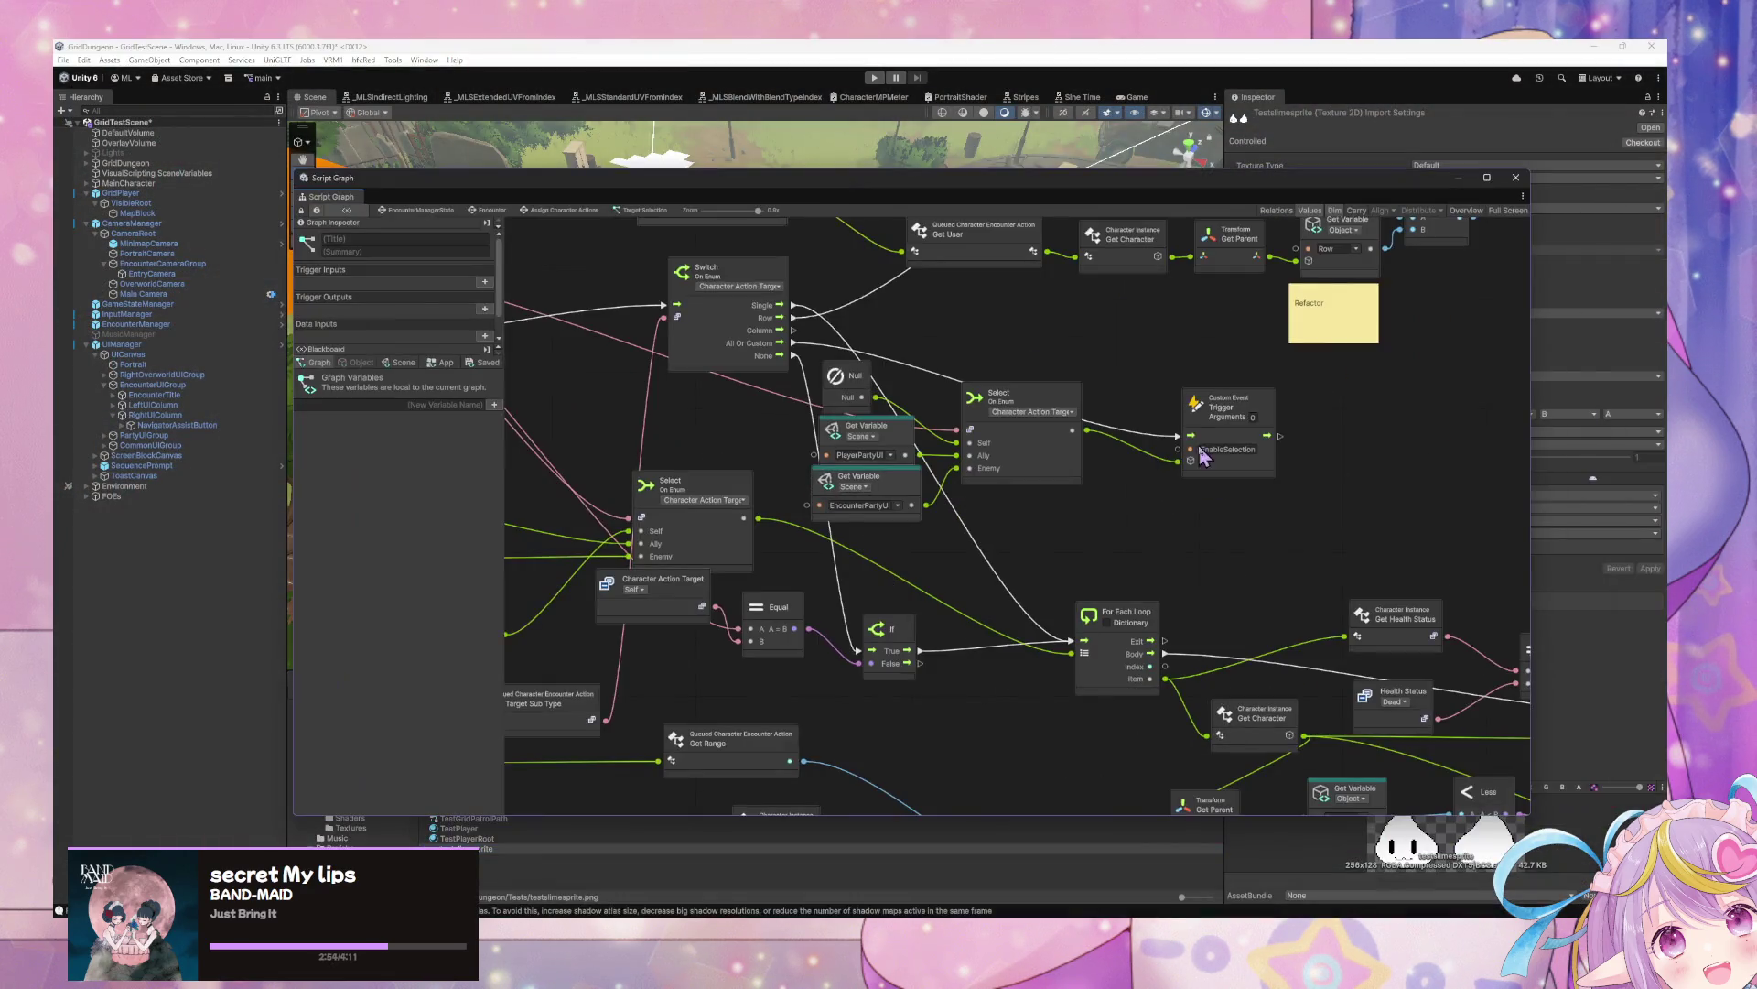
Leave the Script Graph for the Encounter state graph and bring the Escaped state into view
scroll(1201, 457, "down", 5)
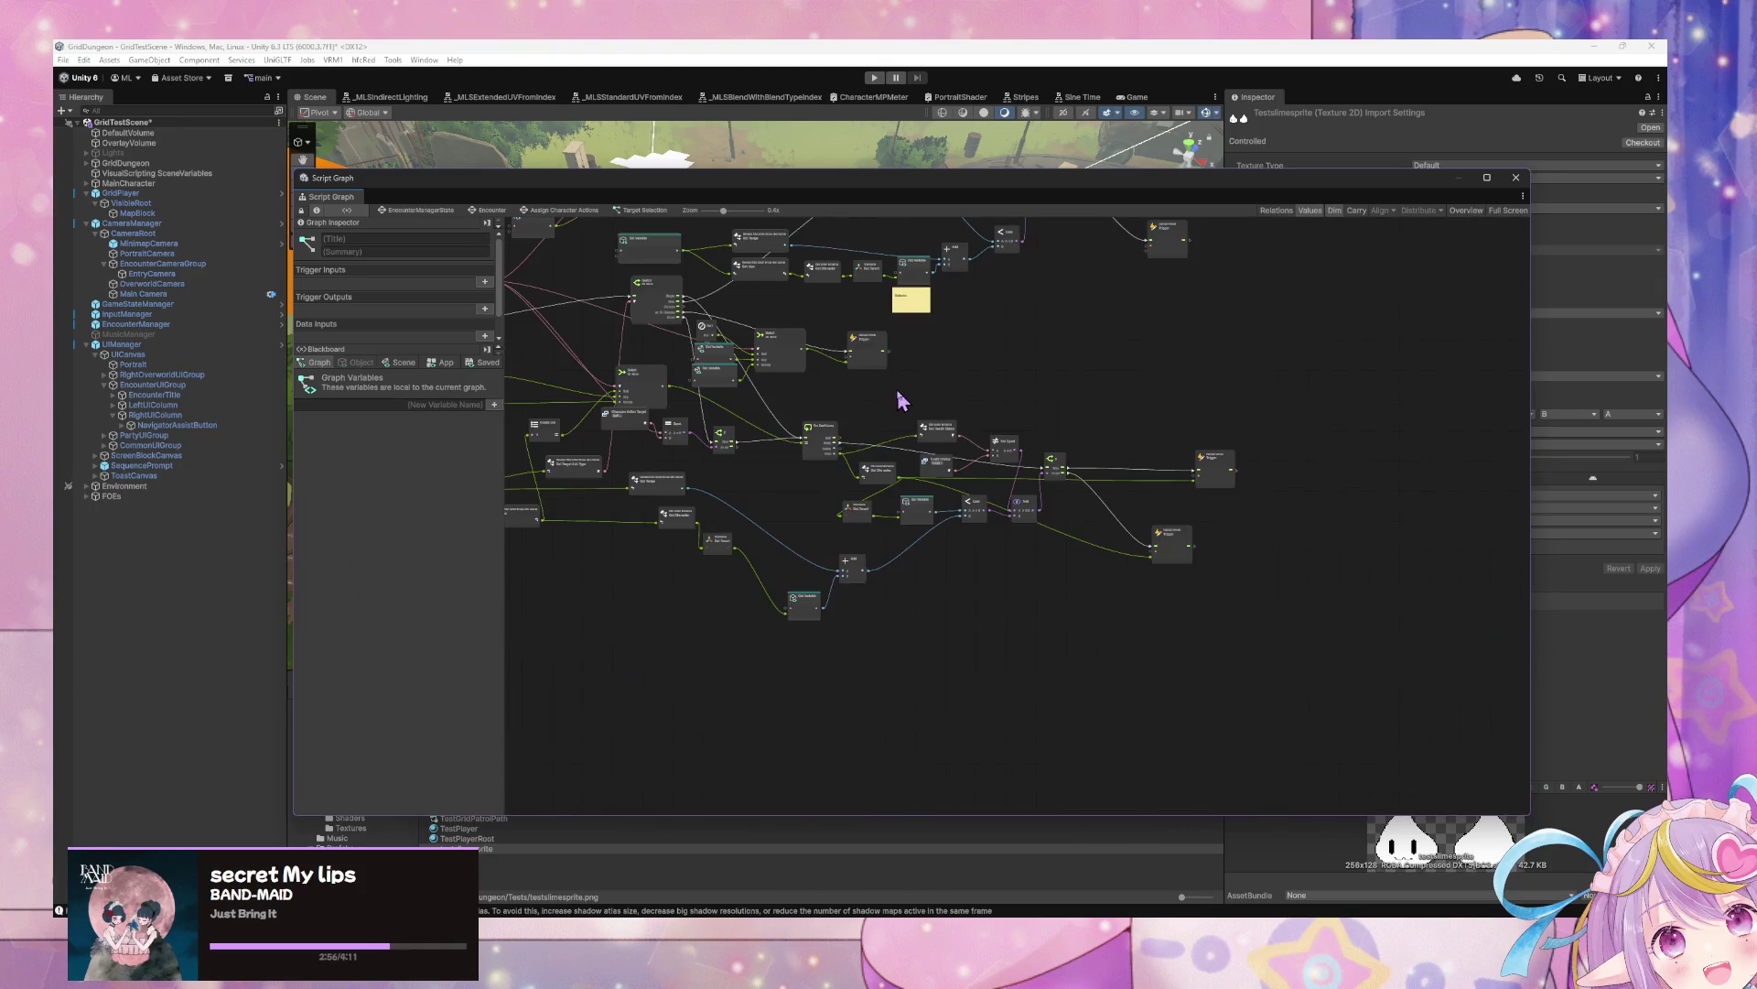
scroll(838, 375, "up", 5)
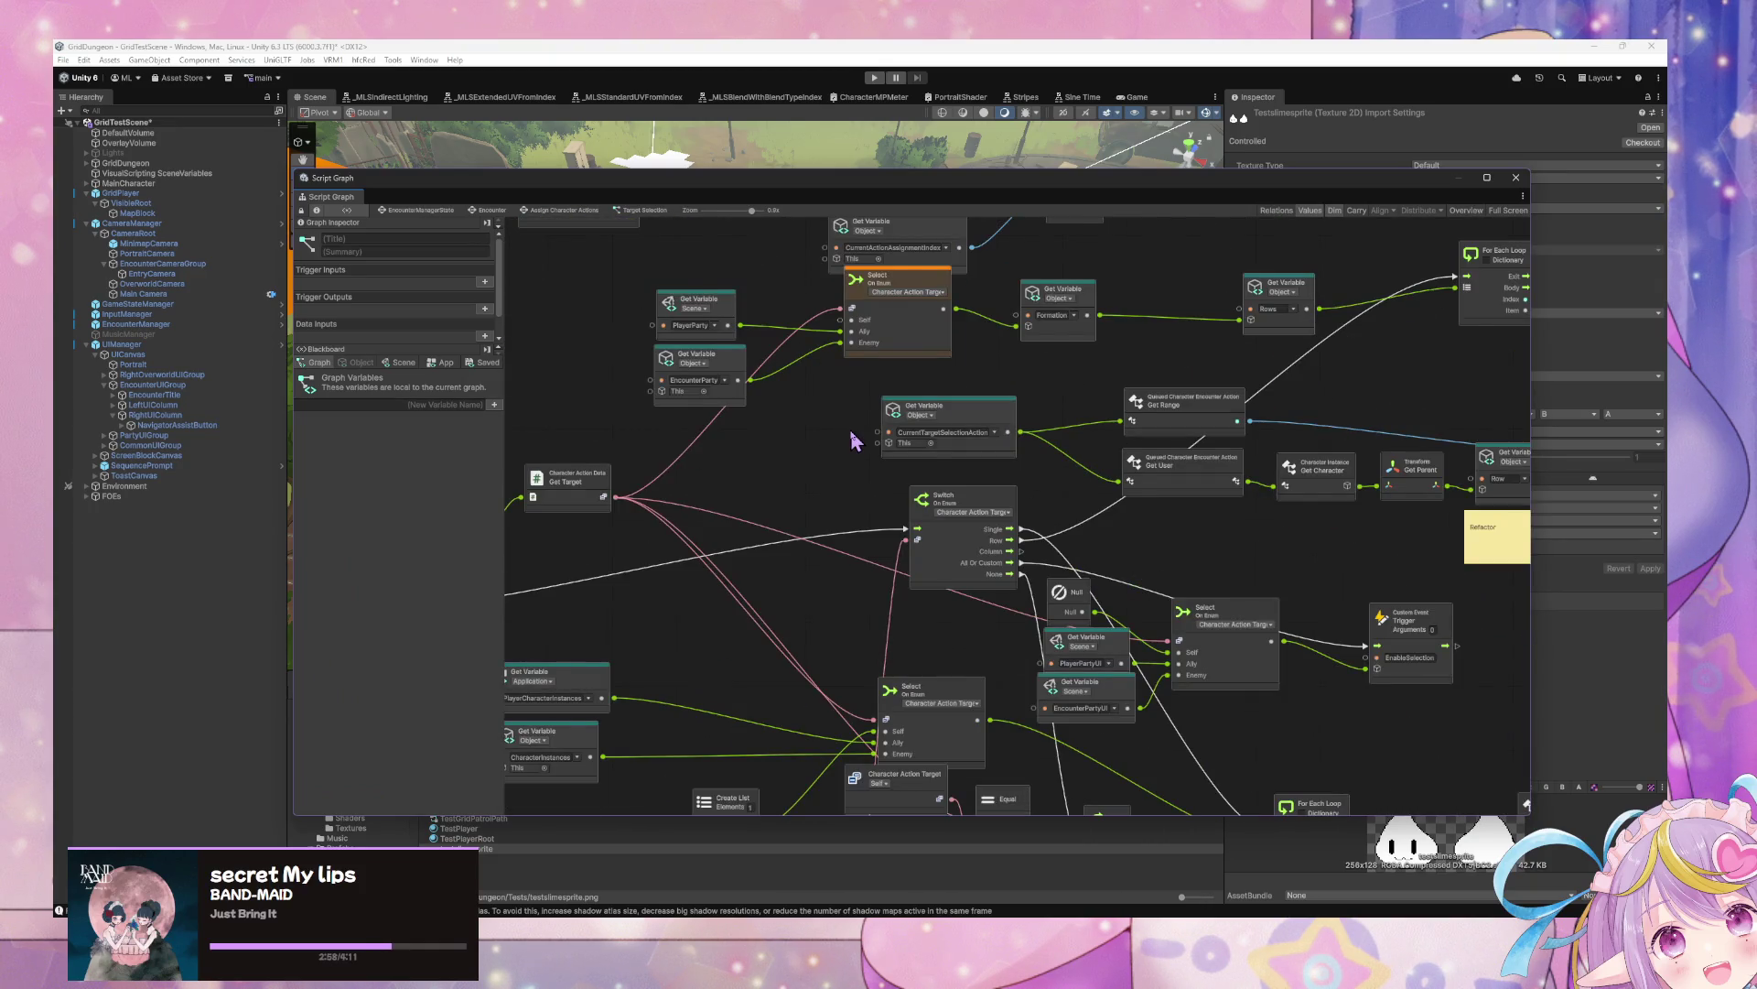
scroll(851, 440, "down", 7)
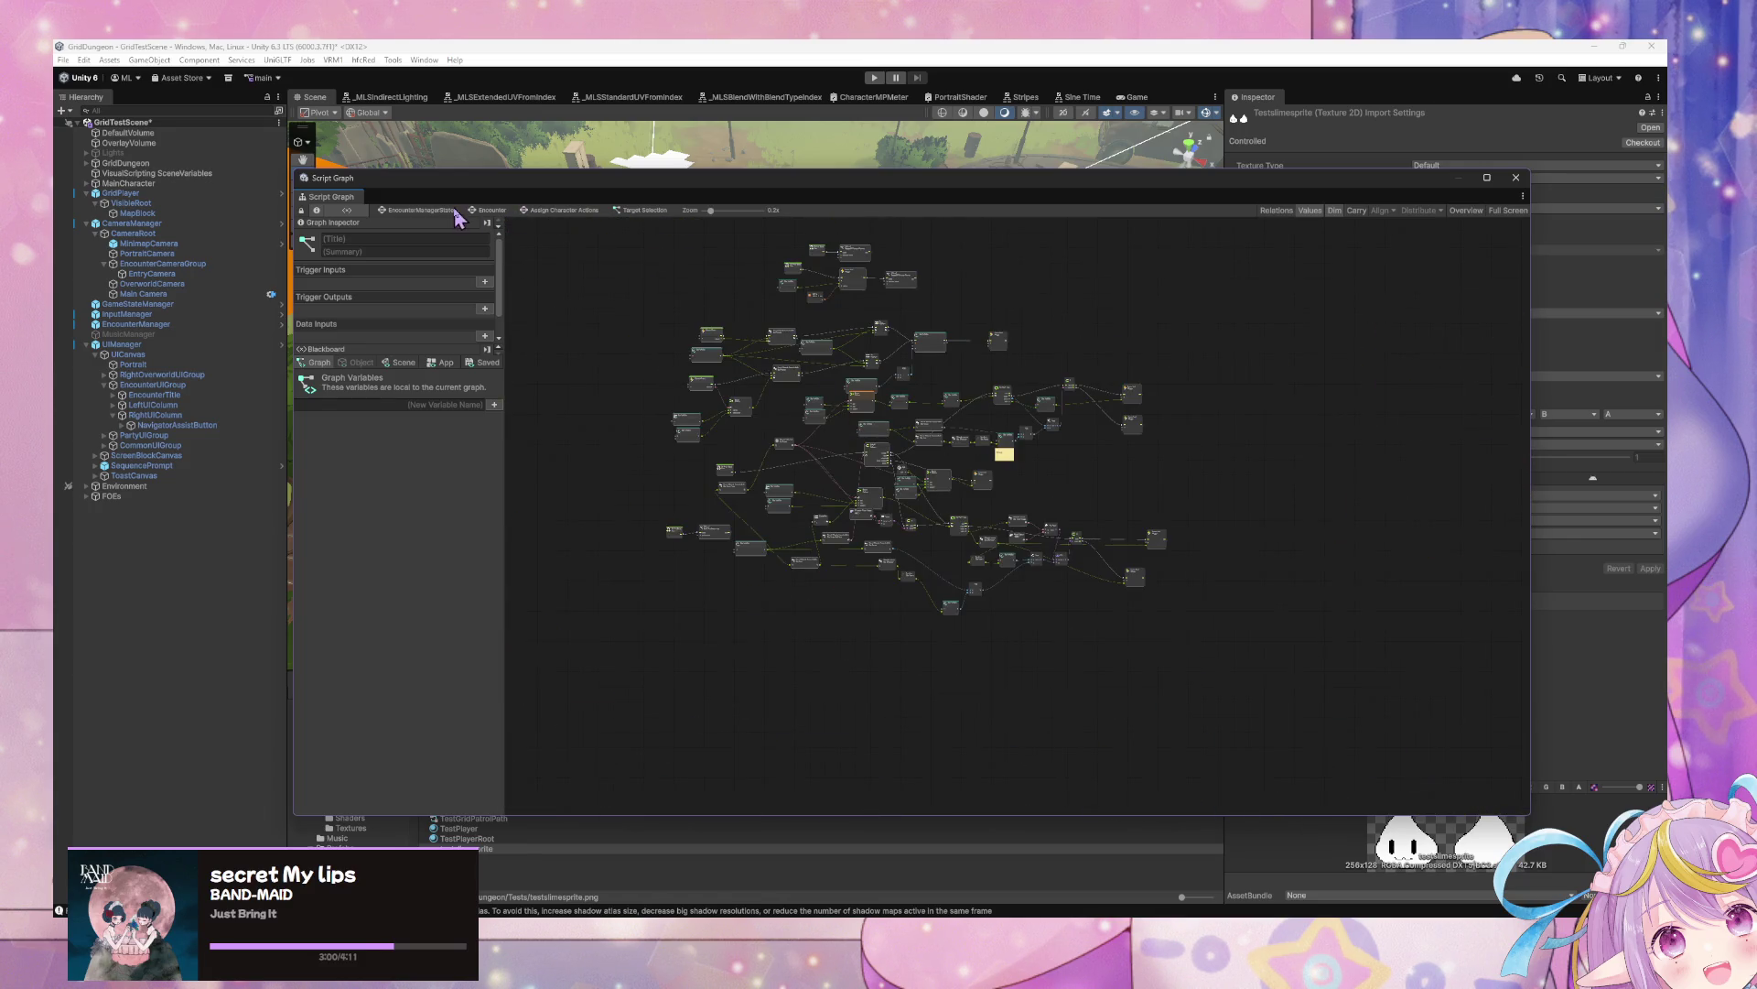
left_click(485, 212)
left_click_drag(1165, 549, 1080, 431)
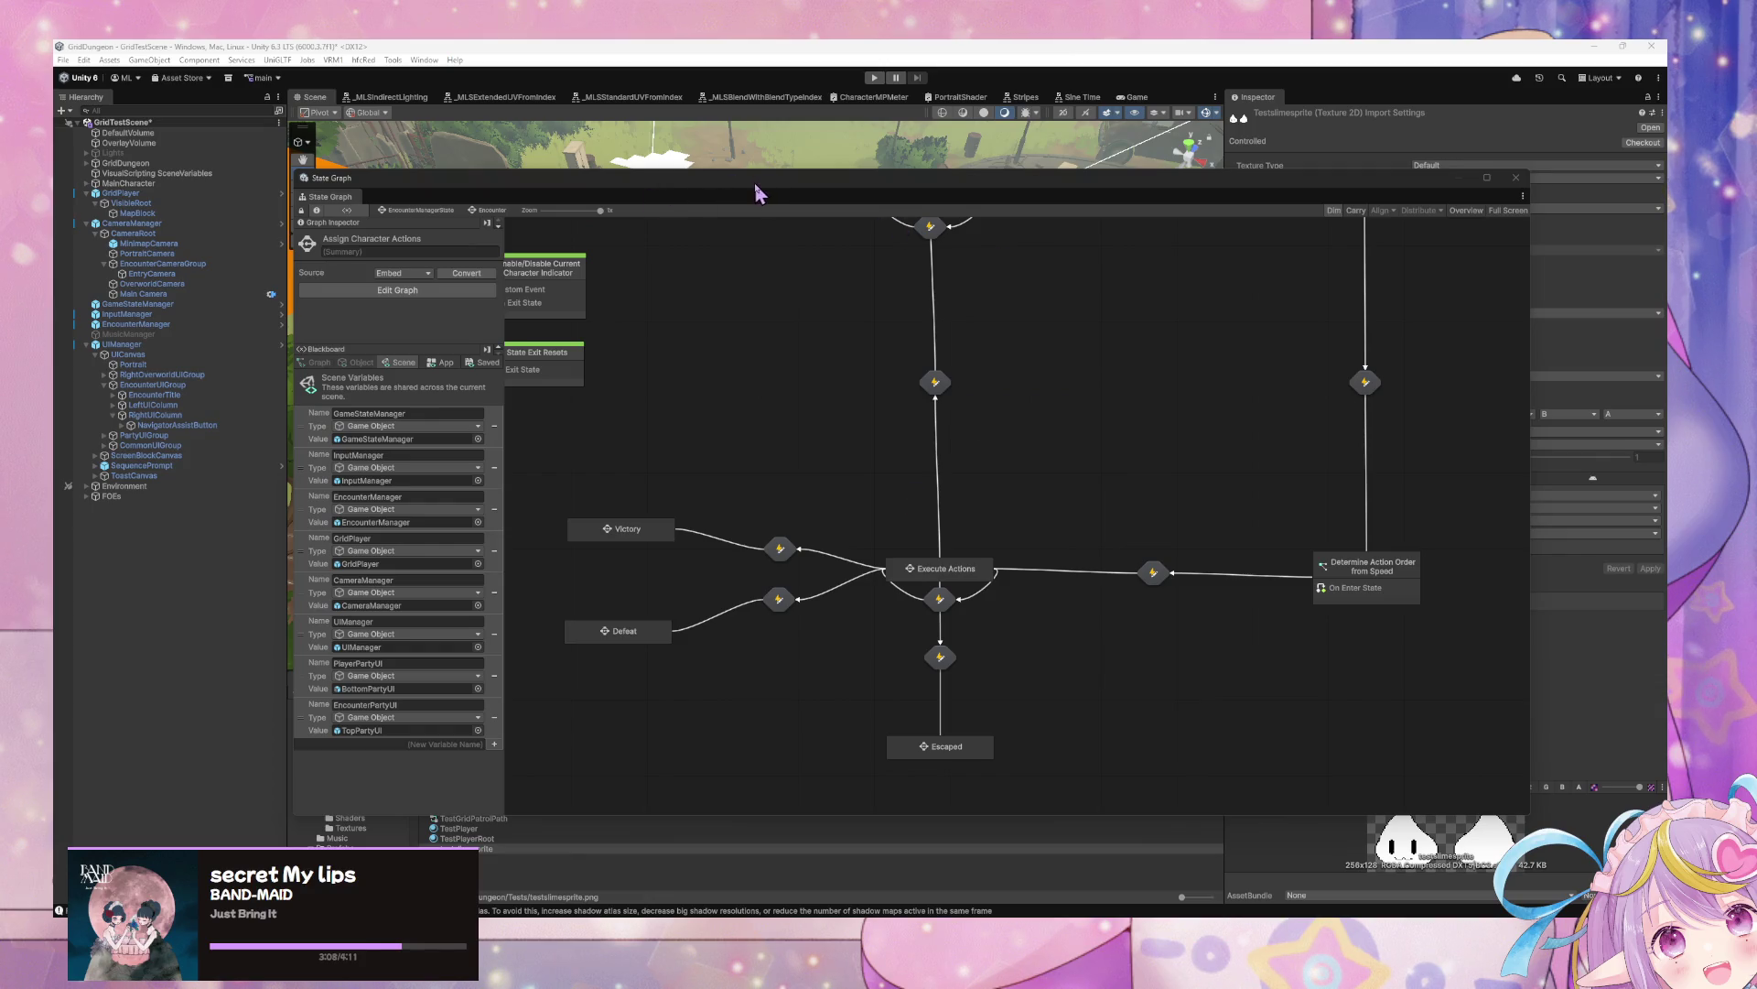
left_click(1594, 47)
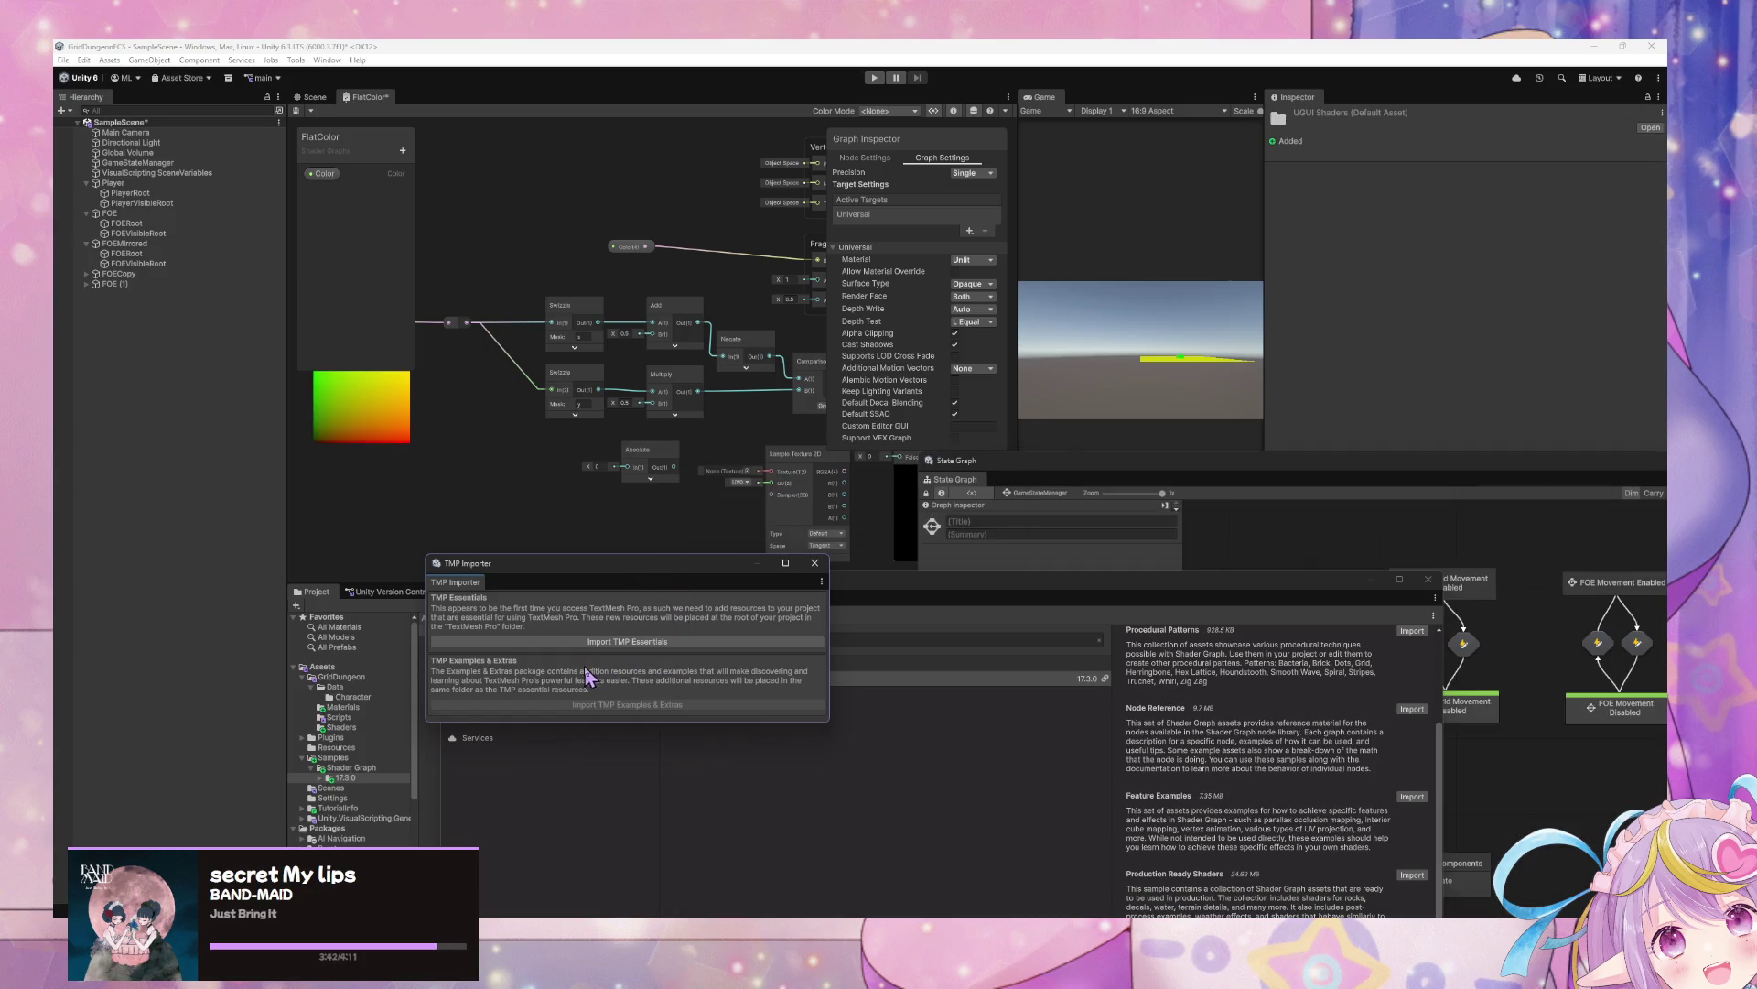
Import TMP Essentials and TMP Examples & Extras from the TMP Importer
left_click(691, 643)
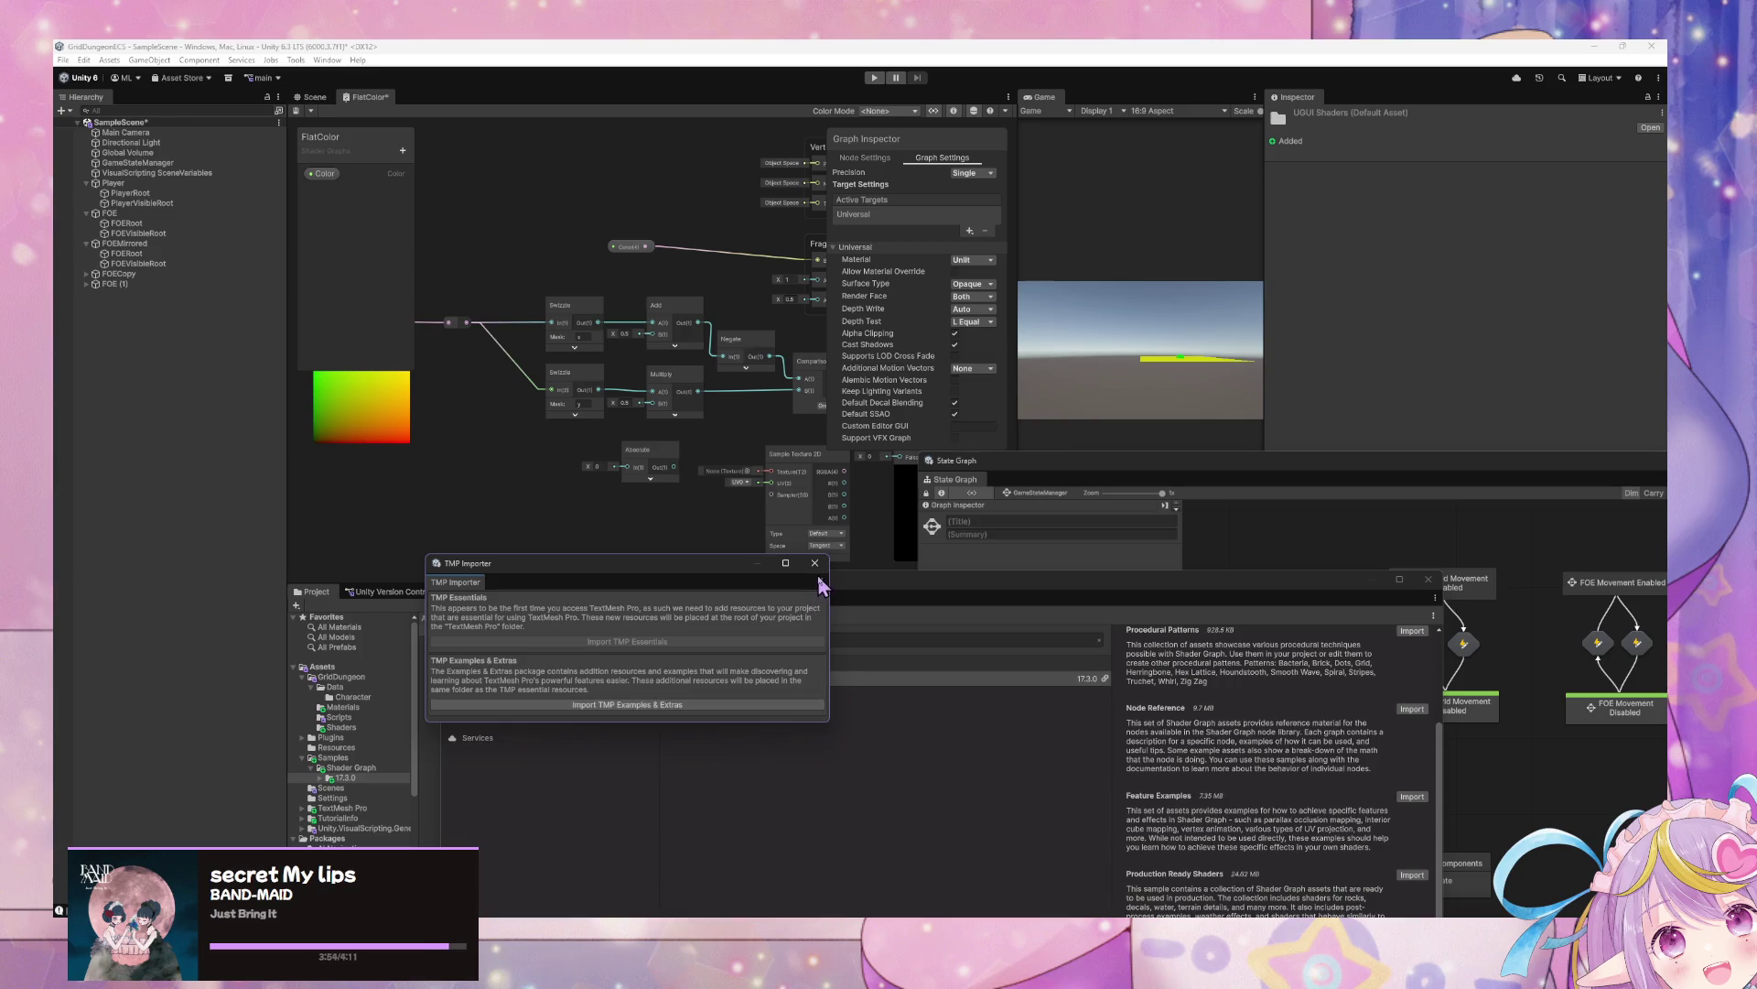
left_click(765, 702)
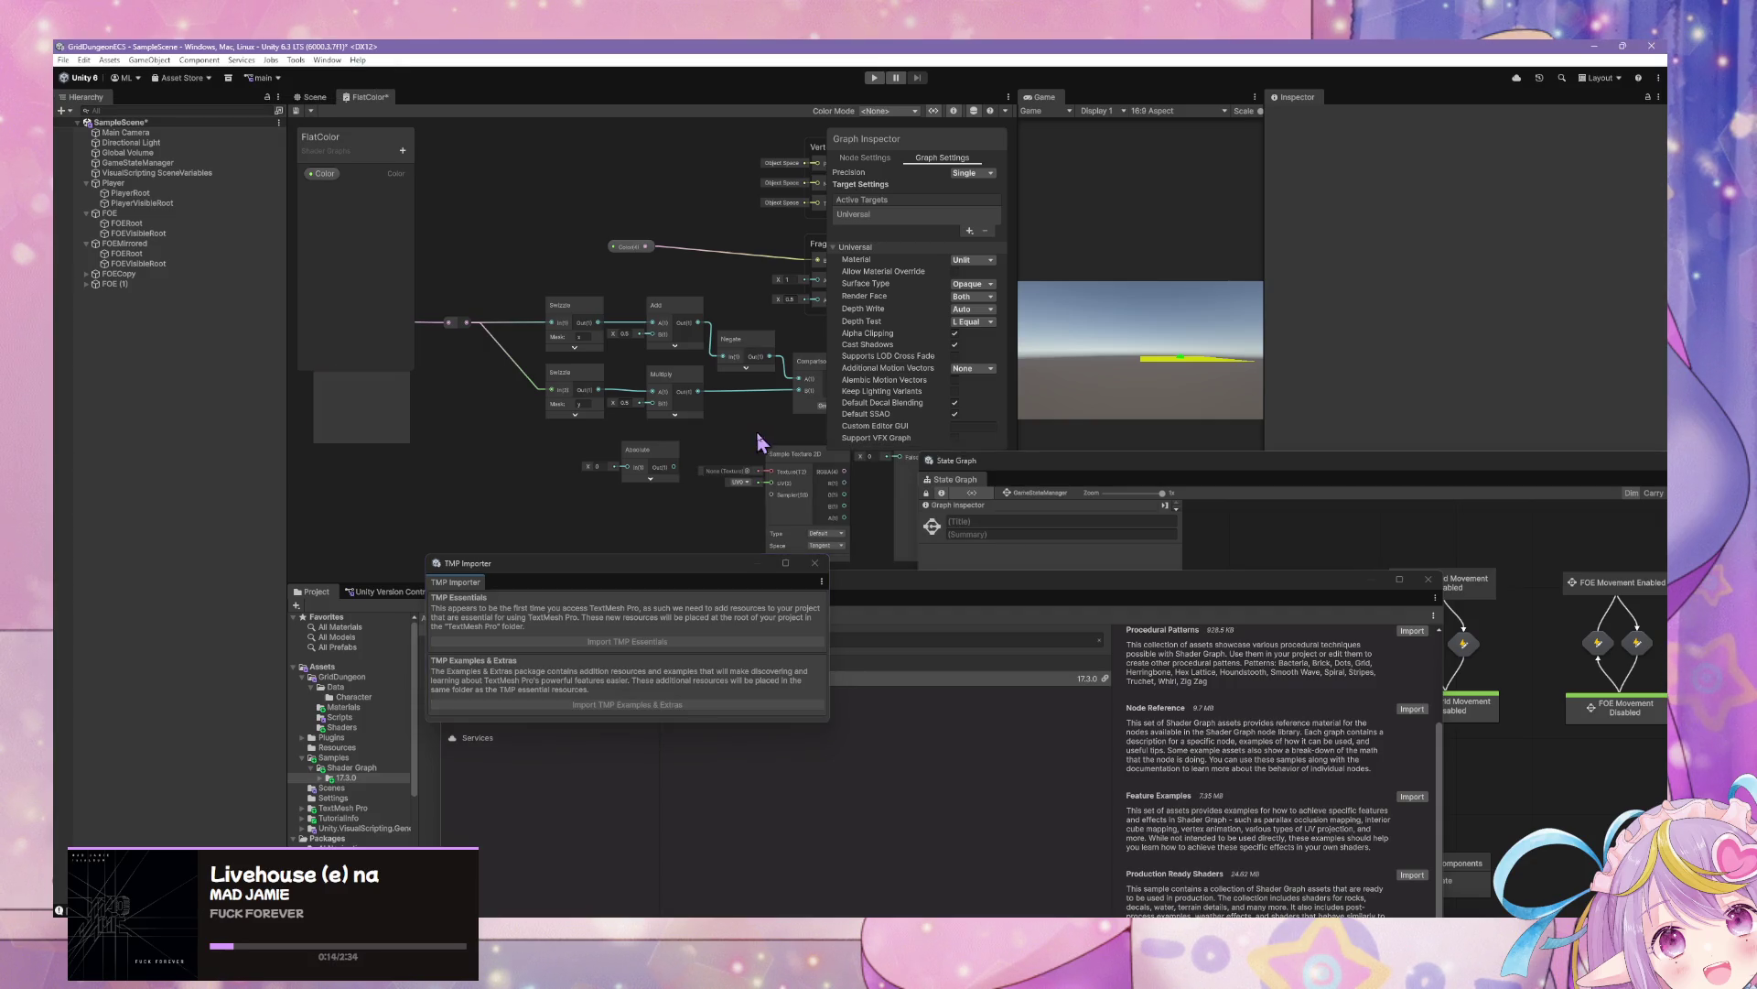
left_click_drag(750, 426, 556, 386)
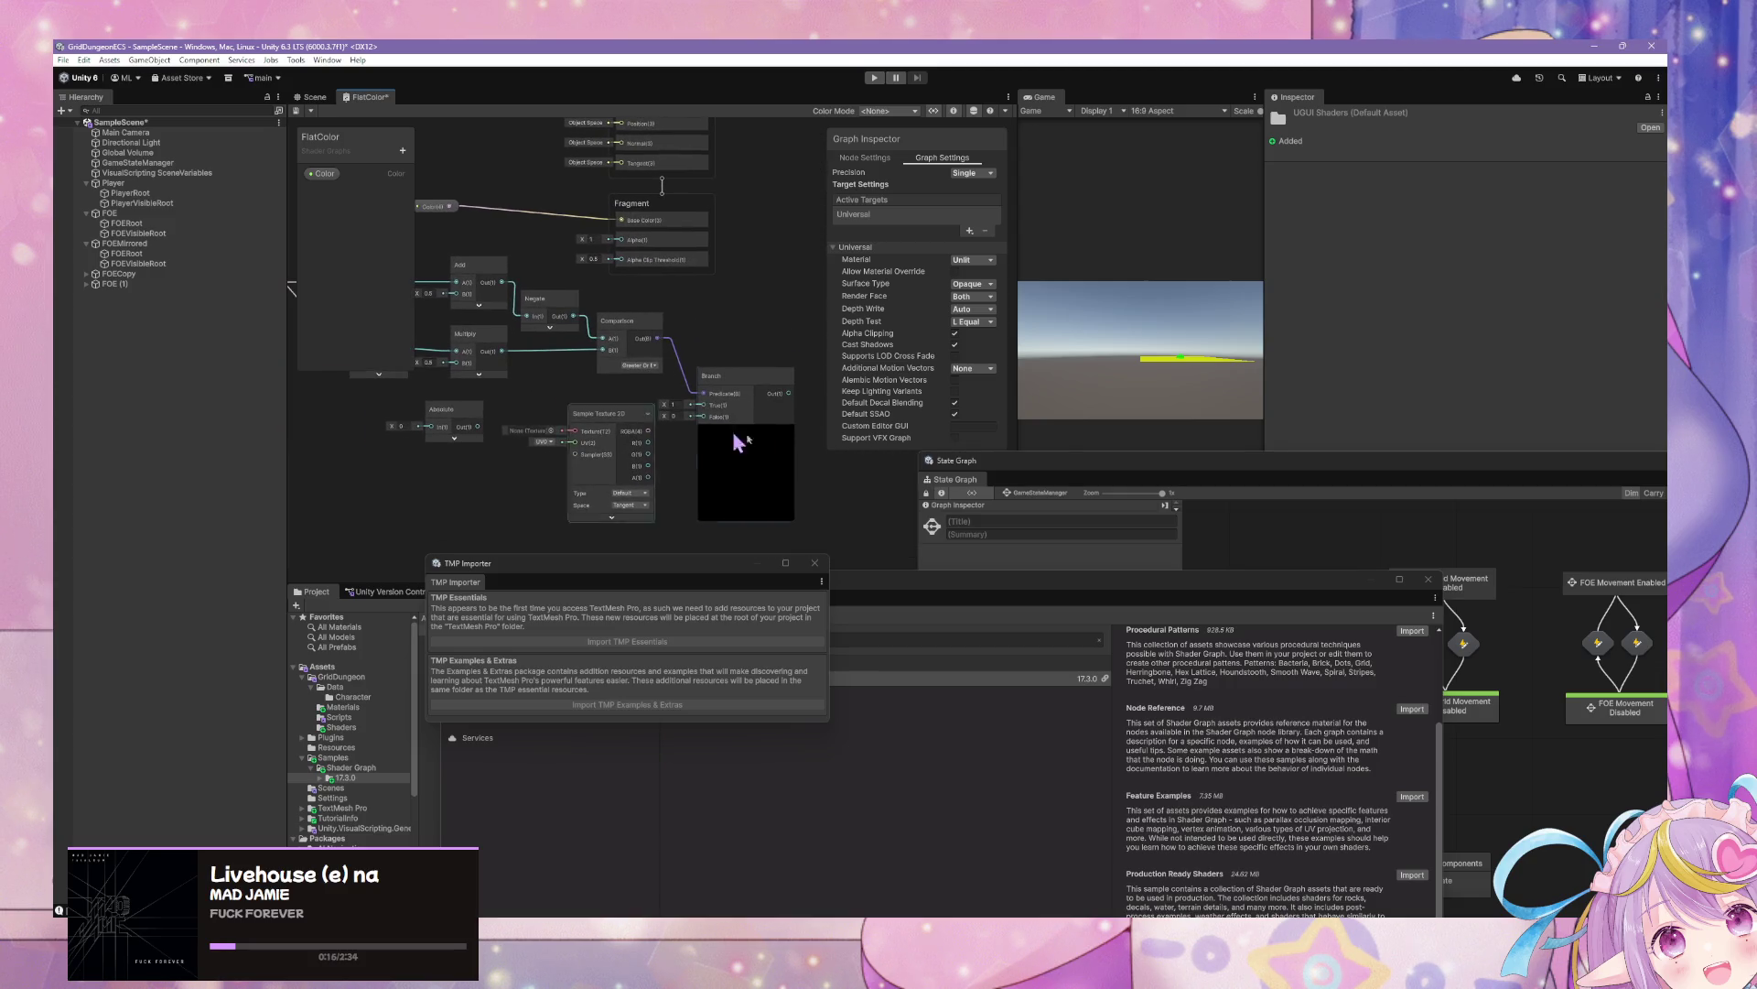
Open the Sample Texture 2D node's texture picker and clear its search to list all textures
left_click(756, 386)
left_click(652, 355)
mouse_move(736, 393)
left_mouse_down()
mouse_move(785, 457)
mouse_move(764, 402)
left_mouse_up()
left_click(574, 428)
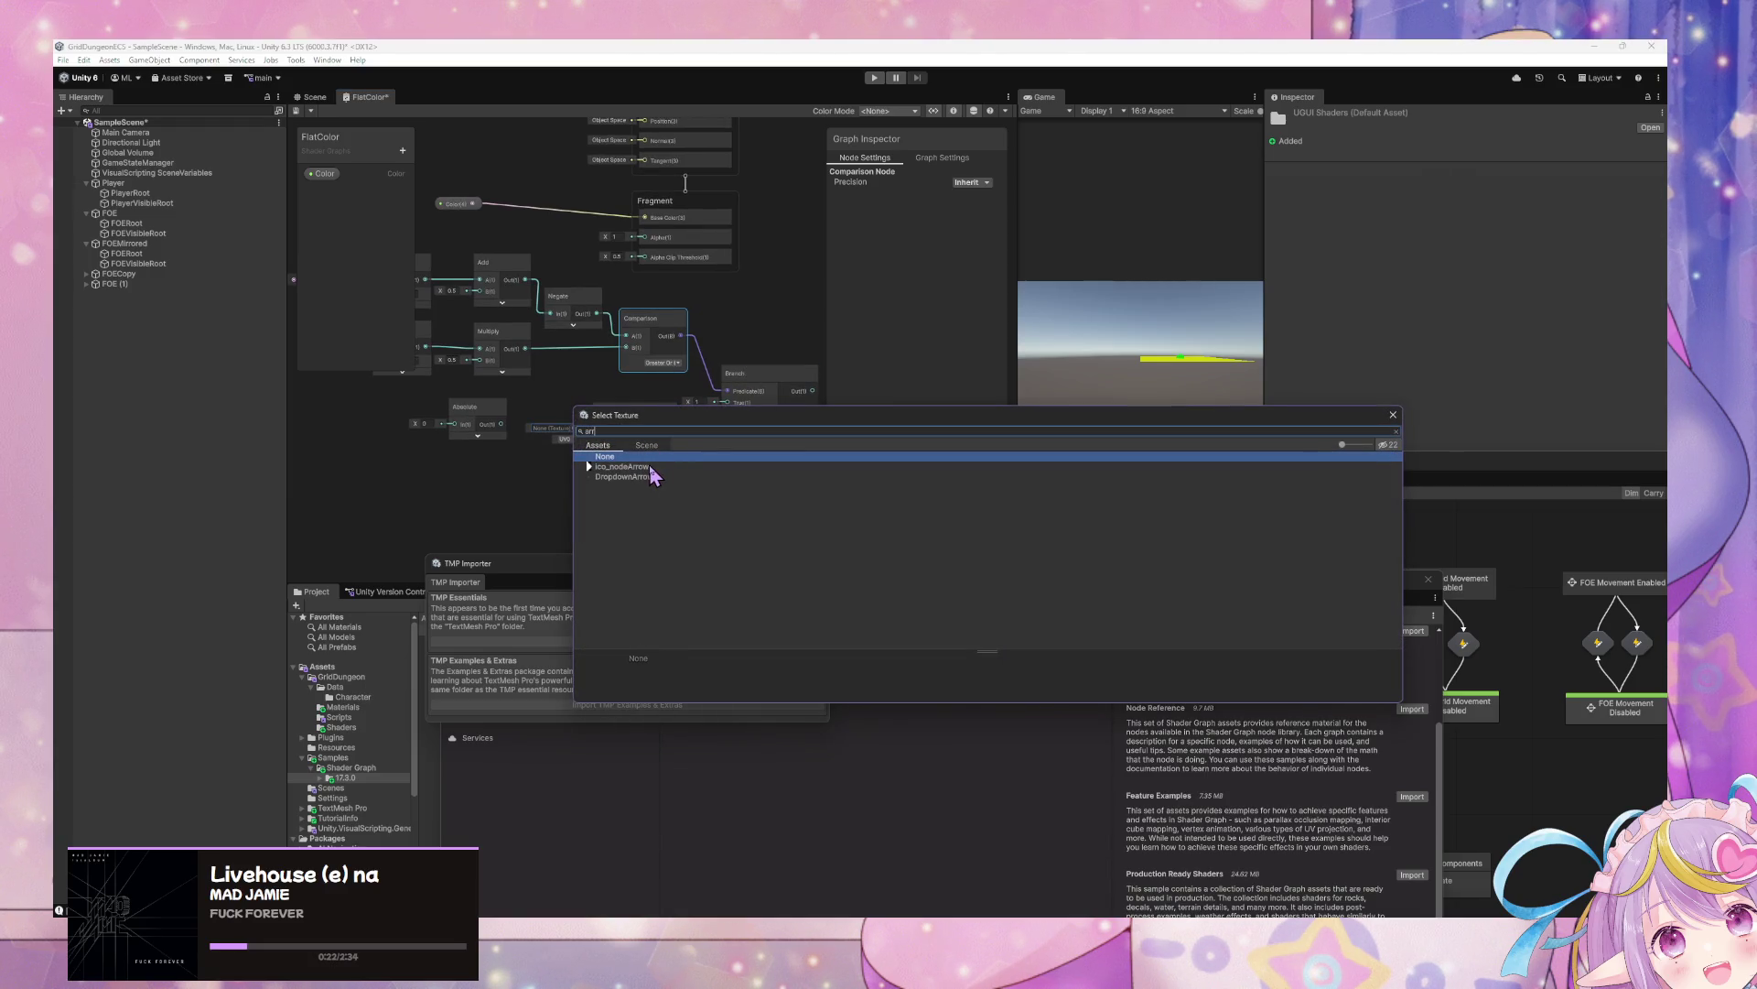
key("BackSpace")
key("BackSpace")
key("BackSpace")
type("up")
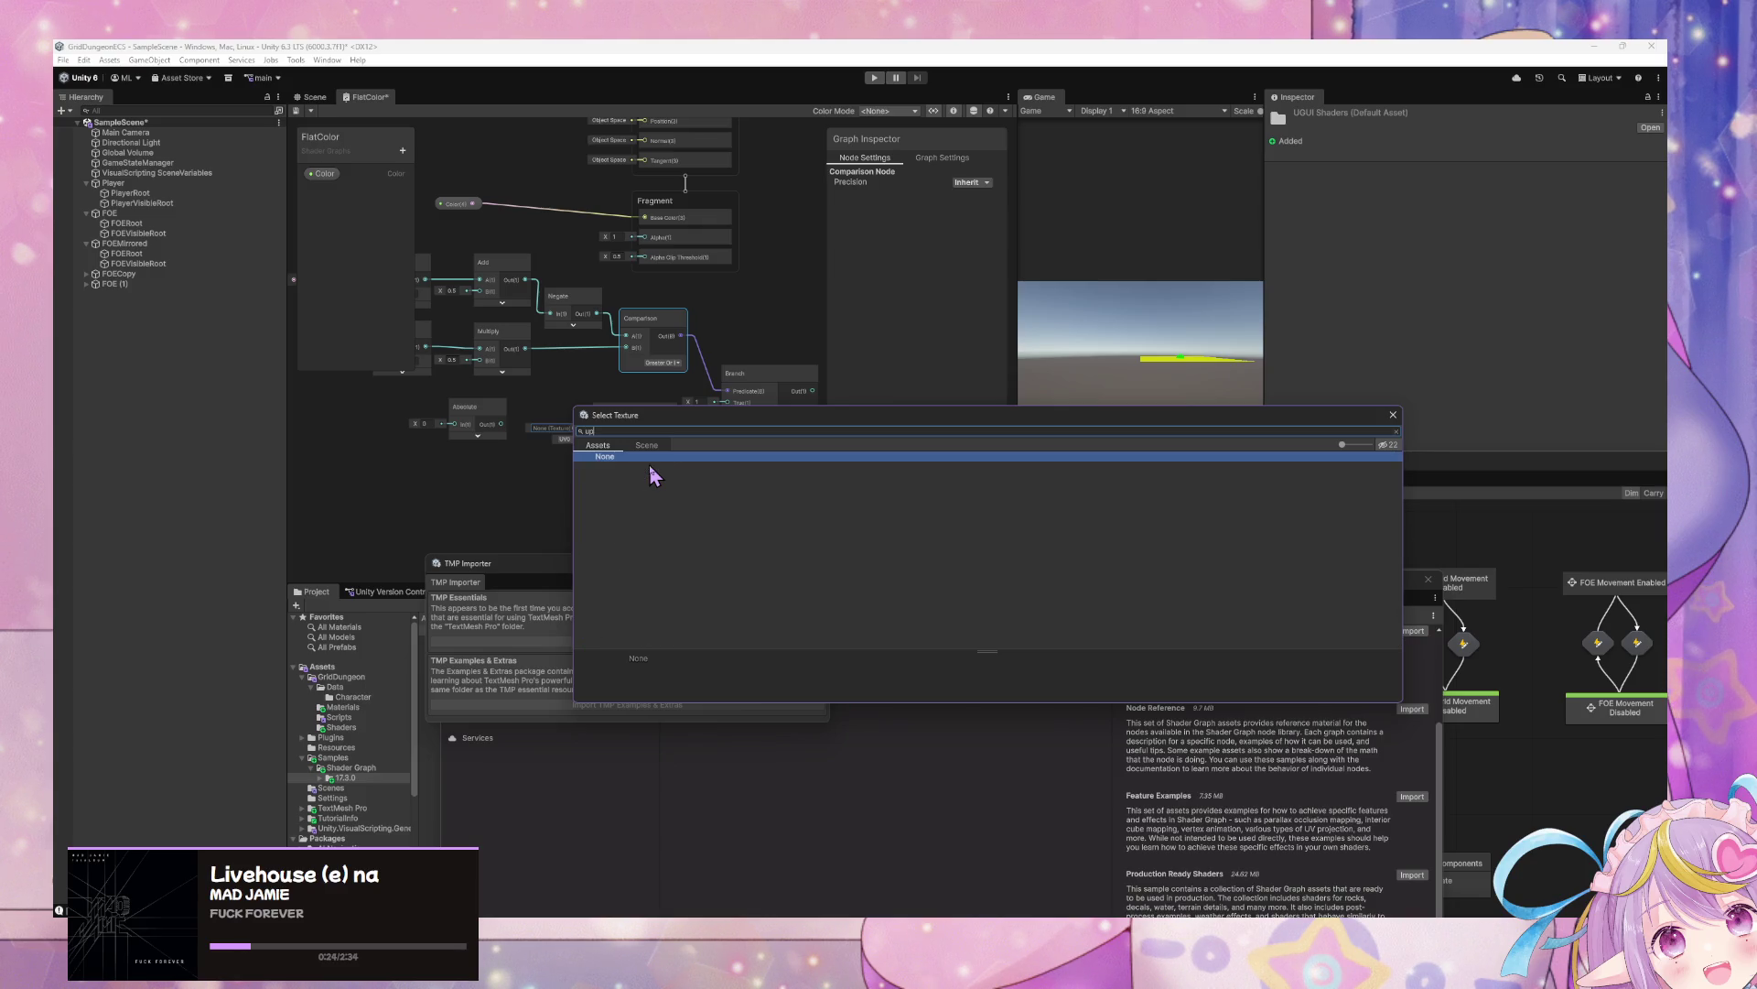
key("BackSpace")
key("BackSpace")
Scroll through the Select Texture list looking for ico_foldout_open
scroll(719, 542, "down", 10)
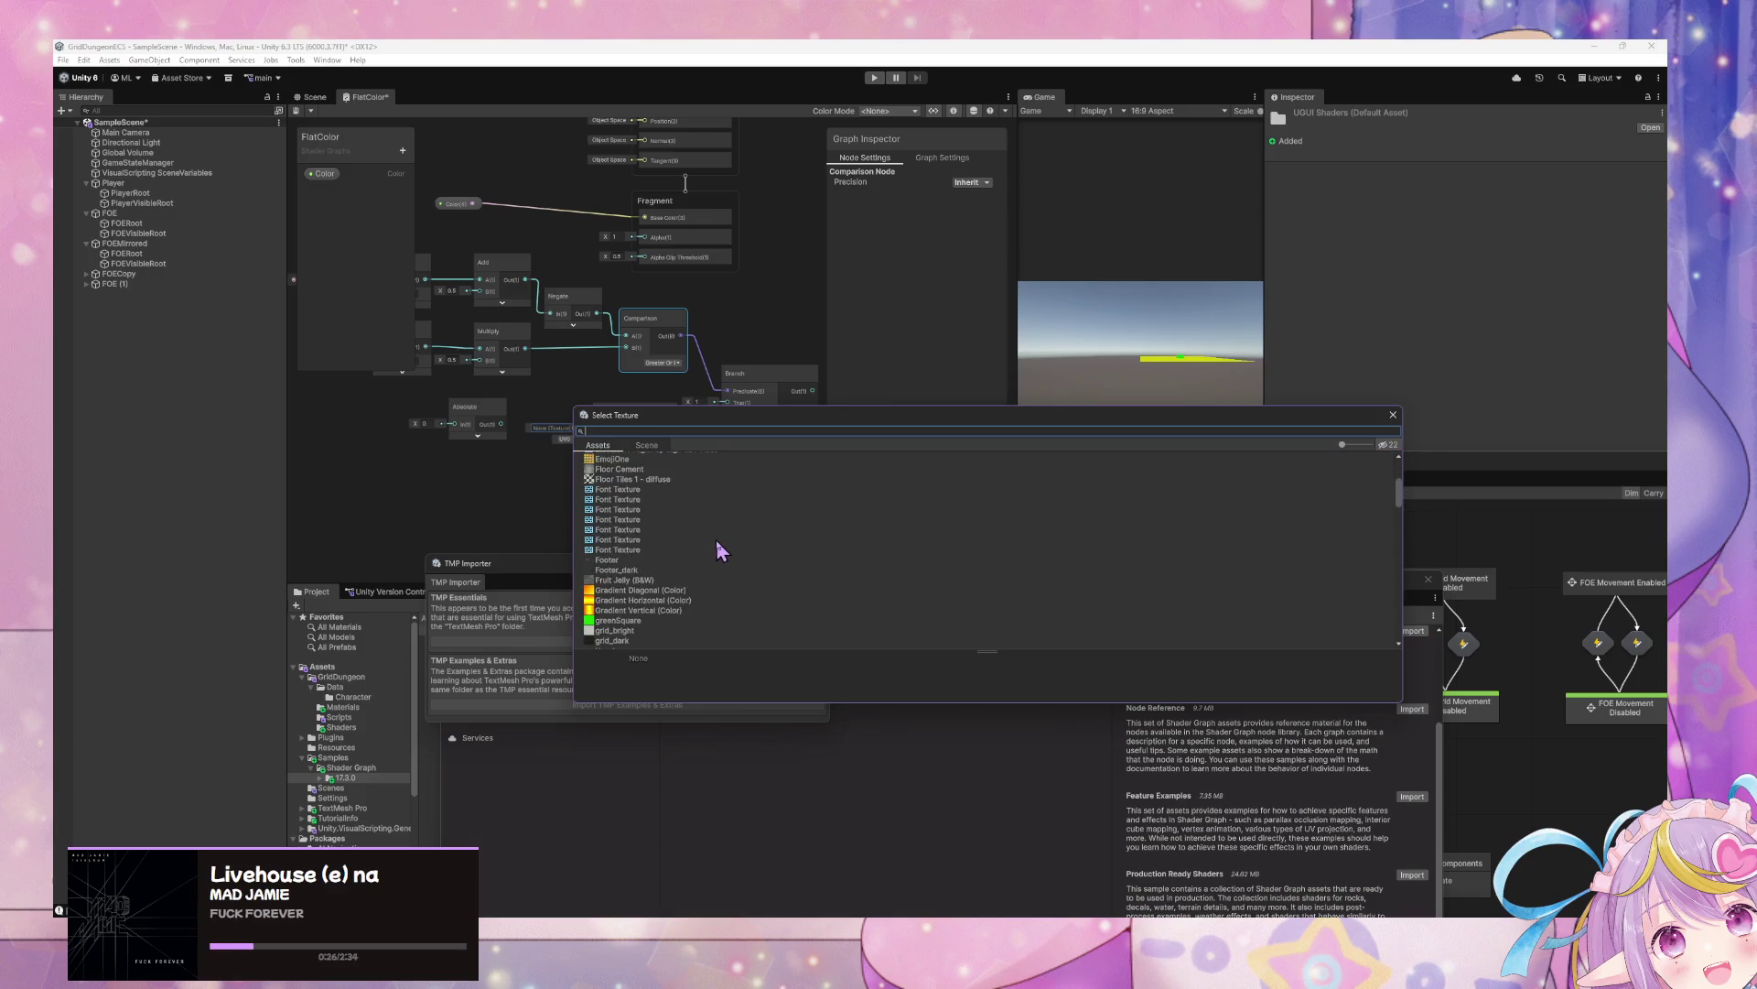
scroll(719, 540, "down", 3)
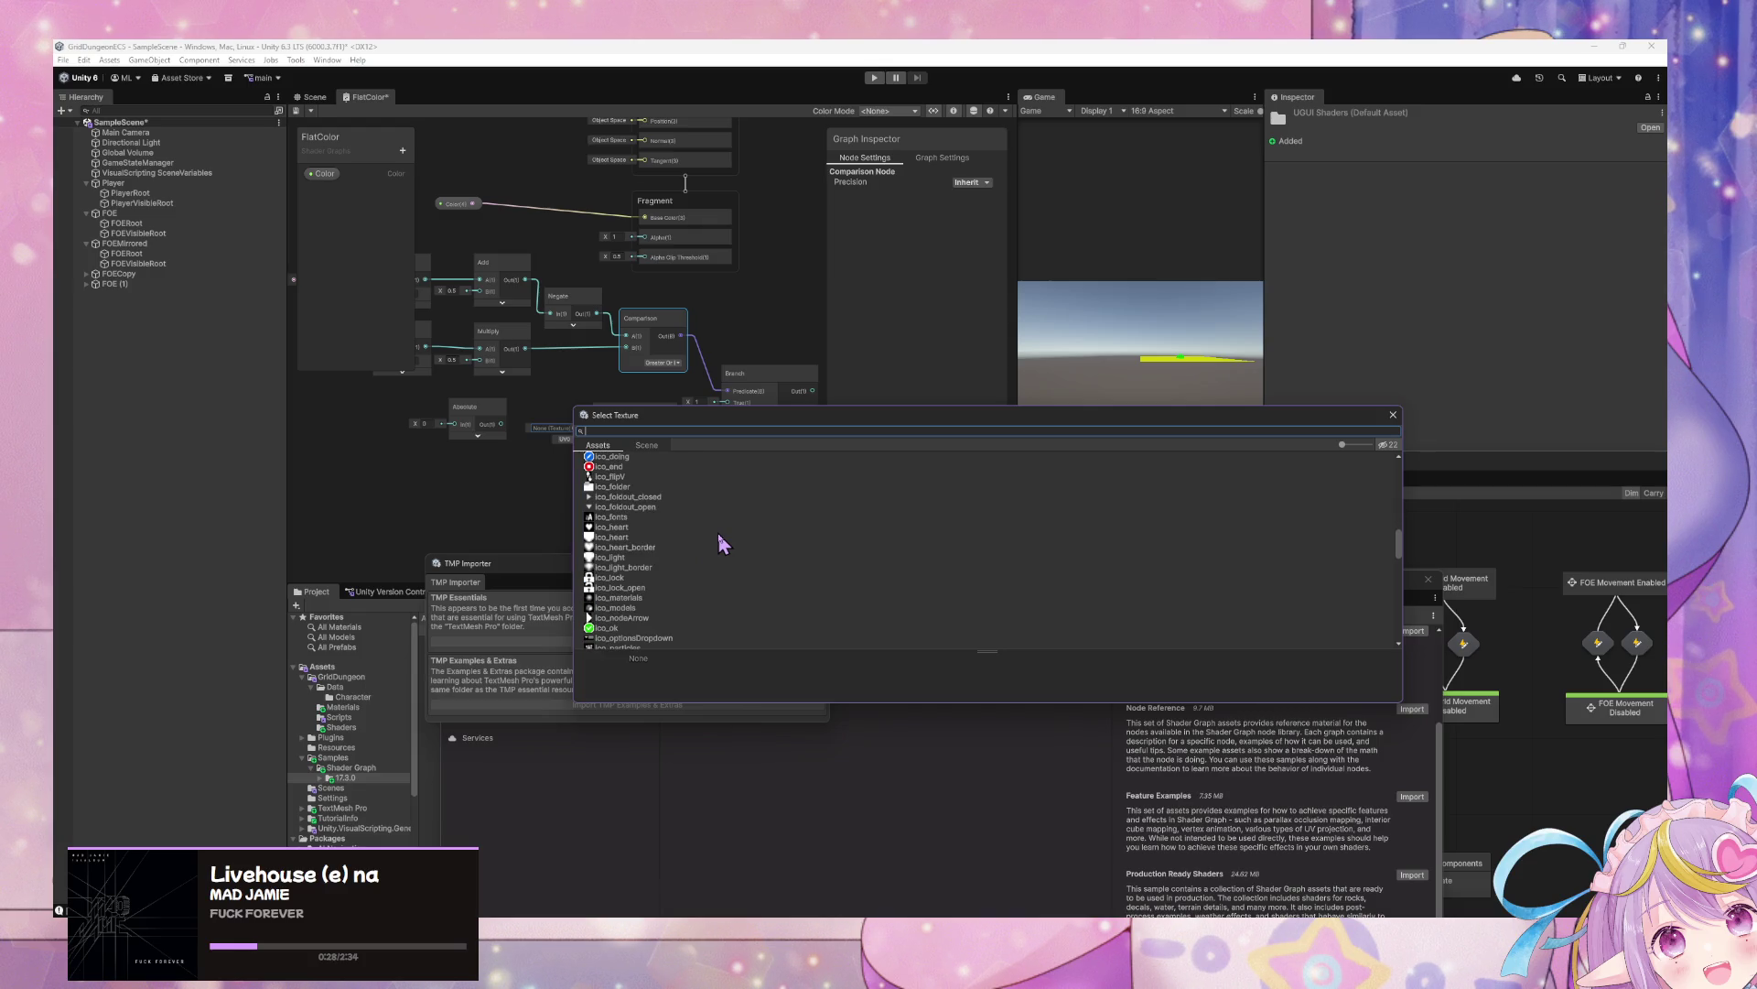
scroll(719, 540, "down", 3)
scroll(720, 543, "down", 5)
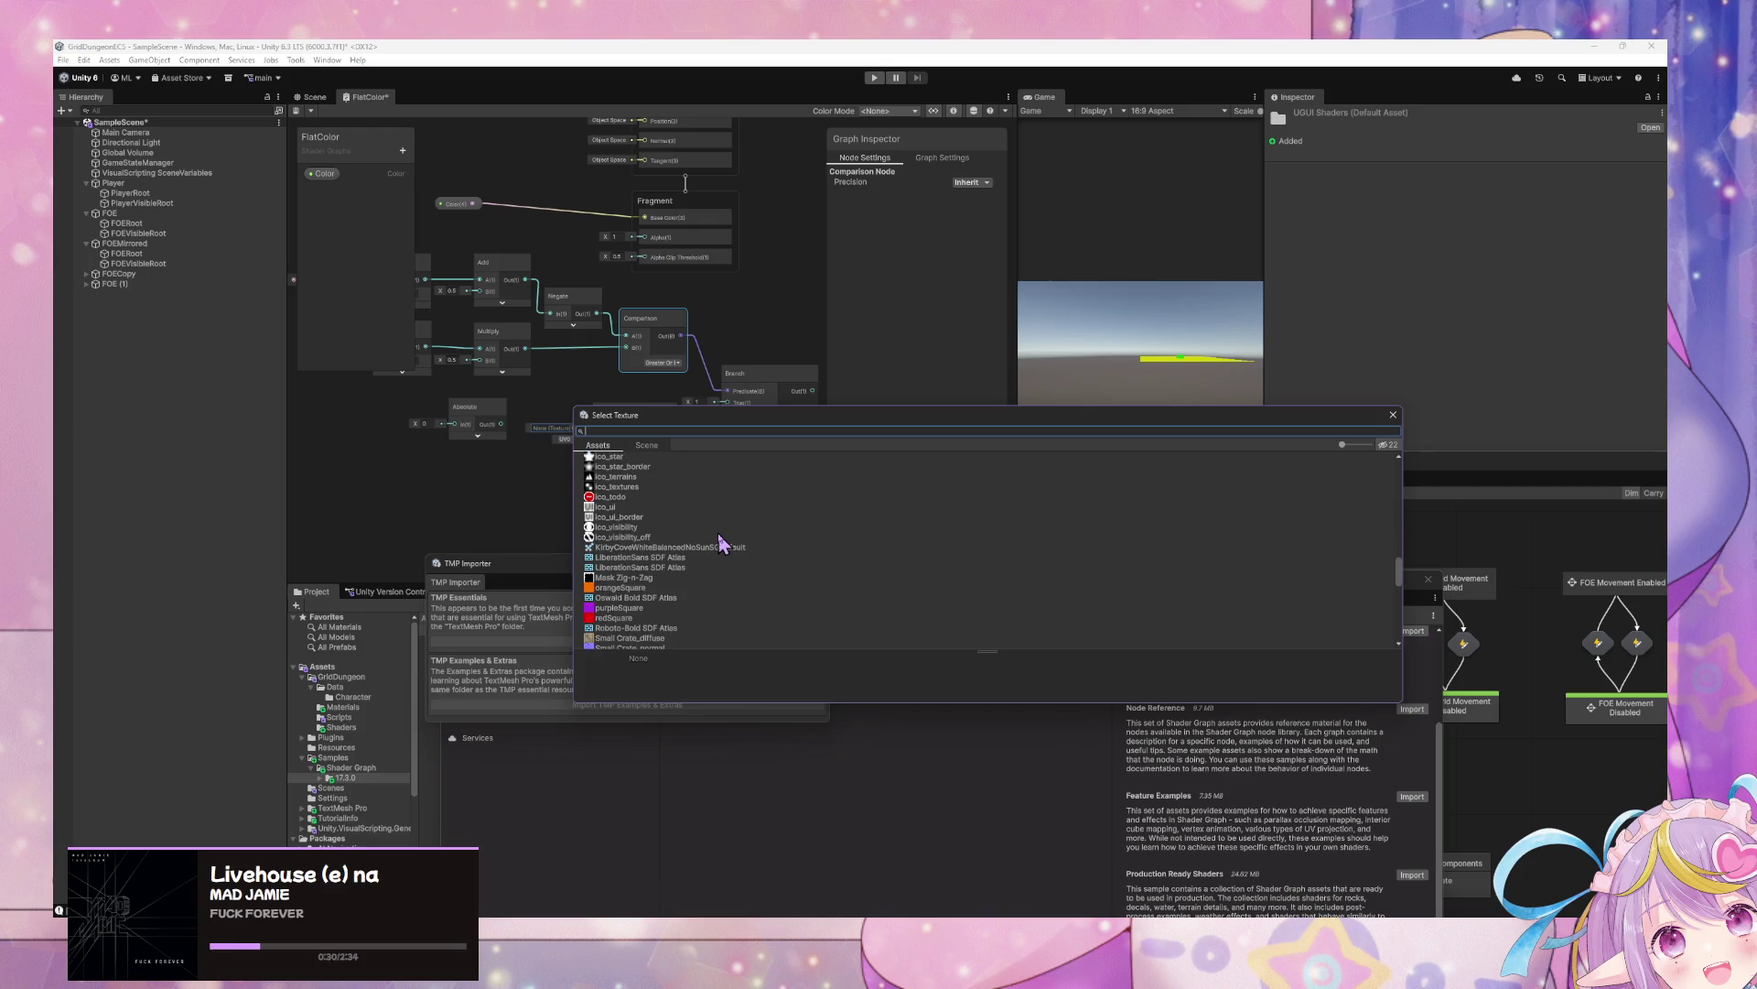
scroll(720, 544, "up", 15)
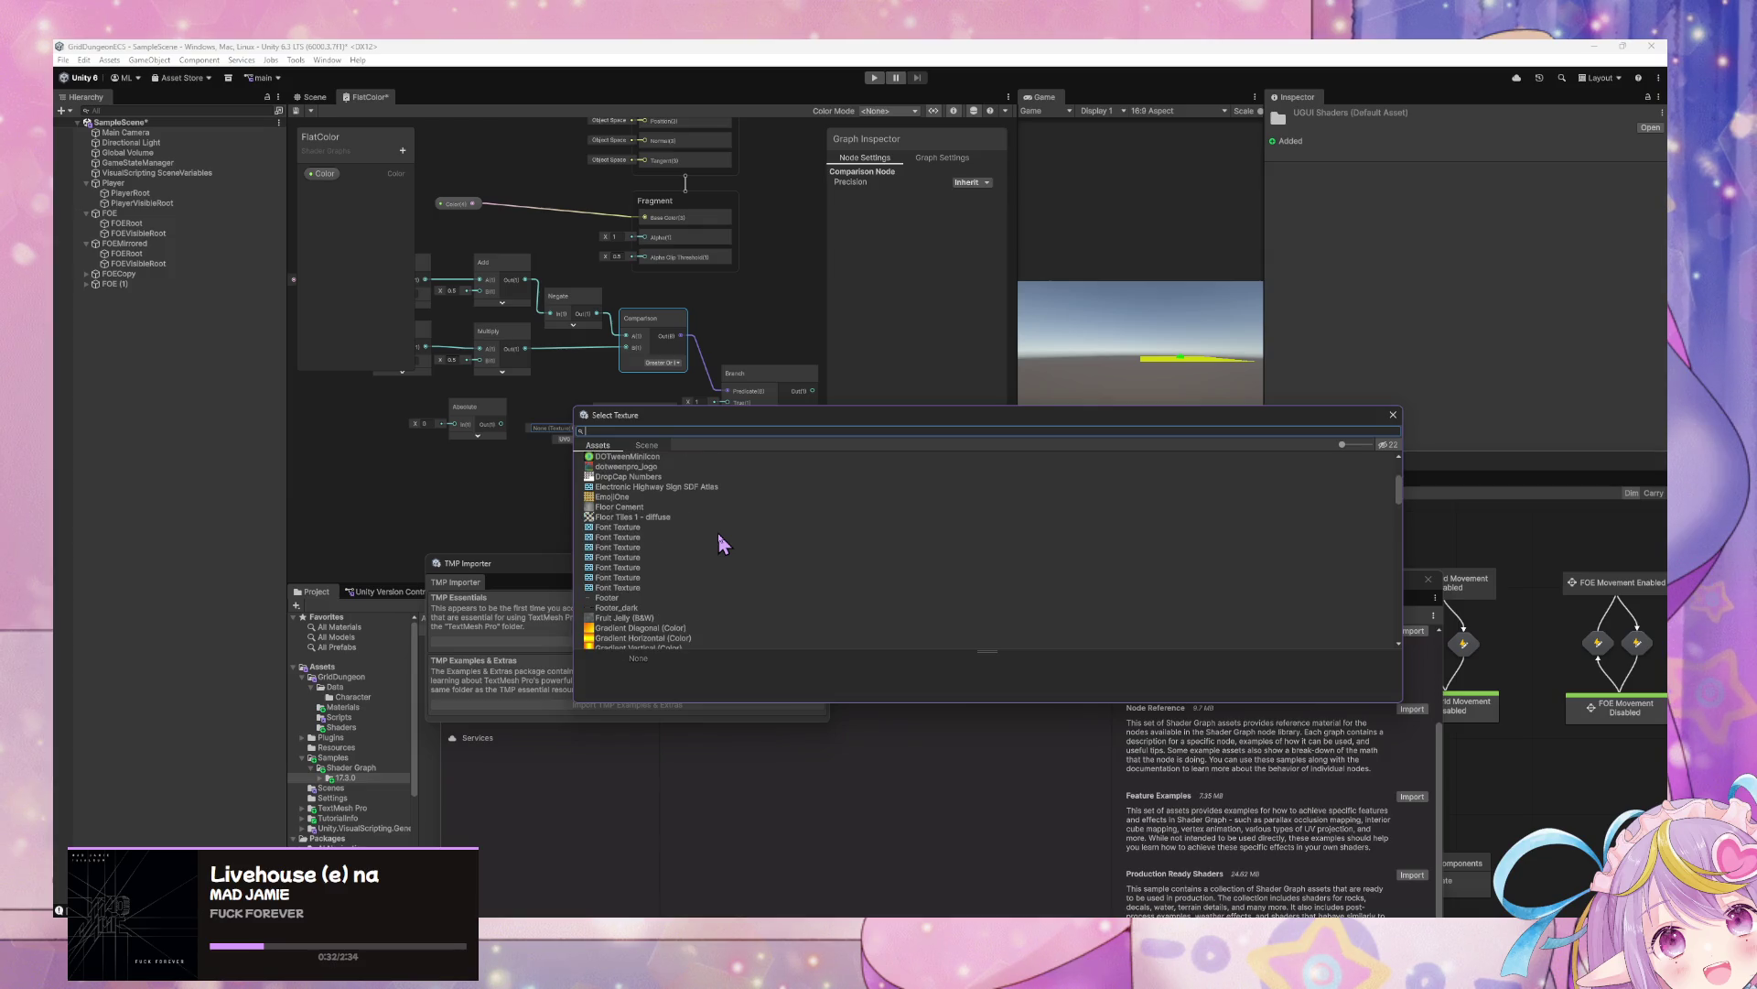
scroll(719, 543, "up", 5)
scroll(719, 544, "down", 15)
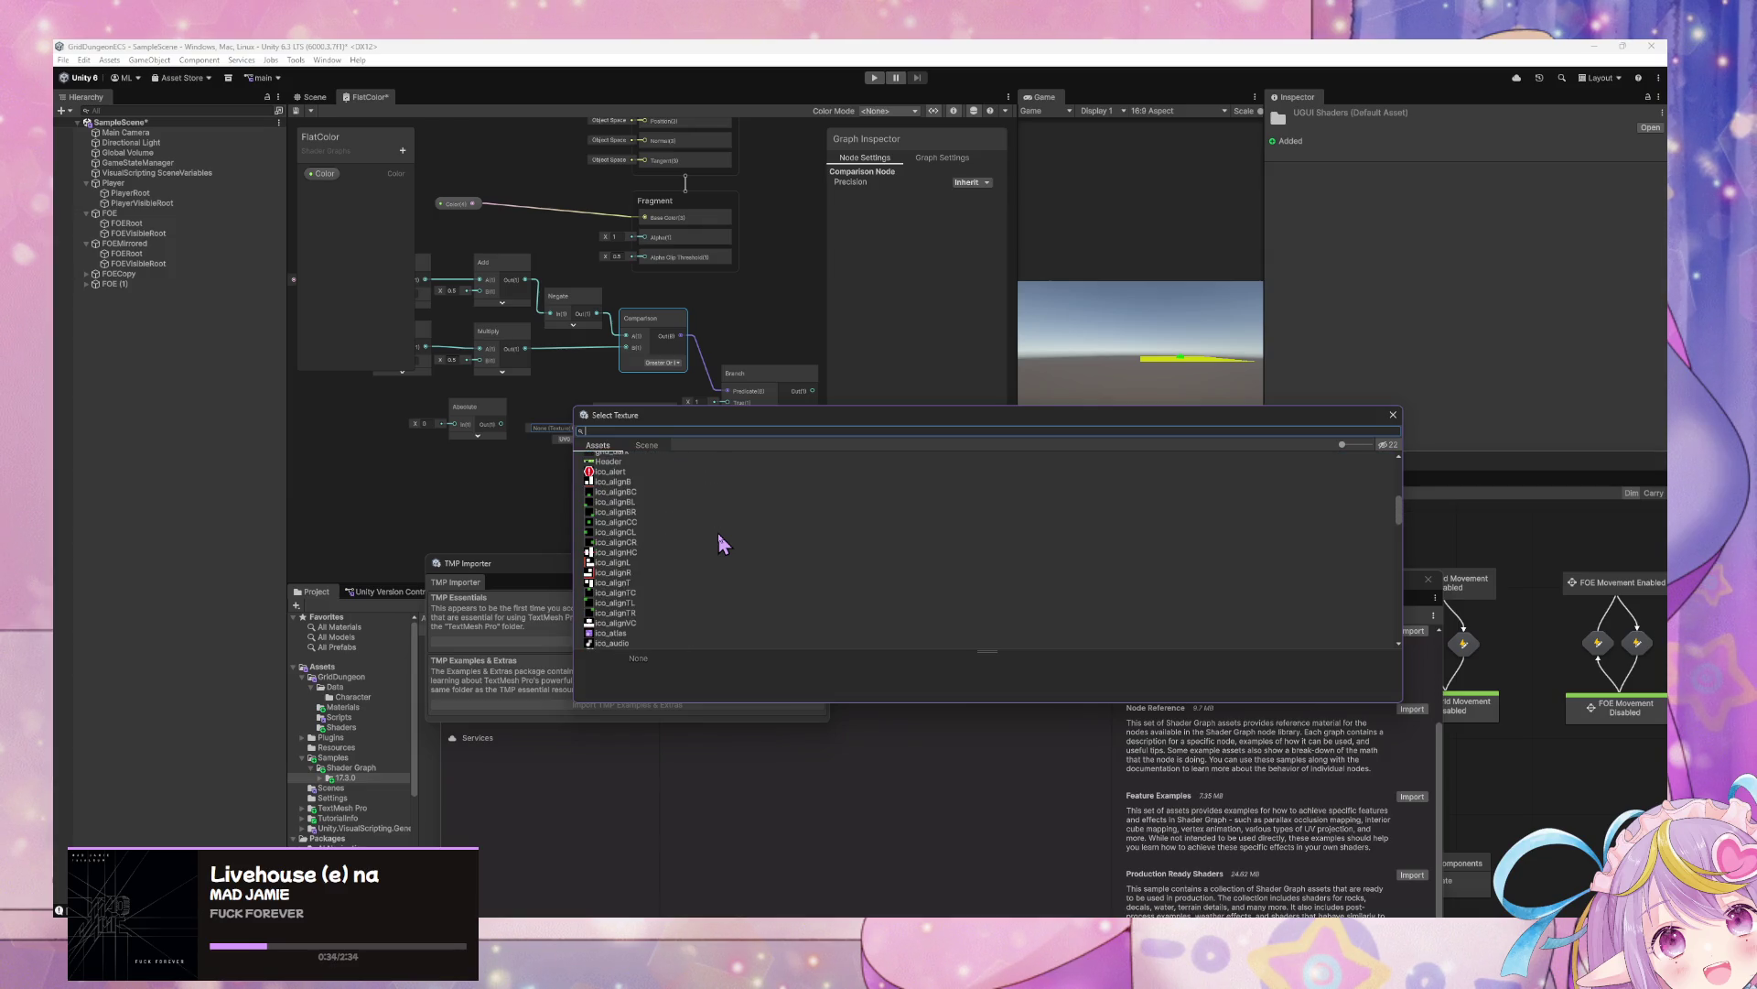
scroll(720, 538, "down", 5)
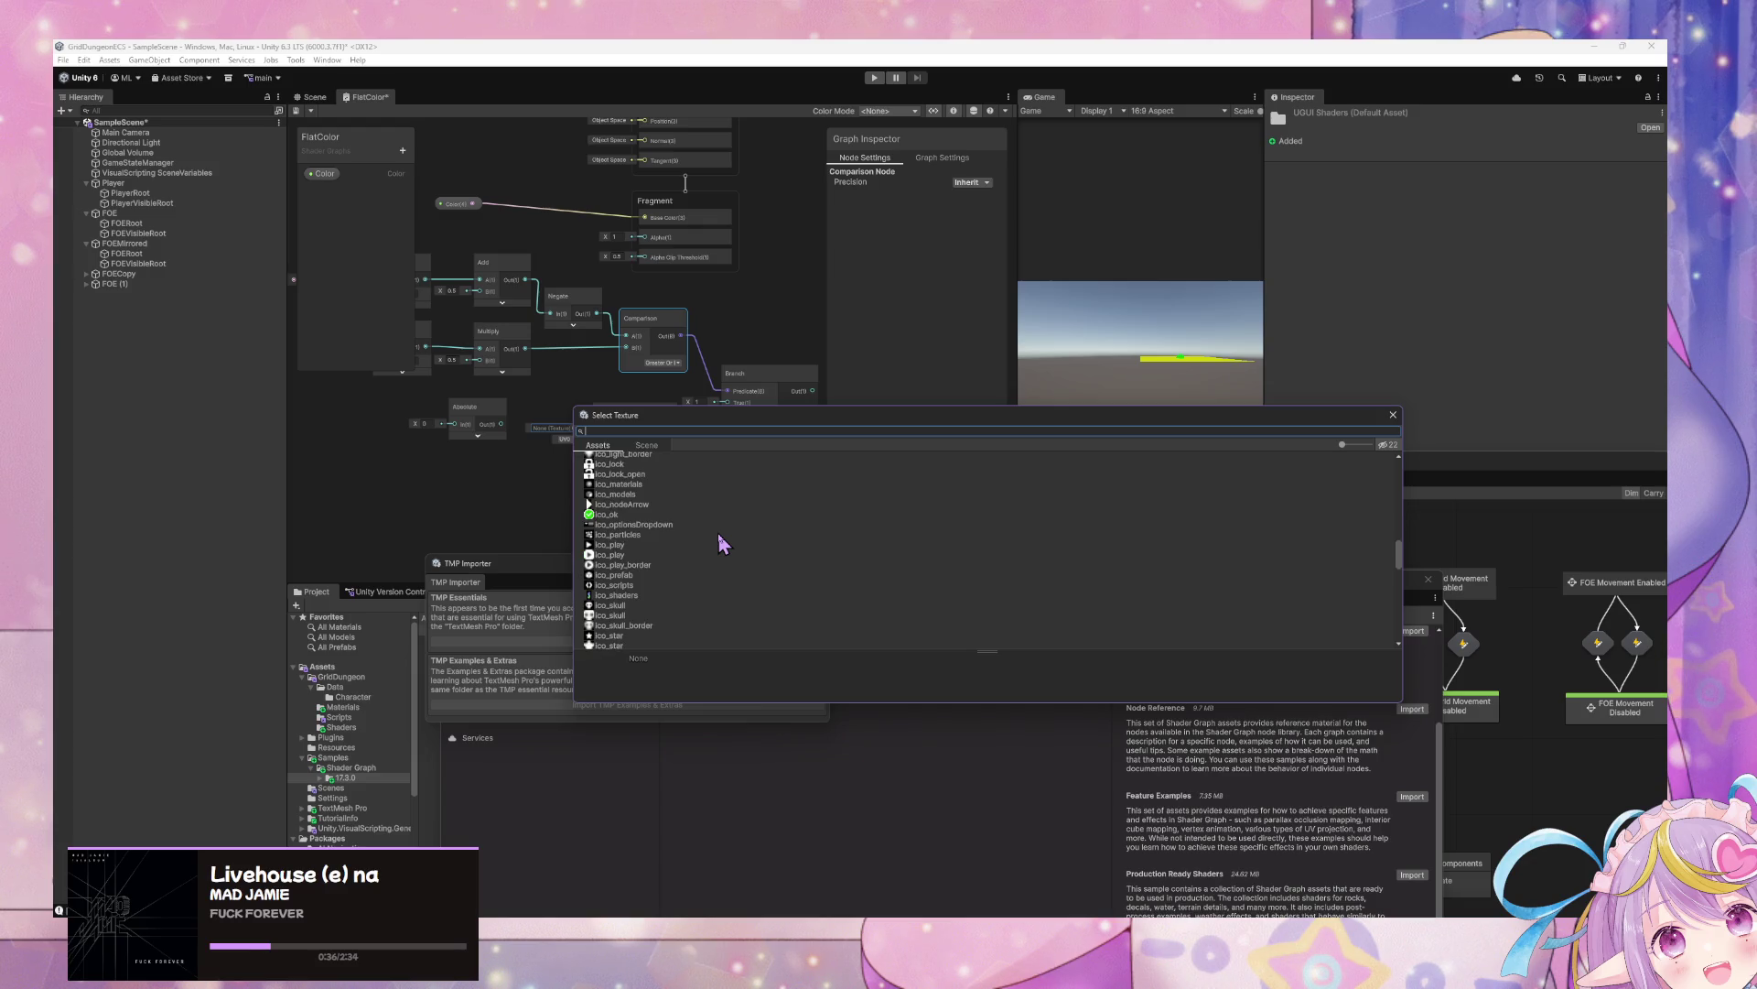
scroll(720, 540, "down", 3)
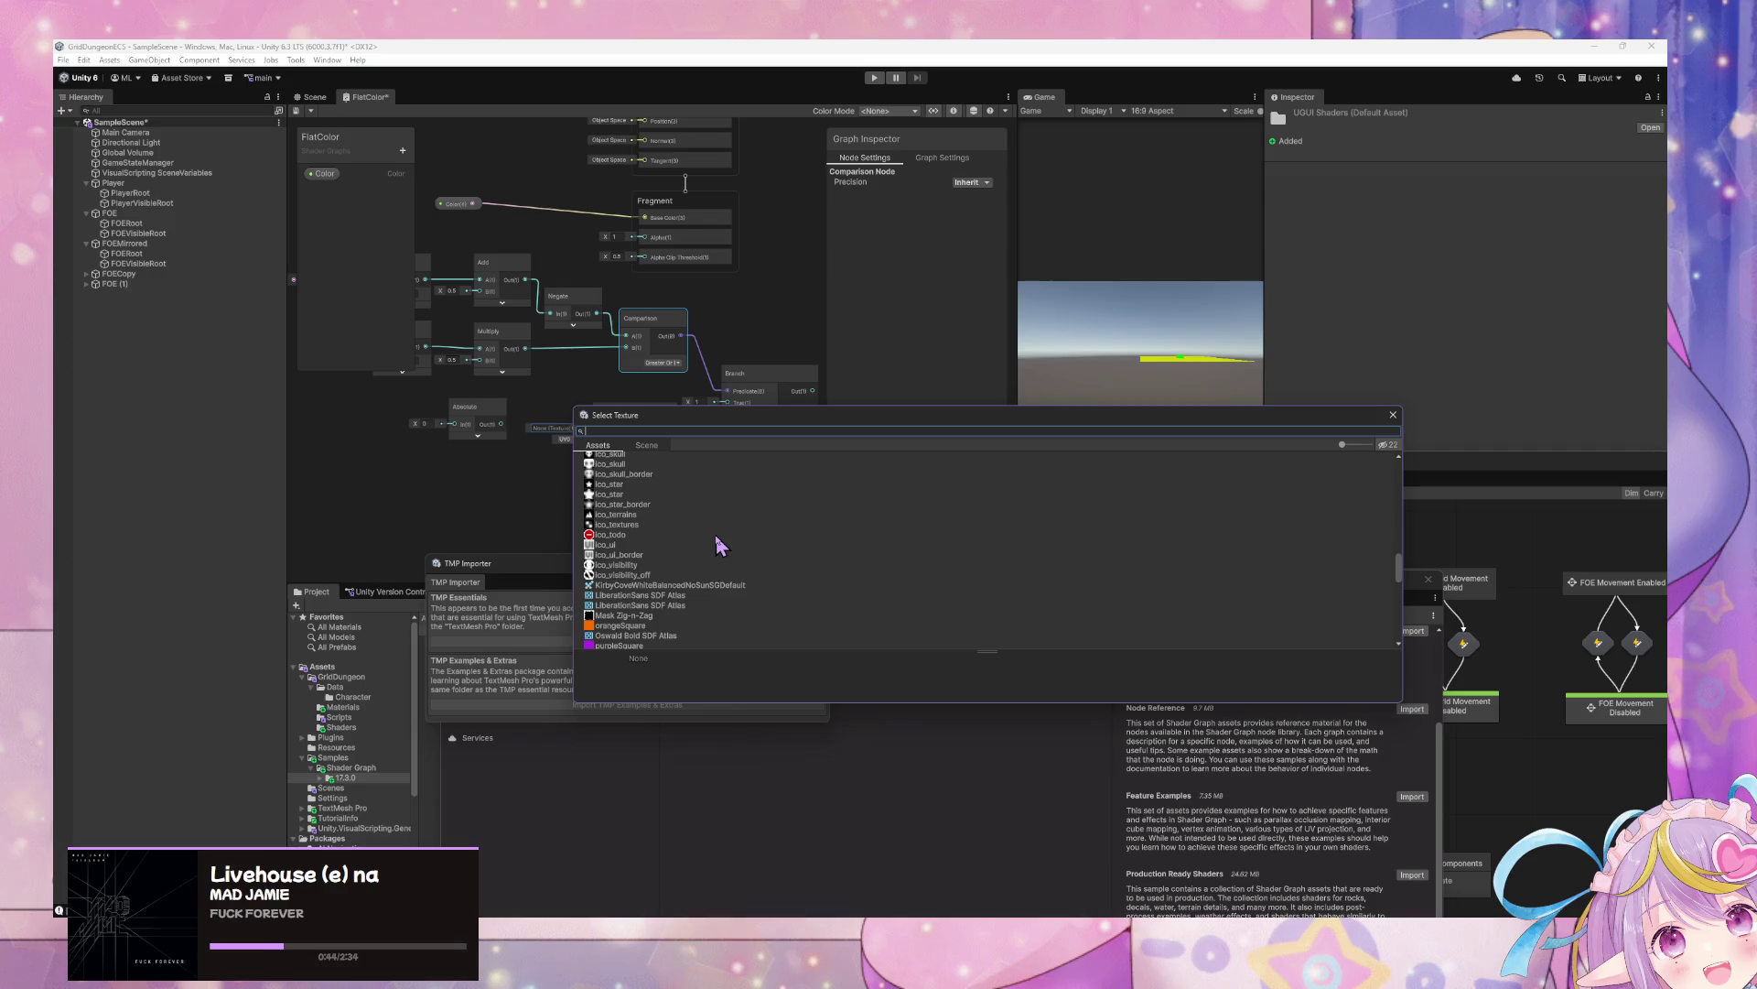
scroll(720, 545, "down", 10)
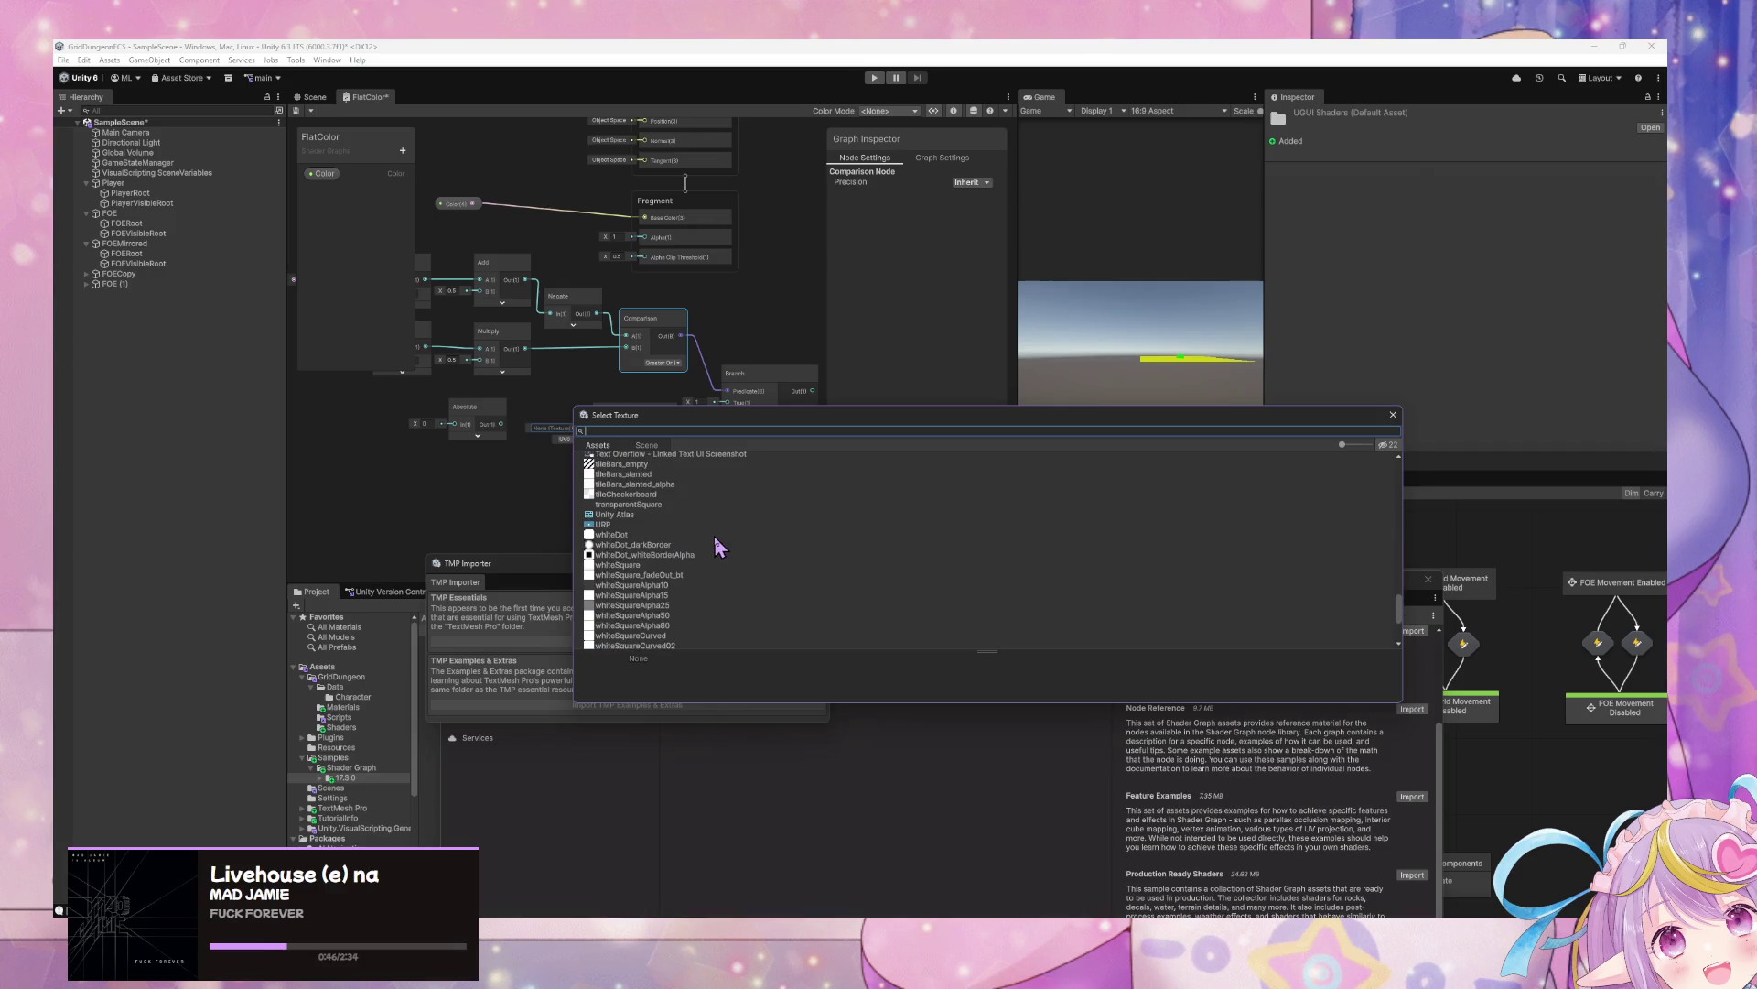
scroll(716, 547, "down", 3)
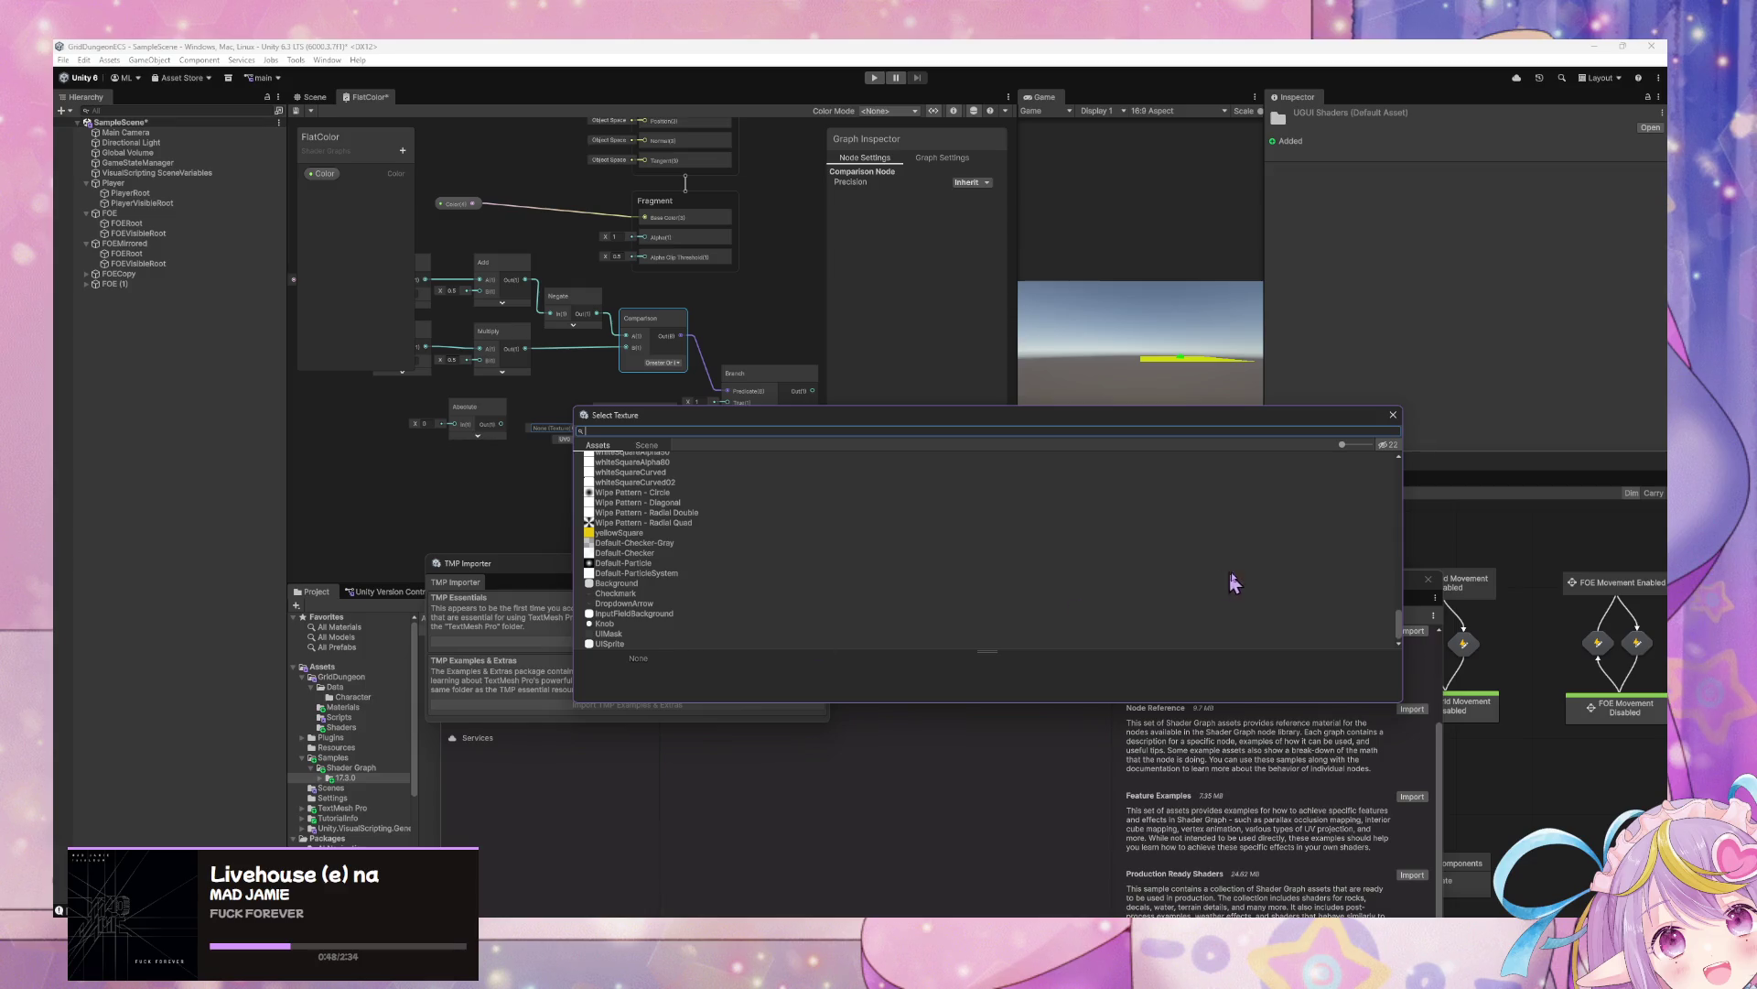
mouse_move(1398, 631)
left_mouse_down()
mouse_move(1393, 482)
mouse_move(1386, 540)
left_mouse_up()
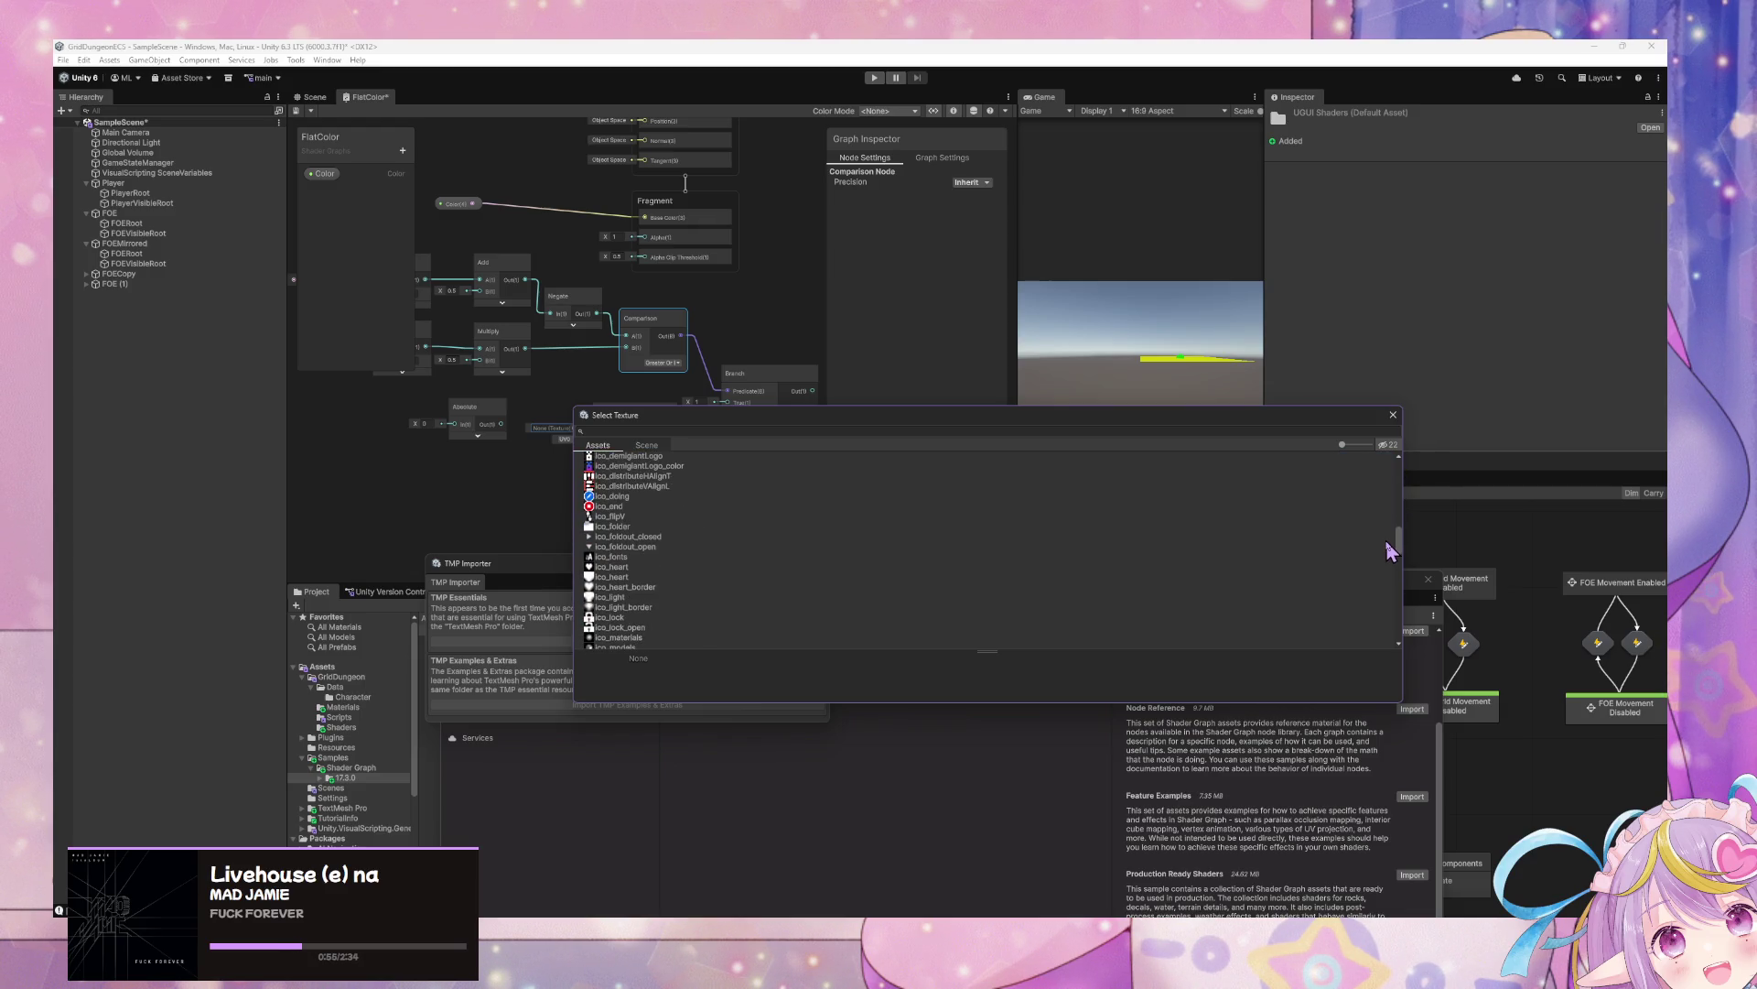
Assign ico_foldout_open as the Sample Texture 2D node's texture
left_click(659, 547)
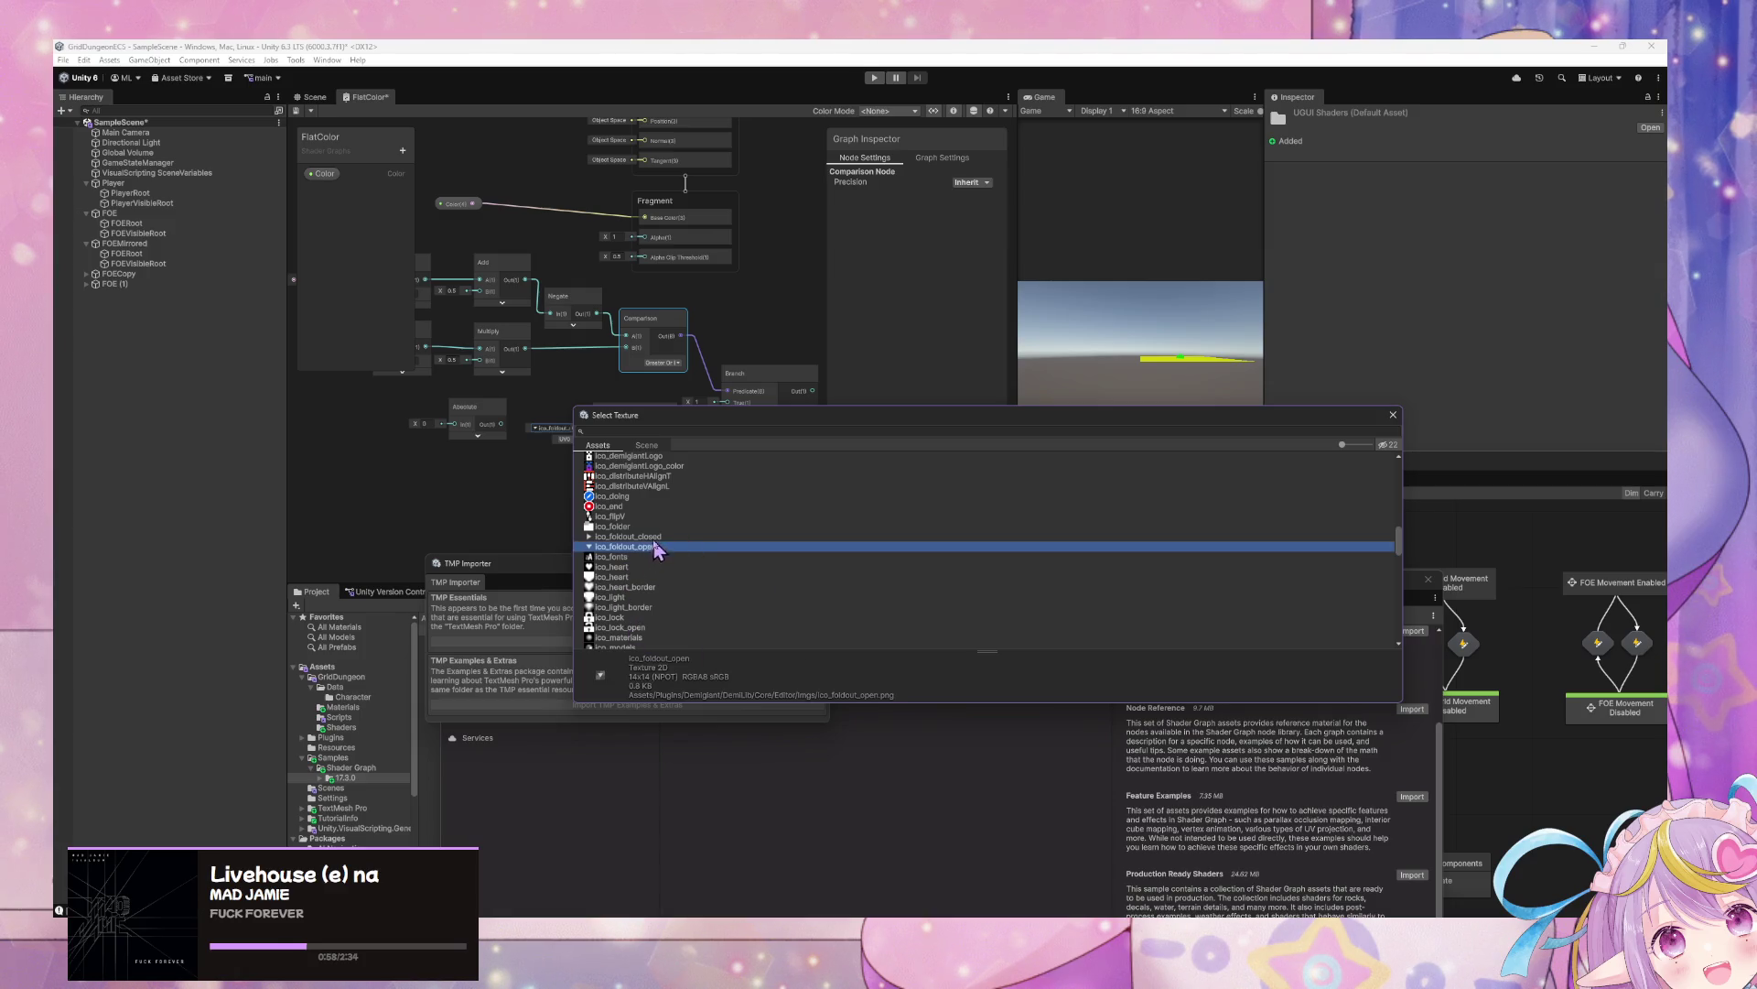
double_click(657, 547)
mouse_move(549, 458)
left_mouse_down()
mouse_move(632, 493)
mouse_move(669, 458)
mouse_move(689, 508)
mouse_move(713, 291)
left_mouse_up()
left_click(703, 449)
Wire the texture's alpha into Fragment Alpha and delete the Branch, Comparison, Negate and Add nodes
left_click(803, 427)
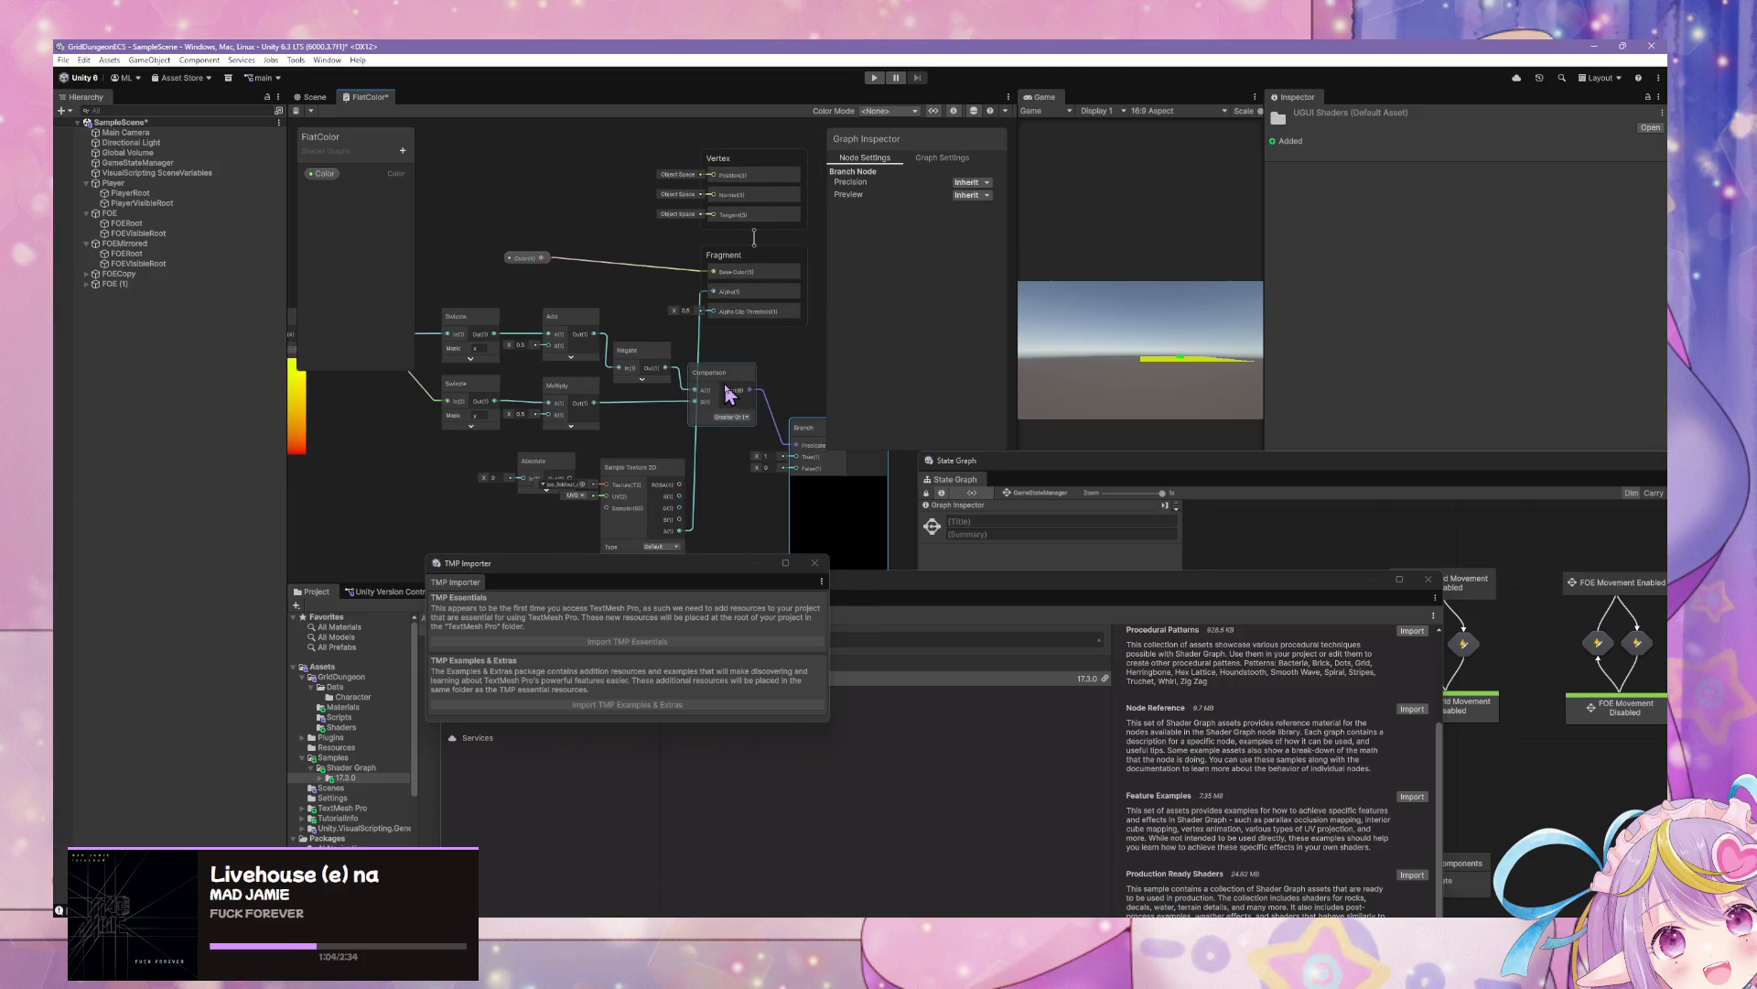
key("Delete")
left_click(723, 373)
key("Delete")
left_click(641, 351)
key("Delete")
left_click(567, 317)
key("Delete")
left_click(466, 335)
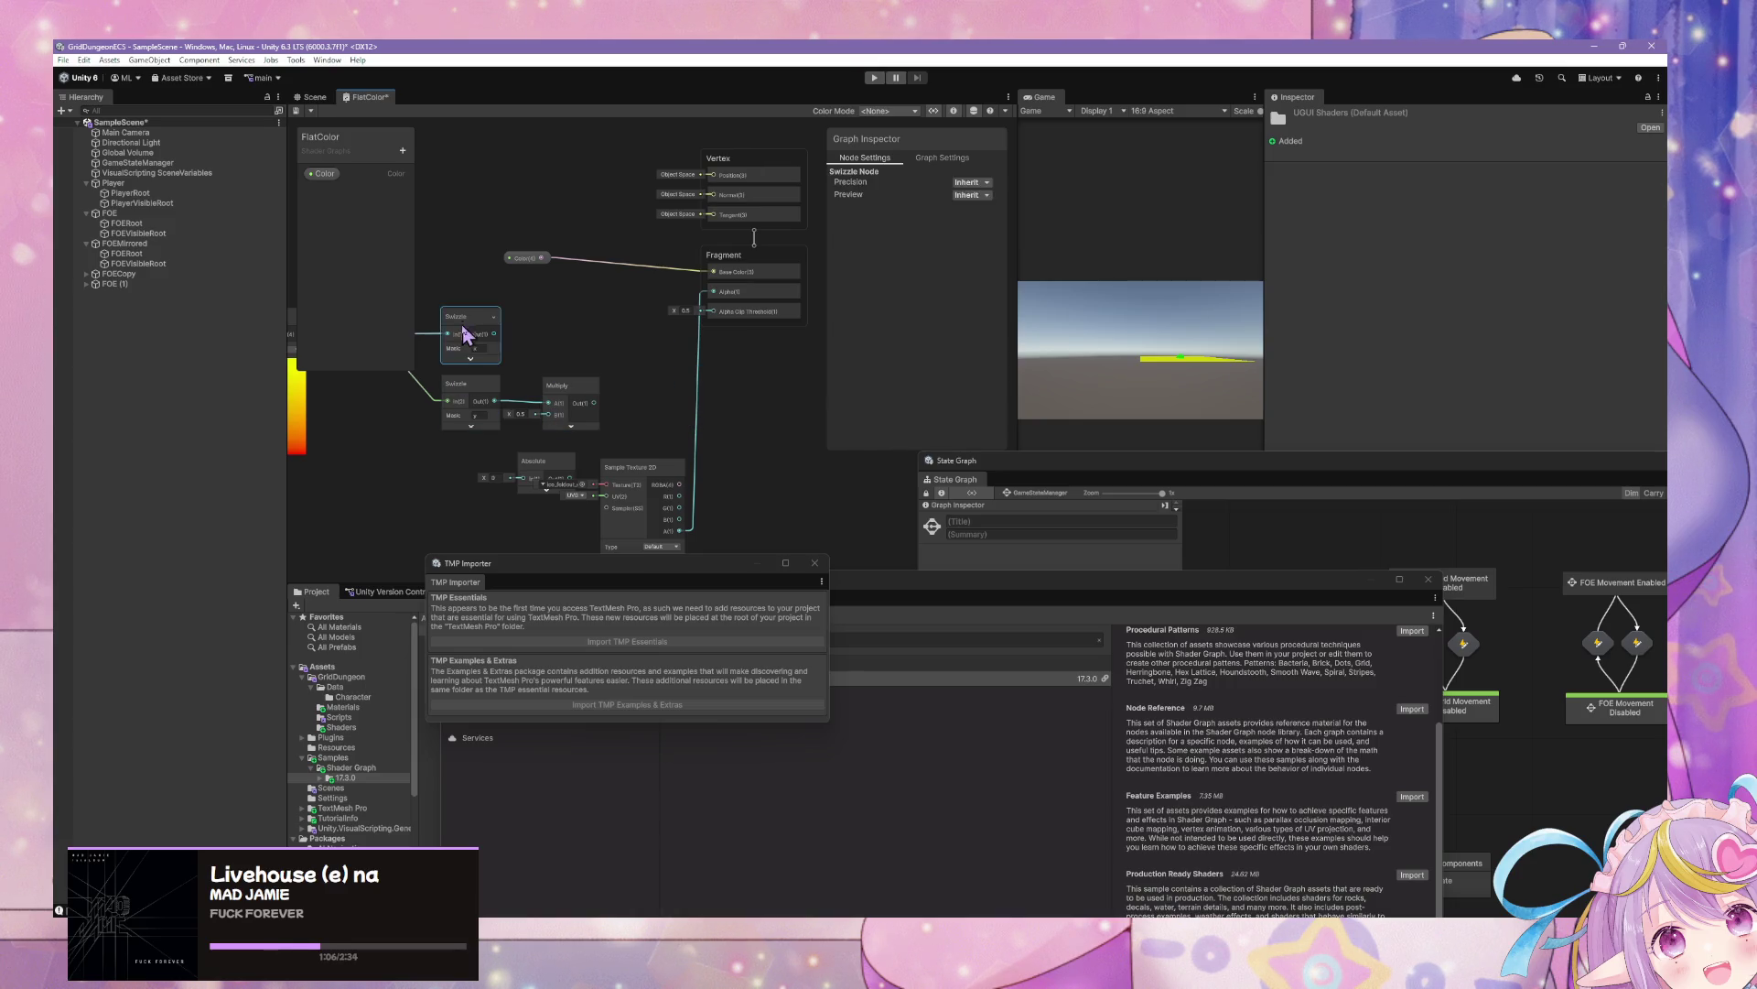
Delete both Swizzle nodes, the Absolute and gradient nodes, and move Sample Texture 2D beside Fragment
key("Delete")
left_click(456, 385)
key("Delete")
left_click(535, 460)
key("Delete")
key("a")
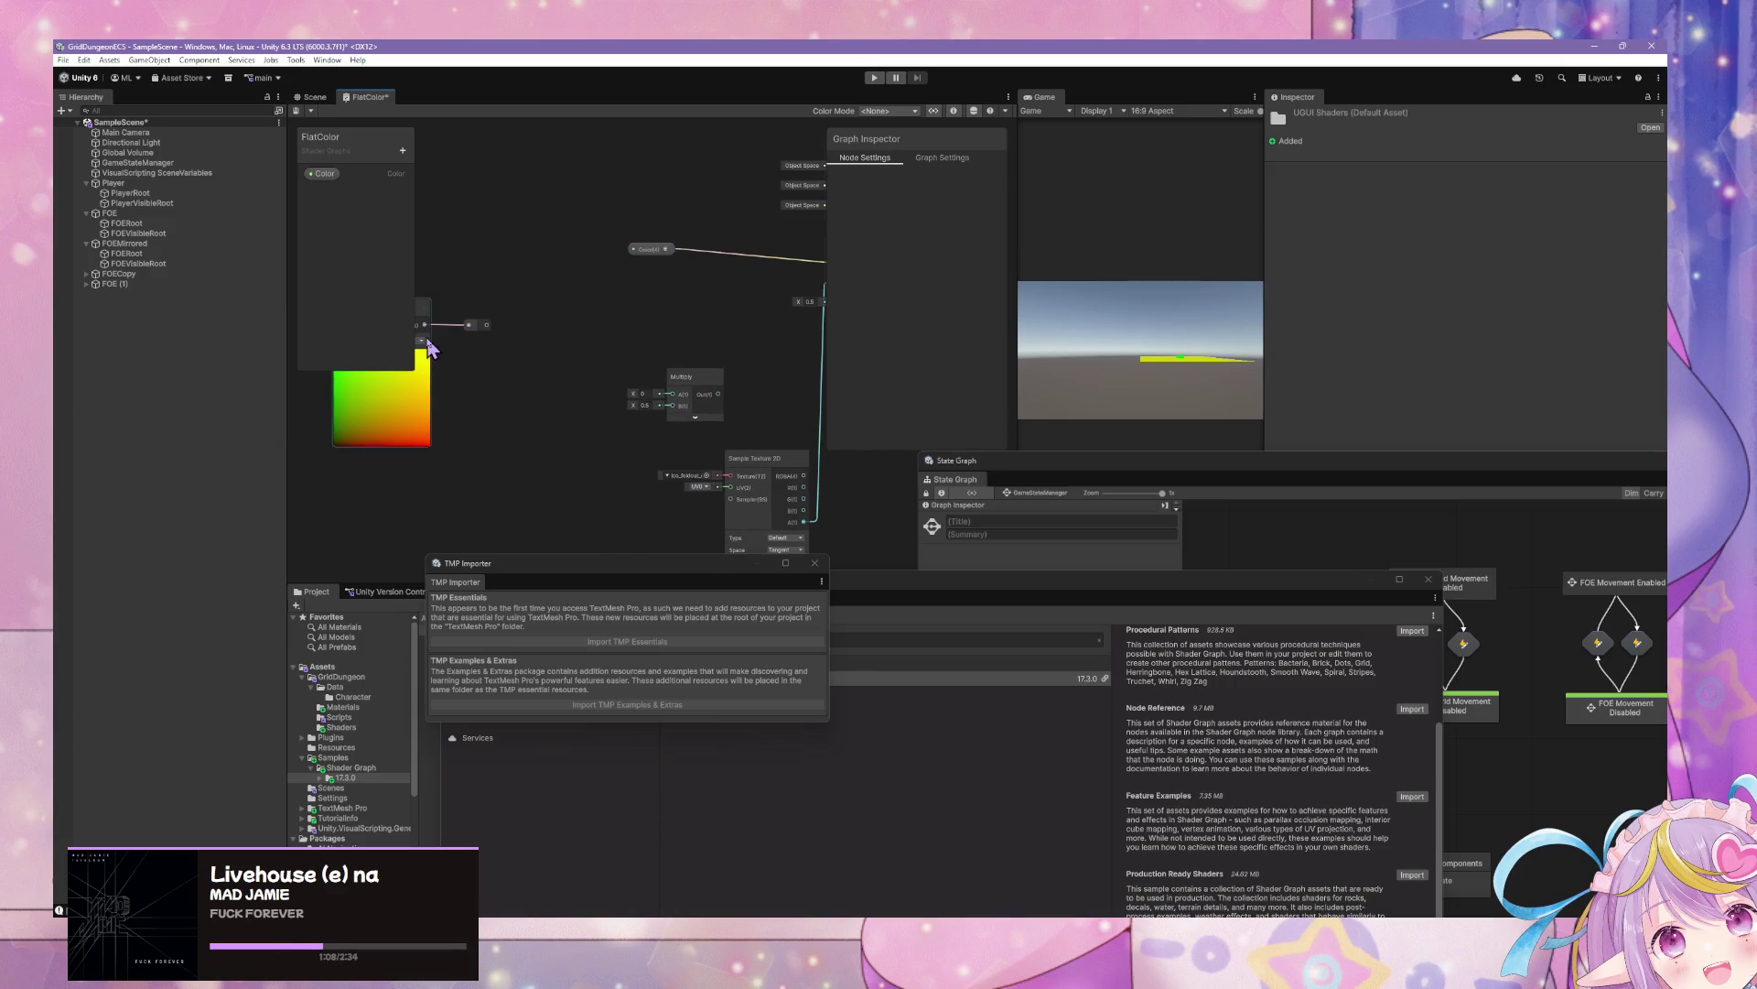
left_click(428, 348)
key("a")
key("Delete")
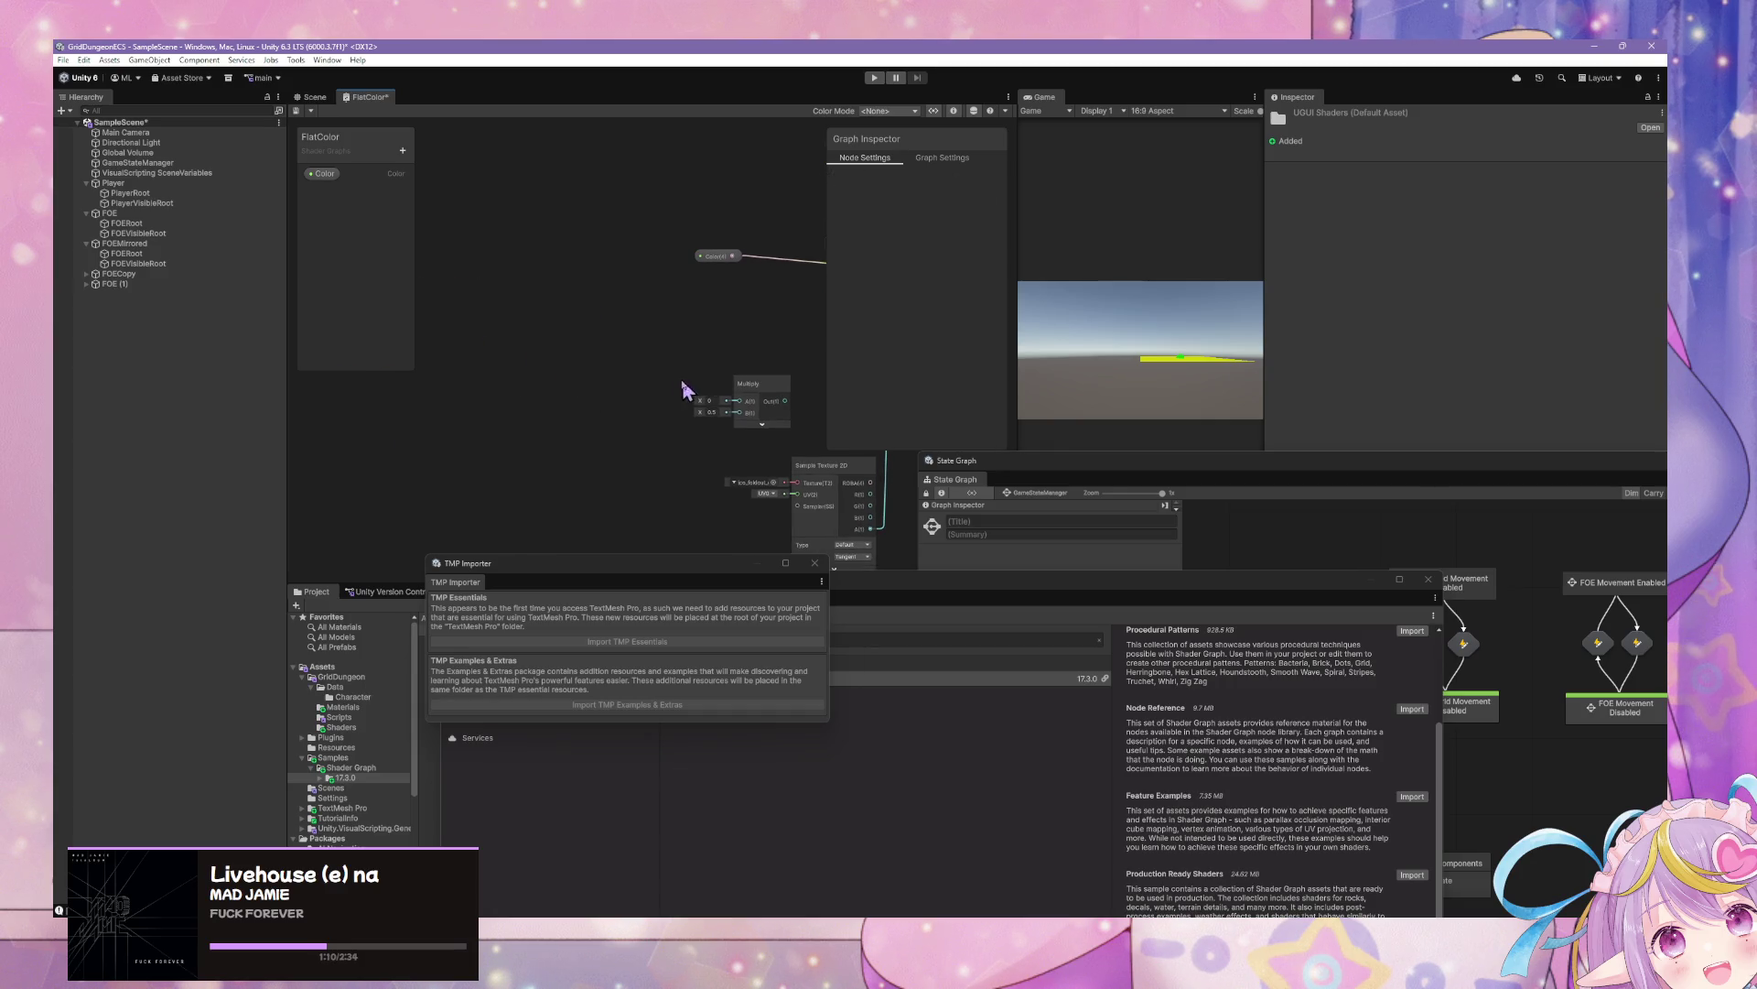
key("a")
left_click_drag(643, 385, 552, 244)
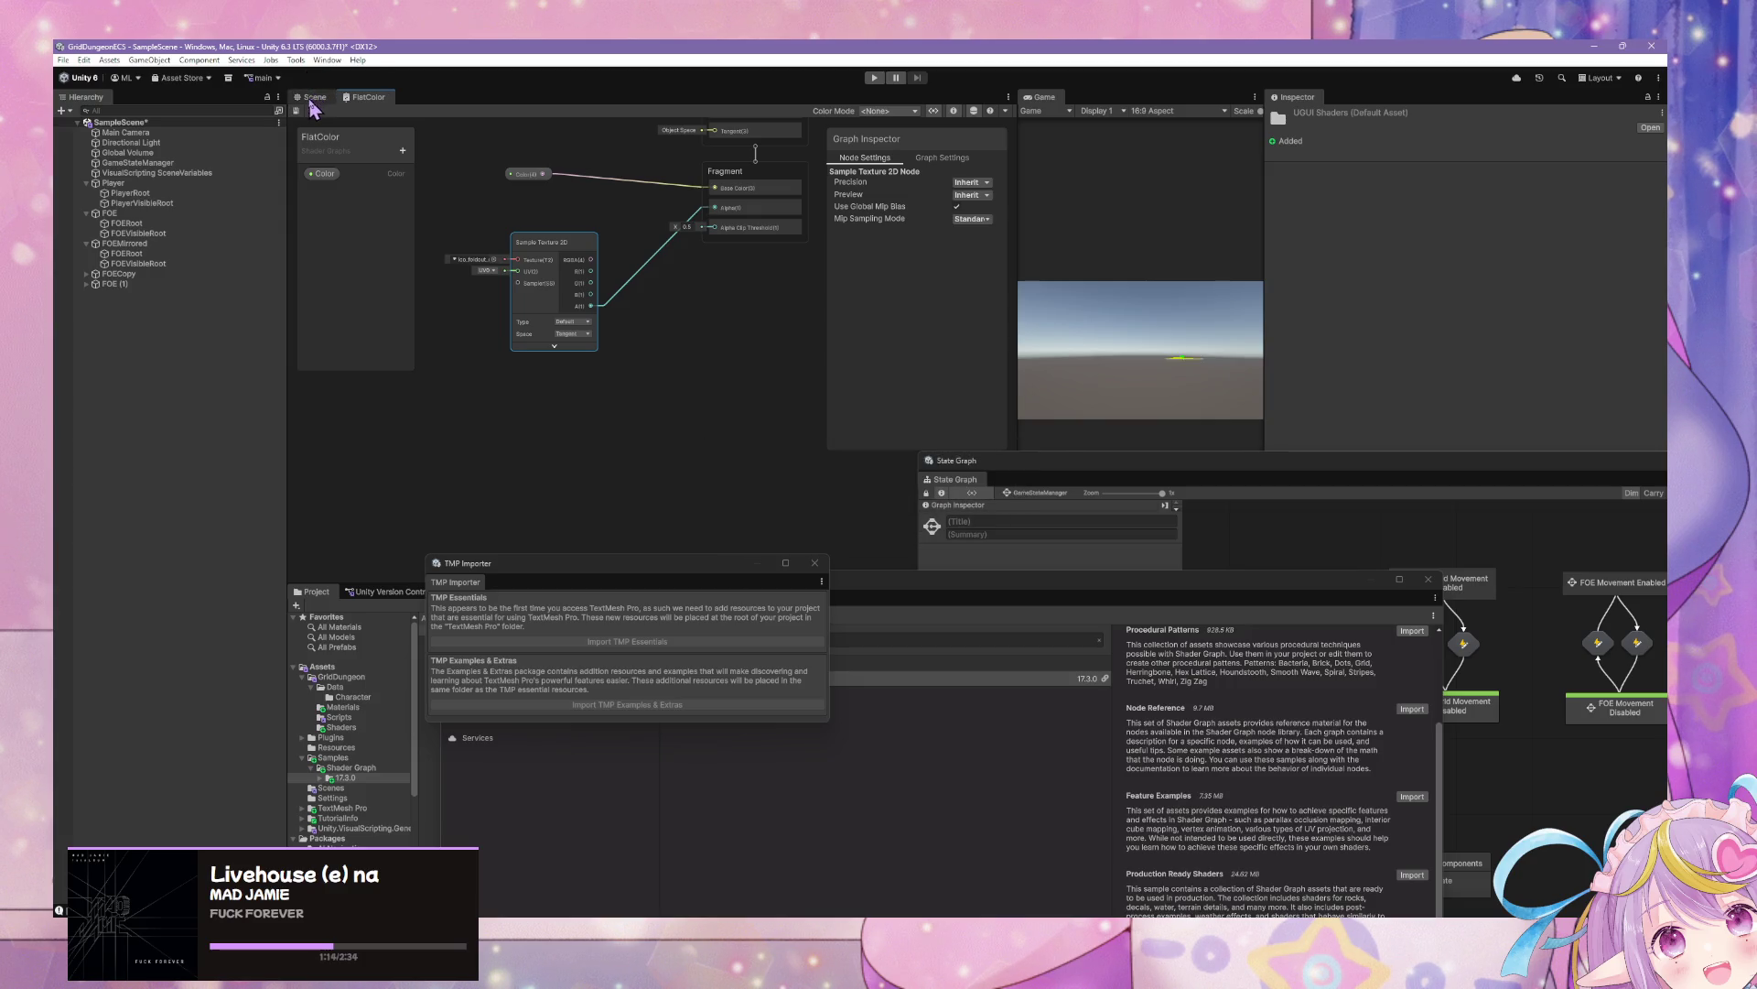
left_click(311, 98)
mouse_move(720, 284)
left_mouse_down()
mouse_move(768, 275)
mouse_move(765, 204)
mouse_move(695, 410)
mouse_move(647, 404)
mouse_move(808, 263)
mouse_move(659, 549)
left_mouse_up()
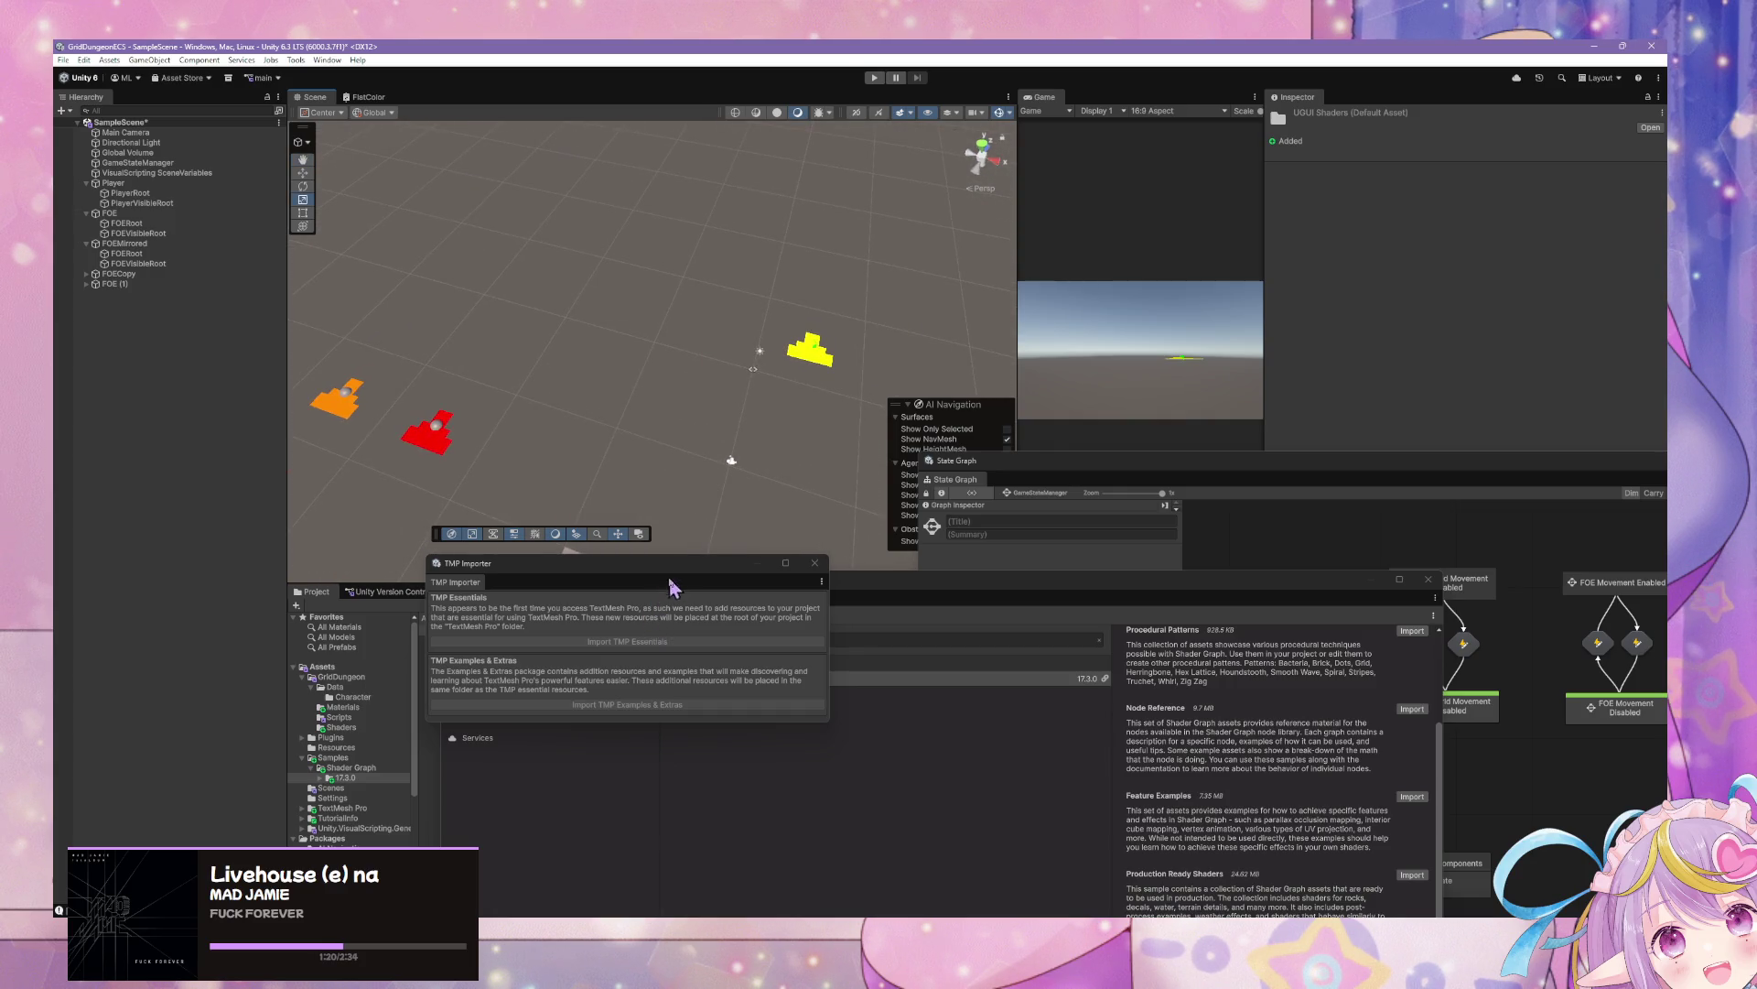
Move the TMP Importer aside and enter play mode to test the arrows
mouse_move(715, 392)
left_mouse_down()
mouse_move(716, 446)
mouse_move(643, 424)
left_mouse_up()
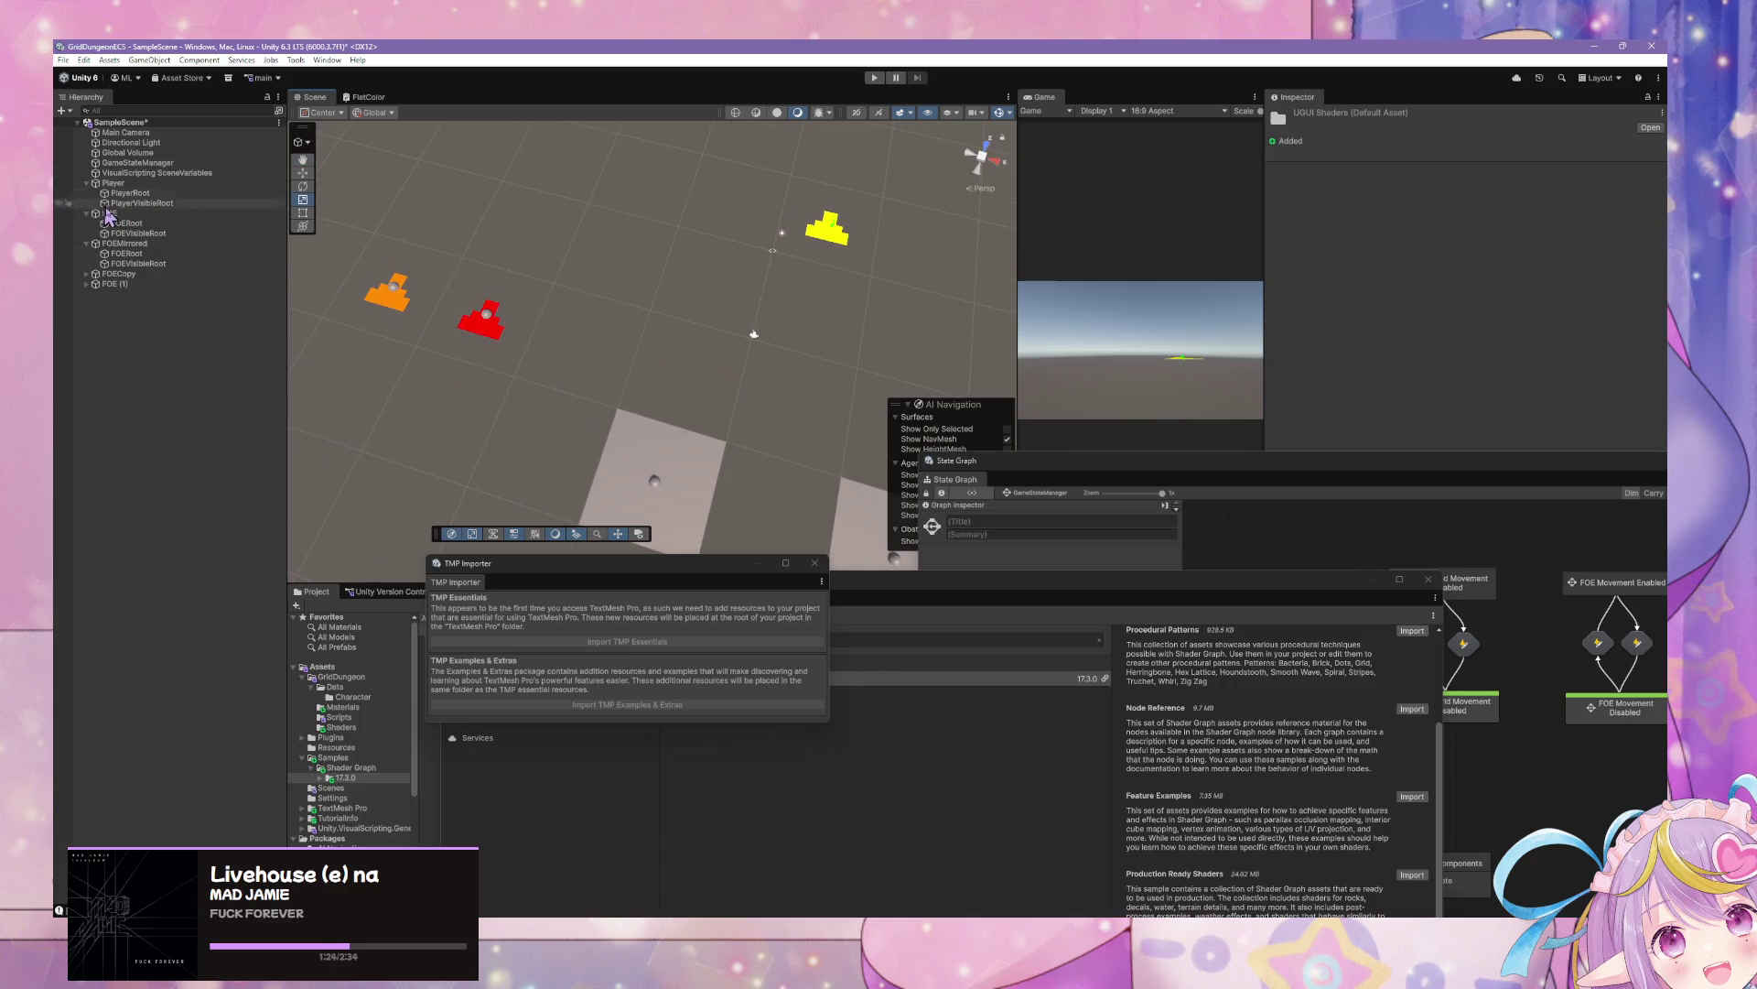
left_click_drag(569, 578, 754, 747)
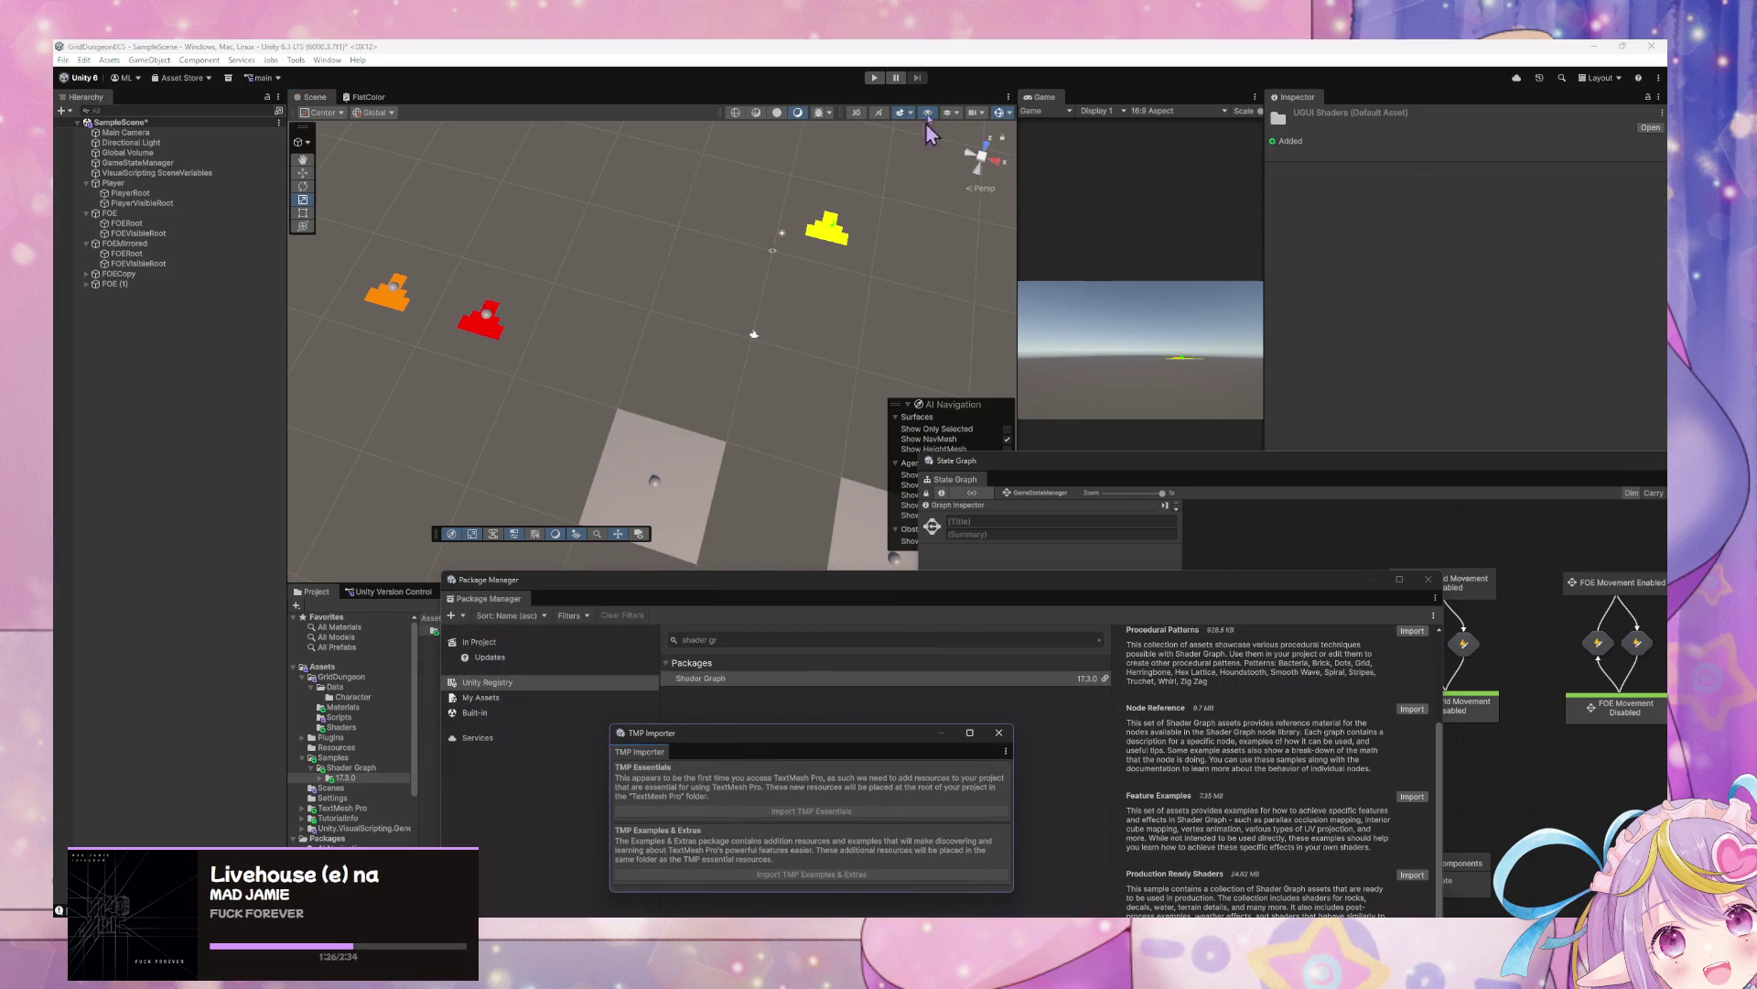
left_click(874, 79)
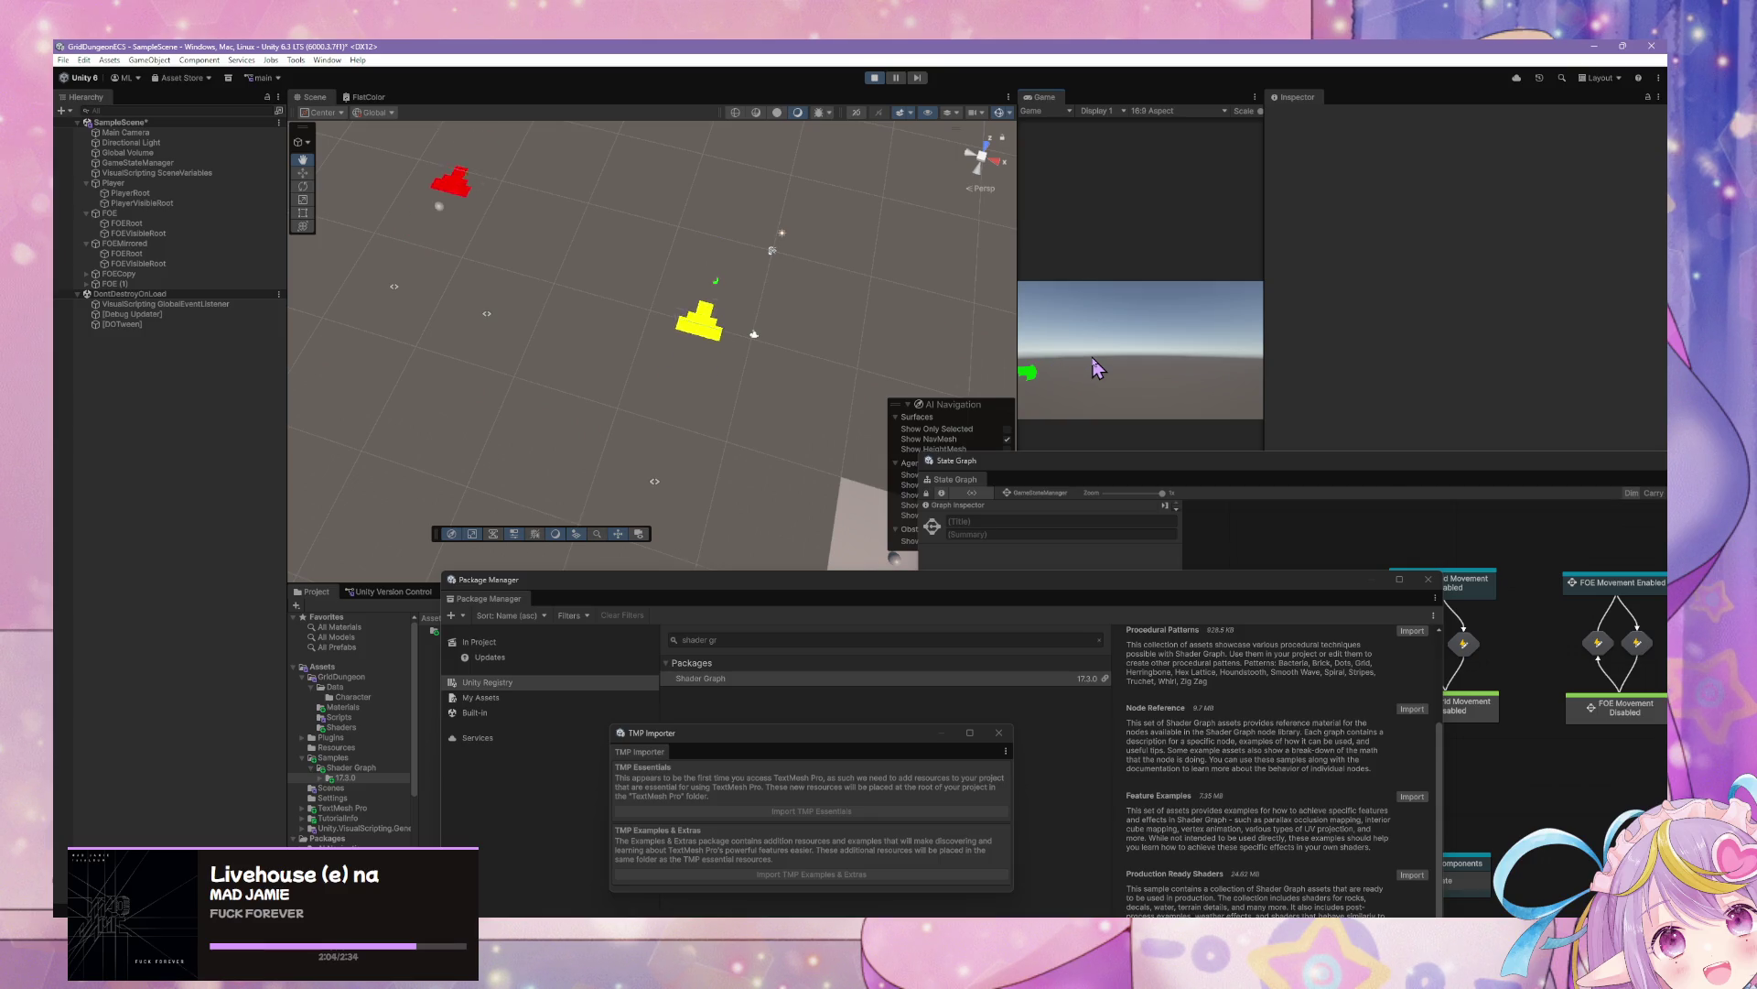
Select the Player object with the Move tool and inspect its transform
left_click(302, 173)
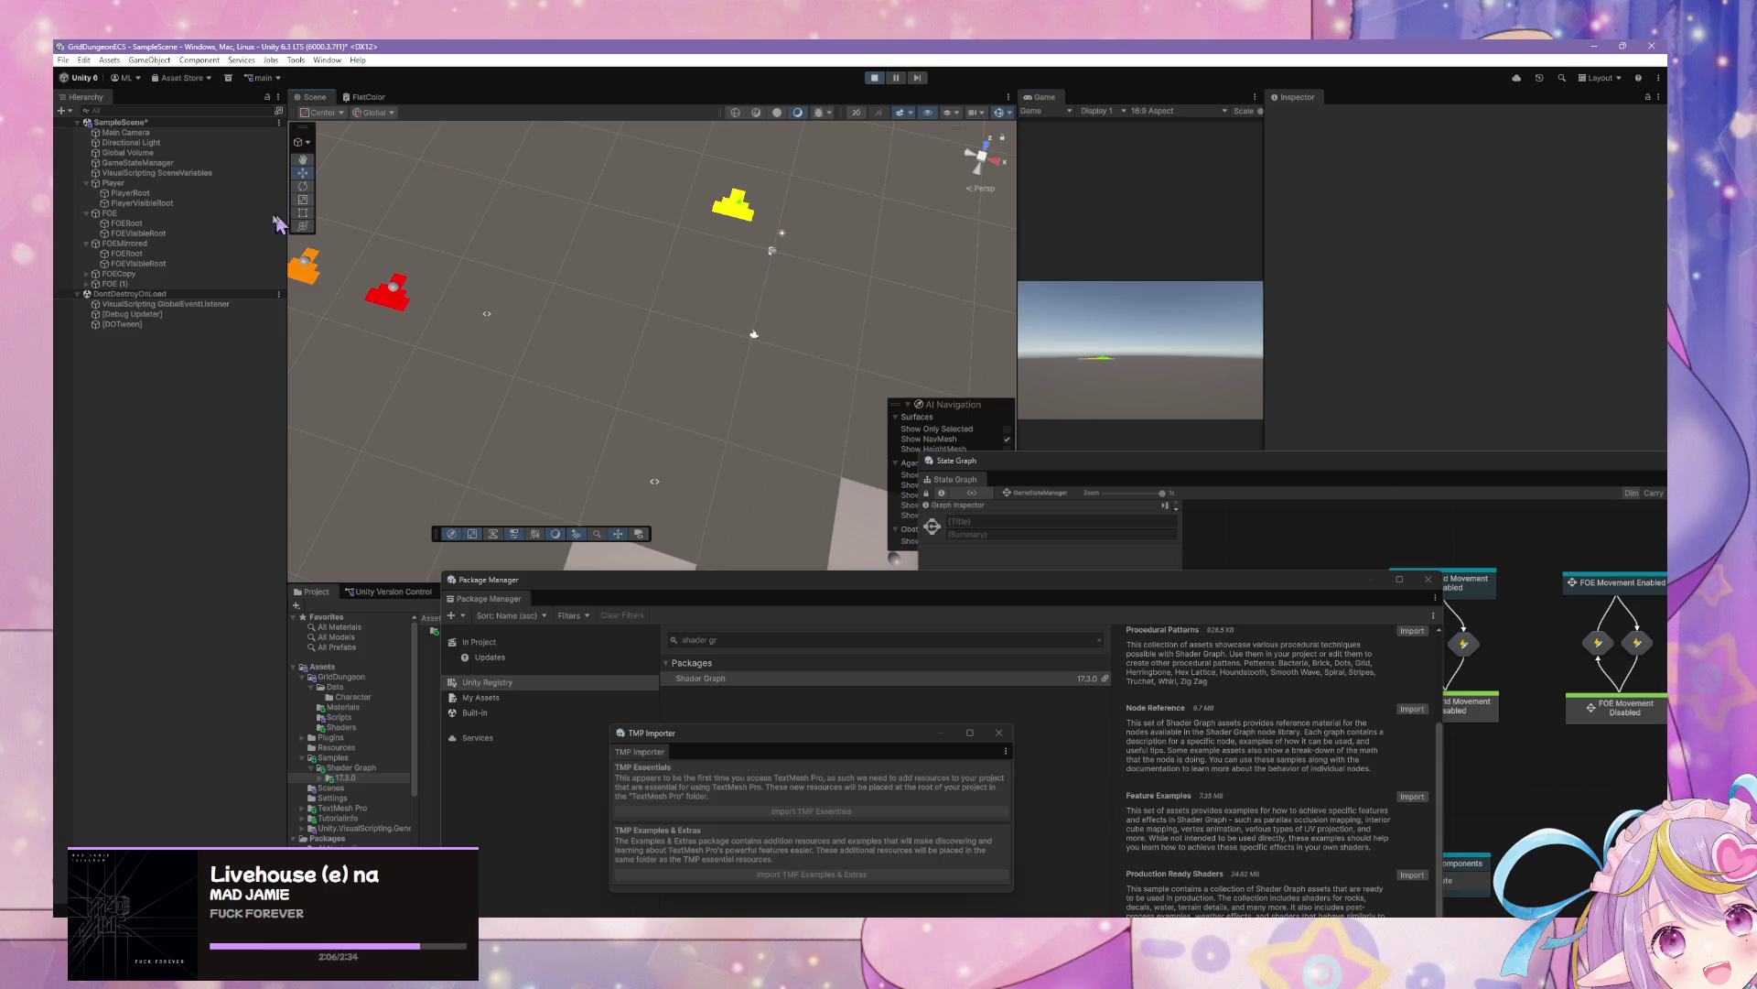
left_click(173, 184)
left_click(1135, 331)
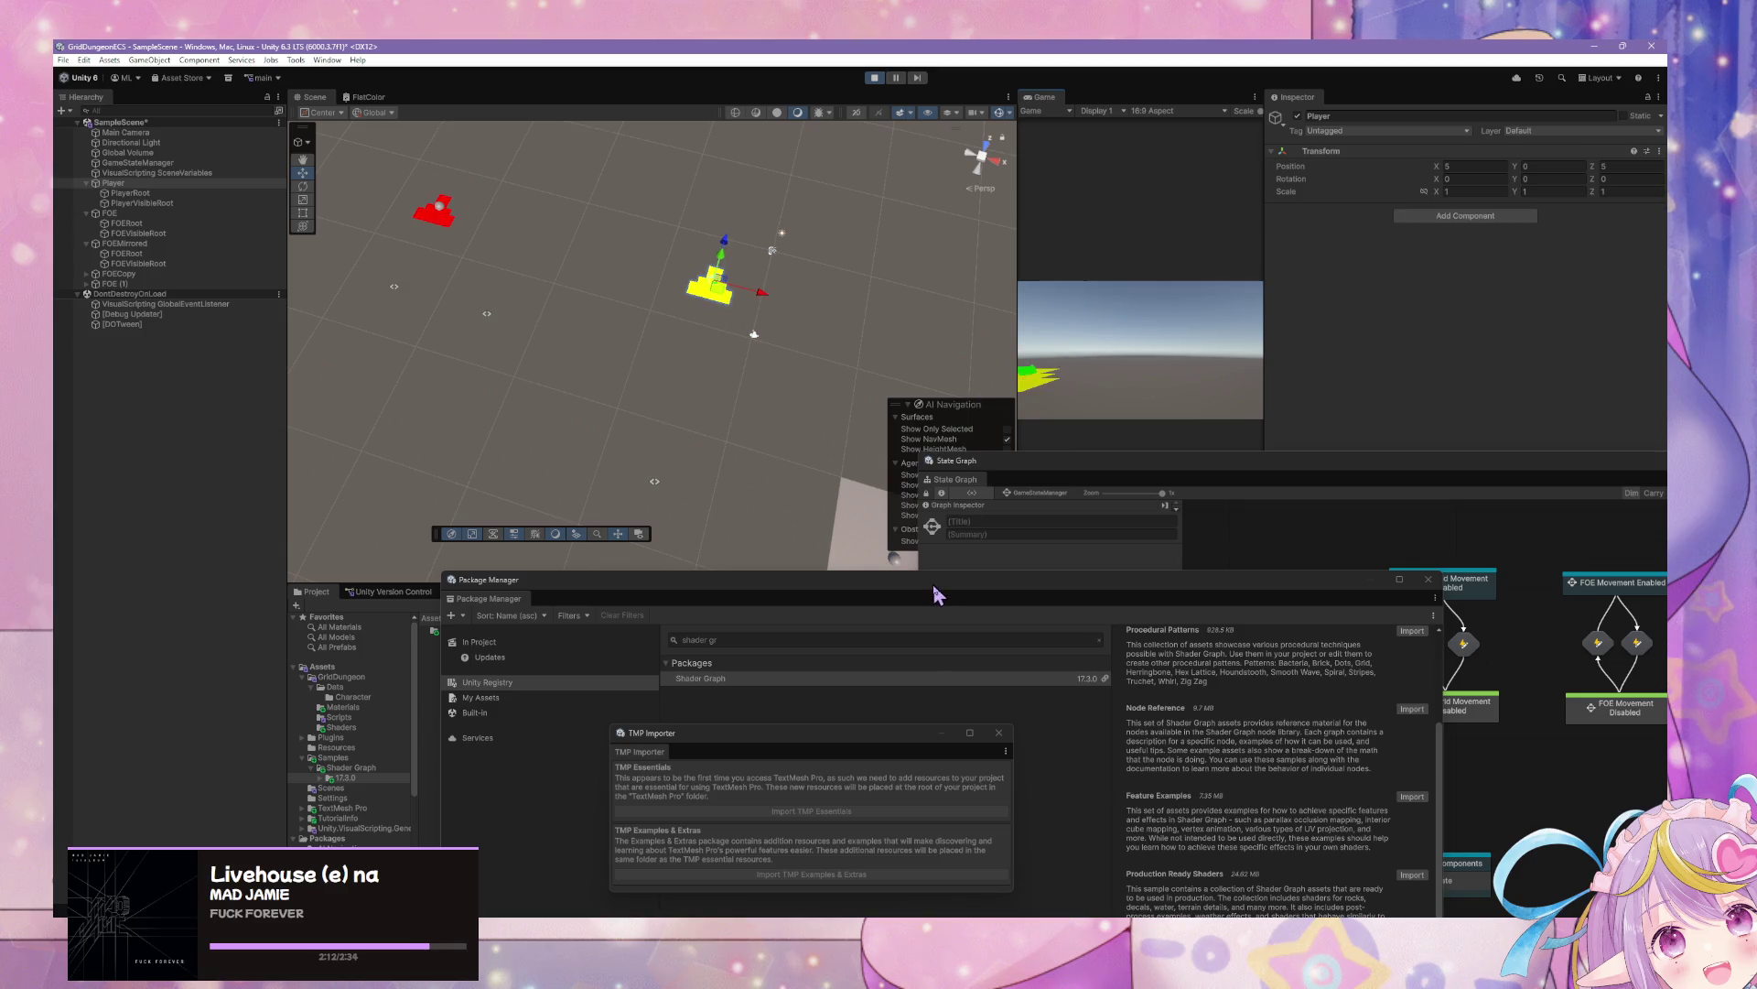
Move Package Manager aside and select FlatColor in Assets/GridDungeon/Shaders
mouse_move(934, 595)
left_mouse_down()
mouse_move(910, 255)
mouse_move(996, 632)
mouse_move(954, 798)
mouse_move(895, 746)
left_mouse_up()
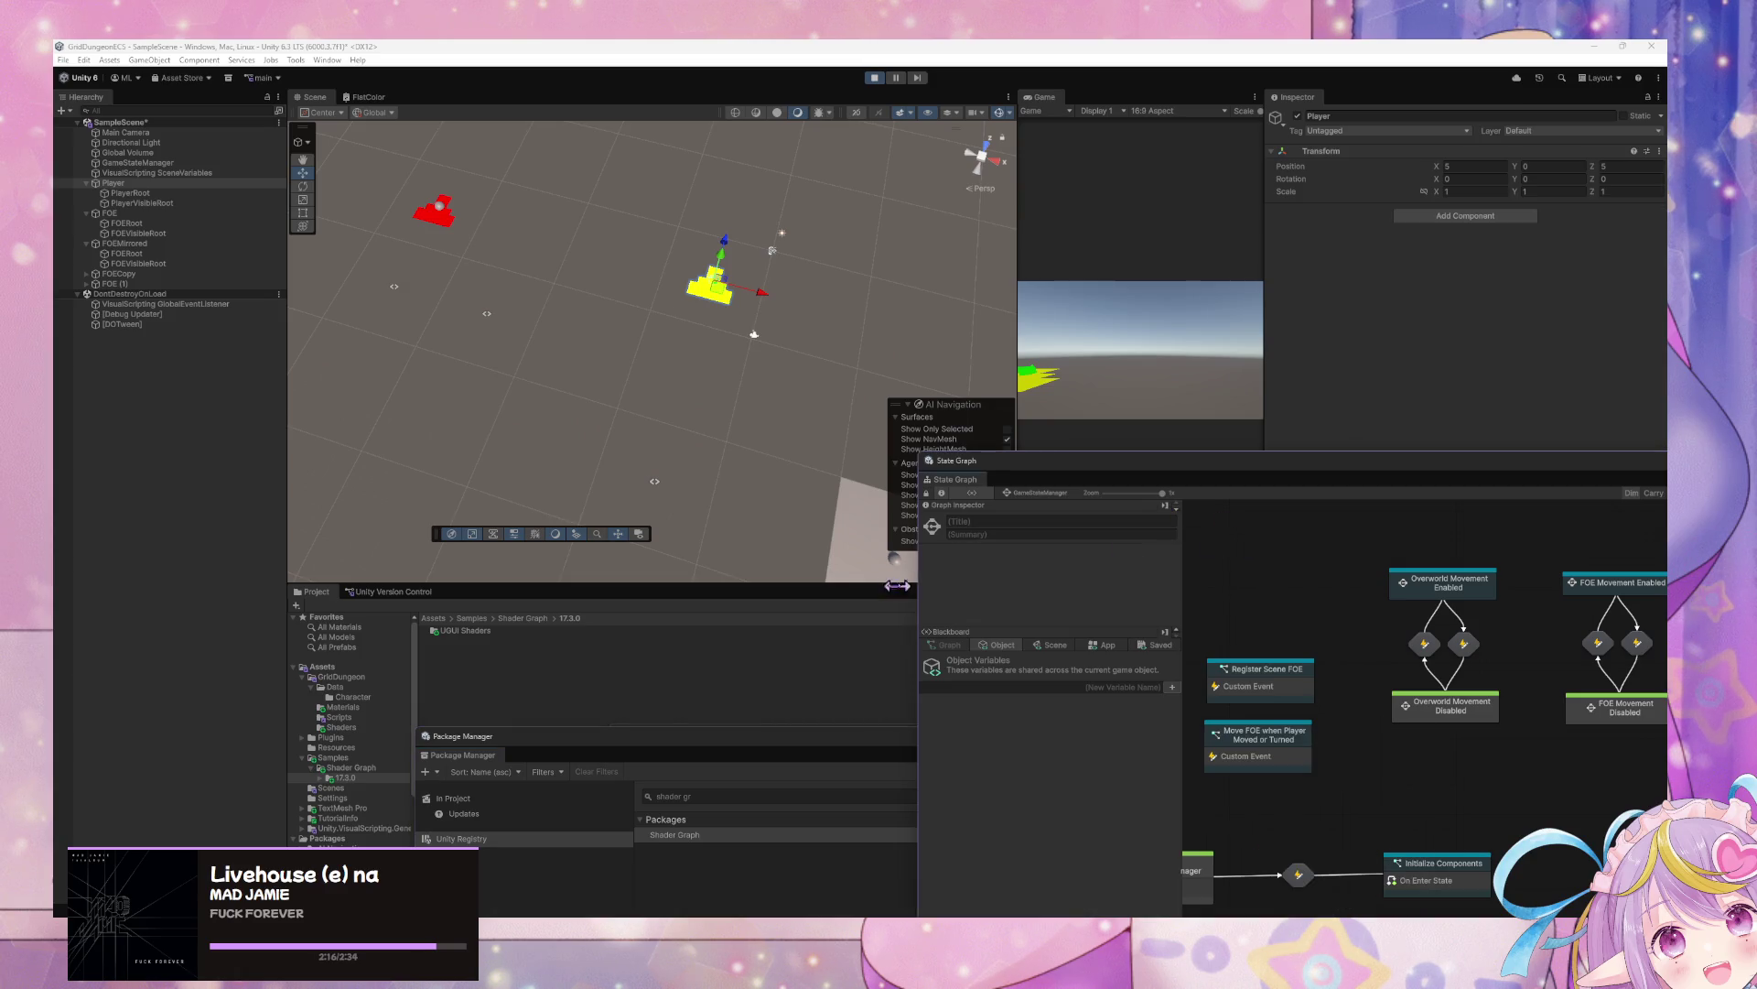
left_click(798, 371)
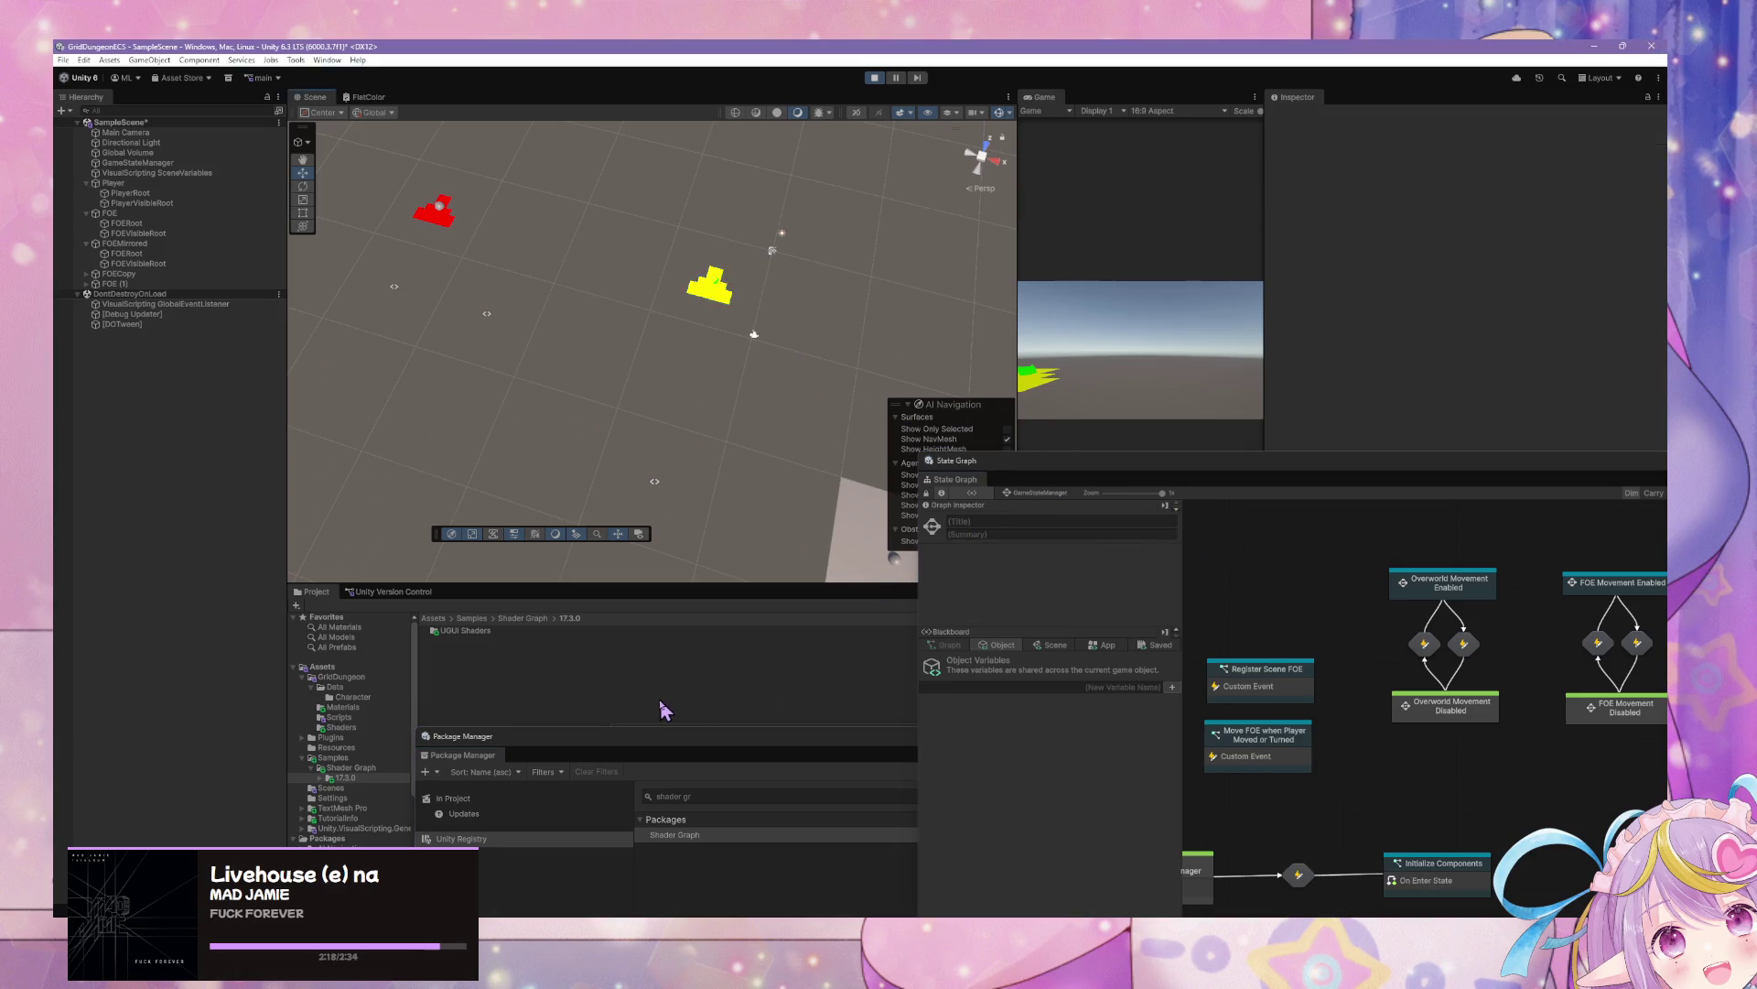
left_click(344, 726)
left_click(463, 632)
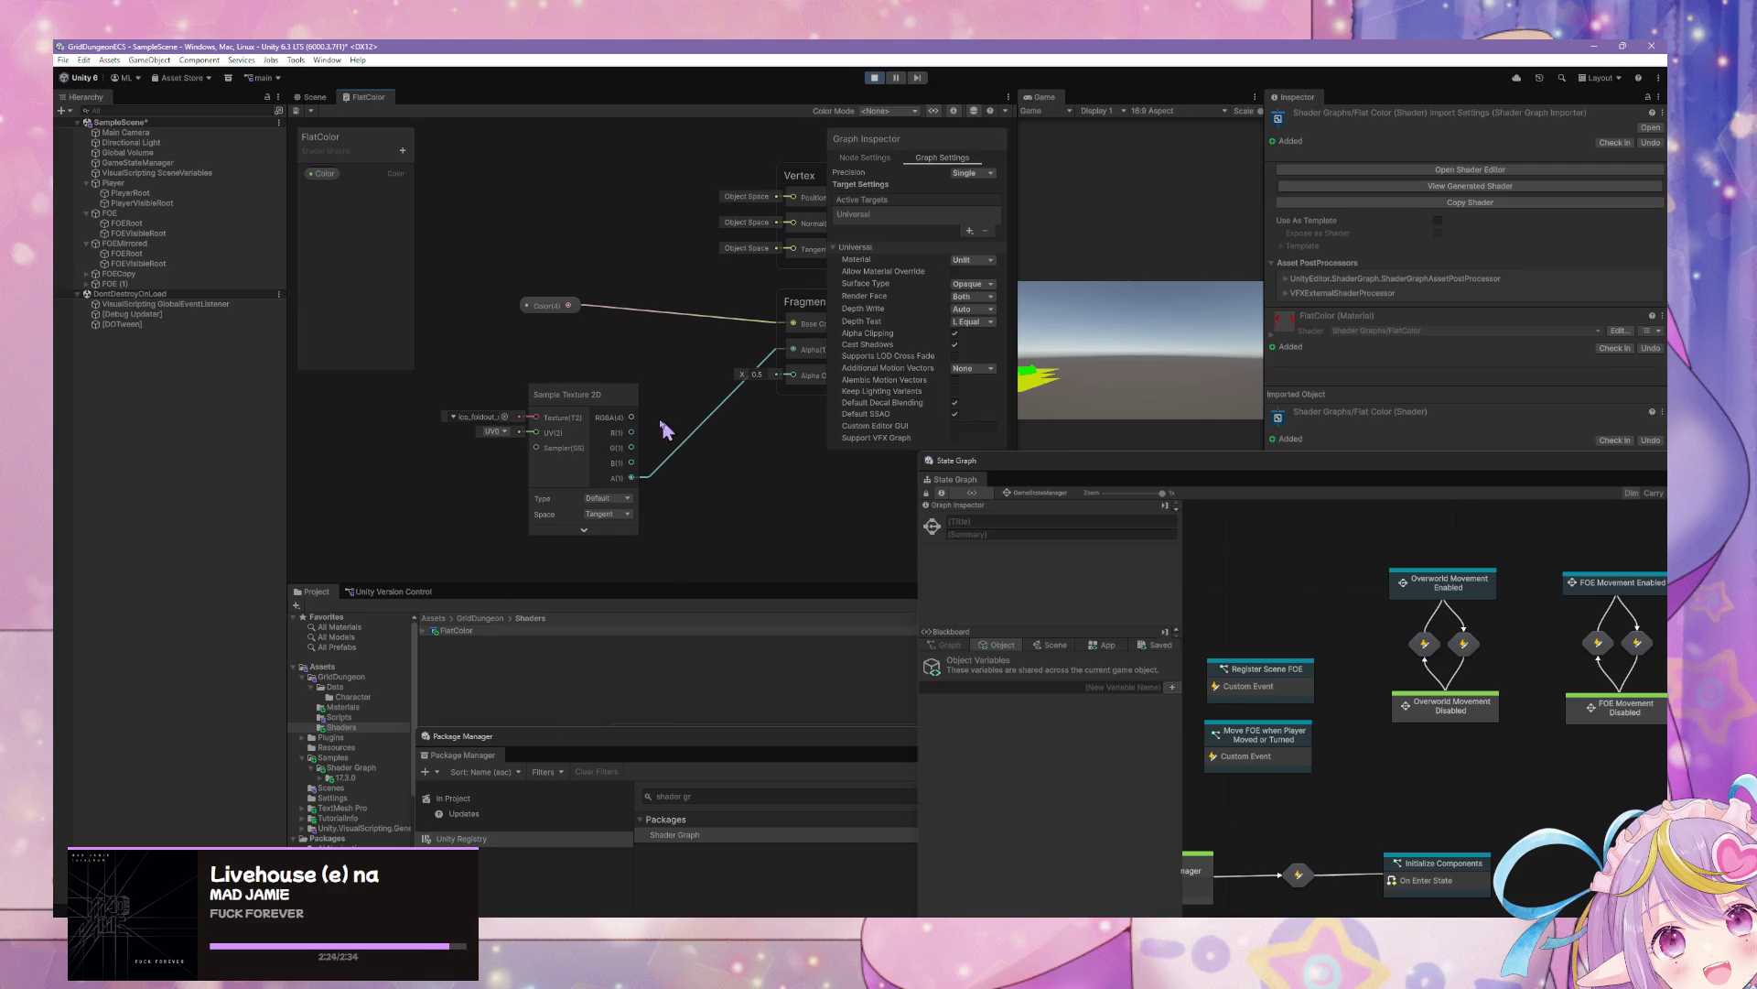
Add a Tiling And Offset node with Tiling Y -1 feeding the Sample Texture 2D UV
left_click_drag(459, 444, 523, 448)
right_click(523, 448)
left_click(545, 451)
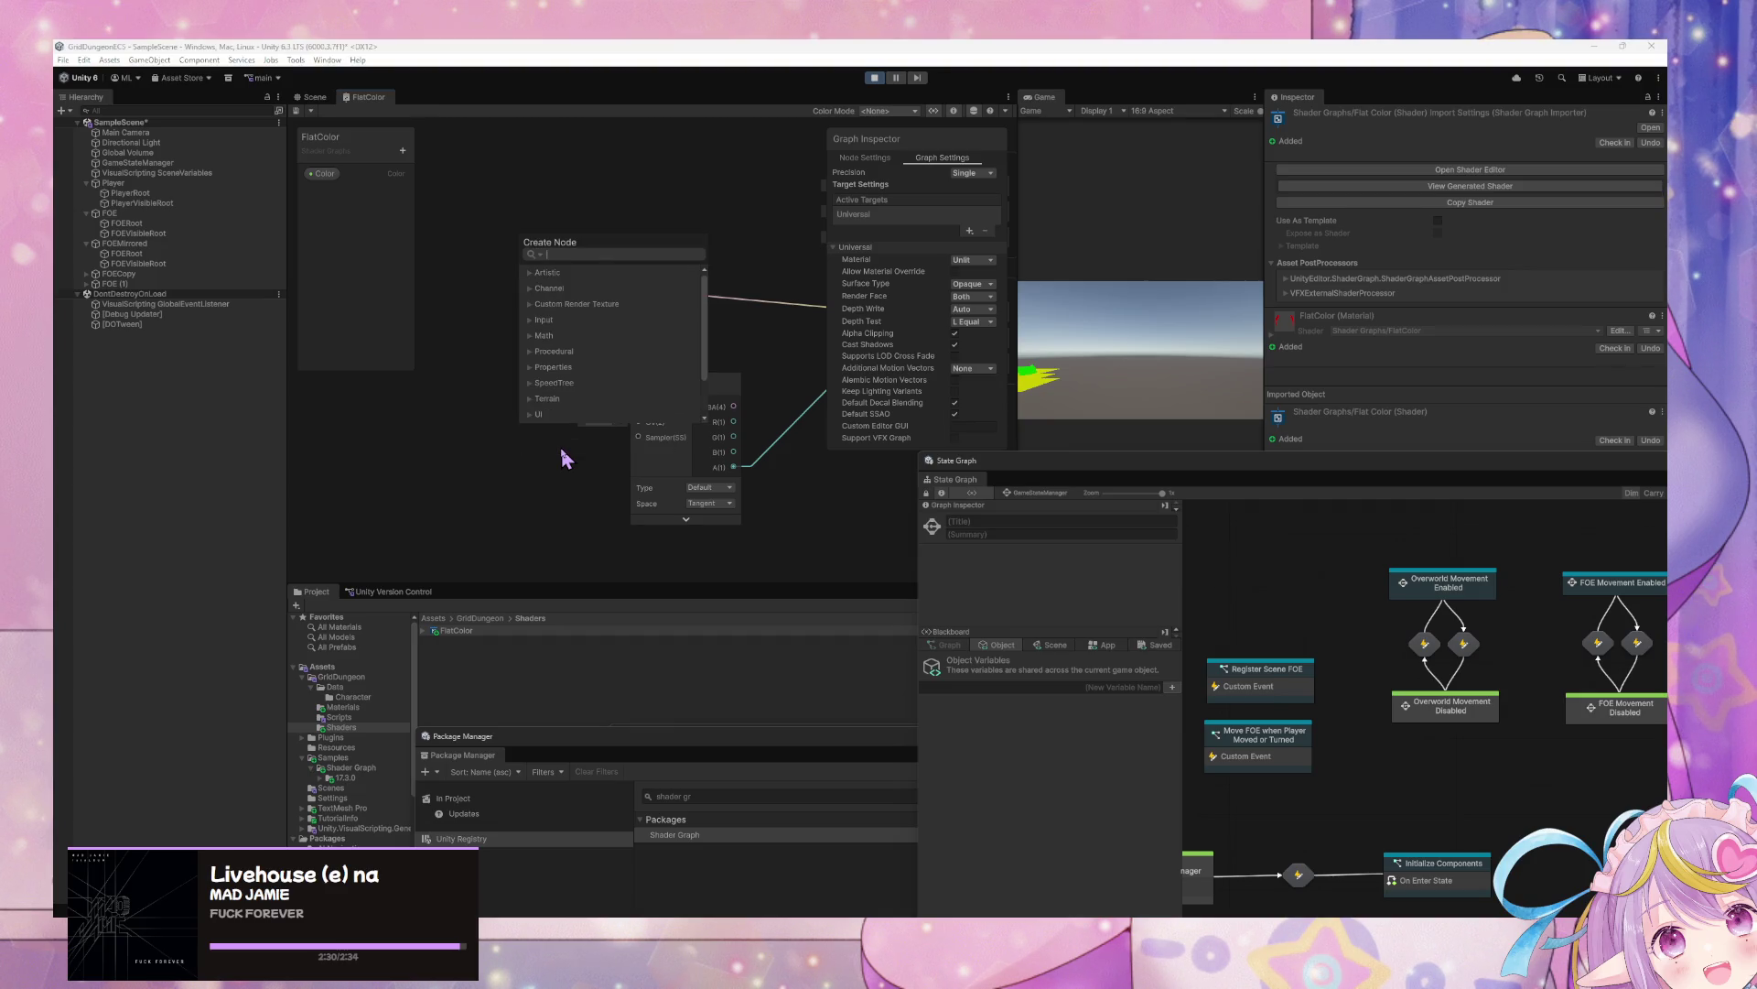
type("tiling")
key("Return")
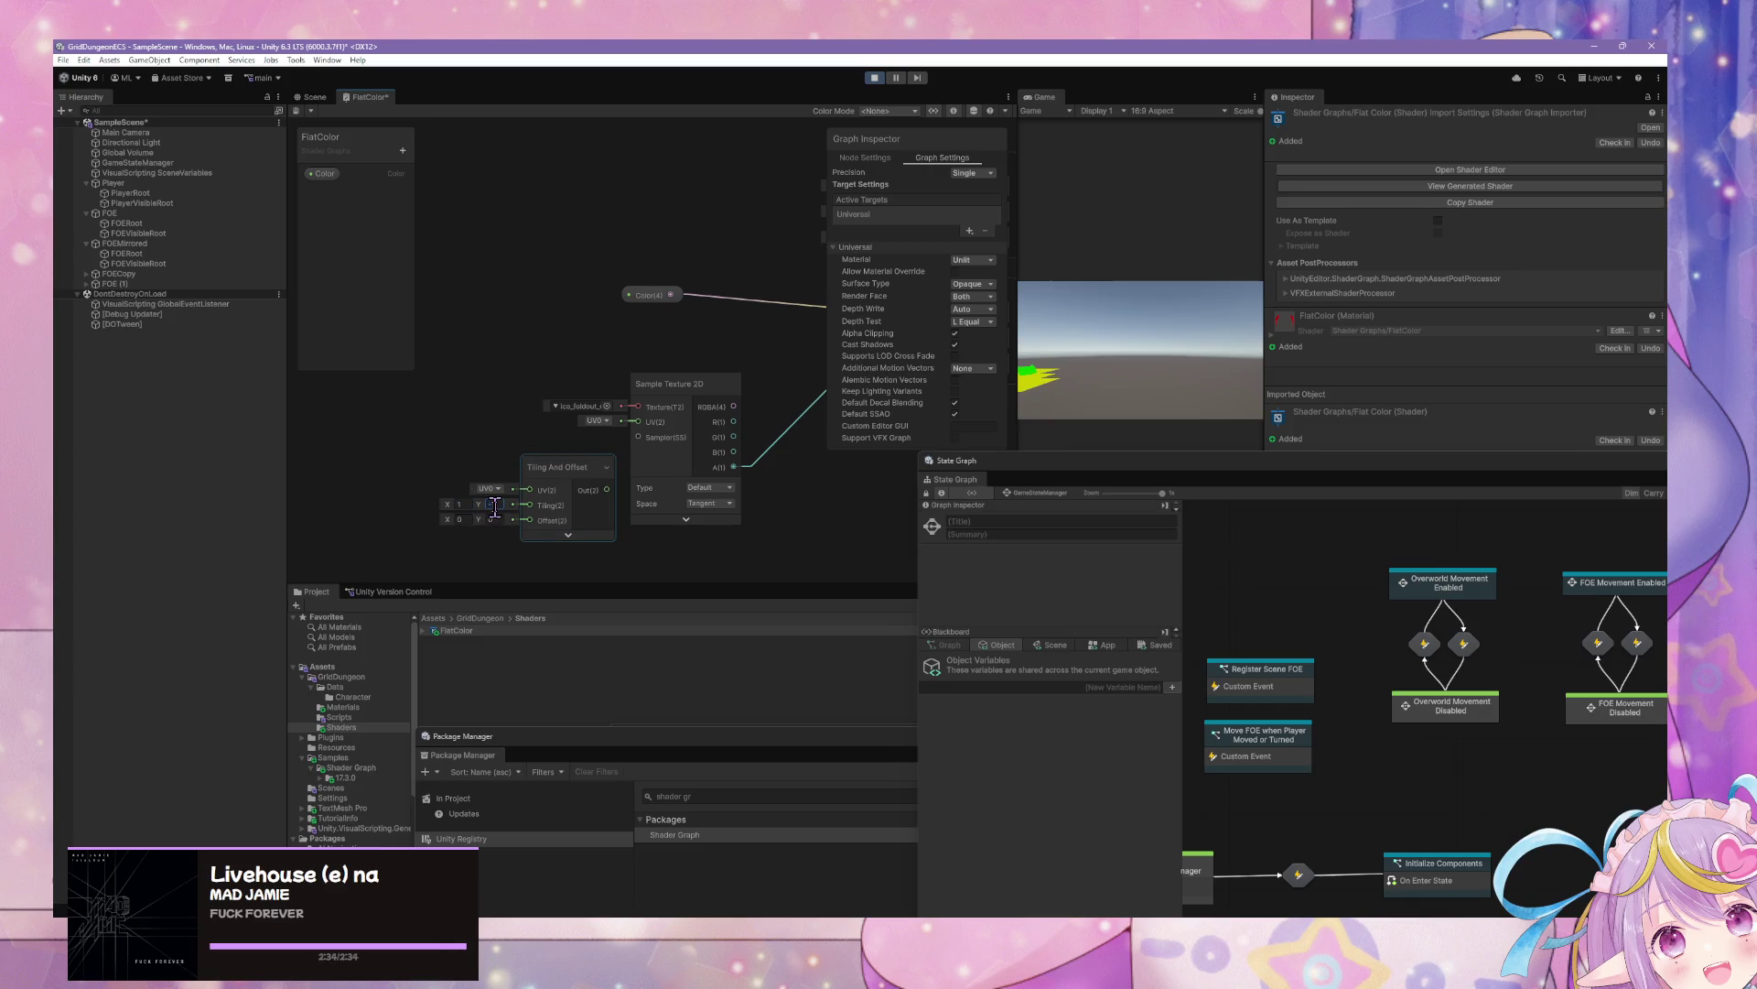
type("-1")
left_click_drag(639, 425, 605, 494)
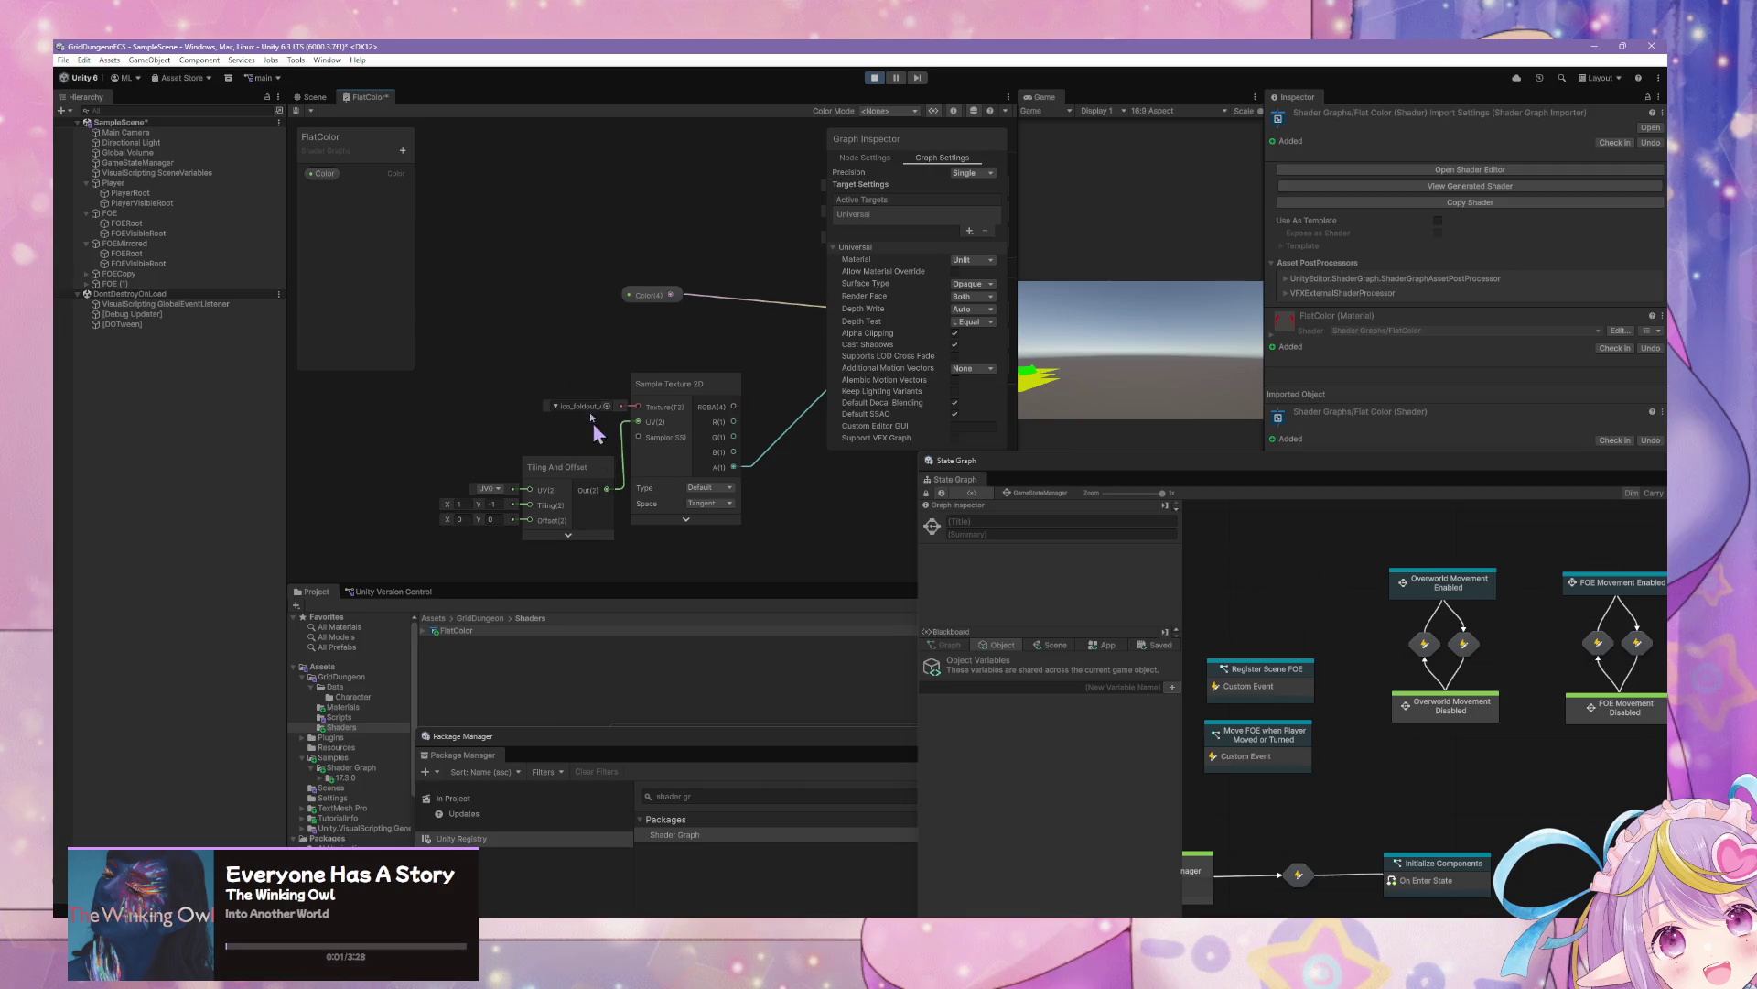
Check the Scene result, then nudge the Tiling And Offset node and pan around the graph
left_click(315, 98)
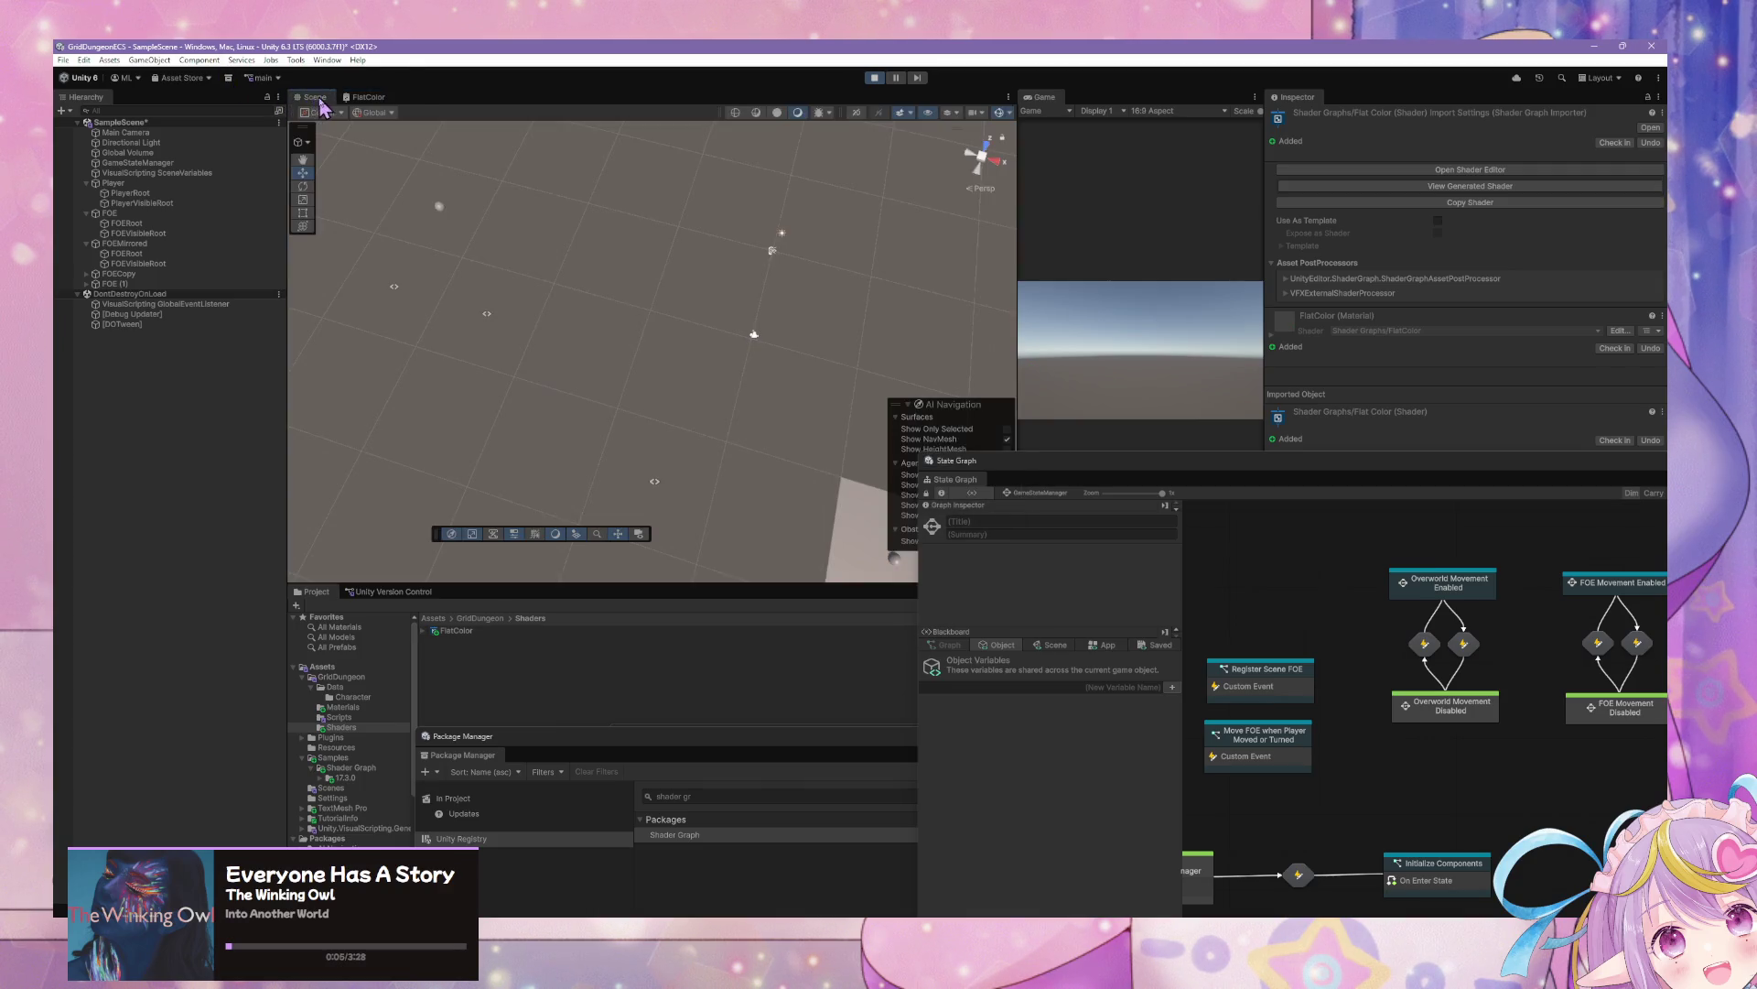
left_click(366, 97)
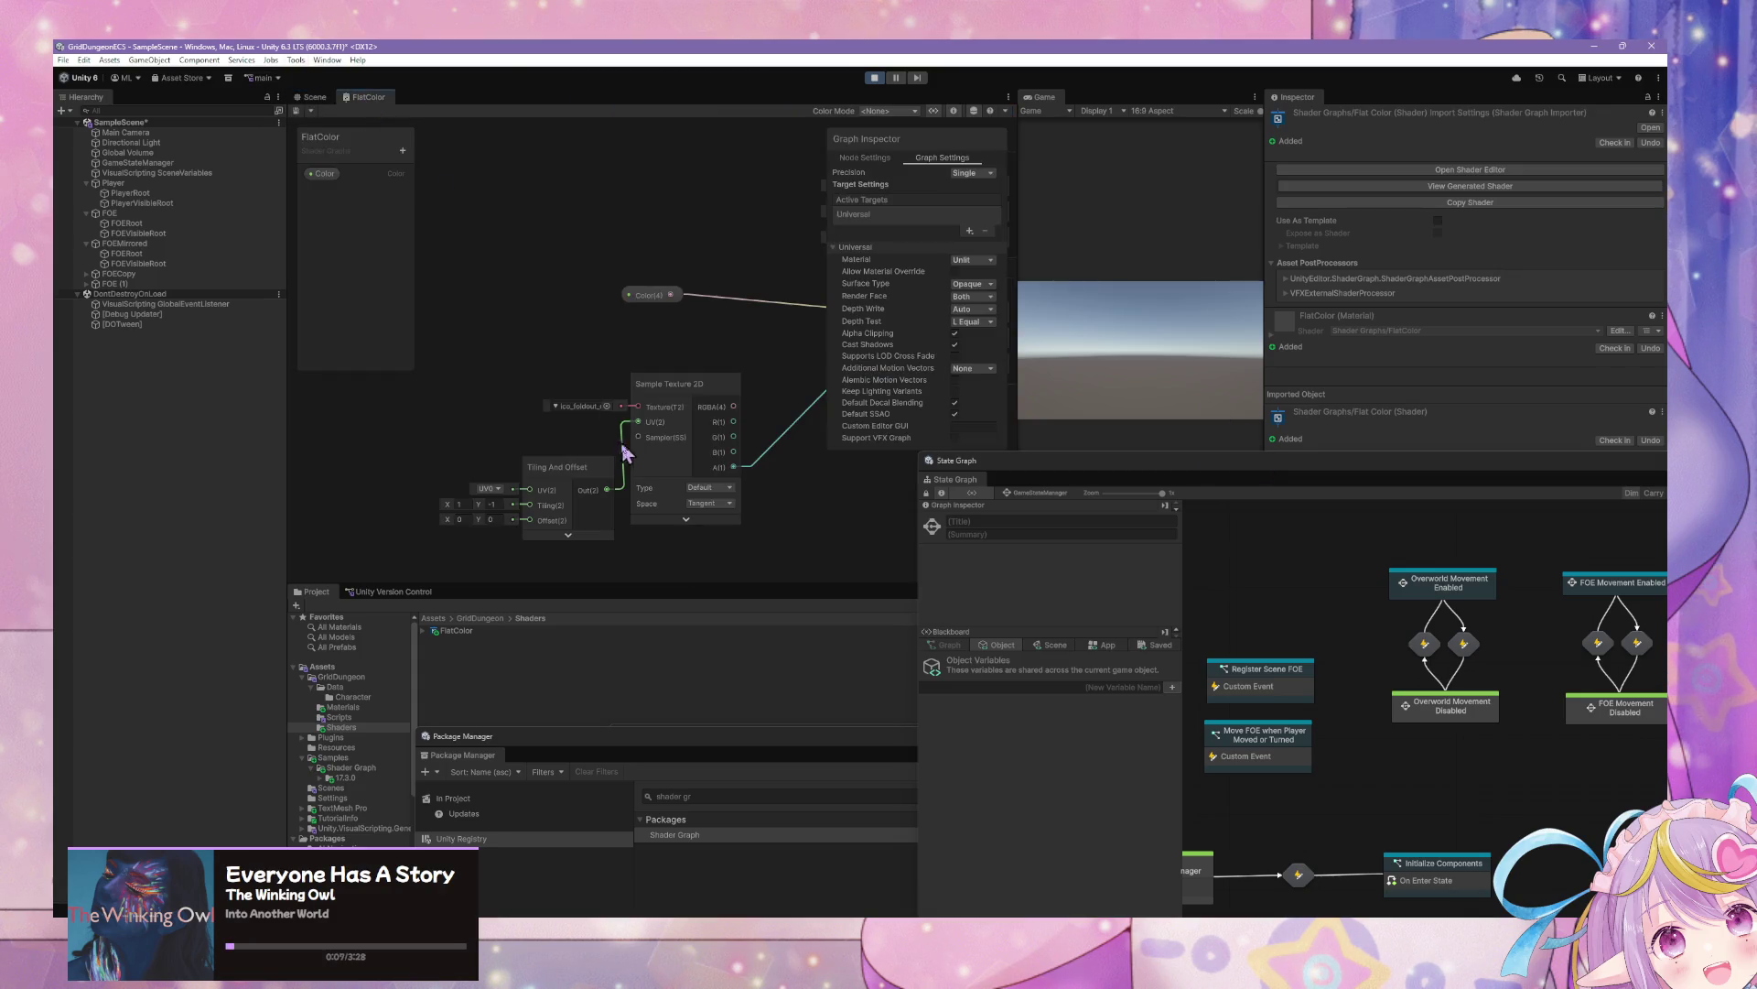
left_click(510, 418)
left_click_drag(510, 417, 510, 430)
left_click_drag(647, 464, 475, 508)
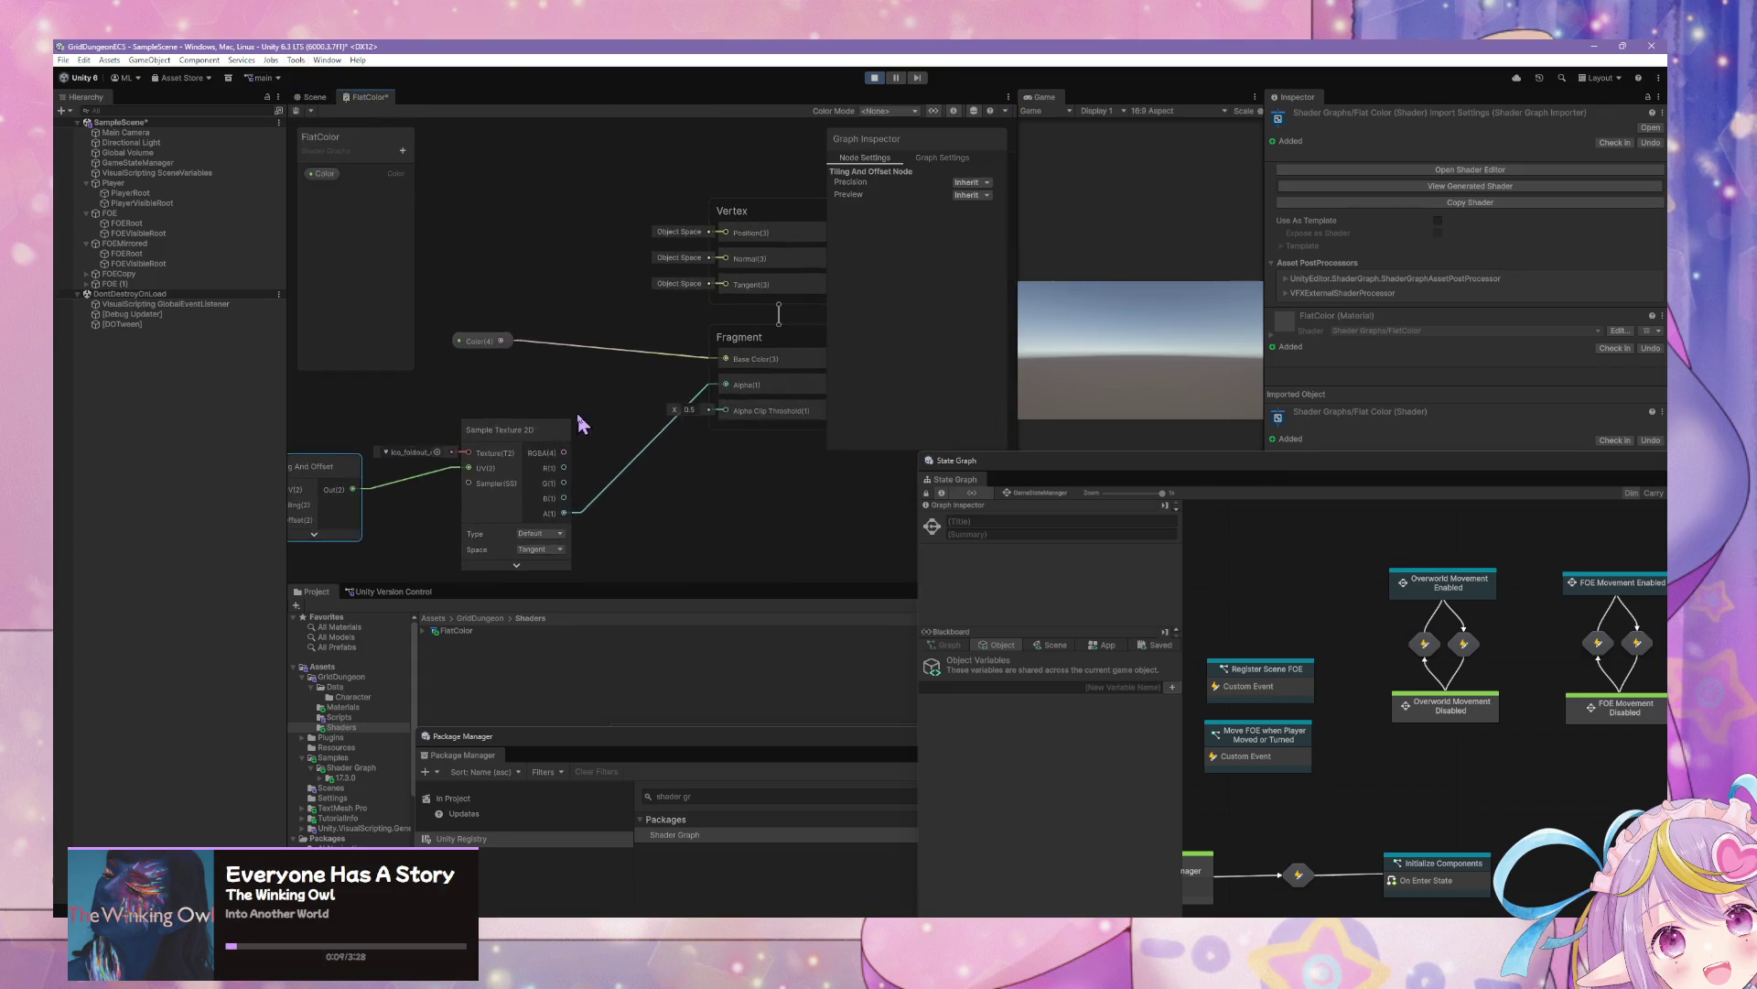
left_click(512, 458)
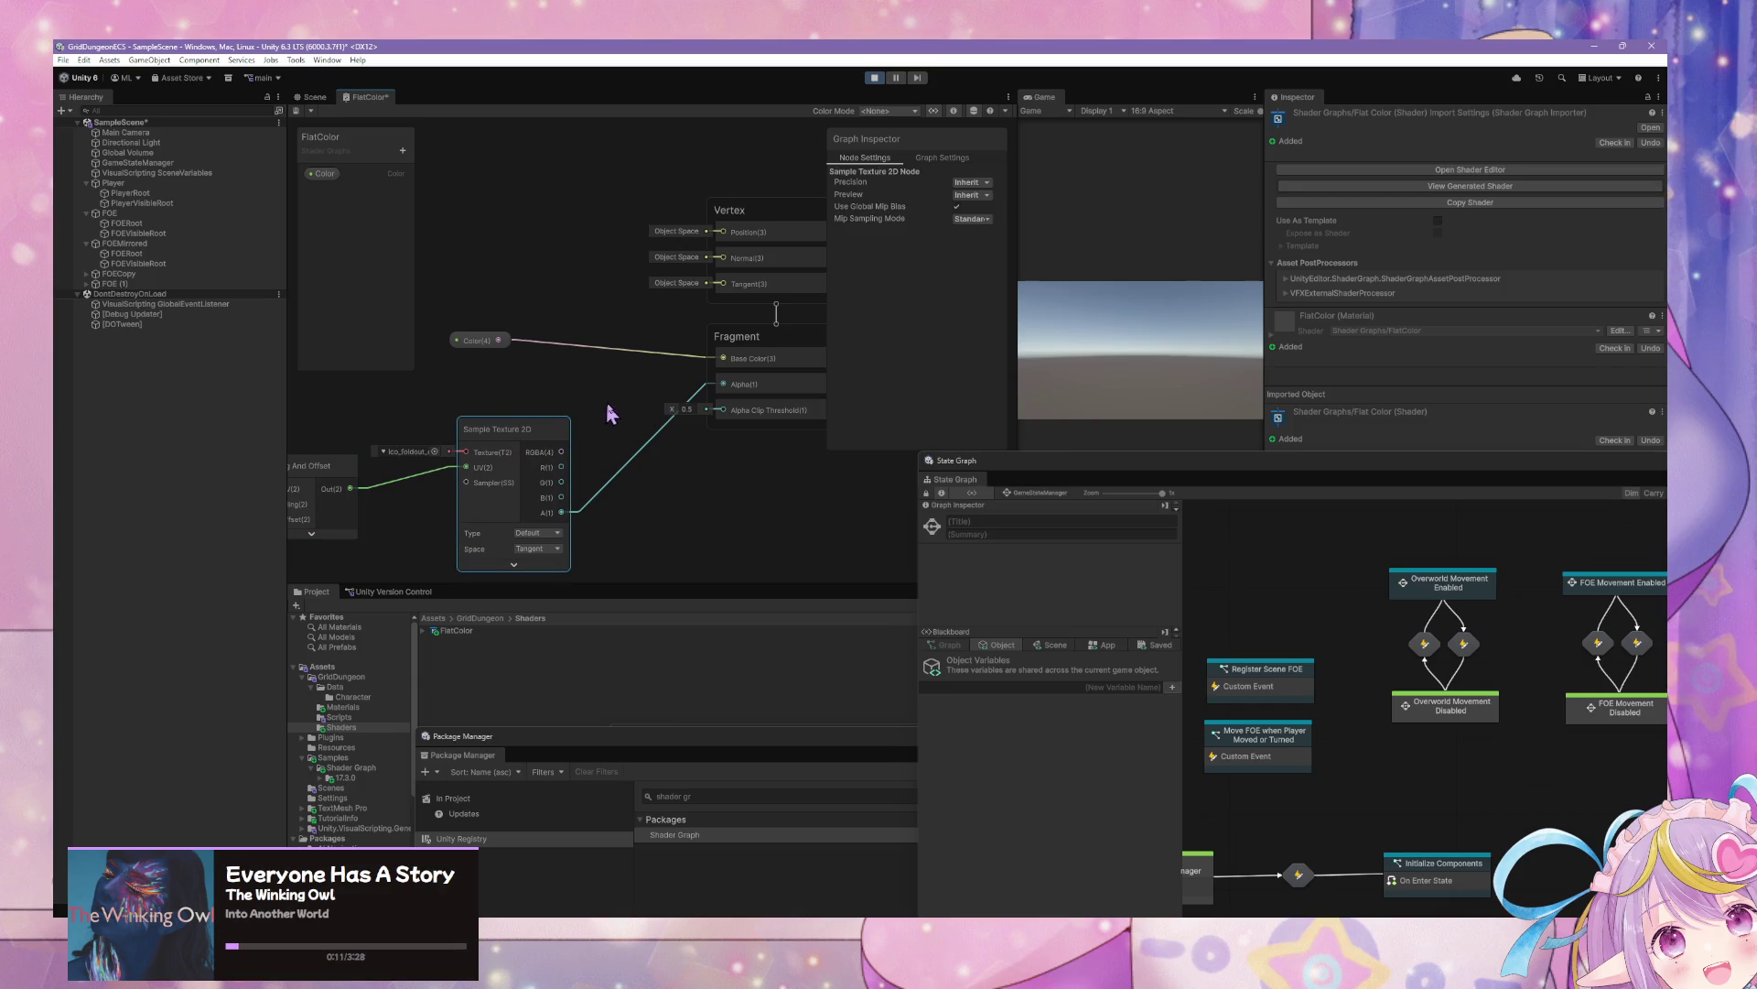
left_click_drag(611, 413, 641, 356)
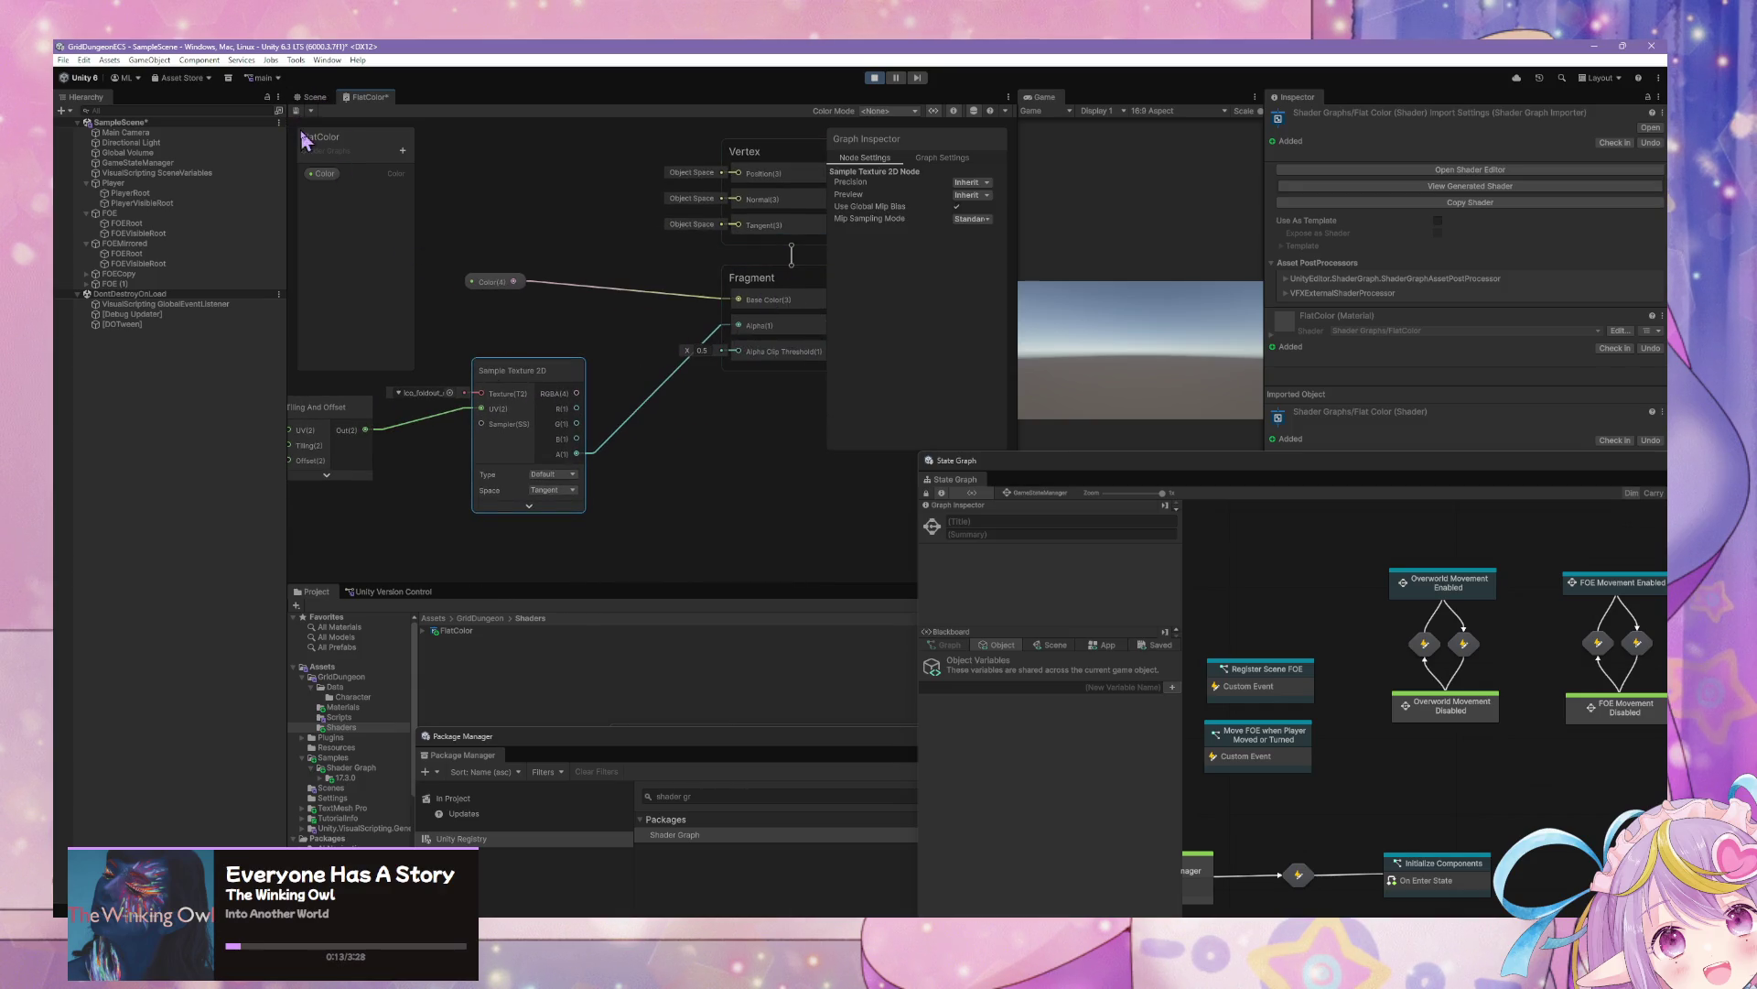
Return to the Scene and focus the game view to step with W
left_click(315, 98)
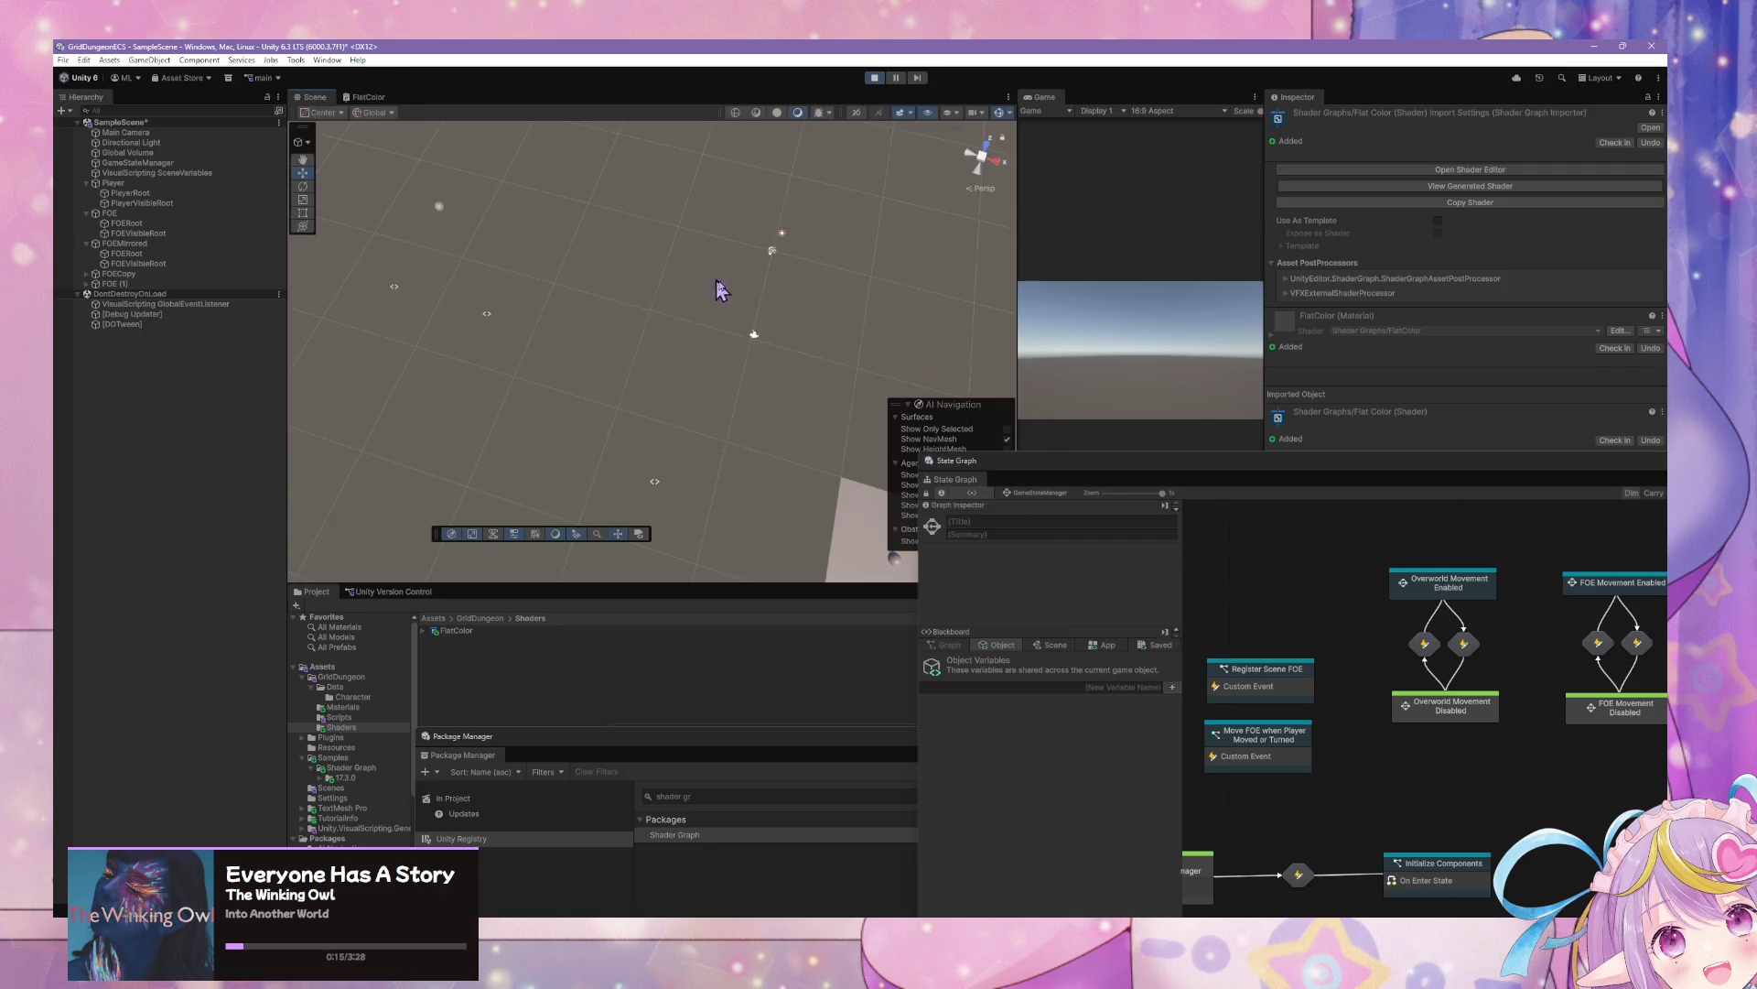
left_click(1201, 353)
key("w")
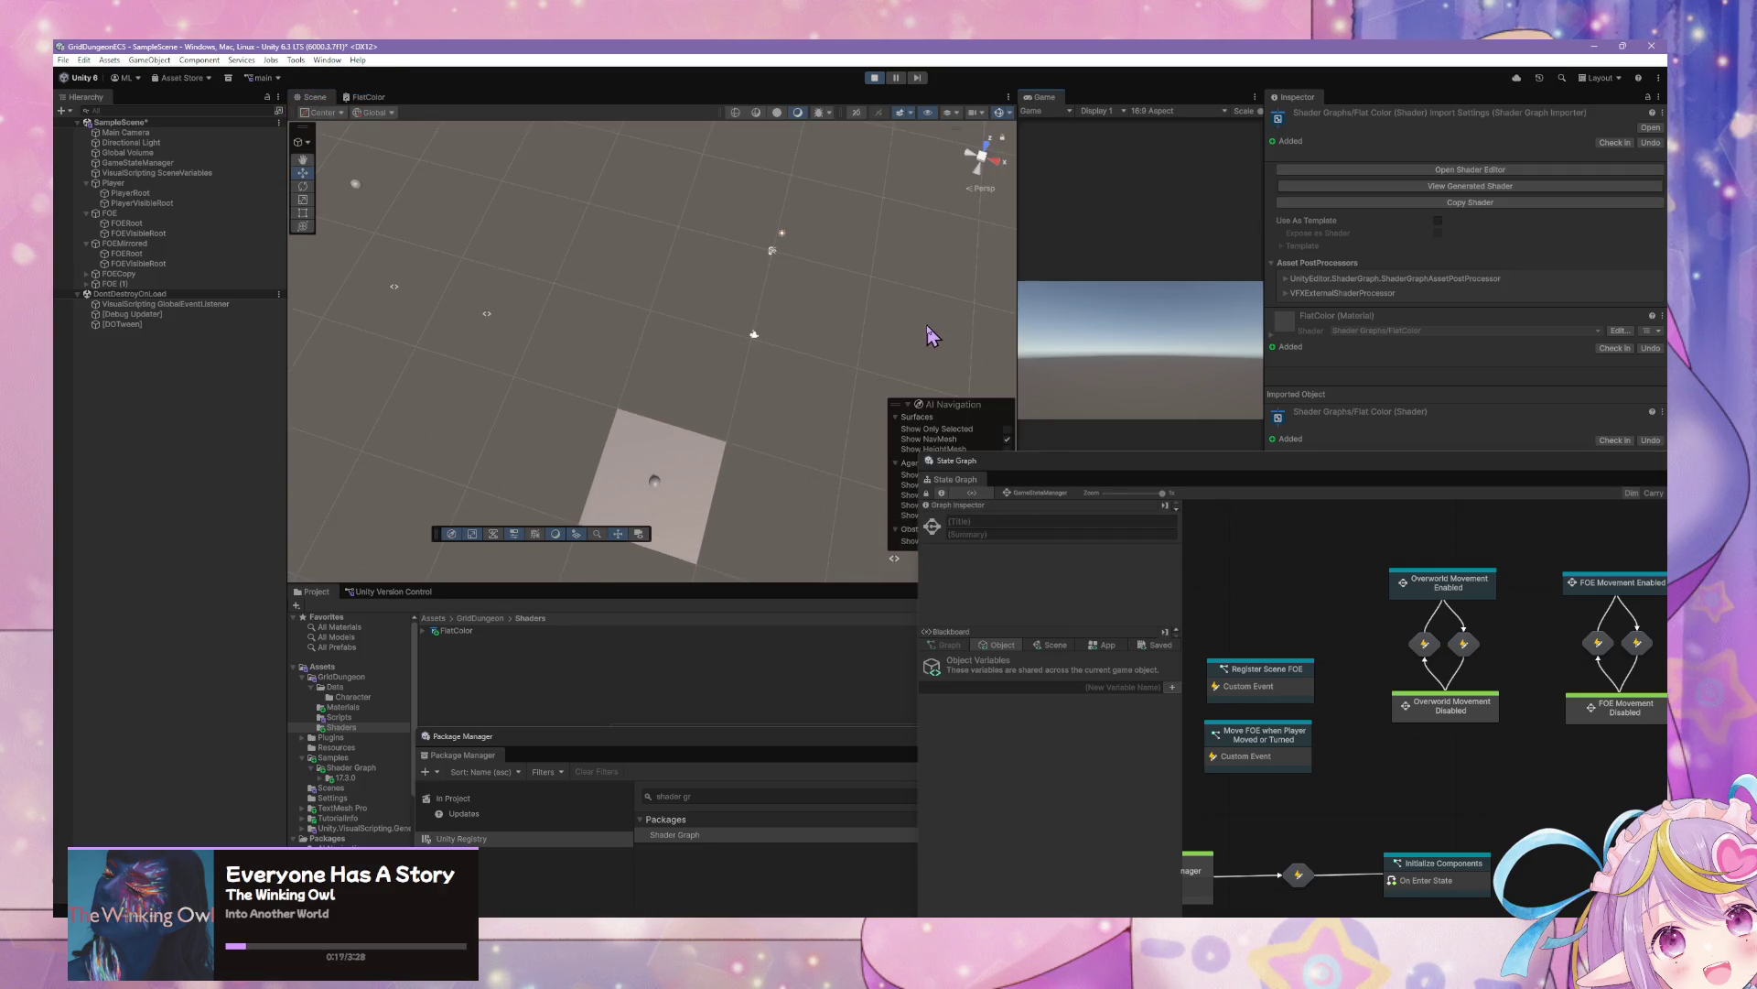
Add a Sampler State node to the FlatColor graph via the node search
left_click(368, 97)
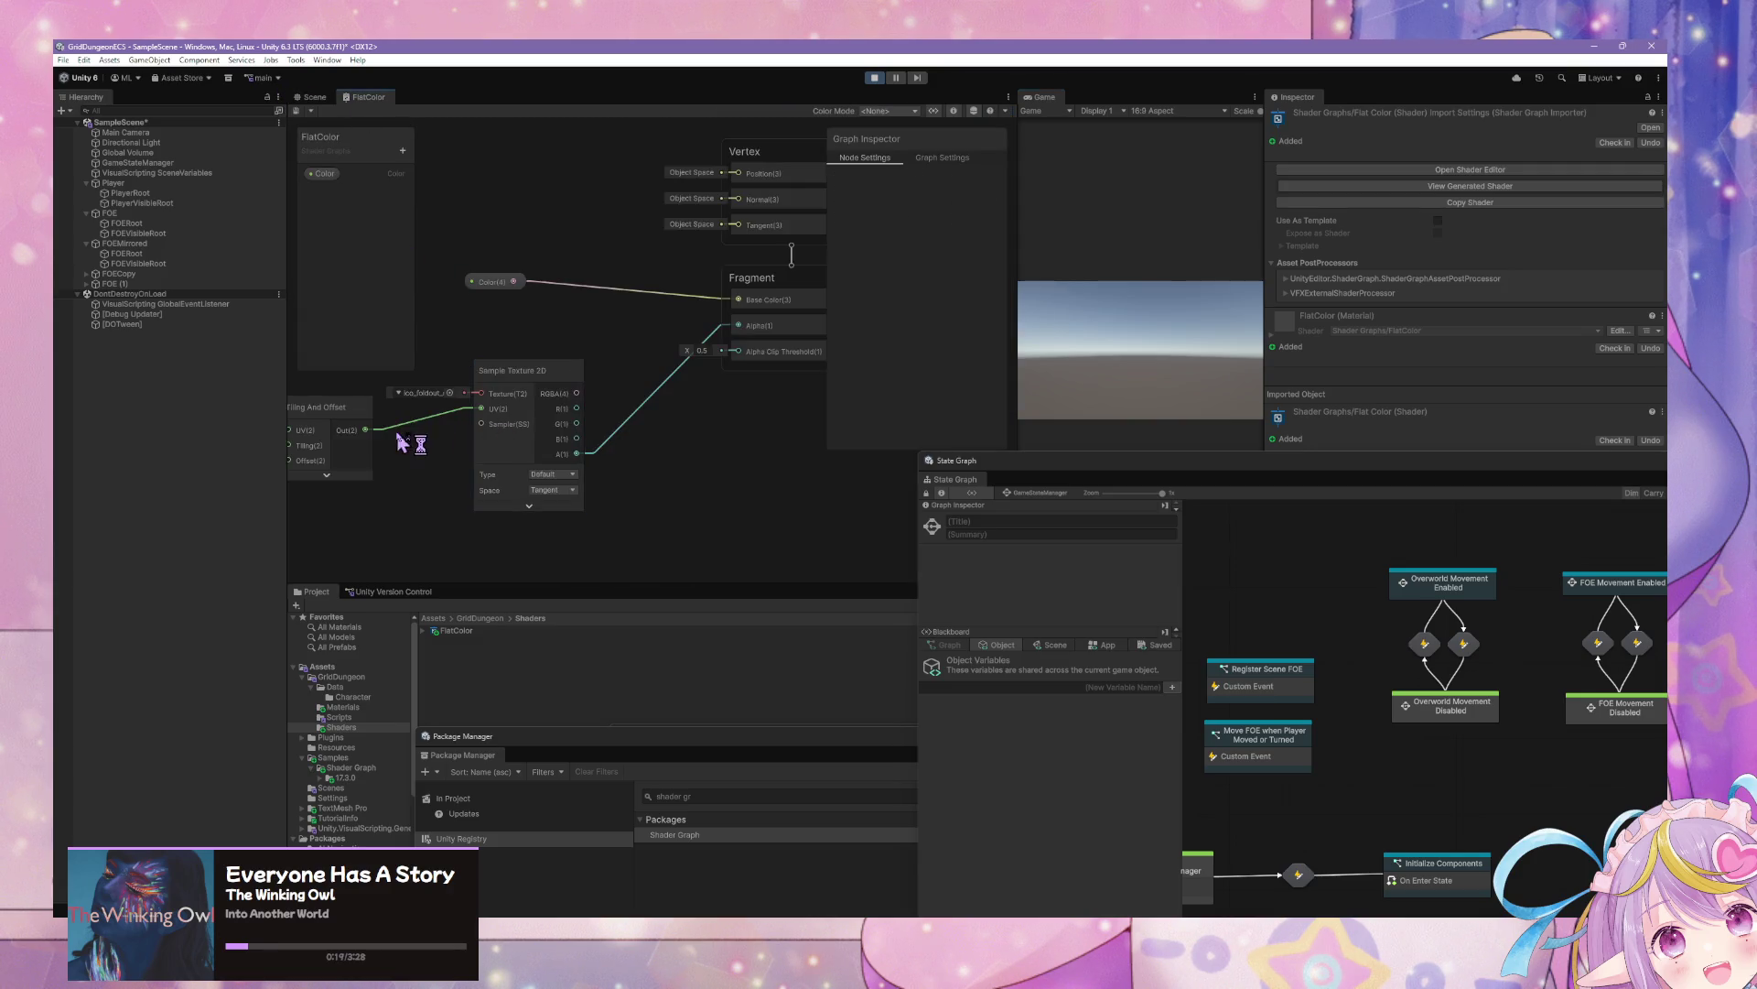
left_click_drag(400, 443, 508, 455)
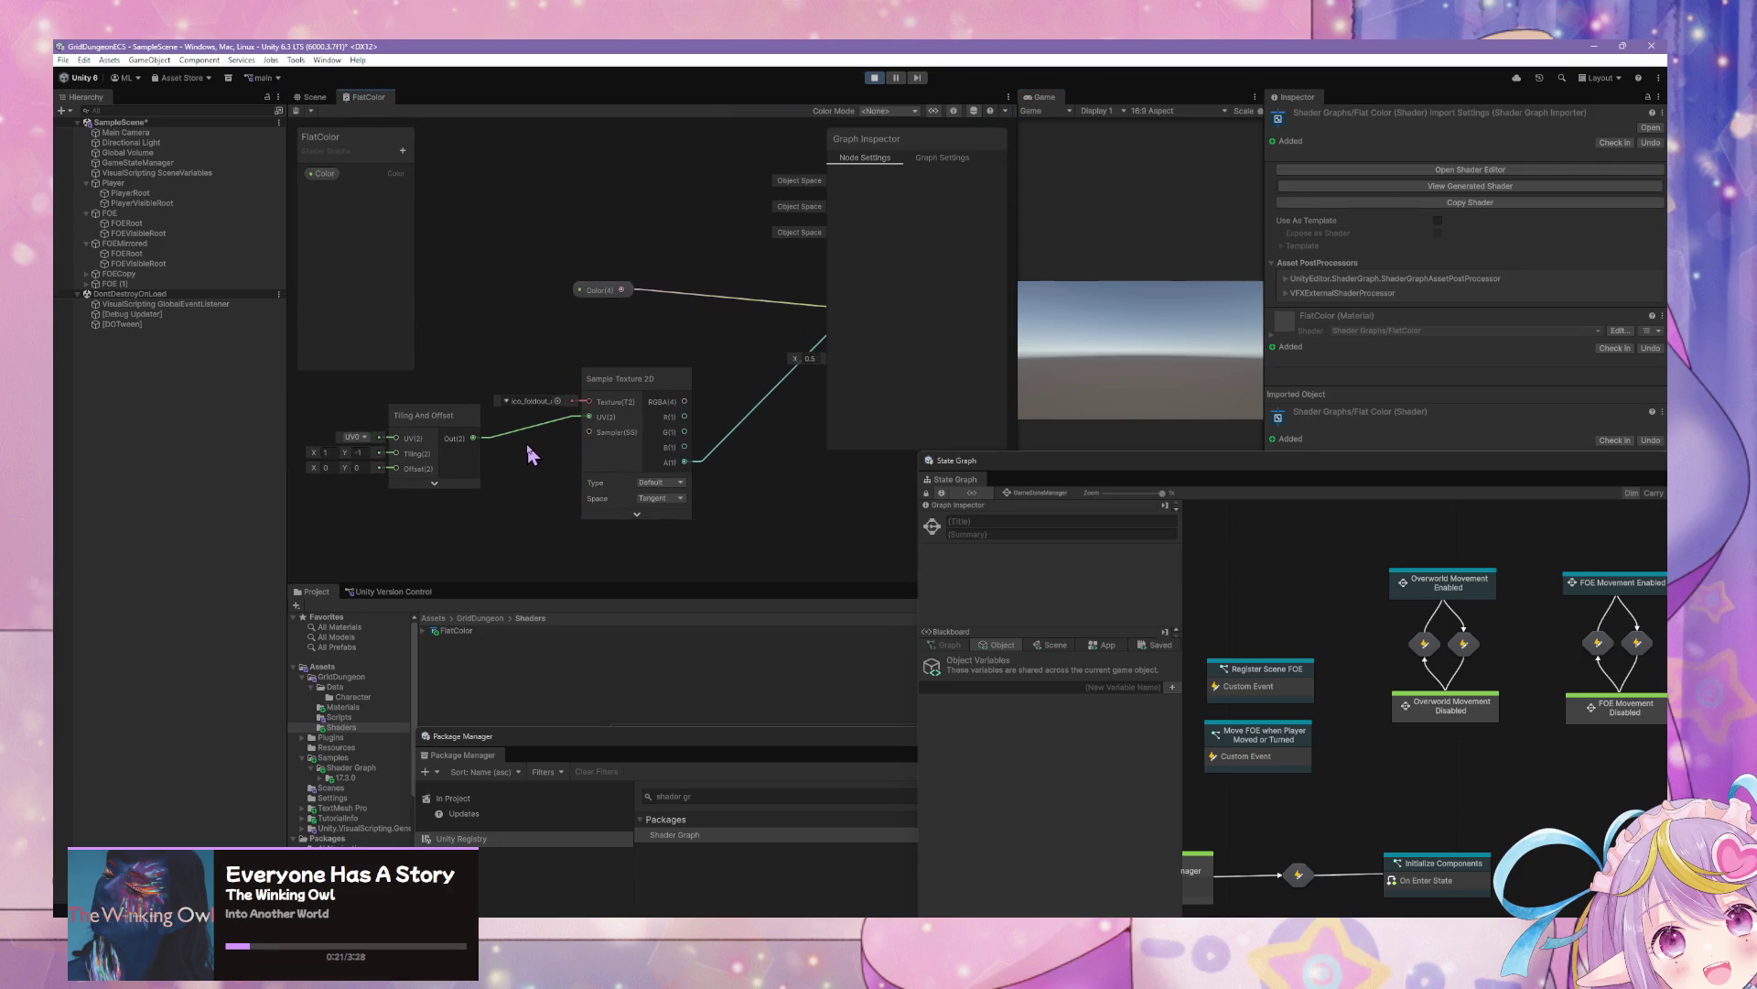
right_click(519, 463)
left_click(542, 465)
type("sanm")
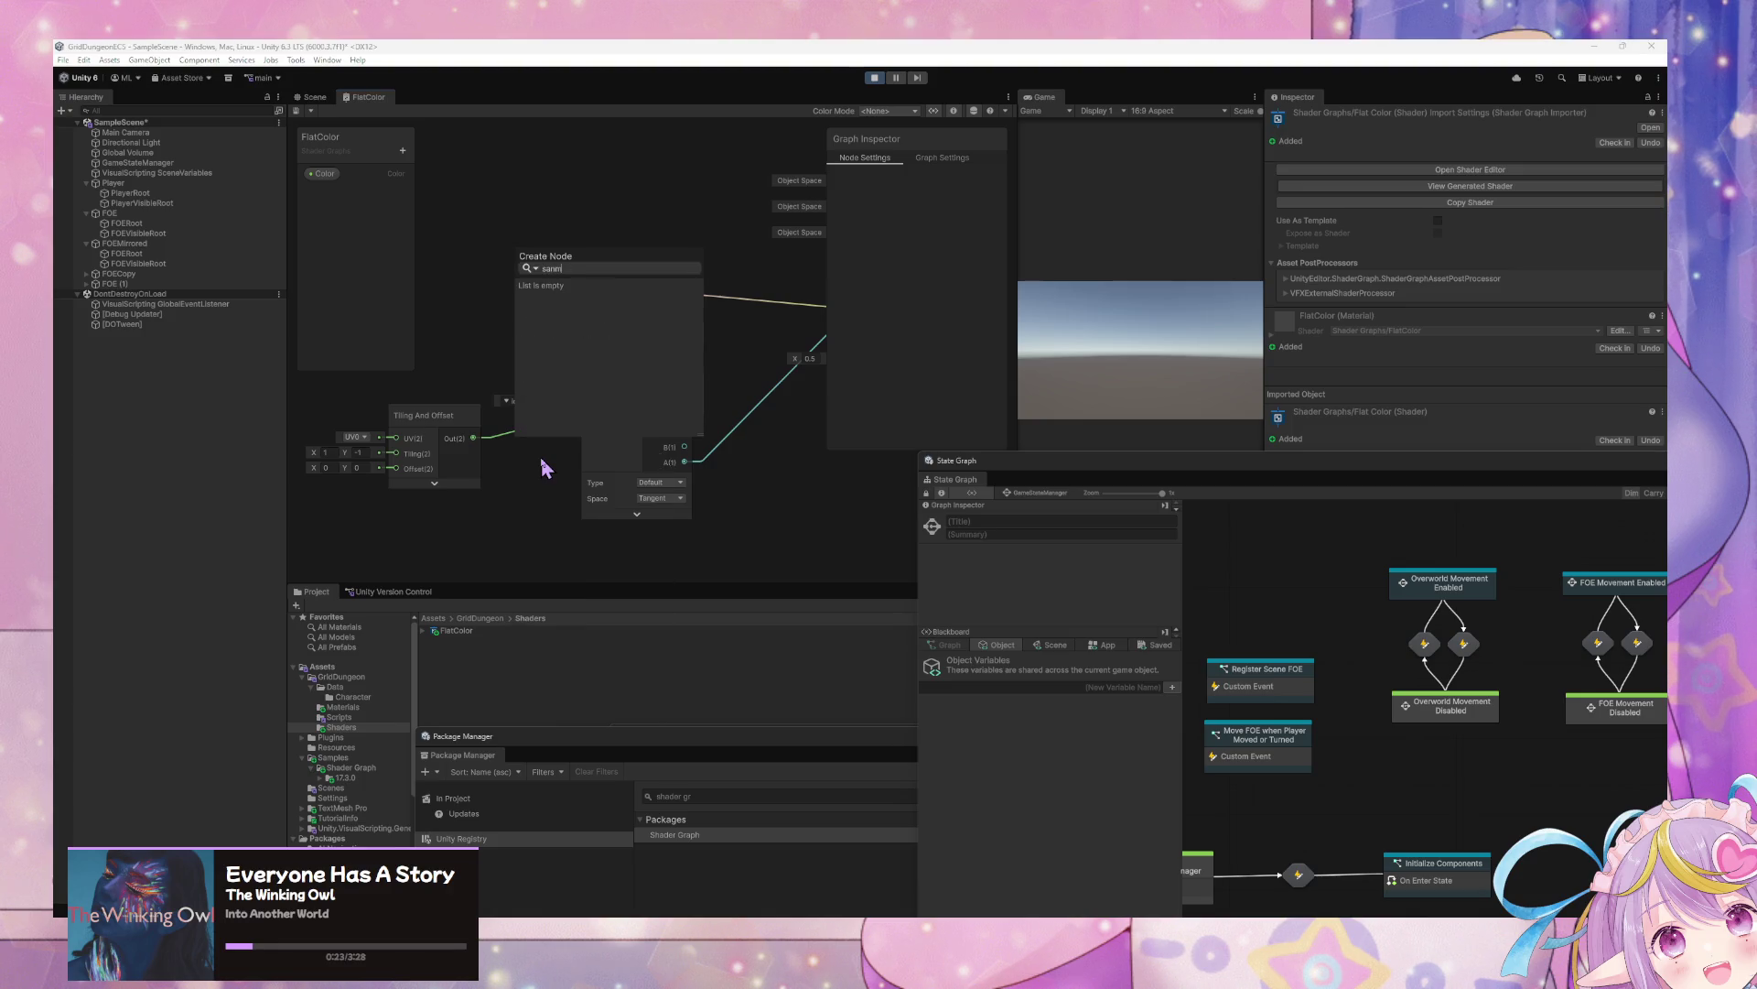
key("BackSpace")
type("m")
key("Return")
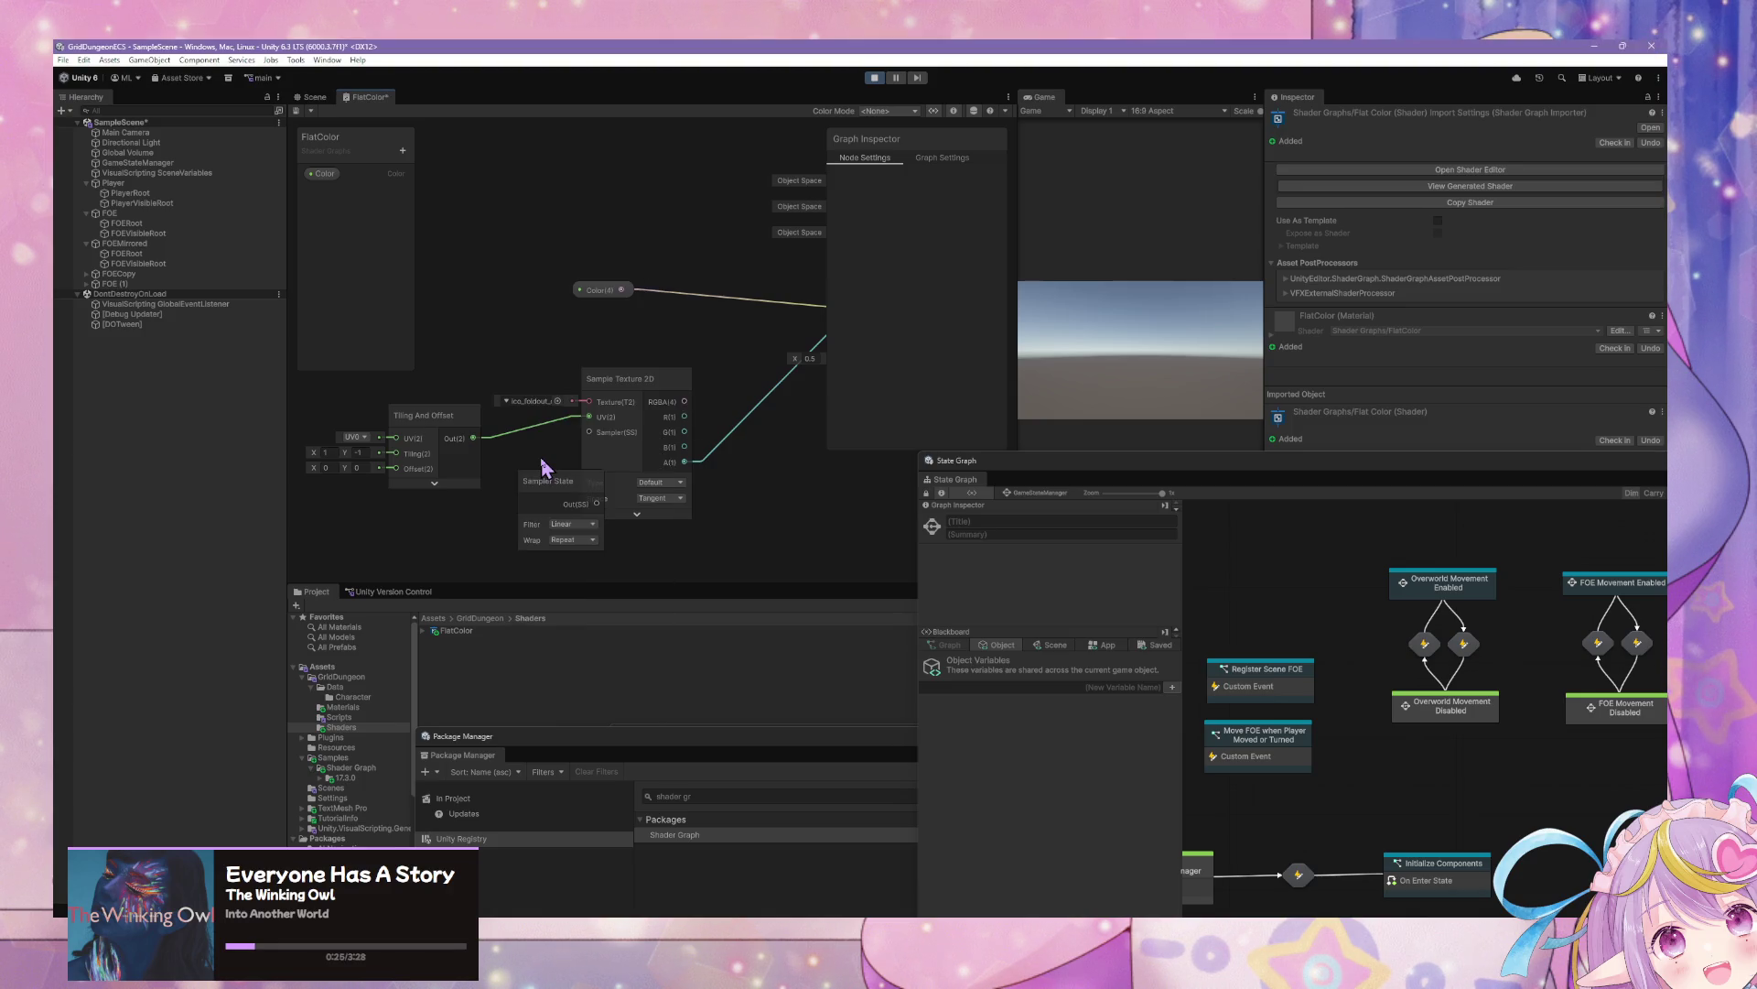
Set the Sampler State to Mirror wrap and Point filter, wire it into Sampler(SS), and save
left_click(435, 483)
left_click(572, 539)
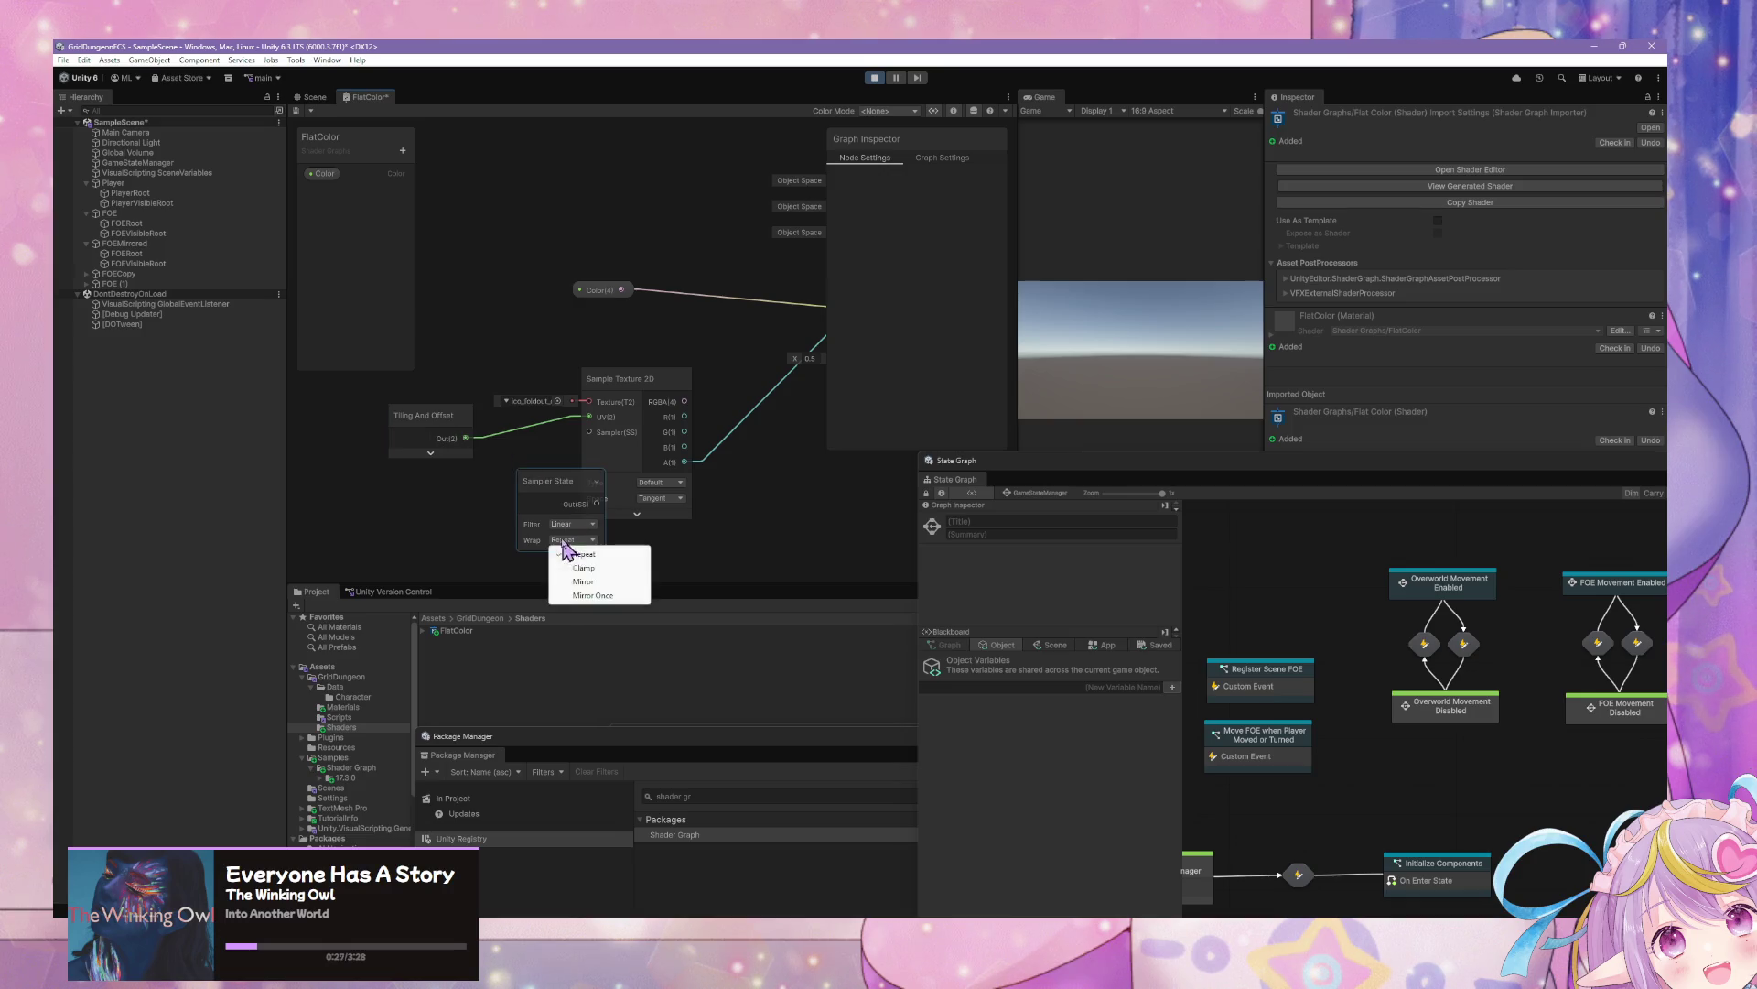
left_click(590, 581)
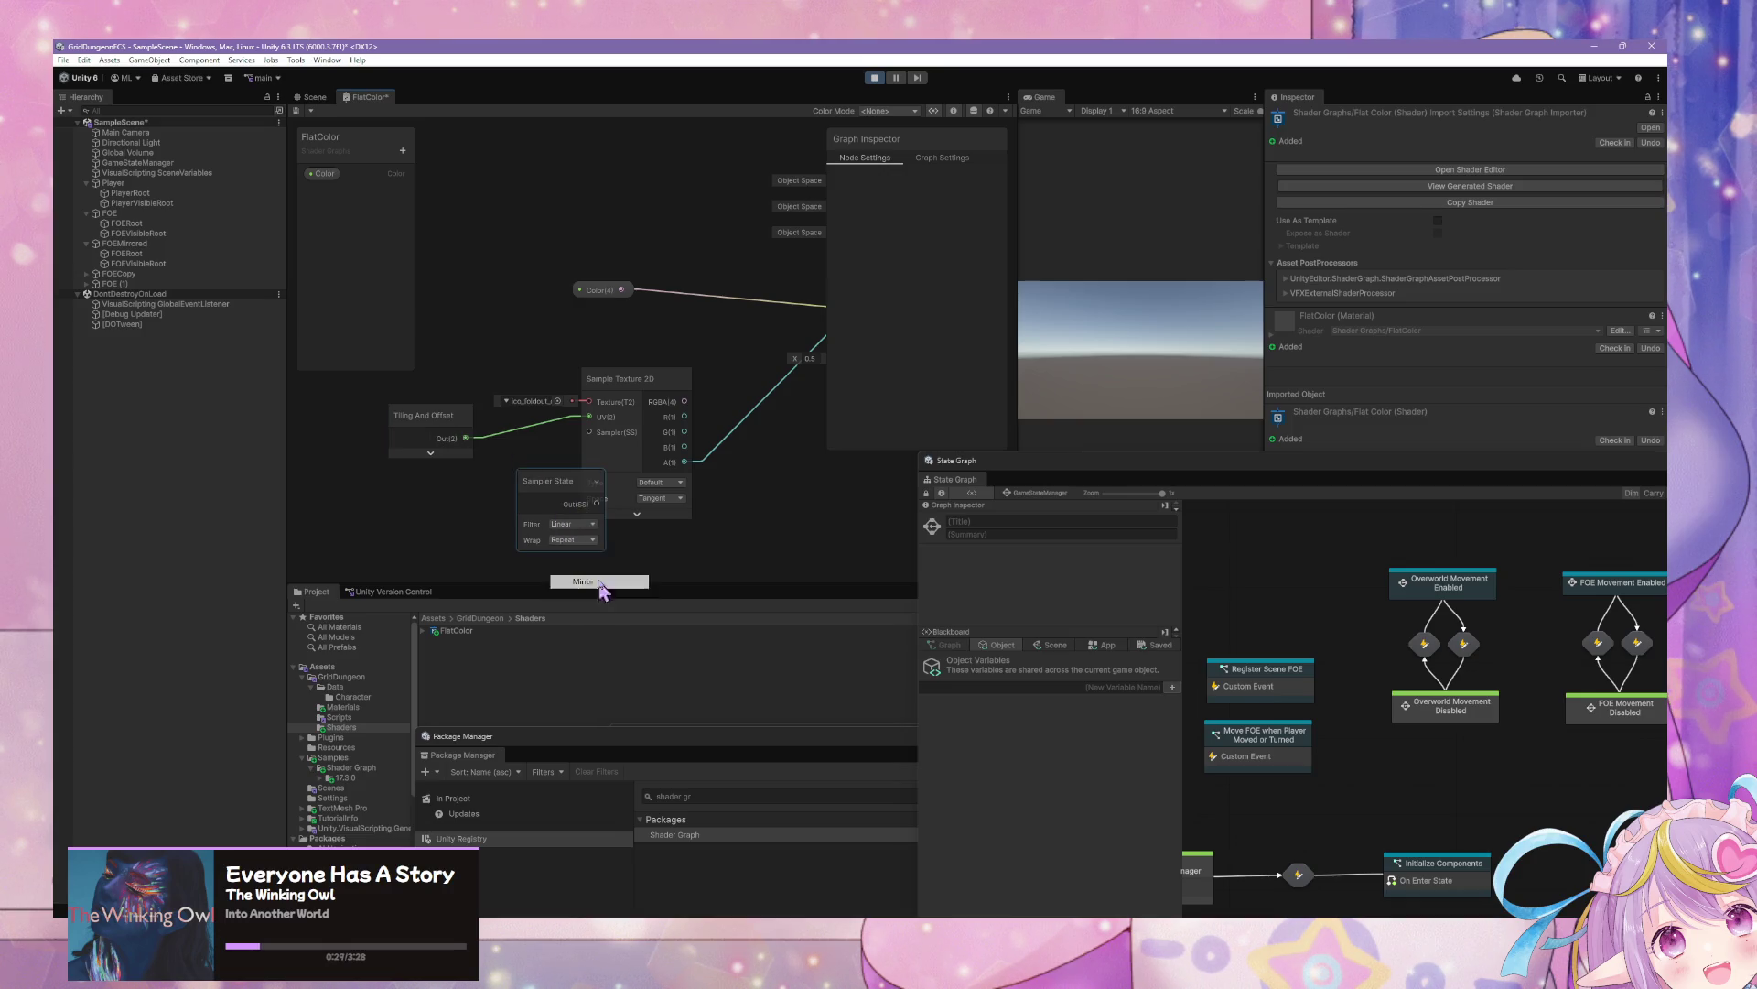
left_click_drag(560, 501, 515, 494)
left_click_drag(588, 431, 519, 497)
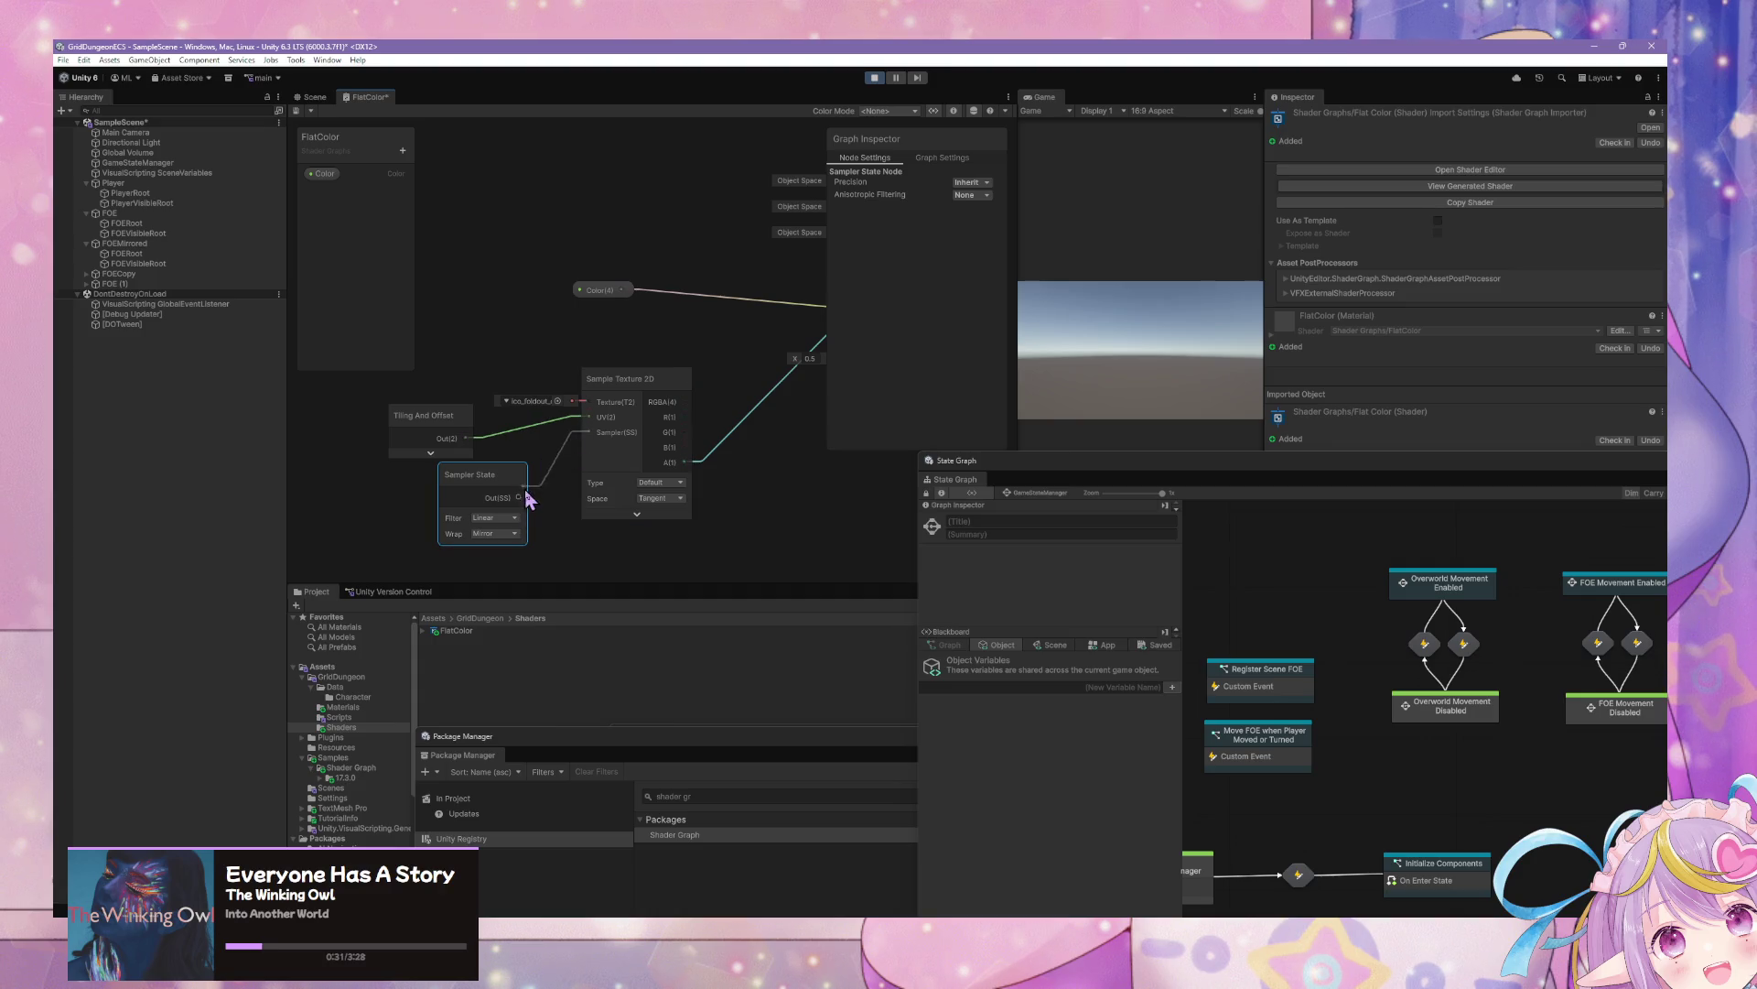
left_click(495, 518)
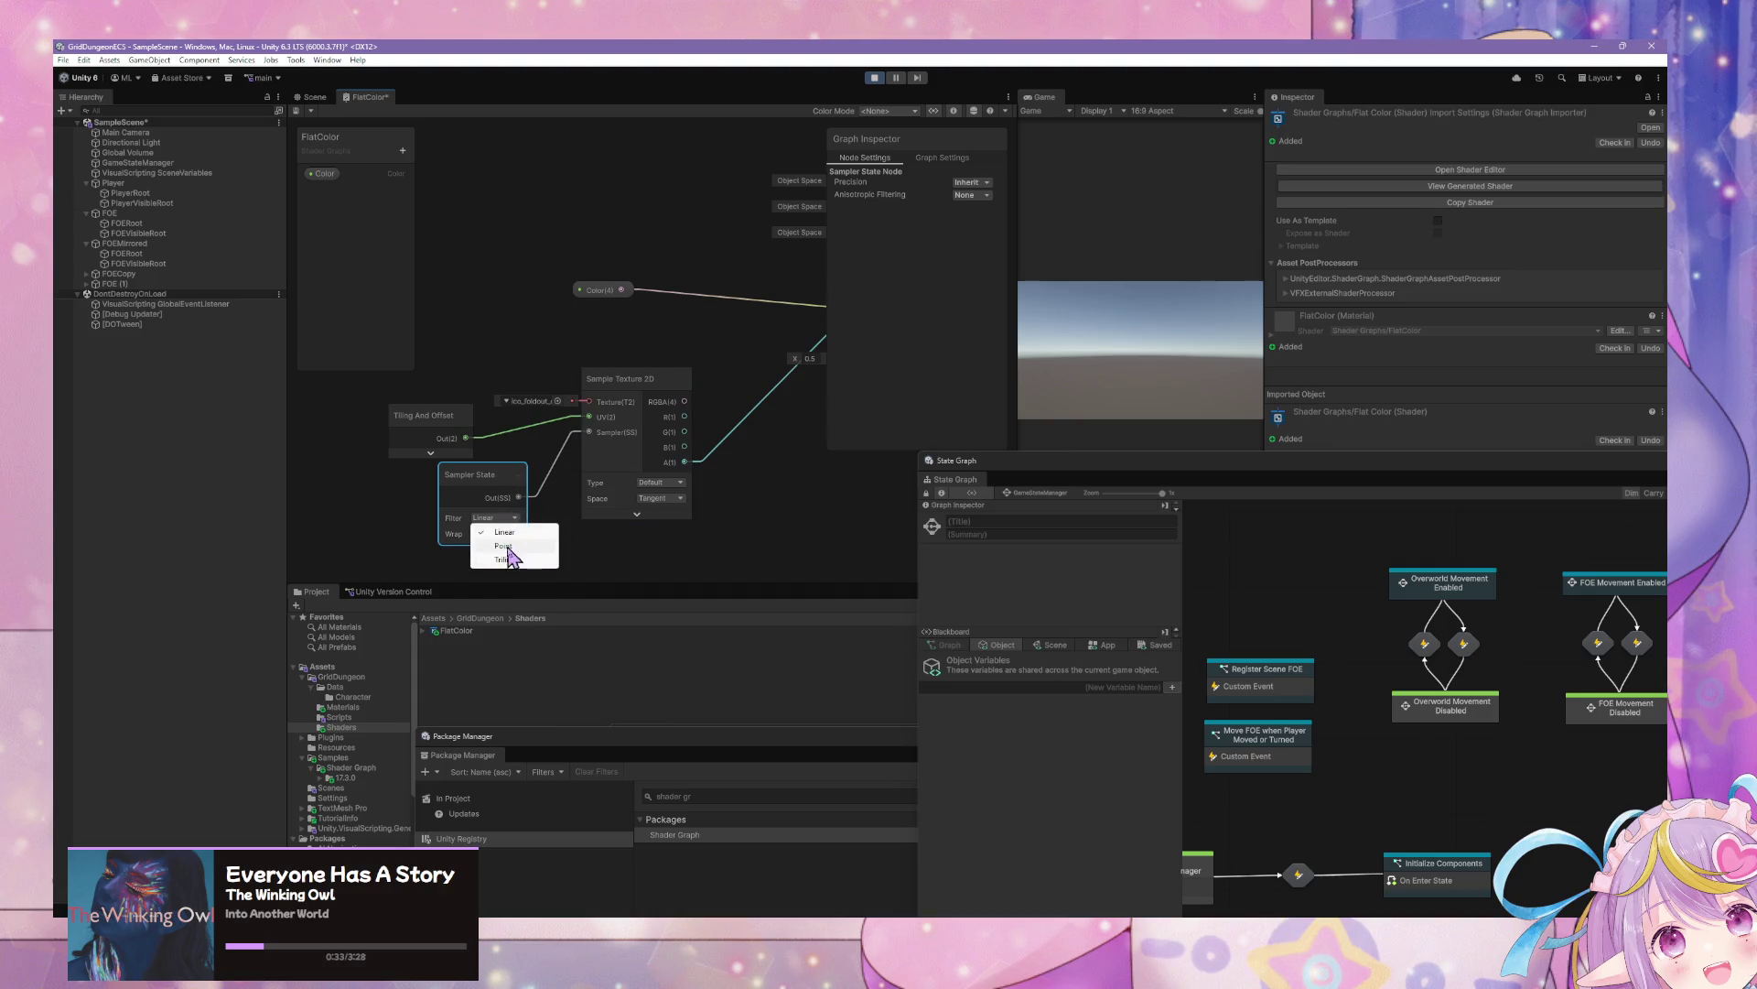
left_click(503, 546)
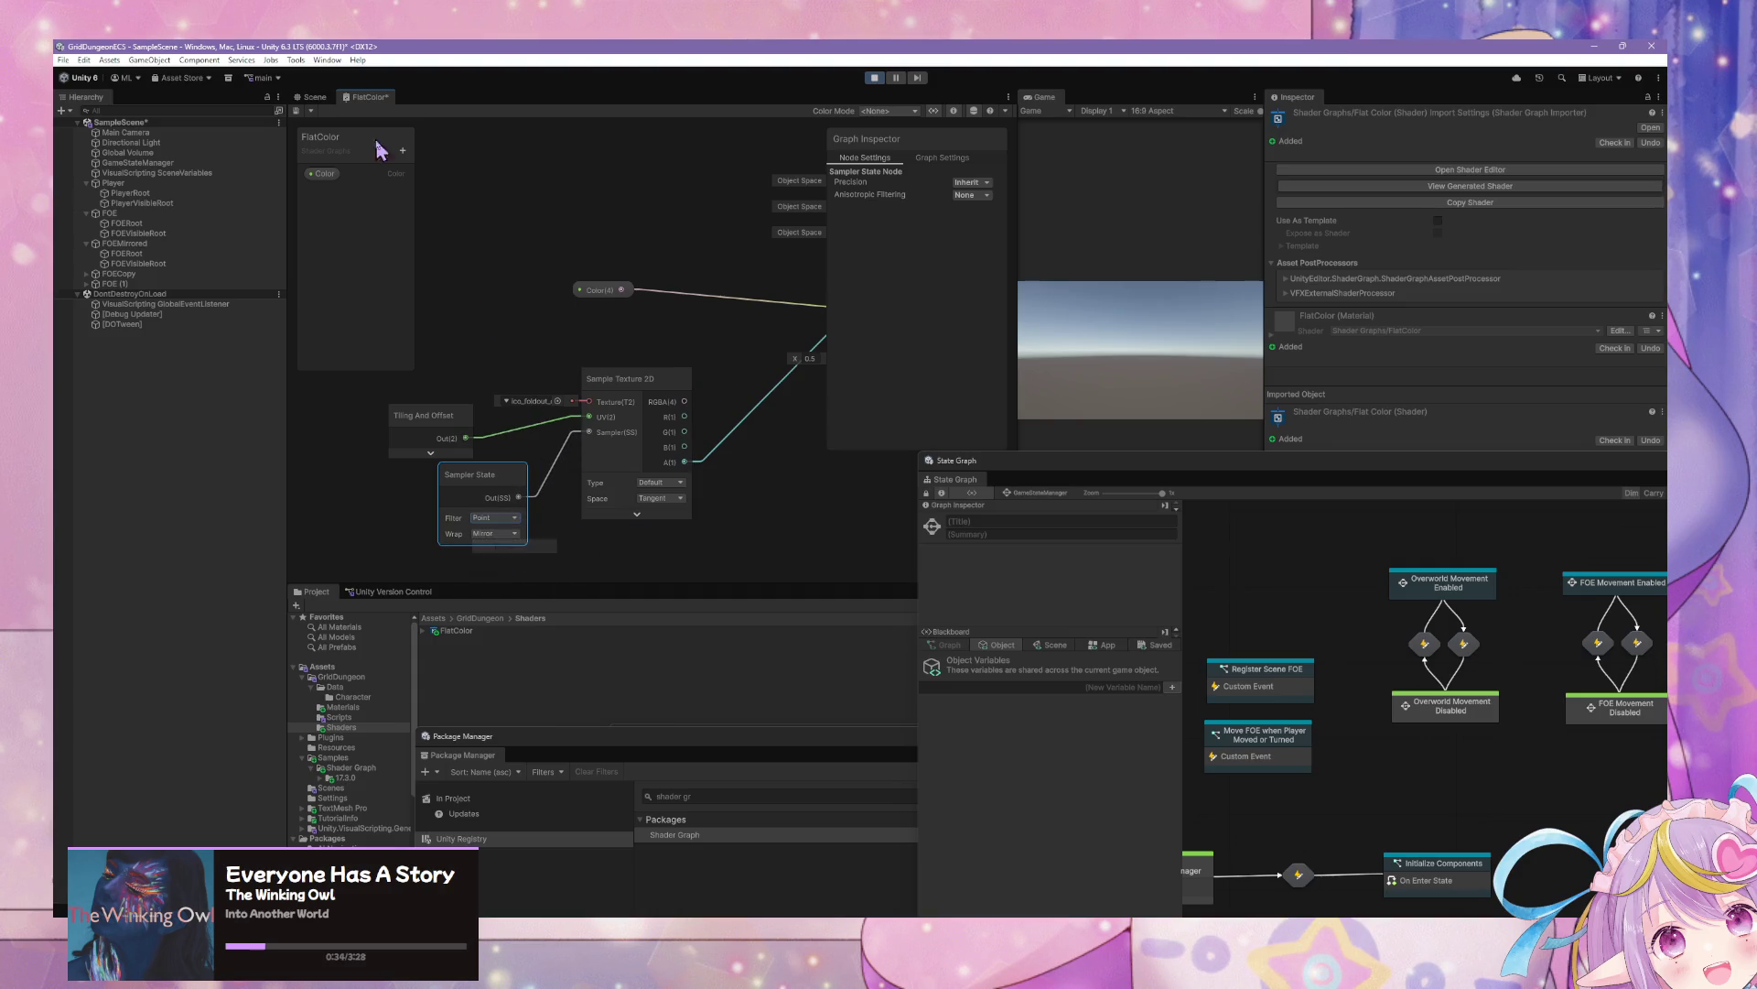
left_click(315, 97)
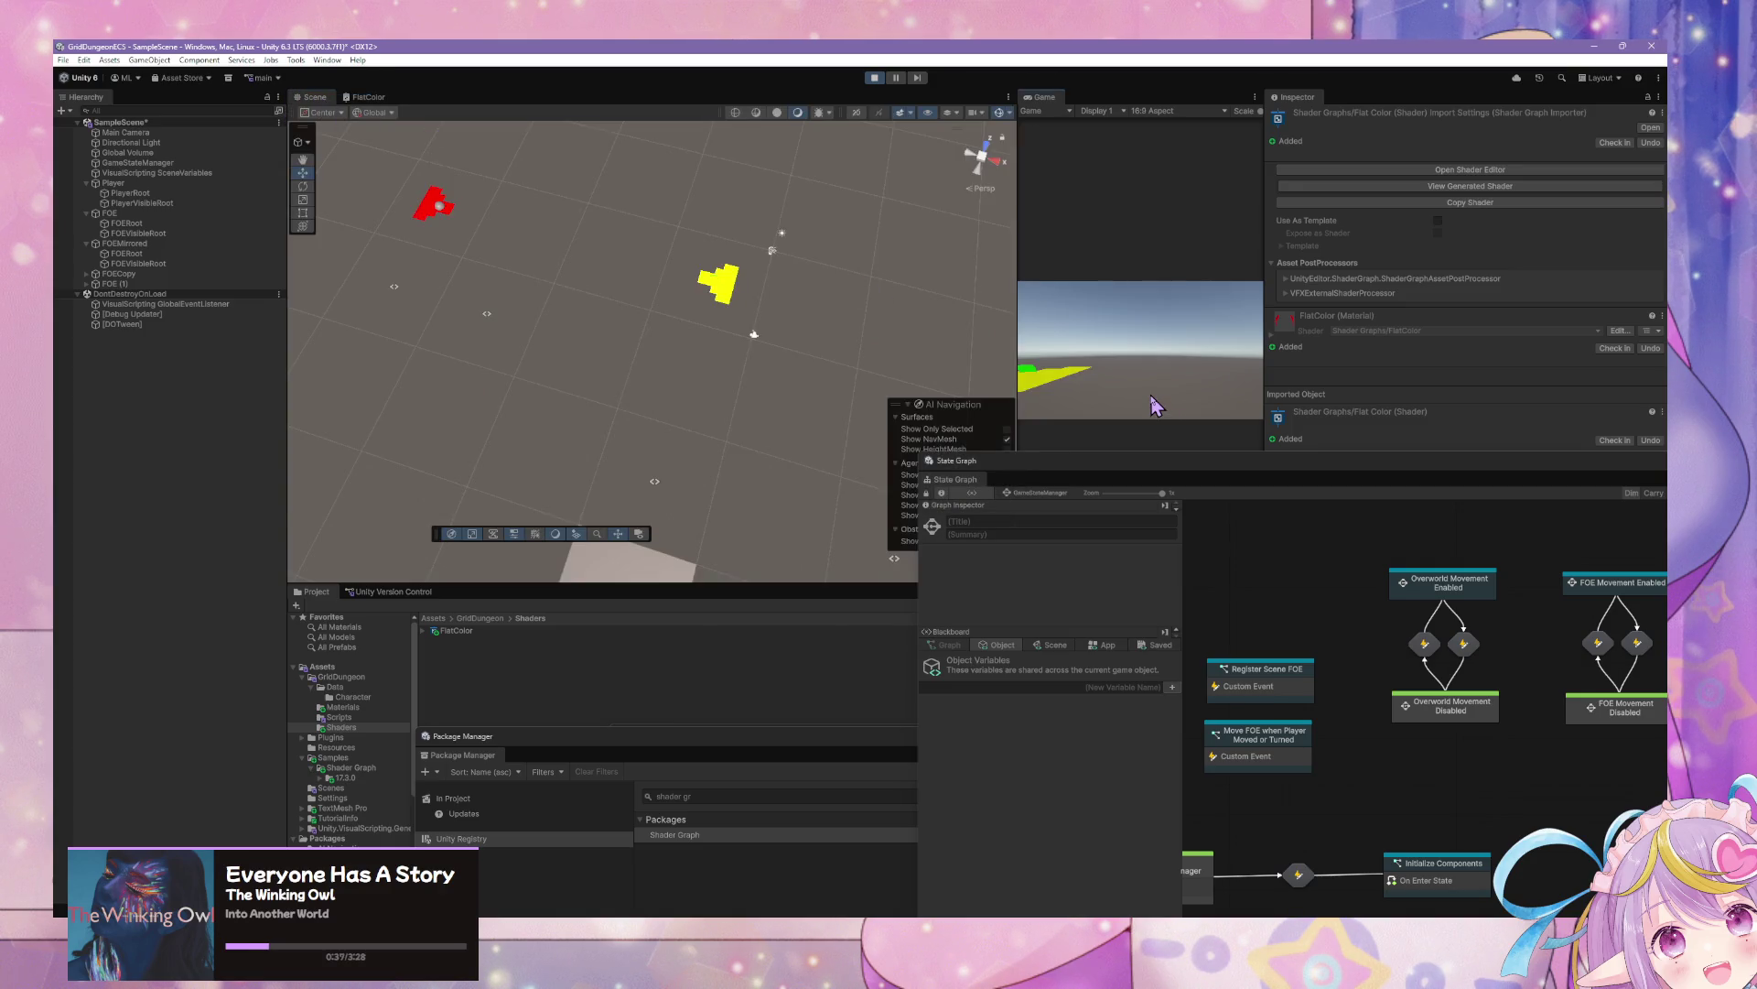
Step the game with W, then expand the Tiling And Offset node's inputs in FlatColor
key("w")
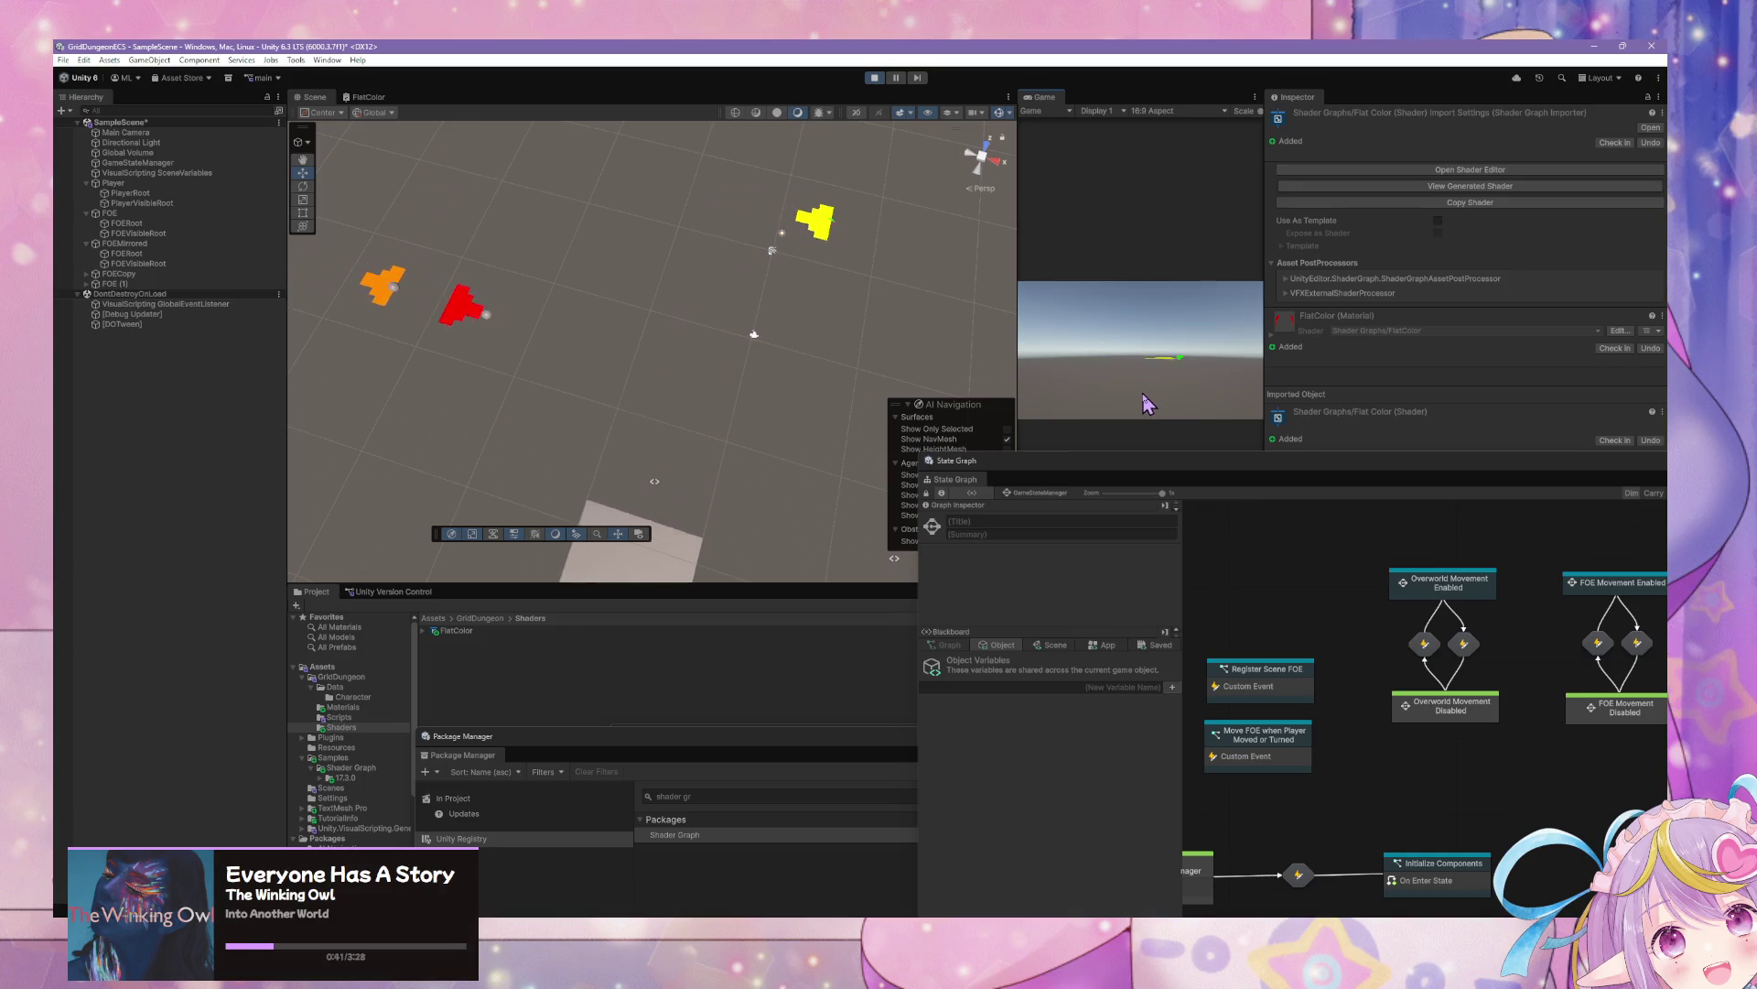
left_click(367, 97)
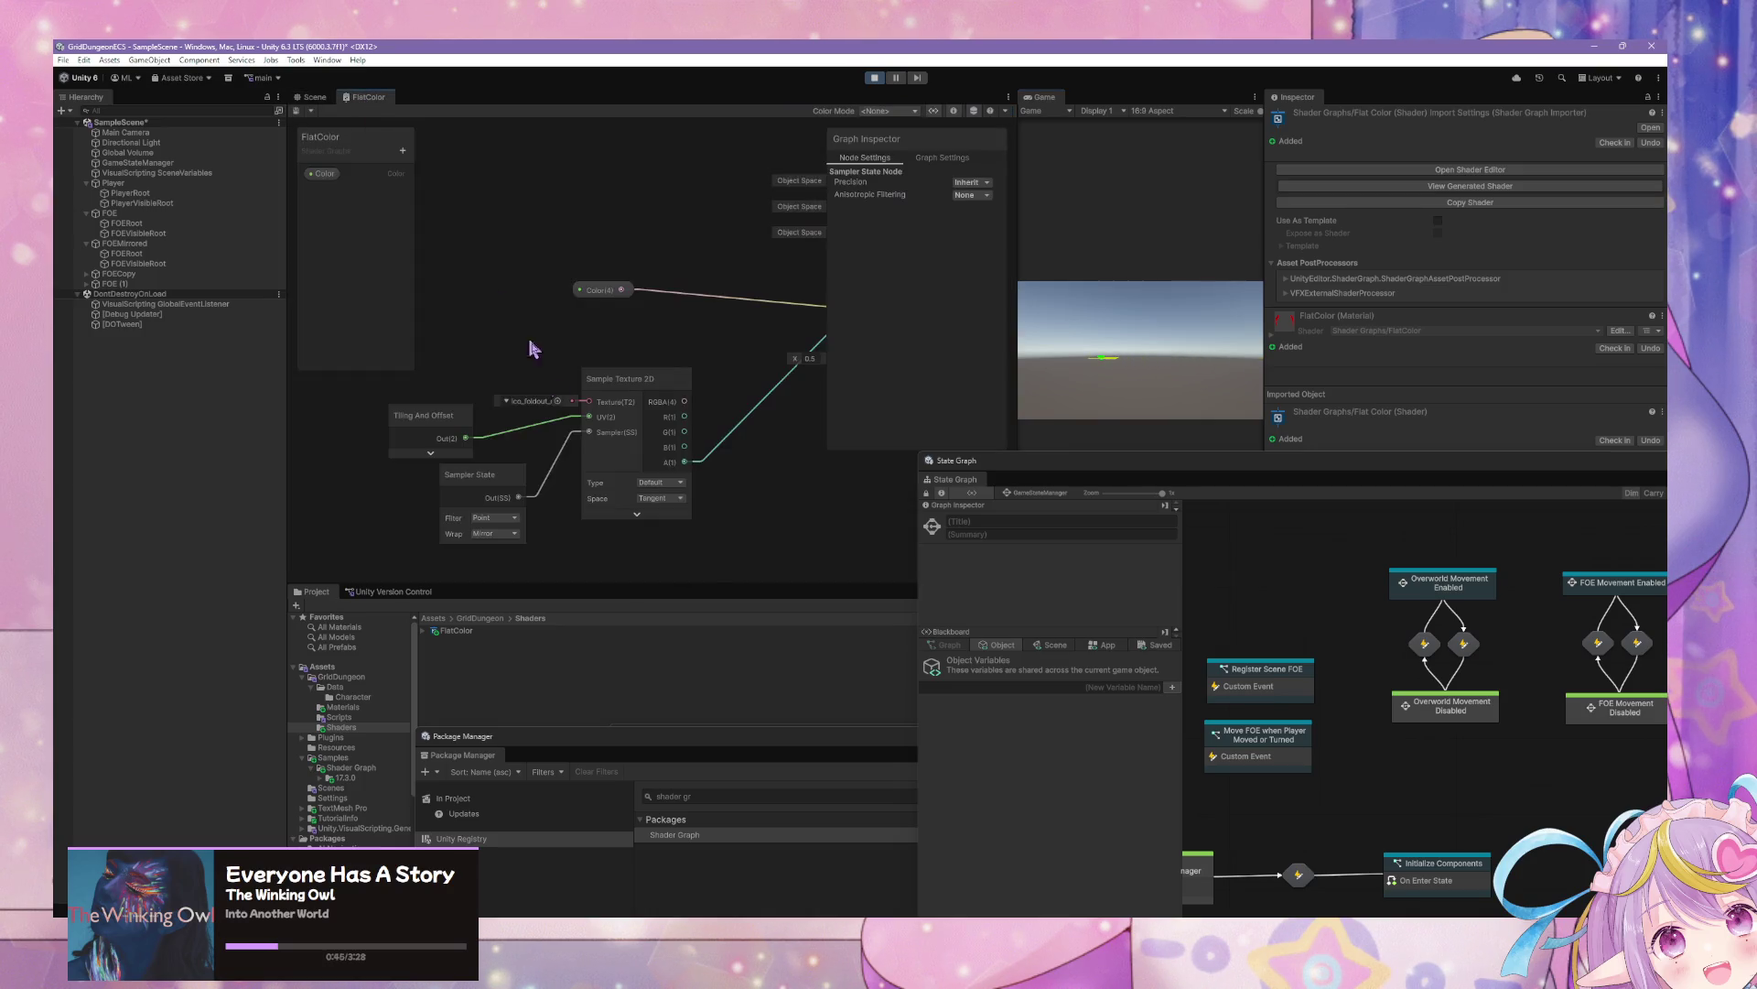
left_click(432, 399)
left_click(431, 396)
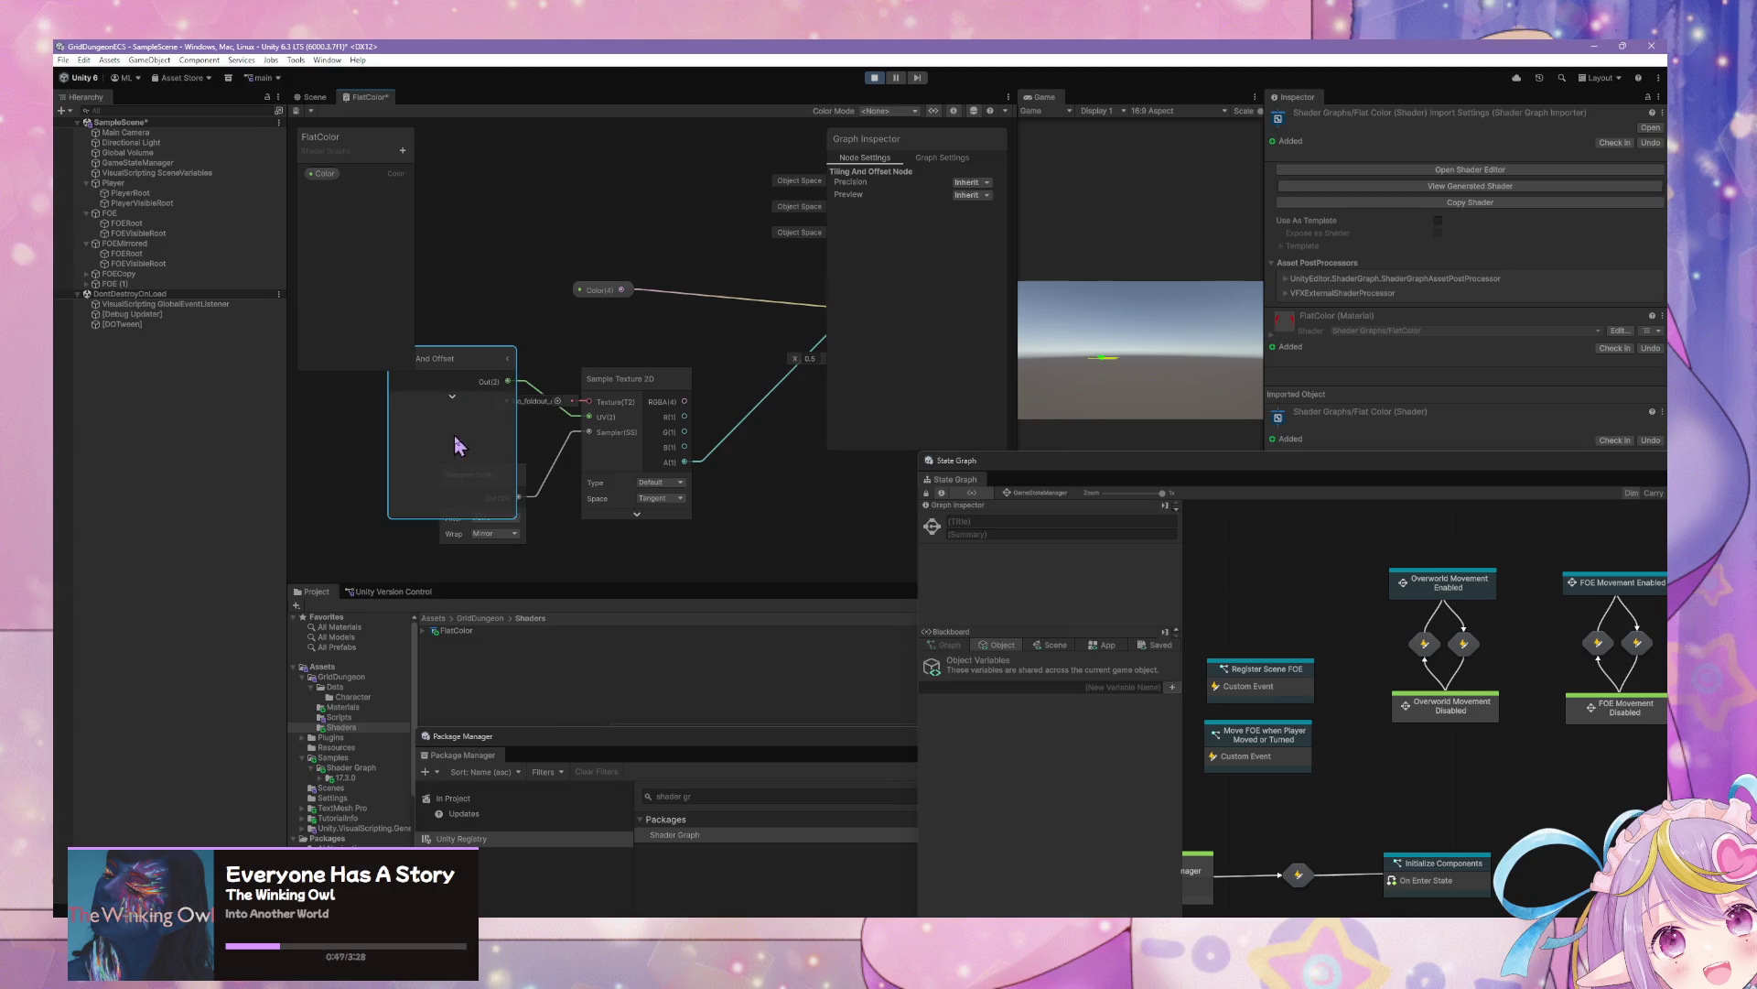
left_click(448, 393)
left_click(463, 361)
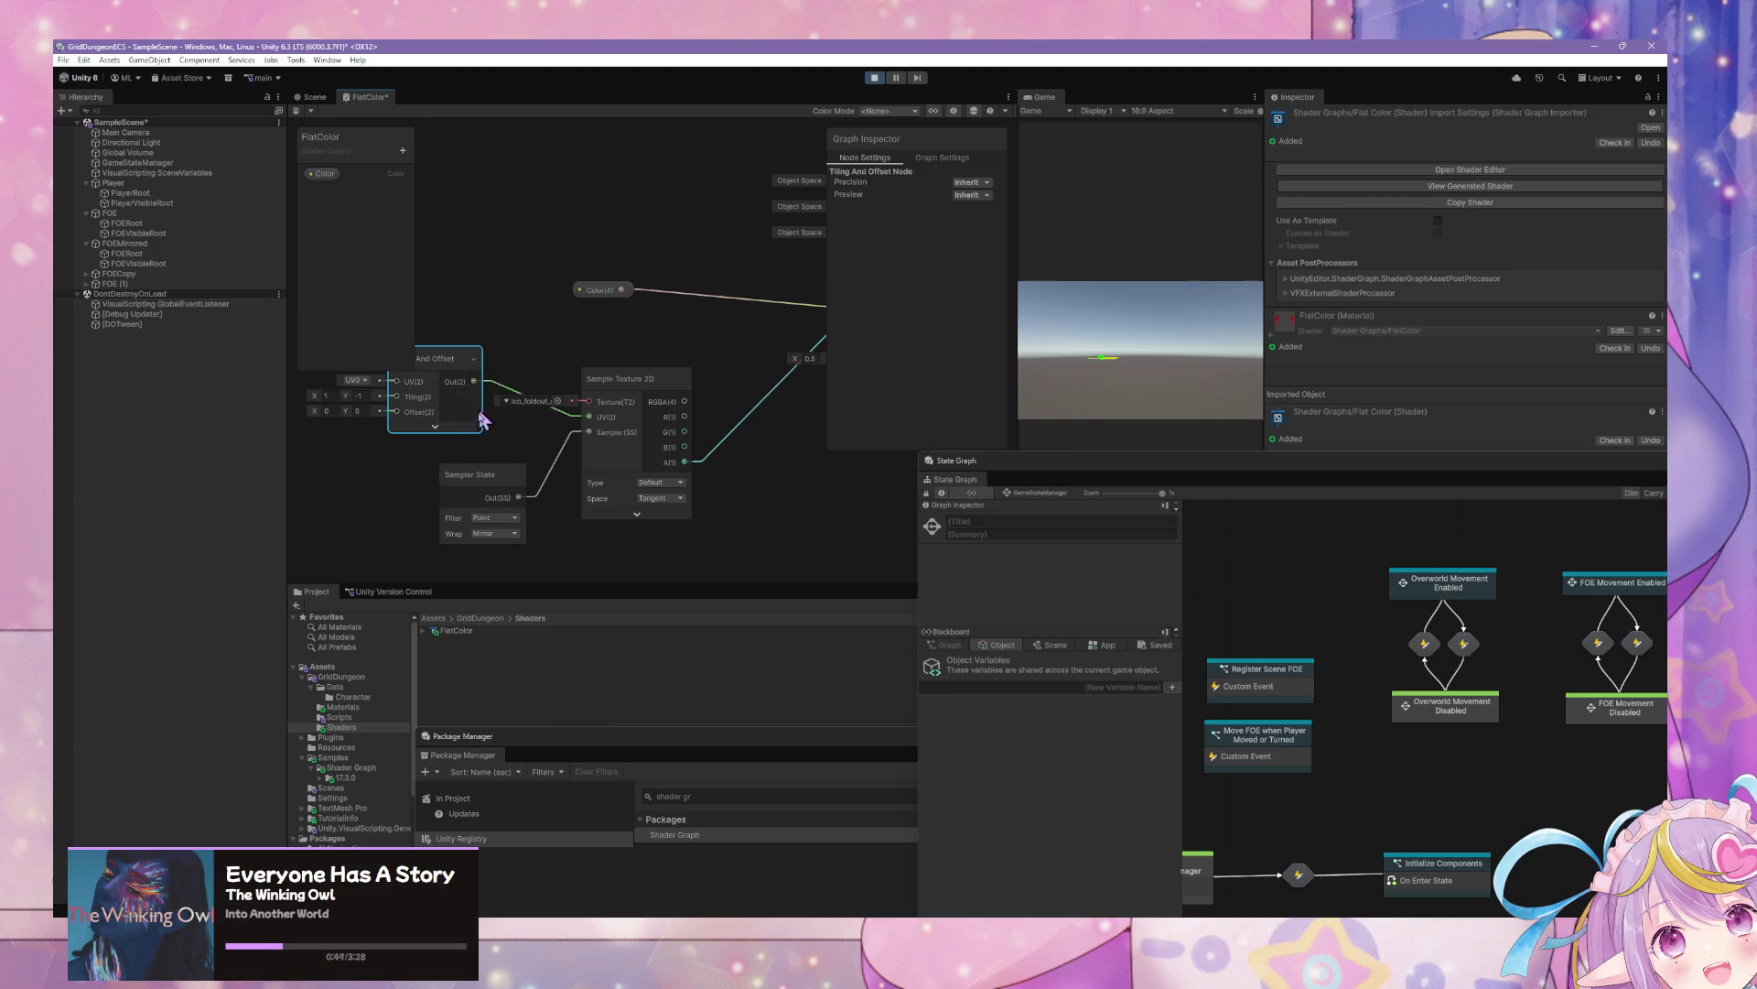
Set Tiling Y and Tiling X both to -1 and save the shader
left_click(359, 395)
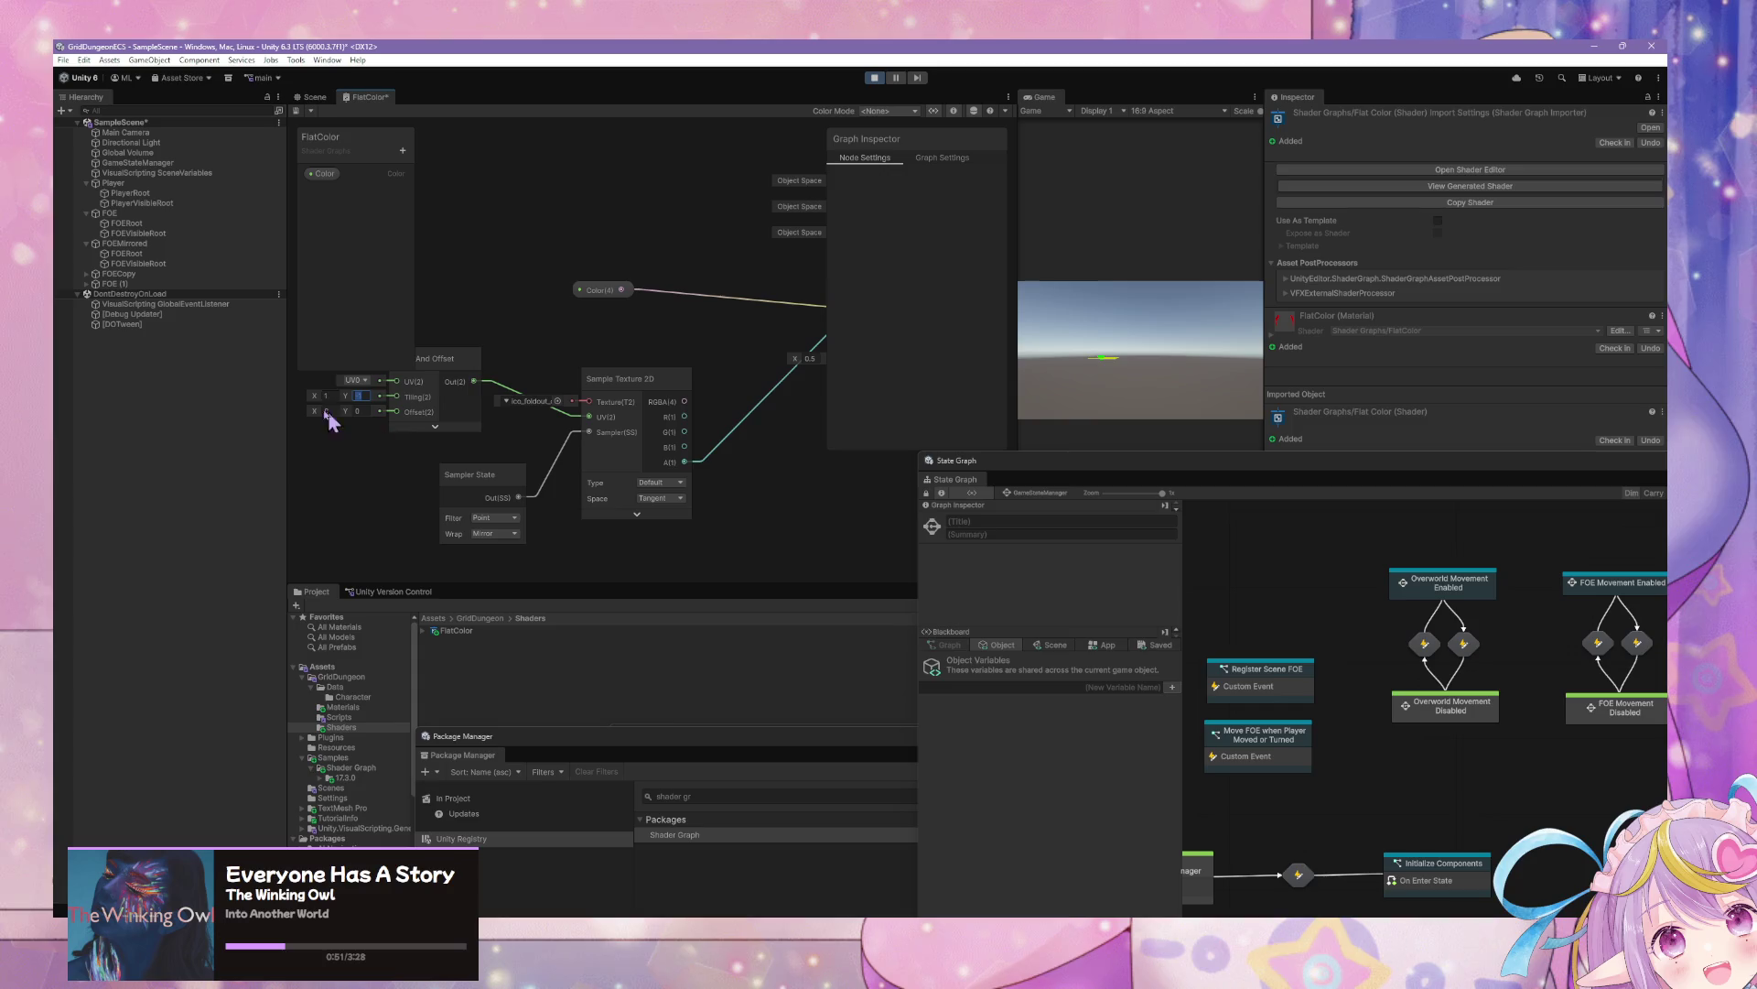
type("-1")
left_click(328, 394)
type("-1")
left_click_drag(516, 430, 576, 443)
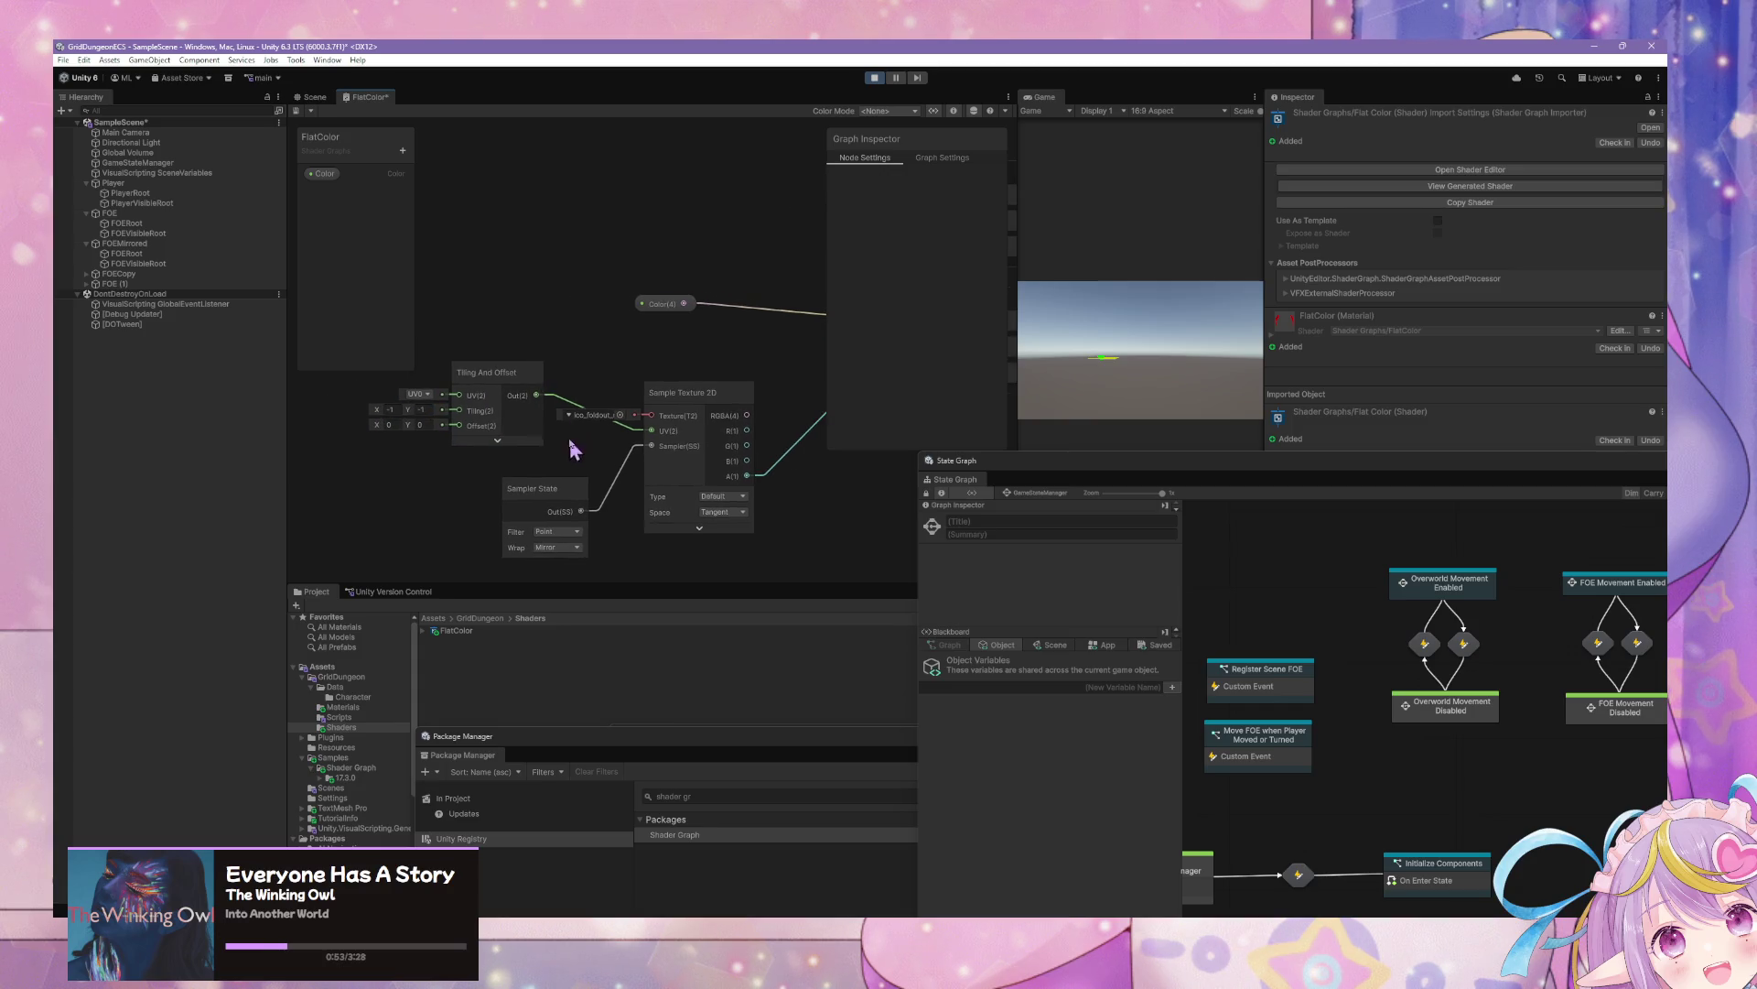
left_click(316, 97)
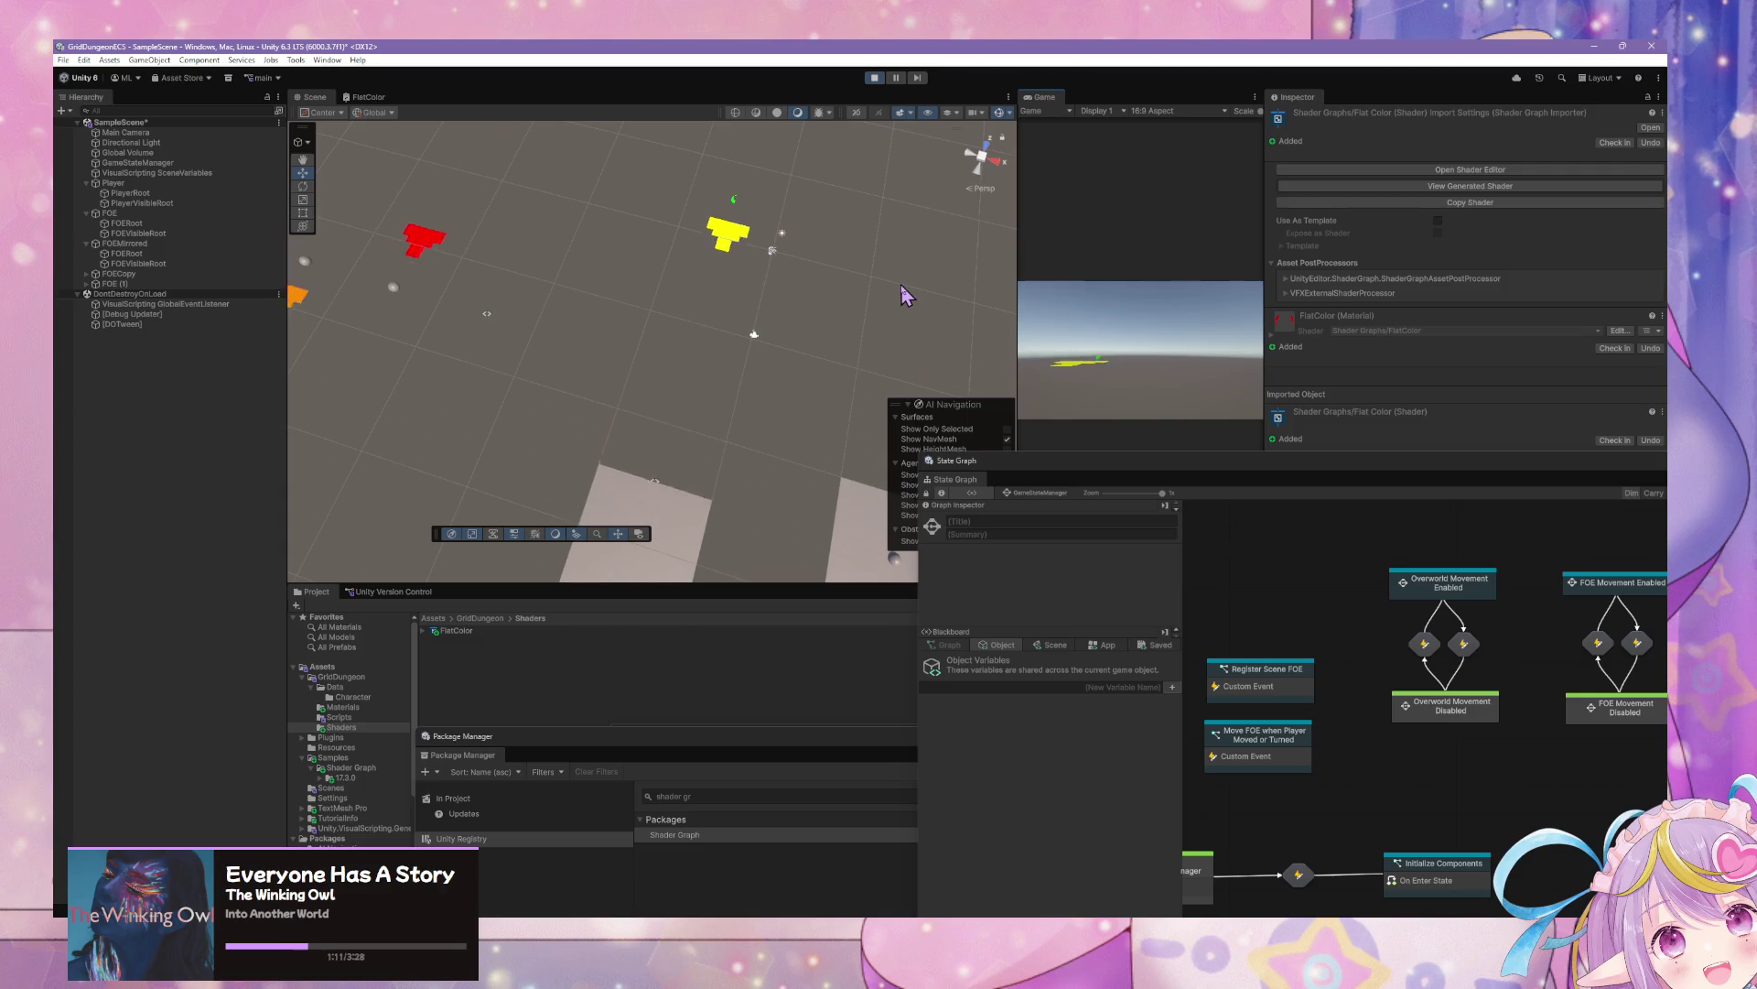
Stop play mode, reopen FlatColor, and delete the Tiling And Offset, Sample Texture 2D and Sampler State nodes
left_click(874, 78)
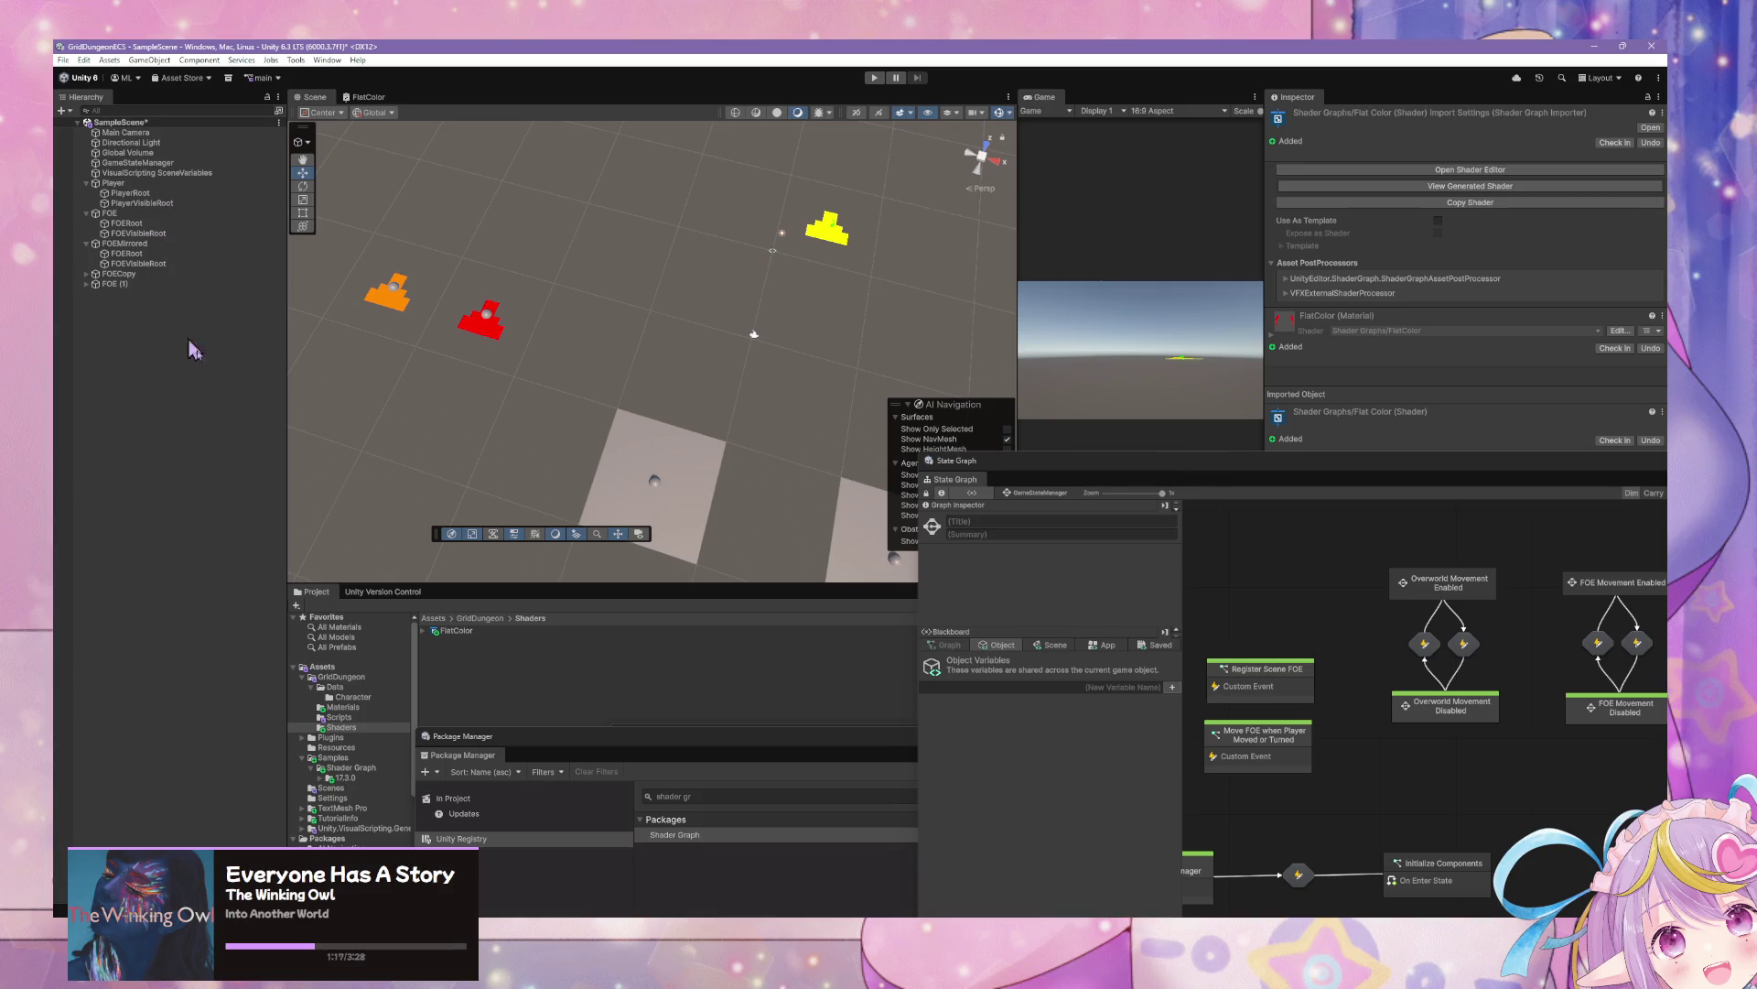
double_click(456, 632)
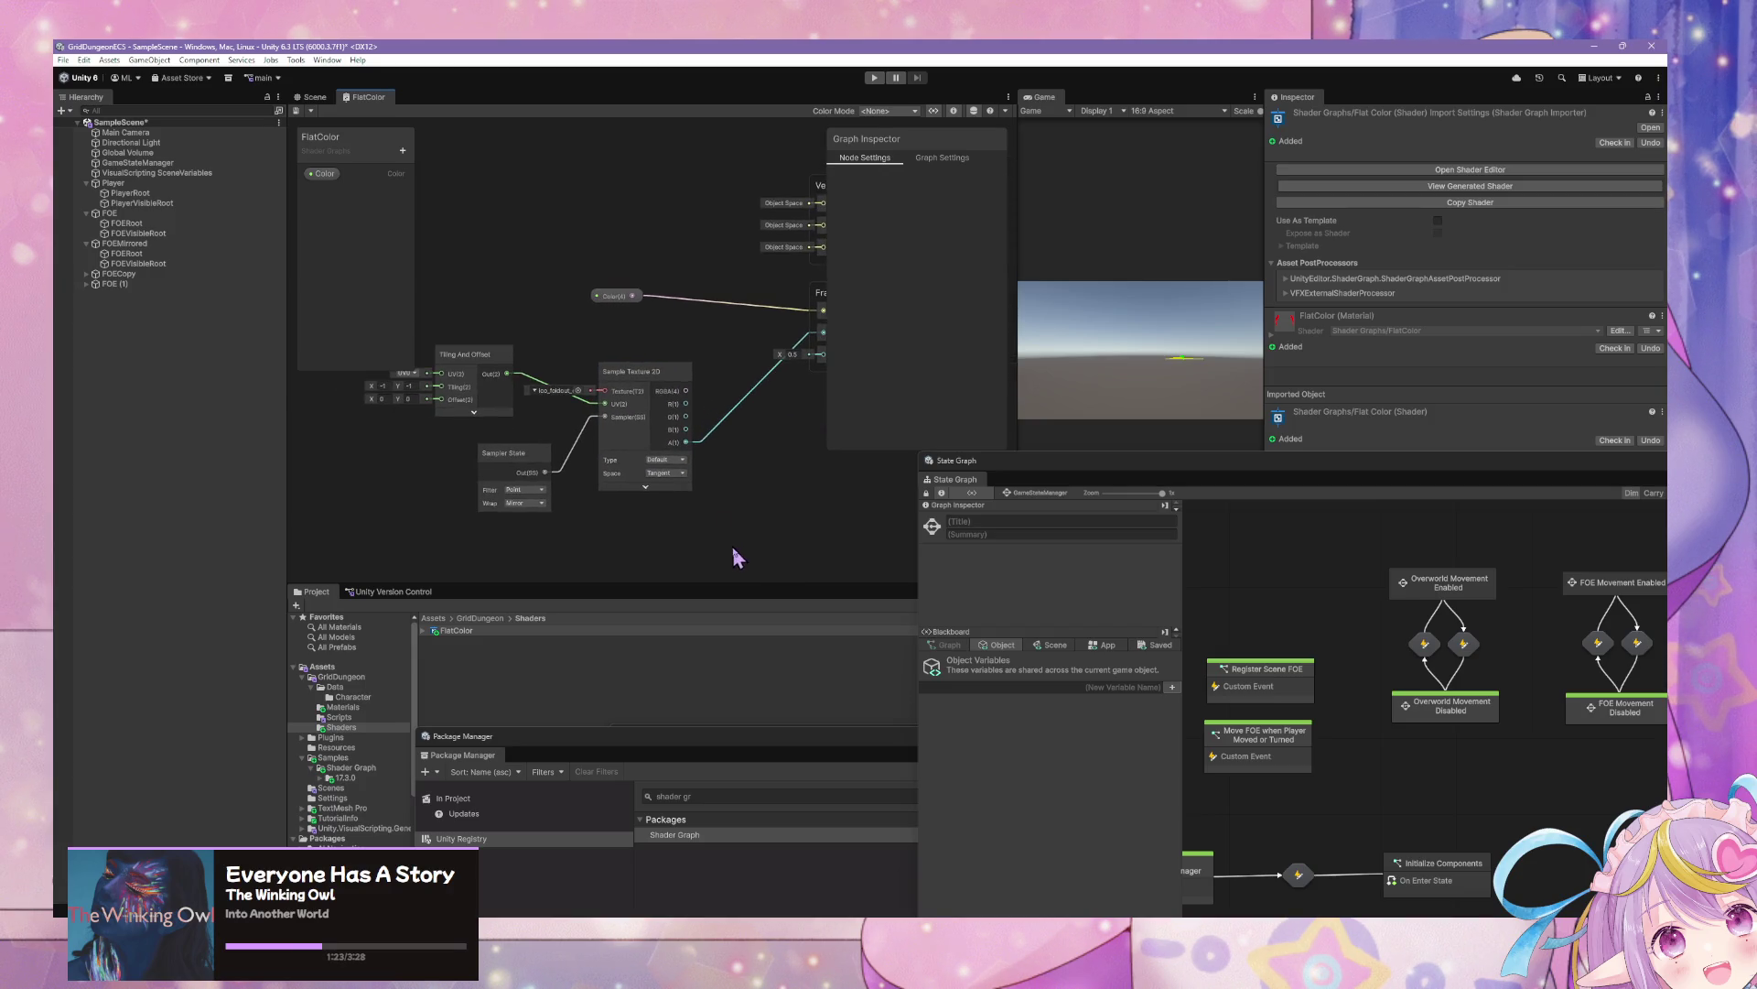
left_click_drag(734, 554, 324, 346)
key("Delete")
key("a")
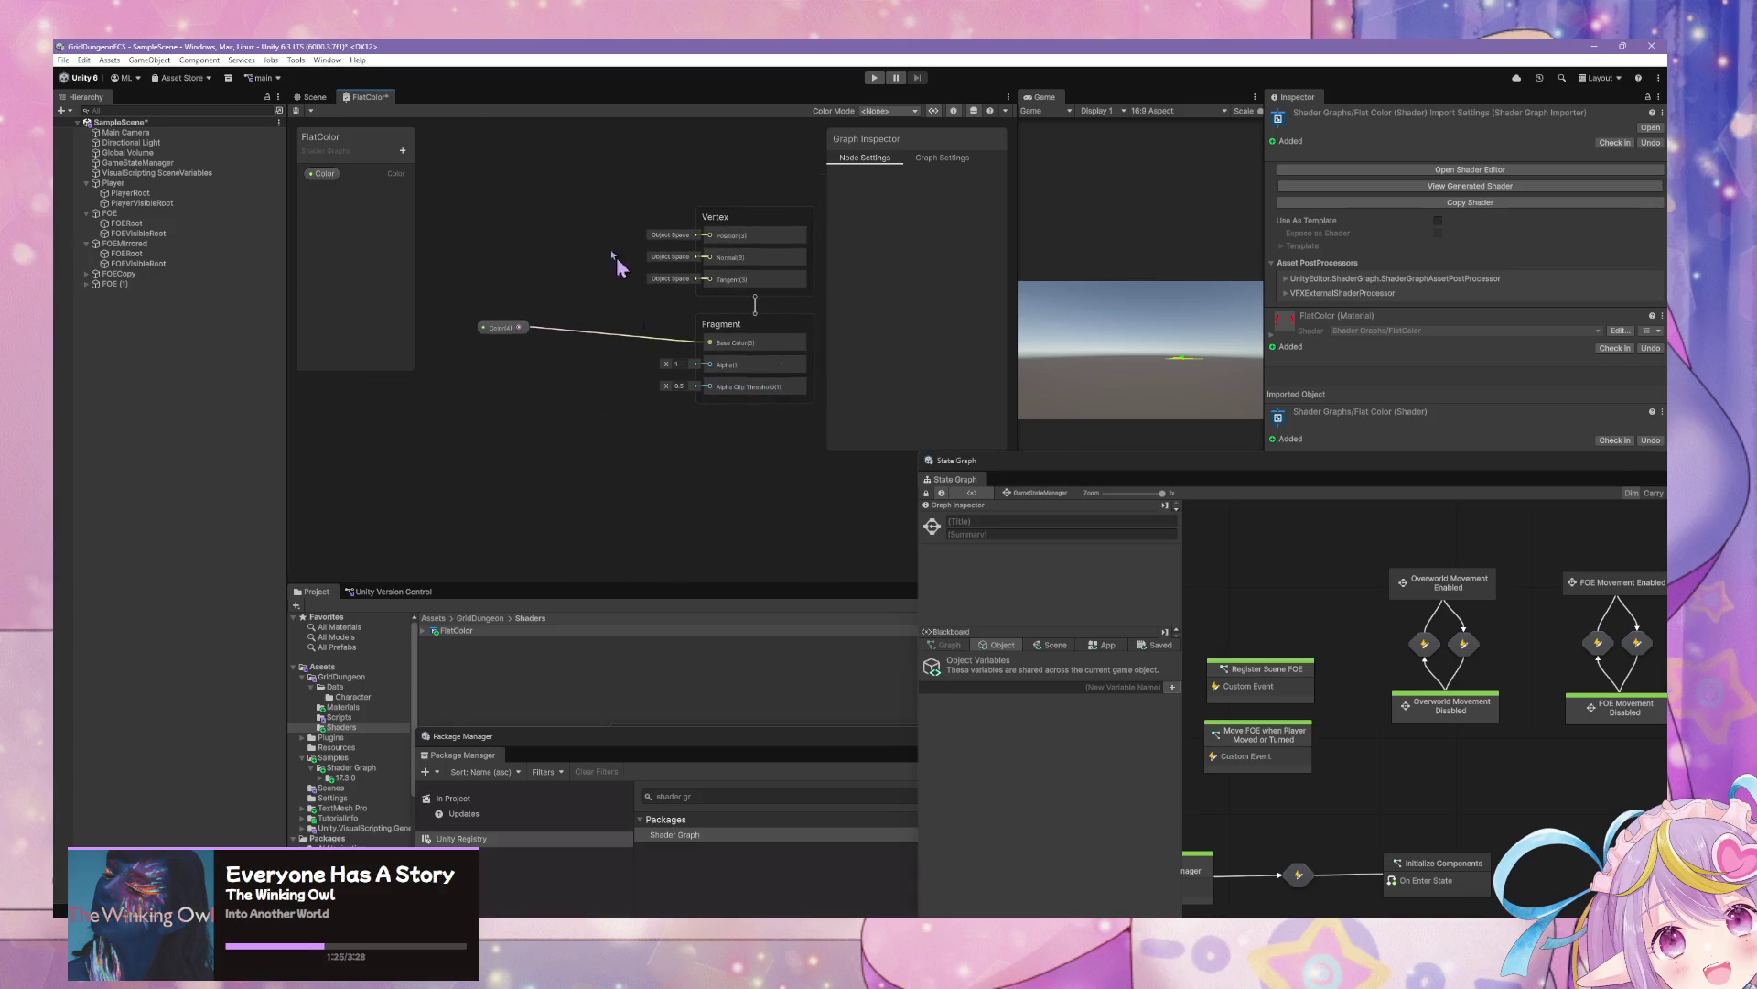
left_click(312, 97)
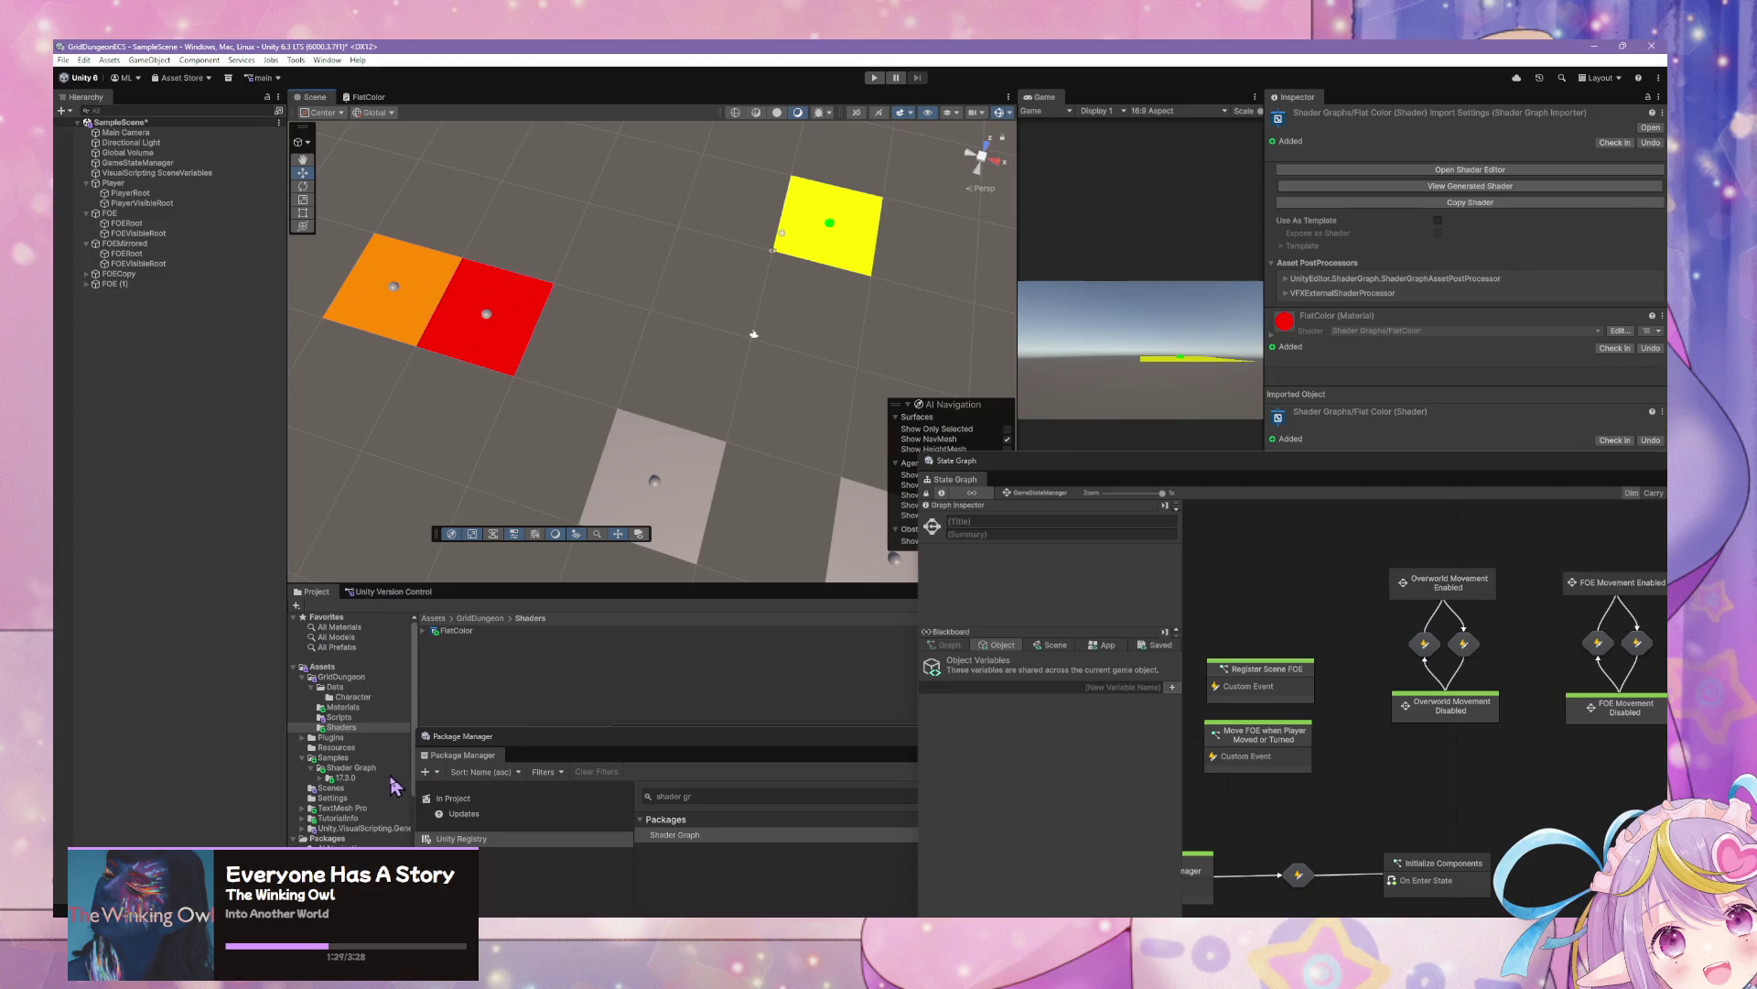
left_click(444, 632)
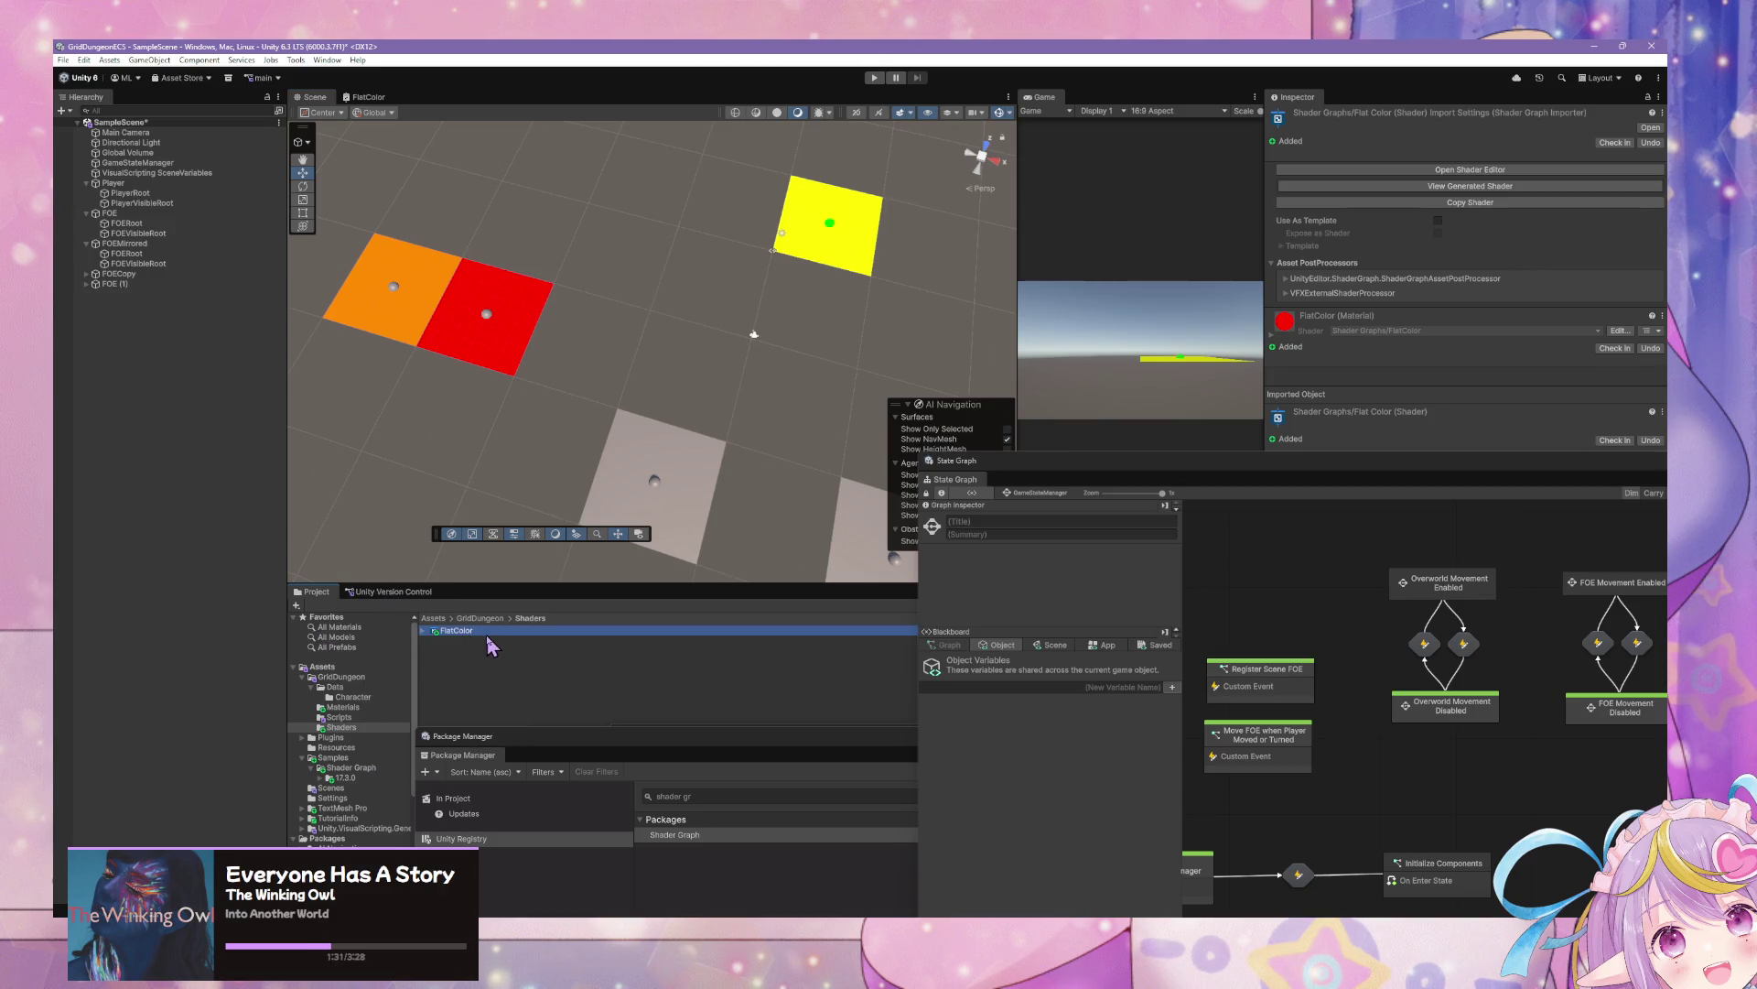
Duplicate the FlatColor shader, name the copy FlatArrowPointer, and open it in Shader Graph
key("ctrl+d")
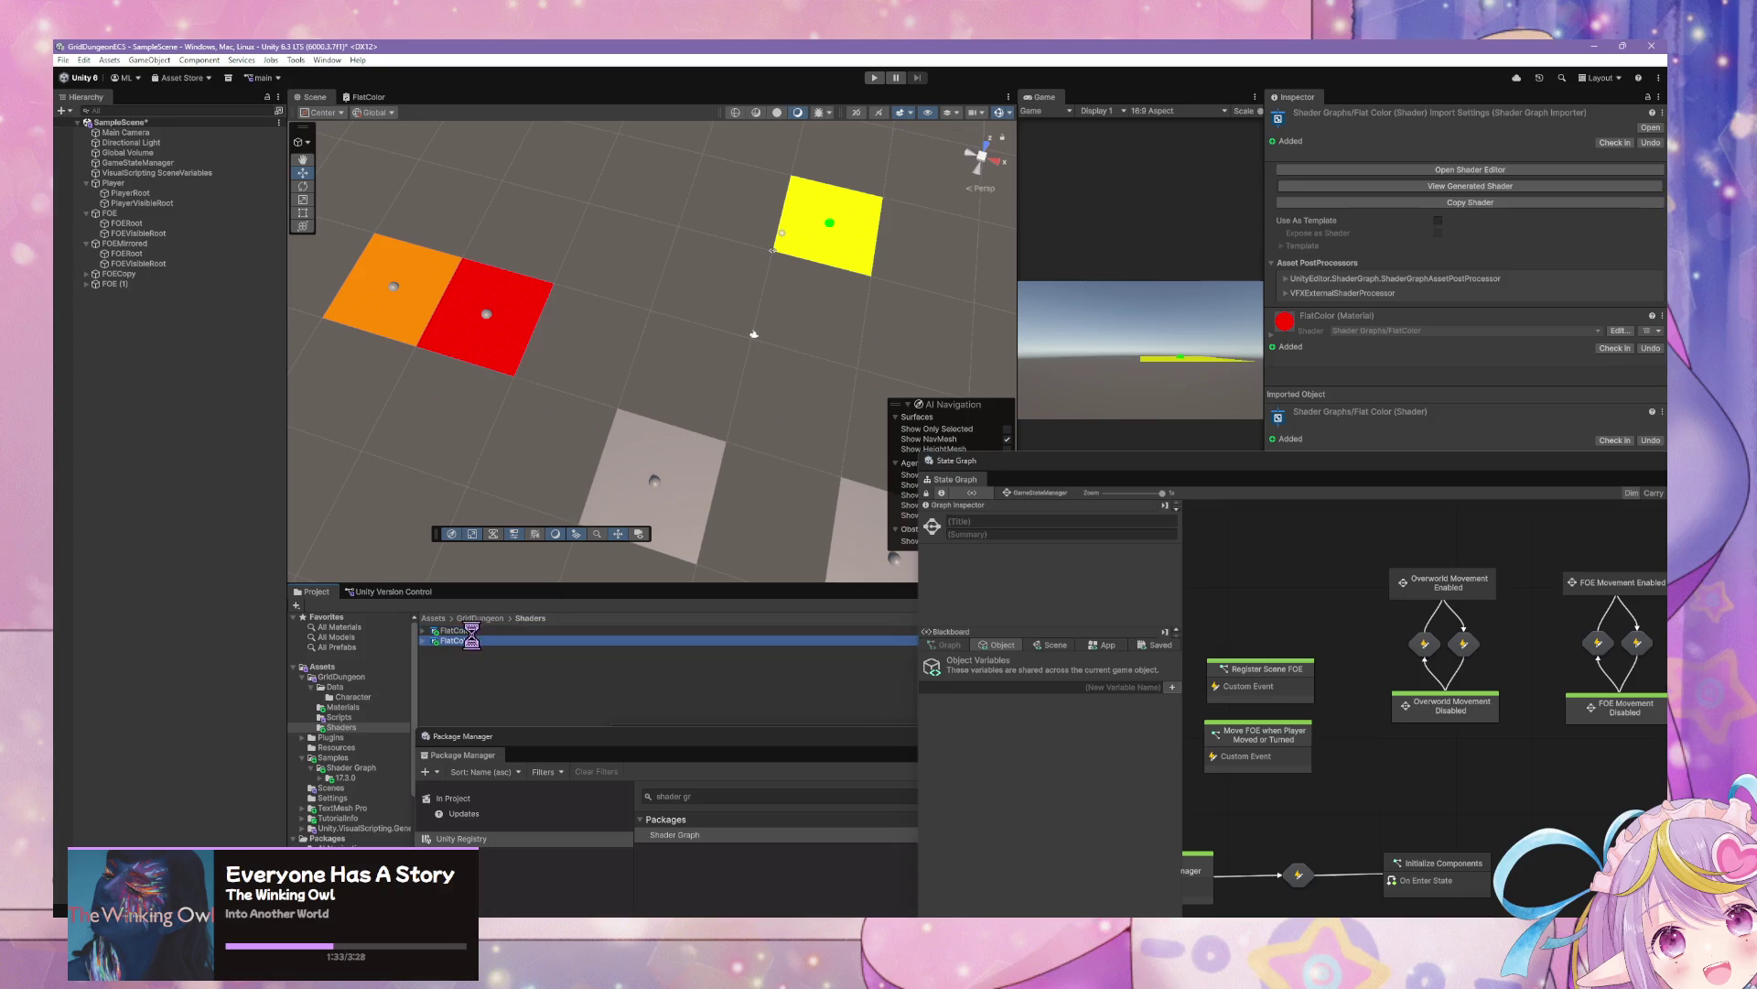
left_click(494, 641)
left_click(494, 642)
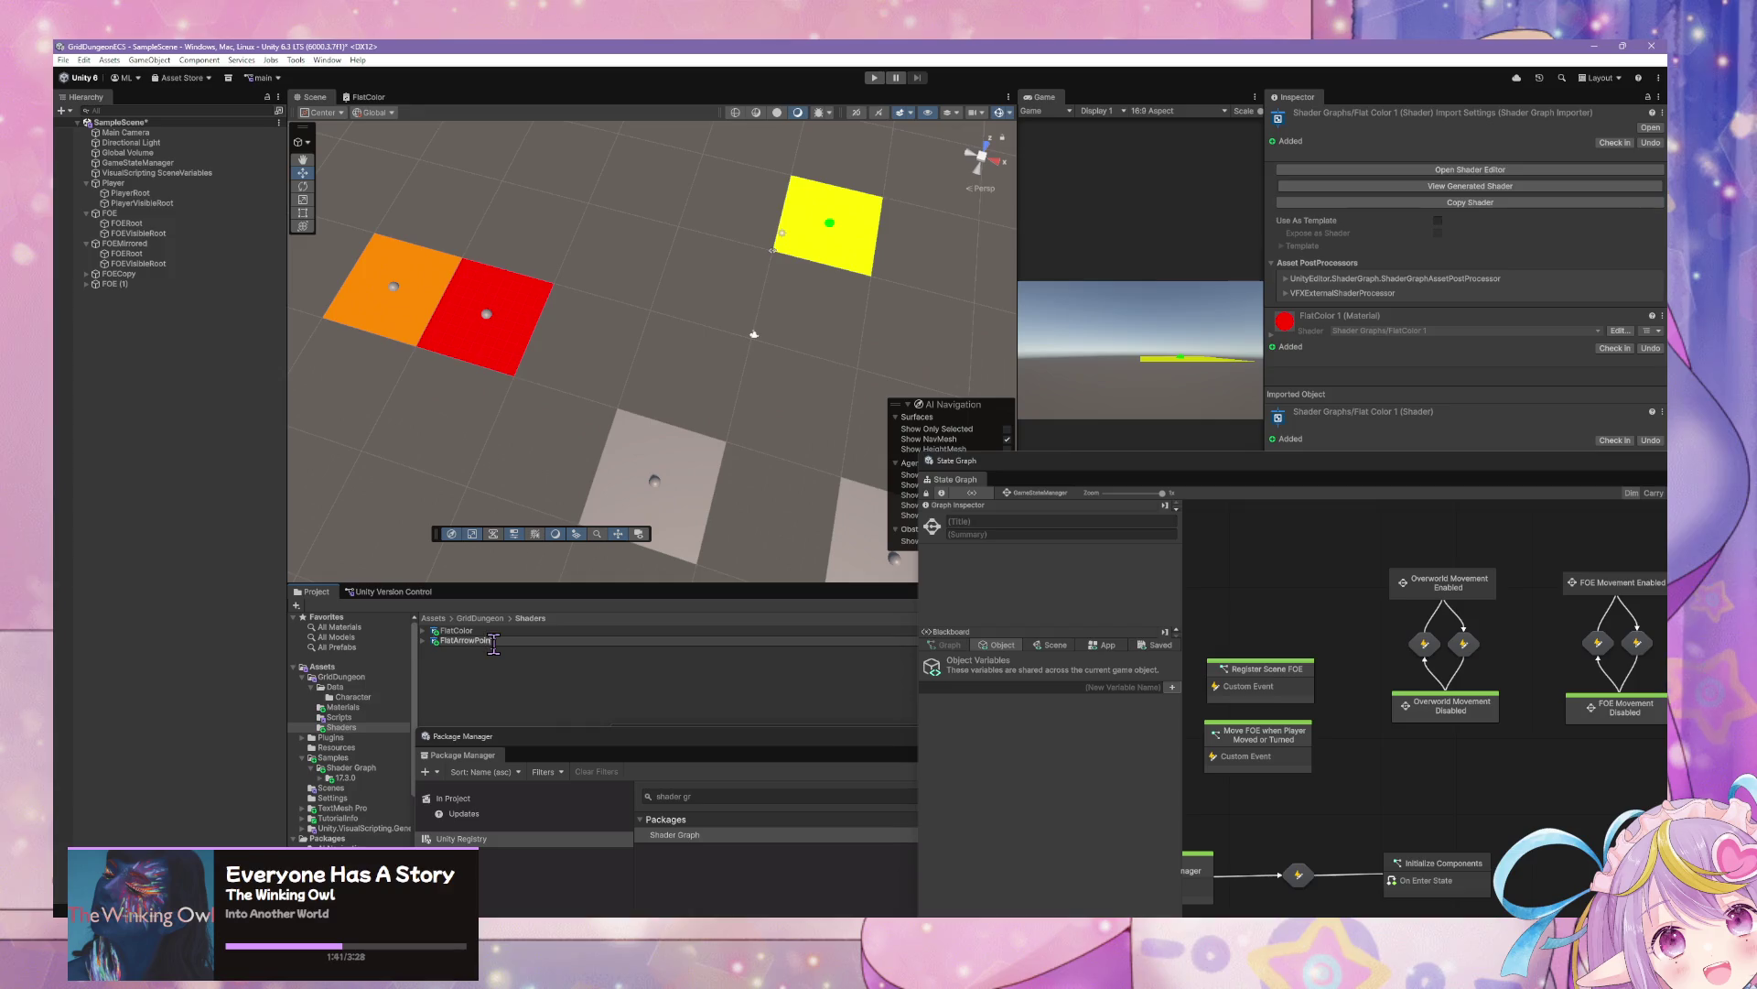
type("nter")
key("Return")
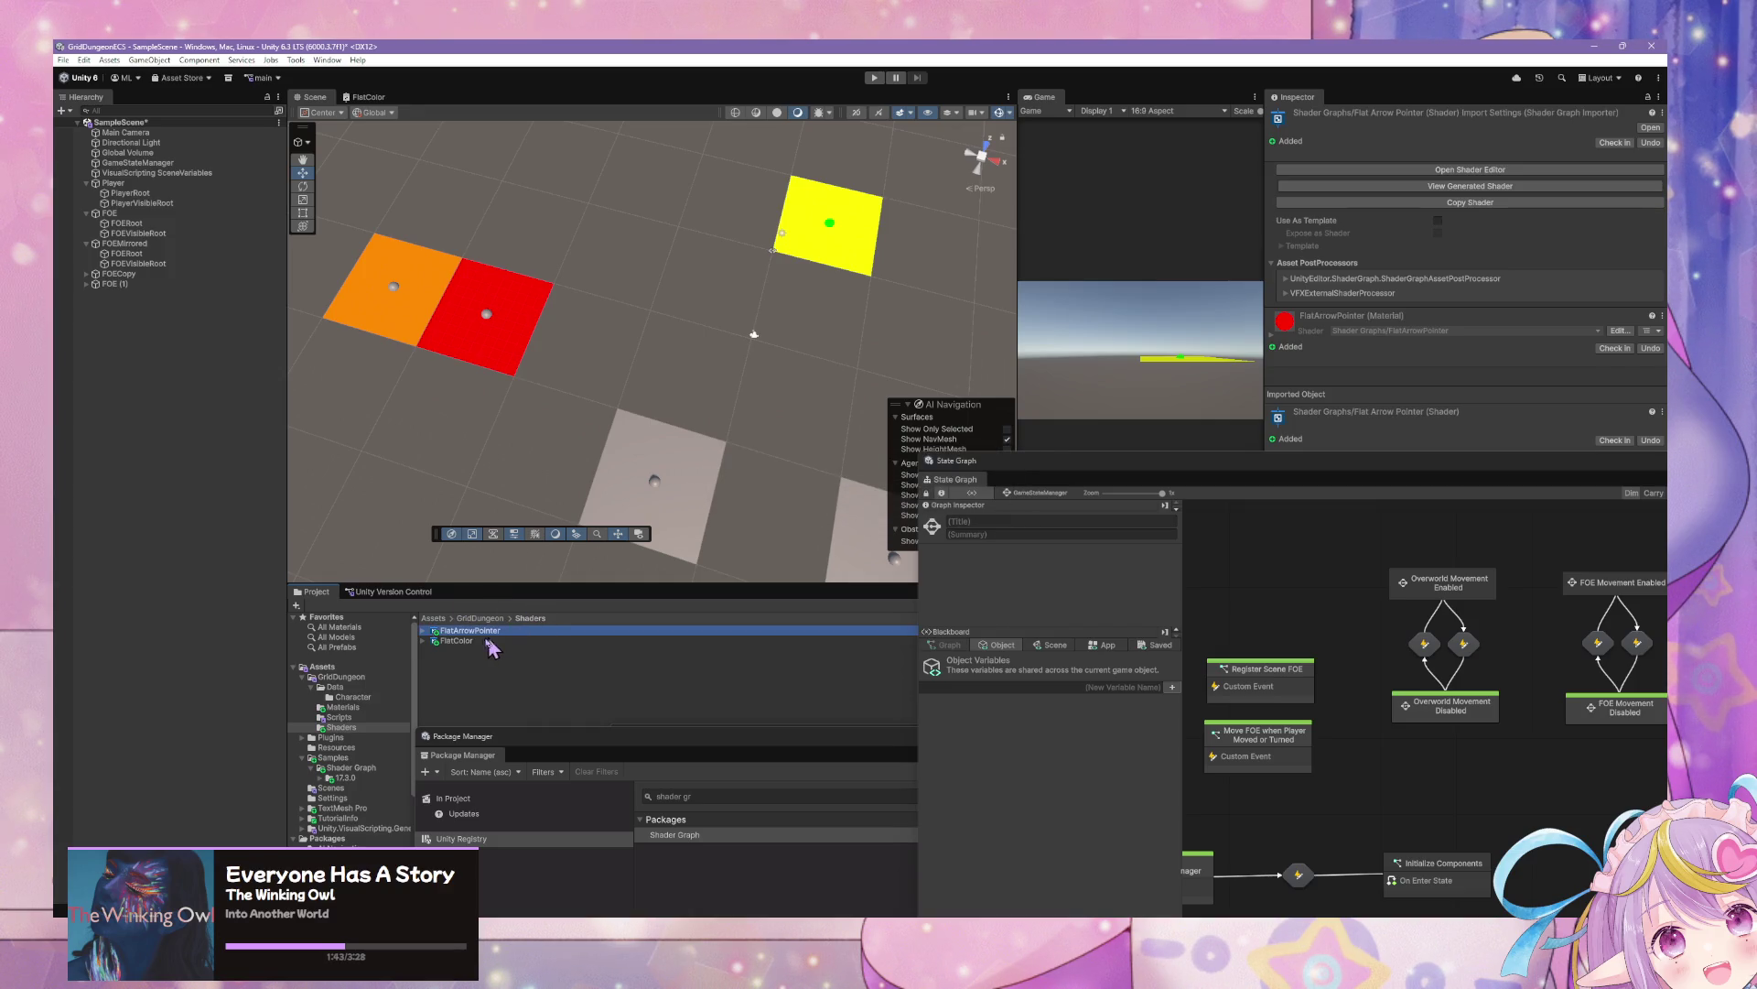
double_click(496, 630)
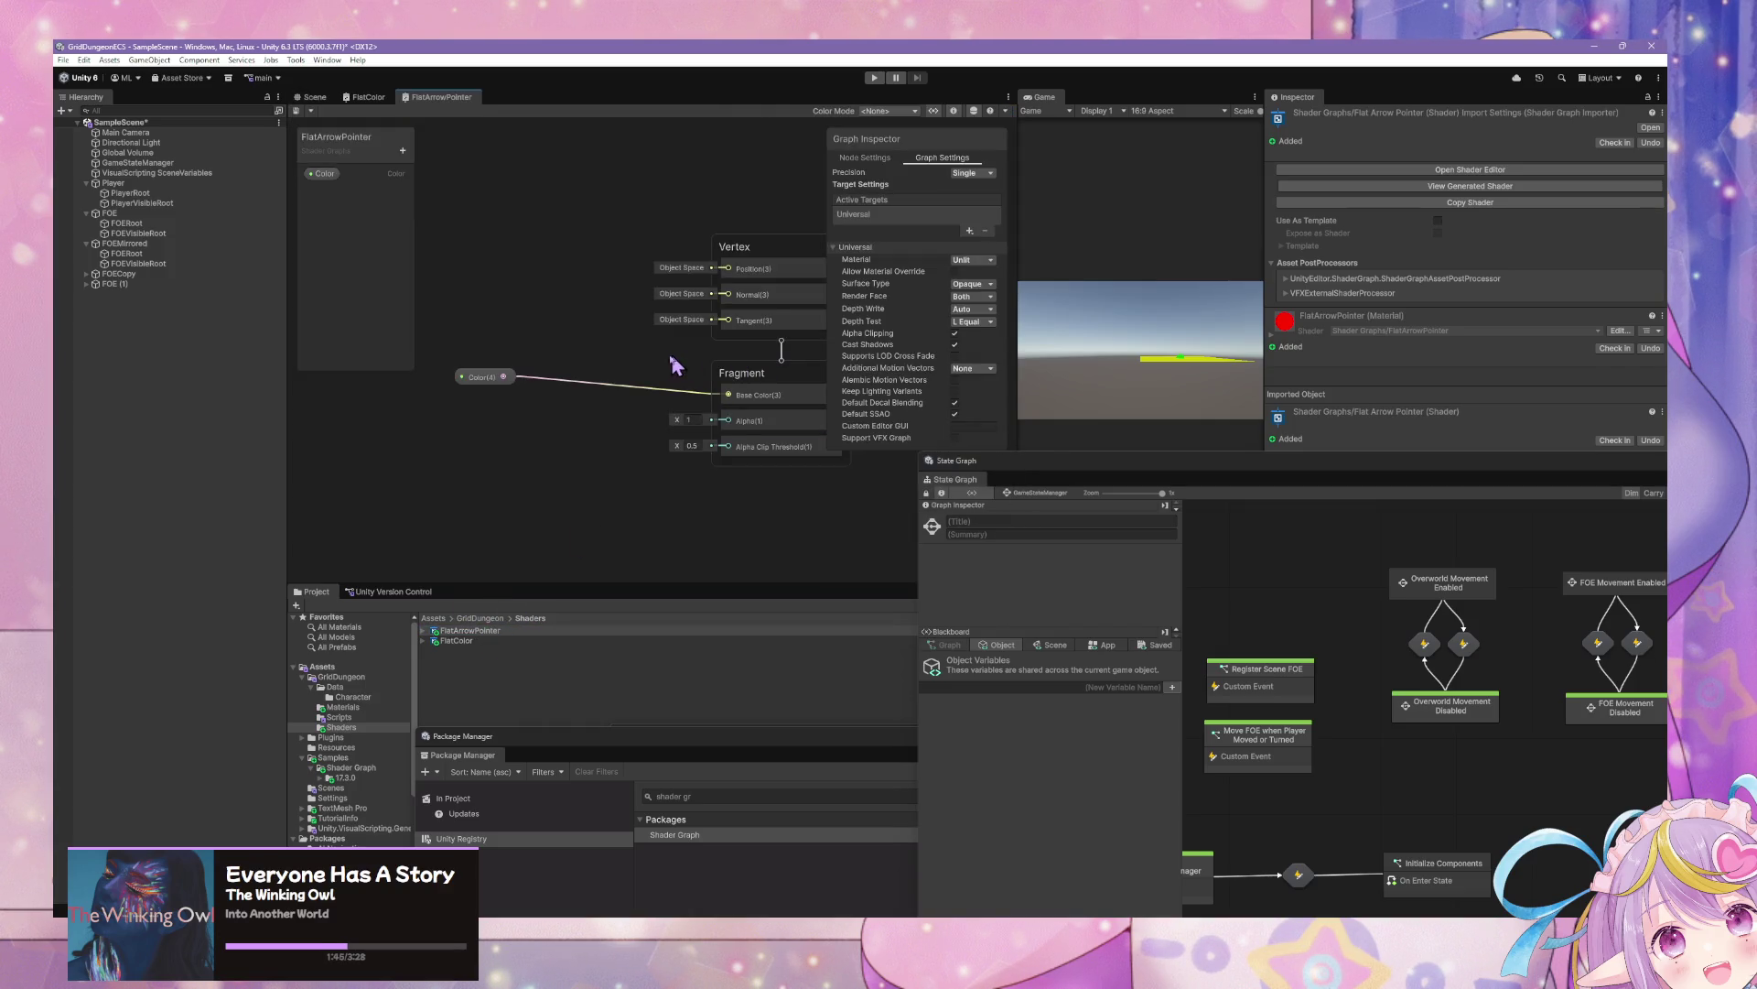
Add a Triangle node beside the Fragment block and show its preview
right_click(519, 438)
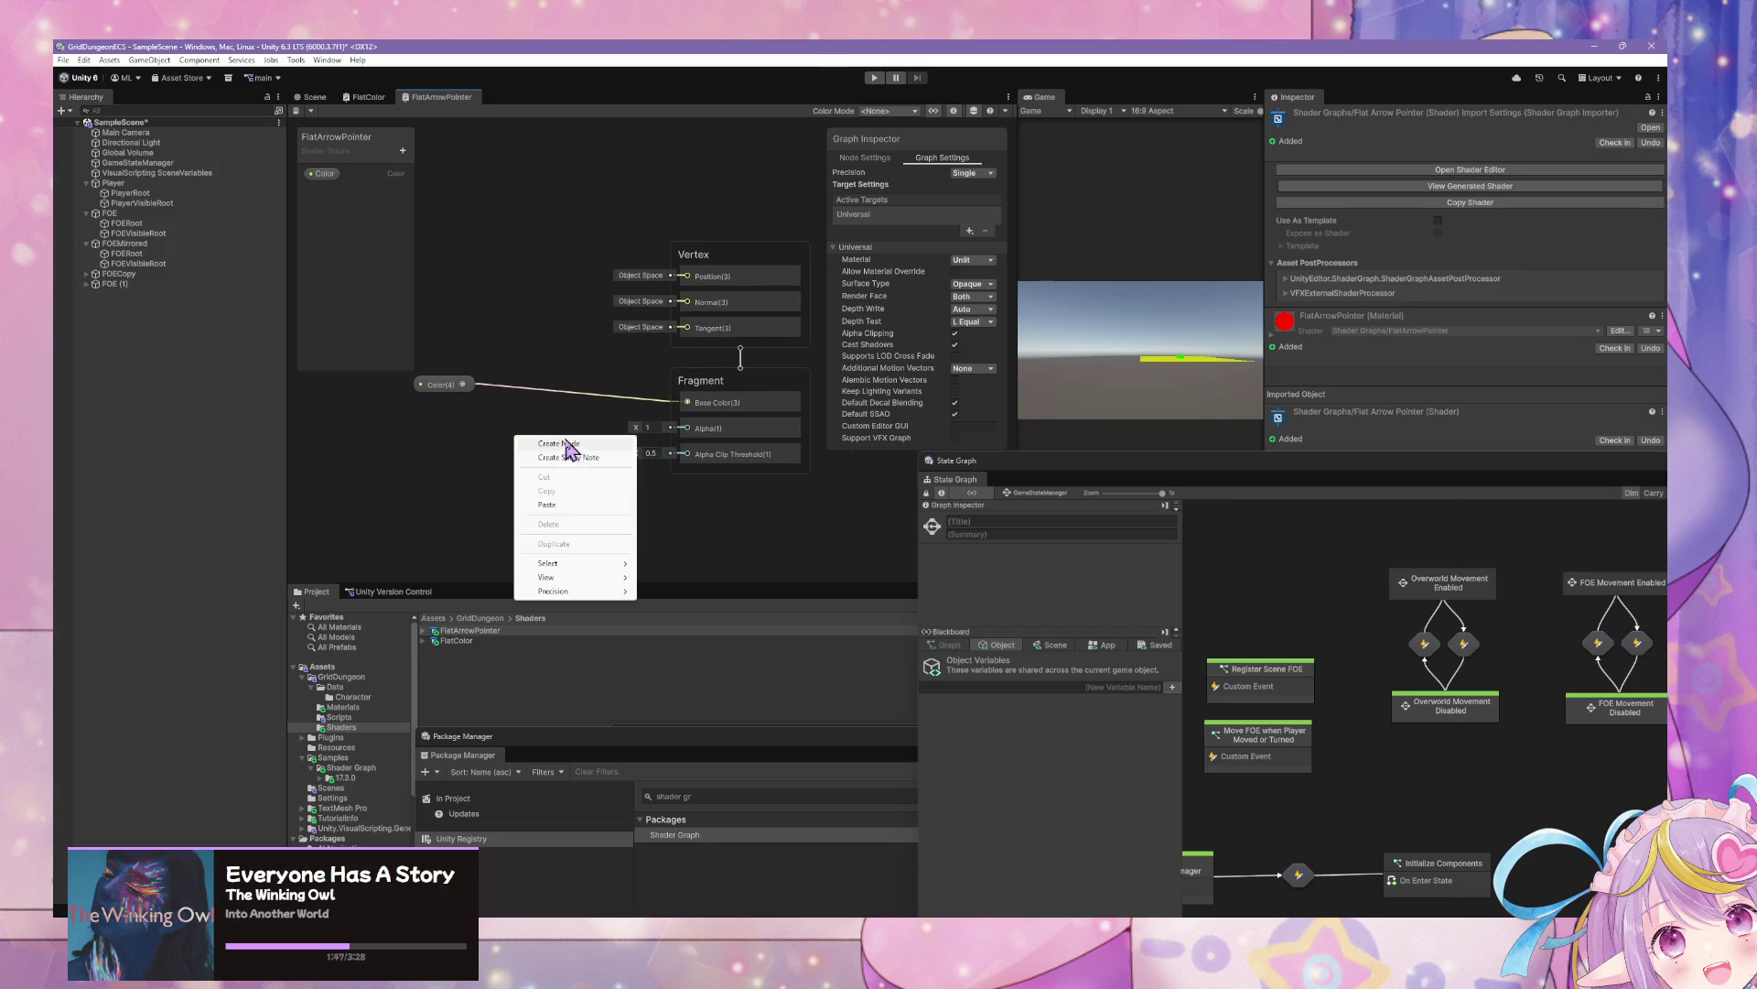
left_click(560, 444)
type("uv")
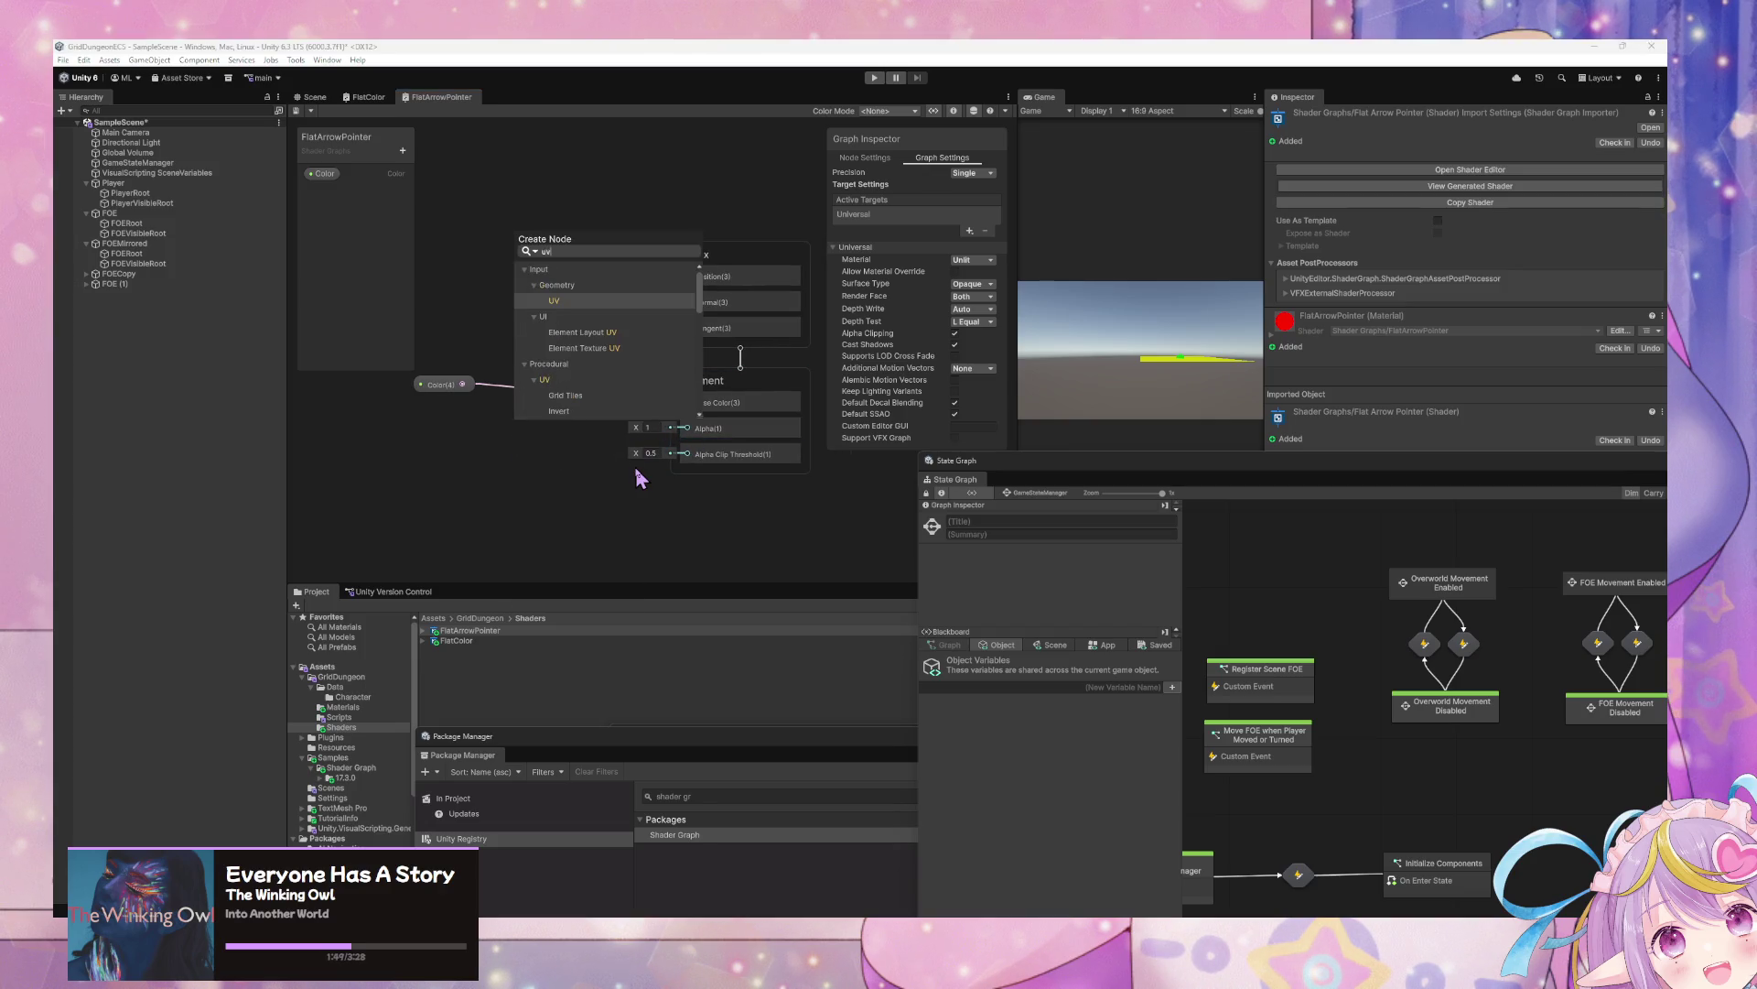
key("BackSpace")
key("BackSpace")
type("tri")
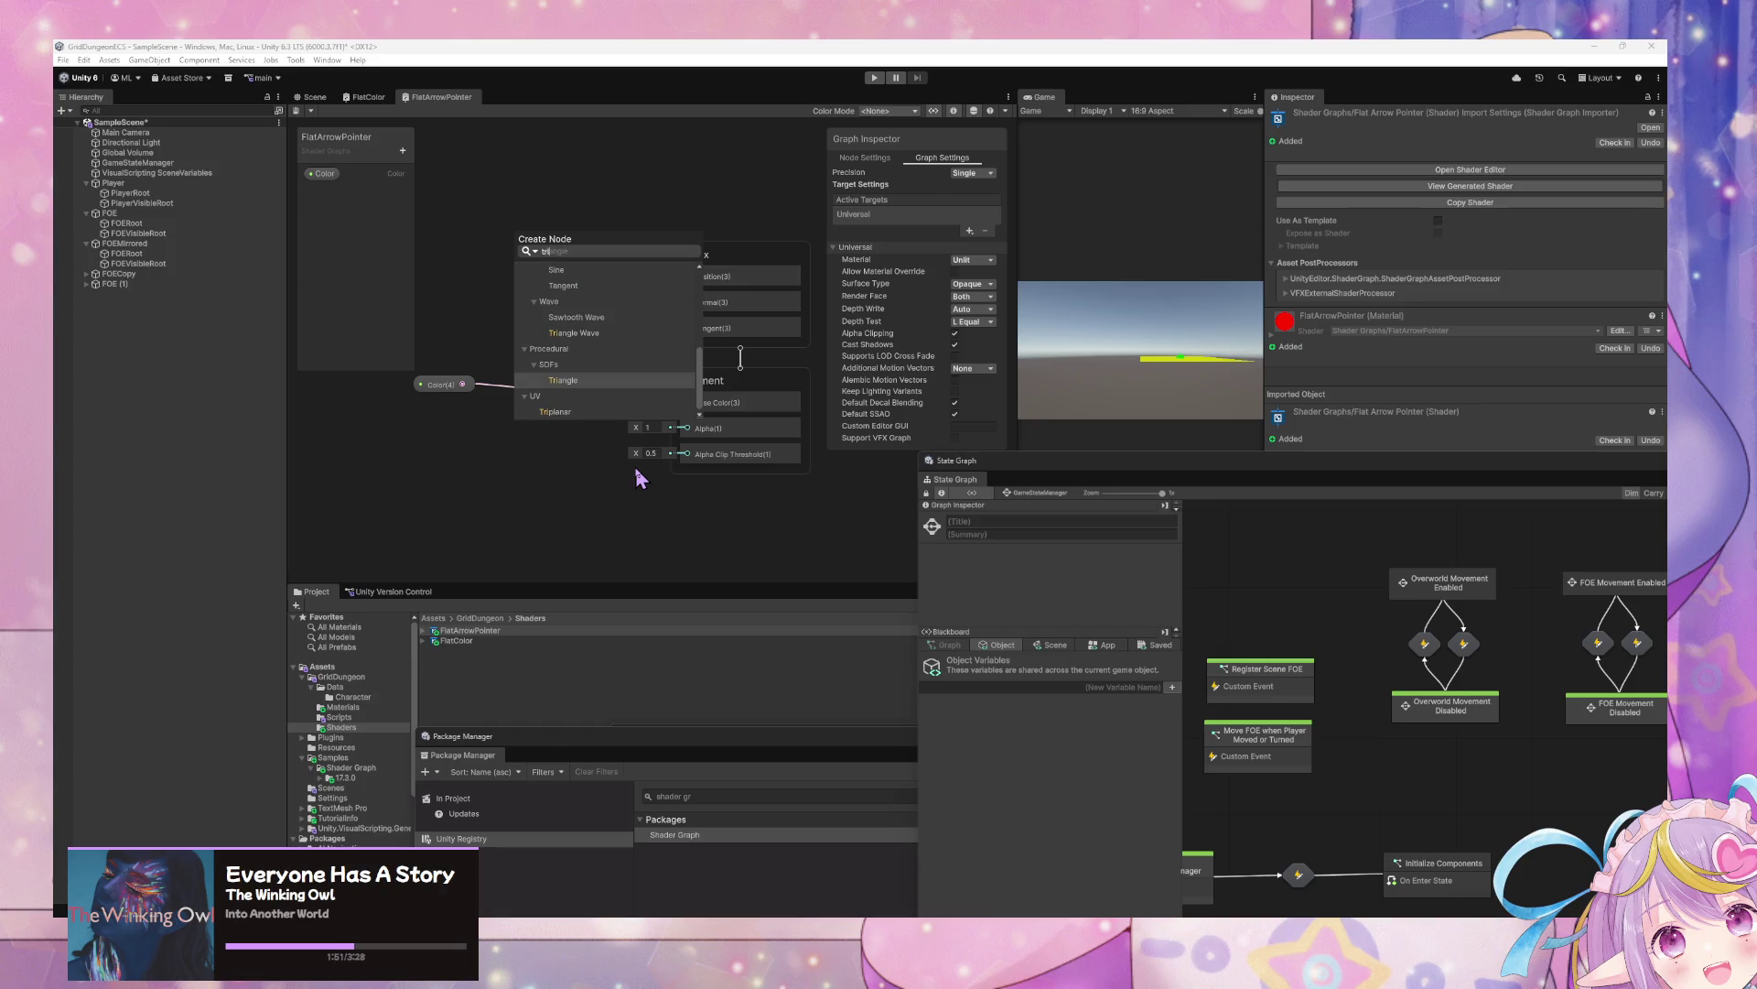
key("Return")
left_click_drag(616, 462, 503, 446)
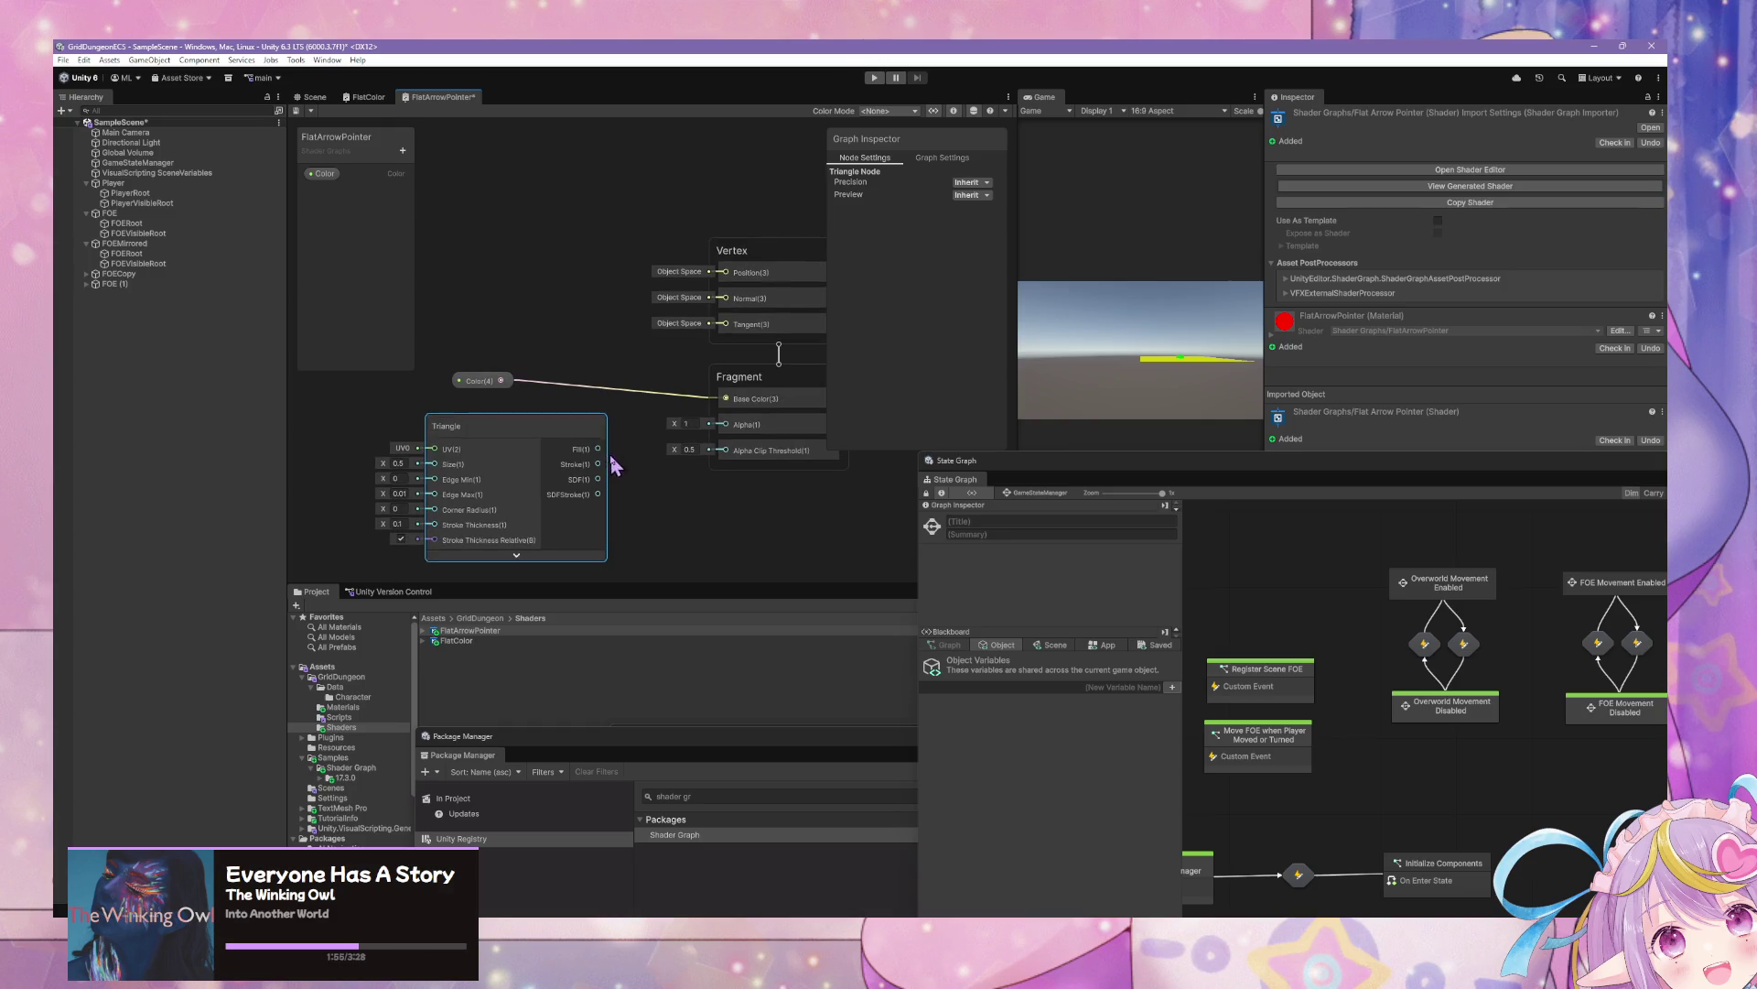
left_click(516, 554)
Wire the Triangle's Fill output into Fragment Alpha and save the FlatArrowPointer graph
left_click_drag(621, 353, 748, 330)
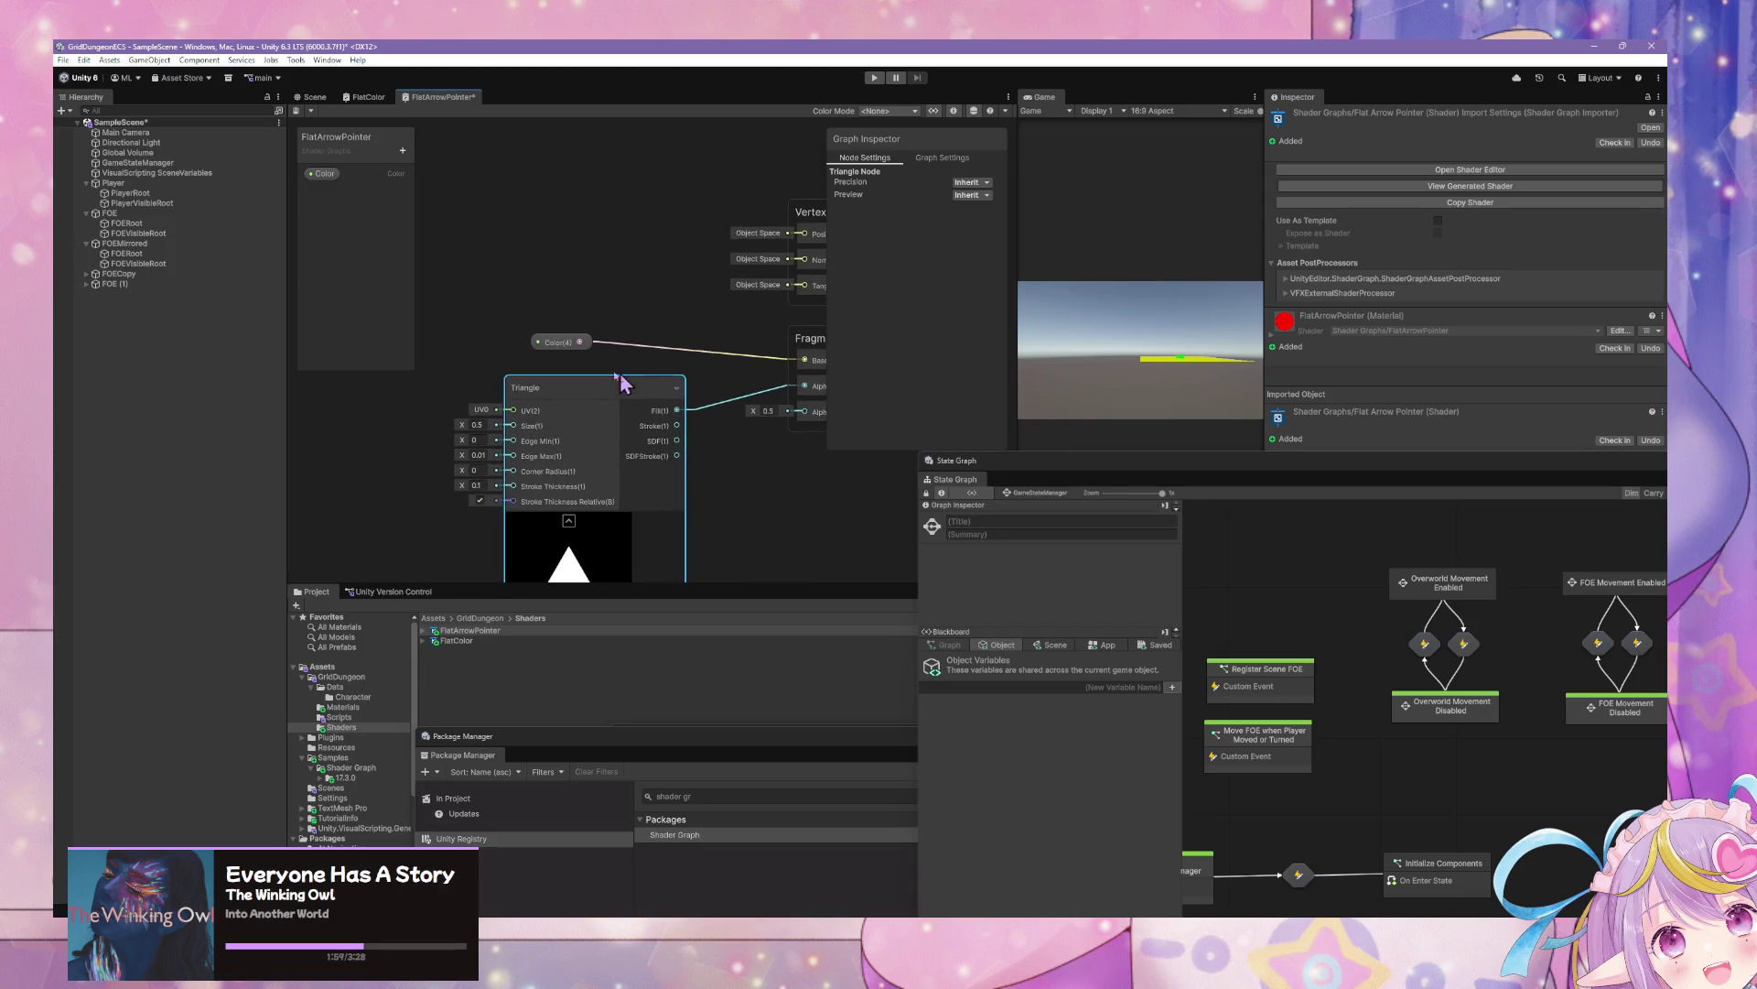
left_click_drag(716, 557, 633, 536)
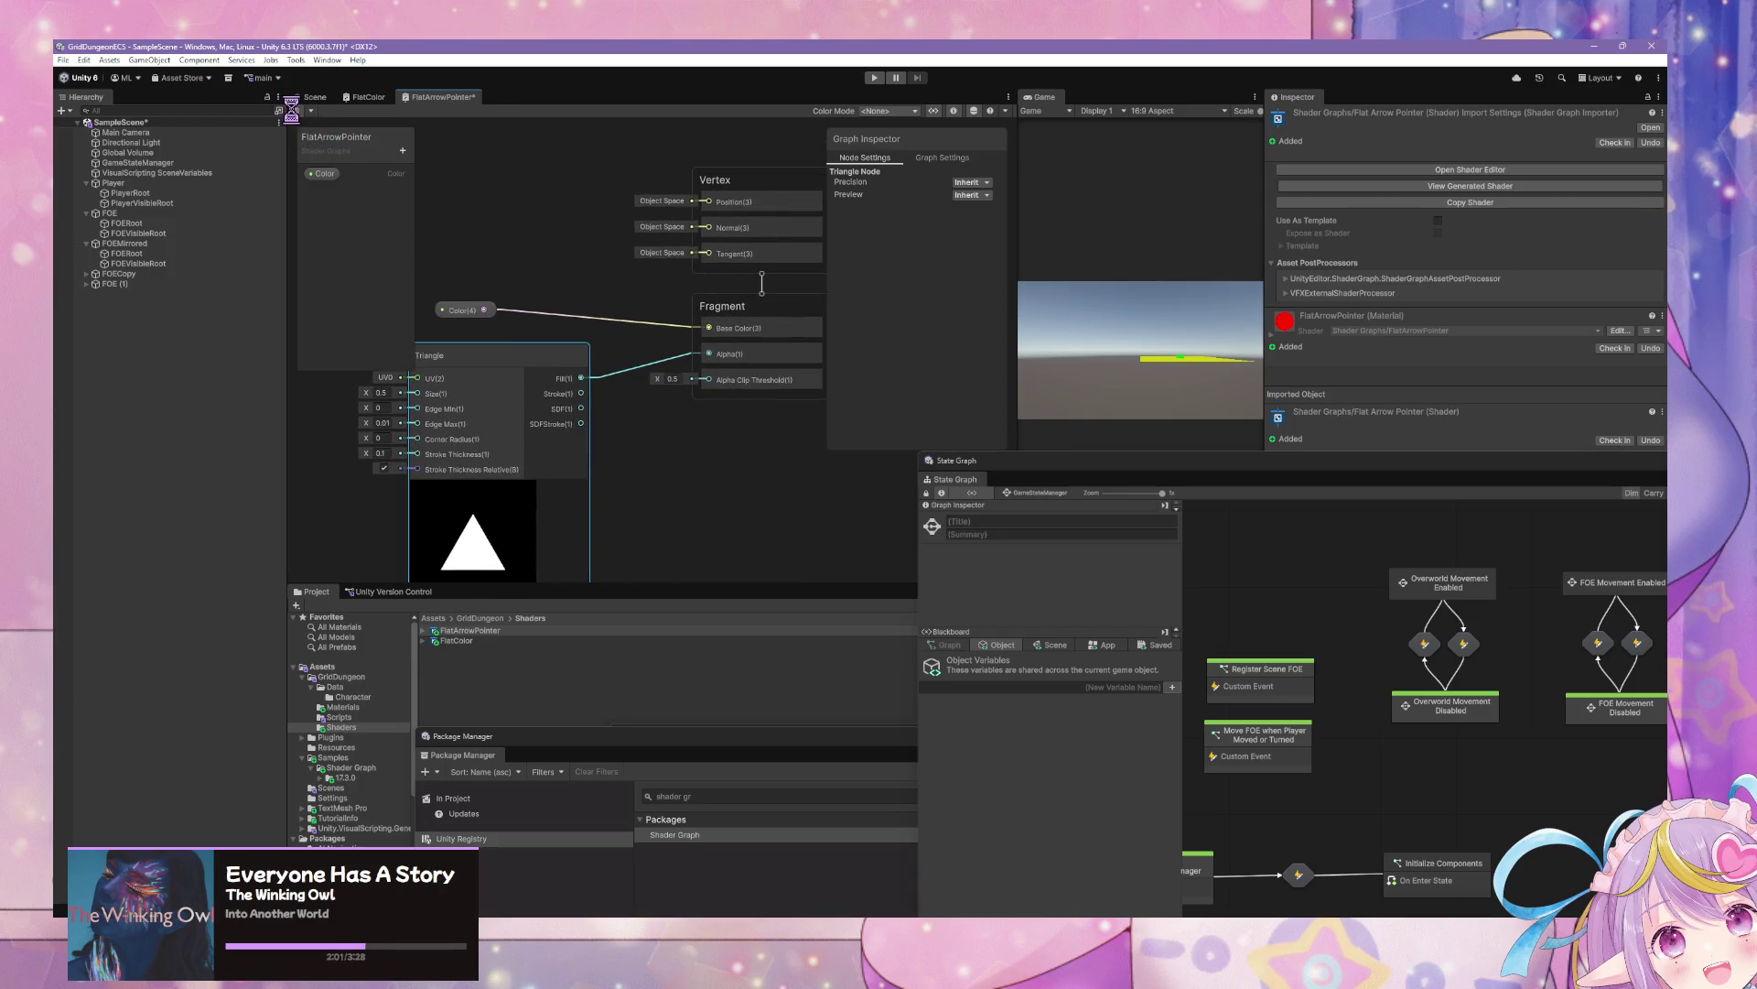
left_click(297, 111)
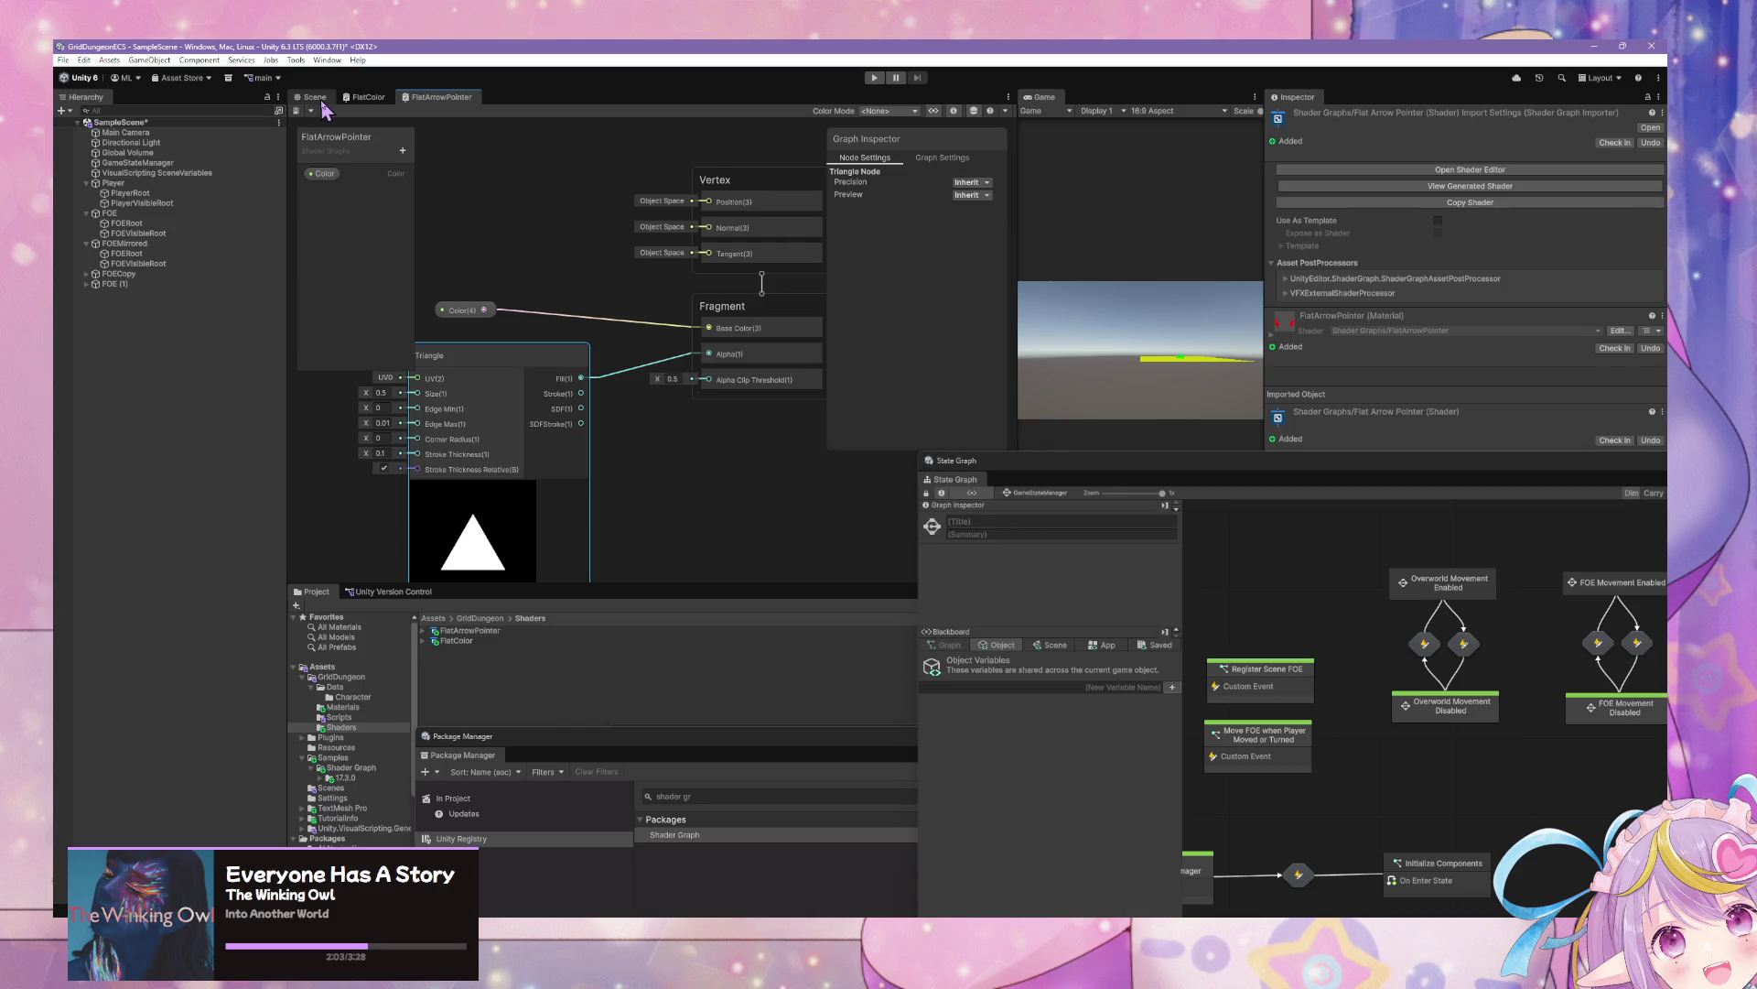
left_click(321, 99)
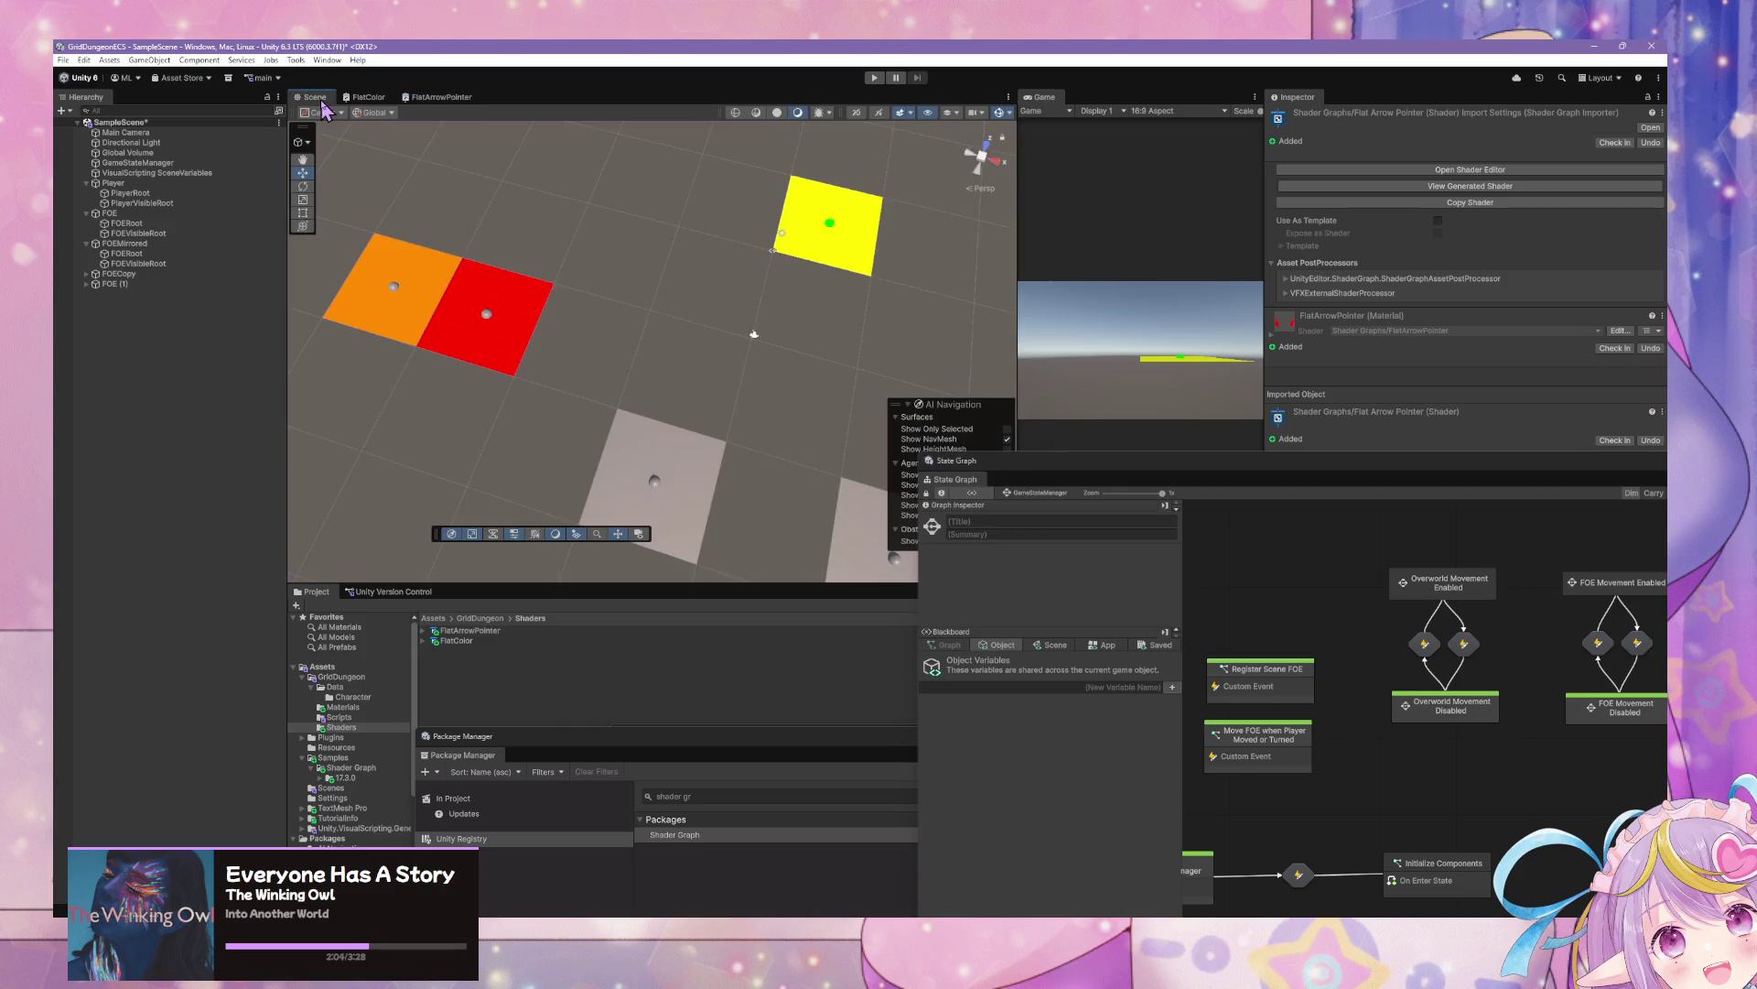
In the Materials folder, set the orange, red and yellow materials to the FlatArrowPointer shader
left_click(366, 716)
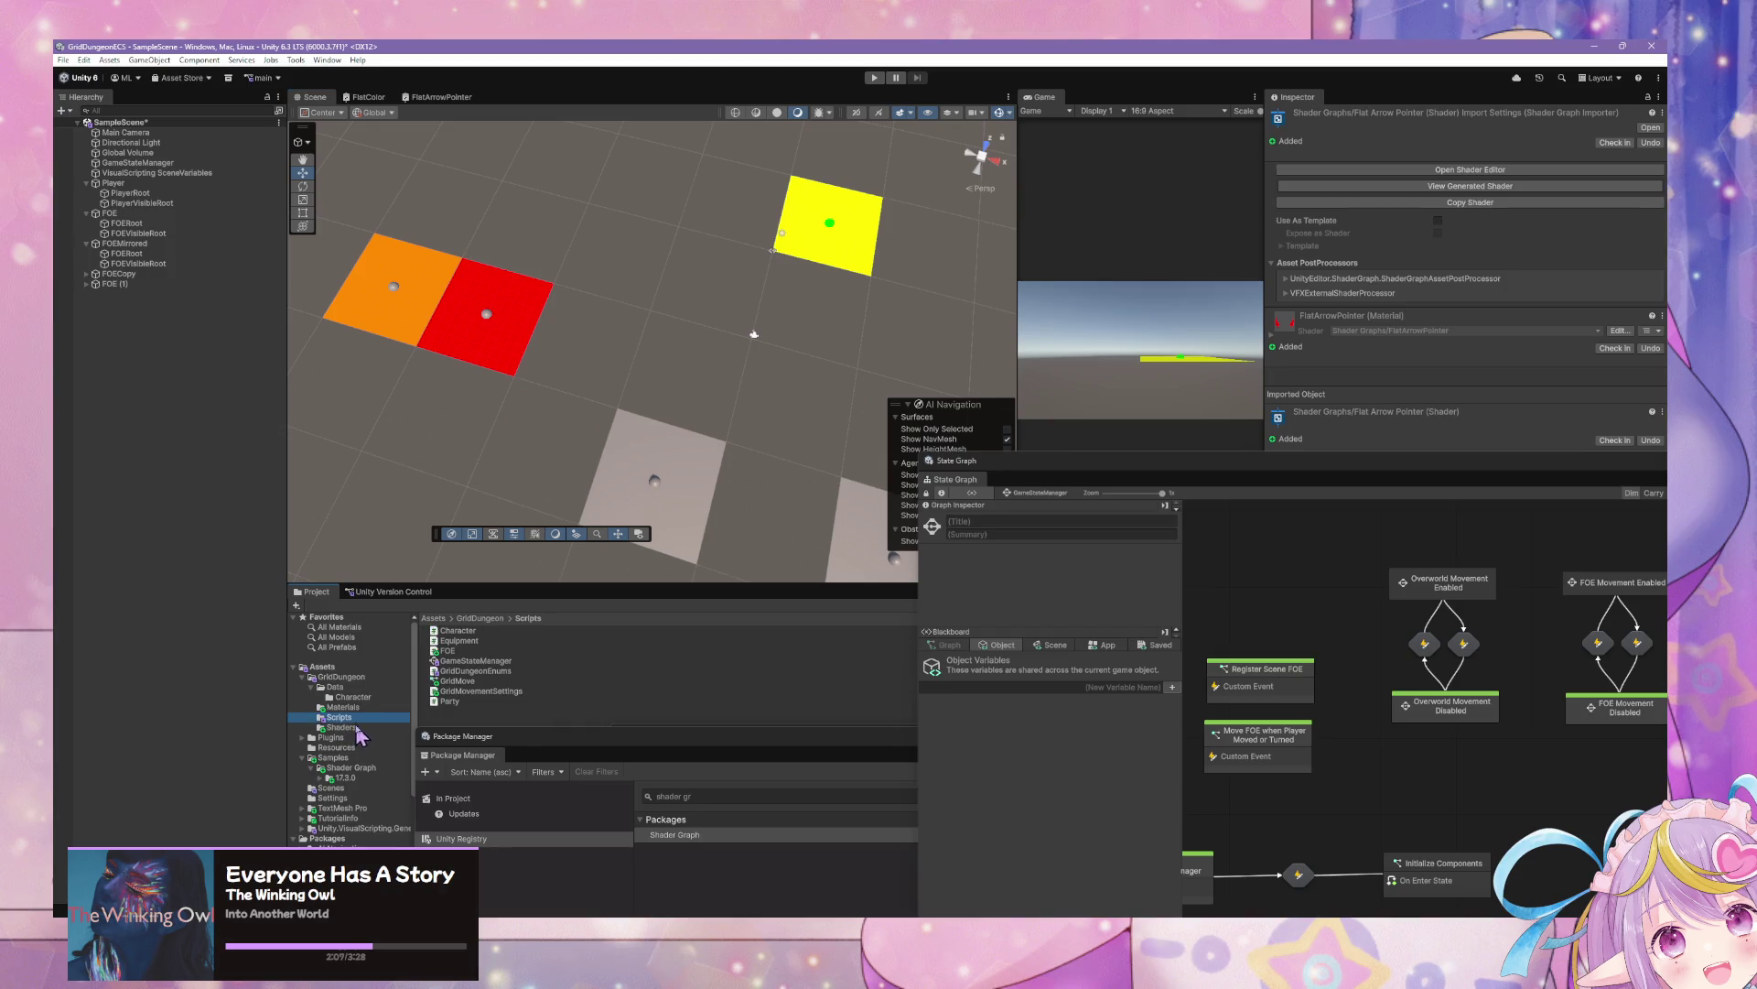
left_click(365, 708)
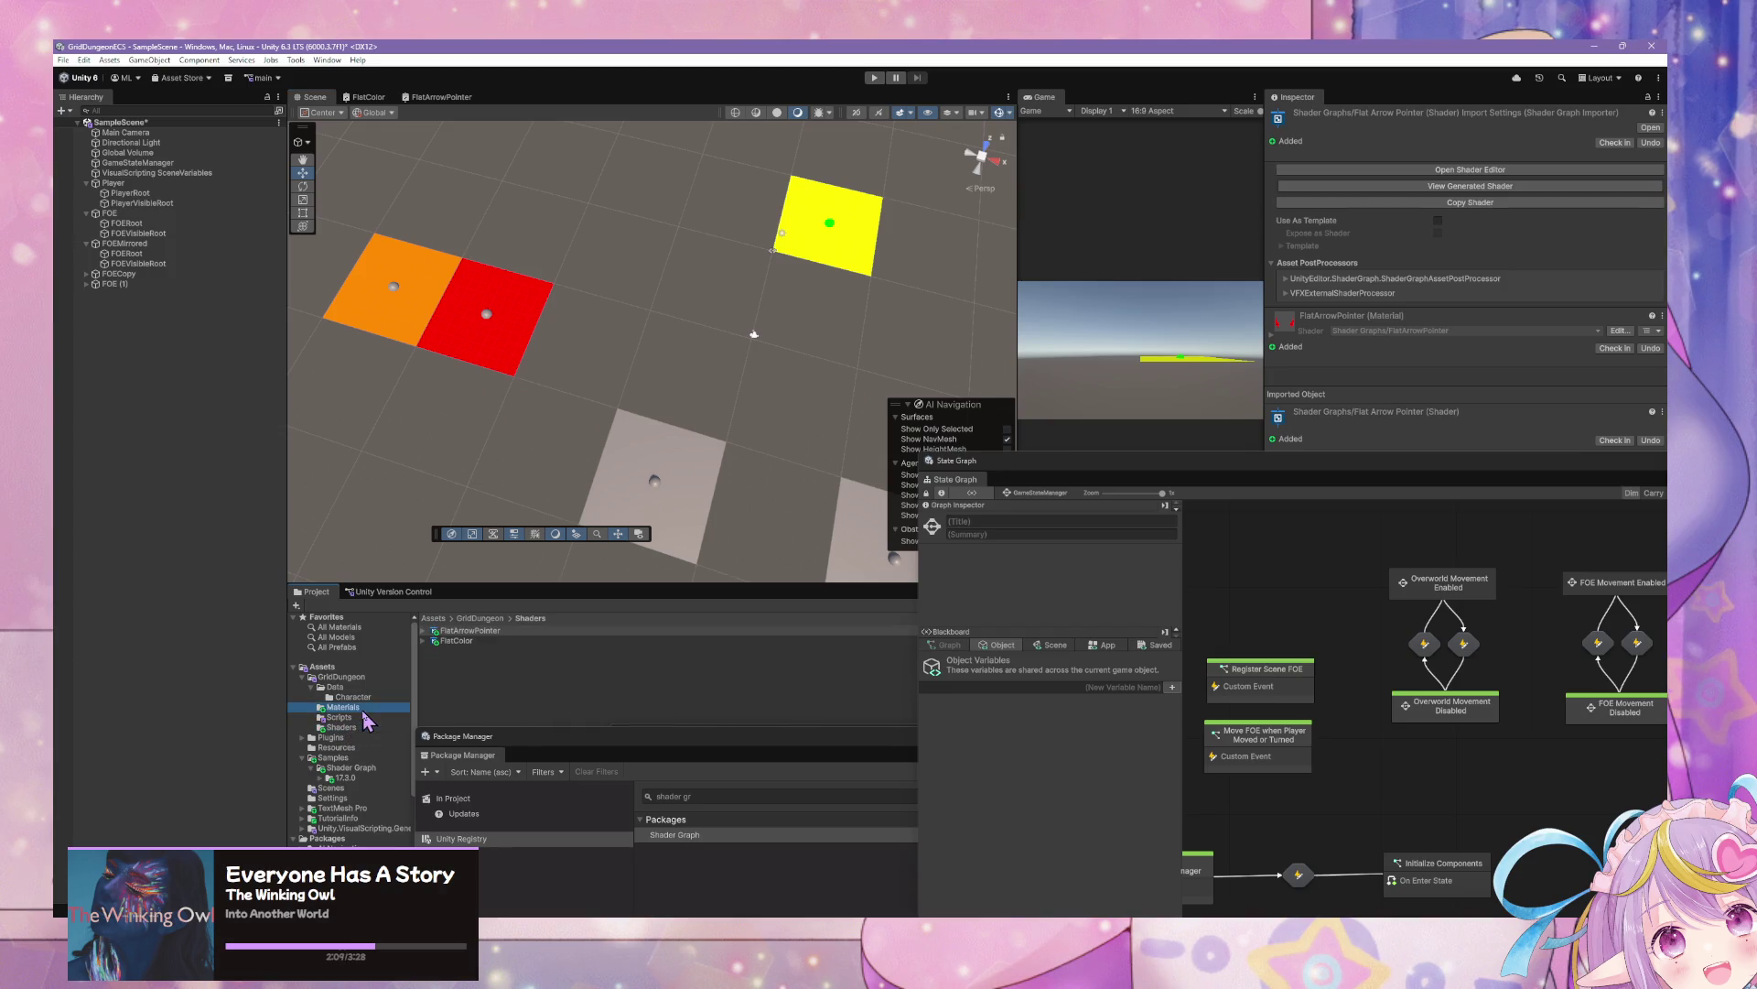
left_click(466, 631)
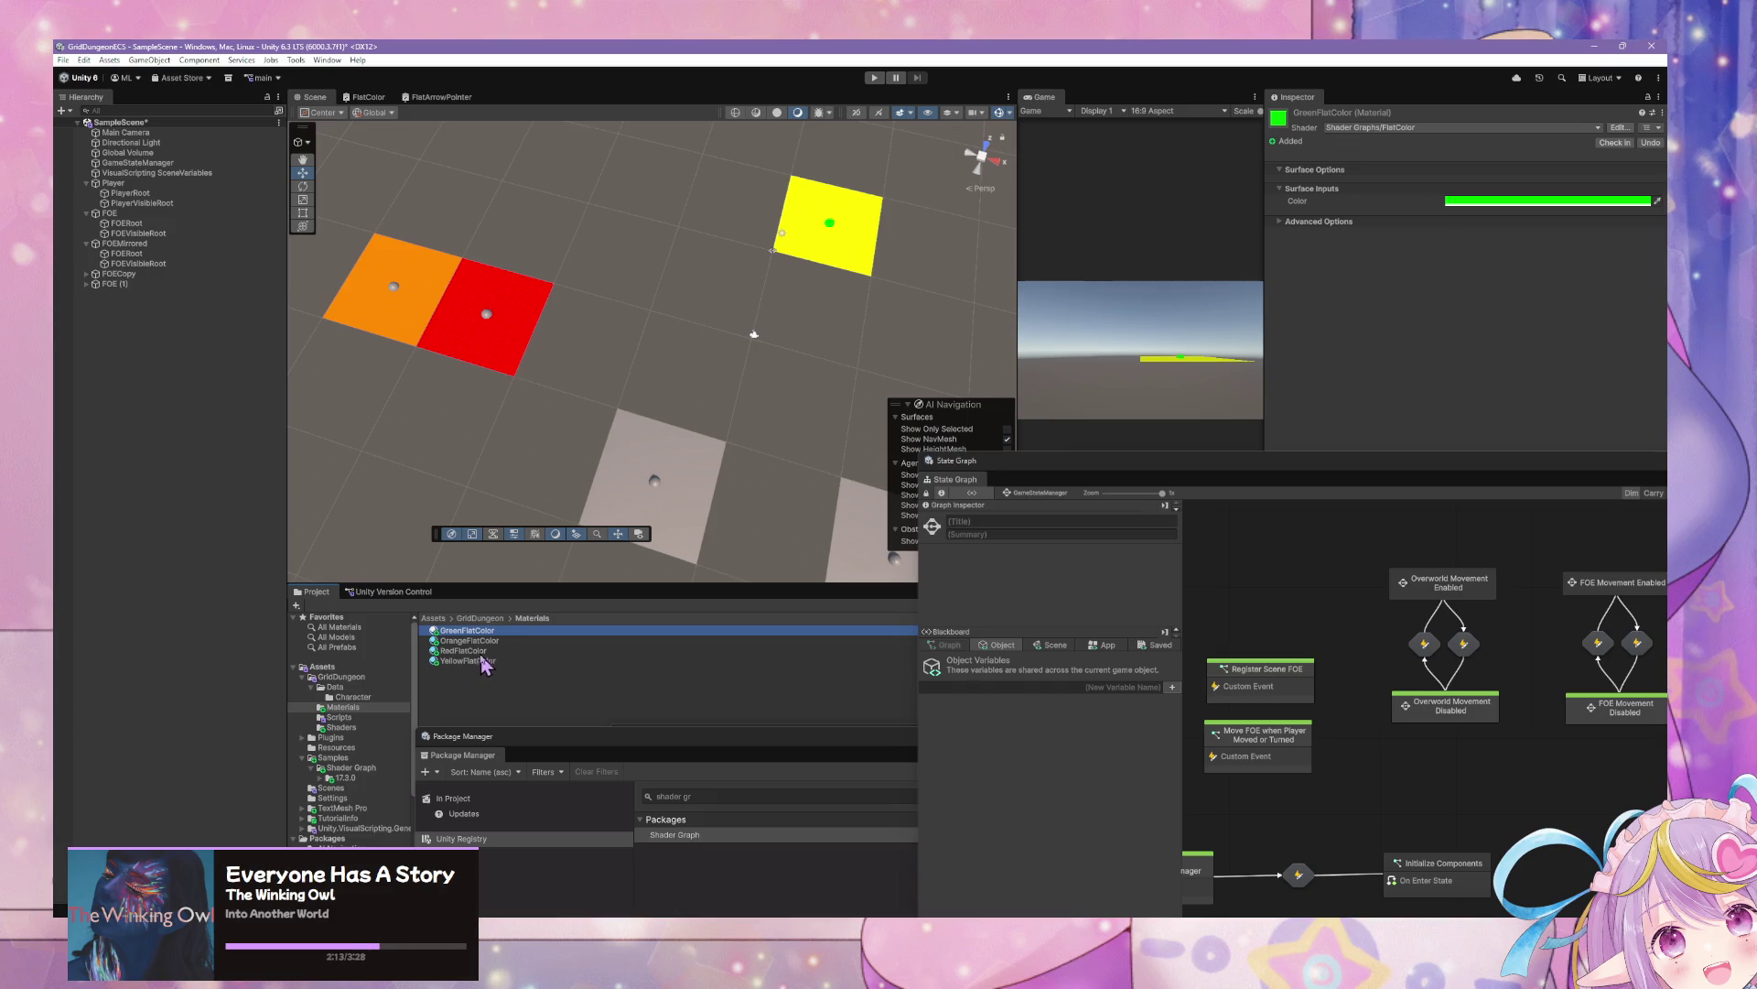
left_click(490, 661)
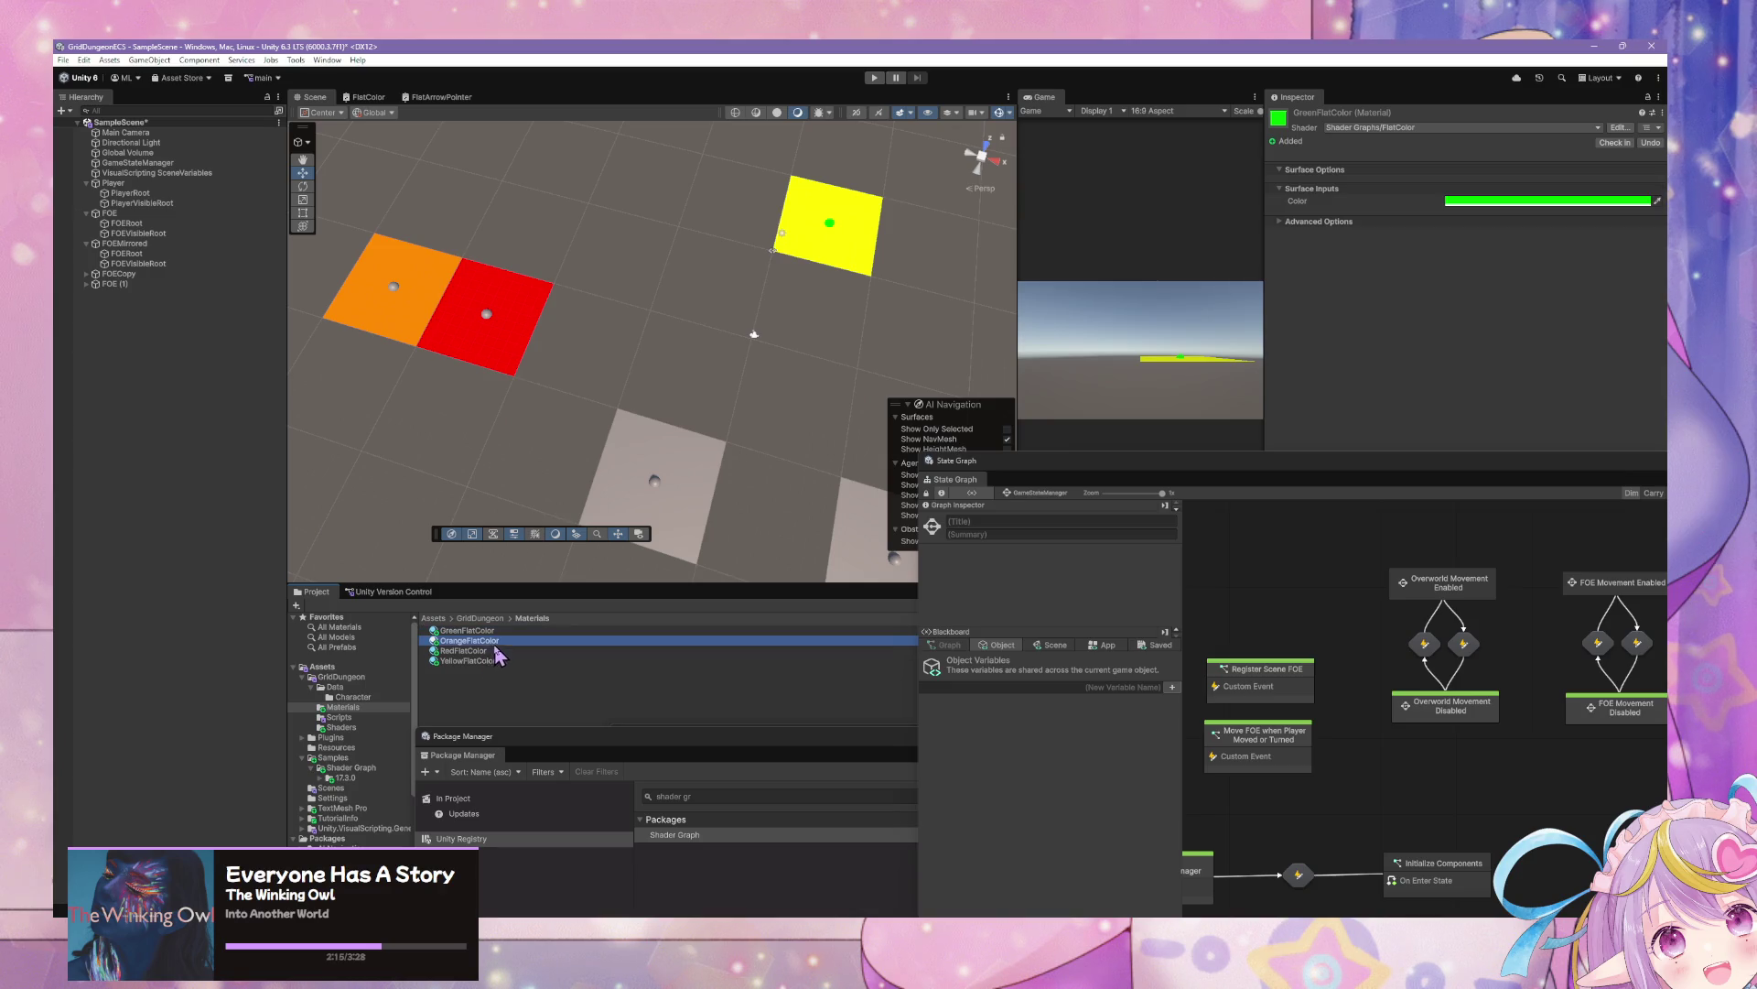
left_click(495, 642, "shift")
left_click(1388, 130)
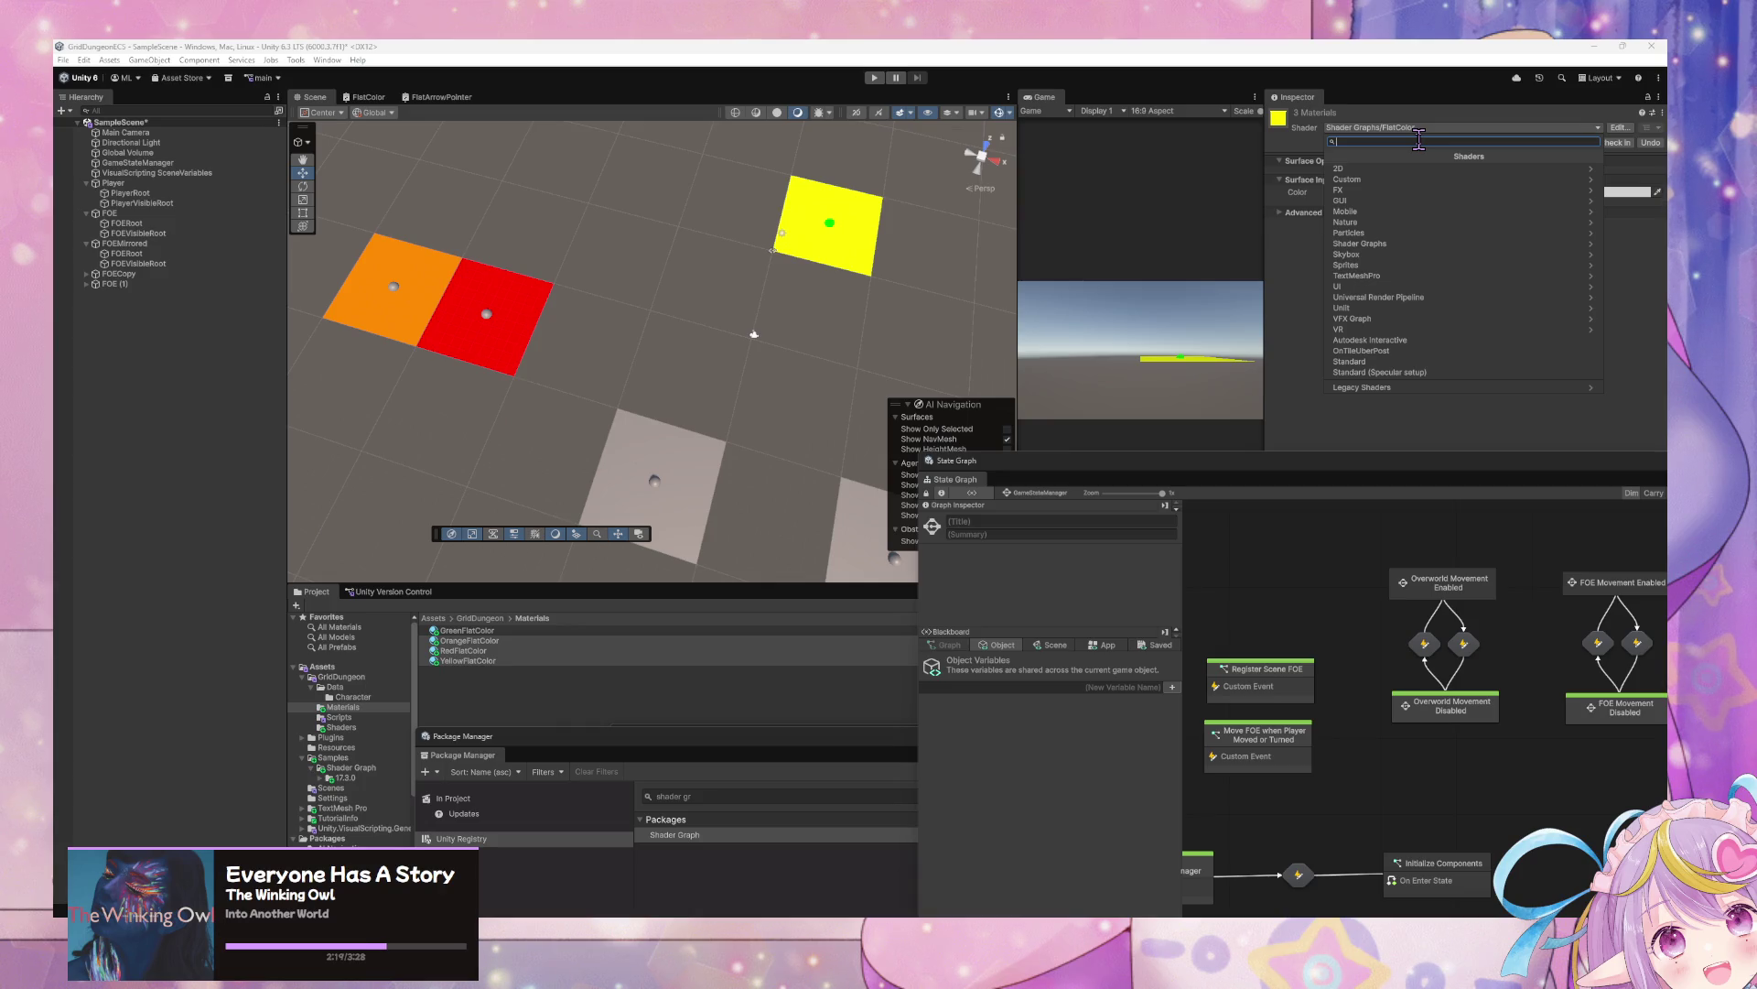
type("arrow")
key("Return")
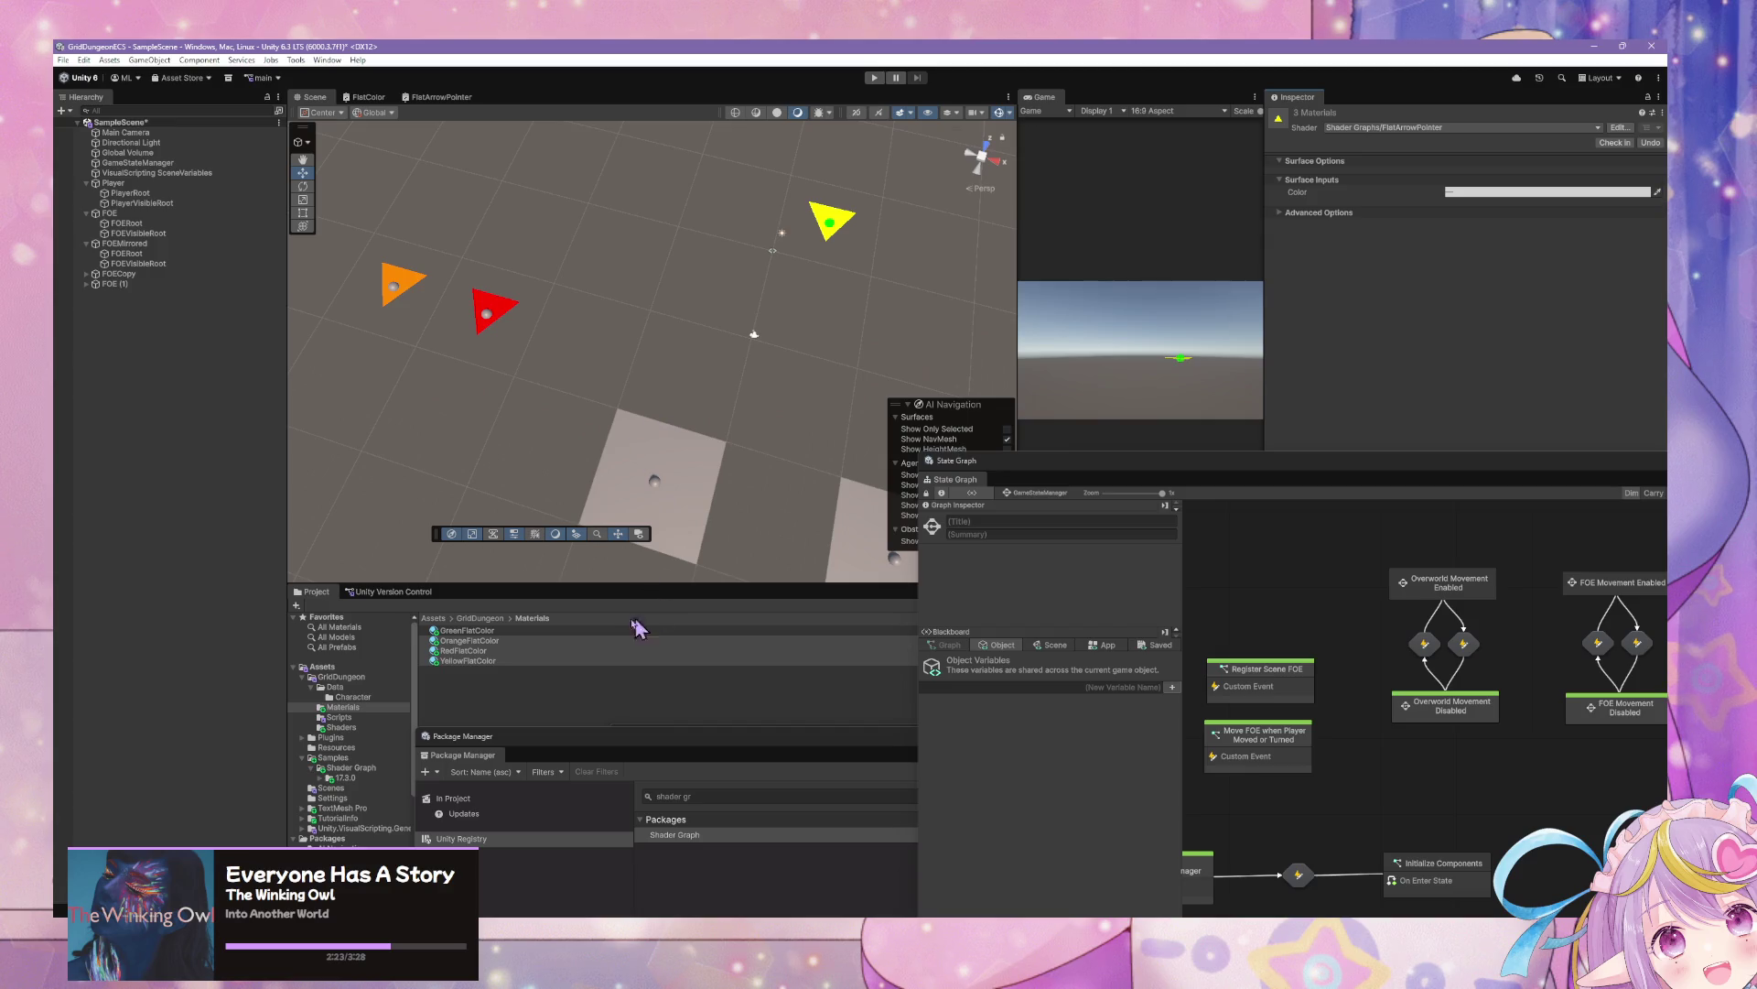
Rename the orange, red and yellow materials with an Arrow suffix, then enter play mode
left_click(498, 643)
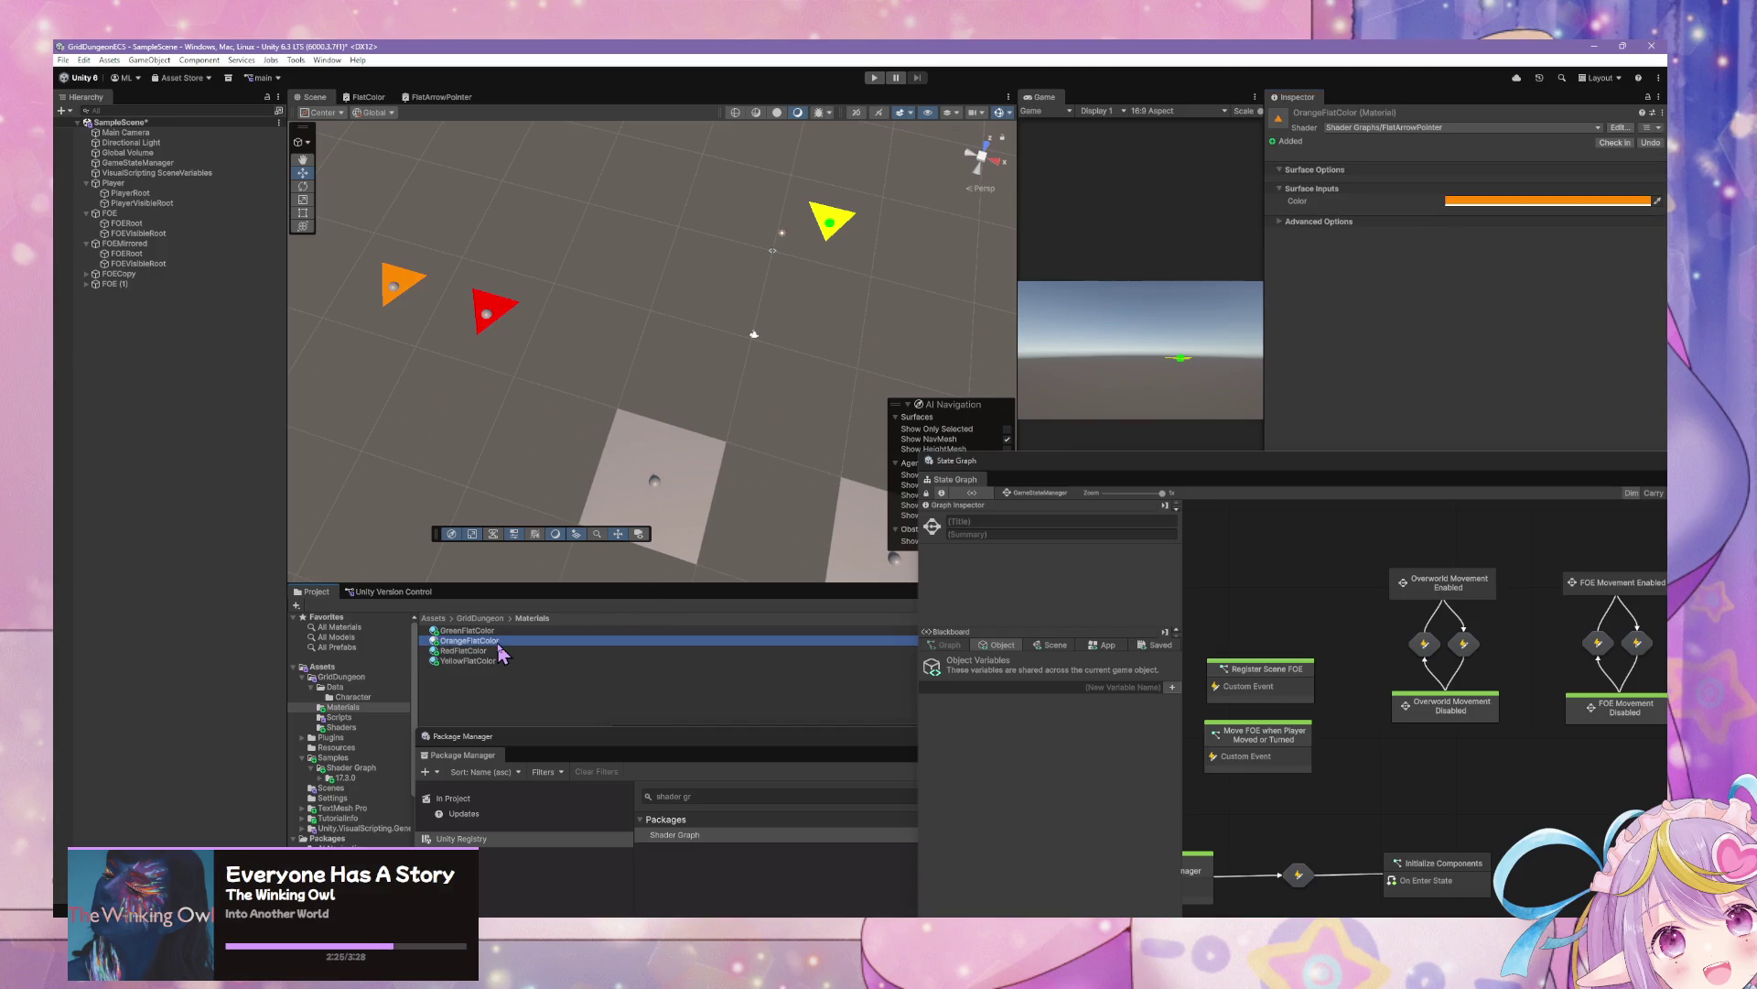
left_click(497, 642)
left_click(515, 642)
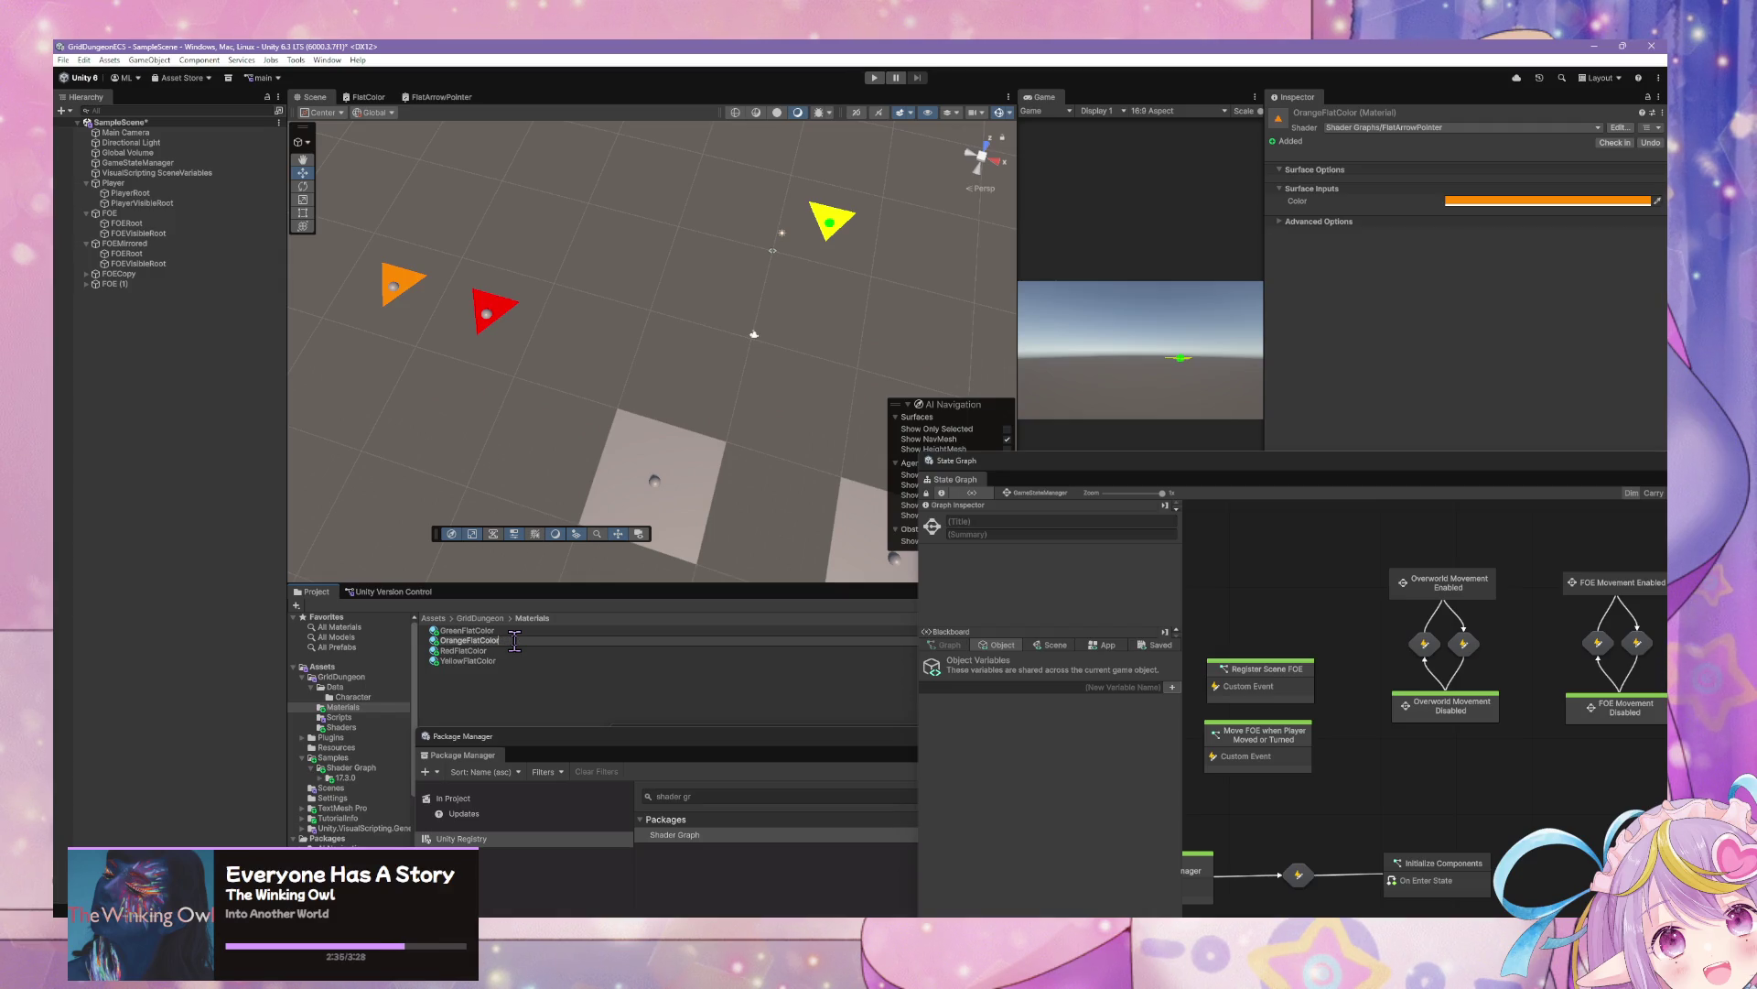
left_click(489, 651)
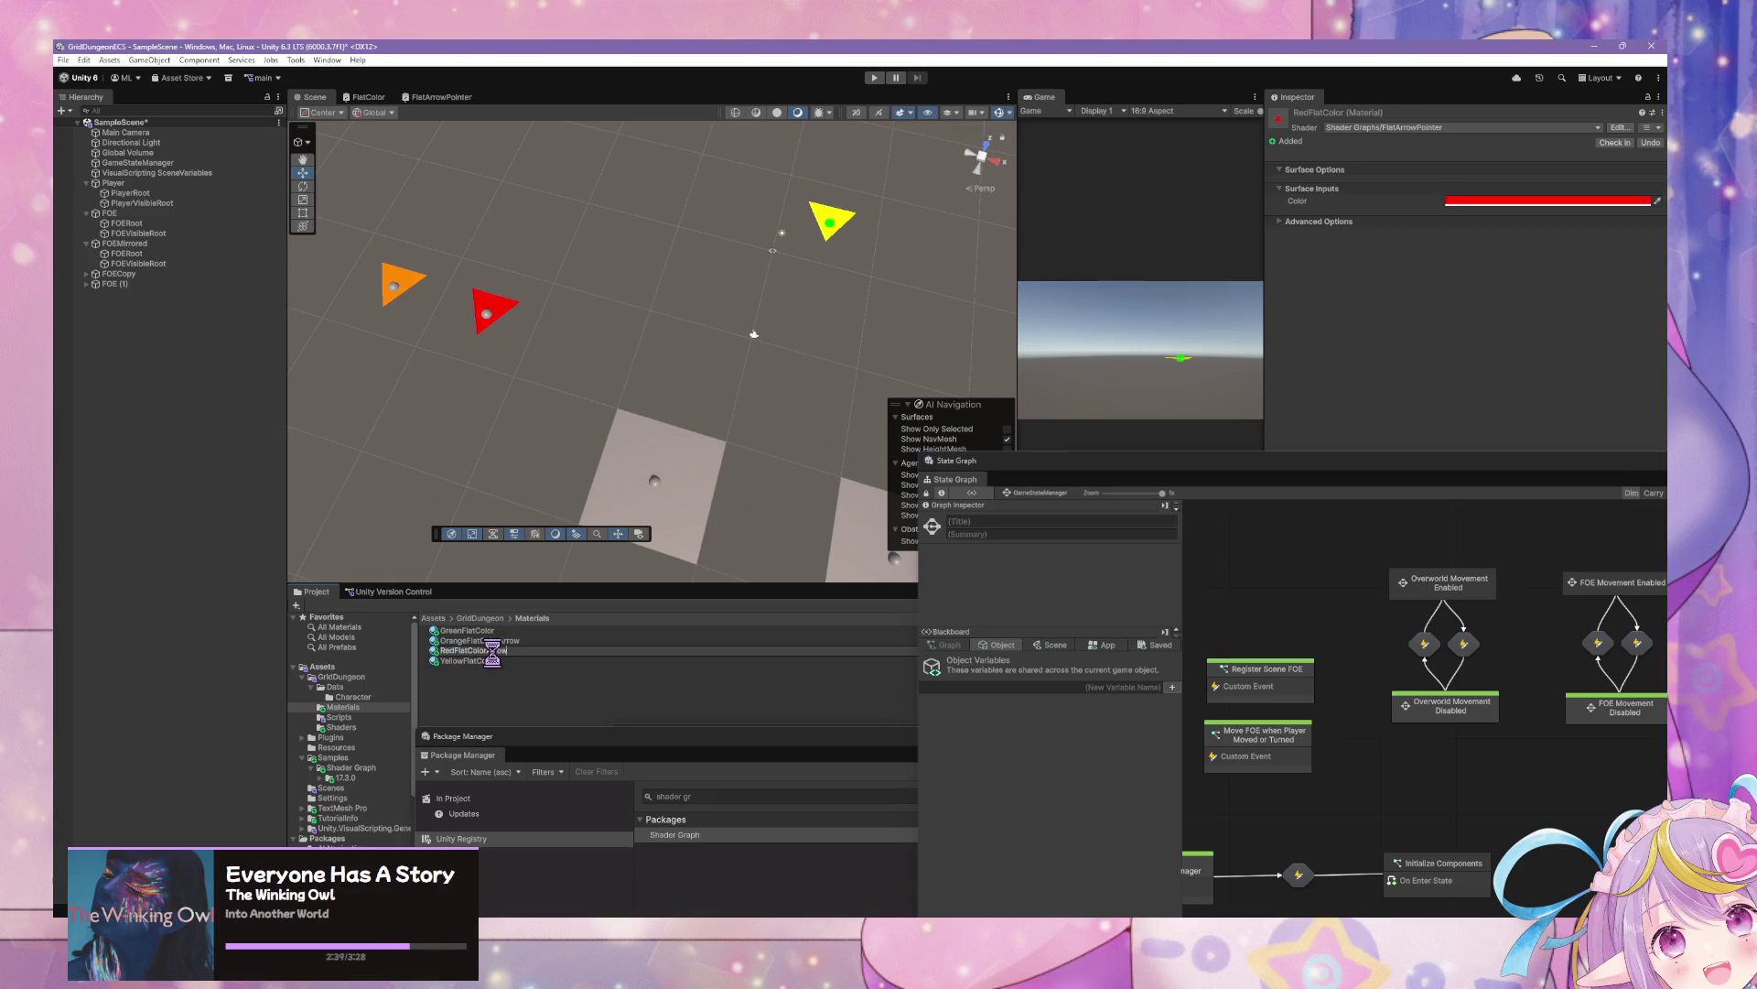
left_click(488, 660)
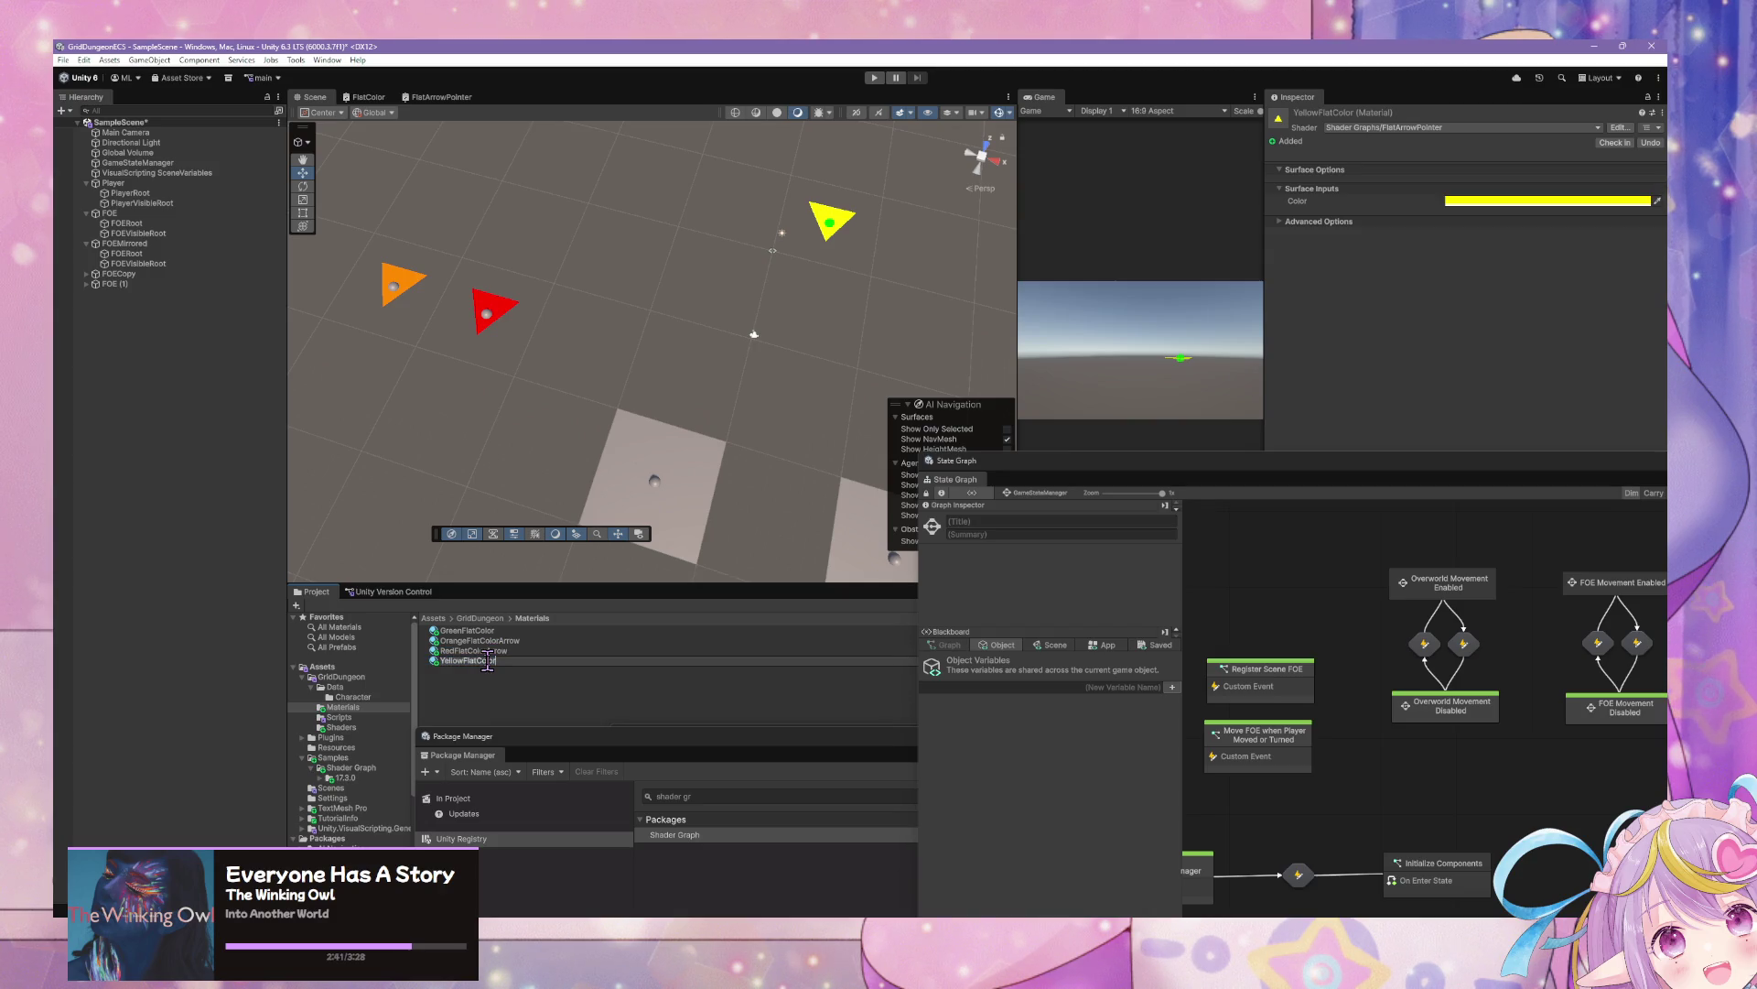
key("Return")
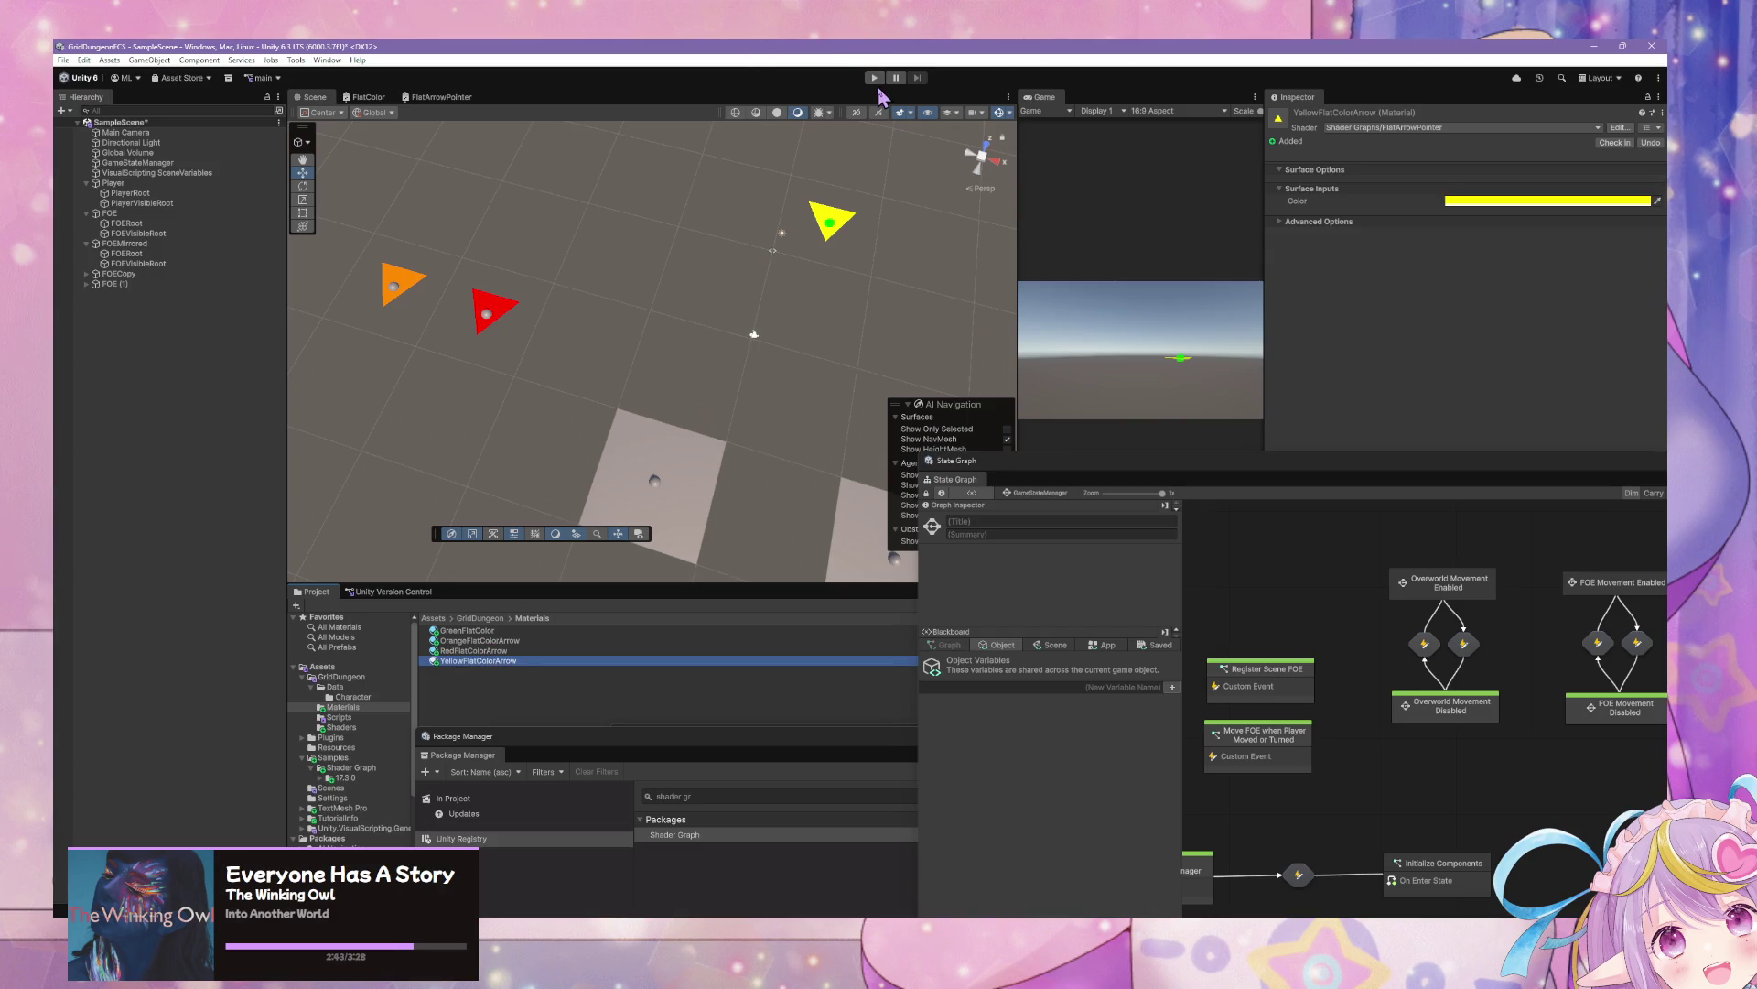
left_click(875, 77)
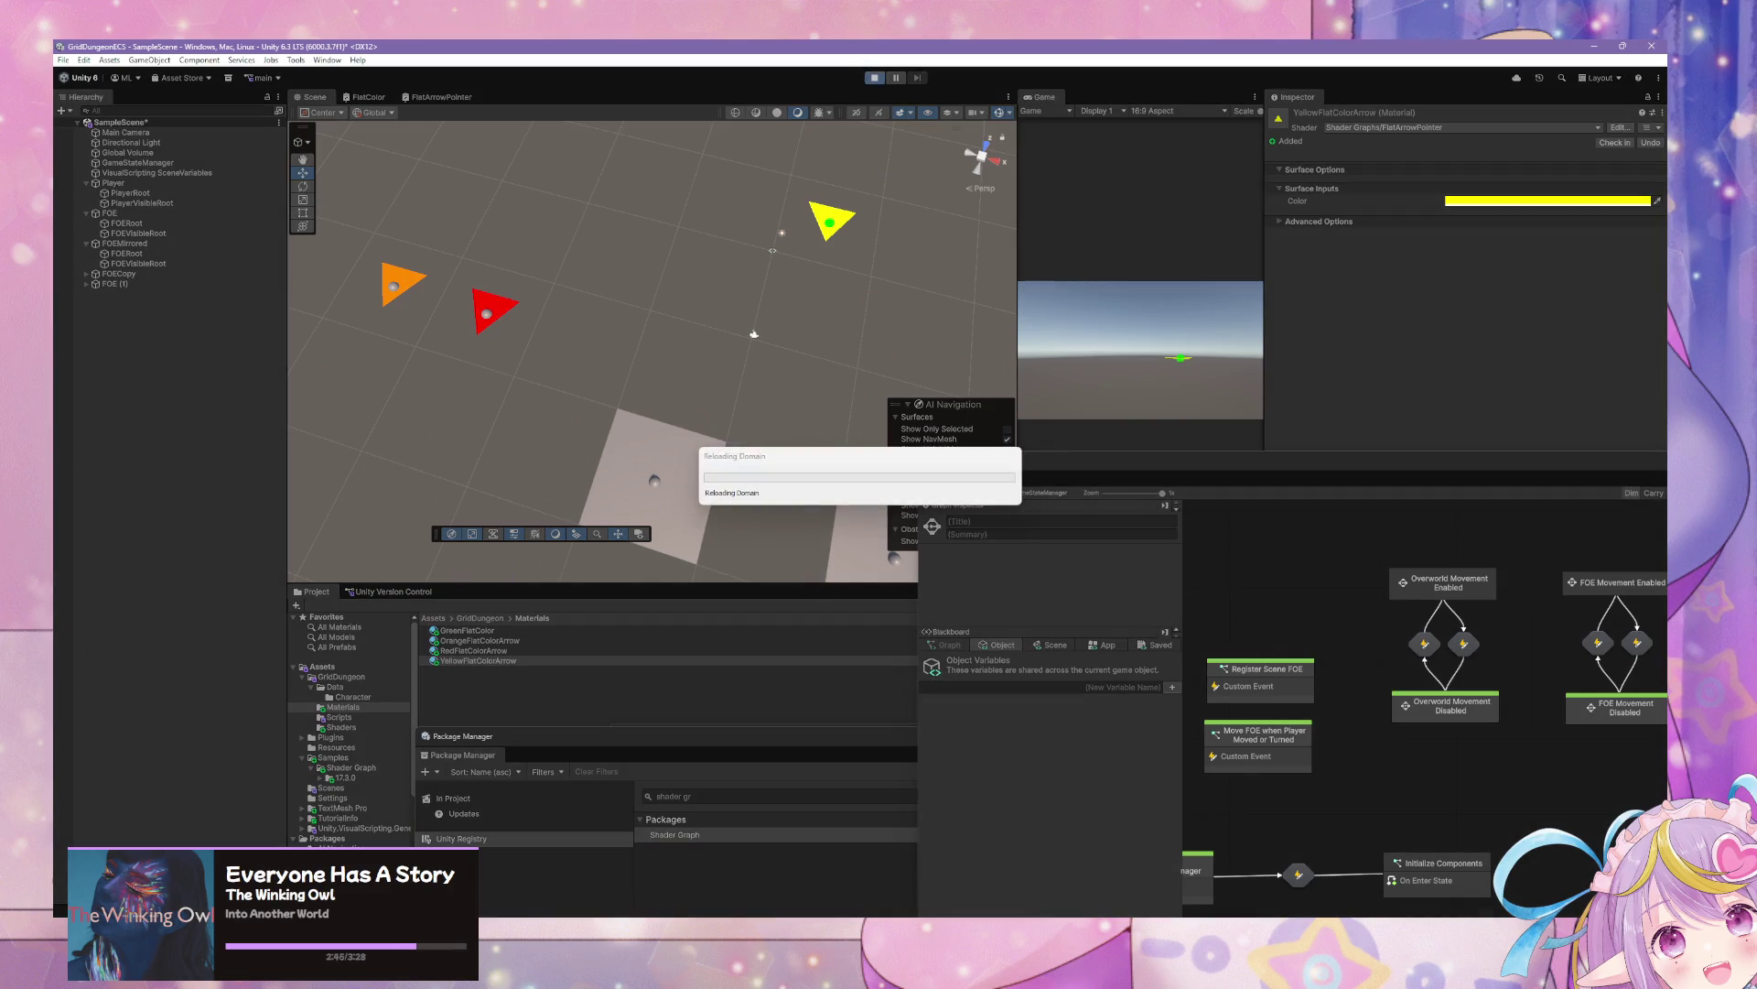